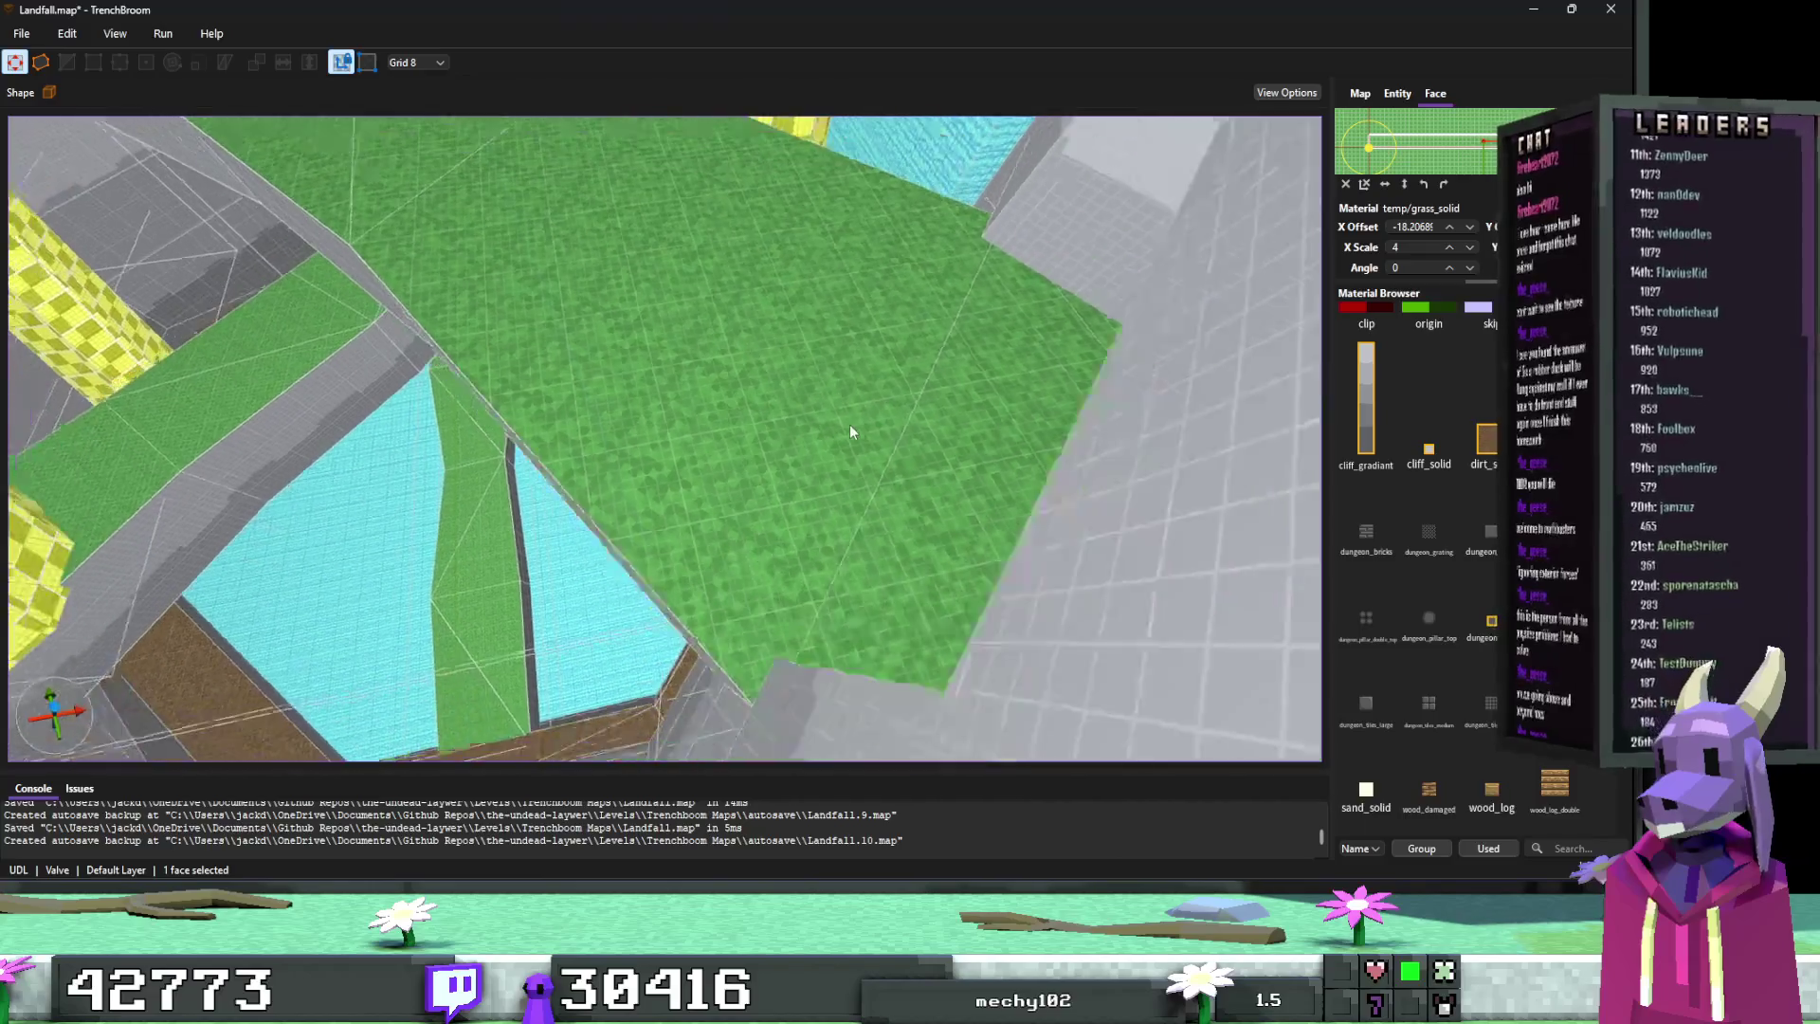
# Step: Select every grass_solid face via a grass face and set their X Scale to 4
pyautogui.click(745, 409)
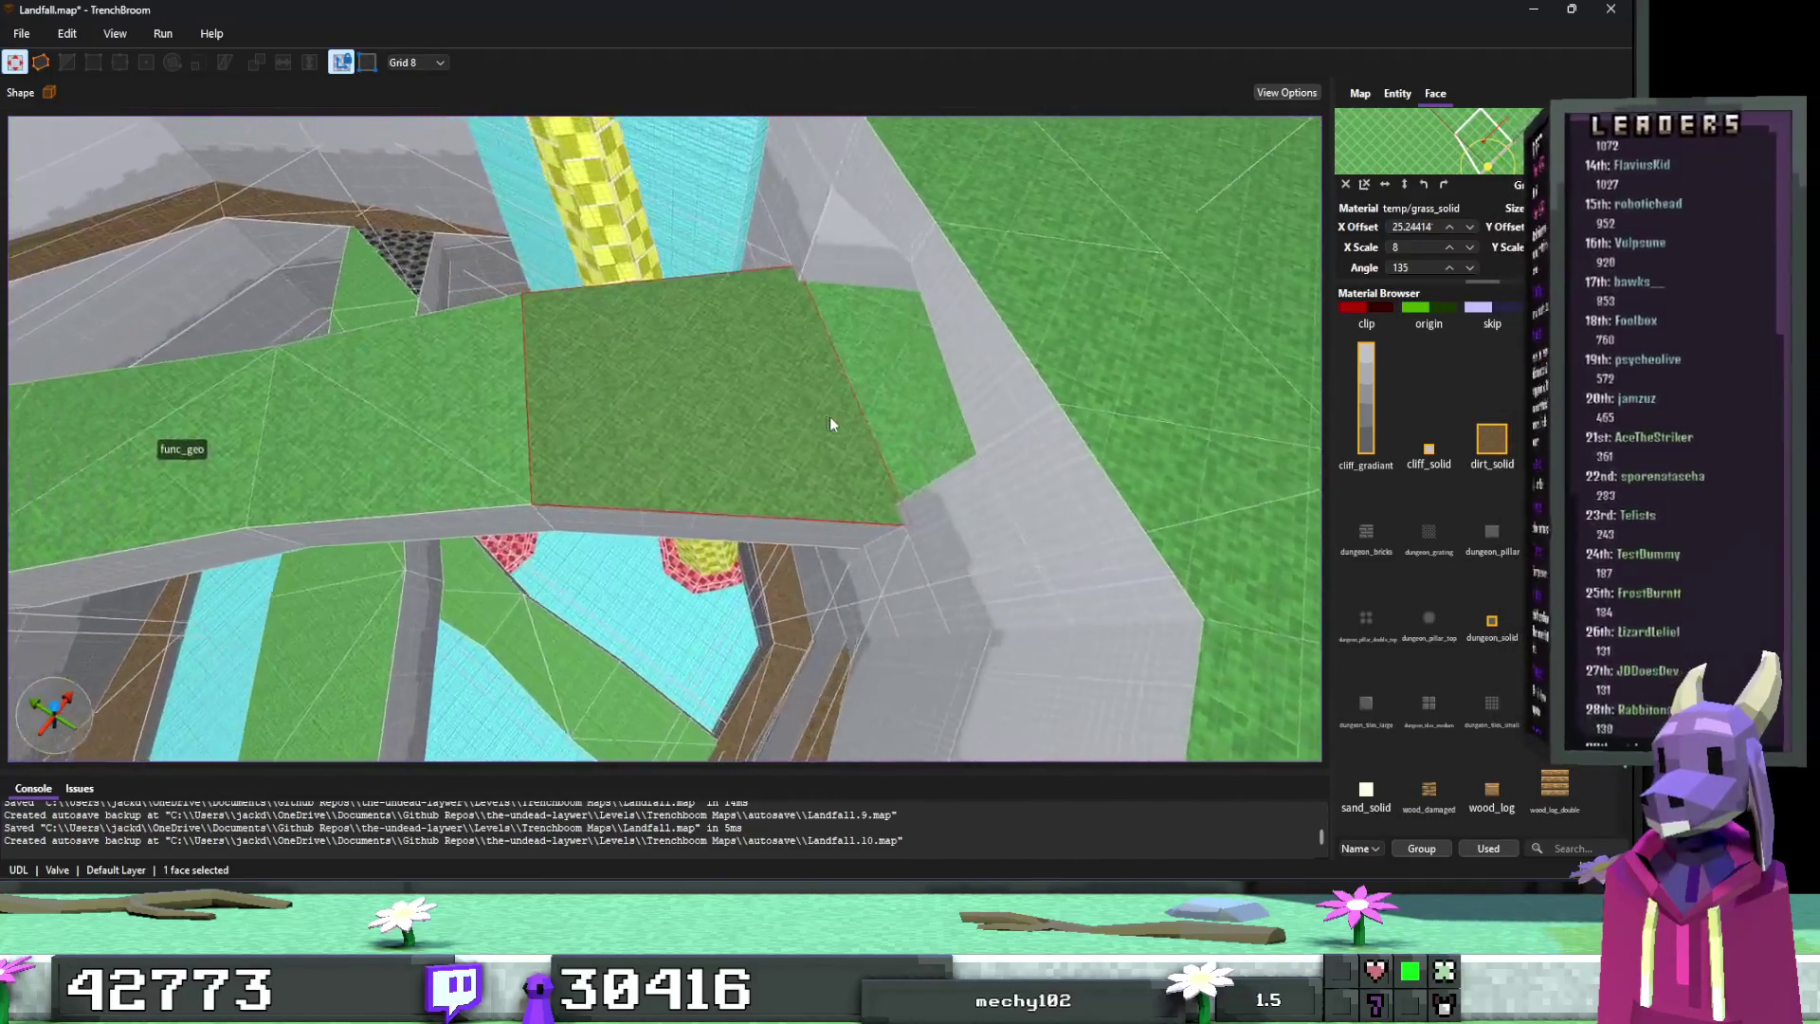
pyautogui.scroll(3, 1437, 573)
pyautogui.scroll(-5, 1471, 584)
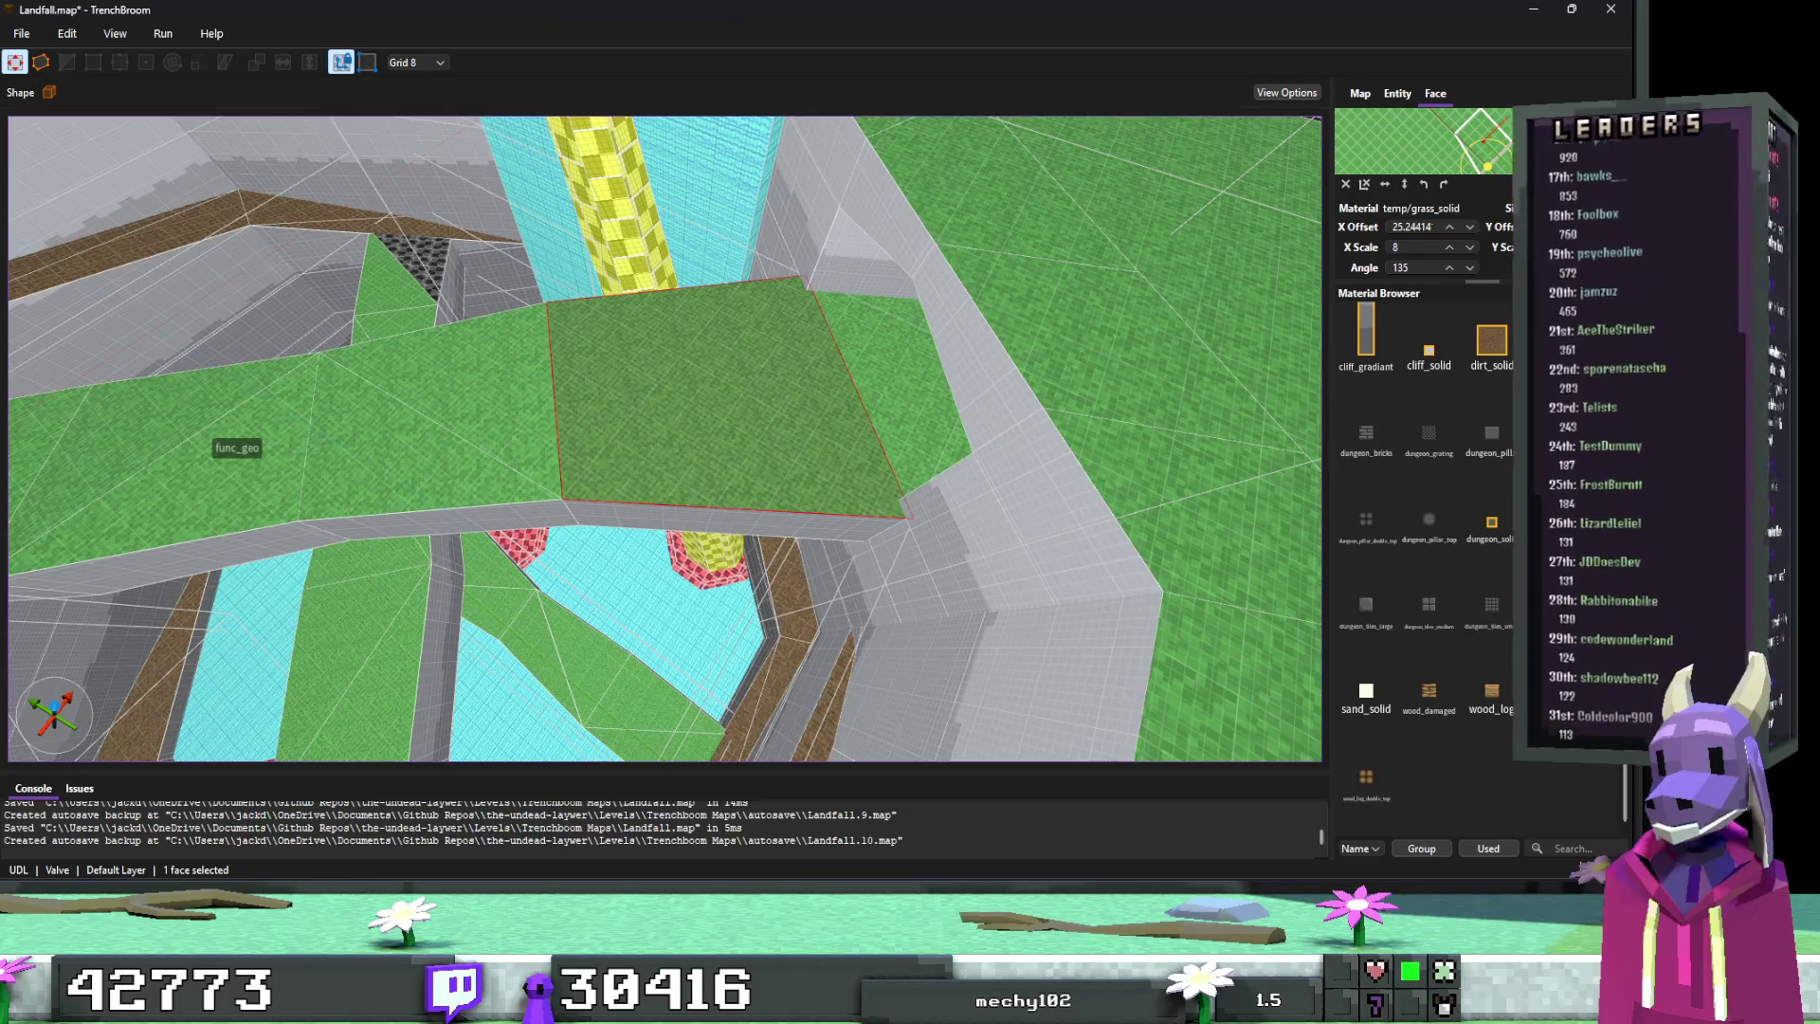
pyautogui.rightClick(1430, 327)
pyautogui.click(1431, 310)
pyautogui.doubleClick(1405, 247)
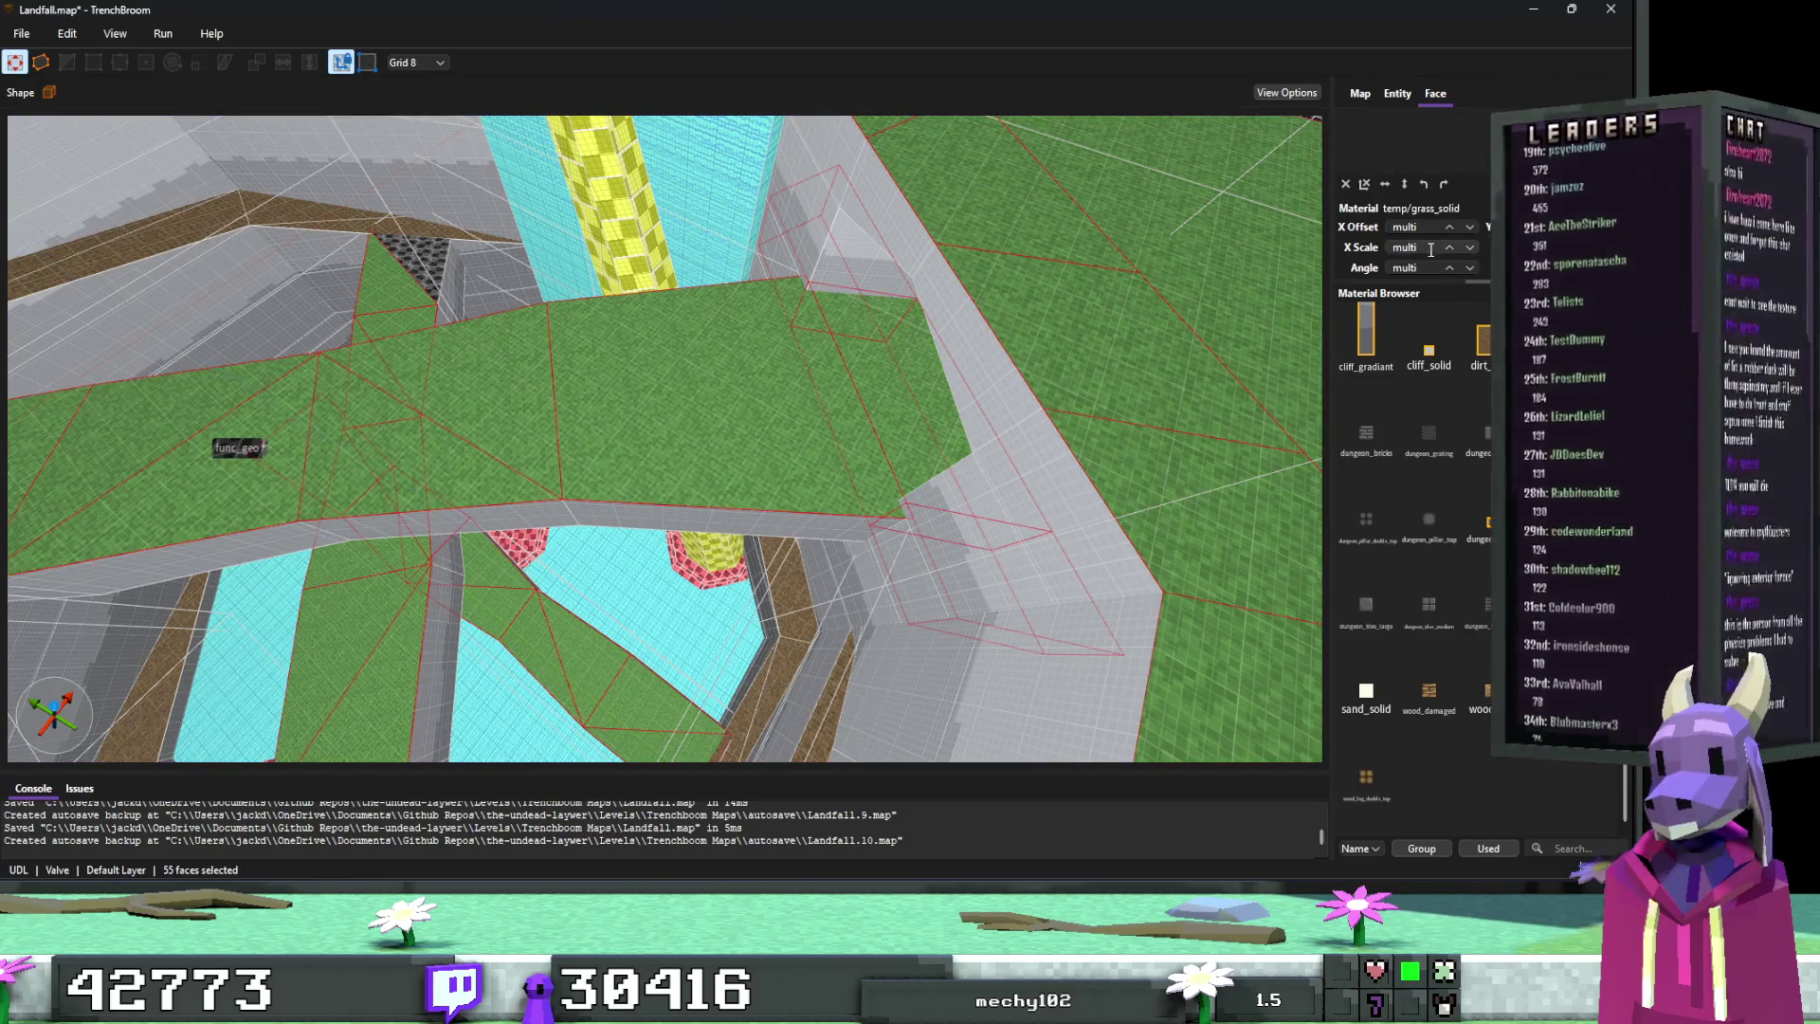
pyautogui.write('4')
pyautogui.press('Return')
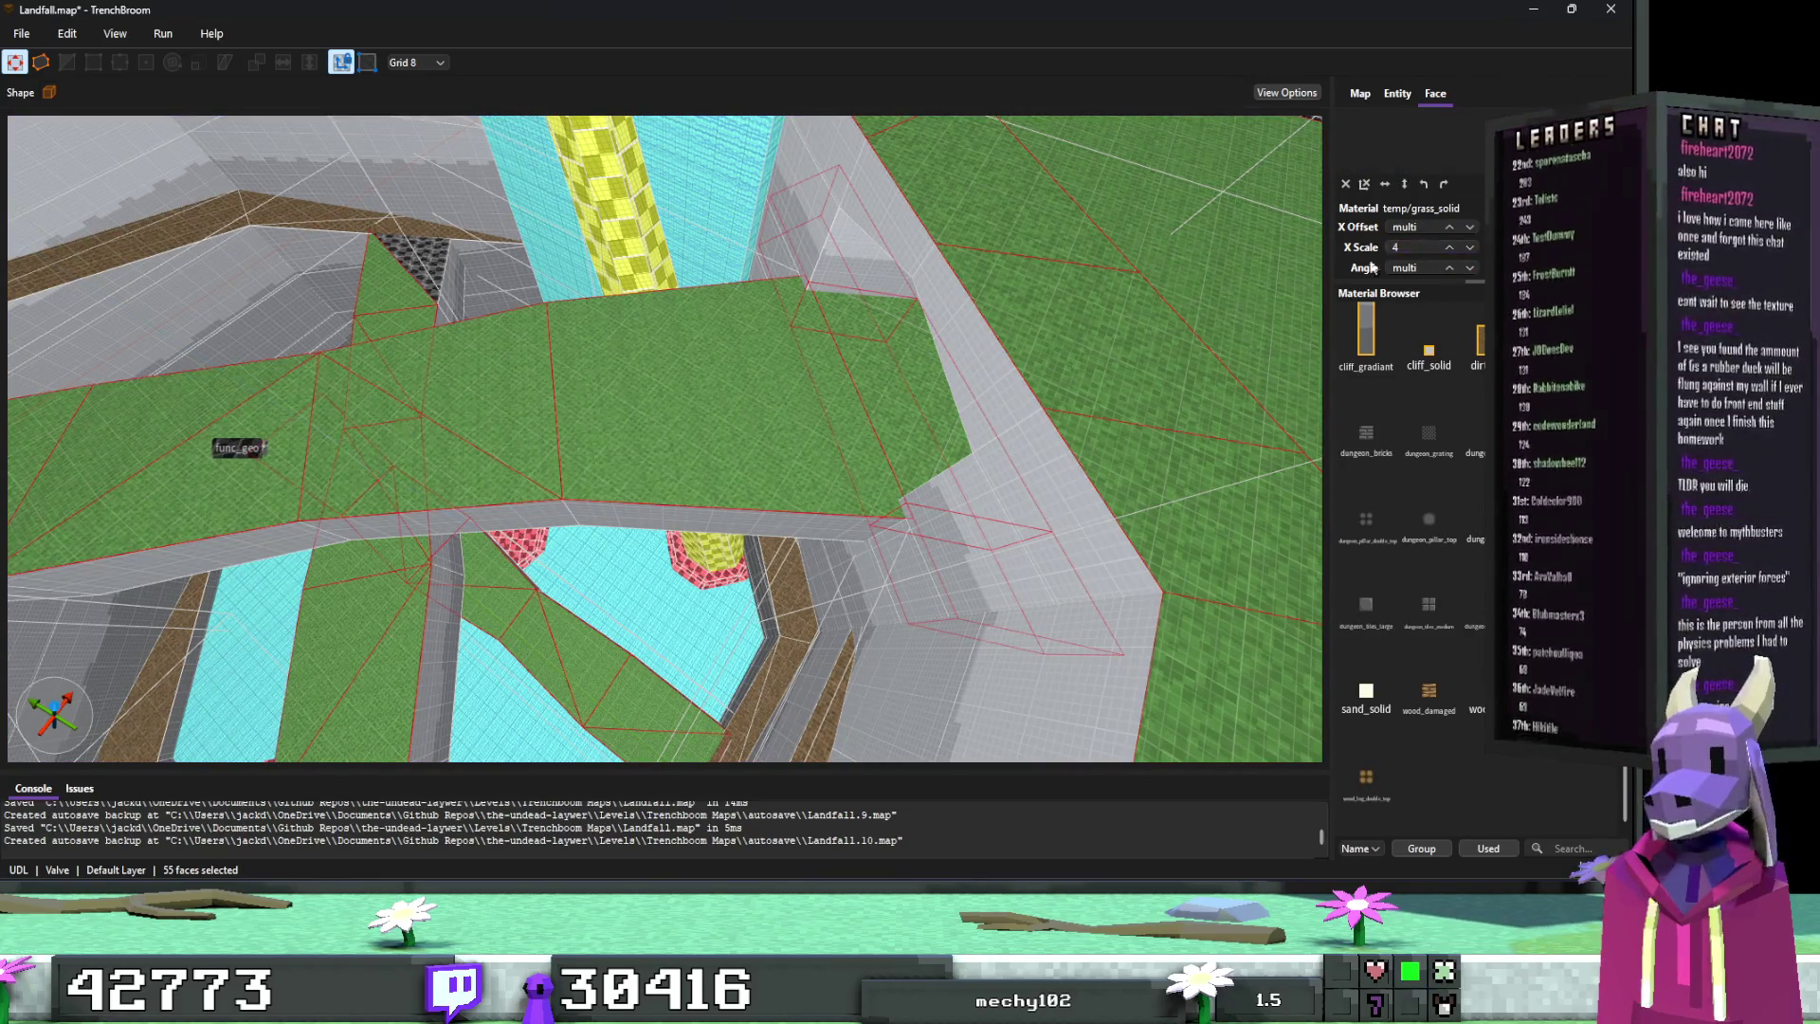
pyautogui.press('Escape')
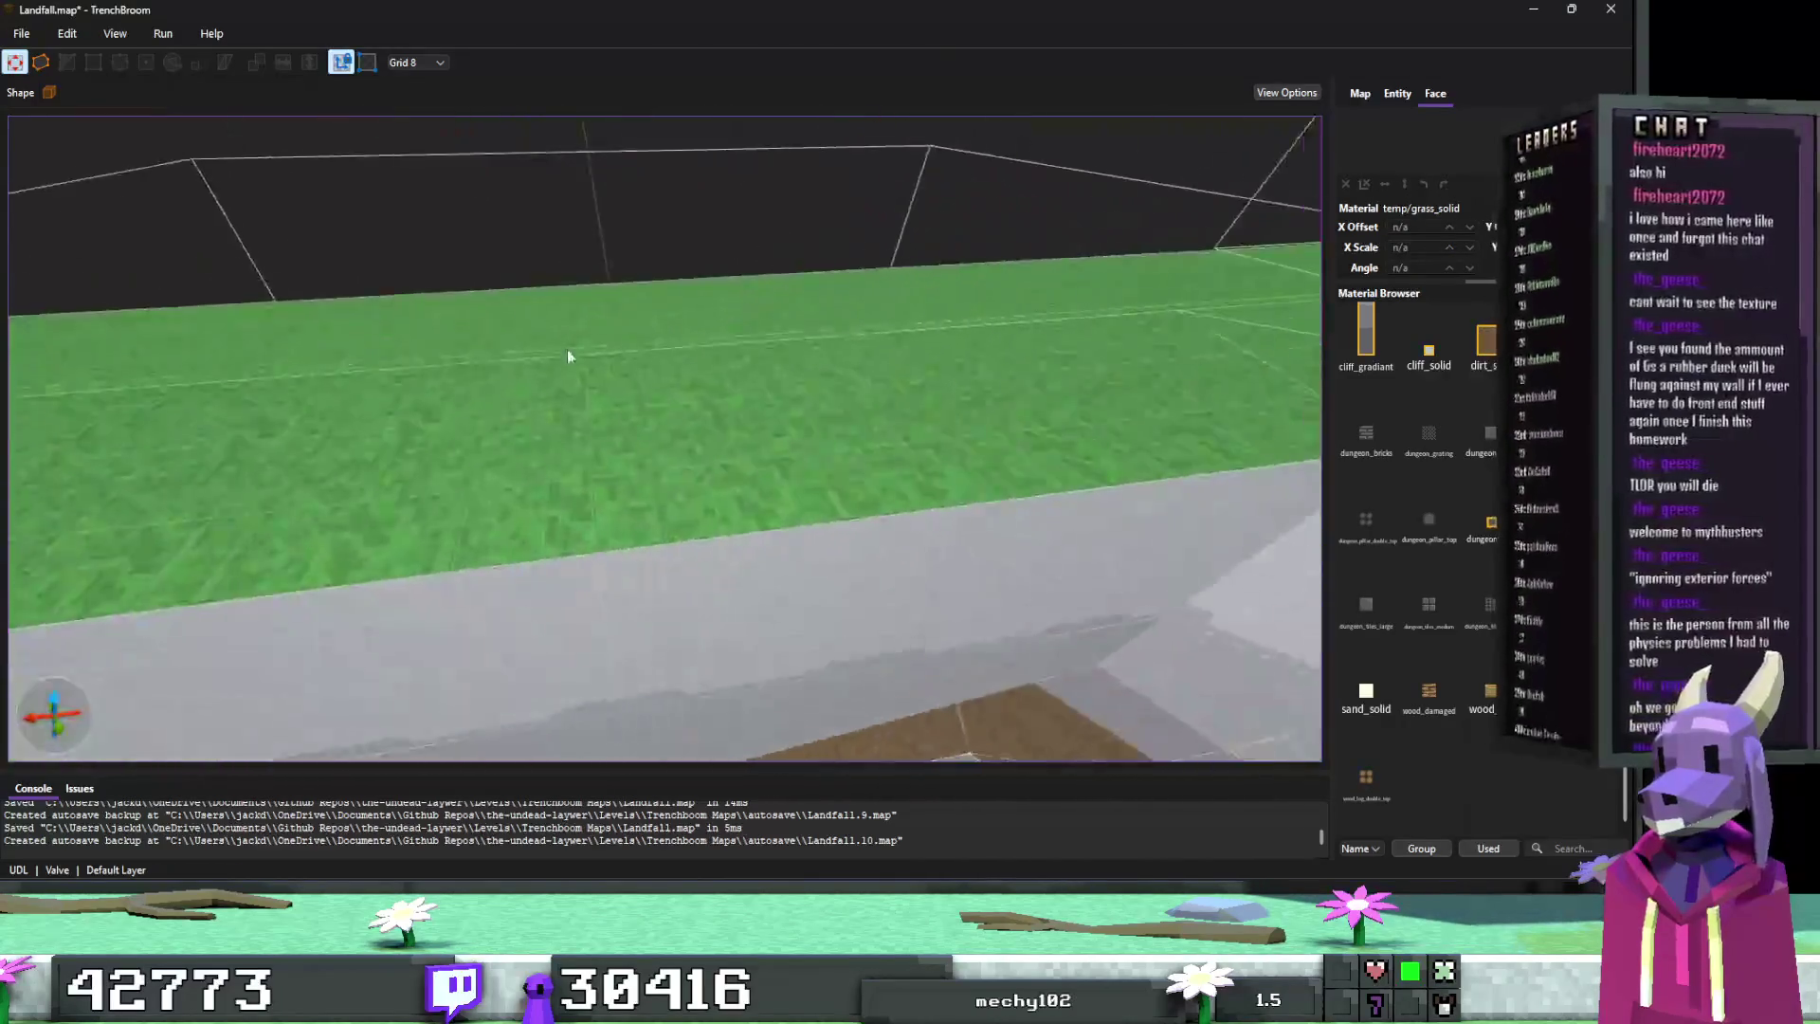
# Step: Select a func_geo brush, then deselect it
pyautogui.click(733, 421)
pyautogui.press('Escape')
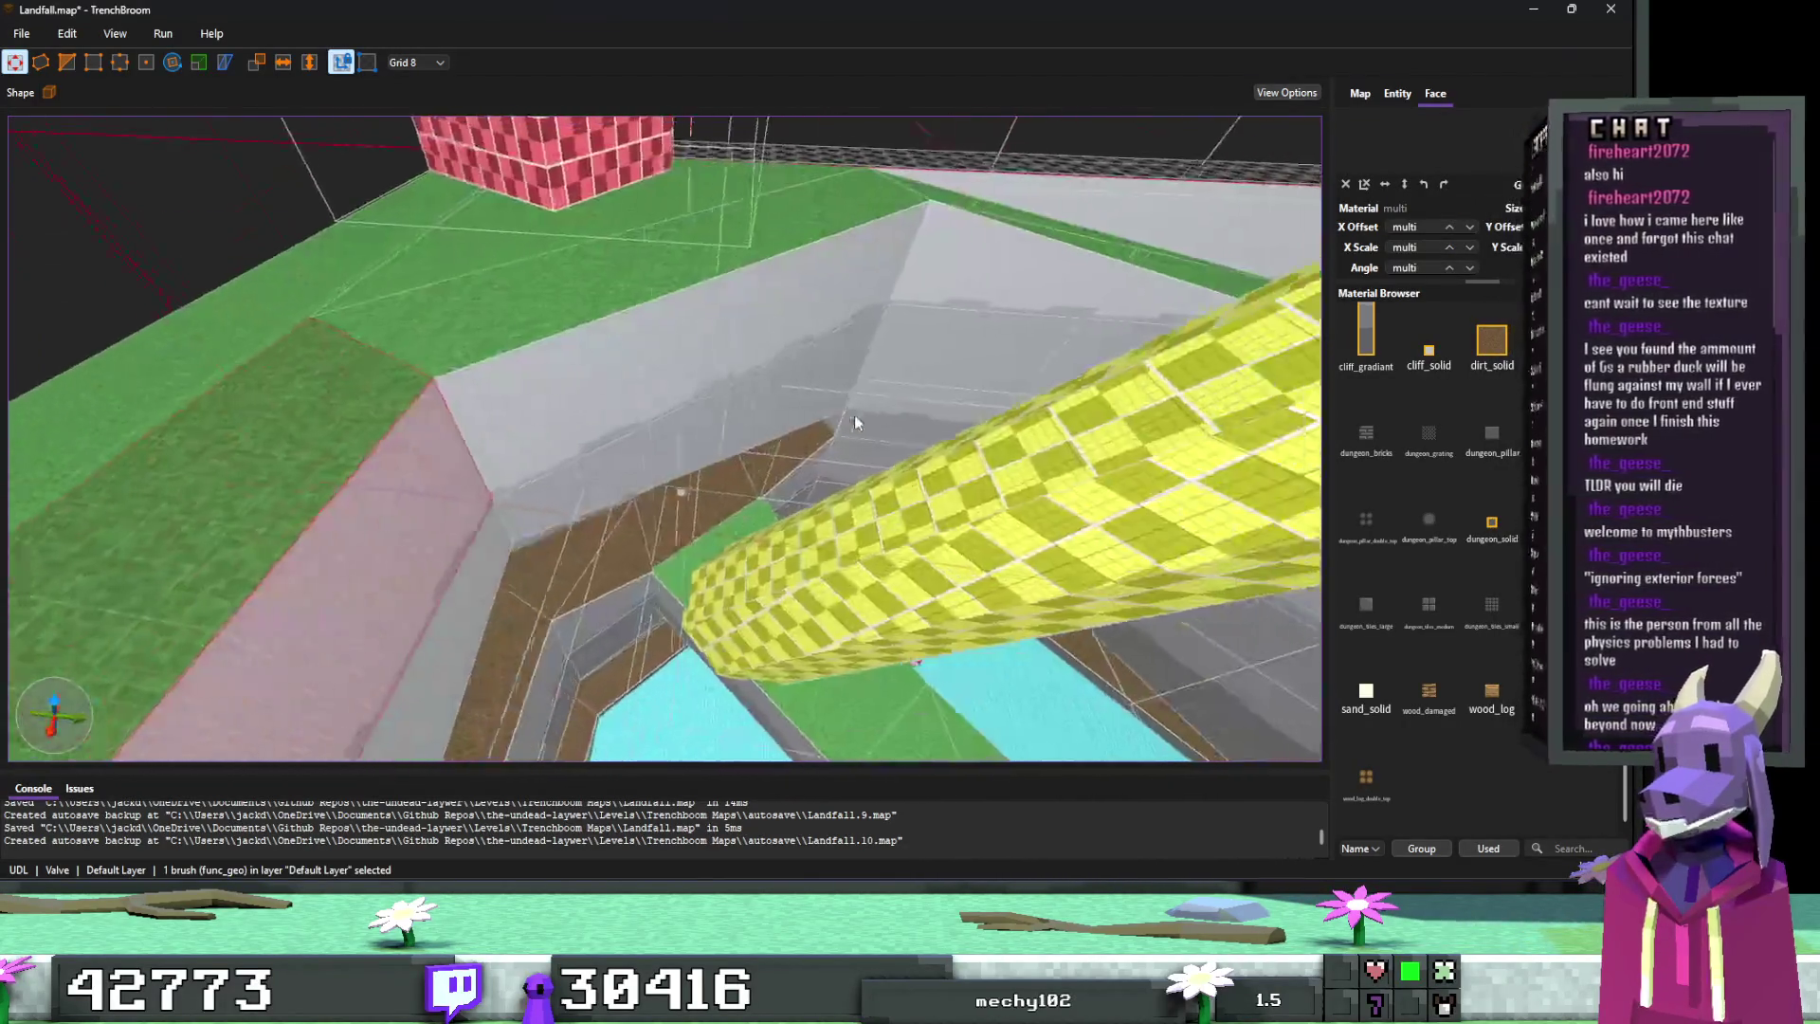
pyautogui.scroll(-5, 872, 471)
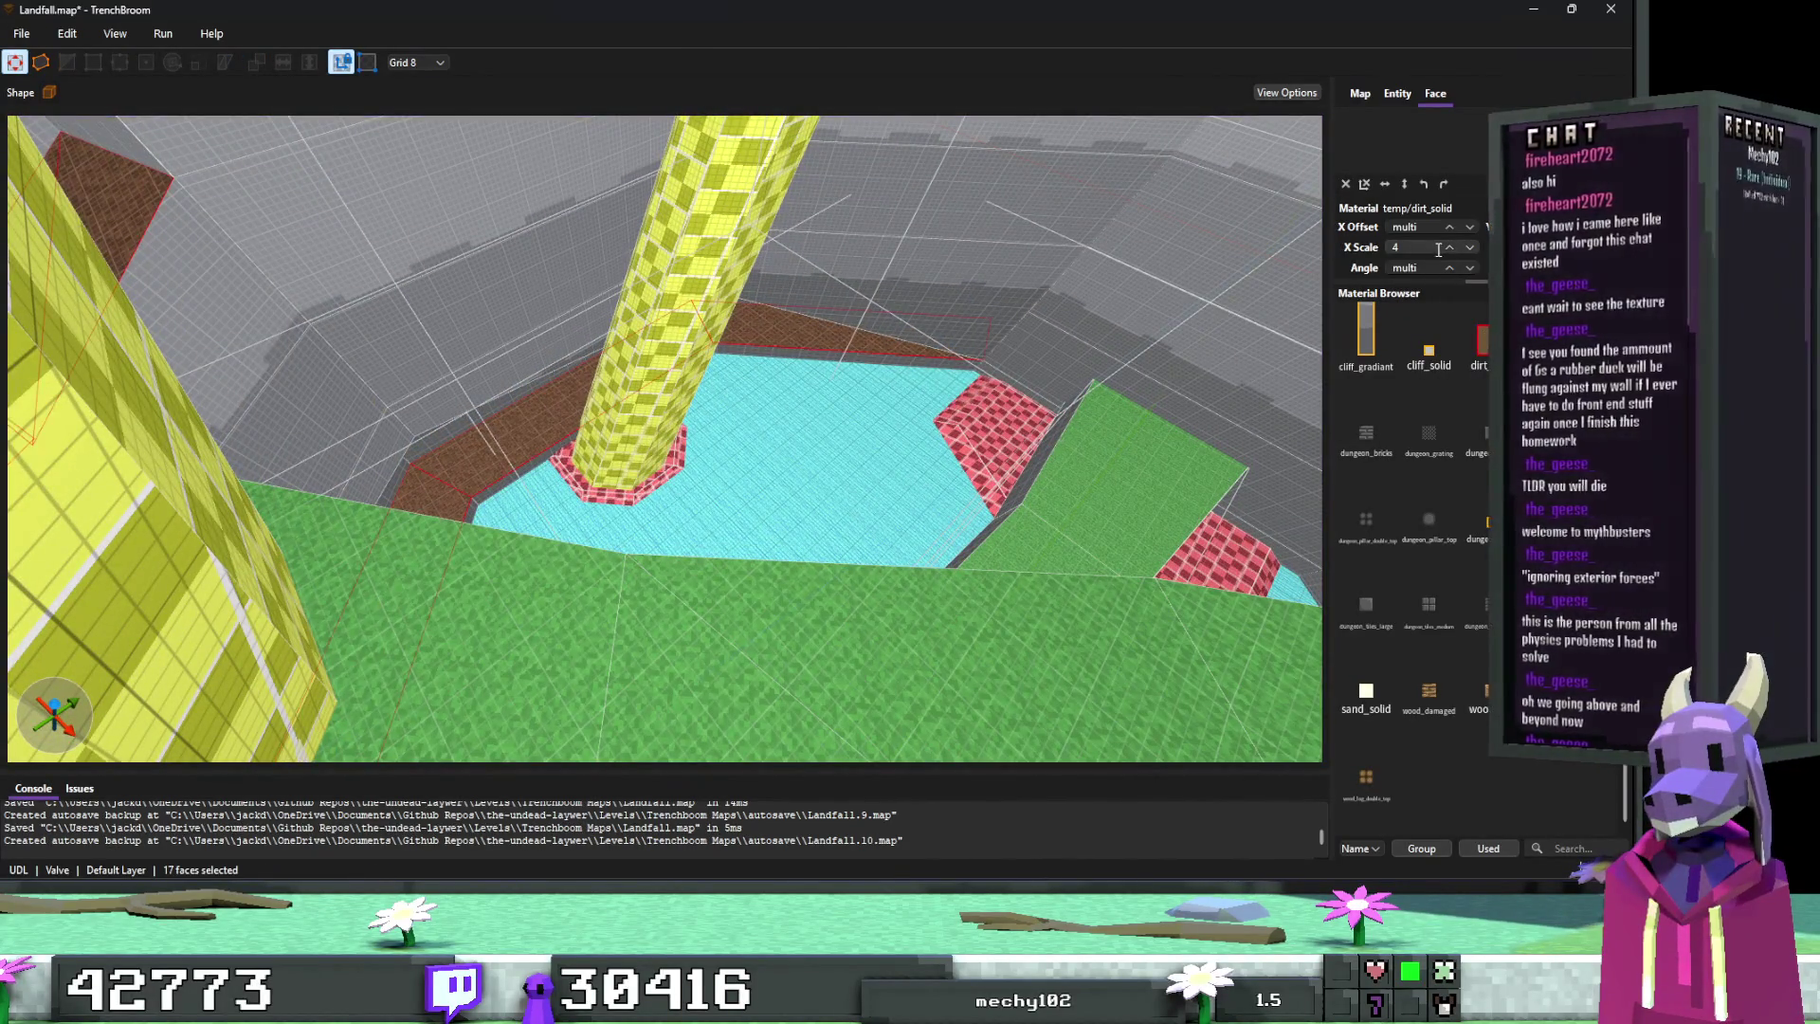
# Step: Give the 17 selected dirt_solid faces an X Scale of 2, then clear the selection
pyautogui.scroll(5, 885, 408)
pyautogui.scroll(-10, 771, 403)
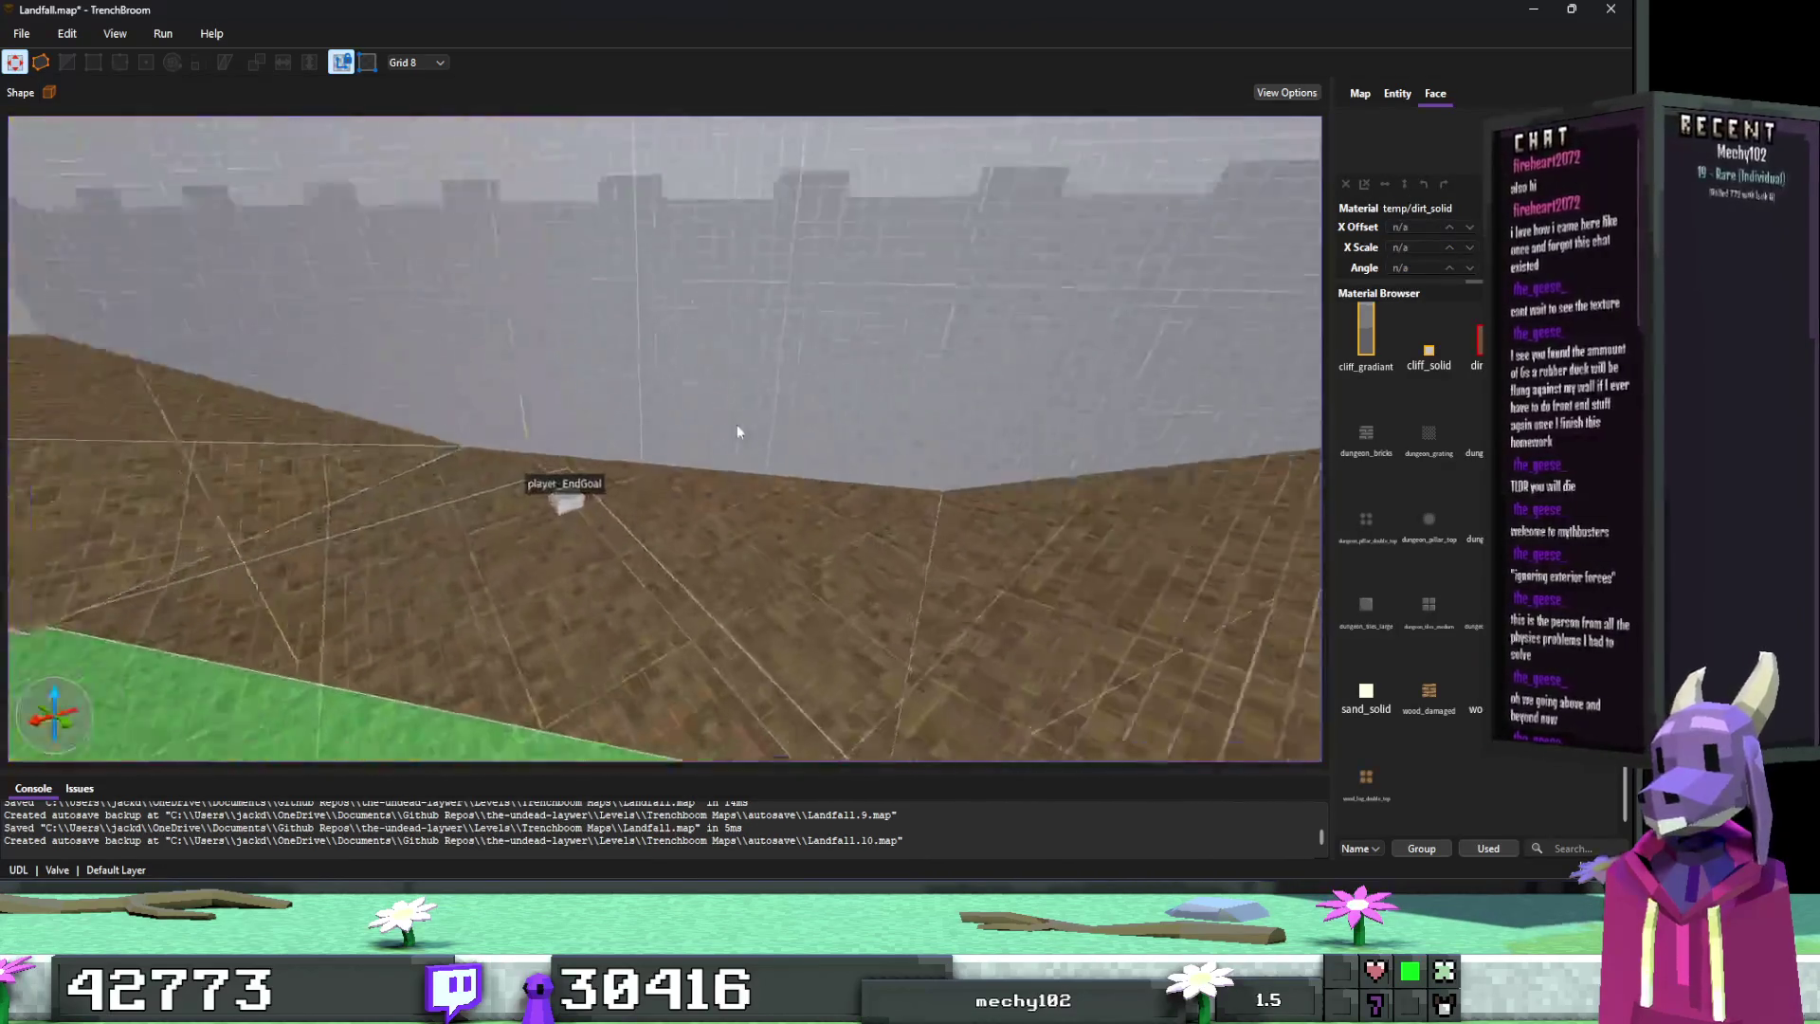
pyautogui.scroll(10, 711, 398)
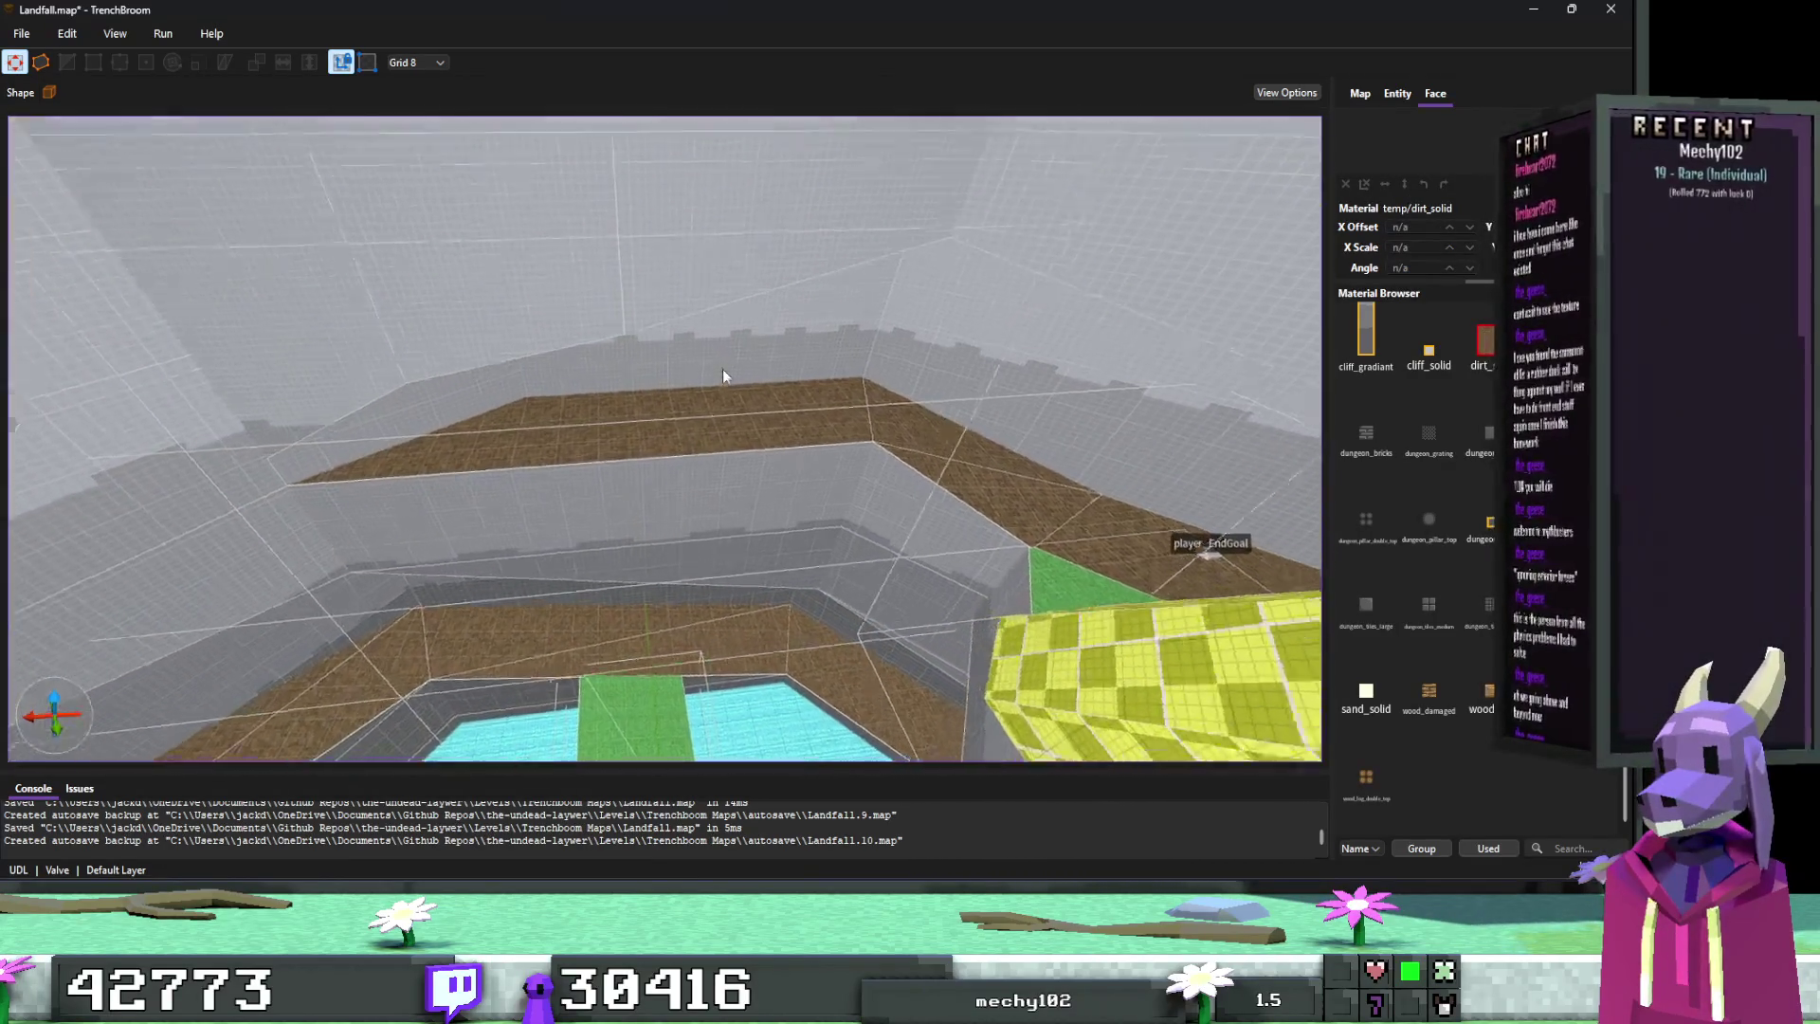
pyautogui.scroll(-8, 738, 418)
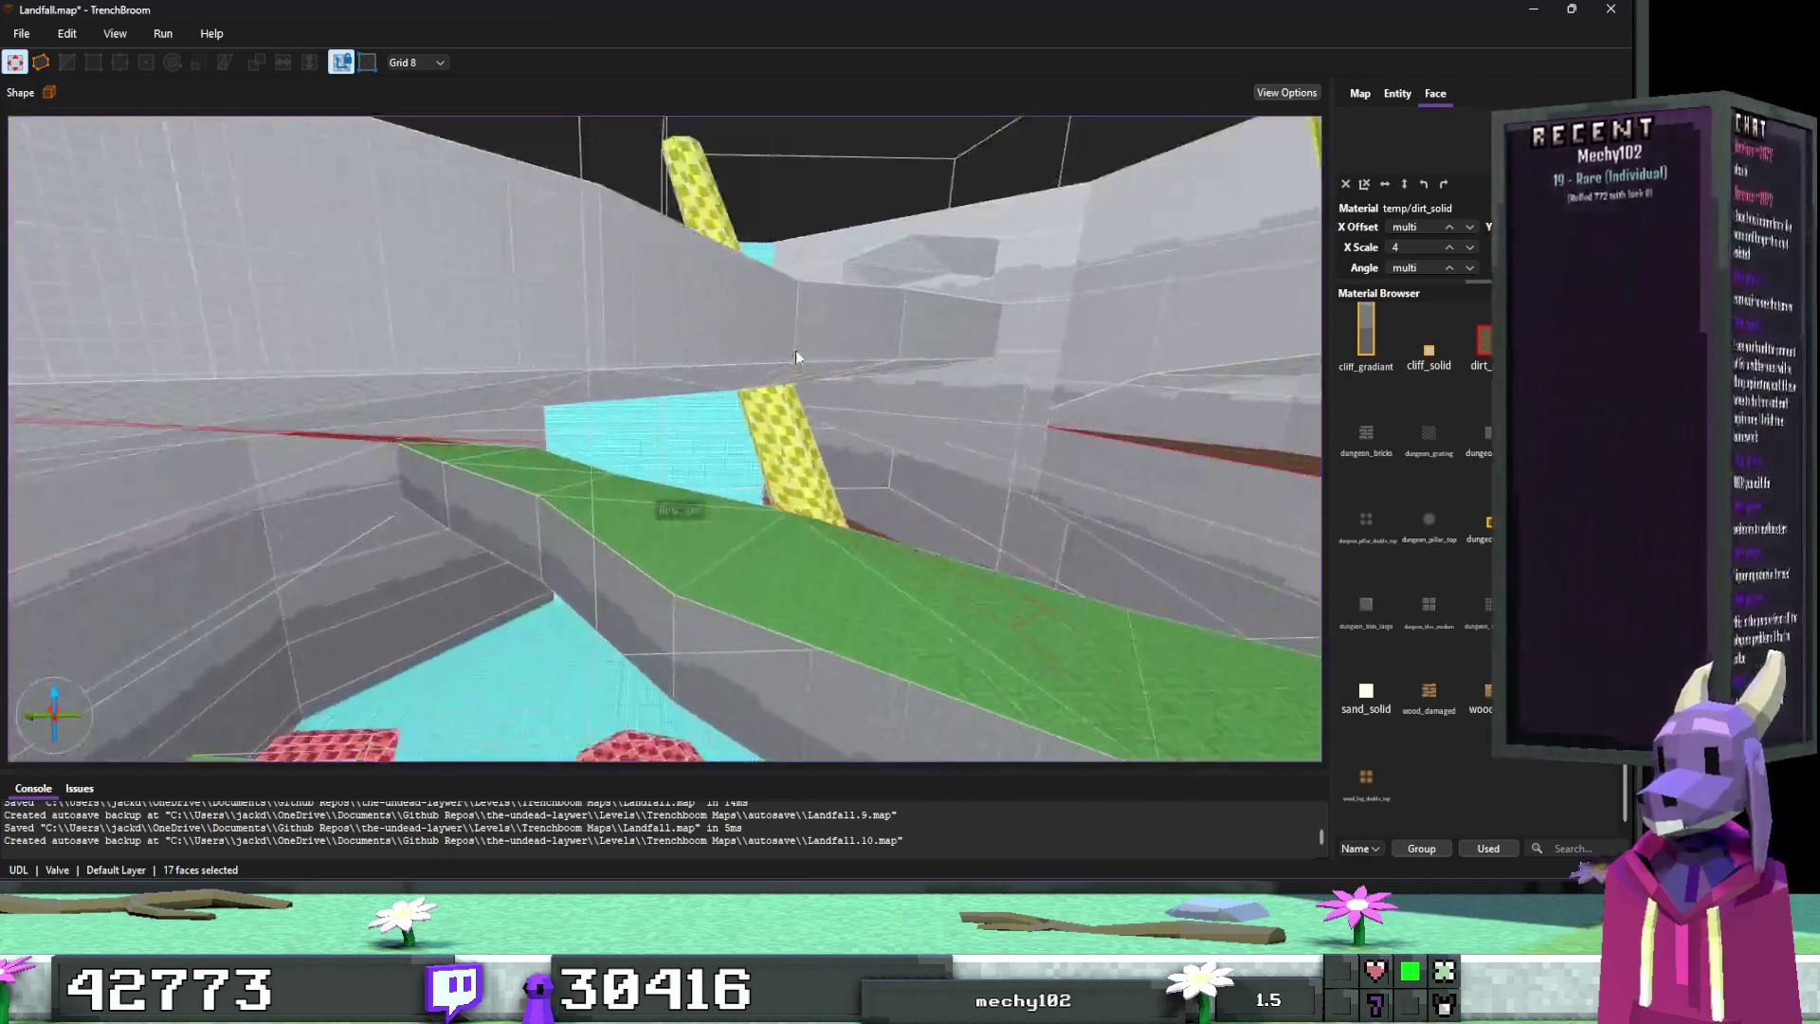
pyautogui.keyDown('shift'); pyautogui.click(867, 491); pyautogui.keyUp('shift')
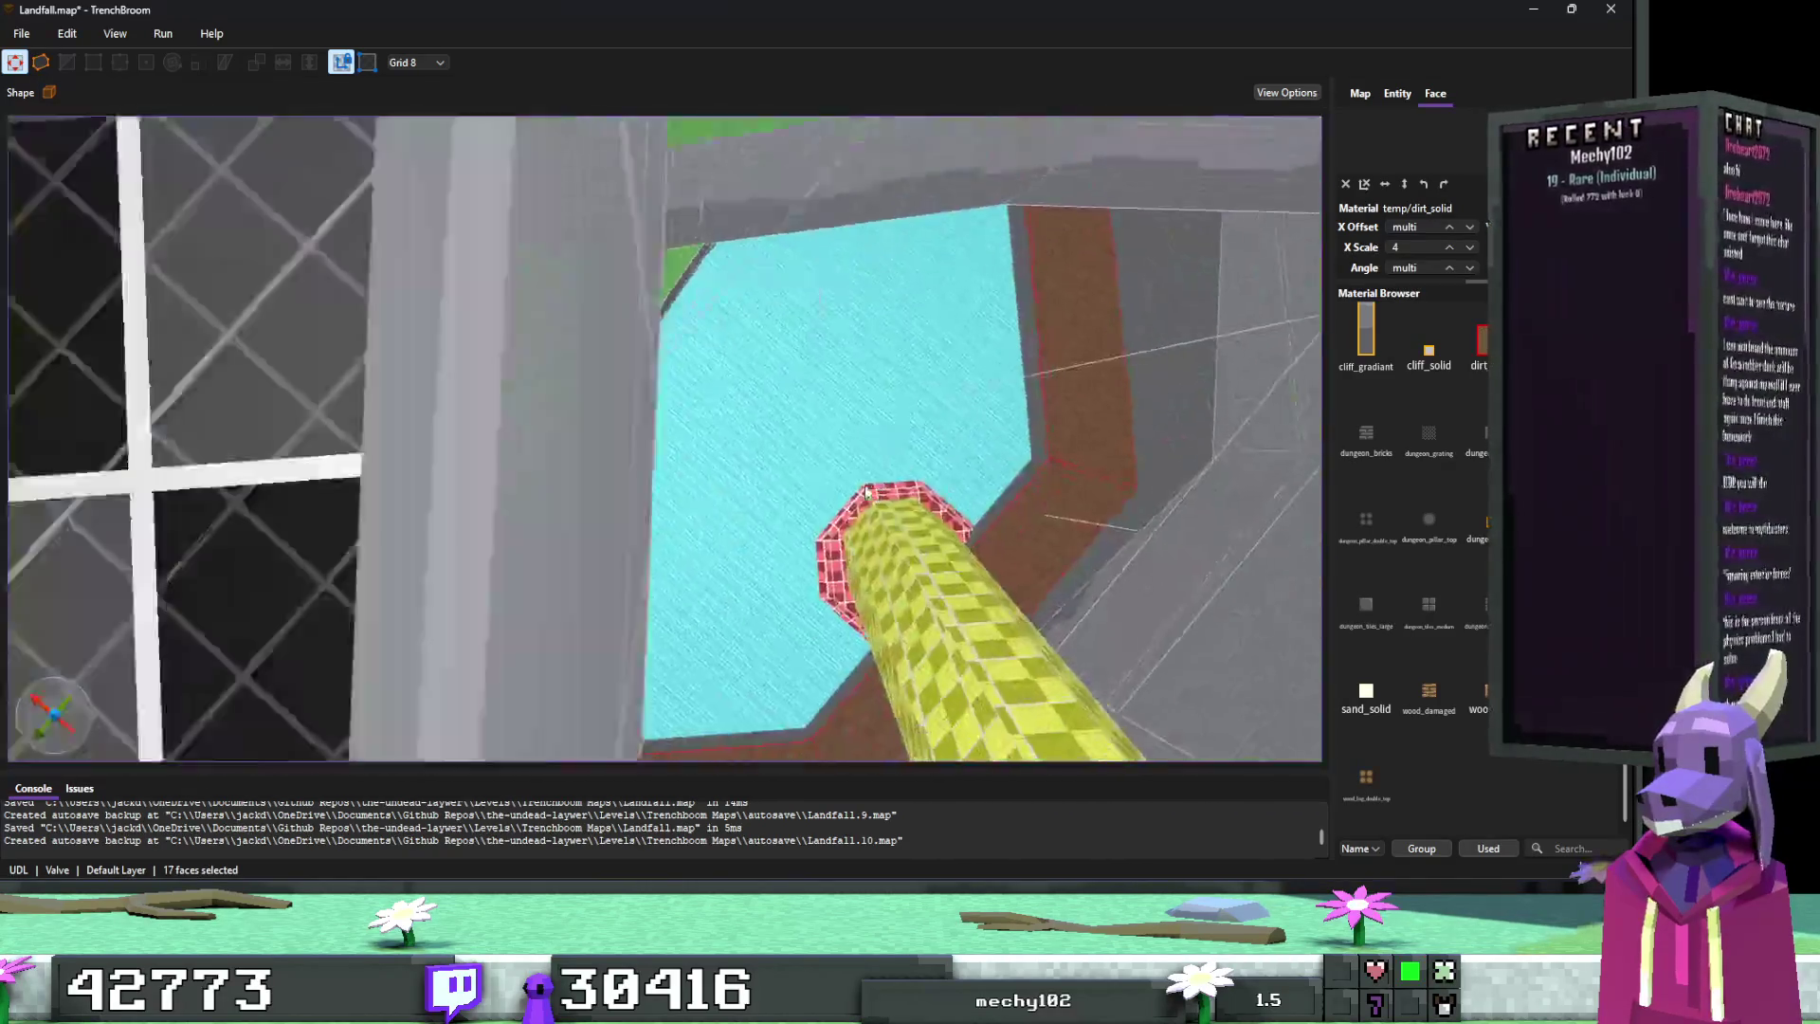
pyautogui.scroll(-10, 840, 503)
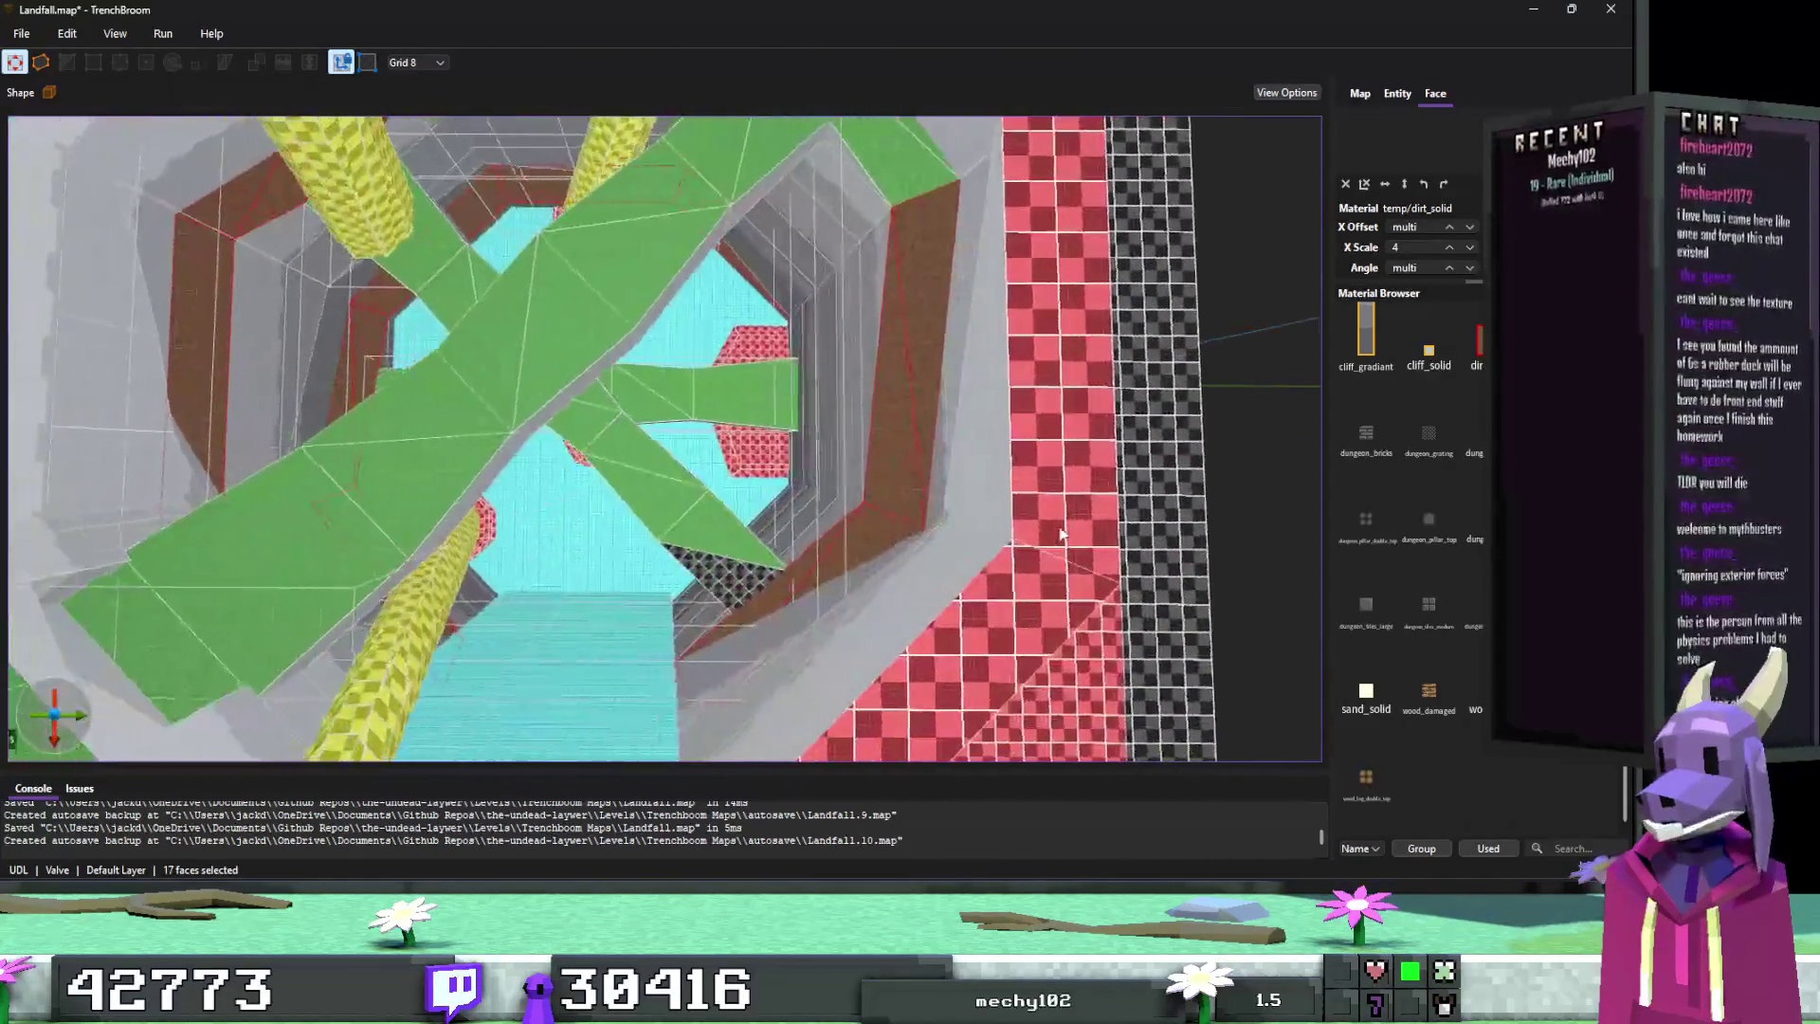
pyautogui.scroll(3, 1062, 533)
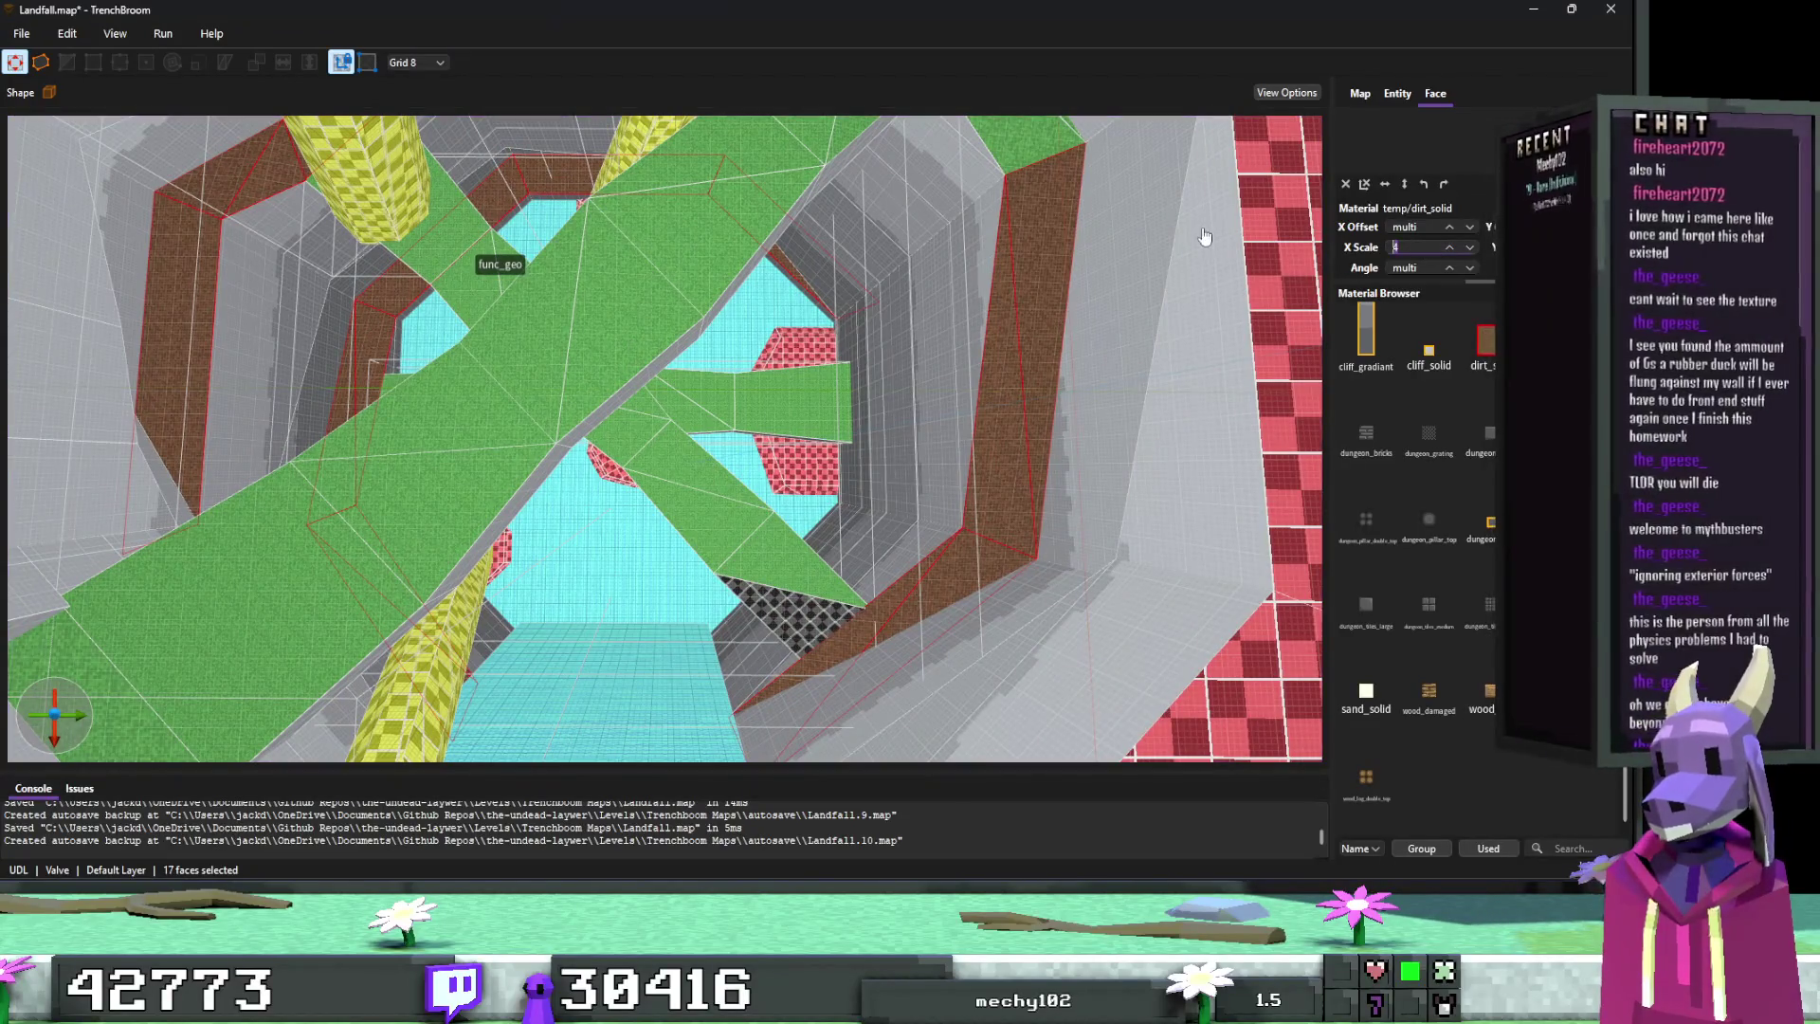
pyautogui.press('Escape')
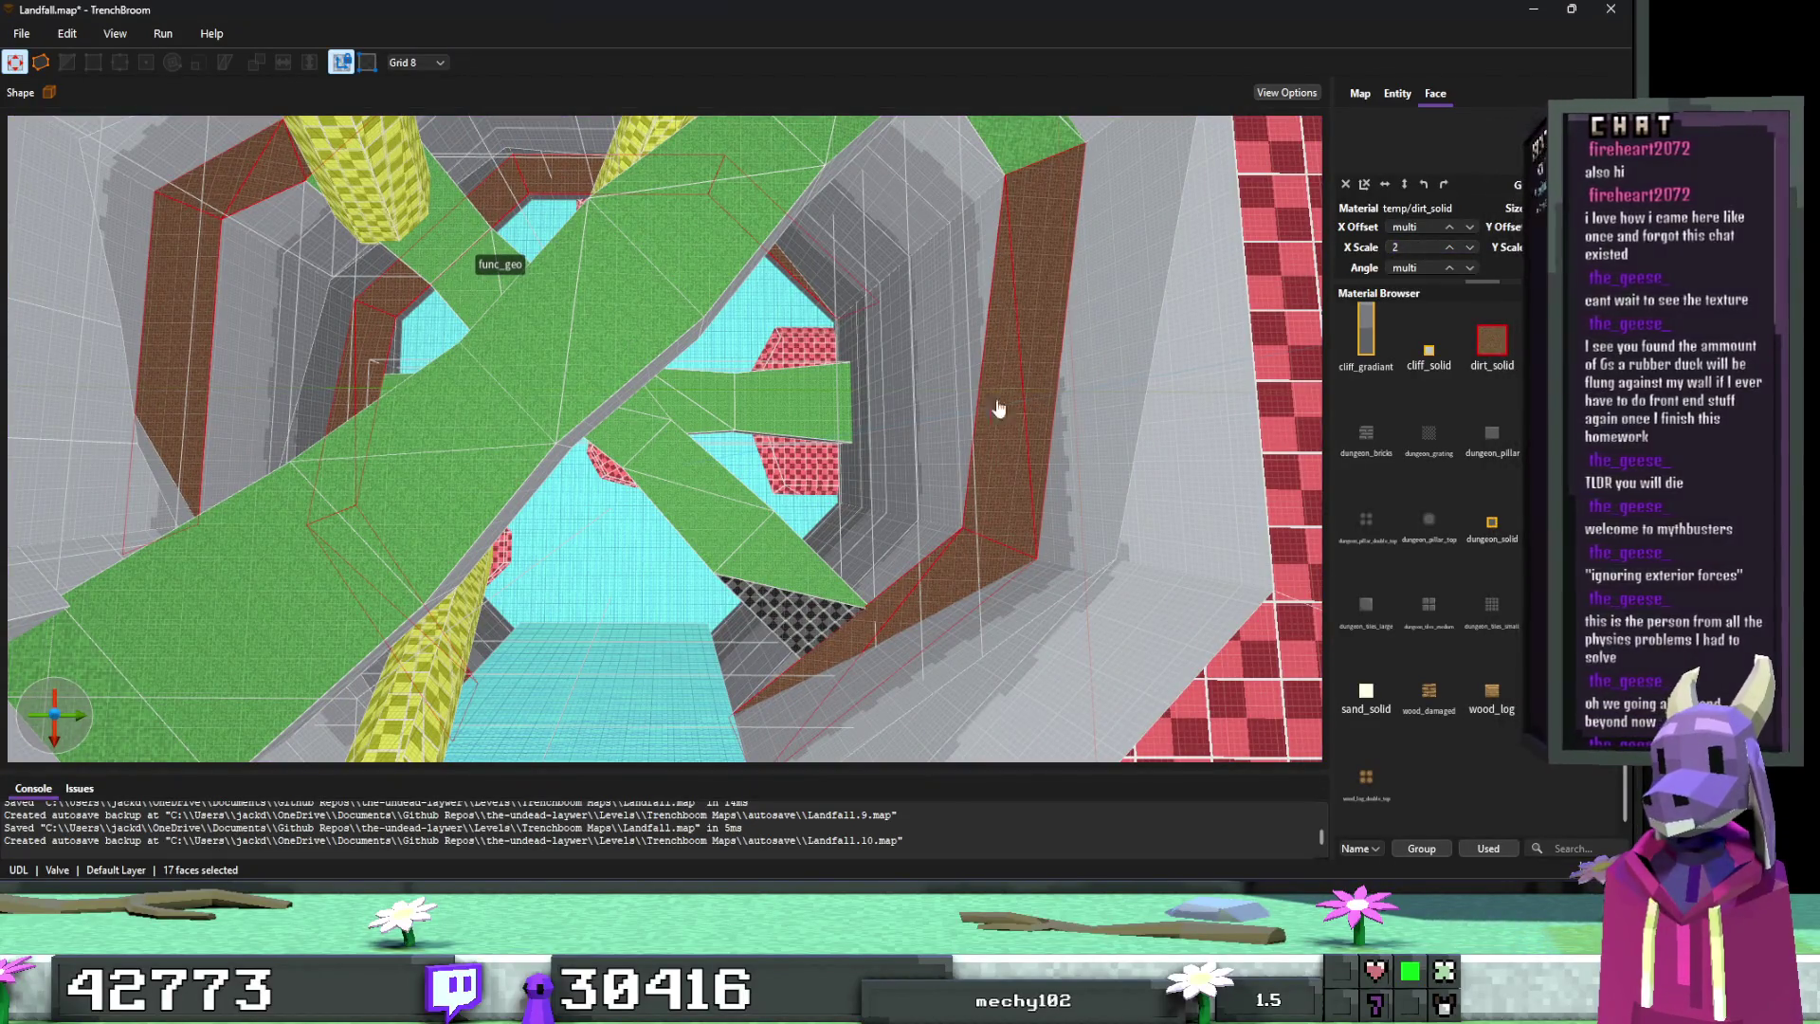
pyautogui.scroll(5, 992, 407)
# Step: Select the black checkered face, adjust its X Scale and finish at 4
pyautogui.click(928, 487)
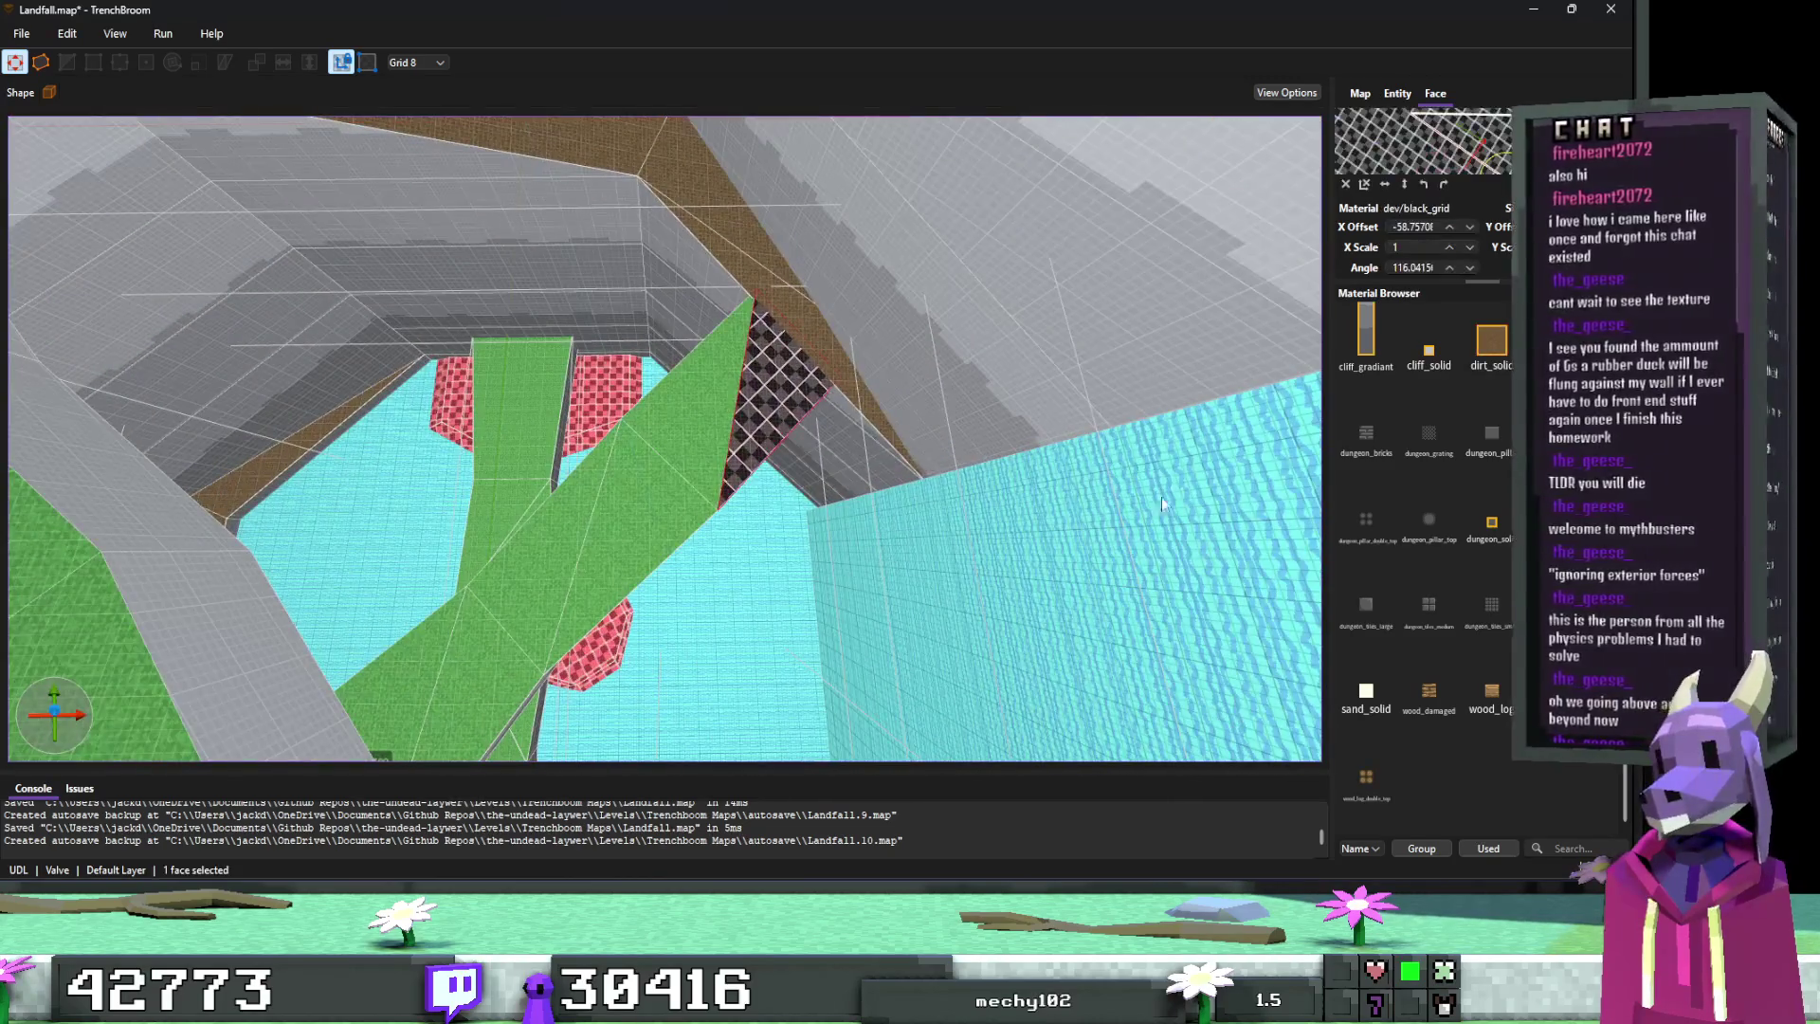
pyautogui.tripleClick(1413, 248)
pyautogui.write('1')
pyautogui.press('Return')
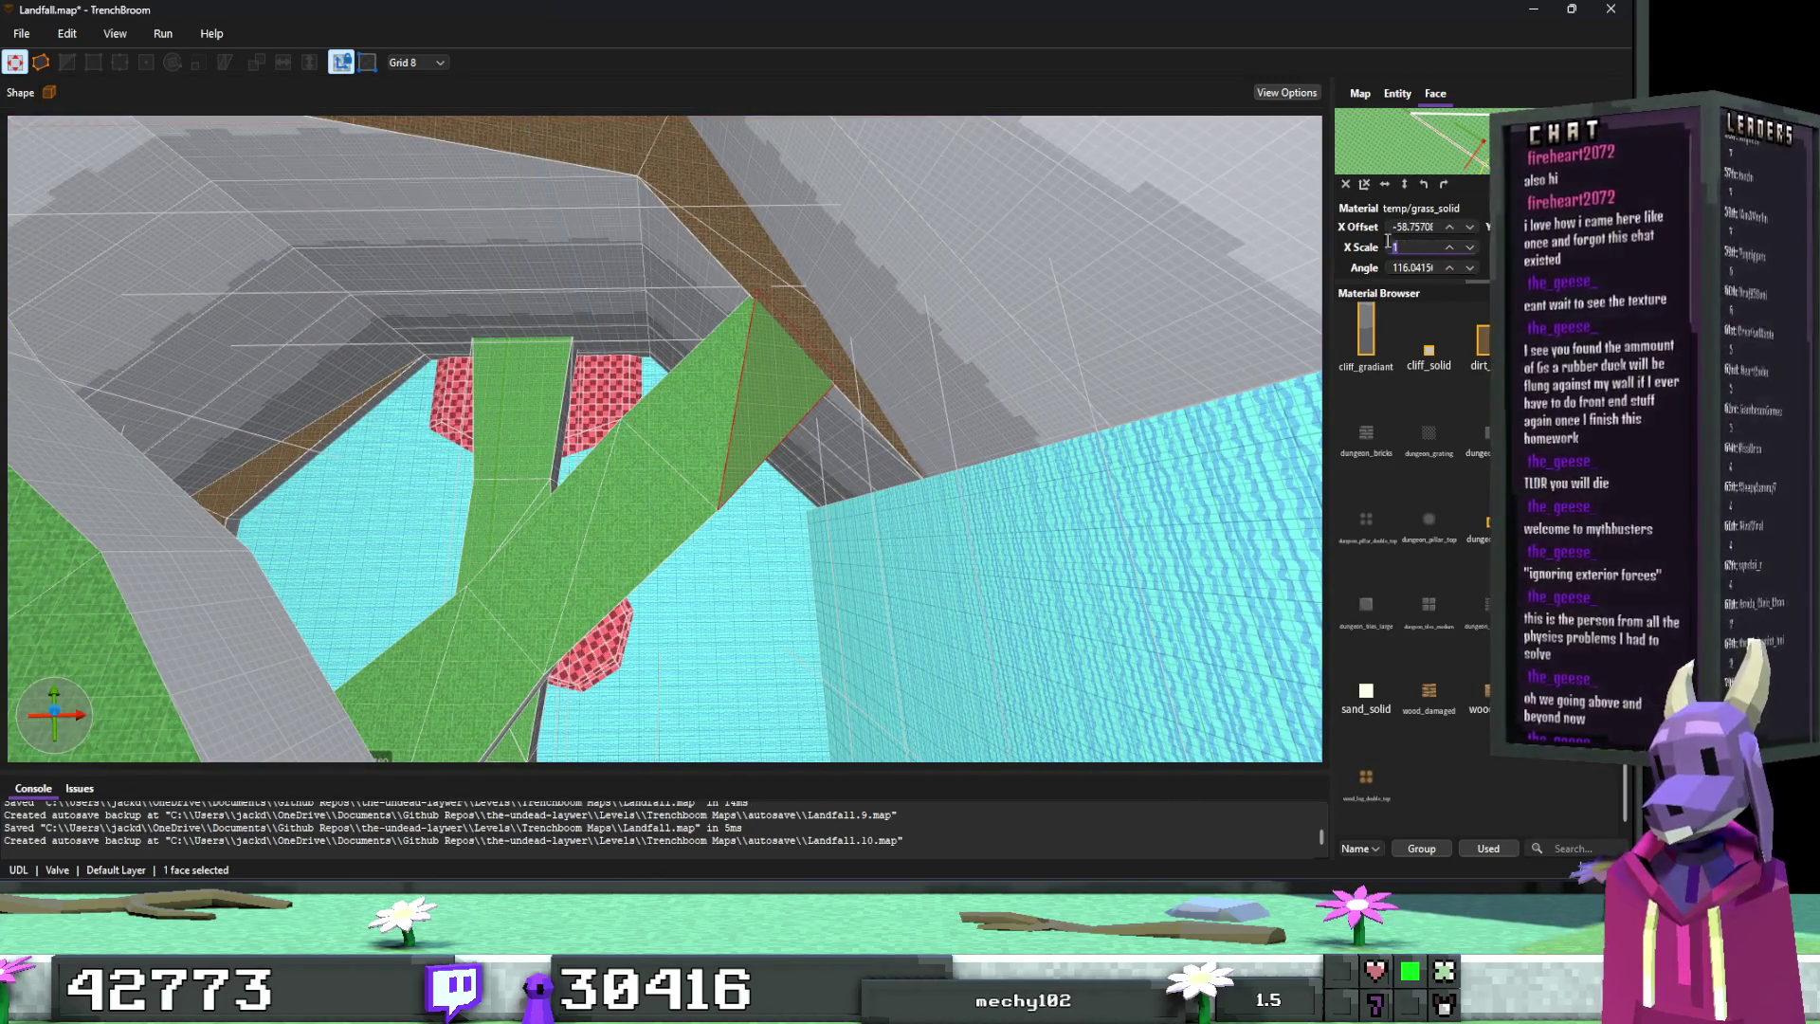
pyautogui.press('BackSpace')
pyautogui.write('2')
pyautogui.press('Return')
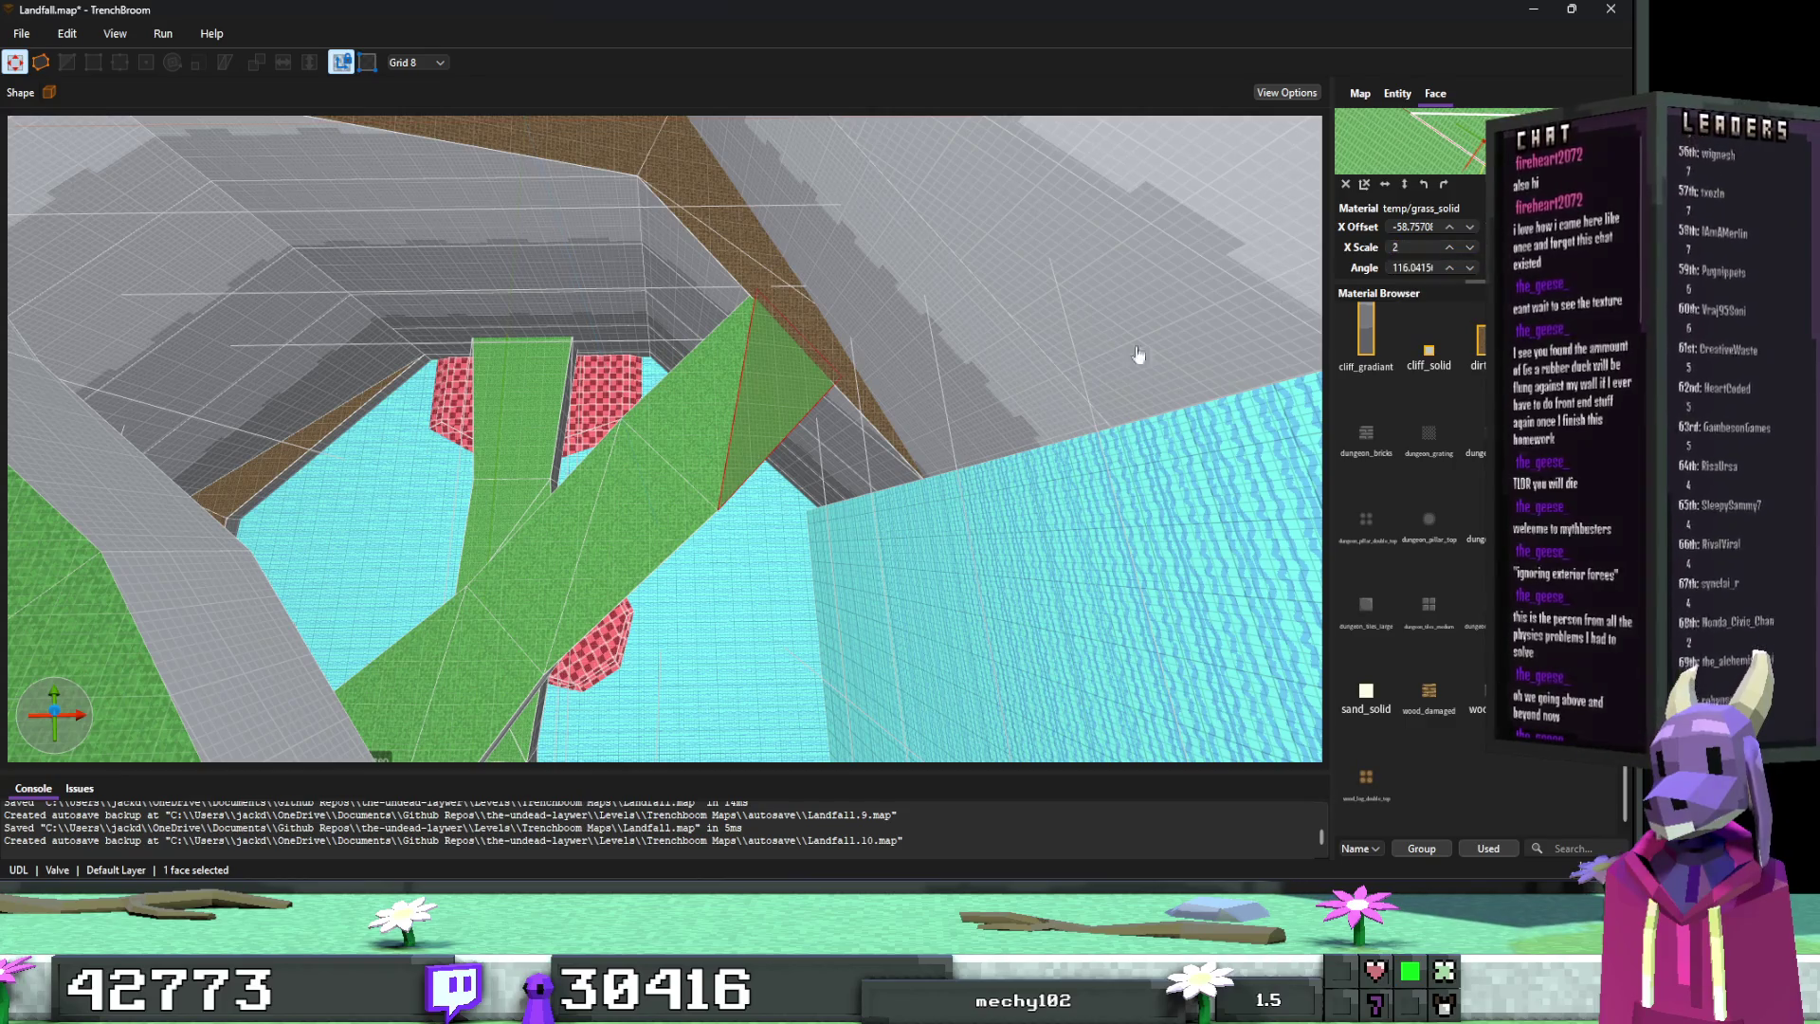
pyautogui.scroll(10, 1045, 366)
pyautogui.scroll(8, 1028, 343)
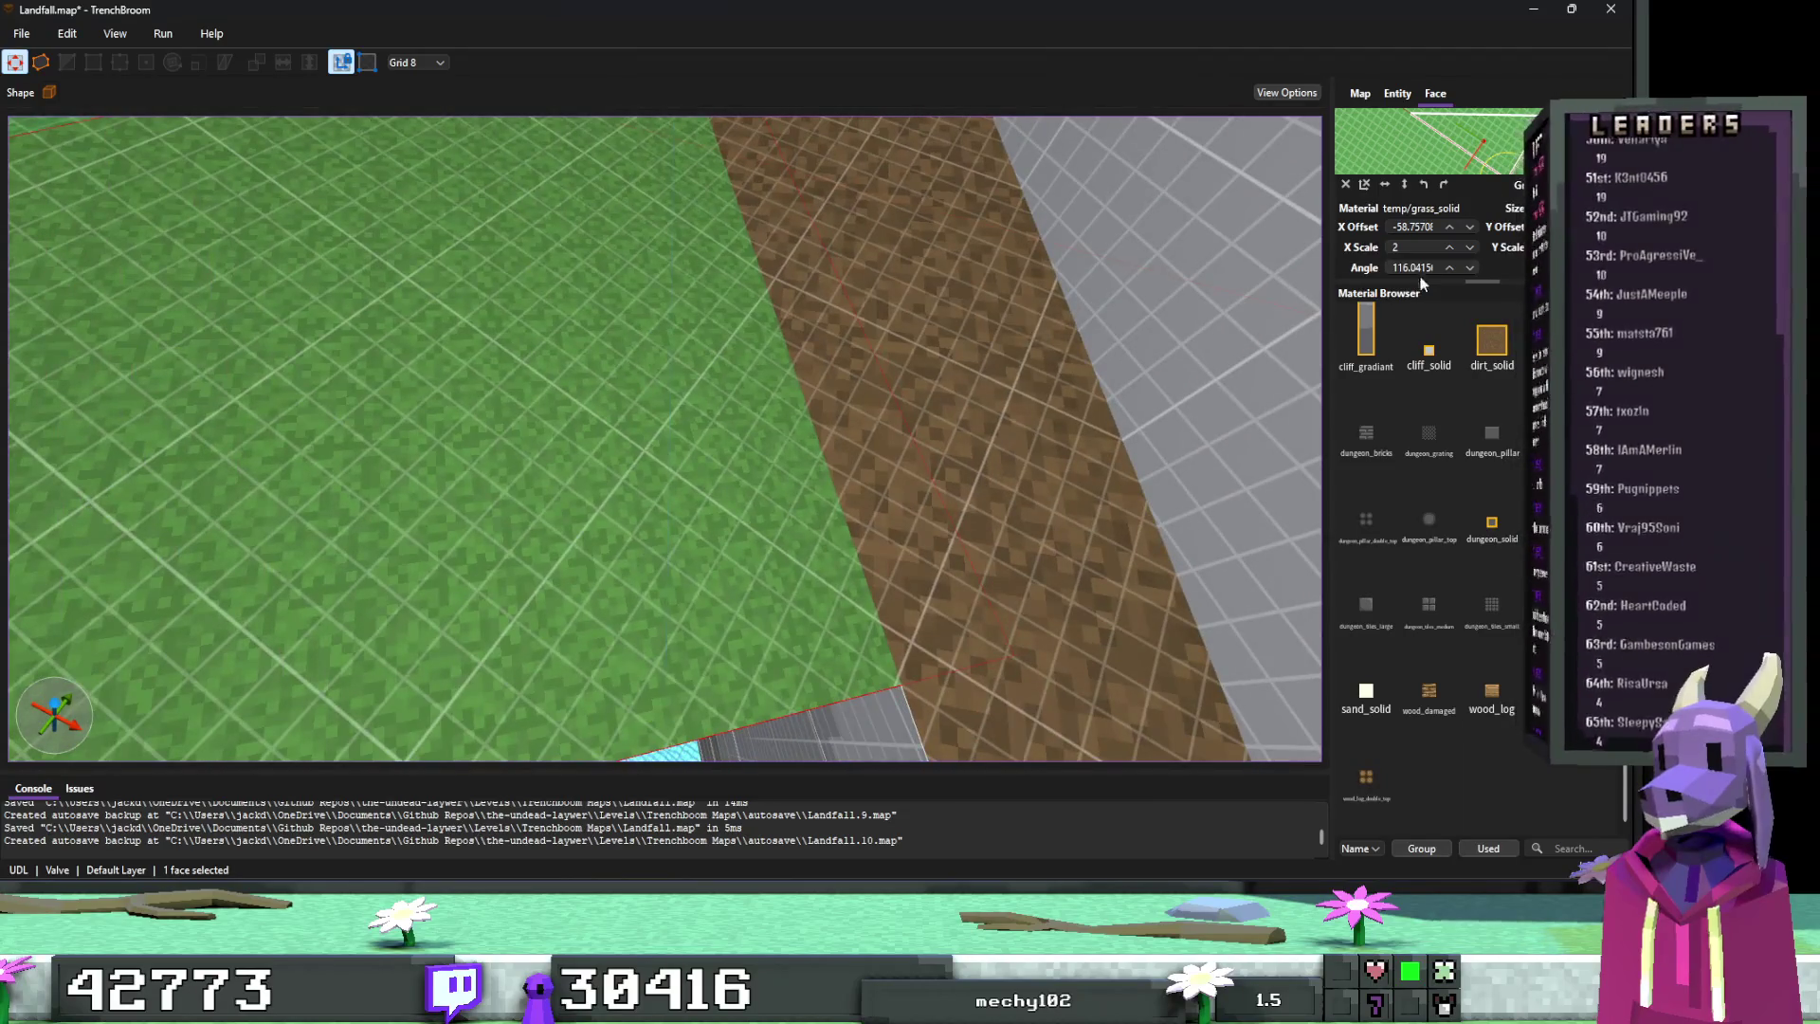
pyautogui.doubleClick(1400, 246)
pyautogui.write('4')
pyautogui.press('Escape')
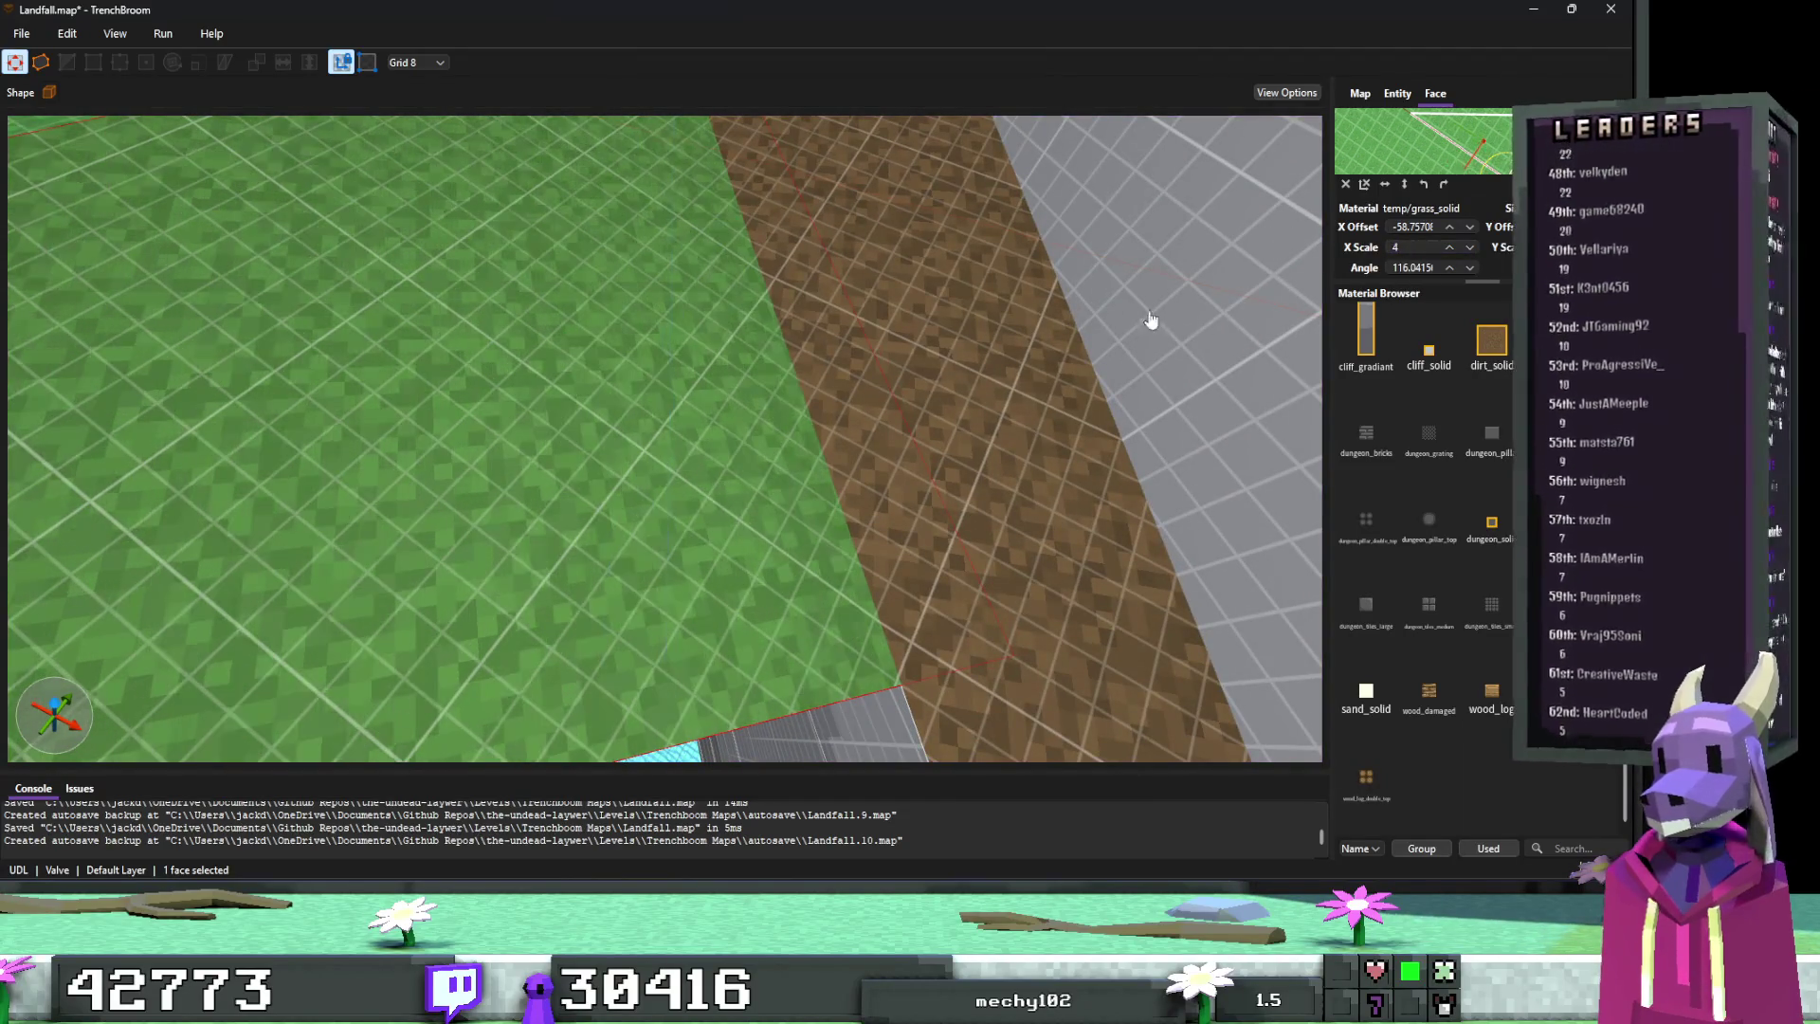
# Step: Paste the grass_solid material onto the brown dirt strip face
pyautogui.scroll(-10, 959, 386)
pyautogui.scroll(10, 958, 406)
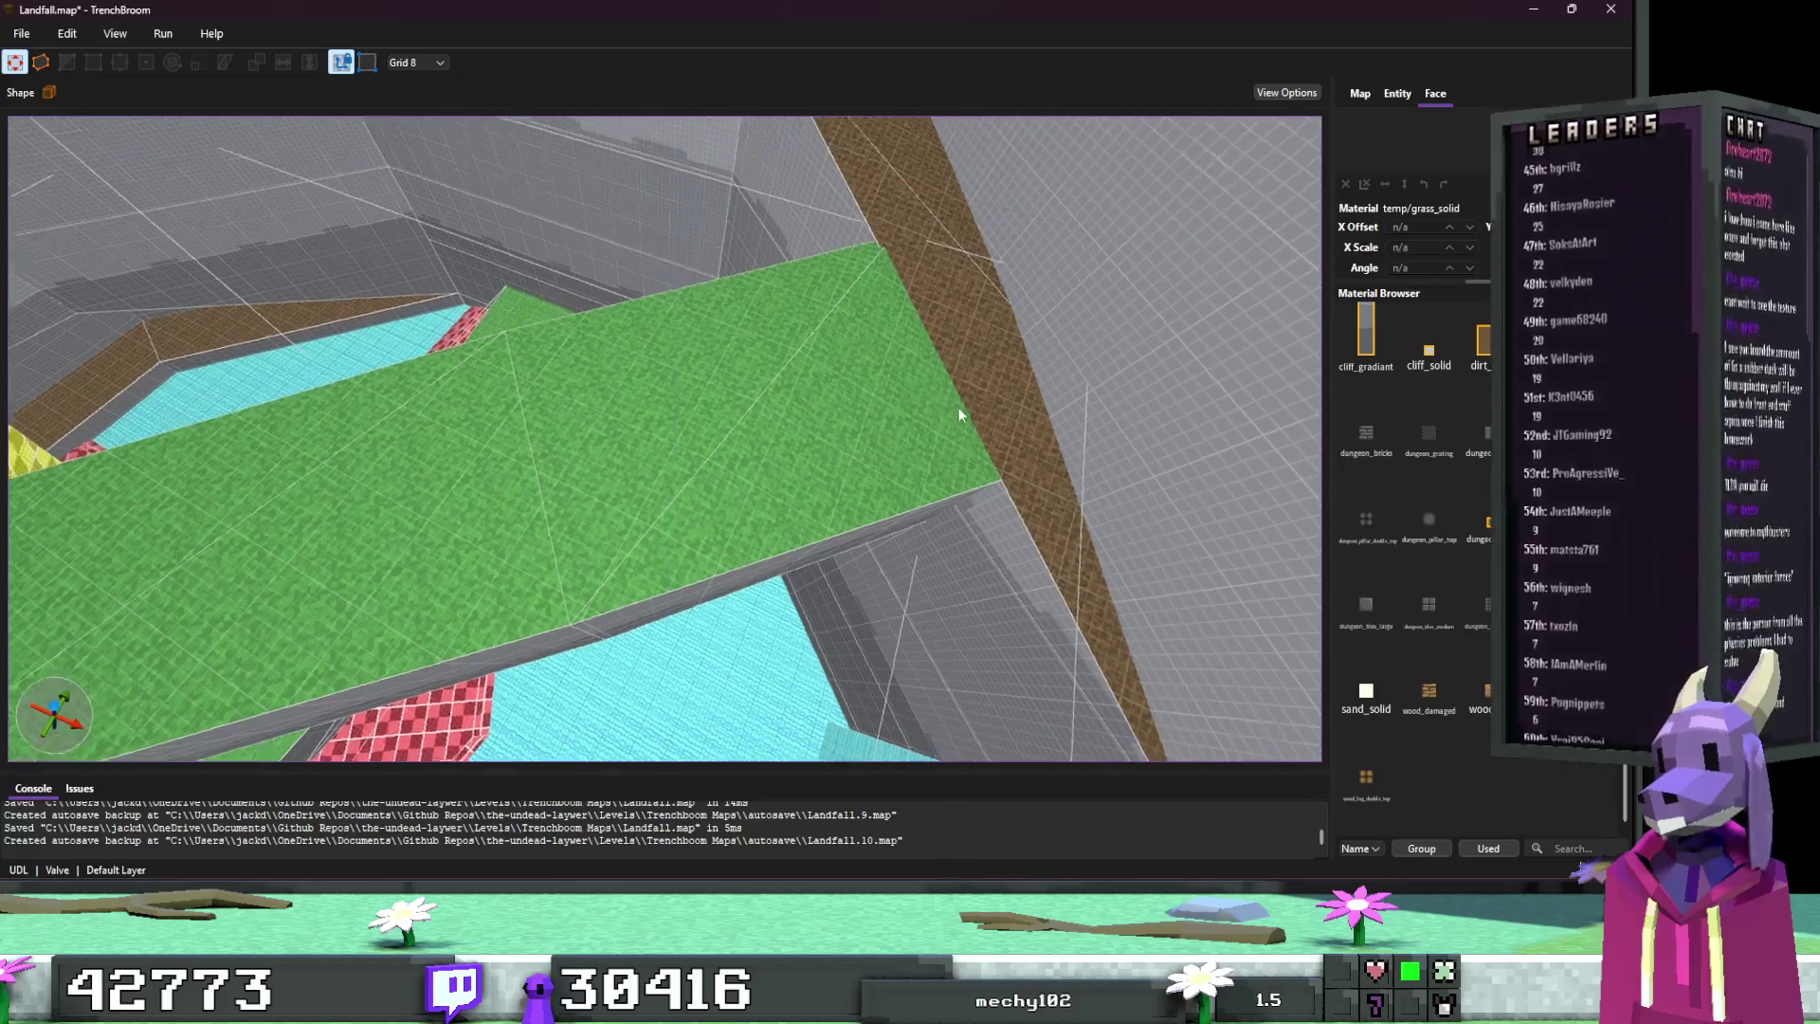
pyautogui.scroll(-5, 967, 408)
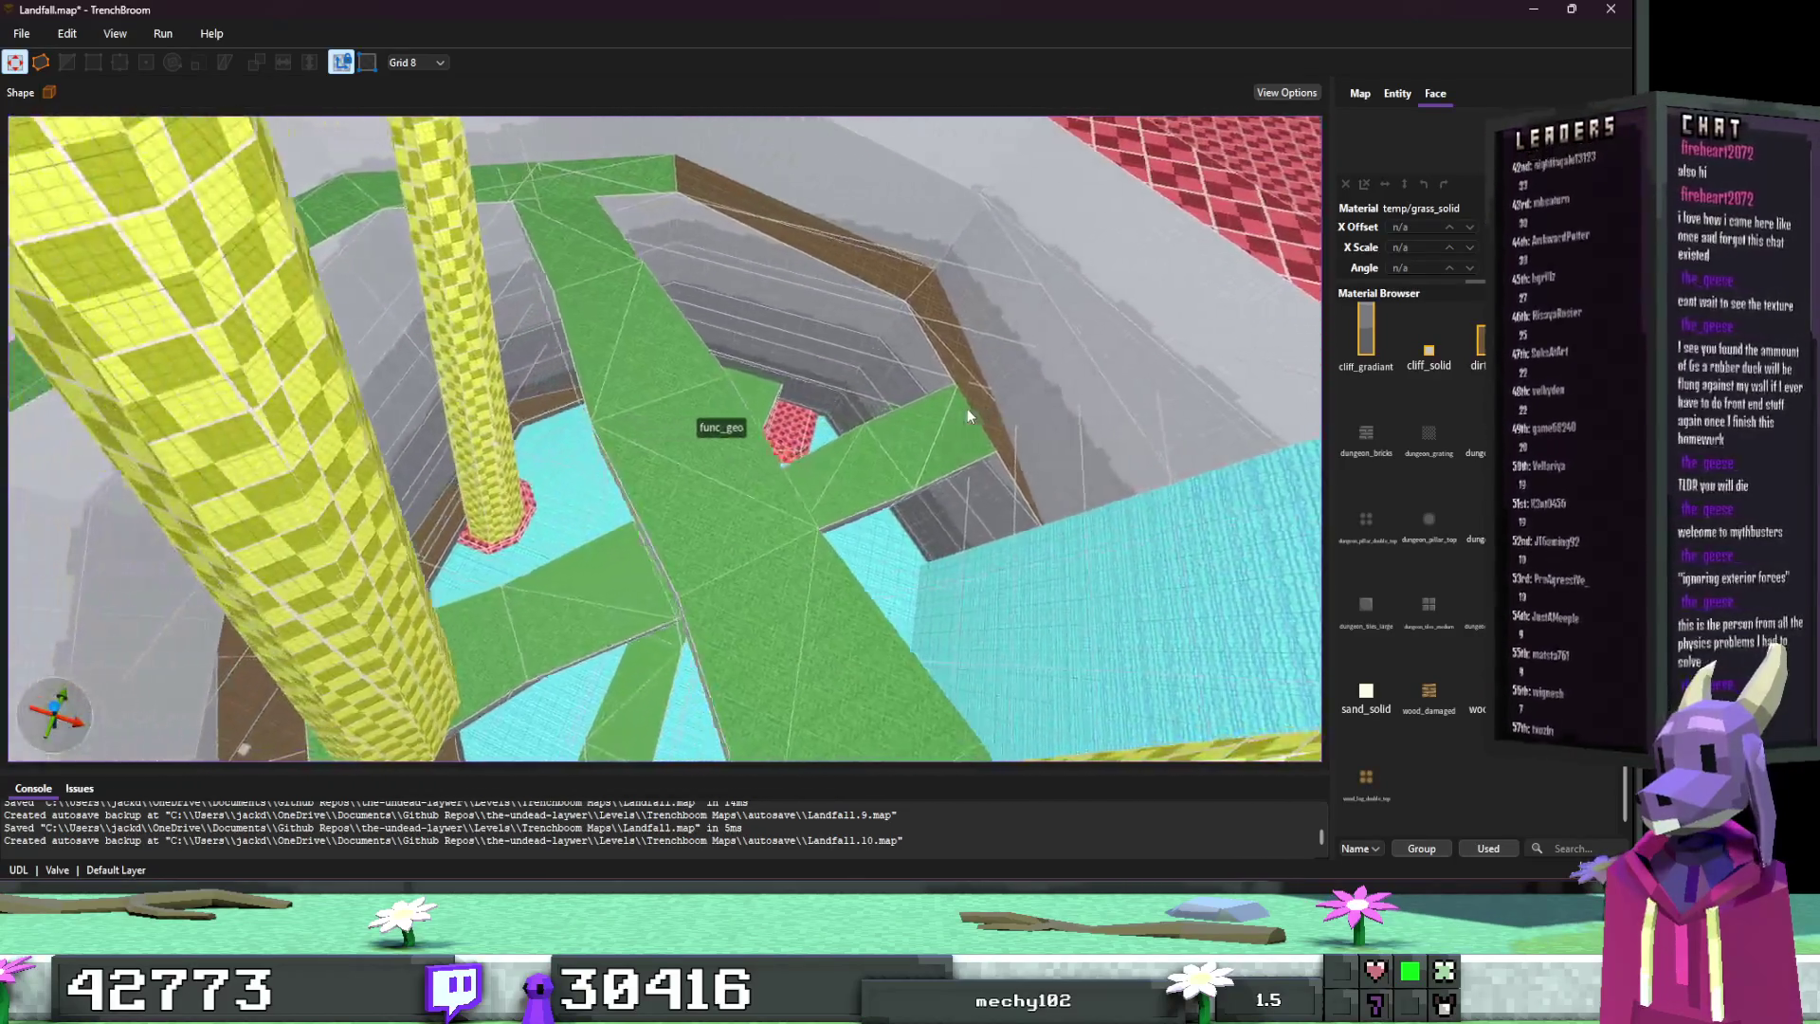
pyautogui.scroll(3, 888, 399)
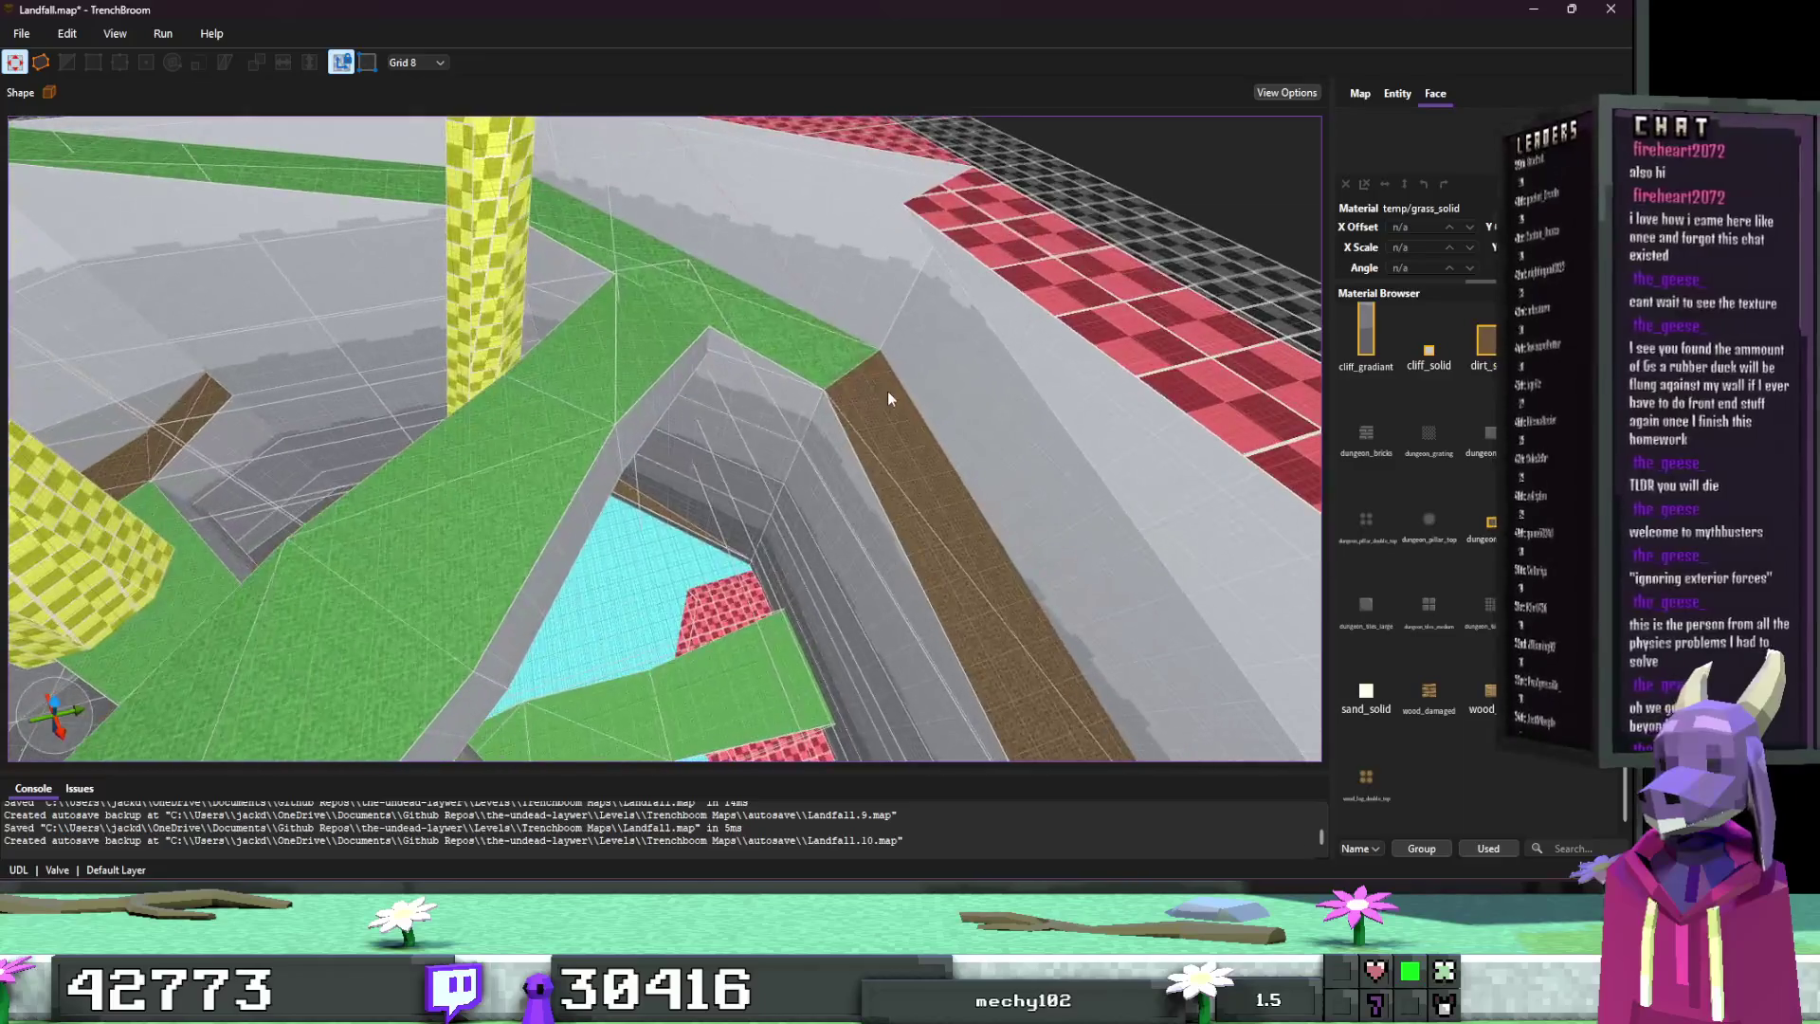
pyautogui.keyDown('shift'); pyautogui.click(852, 377); pyautogui.keyUp('shift')
pyautogui.hotkey('ctrl', 'v')
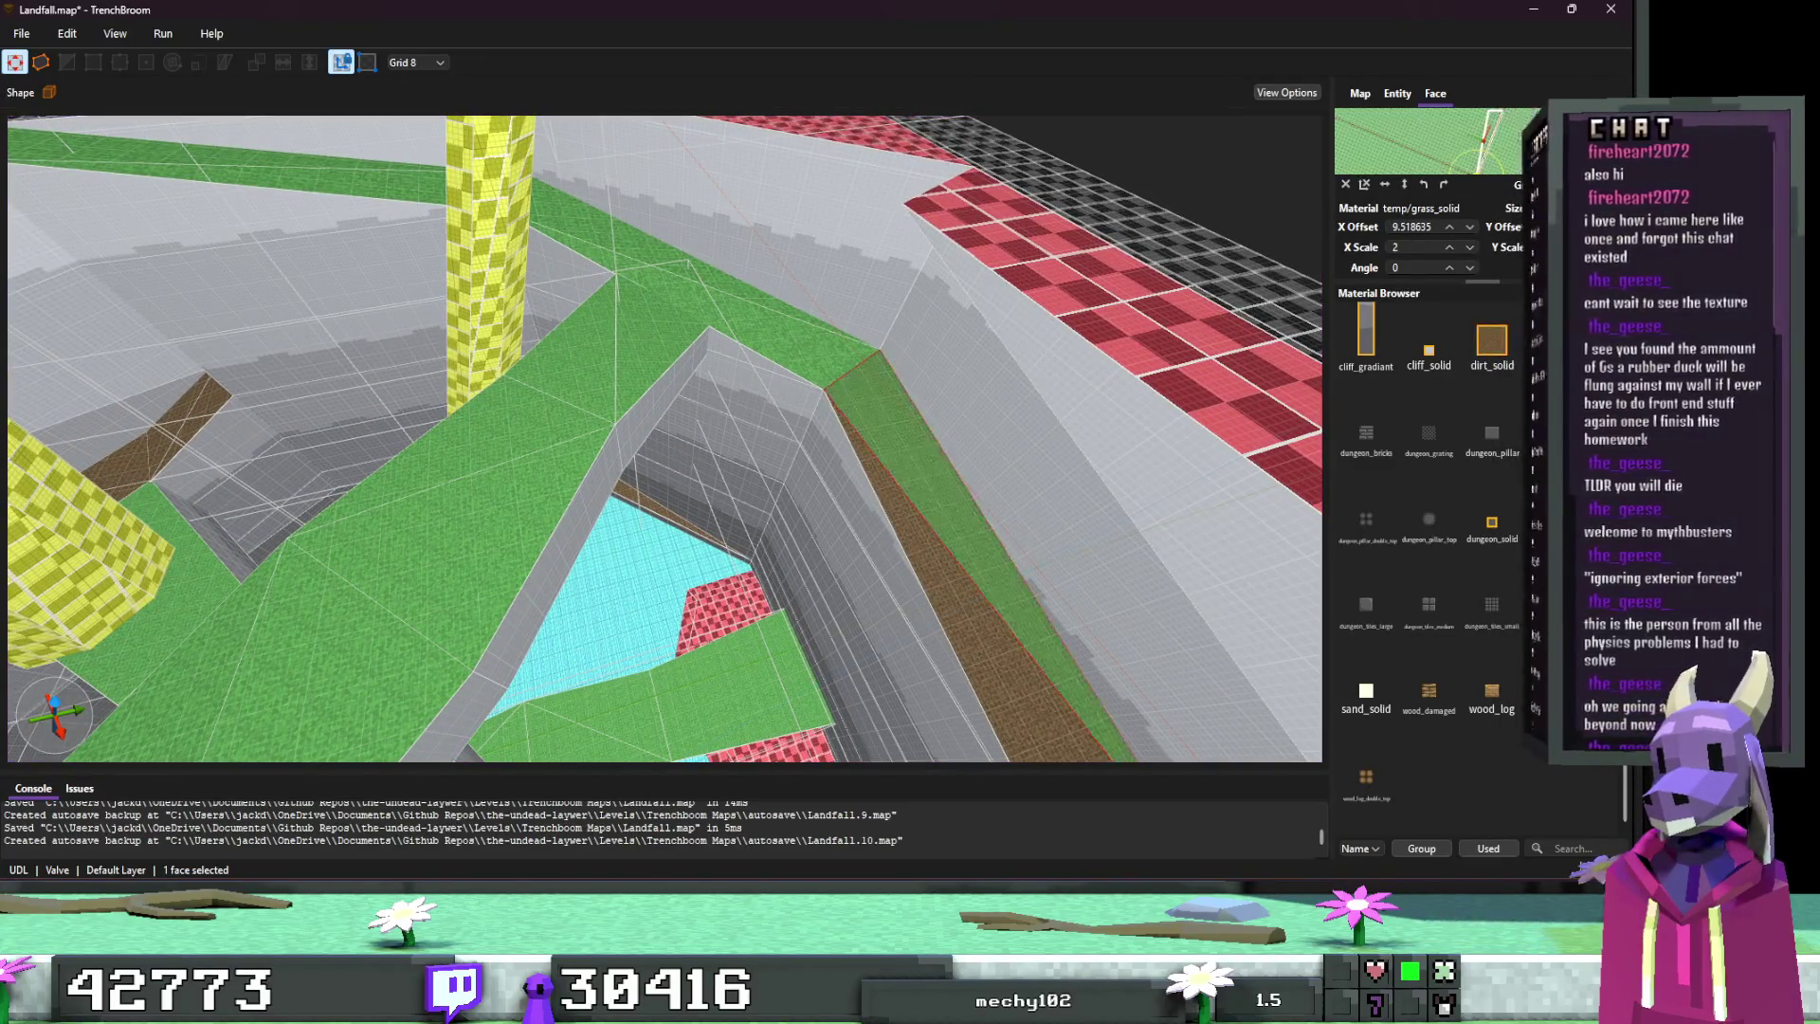
pyautogui.press('Escape')
pyautogui.scroll(-2, 943, 390)
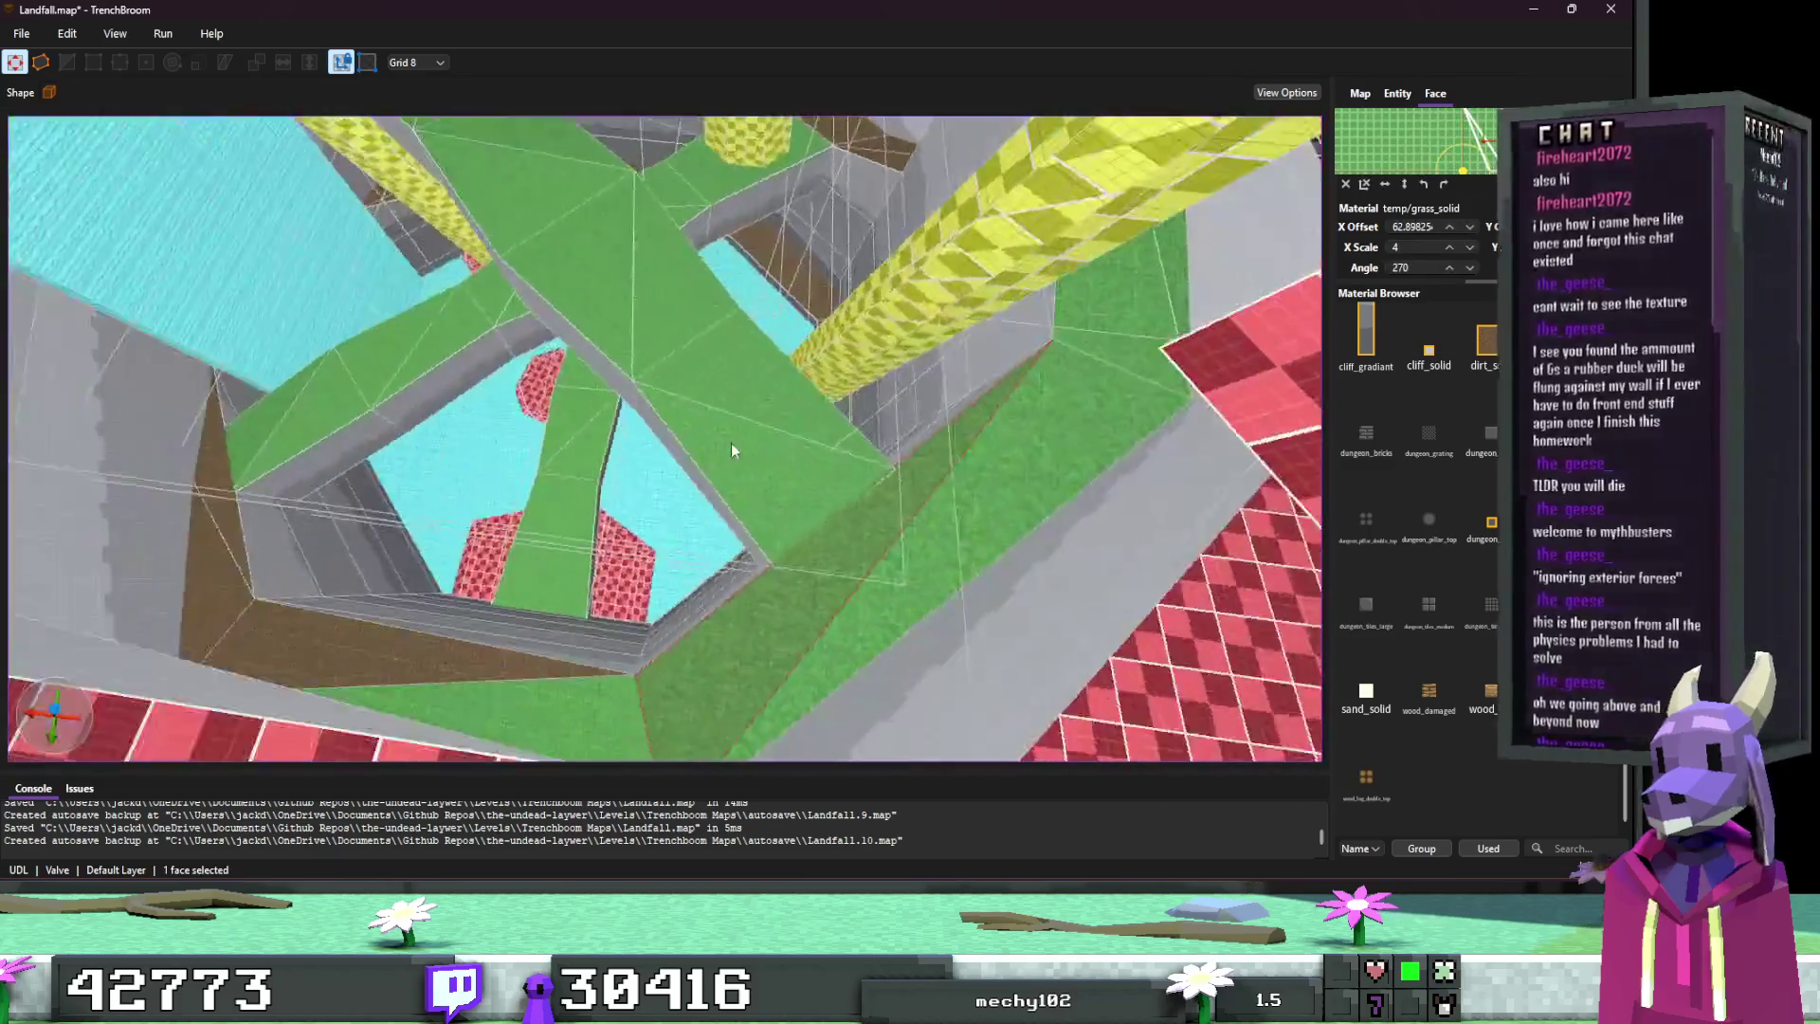
# Step: Select green rim faces, including the top and middle-left rim strips
pyautogui.keyDown('shift'); pyautogui.click(896, 519); pyautogui.keyUp('shift')
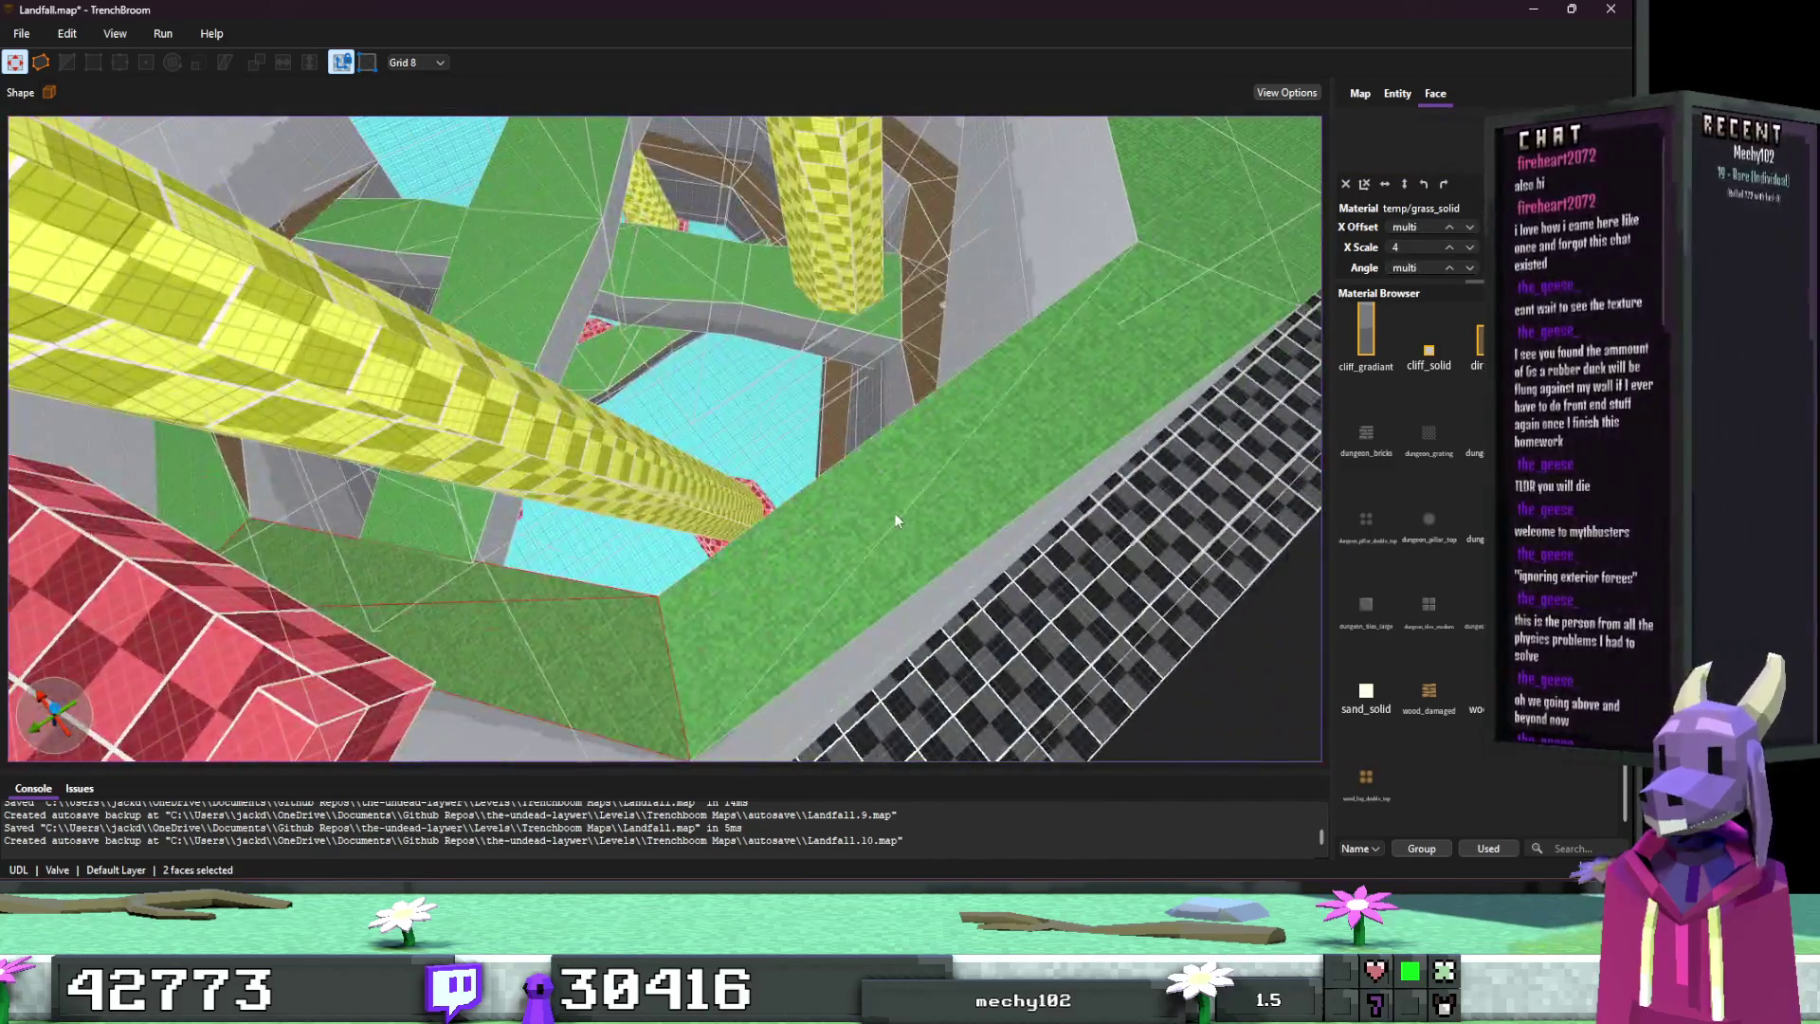
pyautogui.keyDown('ctrl'); pyautogui.keyDown('shift'); pyautogui.click(975, 491); pyautogui.keyUp('shift'); pyautogui.keyUp('ctrl')
pyautogui.press('w')
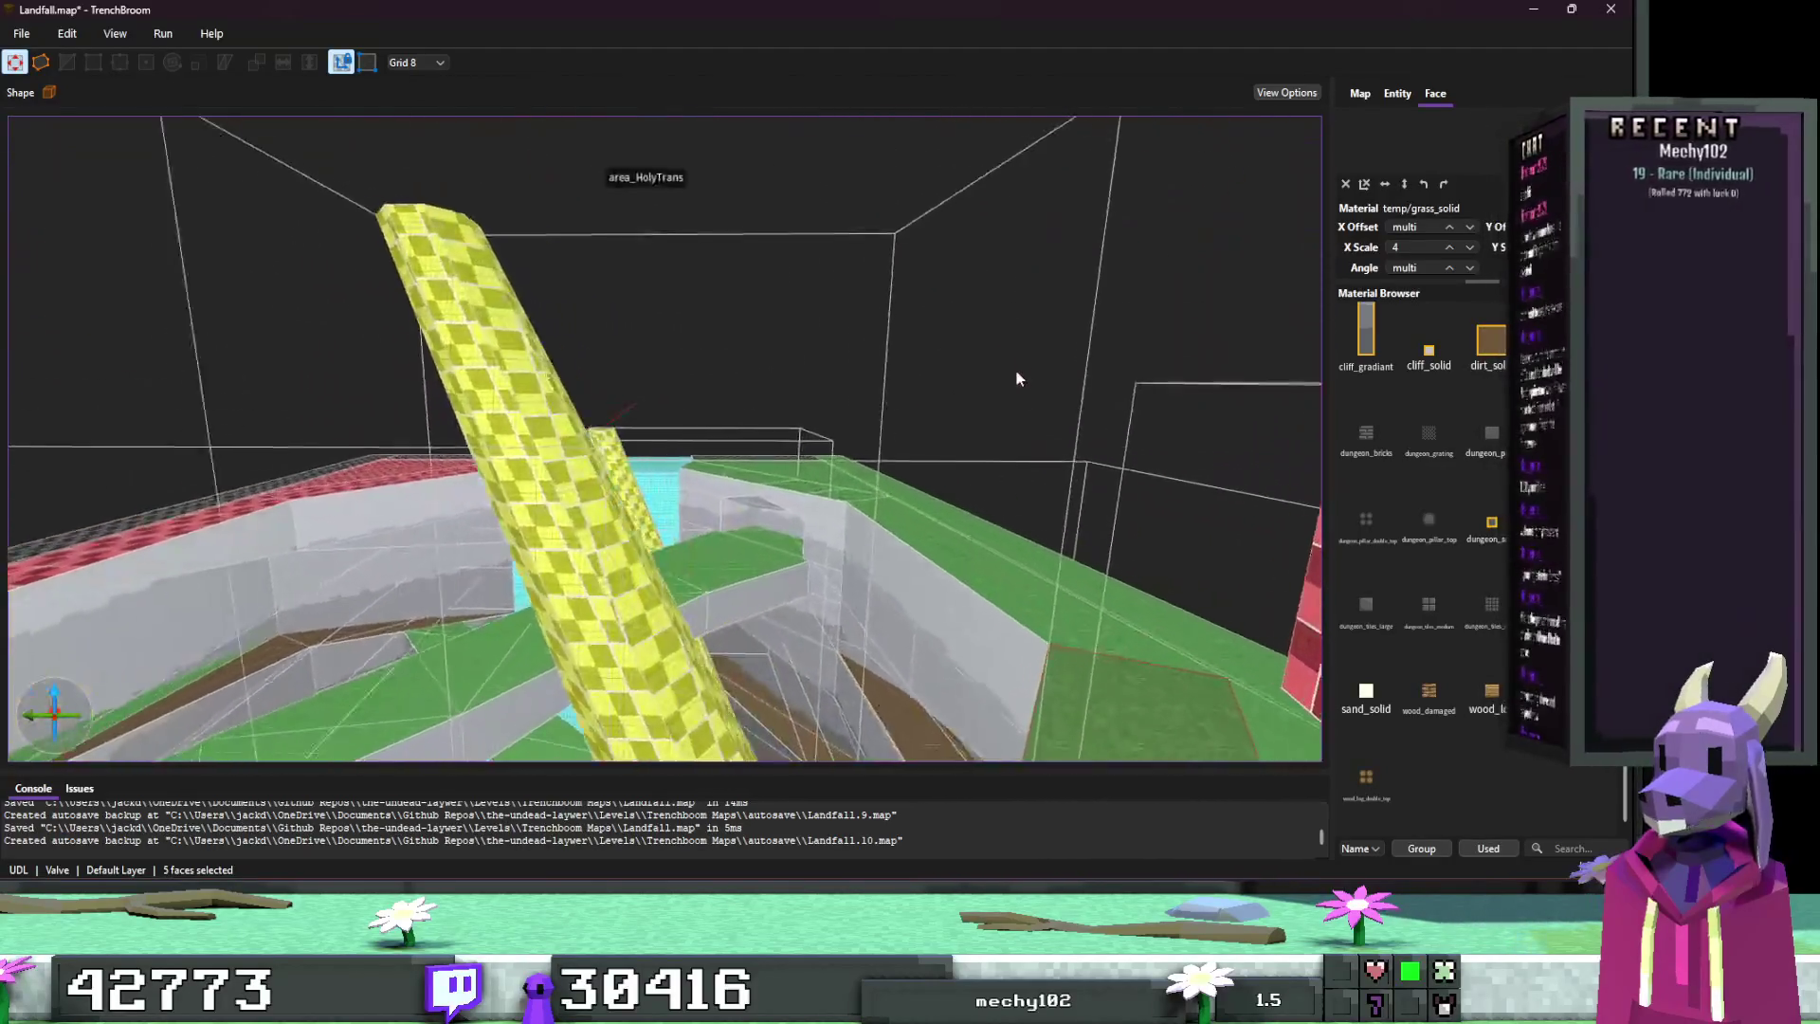
pyautogui.keyDown('ctrl'); pyautogui.keyDown('shift'); pyautogui.click(975, 398); pyautogui.keyUp('shift'); pyautogui.keyUp('ctrl')
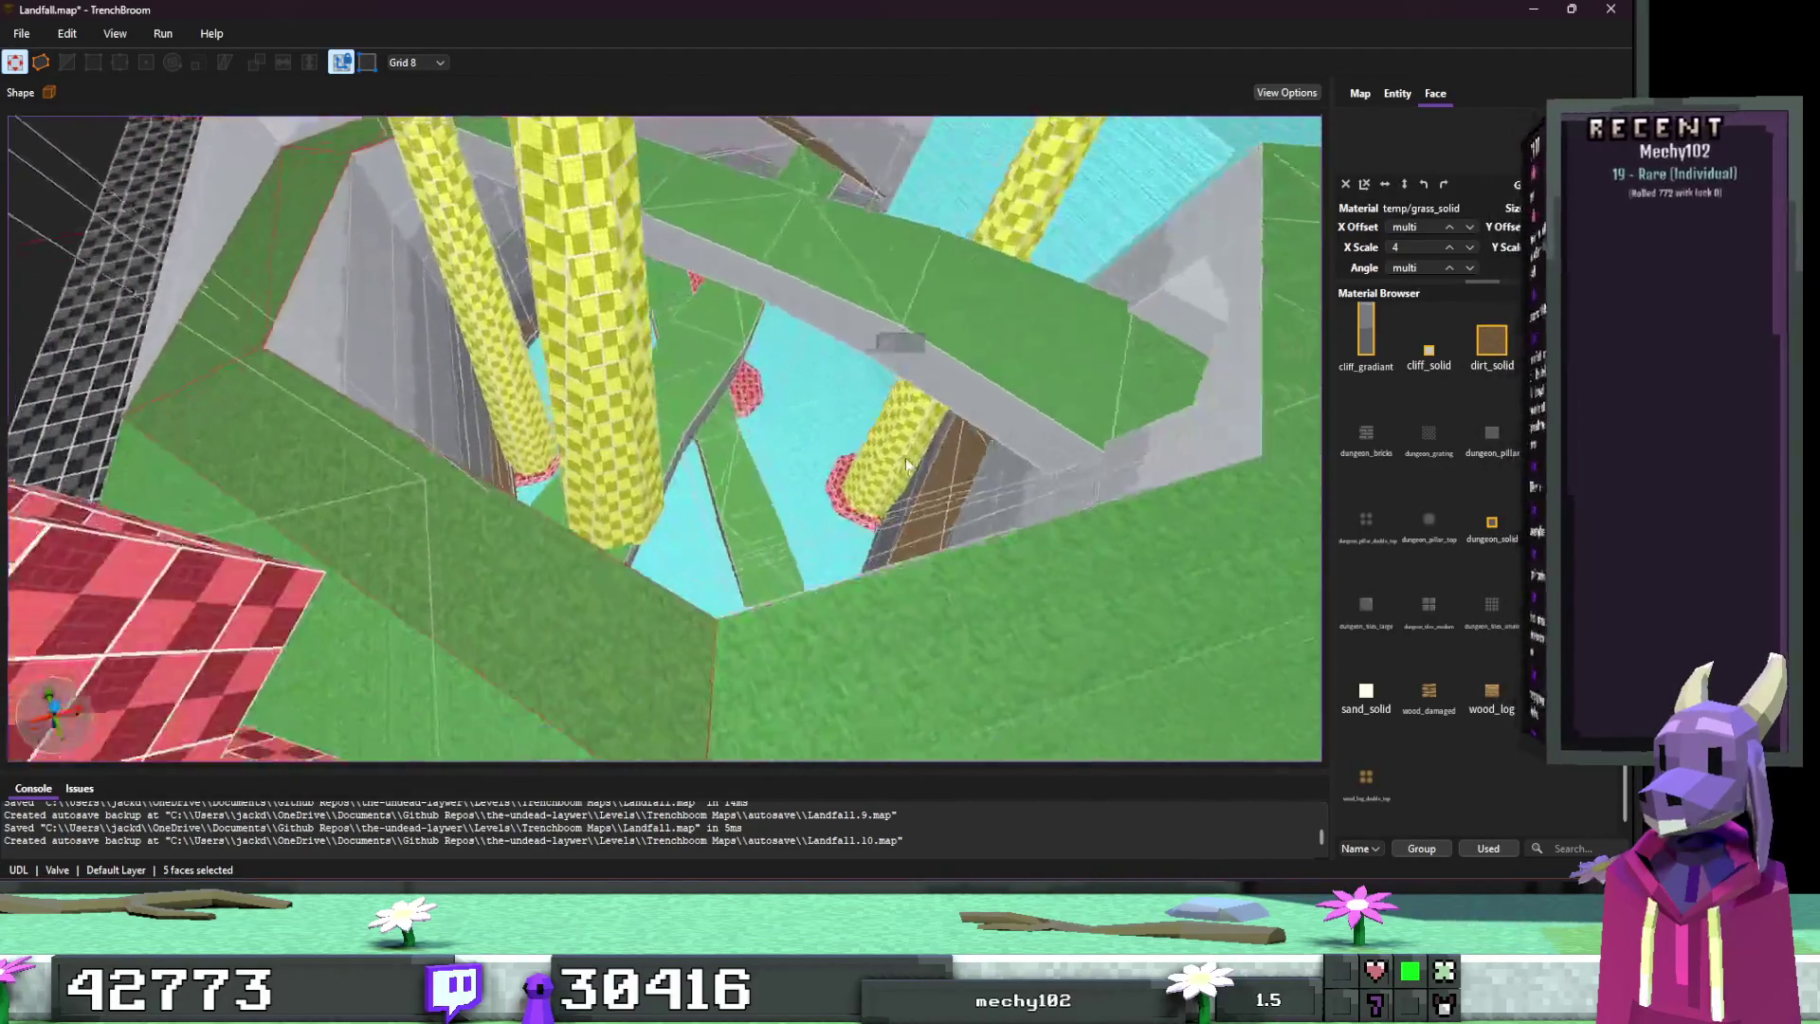
pyautogui.keyDown('ctrl'); pyautogui.keyDown('shift'); pyautogui.click(924, 491); pyautogui.keyUp('shift'); pyautogui.keyUp('ctrl')
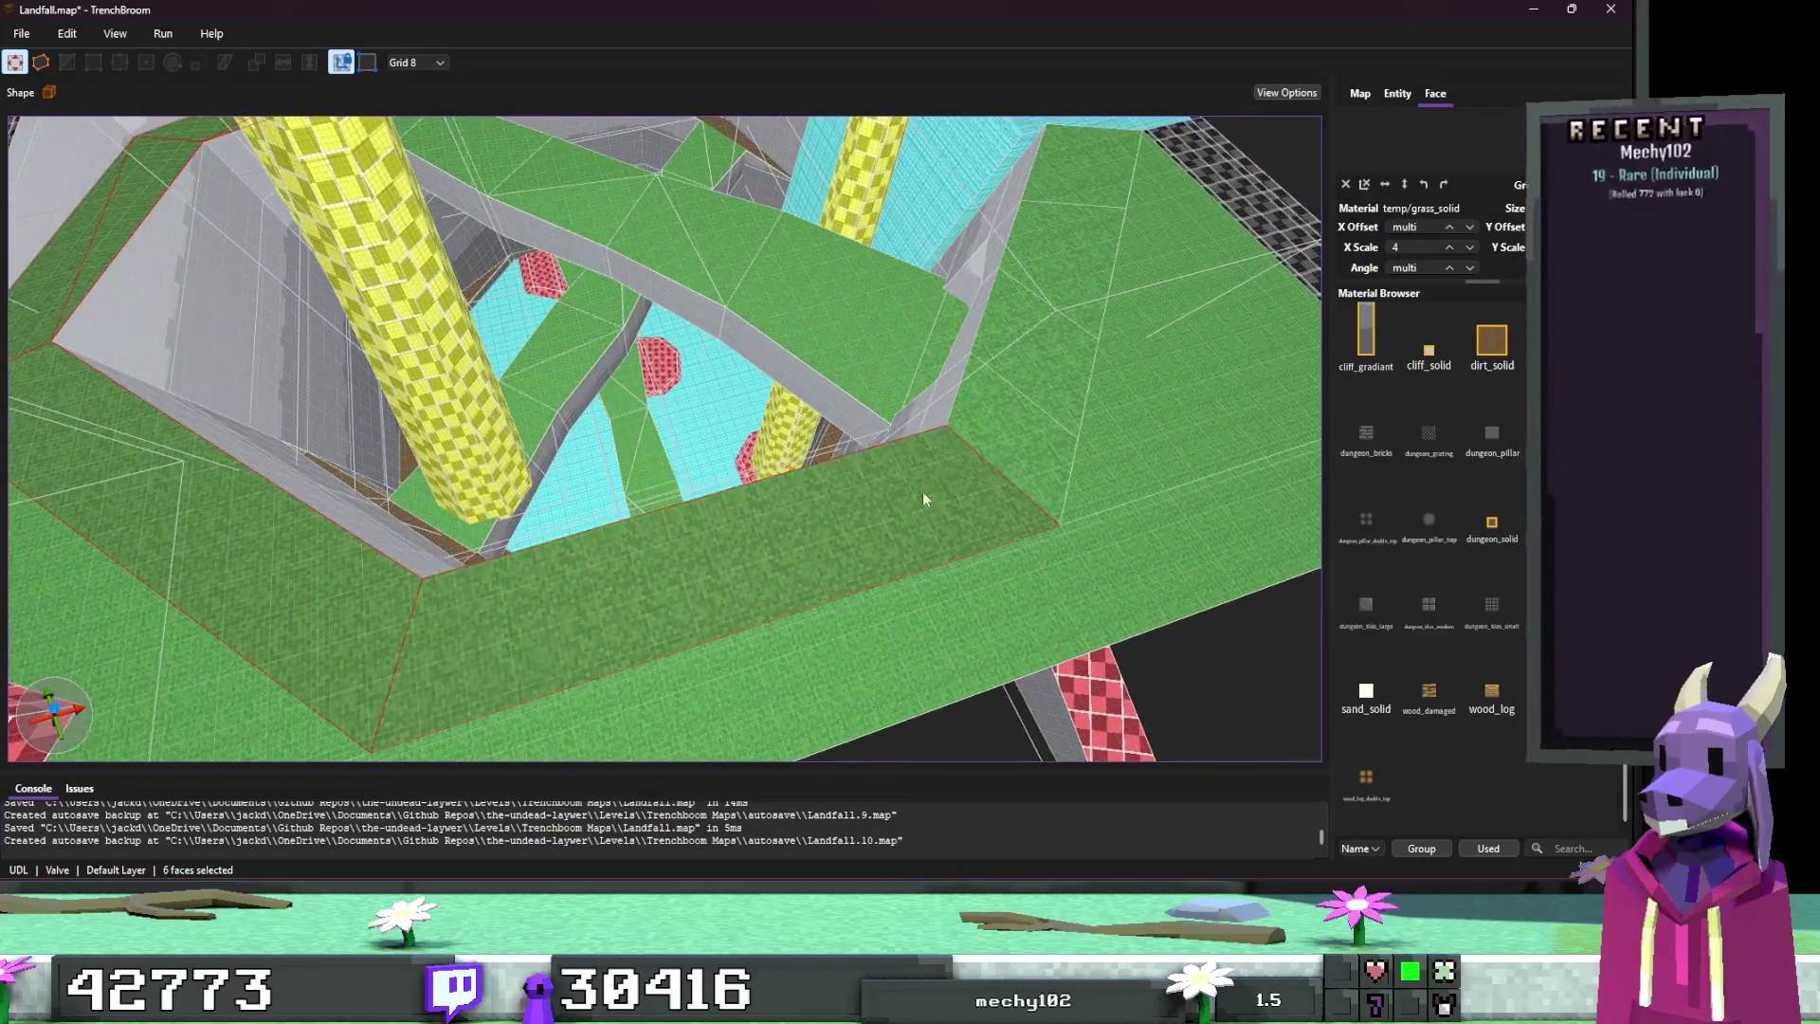
pyautogui.keyDown('ctrl'); pyautogui.keyDown('shift'); pyautogui.click(1083, 194); pyautogui.keyUp('shift'); pyautogui.keyUp('ctrl')
pyautogui.keyDown('ctrl'); pyautogui.keyDown('shift'); pyautogui.click(1039, 383); pyautogui.keyUp('shift'); pyautogui.keyUp('ctrl')
pyautogui.write('2')
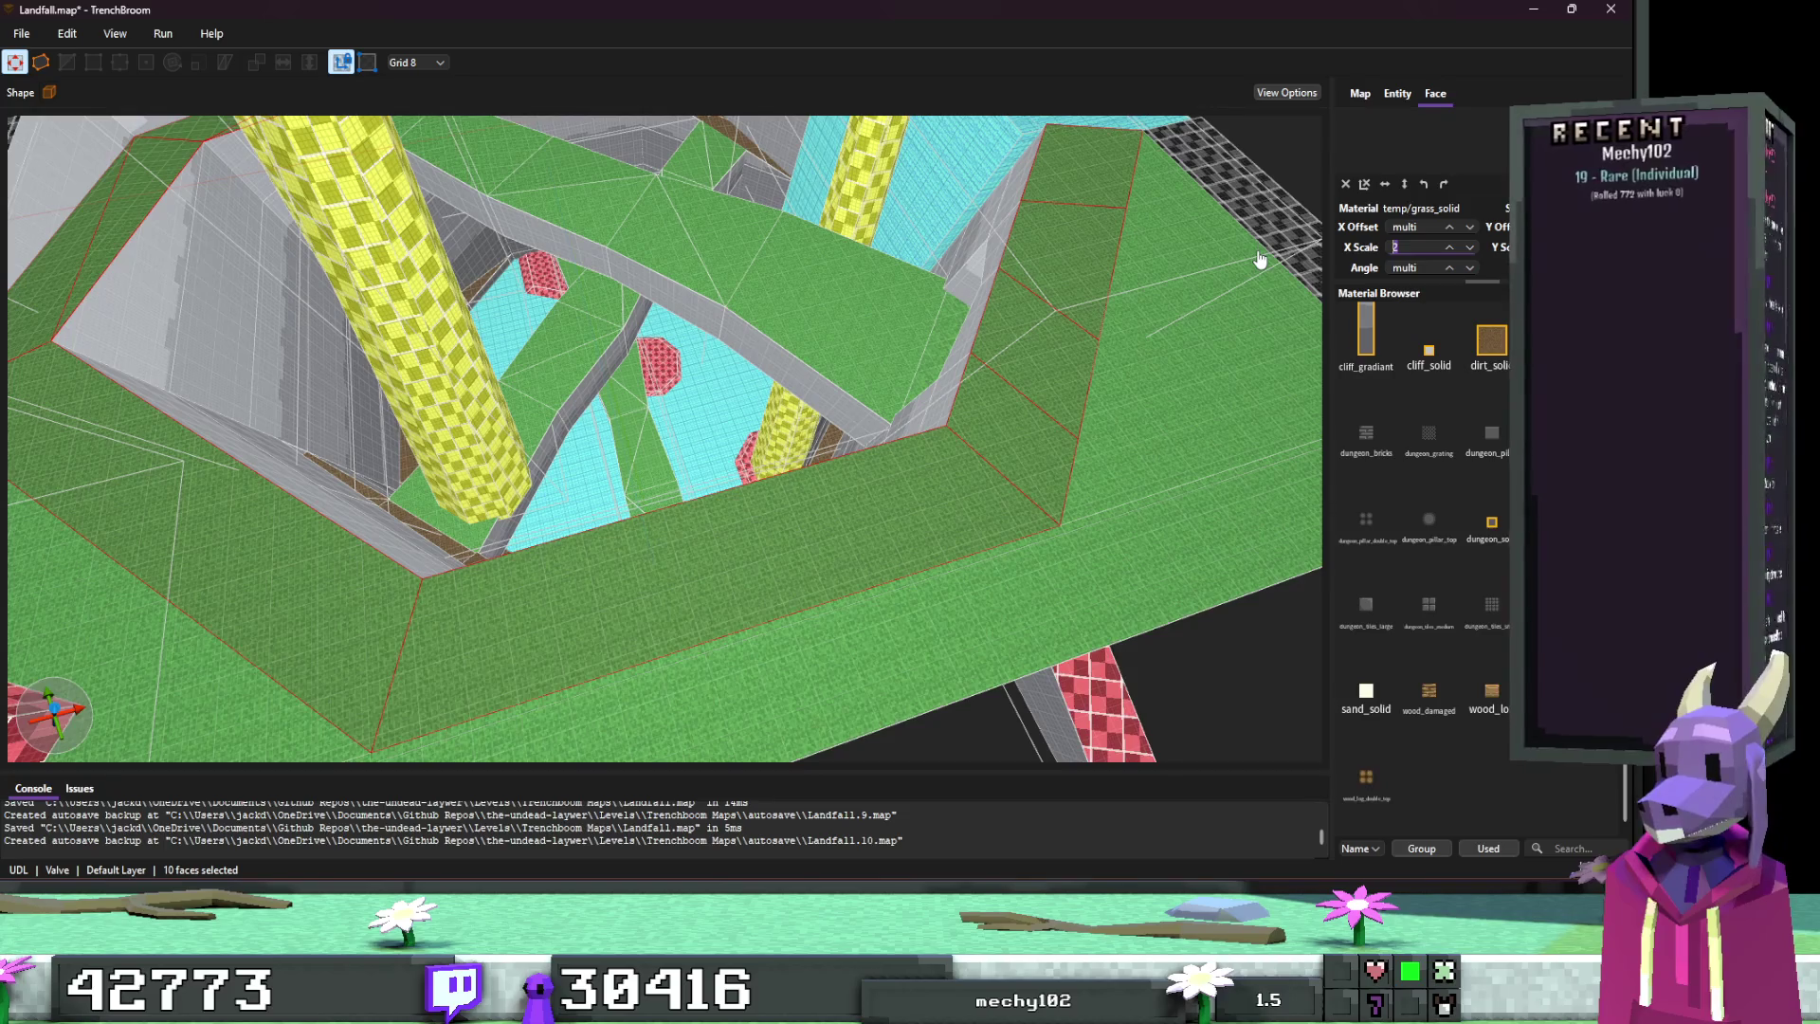
# Step: Clear the ten-face rim selection
pyautogui.press('Escape')
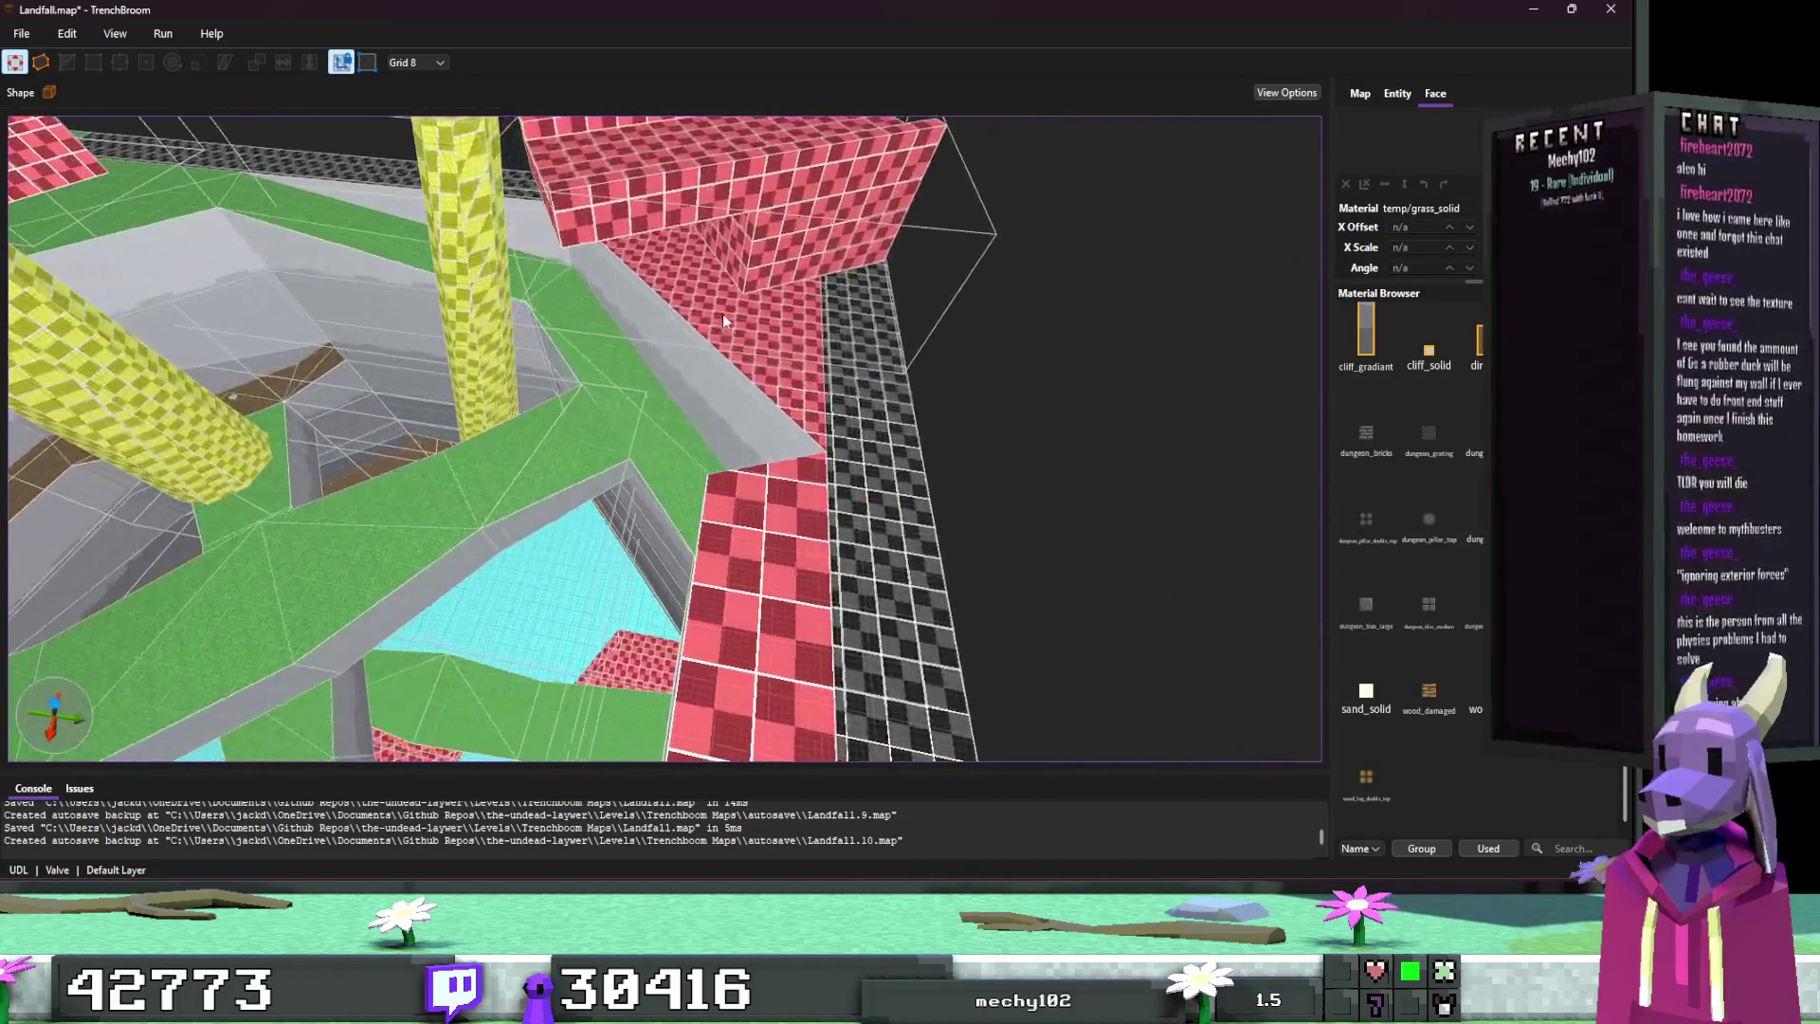
# Step: Select two red rim faces and paste the grass material onto them
pyautogui.click(768, 334)
pyautogui.keyDown('ctrl'); pyautogui.keyDown('shift'); pyautogui.click(737, 485); pyautogui.keyUp('shift'); pyautogui.keyUp('ctrl')
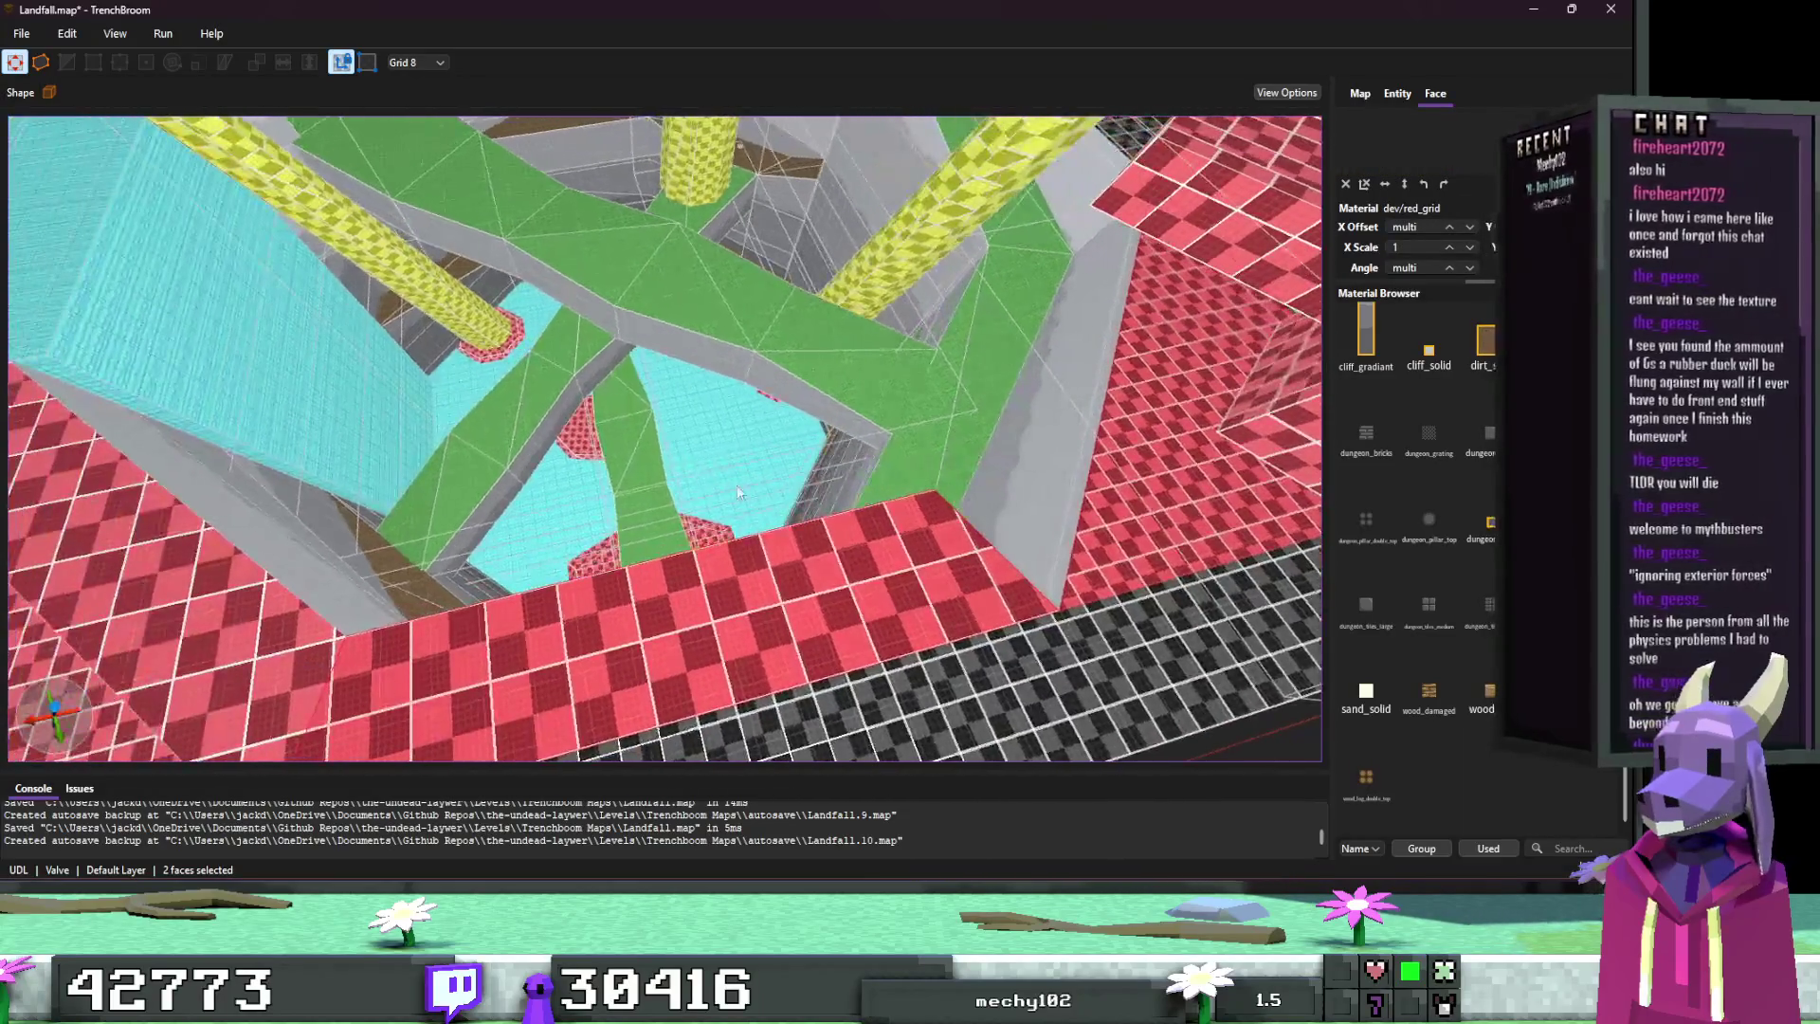
pyautogui.click(796, 633)
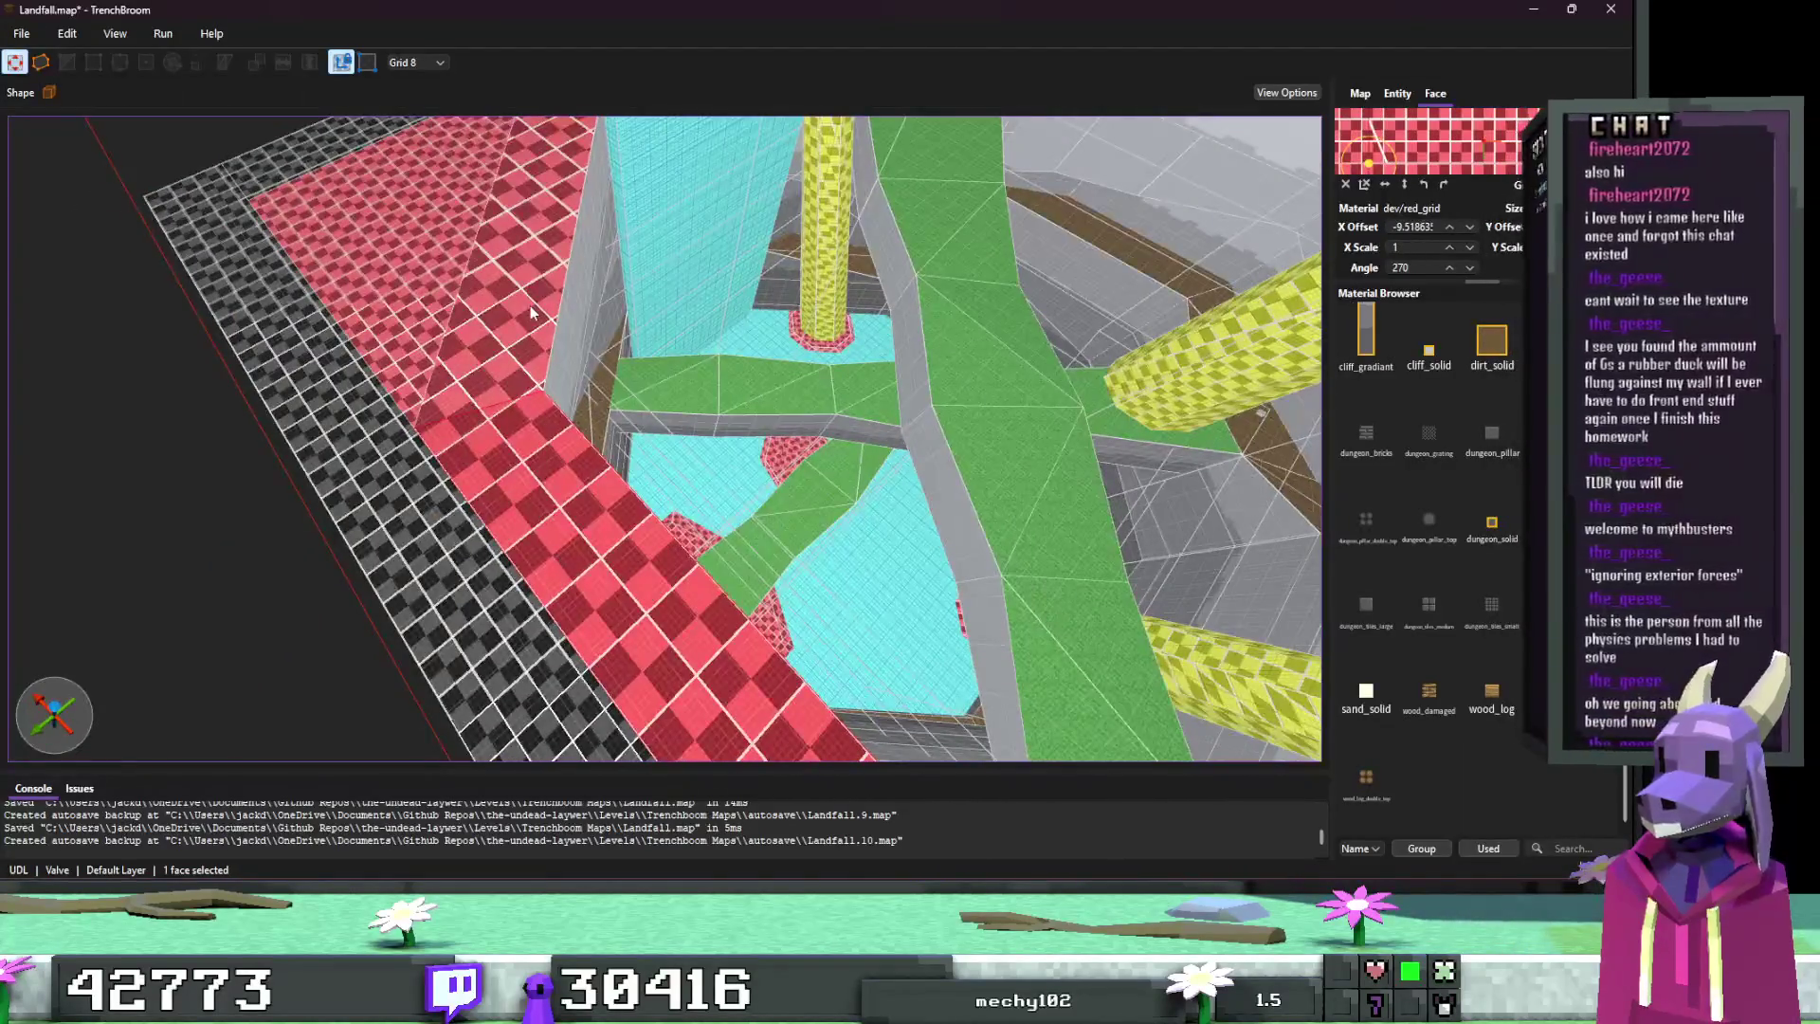
pyautogui.keyDown('ctrl'); pyautogui.keyDown('shift'); pyautogui.click(541, 287); pyautogui.keyUp('shift'); pyautogui.keyUp('ctrl')
pyautogui.hotkey('ctrl', 'v')
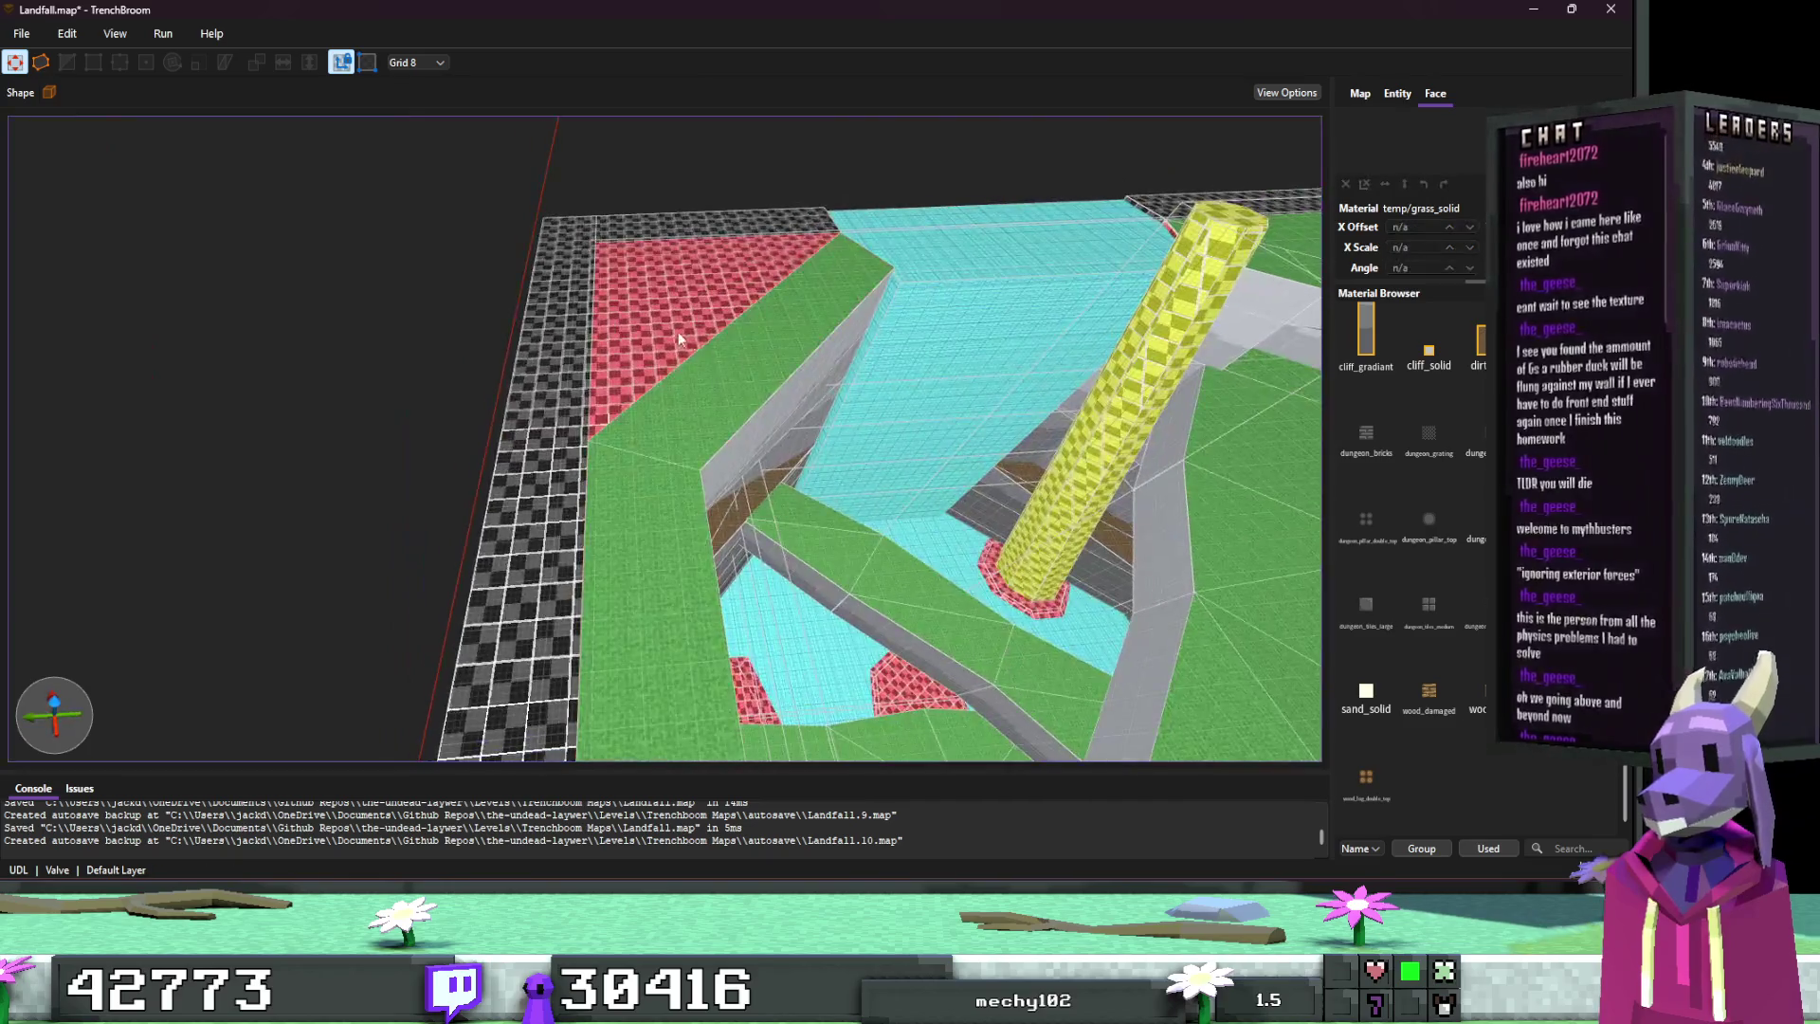
# Step: Give the remaining red rim faces temp/grass_solid, then deselect them
pyautogui.click(656, 249)
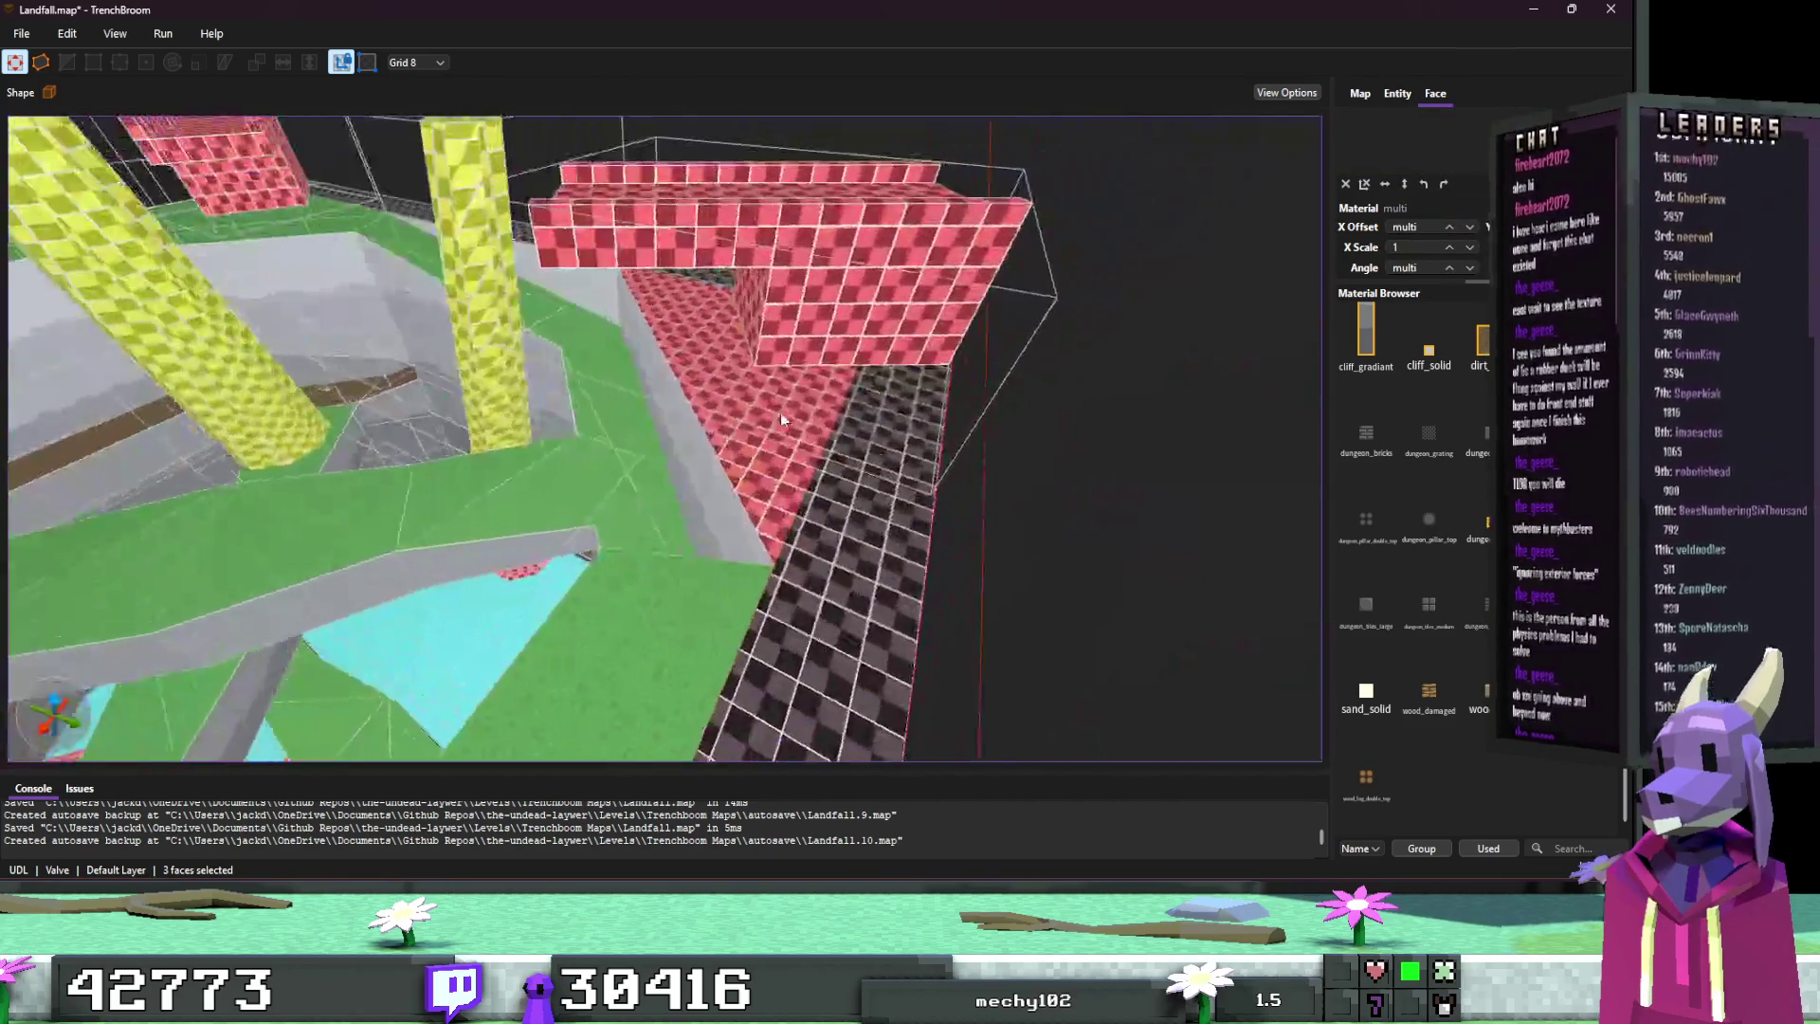
pyautogui.keyDown('ctrl'); pyautogui.keyDown('shift'); pyautogui.click(781, 412); pyautogui.keyUp('shift'); pyautogui.keyUp('ctrl')
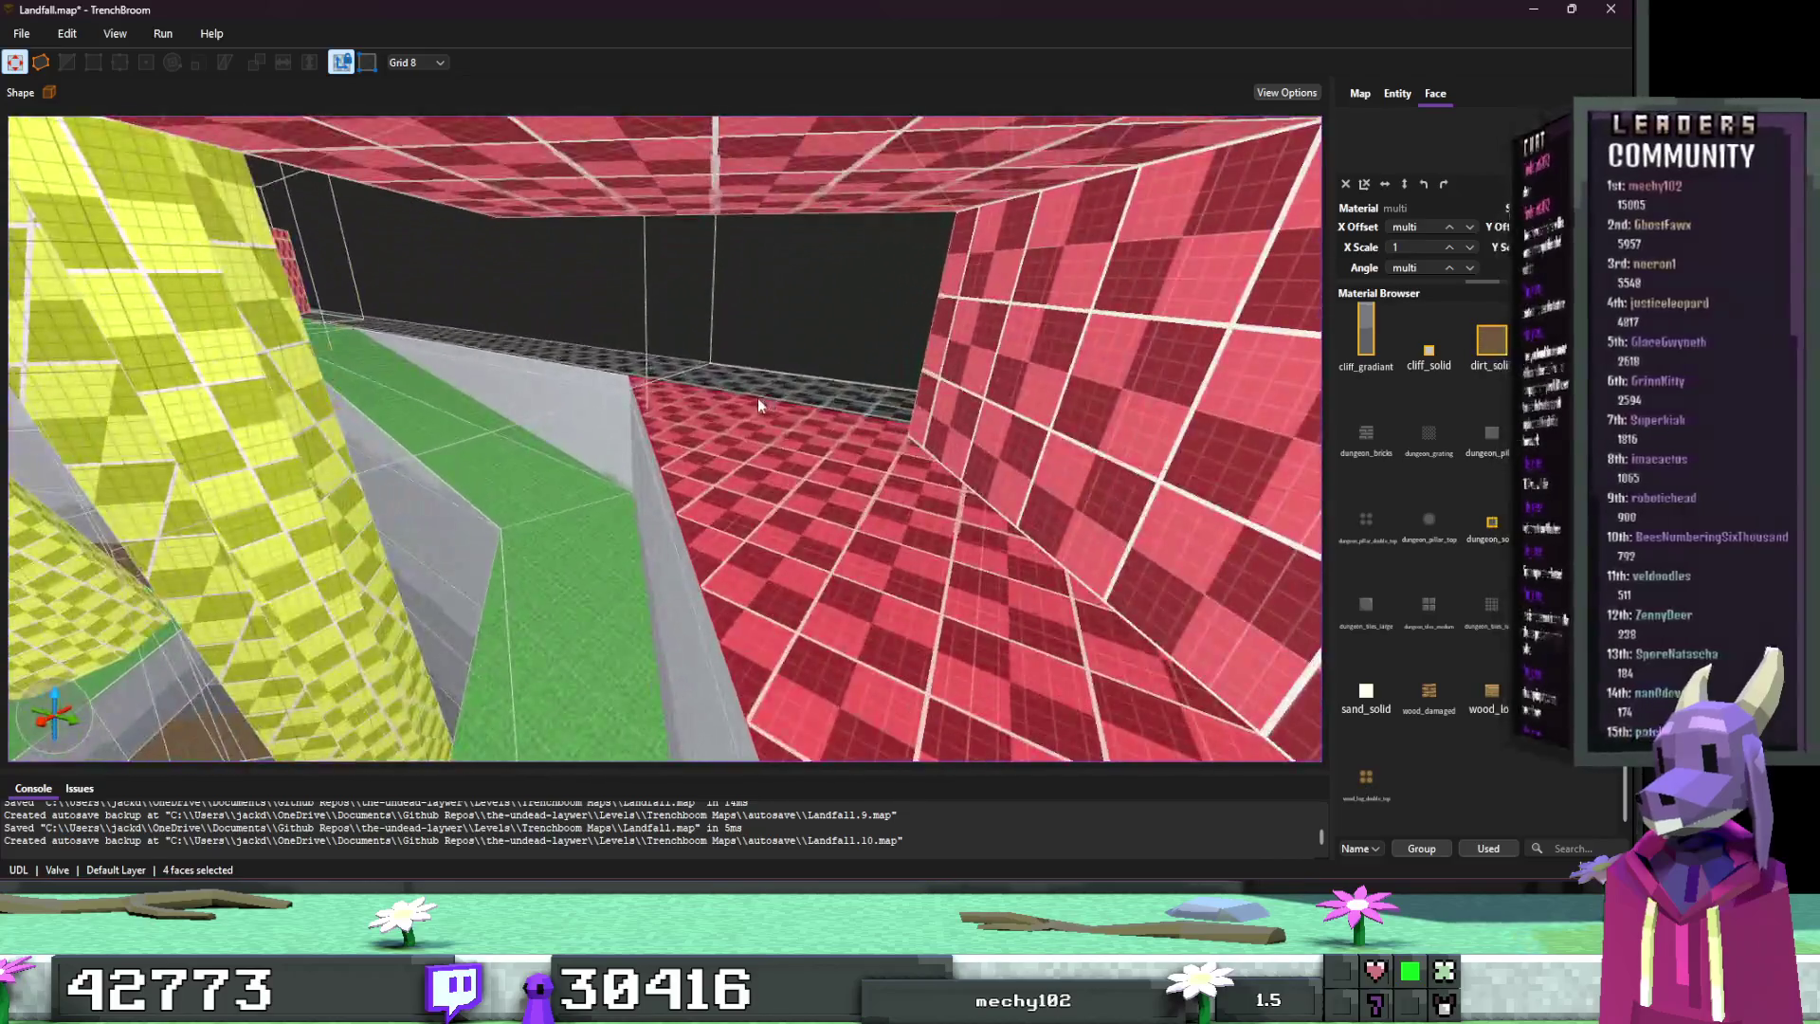
pyautogui.keyDown('ctrl'); pyautogui.keyDown('shift'); pyautogui.click(758, 397); pyautogui.keyUp('shift'); pyautogui.keyUp('ctrl')
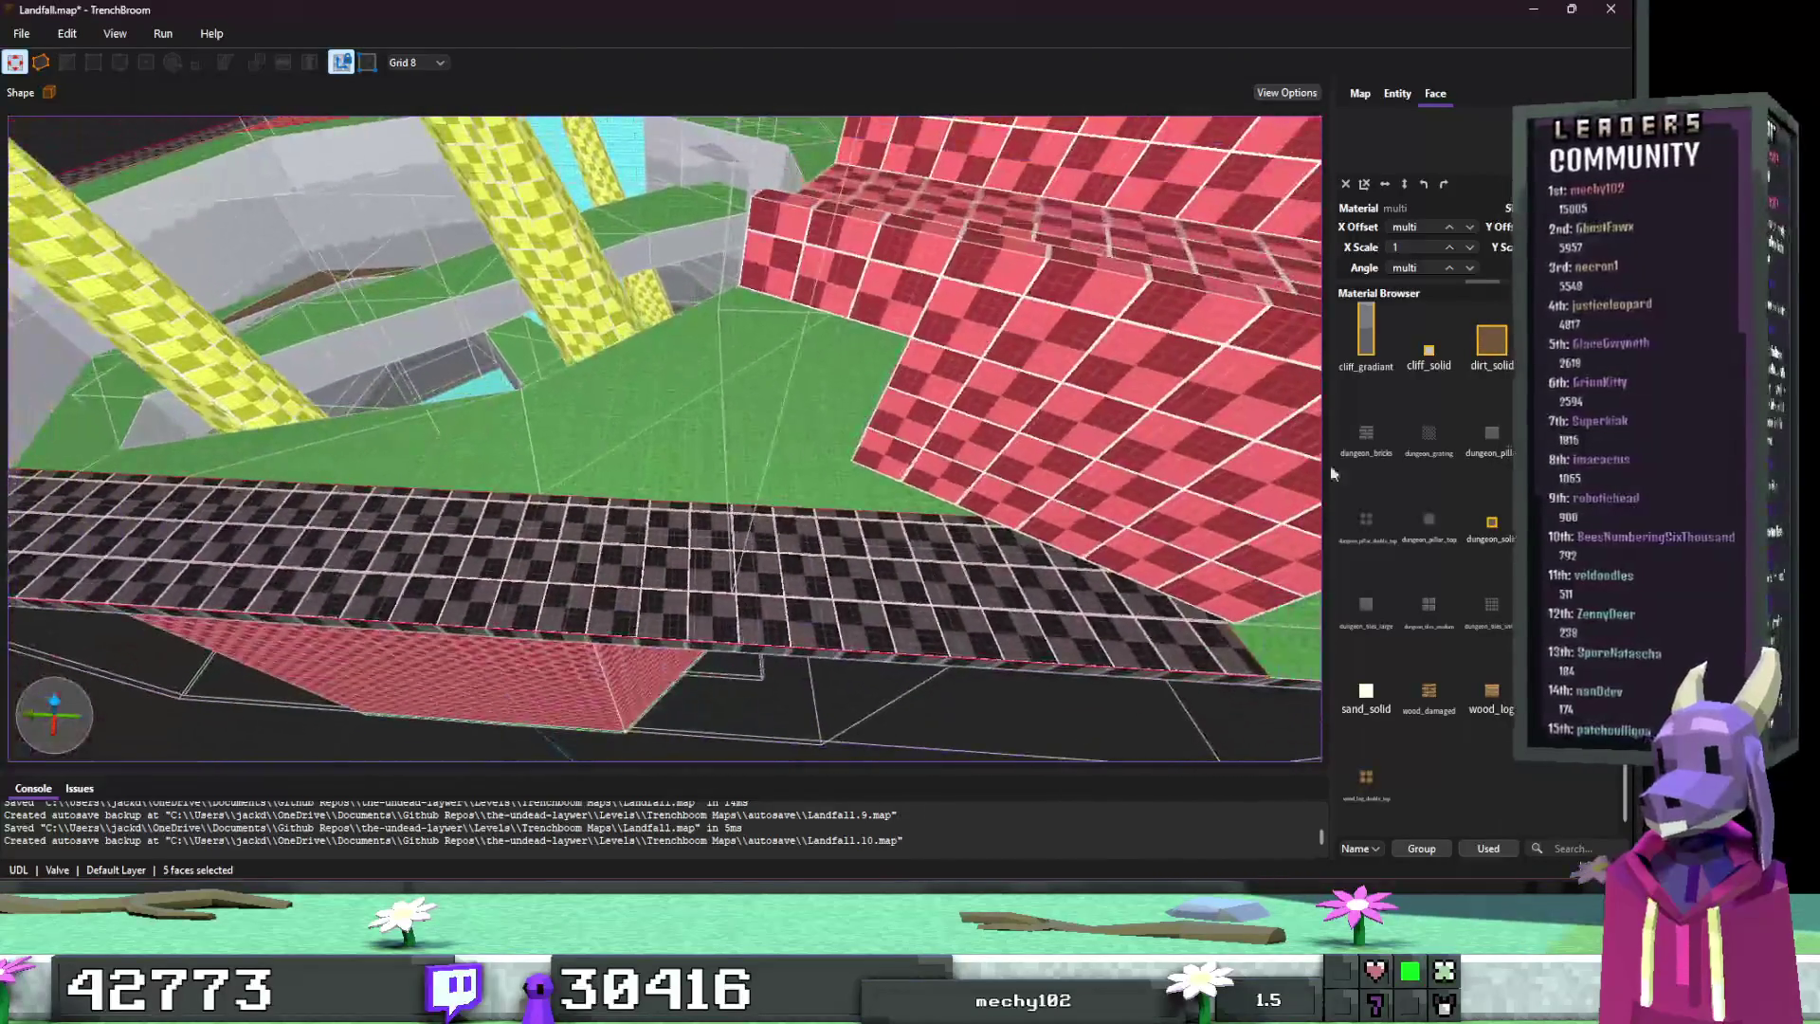
pyautogui.click(1554, 339)
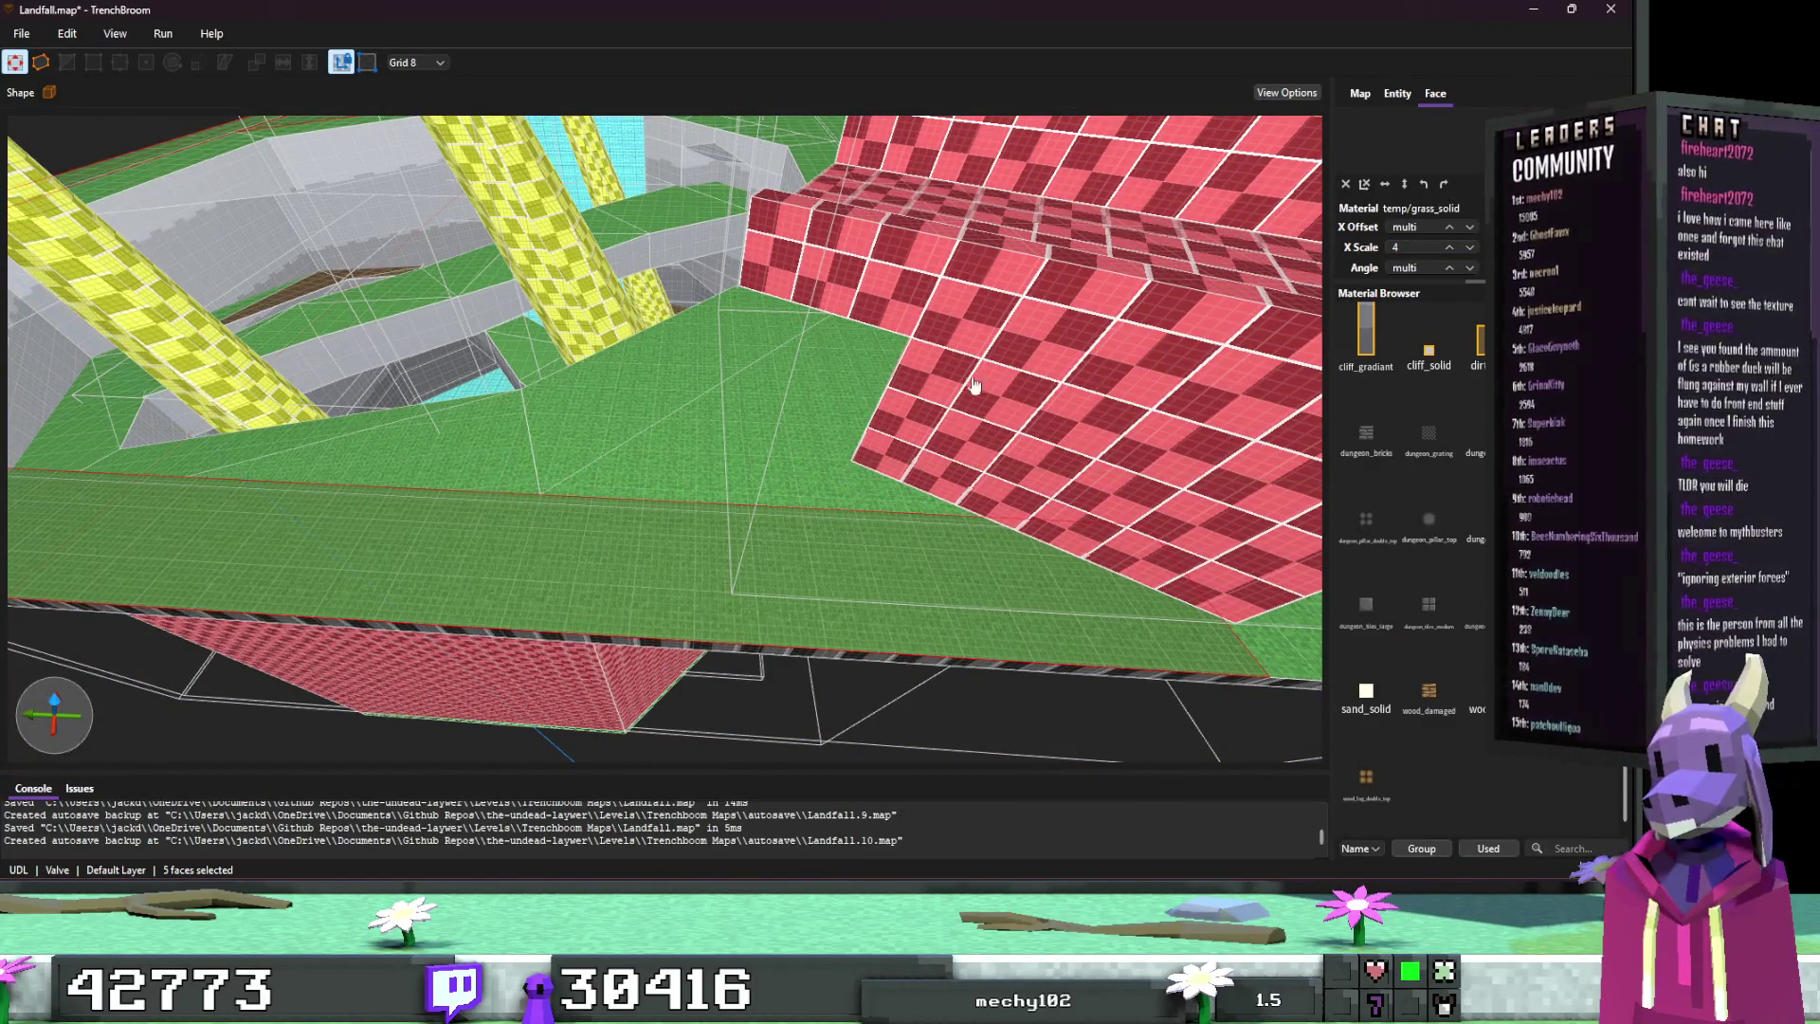
pyautogui.press('Escape')
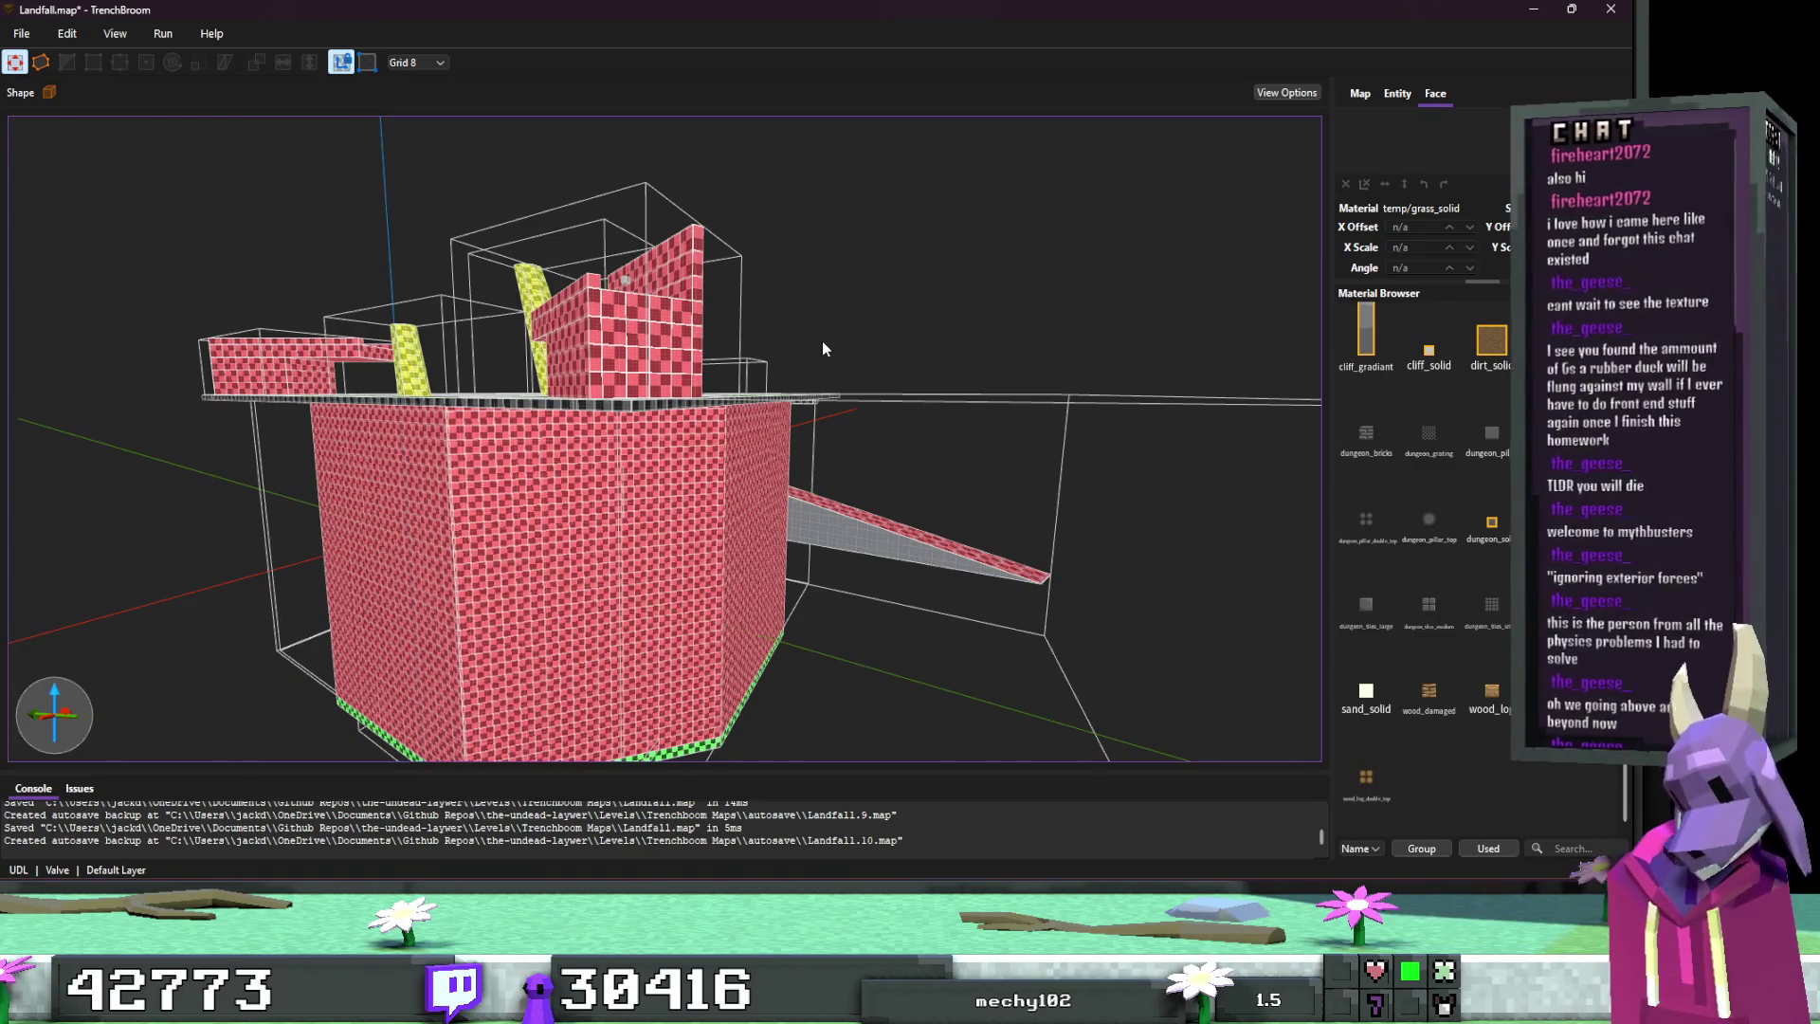
# Step: Select the grey ramp brush and shift it sideways
pyautogui.scroll(5, 817, 362)
pyautogui.click(787, 434)
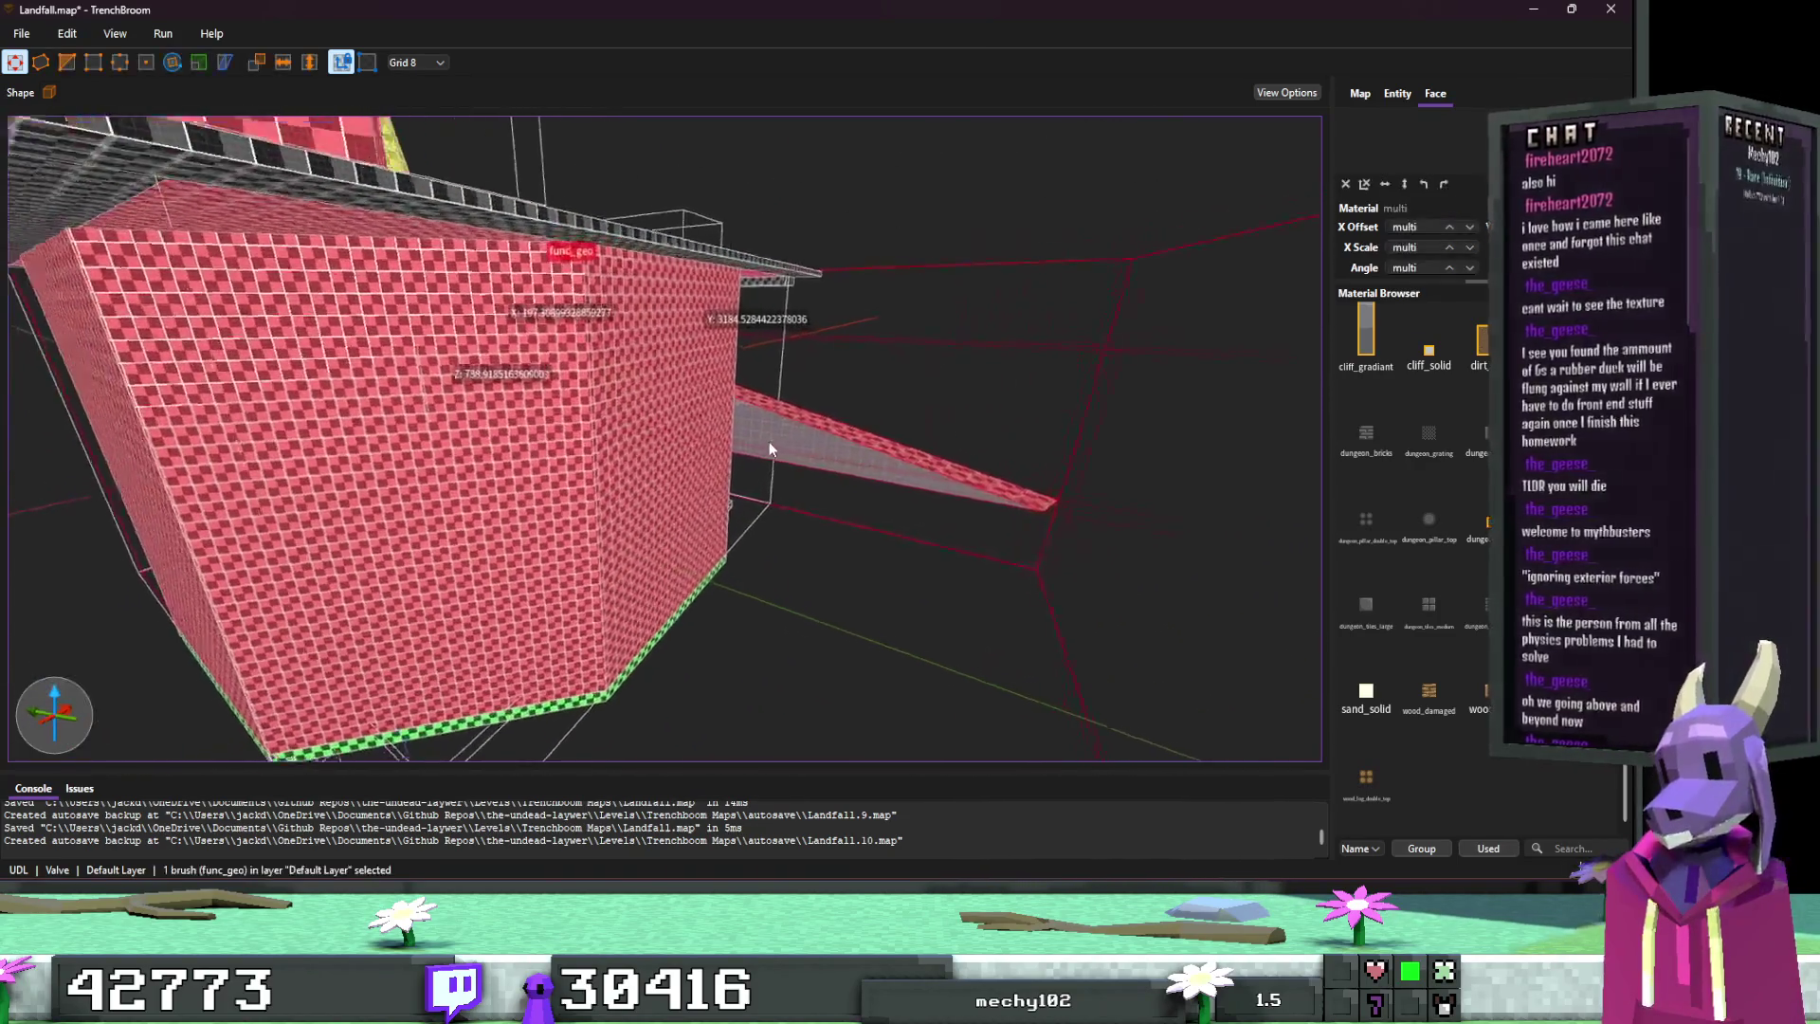
pyautogui.scroll(5, 799, 424)
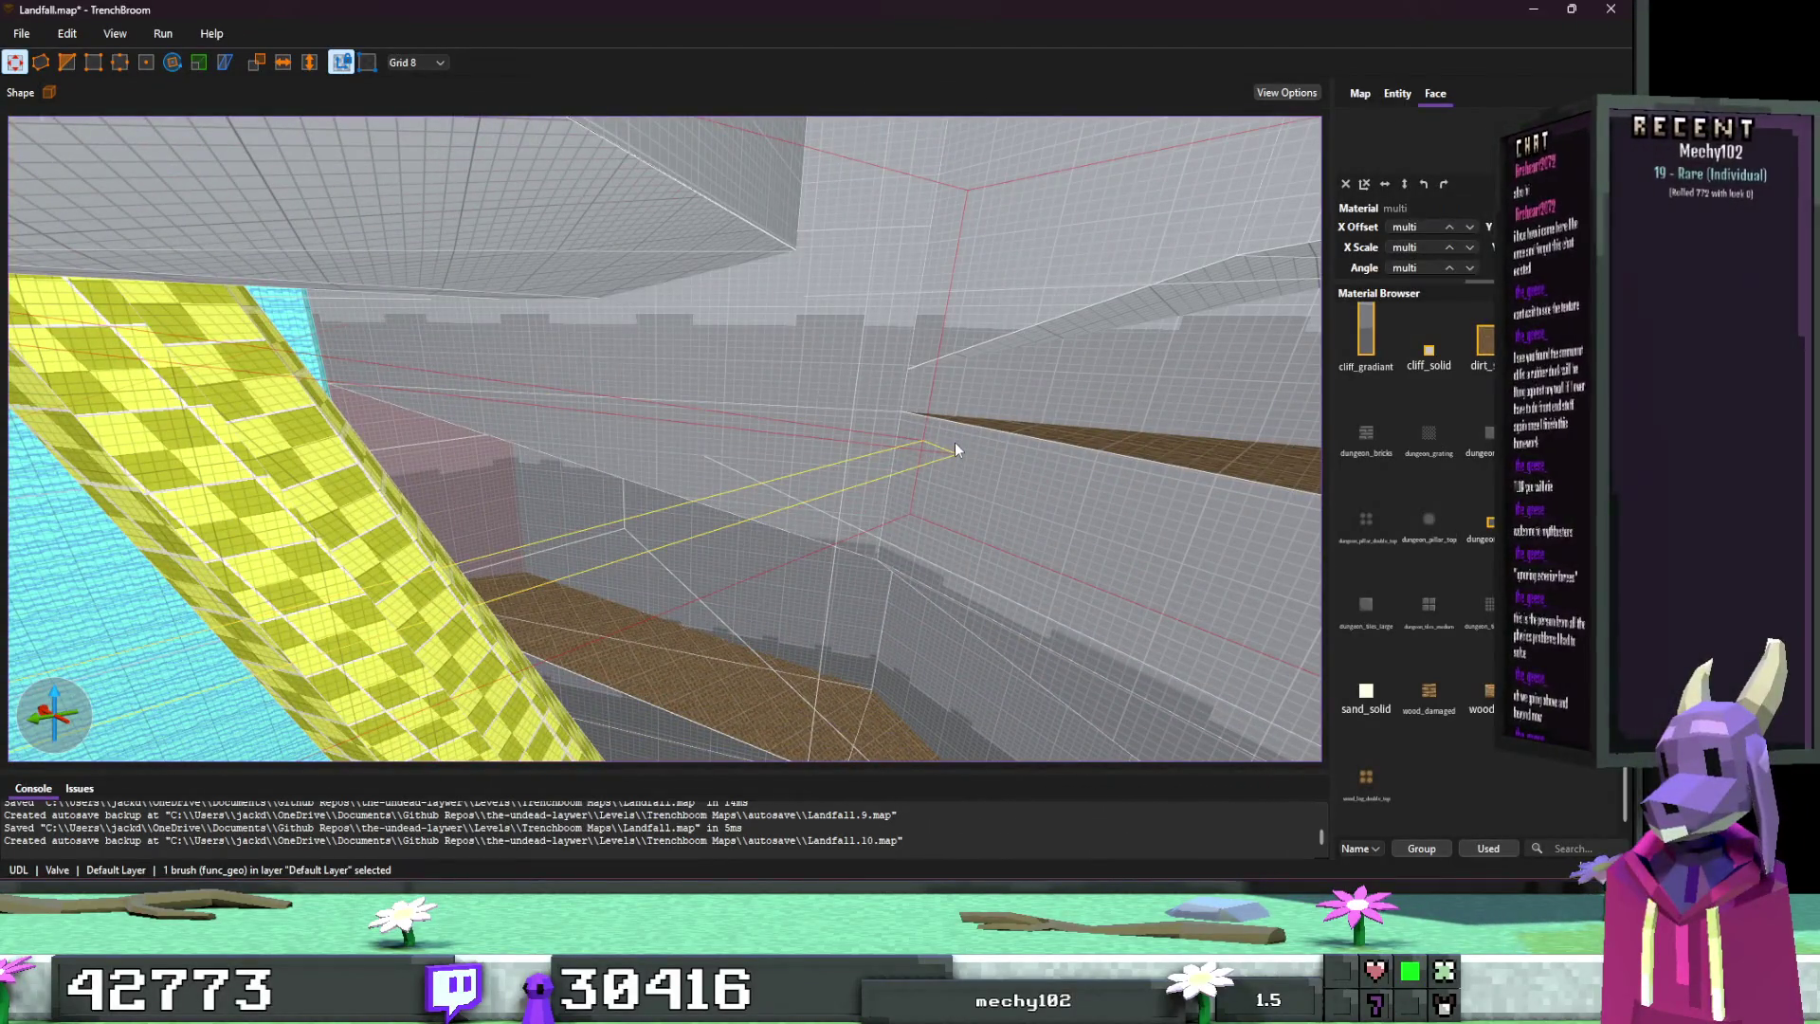
pyautogui.moveTo(920, 487); pyautogui.dragTo(863, 436)
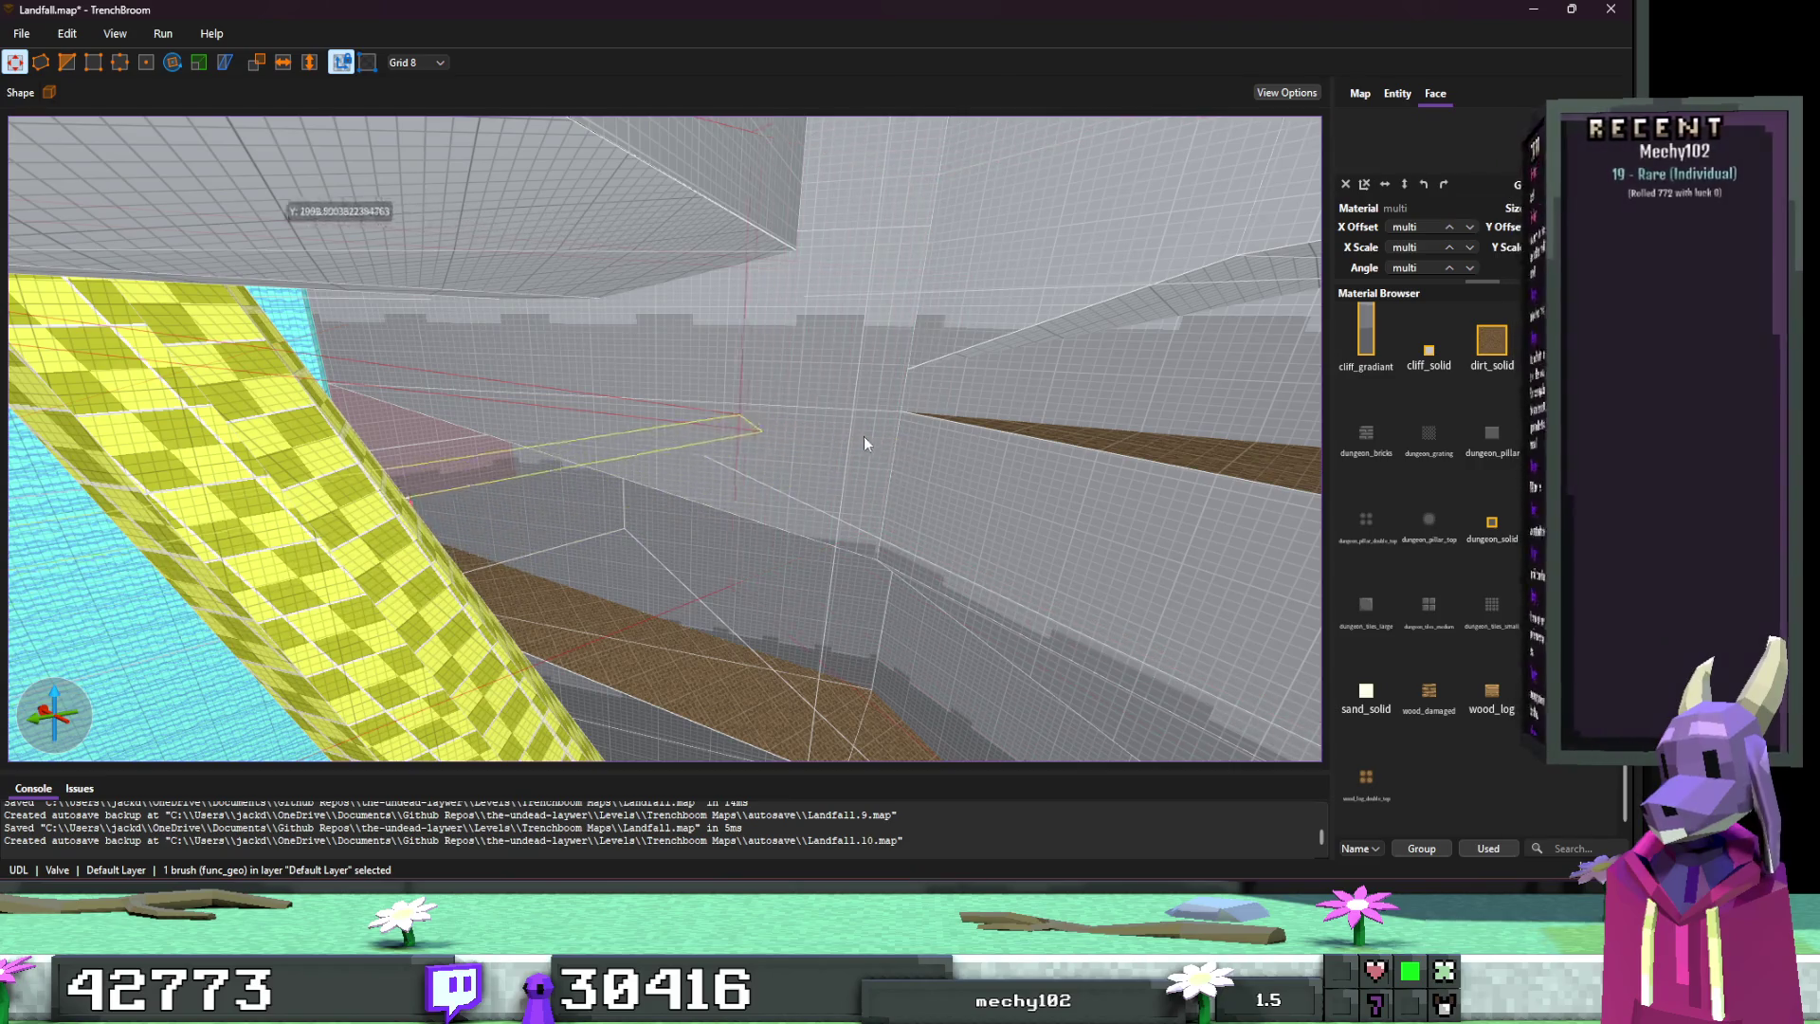
pyautogui.scroll(5, 833, 434)
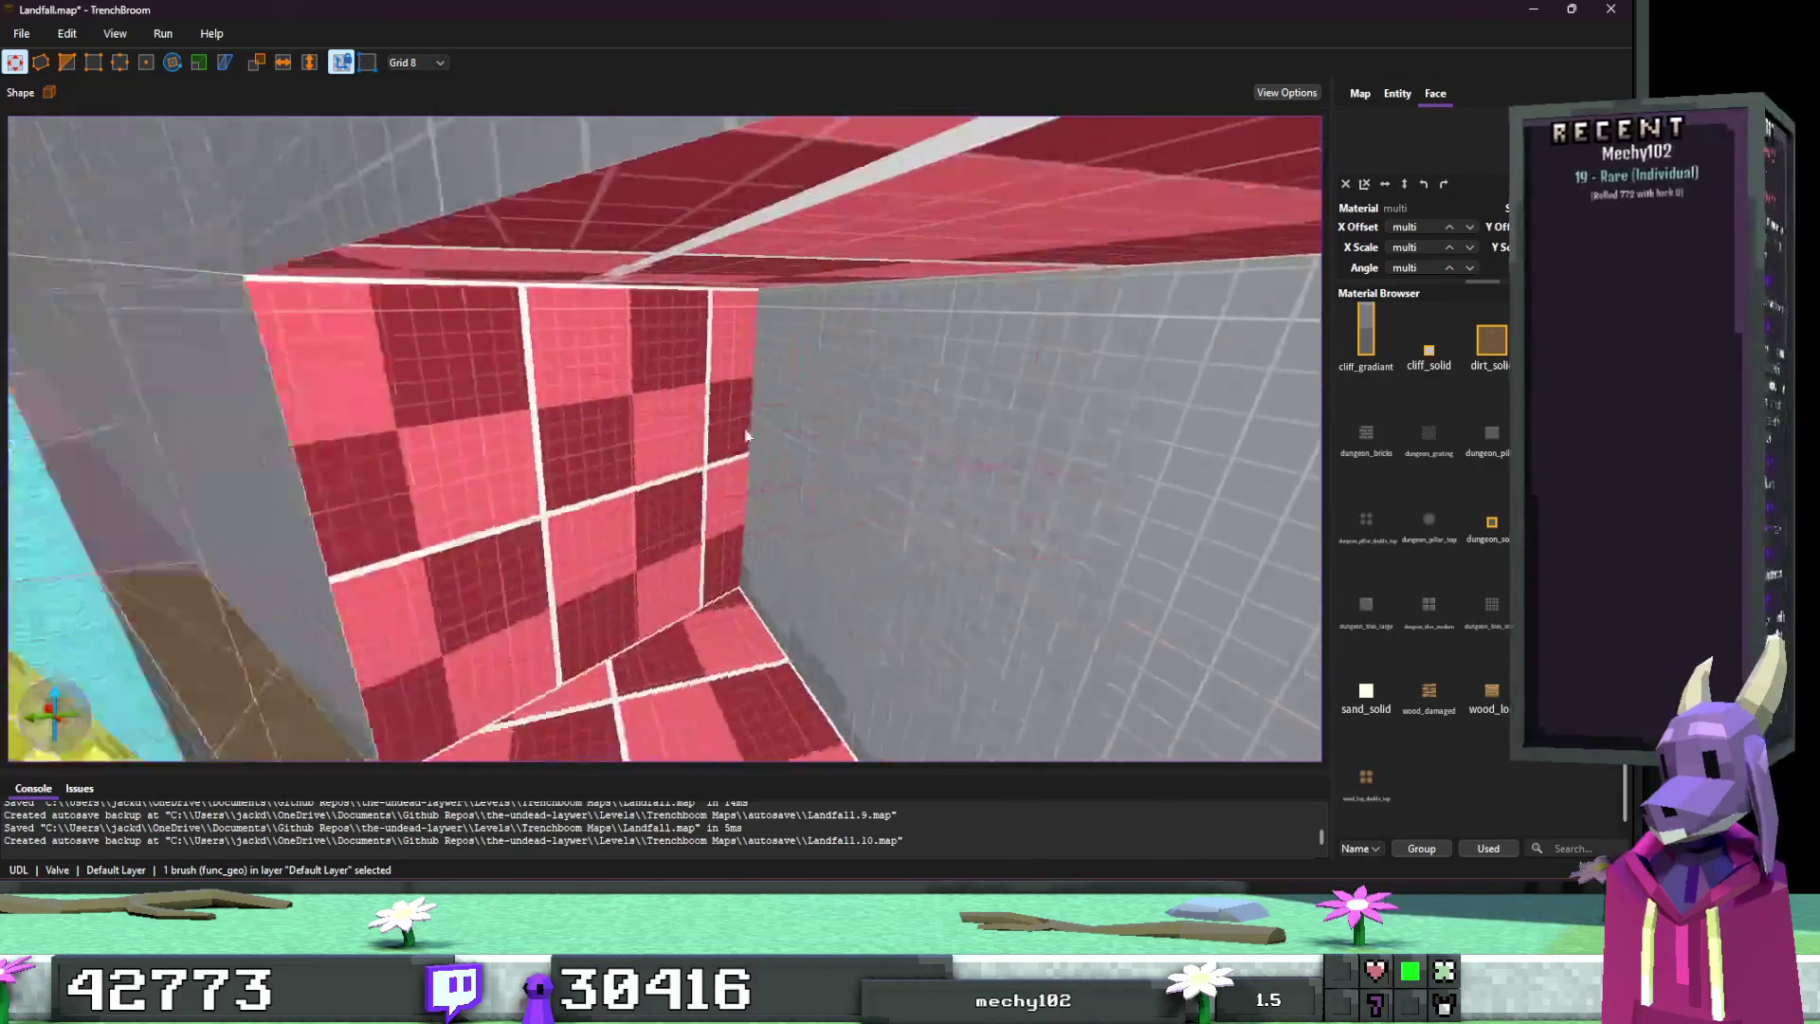
pyautogui.scroll(-5, 630, 424)
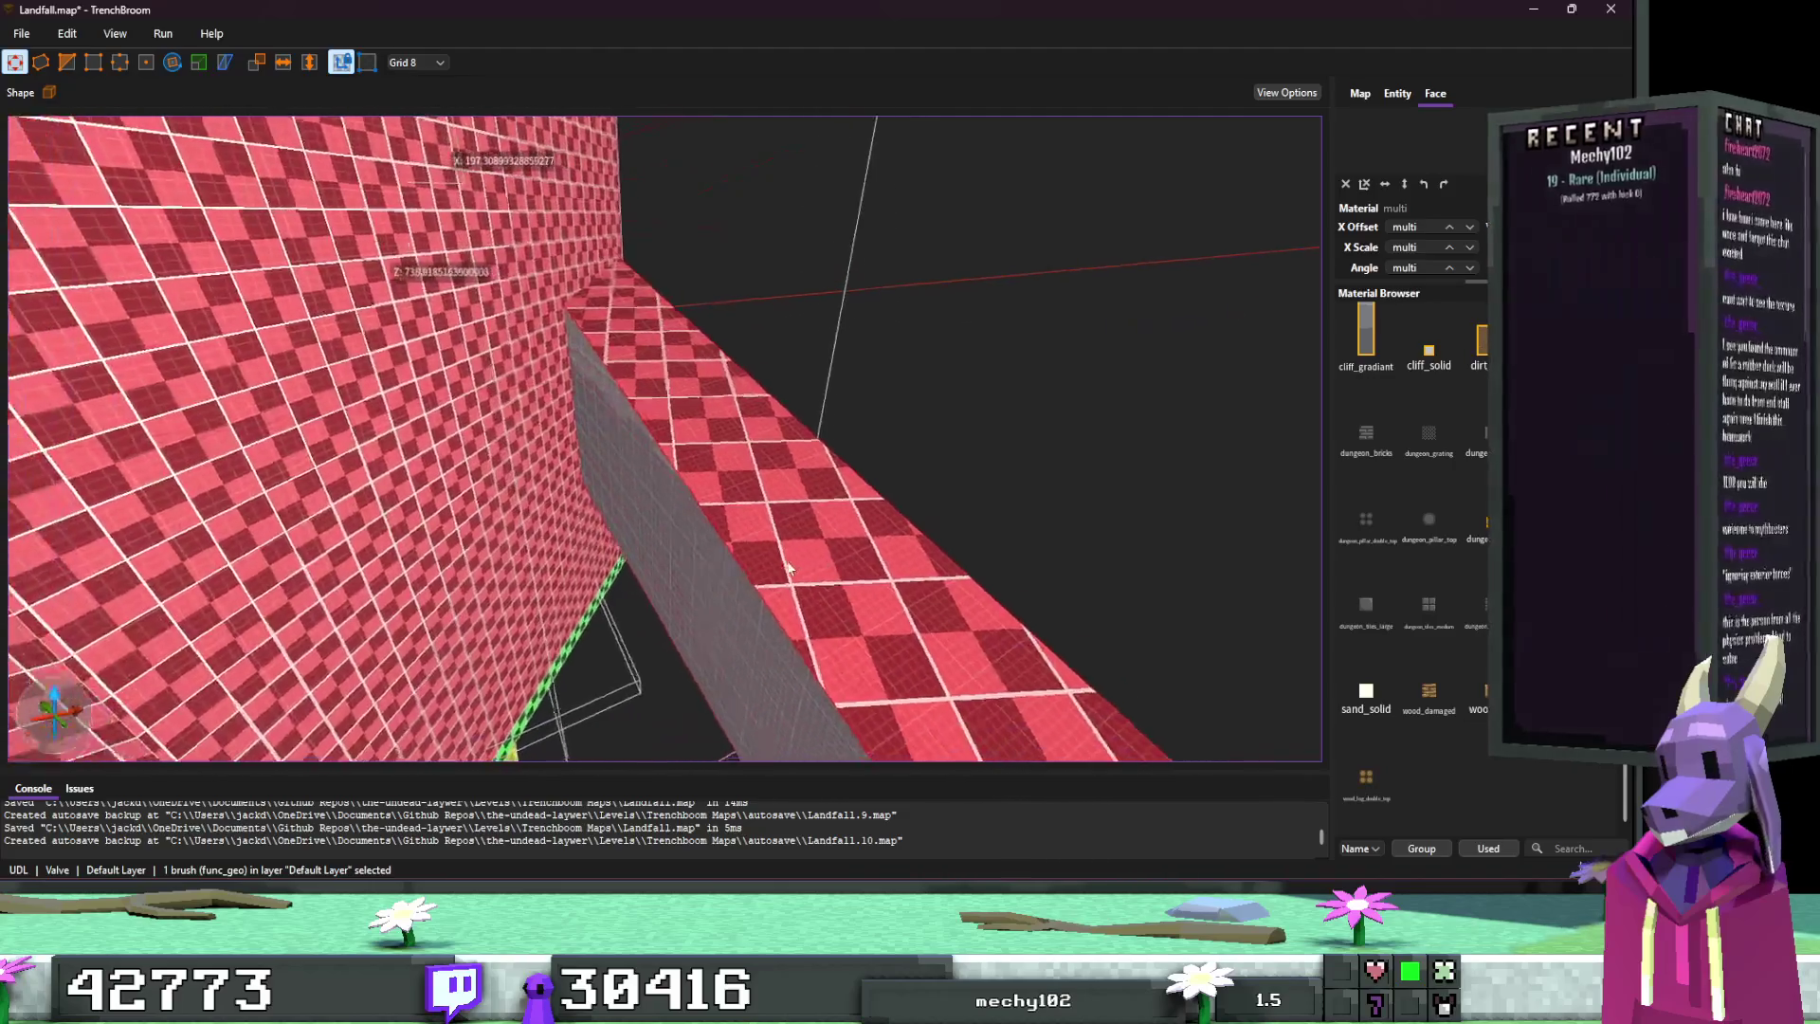
pyautogui.scroll(8, 791, 559)
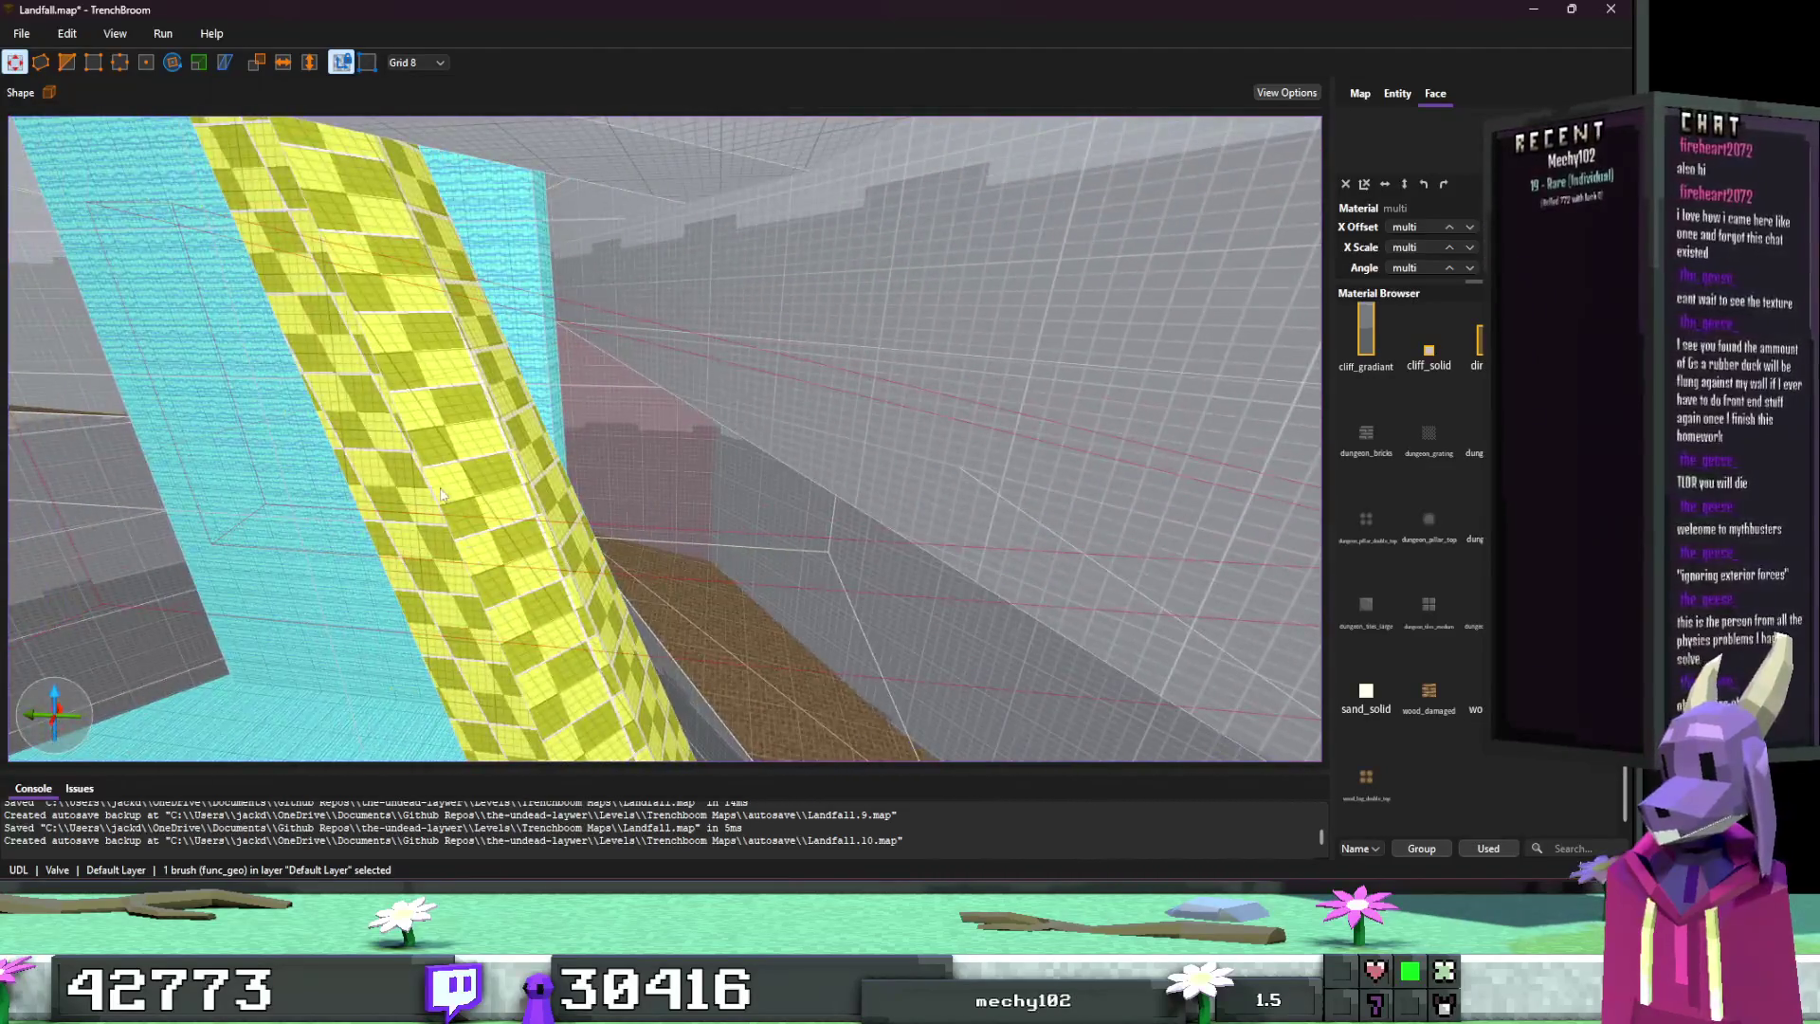
pyautogui.scroll(5, 1162, 566)
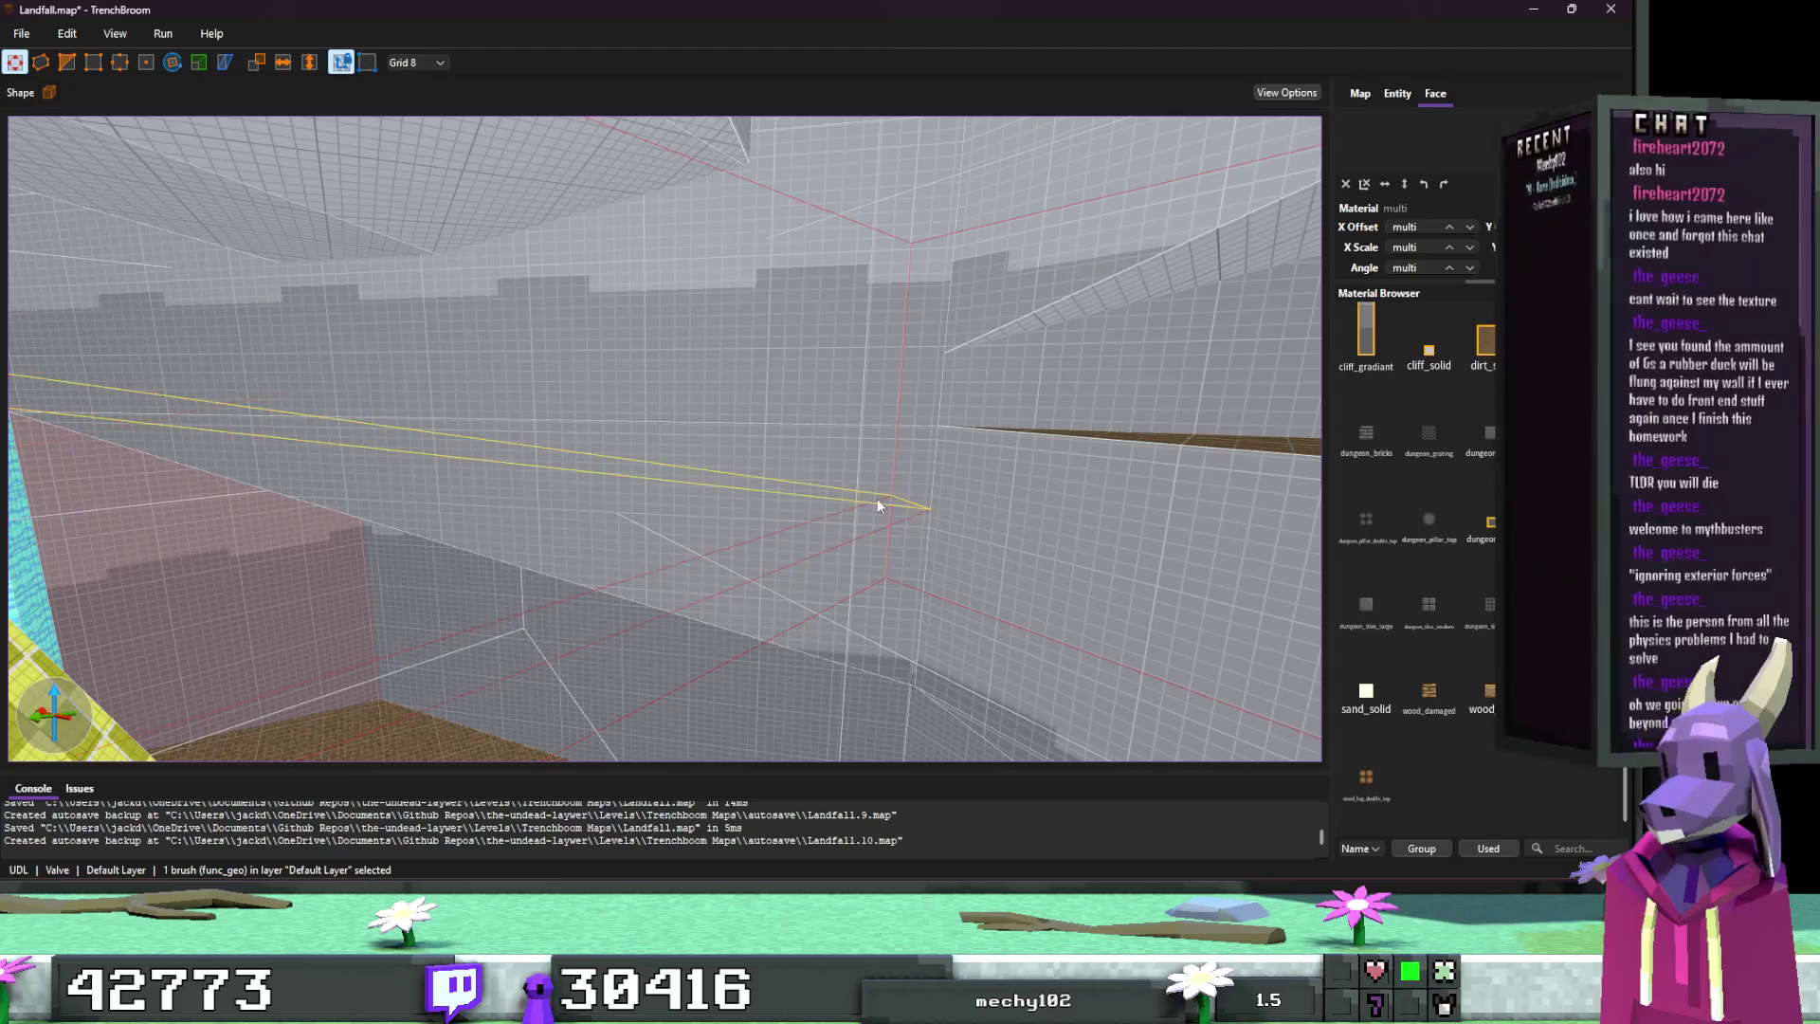
pyautogui.scroll(-6, 877, 499)
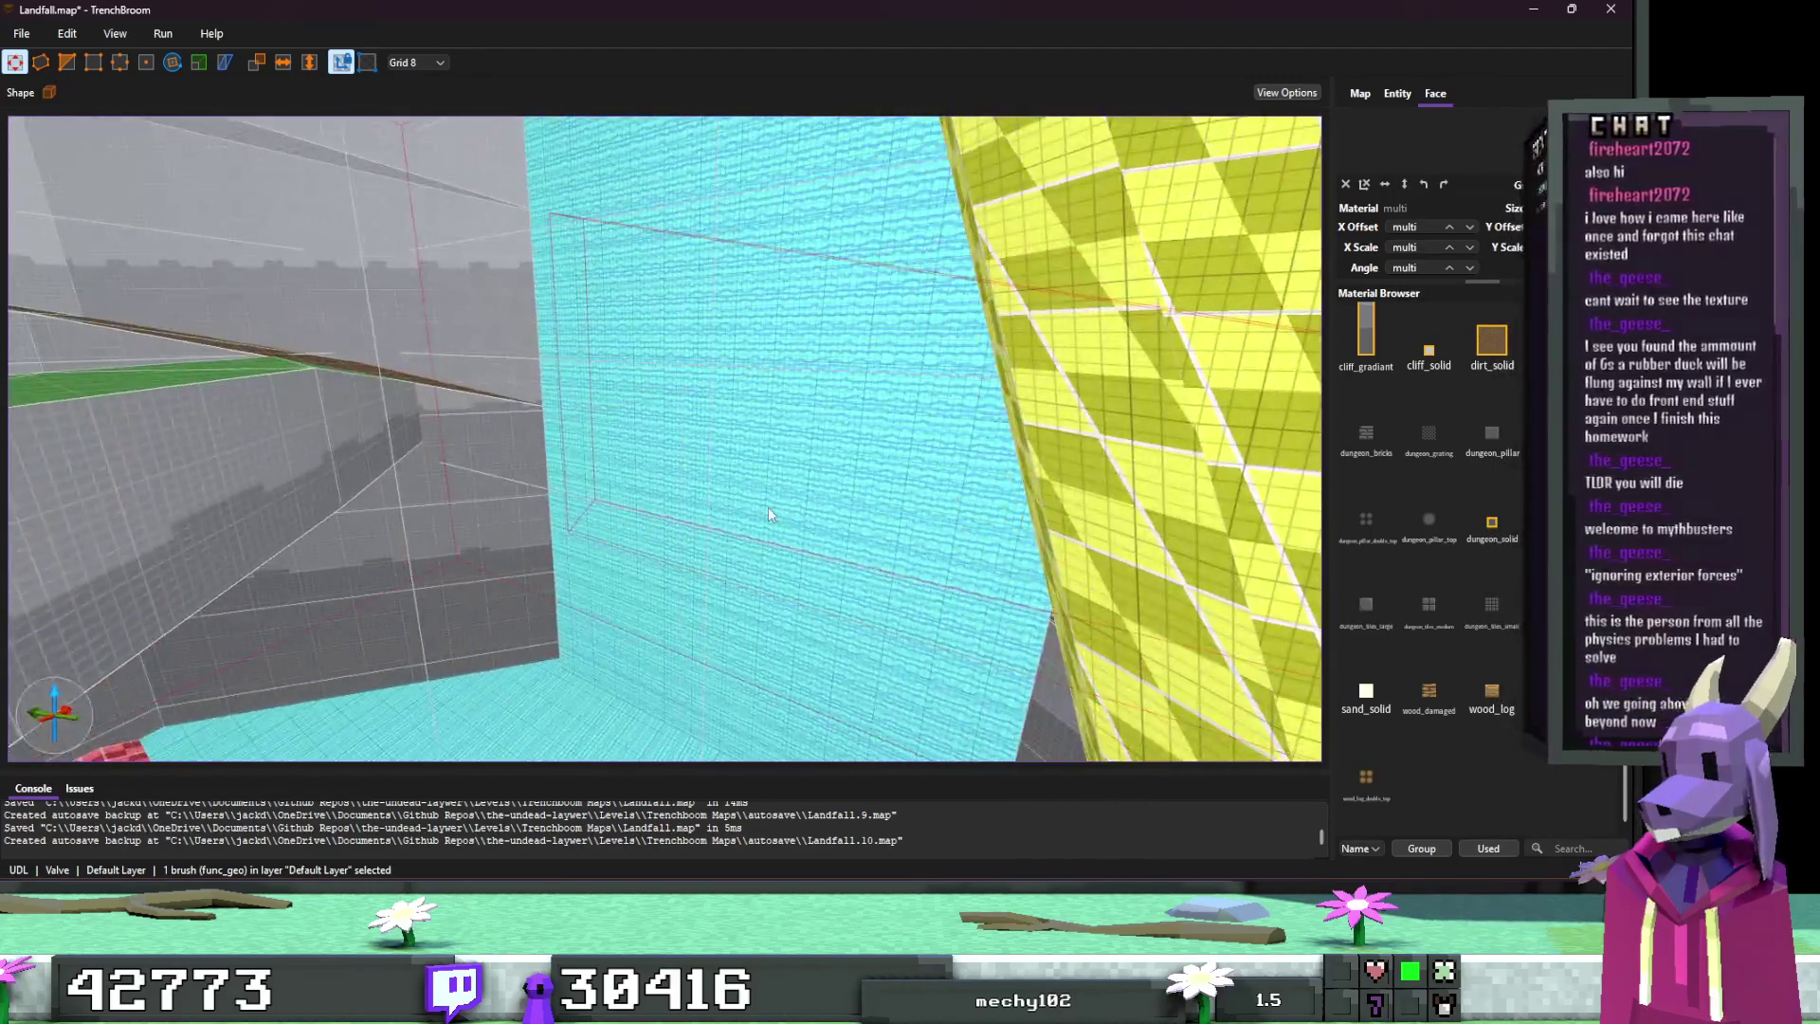
pyautogui.scroll(-8, 763, 506)
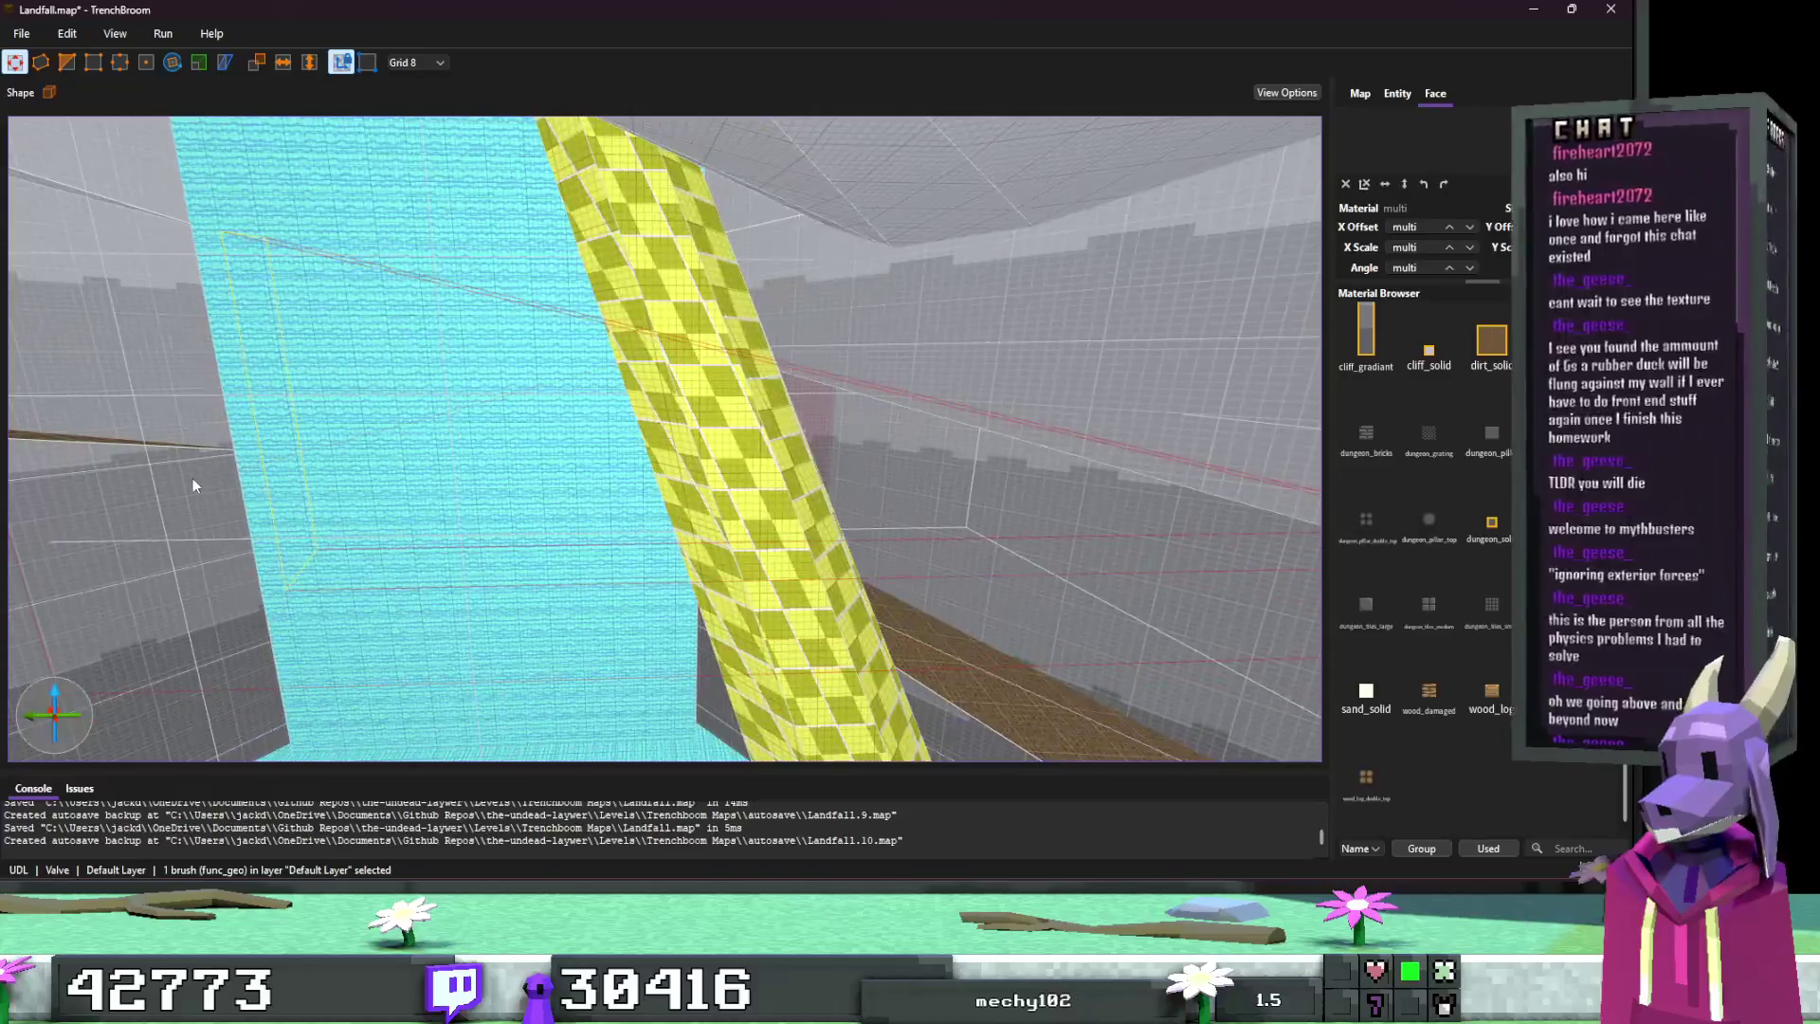
# Step: Delete the pinkish wedge brush, then select the brush protruding from the pink wall
pyautogui.keyDown('ctrl'); pyautogui.click(623, 512); pyautogui.keyUp('ctrl')
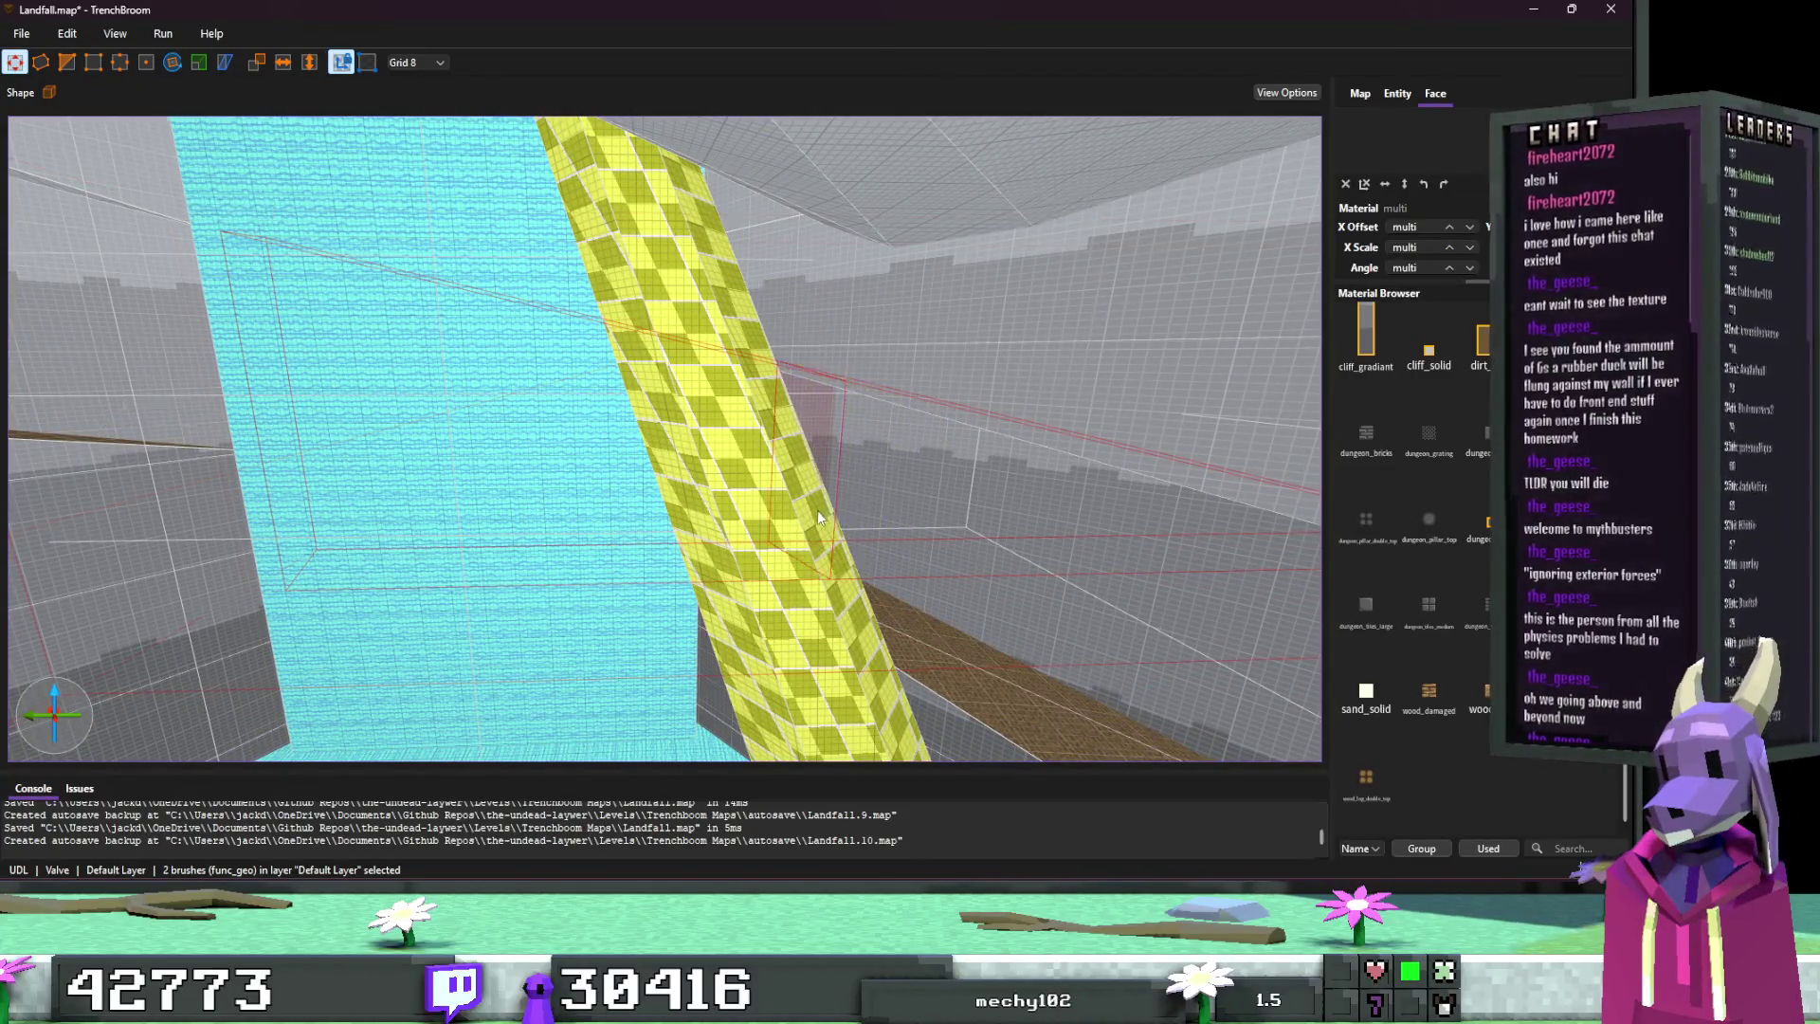
pyautogui.scroll(6, 817, 512)
pyautogui.click(798, 522)
pyautogui.scroll(2, 772, 518)
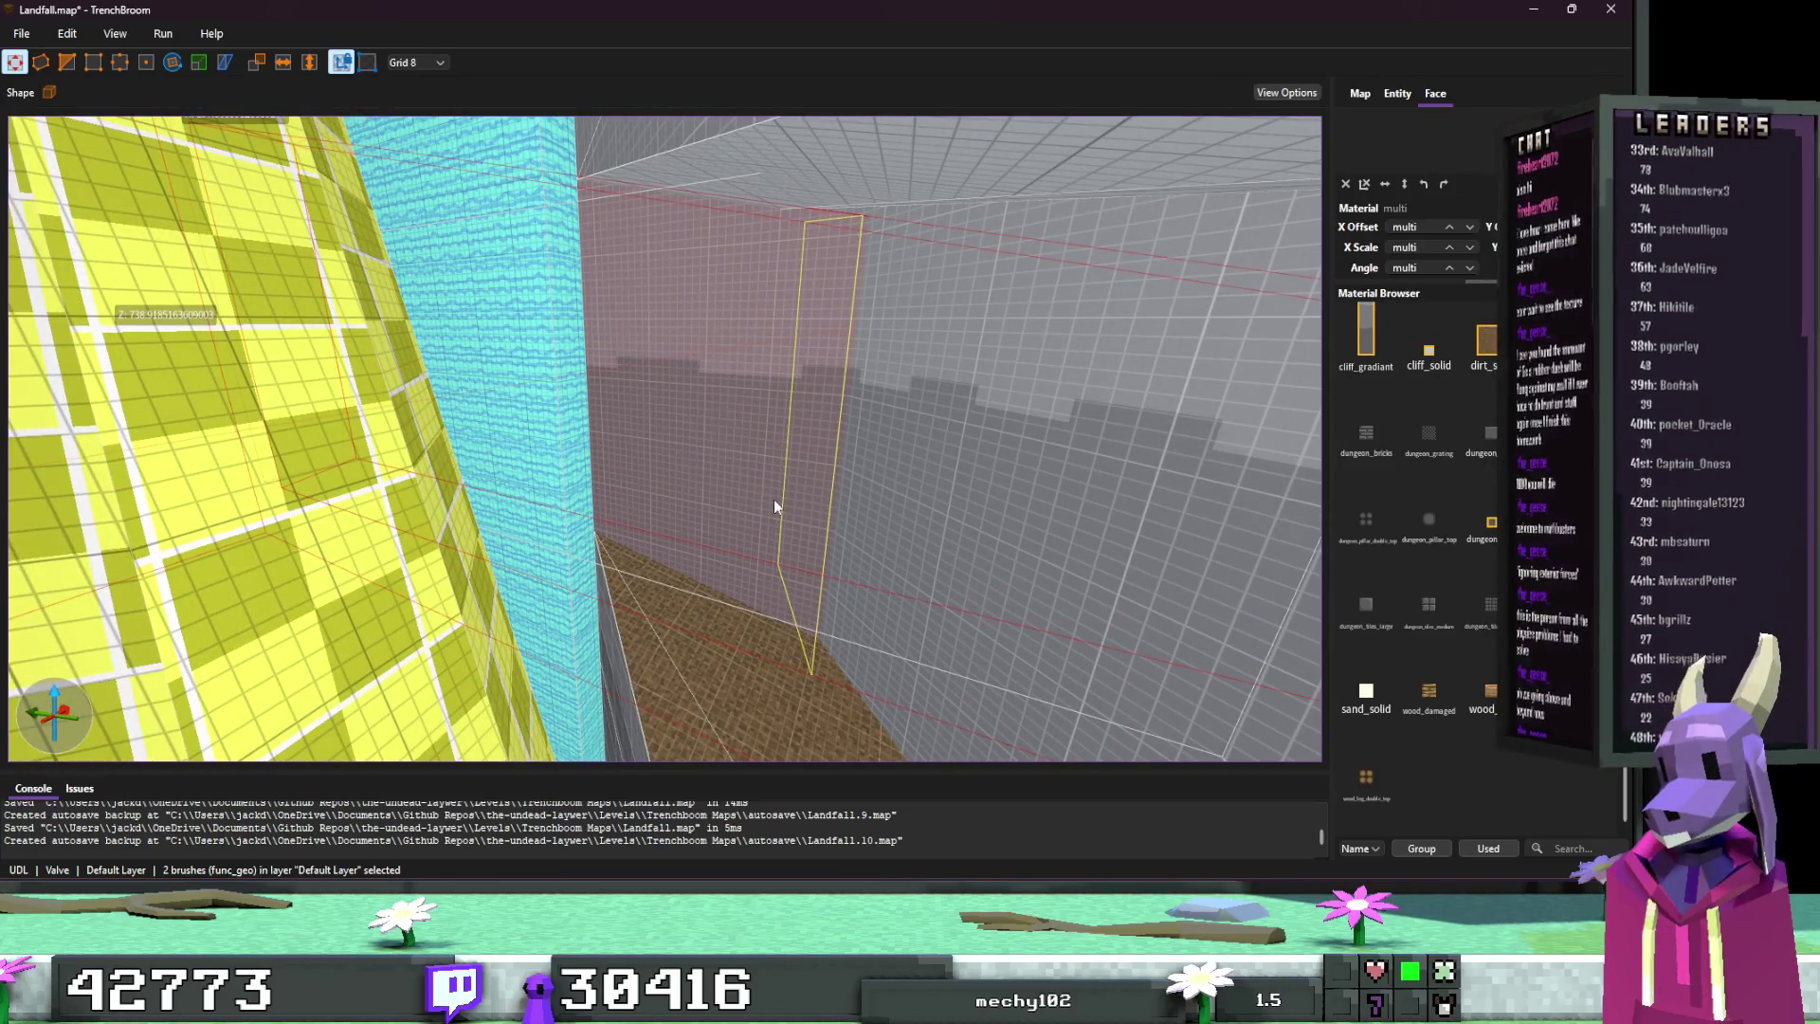
pyautogui.scroll(5, 782, 498)
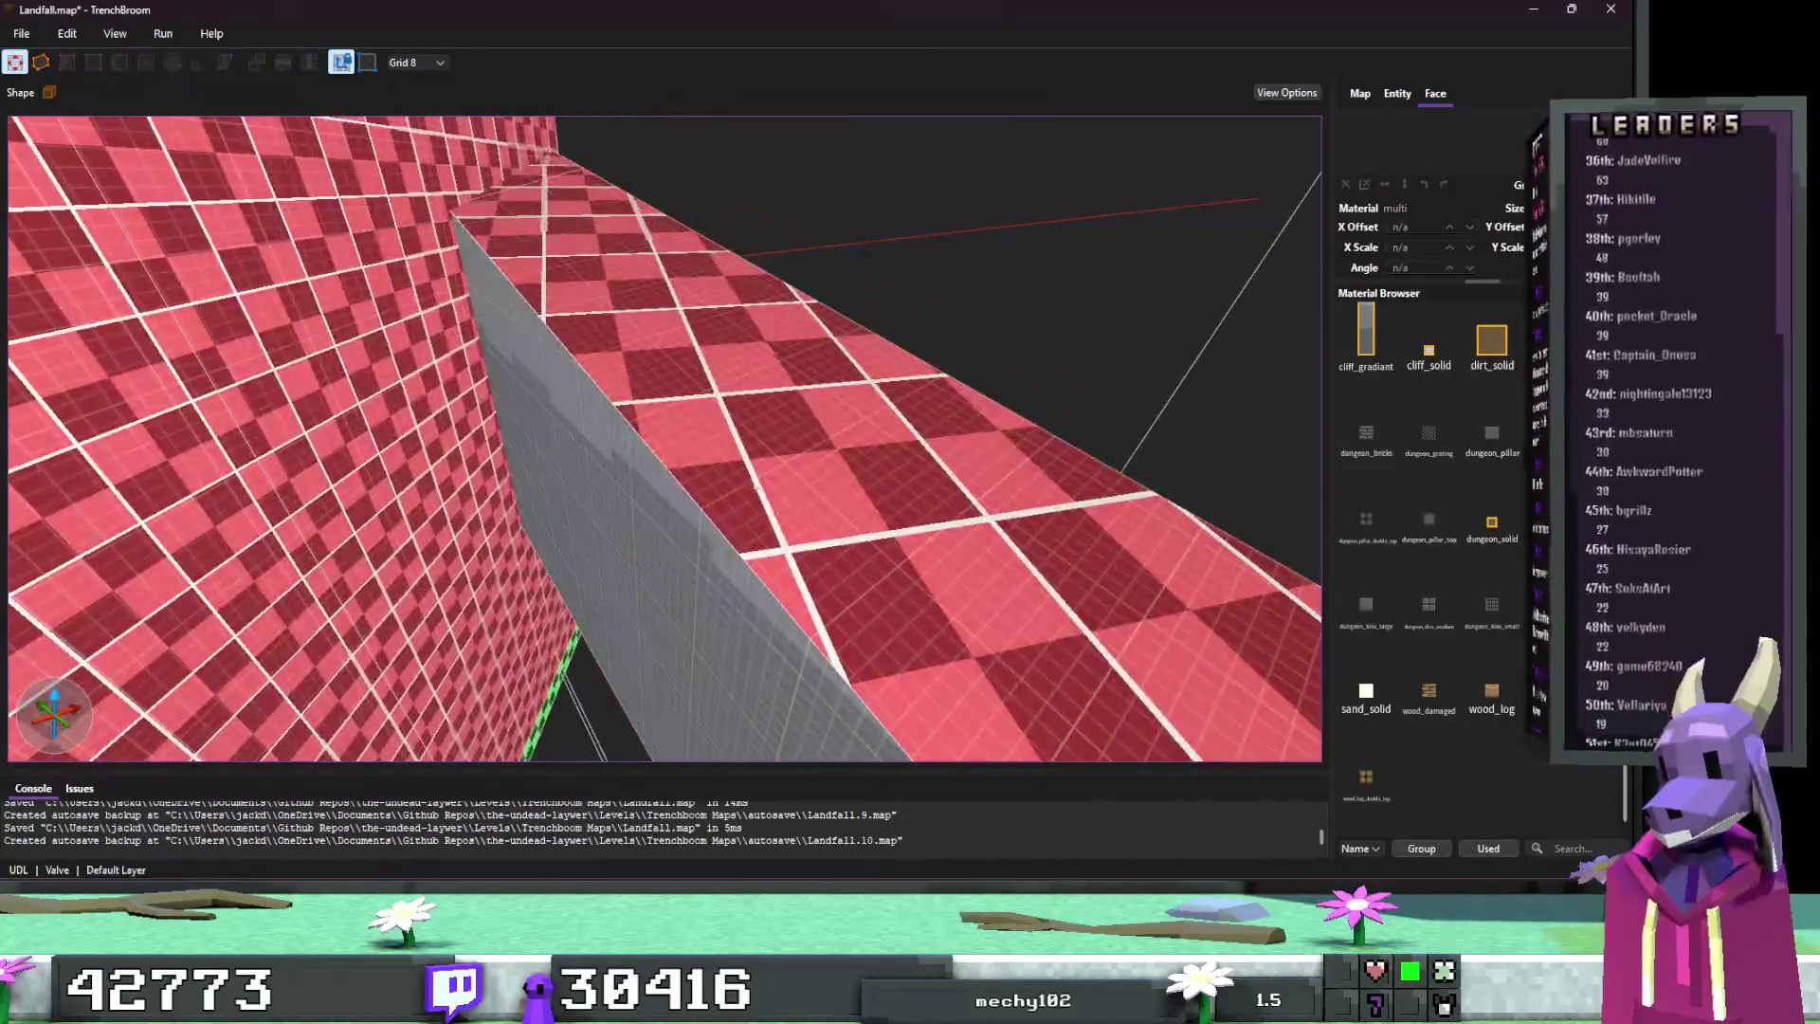
pyautogui.press('Delete')
pyautogui.scroll(5, 737, 432)
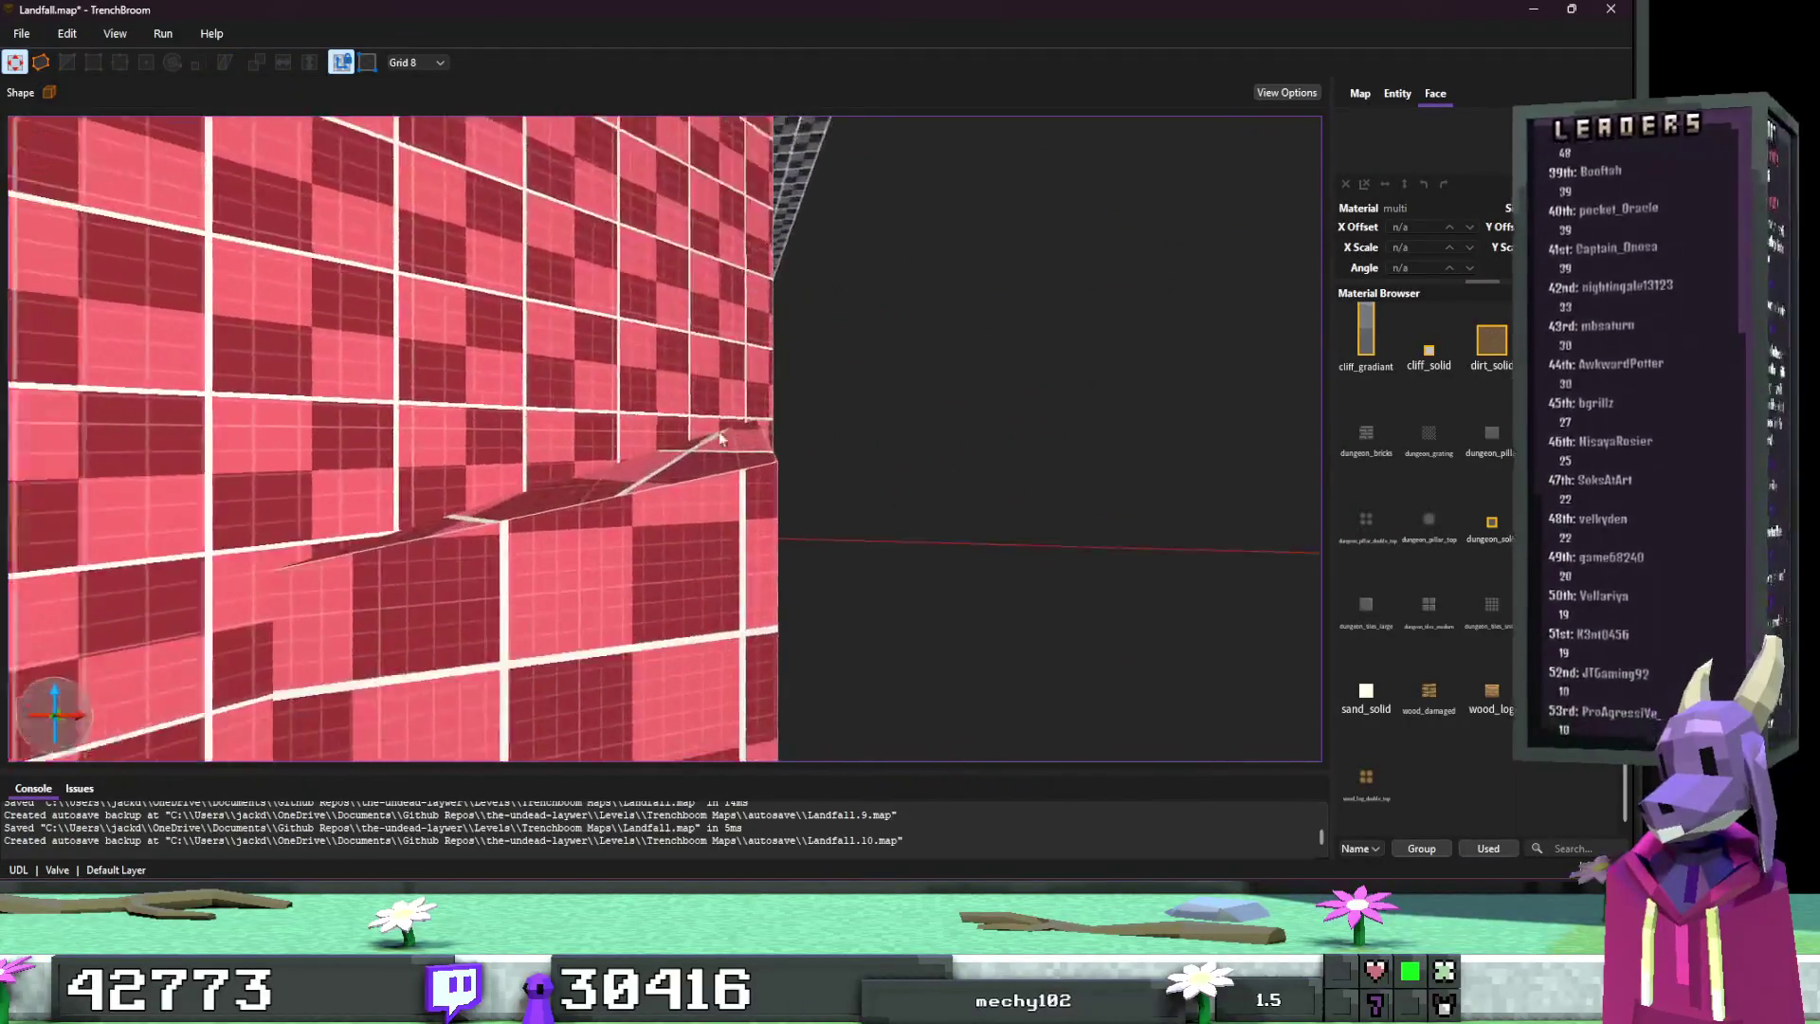
pyautogui.scroll(-5, 737, 467)
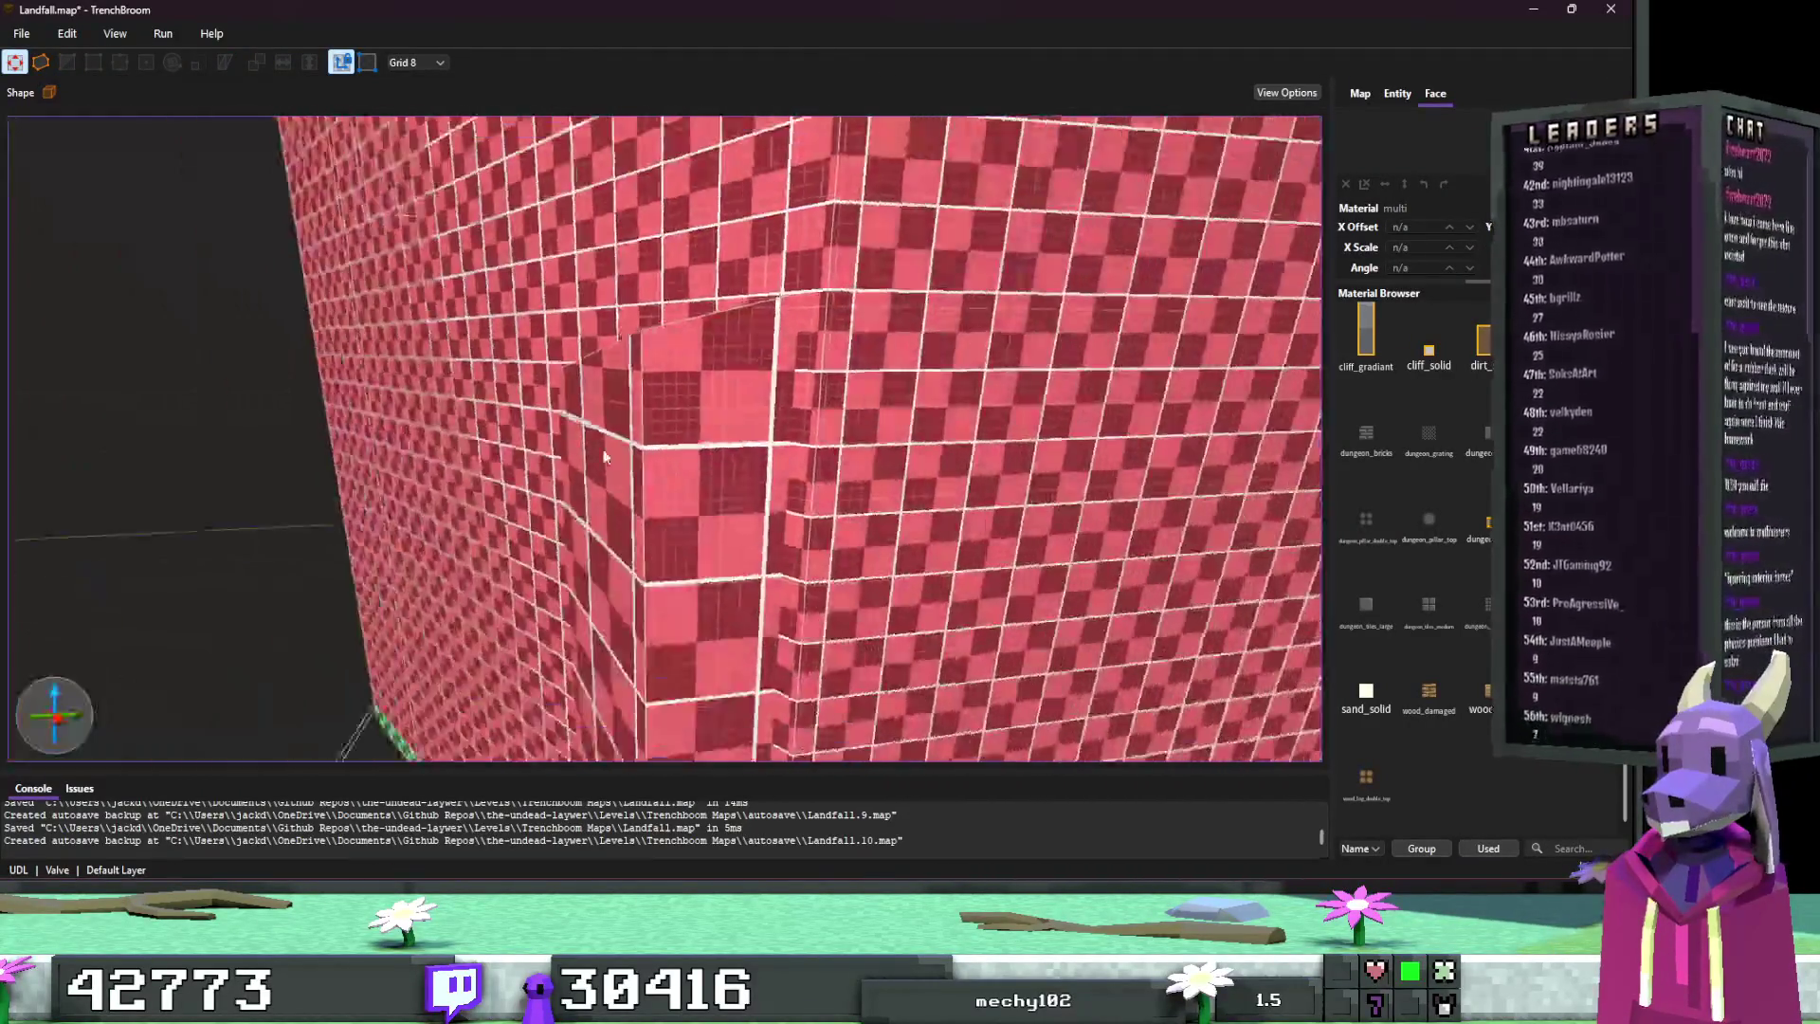
pyautogui.click(588, 491)
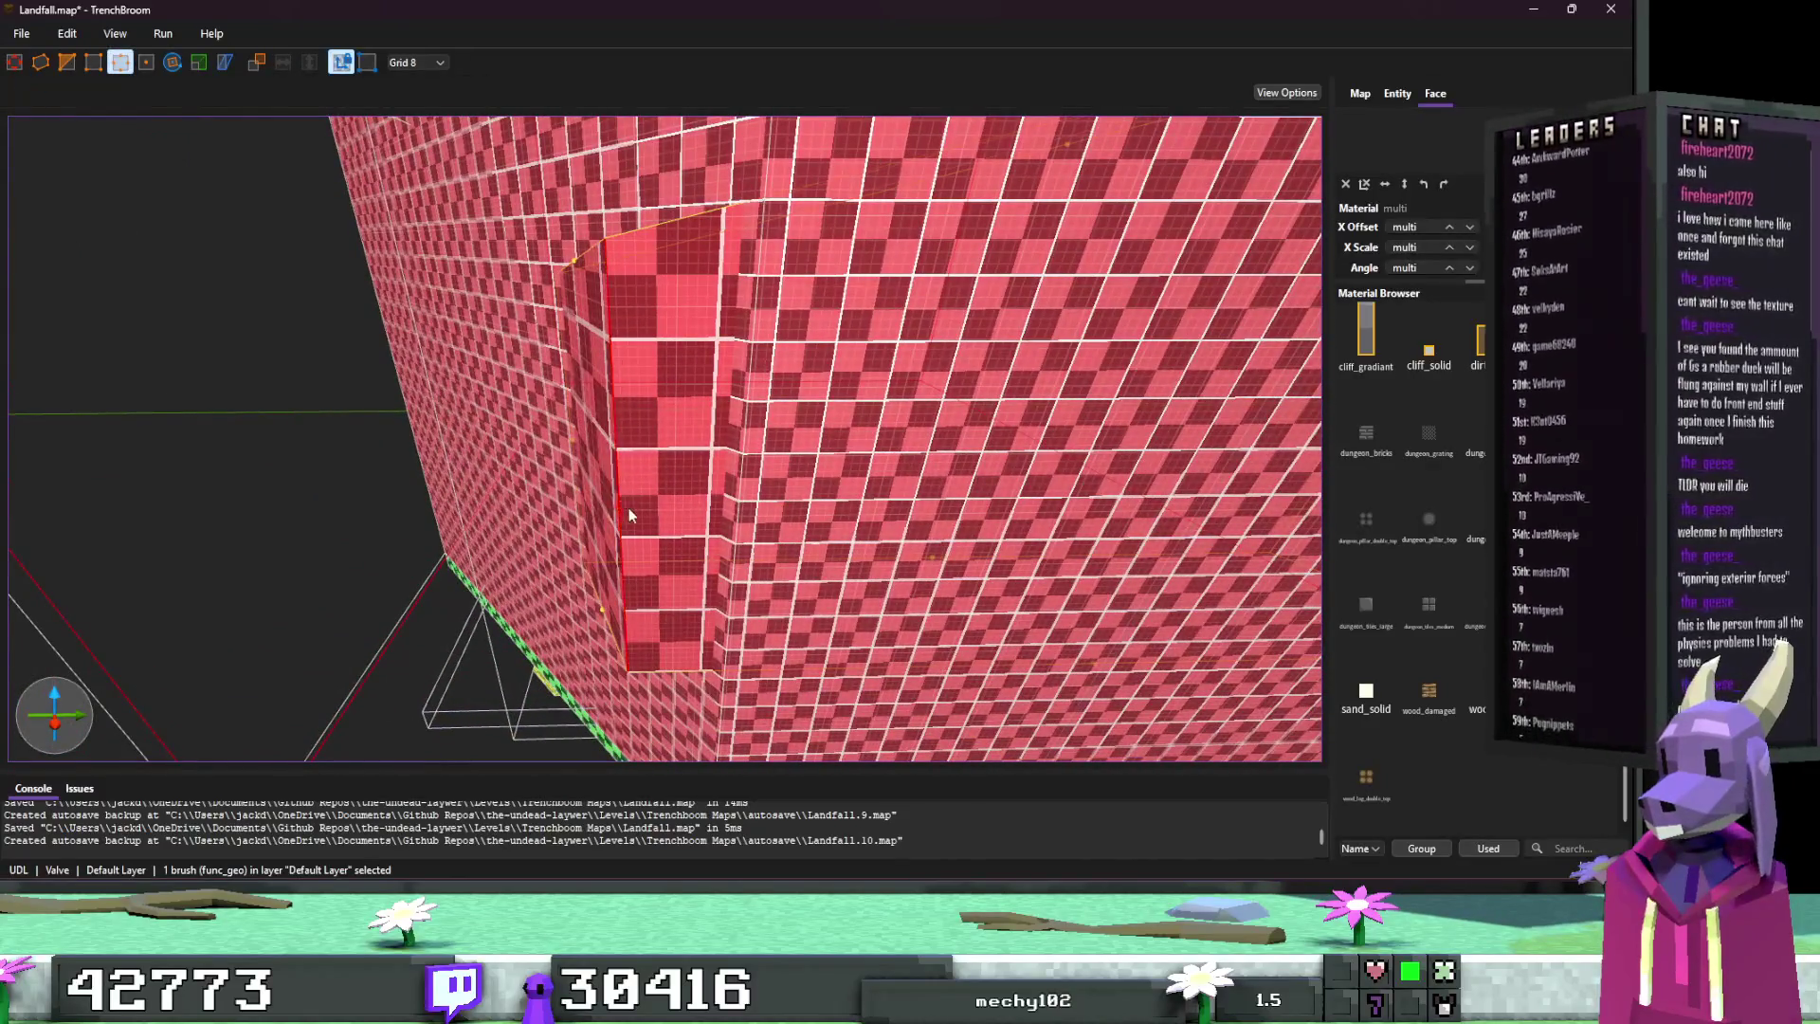
pyautogui.moveTo(629, 515)
pyautogui.mouseDown()
pyautogui.moveTo(740, 501)
pyautogui.moveTo(654, 497)
pyautogui.moveTo(728, 509)
pyautogui.mouseUp()
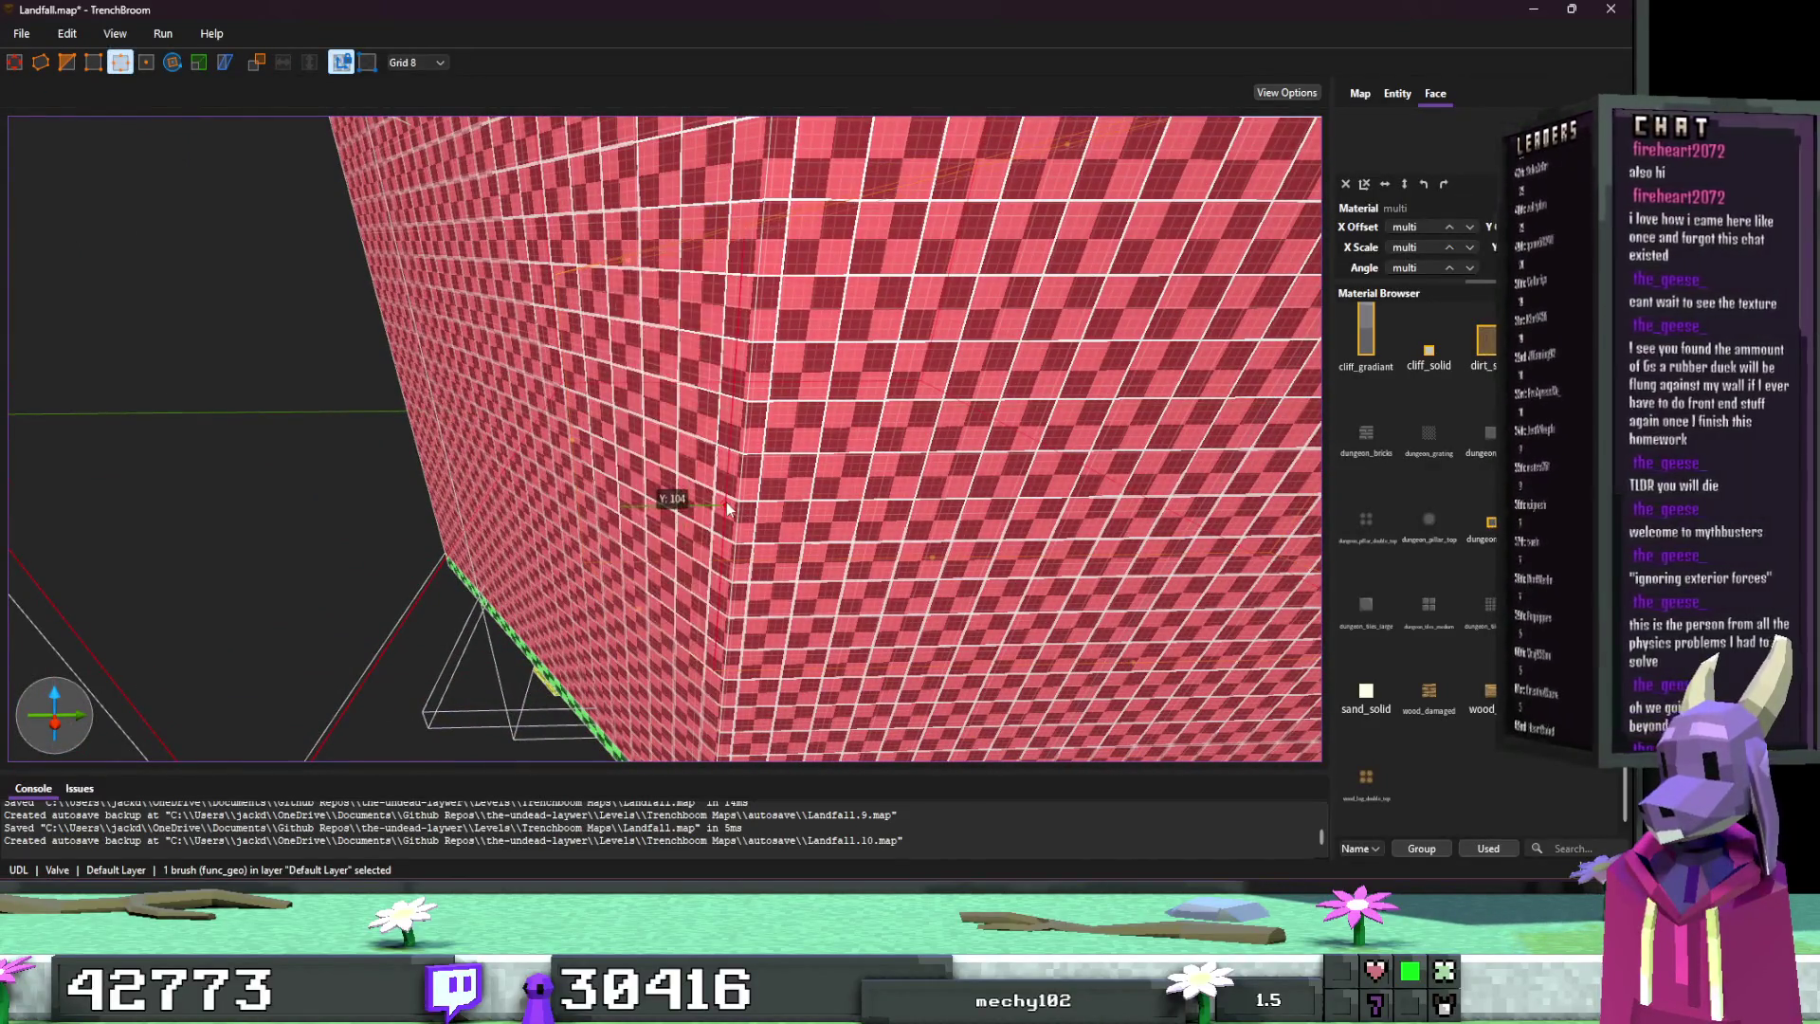
pyautogui.scroll(5, 668, 508)
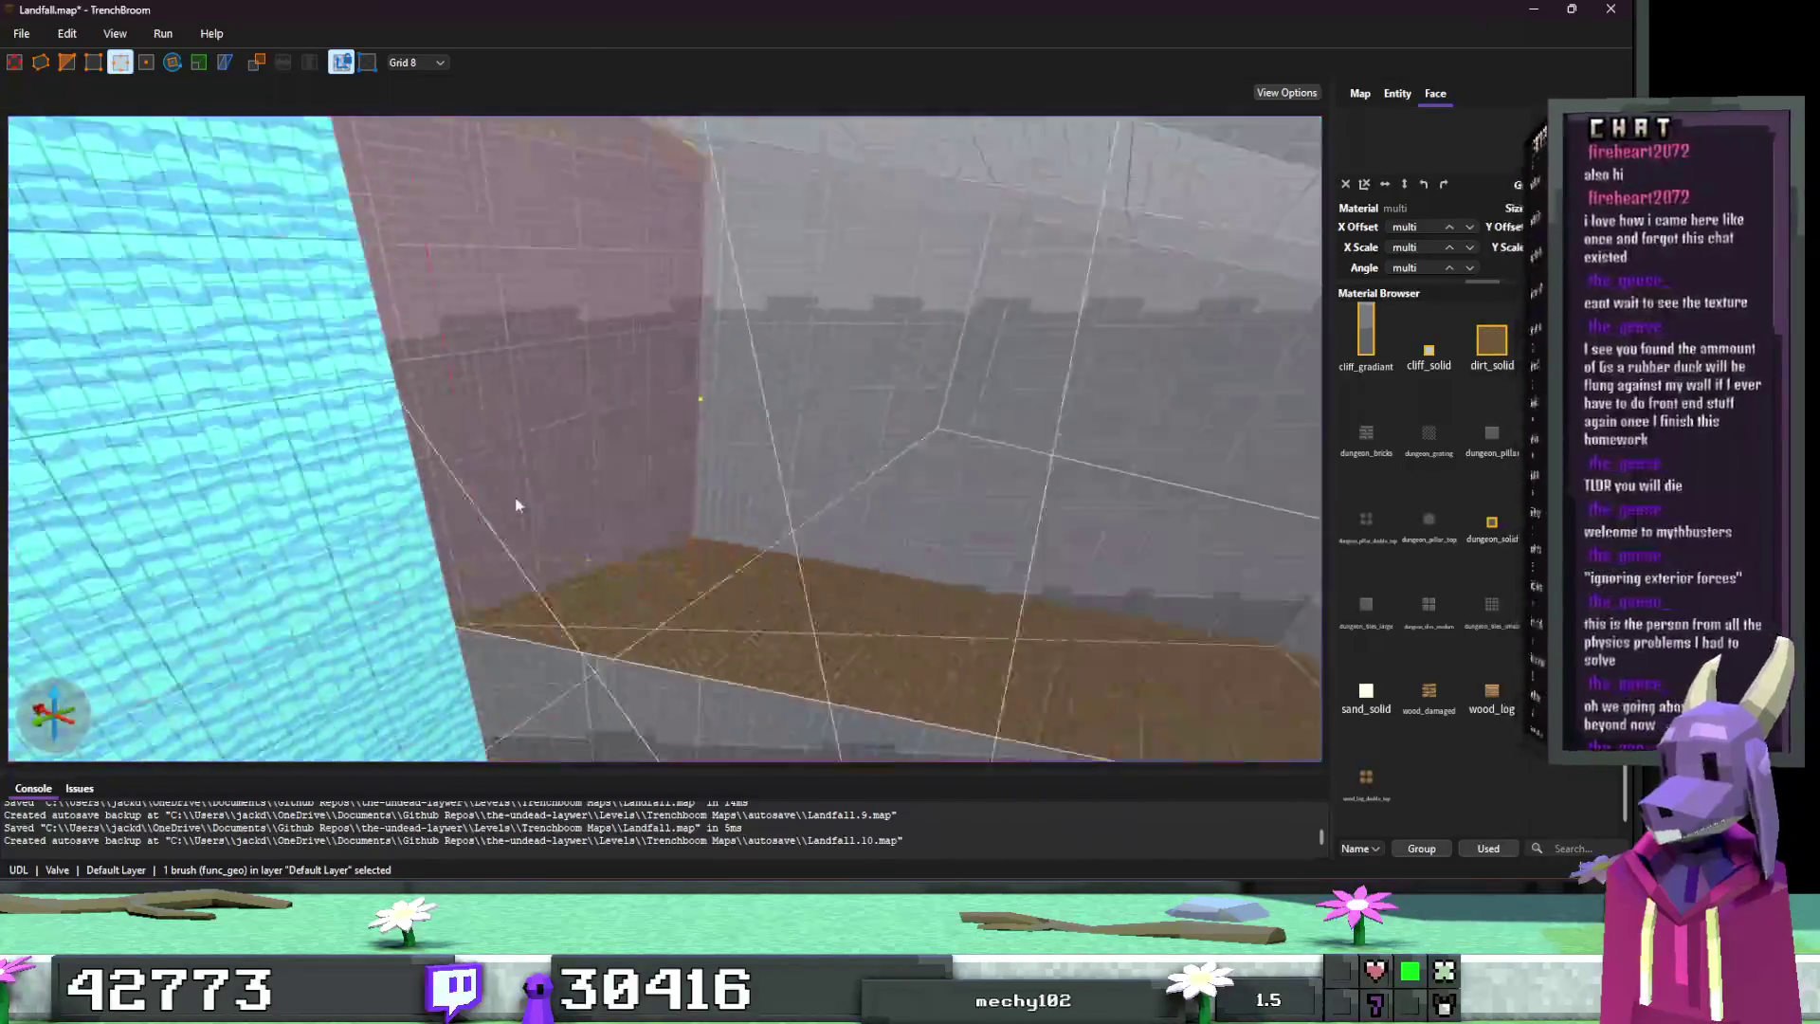
pyautogui.scroll(5, 505, 497)
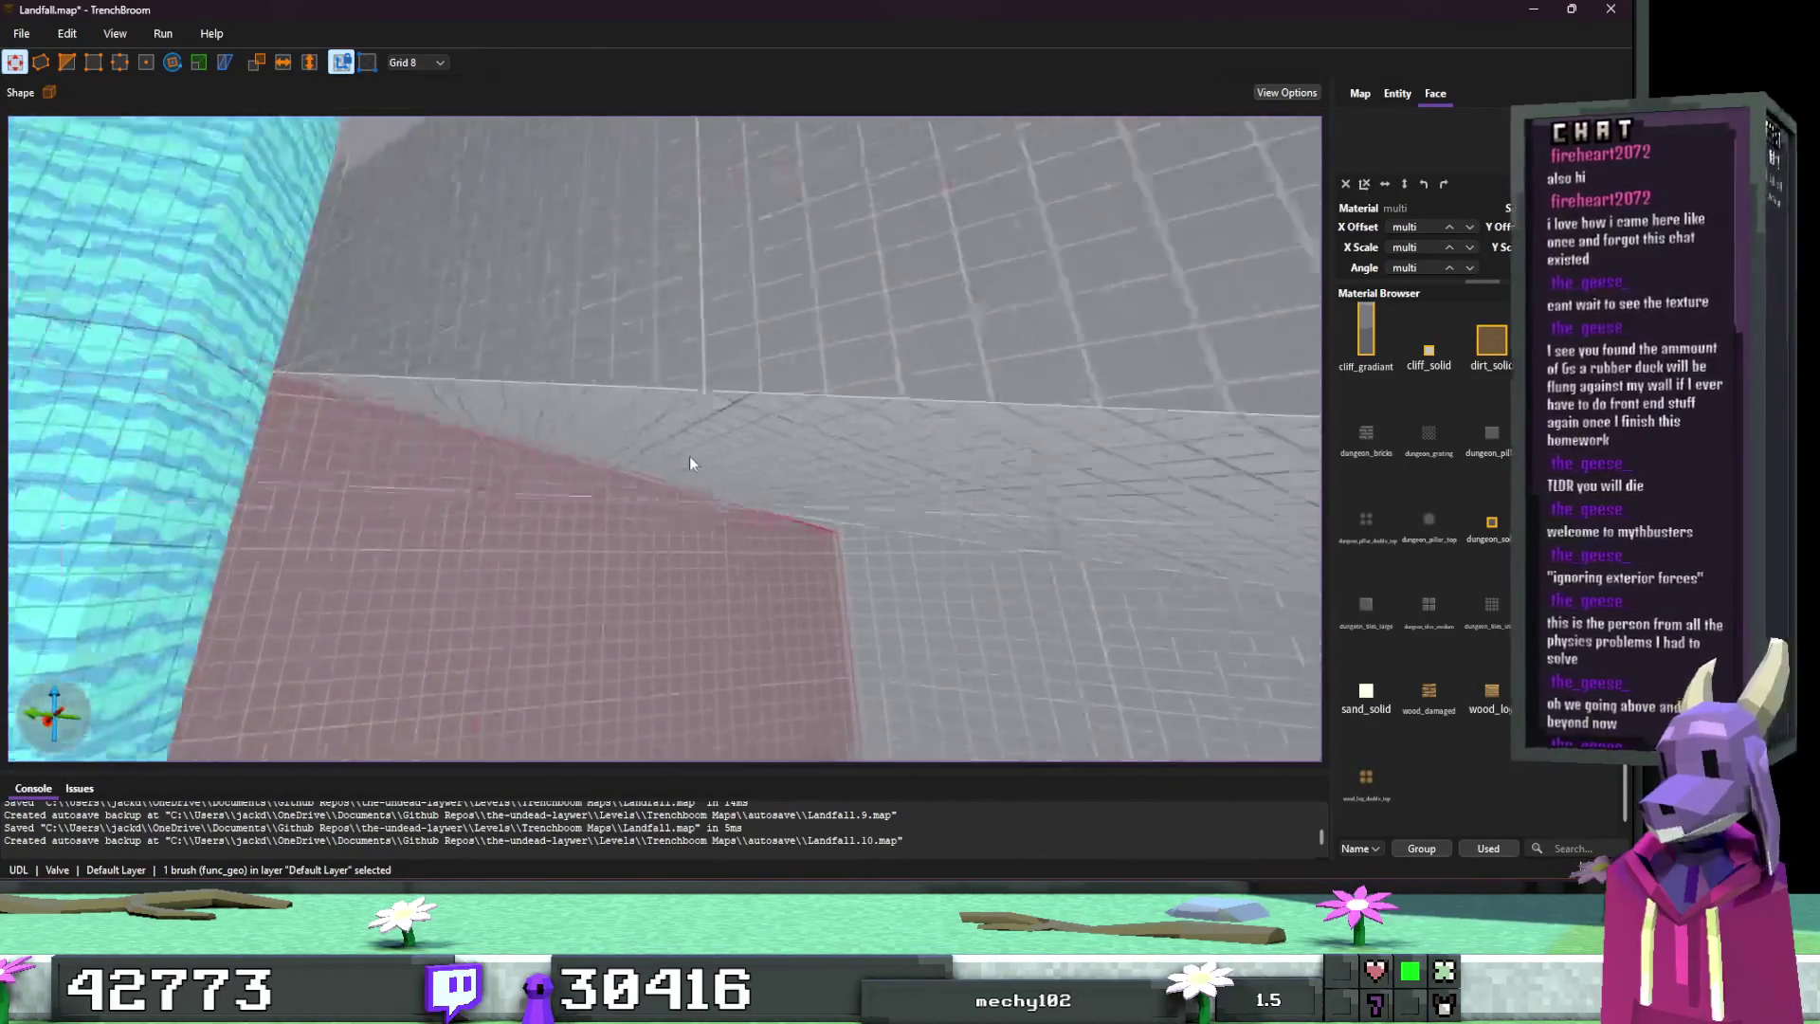
pyautogui.scroll(3, 684, 483)
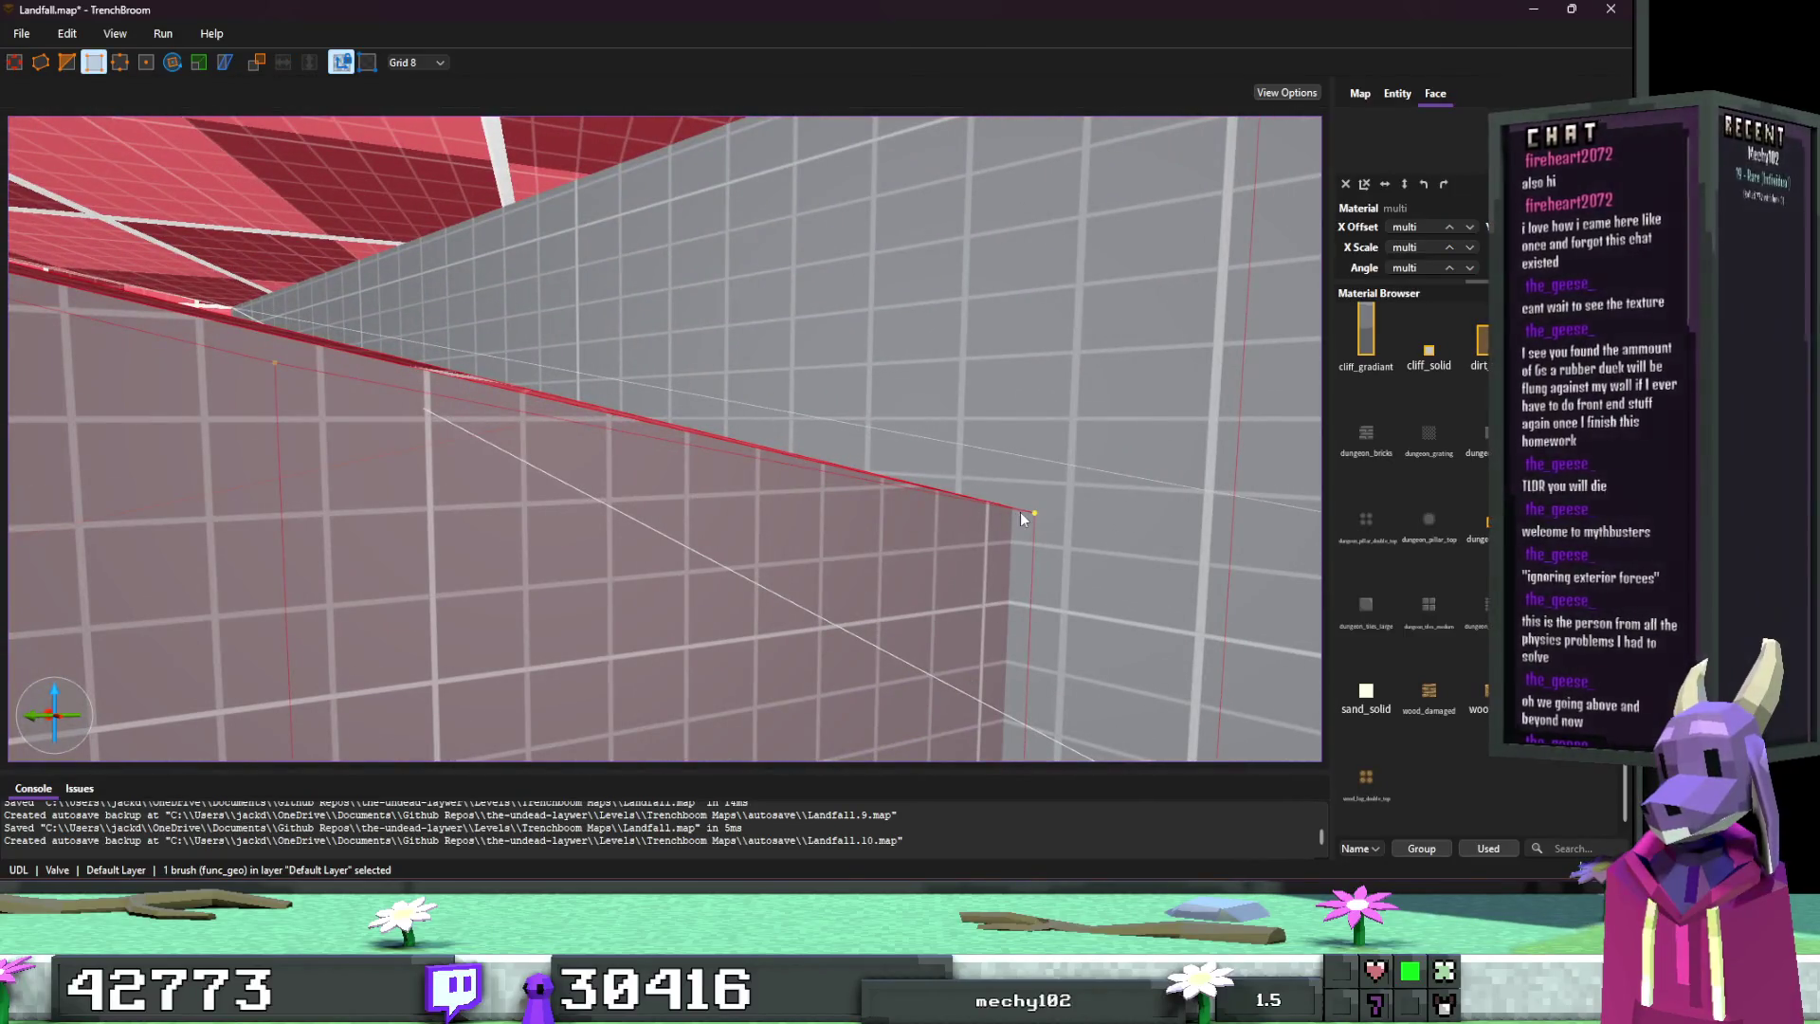
pyautogui.press('Escape')
pyautogui.scroll(5, 1007, 459)
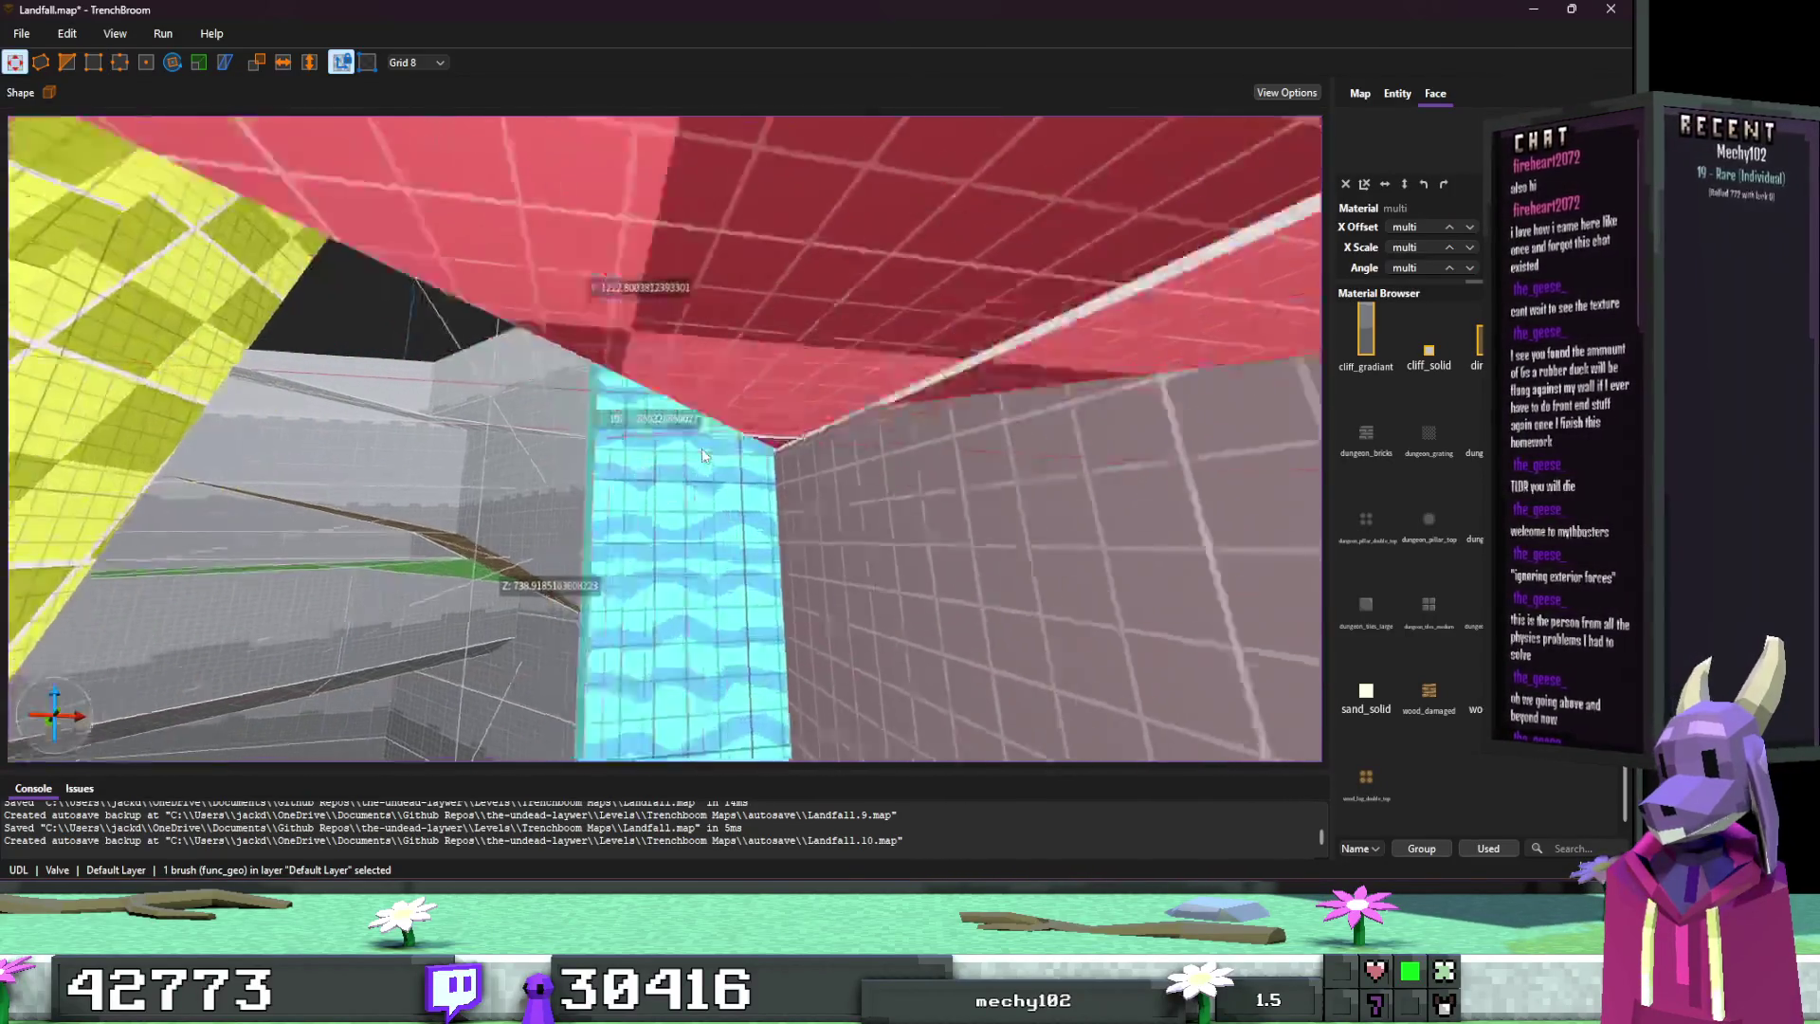
pyautogui.scroll(-5, 731, 451)
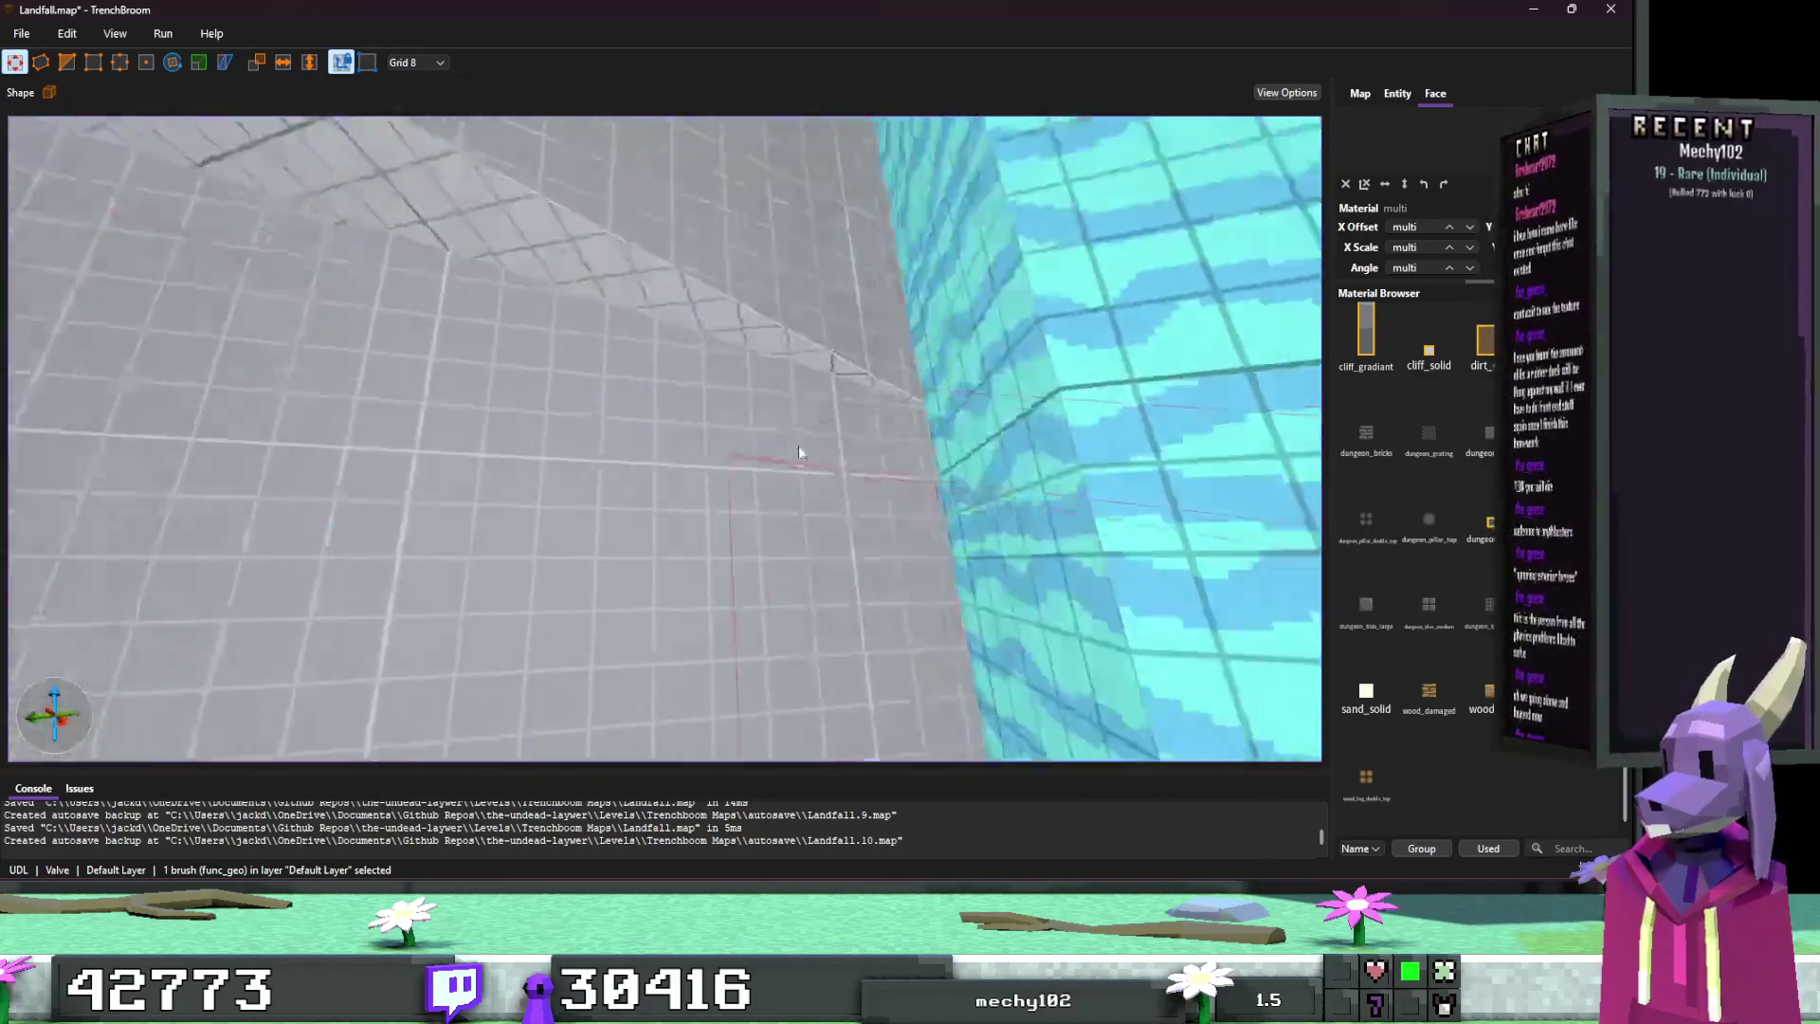
pyautogui.press('Escape')
pyautogui.scroll(5, 810, 522)
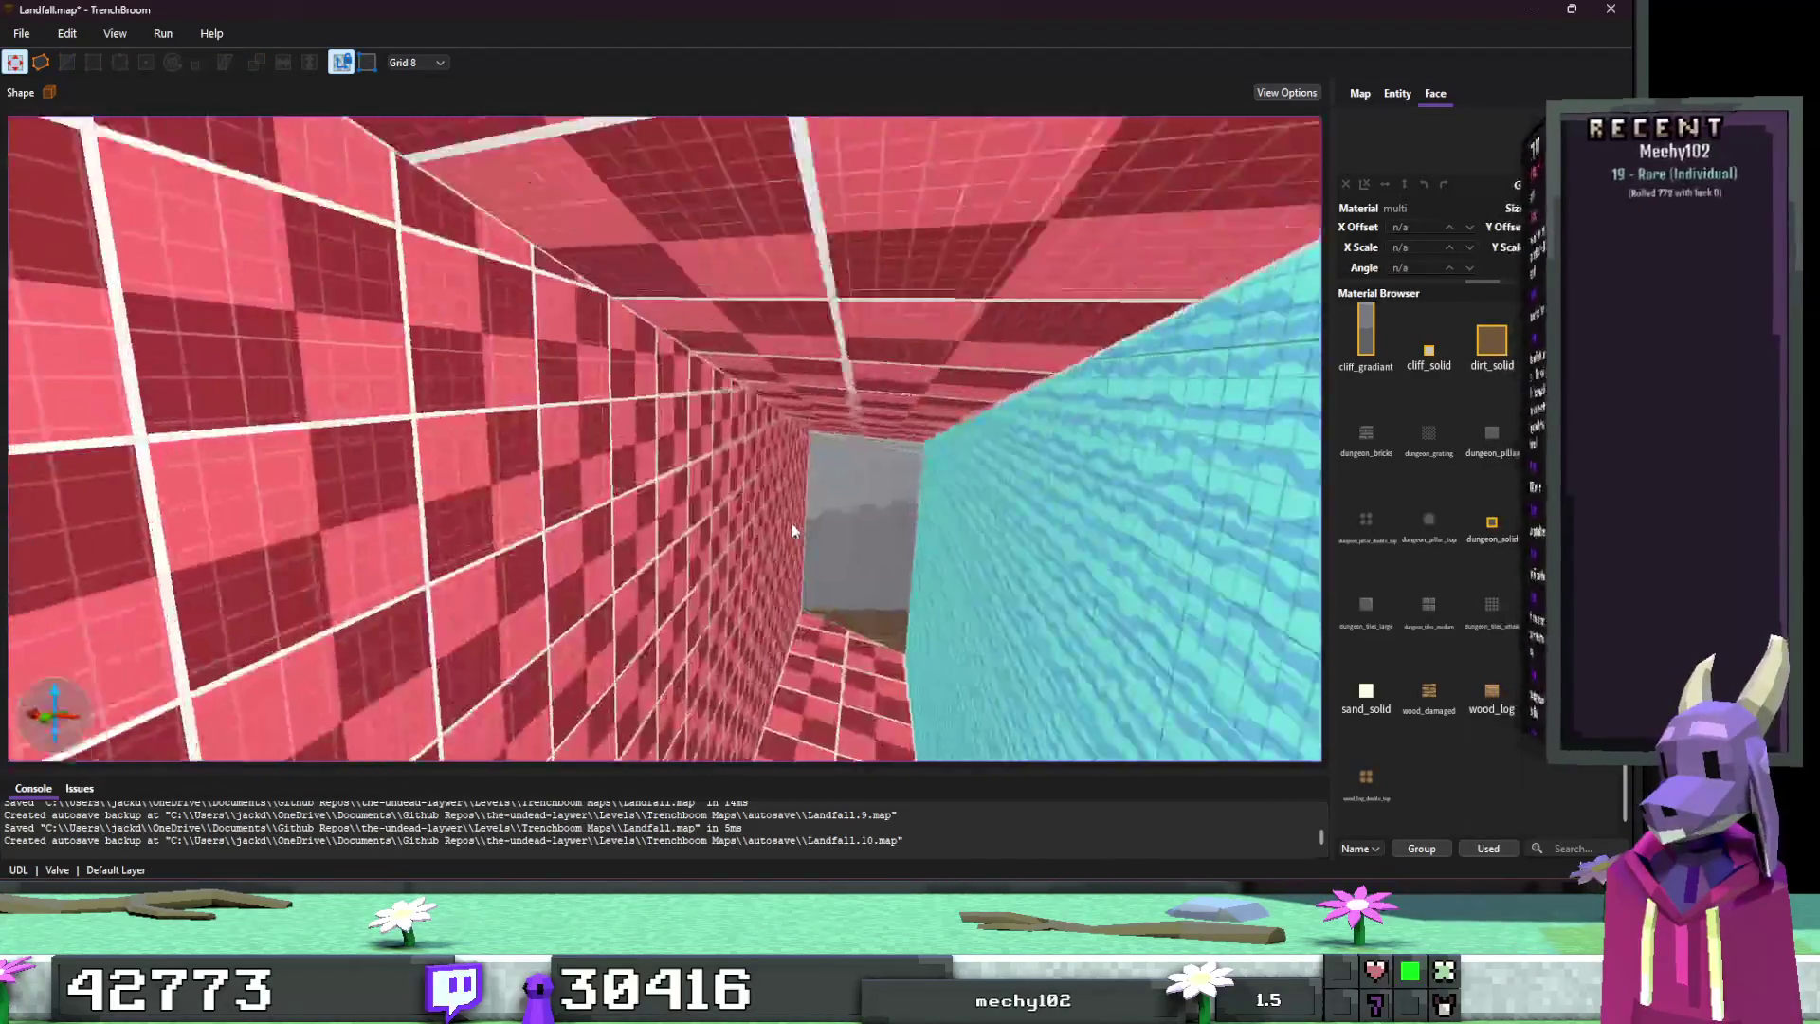
pyautogui.scroll(10, 810, 538)
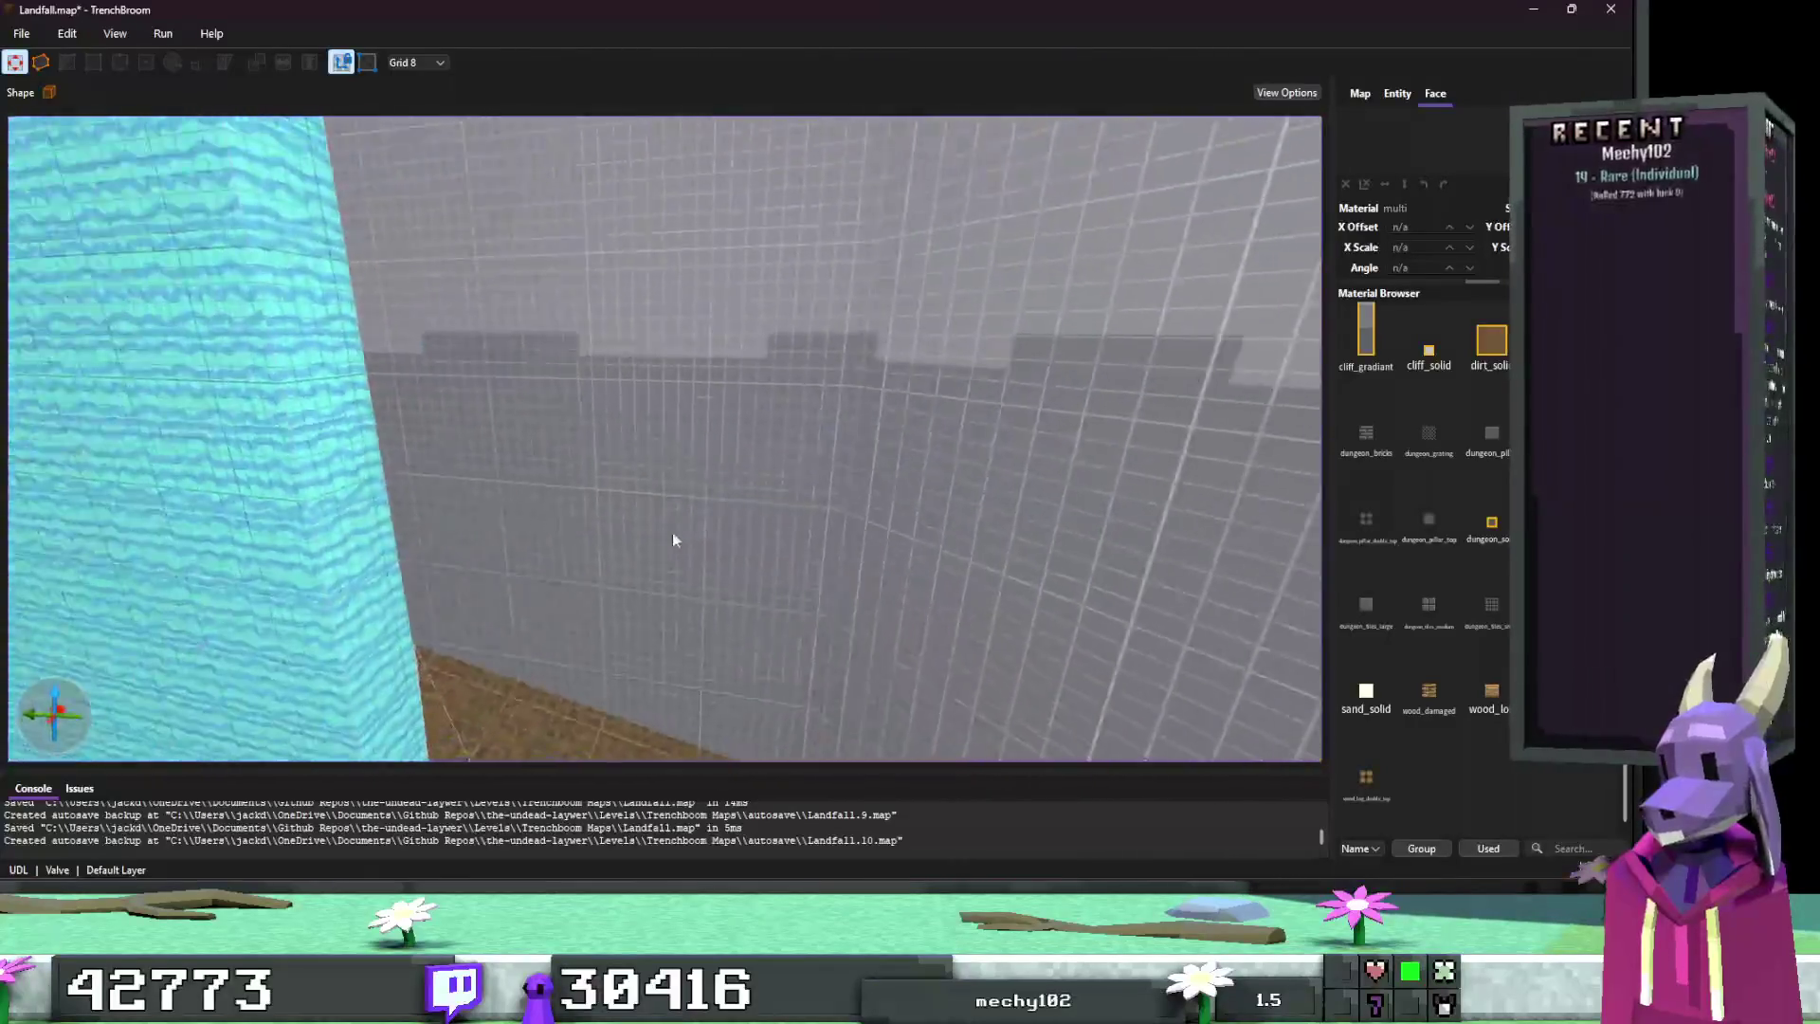
pyautogui.scroll(-10, 660, 531)
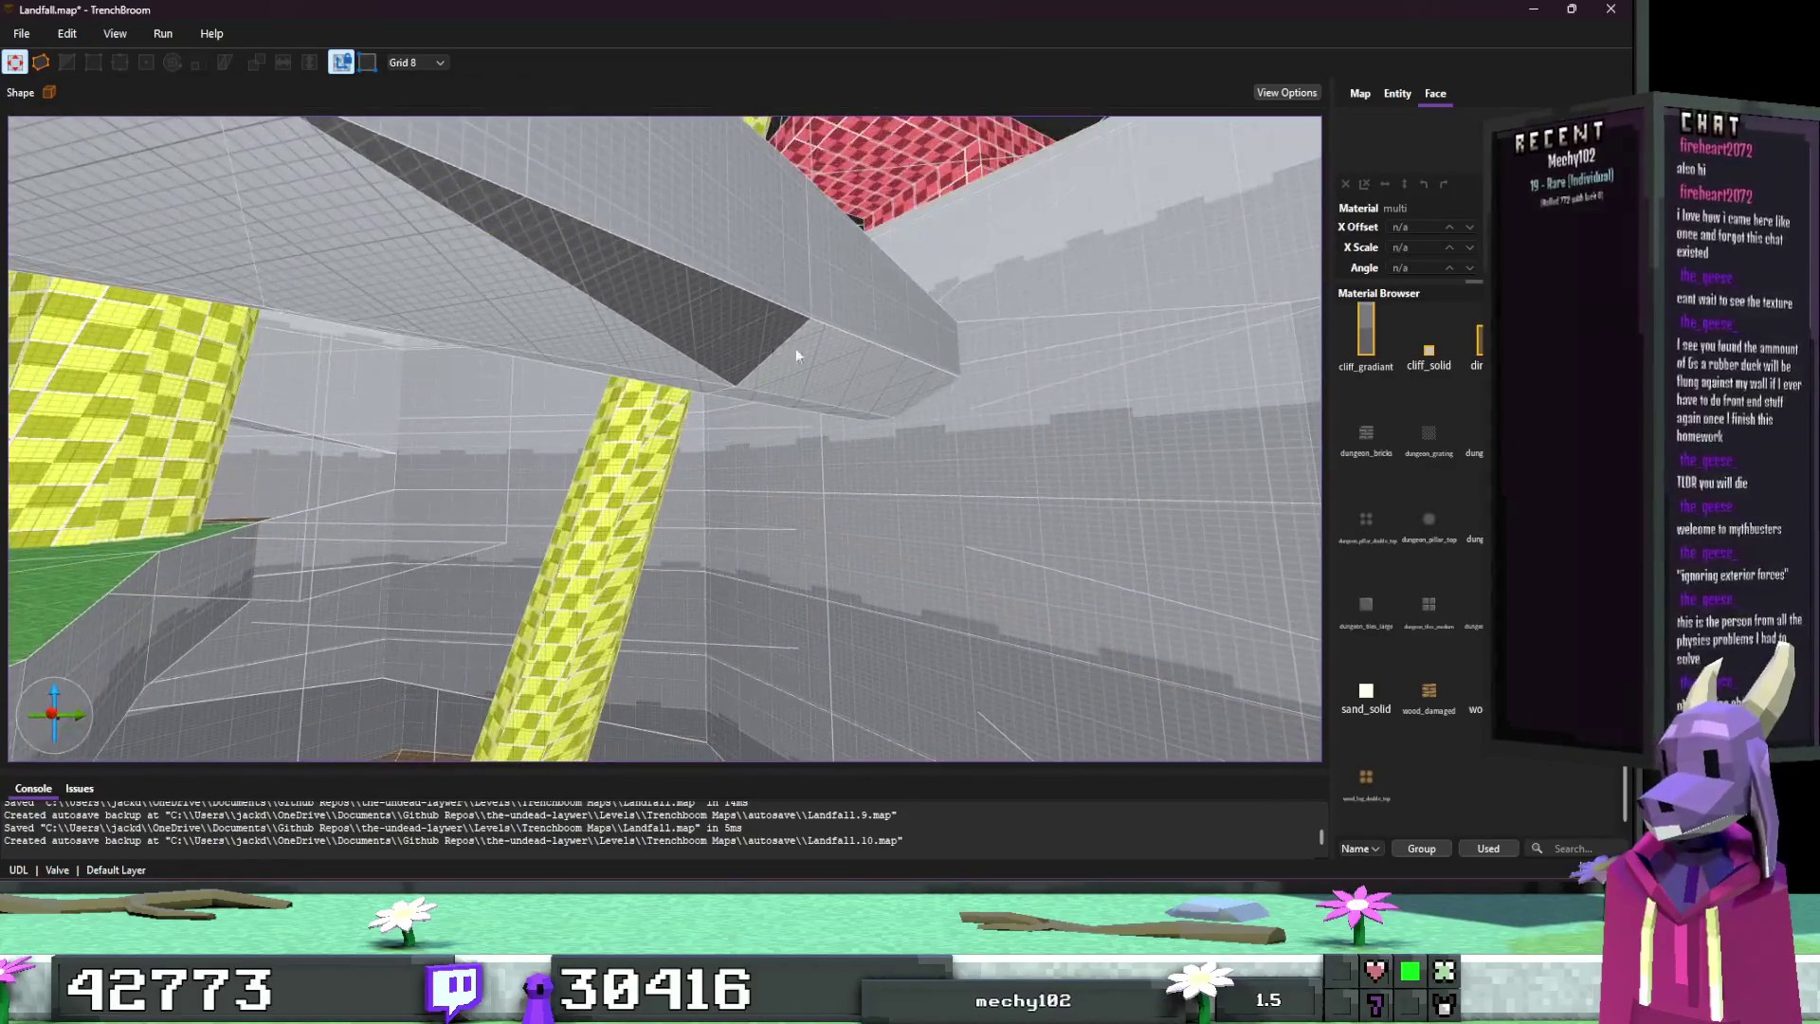
# Step: Apply the cliff_solid material to the grey beam's underside face
pyautogui.click(768, 346)
pyautogui.click(1430, 550)
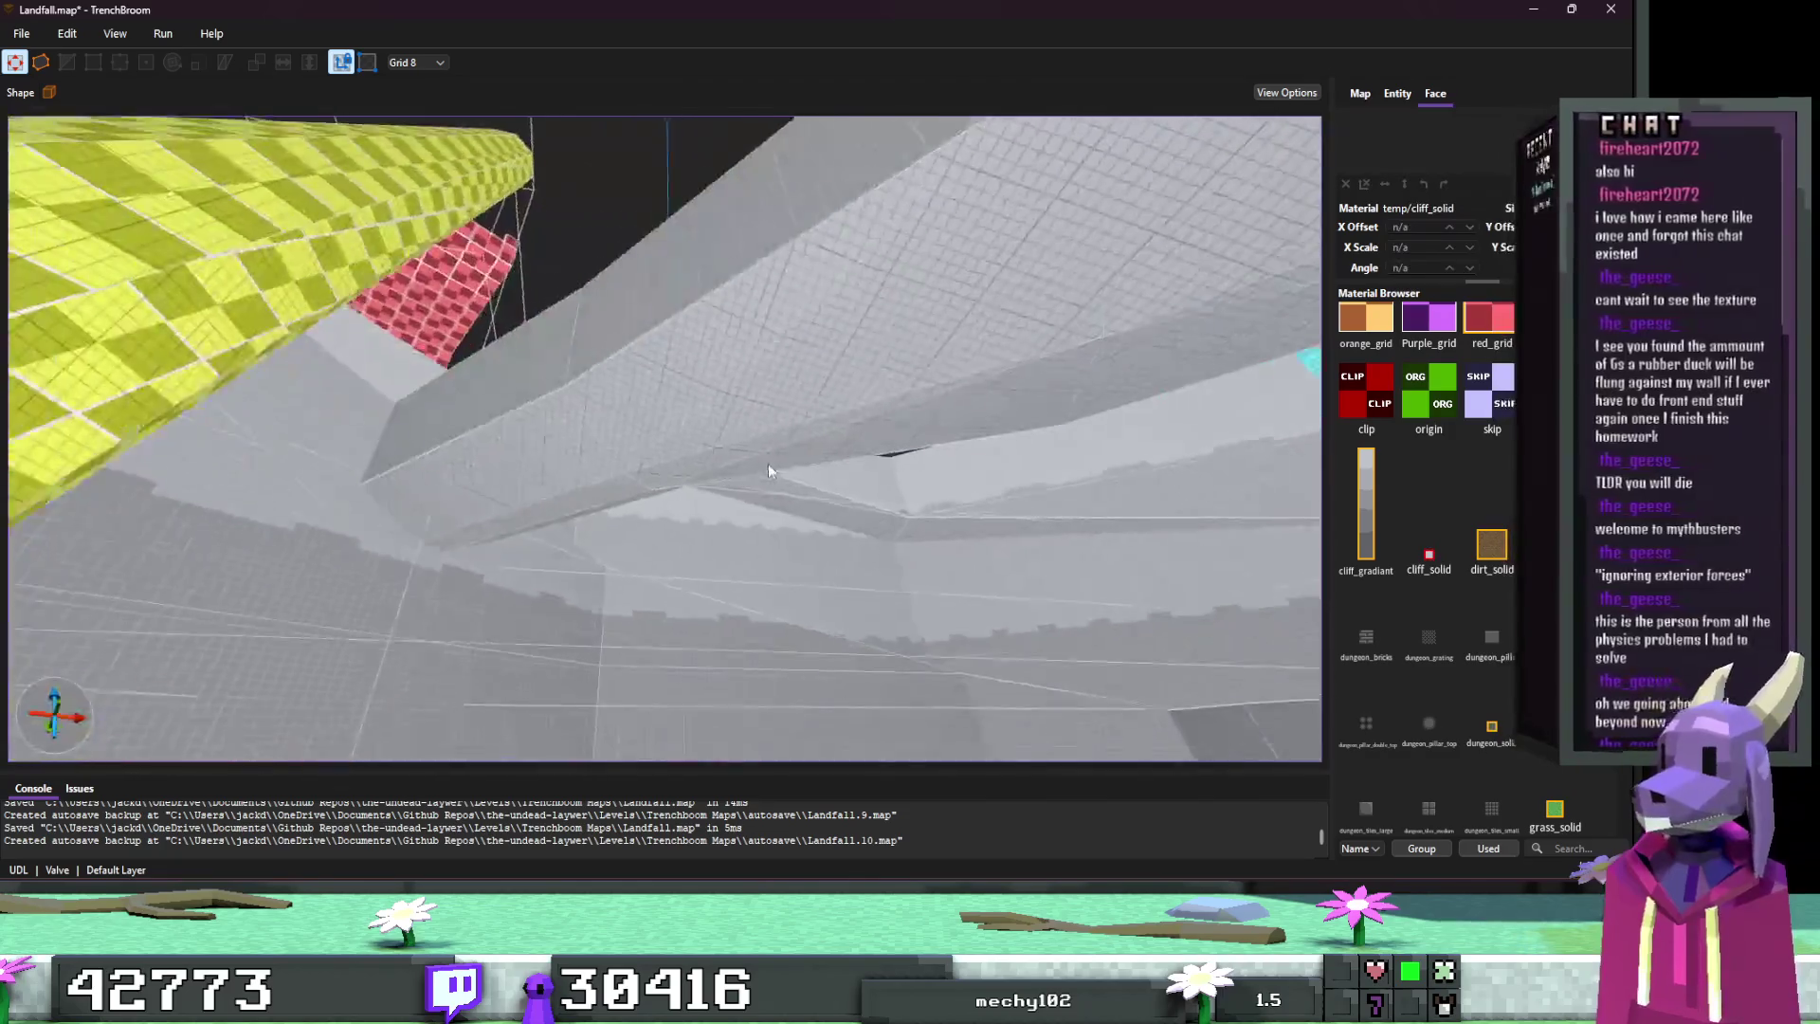
pyautogui.moveTo(768, 464)
pyautogui.mouseDown()
pyautogui.moveTo(896, 491)
pyautogui.moveTo(755, 550)
pyautogui.moveTo(629, 426)
pyautogui.moveTo(459, 394)
pyautogui.moveTo(452, 508)
pyautogui.moveTo(475, 574)
pyautogui.mouseUp()
pyautogui.moveTo(696, 550)
pyautogui.mouseDown()
pyautogui.moveTo(638, 435)
pyautogui.moveTo(690, 475)
pyautogui.moveTo(744, 483)
pyautogui.moveTo(743, 467)
pyautogui.moveTo(724, 566)
pyautogui.moveTo(755, 529)
pyautogui.moveTo(683, 556)
pyautogui.mouseUp()
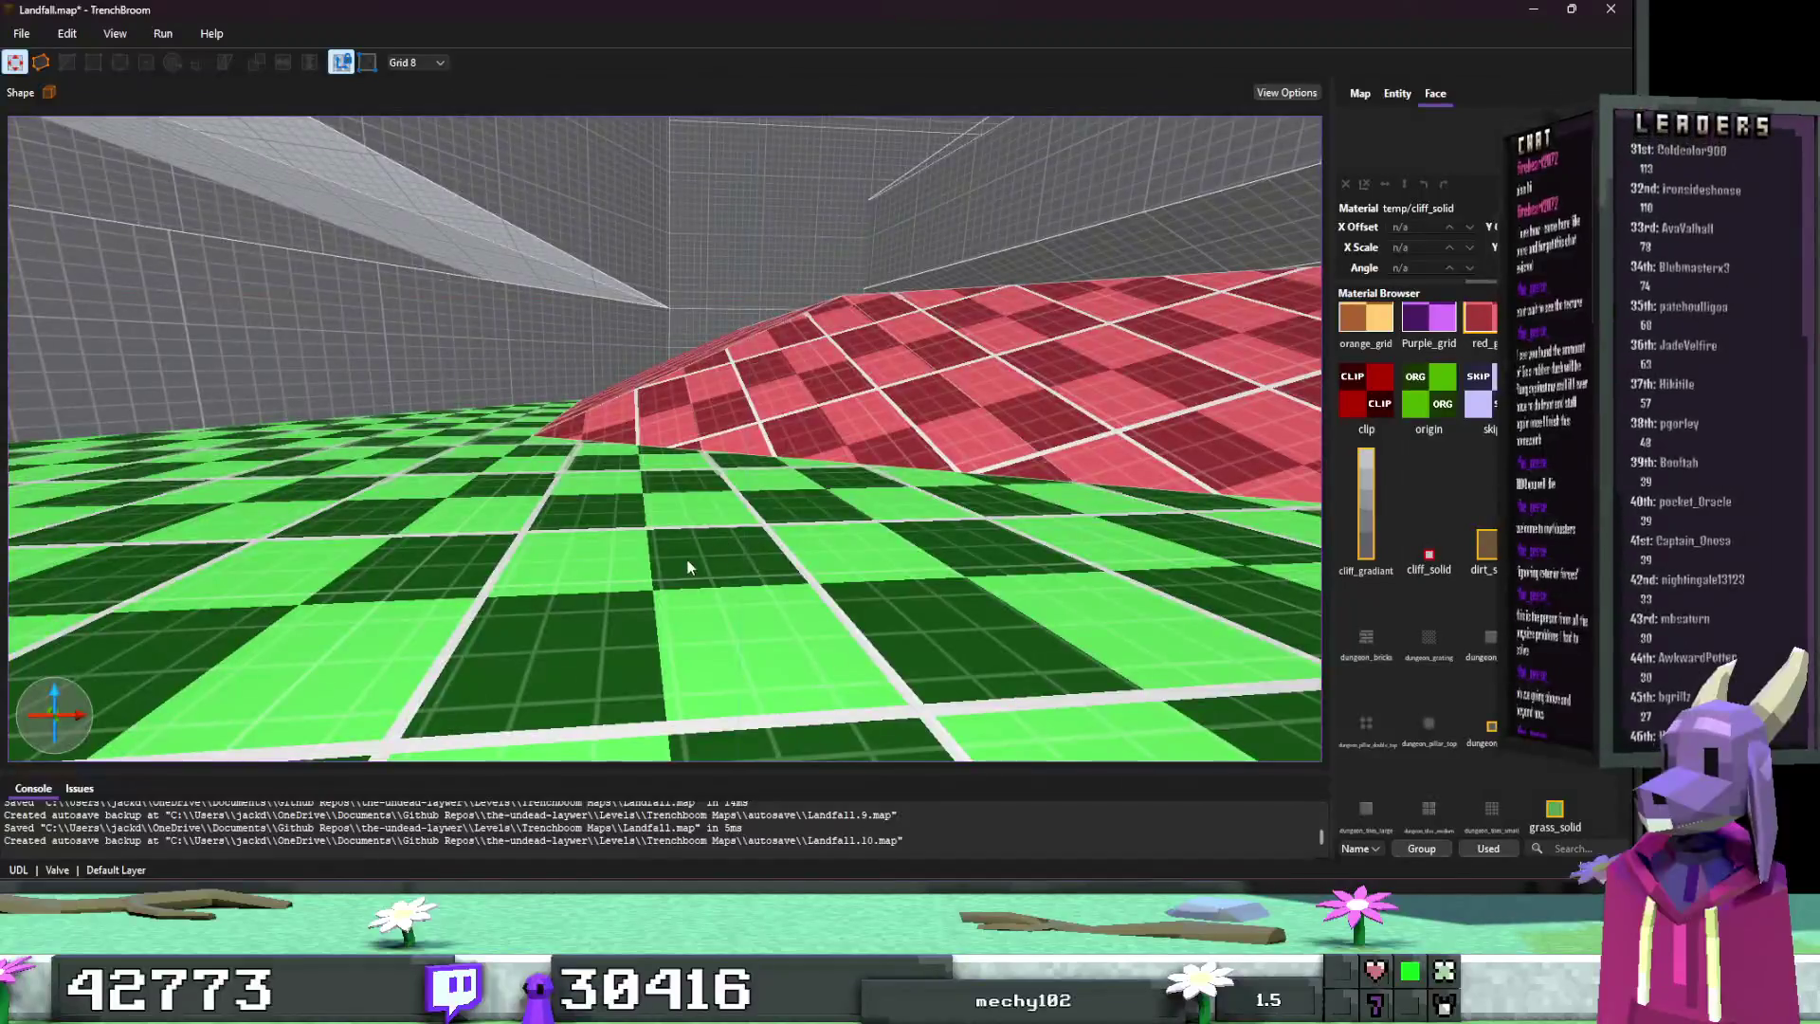
# Step: Retexture the green floor face with sand_solid at an X Scale of 4
pyautogui.click(683, 556)
pyautogui.scroll(-3, 1407, 584)
pyautogui.scroll(2, 1427, 569)
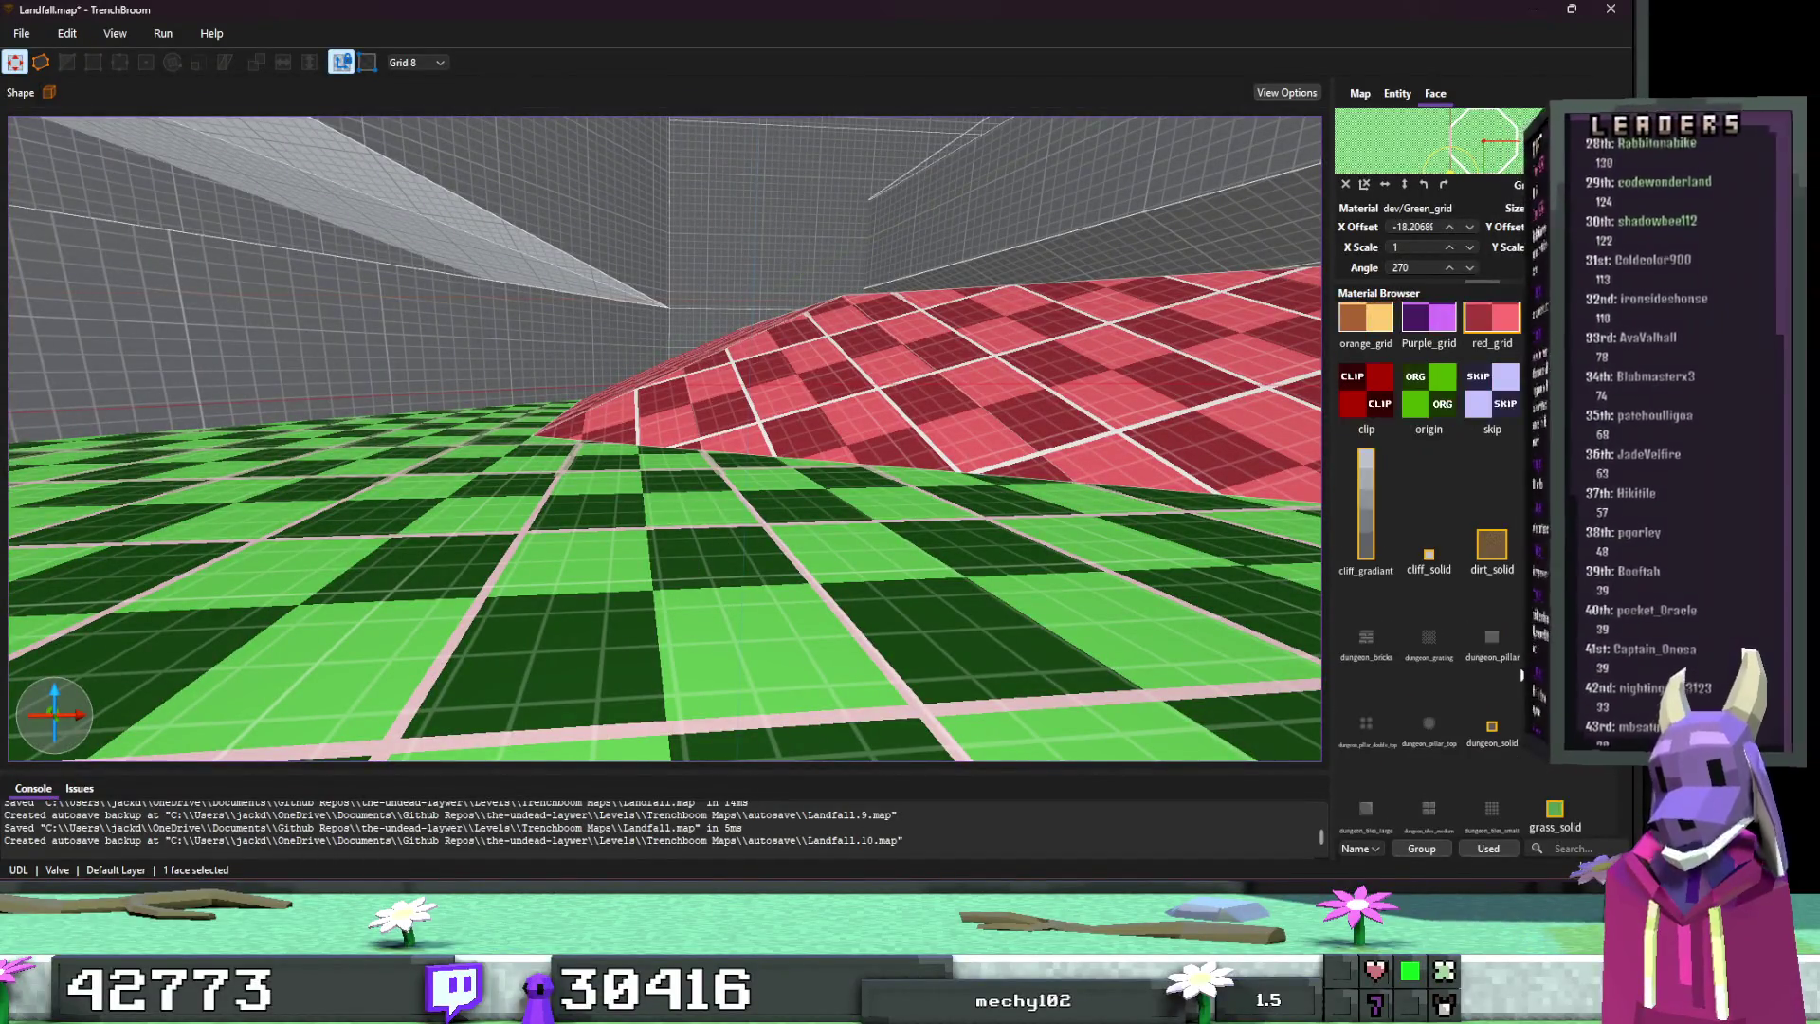
pyautogui.click(1372, 787)
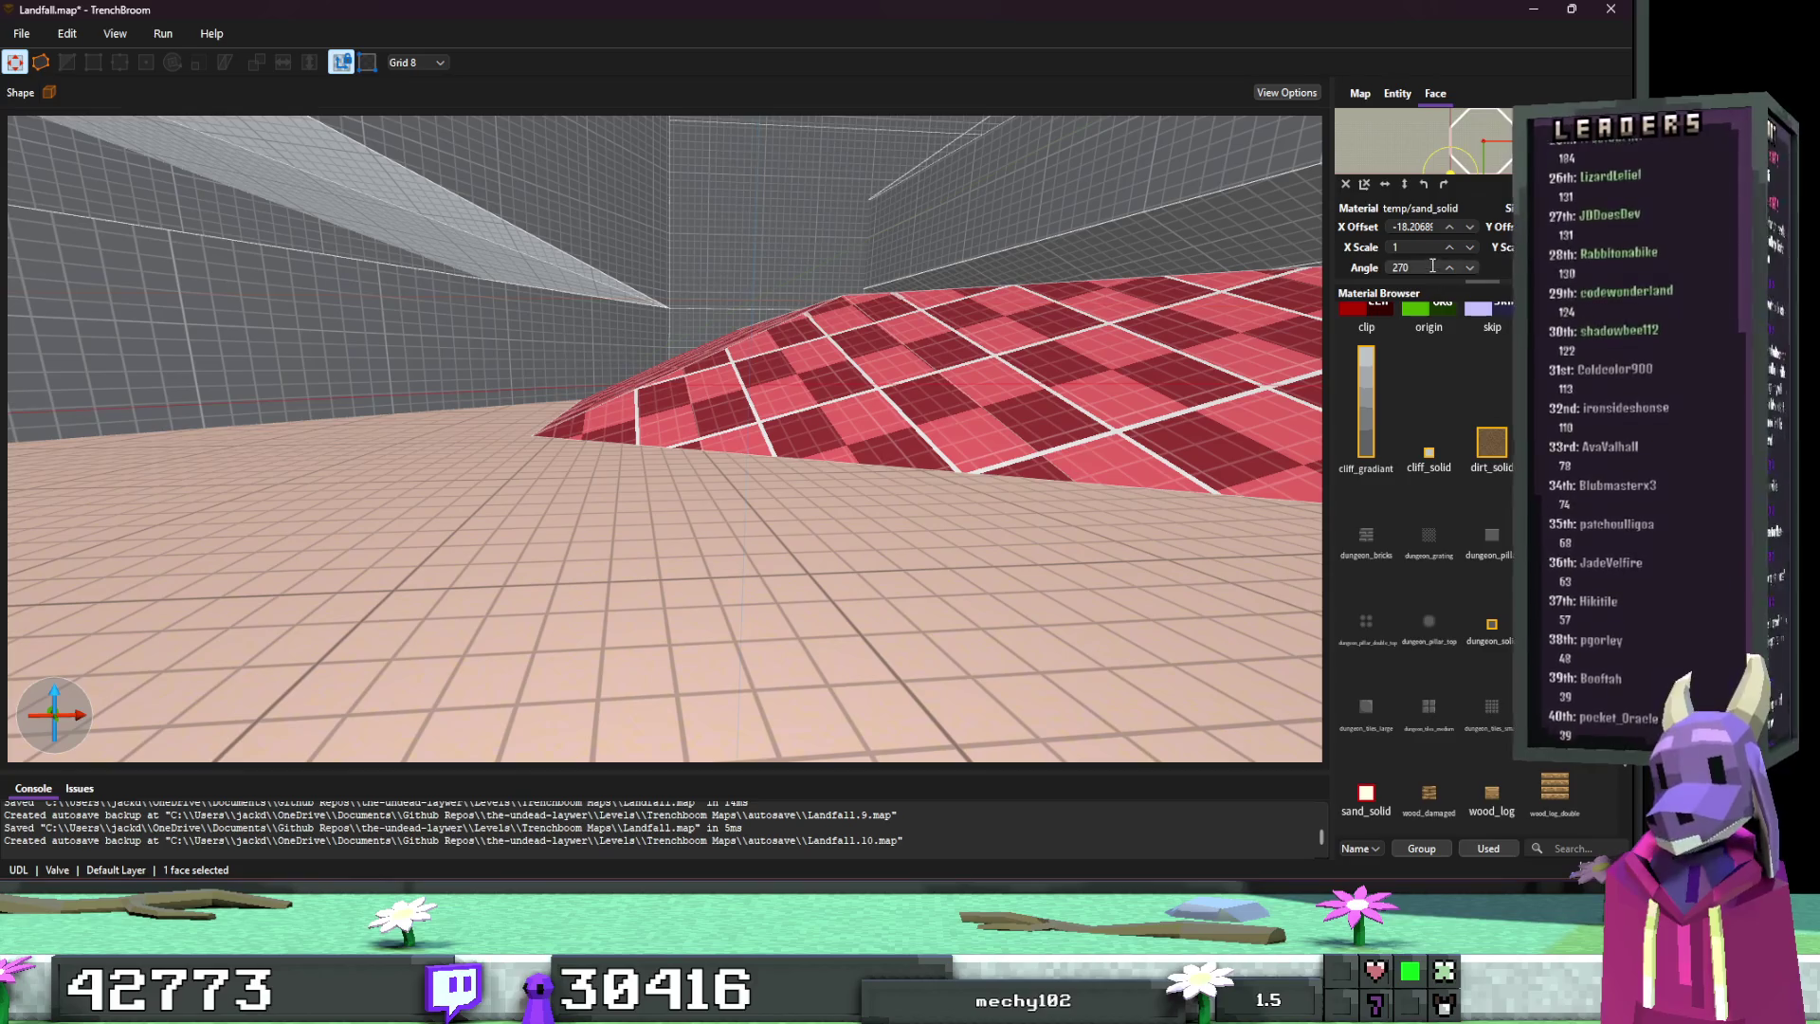
pyautogui.doubleClick(1412, 247)
pyautogui.write('4')
pyautogui.press('Return')
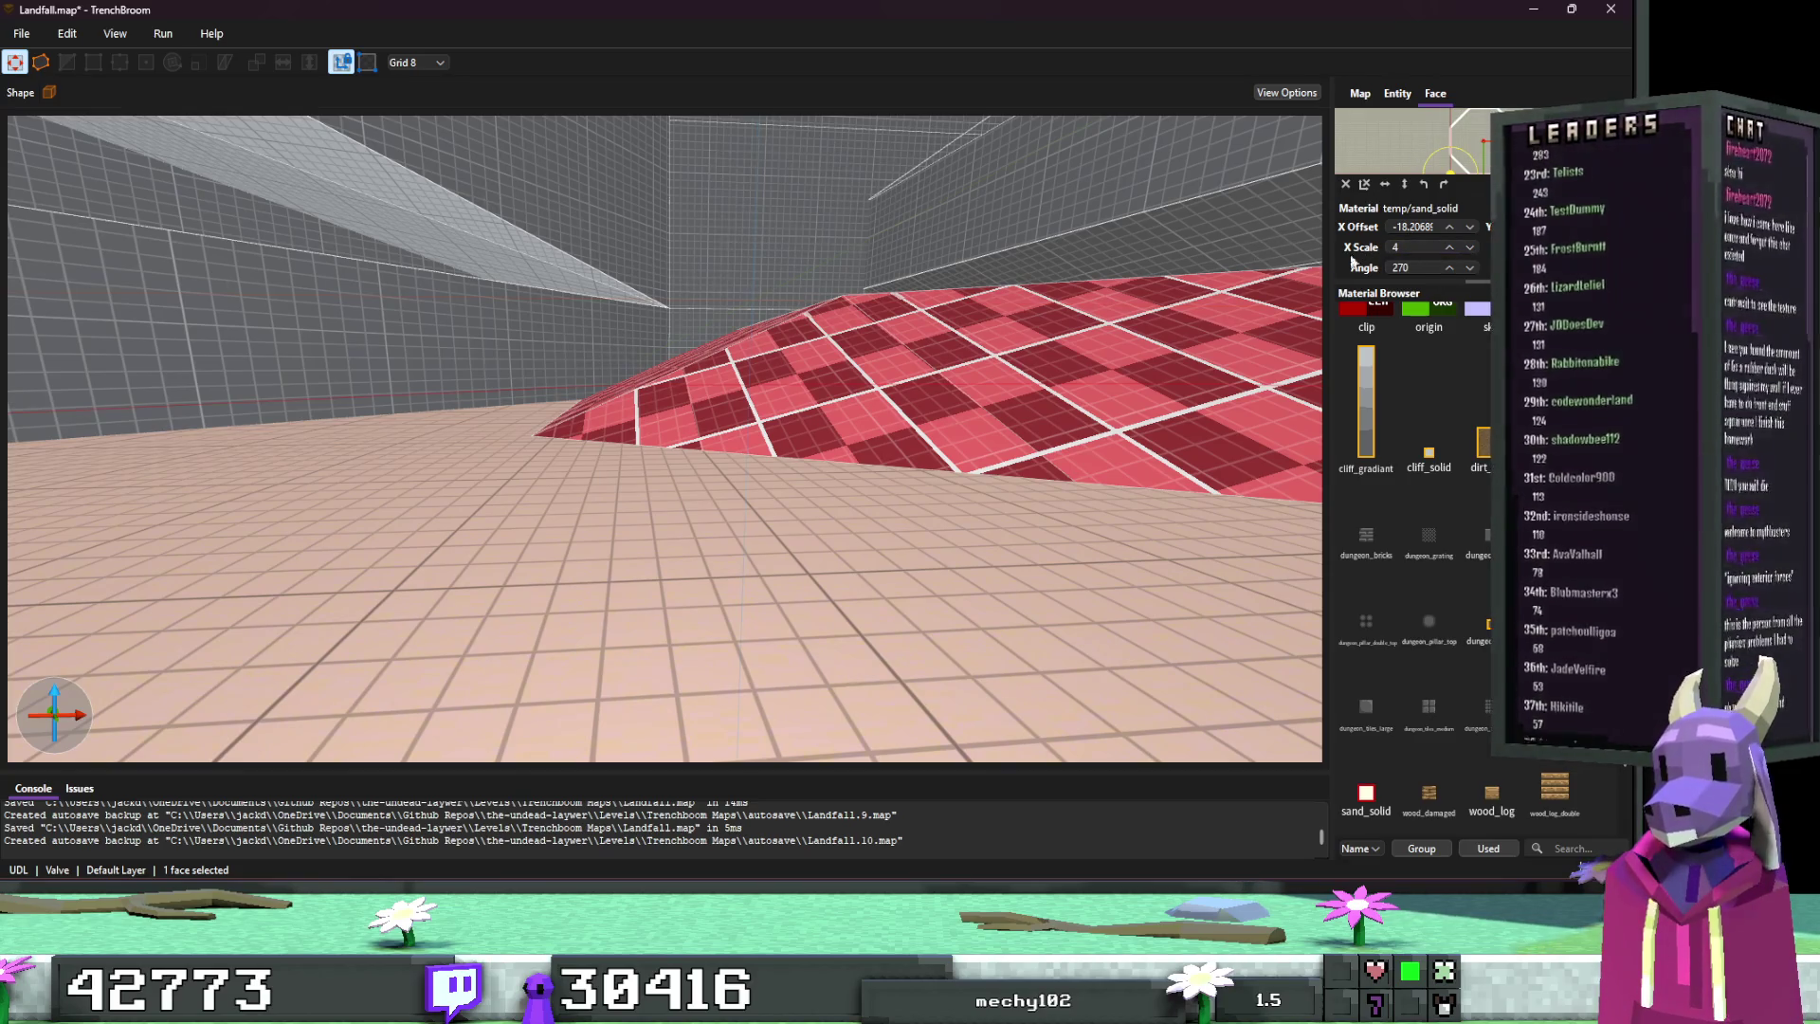
pyautogui.press('Escape')
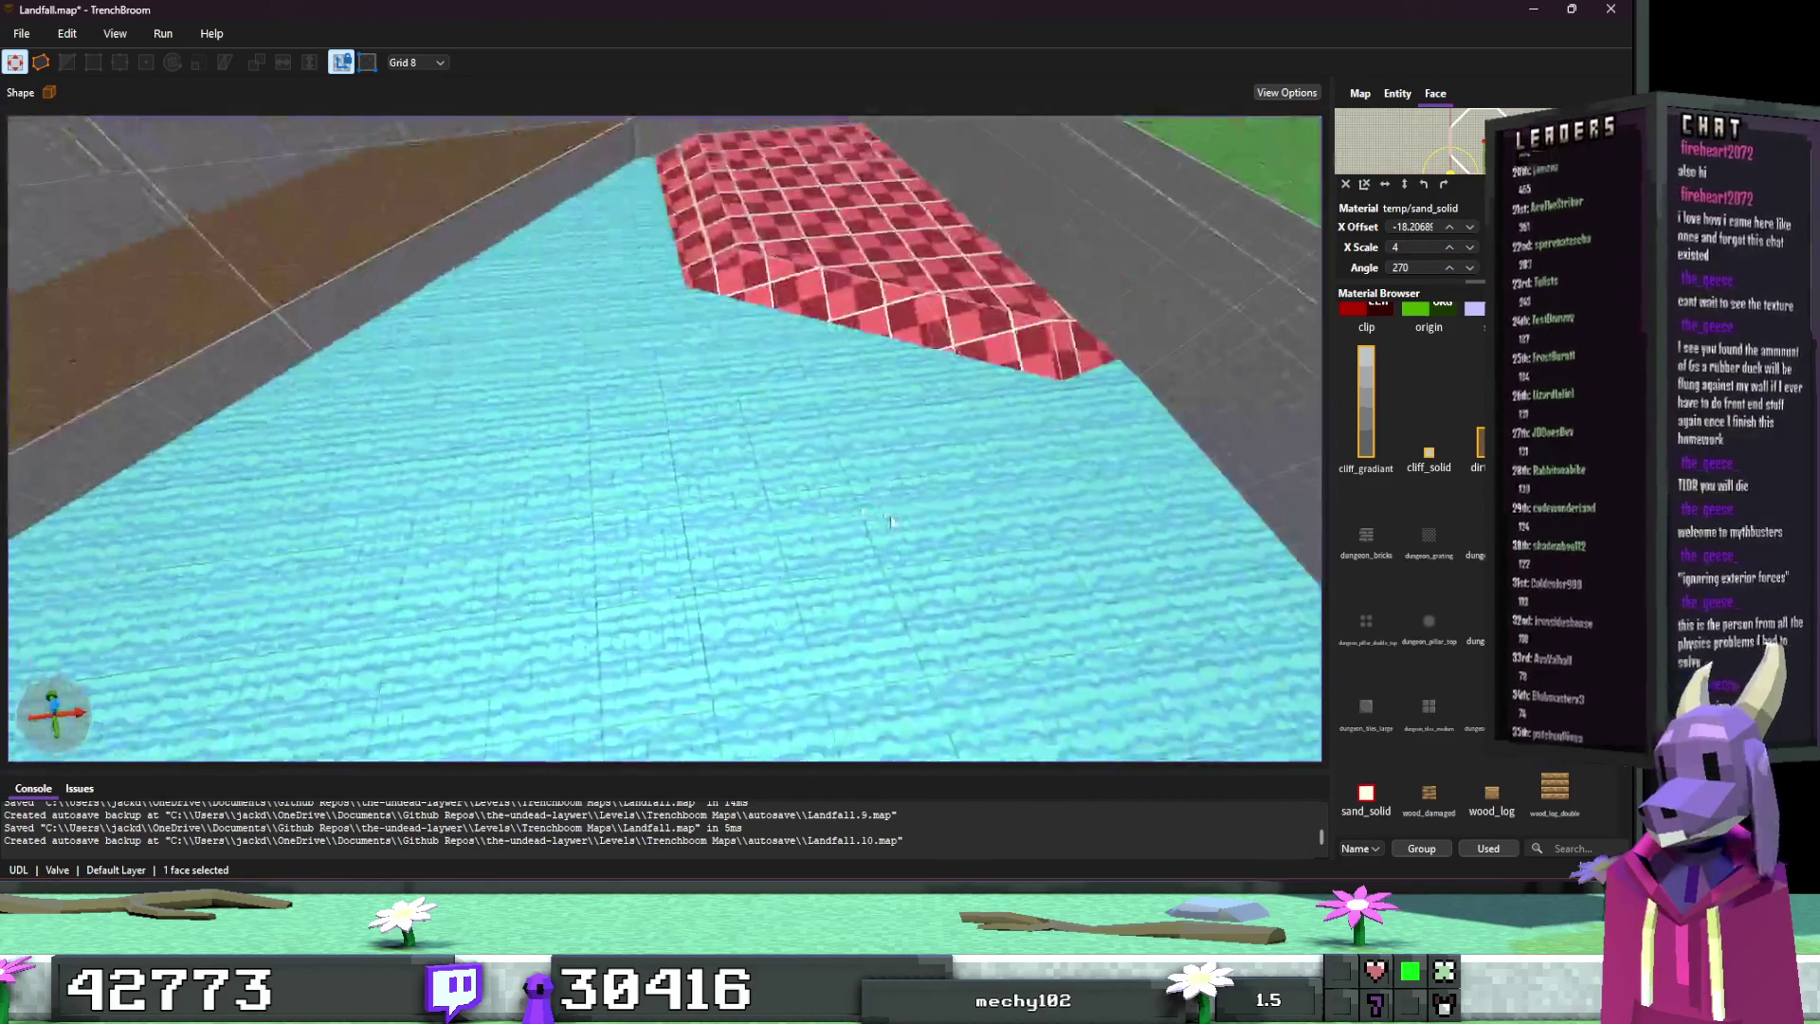
pyautogui.press('w')
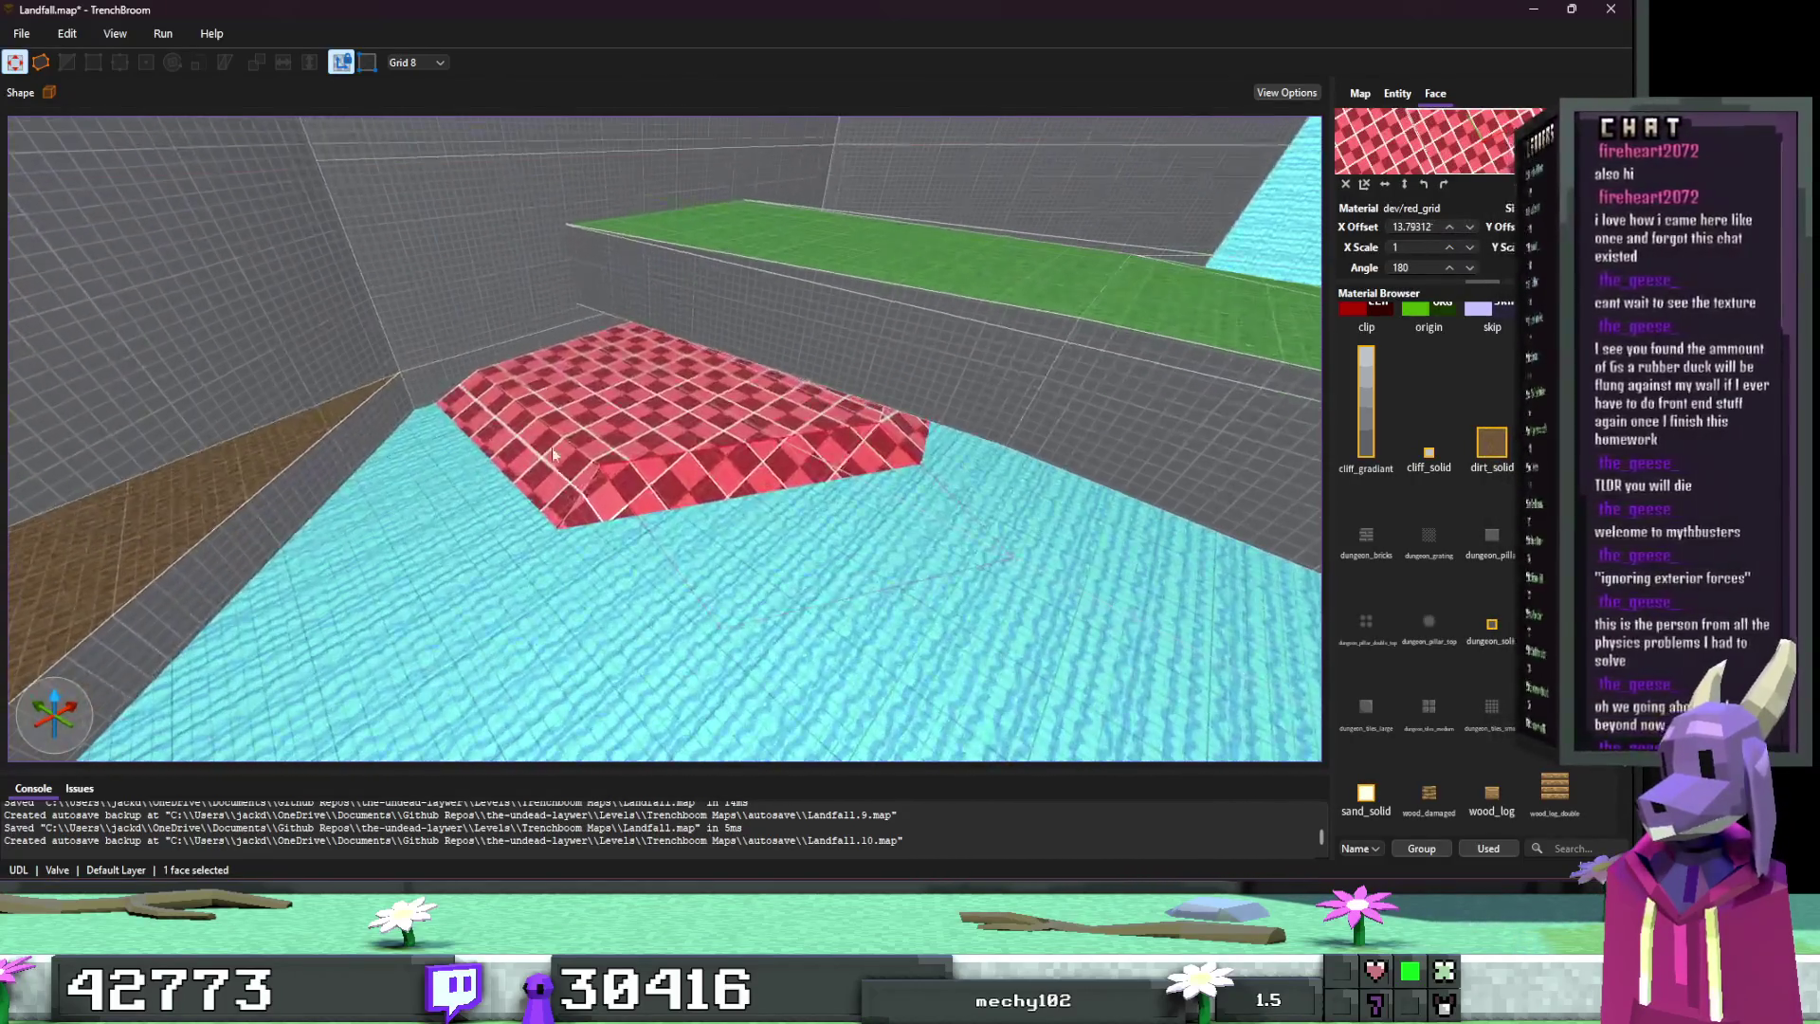
# Step: Select the red brush faces around the yellow pillar's base
pyautogui.keyDown('shift'); pyautogui.click(559, 458); pyautogui.keyUp('shift')
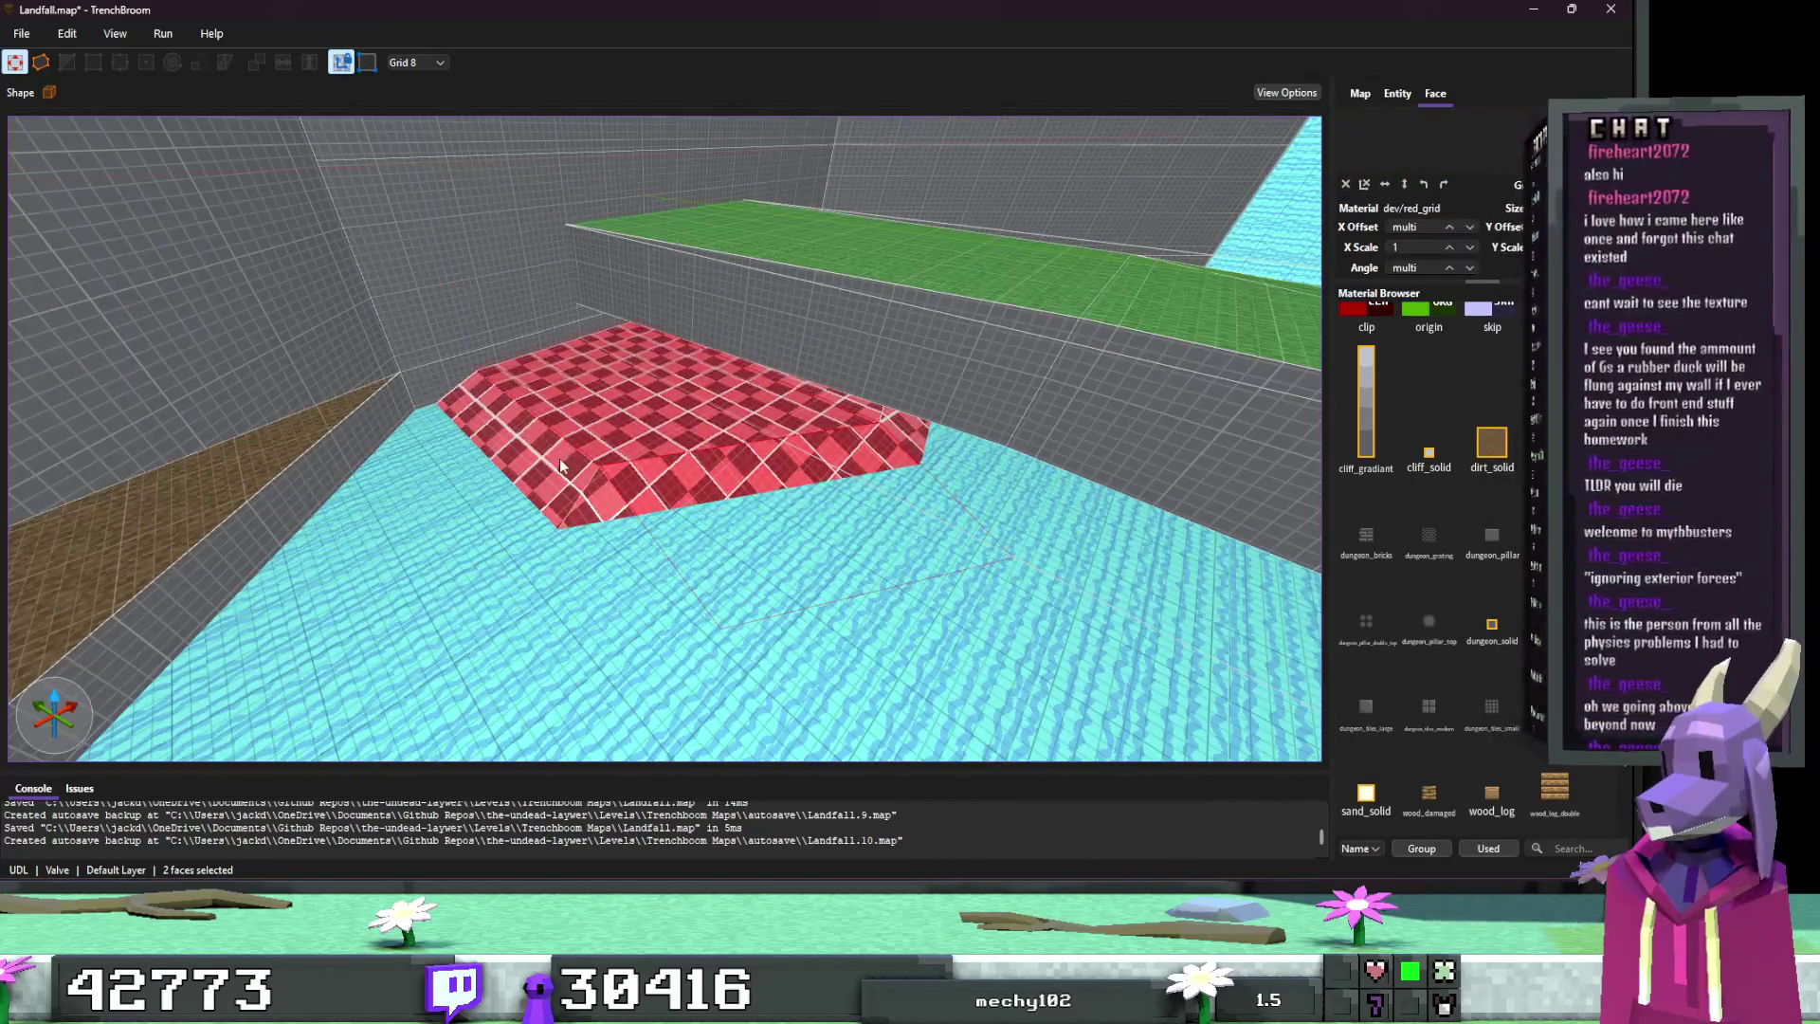
pyautogui.press('w')
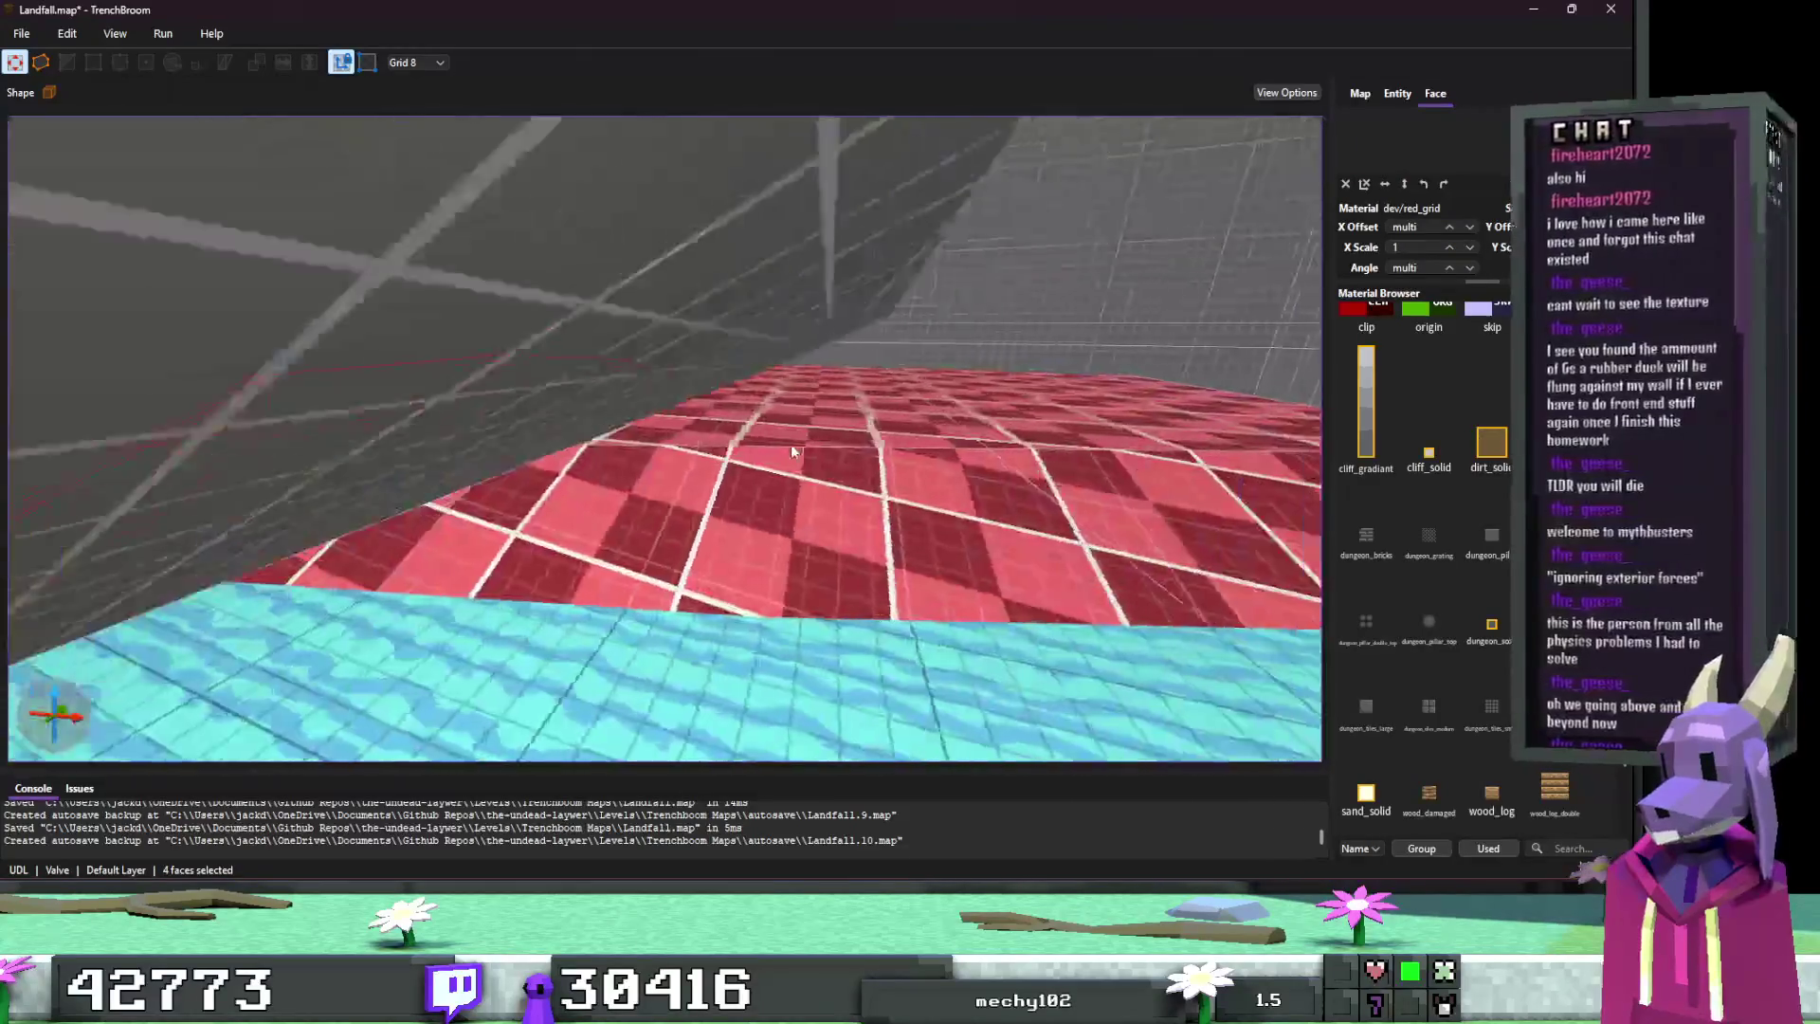
pyautogui.keyDown('shift'); pyautogui.click(738, 458); pyautogui.keyUp('shift')
pyautogui.keyDown('shift'); pyautogui.click(1003, 512); pyautogui.keyUp('shift')
pyautogui.press('s')
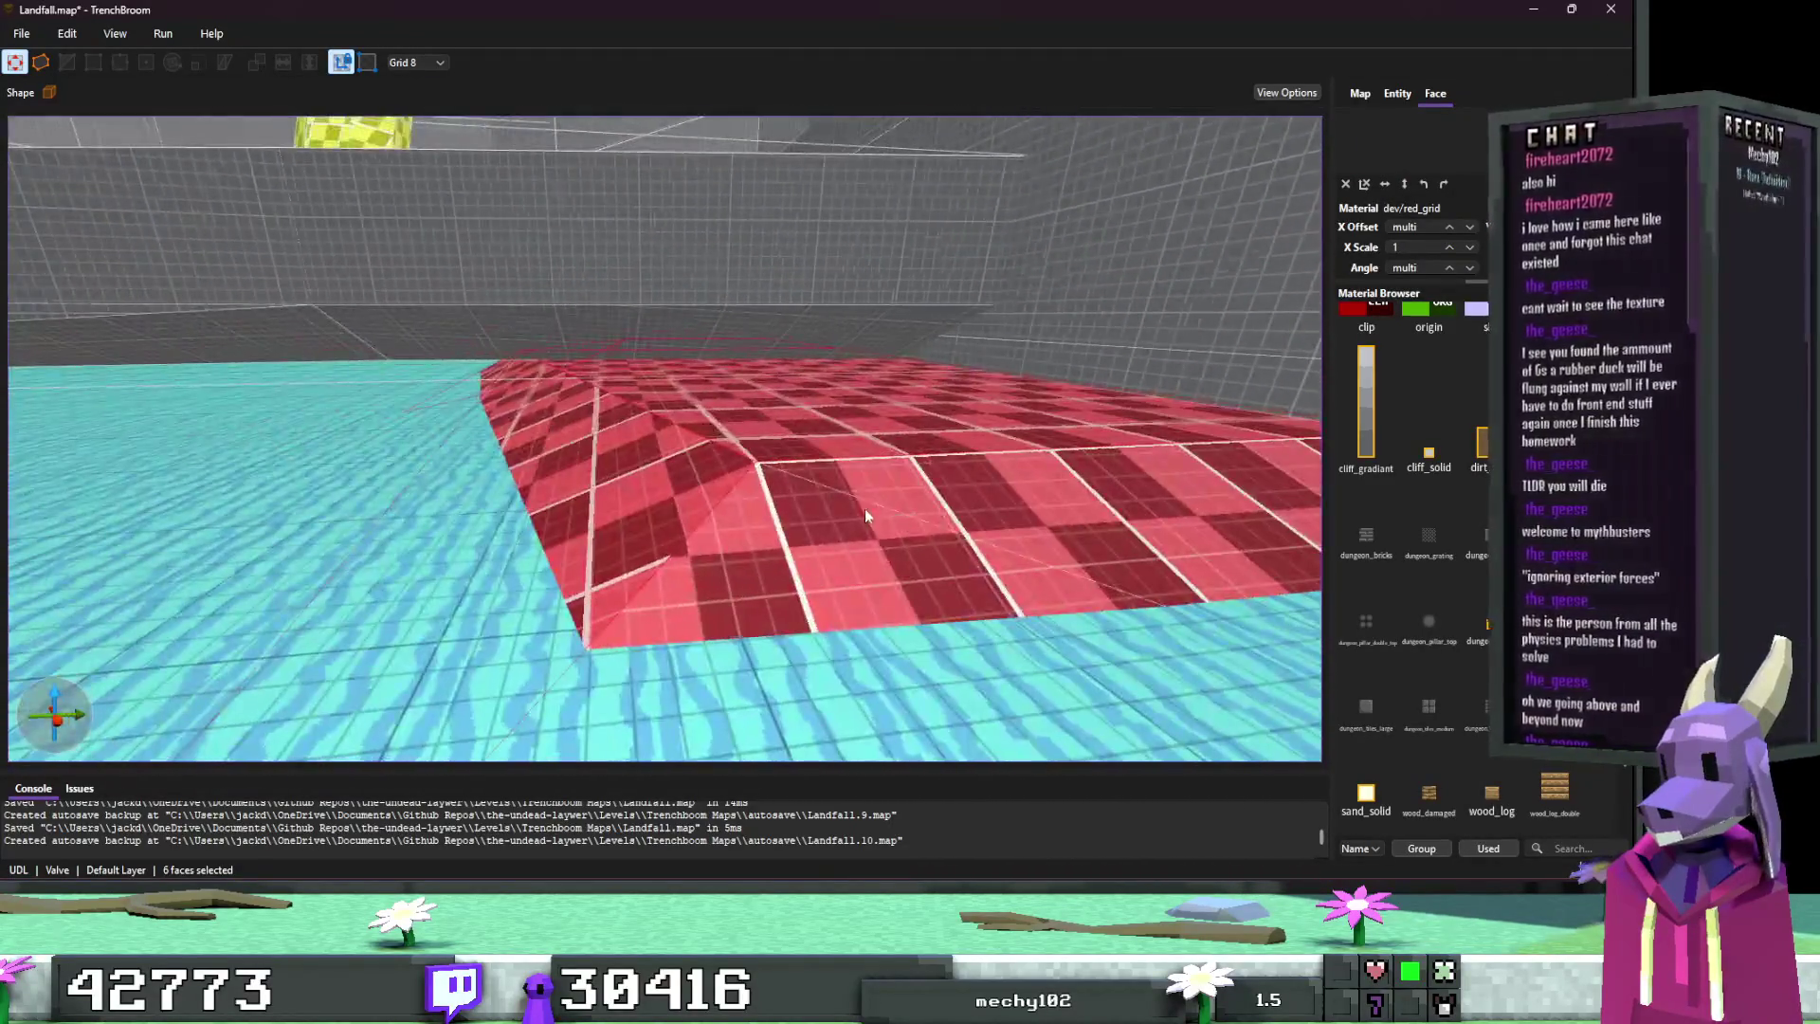
pyautogui.keyDown('shift'); pyautogui.click(781, 512); pyautogui.keyUp('shift')
pyautogui.keyDown('shift'); pyautogui.click(981, 508); pyautogui.keyUp('shift')
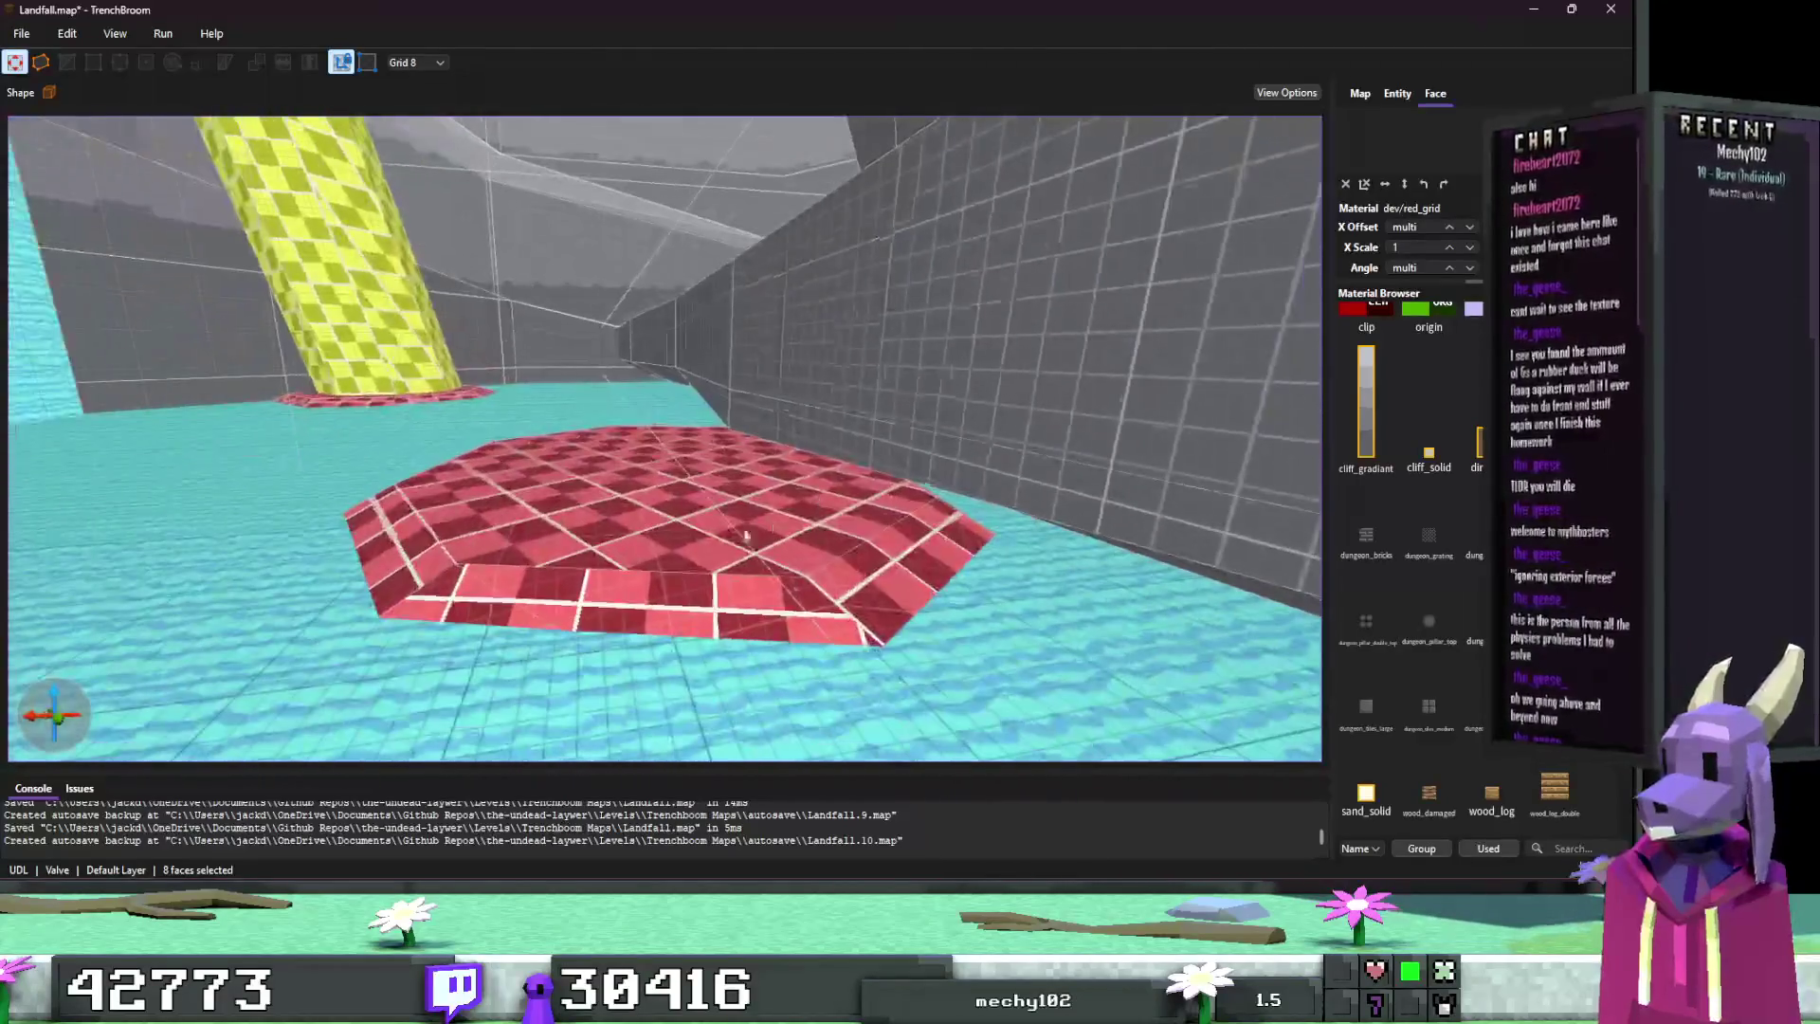
pyautogui.keyDown('shift'); pyautogui.click(768, 595); pyautogui.keyUp('shift')
pyautogui.keyDown('shift'); pyautogui.click(616, 566); pyautogui.keyUp('shift')
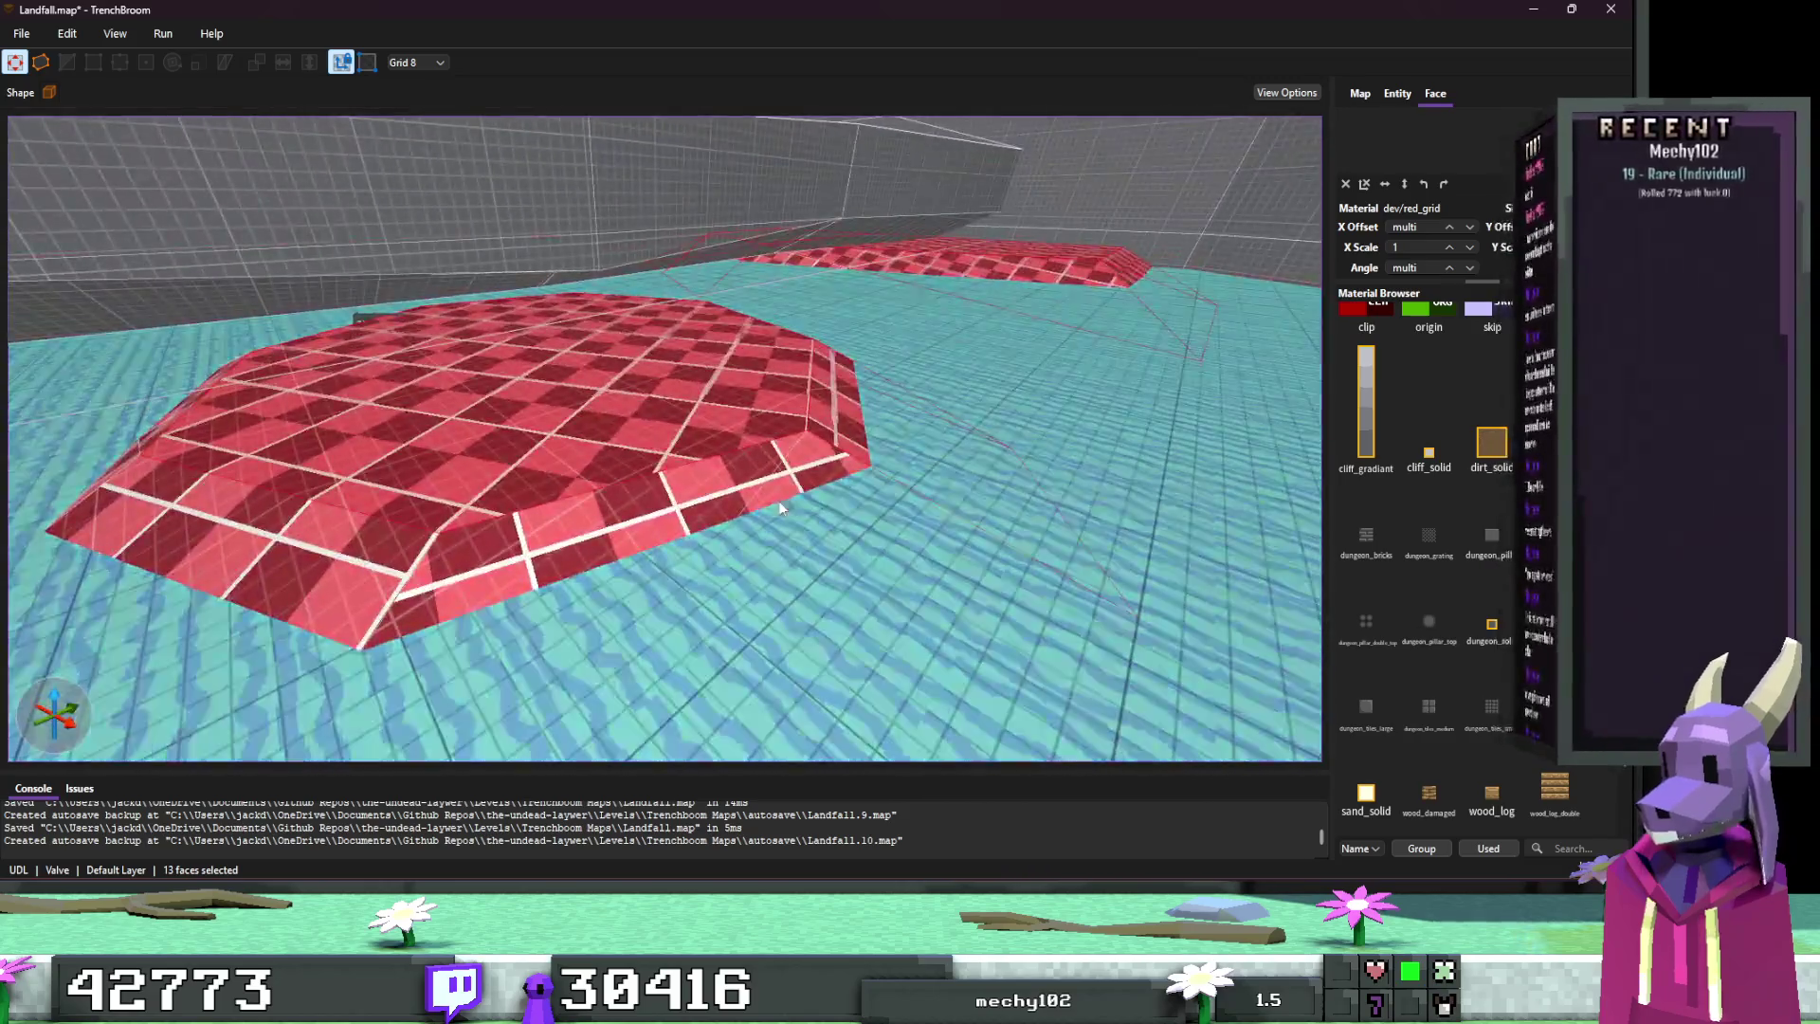
pyautogui.keyDown('shift'); pyautogui.click(651, 514); pyautogui.keyUp('shift')
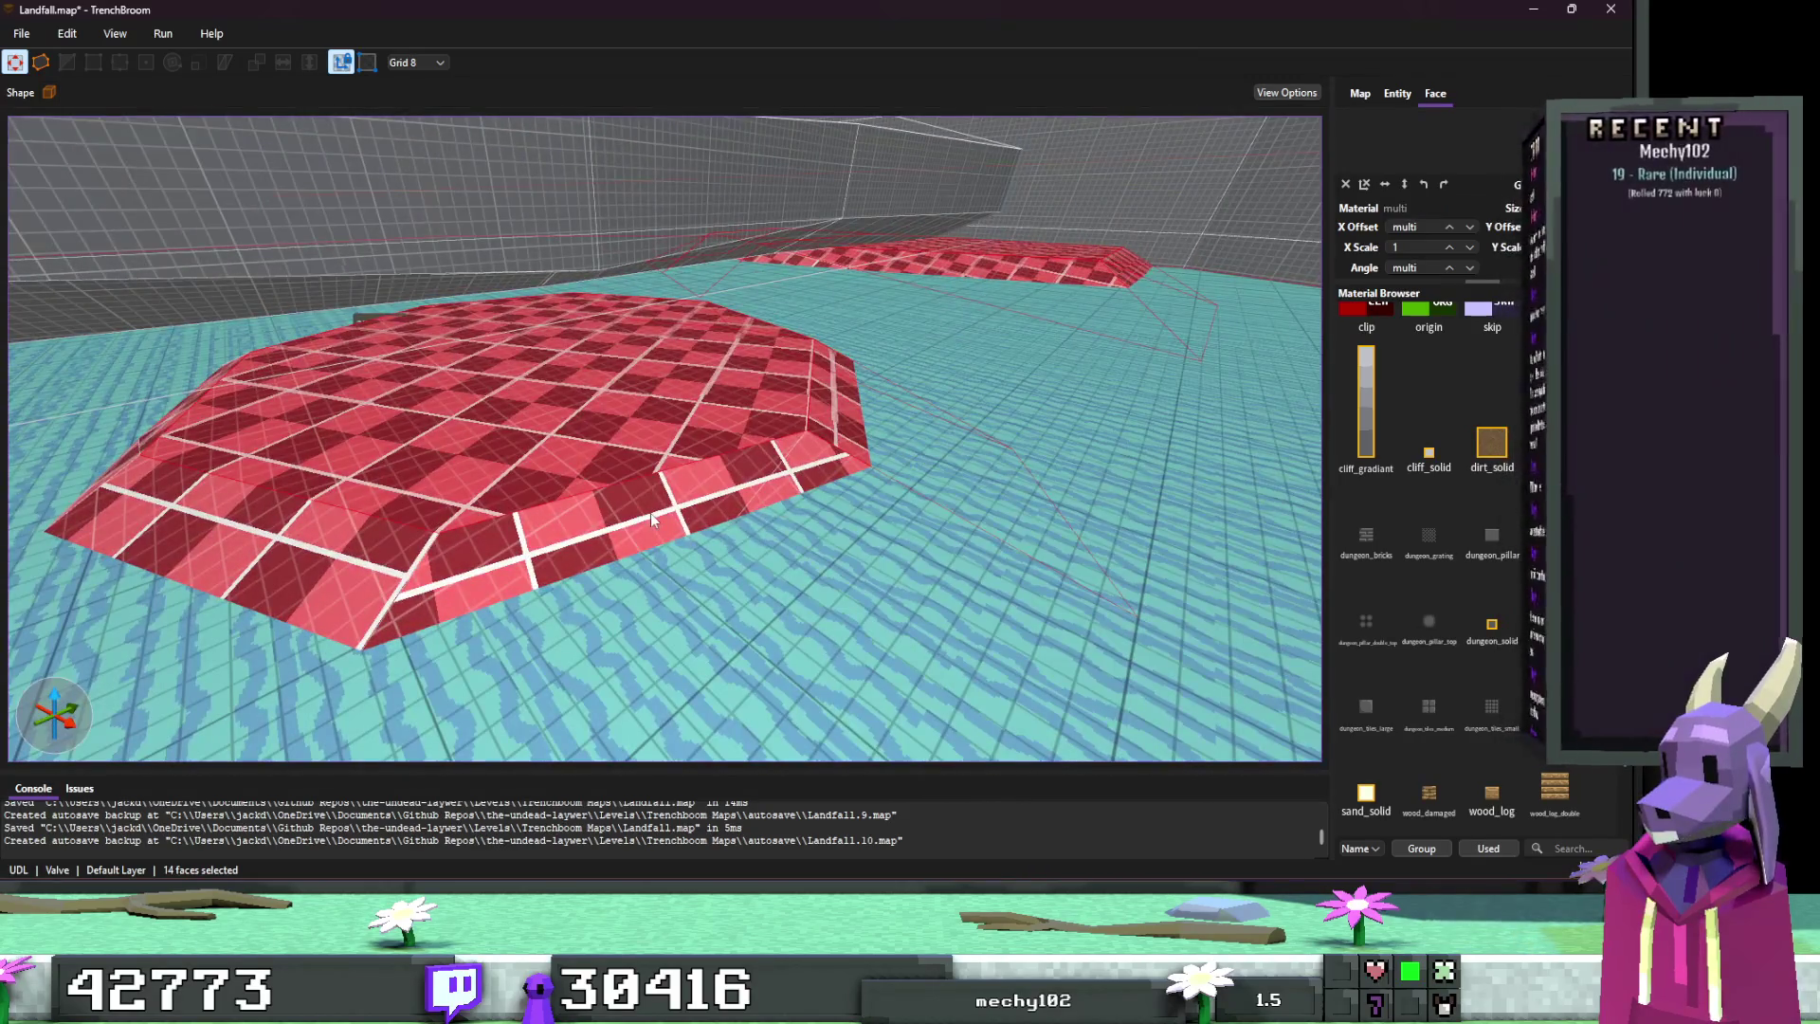
pyautogui.press('a')
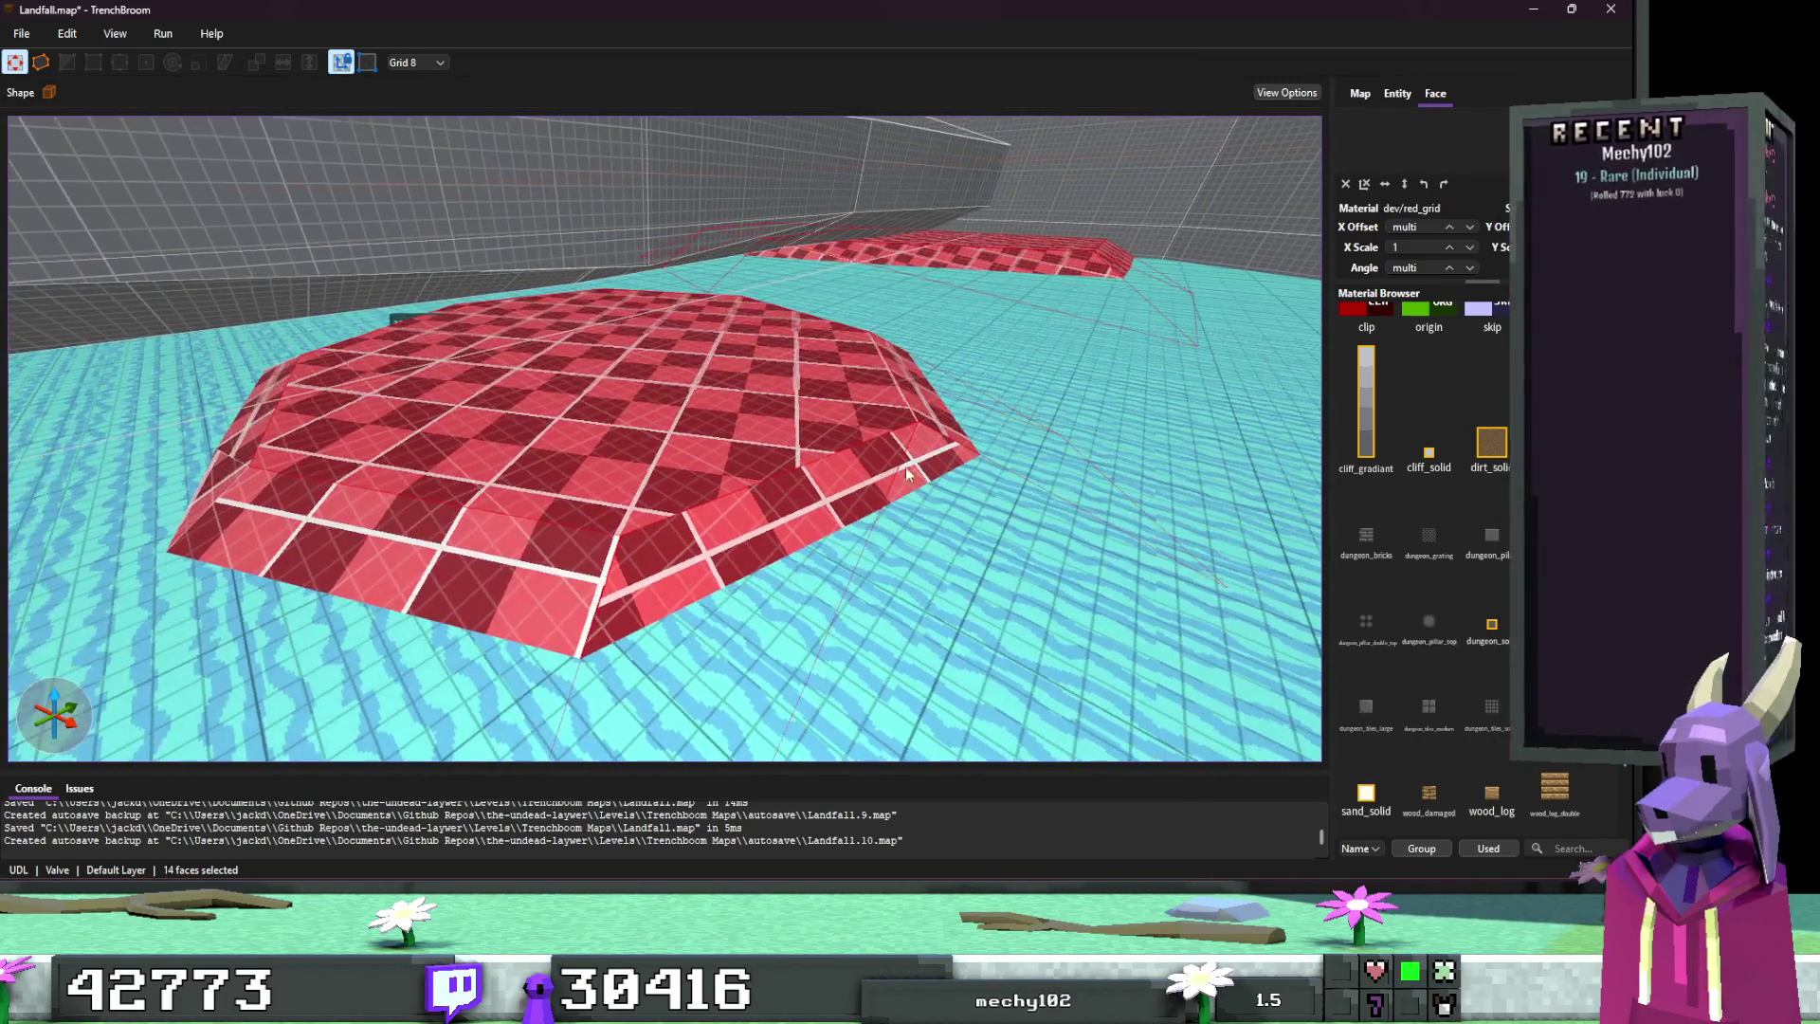
pyautogui.keyDown('shift'); pyautogui.click(504, 541); pyautogui.keyUp('shift')
pyautogui.press('w')
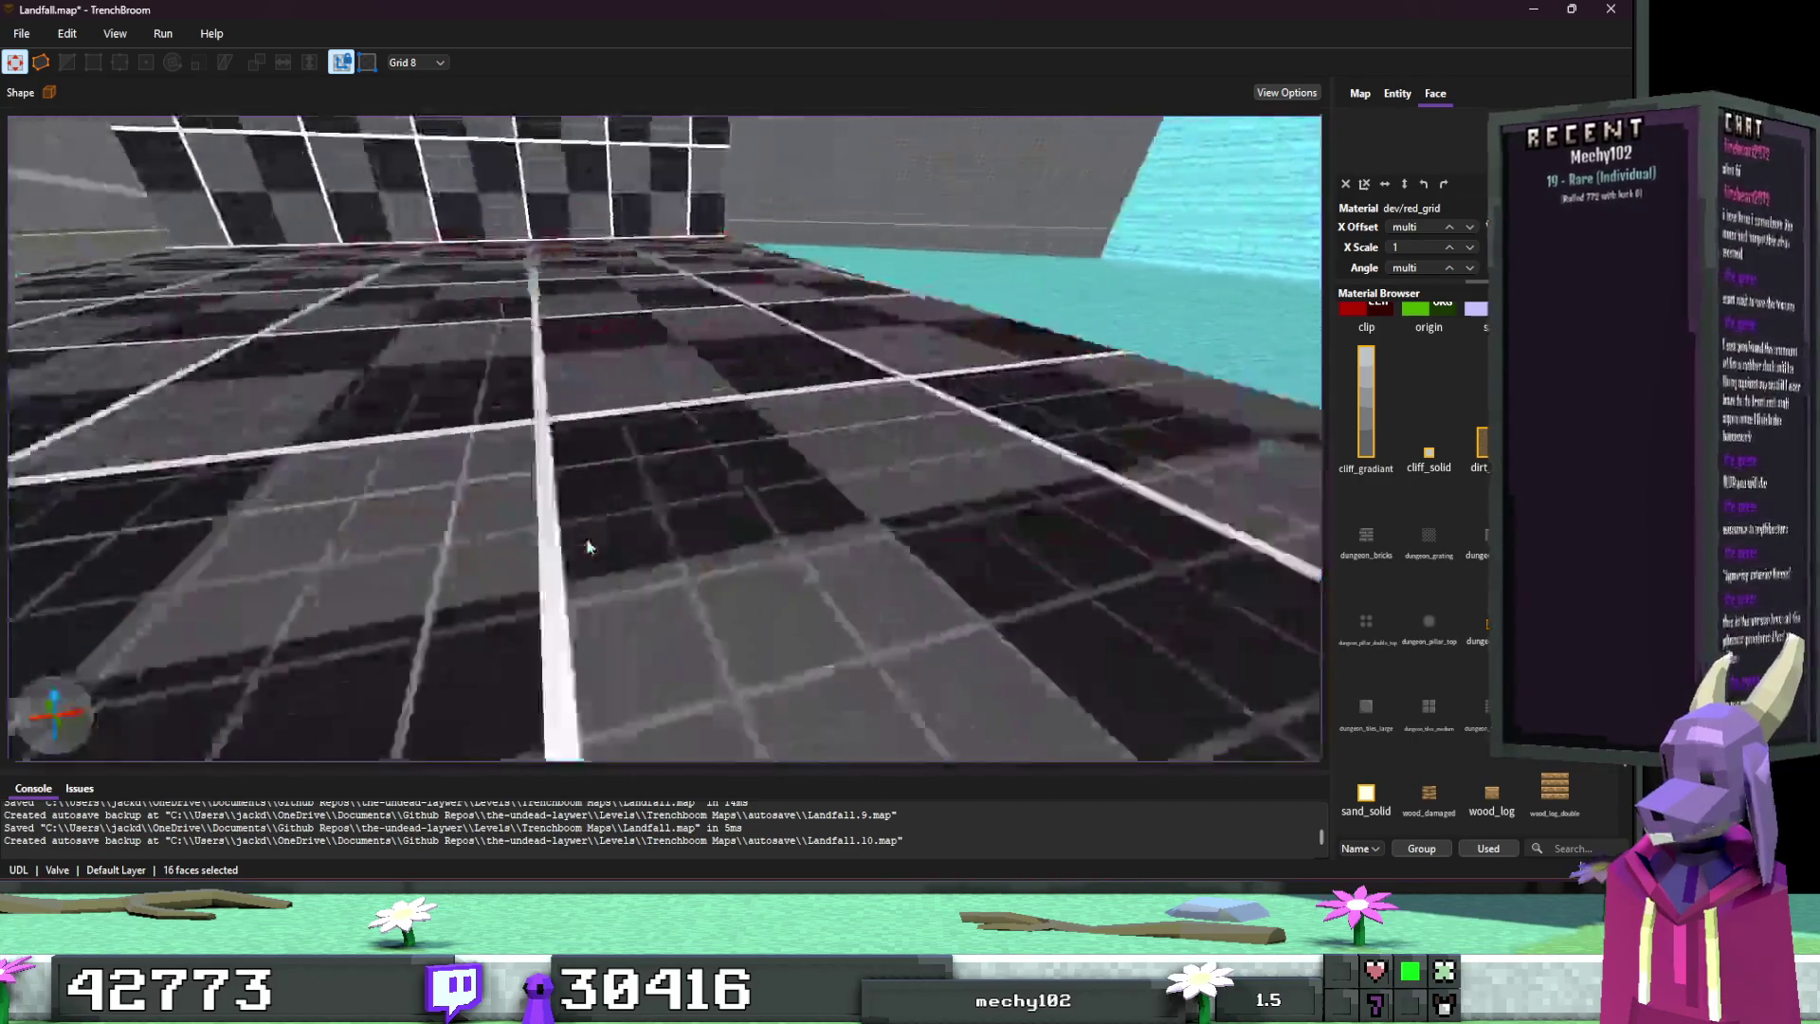
pyautogui.press('s')
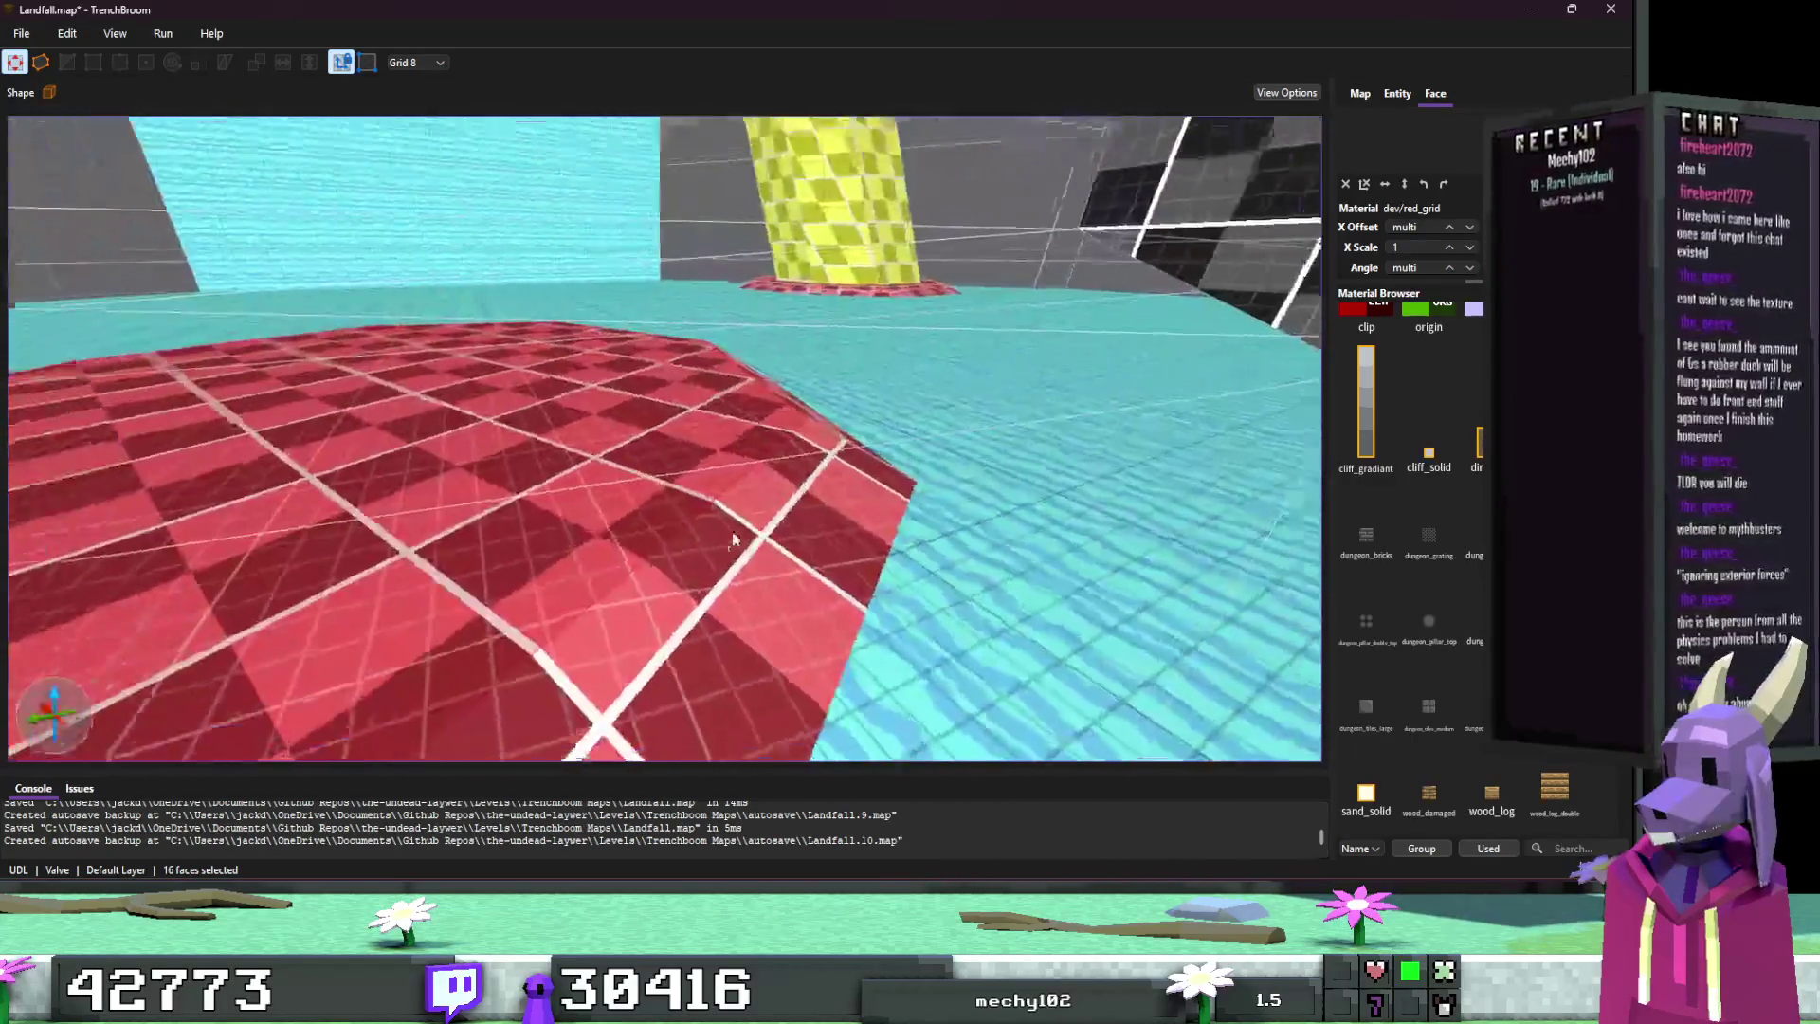
pyautogui.keyDown('shift'); pyautogui.click(879, 456); pyautogui.keyUp('shift')
pyautogui.keyDown('shift'); pyautogui.click(709, 471); pyautogui.keyUp('shift')
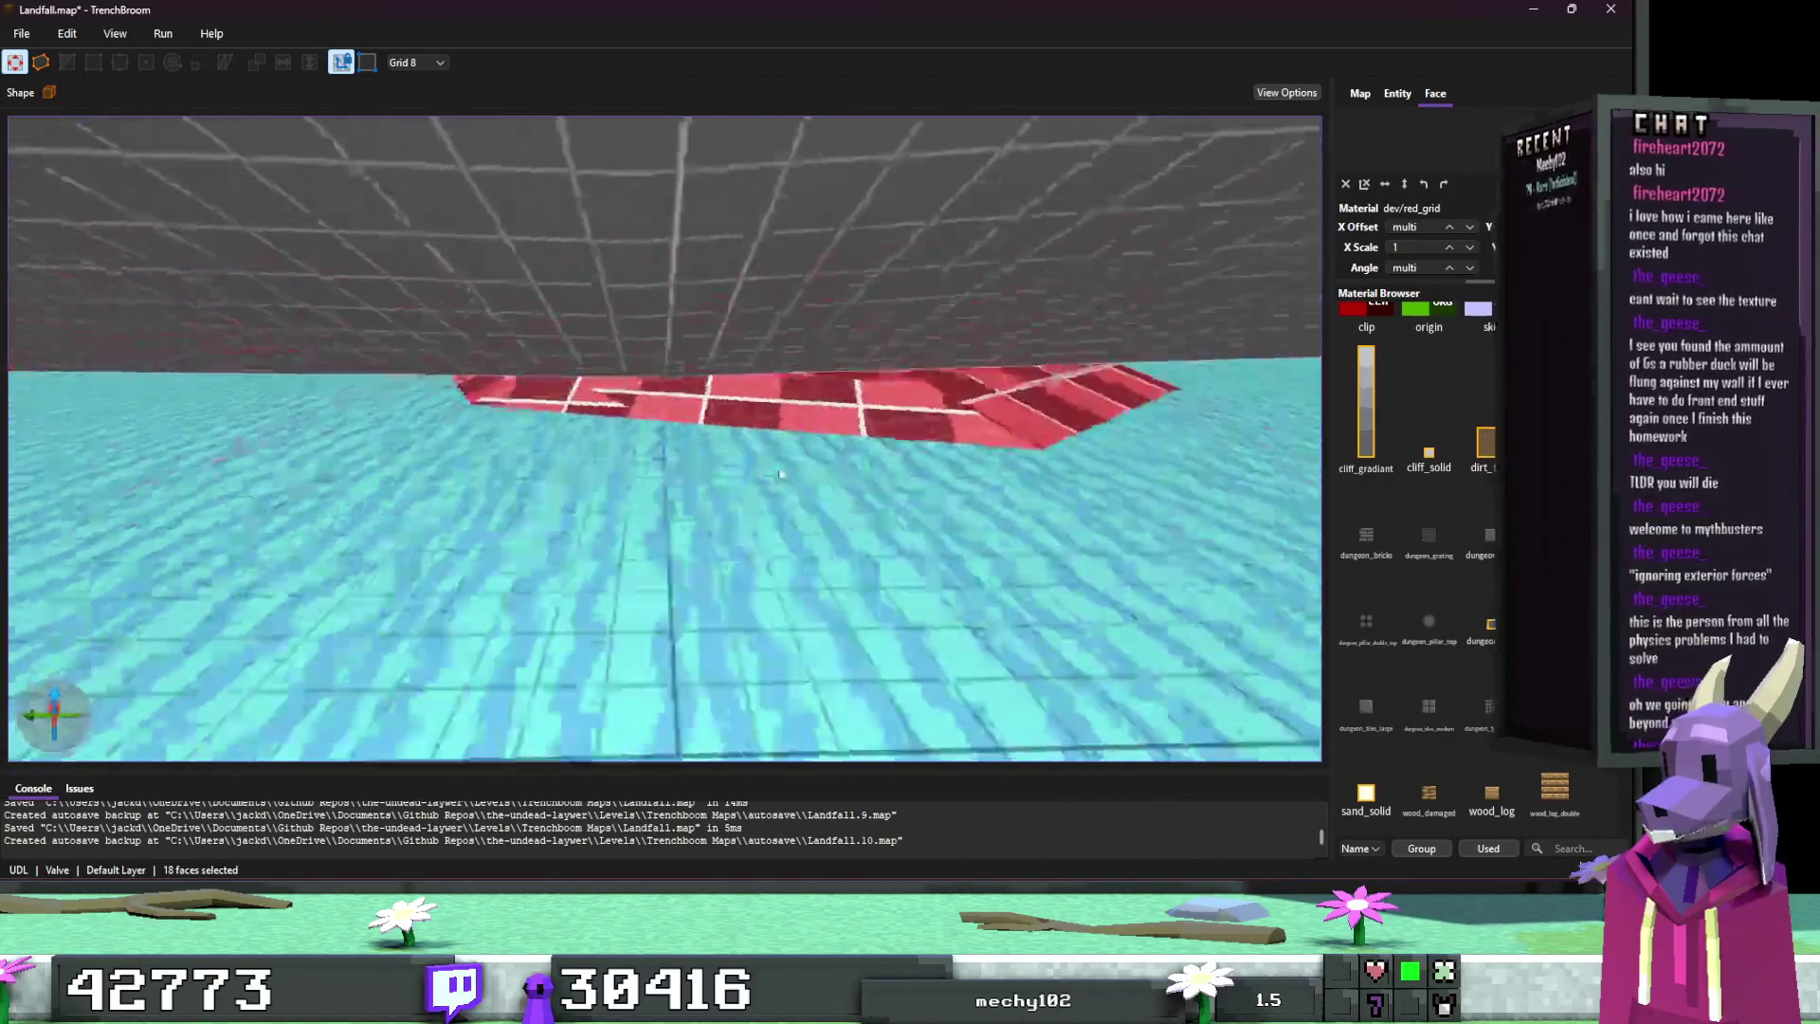
pyautogui.keyDown('shift'); pyautogui.click(768, 464); pyautogui.keyUp('shift')
pyautogui.press('s')
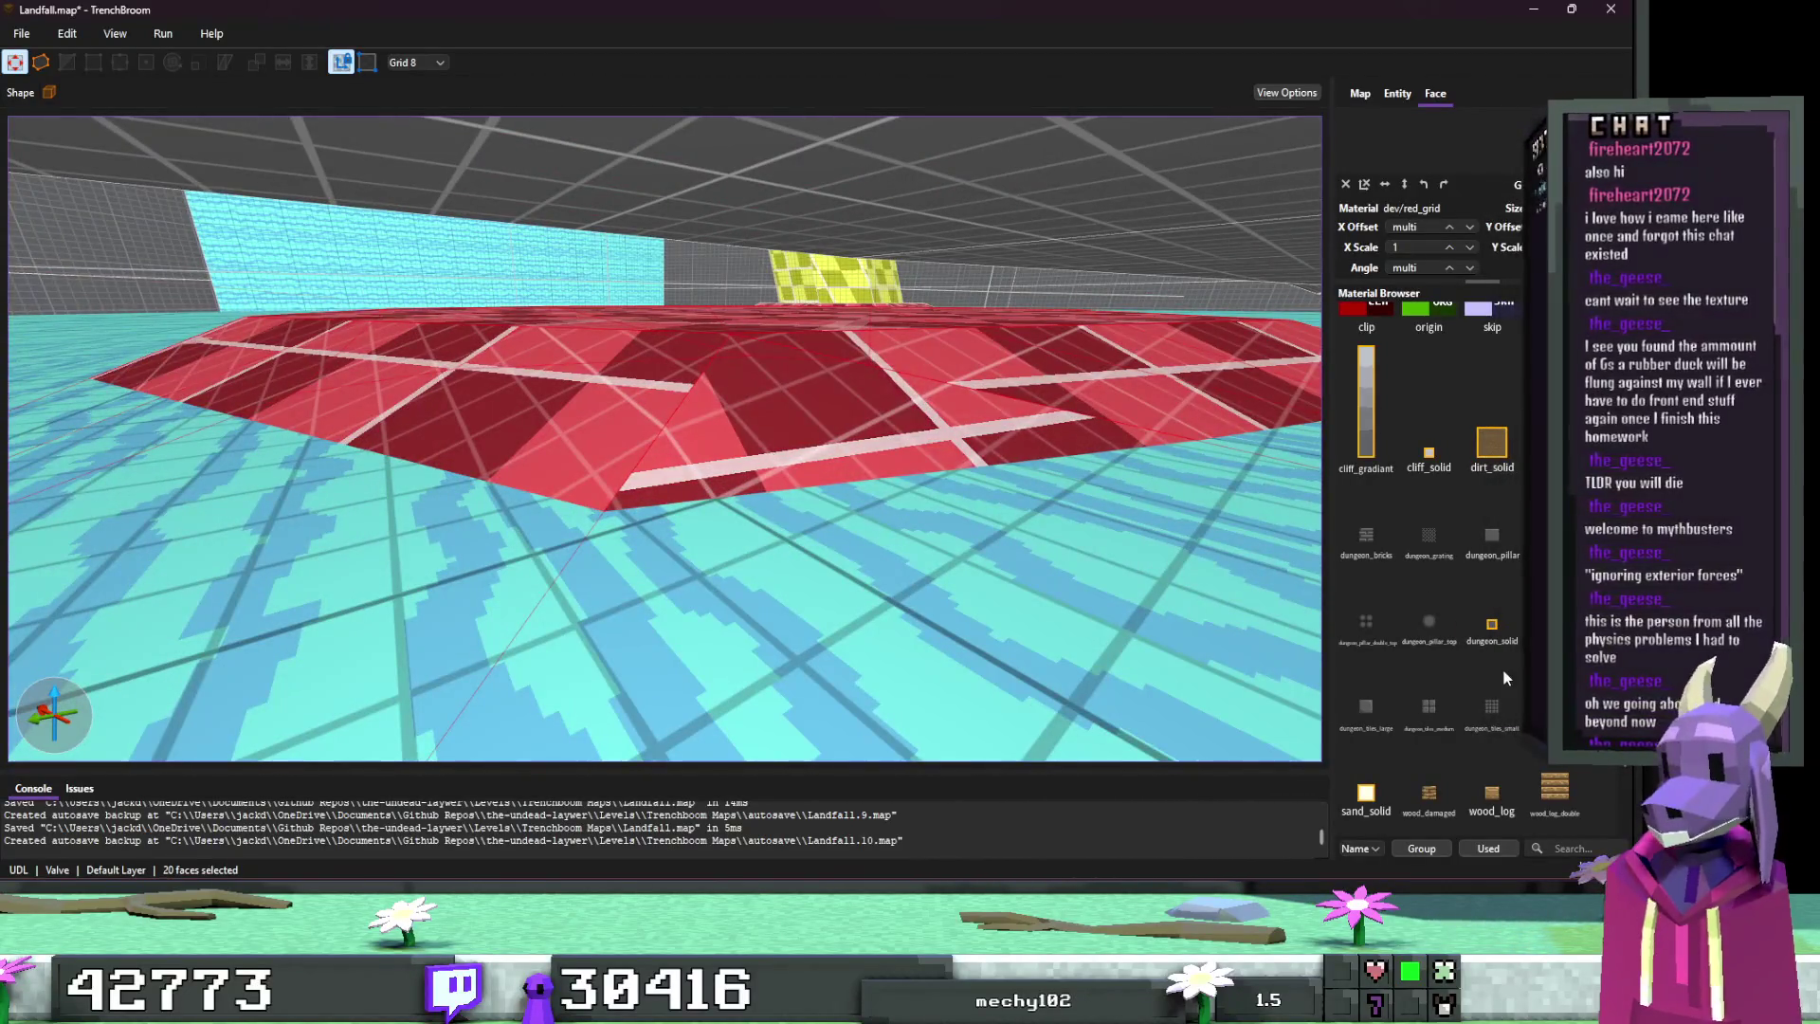
# Step: Apply sand_solid at X Scale 4 to them, plus the remaining red_grid face
pyautogui.click(1385, 795)
pyautogui.doubleClick(1414, 238)
pyautogui.write('4')
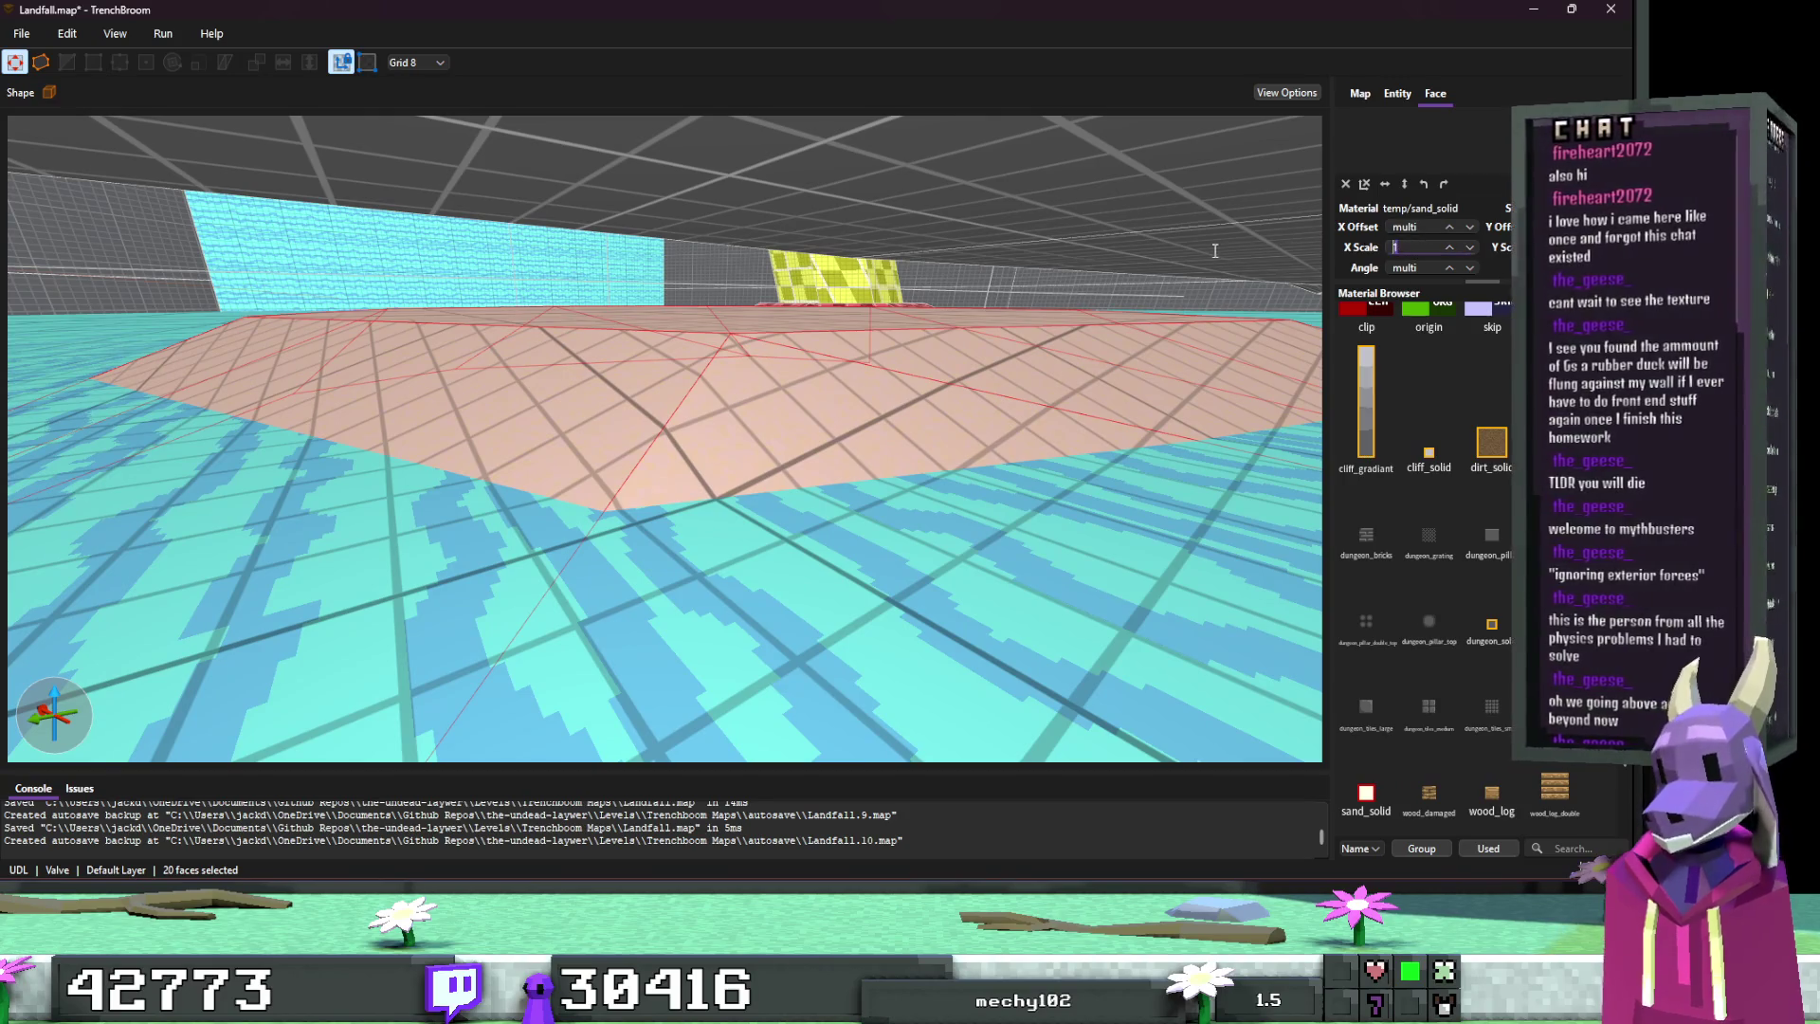
pyautogui.press('Escape')
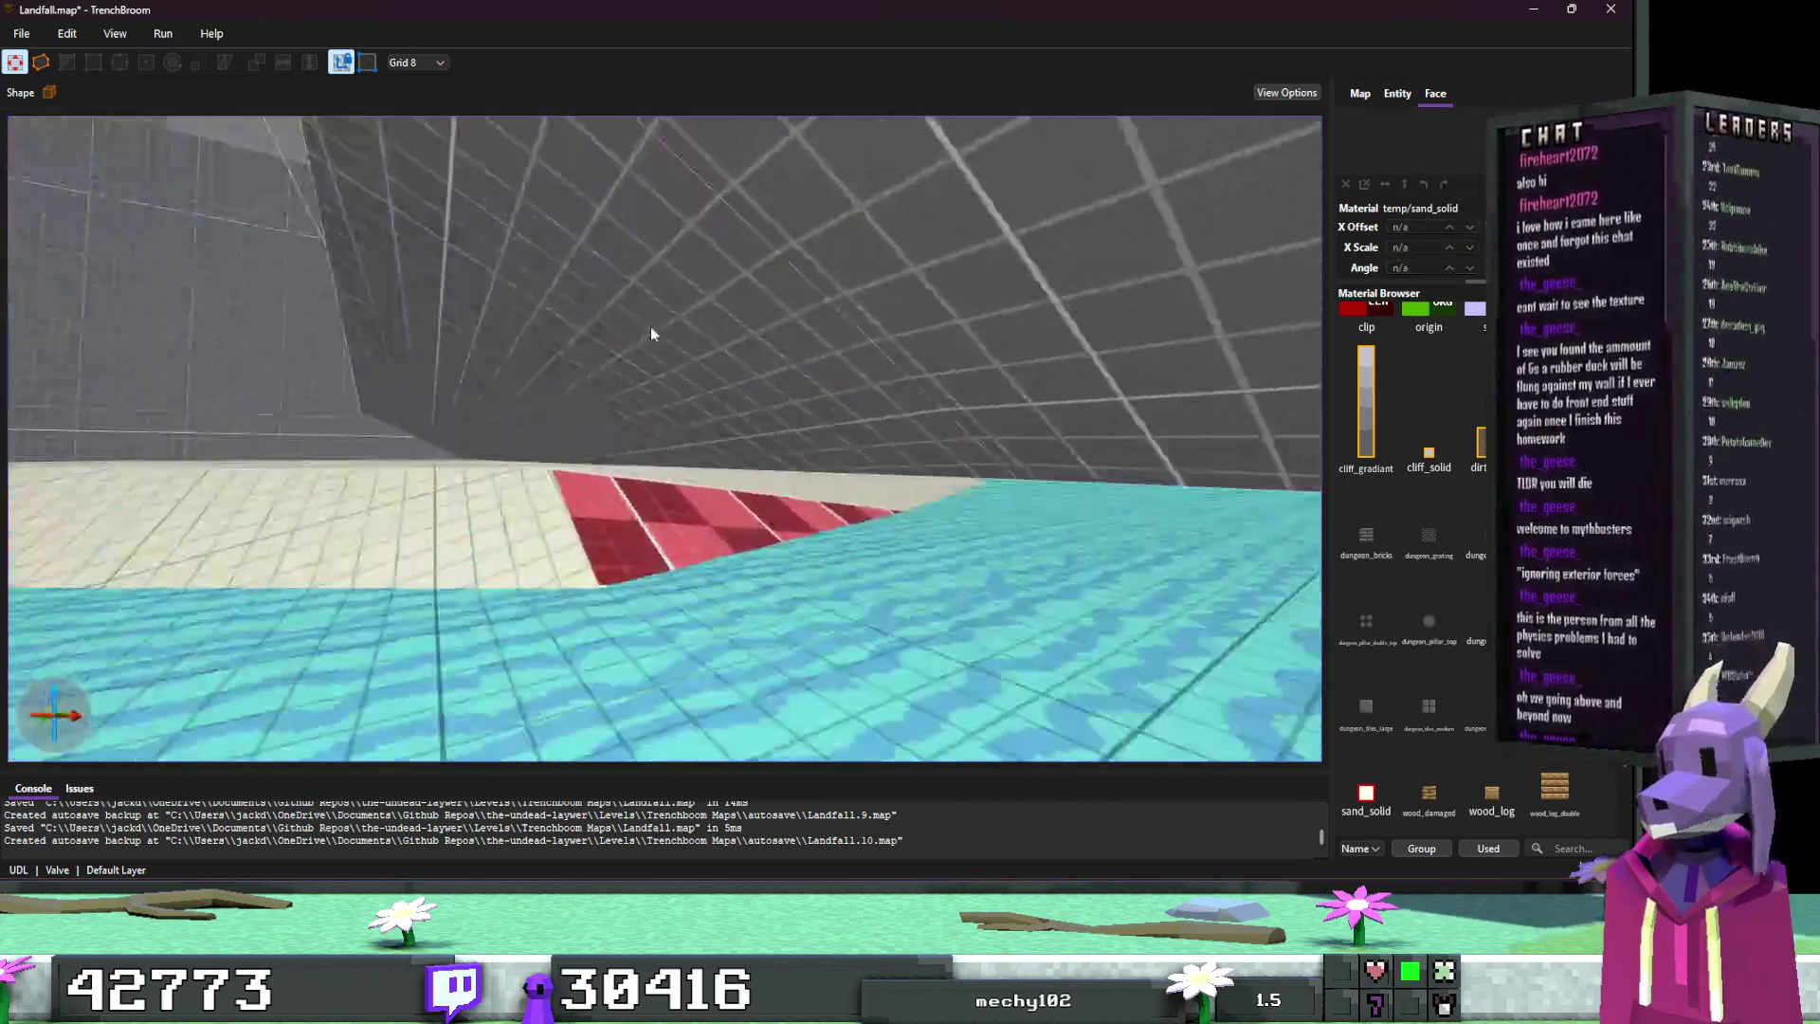
pyautogui.click(656, 505)
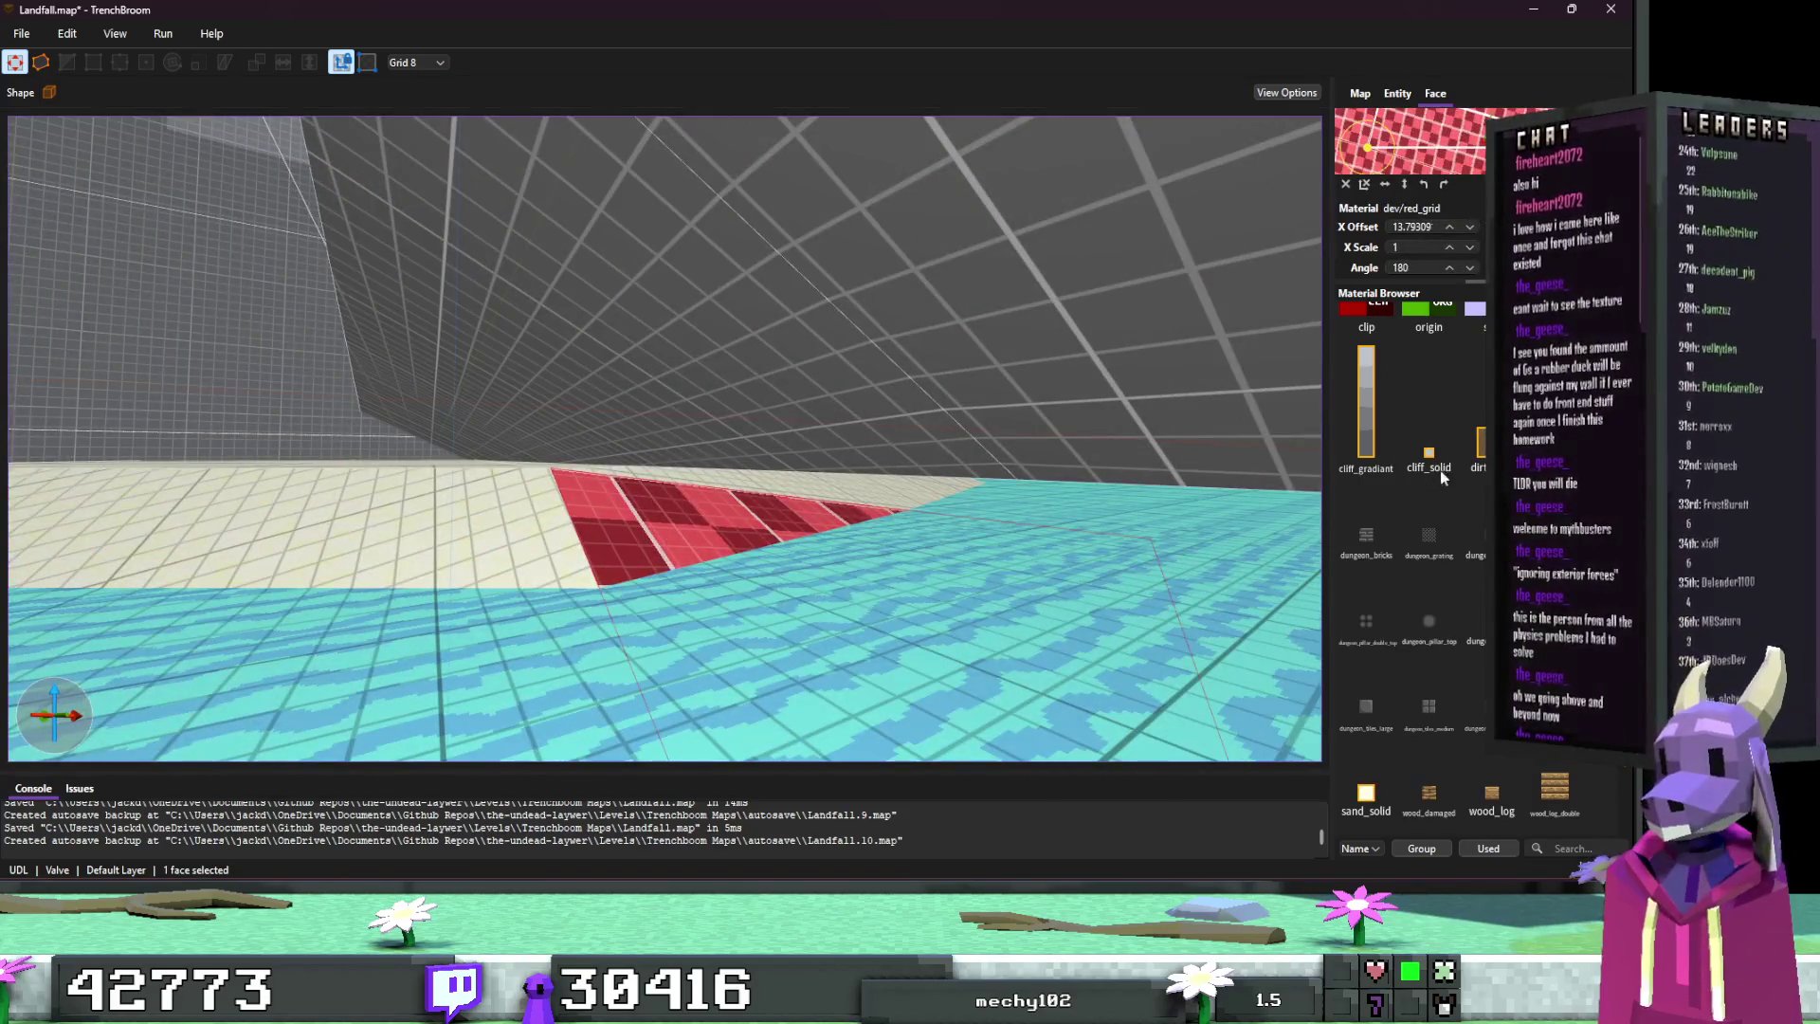
pyautogui.click(1366, 795)
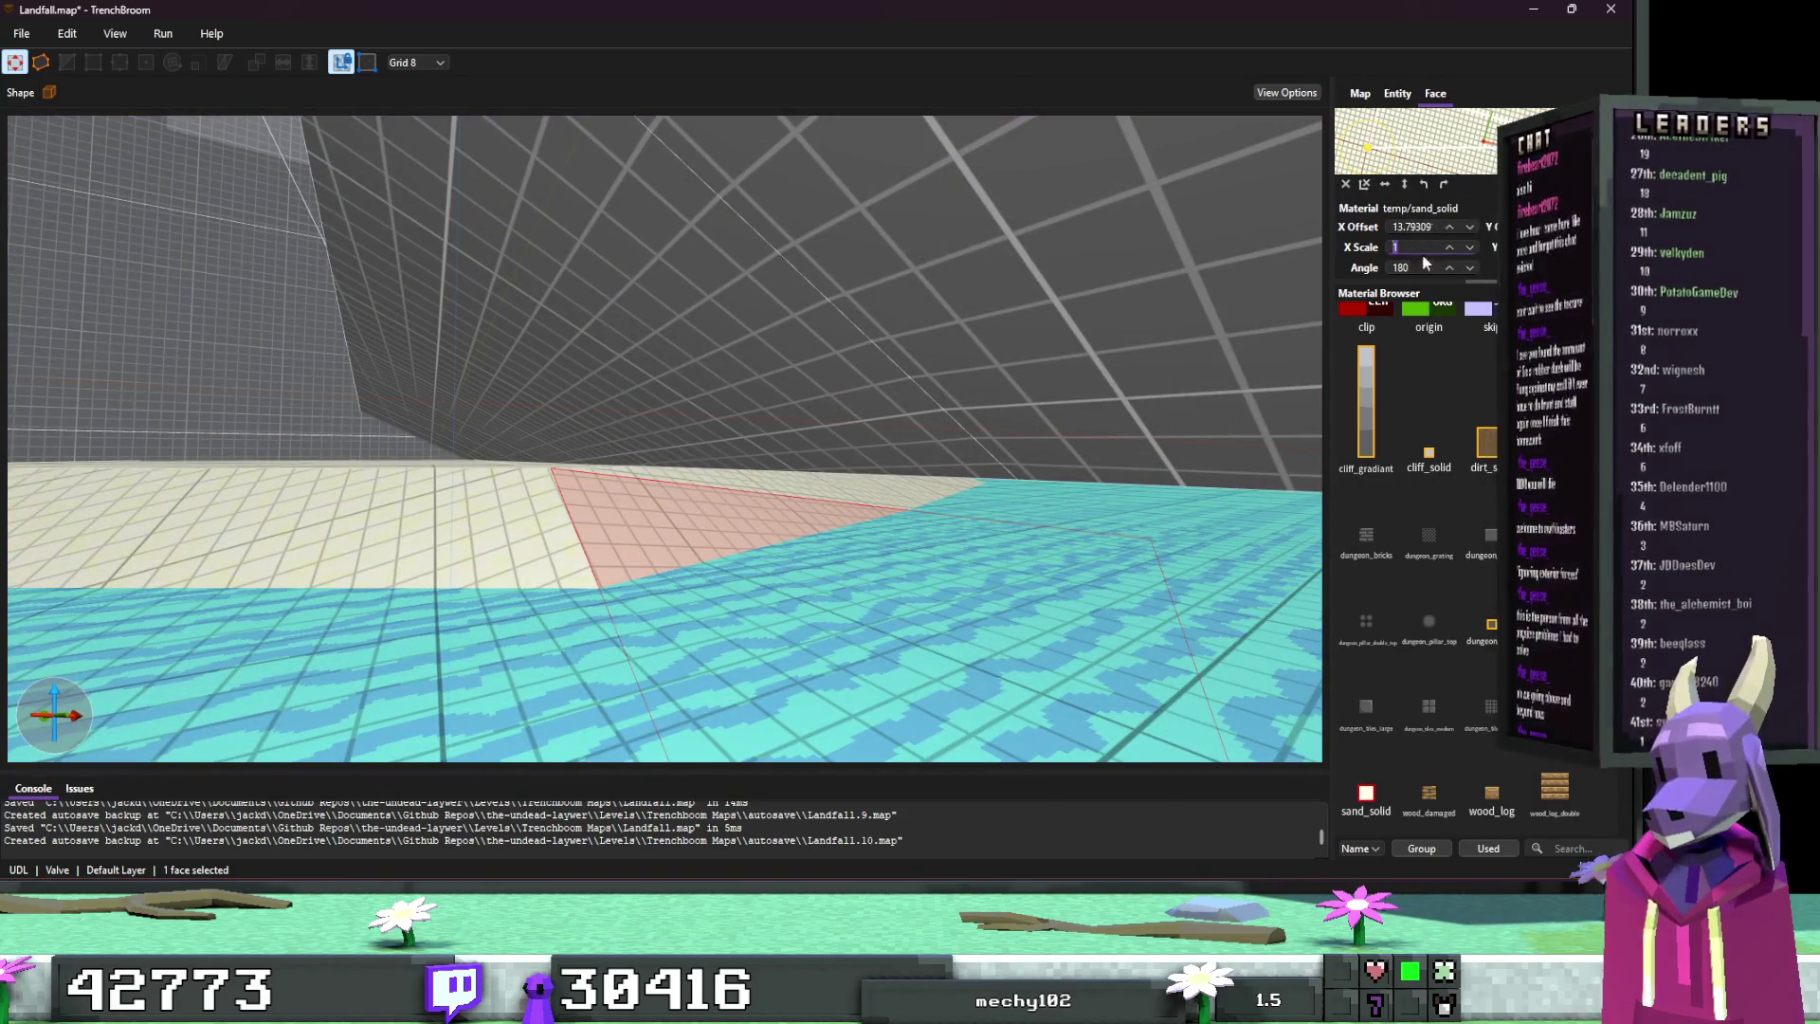
pyautogui.write('4')
# Step: Select more faces of the red pillar base and apply sand_solid
pyautogui.press('Escape')
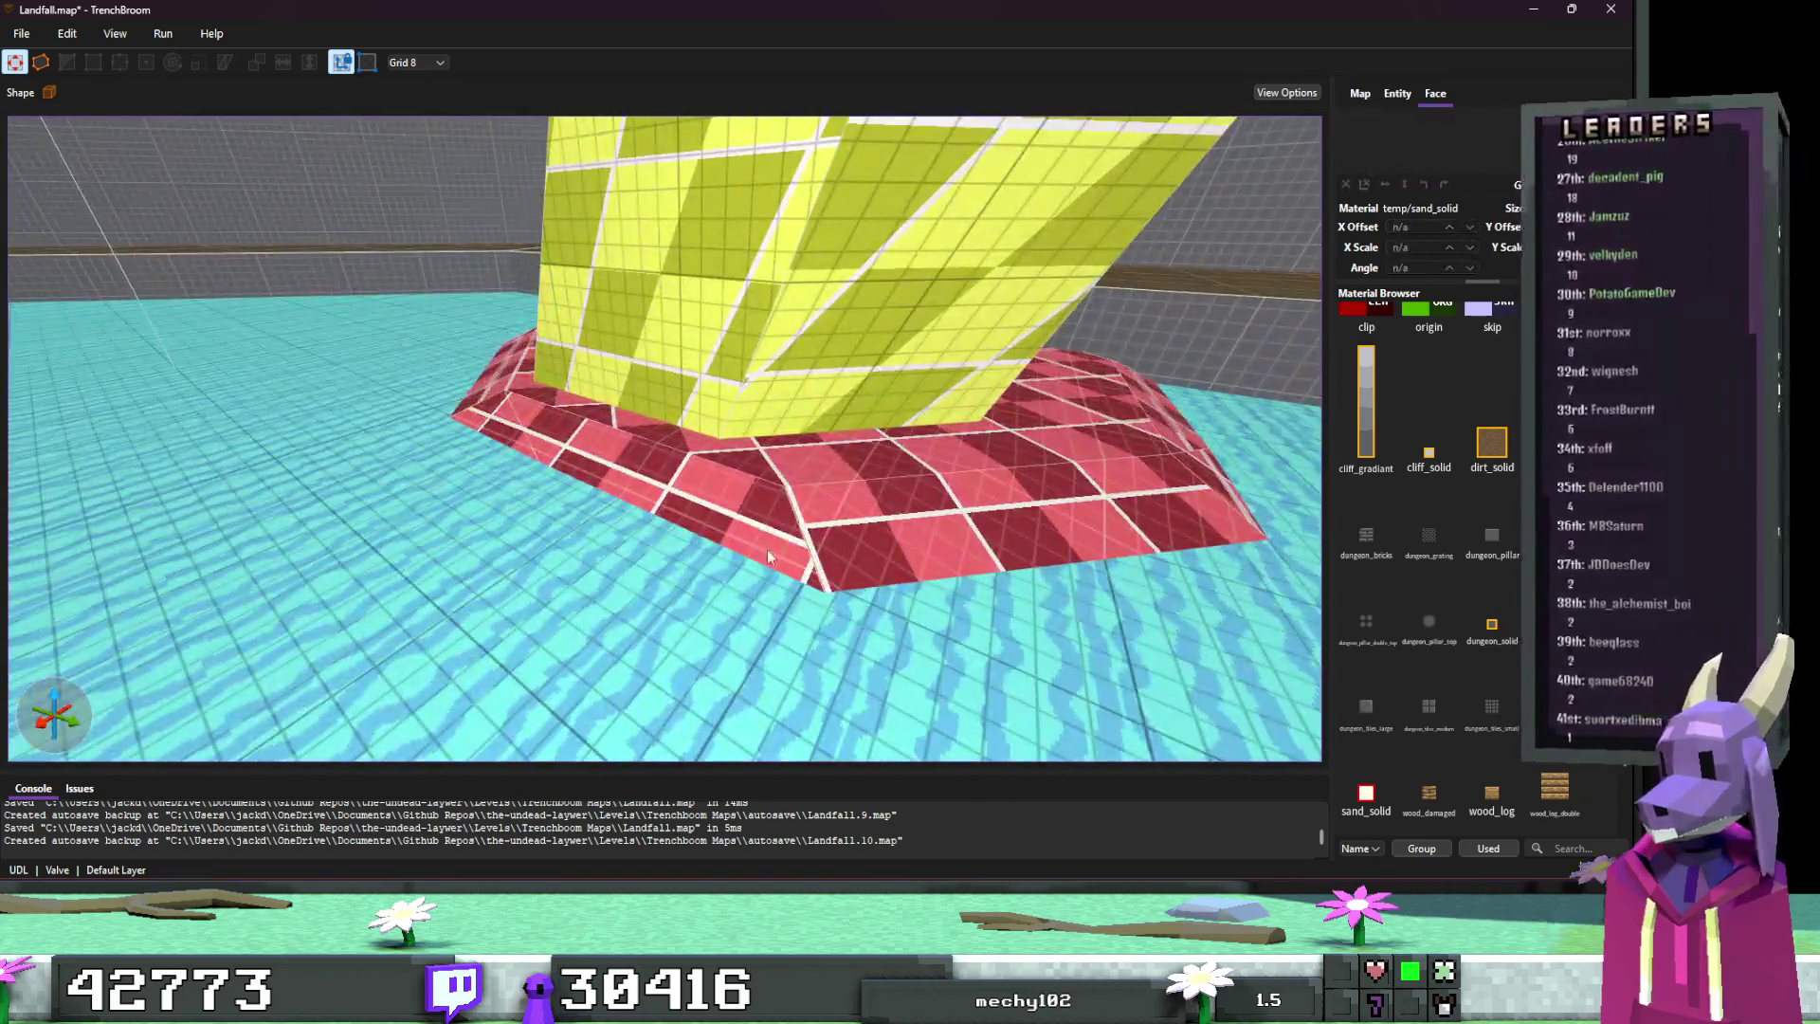
pyautogui.keyDown('shift'); pyautogui.click(823, 580); pyautogui.keyUp('shift')
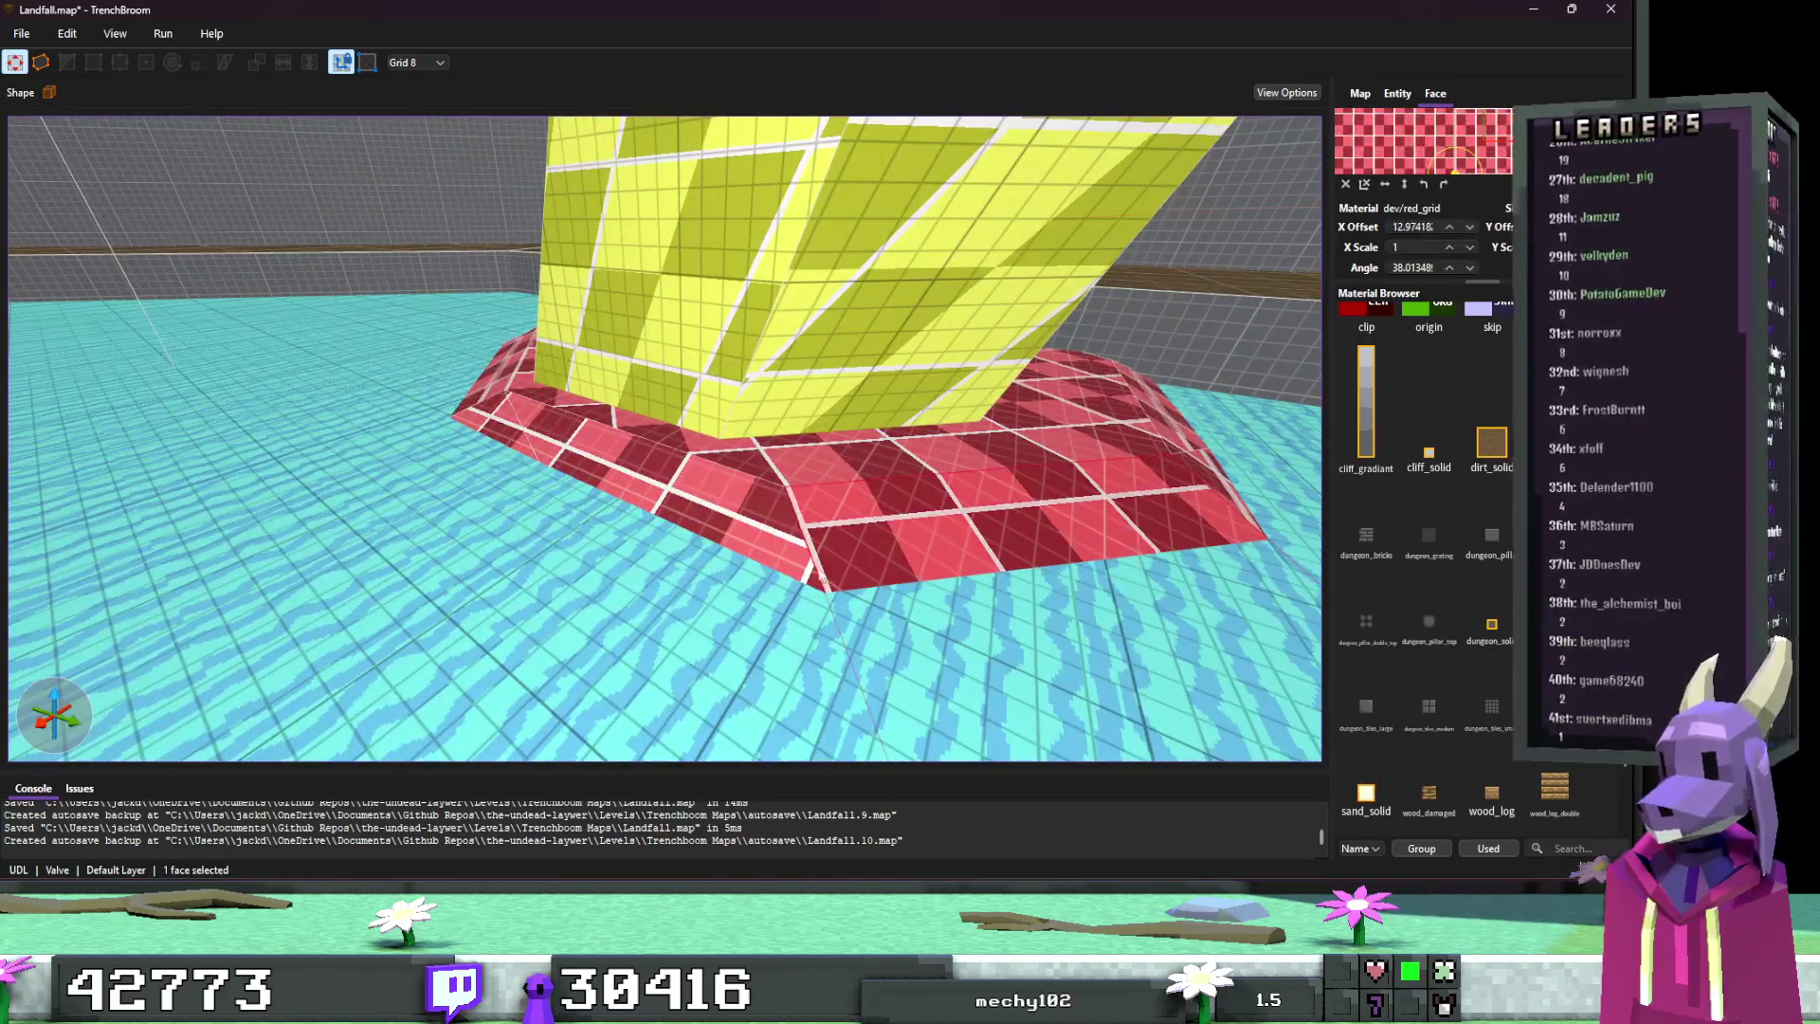
pyautogui.keyDown('shift'); pyautogui.doubleClick(823, 578); pyautogui.keyUp('shift')
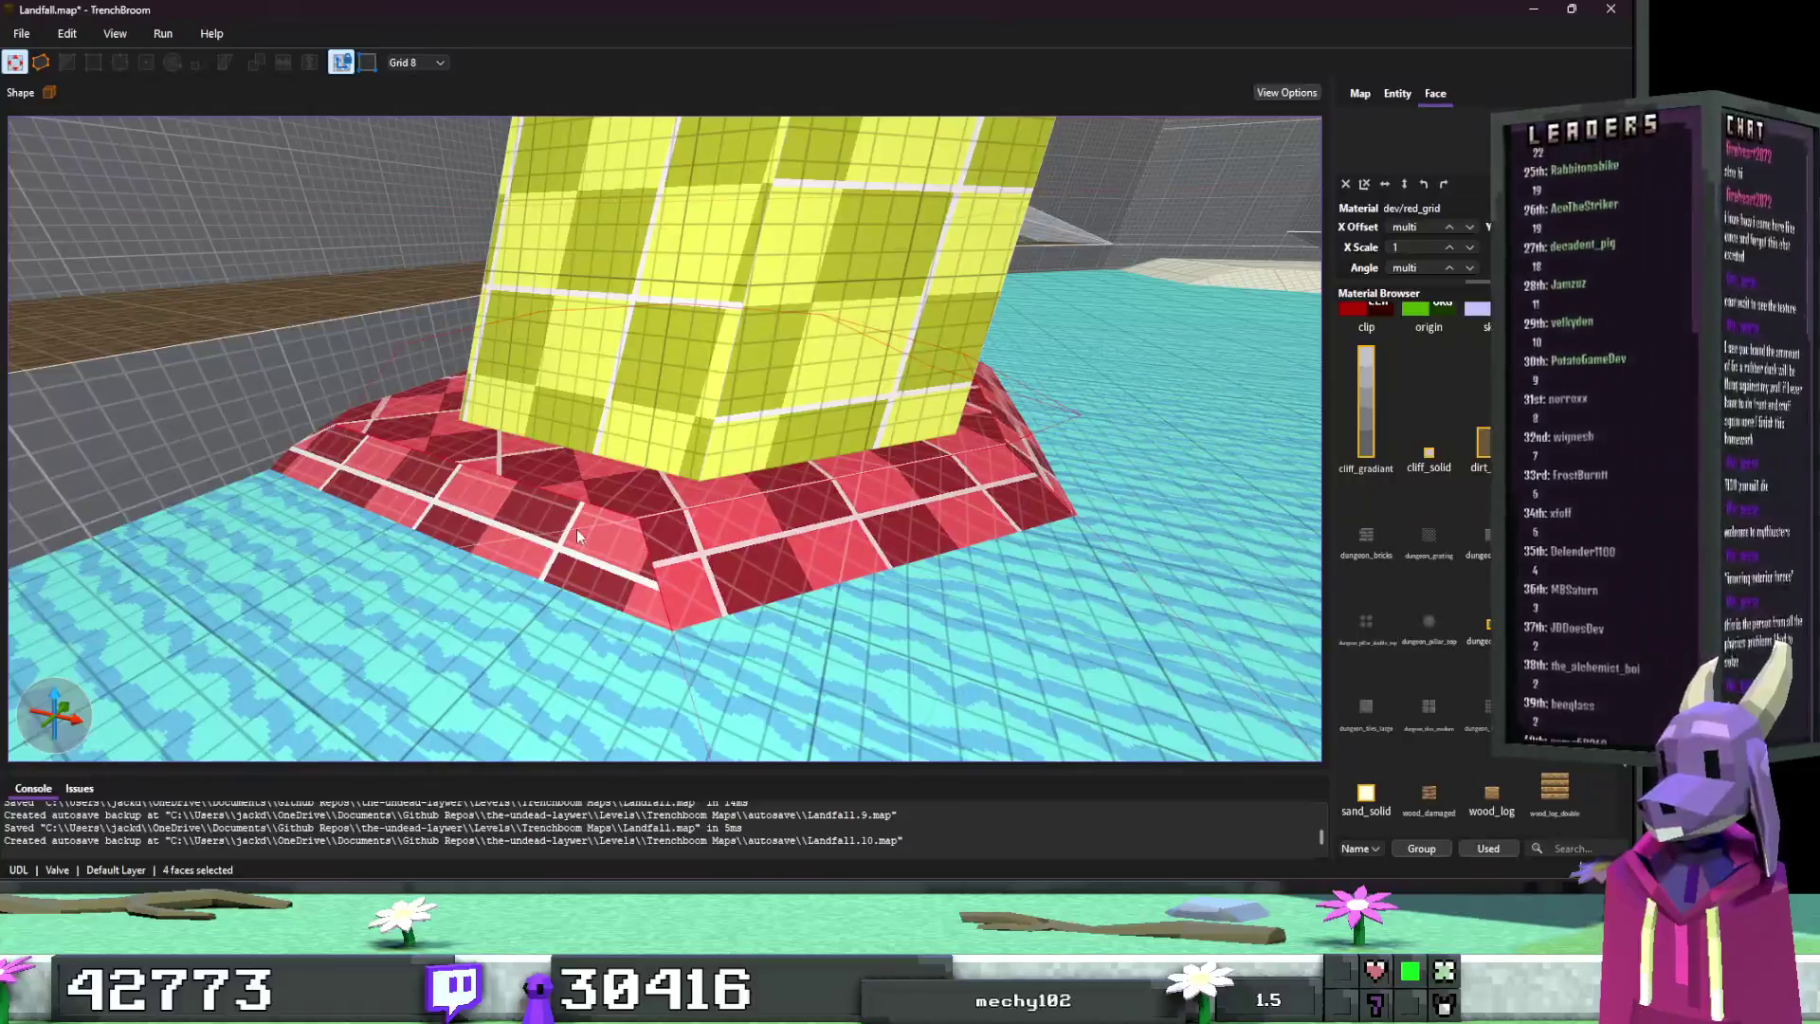
pyautogui.keyDown('shift'); pyautogui.click(374, 447); pyautogui.keyUp('shift')
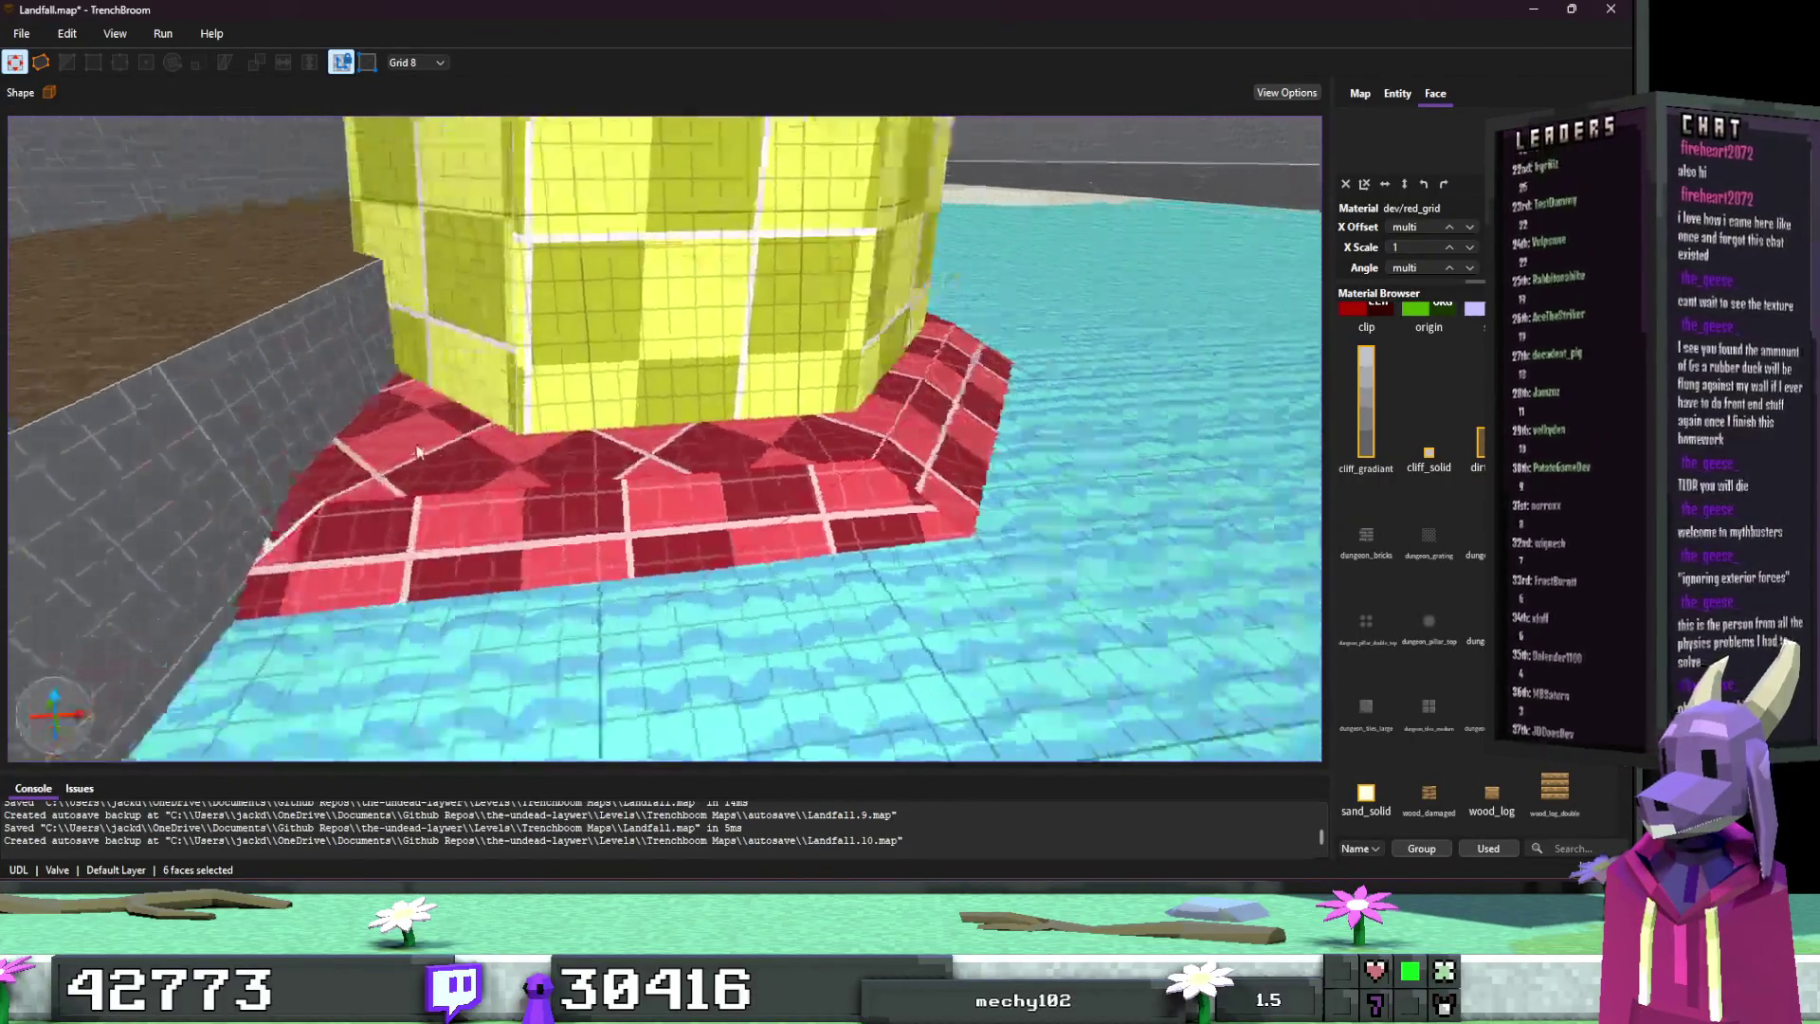
pyautogui.scroll(3, 417, 452)
pyautogui.scroll(-3, 650, 491)
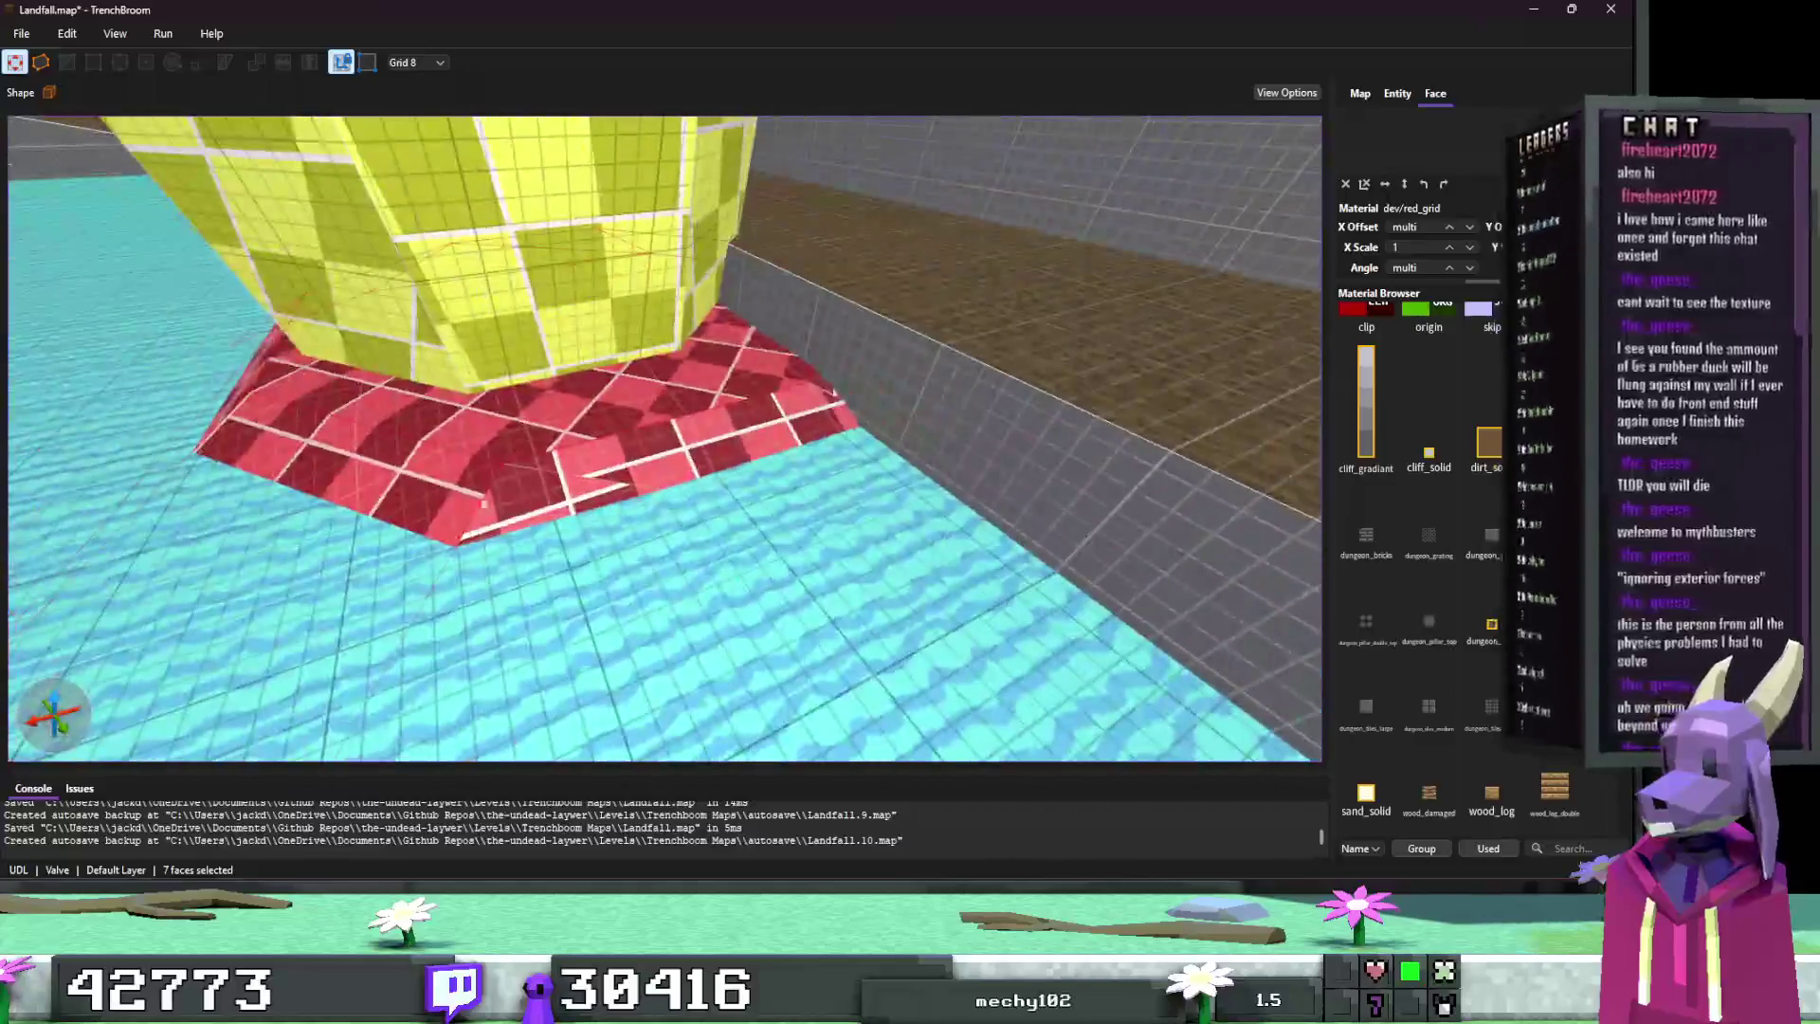
pyautogui.keyDown('shift'); pyautogui.click(632, 481); pyautogui.keyUp('shift')
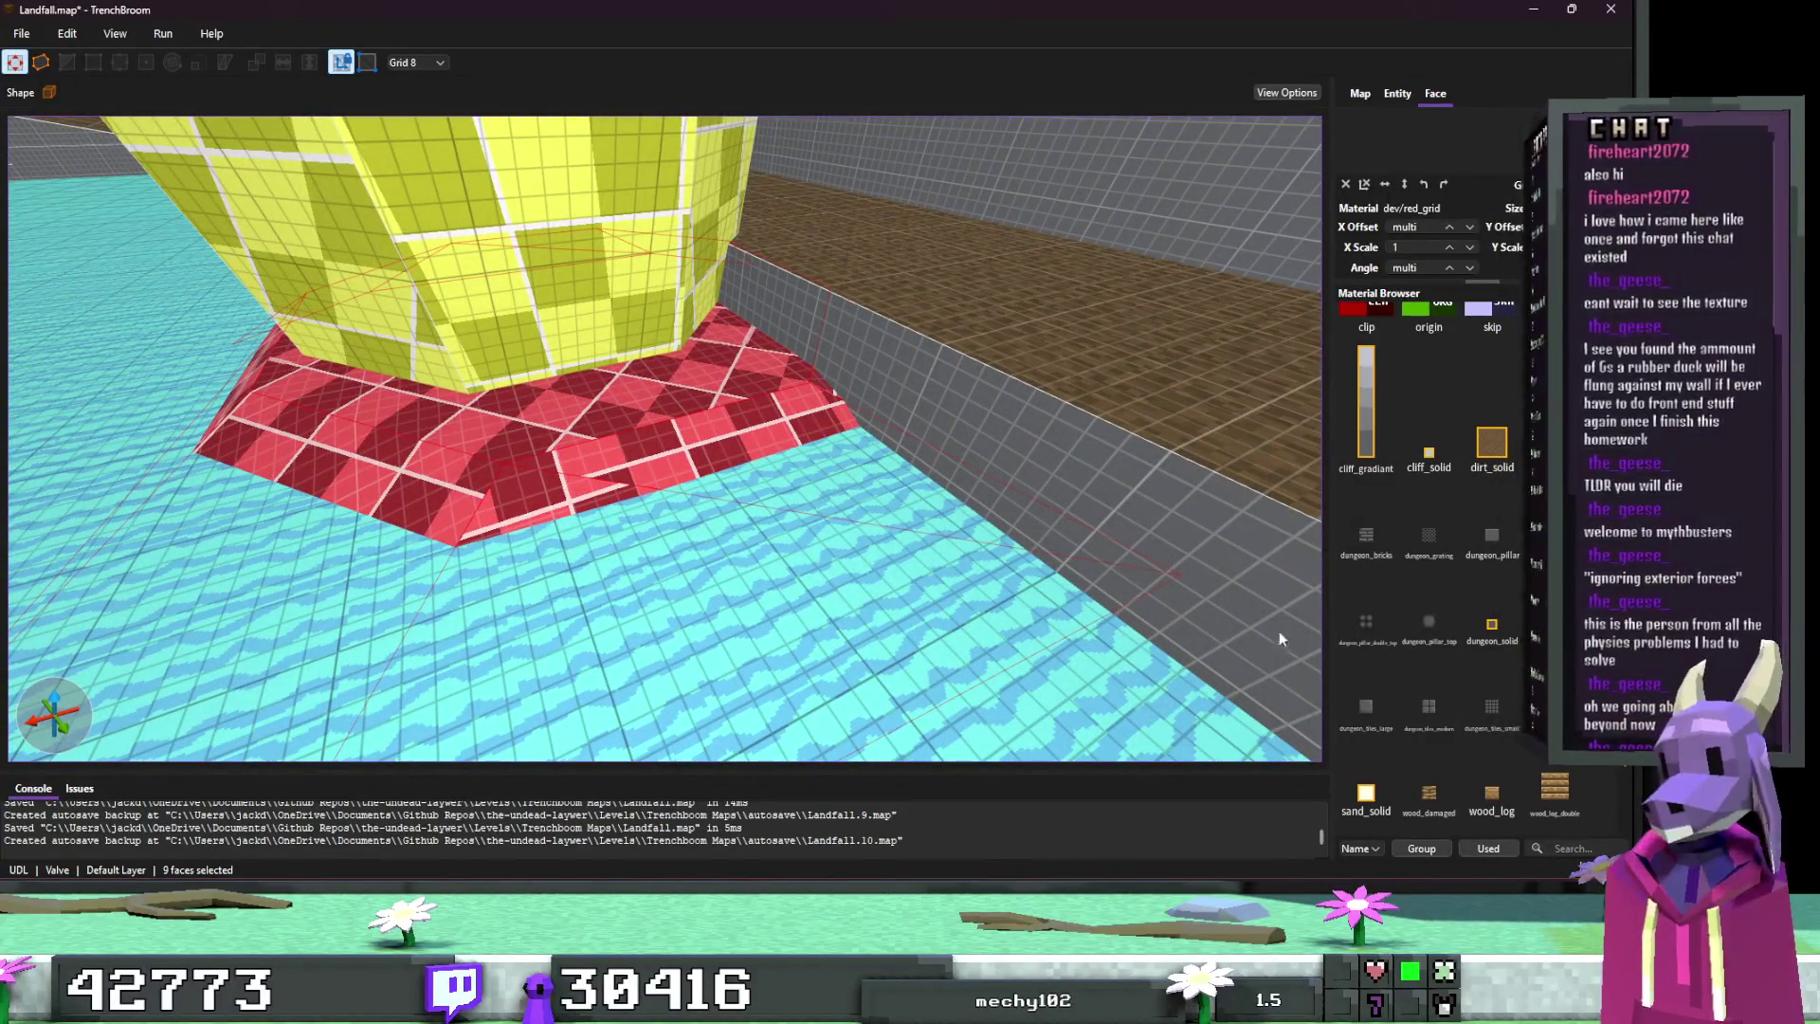
pyautogui.click(1366, 793)
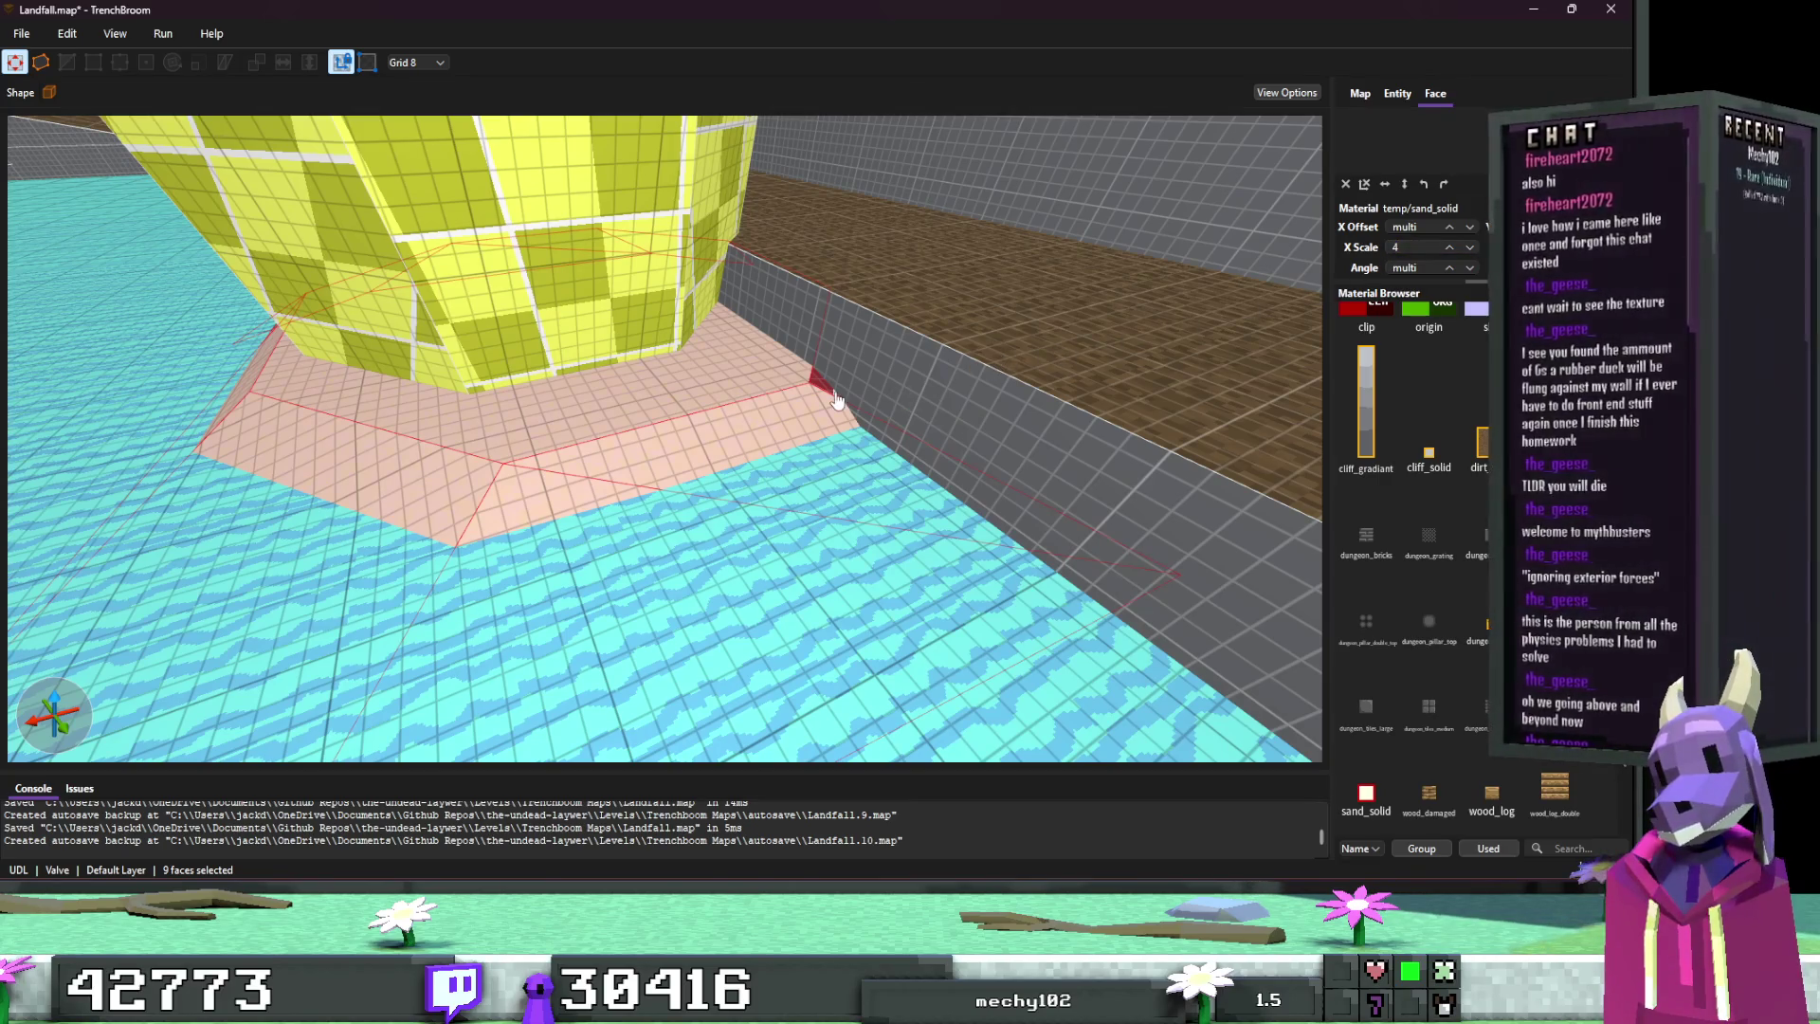
pyautogui.press('Escape')
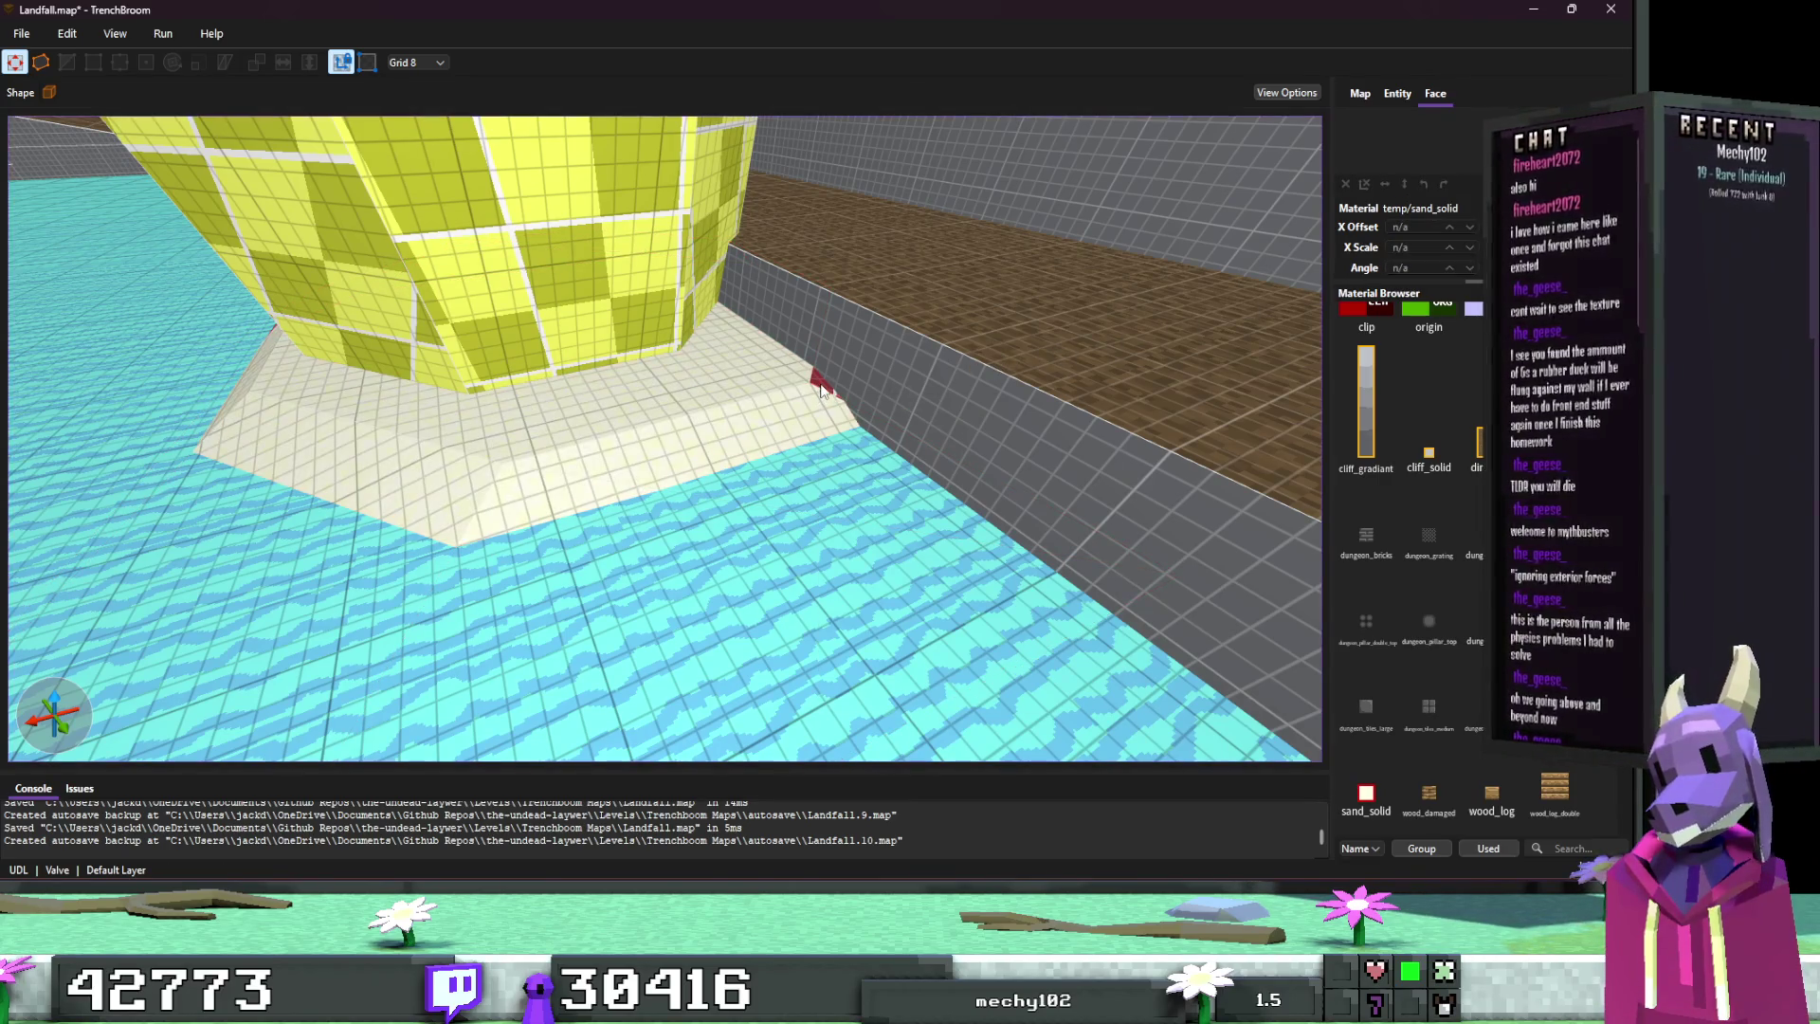
# Step: Check the leftover face where the base meets the wall, then deselect
pyautogui.click(821, 388)
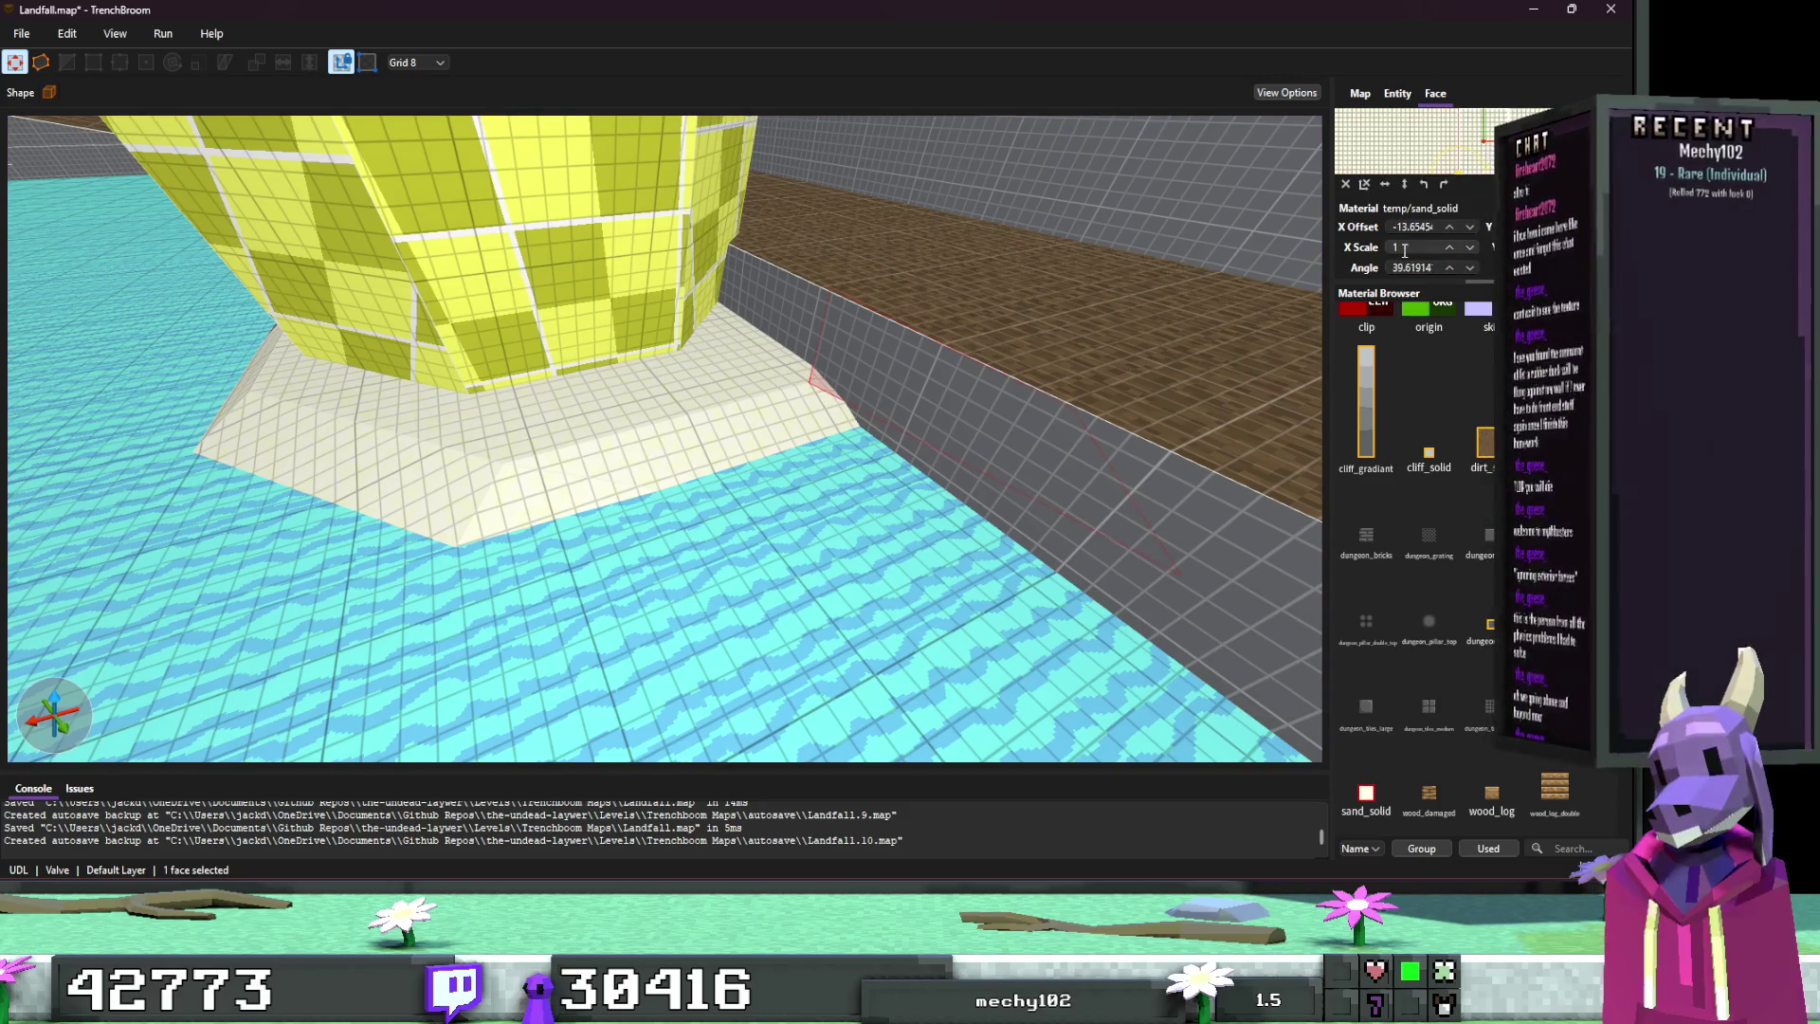
pyautogui.press('Escape')
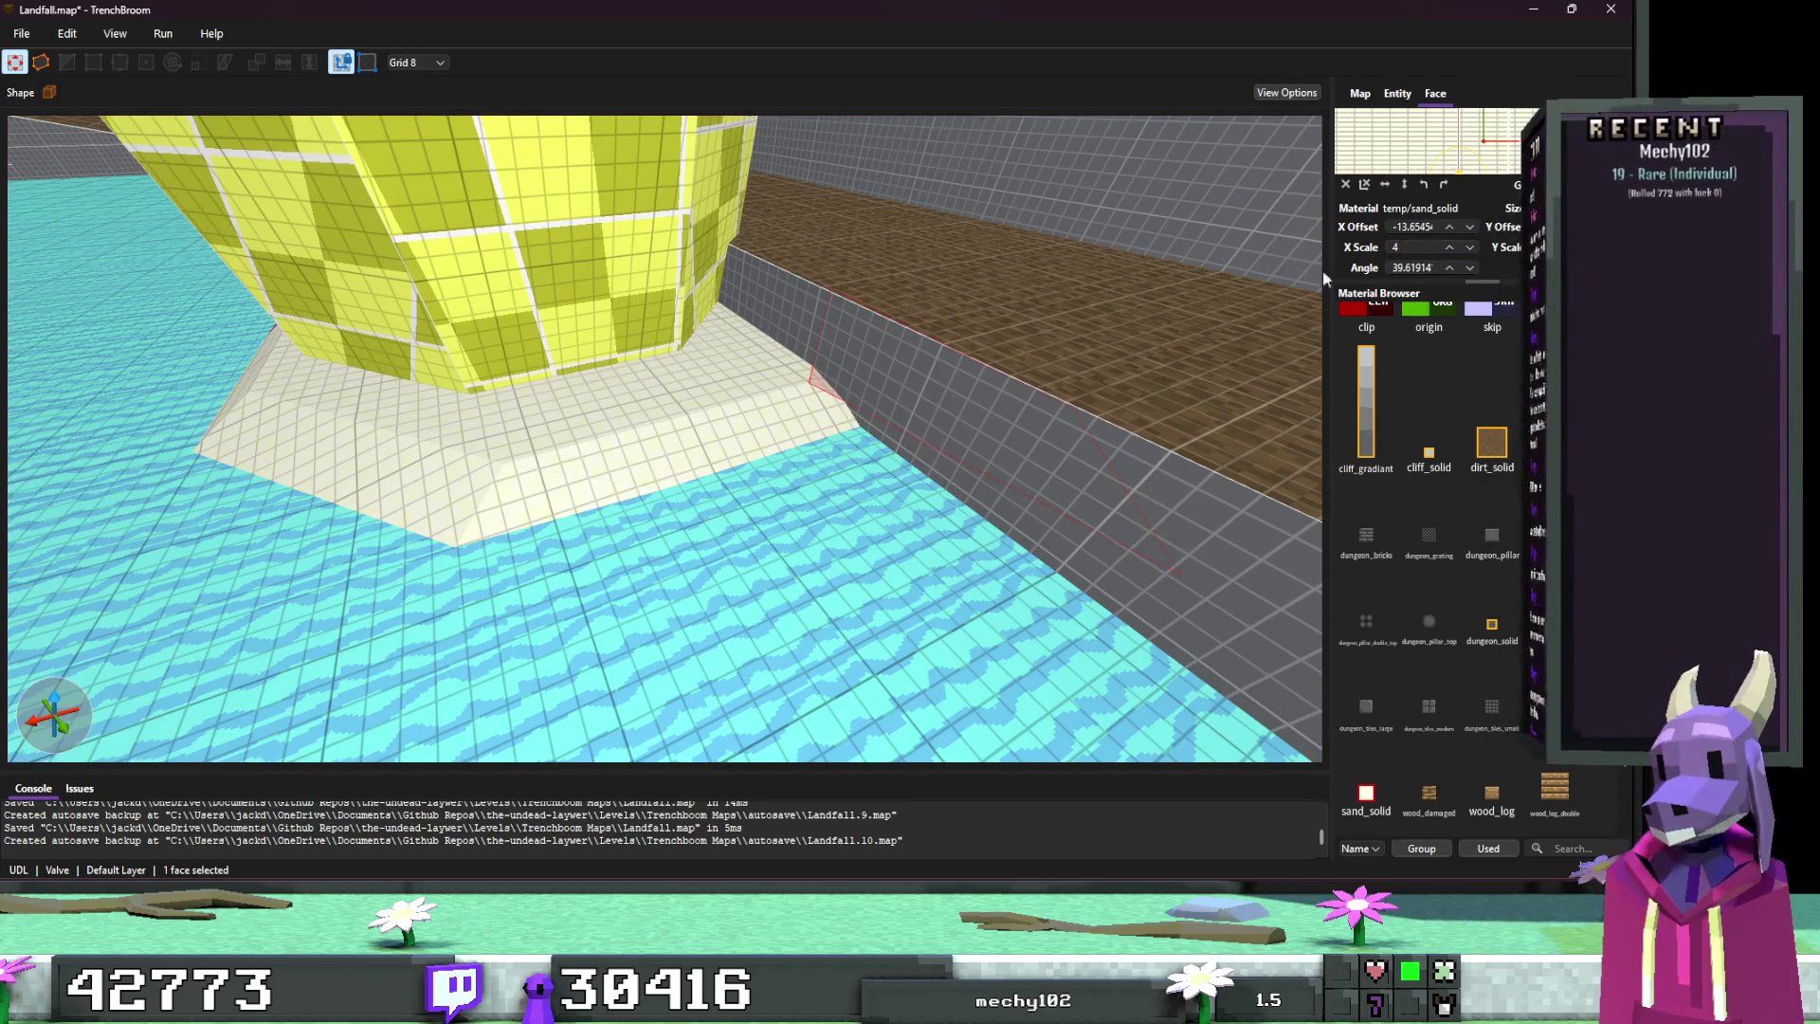
pyautogui.scroll(3, 1024, 337)
pyautogui.moveTo(895, 356)
pyautogui.mouseDown()
pyautogui.moveTo(845, 301)
pyautogui.moveTo(742, 332)
pyautogui.moveTo(509, 338)
pyautogui.moveTo(481, 362)
pyautogui.moveTo(561, 323)
pyautogui.moveTo(498, 349)
pyautogui.moveTo(569, 353)
pyautogui.mouseUp()
# Step: Retexture the first pillar's red base face with sand_solid
pyautogui.click(821, 368)
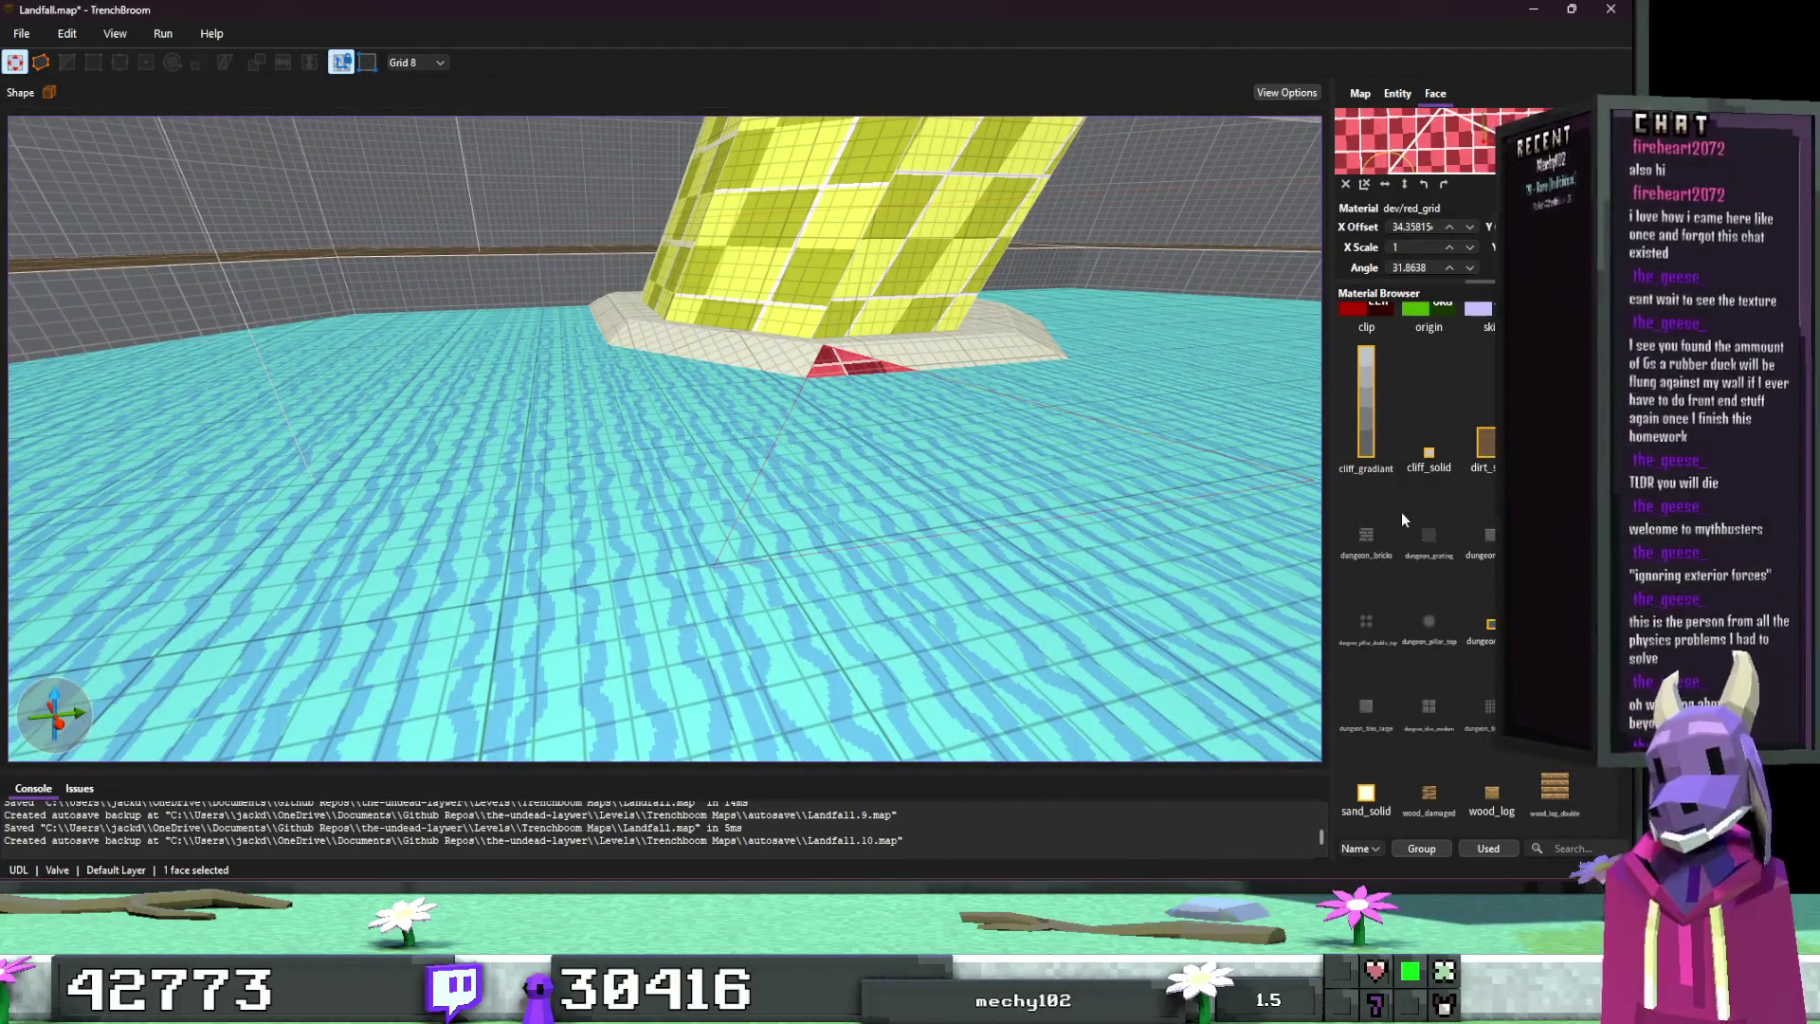
pyautogui.click(1366, 795)
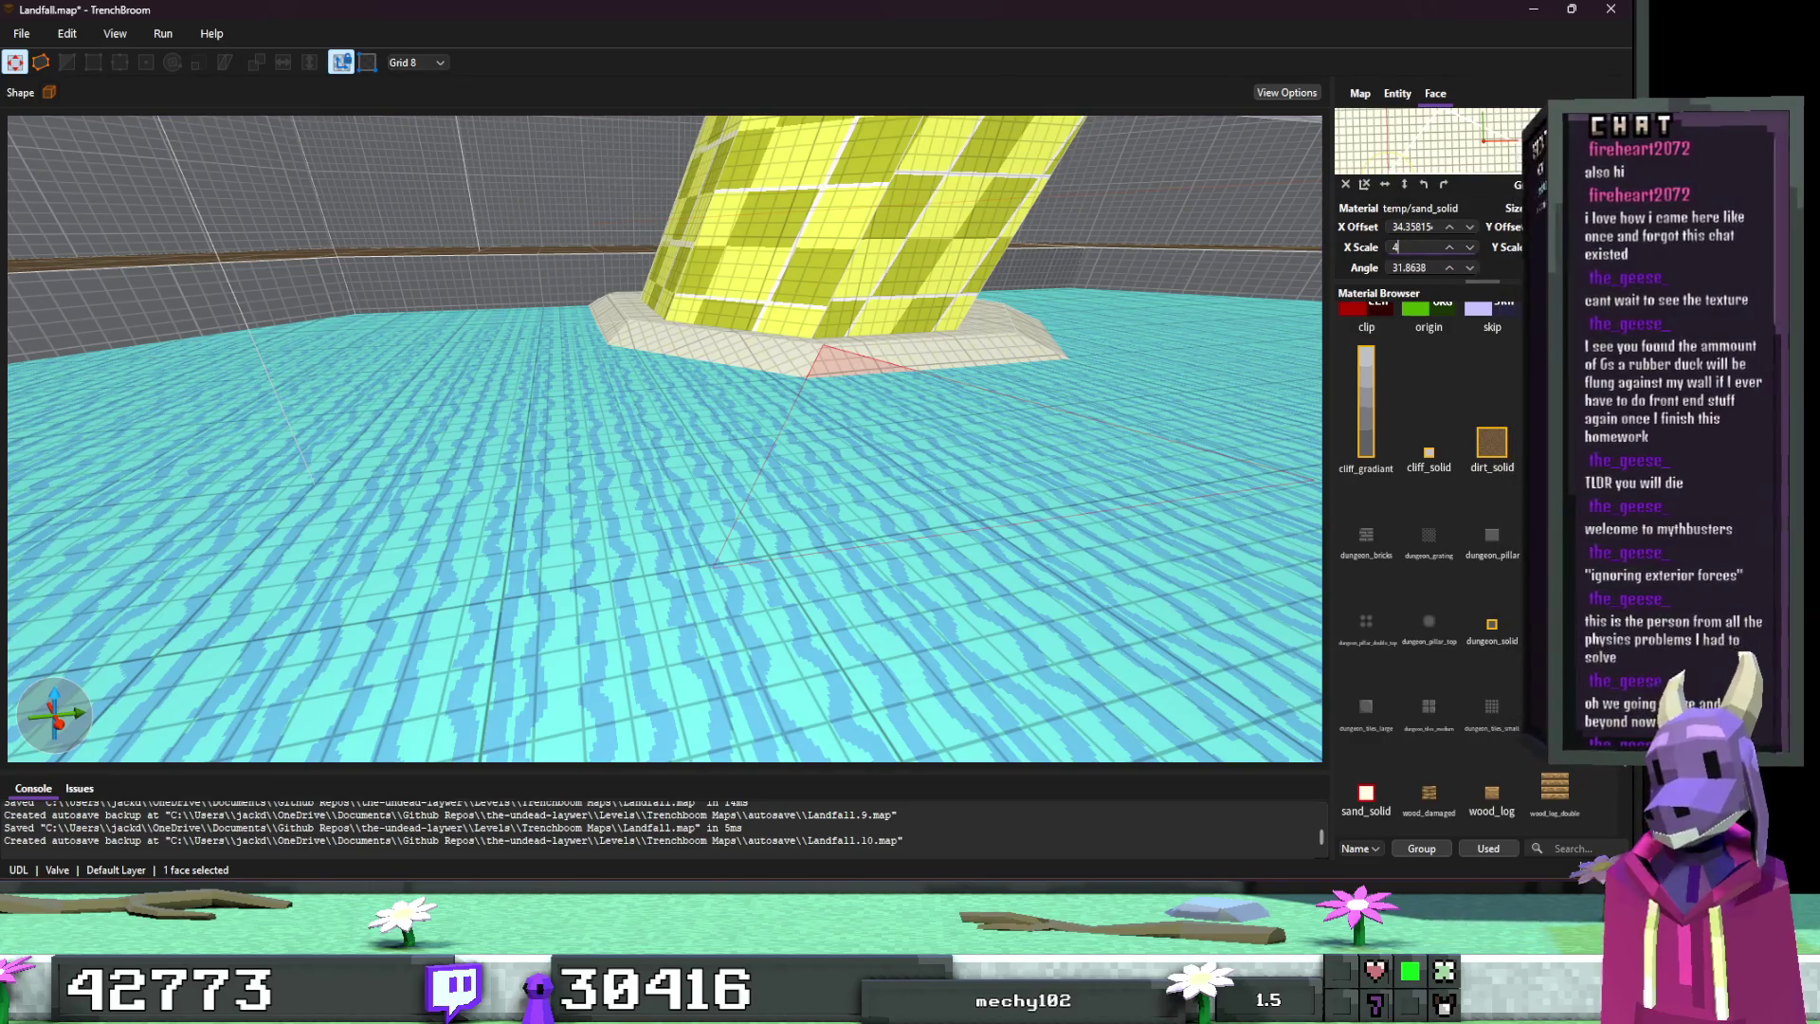
pyautogui.press('Escape')
# Step: Select the red base and bevel faces of the next yellow pillar
pyautogui.moveTo(897, 449)
pyautogui.mouseDown()
pyautogui.moveTo(959, 411)
pyautogui.moveTo(1069, 417)
pyautogui.moveTo(1045, 497)
pyautogui.moveTo(806, 474)
pyautogui.moveTo(692, 492)
pyautogui.mouseUp()
pyautogui.keyDown('shift'); pyautogui.click(654, 495); pyautogui.keyUp('shift')
pyautogui.hotkey('ctrl', 'u')
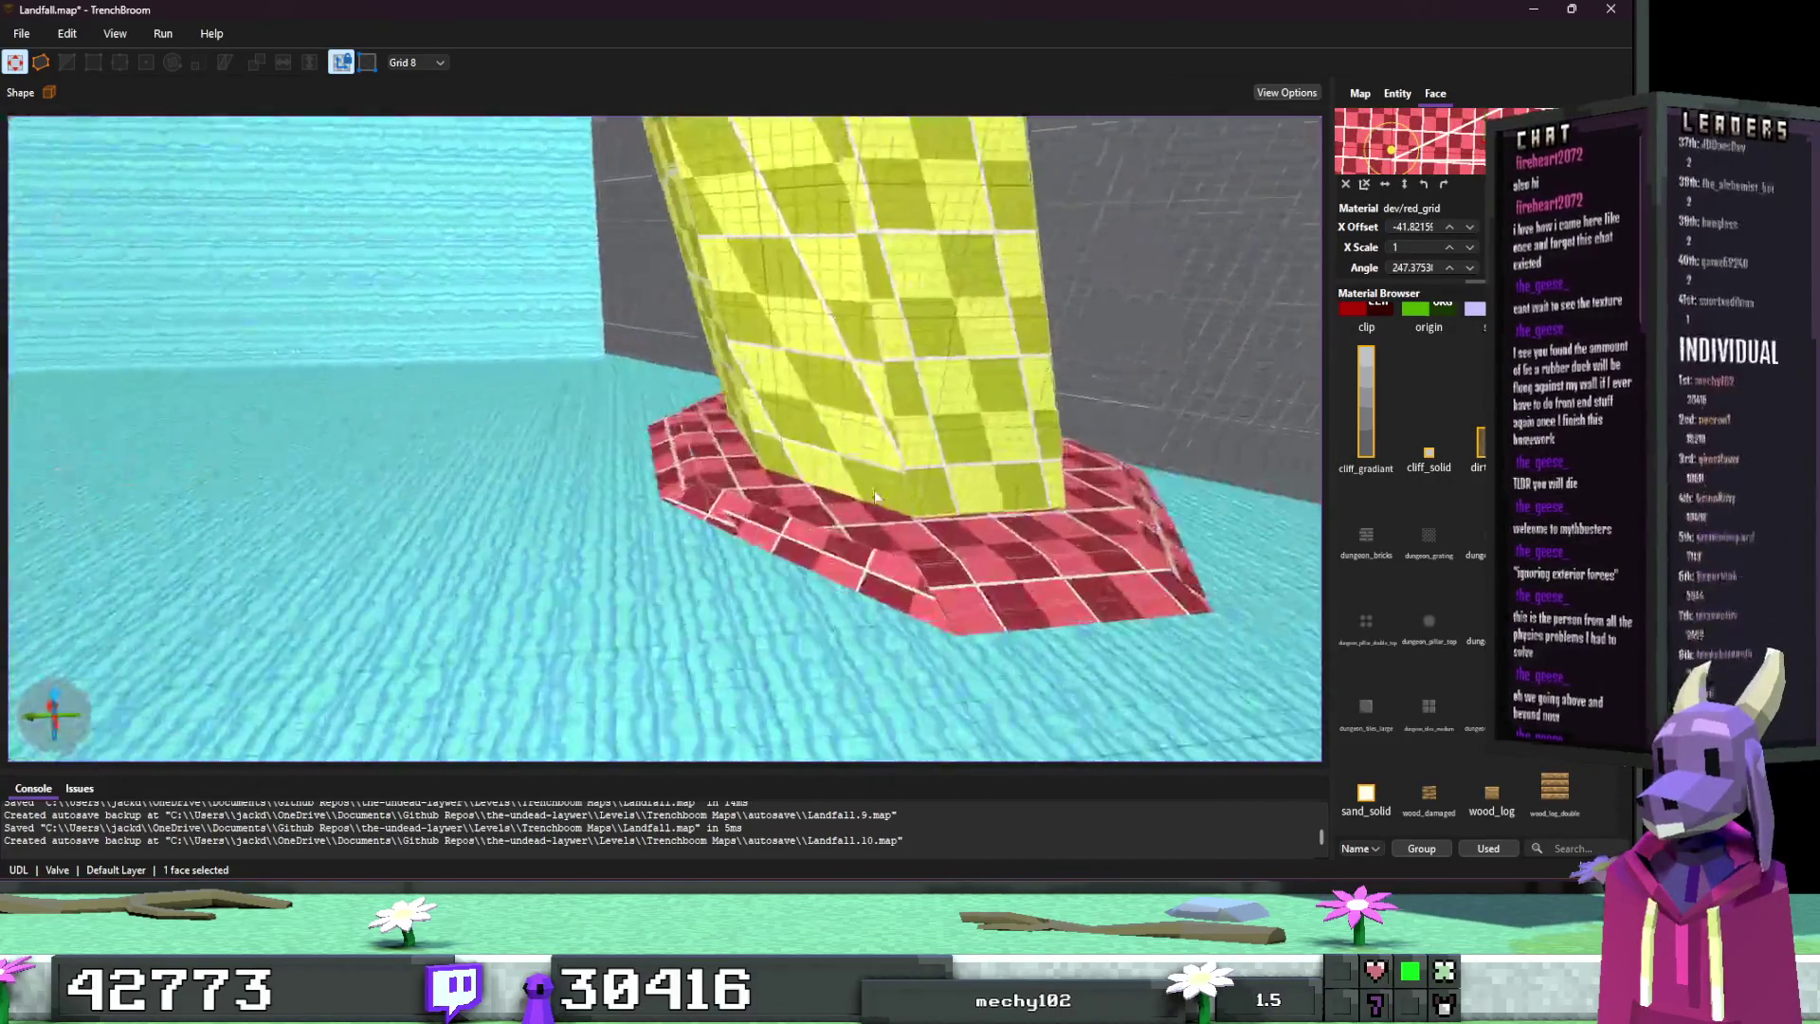
pyautogui.keyDown('ctrl'); pyautogui.keyDown('shift'); pyautogui.click(996, 531); pyautogui.keyUp('shift'); pyautogui.keyUp('ctrl')
pyautogui.keyDown('ctrl'); pyautogui.keyDown('shift'); pyautogui.click(766, 533); pyautogui.keyUp('shift'); pyautogui.keyUp('ctrl')
pyautogui.keyDown('ctrl'); pyautogui.keyDown('shift'); pyautogui.click(701, 481); pyautogui.keyUp('shift'); pyautogui.keyUp('ctrl')
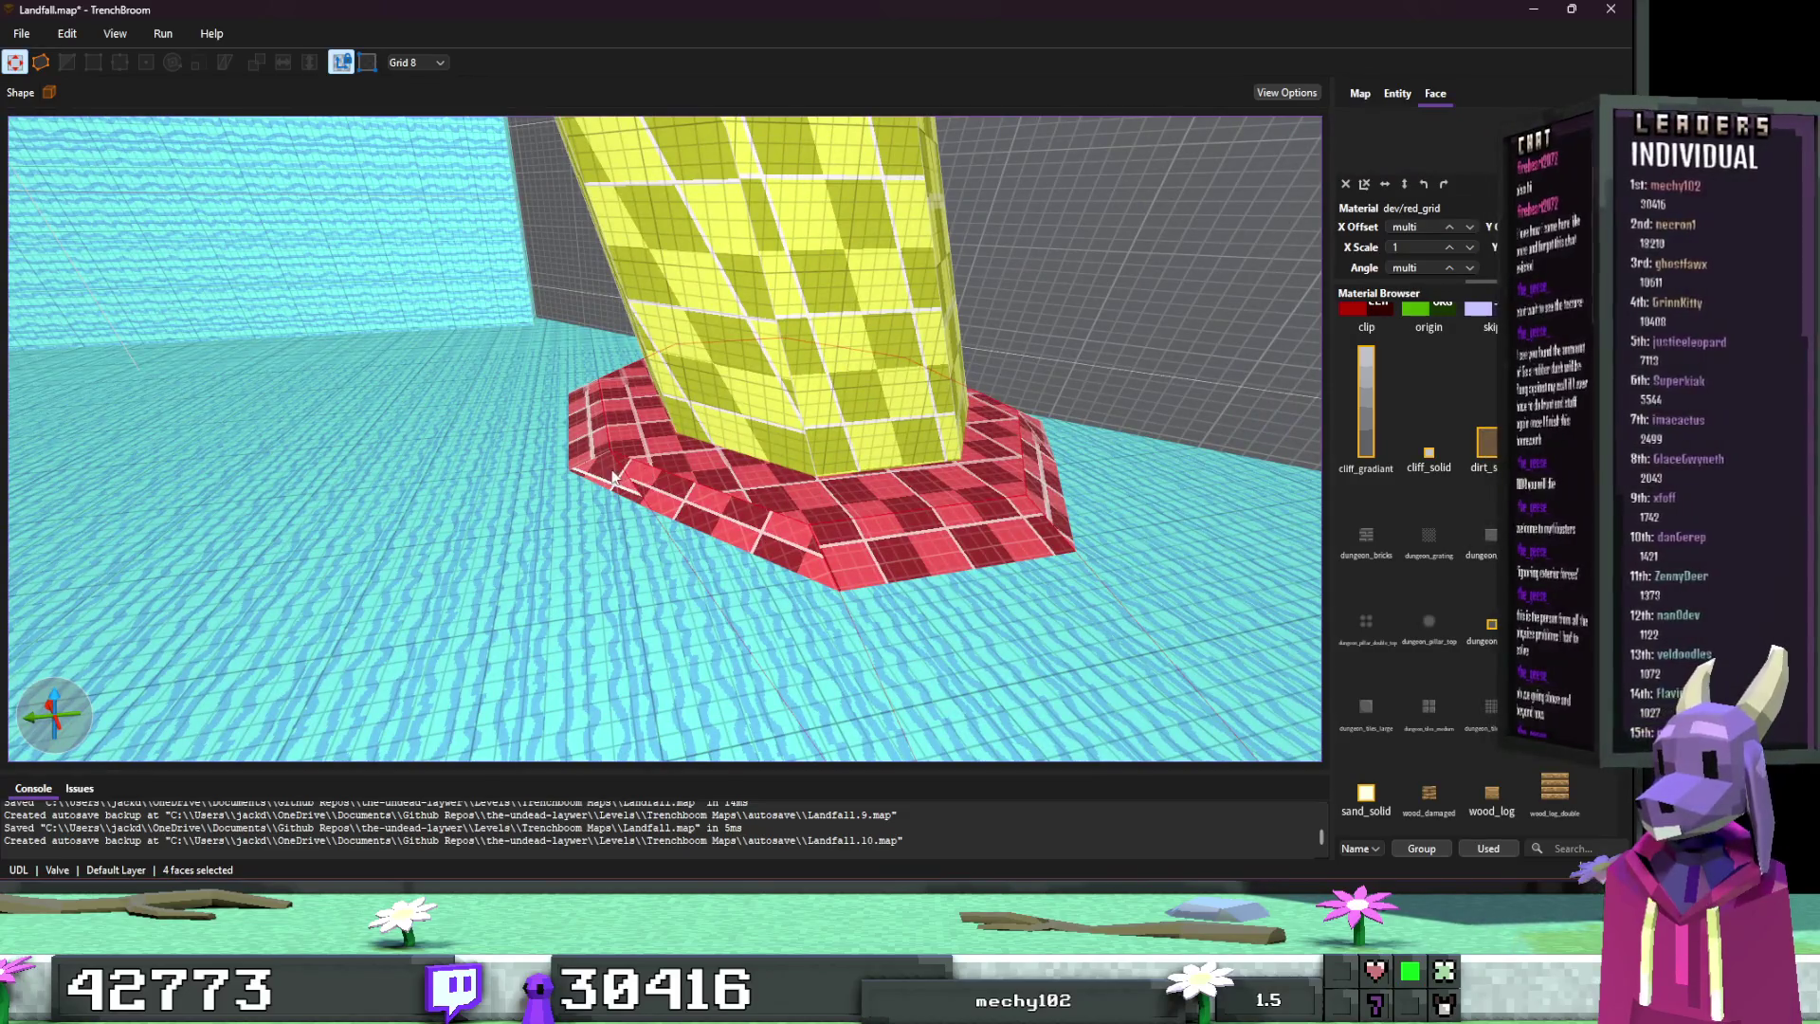
pyautogui.keyDown('ctrl'); pyautogui.keyDown('shift'); pyautogui.click(1031, 494); pyautogui.keyUp('shift'); pyautogui.keyUp('ctrl')
# Step: Add the last red base faces and retexture the whole selection with sand_solid
pyautogui.moveTo(1031, 495)
pyautogui.mouseDown()
pyautogui.moveTo(849, 534)
pyautogui.moveTo(912, 484)
pyautogui.moveTo(929, 512)
pyautogui.mouseUp()
pyautogui.scroll(-5, 929, 512)
pyautogui.keyDown('ctrl'); pyautogui.keyDown('shift'); pyautogui.click(643, 425); pyautogui.keyUp('shift'); pyautogui.keyUp('ctrl')
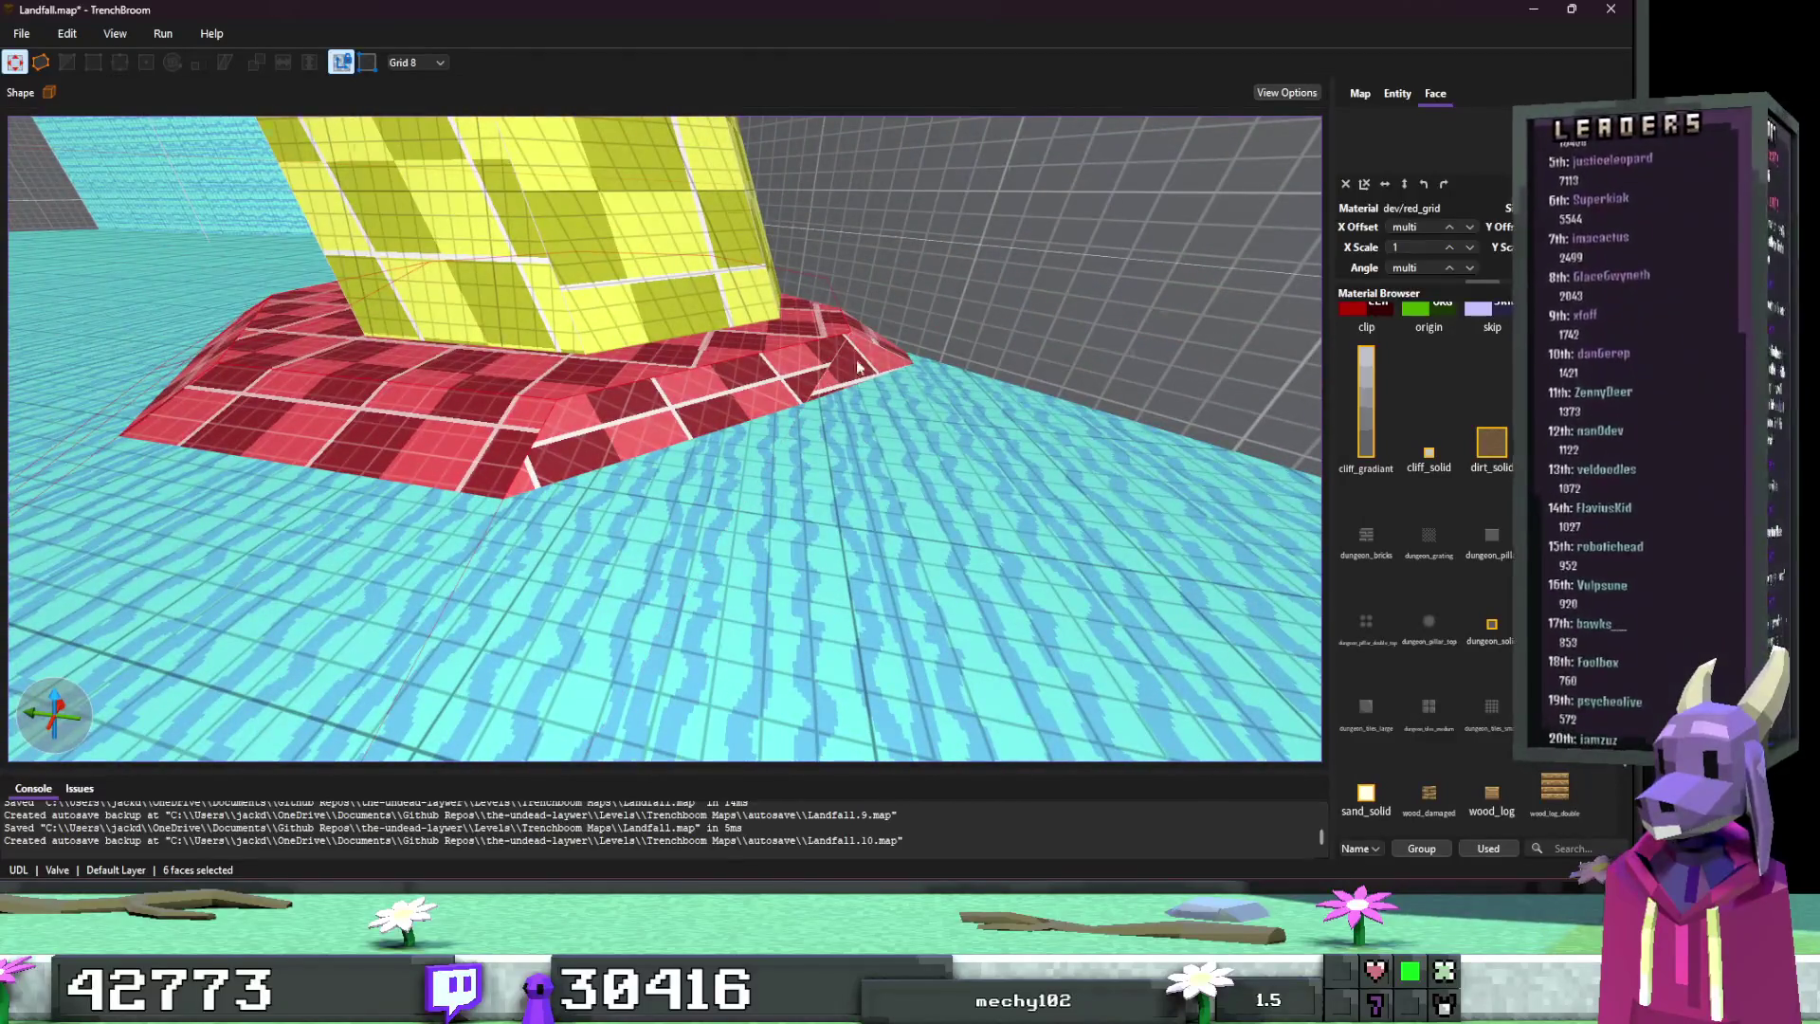
pyautogui.scroll(5, 640, 423)
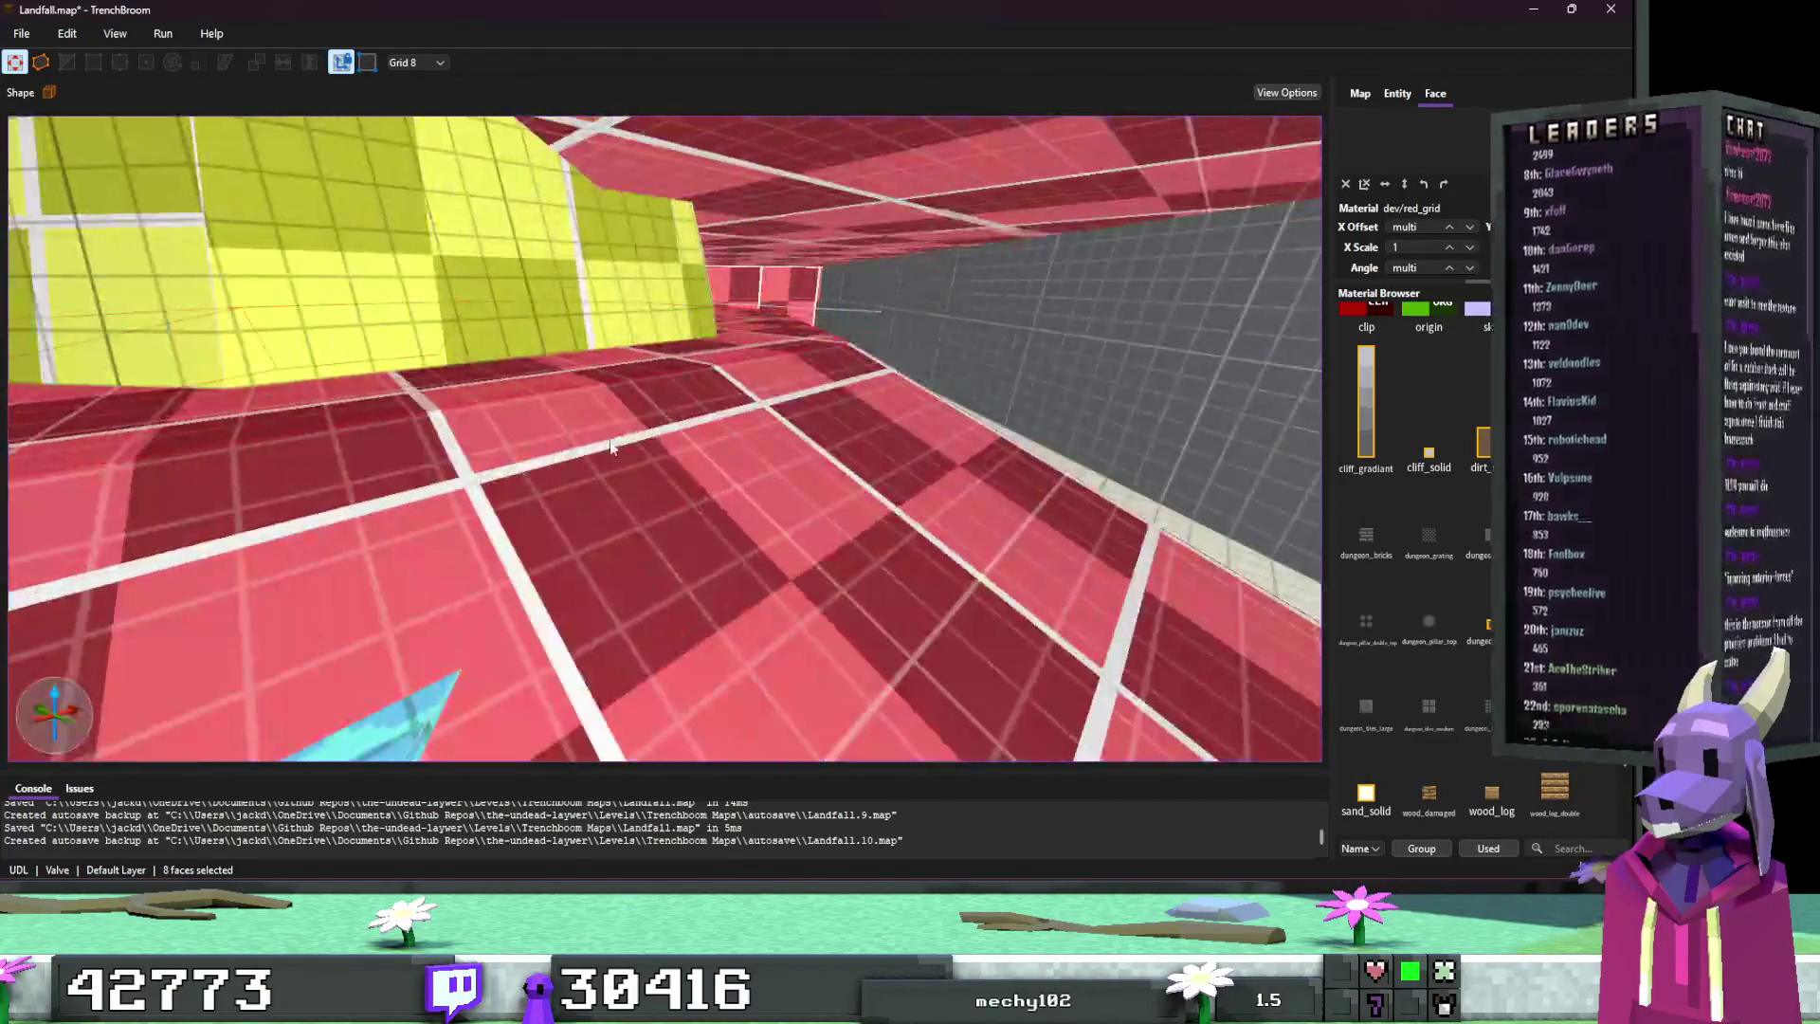
pyautogui.keyDown('ctrl'); pyautogui.keyDown('shift'); pyautogui.click(832, 463); pyautogui.keyUp('shift'); pyautogui.keyUp('ctrl')
pyautogui.scroll(1, 833, 463)
pyautogui.scroll(-5, 832, 464)
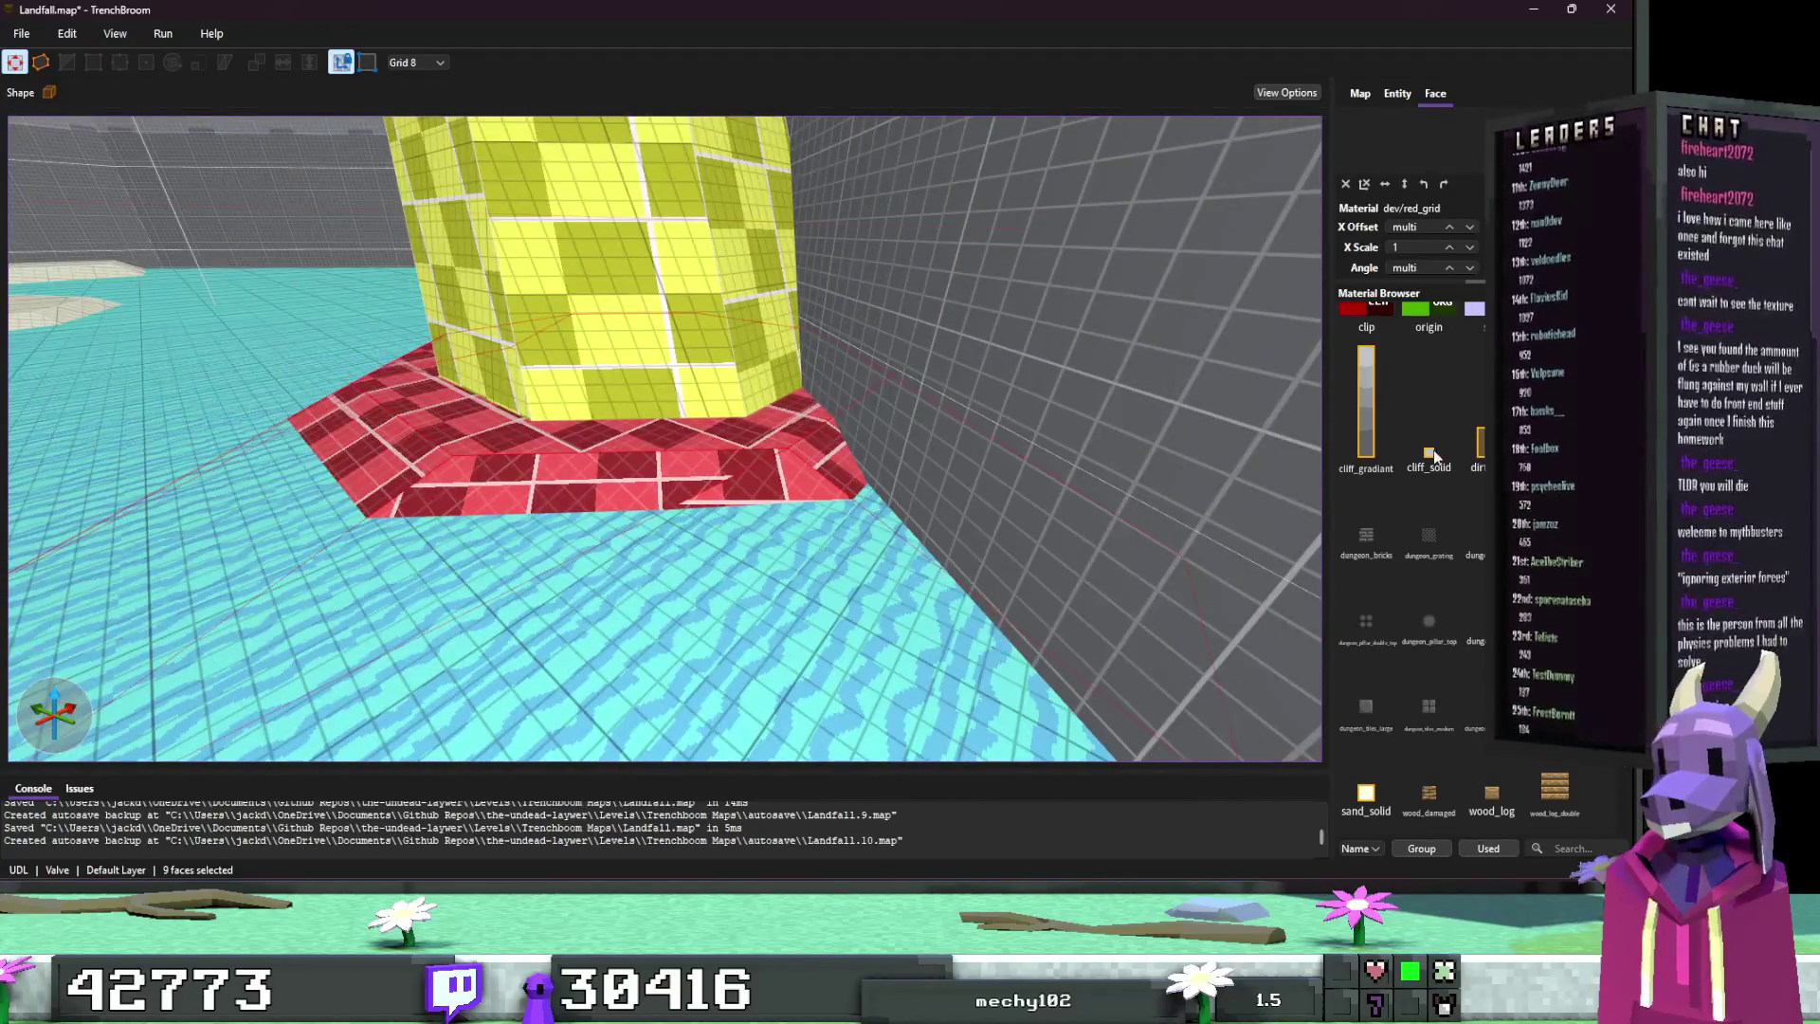
pyautogui.click(1382, 787)
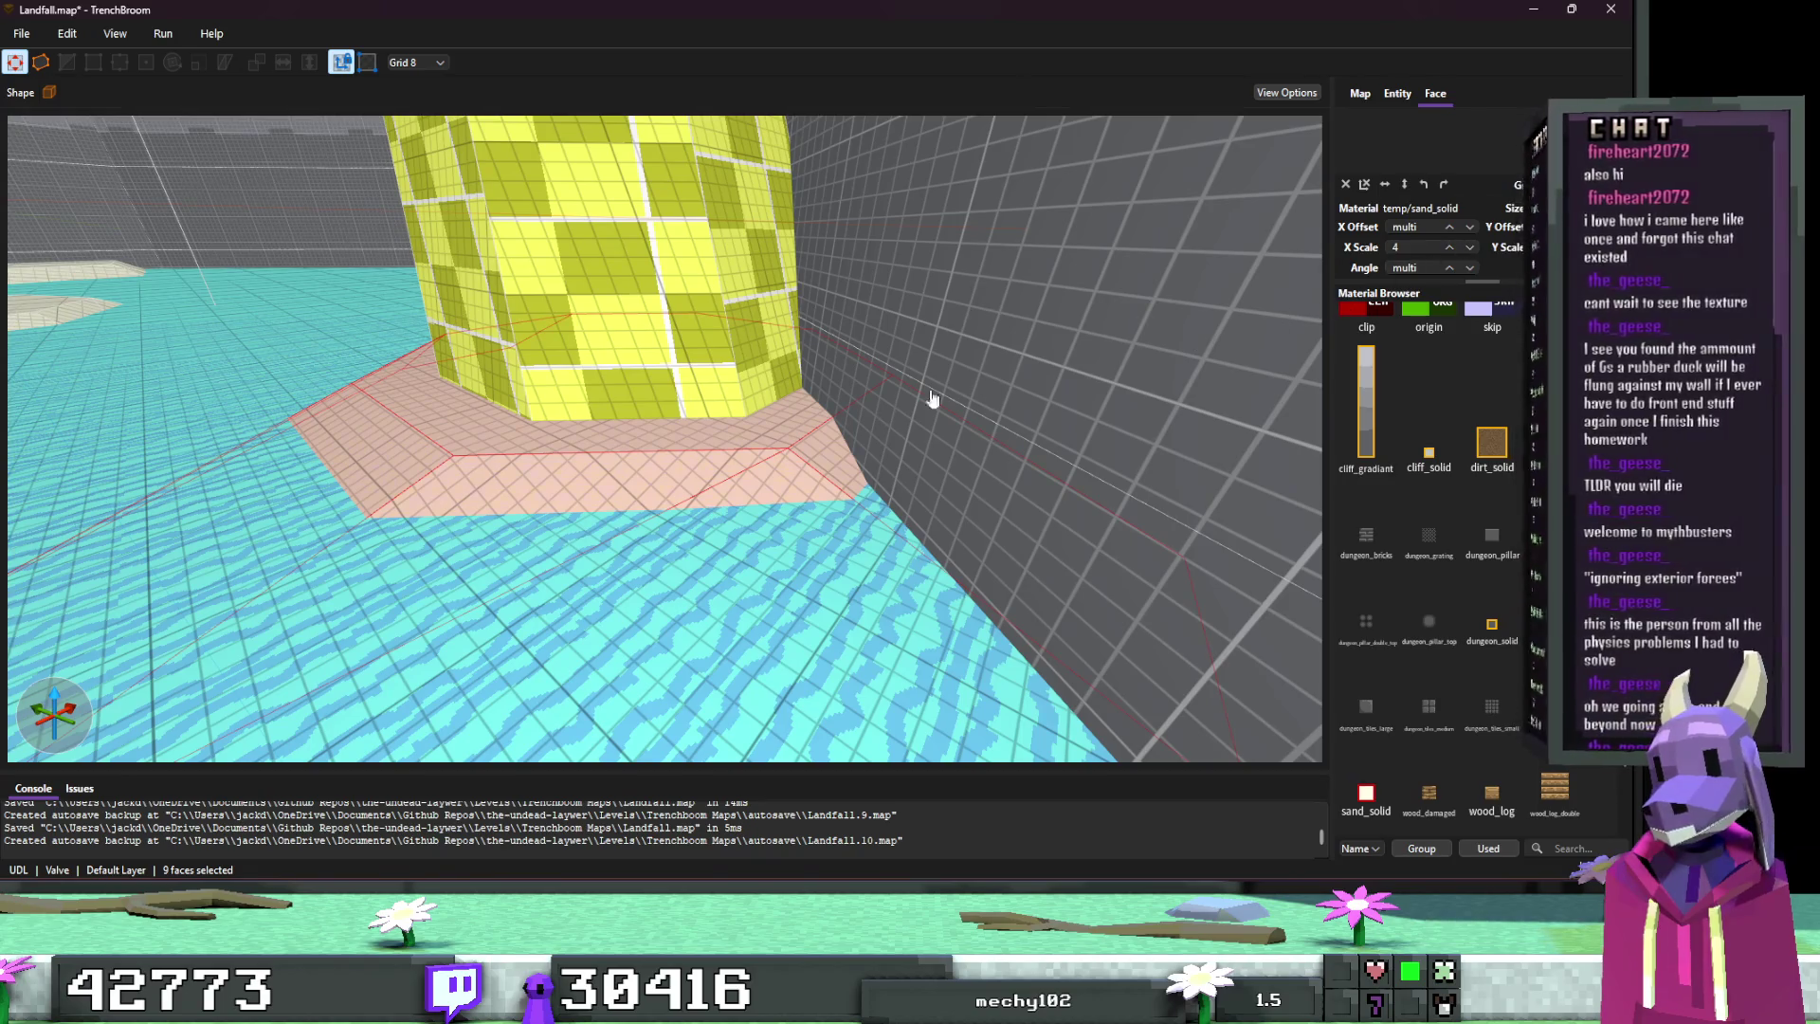
# Step: Retexture the two red edge-strip faces at the base with sand_solid
pyautogui.moveTo(932, 398); pyautogui.dragTo(770, 413)
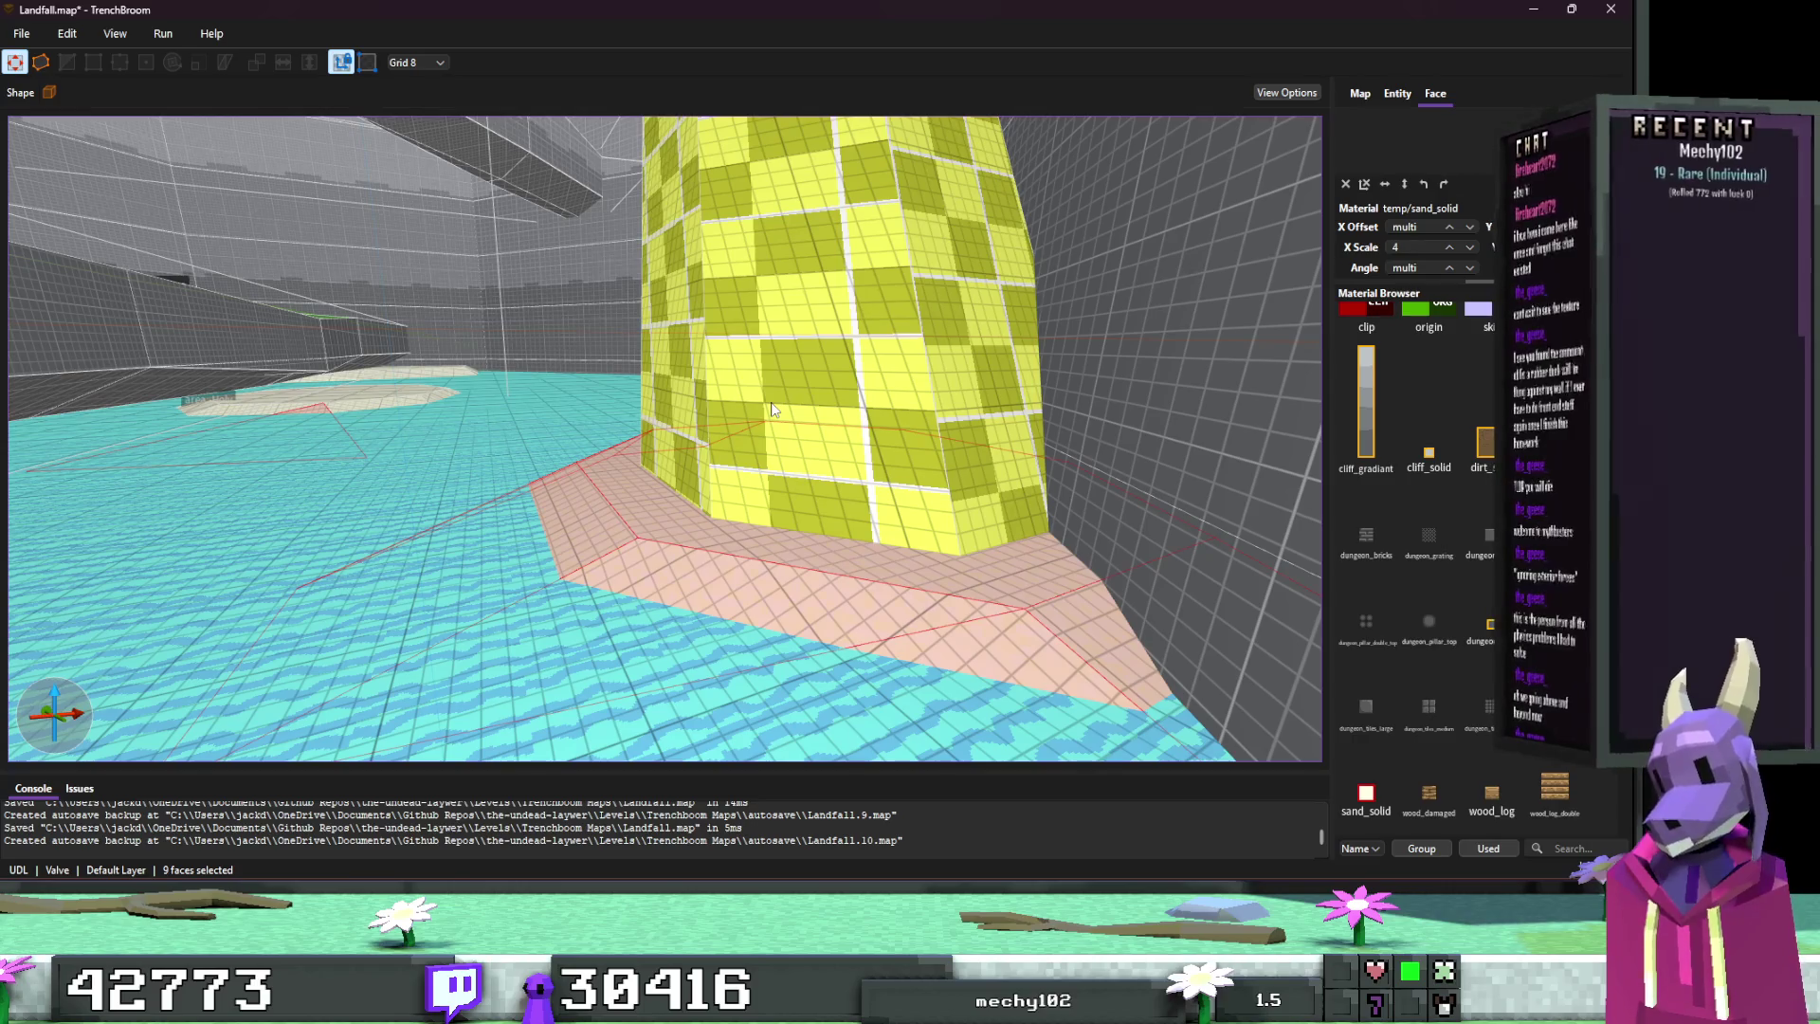
pyautogui.press('Escape')
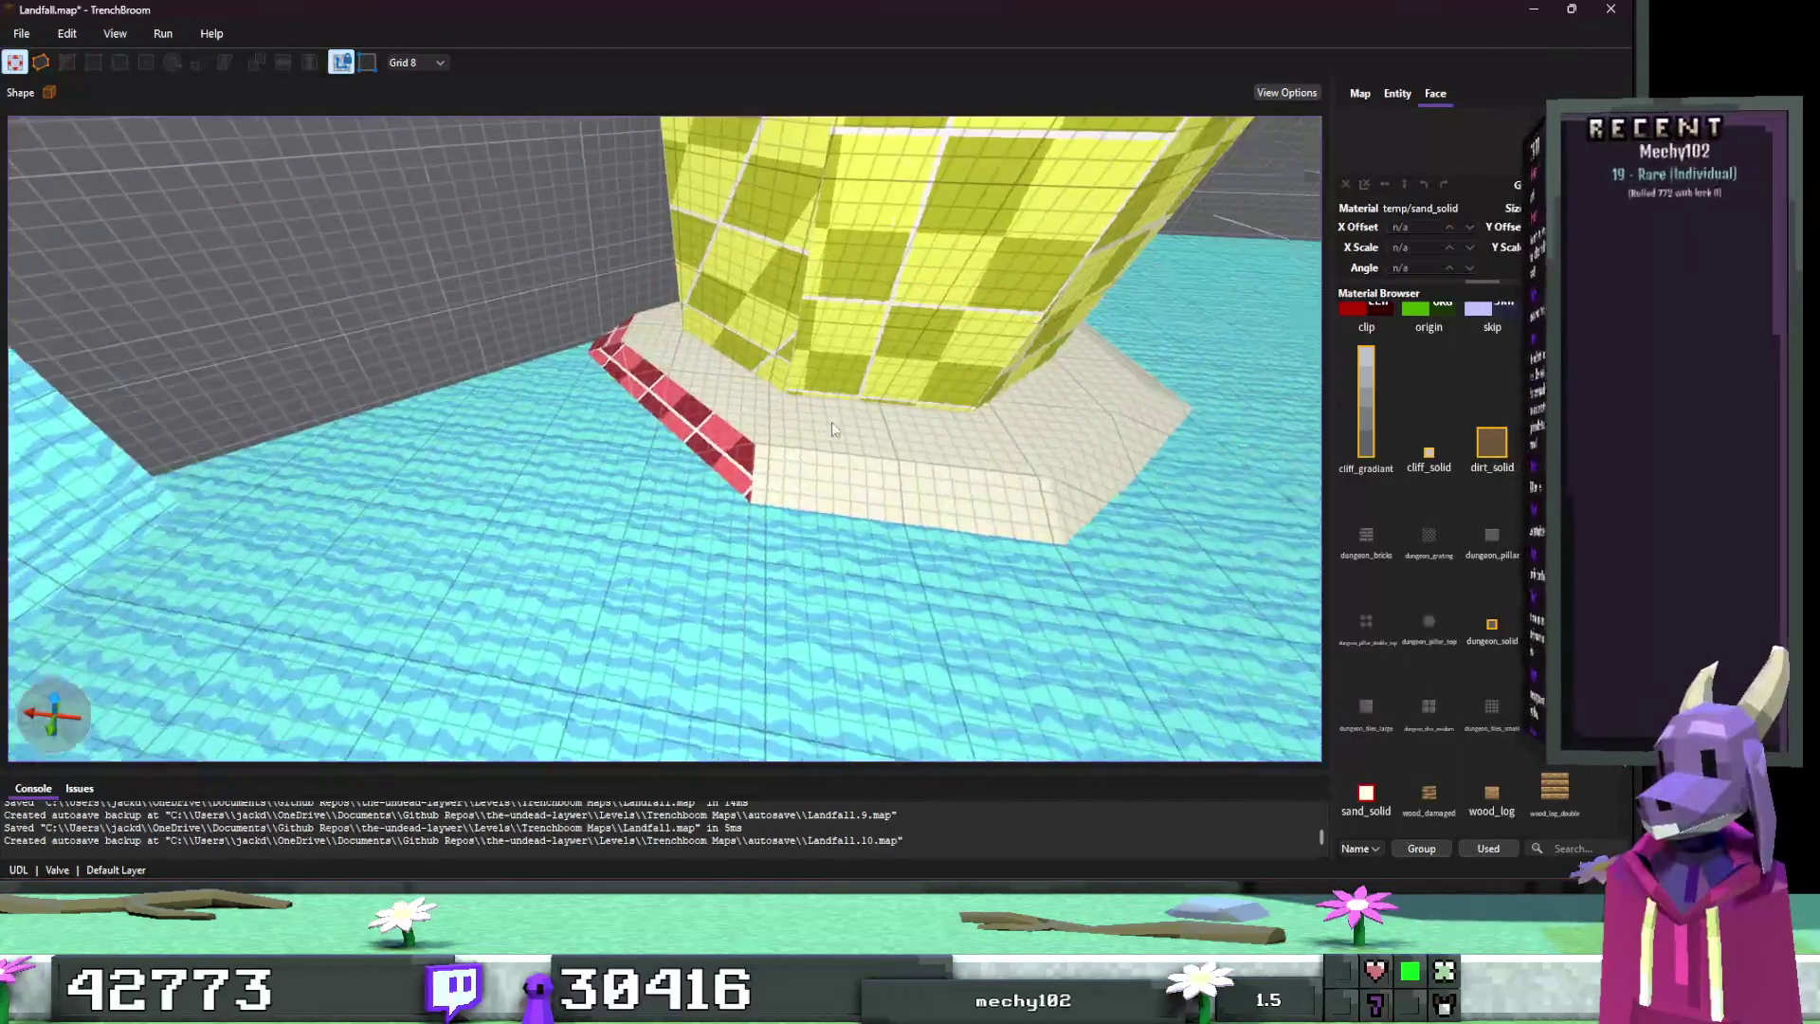
pyautogui.keyDown('shift'); pyautogui.click(601, 389); pyautogui.keyUp('shift')
pyautogui.keyDown('ctrl'); pyautogui.keyDown('shift'); pyautogui.click(618, 399); pyautogui.keyUp('shift'); pyautogui.keyUp('ctrl')
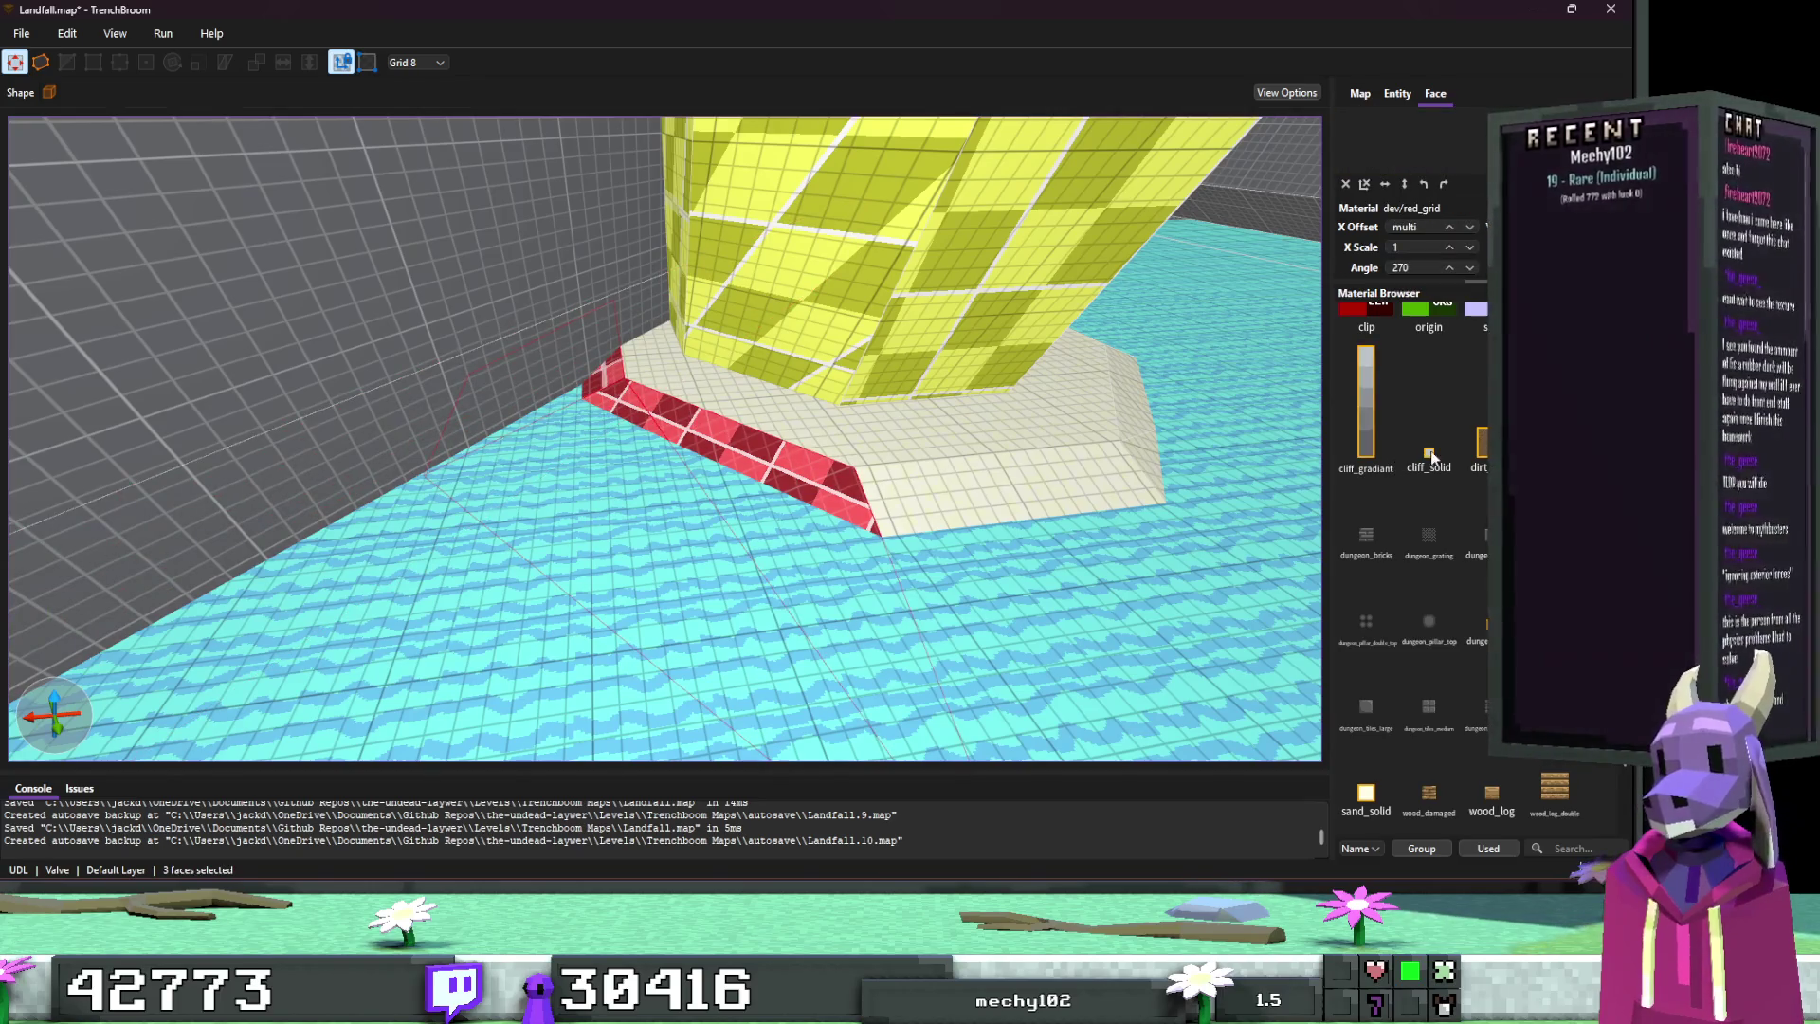
pyautogui.click(1363, 782)
pyautogui.write('4')
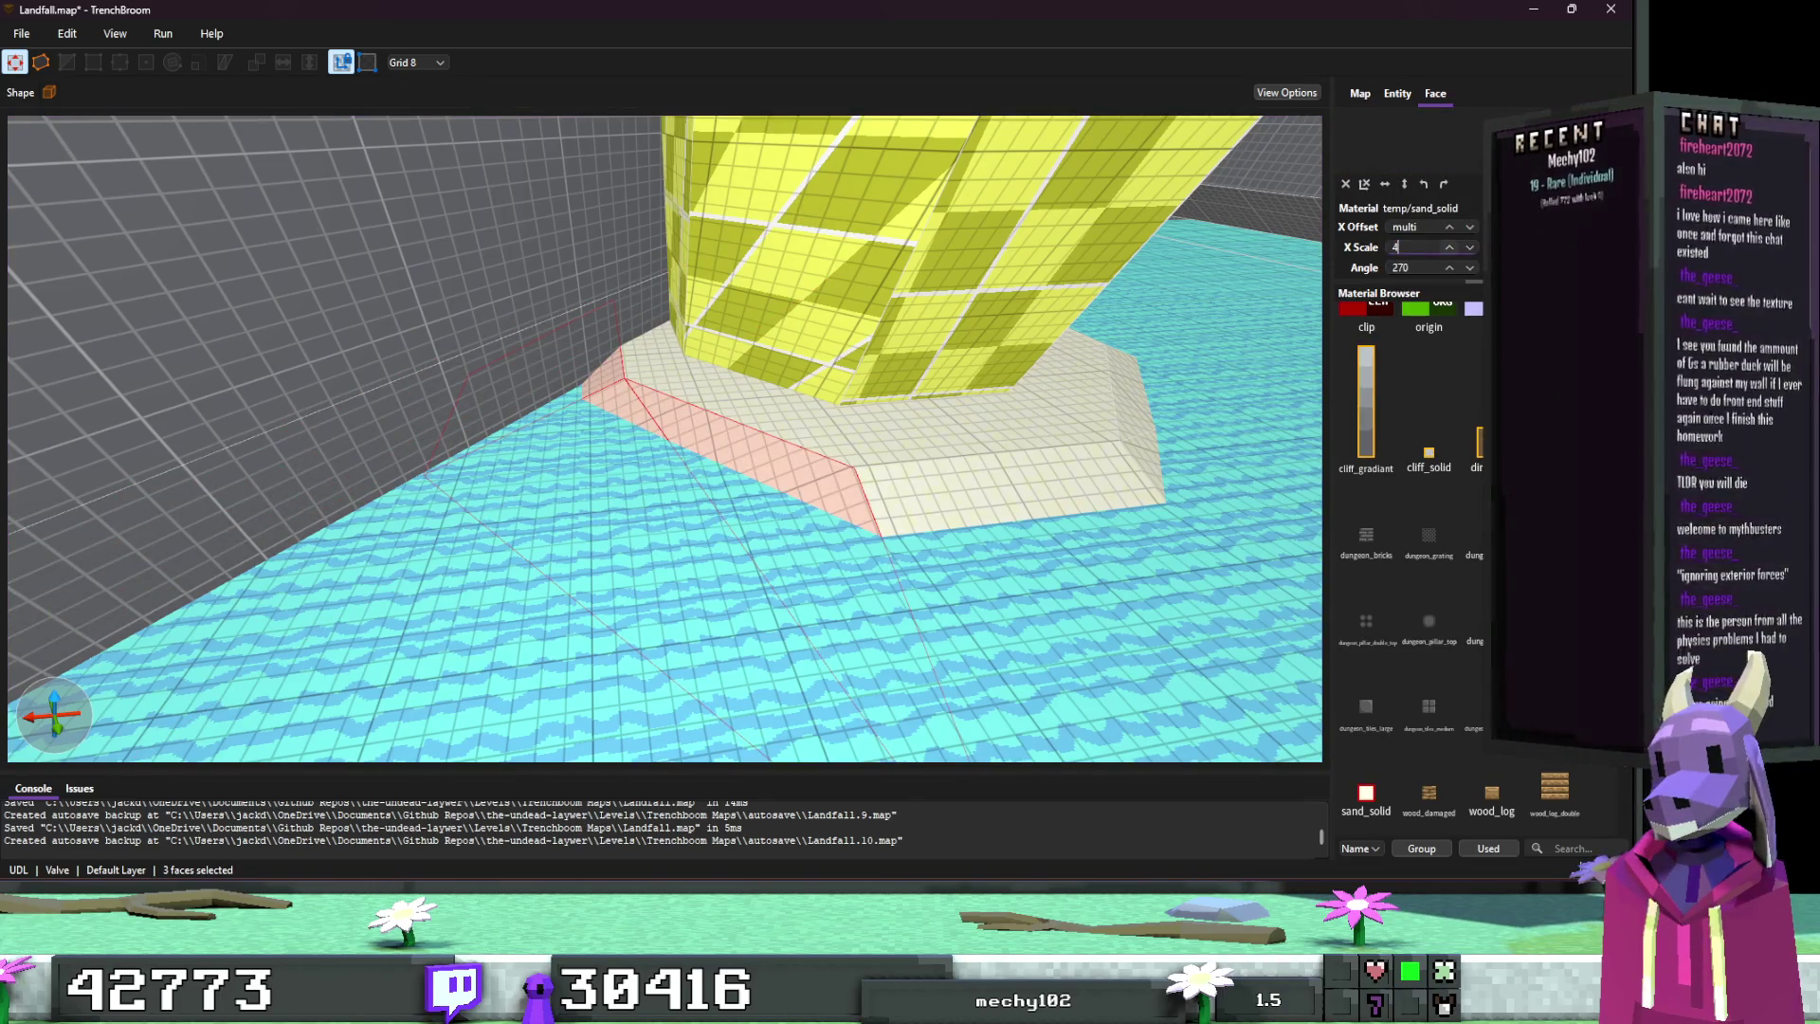
pyautogui.press('Escape')
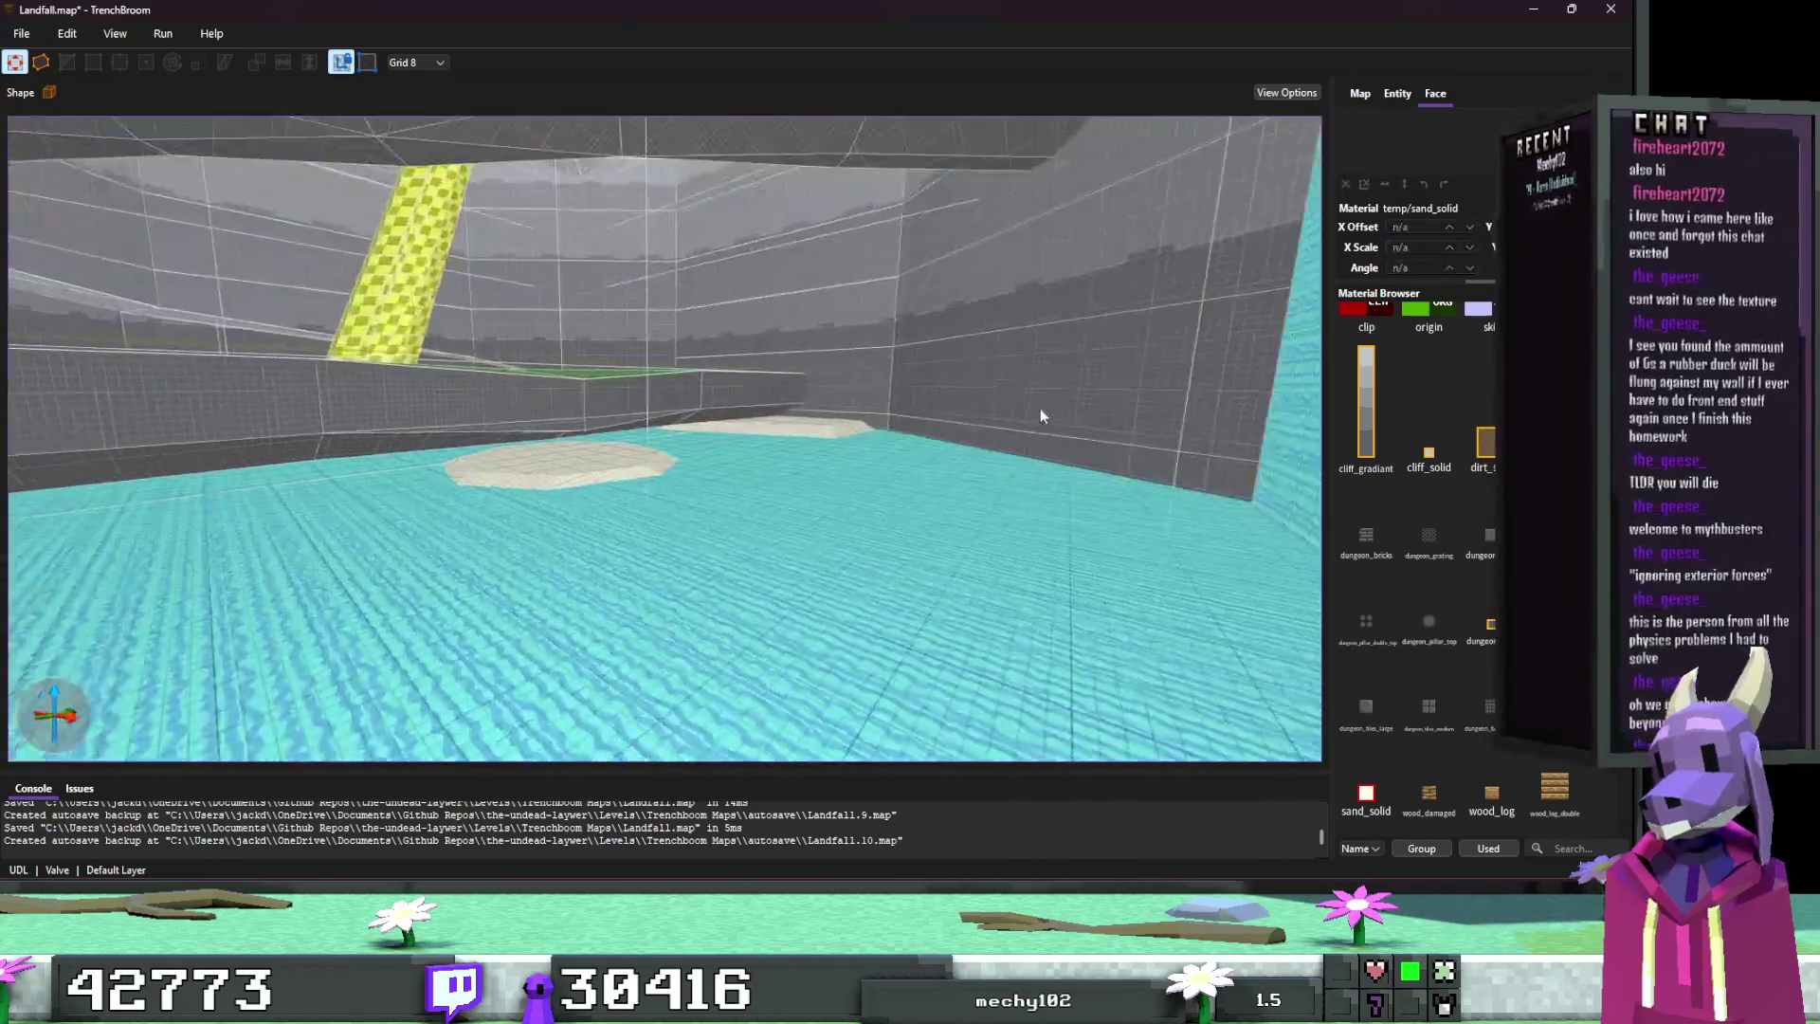
# Step: Fly over to the red-grid block and select its first three faces
pyautogui.press('w')
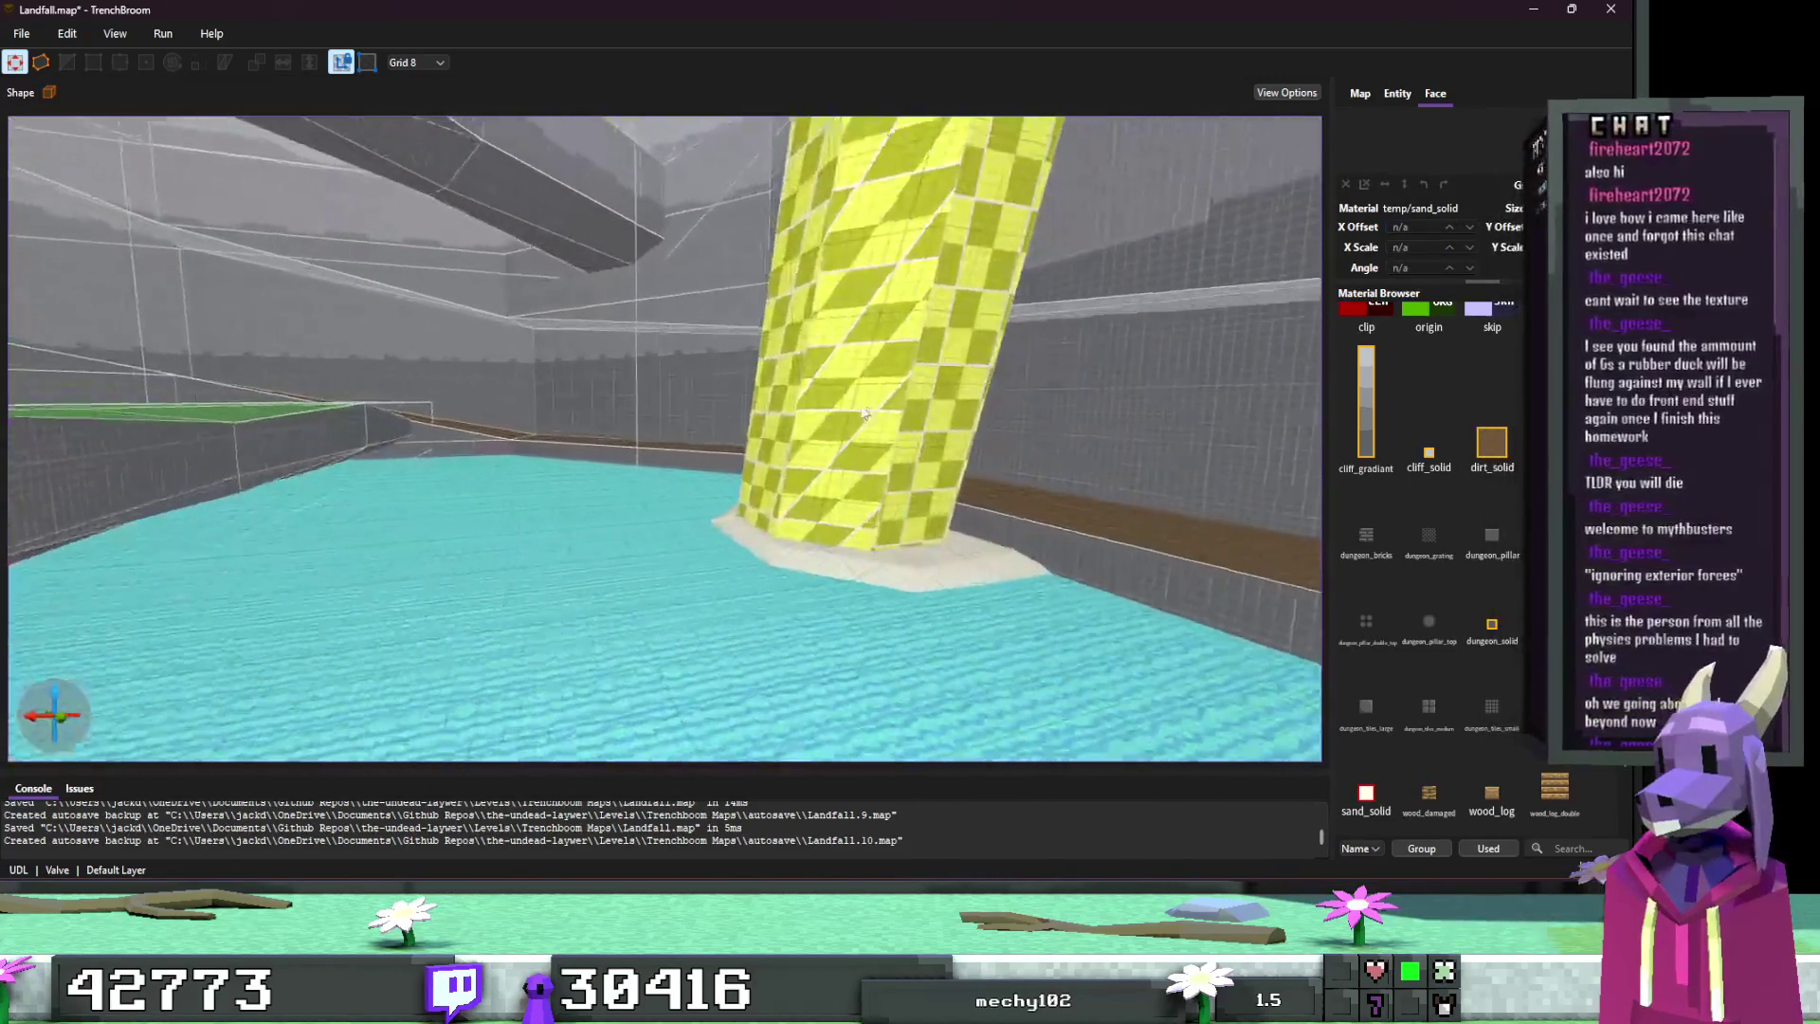
pyautogui.press('s')
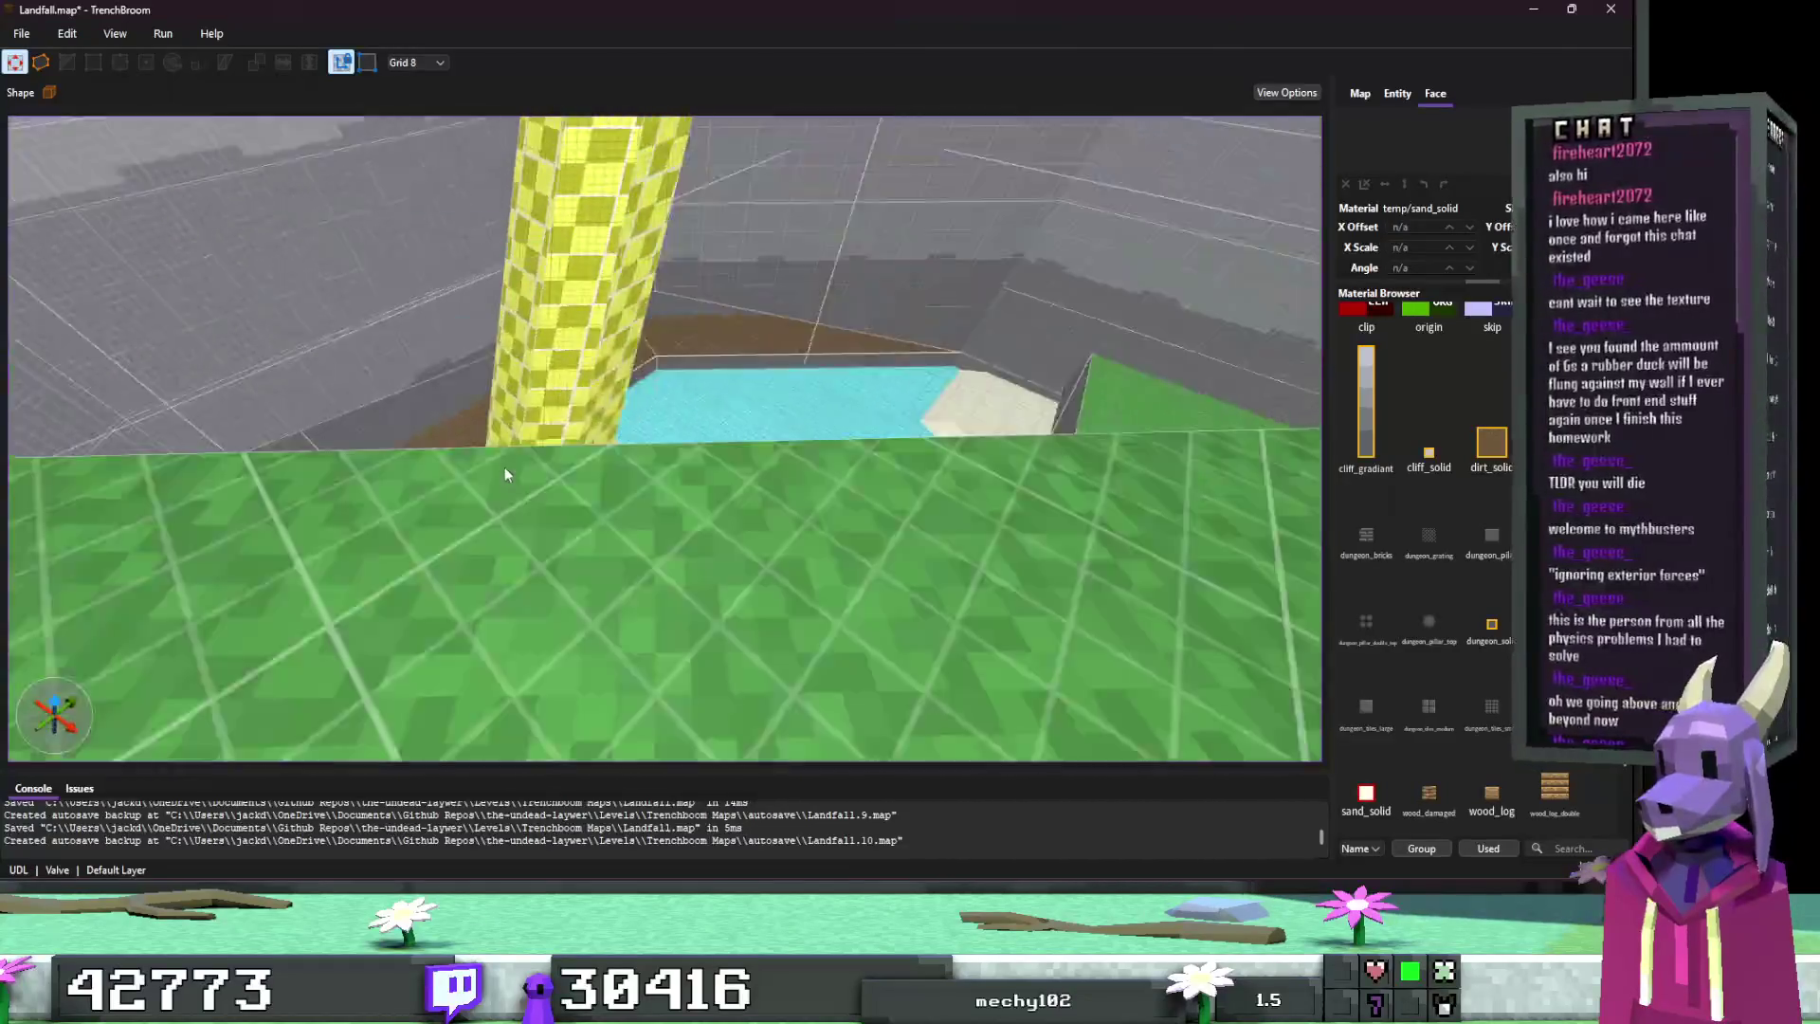
pyautogui.press('s')
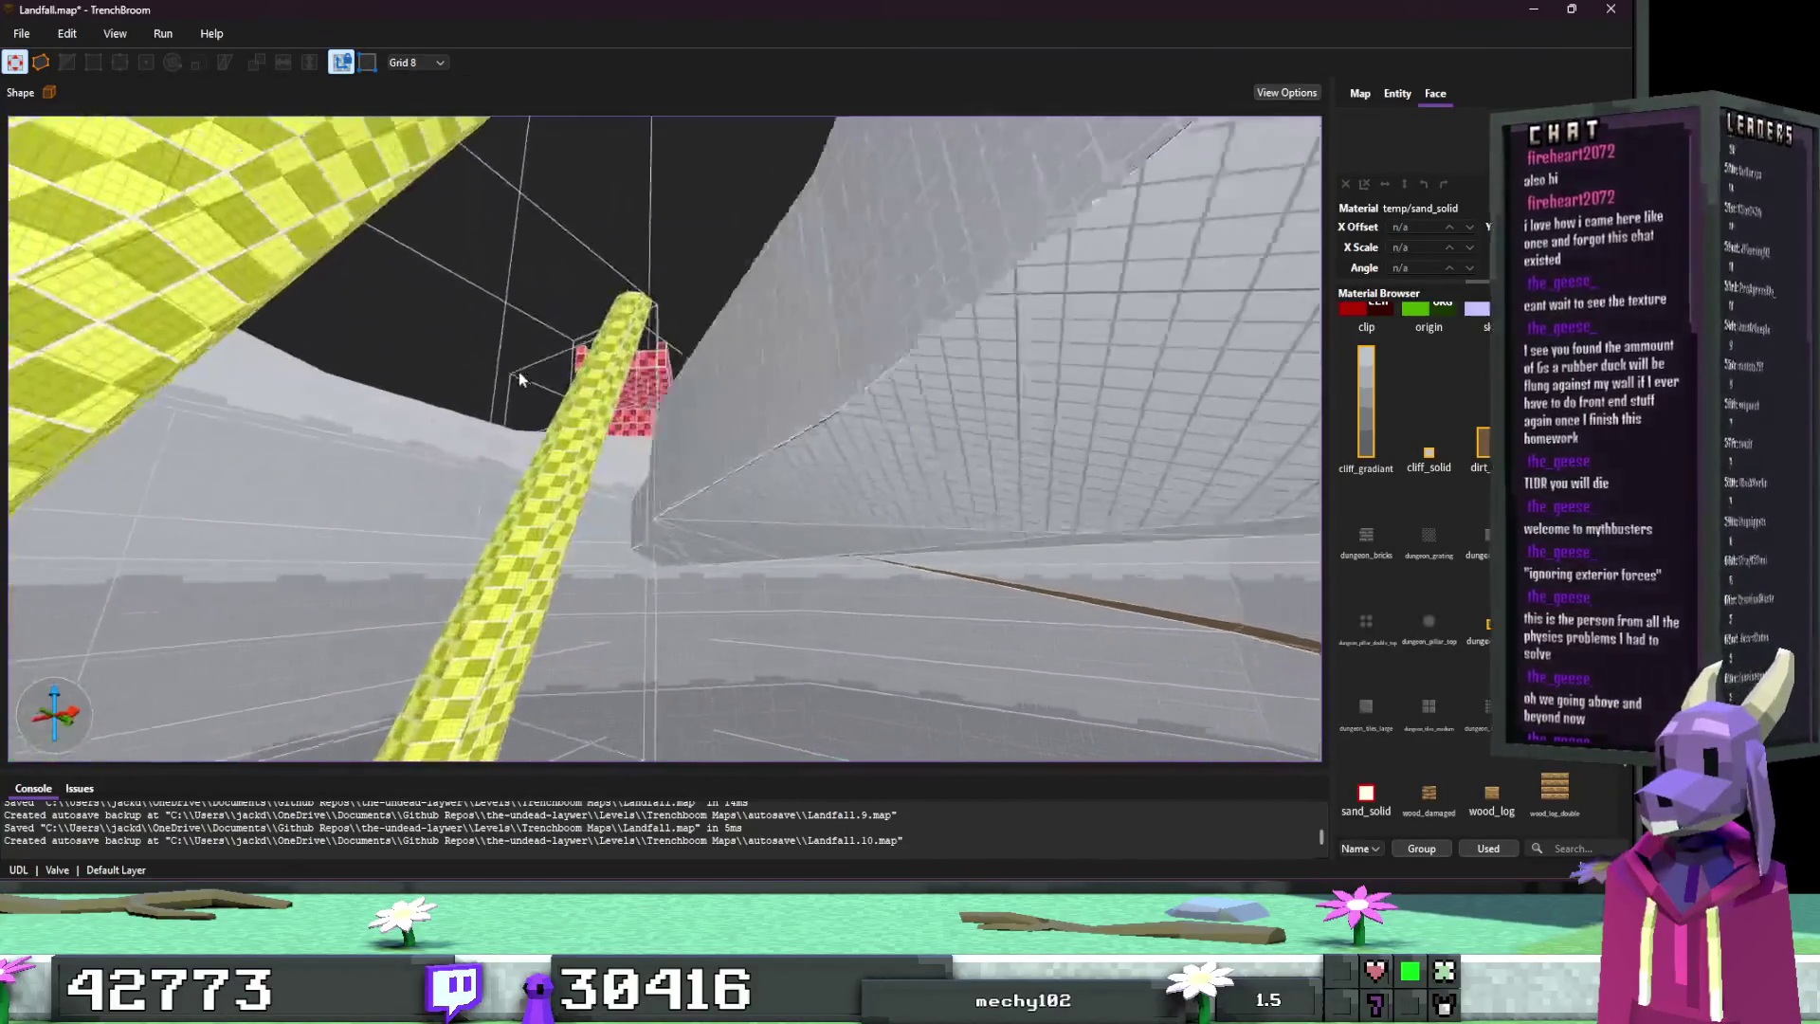
pyautogui.press('w')
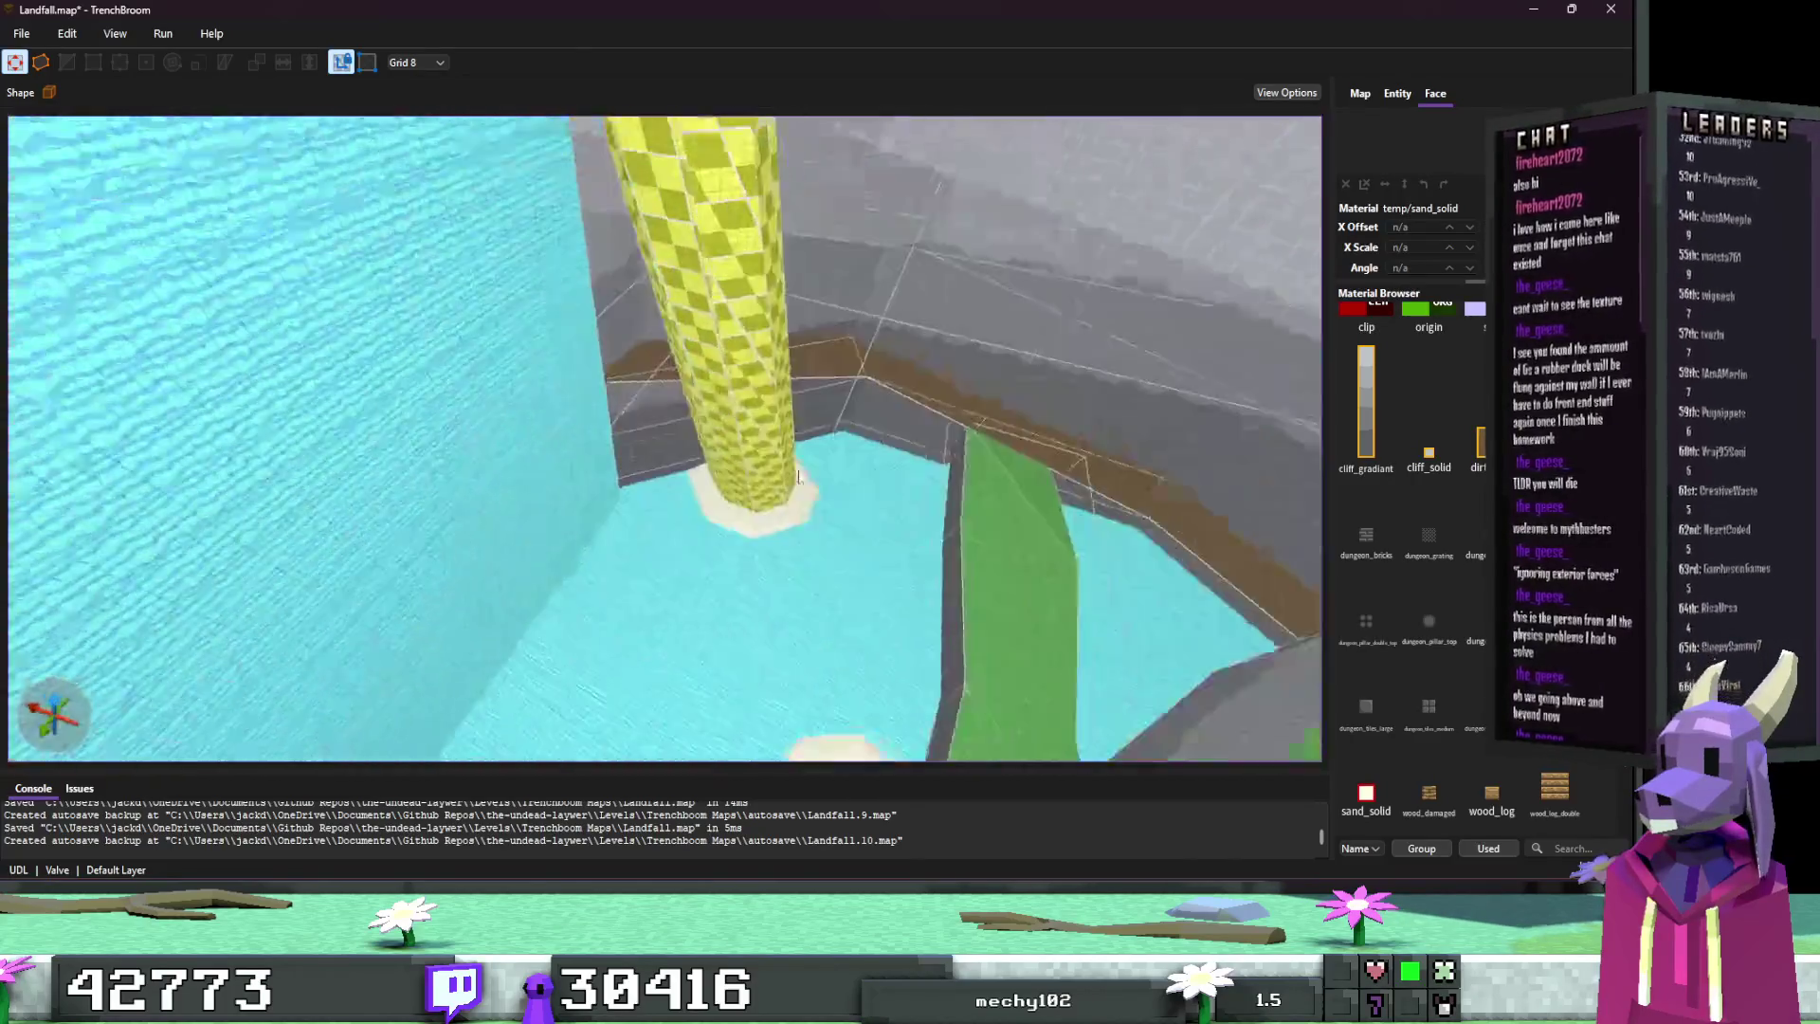
pyautogui.press('s')
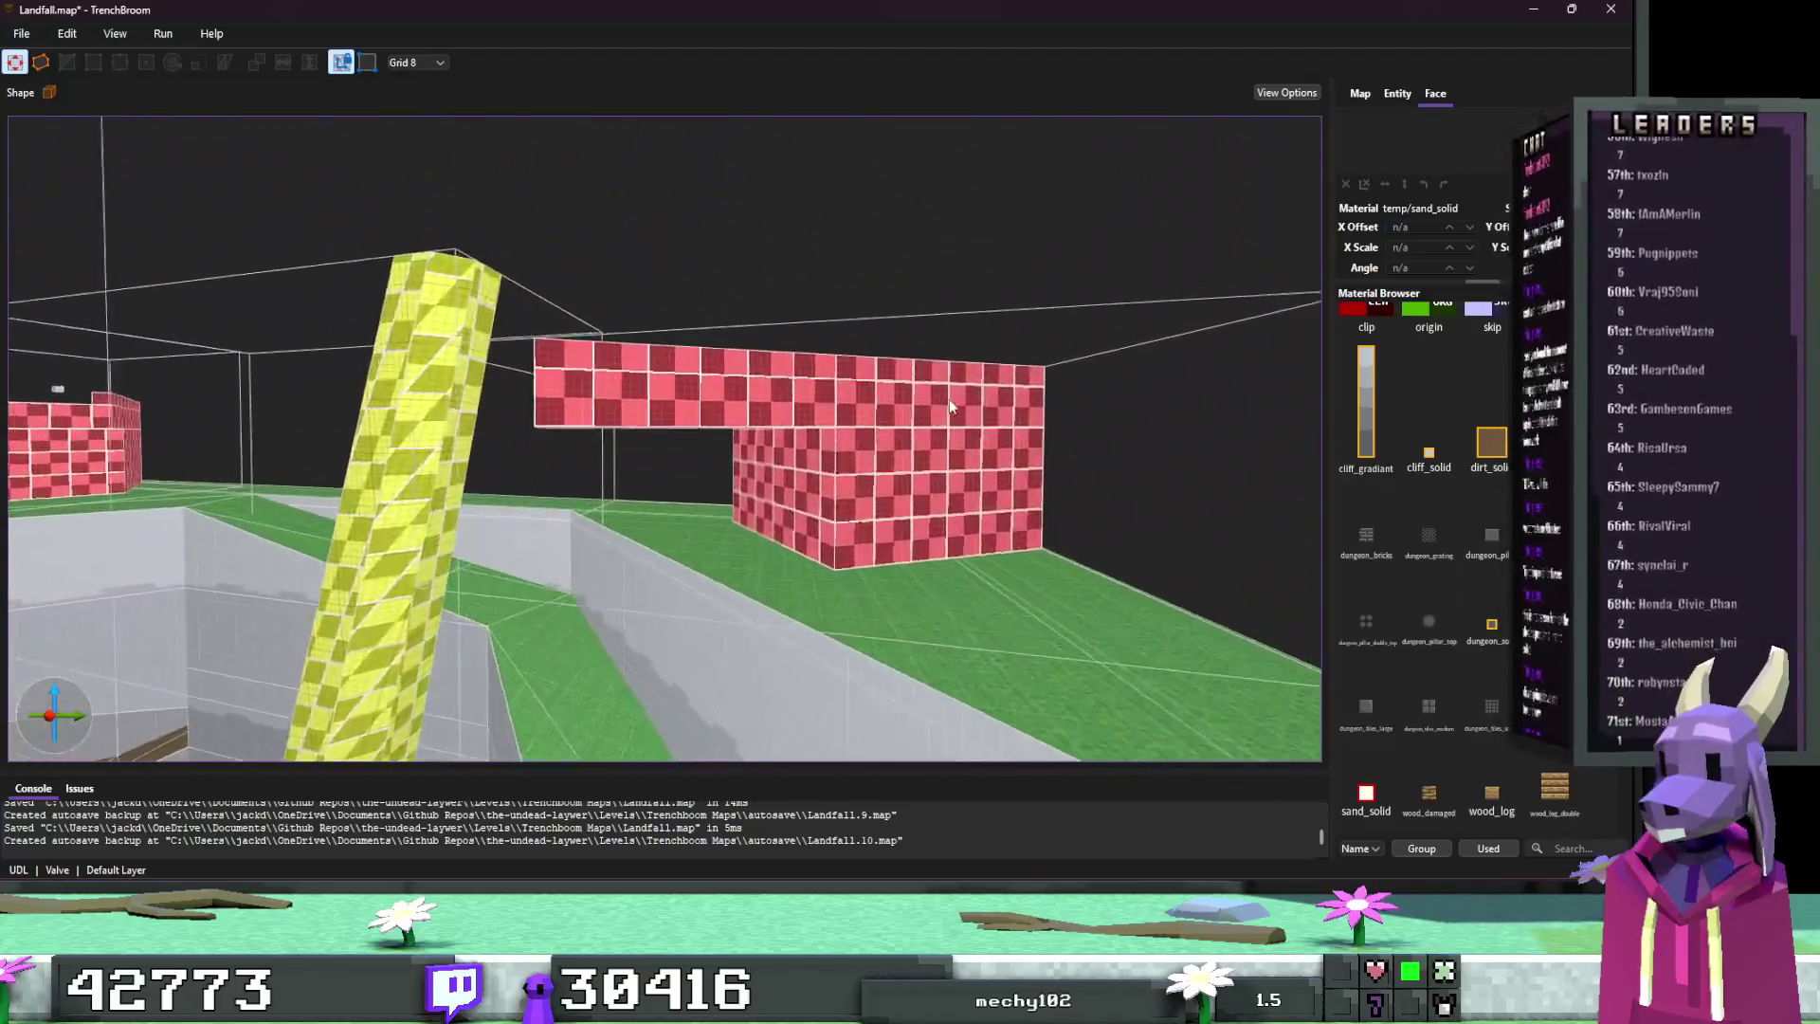
pyautogui.keyDown('shift'); pyautogui.click(948, 400); pyautogui.keyUp('shift')
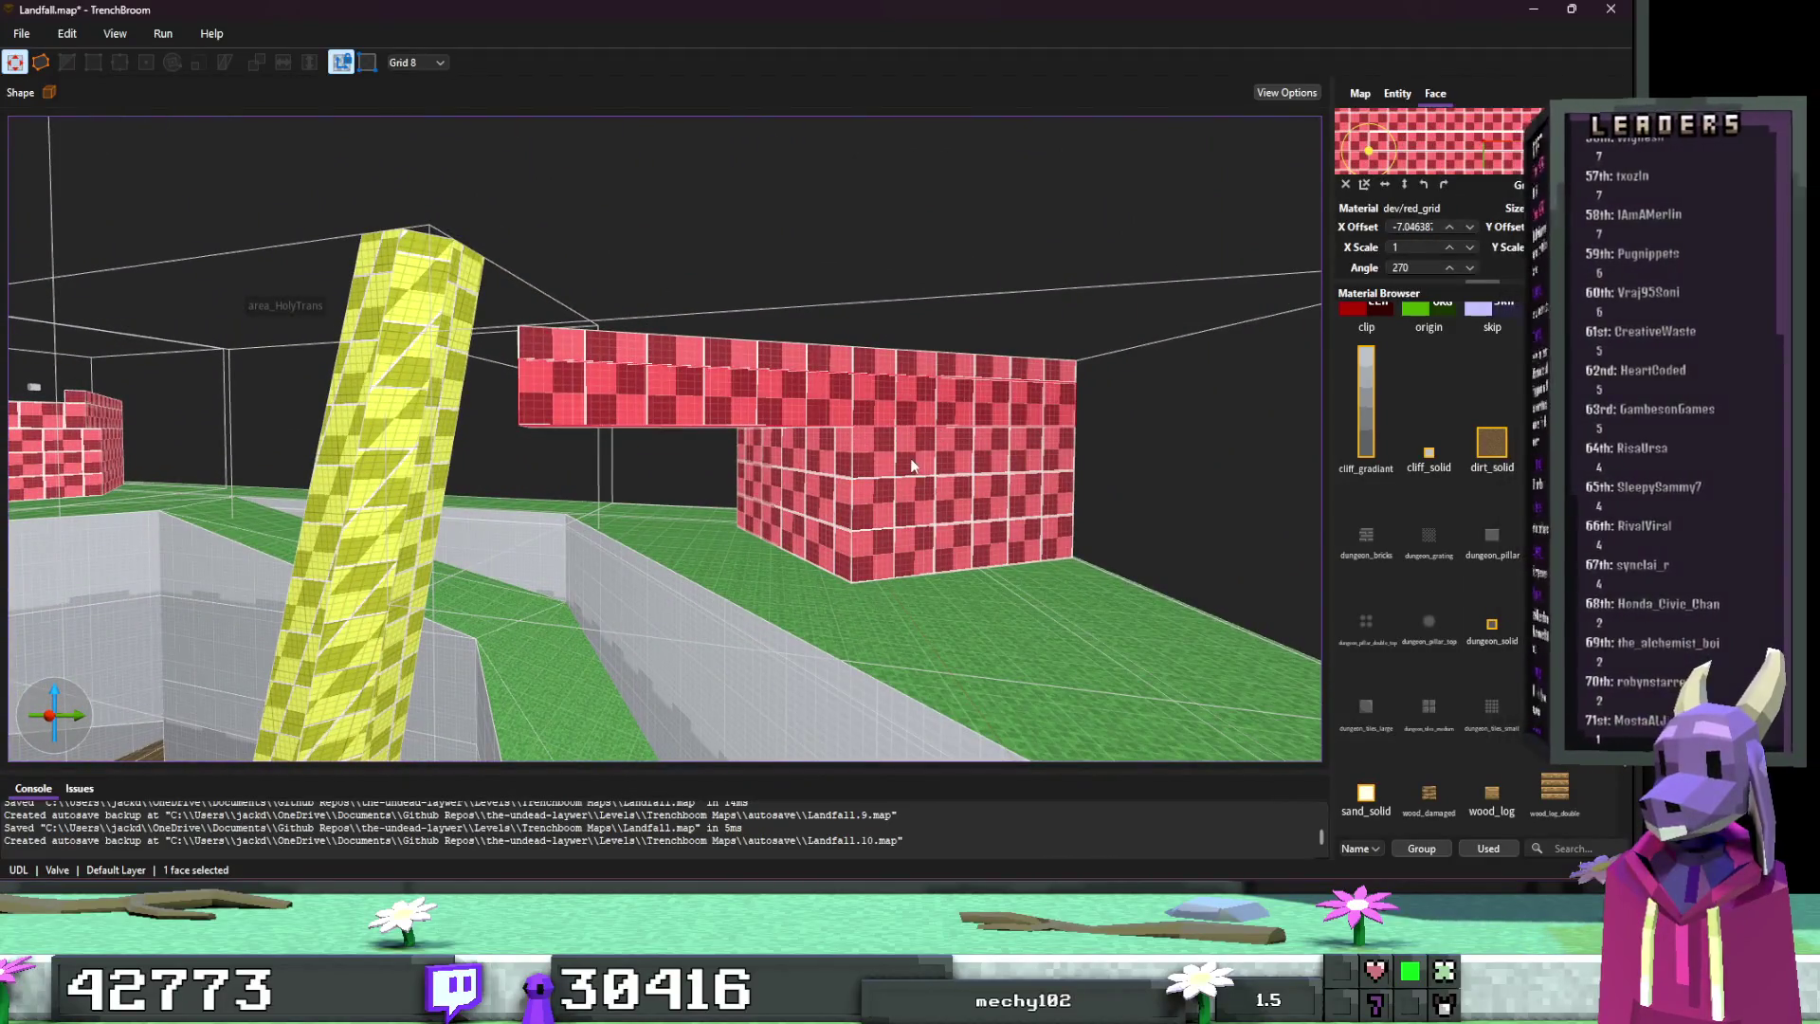
pyautogui.keyDown('ctrl'); pyautogui.keyDown('shift'); pyautogui.click(913, 465); pyautogui.keyUp('shift'); pyautogui.keyUp('ctrl')
pyautogui.keyDown('ctrl'); pyautogui.keyDown('shift'); pyautogui.click(811, 491); pyautogui.keyUp('shift'); pyautogui.keyUp('ctrl')
# Step: Add two more block faces and retexture all five with dungeon_big_b
pyautogui.press('w')
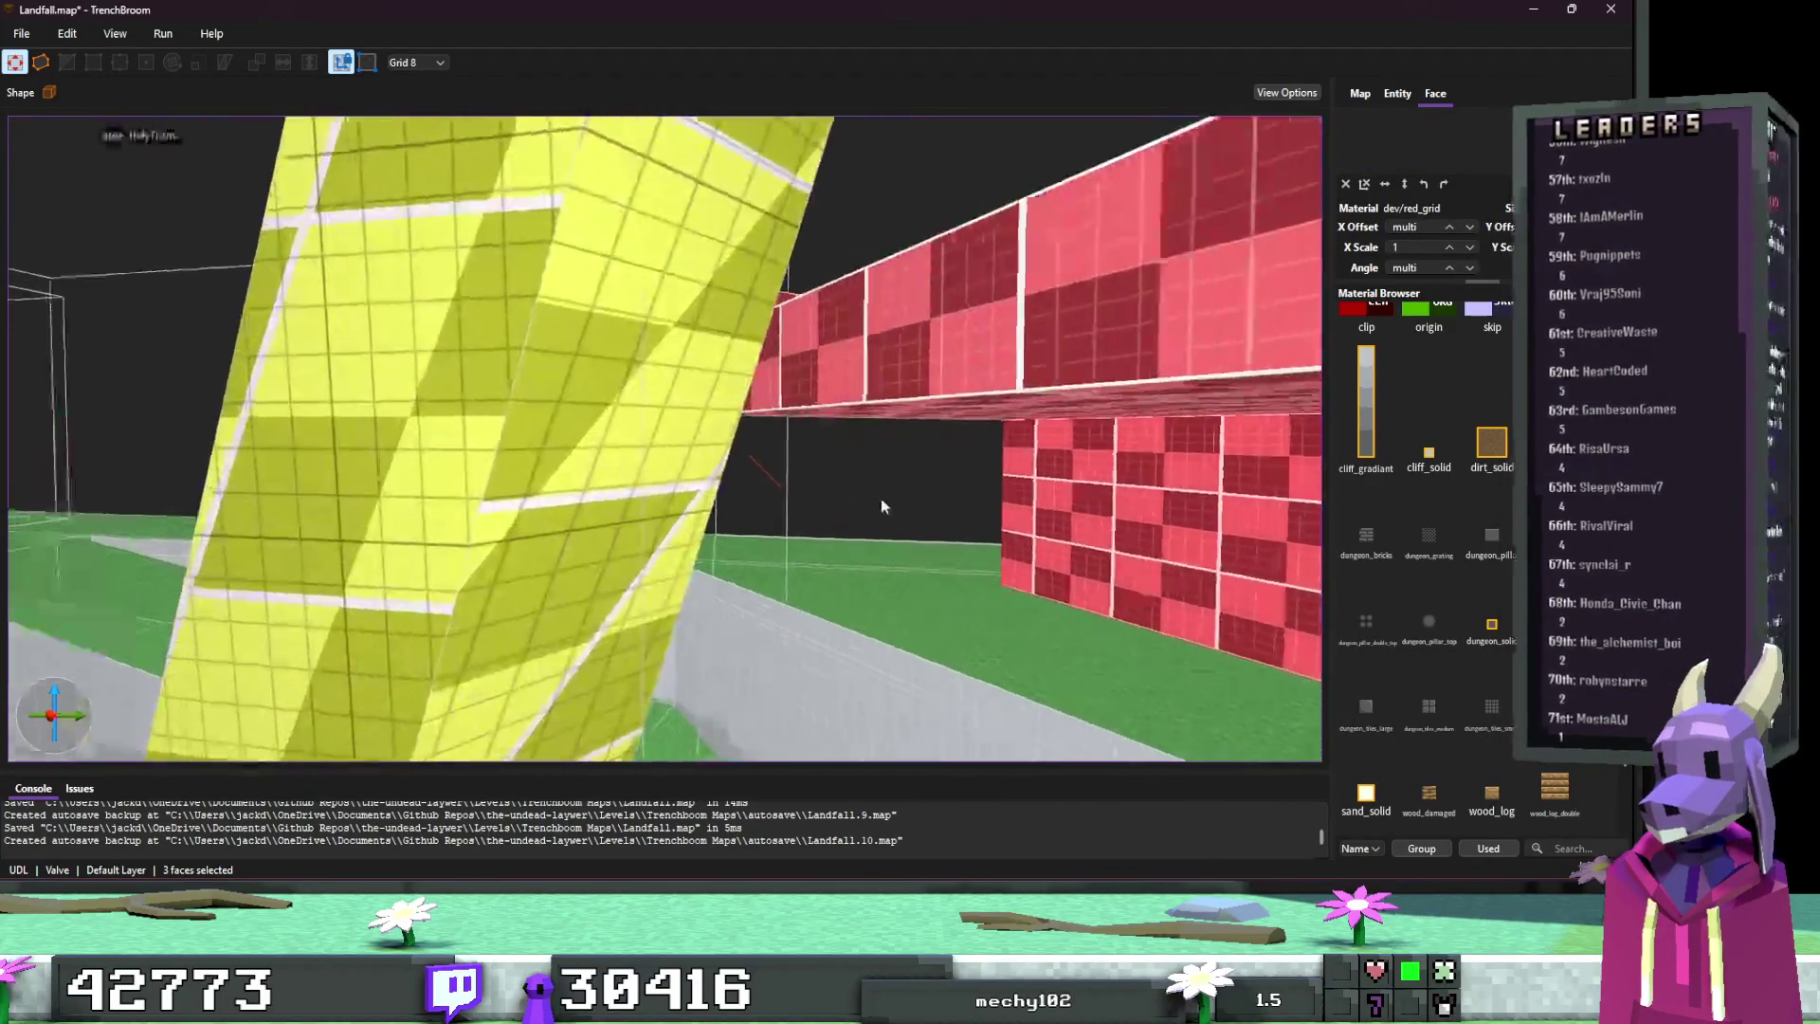
pyautogui.press('s')
pyautogui.keyDown('ctrl'); pyautogui.keyDown('shift'); pyautogui.click(876, 417); pyautogui.keyUp('shift'); pyautogui.keyUp('ctrl')
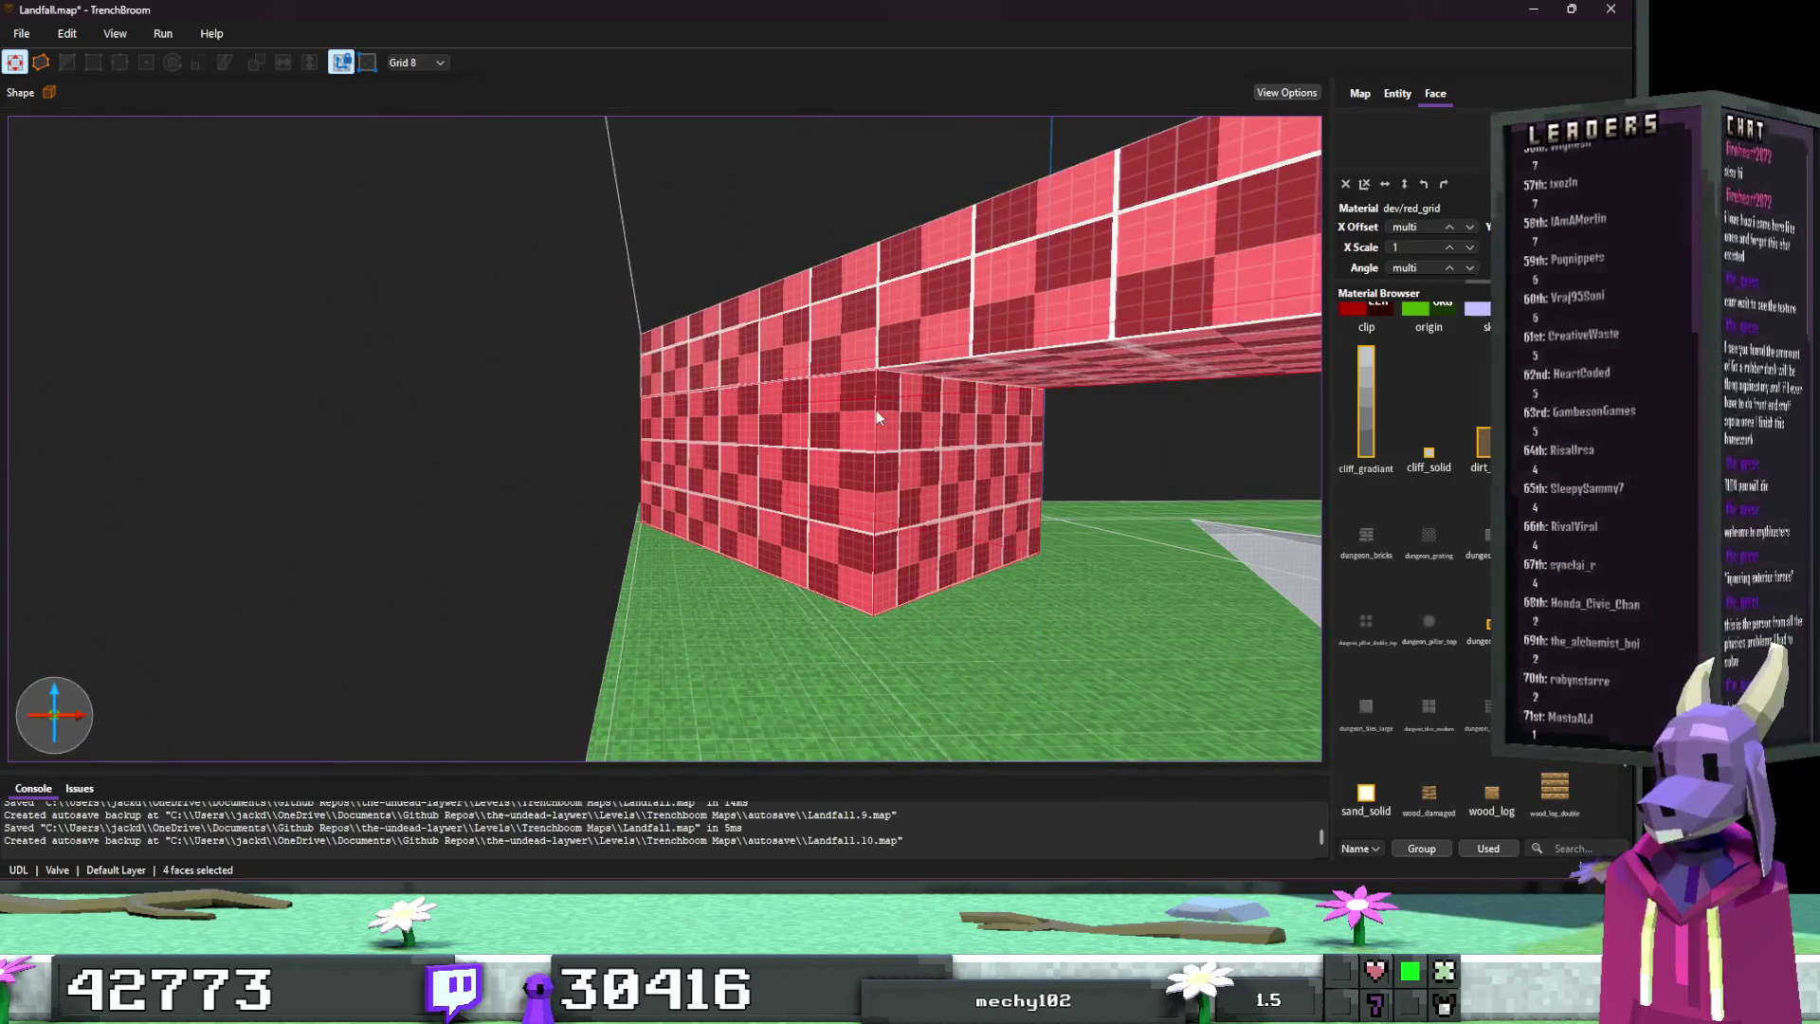
pyautogui.press('s')
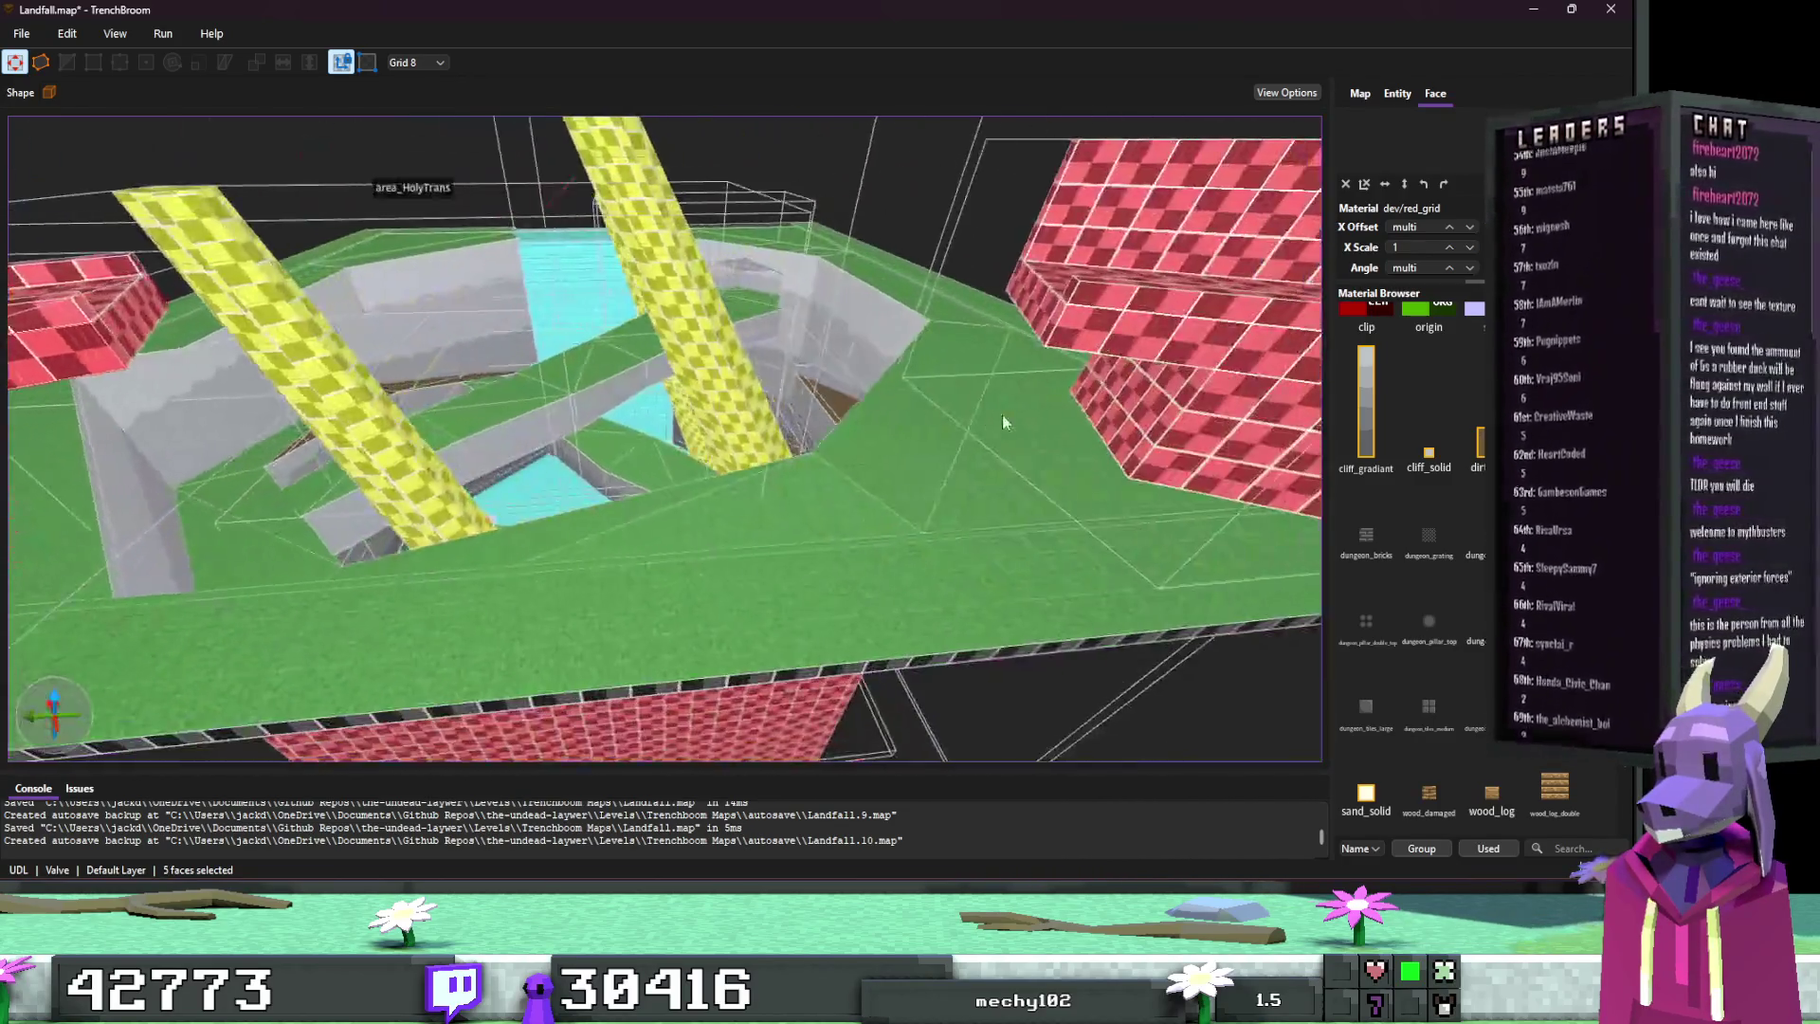
pyautogui.keyDown('ctrl'); pyautogui.keyDown('shift'); pyautogui.click(1008, 426); pyautogui.keyUp('shift'); pyautogui.keyUp('ctrl')
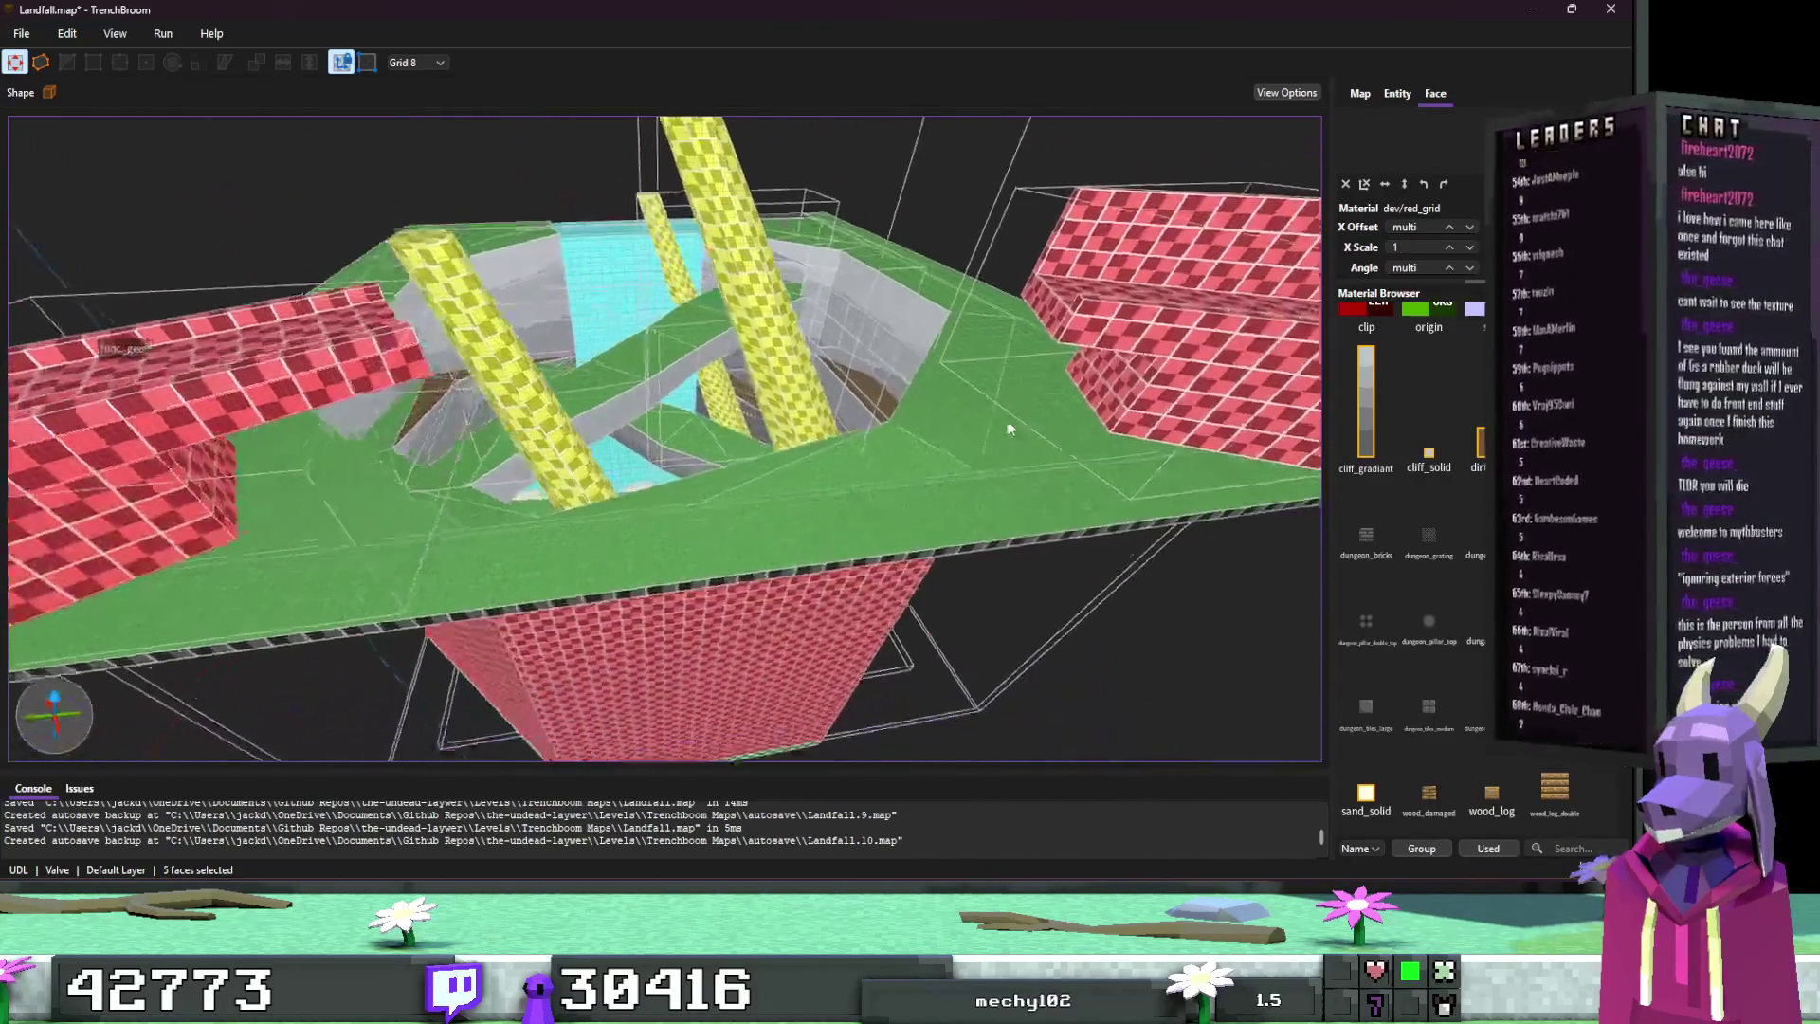
pyautogui.press('s')
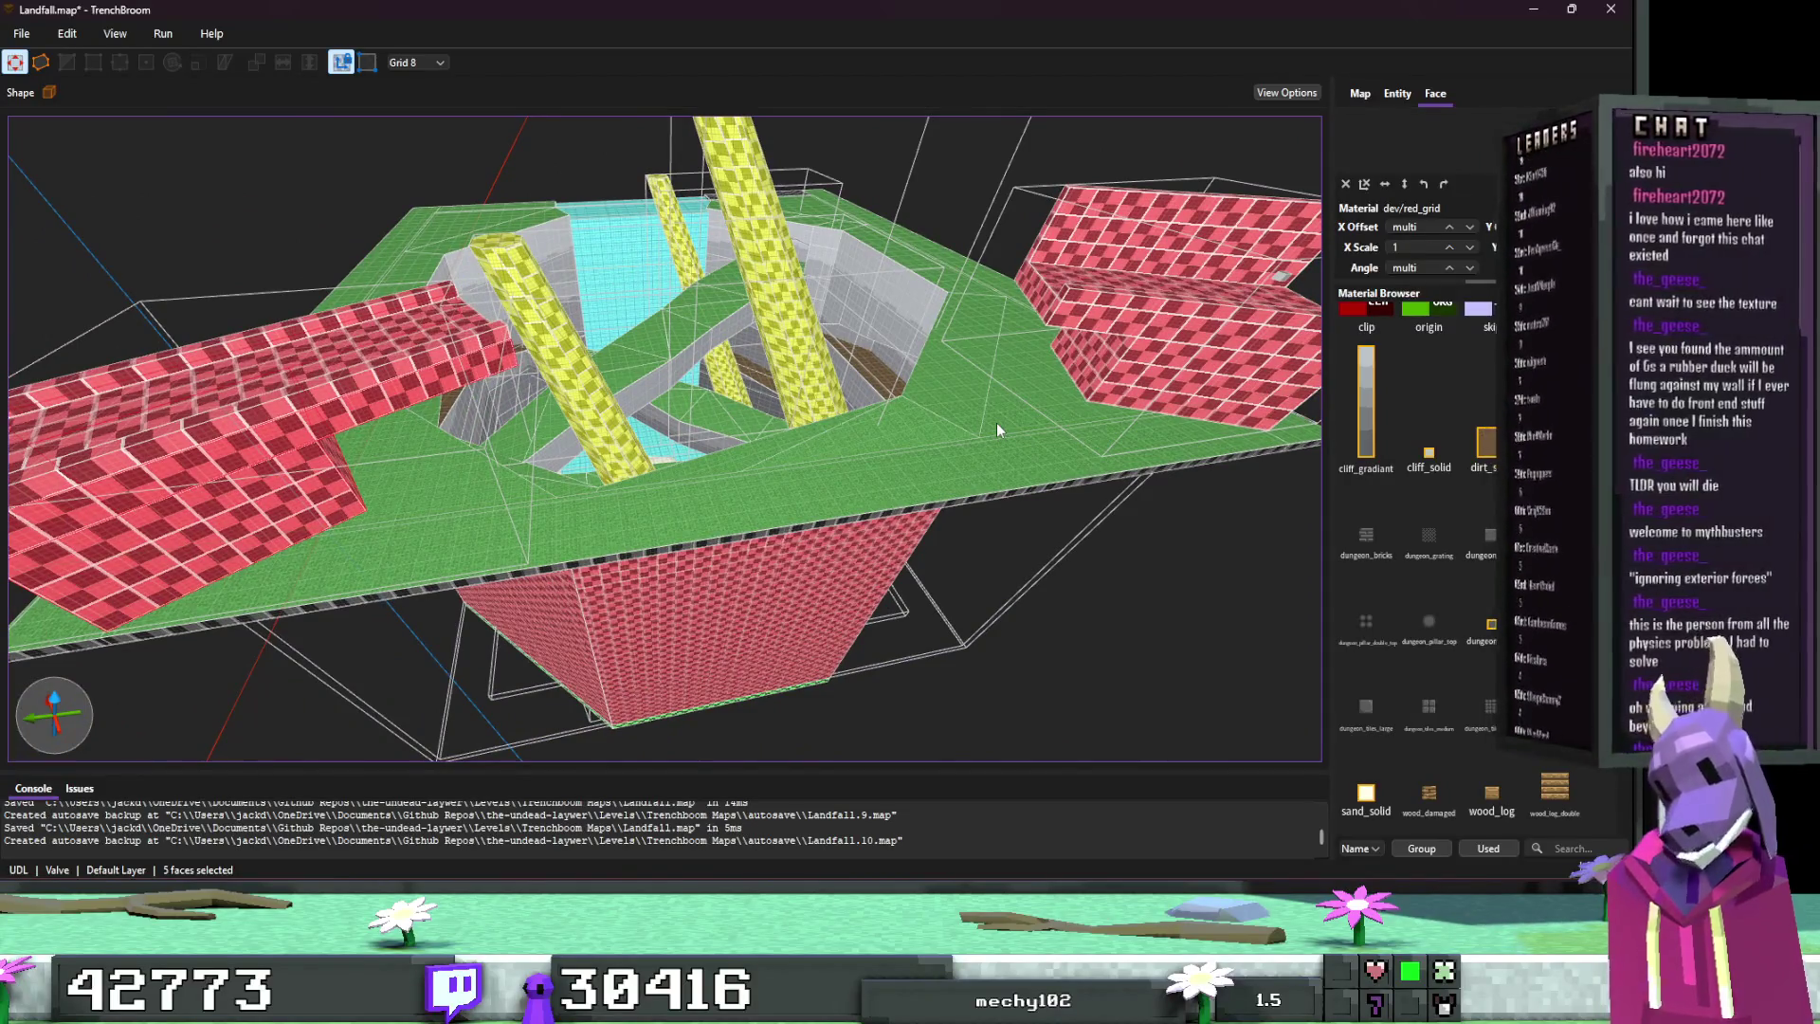
pyautogui.press('w')
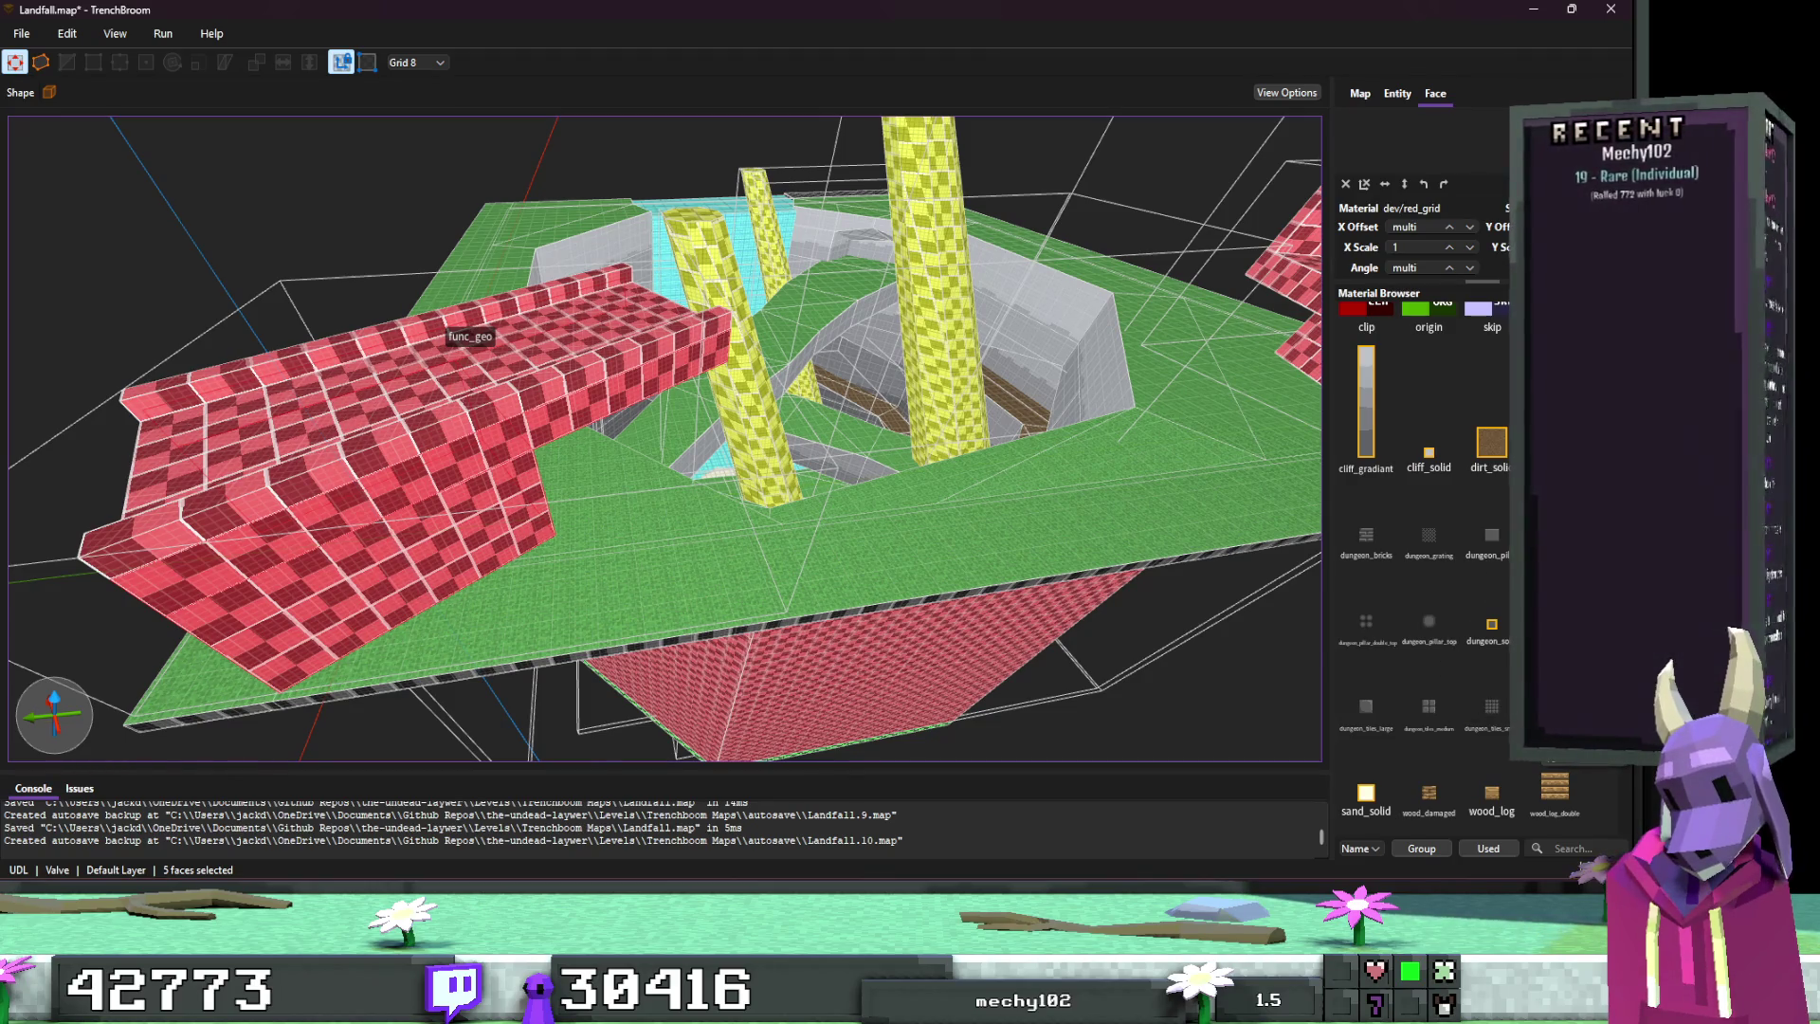
pyautogui.click(1487, 538)
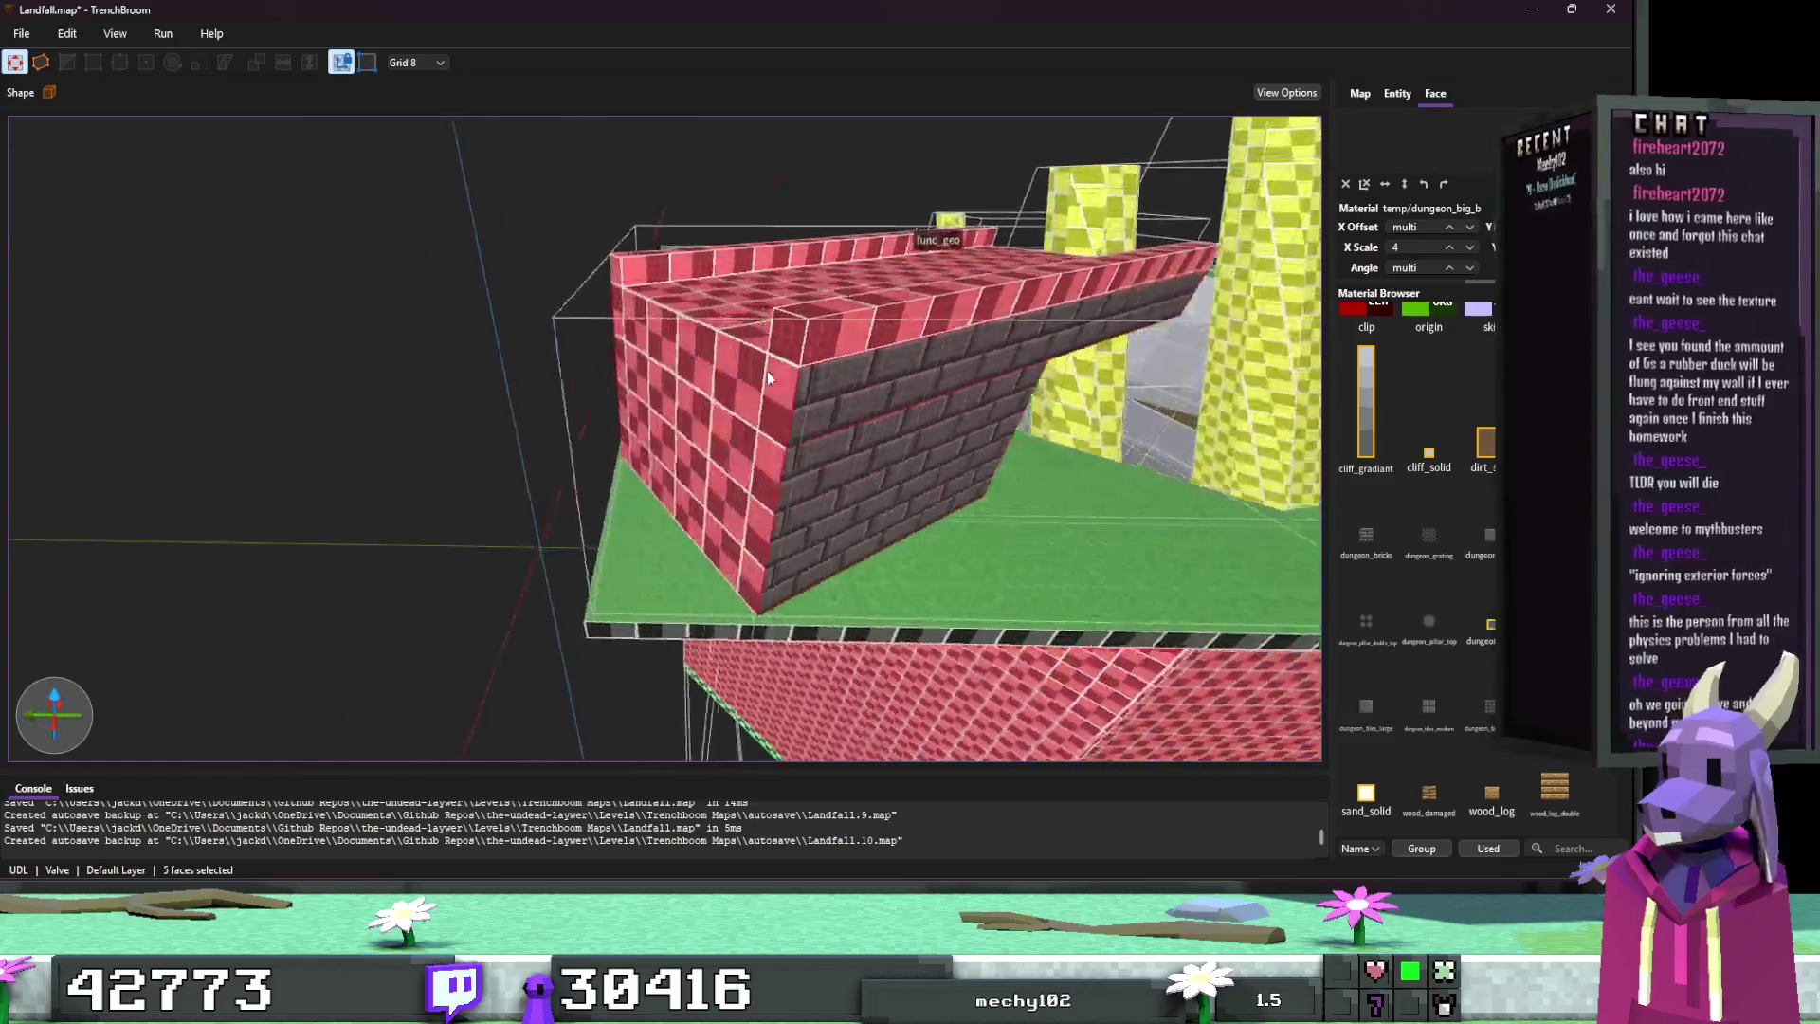
# Step: Add eight more faces of the red wall brush to the selection
pyautogui.keyDown('ctrl'); pyautogui.keyDown('shift'); pyautogui.click(779, 396); pyautogui.keyUp('shift'); pyautogui.keyUp('ctrl')
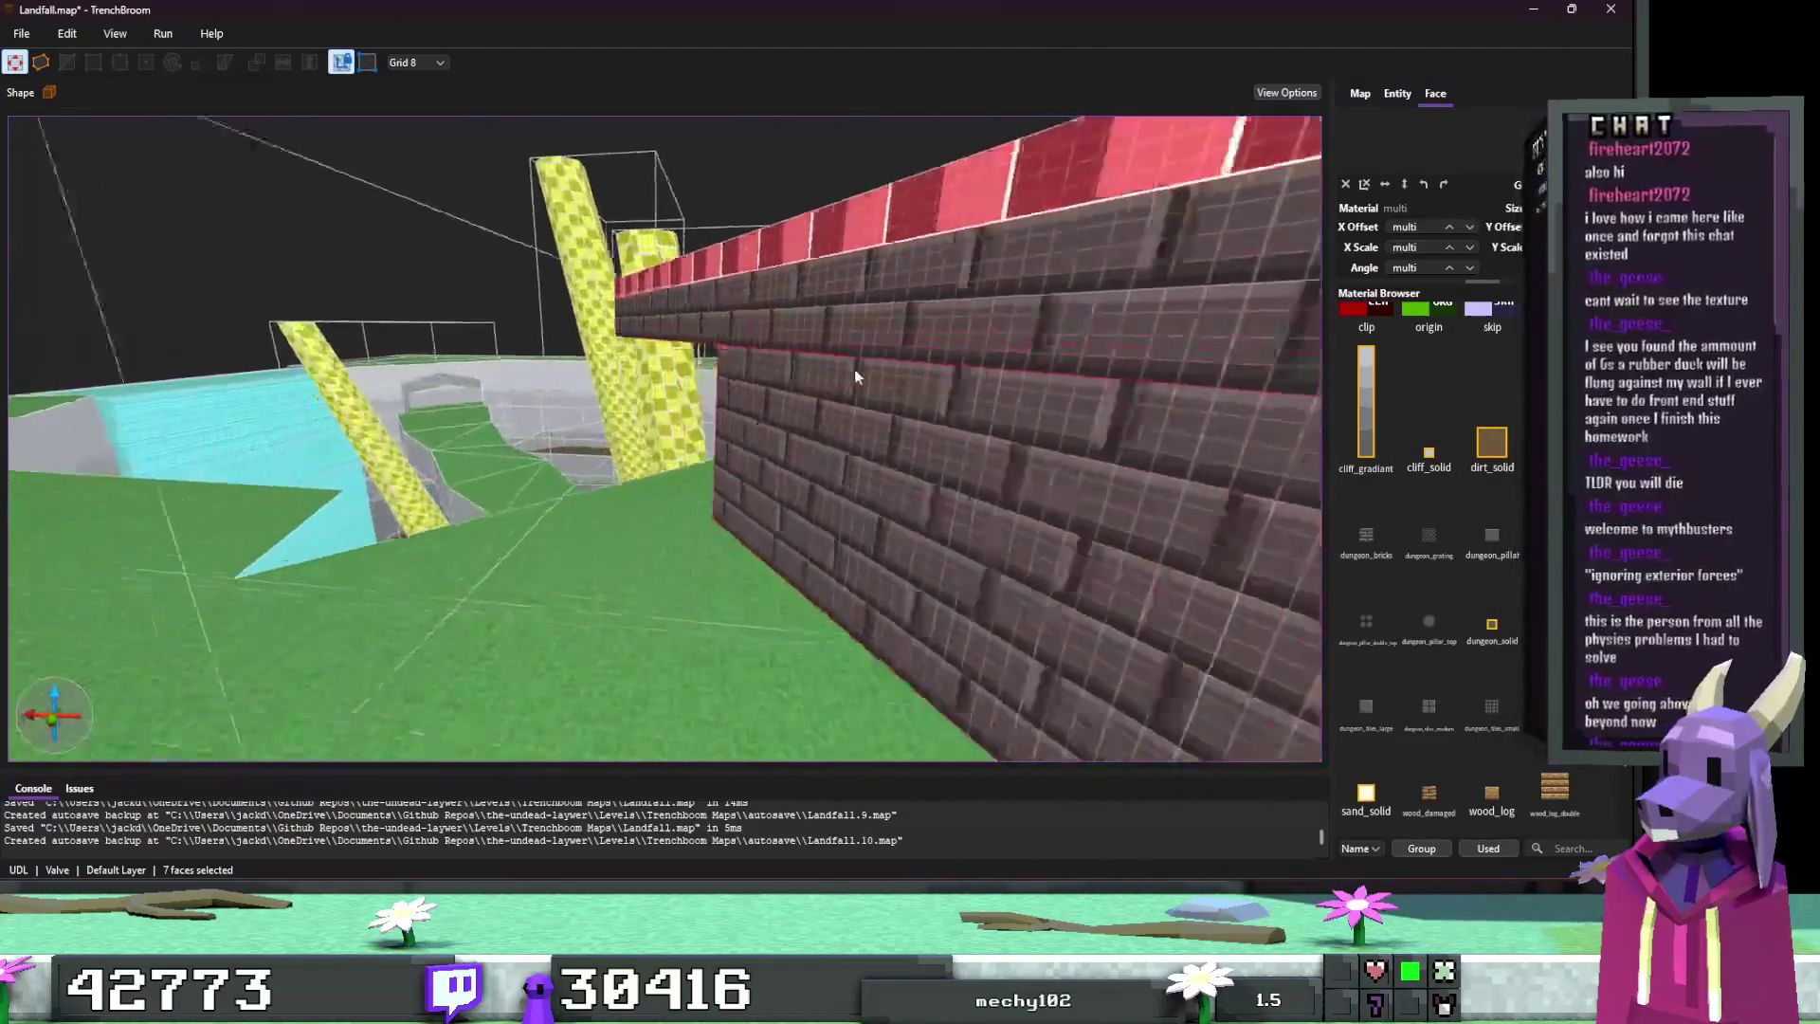
pyautogui.keyDown('ctrl'); pyautogui.keyDown('shift'); pyautogui.click(951, 367); pyautogui.keyUp('shift'); pyautogui.keyUp('ctrl')
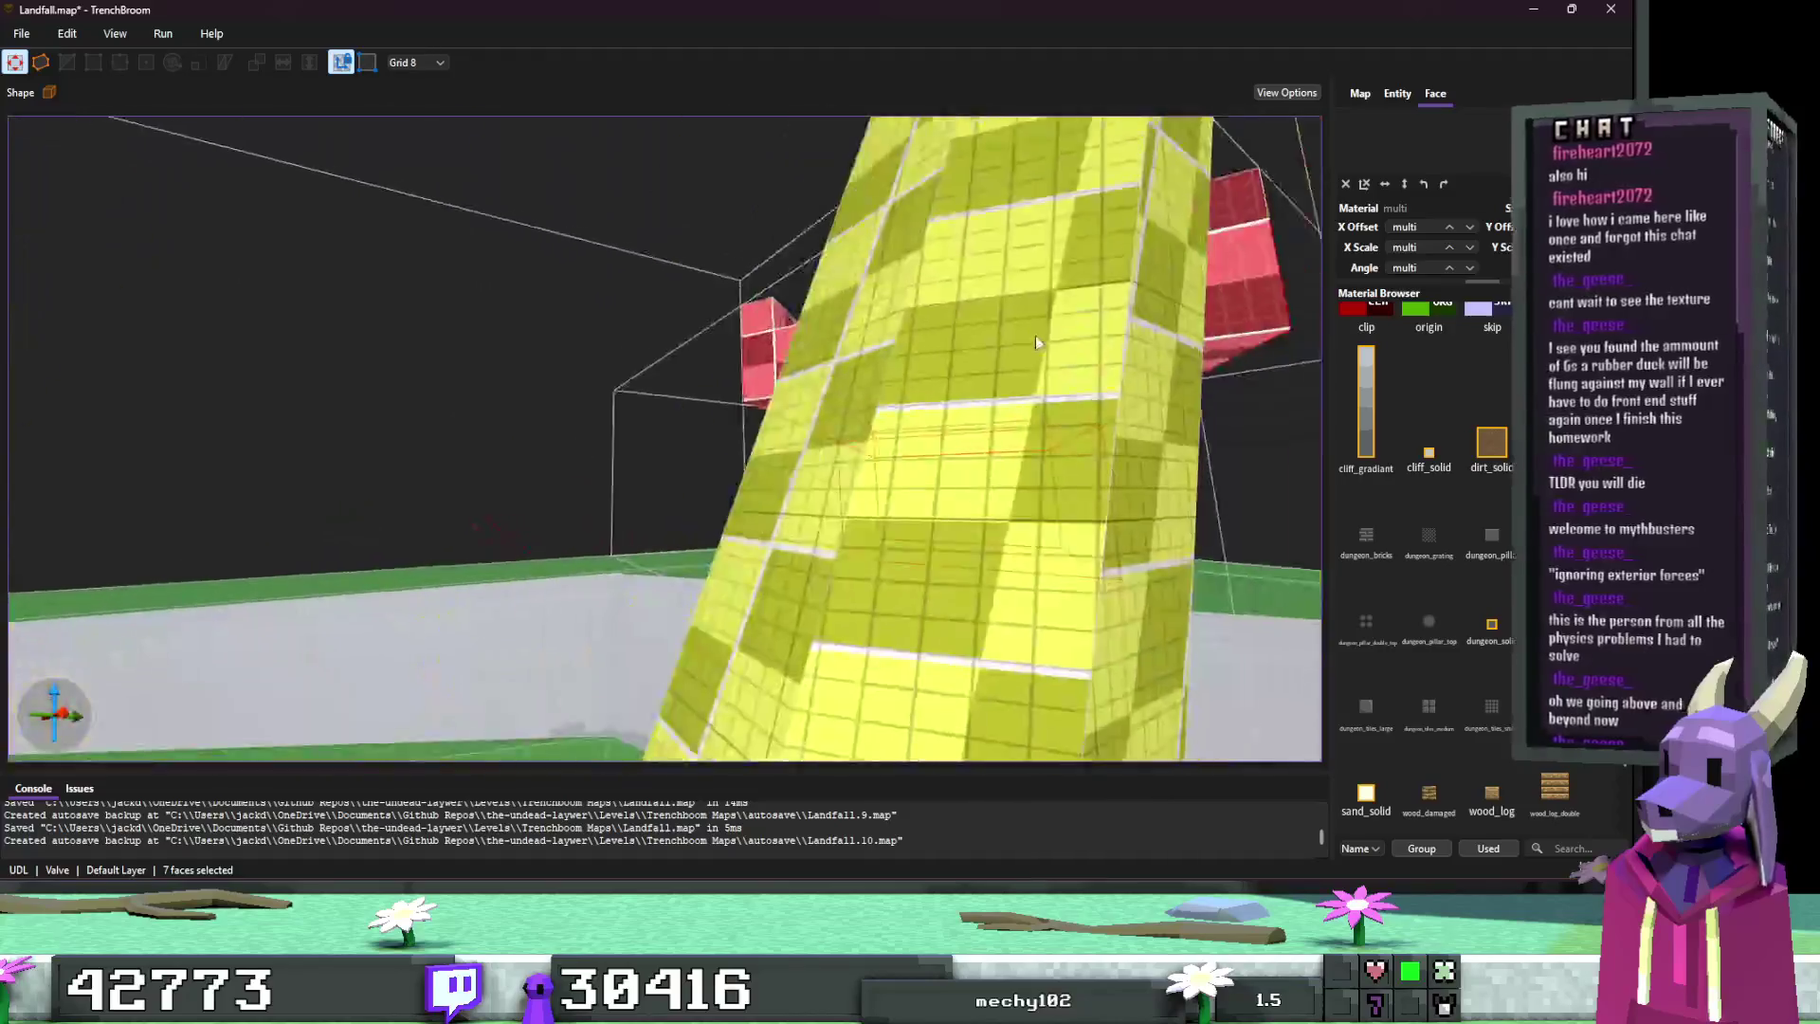
pyautogui.keyDown('ctrl'); pyautogui.keyDown('shift'); pyautogui.click(921, 434); pyautogui.keyUp('shift'); pyautogui.keyUp('ctrl')
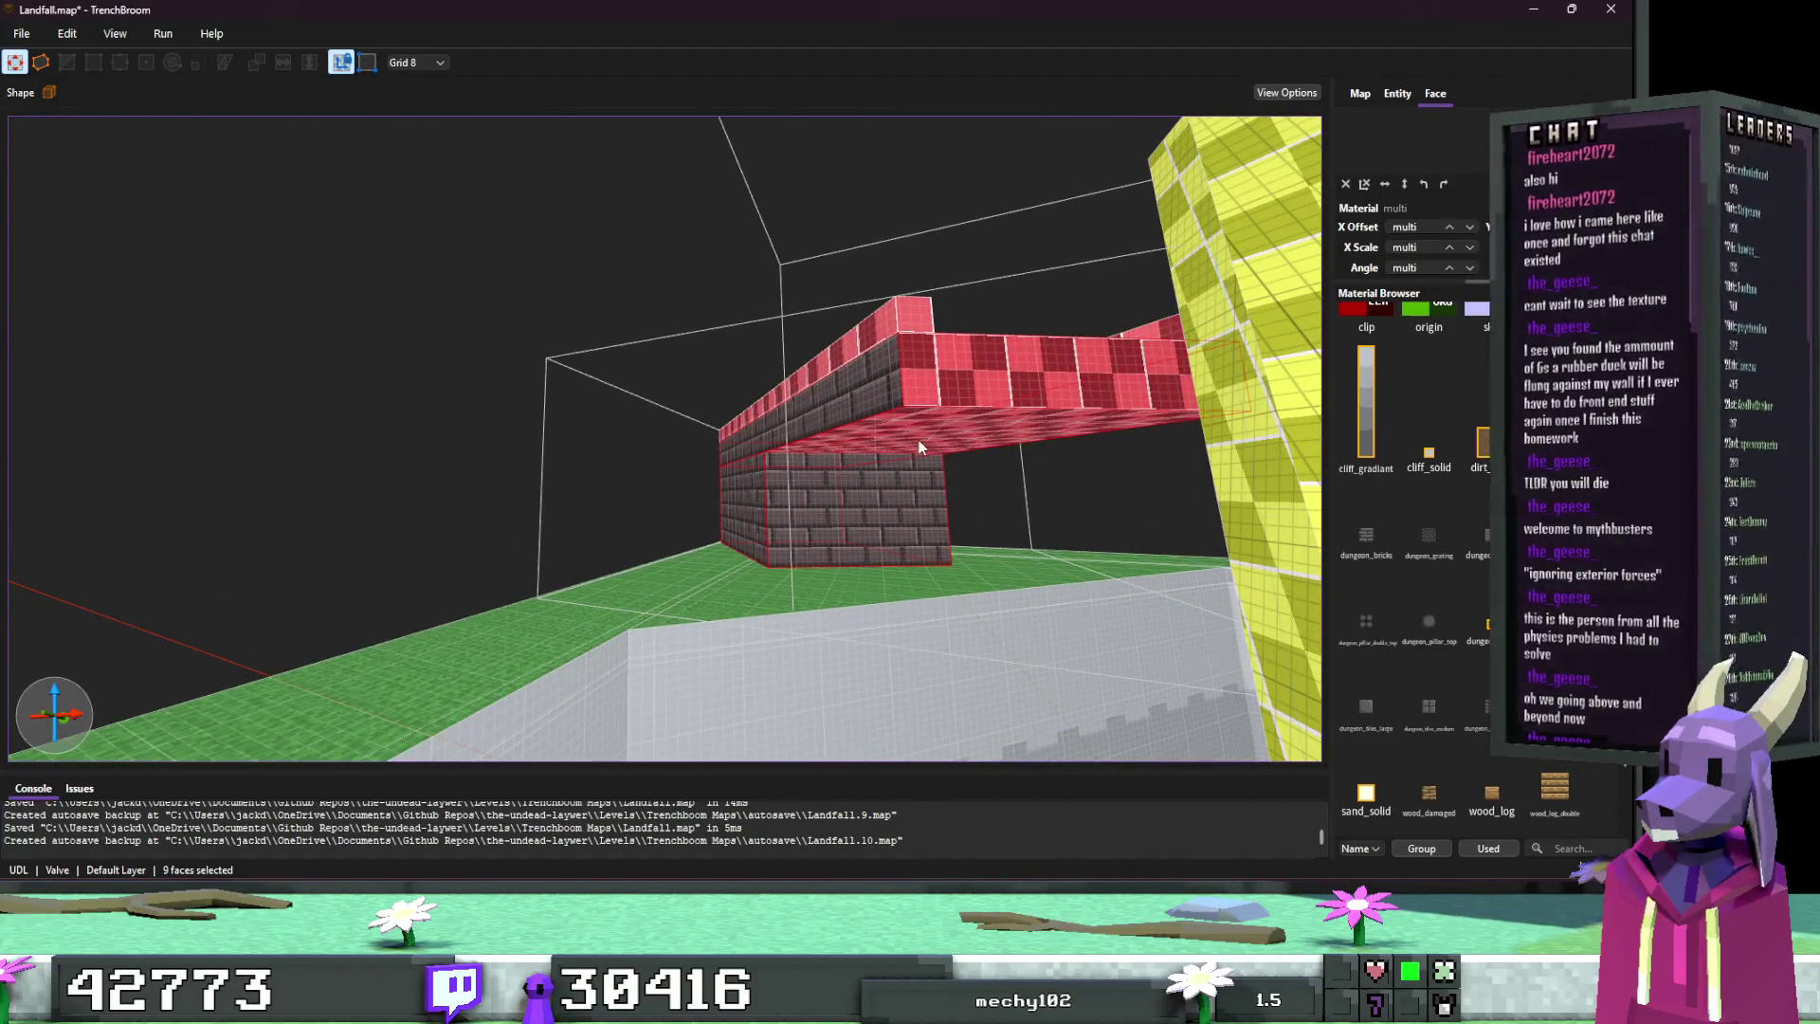
pyautogui.keyDown('ctrl'); pyautogui.keyDown('shift'); pyautogui.click(844, 457); pyautogui.keyUp('shift'); pyautogui.keyUp('ctrl')
pyautogui.keyDown('ctrl'); pyautogui.keyDown('shift'); pyautogui.click(834, 459); pyautogui.keyUp('shift'); pyautogui.keyUp('ctrl')
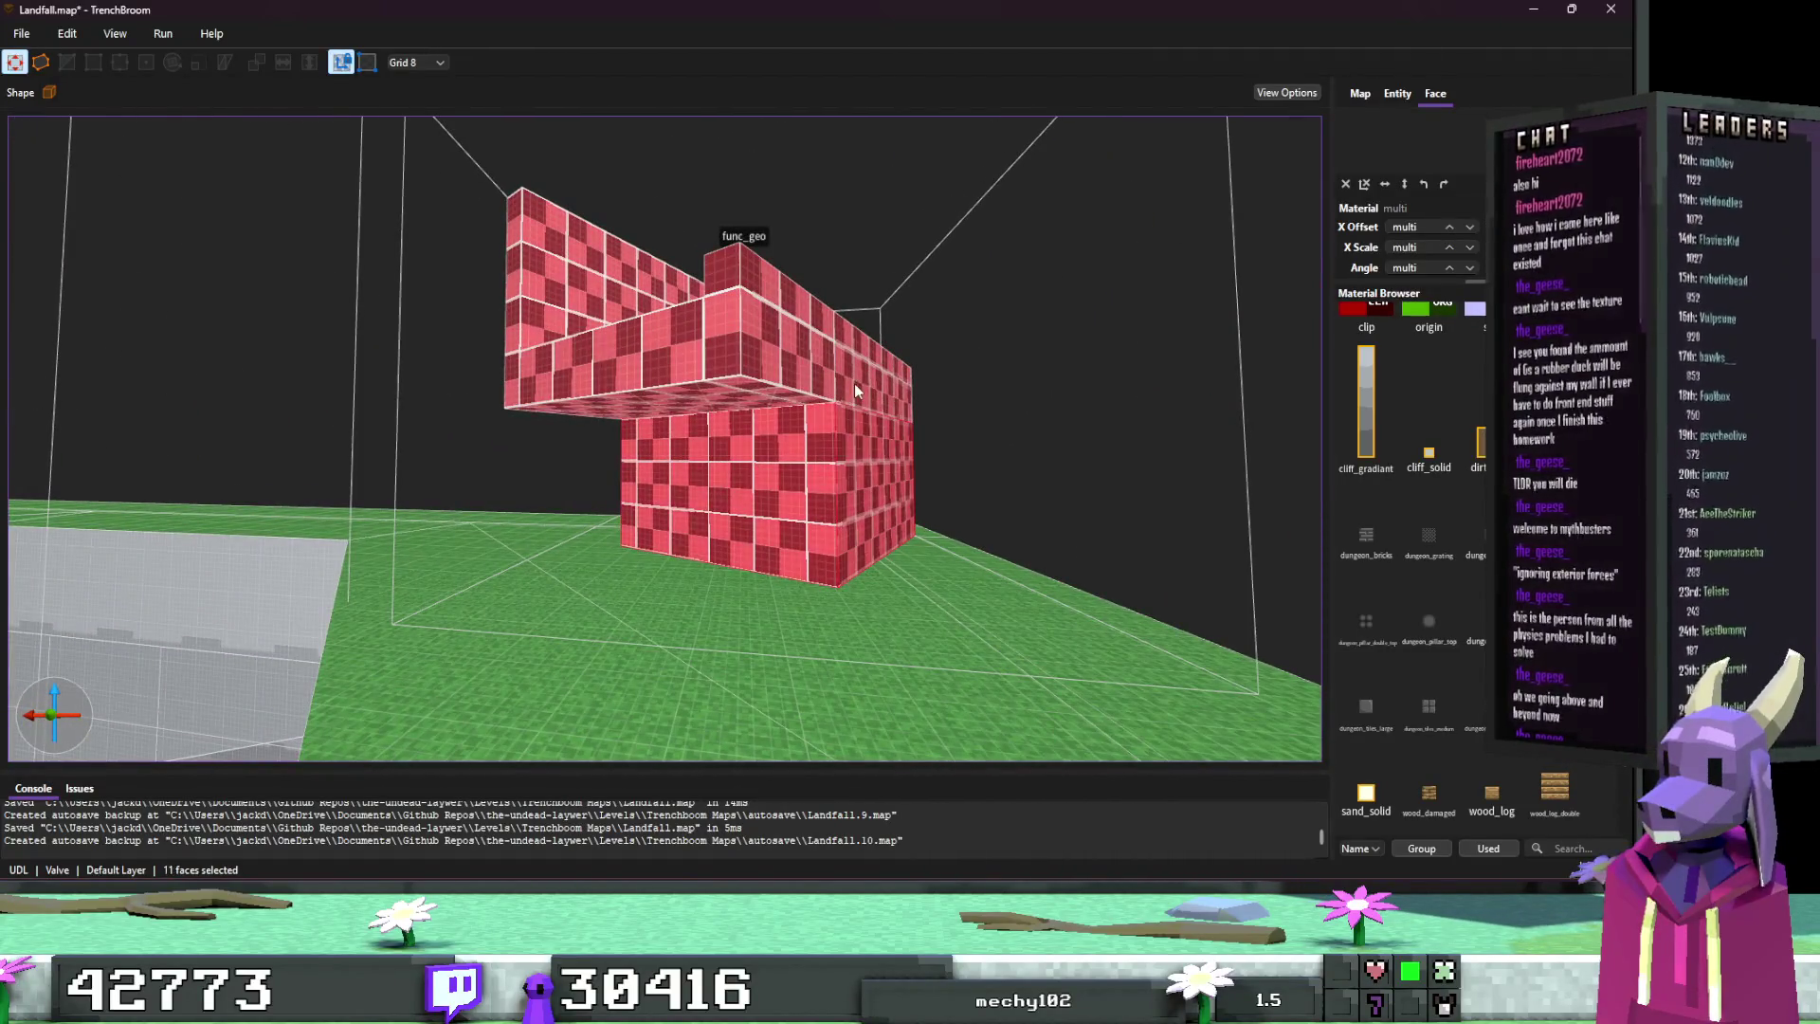
pyautogui.keyDown('ctrl'); pyautogui.keyDown('shift'); pyautogui.click(671, 387); pyautogui.keyUp('shift'); pyautogui.keyUp('ctrl')
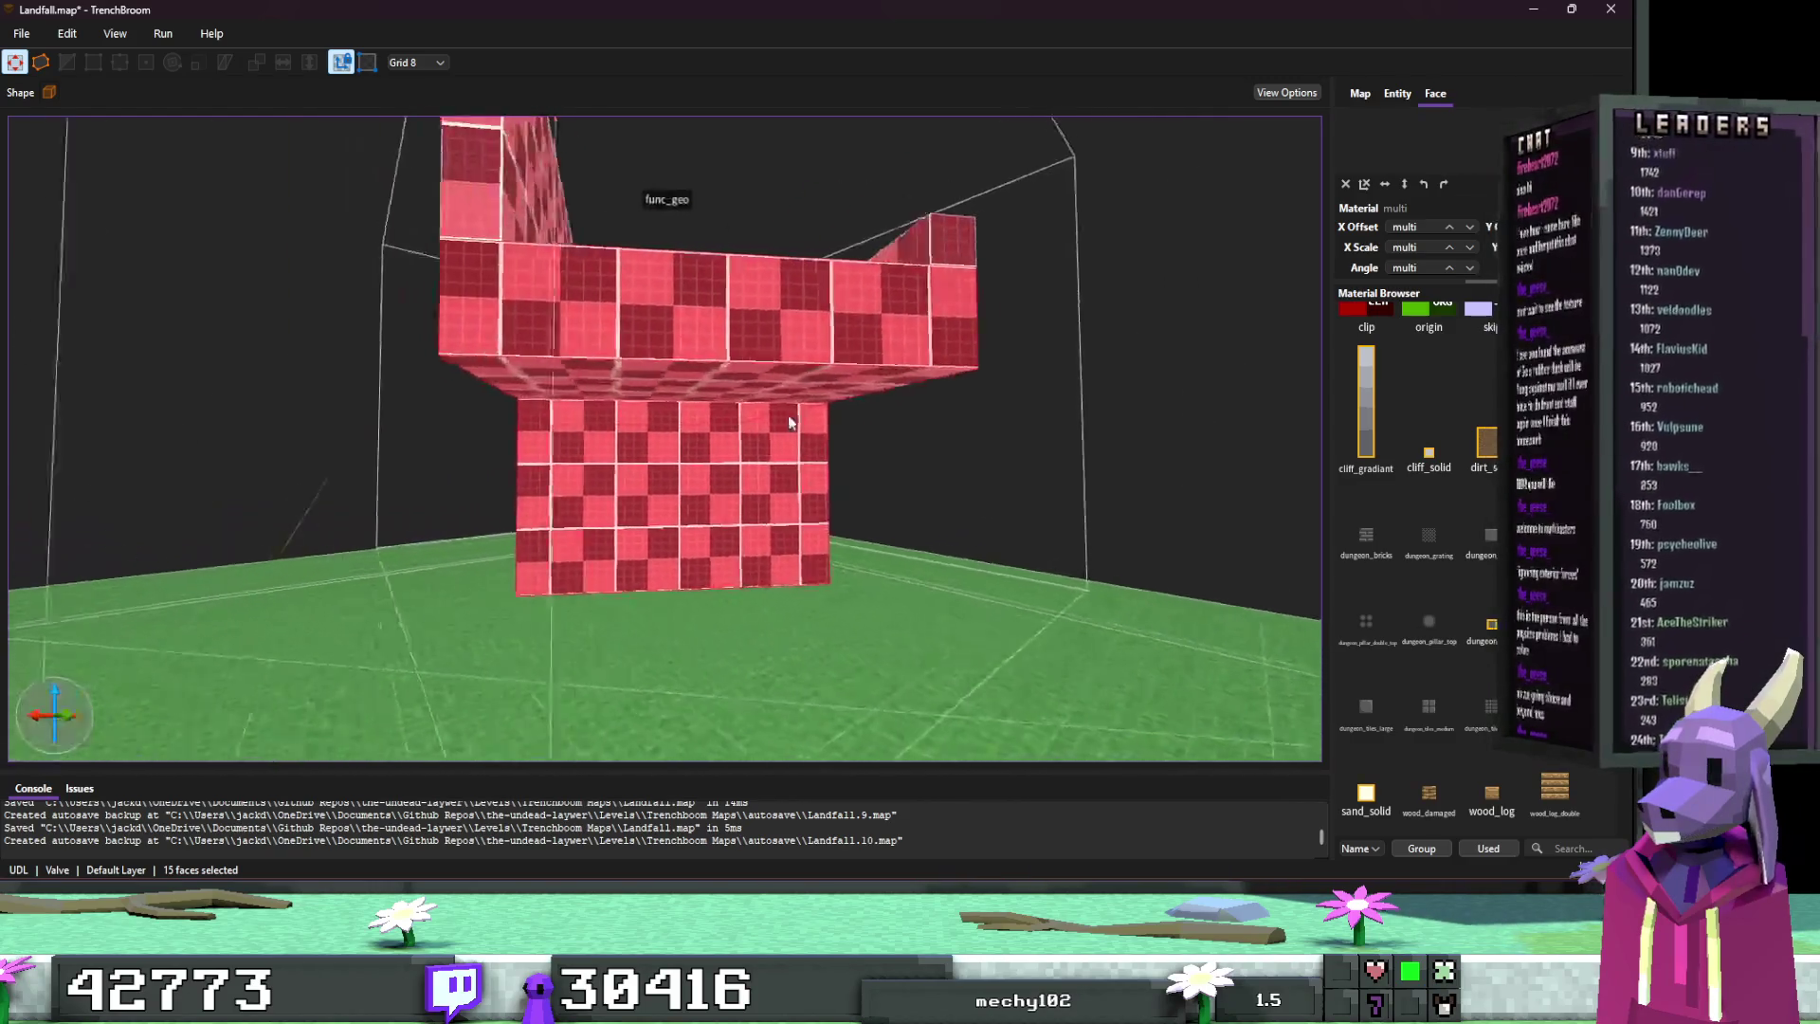
pyautogui.keyDown('ctrl'); pyautogui.keyDown('shift'); pyautogui.click(745, 400); pyautogui.keyUp('shift'); pyautogui.keyUp('ctrl')
pyautogui.keyDown('ctrl'); pyautogui.keyDown('shift'); pyautogui.click(730, 295); pyautogui.keyUp('shift'); pyautogui.keyUp('ctrl')
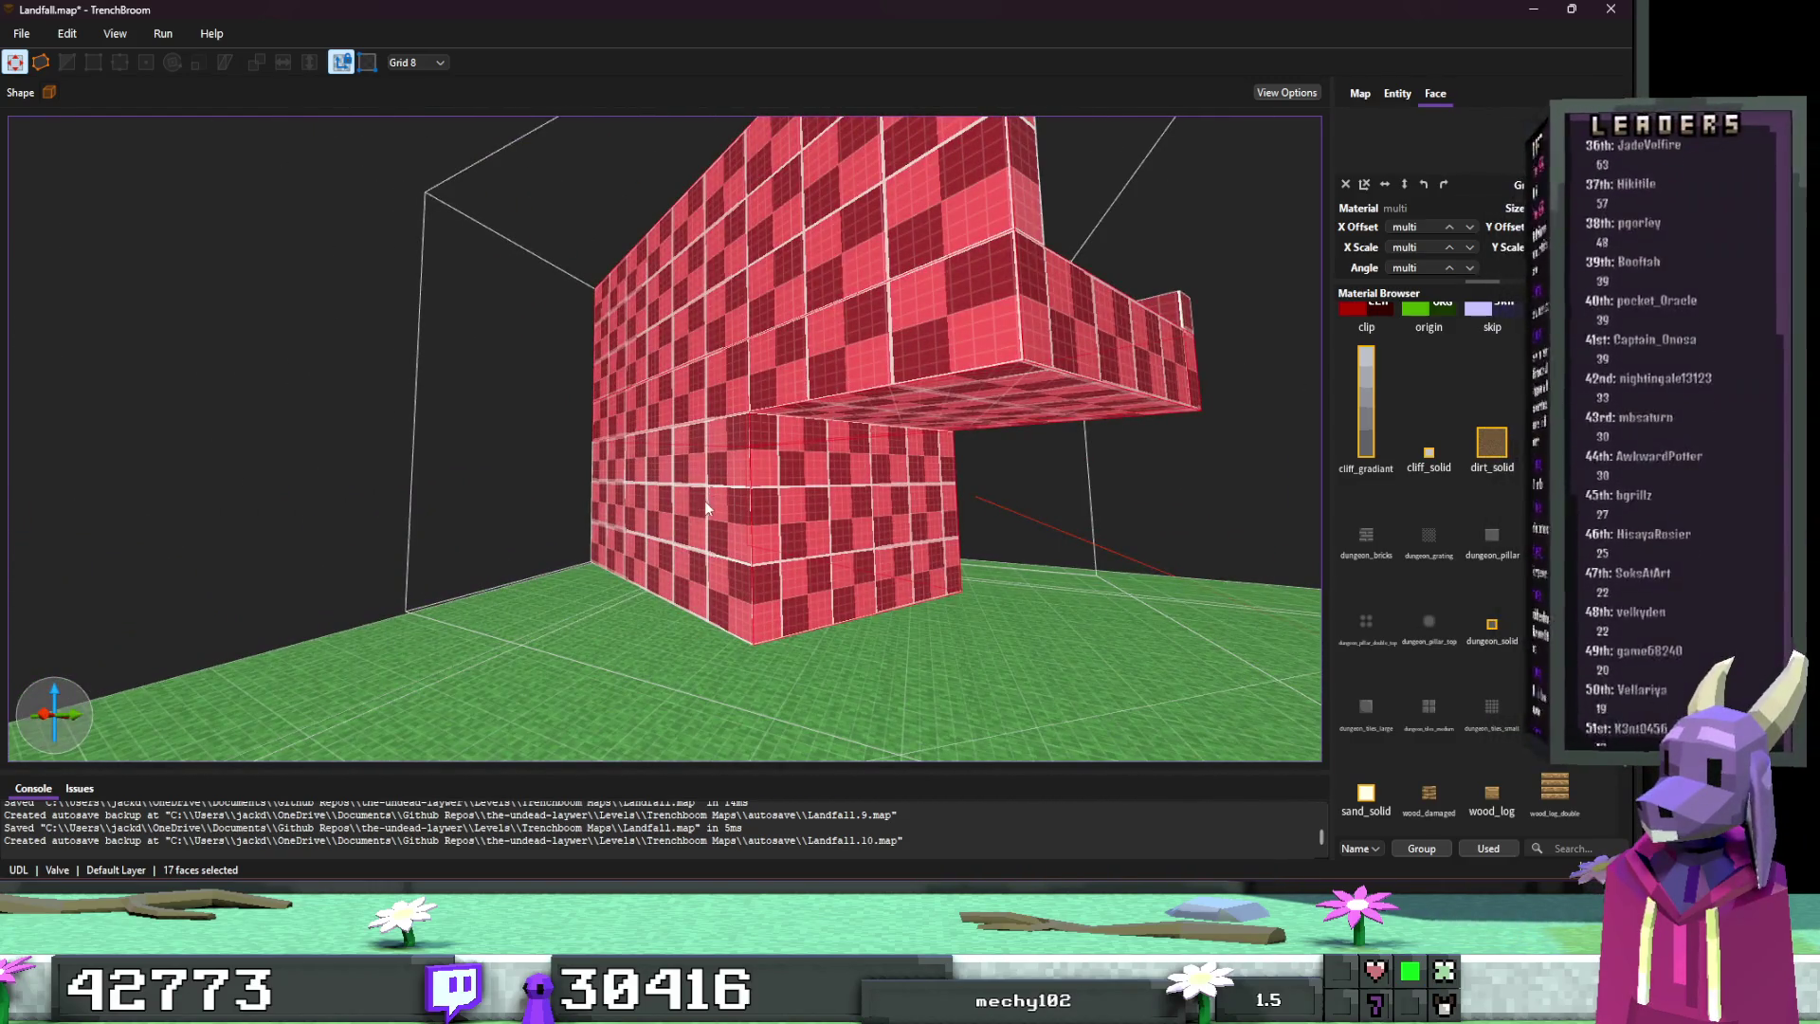
# Step: Add the last wall faces and give them all dark dungeon brick at X scale 4
pyautogui.keyDown('ctrl'); pyautogui.keyDown('shift'); pyautogui.click(706, 503); pyautogui.keyUp('shift'); pyautogui.keyUp('ctrl')
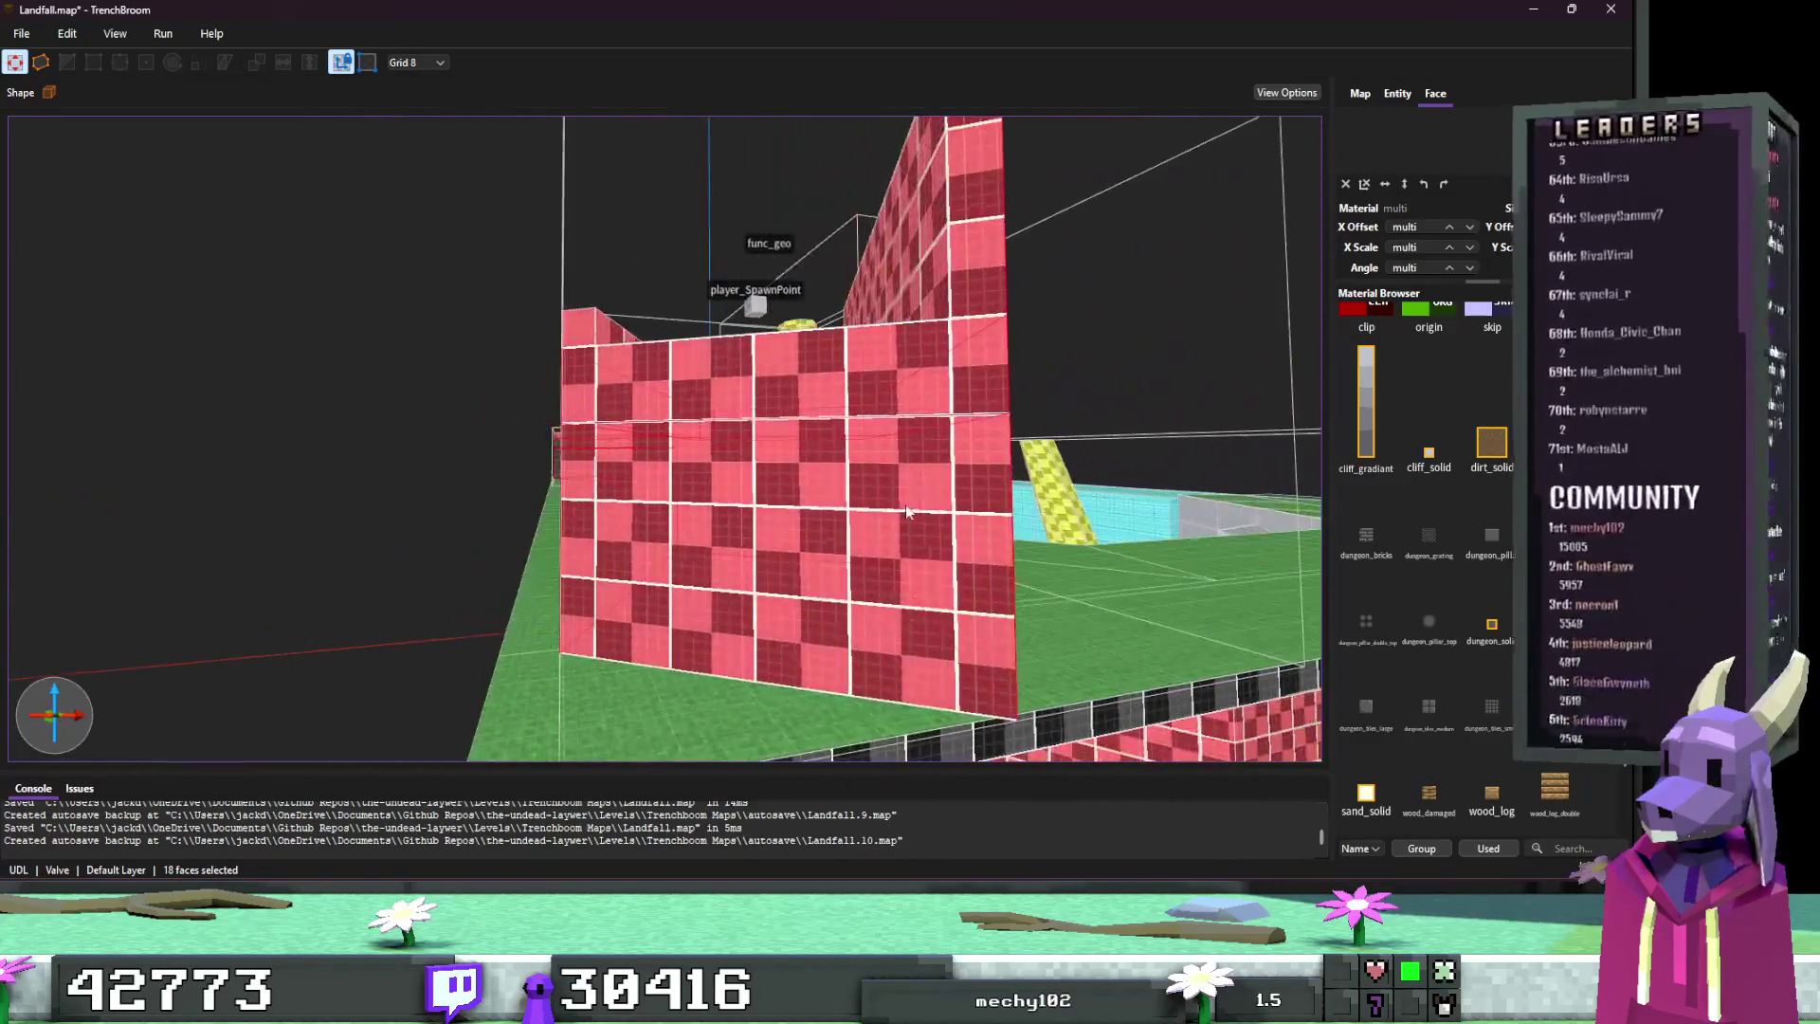
pyautogui.keyDown('ctrl'); pyautogui.keyDown('shift'); pyautogui.click(907, 512); pyautogui.keyUp('shift'); pyautogui.keyUp('ctrl')
pyautogui.keyDown('ctrl'); pyautogui.keyDown('shift'); pyautogui.click(972, 314); pyautogui.keyUp('shift'); pyautogui.keyUp('ctrl')
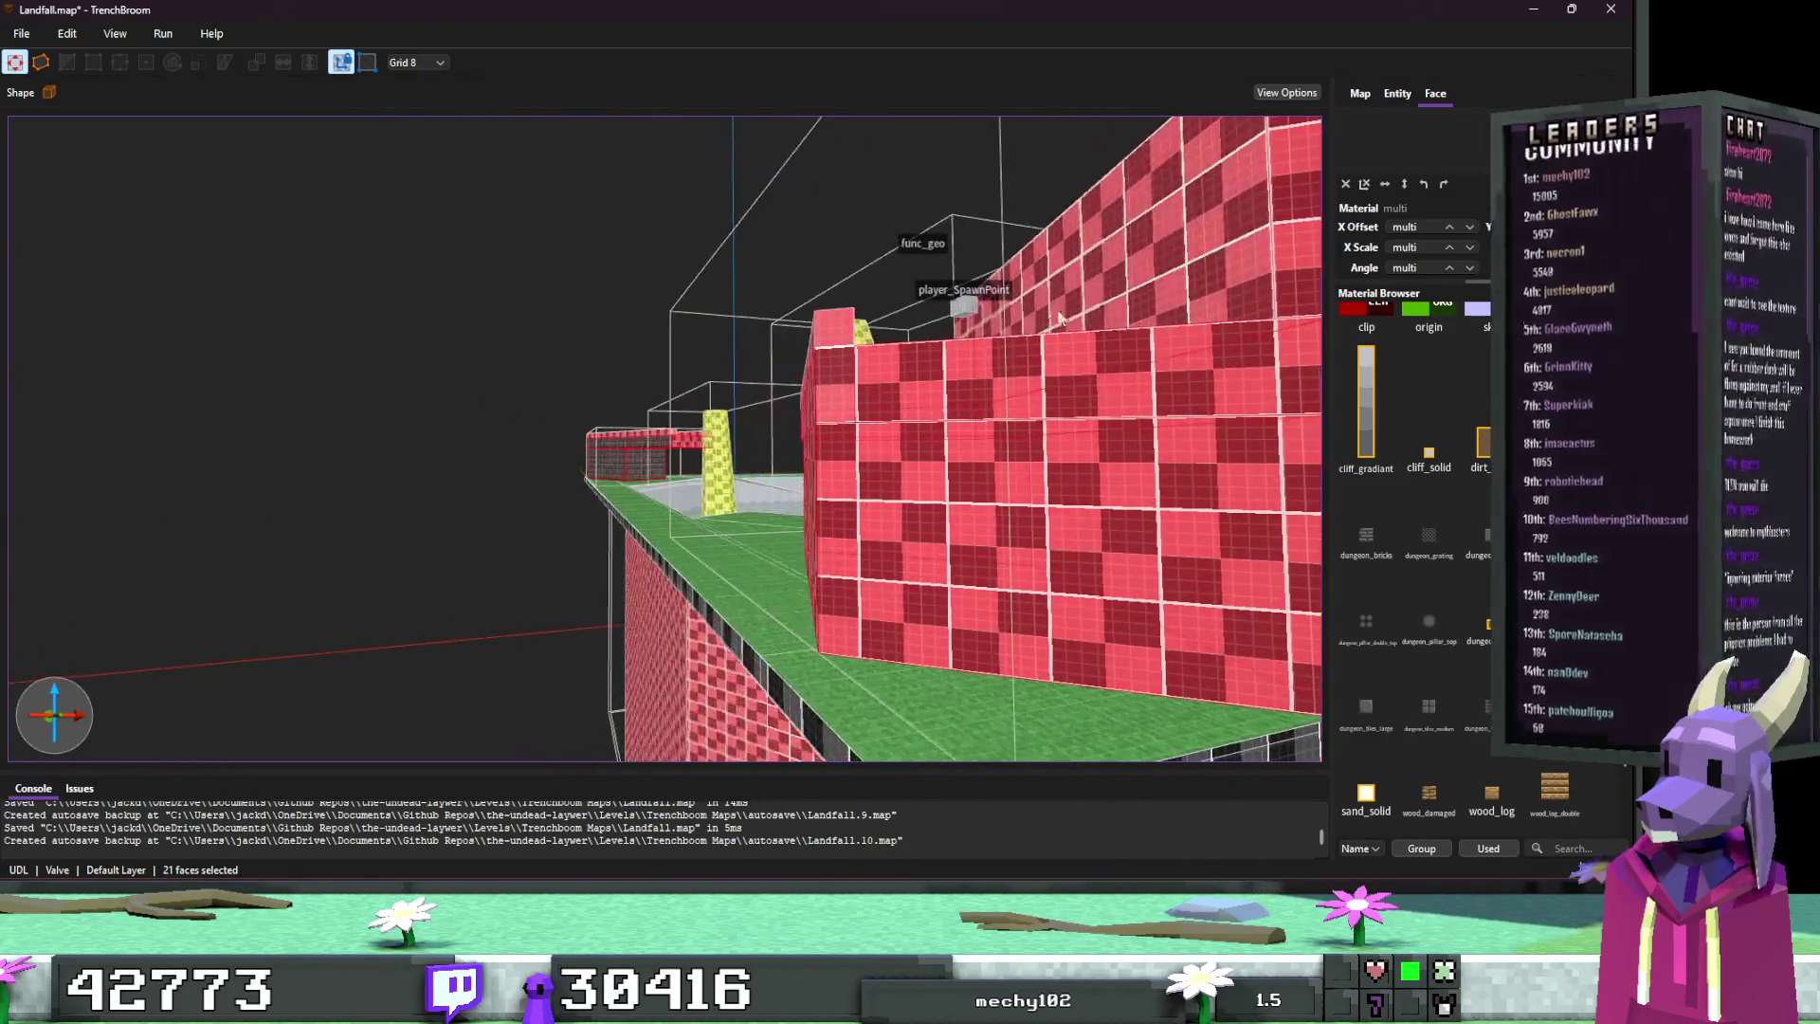
pyautogui.keyDown('ctrl'); pyautogui.keyDown('shift'); pyautogui.click(994, 356); pyautogui.keyUp('shift'); pyautogui.keyUp('ctrl')
pyautogui.scroll(3, 862, 359)
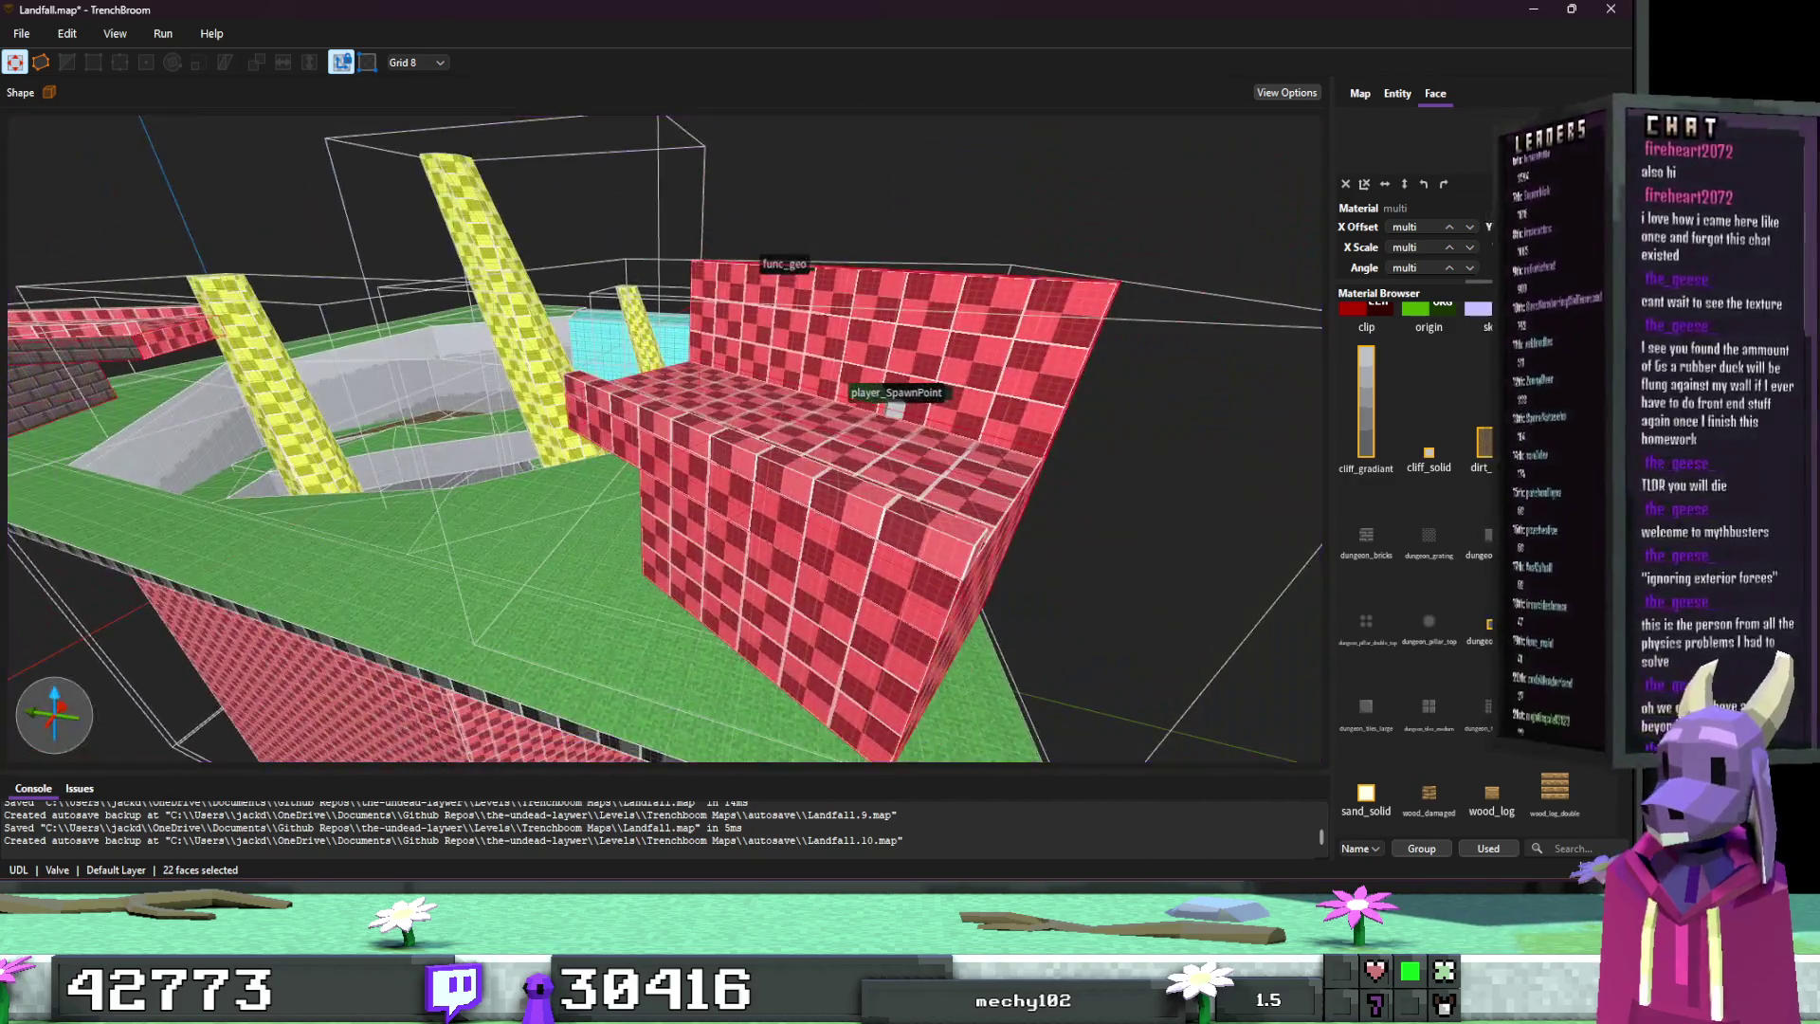
pyautogui.click(1554, 446)
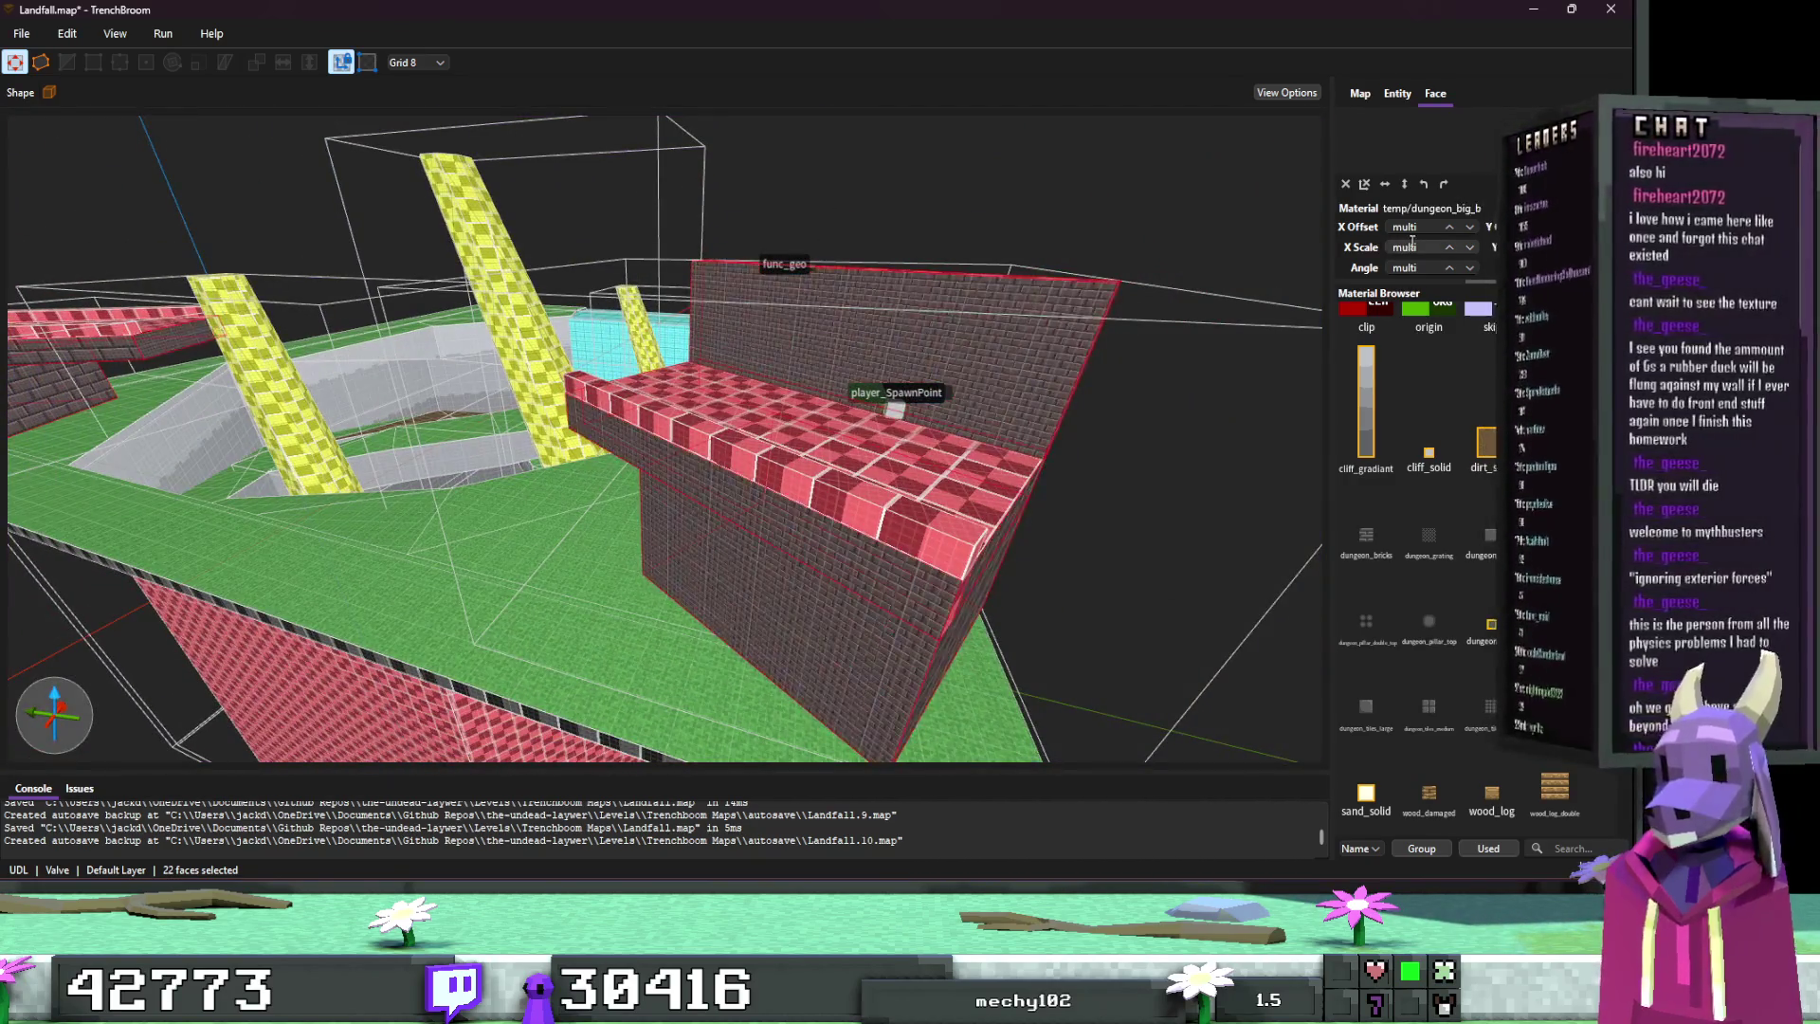
pyautogui.write('4')
pyautogui.press('Return')
pyautogui.press('Escape')
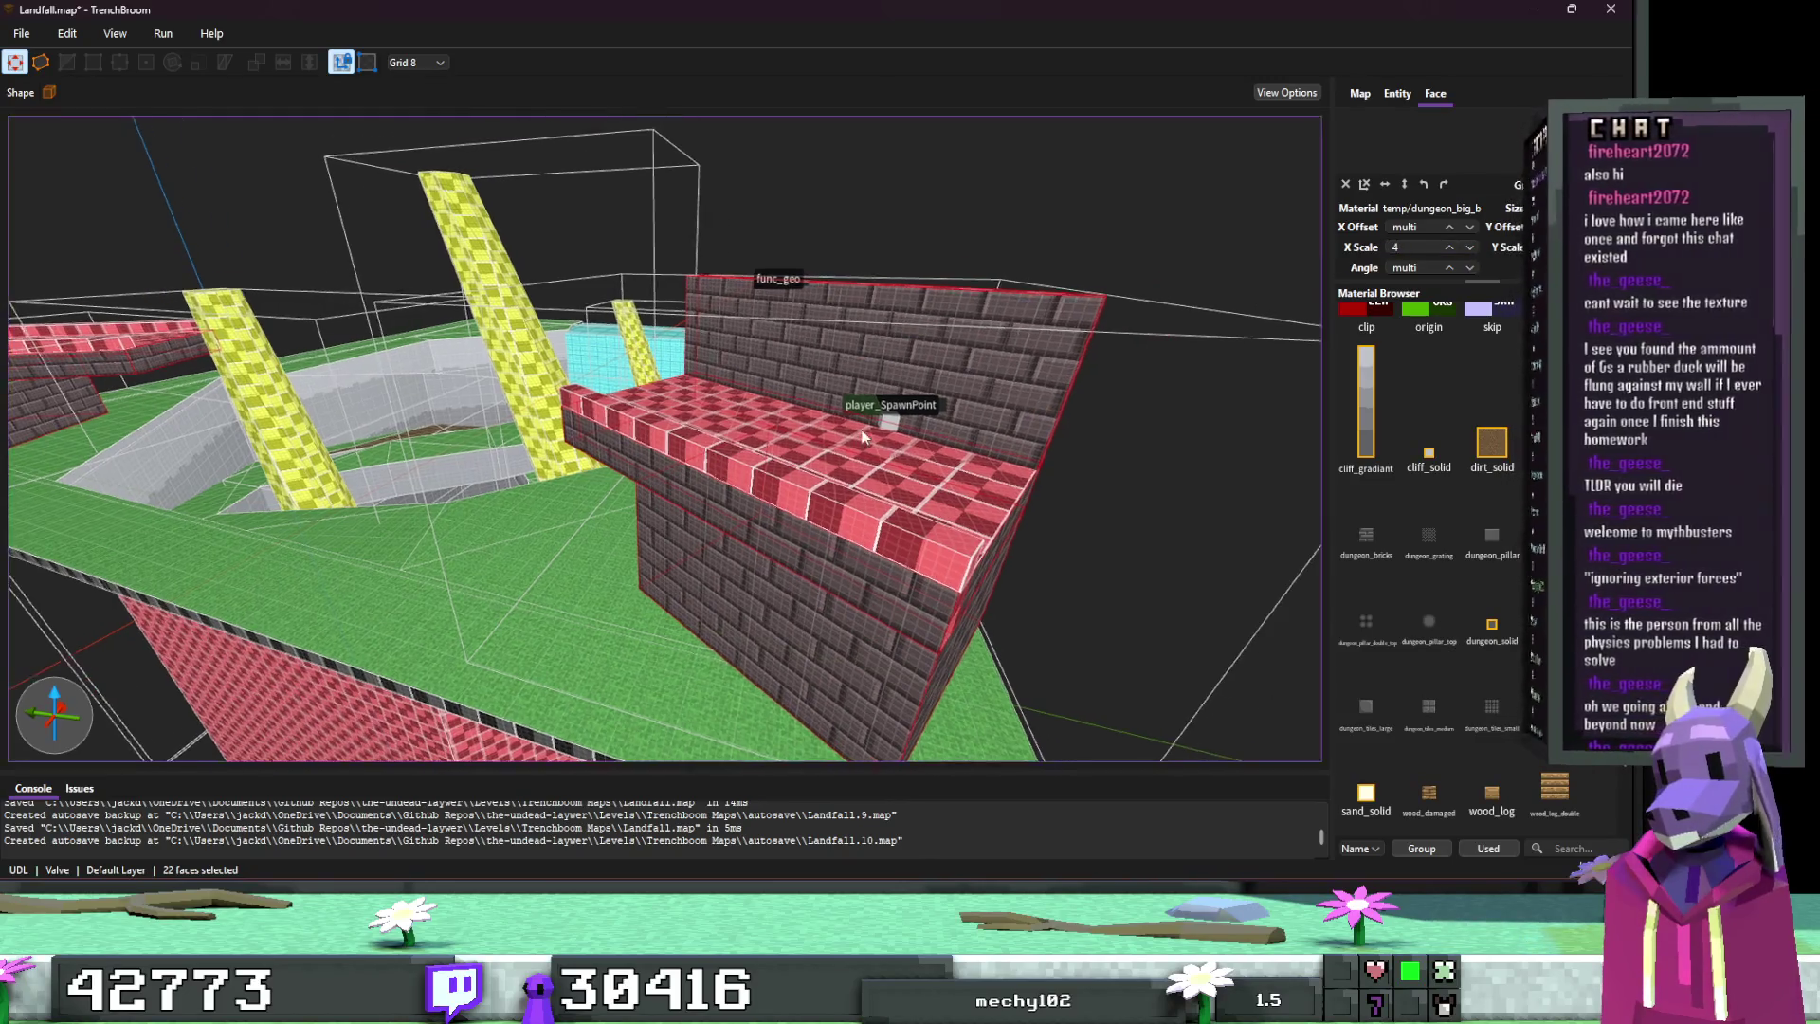
# Step: Check the leftover red corner face and wall brush selection, then clear it
pyautogui.click(732, 601)
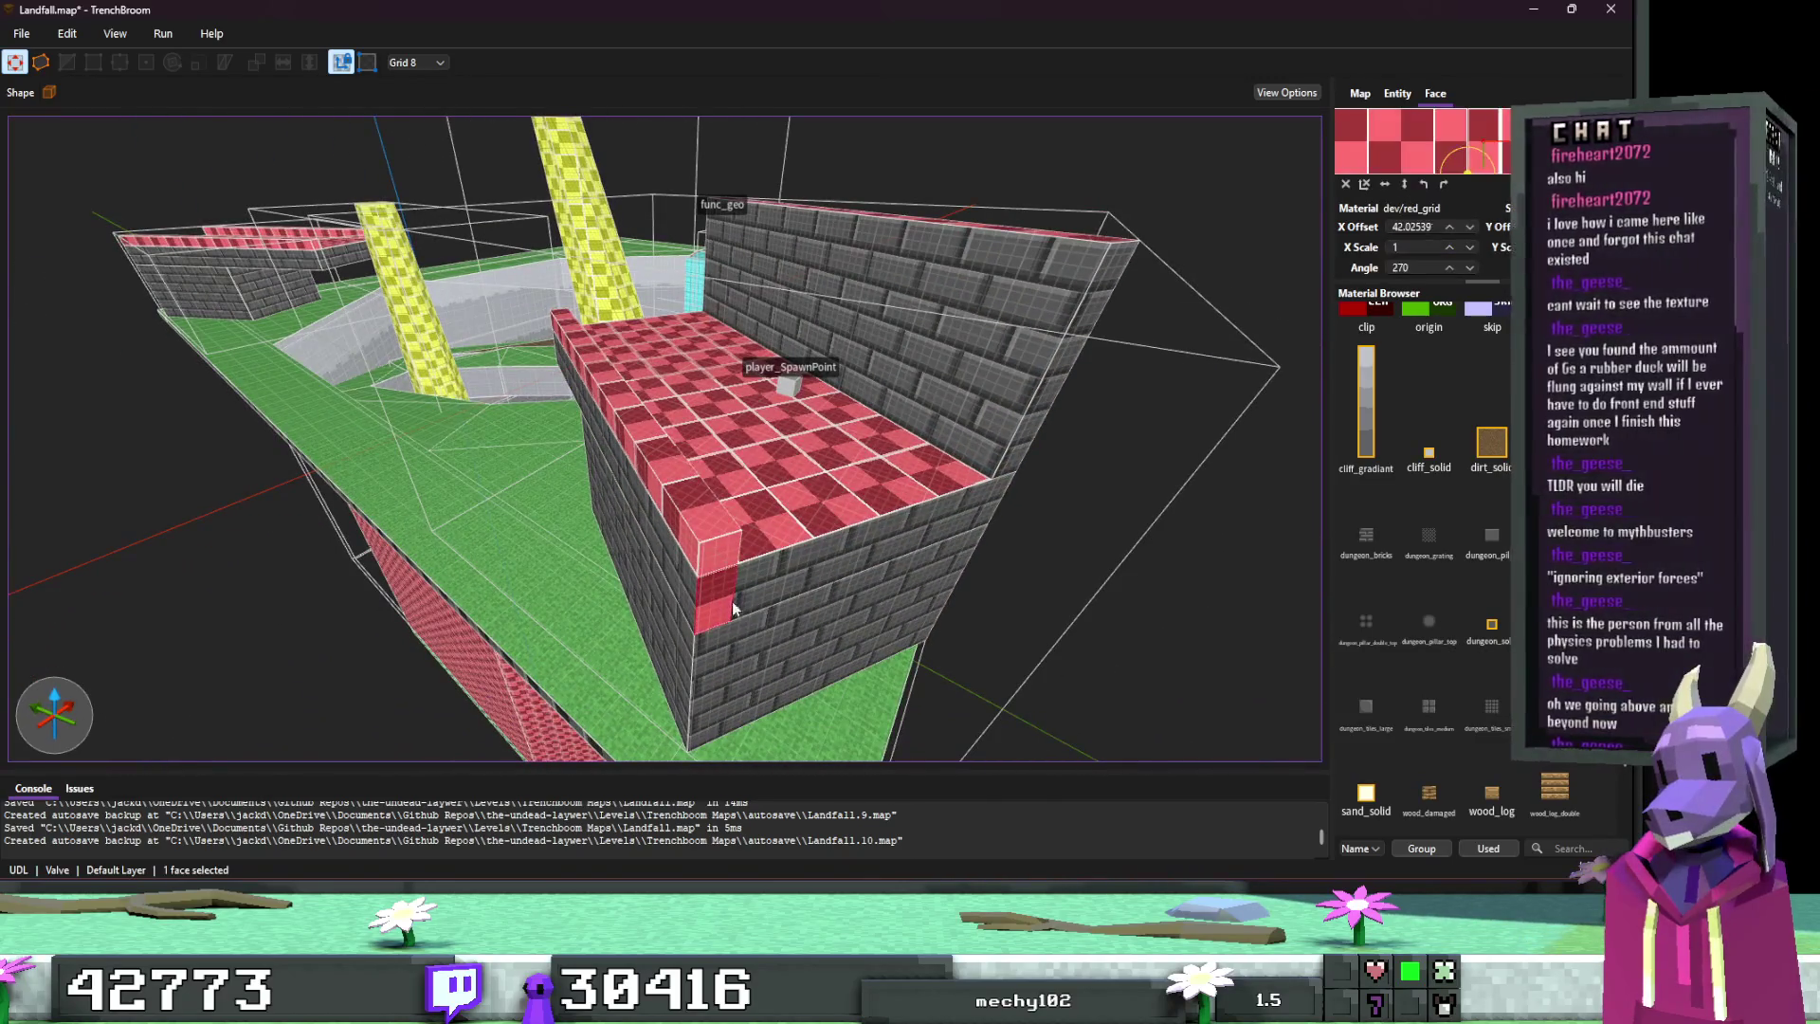
pyautogui.scroll(5, 1084, 548)
pyautogui.press('Escape')
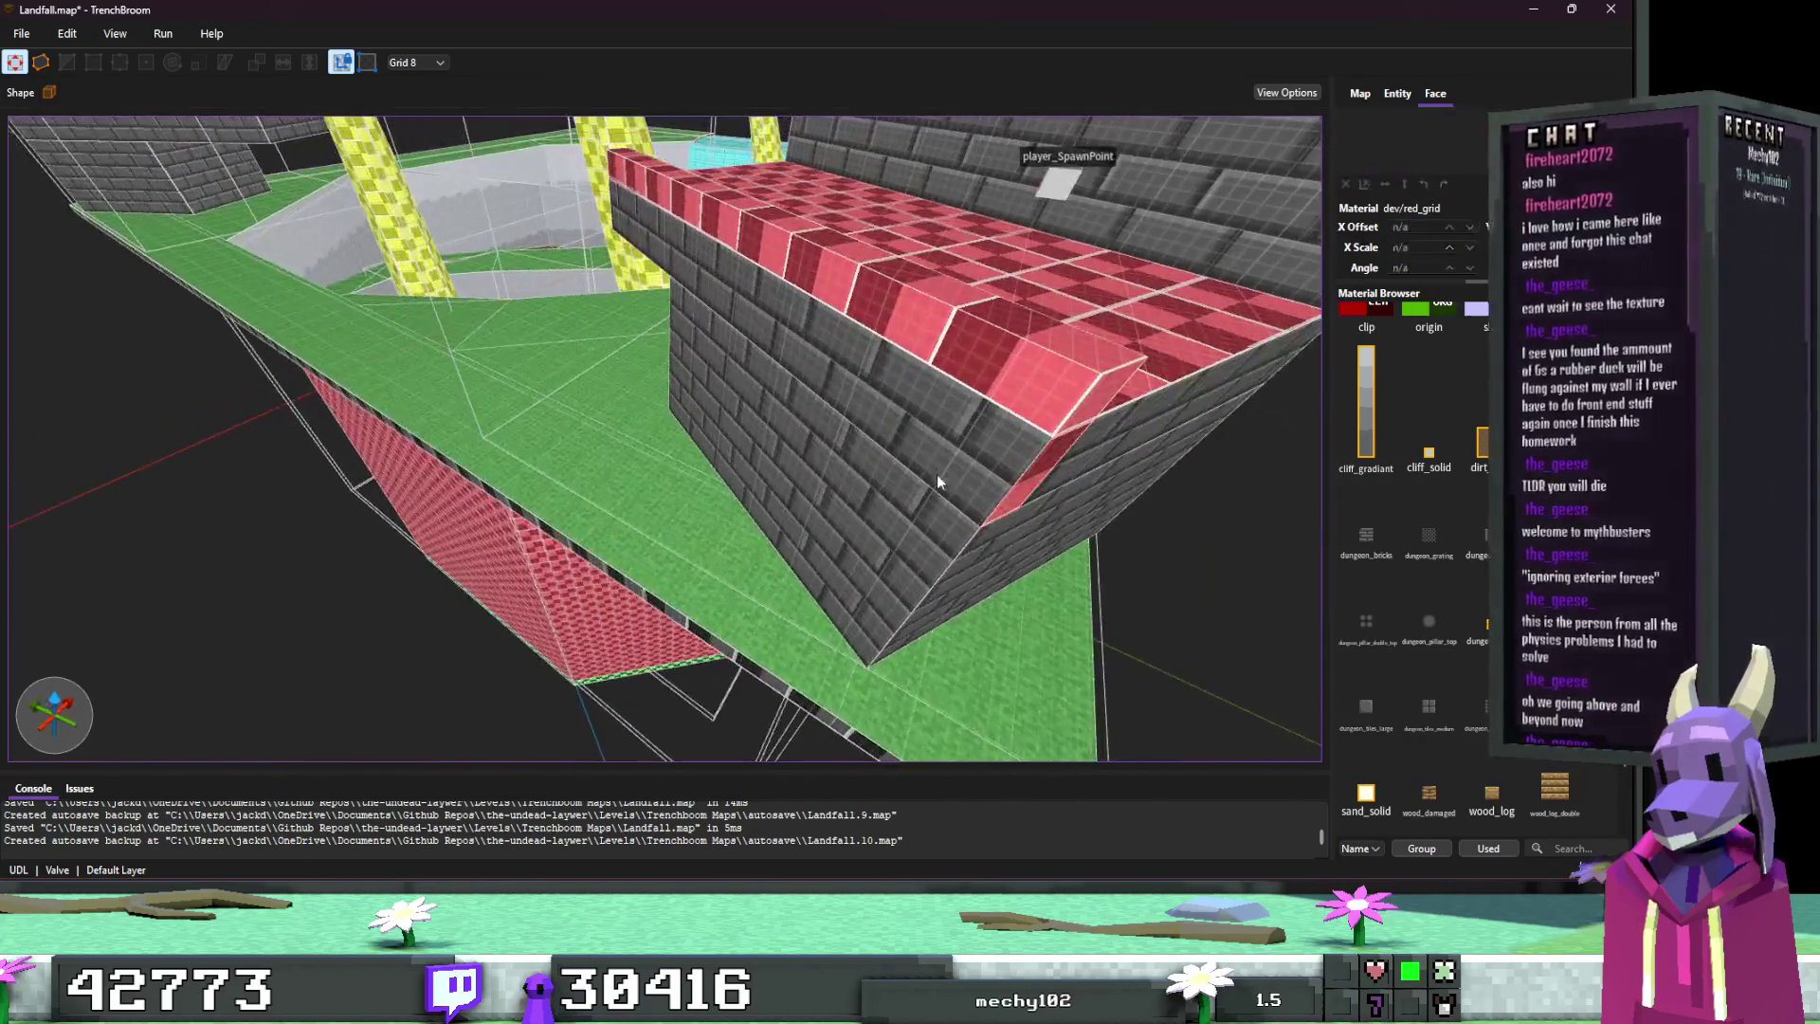
pyautogui.click(976, 427)
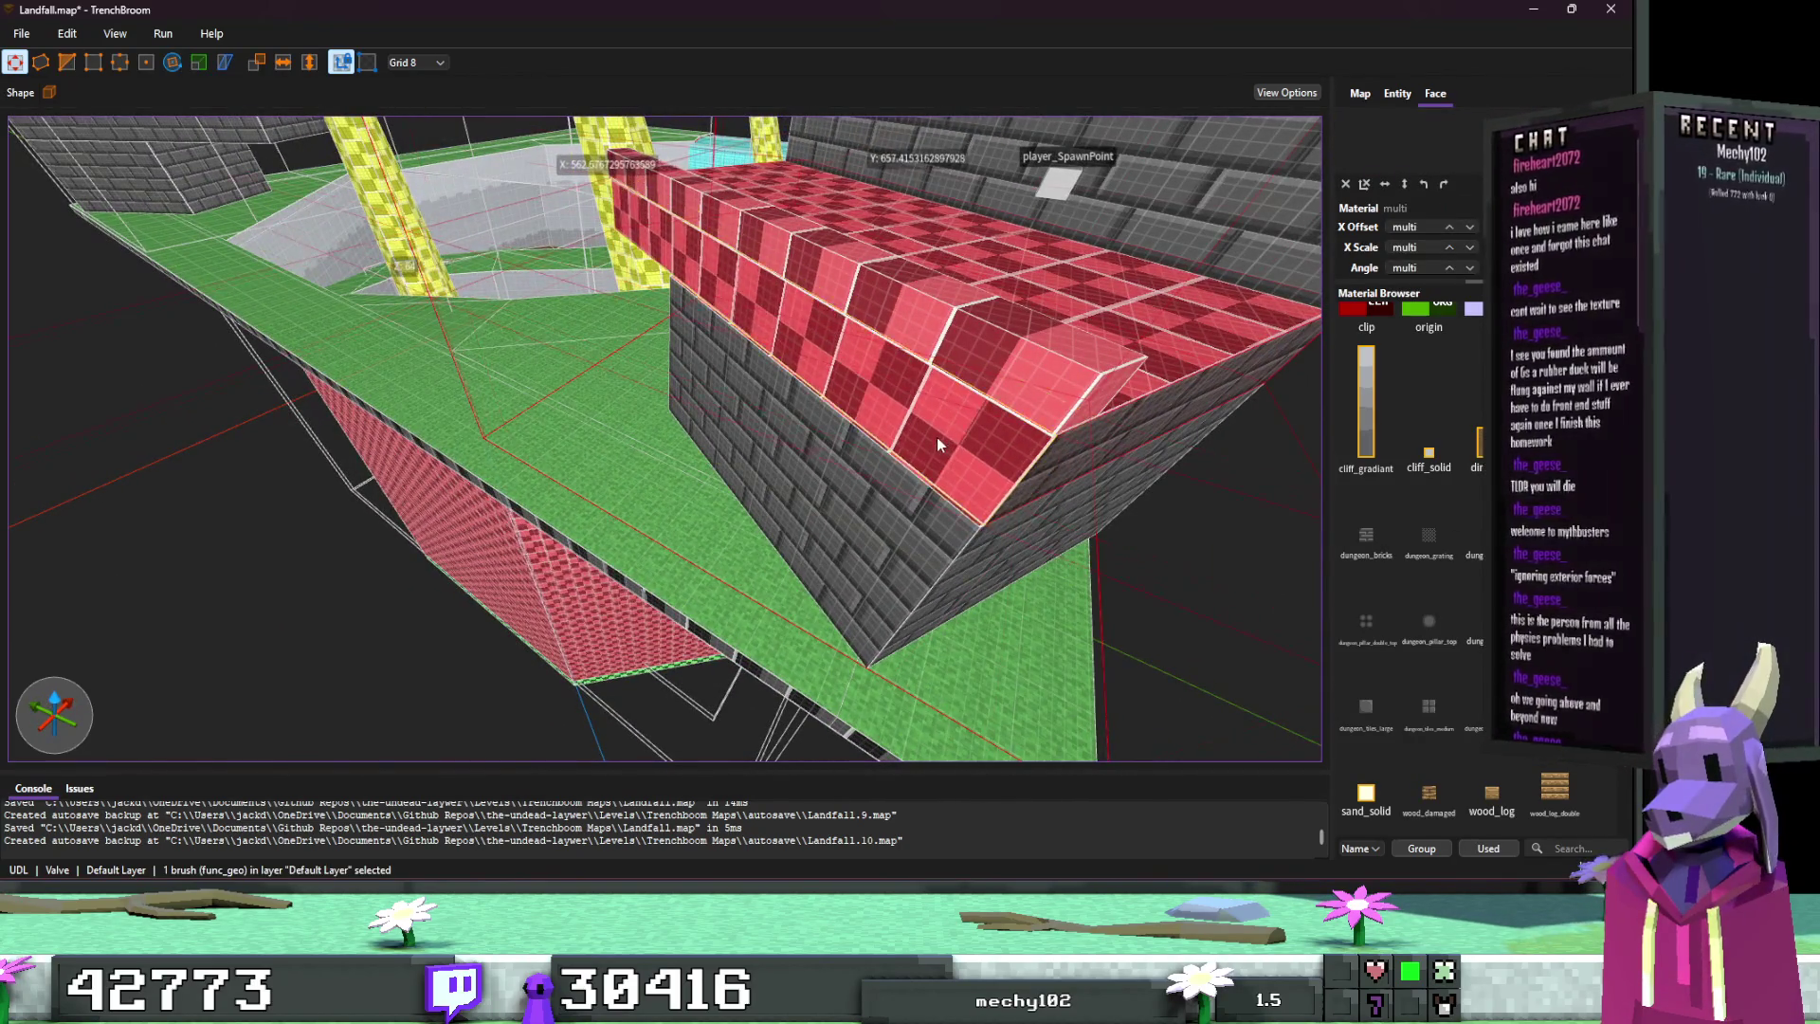
pyautogui.scroll(5, 939, 455)
pyautogui.scroll(5, 946, 476)
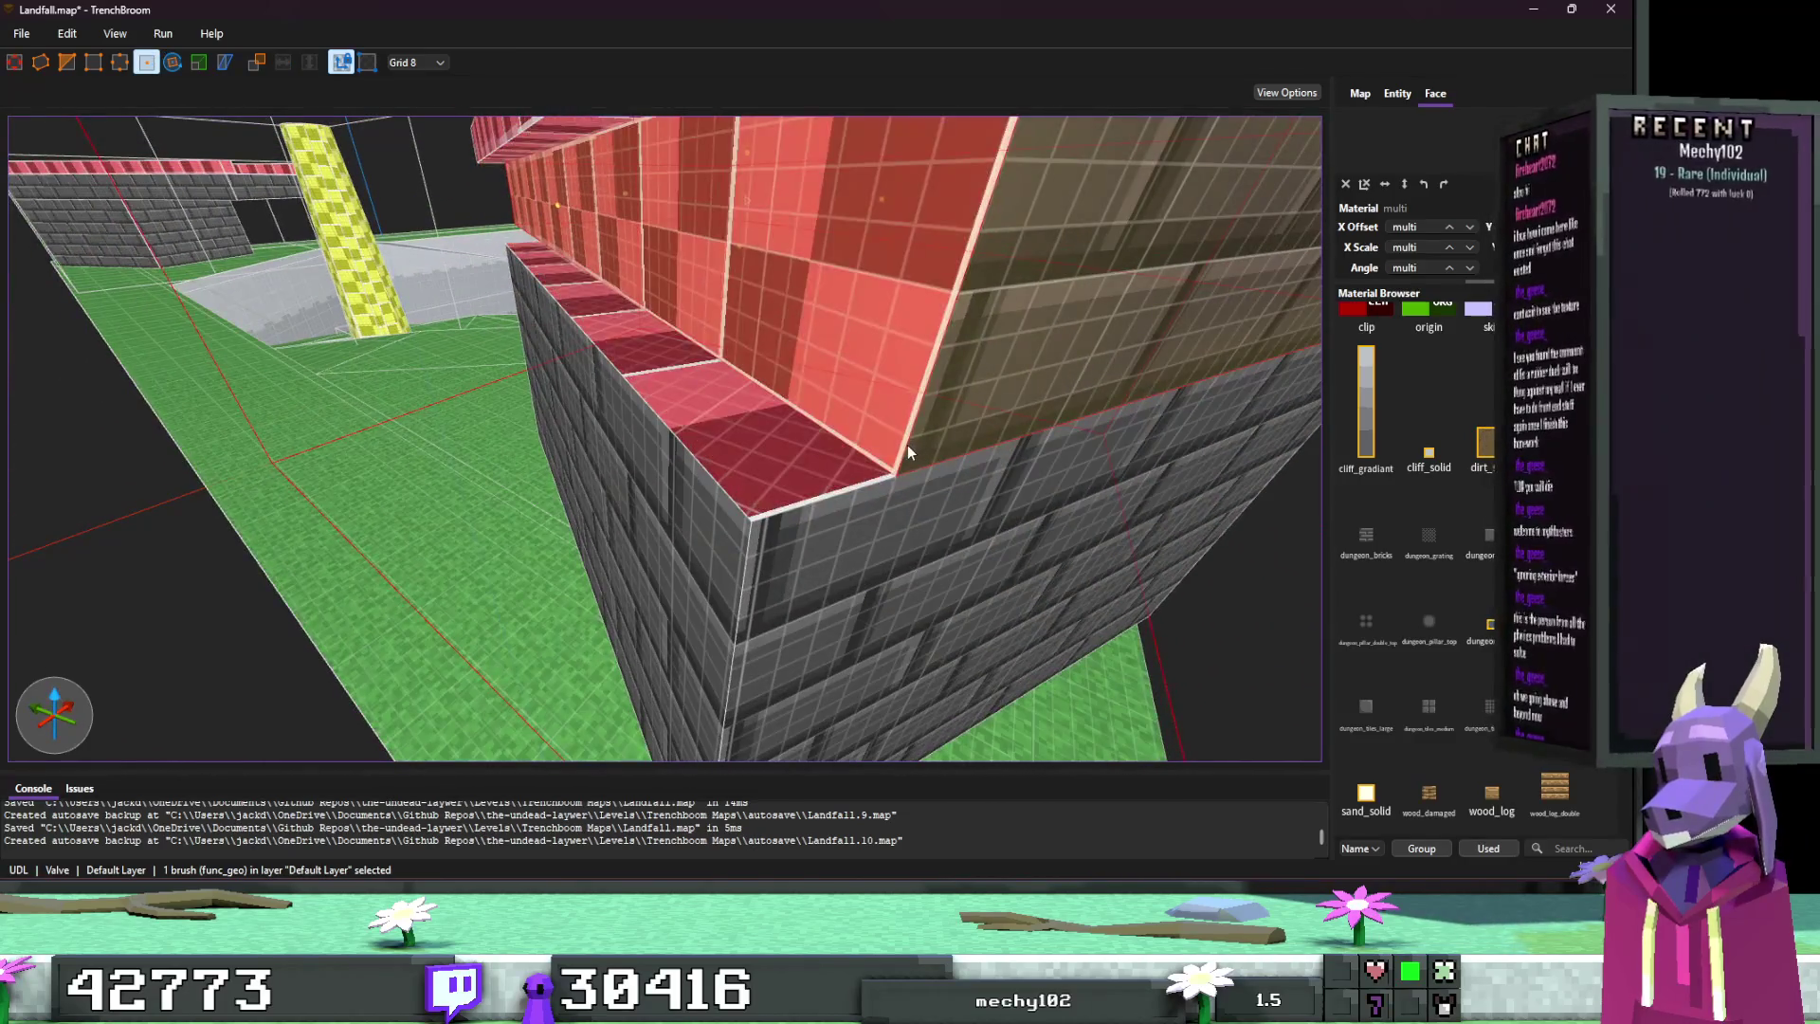
pyautogui.scroll(-5, 879, 424)
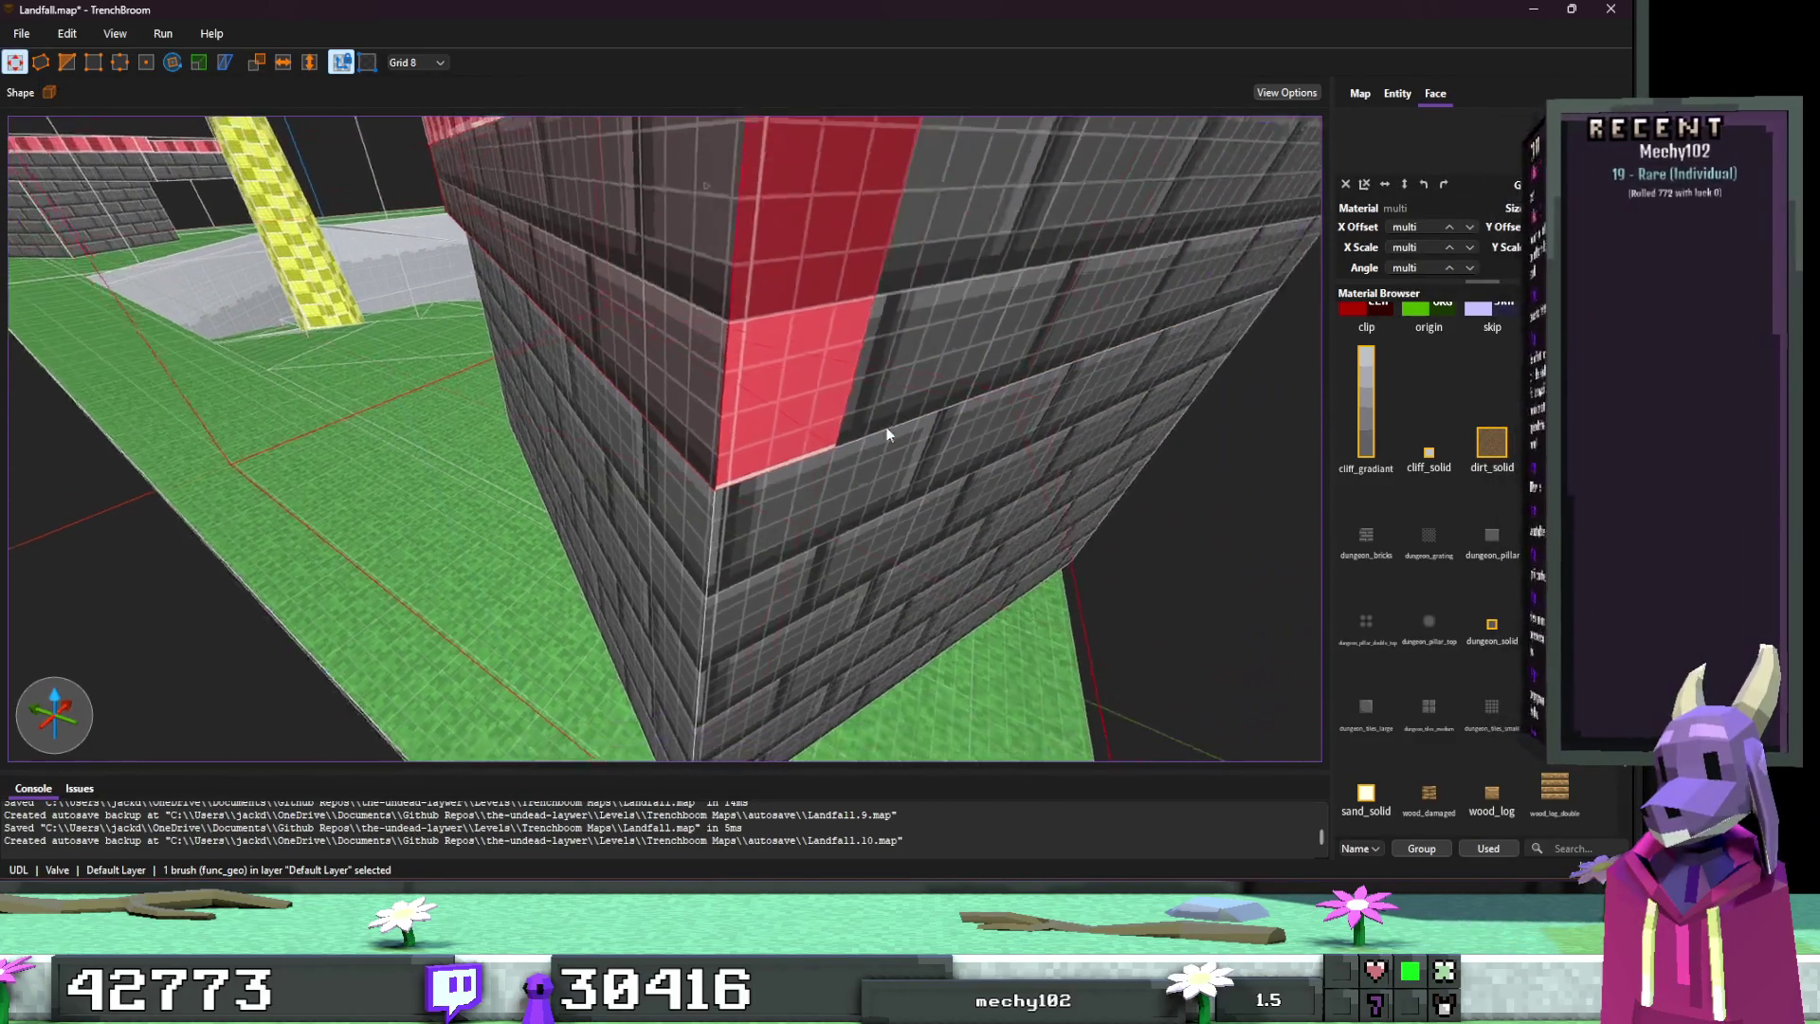
pyautogui.press('b')
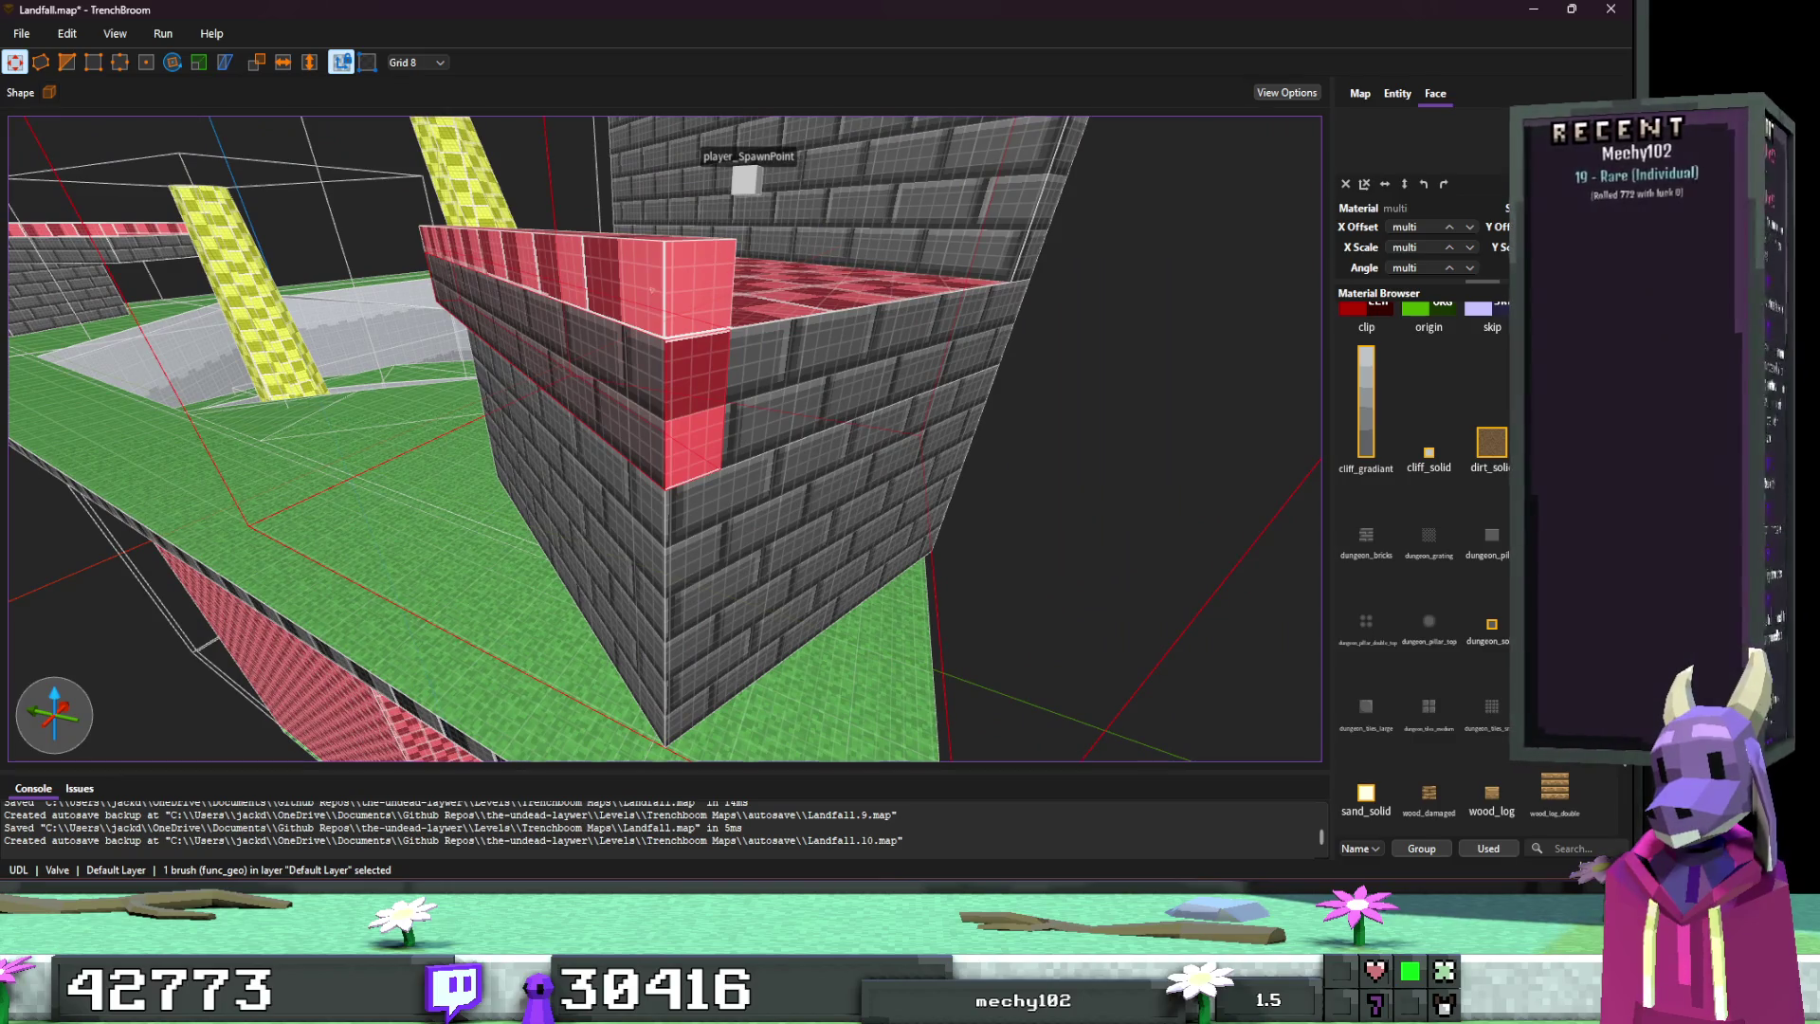
pyautogui.keyDown('ctrl'); pyautogui.keyDown('shift'); pyautogui.click(697, 408); pyautogui.keyUp('shift'); pyautogui.keyUp('ctrl')
pyautogui.write('4')
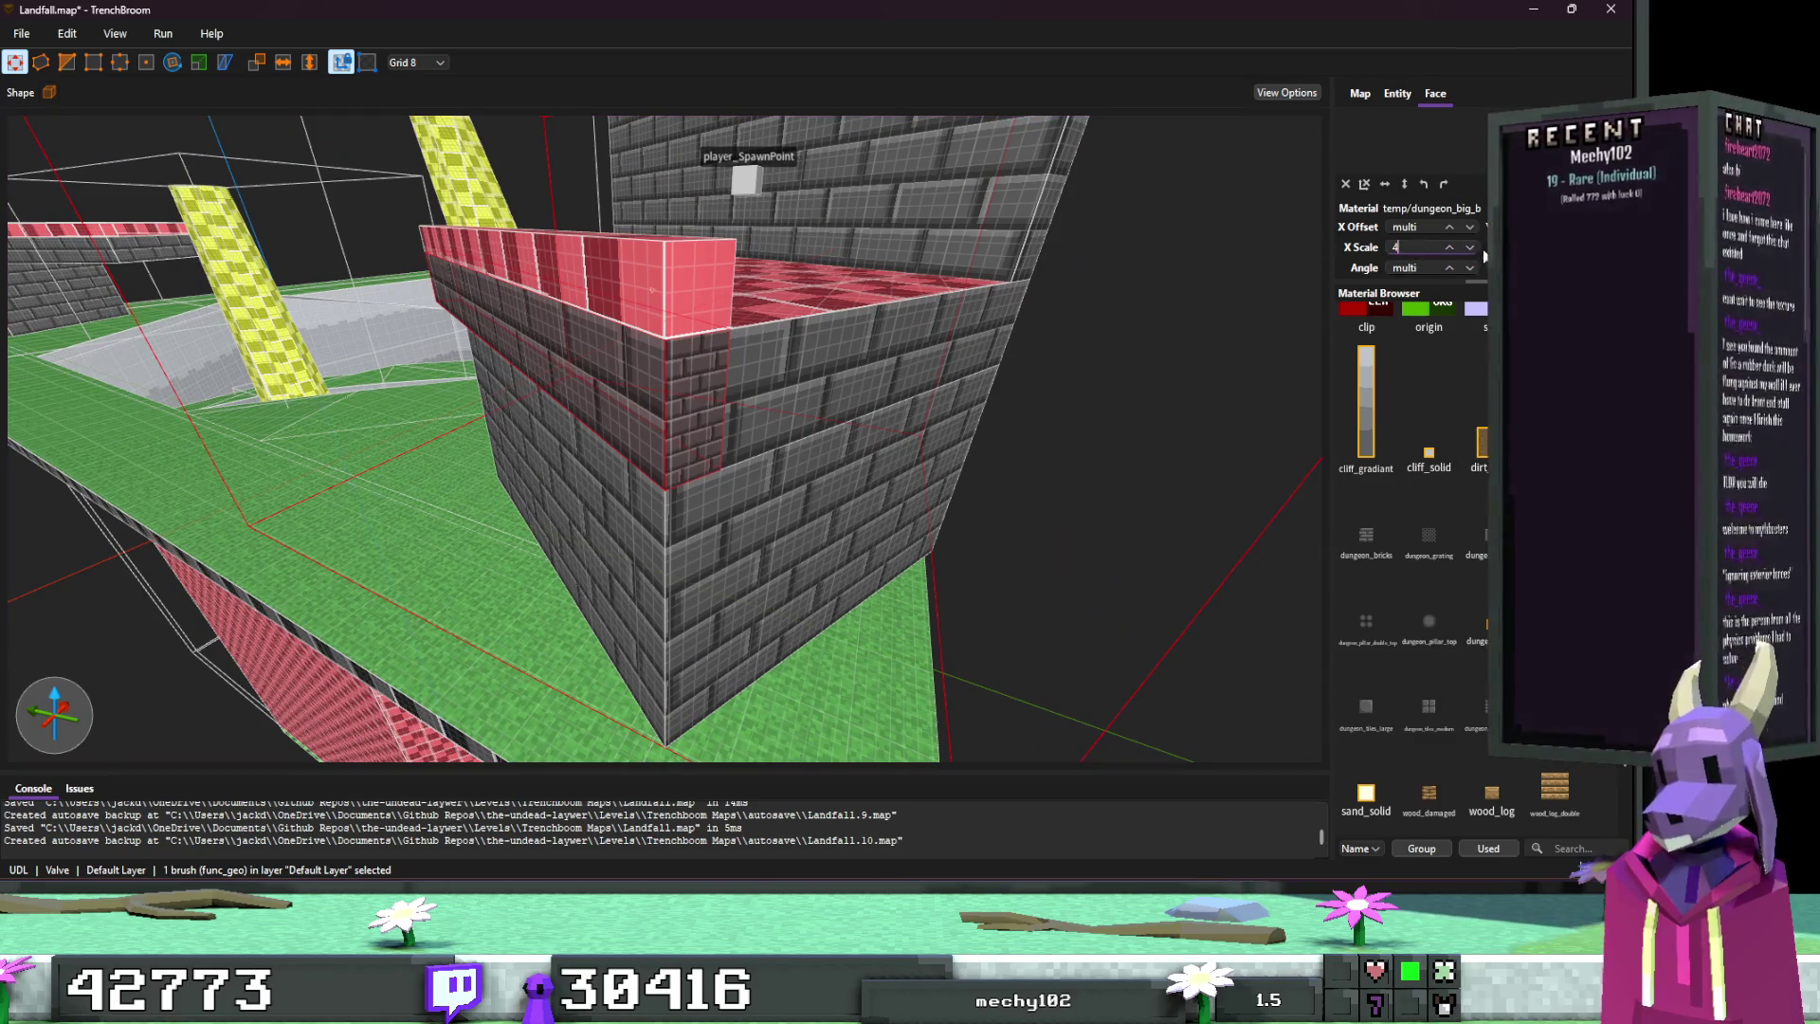
pyautogui.press('Escape')
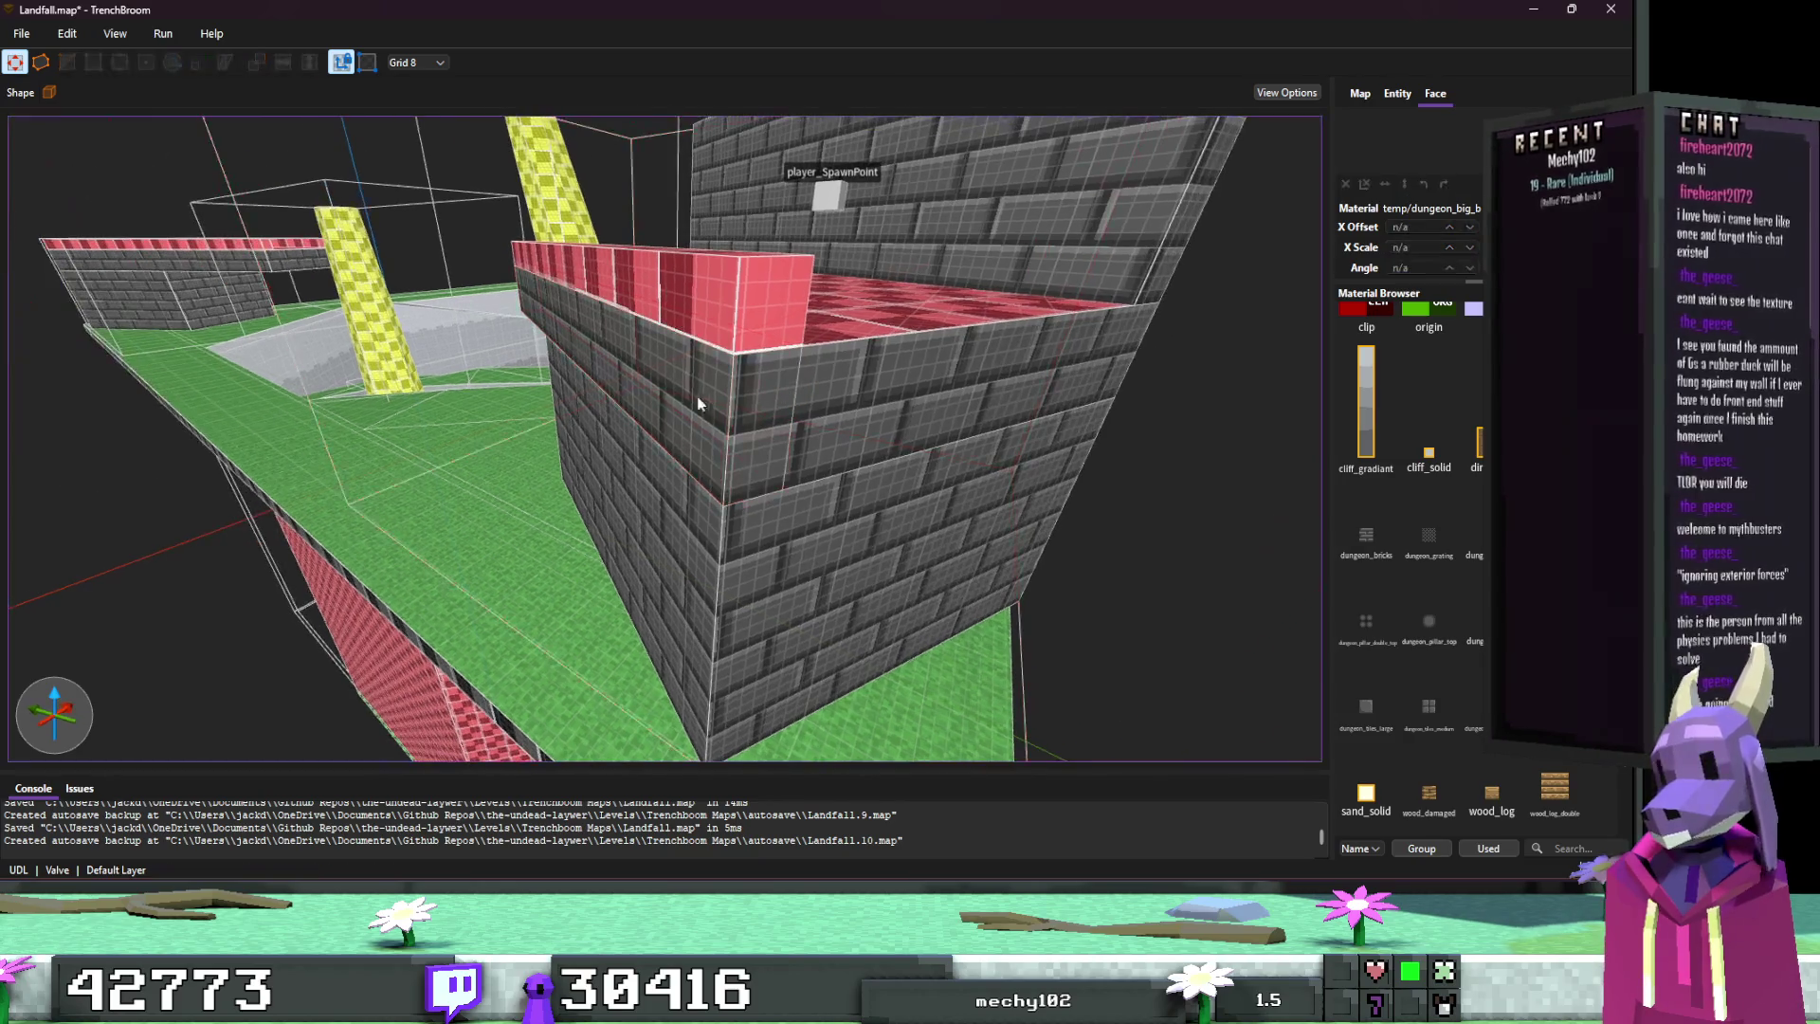
# Step: Paste the dark brick texture onto the wall's red end face at X scale 4
pyautogui.press('d')
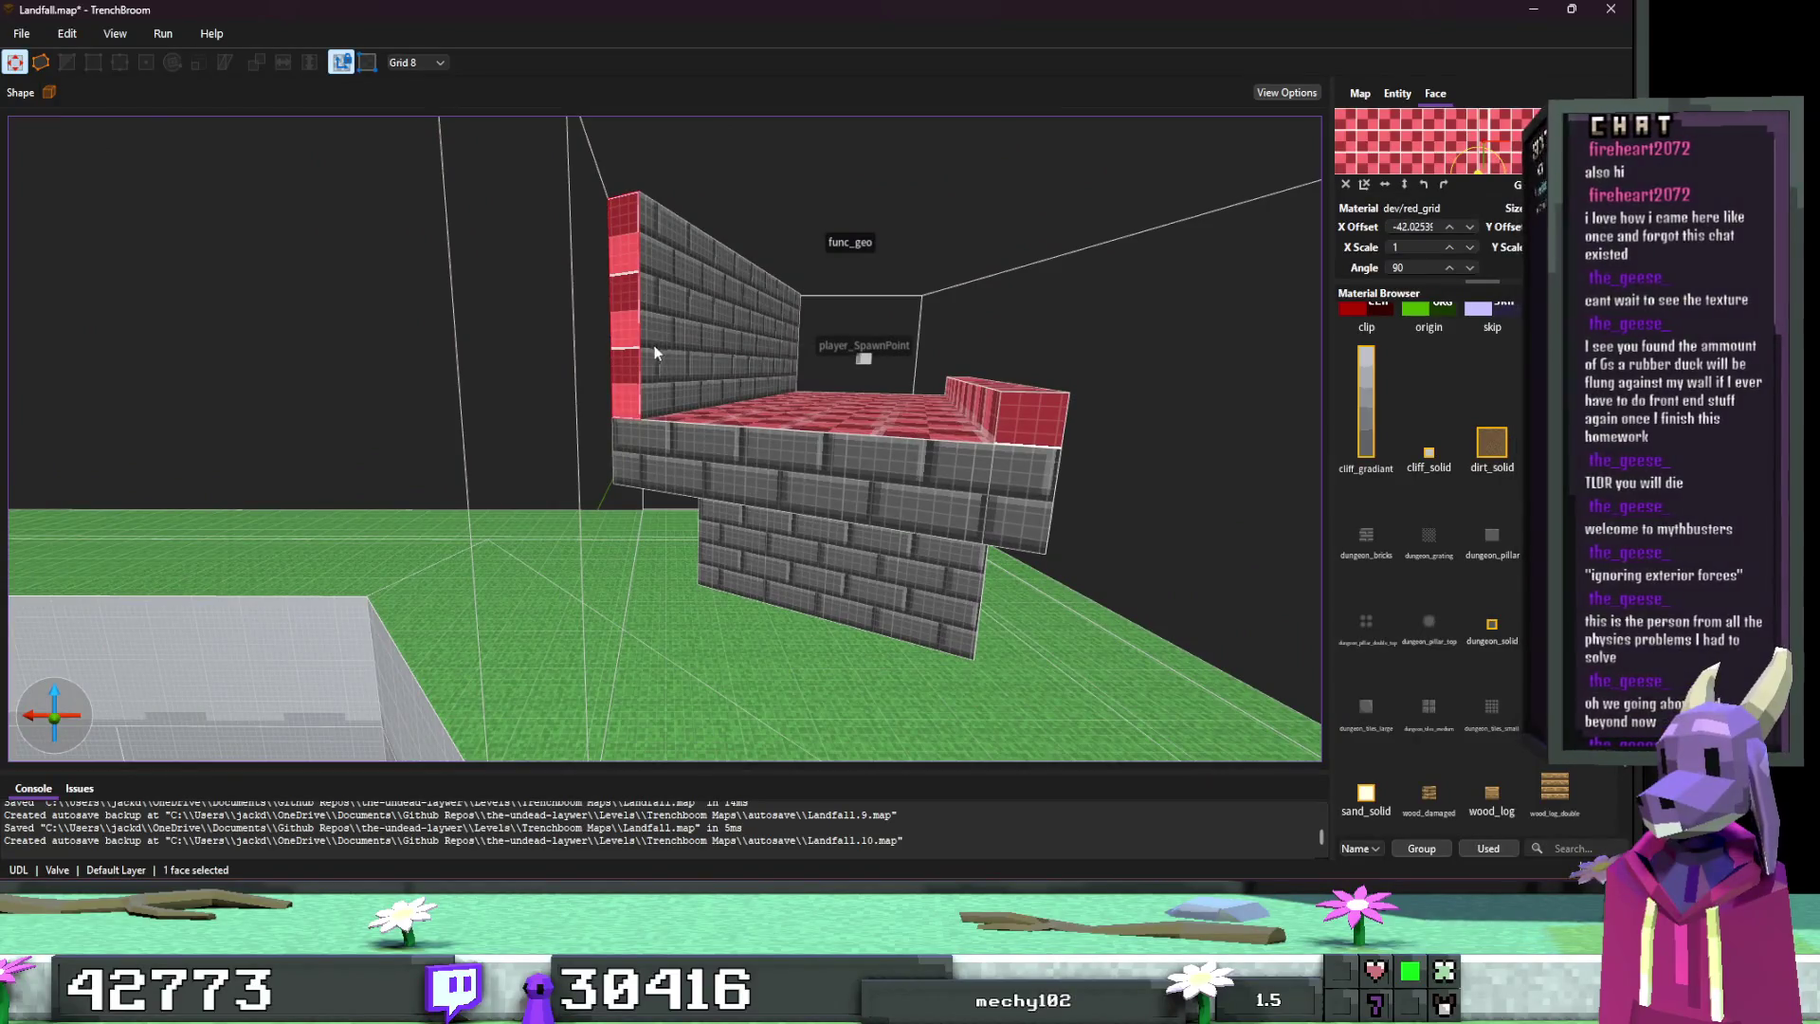
pyautogui.click(655, 345)
pyautogui.hotkey('ctrl', 'v')
pyautogui.click(1384, 245)
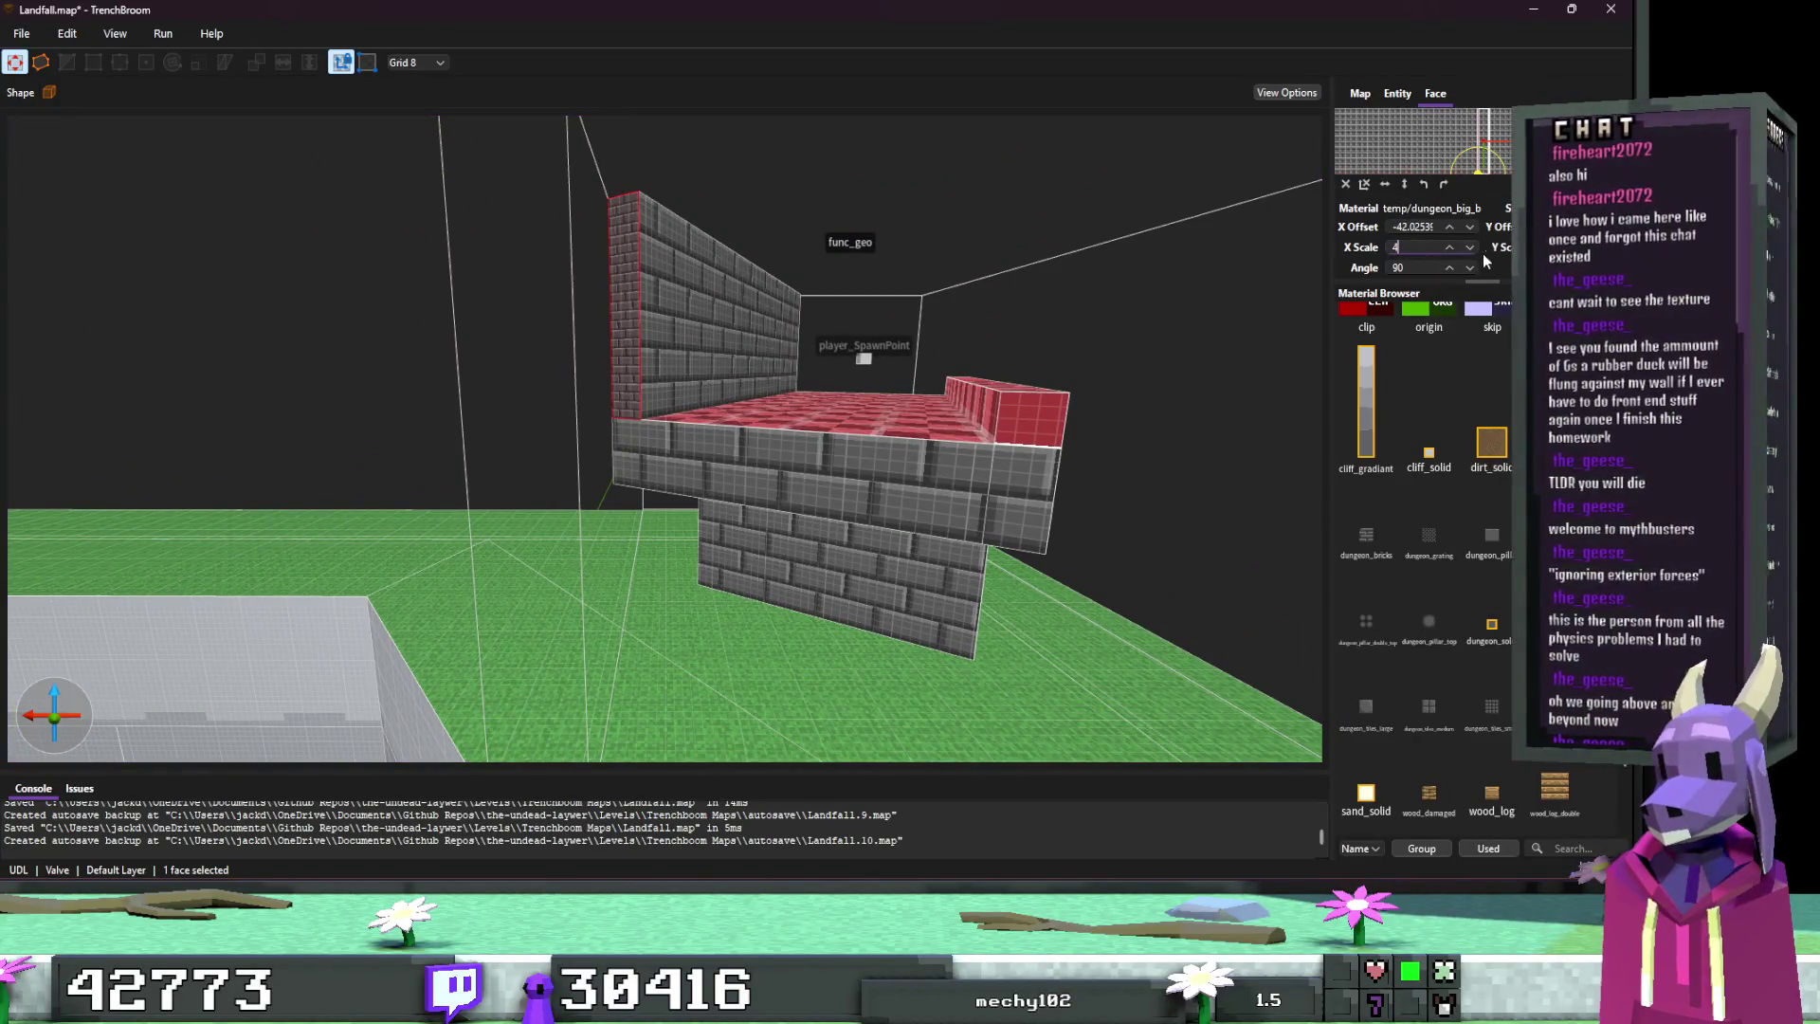
pyautogui.press('Return')
pyautogui.click(1060, 379)
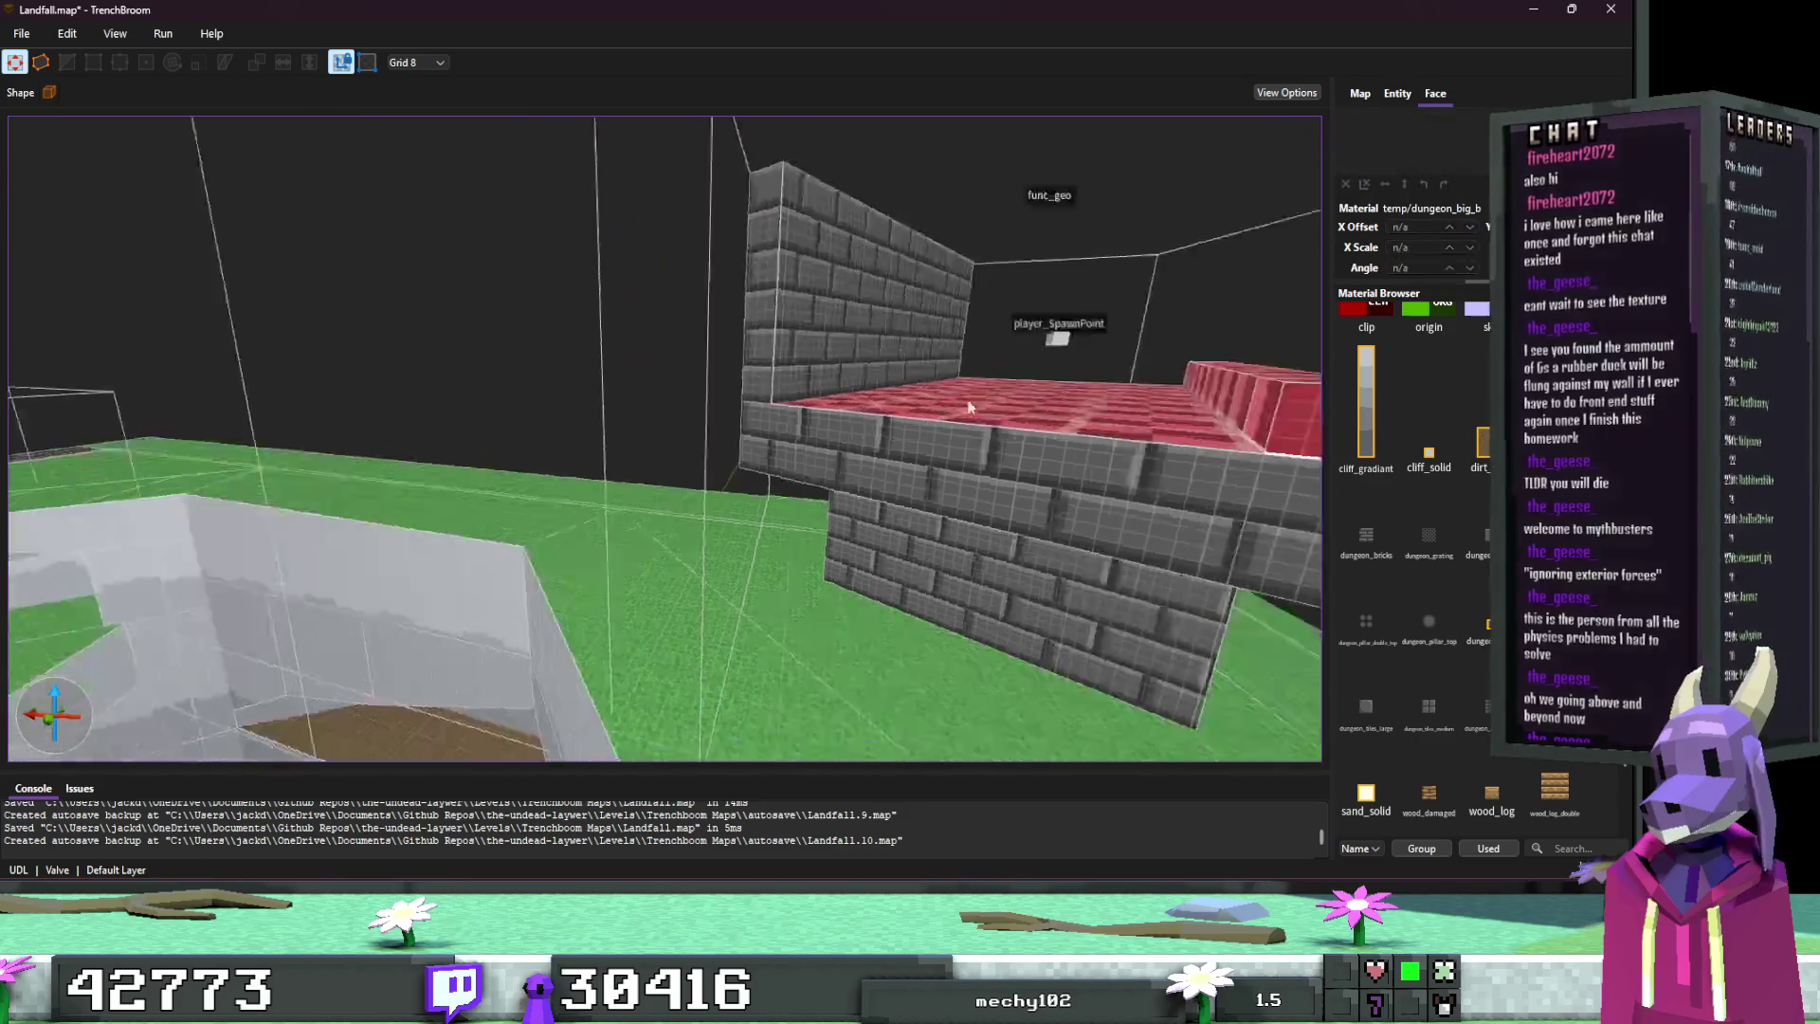
pyautogui.press('s')
# Step: Select the red rim faces along the wall top and its front face
pyautogui.scroll(5, 717, 389)
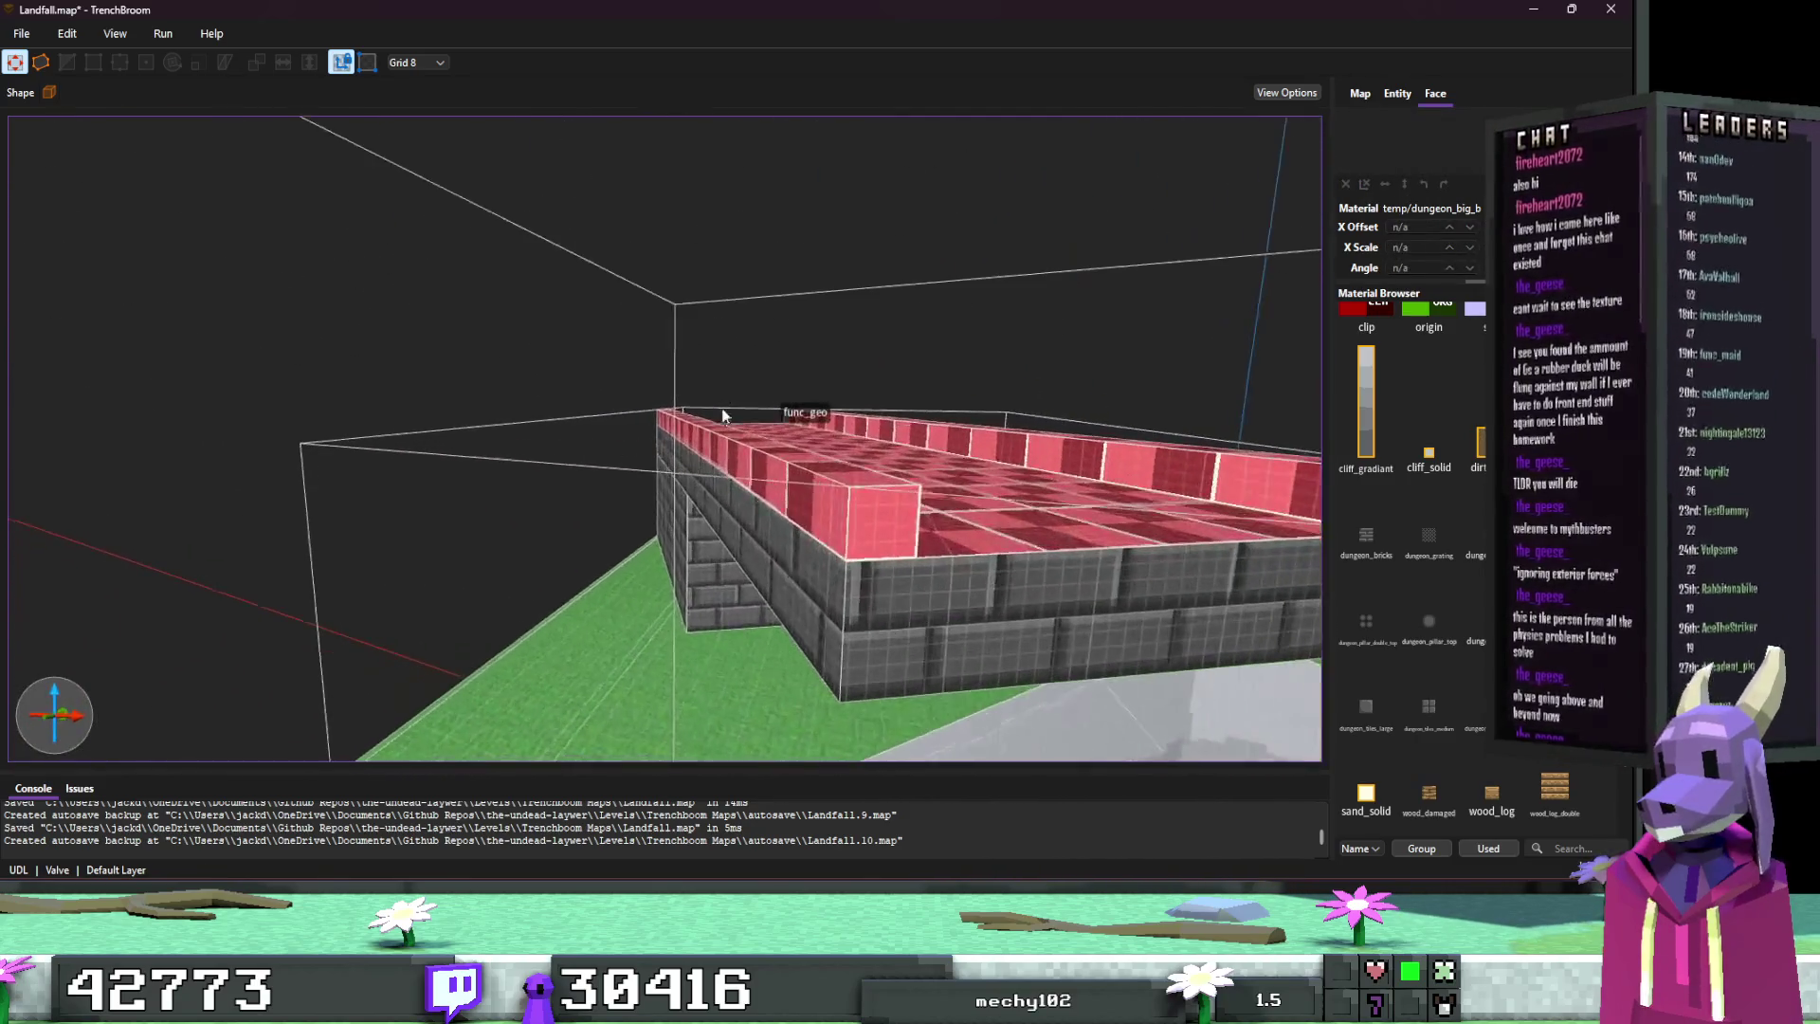
pyautogui.click(775, 471)
pyautogui.scroll(3, 786, 468)
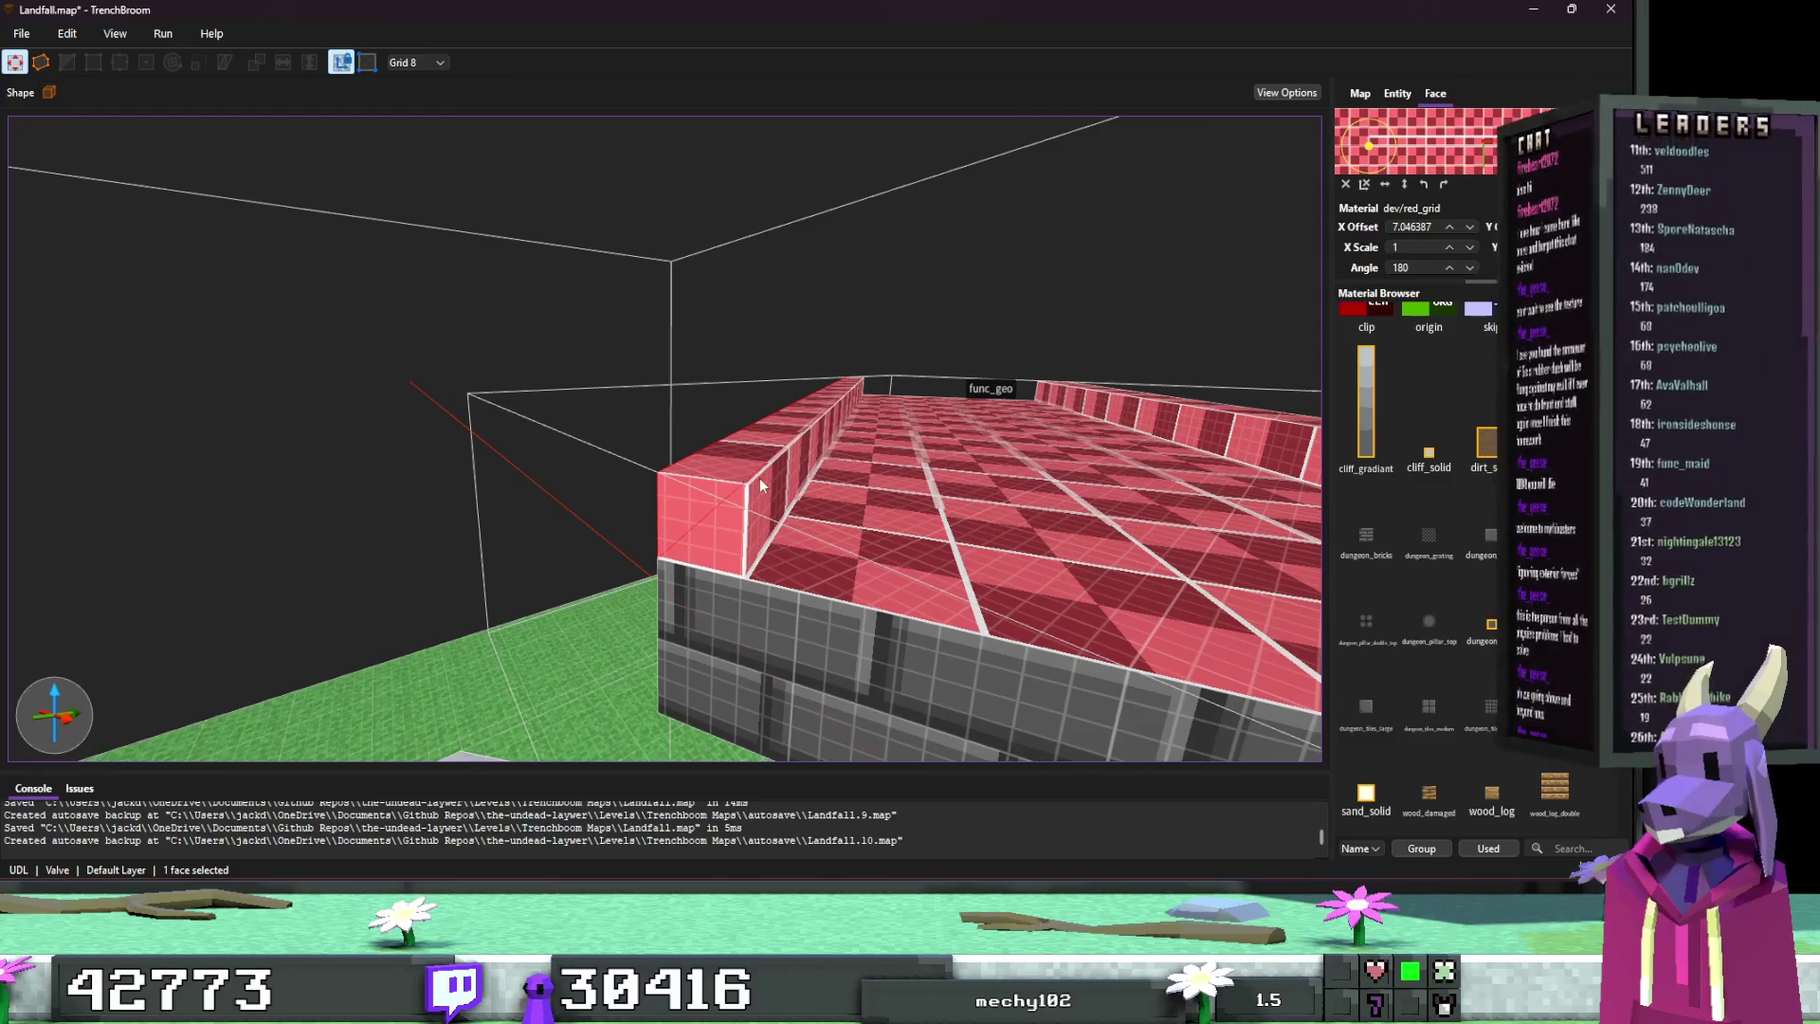
pyautogui.keyDown('shift'); pyautogui.click(754, 473); pyautogui.keyUp('shift')
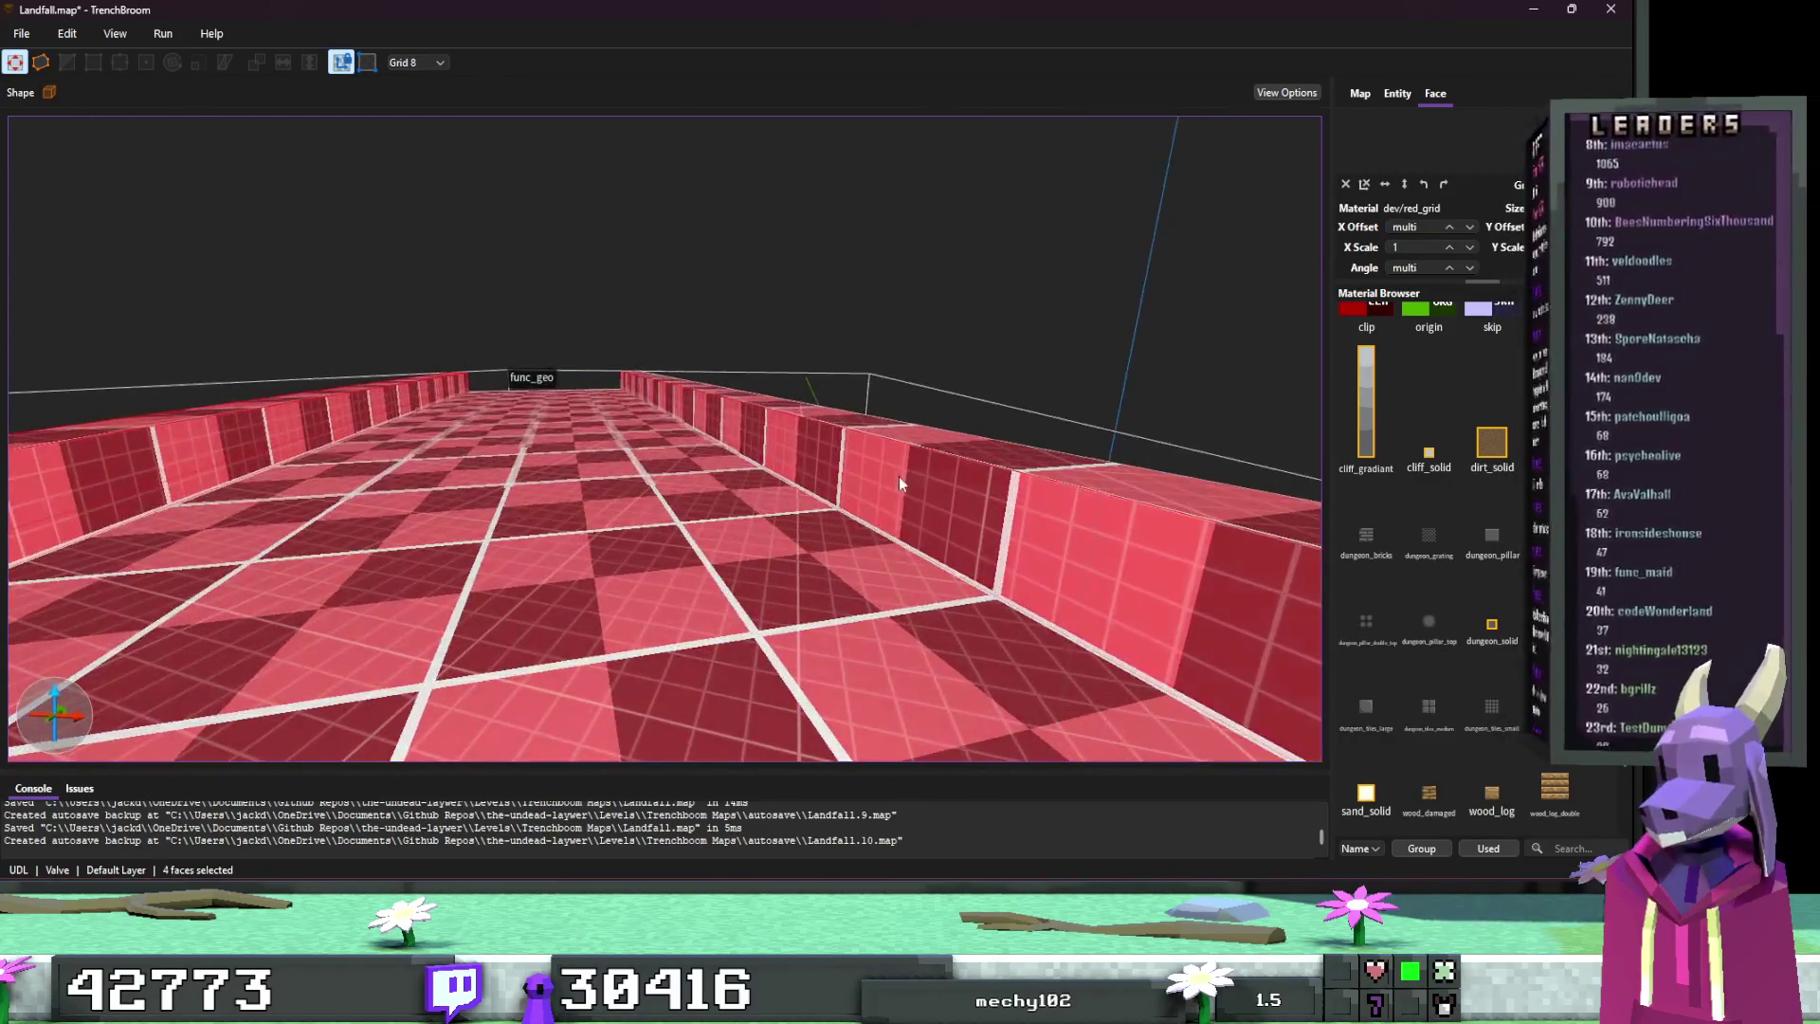
pyautogui.keyDown('shift'); pyautogui.click(910, 469); pyautogui.keyUp('shift')
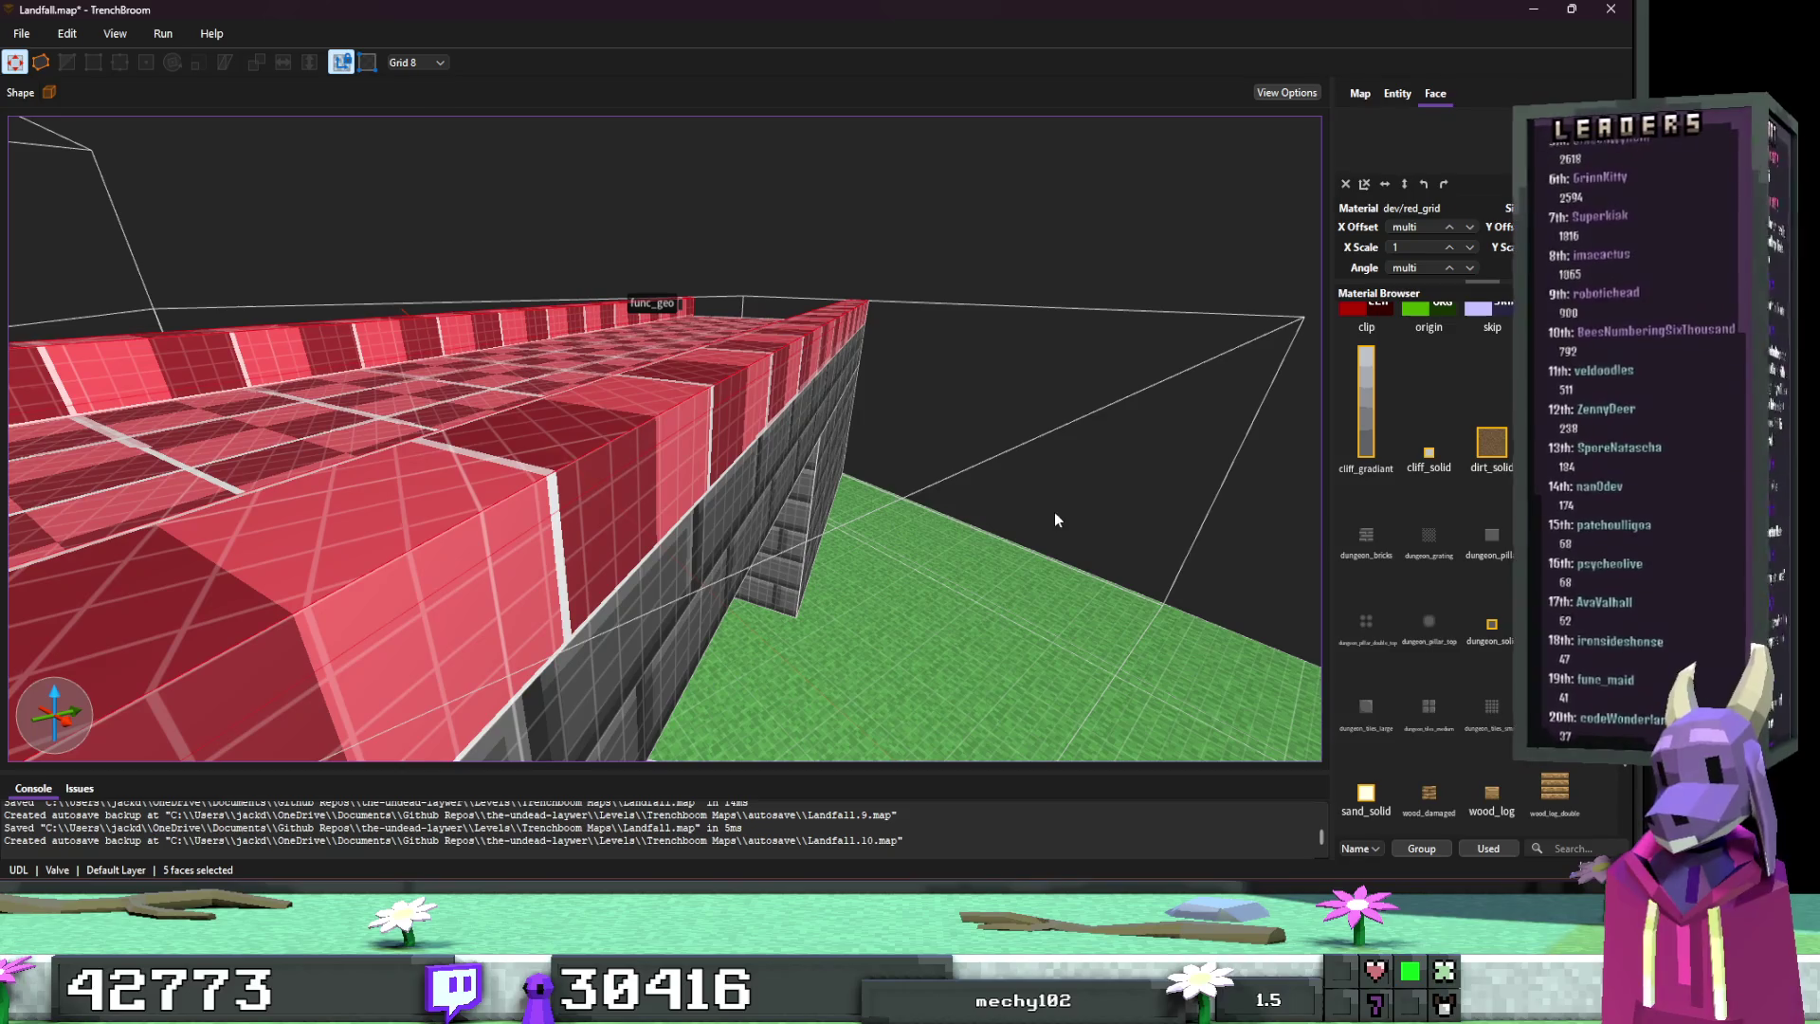
pyautogui.keyDown('shift'); pyautogui.click(713, 474); pyautogui.keyUp('shift')
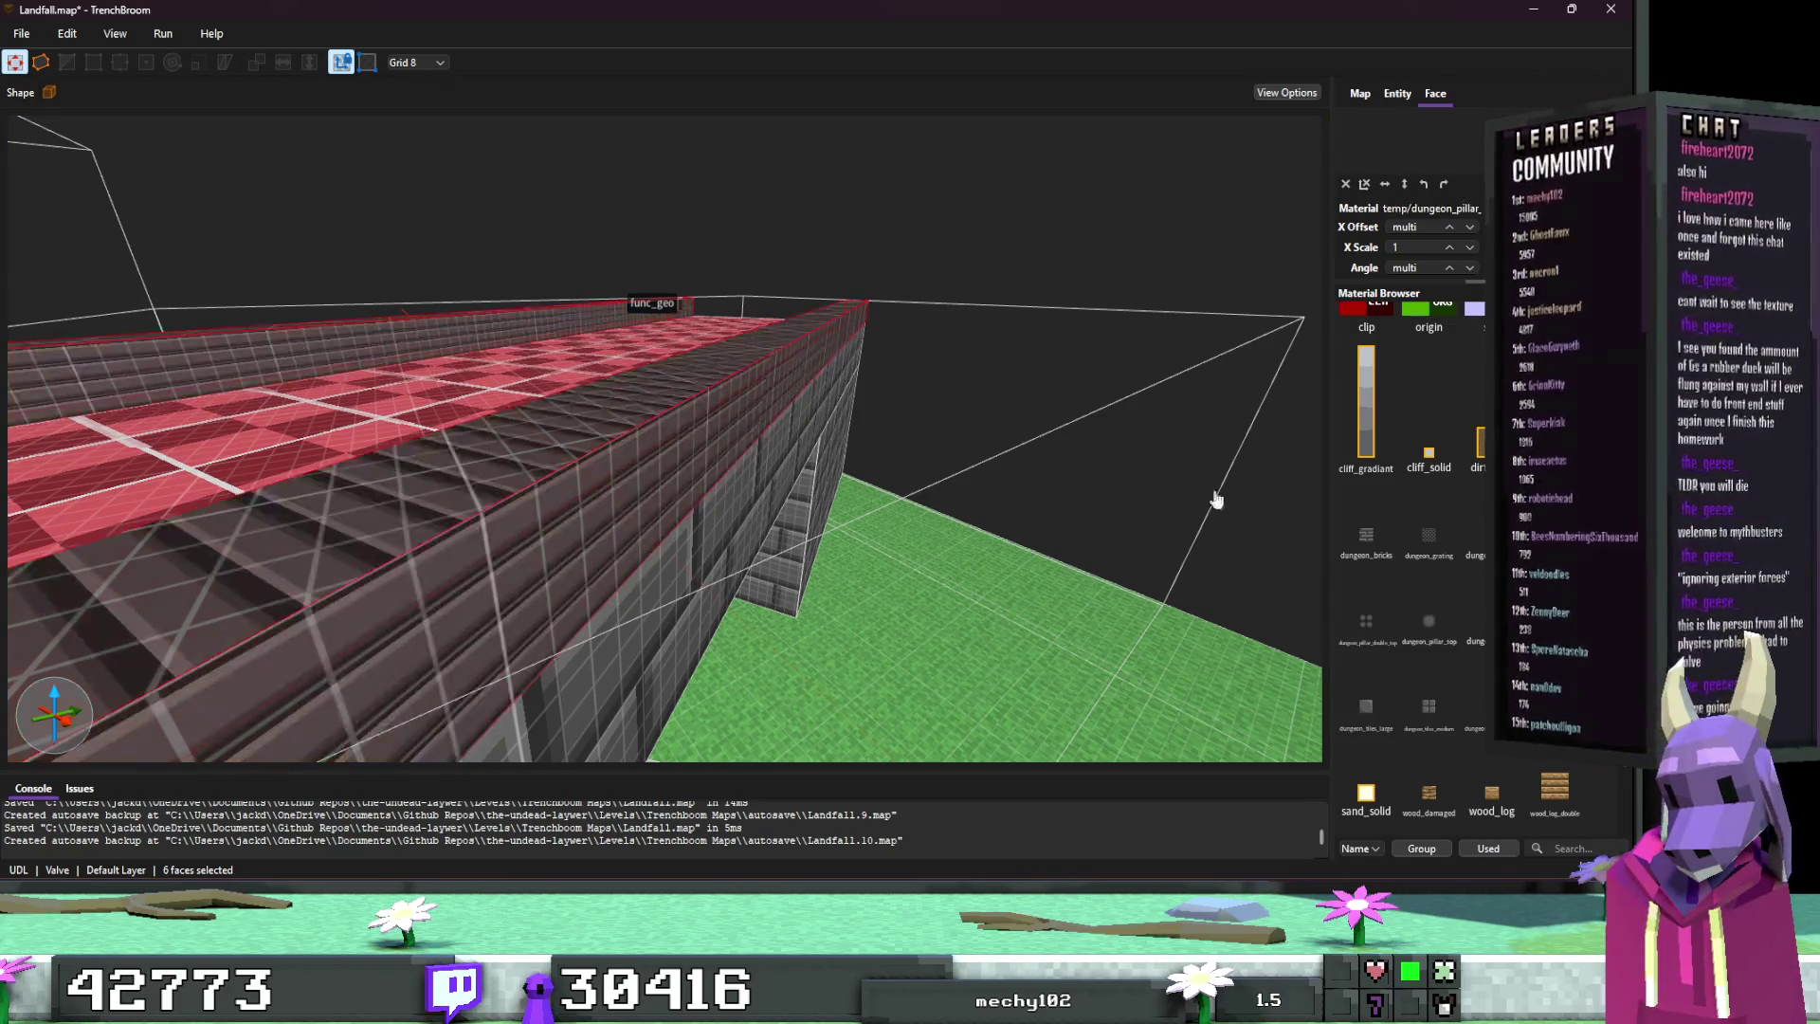
# Step: Give the six rim faces the dungeon pillar texture
pyautogui.click(1429, 621)
pyautogui.click(1414, 249)
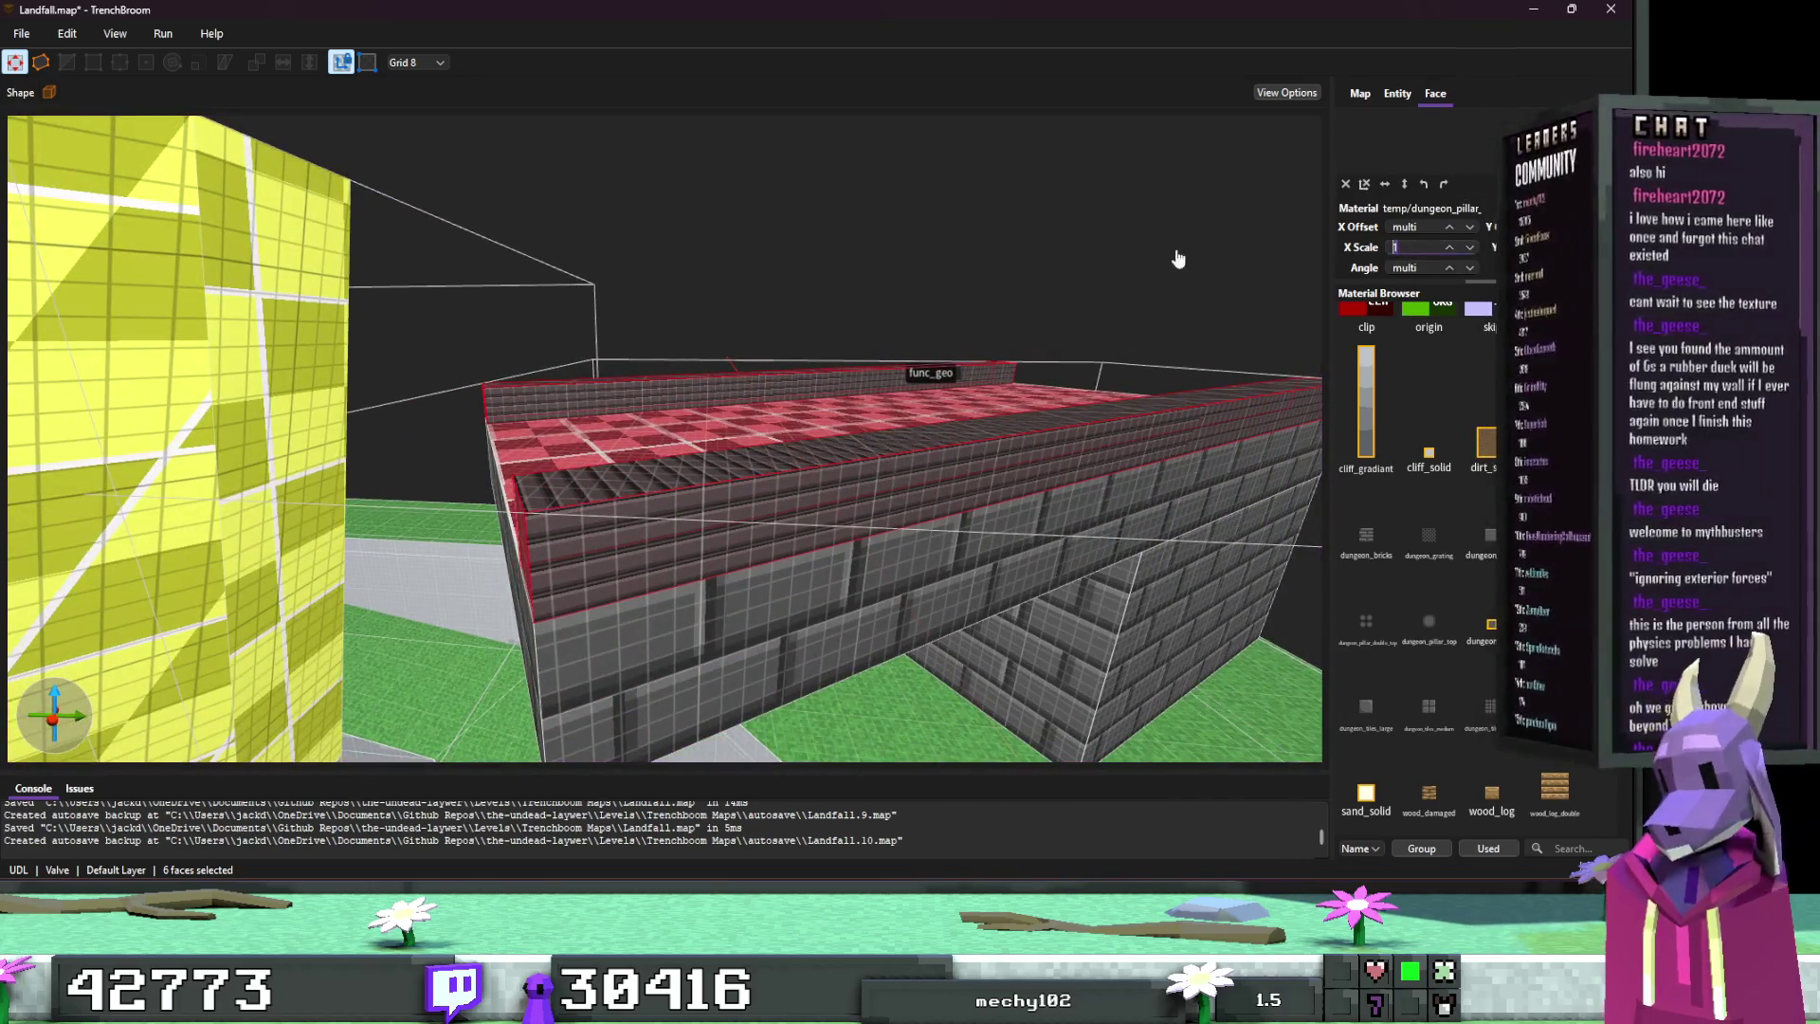
pyautogui.write('4')
pyautogui.moveTo(948, 398)
pyautogui.mouseDown()
pyautogui.moveTo(930, 400)
pyautogui.moveTo(1062, 497)
pyautogui.mouseUp()
pyautogui.press('Escape')
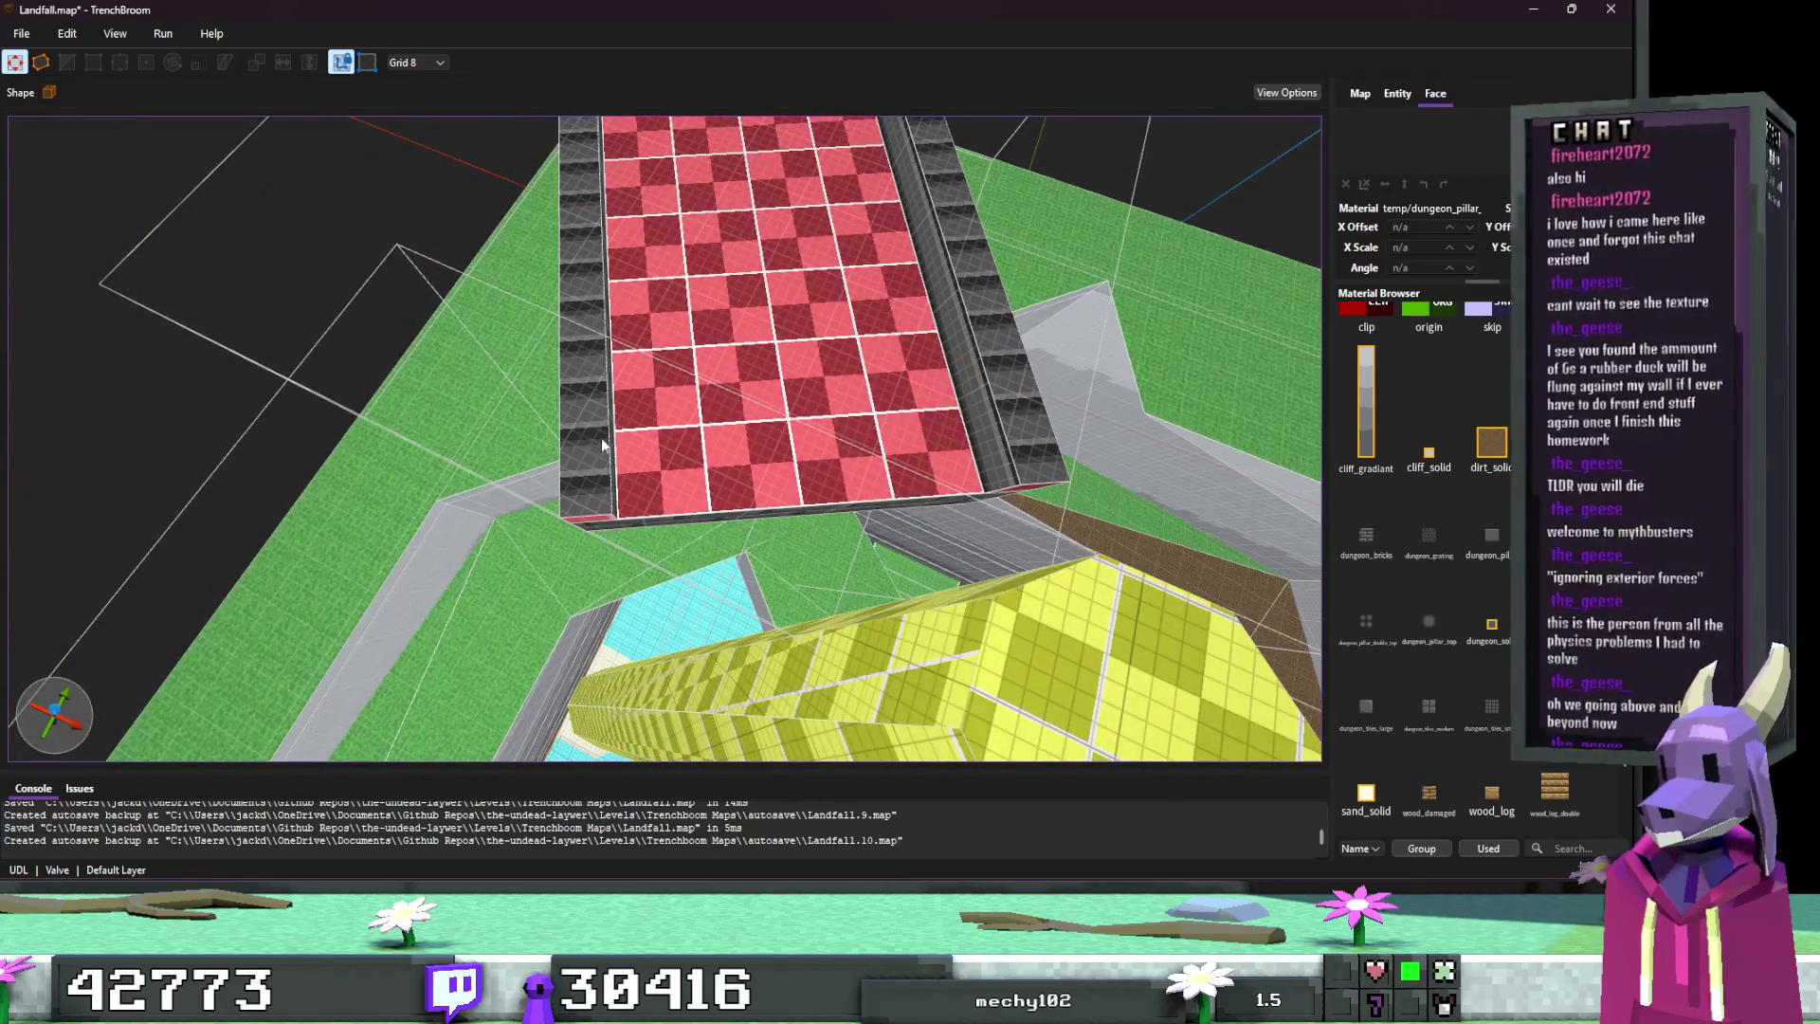
# Step: Rotate the texture on the two trim side faces to angle 240
pyautogui.keyDown('shift'); pyautogui.click(601, 438); pyautogui.keyUp('shift')
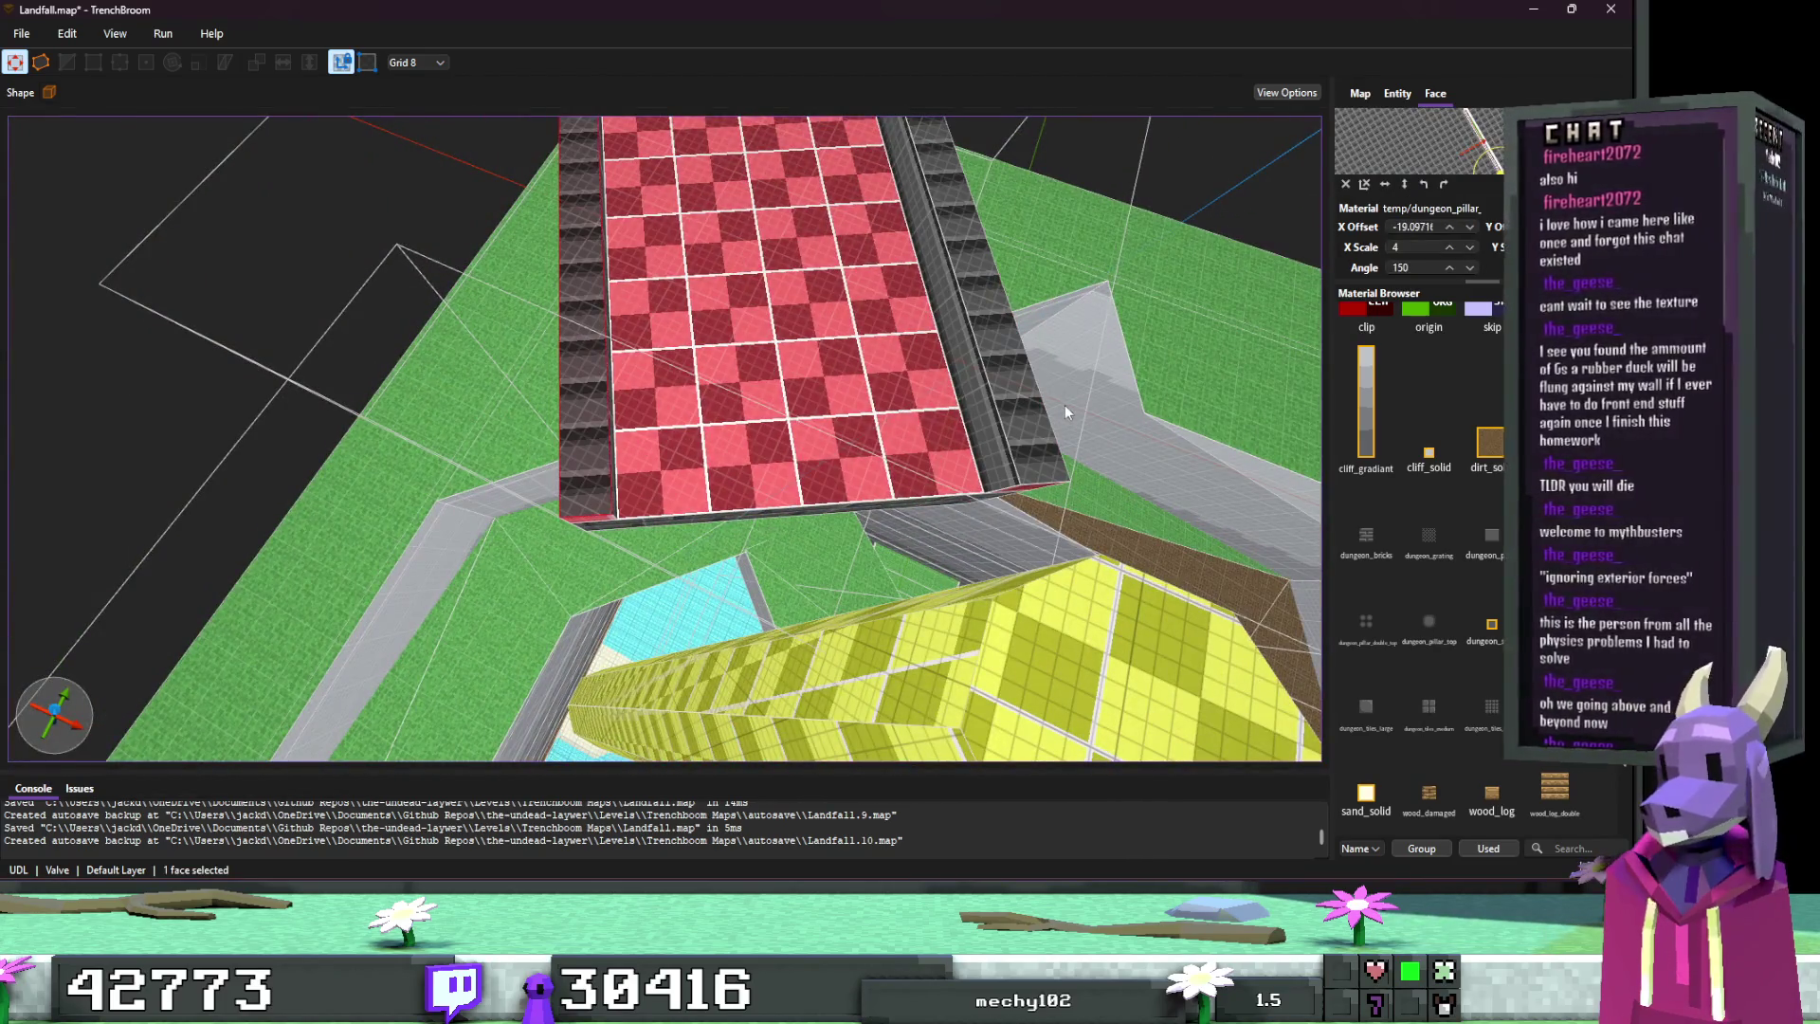
pyautogui.keyDown('ctrl'); pyautogui.keyDown('shift'); pyautogui.click(1009, 411); pyautogui.keyUp('shift'); pyautogui.keyUp('ctrl')
pyautogui.moveTo(1418, 267); pyautogui.dragTo(1340, 270)
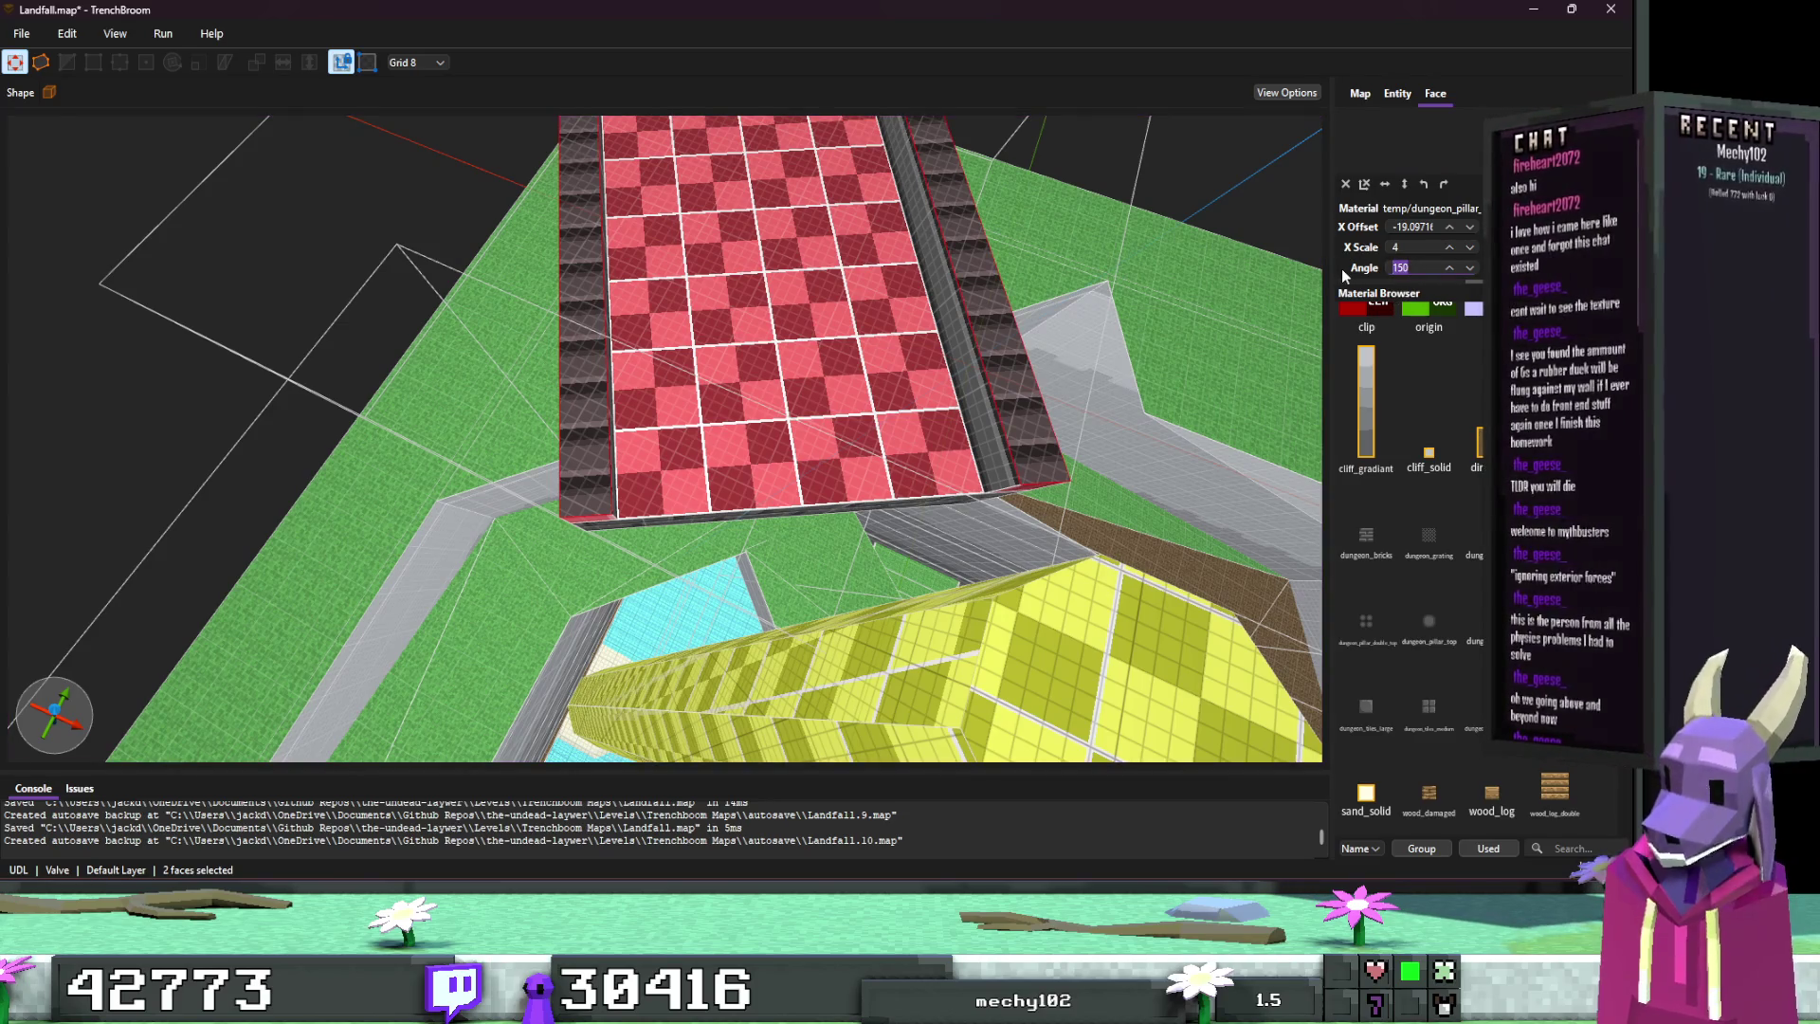
pyautogui.write('240')
pyautogui.press('Return')
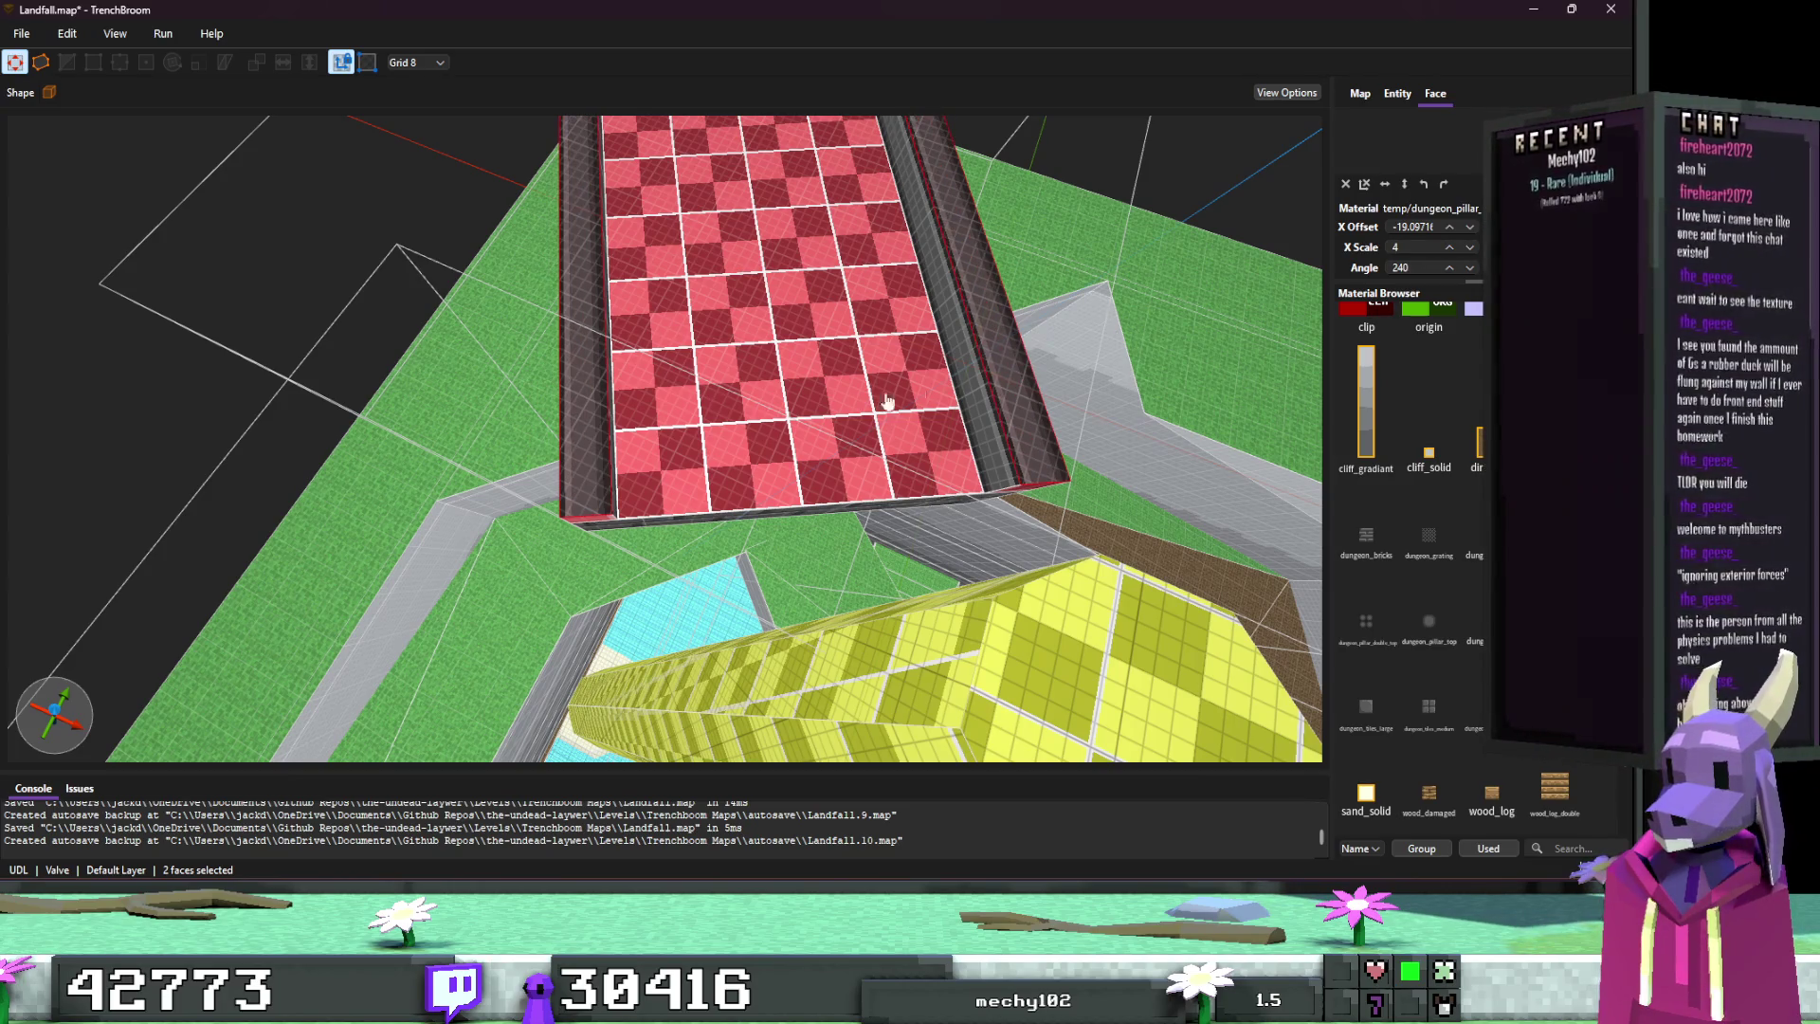
pyautogui.moveTo(889, 402)
pyautogui.mouseDown()
pyautogui.moveTo(854, 396)
pyautogui.moveTo(1289, 281)
pyautogui.mouseUp()
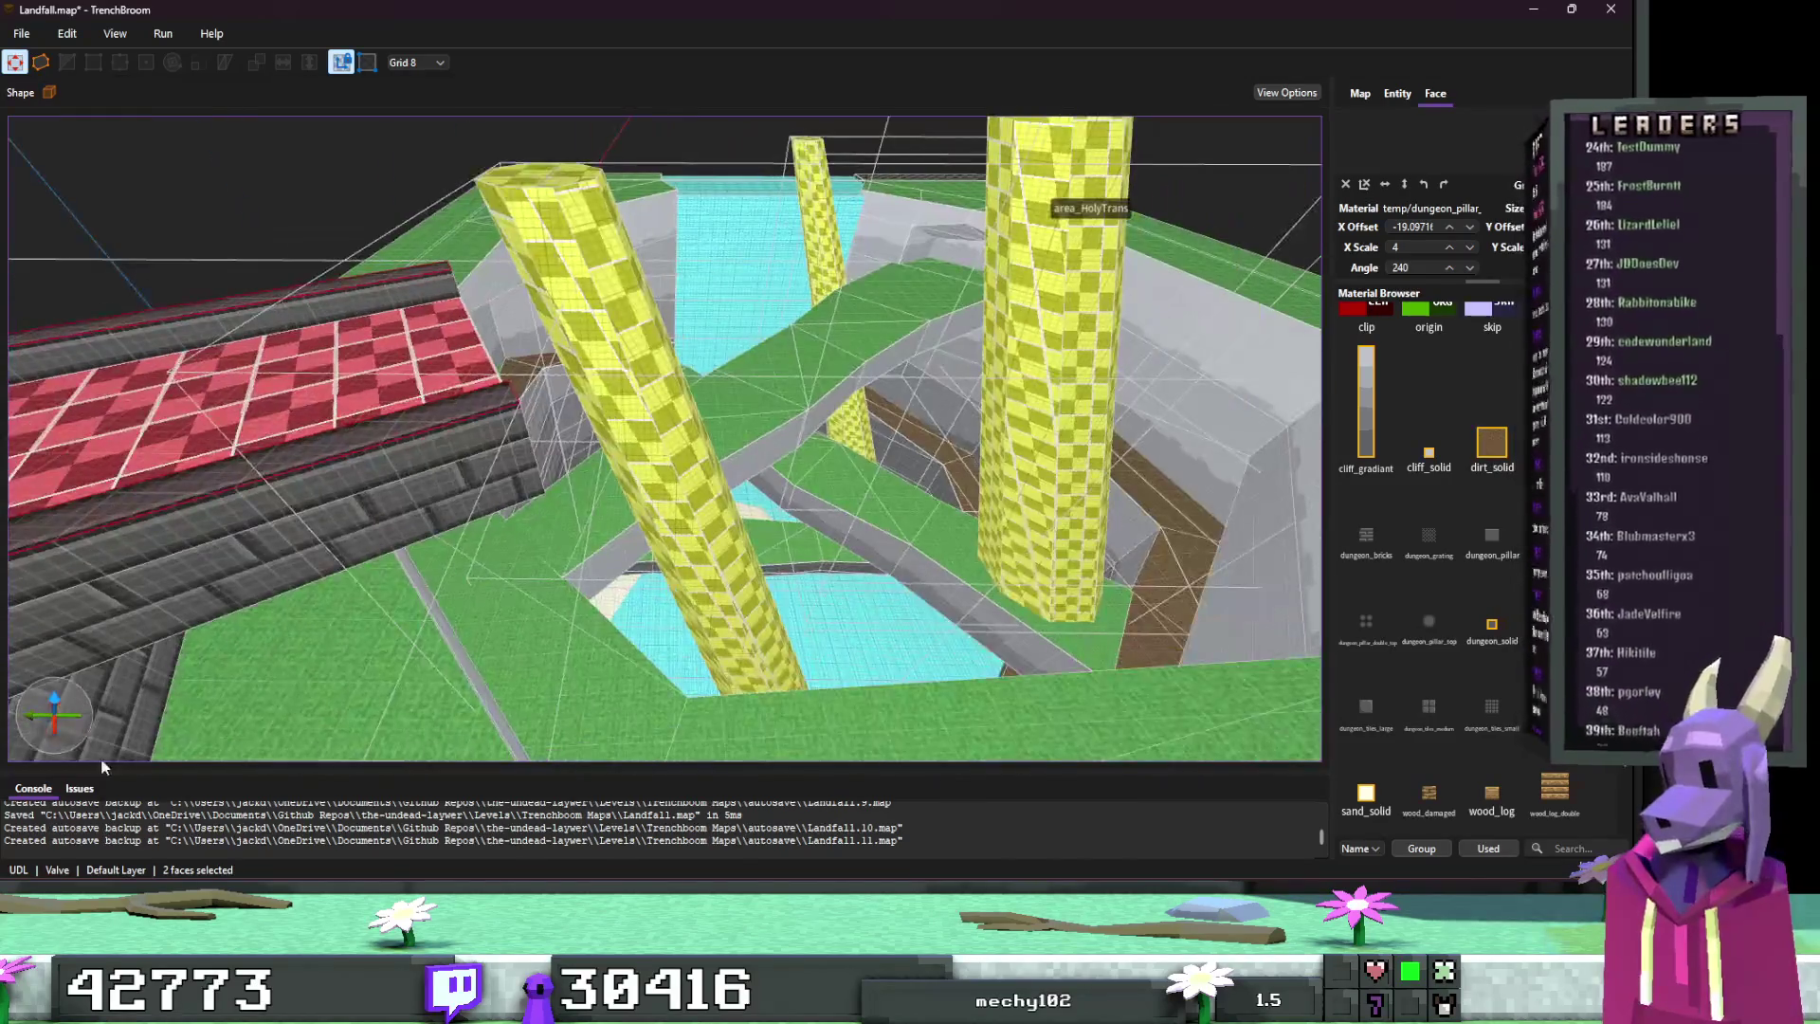
# Step: With the Issues list showing, give the wall end faces dungeon_pillar_double_top at X scale 4
pyautogui.click(80, 788)
pyautogui.scroll(5, 439, 475)
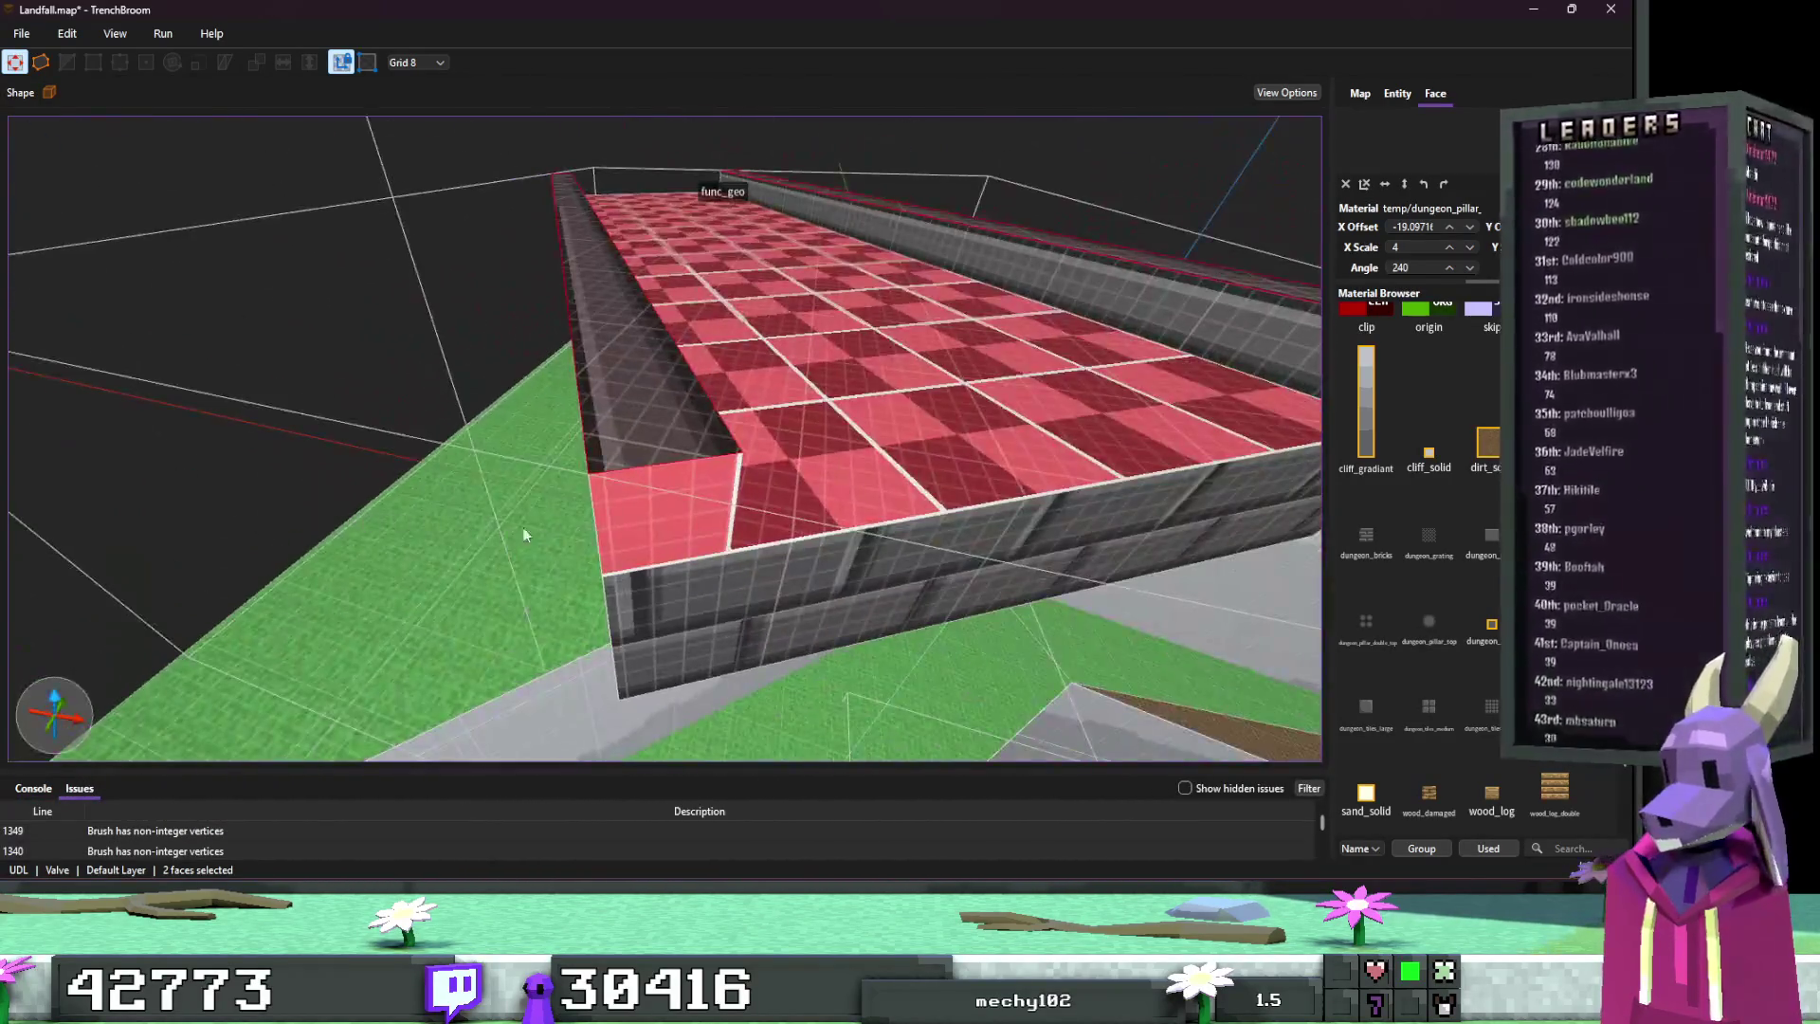
pyautogui.click(694, 517)
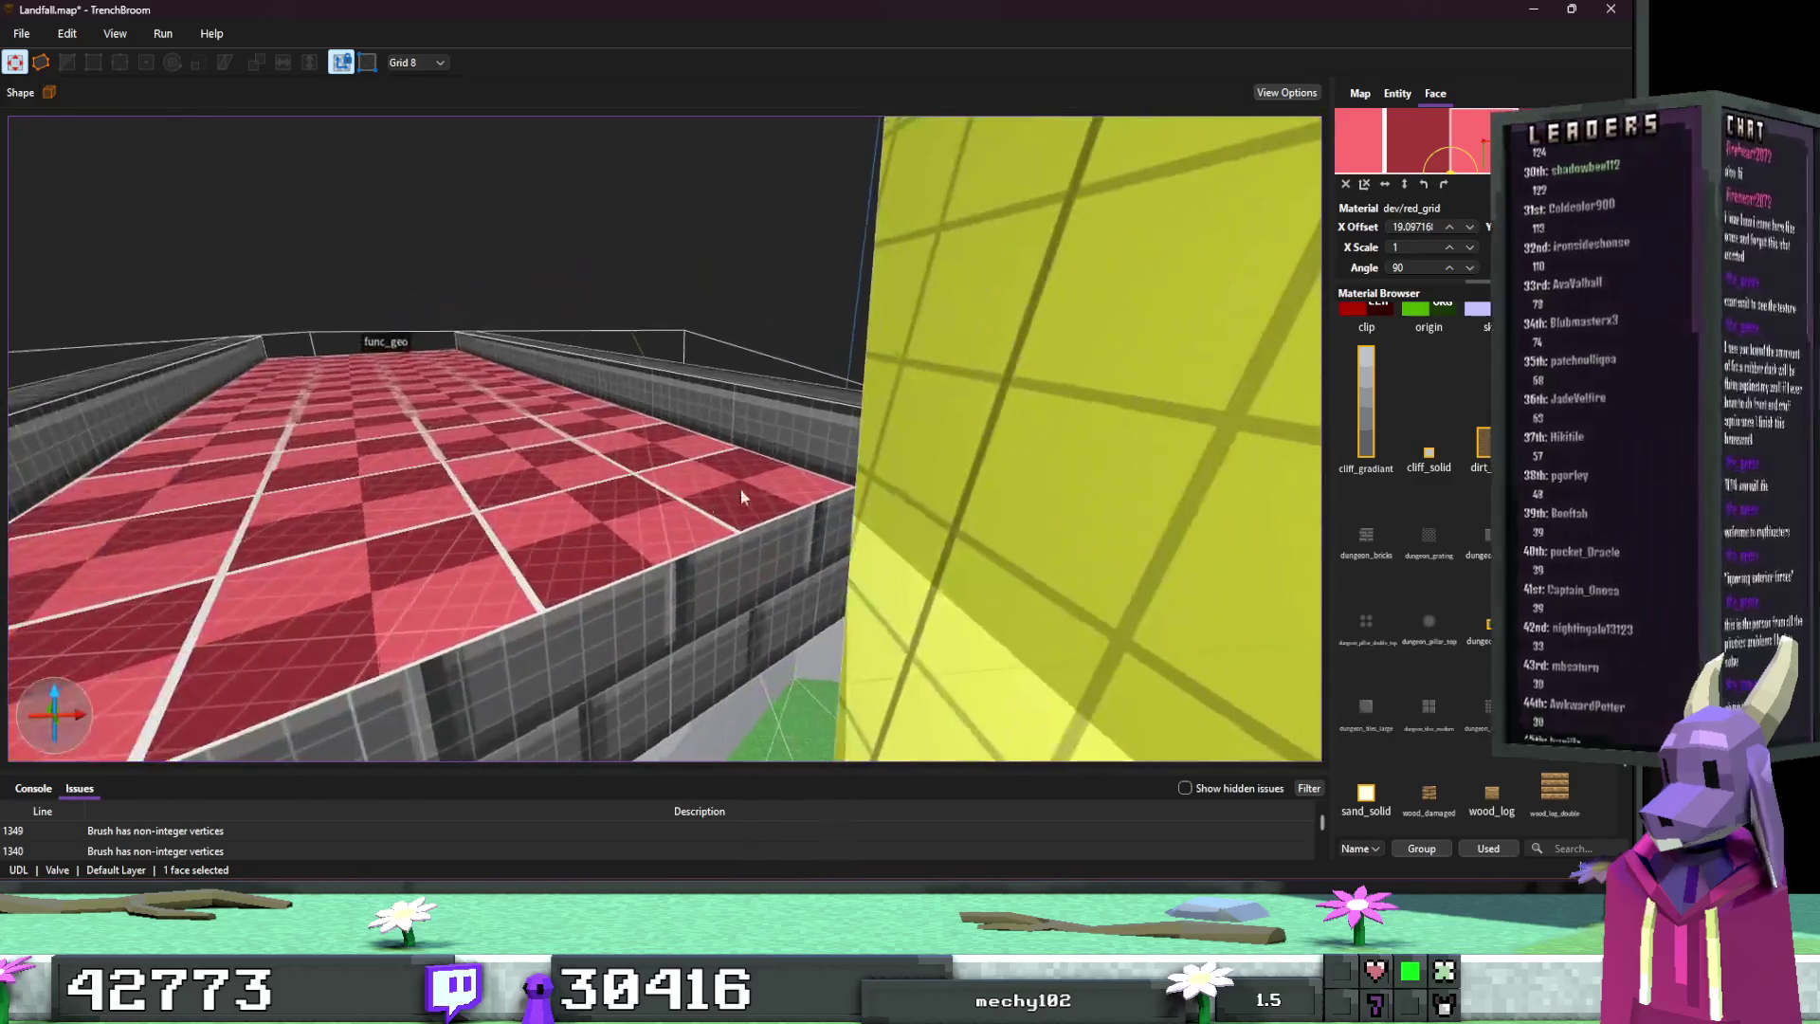
pyautogui.scroll(-10, 736, 464)
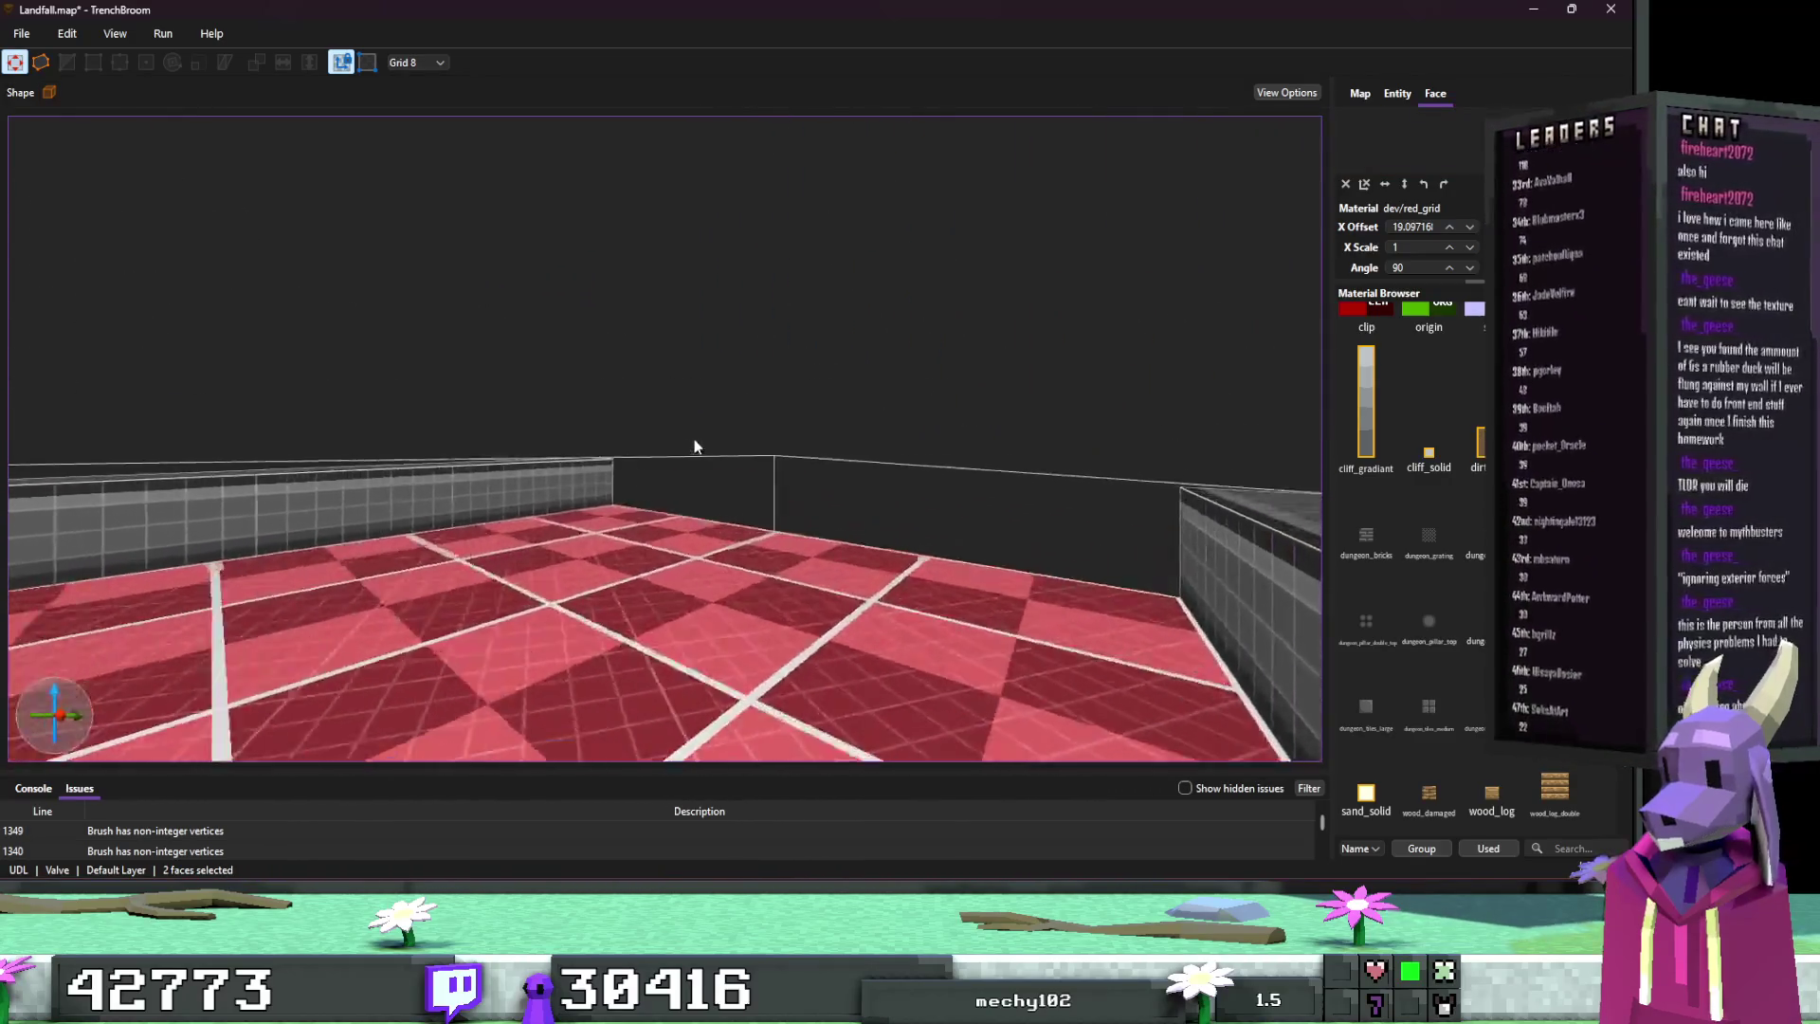
pyautogui.keyDown('ctrl'); pyautogui.keyDown('shift'); pyautogui.click(816, 474); pyautogui.keyUp('shift'); pyautogui.keyUp('ctrl')
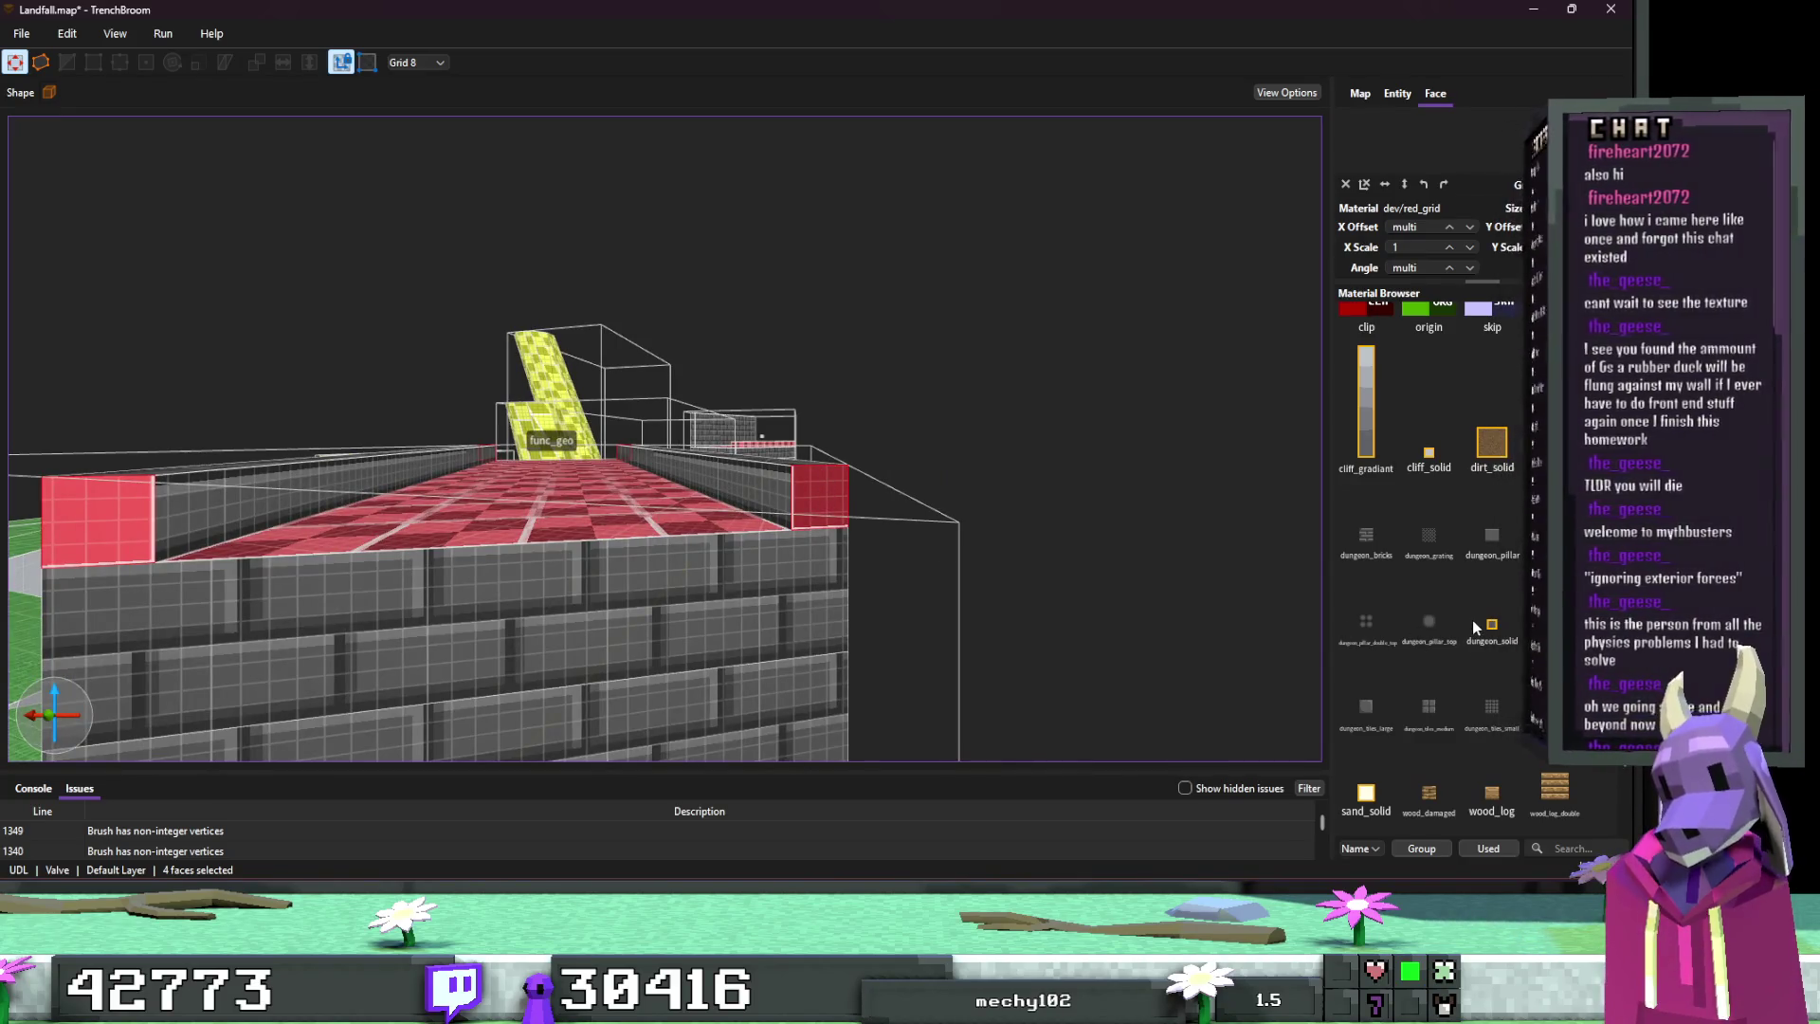
pyautogui.click(1364, 622)
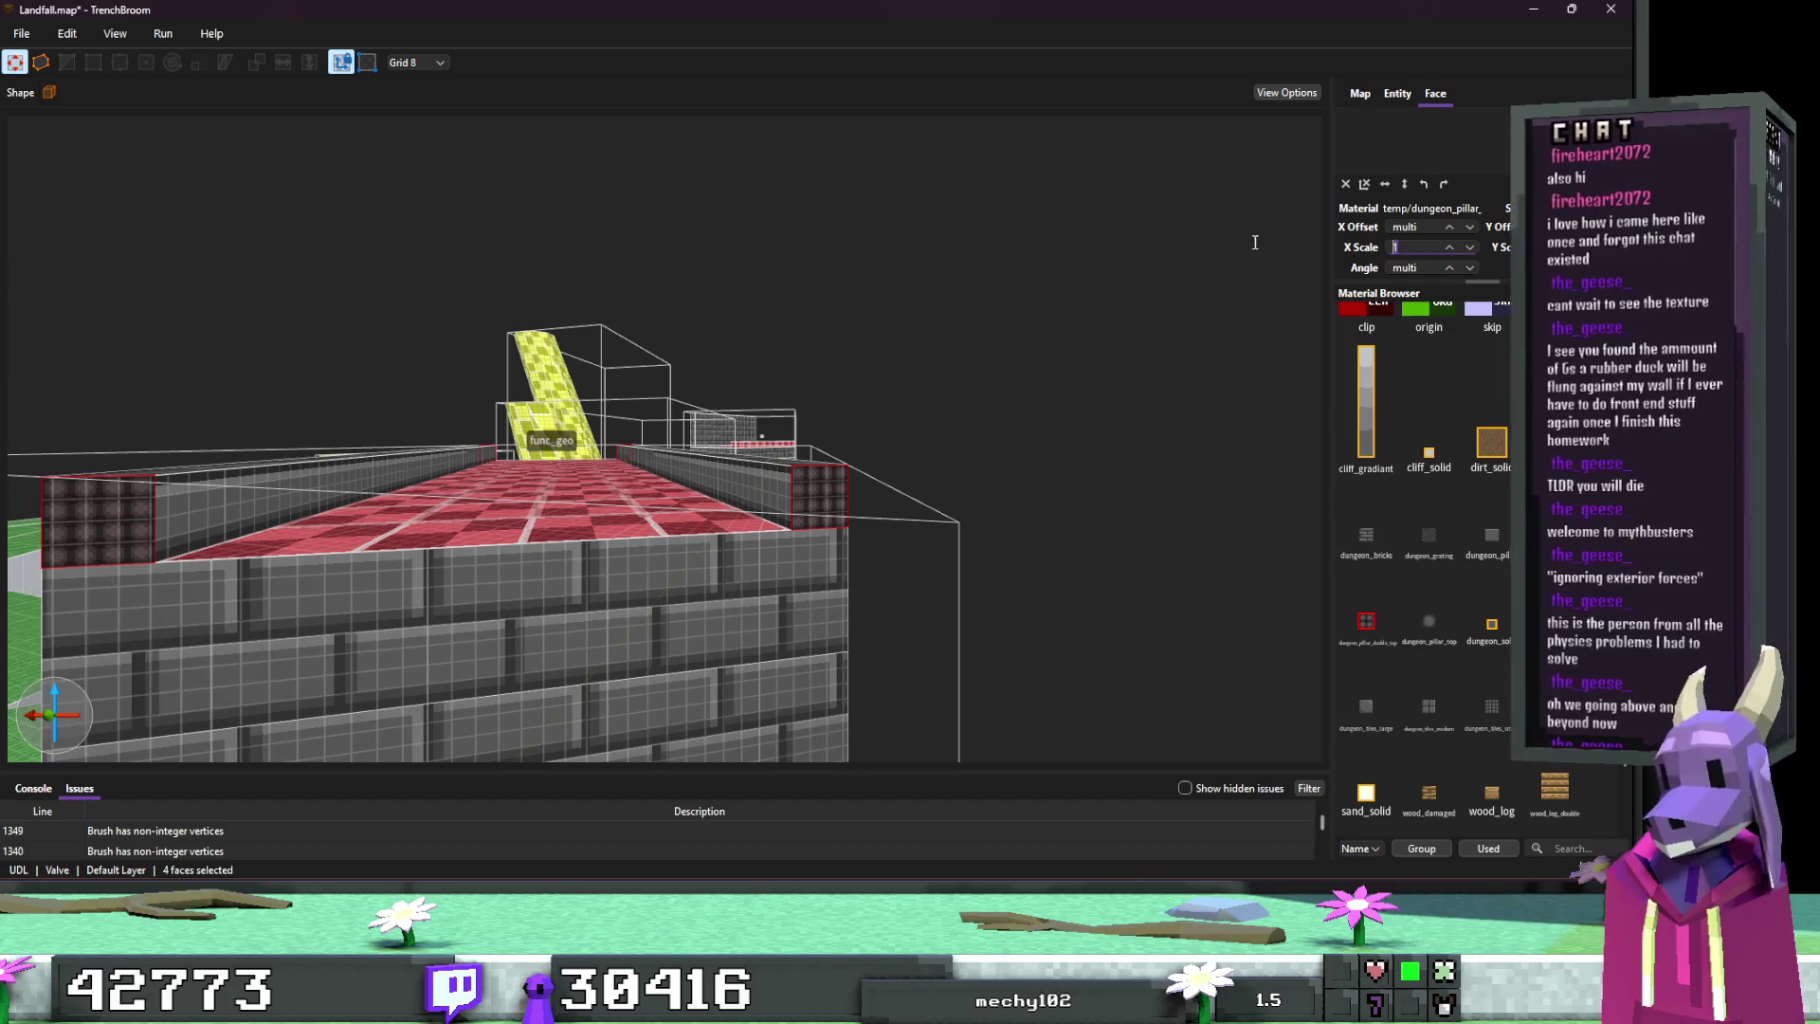
pyautogui.write('4')
pyautogui.press('Return')
# Step: Set the end faces' X offset to 3.5
pyautogui.scroll(-3, 1061, 386)
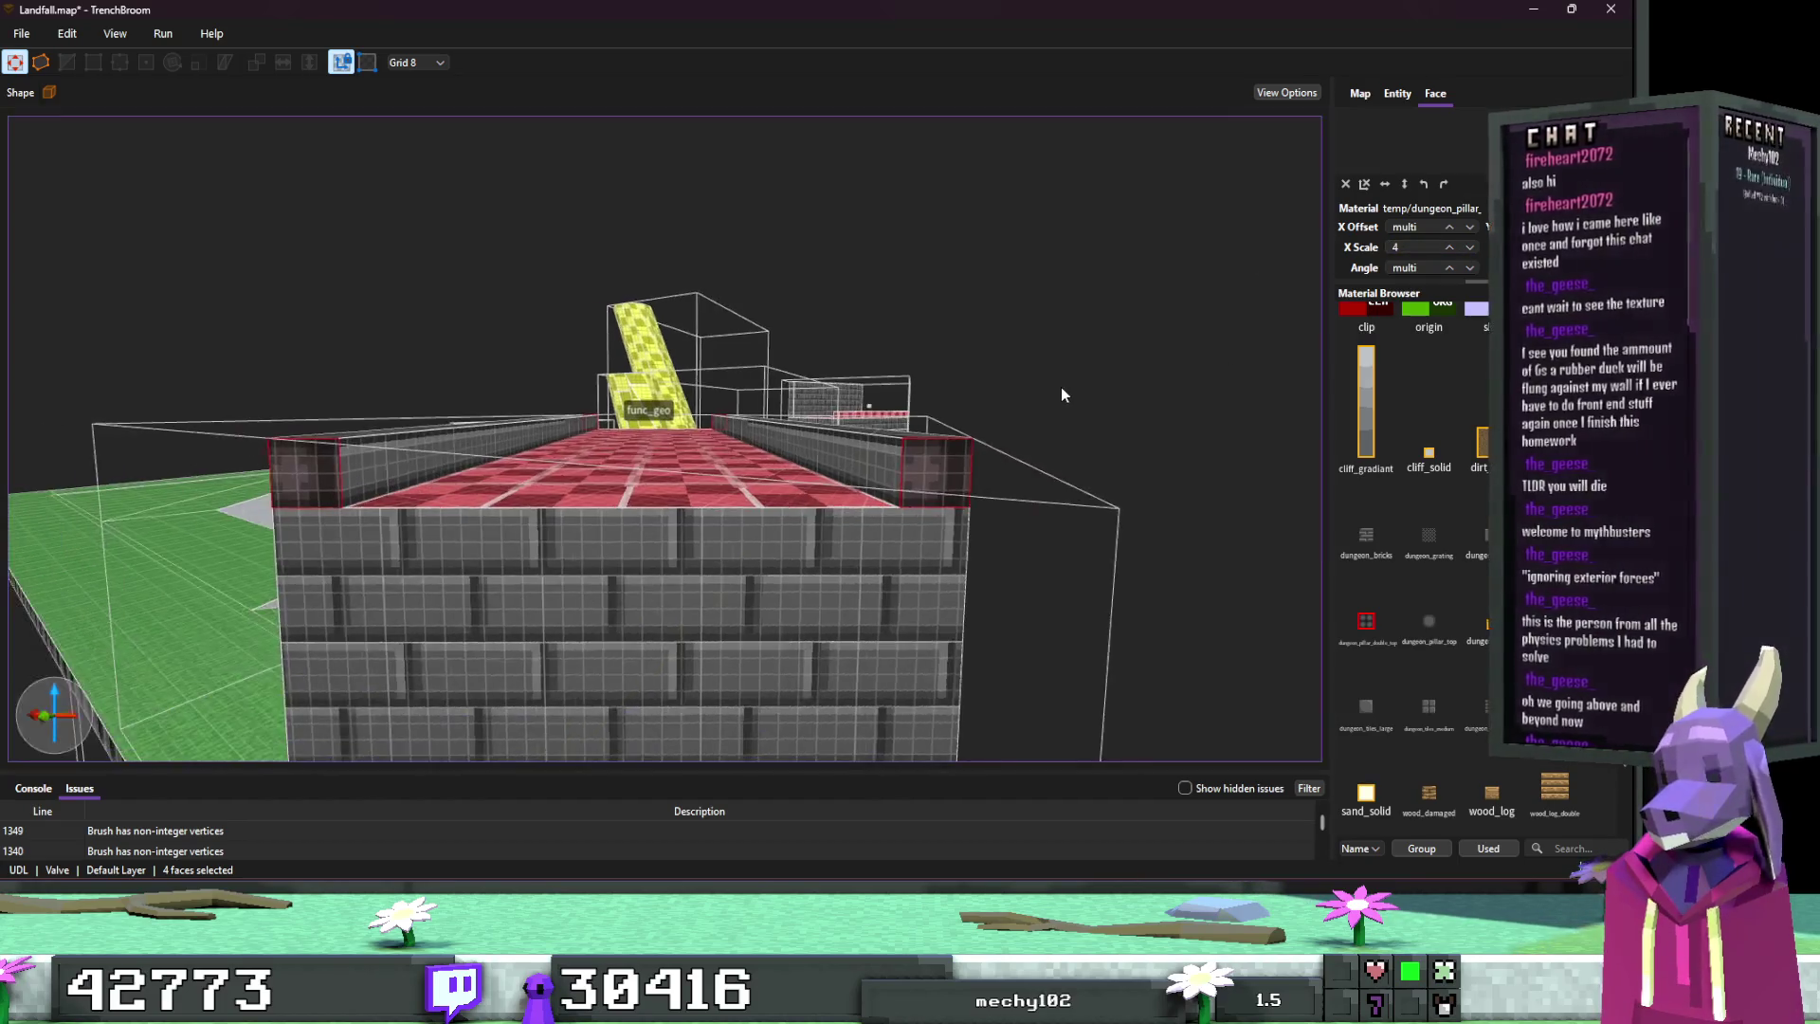
pyautogui.scroll(2, 1061, 387)
pyautogui.scroll(2, 1230, 345)
pyautogui.scroll(-2, 1230, 345)
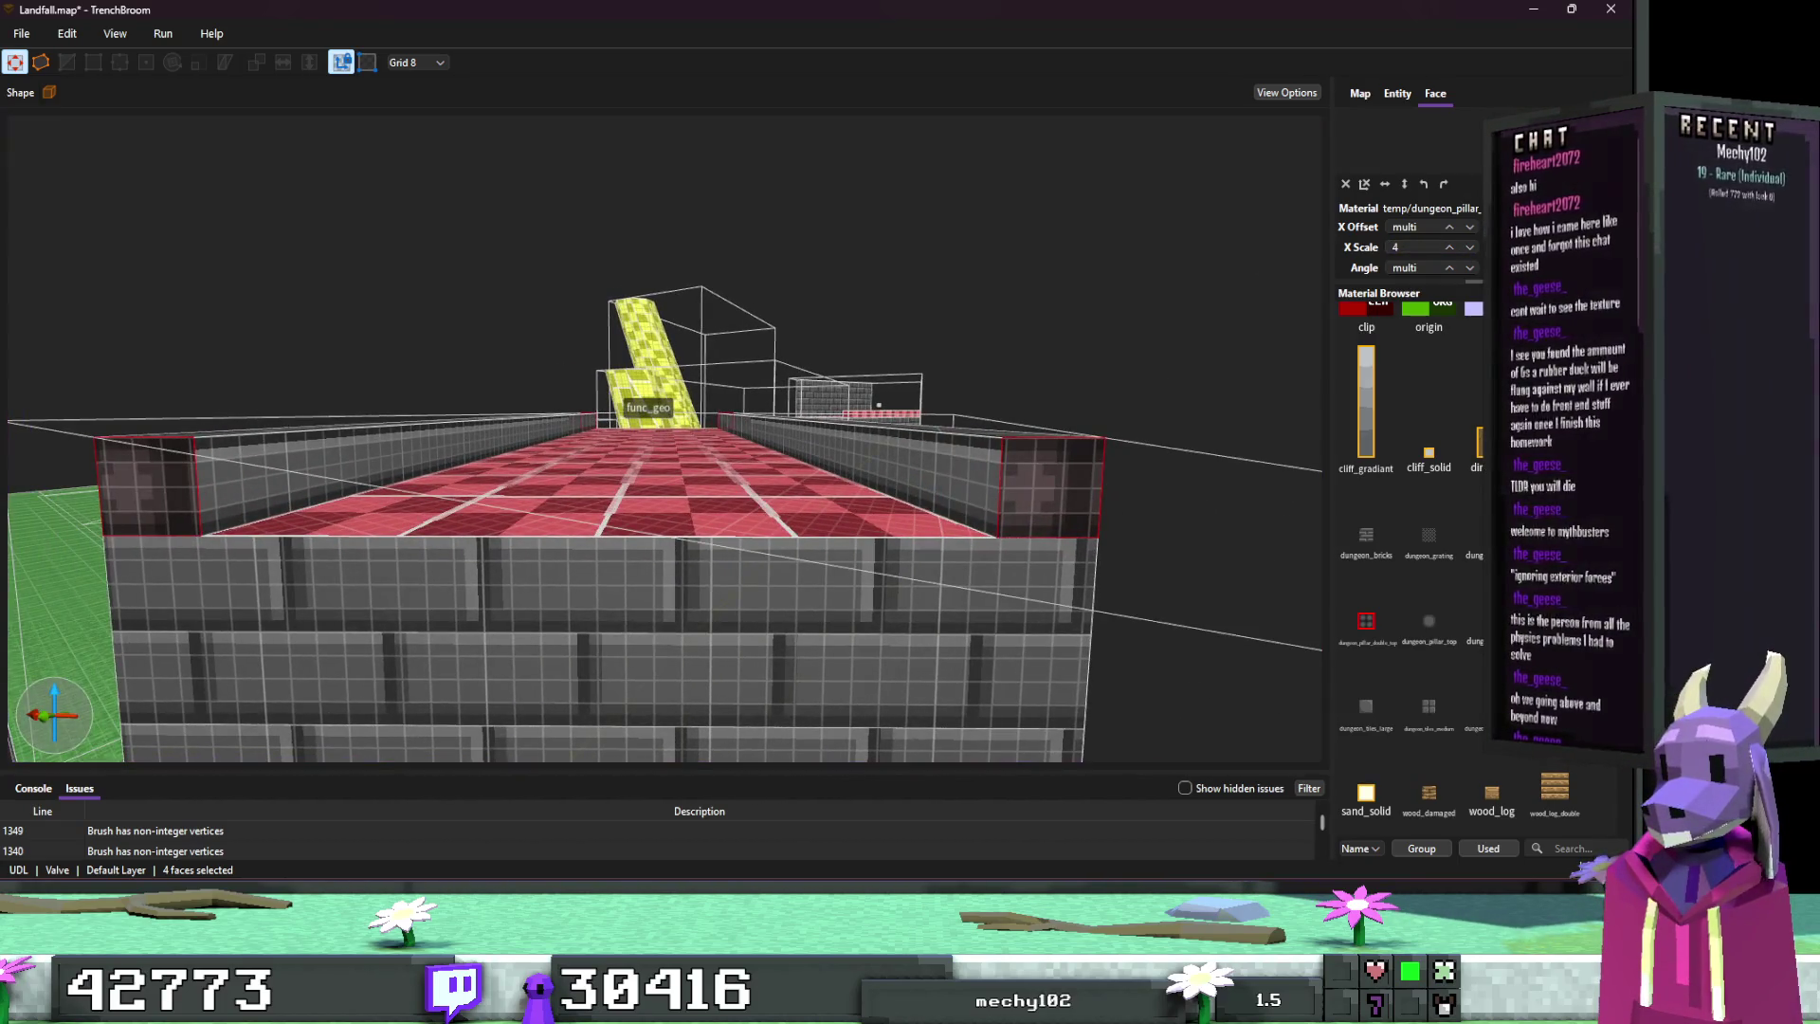
pyautogui.click(1435, 227)
pyautogui.write('1')
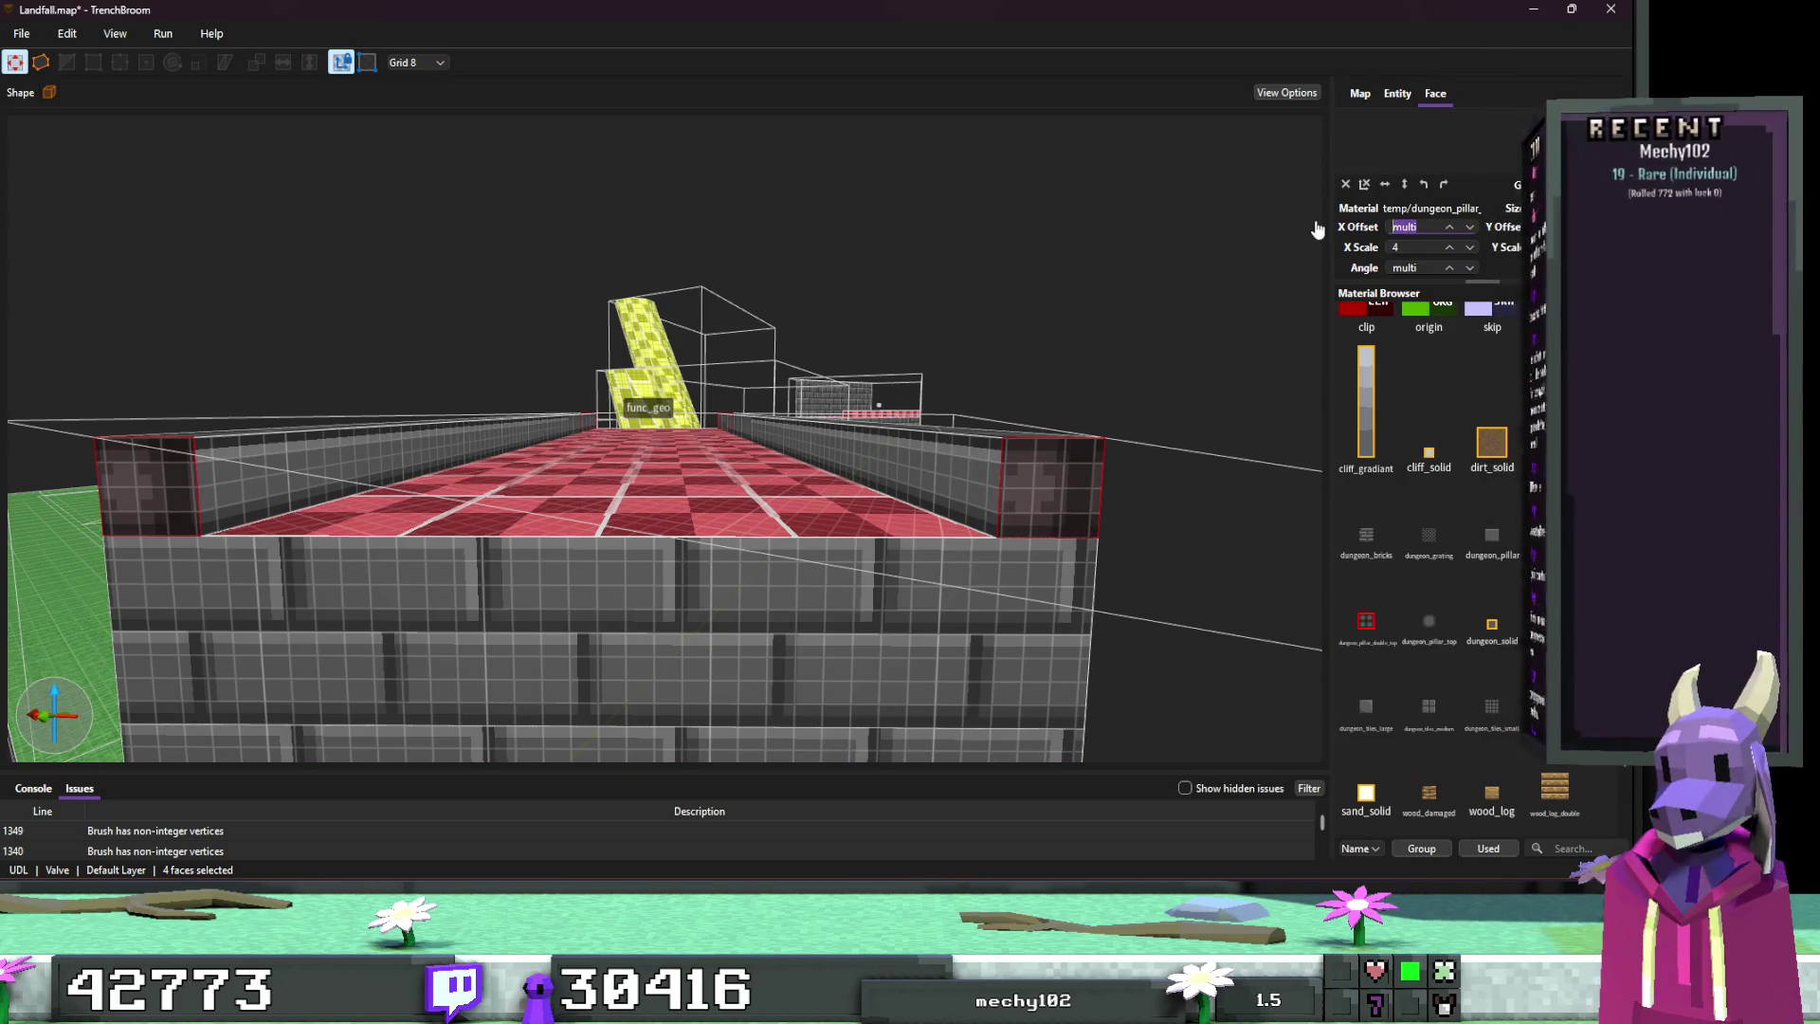
pyautogui.write('3')
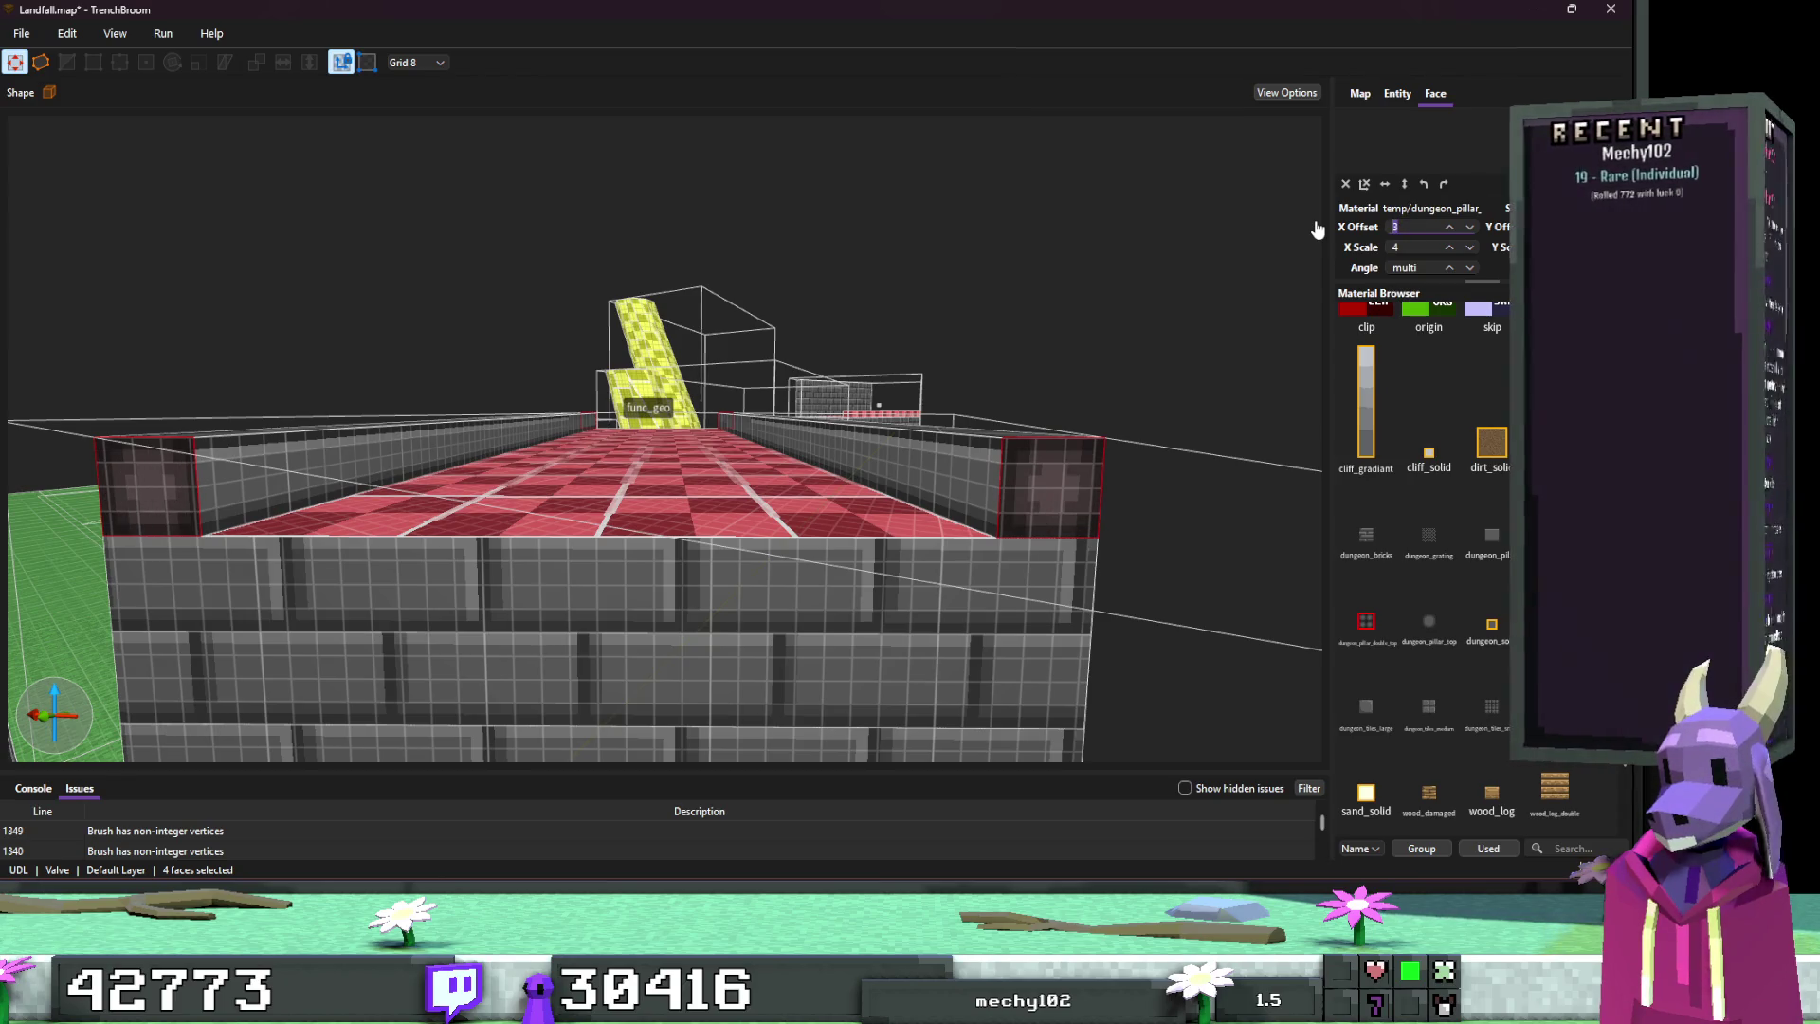
pyautogui.write('d')
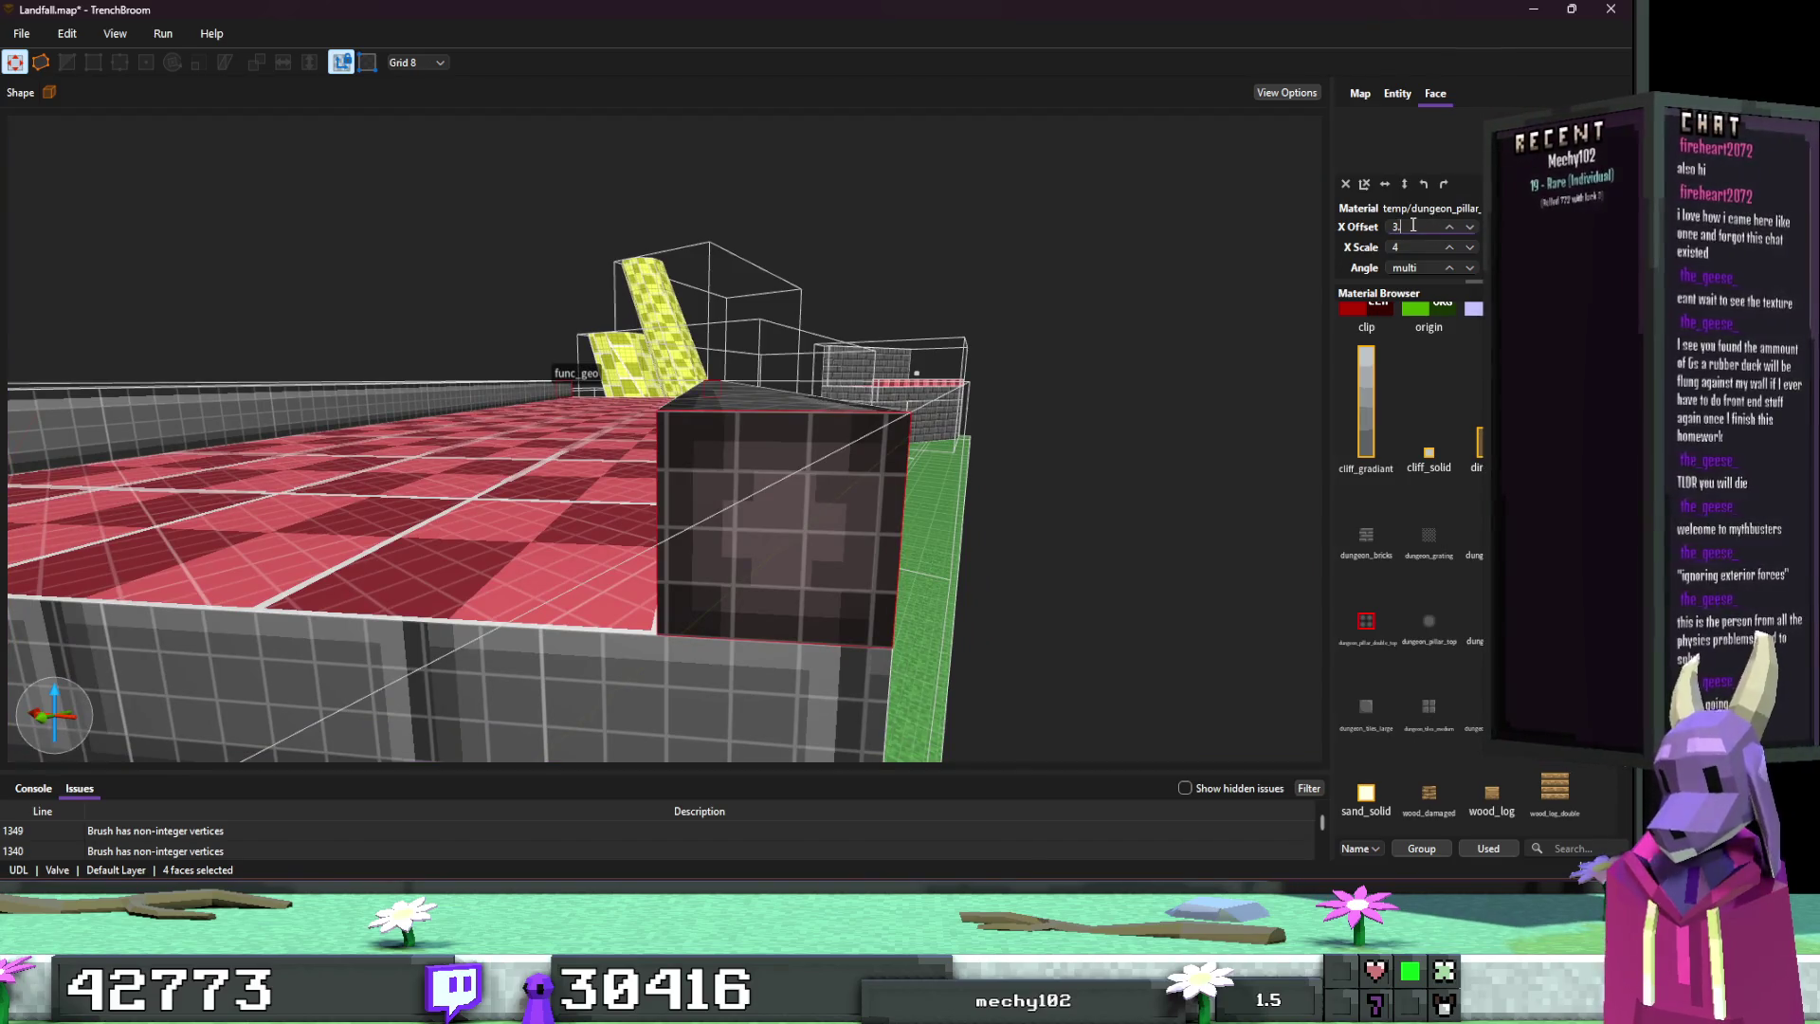
pyautogui.write('.5')
pyautogui.press('Return')
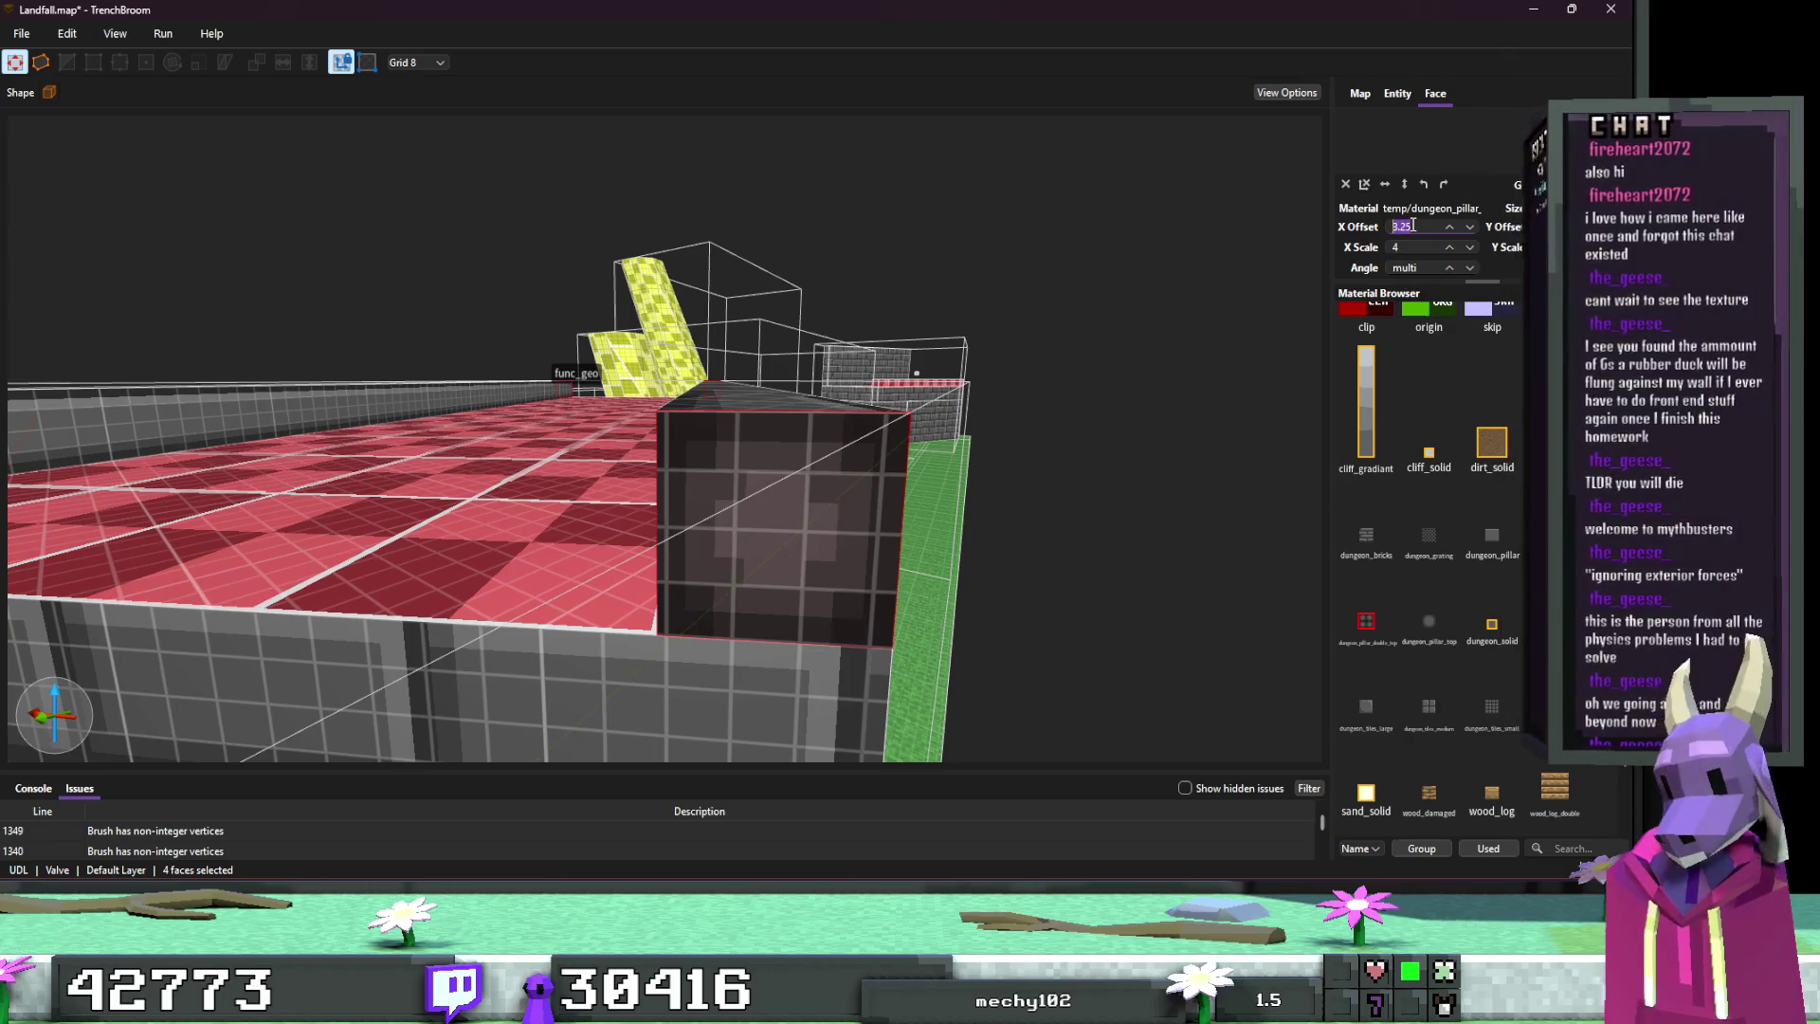
pyautogui.keyDown('ctrl'); pyautogui.keyDown('shift'); pyautogui.click(988, 387); pyautogui.keyUp('shift'); pyautogui.keyUp('ctrl')
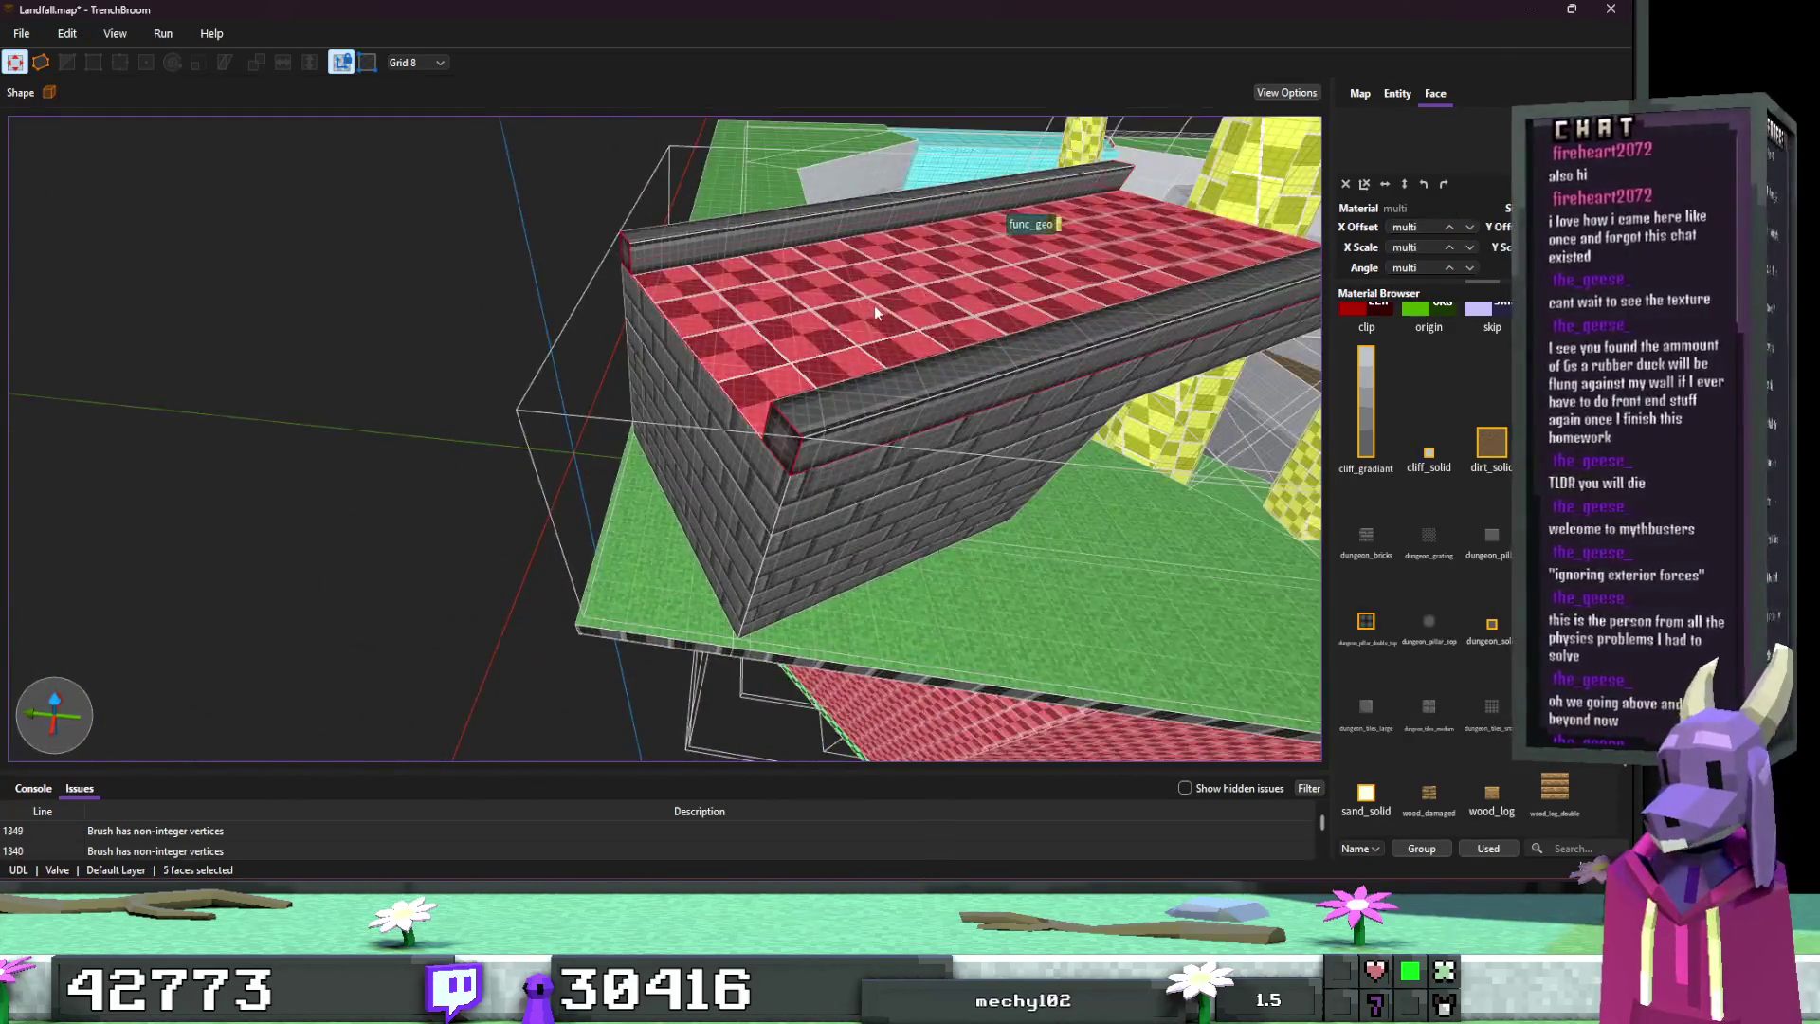
# Step: Apply dungeon_bricks at X scale 4 to the five wall-top faces, then deselect
pyautogui.press('w')
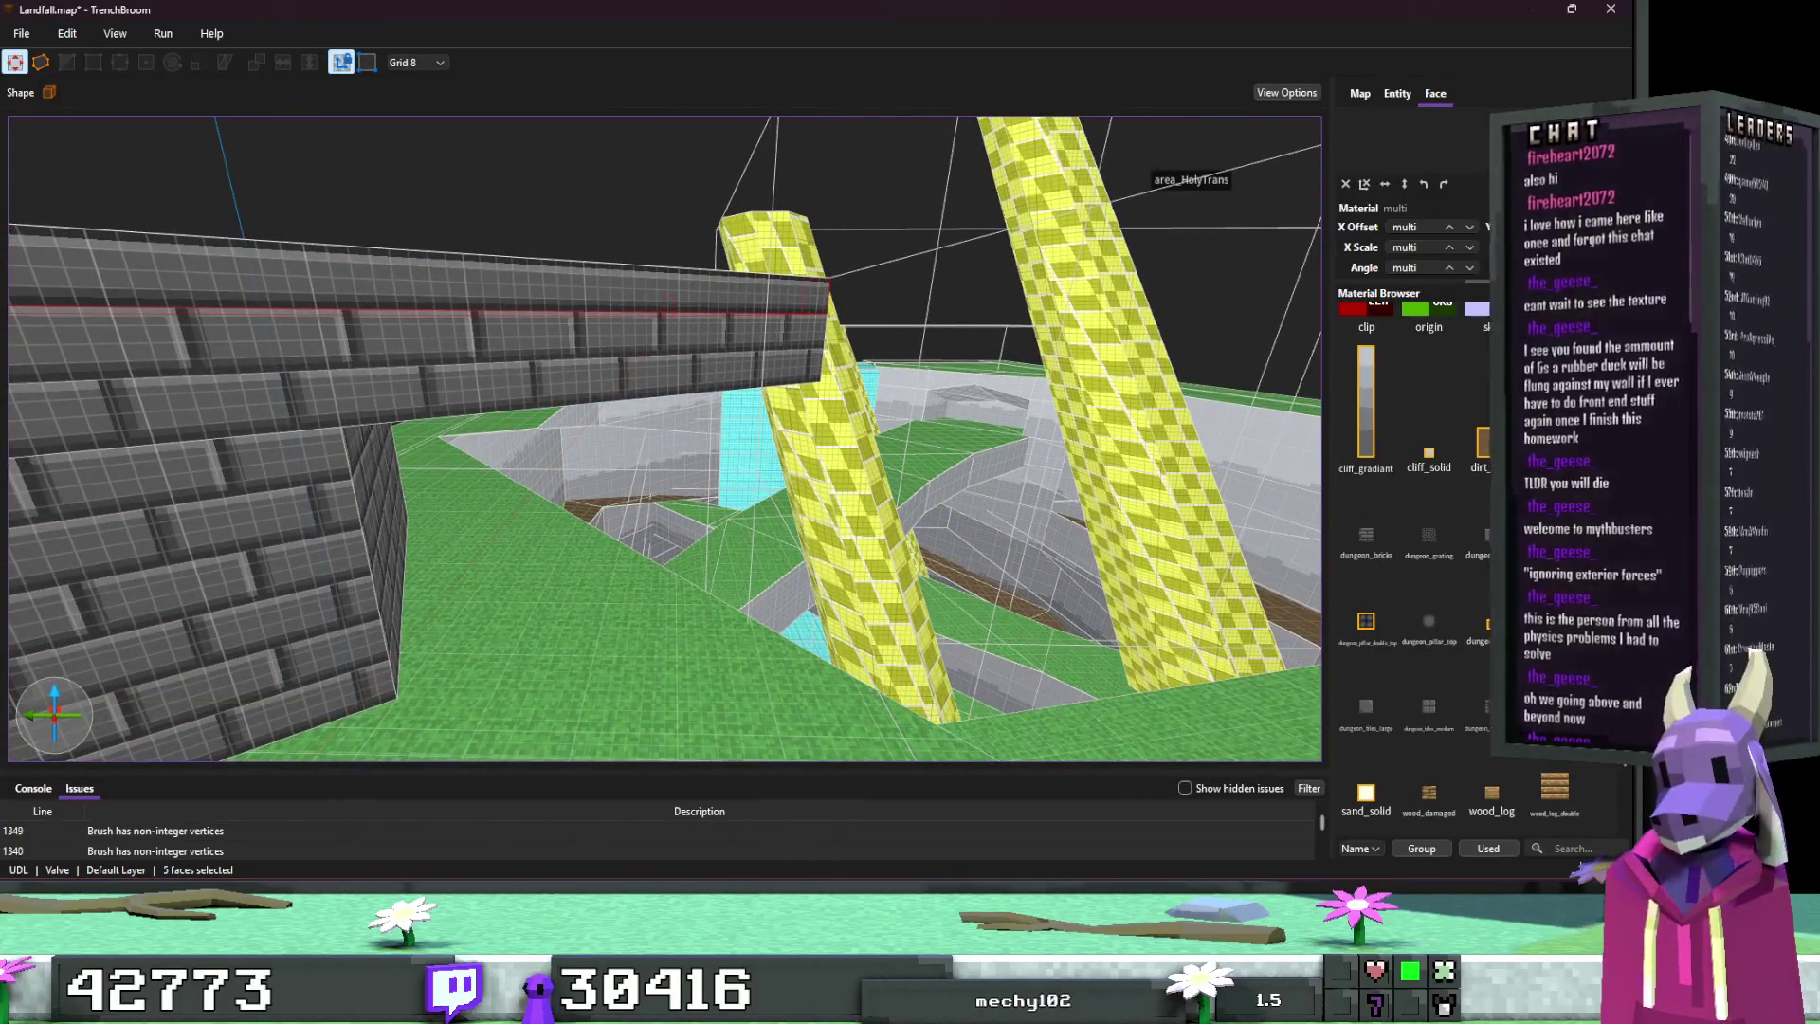
pyautogui.click(1385, 535)
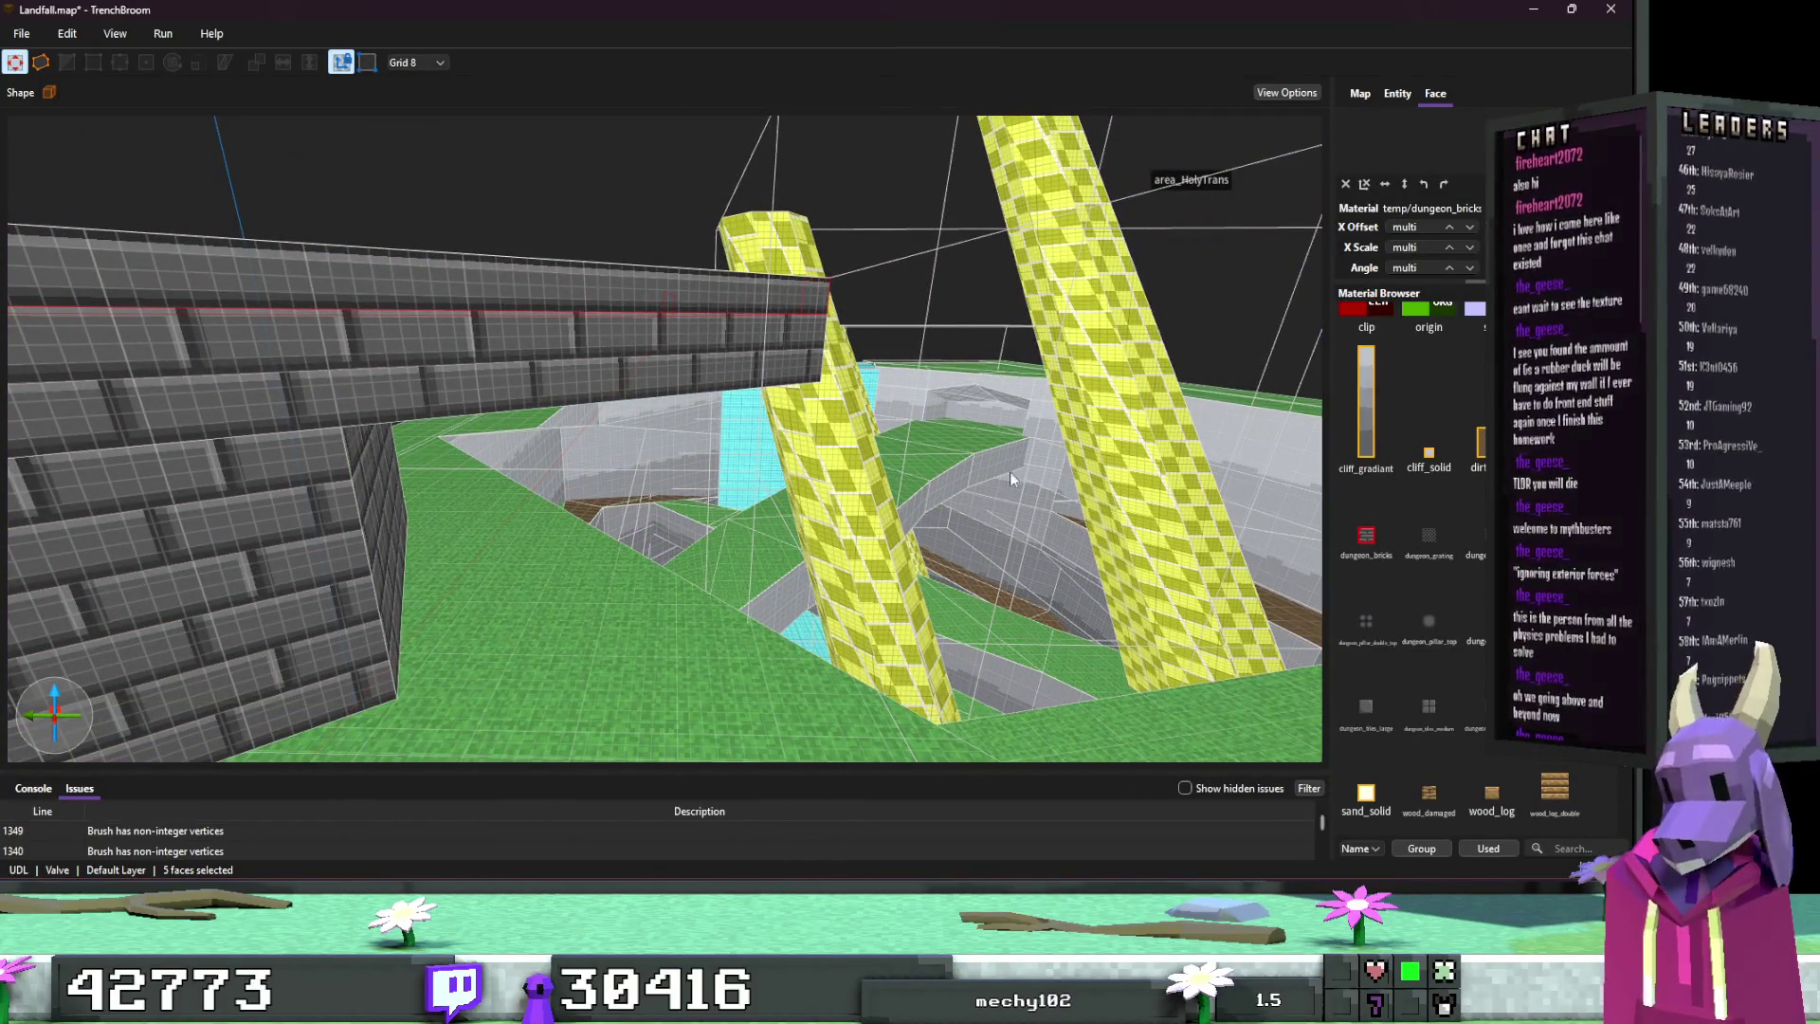
pyautogui.press('s')
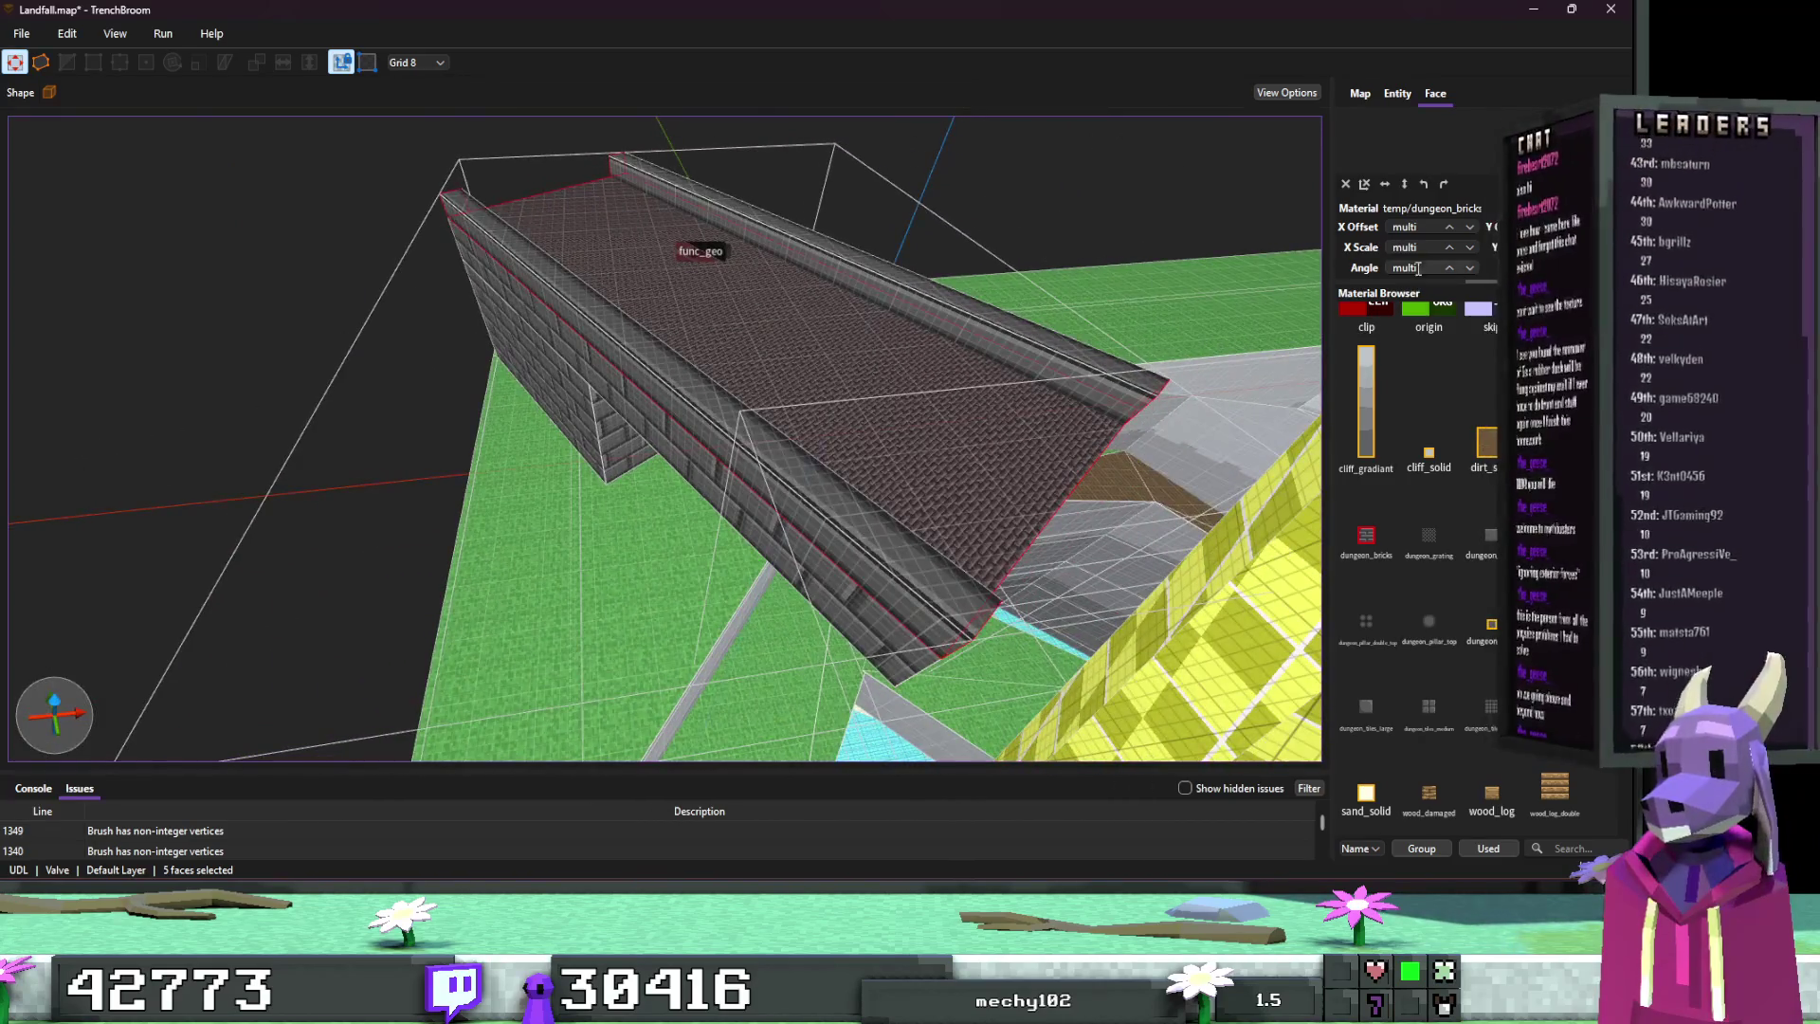
pyautogui.press('w')
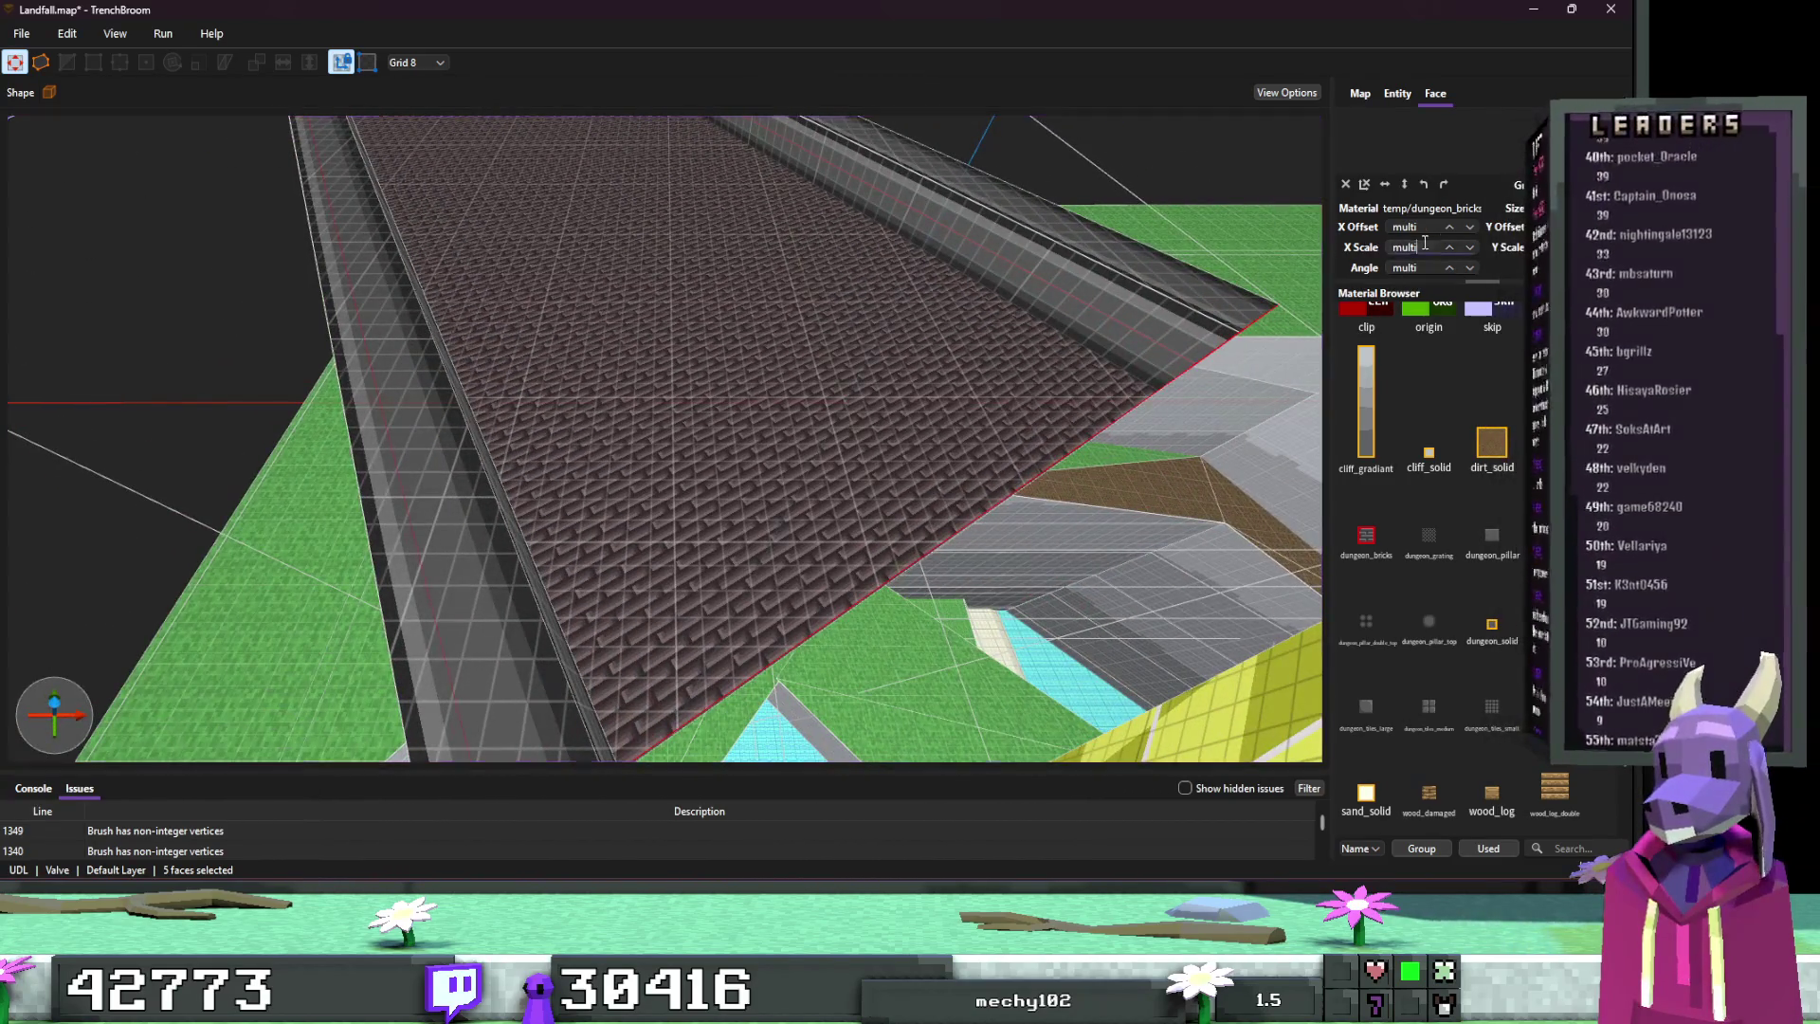
pyautogui.write('4')
pyautogui.press('Return')
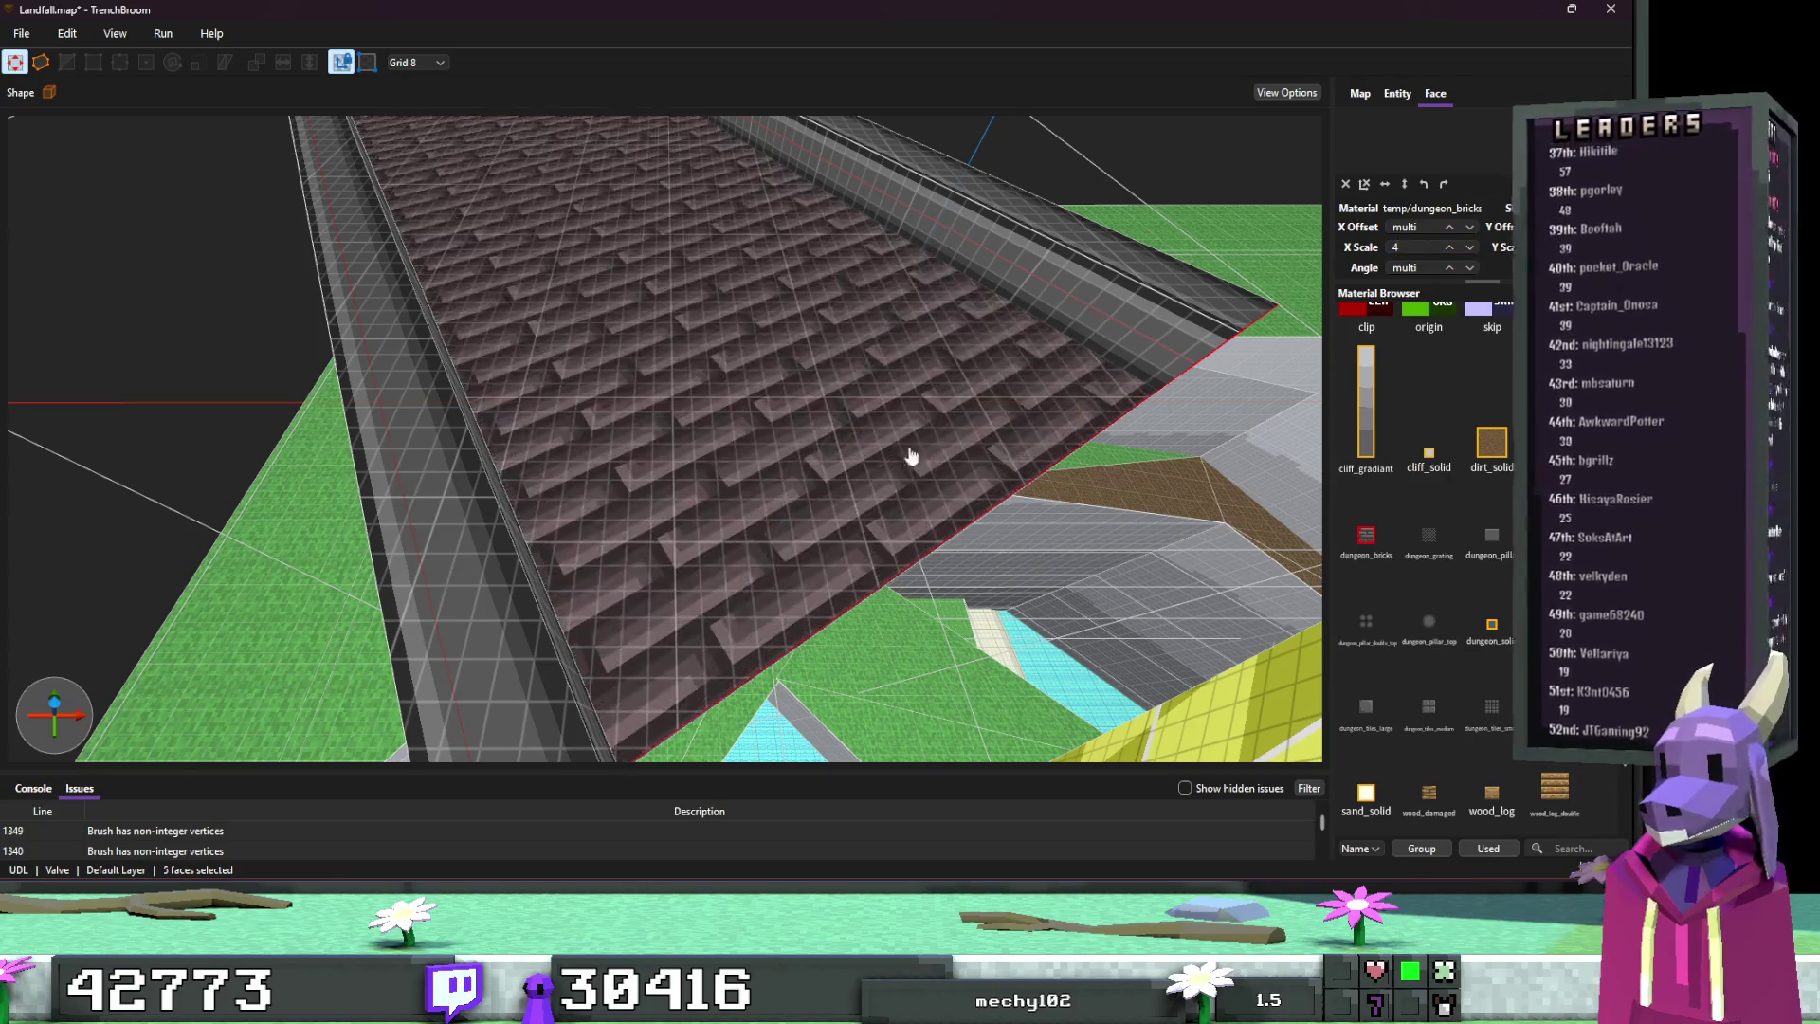
pyautogui.press('Escape')
# Step: Give the spawn platform's red floor the dungeon_bricks texture
pyautogui.press('s')
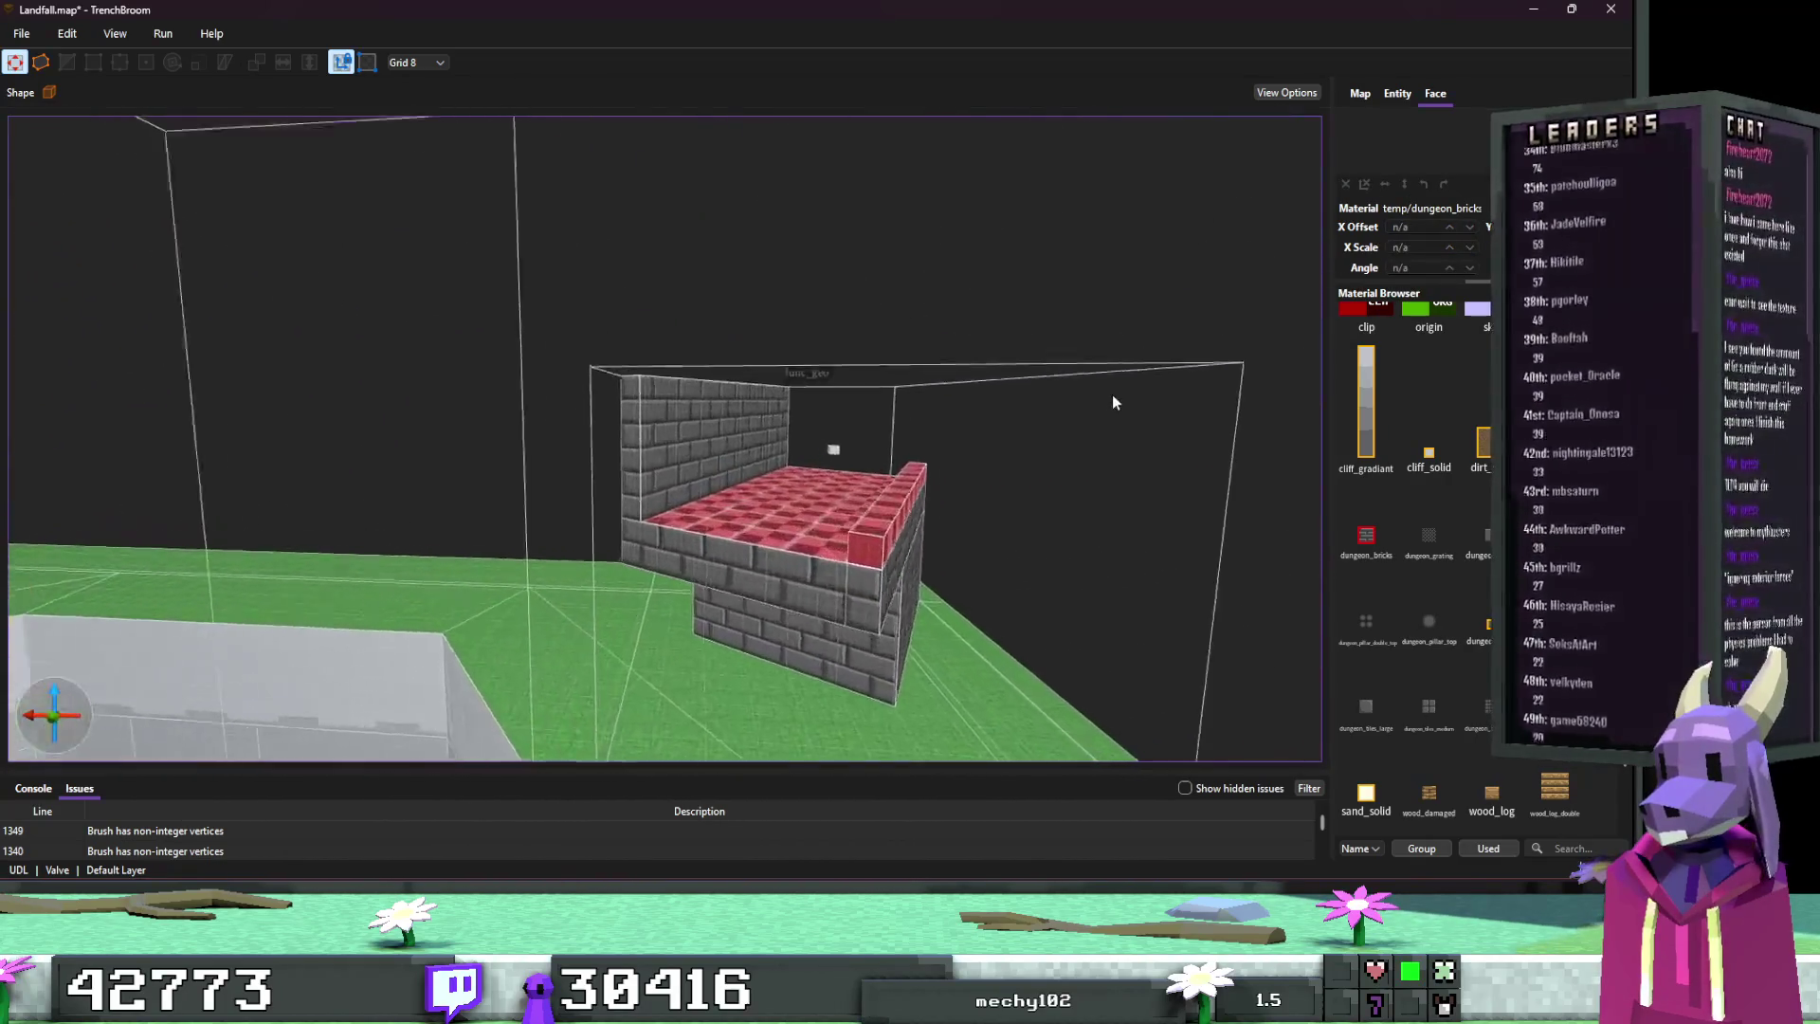
pyautogui.scroll(3, 1112, 394)
pyautogui.click(819, 481)
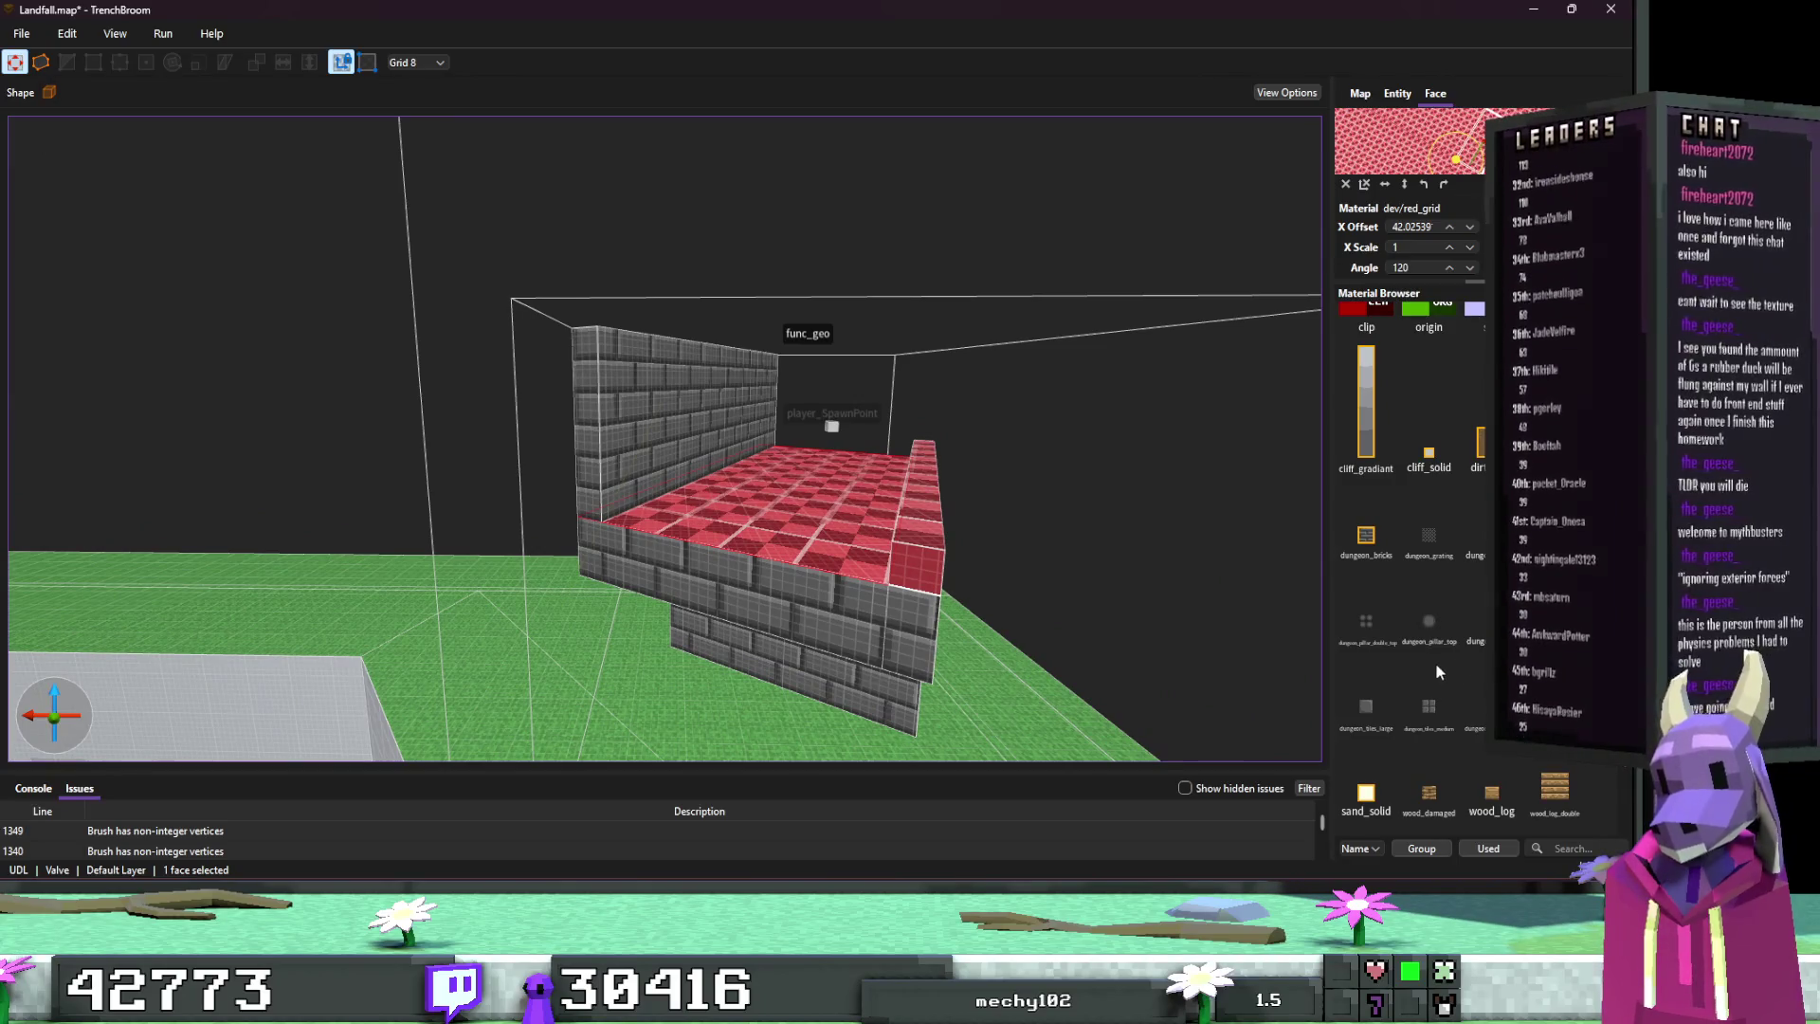
pyautogui.click(1390, 540)
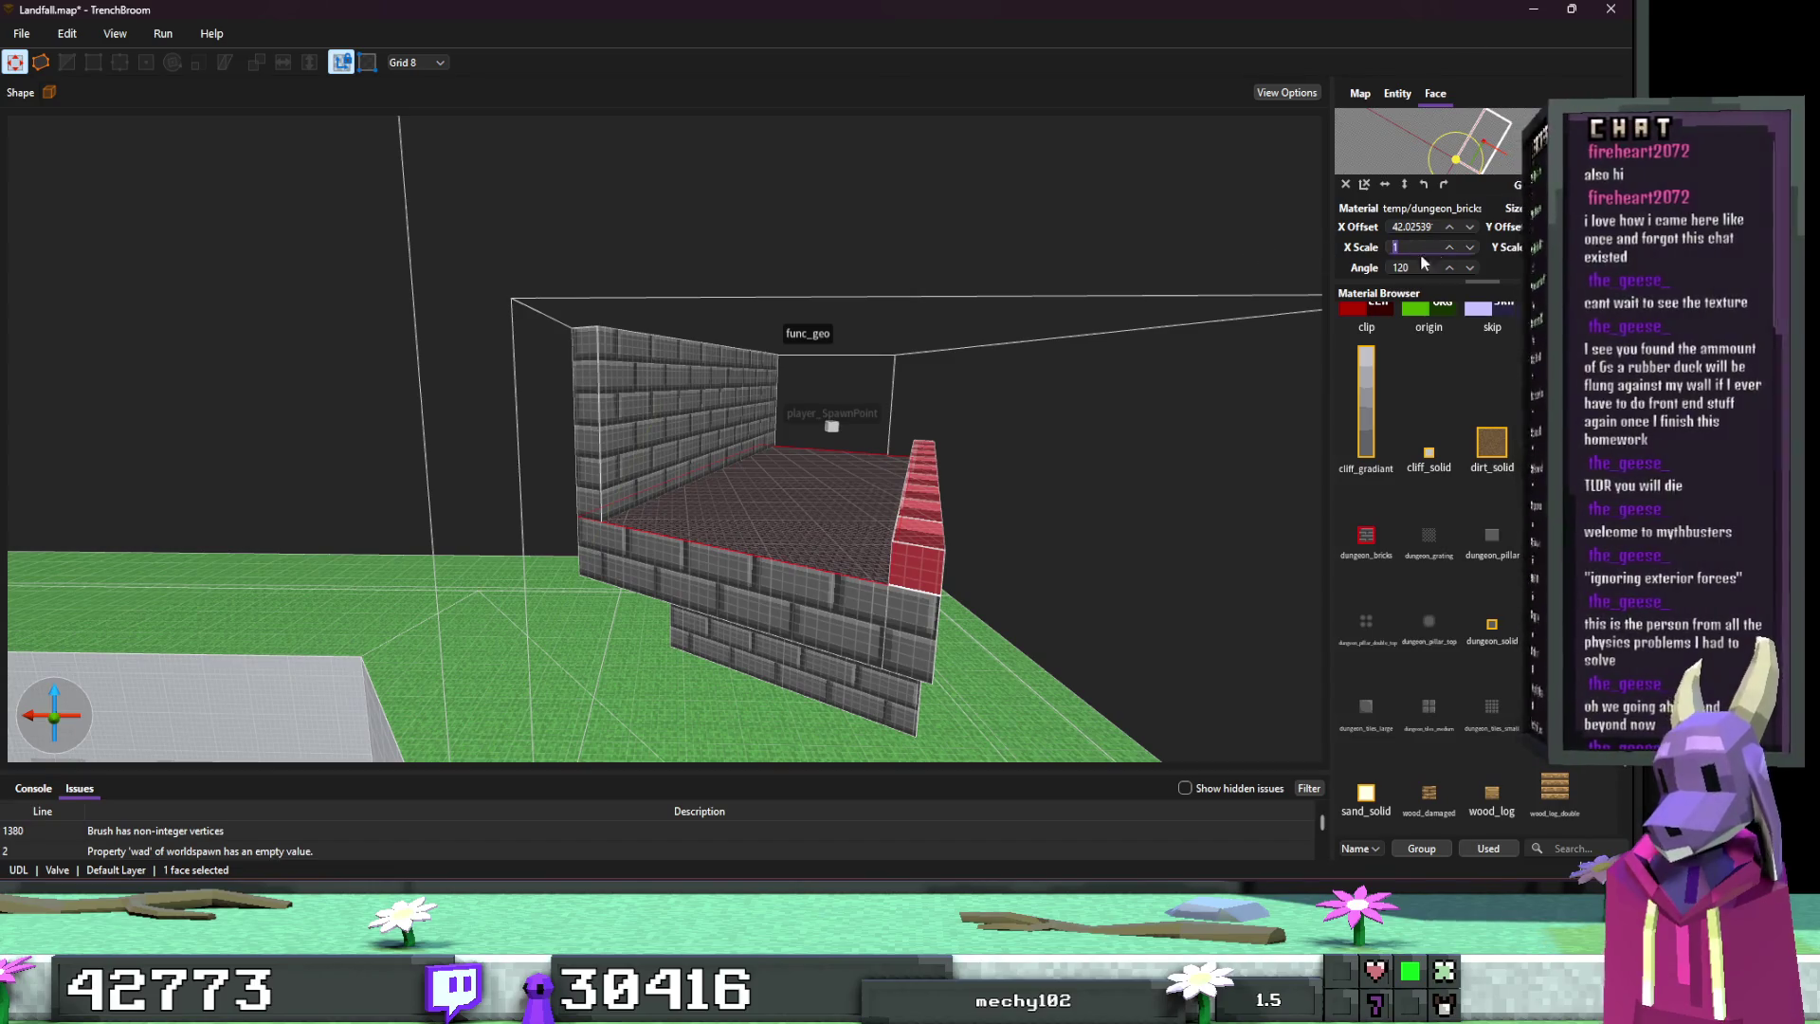
pyautogui.write('4')
pyautogui.click(1109, 426)
# Step: Give the low wall-top faces the dungeon pillar texture, rotated to 120
pyautogui.scroll(-2, 976, 510)
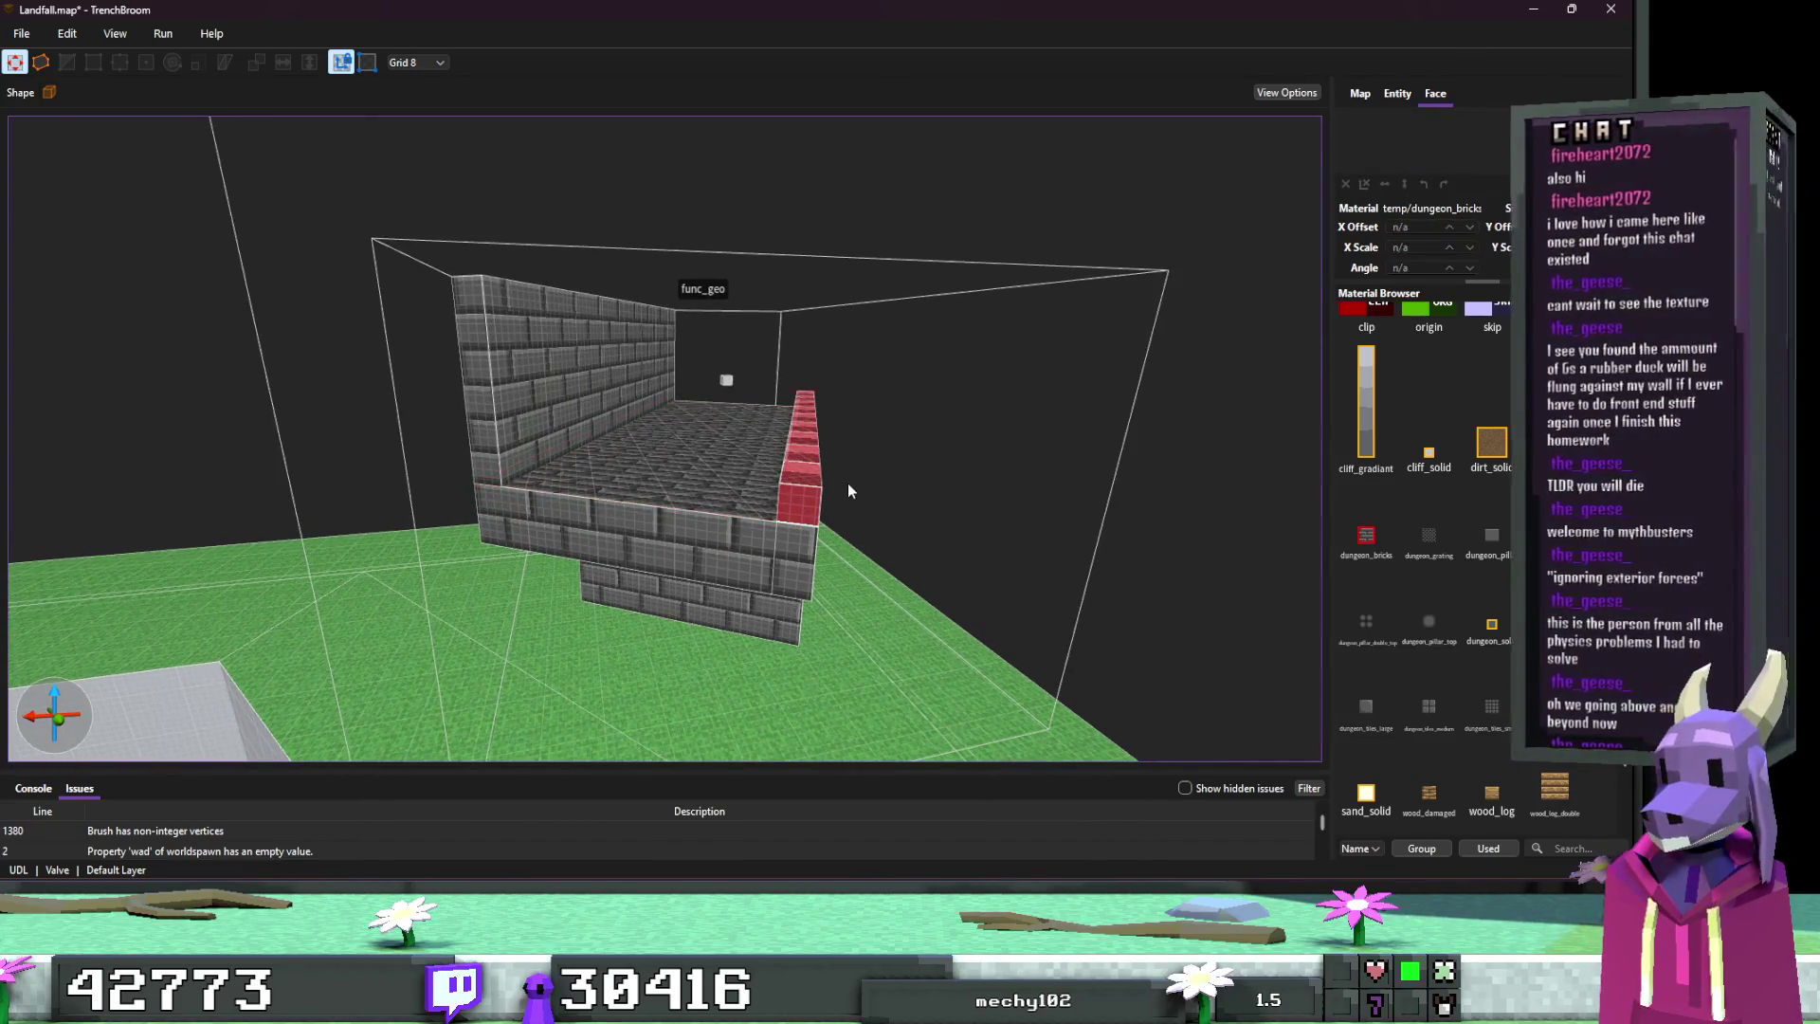
pyautogui.scroll(3, 848, 490)
pyautogui.keyDown('shift'); pyautogui.click(838, 499); pyautogui.keyUp('shift')
pyautogui.keyDown('ctrl'); pyautogui.keyDown('shift'); pyautogui.click(842, 504); pyautogui.keyUp('shift'); pyautogui.keyUp('ctrl')
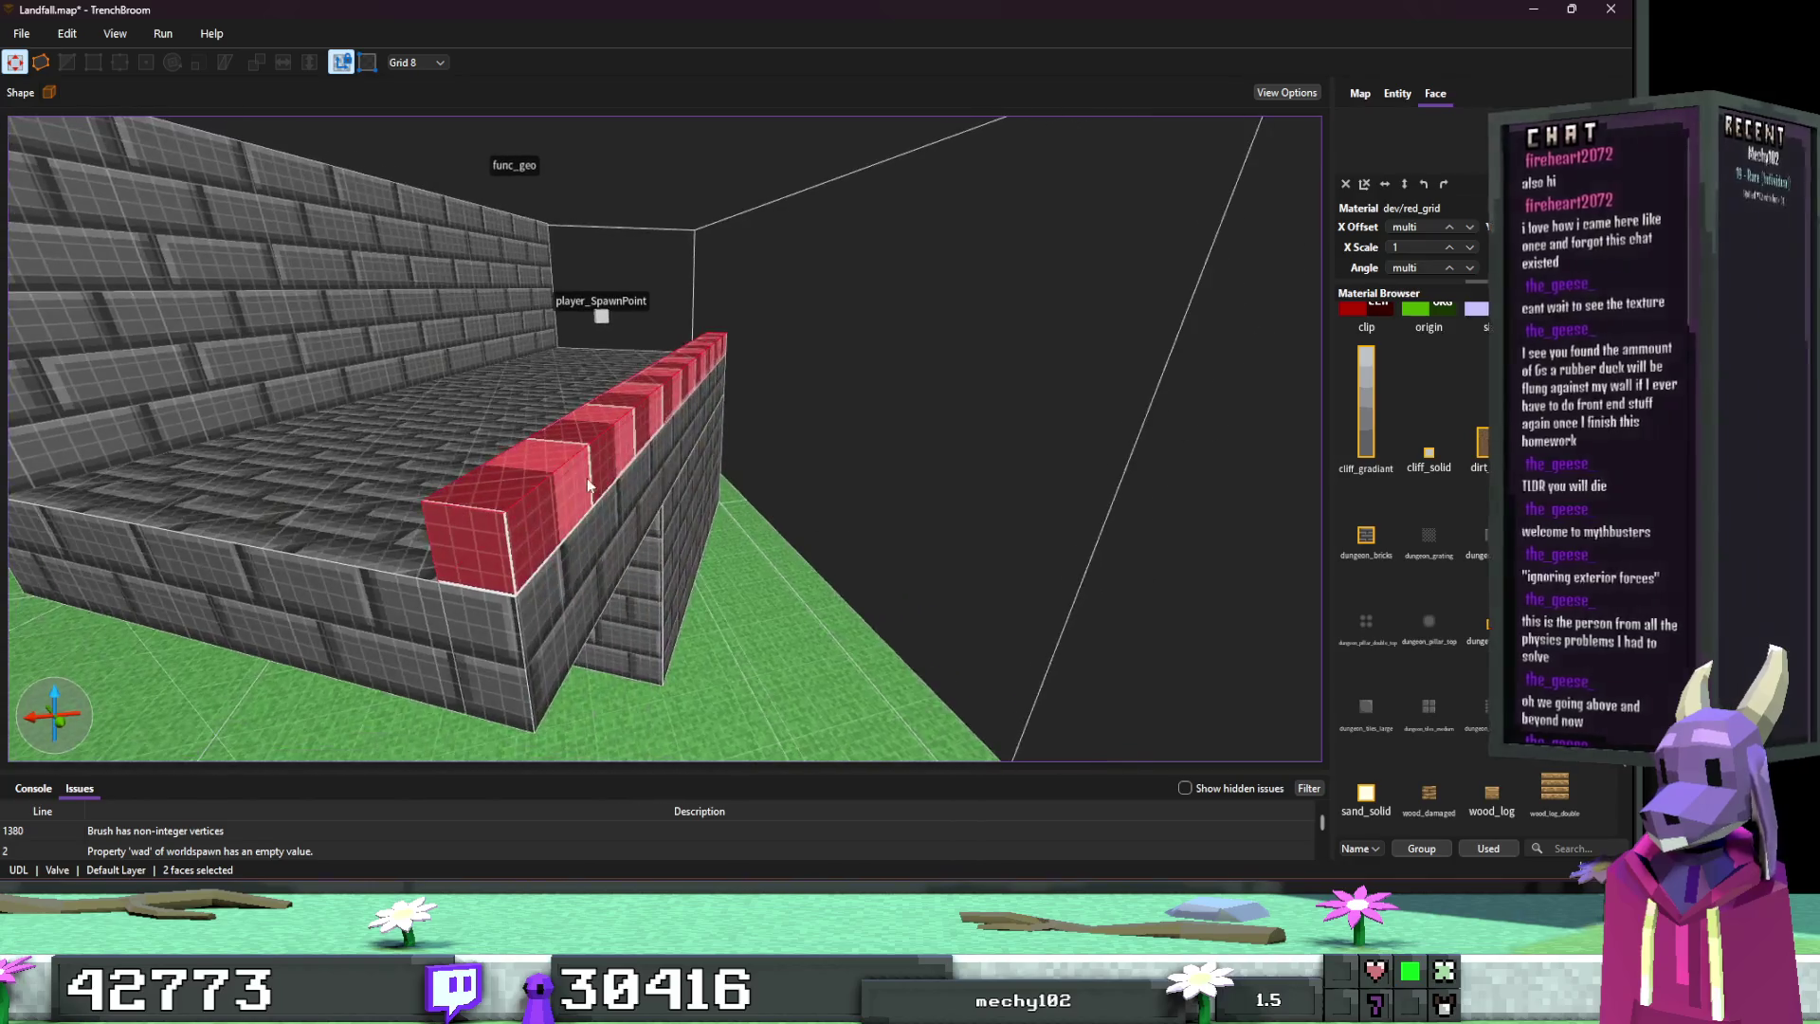
pyautogui.keyDown('ctrl'); pyautogui.keyDown('shift'); pyautogui.click(588, 486); pyautogui.keyUp('shift'); pyautogui.keyUp('ctrl')
pyautogui.click(1429, 621)
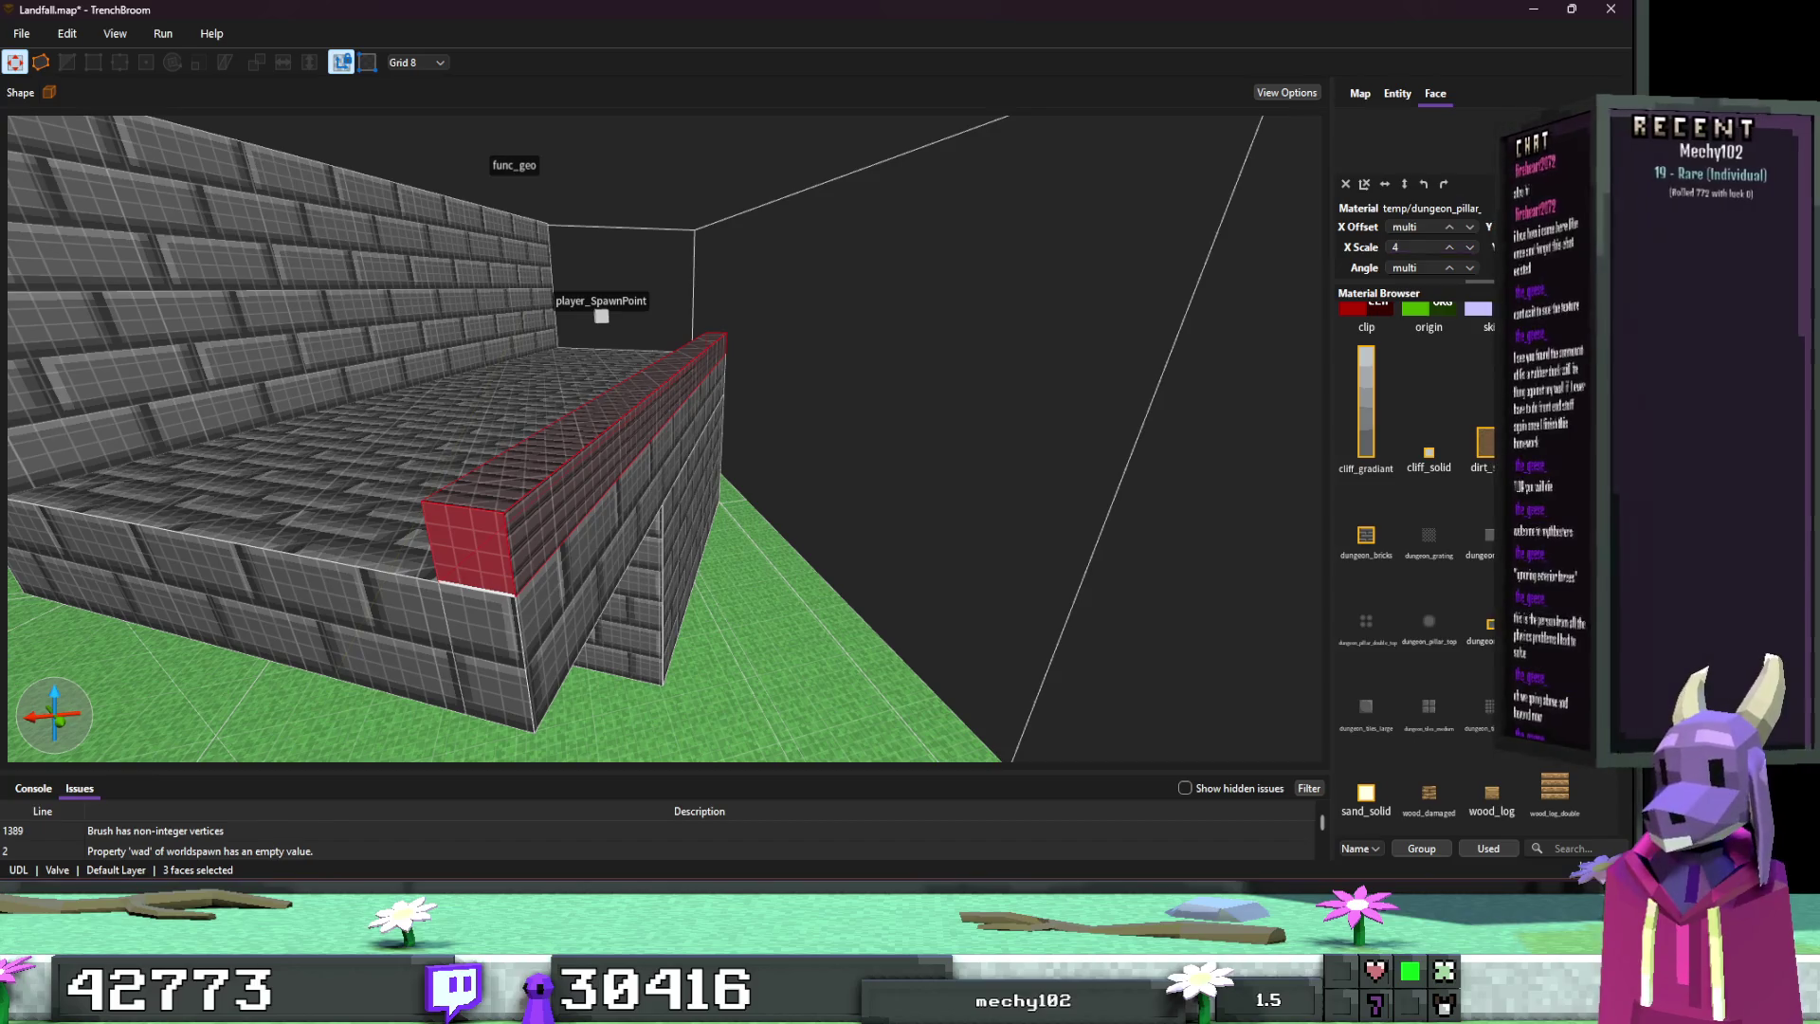
pyautogui.click(617, 444)
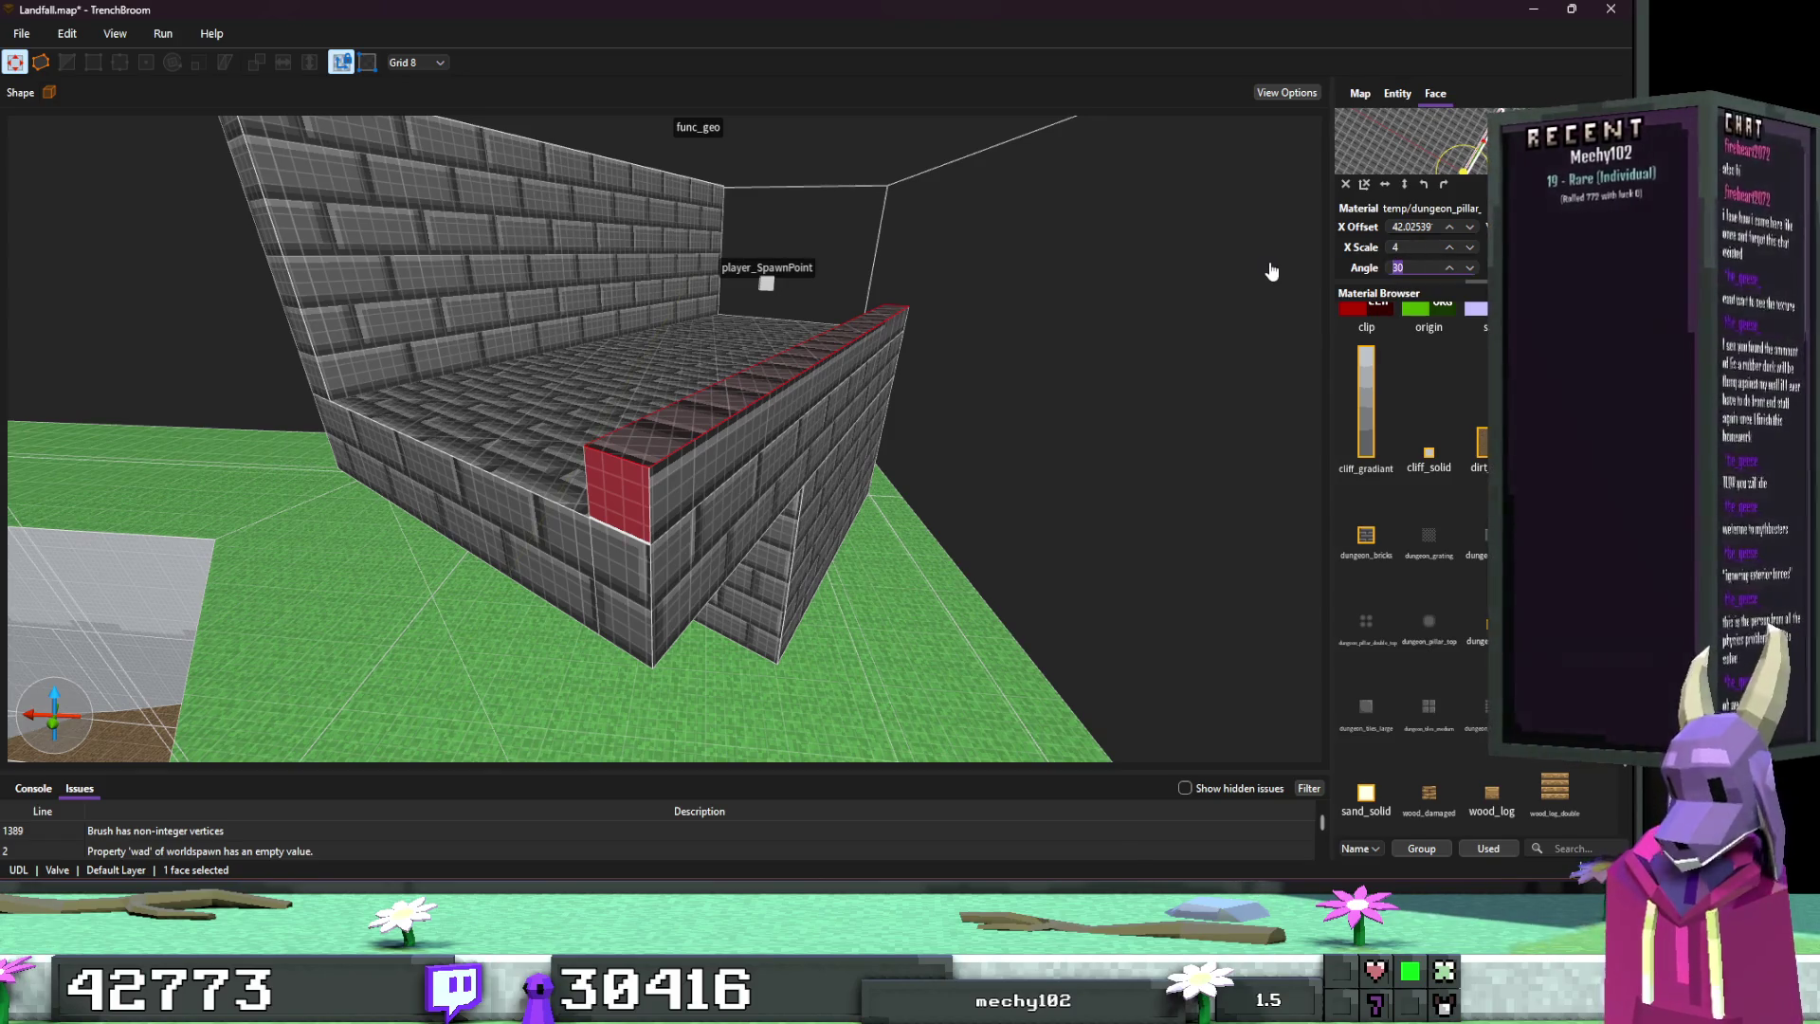
pyautogui.write('0')
pyautogui.press('Return')
# Step: Select the whole platform brush
pyautogui.scroll(5, 747, 338)
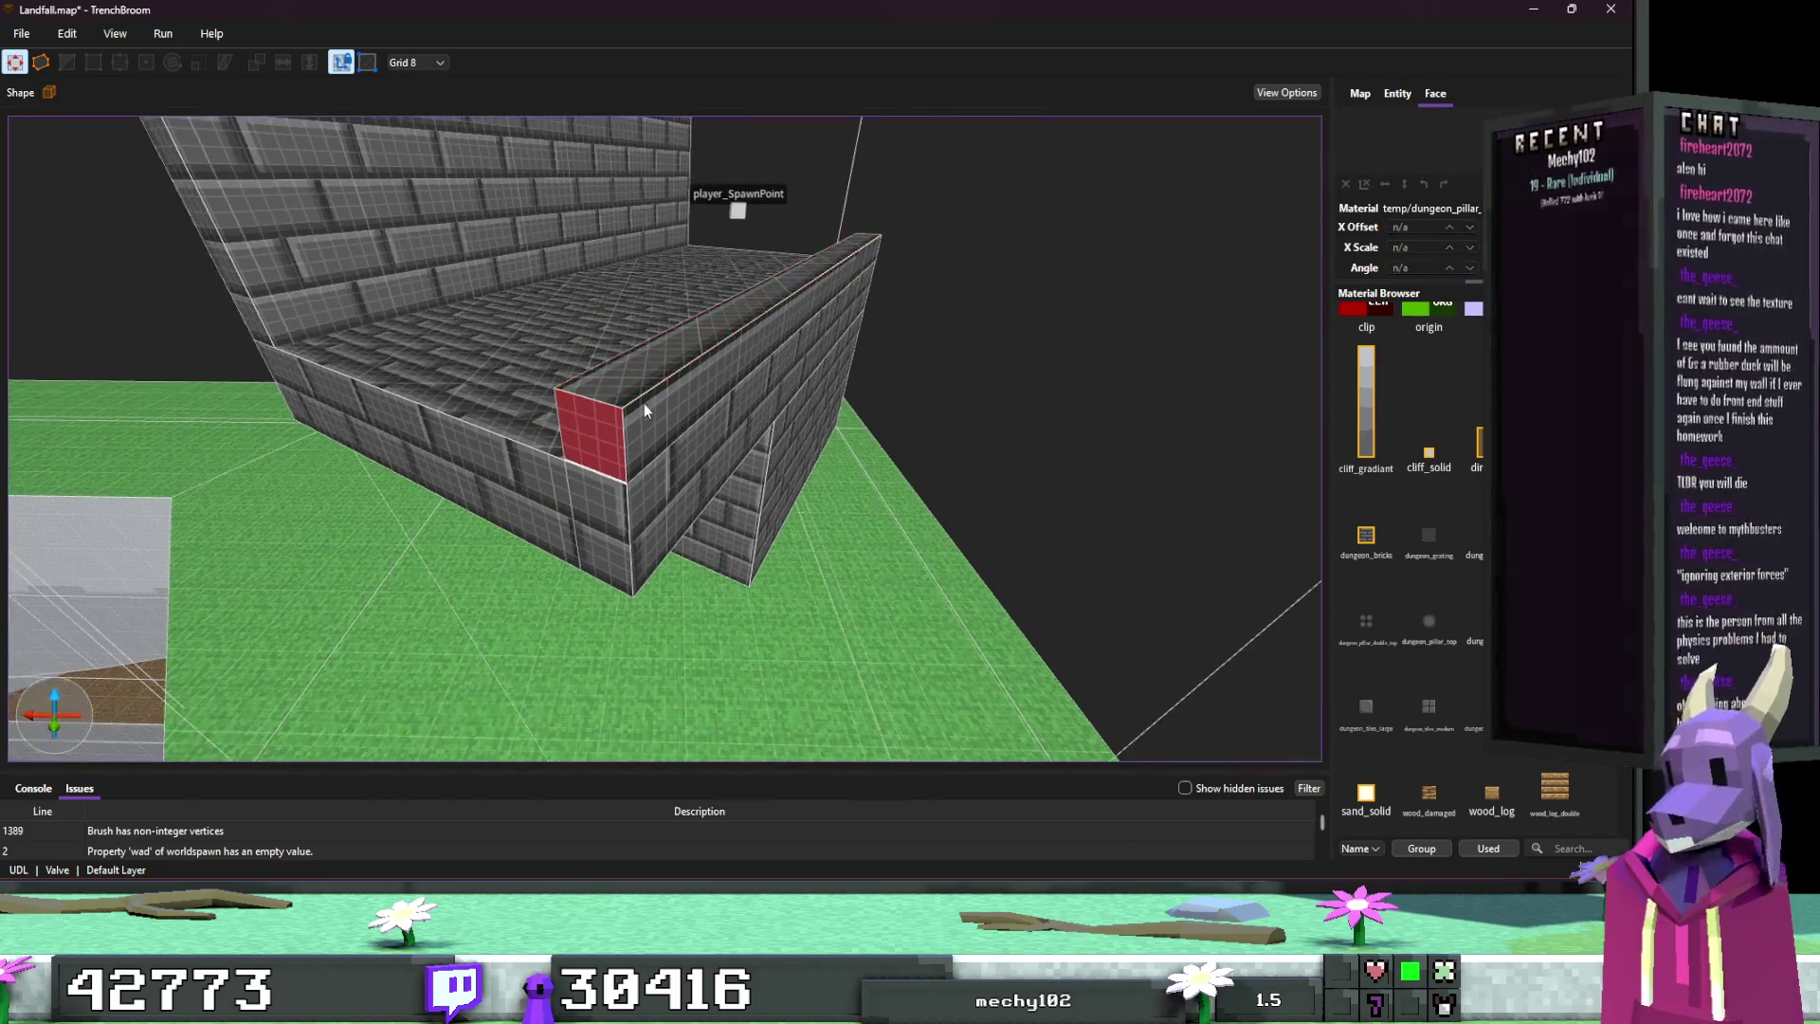
pyautogui.click(657, 415)
pyautogui.hotkey('ctrl', 'u')
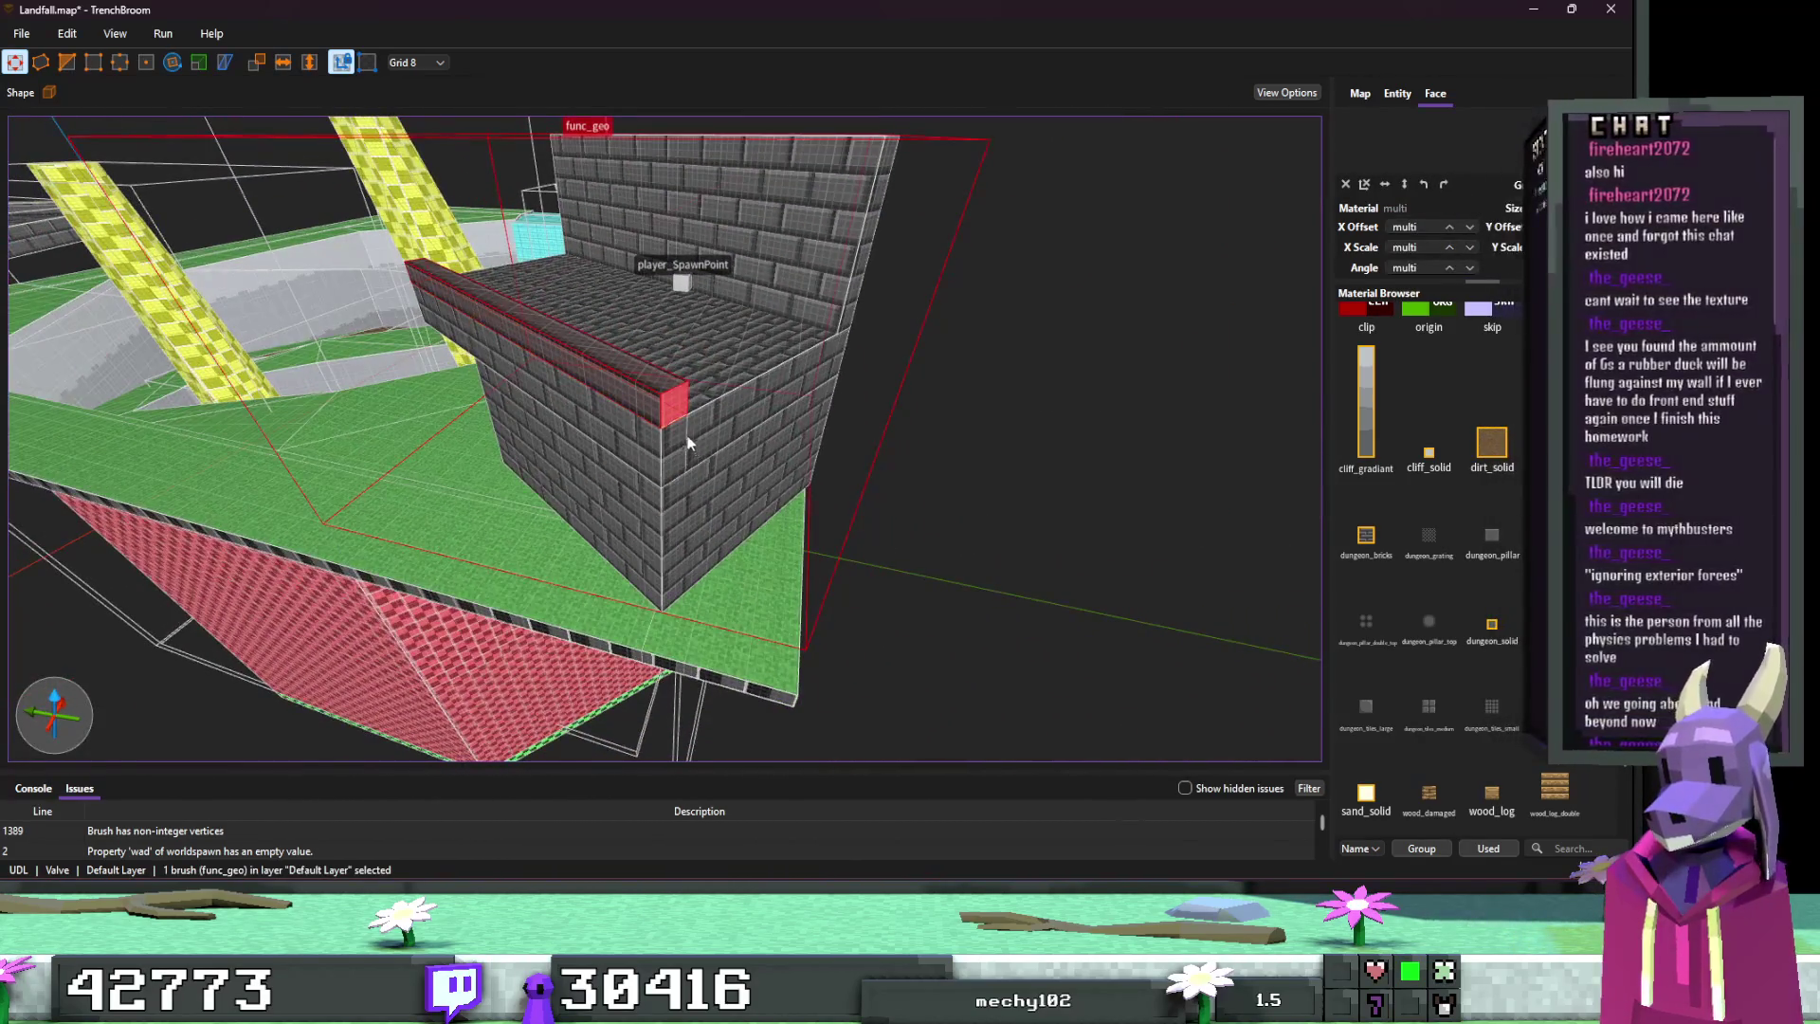
# Step: Apply dungeon_pillar_double_top to both end faces of the low brick wall block
pyautogui.keyDown('shift'); pyautogui.click(675, 410); pyautogui.keyUp('shift')
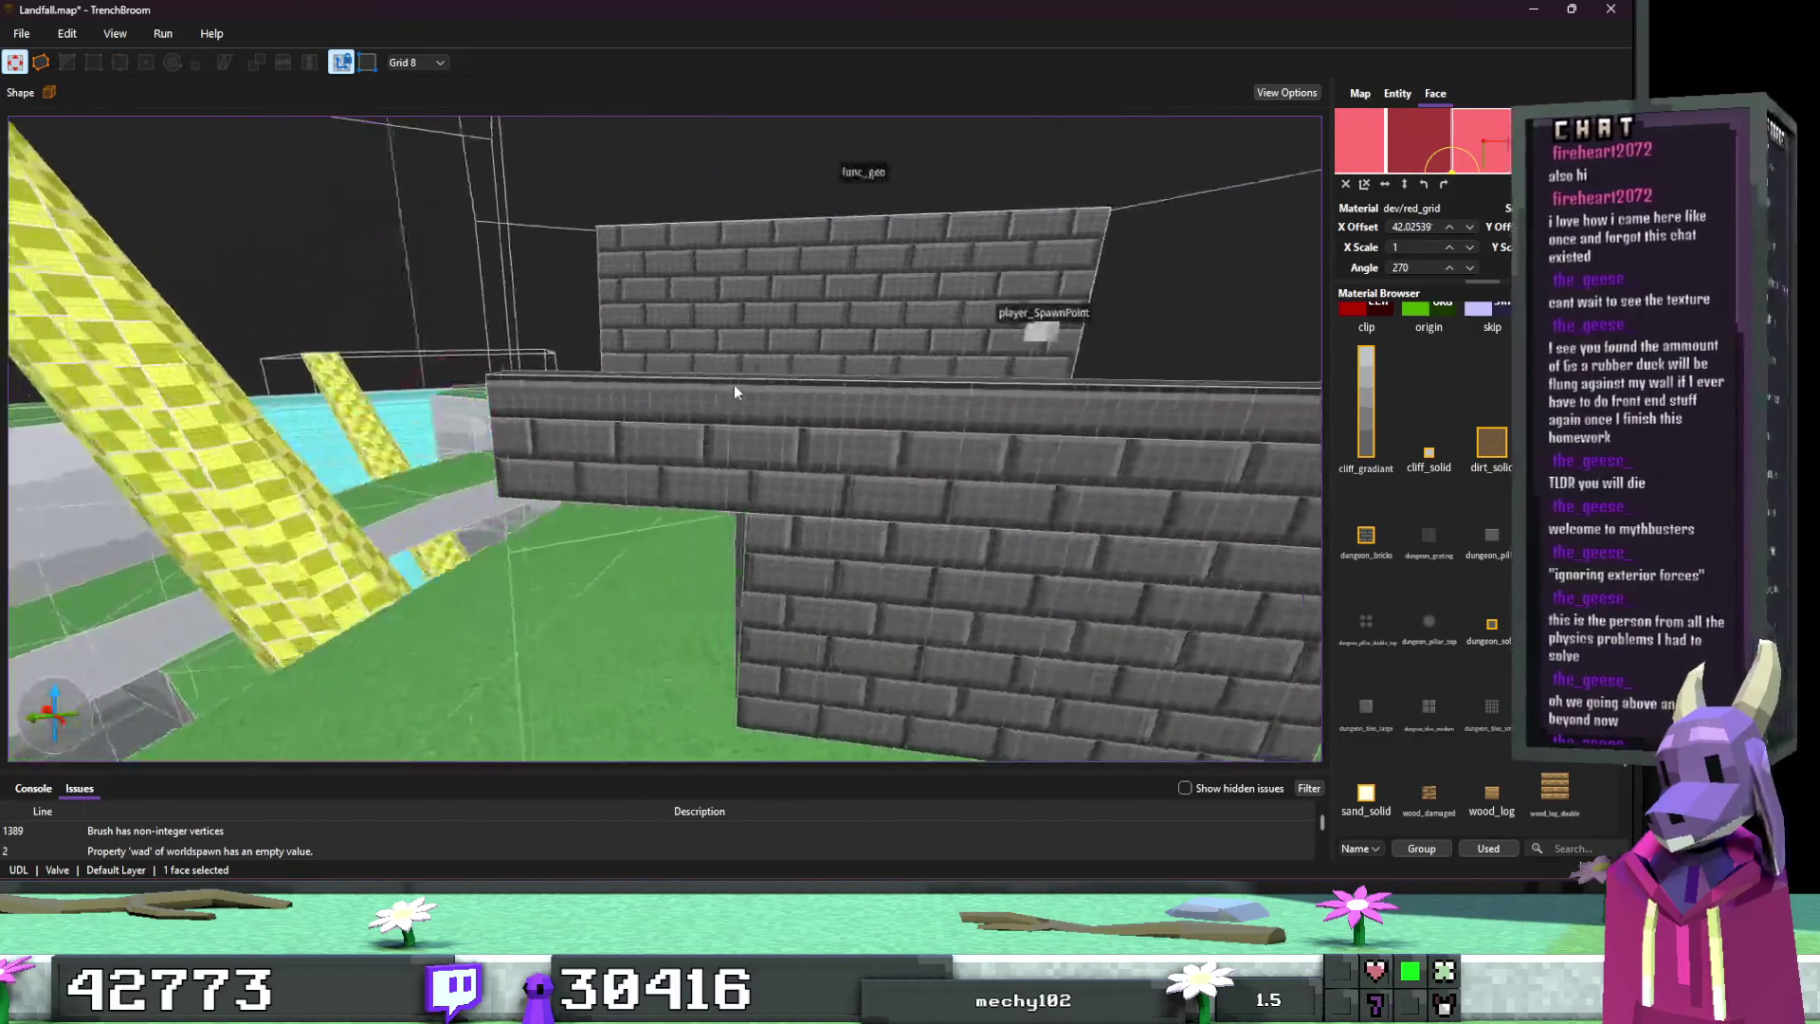
pyautogui.hotkey('ctrl', 'u')
pyautogui.scroll(3, 708, 413)
pyautogui.keyDown('ctrl'); pyautogui.keyDown('shift'); pyautogui.click(709, 418); pyautogui.keyUp('shift'); pyautogui.keyUp('ctrl')
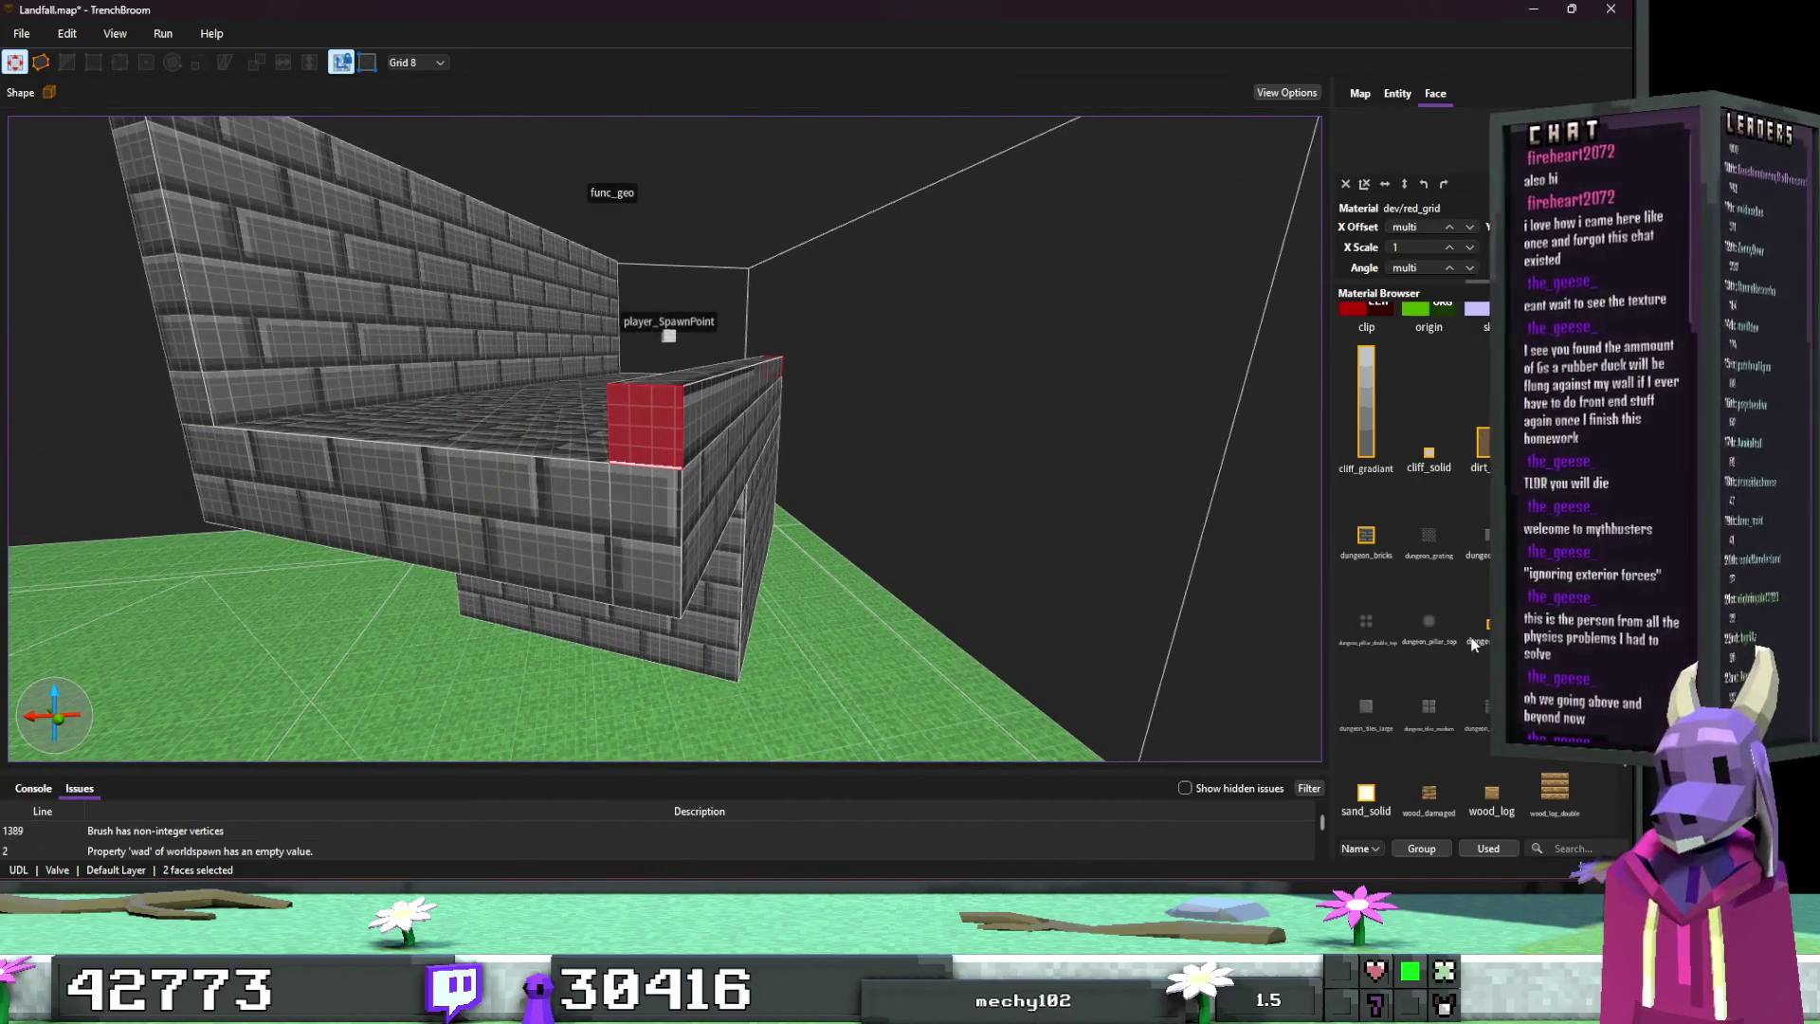
pyautogui.click(1358, 634)
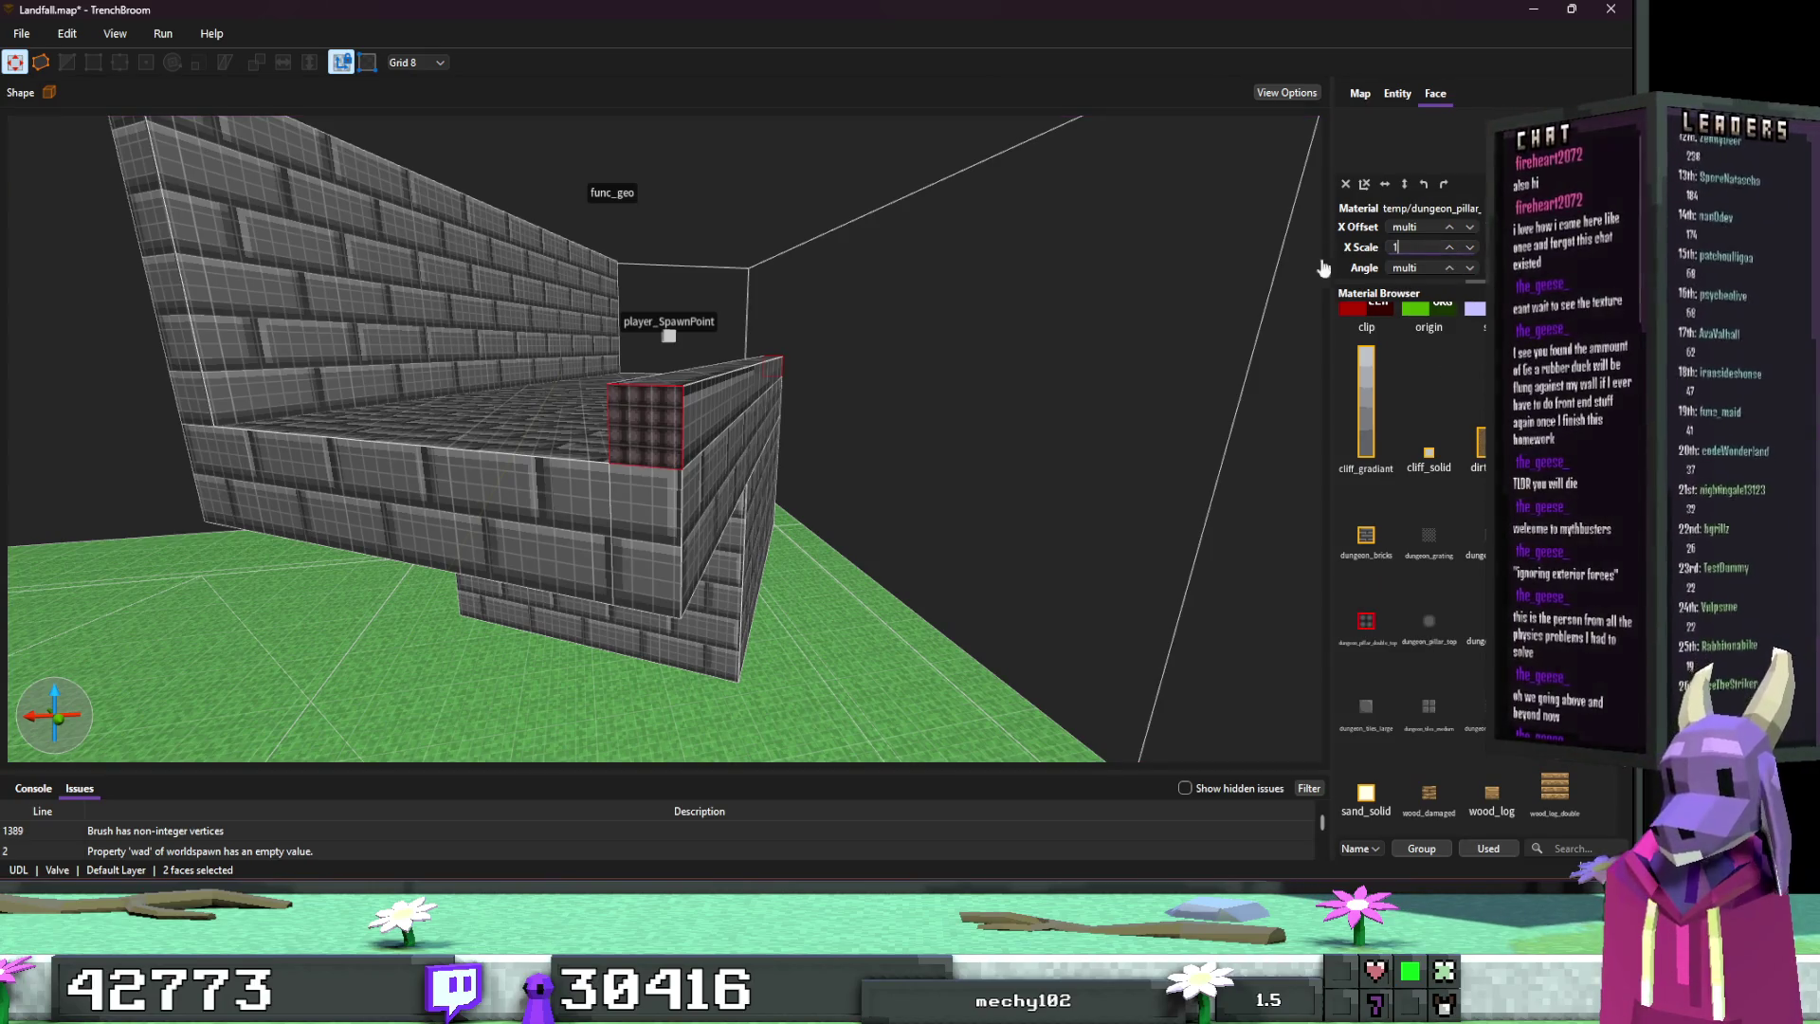
# Step: Set the end faces' texture X Scale to 4 and X Offset to 5.25
pyautogui.scroll(3, 1197, 325)
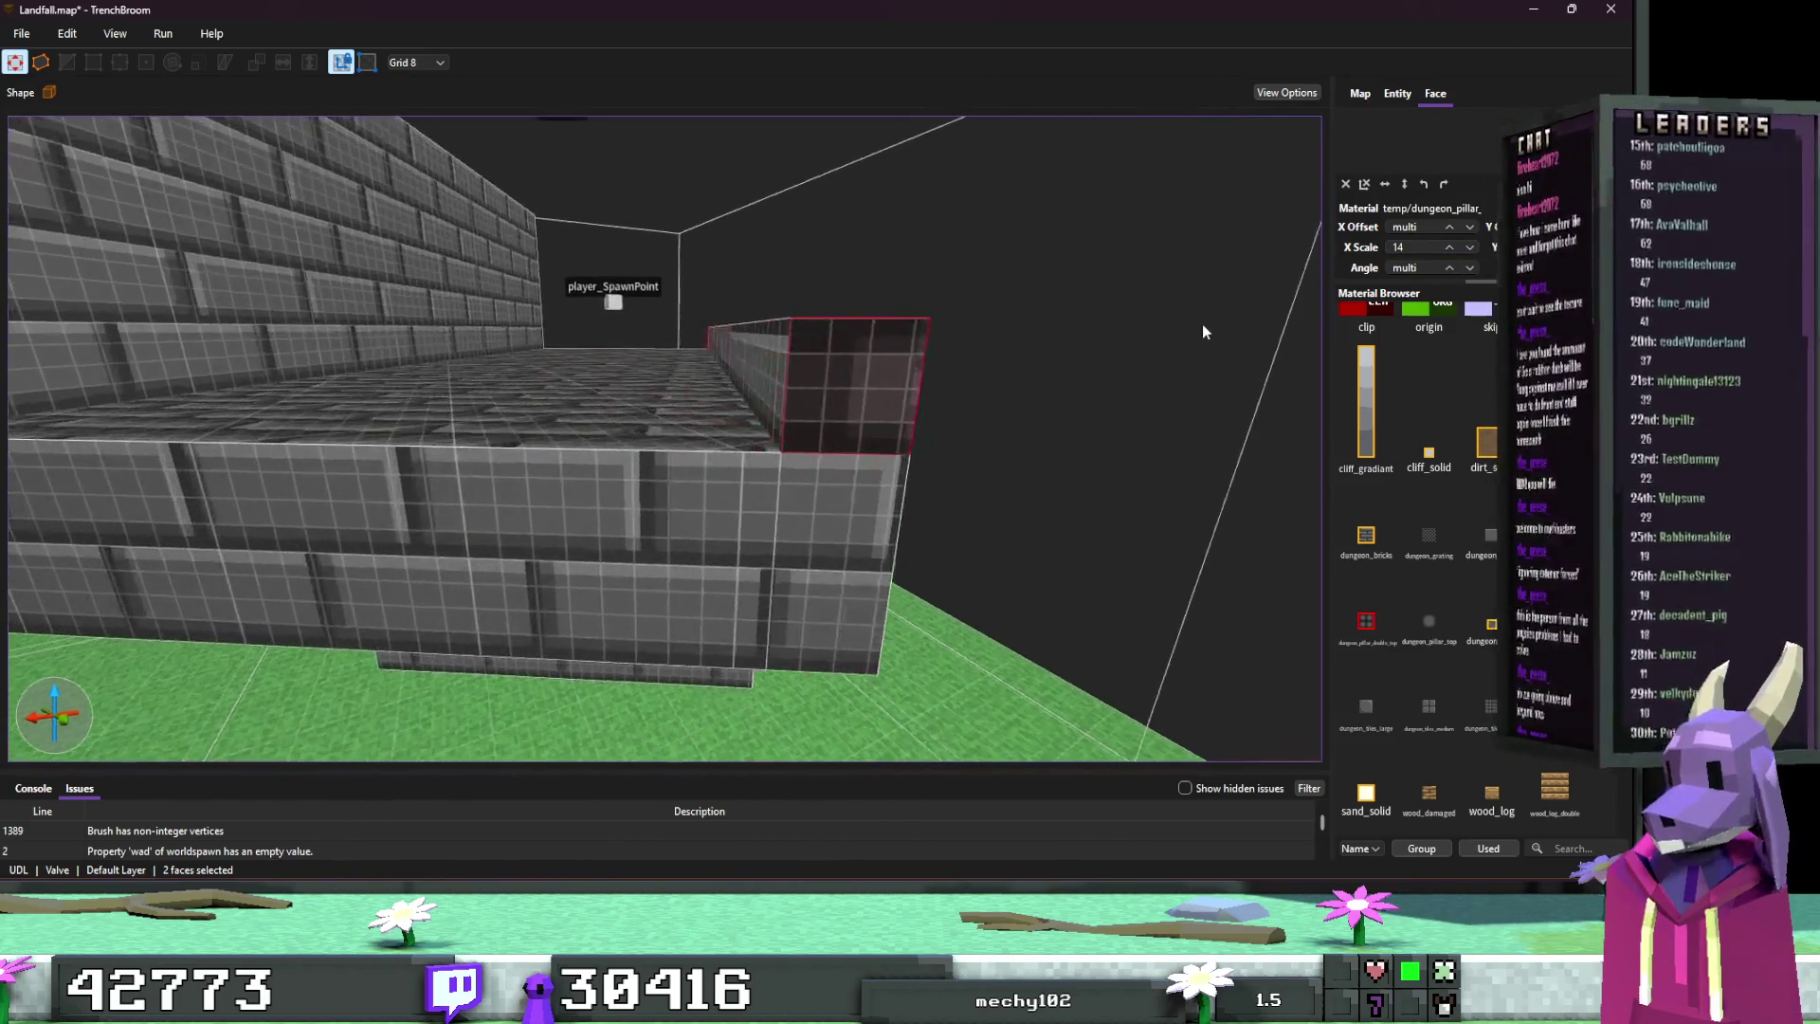
pyautogui.press('Return')
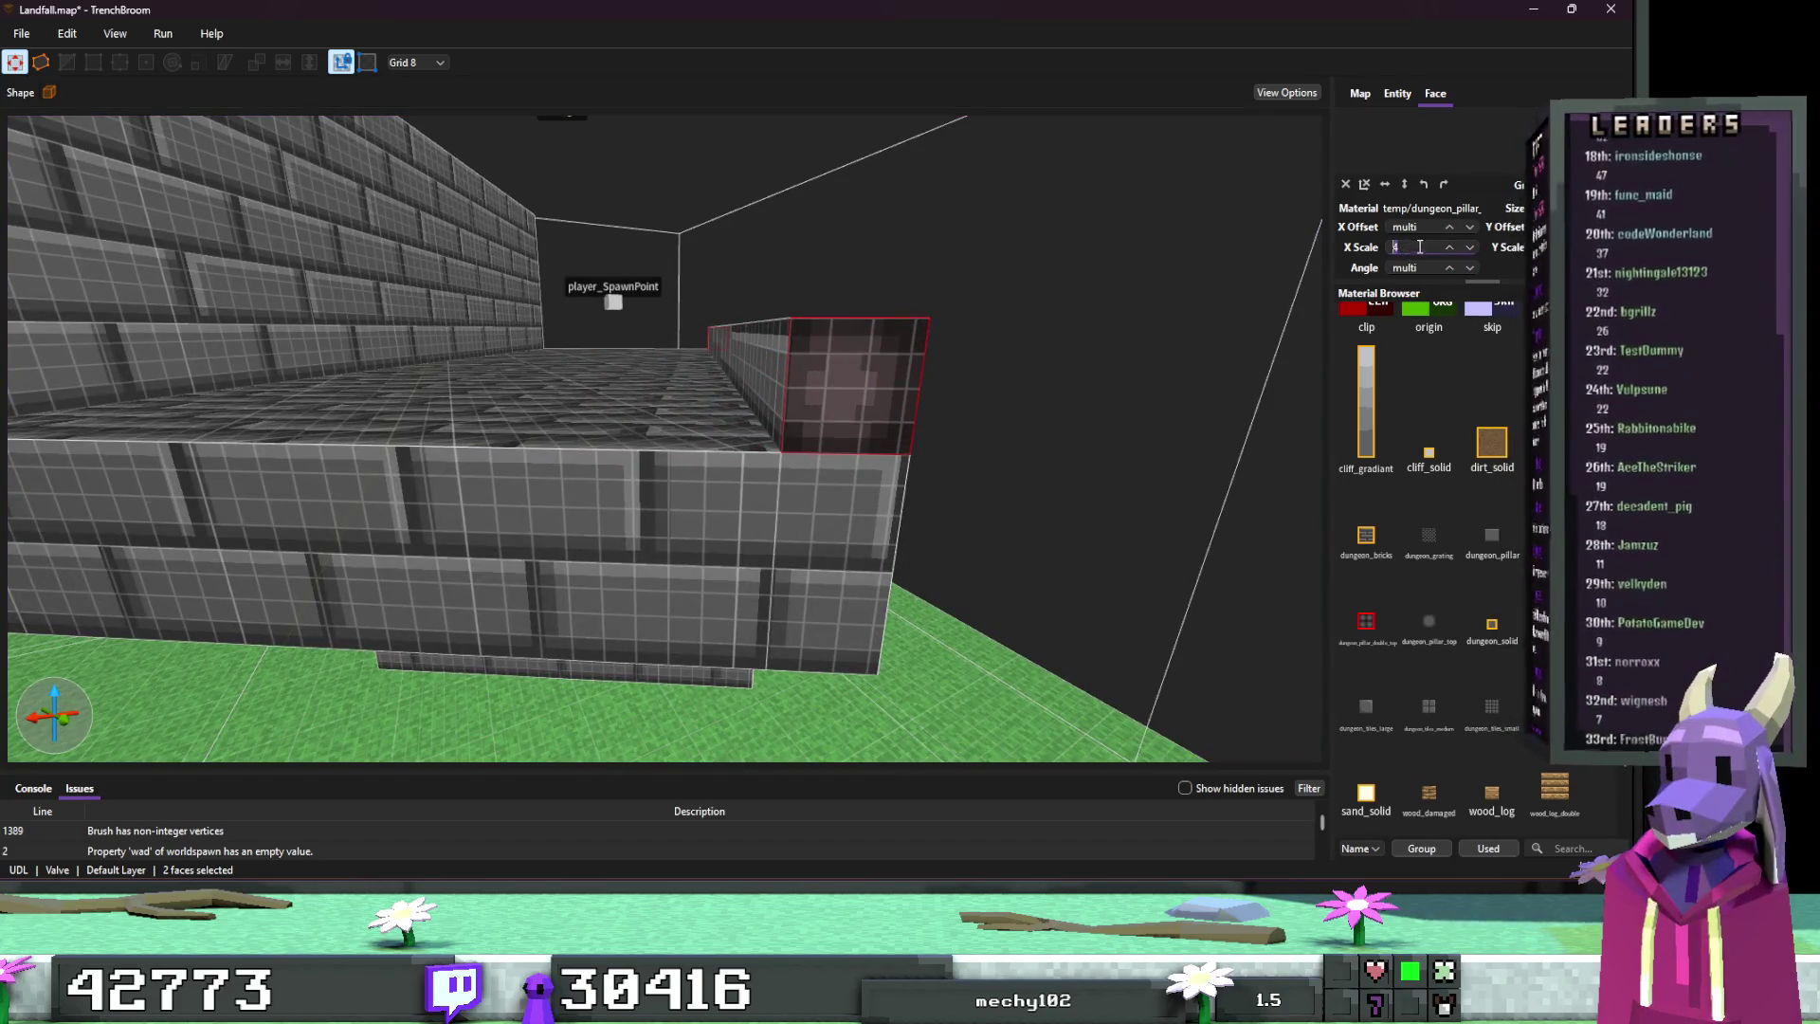
pyautogui.write('4')
pyautogui.click(1427, 227)
pyautogui.write('5')
pyautogui.press('Return')
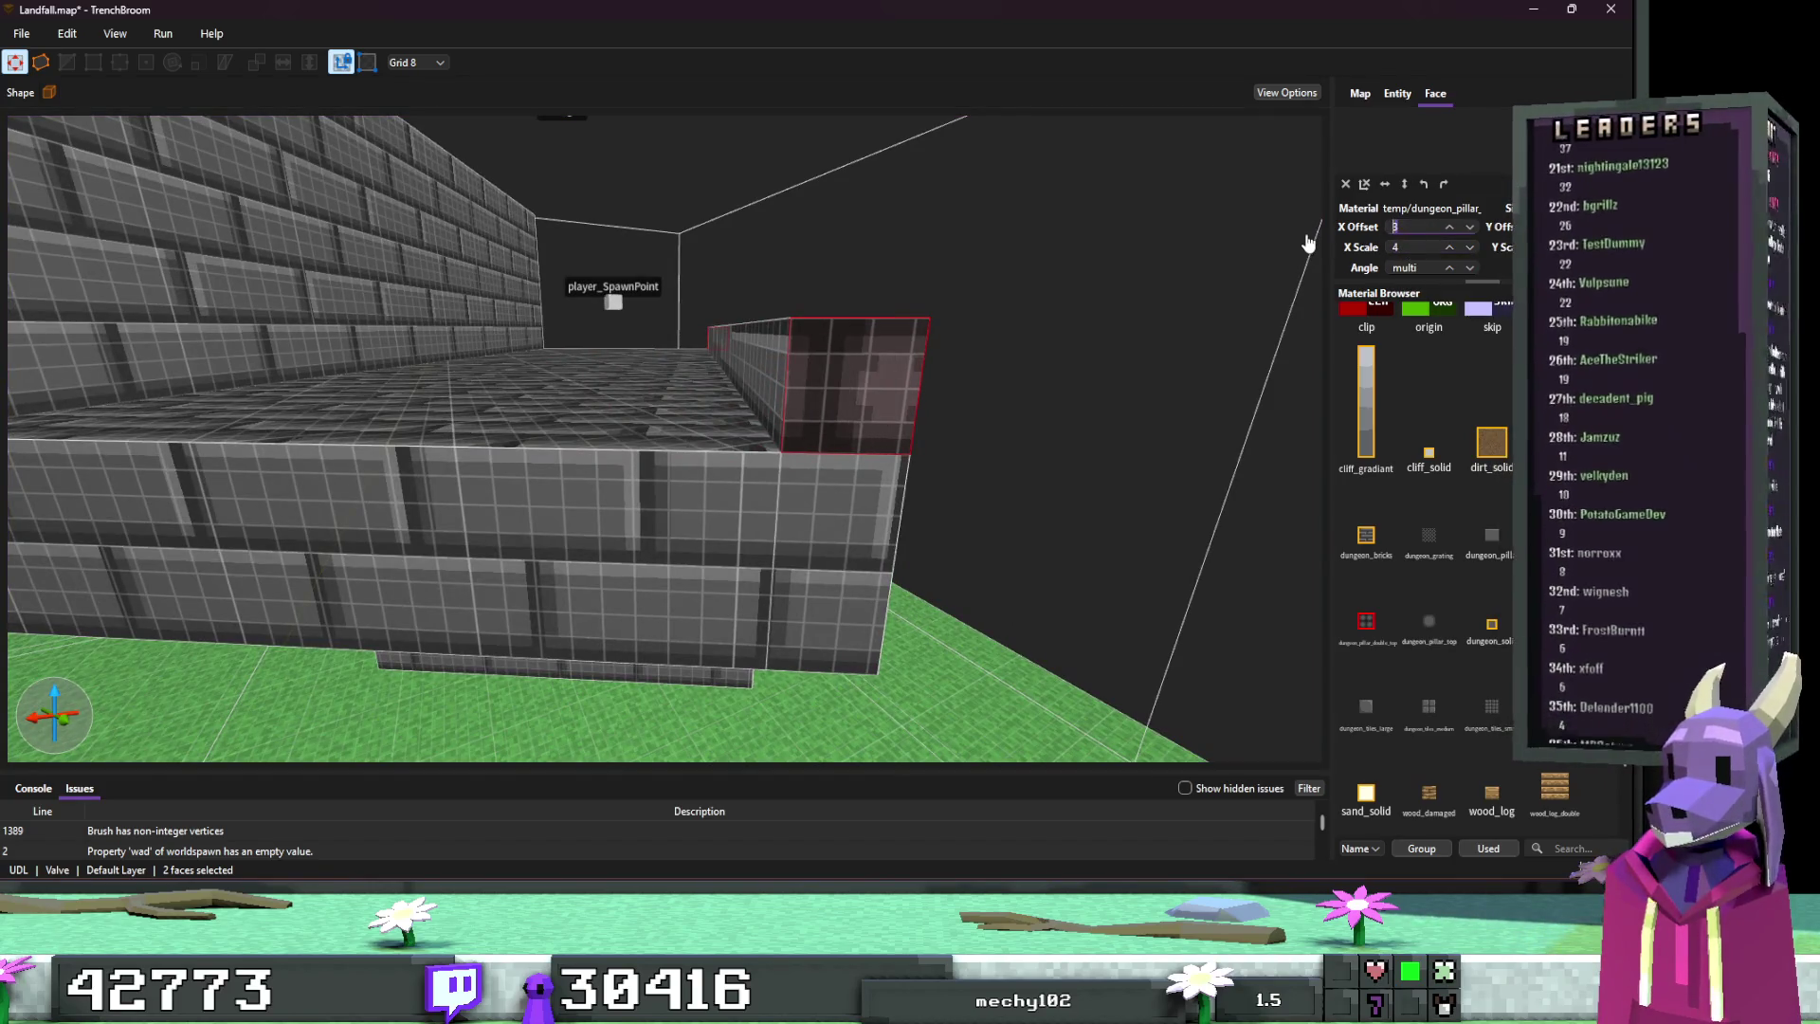
pyautogui.write('.')
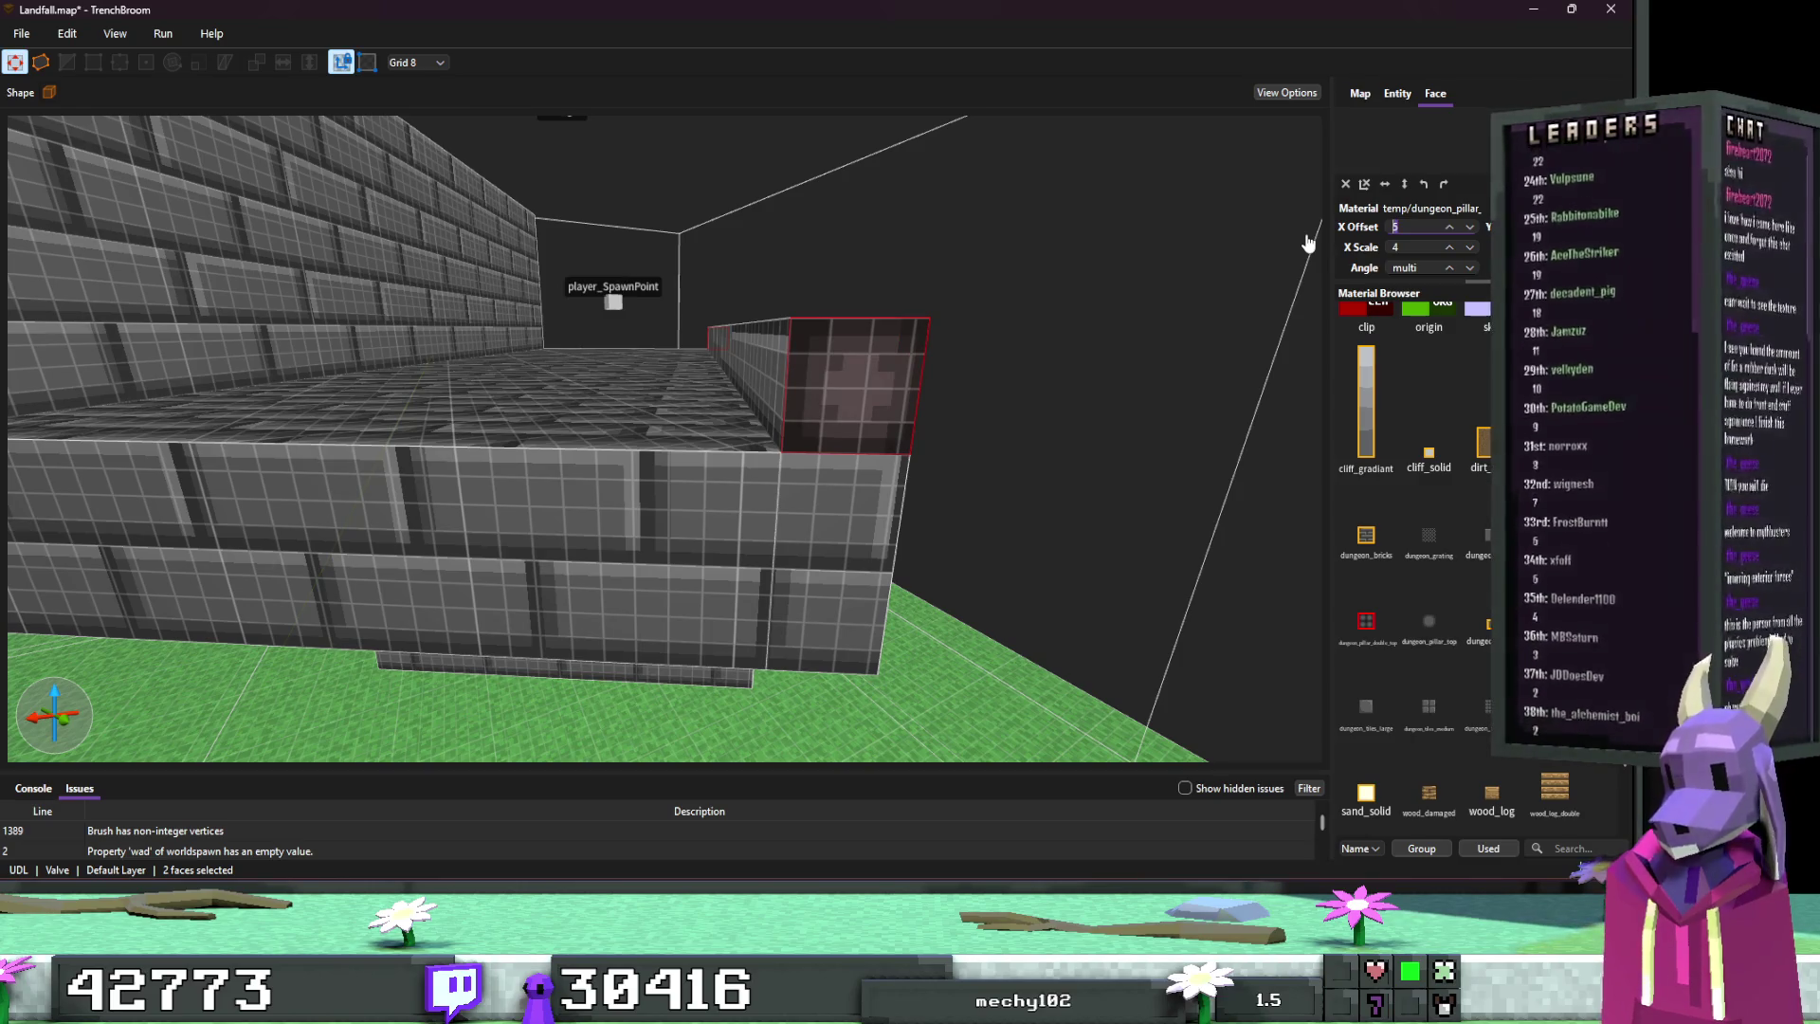
pyautogui.write('5')
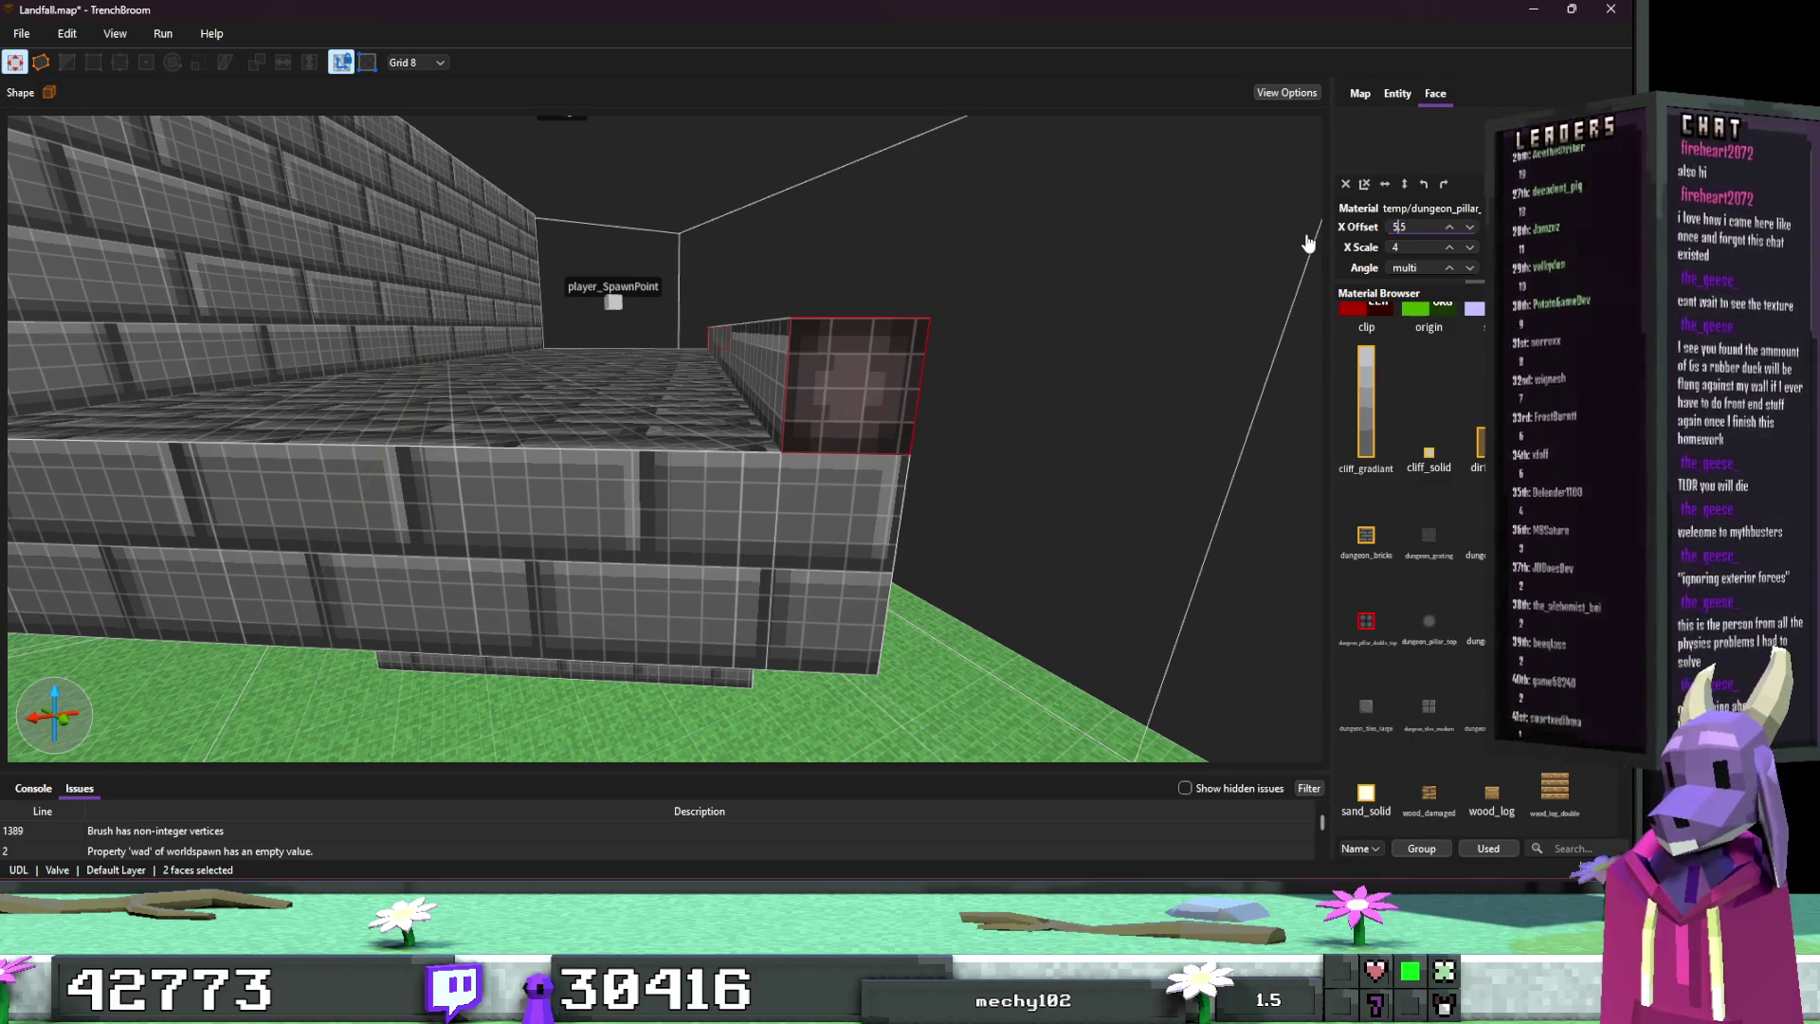
pyautogui.scroll(-10, 771, 414)
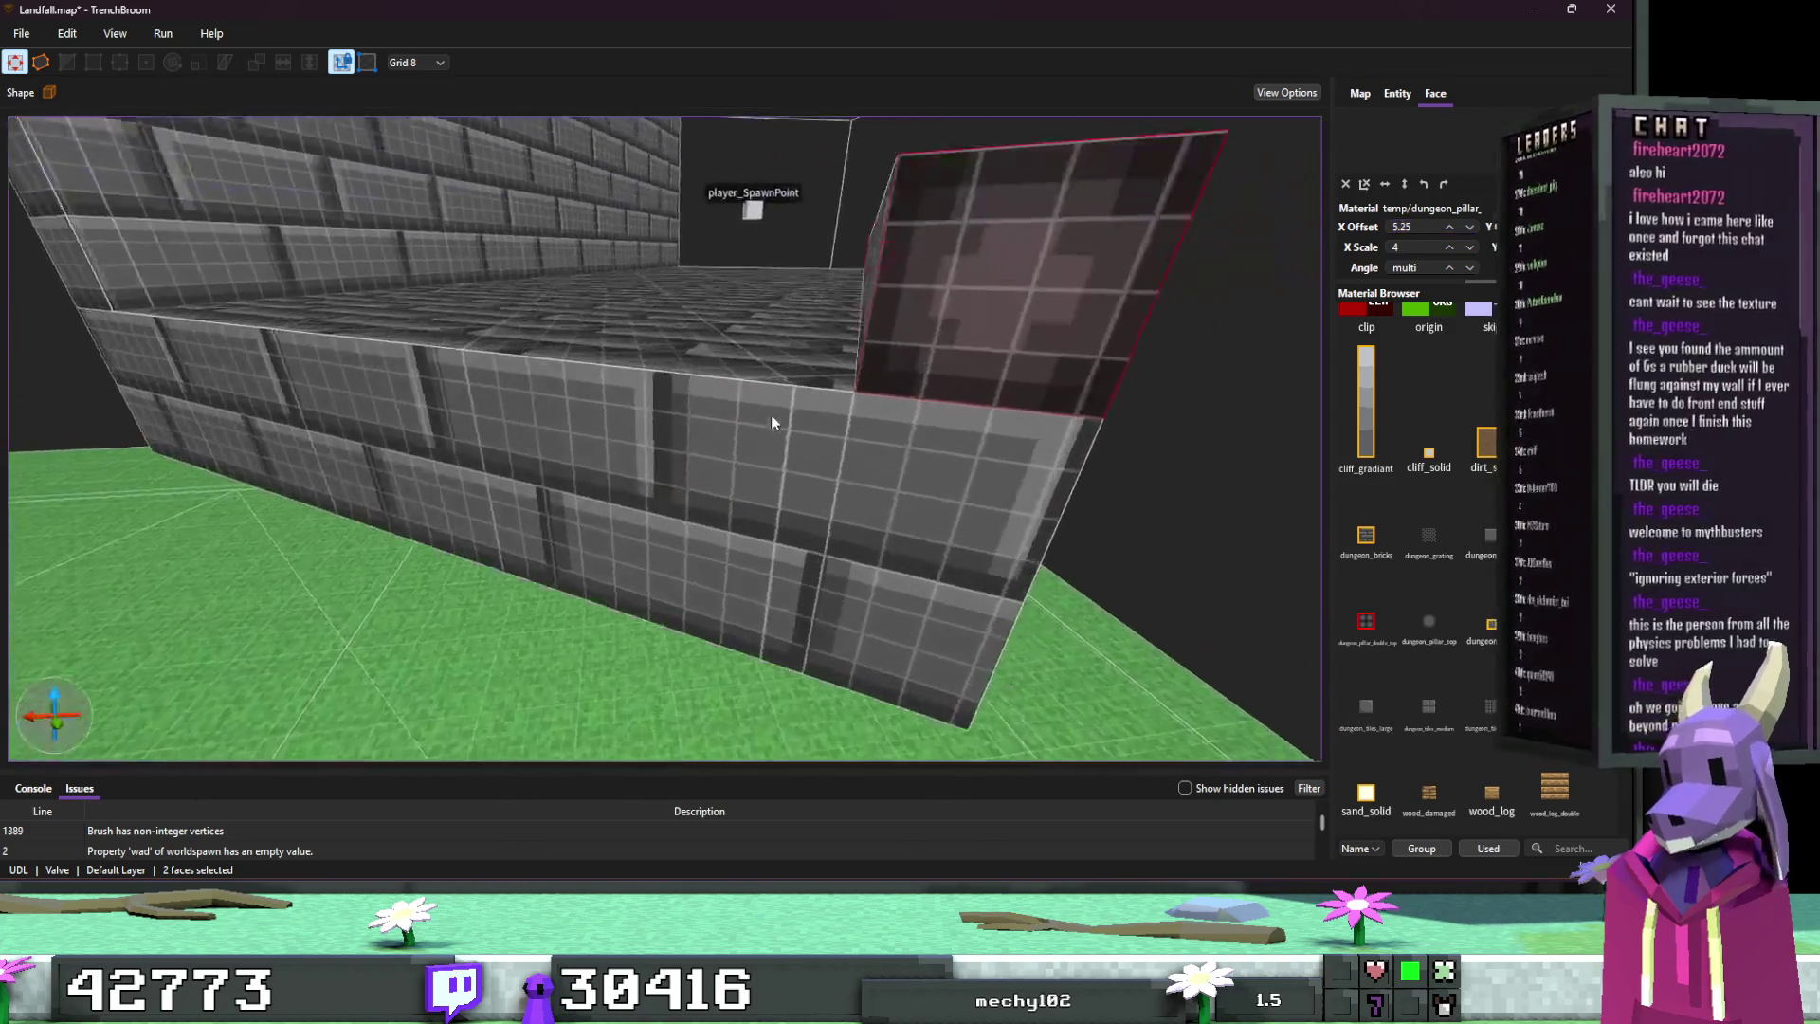
pyautogui.scroll(10, 611, 404)
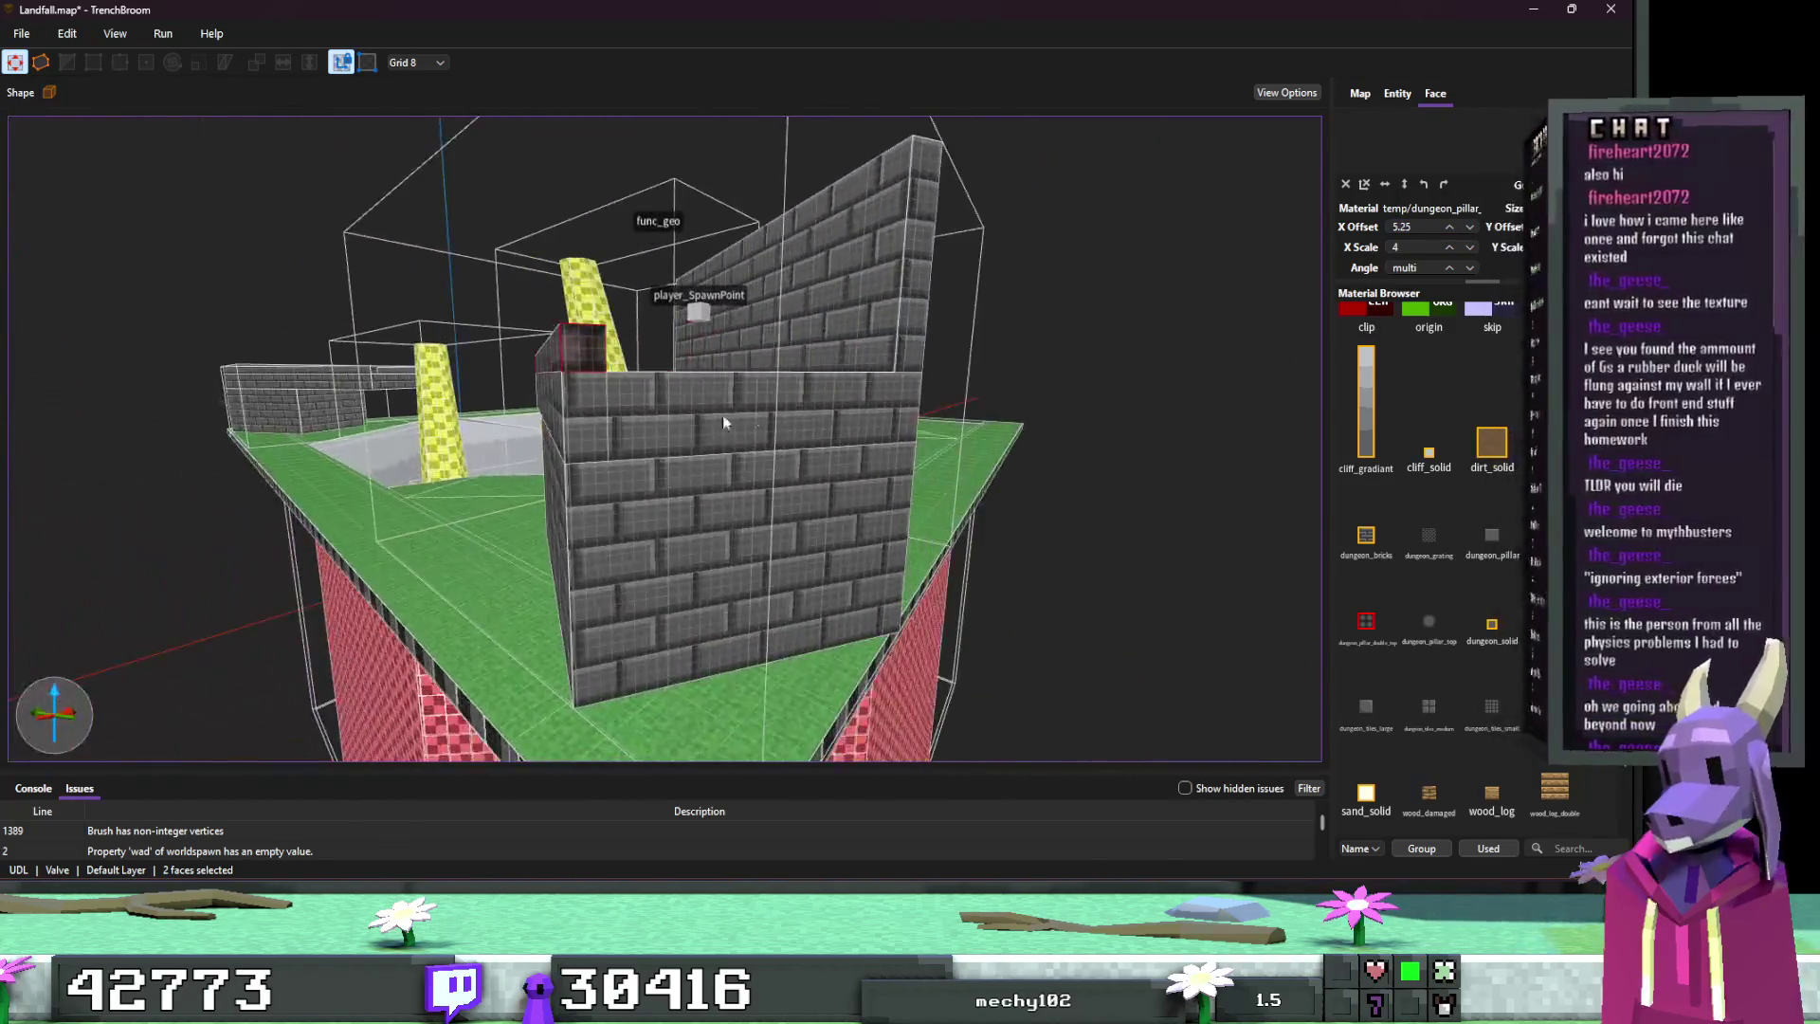
pyautogui.scroll(-10, 870, 477)
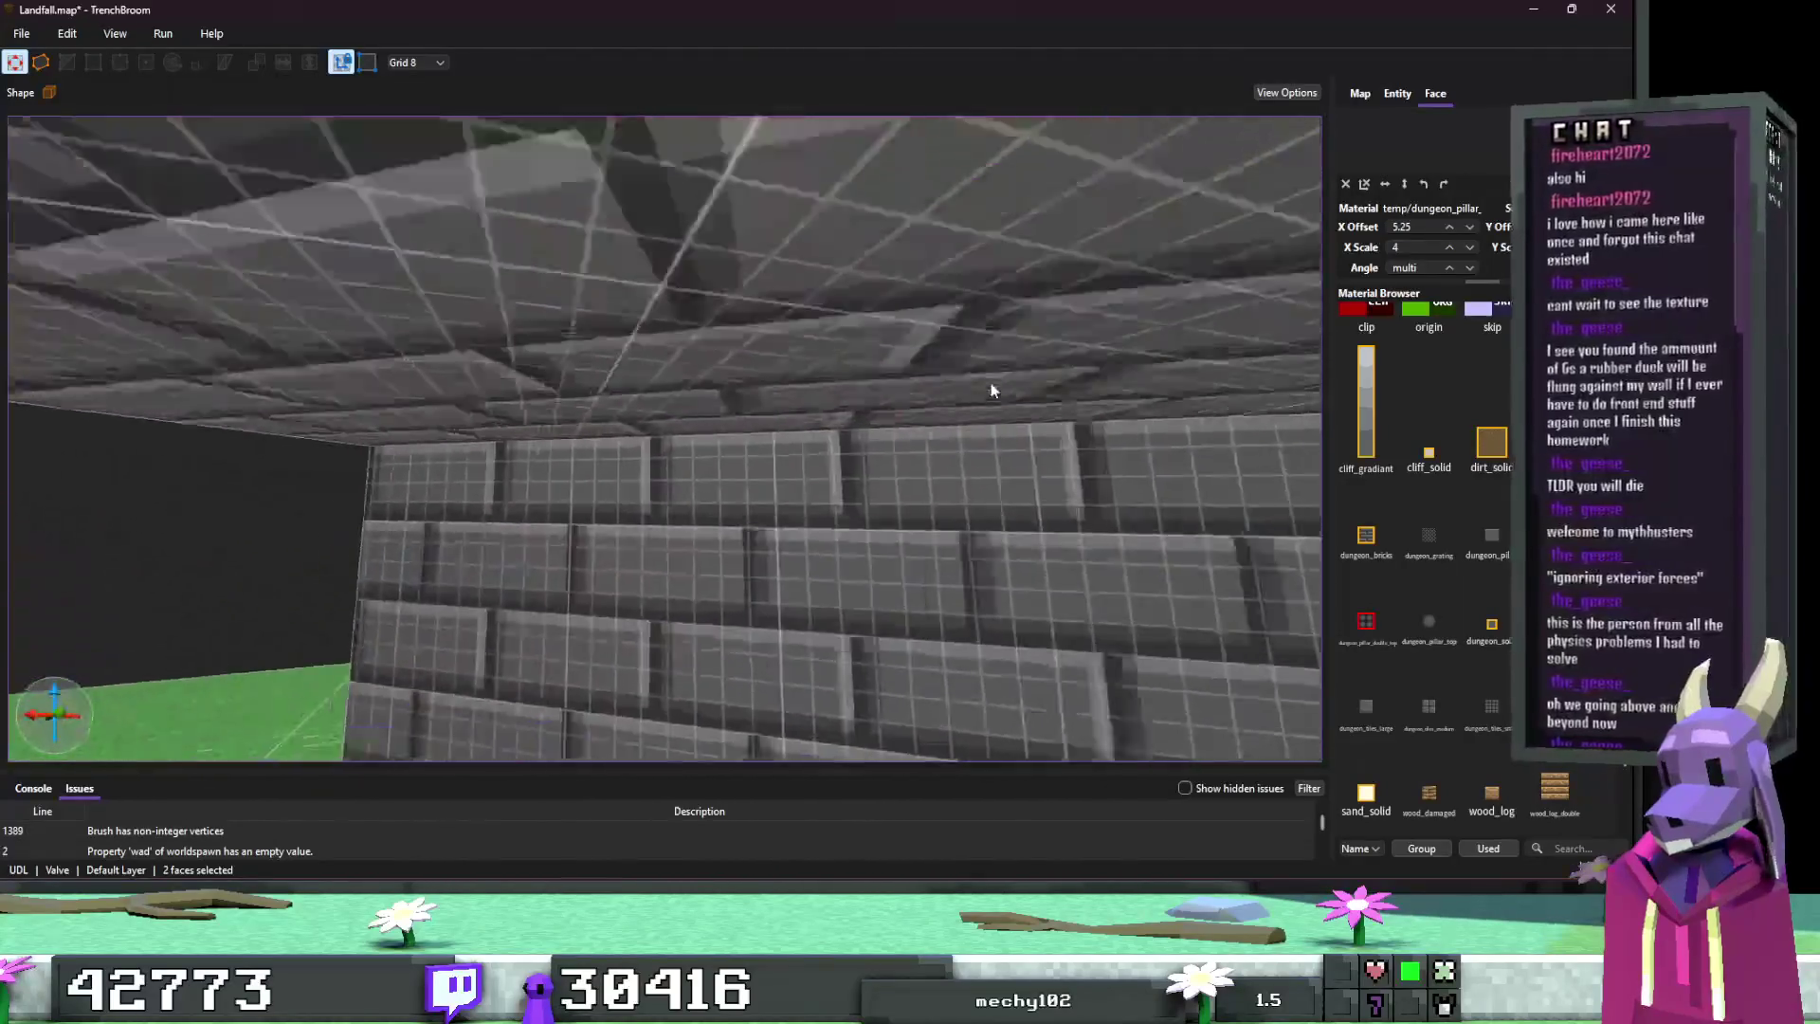
pyautogui.click(742, 411)
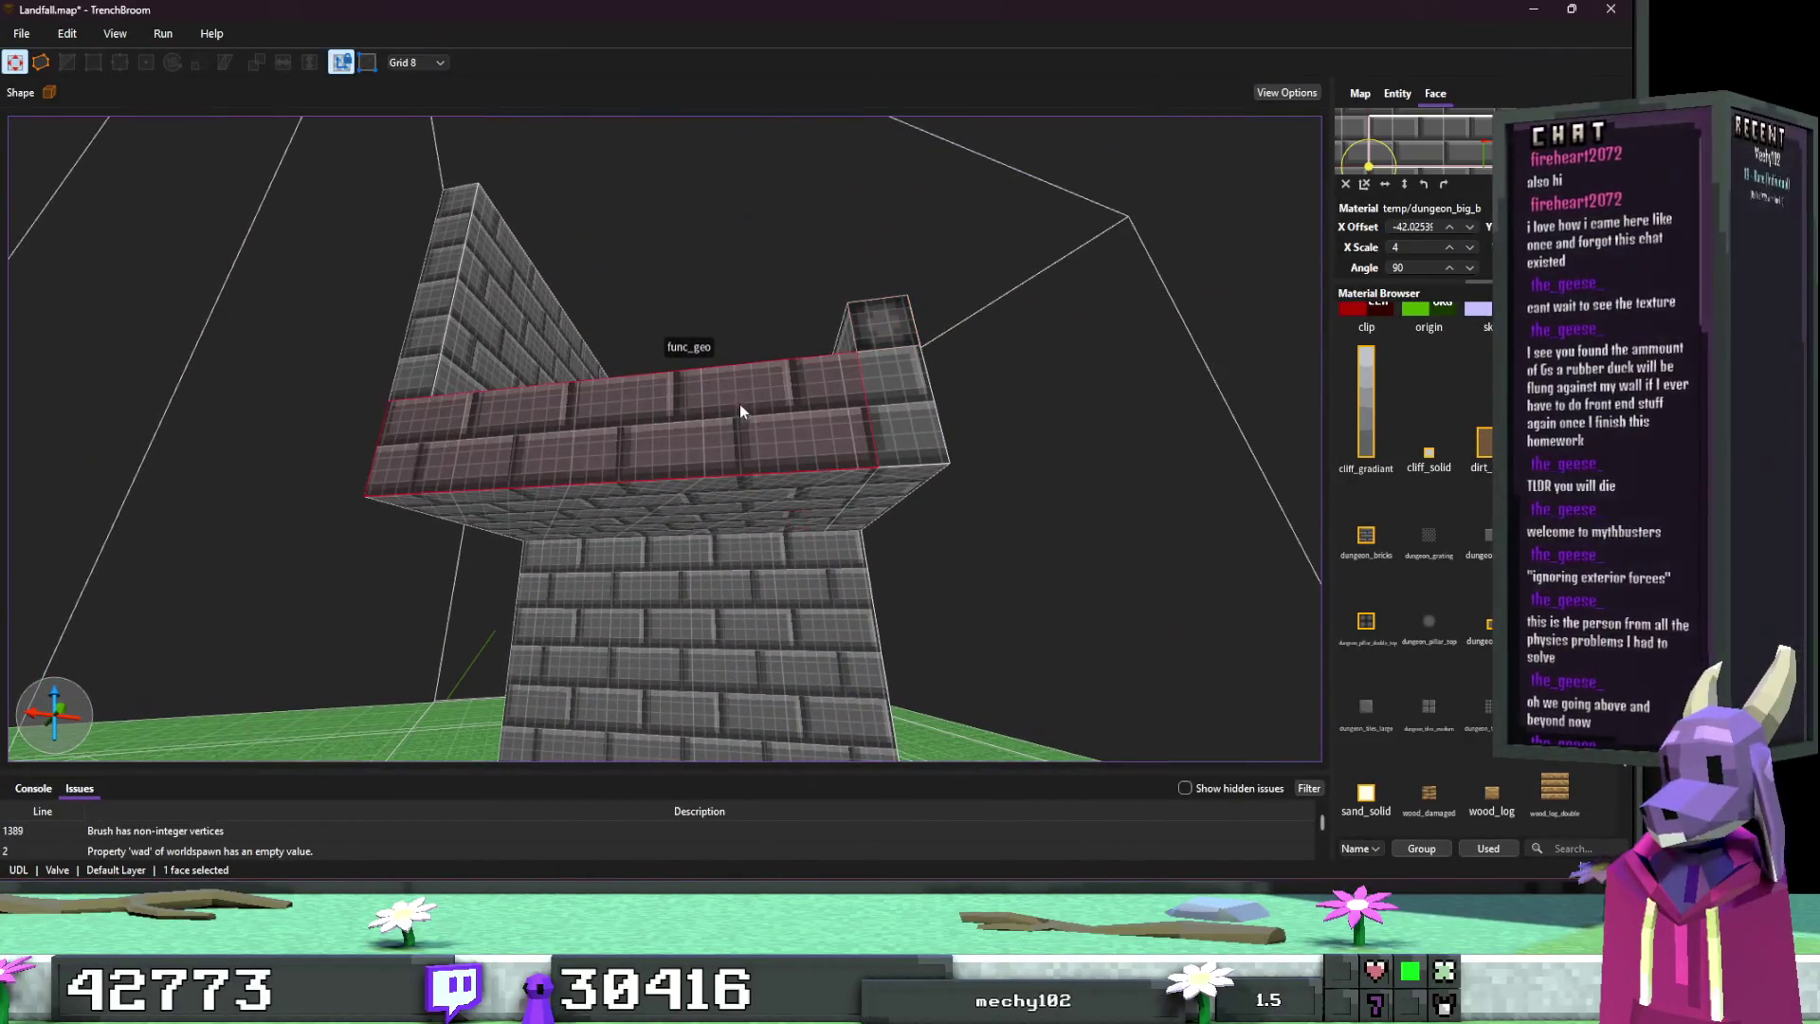
# Step: Retexture the long wall block's side face with dungeon_tile and save Landfall.map
pyautogui.keyDown('ctrl'); pyautogui.keyDown('shift'); pyautogui.click(907, 412); pyautogui.keyUp('shift'); pyautogui.keyUp('ctrl')
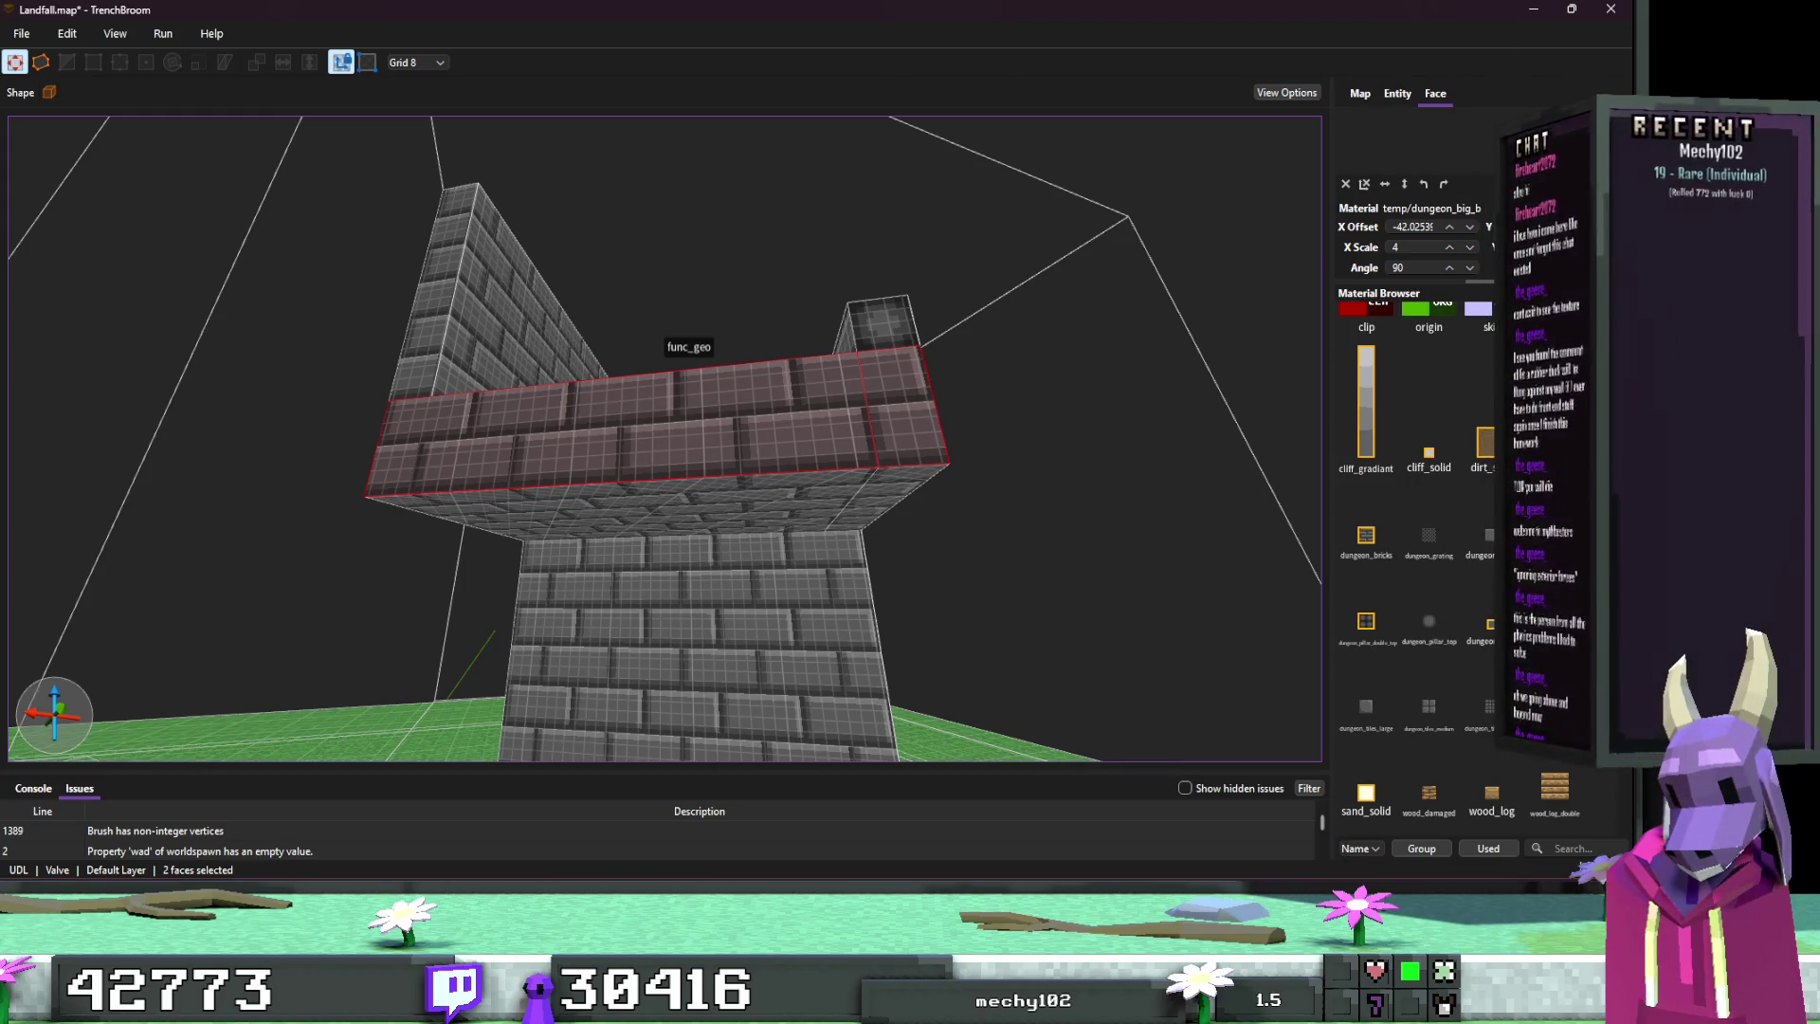
pyautogui.press('Escape')
pyautogui.scroll(10, 937, 616)
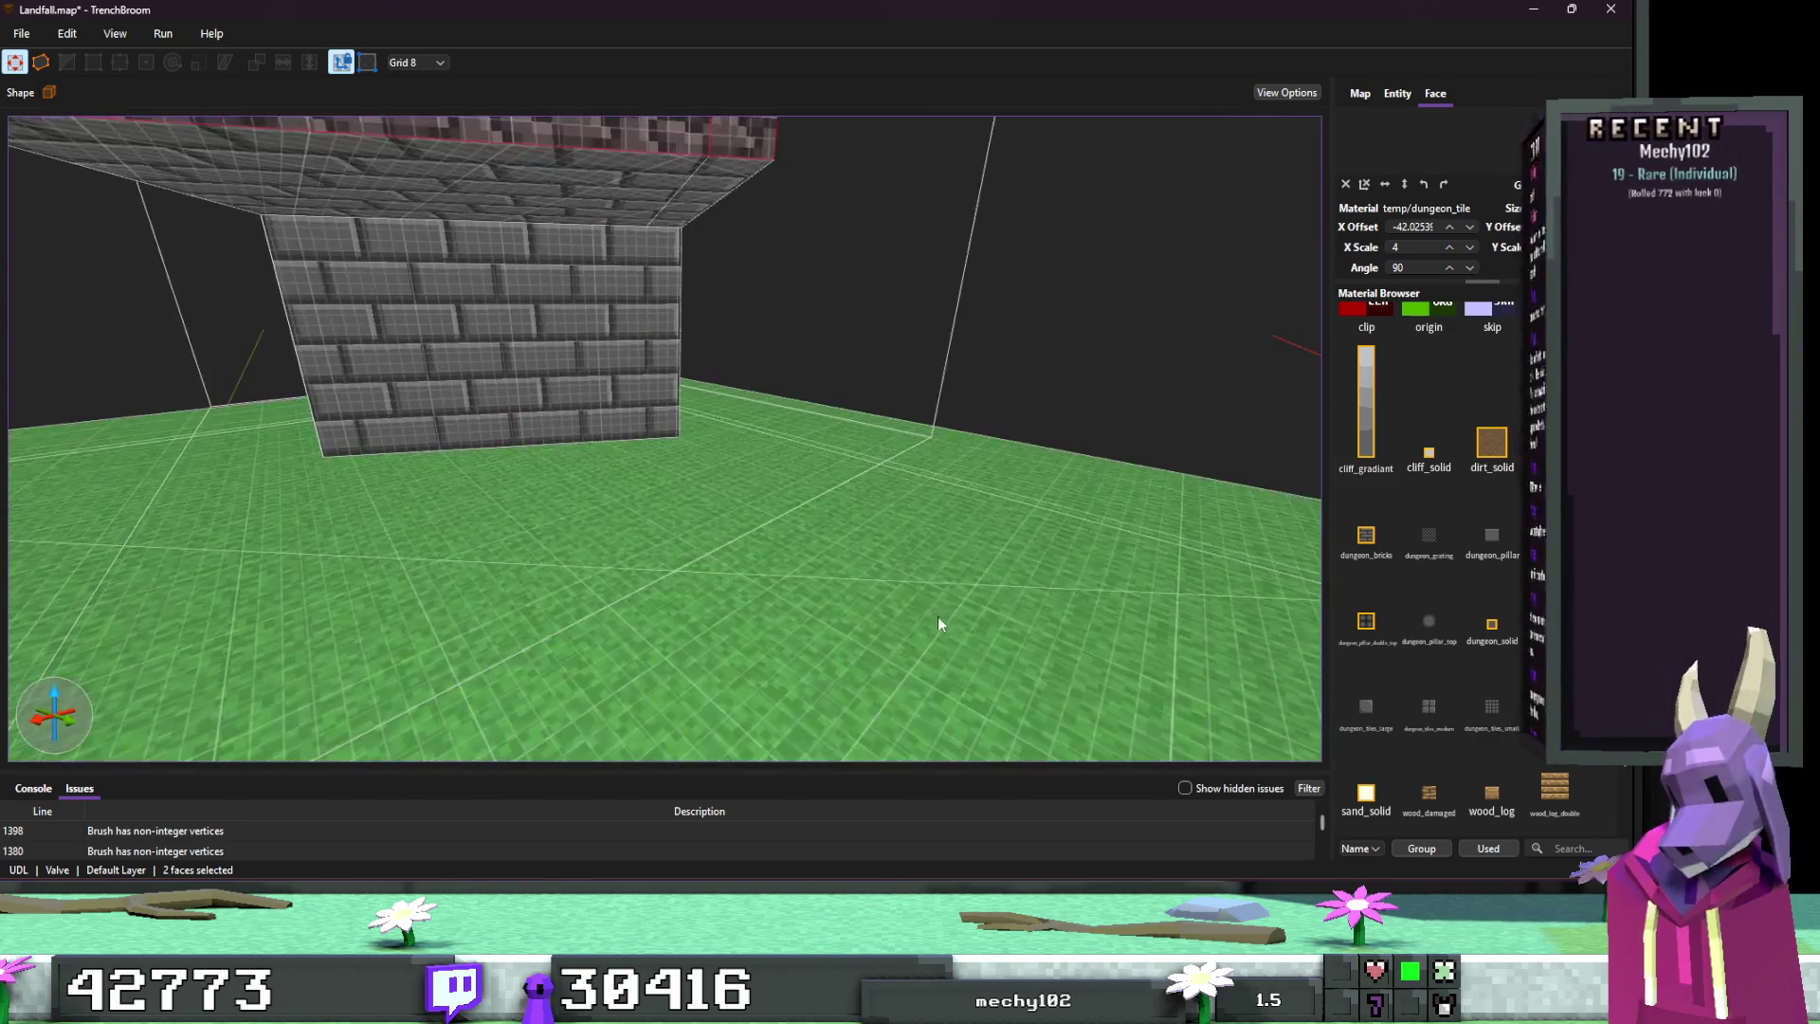
pyautogui.scroll(10, 1095, 547)
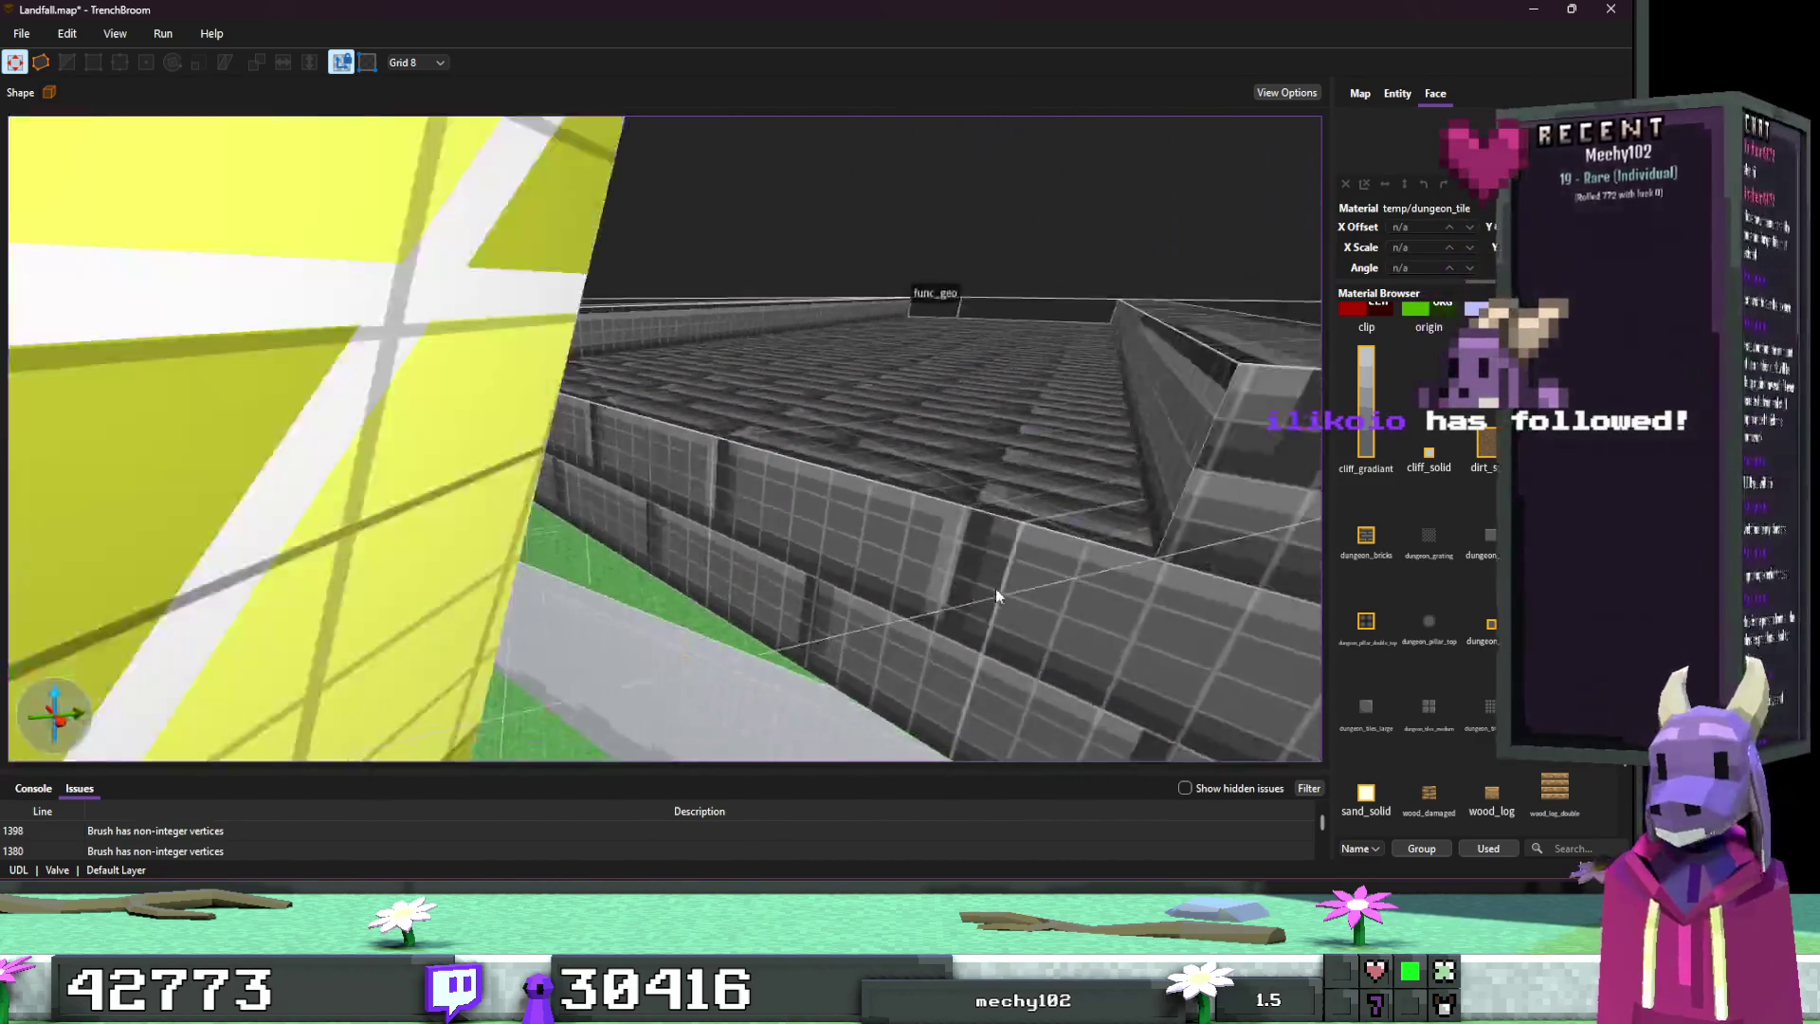
pyautogui.scroll(-5, 995, 595)
pyautogui.click(908, 625)
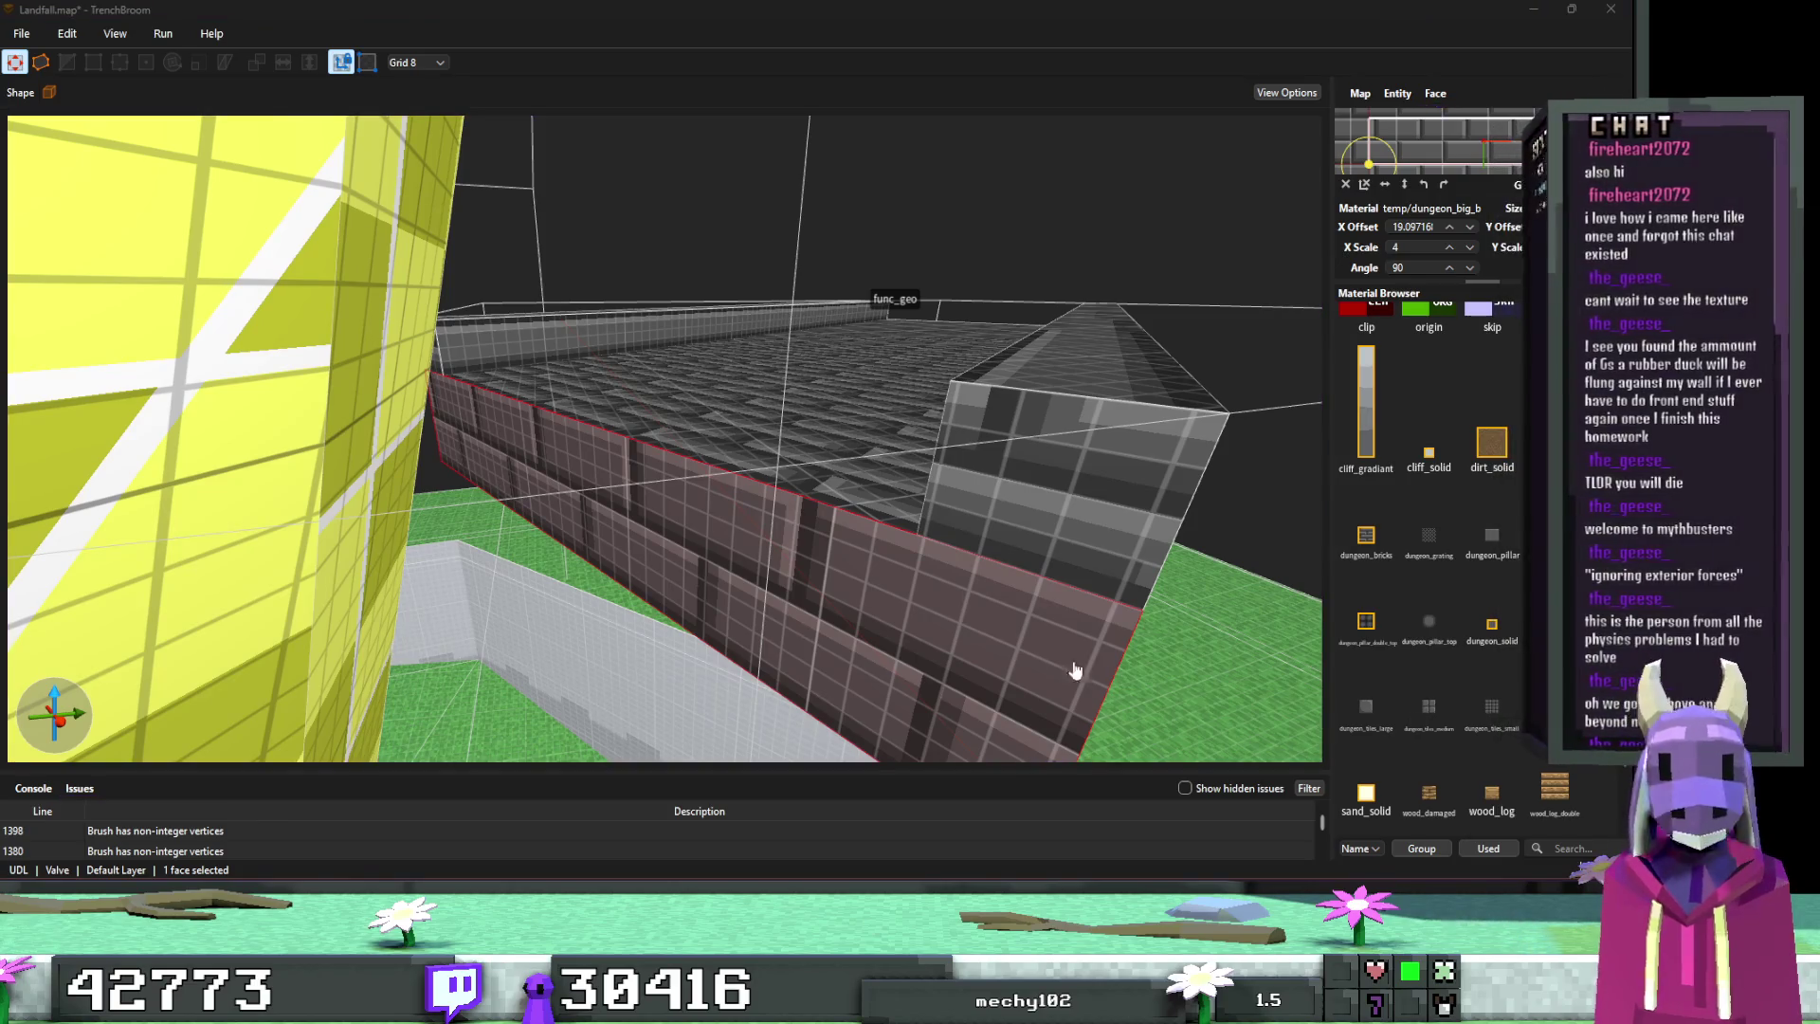
pyautogui.scroll(3, 1075, 671)
pyautogui.press('Escape')
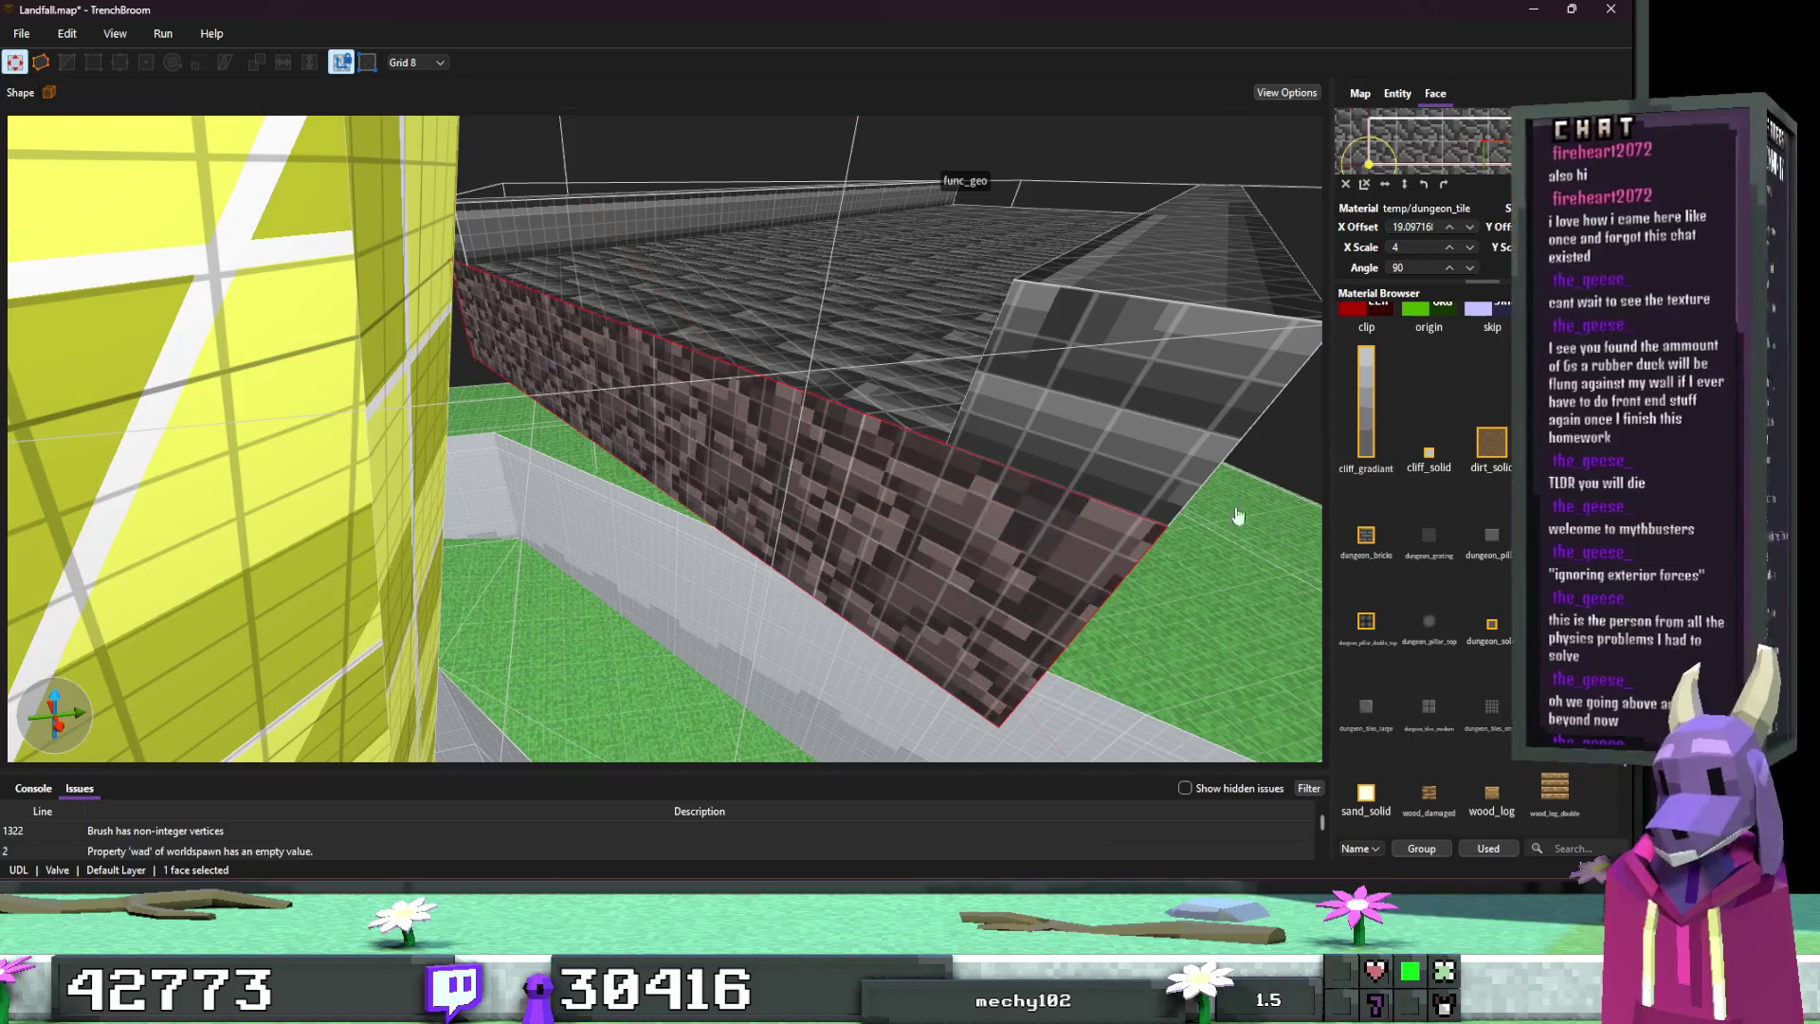
pyautogui.scroll(-3, 772, 576)
pyautogui.hotkey('ctrl', 's')
pyautogui.scroll(-5, 777, 578)
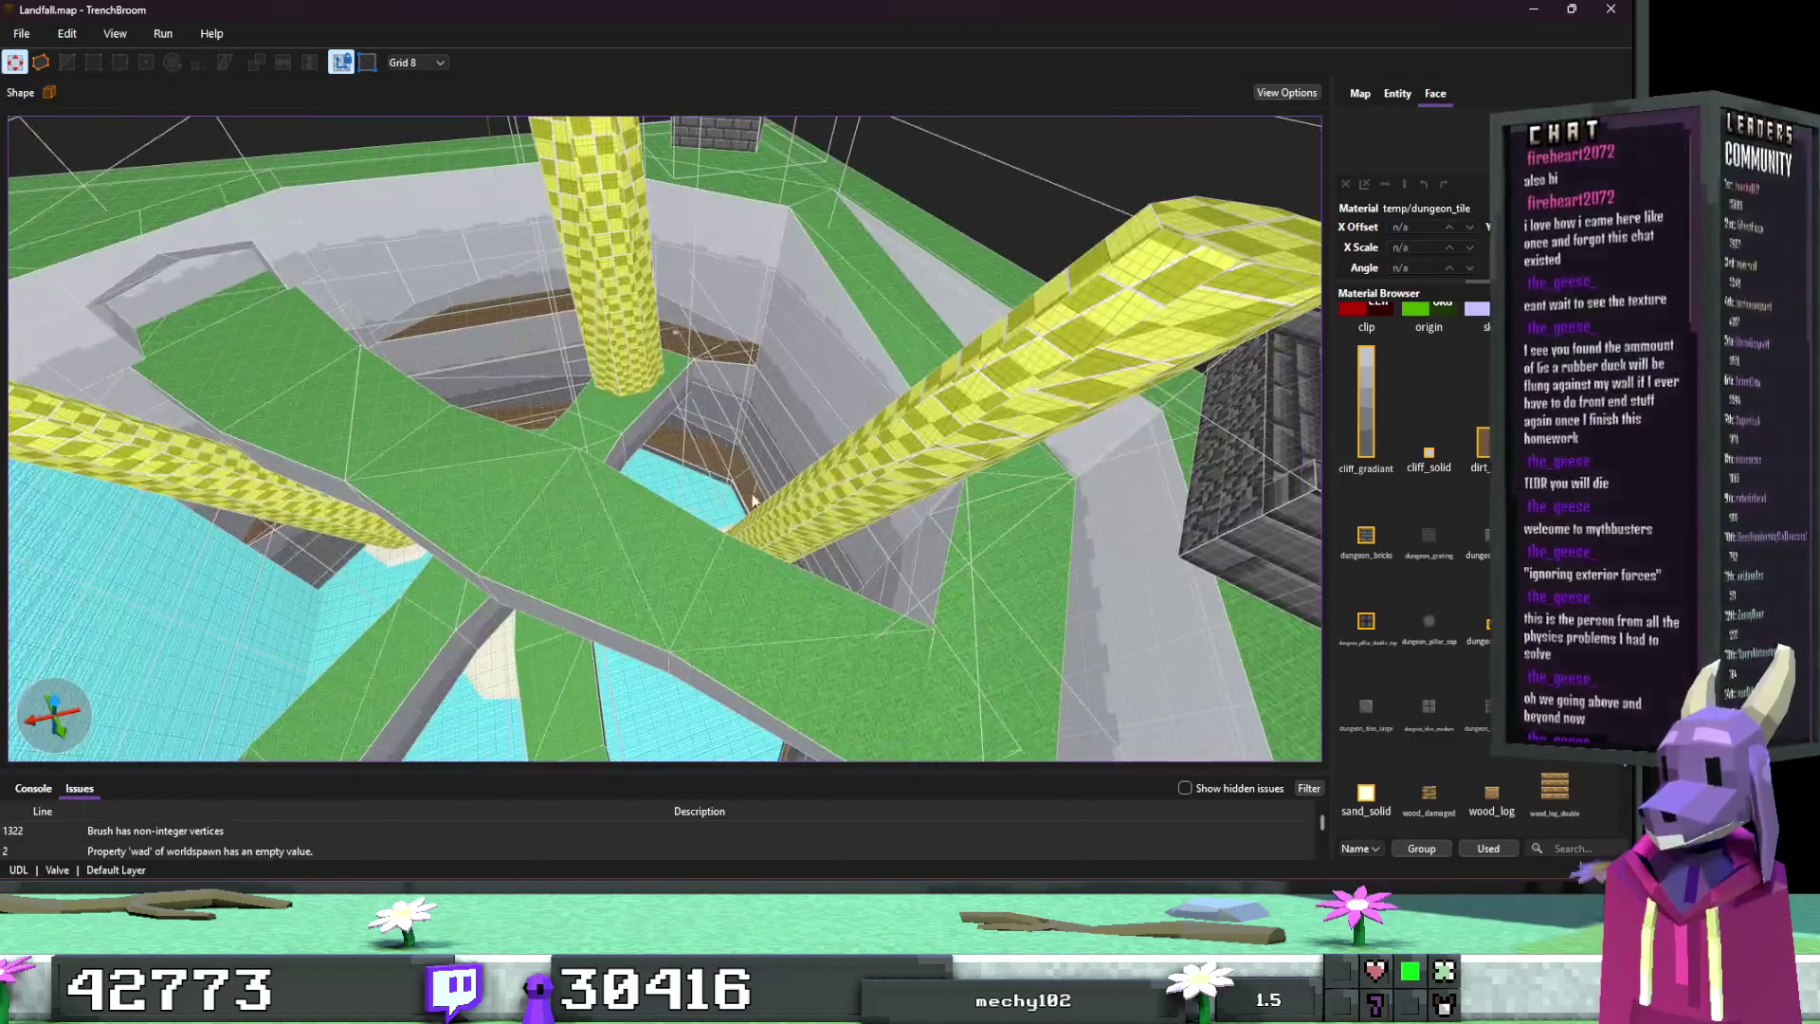
# Step: Select the checkered and green top faces along the island rim
pyautogui.scroll(6, 783, 493)
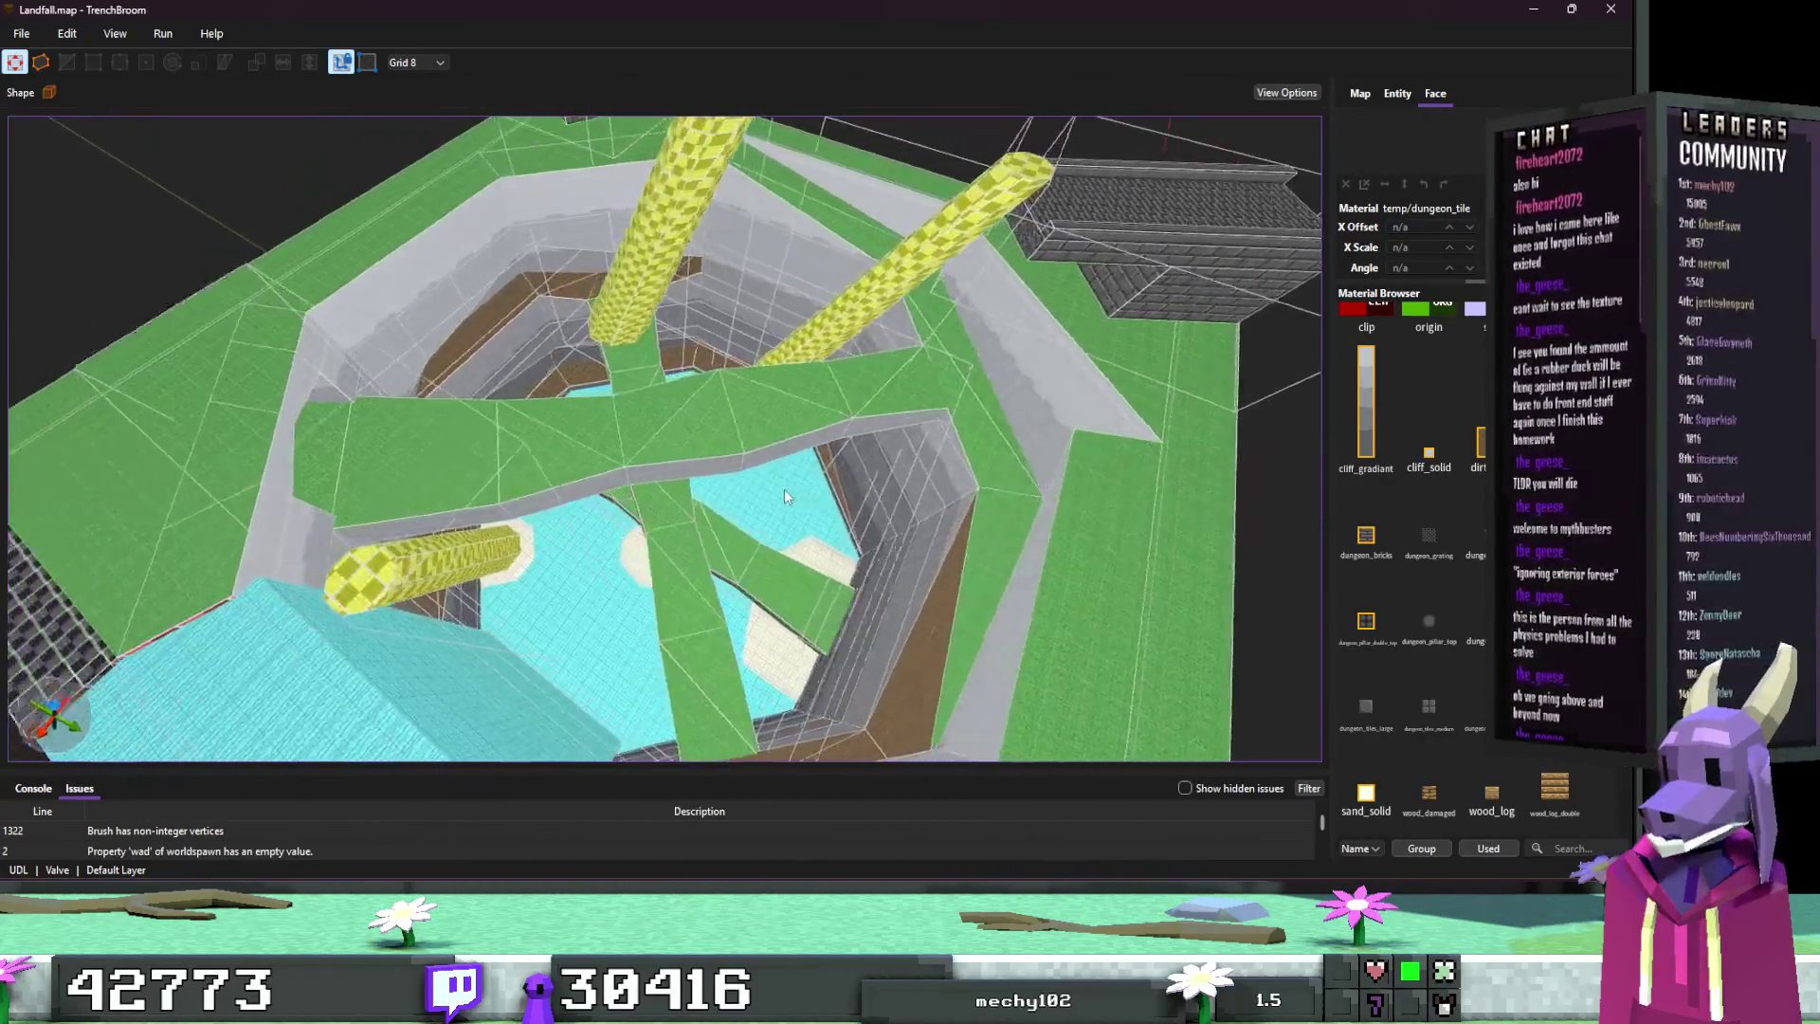
pyautogui.scroll(-5, 788, 487)
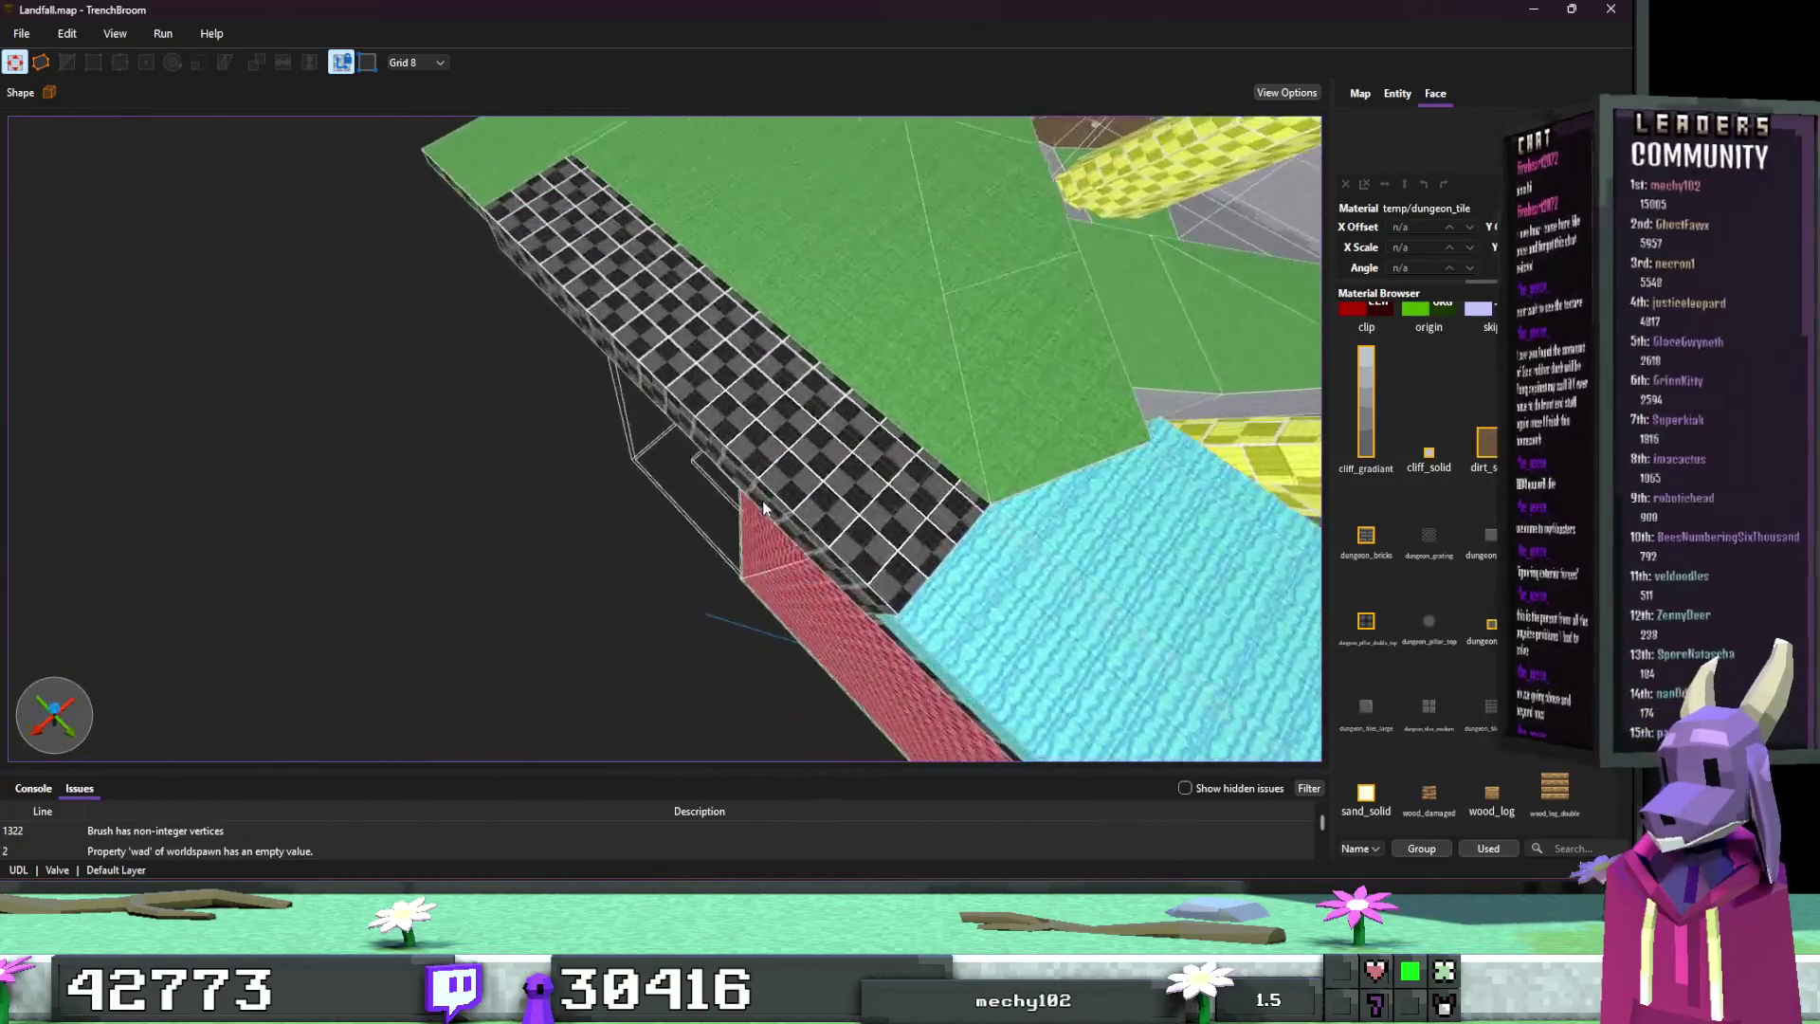
pyautogui.scroll(-5, 789, 486)
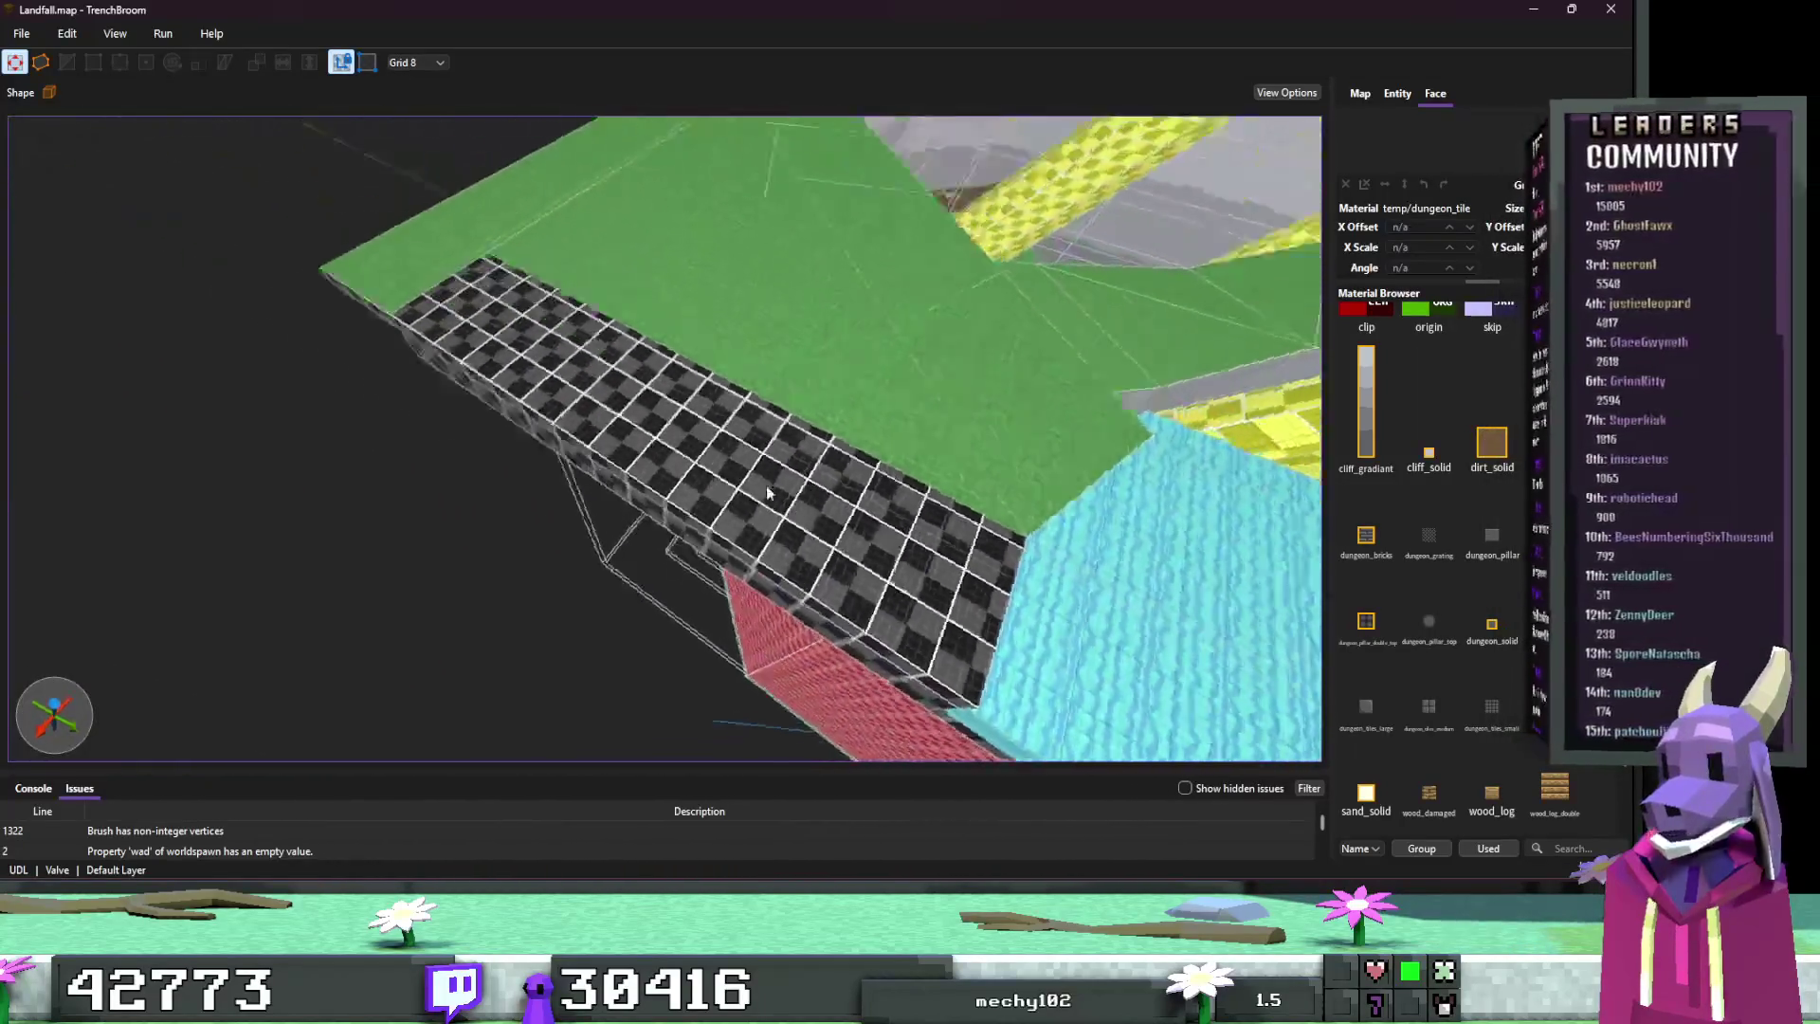
pyautogui.scroll(3, 899, 458)
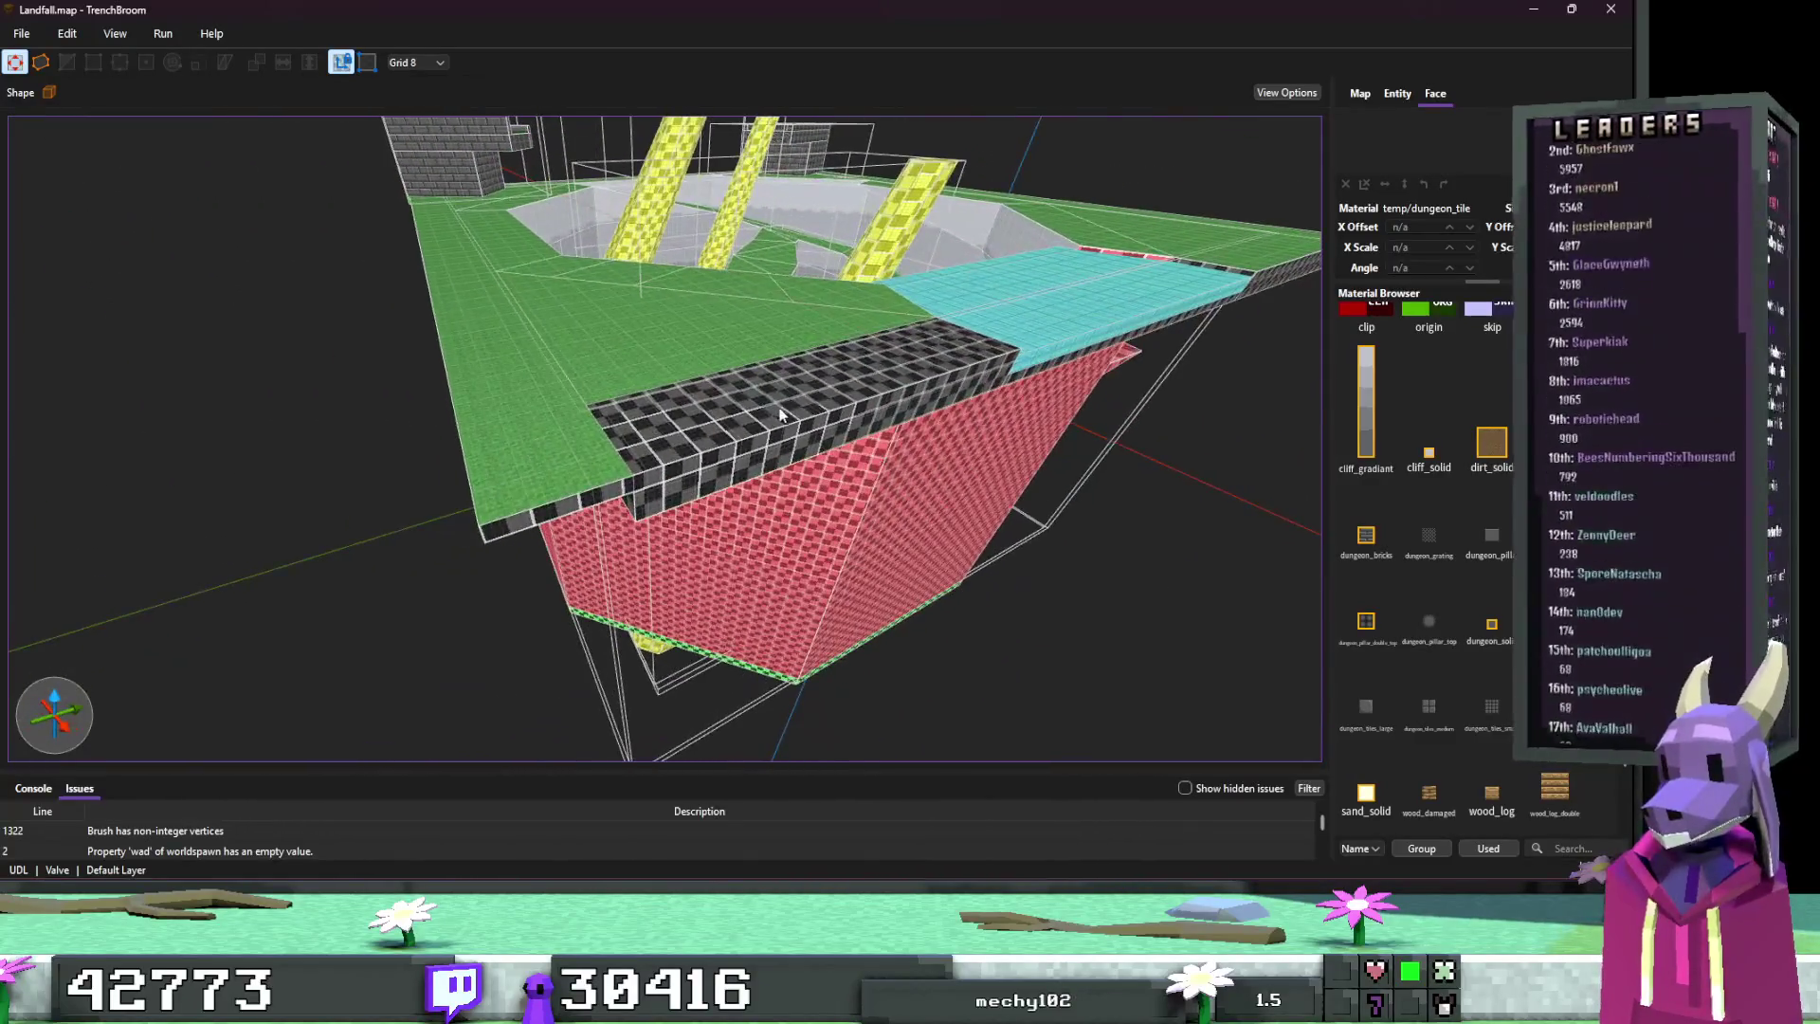
pyautogui.click(763, 405)
pyautogui.keyDown('ctrl'); pyautogui.keyDown('shift'); pyautogui.click(529, 433); pyautogui.keyUp('shift'); pyautogui.keyUp('ctrl')
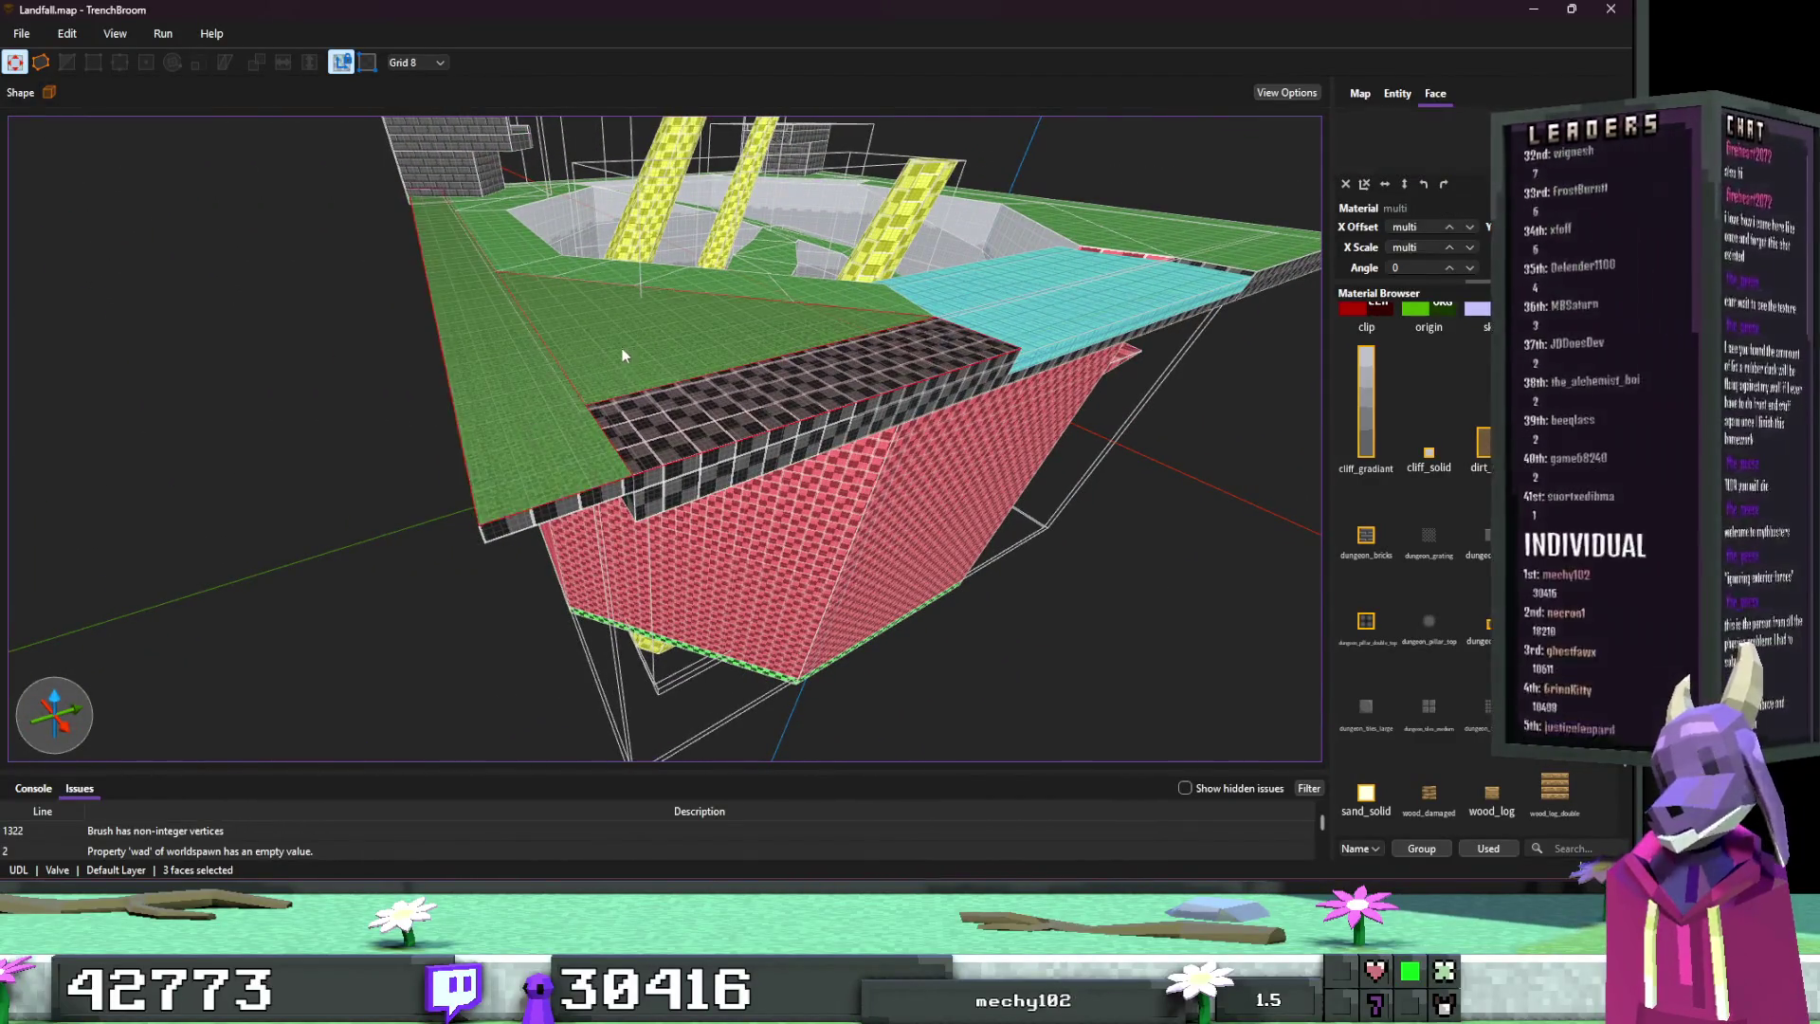
pyautogui.scroll(6, 663, 360)
pyautogui.scroll(4, 617, 376)
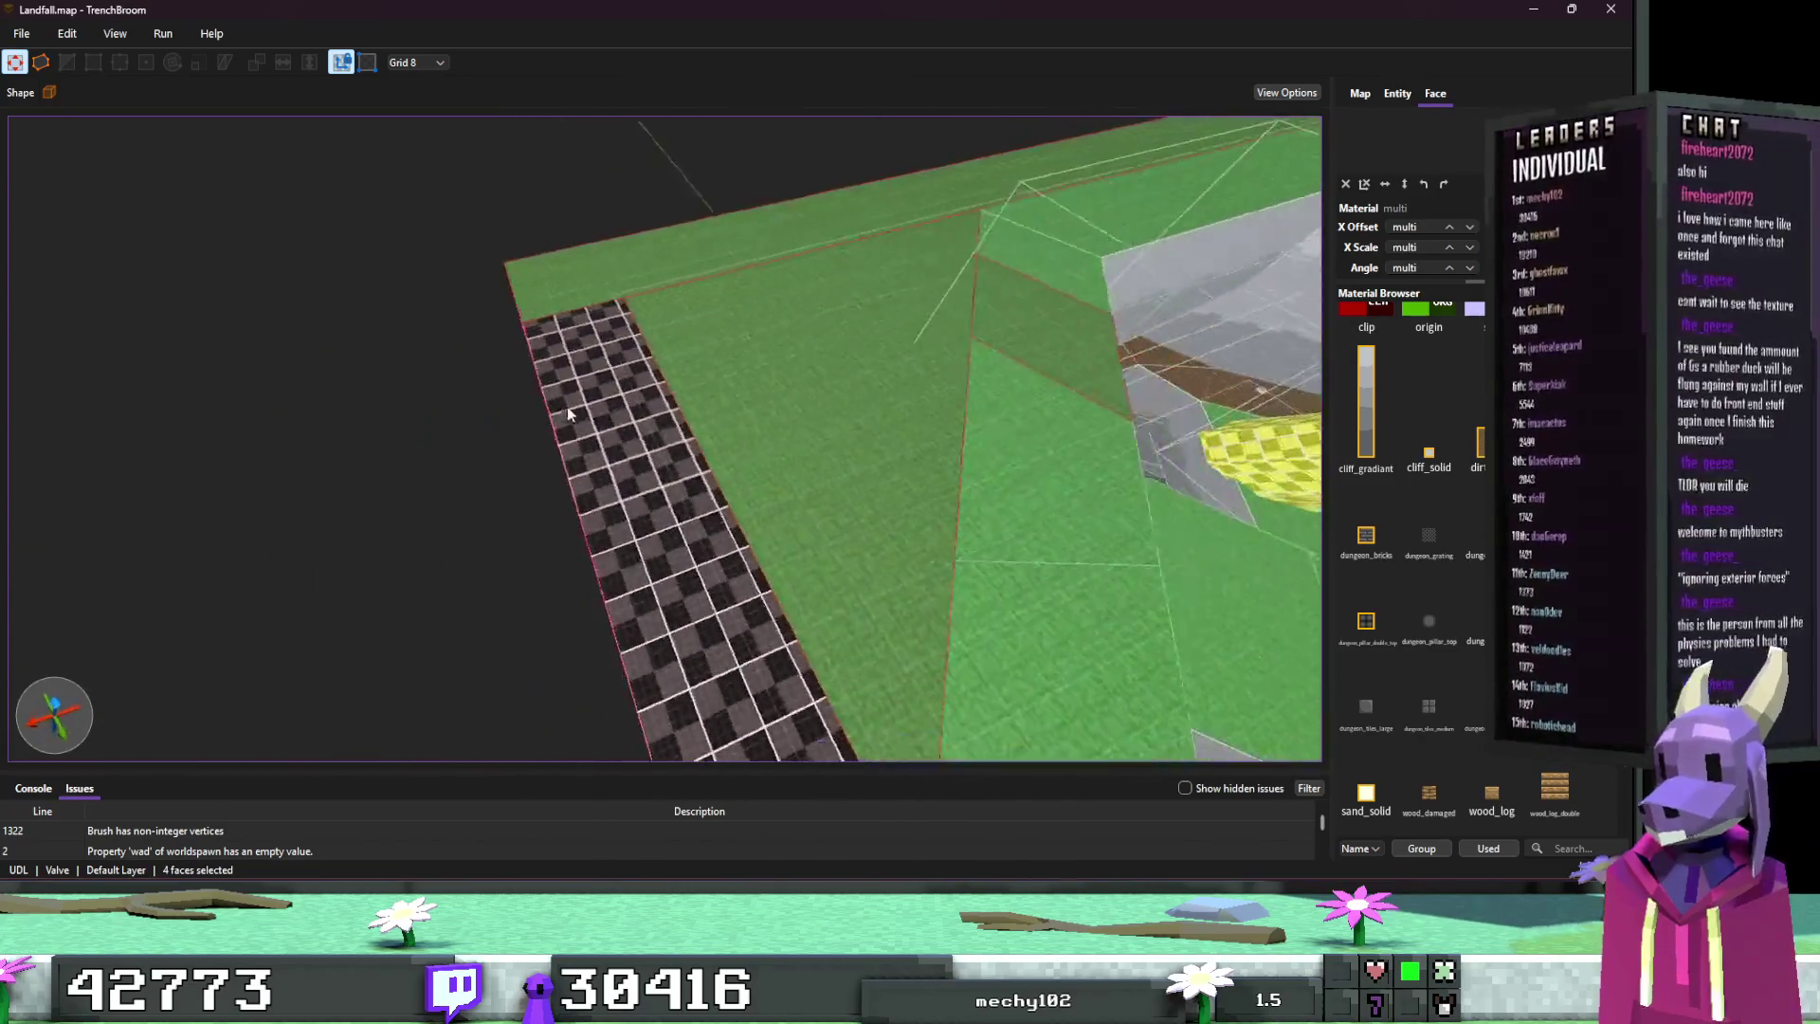
pyautogui.keyDown('ctrl'); pyautogui.keyDown('shift'); pyautogui.click(898, 309); pyautogui.keyUp('shift'); pyautogui.keyUp('ctrl')
pyautogui.scroll(-8, 765, 556)
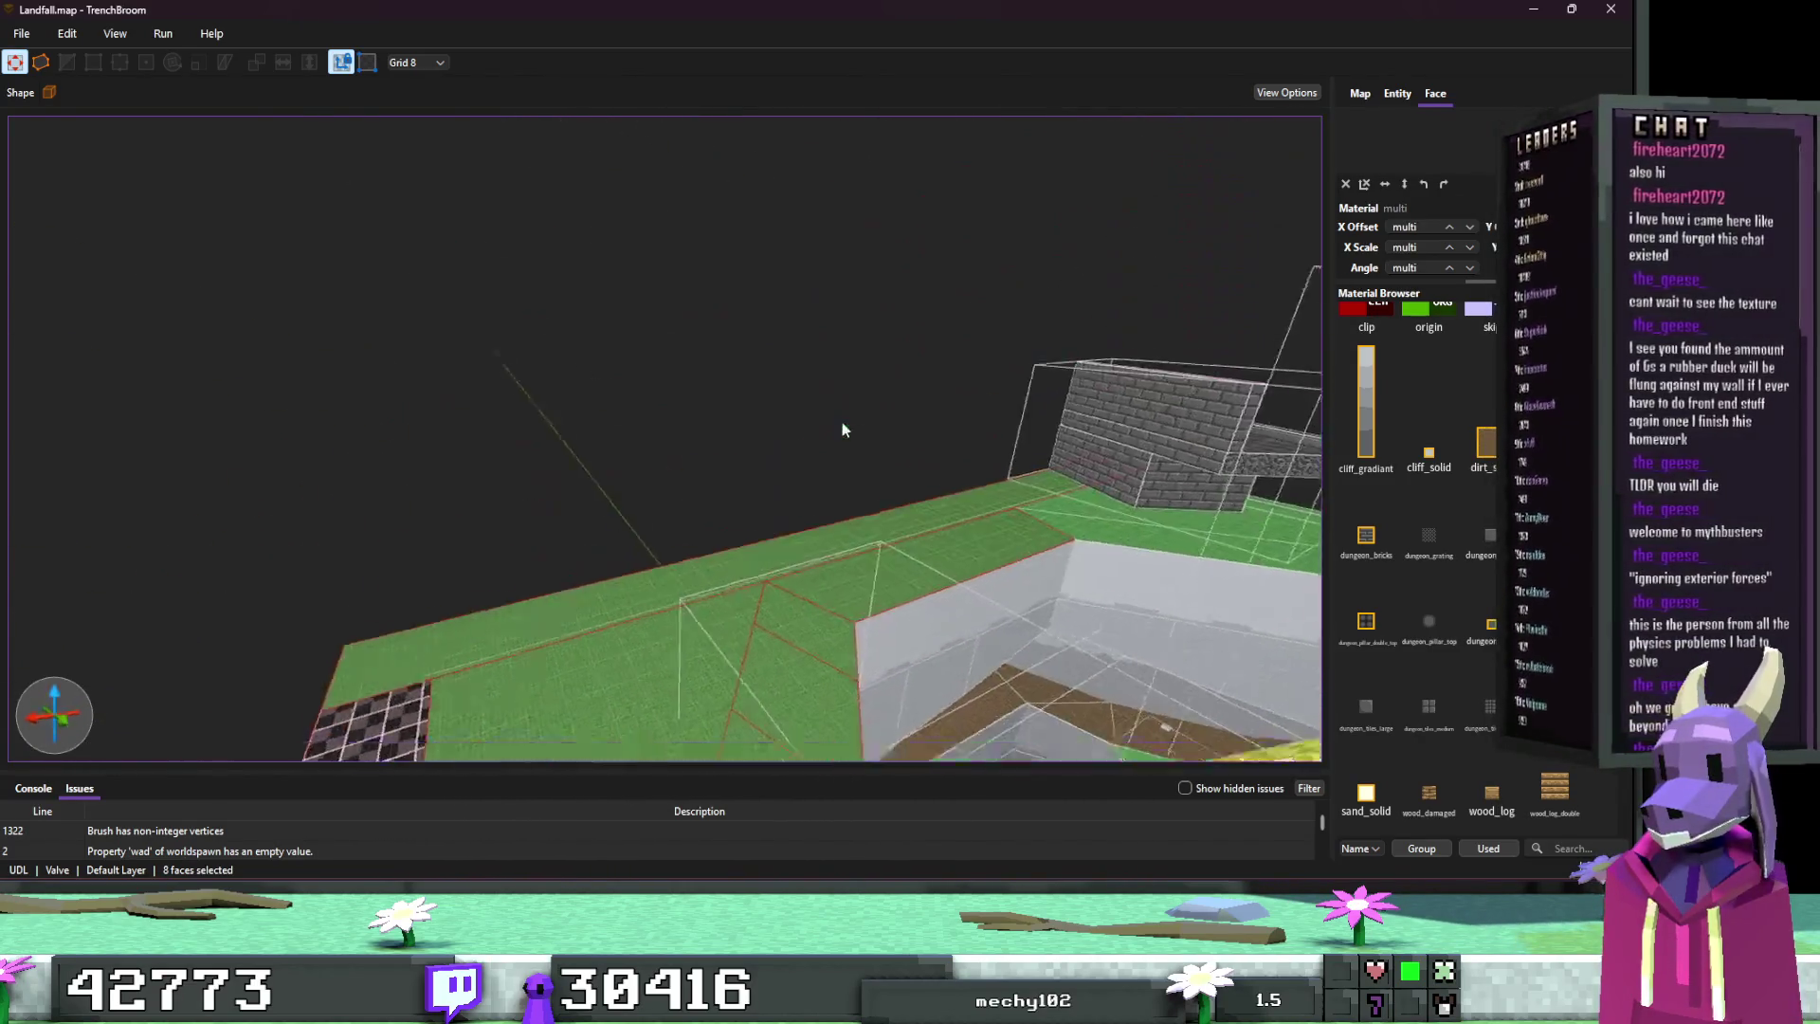
pyautogui.keyDown('ctrl'); pyautogui.keyDown('shift'); pyautogui.click(969, 424); pyautogui.keyUp('shift'); pyautogui.keyUp('ctrl')
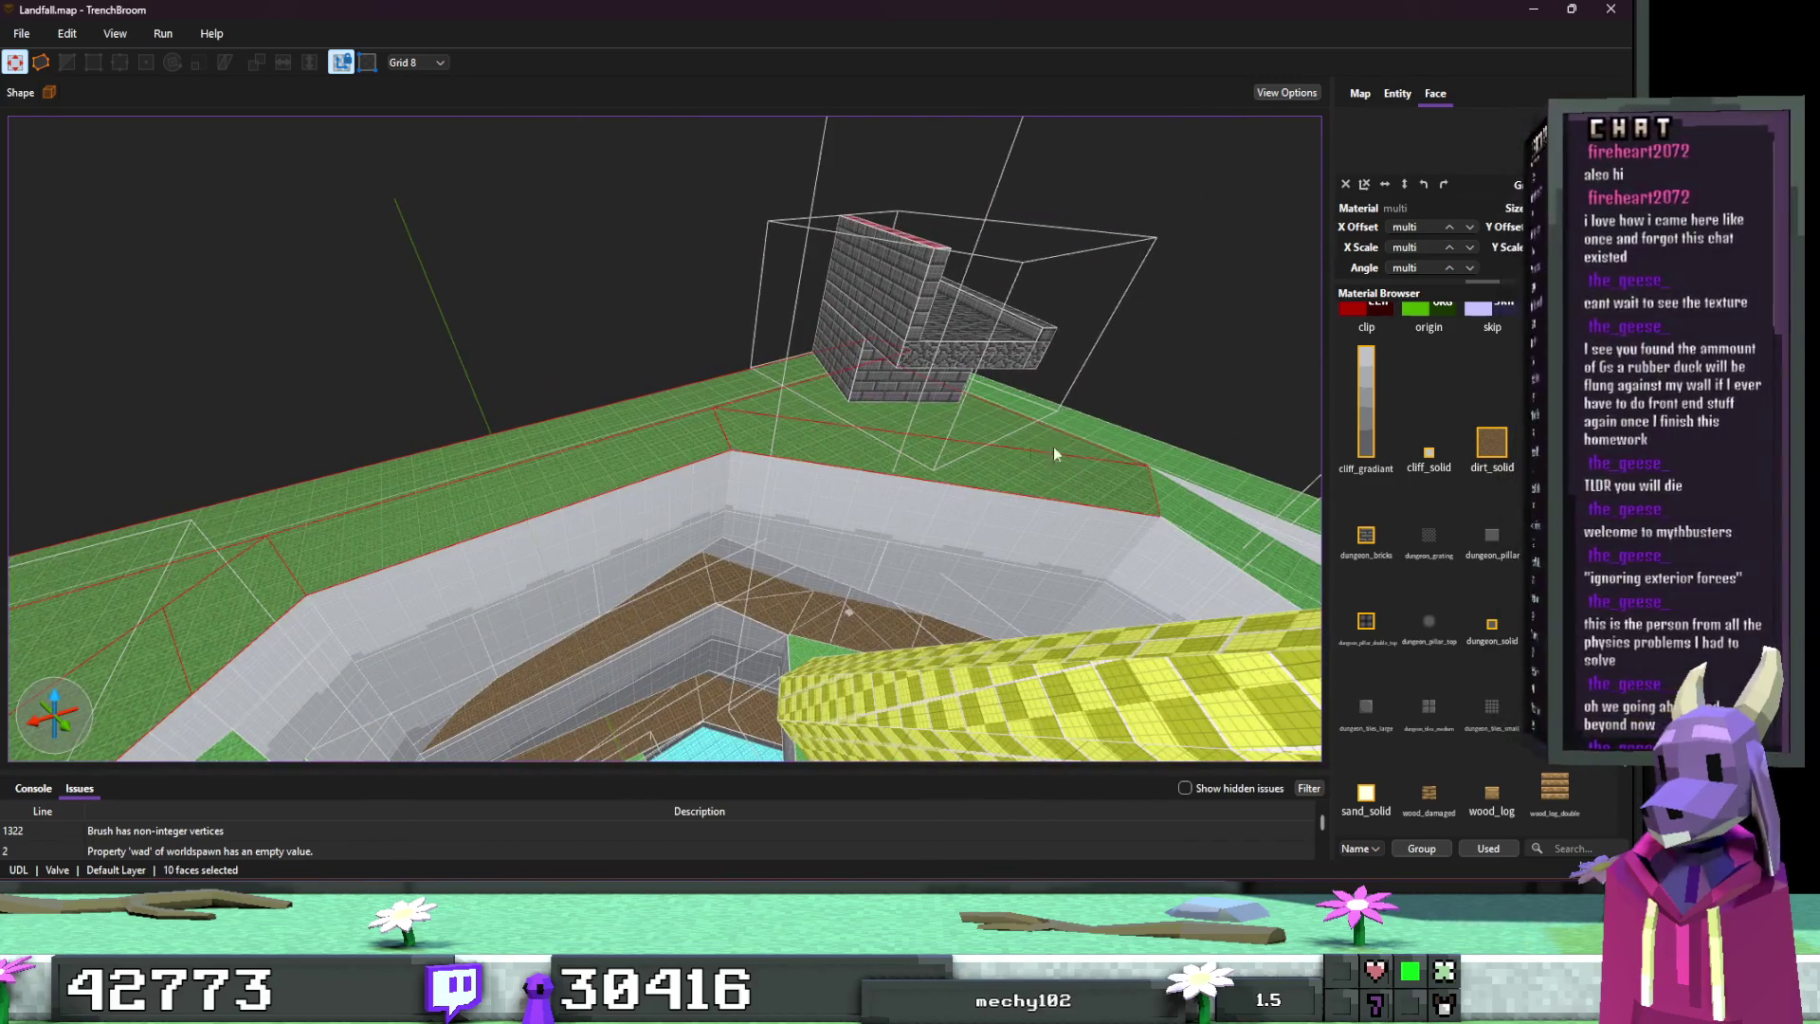
pyautogui.keyDown('ctrl'); pyautogui.keyDown('shift'); pyautogui.click(1119, 463); pyautogui.keyUp('shift'); pyautogui.keyUp('ctrl')
# Step: Add the remaining rim faces, drop two strays, and apply sand_solid to the selection
pyautogui.scroll(5, 1145, 474)
pyautogui.scroll(-6, 1173, 487)
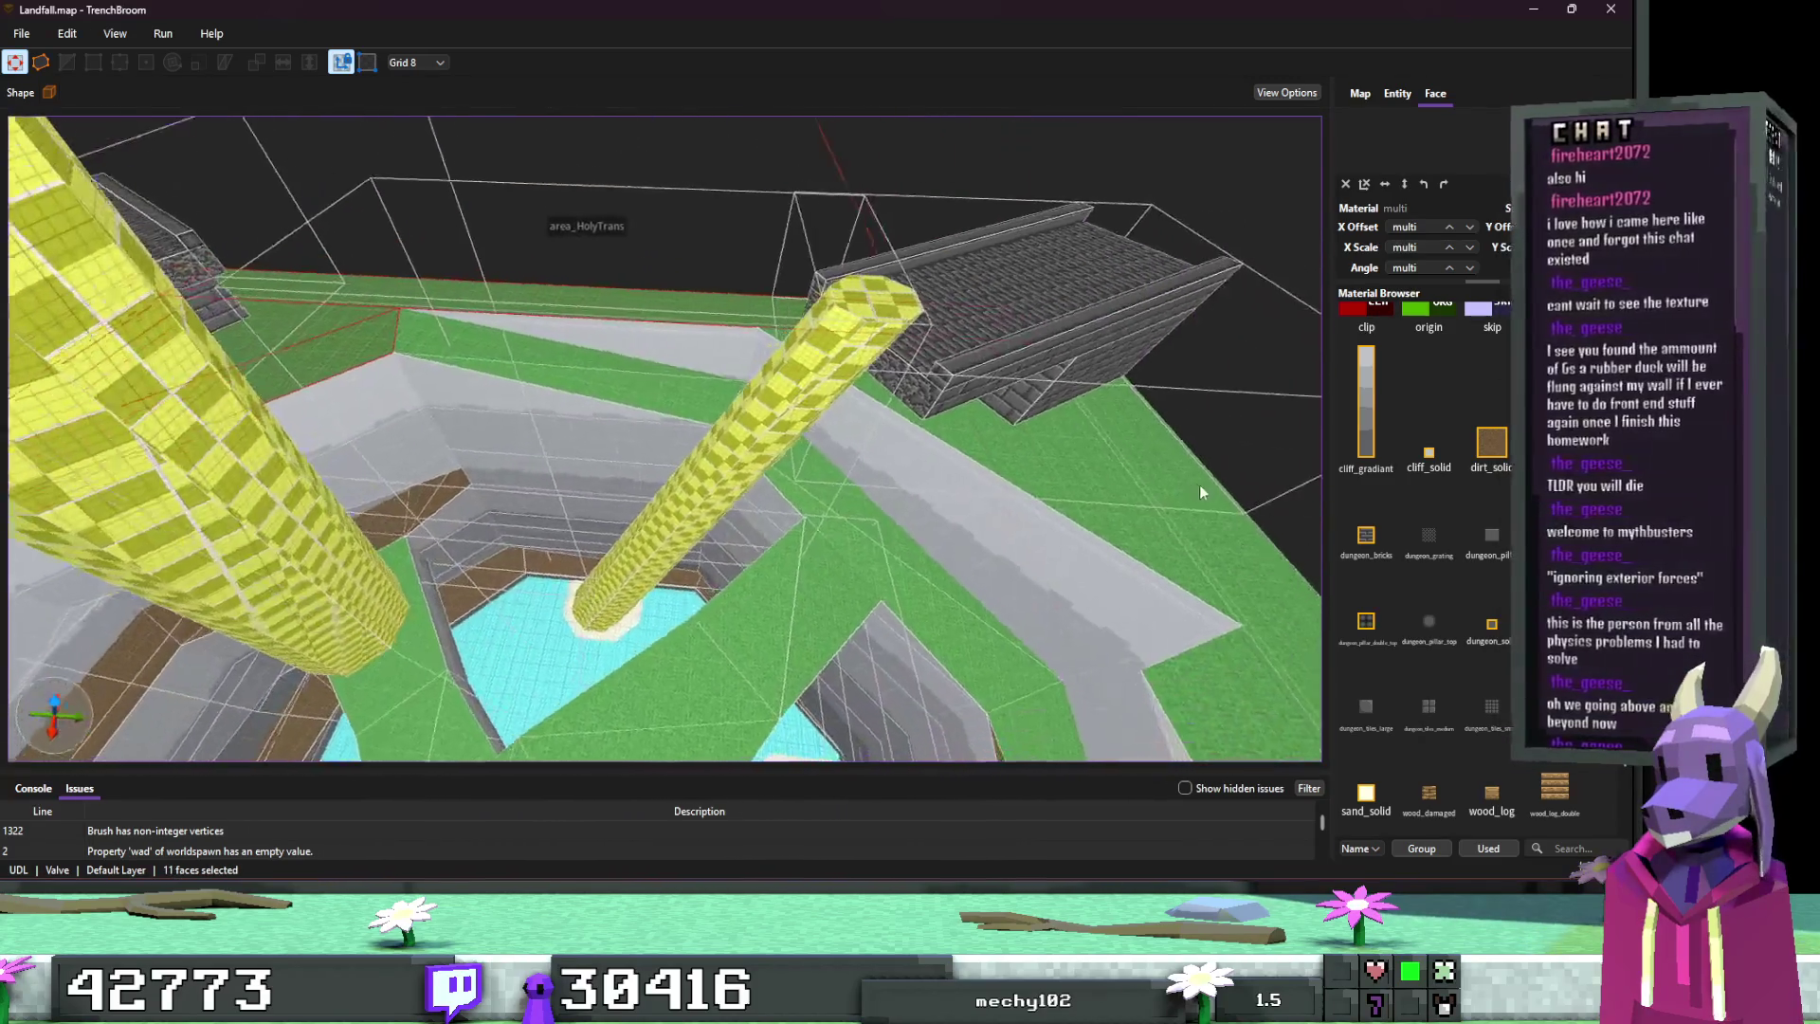
pyautogui.keyDown('ctrl'); pyautogui.keyDown('shift'); pyautogui.click(487, 425); pyautogui.keyUp('shift'); pyautogui.keyUp('ctrl')
pyautogui.scroll(5, 696, 425)
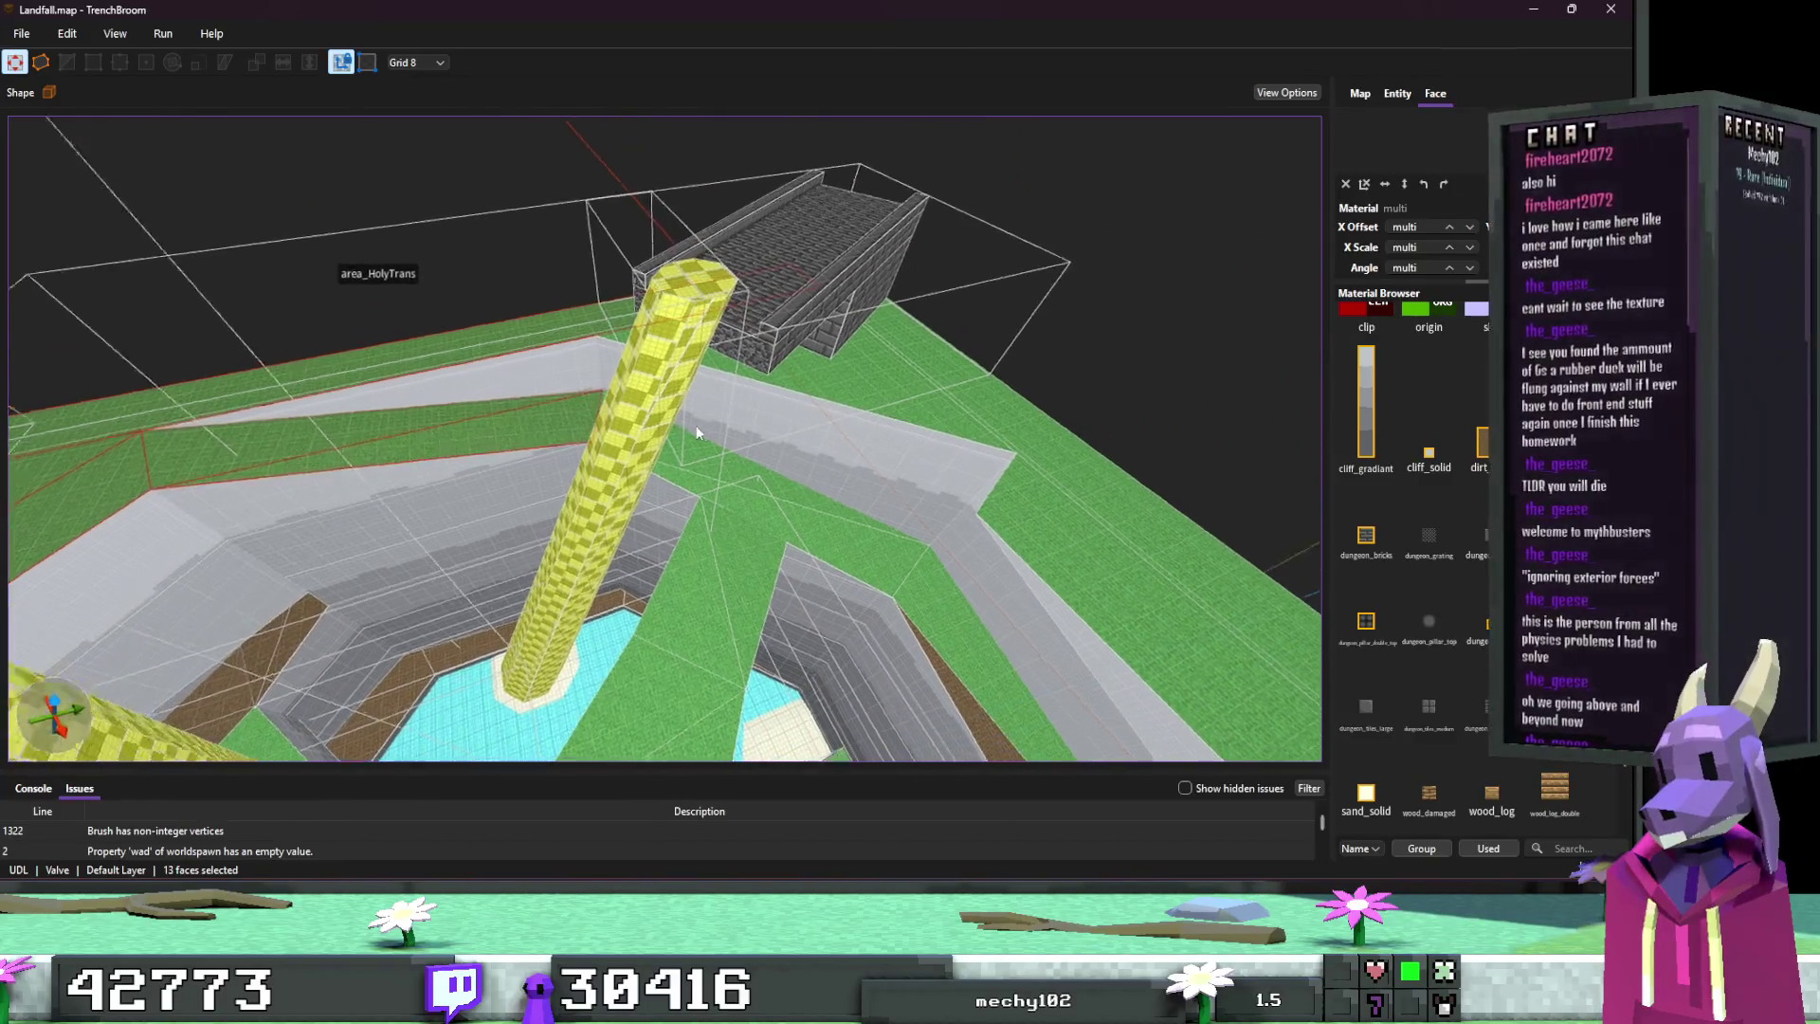
pyautogui.keyDown('ctrl'); pyautogui.keyDown('shift'); pyautogui.click(565, 448); pyautogui.keyUp('shift'); pyautogui.keyUp('ctrl')
pyautogui.scroll(3, 663, 475)
pyautogui.scroll(-5, 664, 475)
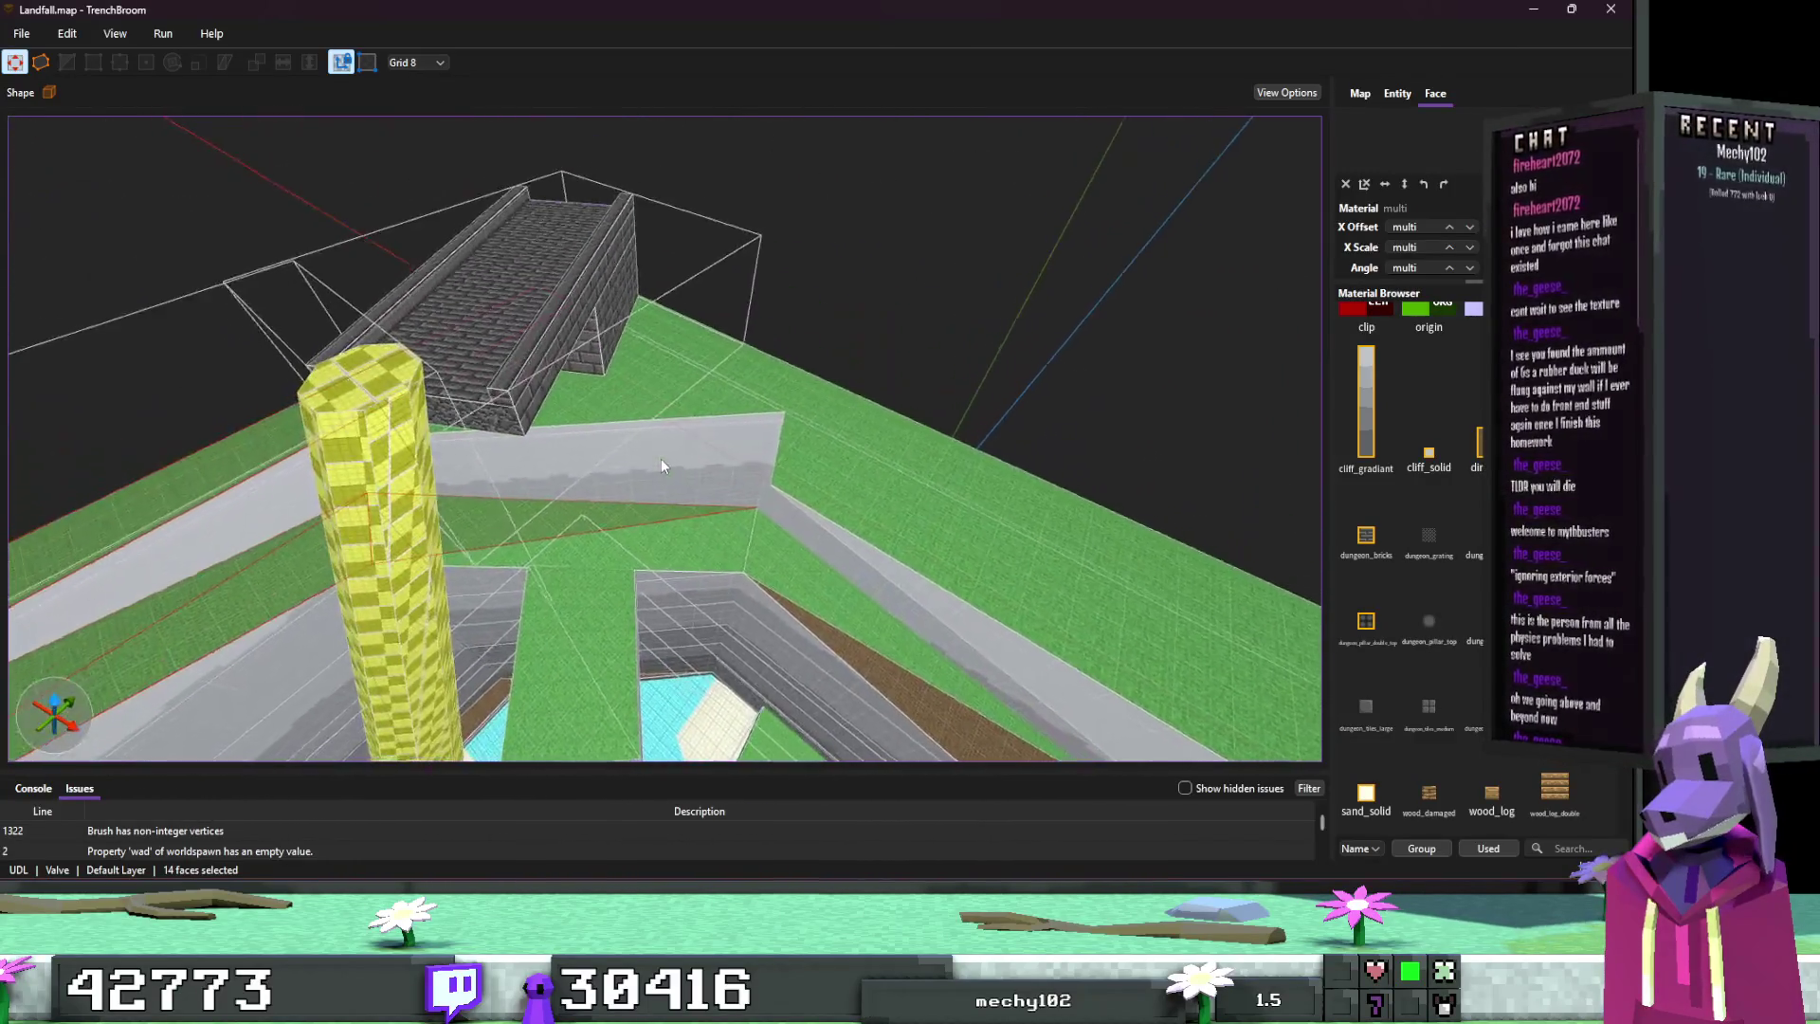
pyautogui.scroll(4, 926, 476)
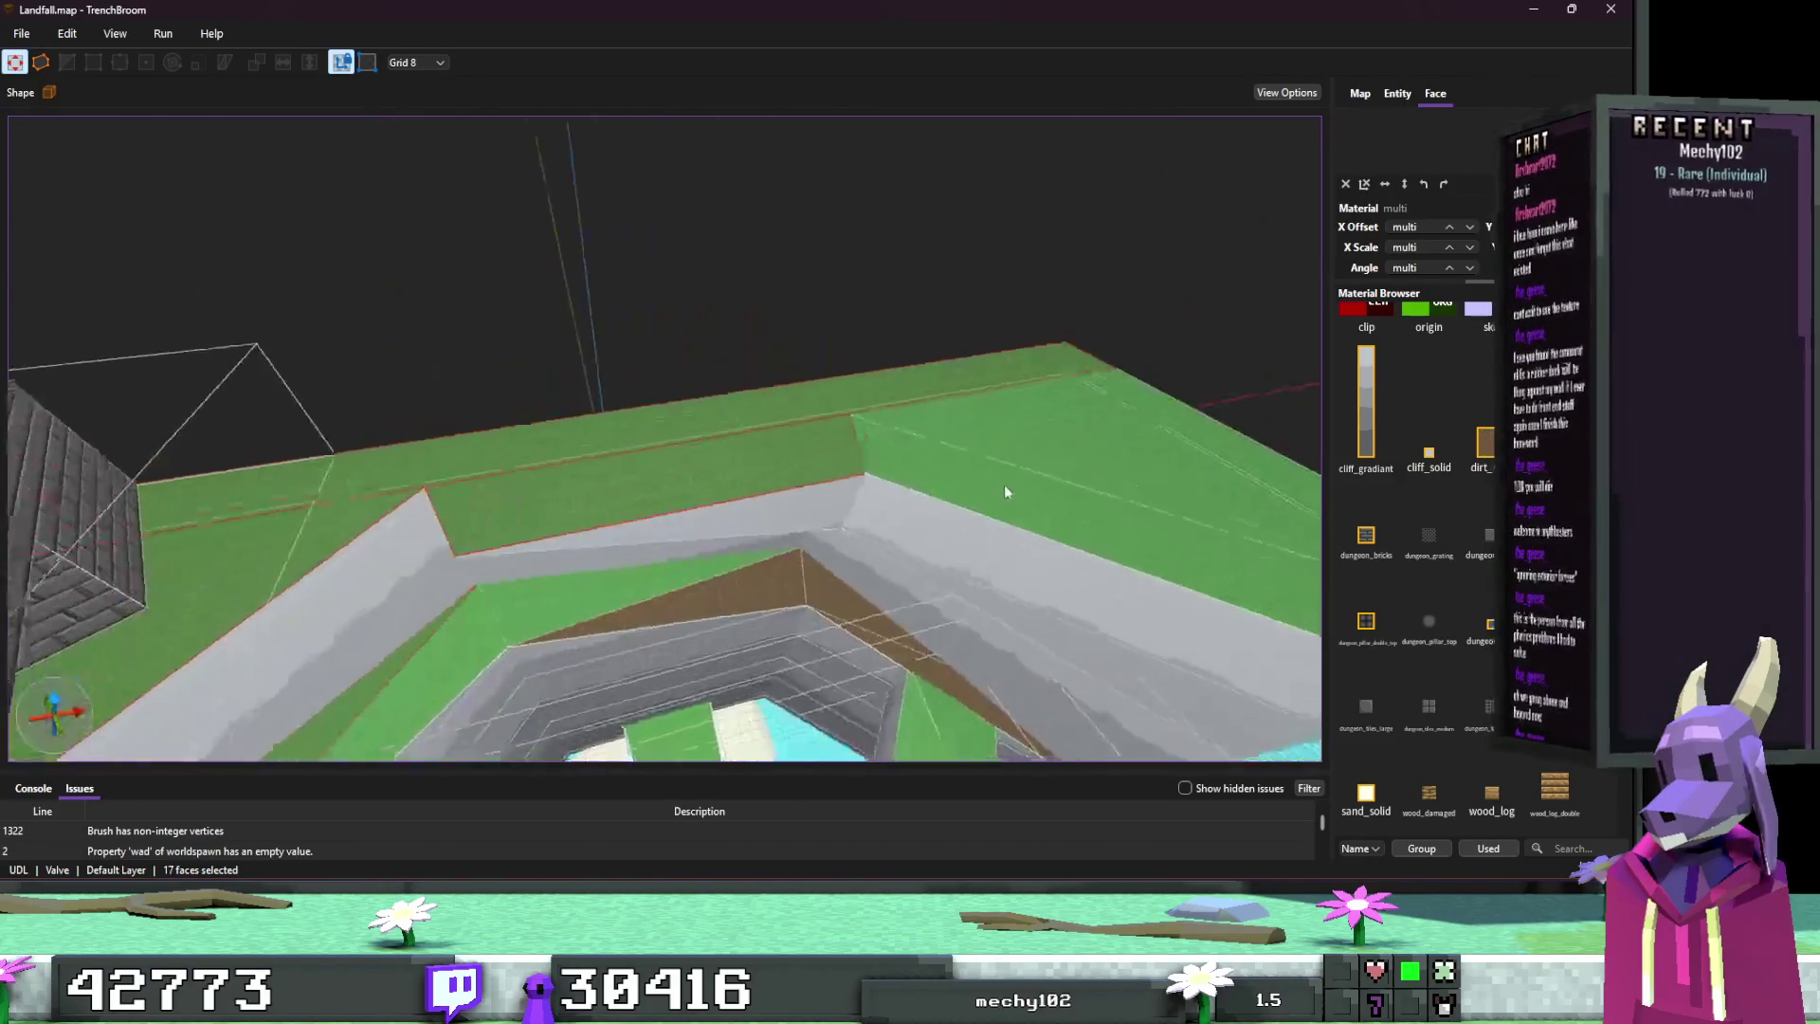
pyautogui.keyDown('ctrl'); pyautogui.keyDown('shift'); pyautogui.click(1004, 479); pyautogui.keyUp('shift'); pyautogui.keyUp('ctrl')
pyautogui.scroll(-4, 853, 493)
pyautogui.scroll(3, 759, 501)
pyautogui.keyDown('ctrl'); pyautogui.keyDown('shift'); pyautogui.click(717, 493); pyautogui.keyUp('shift'); pyautogui.keyUp('ctrl')
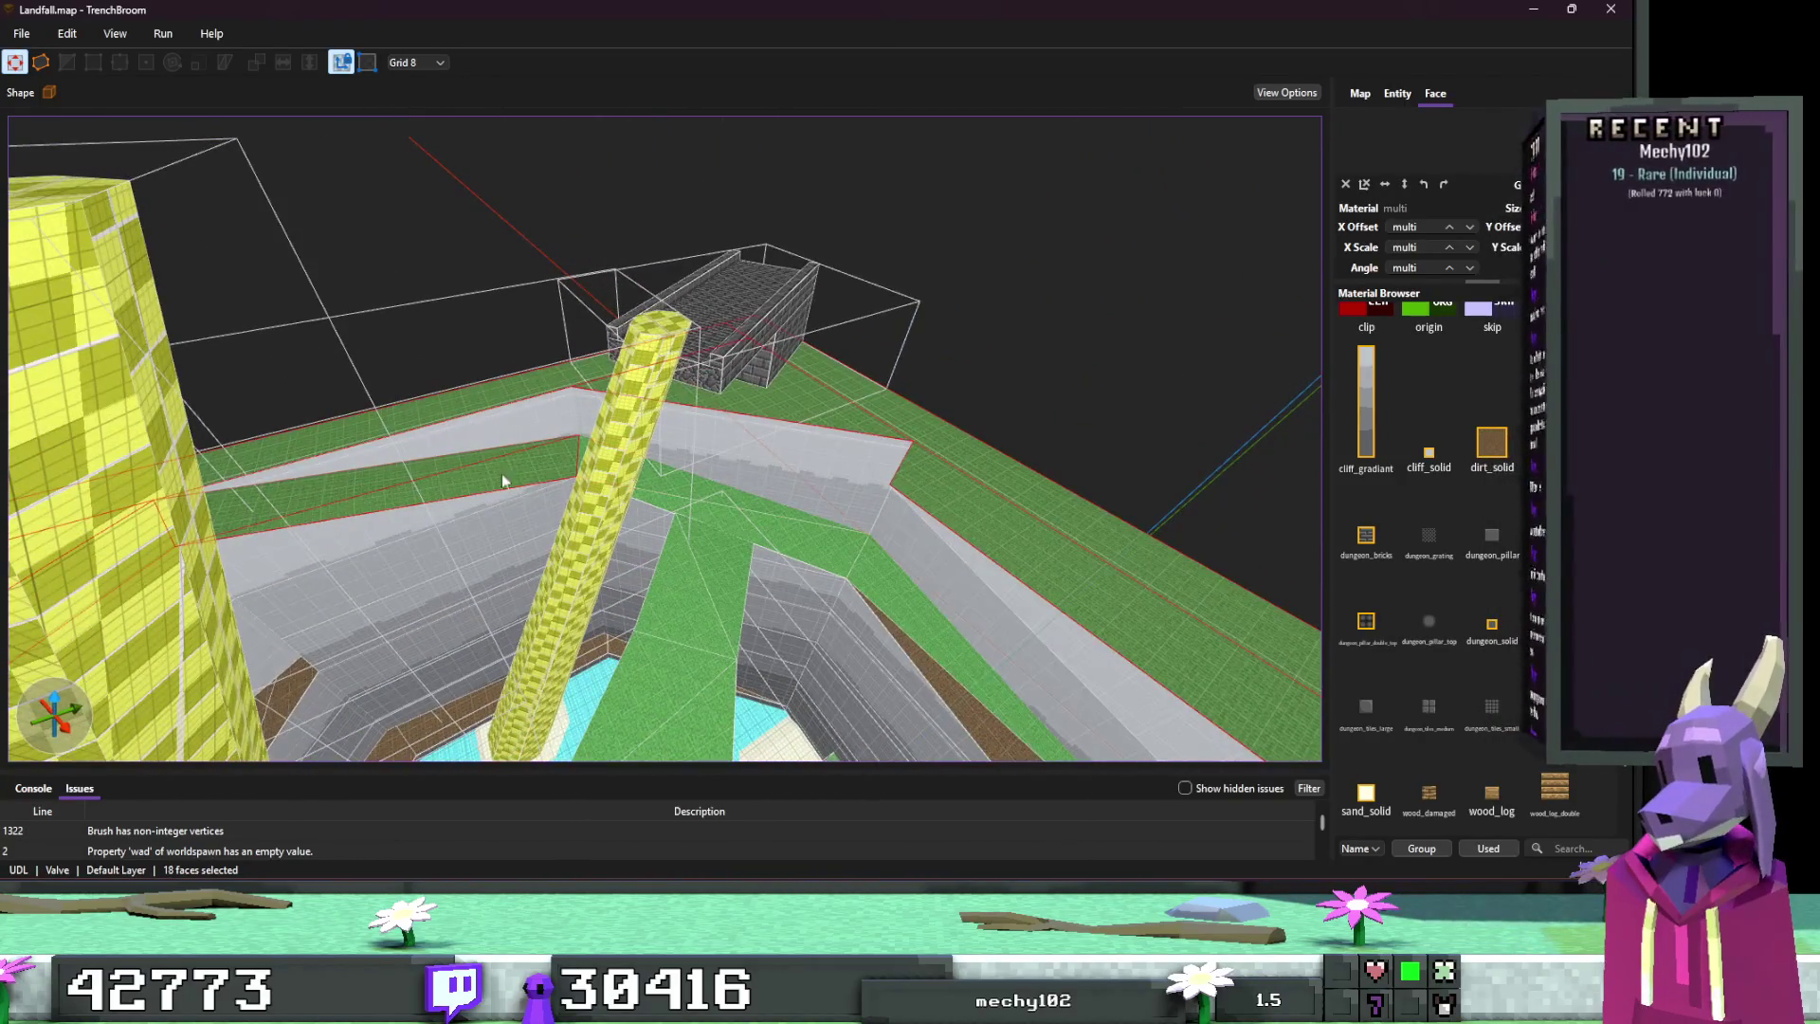
pyautogui.keyDown('ctrl'); pyautogui.keyDown('shift'); pyautogui.click(502, 474); pyautogui.keyUp('shift'); pyautogui.keyUp('ctrl')
pyautogui.scroll(4, 683, 508)
pyautogui.keyDown('ctrl'); pyautogui.keyDown('shift'); pyautogui.click(896, 462); pyautogui.keyUp('shift'); pyautogui.keyUp('ctrl')
pyautogui.scroll(-5, 840, 480)
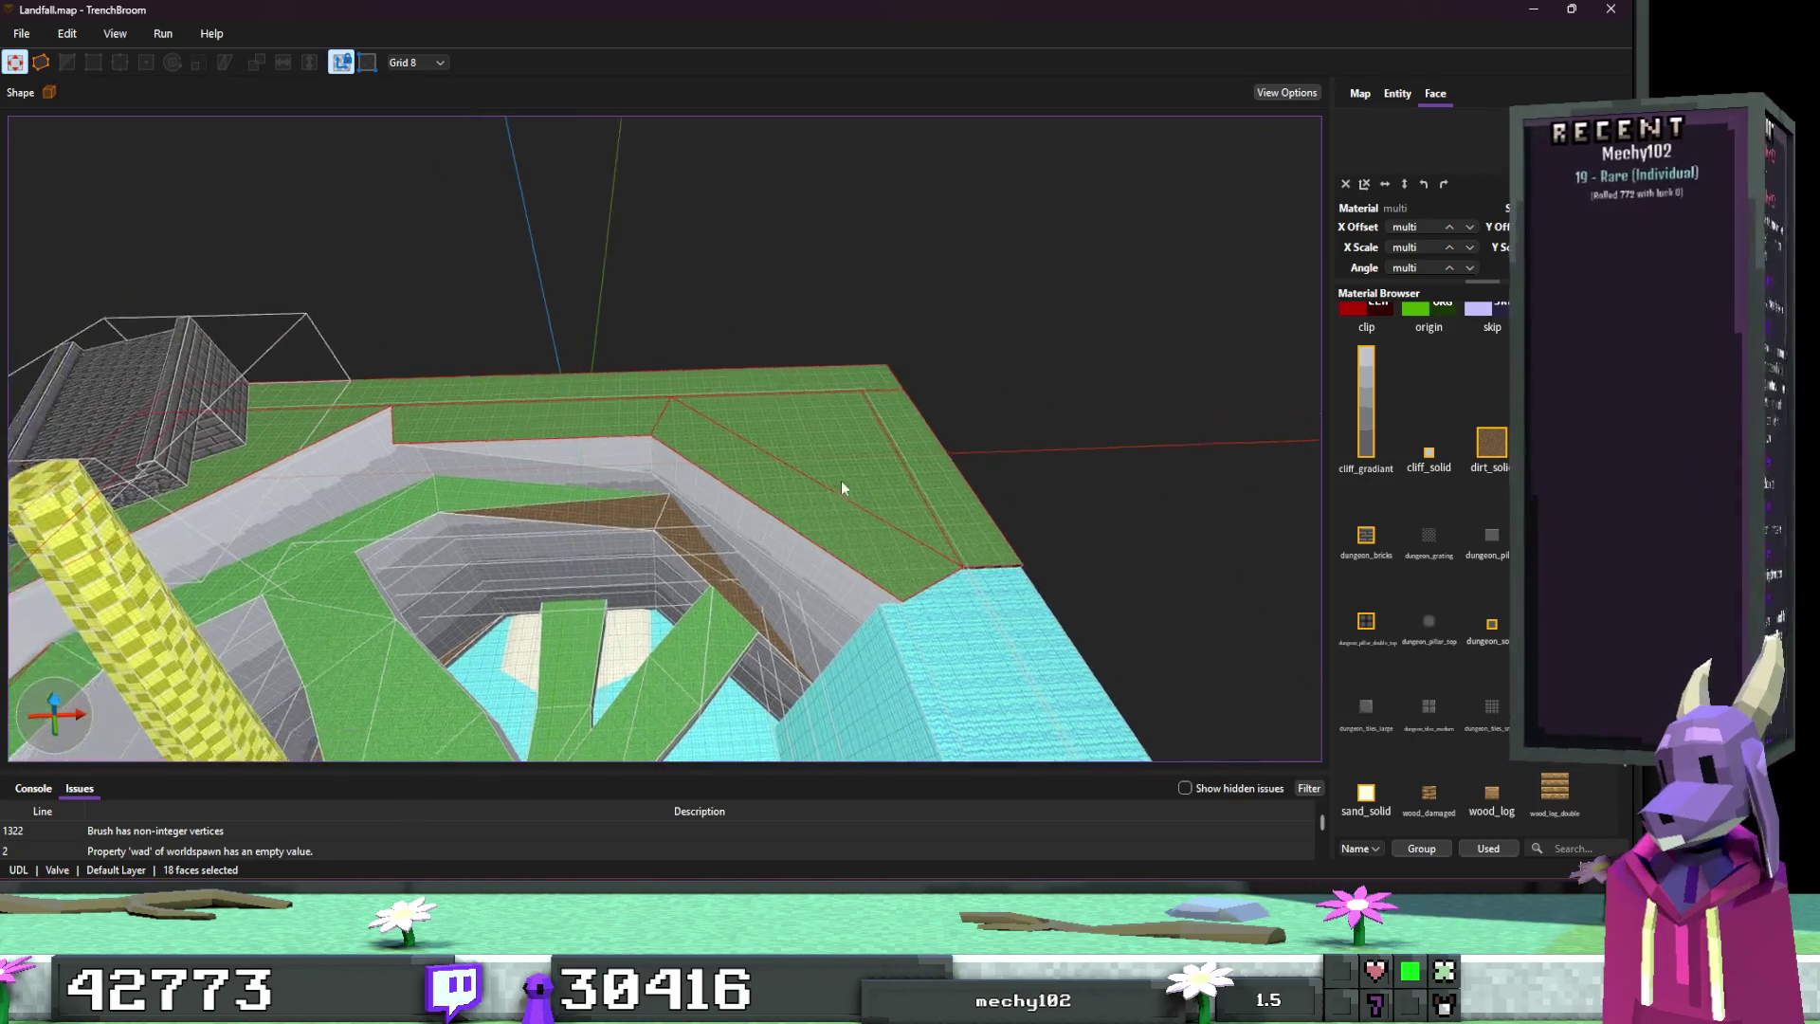
pyautogui.scroll(-5, 668, 492)
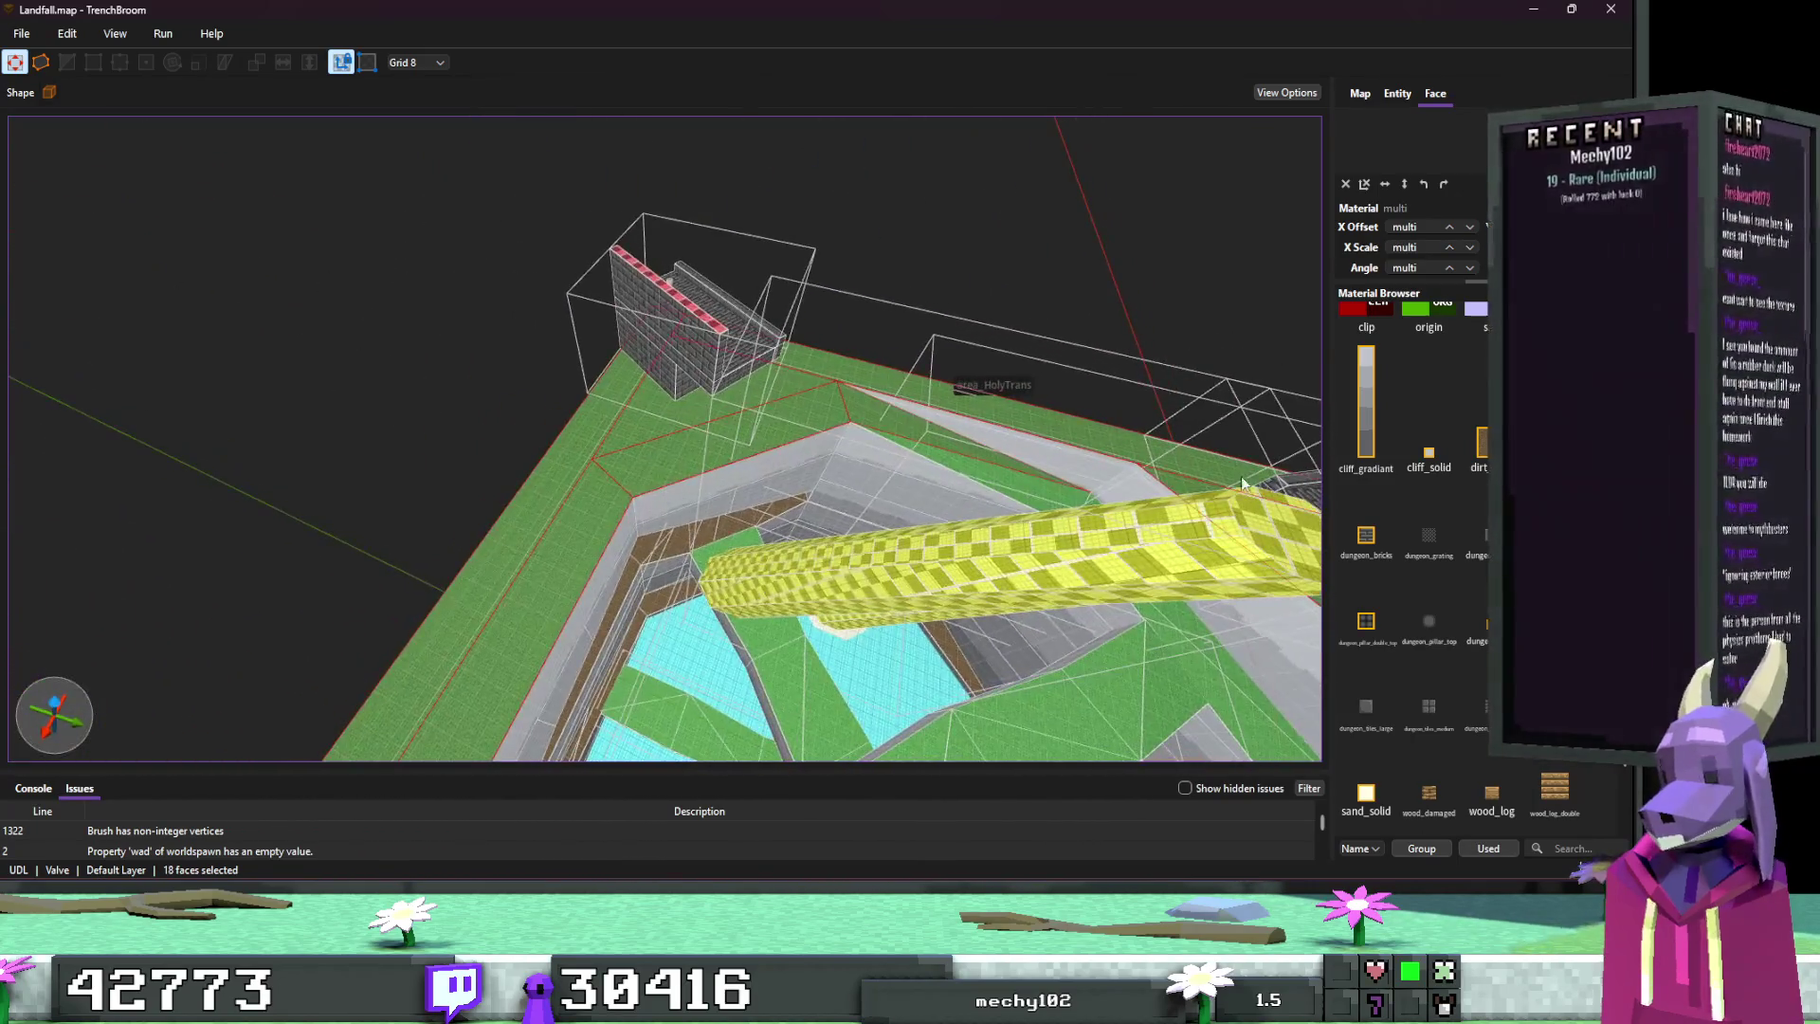
pyautogui.click(1366, 690)
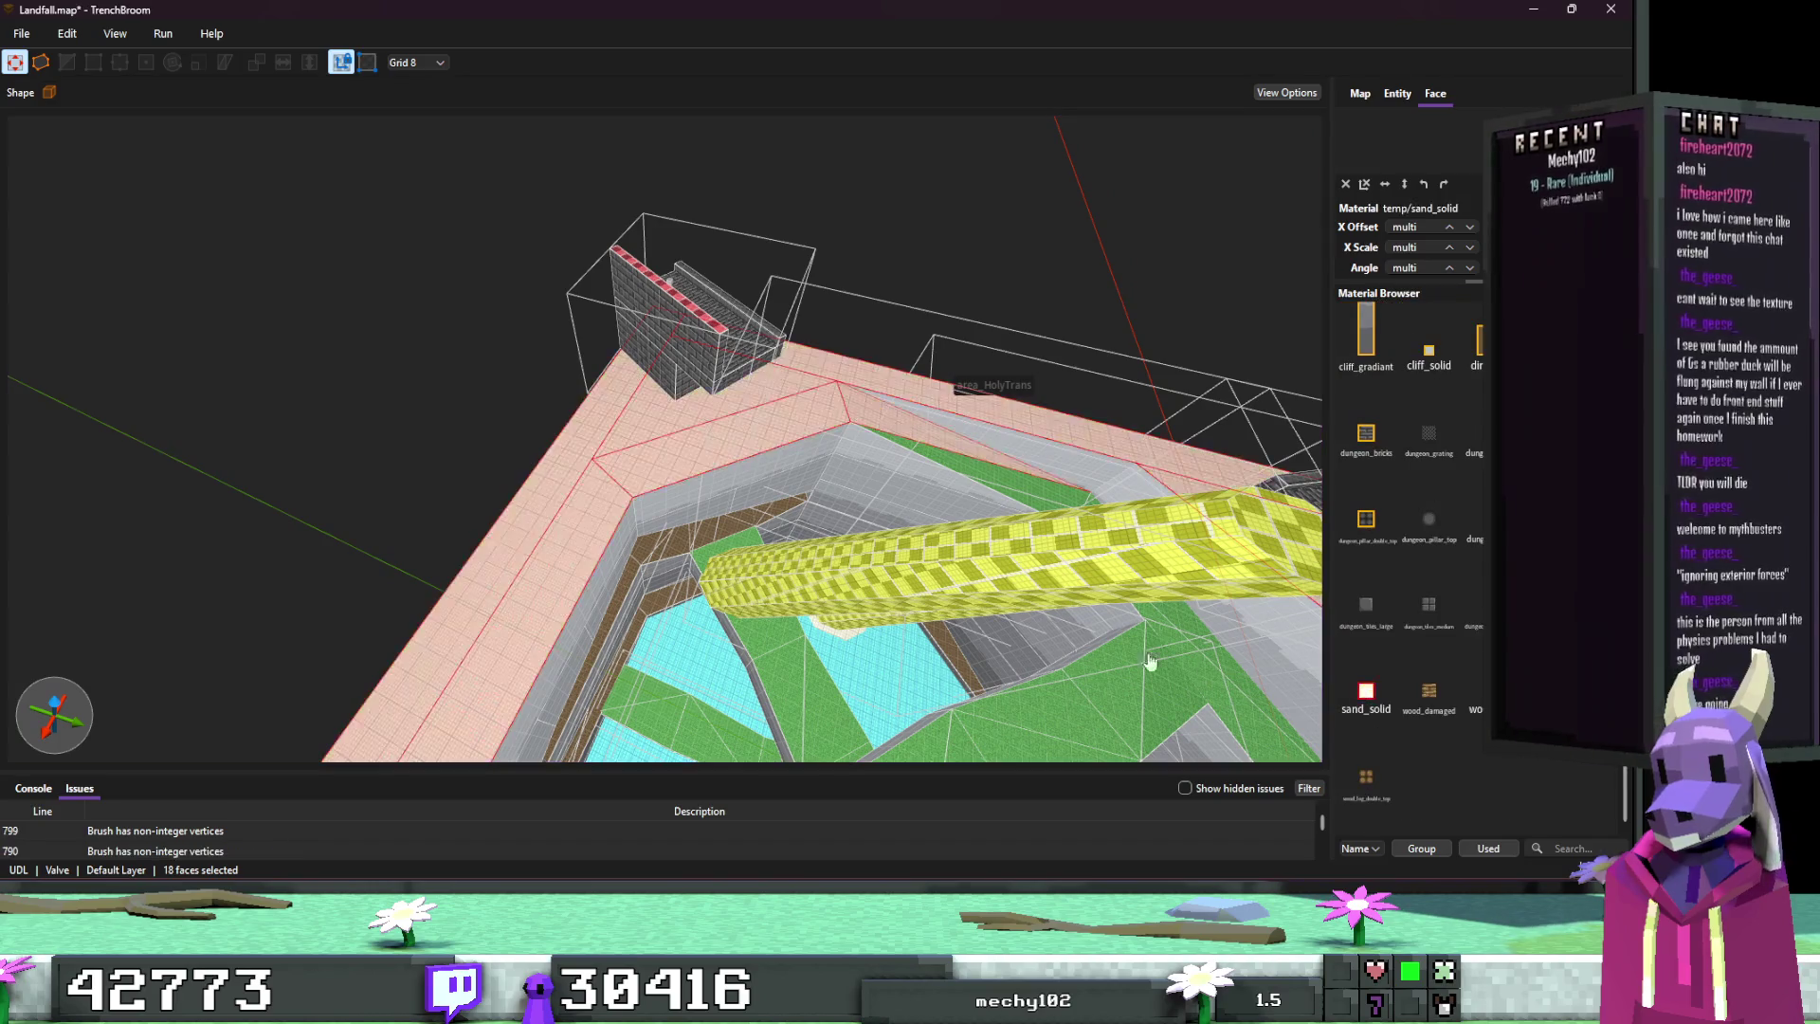
pyautogui.press('Escape')
# Step: Select rim-edge sand faces and the beige top face to check the sand texture
pyautogui.moveTo(925, 504); pyautogui.dragTo(868, 444)
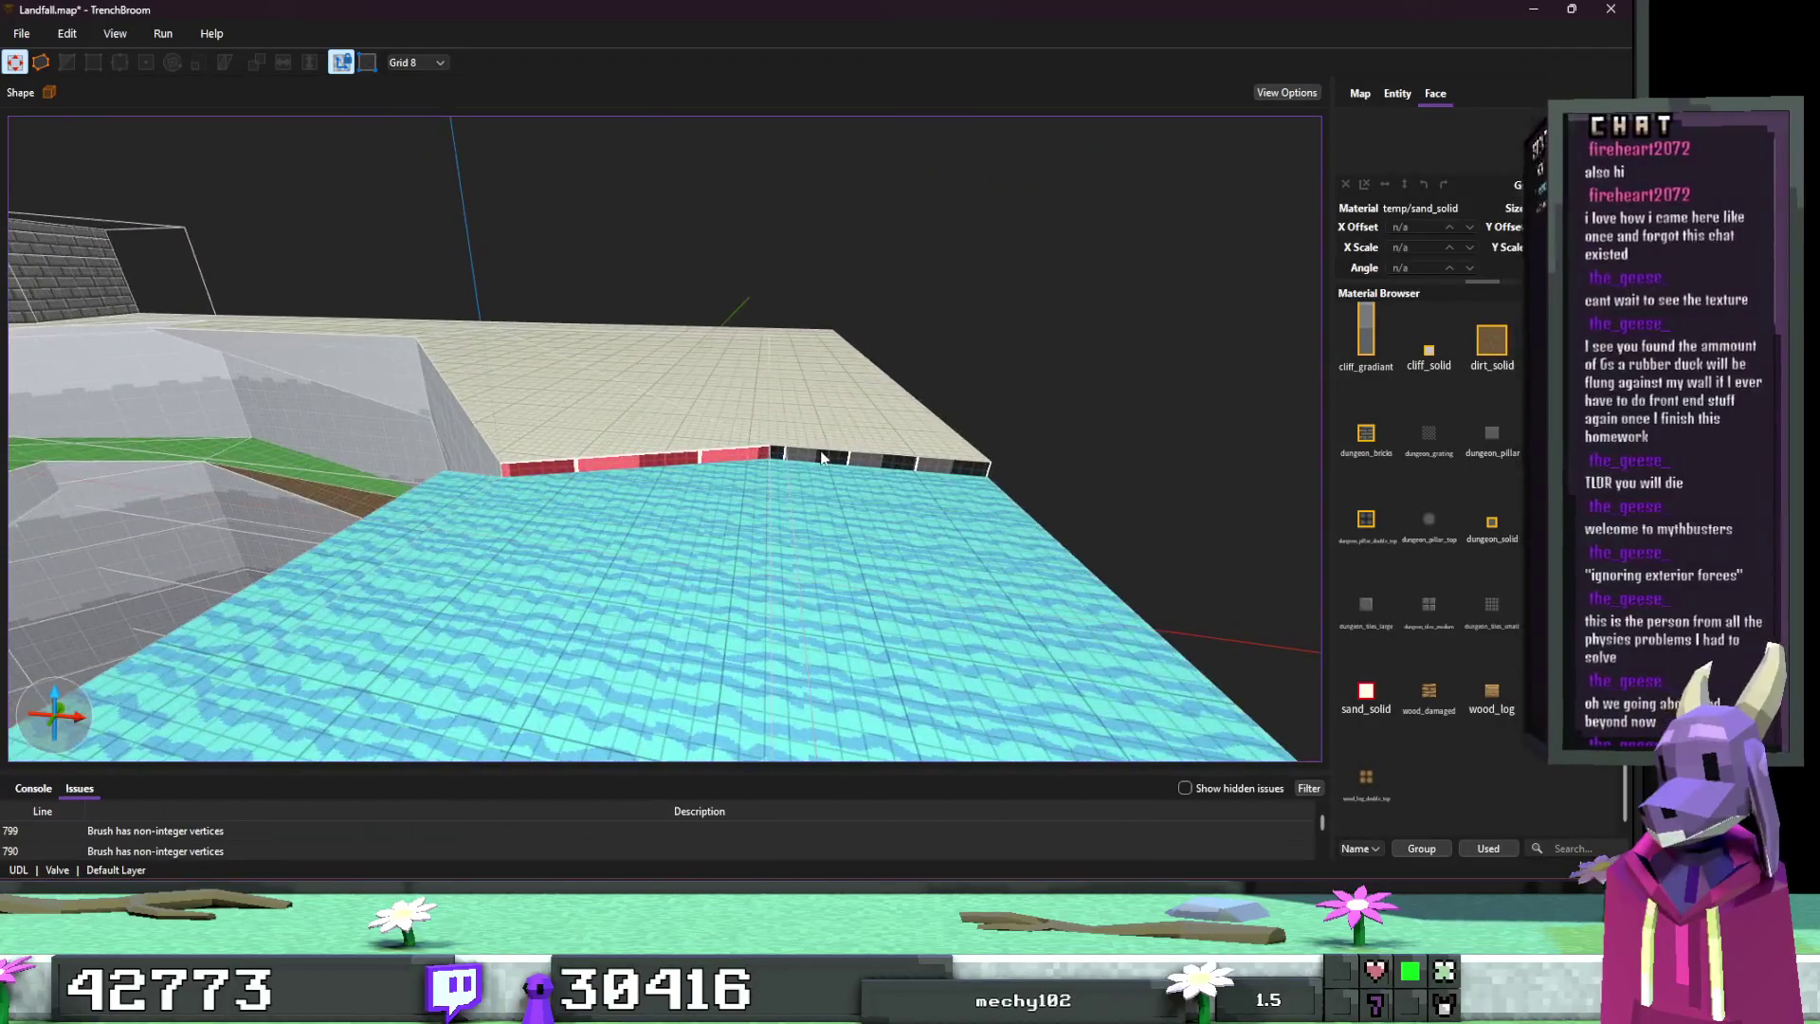
pyautogui.keyDown('shift'); pyautogui.click(858, 455); pyautogui.keyUp('shift')
pyautogui.keyDown('ctrl'); pyautogui.keyDown('shift'); pyautogui.click(663, 458); pyautogui.keyUp('shift'); pyautogui.keyUp('ctrl')
pyautogui.moveTo(664, 459)
pyautogui.mouseDown()
pyautogui.moveTo(1168, 476)
pyautogui.moveTo(887, 457)
pyautogui.mouseUp()
pyautogui.press('w')
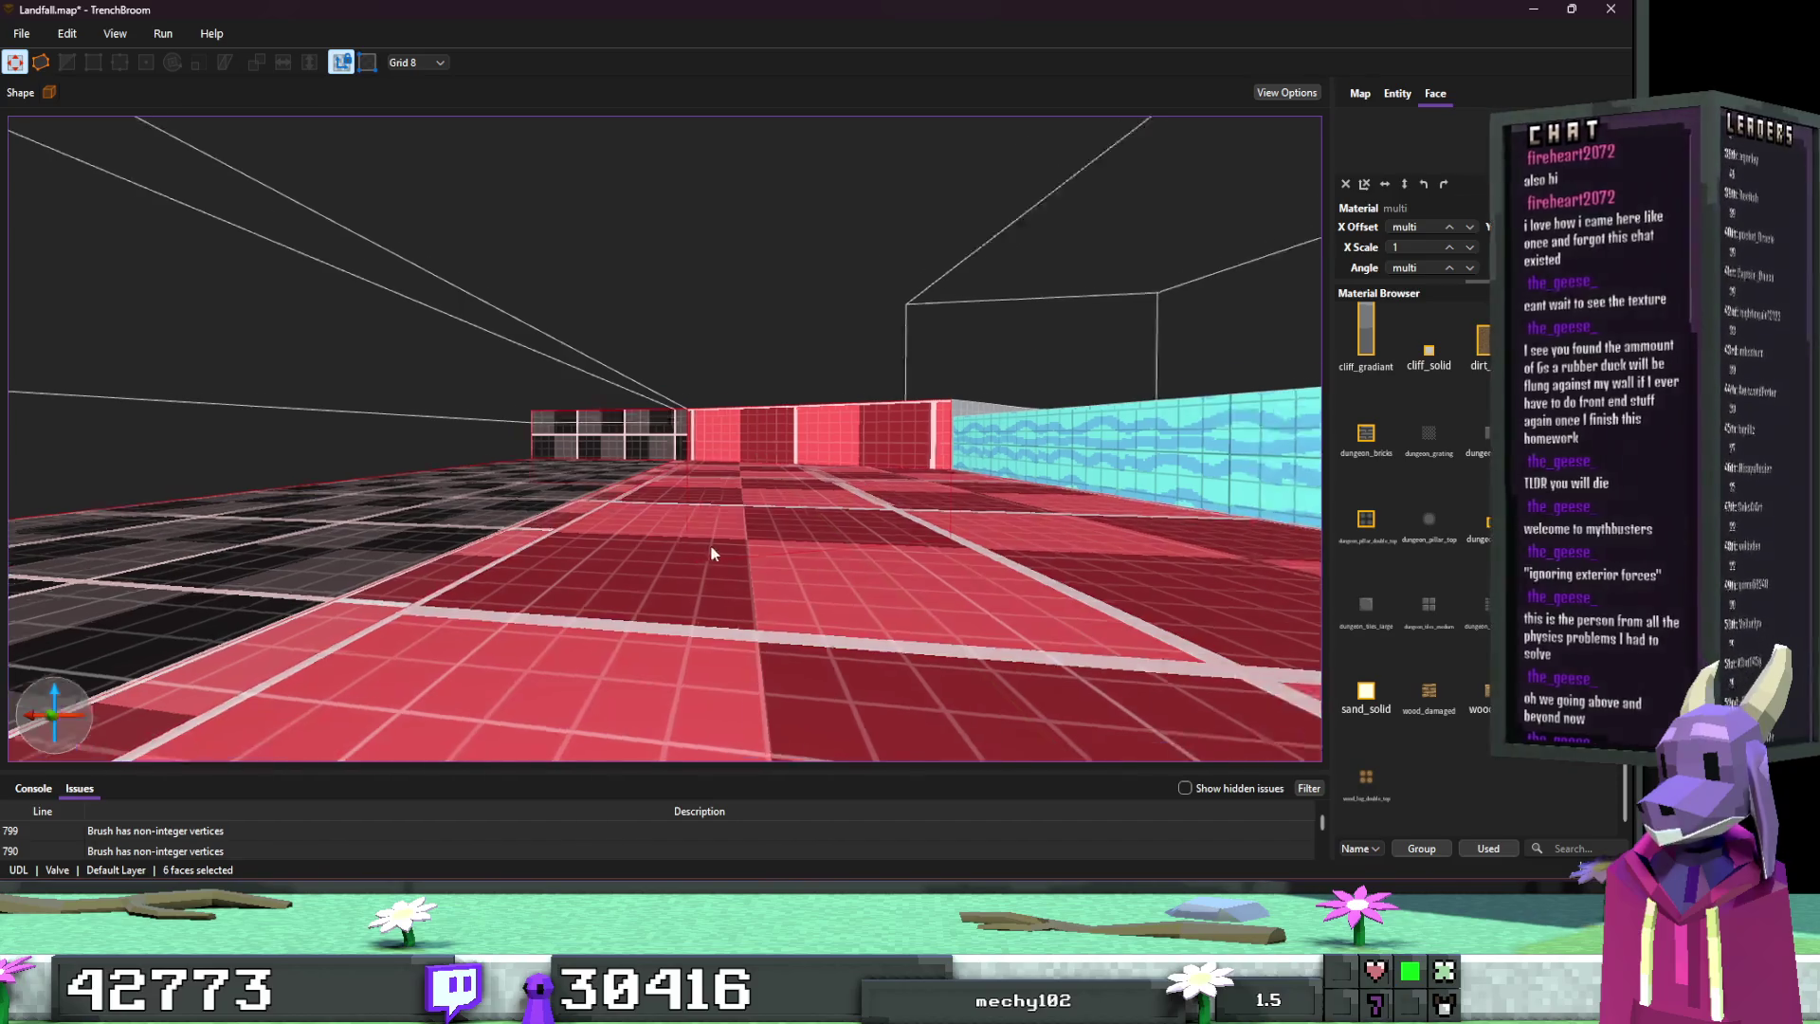
pyautogui.press('s')
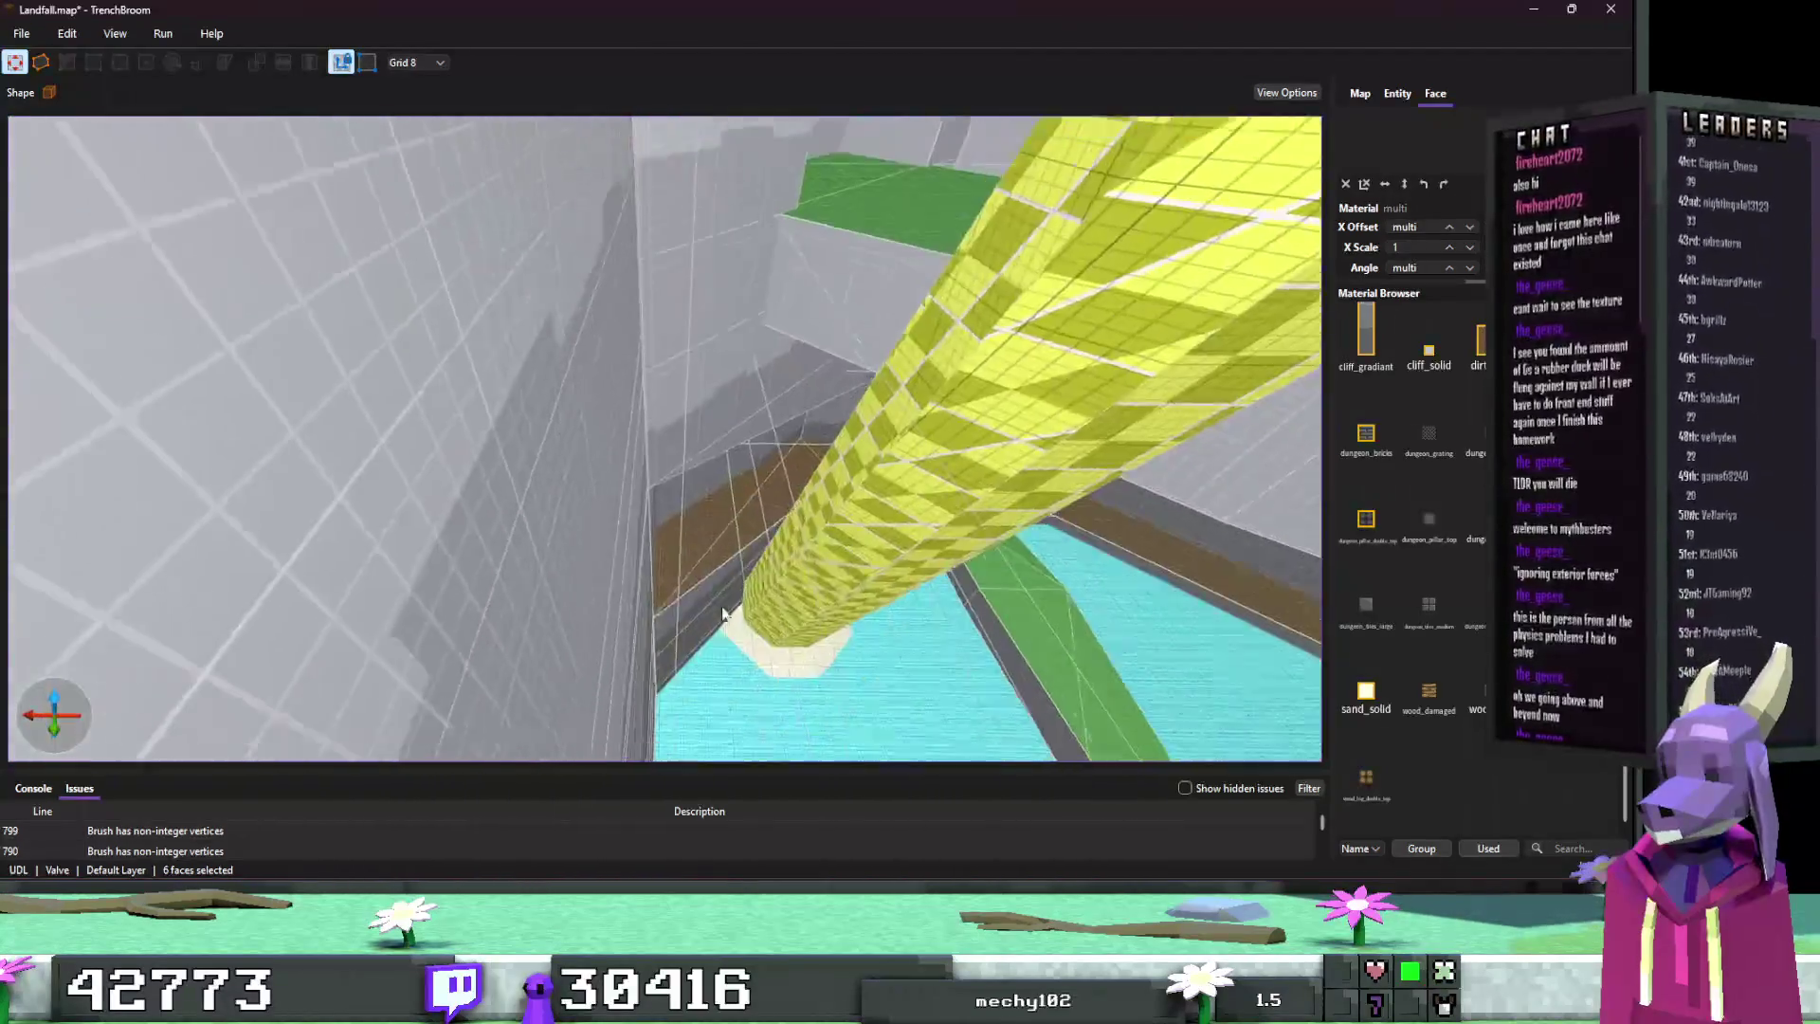
pyautogui.press('d')
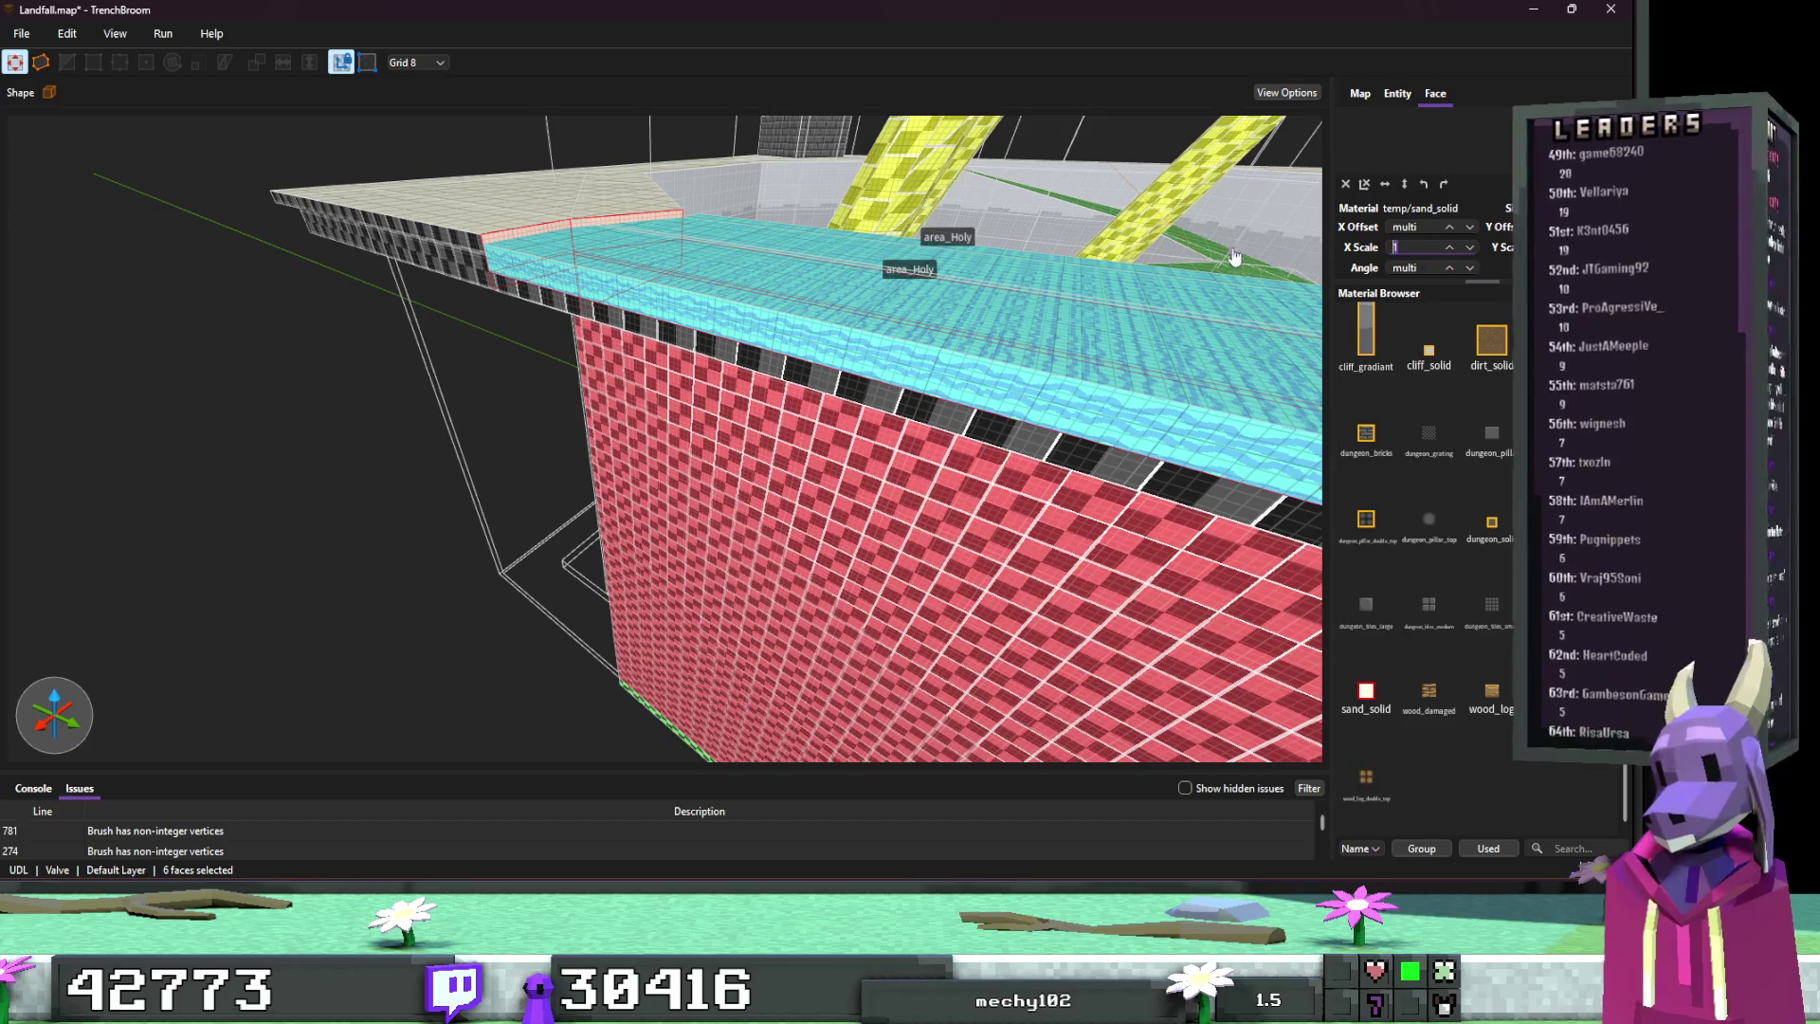
pyautogui.write('4')
pyautogui.press('s')
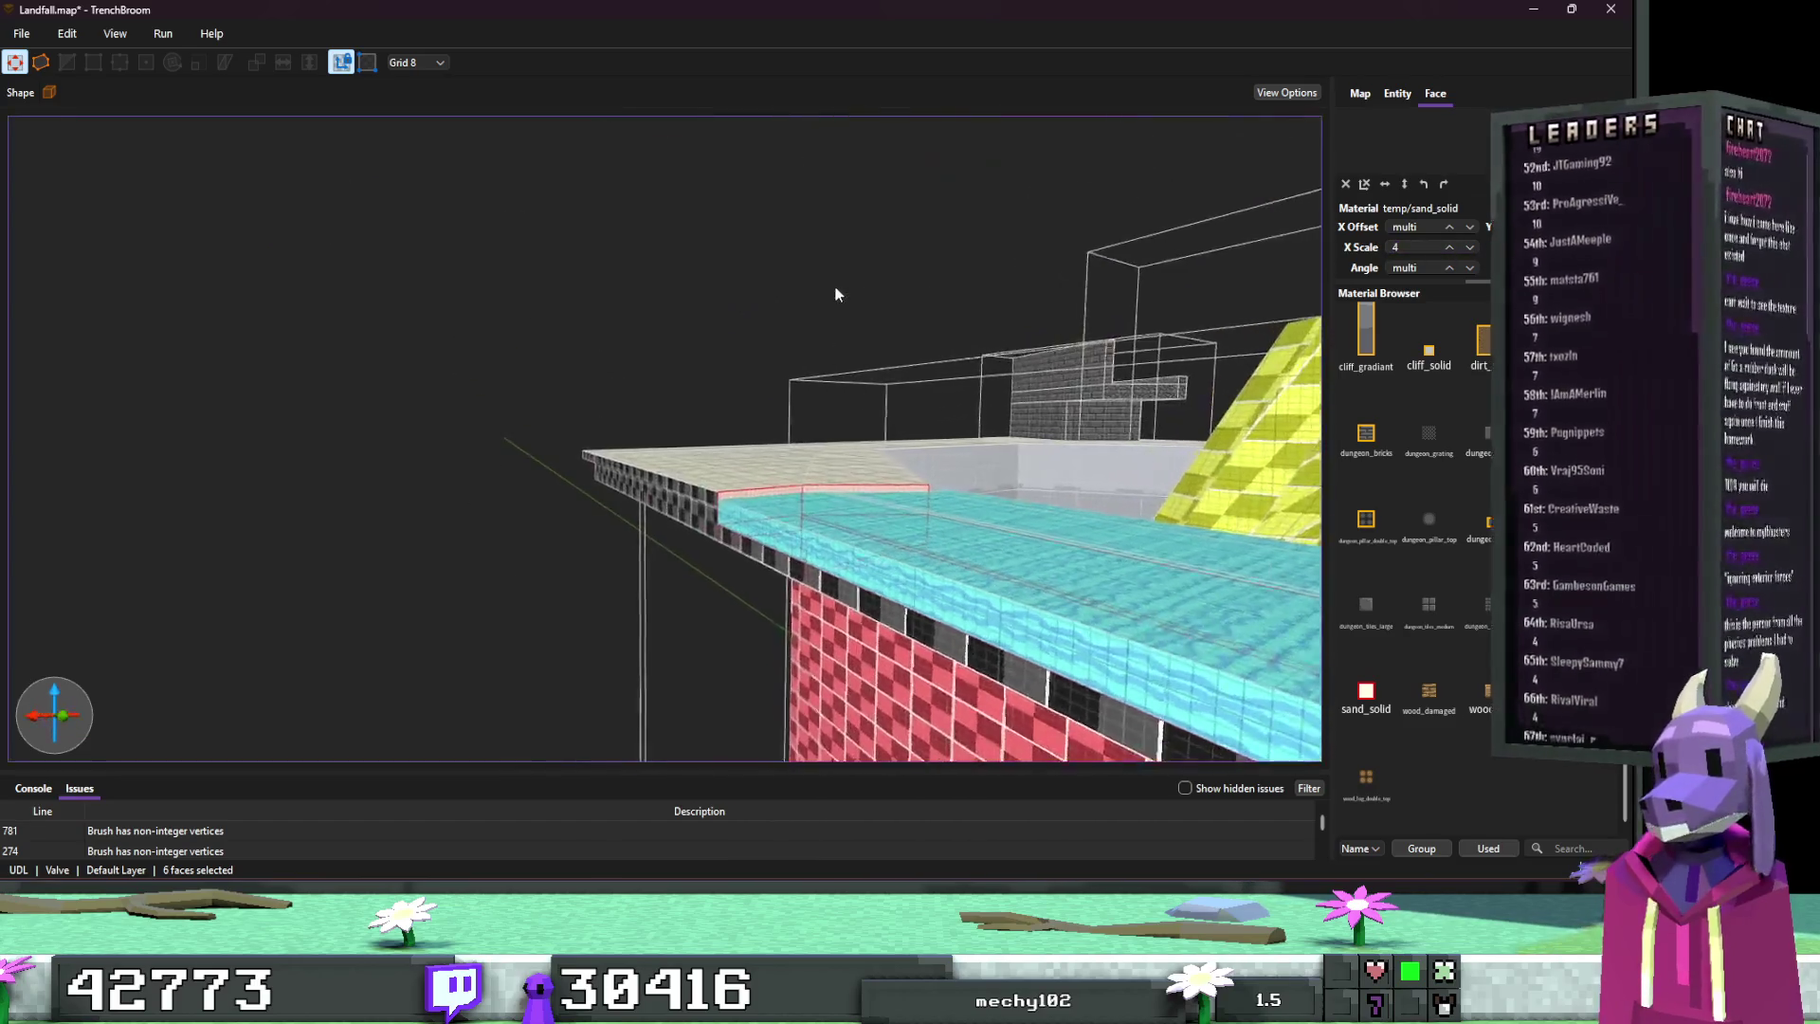
pyautogui.press('w')
pyautogui.press('Escape')
pyautogui.keyDown('shift'); pyautogui.click(574, 481); pyautogui.keyUp('shift')
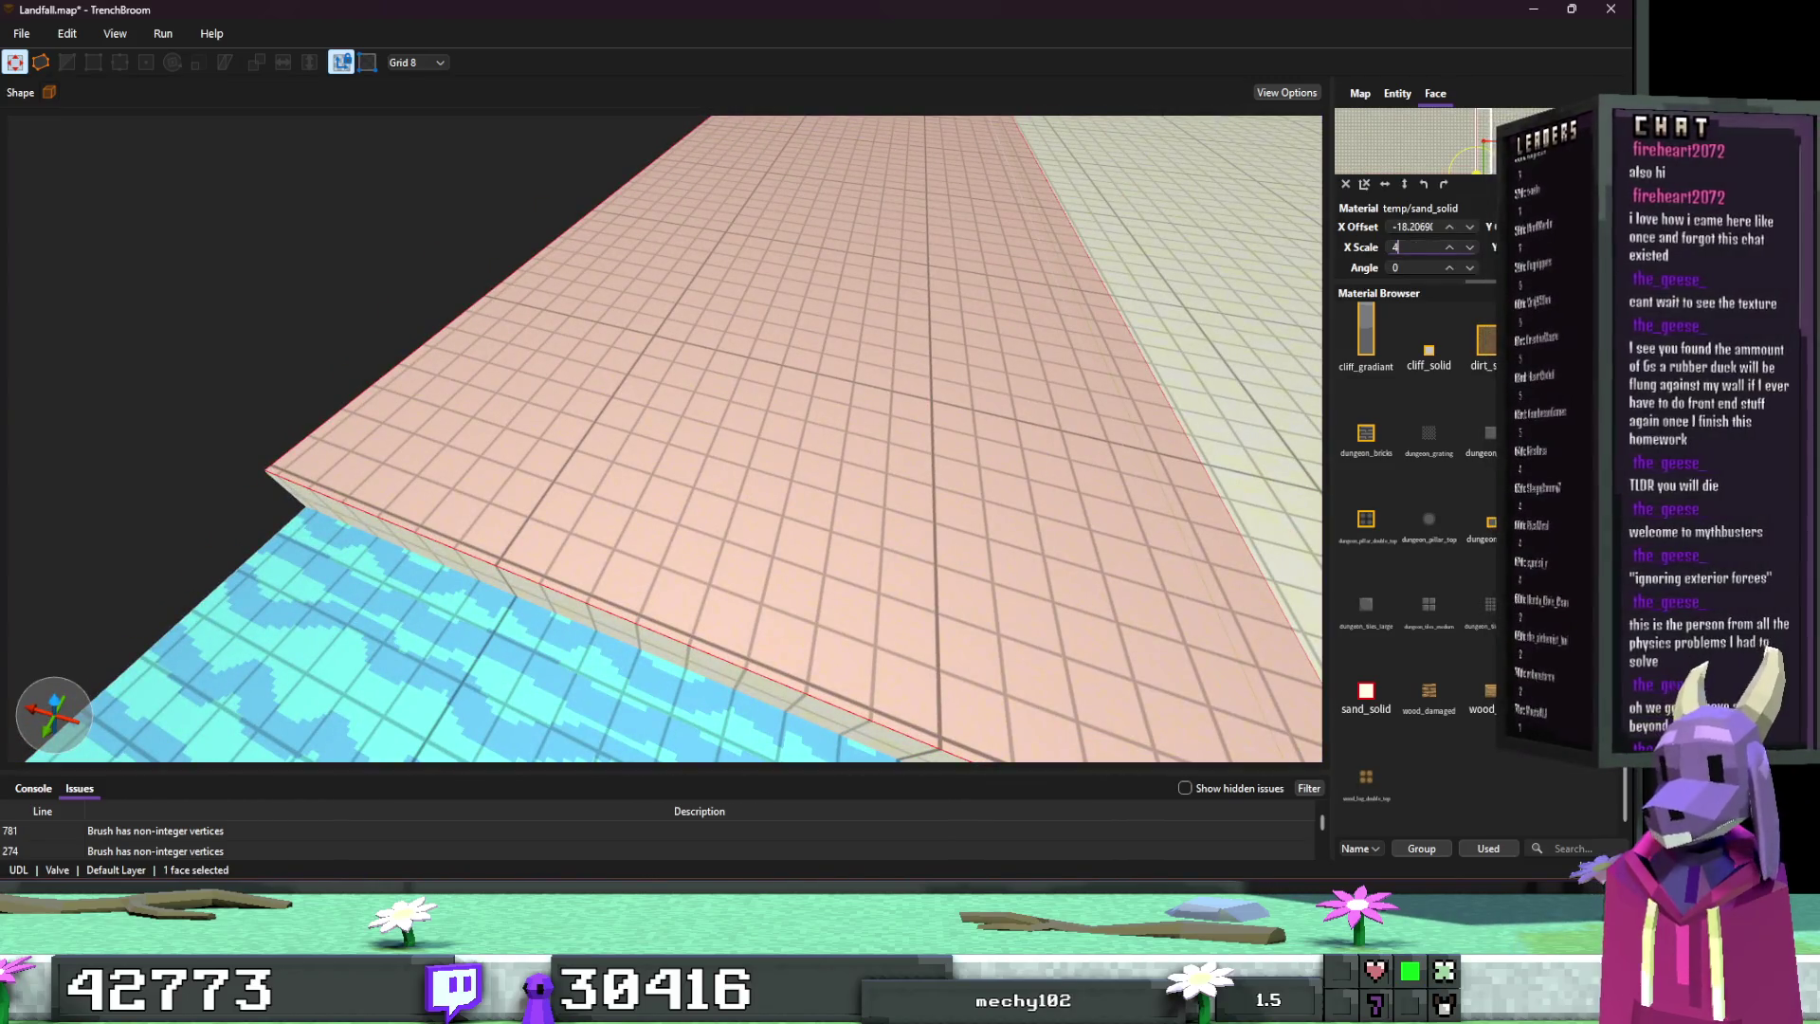
pyautogui.press('Escape')
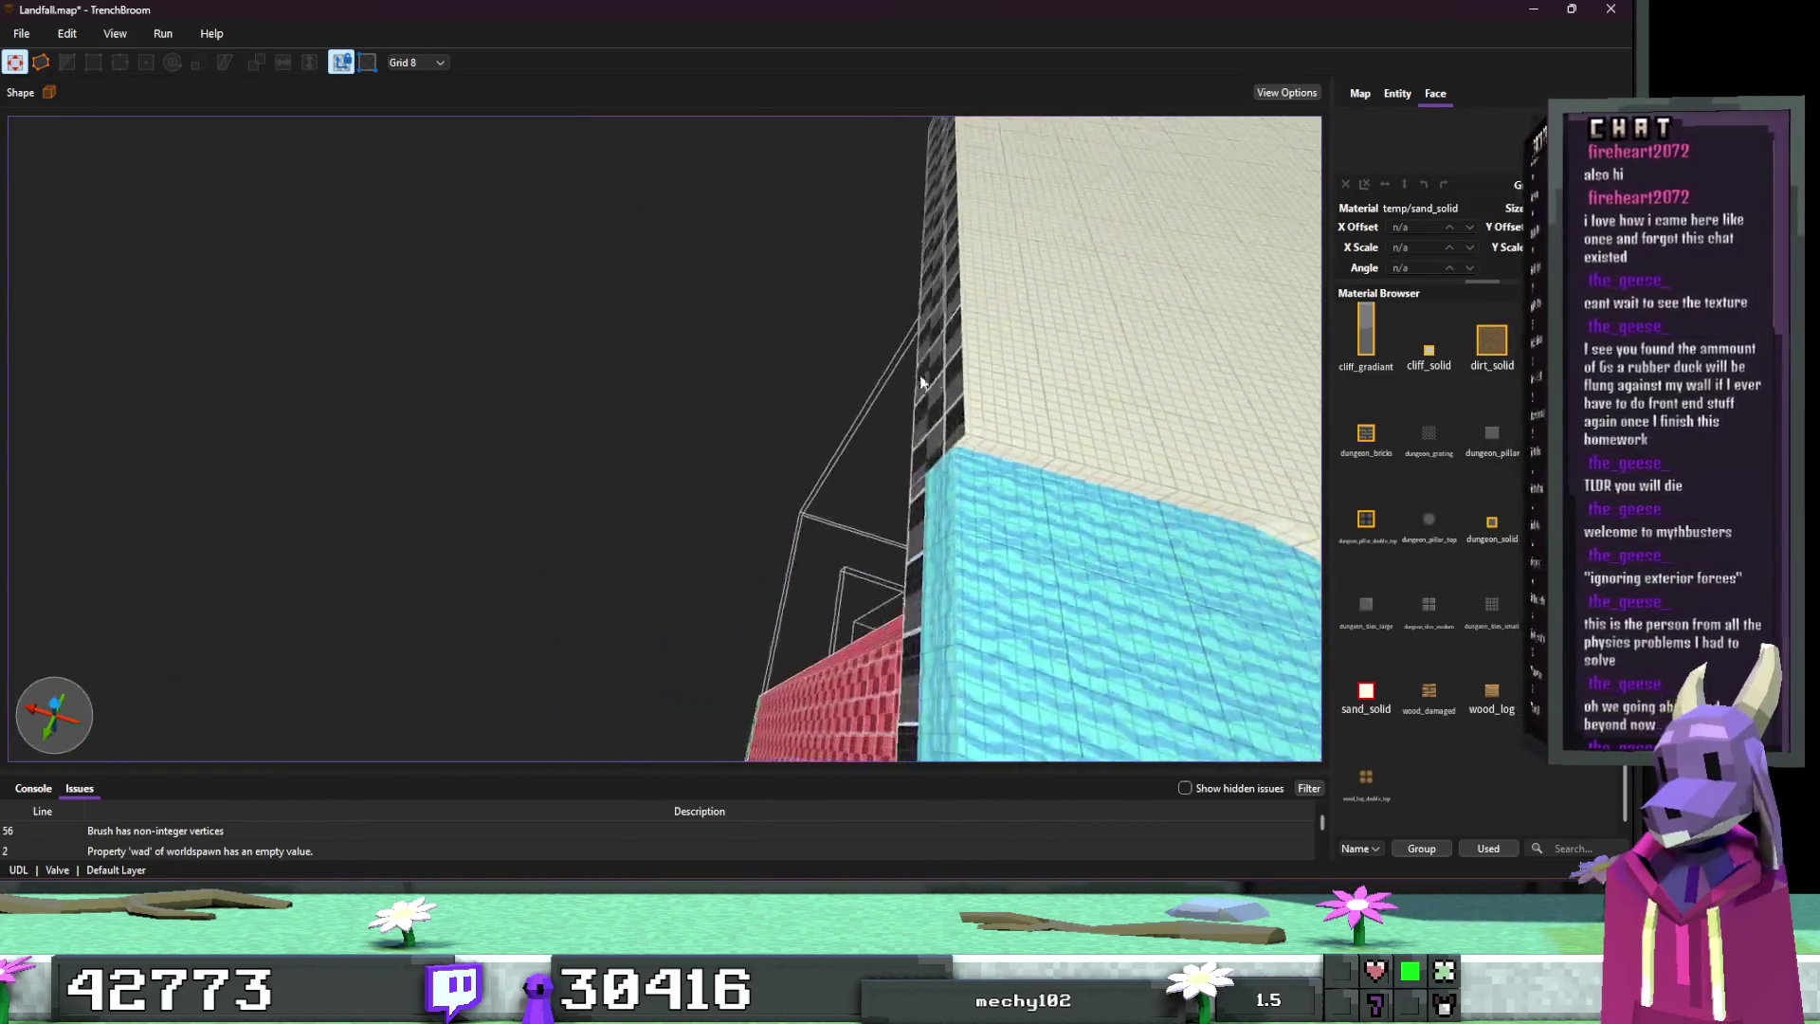
# Step: Resize the rim-edge slab brush, stretching it then shrinking it back to a narrow strip
pyautogui.click(662, 418)
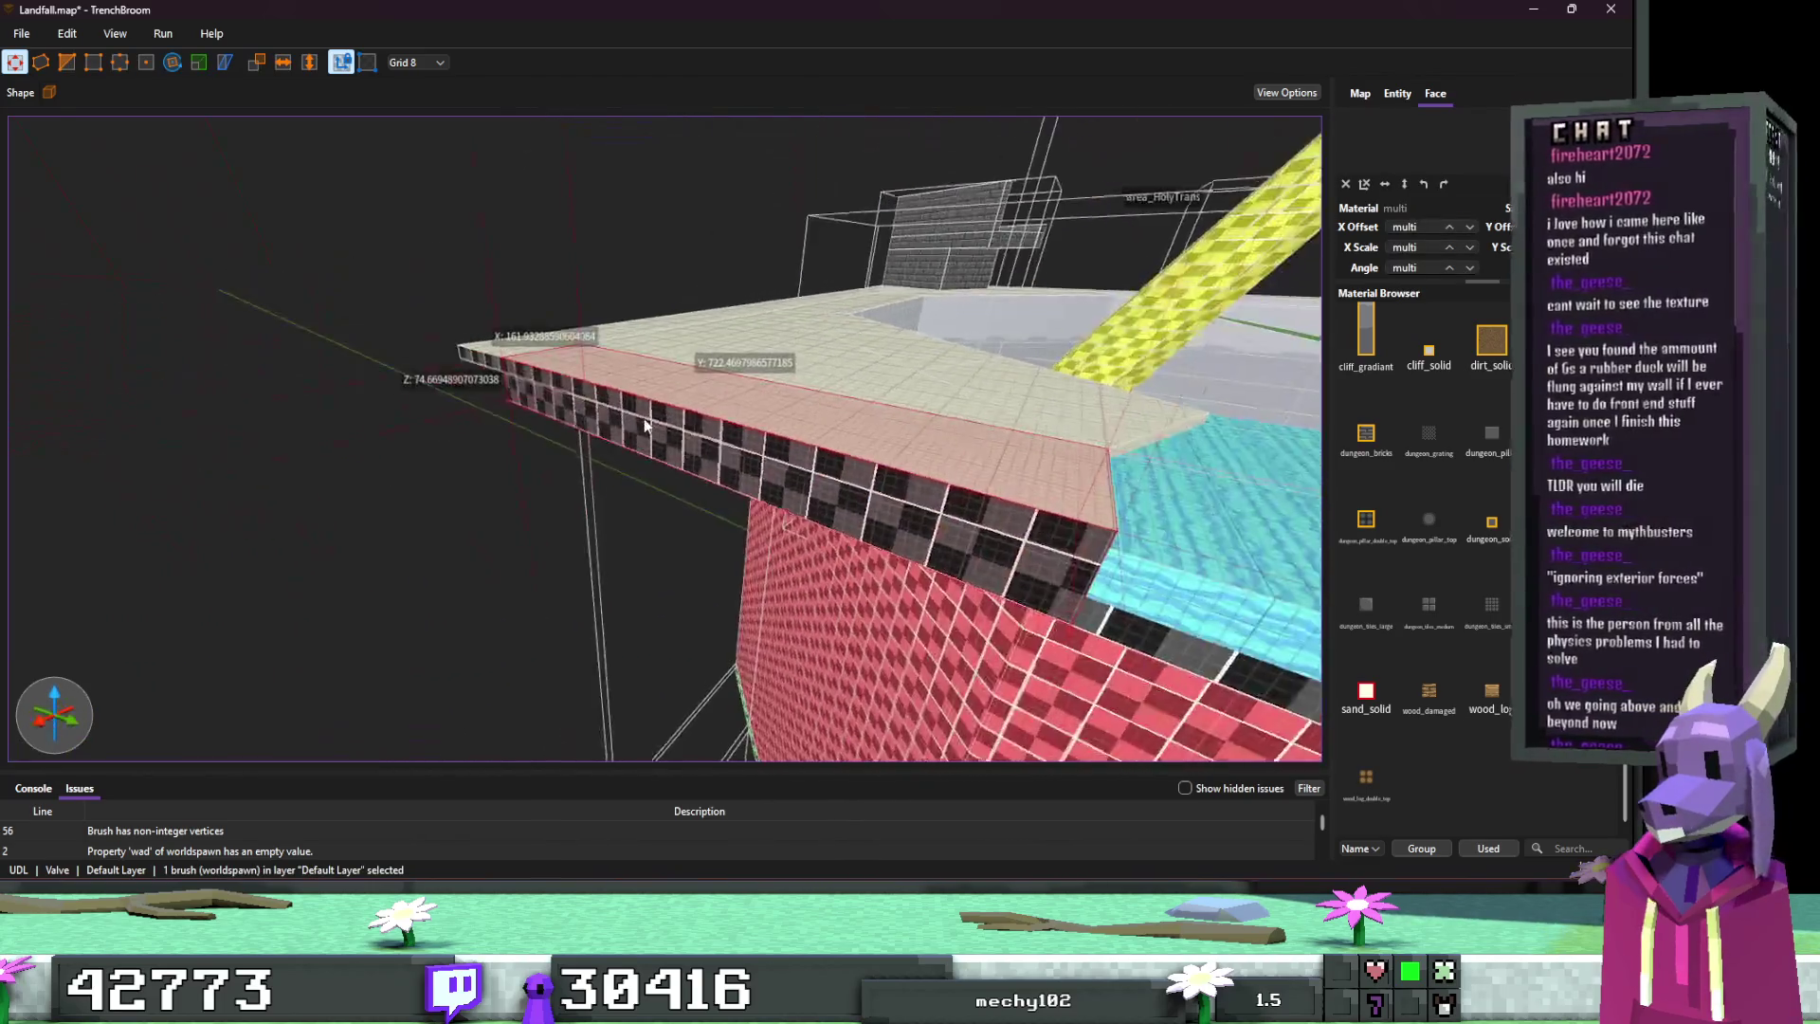
pyautogui.press('Escape')
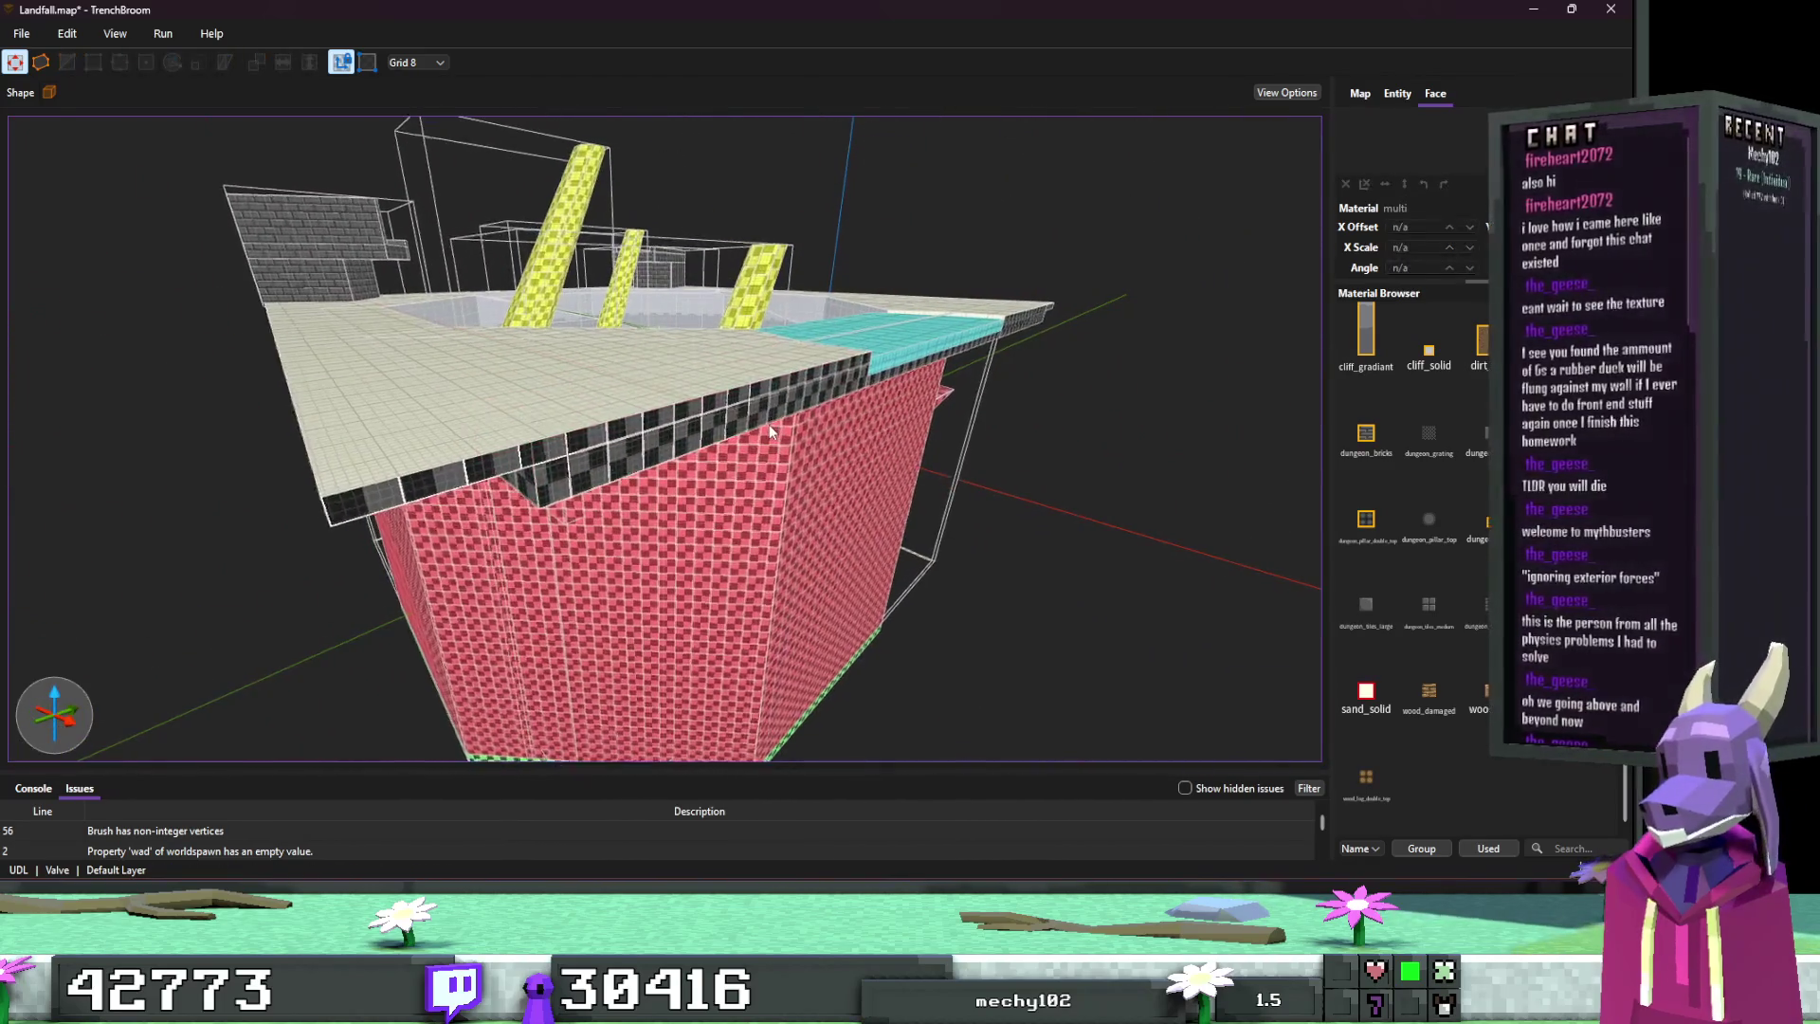
pyautogui.scroll(3, 830, 414)
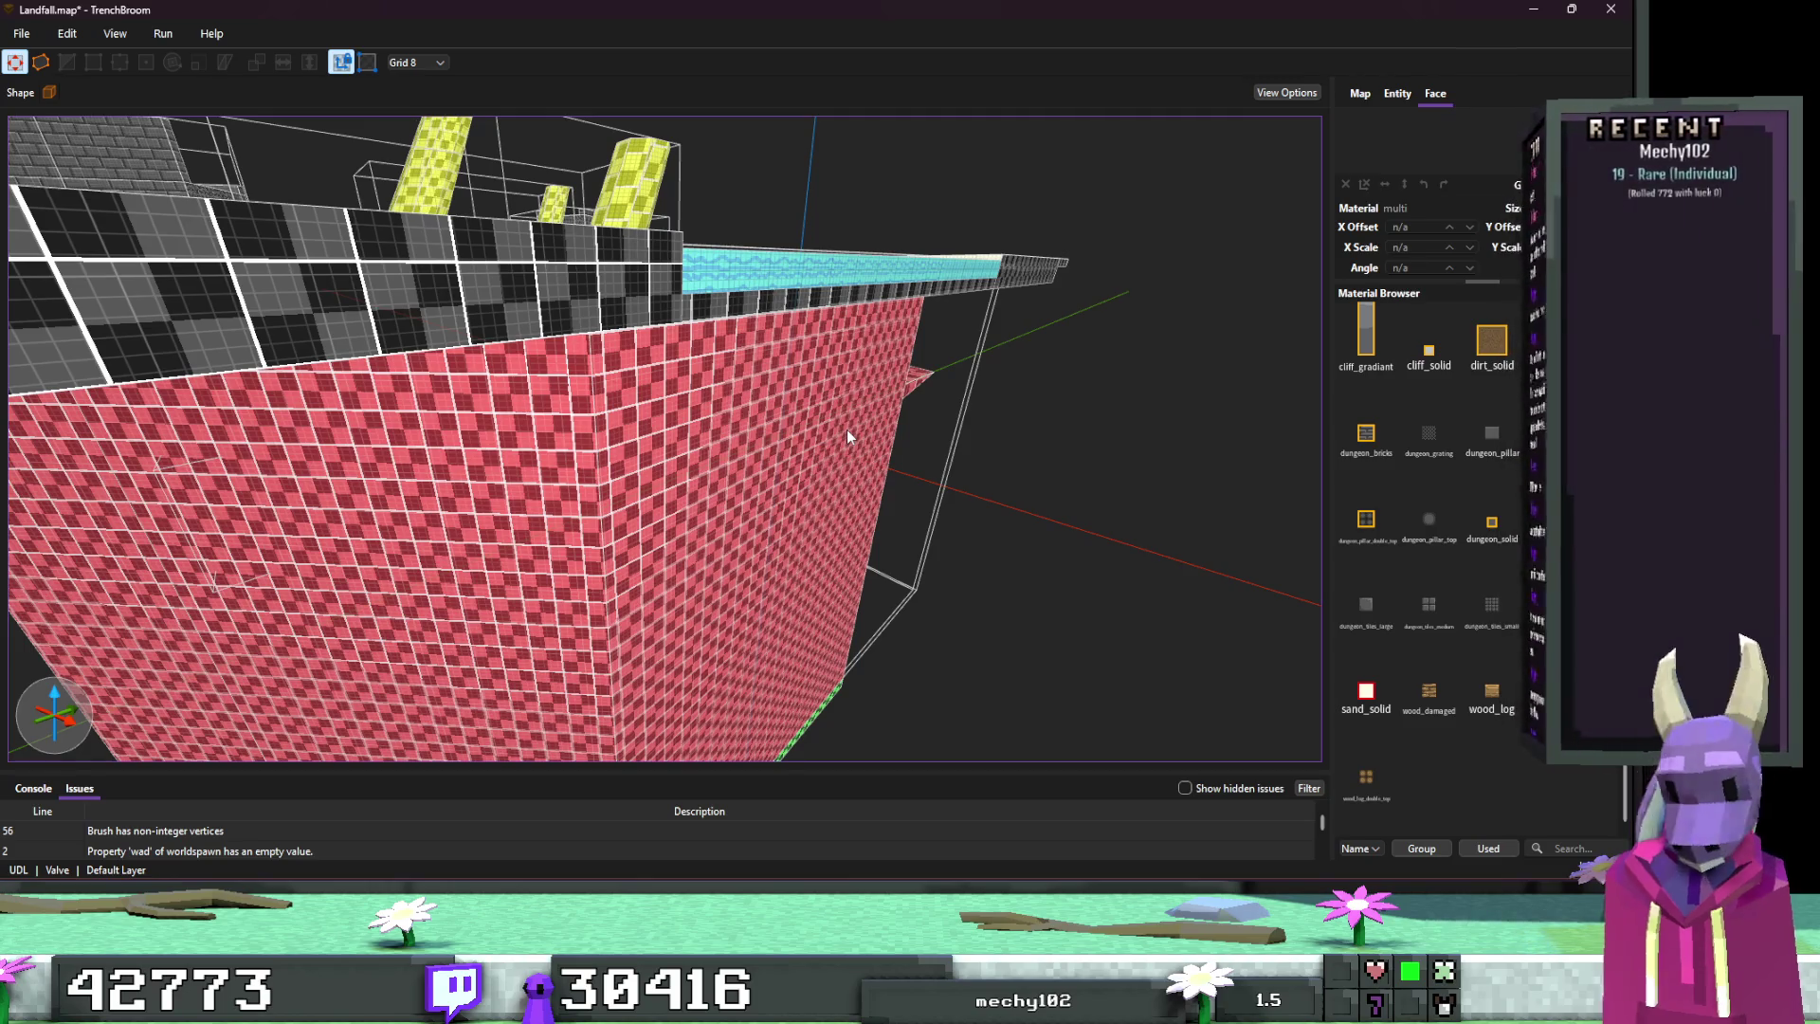
pyautogui.moveTo(845, 430)
pyautogui.mouseDown()
pyautogui.moveTo(890, 407)
pyautogui.moveTo(798, 402)
pyautogui.mouseUp()
pyautogui.scroll(-10, 799, 402)
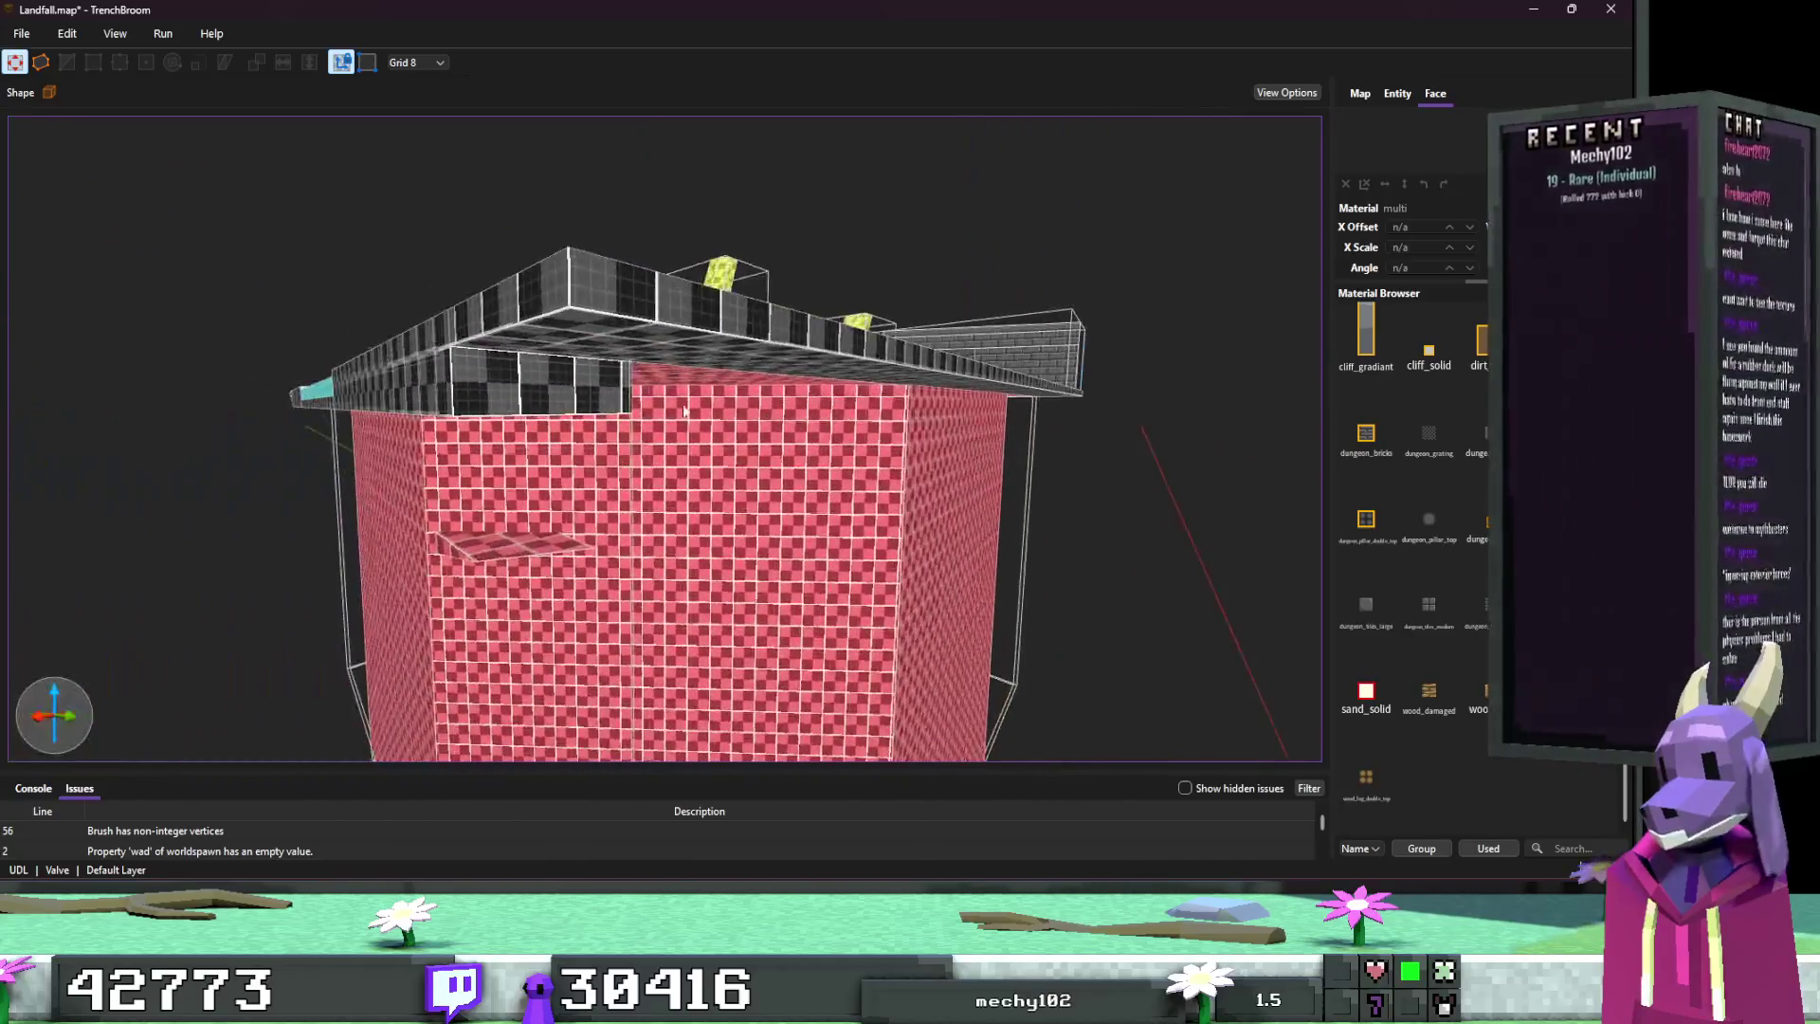
pyautogui.scroll(10, 599, 379)
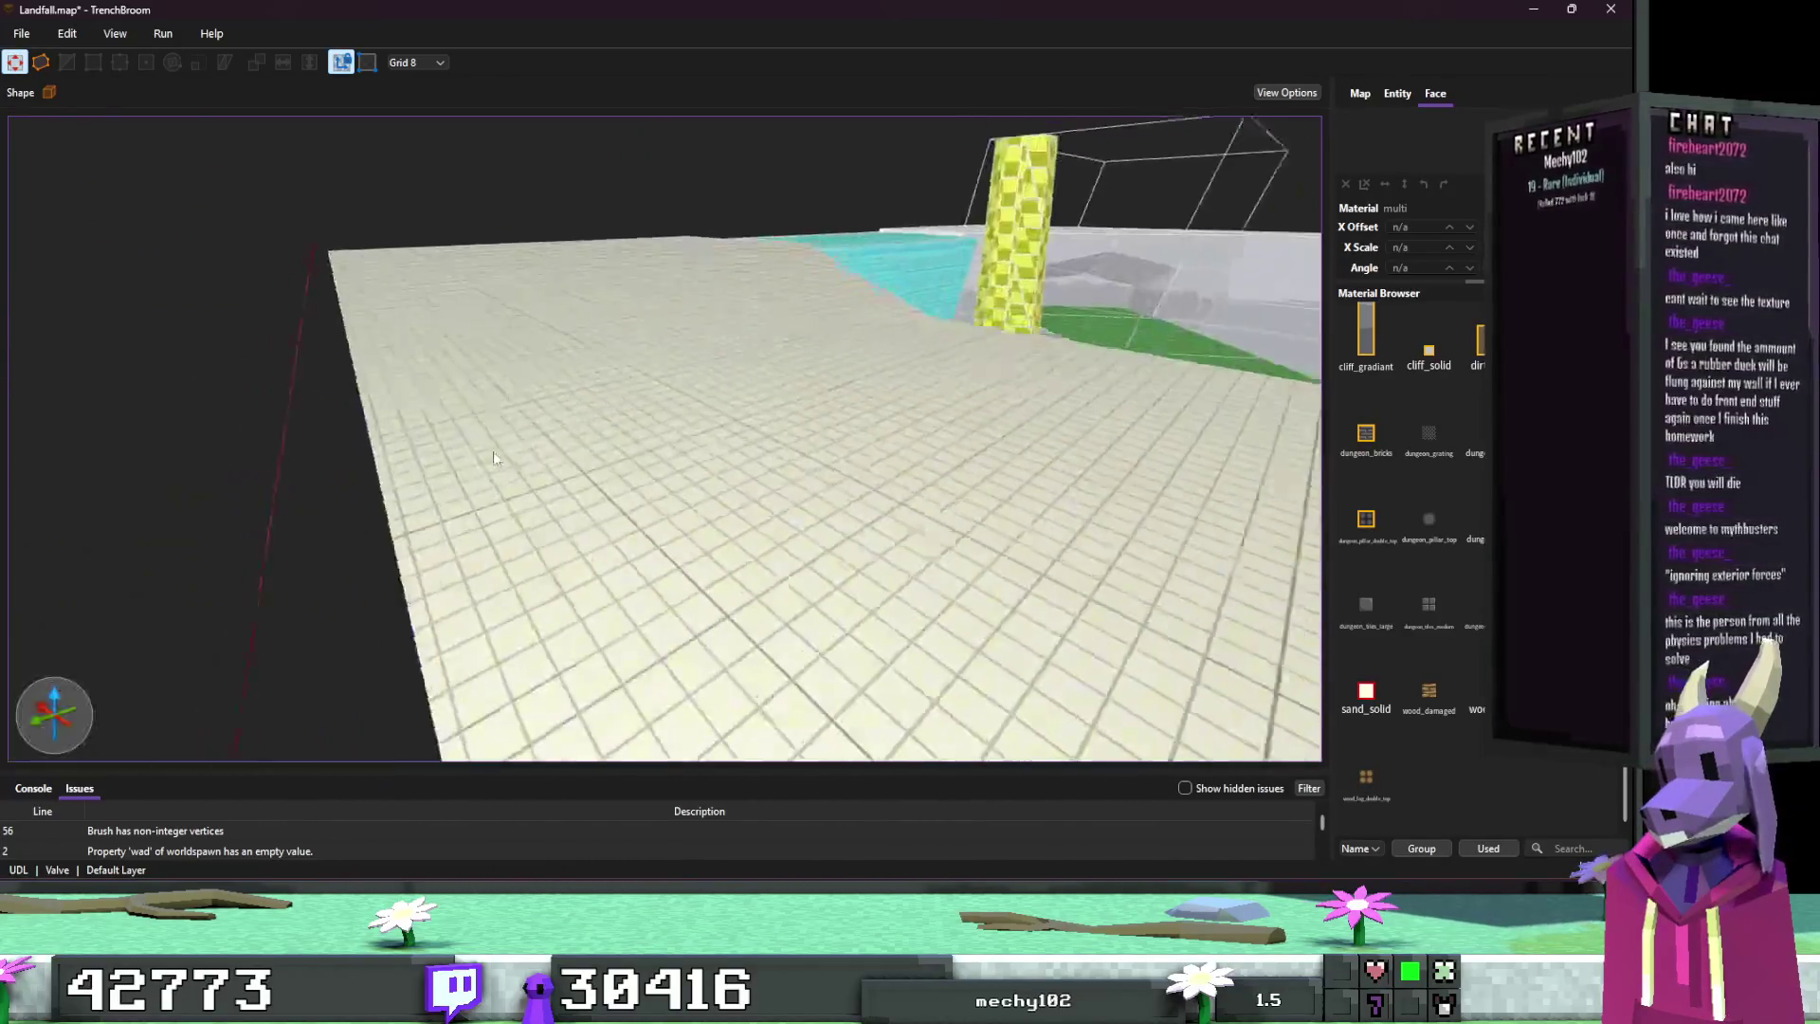
pyautogui.scroll(-5, 493, 459)
pyautogui.click(759, 464)
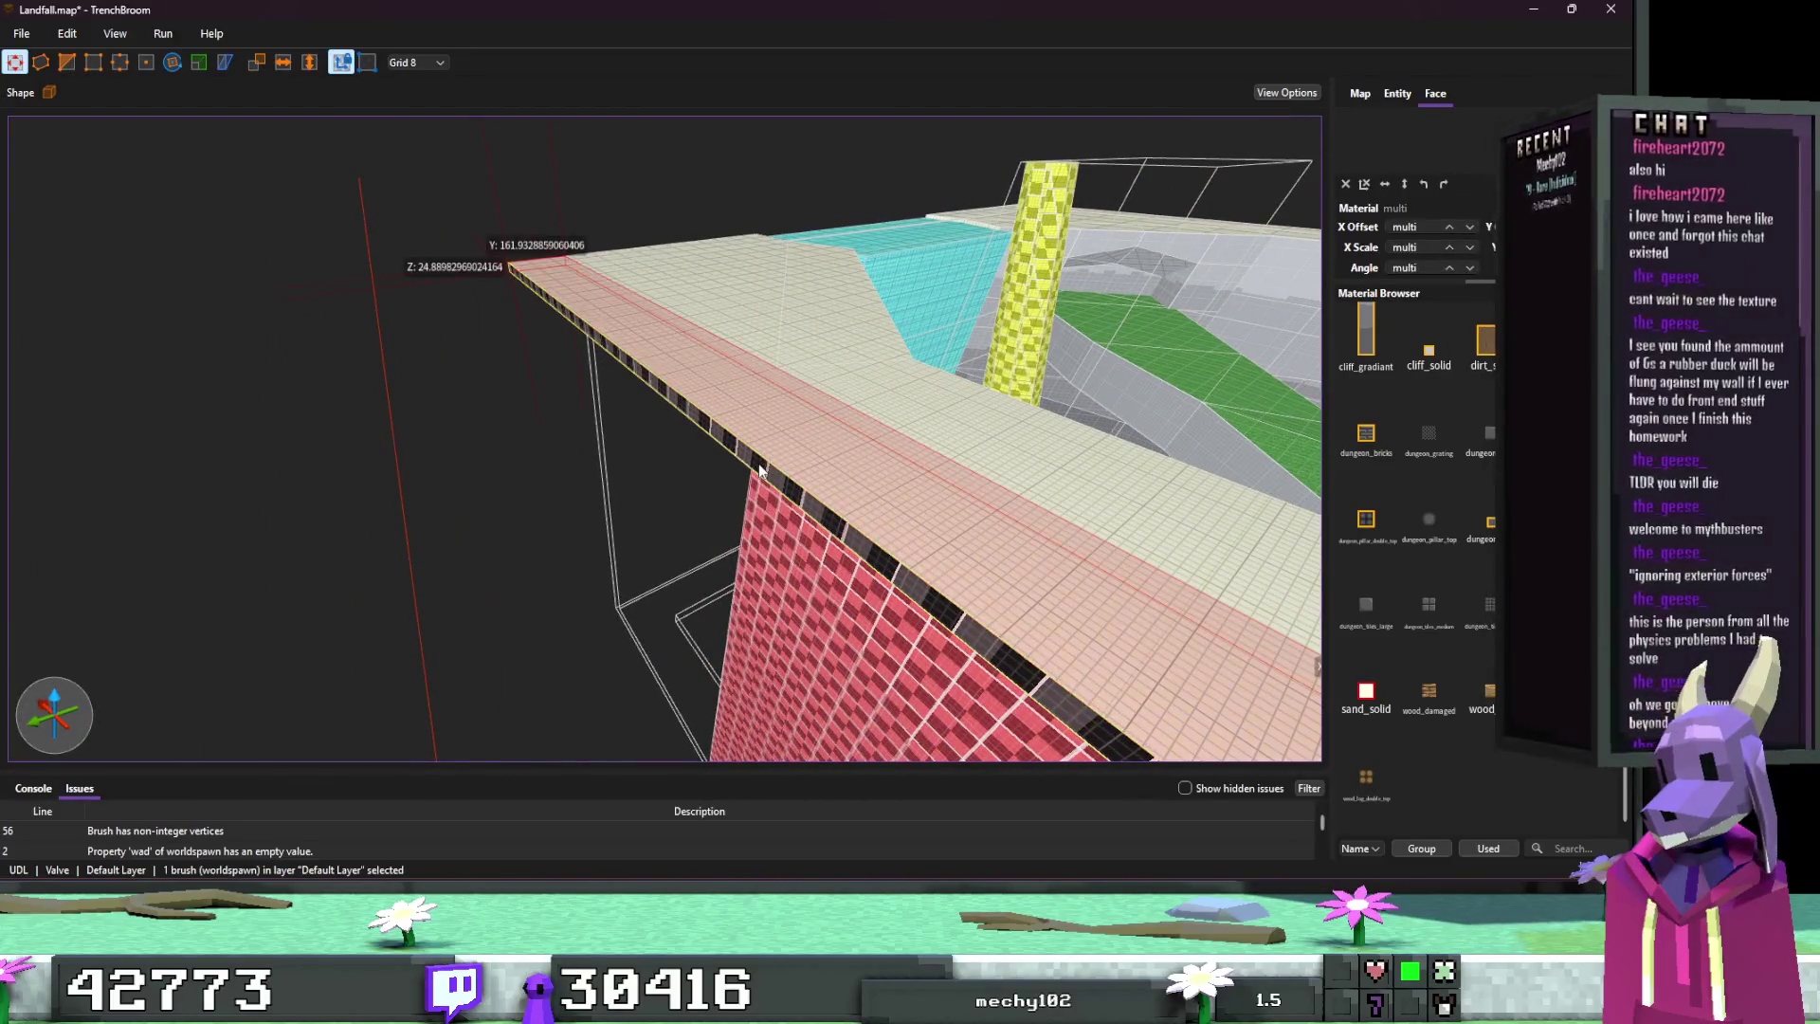
pyautogui.moveTo(756, 472); pyautogui.dragTo(760, 463)
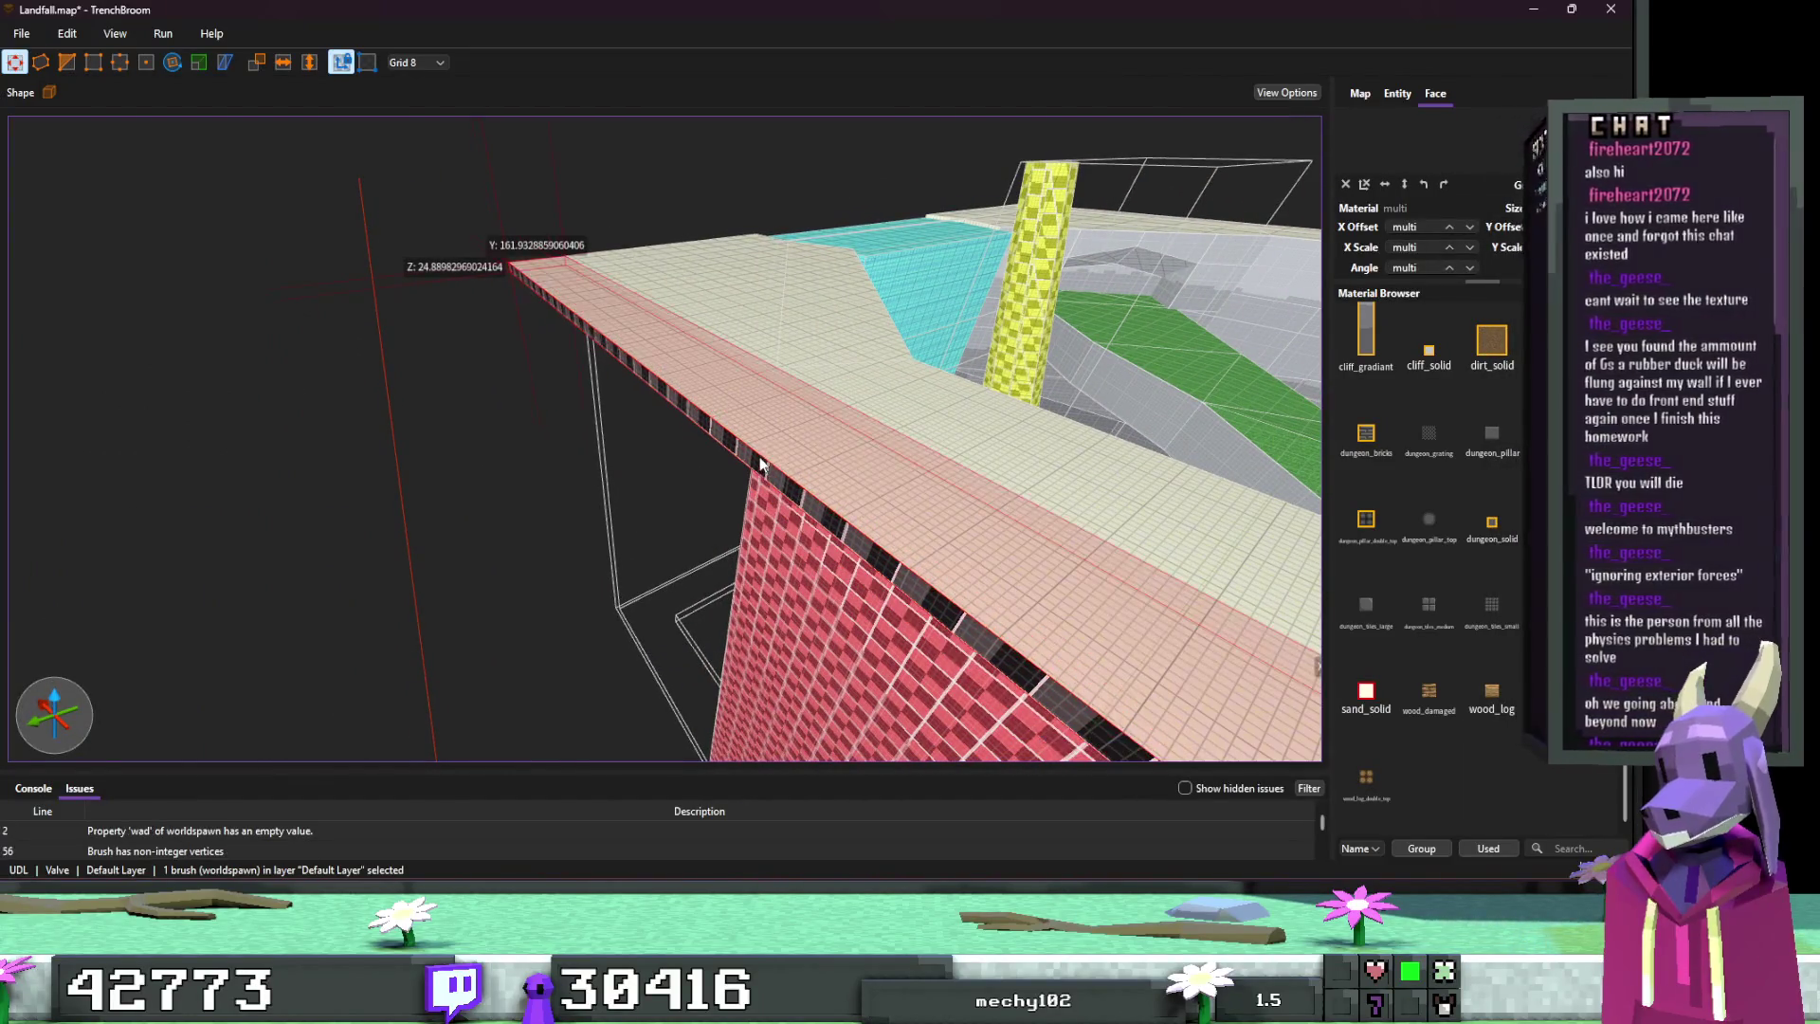
pyautogui.moveTo(696, 412)
pyautogui.mouseDown()
pyautogui.moveTo(692, 383)
pyautogui.moveTo(714, 372)
pyautogui.moveTo(845, 421)
pyautogui.mouseUp()
pyautogui.moveTo(717, 435); pyautogui.dragTo(761, 447)
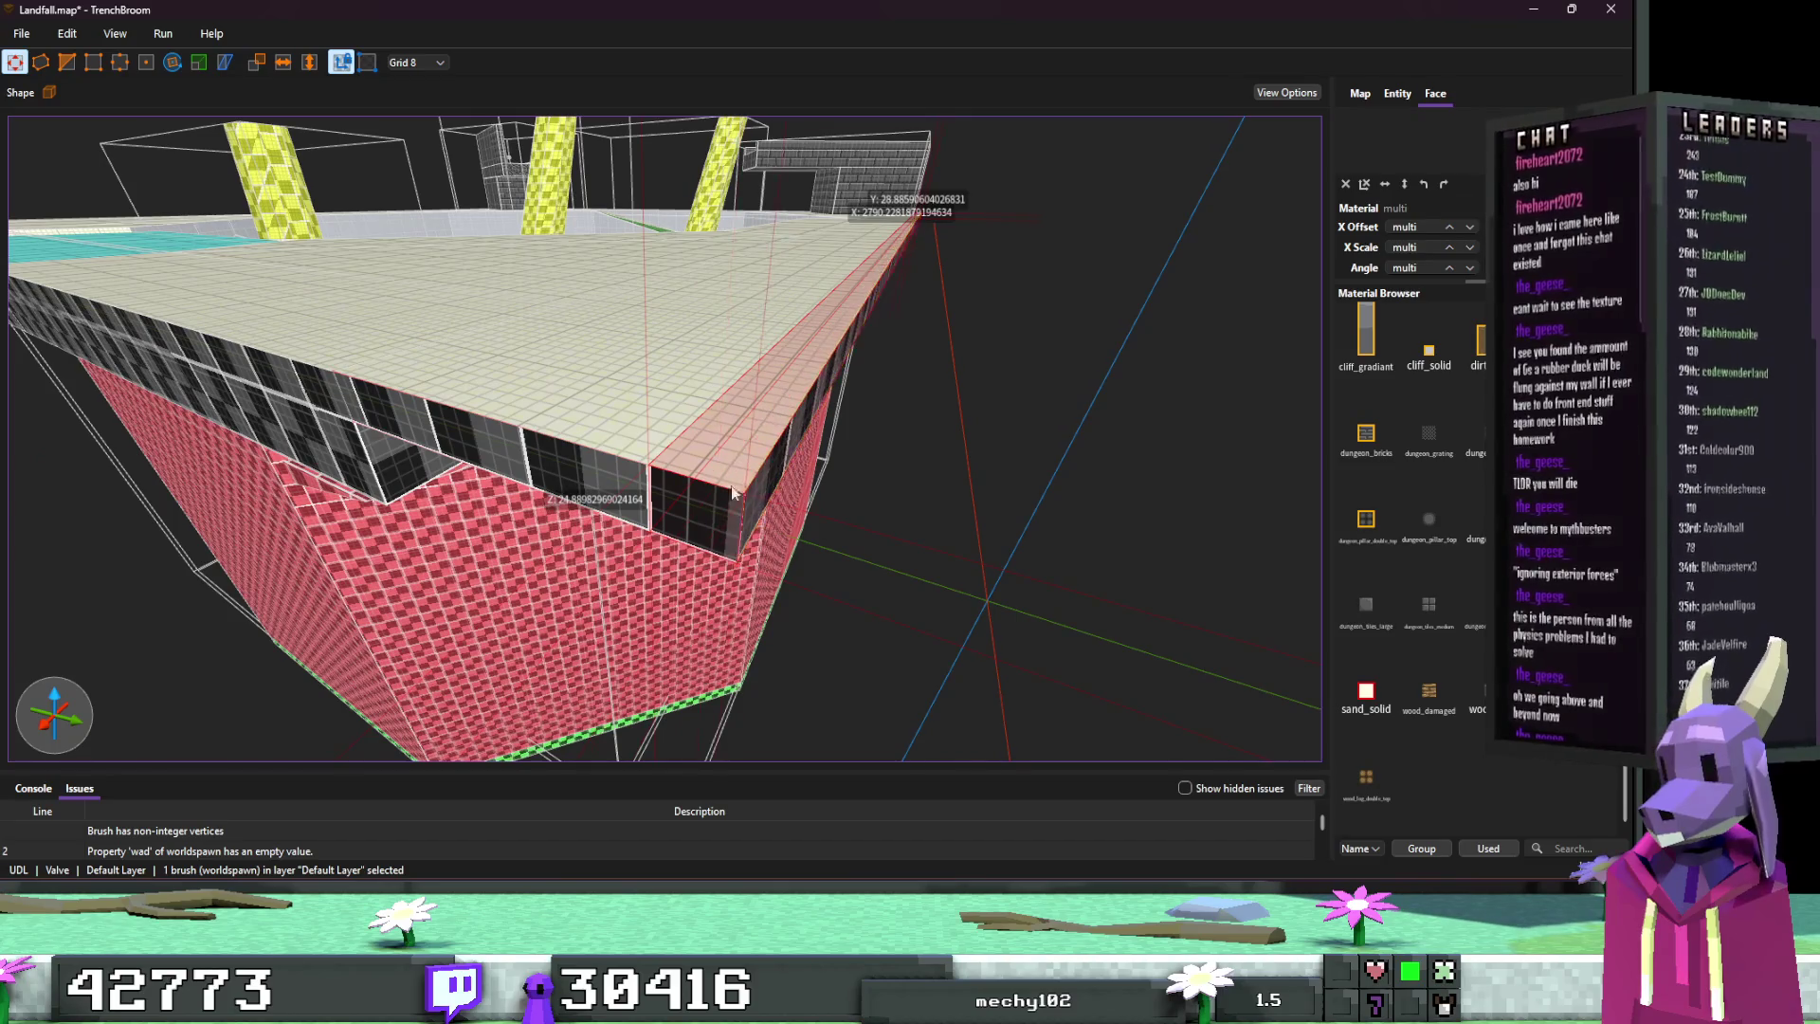
# Step: Move the small slab piece to its new position and set the grid size to 1
pyautogui.press('Escape')
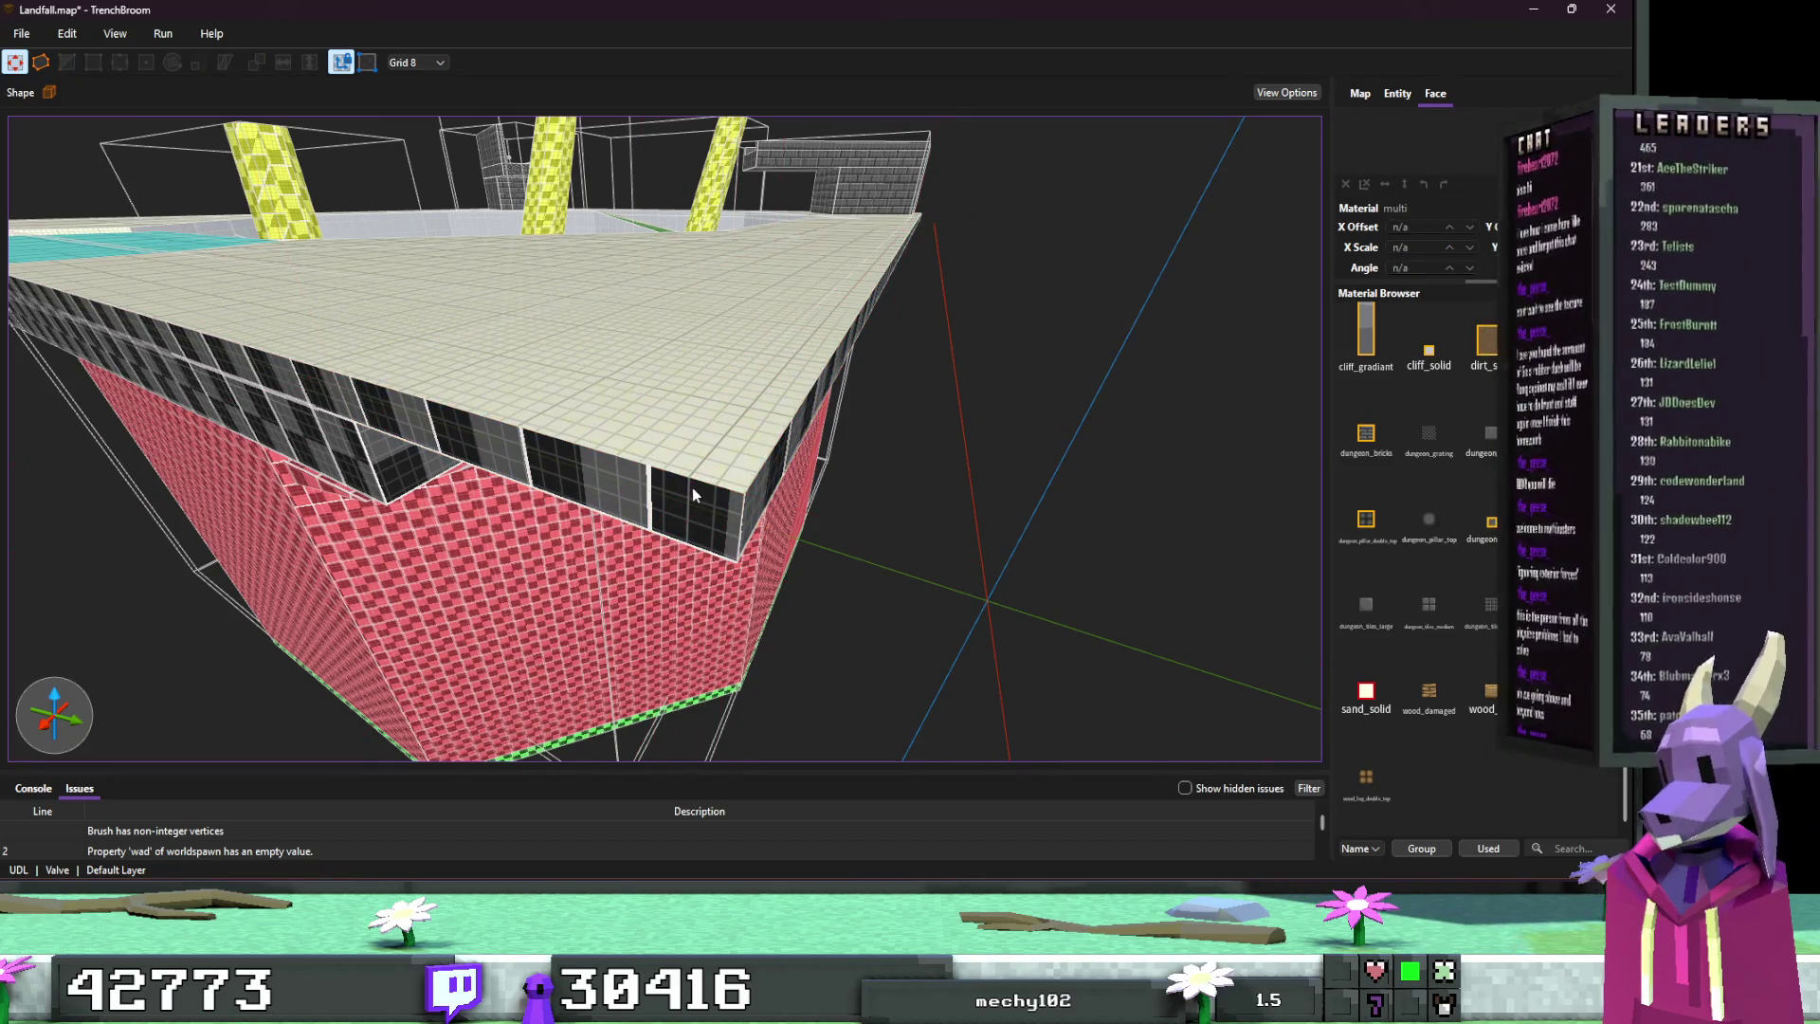
pyautogui.click(692, 493)
pyautogui.moveTo(708, 497); pyautogui.dragTo(616, 567)
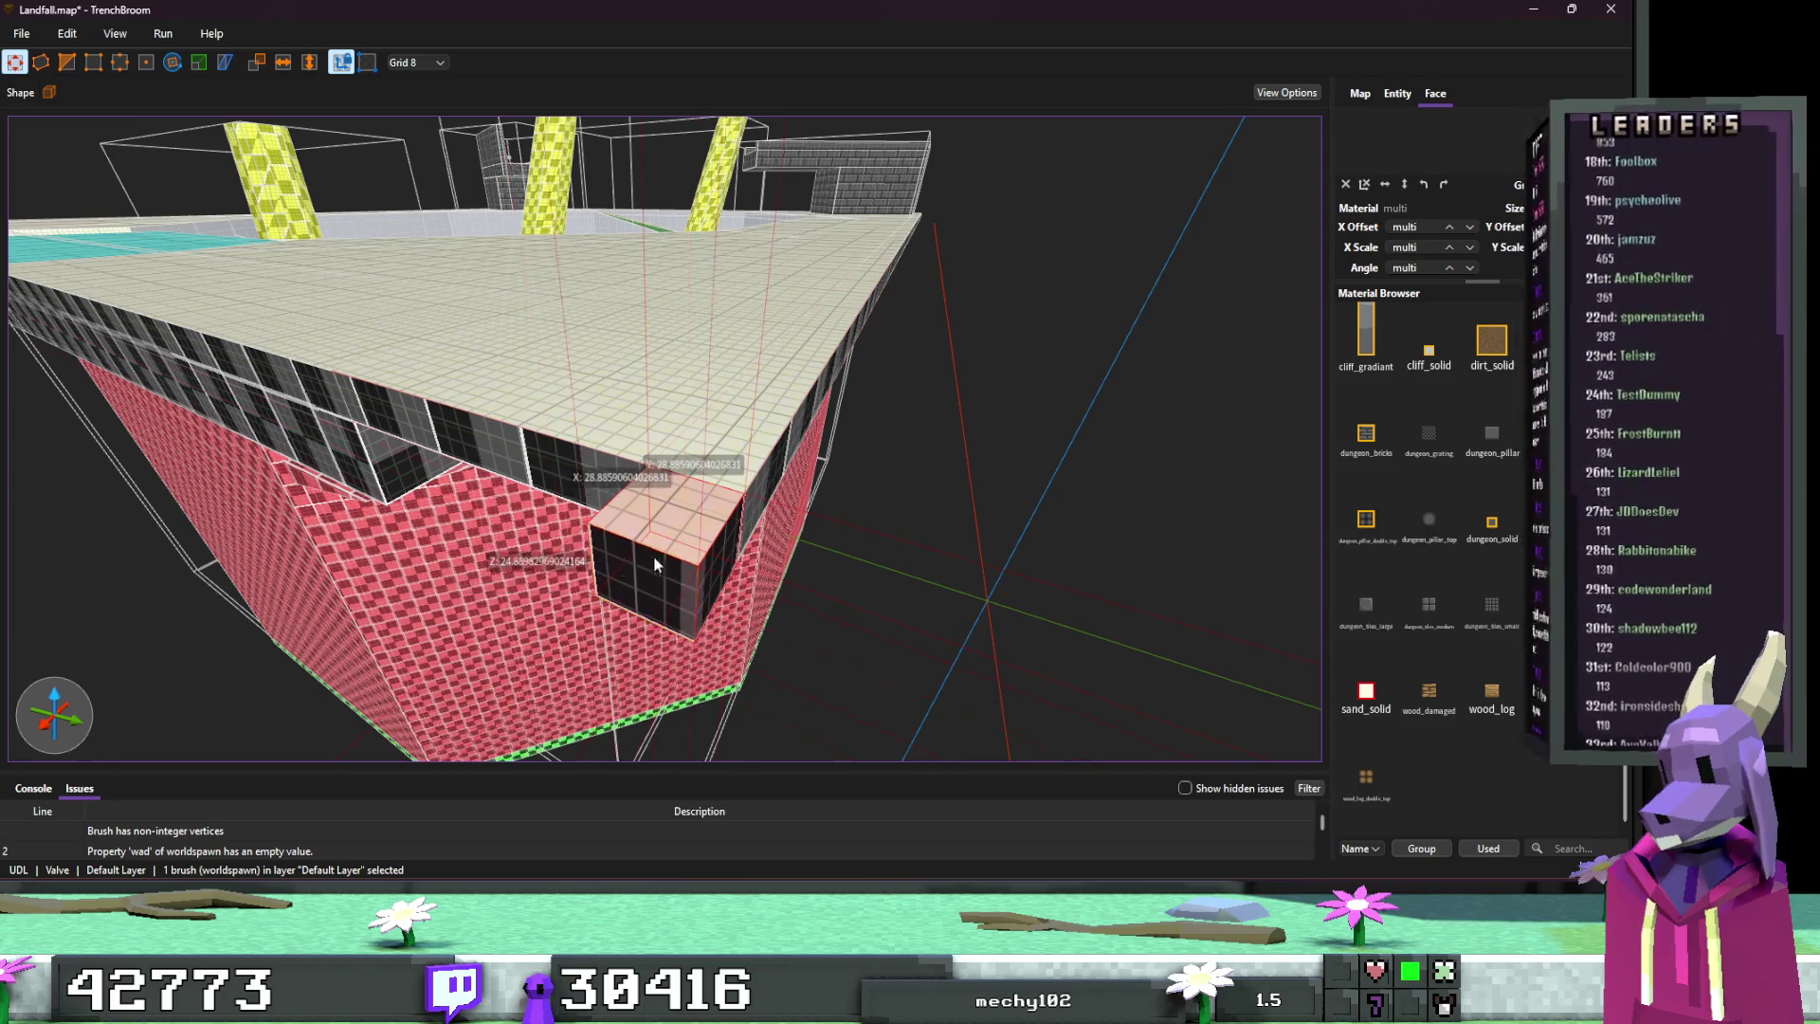
pyautogui.scroll(-10, 654, 564)
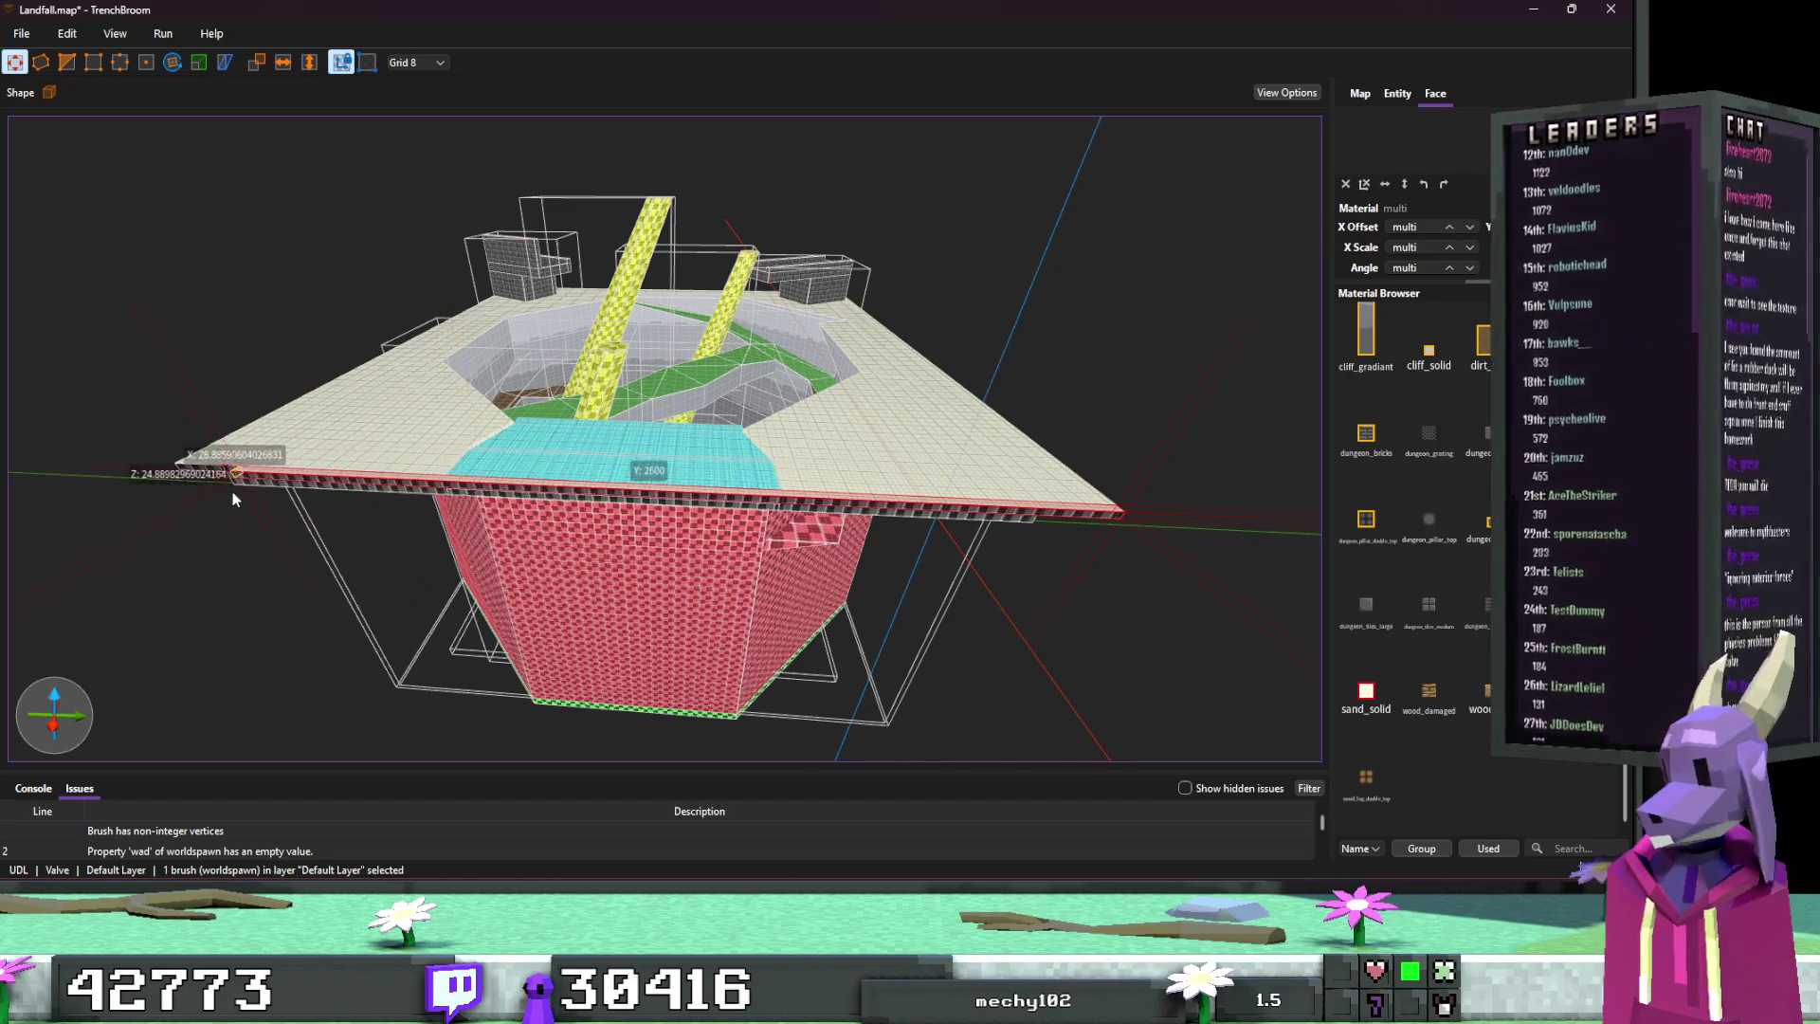
pyautogui.scroll(10, 304, 489)
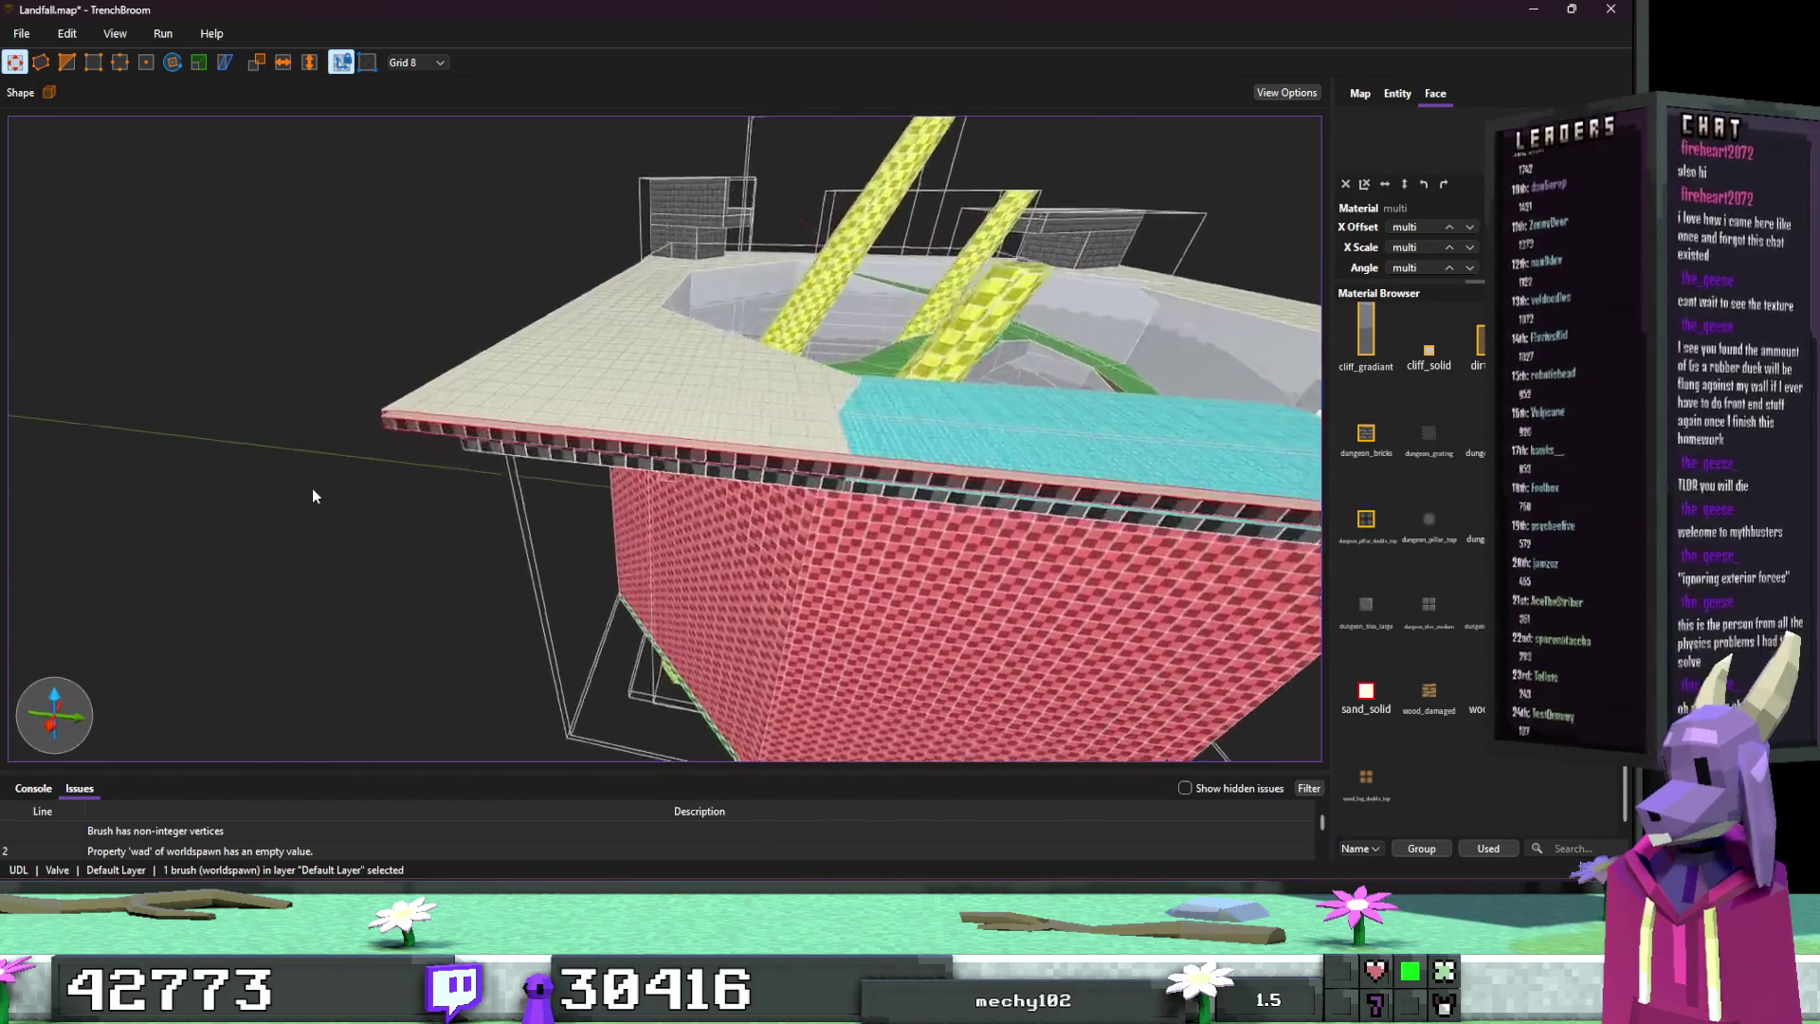
pyautogui.moveTo(313, 495)
pyautogui.mouseDown()
pyautogui.moveTo(702, 498)
pyautogui.moveTo(694, 521)
pyautogui.moveTo(789, 533)
pyautogui.moveTo(607, 556)
pyautogui.moveTo(665, 566)
pyautogui.moveTo(616, 595)
pyautogui.moveTo(605, 550)
pyautogui.moveTo(643, 539)
pyautogui.mouseUp()
pyautogui.press('1')
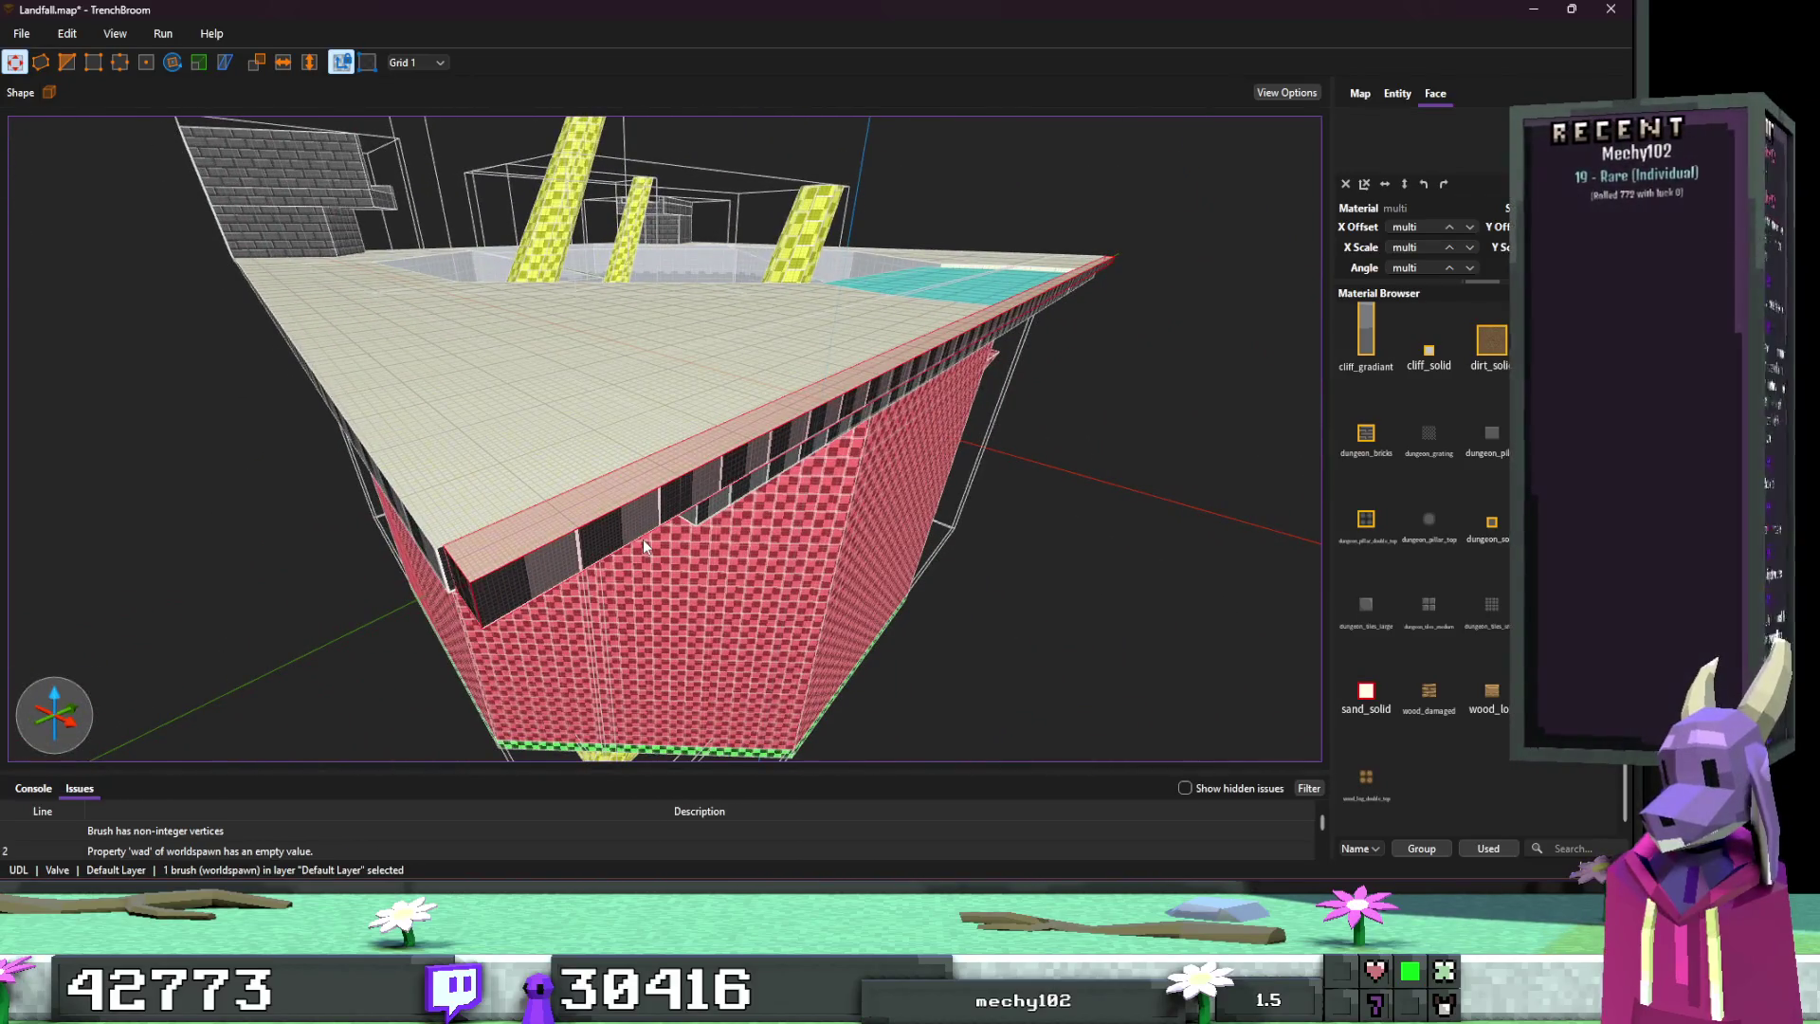
# Step: Extend the red wall brush's bottom over the green trim, then undo to restore its corner
pyautogui.press('Escape')
pyautogui.moveTo(817, 499)
pyautogui.mouseDown()
pyautogui.moveTo(906, 464)
pyautogui.moveTo(715, 437)
pyautogui.mouseUp()
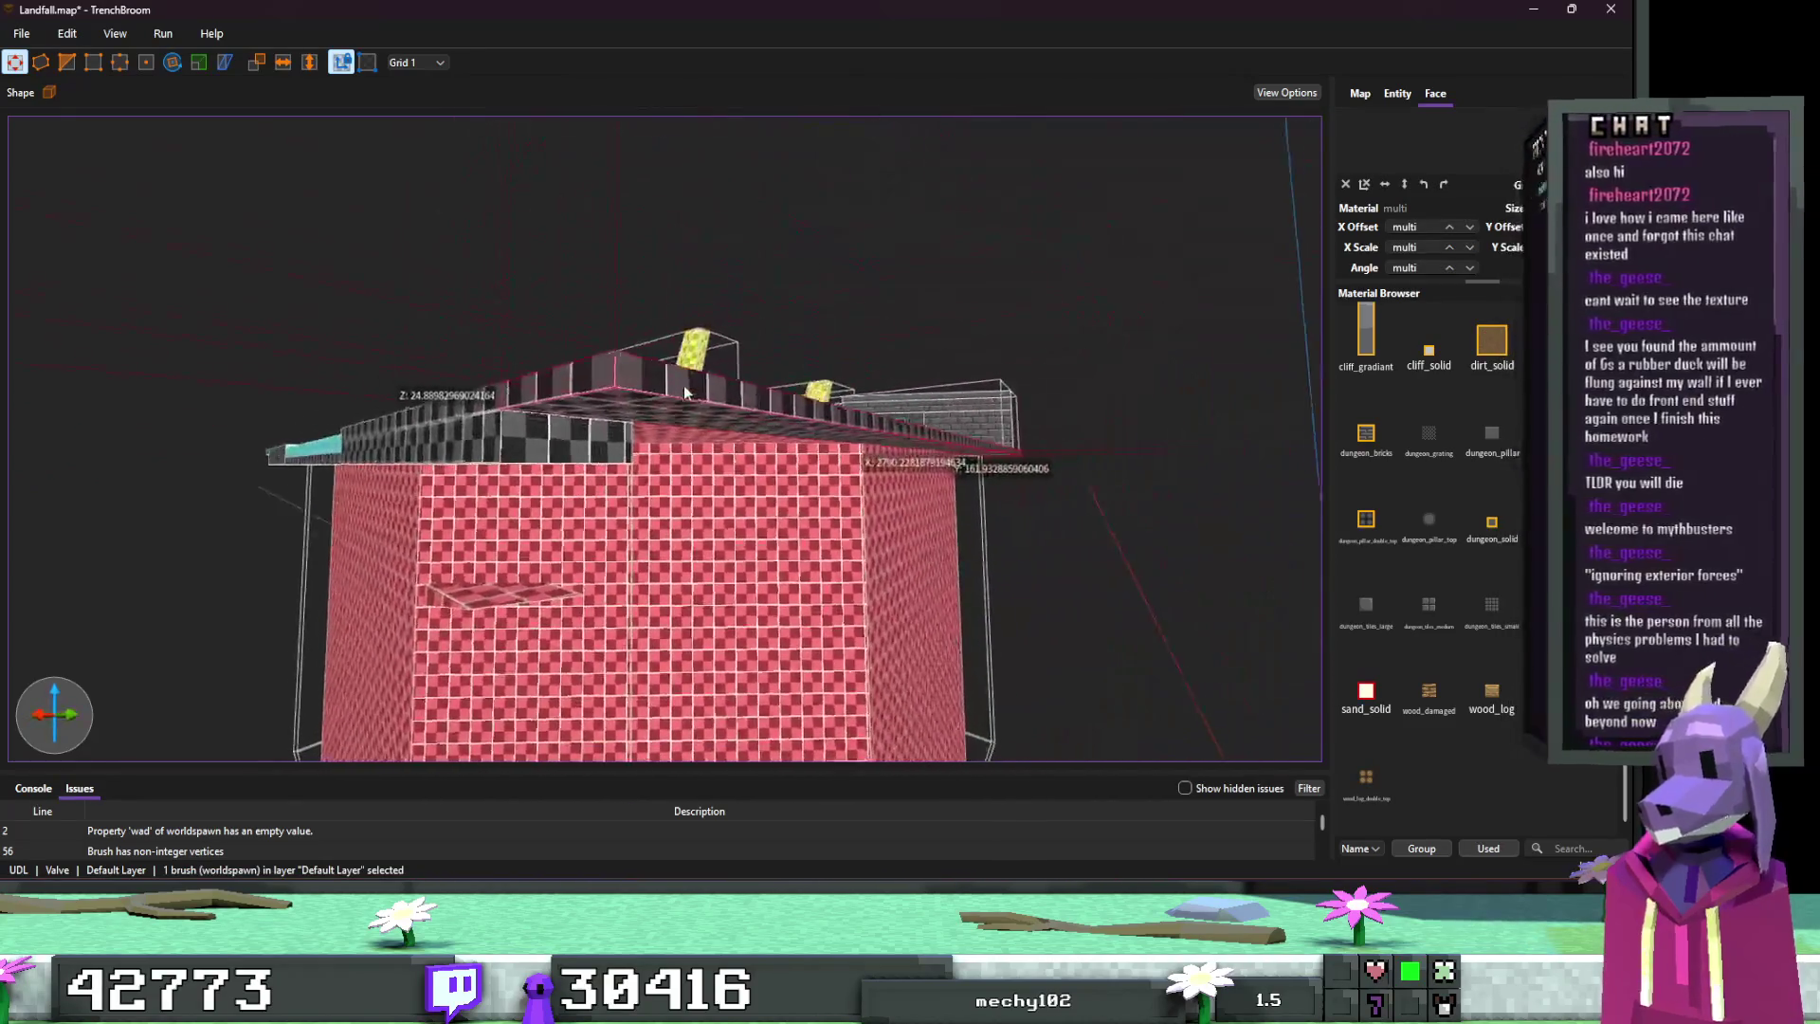
pyautogui.click(674, 416)
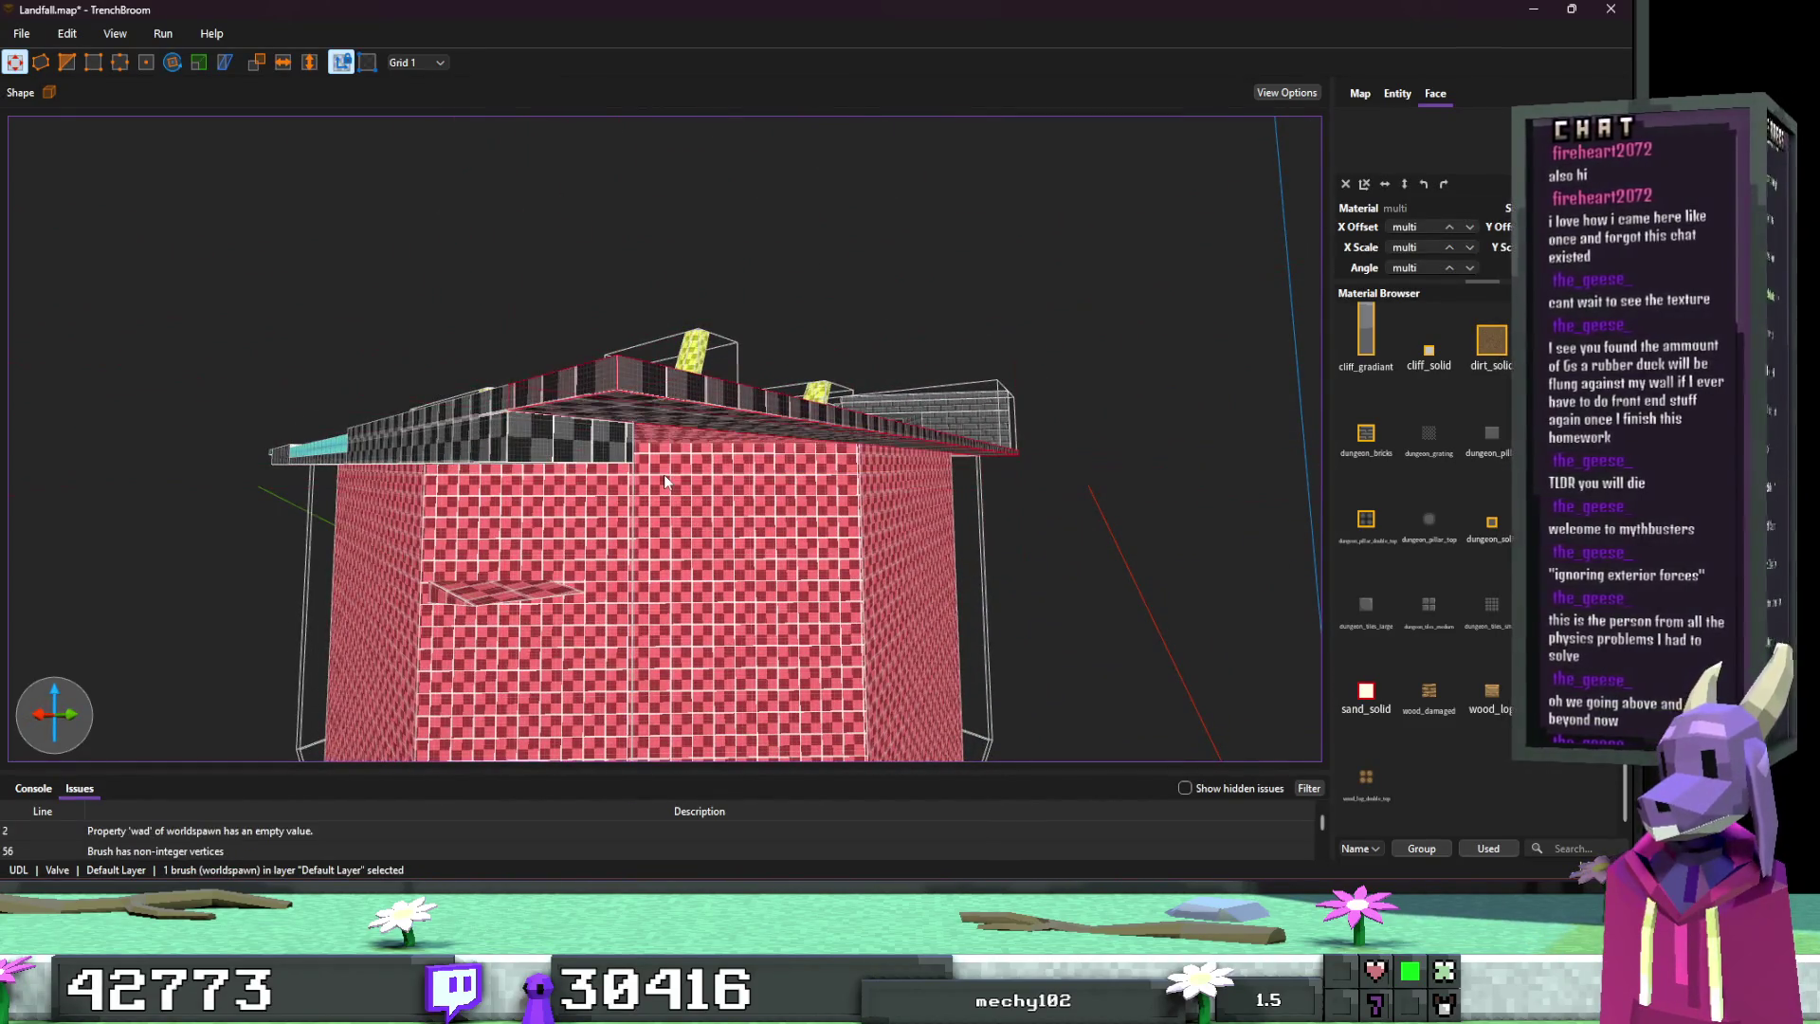
pyautogui.moveTo(668, 474)
pyautogui.mouseDown()
pyautogui.moveTo(857, 549)
pyautogui.moveTo(723, 609)
pyautogui.moveTo(715, 396)
pyautogui.mouseUp()
pyautogui.moveTo(706, 529)
pyautogui.mouseDown()
pyautogui.moveTo(711, 683)
pyautogui.moveTo(706, 560)
pyautogui.moveTo(731, 583)
pyautogui.moveTo(698, 629)
pyautogui.moveTo(699, 602)
pyautogui.mouseUp()
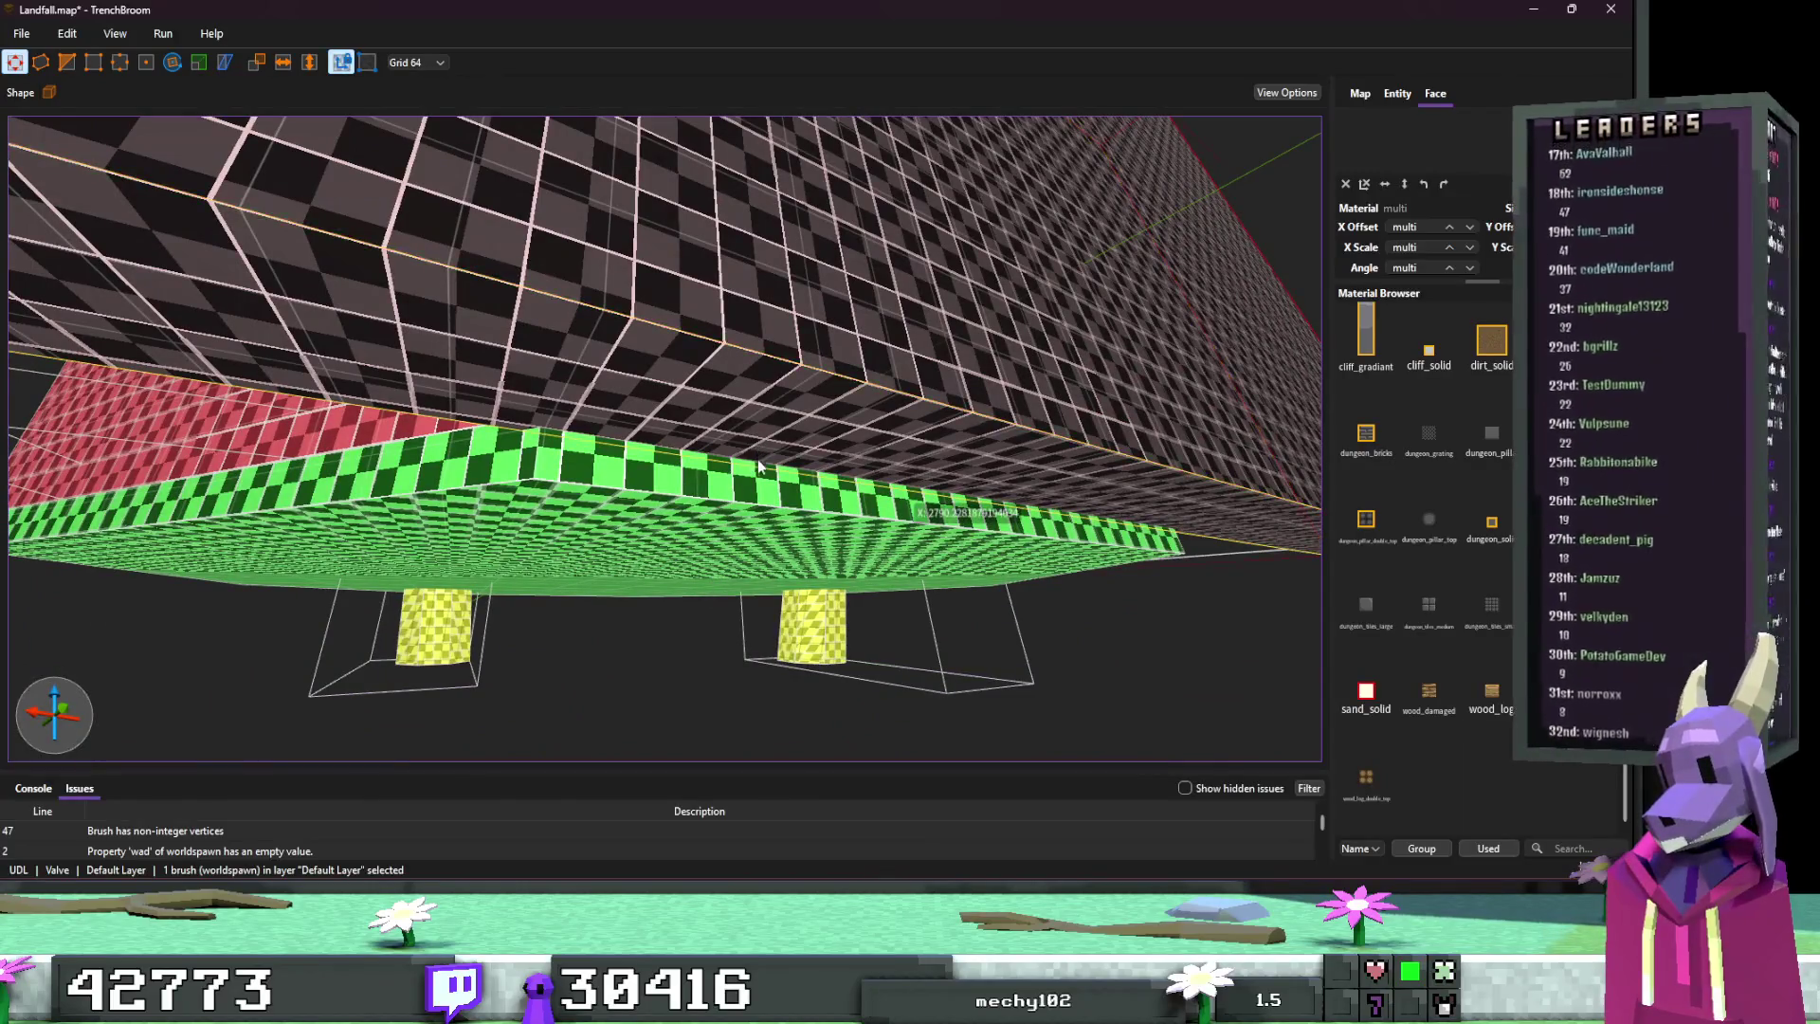
pyautogui.moveTo(759, 466)
pyautogui.mouseDown()
pyautogui.moveTo(749, 498)
pyautogui.moveTo(663, 526)
pyautogui.moveTo(565, 523)
pyautogui.moveTo(760, 496)
pyautogui.moveTo(758, 597)
pyautogui.moveTo(805, 474)
pyautogui.moveTo(866, 621)
pyautogui.moveTo(859, 686)
pyautogui.moveTo(876, 551)
pyautogui.moveTo(860, 520)
pyautogui.mouseUp()
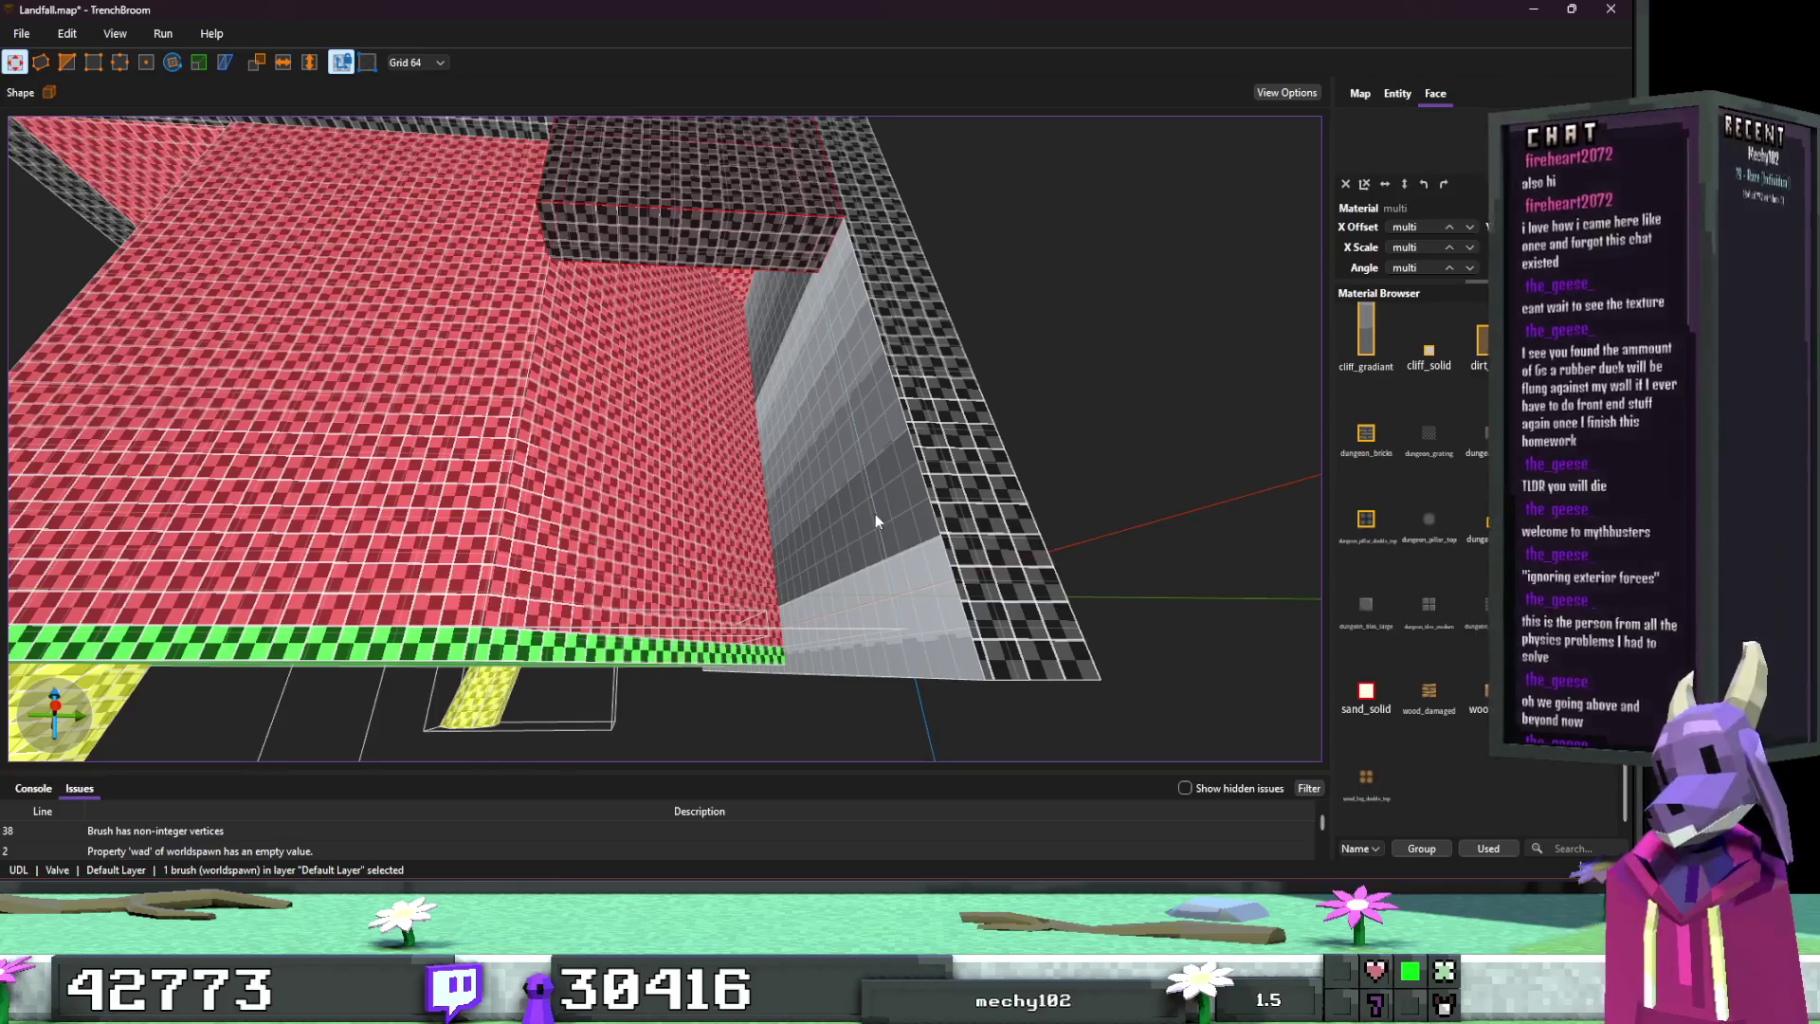
pyautogui.hotkey('ctrl', 'z')
pyautogui.hotkey('ctrl', 'z')
pyautogui.hotkey('ctrl', 'z')
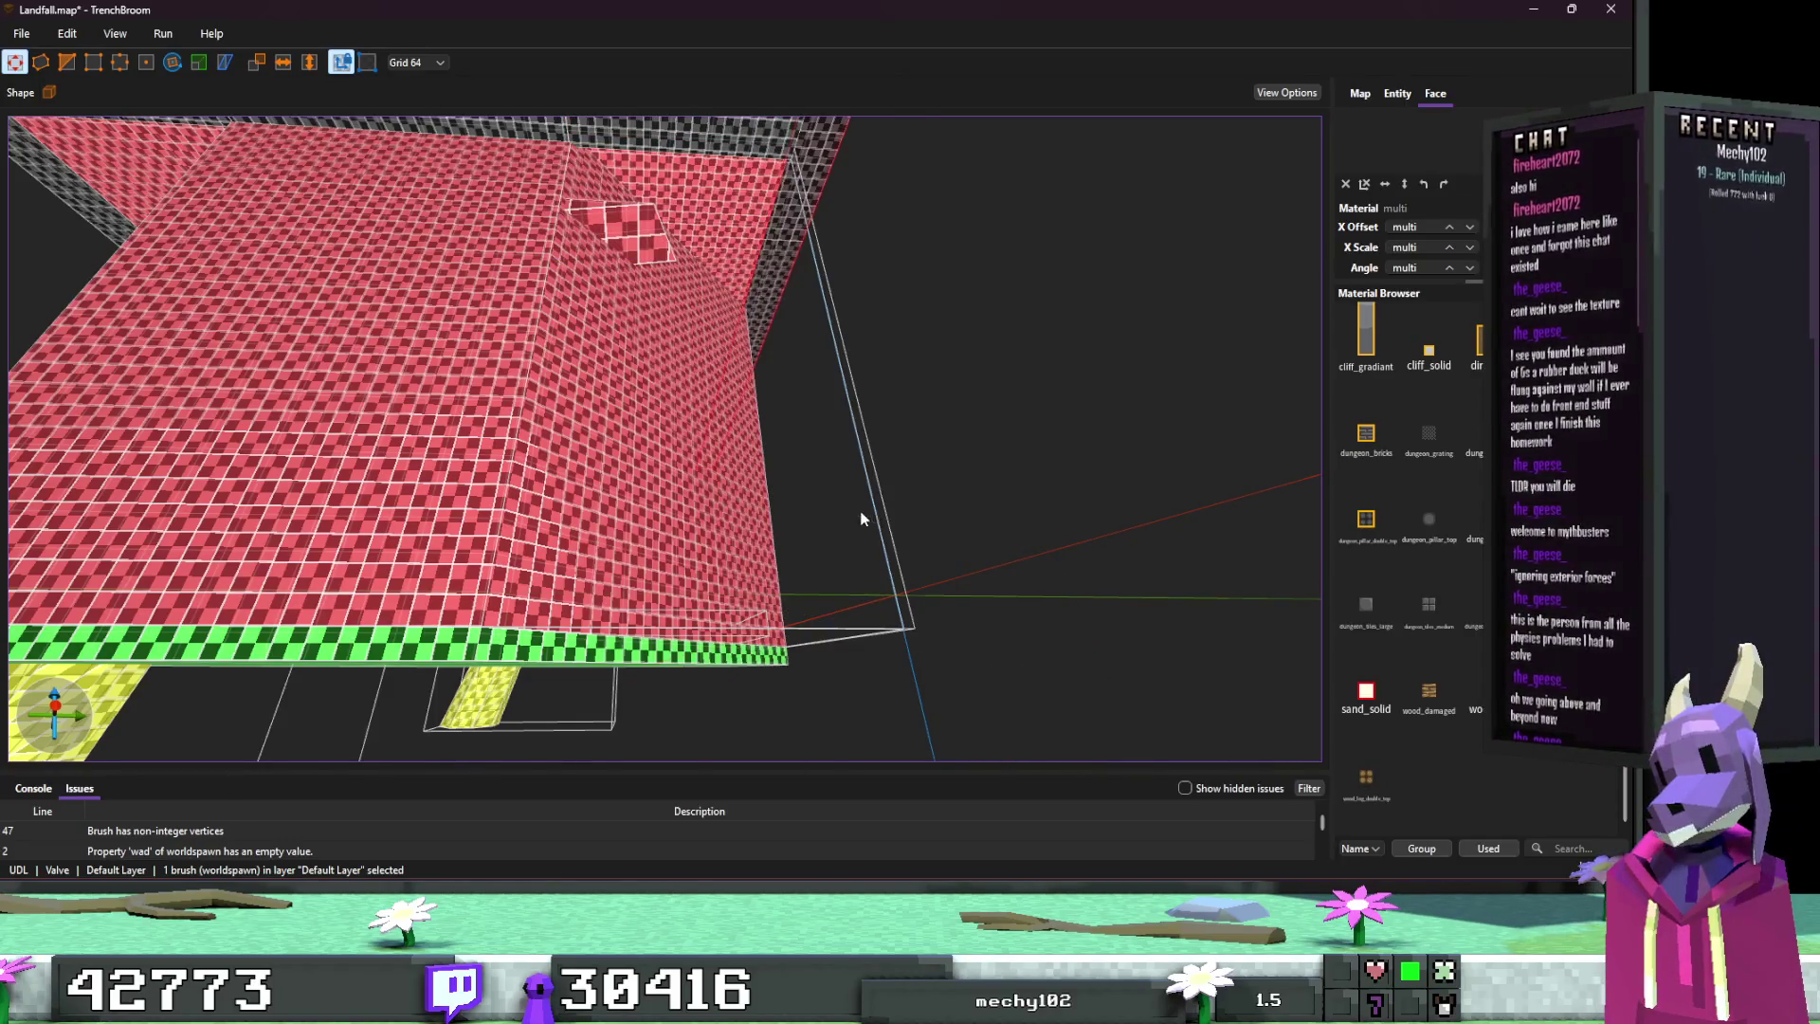
pyautogui.moveTo(861, 519)
pyautogui.mouseDown()
pyautogui.moveTo(866, 497)
pyautogui.moveTo(743, 508)
pyautogui.moveTo(835, 550)
pyautogui.moveTo(958, 559)
pyautogui.moveTo(974, 541)
pyautogui.moveTo(932, 570)
pyautogui.moveTo(941, 594)
pyautogui.moveTo(1009, 595)
pyautogui.moveTo(783, 544)
pyautogui.moveTo(852, 518)
pyautogui.mouseUp()
pyautogui.press('Escape')
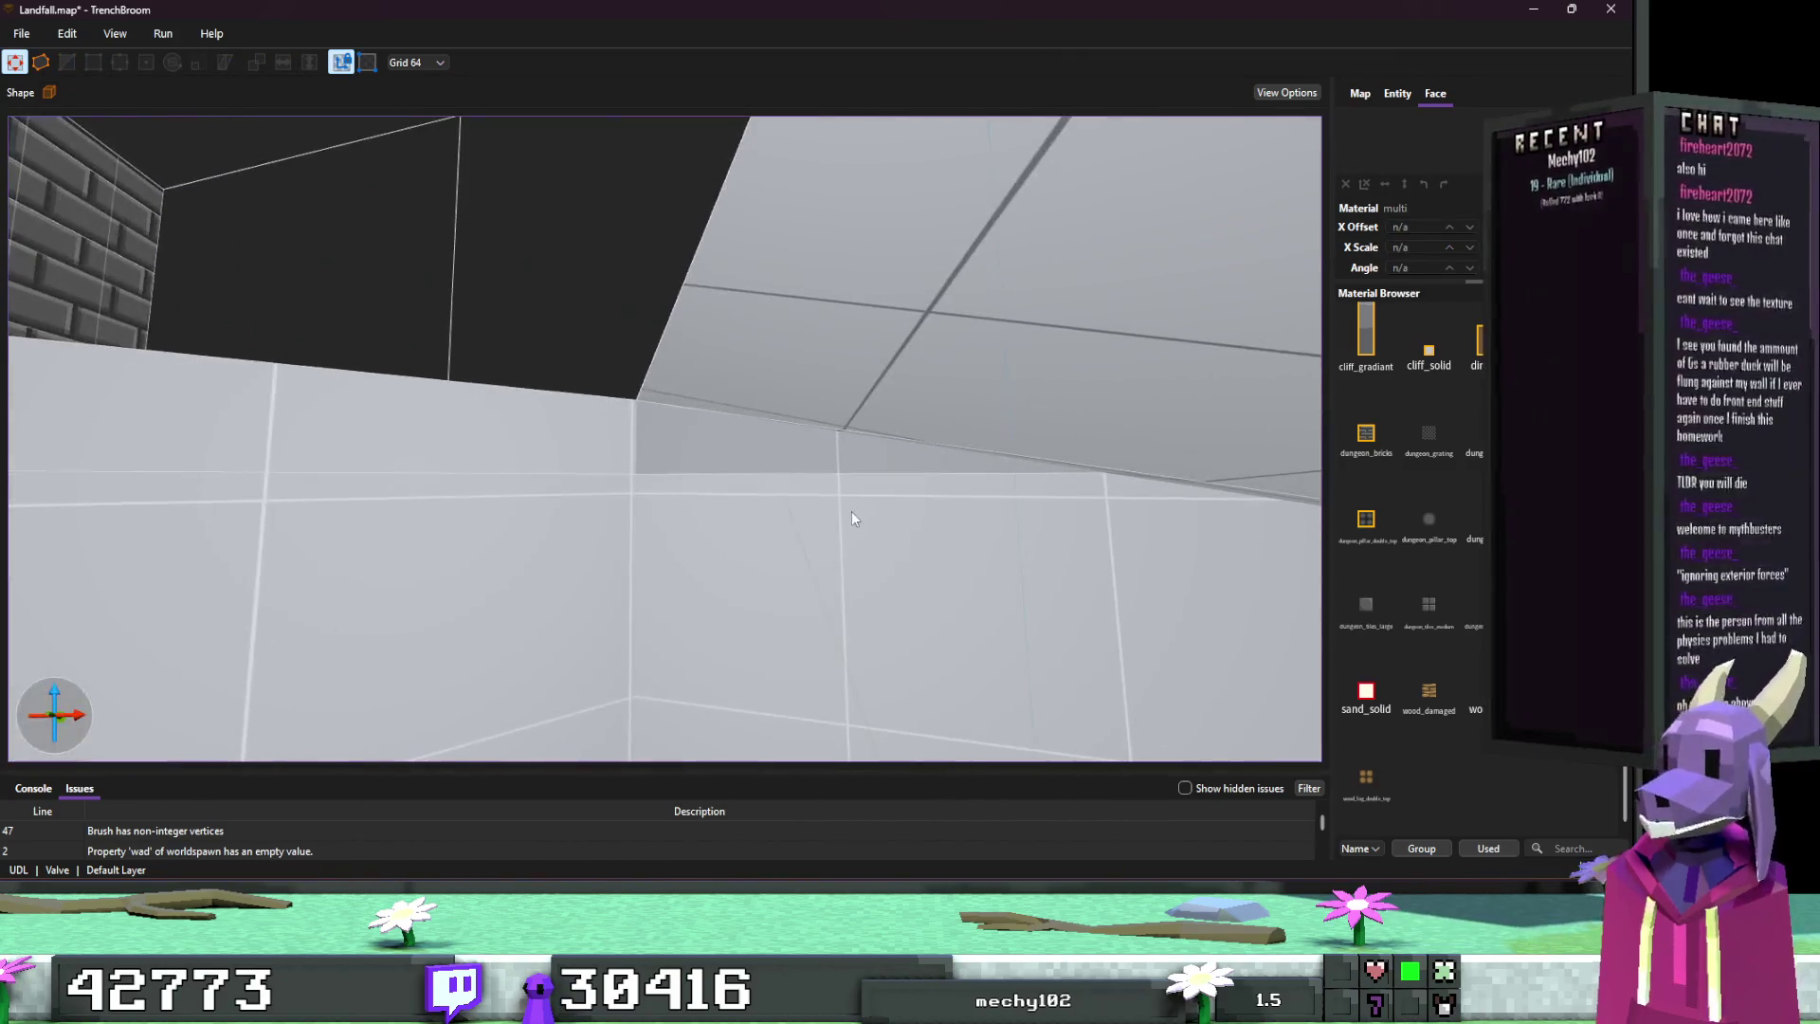
# Step: Select the floor slab, floor brush and thin wedge brush, drawing a brush beneath the ceiling
pyautogui.keyDown('shift'); pyautogui.click(765, 463); pyautogui.keyUp('shift')
pyautogui.moveTo(764, 462)
pyautogui.mouseDown()
pyautogui.moveTo(654, 578)
pyautogui.moveTo(569, 565)
pyautogui.moveTo(610, 540)
pyautogui.mouseUp()
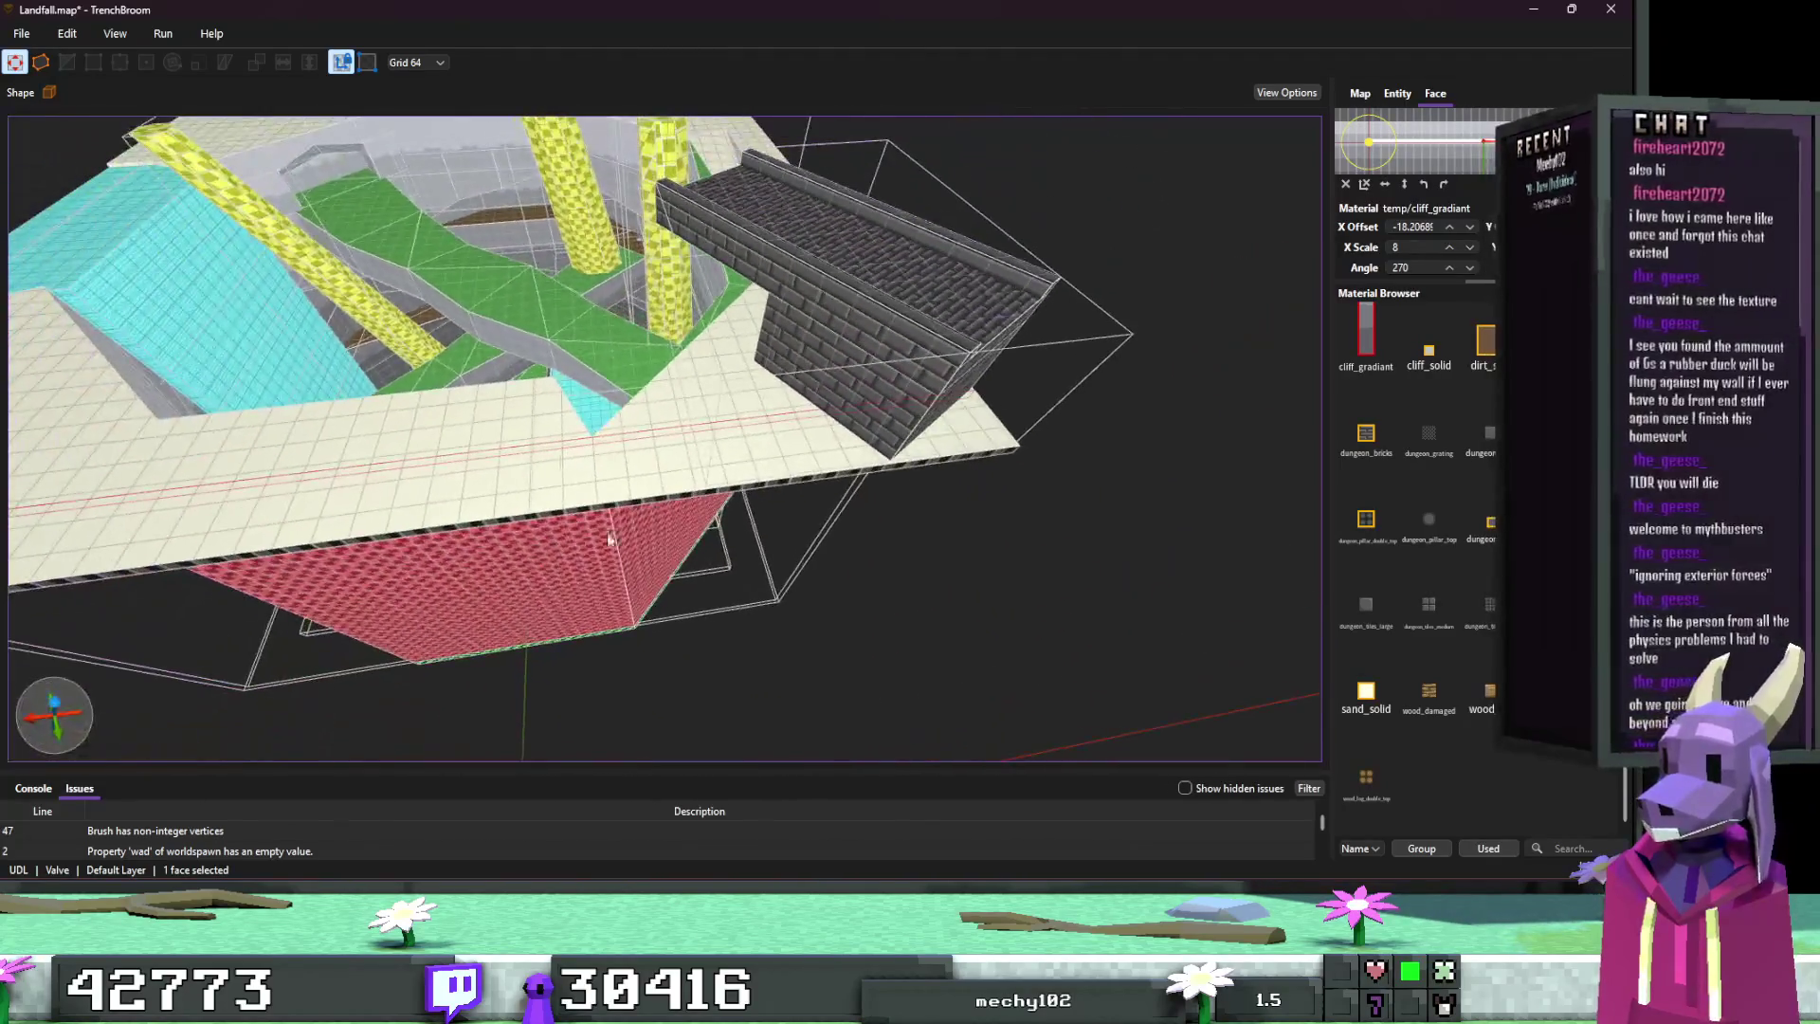
pyautogui.click(992, 434)
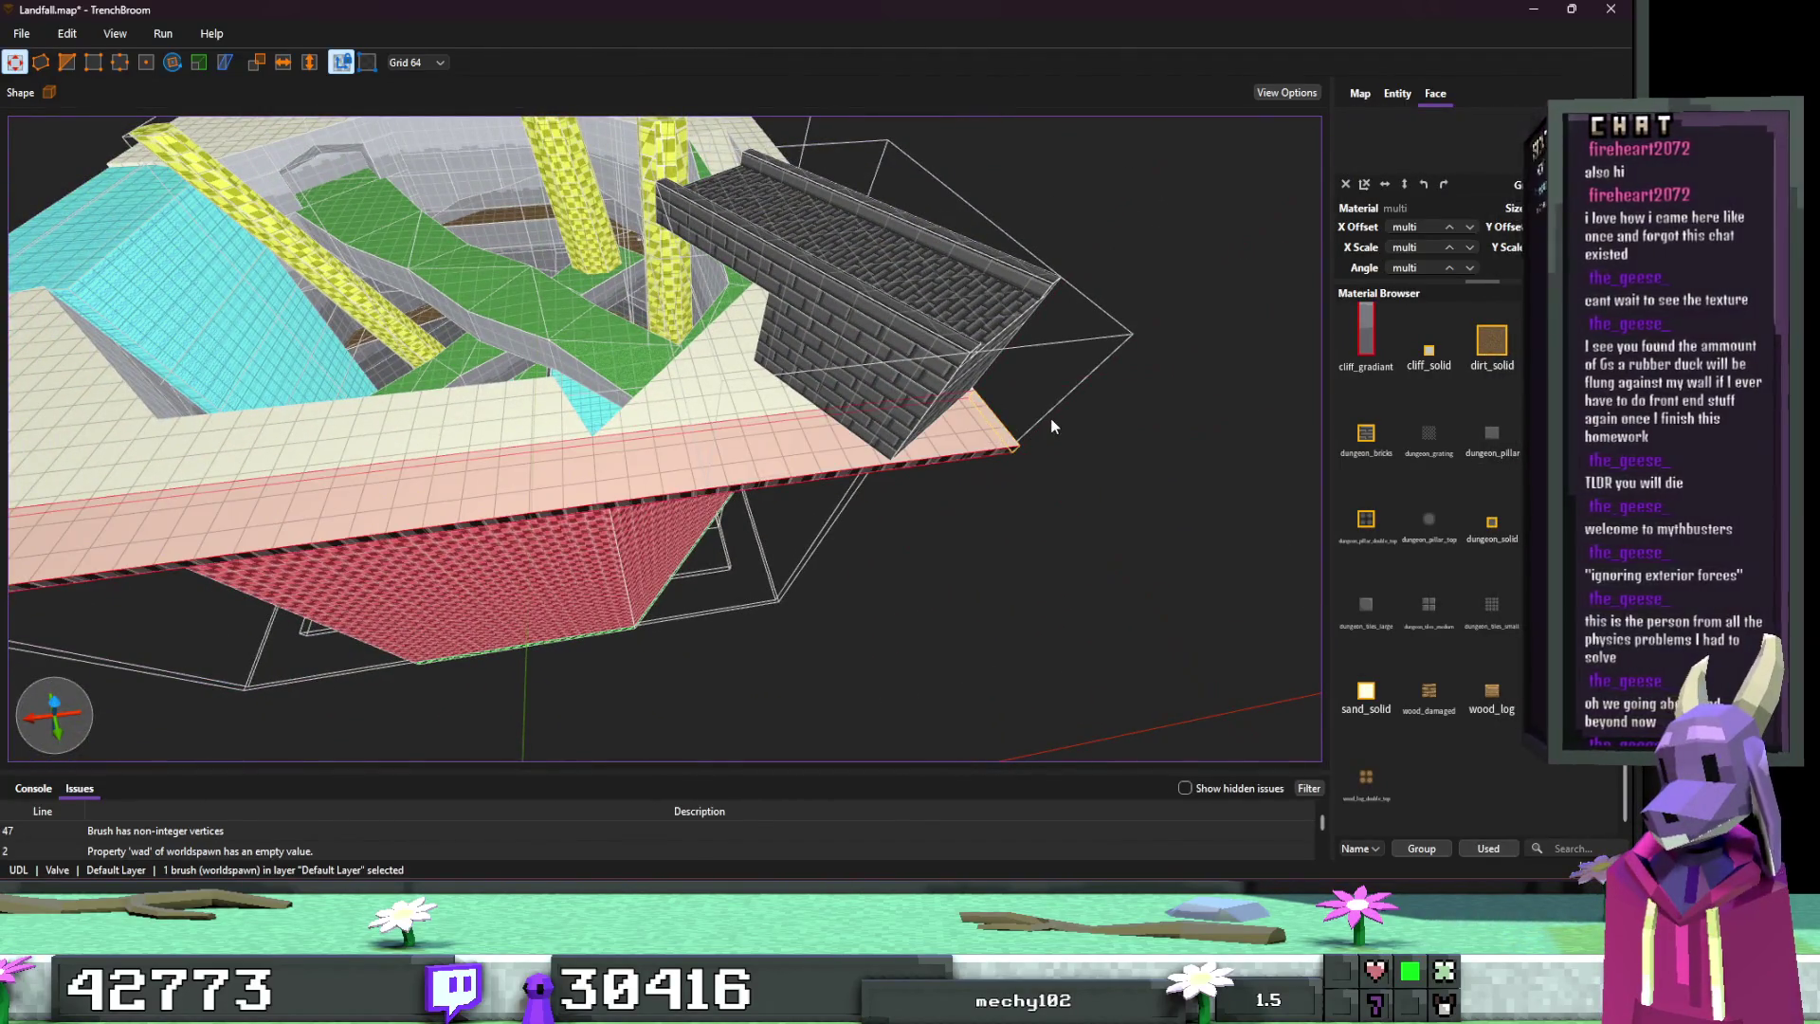
pyautogui.moveTo(613, 496)
pyautogui.mouseDown()
pyautogui.moveTo(544, 475)
pyautogui.moveTo(548, 382)
pyautogui.moveTo(152, 316)
pyautogui.moveTo(178, 303)
pyautogui.moveTo(187, 248)
pyautogui.mouseUp()
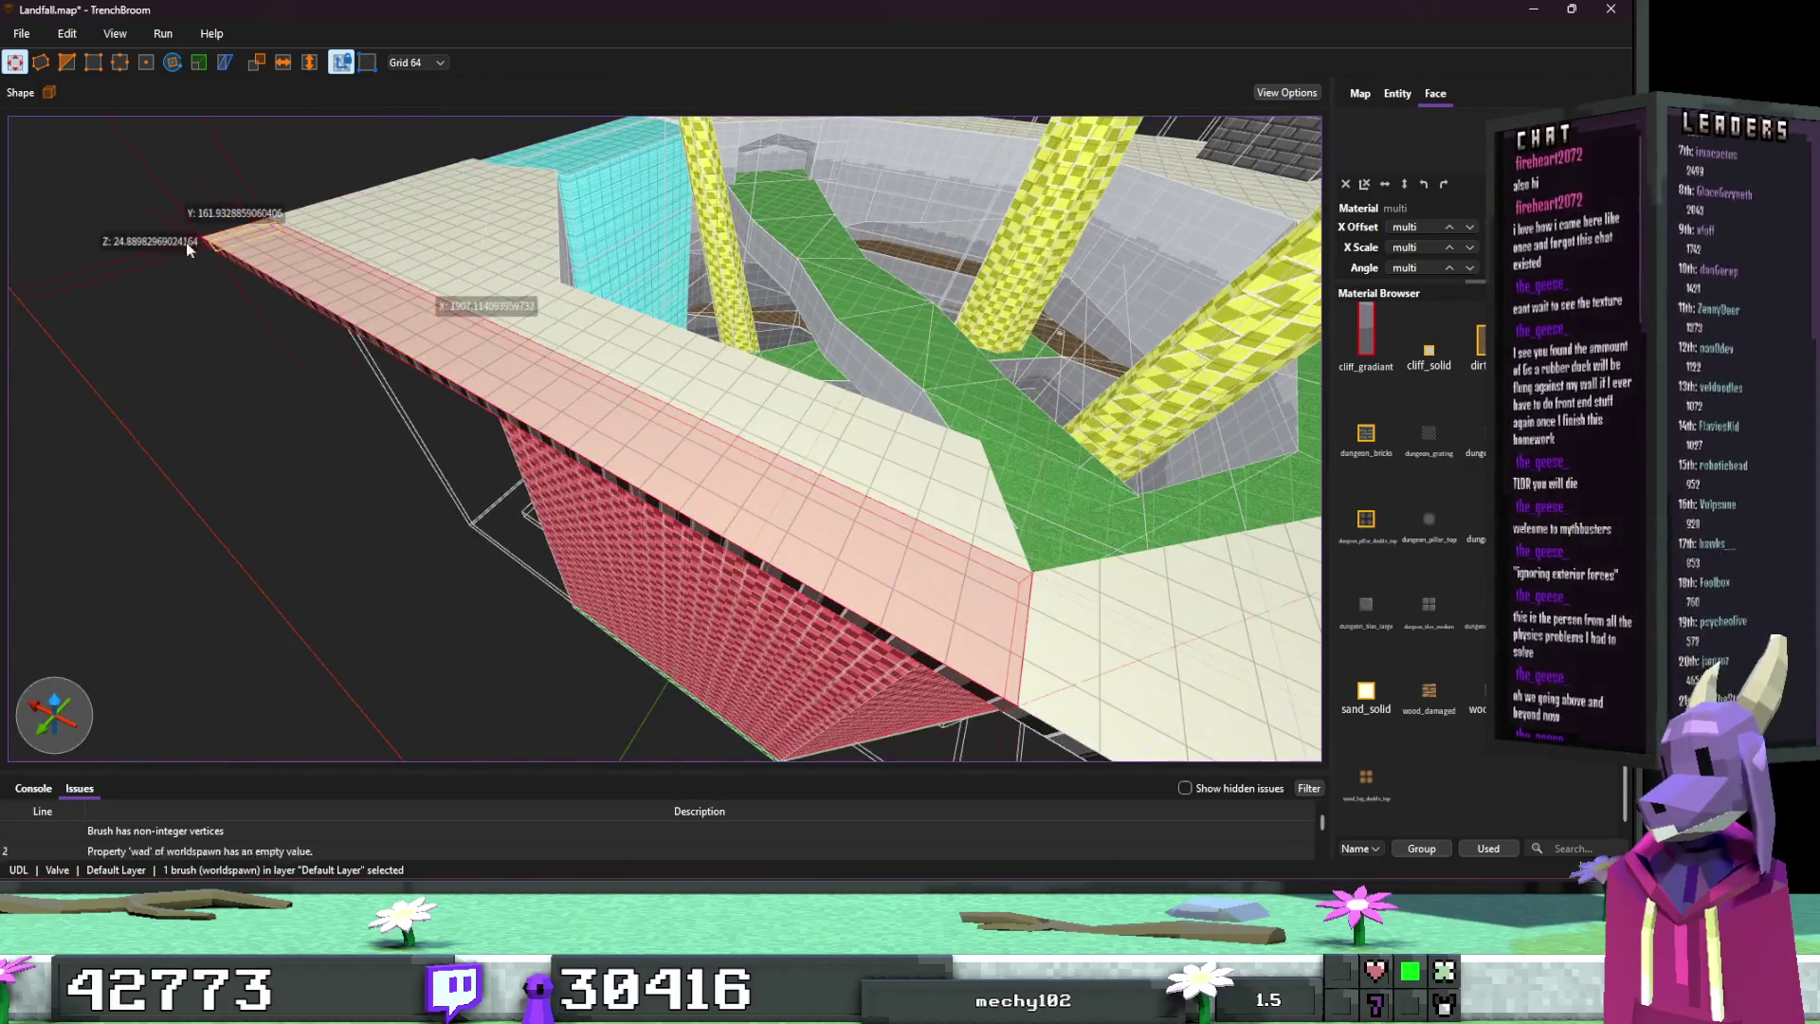
pyautogui.scroll(10, 994, 618)
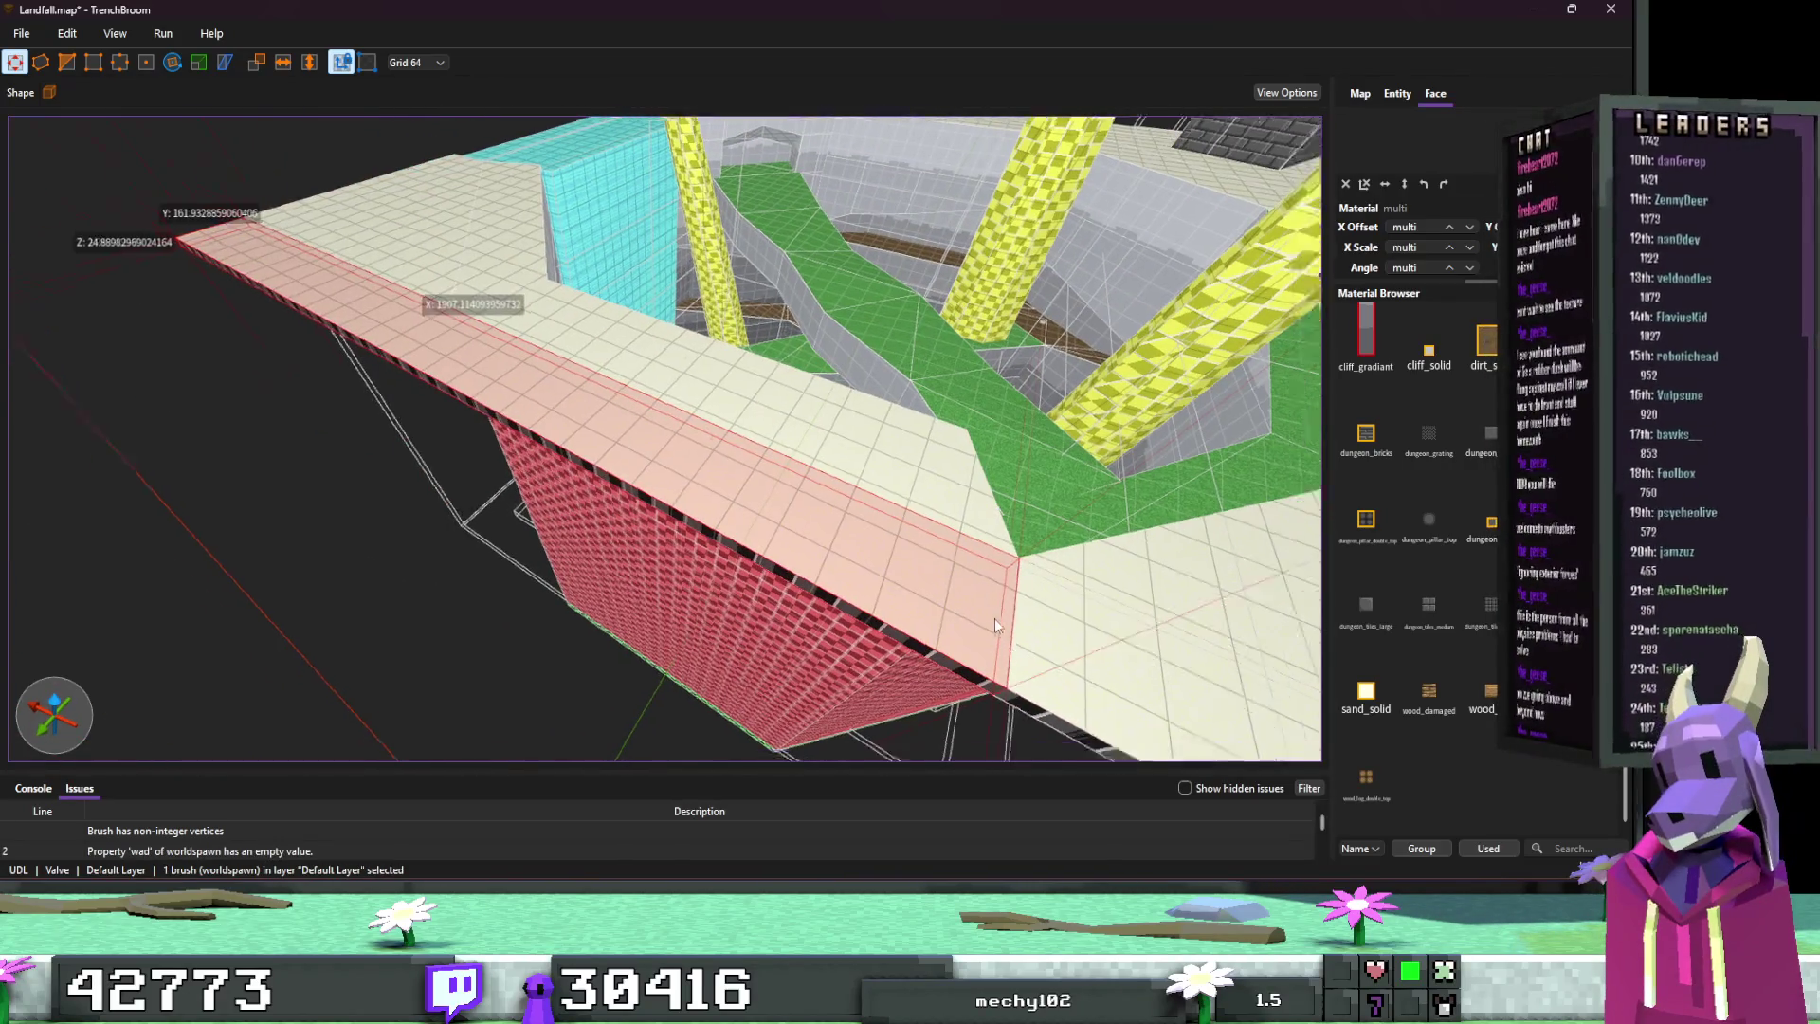
pyautogui.press('Escape')
pyautogui.click(791, 571)
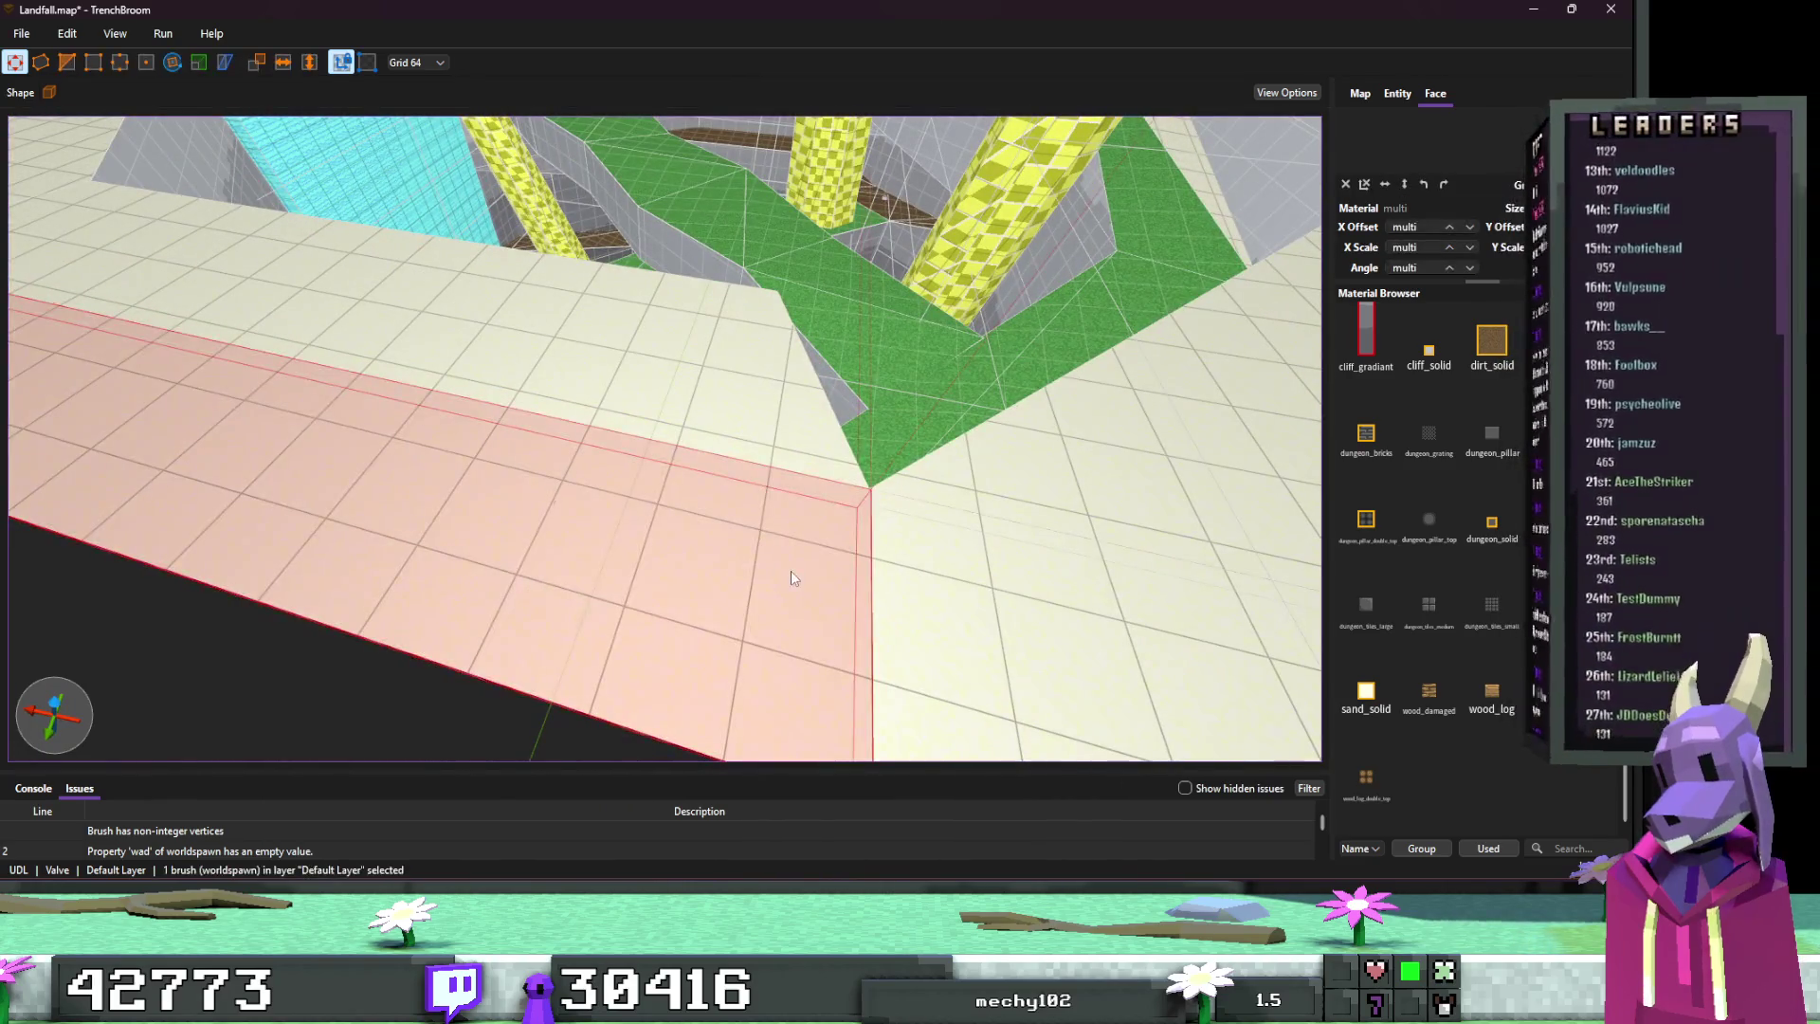
pyautogui.moveTo(791, 571)
pyautogui.mouseDown()
pyautogui.moveTo(825, 576)
pyautogui.moveTo(731, 550)
pyautogui.mouseUp()
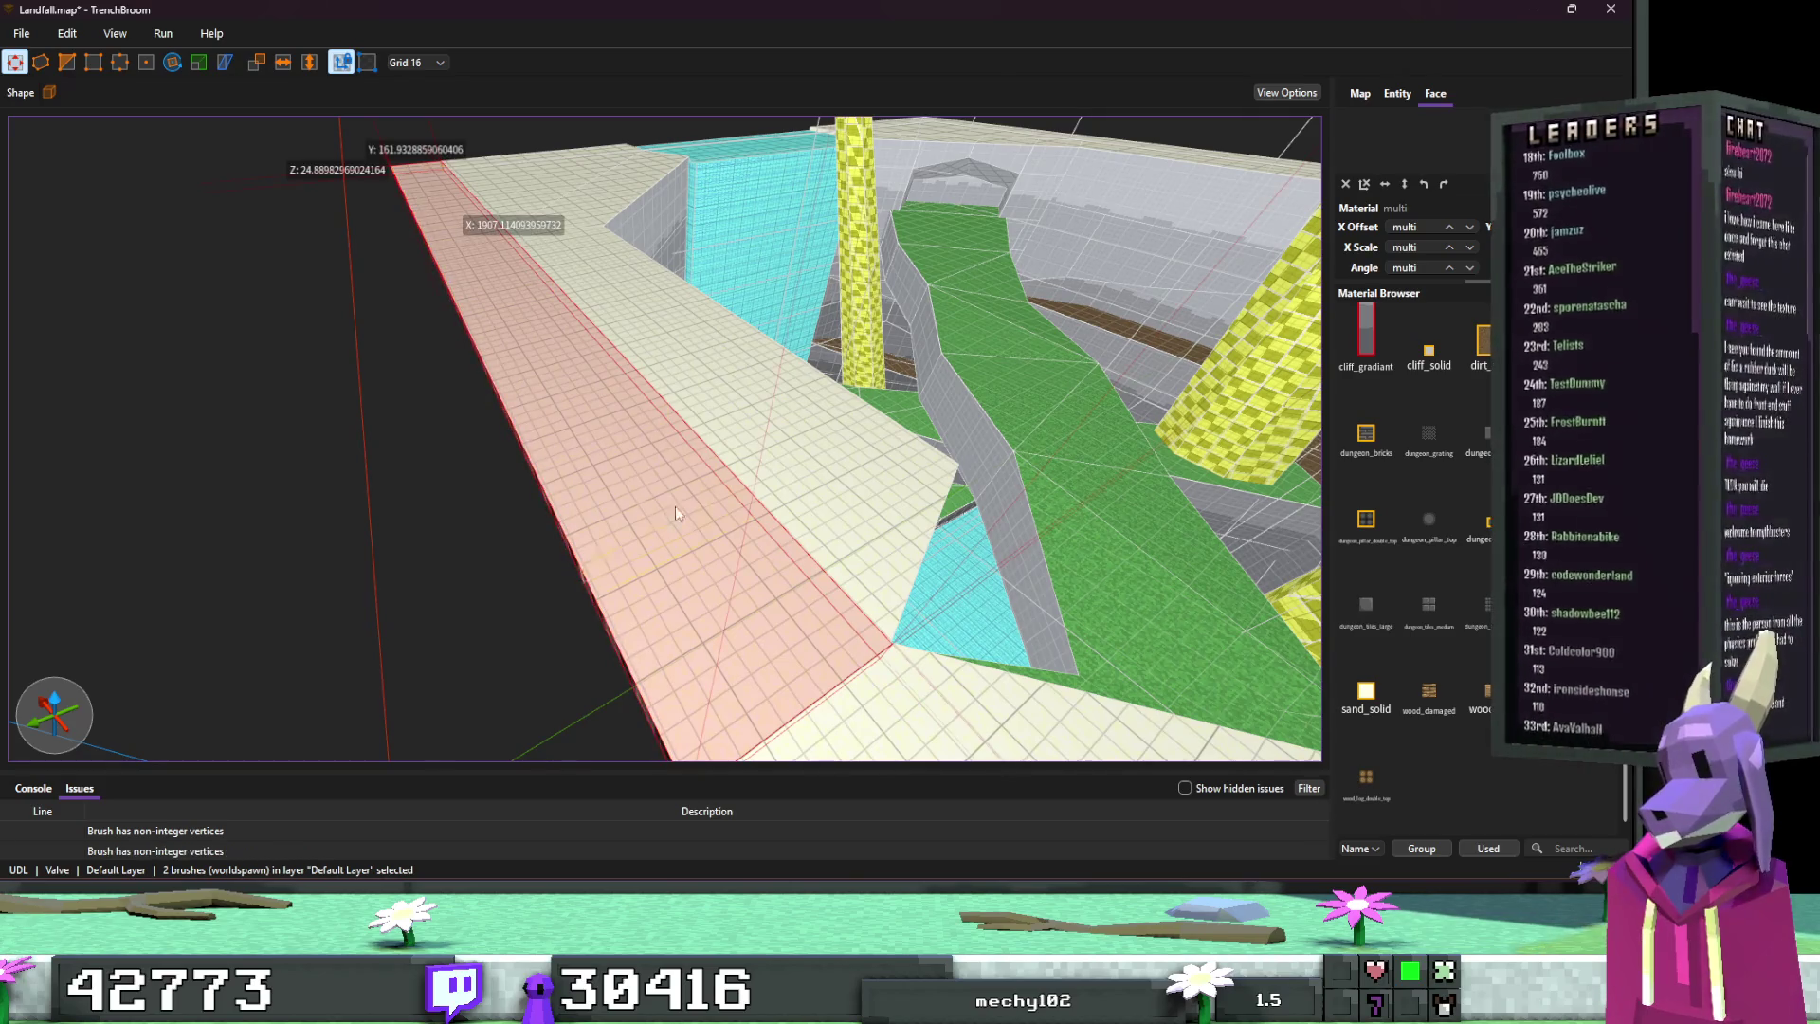
pyautogui.moveTo(793, 632)
pyautogui.mouseDown()
pyautogui.moveTo(629, 559)
pyautogui.moveTo(611, 604)
pyautogui.moveTo(656, 524)
pyautogui.moveTo(959, 427)
pyautogui.mouseUp()
pyautogui.click(656, 524)
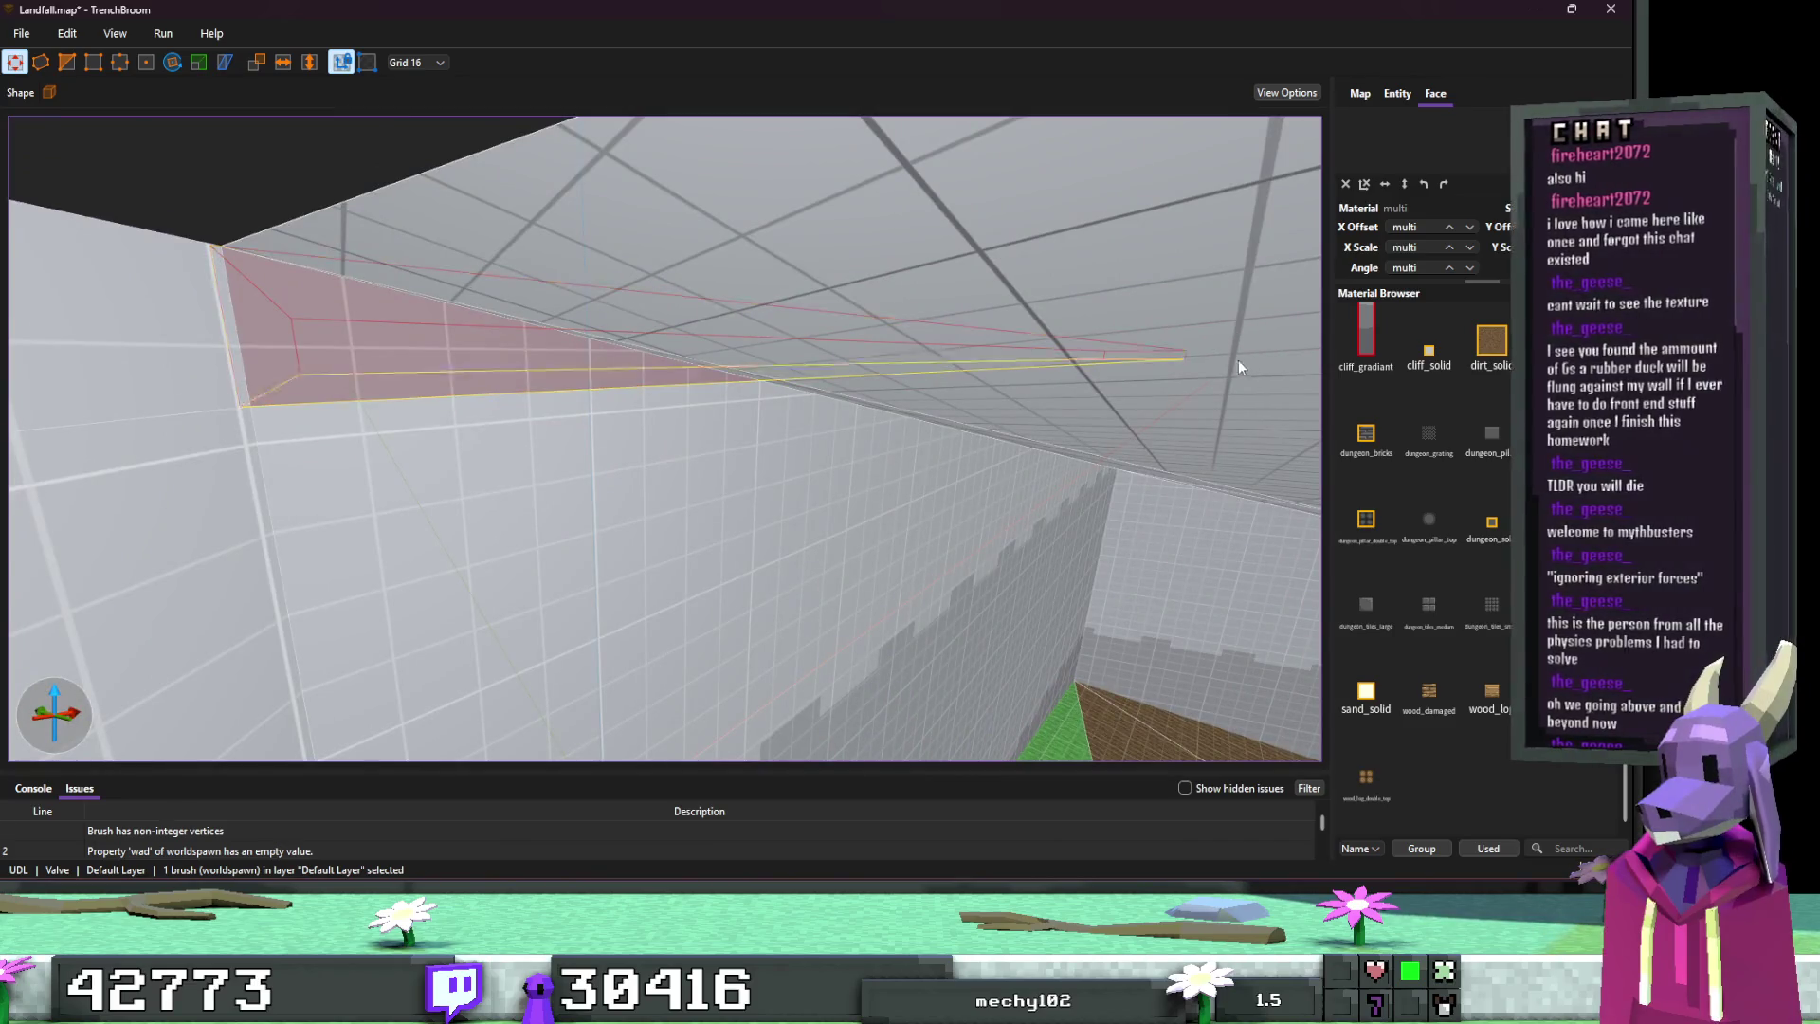
pyautogui.moveTo(1192, 360); pyautogui.dragTo(992, 376)
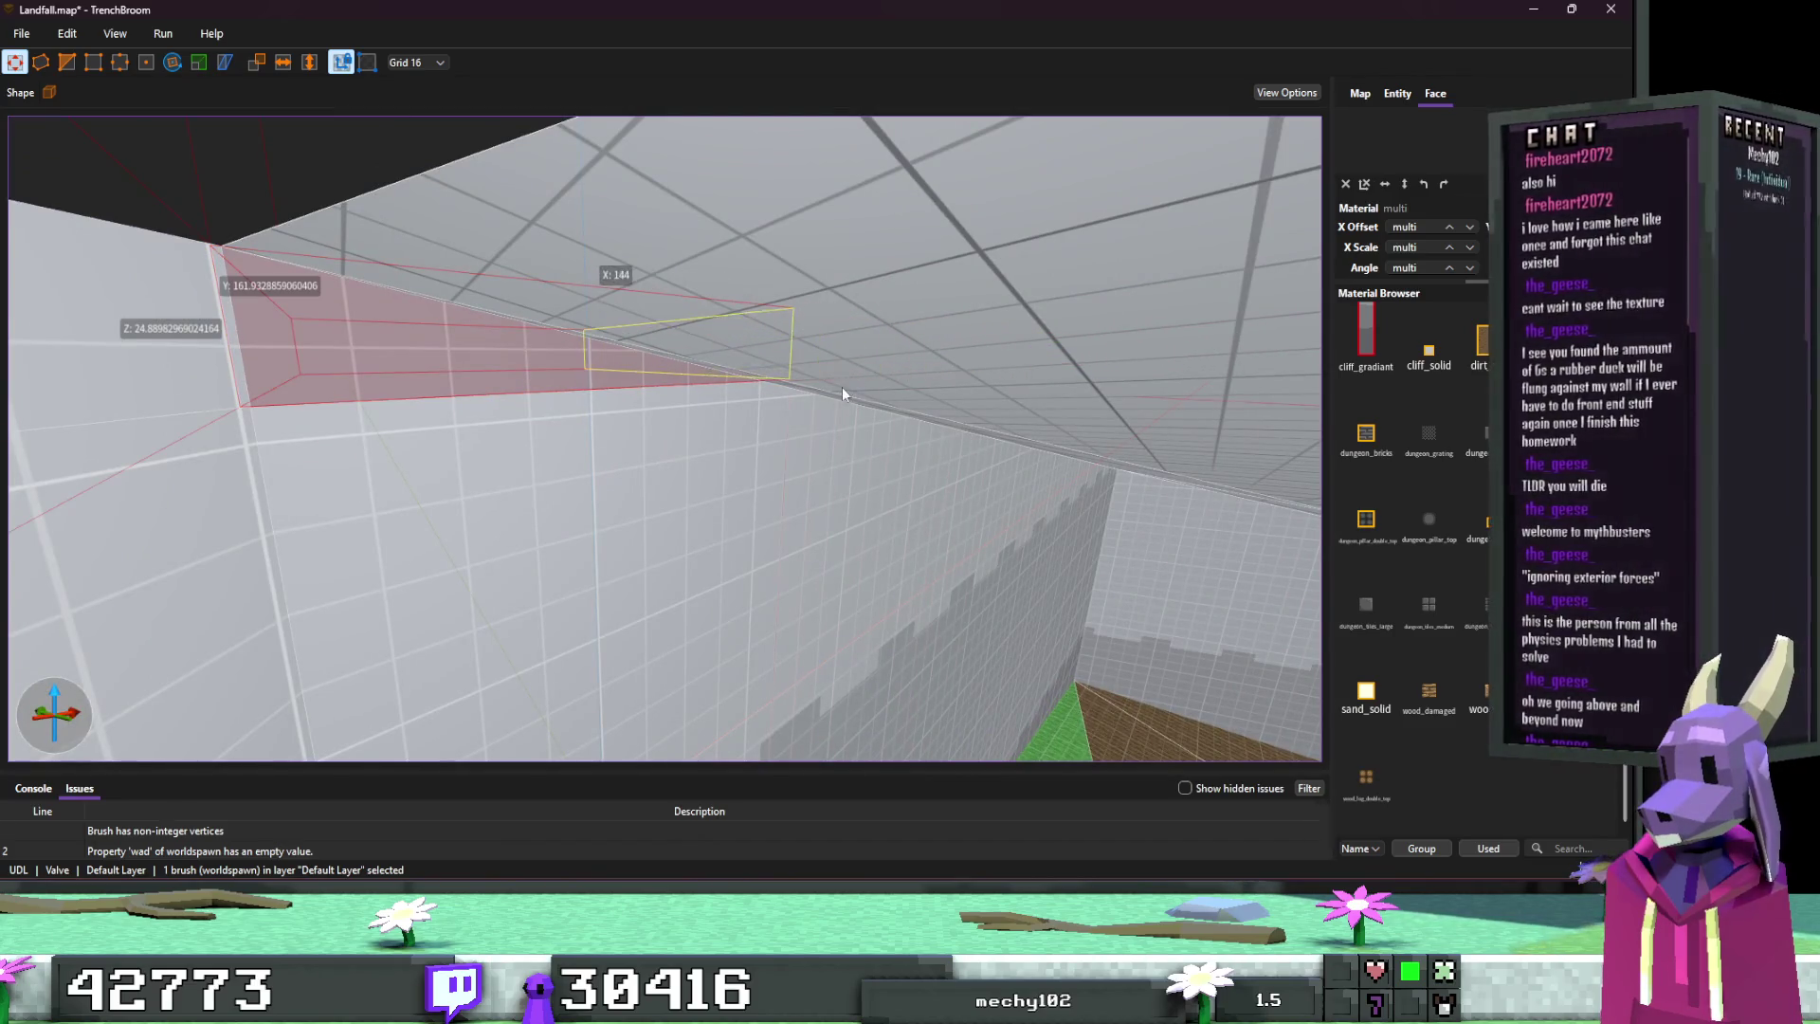
pyautogui.moveTo(842, 393)
pyautogui.mouseDown()
pyautogui.moveTo(771, 385)
pyautogui.moveTo(845, 420)
pyautogui.moveTo(817, 395)
pyautogui.moveTo(643, 383)
pyautogui.moveTo(776, 390)
pyautogui.moveTo(758, 373)
pyautogui.moveTo(444, 450)
pyautogui.moveTo(605, 432)
pyautogui.moveTo(360, 338)
pyautogui.mouseUp()
pyautogui.click(537, 401)
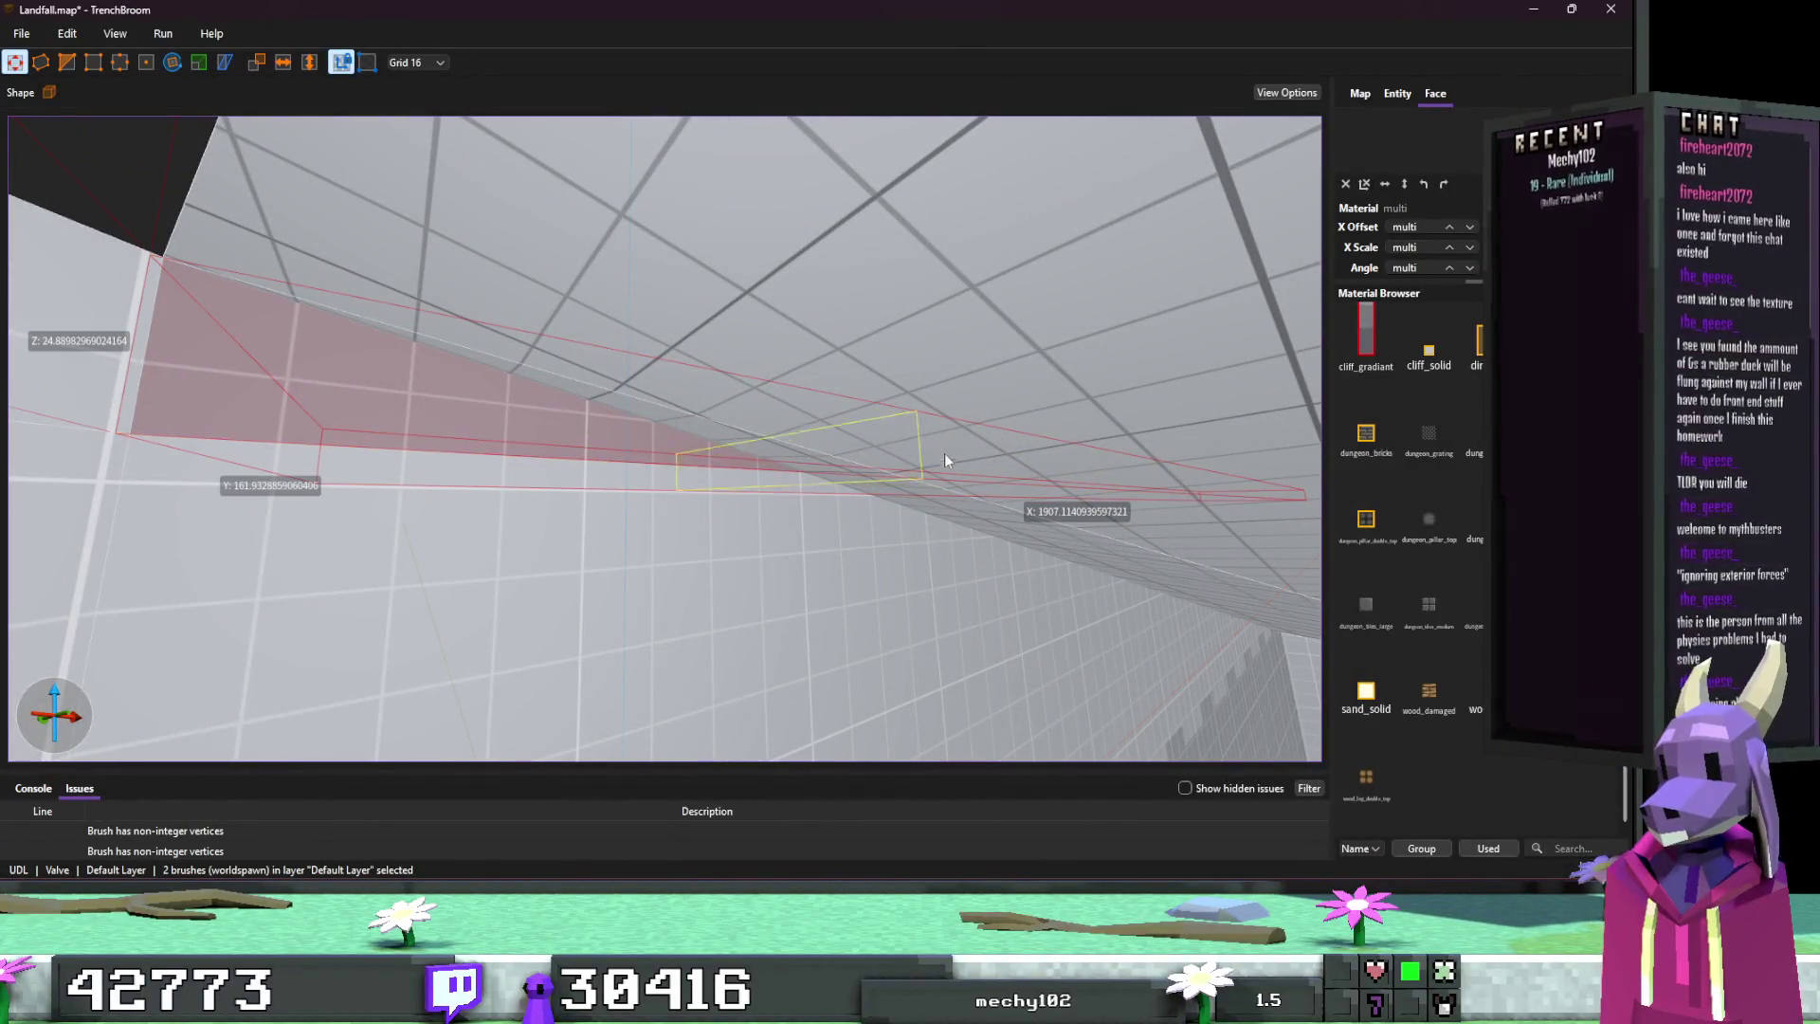
# Step: Apply red_grid to the two red checkered wall faces
pyautogui.moveTo(840, 444)
pyautogui.mouseDown()
pyautogui.moveTo(889, 447)
pyautogui.moveTo(515, 496)
pyautogui.moveTo(772, 439)
pyautogui.mouseUp()
pyautogui.keyDown('shift'); pyautogui.click(721, 475); pyautogui.keyUp('shift')
pyautogui.keyDown('ctrl'); pyautogui.keyDown('shift'); pyautogui.click(898, 476); pyautogui.keyUp('shift'); pyautogui.keyUp('ctrl')
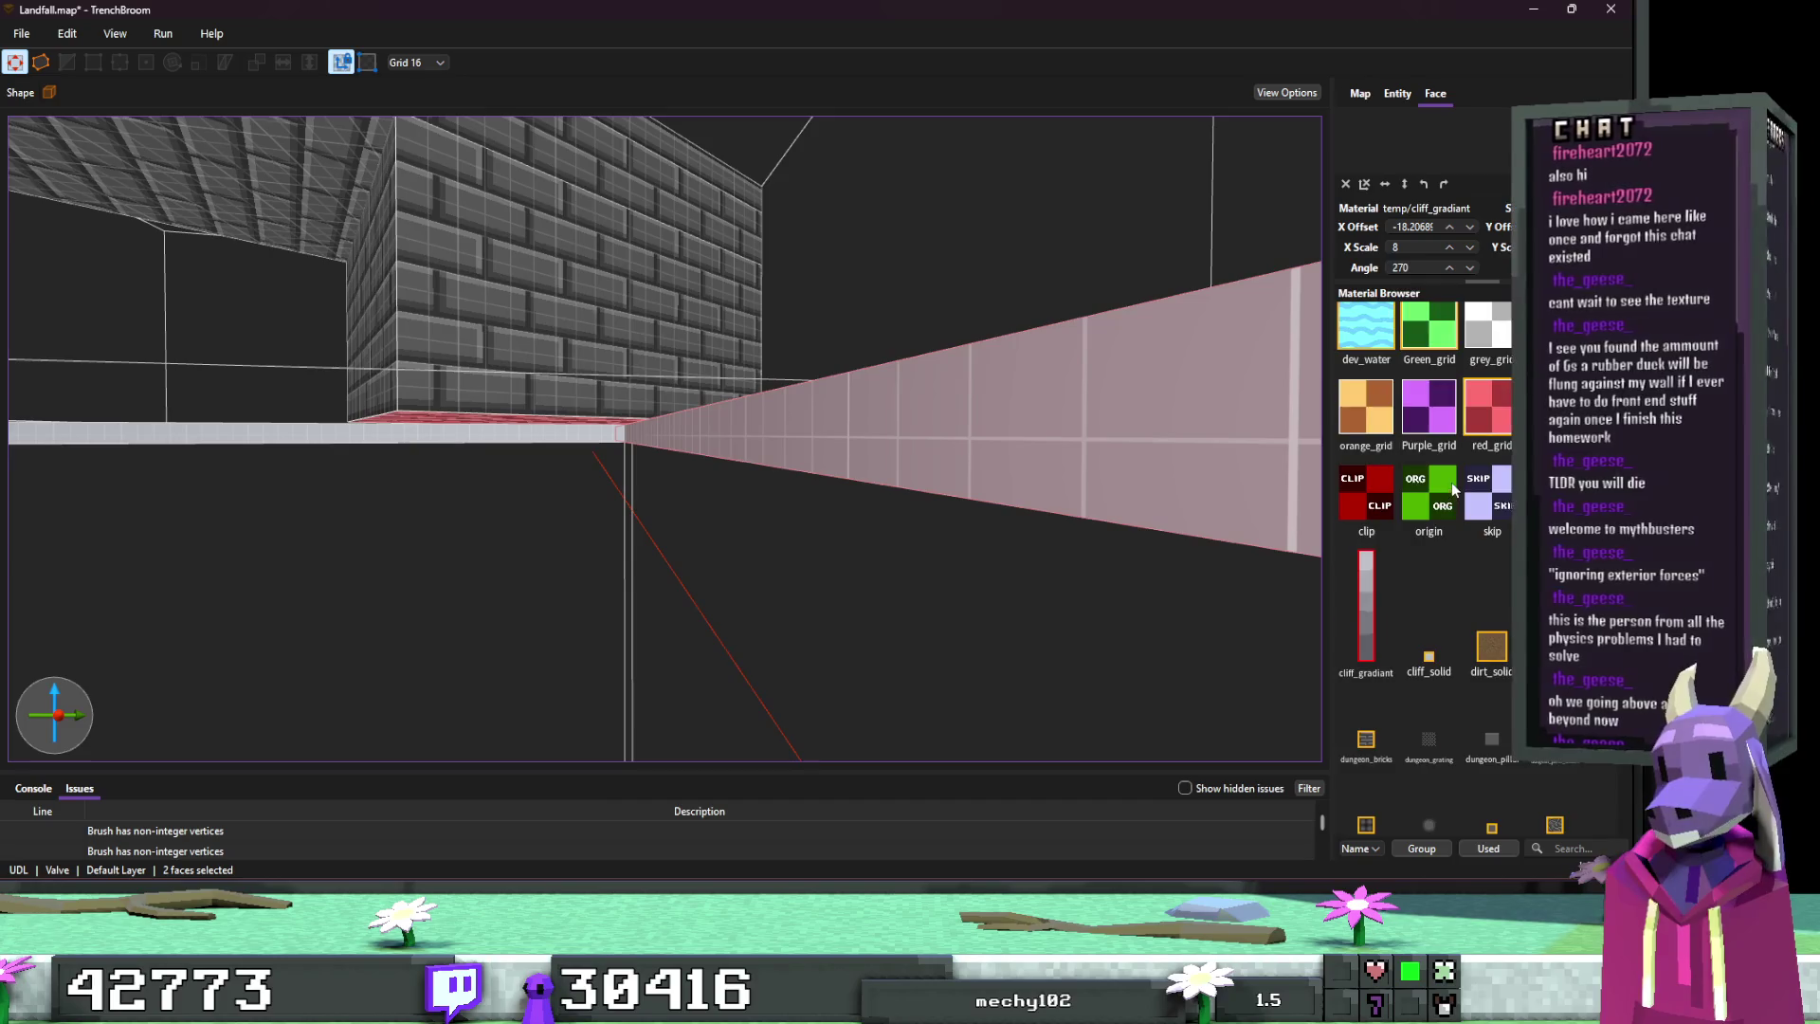
pyautogui.scroll(2, 1441, 450)
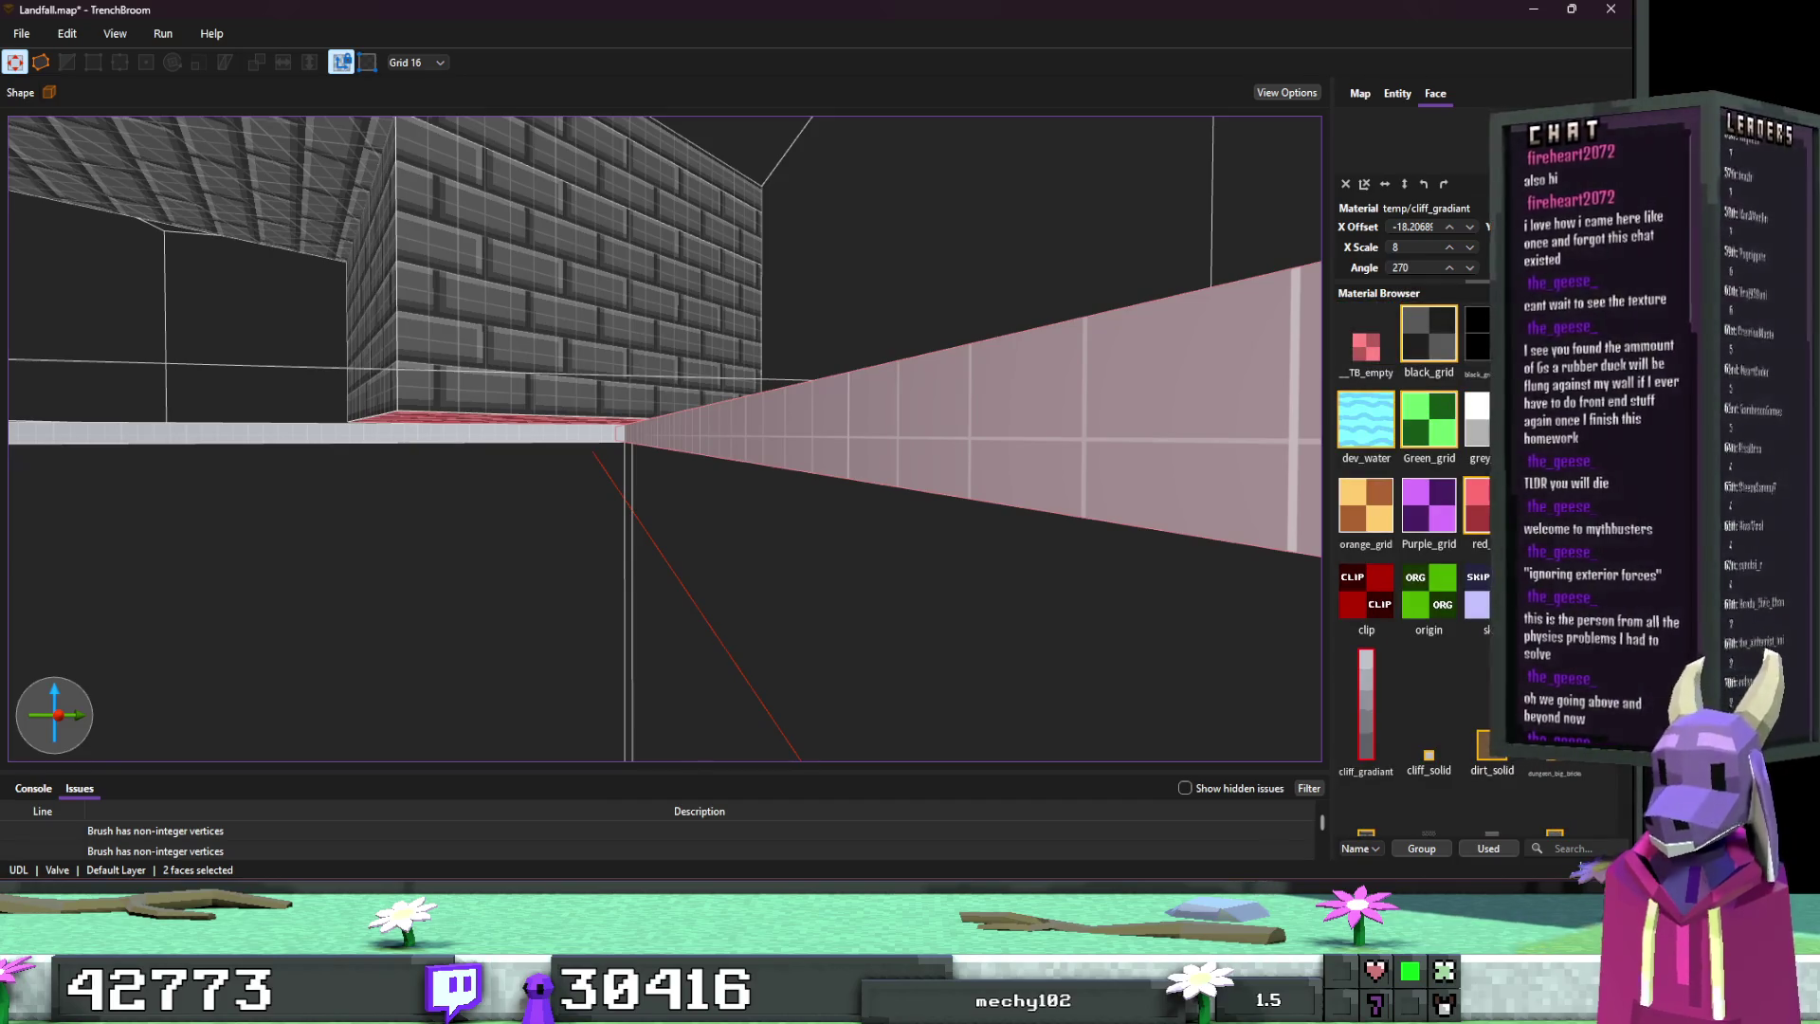
pyautogui.click(1479, 489)
pyautogui.press('Escape')
# Step: Apply black_grid to the grey wall face beside the red wall brushes
pyautogui.moveTo(846, 480); pyautogui.dragTo(671, 469)
pyautogui.scroll(5, 671, 469)
pyautogui.click(722, 469)
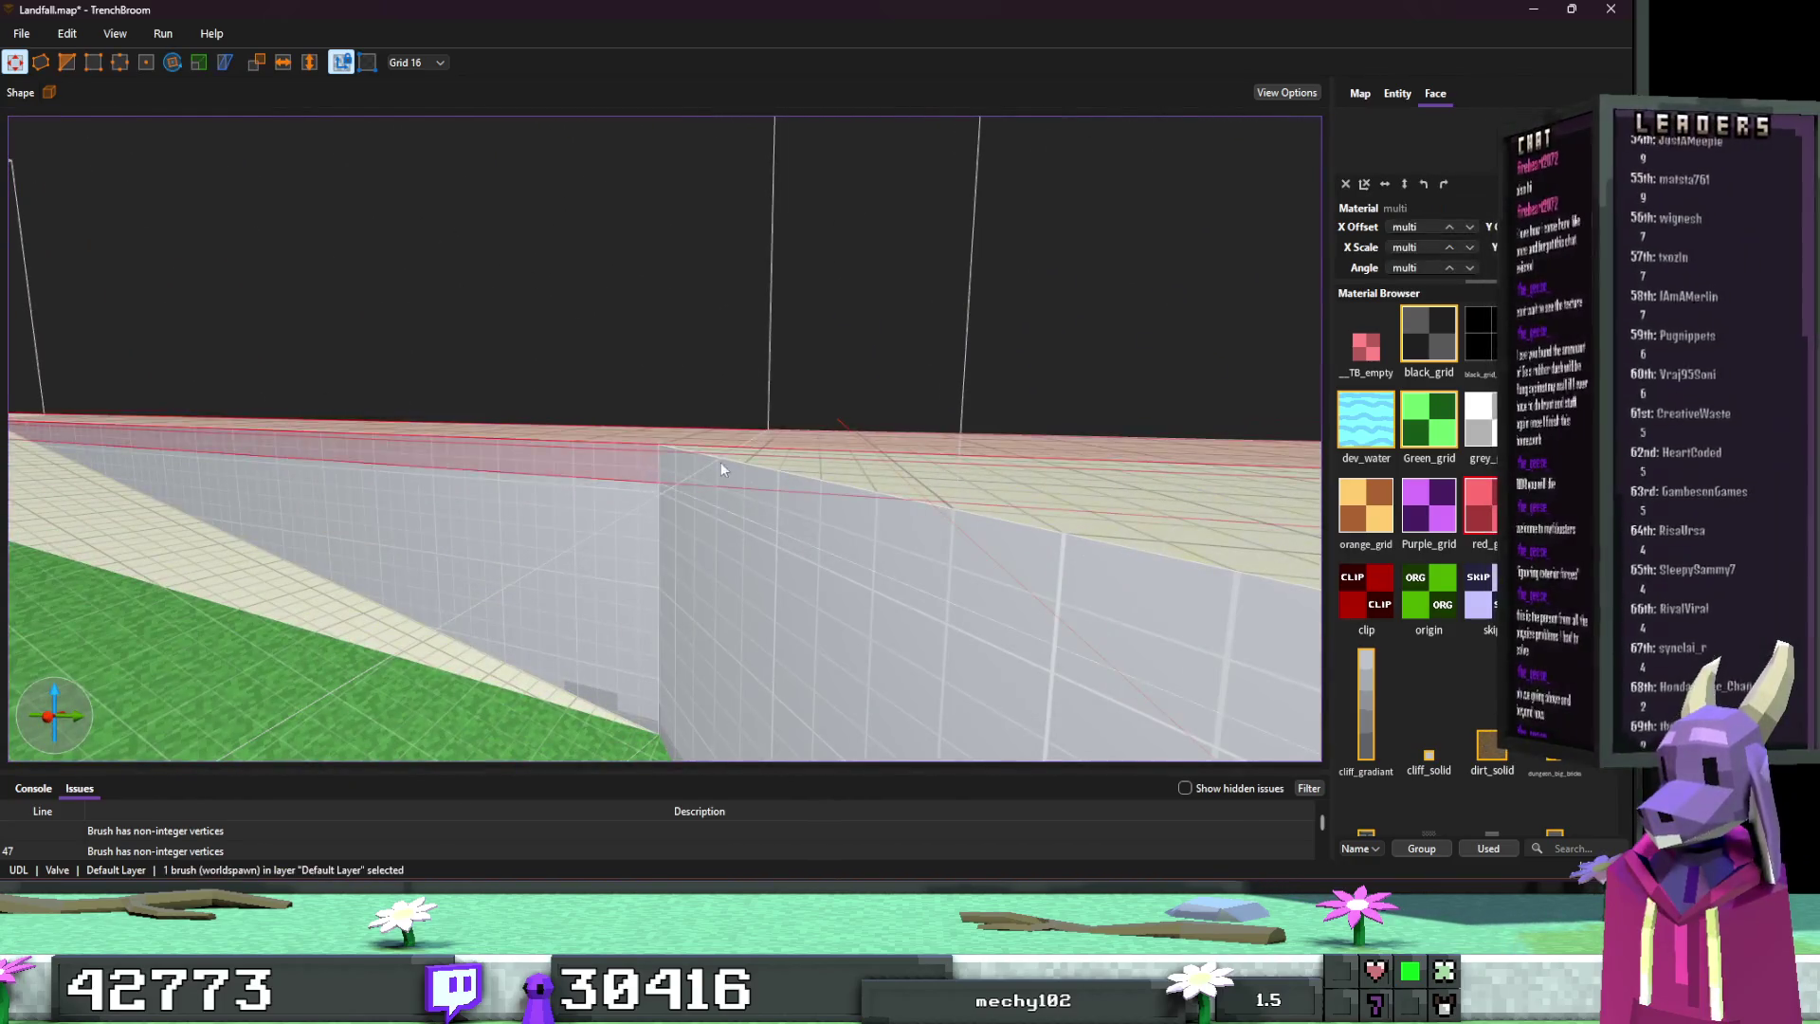
pyautogui.moveTo(787, 466); pyautogui.dragTo(1189, 400)
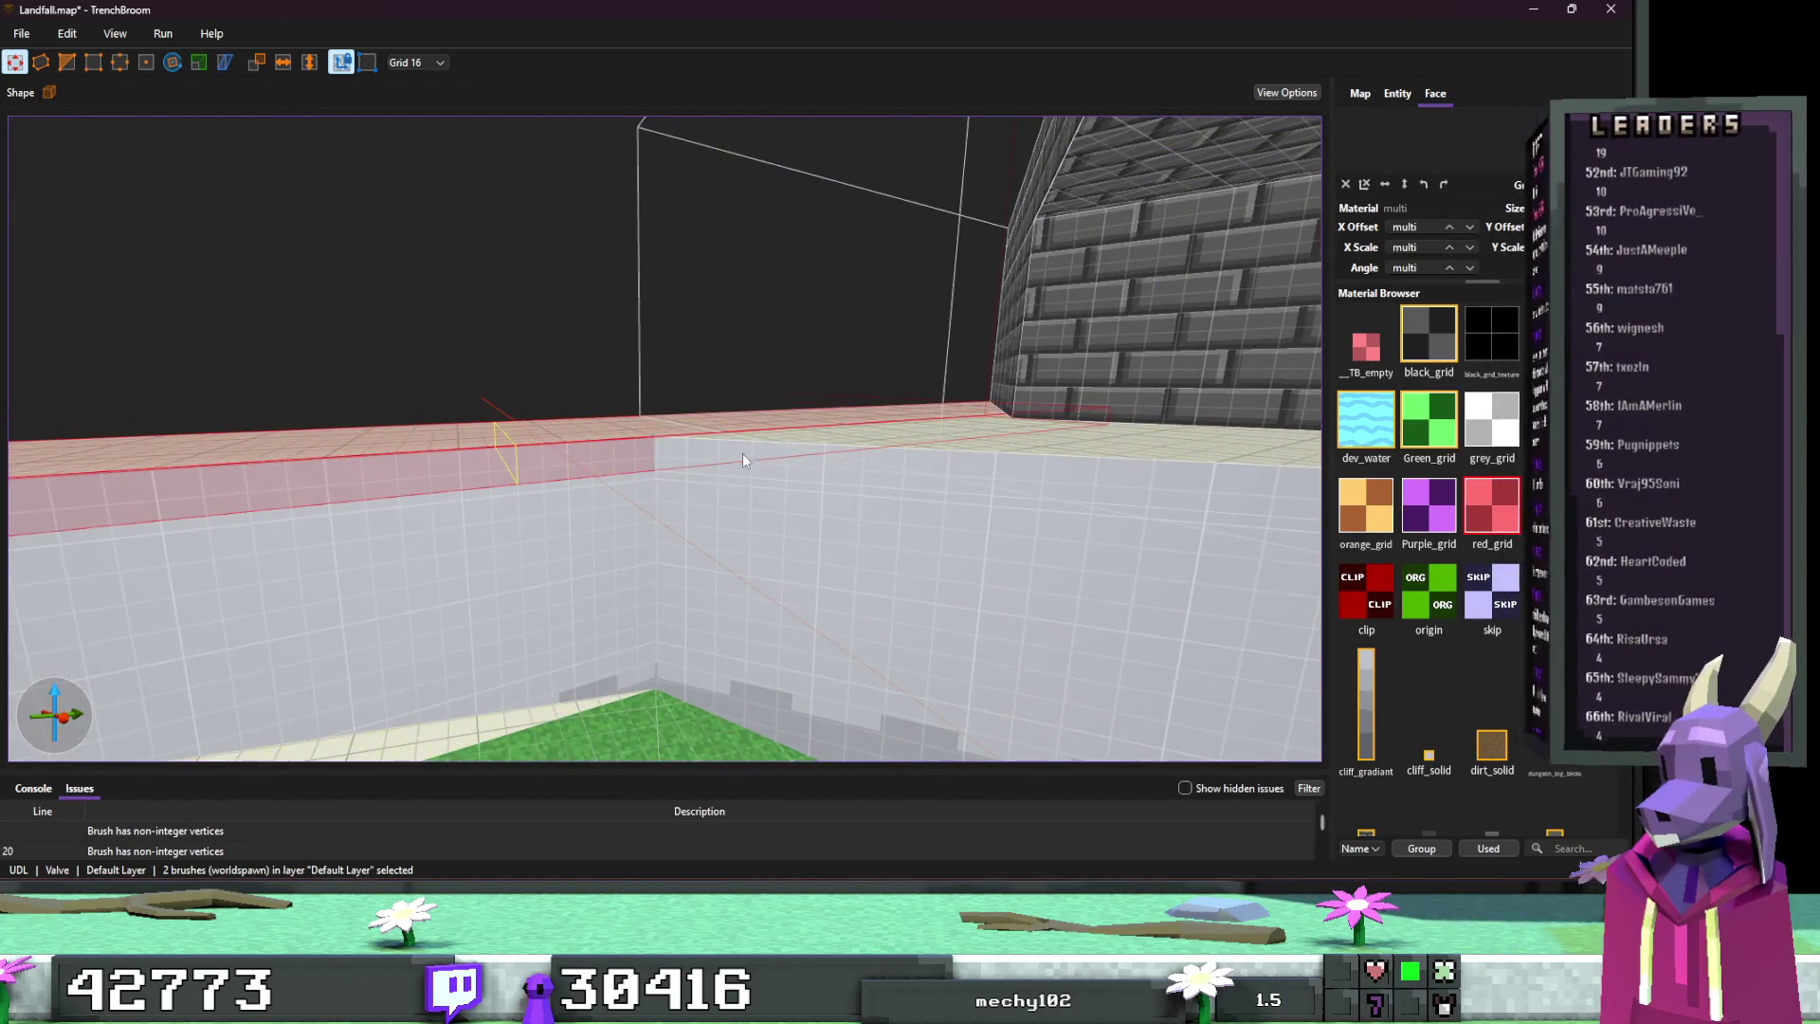
pyautogui.moveTo(1028, 442)
pyautogui.mouseDown()
pyautogui.moveTo(793, 440)
pyautogui.moveTo(873, 475)
pyautogui.moveTo(527, 417)
pyautogui.moveTo(302, 293)
pyautogui.mouseUp()
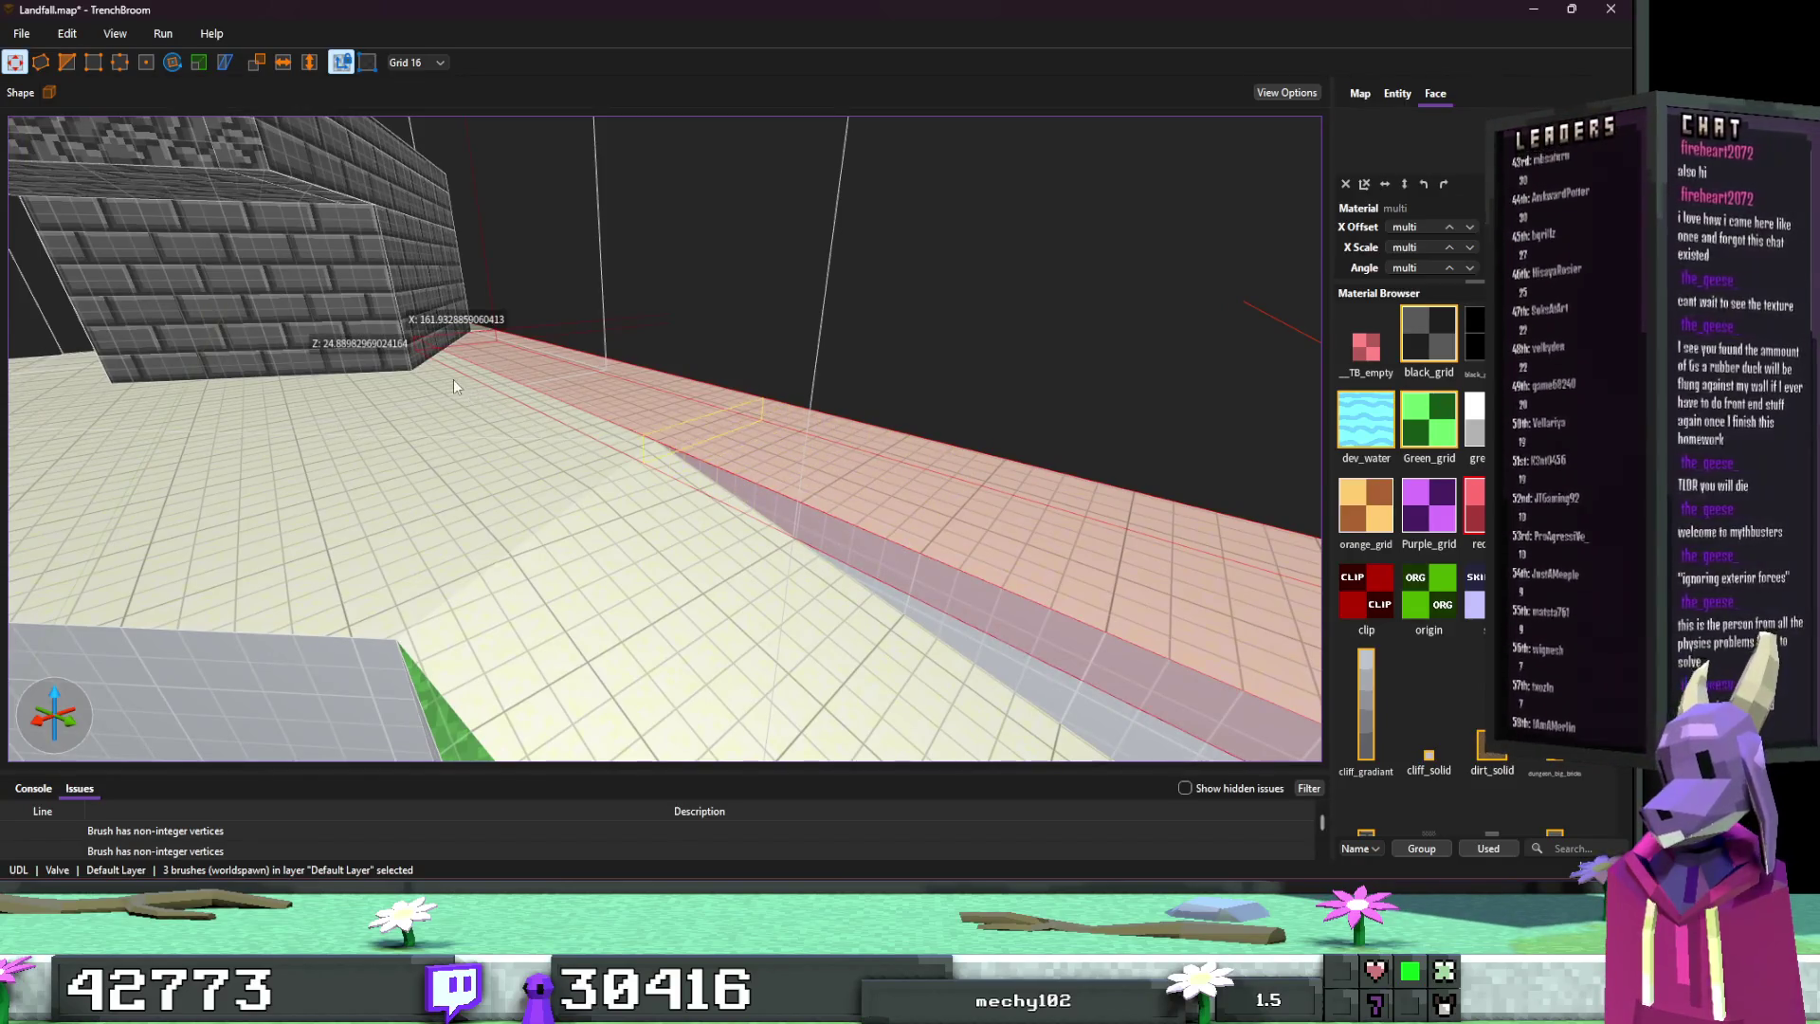
pyautogui.press('Escape')
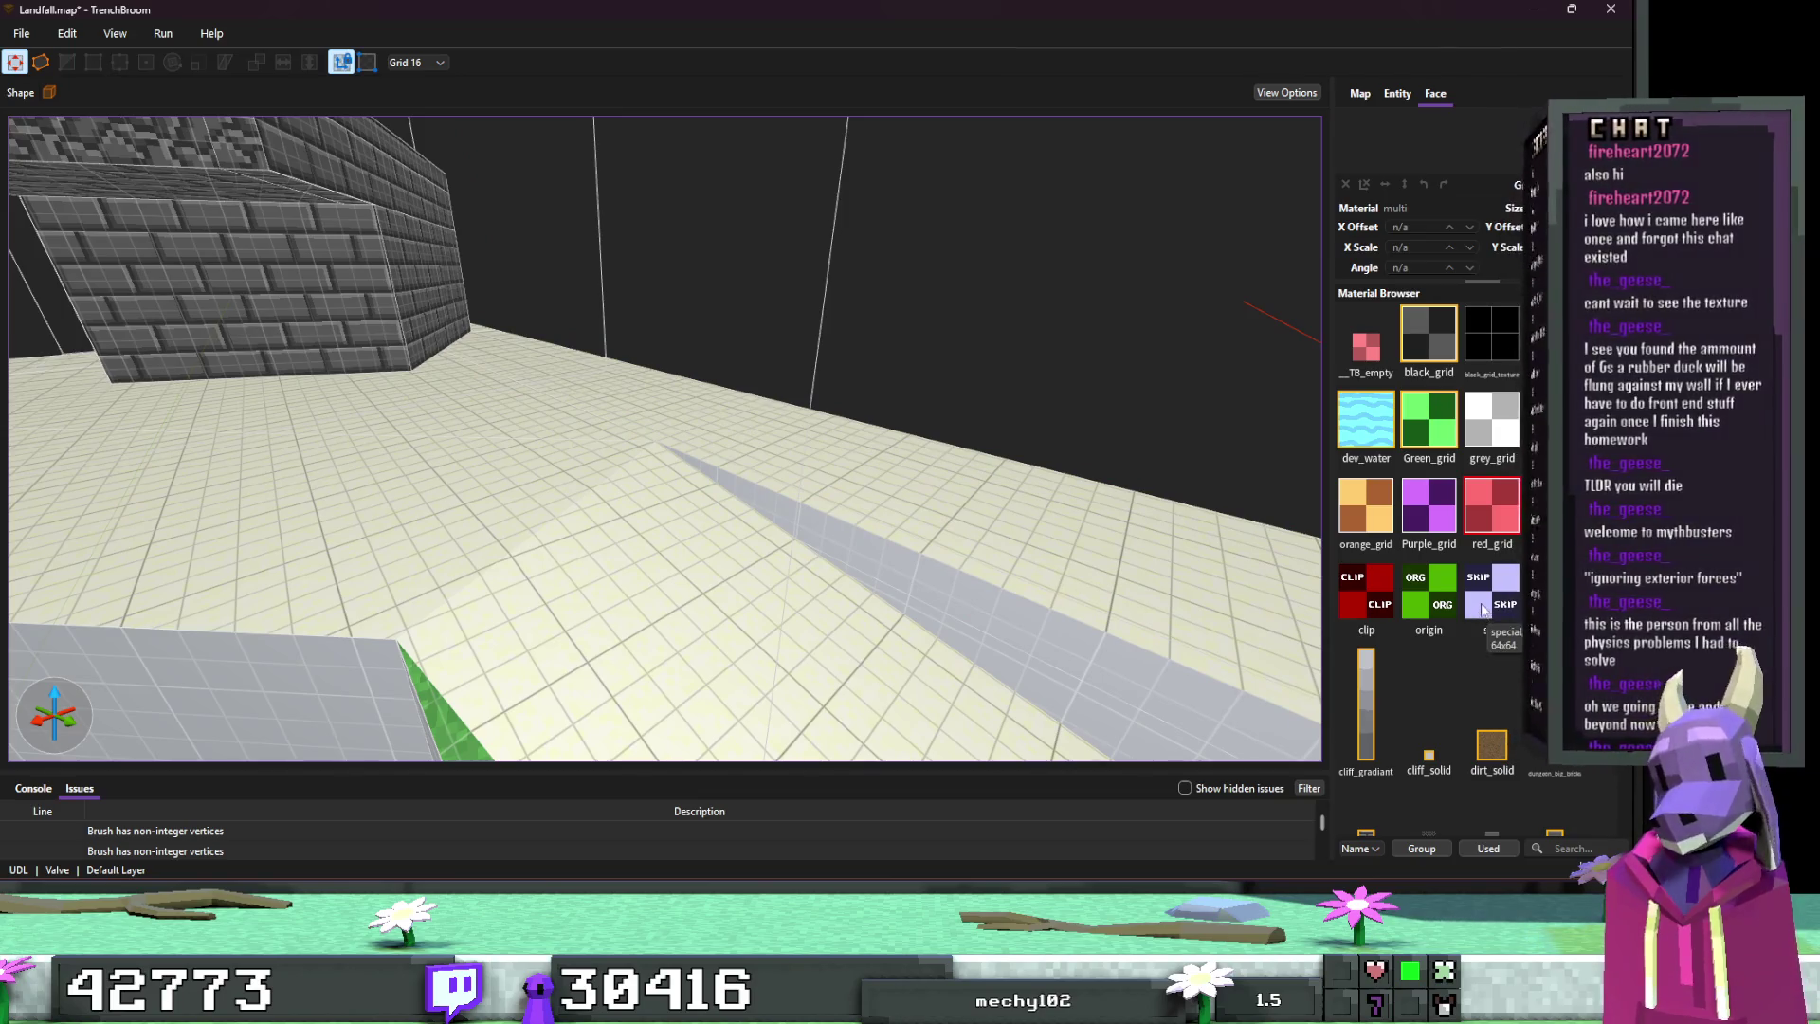
pyautogui.moveTo(990, 506); pyautogui.dragTo(853, 468)
pyautogui.click(862, 421)
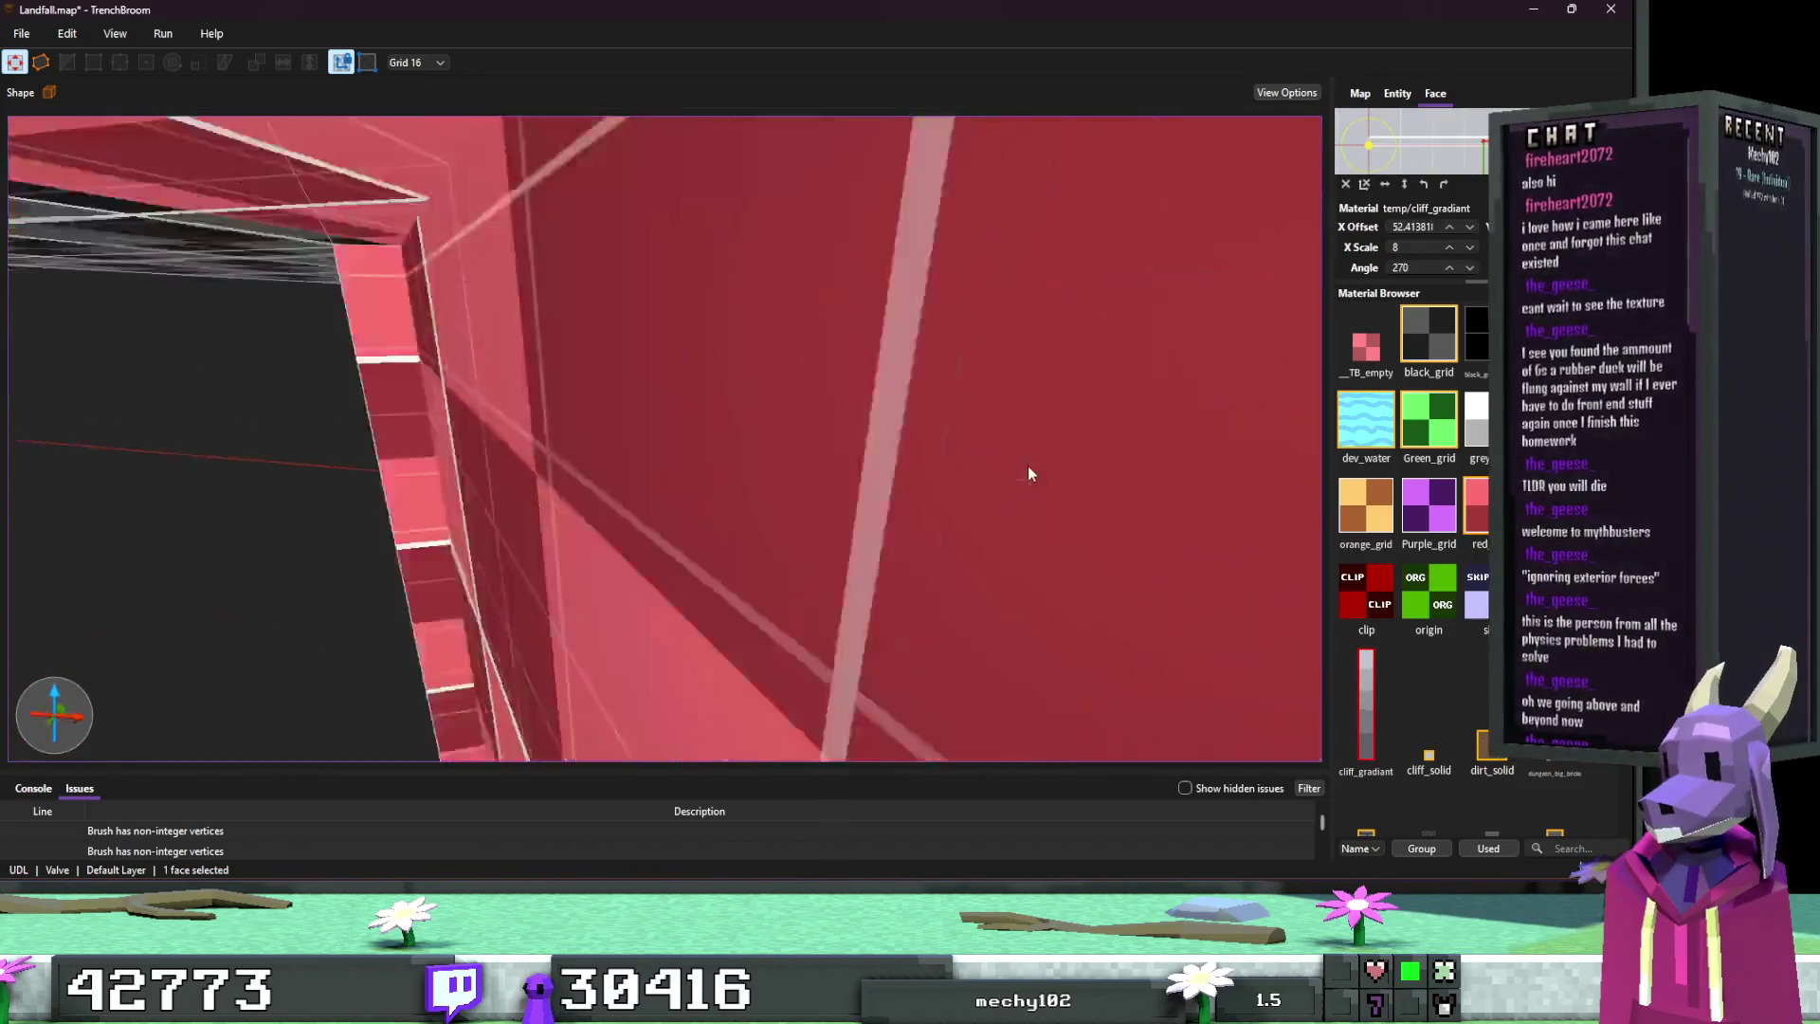
pyautogui.moveTo(1027, 464)
pyautogui.mouseDown()
pyautogui.moveTo(998, 429)
pyautogui.moveTo(843, 490)
pyautogui.mouseUp()
pyautogui.click(1440, 385)
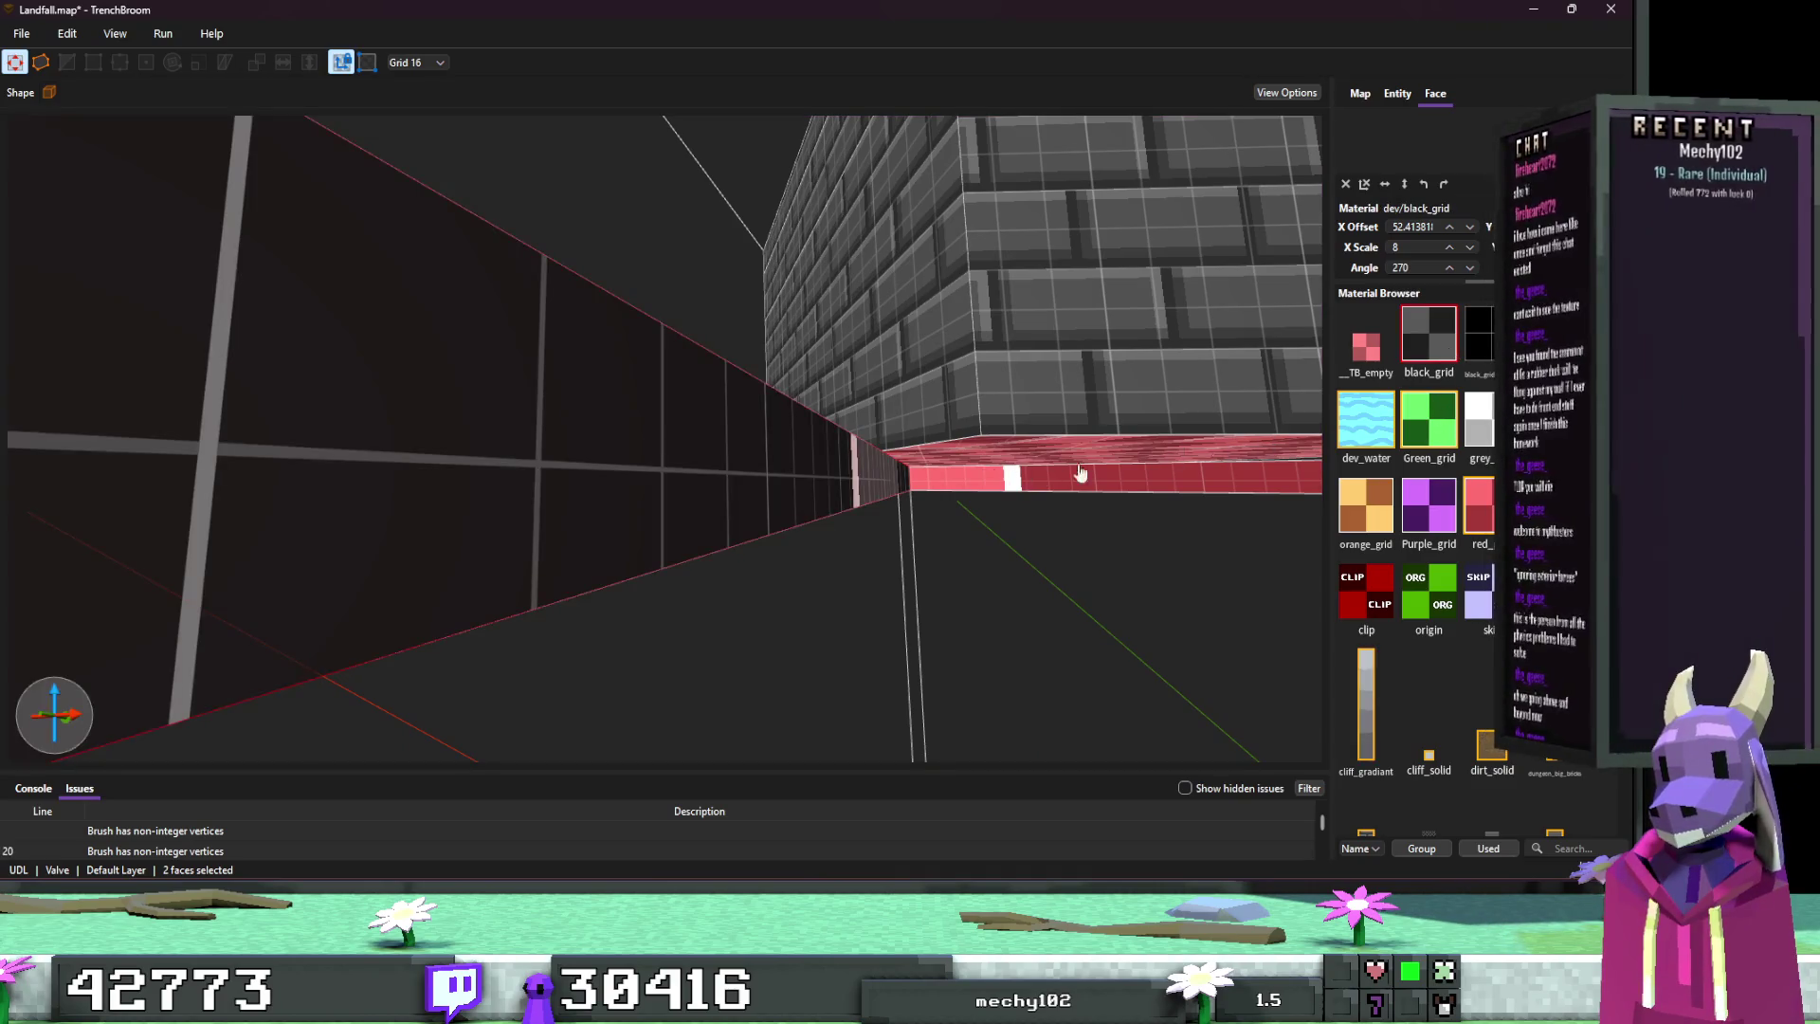
# Step: Select three of the outer wall brushes from an overhead view
pyautogui.moveTo(1081, 472)
pyautogui.mouseDown()
pyautogui.moveTo(984, 509)
pyautogui.moveTo(1020, 519)
pyautogui.moveTo(1012, 540)
pyautogui.moveTo(760, 434)
pyautogui.moveTo(859, 461)
pyautogui.moveTo(806, 540)
pyautogui.moveTo(793, 634)
pyautogui.moveTo(856, 475)
pyautogui.moveTo(821, 371)
pyautogui.moveTo(821, 669)
pyautogui.mouseUp()
pyautogui.click(721, 441)
pyautogui.keyDown('ctrl'); pyautogui.click(863, 463); pyautogui.keyUp('ctrl')
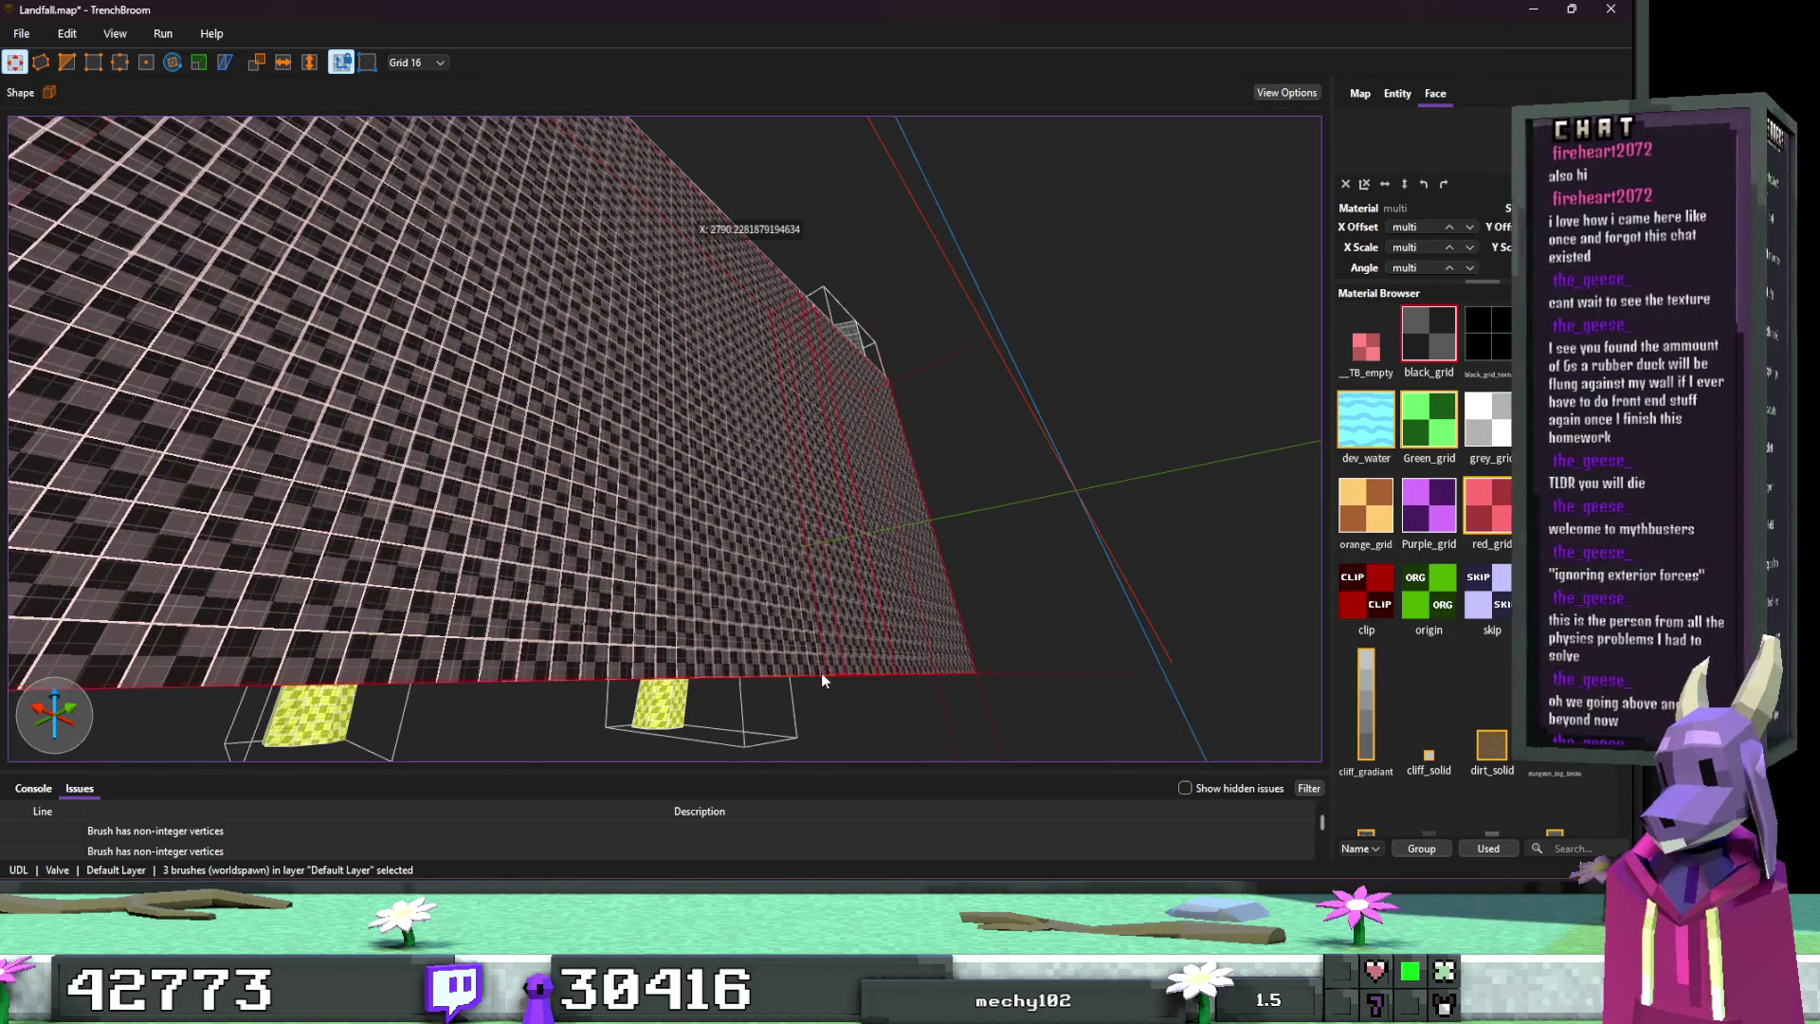
pyautogui.scroll(3, 821, 675)
pyautogui.scroll(-10, 828, 674)
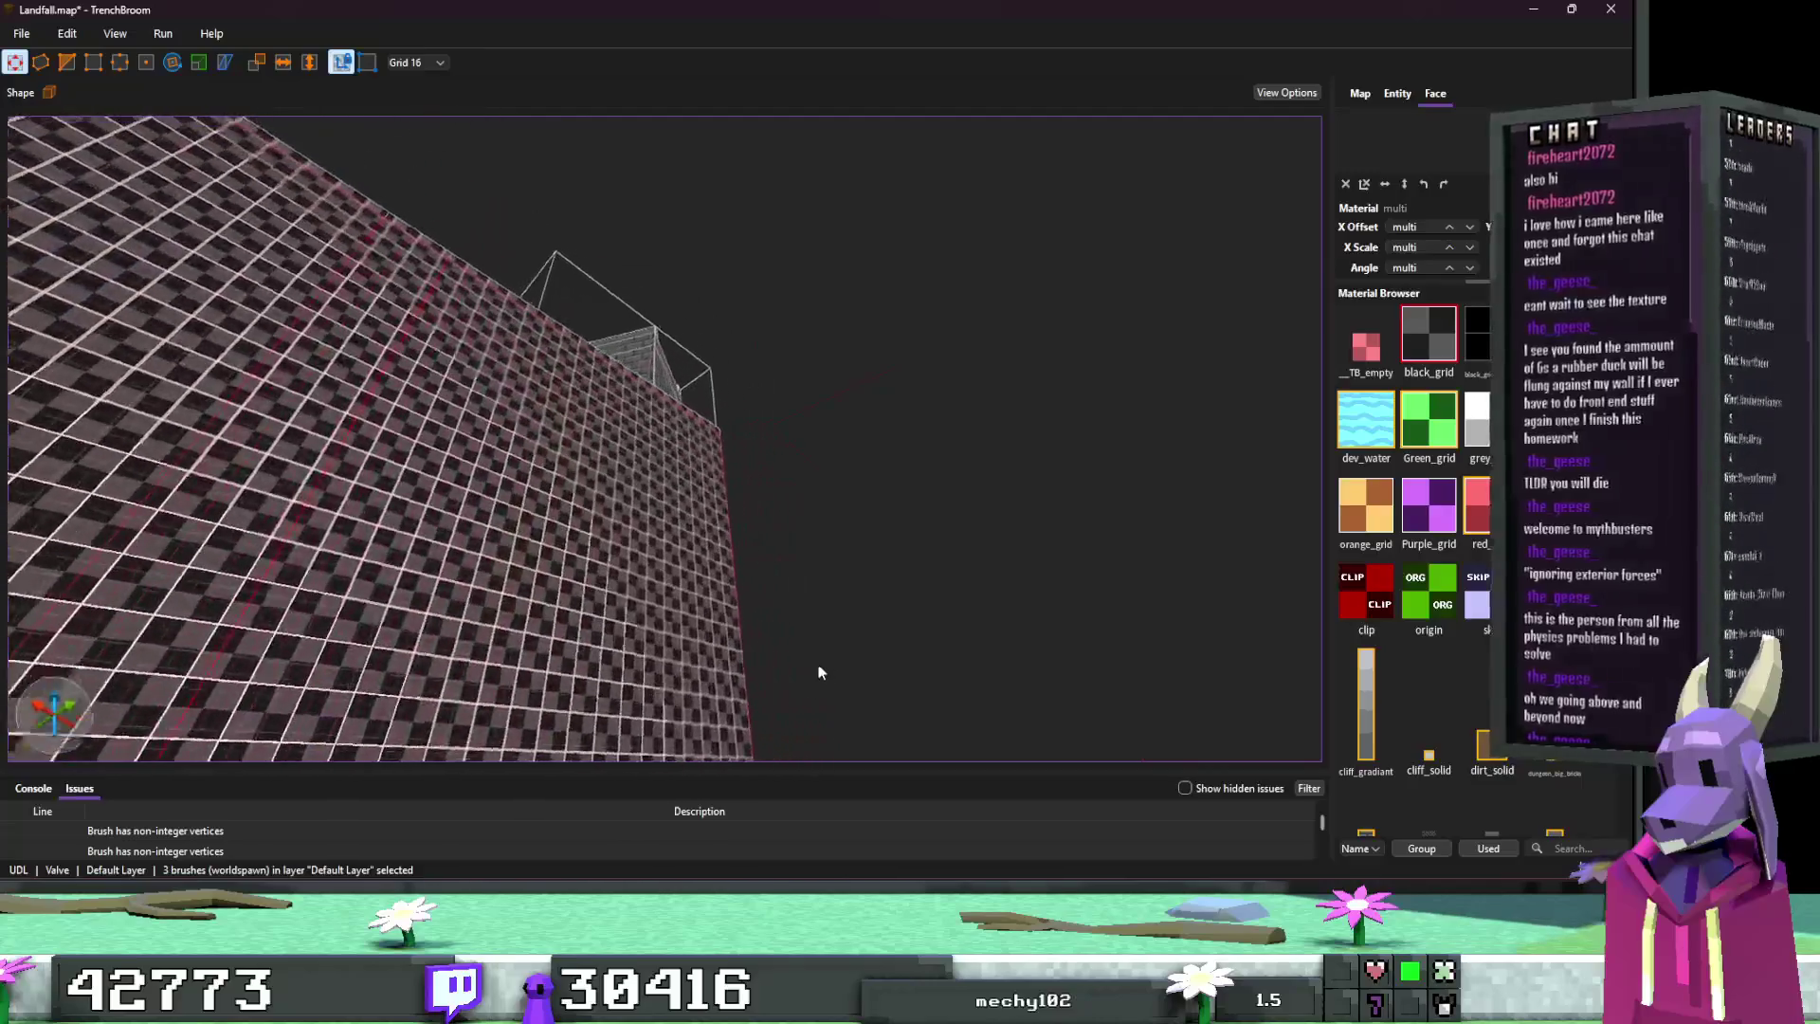
pyautogui.scroll(10, 691, 704)
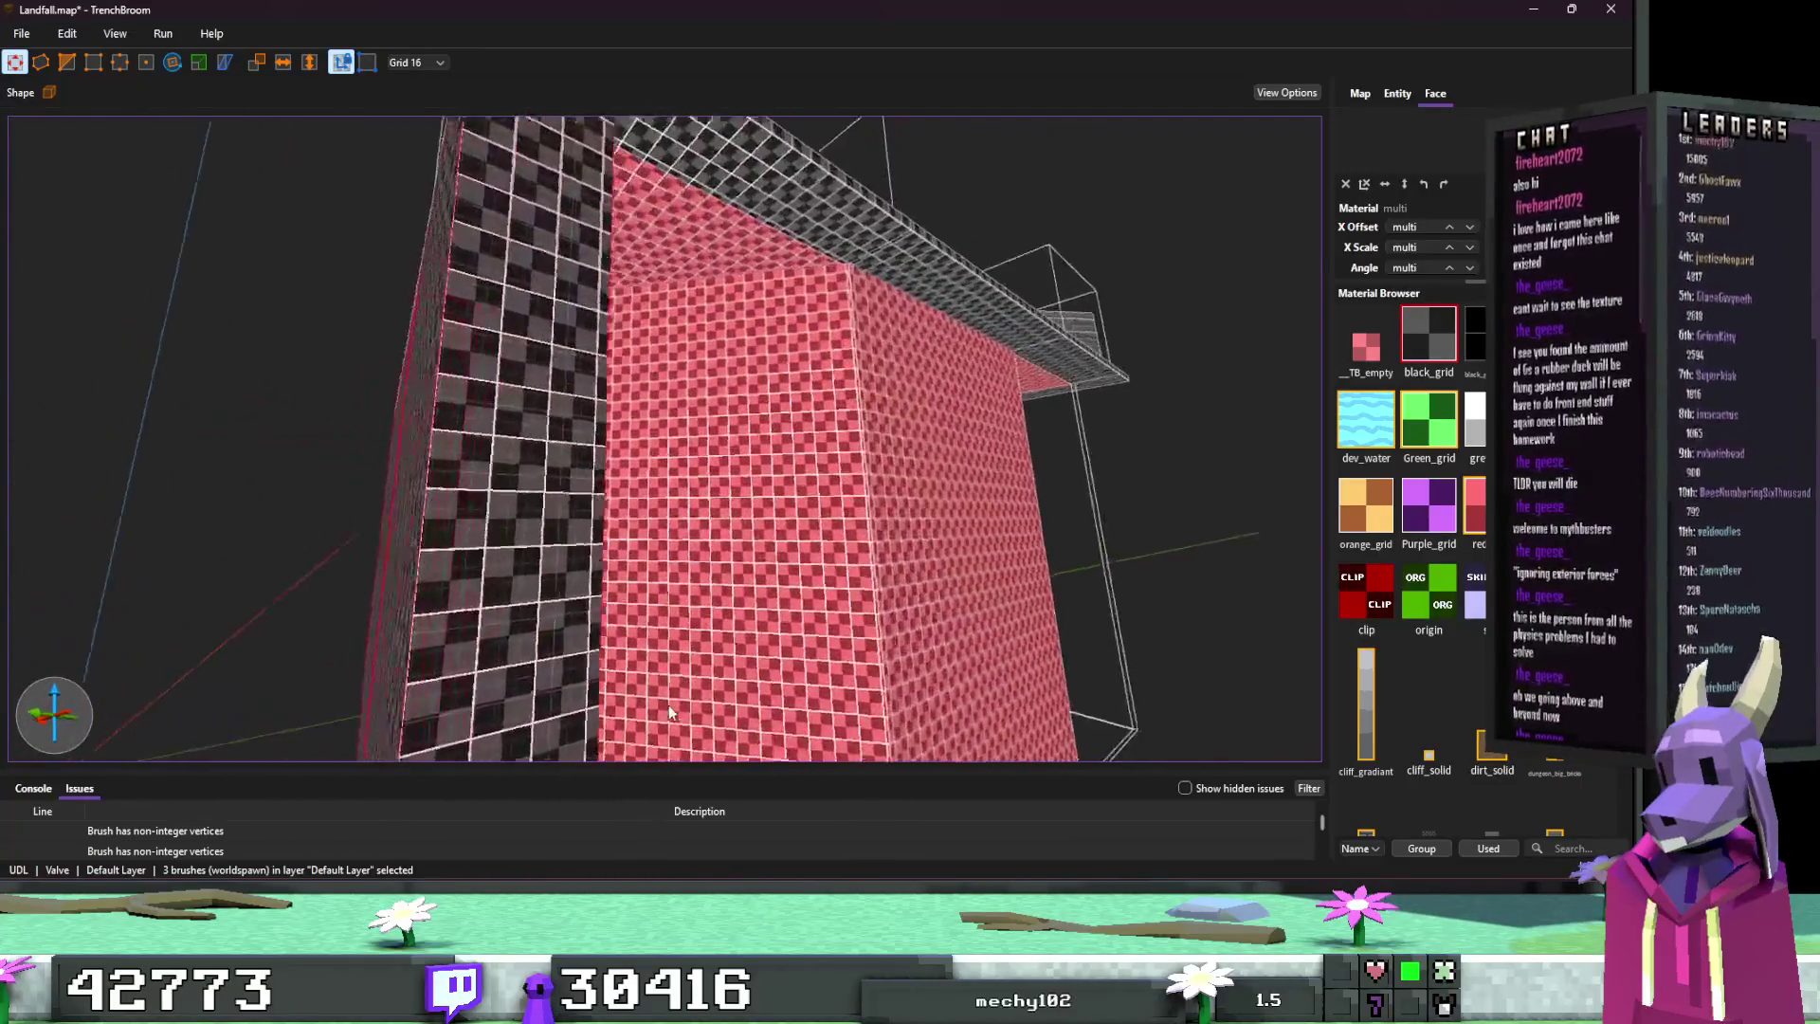
pyautogui.click(590, 373)
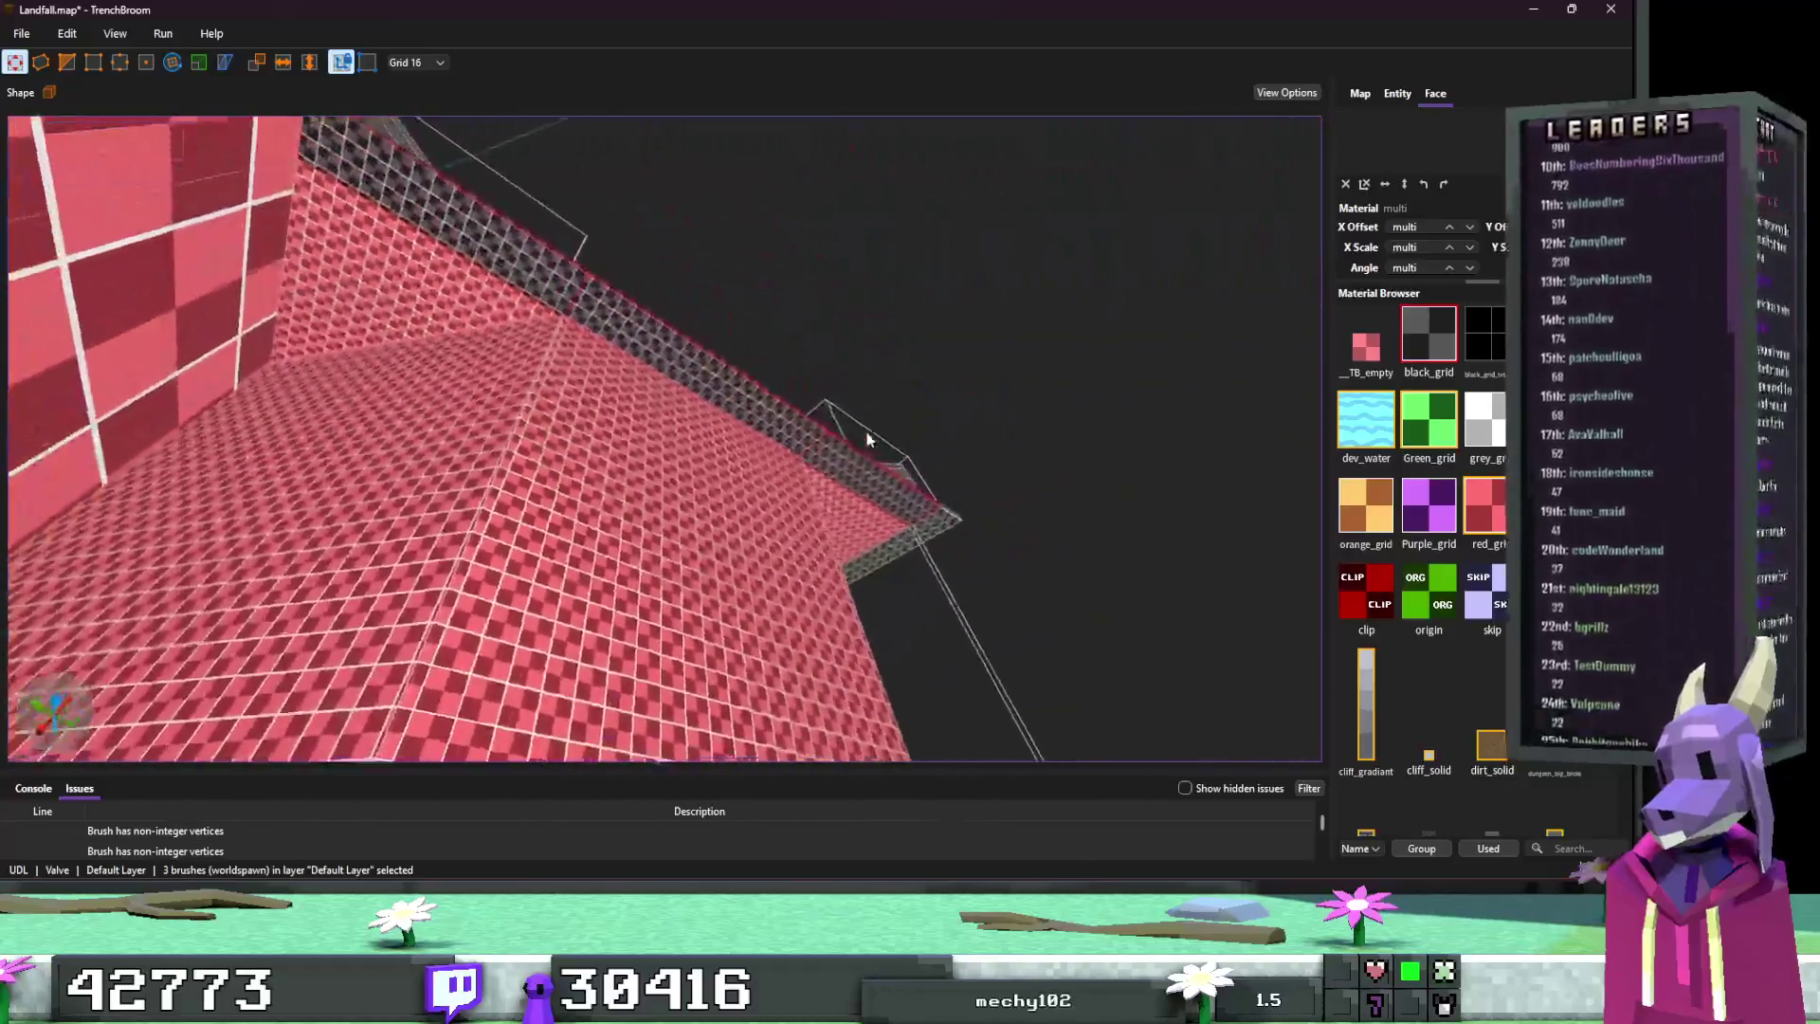
pyautogui.keyDown('ctrl'); pyautogui.click(908, 505); pyautogui.keyUp('ctrl')
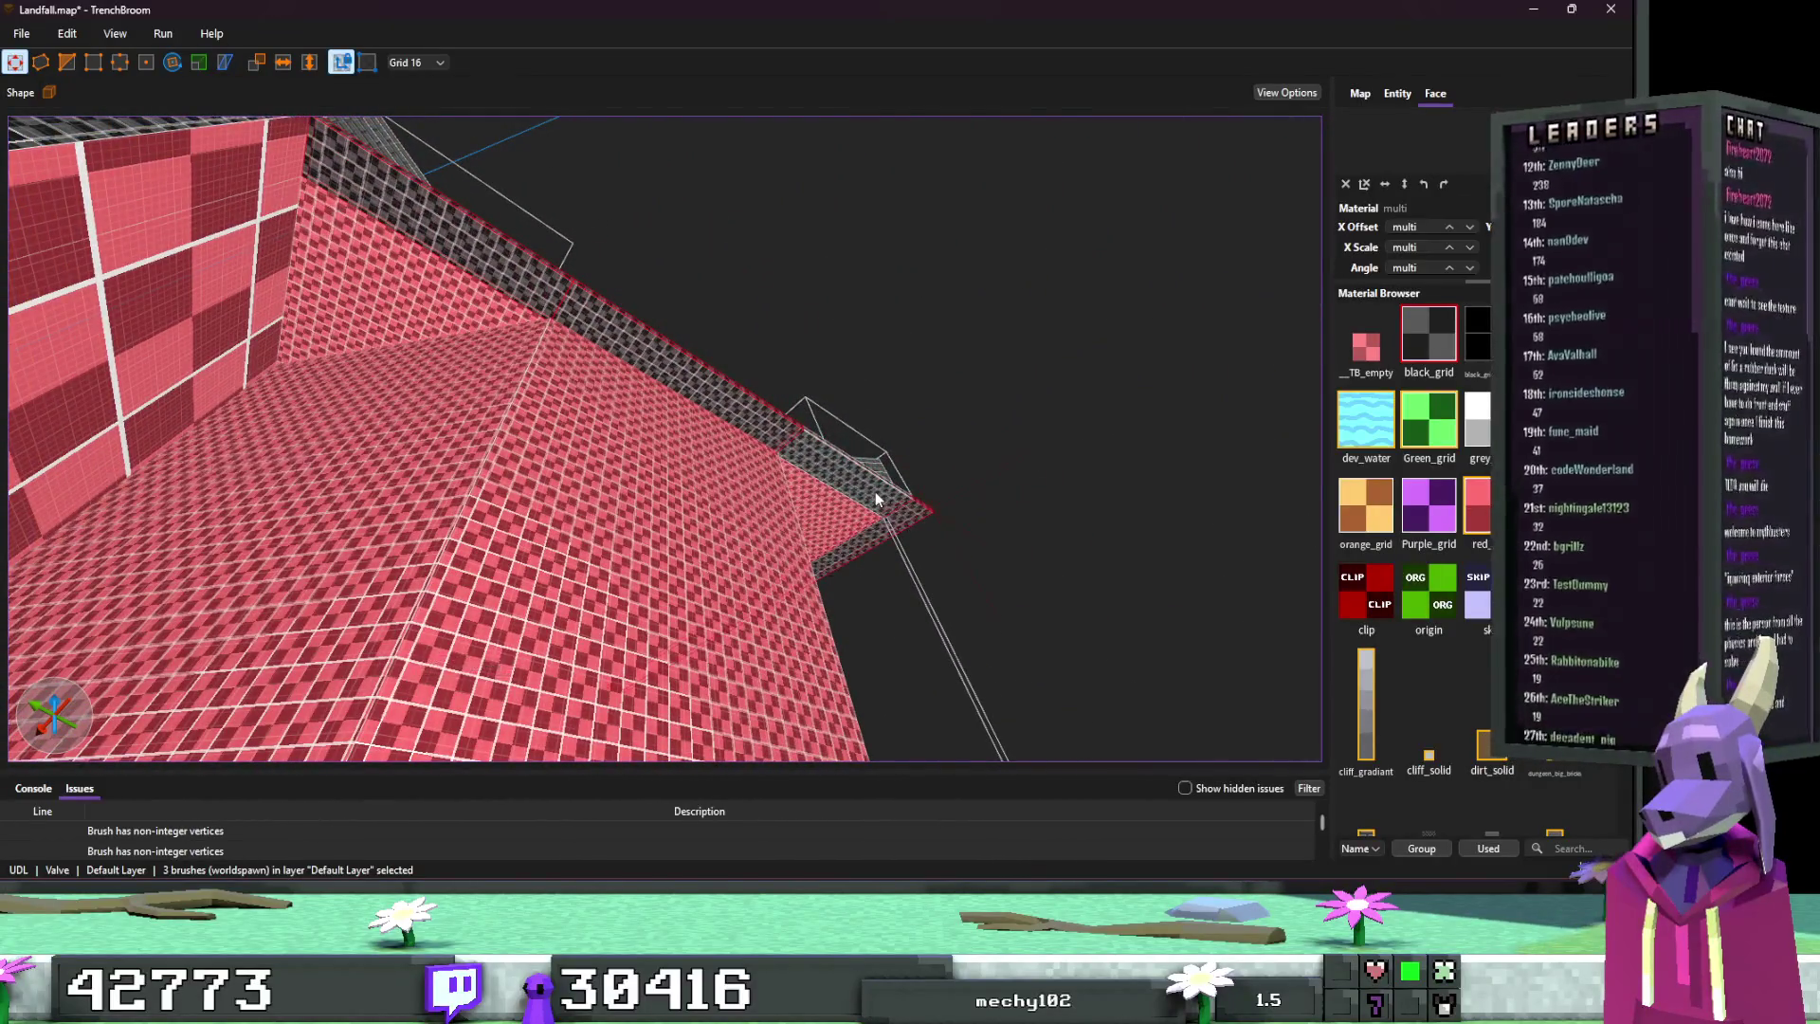
pyautogui.moveTo(875, 512)
pyautogui.mouseDown()
pyautogui.moveTo(823, 515)
pyautogui.moveTo(875, 373)
pyautogui.moveTo(857, 527)
pyautogui.moveTo(654, 644)
pyautogui.moveTo(724, 509)
pyautogui.moveTo(725, 466)
pyautogui.moveTo(720, 509)
pyautogui.moveTo(791, 580)
pyautogui.moveTo(796, 614)
pyautogui.moveTo(712, 540)
pyautogui.moveTo(628, 545)
pyautogui.moveTo(531, 597)
pyautogui.moveTo(388, 624)
pyautogui.moveTo(623, 672)
pyautogui.moveTo(682, 572)
pyautogui.moveTo(752, 540)
pyautogui.moveTo(505, 502)
pyautogui.moveTo(601, 495)
pyautogui.moveTo(498, 504)
pyautogui.moveTo(640, 517)
pyautogui.moveTo(630, 569)
pyautogui.moveTo(764, 542)
pyautogui.moveTo(1005, 383)
pyautogui.moveTo(1043, 383)
pyautogui.mouseUp()
pyautogui.press('Escape')
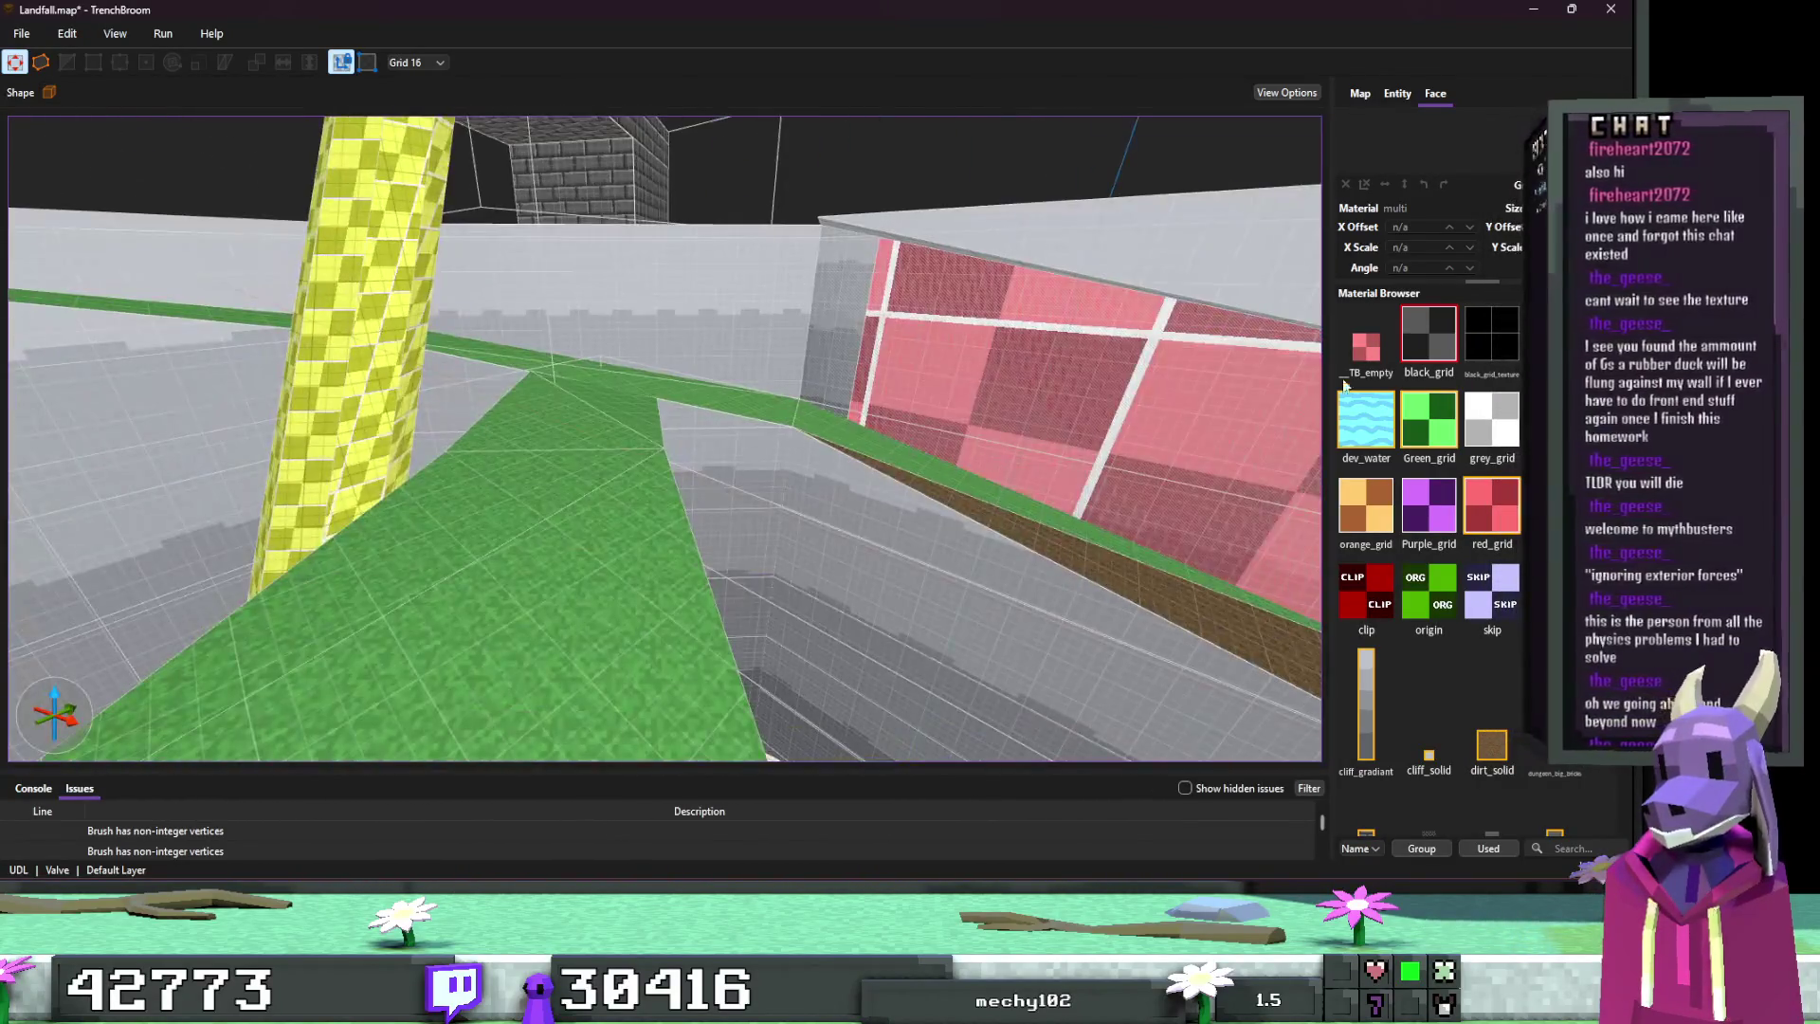
pyautogui.click(1484, 356)
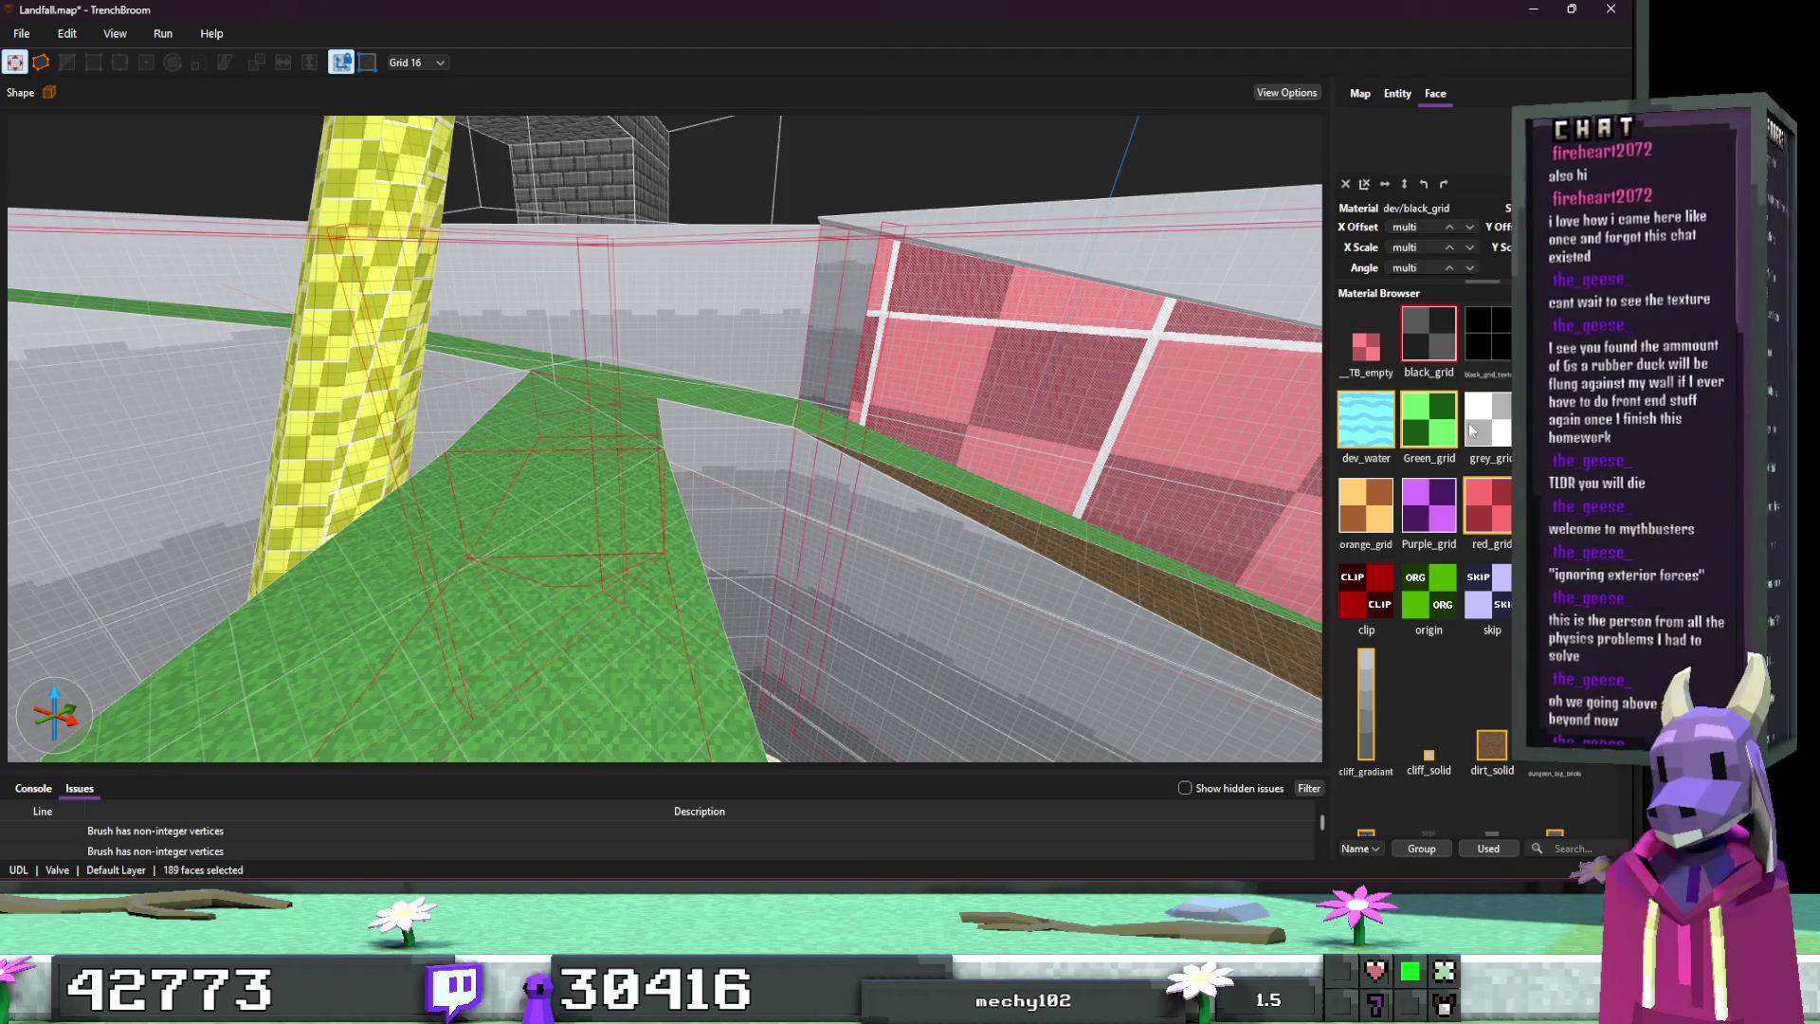
pyautogui.click(1485, 592)
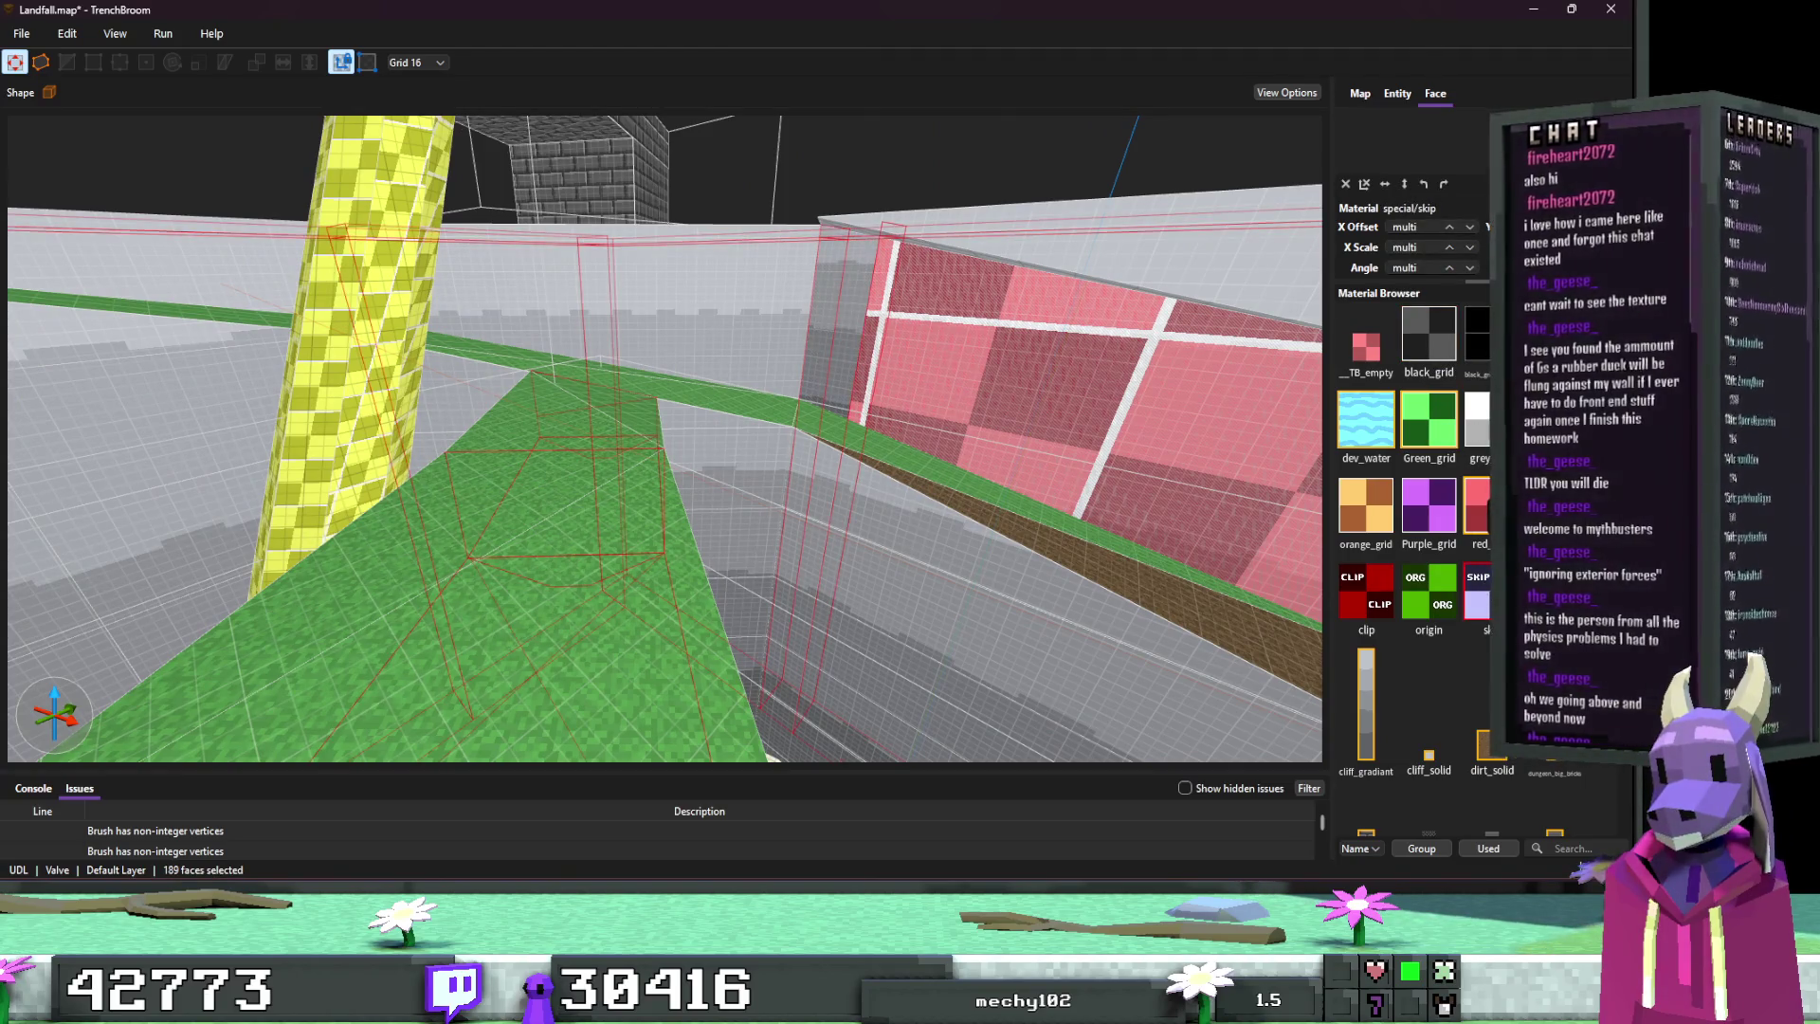
pyautogui.keyDown('shift'); pyautogui.click(1242, 559); pyautogui.keyUp('shift')
pyautogui.press('Escape')
pyautogui.moveTo(1242, 560)
pyautogui.mouseDown()
pyautogui.moveTo(886, 516)
pyautogui.moveTo(1149, 523)
pyautogui.moveTo(1094, 567)
pyautogui.moveTo(1062, 503)
pyautogui.moveTo(908, 492)
pyautogui.moveTo(962, 441)
pyautogui.moveTo(1101, 435)
pyautogui.moveTo(980, 475)
pyautogui.moveTo(889, 383)
pyautogui.moveTo(899, 452)
pyautogui.moveTo(874, 394)
pyautogui.mouseUp()
pyautogui.keyDown('shift'); pyautogui.click(973, 468); pyautogui.keyUp('shift')
pyautogui.press('Escape')
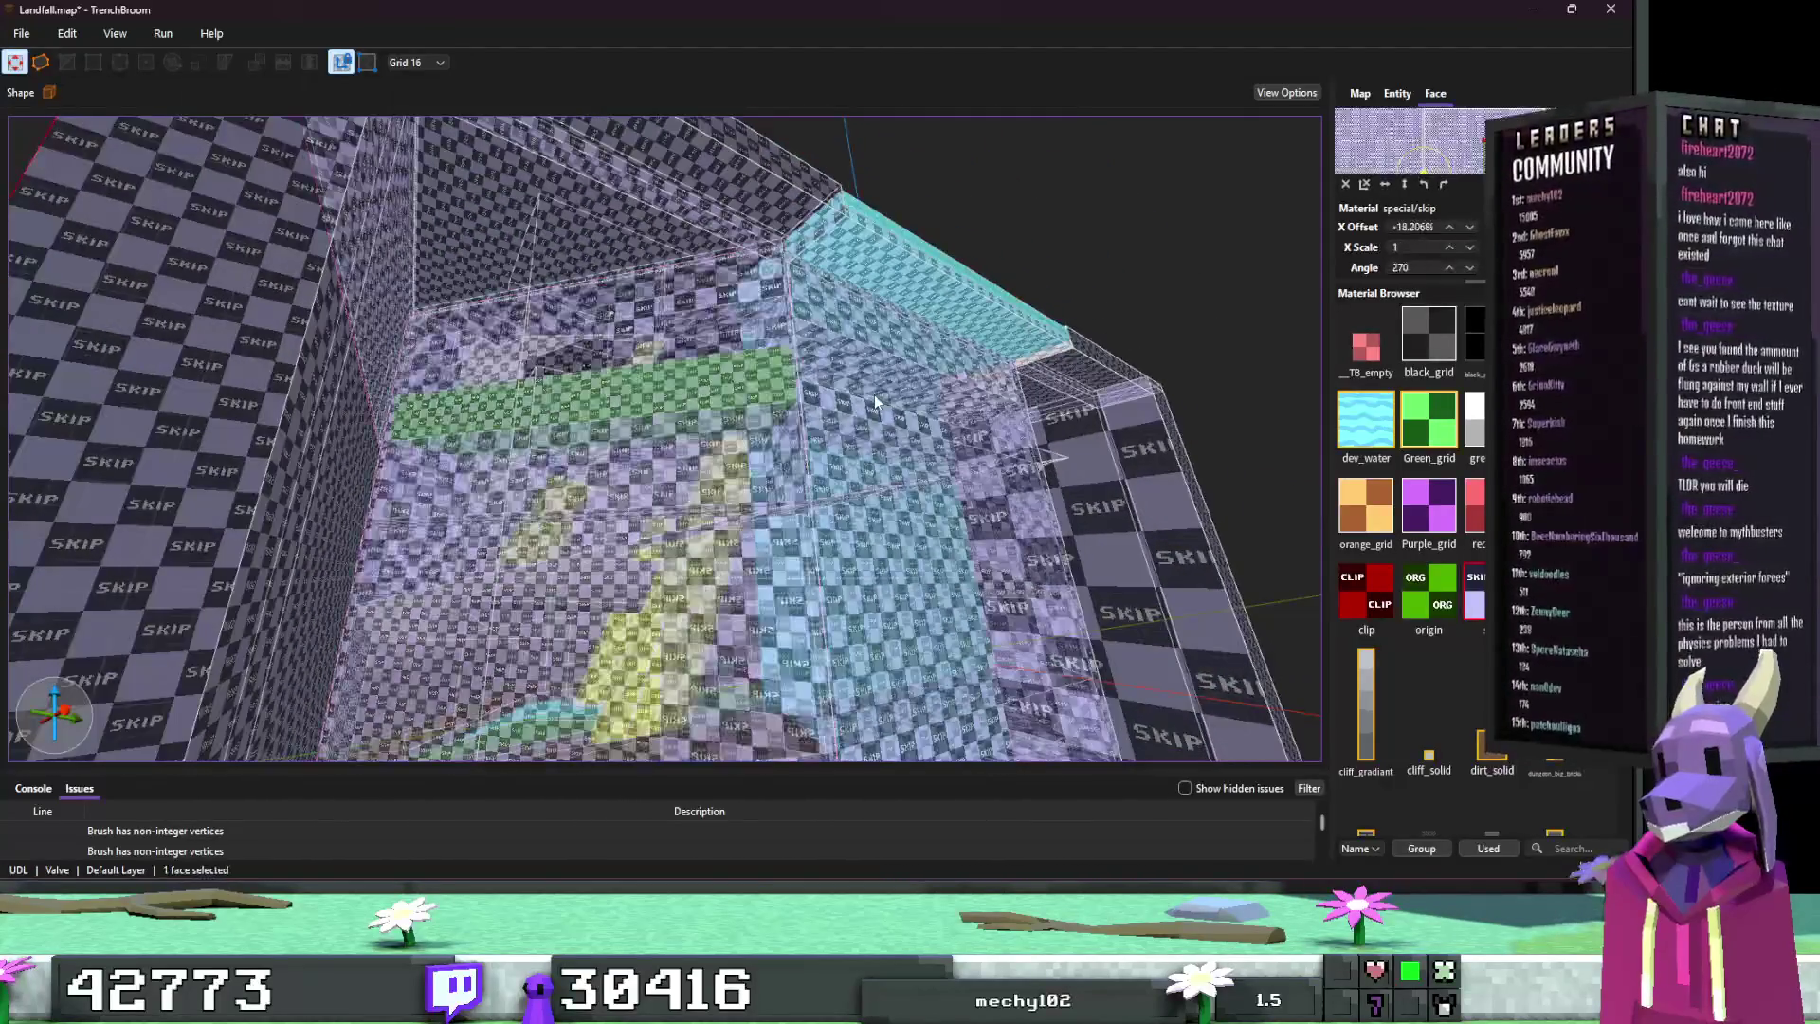
pyautogui.keyDown('shift'); pyautogui.doubleClick(873, 394); pyautogui.keyUp('shift')
pyautogui.press('Escape')
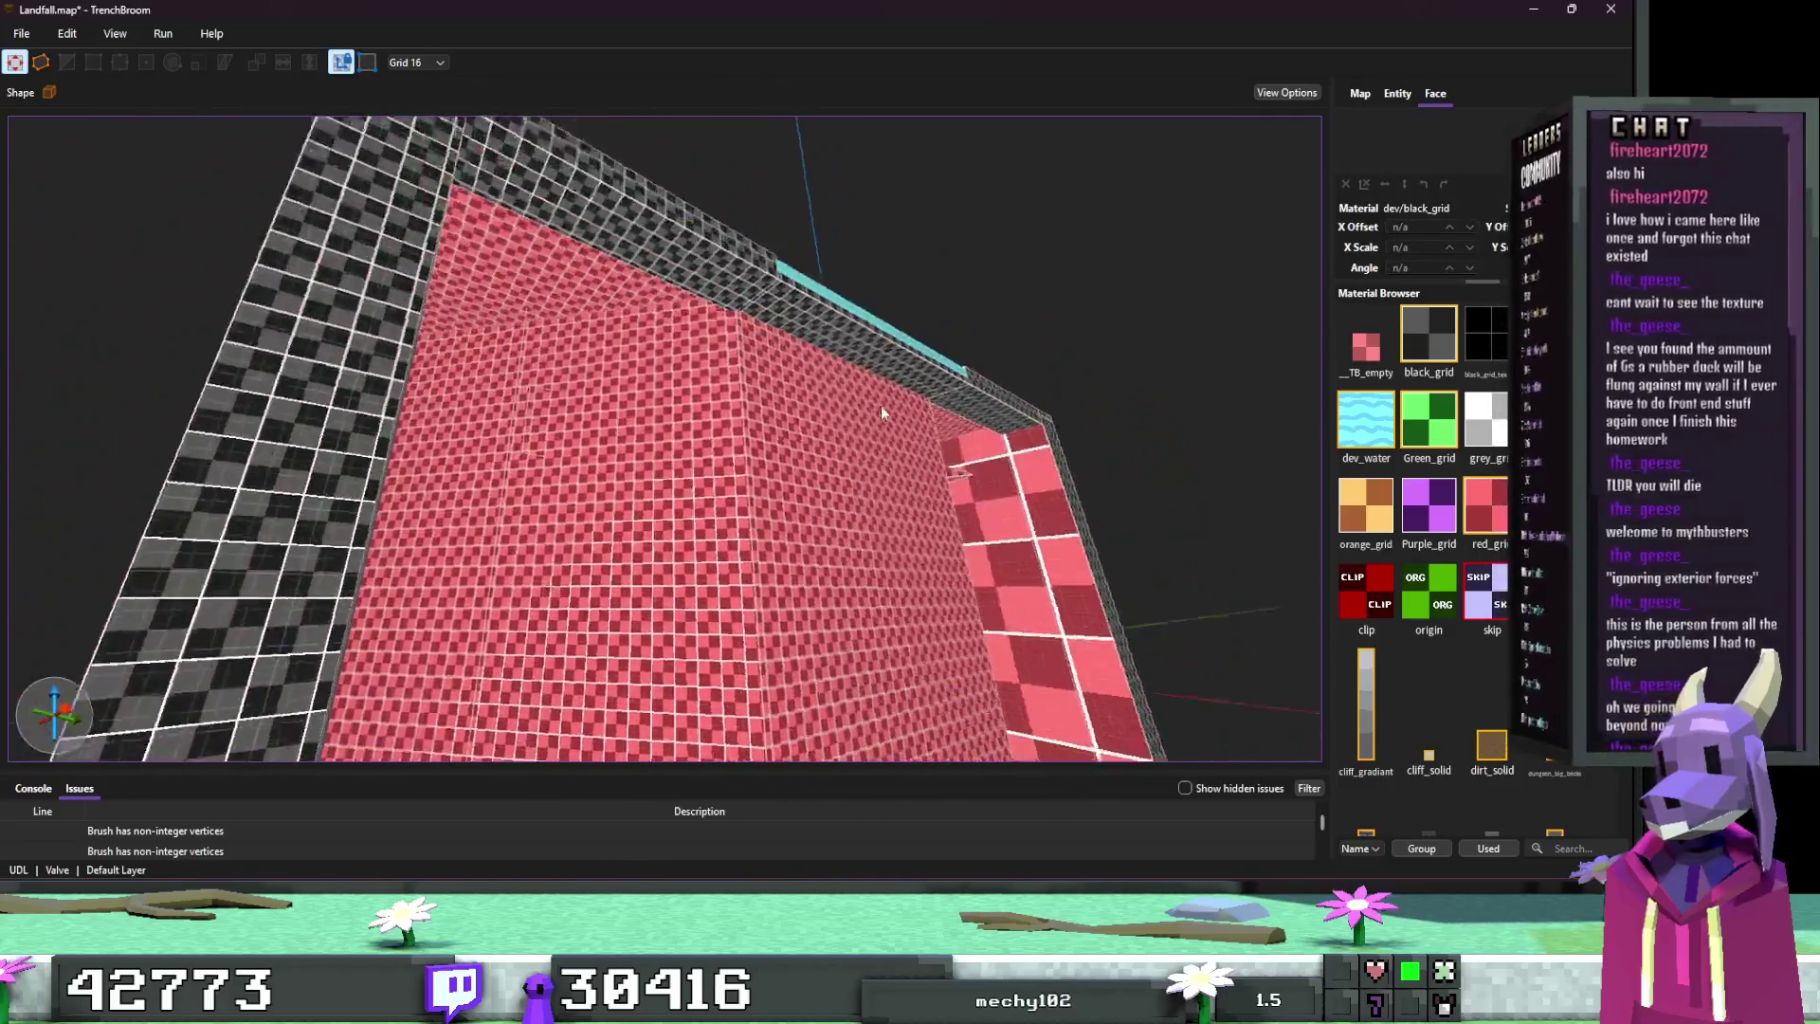
pyautogui.moveTo(880, 406)
pyautogui.mouseDown()
pyautogui.moveTo(870, 532)
pyautogui.moveTo(565, 402)
pyautogui.mouseUp()
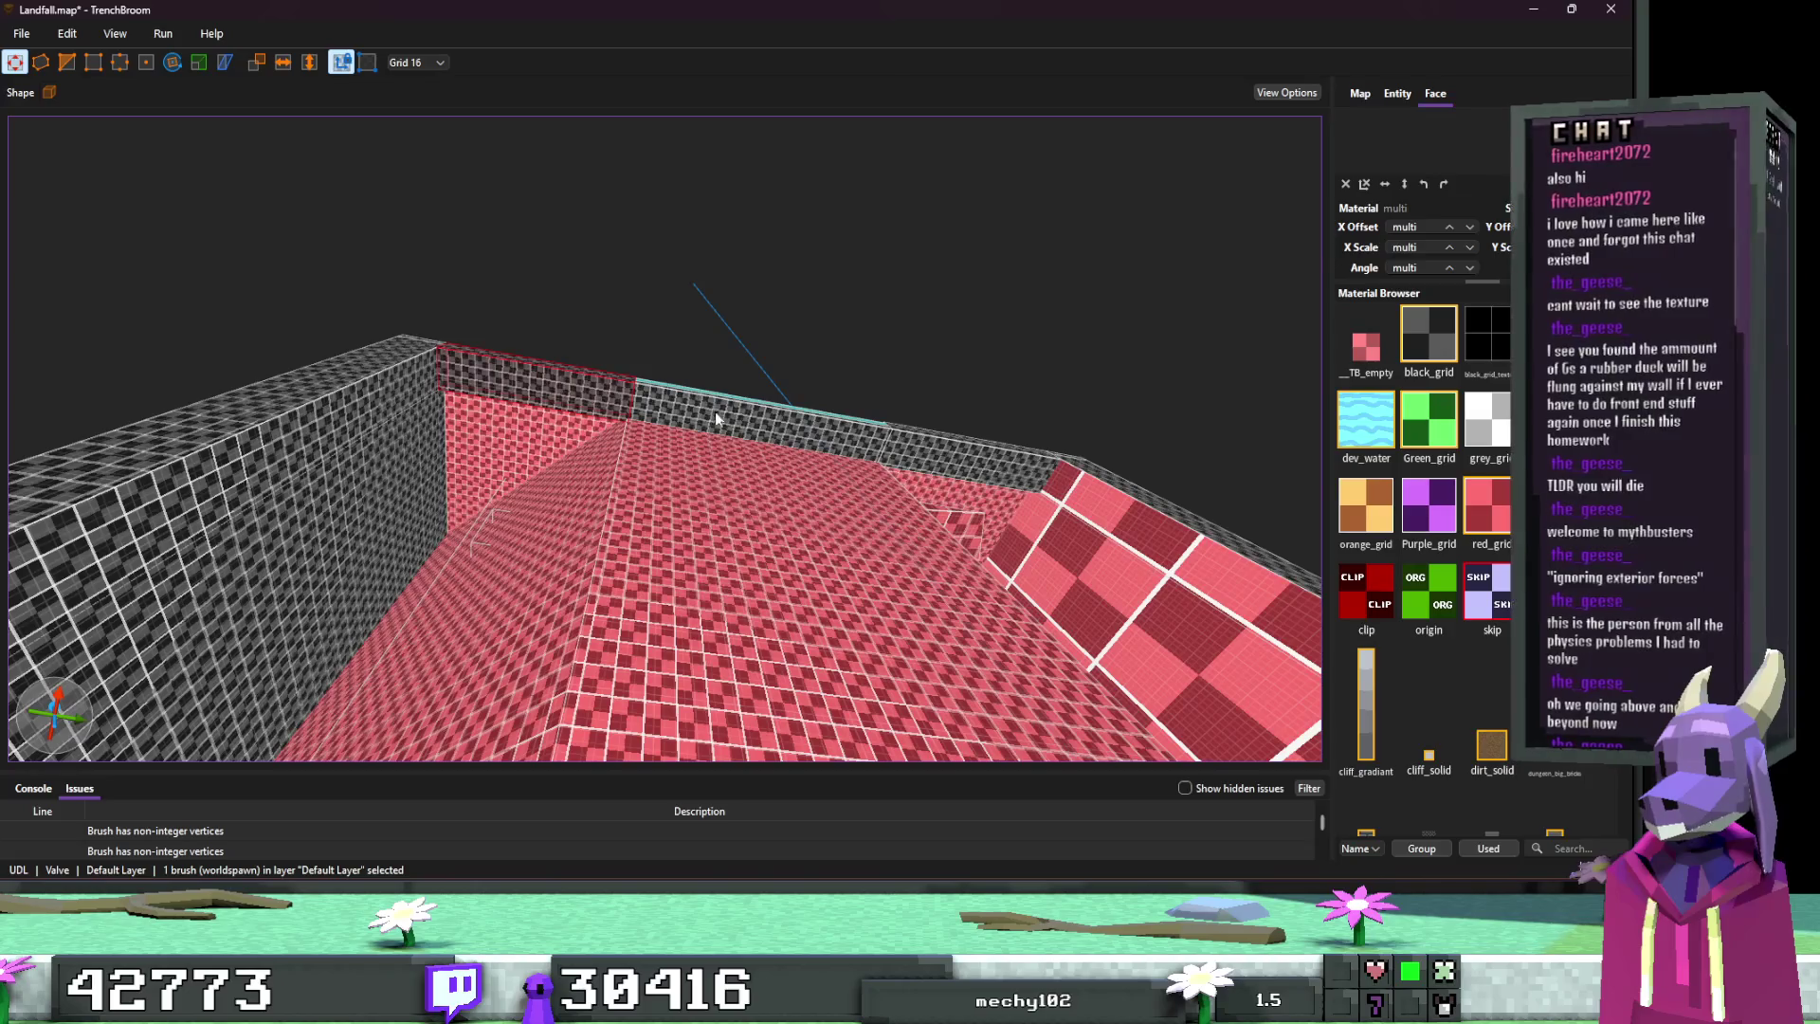
pyautogui.click(742, 418)
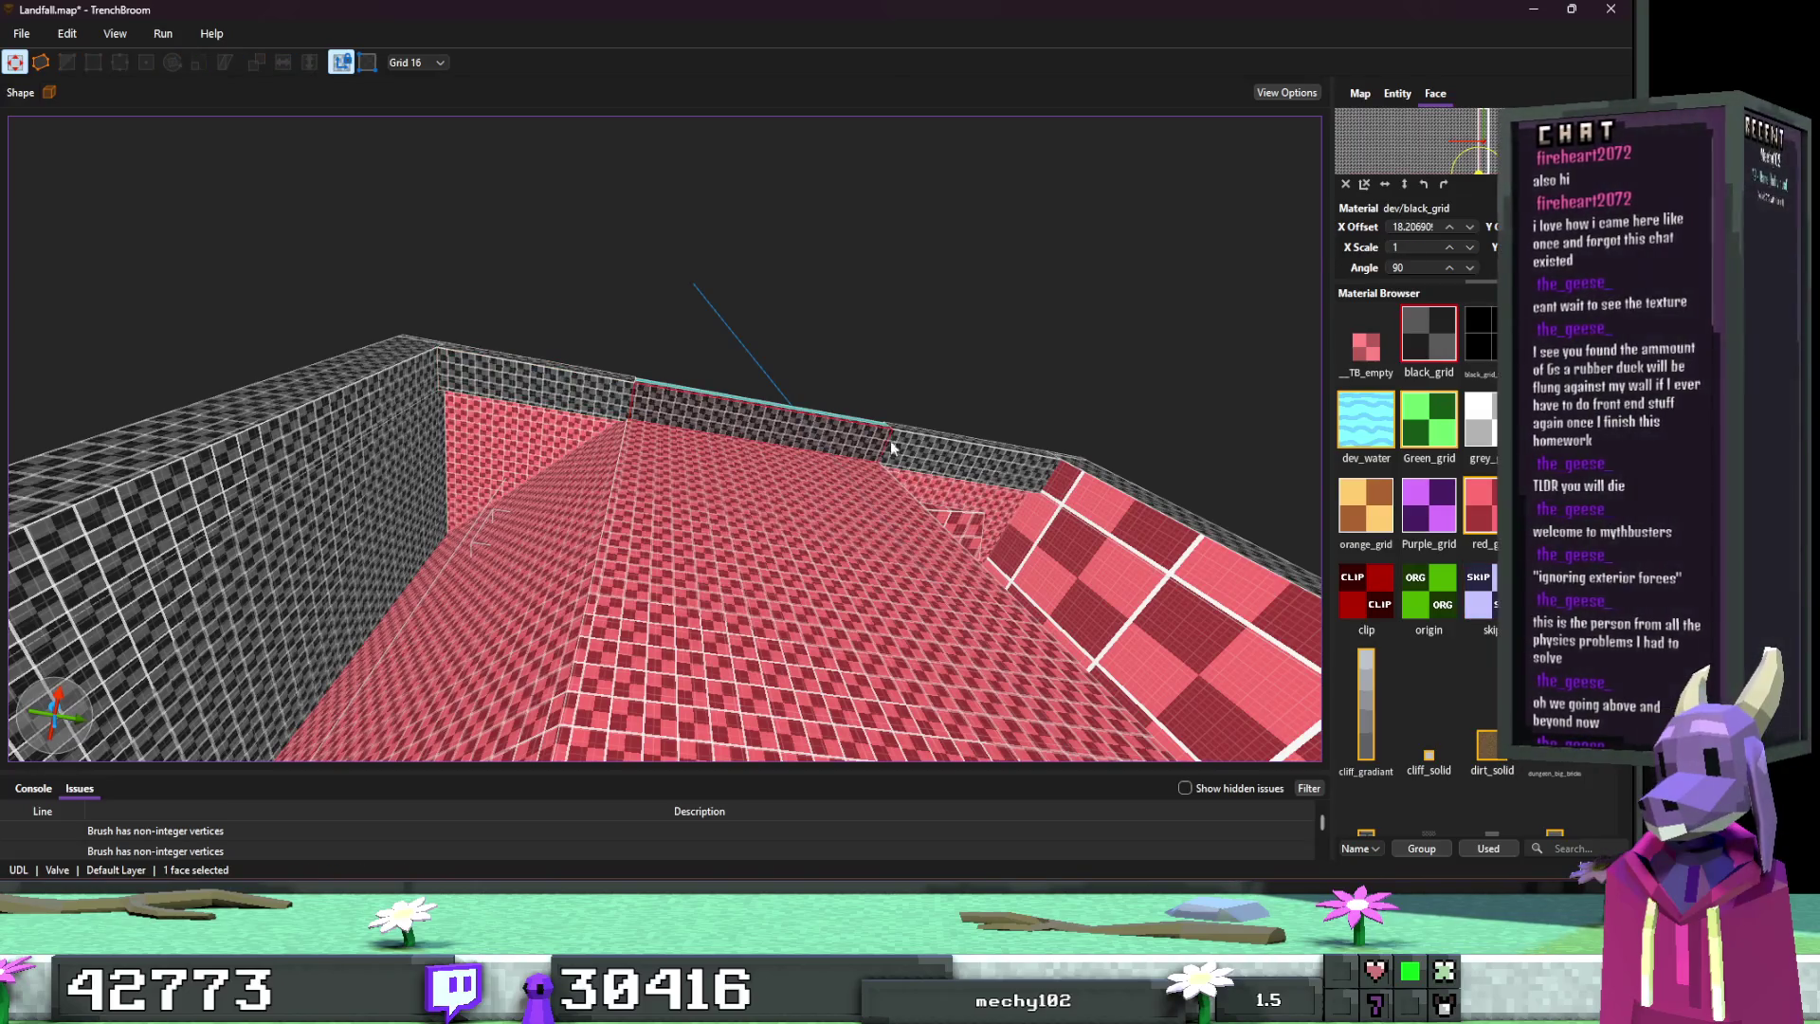
pyautogui.click(582, 397)
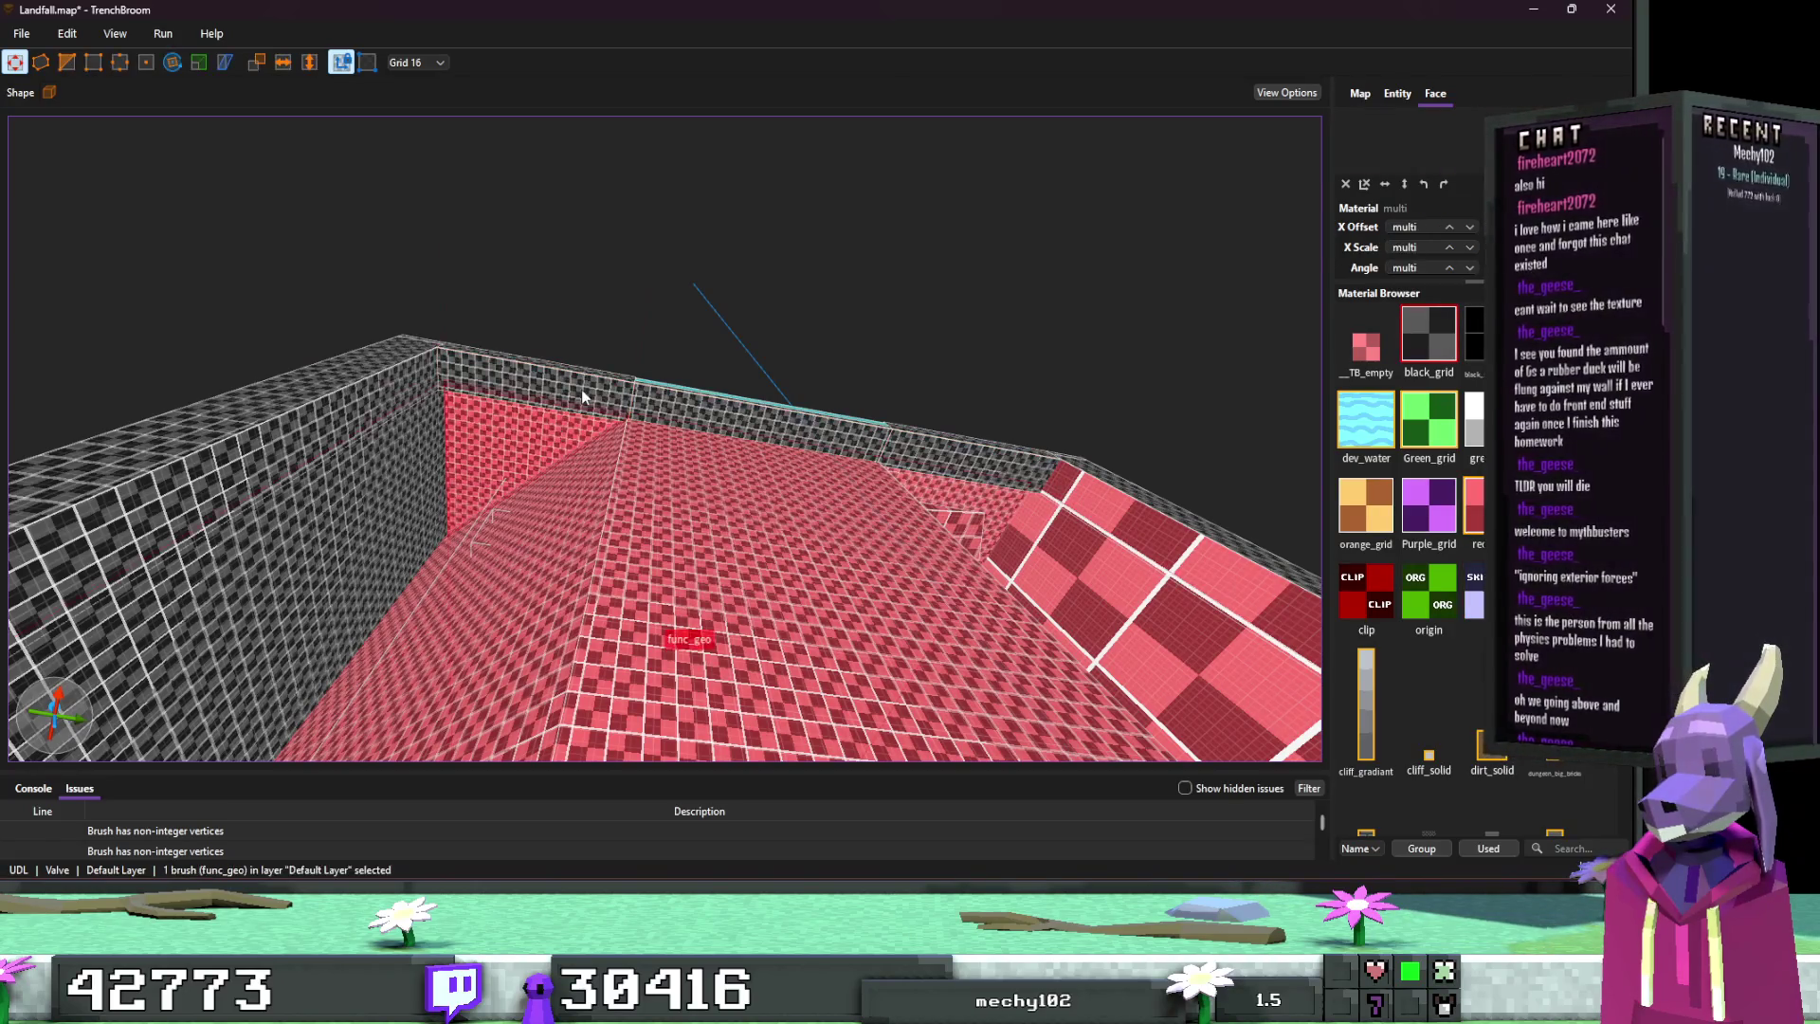
pyautogui.keyDown('ctrl'); pyautogui.click(939, 456); pyautogui.keyUp('ctrl')
pyautogui.moveTo(944, 452)
pyautogui.mouseDown()
pyautogui.moveTo(1026, 684)
pyautogui.moveTo(1030, 529)
pyautogui.moveTo(930, 607)
pyautogui.moveTo(943, 676)
pyautogui.moveTo(656, 567)
pyautogui.moveTo(634, 670)
pyautogui.moveTo(616, 576)
pyautogui.moveTo(463, 640)
pyautogui.mouseUp()
# Step: Draw a new flat black_grid brush across the map enclosure, redrawing it after one undo
pyautogui.press('Escape')
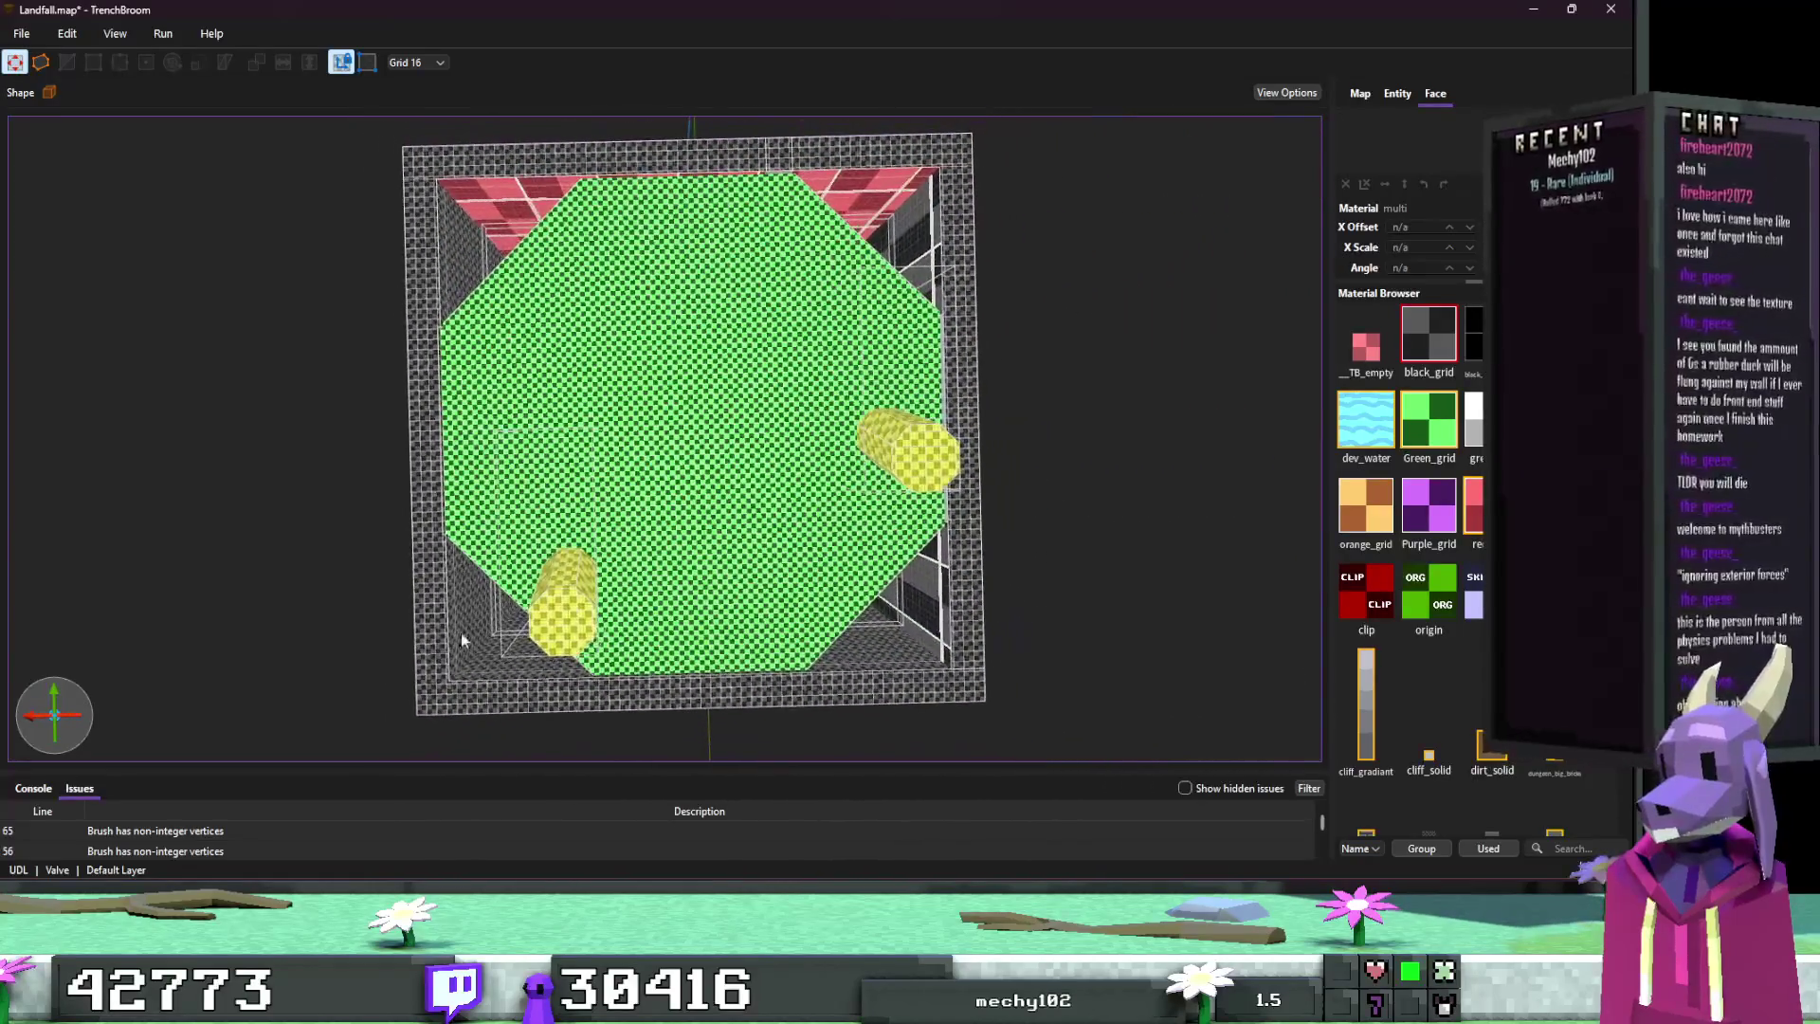
pyautogui.moveTo(415, 721)
pyautogui.mouseDown()
pyautogui.moveTo(934, 154)
pyautogui.moveTo(984, 161)
pyautogui.mouseUp()
pyautogui.hotkey('ctrl', 'z')
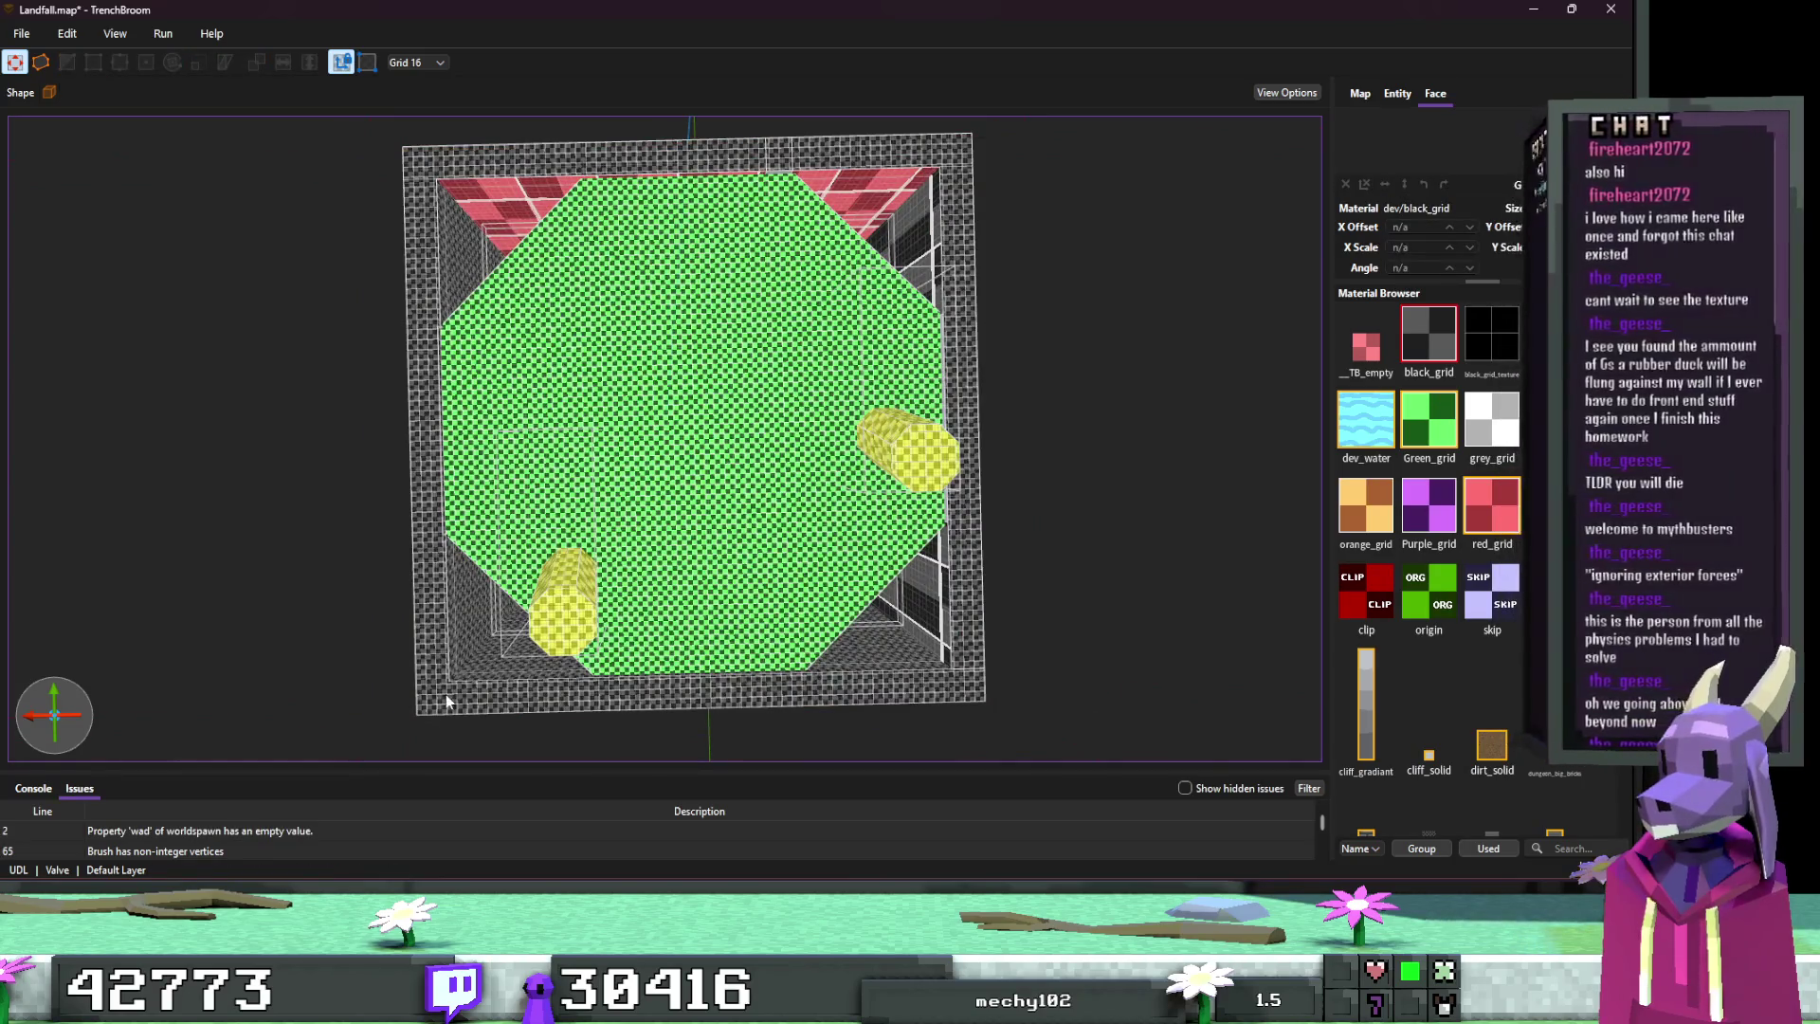
pyautogui.moveTo(445, 694); pyautogui.dragTo(973, 193)
pyautogui.scroll(4, 880, 293)
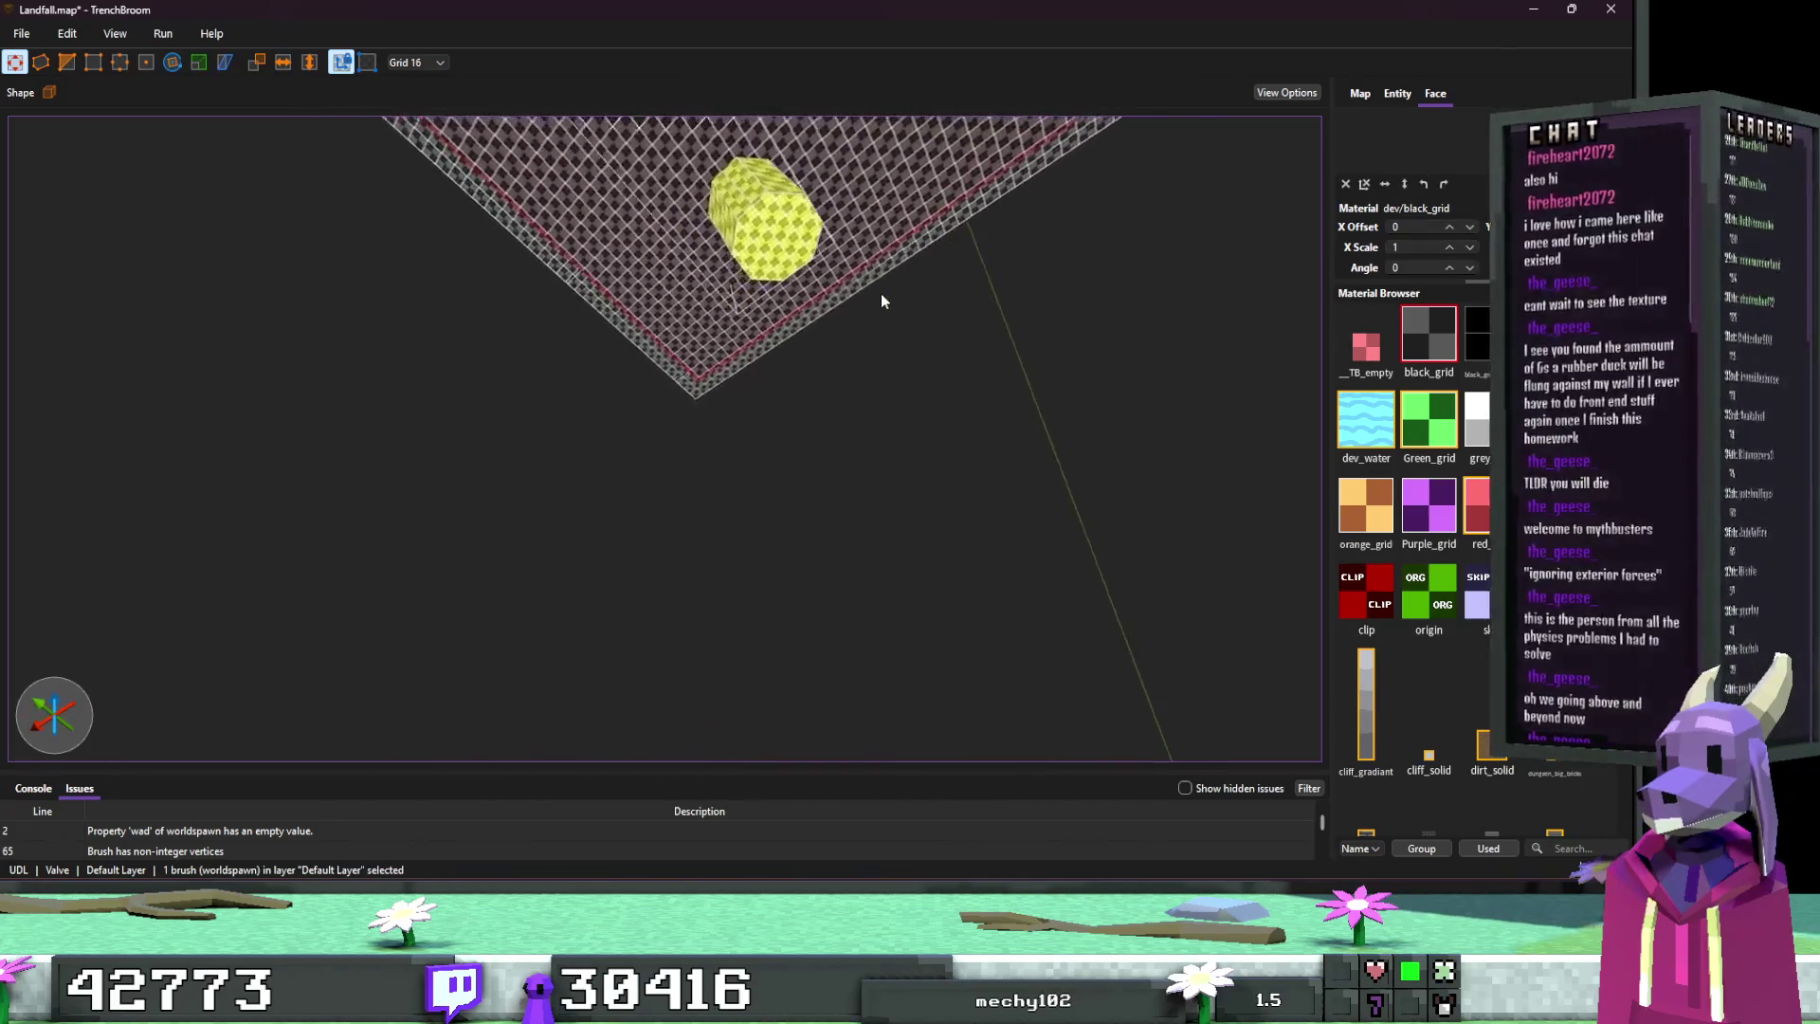
pyautogui.scroll(-3, 914, 296)
# Step: Switch to grid size 1 and pull the brush's corner face in one unit
pyautogui.moveTo(938, 285)
pyautogui.mouseDown()
pyautogui.moveTo(972, 266)
pyautogui.moveTo(1115, 271)
pyautogui.moveTo(1153, 383)
pyautogui.moveTo(1008, 351)
pyautogui.moveTo(896, 273)
pyautogui.moveTo(1018, 261)
pyautogui.moveTo(931, 282)
pyautogui.moveTo(721, 220)
pyautogui.moveTo(664, 270)
pyautogui.moveTo(573, 299)
pyautogui.mouseUp()
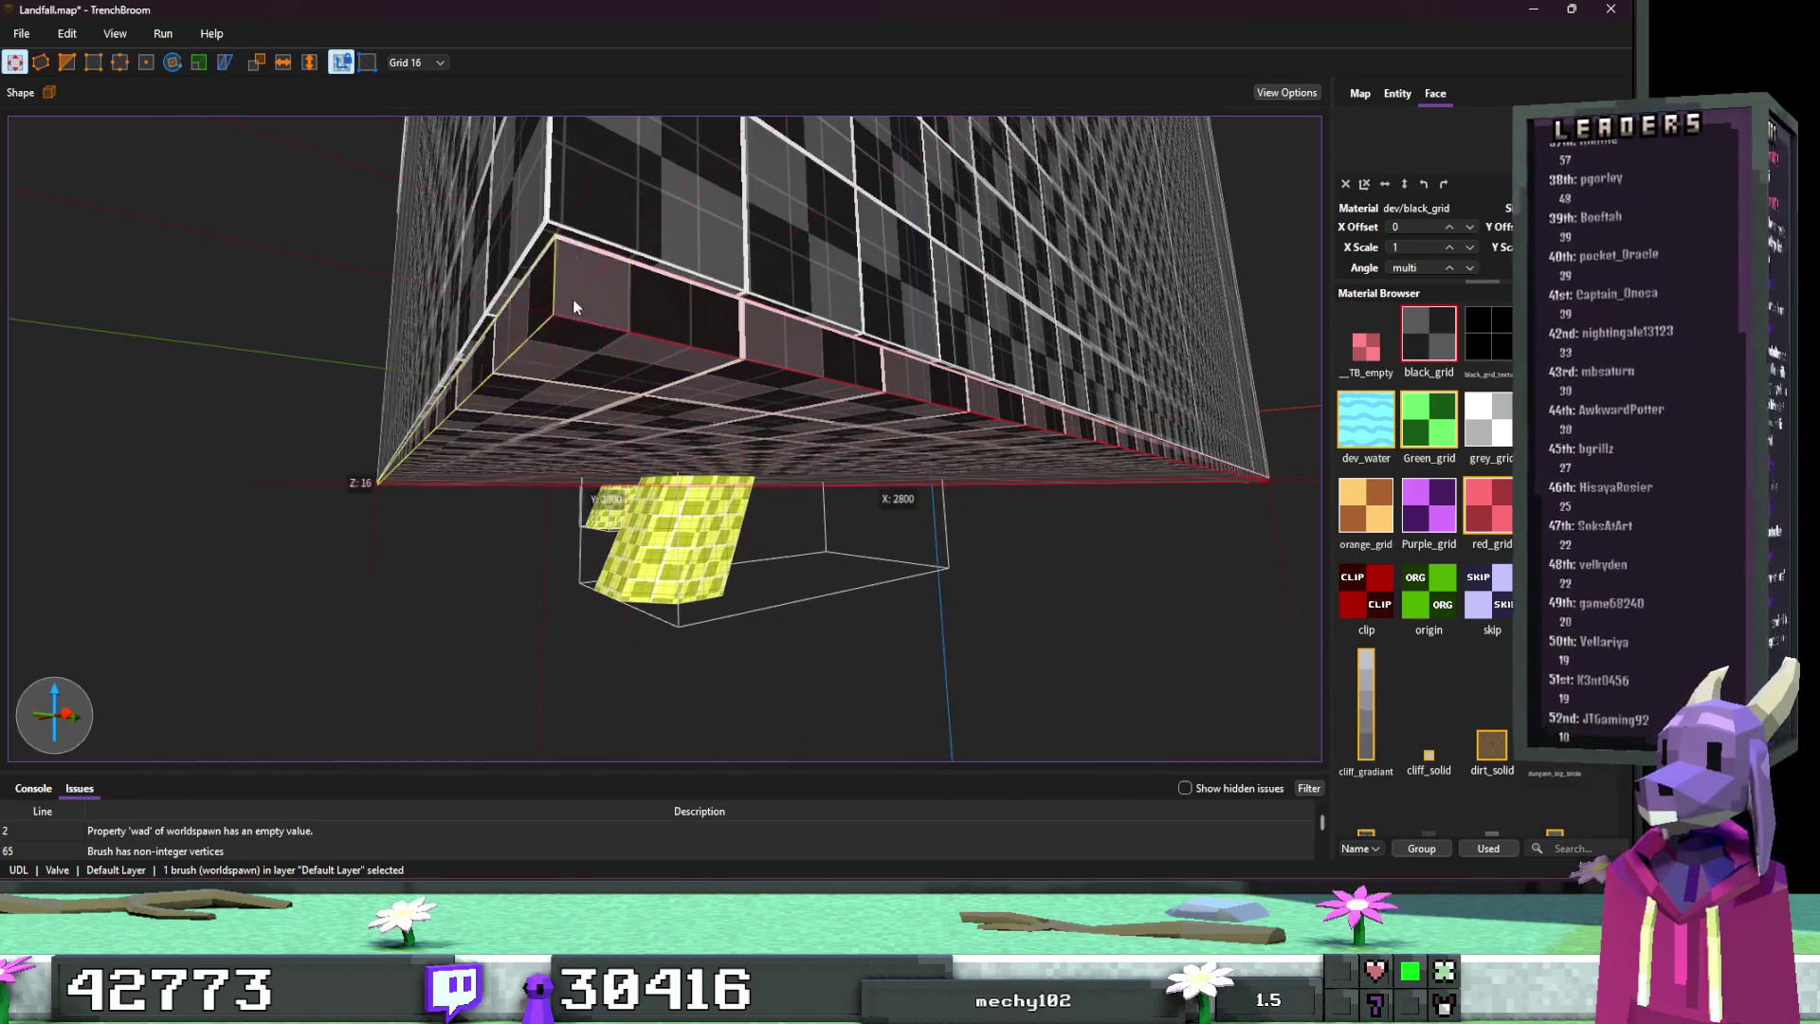
pyautogui.scroll(-5, 607, 212)
pyautogui.press('1')
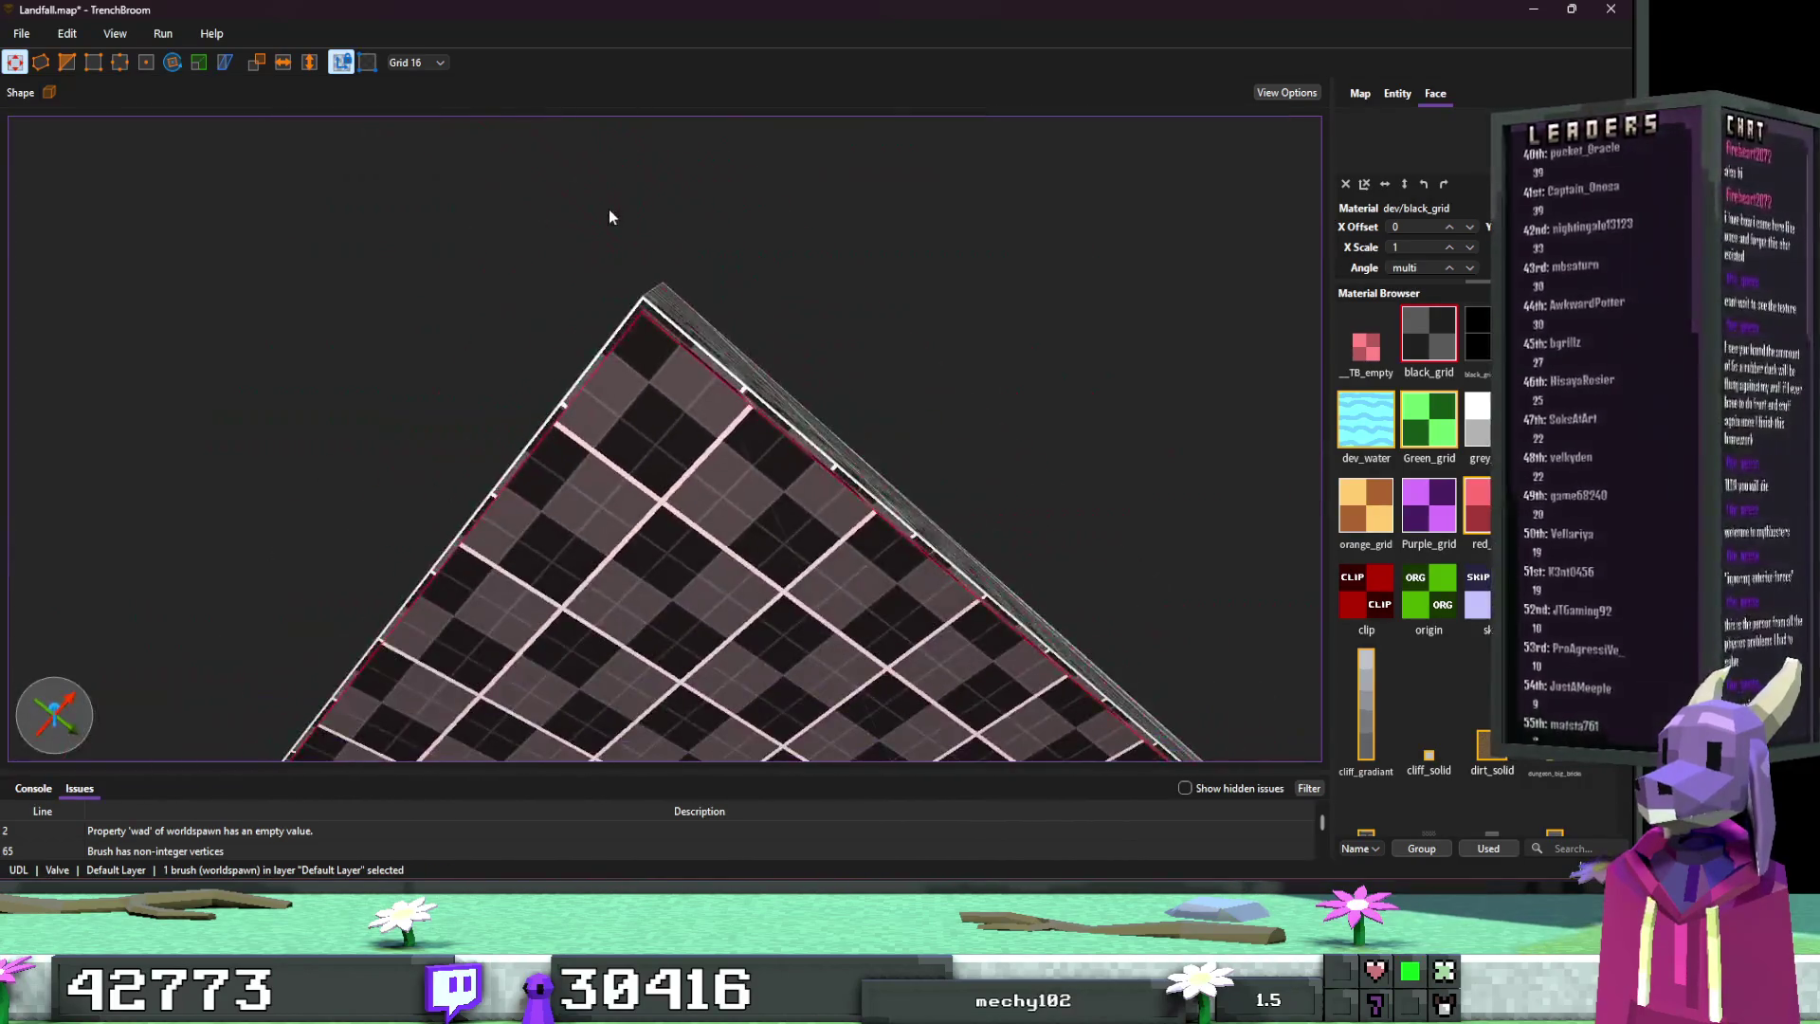
pyautogui.moveTo(614, 198)
pyautogui.mouseDown()
pyautogui.moveTo(638, 244)
pyautogui.moveTo(617, 196)
pyautogui.moveTo(670, 241)
pyautogui.mouseUp()
pyautogui.moveTo(833, 459)
pyautogui.mouseDown()
pyautogui.moveTo(816, 419)
pyautogui.moveTo(771, 528)
pyautogui.mouseUp()
pyautogui.scroll(-10, 851, 342)
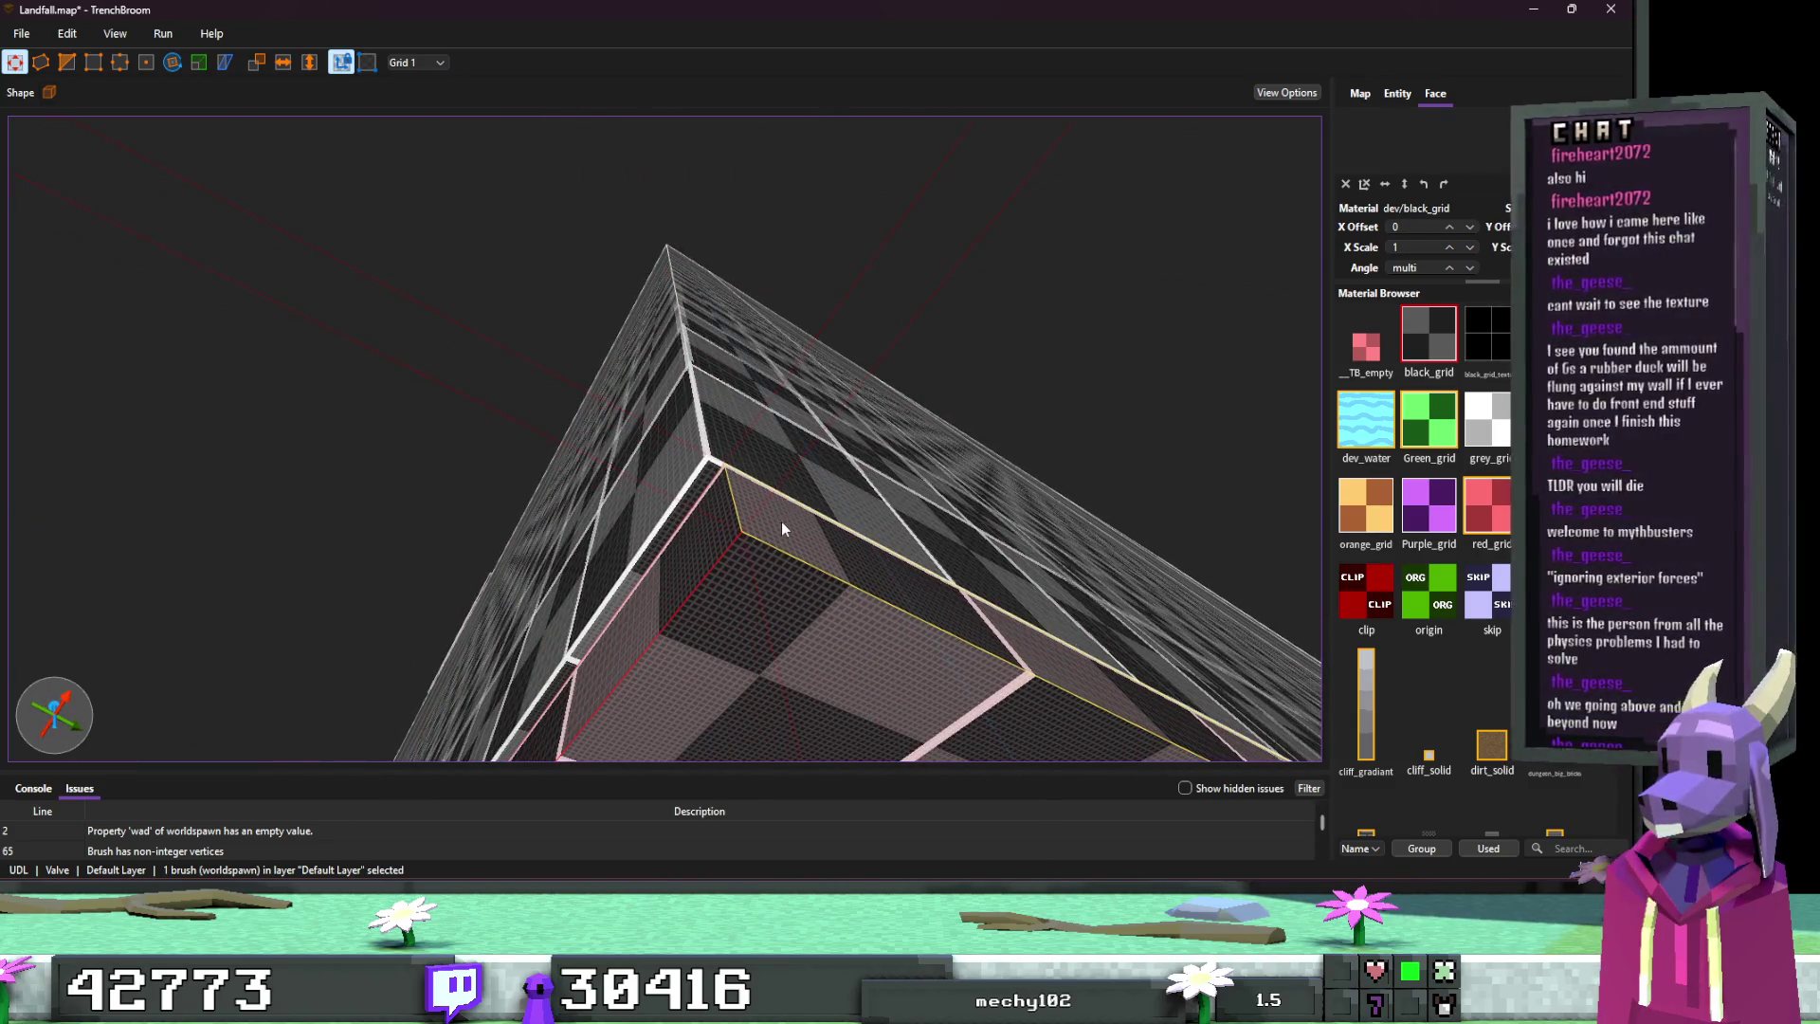
pyautogui.moveTo(697, 497)
pyautogui.mouseDown()
pyautogui.moveTo(752, 665)
pyautogui.moveTo(749, 567)
pyautogui.moveTo(691, 610)
pyautogui.moveTo(584, 505)
pyautogui.moveTo(554, 502)
pyautogui.moveTo(484, 601)
pyautogui.moveTo(483, 639)
pyautogui.mouseUp()
# Step: Check the trimmed brush corner from below, then deselect the brush
pyautogui.press('w')
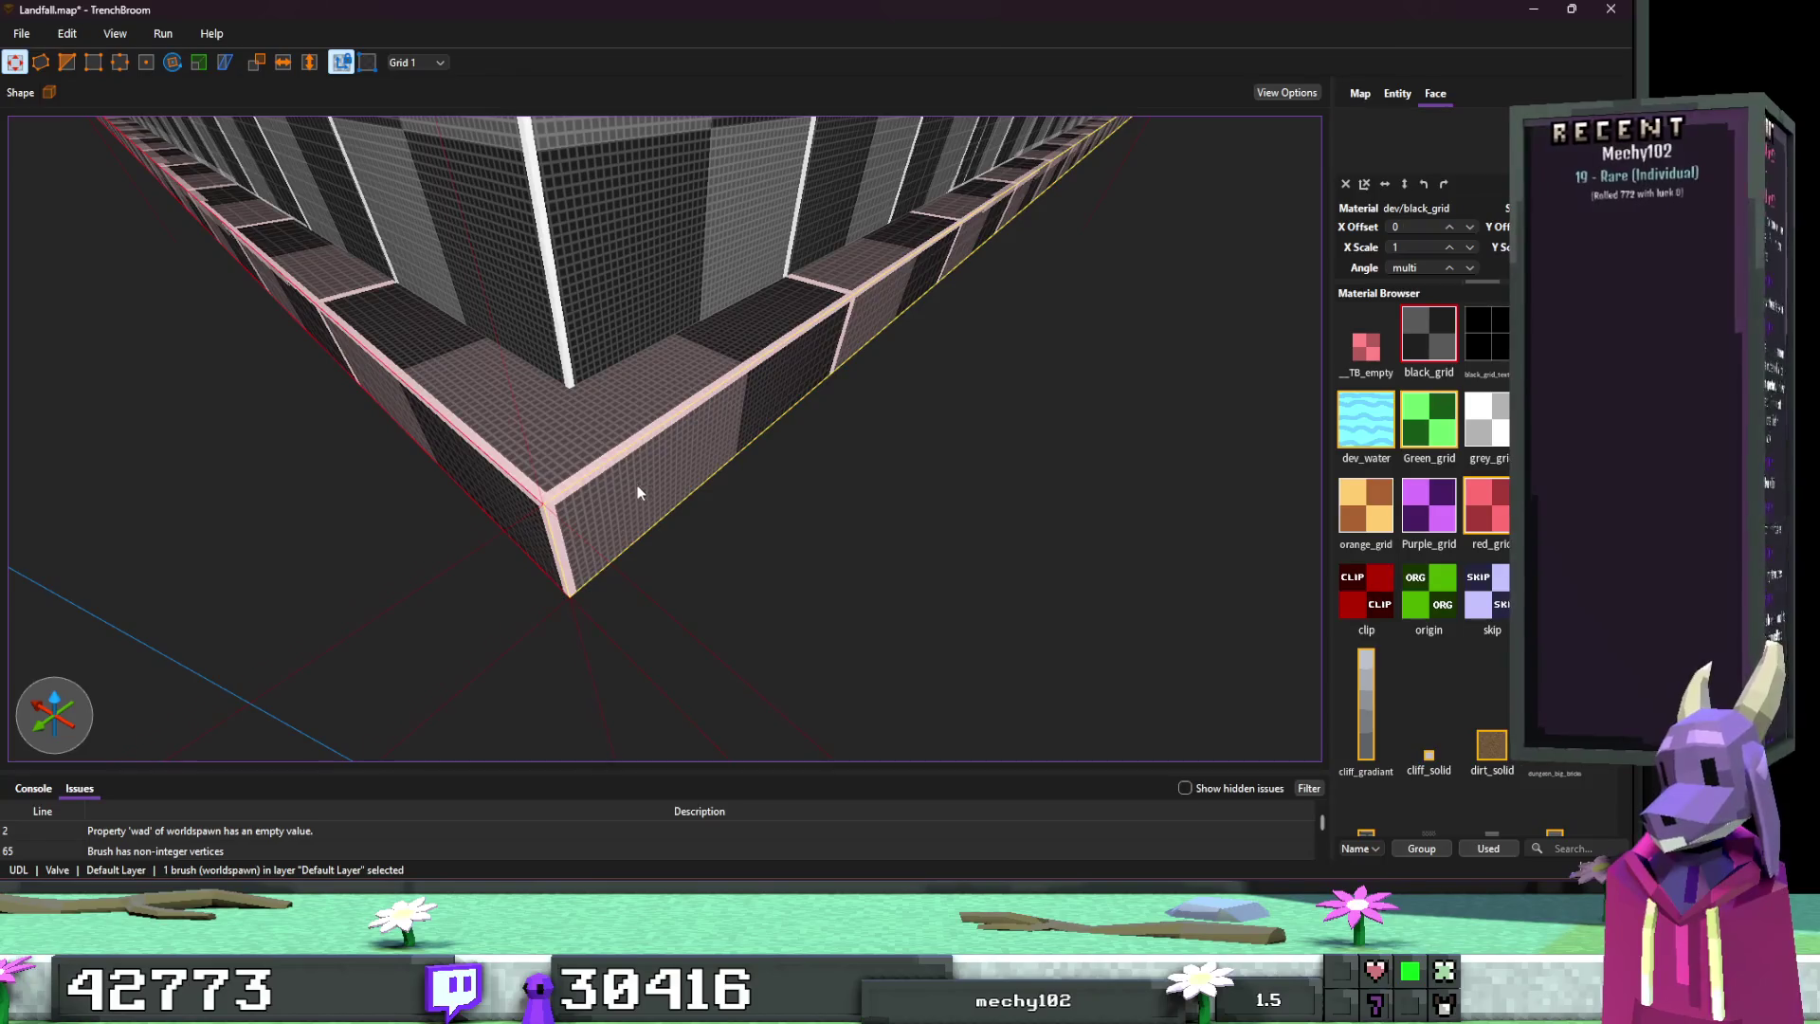
pyautogui.moveTo(637, 492)
pyautogui.mouseDown()
pyautogui.moveTo(571, 423)
pyautogui.moveTo(463, 458)
pyautogui.moveTo(538, 417)
pyautogui.moveTo(713, 433)
pyautogui.moveTo(657, 452)
pyautogui.mouseUp()
pyautogui.scroll(5, 546, 407)
pyautogui.rightClick(673, 418)
pyautogui.press('Escape')
pyautogui.click(659, 454)
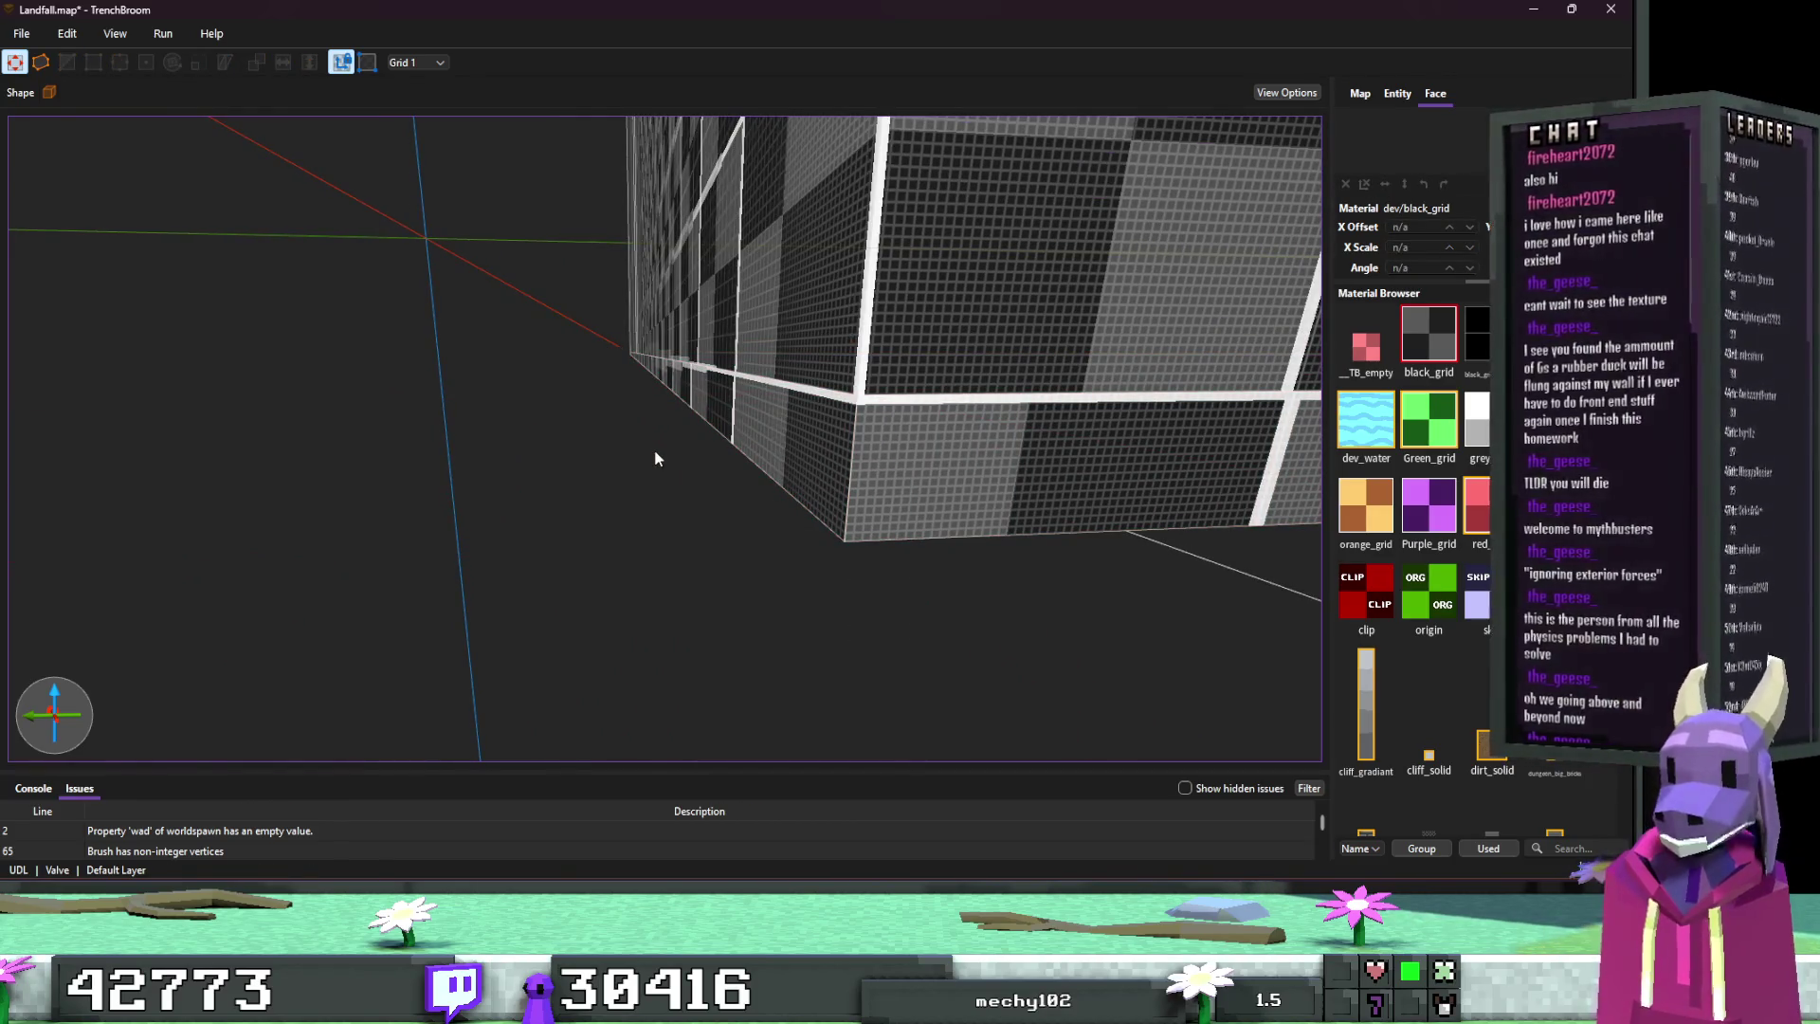
# Step: Multi-select the underside, top and front faces of the outer boundary wall
pyautogui.moveTo(655, 459)
pyautogui.mouseDown()
pyautogui.moveTo(719, 354)
pyautogui.moveTo(1032, 417)
pyautogui.mouseUp()
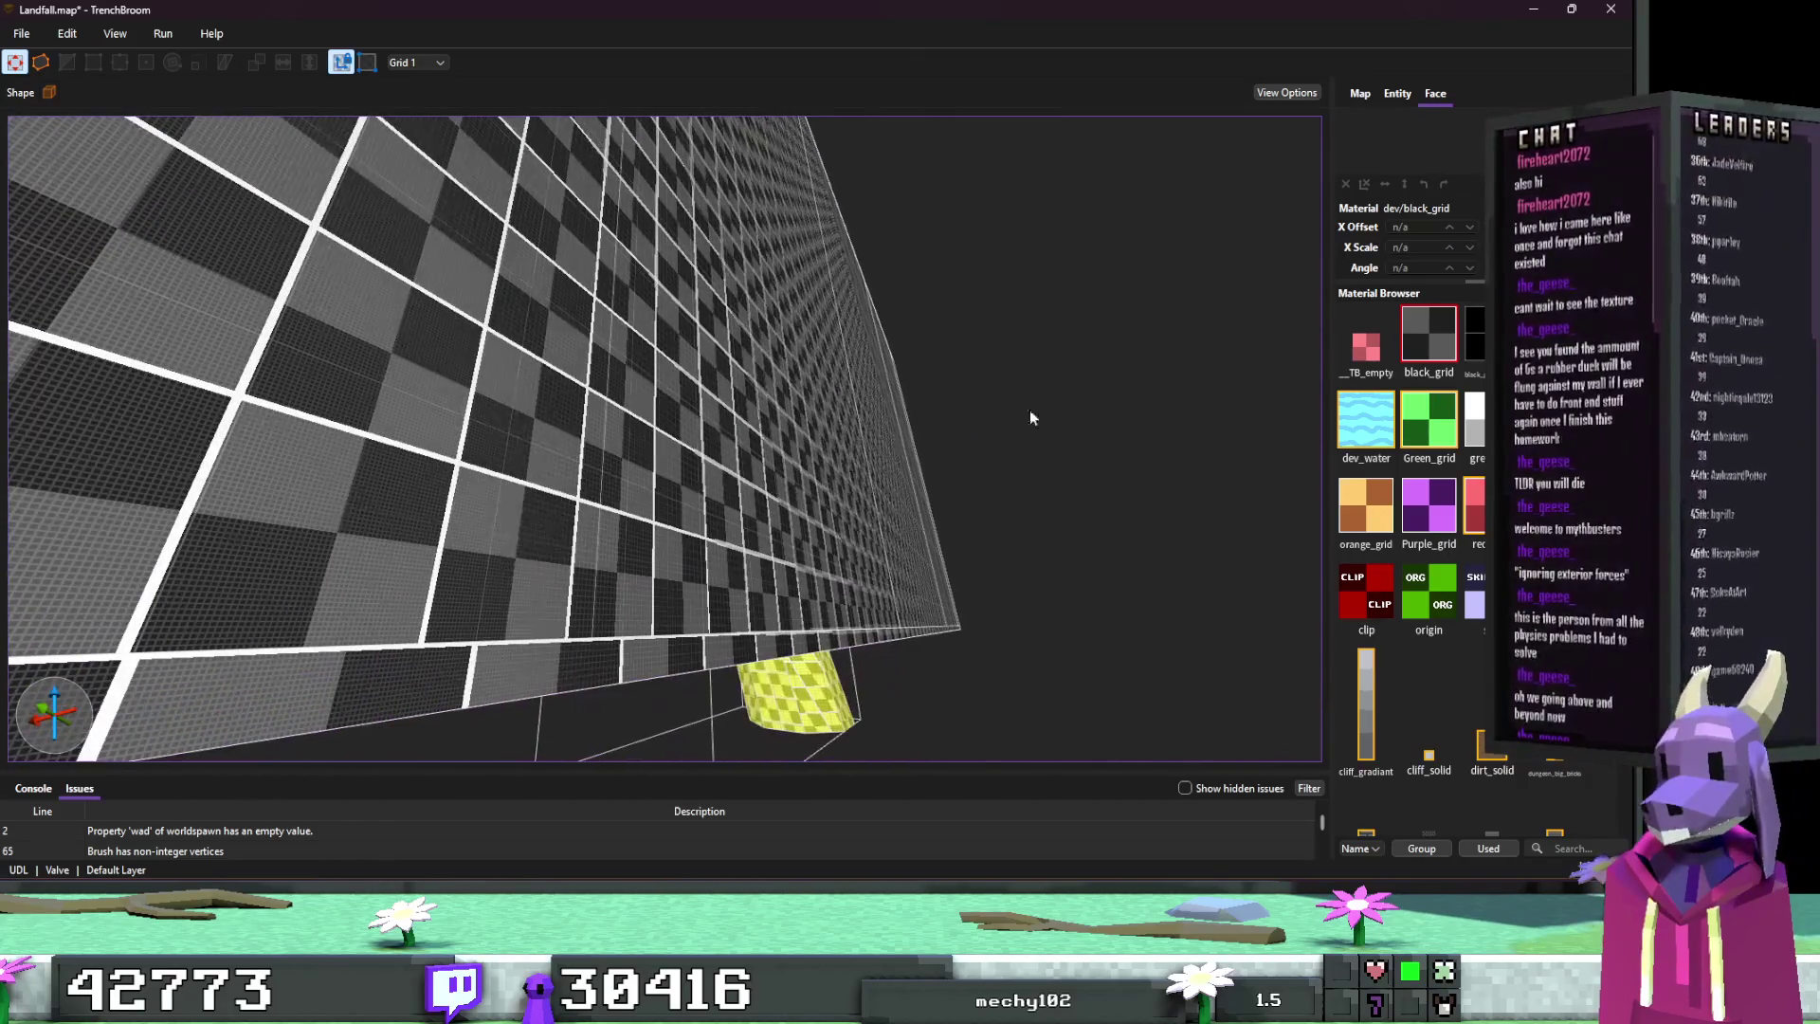
pyautogui.keyDown('shift'); pyautogui.click(681, 445); pyautogui.keyUp('shift')
pyautogui.moveTo(825, 417)
pyautogui.mouseDown()
pyautogui.moveTo(709, 464)
pyautogui.moveTo(782, 457)
pyautogui.mouseUp()
pyautogui.keyDown('shift'); pyautogui.click(833, 480); pyautogui.keyUp('shift')
pyautogui.moveTo(960, 484)
pyautogui.mouseDown()
pyautogui.moveTo(1002, 491)
pyautogui.moveTo(755, 480)
pyautogui.mouseUp()
pyautogui.keyDown('shift'); pyautogui.click(983, 479); pyautogui.keyUp('shift')
pyautogui.keyDown('shift'); pyautogui.click(853, 497); pyautogui.keyUp('shift')
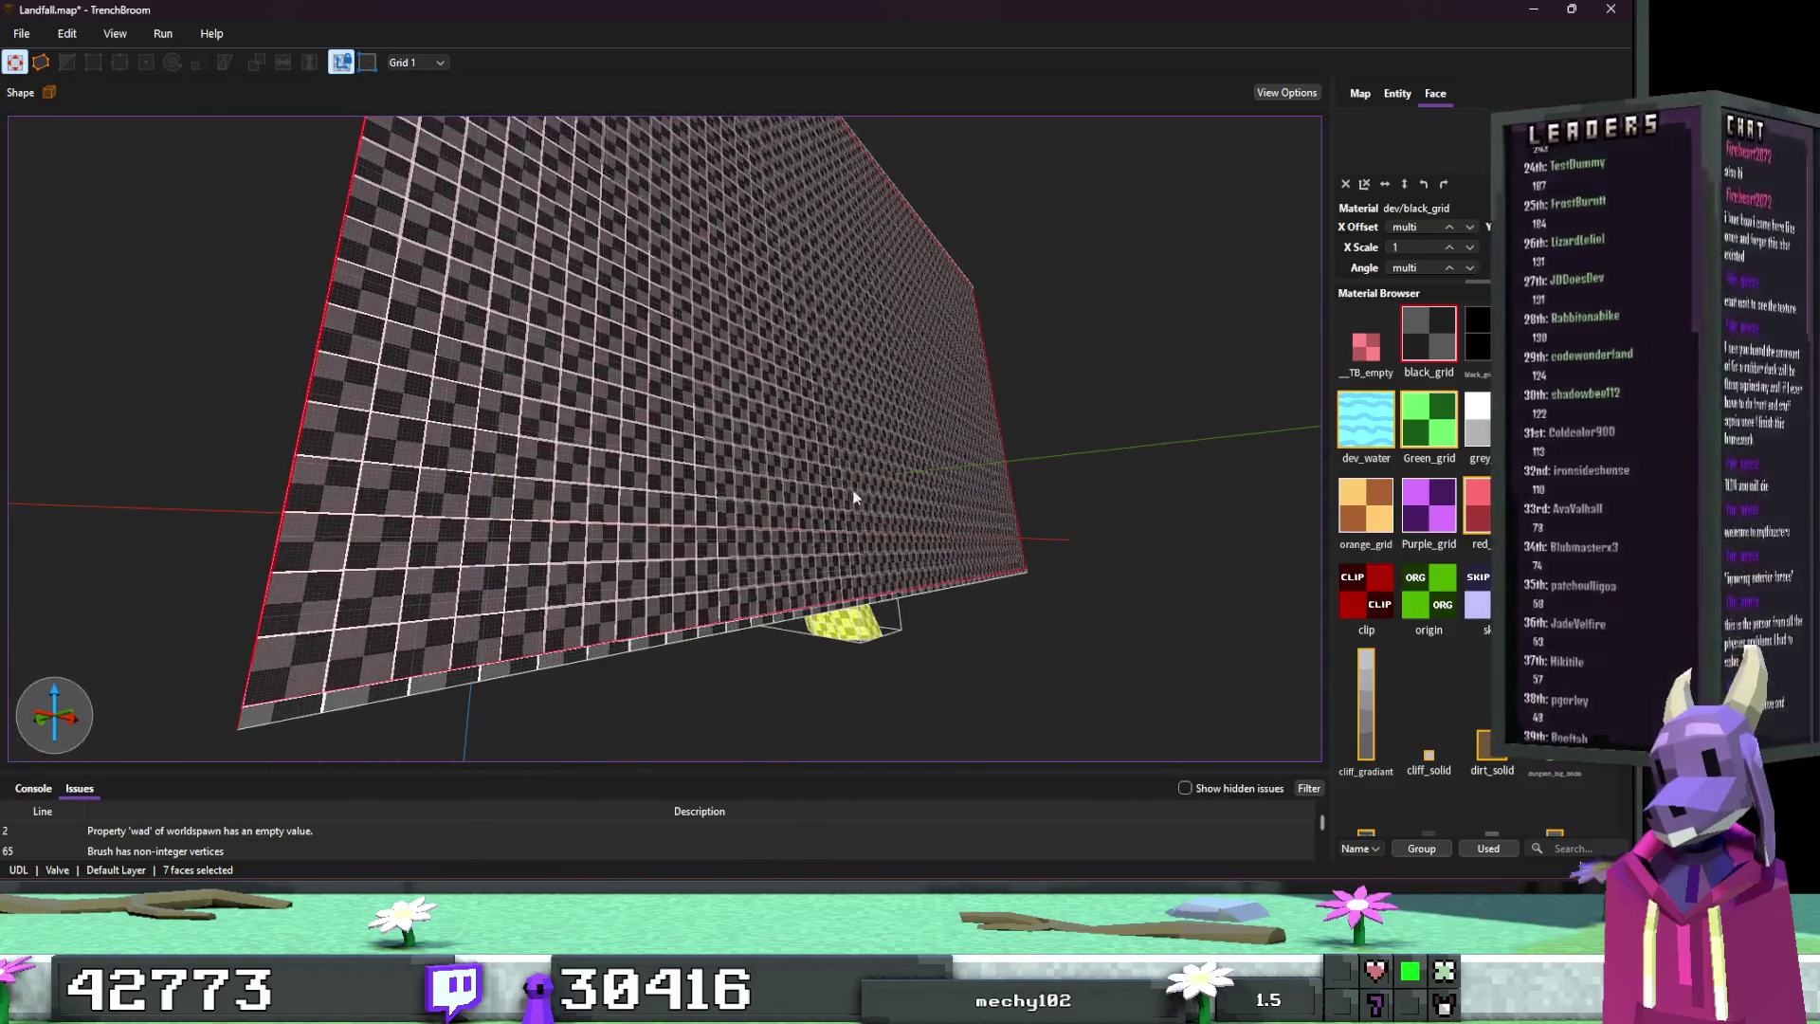
pyautogui.keyDown('shift'); pyautogui.click(739, 618); pyautogui.keyUp('shift')
pyautogui.moveTo(740, 619)
pyautogui.mouseDown()
pyautogui.moveTo(896, 603)
pyautogui.moveTo(851, 580)
pyautogui.moveTo(839, 454)
pyautogui.moveTo(828, 550)
pyautogui.moveTo(741, 550)
pyautogui.moveTo(711, 650)
pyautogui.moveTo(714, 552)
pyautogui.moveTo(784, 651)
pyautogui.moveTo(384, 440)
pyautogui.moveTo(764, 469)
pyautogui.moveTo(654, 498)
pyautogui.moveTo(635, 476)
pyautogui.moveTo(726, 424)
pyautogui.mouseUp()
pyautogui.keyDown('shift'); pyautogui.click(389, 444); pyautogui.keyUp('shift')
pyautogui.keyDown('shift'); pyautogui.click(727, 425); pyautogui.keyUp('shift')
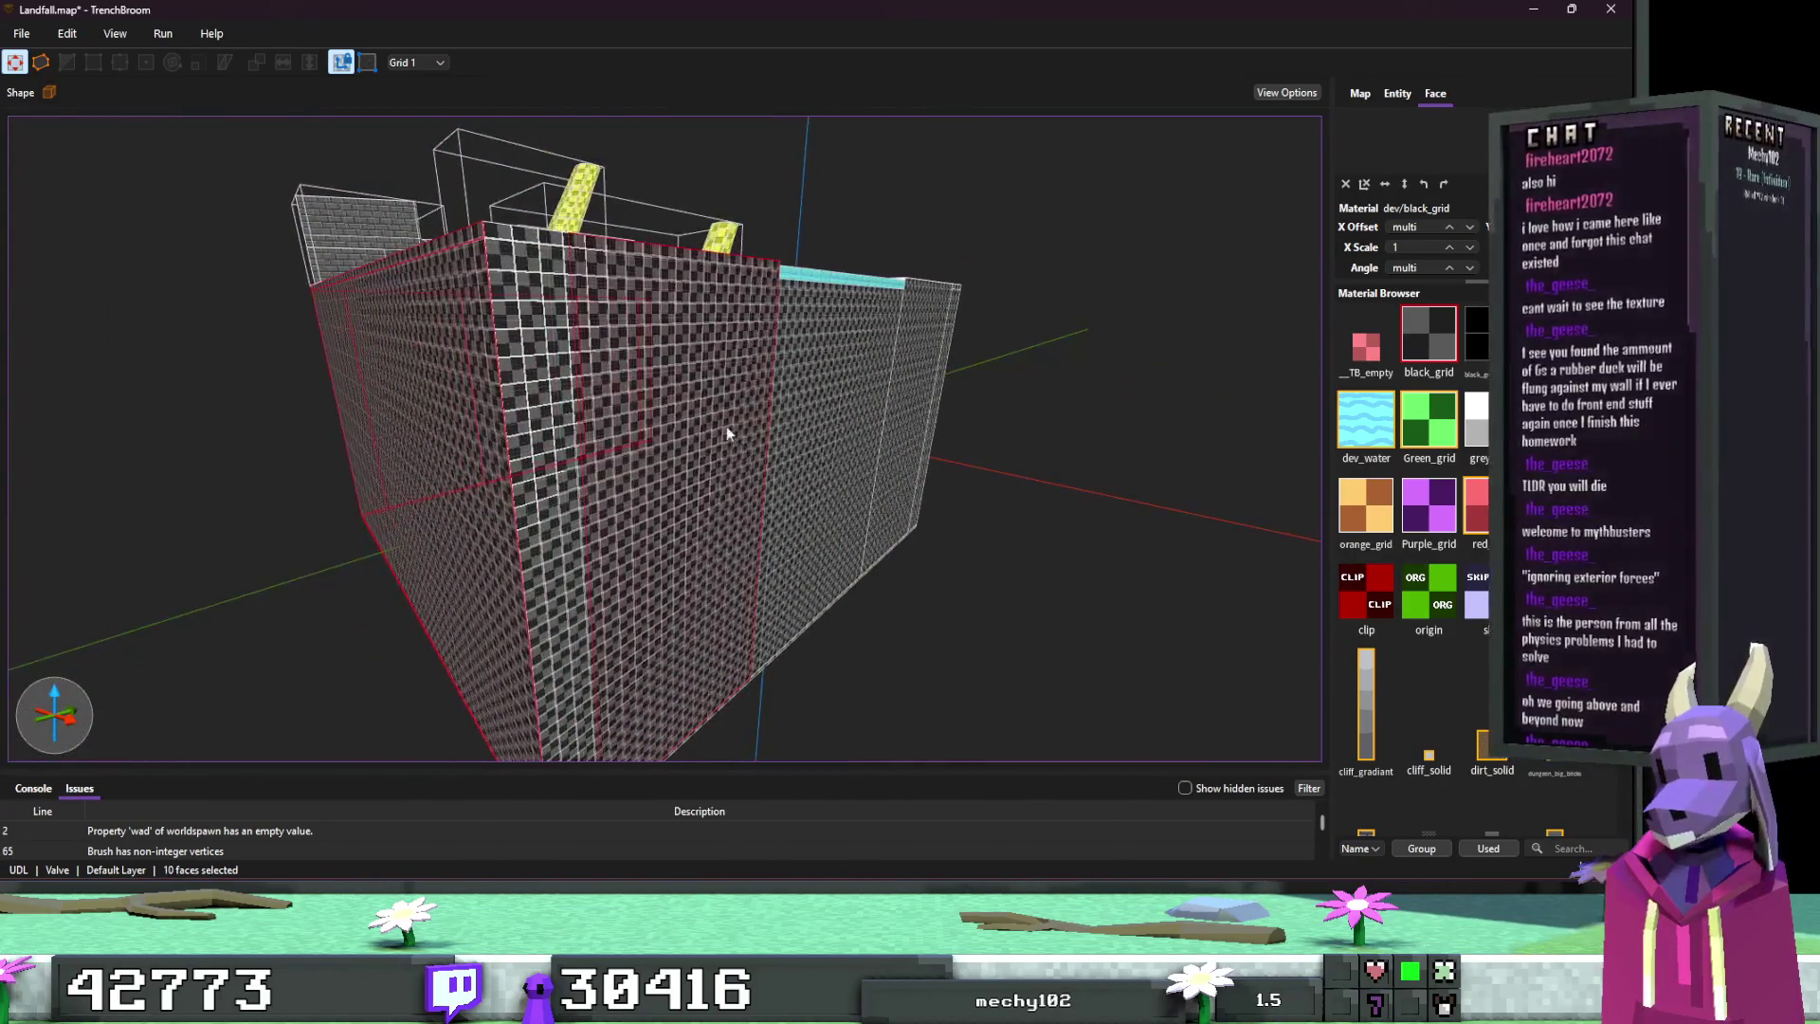
# Step: Add the remaining side, end and corner wall faces, then apply cliff_gradiant to all of them
pyautogui.keyDown('shift'); pyautogui.click(535, 246); pyautogui.keyUp('shift')
pyautogui.moveTo(534, 246)
pyautogui.mouseDown()
pyautogui.moveTo(705, 318)
pyautogui.moveTo(681, 296)
pyautogui.moveTo(698, 360)
pyautogui.mouseUp()
pyautogui.keyDown('shift'); pyautogui.click(698, 360); pyautogui.keyUp('shift')
pyautogui.keyDown('shift'); pyautogui.click(857, 360); pyautogui.keyUp('shift')
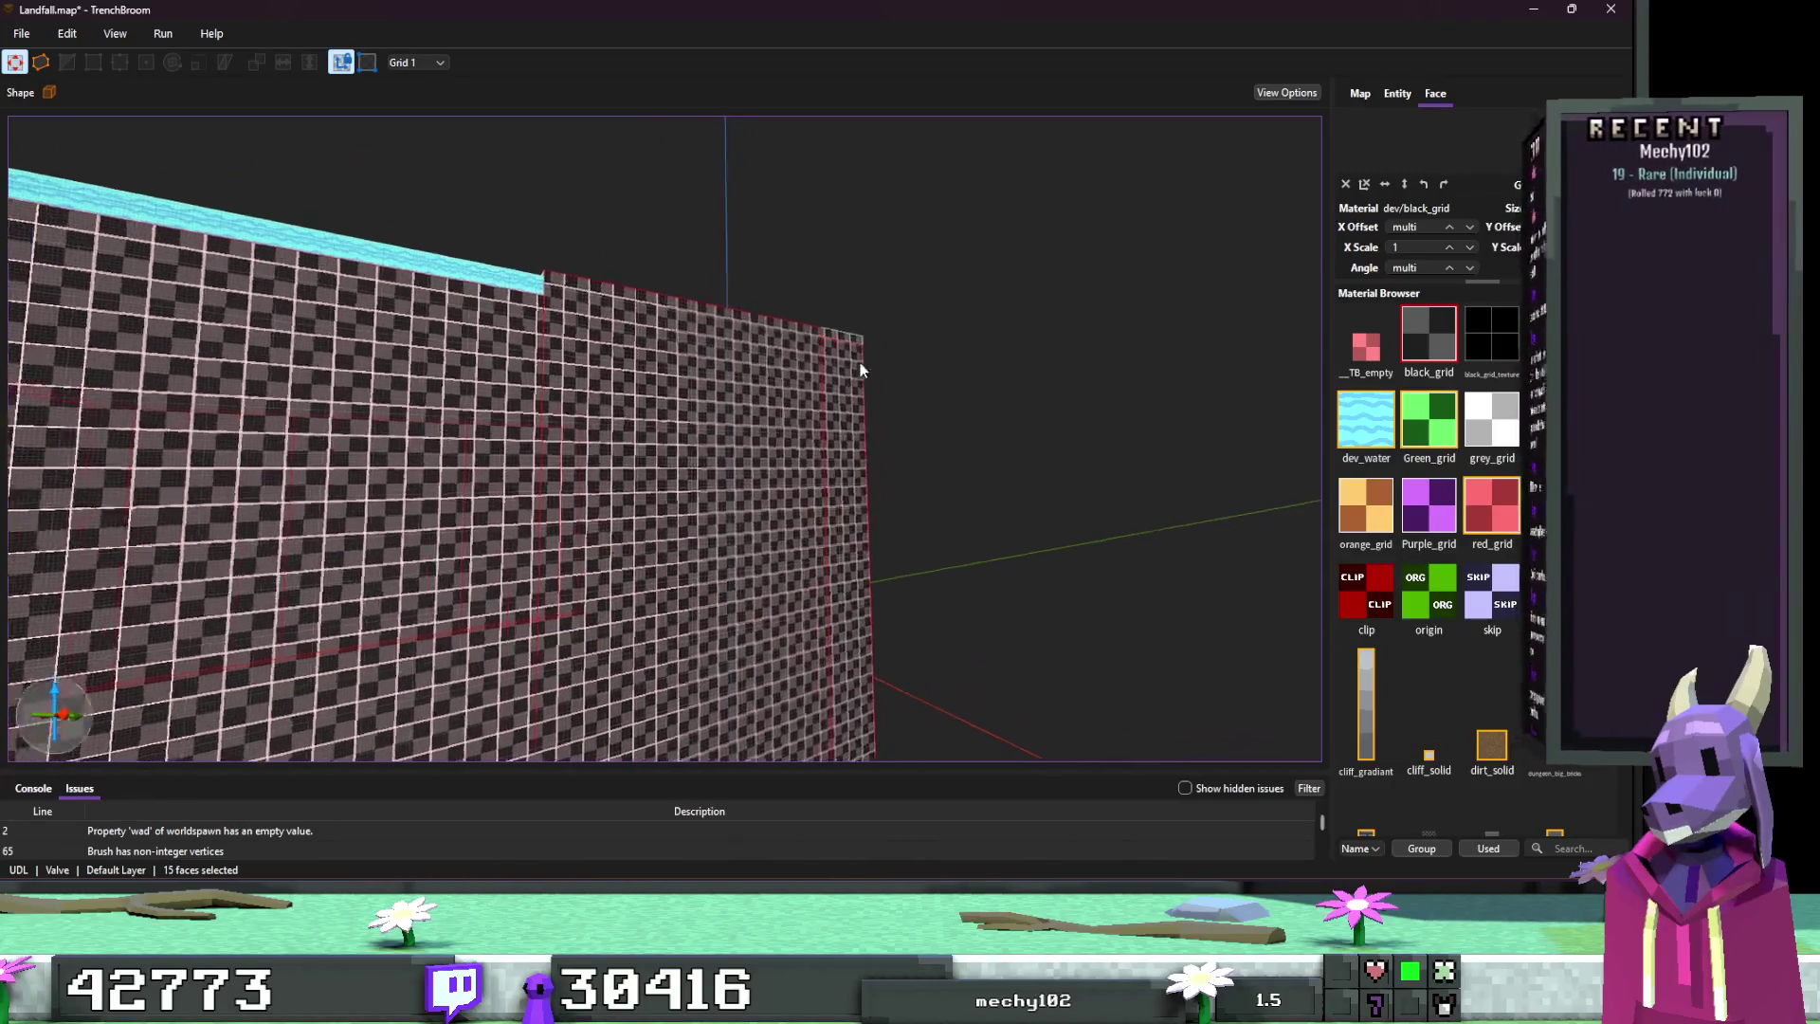
pyautogui.moveTo(860, 370)
pyautogui.mouseDown()
pyautogui.moveTo(752, 374)
pyautogui.moveTo(749, 349)
pyautogui.moveTo(783, 350)
pyautogui.moveTo(721, 307)
pyautogui.moveTo(715, 385)
pyautogui.mouseUp()
pyautogui.keyDown('shift'); pyautogui.click(749, 349); pyautogui.keyUp('shift')
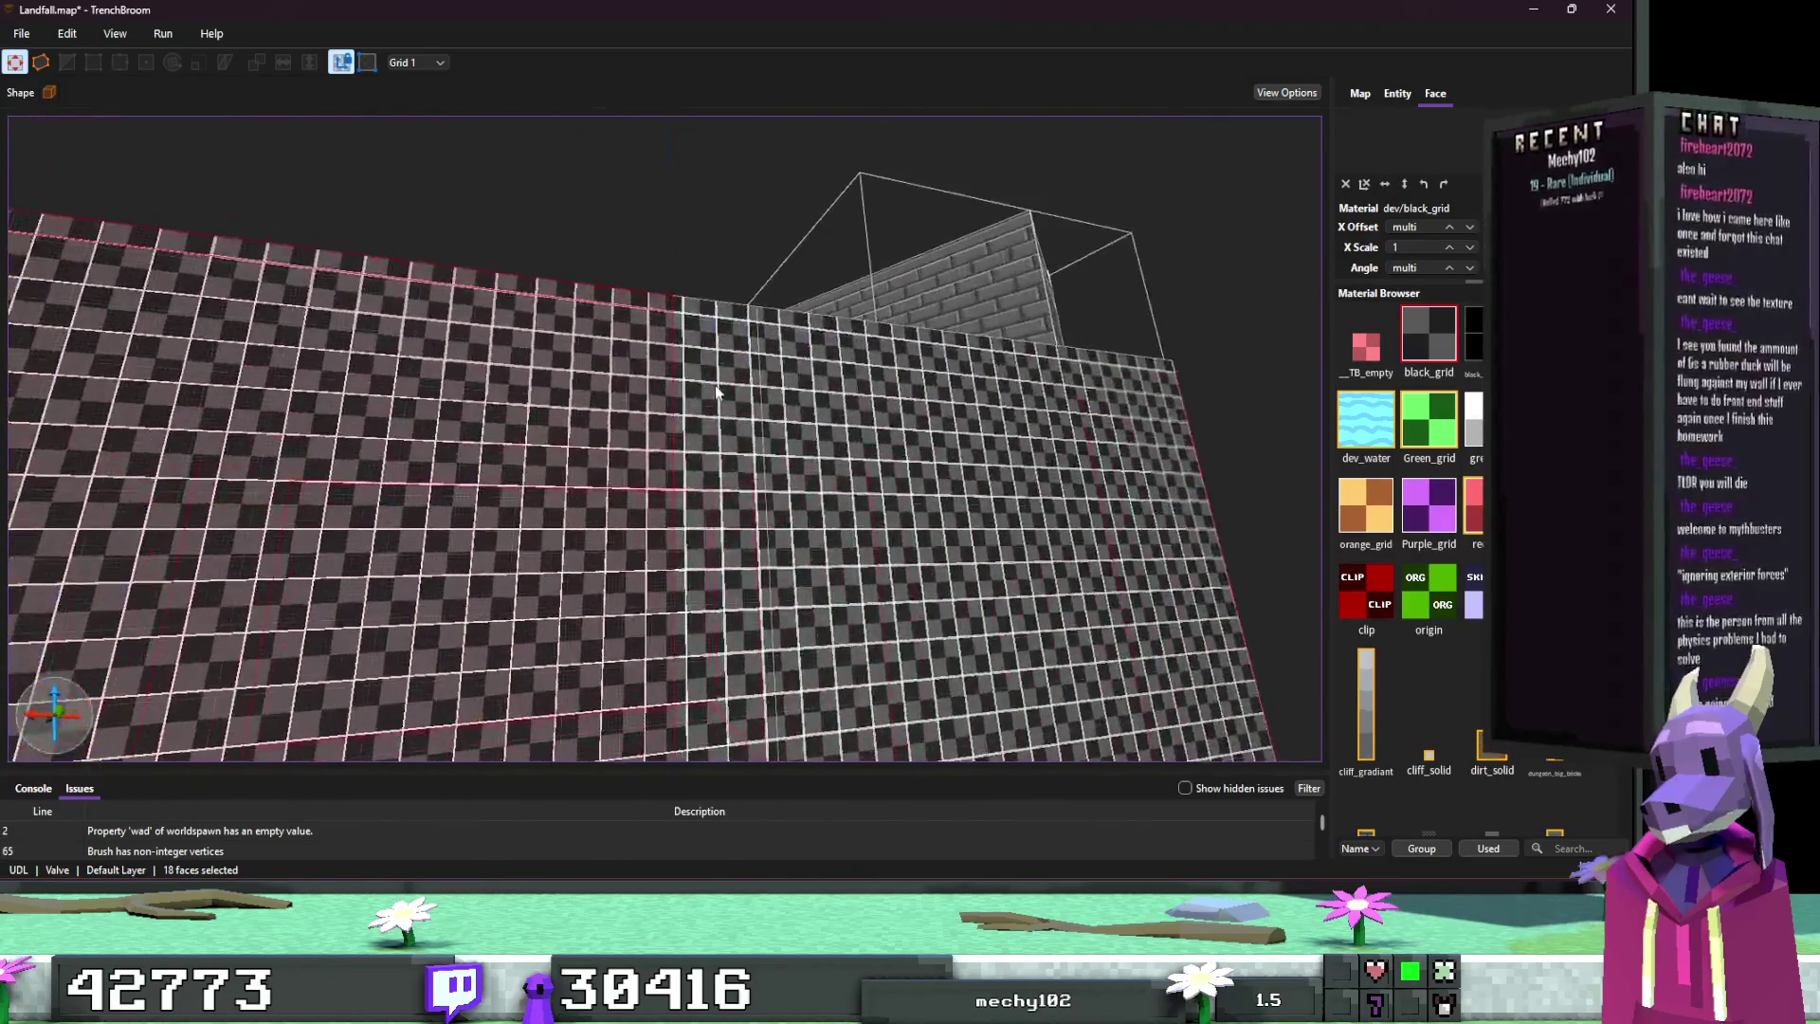
pyautogui.keyDown('shift'); pyautogui.click(729, 317); pyautogui.keyUp('shift')
pyautogui.moveTo(851, 459)
pyautogui.mouseDown()
pyautogui.moveTo(889, 489)
pyautogui.moveTo(766, 516)
pyautogui.moveTo(744, 485)
pyautogui.moveTo(764, 379)
pyautogui.moveTo(758, 398)
pyautogui.moveTo(847, 427)
pyautogui.moveTo(810, 406)
pyautogui.moveTo(773, 414)
pyautogui.moveTo(844, 429)
pyautogui.moveTo(743, 446)
pyautogui.moveTo(873, 467)
pyautogui.moveTo(845, 475)
pyautogui.moveTo(760, 415)
pyautogui.mouseUp()
pyautogui.keyDown('shift'); pyautogui.click(765, 383); pyautogui.keyUp('shift')
pyautogui.keyDown('shift'); pyautogui.click(773, 413); pyautogui.keyUp('shift')
pyautogui.keyDown('shift'); pyautogui.click(809, 423); pyautogui.keyUp('shift')
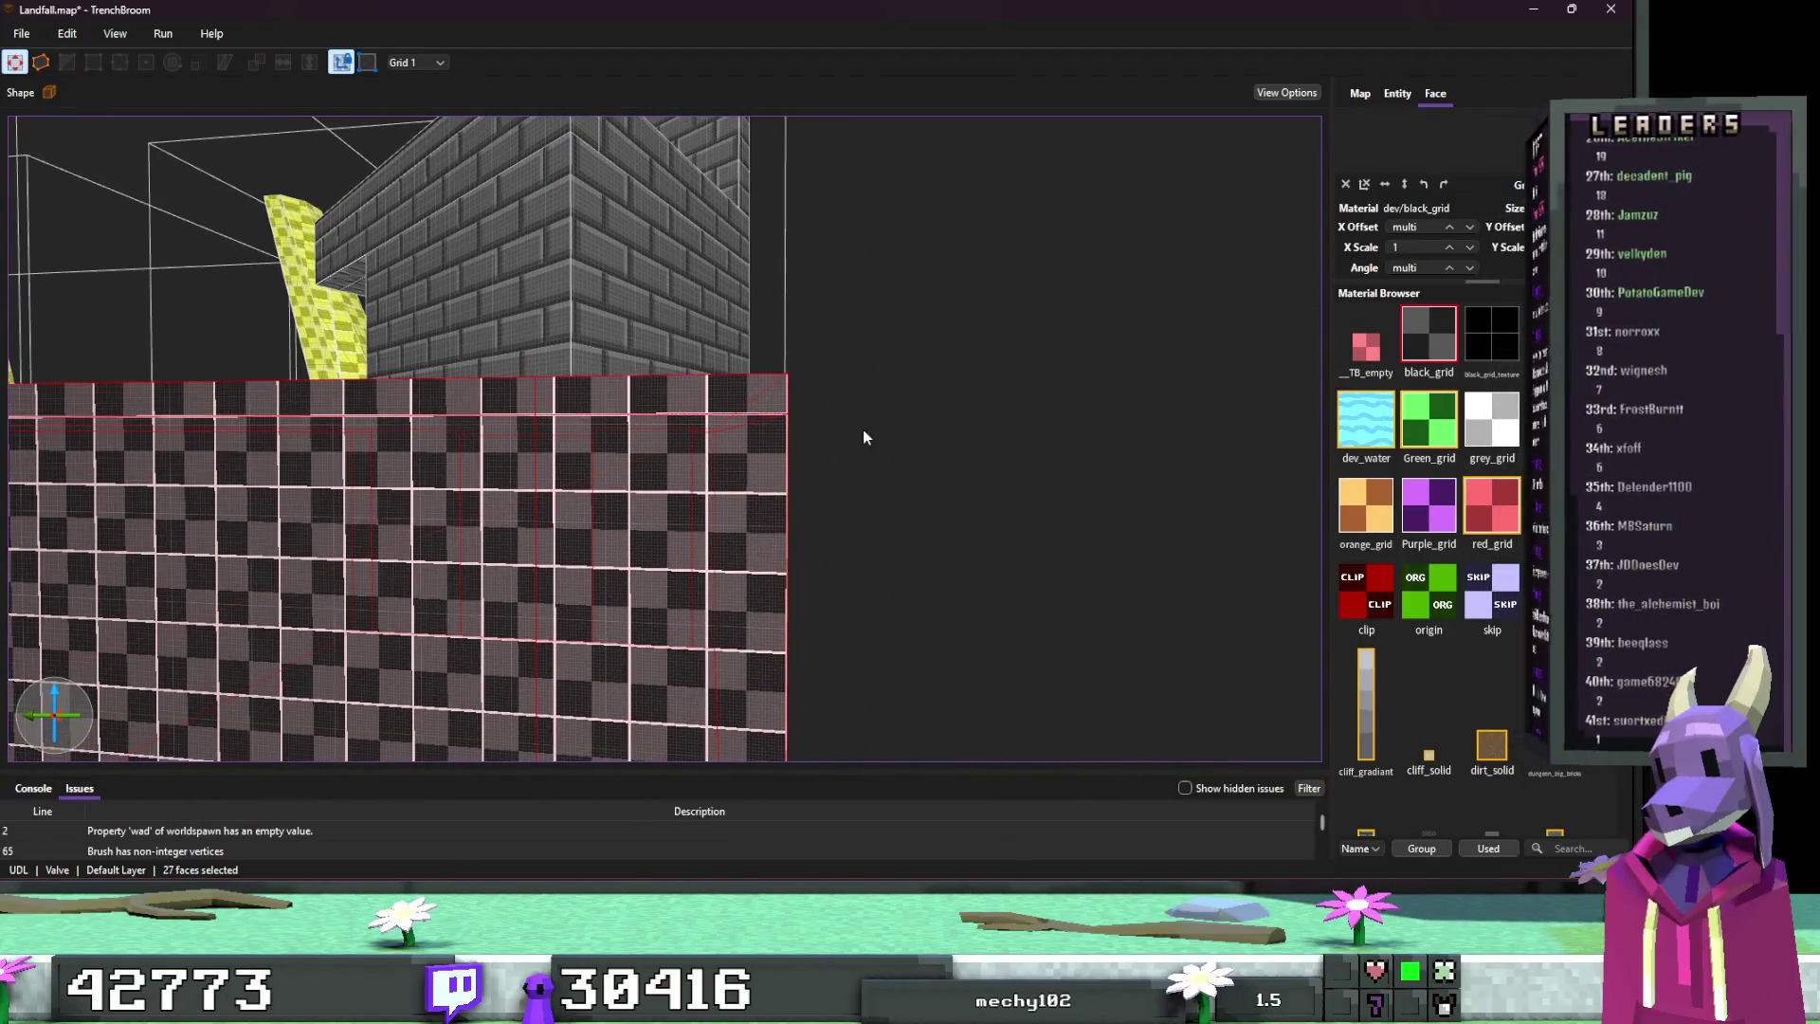
pyautogui.hotkey('ctrl', 'u')
pyautogui.click(1366, 701)
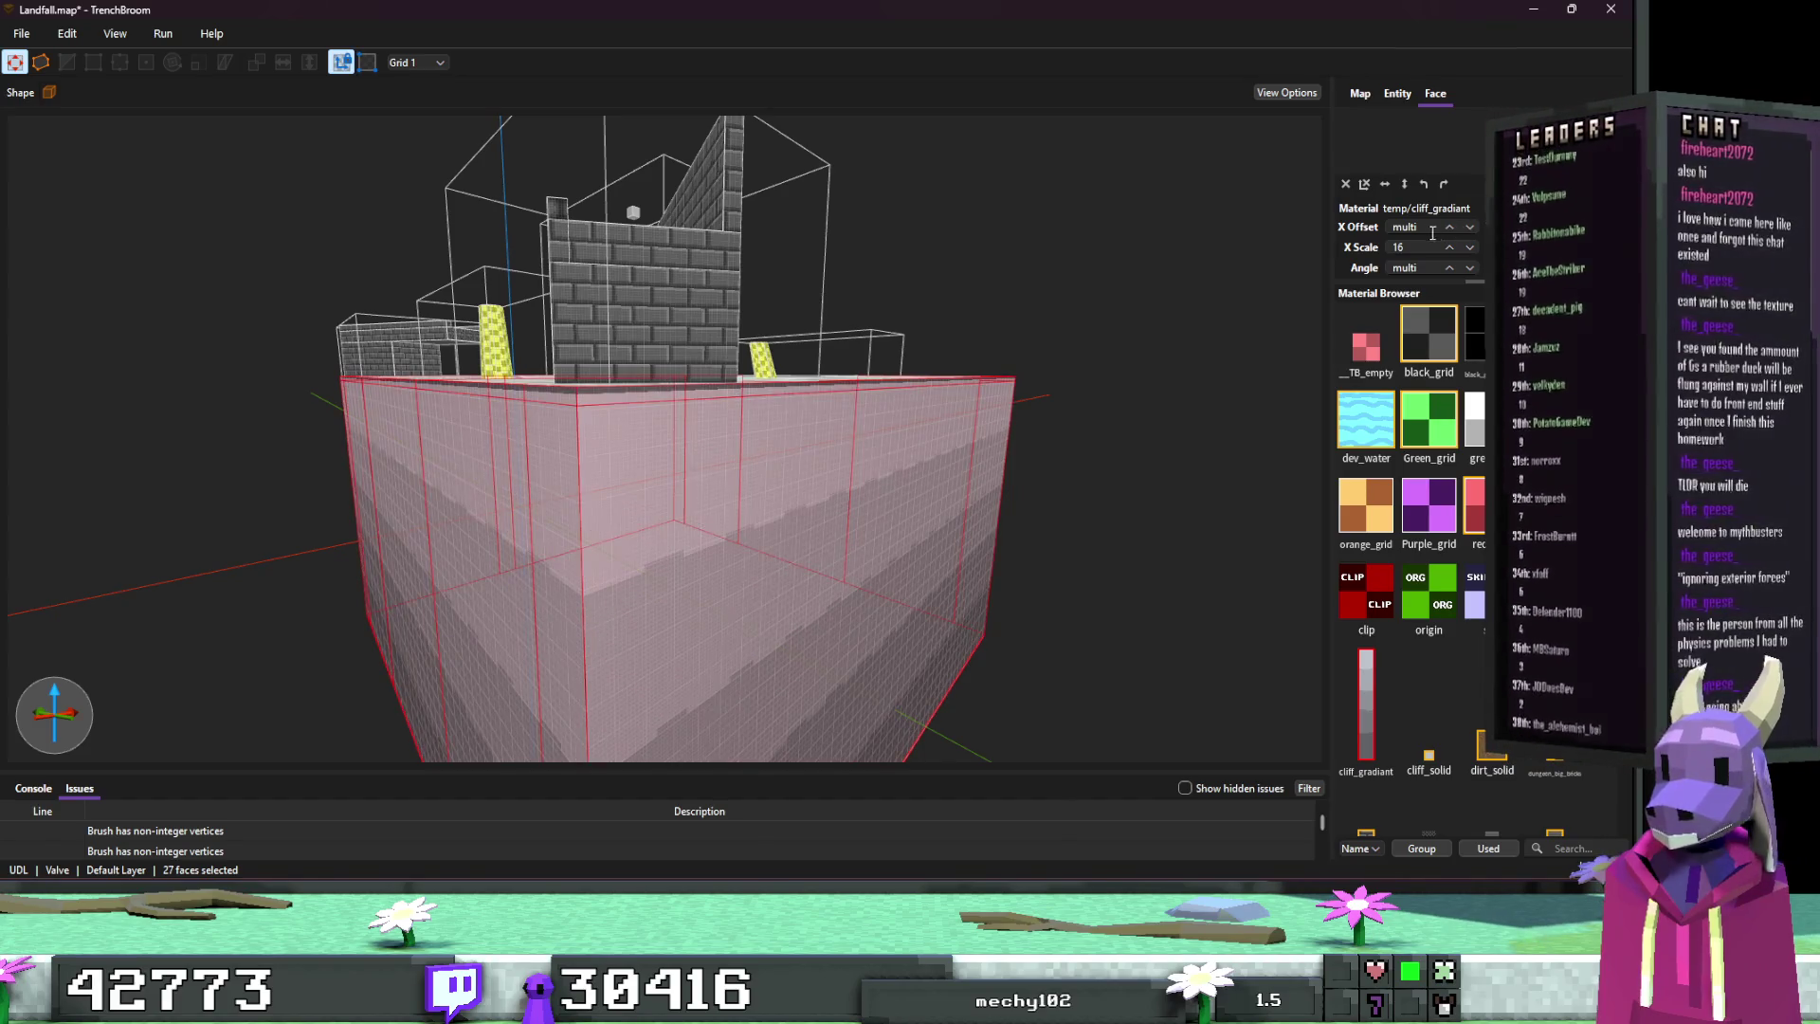
# Step: Select the bottom trim strip faces along the front underside of the walls
pyautogui.moveTo(1078, 334)
pyautogui.mouseDown()
pyautogui.moveTo(1043, 404)
pyautogui.moveTo(1039, 368)
pyautogui.moveTo(995, 432)
pyautogui.moveTo(1039, 385)
pyautogui.moveTo(1061, 272)
pyautogui.moveTo(1032, 345)
pyautogui.moveTo(1078, 368)
pyautogui.moveTo(1096, 351)
pyautogui.moveTo(934, 357)
pyautogui.moveTo(849, 402)
pyautogui.moveTo(866, 396)
pyautogui.moveTo(819, 359)
pyautogui.moveTo(917, 321)
pyautogui.moveTo(767, 304)
pyautogui.moveTo(575, 388)
pyautogui.moveTo(813, 411)
pyautogui.moveTo(668, 404)
pyautogui.mouseUp()
pyautogui.keyDown('ctrl'); pyautogui.keyDown('shift'); pyautogui.click(793, 417); pyautogui.keyUp('shift'); pyautogui.keyUp('ctrl')
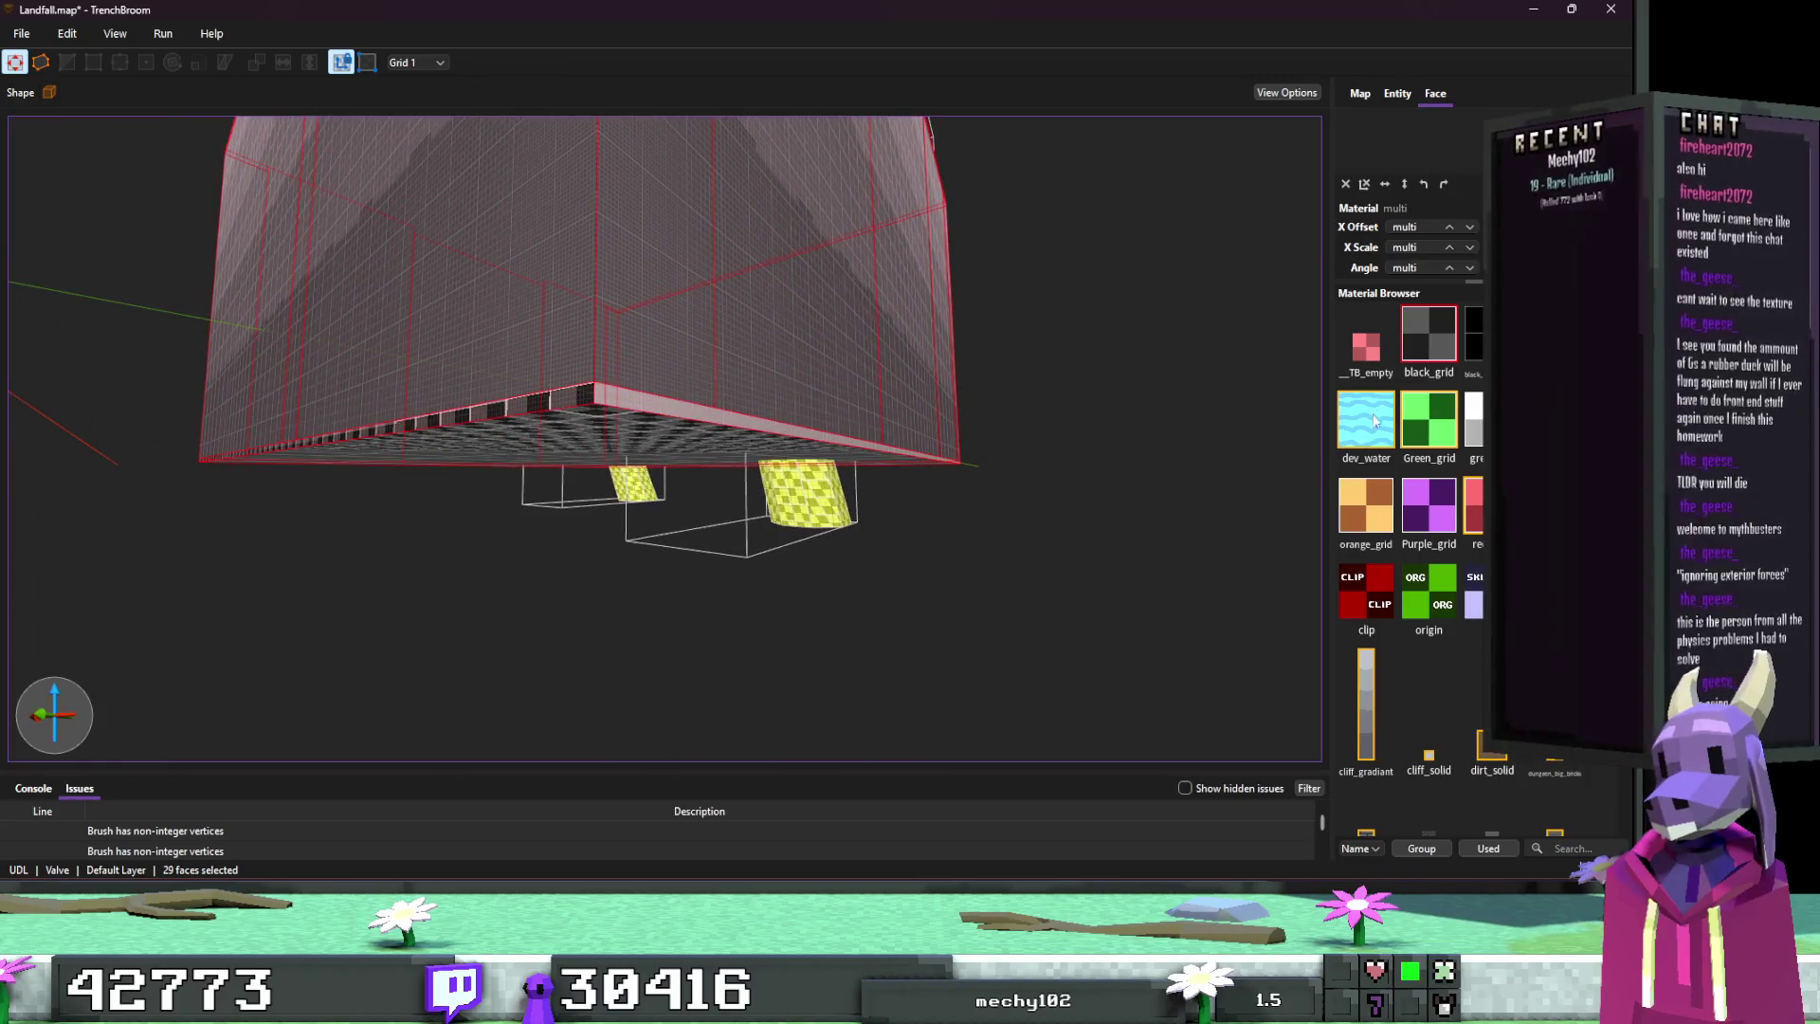
pyautogui.moveTo(1042, 483); pyautogui.dragTo(964, 453)
pyautogui.click(689, 423)
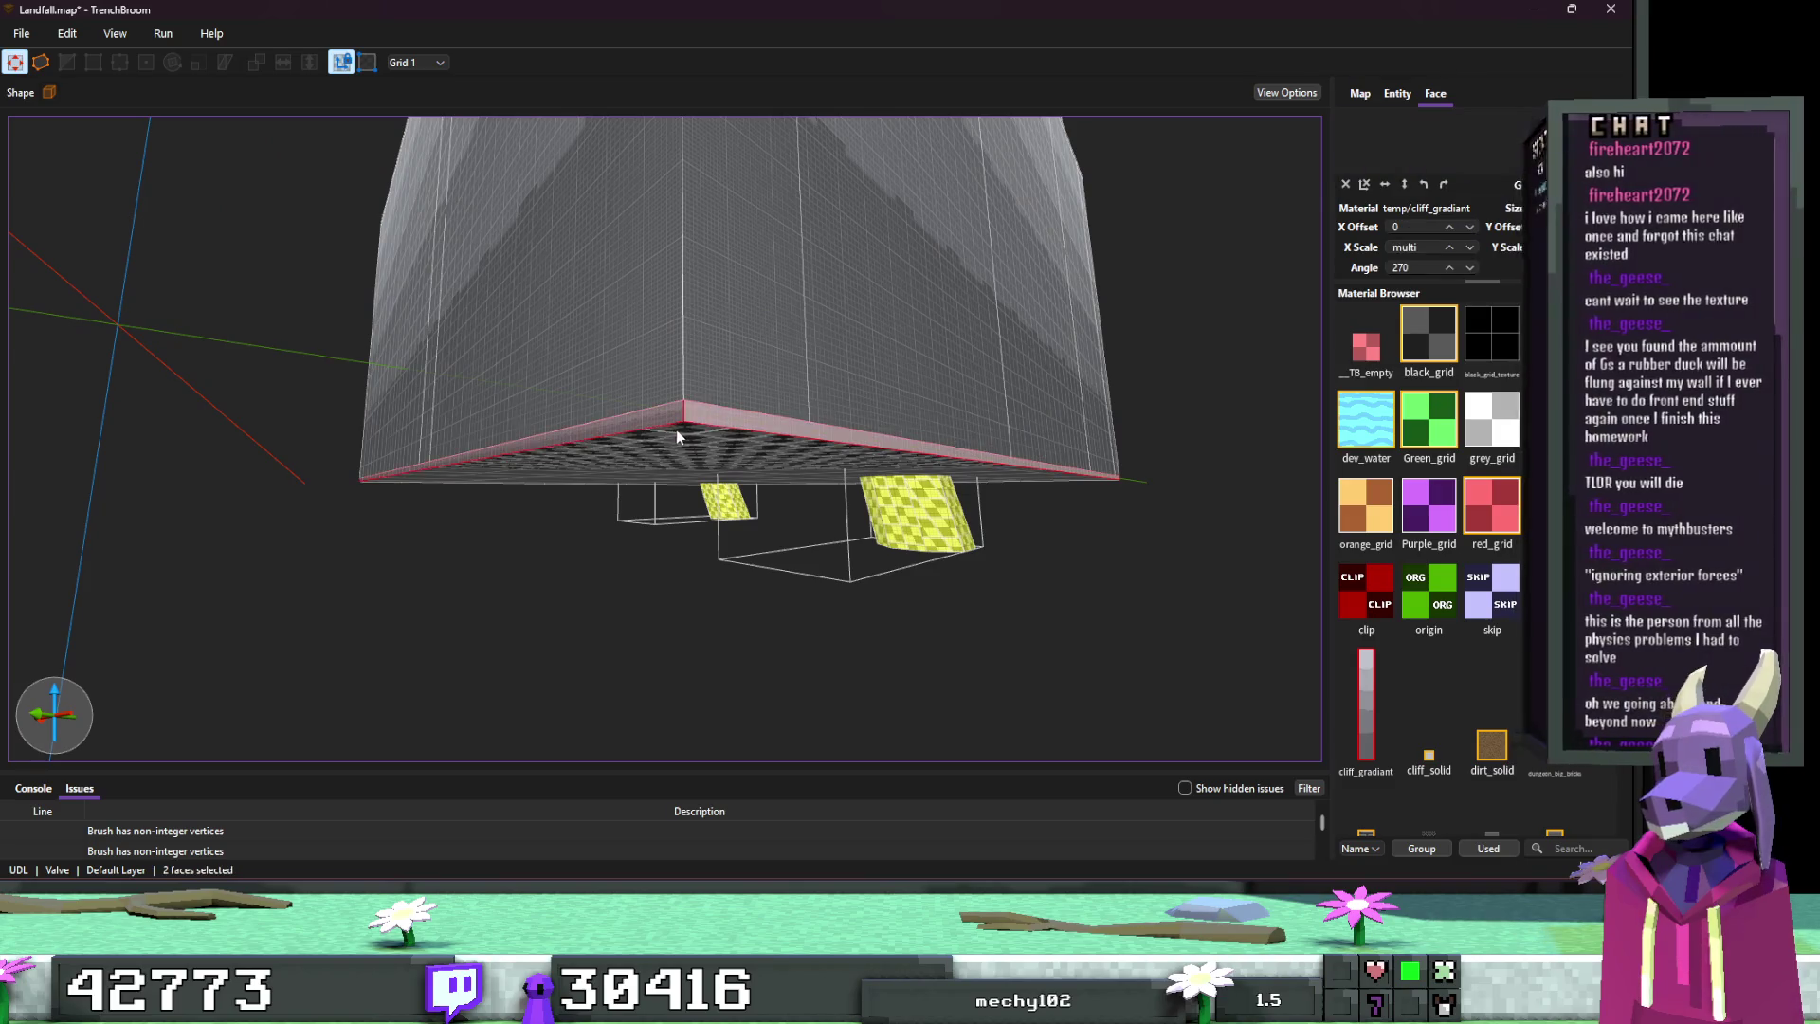
pyautogui.keyDown('ctrl'); pyautogui.keyDown('shift'); pyautogui.click(675, 429); pyautogui.keyUp('shift'); pyautogui.keyUp('ctrl')
pyautogui.moveTo(675, 429)
pyautogui.mouseDown()
pyautogui.moveTo(777, 462)
pyautogui.moveTo(744, 443)
pyautogui.mouseUp()
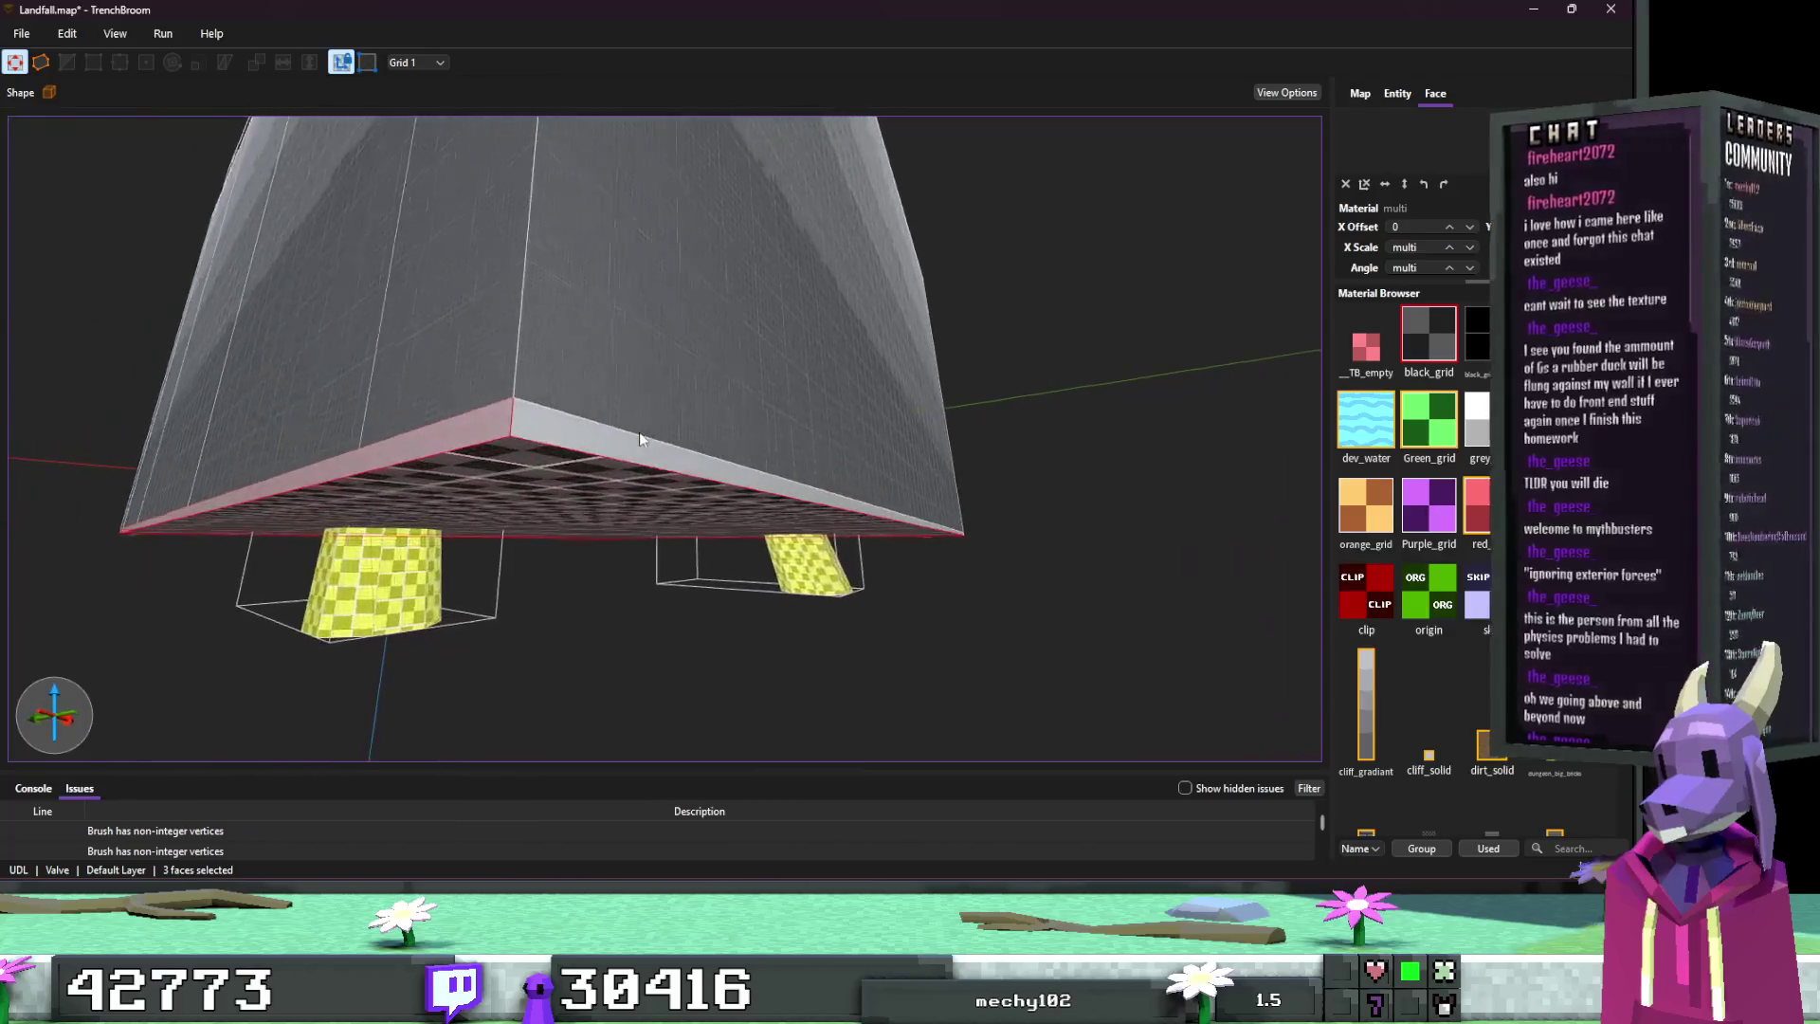
pyautogui.keyDown('ctrl'); pyautogui.keyDown('shift'); pyautogui.click(756, 499); pyautogui.keyUp('shift'); pyautogui.keyUp('ctrl')
# Step: Add the corner's bottom strip face and apply dungeon_solid to the selected trim faces
pyautogui.press('d')
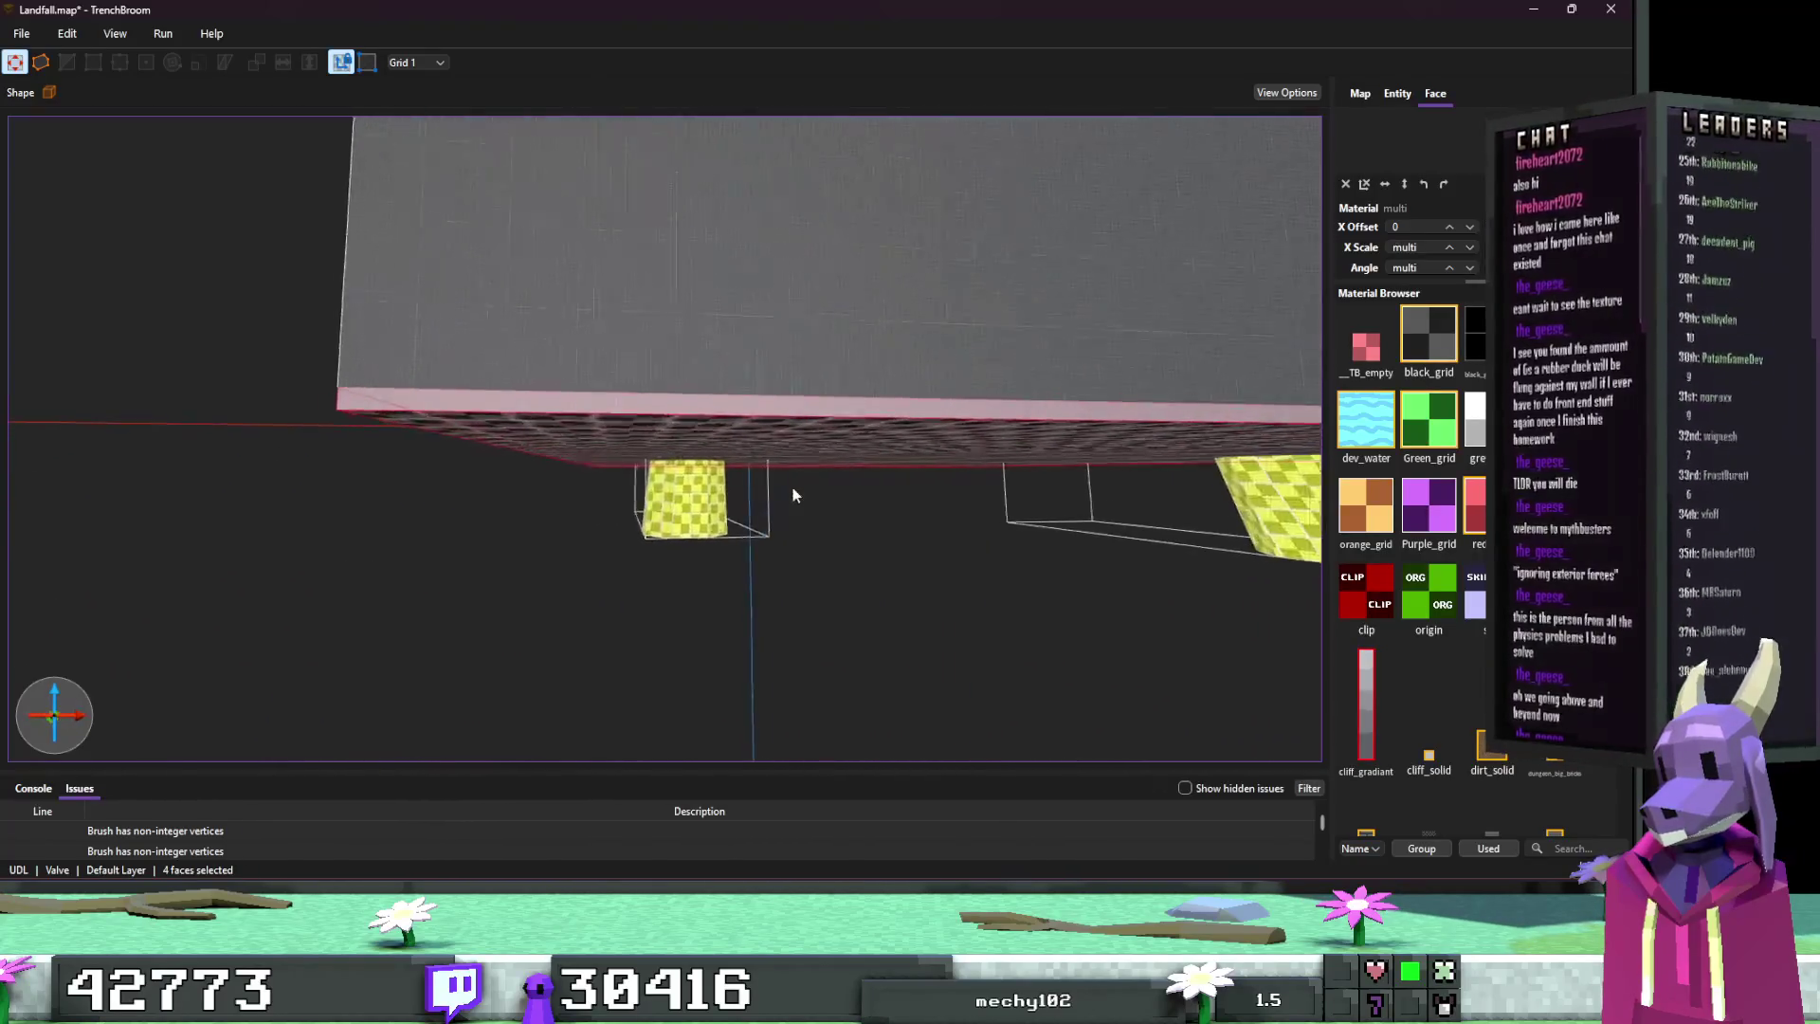
pyautogui.press('w')
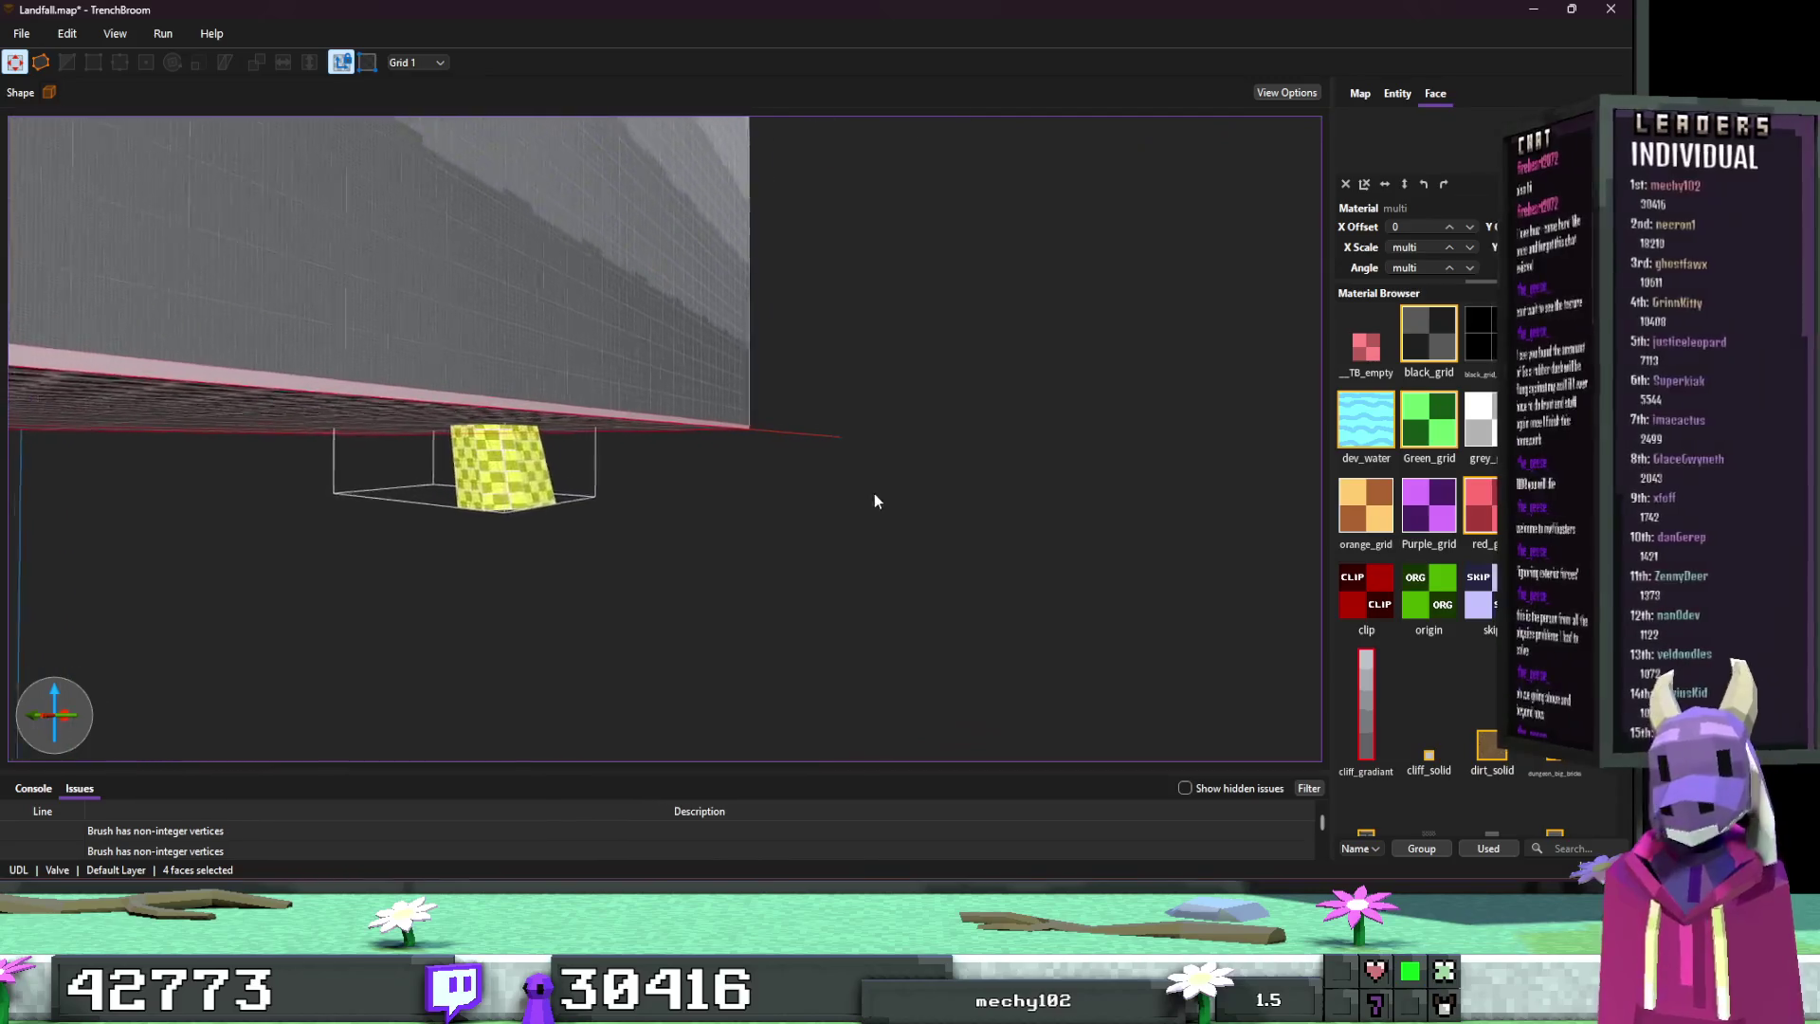
pyautogui.press('d')
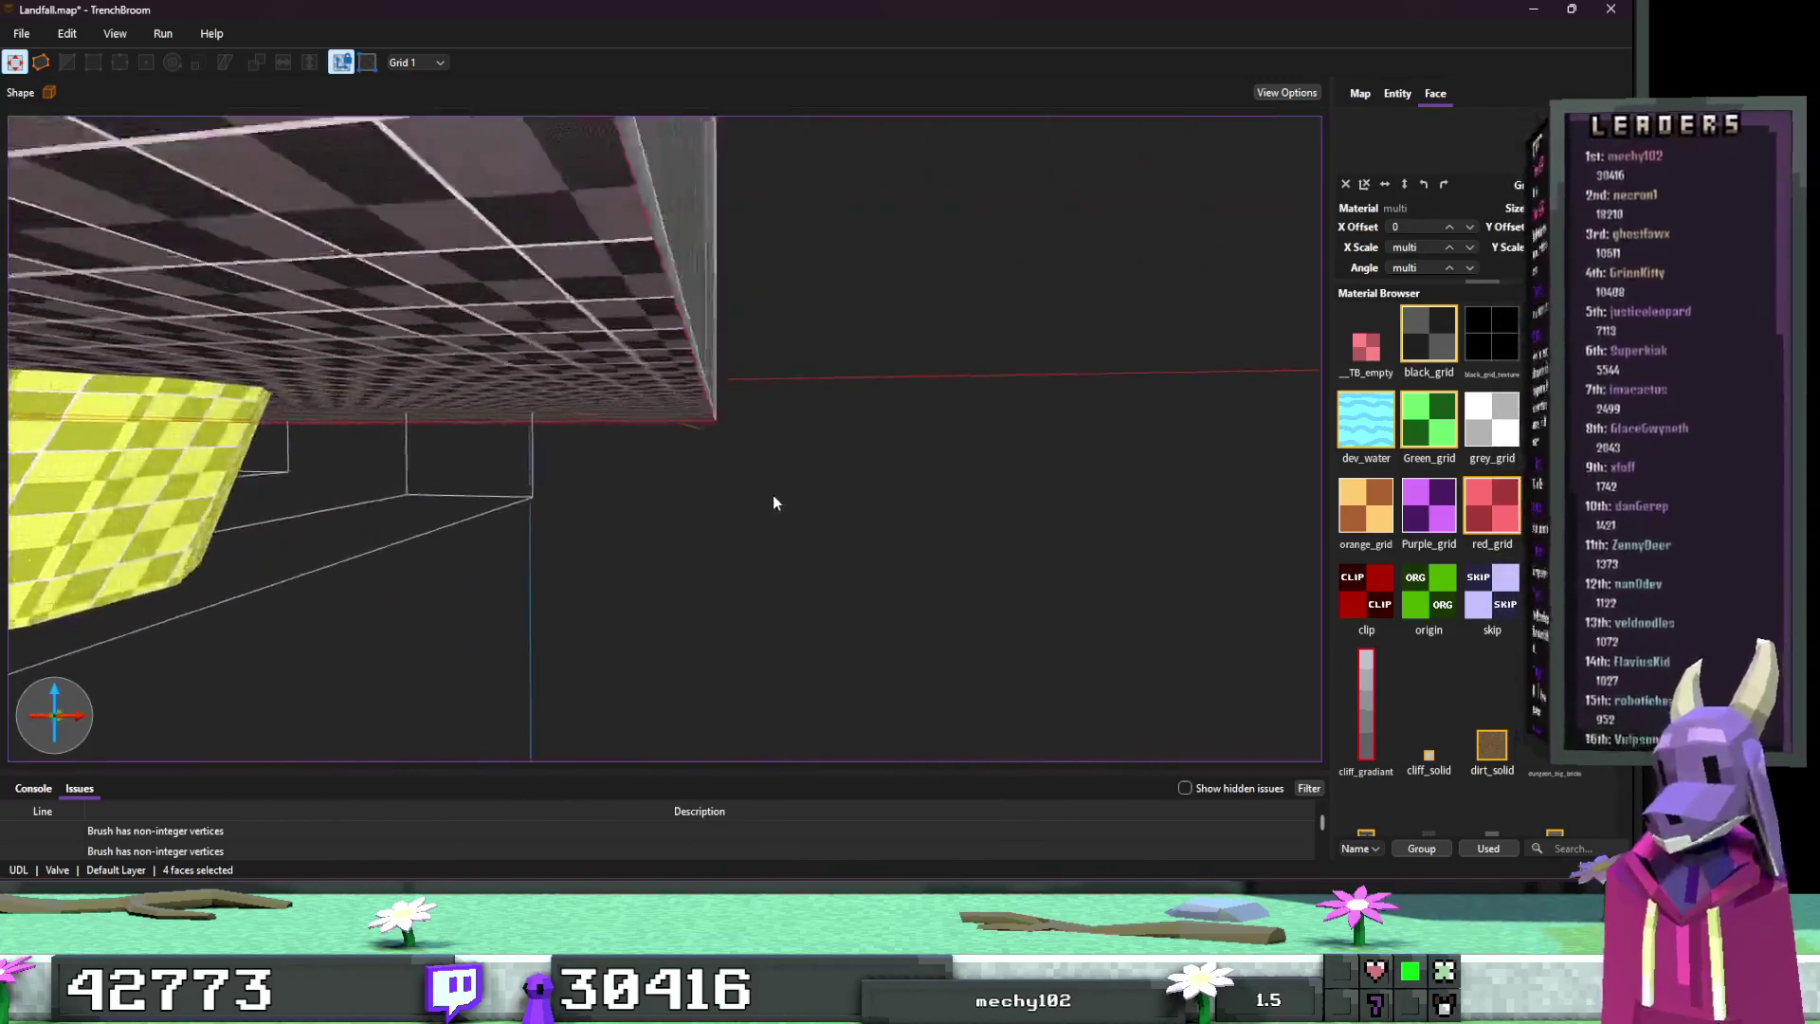
pyautogui.press('a')
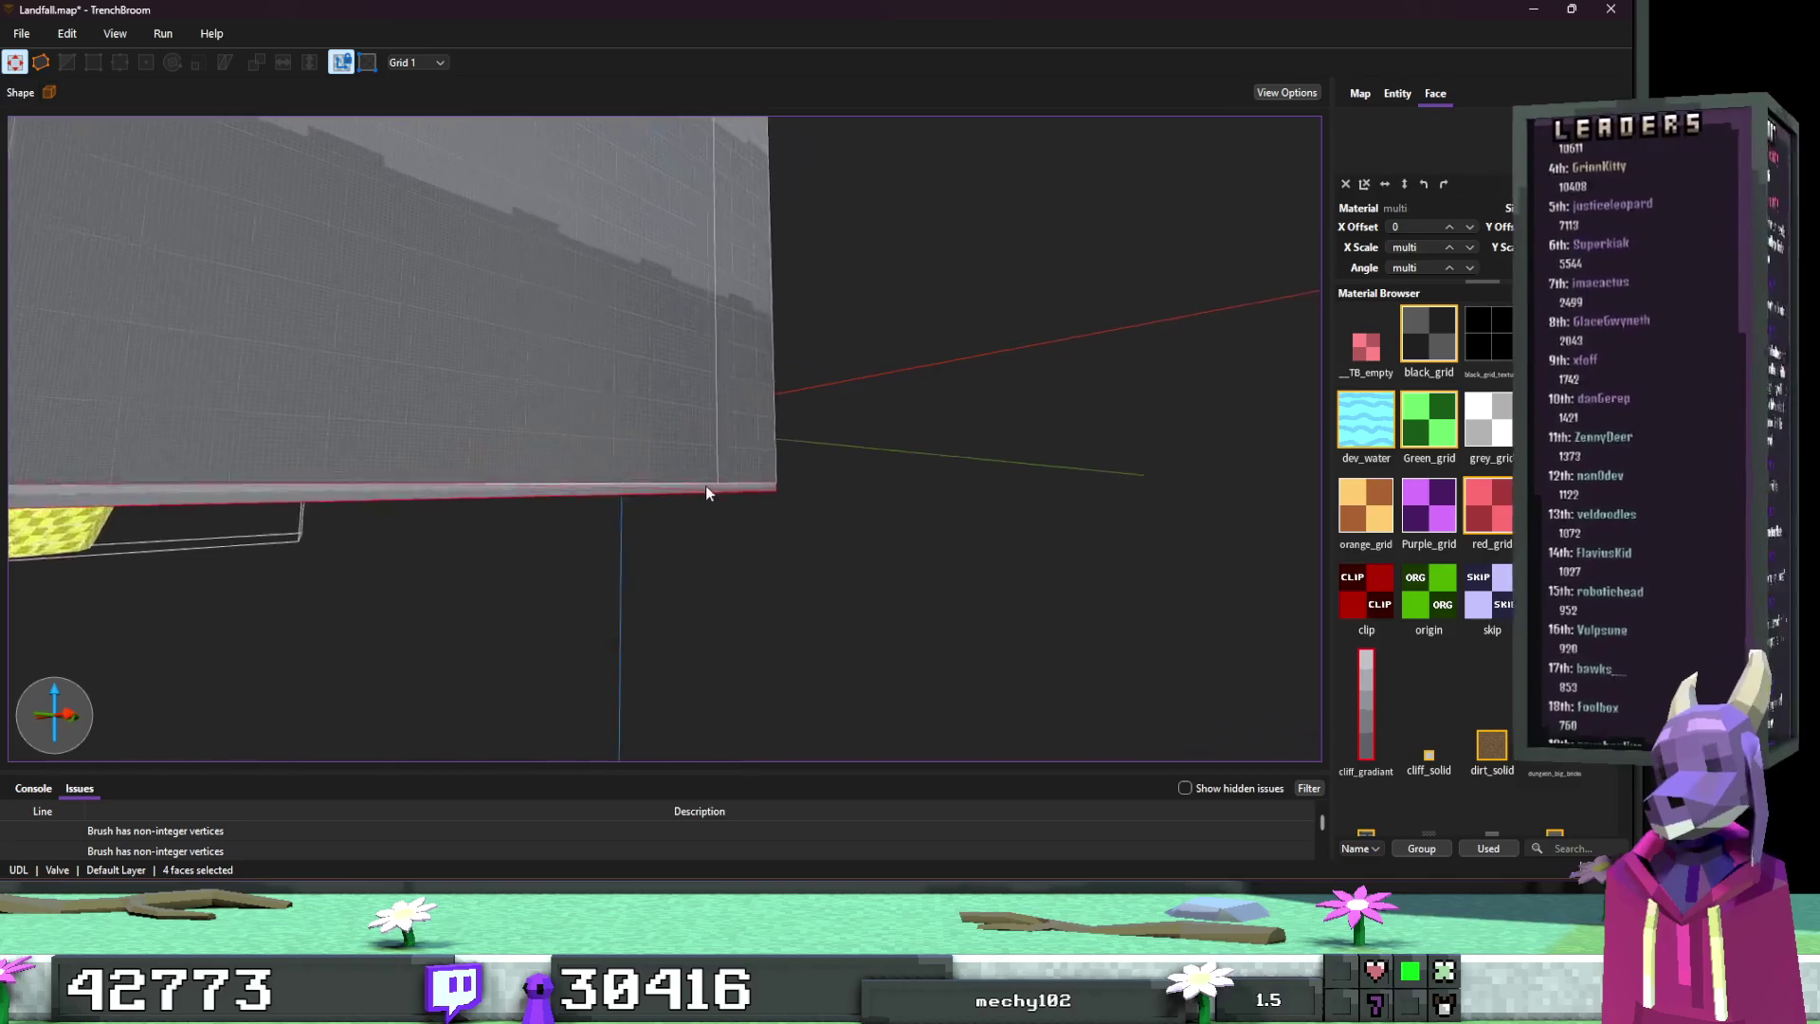
pyautogui.keyDown('ctrl'); pyautogui.keyDown('shift'); pyautogui.click(656, 505); pyautogui.keyUp('shift'); pyautogui.keyUp('ctrl')
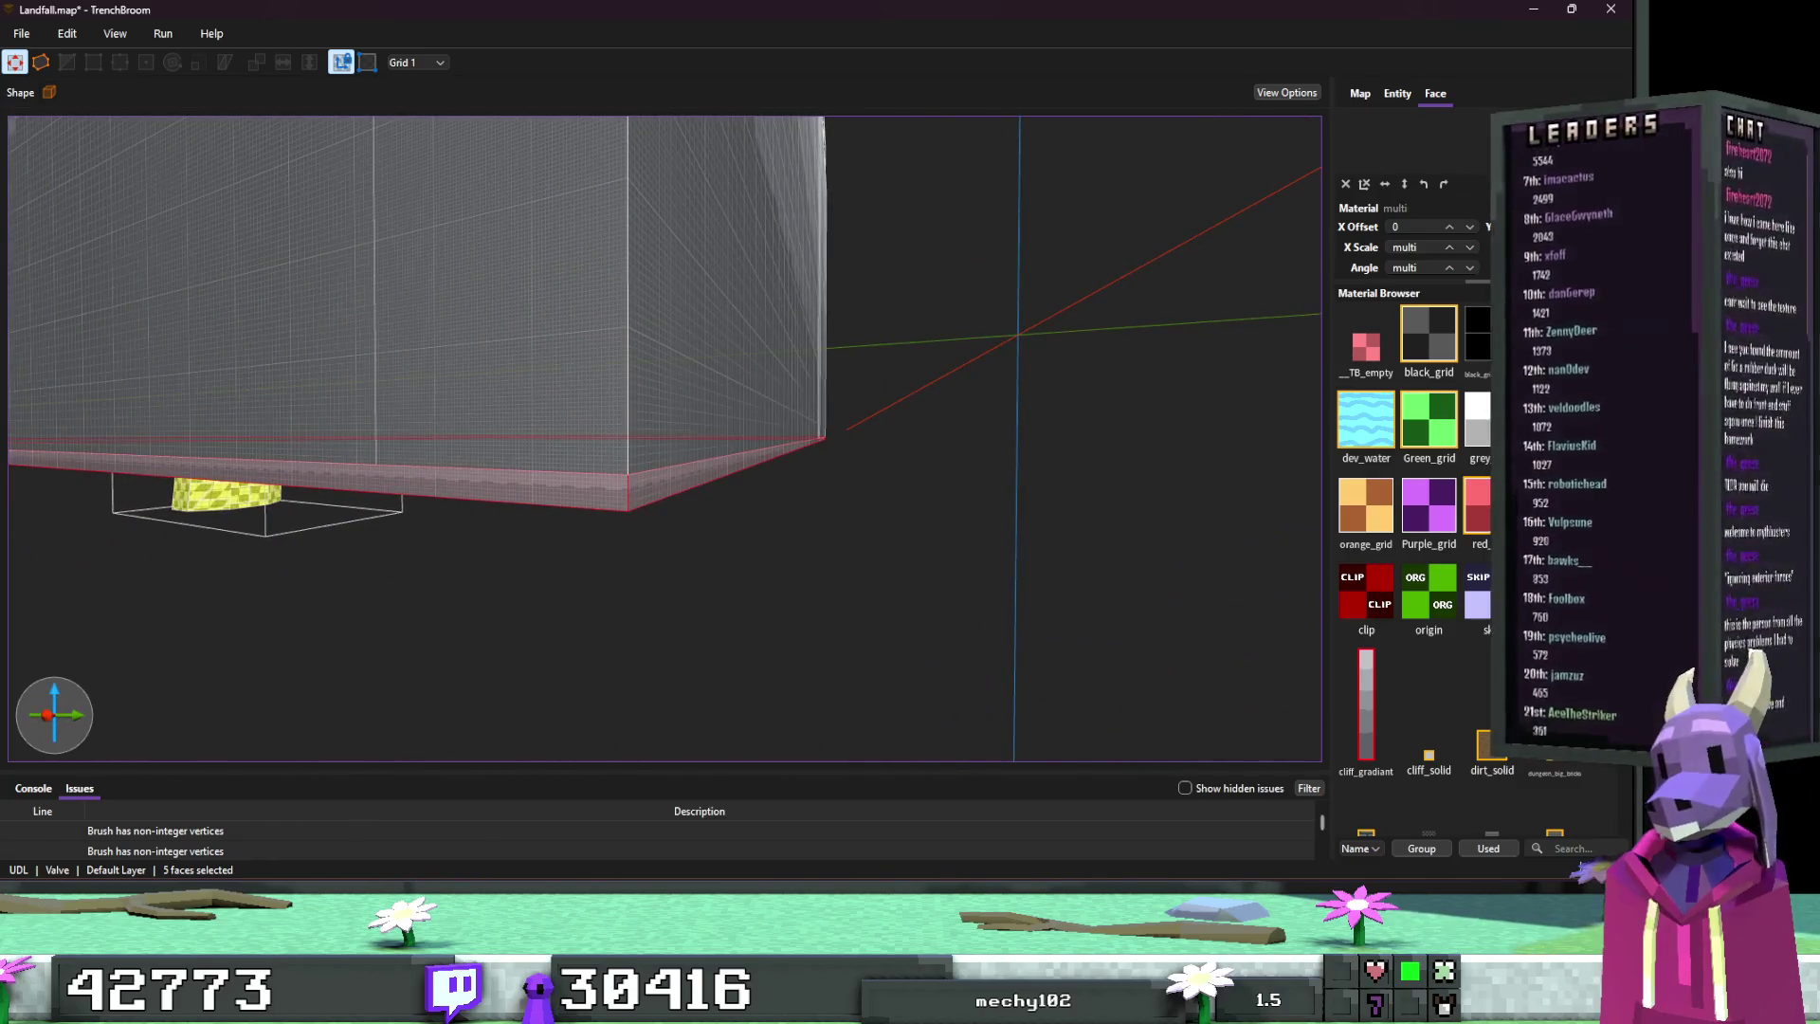
pyautogui.scroll(-5, 1458, 597)
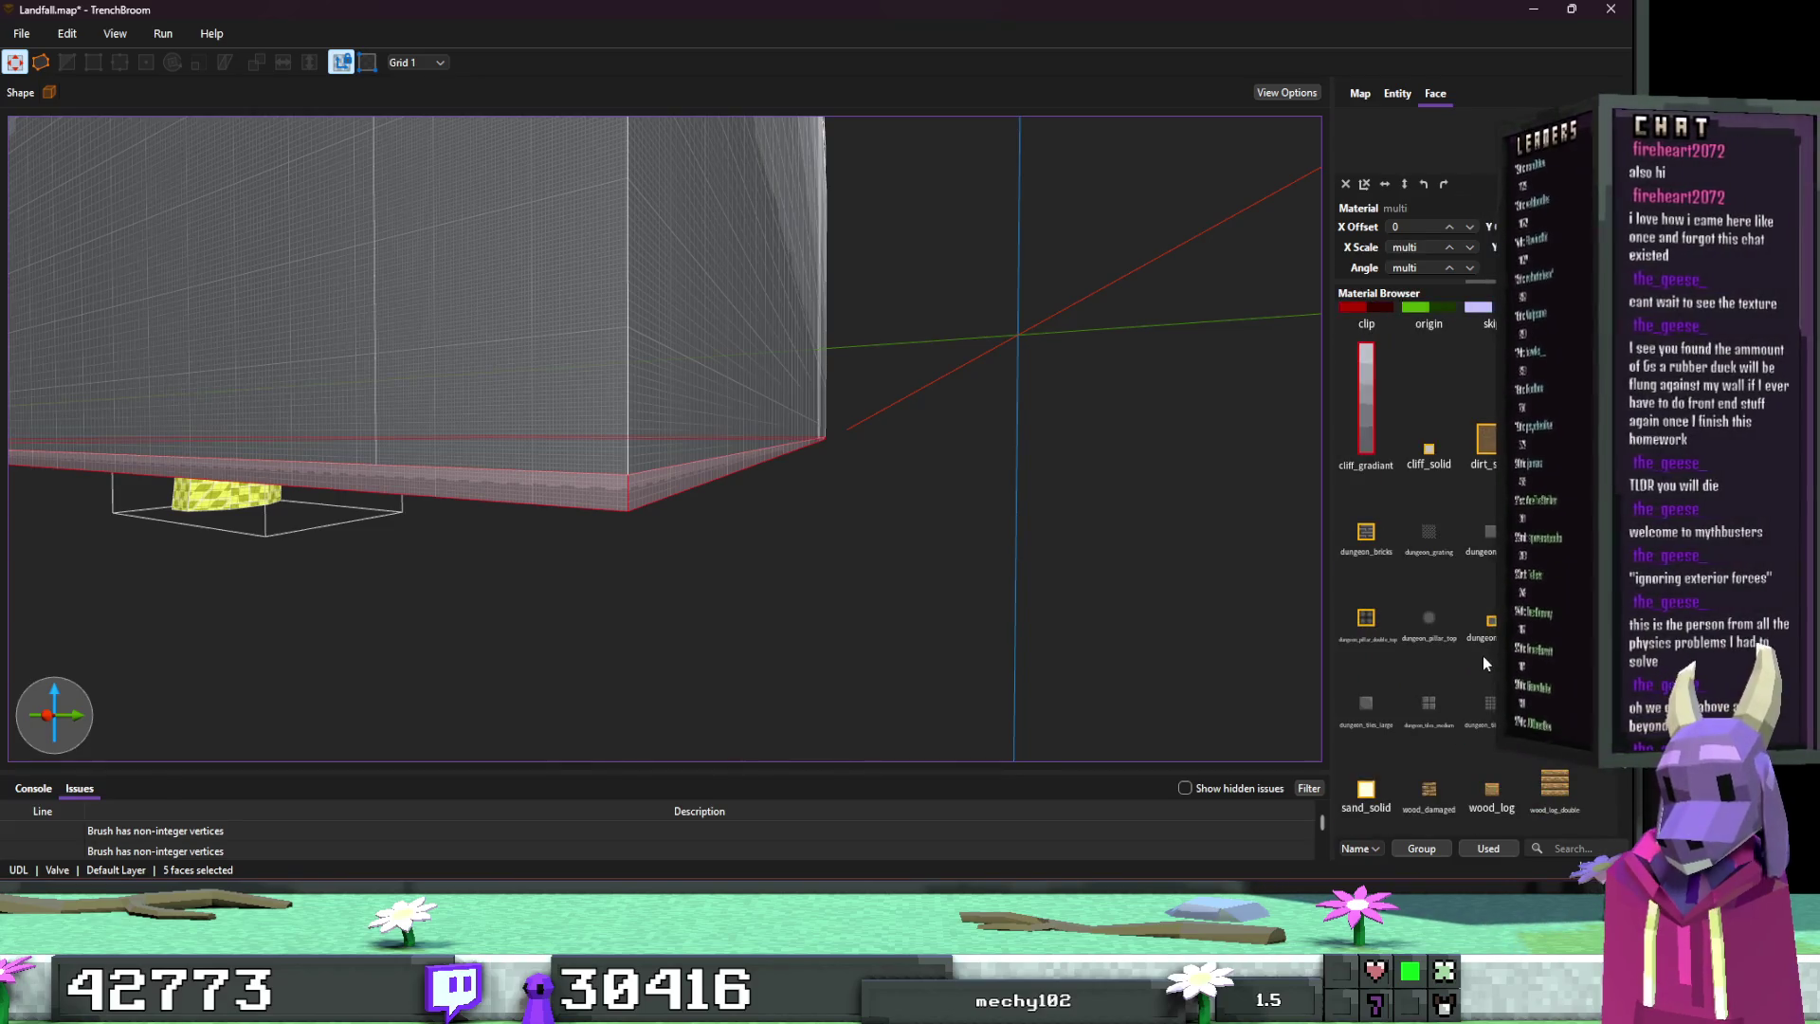
pyautogui.click(1488, 634)
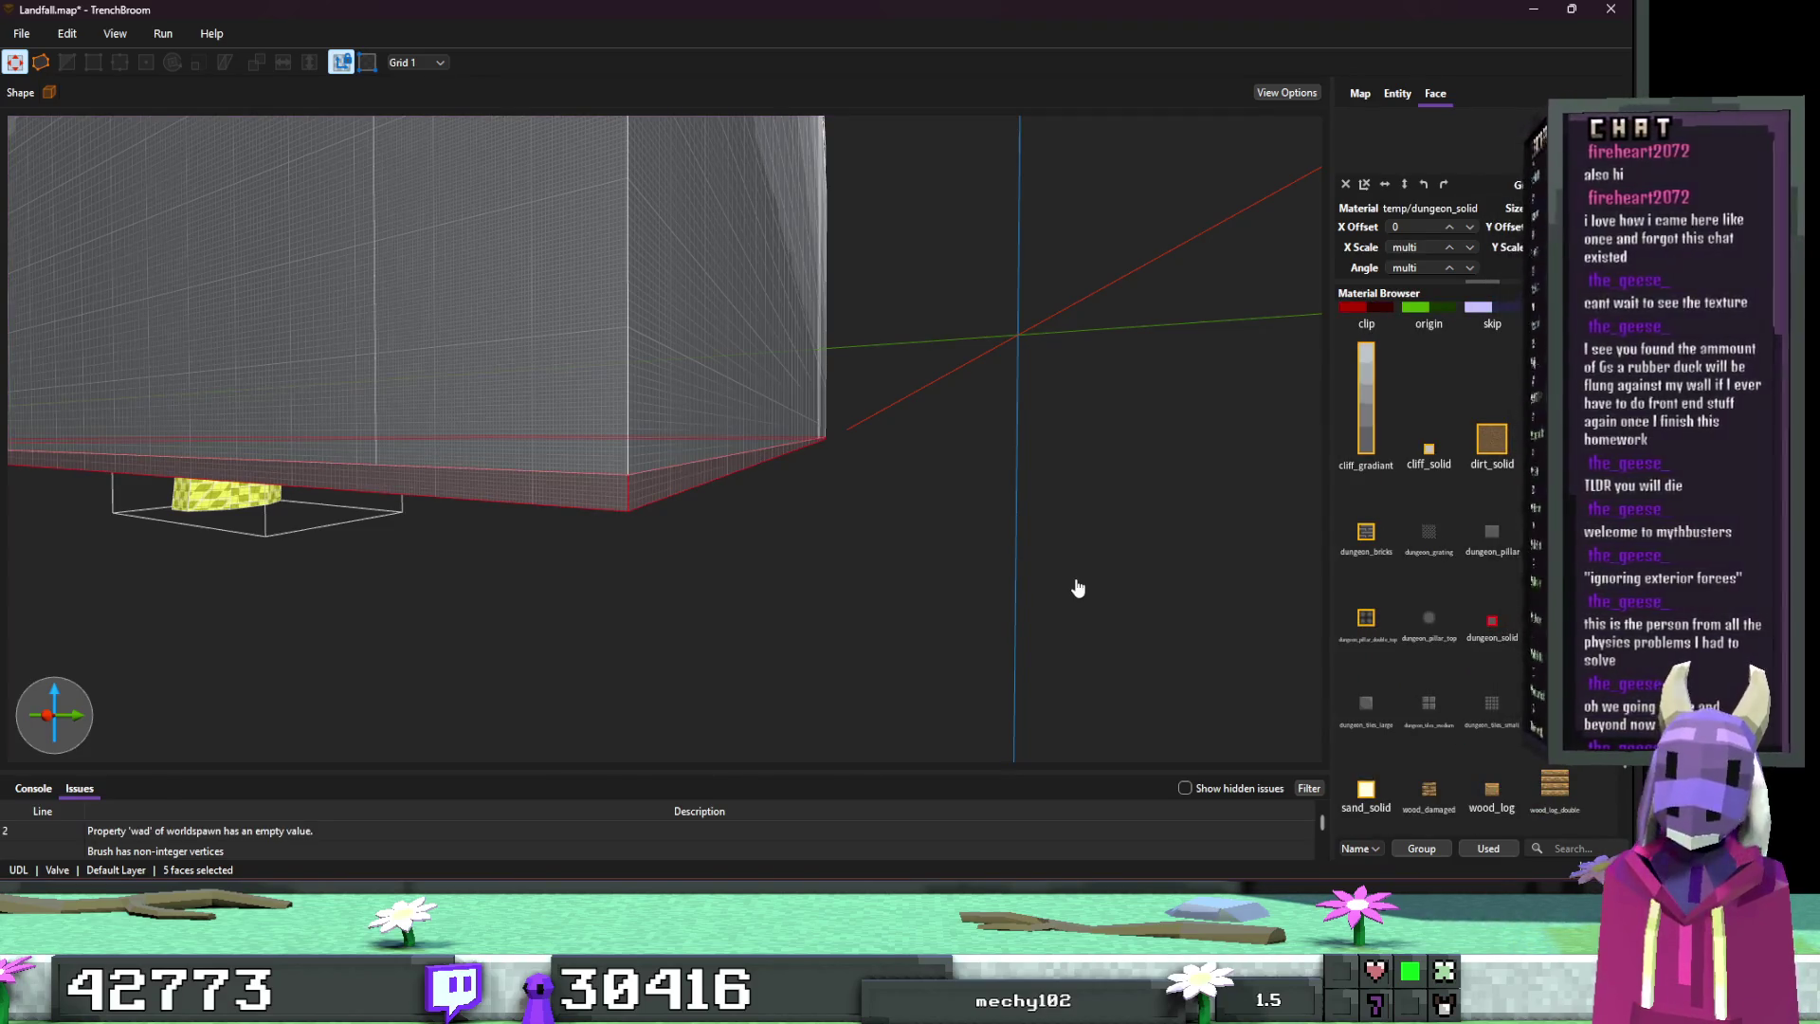
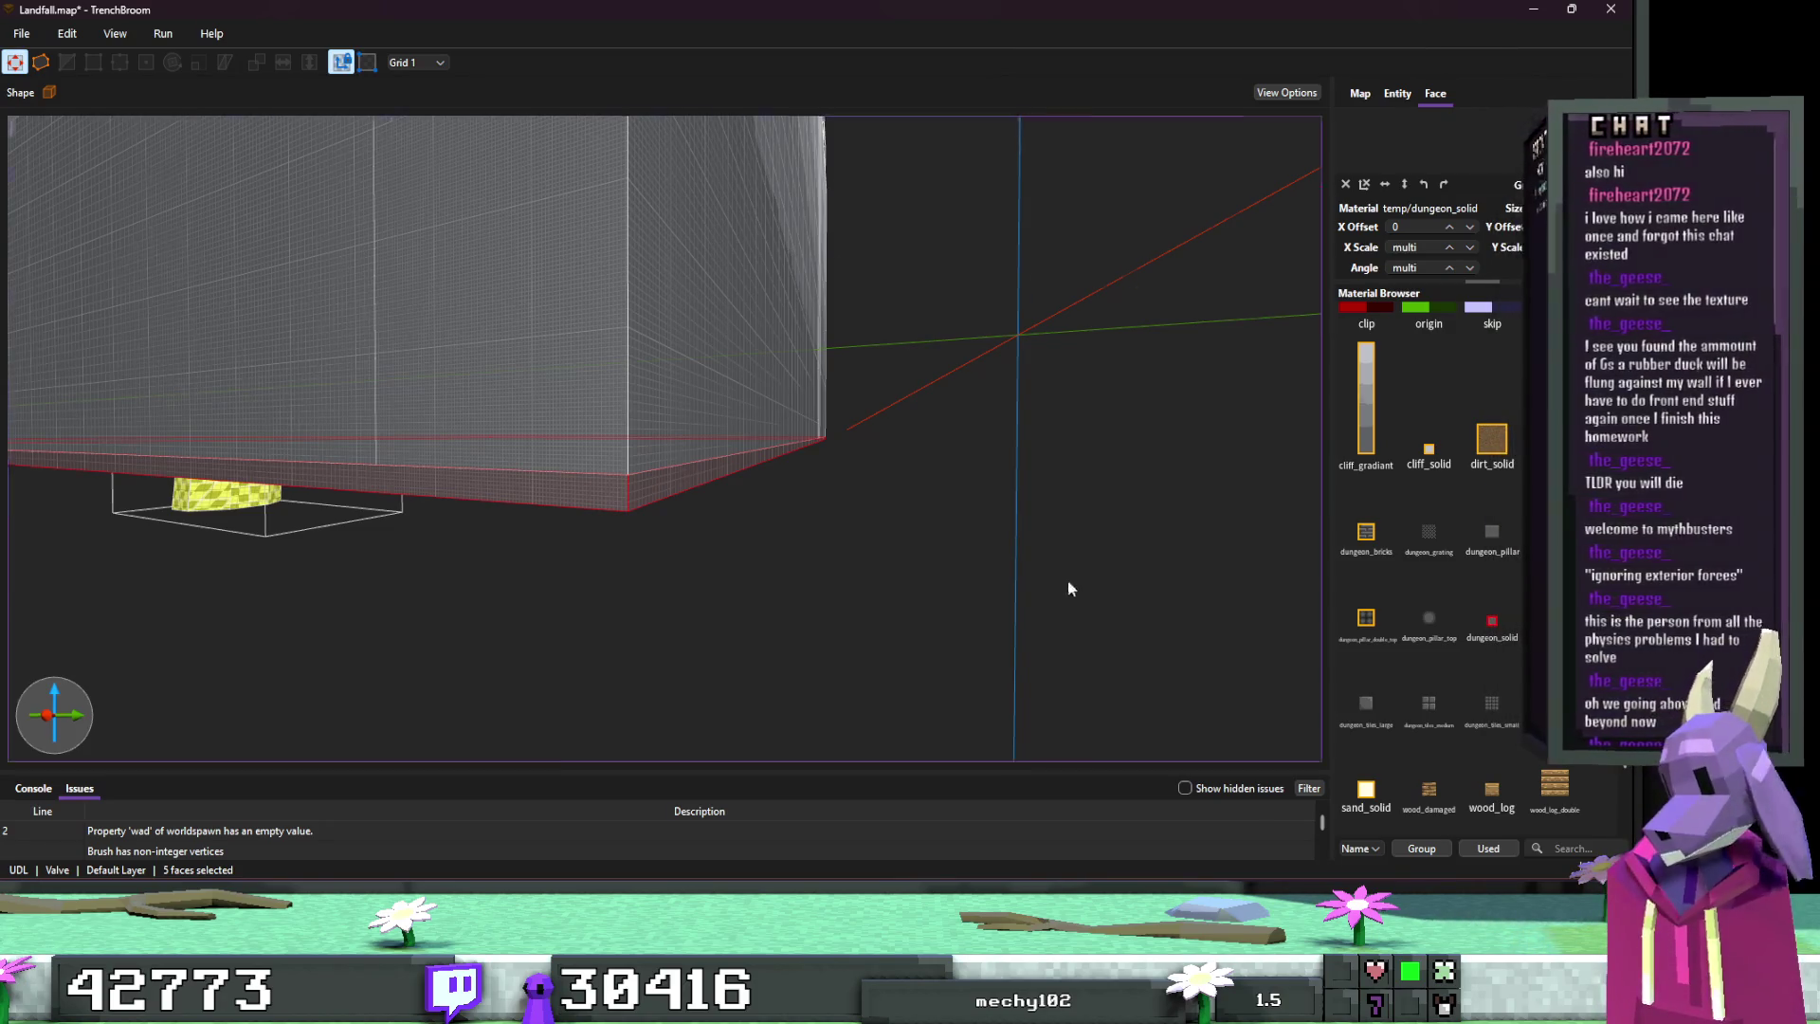
# Step: Apply the skip material to the selected pit faces, including the lower green slope faces
pyautogui.moveTo(1068, 588); pyautogui.dragTo(1039, 546)
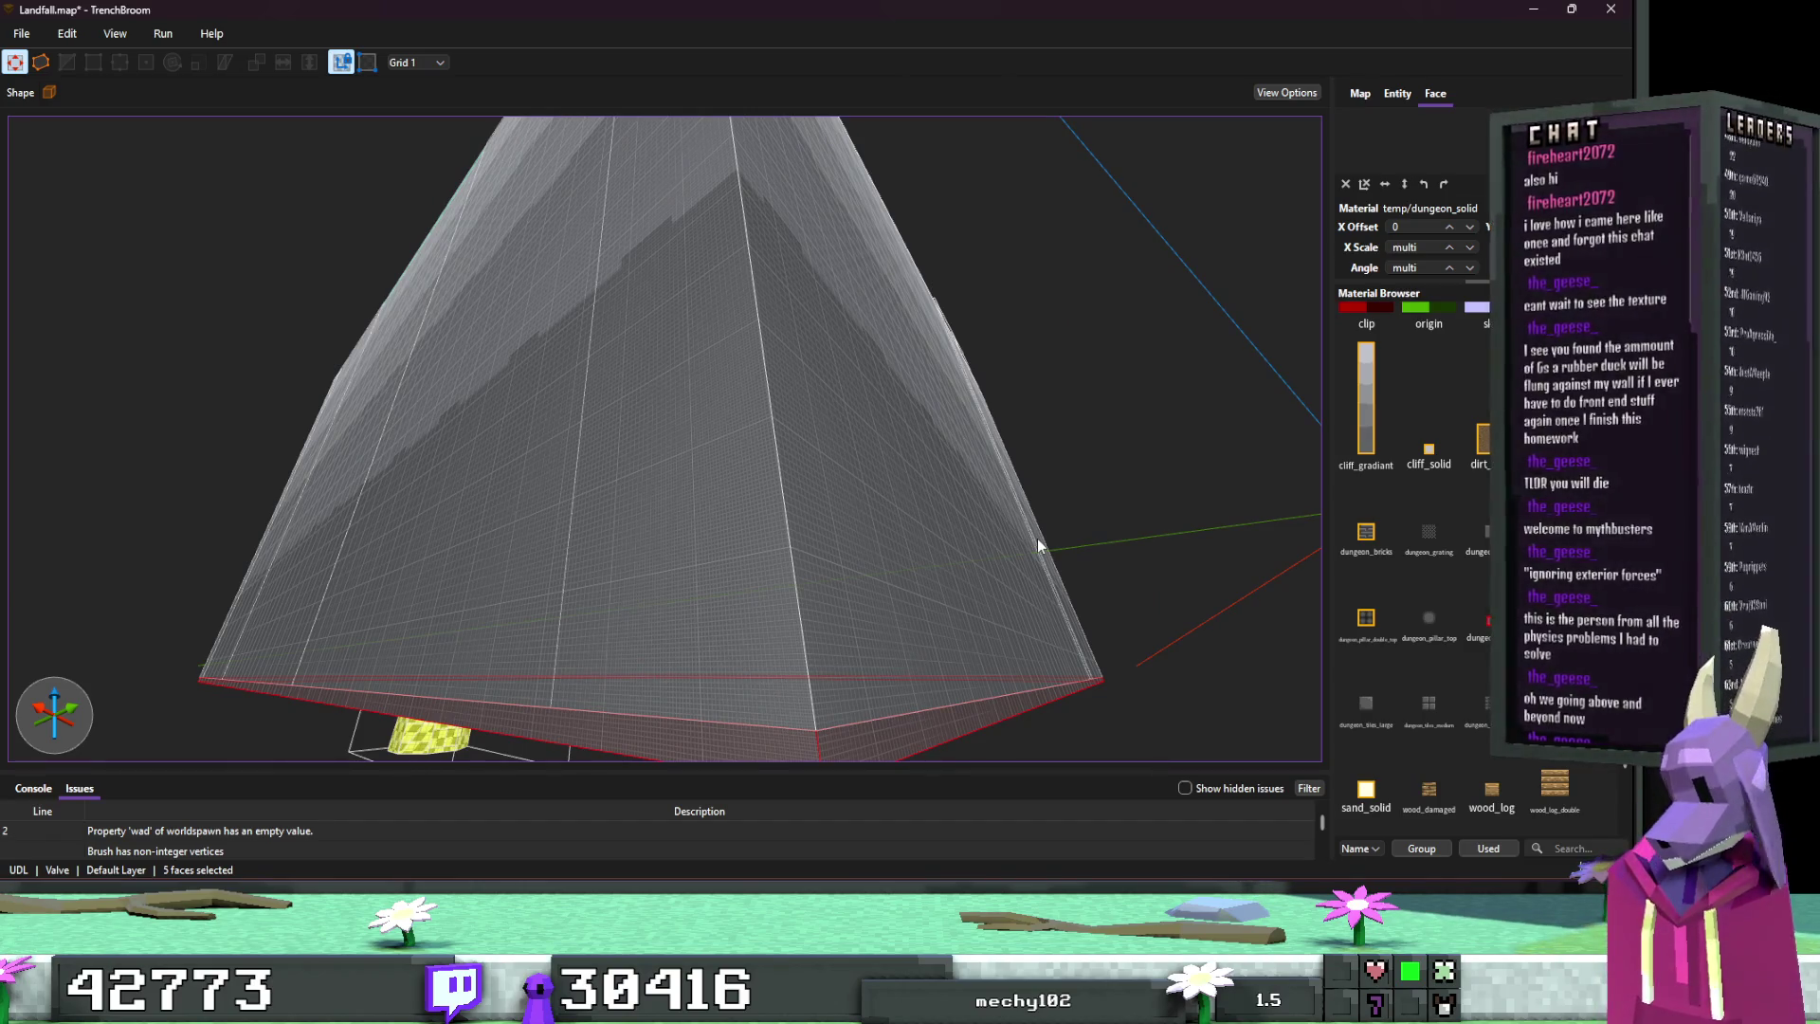
pyautogui.moveTo(1037, 539)
pyautogui.mouseDown()
pyautogui.moveTo(1084, 497)
pyautogui.moveTo(976, 500)
pyautogui.moveTo(856, 648)
pyautogui.moveTo(834, 617)
pyautogui.moveTo(810, 627)
pyautogui.mouseUp()
pyautogui.scroll(3, 1410, 567)
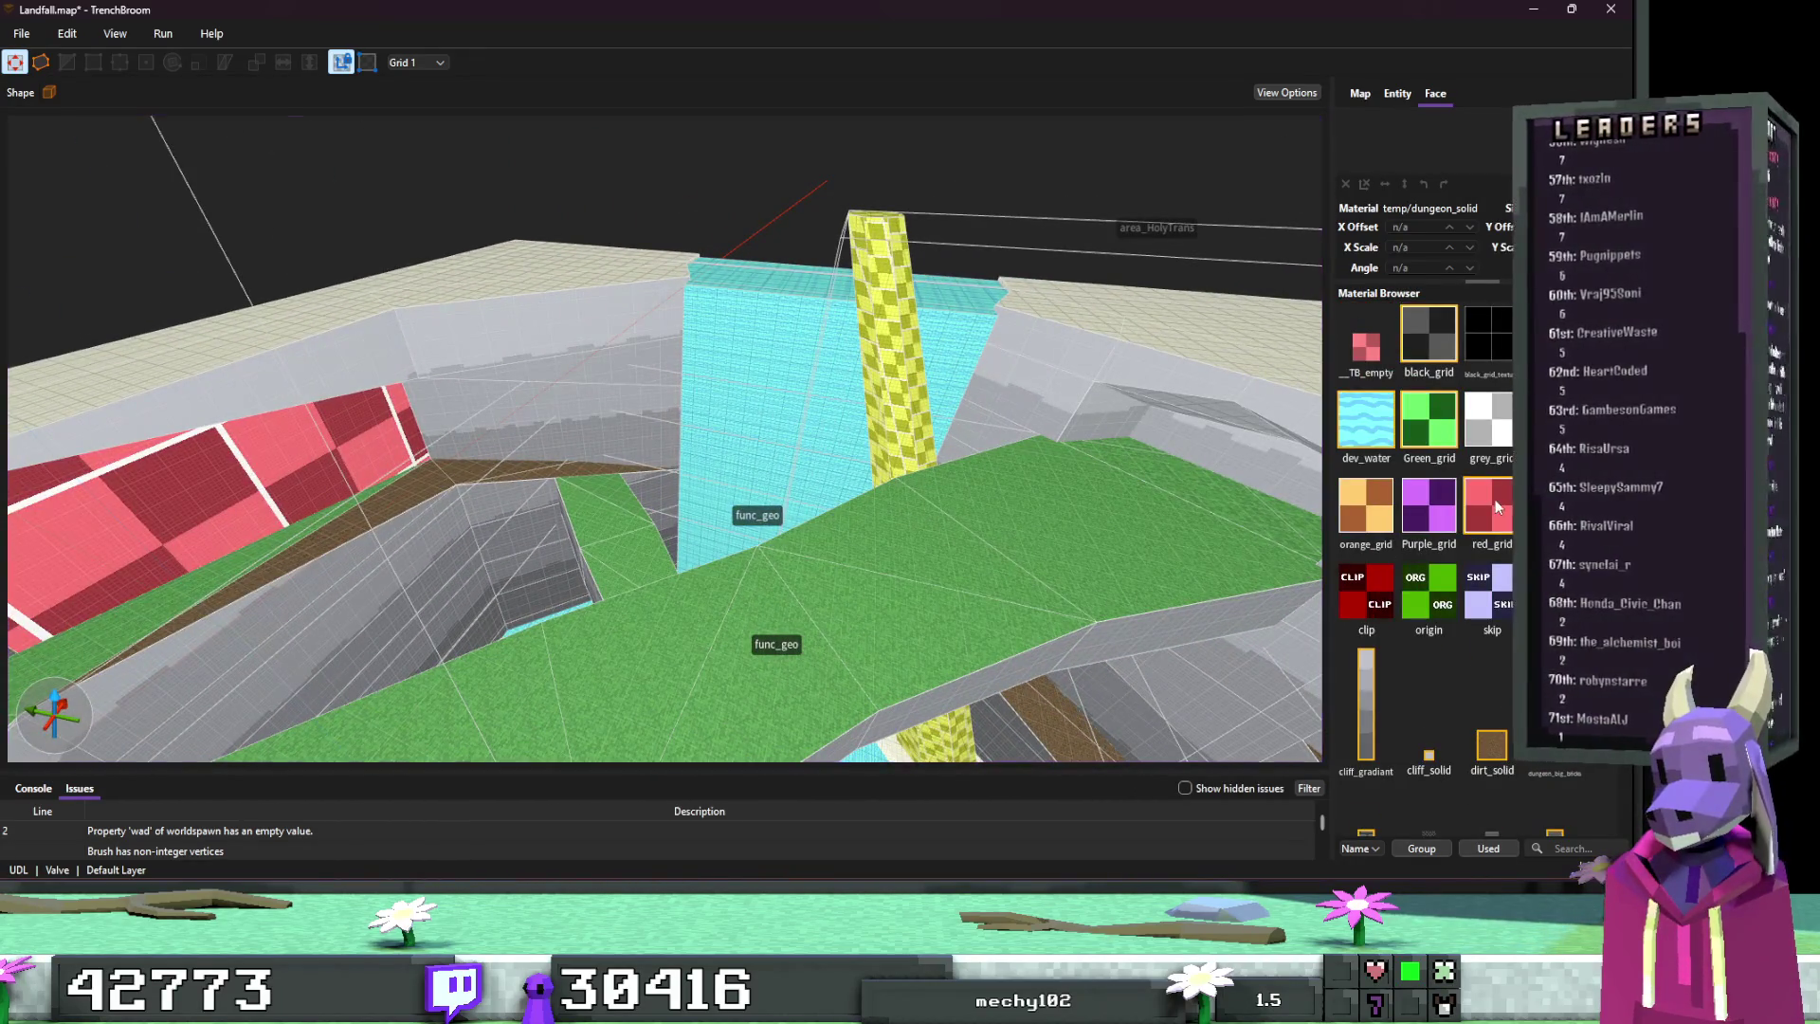
pyautogui.hotkey('ctrl', 'a')
pyautogui.click(1479, 593)
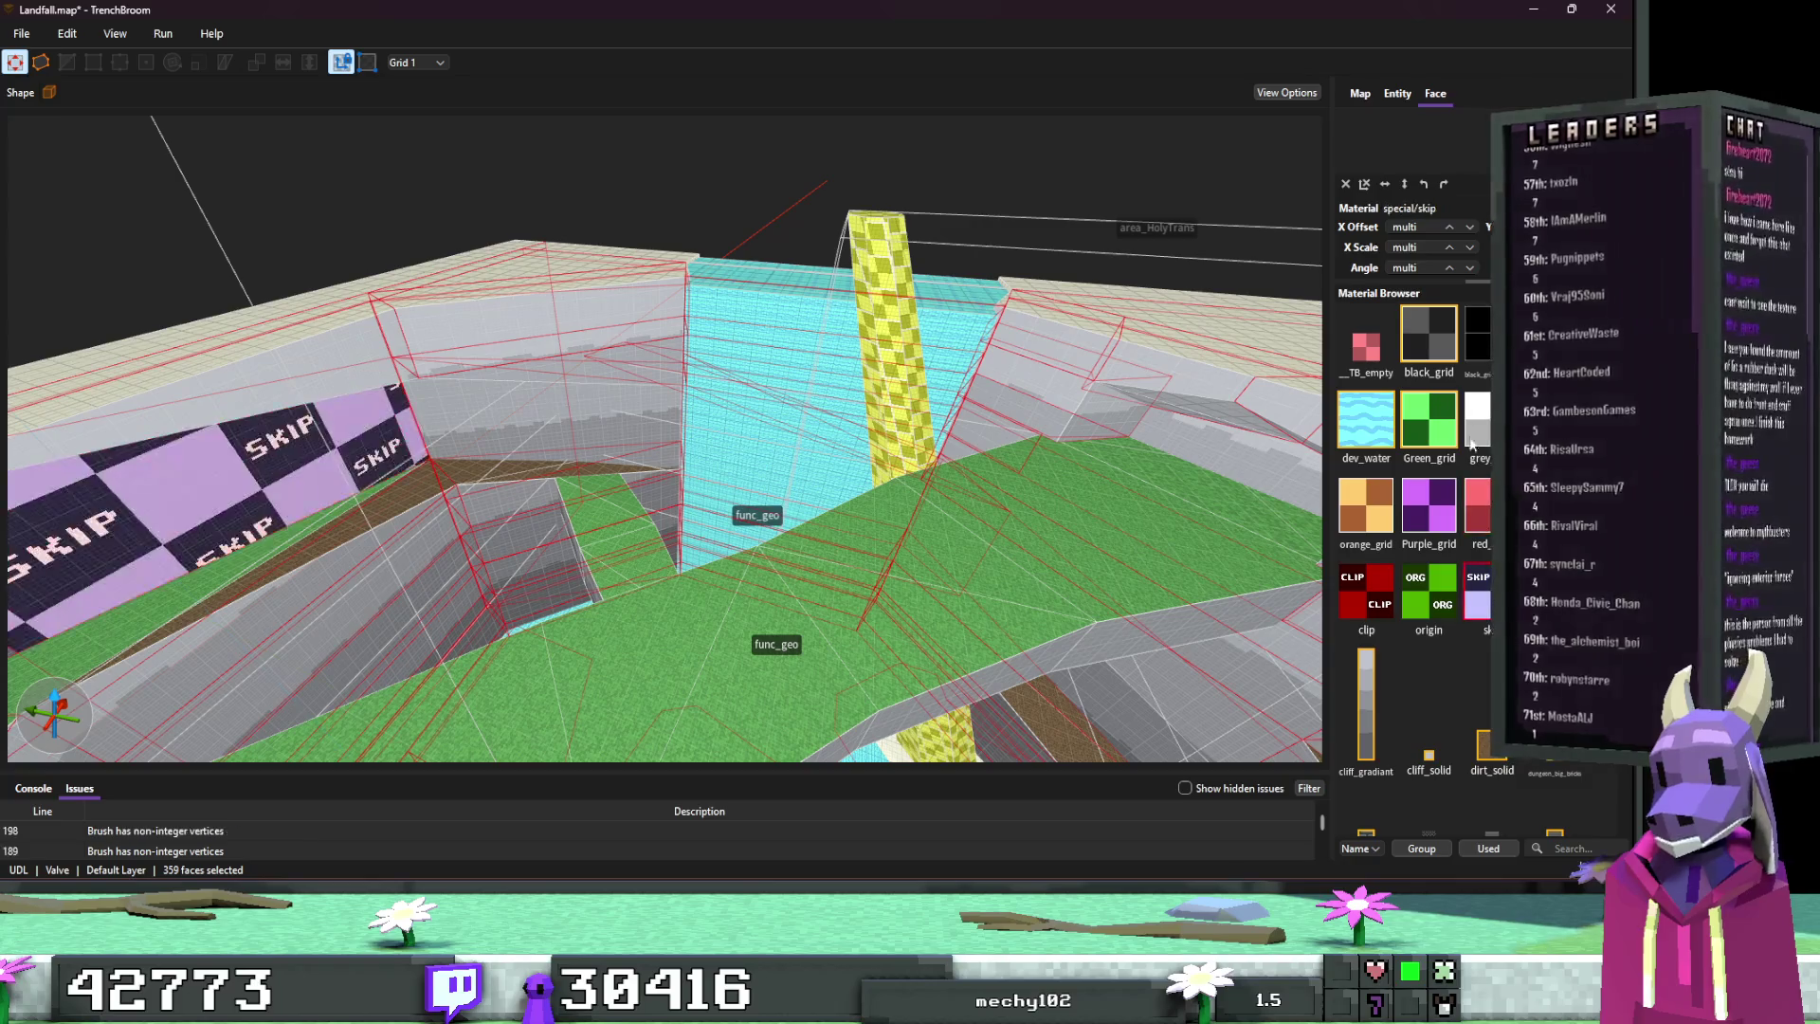
pyautogui.click(1439, 350)
pyautogui.hotkey('ctrl', 'a')
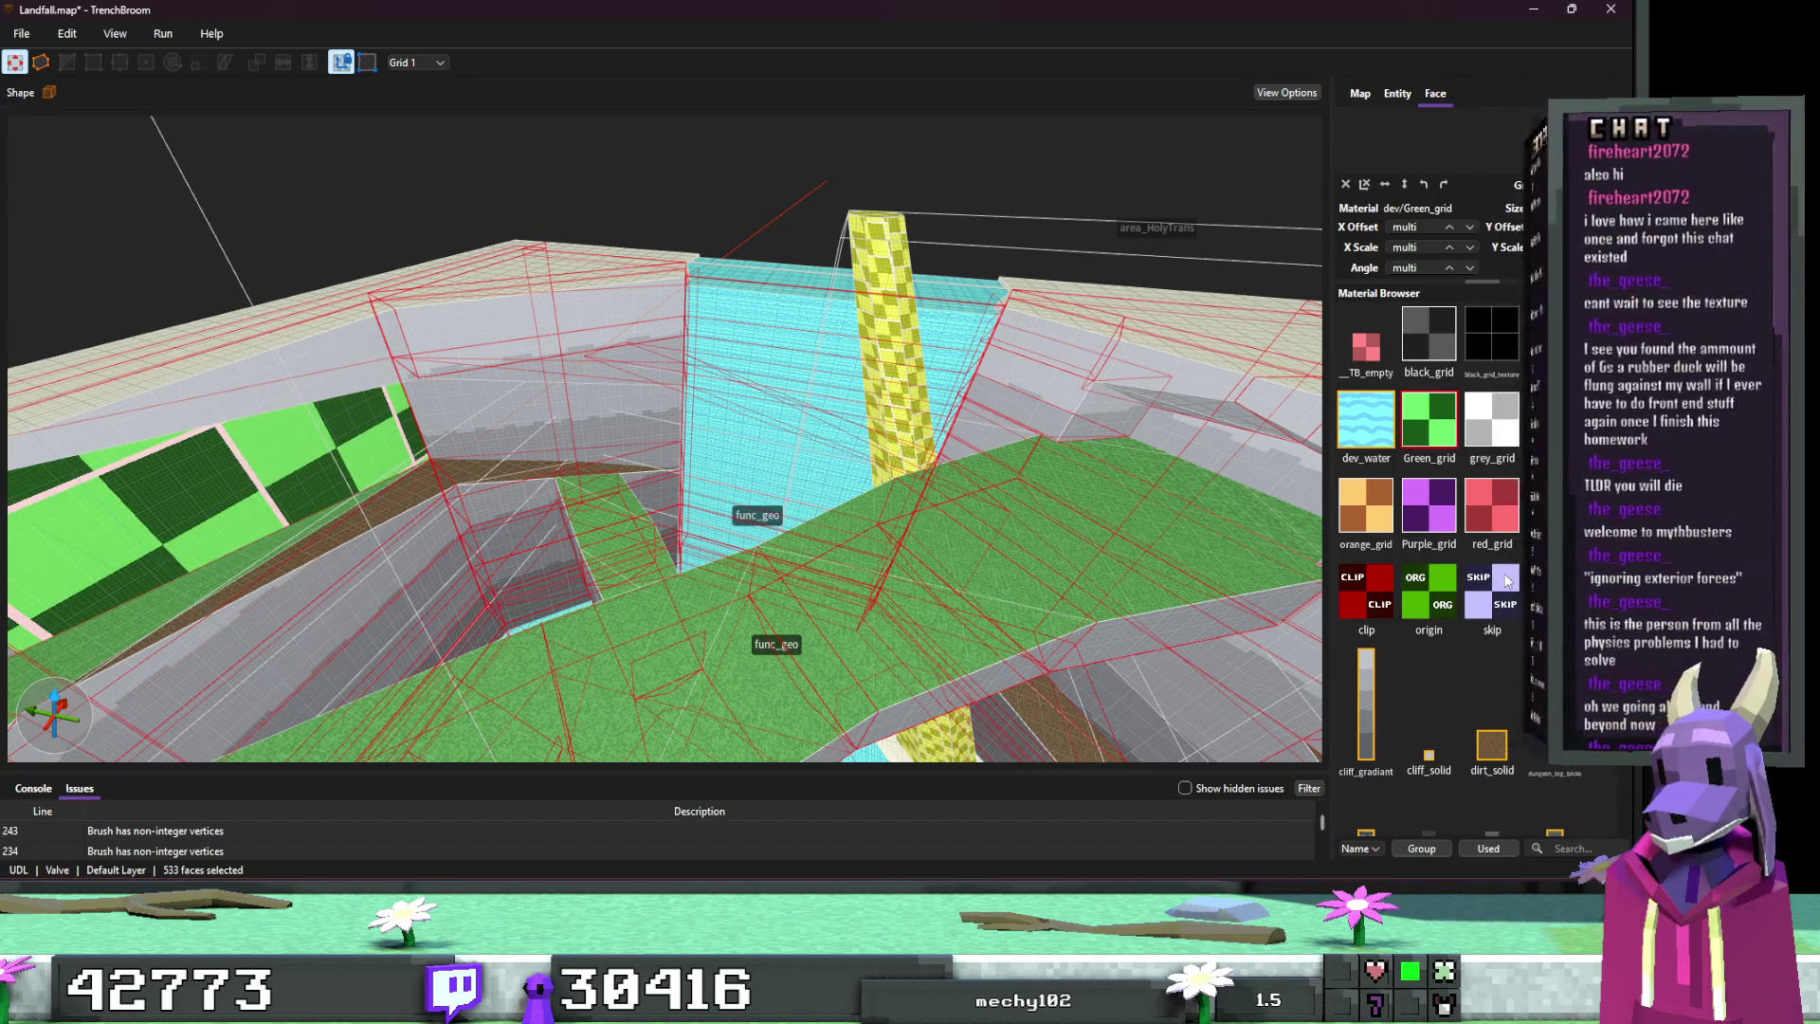
pyautogui.click(1507, 580)
pyautogui.press('Escape')
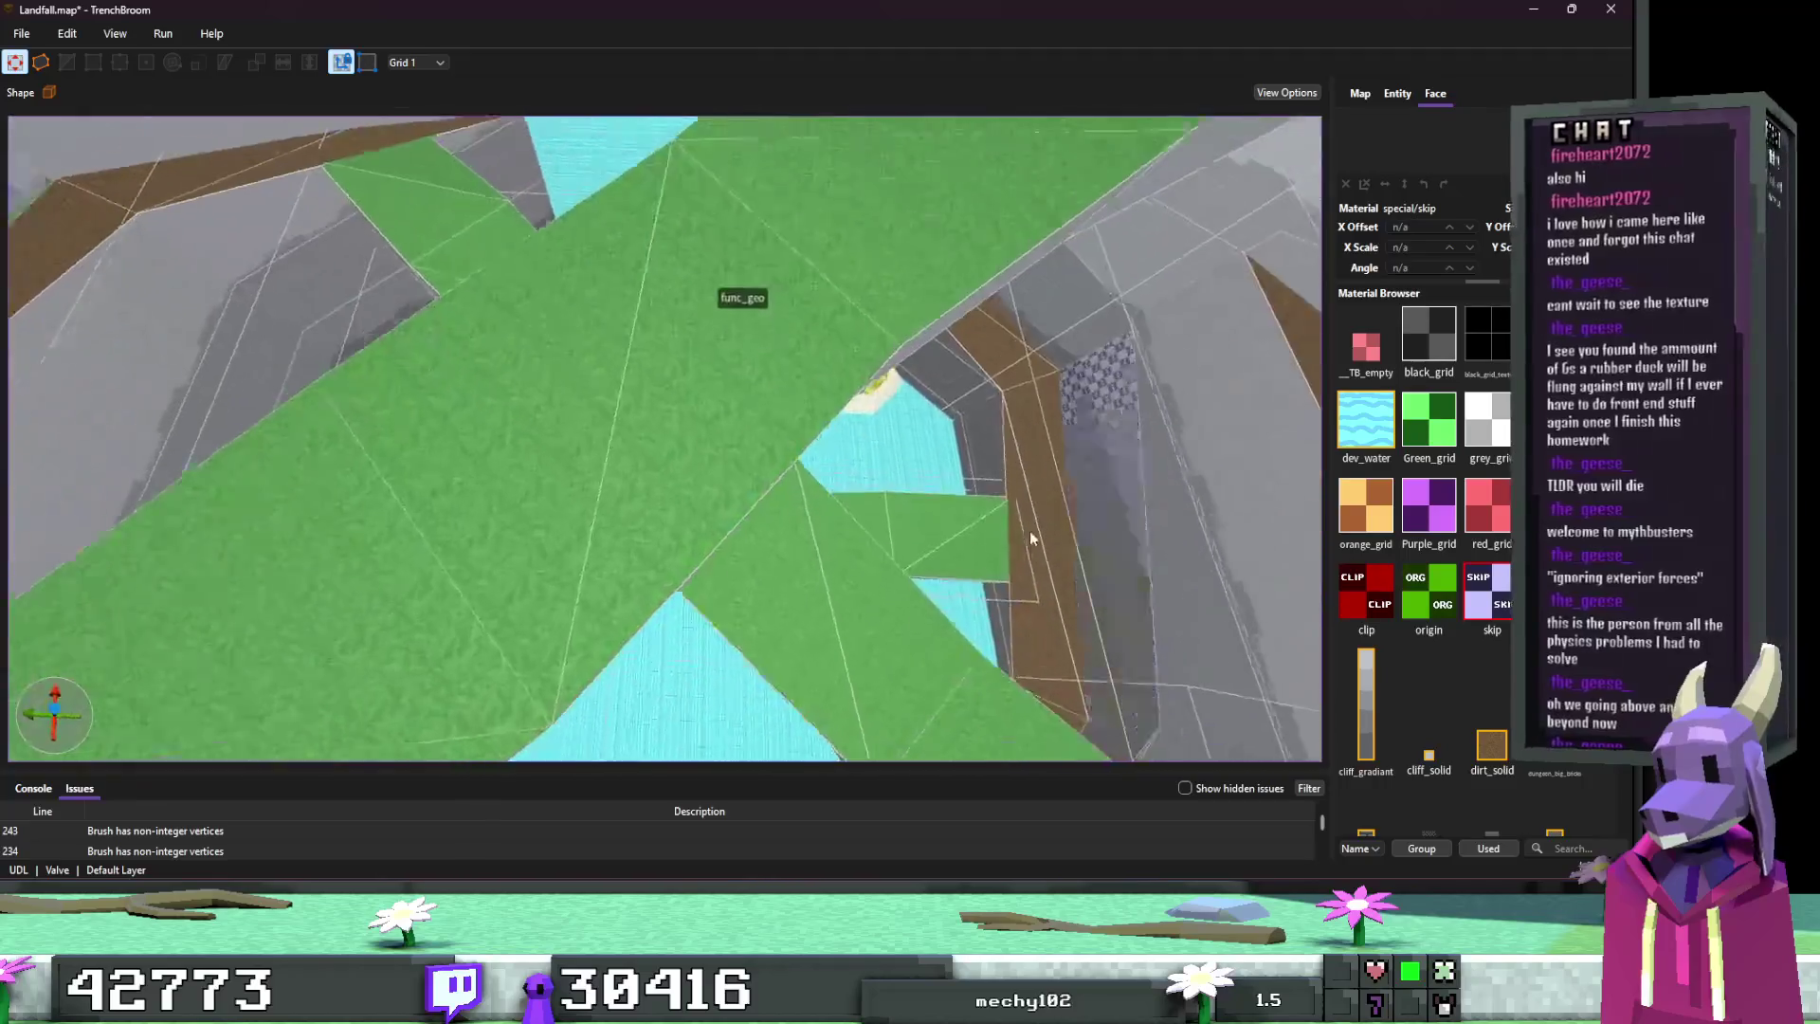
# Step: Fly around the pit to check the skip walls, then save the Landfall map
pyautogui.press('w')
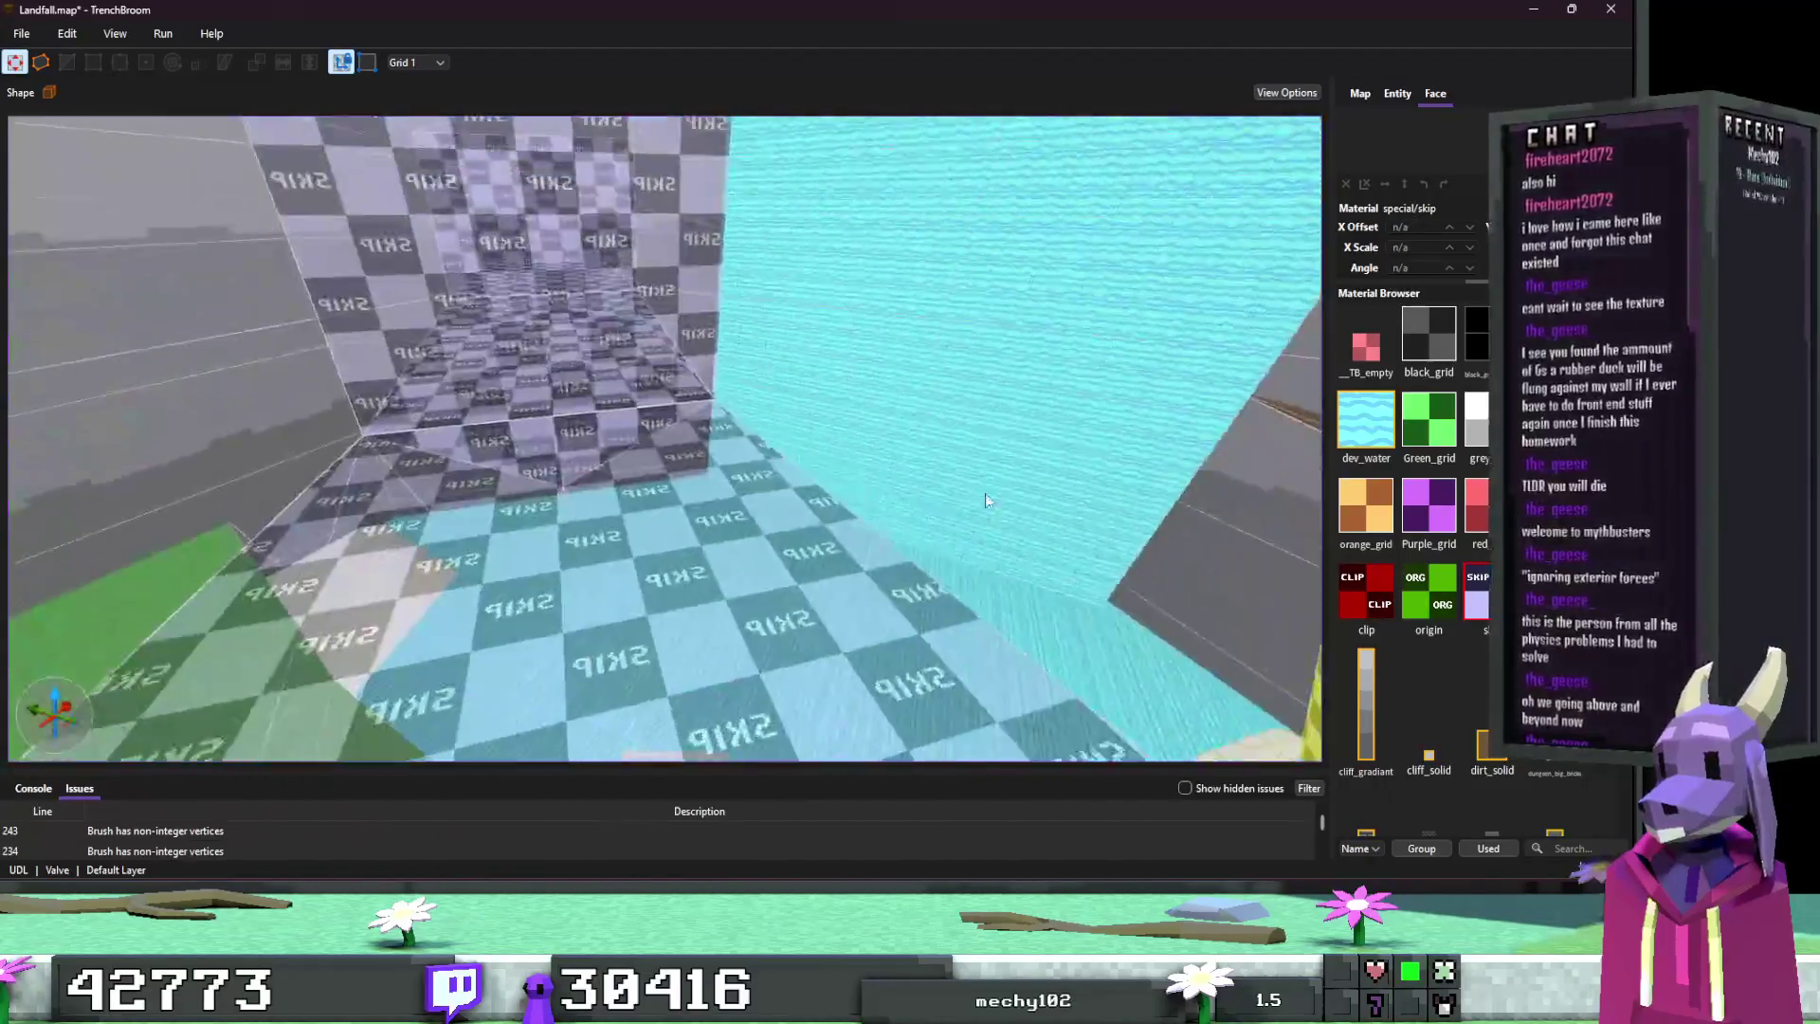
pyautogui.press('w')
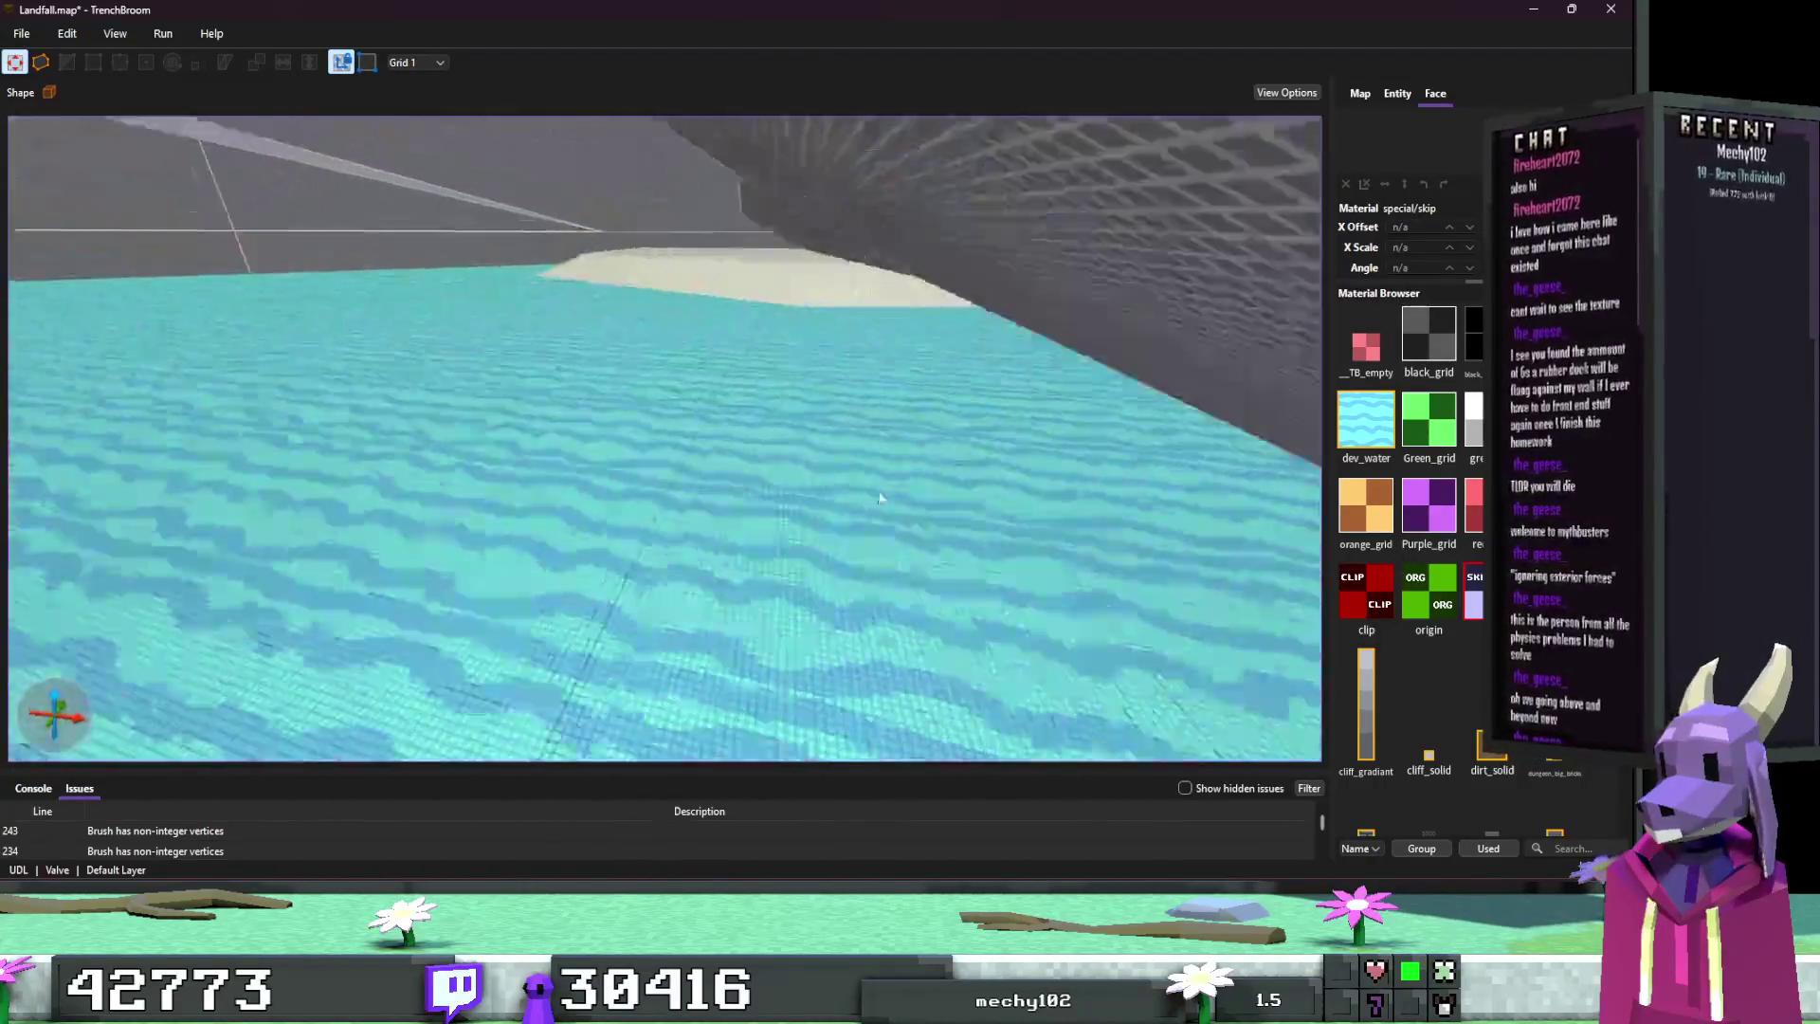
pyautogui.press('w')
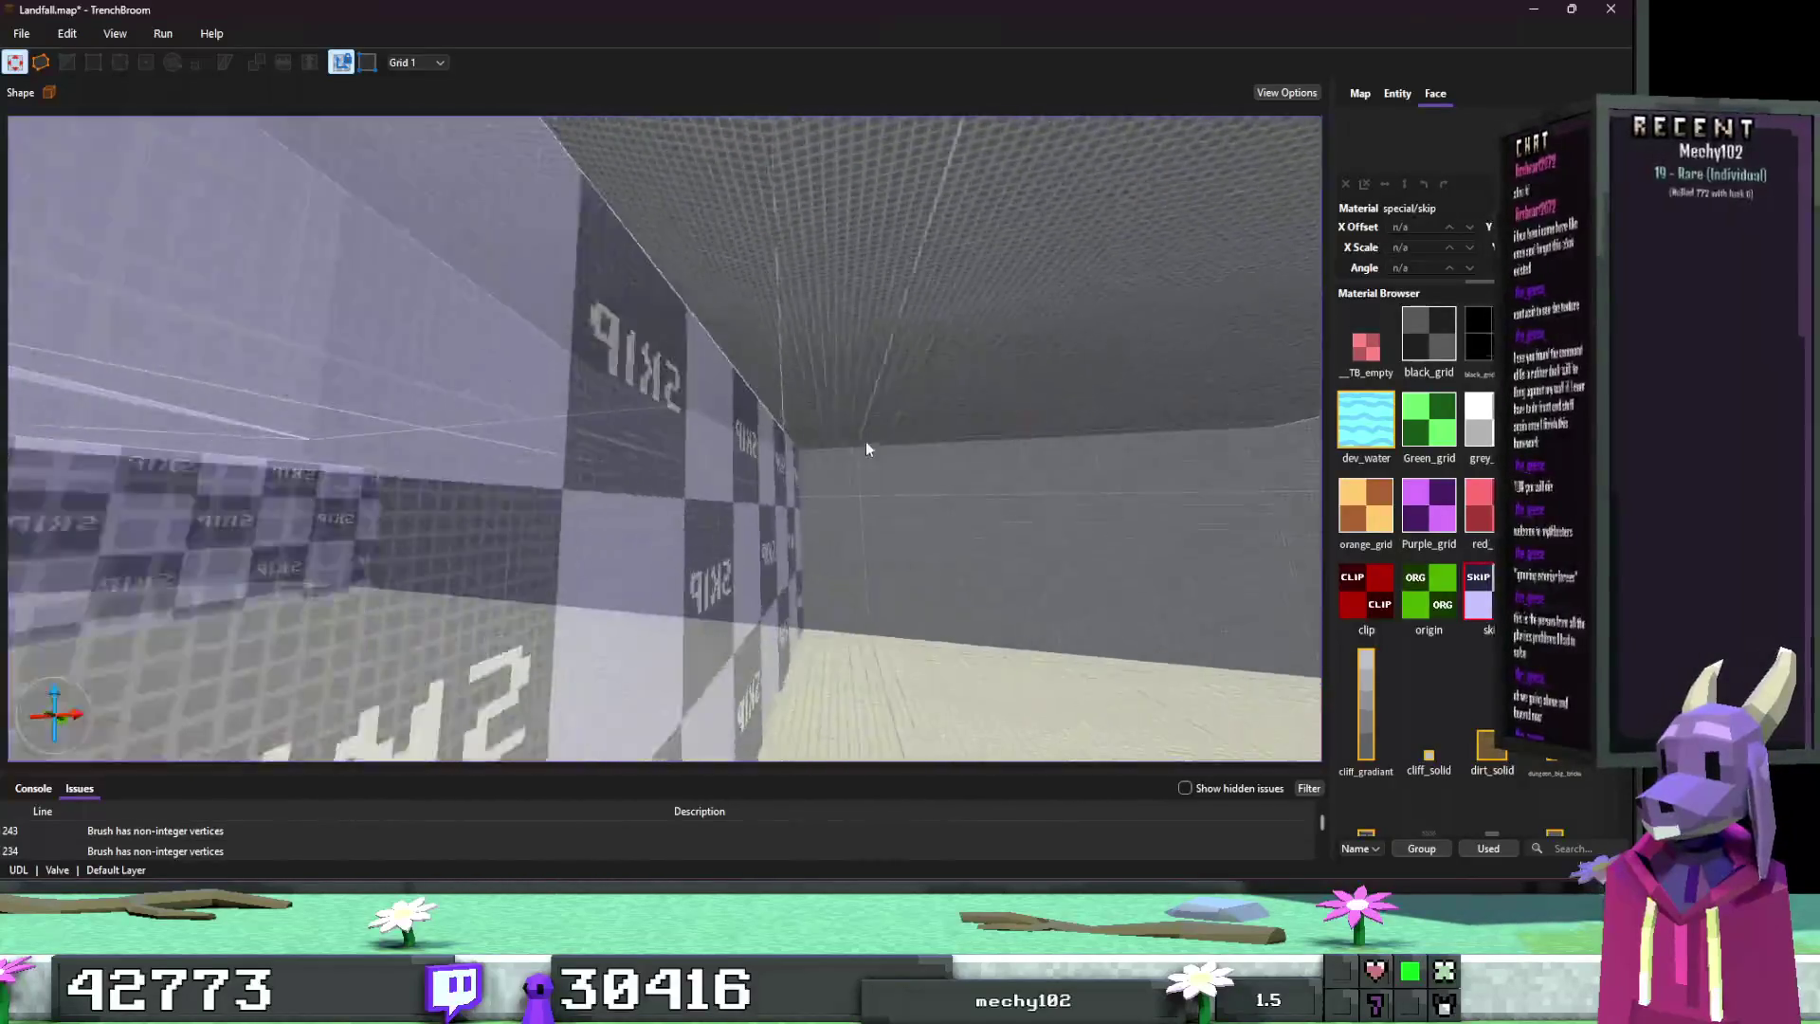
pyautogui.press('w')
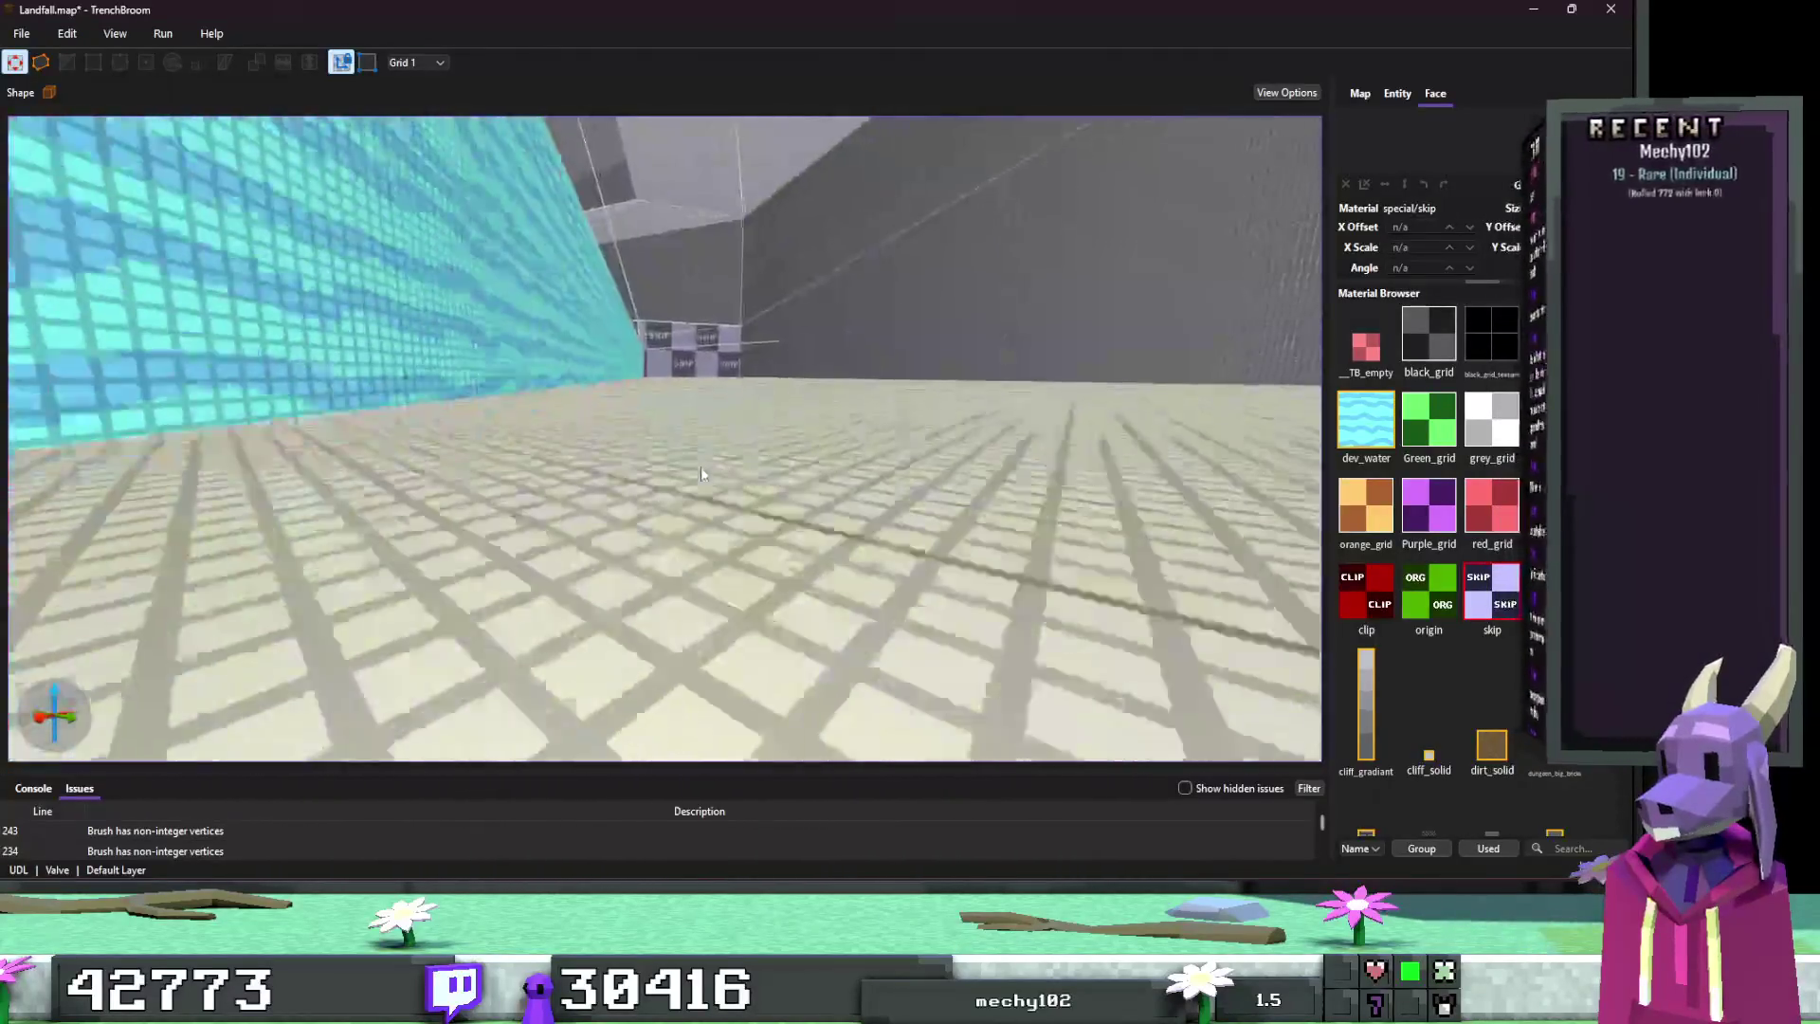
pyautogui.press('w')
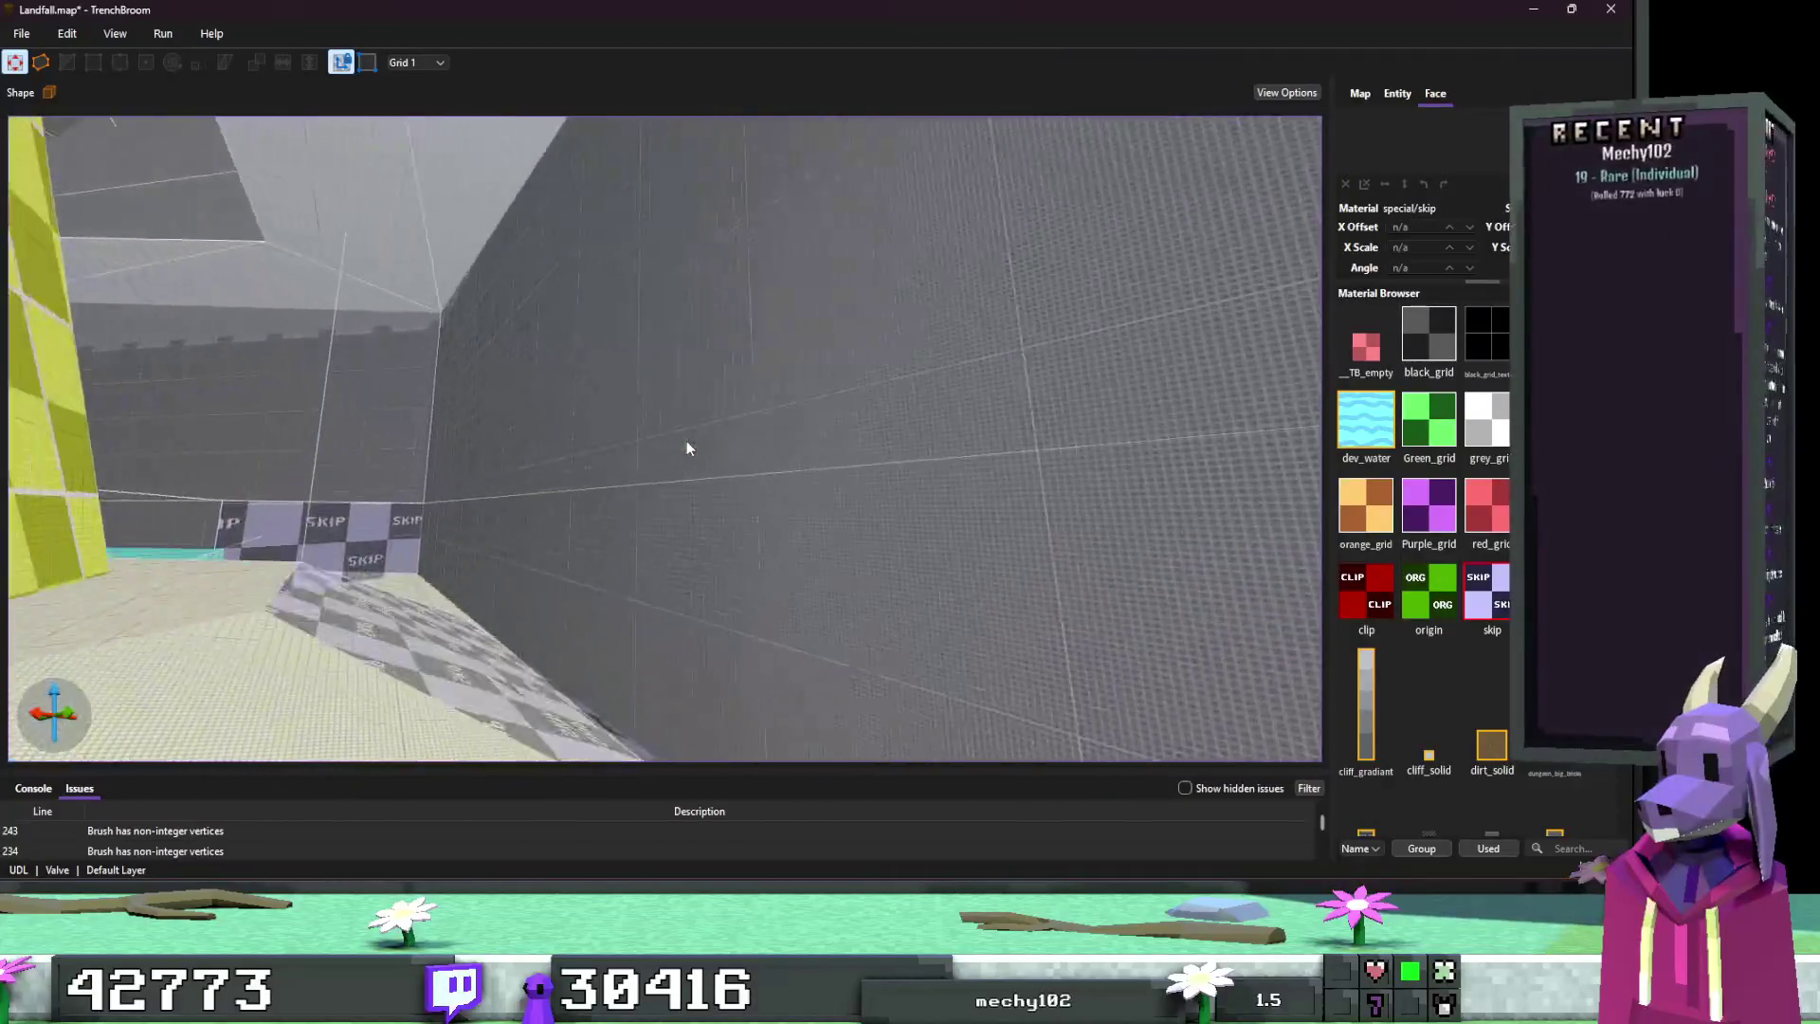
pyautogui.press('w')
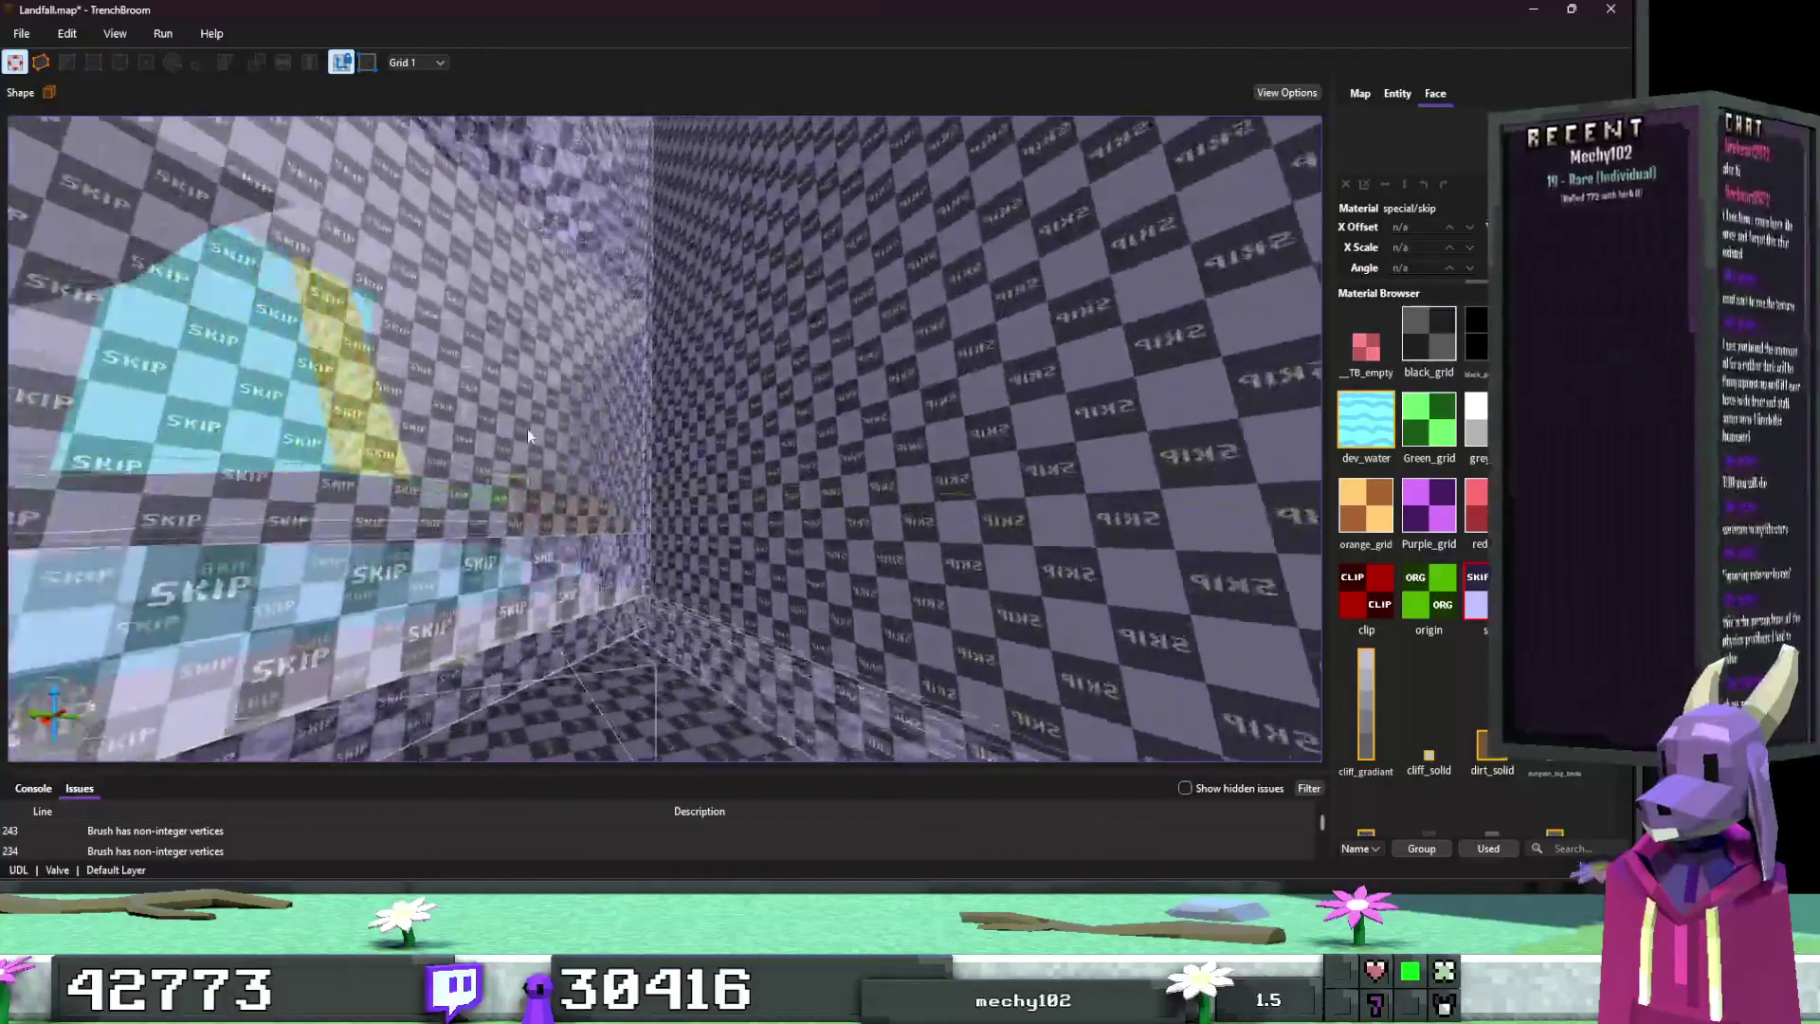
pyautogui.press('w')
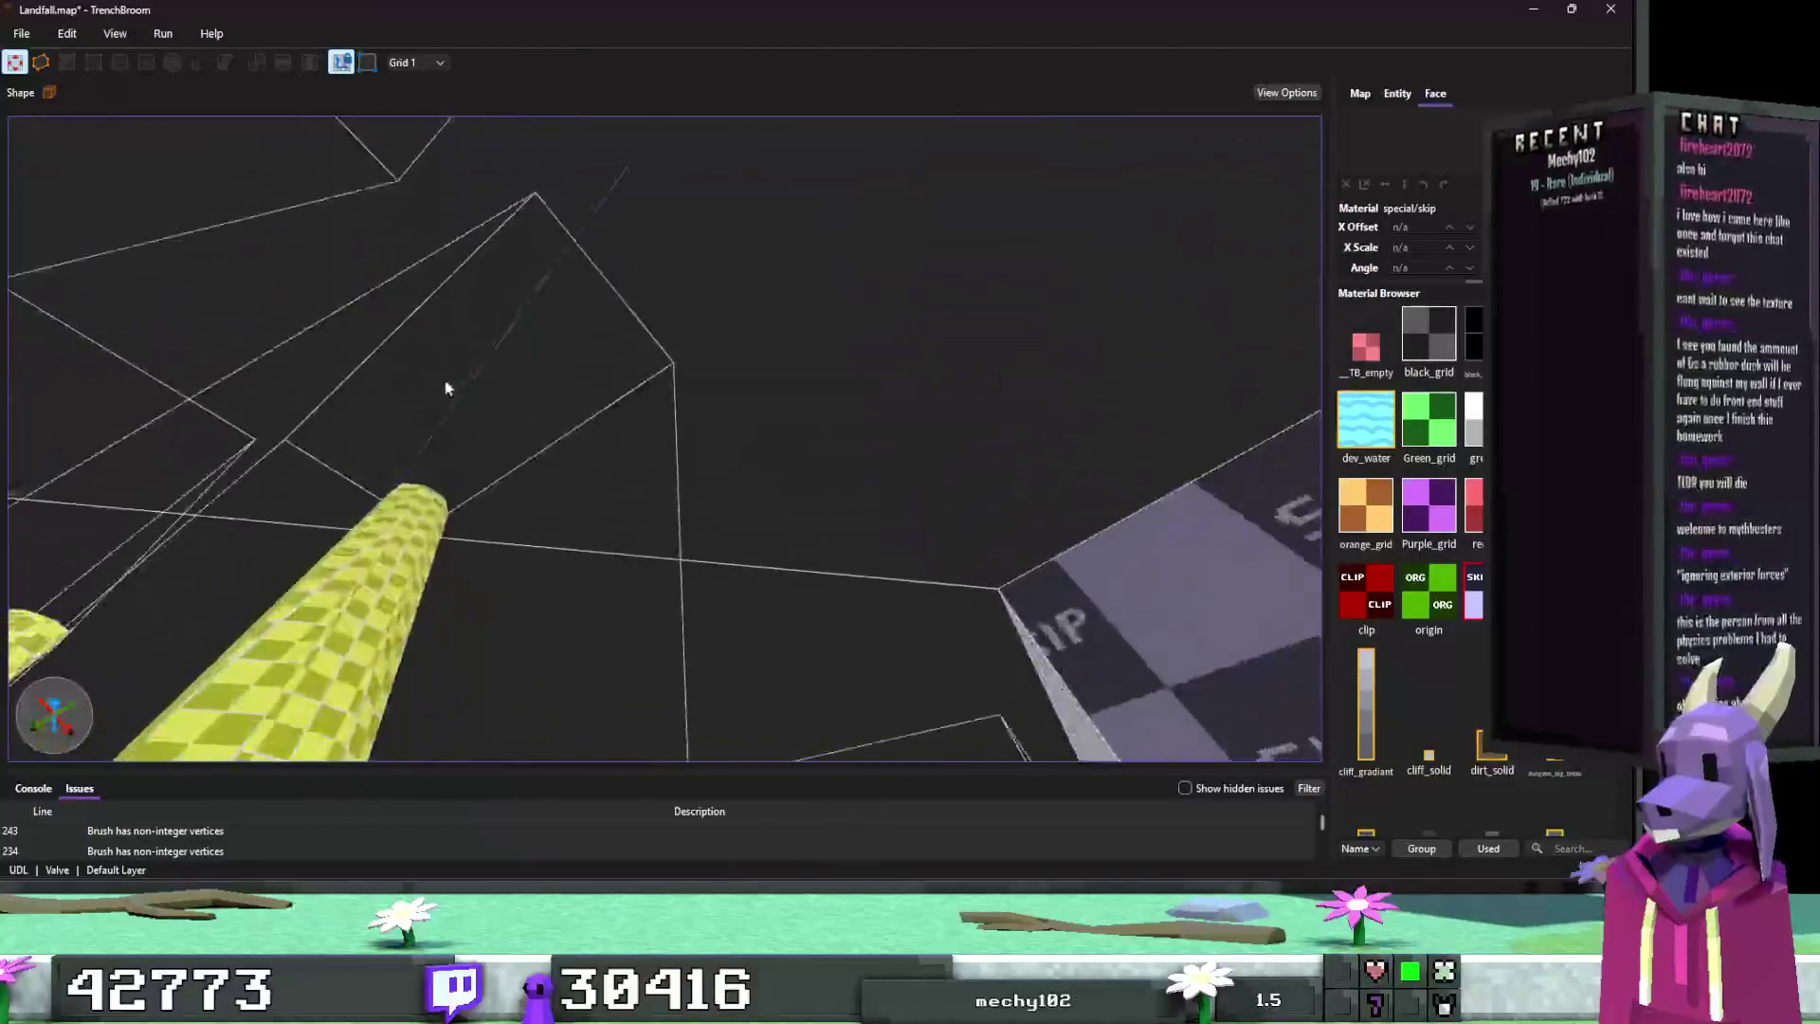
pyautogui.press('w')
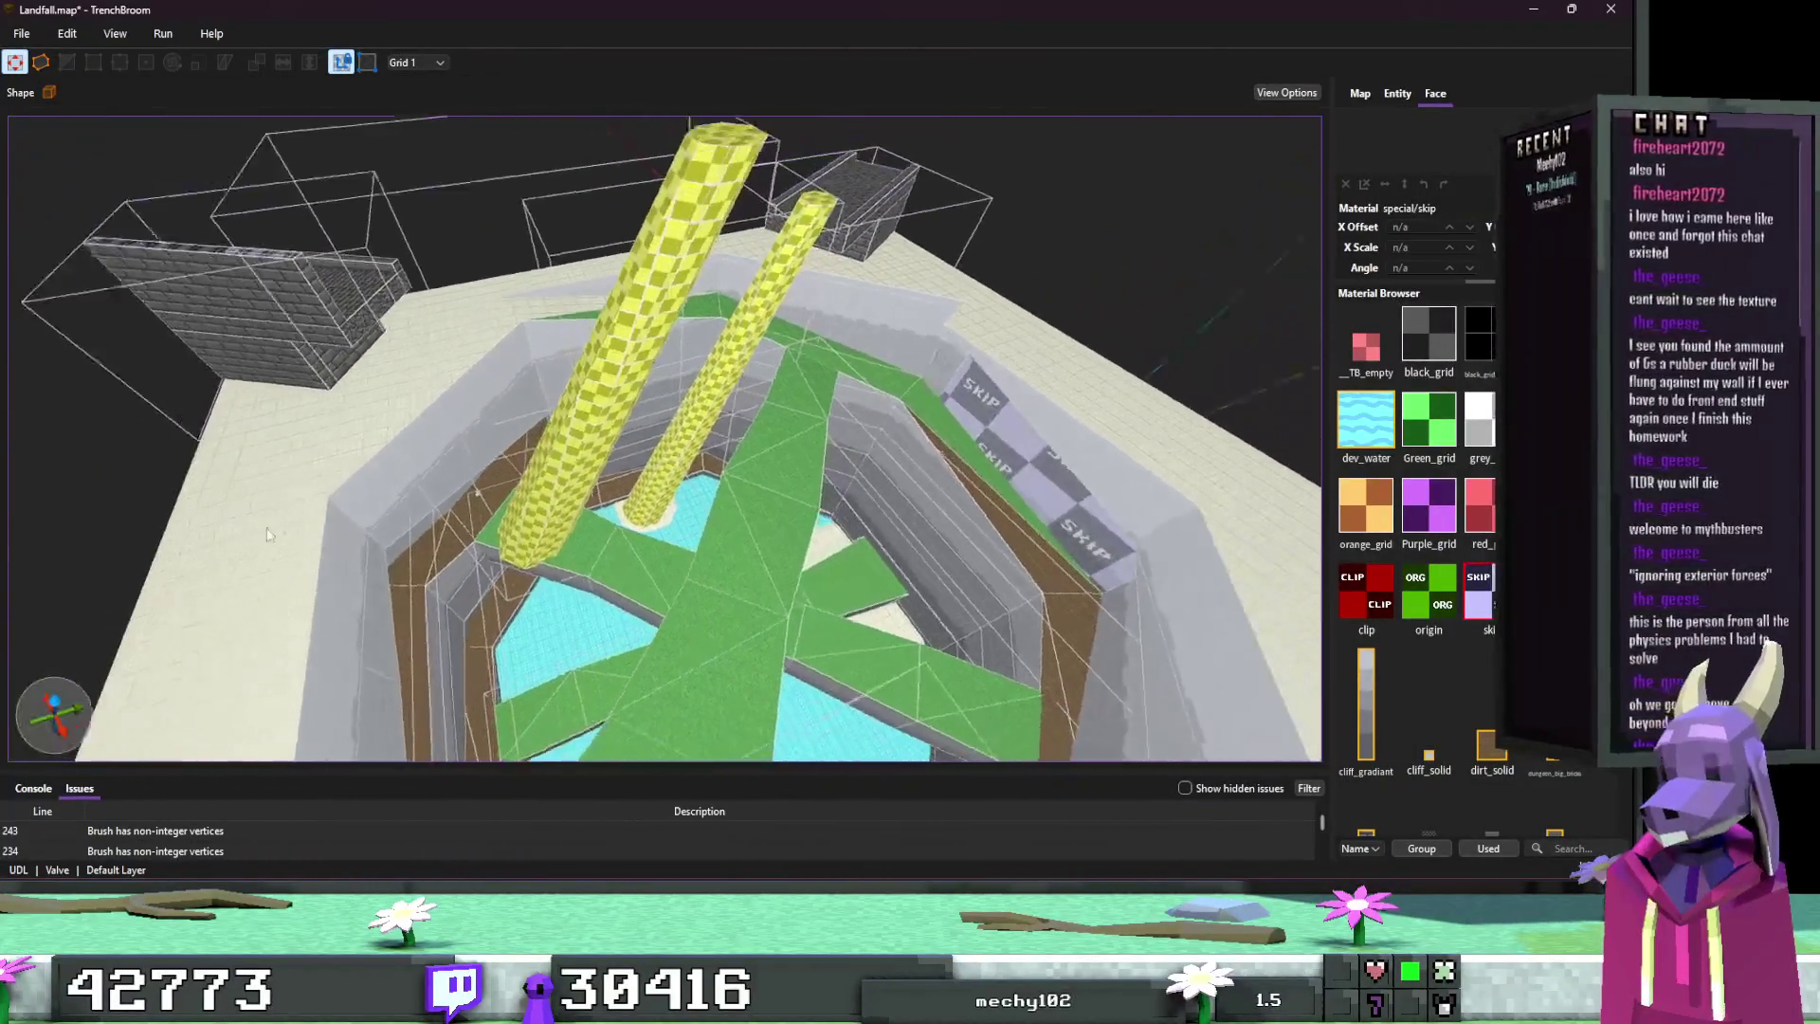
pyautogui.hotkey('ctrl', 's')
pyautogui.click(1529, 12)
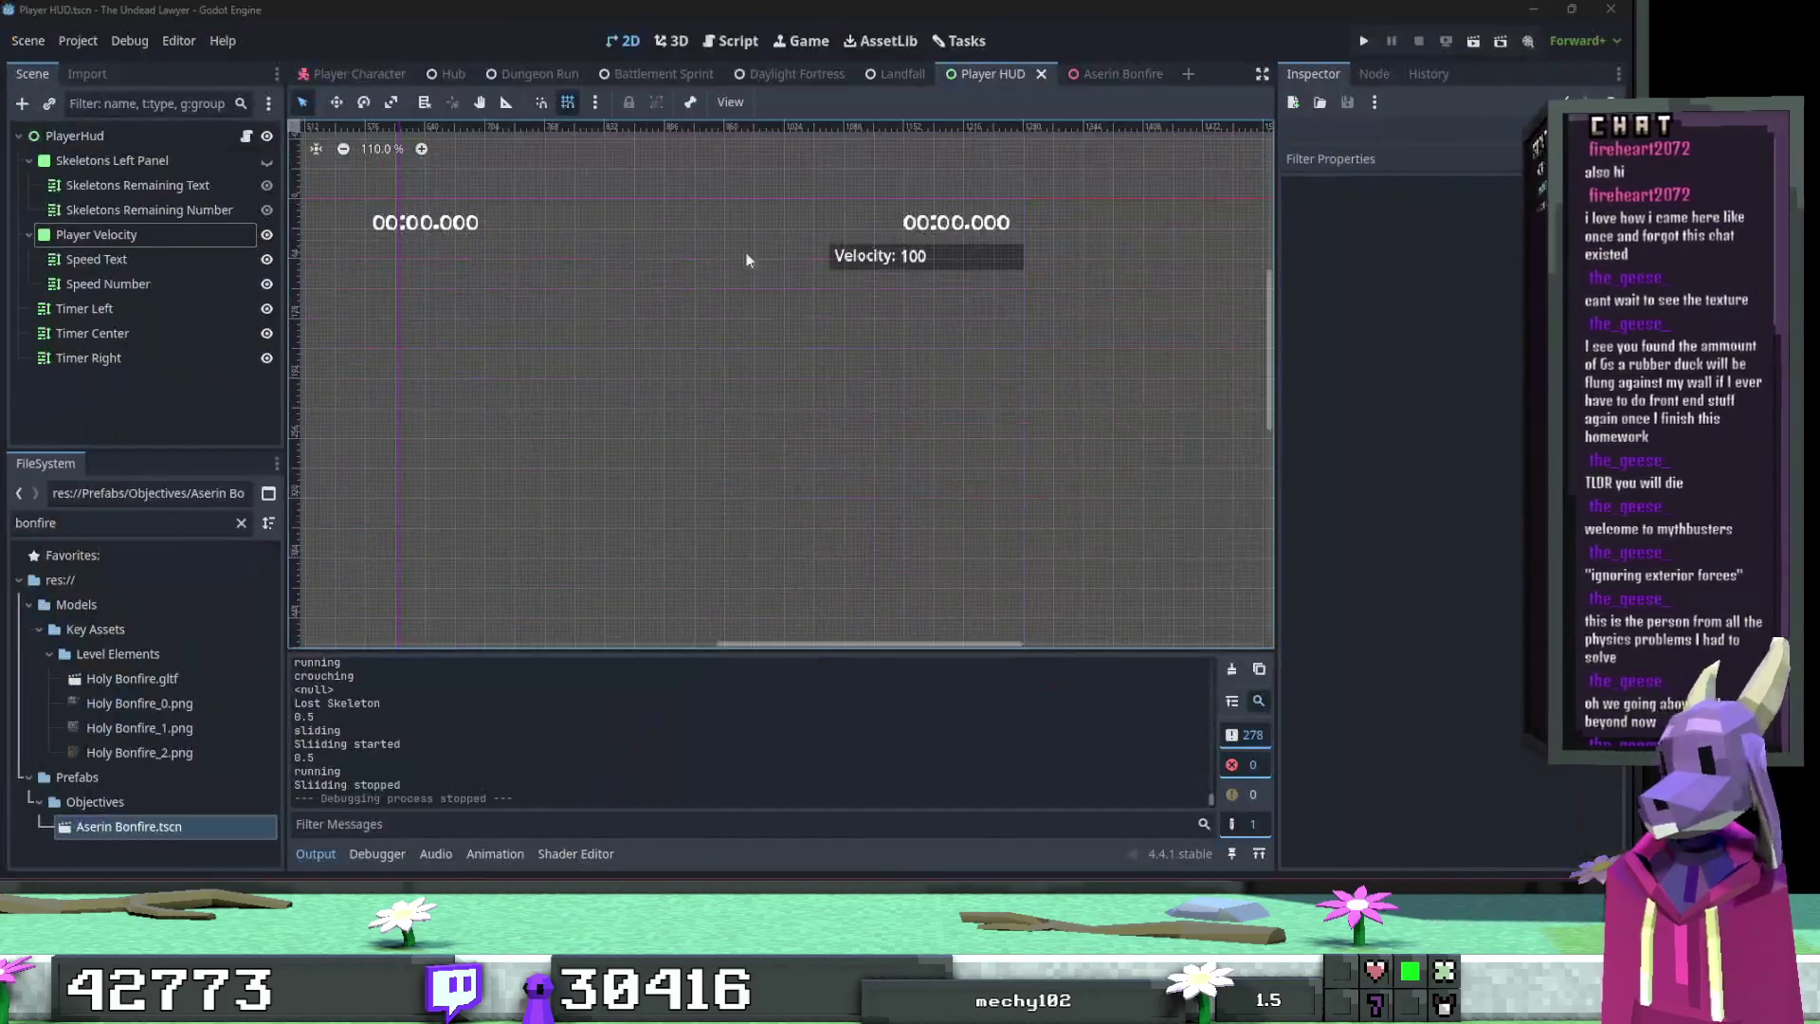
# Step: Close the Aserin Bonfire scene and rebuild the Landfall scene from its map file
pyautogui.click(1103, 79)
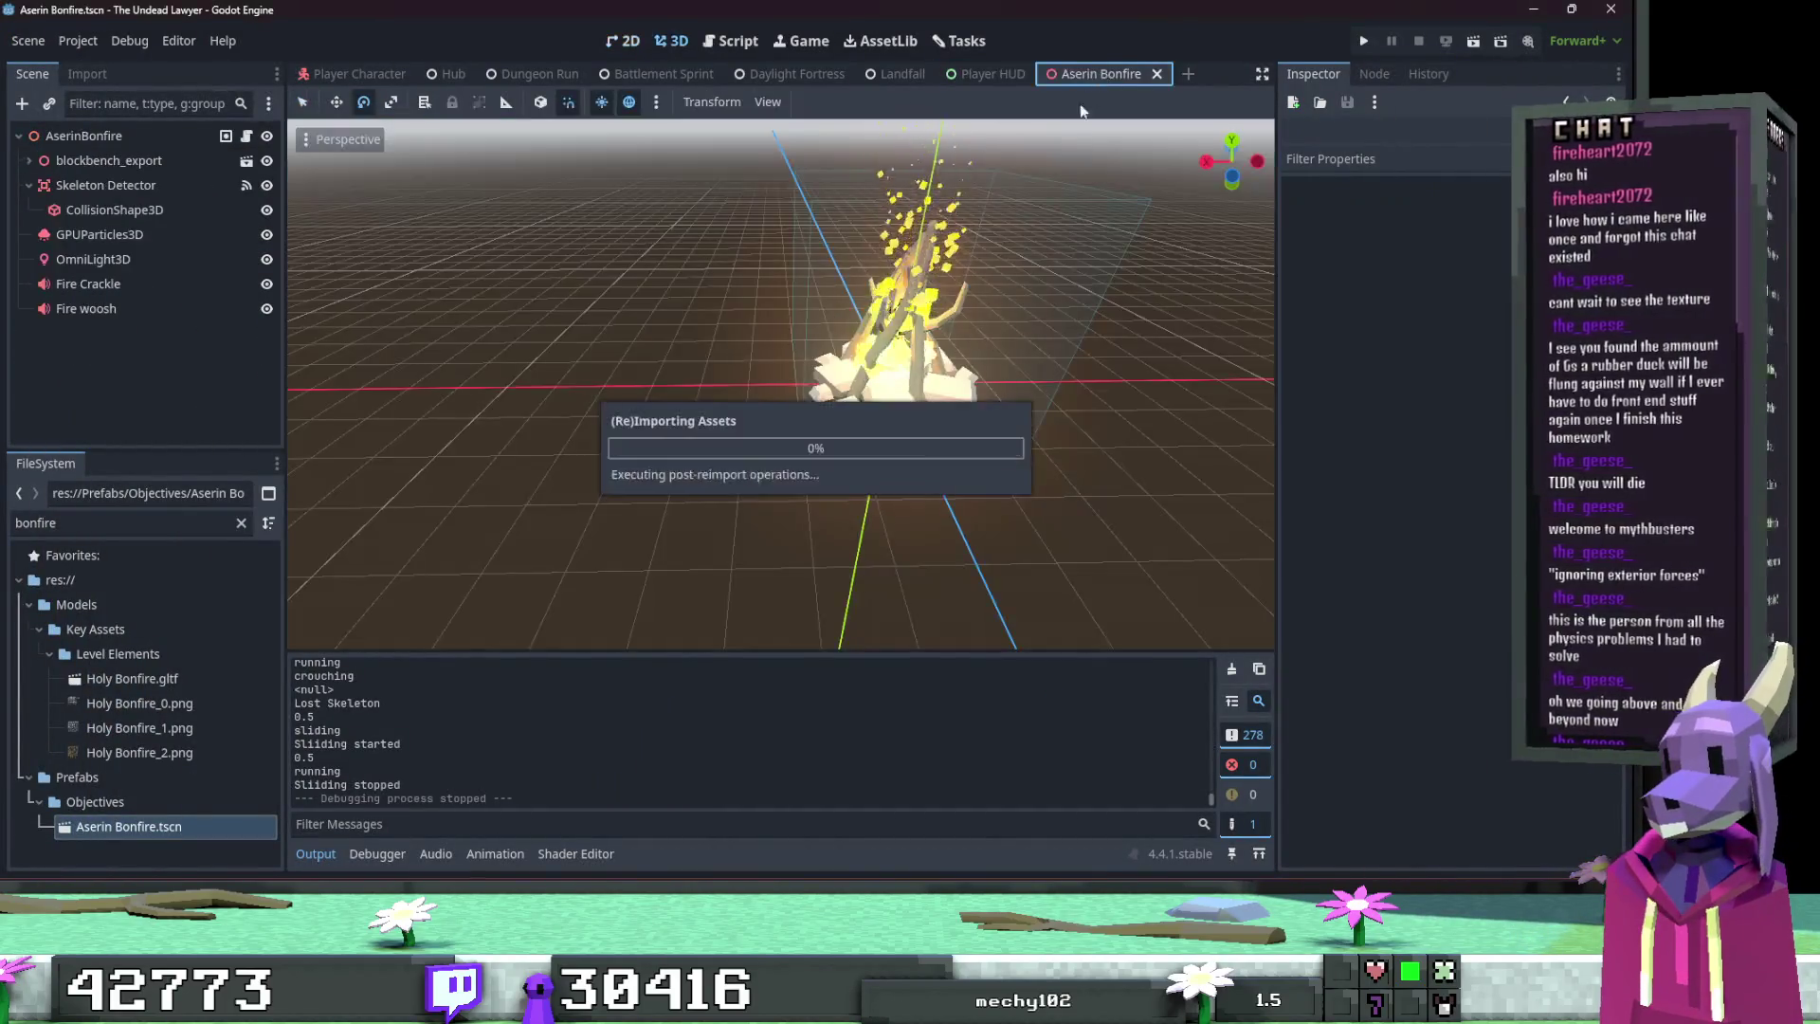
pyautogui.middleClick(1159, 84)
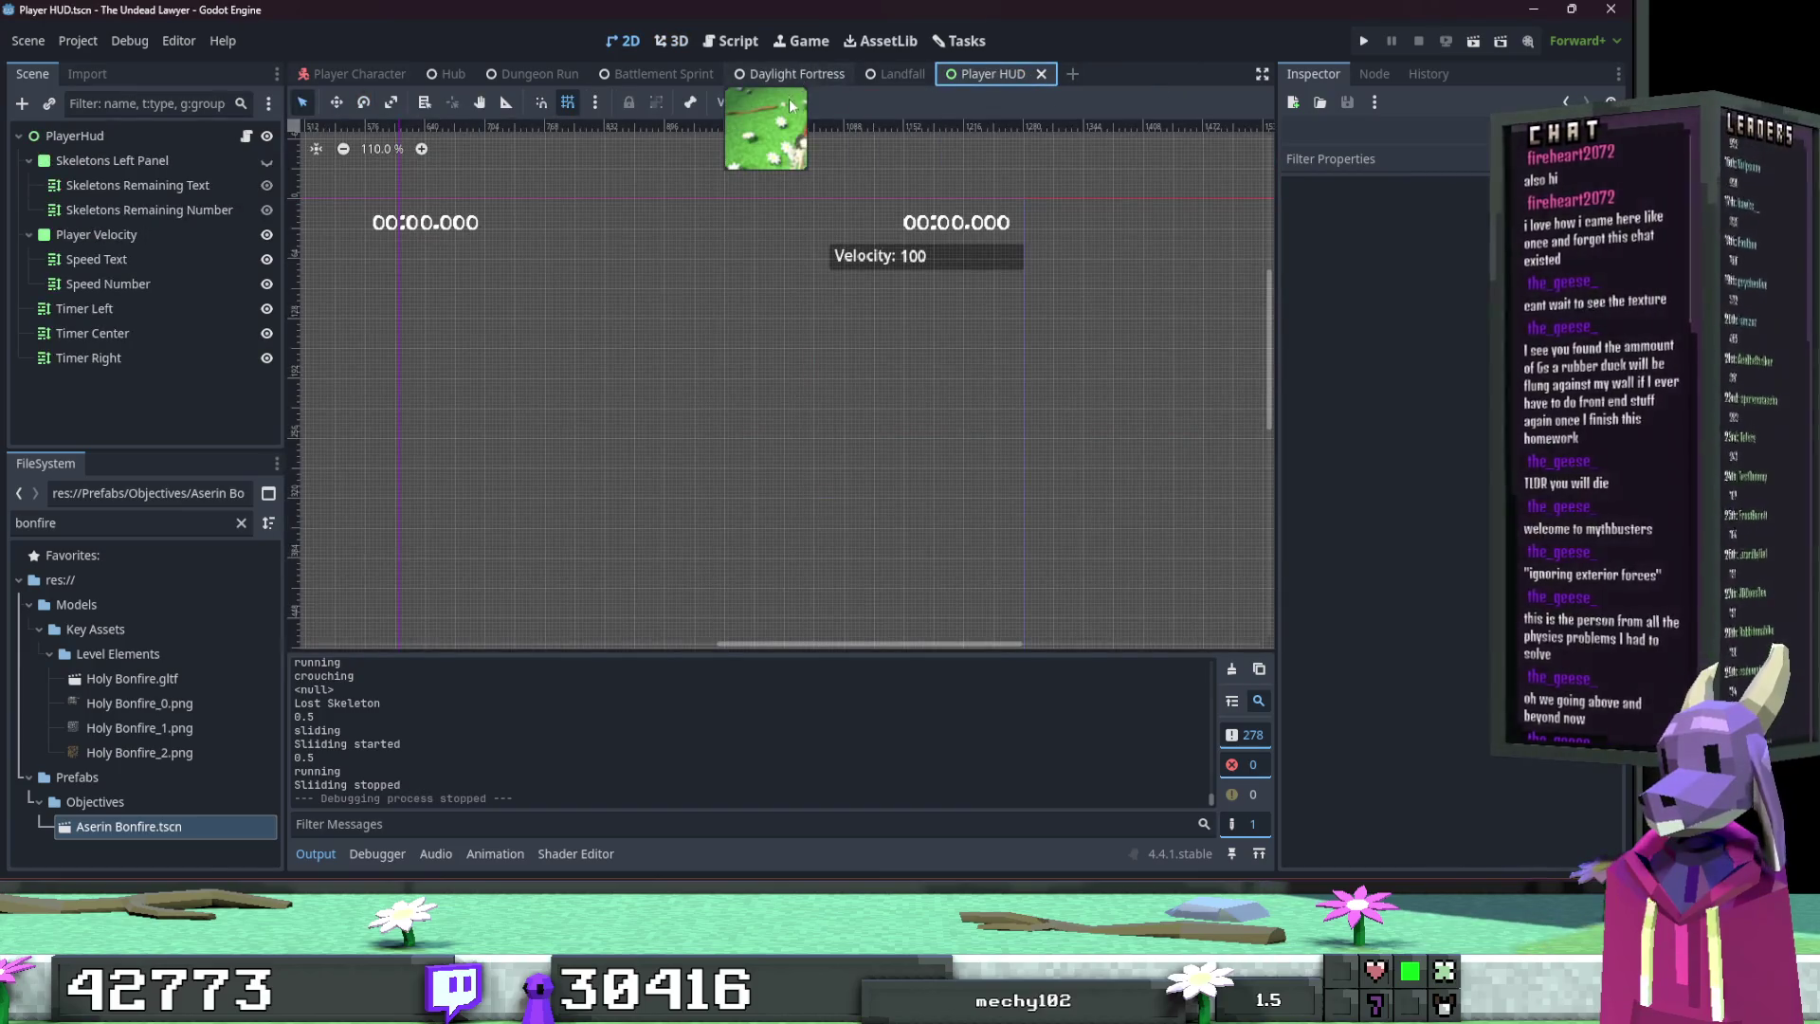
pyautogui.click(792, 76)
pyautogui.click(882, 79)
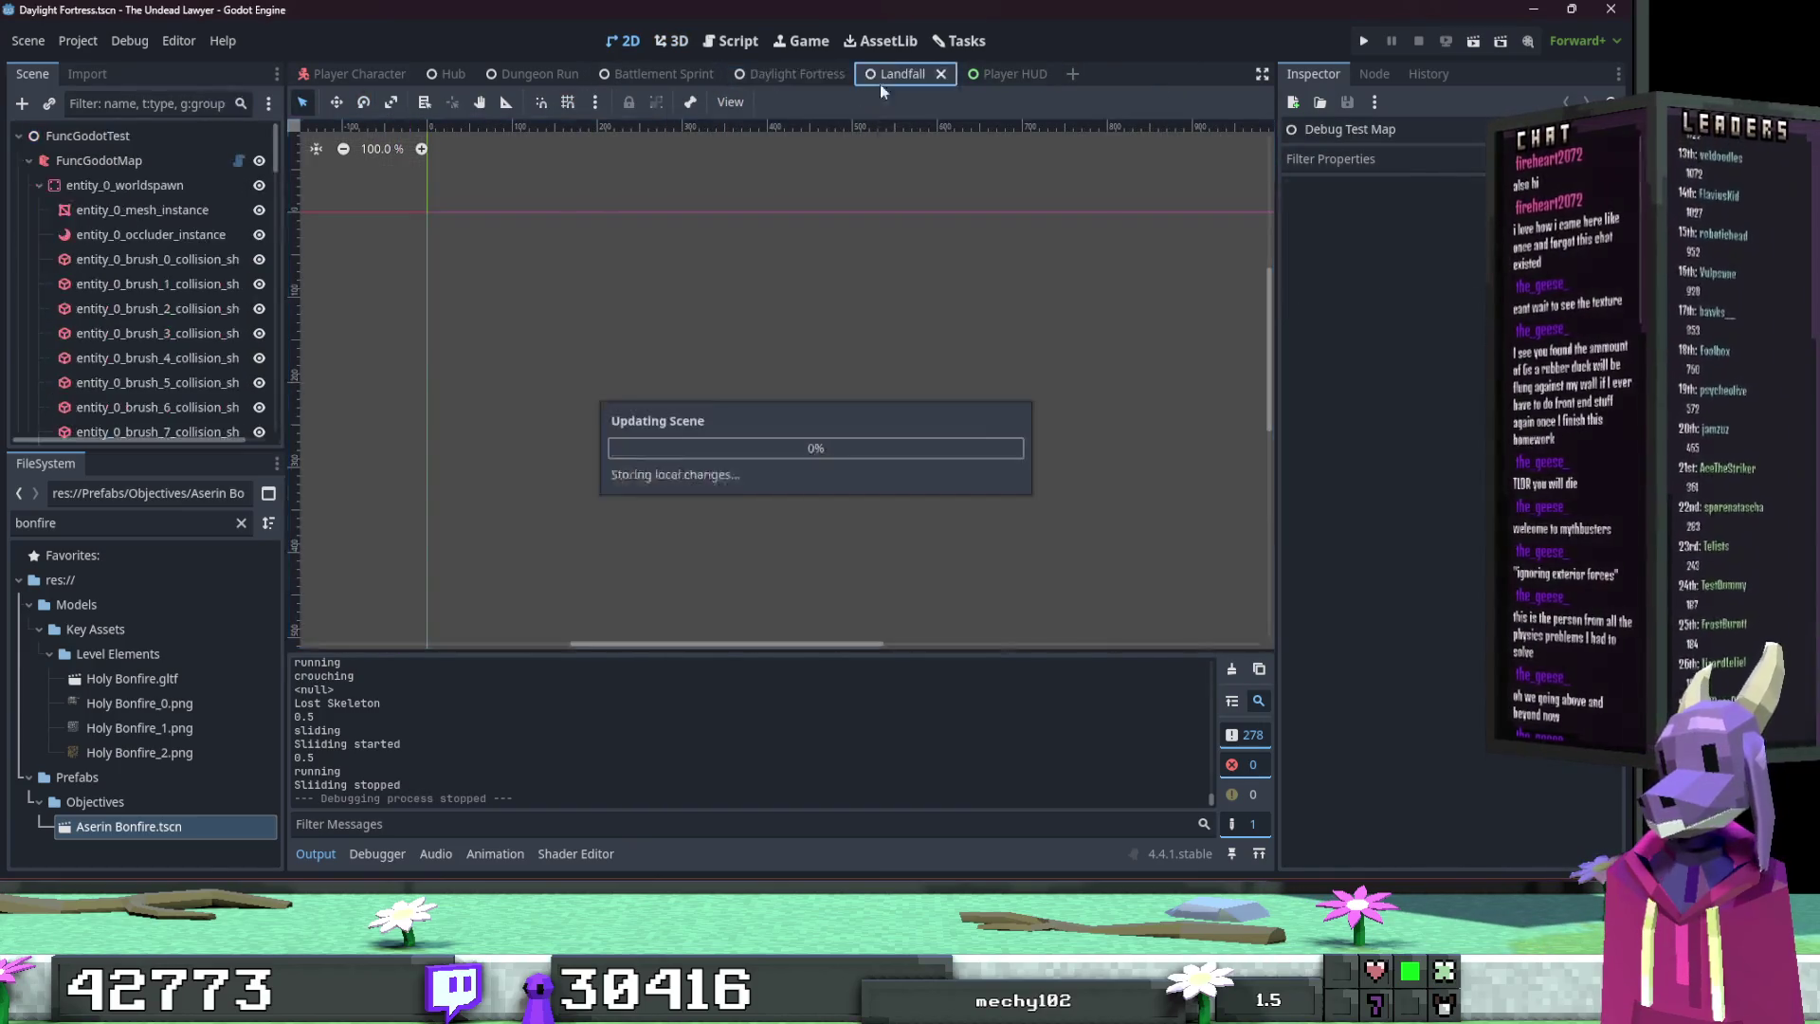
pyautogui.click(834, 102)
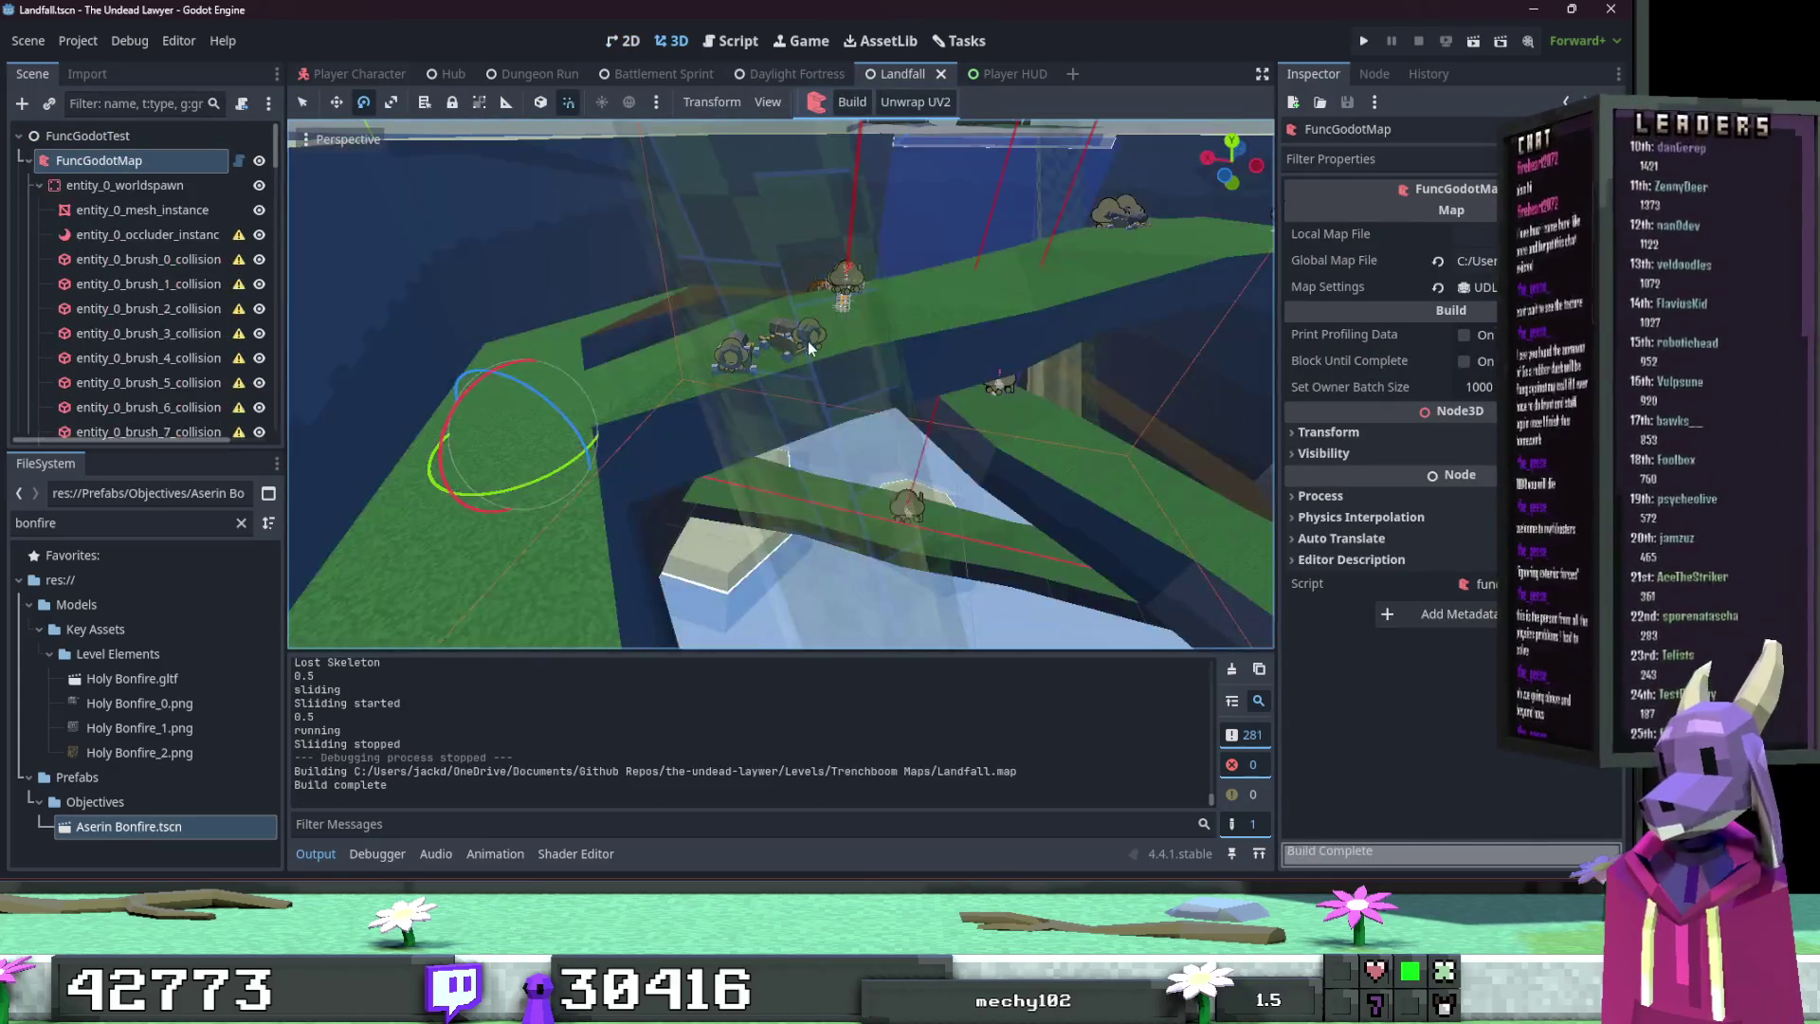
# Step: Fly over the rebuilt Landfall level to inspect the pit and ridge
pyautogui.press('w')
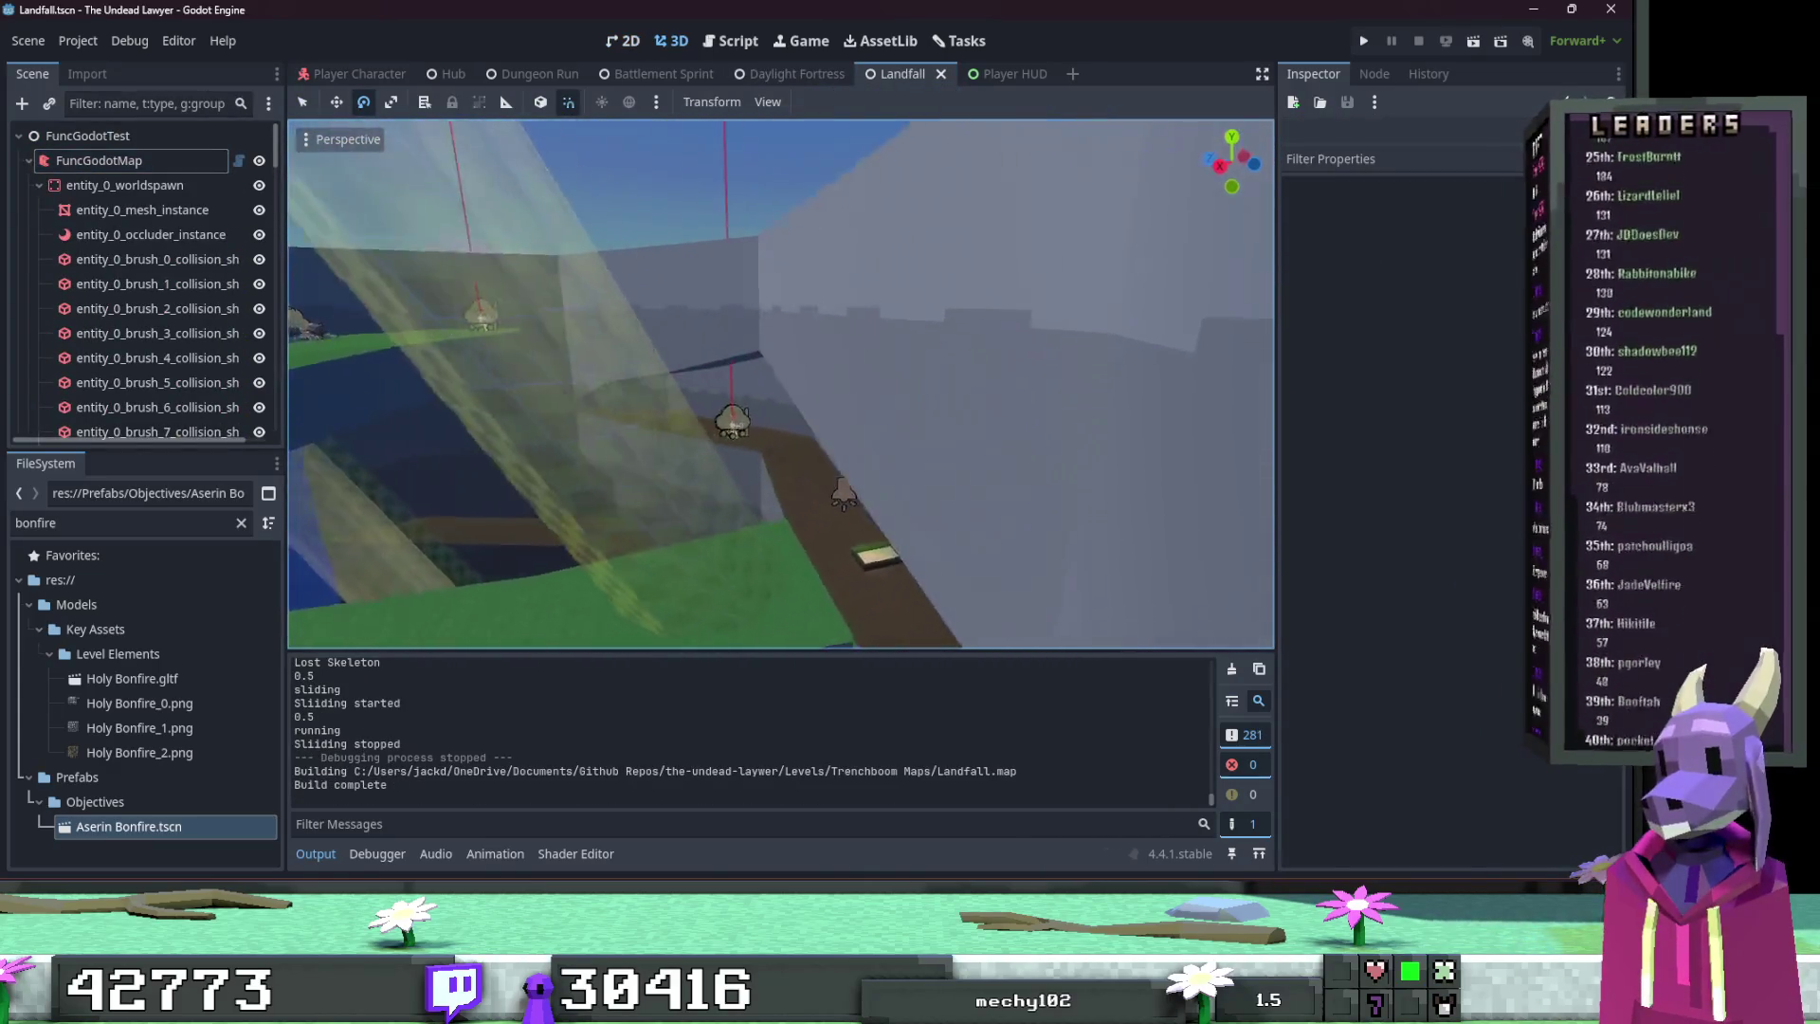
pyautogui.press('w')
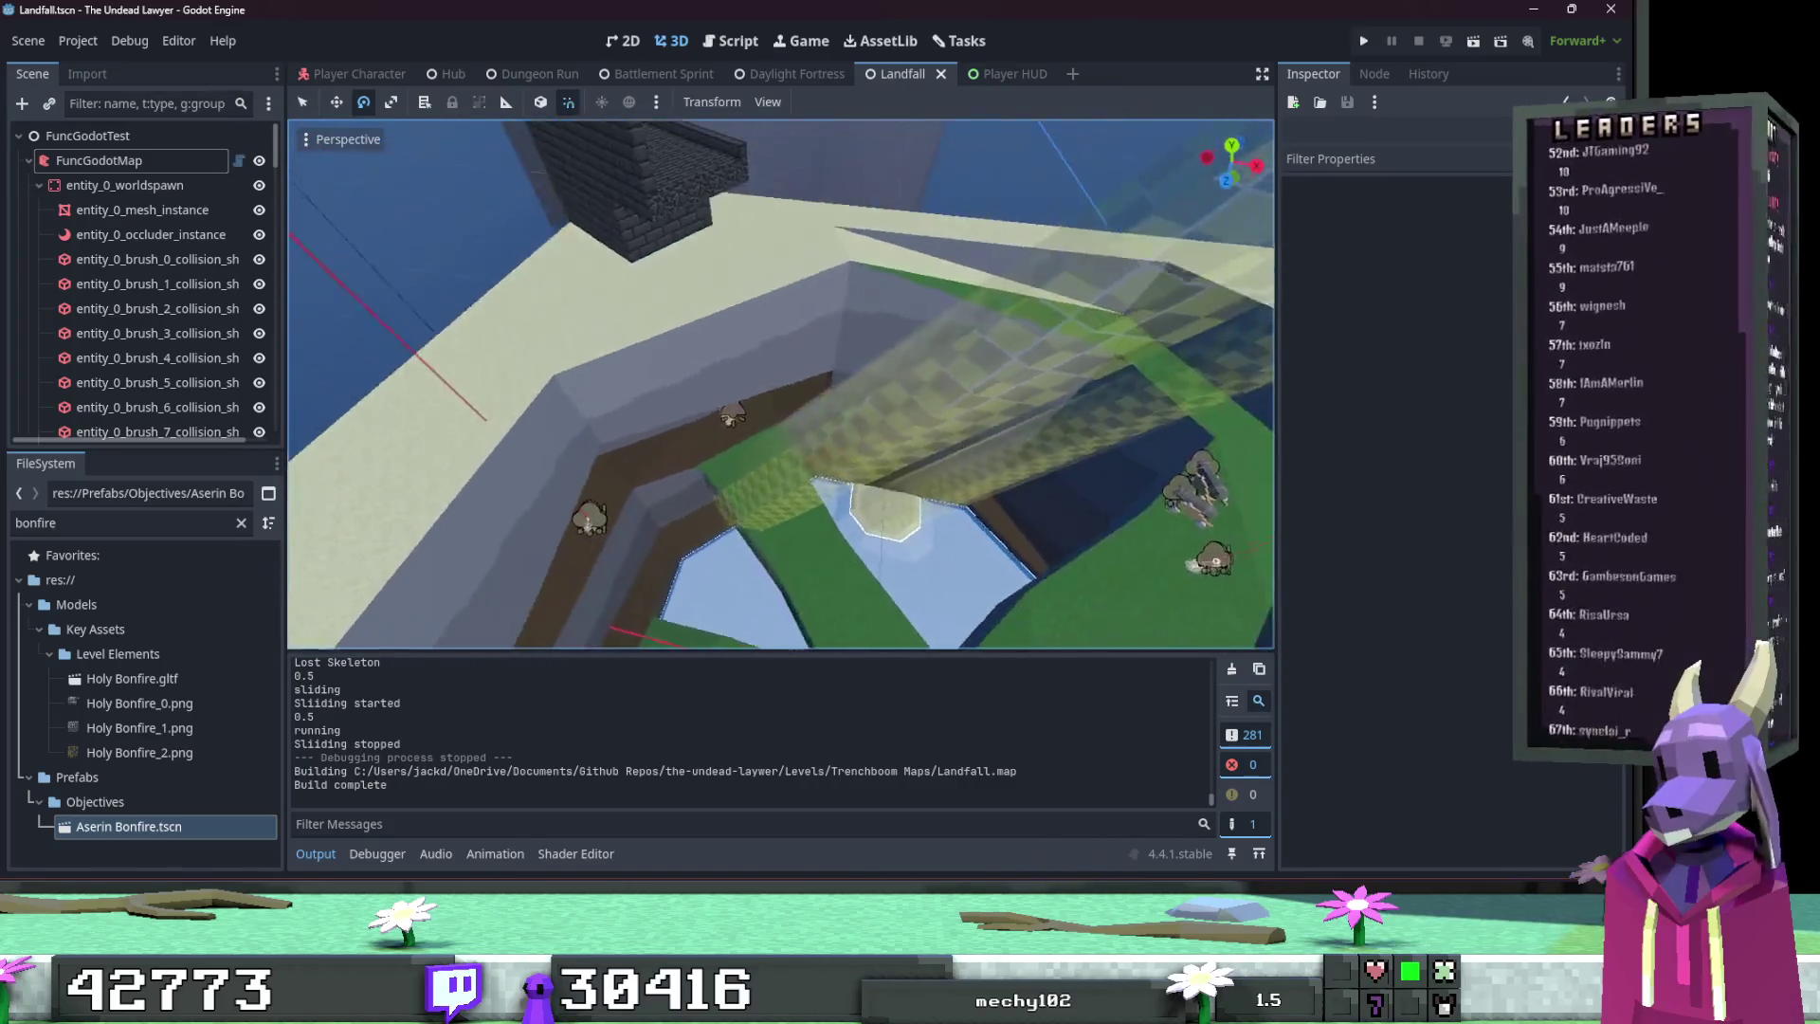
pyautogui.press('w')
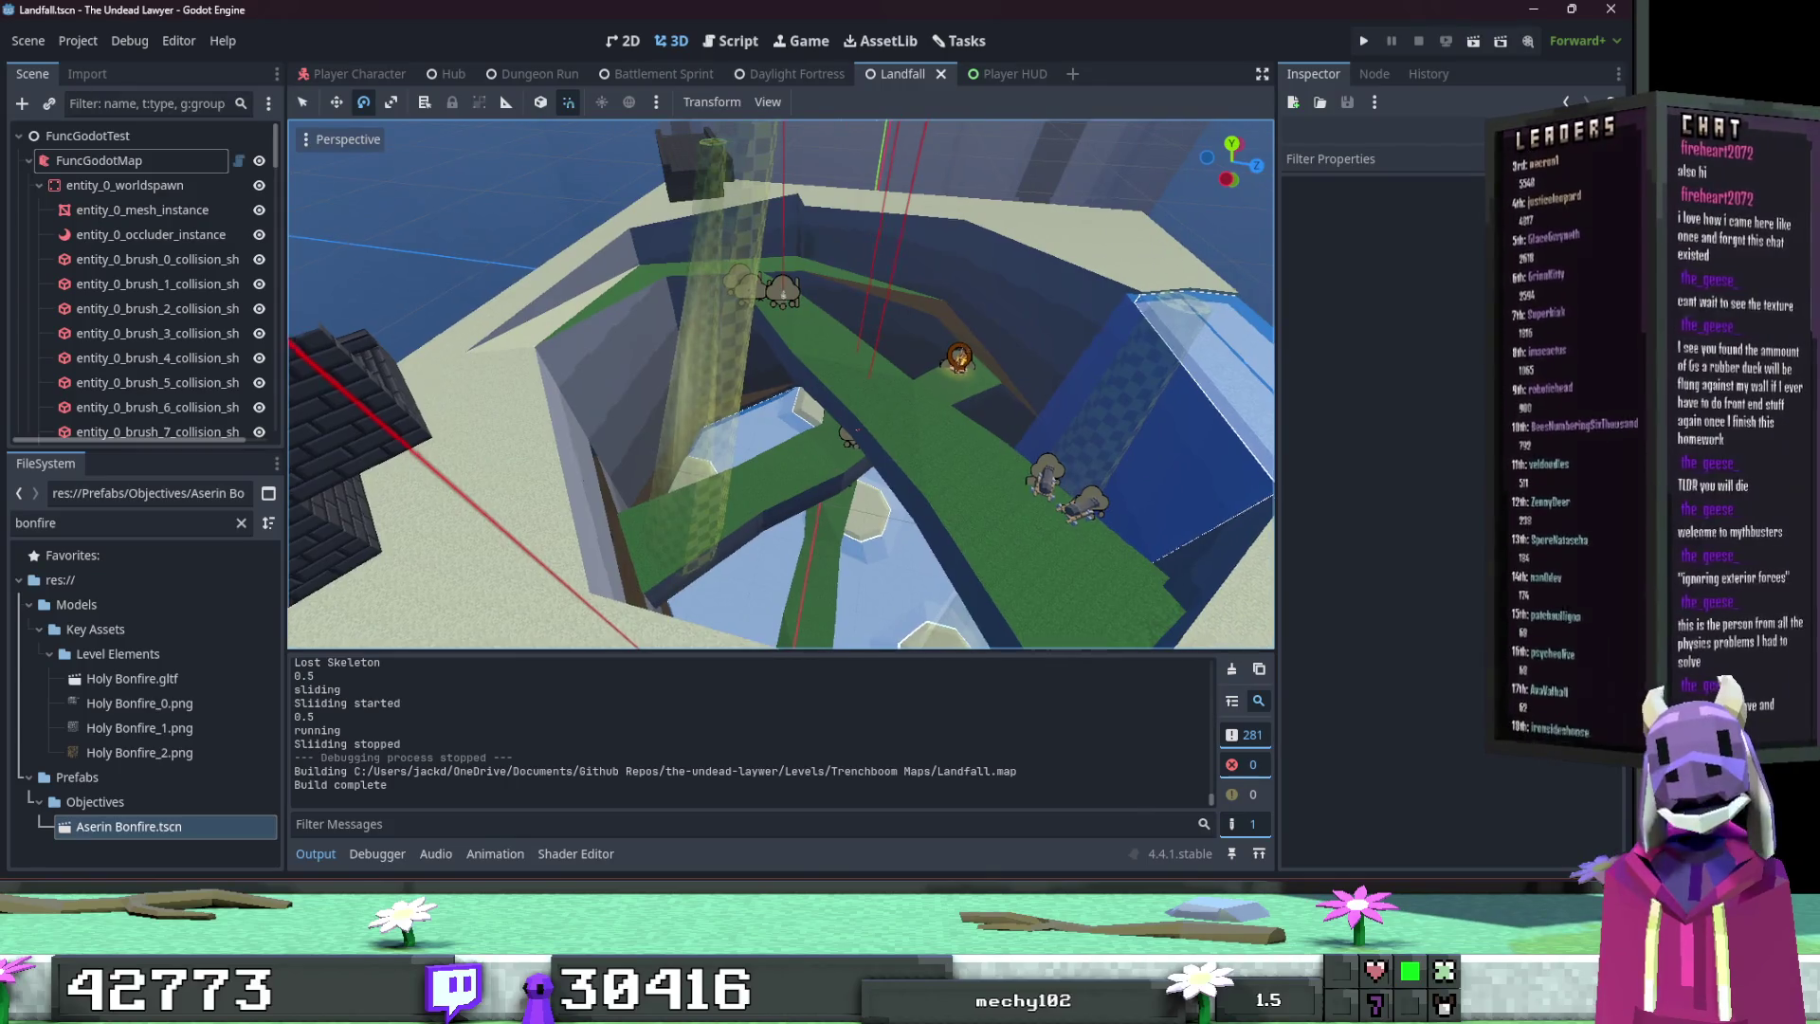
pyautogui.press('w')
pyautogui.press('w')
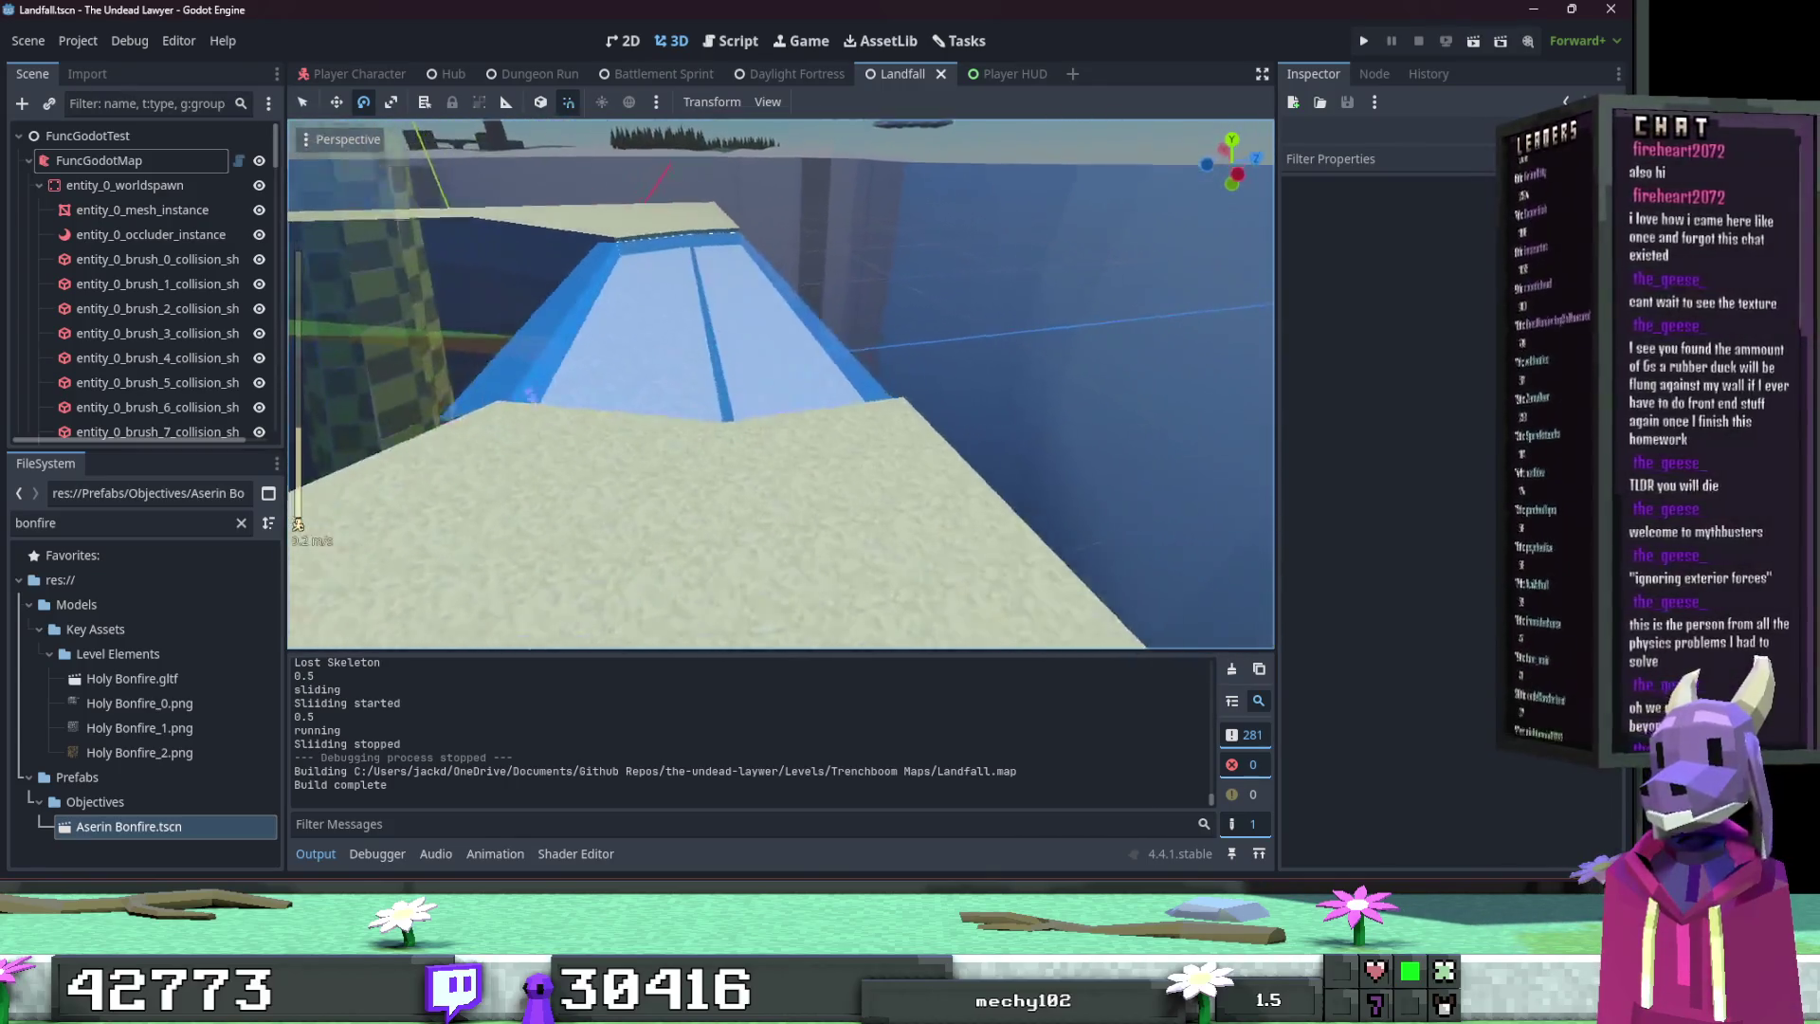
pyautogui.scroll(-5, 781, 384)
pyautogui.press('s')
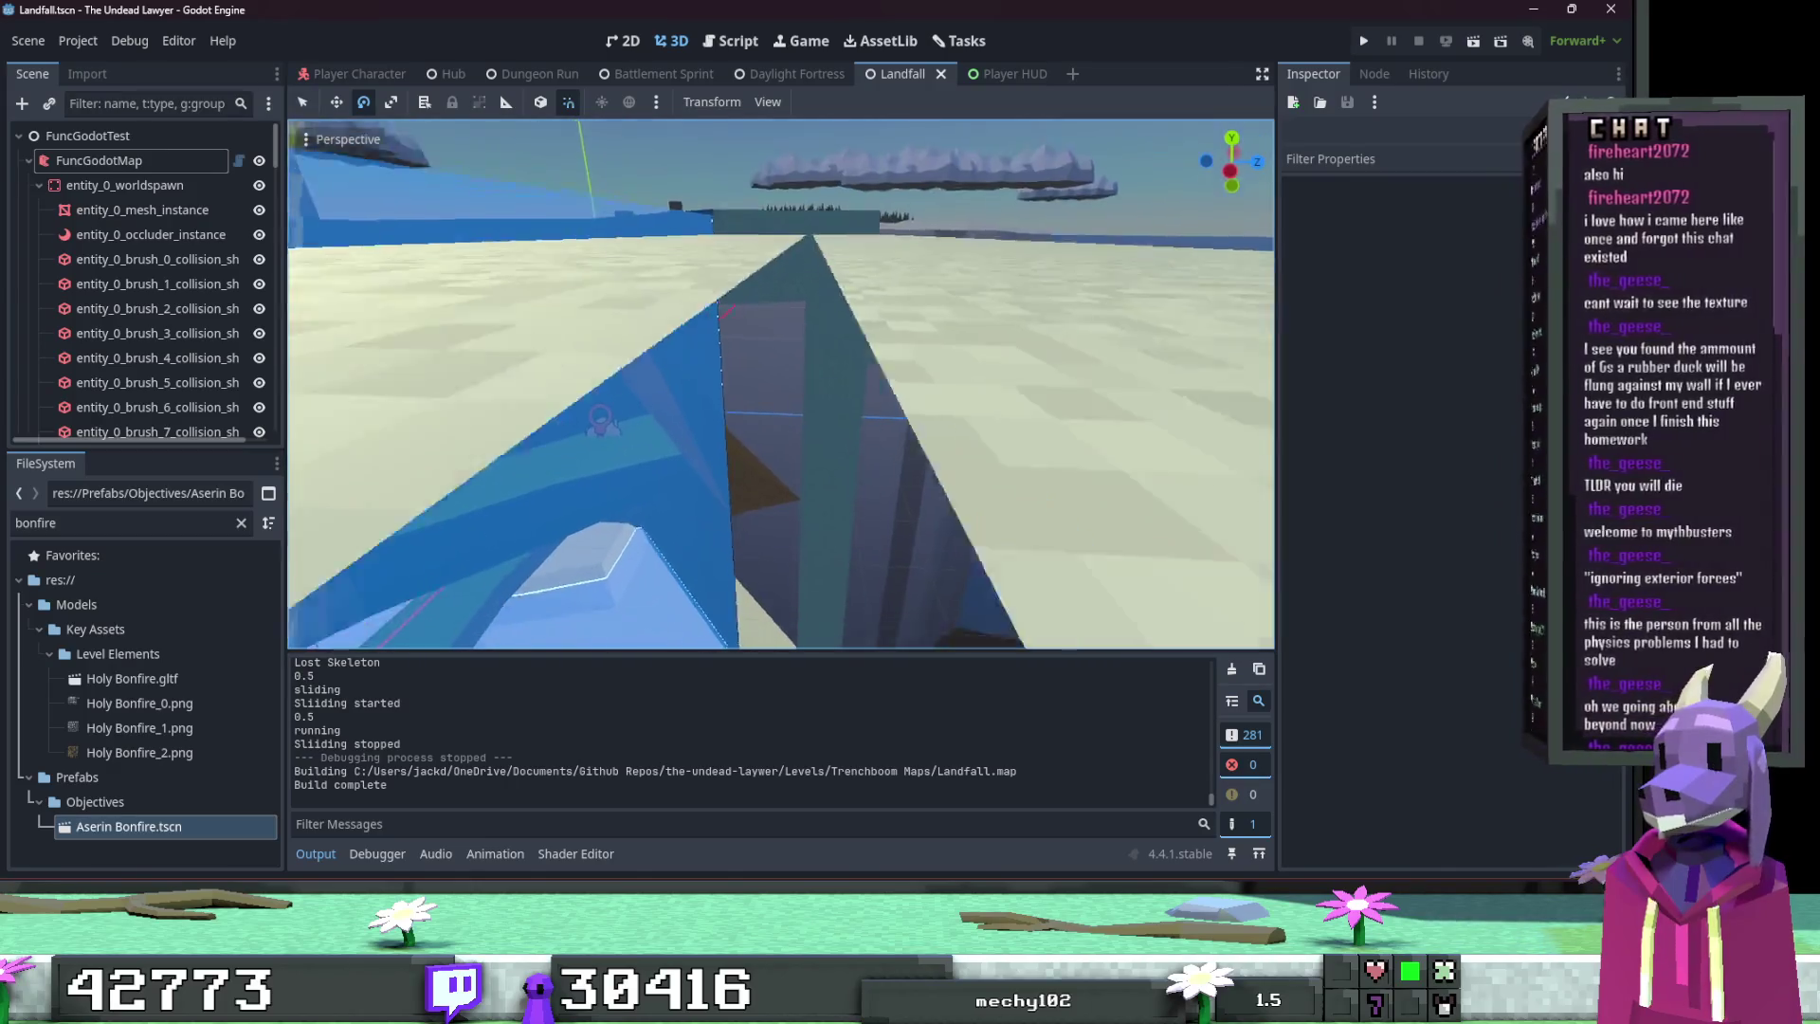
pyautogui.hotkey('alt', 'Tab')
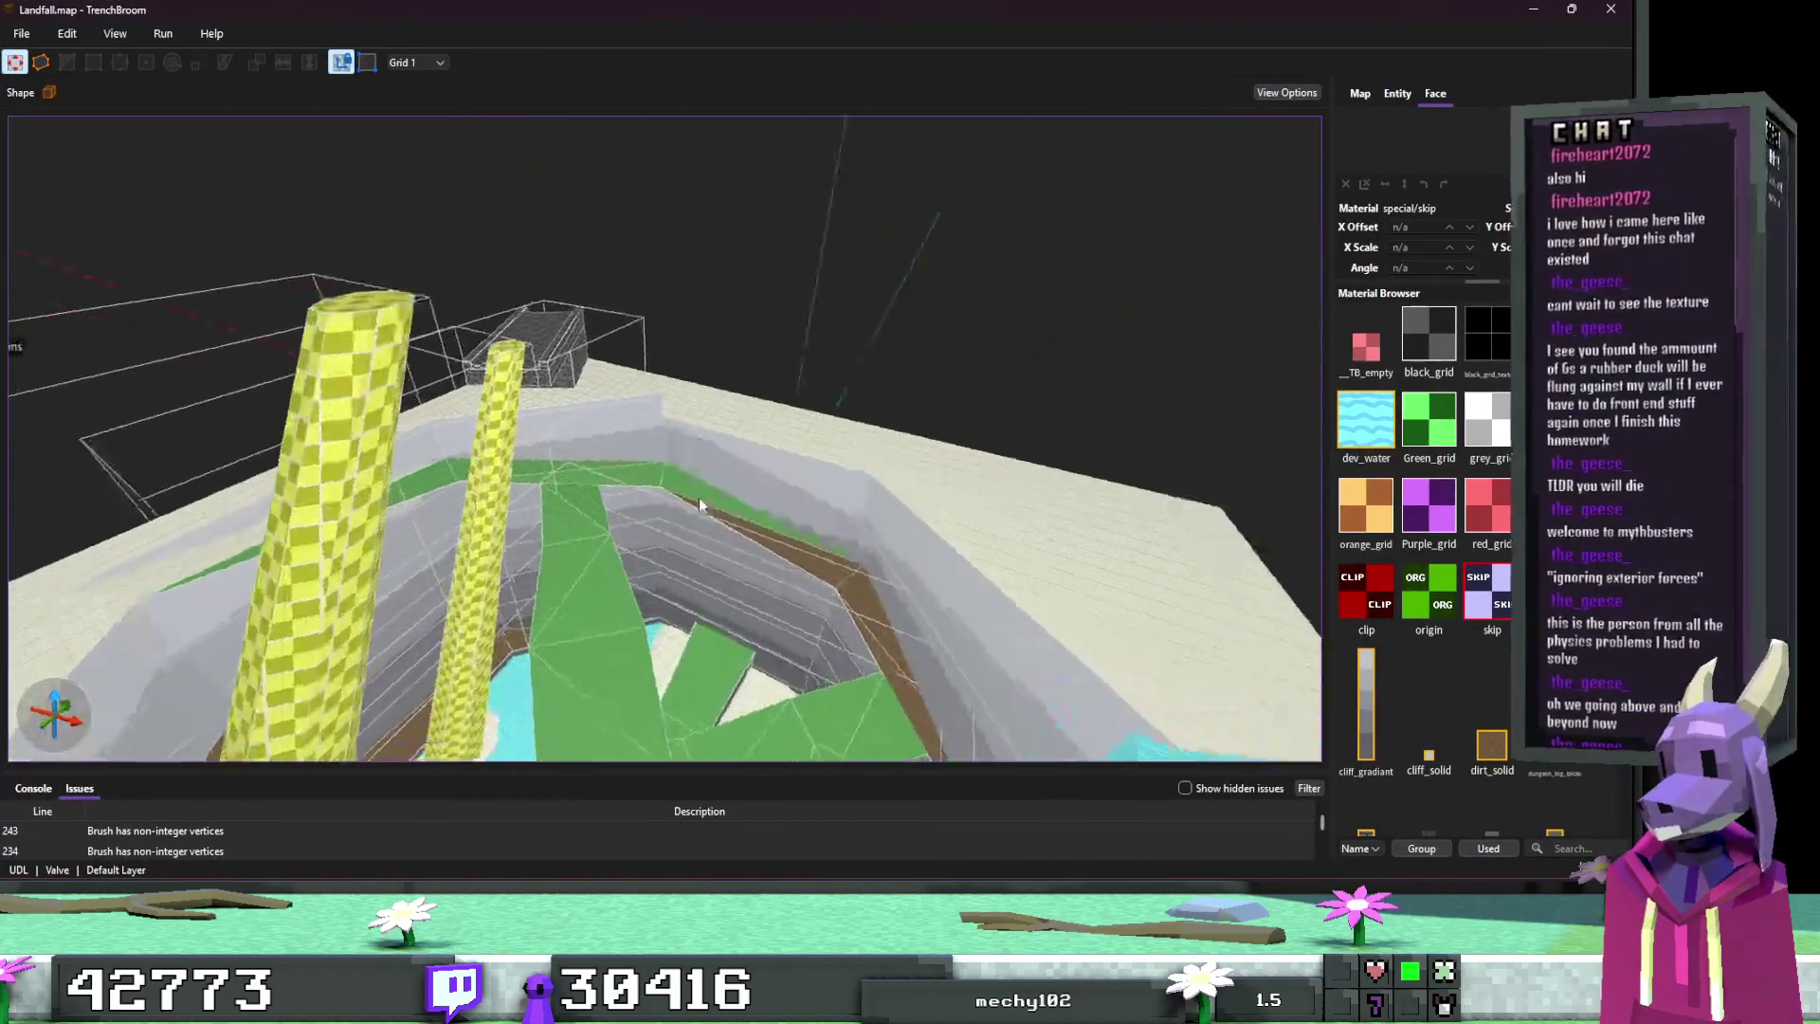
# Step: Retexture the floor skip strip with sand_solid at X scale 4
pyautogui.scroll(10, 825, 535)
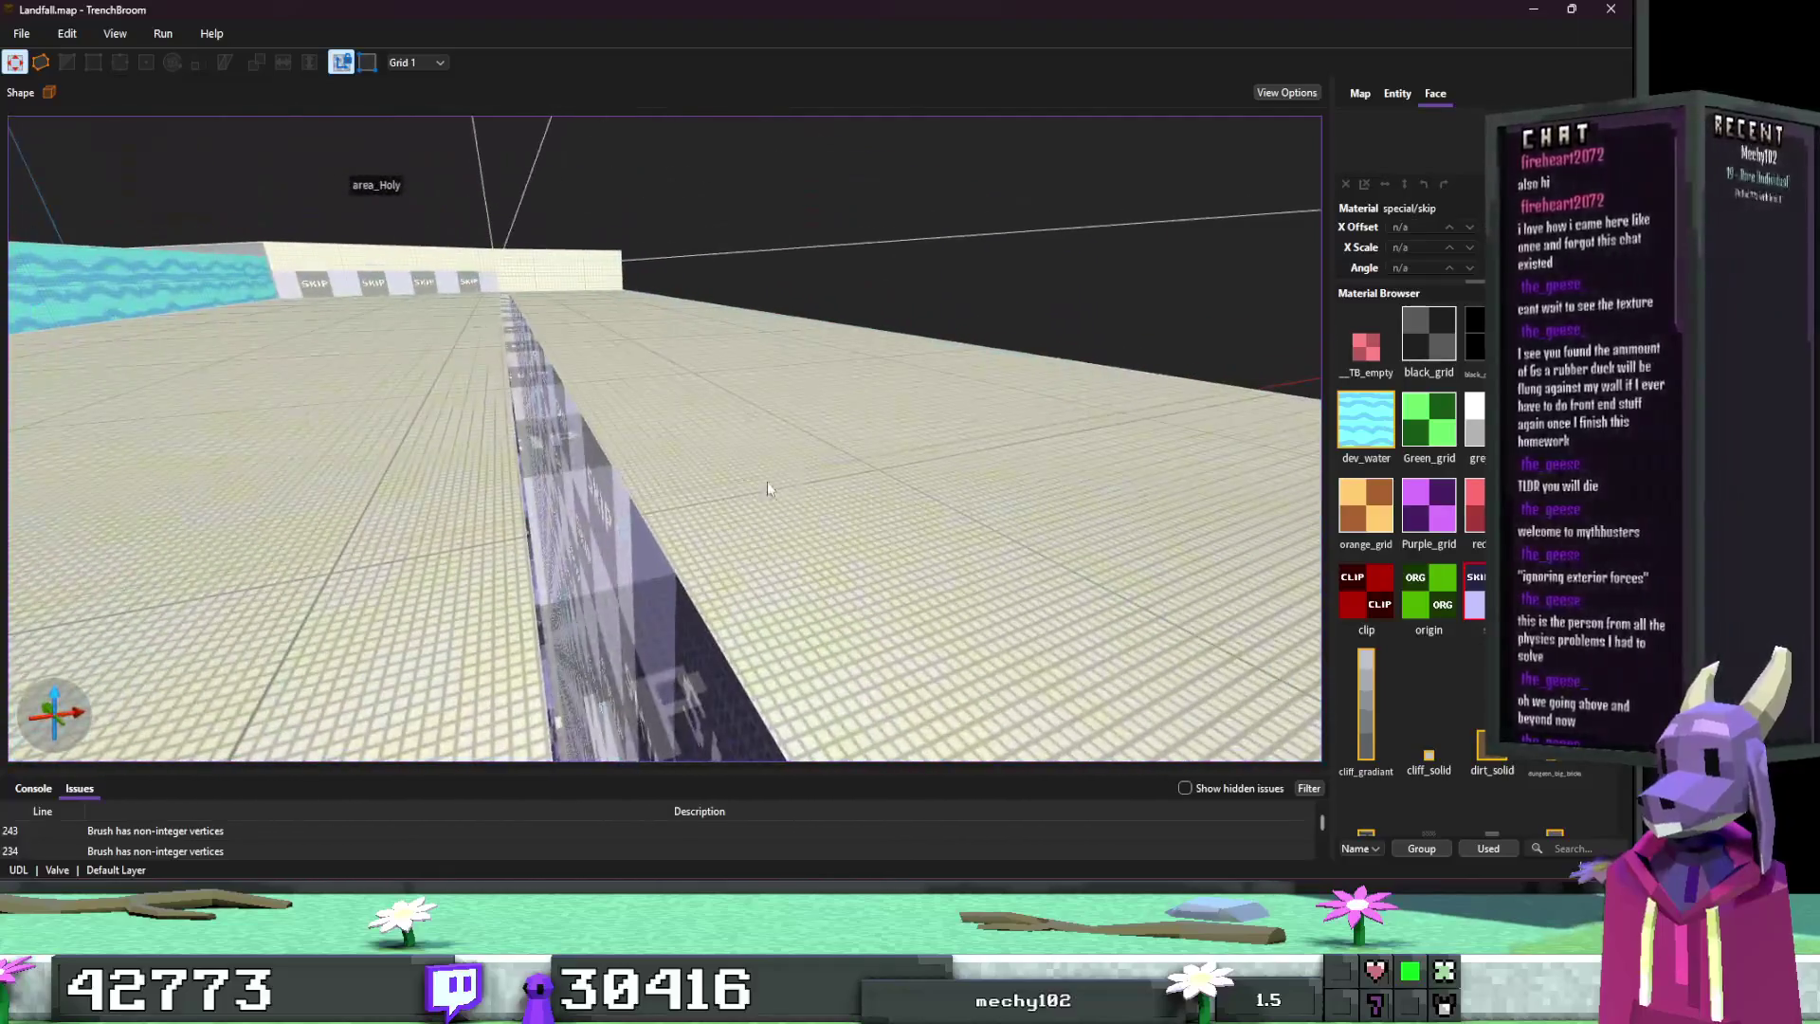
pyautogui.click(590, 515)
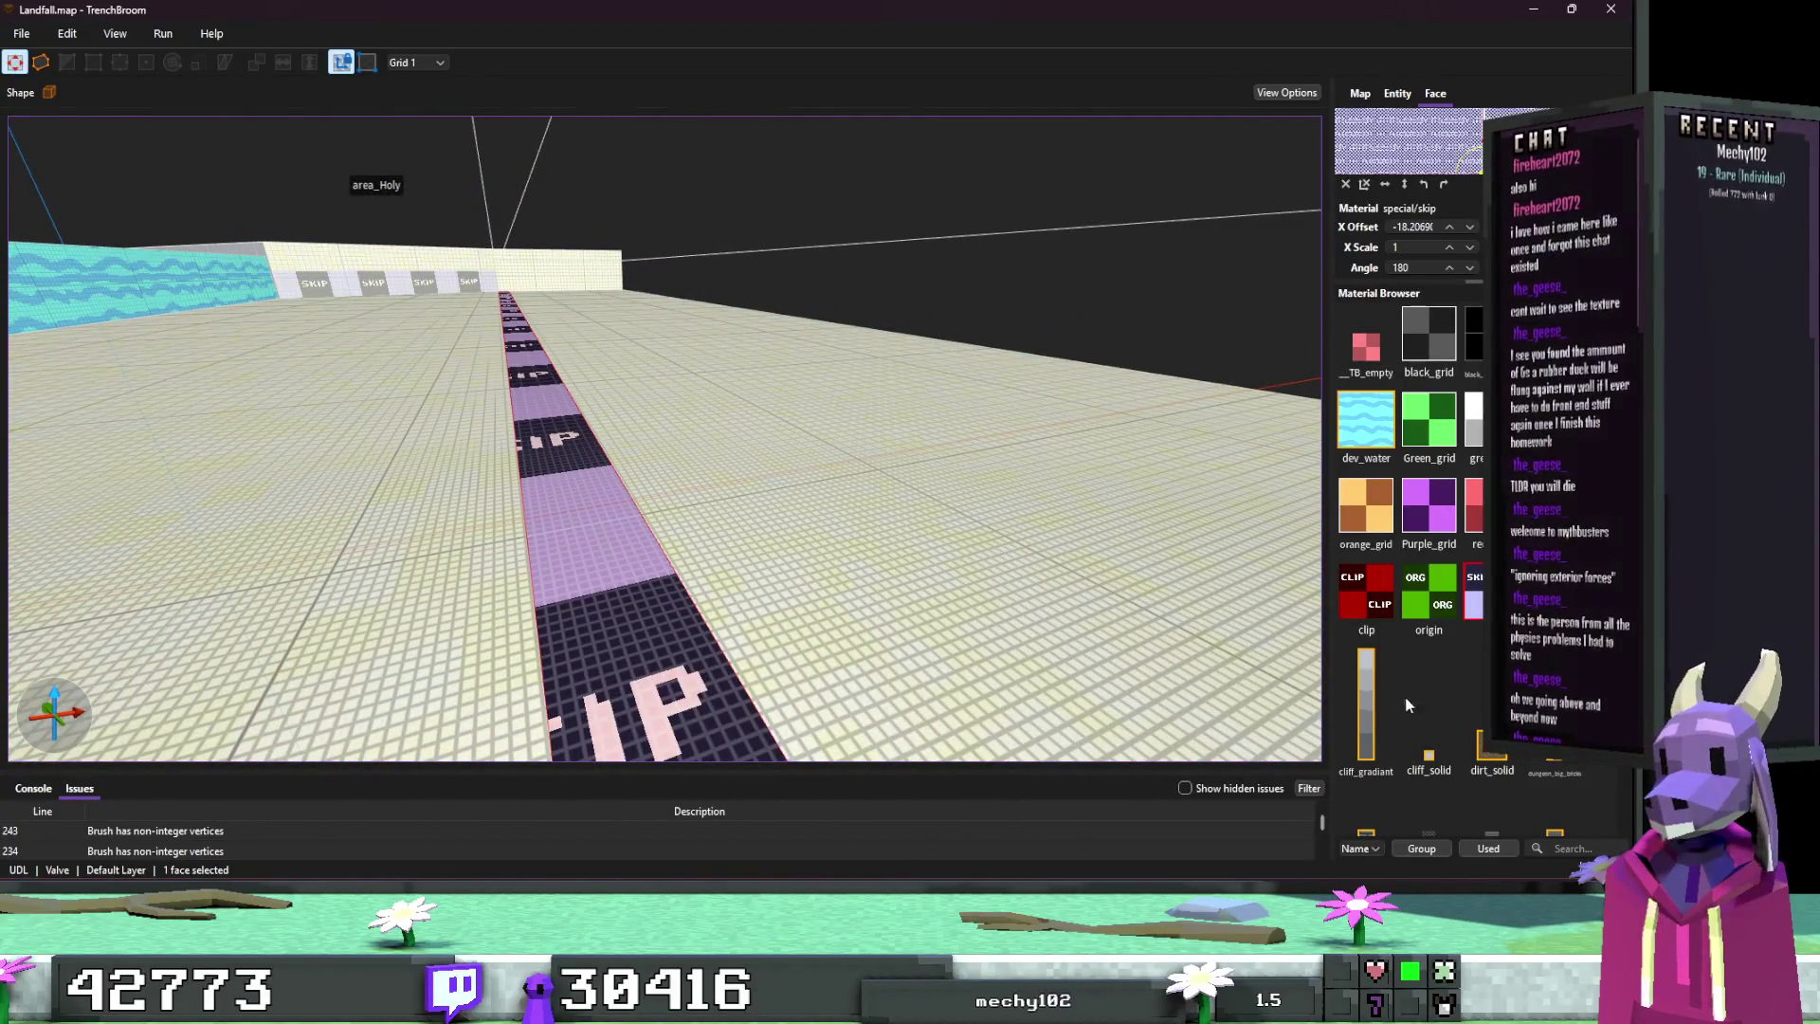
pyautogui.scroll(-5, 1423, 682)
pyautogui.click(1369, 695)
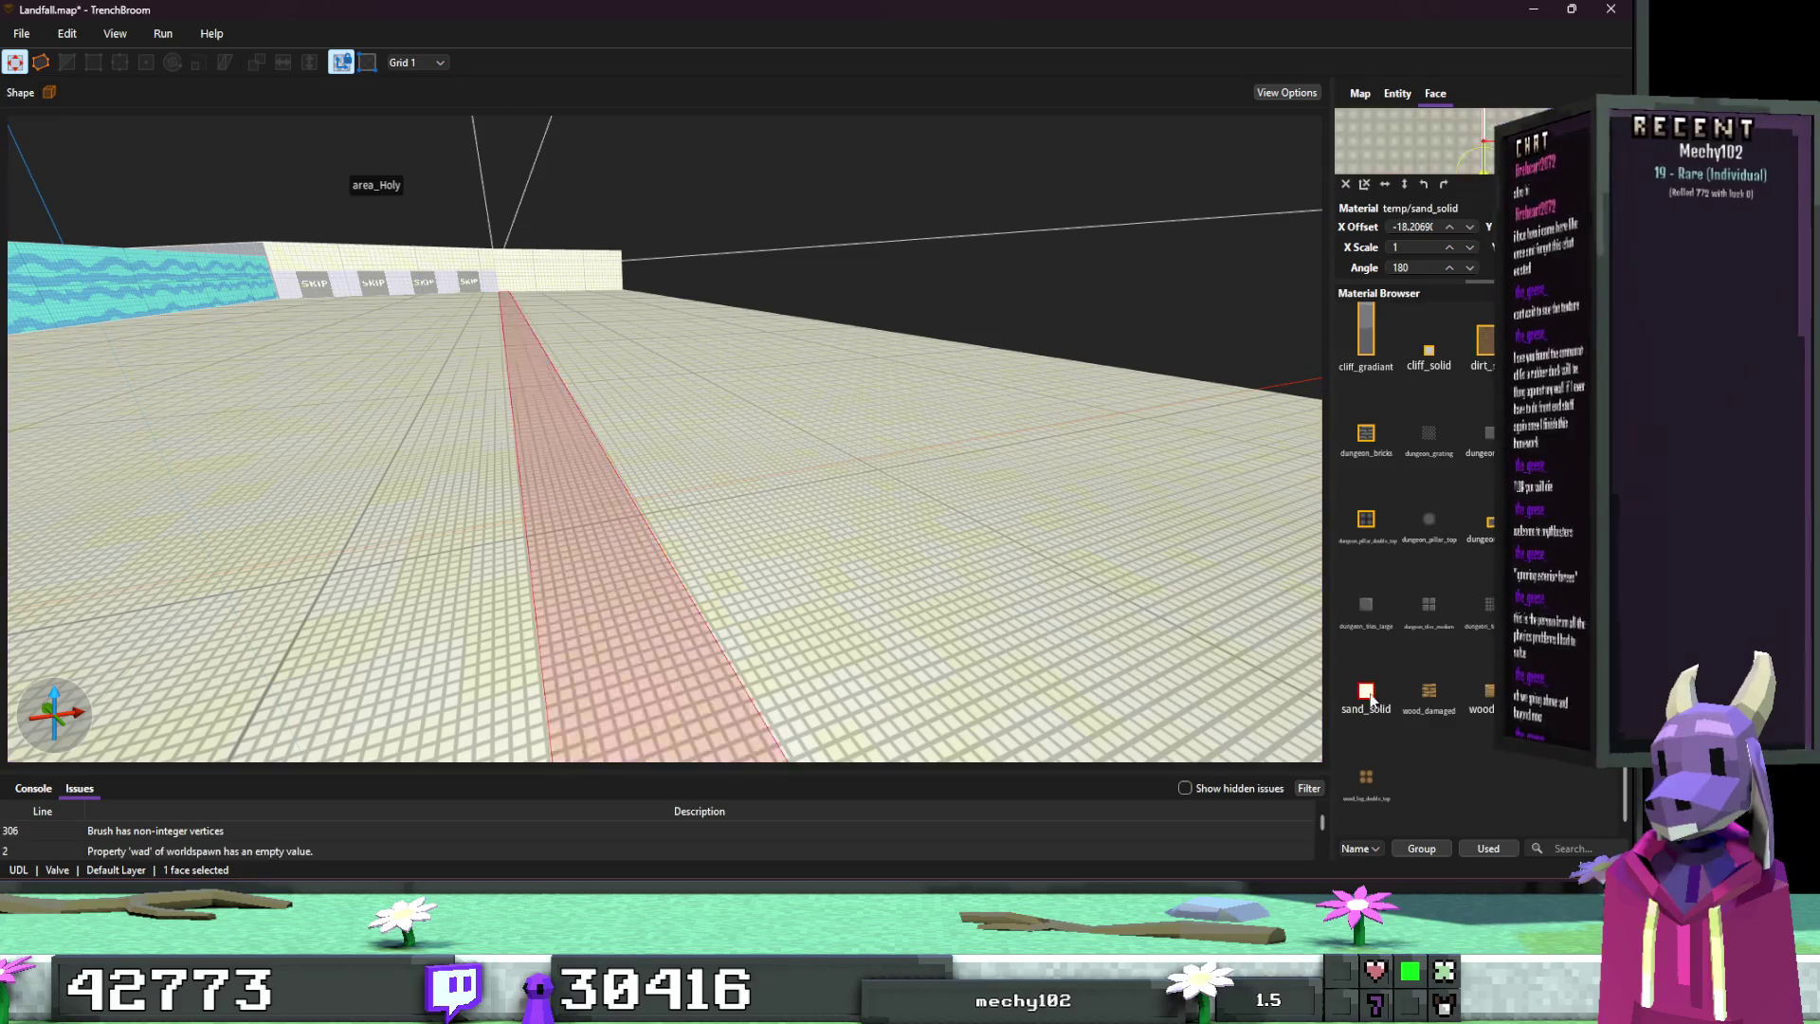
pyautogui.click(1411, 250)
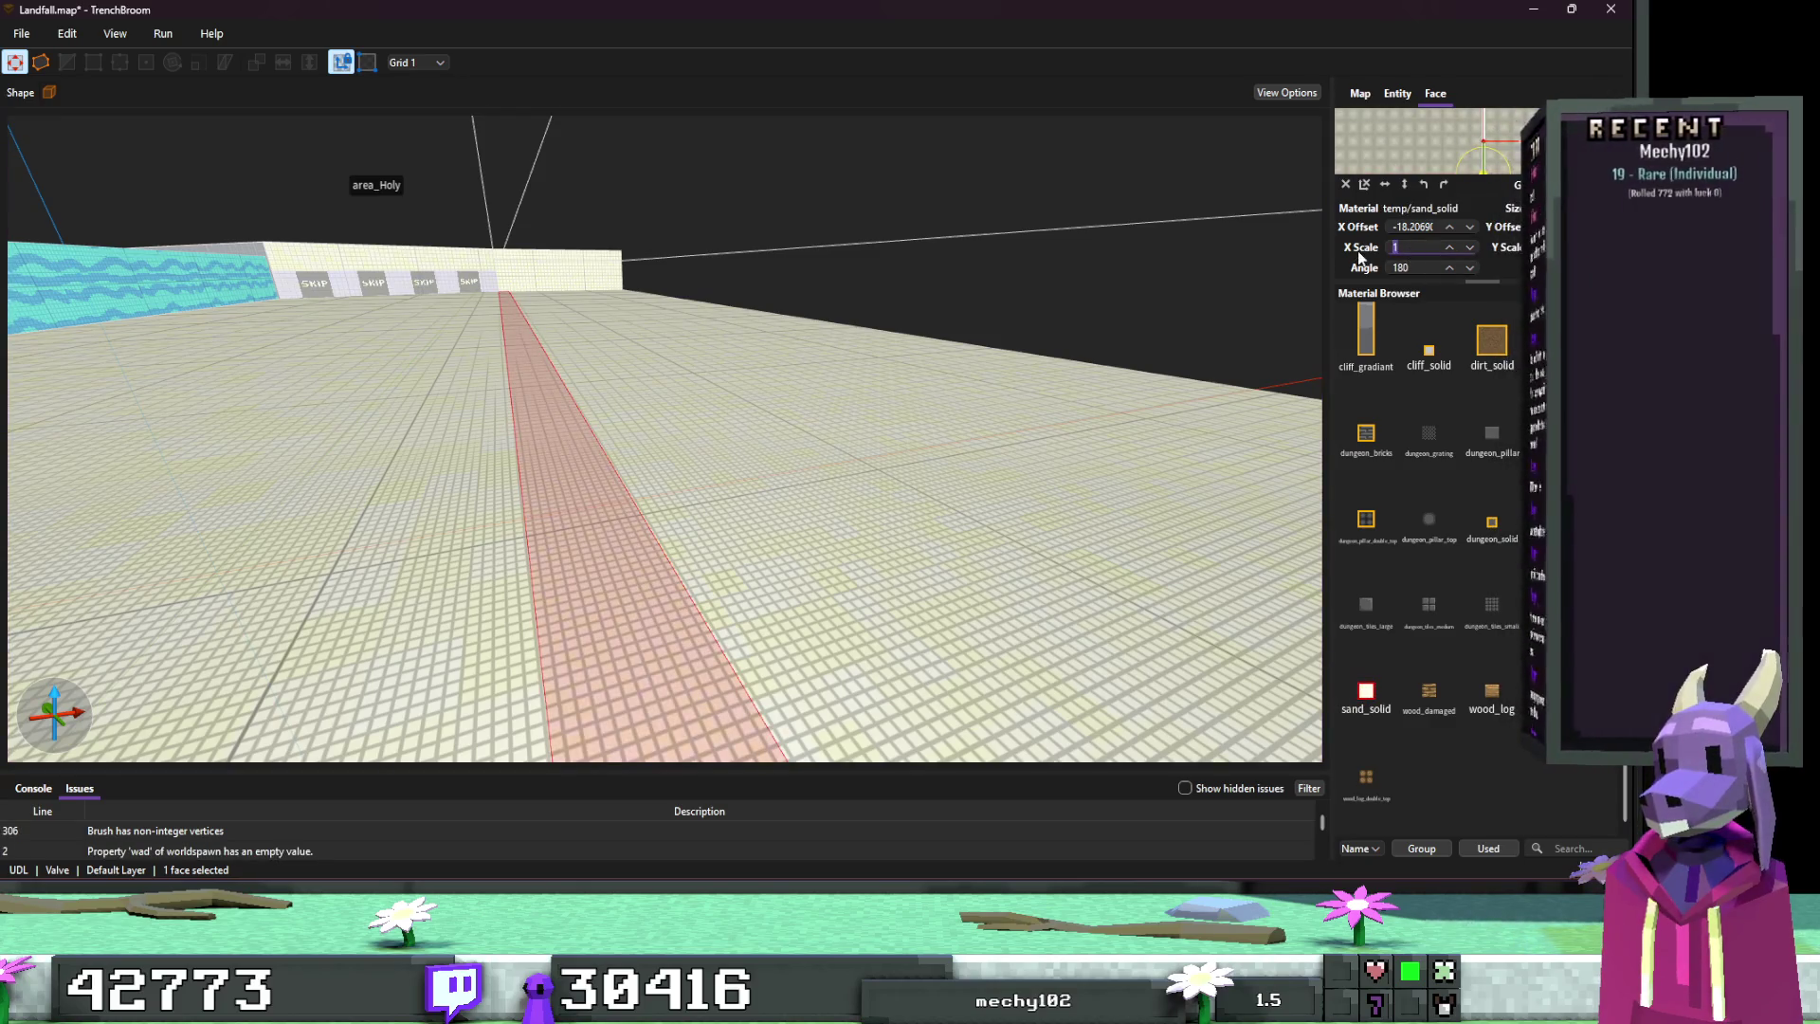
pyautogui.write('4')
pyautogui.click(996, 293)
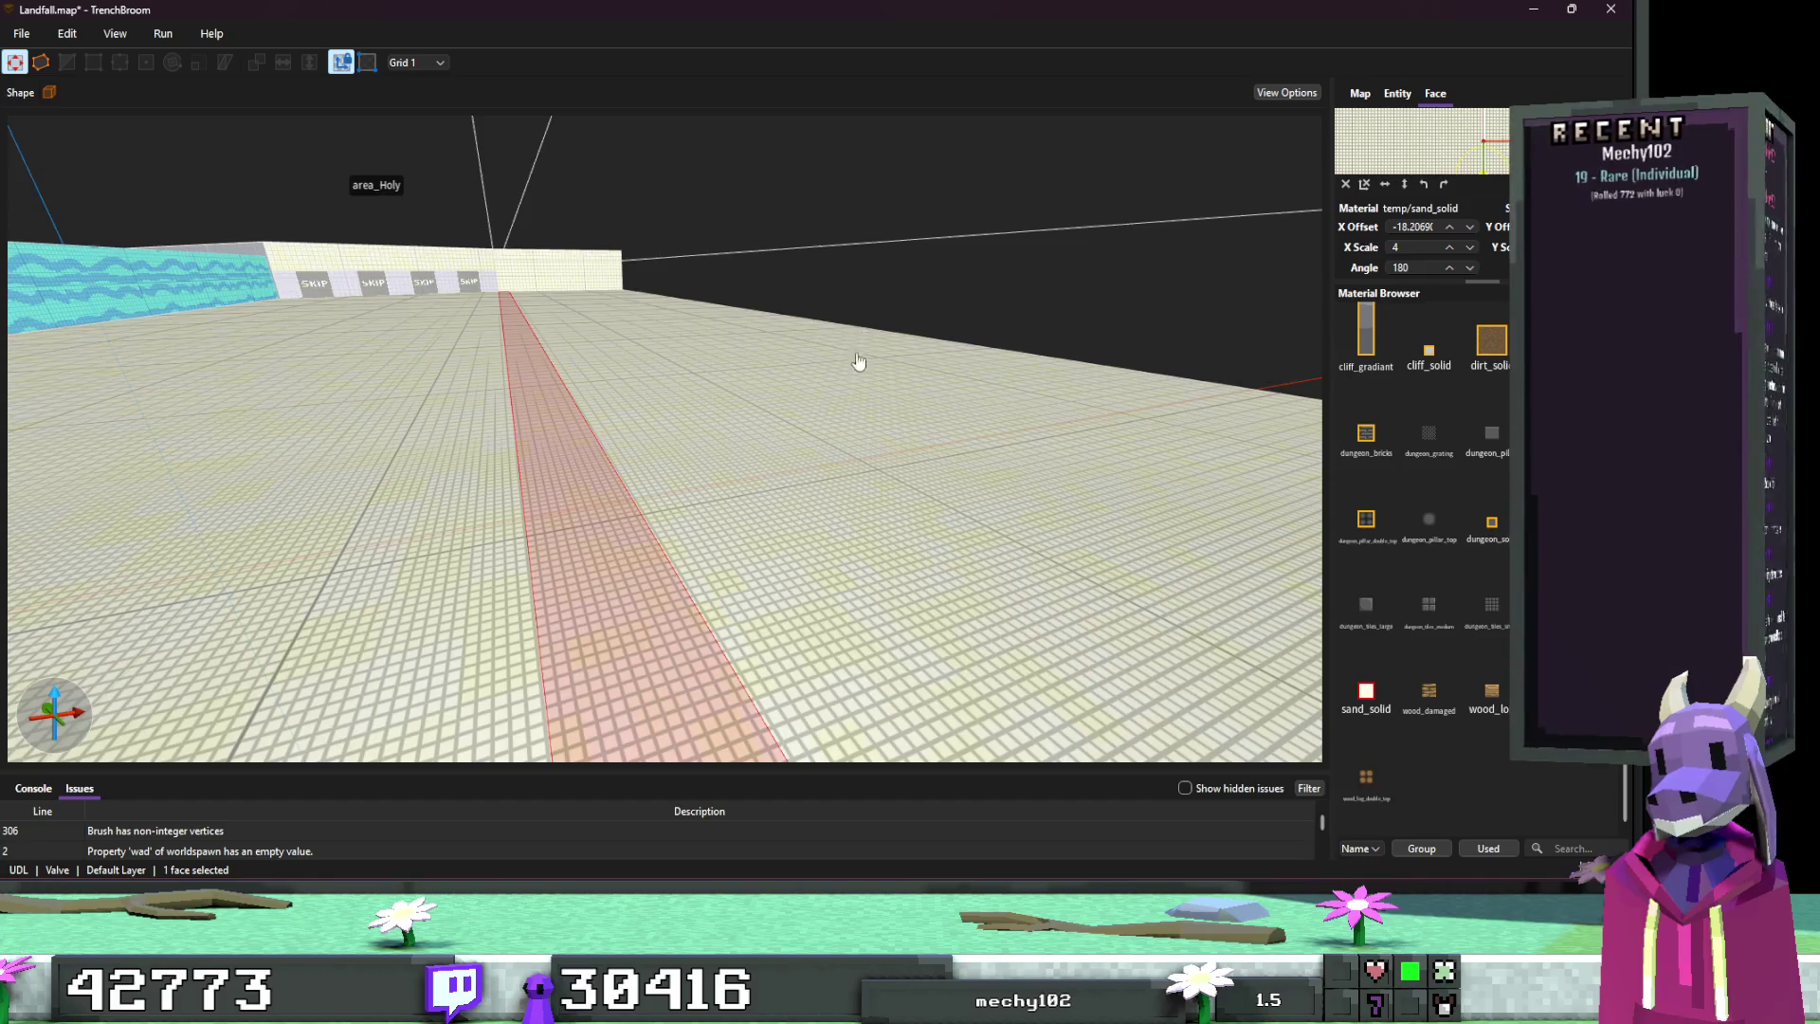
pyautogui.moveTo(857, 361)
pyautogui.mouseDown()
pyautogui.moveTo(566, 366)
pyautogui.moveTo(624, 357)
pyautogui.moveTo(722, 384)
pyautogui.mouseUp()
pyautogui.hotkey('alt', 'Tab')
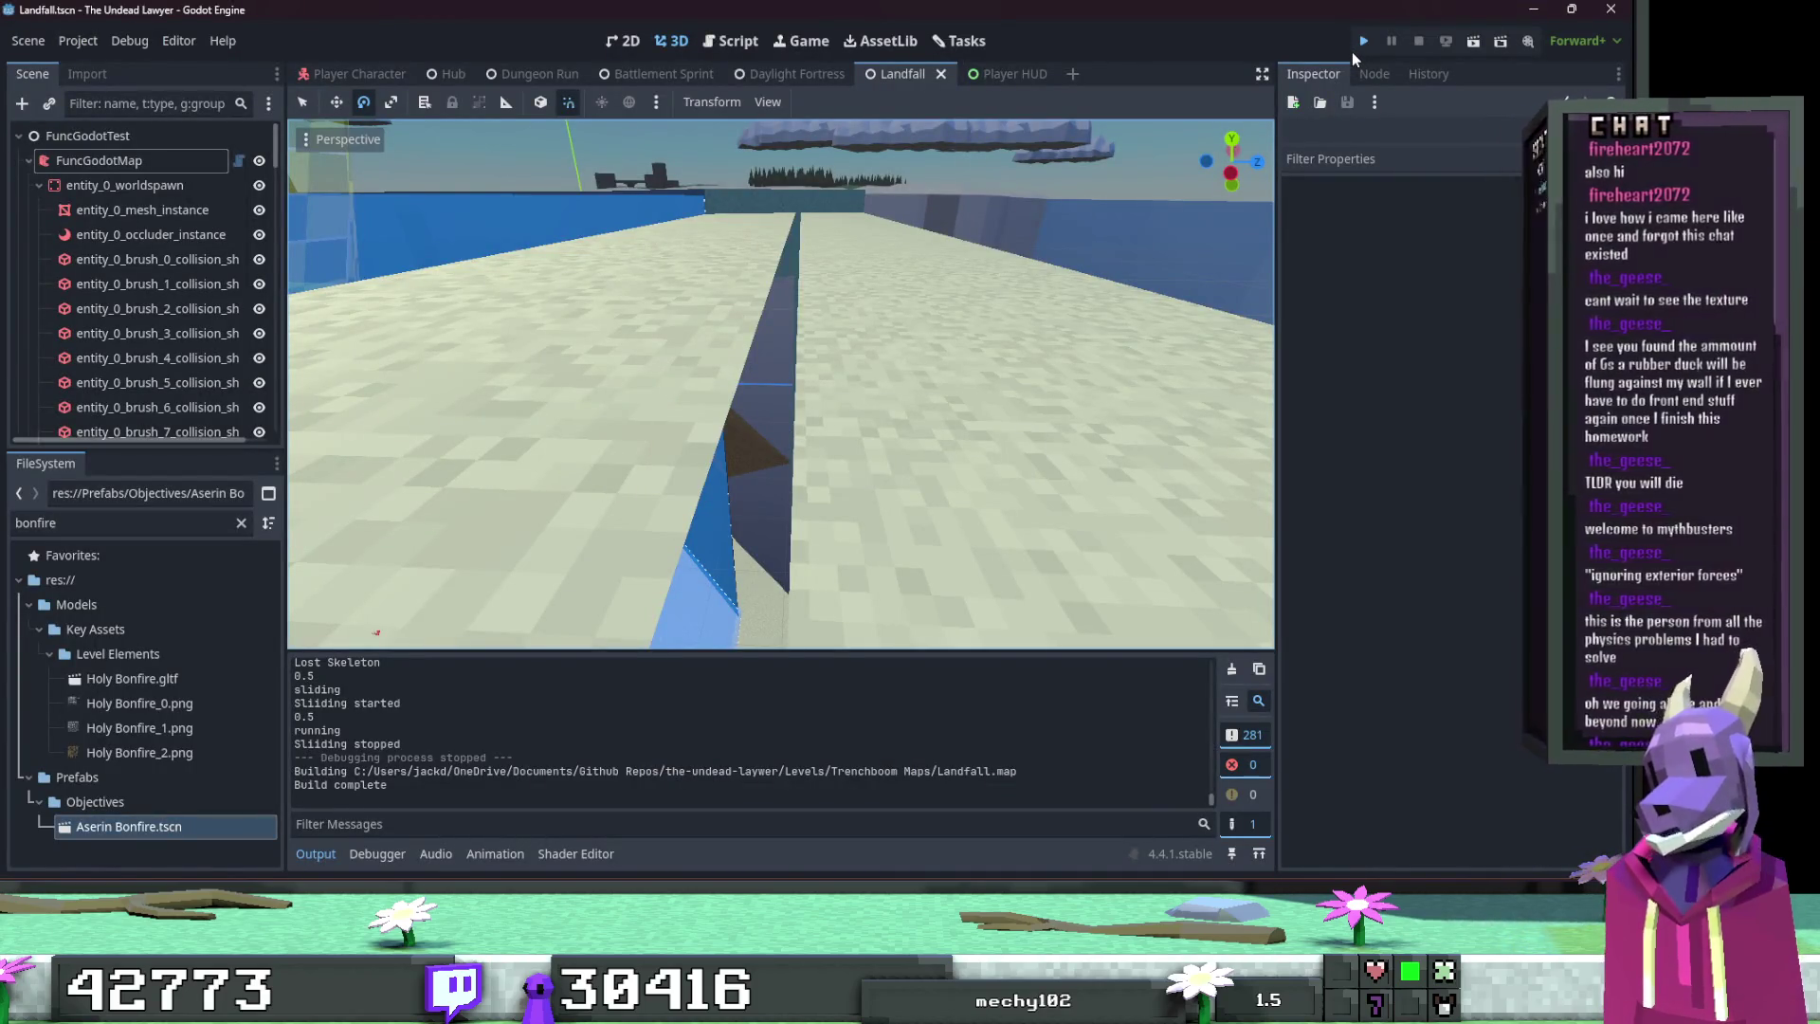
# Step: Run the game and start the Landfall mission from Level Select, Act 1
pyautogui.click(1352, 51)
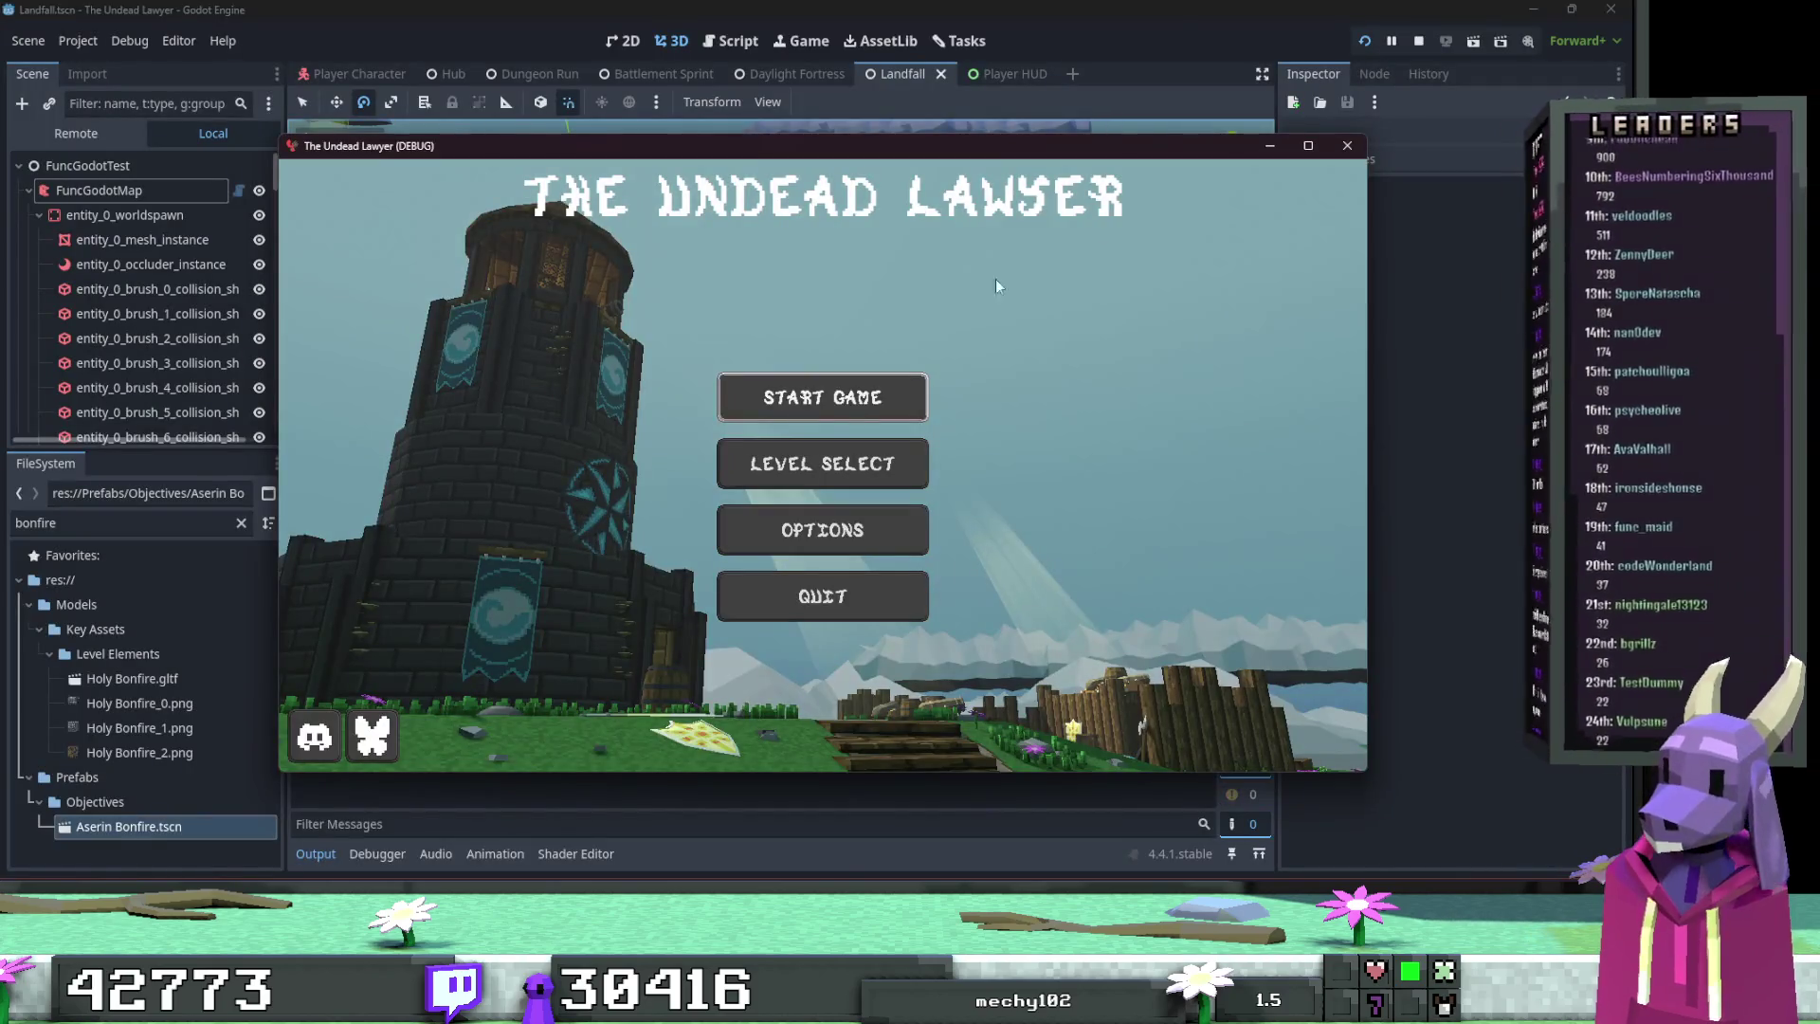
pyautogui.click(768, 451)
pyautogui.doubleClick(1257, 145)
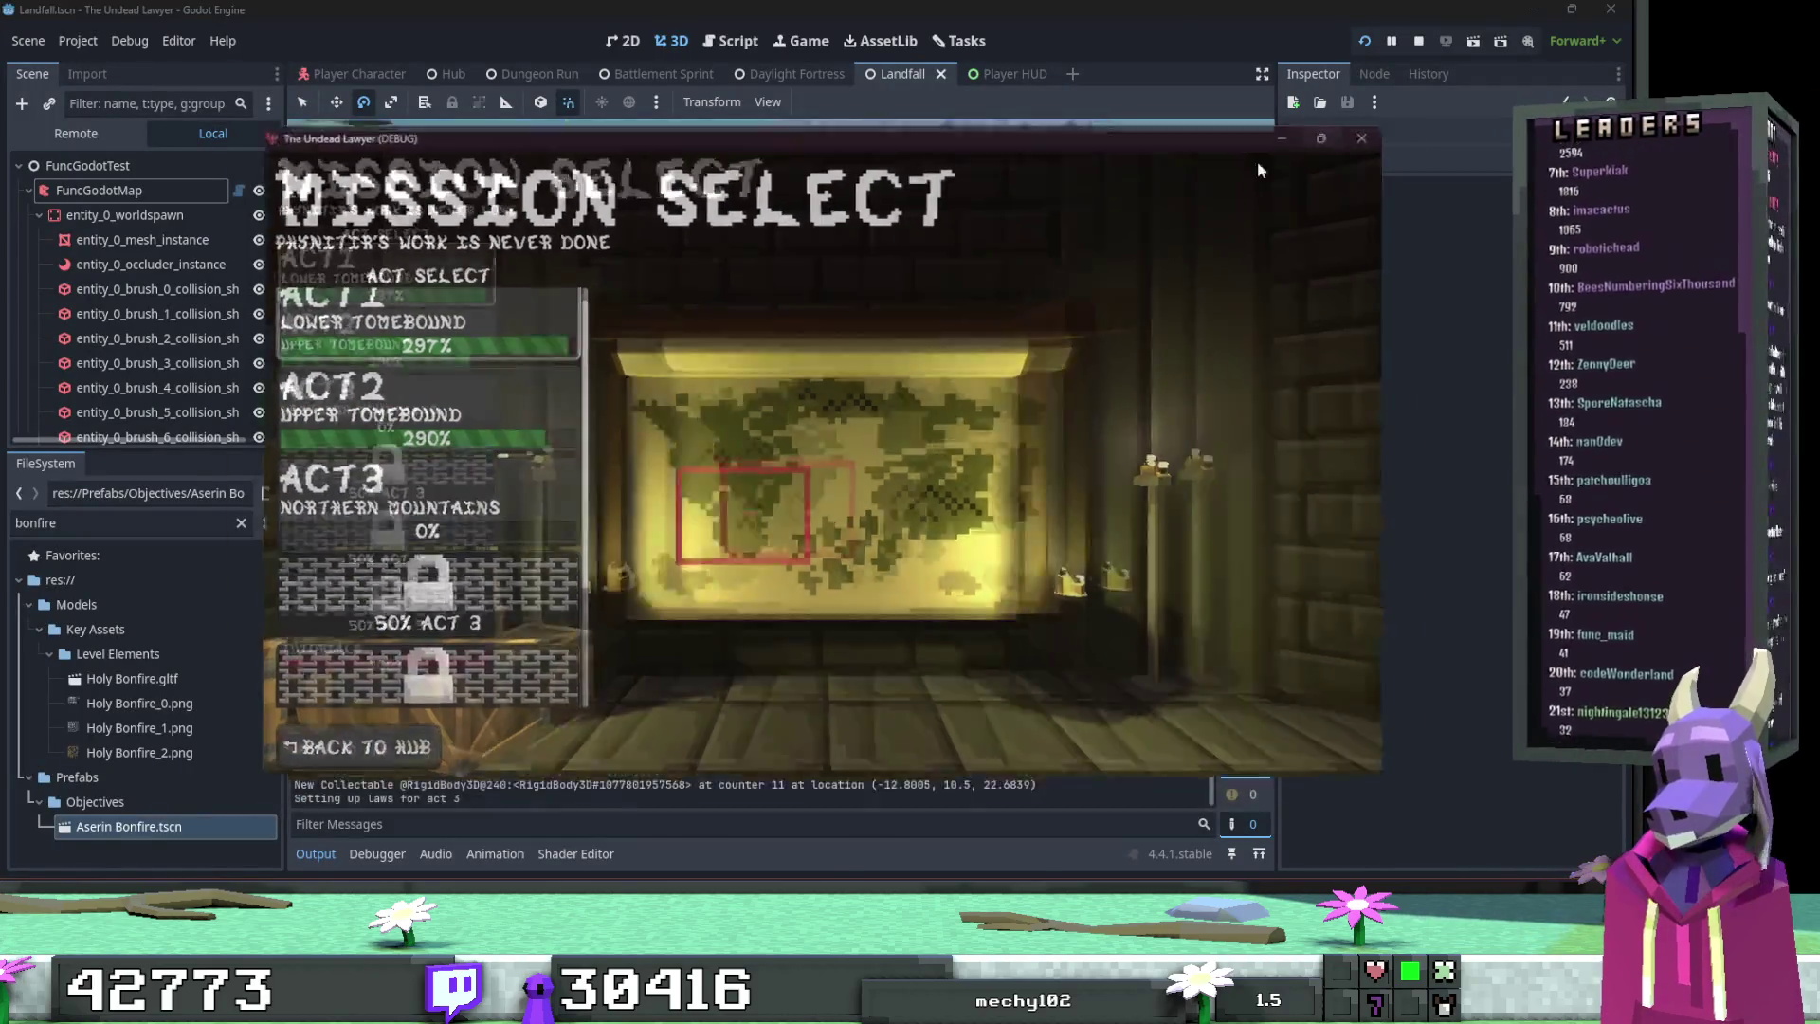
pyautogui.click(245, 182)
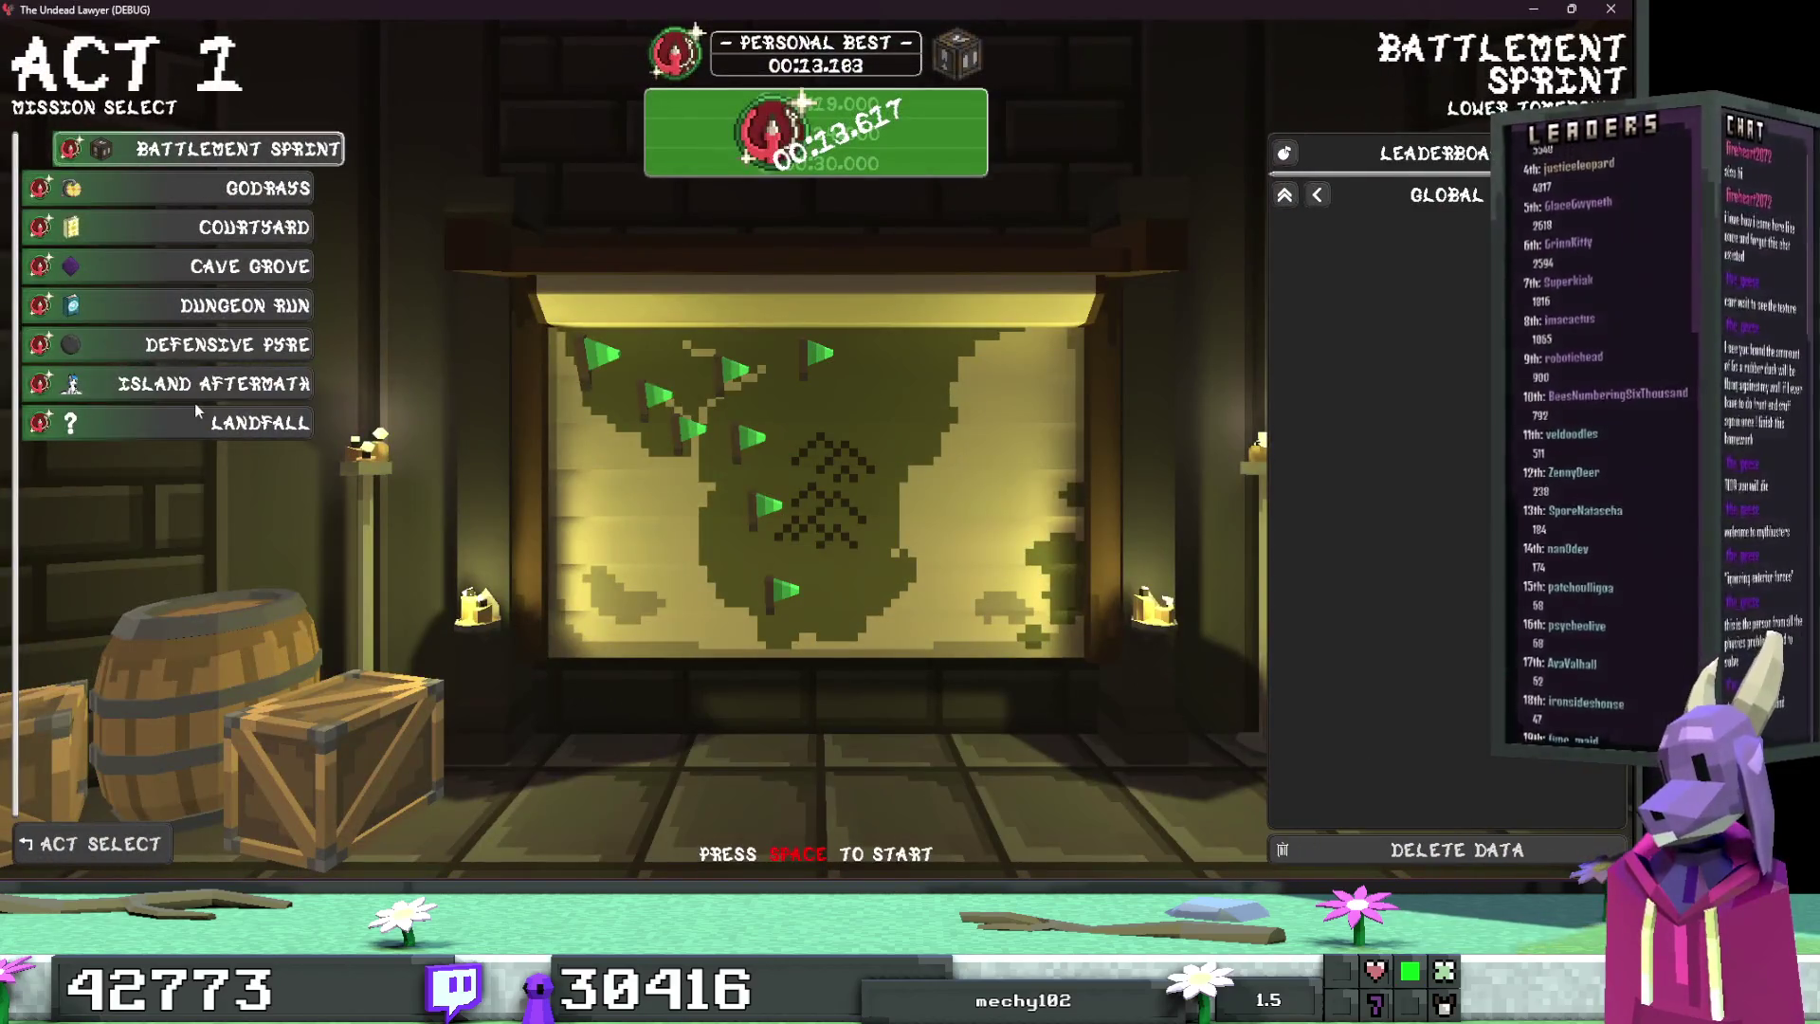
pyautogui.click(195, 408)
pyautogui.press('space')
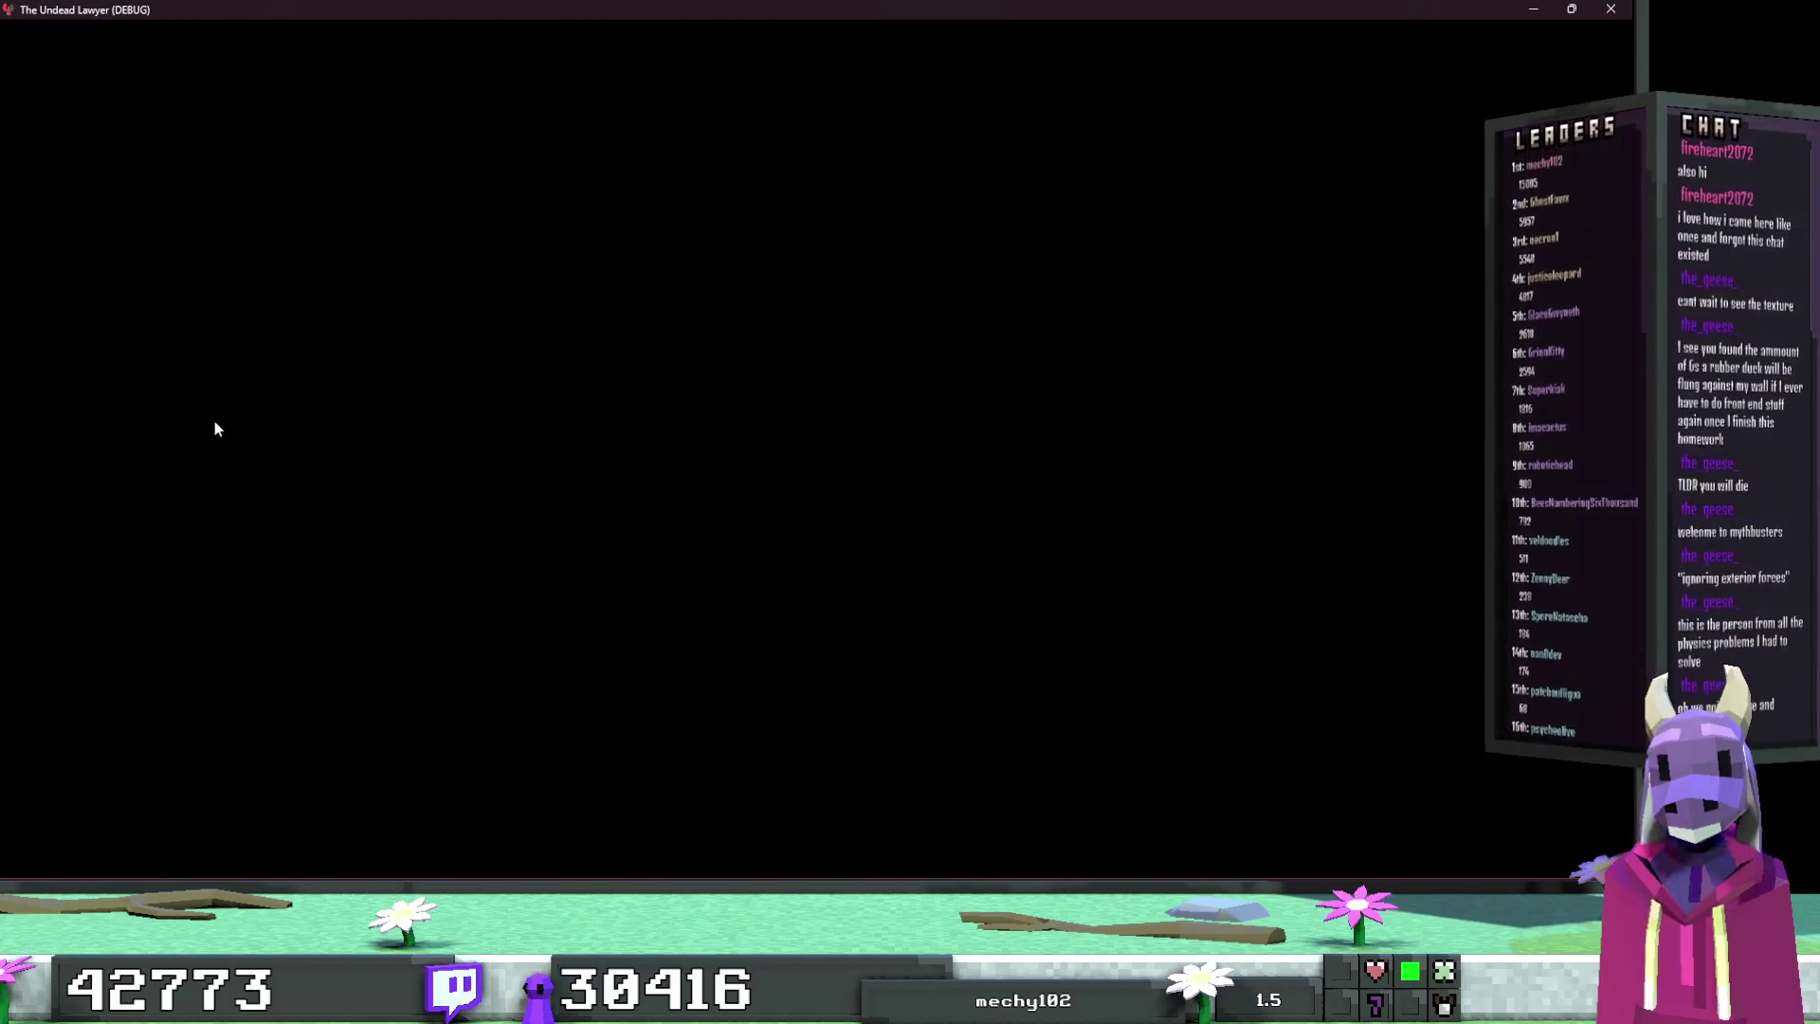
pyautogui.press('space')
pyautogui.press('space')
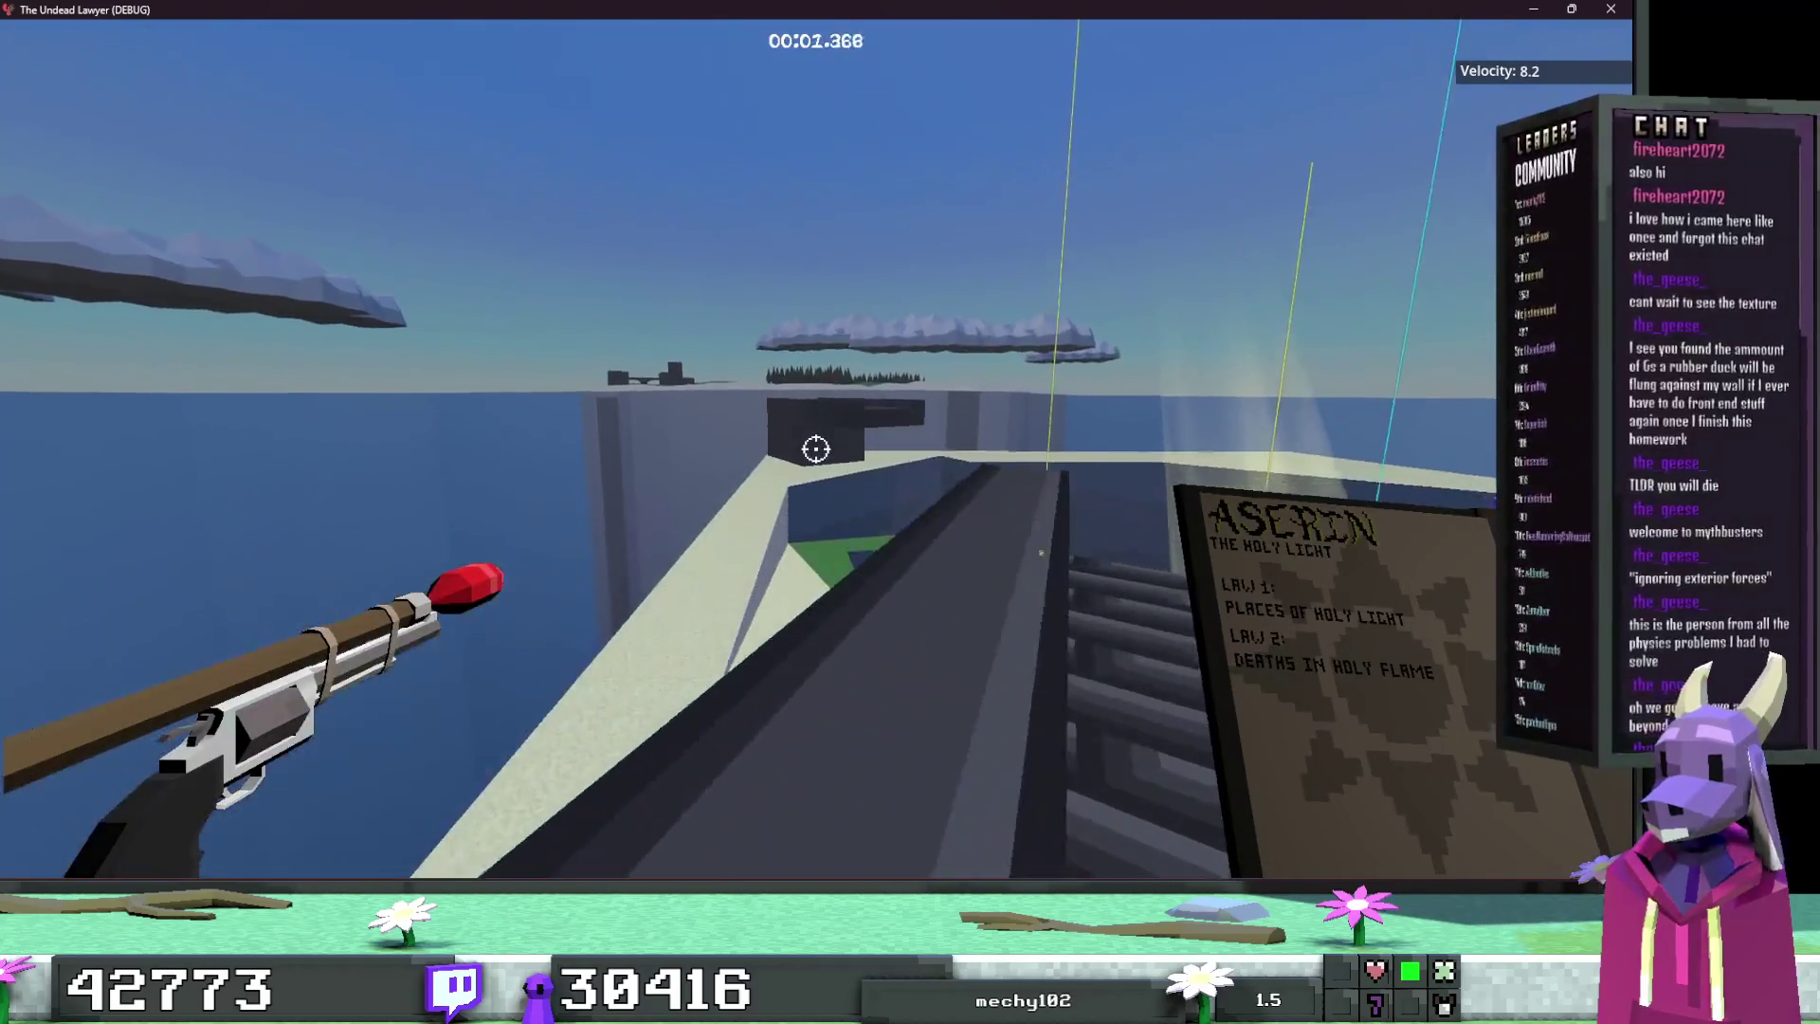
# Step: Play briefly into the walled corridor, then stop the game
pyautogui.press('w')
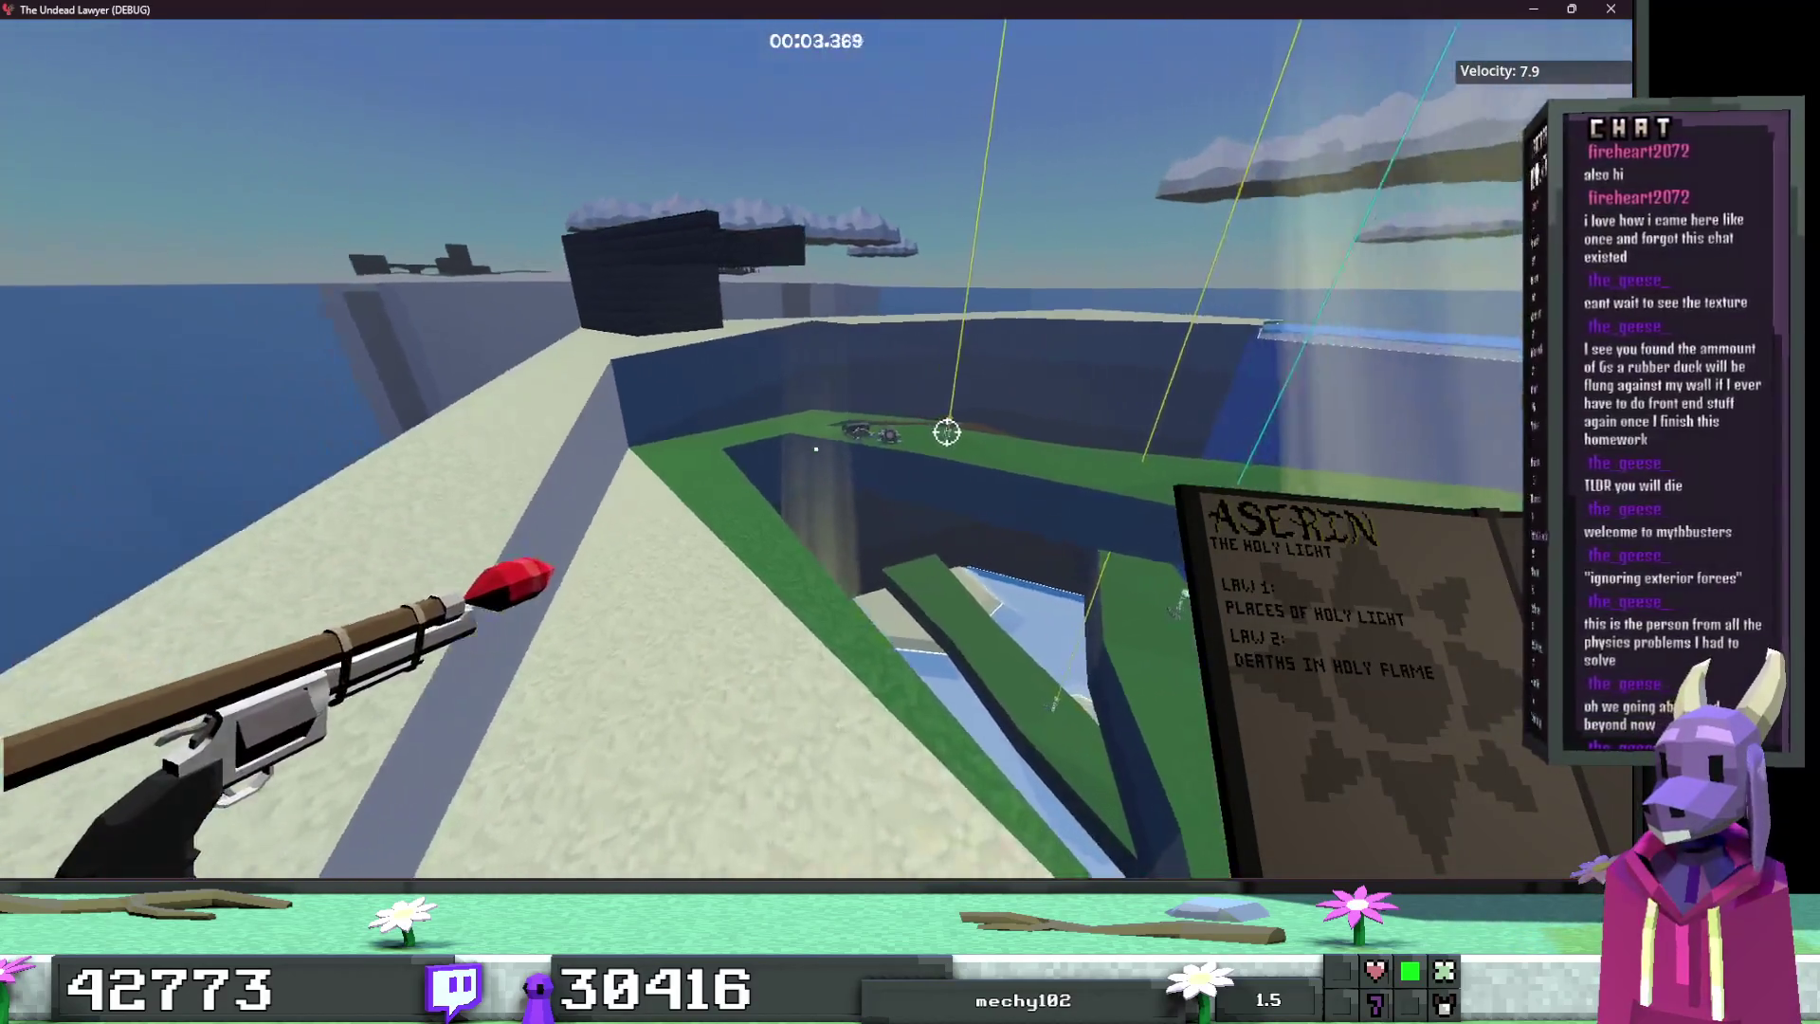
pyautogui.press('w')
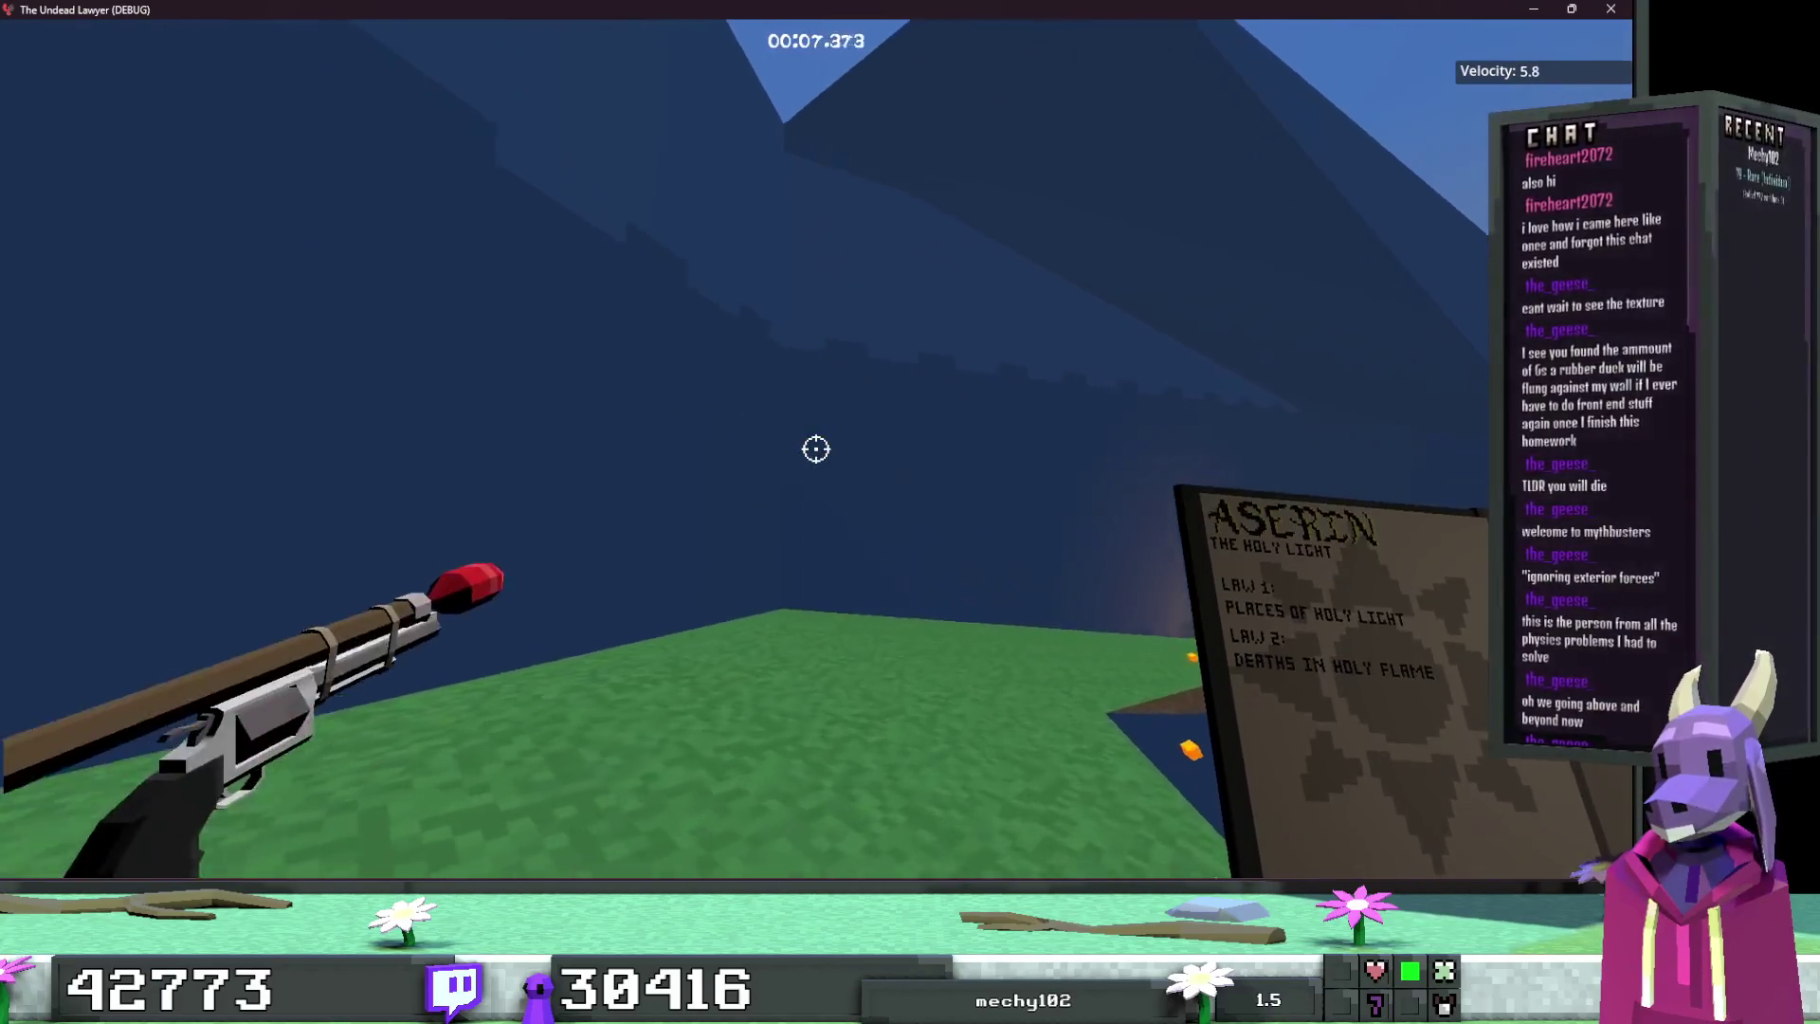
pyautogui.press('F8')
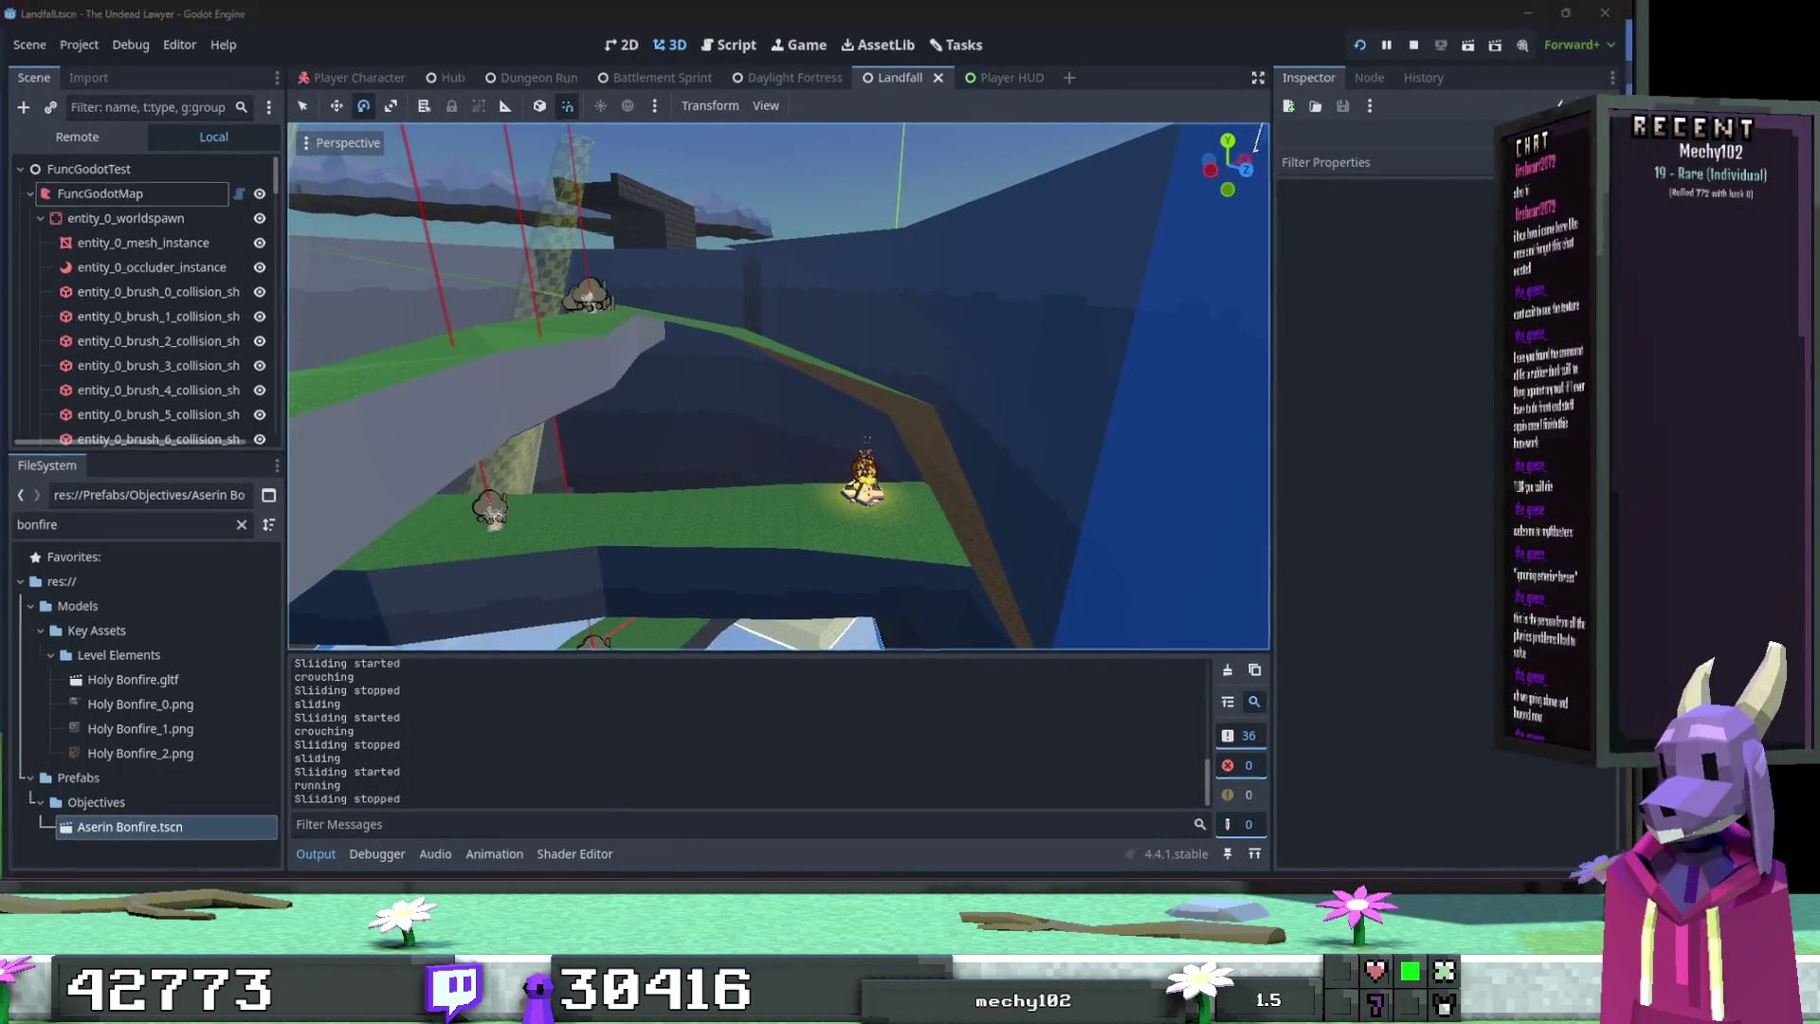
pyautogui.hotkey('alt', 'Tab')
pyautogui.press('Escape')
pyautogui.click(736, 607)
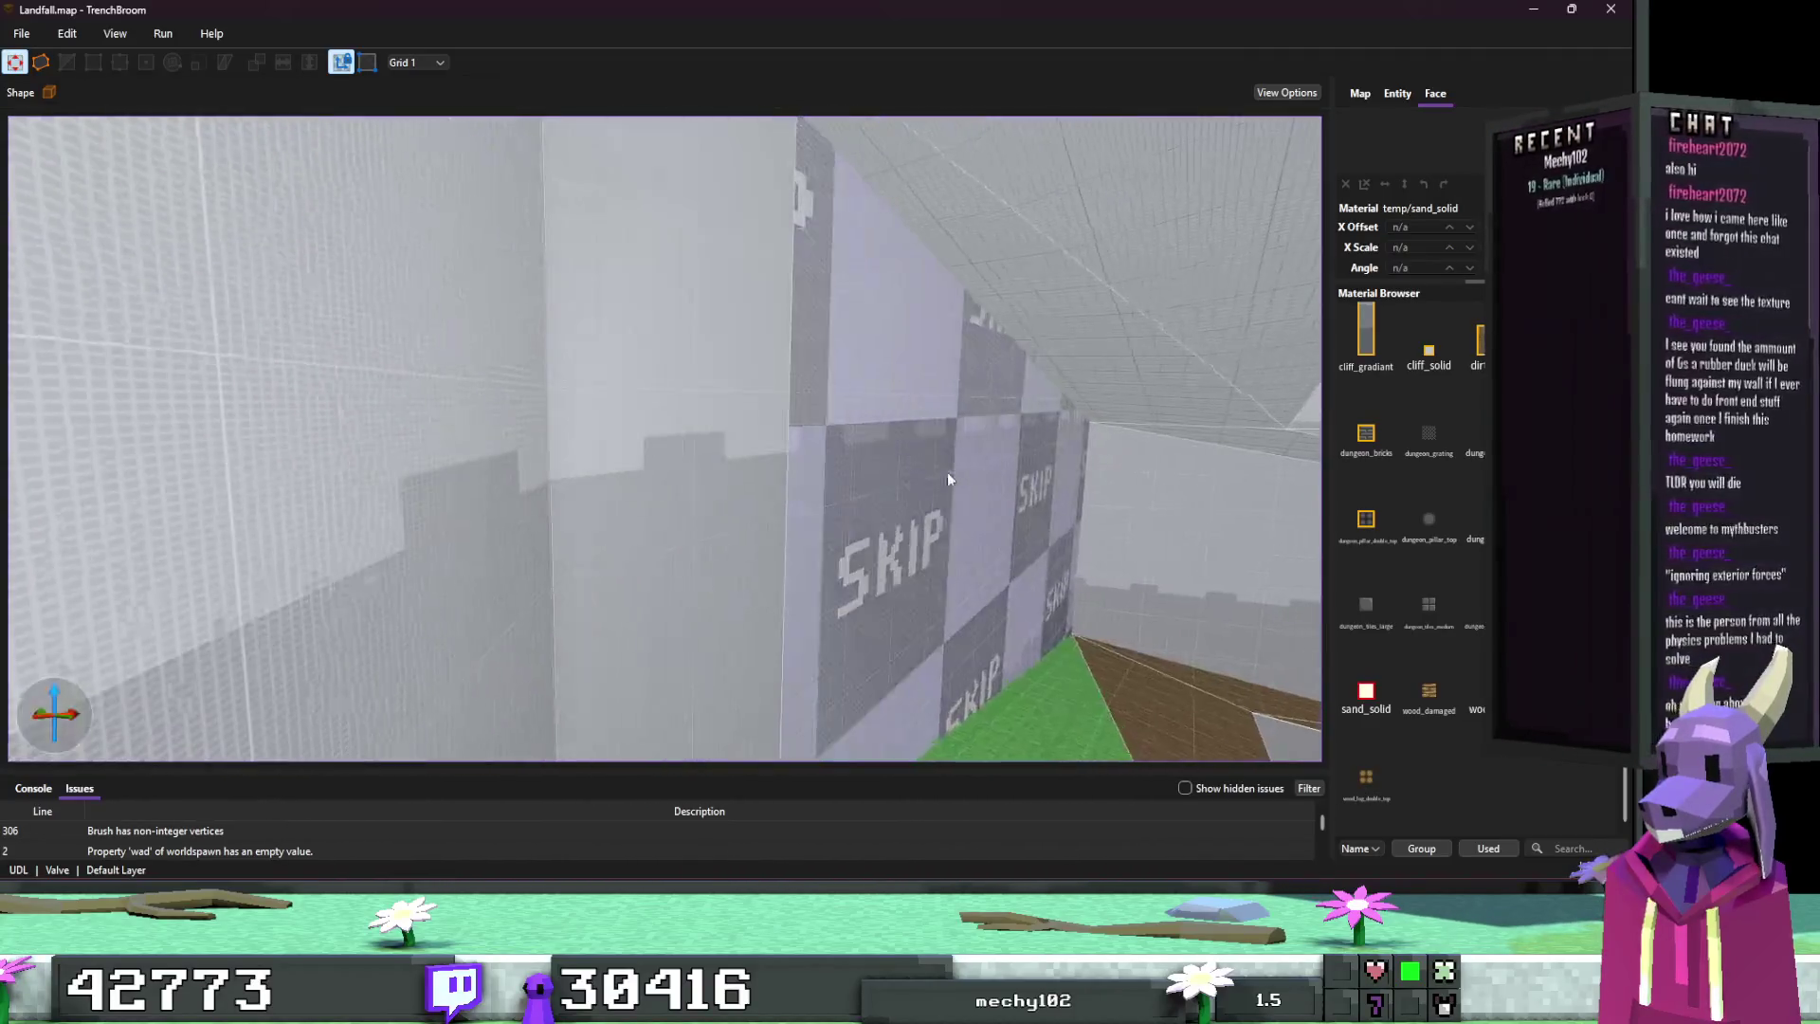
# Step: Turn the SKIP wall brush into a func_geo entity and save the map
pyautogui.click(764, 474)
pyautogui.rightClick(766, 477)
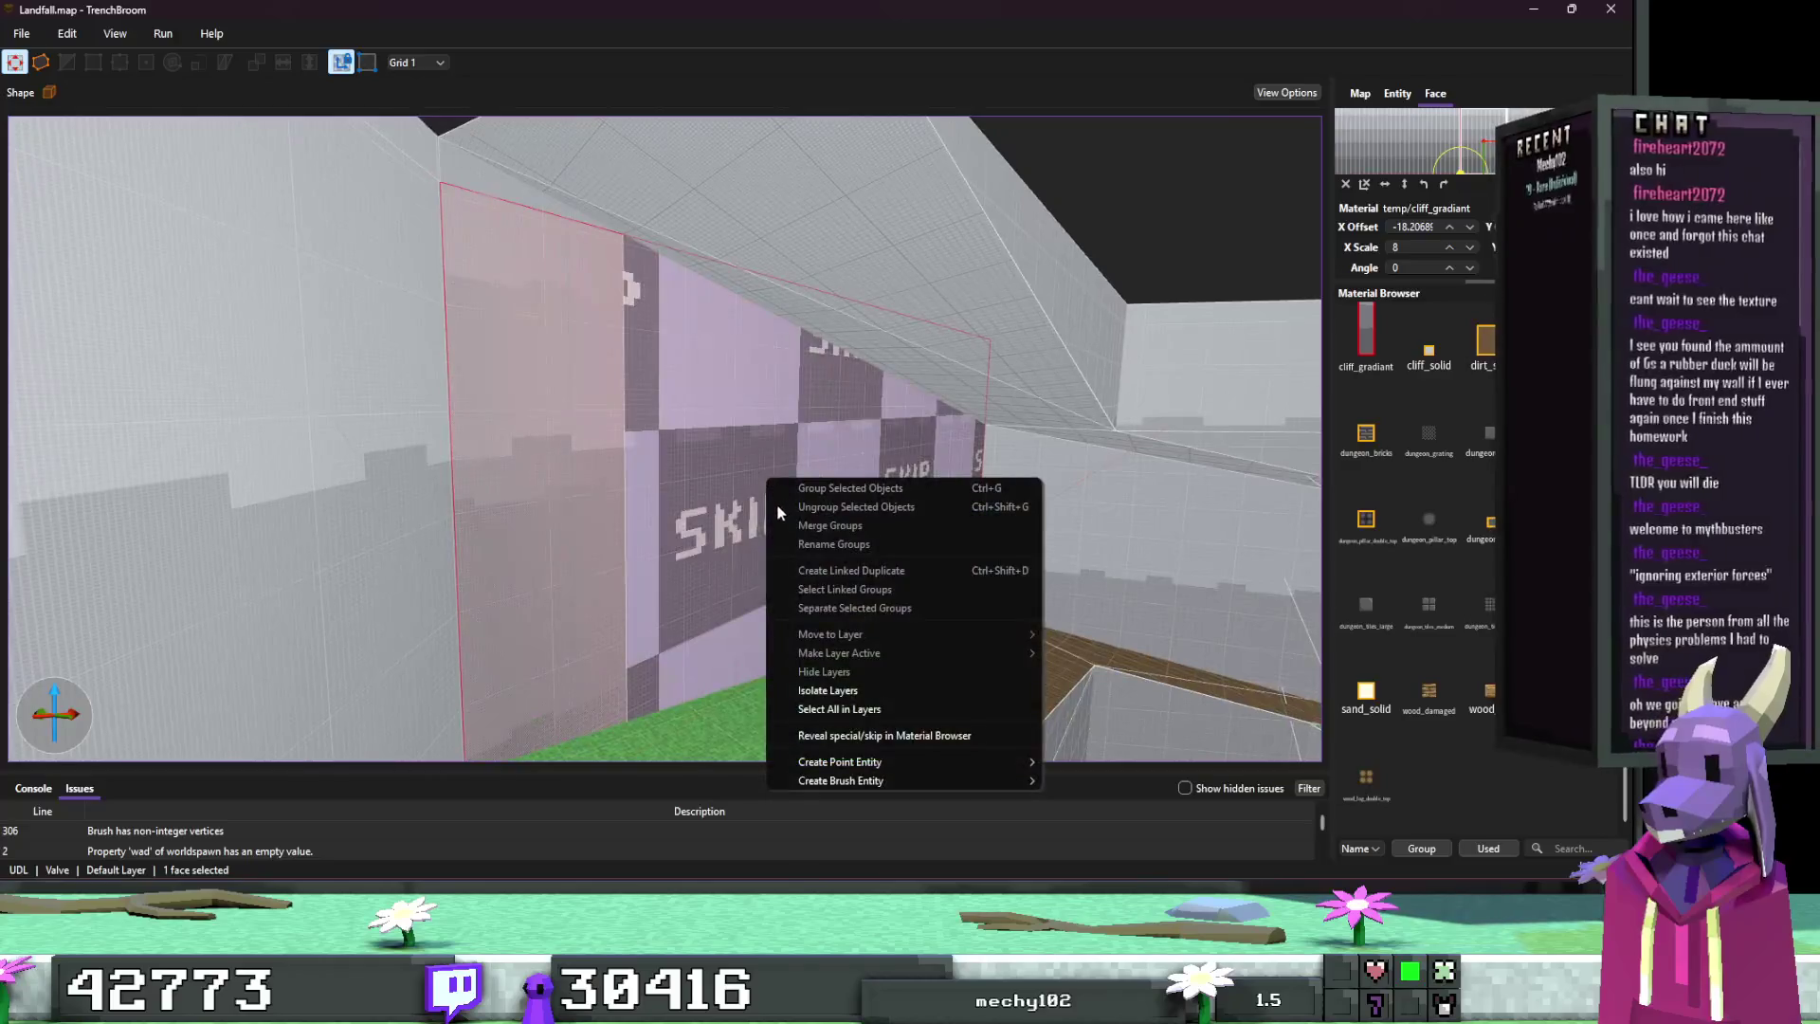
pyautogui.press('Escape')
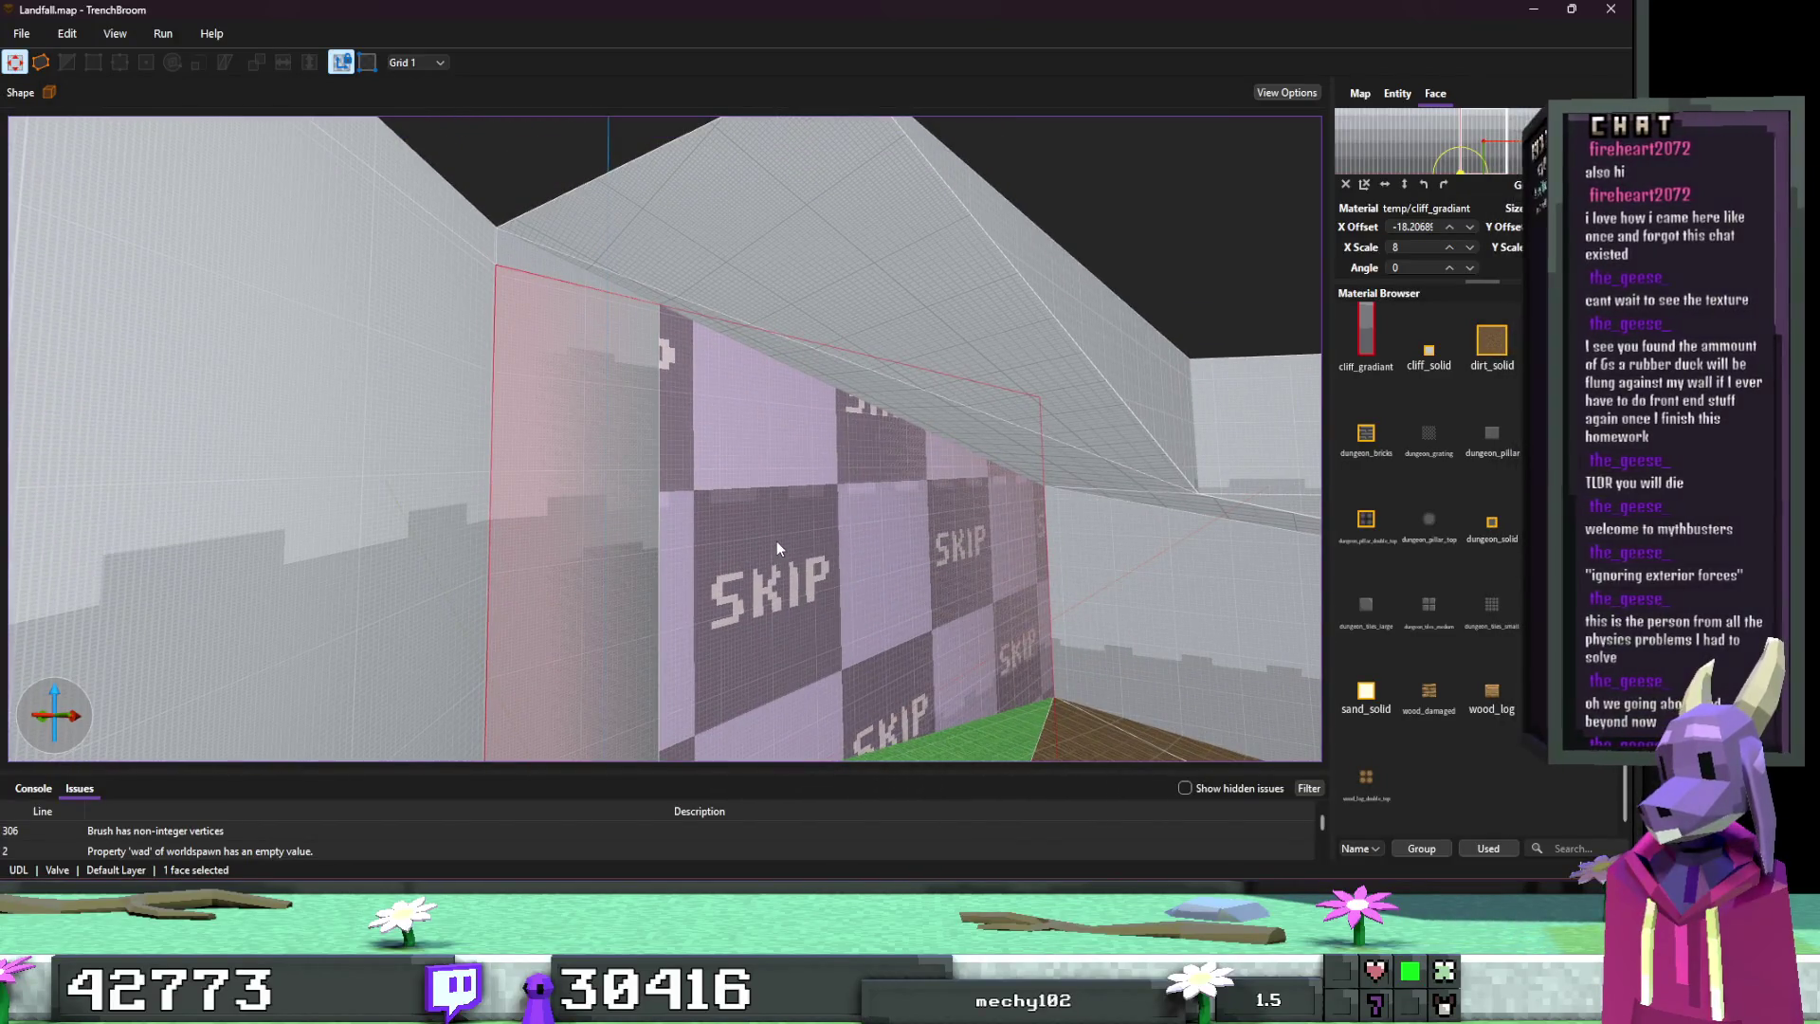
pyautogui.scroll(-3, 777, 548)
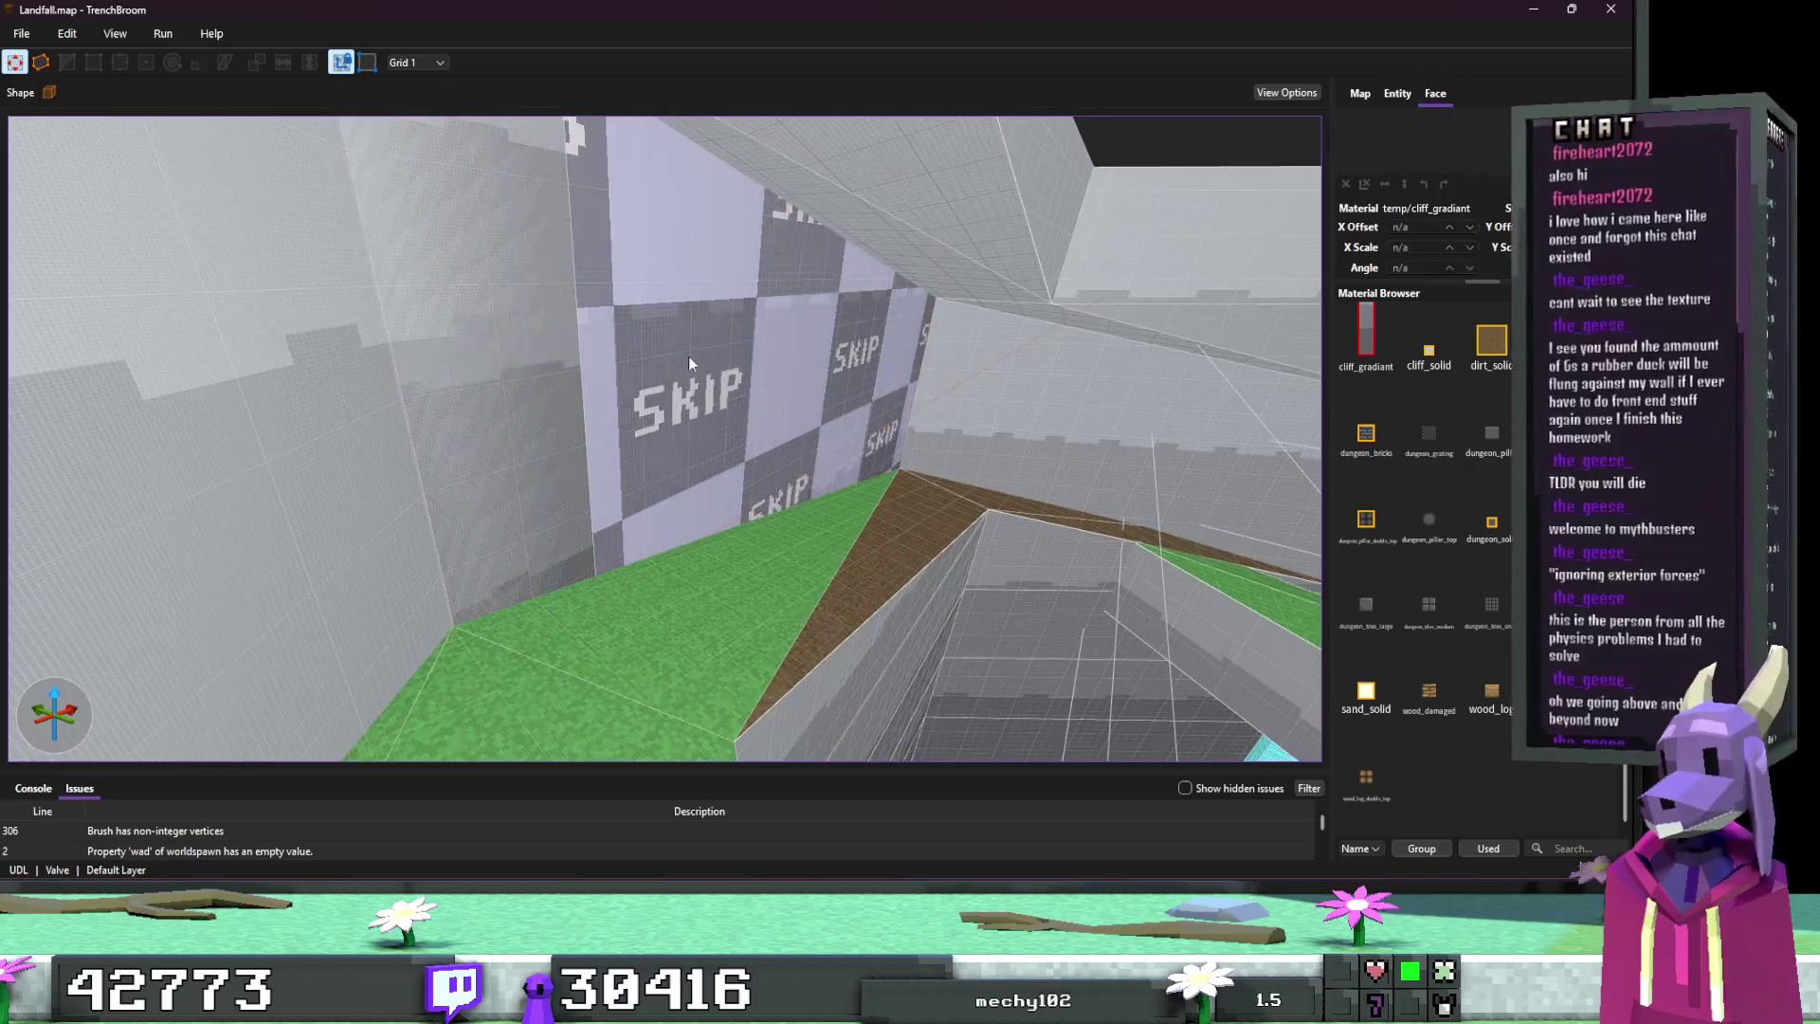
pyautogui.click(771, 412)
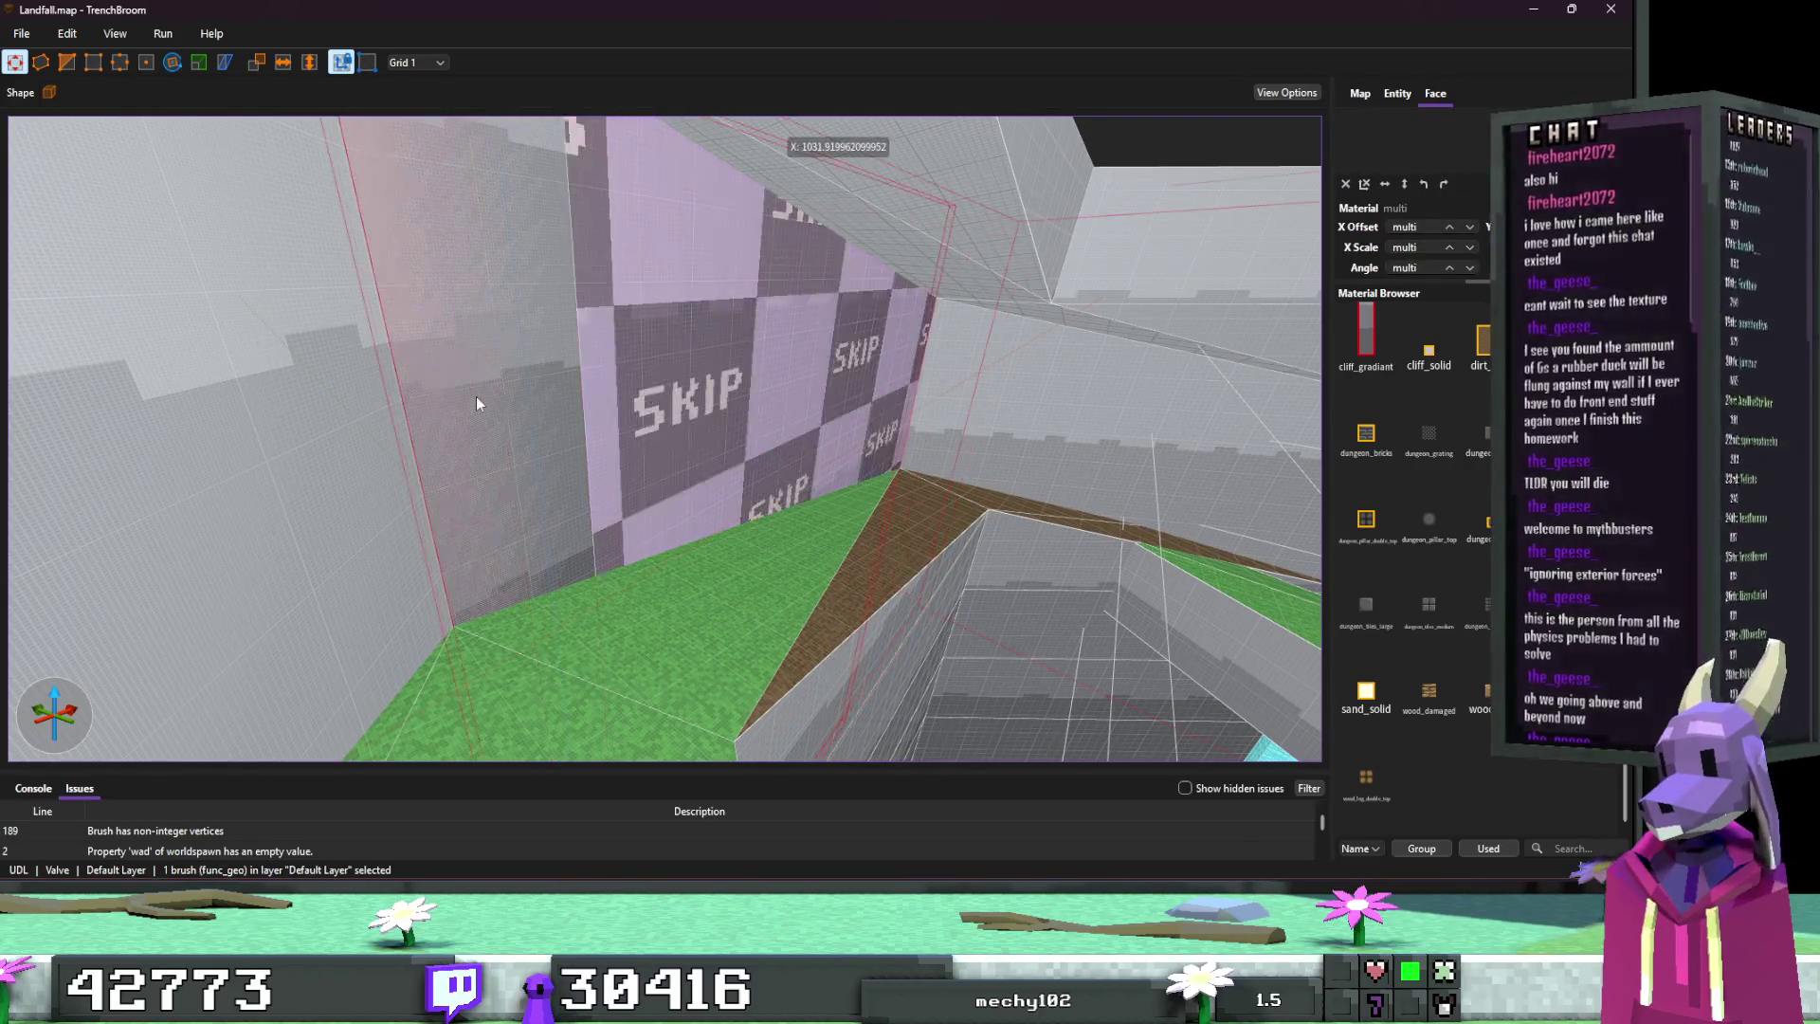
pyautogui.moveTo(478, 402)
pyautogui.mouseDown()
pyautogui.moveTo(559, 385)
pyautogui.moveTo(567, 457)
pyautogui.moveTo(500, 458)
pyautogui.mouseUp()
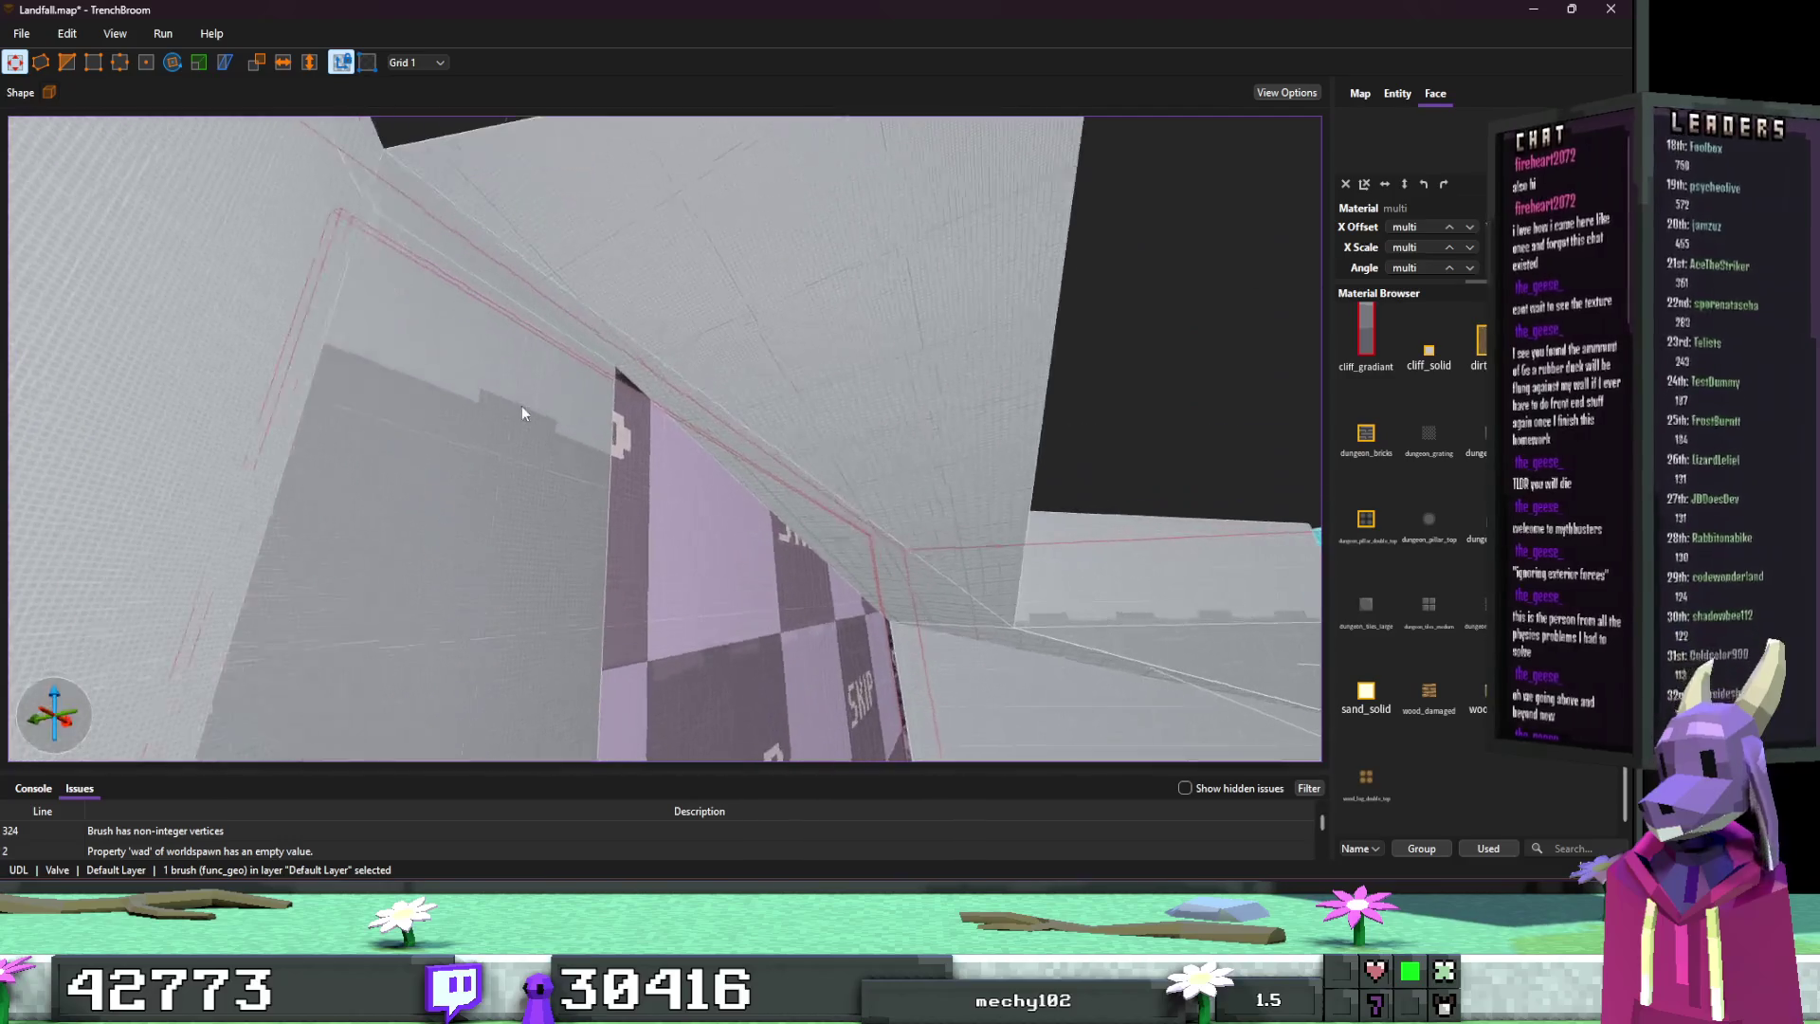
pyautogui.click(520, 440)
pyautogui.scroll(-3, 522, 512)
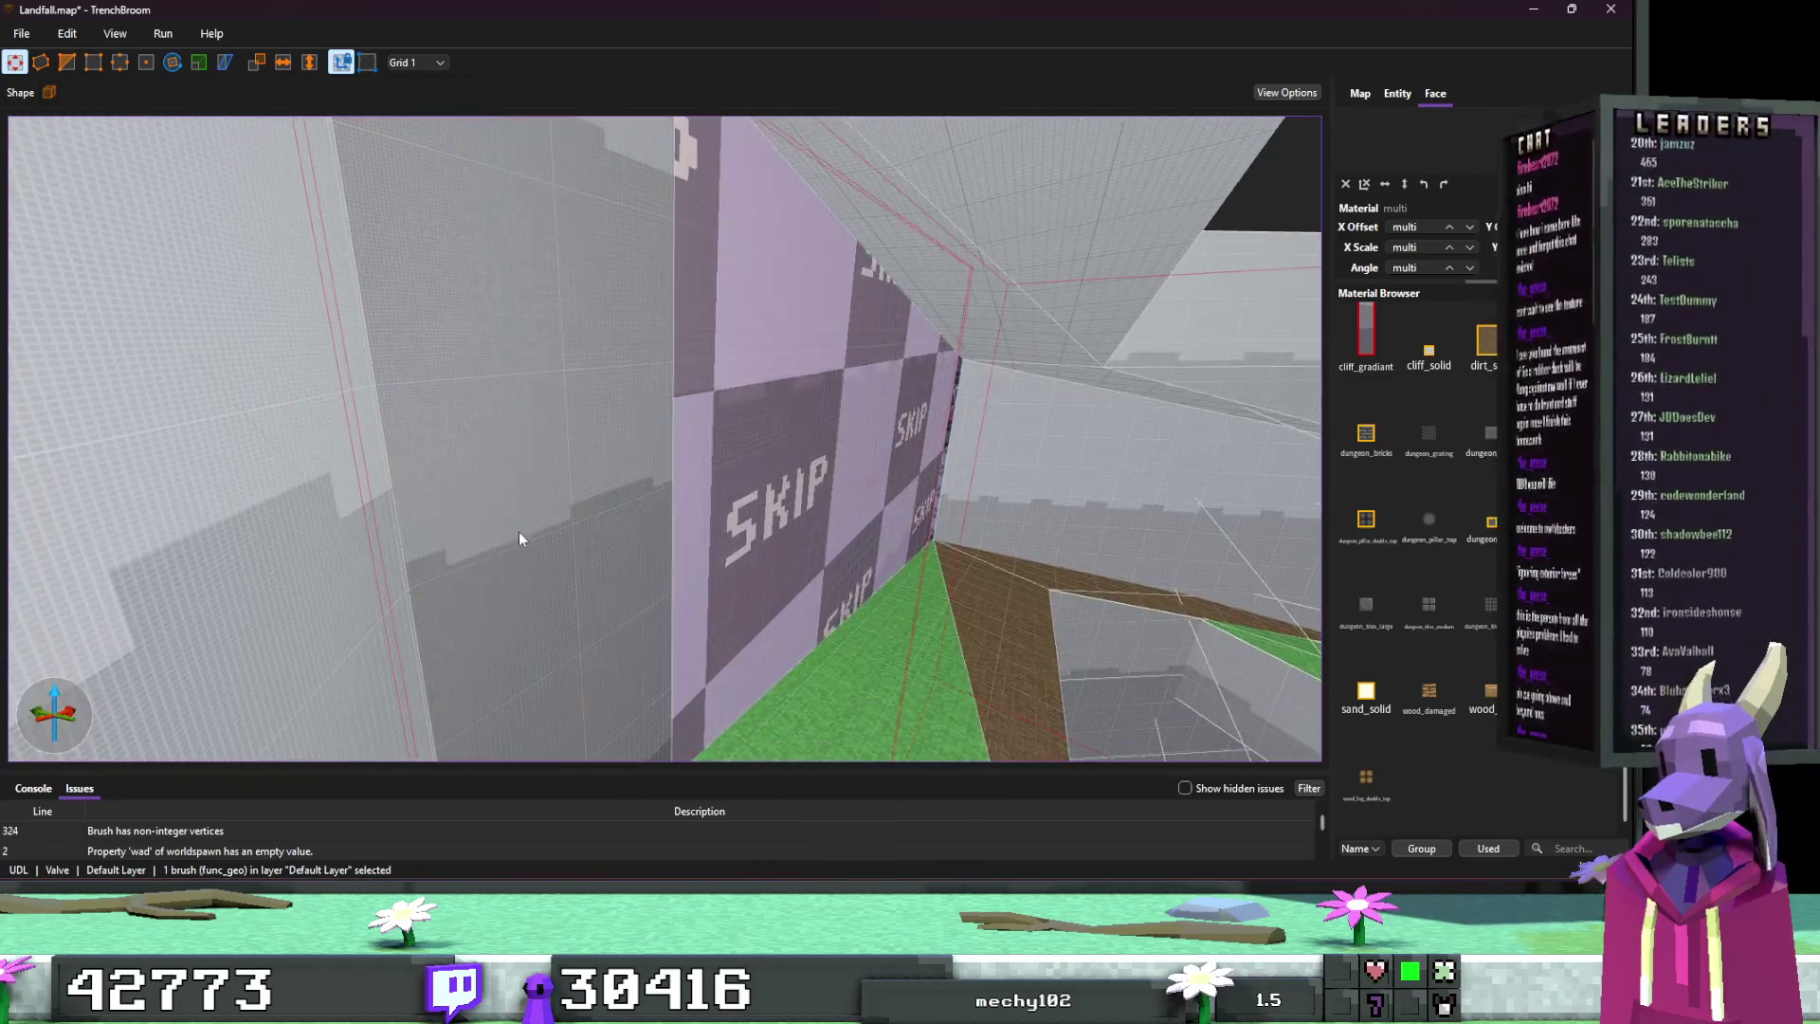
pyautogui.hotkey('ctrl', 'z')
pyautogui.hotkey('ctrl', 'z')
# Step: Delete the worldspawn brush beside the pillar, then undo the deletion
pyautogui.moveTo(577, 521)
pyautogui.mouseDown()
pyautogui.moveTo(669, 499)
pyautogui.moveTo(855, 536)
pyautogui.mouseUp()
pyautogui.scroll(5, 855, 537)
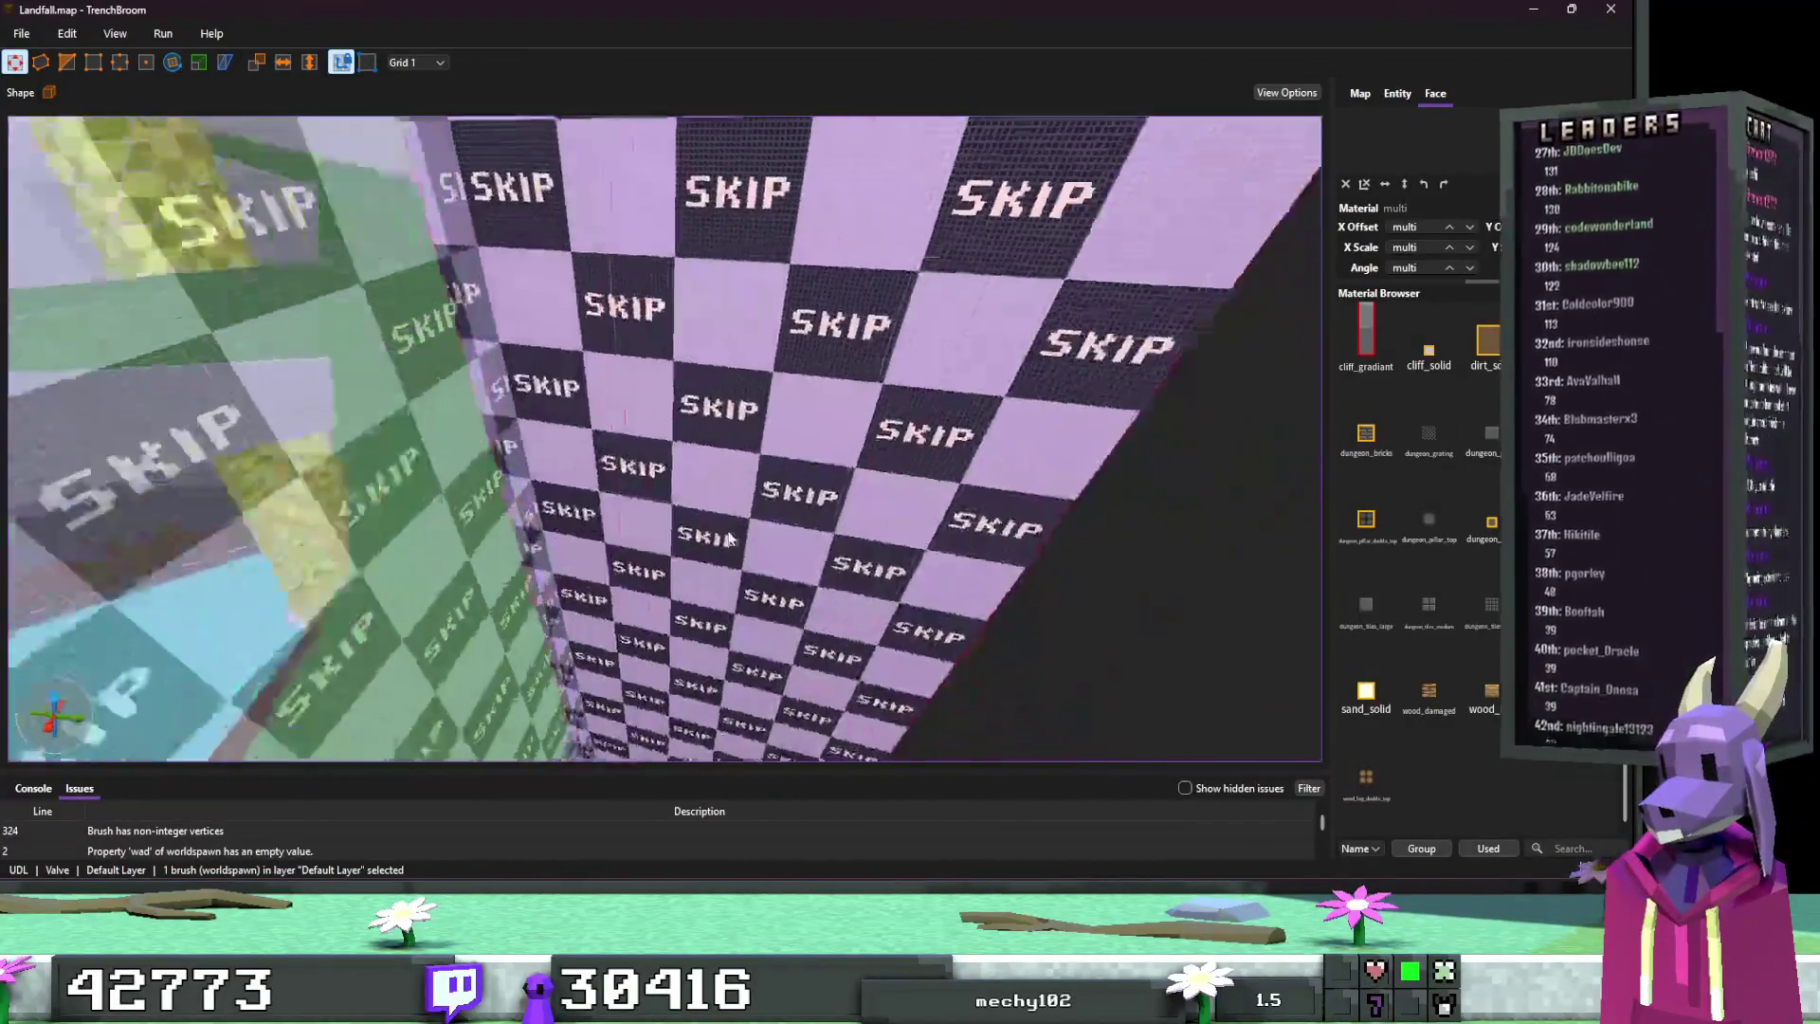
pyautogui.click(798, 524)
pyautogui.scroll(-3, 834, 512)
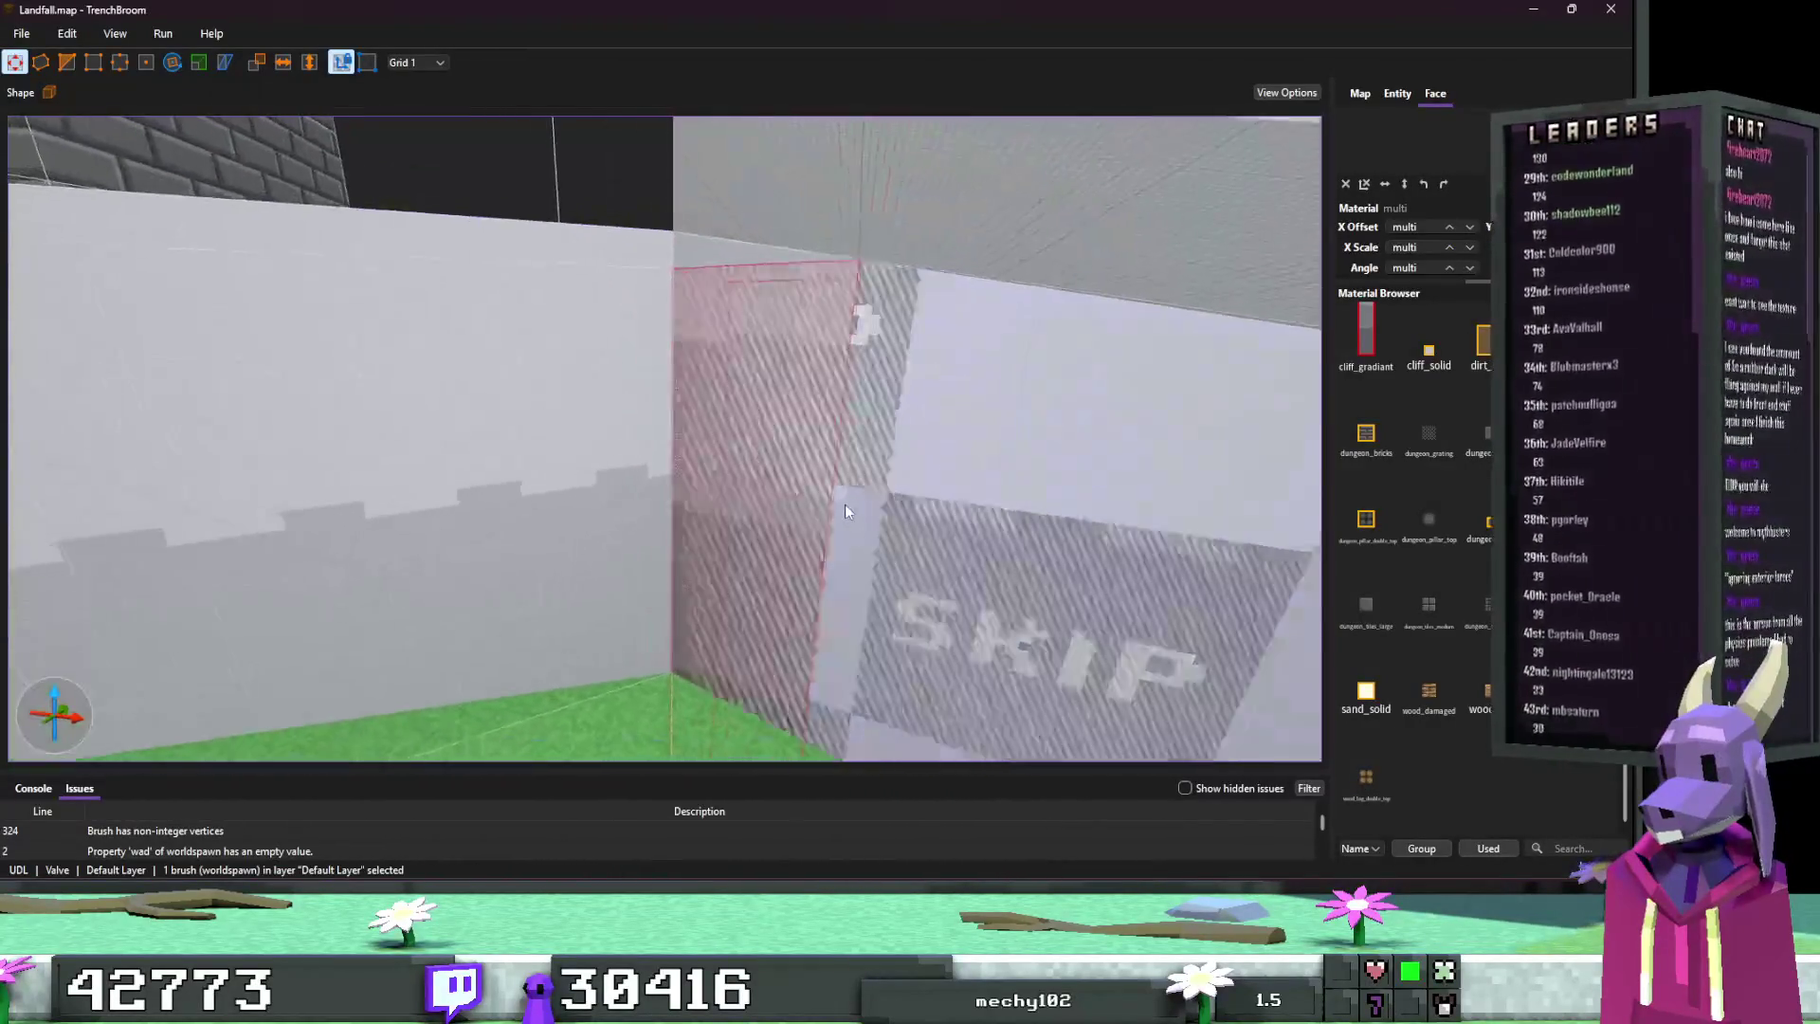
pyautogui.press('Delete')
pyautogui.scroll(2, 836, 507)
pyautogui.moveTo(836, 506)
pyautogui.mouseDown()
pyautogui.moveTo(599, 523)
pyautogui.moveTo(525, 510)
pyautogui.moveTo(702, 497)
pyautogui.mouseUp()
pyautogui.scroll(2, 523, 508)
pyautogui.hotkey('ctrl', 'z')
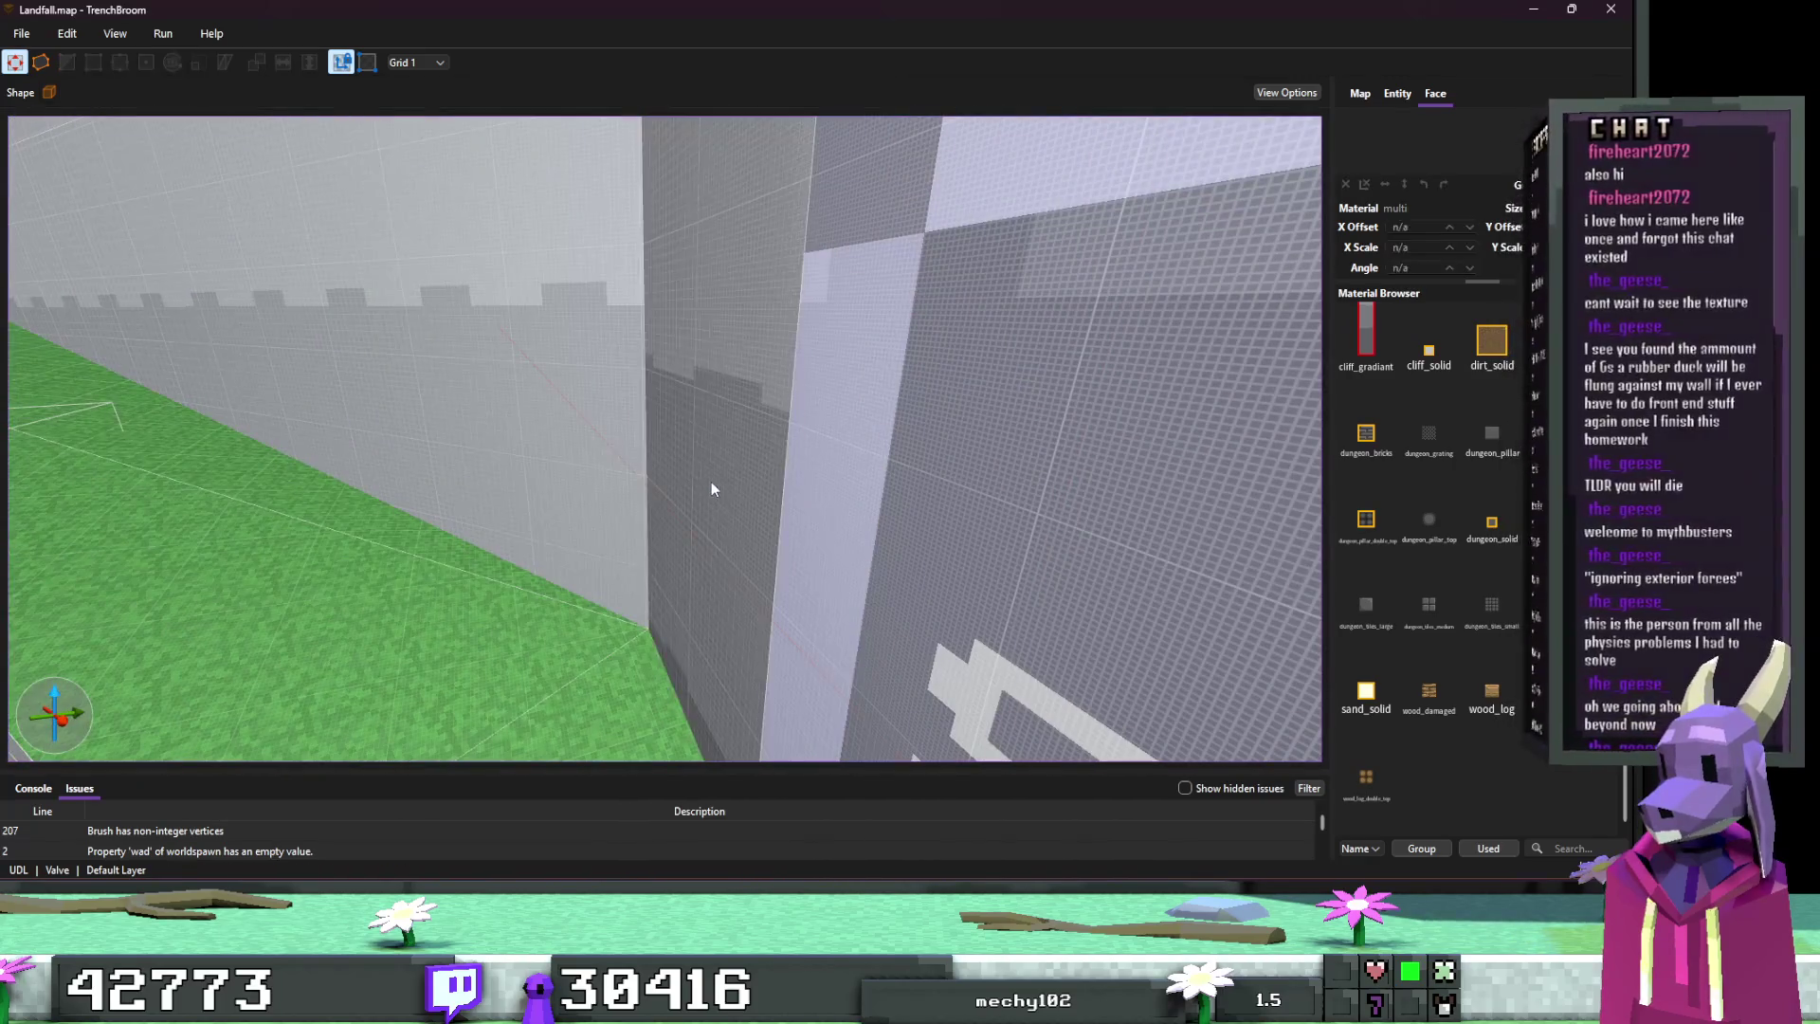
# Step: Try the skip material on a wall face, undo it, and minimize TrenchBroom
pyautogui.keyDown('shift'); pyautogui.click(711, 481); pyautogui.keyUp('shift')
pyautogui.scroll(3, 1479, 550)
pyautogui.click(1467, 507)
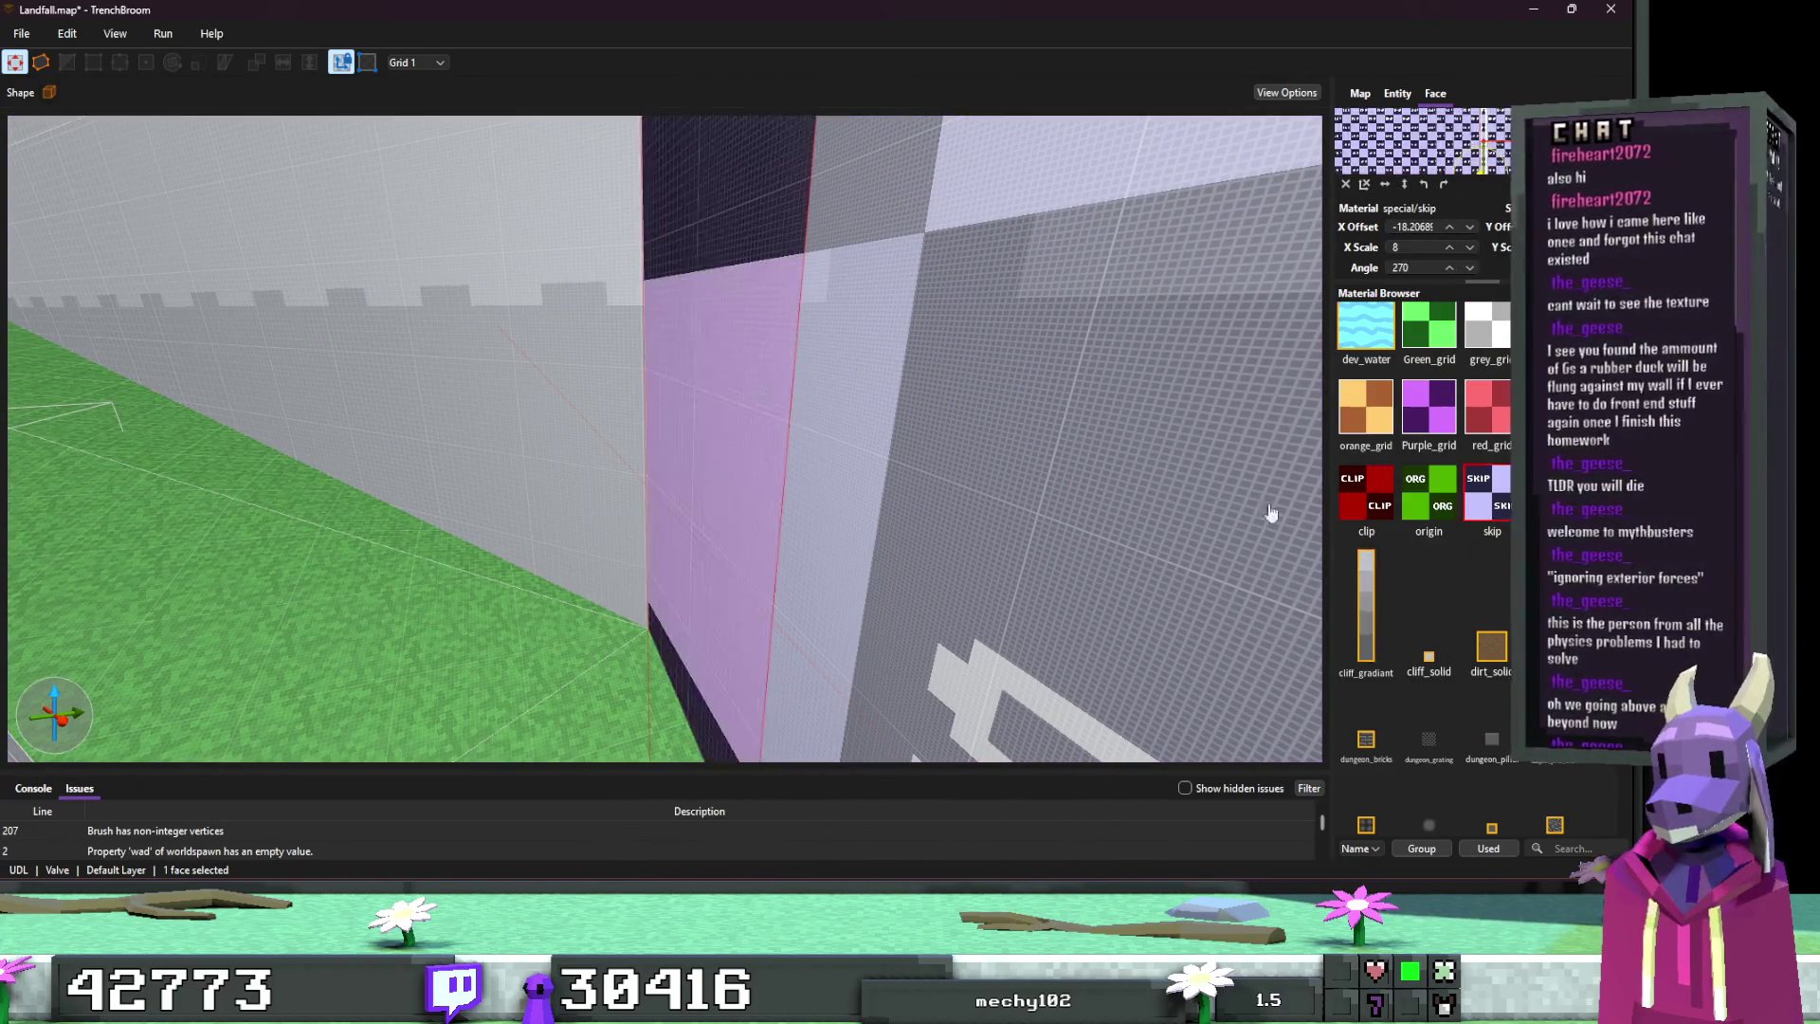
pyautogui.moveTo(831, 488); pyautogui.dragTo(1053, 499)
pyautogui.hotkey('ctrl', 'z')
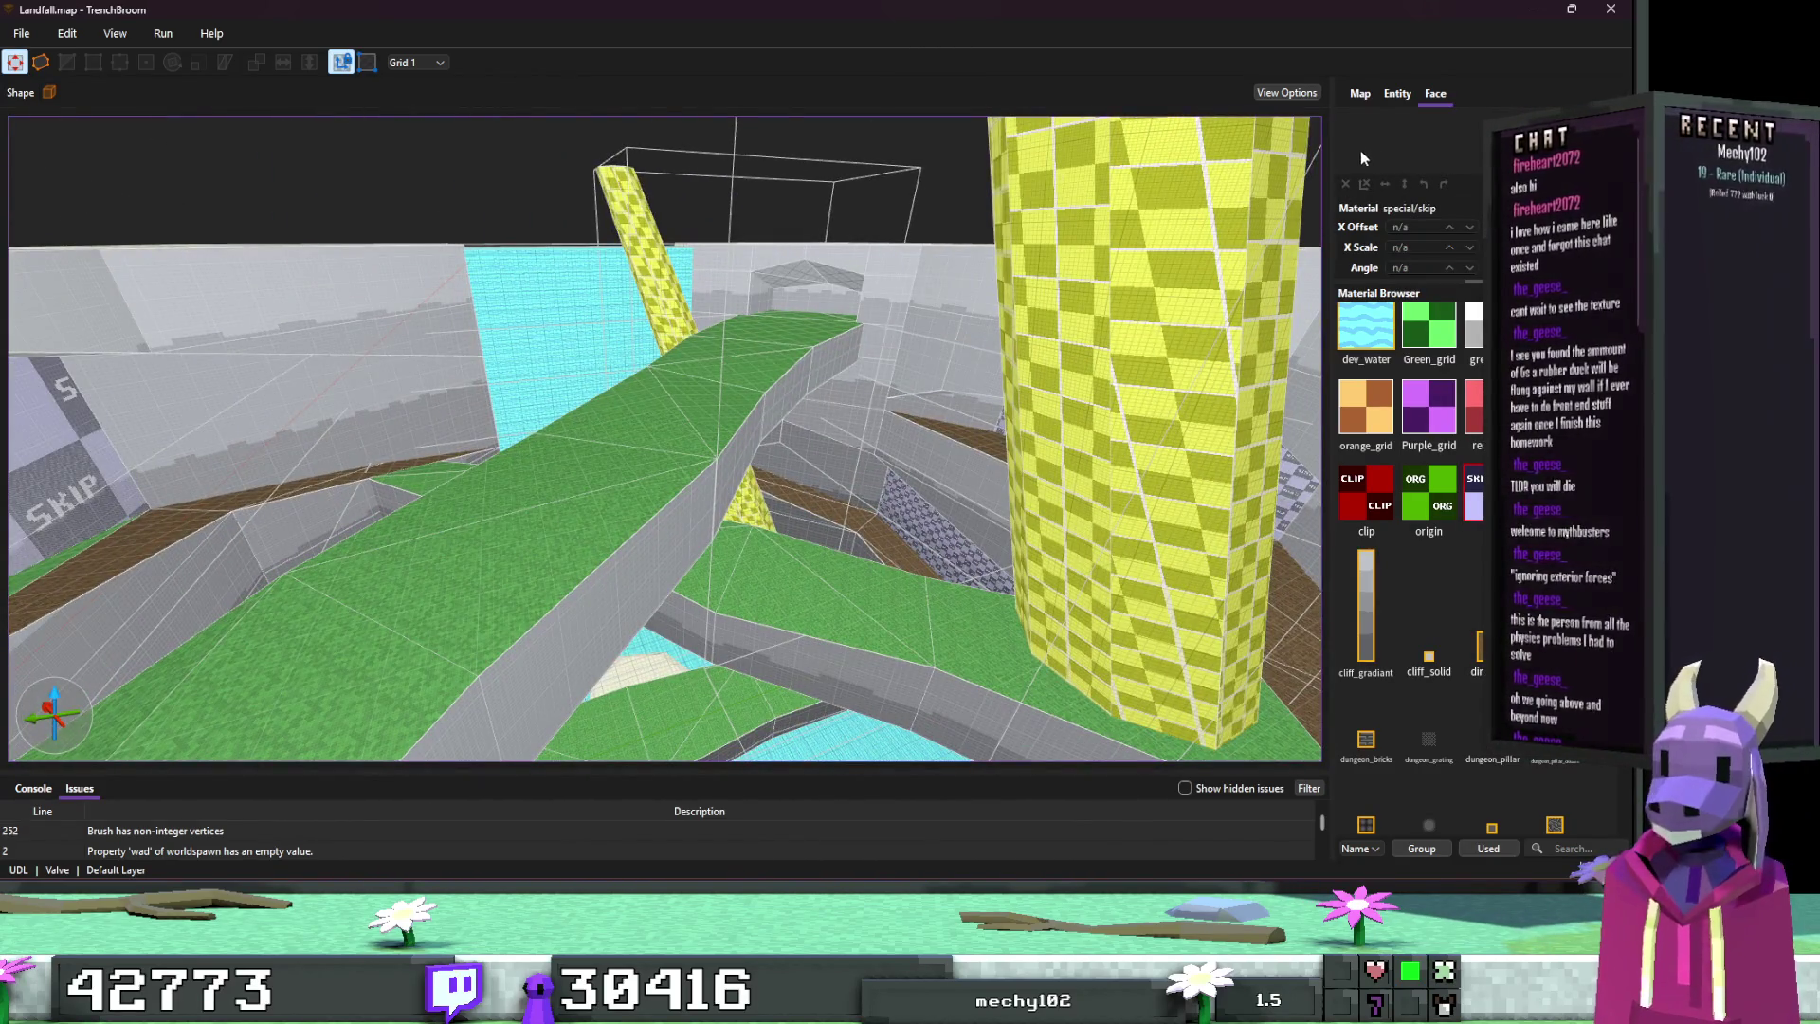
pyautogui.click(1530, 17)
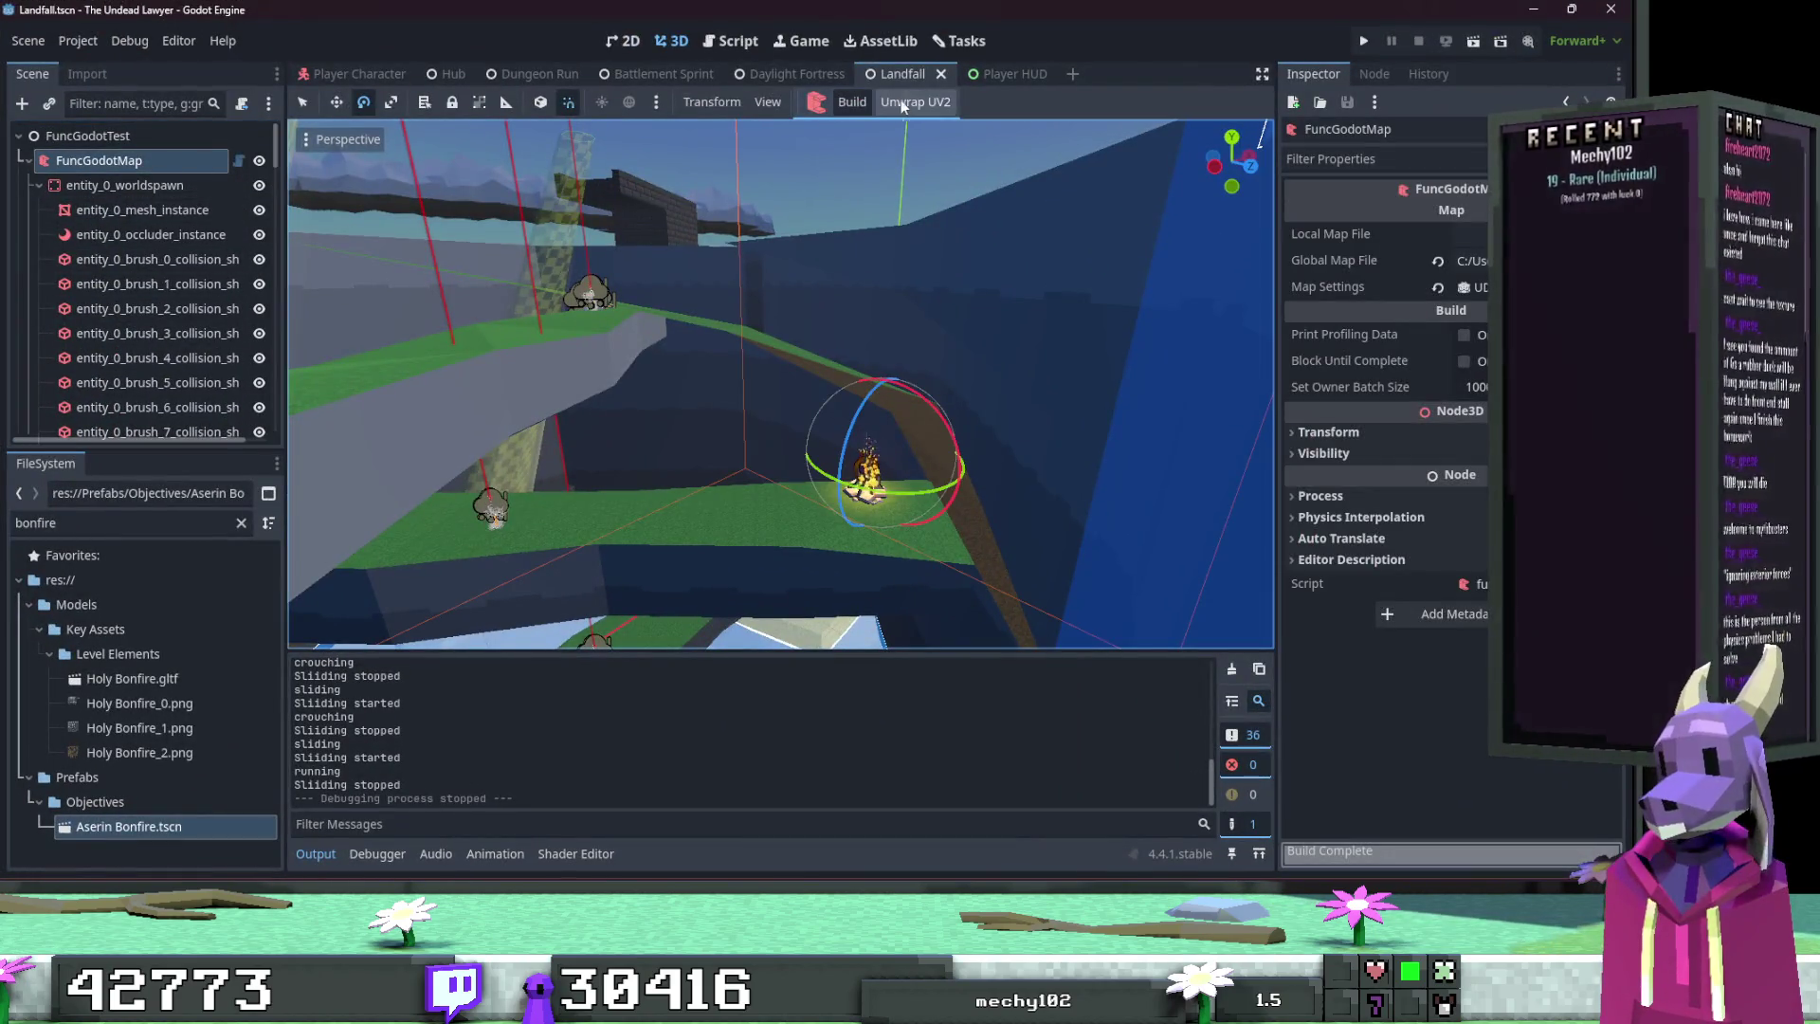
# Step: Rebuild Landfall from the map and fly past the checkered, green and blue walls
pyautogui.click(875, 106)
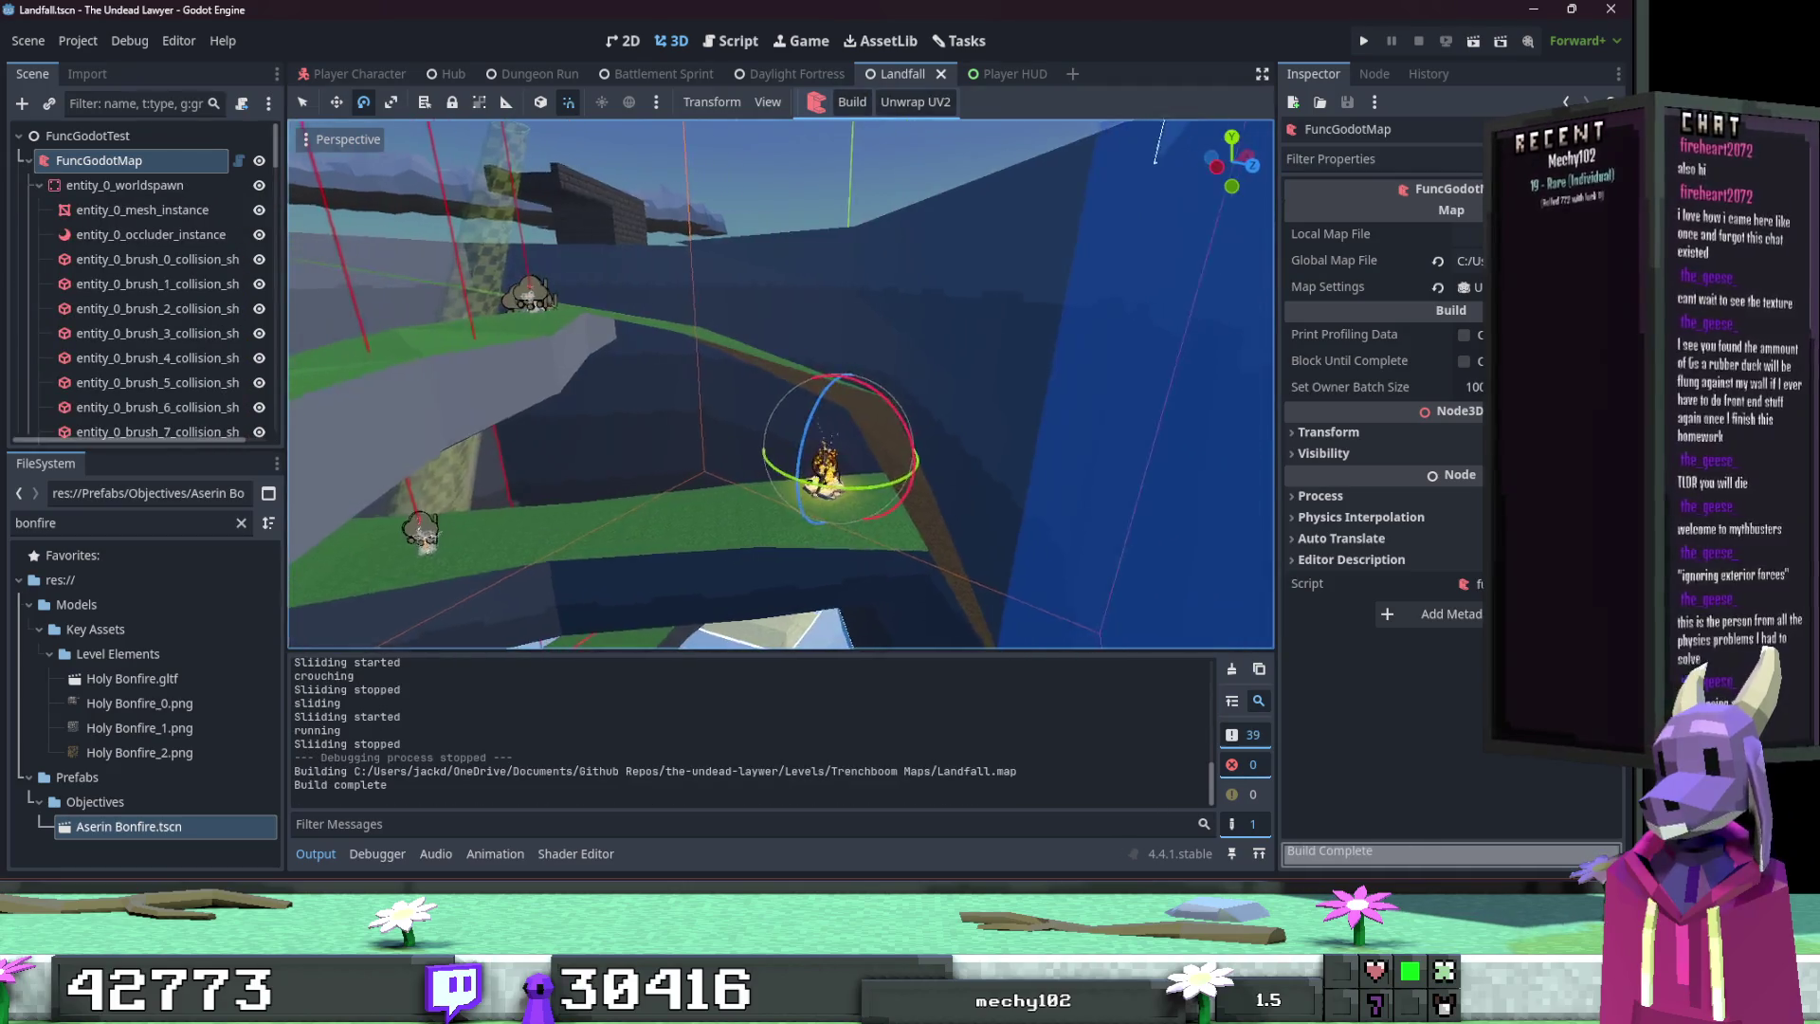
pyautogui.press('w')
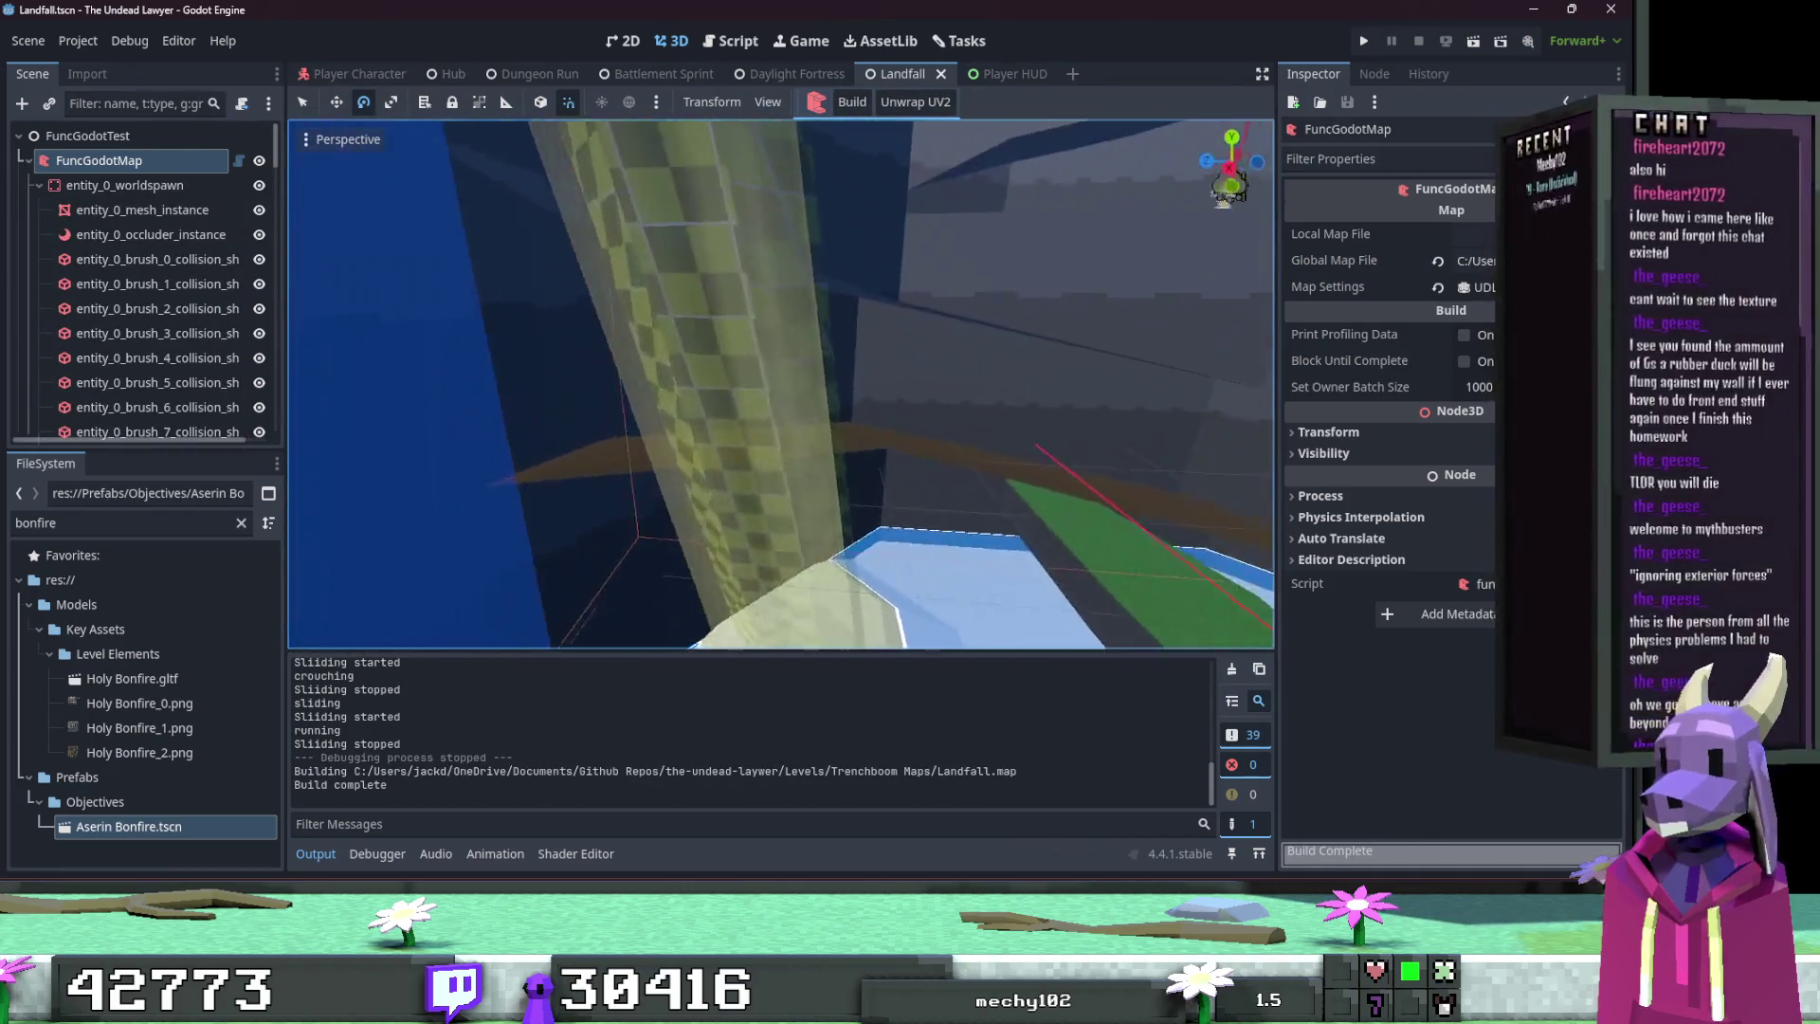
pyautogui.press('w')
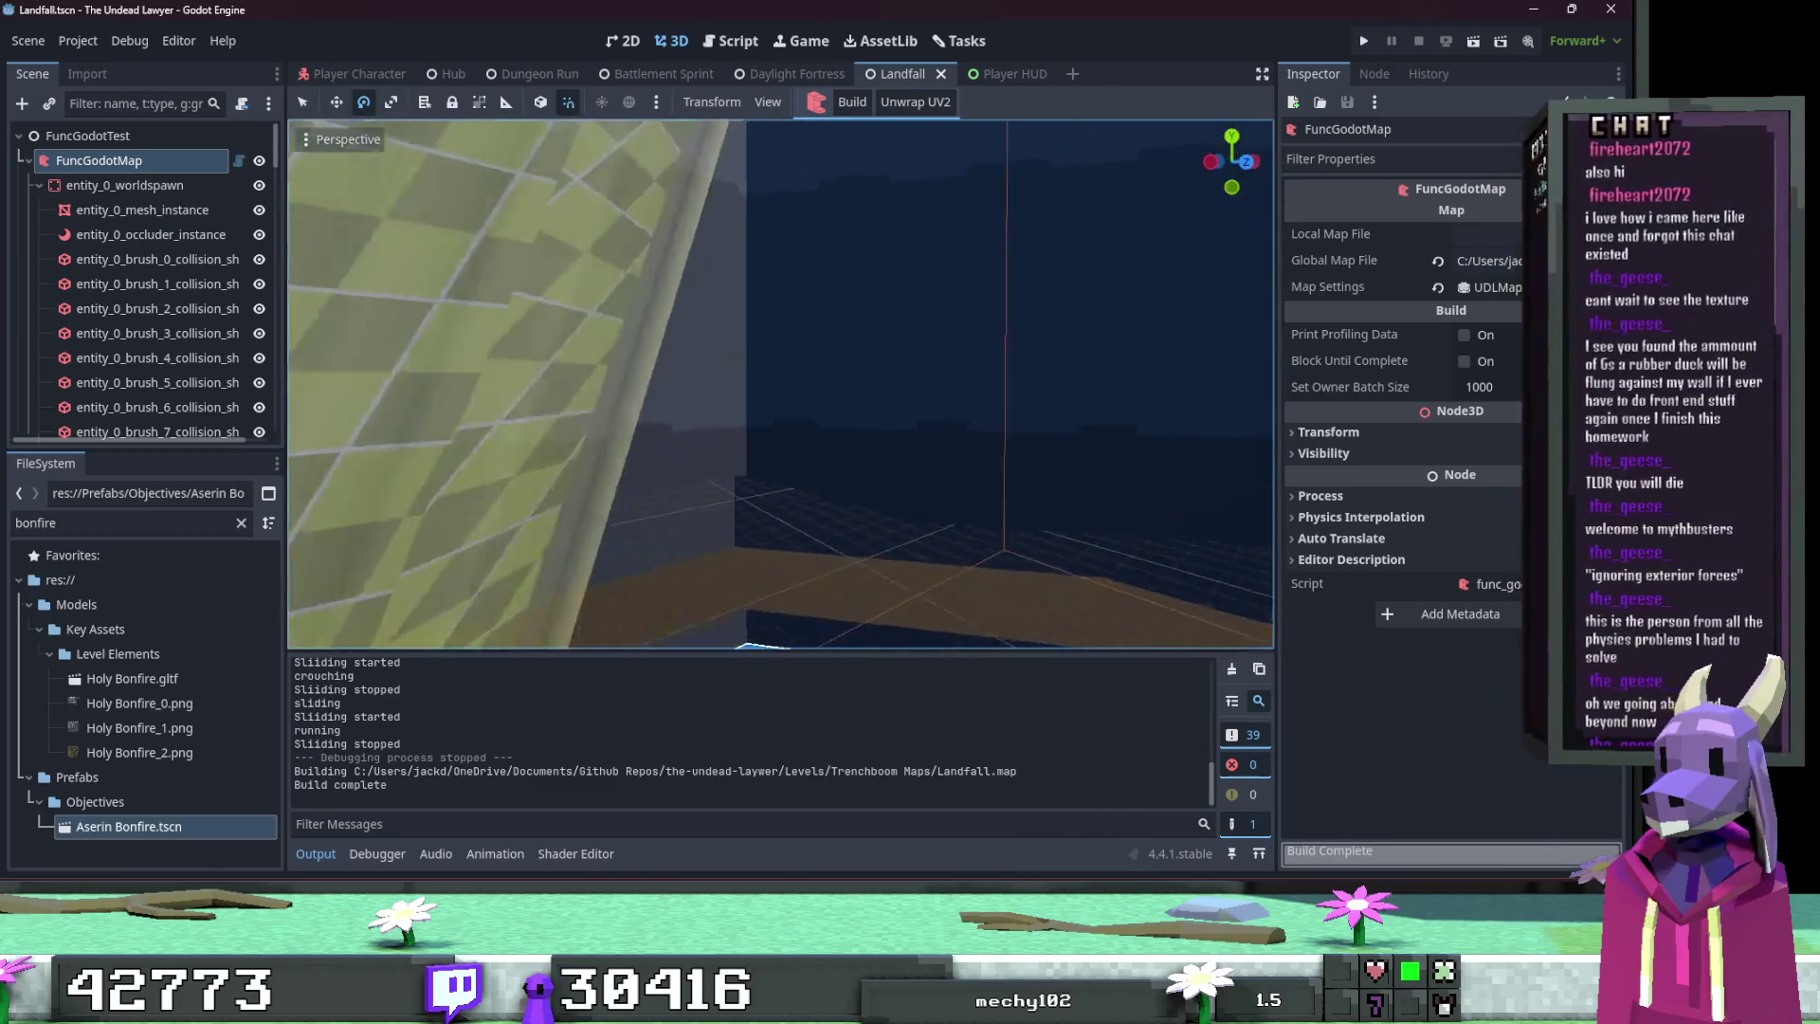
pyautogui.press('w')
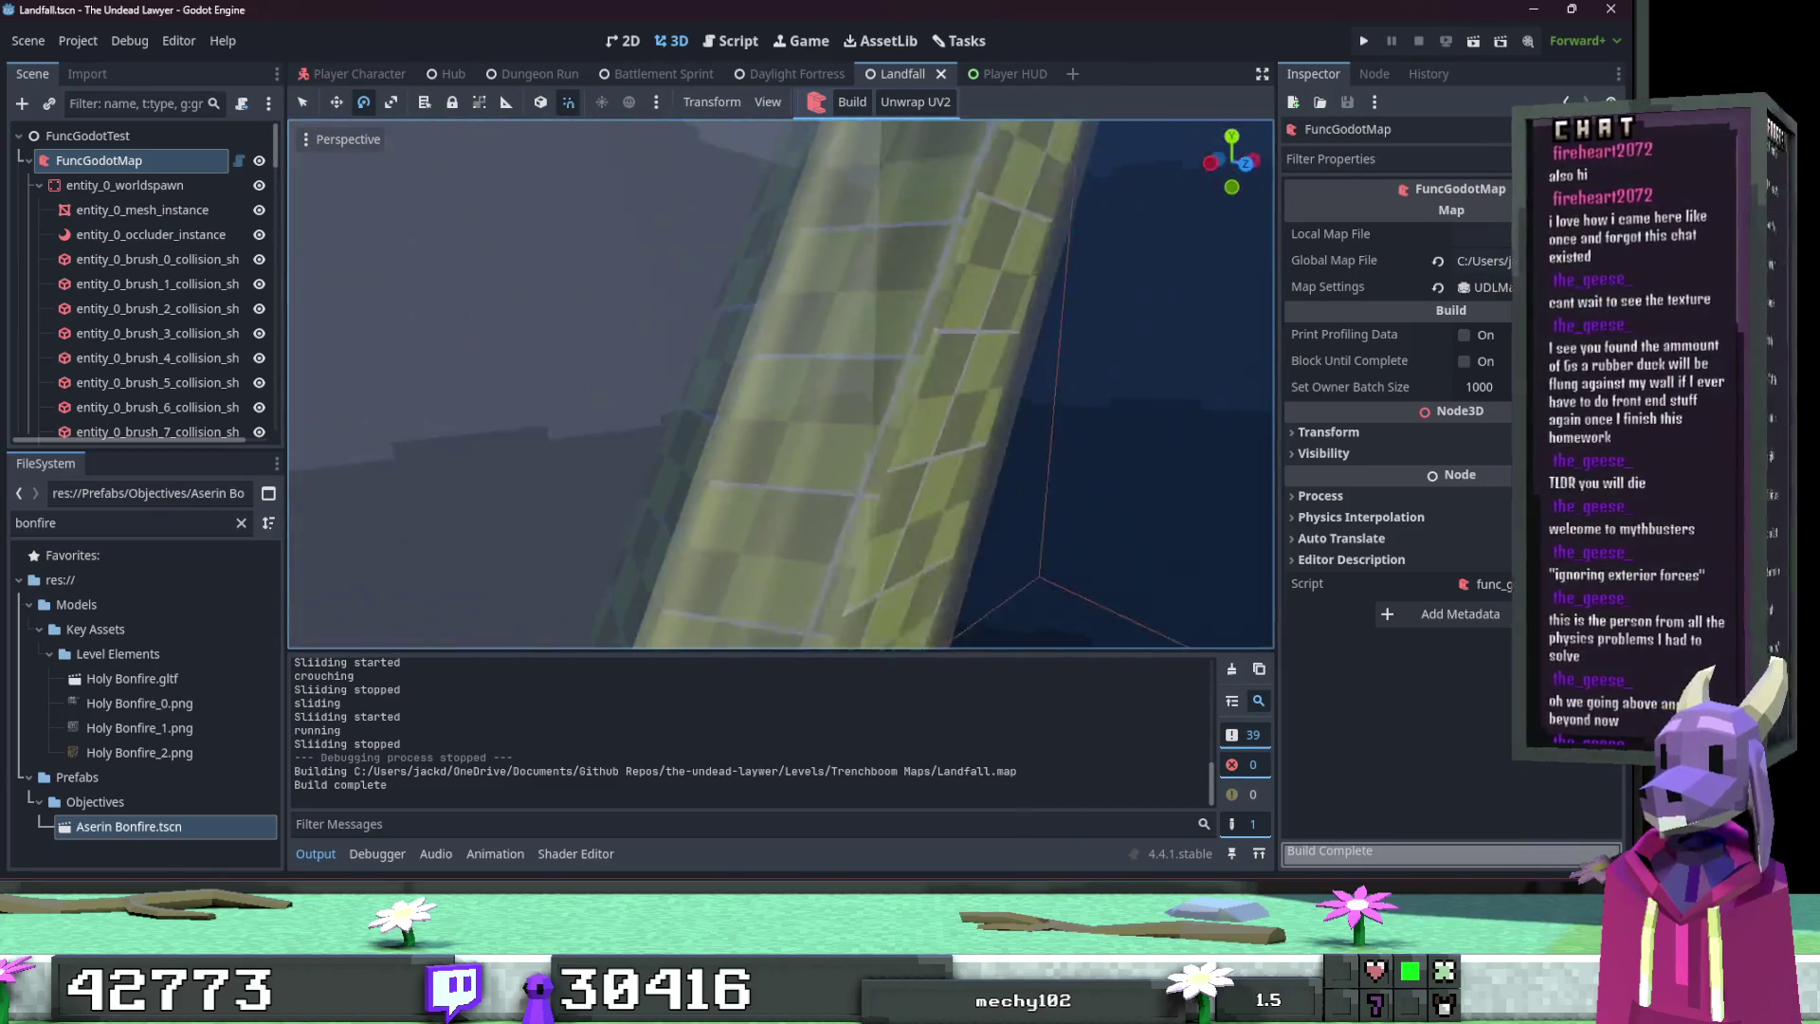
pyautogui.press('w')
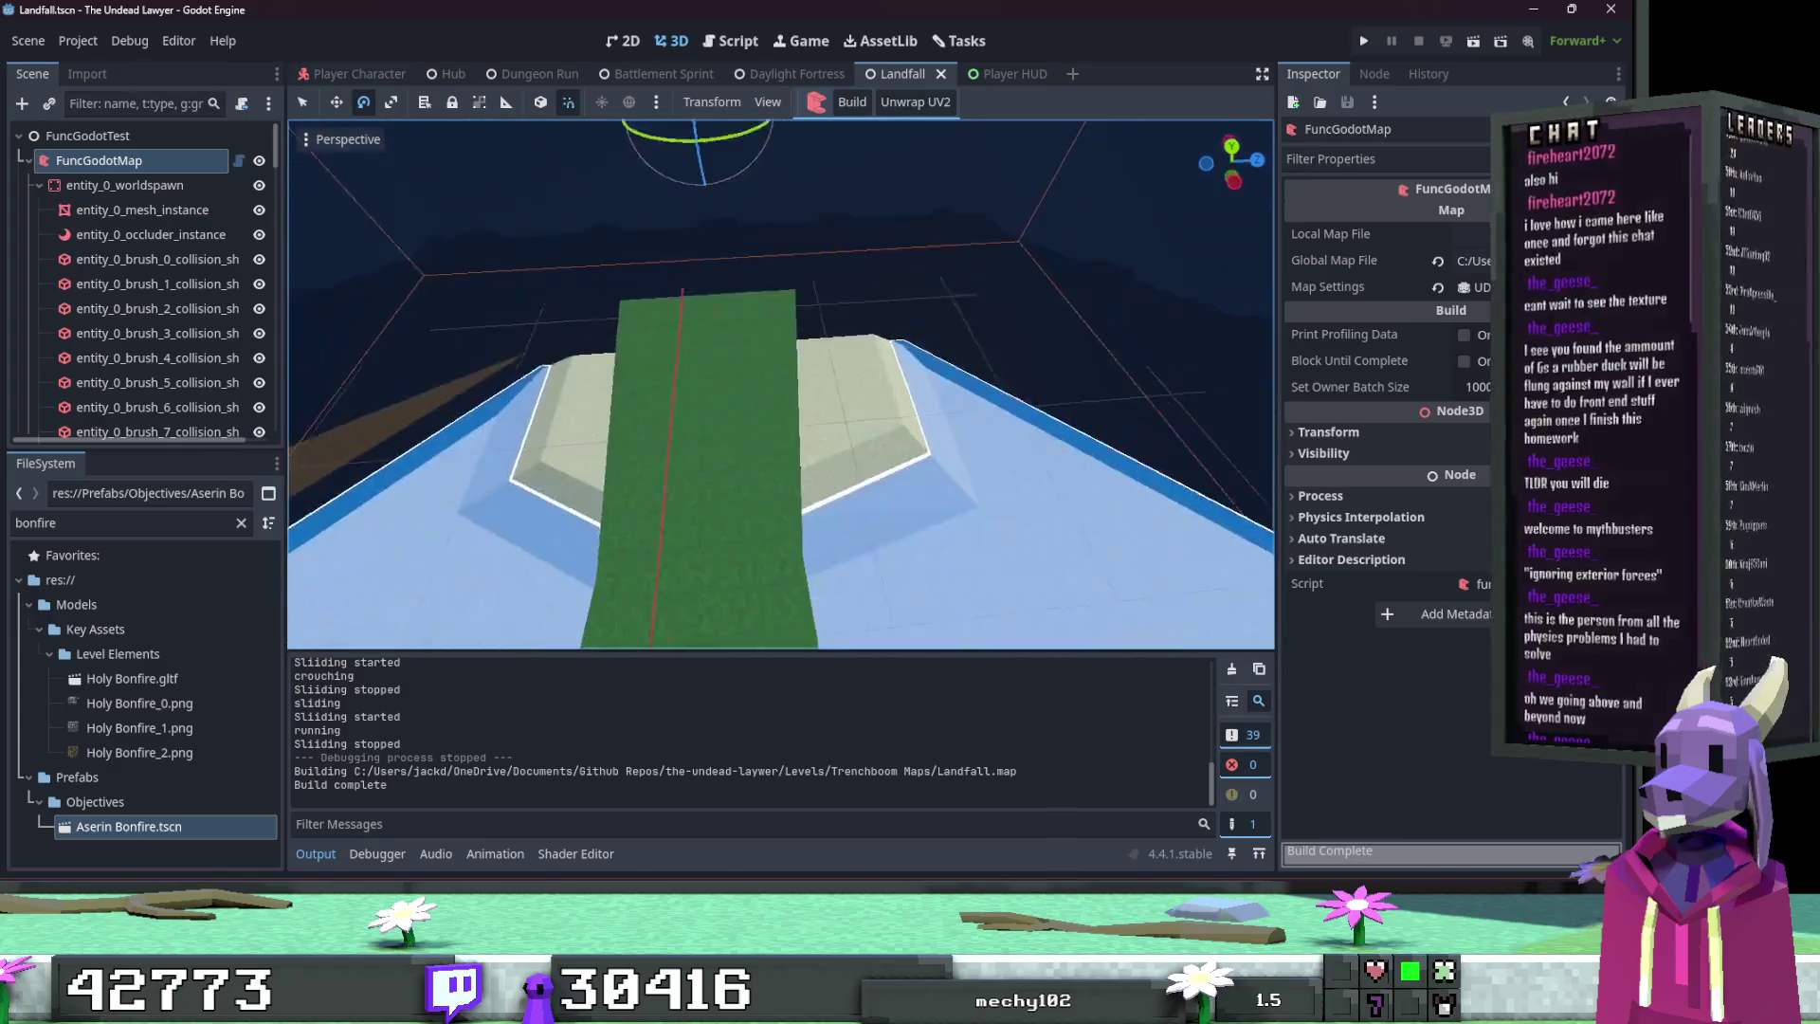
pyautogui.press('w')
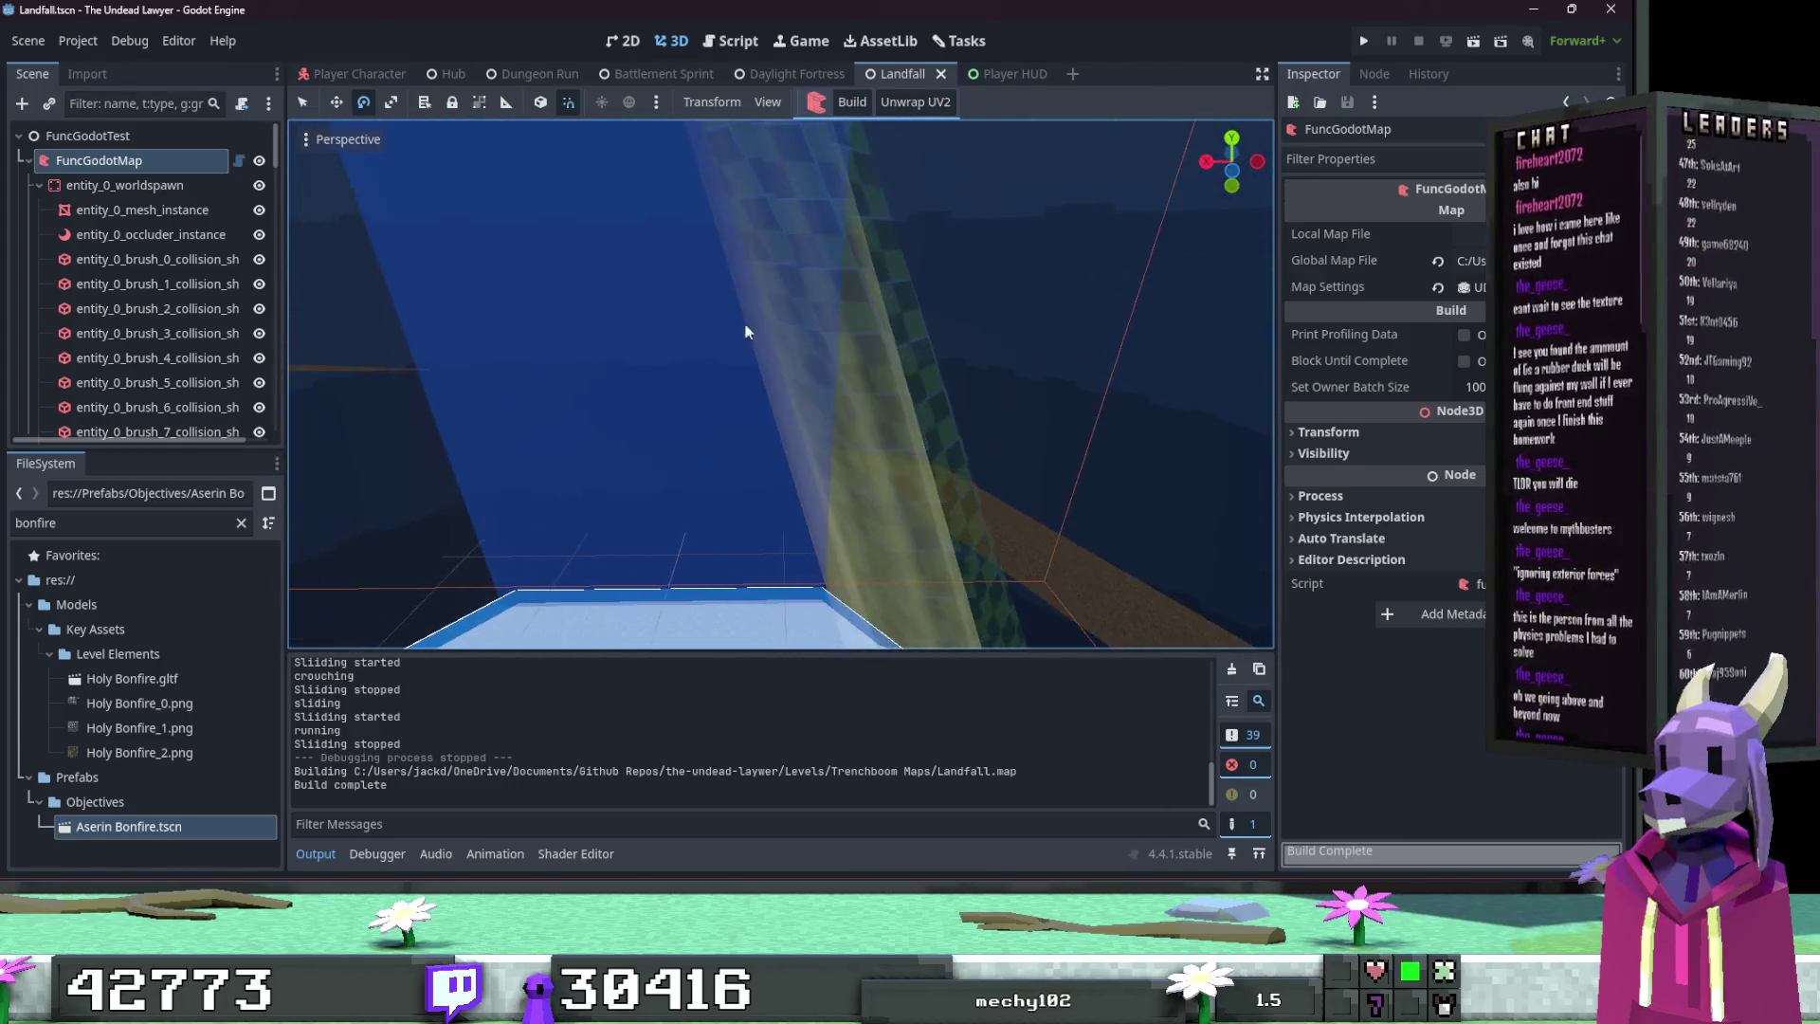
pyautogui.scroll(-15, 43, 183)
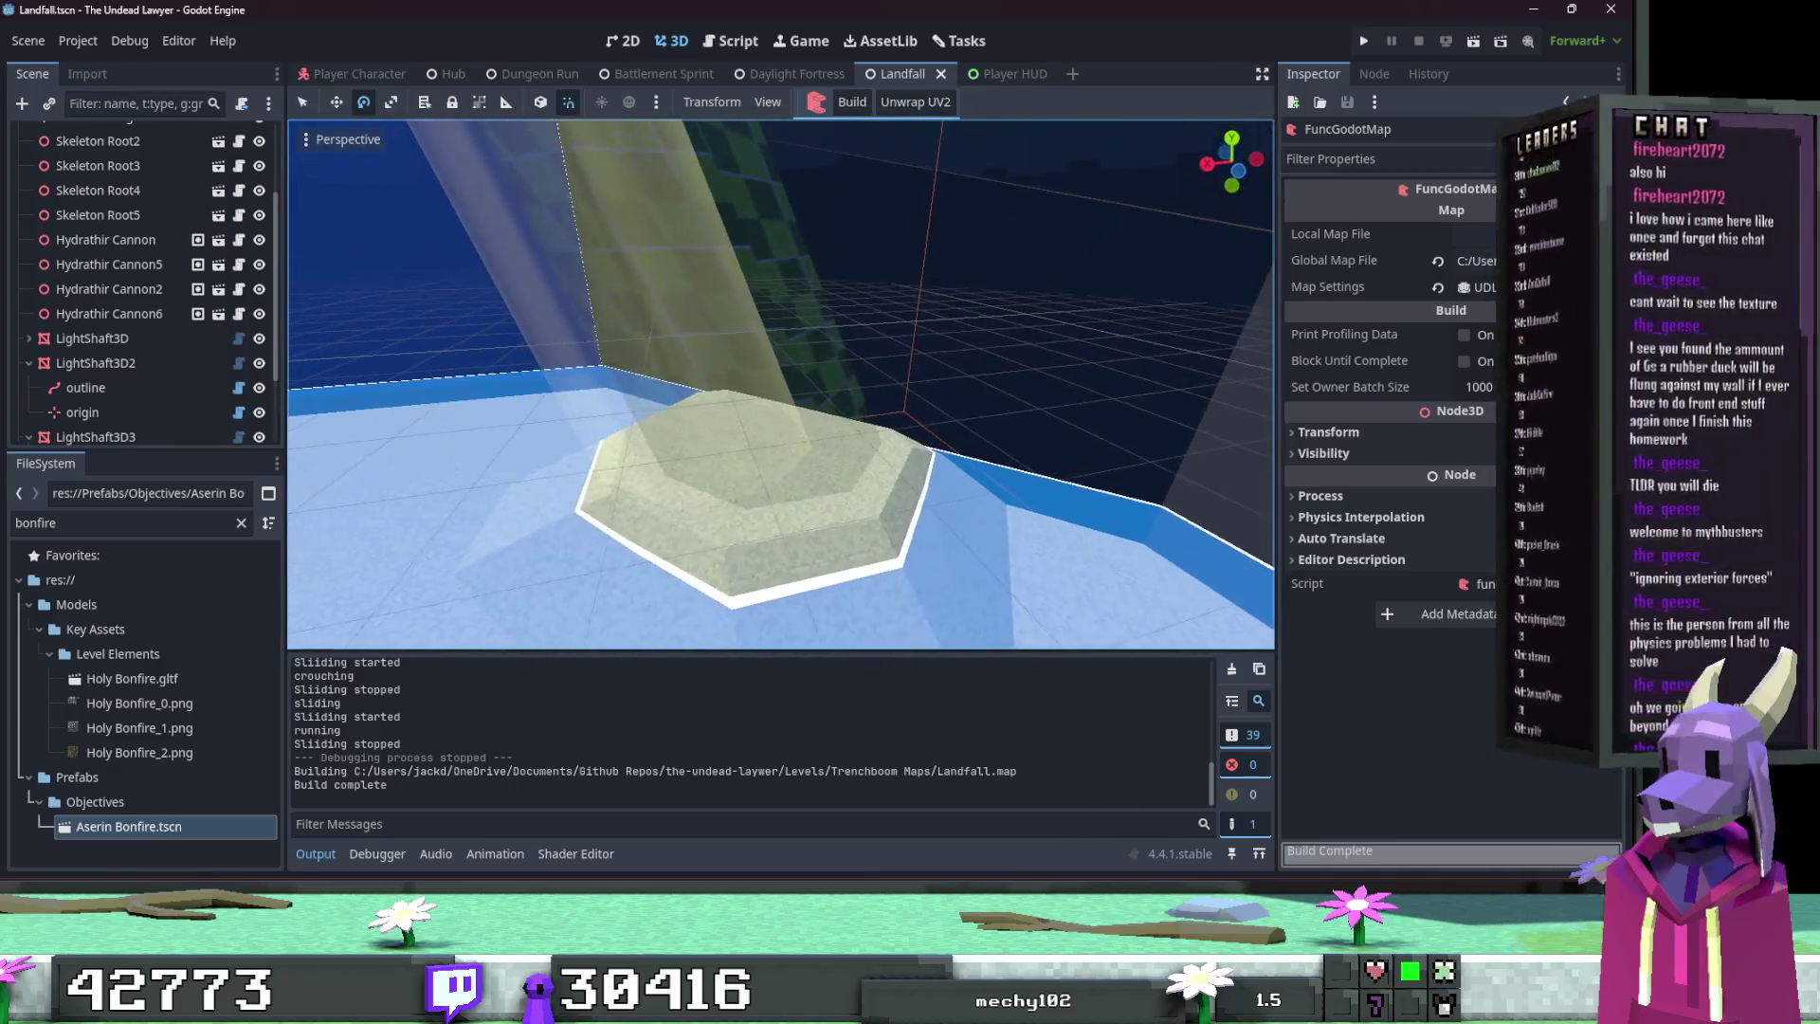
# Step: Reposition the LightShaft3D2 light shaft with the move gizmo
pyautogui.click(92, 338)
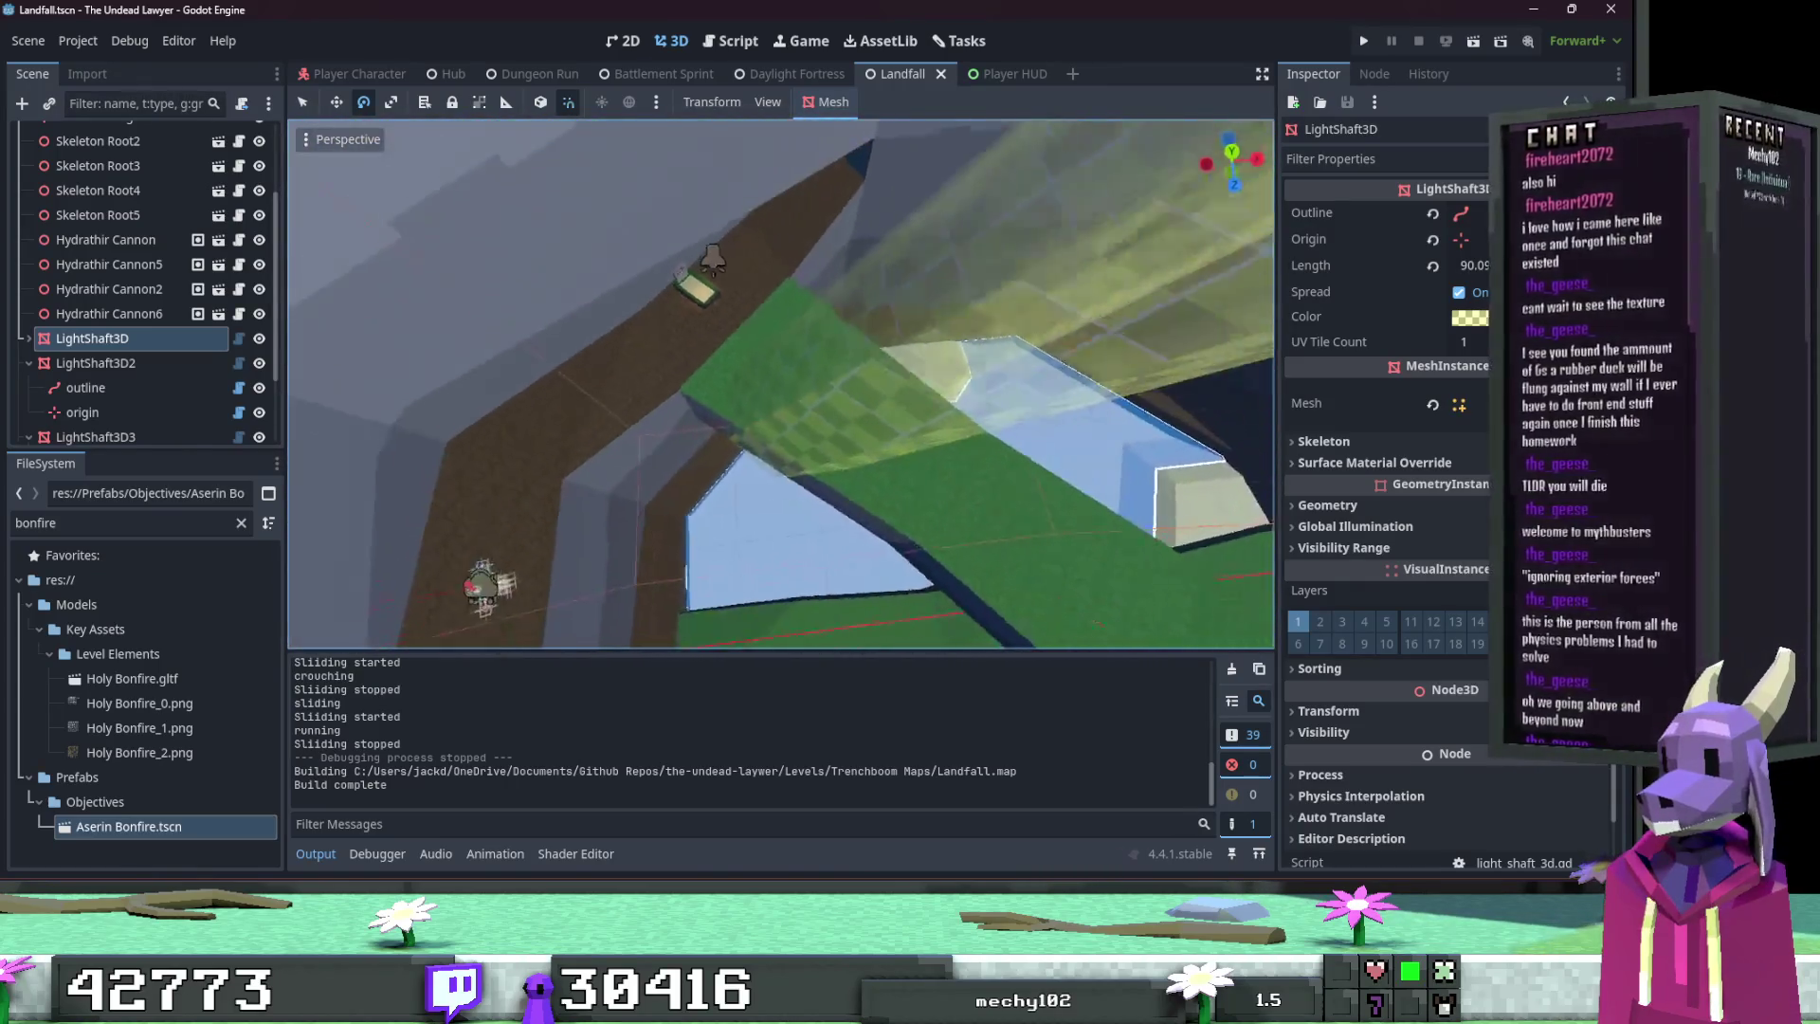
pyautogui.press('Escape')
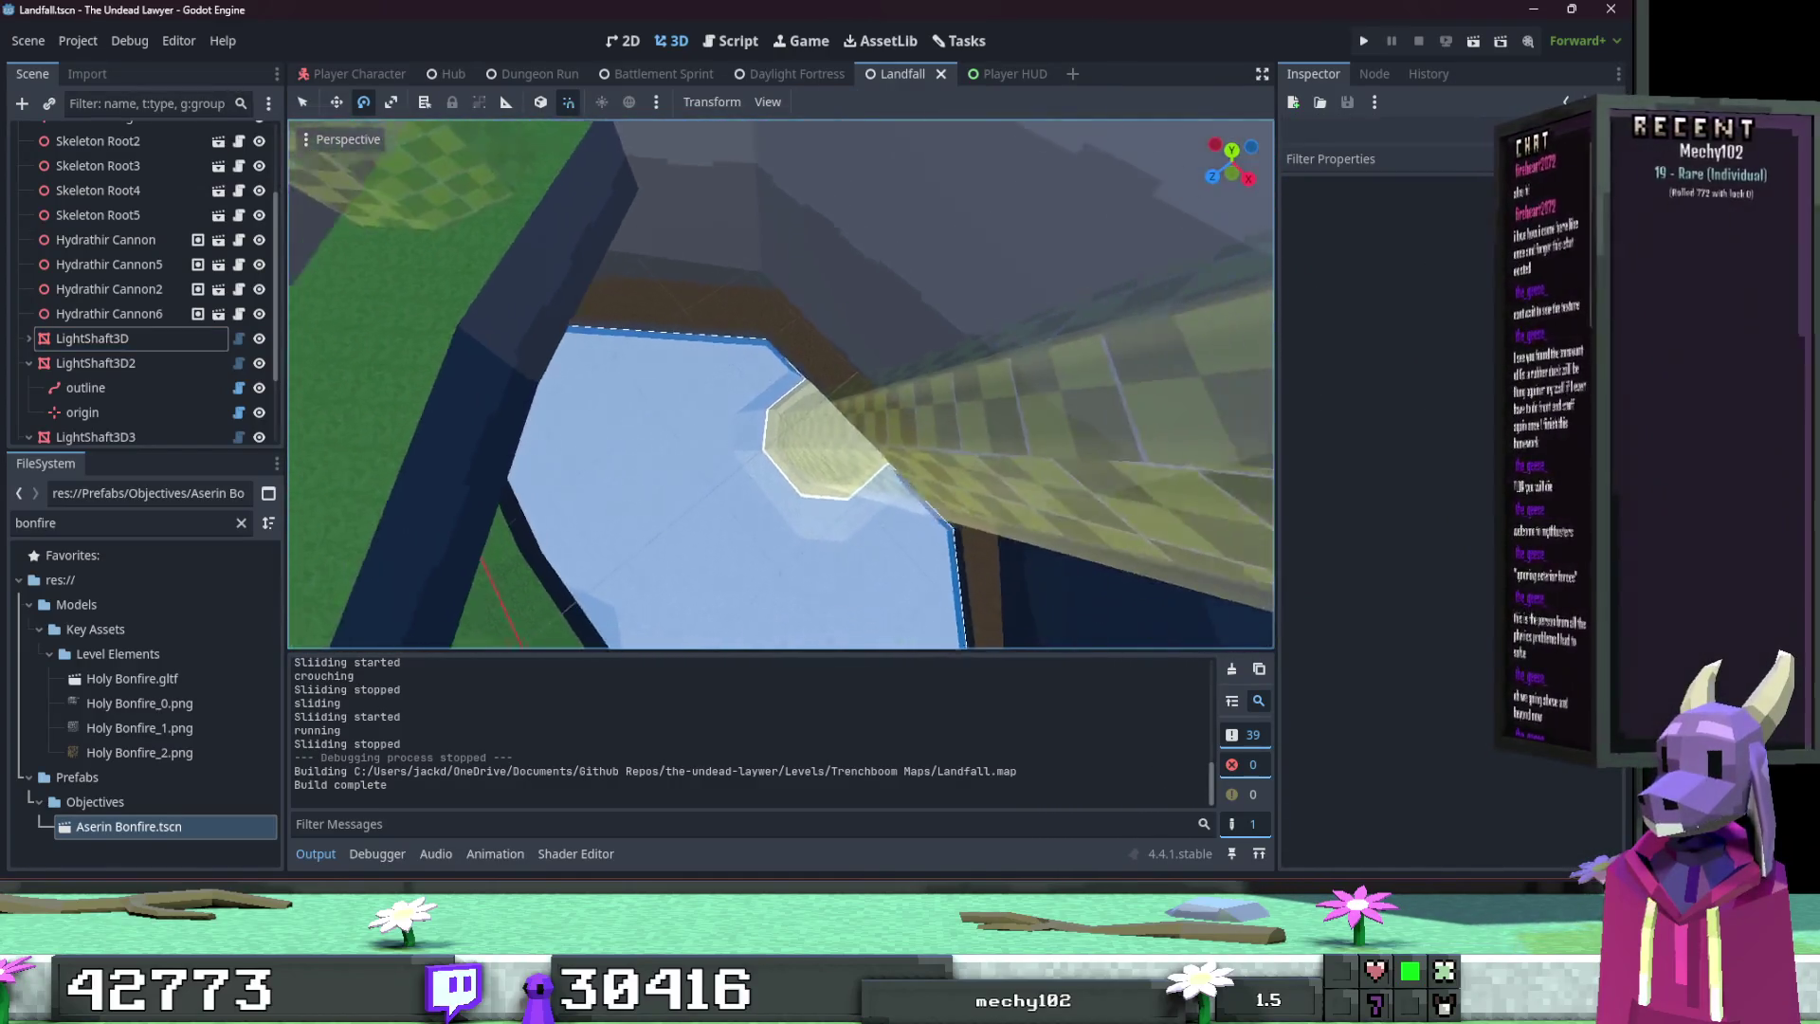
pyautogui.click(164, 347)
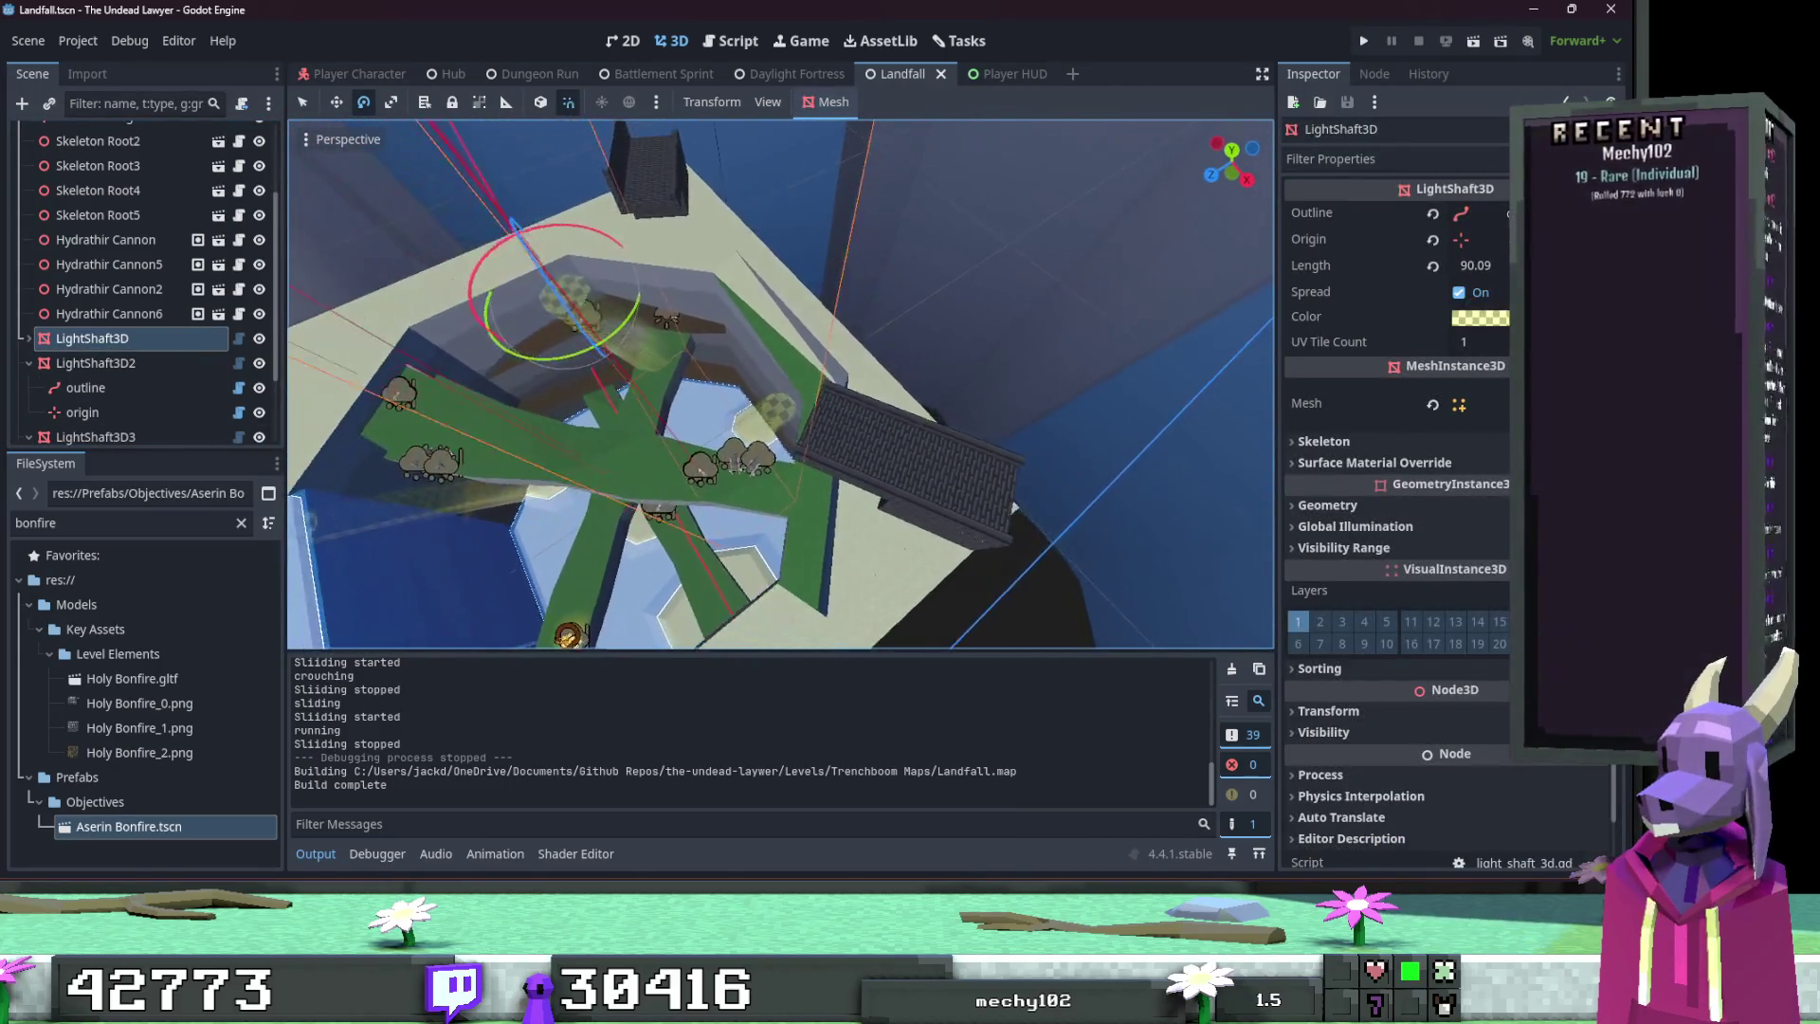
pyautogui.click(168, 368)
pyautogui.press('w')
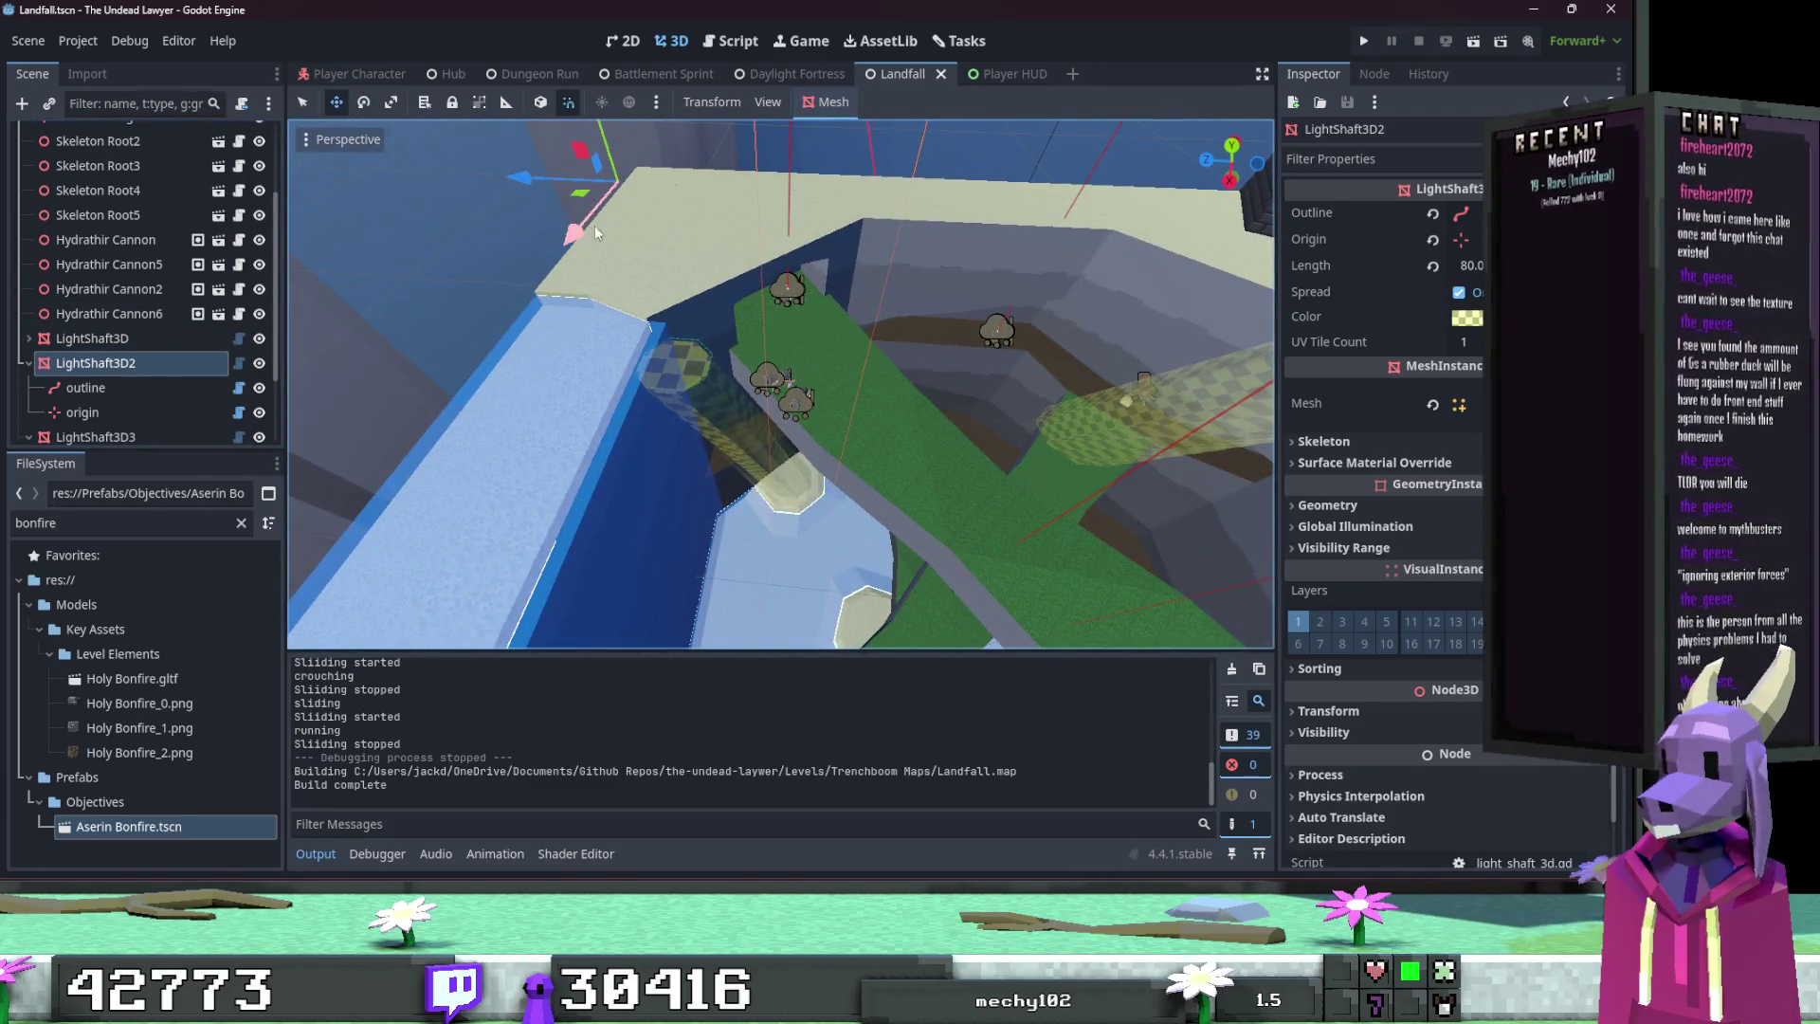
pyautogui.moveTo(597, 195); pyautogui.dragTo(596, 195)
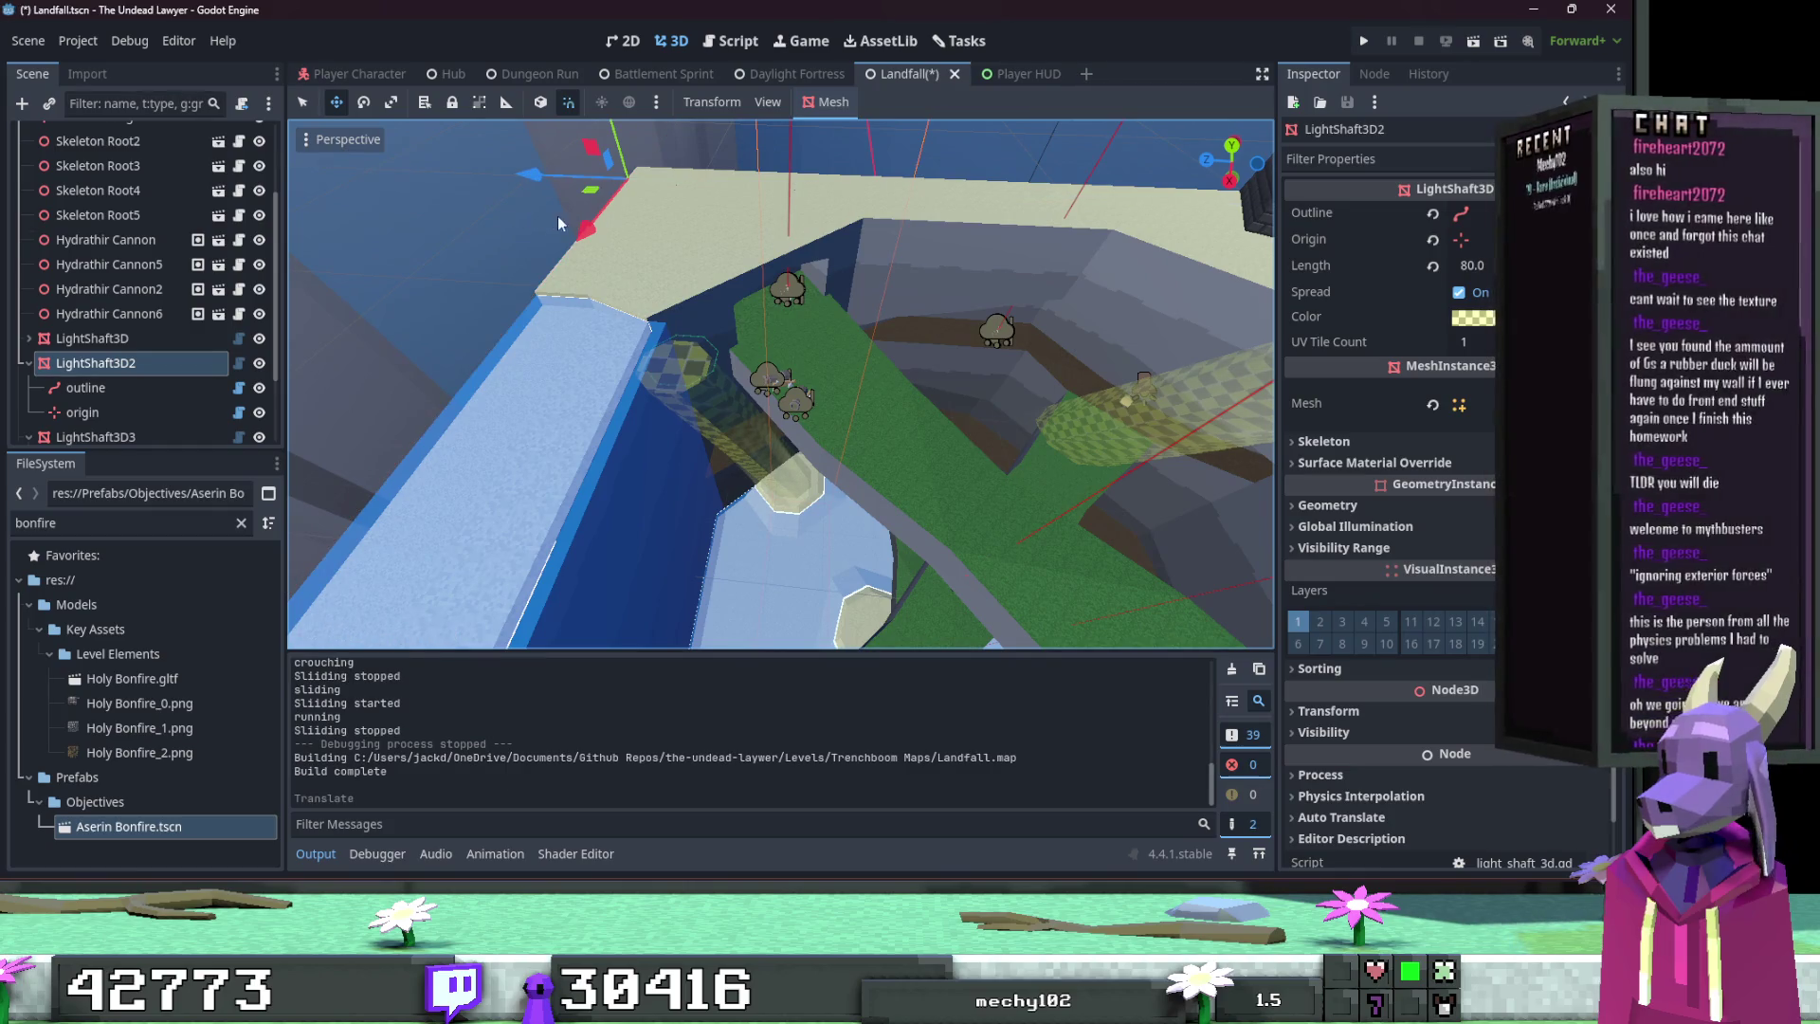
# Step: Shift LightShaft3D3 by a quarter unit, undoing a stray move, then save and run the game
pyautogui.click(142, 437)
pyautogui.press('f')
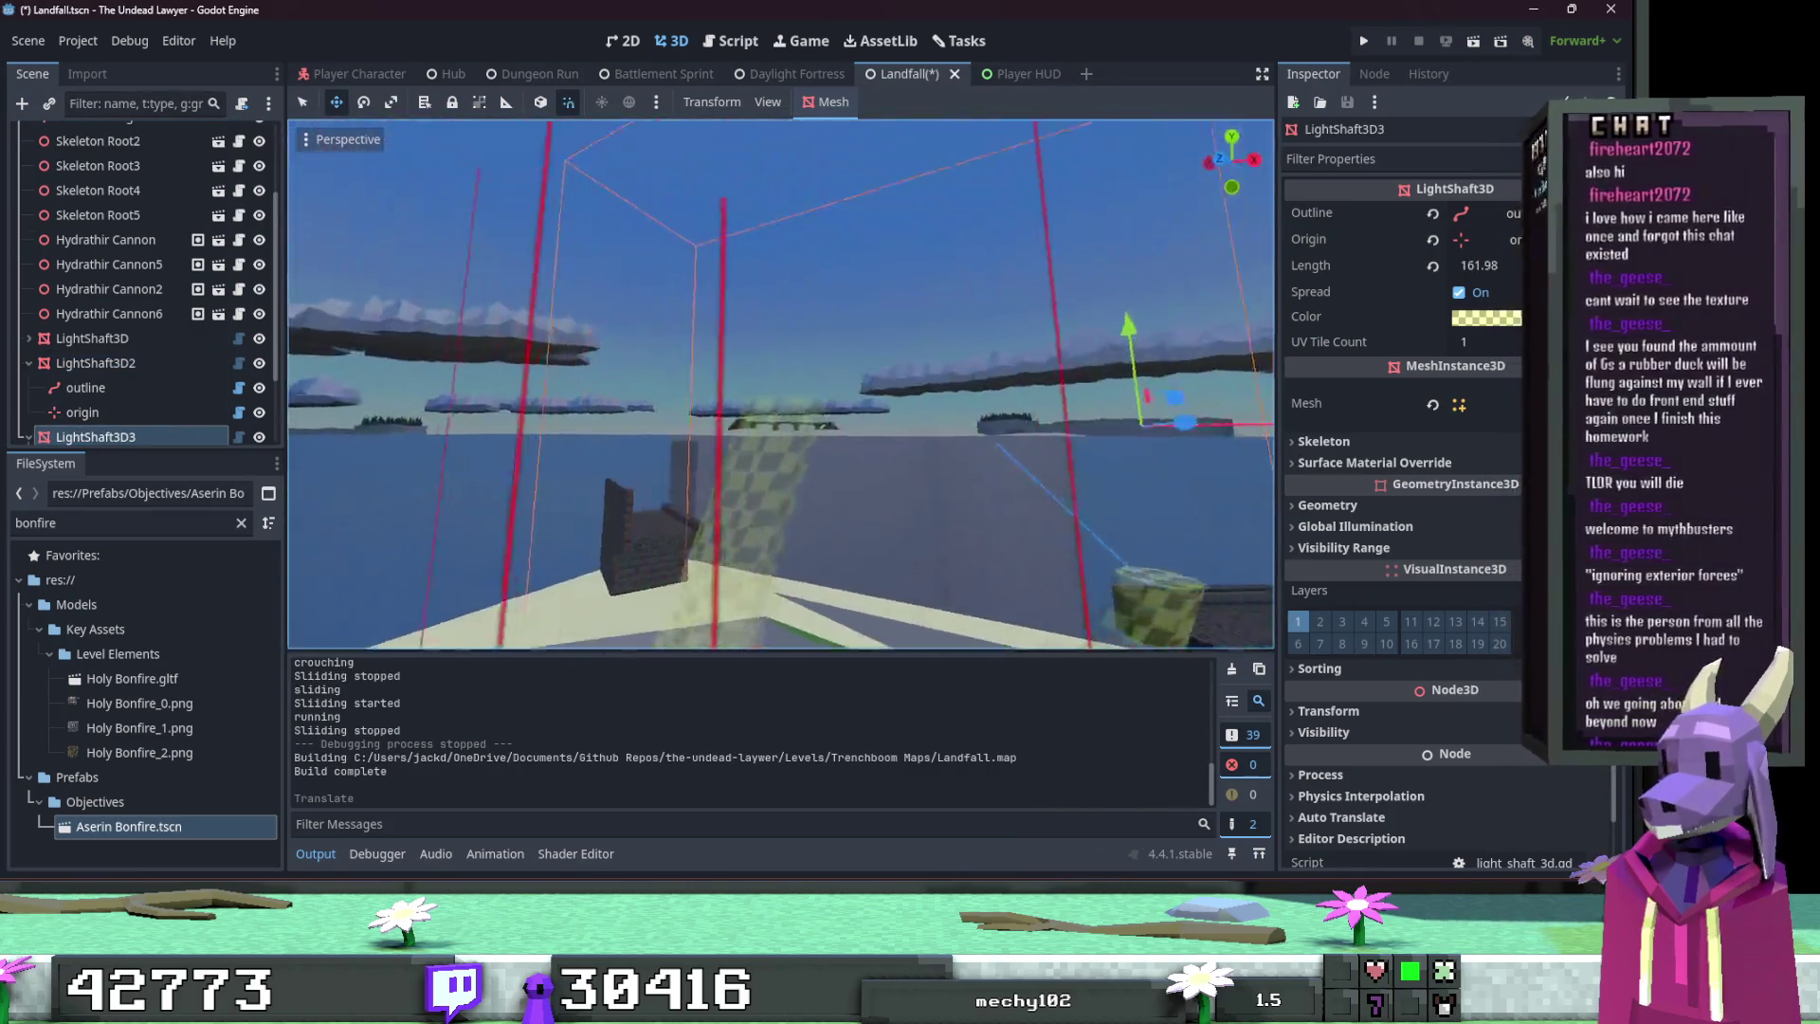
pyautogui.scroll(-5, 781, 384)
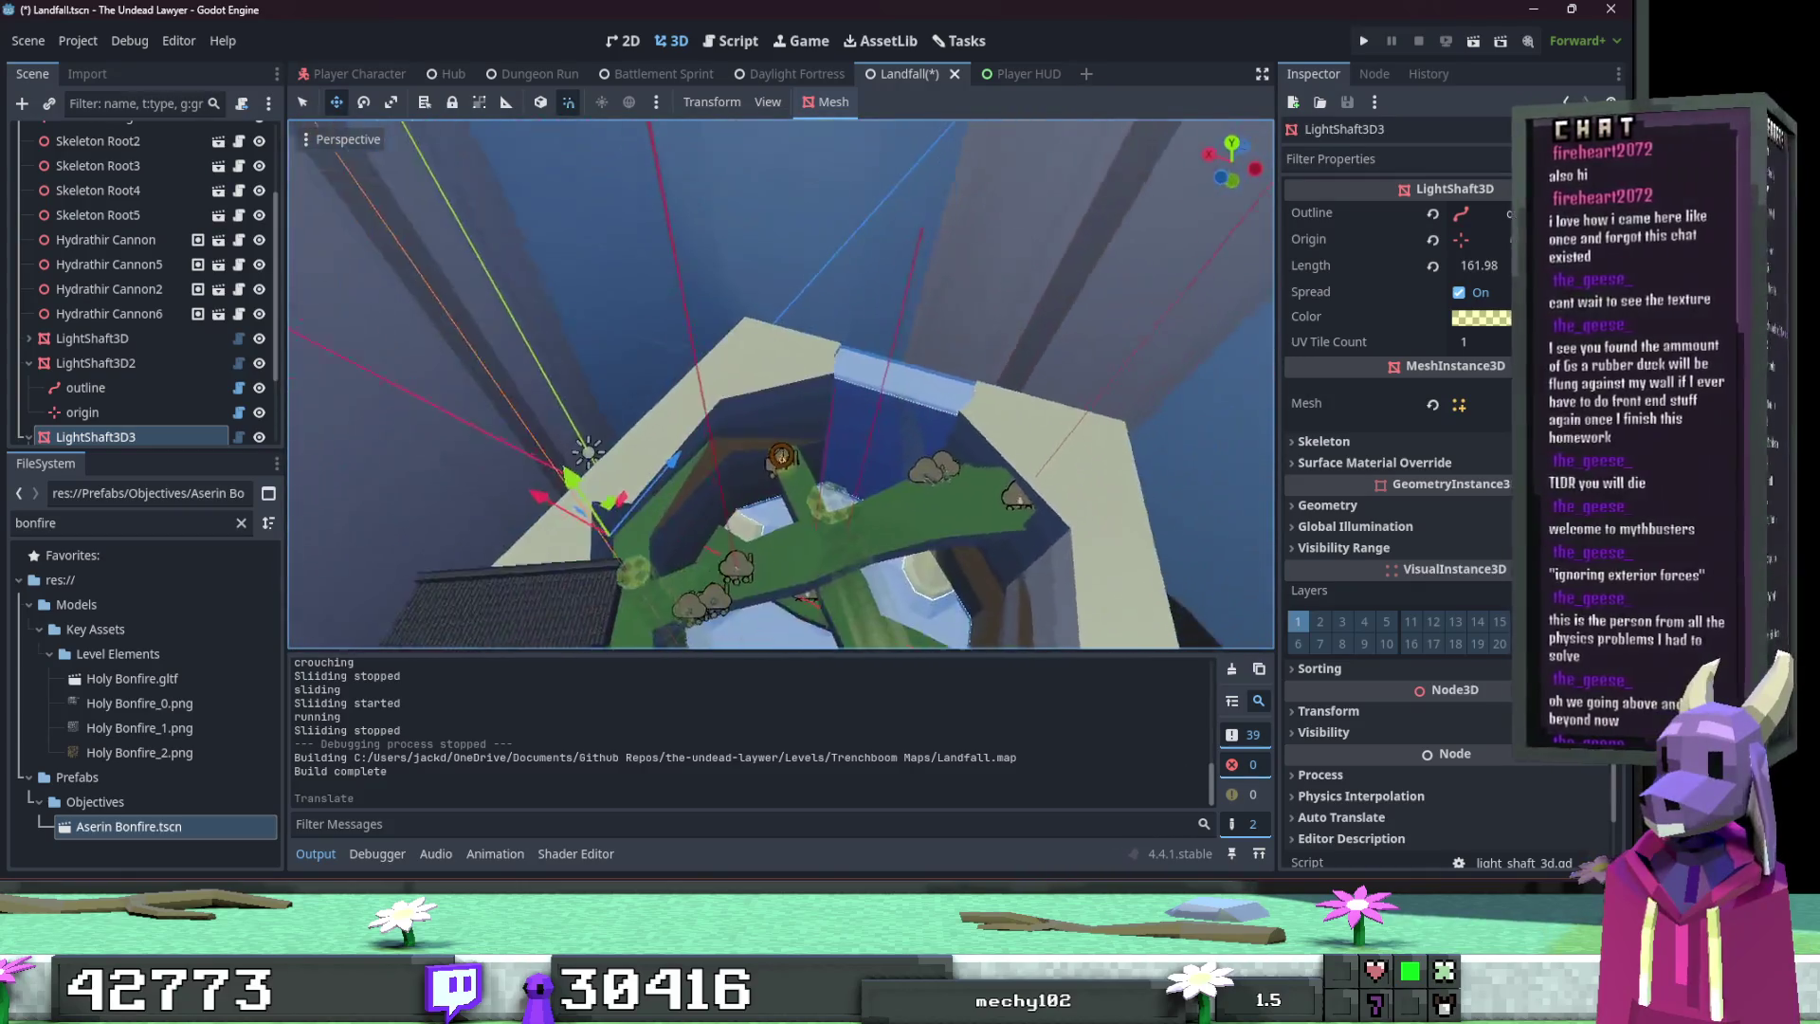
pyautogui.moveTo(781, 384); pyautogui.dragTo(776, 356)
pyautogui.moveTo(1111, 314)
pyautogui.mouseDown()
pyautogui.moveTo(1097, 305)
pyautogui.moveTo(1111, 329)
pyautogui.mouseUp()
pyautogui.hotkey('ctrl', 'z')
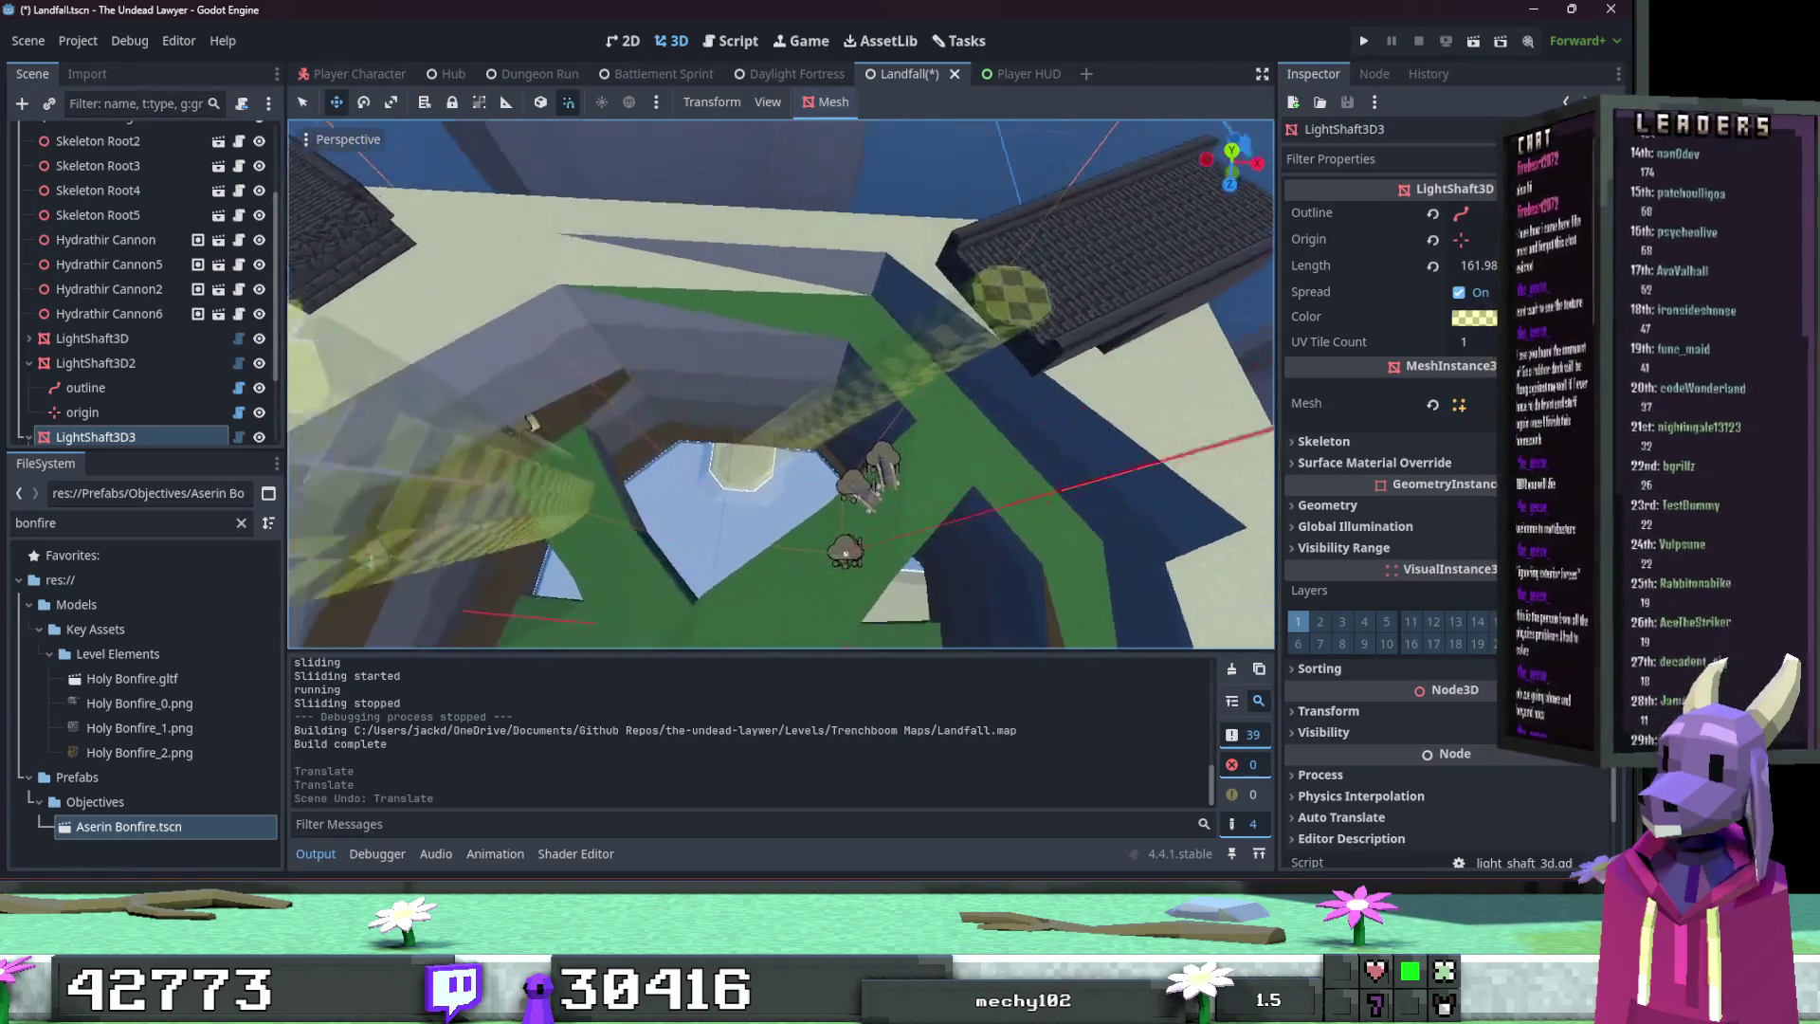
pyautogui.moveTo(1023, 222); pyautogui.dragTo(1005, 207)
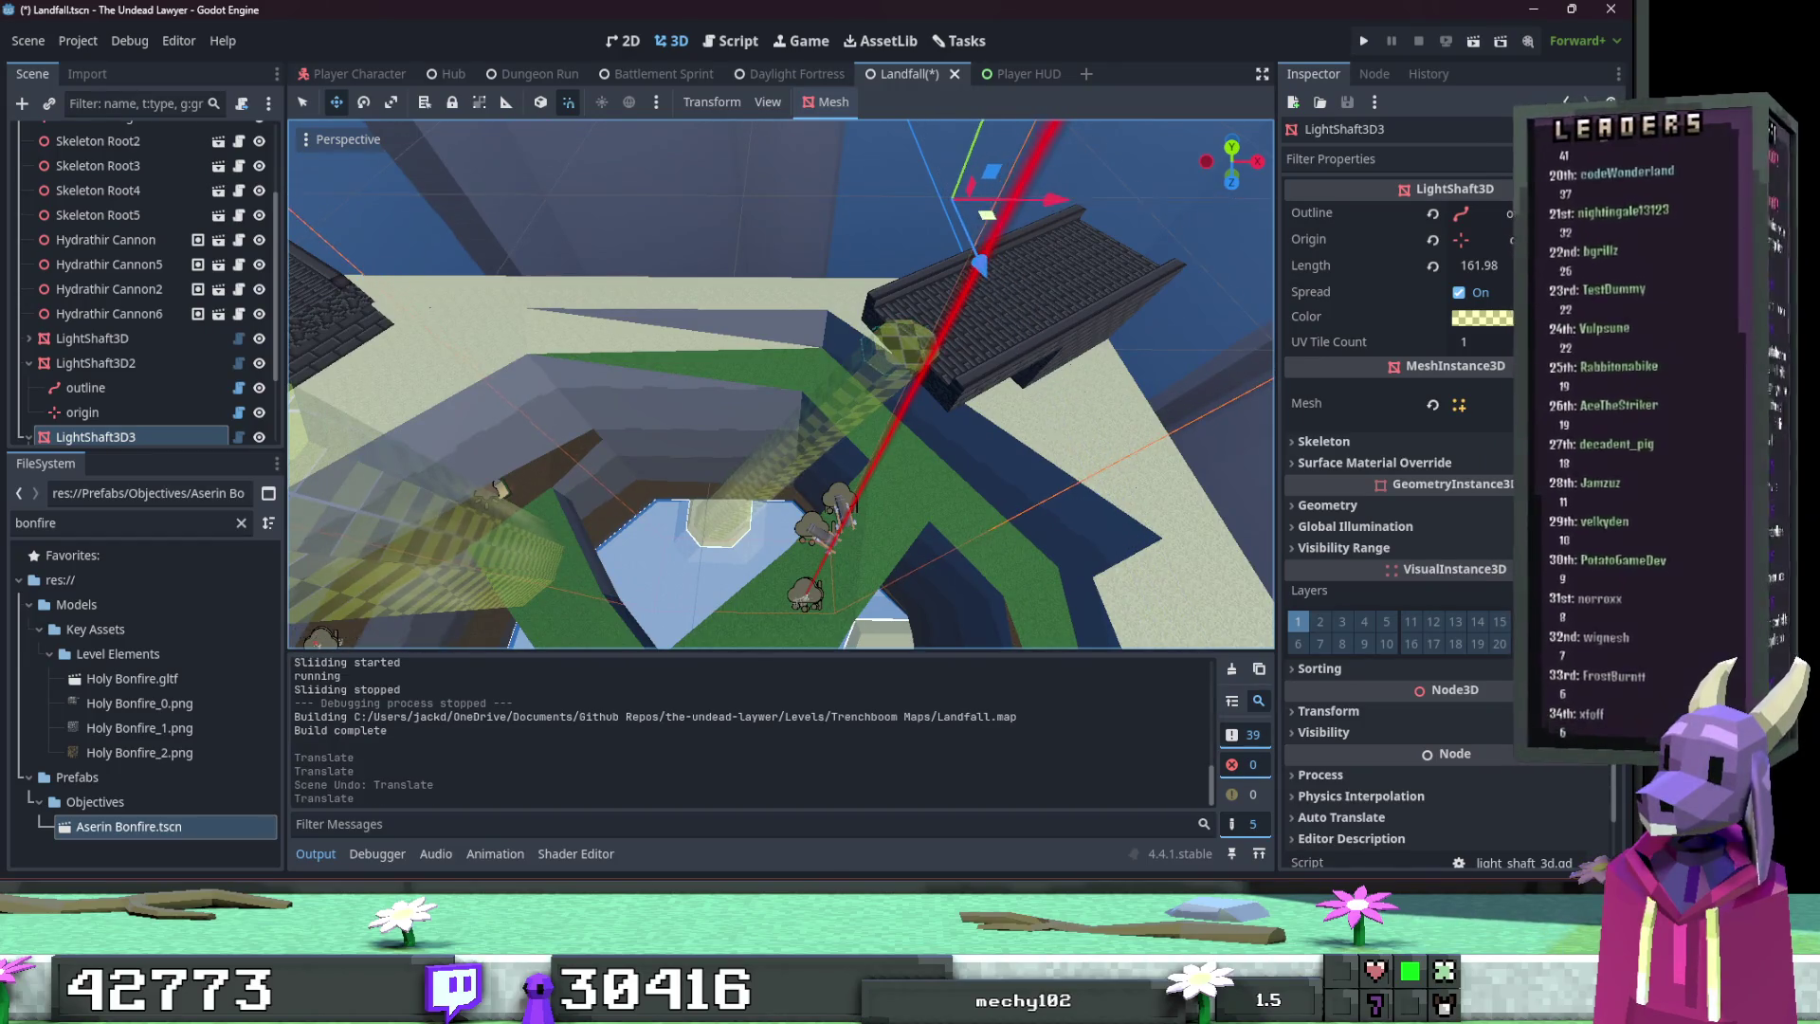
pyautogui.scroll(3, 782, 384)
pyautogui.scroll(5, 782, 384)
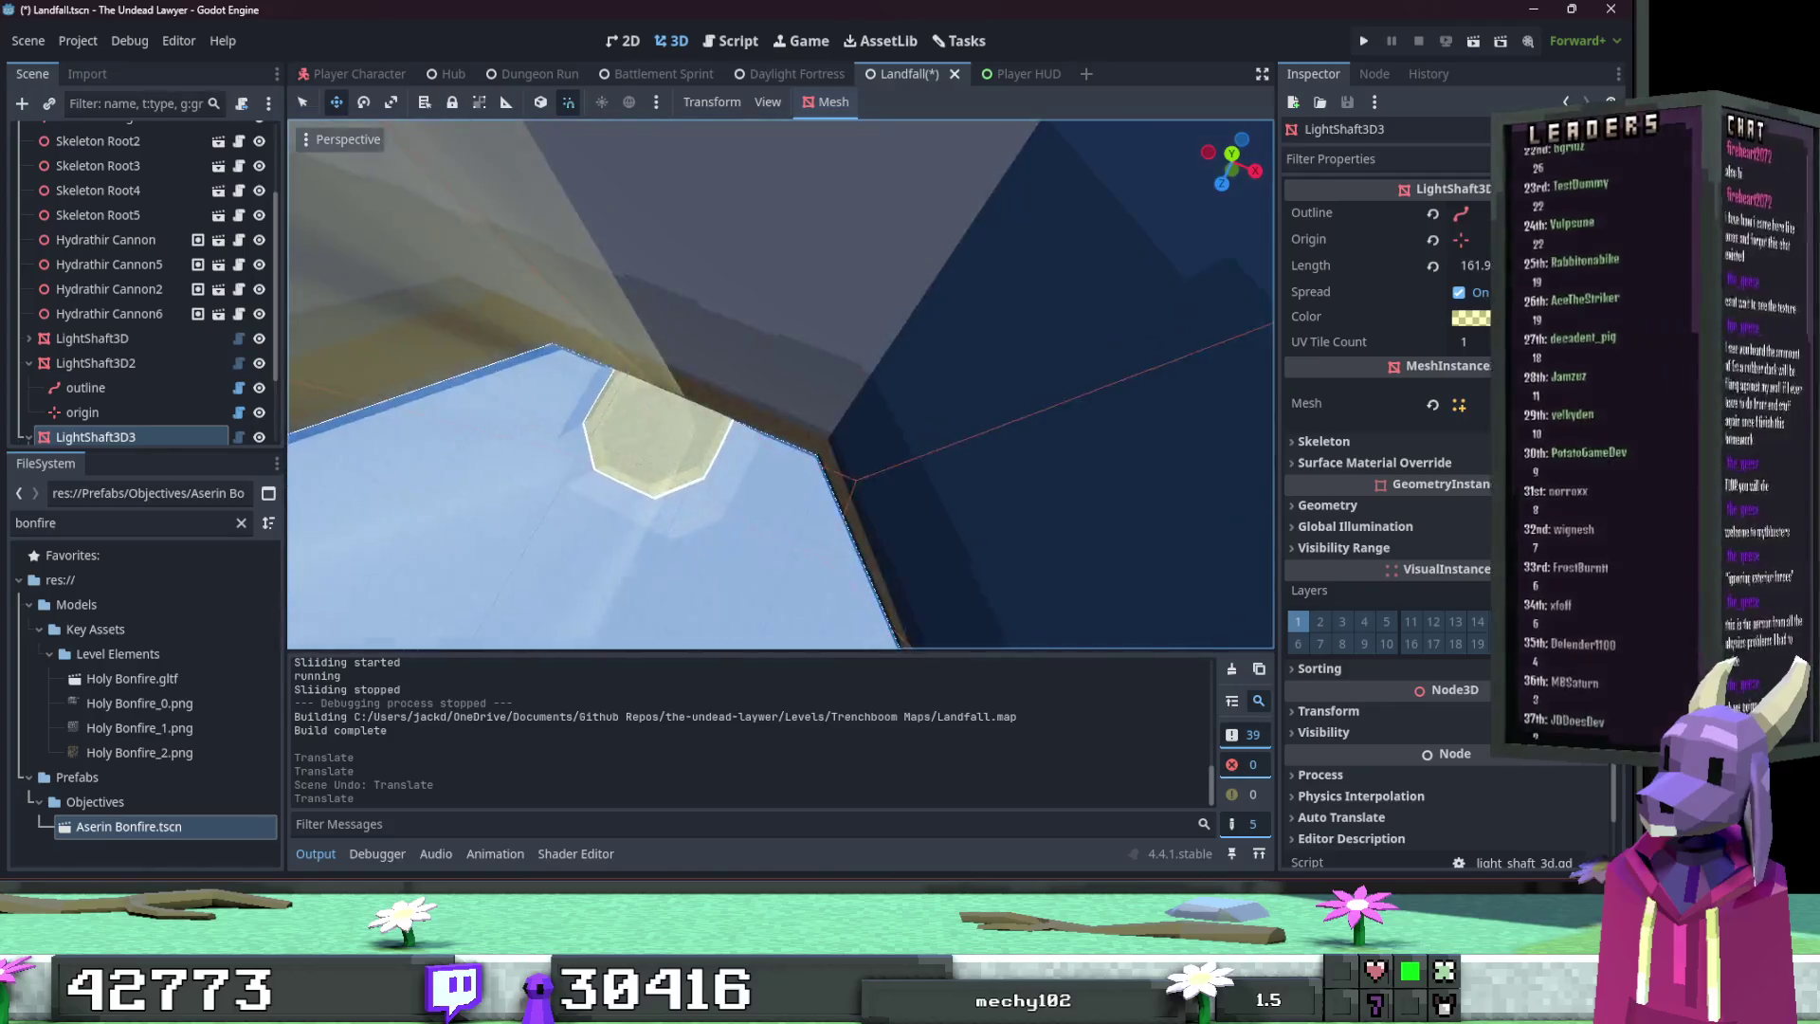
pyautogui.hotkey('ctrl', 's')
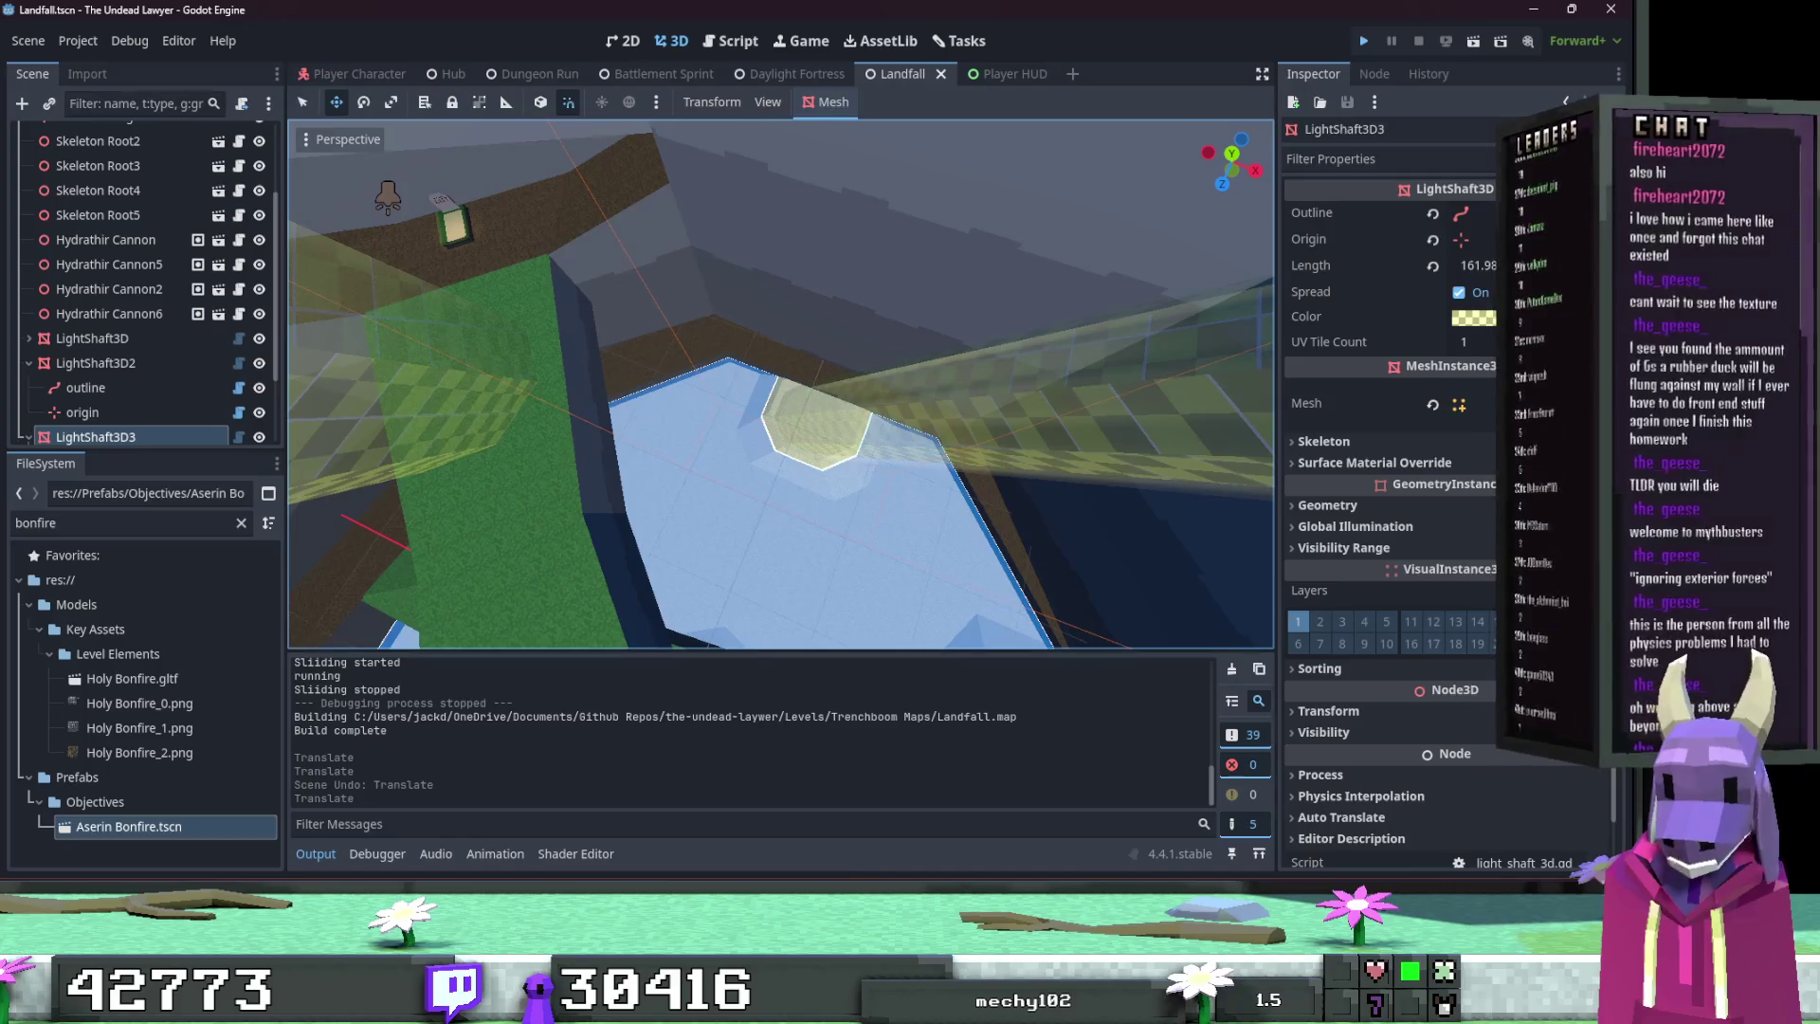
pyautogui.press('F5')
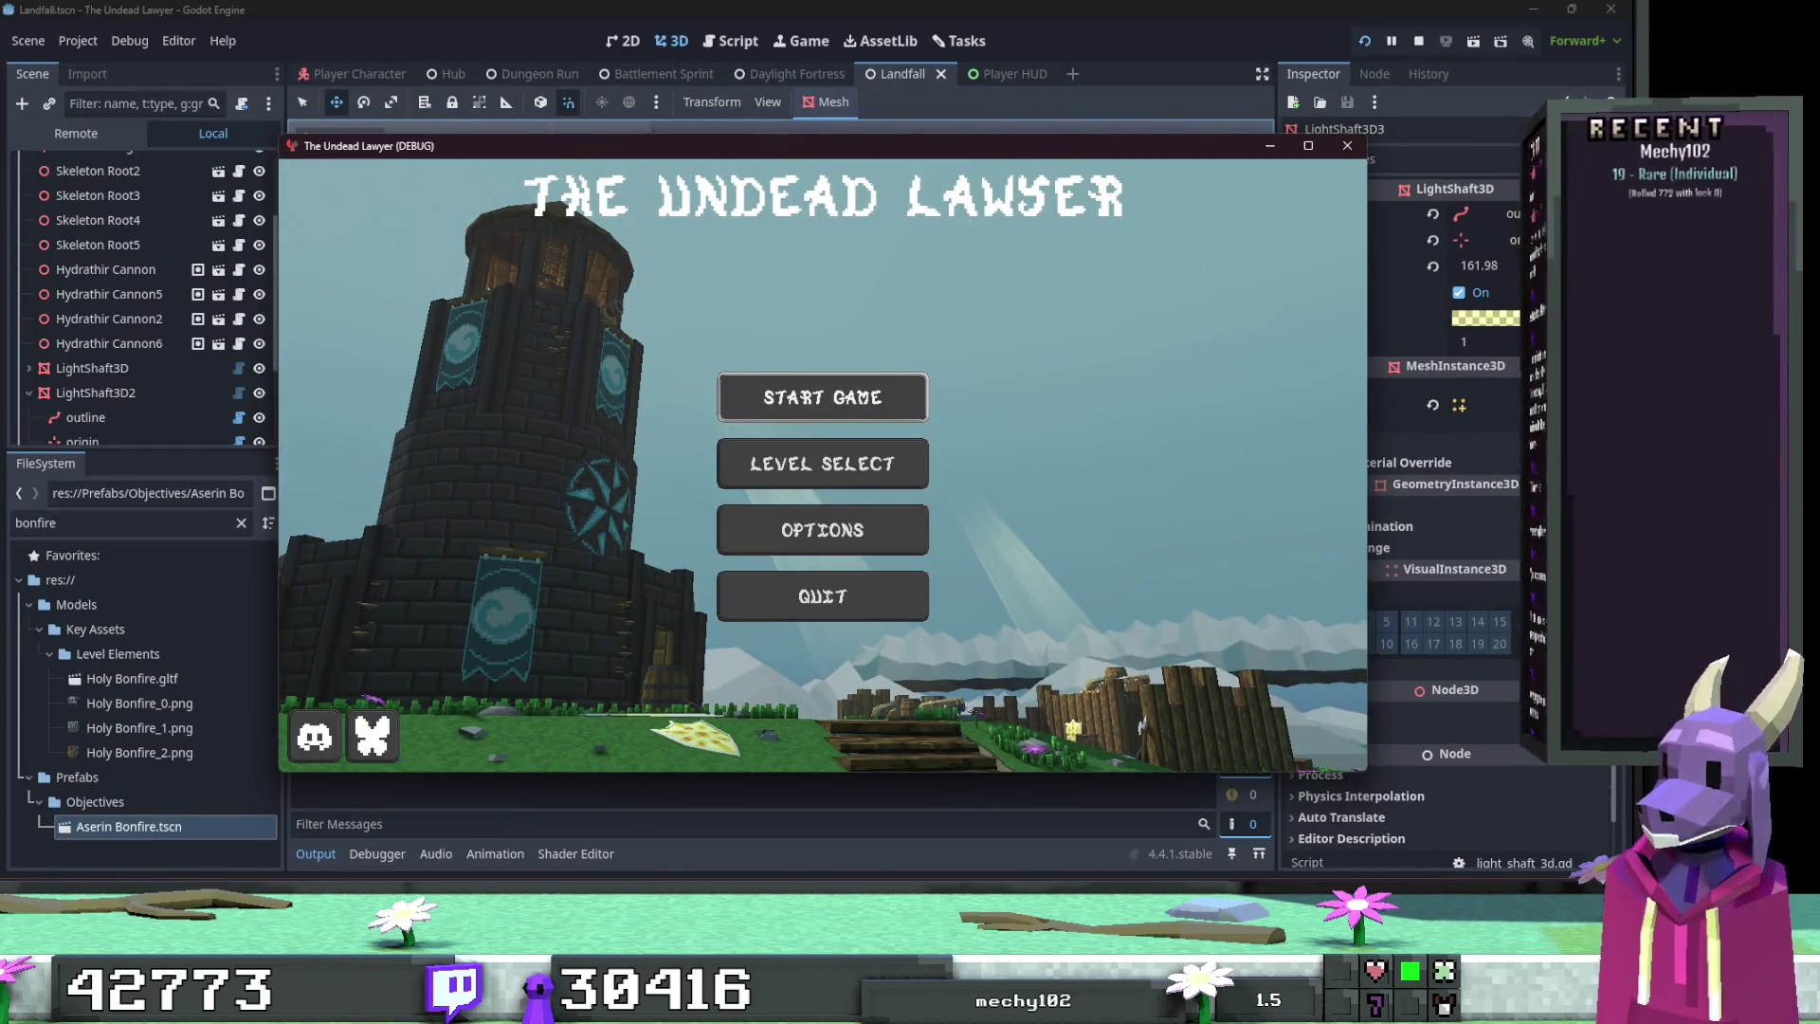
# Step: Maximize the game window and start Landfall from the Act 1 mission list
pyautogui.click(1308, 145)
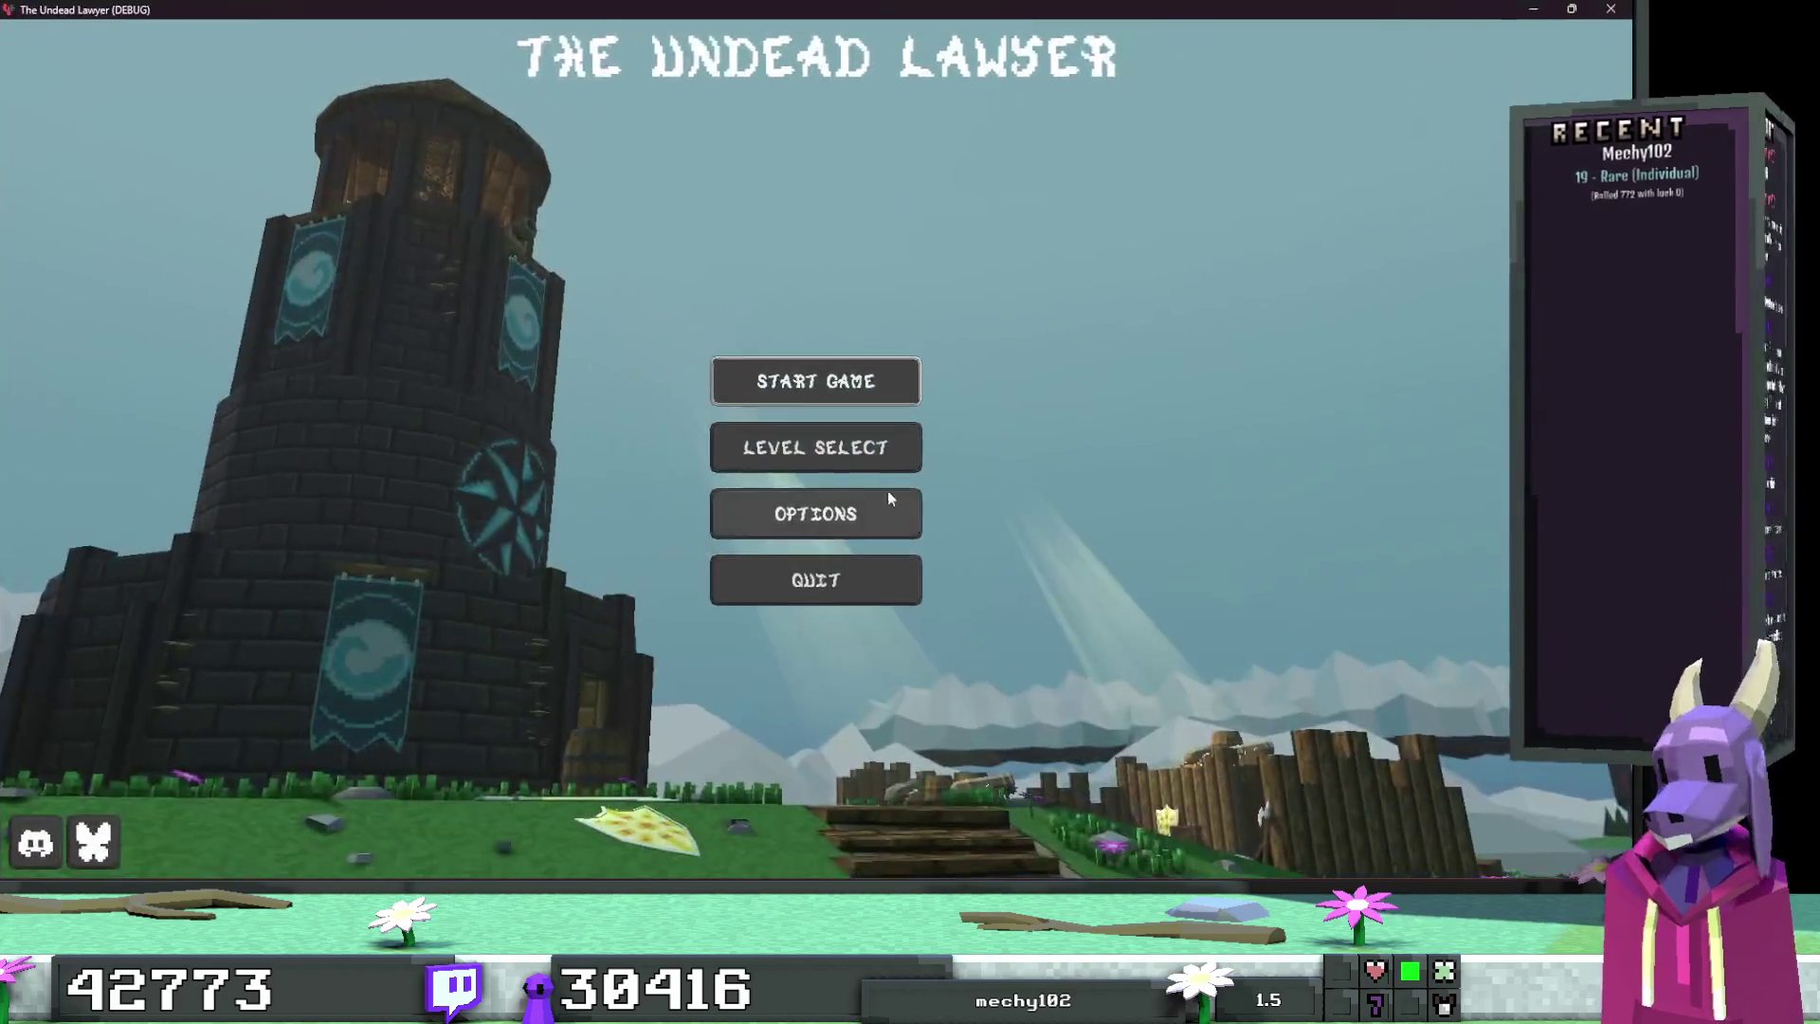
pyautogui.click(866, 464)
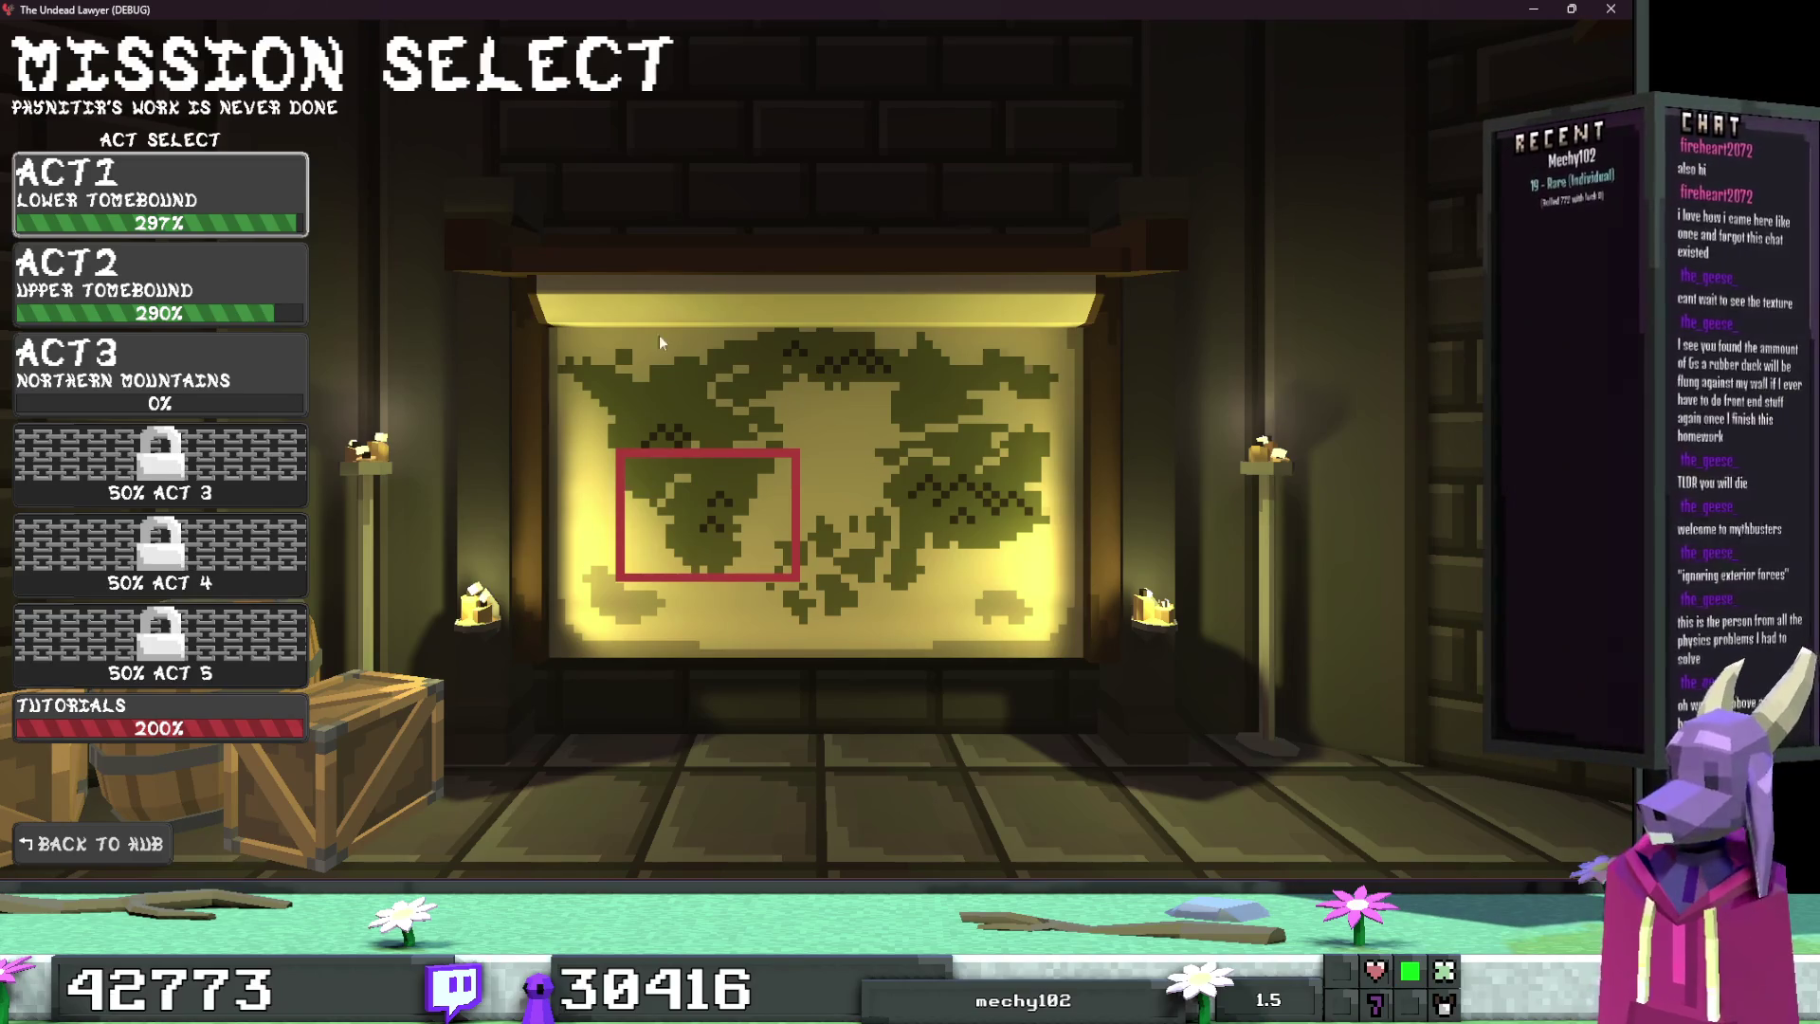
pyautogui.click(298, 201)
pyautogui.click(156, 419)
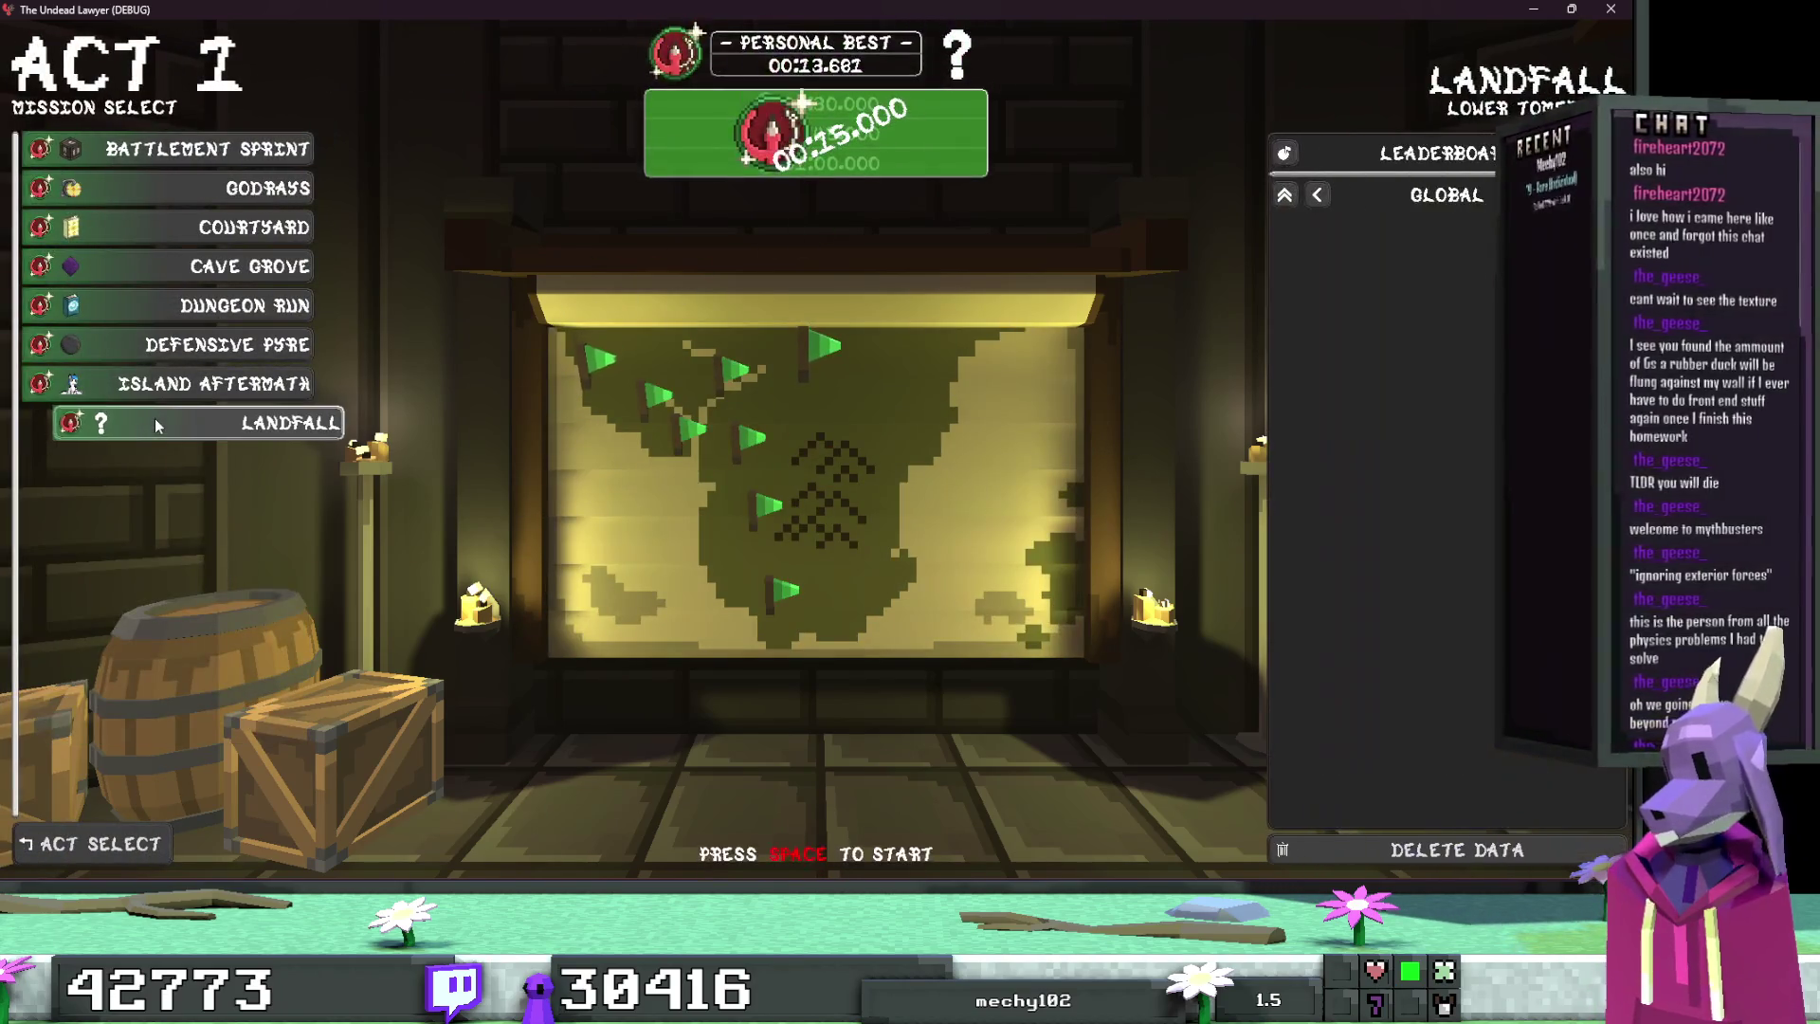
pyautogui.press('space')
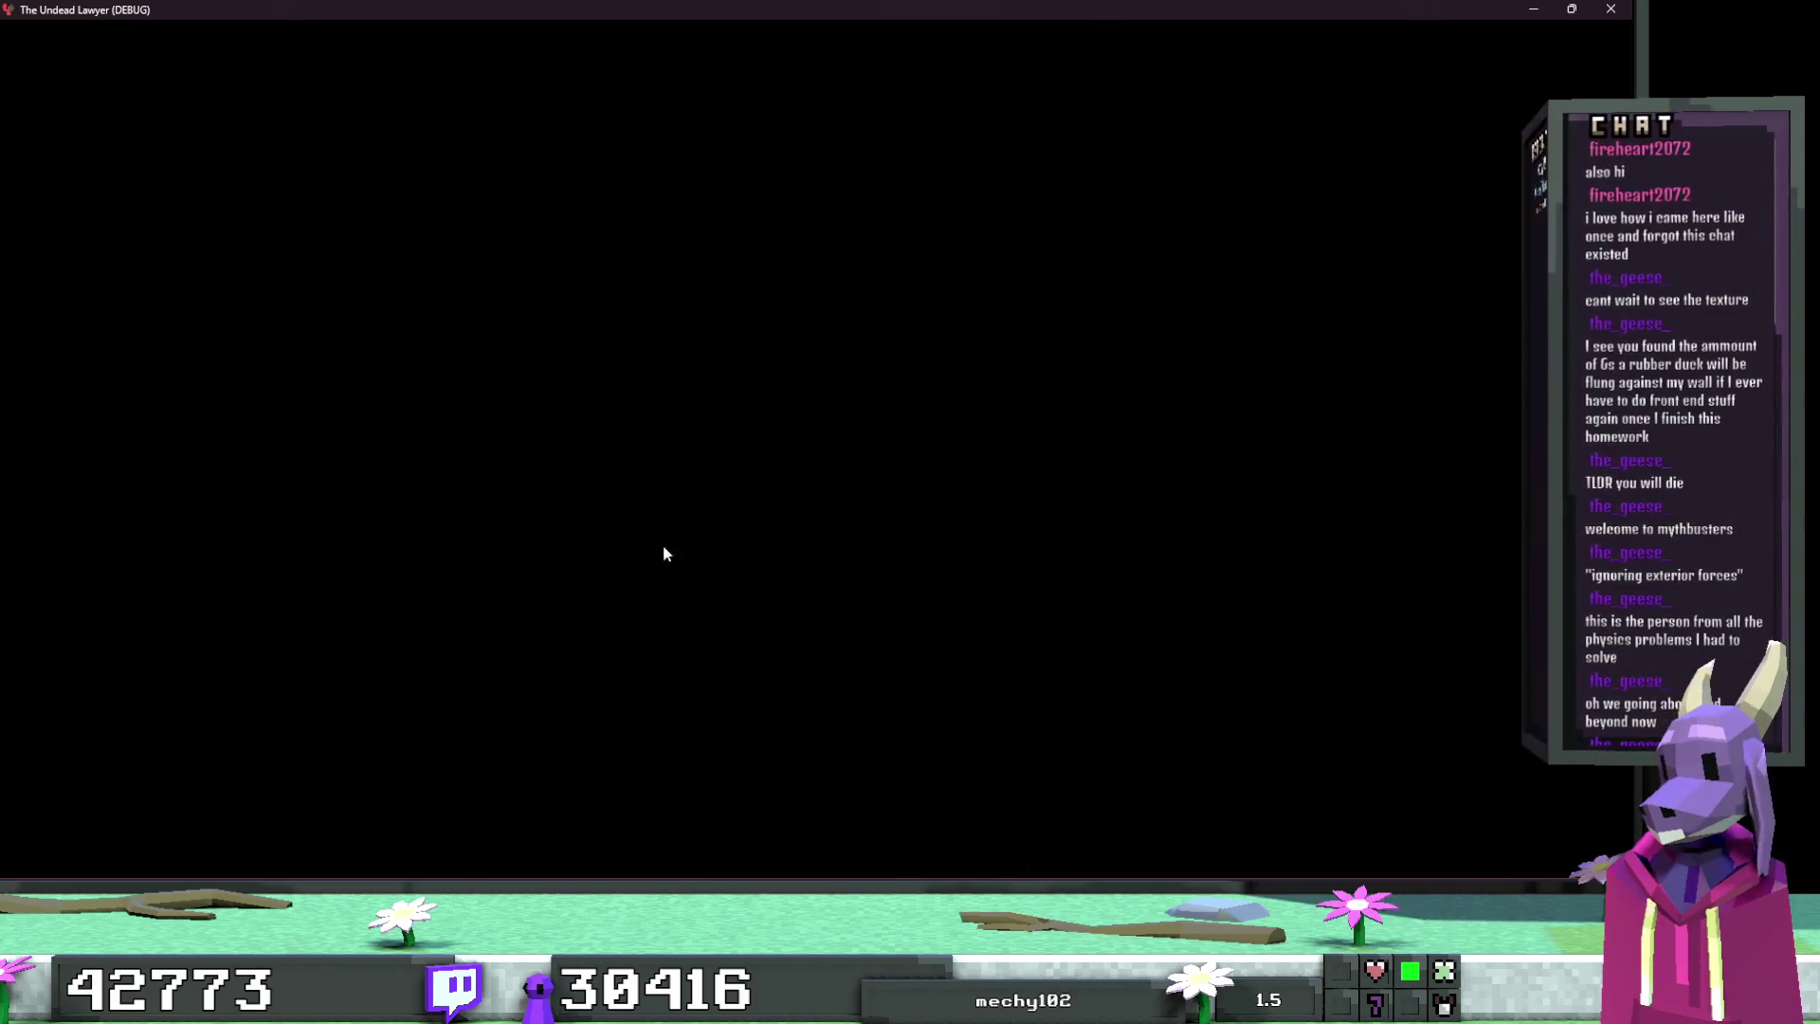
# Step: Play the timed Landfall run past the skeletons, cannons and bridge
pyautogui.press('space')
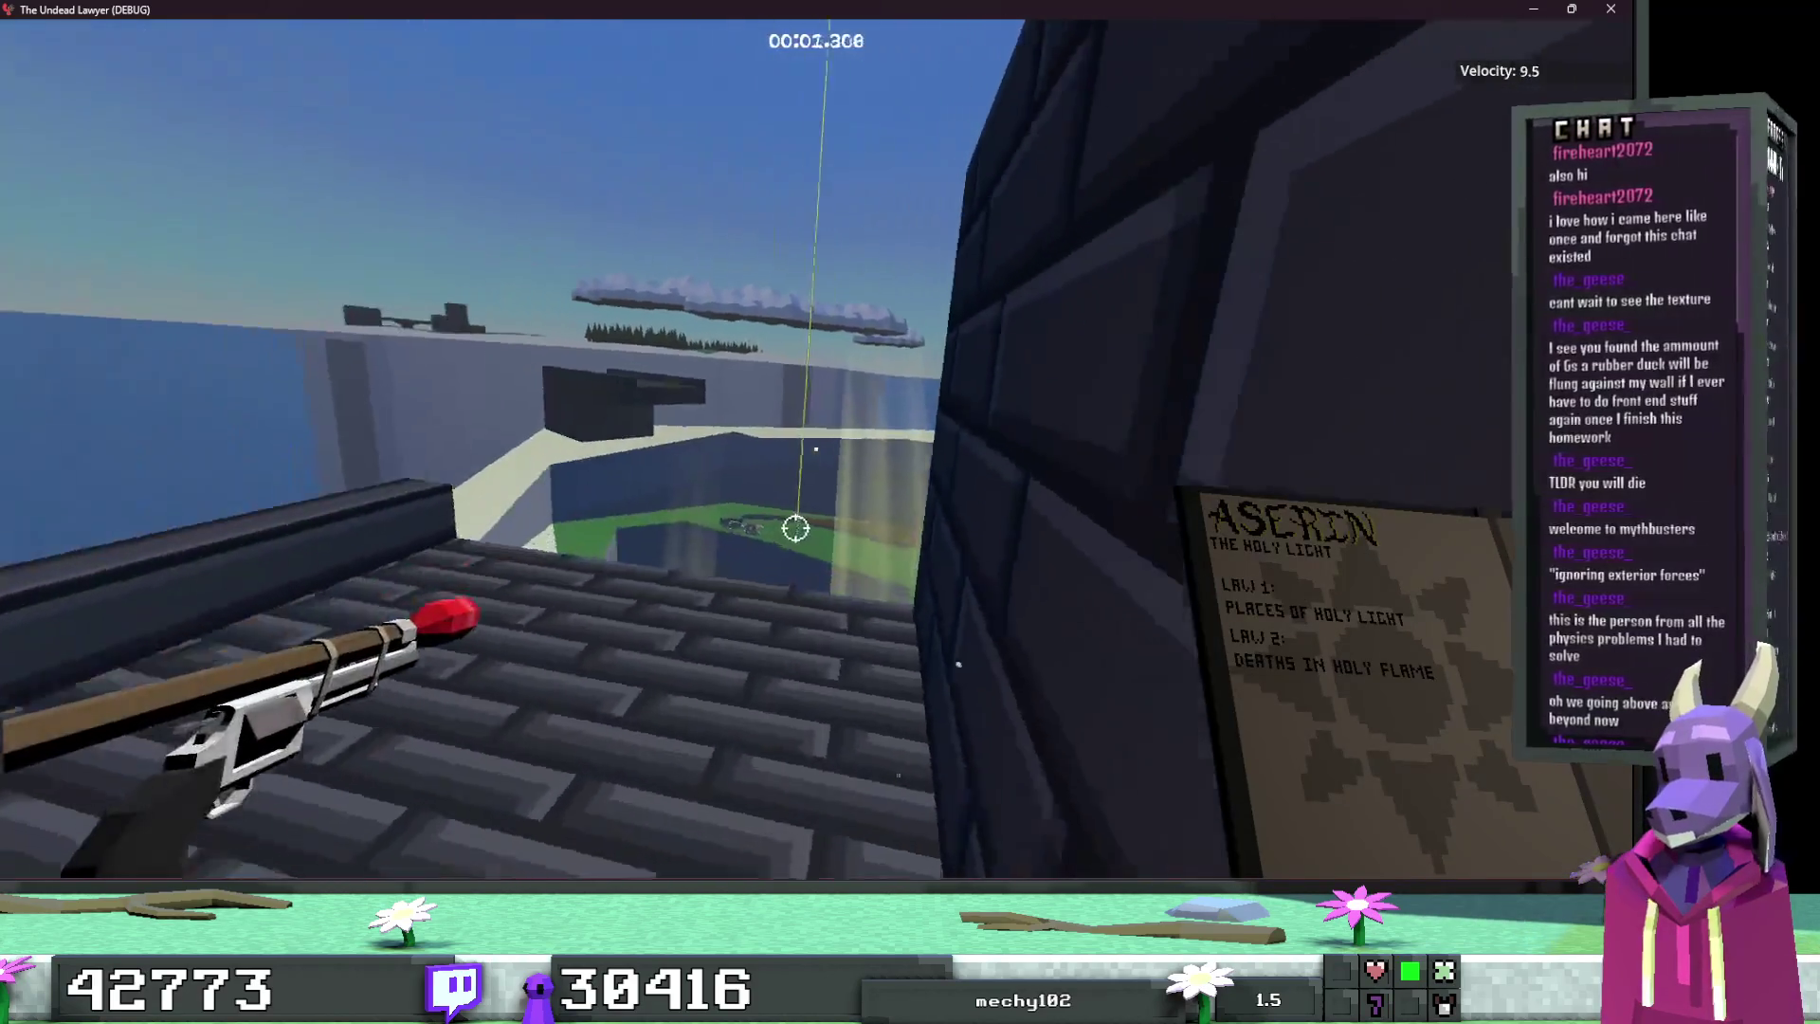
pyautogui.press('space')
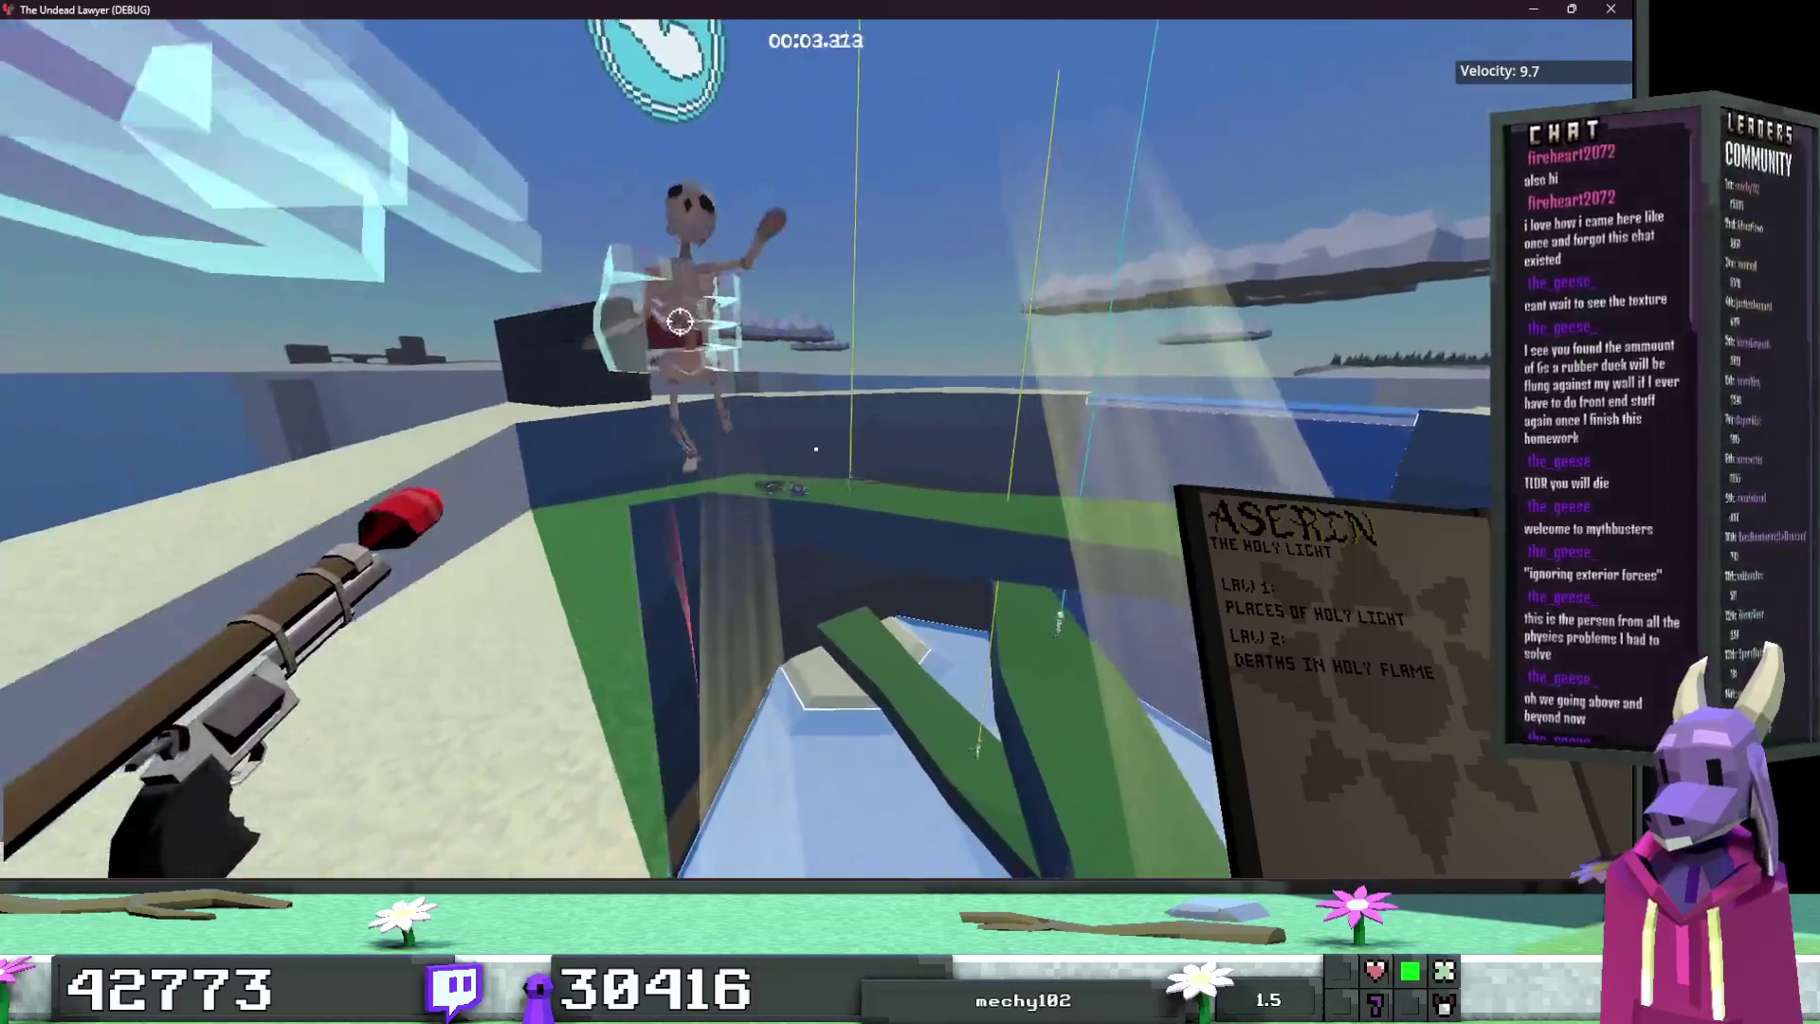
pyautogui.press('space')
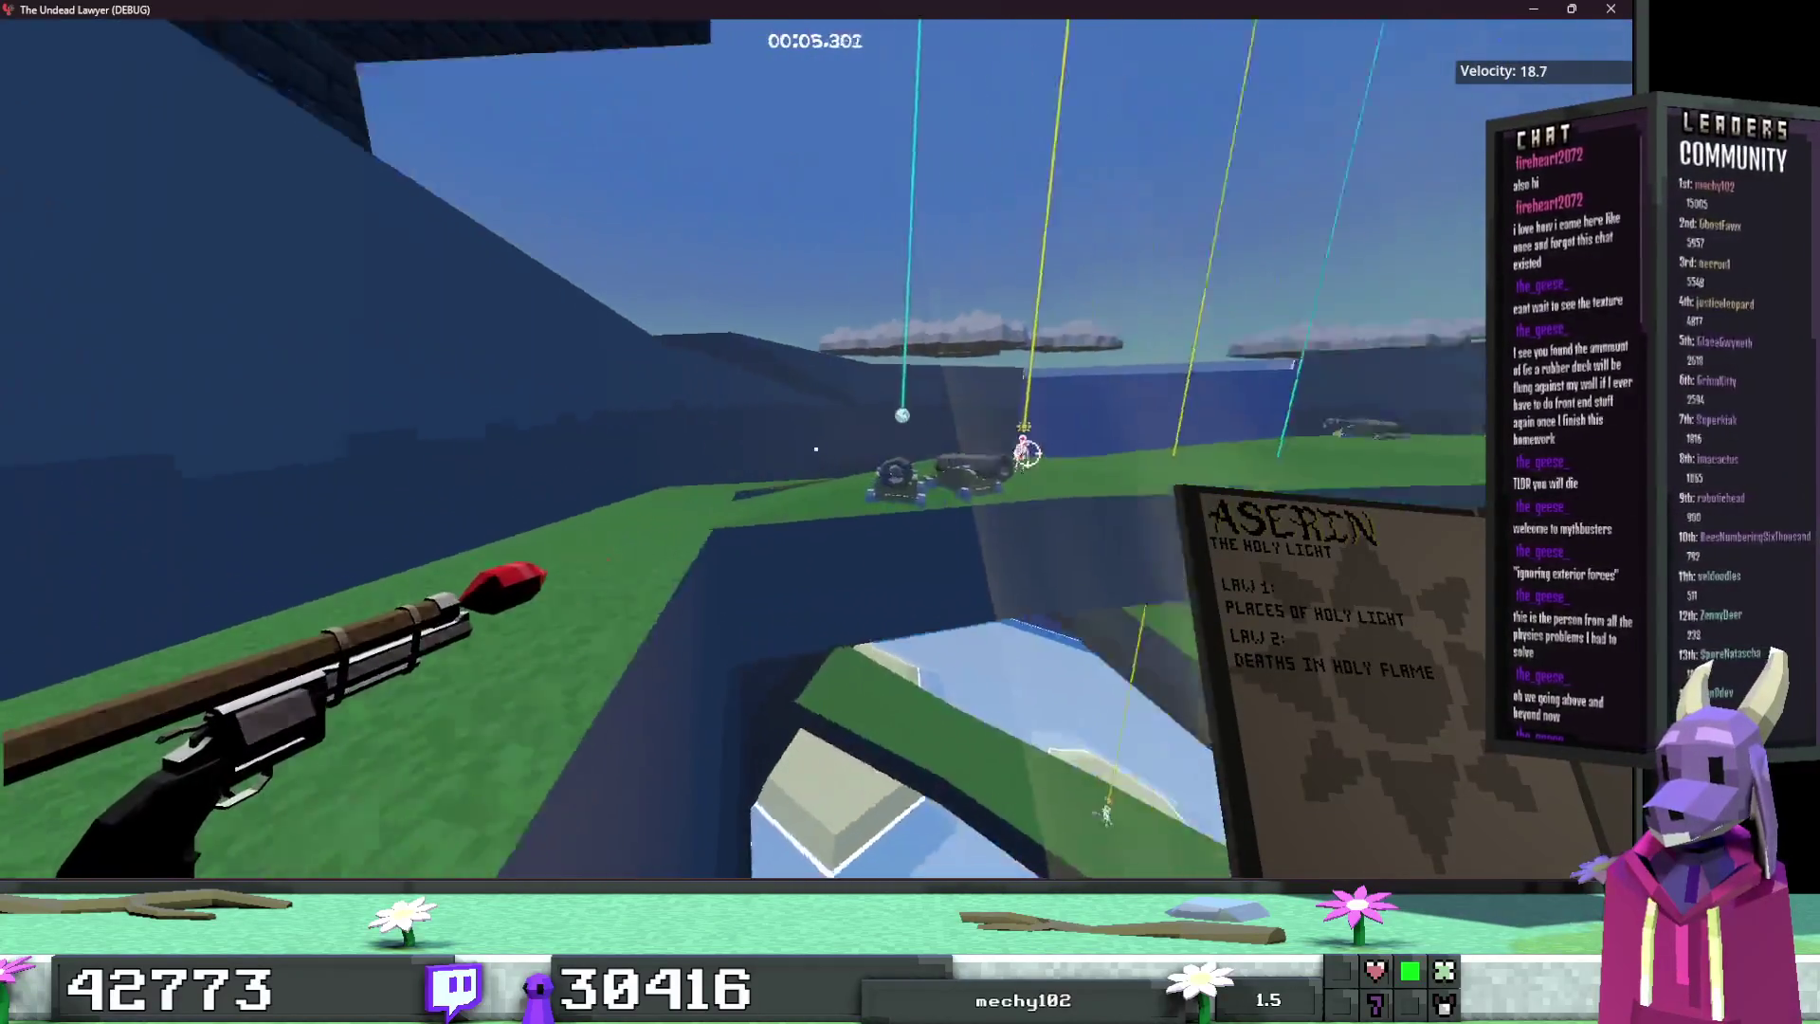
pyautogui.press('space')
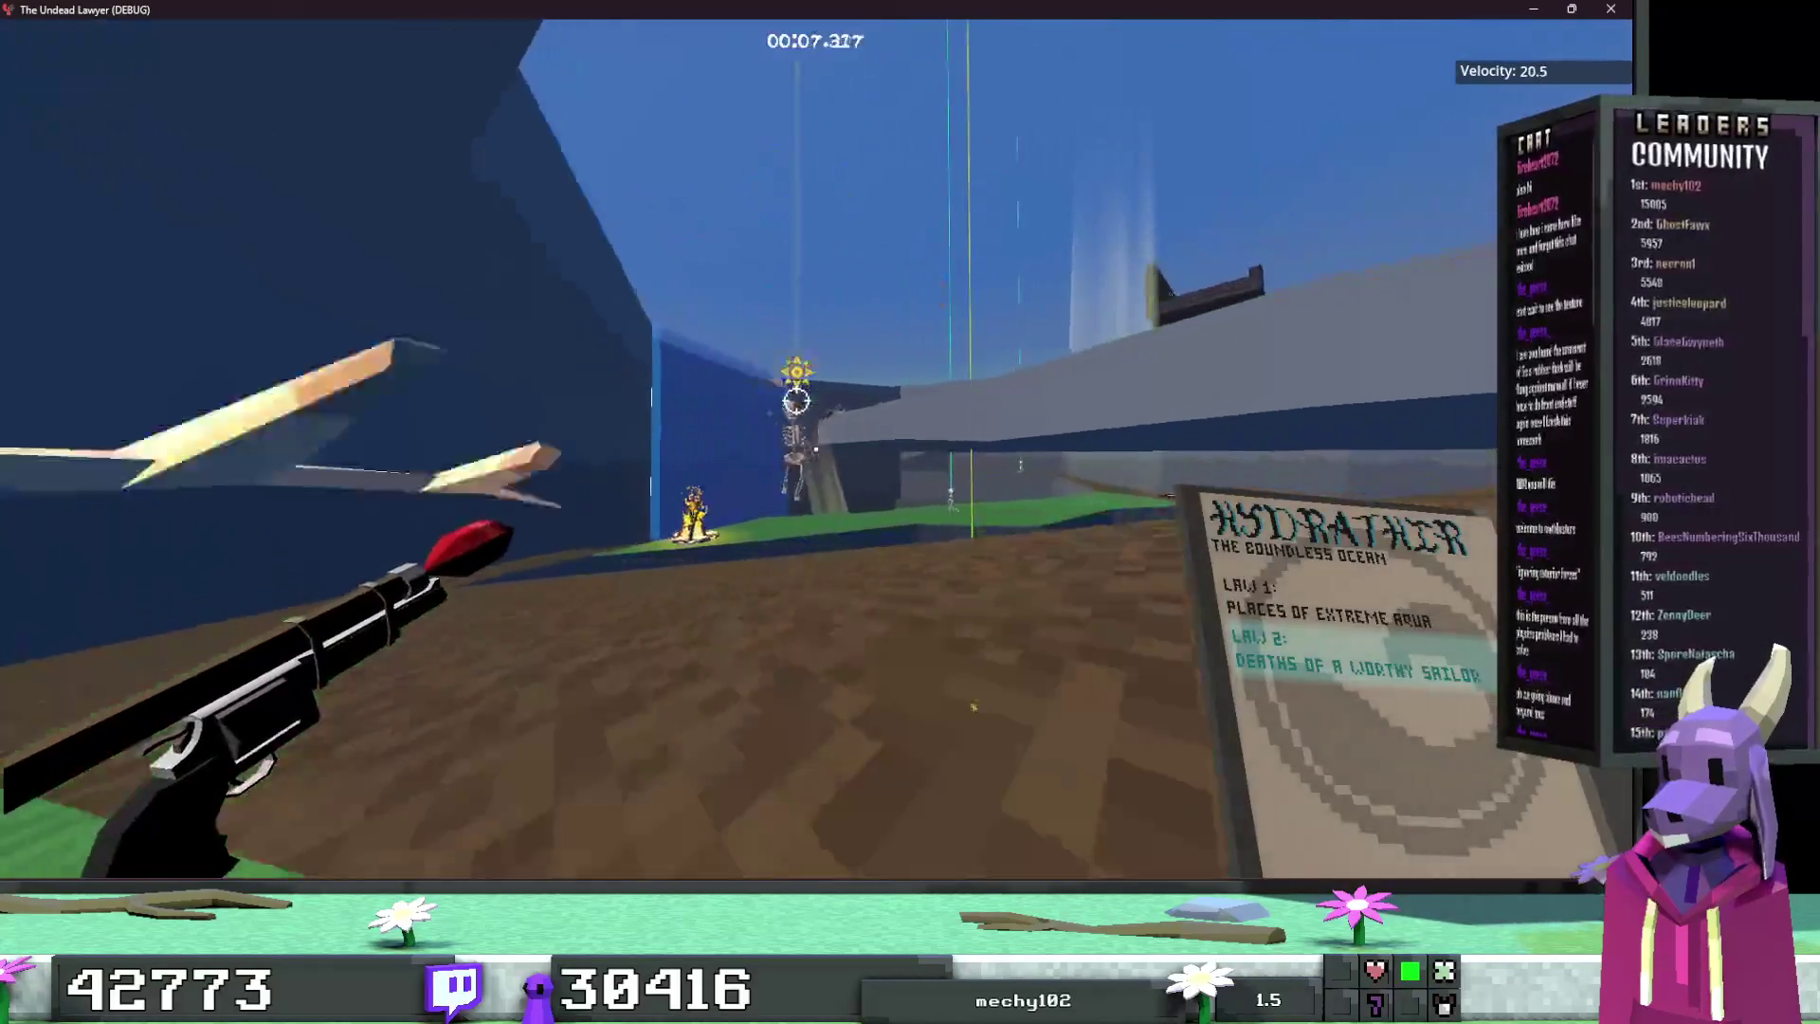
pyautogui.press('space')
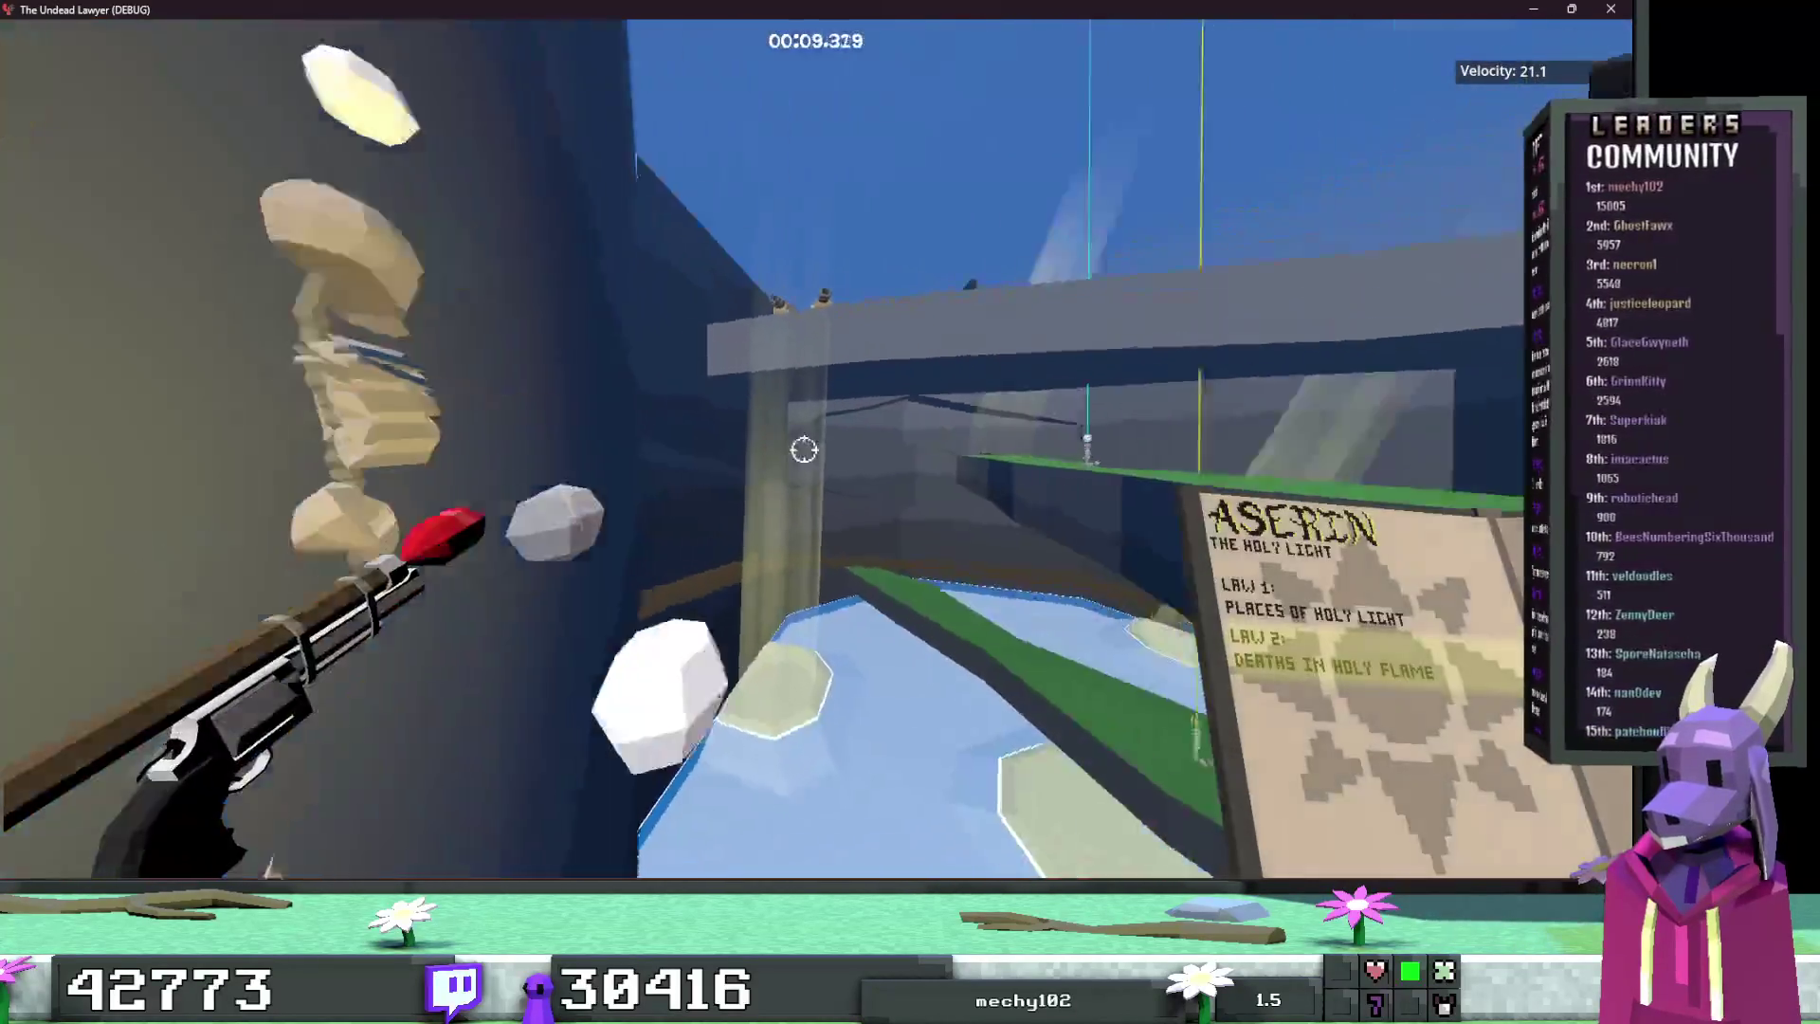
pyautogui.press('space')
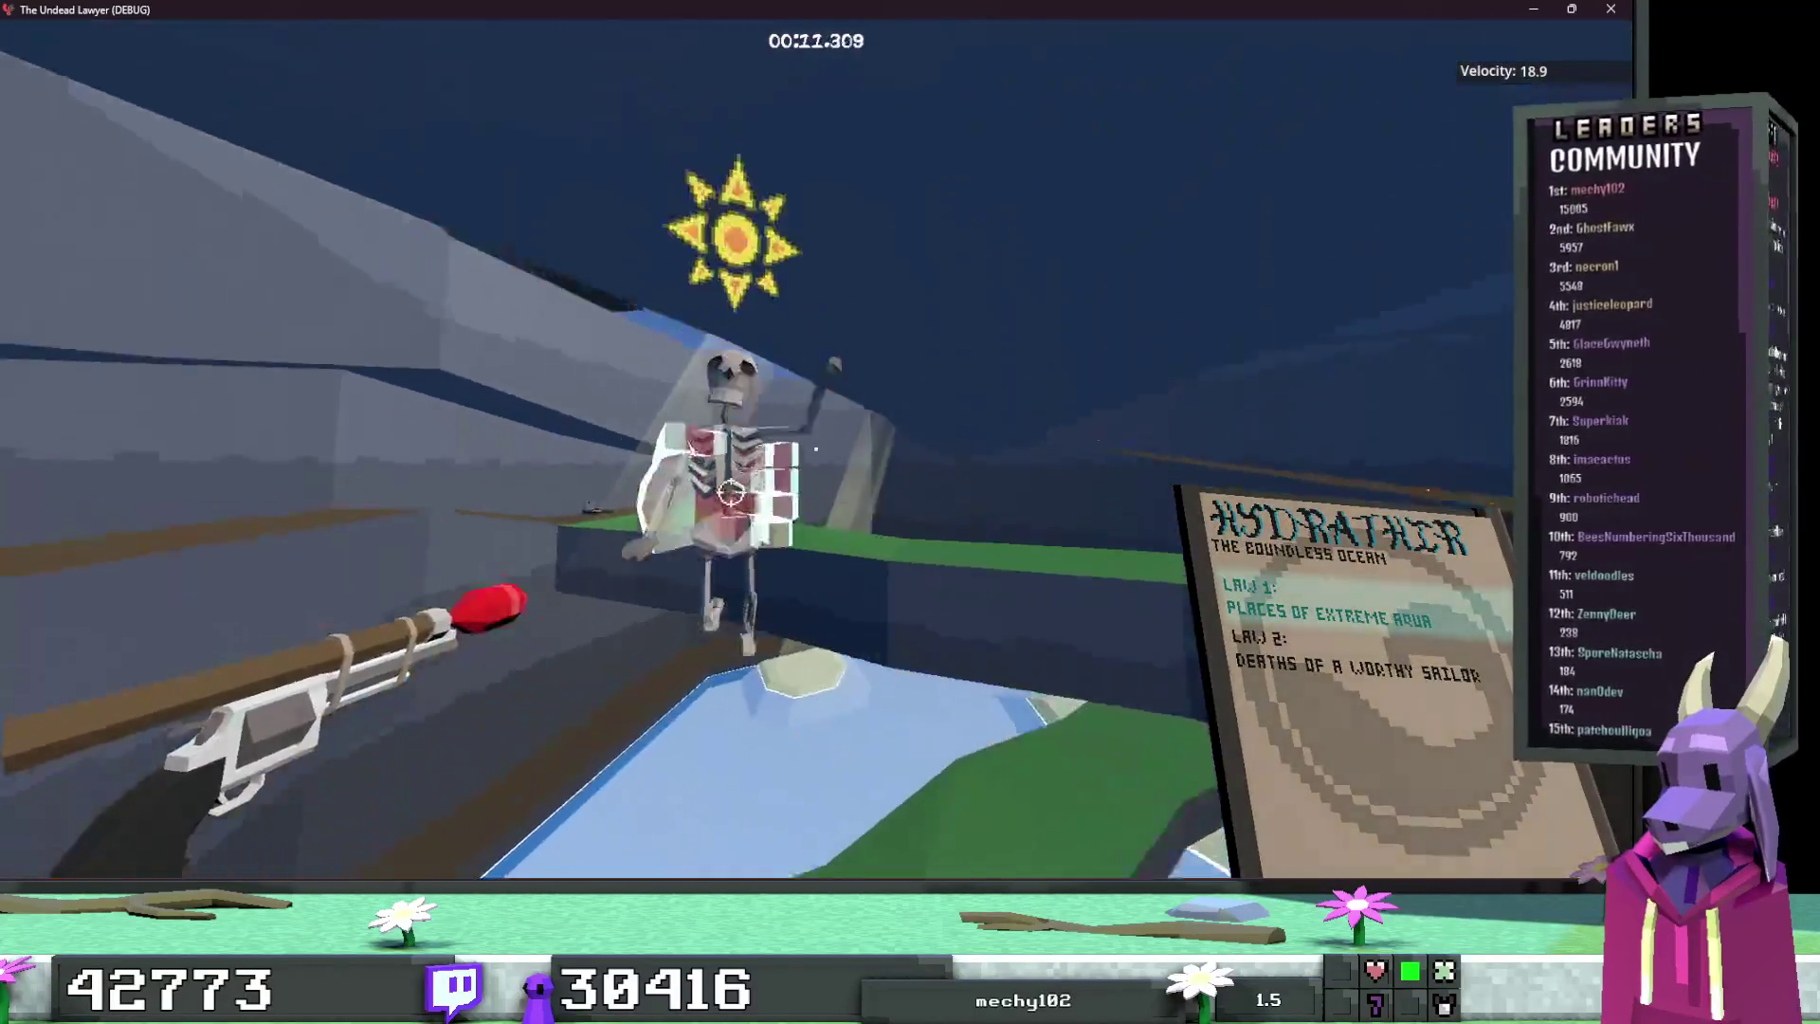
pyautogui.press('space')
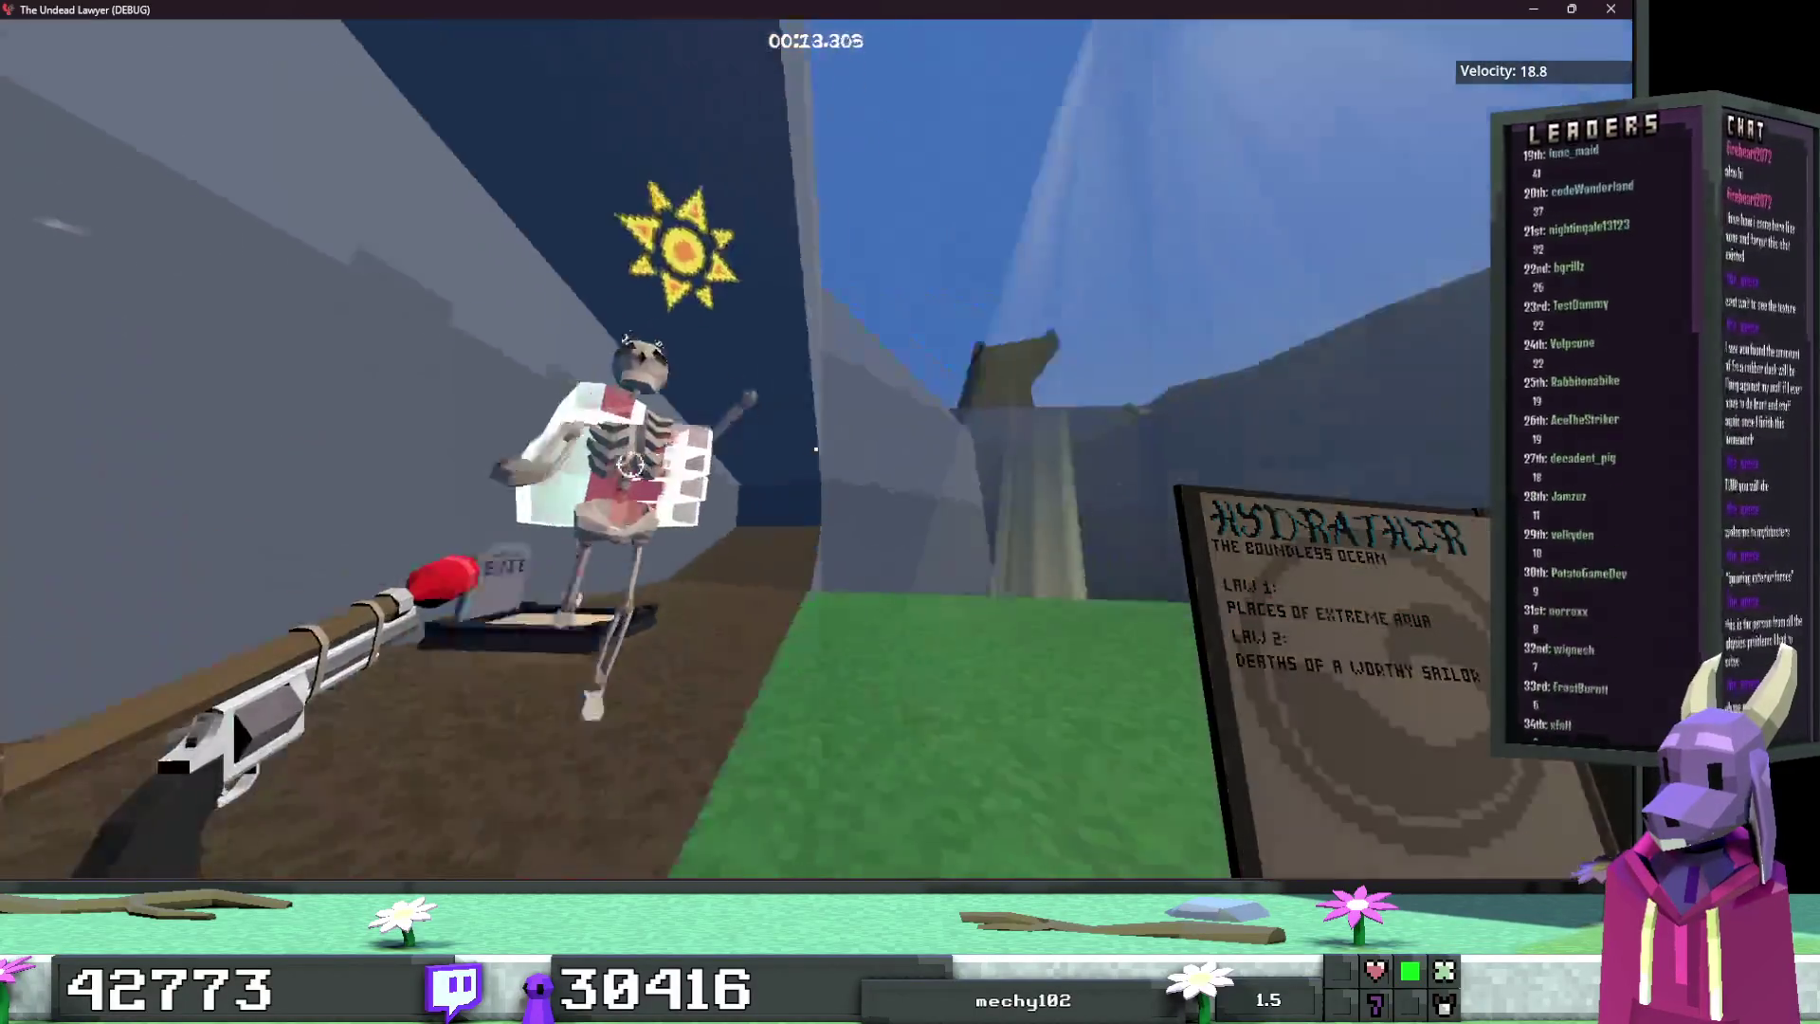
pyautogui.press('space')
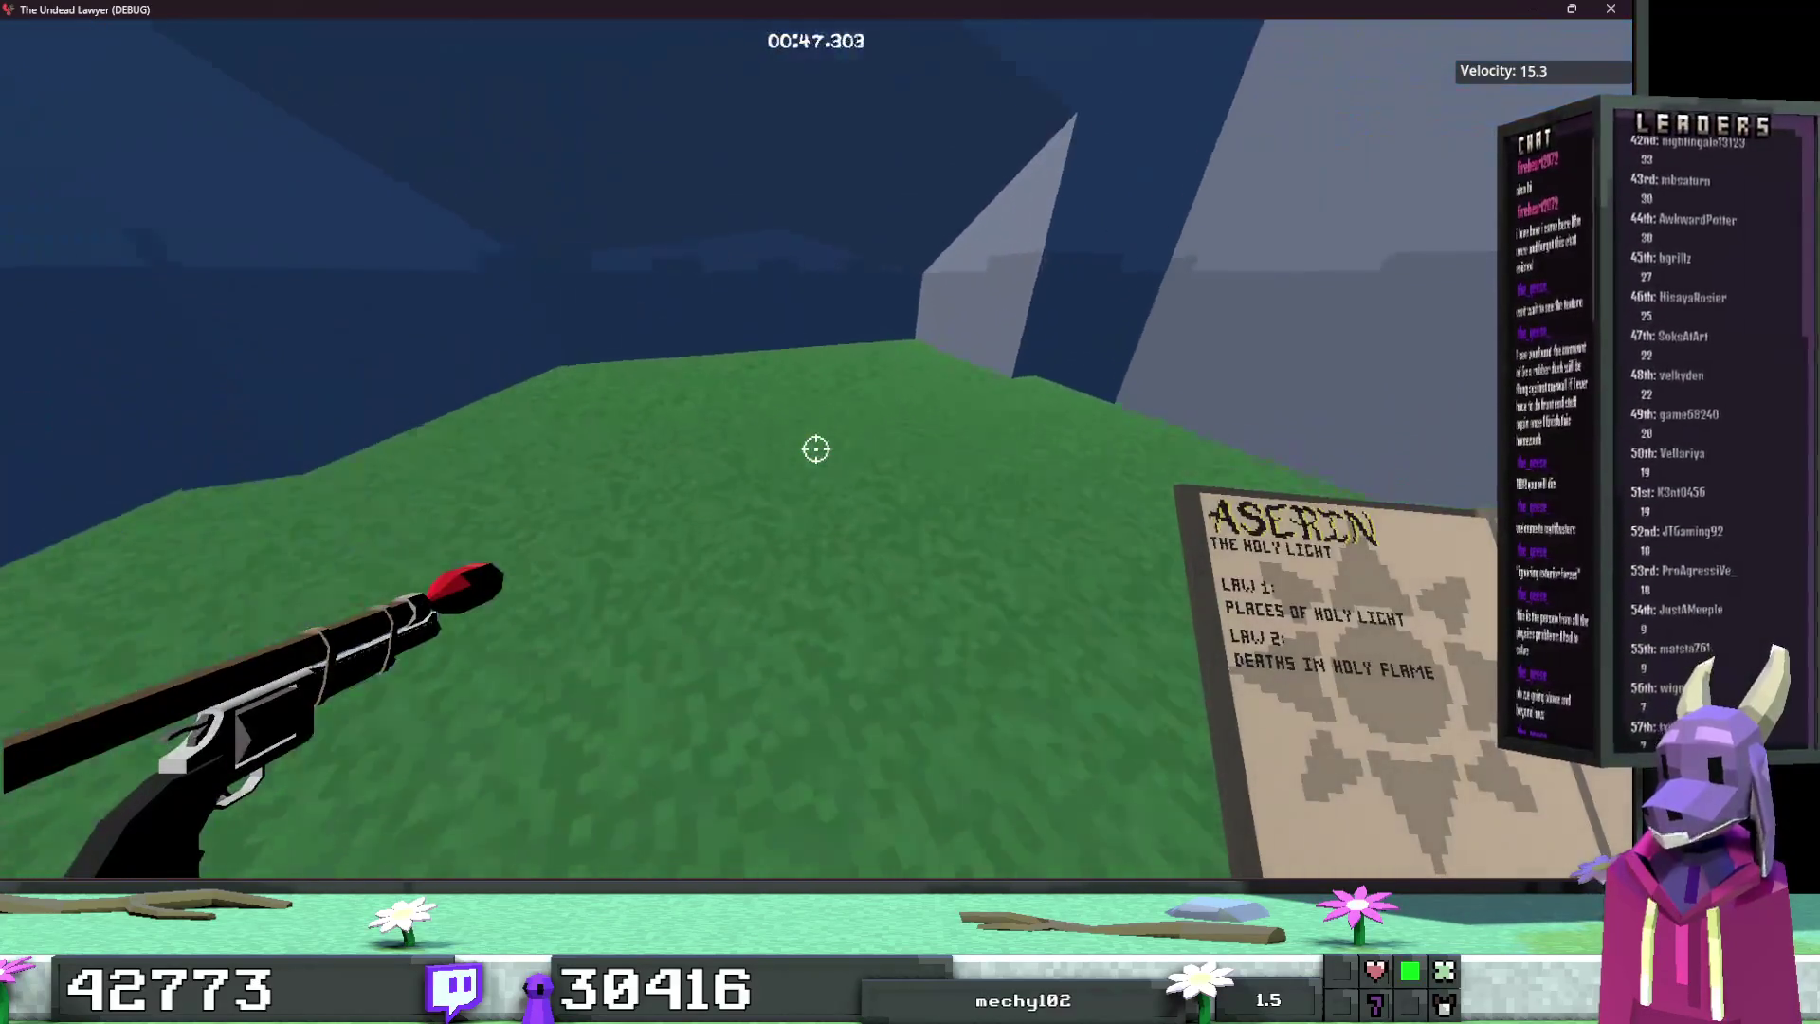
# Step: Pause and quit the game, returning to Landfall.map in TrenchBroom
pyautogui.press('Escape')
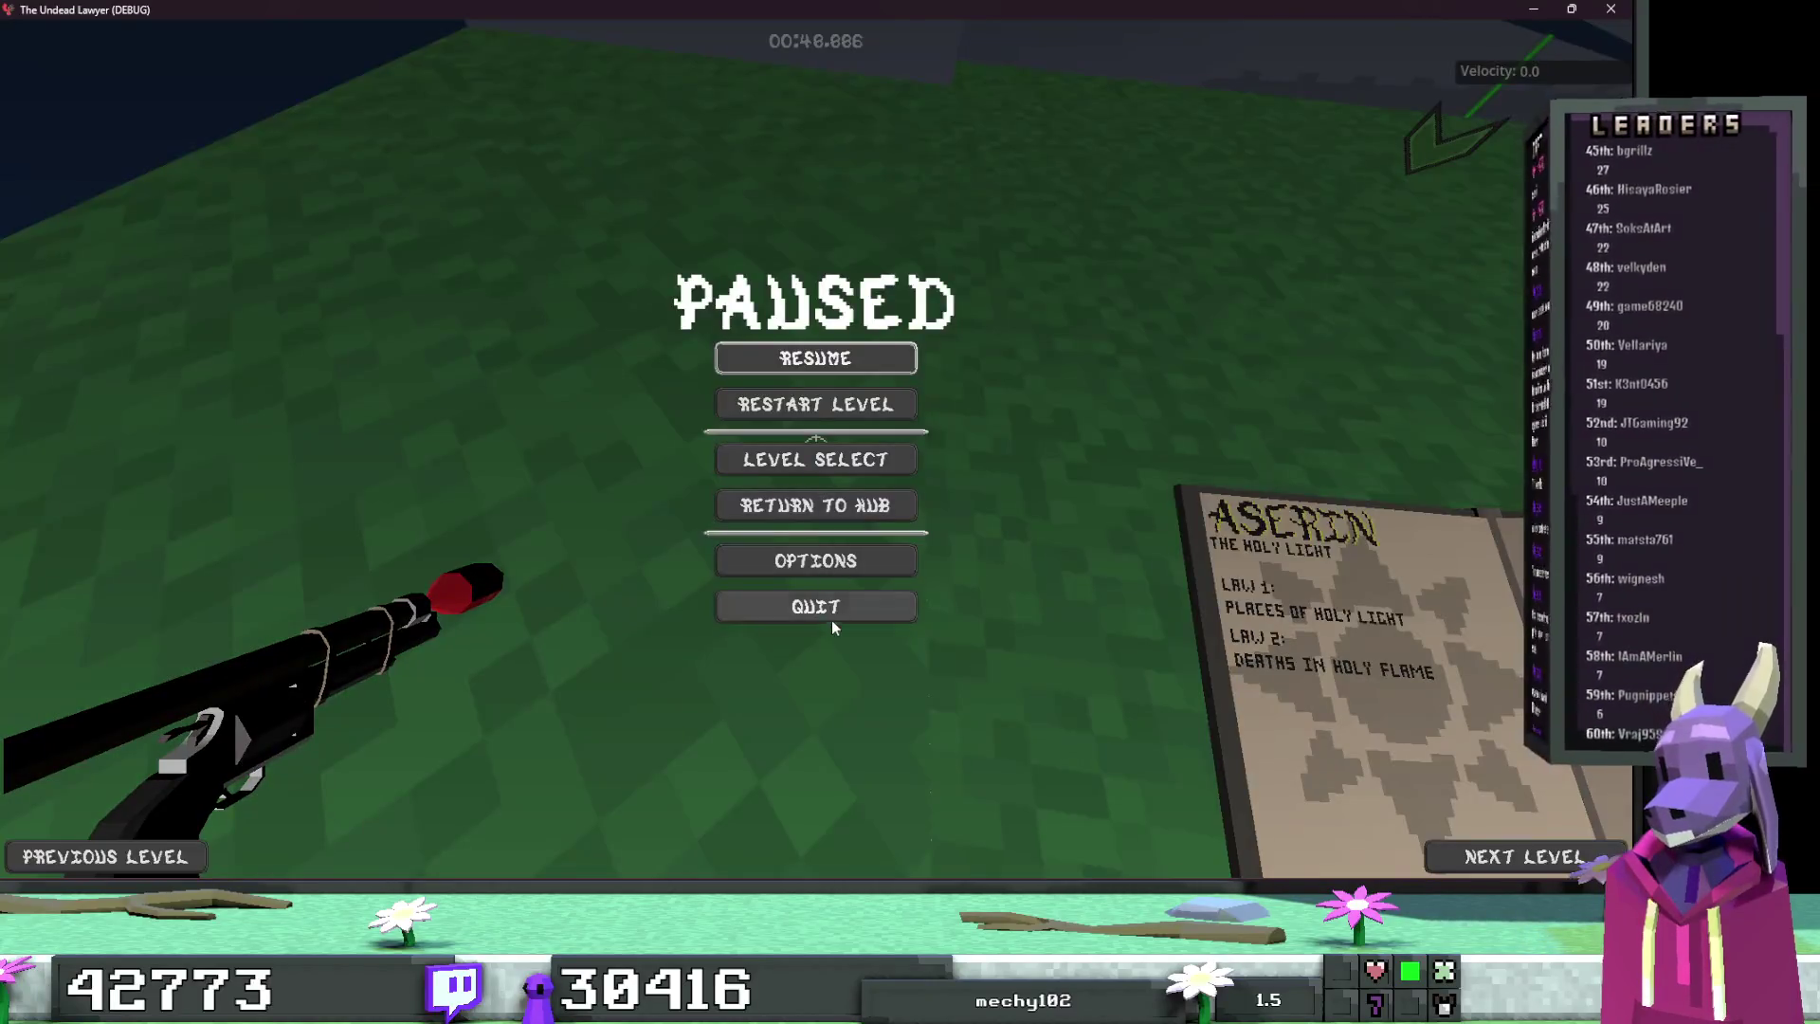
pyautogui.click(832, 618)
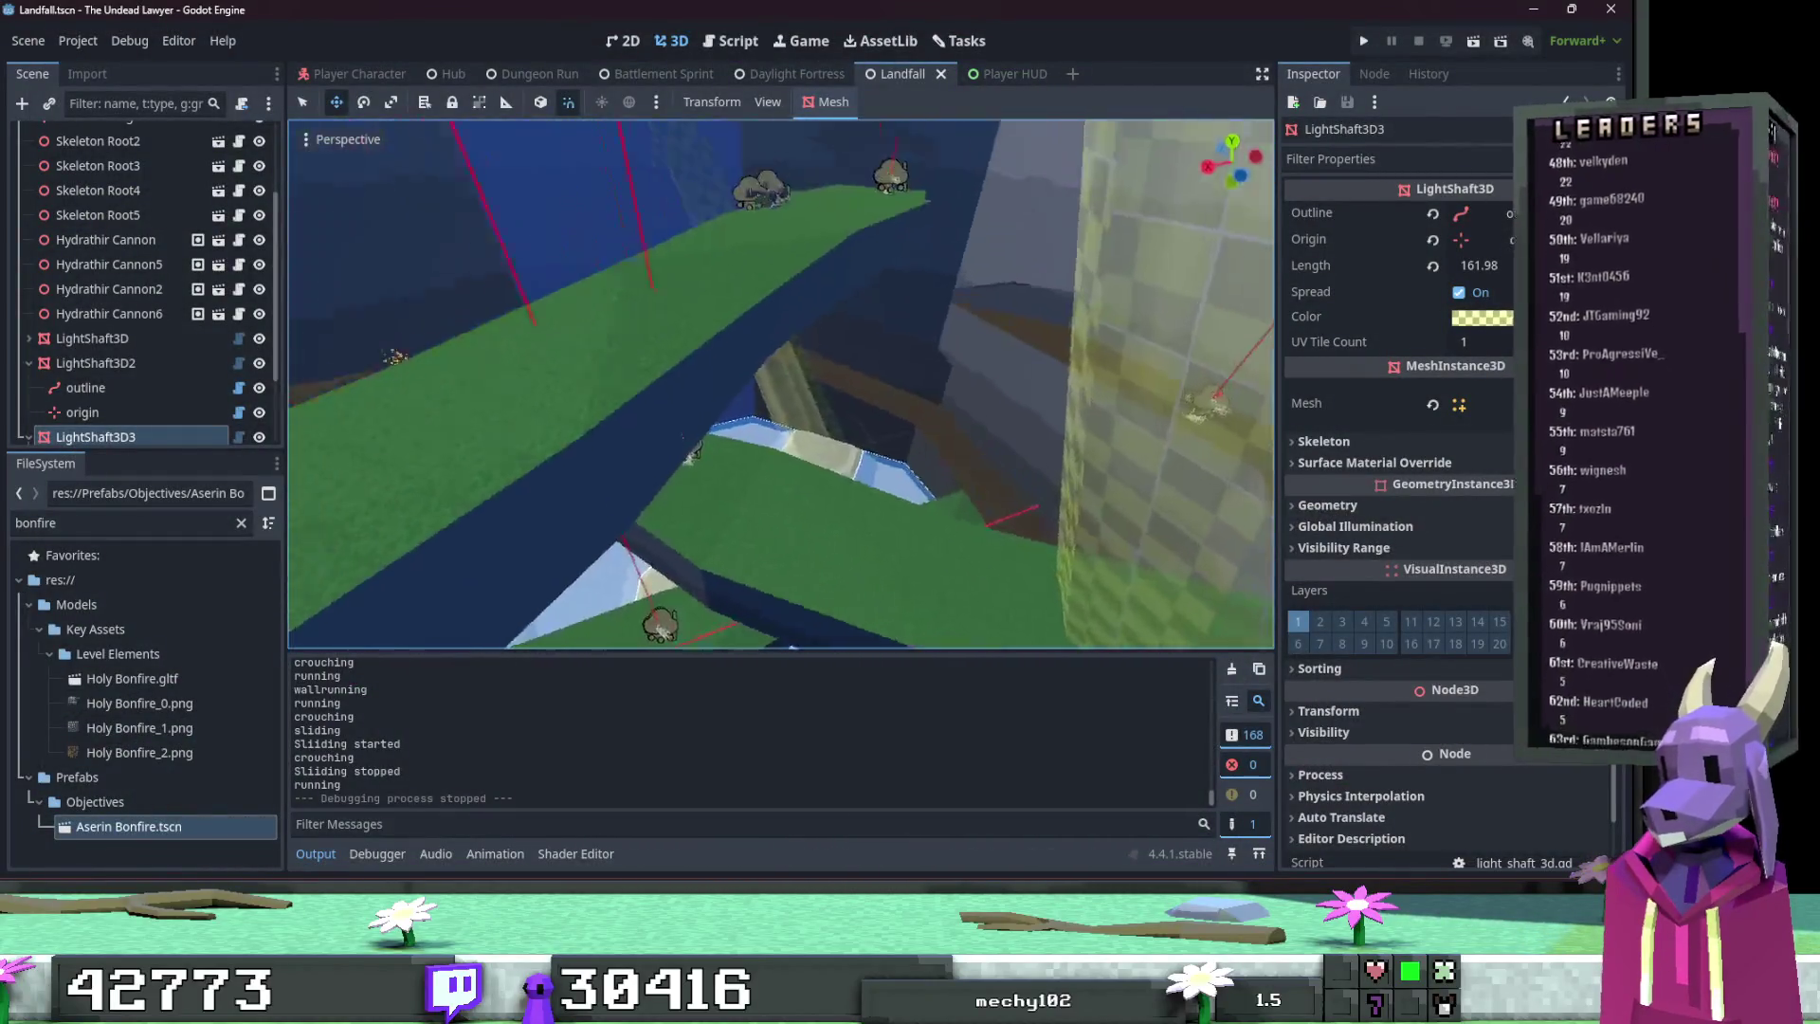
pyautogui.click(531, 759)
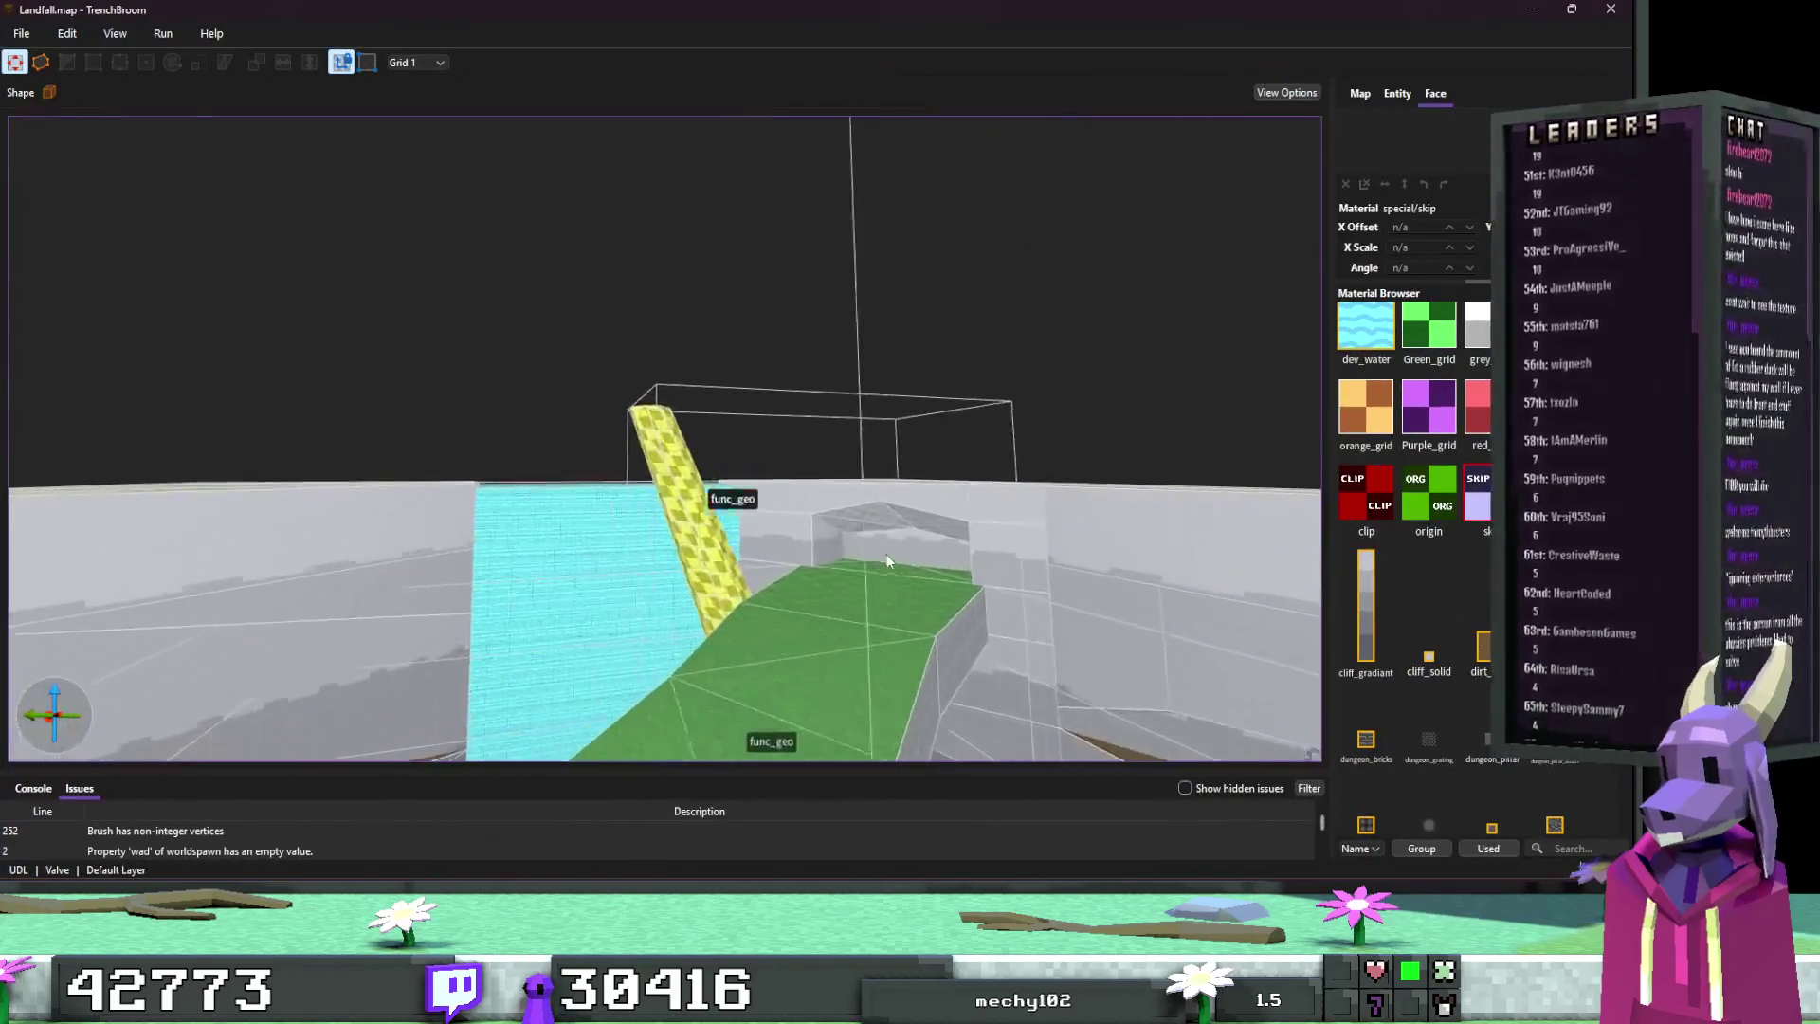
pyautogui.scroll(10, 888, 559)
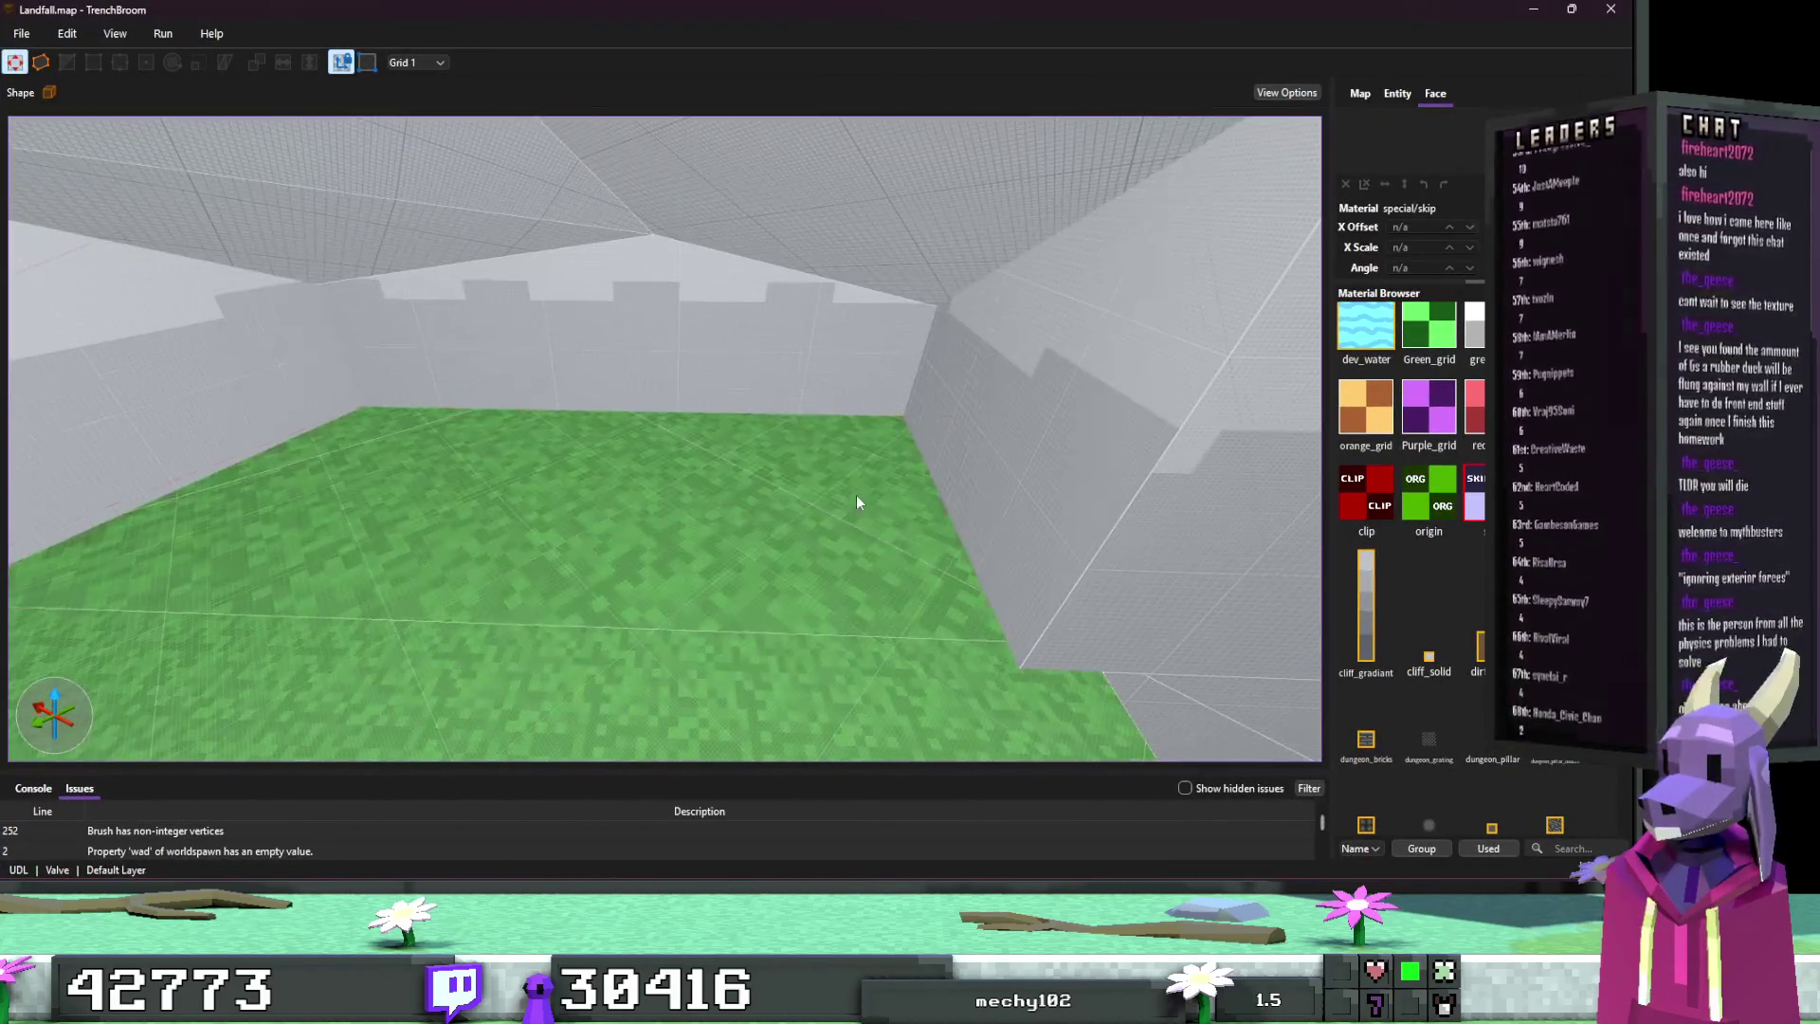
# Step: Give the grass floor face an X scale of 2 and a rotation angle of 45
pyautogui.keyDown('shift'); pyautogui.click(857, 497); pyautogui.keyUp('shift')
pyautogui.doubleClick(1429, 246)
pyautogui.write('2')
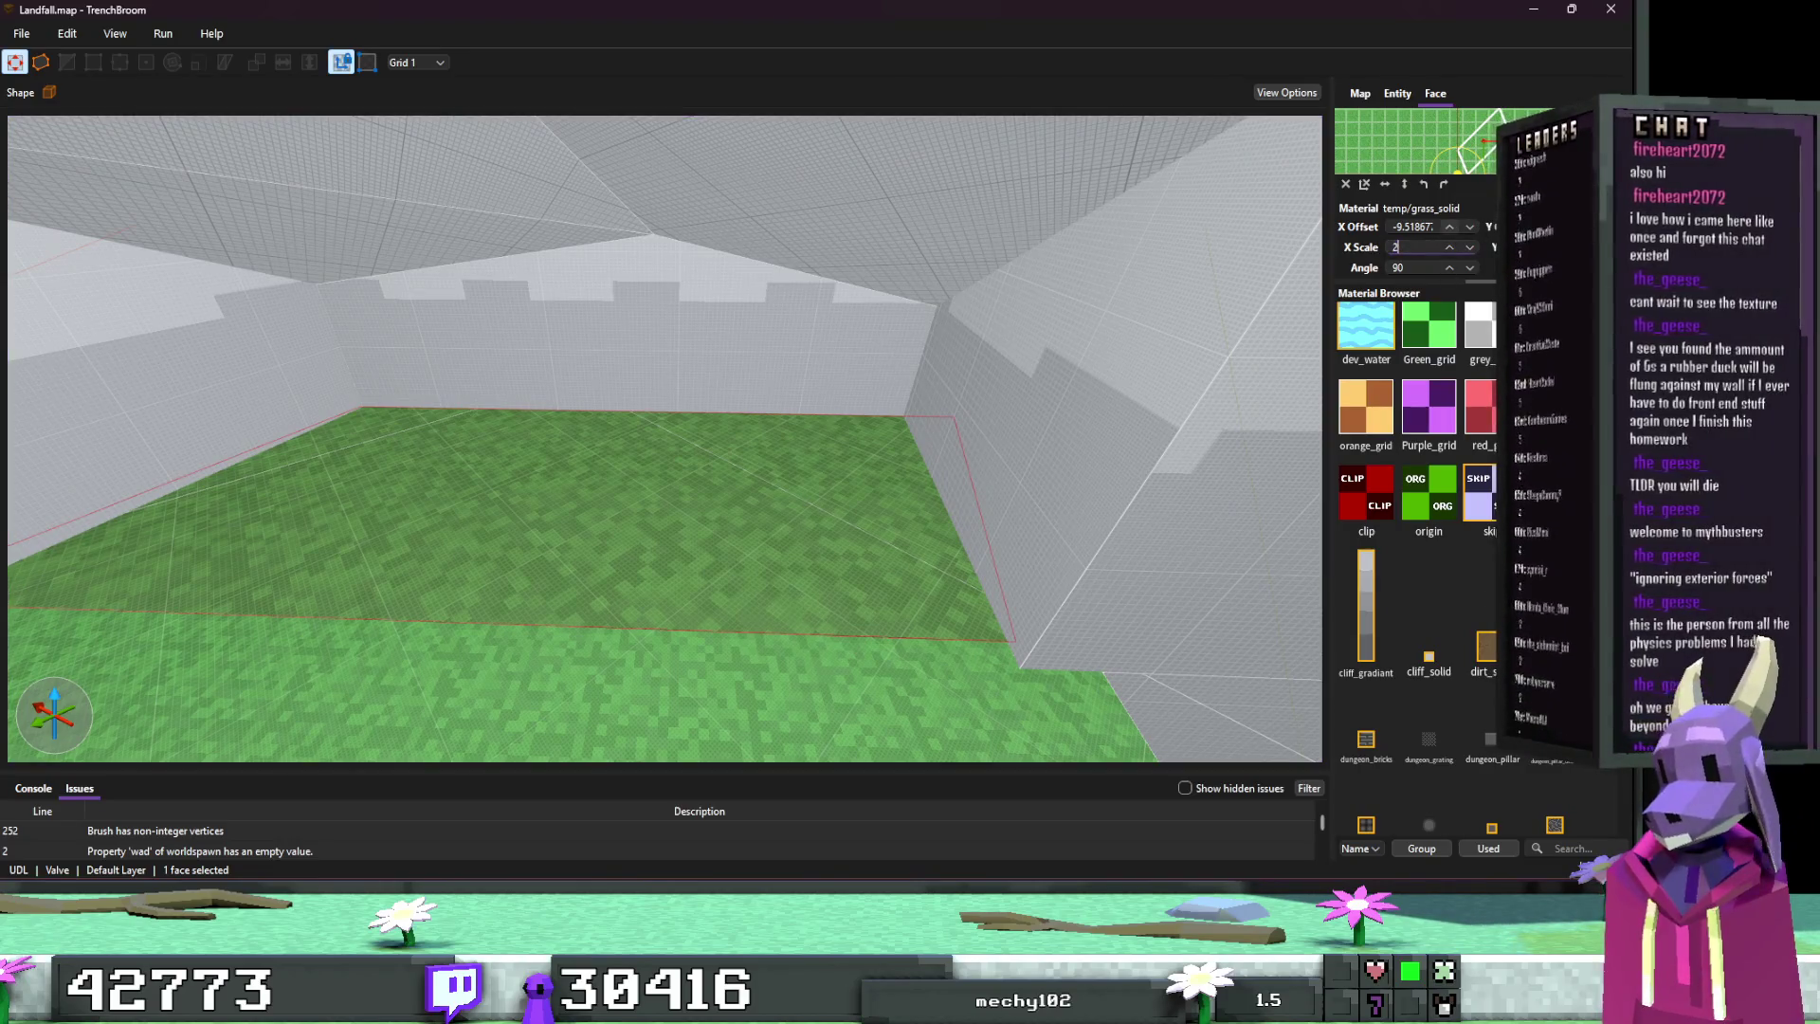
pyautogui.press('Return')
pyautogui.scroll(-3, 1215, 288)
pyautogui.scroll(10, 811, 413)
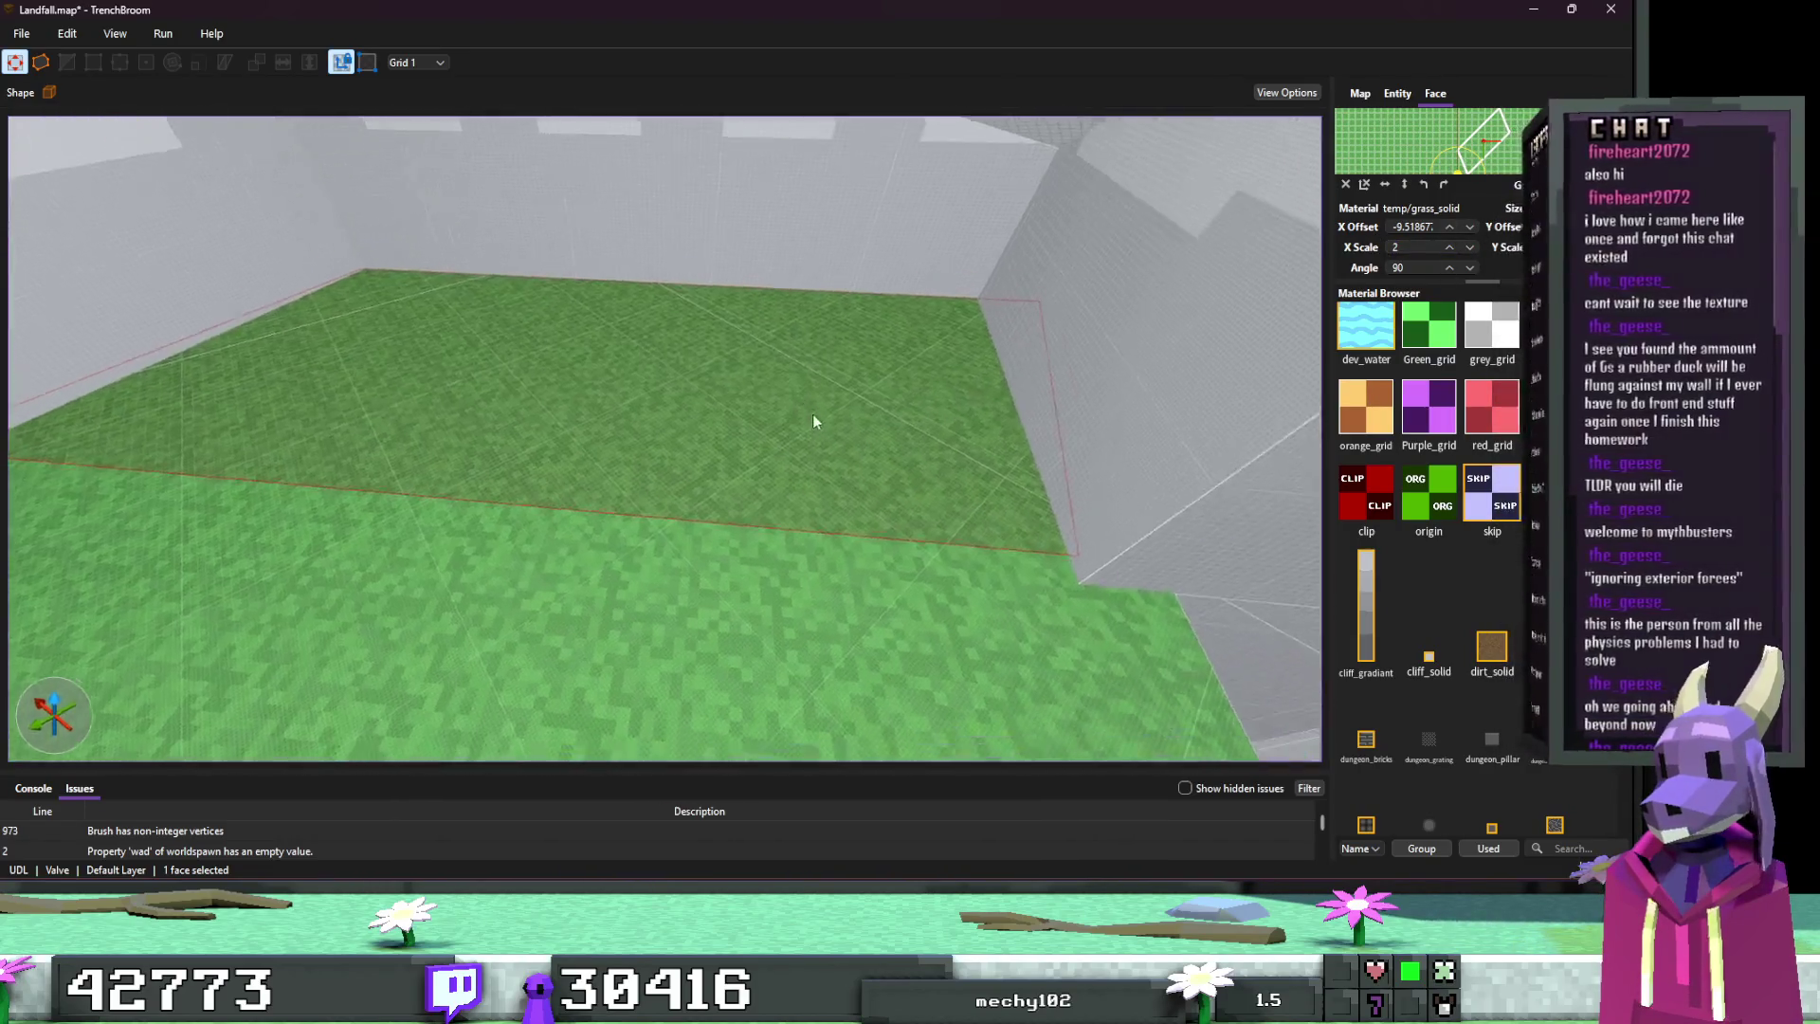
pyautogui.scroll(-4, 828, 453)
pyautogui.doubleClick(1429, 266)
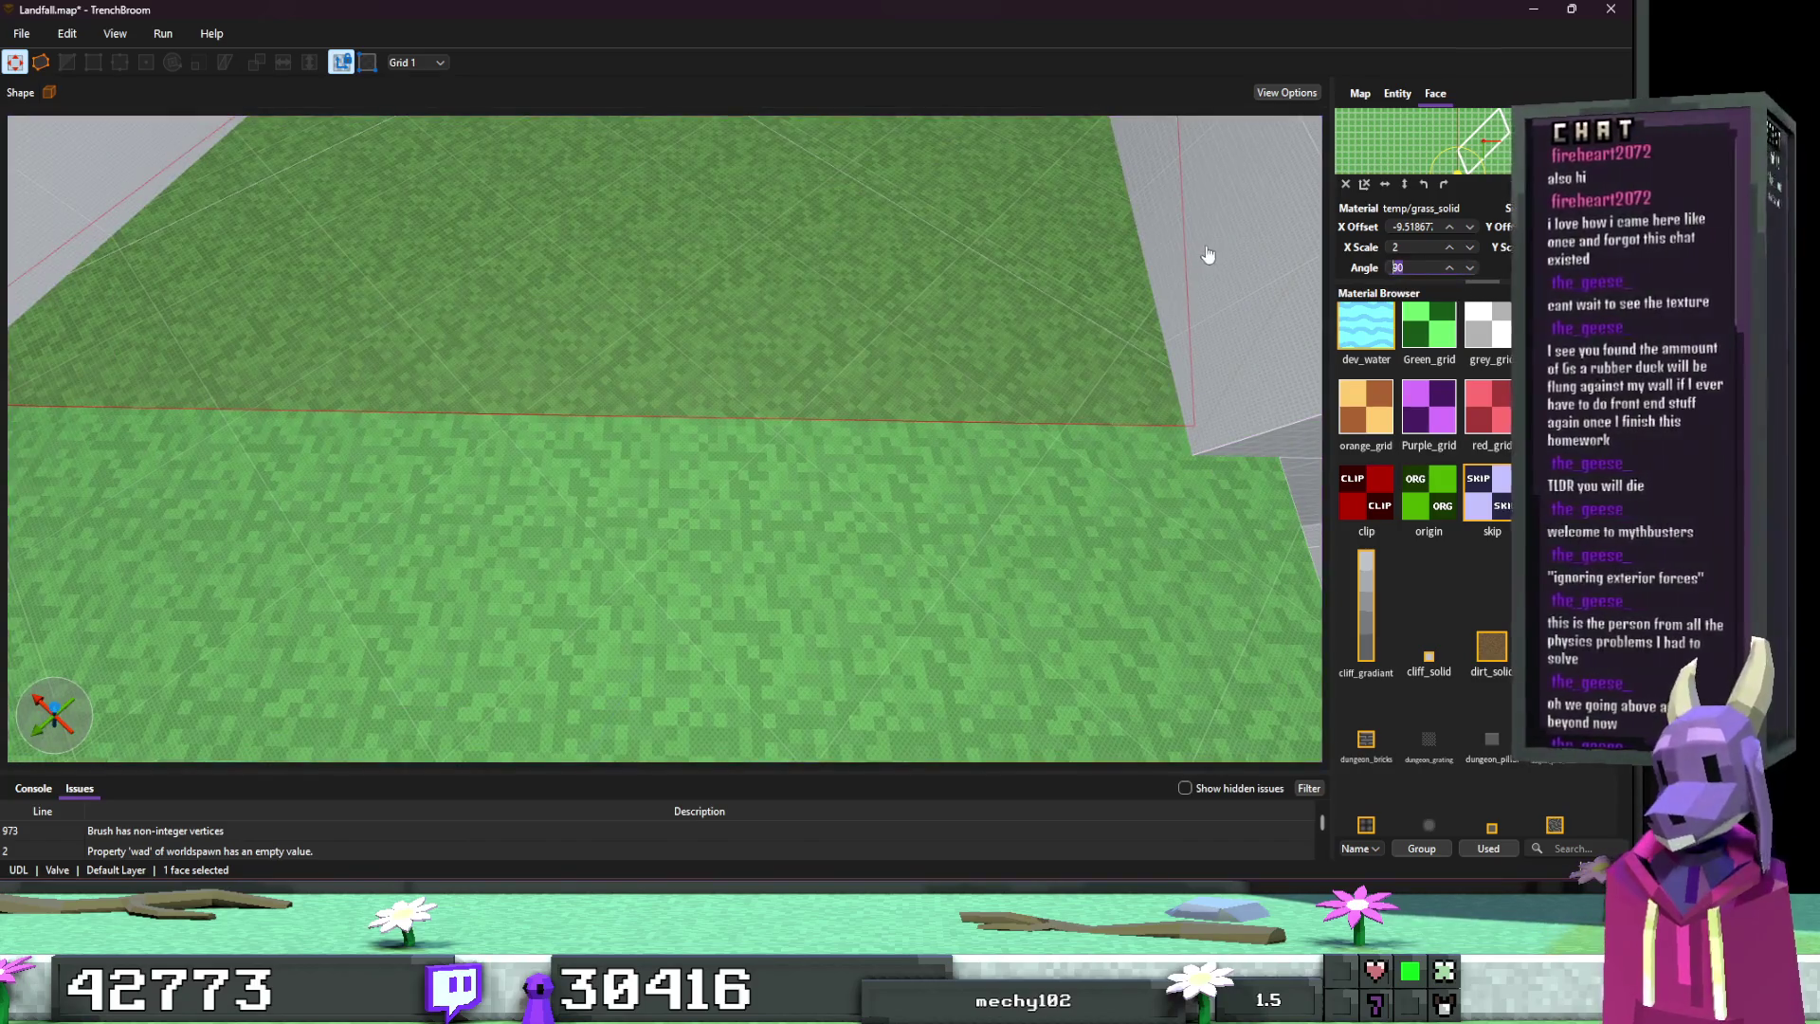
pyautogui.write('0')
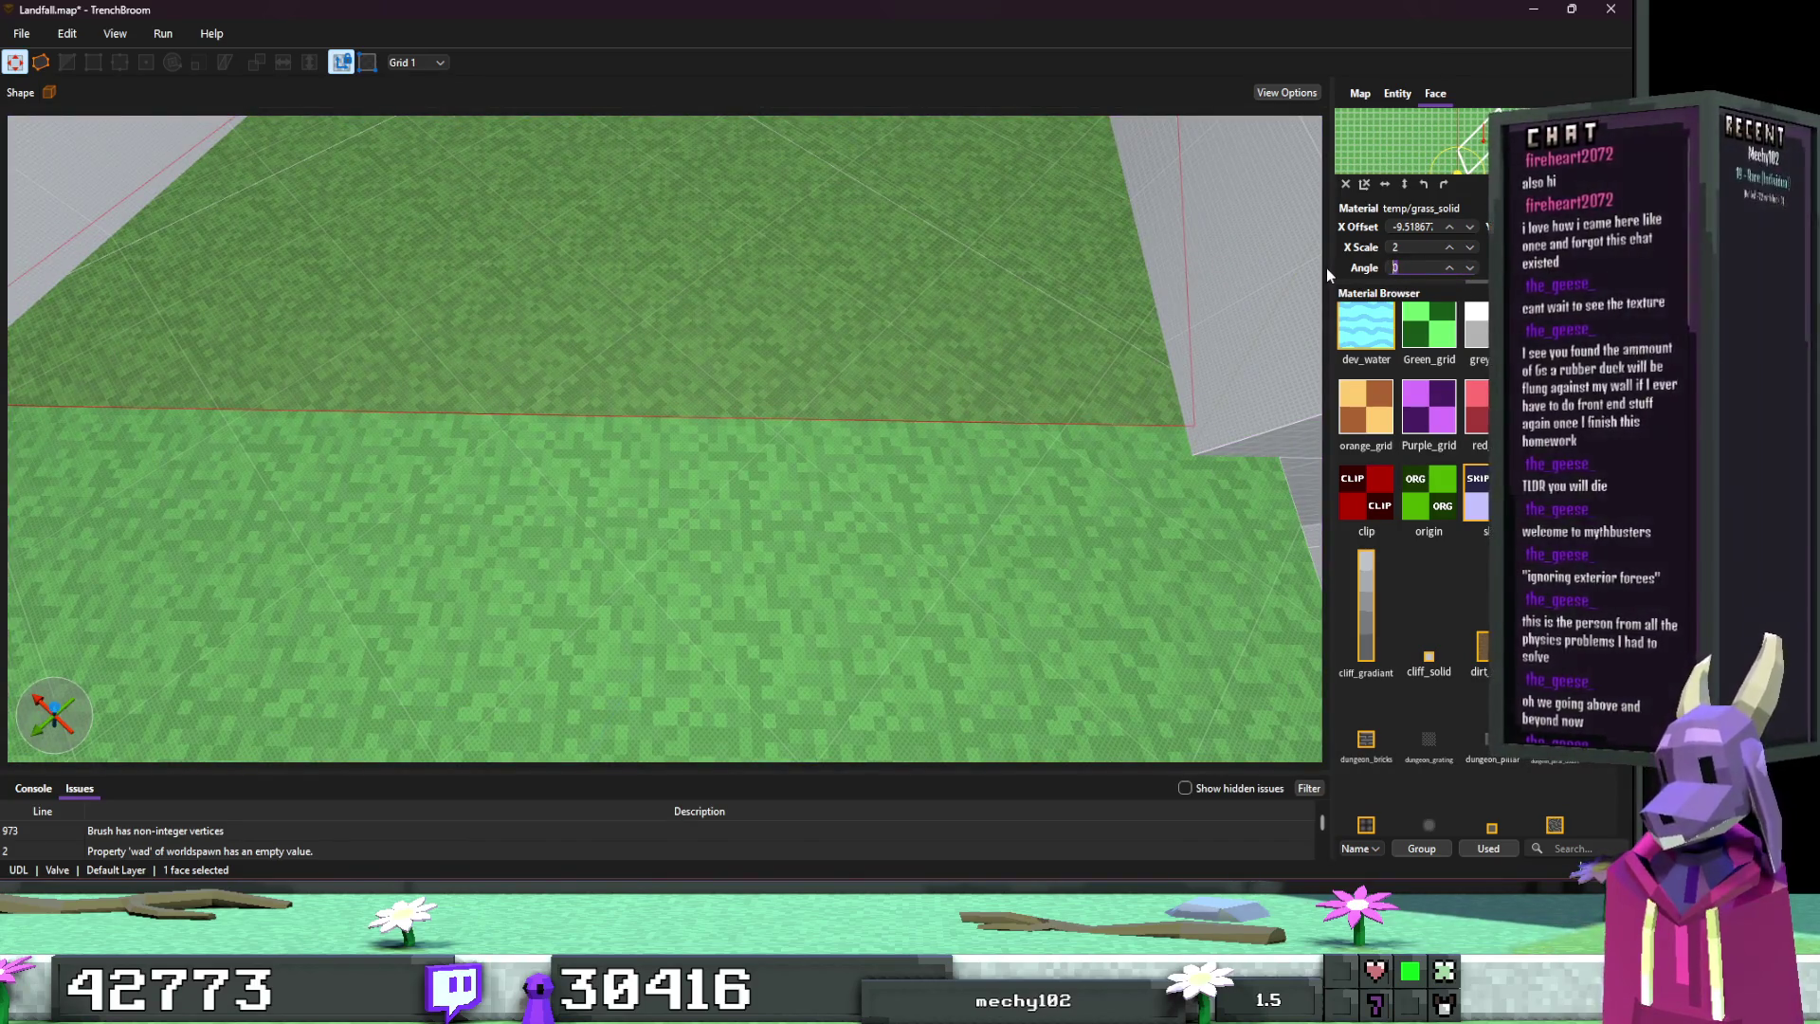
pyautogui.write('45')
pyautogui.scroll(6, 748, 435)
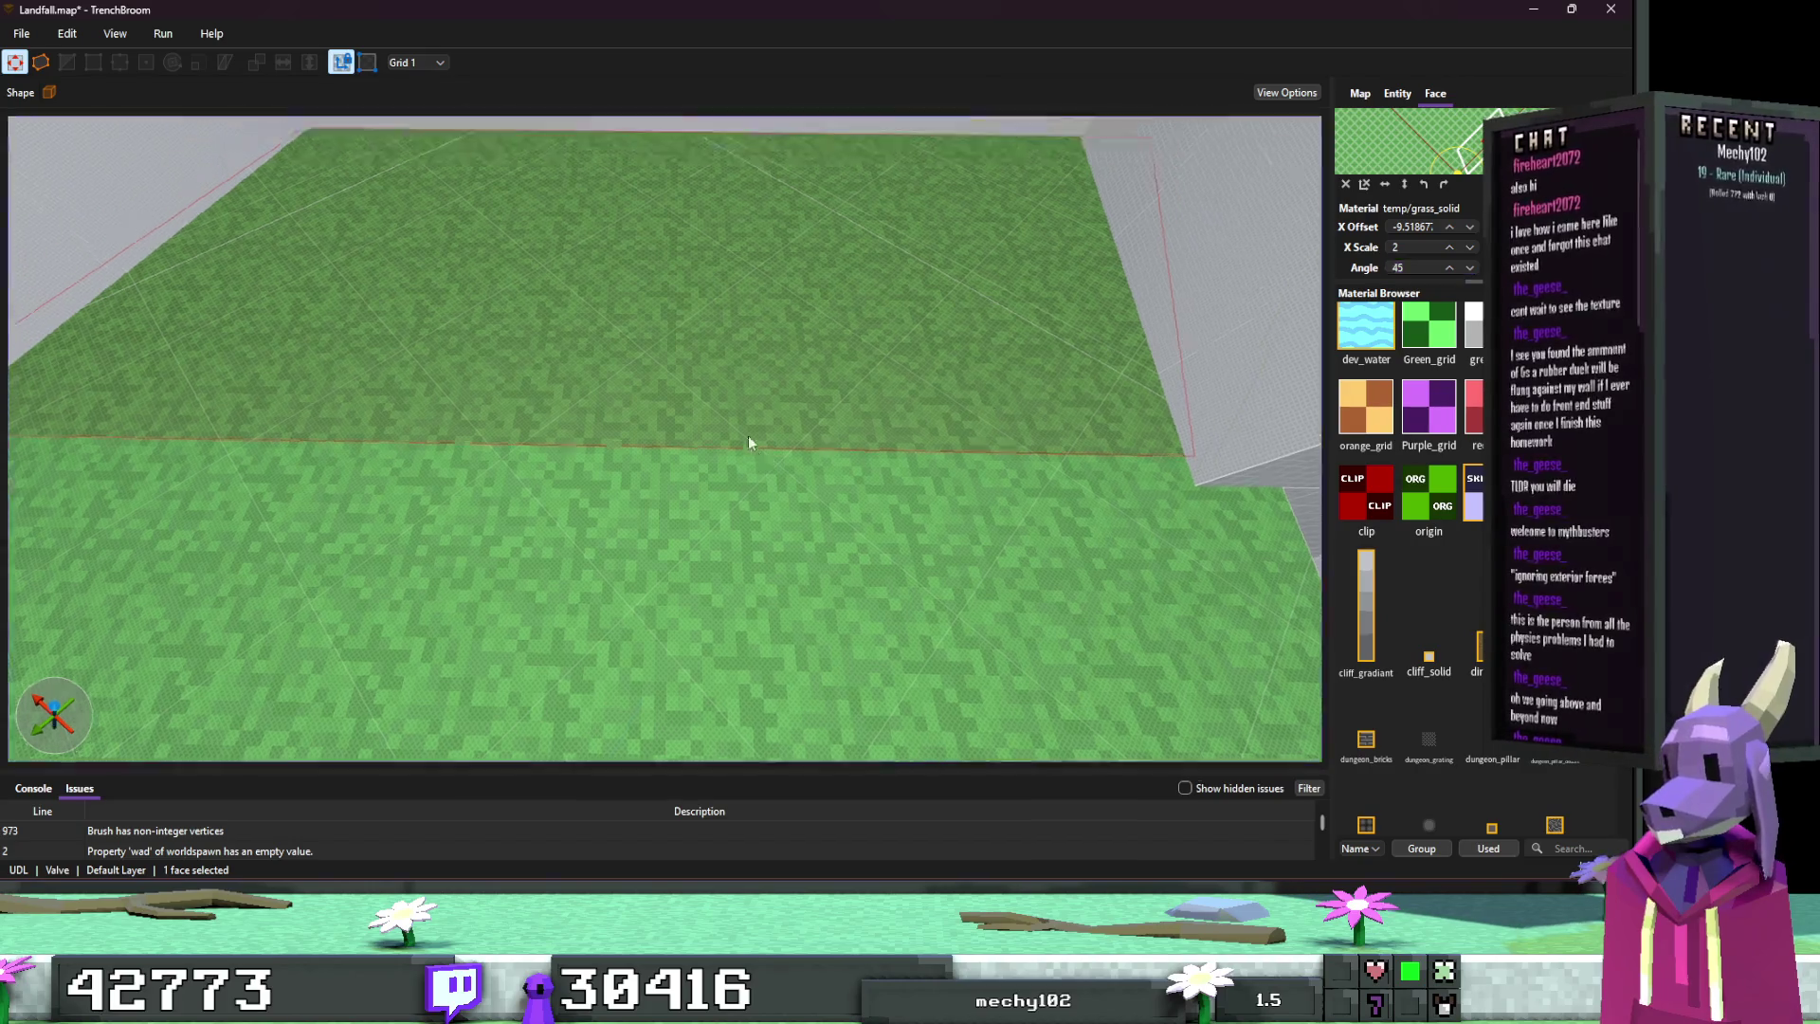
pyautogui.scroll(3, 762, 451)
pyautogui.scroll(-3, 749, 457)
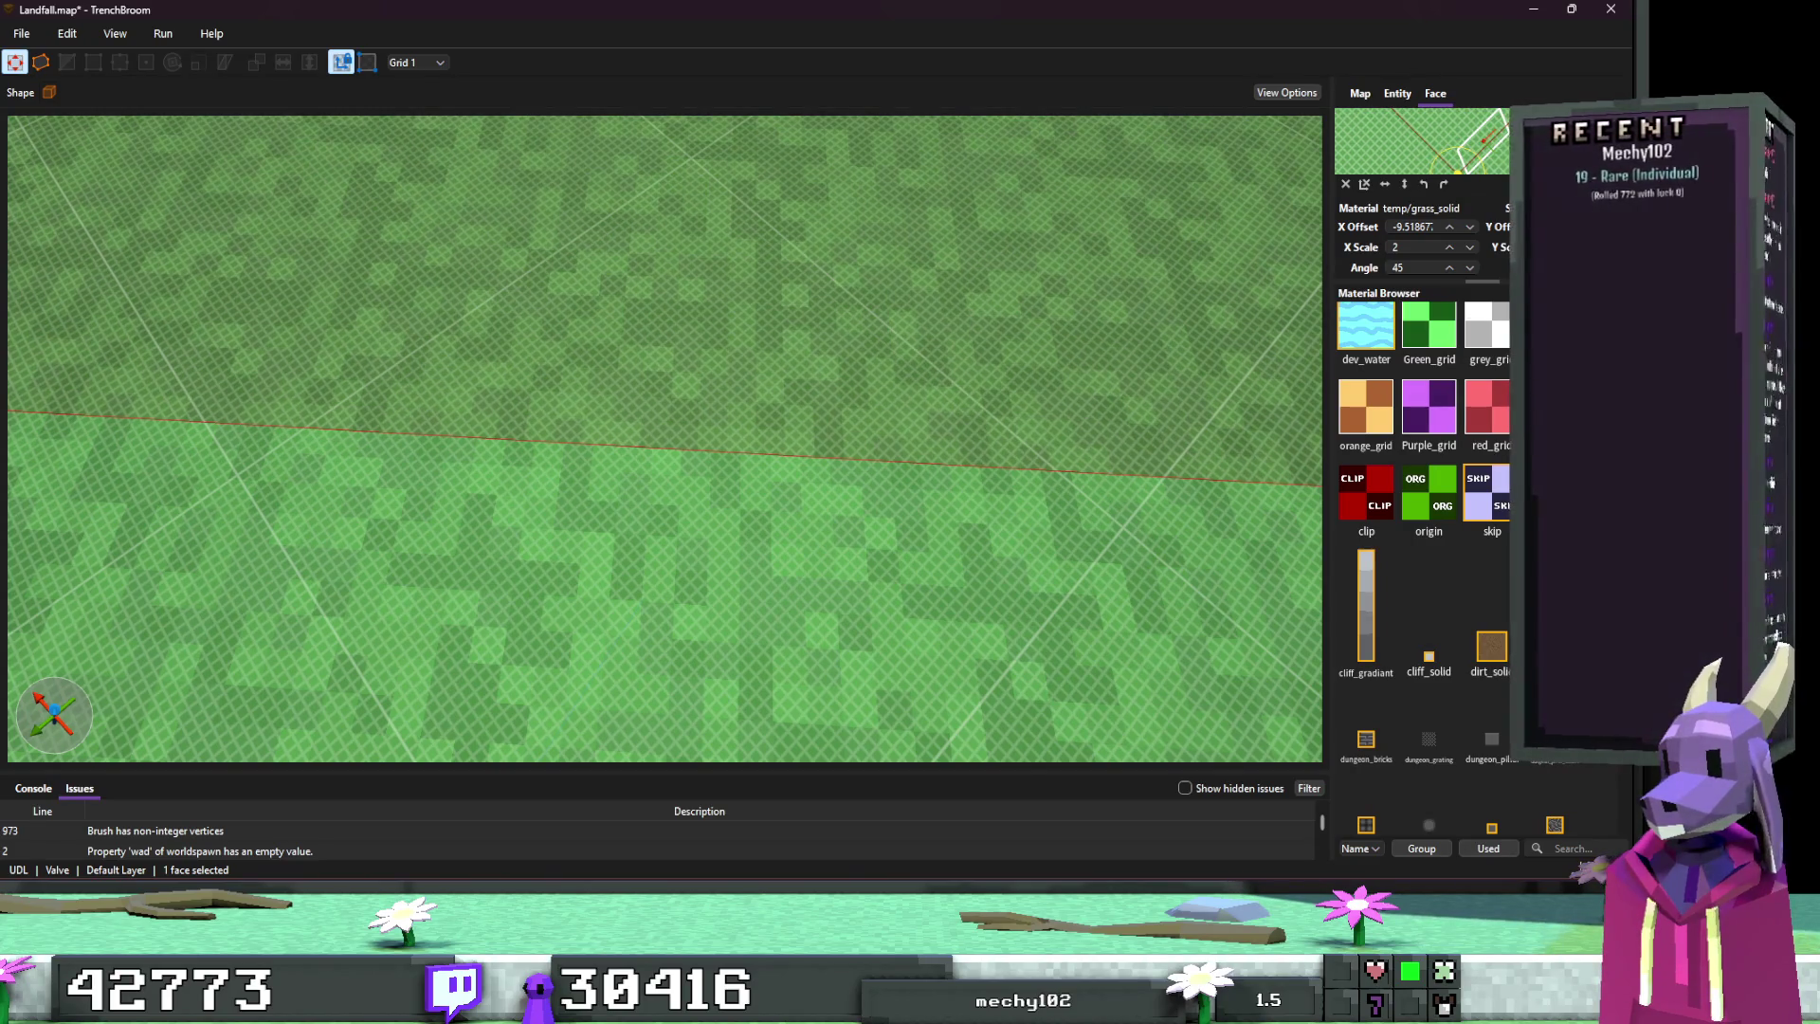
pyautogui.write('0')
# Step: Set the grass face's X offset to 0, deselect, and inspect the pit
pyautogui.doubleClick(1429, 231)
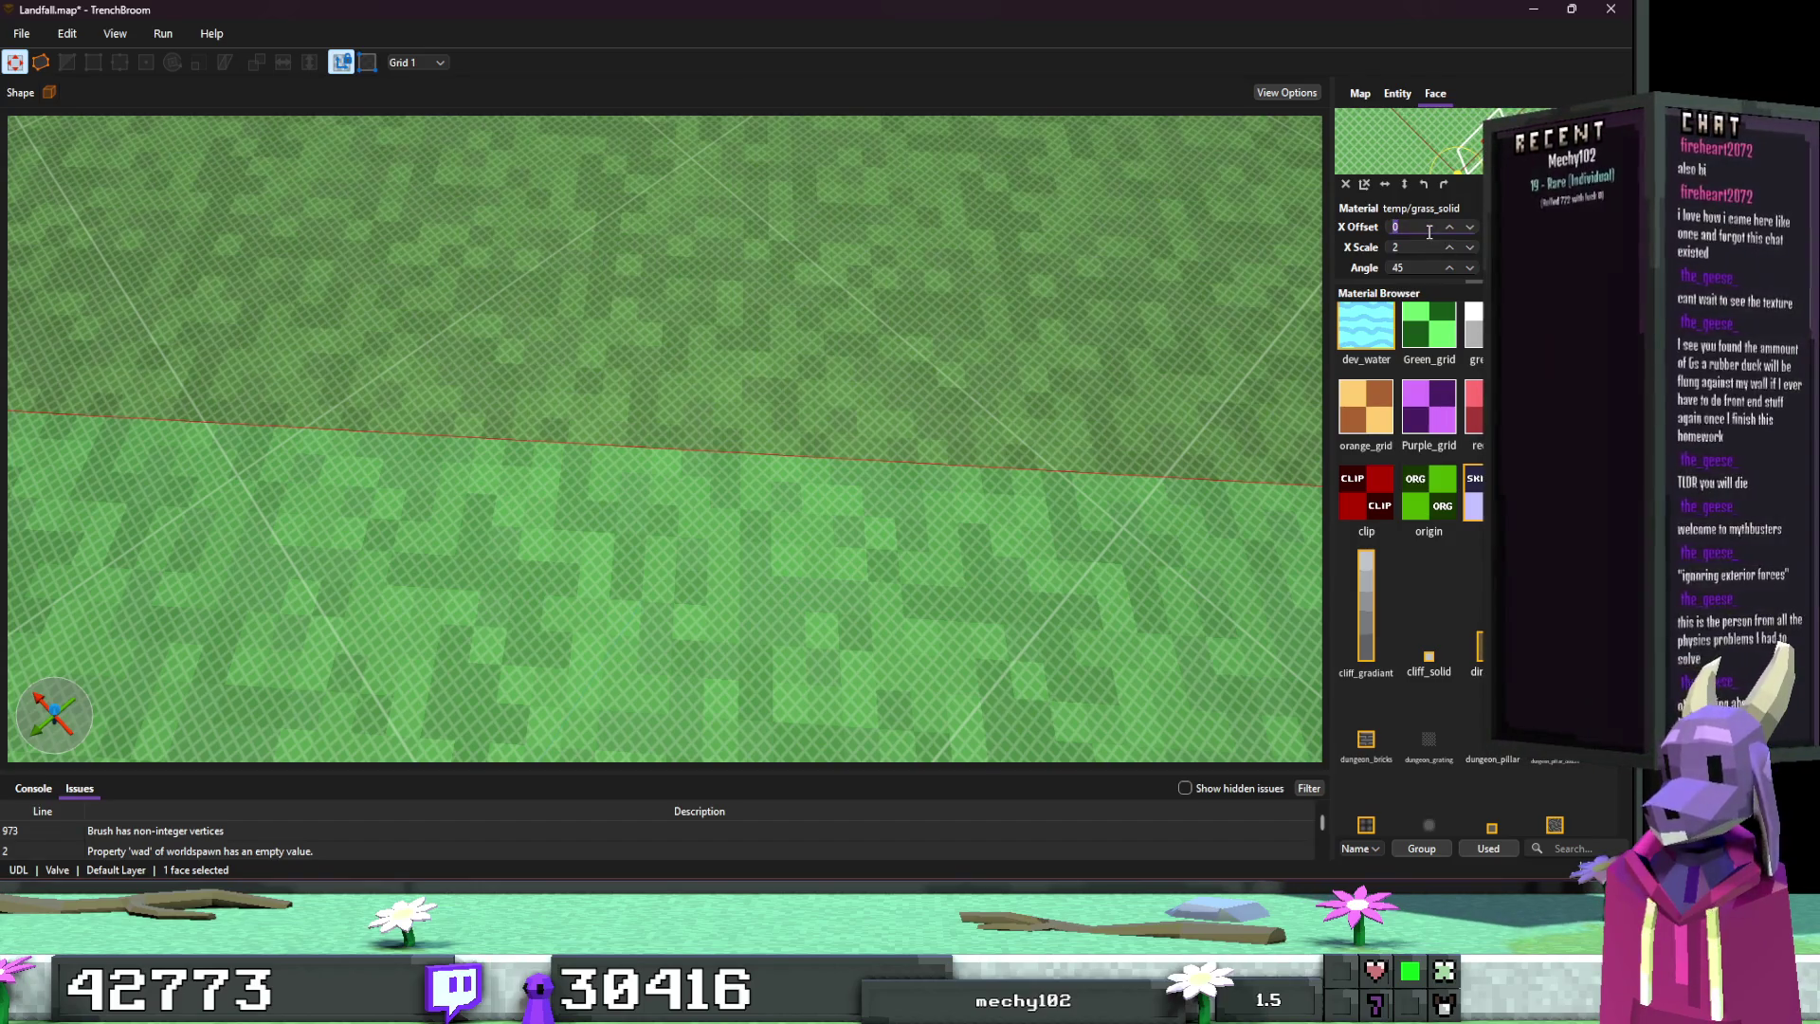
pyautogui.press('Escape')
pyautogui.scroll(-10, 863, 395)
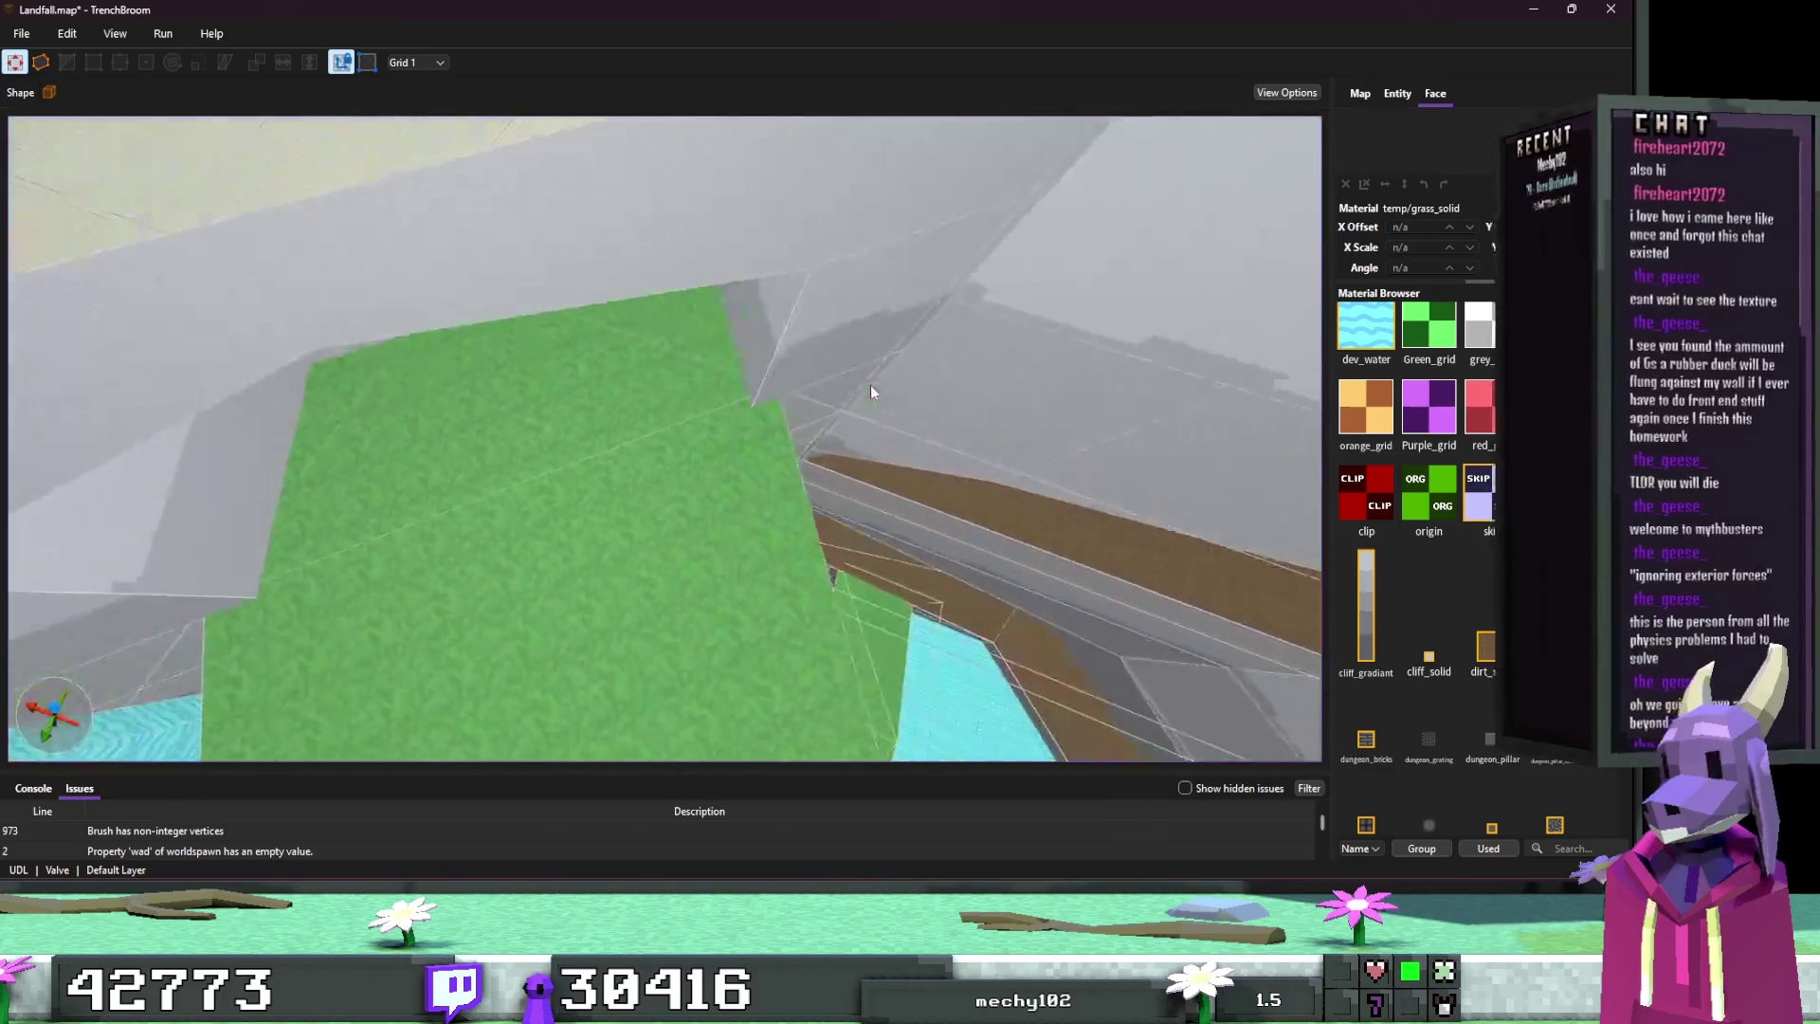
pyautogui.scroll(-5, 1022, 338)
pyautogui.scroll(10, 901, 384)
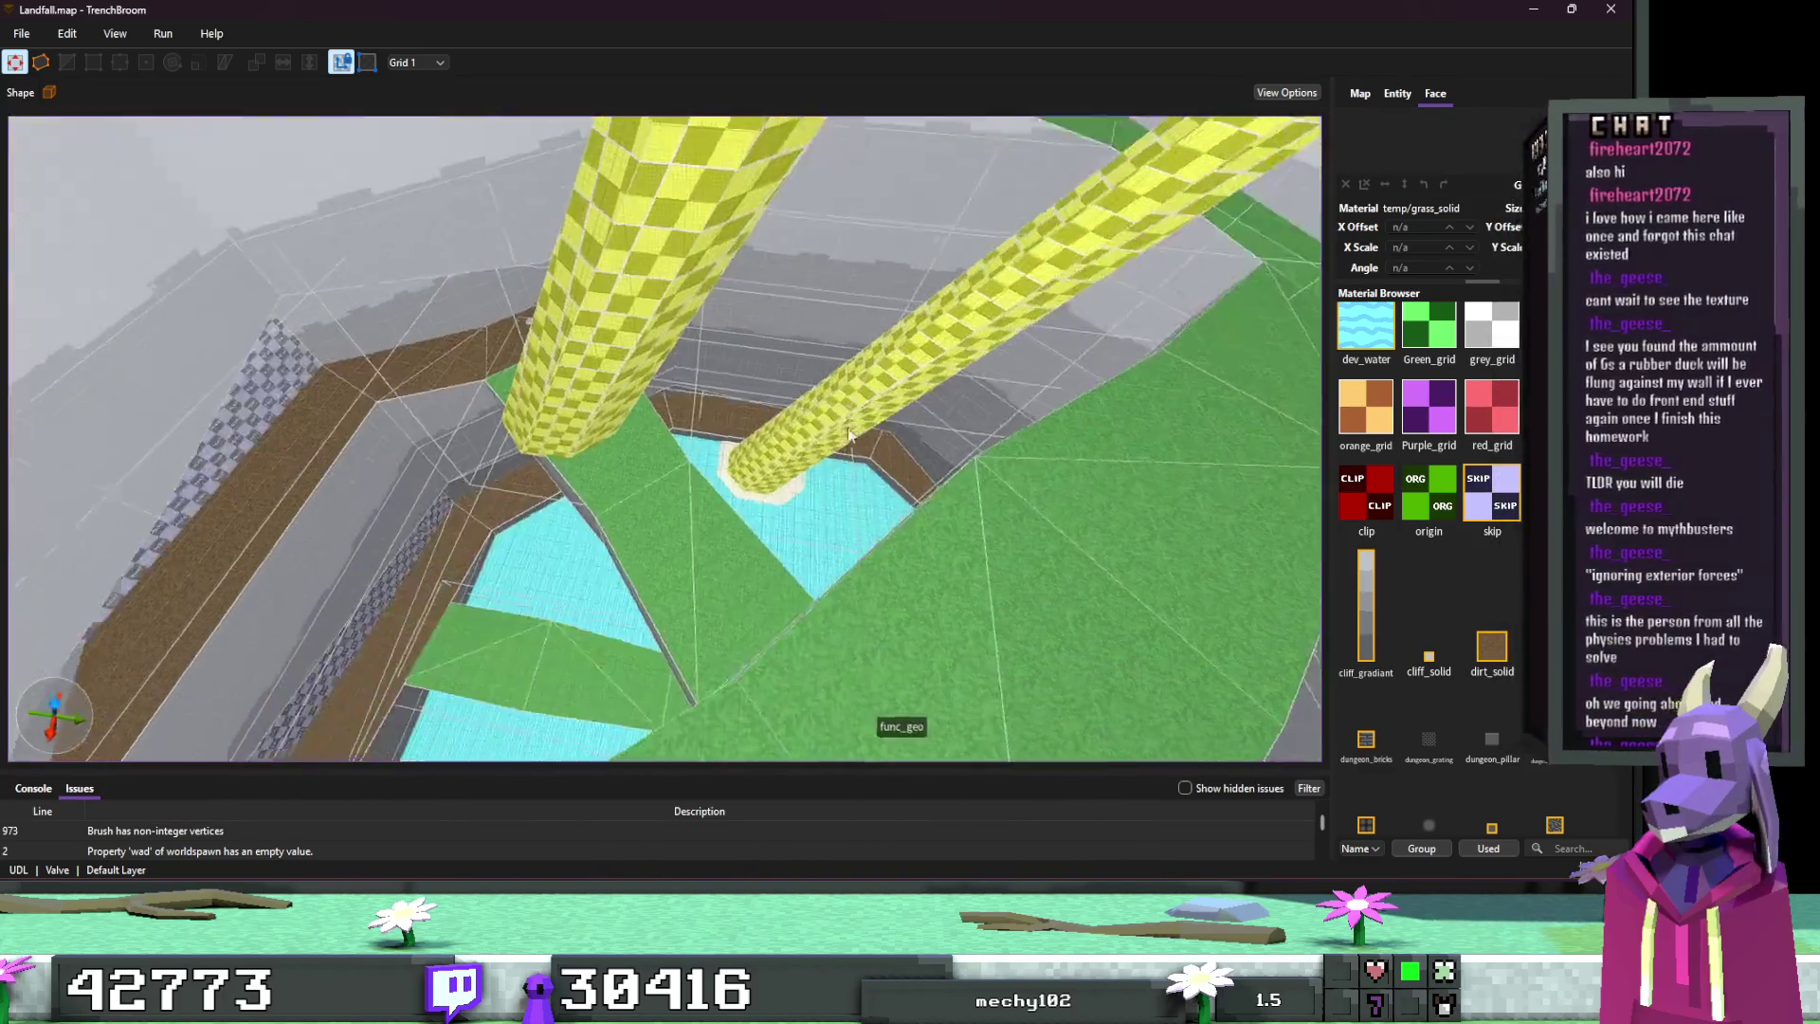
pyautogui.scroll(10, 927, 438)
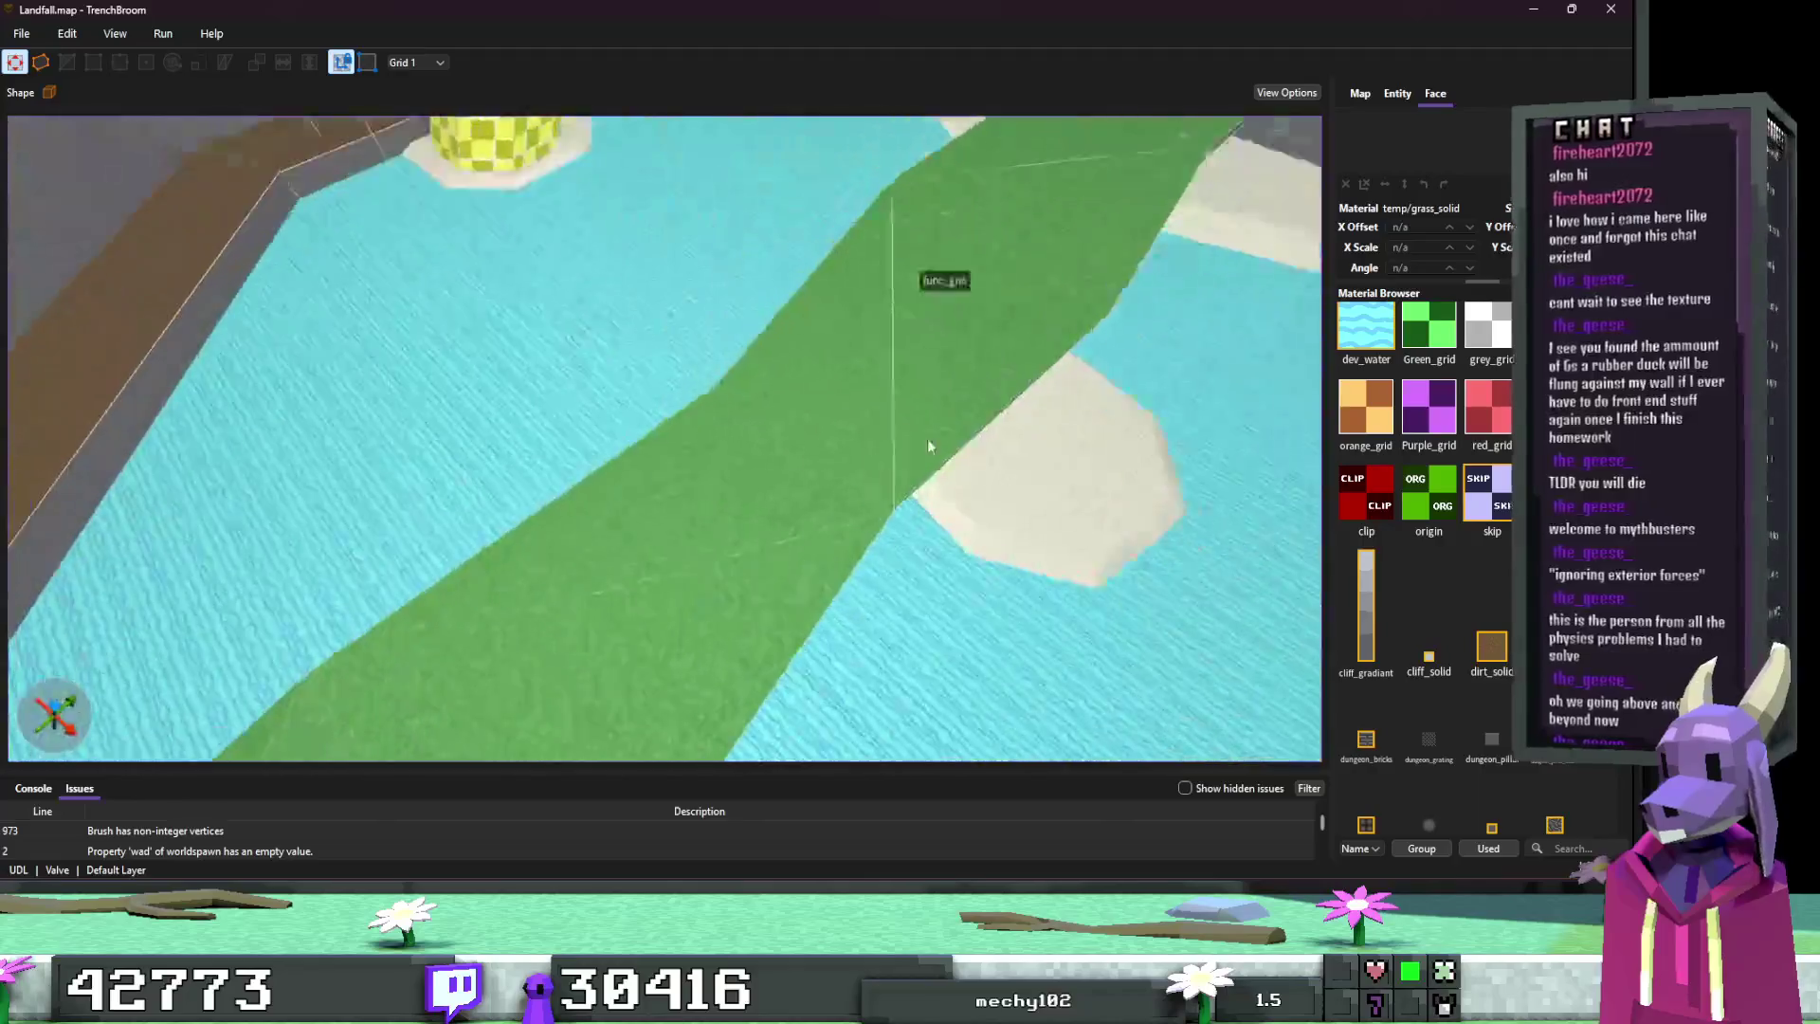
pyautogui.click(1533, 8)
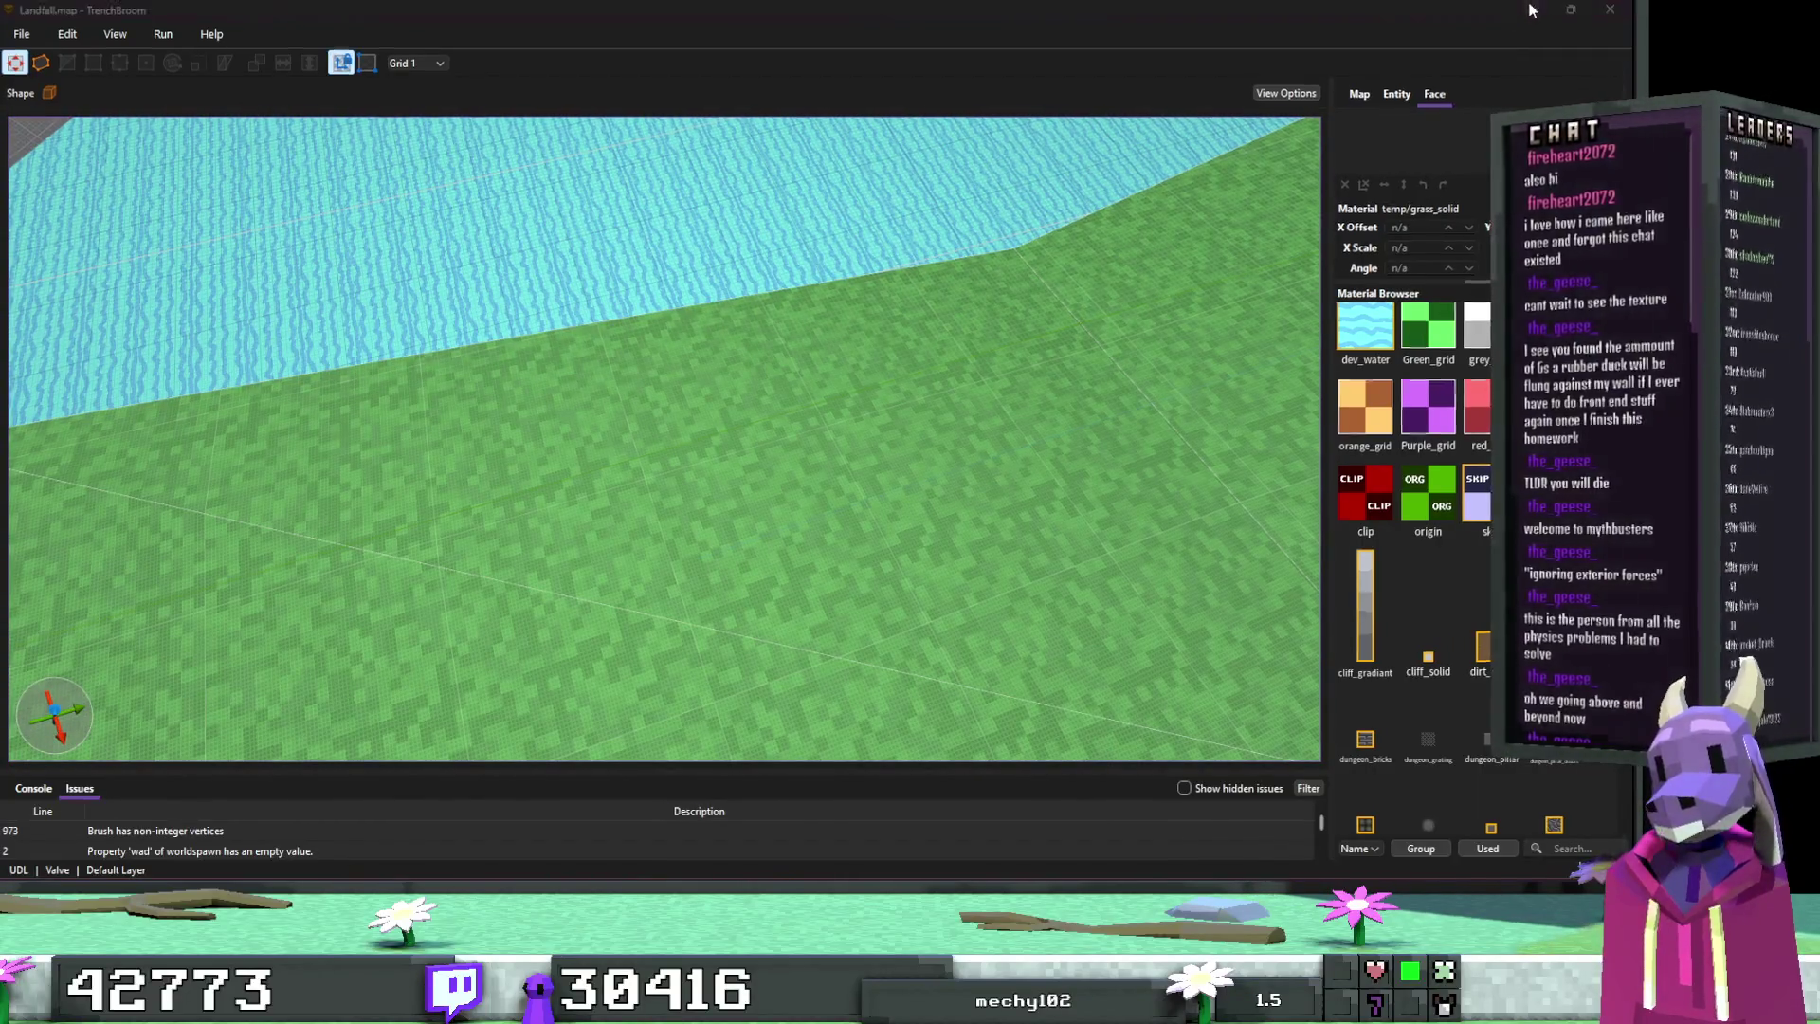
# Step: Rebuild FuncGodotMap from the updated Landfall.map, then run the game and open level select
pyautogui.scroll(3, 146, 270)
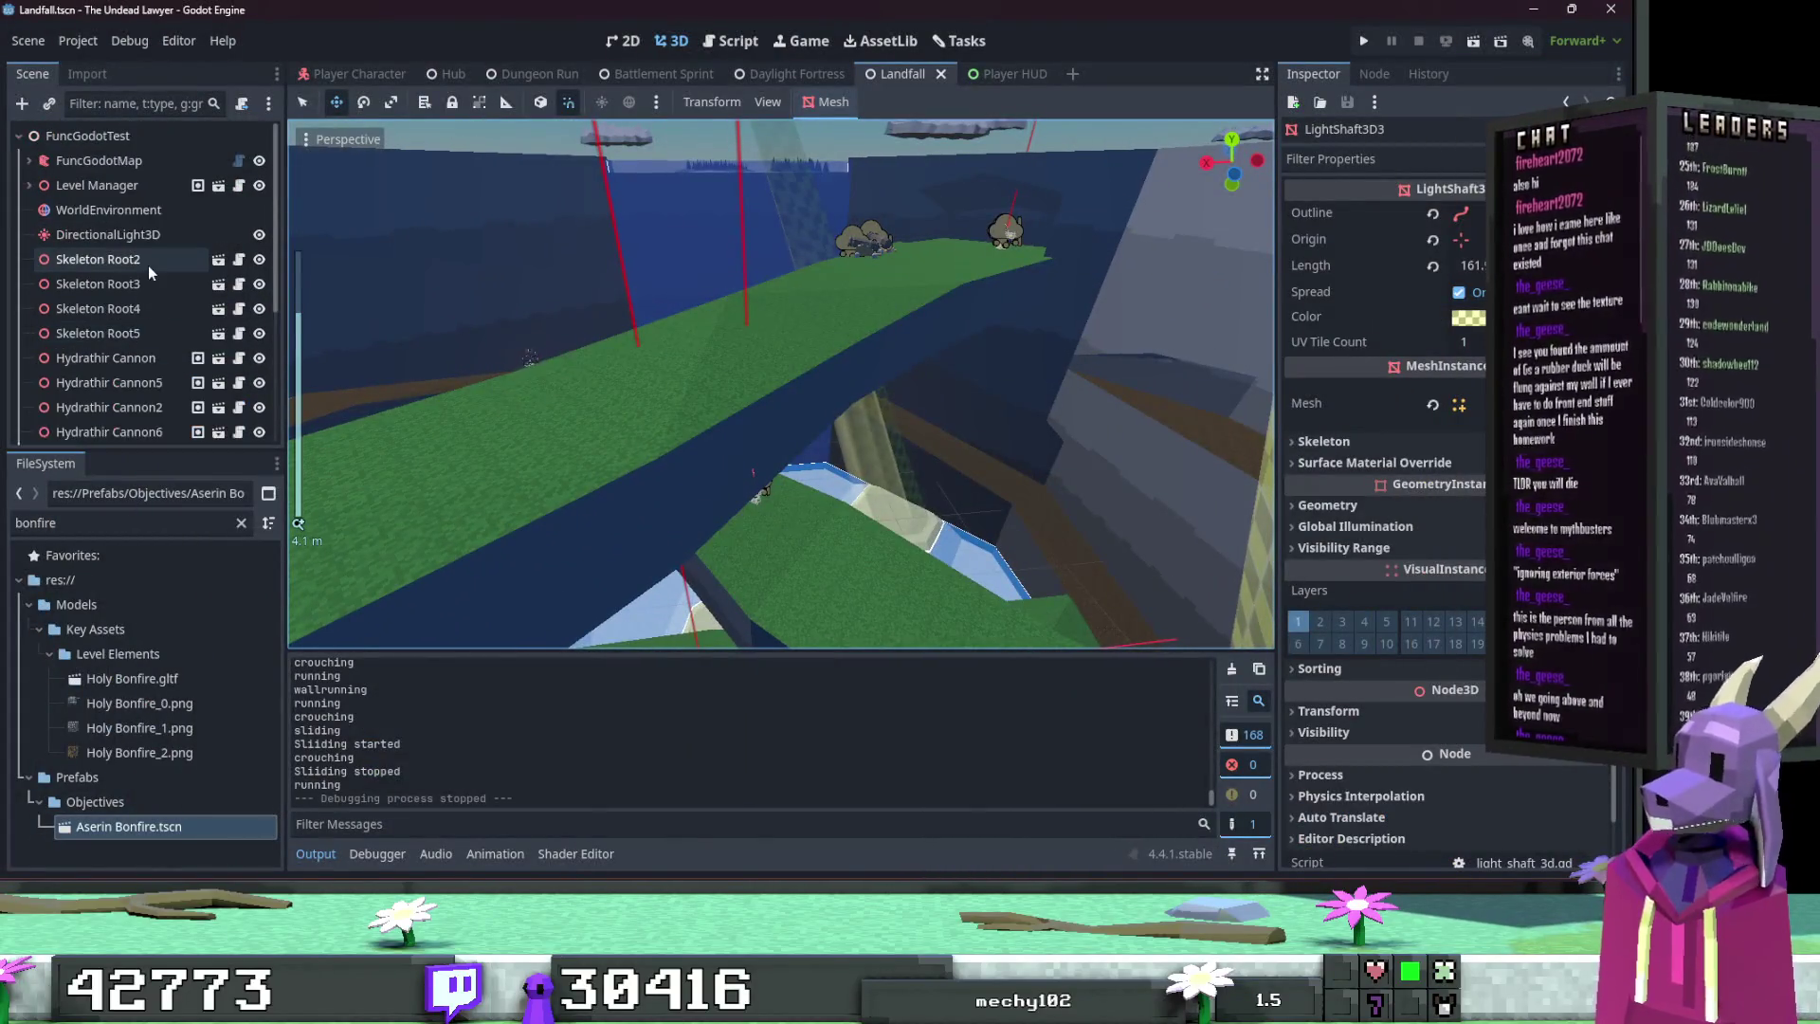
pyautogui.click(155, 162)
pyautogui.click(851, 102)
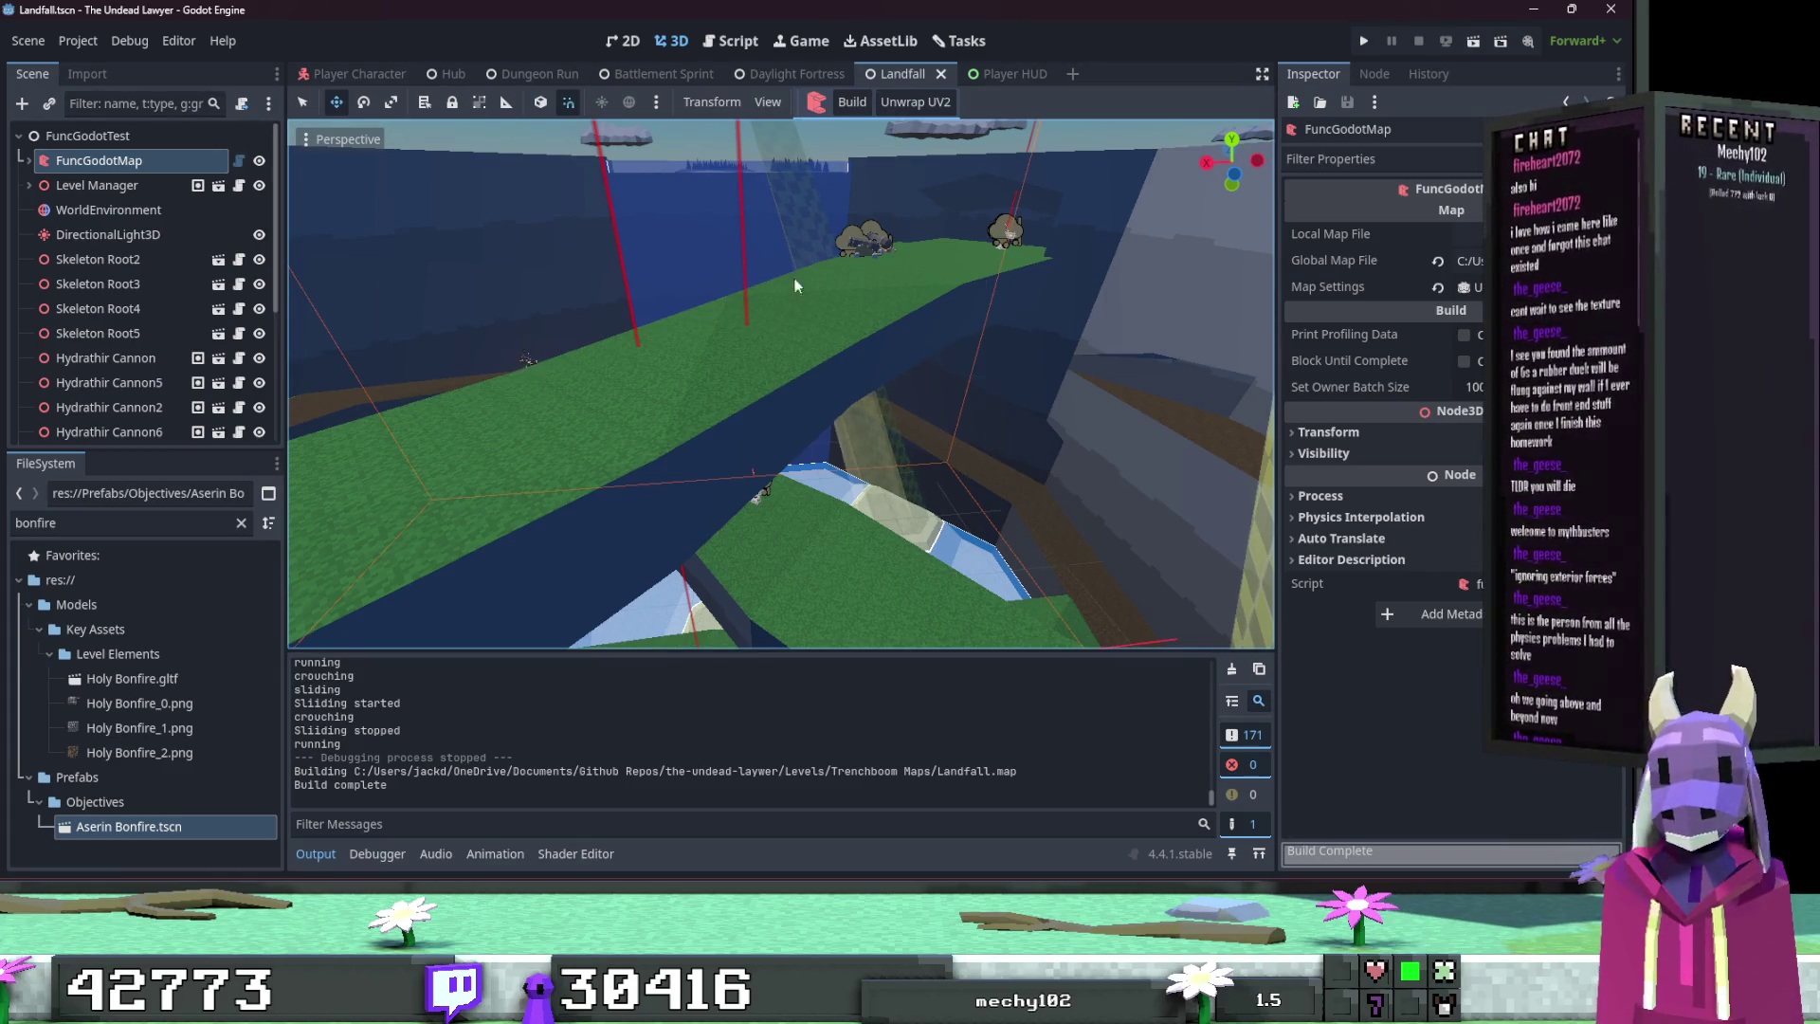
pyautogui.click(1359, 51)
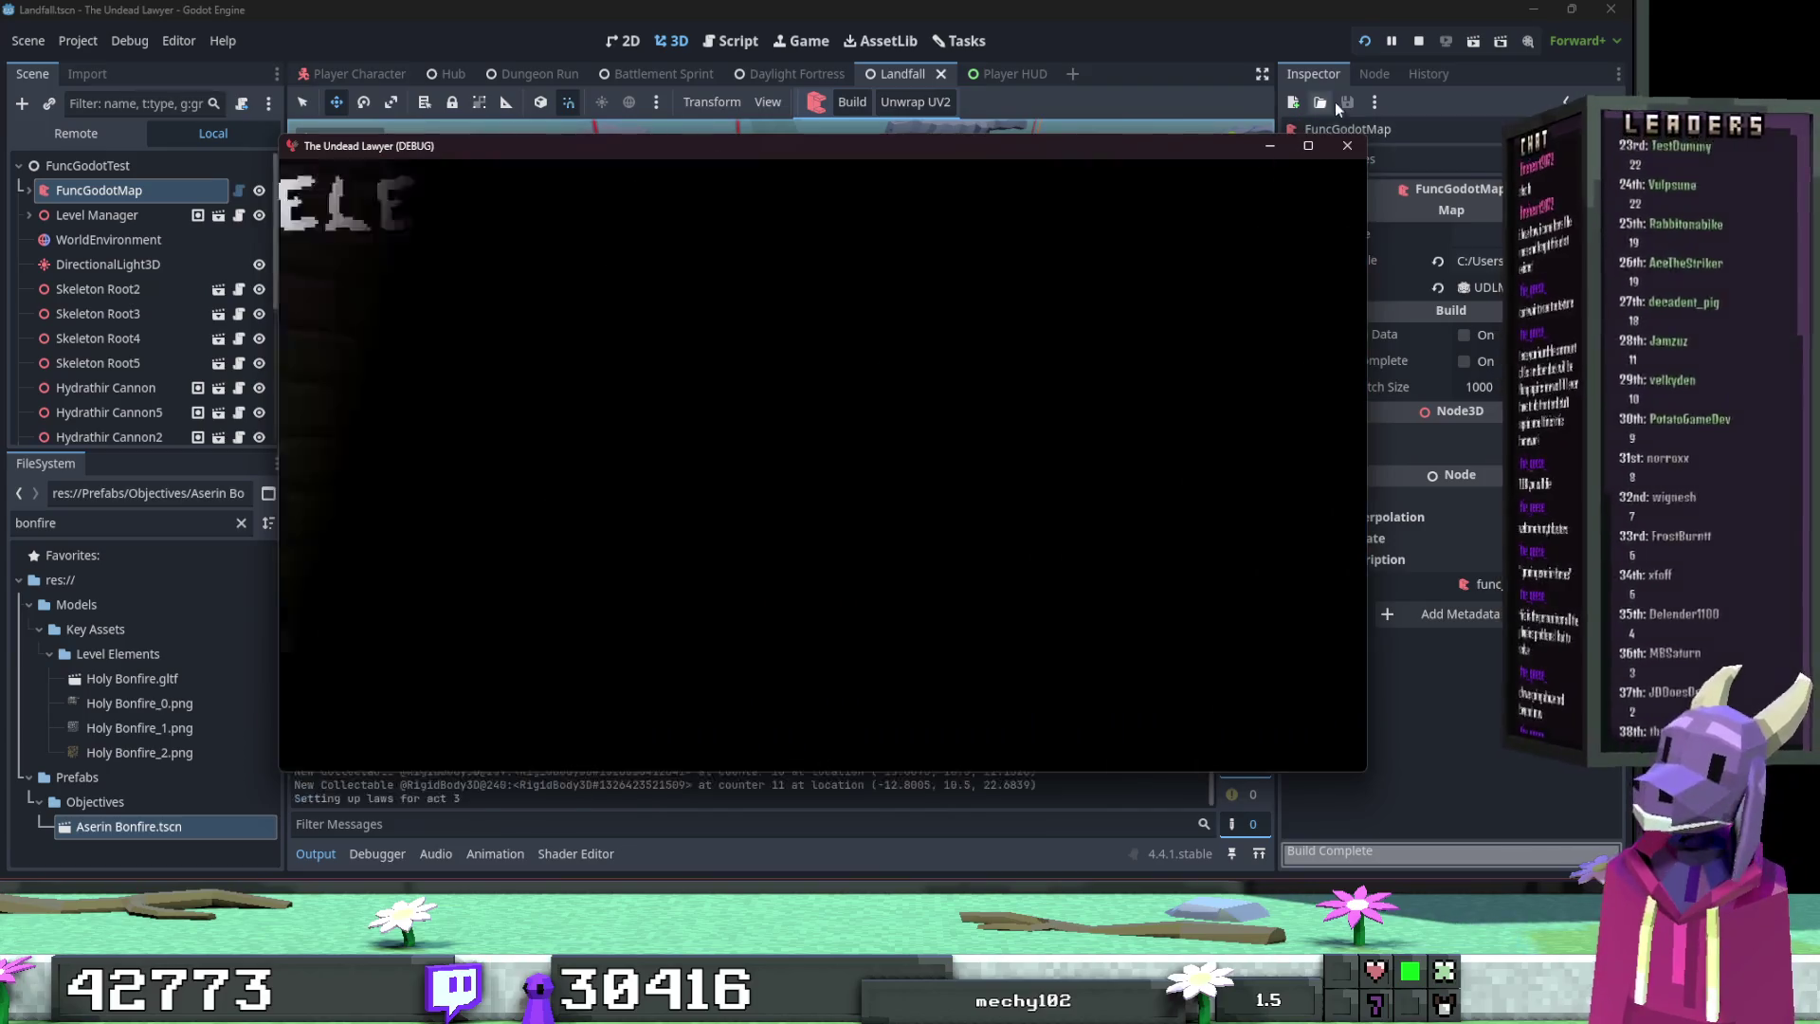
pyautogui.click(1312, 129)
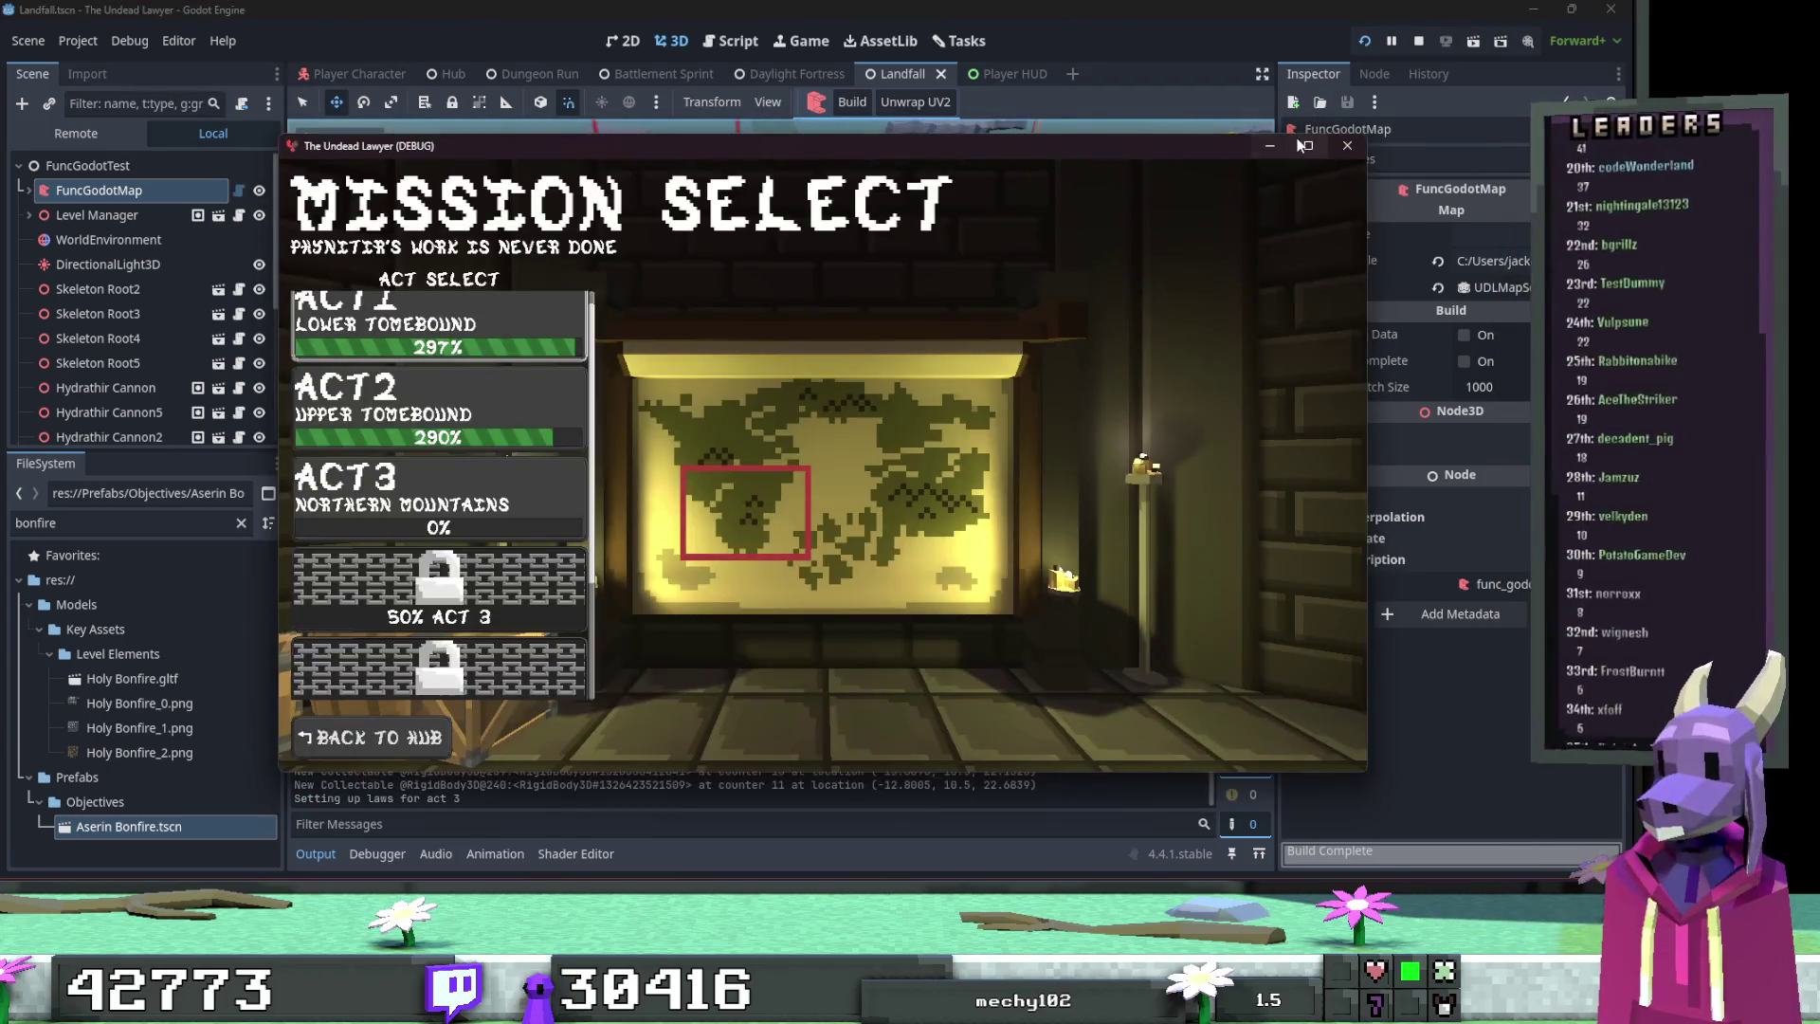
# Step: Make the game window full screen and start a timed run of the Act 1 LANDFALL mission
pyautogui.click(1304, 145)
pyautogui.click(213, 185)
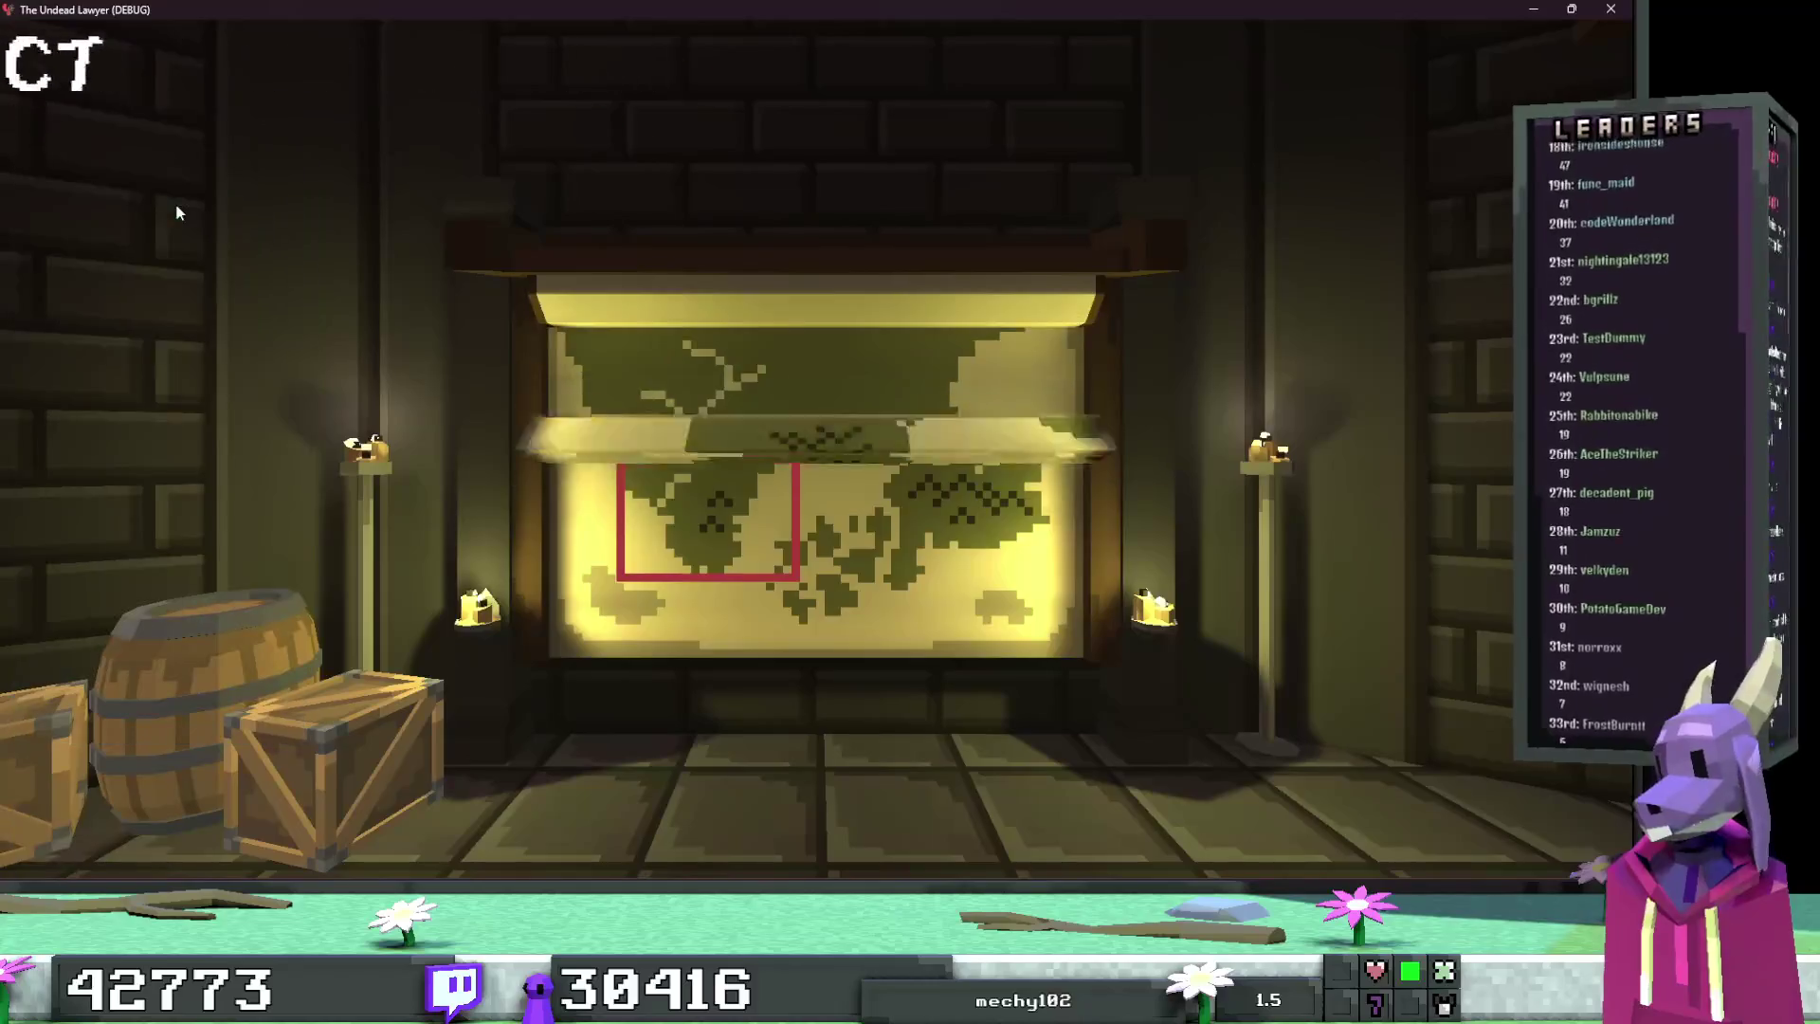
pyautogui.click(227, 429)
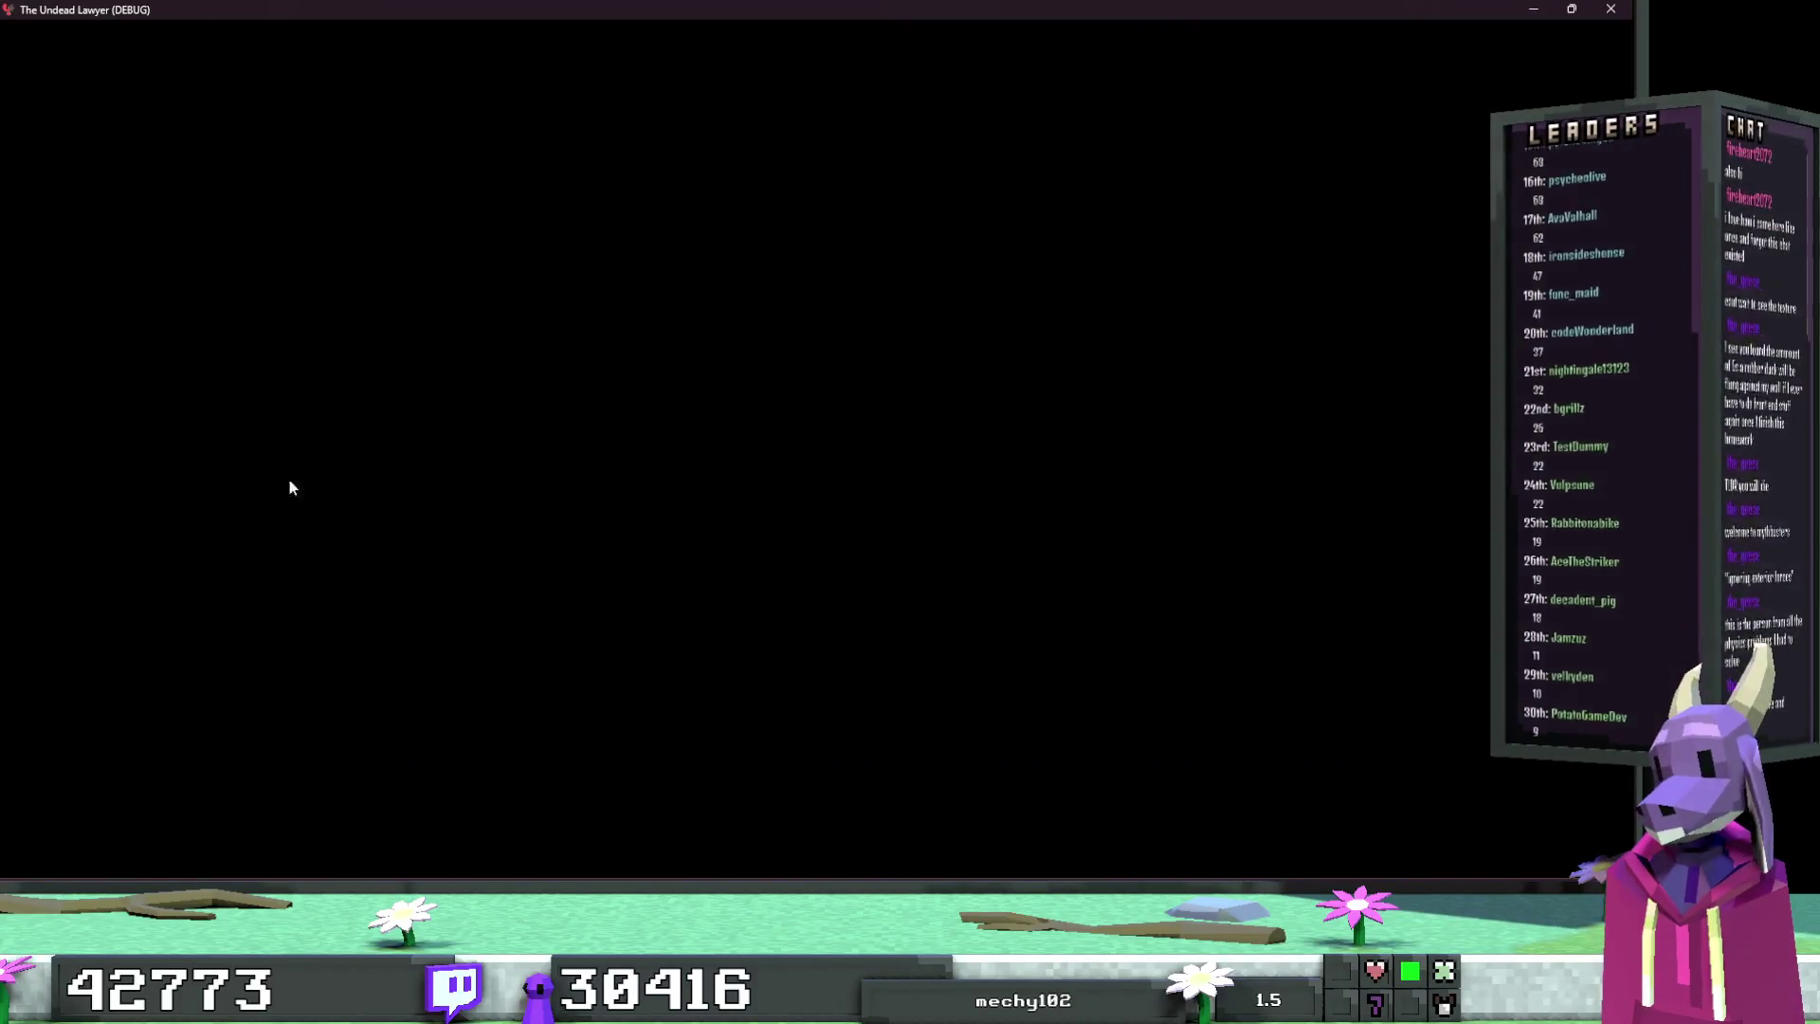
pyautogui.press('space')
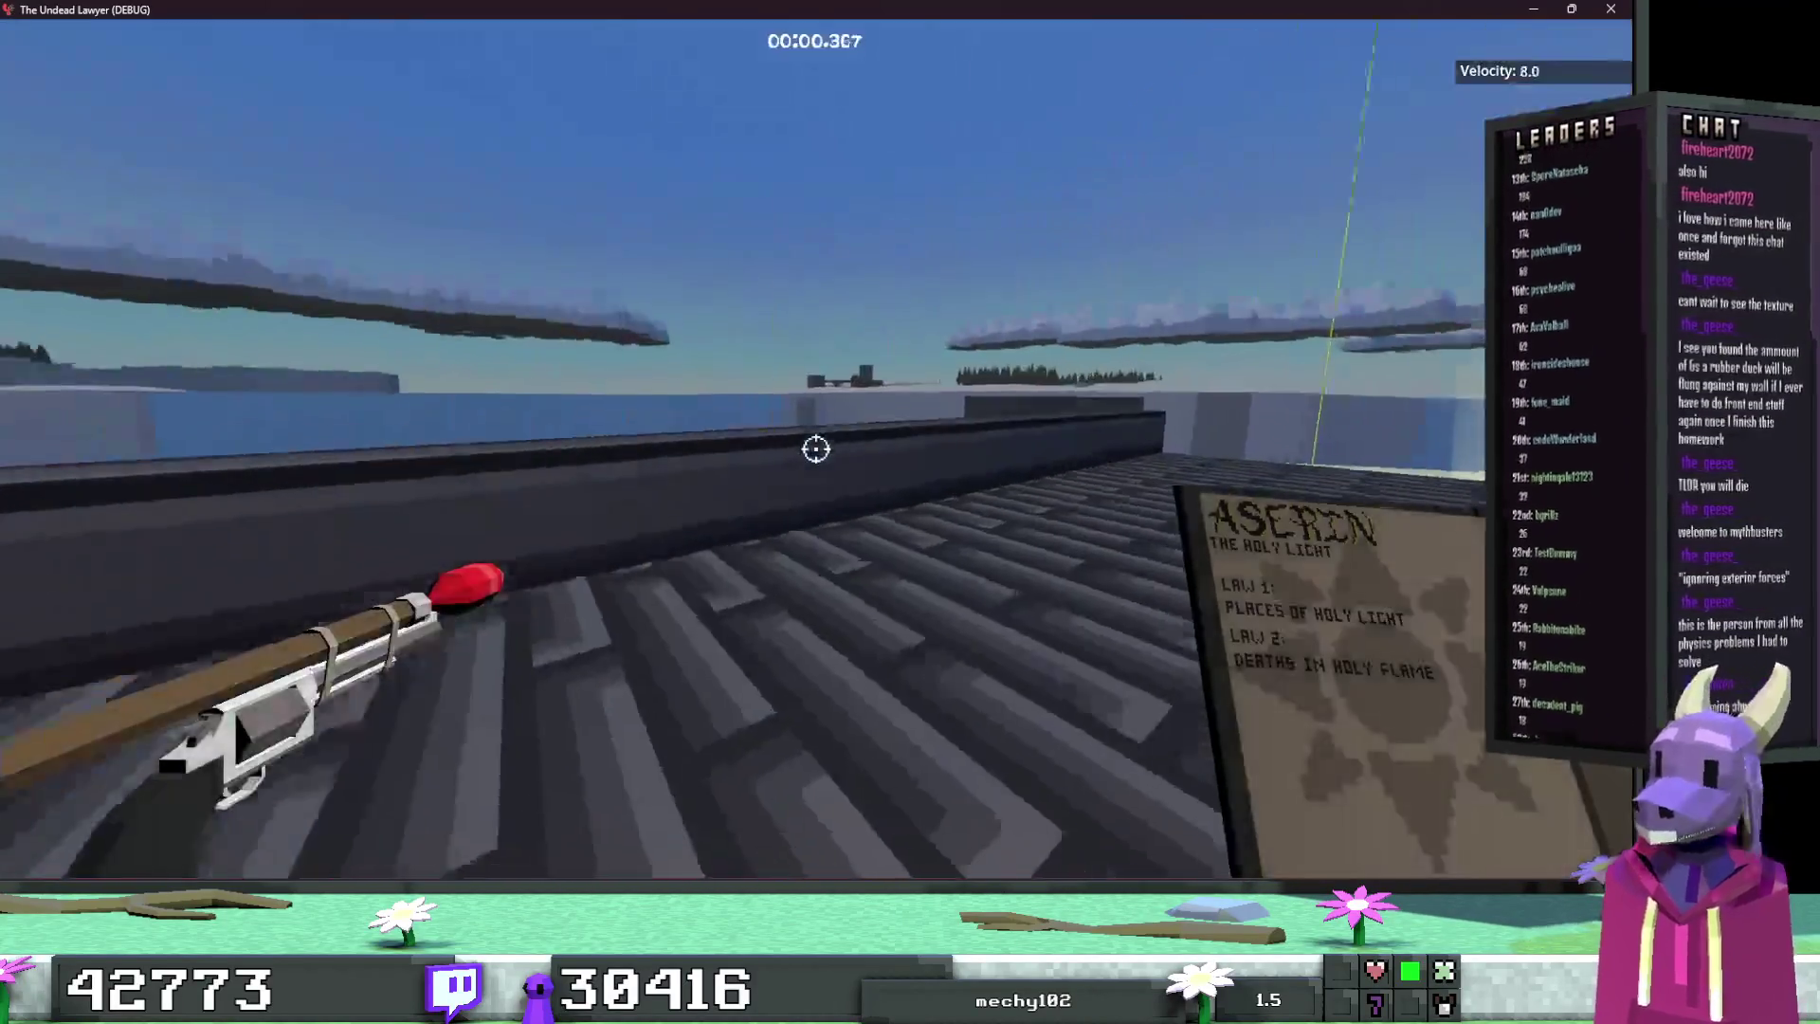
# Step: Run from the starting ledge across the grass, past the blue and grey walls, toward the dark tower
pyautogui.press('w')
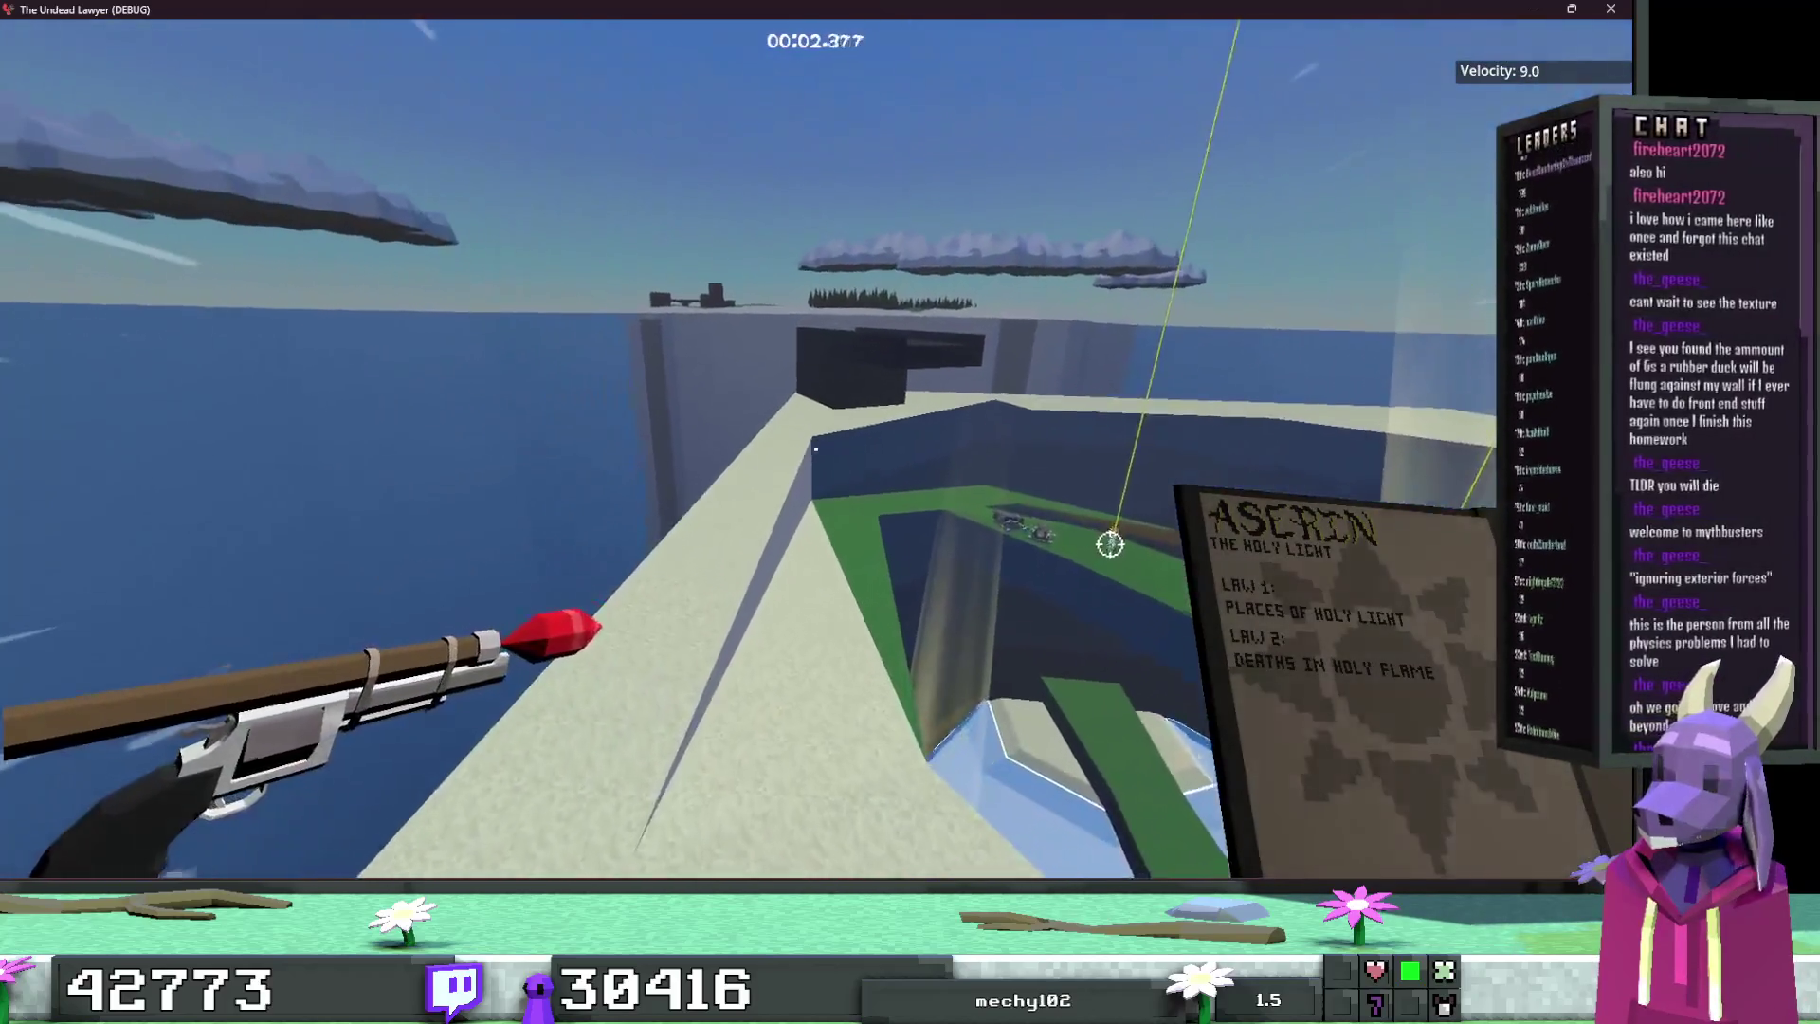
pyautogui.press('w')
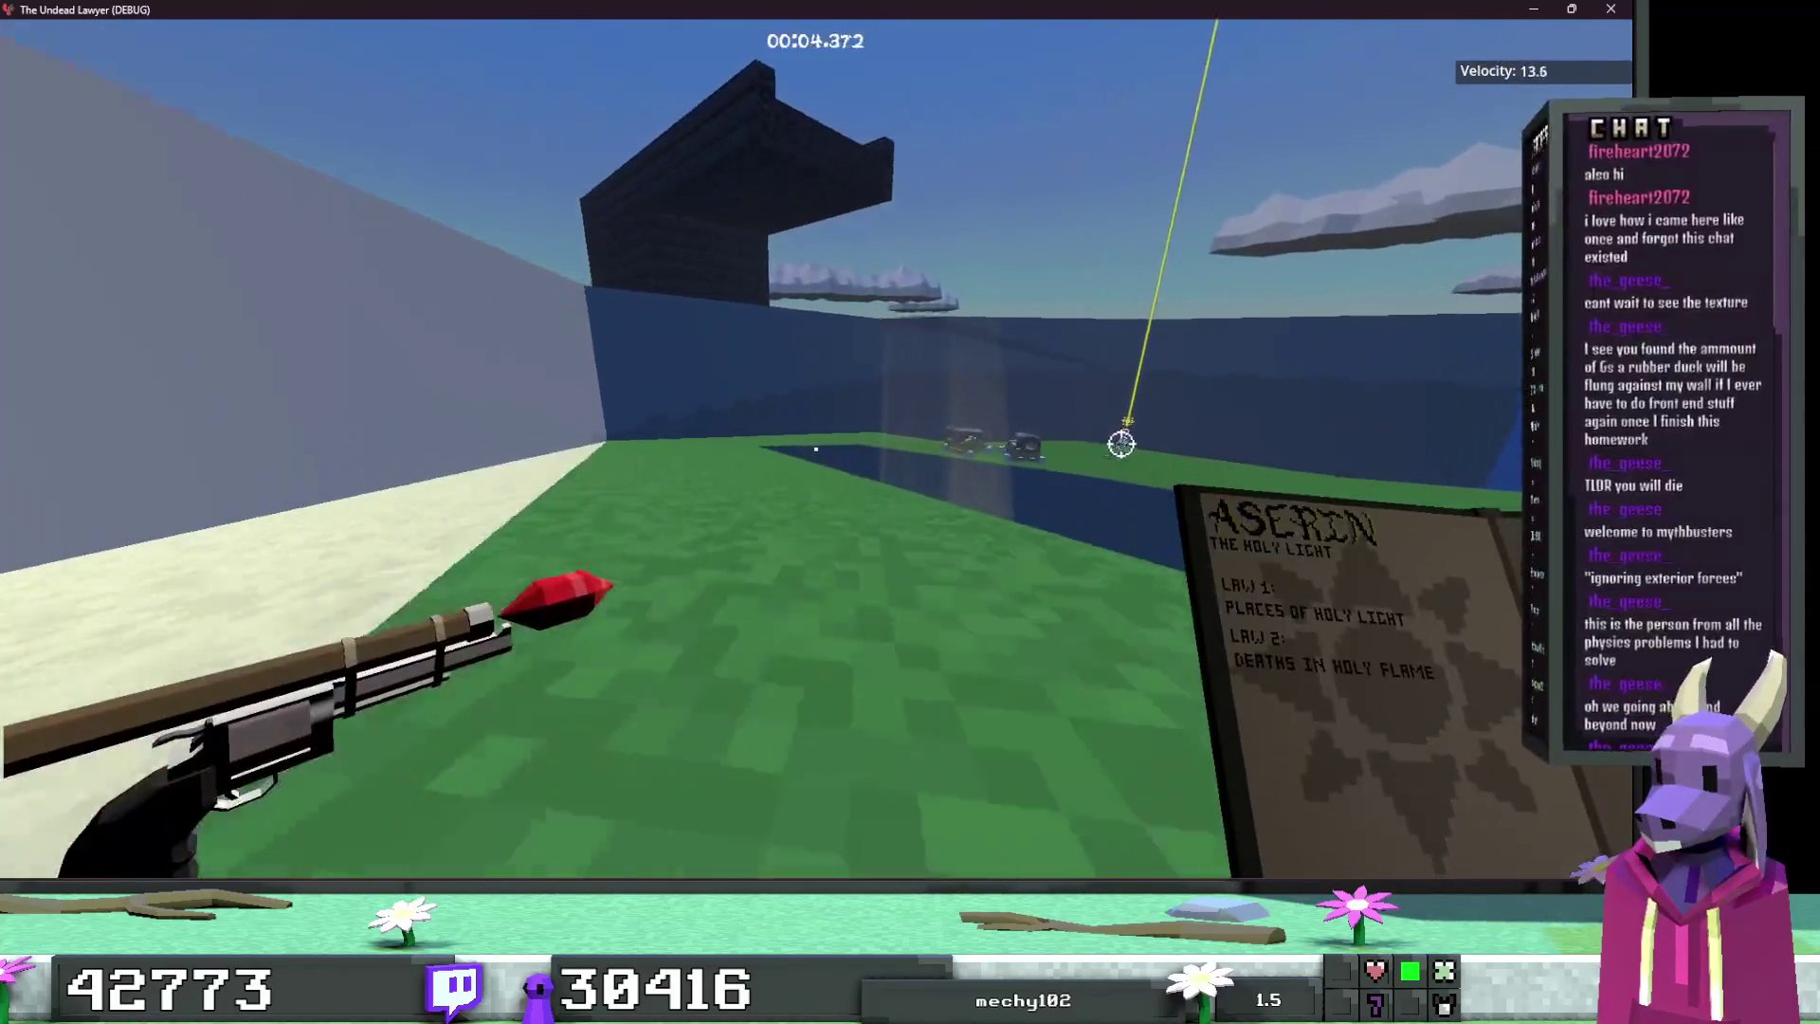
pyautogui.press('w')
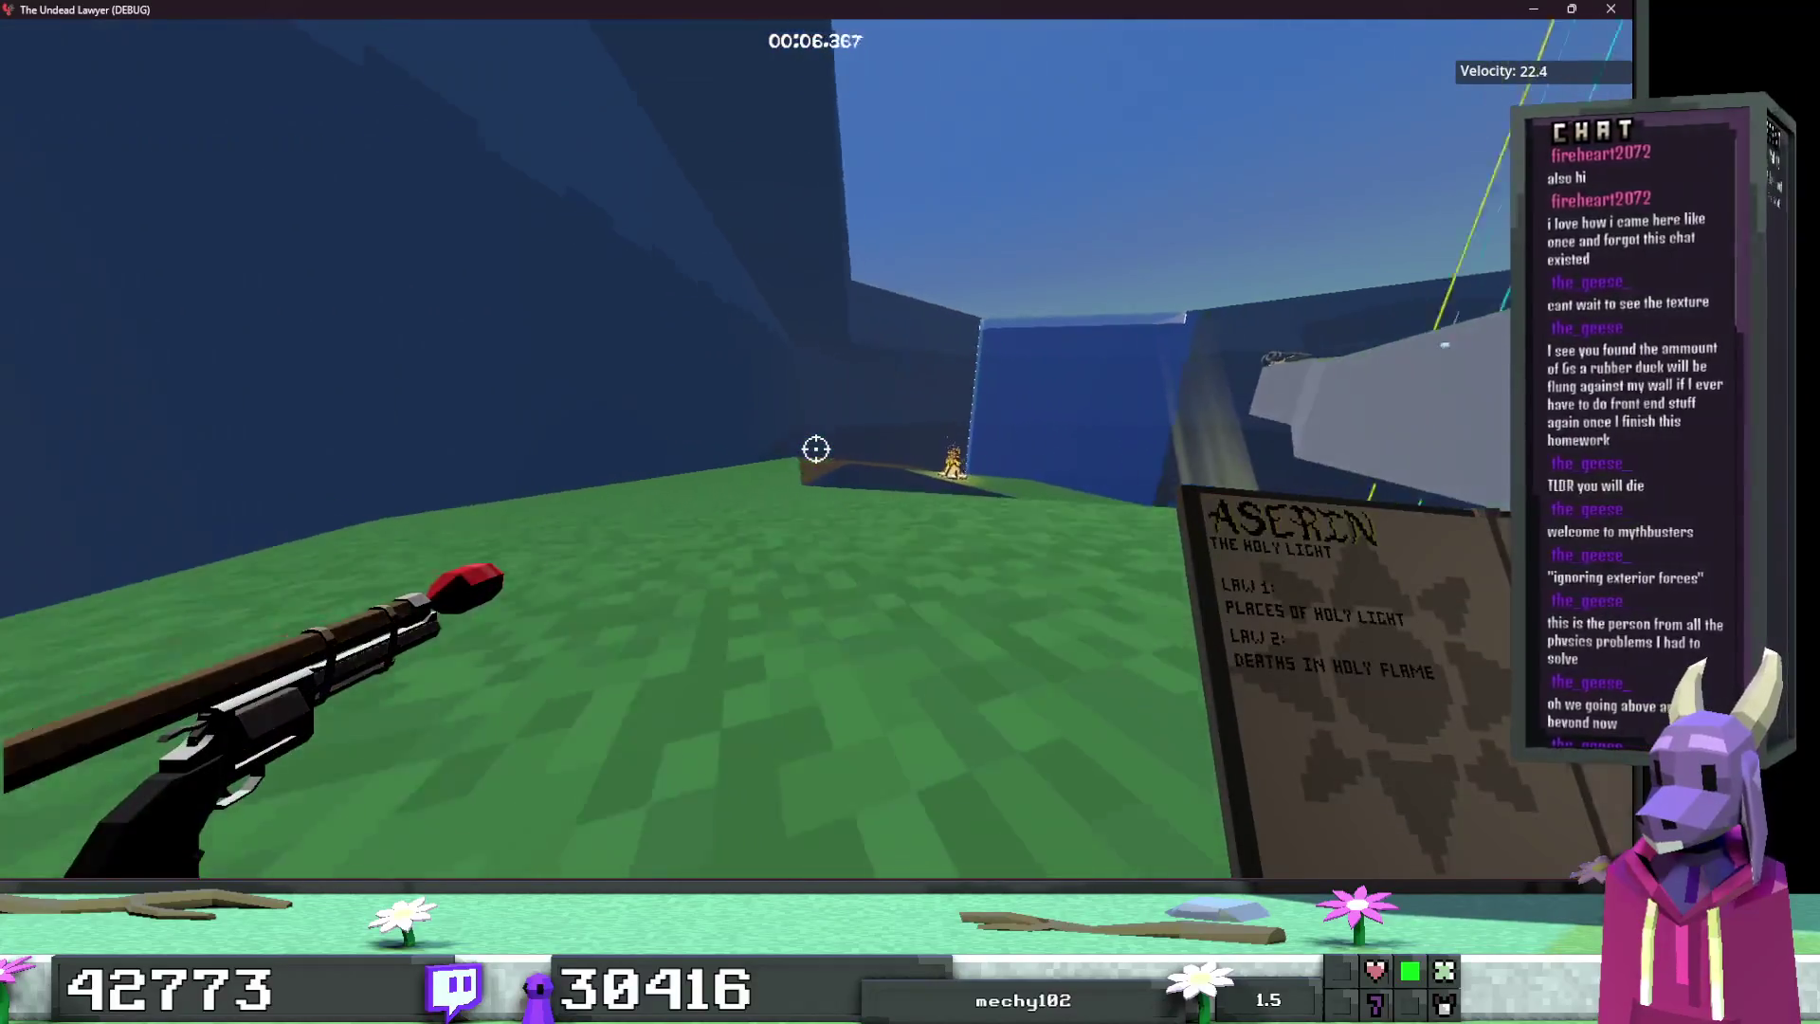
pyautogui.press('w')
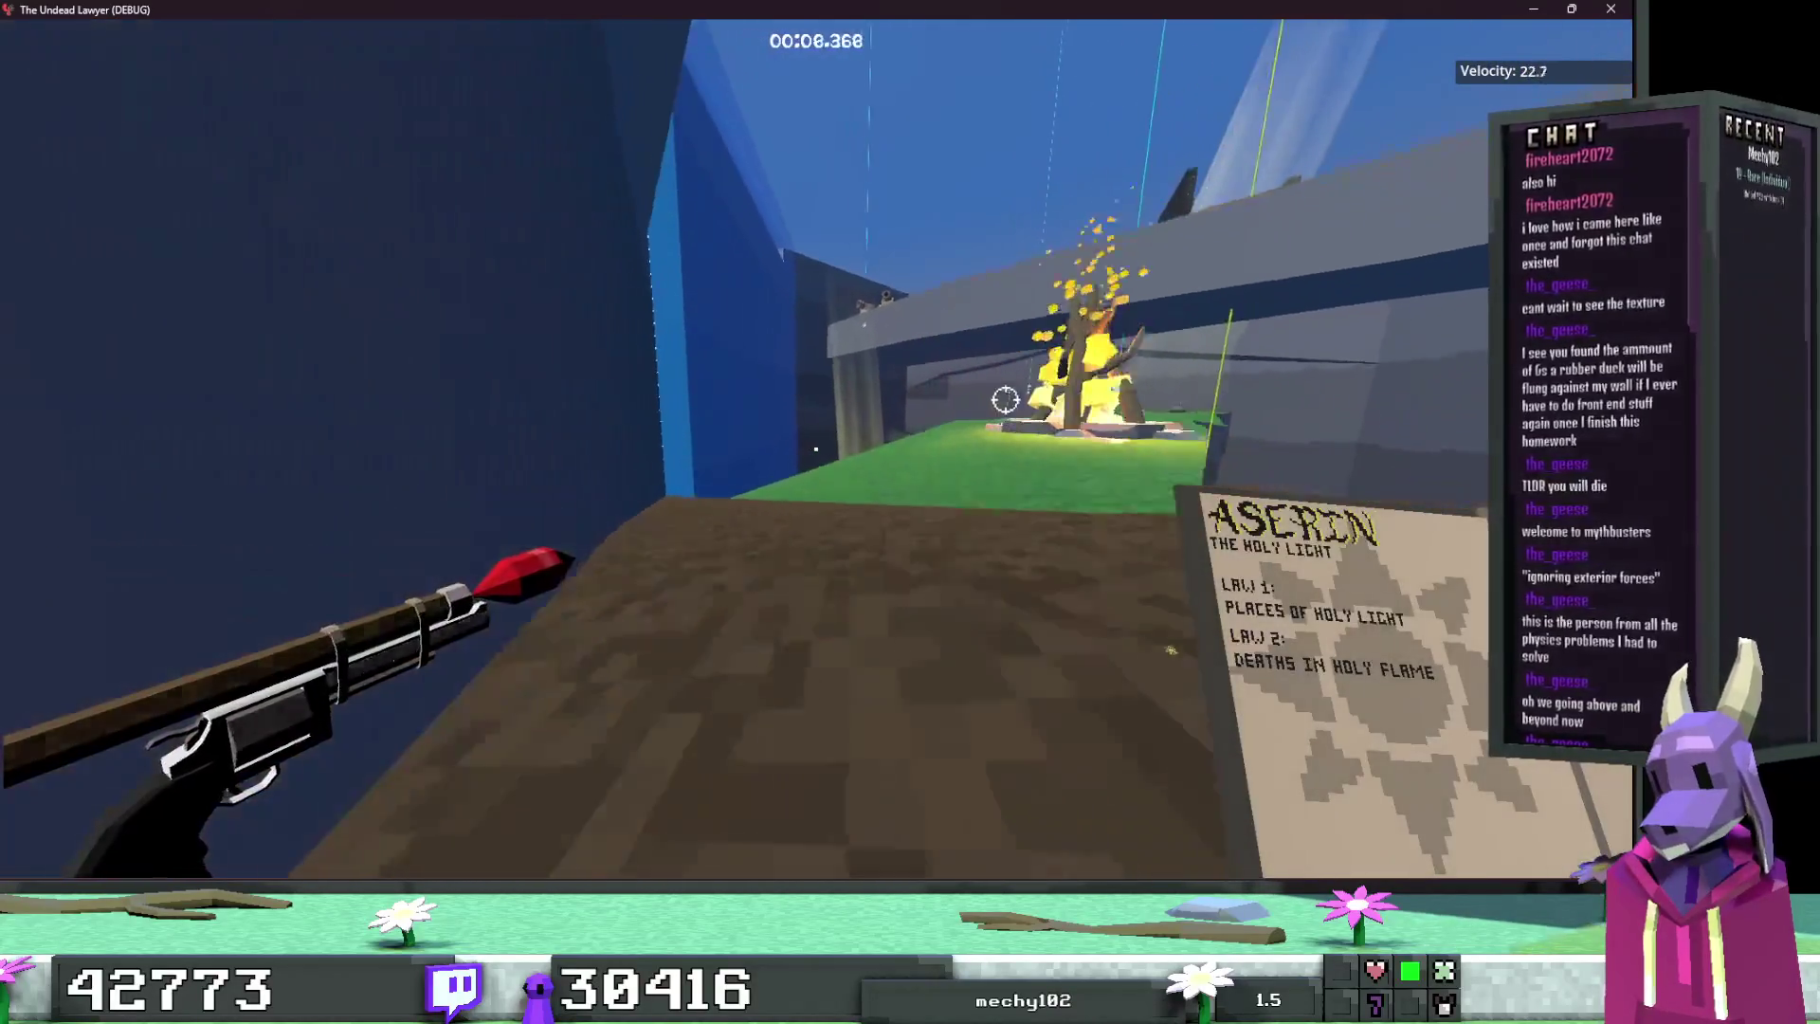
pyautogui.press('w')
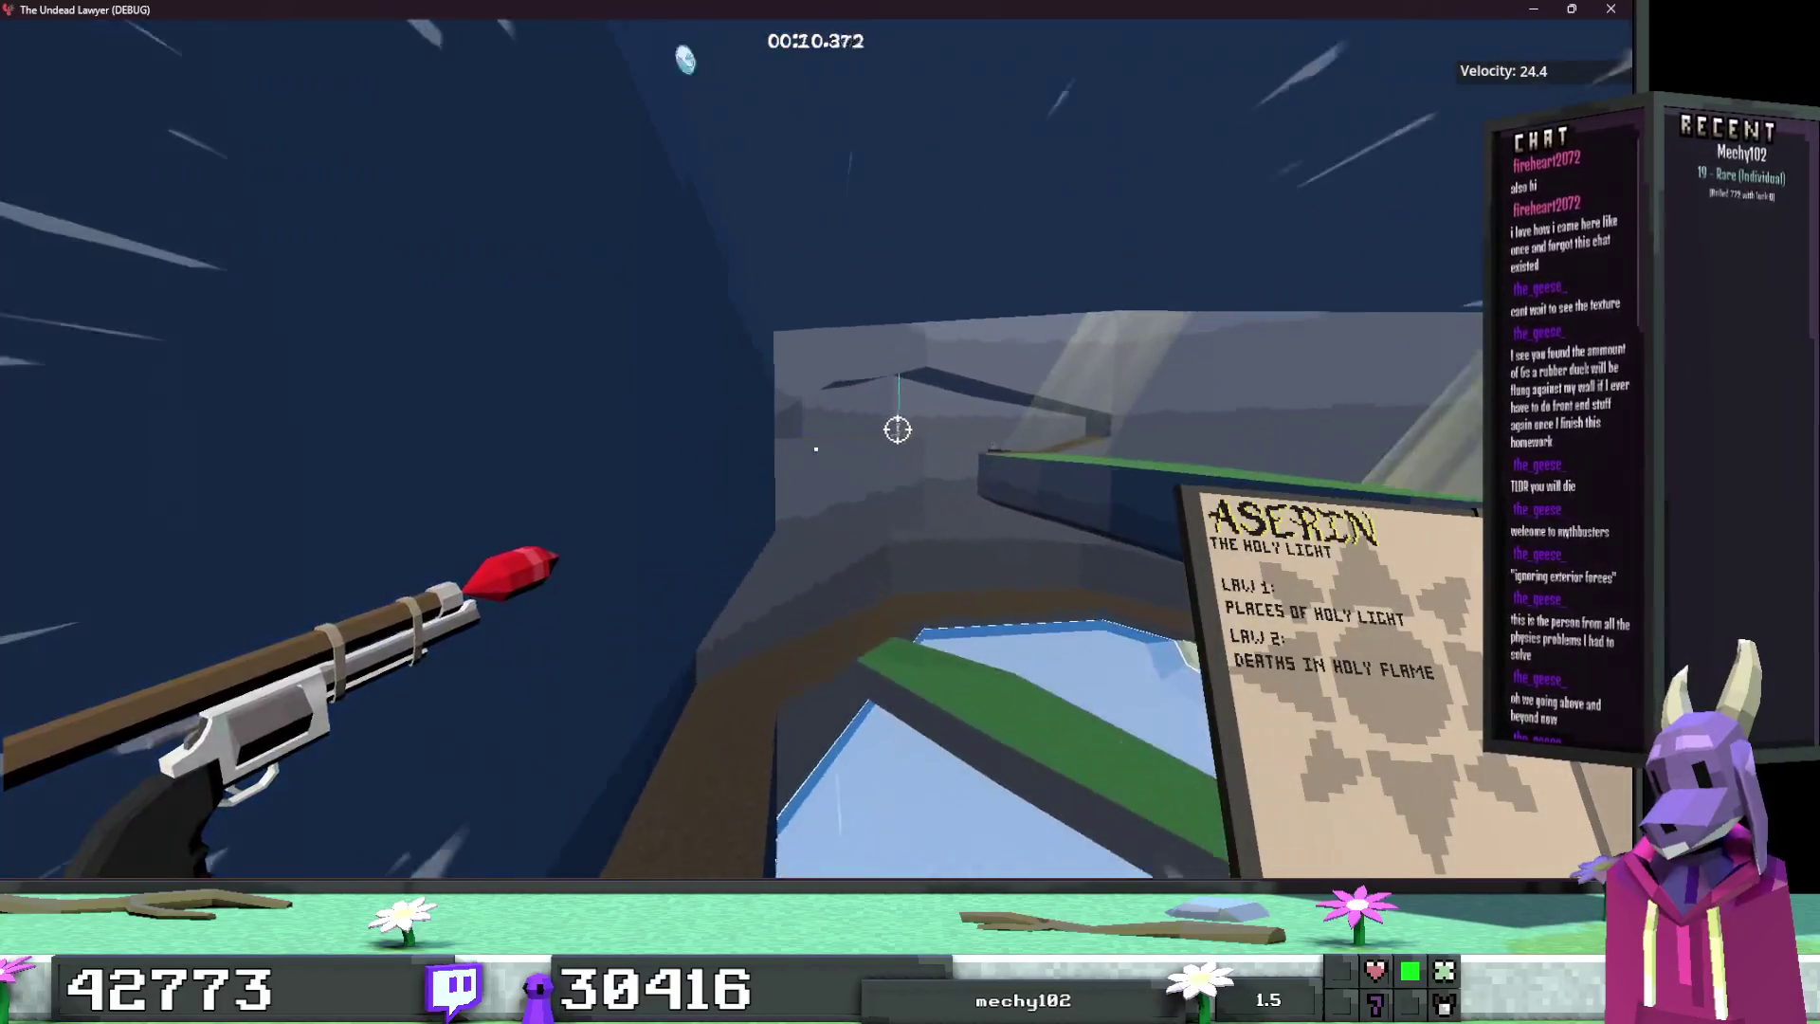
pyautogui.press('w')
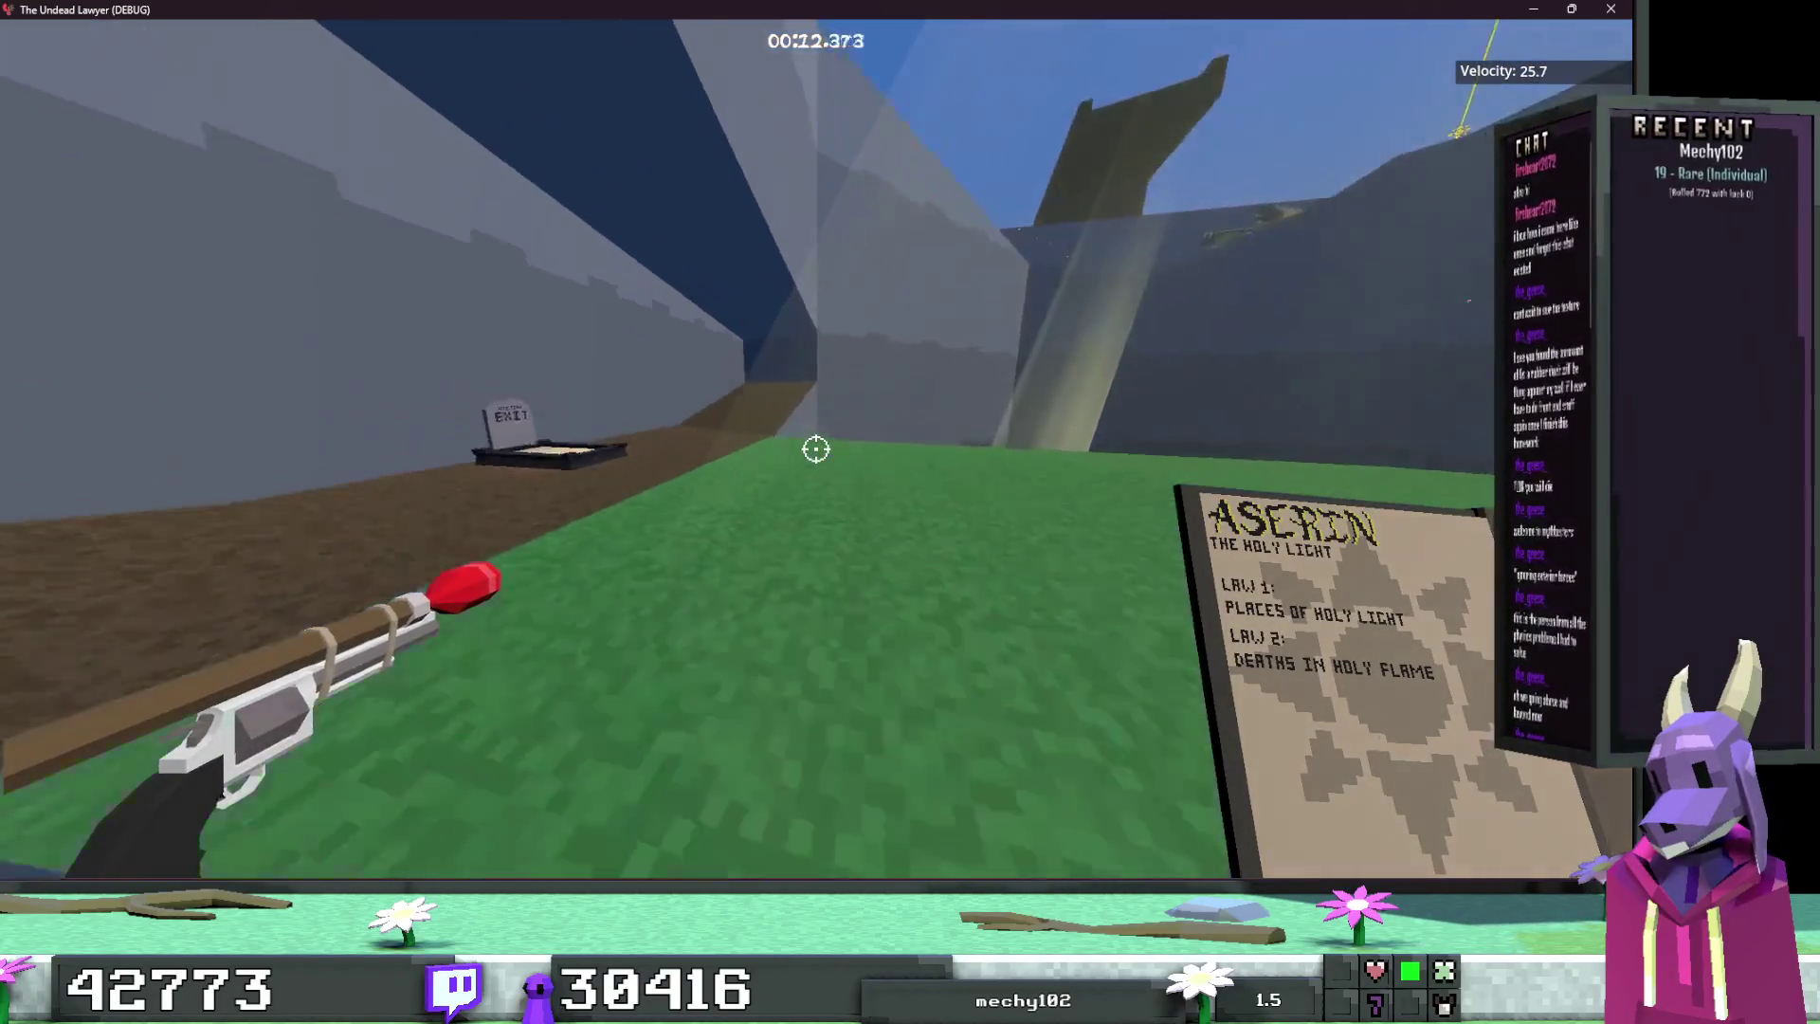
pyautogui.press('w')
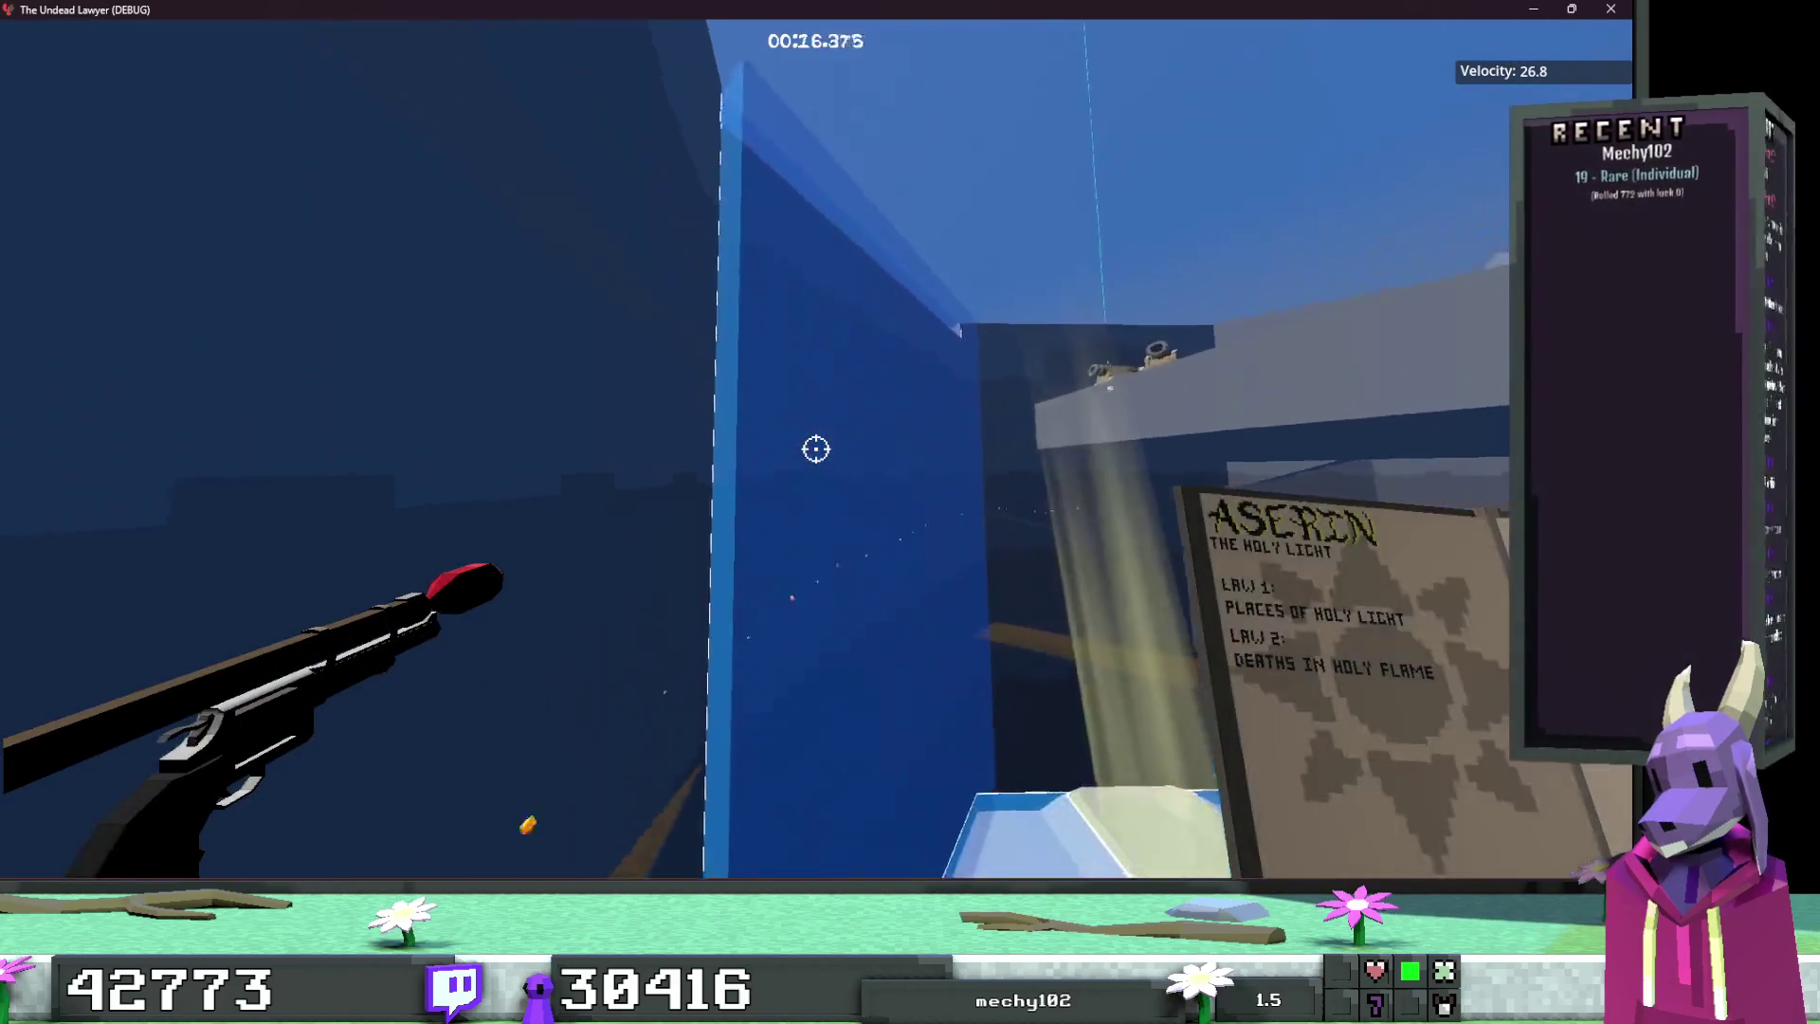
pyautogui.press('w')
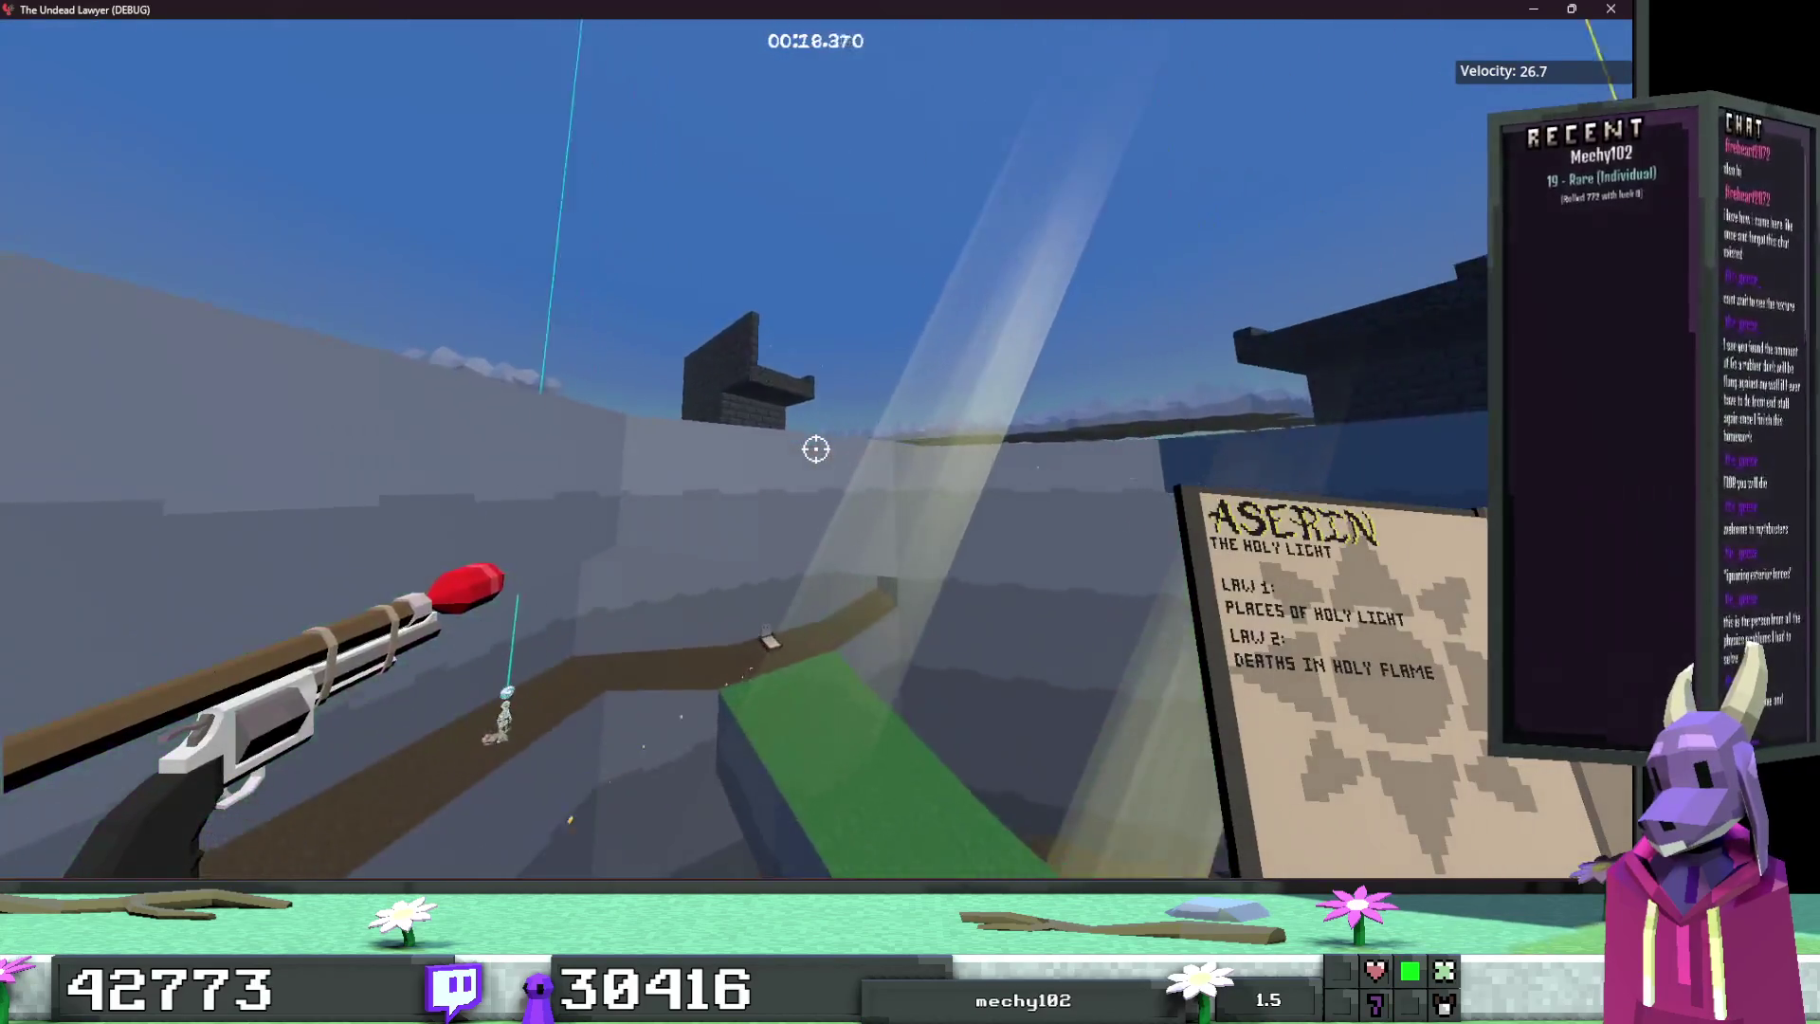
pyautogui.press('w')
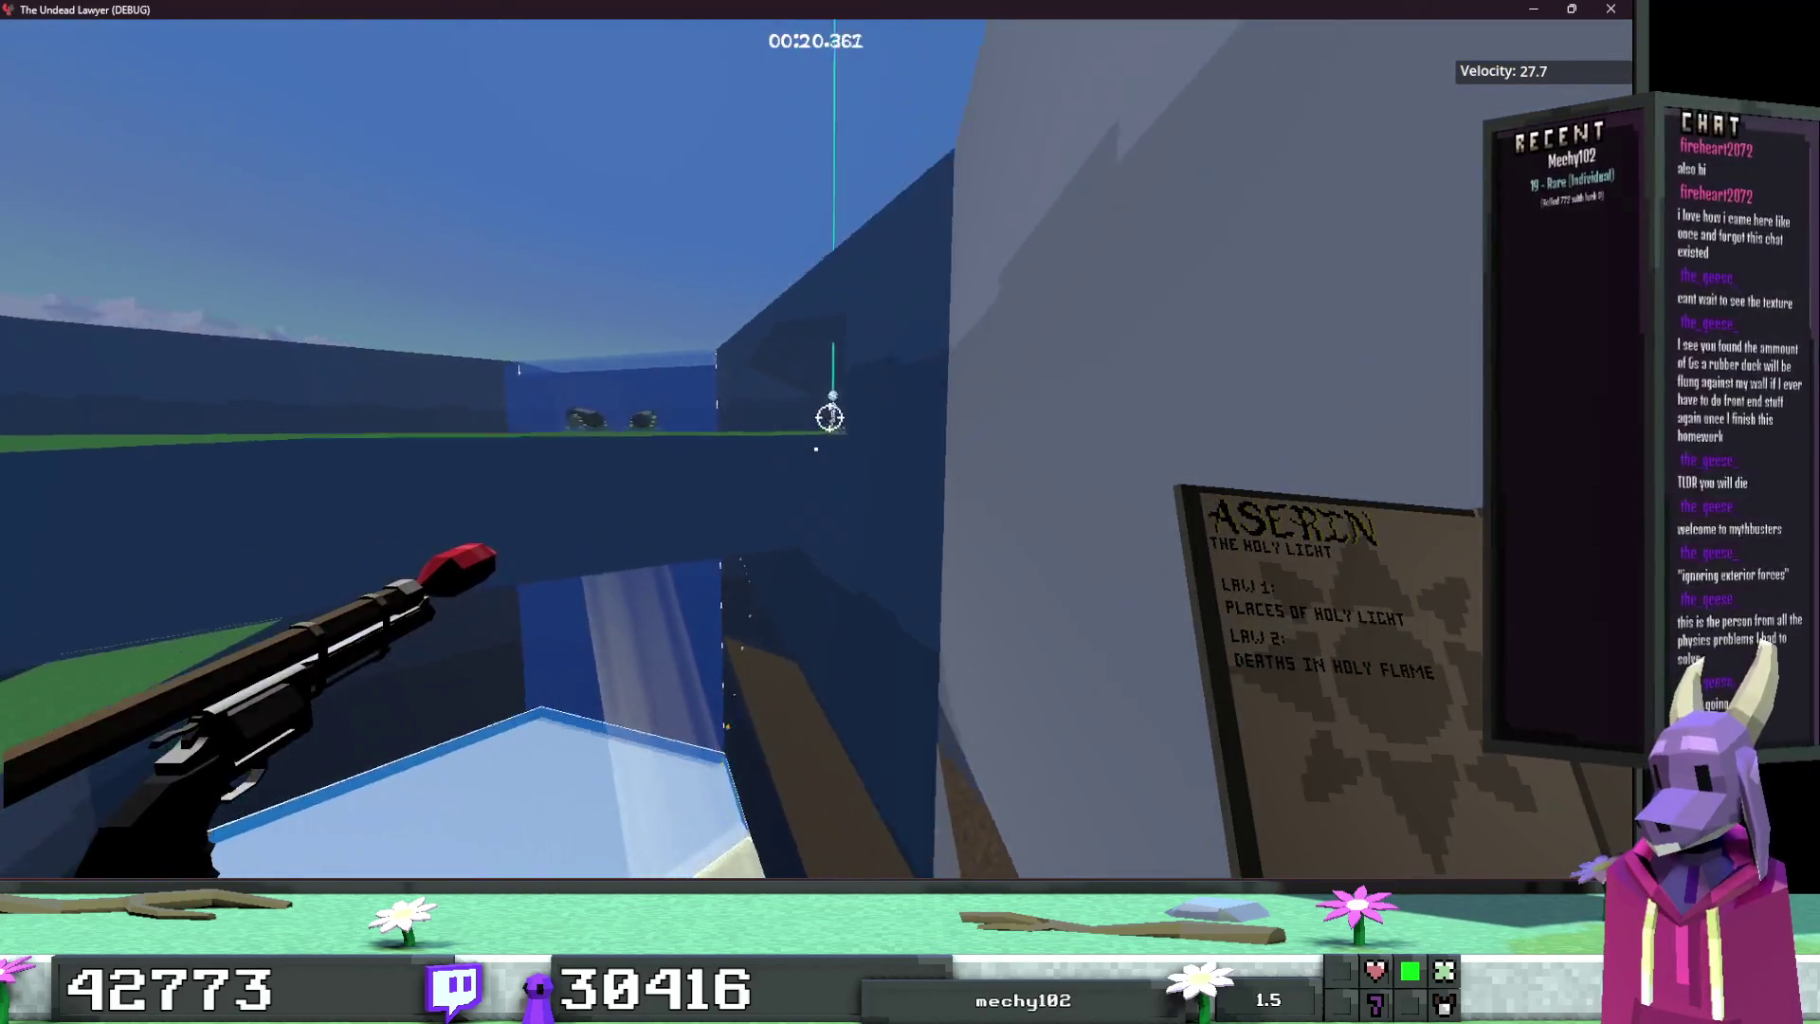
pyautogui.press('w')
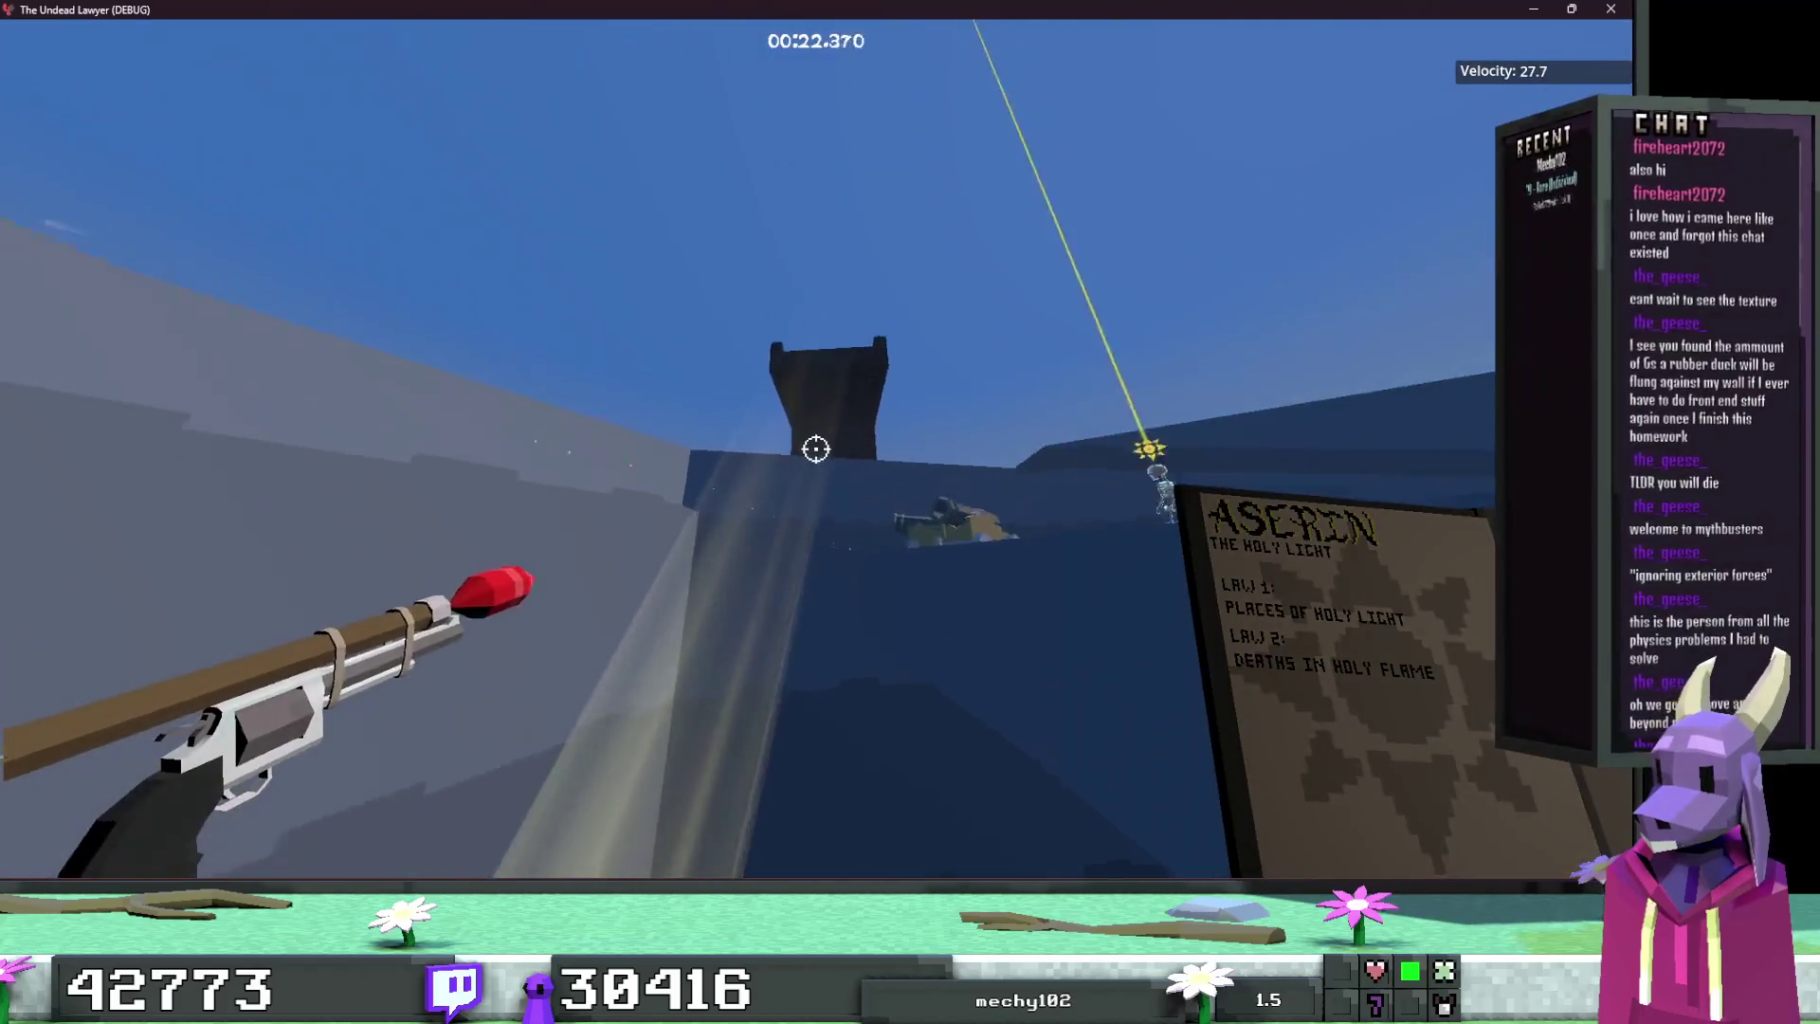
# Step: Cross the campfire ledge and pale platform along the grey wall, then restart the level
pyautogui.press('w')
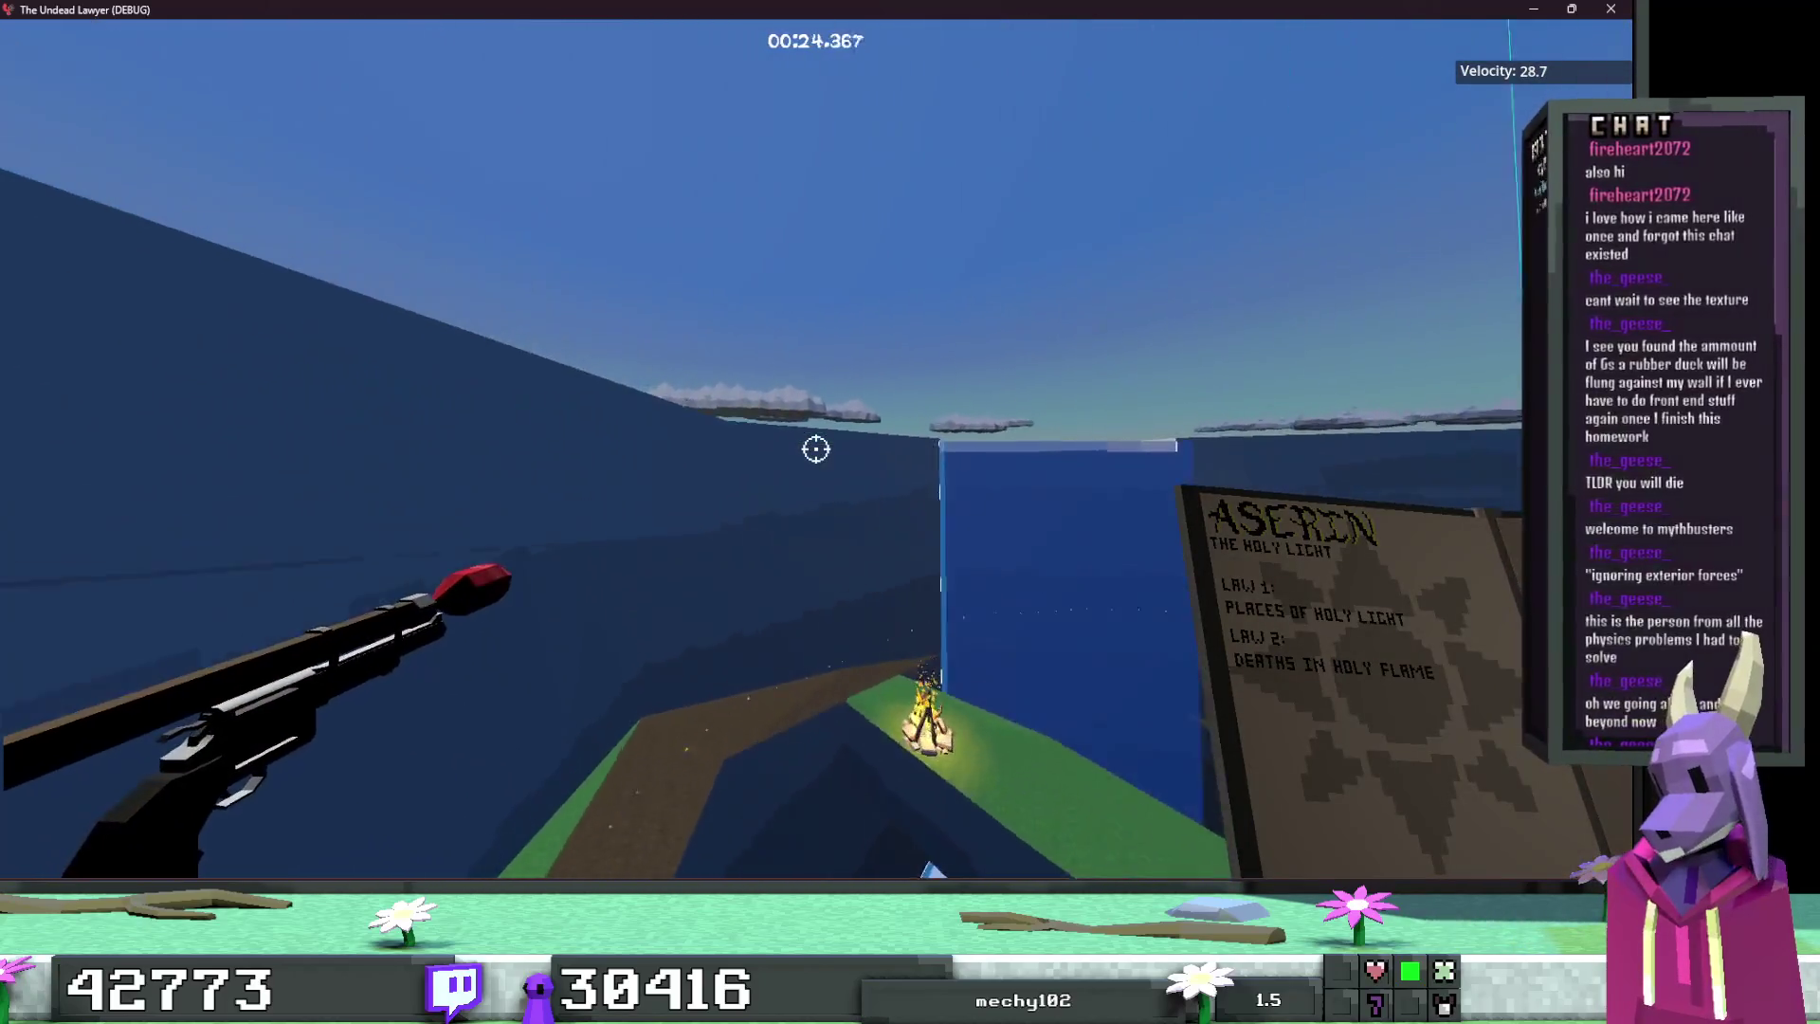
pyautogui.press('w')
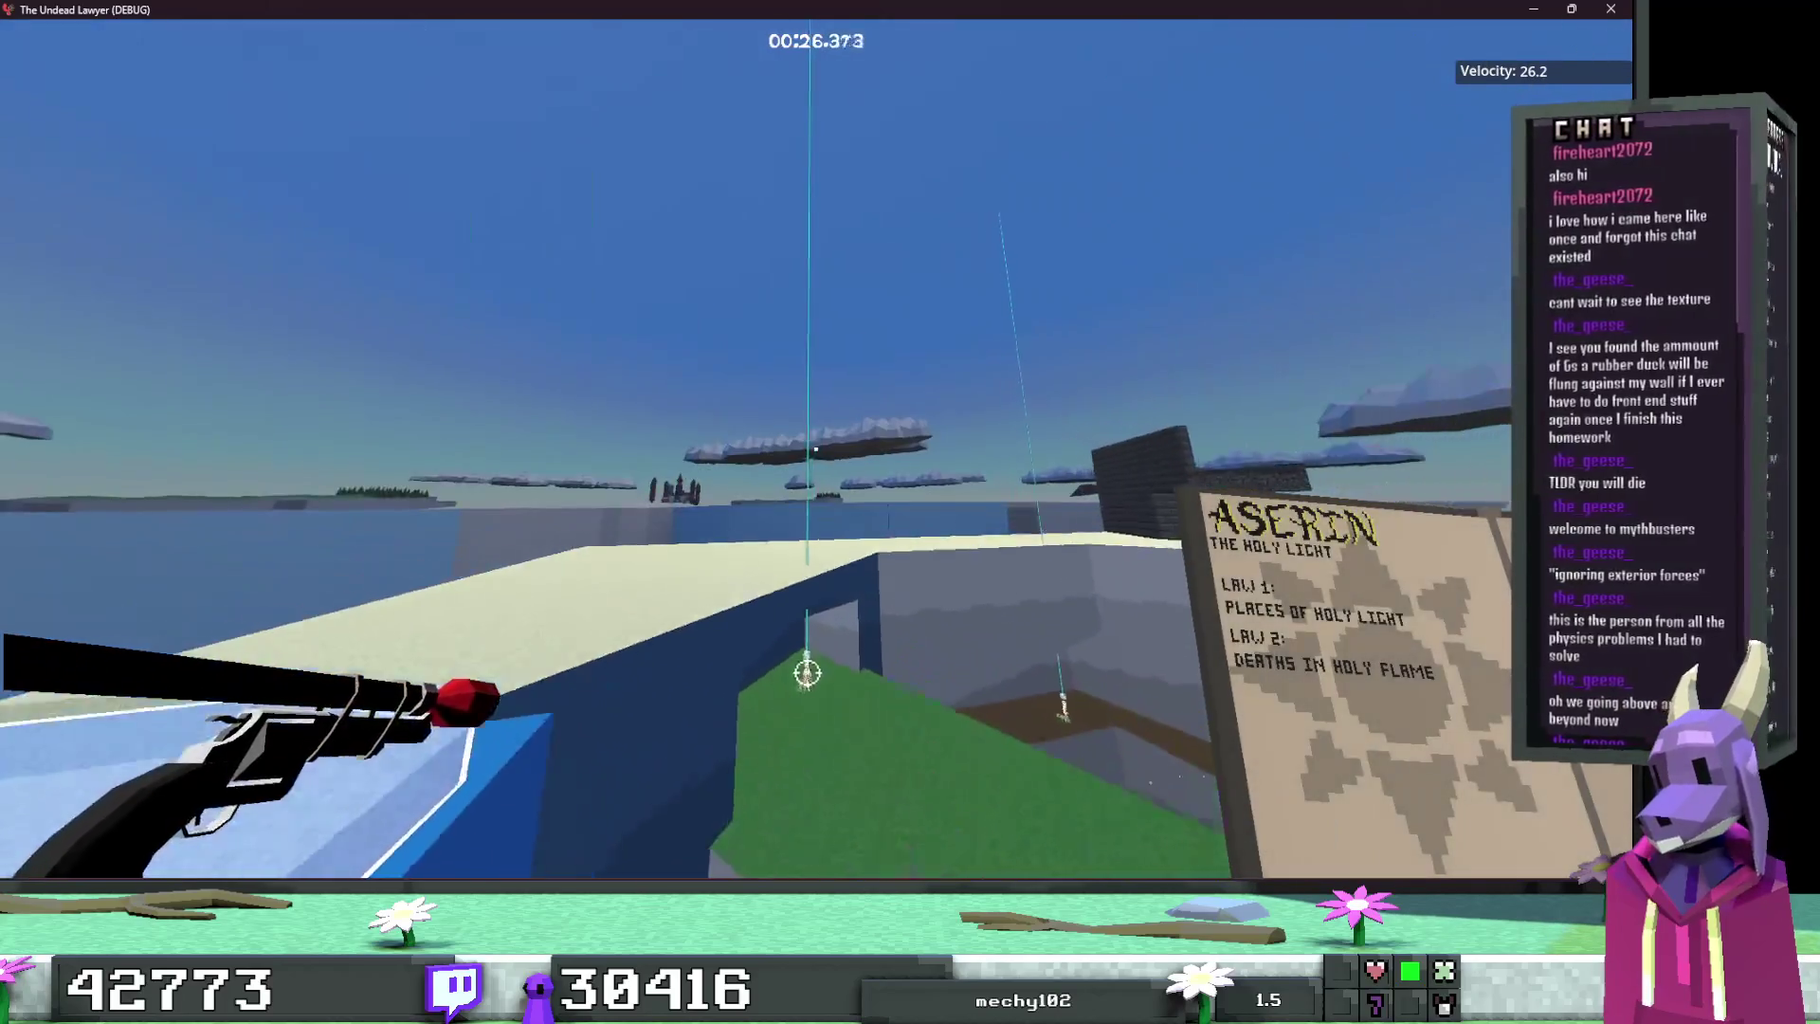
pyautogui.press('w')
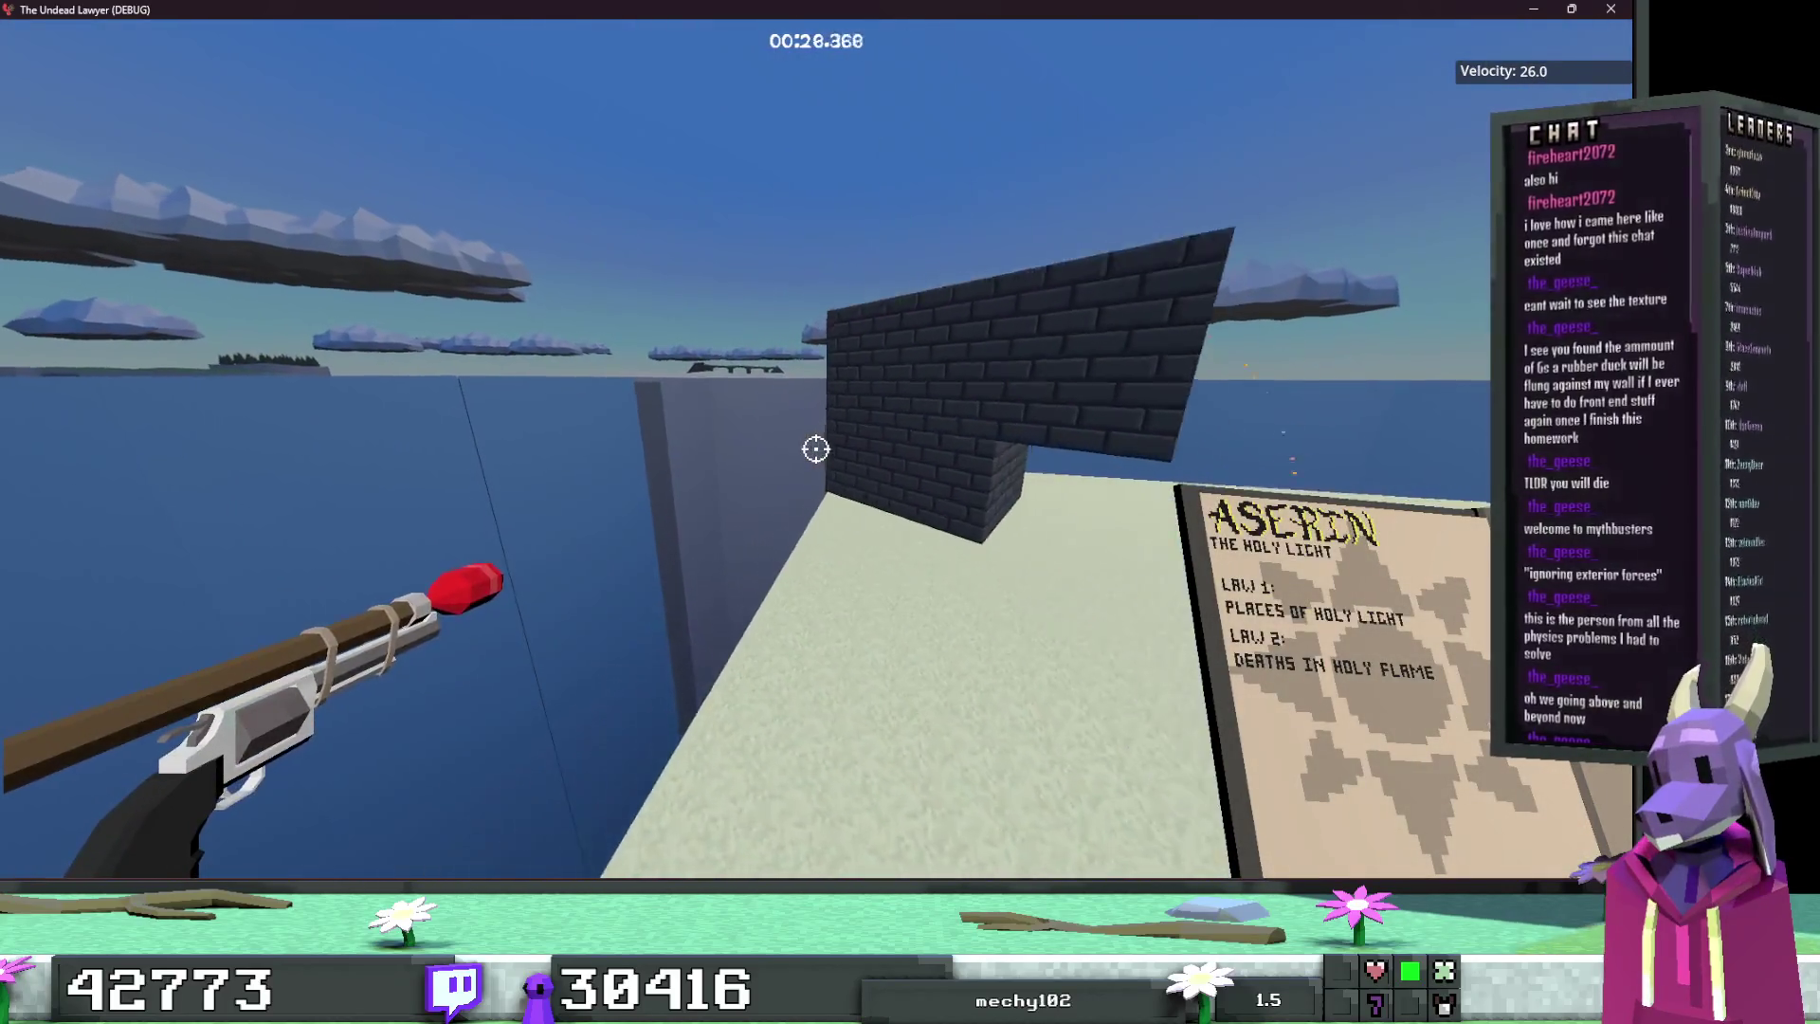
pyautogui.press('w')
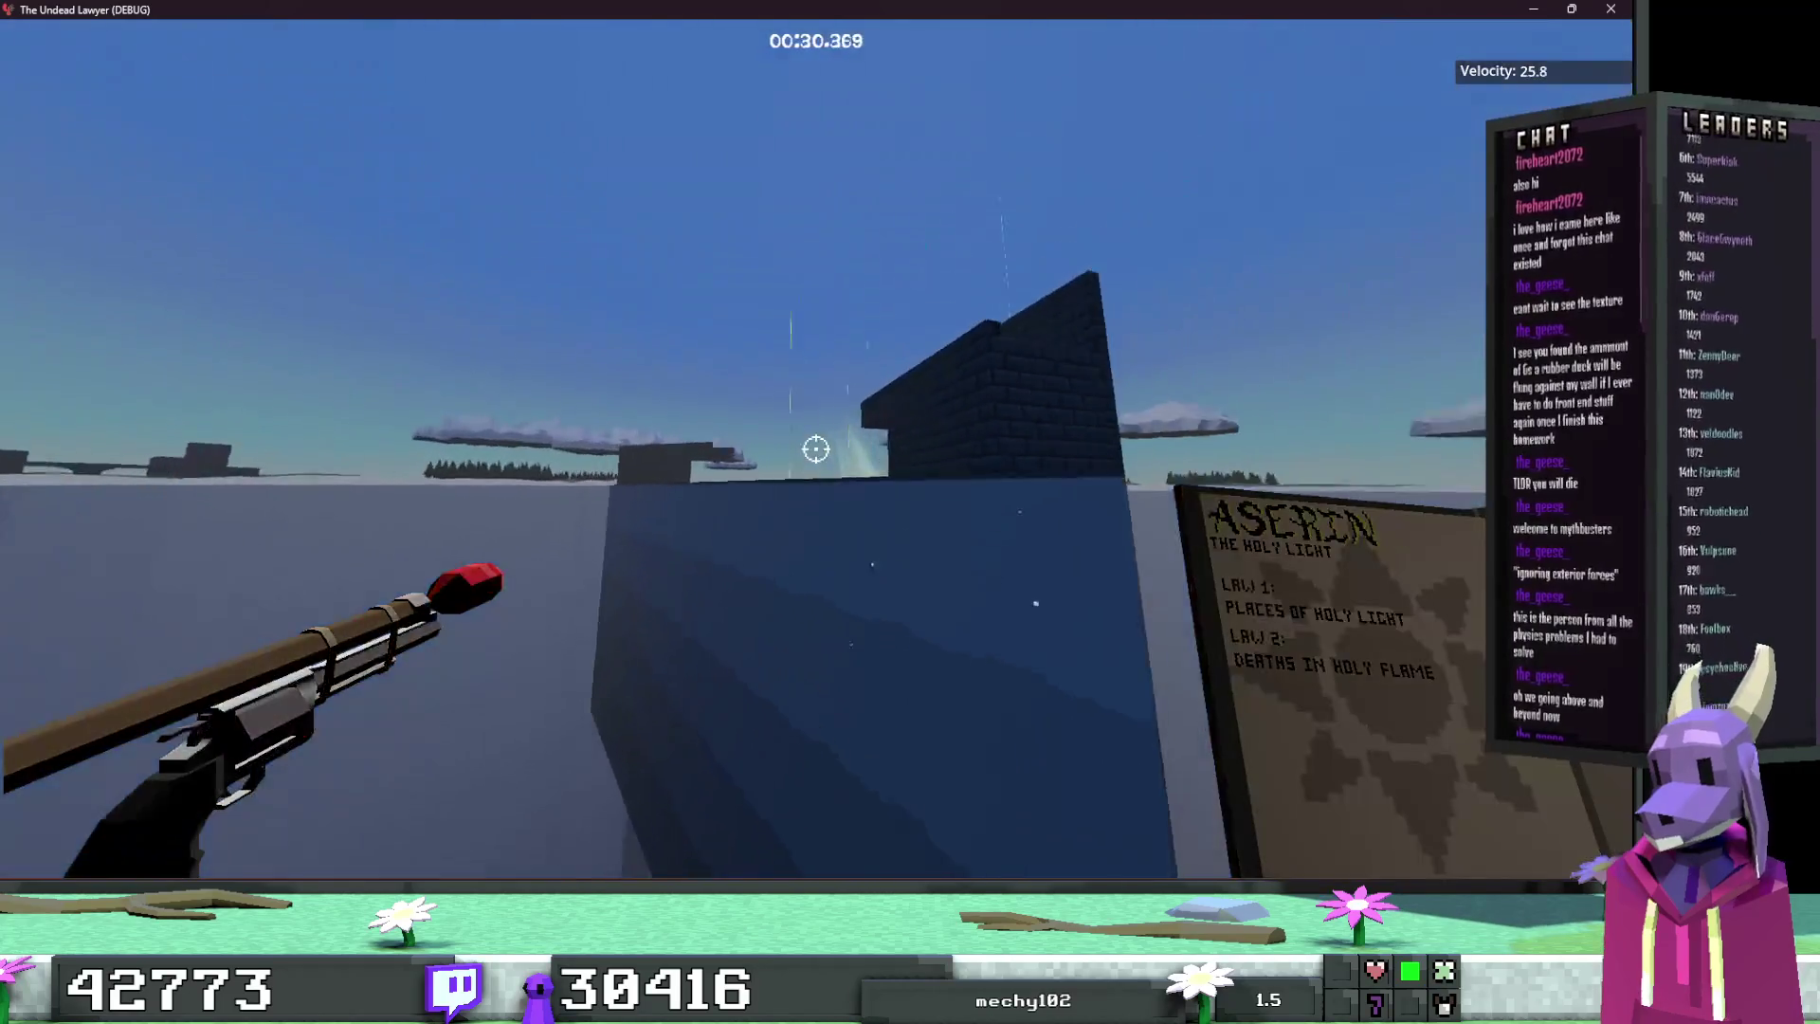
pyautogui.press('w')
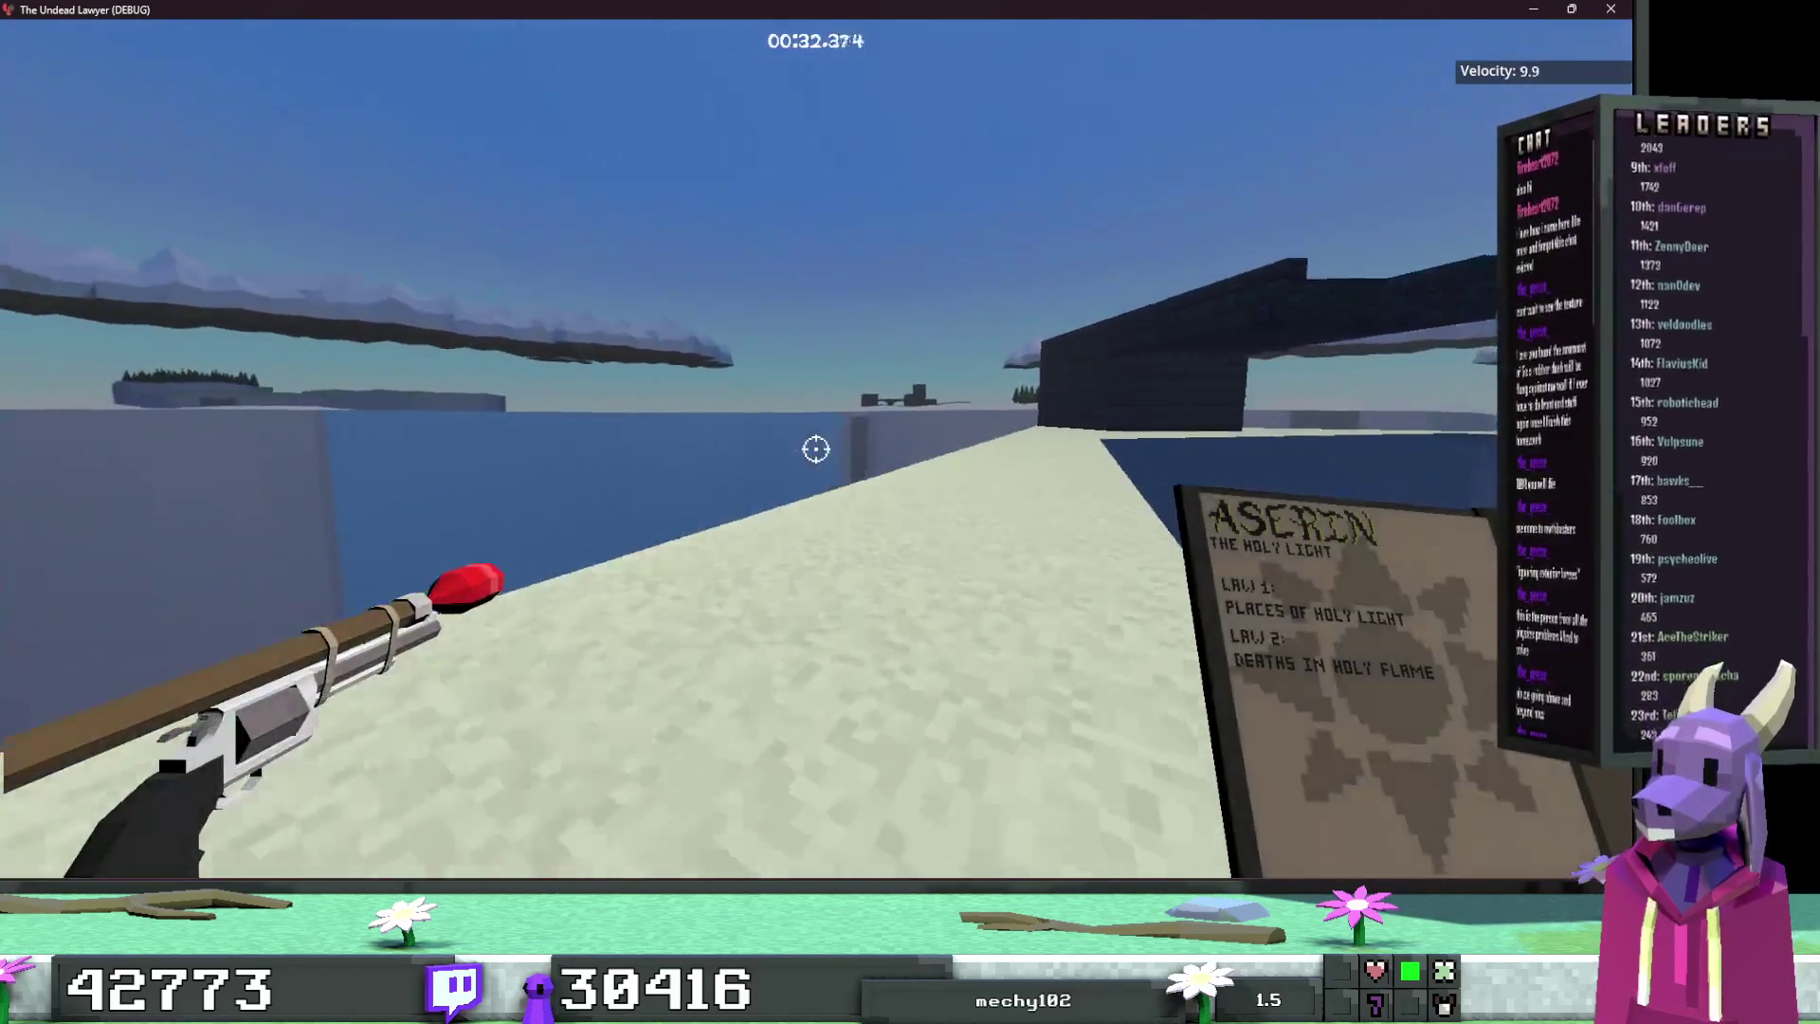
pyautogui.press('w')
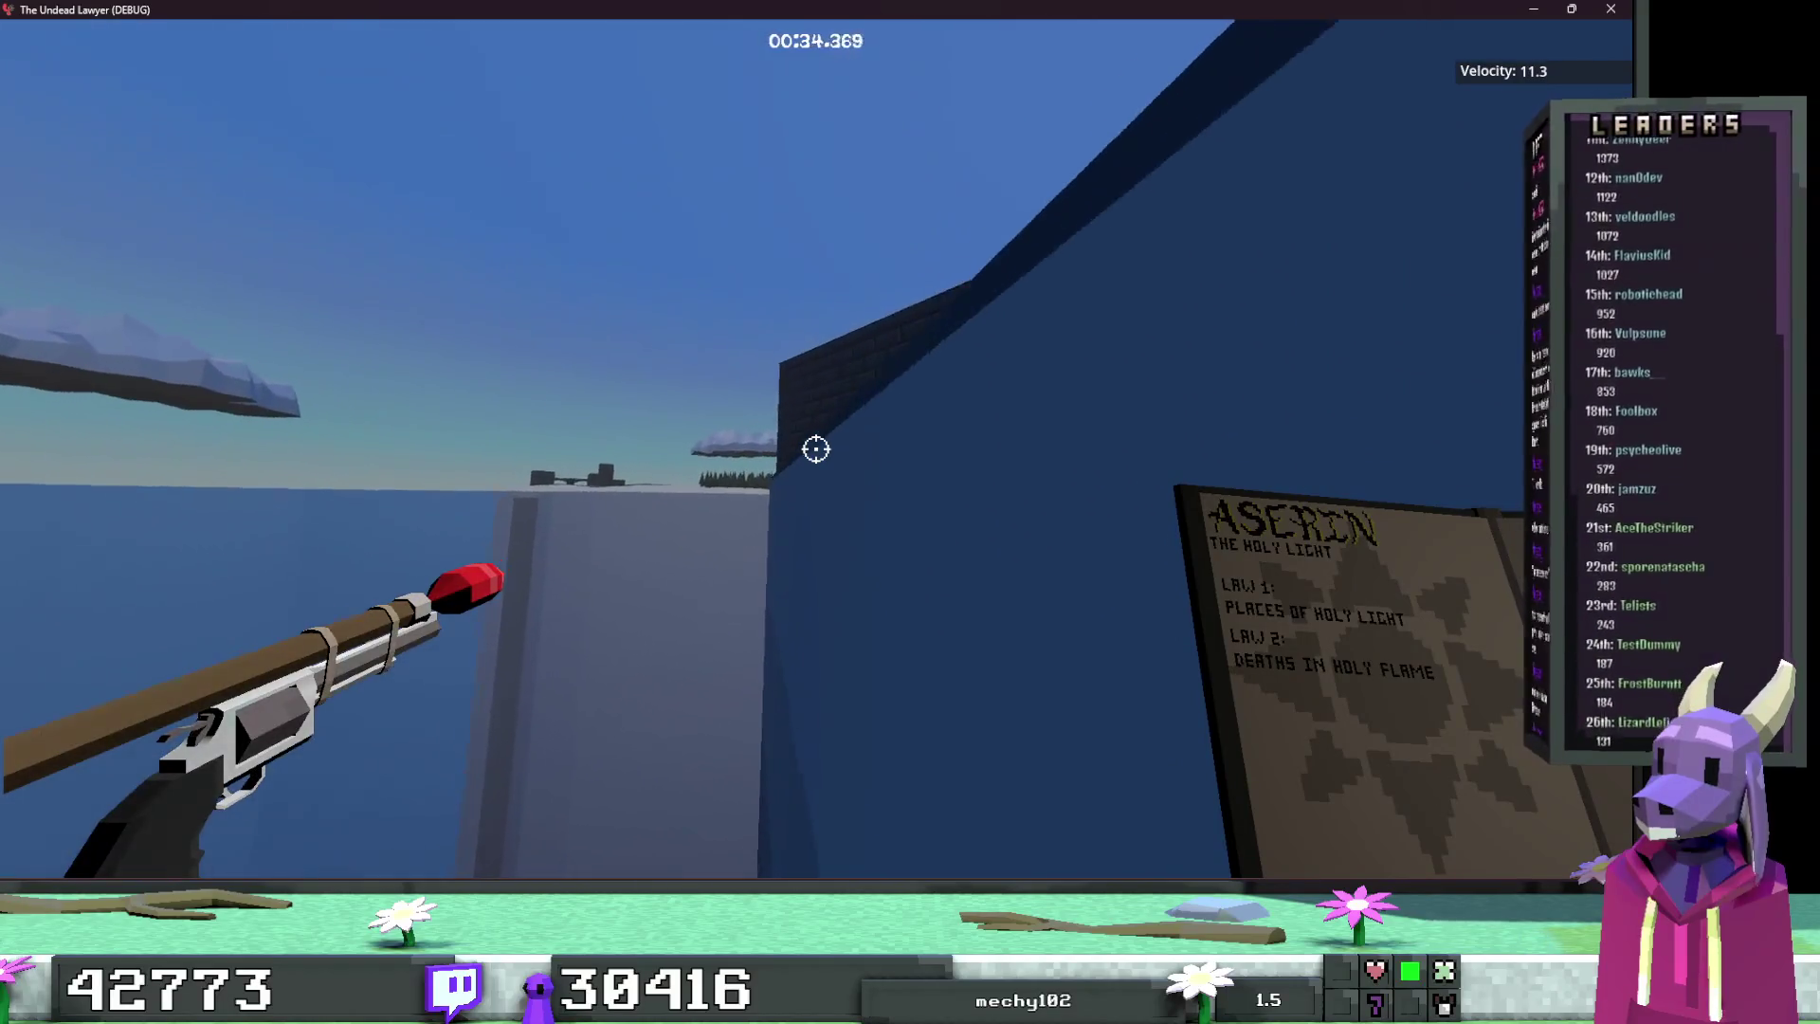
pyautogui.press('w')
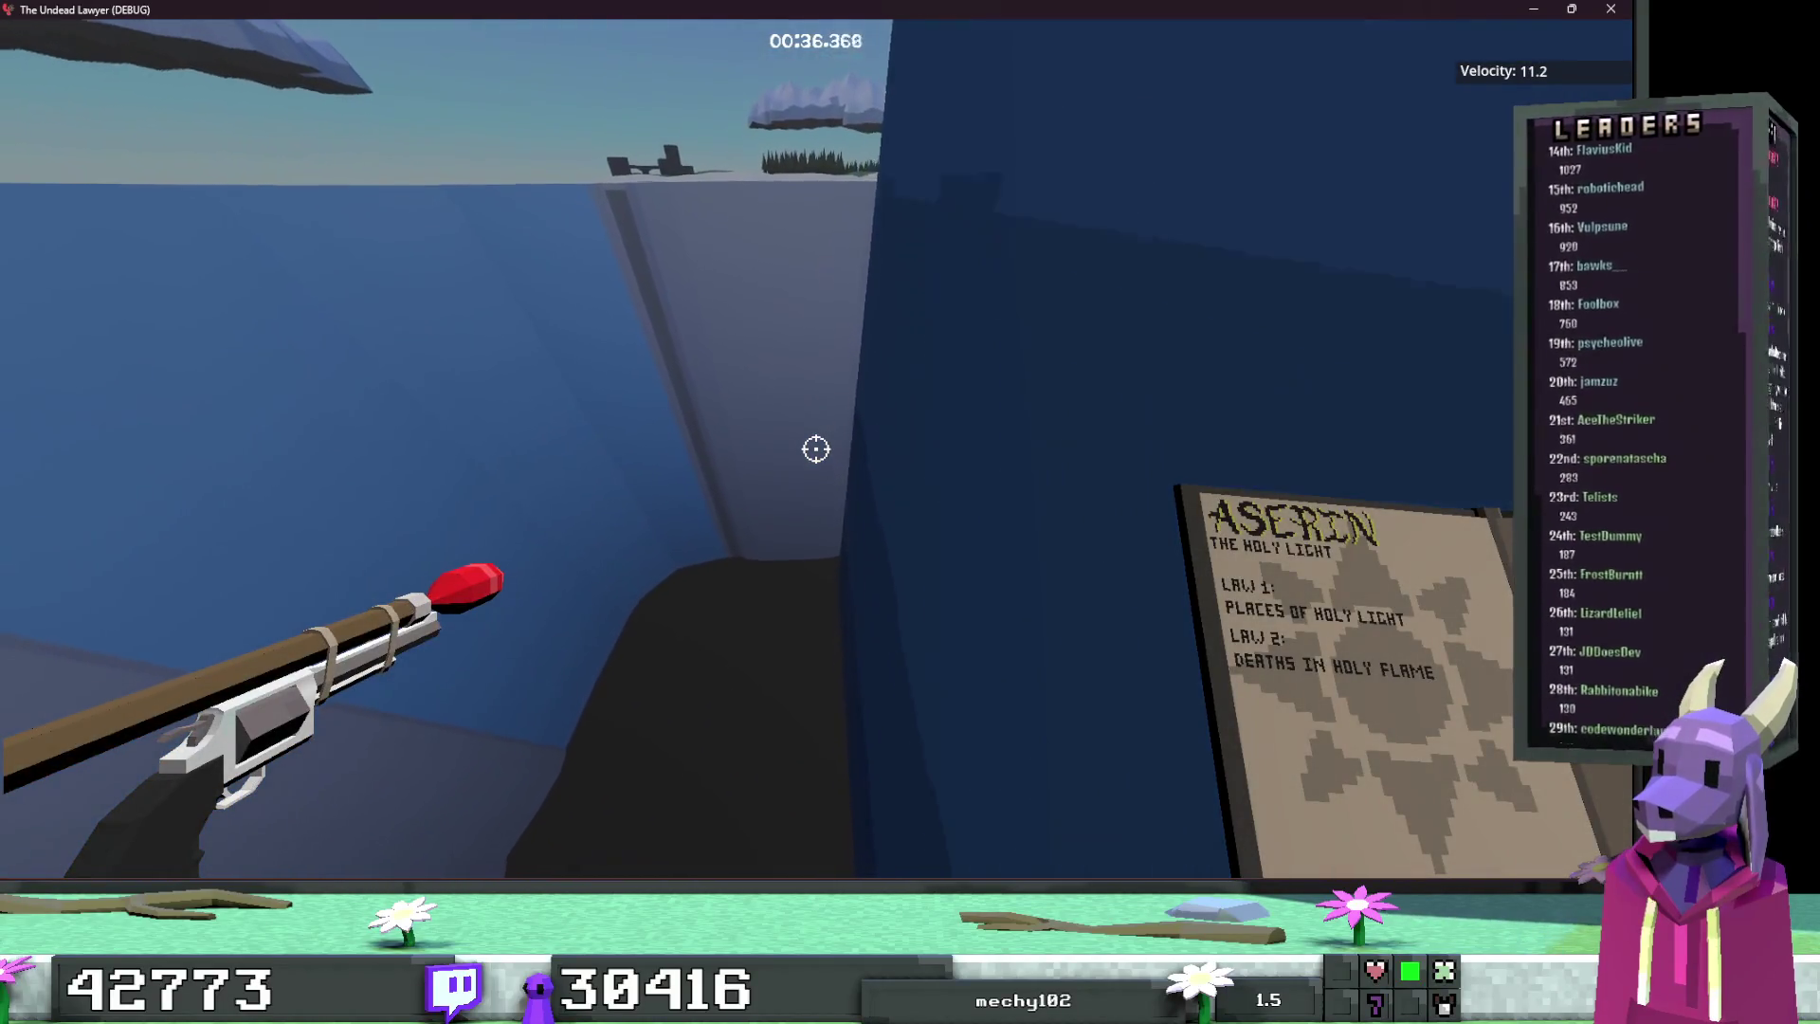
pyautogui.press('w')
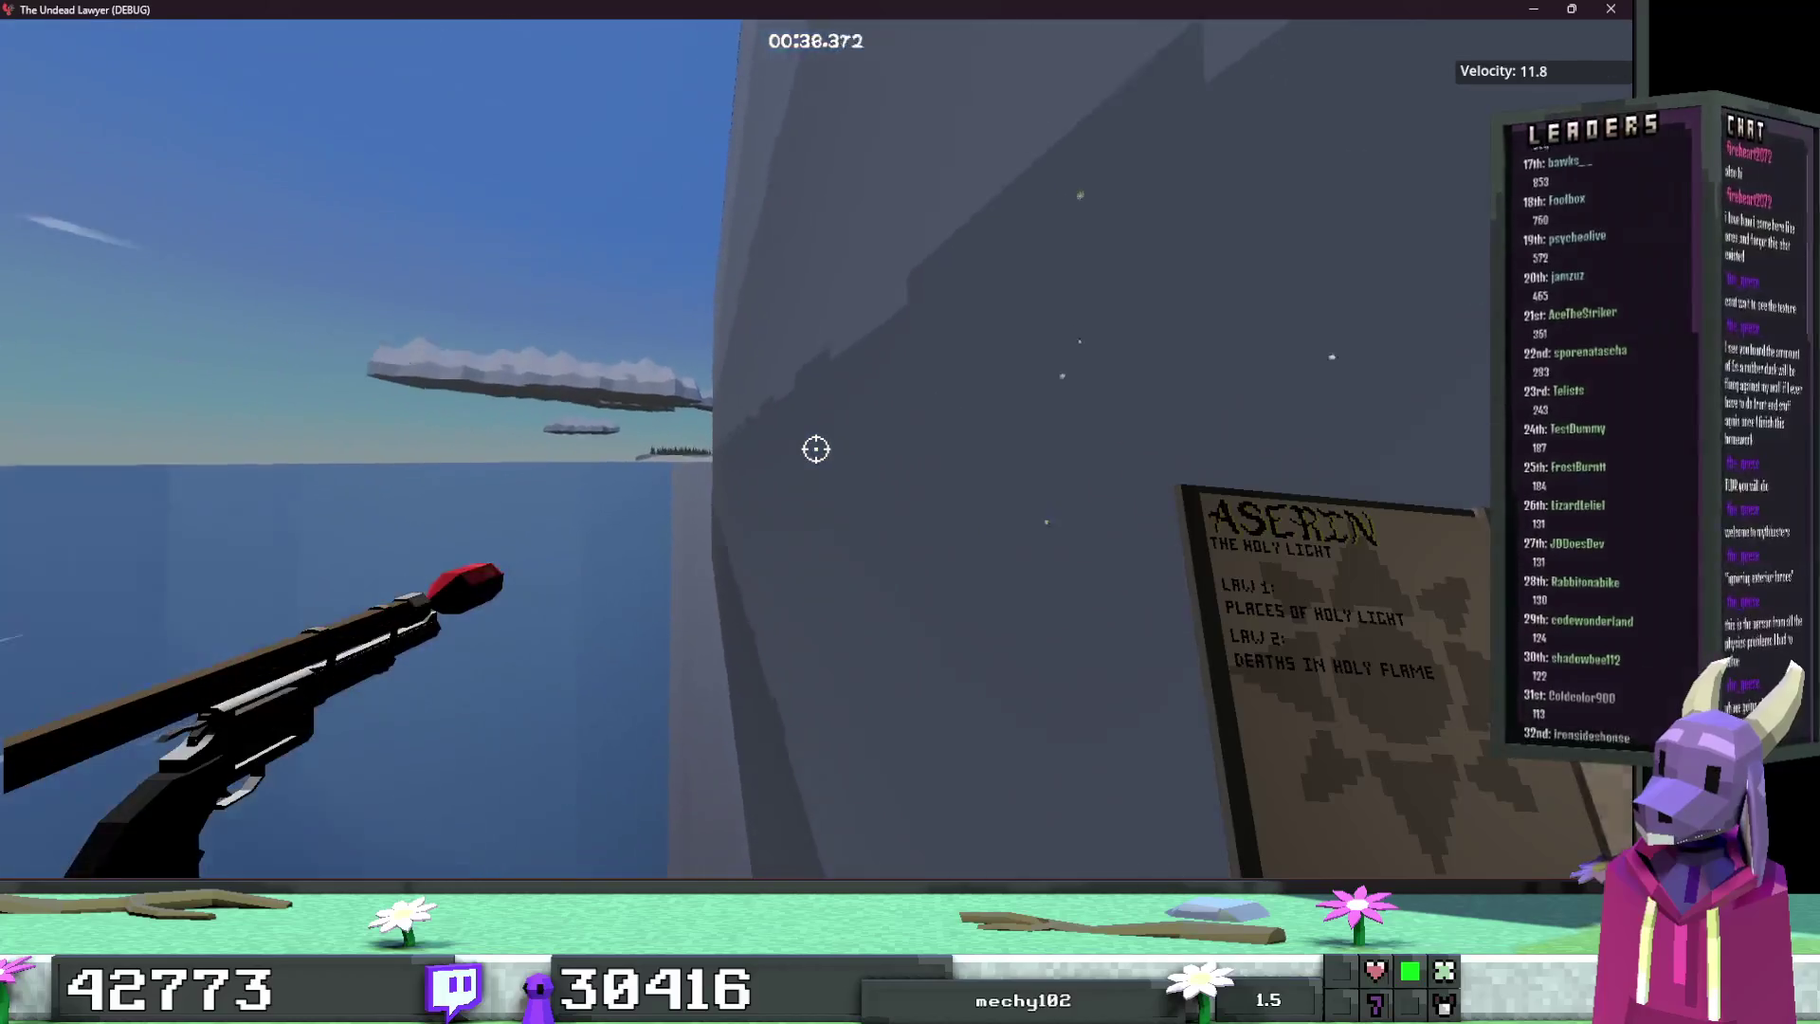
pyautogui.press('w')
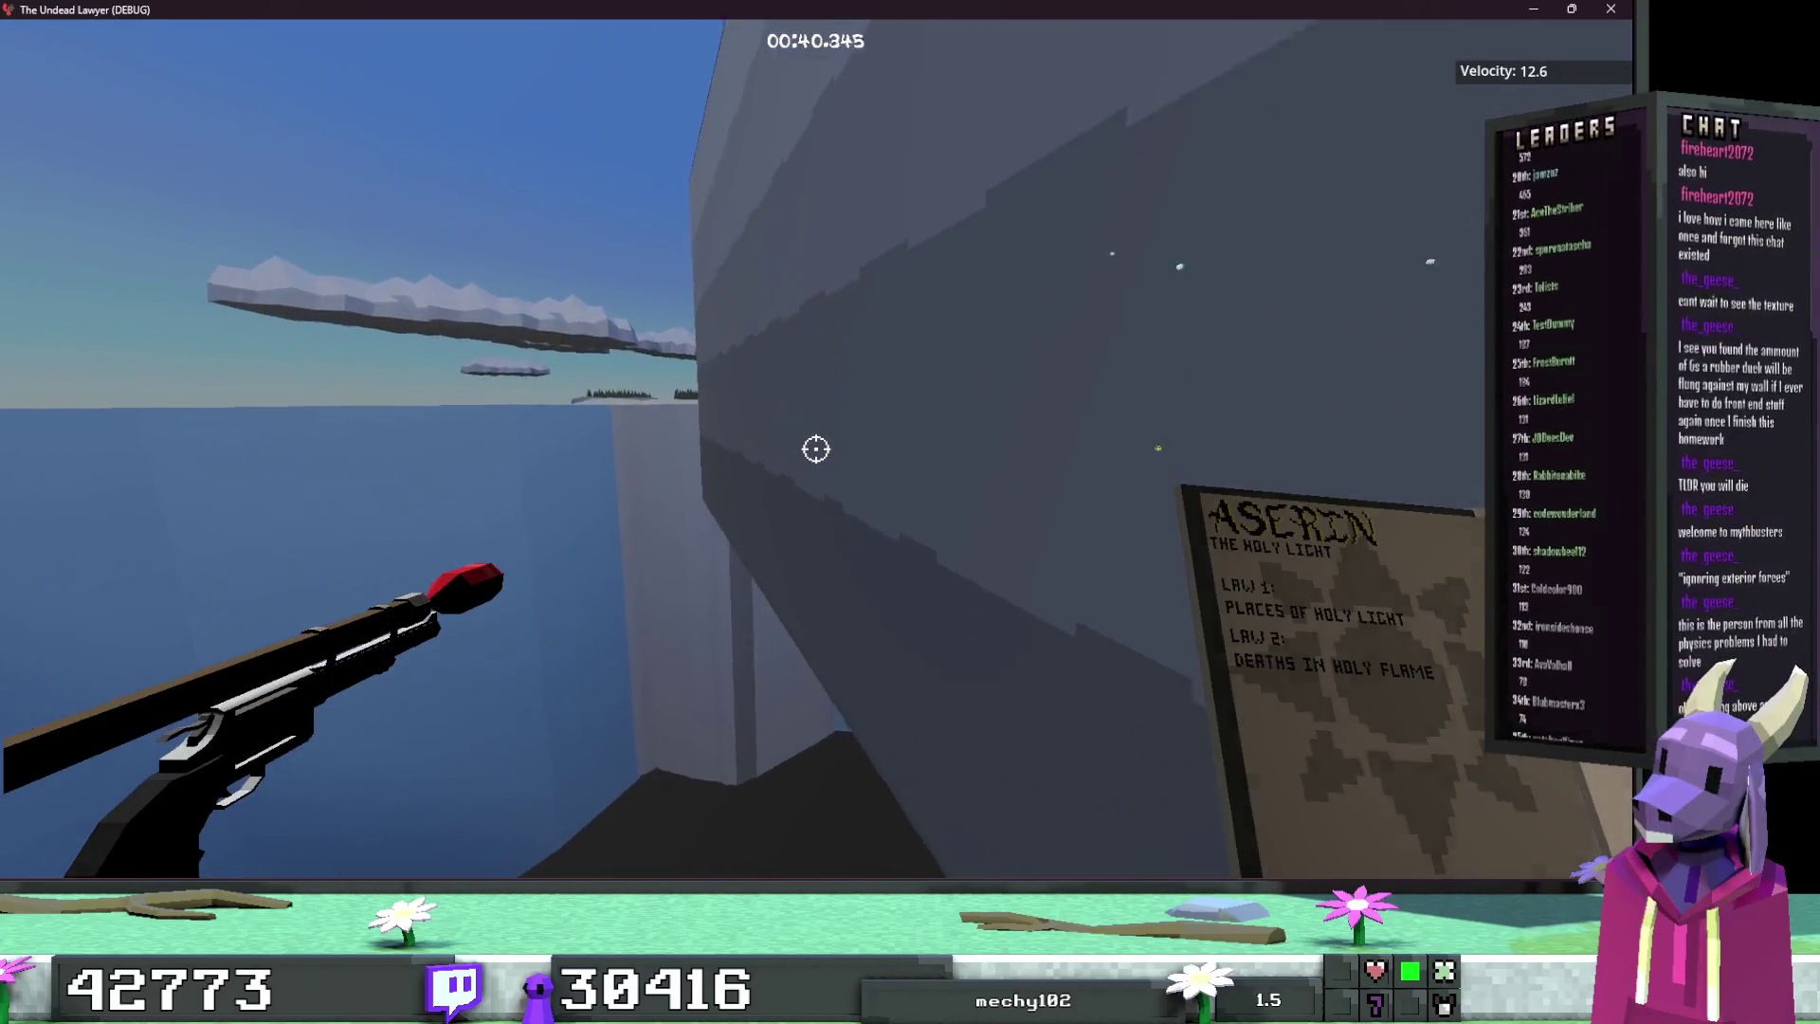
pyautogui.press('w')
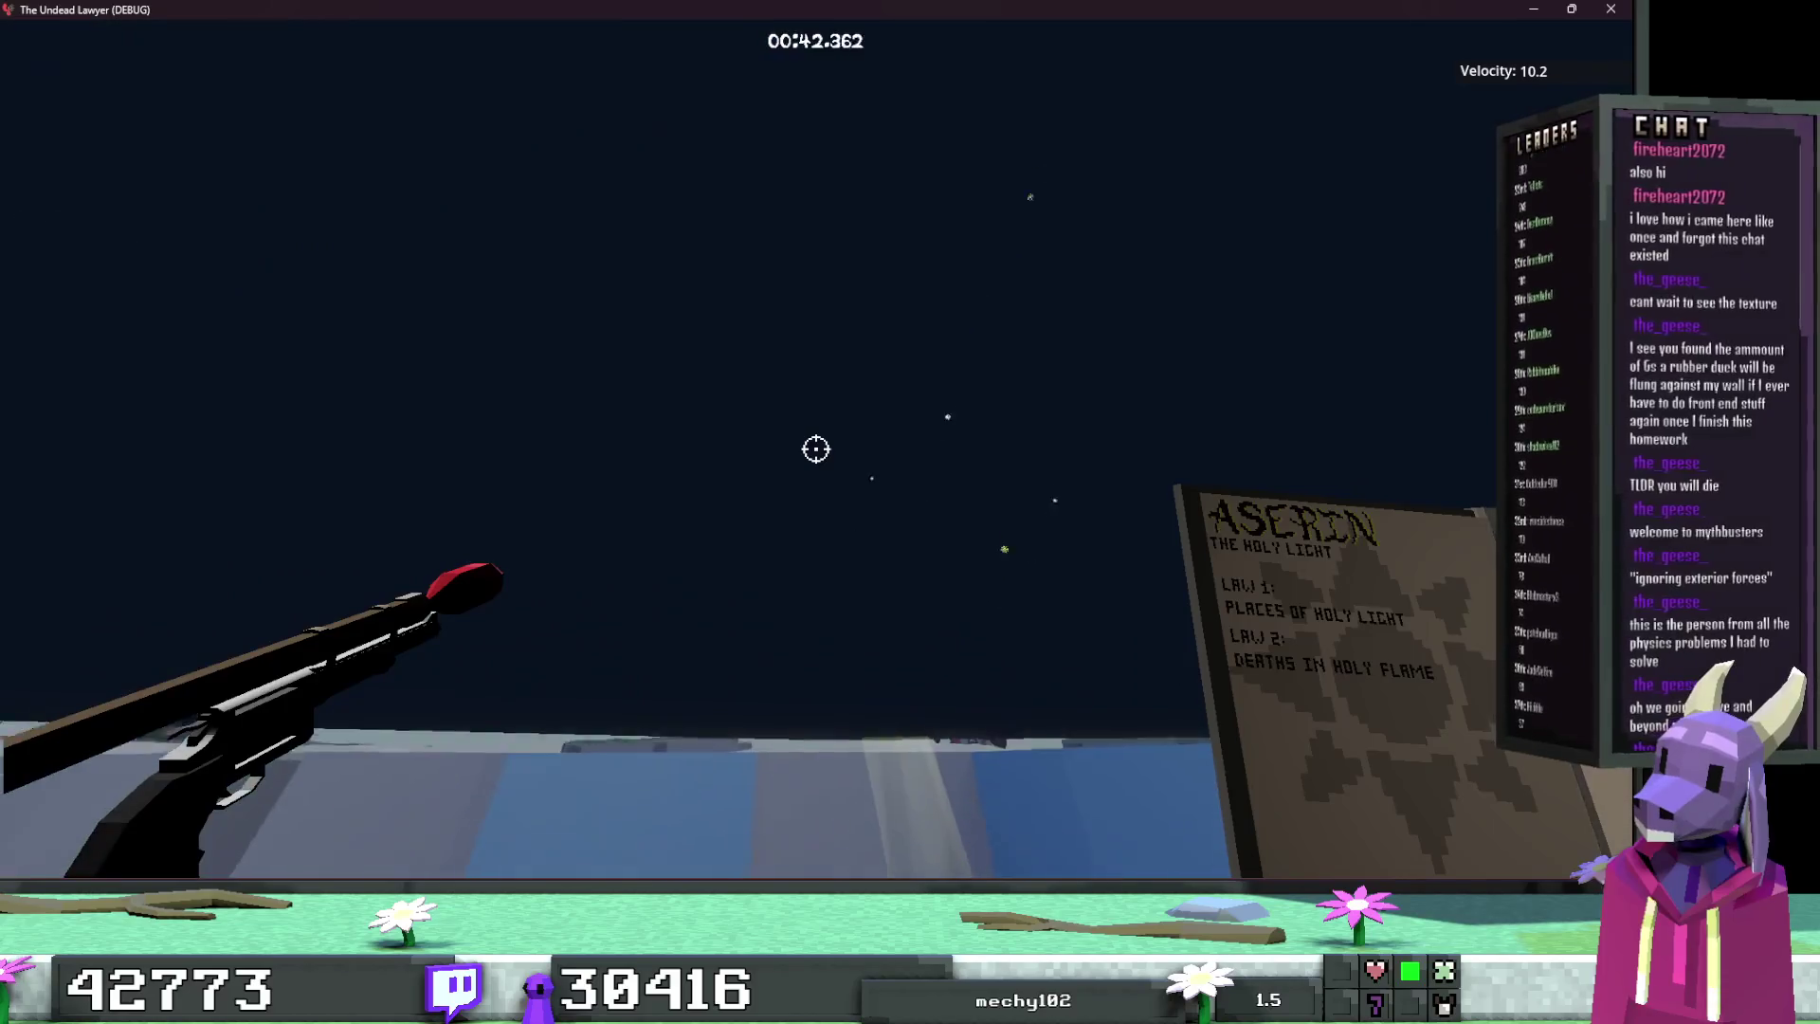
pyautogui.press('w')
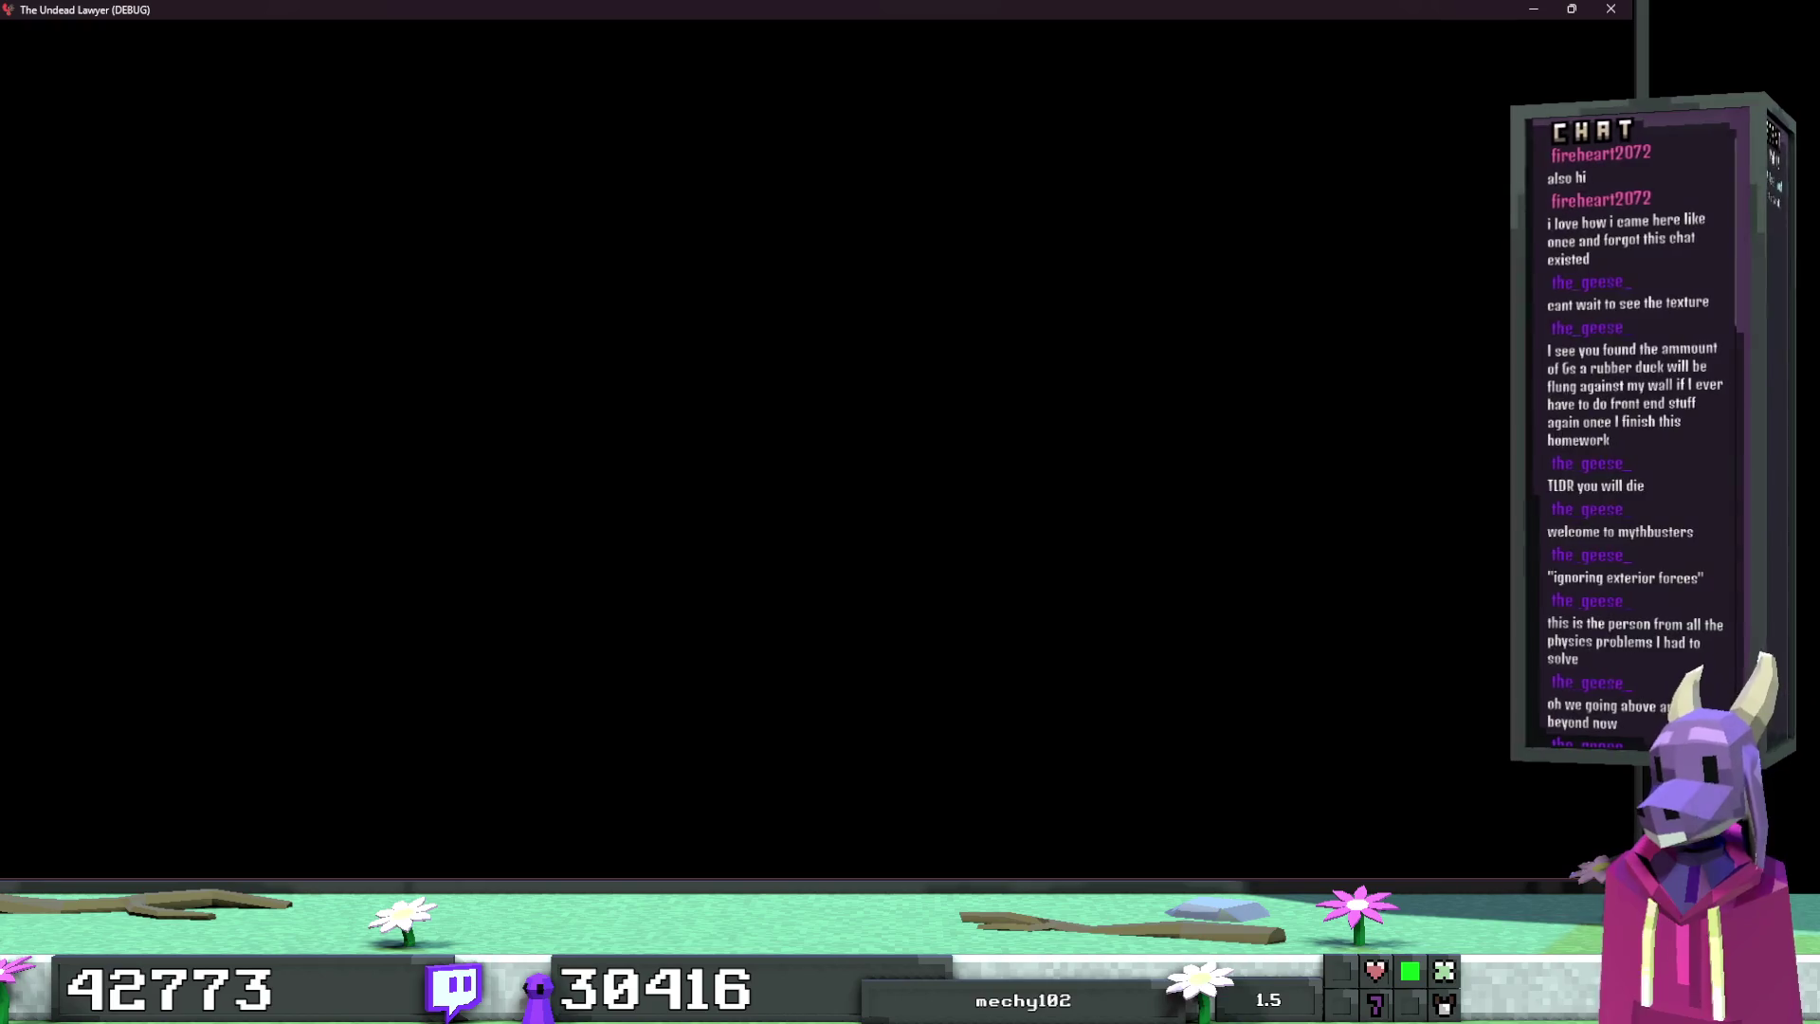
# Step: Run toward the chasm wall, fire while dropping into the pit, then pause and quit to the editor
pyautogui.press('w')
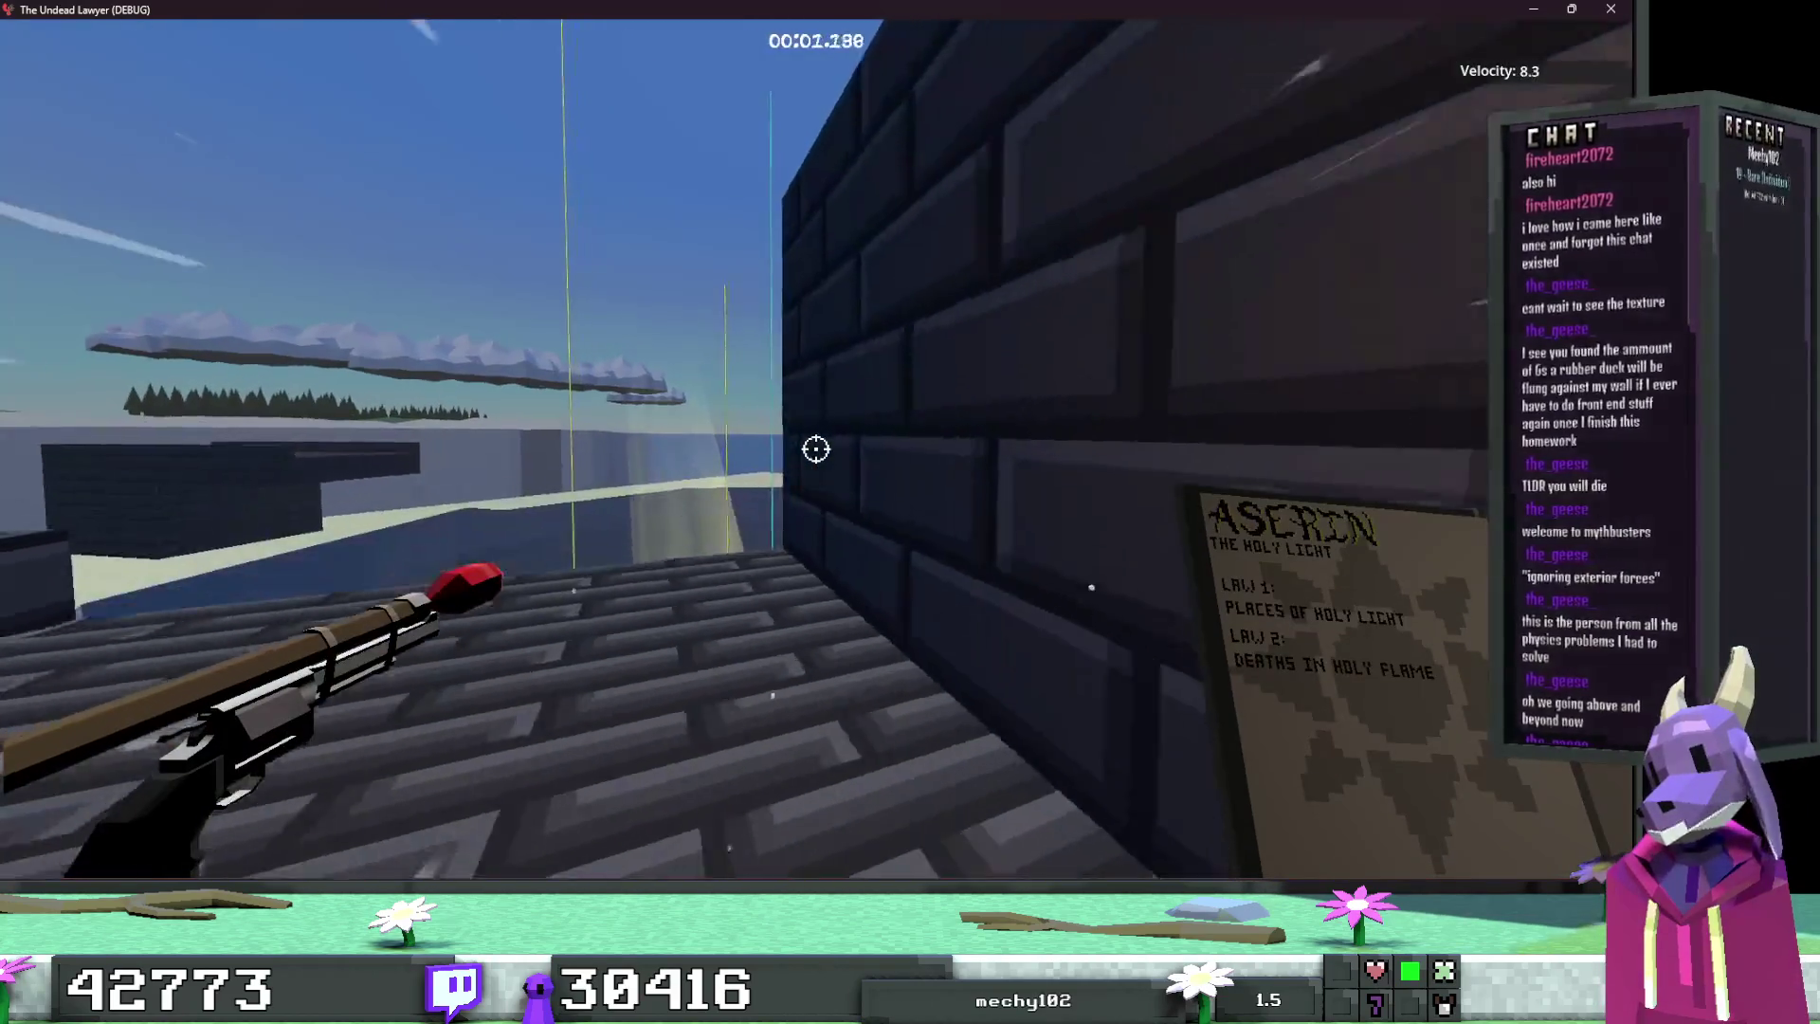
pyautogui.press('w')
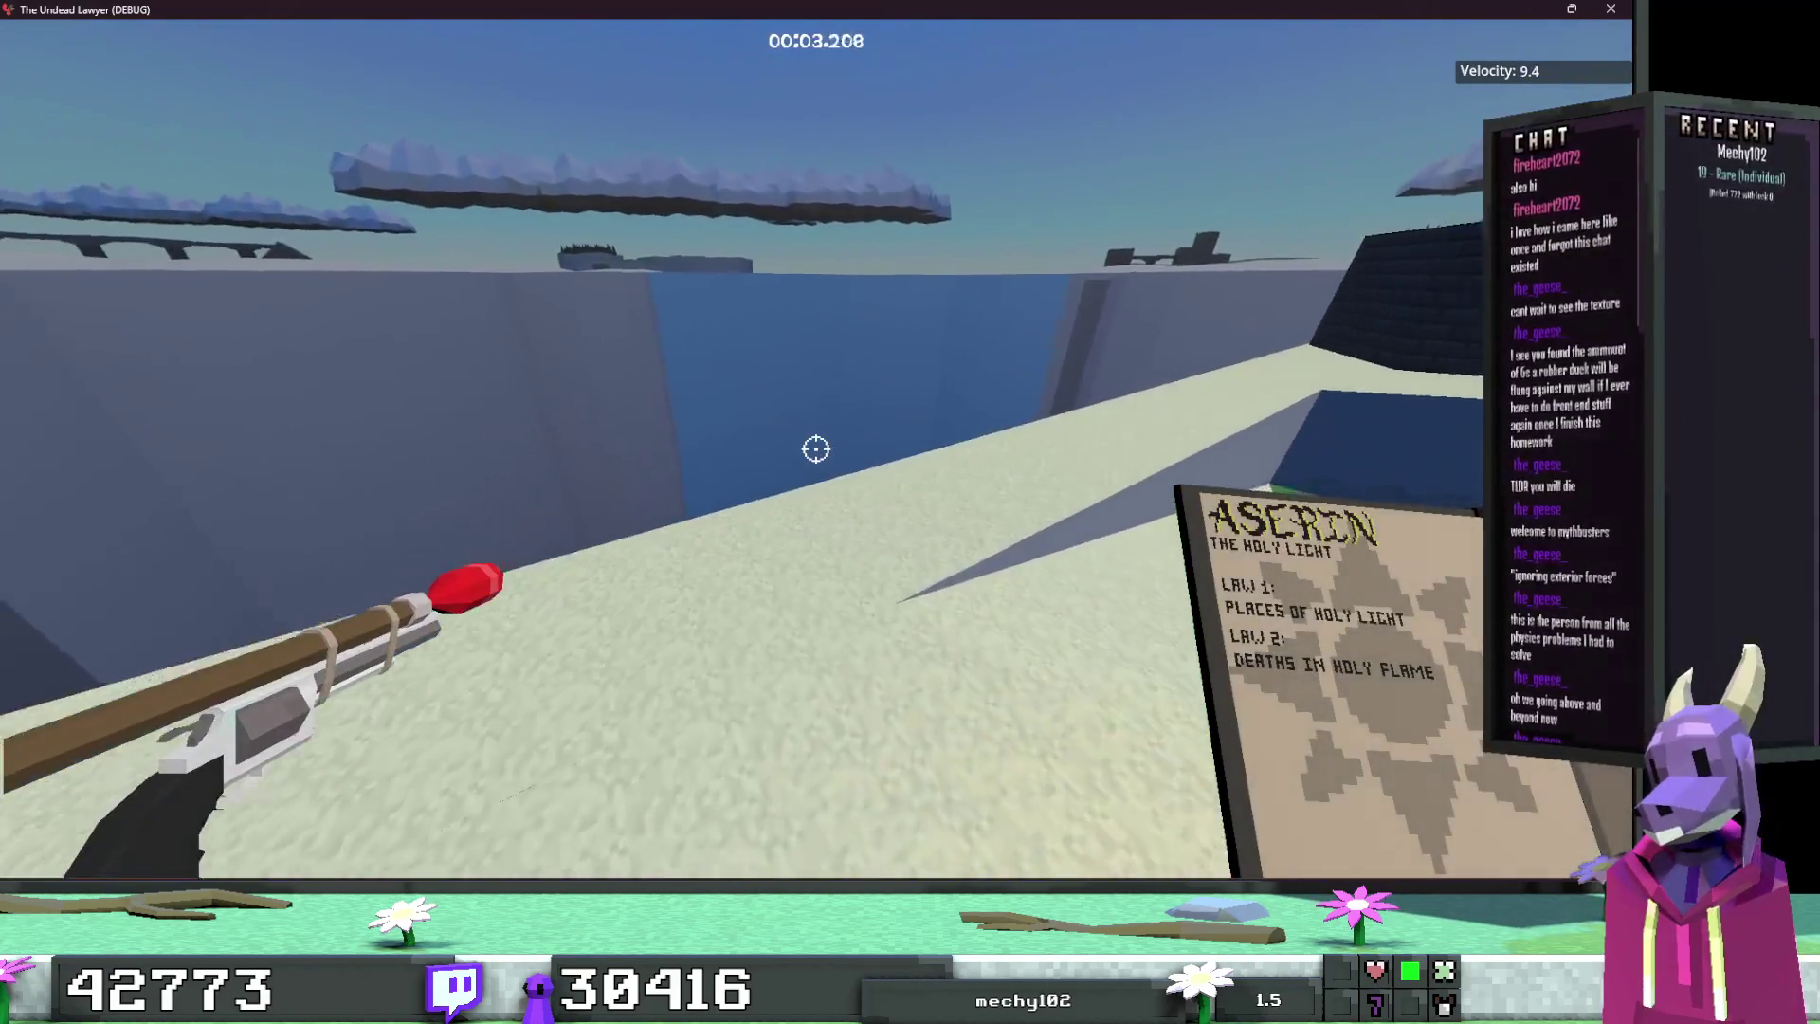
pyautogui.press('w')
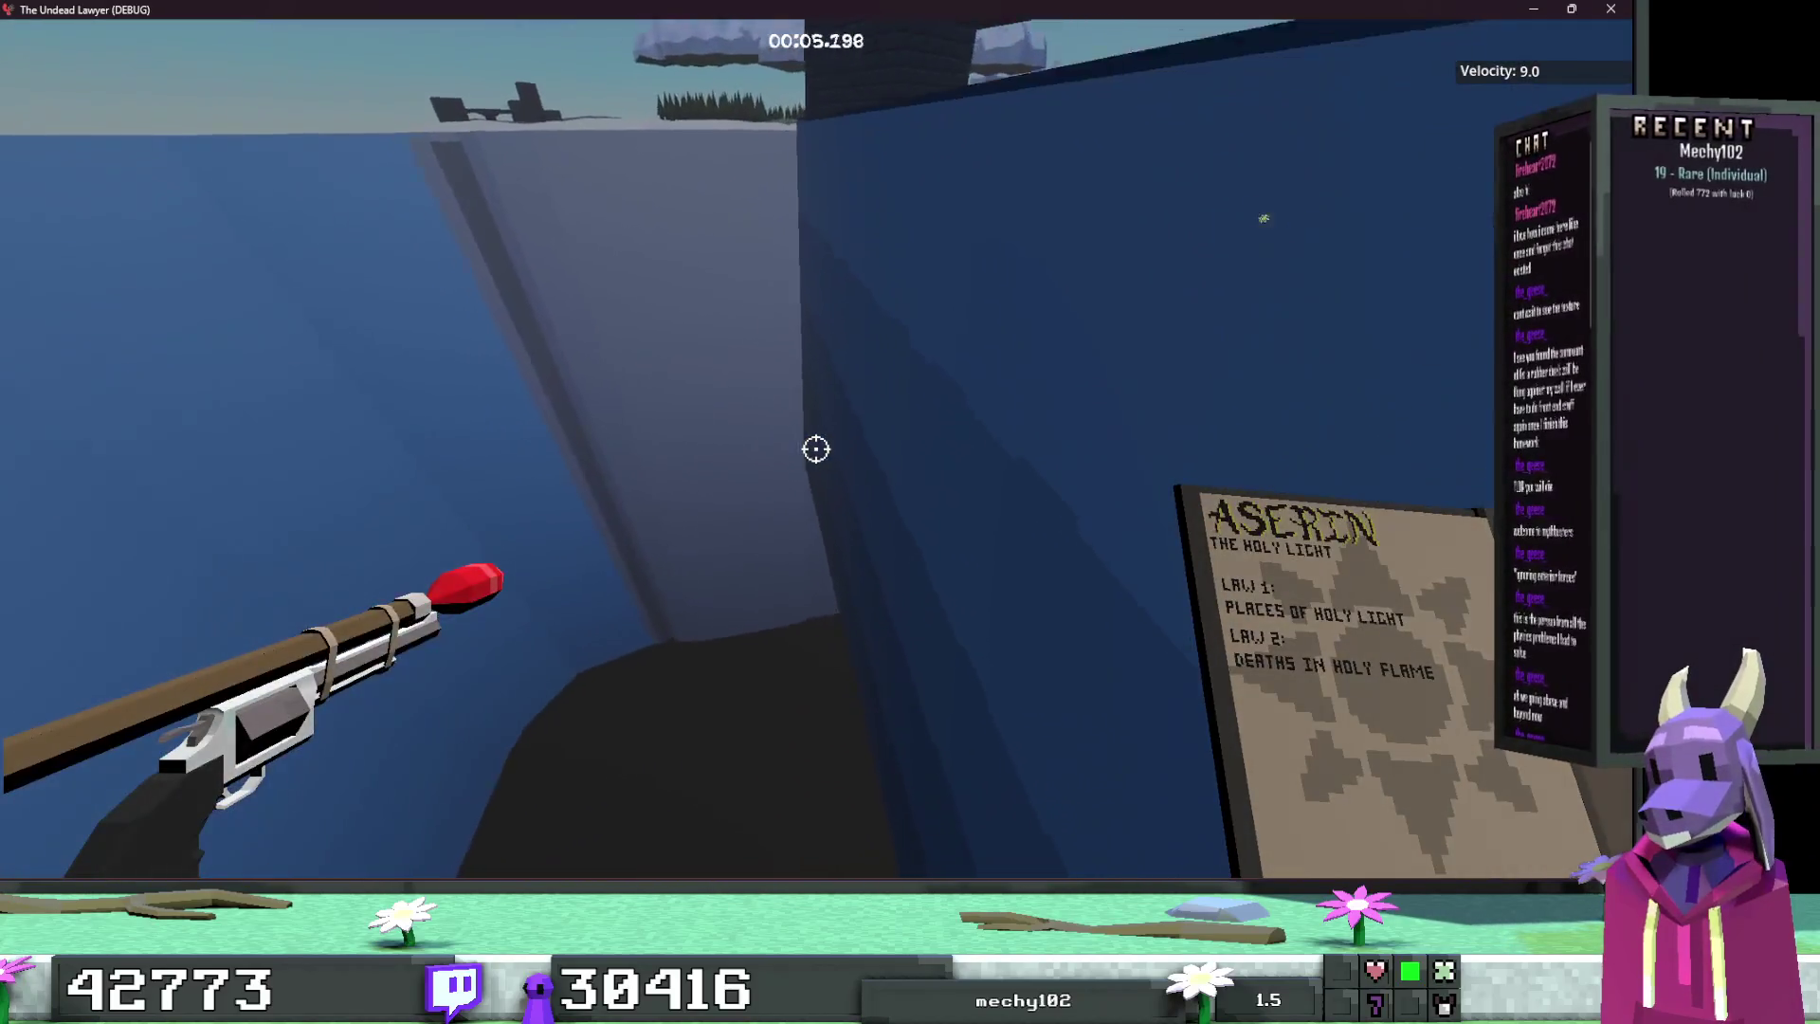
pyautogui.press('w')
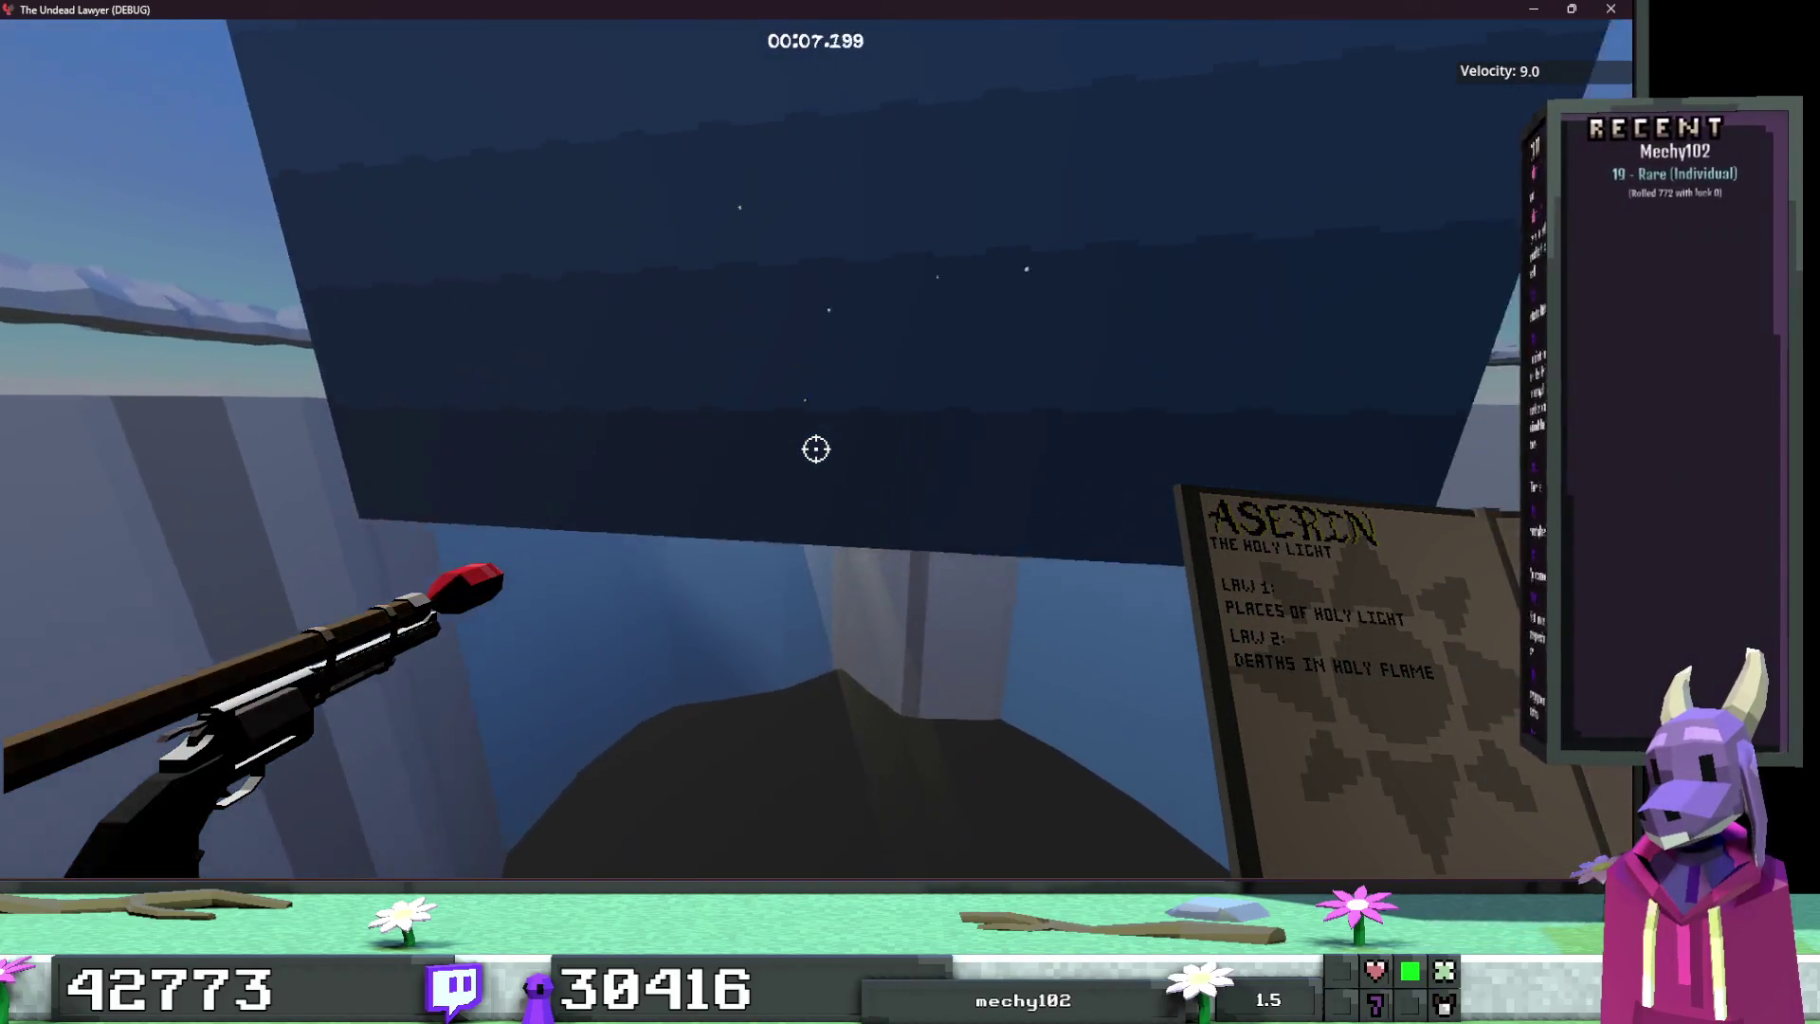
pyautogui.click(815, 449)
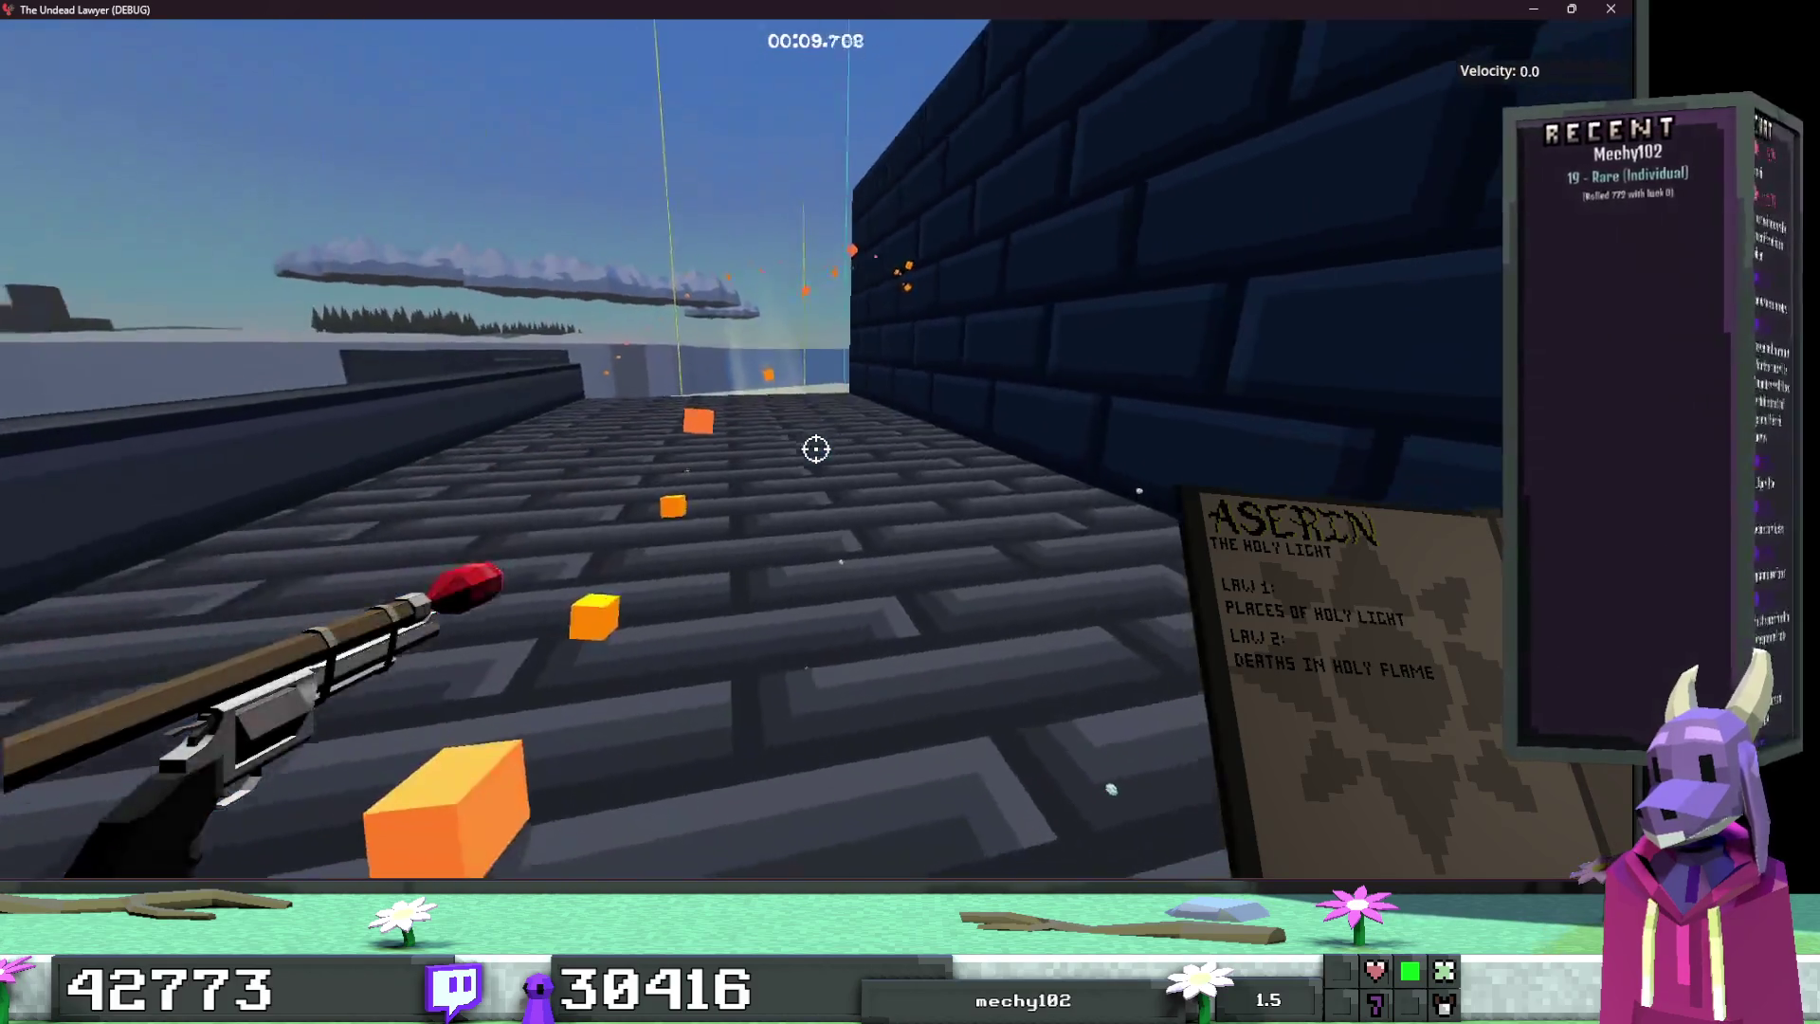
pyautogui.press('Escape')
pyautogui.click(819, 607)
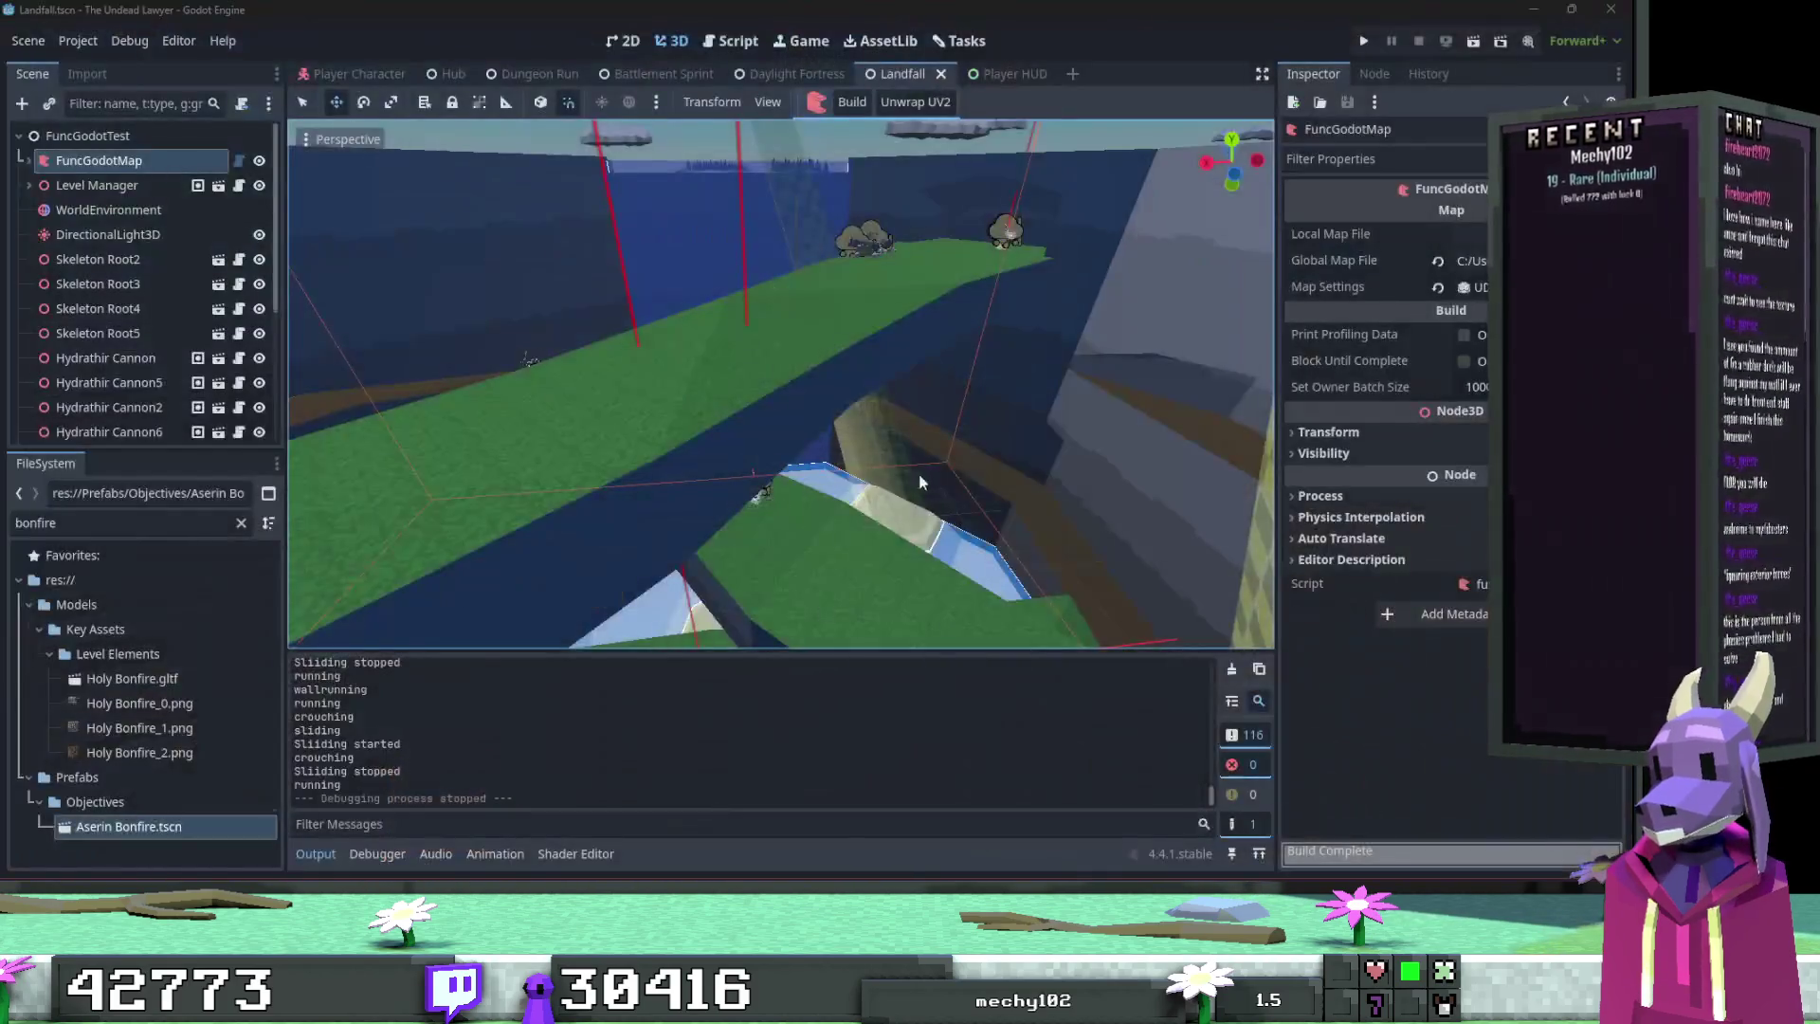
# Step: Fly the editor camera around the bonfire, then select and frame LightShaft3D3
pyautogui.press('w')
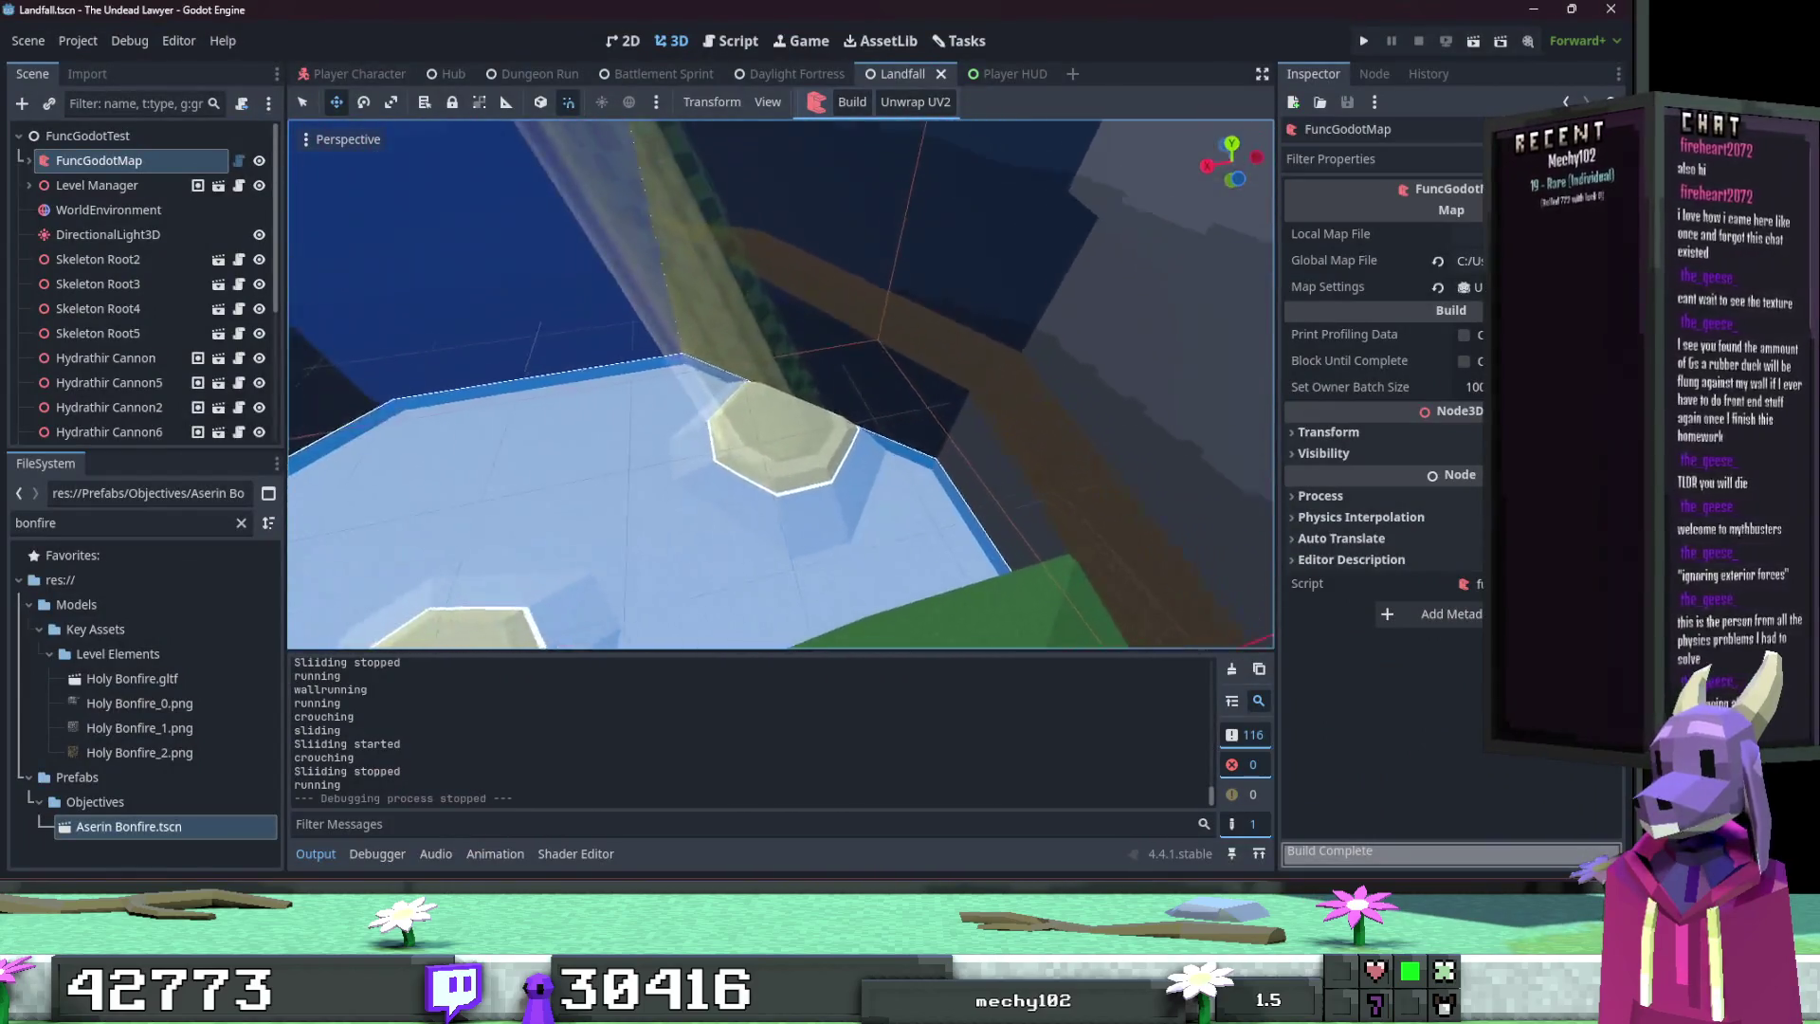
pyautogui.press('s')
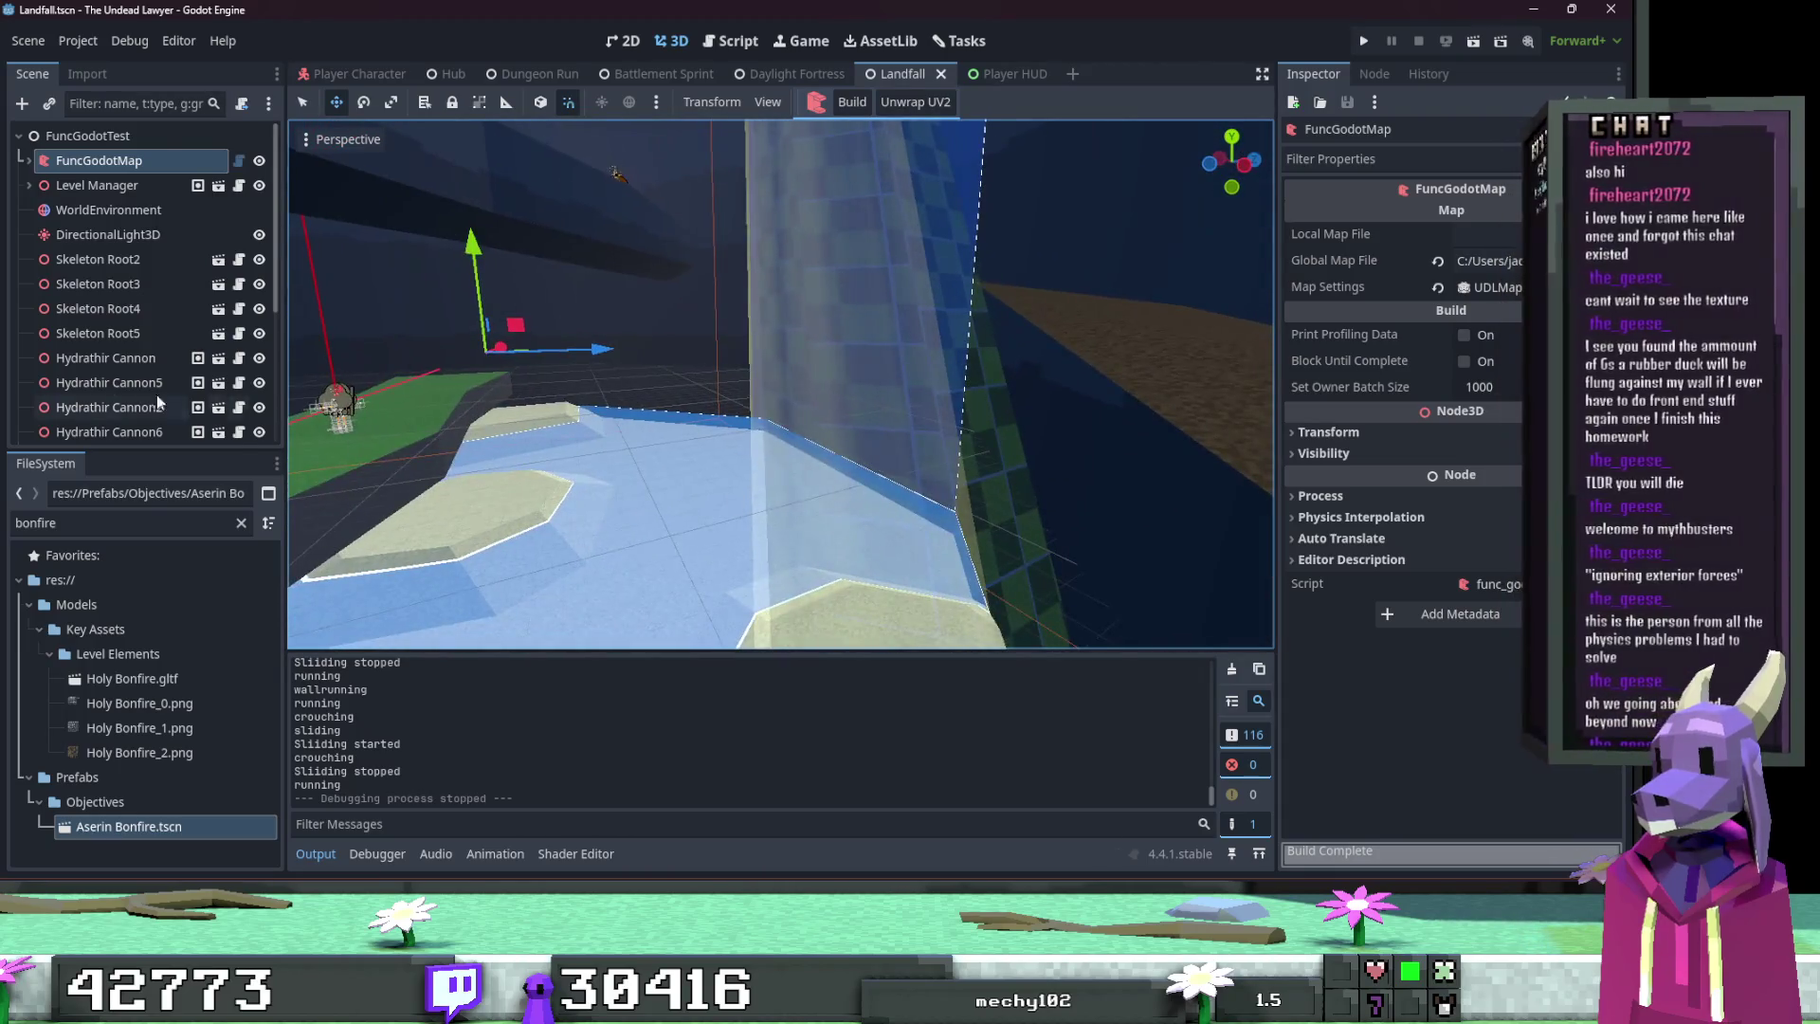
pyautogui.scroll(-5, 156, 395)
pyautogui.click(128, 329)
pyautogui.doubleClick(128, 329)
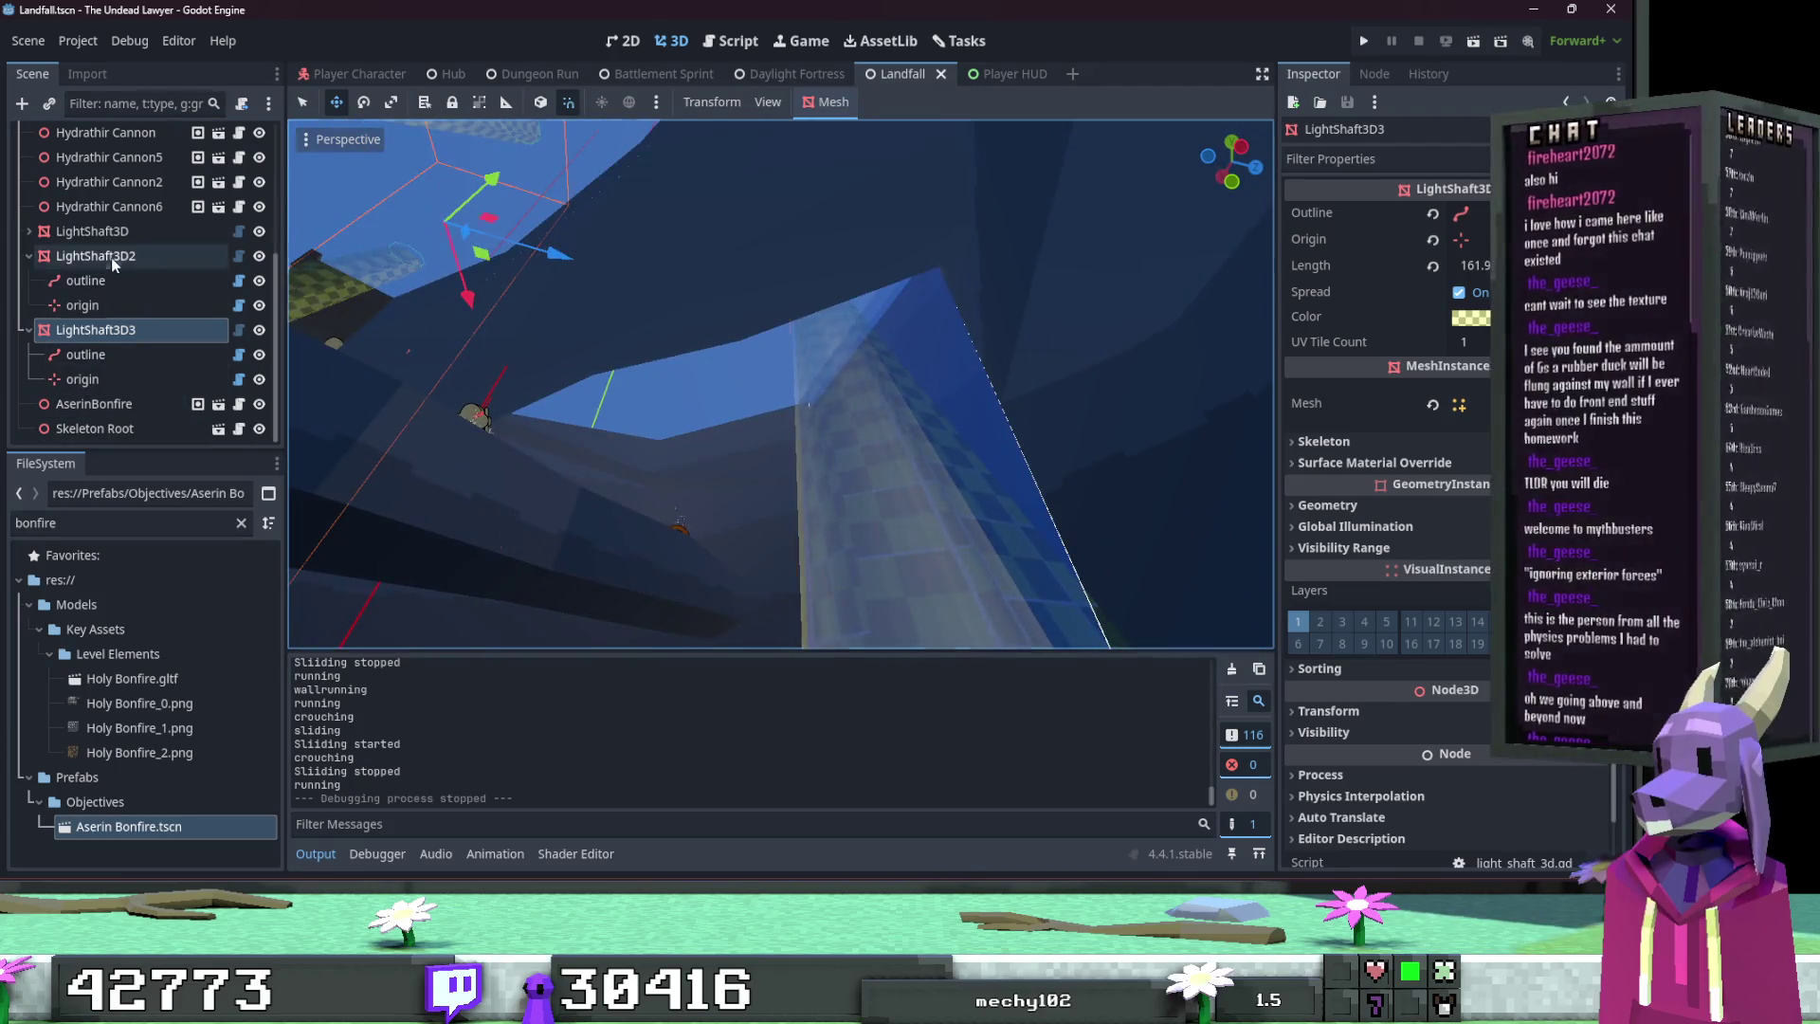
# Step: Select LightShaft3D2, move it to a new position, and orbit the view around it
pyautogui.doubleClick(113, 264)
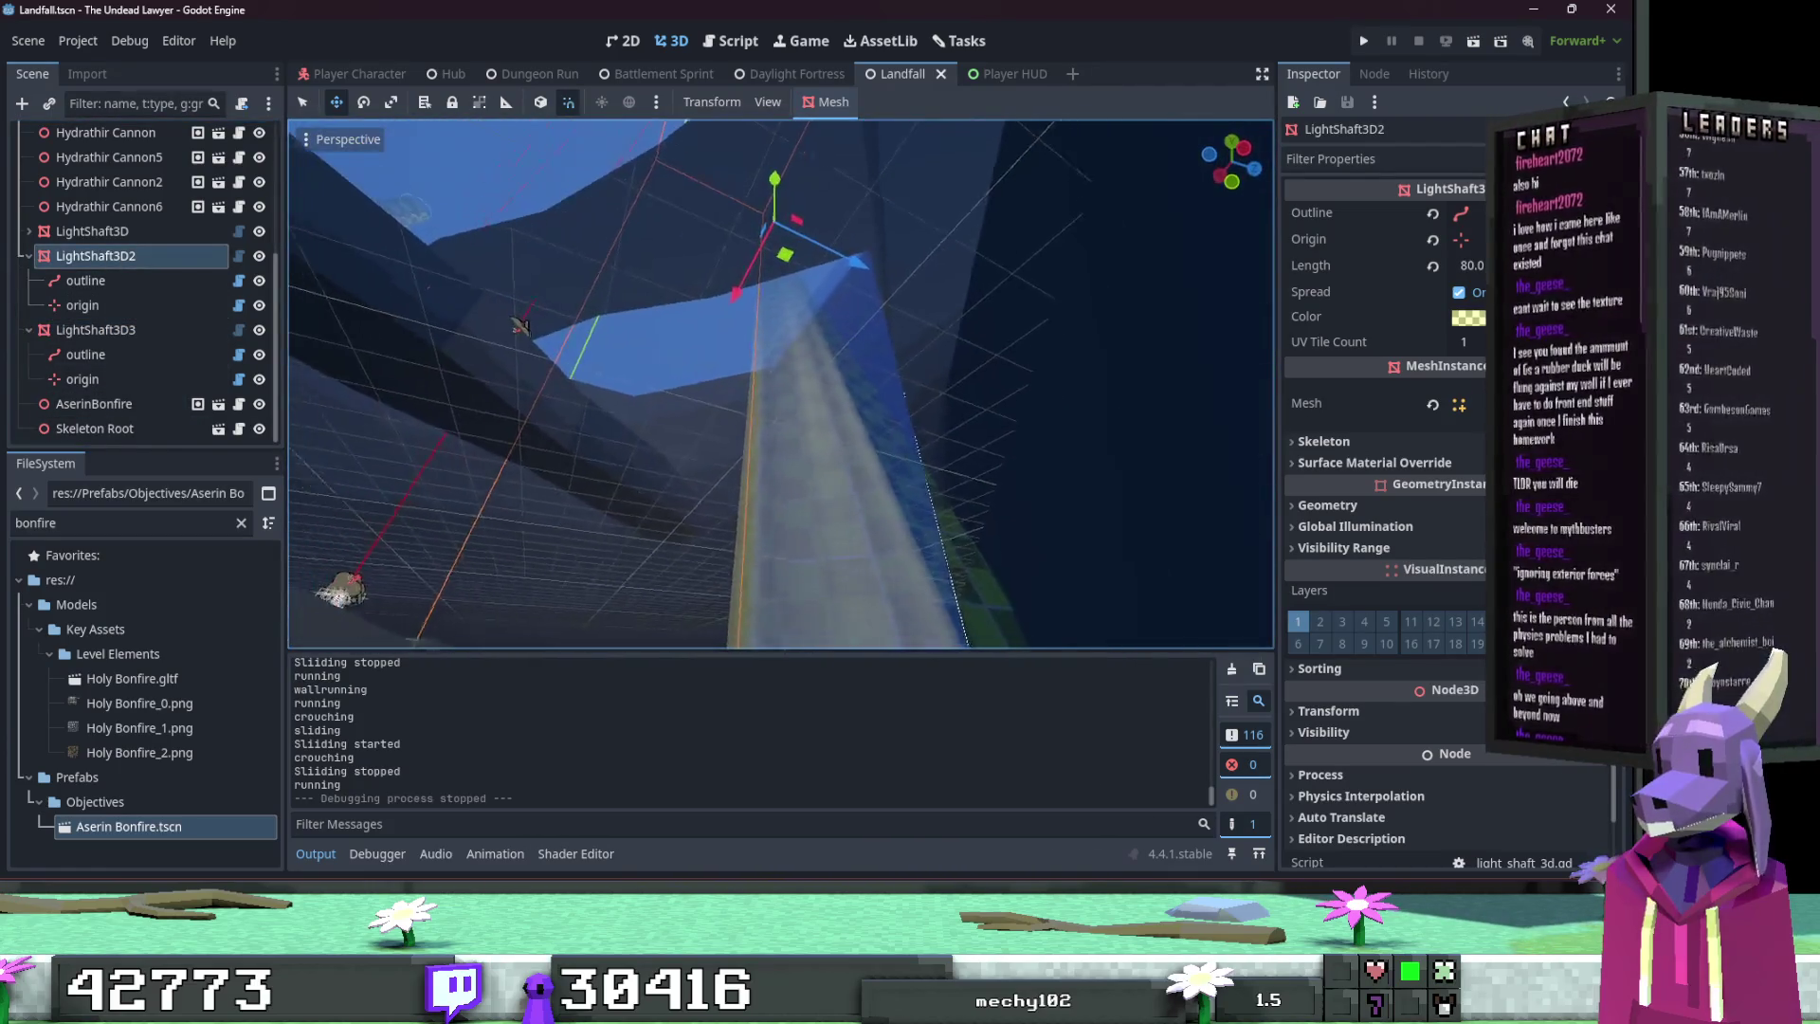
pyautogui.moveTo(793, 208); pyautogui.dragTo(793, 208)
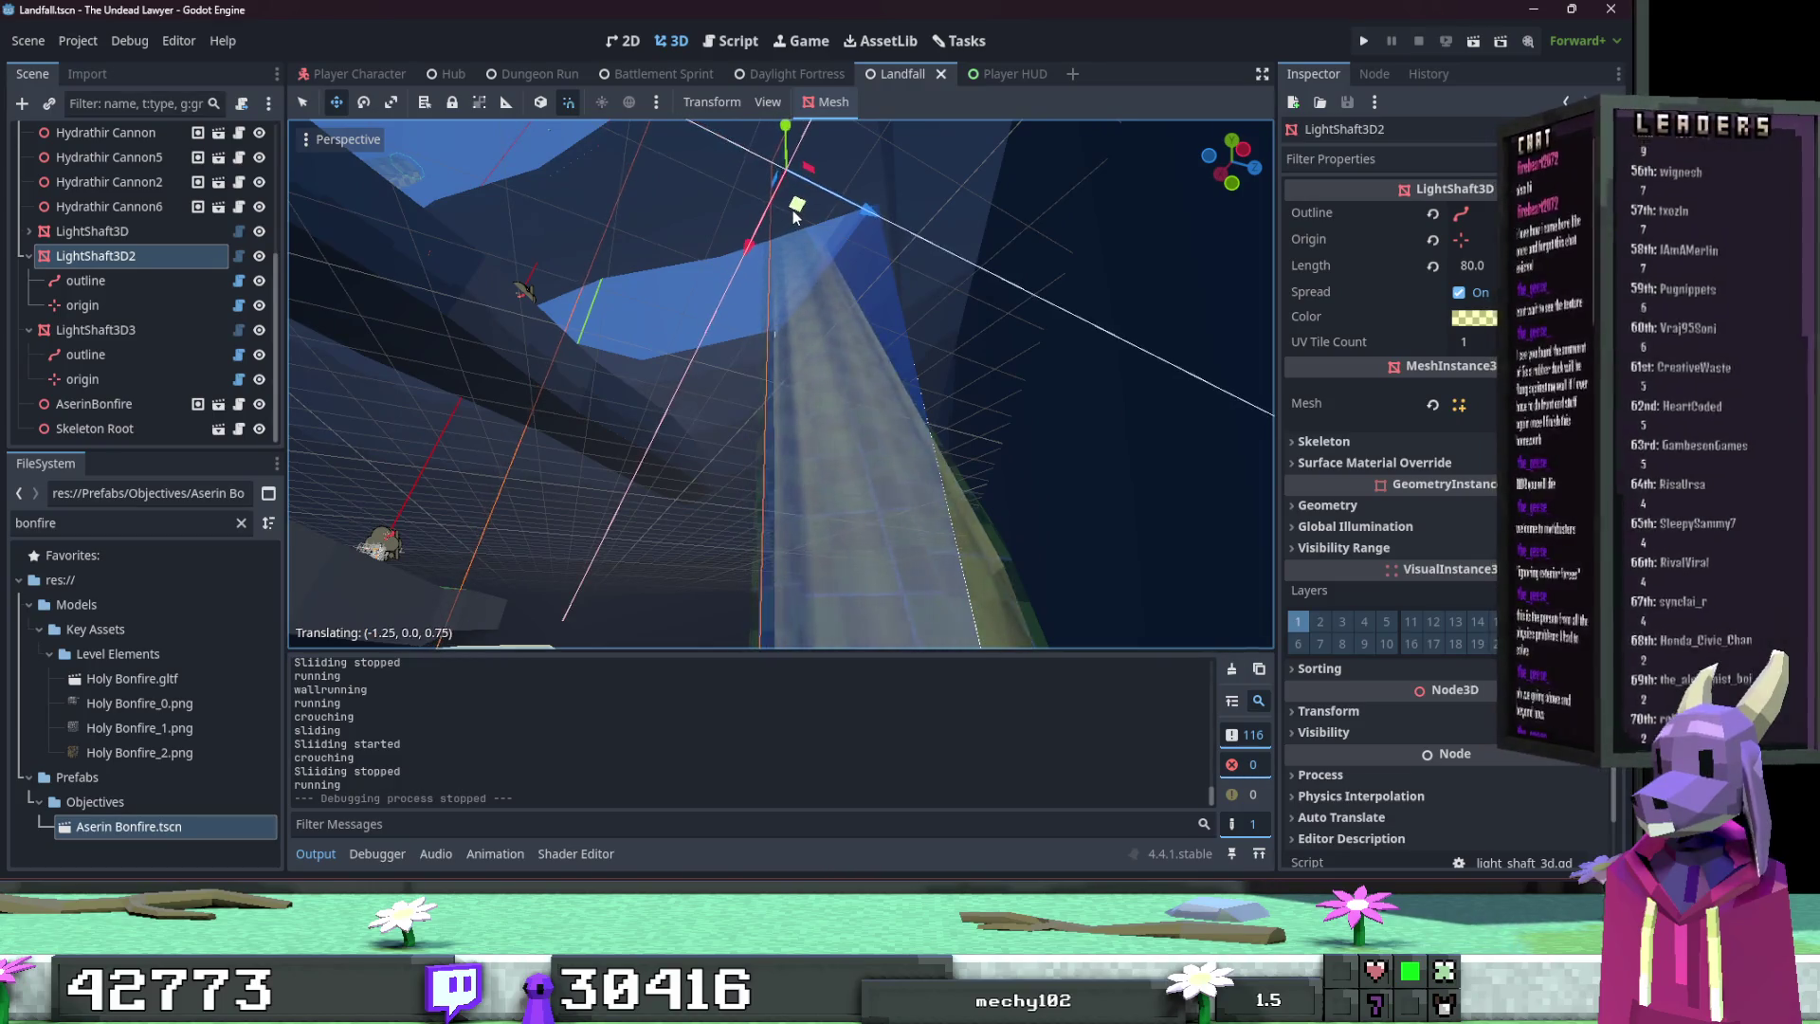
pyautogui.moveTo(603, 189); pyautogui.dragTo(583, 189)
pyautogui.moveTo(820, 169); pyautogui.dragTo(815, 272)
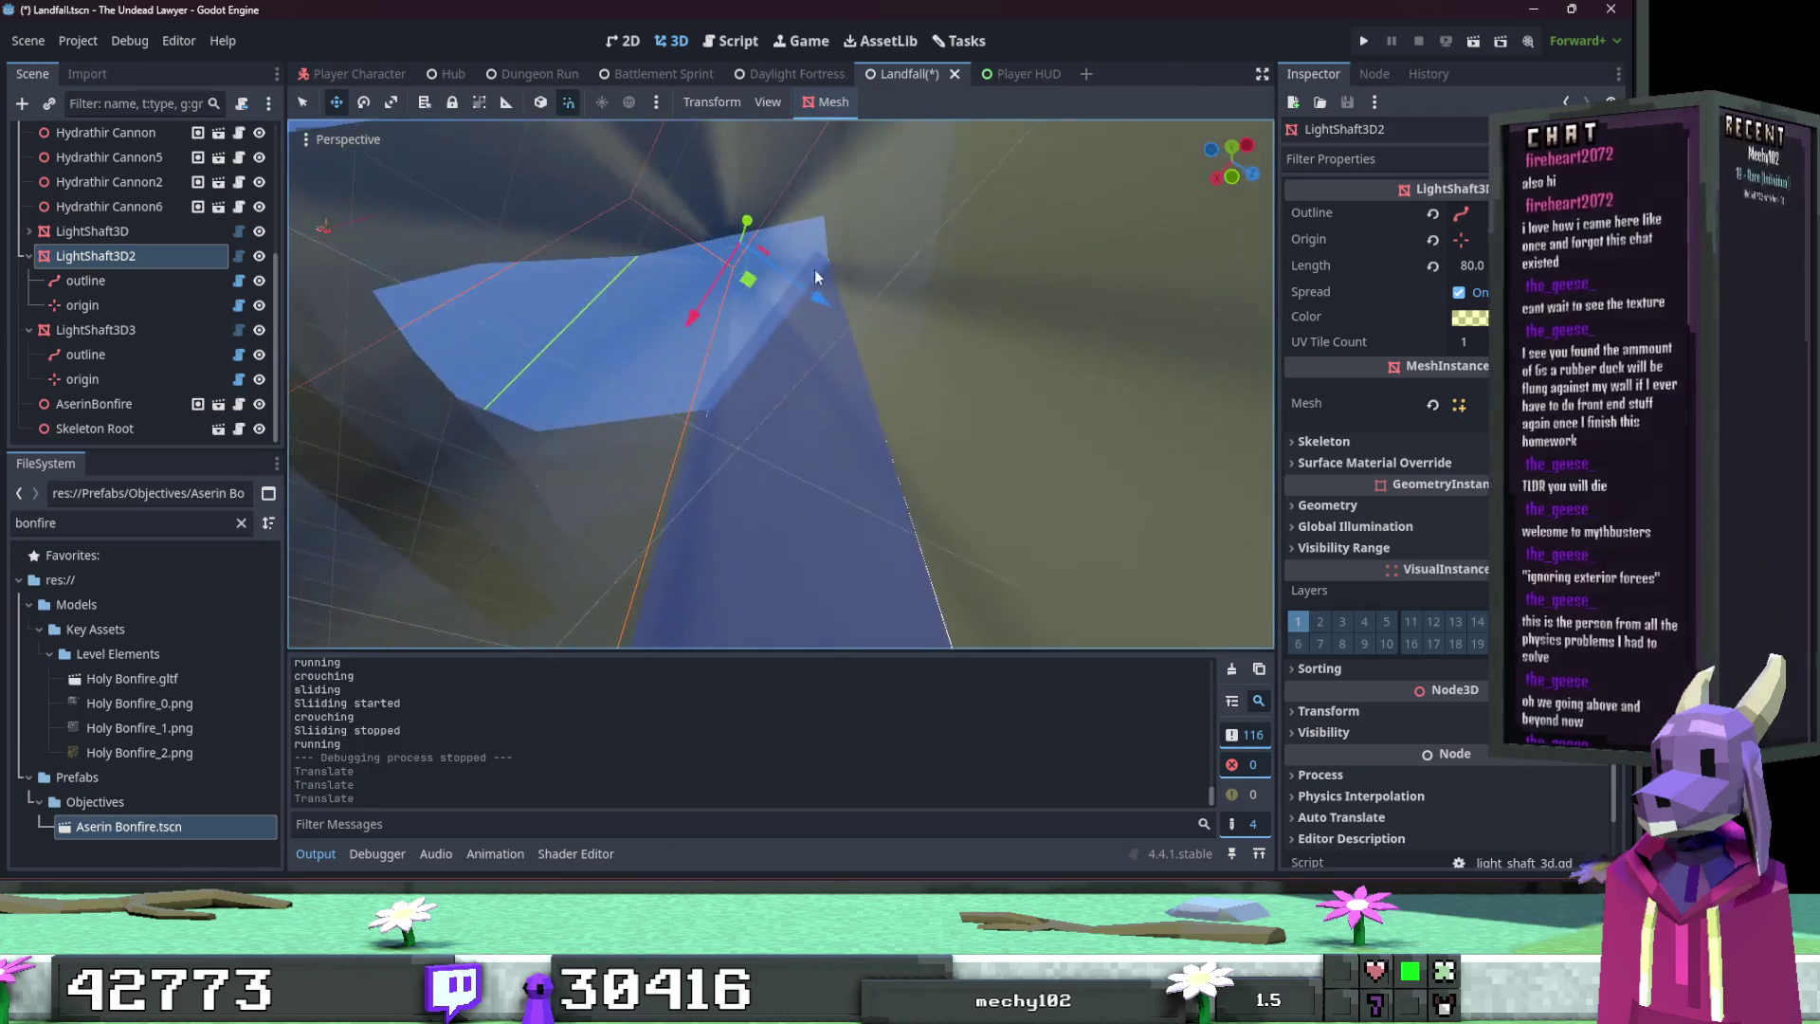
pyautogui.moveTo(698, 324); pyautogui.dragTo(603, 239)
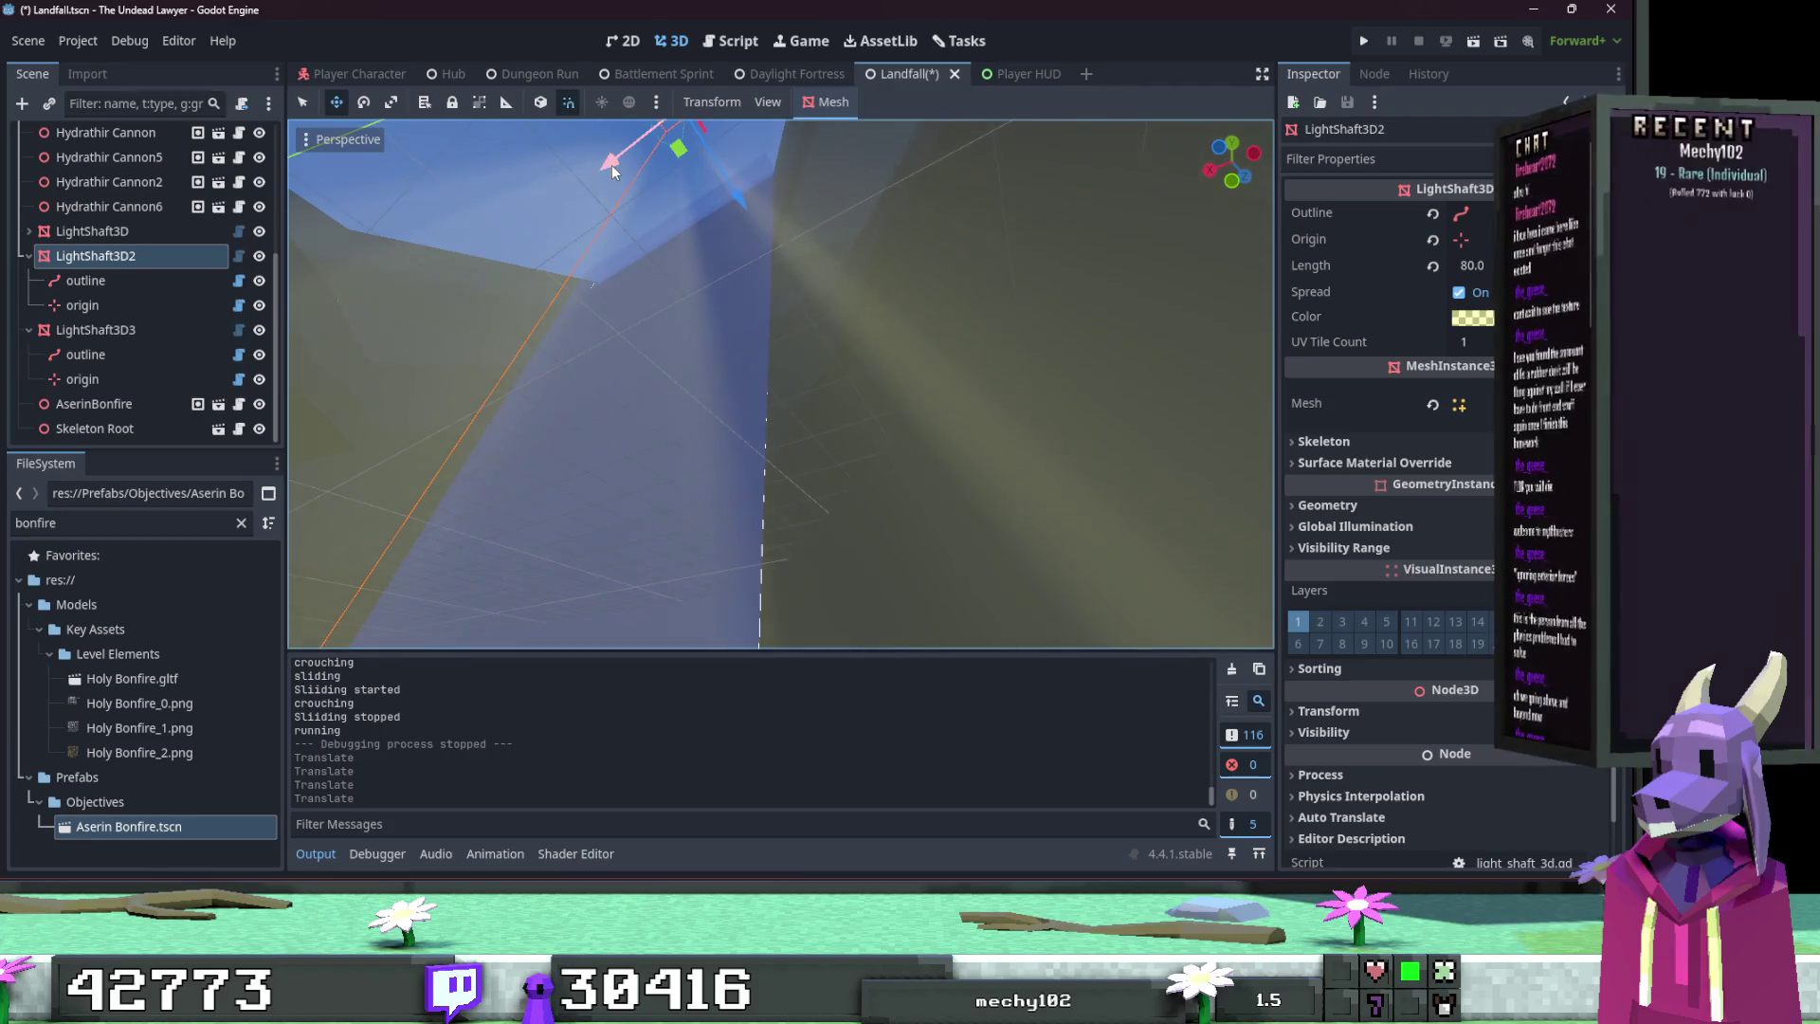
pyautogui.moveTo(610, 167); pyautogui.dragTo(638, 226)
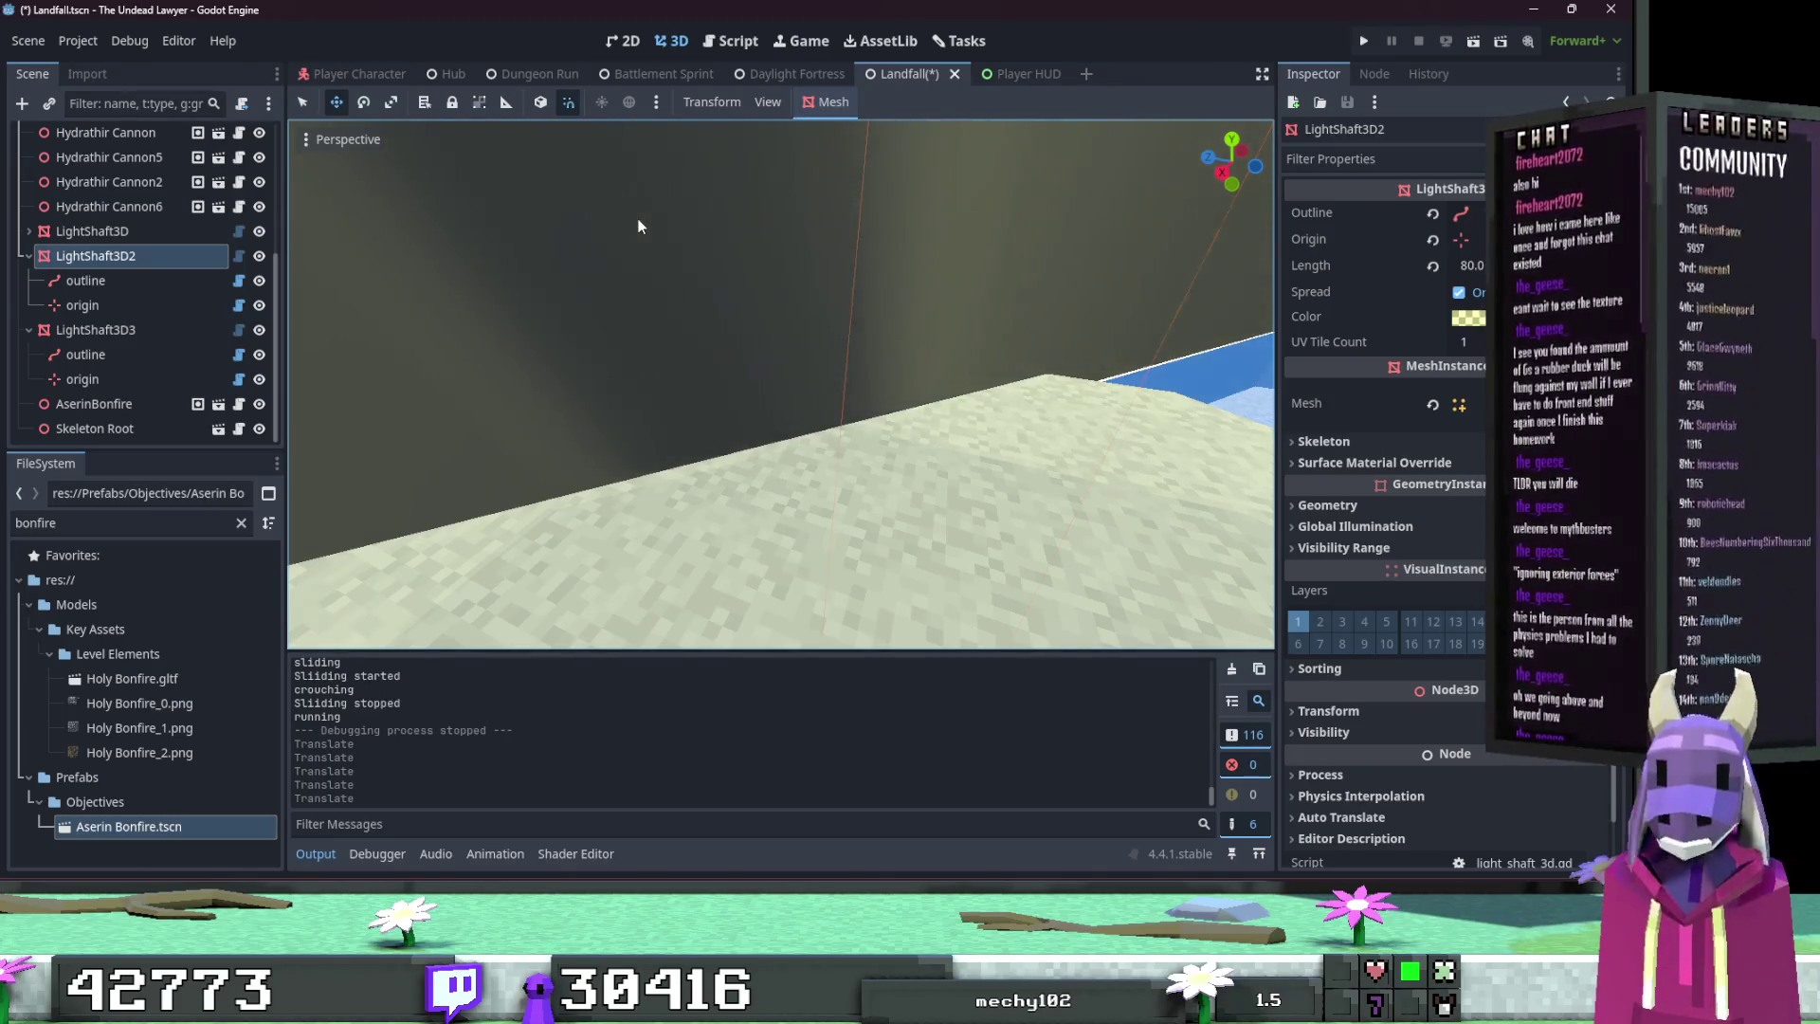
pyautogui.moveTo(638, 225); pyautogui.dragTo(1457, 306)
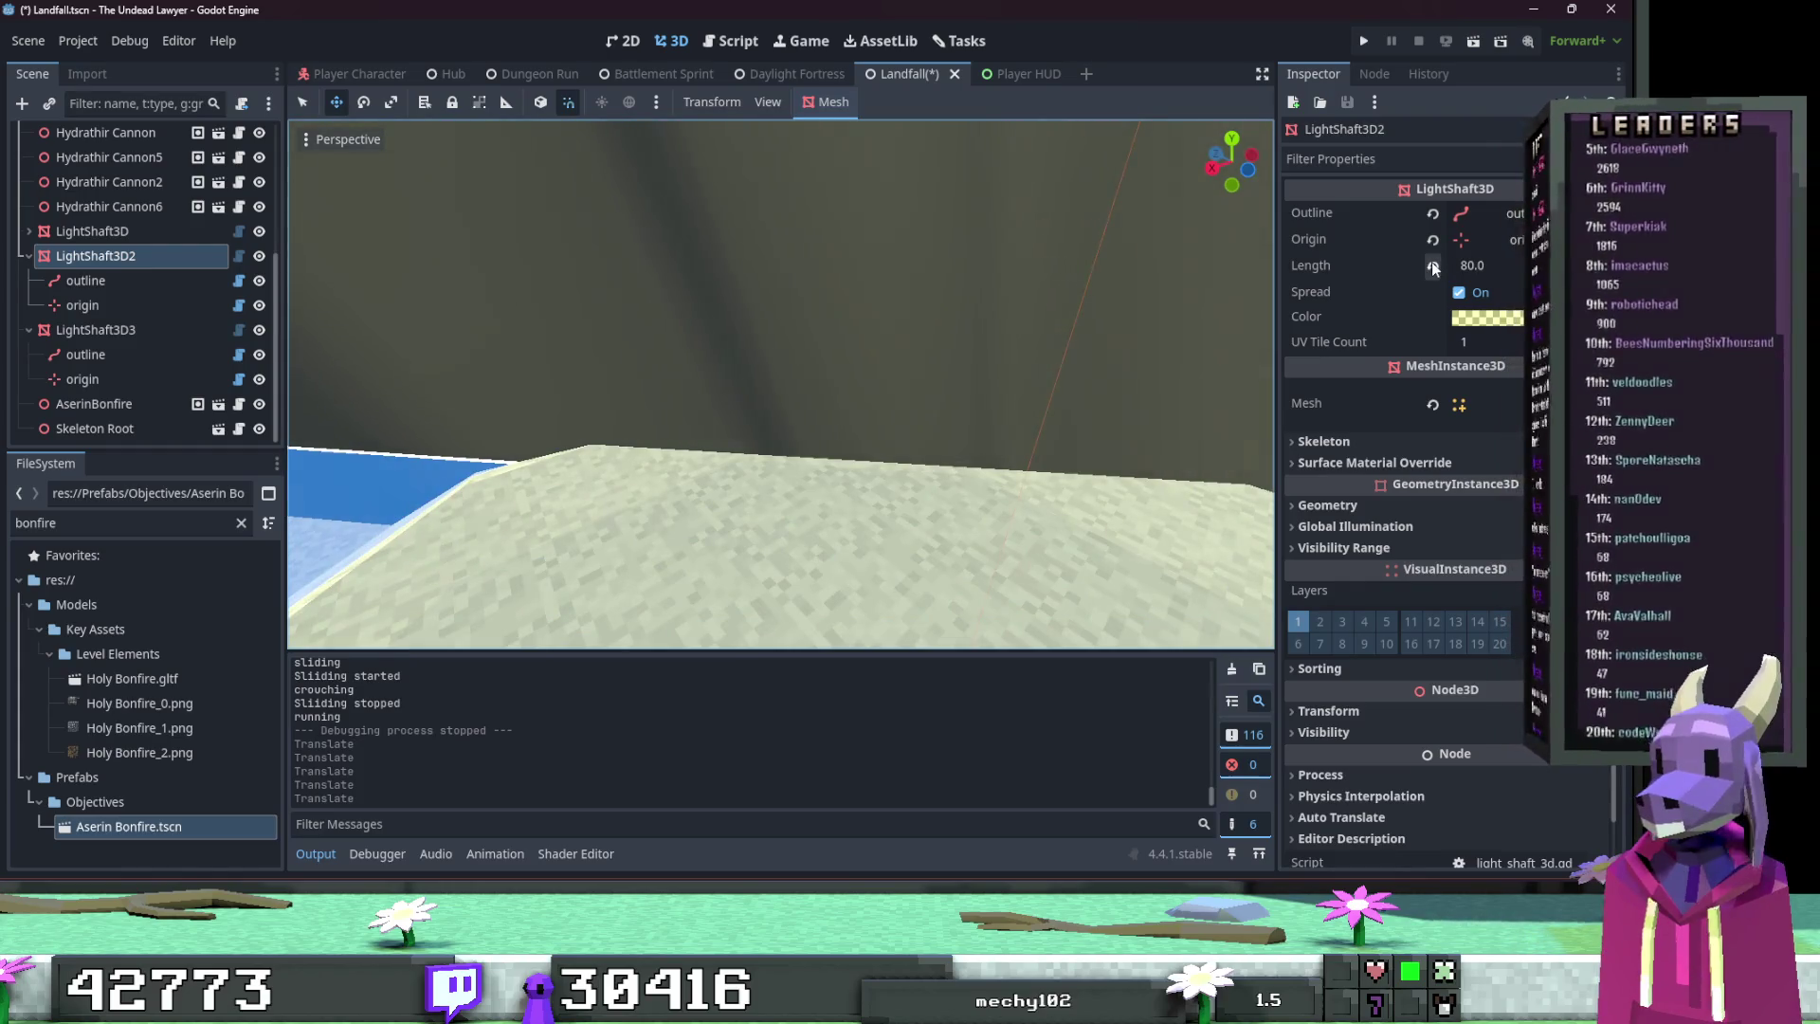
# Step: Set LightShaft3D2's Length to 80.0, then change it to 120.0
pyautogui.click(1432, 268)
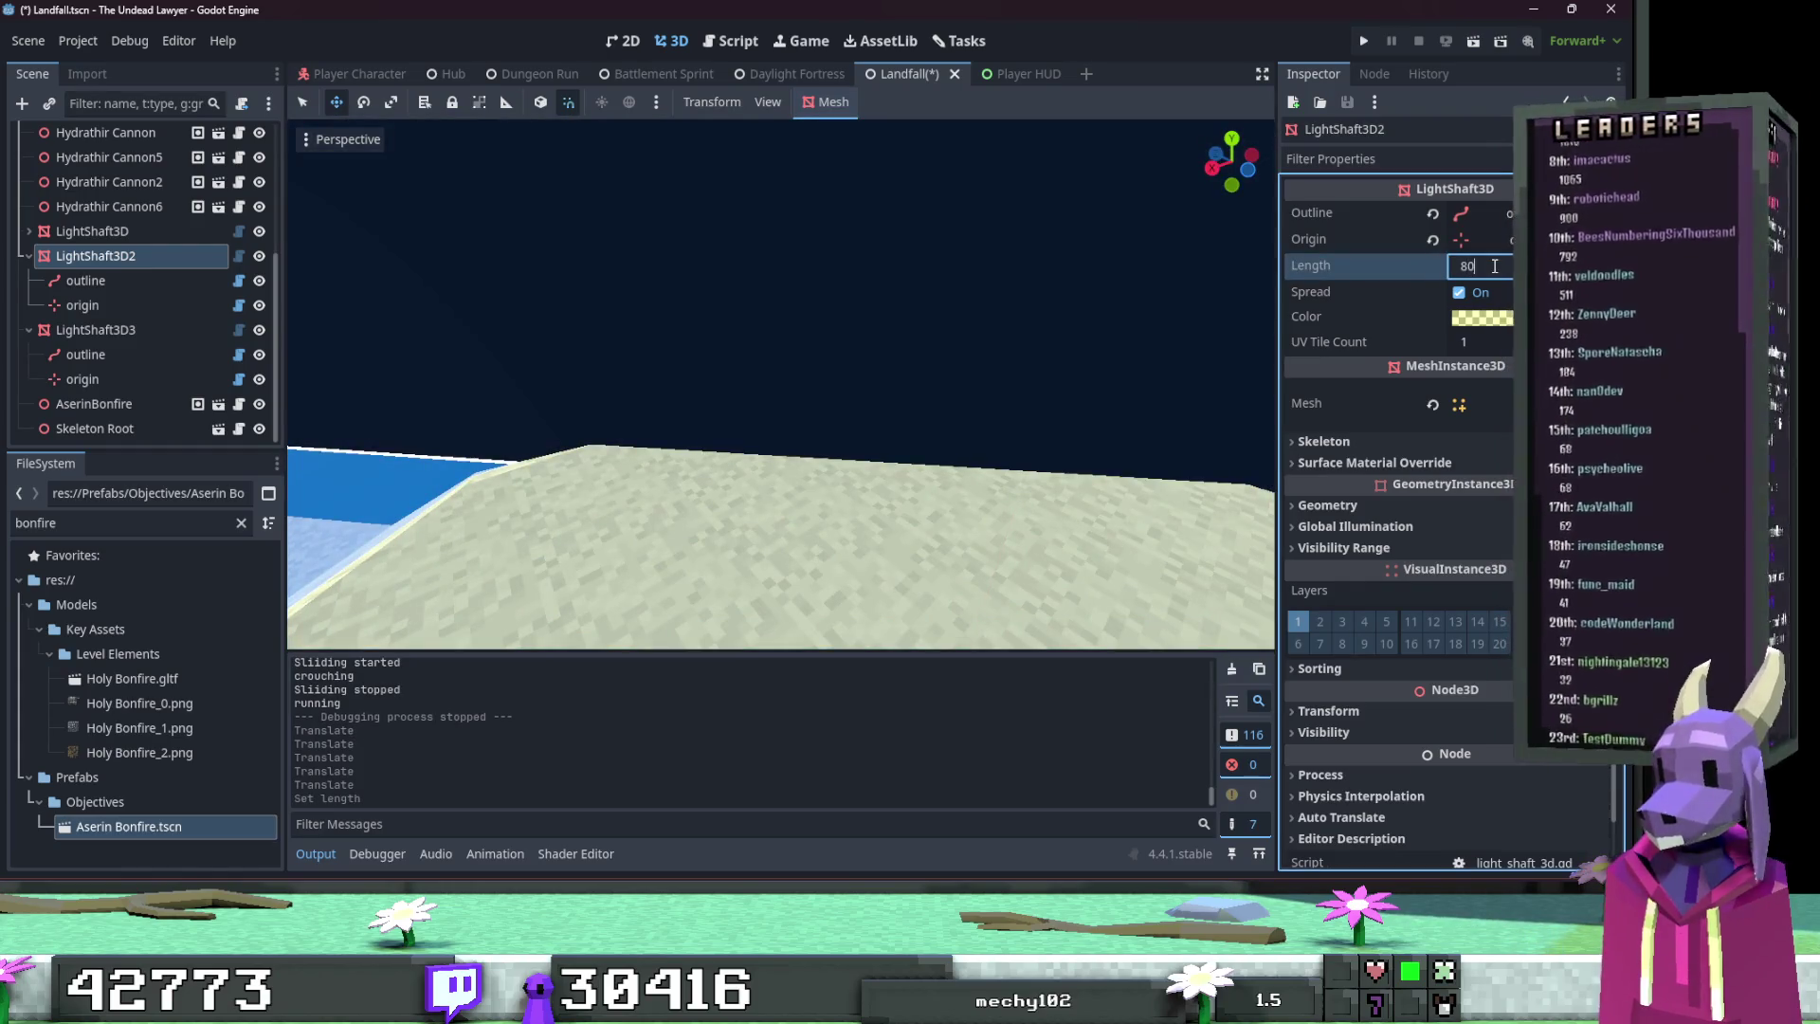
pyautogui.press('Return')
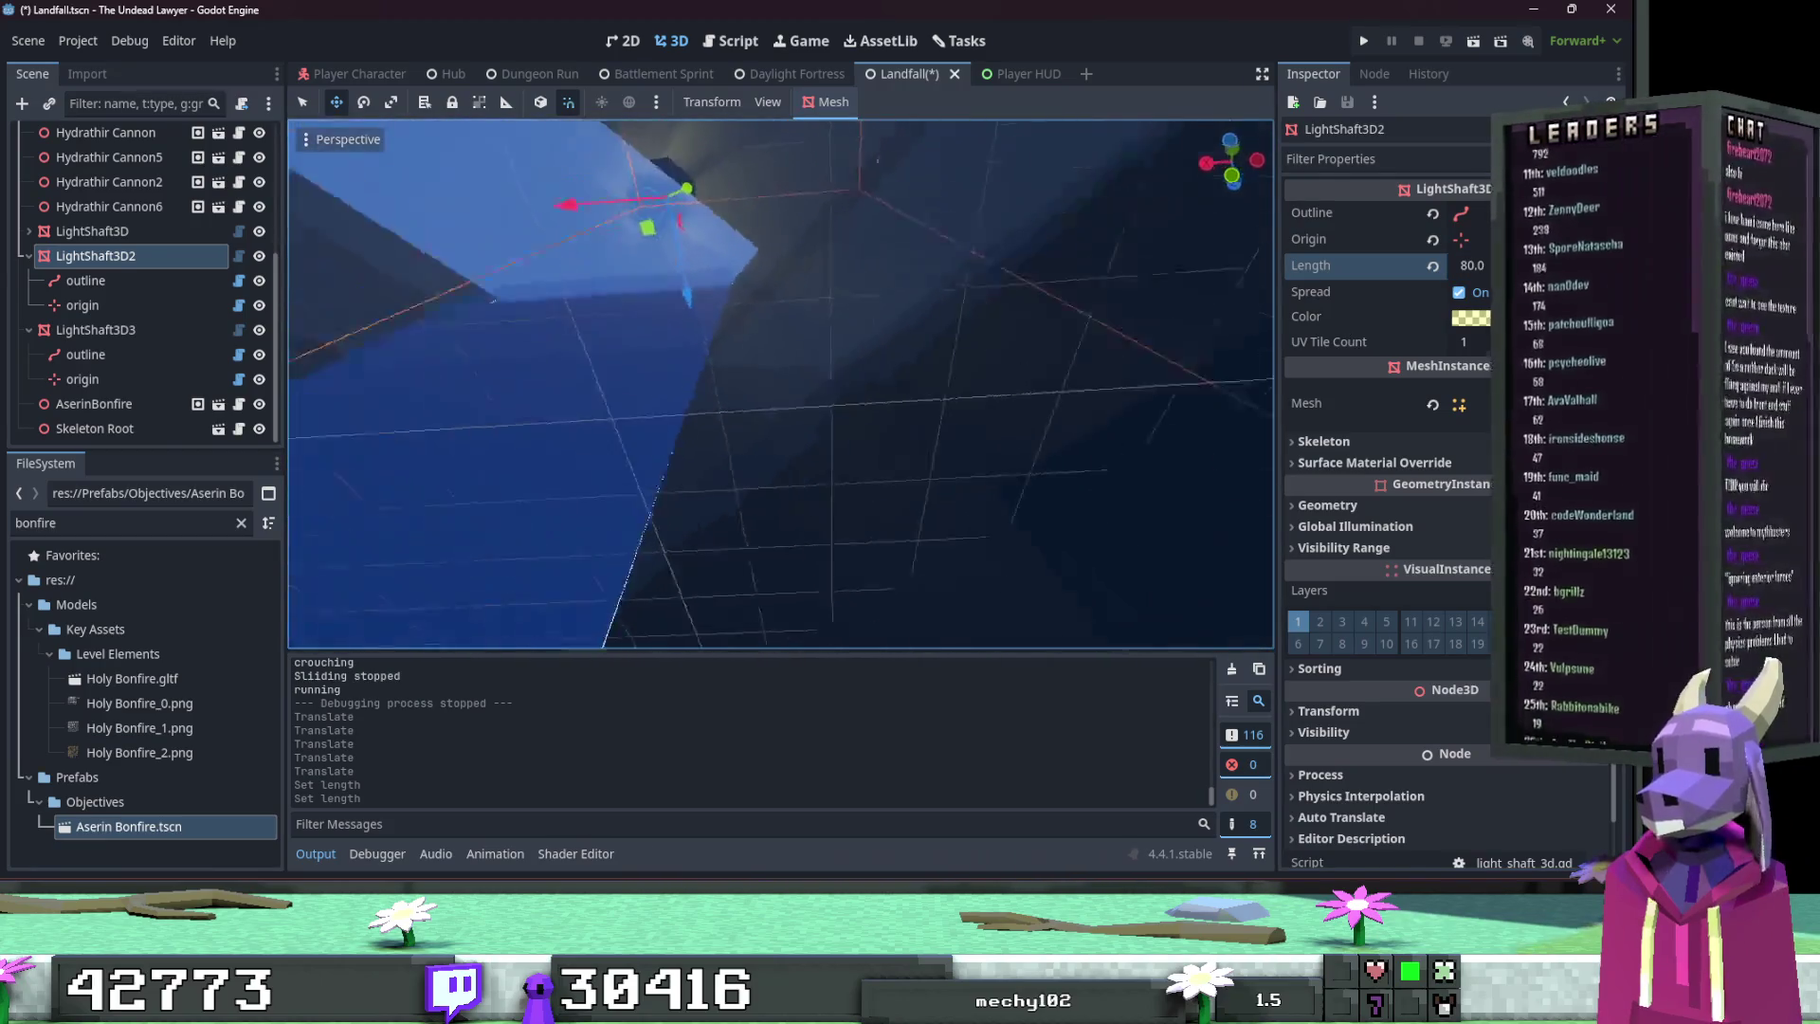
pyautogui.moveTo(1469, 266); pyautogui.dragTo(1462, 265)
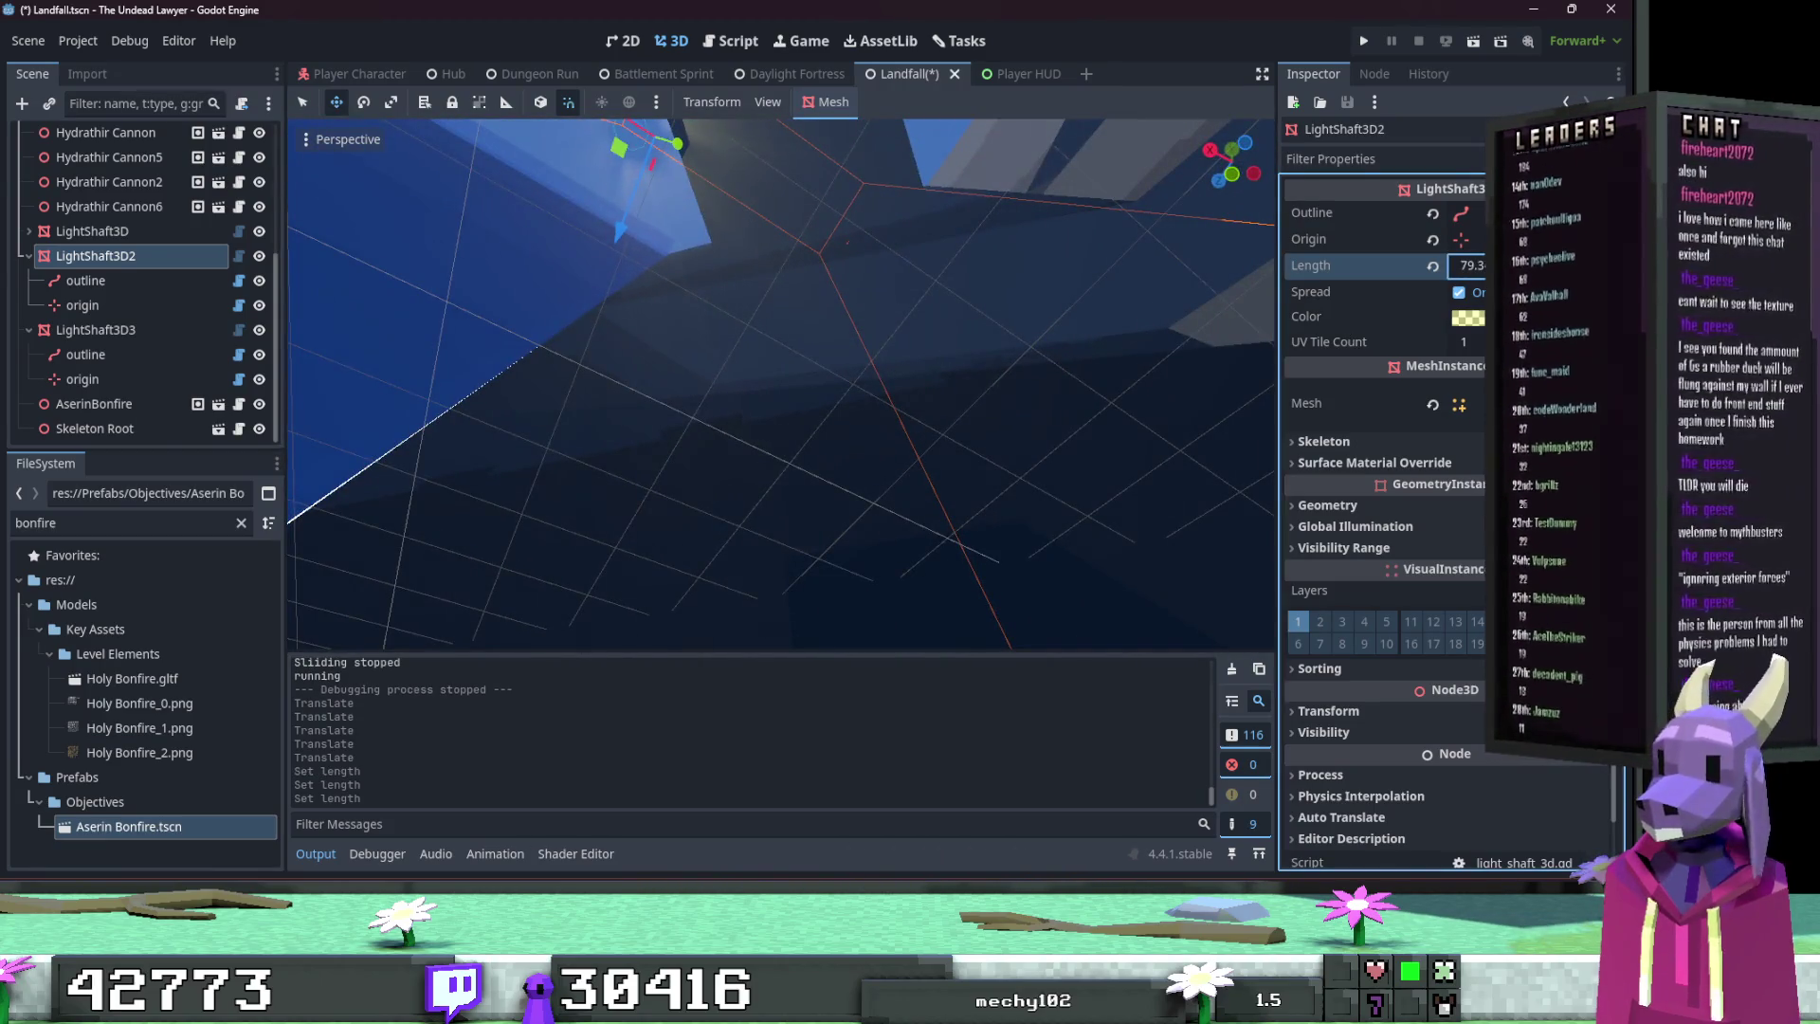
pyautogui.write('0')
pyautogui.press('Return')
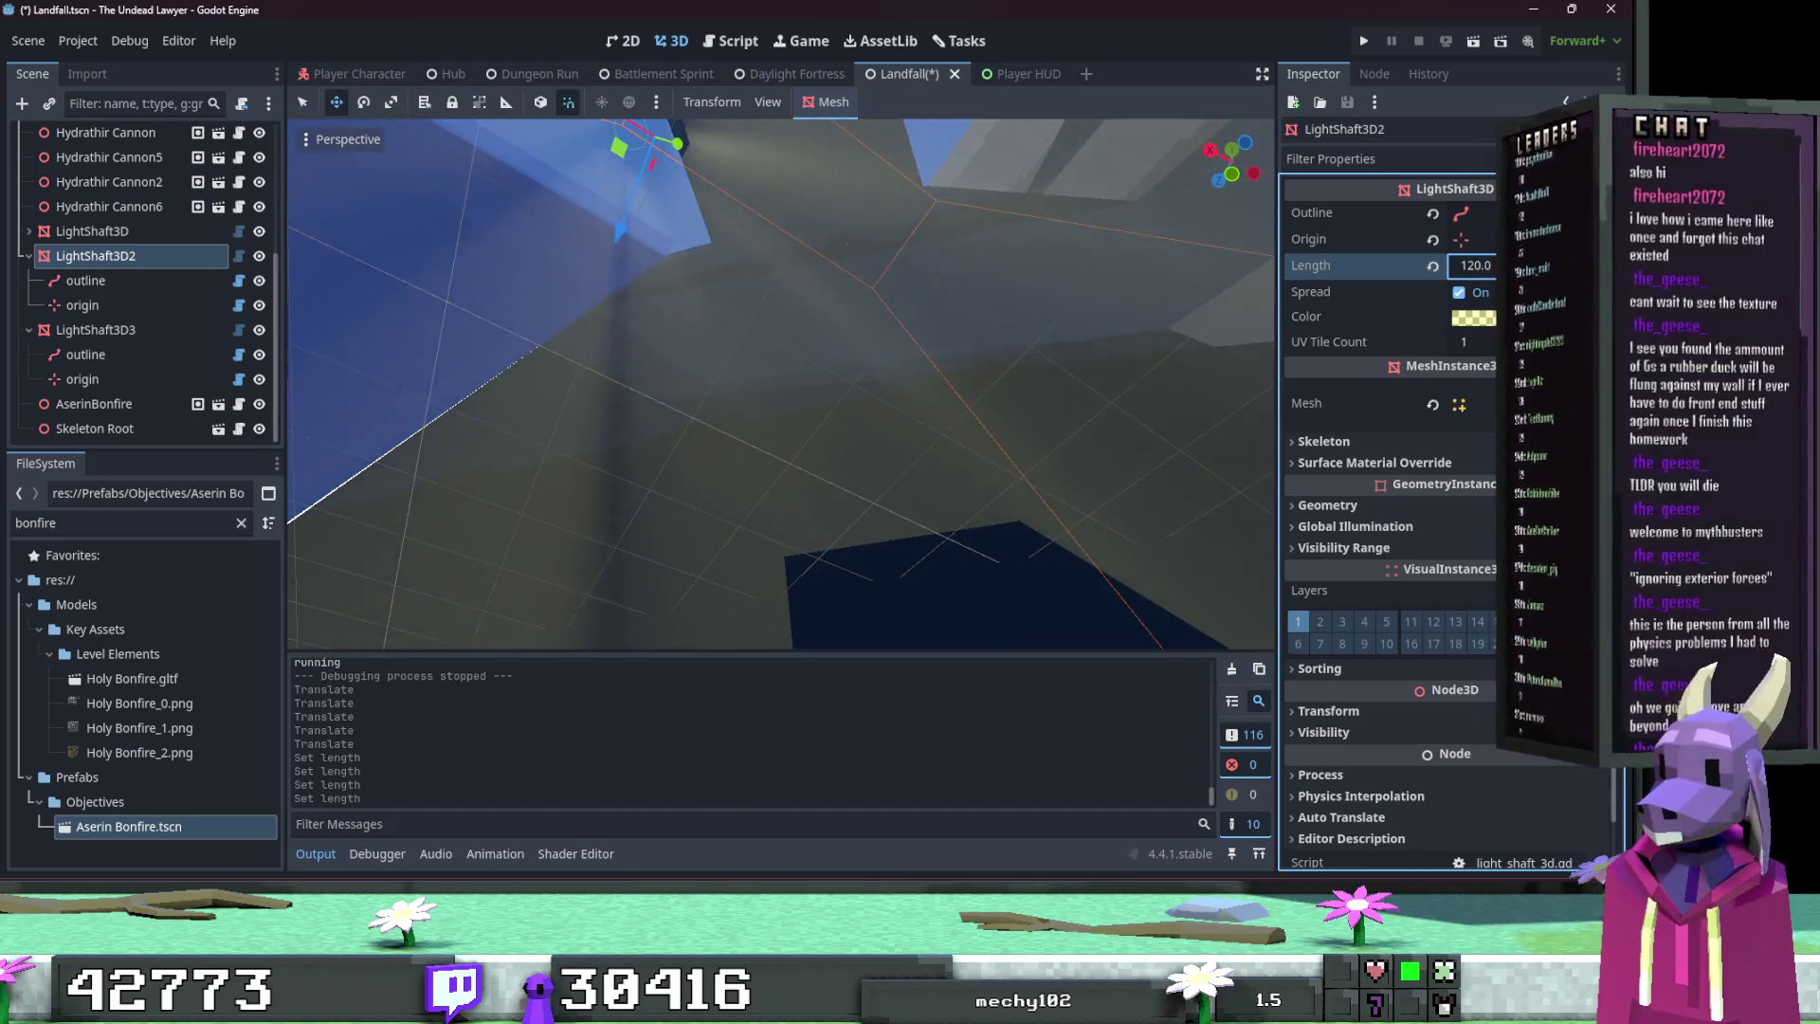
# Step: Fly the camera up and through the light shaft to inspect its longer reach
pyautogui.press('w')
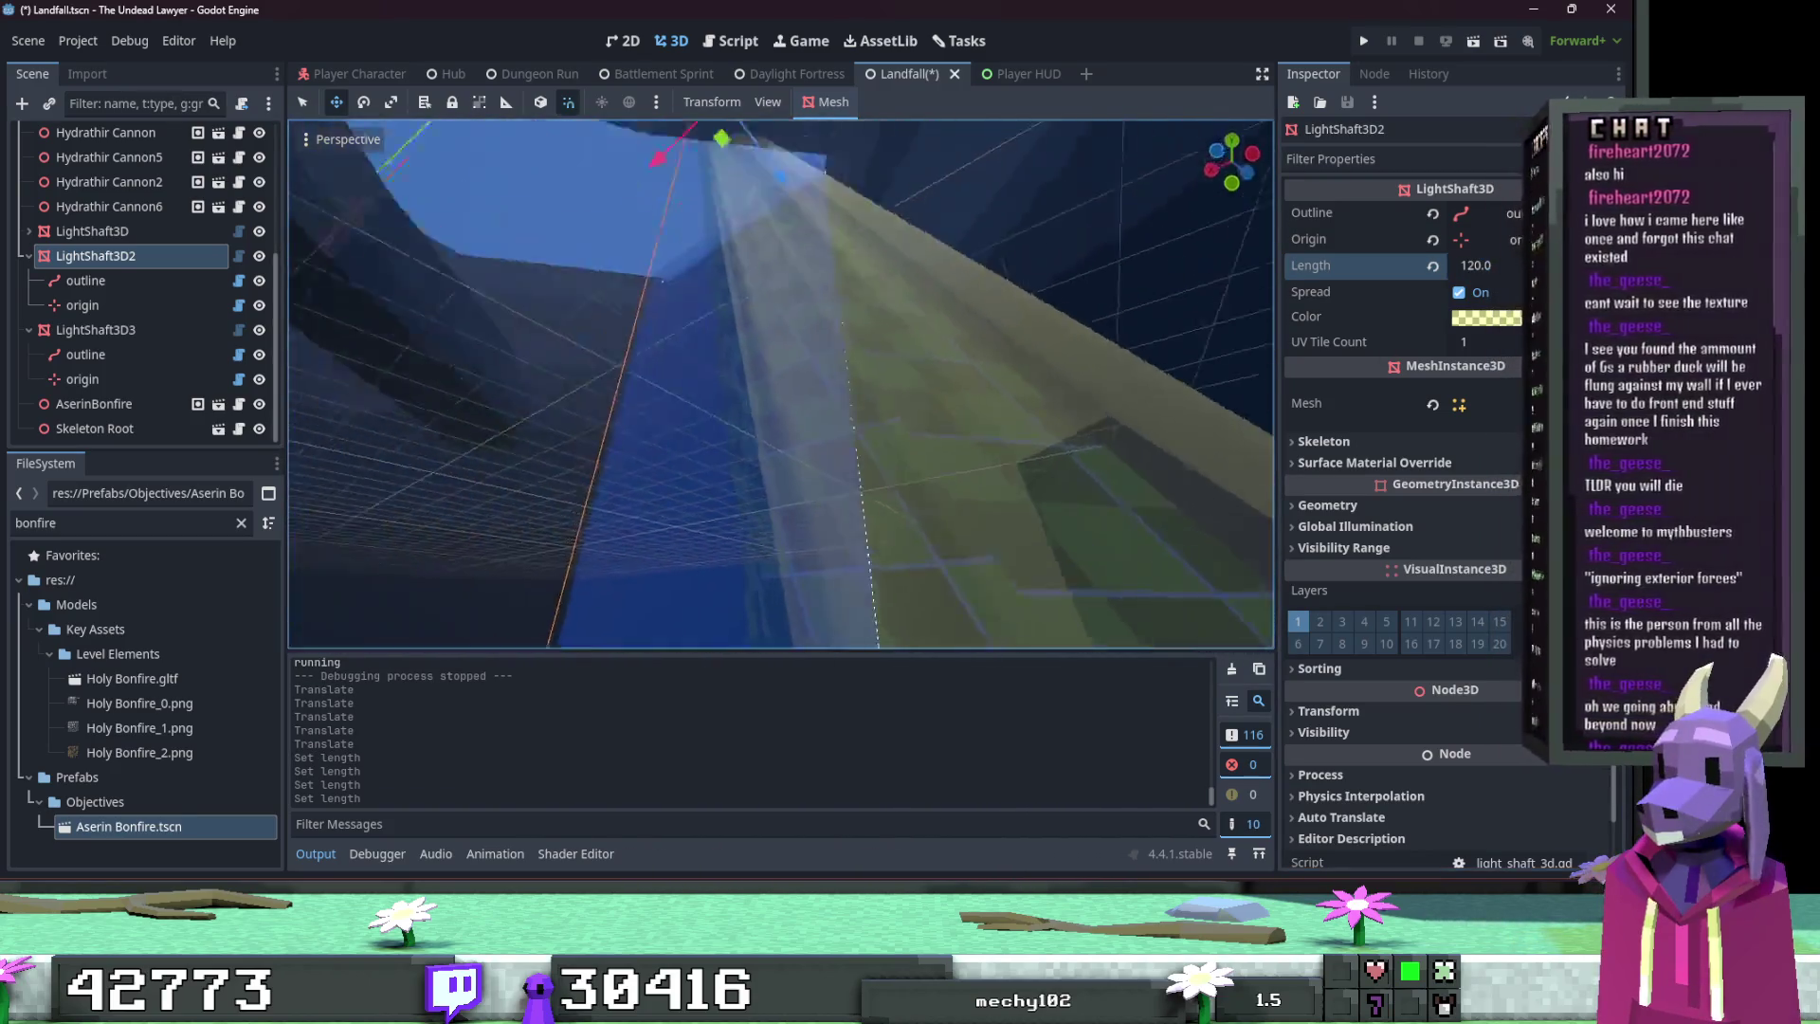
pyautogui.press('s')
pyautogui.press('w')
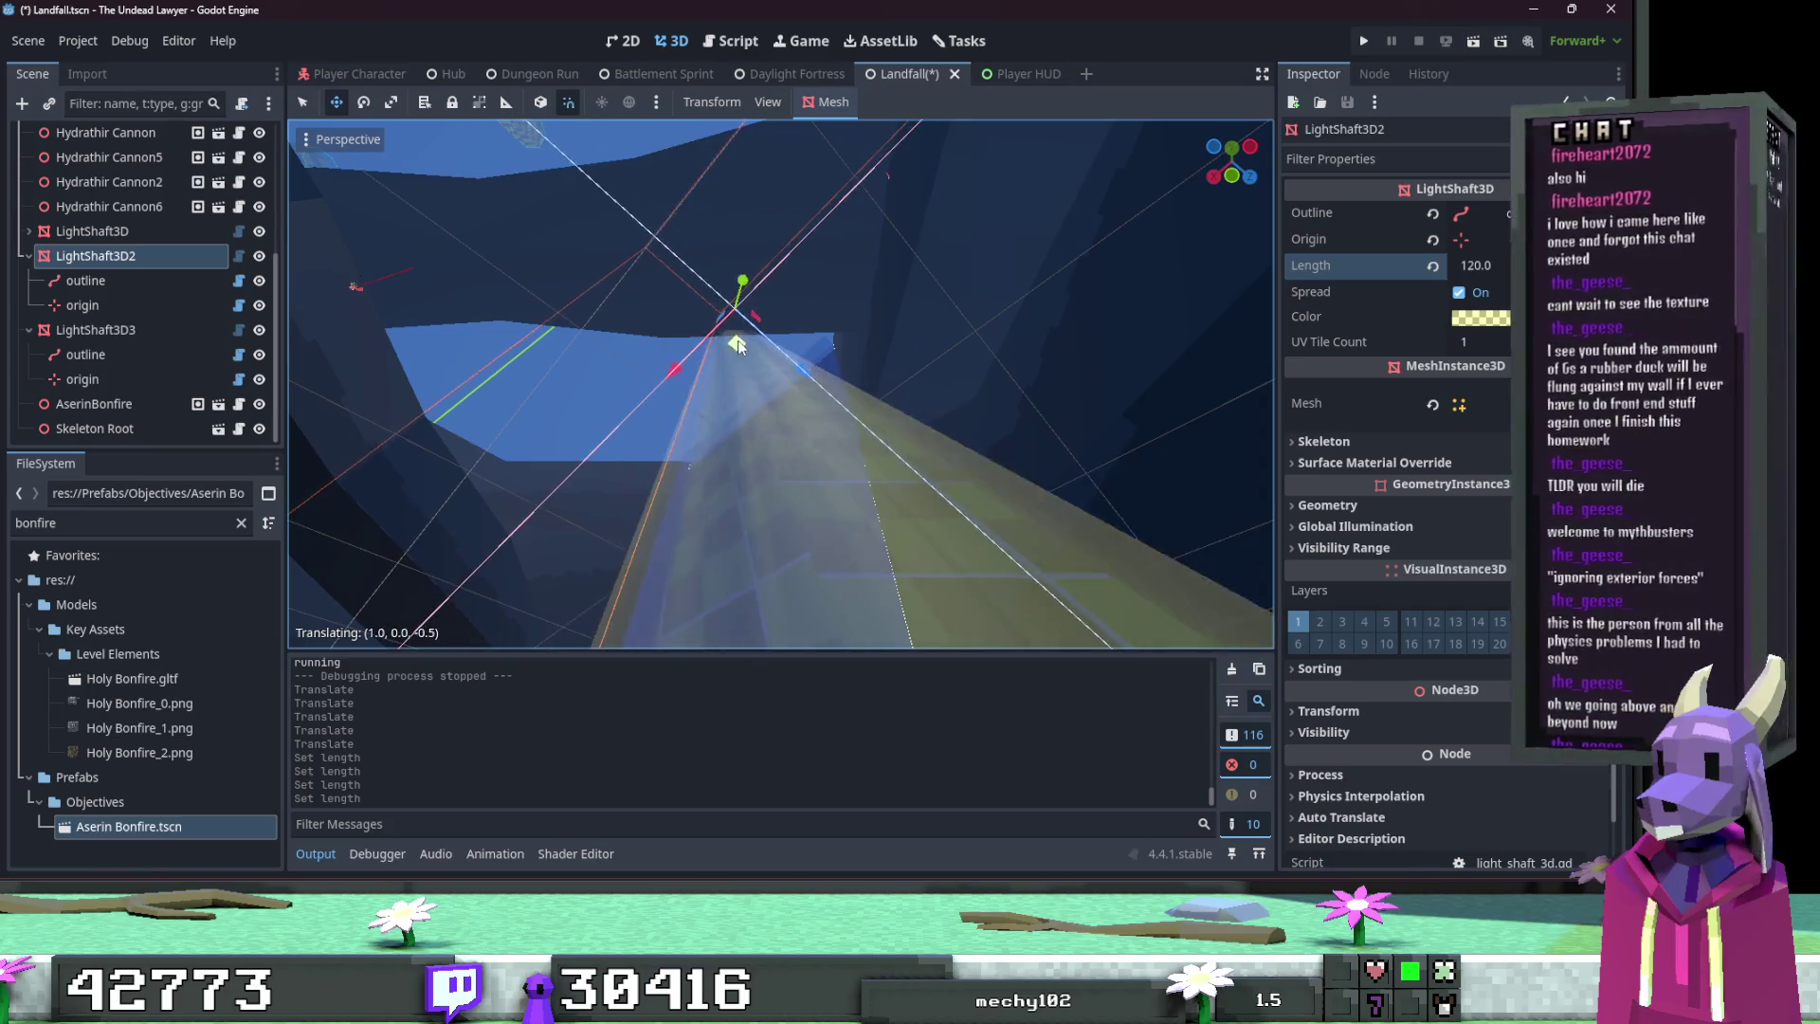
pyautogui.press('w')
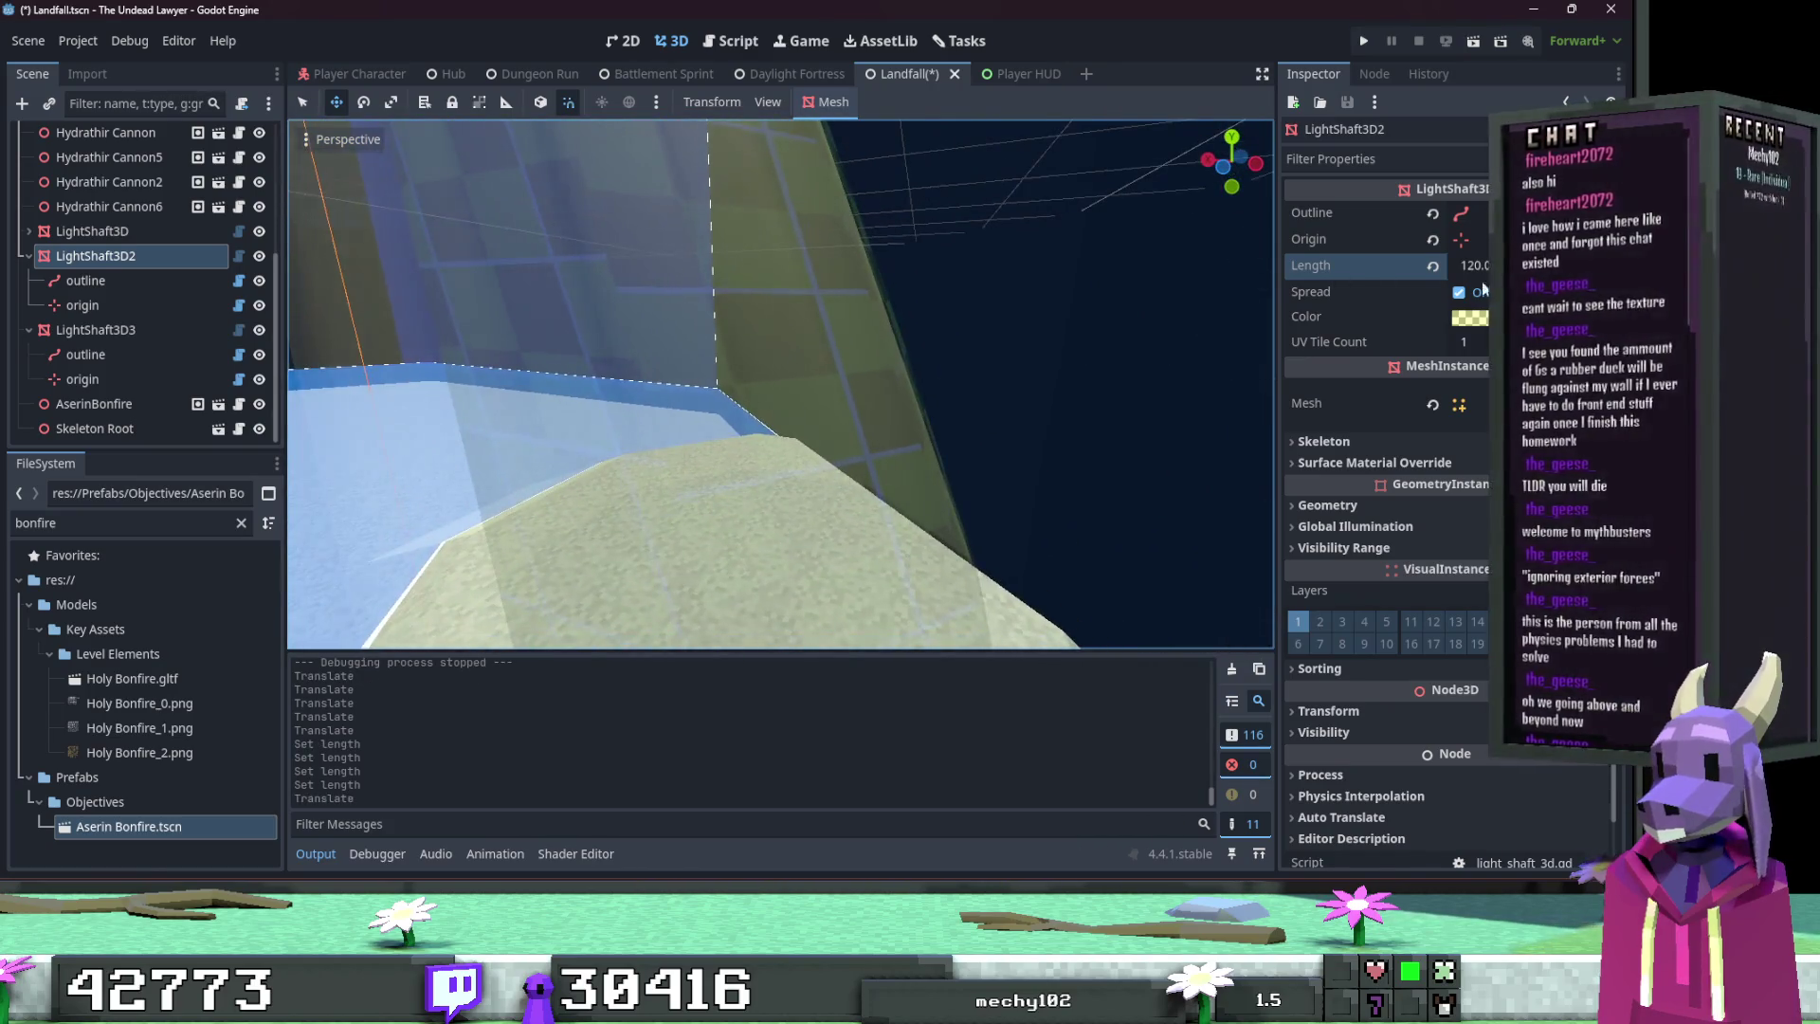
pyautogui.press('w')
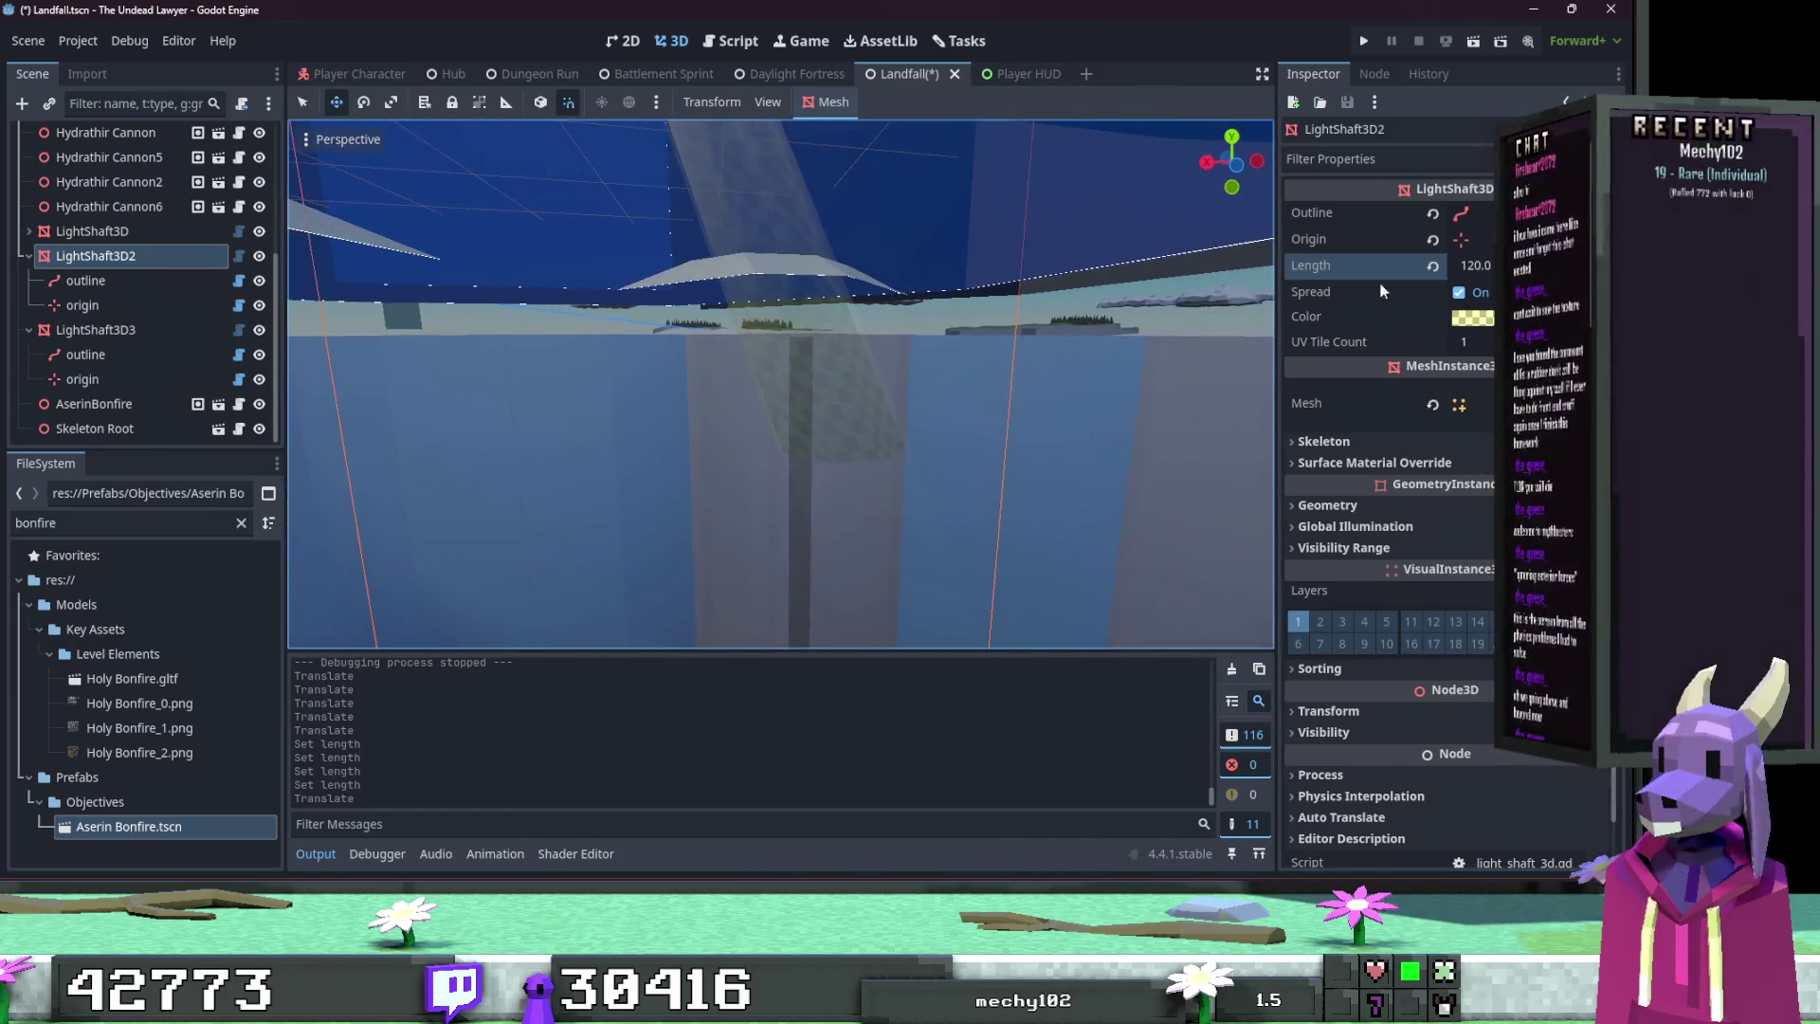
# Step: Open and close the shaft-origin node picker unchanged, then save the Landfall scene
pyautogui.click(1461, 240)
pyautogui.click(959, 151)
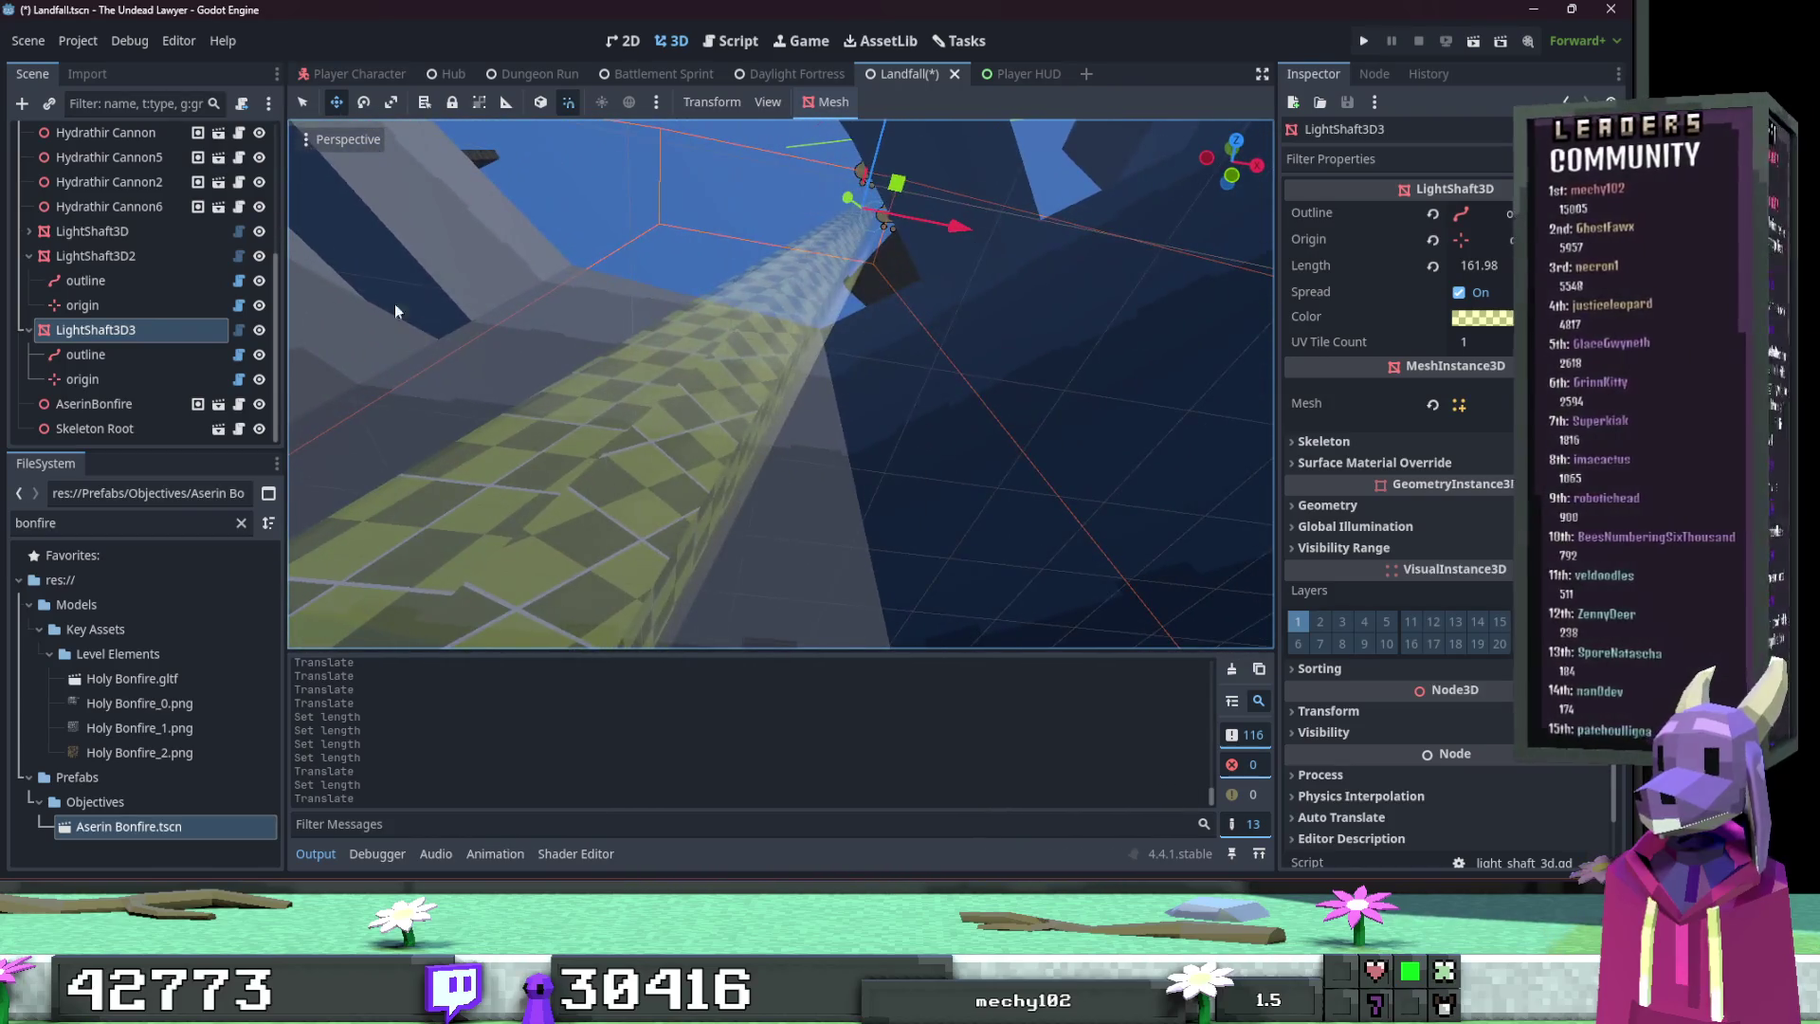
pyautogui.hotkey('ctrl', 's')
# Step: Try moving LightShaft3D 3 units along X, then undo the move
pyautogui.doubleClick(92, 230)
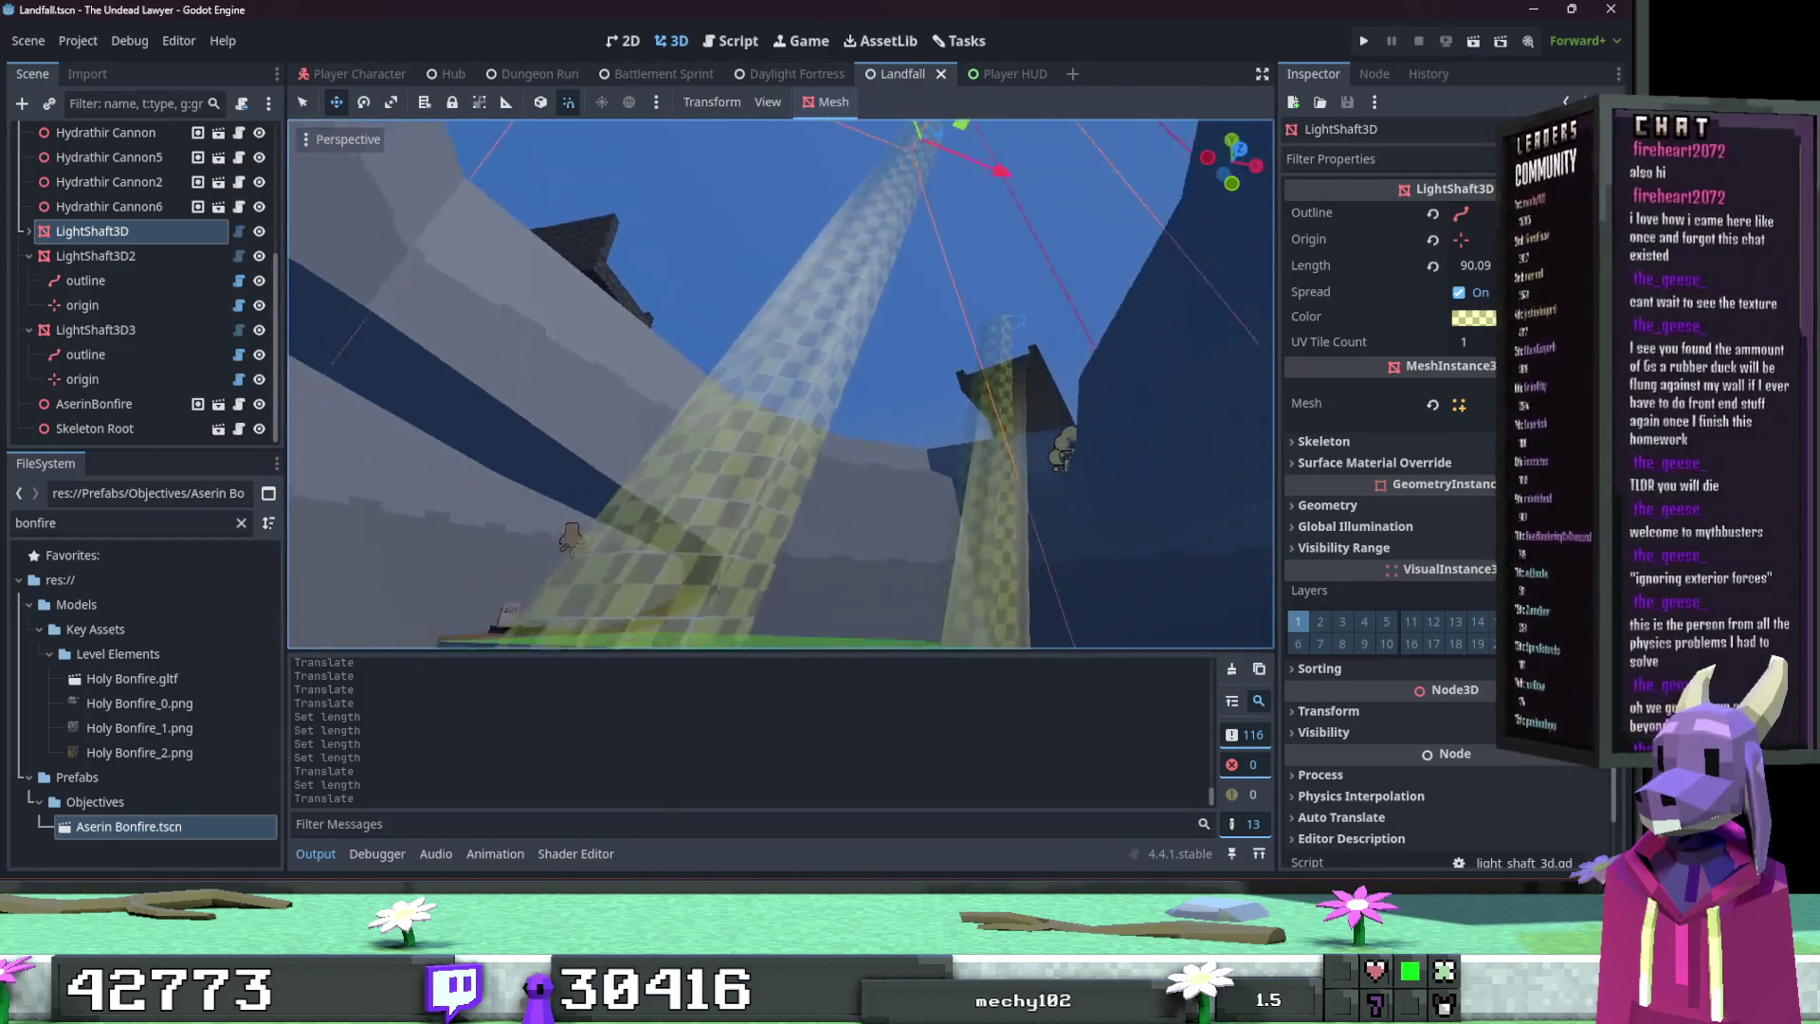
pyautogui.moveTo(990, 259); pyautogui.dragTo(1010, 263)
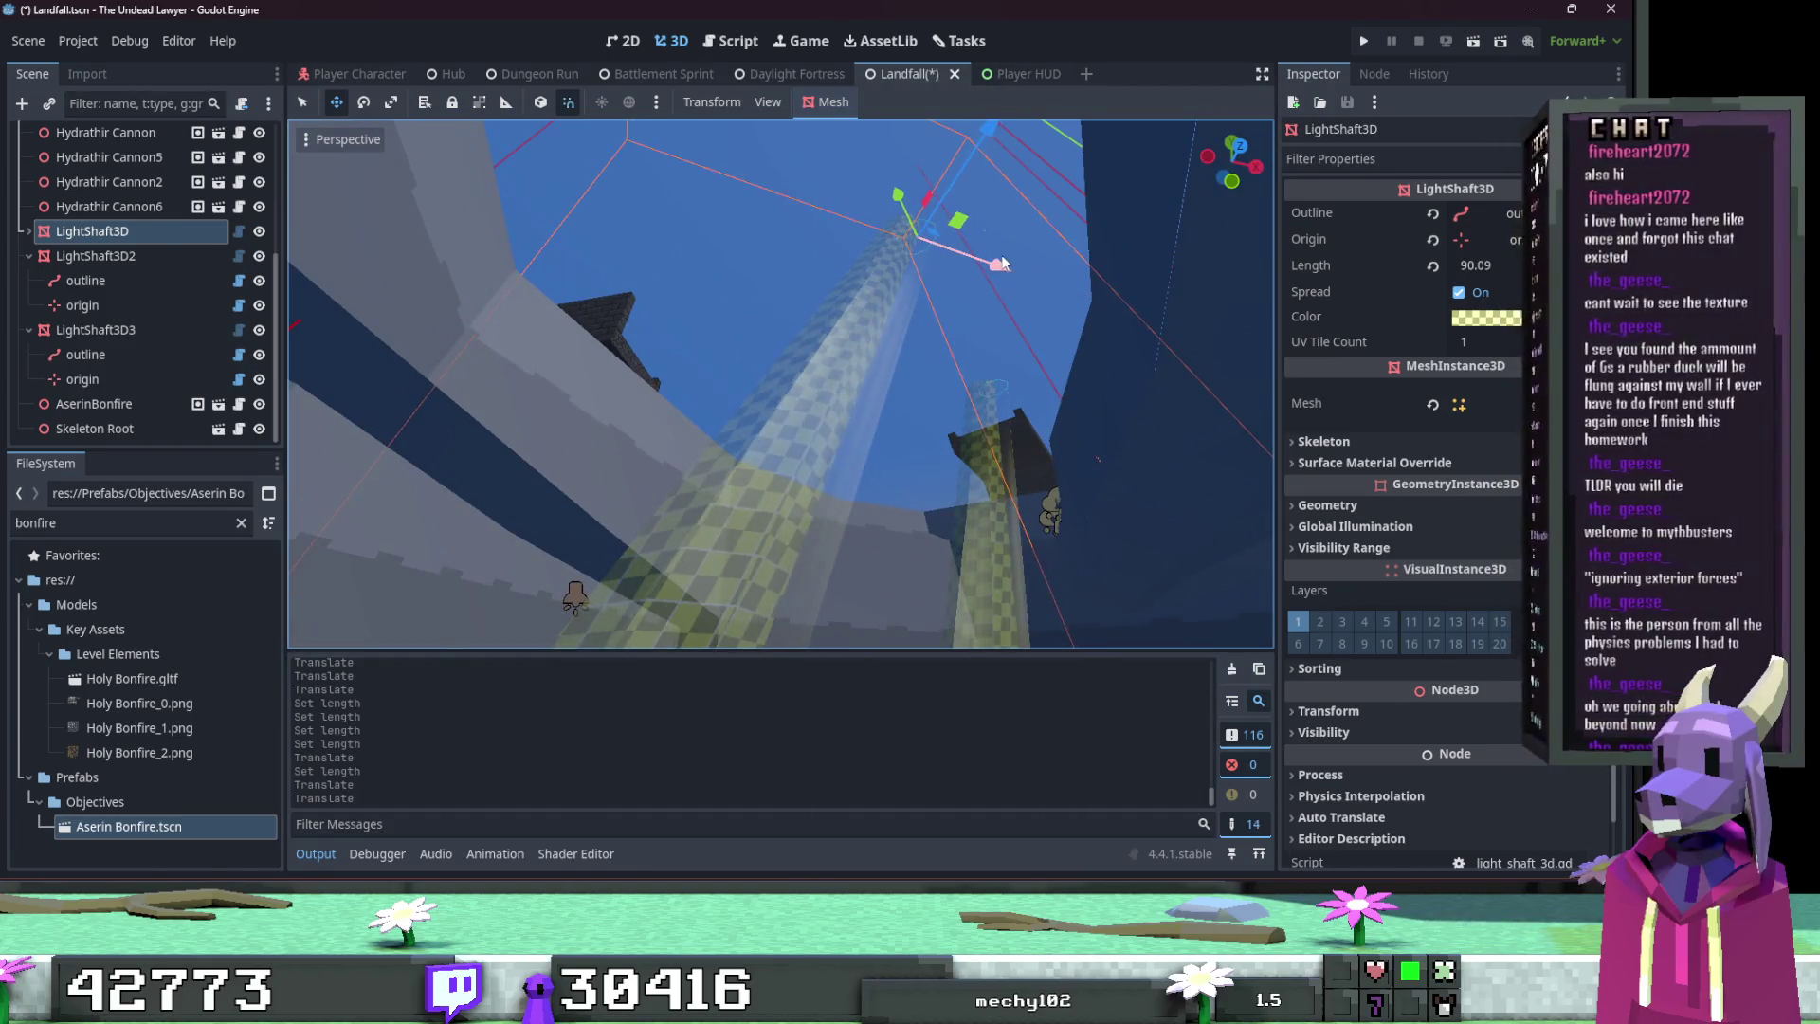
pyautogui.hotkey('ctrl', 'z')
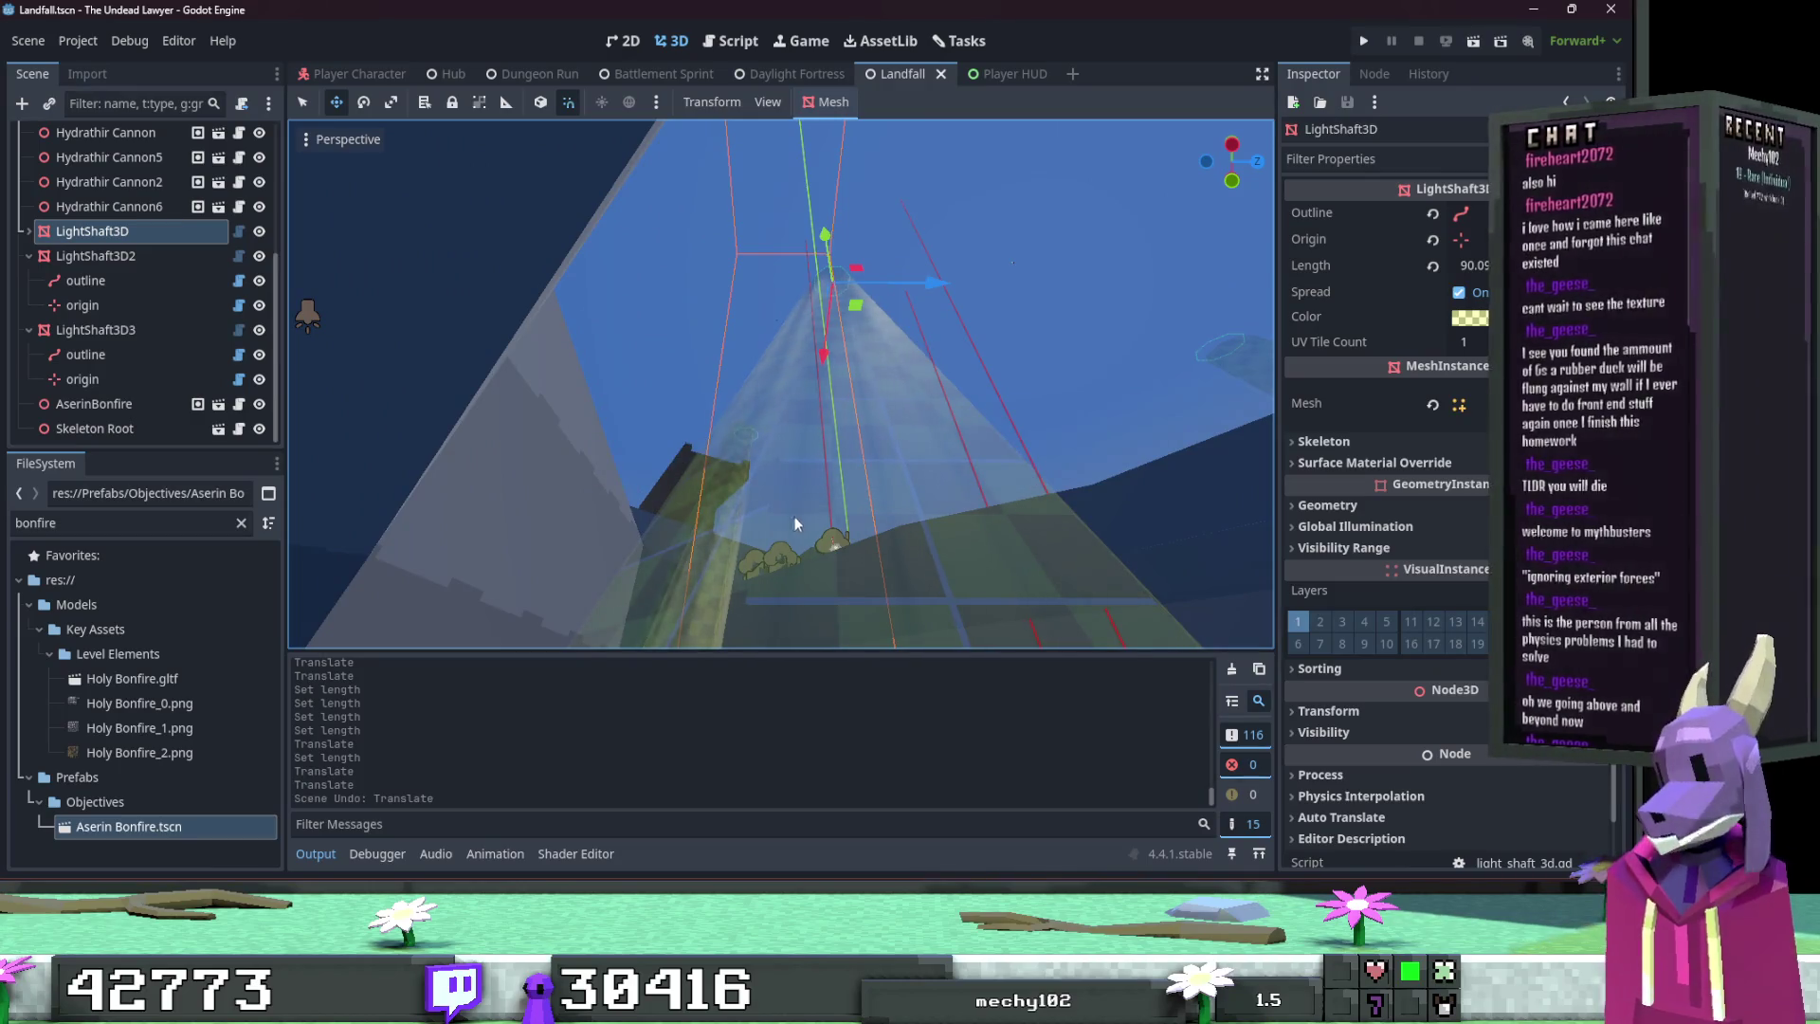
# Step: Launch the game, go full screen, and start the Landfall mission from Act 1 mission select
pyautogui.click(1367, 41)
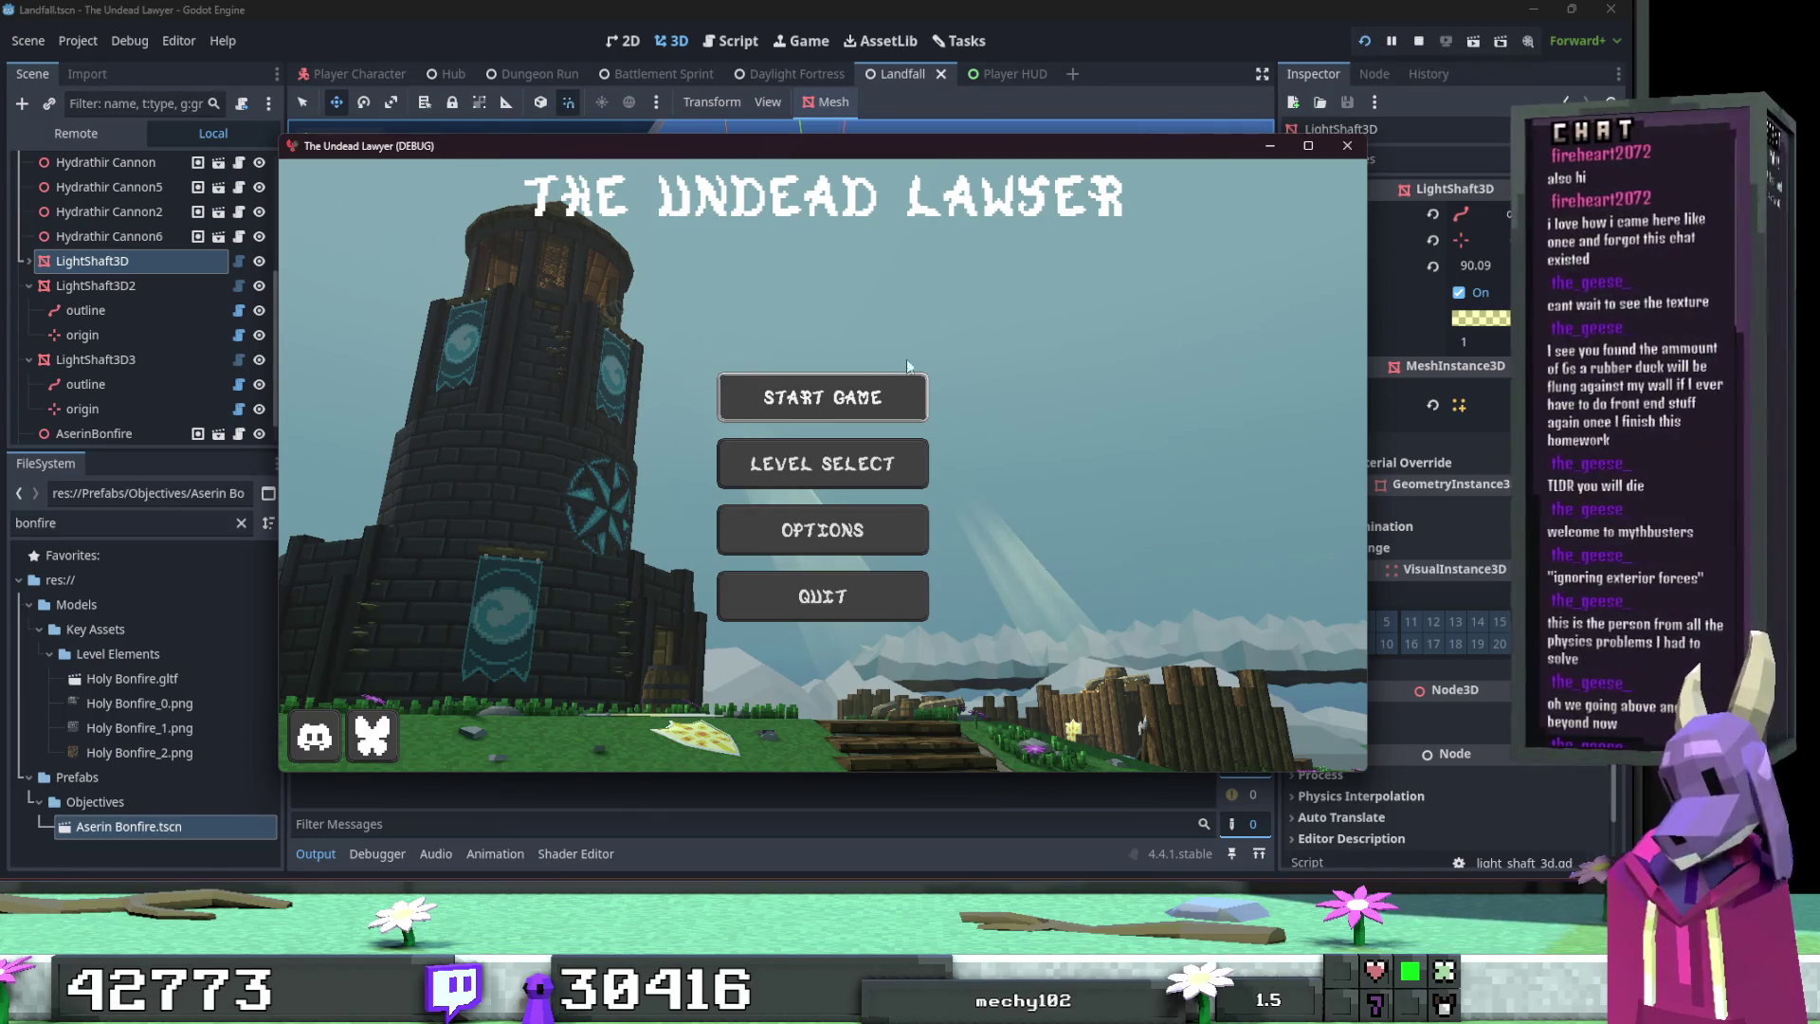
pyautogui.click(824, 460)
pyautogui.click(1308, 145)
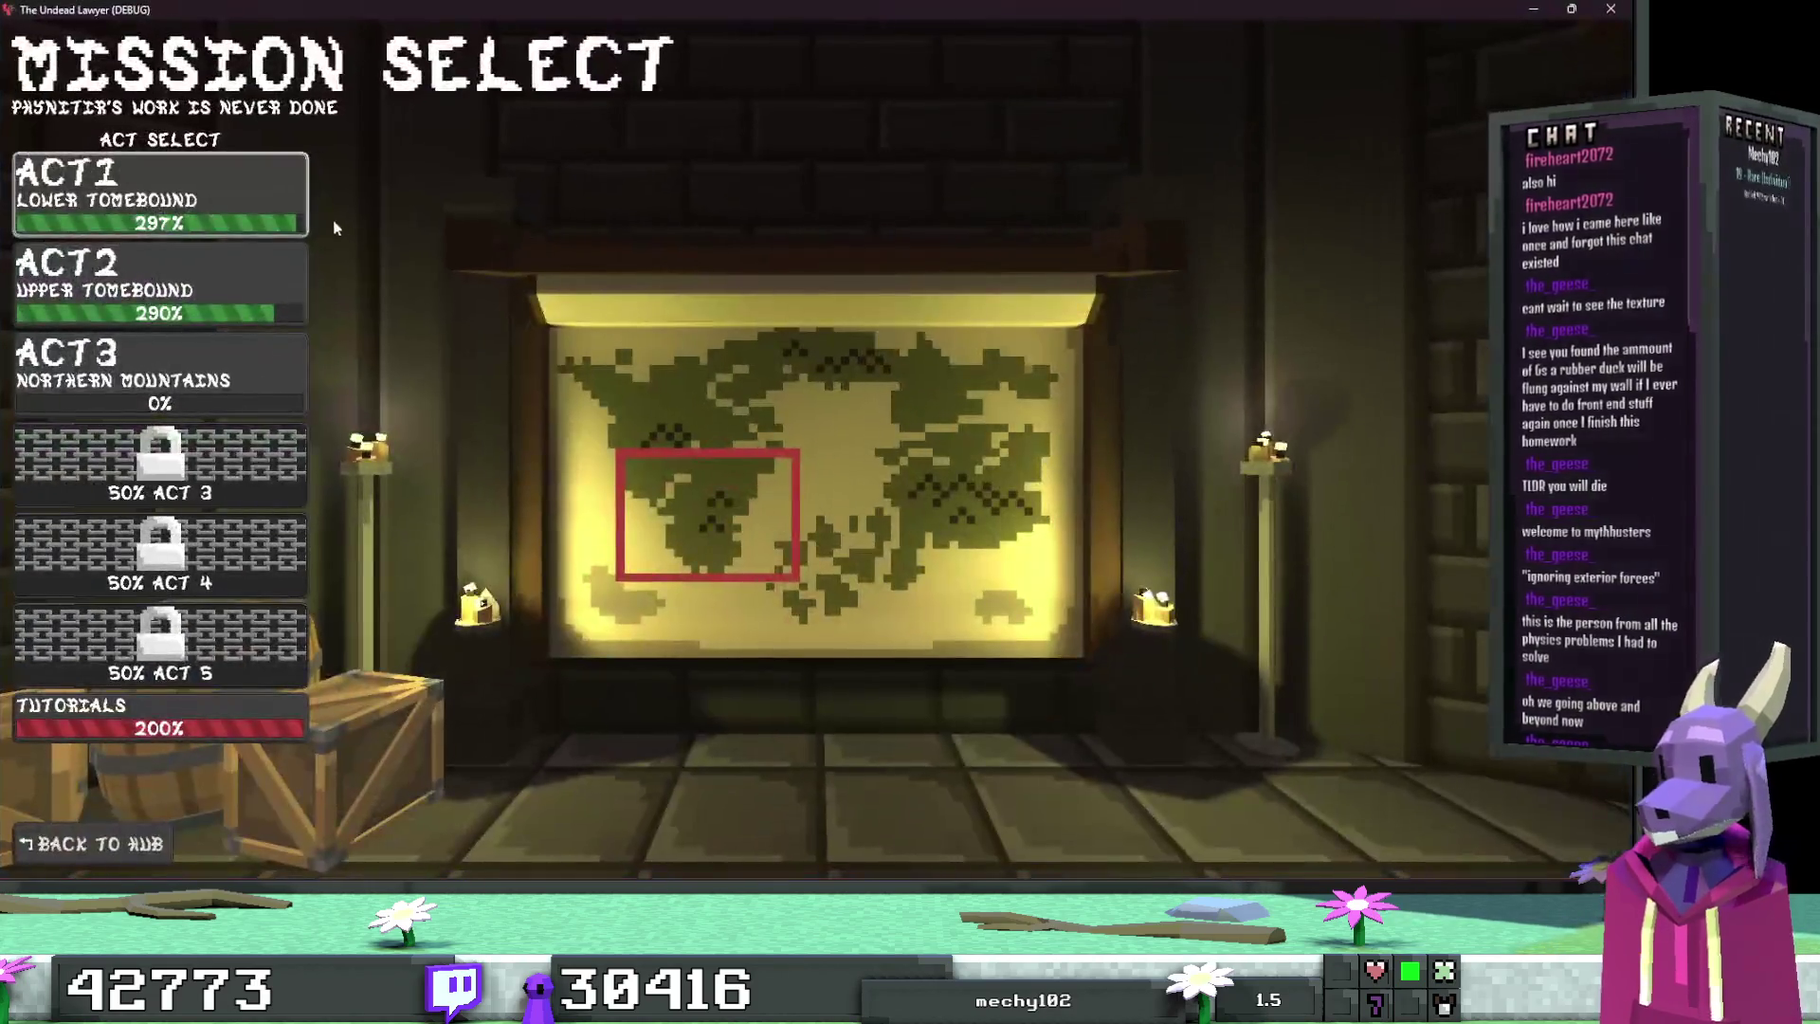
pyautogui.click(282, 434)
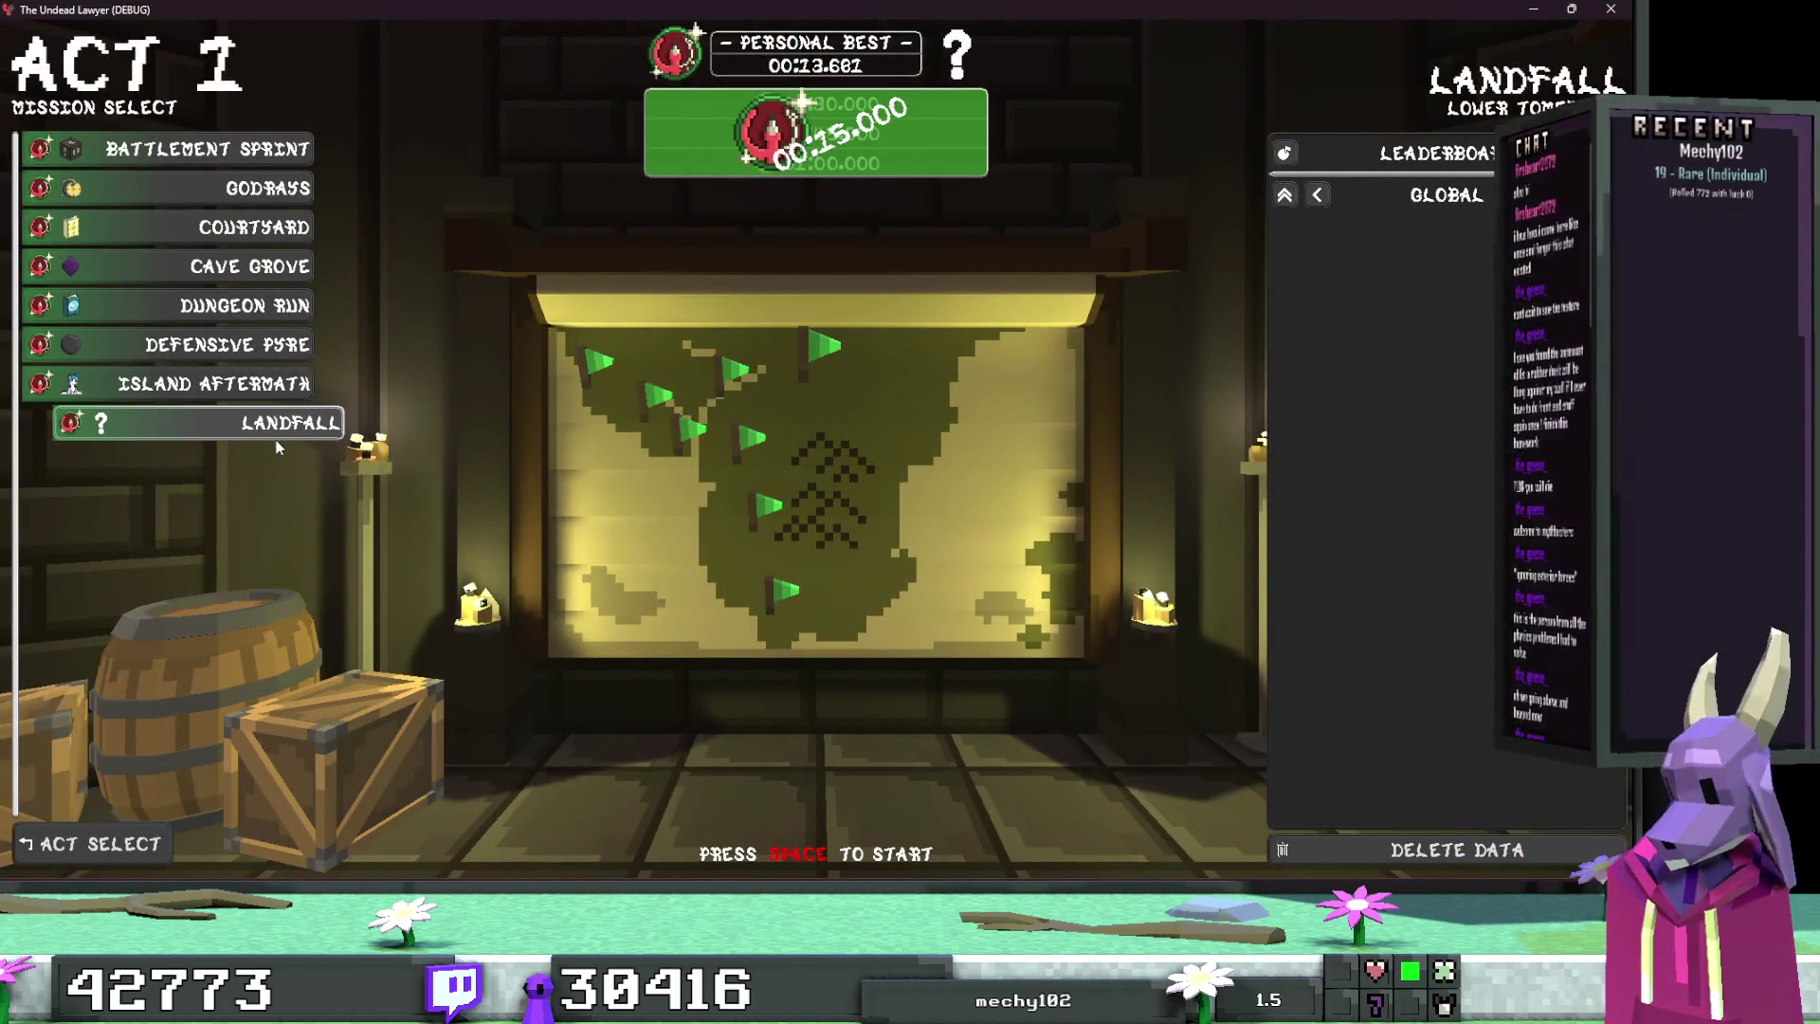
pyautogui.press('space')
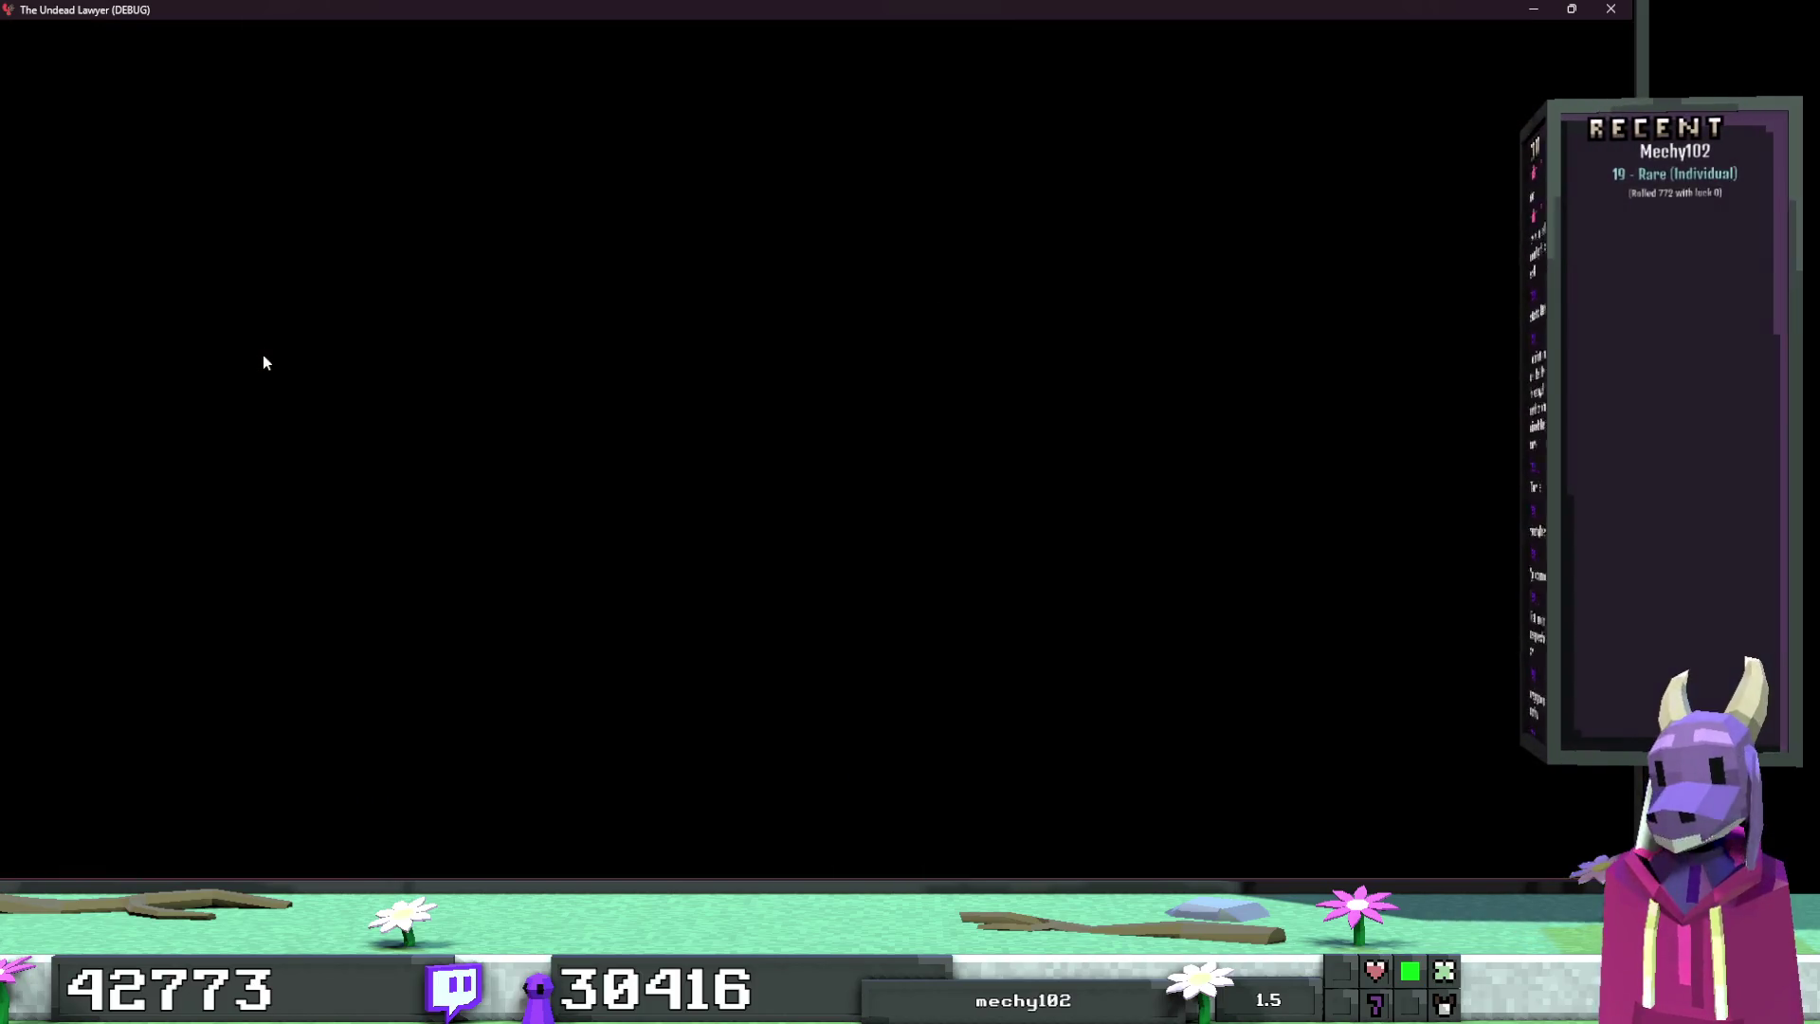
# Step: Start a timed Landfall run, cross the wall toward the pit, and shoot the skeleton alight
pyautogui.press('space')
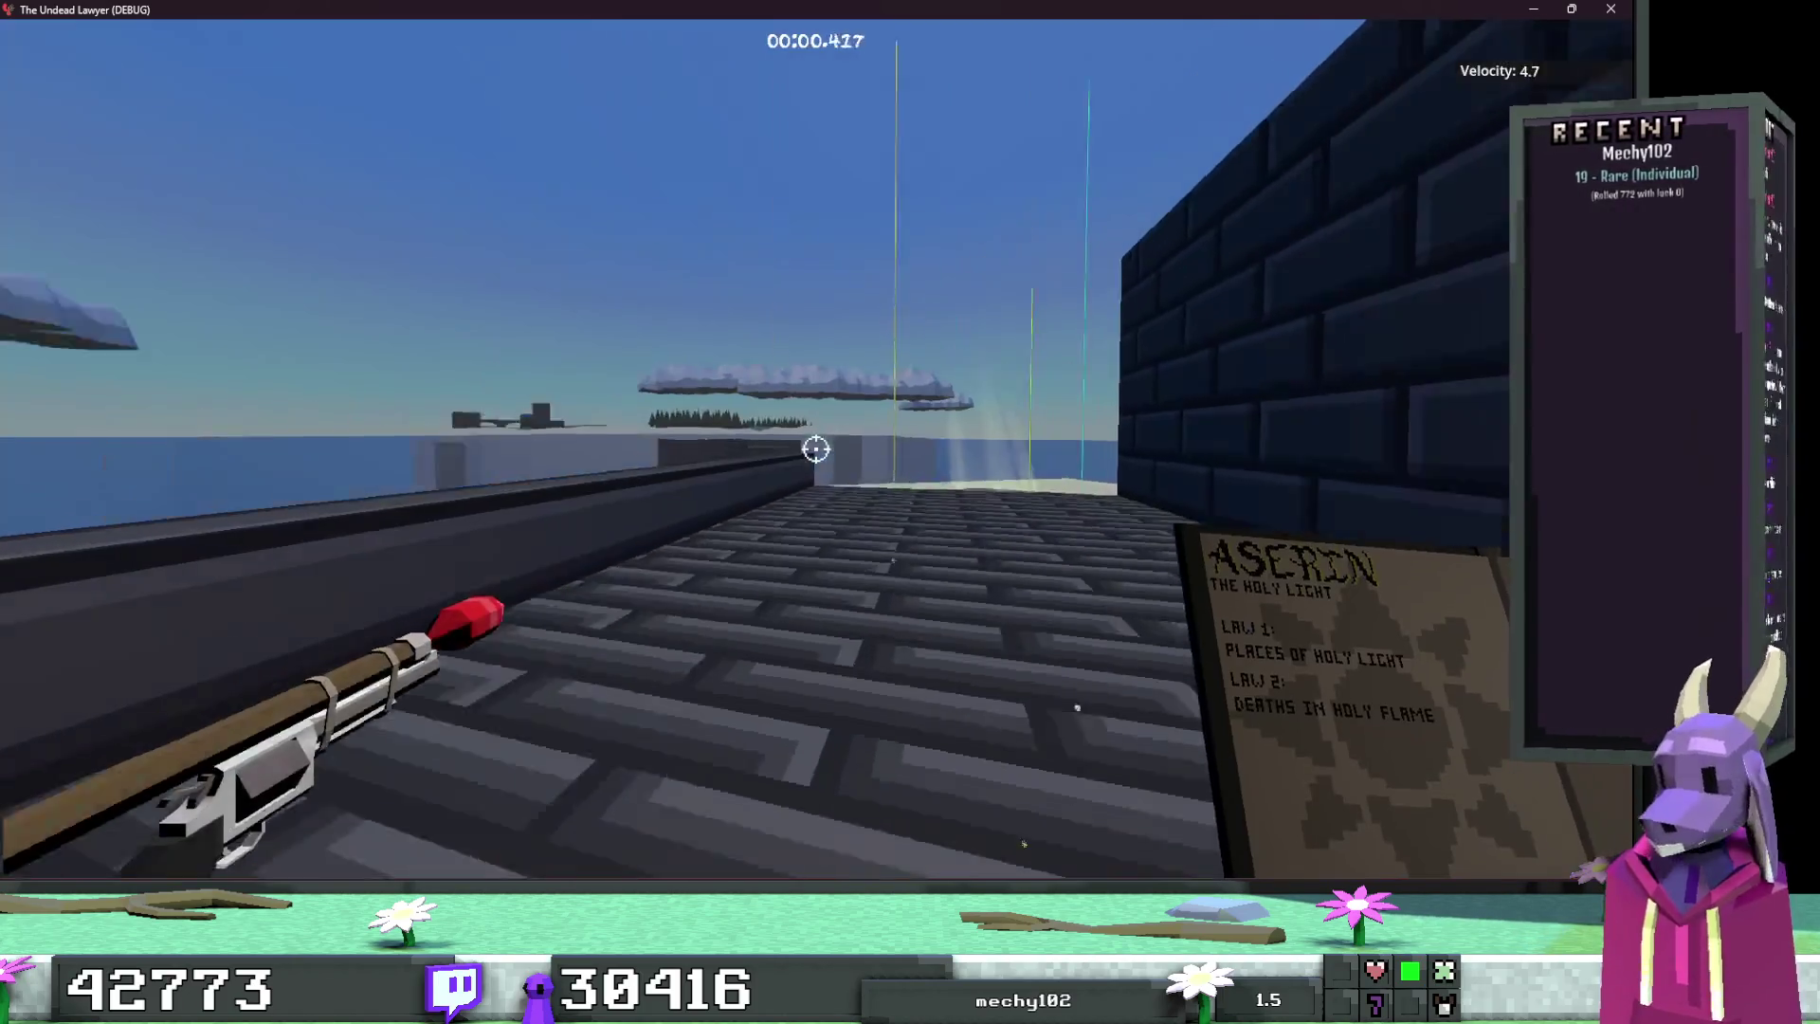
pyautogui.press('space')
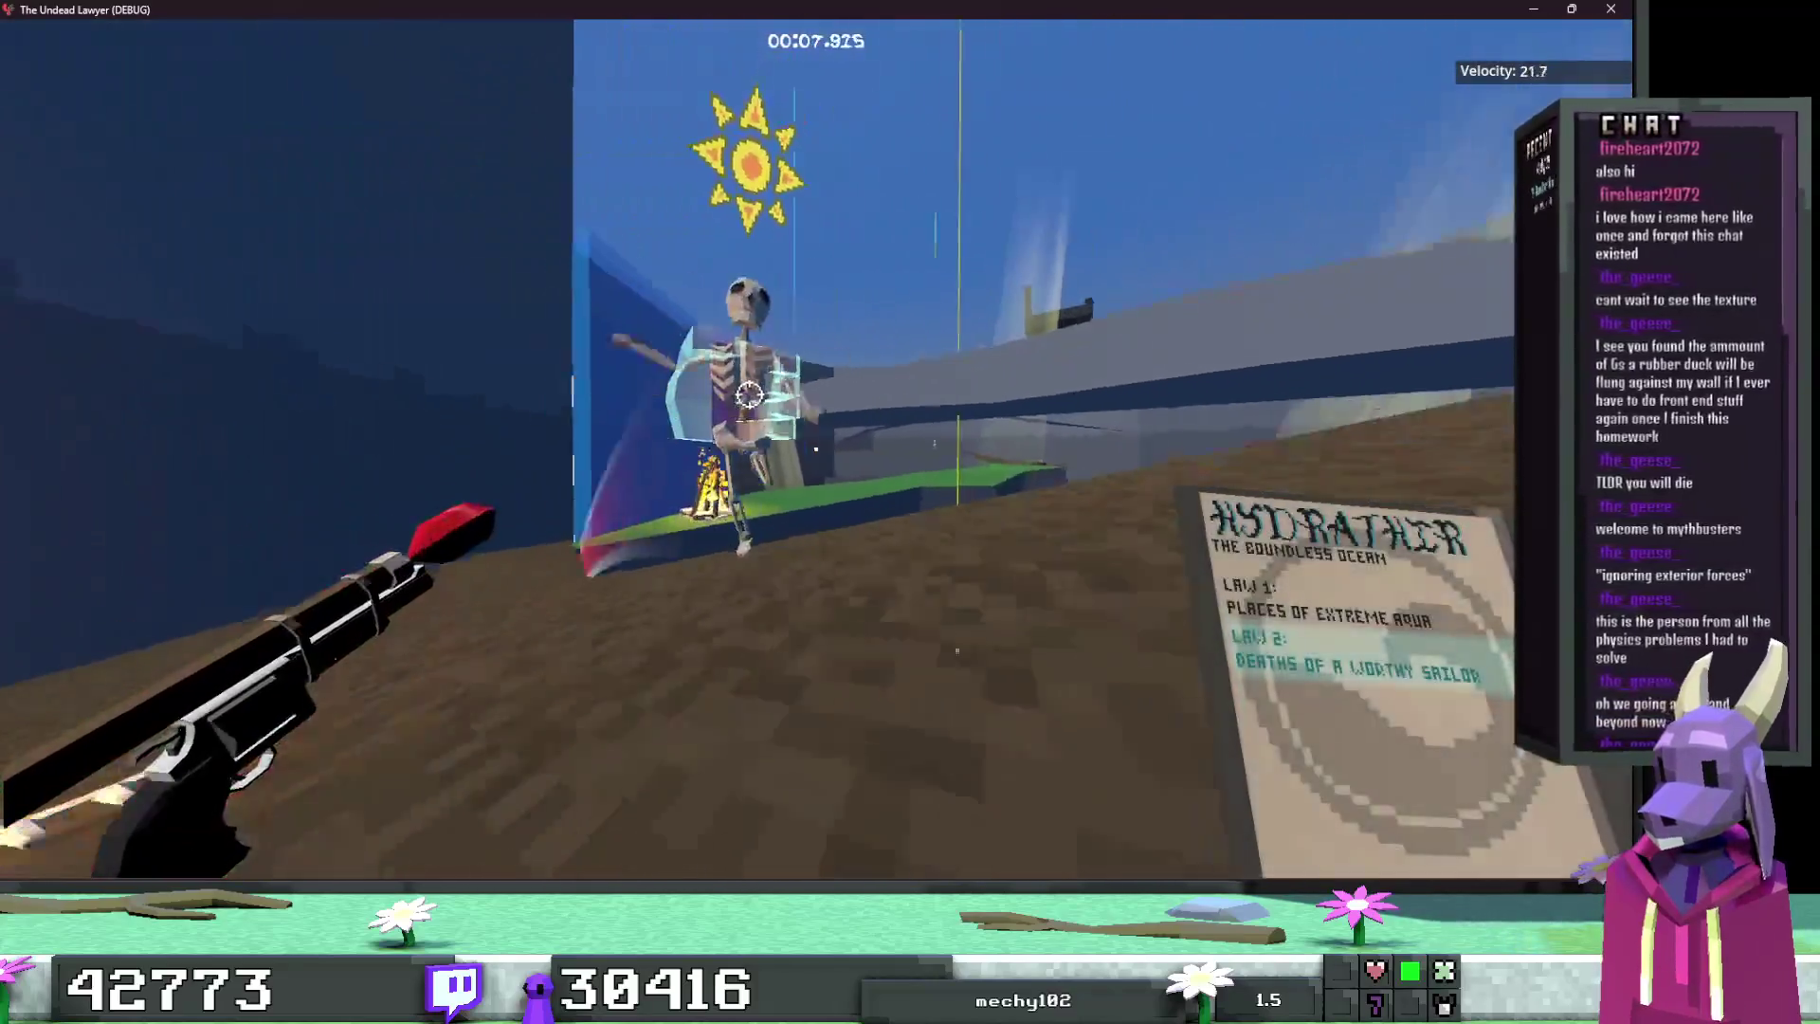
pyautogui.click(762, 409)
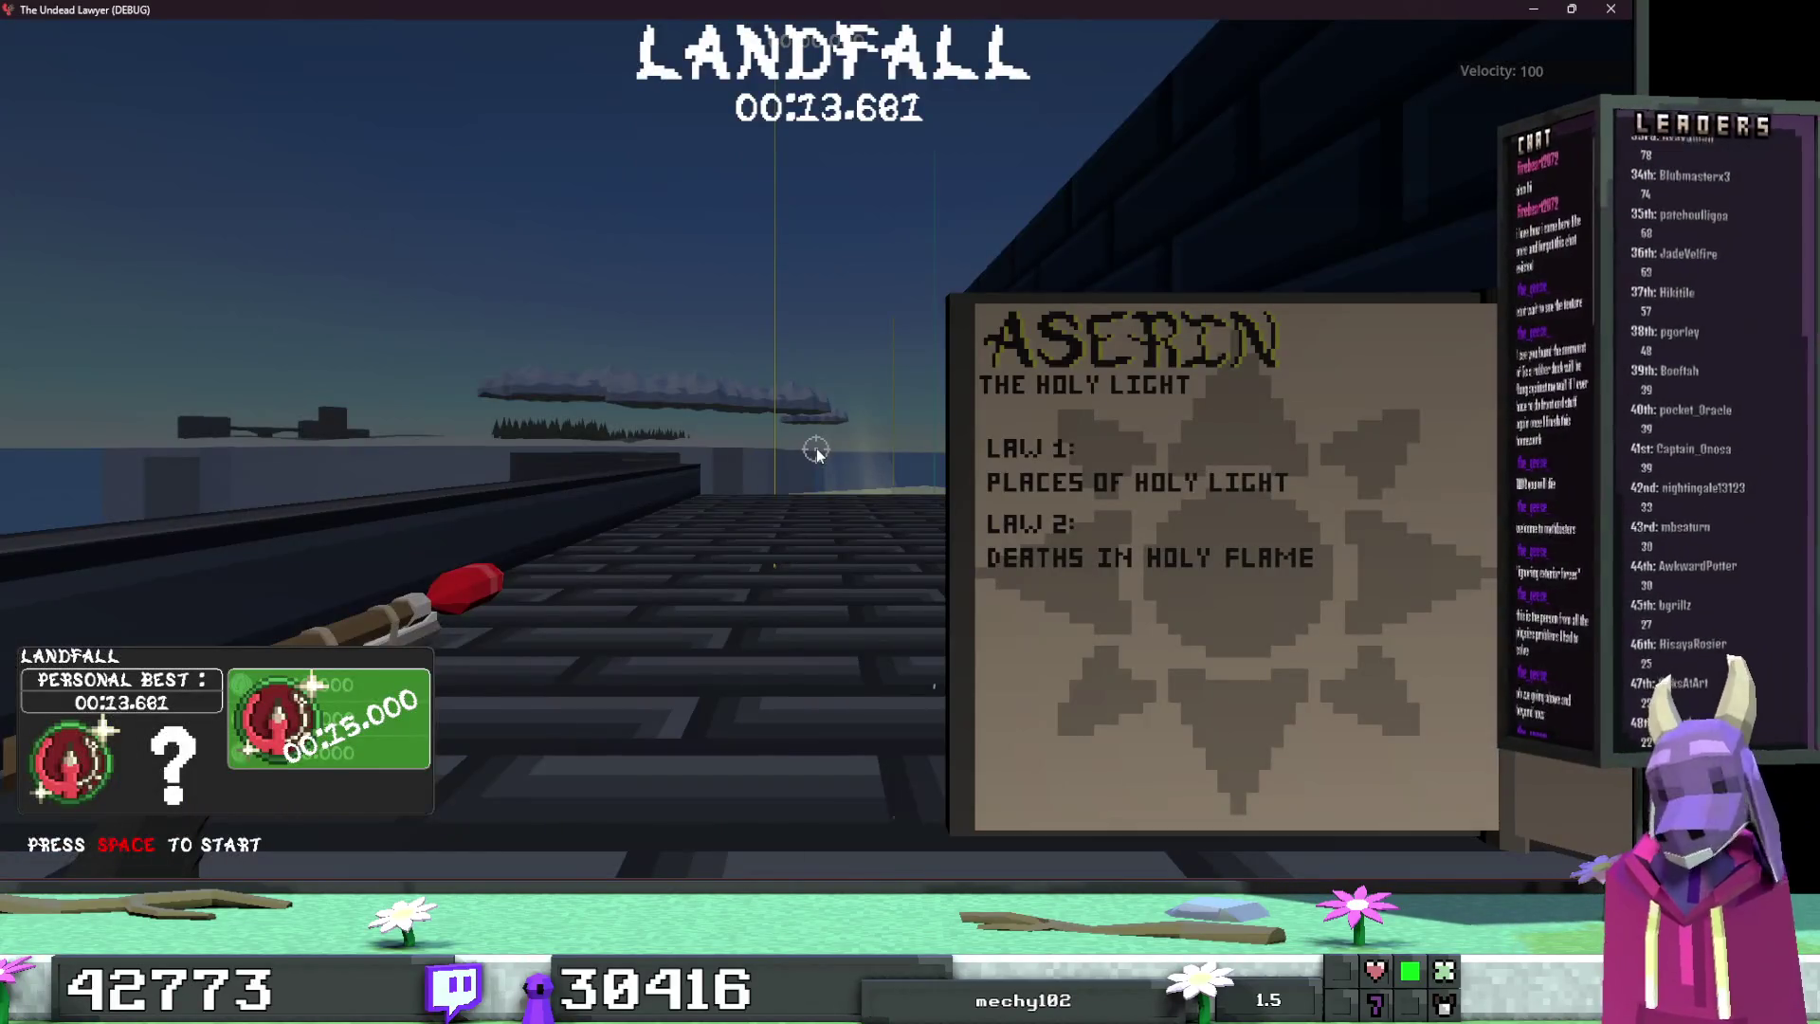
# Step: Do a second run past the skeleton statue to the campfire platform, then restart the level
pyautogui.press('space')
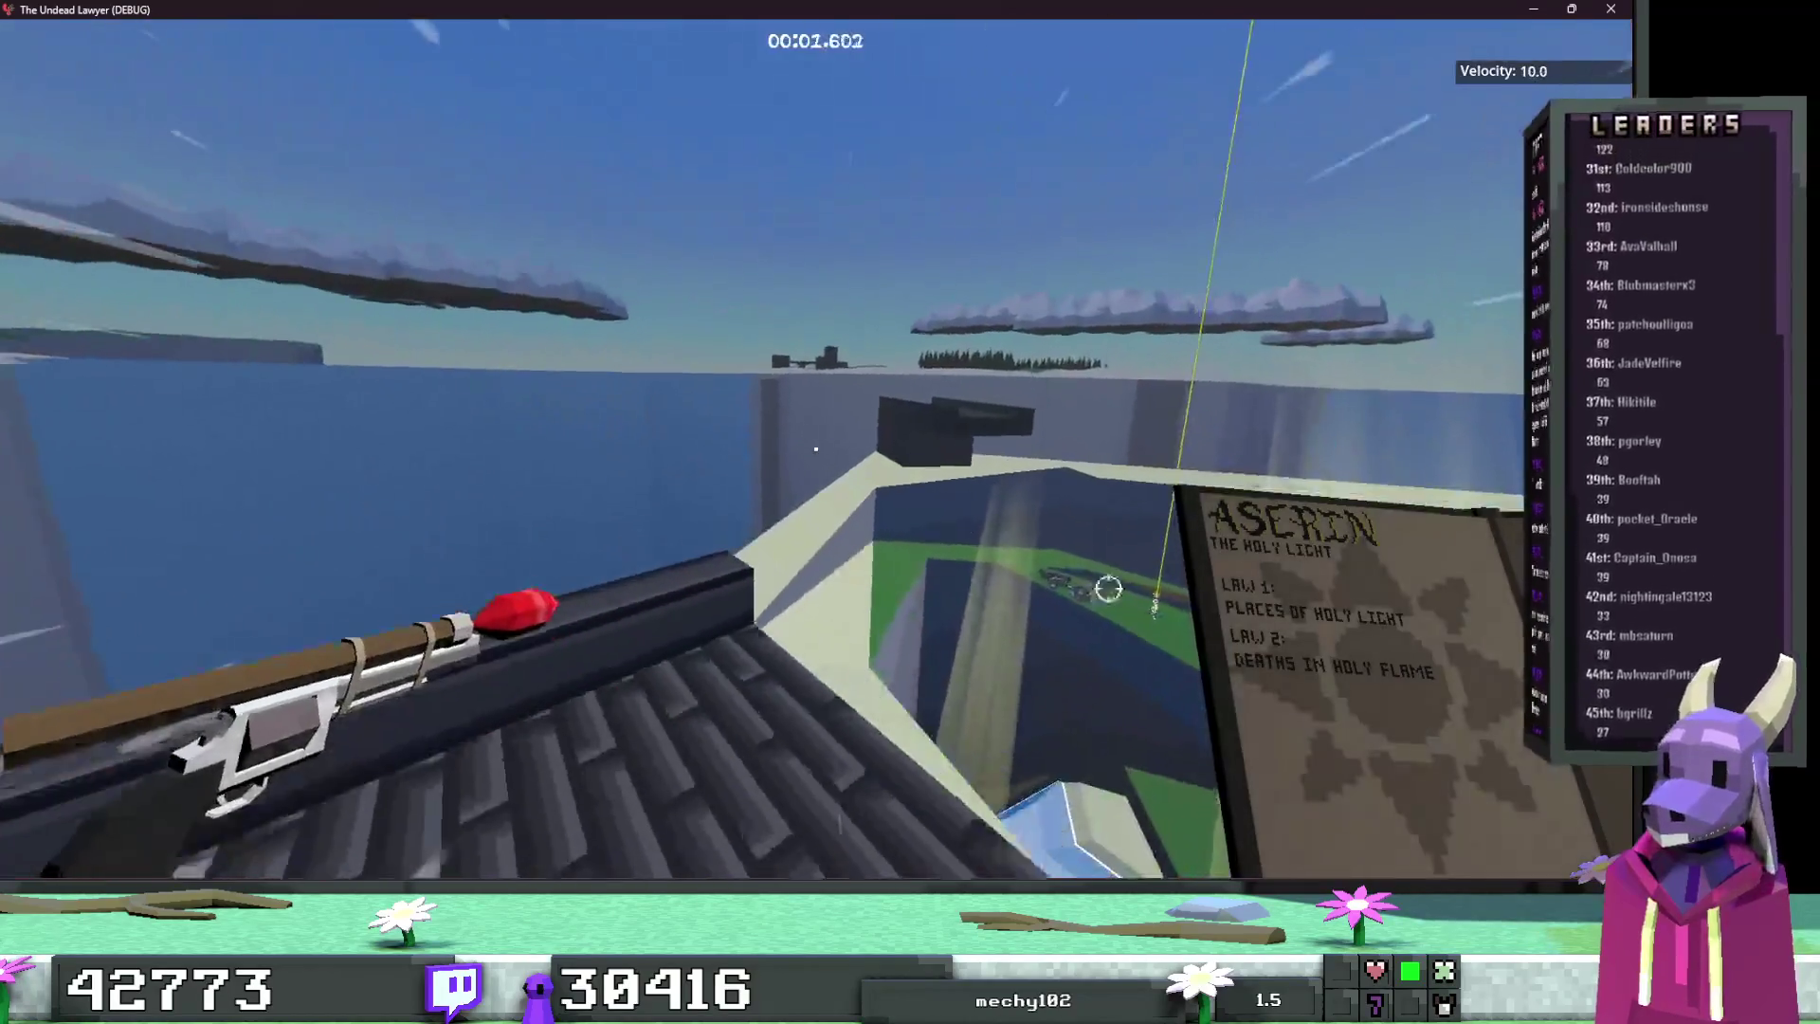
pyautogui.press('w')
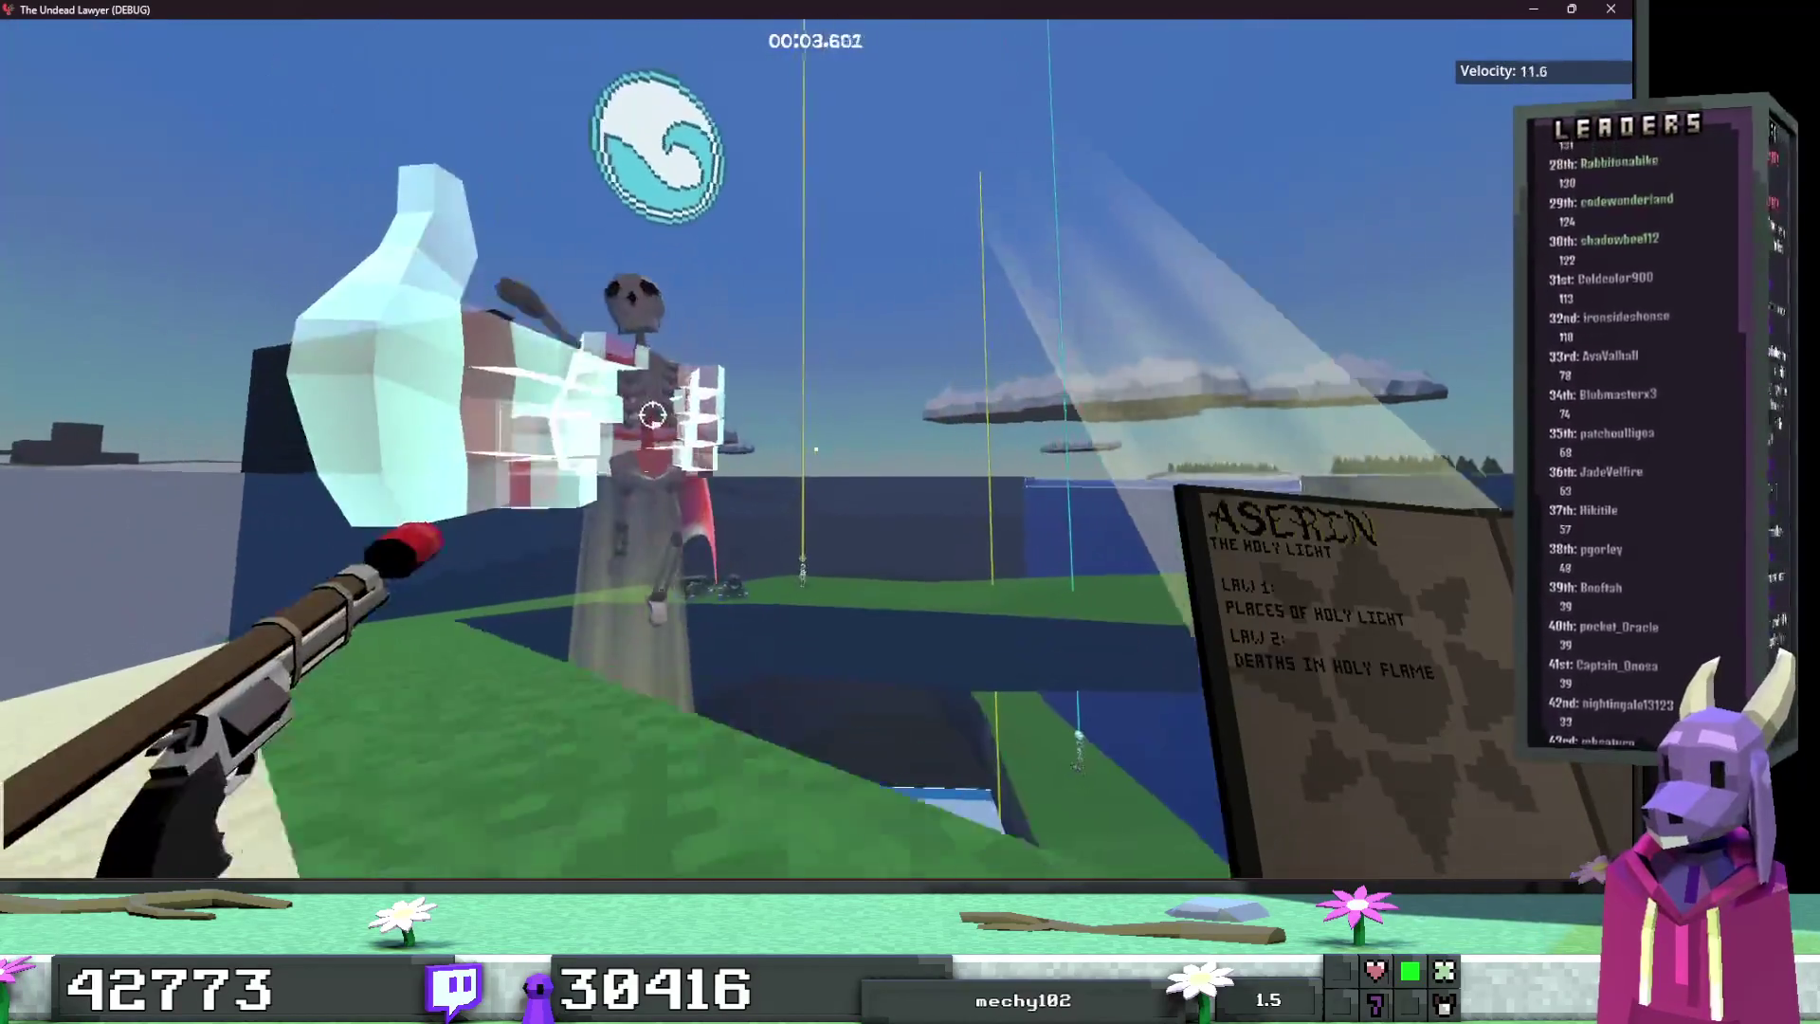
pyautogui.press('w')
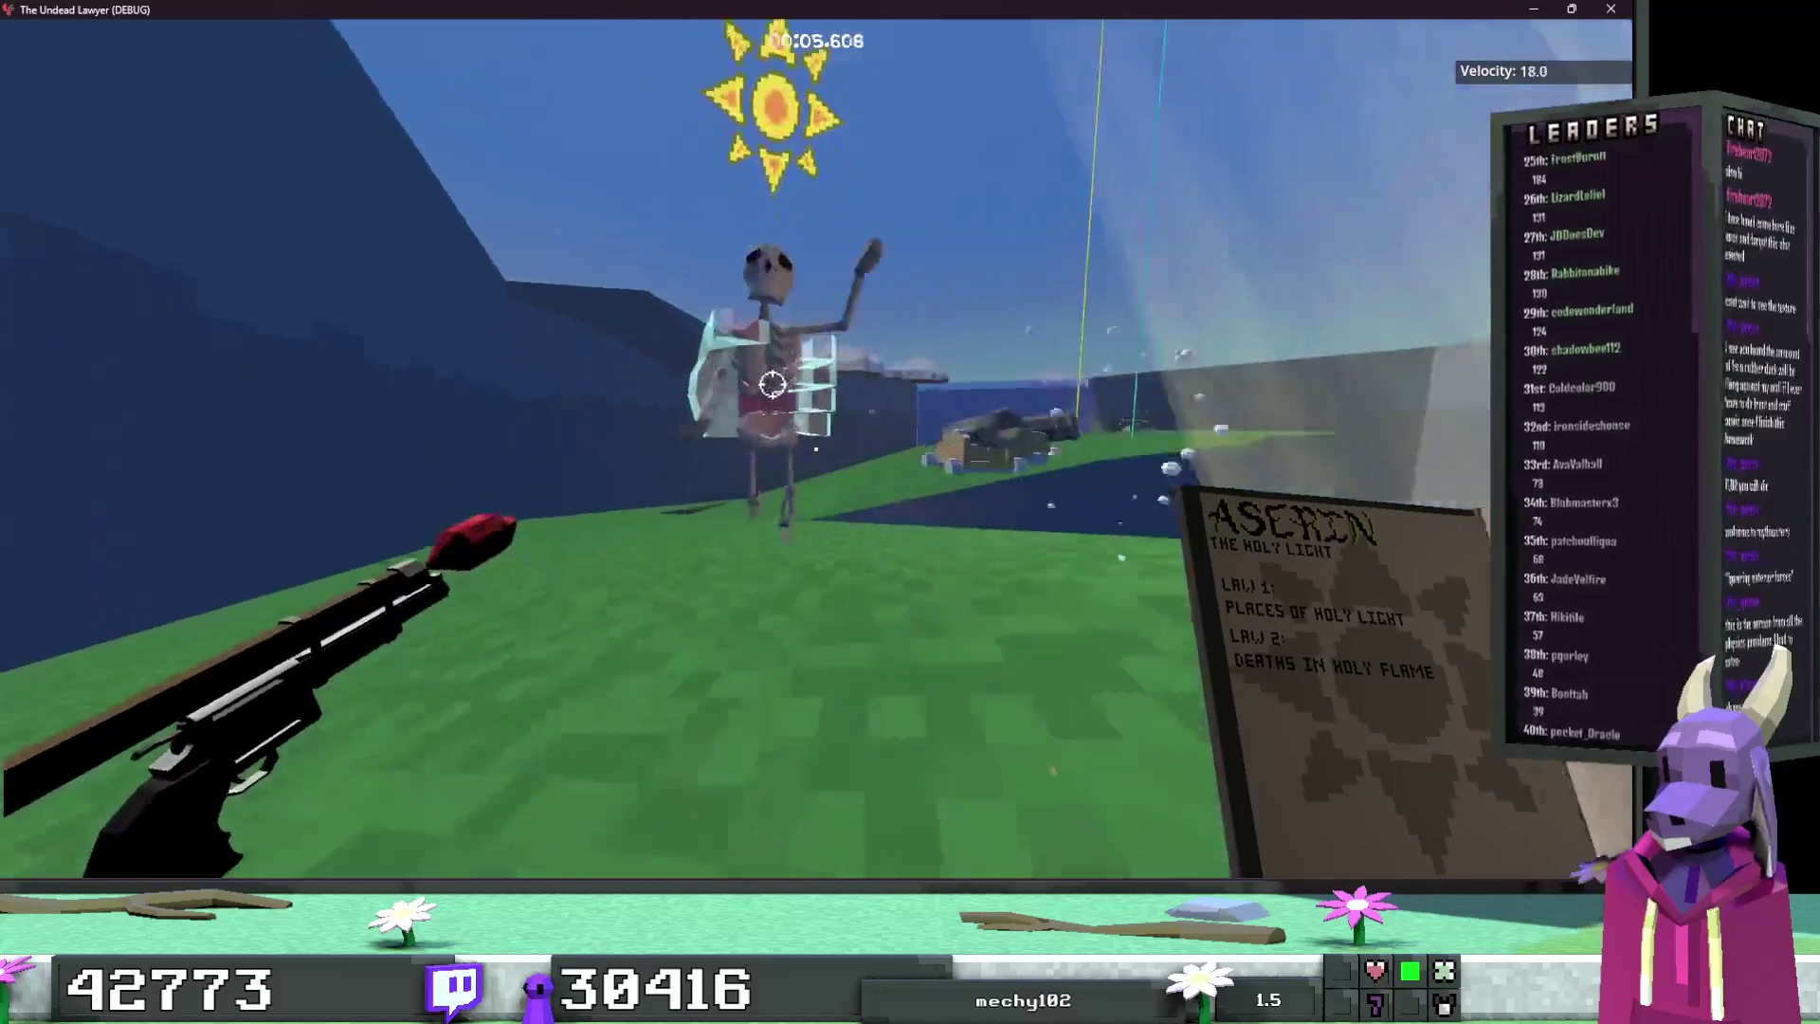
pyautogui.press('w')
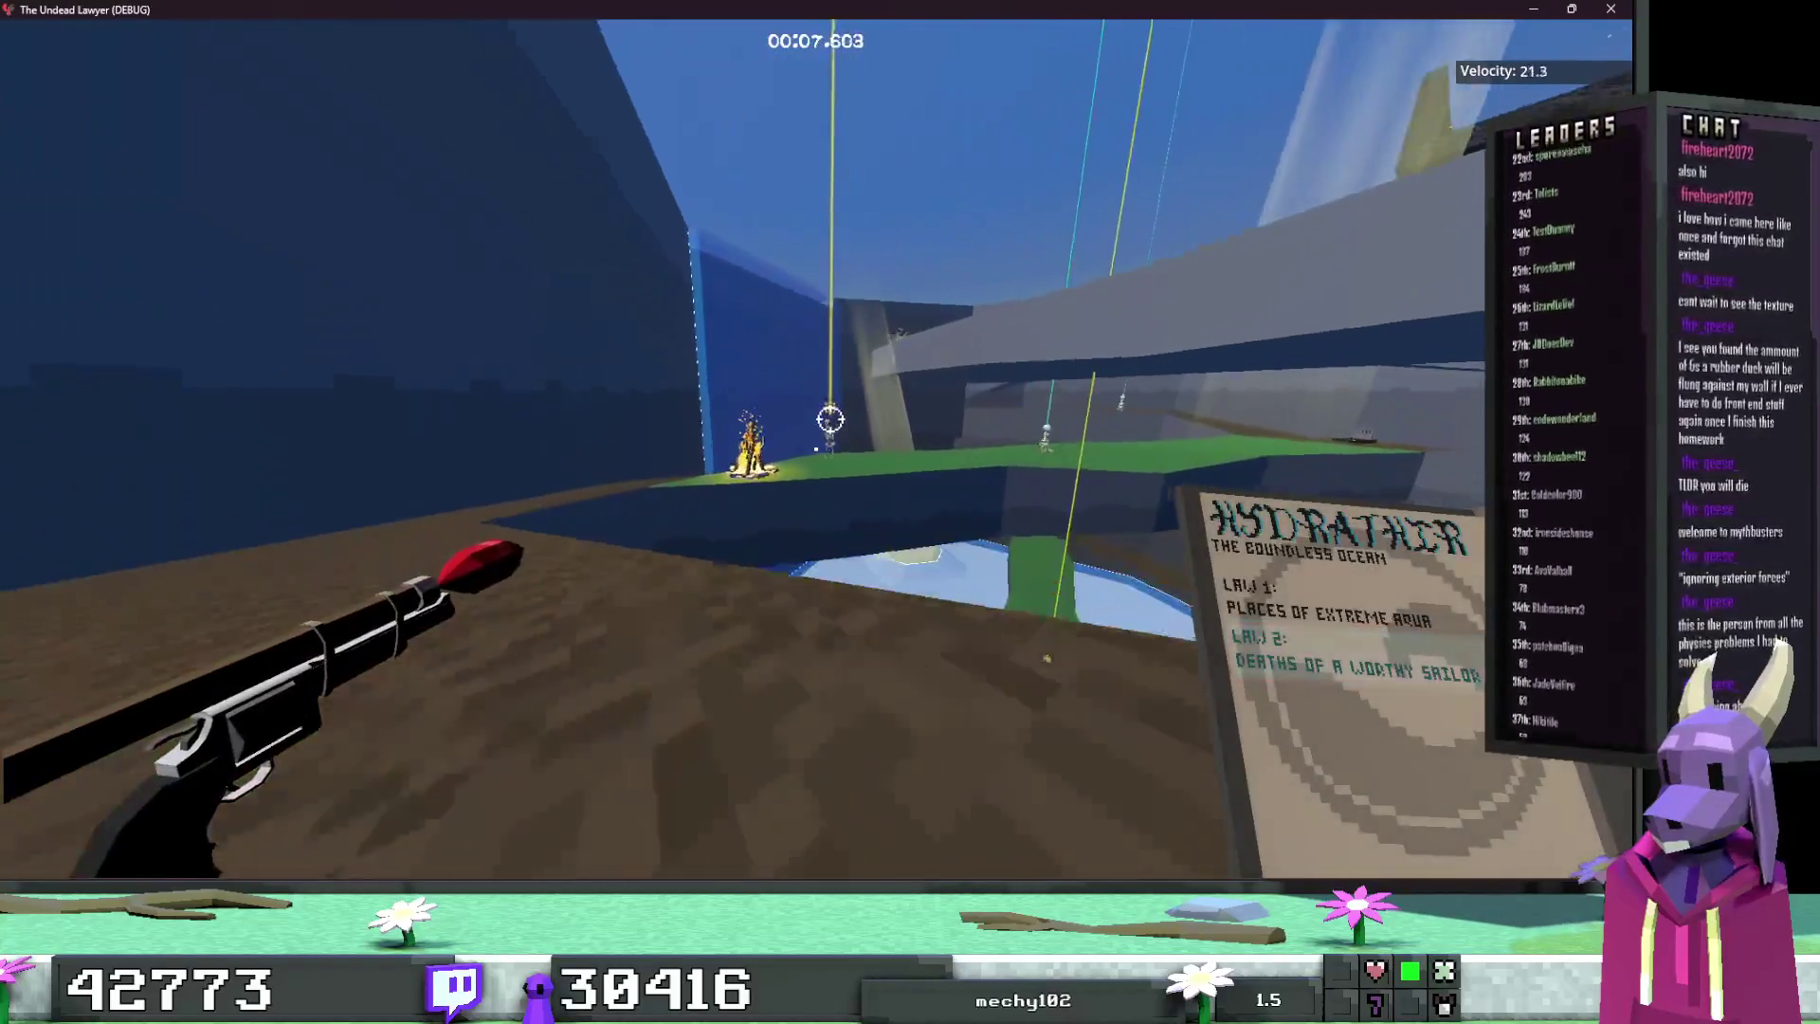
pyautogui.press('w')
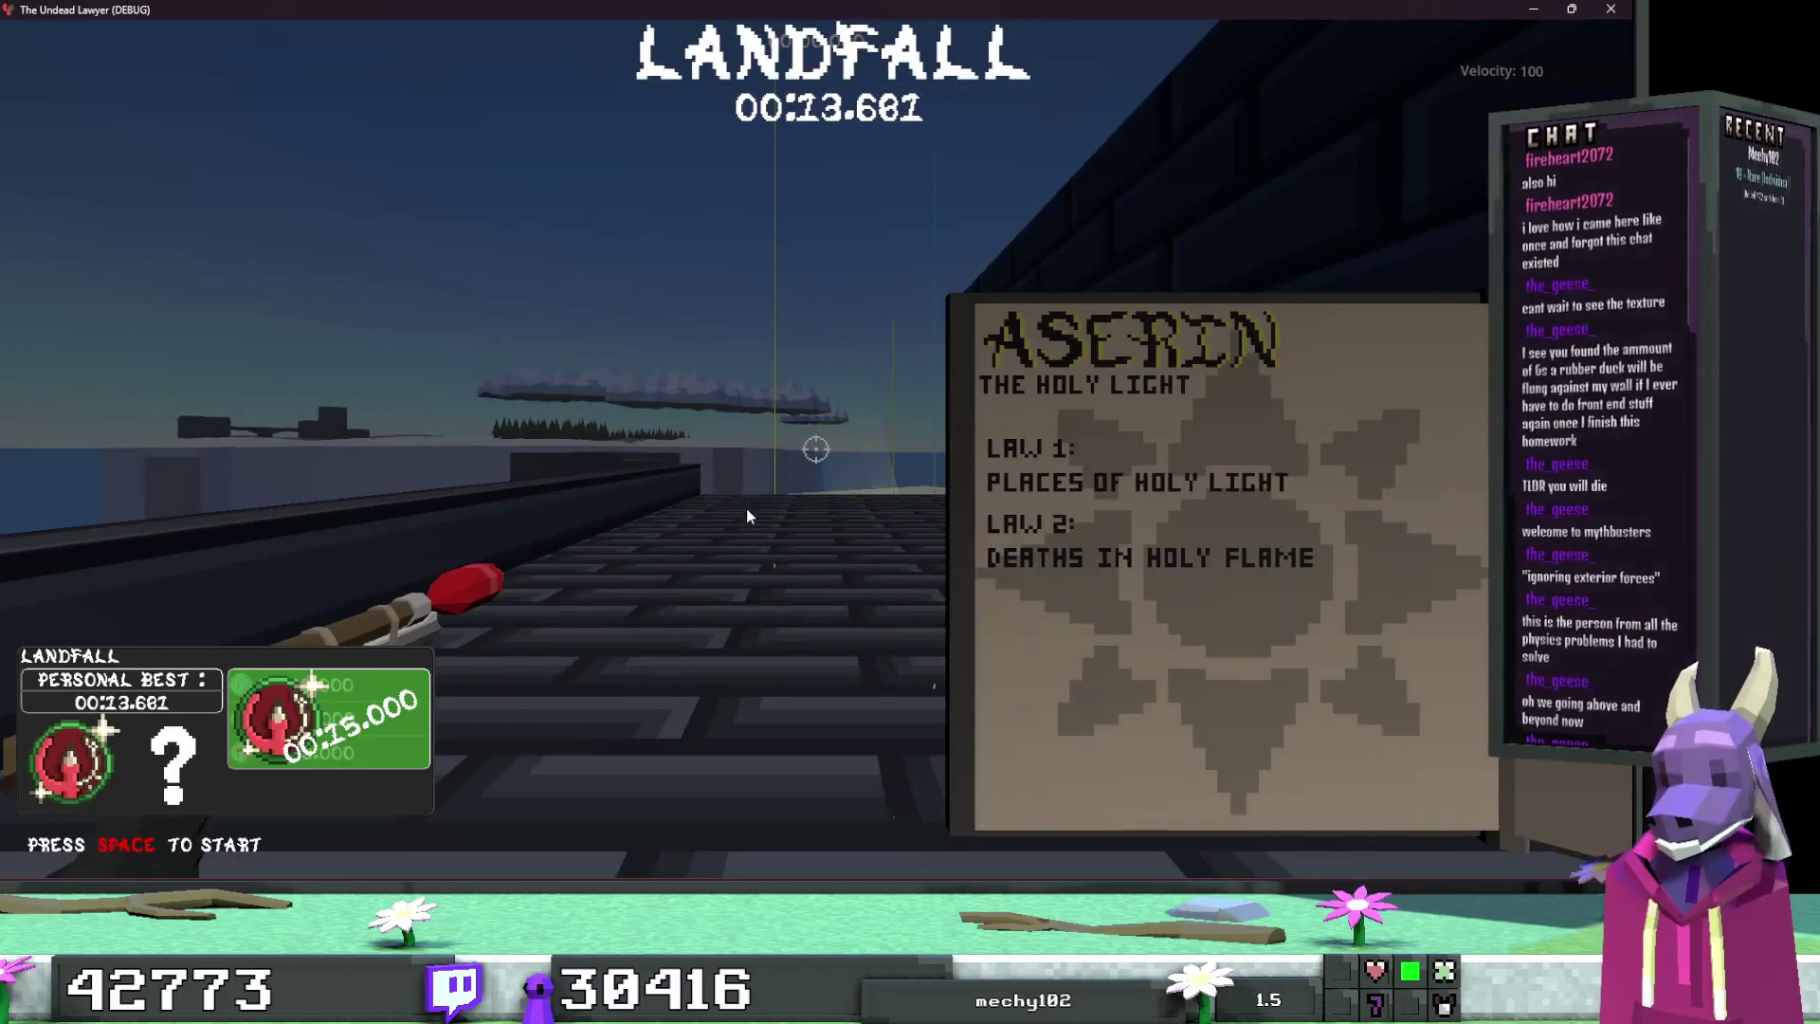
pyautogui.press('space')
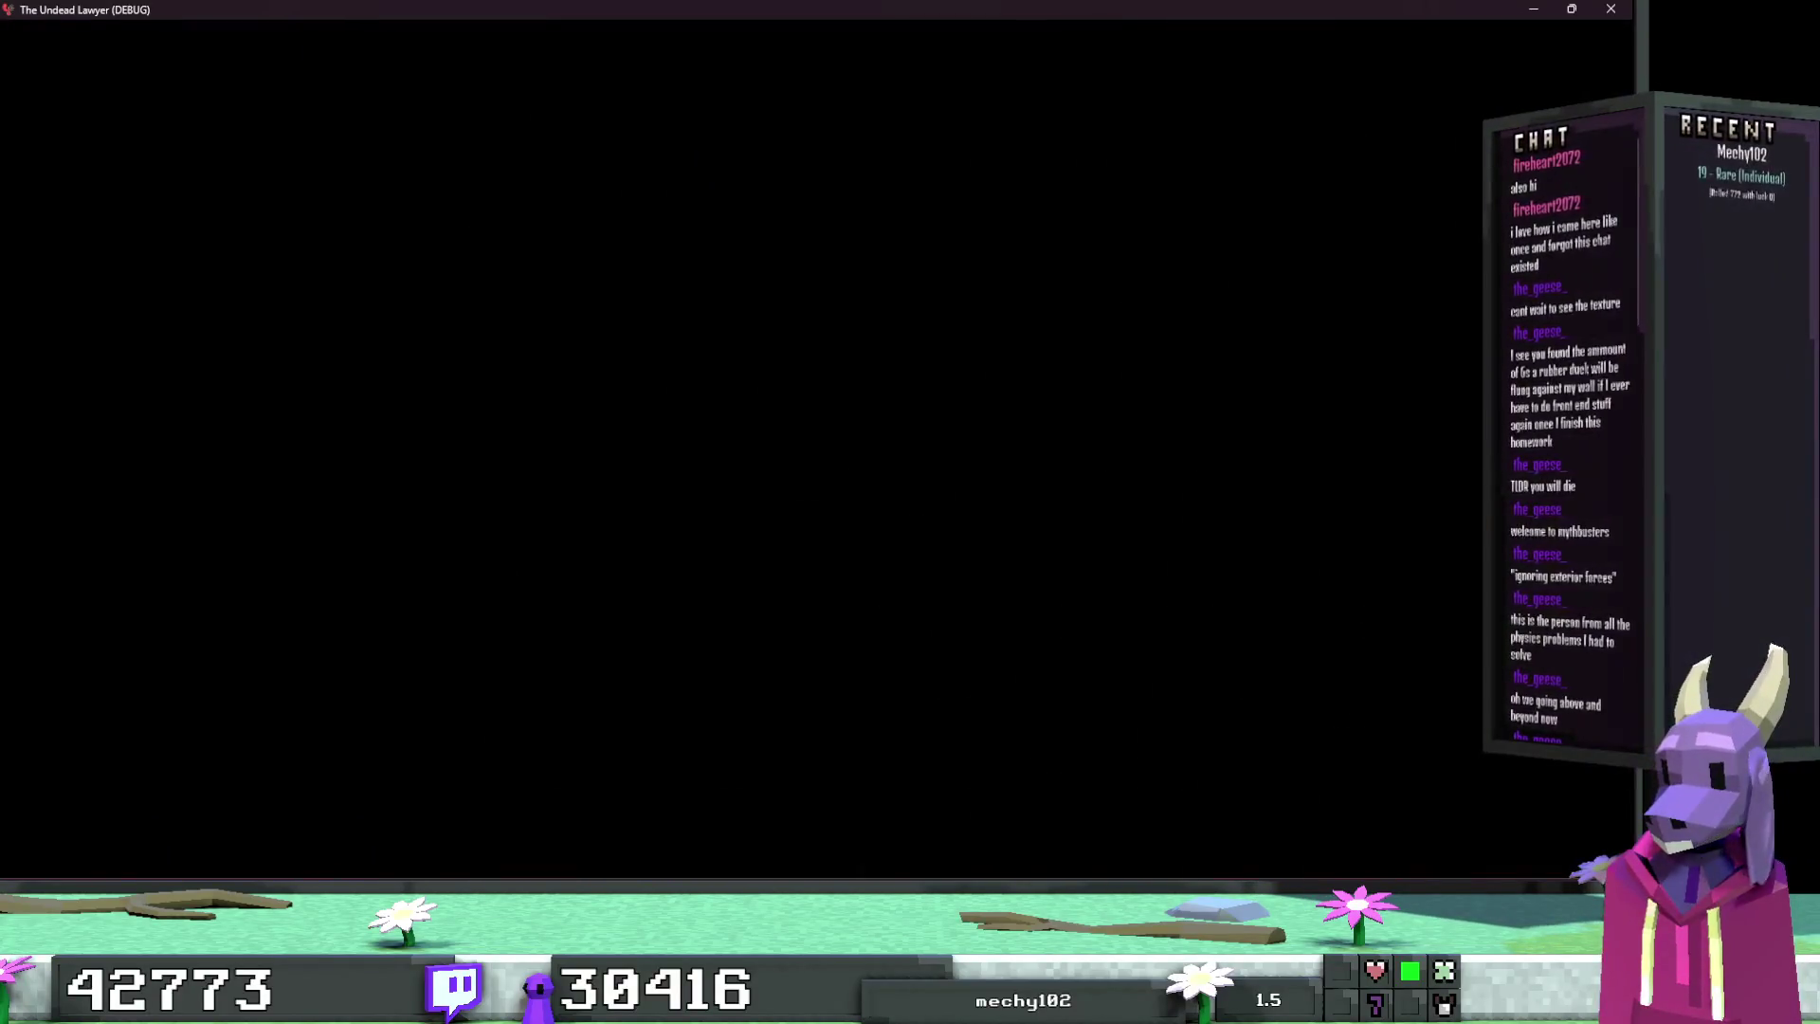
# Step: Play one more Landfall run, then pause with Esc and quit back to the Godot editor
pyautogui.press('space')
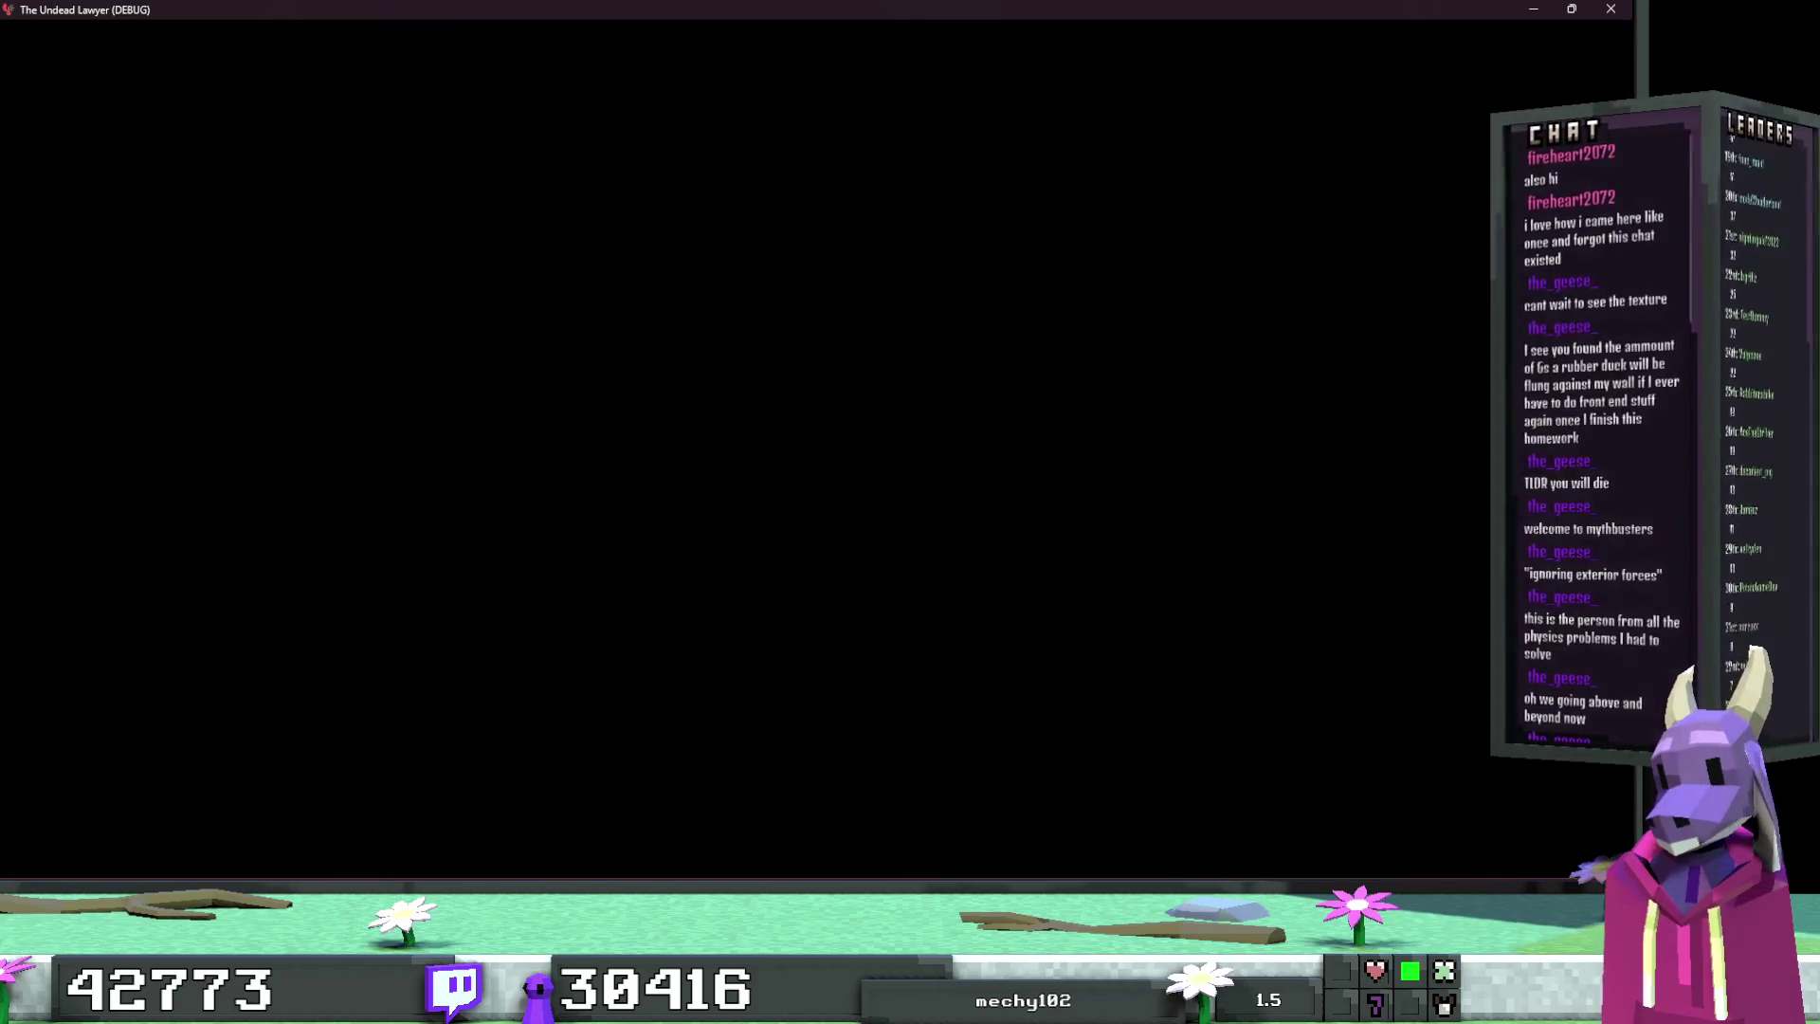
pyautogui.press('w')
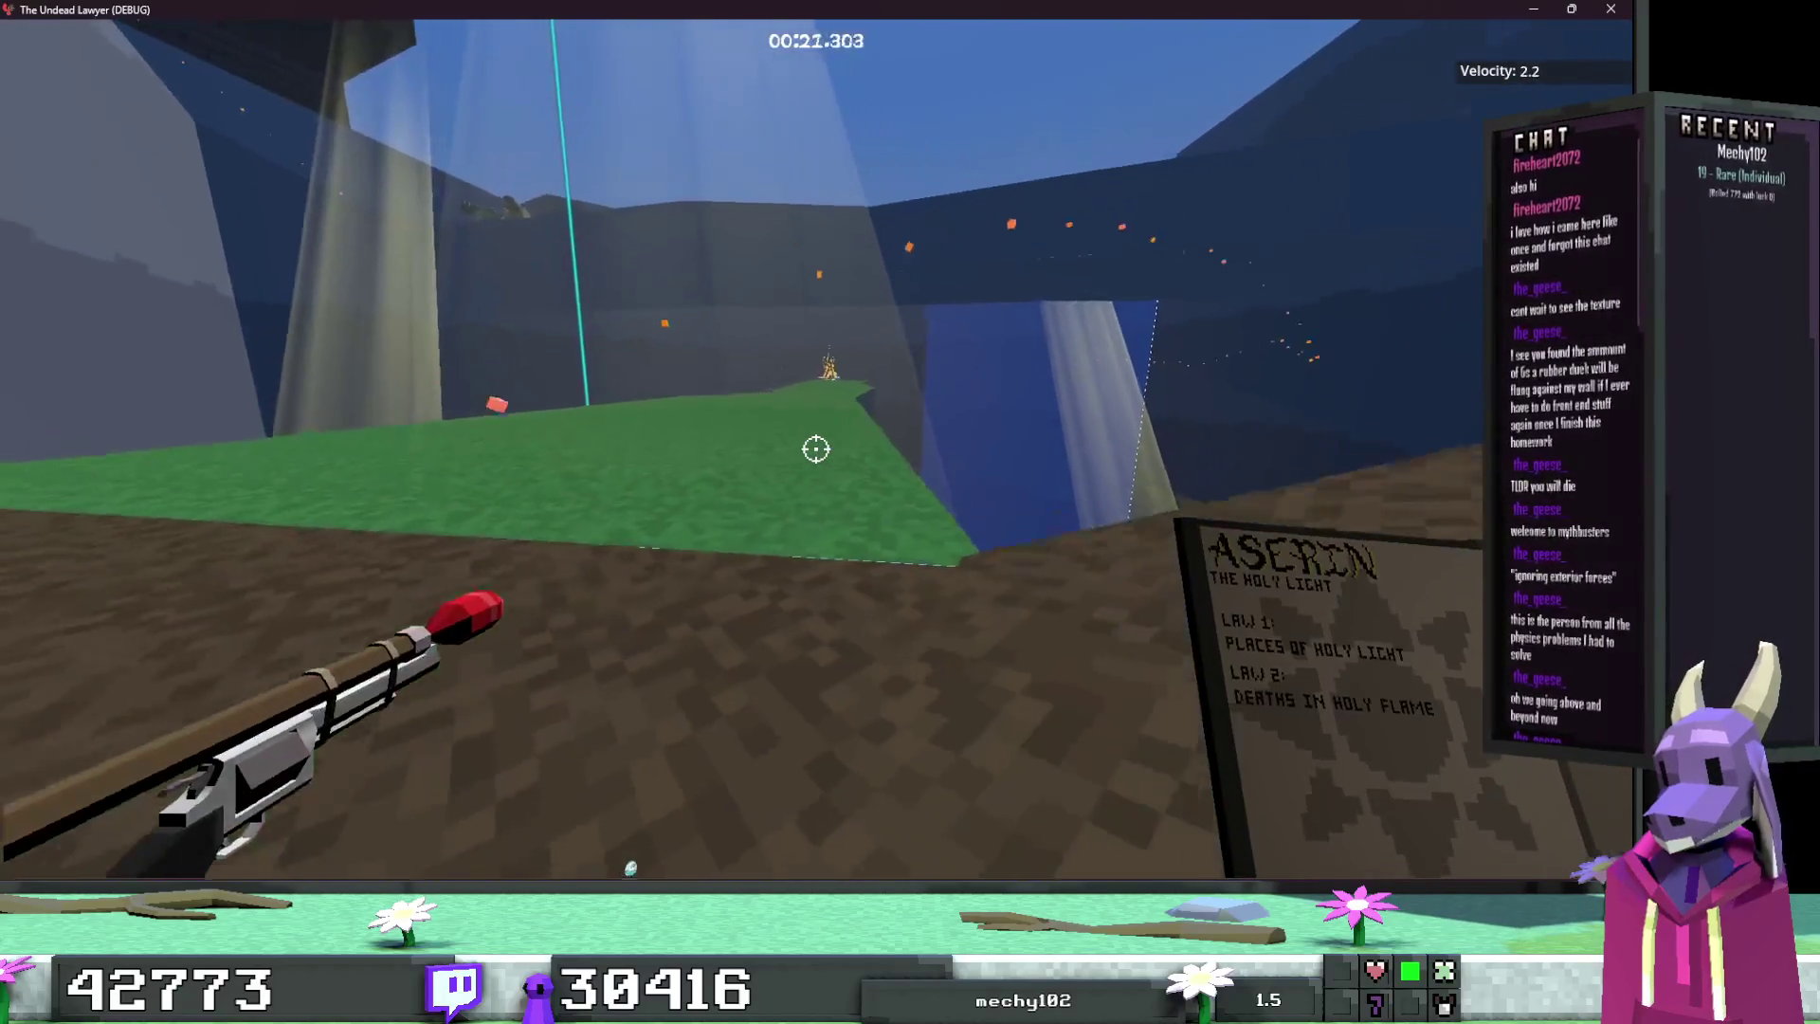
pyautogui.press('Escape')
pyautogui.click(811, 612)
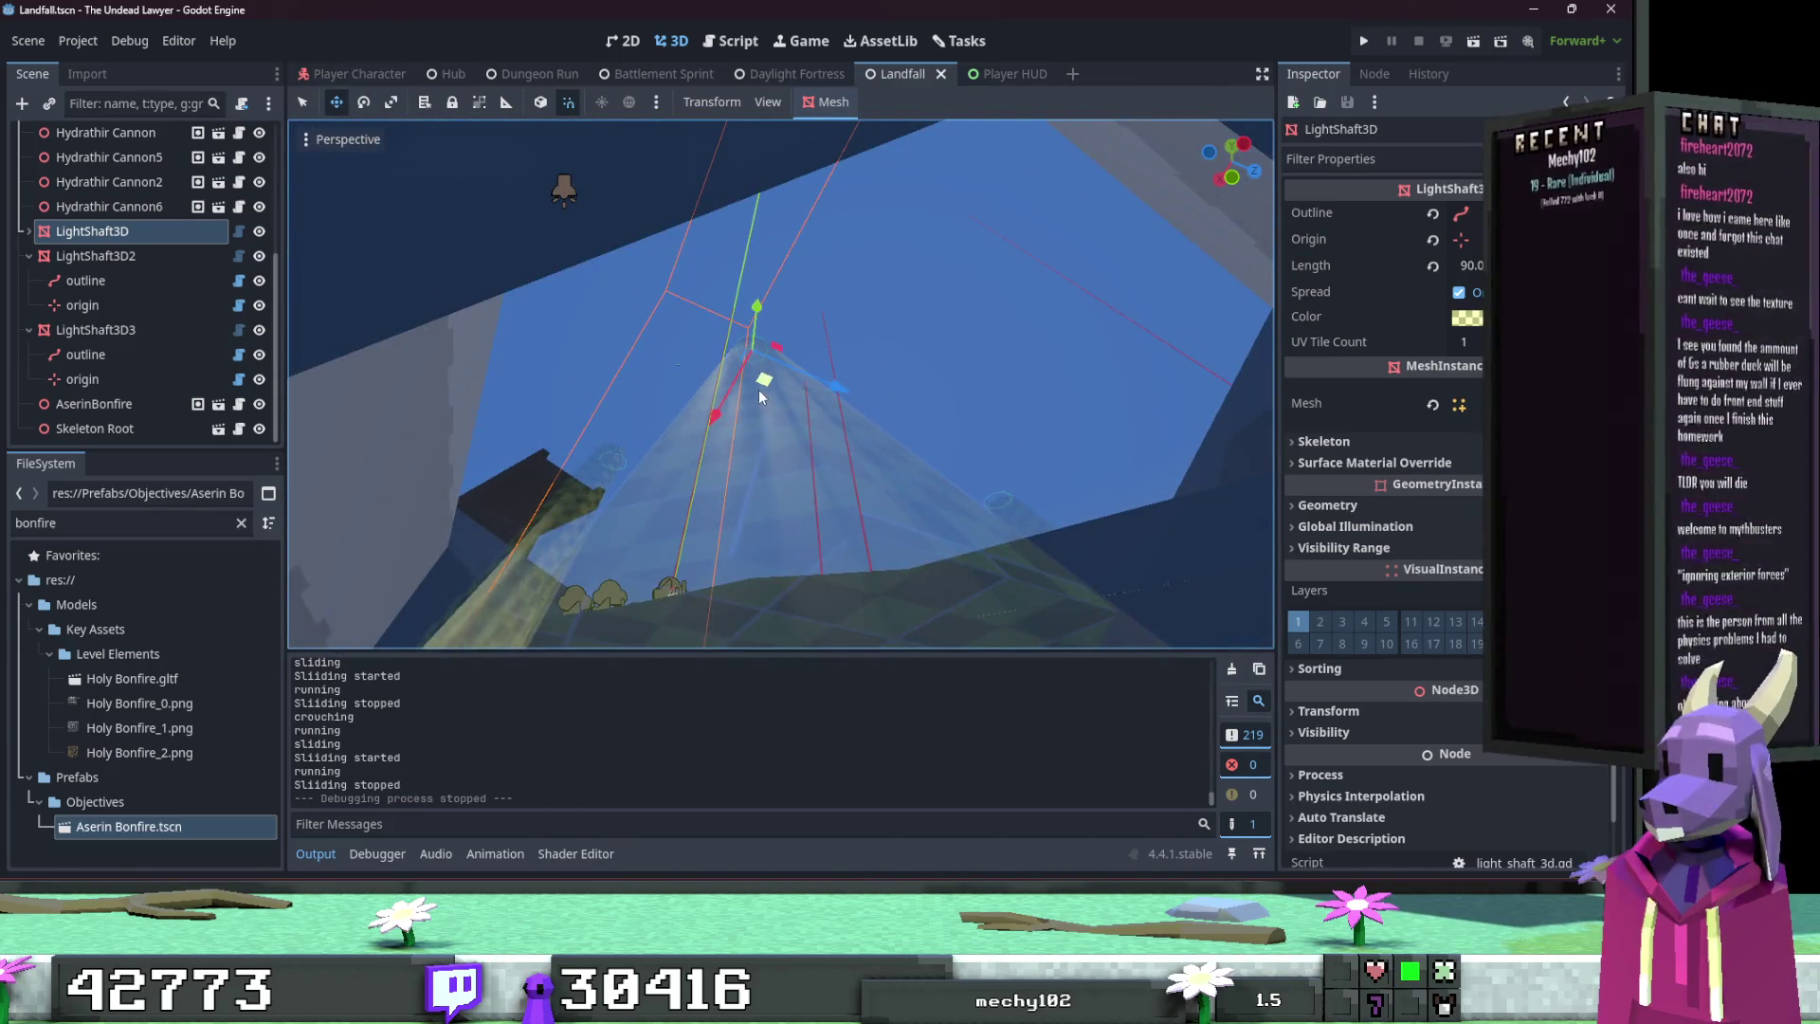
# Step: Nudge LightShaft3D slightly along the Z axis, deselect it, and switch to TrenchBroom with Alt+Tab
pyautogui.moveTo(759, 389); pyautogui.dragTo(755, 390)
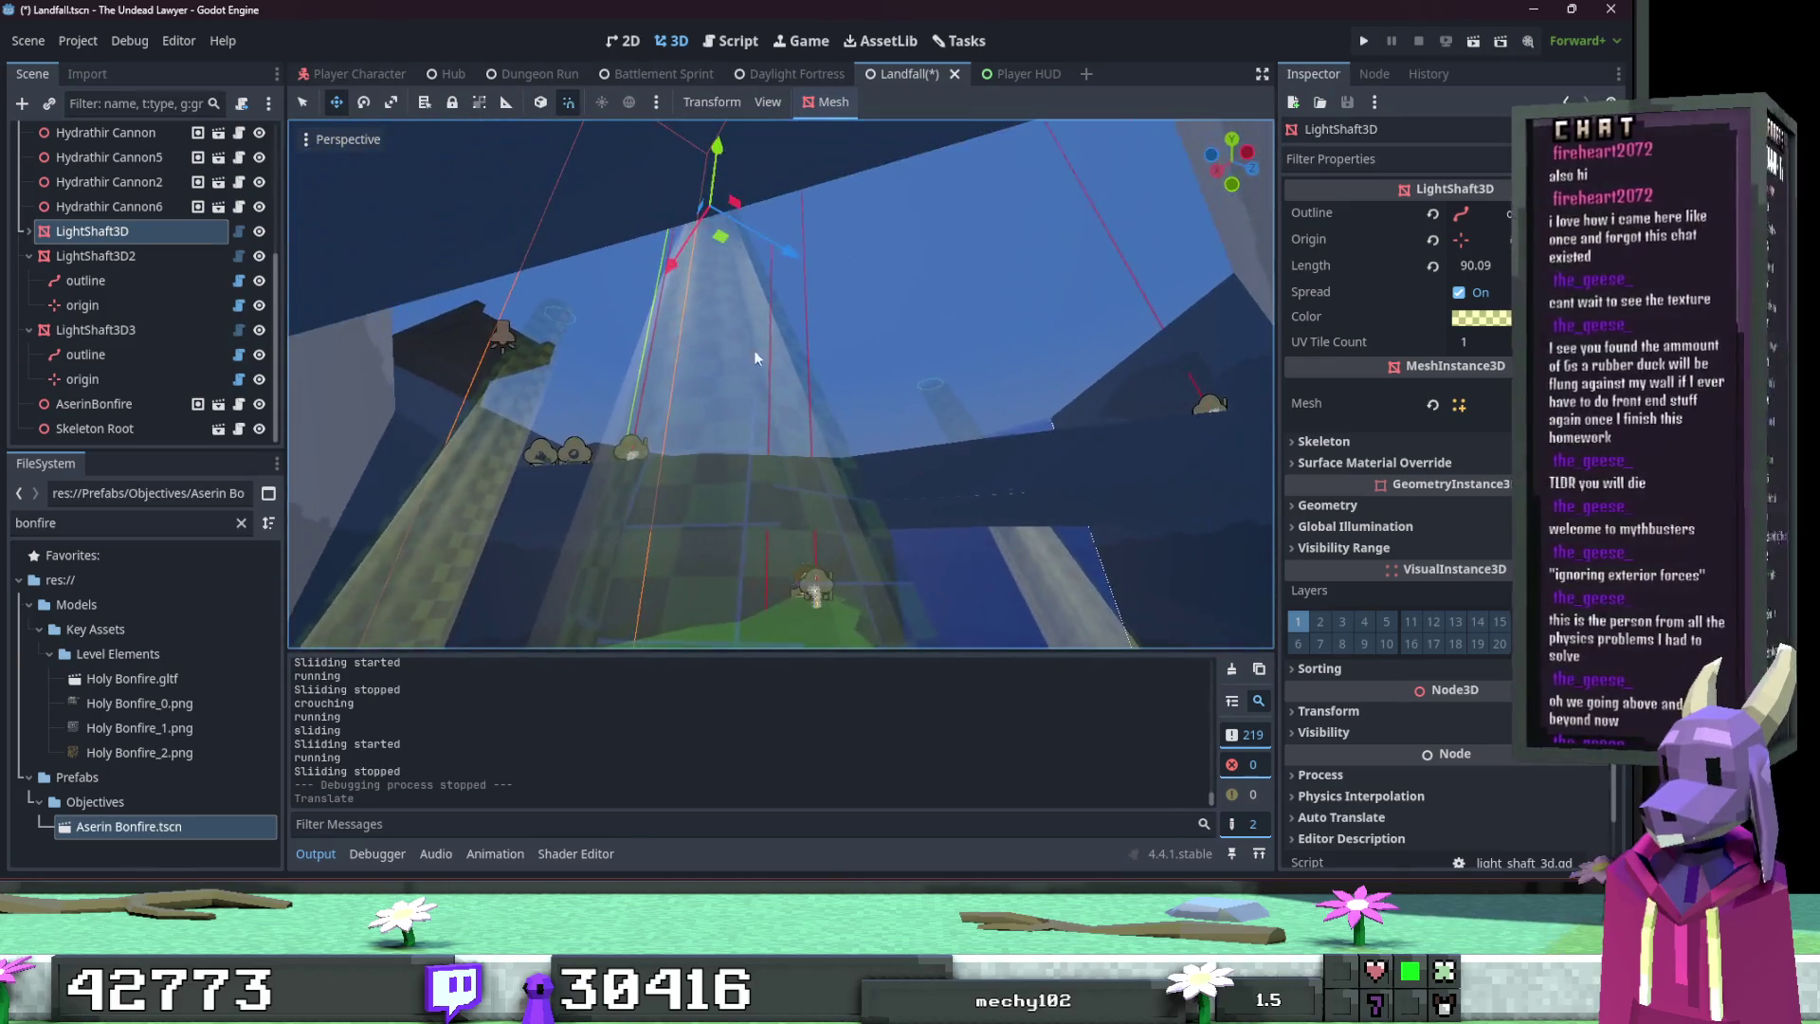
pyautogui.moveTo(796, 268); pyautogui.dragTo(778, 267)
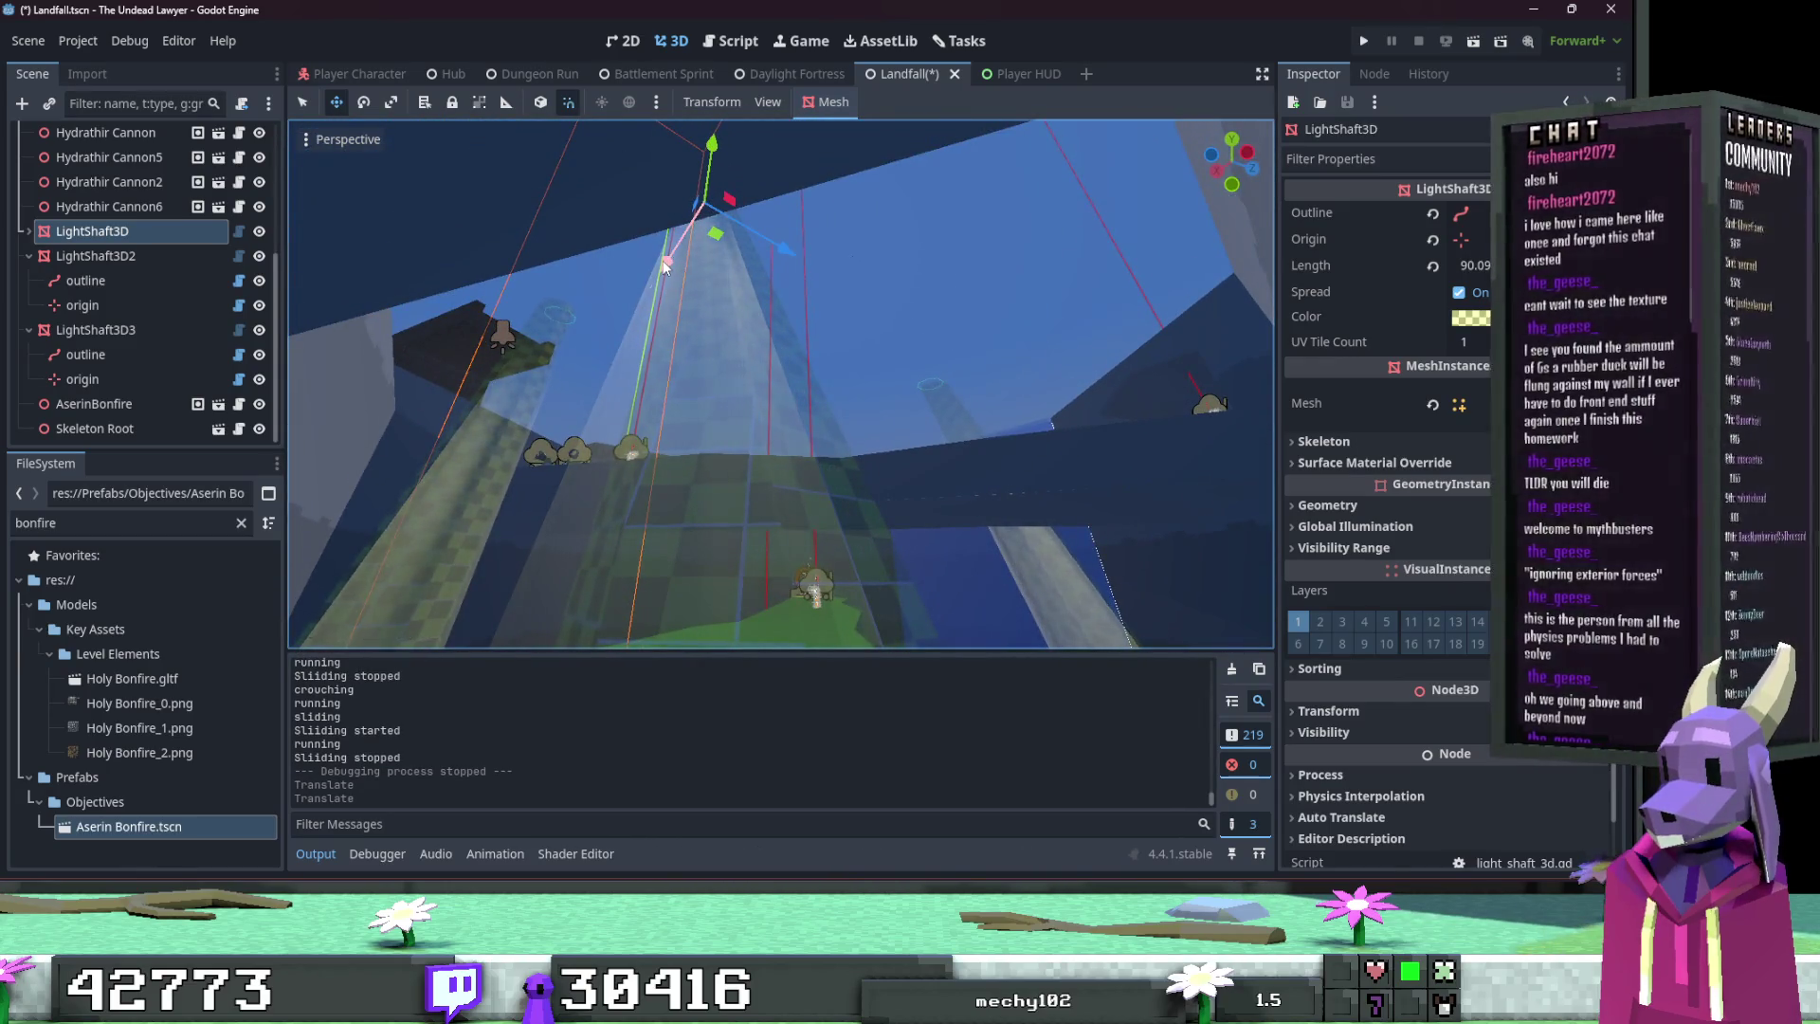
pyautogui.click(623, 407)
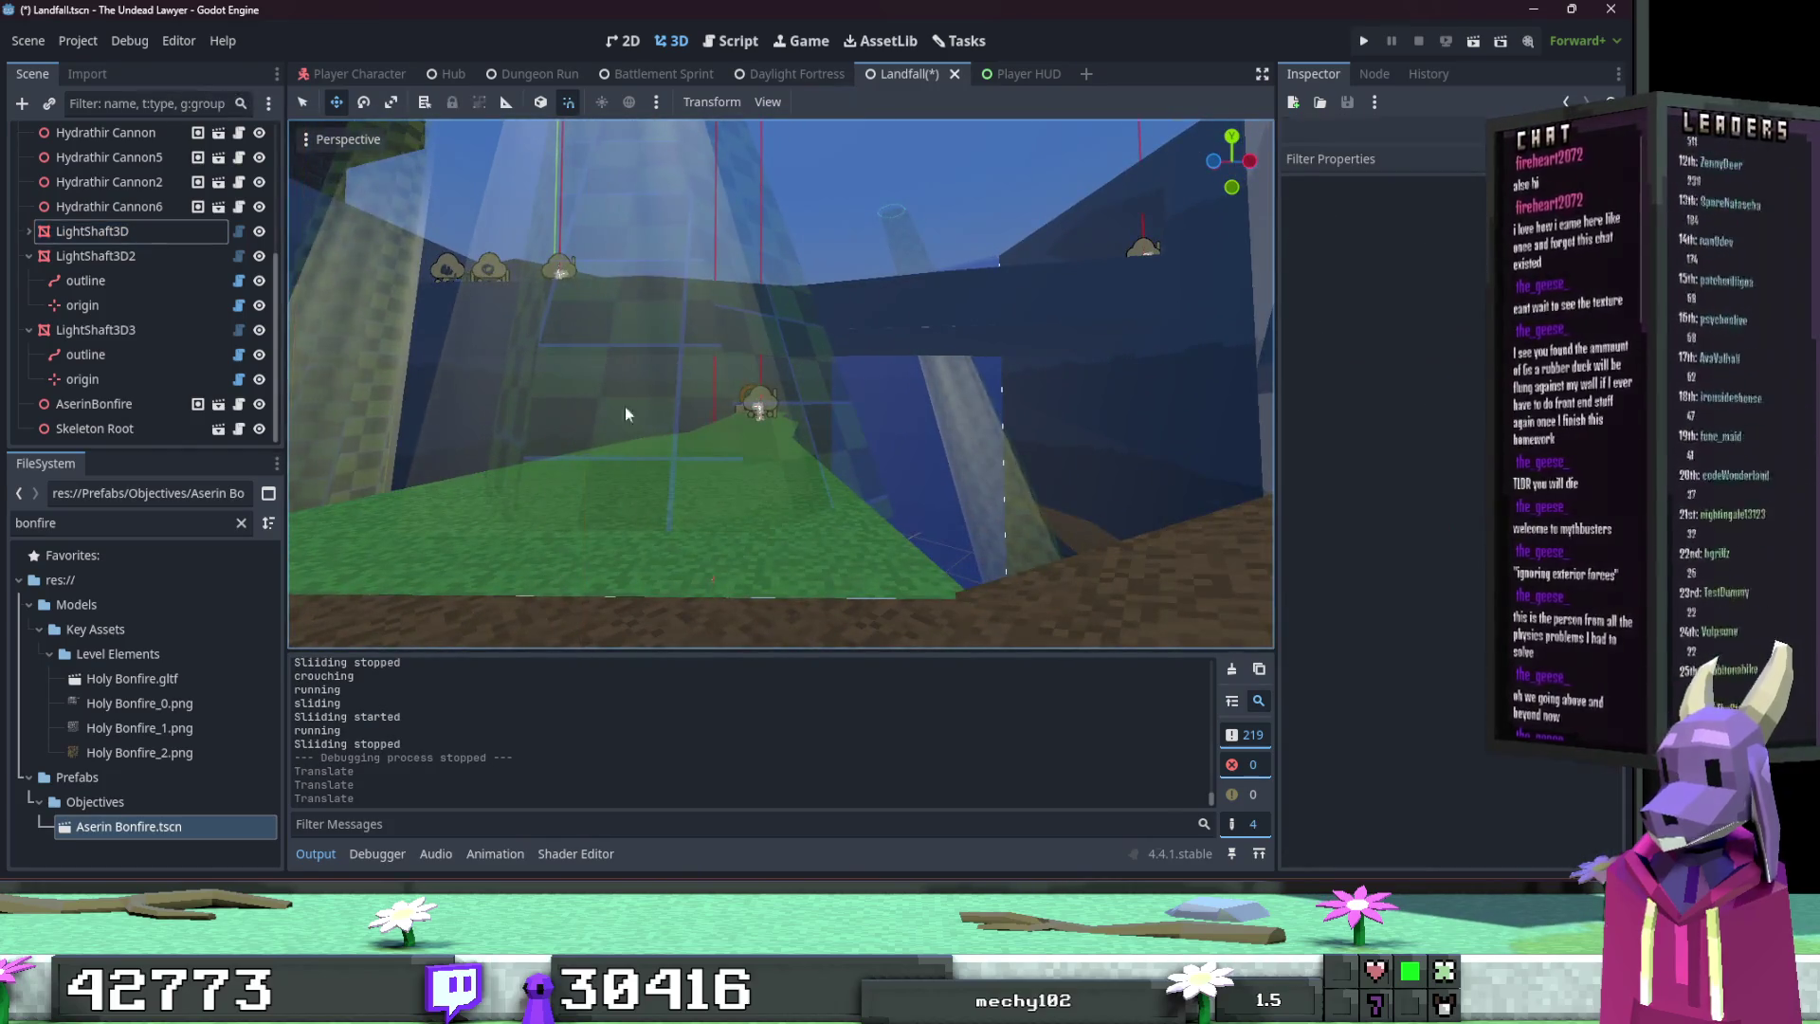
pyautogui.hotkey('alt', 'Tab')
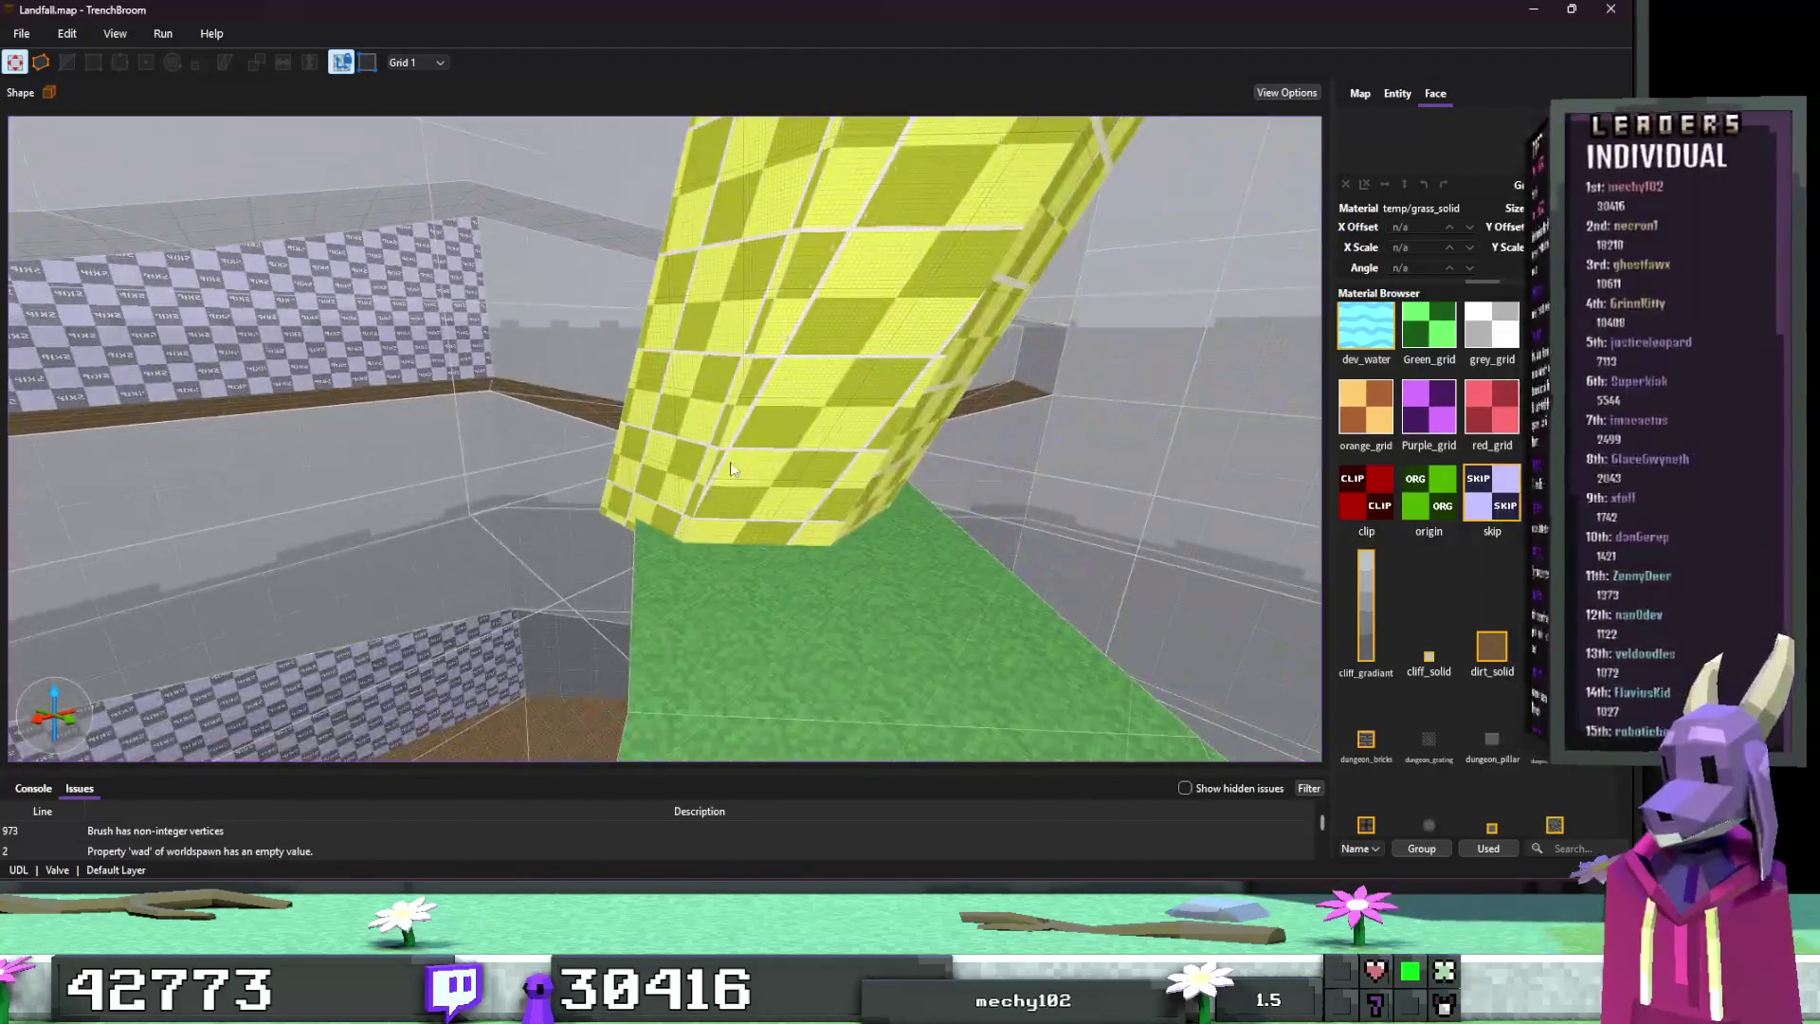
# Step: Inspect the yellow column brush from a few angles, deselect it, and minimize TrenchBroom
pyautogui.click(732, 469)
pyautogui.moveTo(668, 472); pyautogui.dragTo(770, 486)
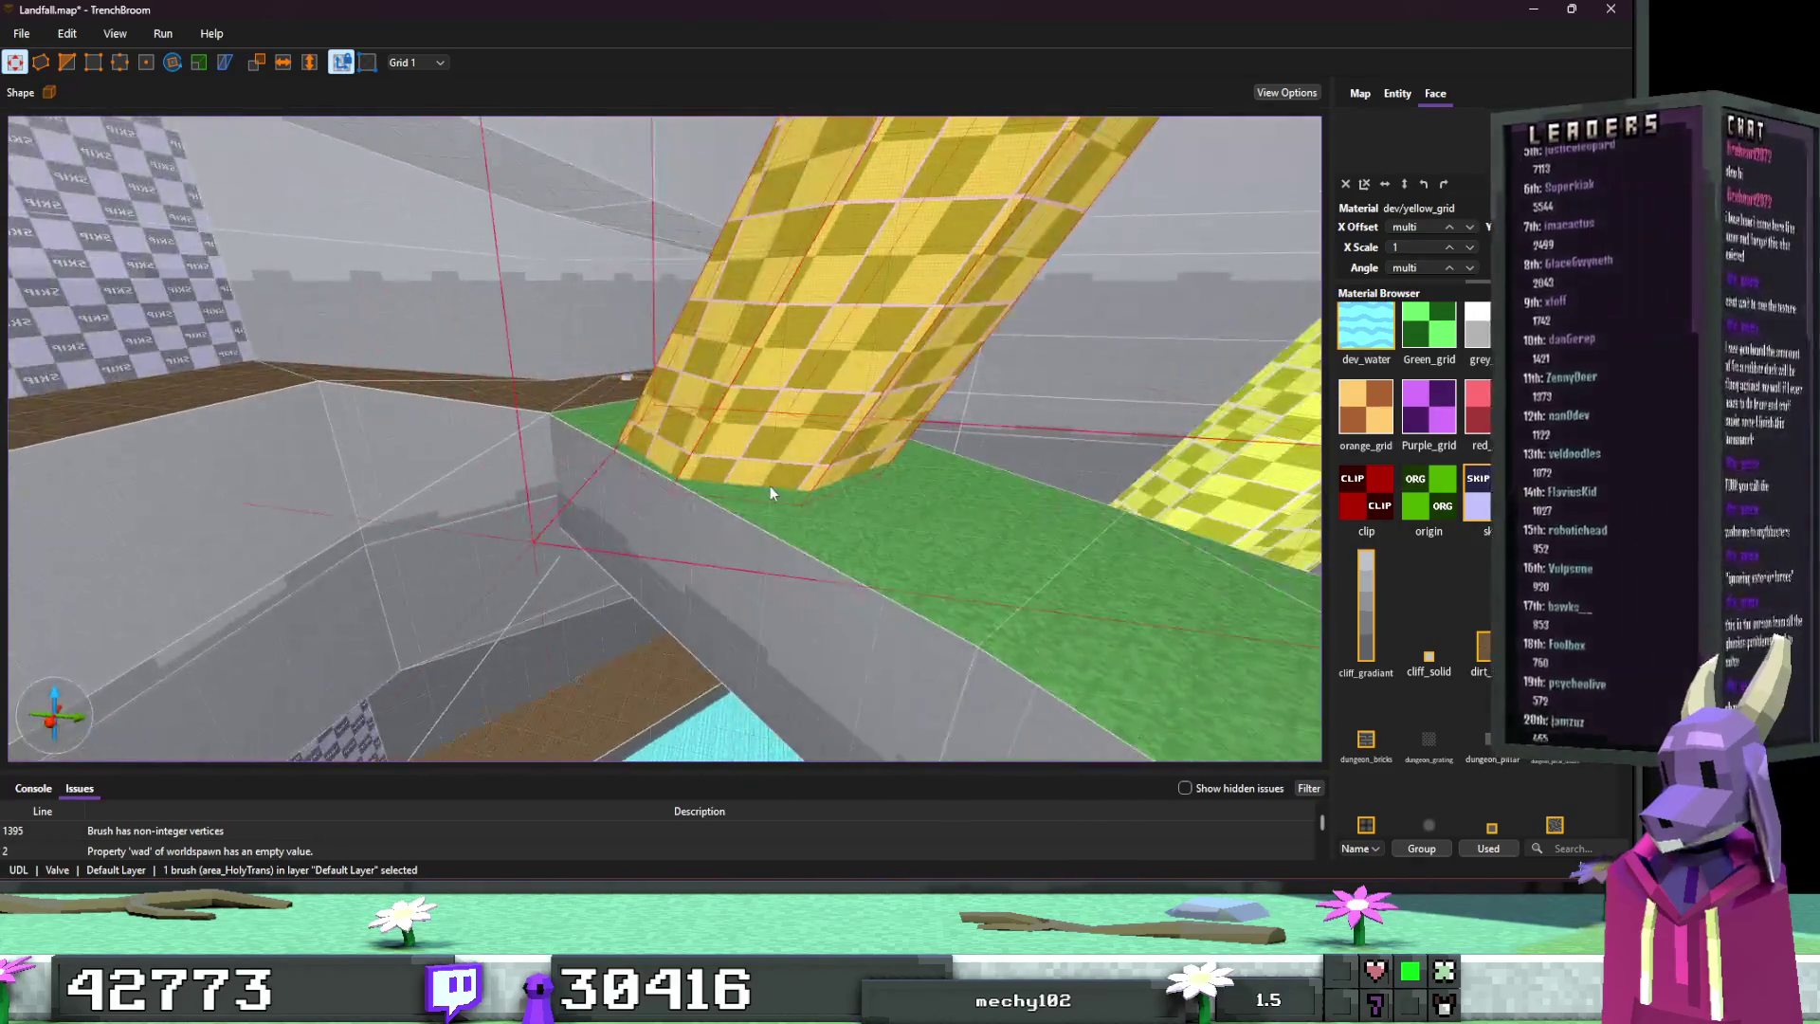
pyautogui.moveTo(869, 441)
pyautogui.mouseDown()
pyautogui.moveTo(806, 441)
pyautogui.moveTo(1198, 316)
pyautogui.mouseUp()
pyautogui.press('Escape')
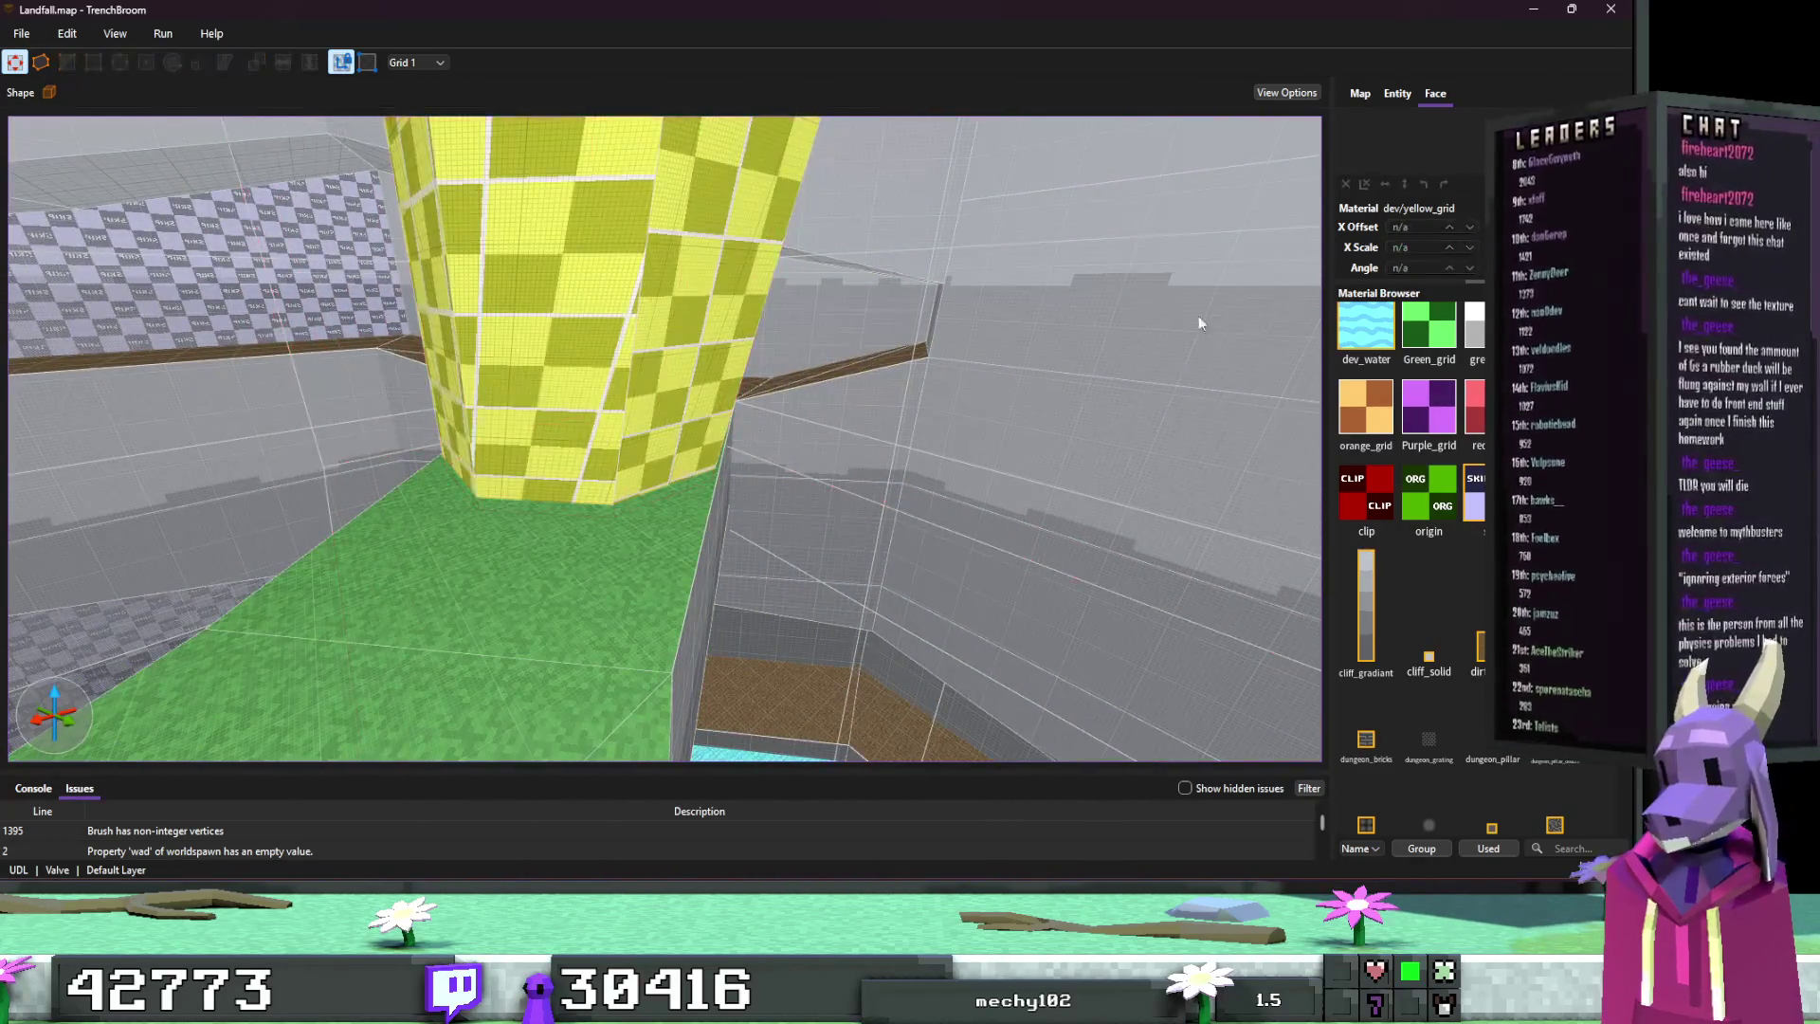
pyautogui.click(1551, 9)
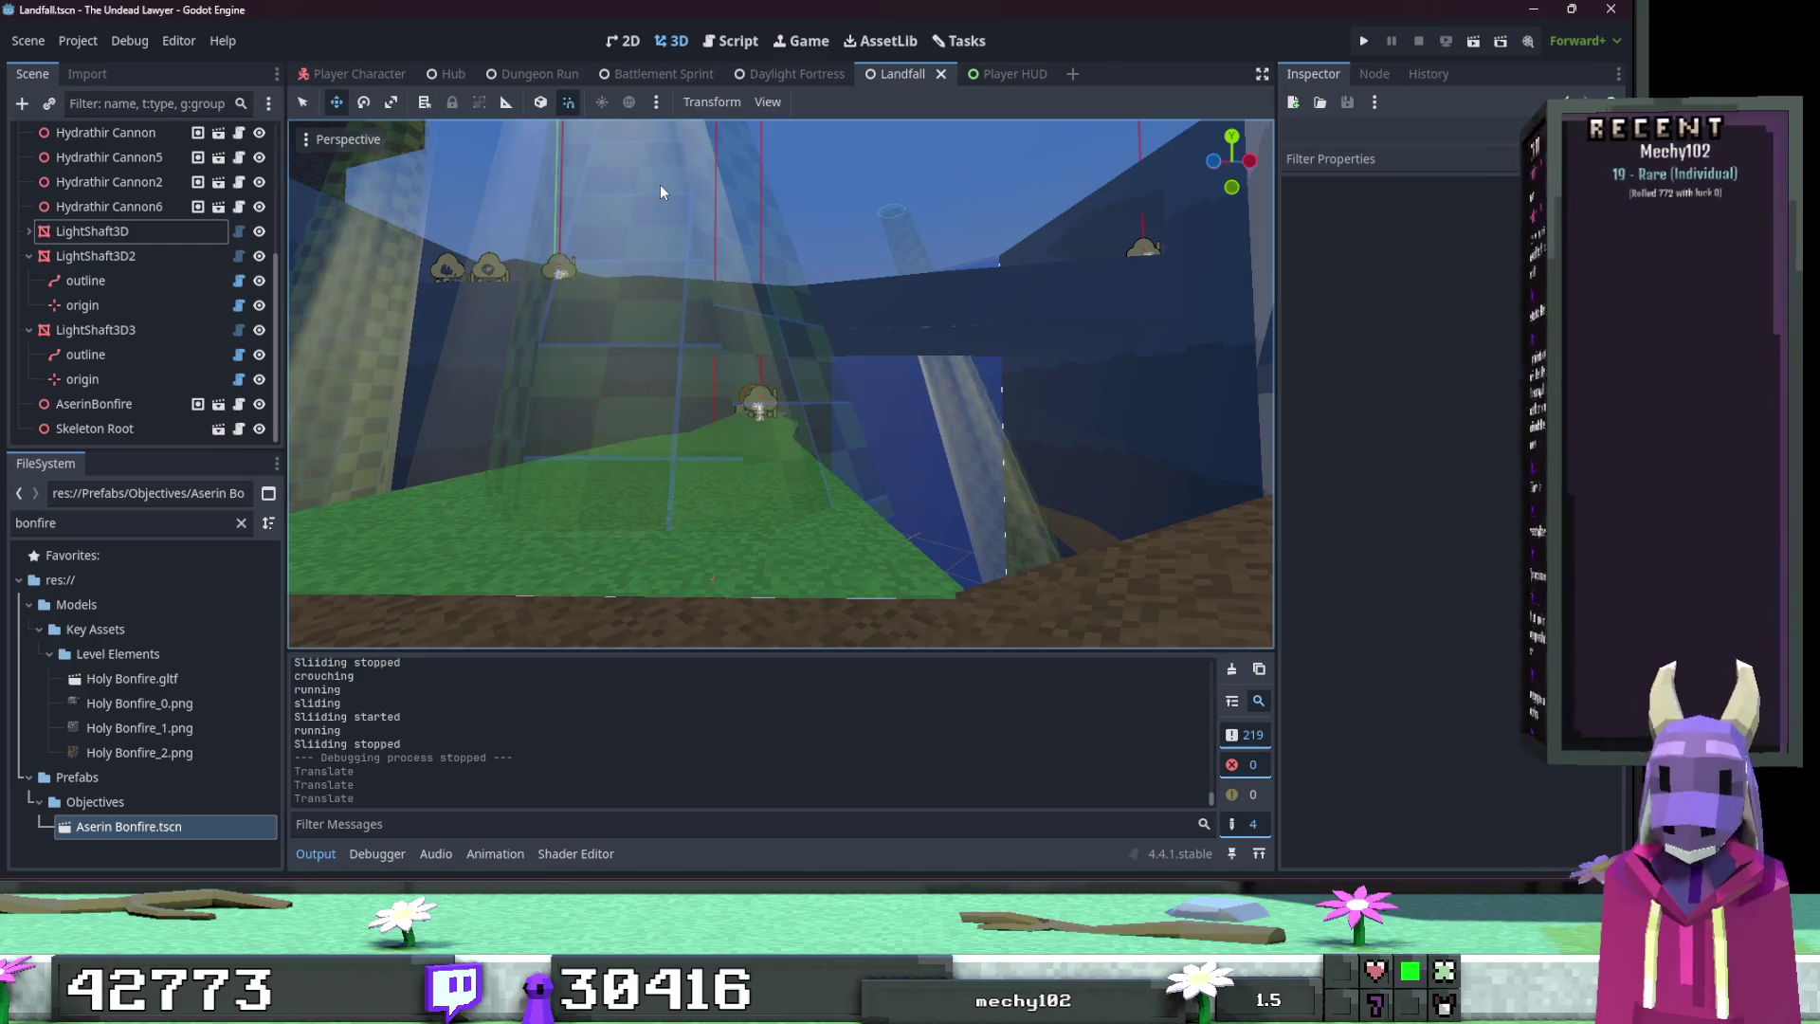
# Step: Select FuncGodotMap and Build the Landfall level from Landfall.map
pyautogui.scroll(2, 95, 185)
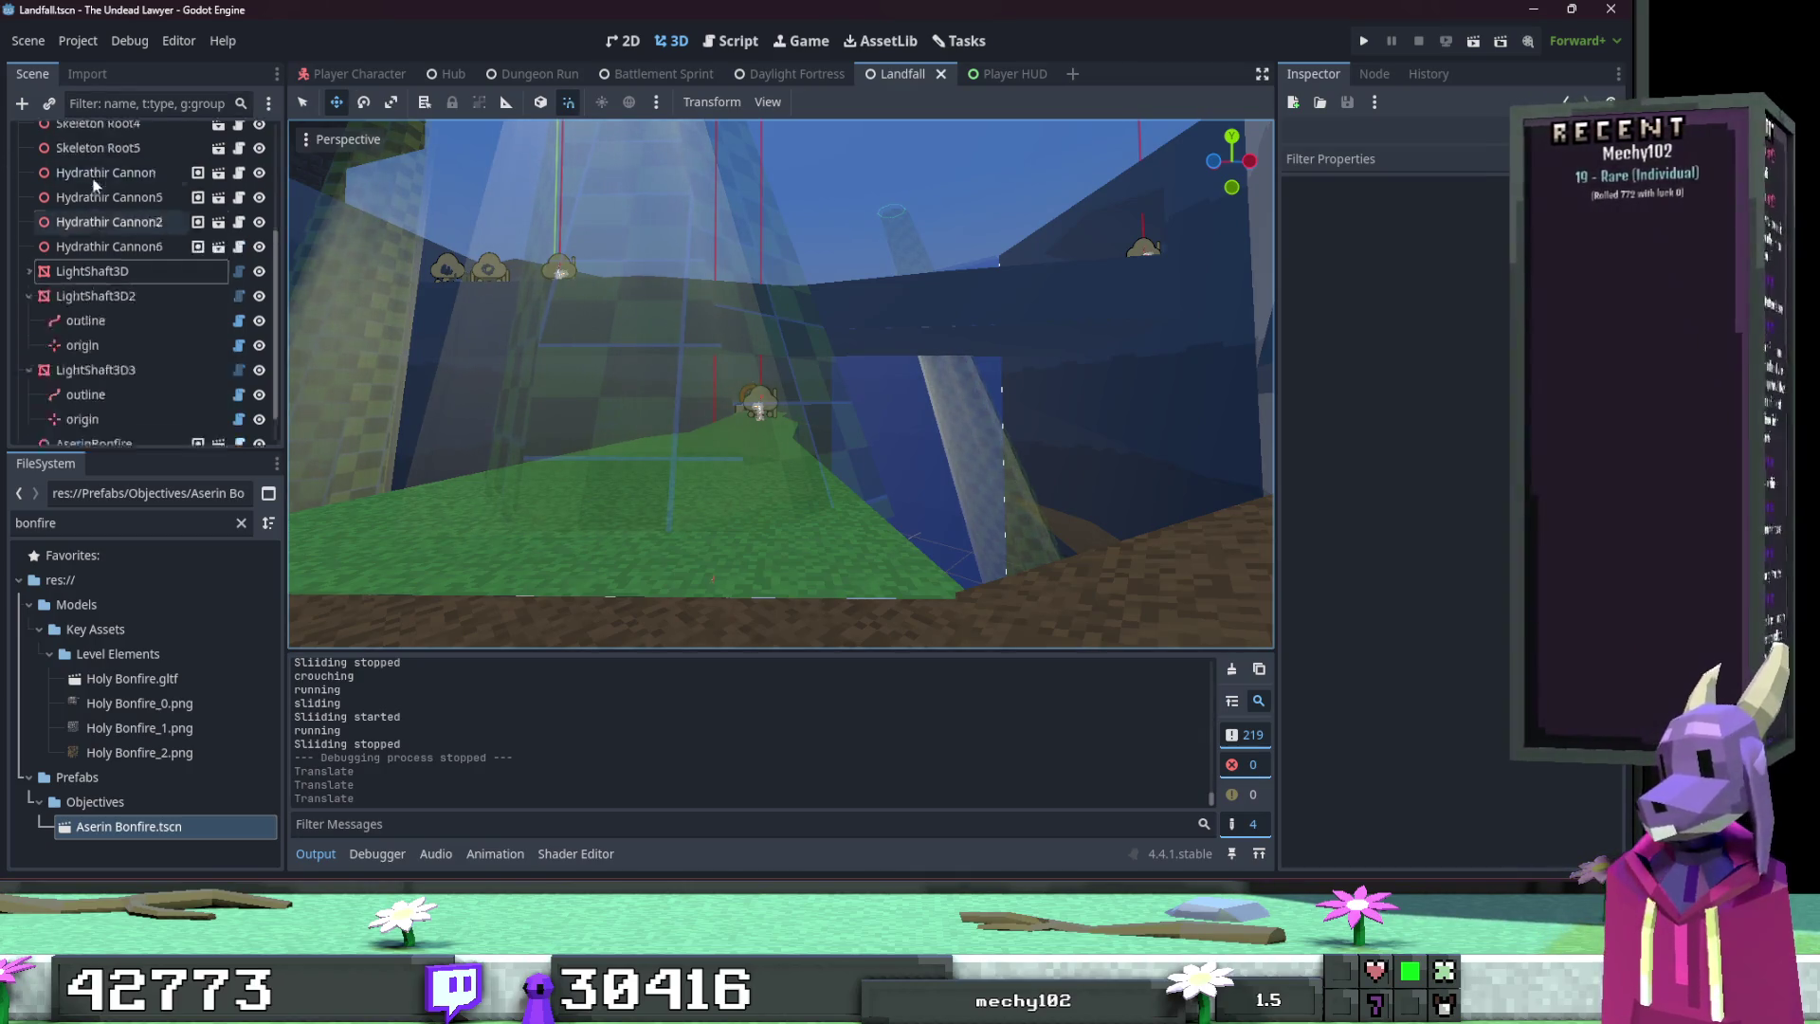
pyautogui.click(105, 161)
pyautogui.click(849, 102)
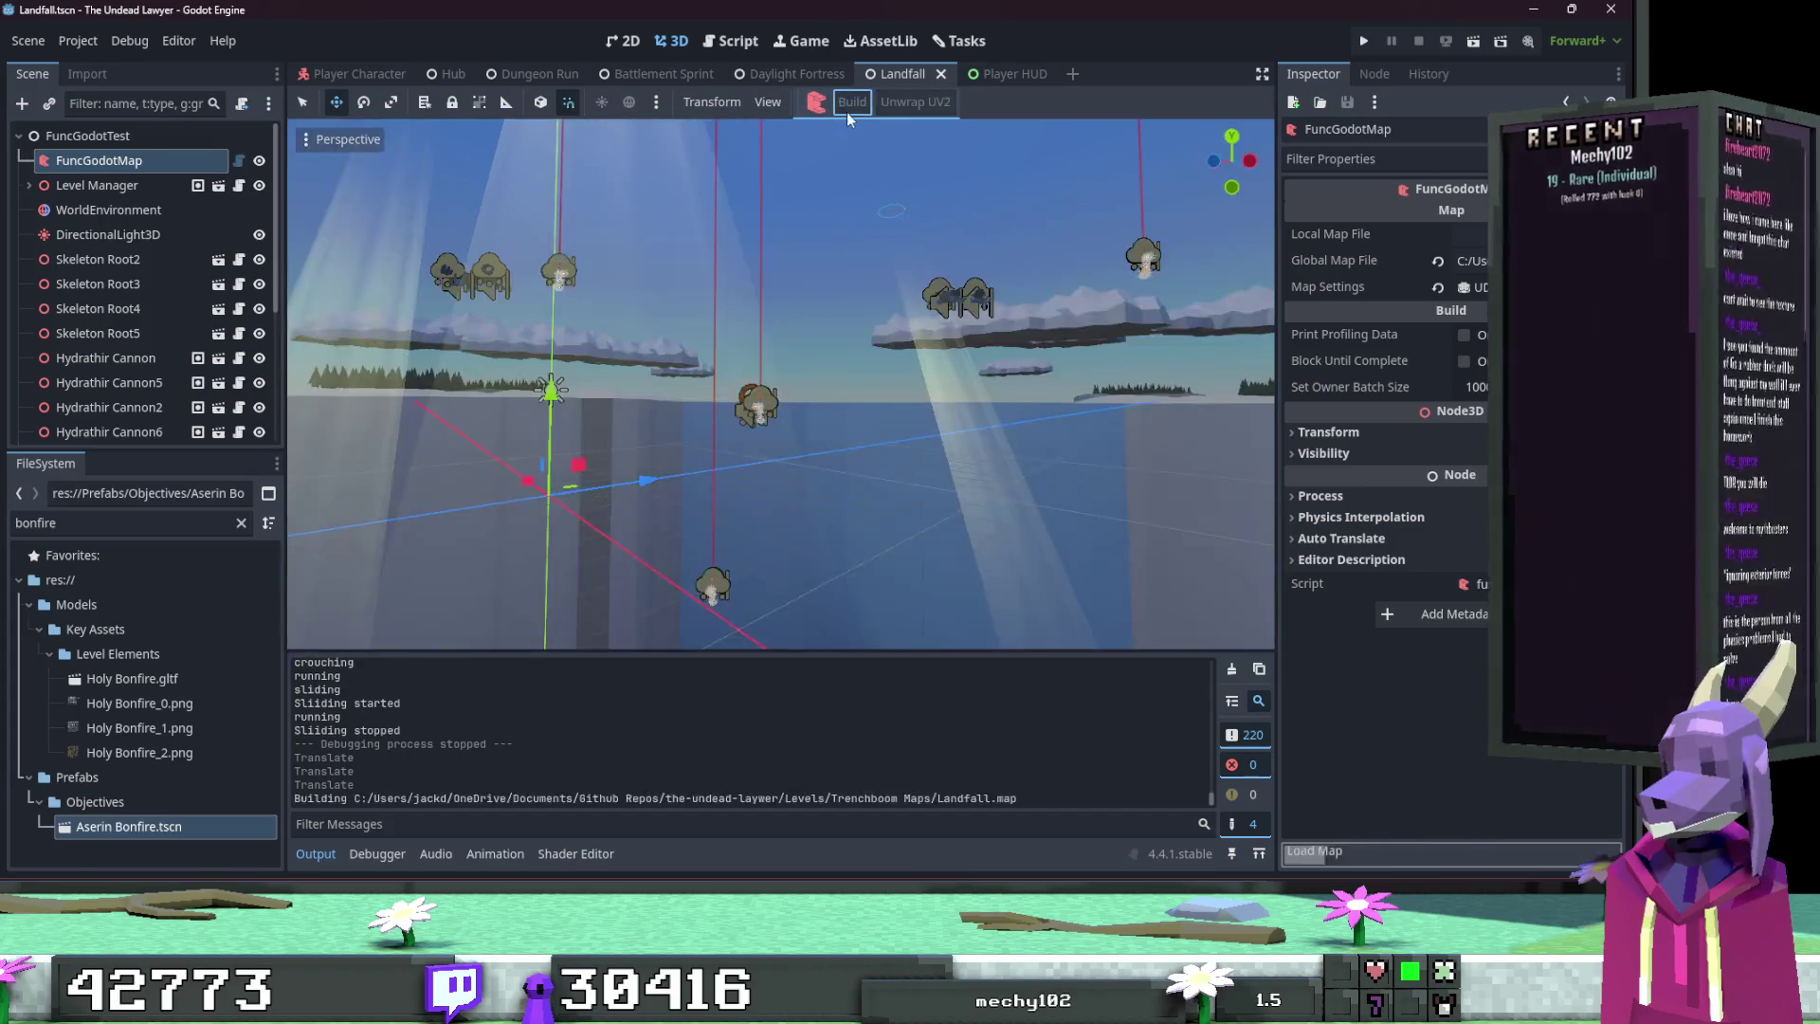
pyautogui.click(774, 345)
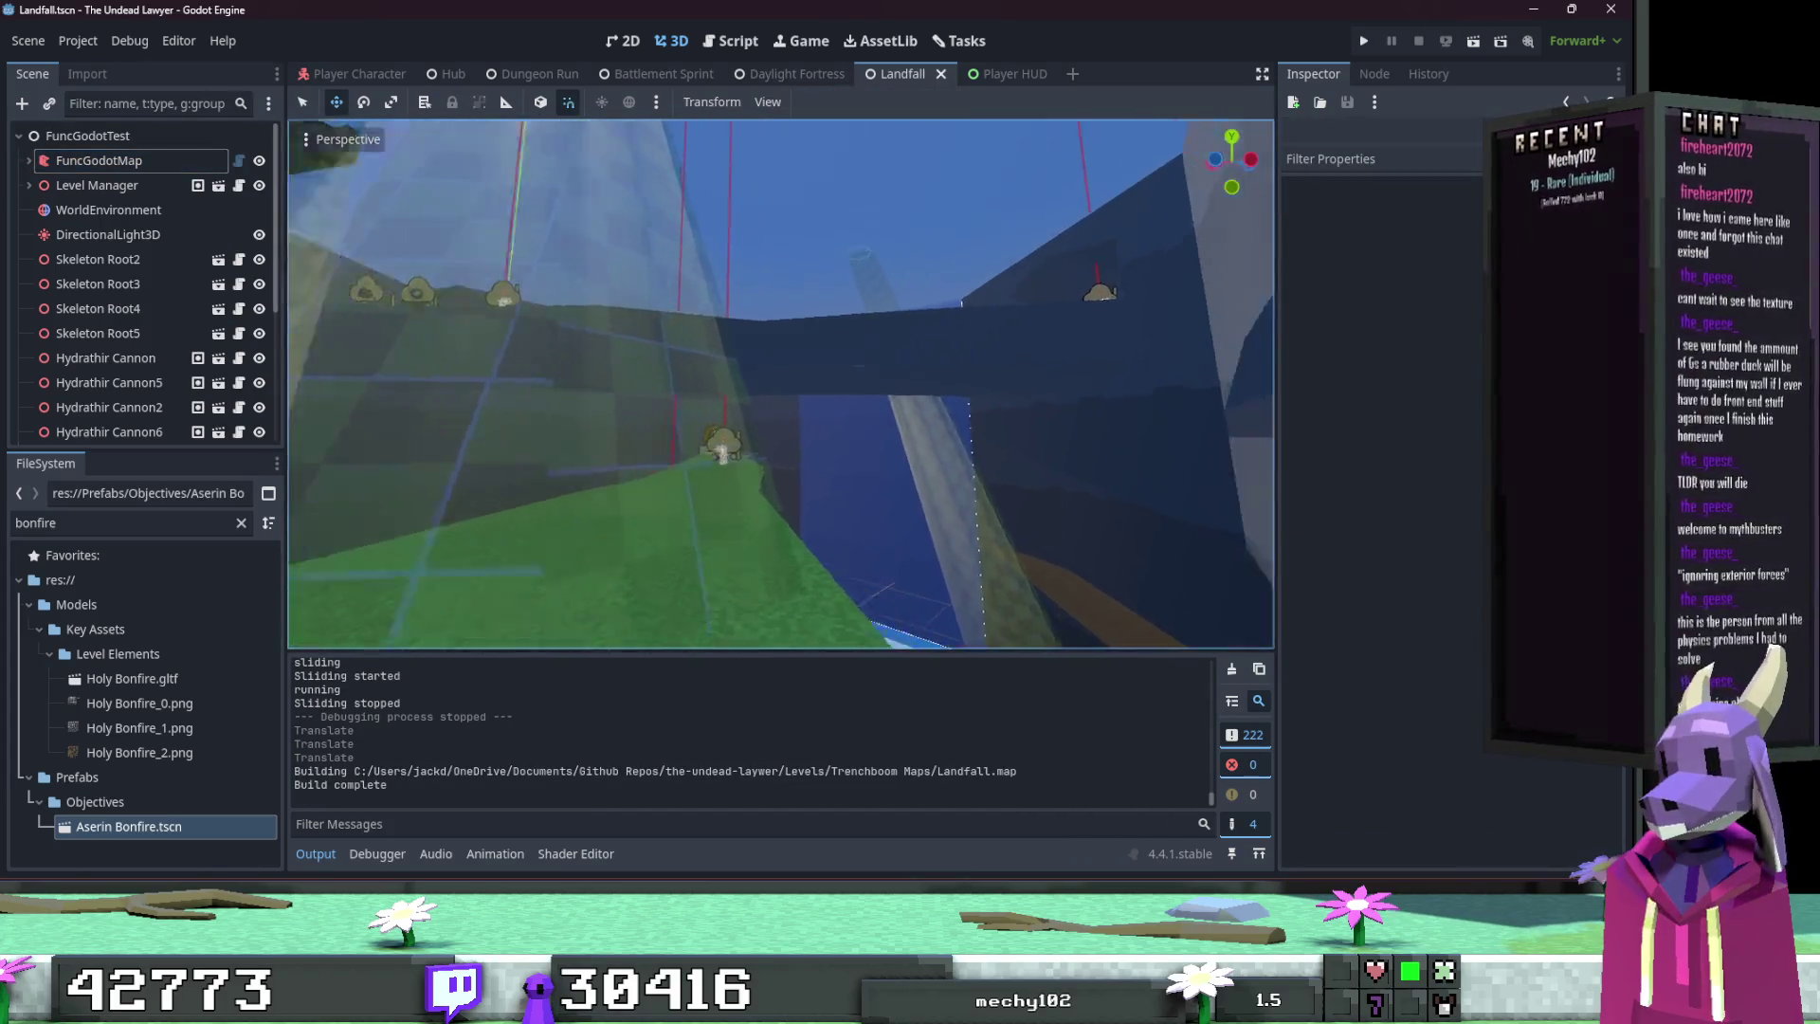
# Step: Fly around the rebuilt level, then go back to TrenchBroom and select the 68 func_geo brushes
pyautogui.press('w')
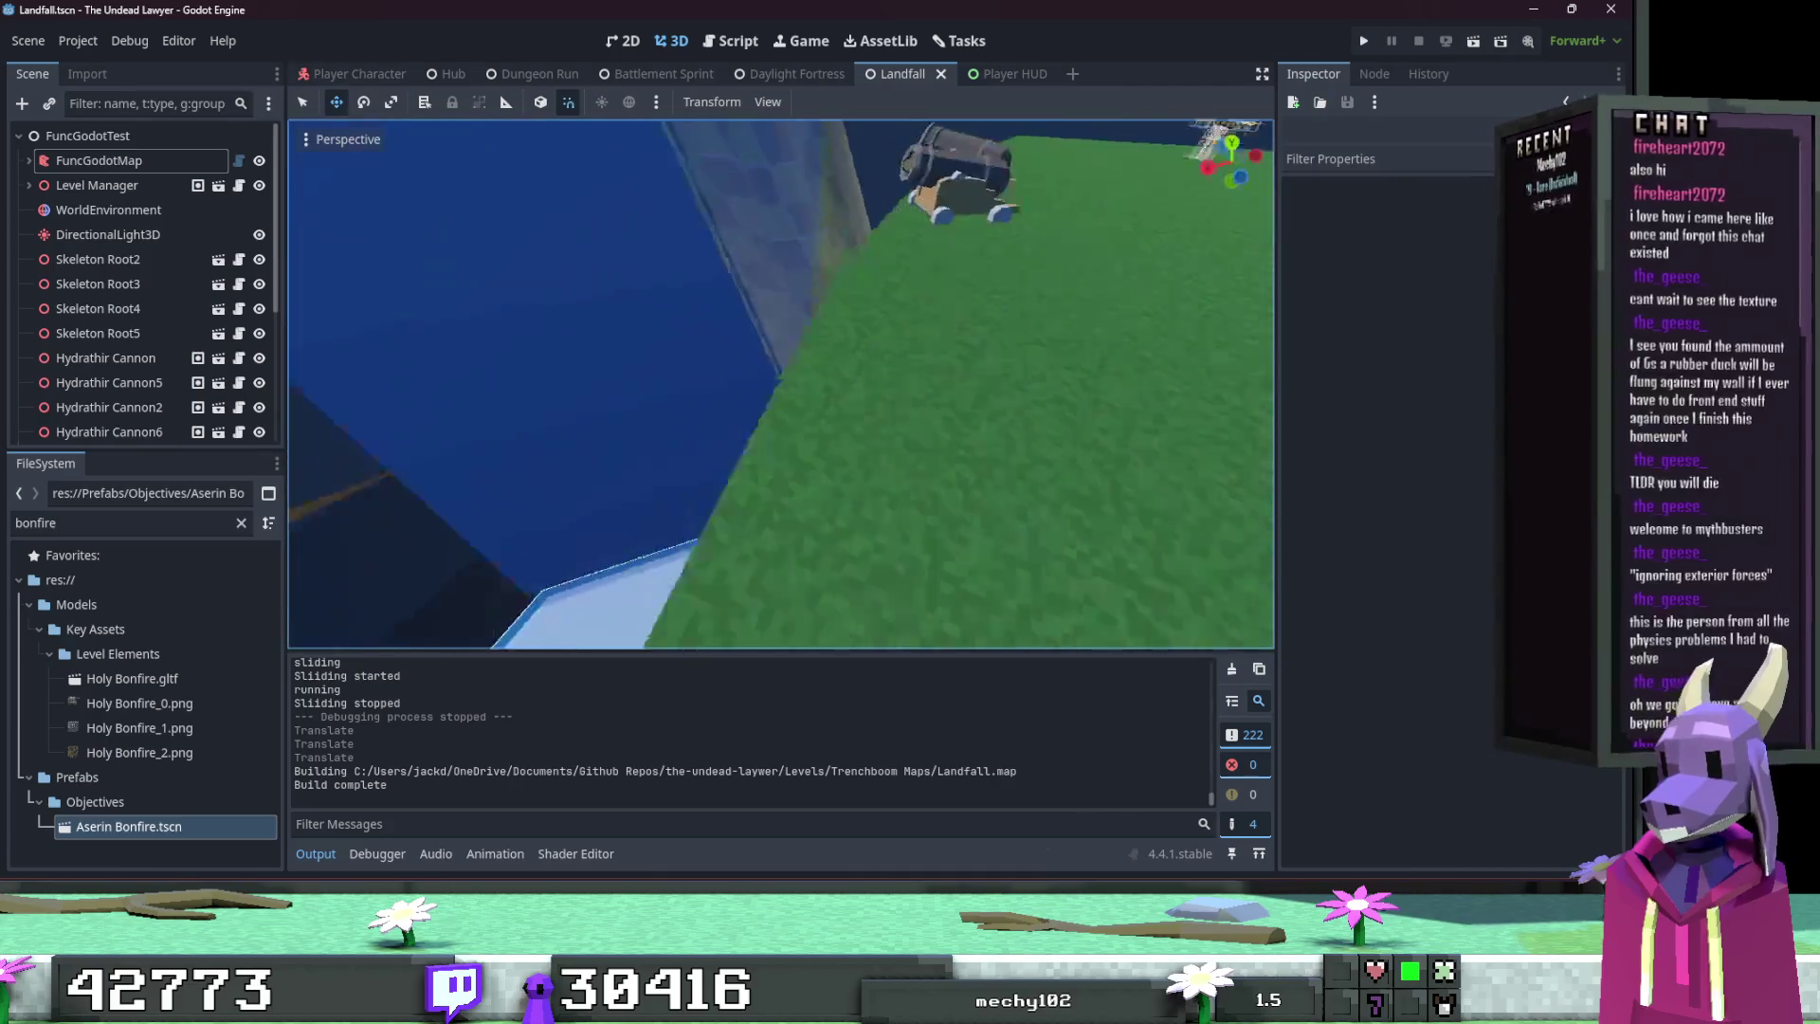
pyautogui.press('w')
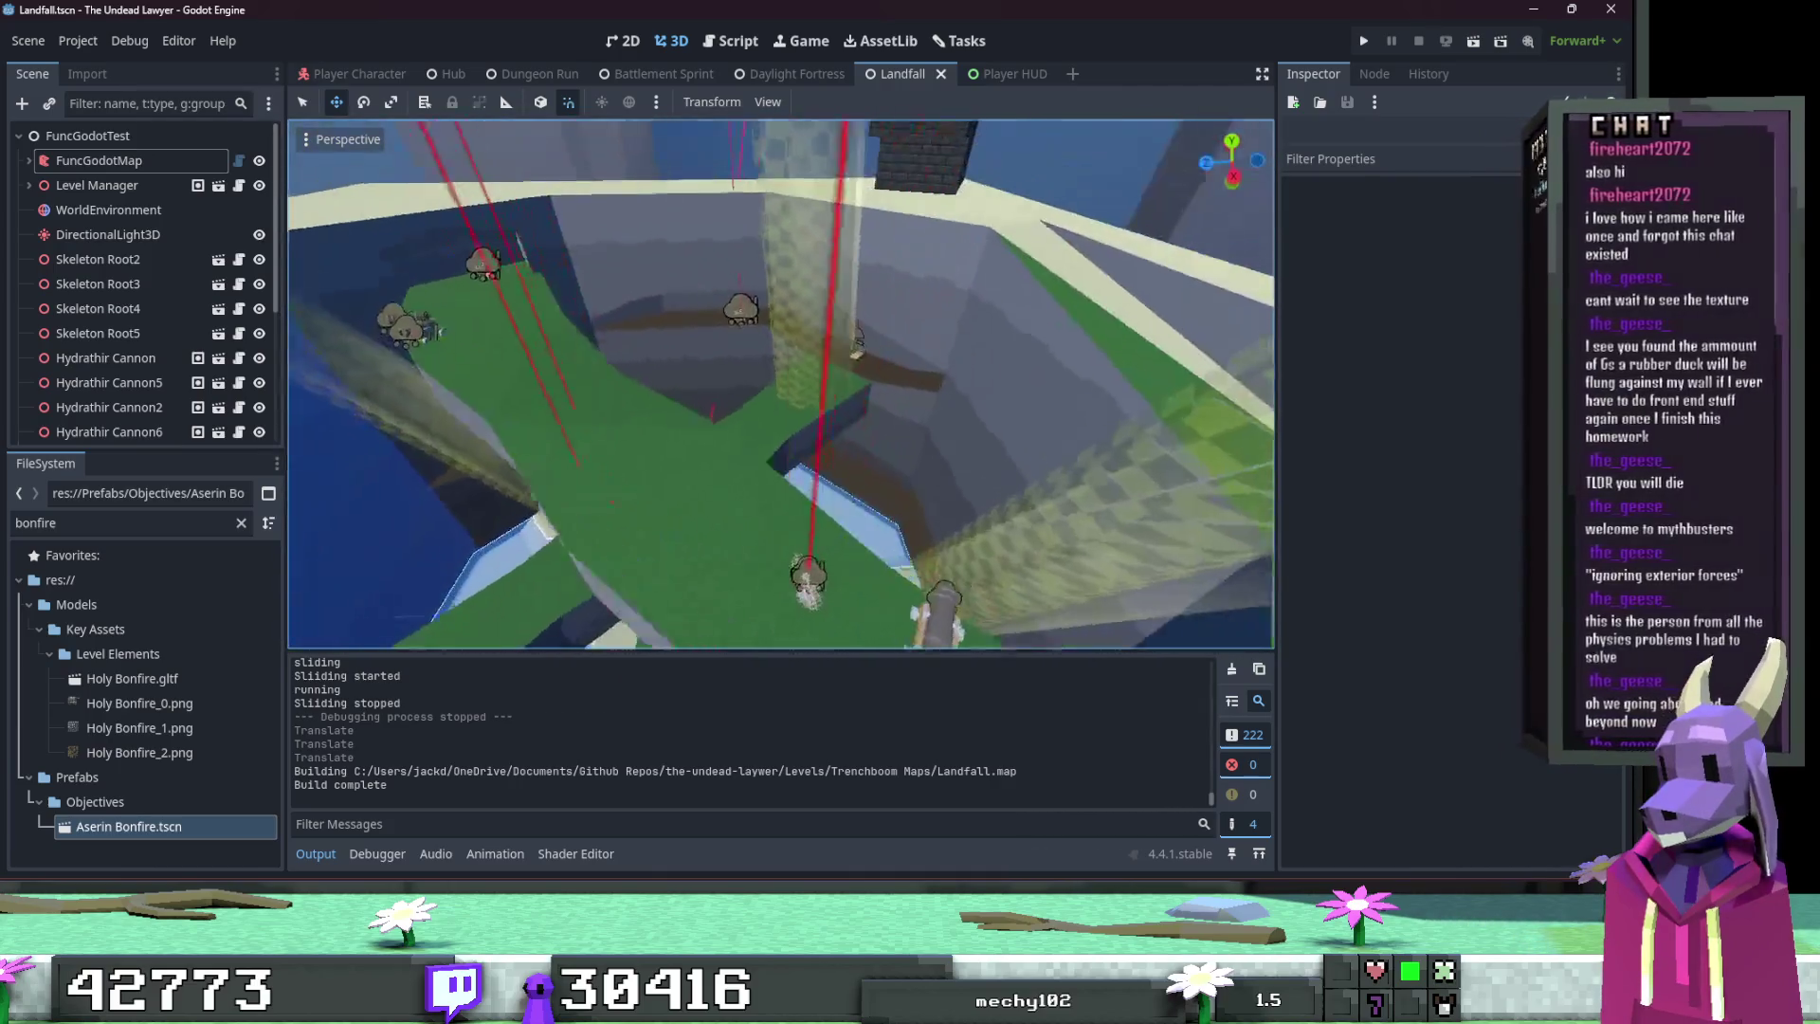
pyautogui.press('s')
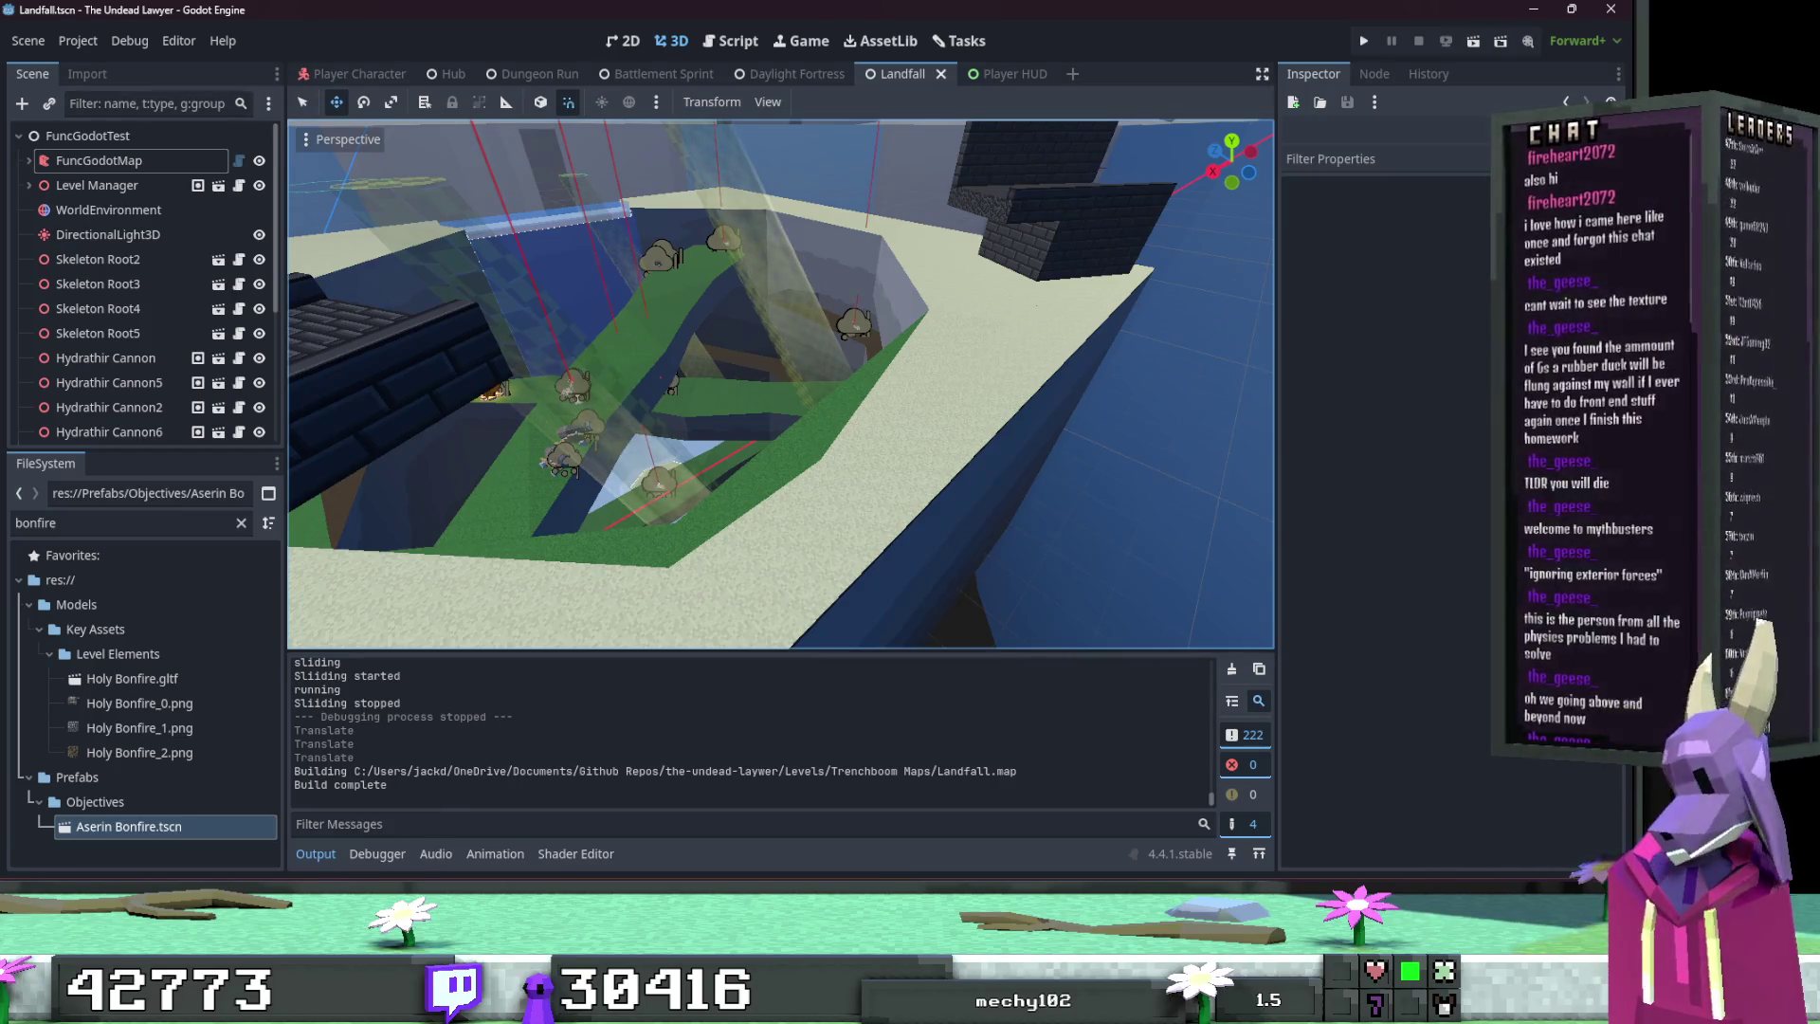
pyautogui.click(461, 847)
pyautogui.click(942, 521)
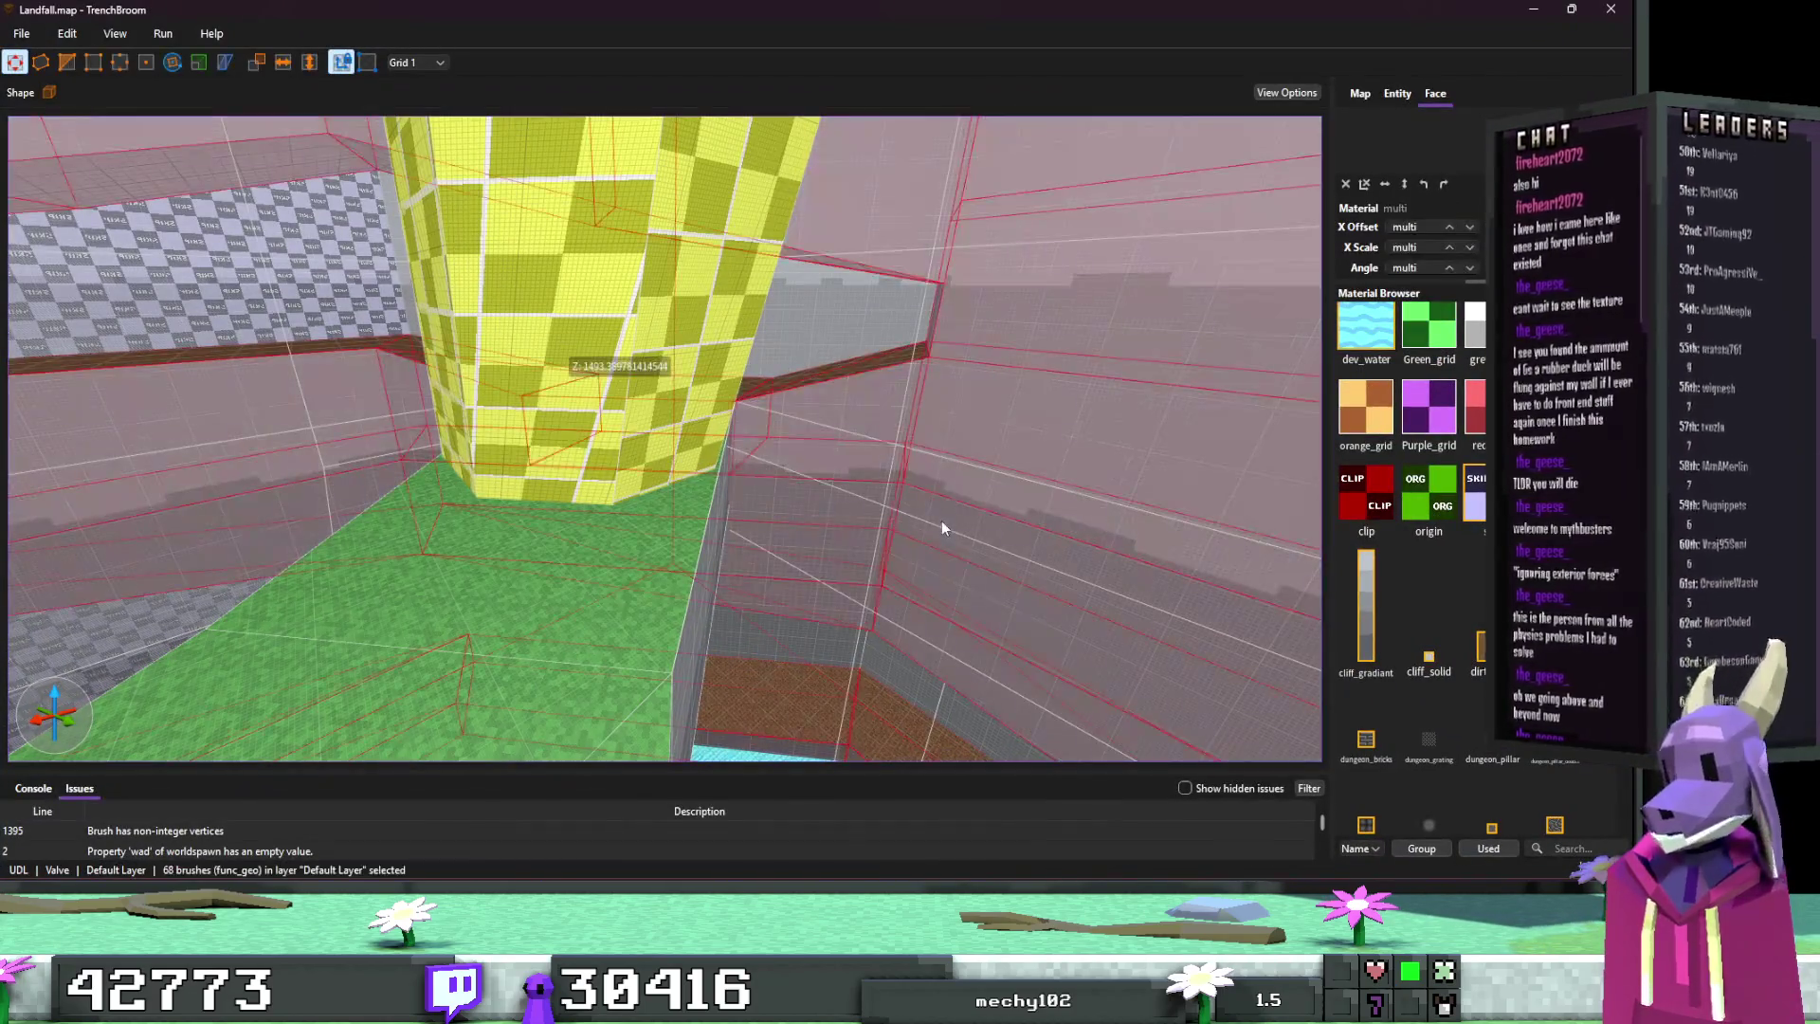
# Step: Fly over the water and green ramp trying func_geo selections, then clear the selection
pyautogui.press('w')
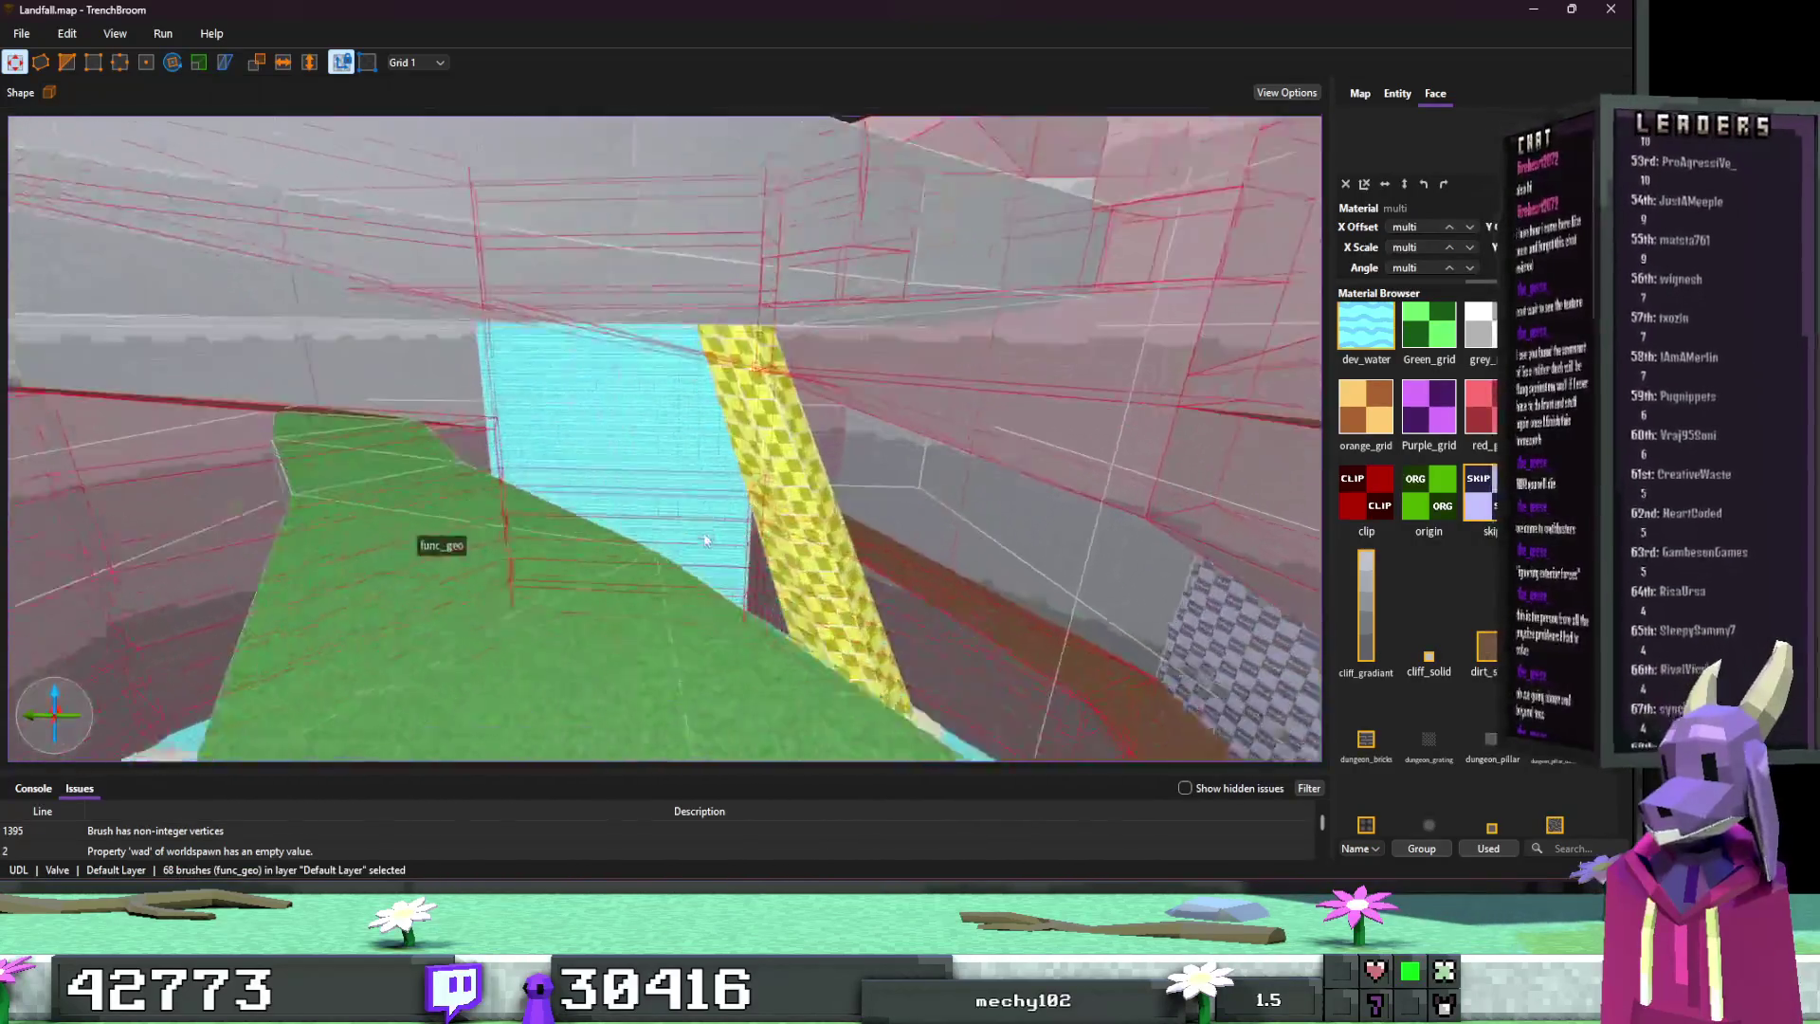
pyautogui.press('w')
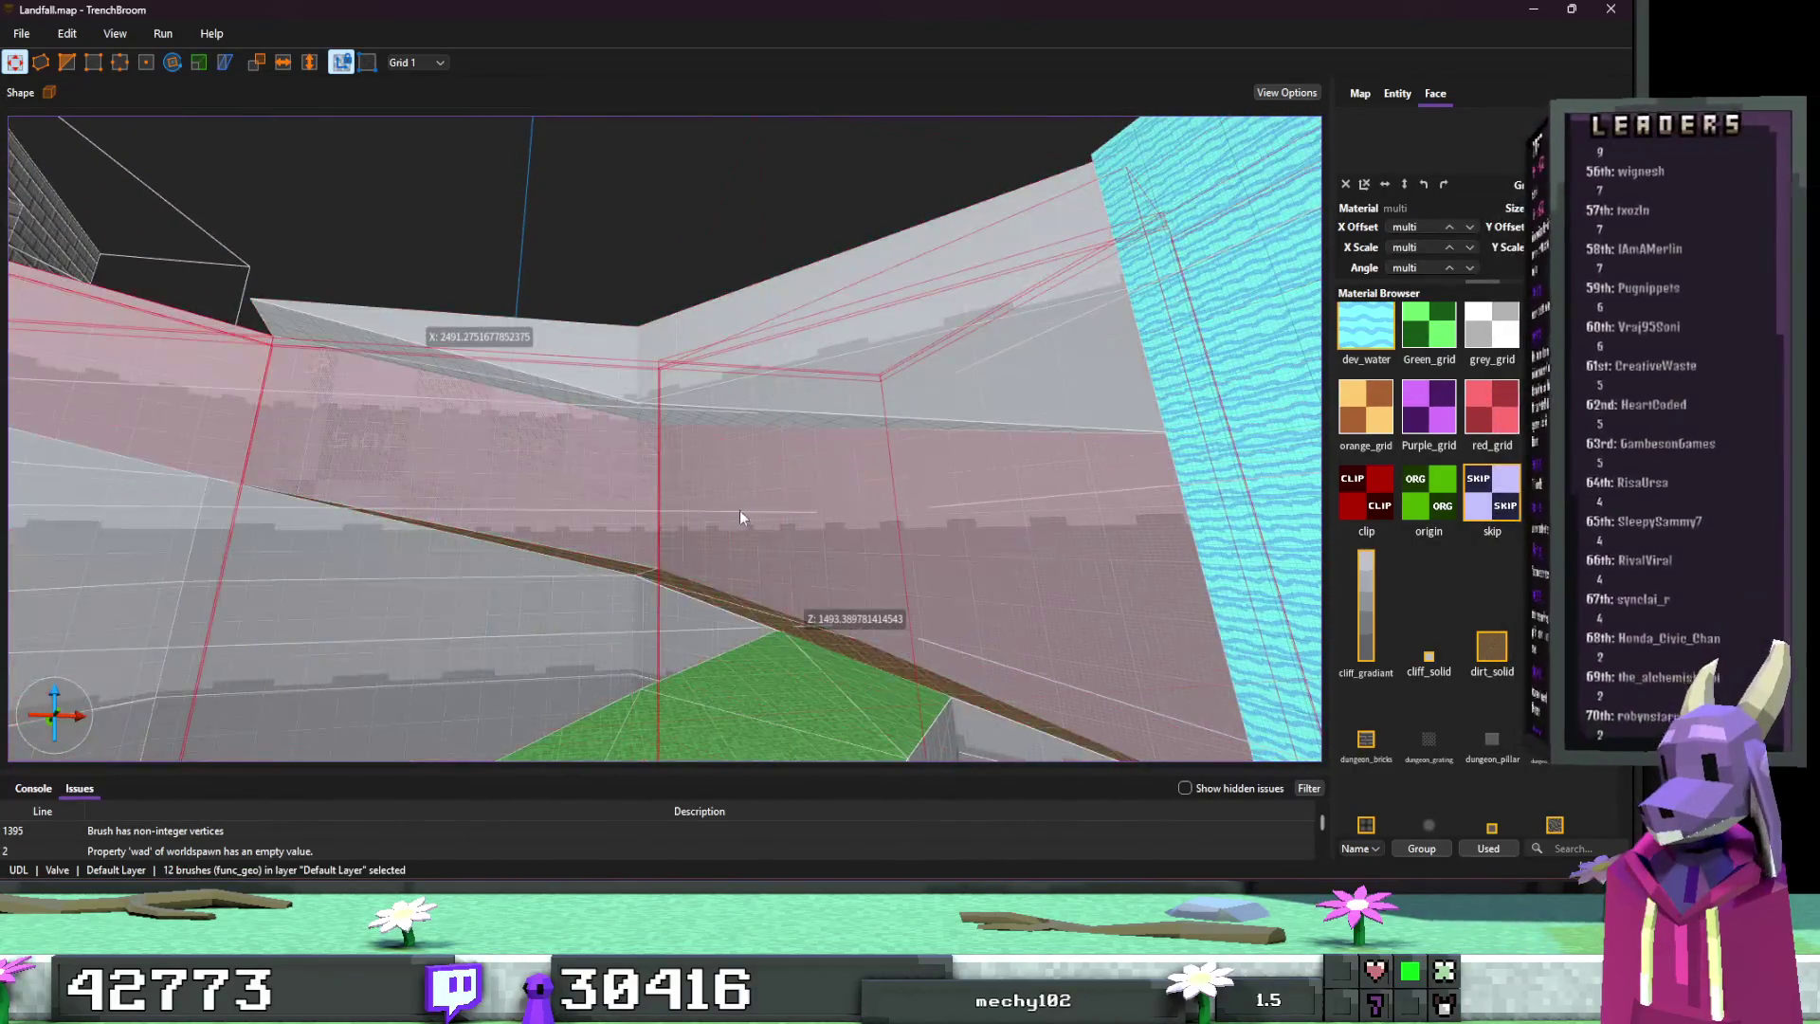
pyautogui.click(626, 494)
pyautogui.click(497, 582)
pyautogui.press('w')
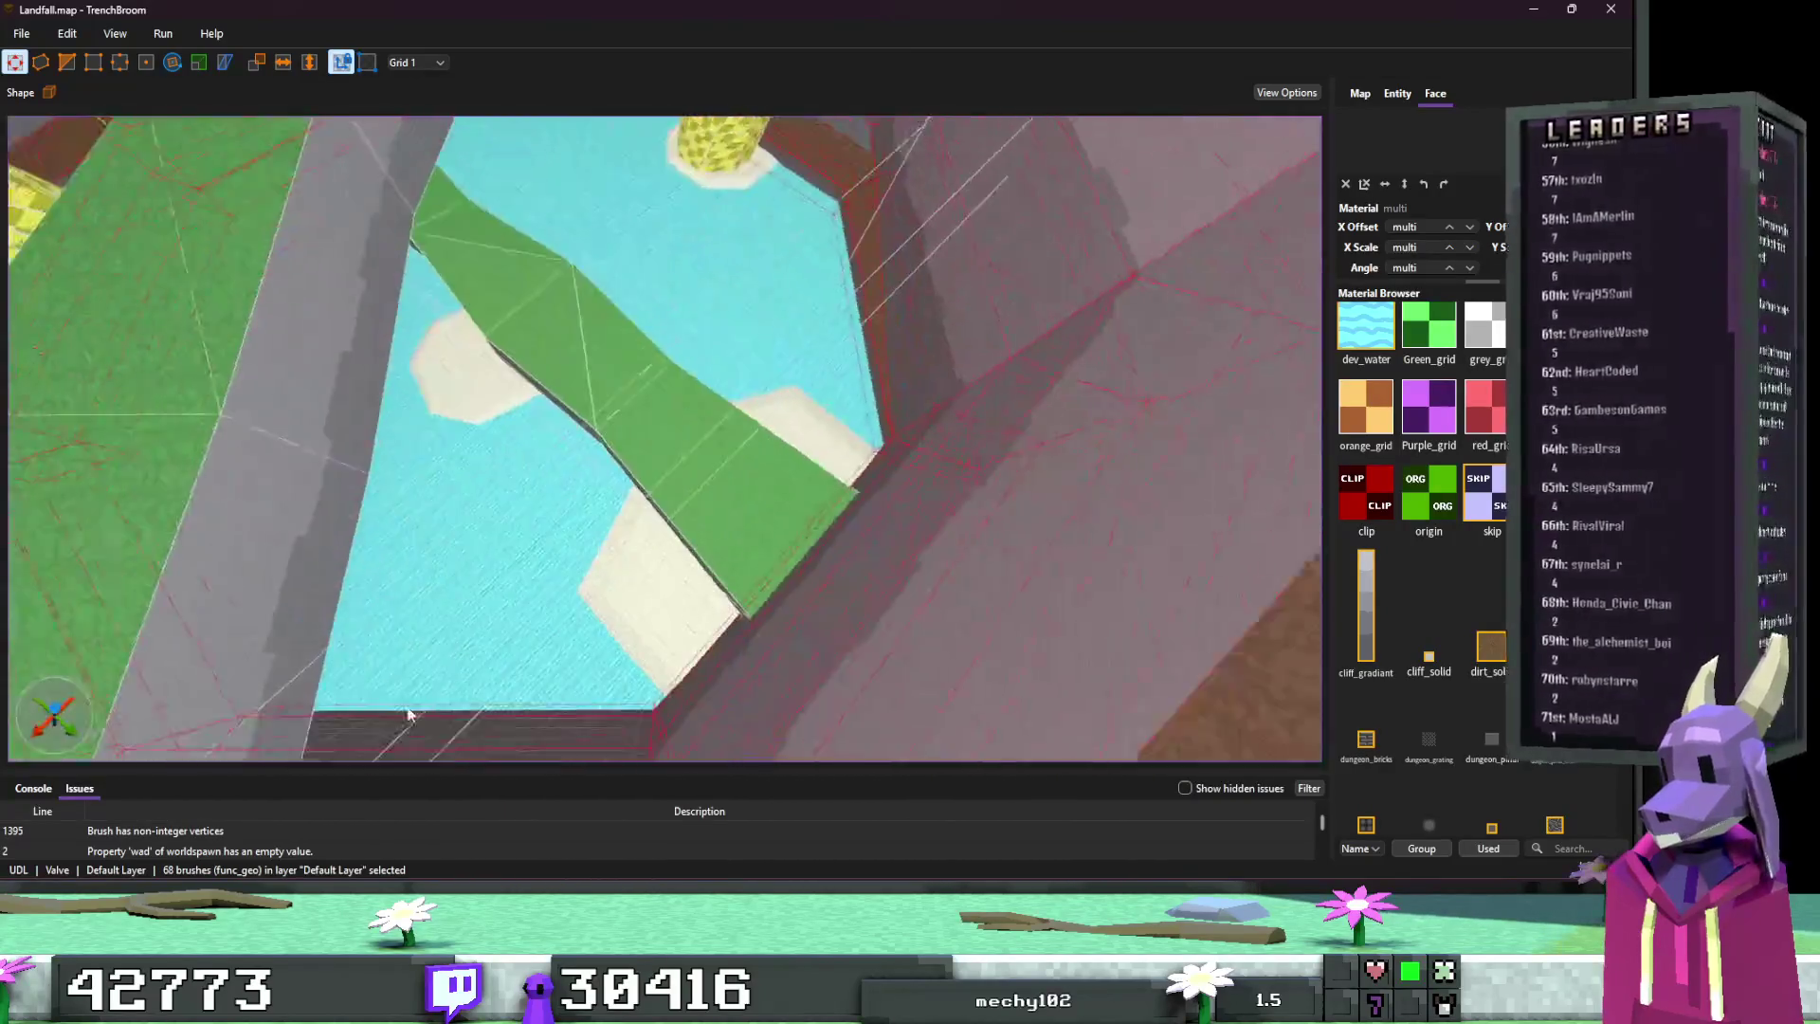
pyautogui.press('w')
pyautogui.click(471, 558)
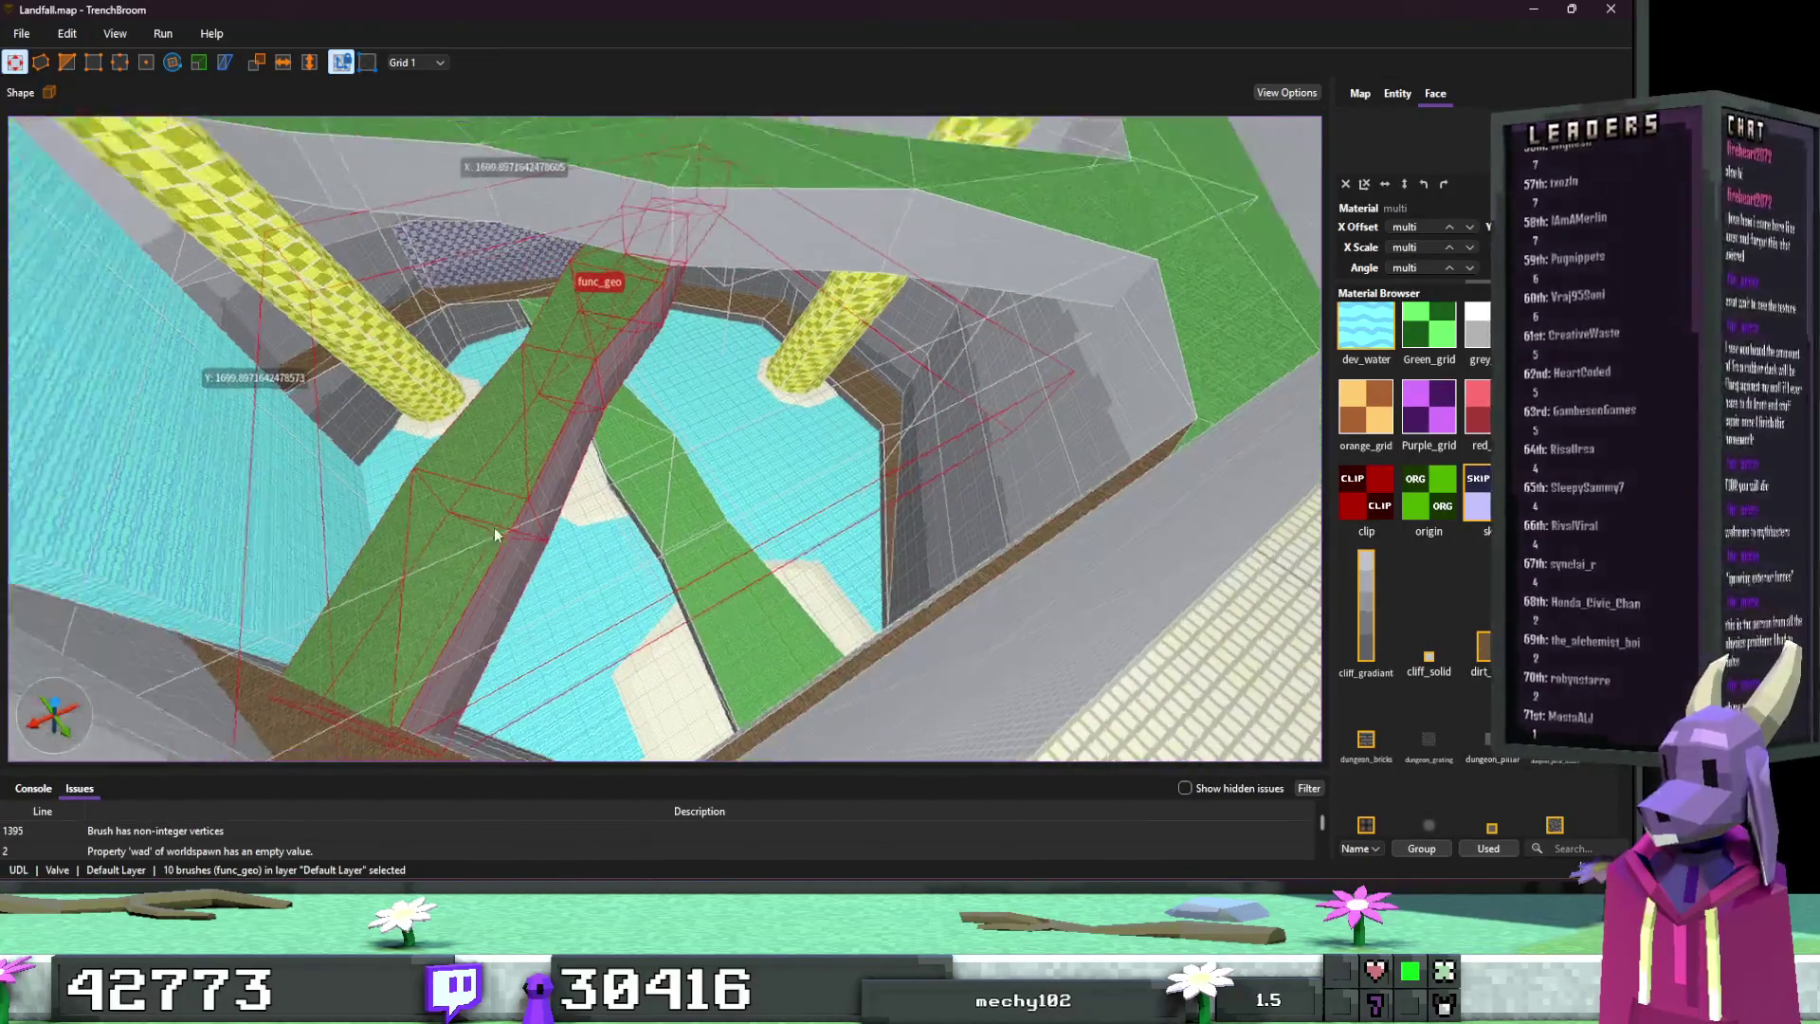
pyautogui.click(708, 566)
pyautogui.hotkey('ctrl', 'a')
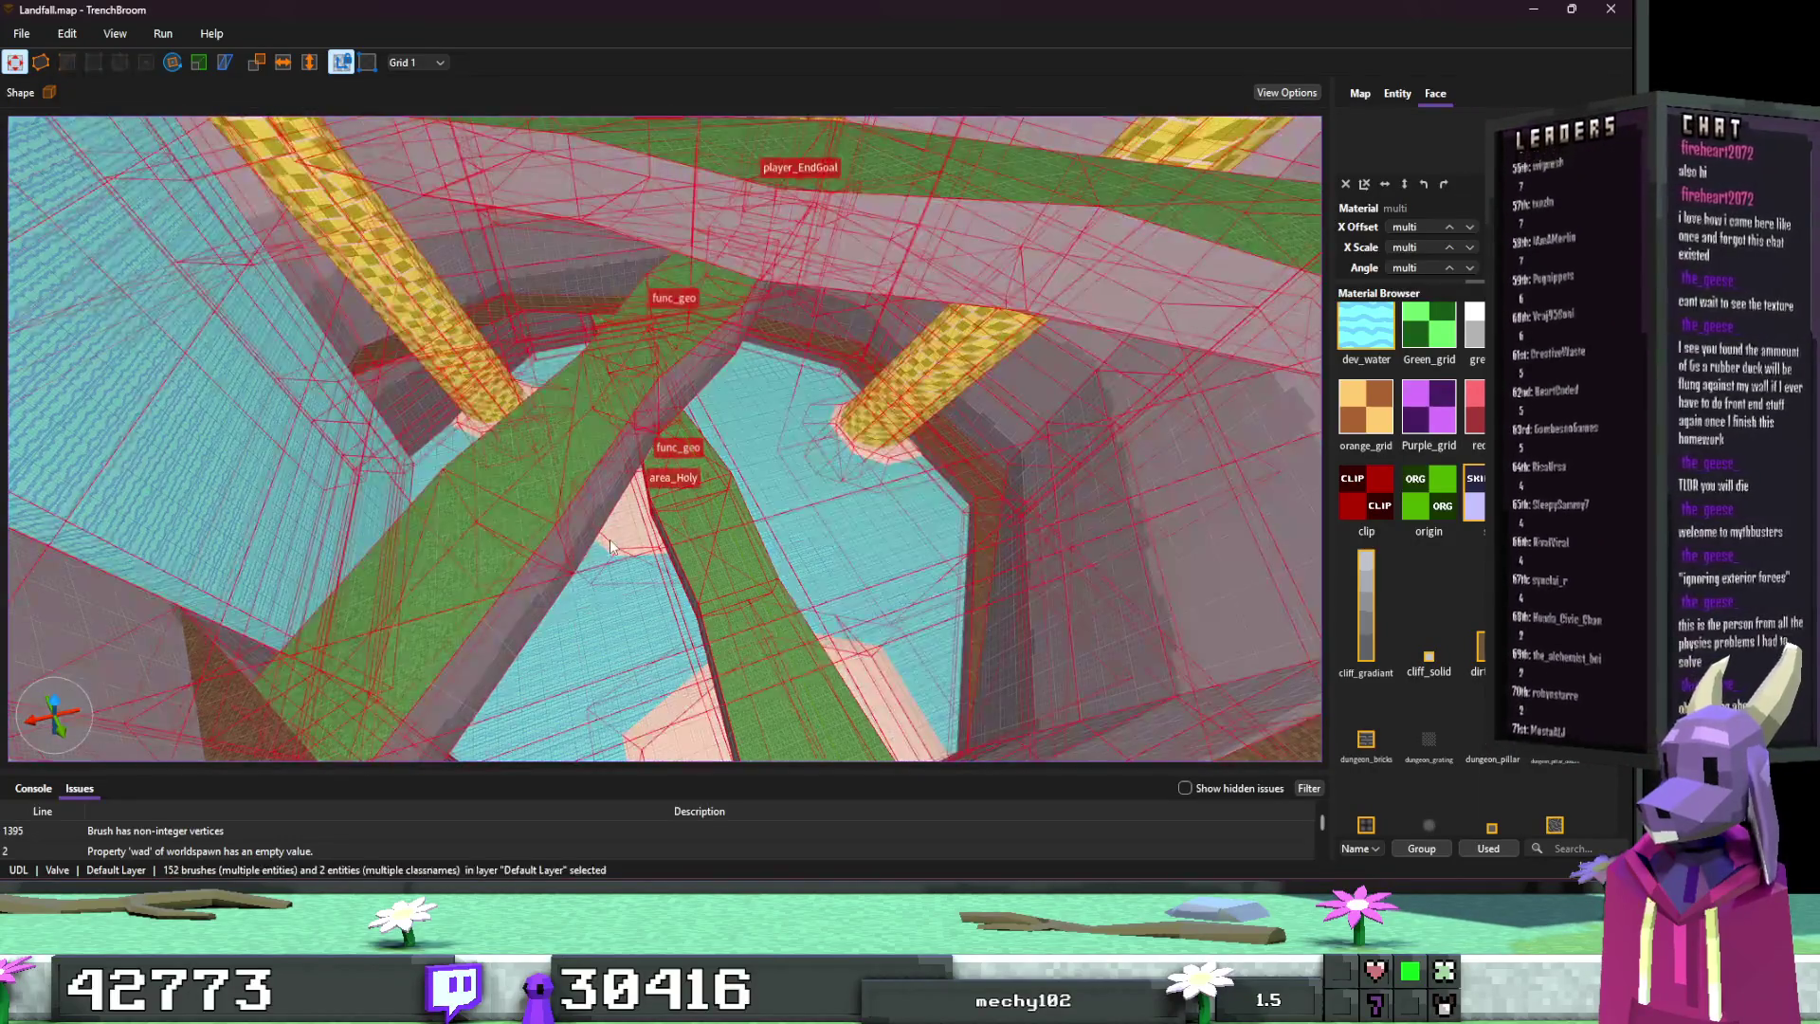
pyautogui.hotkey('ctrl', 'shift', 'a')
pyautogui.scroll(8, 661, 547)
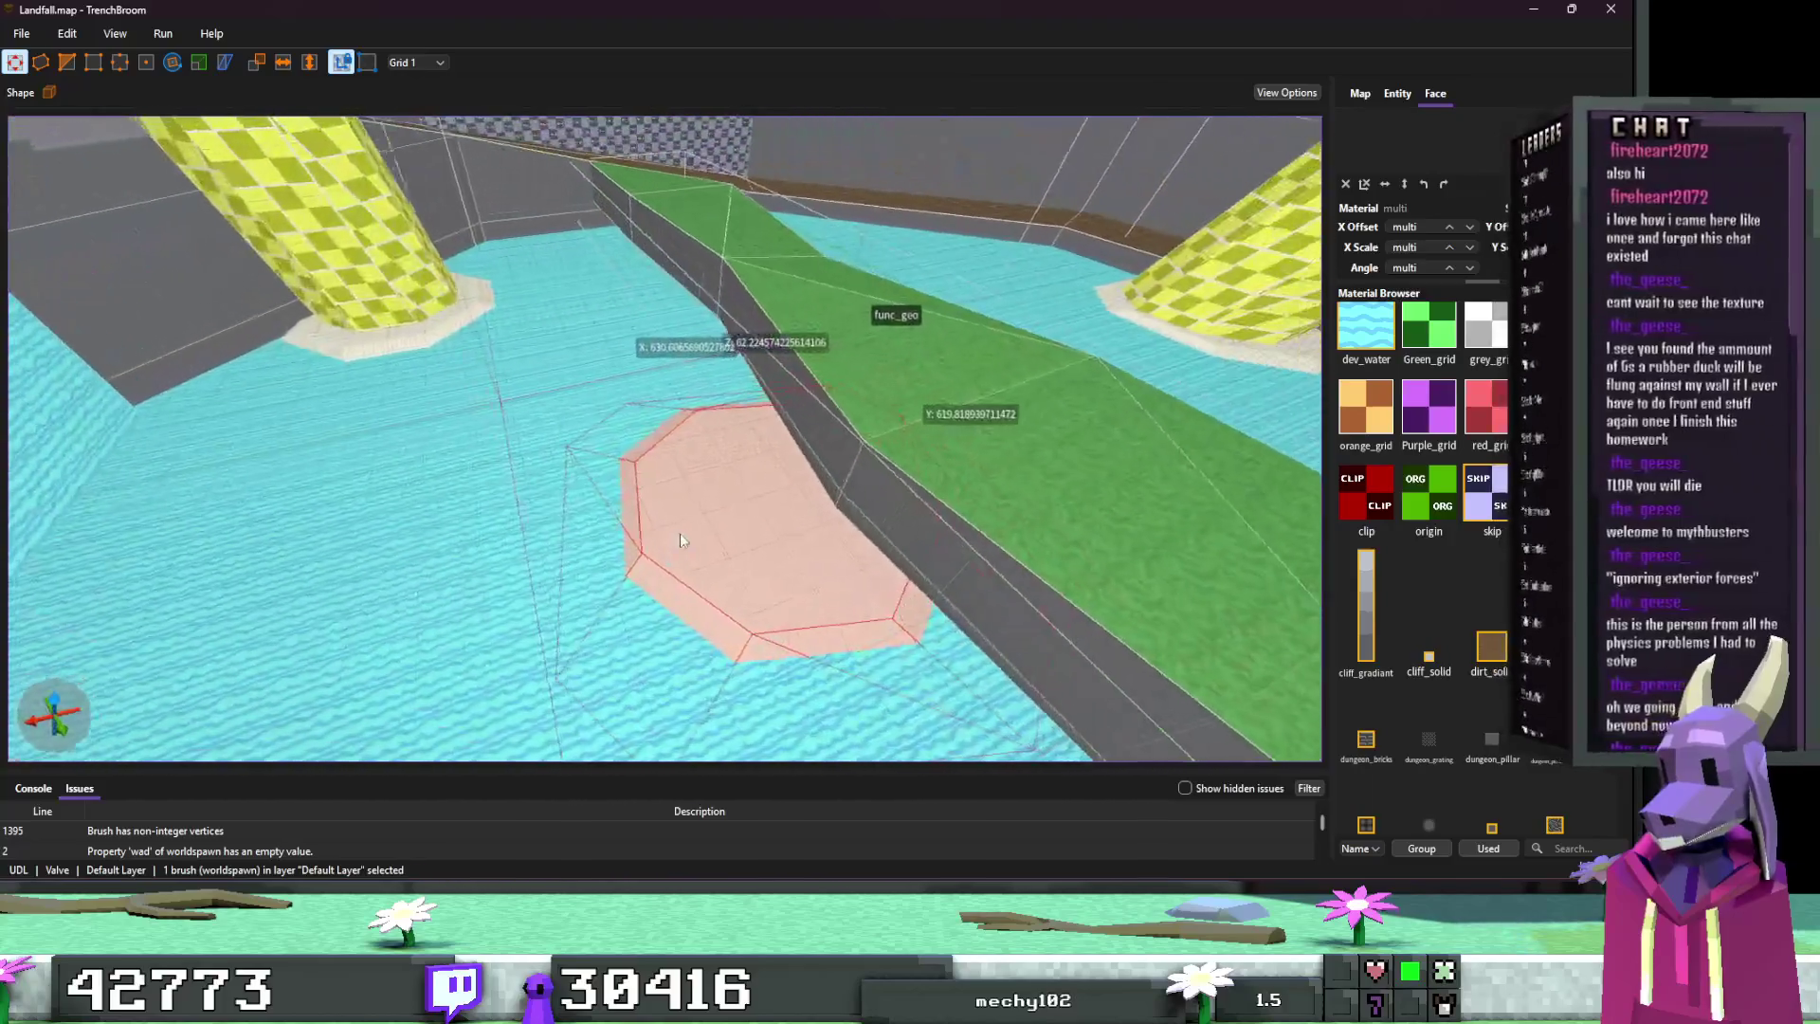
# Step: Convert a brush and the pillar's base brush to func_geo via Create Brush Entity > Func > geo
pyautogui.rightClick(703, 533)
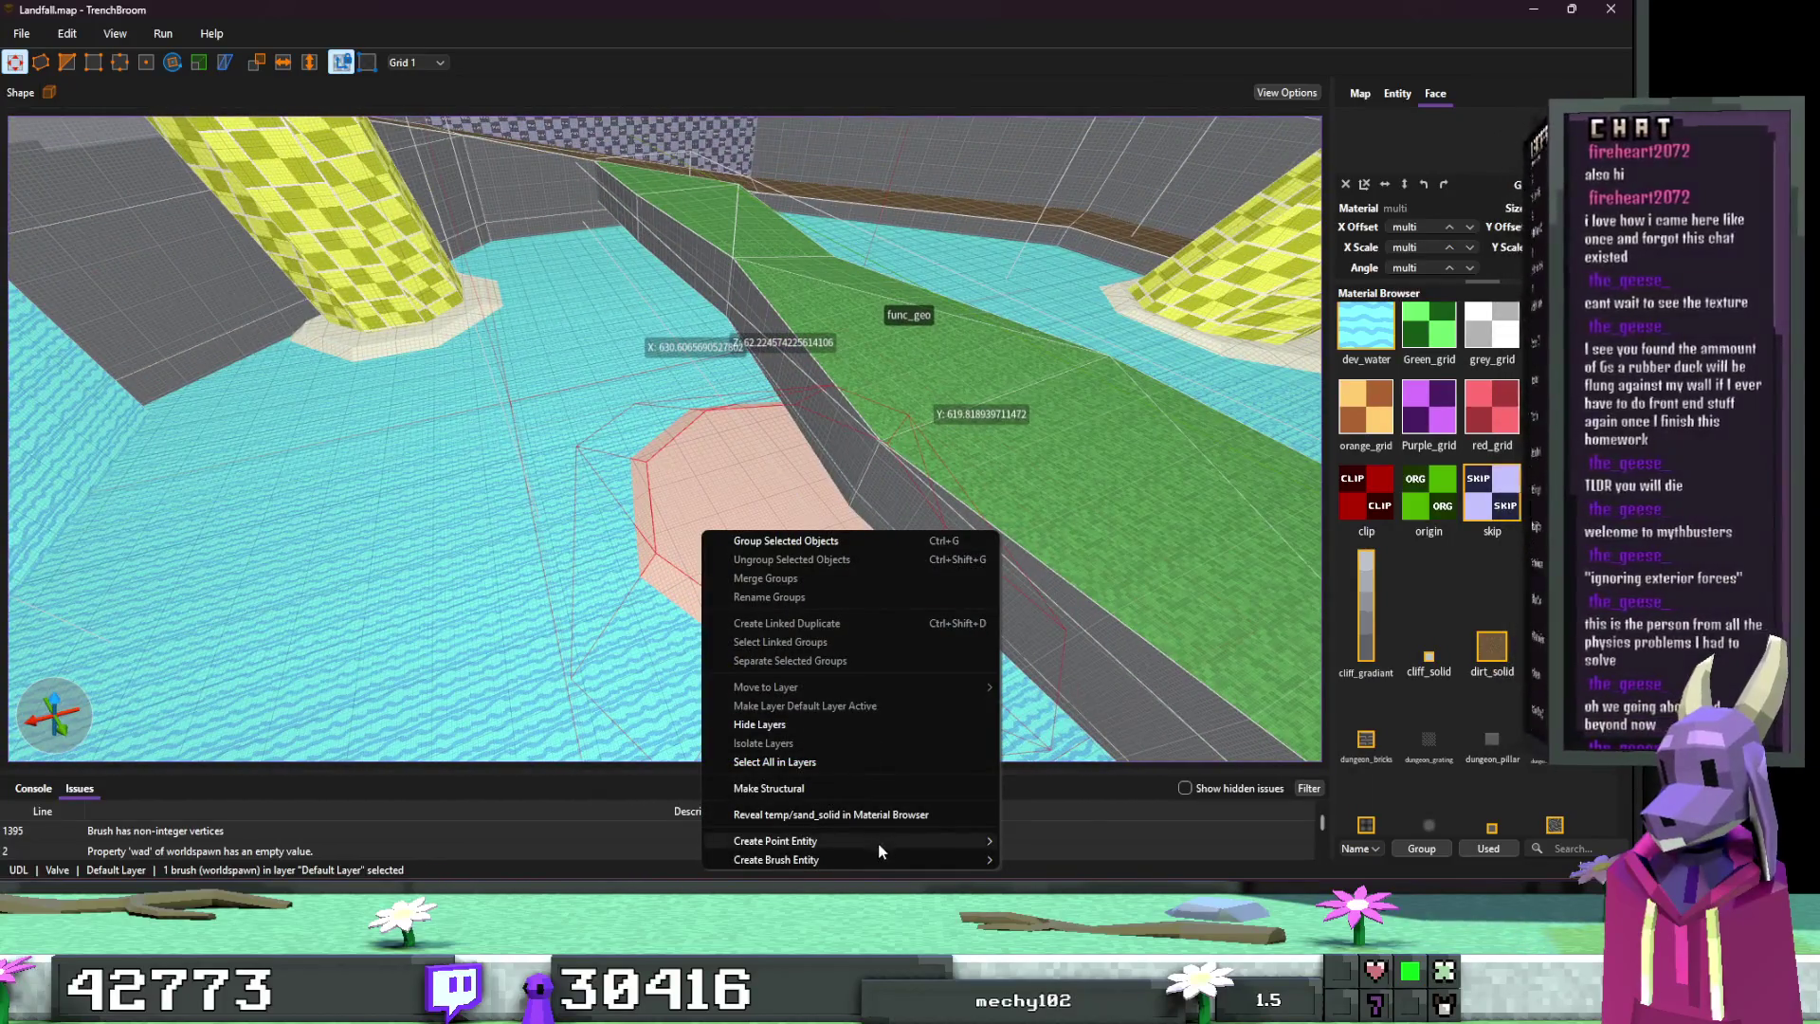
pyautogui.moveTo(874, 858)
pyautogui.moveTo(1054, 875)
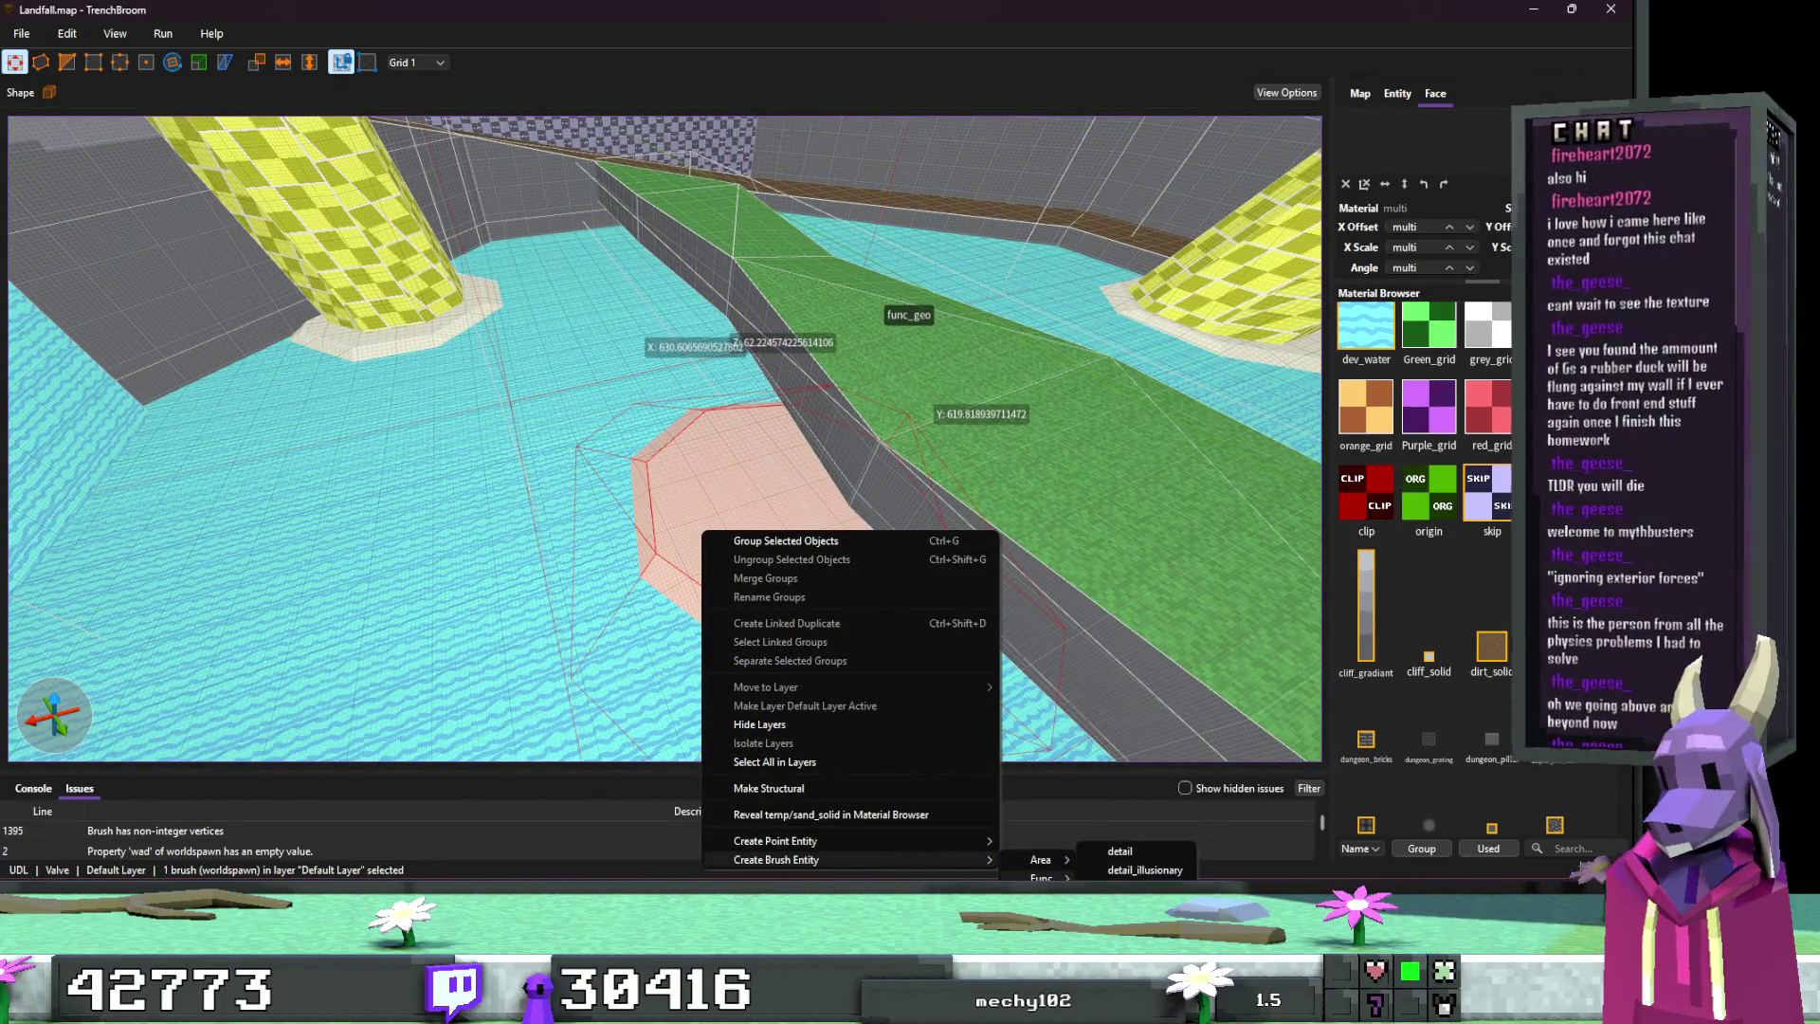
pyautogui.click(1128, 888)
pyautogui.click(777, 507)
pyautogui.rightClick(778, 508)
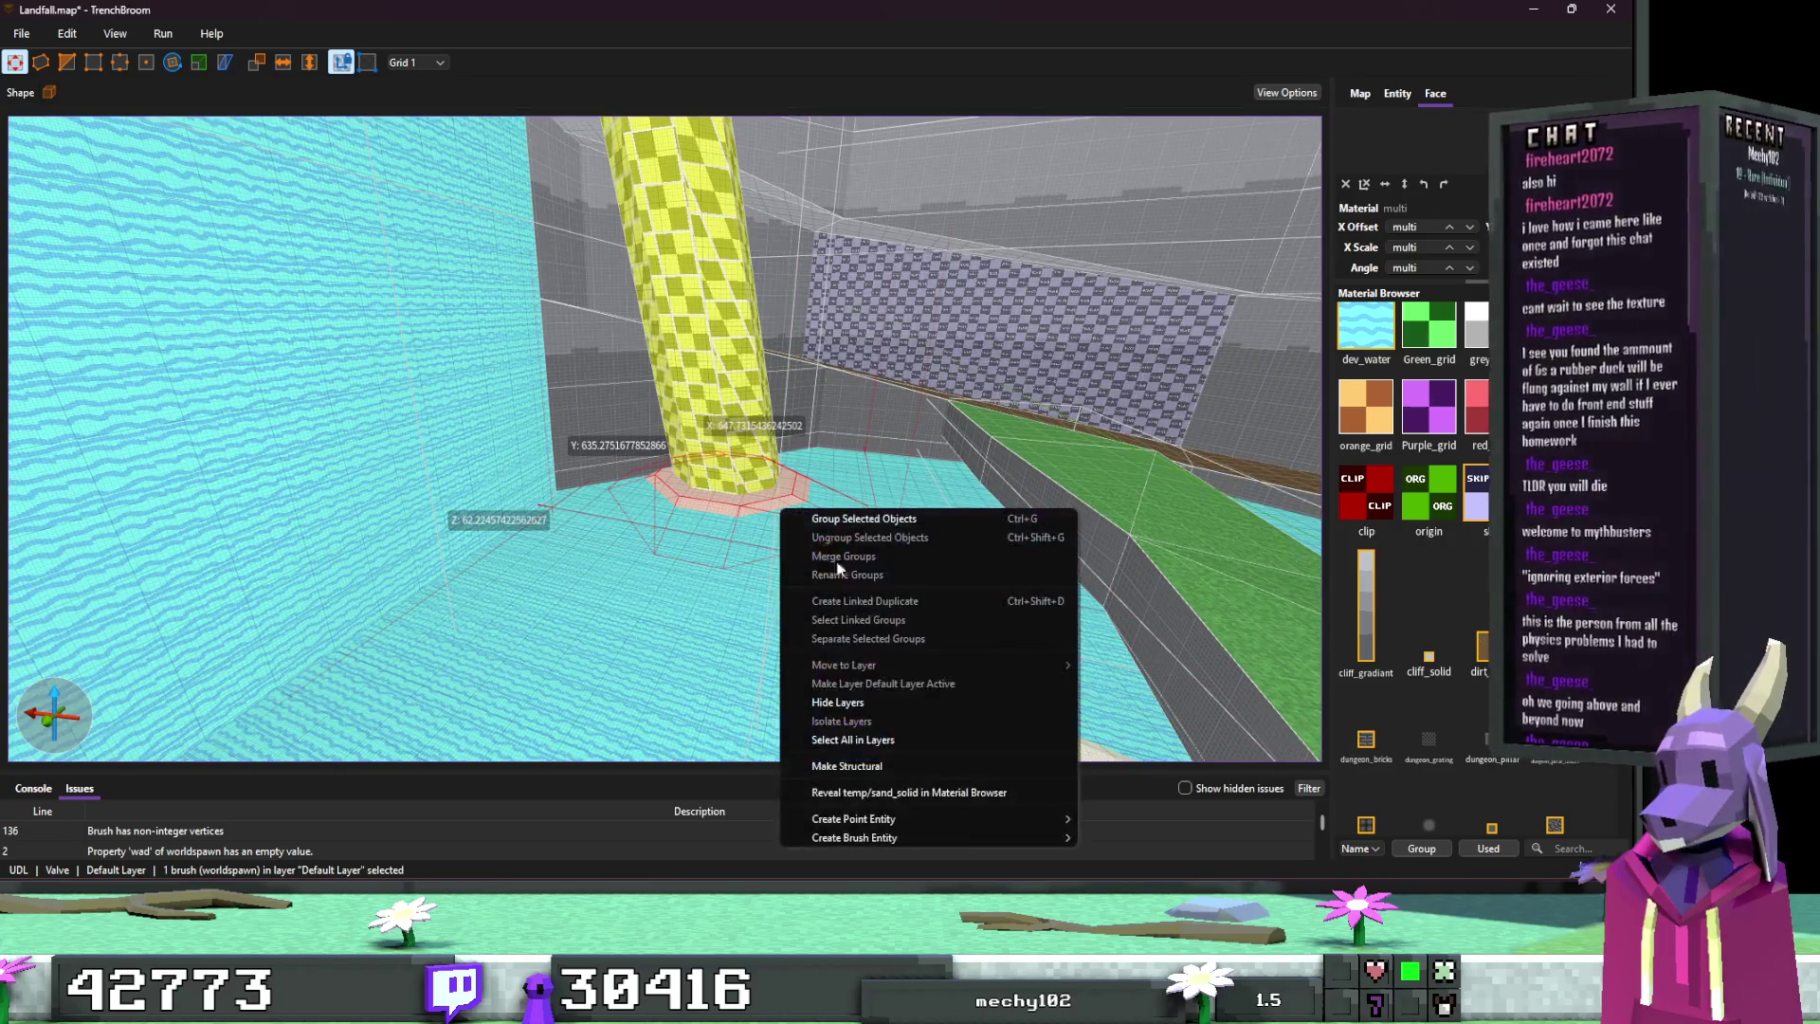
pyautogui.moveTo(947, 838)
pyautogui.moveTo(1133, 858)
pyautogui.click(1209, 872)
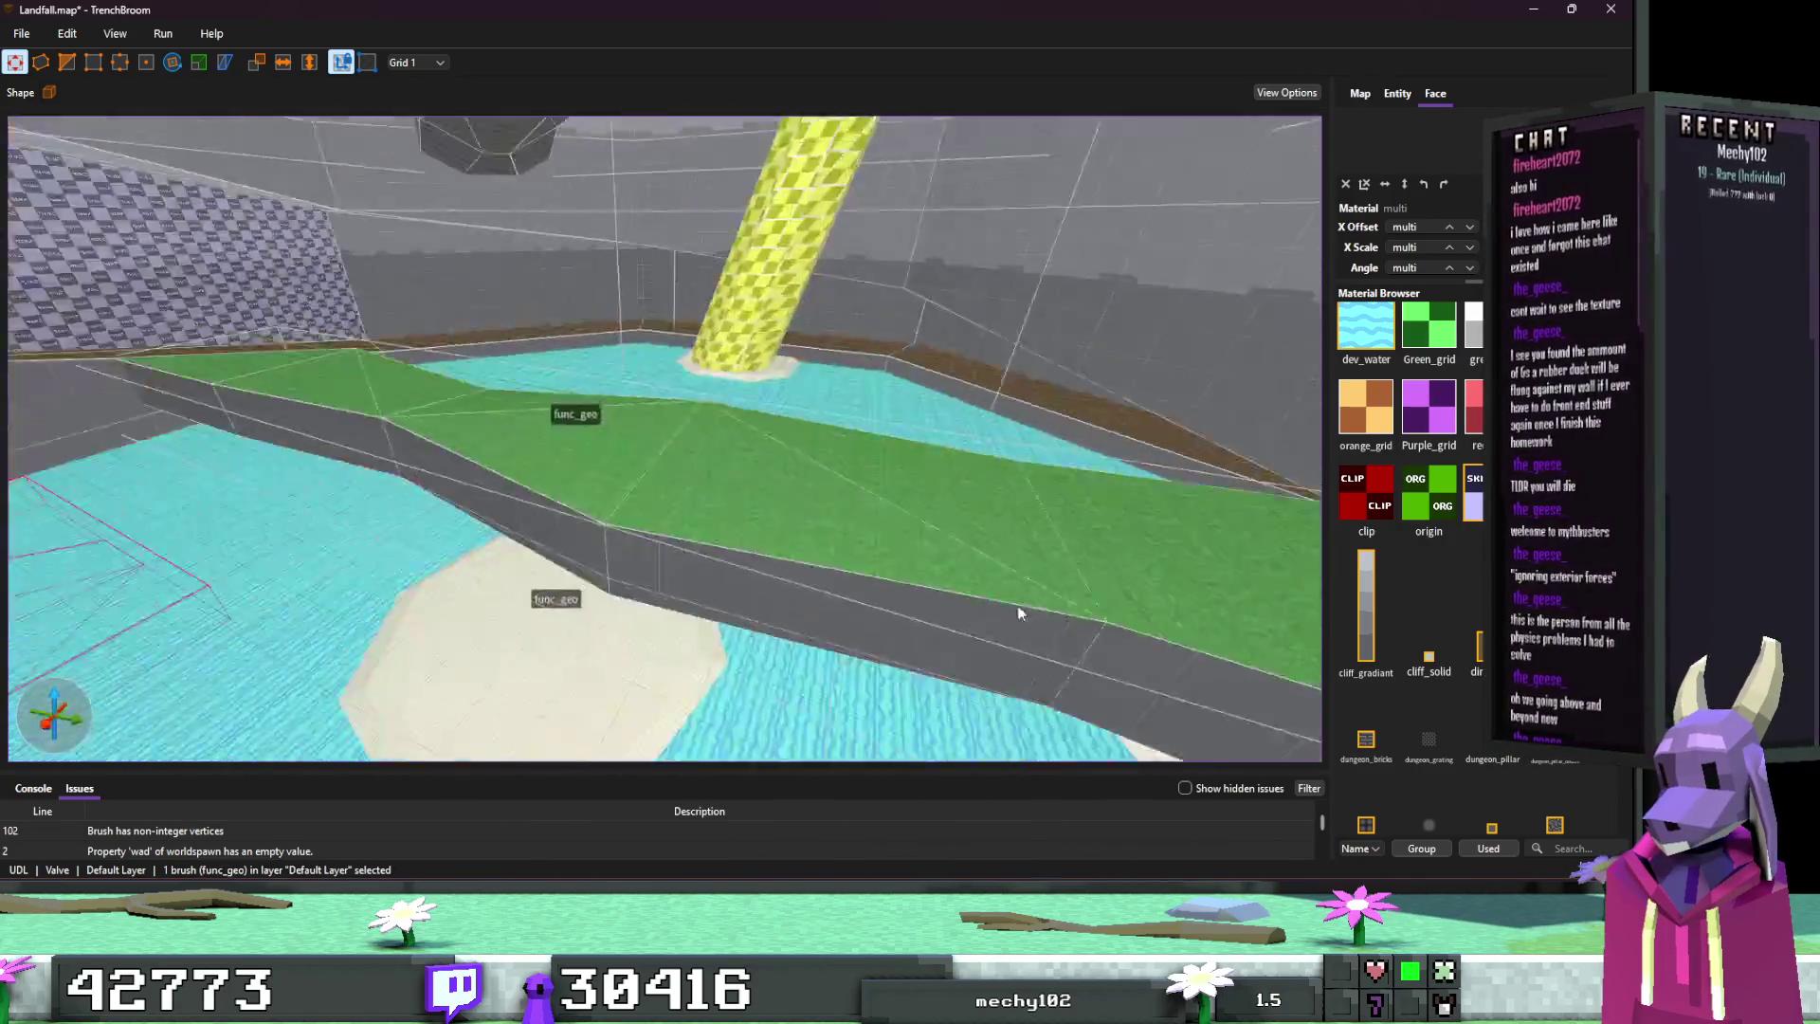
# Step: Select the pale wedge brushes beside the ramp and the base under the yellow pillar for conversion
pyautogui.click(863, 471)
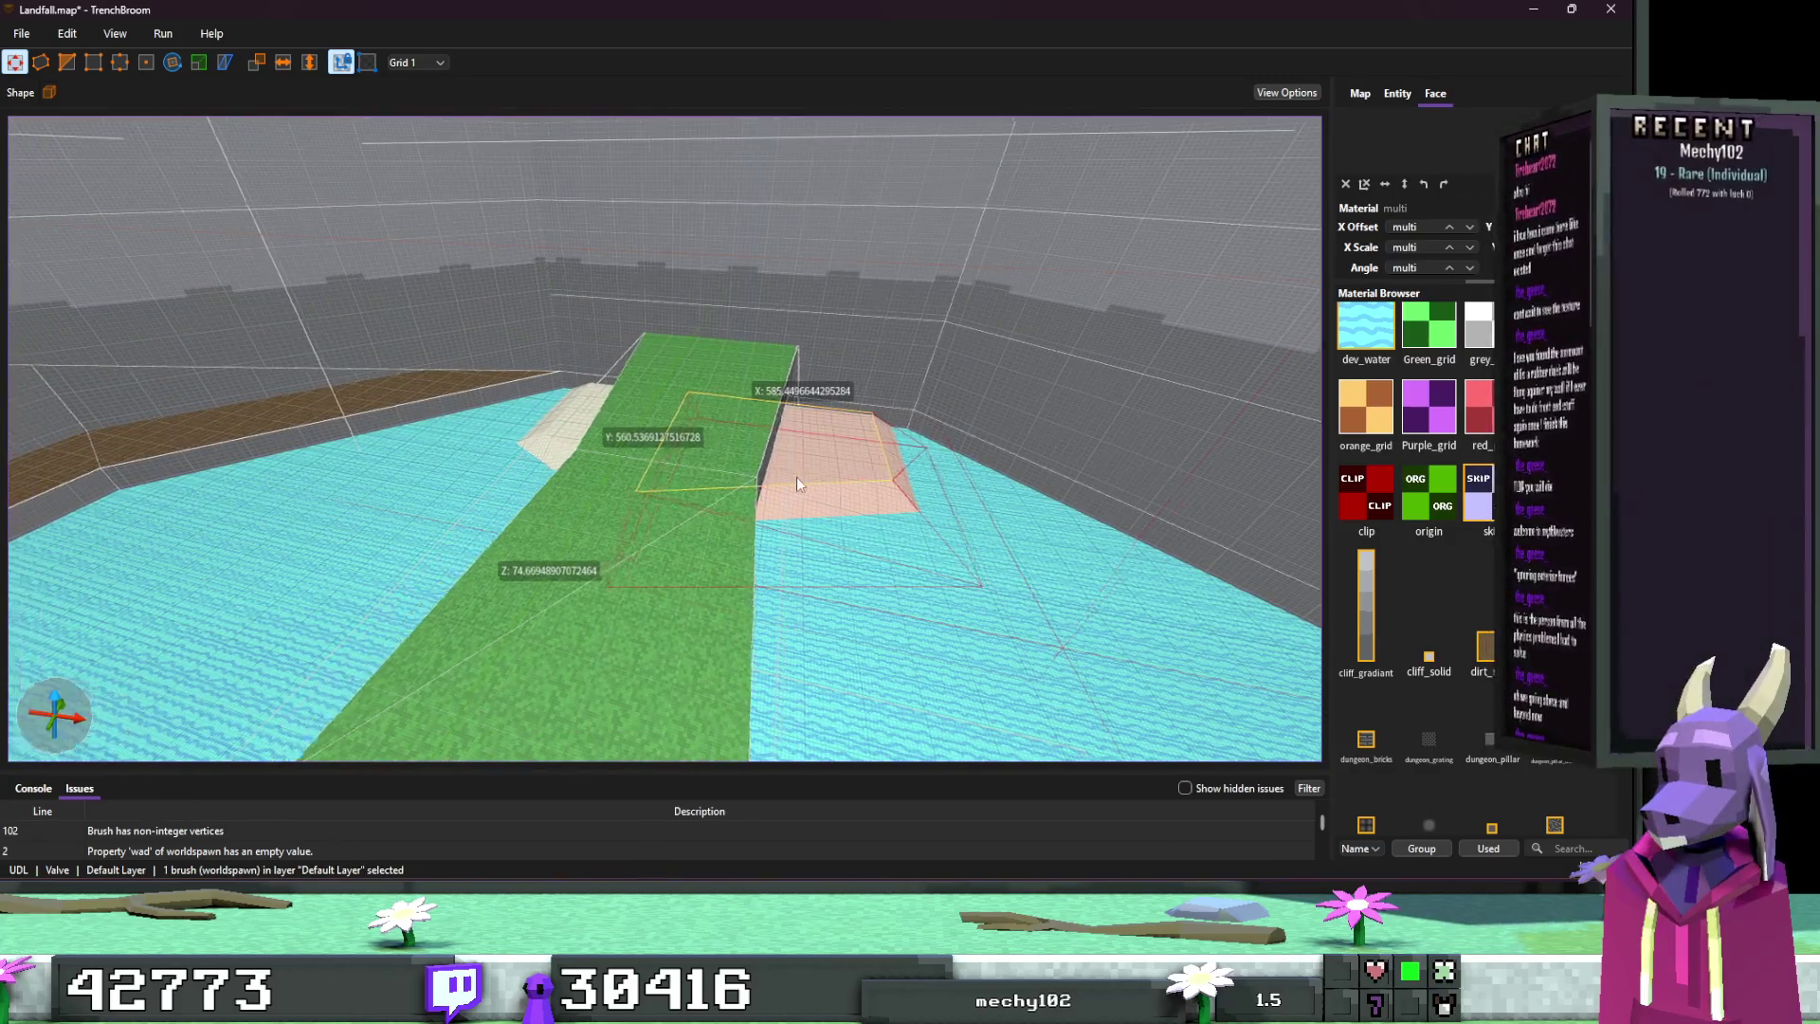
pyautogui.press('d')
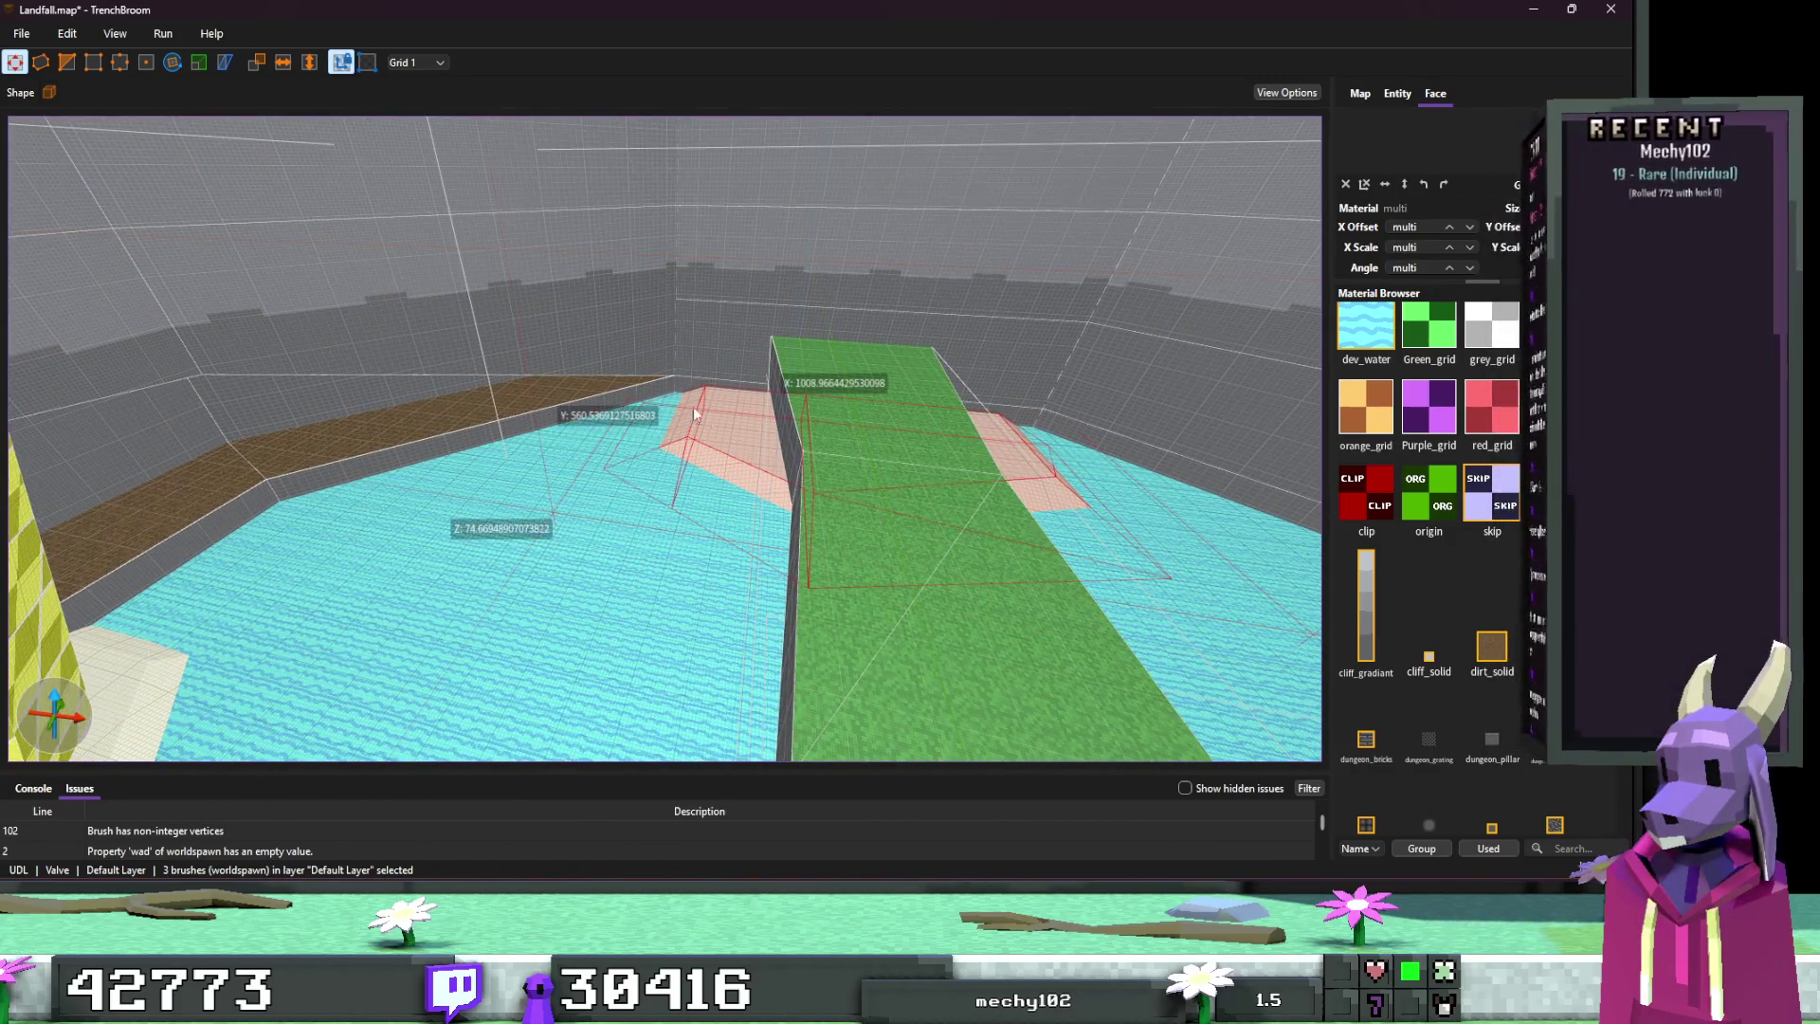
pyautogui.press('d')
pyautogui.rightClick(766, 441)
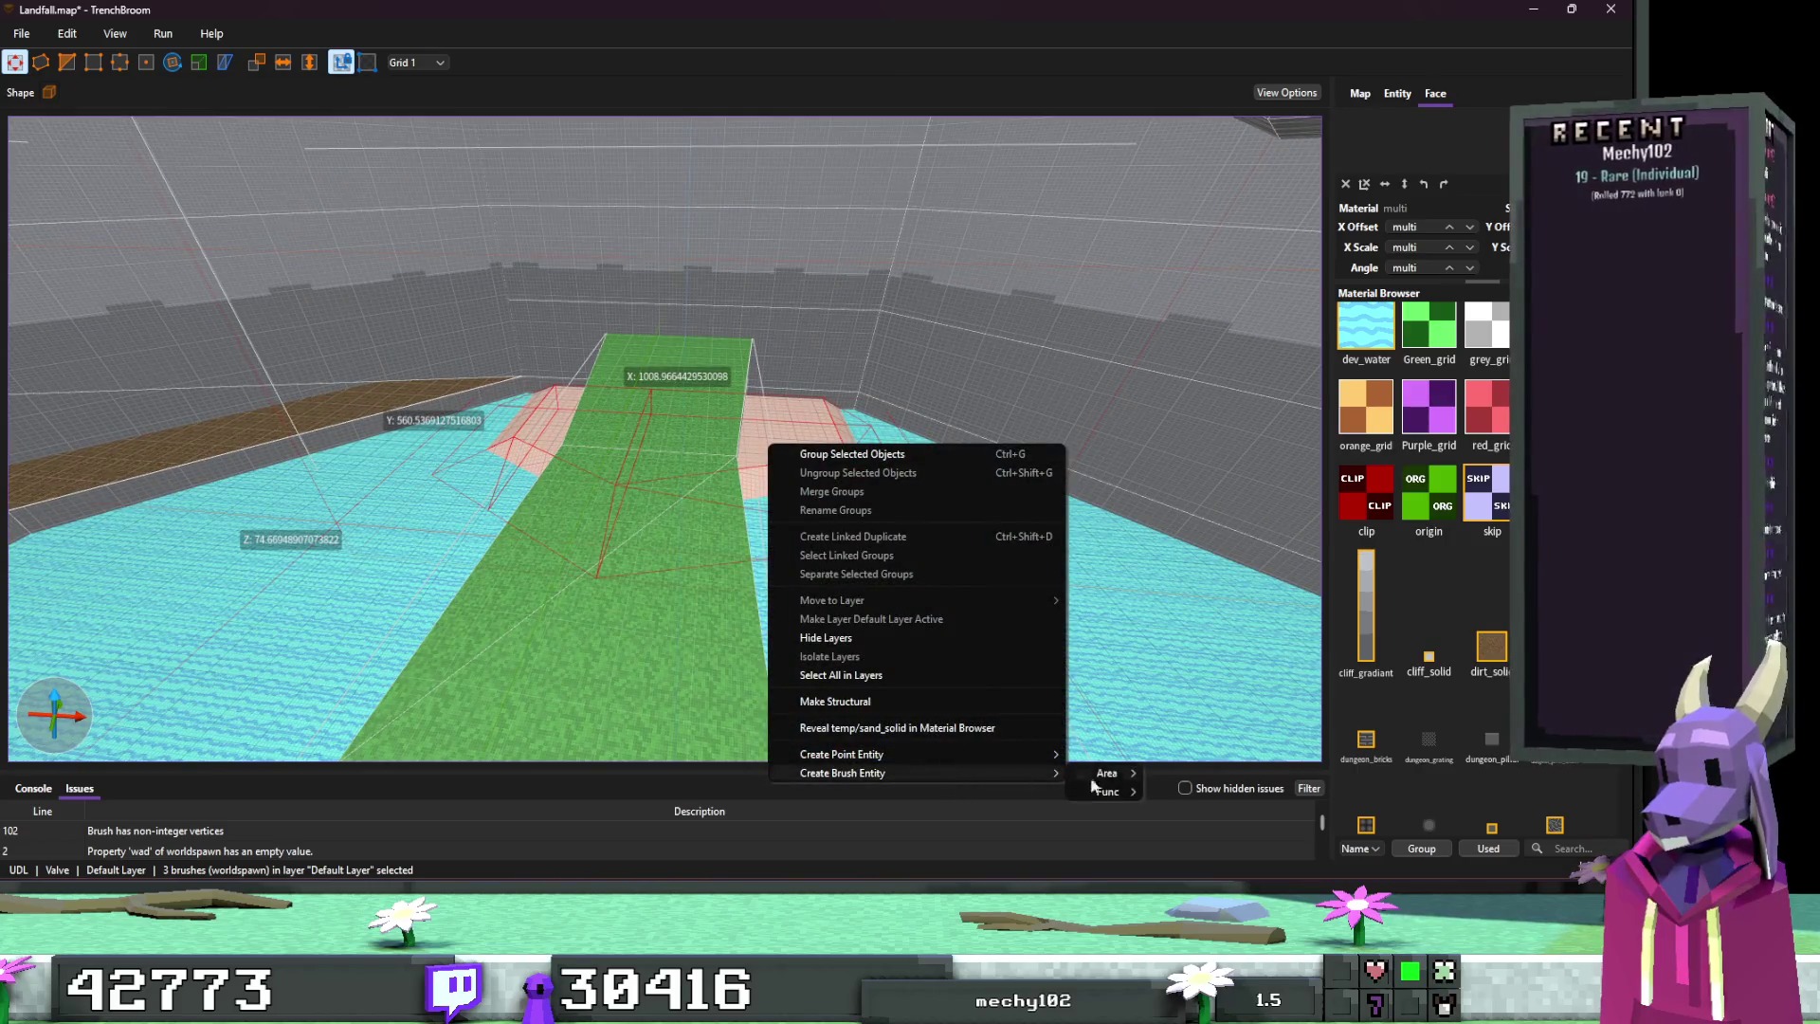
pyautogui.press('Escape')
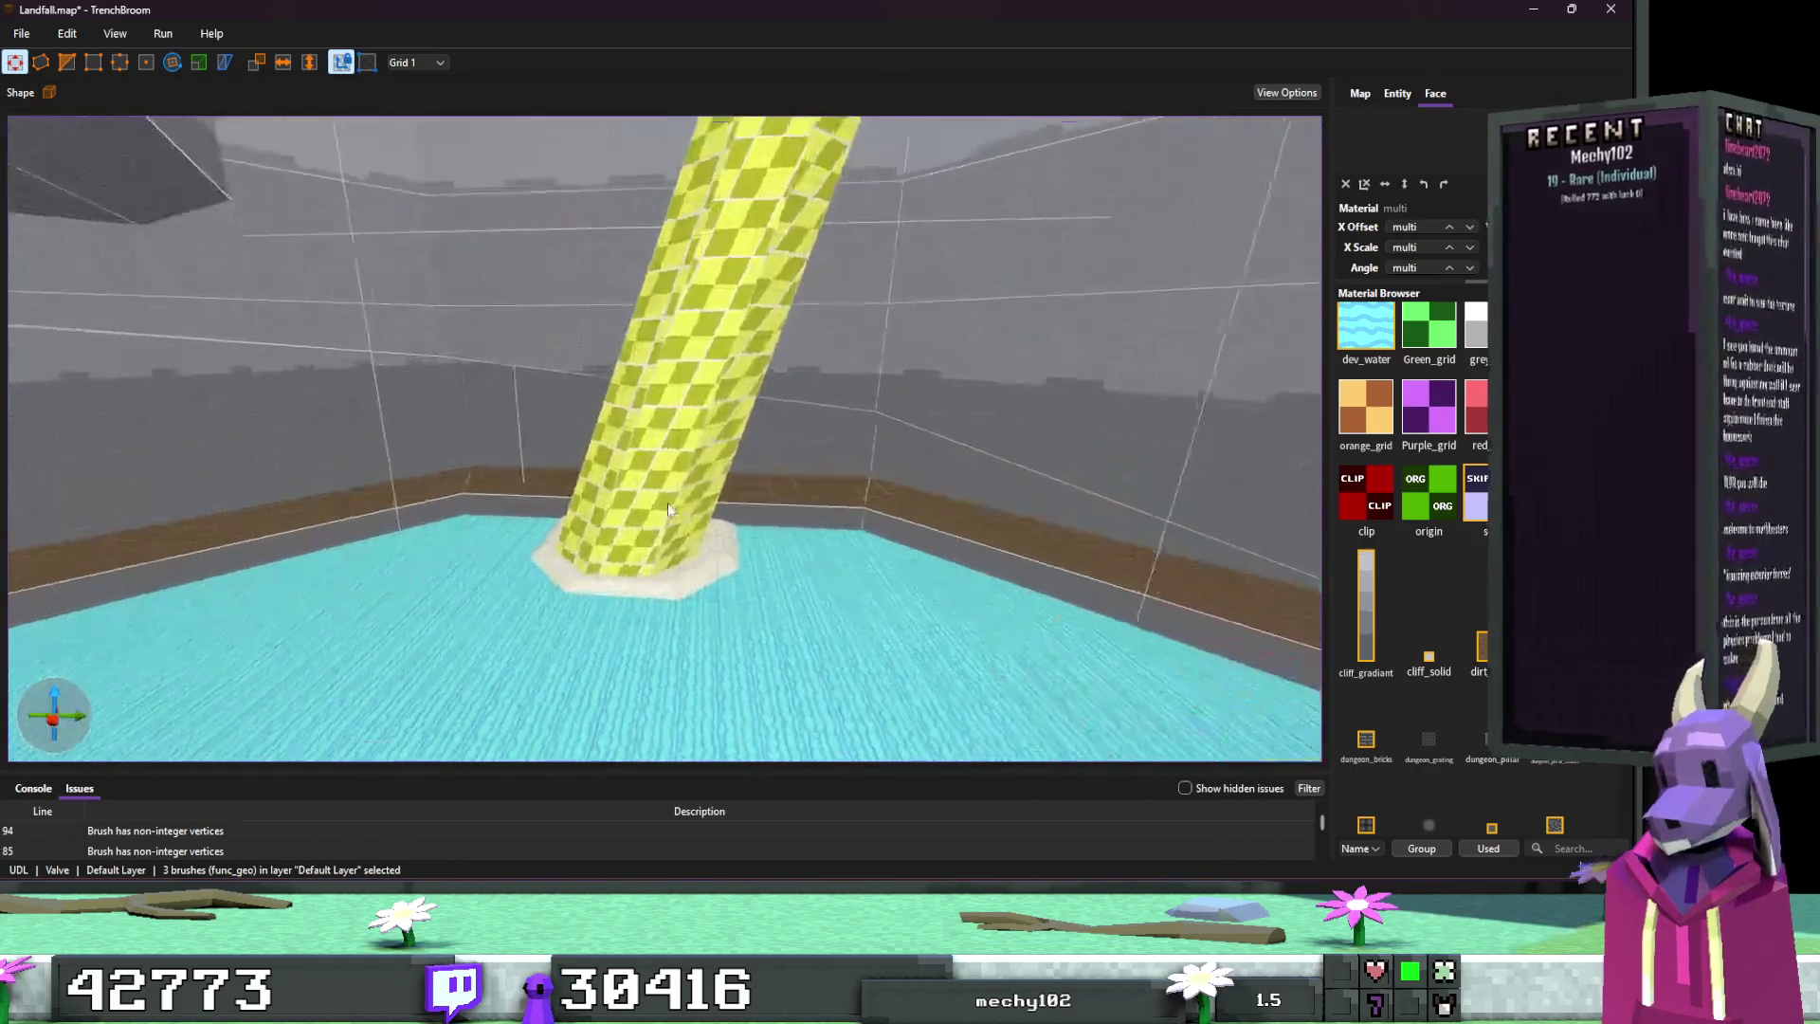
pyautogui.click(699, 580)
pyautogui.click(702, 580)
pyautogui.rightClick(717, 576)
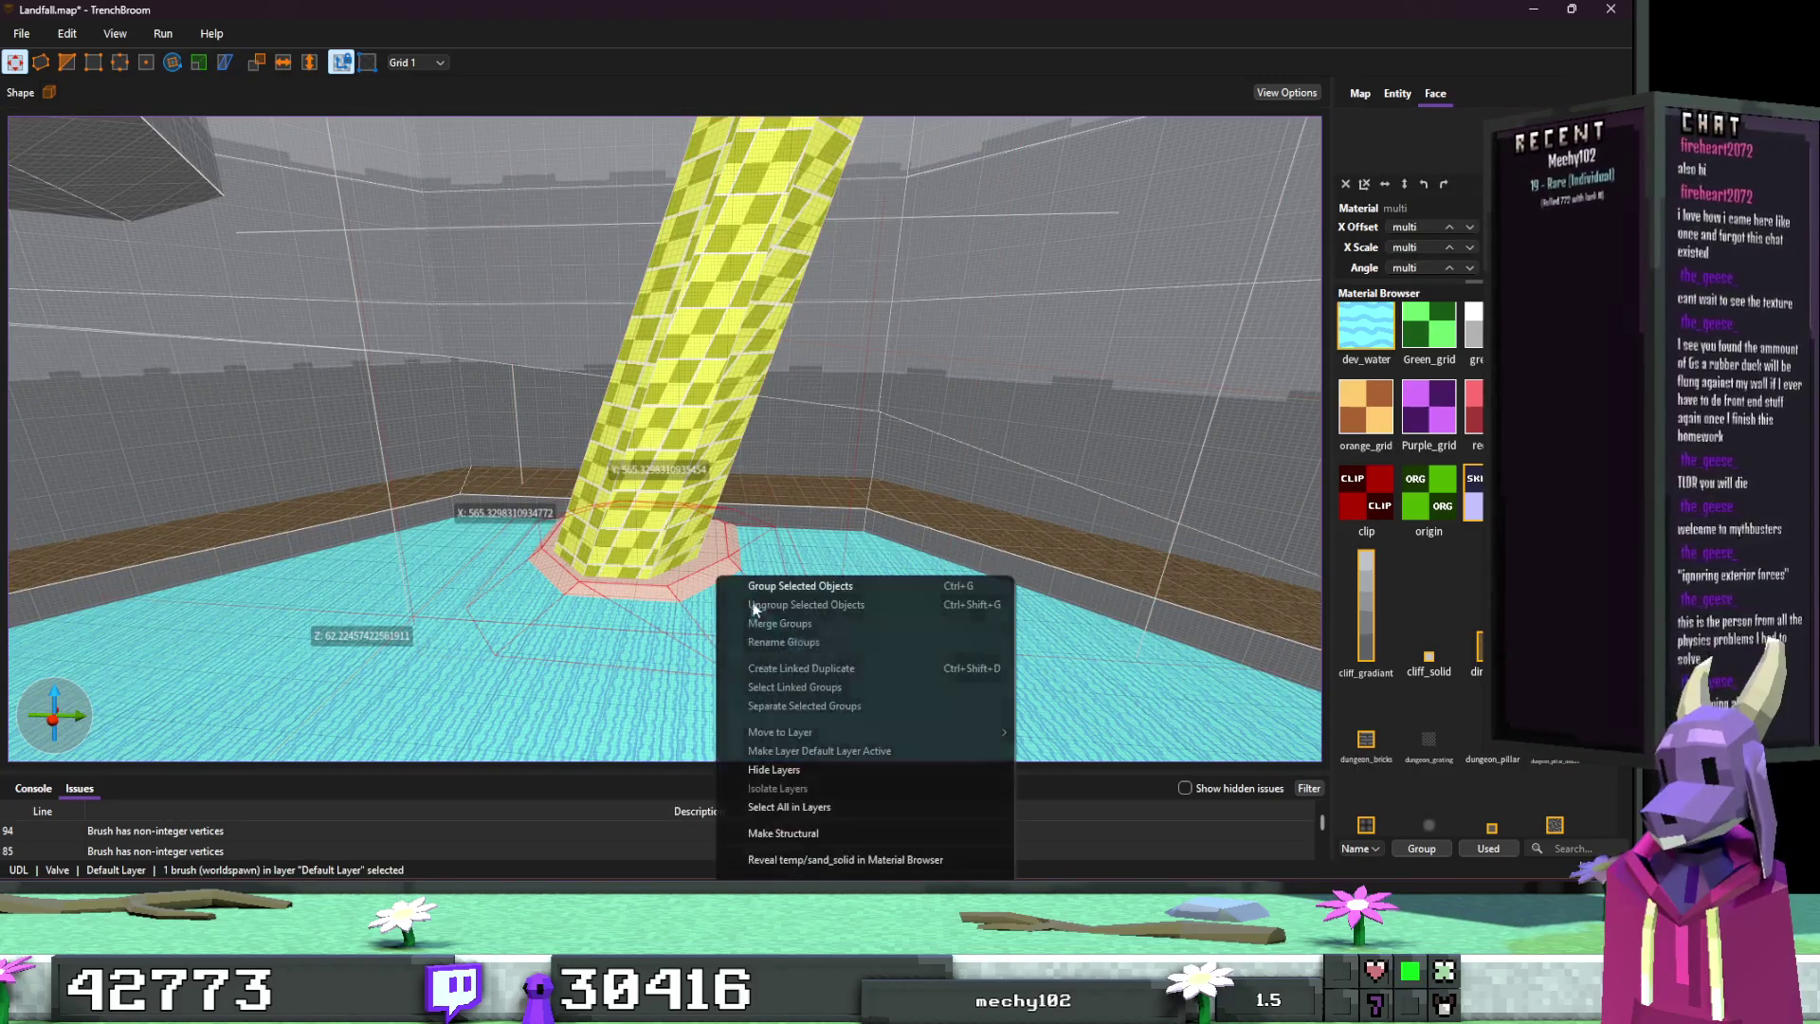
pyautogui.press('Escape')
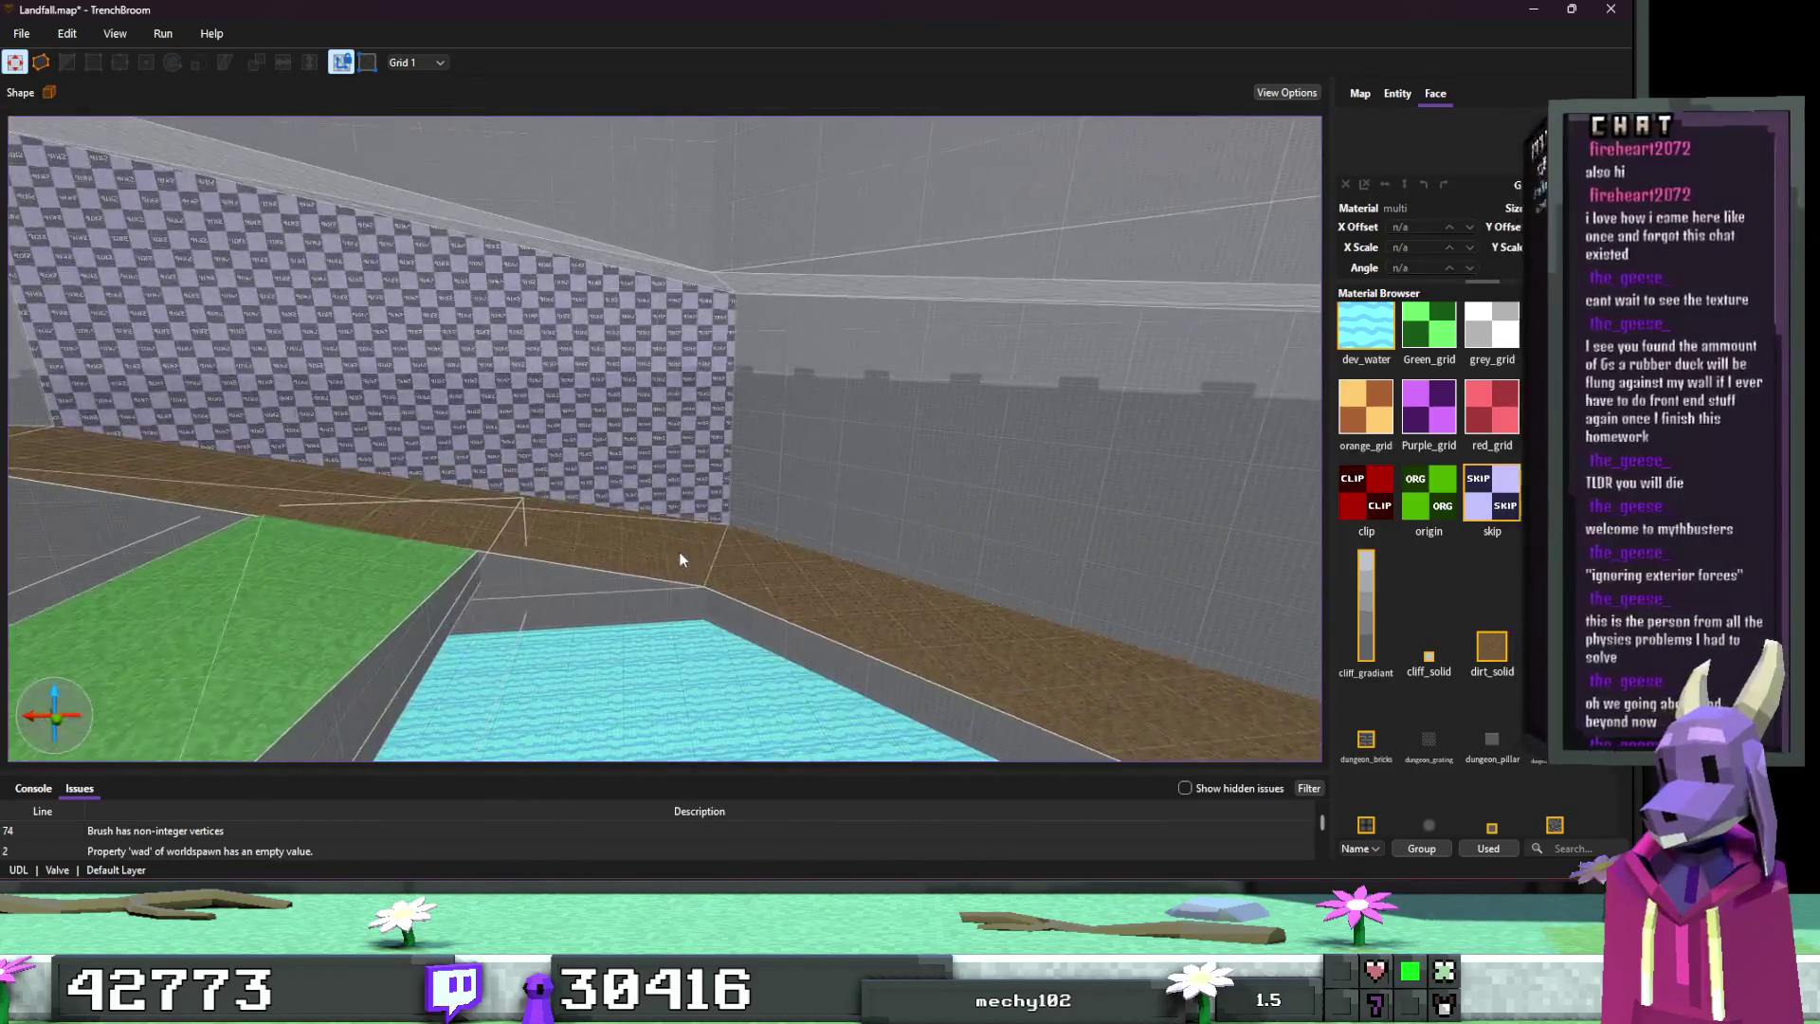
# Step: Try selecting the func_geo entity, ramp brushes and pink outer walls while moving around the pit
pyautogui.click(718, 580)
pyautogui.moveTo(402, 623)
pyautogui.mouseDown()
pyautogui.moveTo(878, 434)
pyautogui.moveTo(738, 356)
pyautogui.moveTo(778, 390)
pyautogui.moveTo(800, 366)
pyautogui.moveTo(878, 499)
pyautogui.moveTo(514, 667)
pyautogui.moveTo(467, 609)
pyautogui.moveTo(691, 528)
pyautogui.moveTo(592, 550)
pyautogui.mouseUp()
pyautogui.click(593, 550)
pyautogui.doubleClick(747, 471)
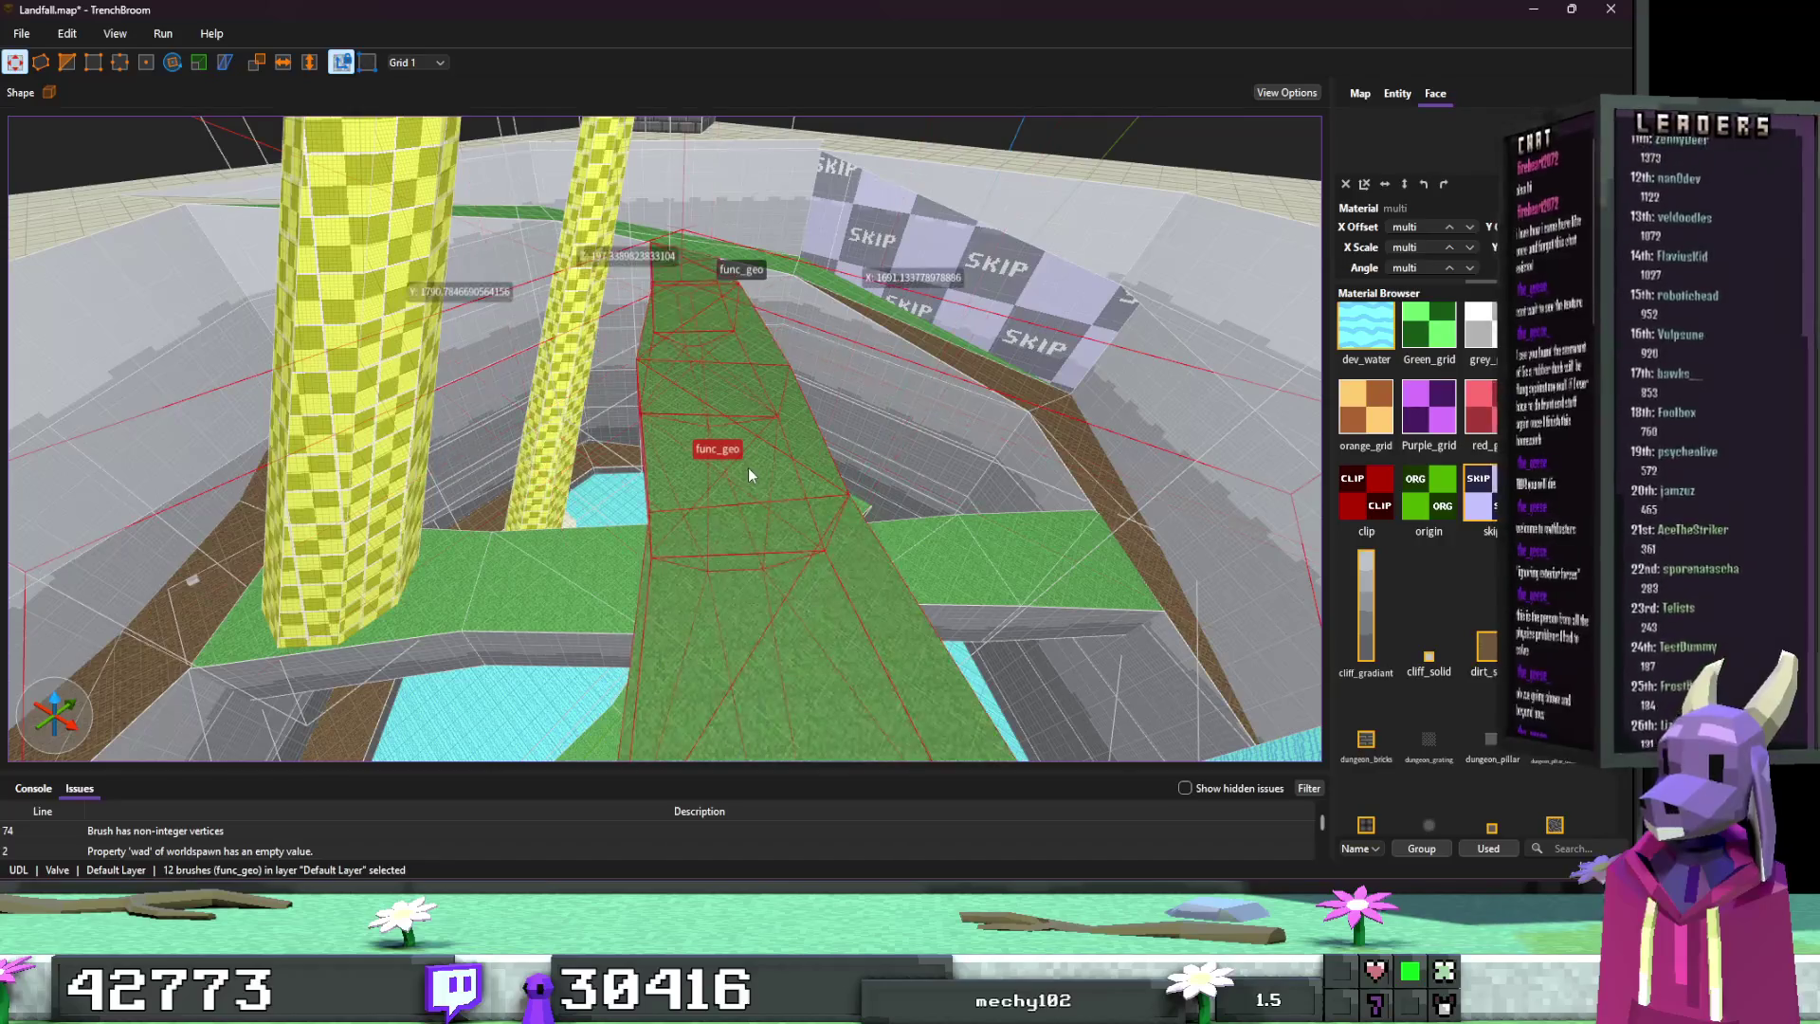
pyautogui.hotkey('ctrl', 'a')
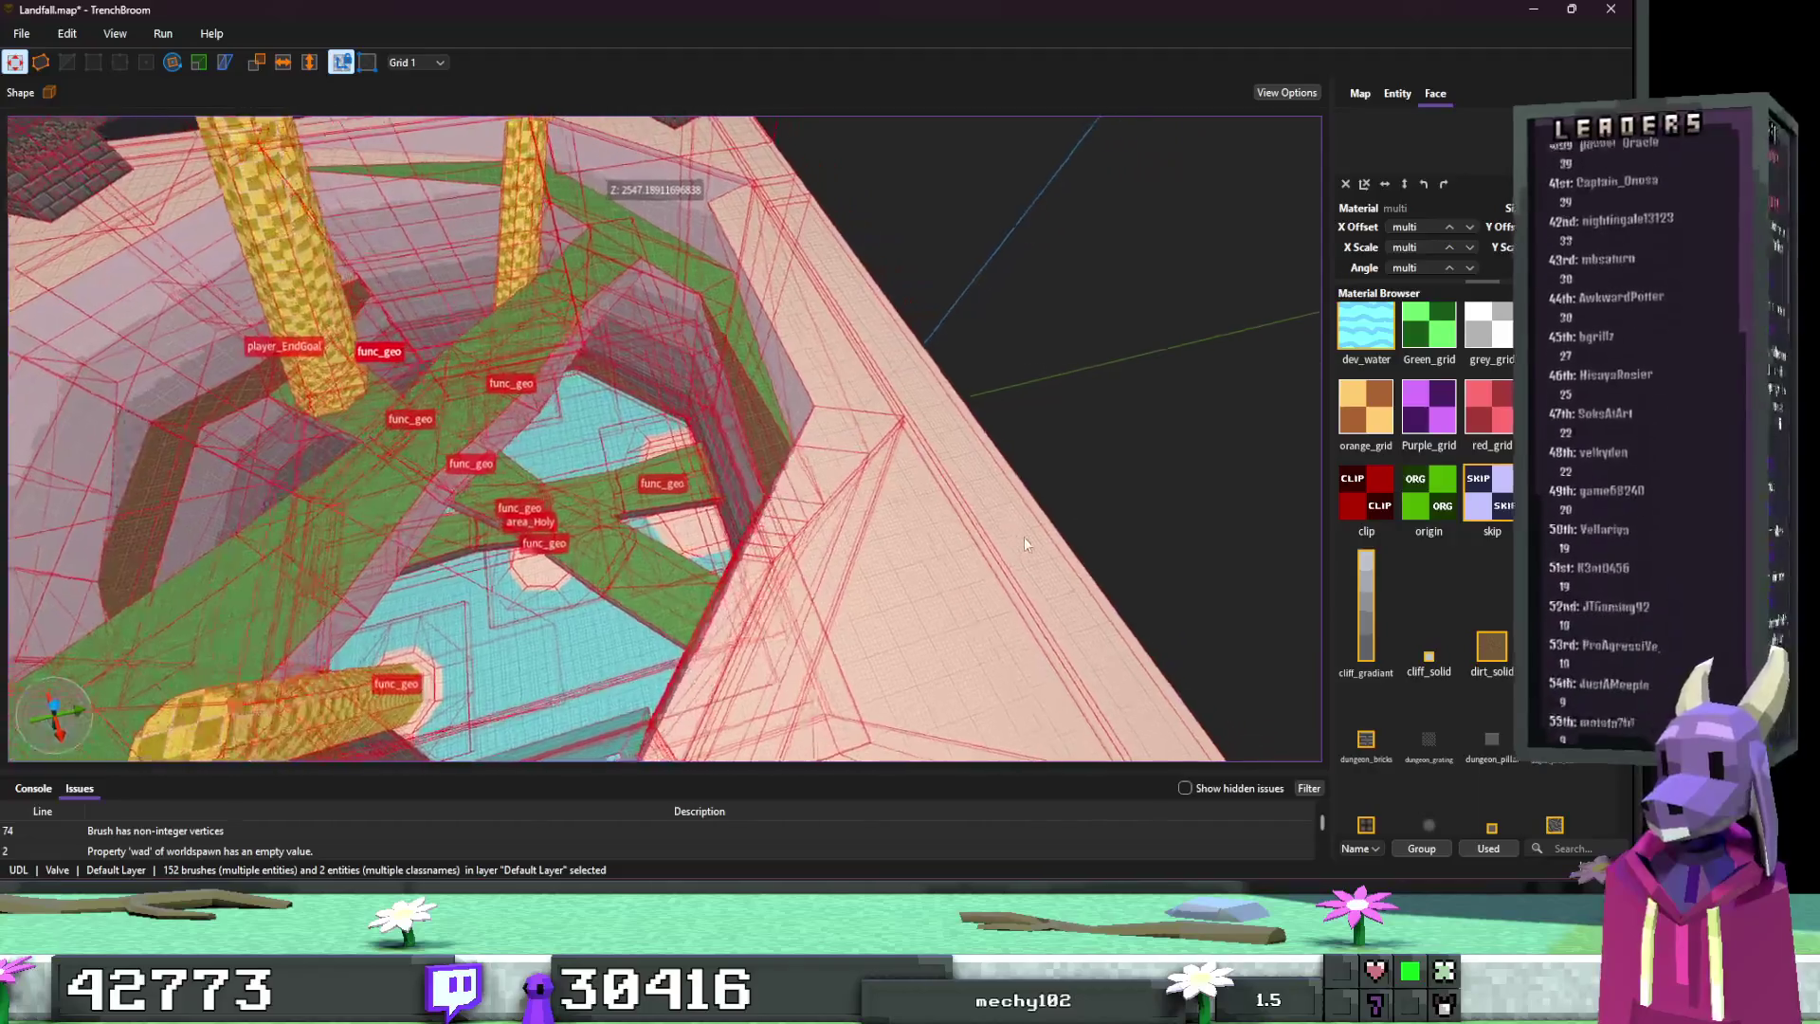
pyautogui.click(1024, 536)
pyautogui.press('a')
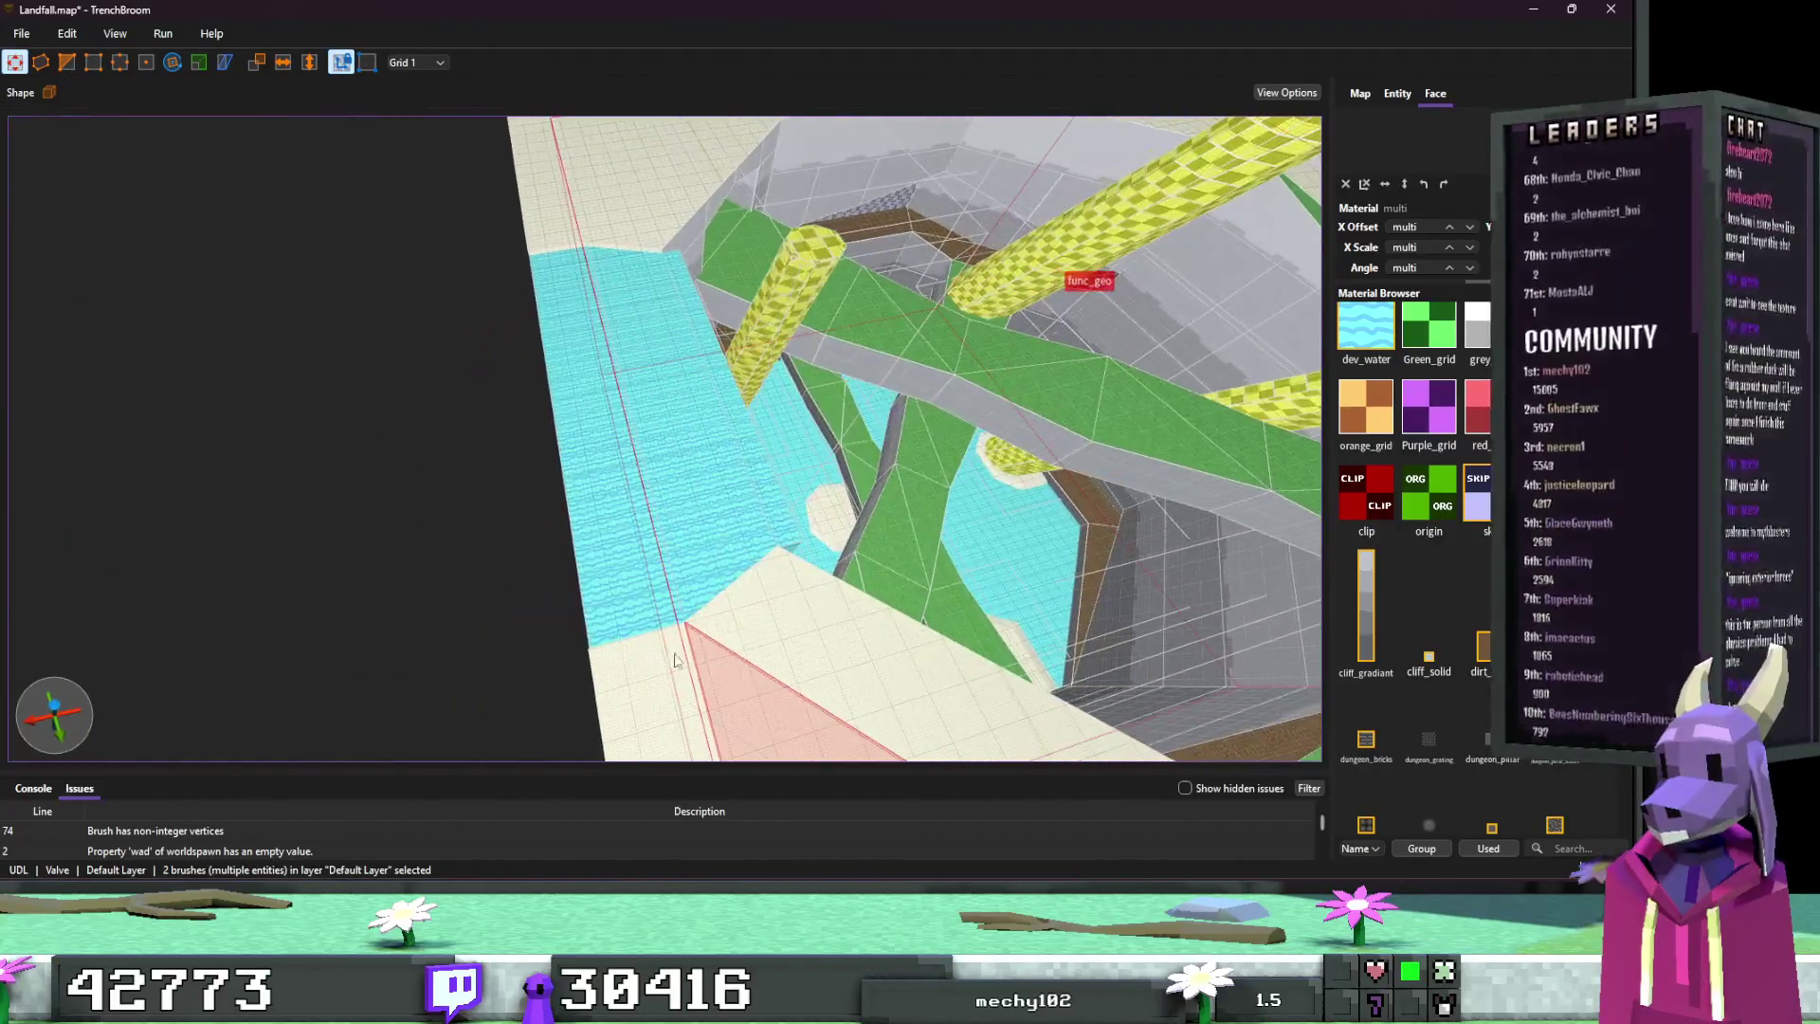
pyautogui.press('s')
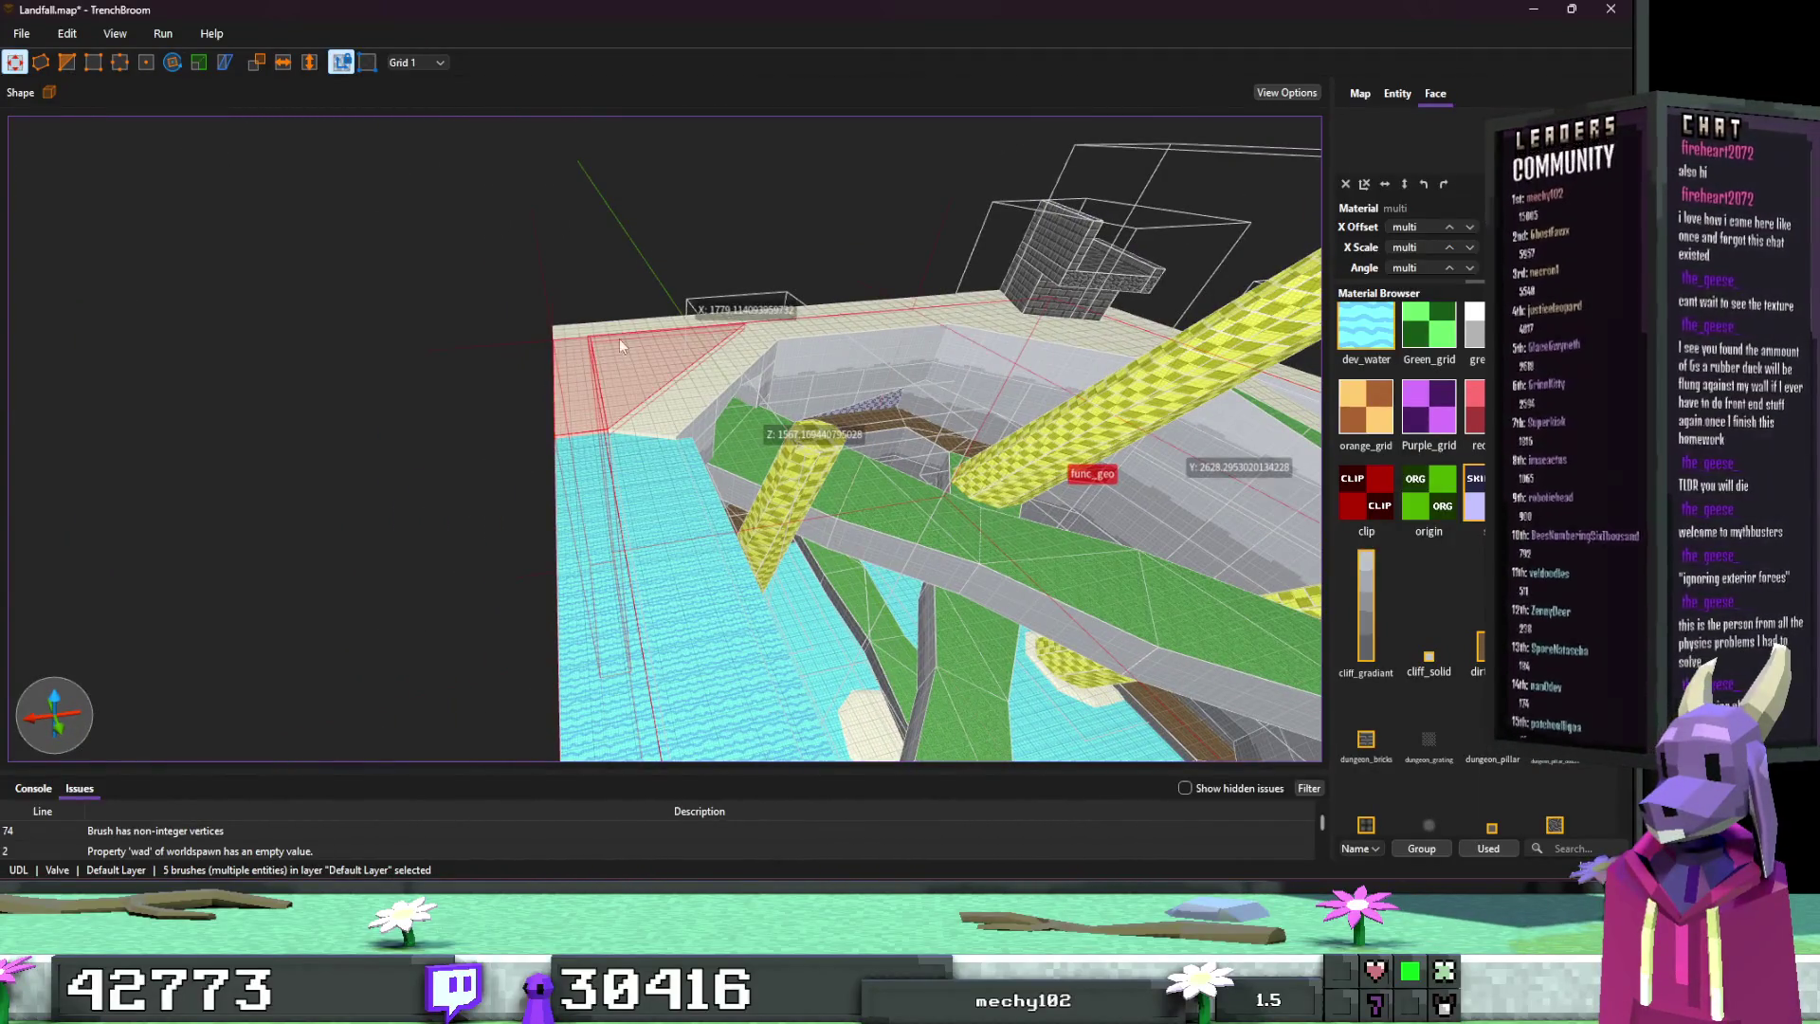
pyautogui.press('w')
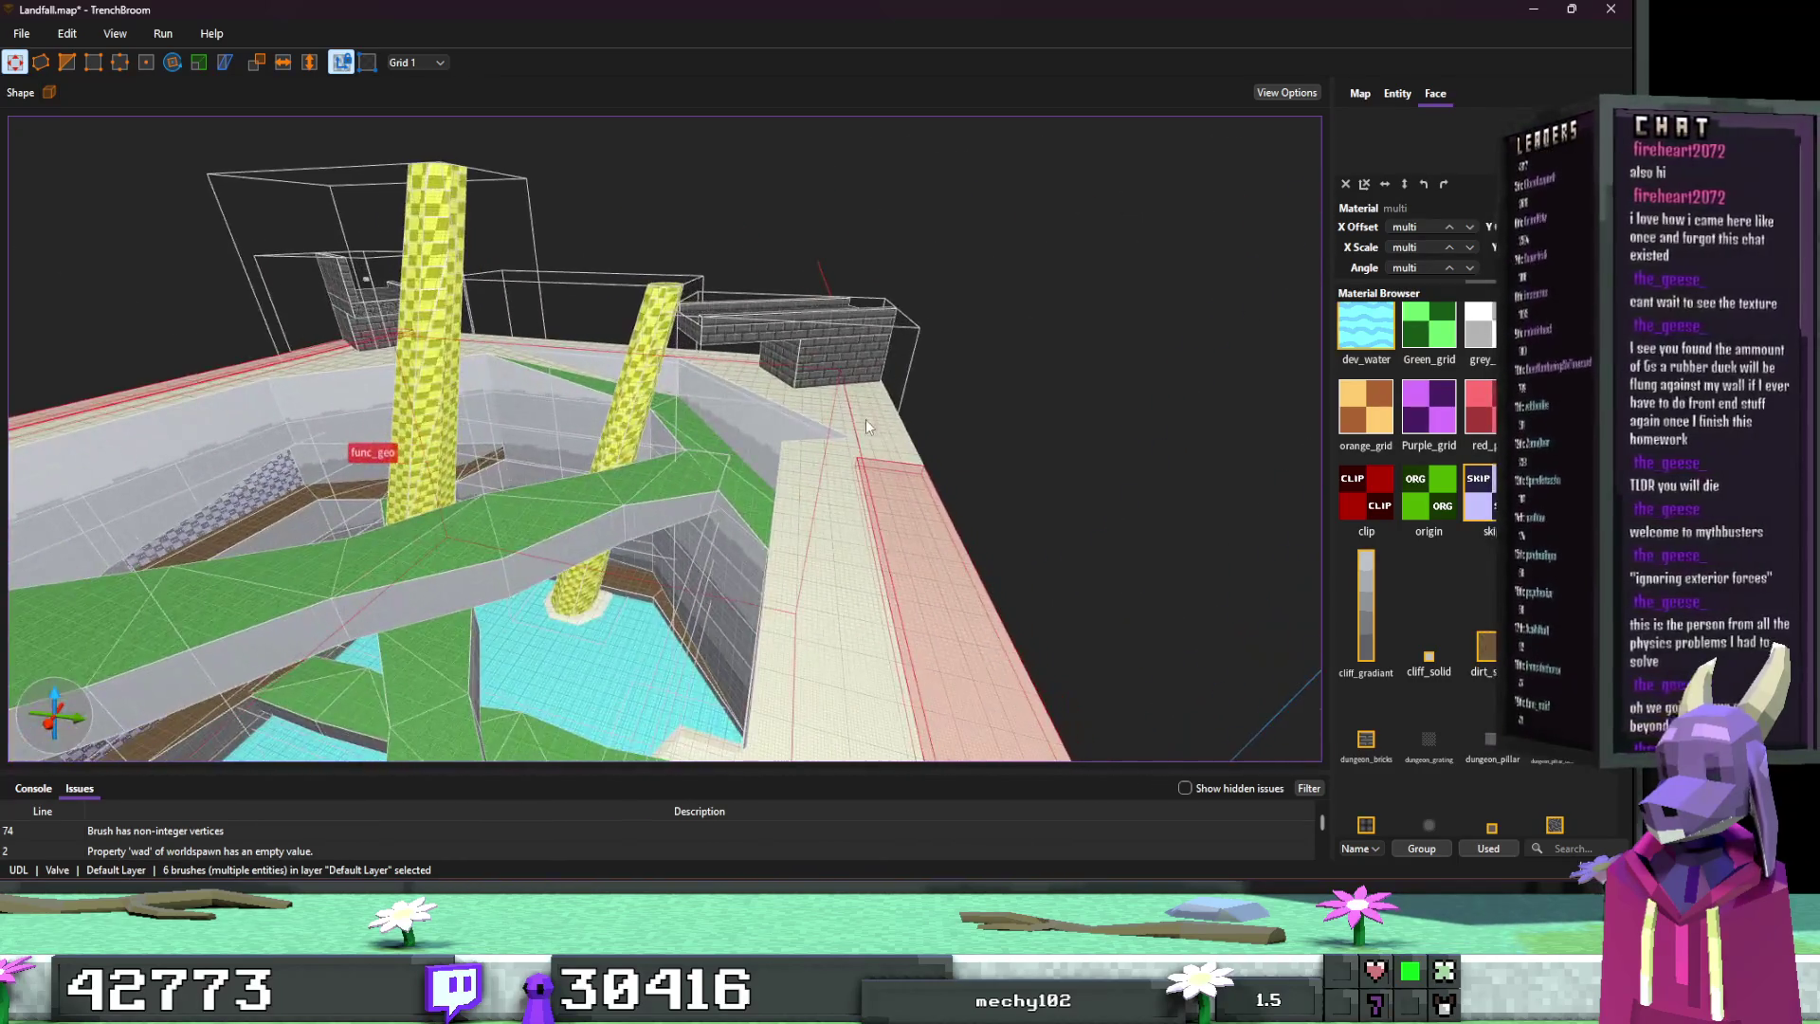
# Step: Gather the rim brushes around the pit and turn all 13 into func_geo
pyautogui.keyDown('ctrl'); pyautogui.click(821, 411); pyautogui.keyUp('ctrl')
pyautogui.press('w')
pyautogui.keyDown('ctrl'); pyautogui.click(831, 415); pyautogui.keyUp('ctrl')
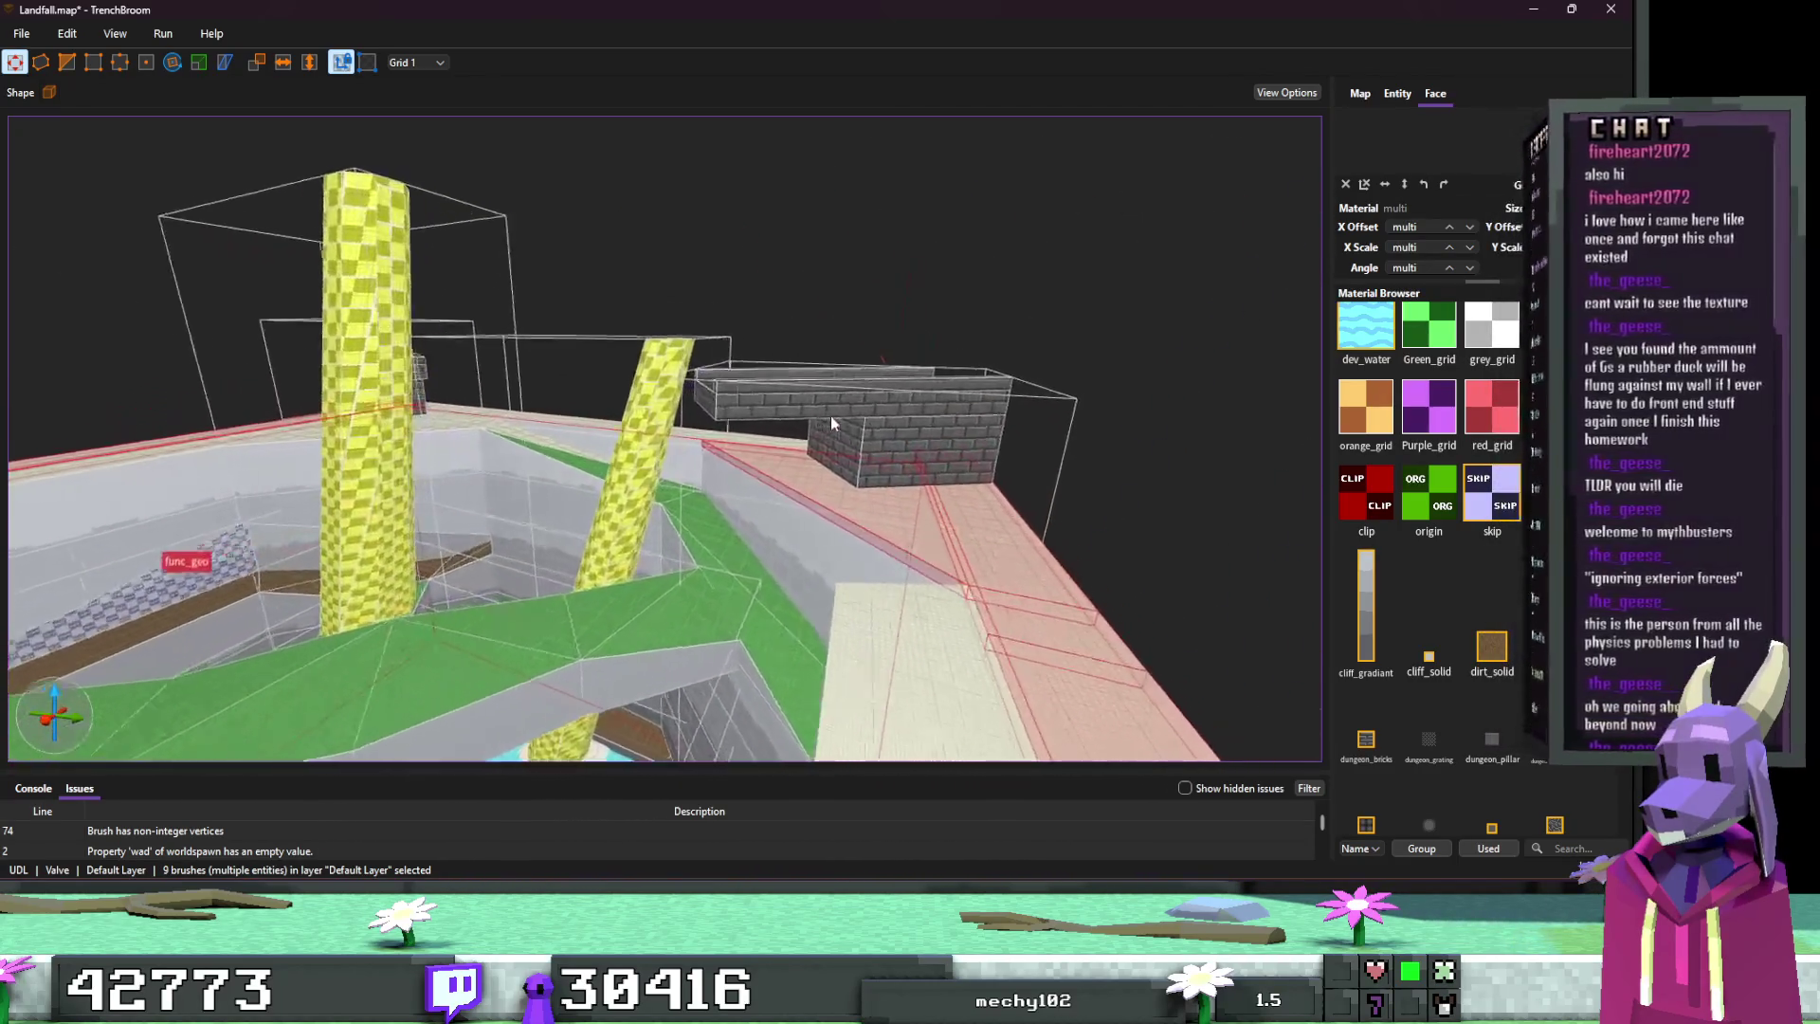
pyautogui.hotkey('ctrl', 'z')
pyautogui.press('s')
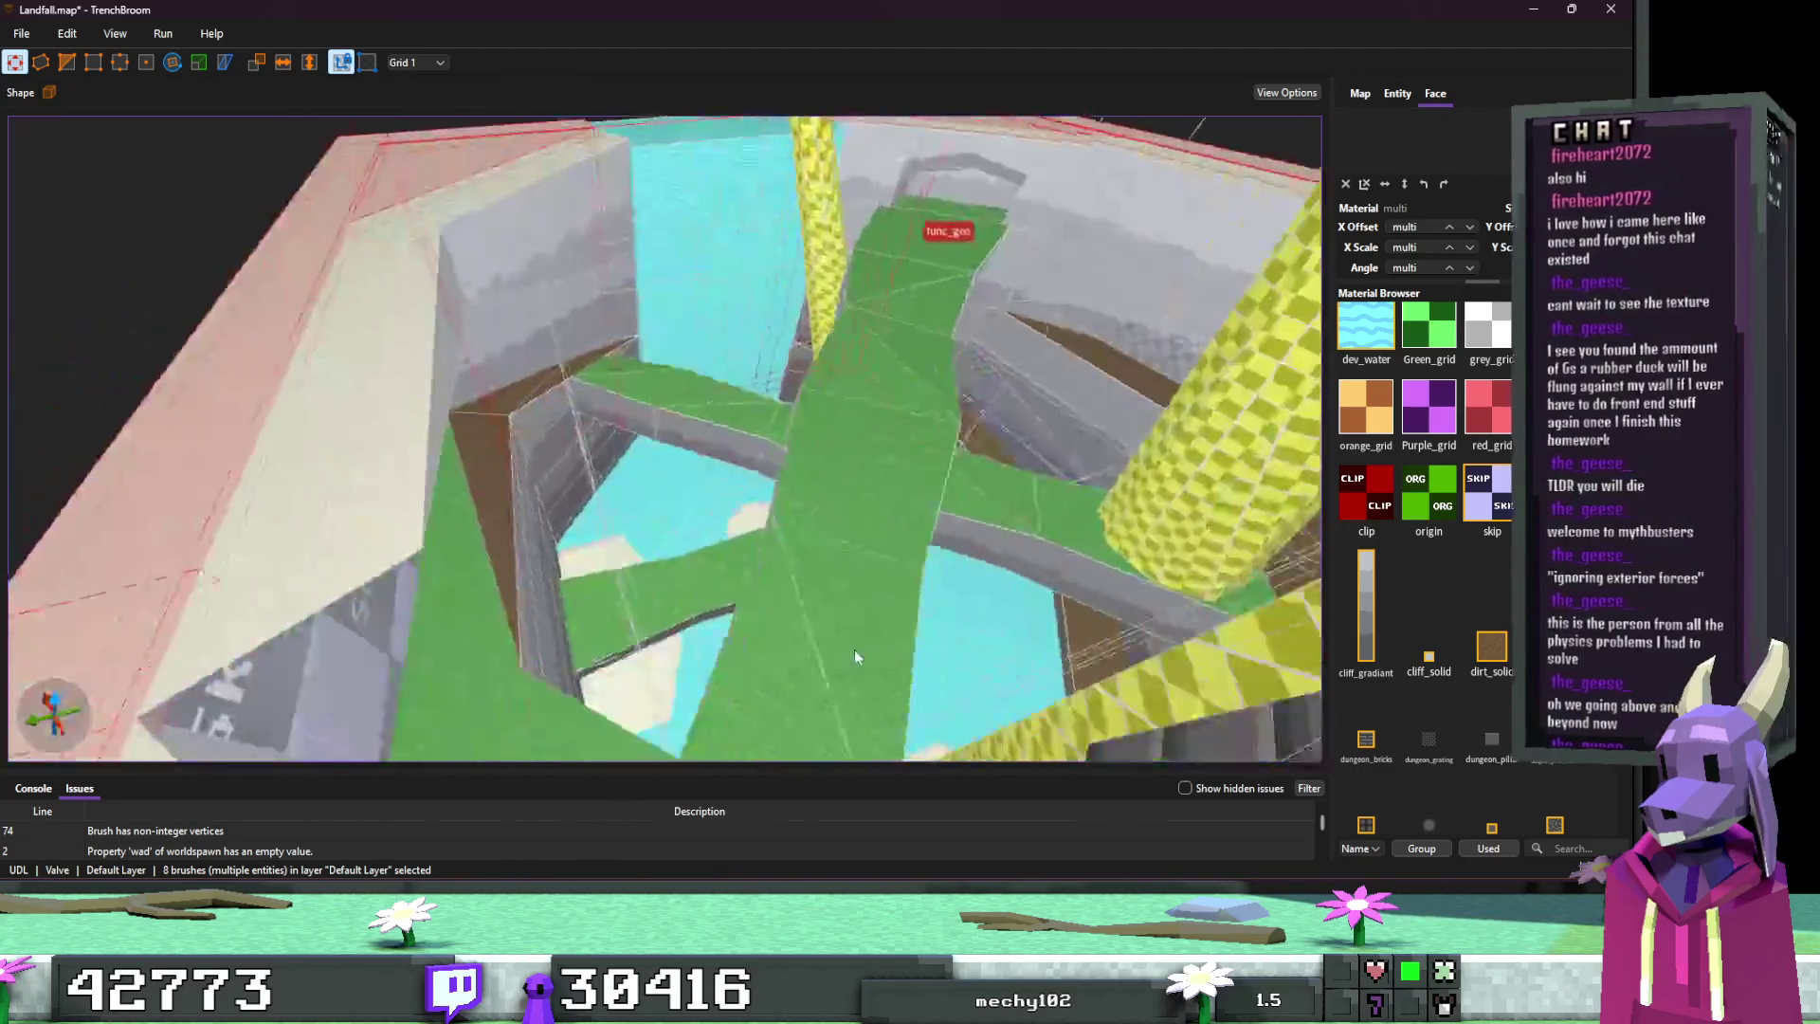
pyautogui.press('w')
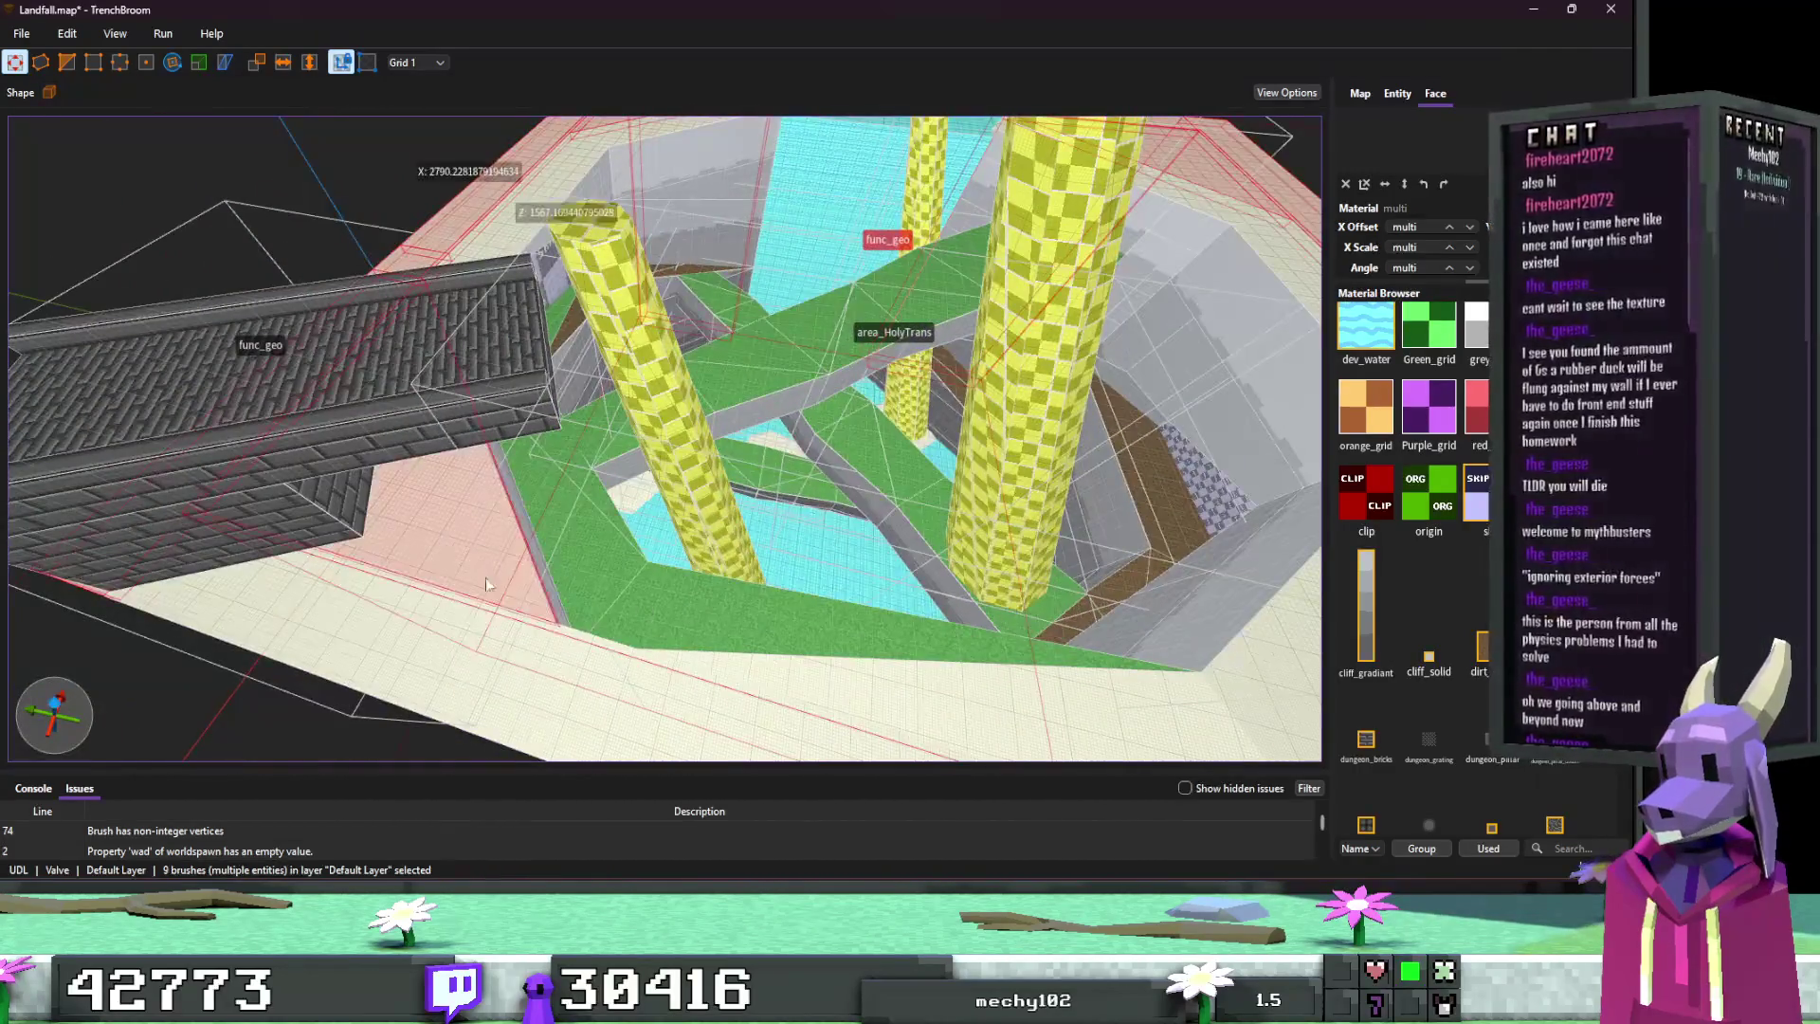
pyautogui.press('d')
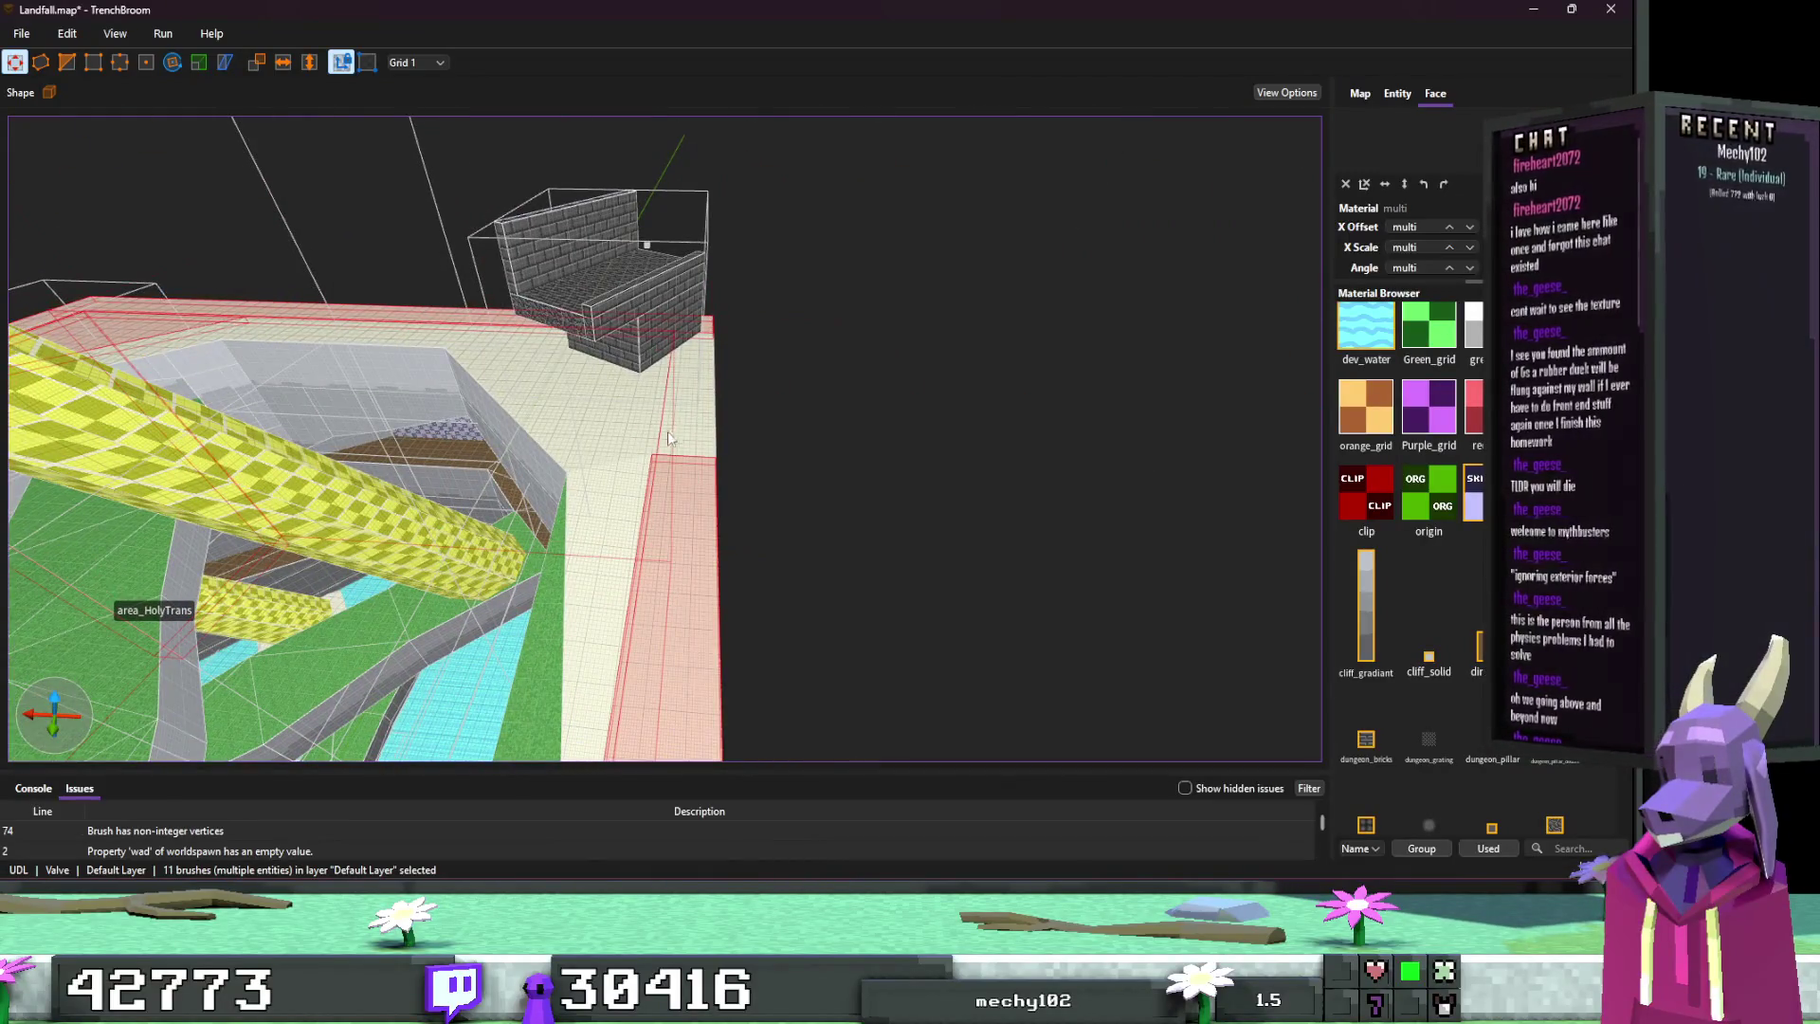
pyautogui.press('s')
pyautogui.press('a')
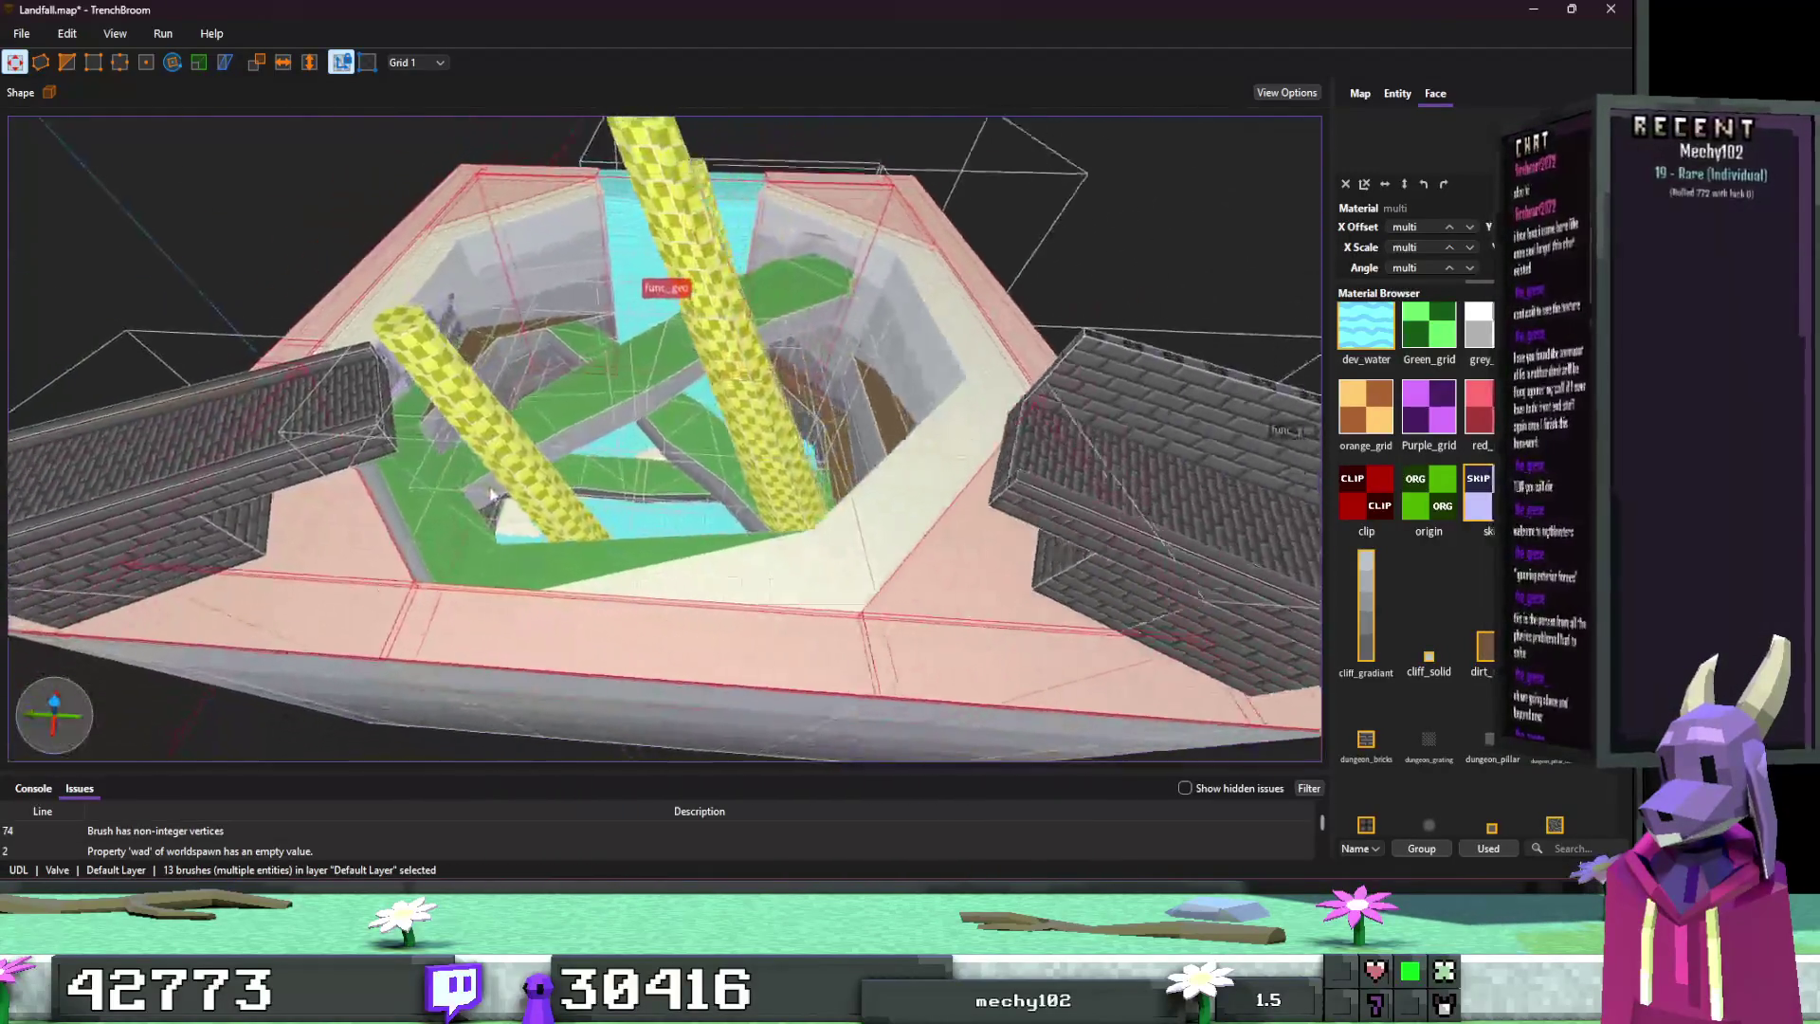
pyautogui.rightClick(873, 638)
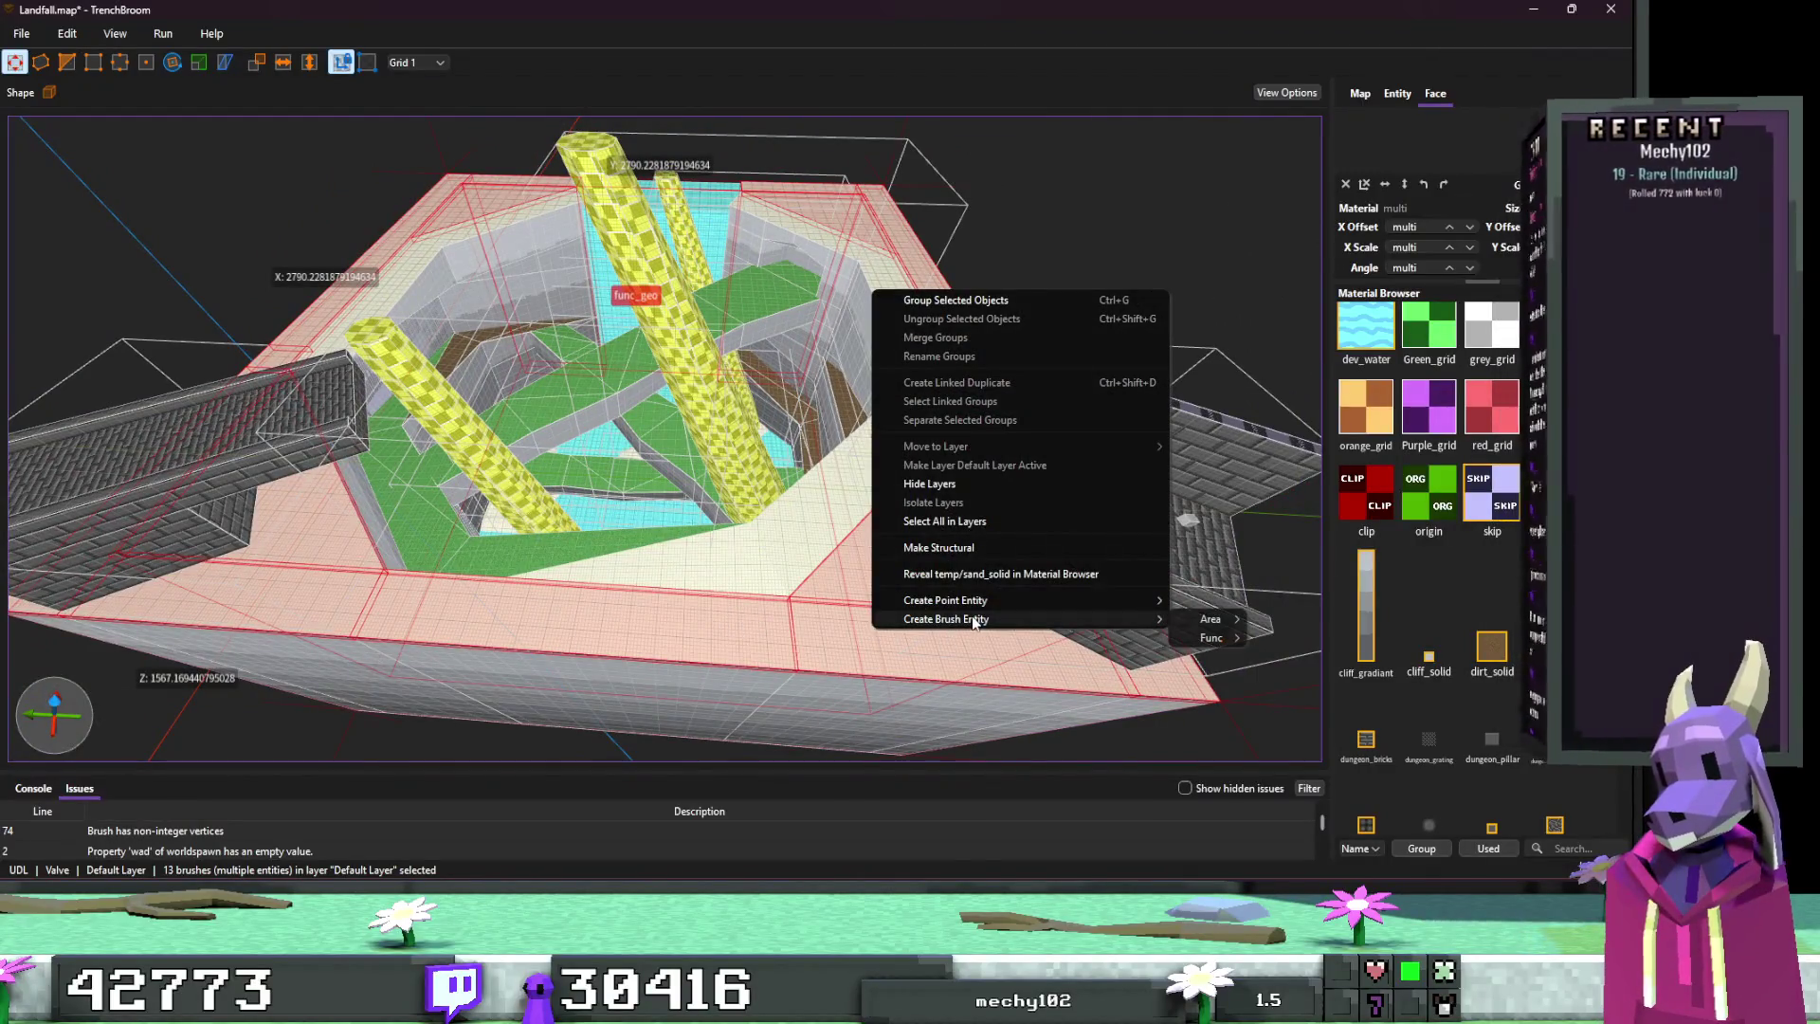
pyautogui.click(1293, 679)
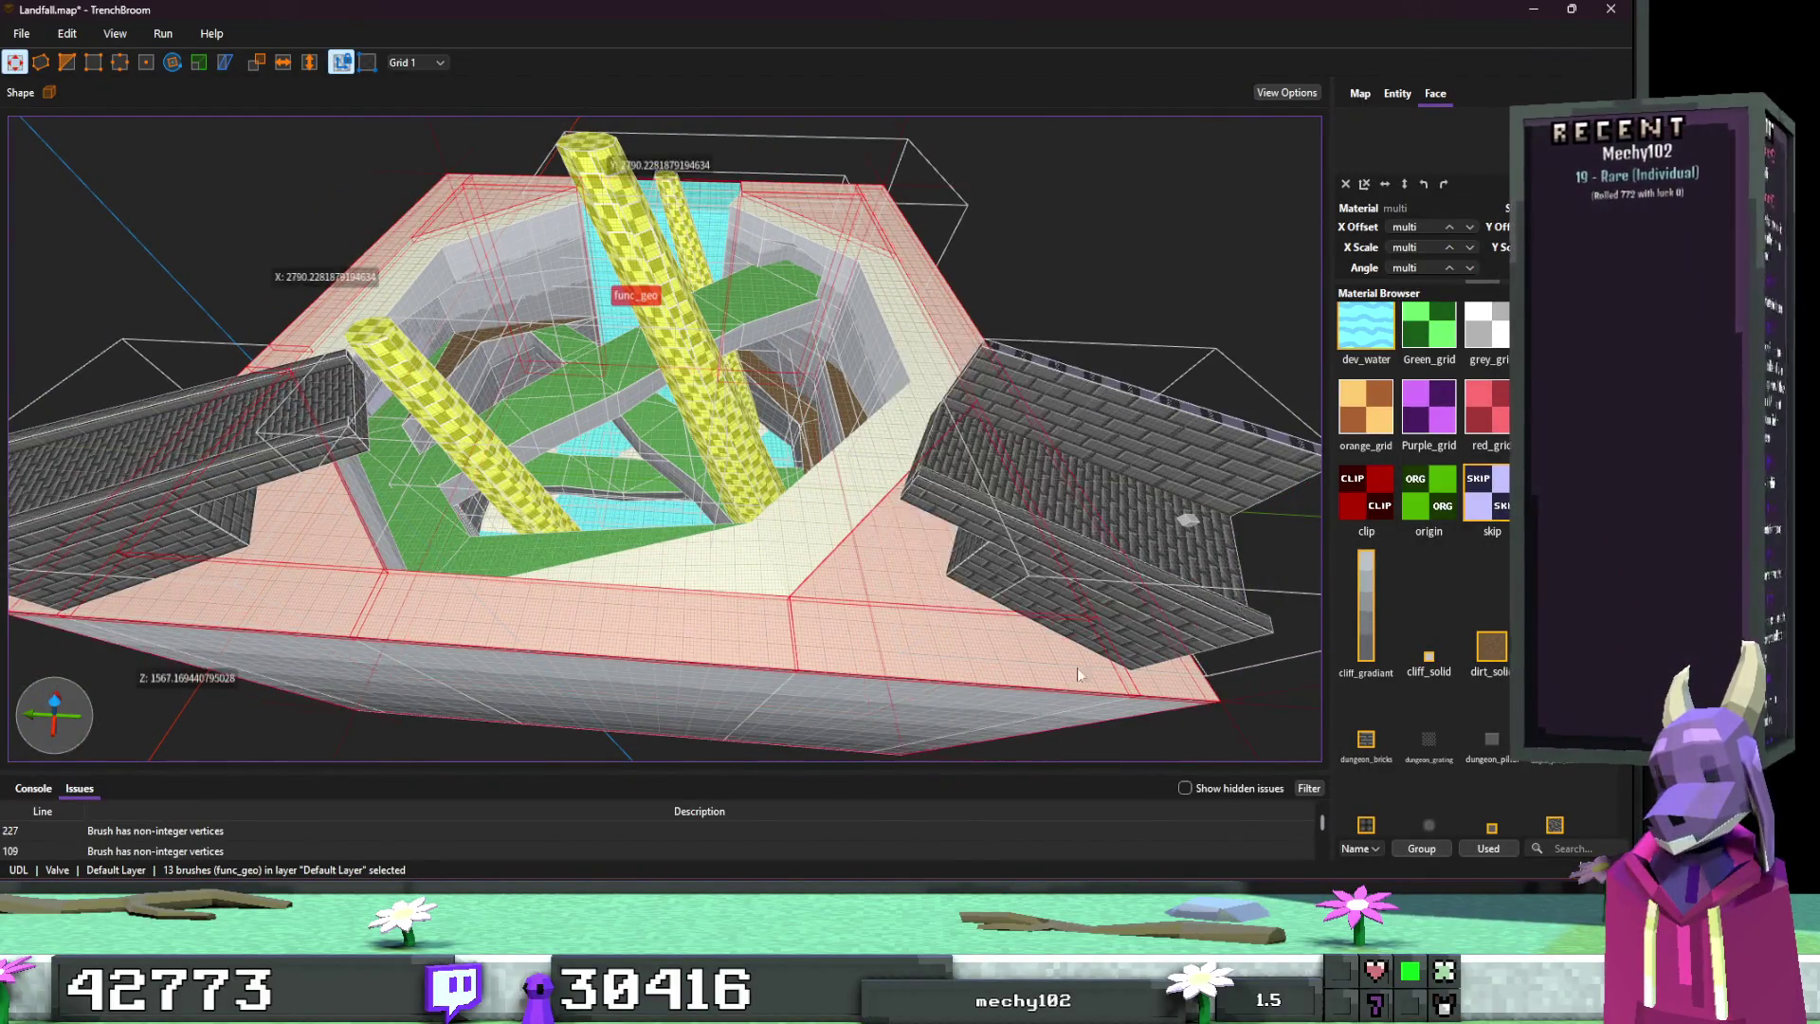
# Step: Save the map, check the func_geo and bridge brush selections, and return to Godot
pyautogui.press('w')
pyautogui.press('Escape')
pyautogui.press('w')
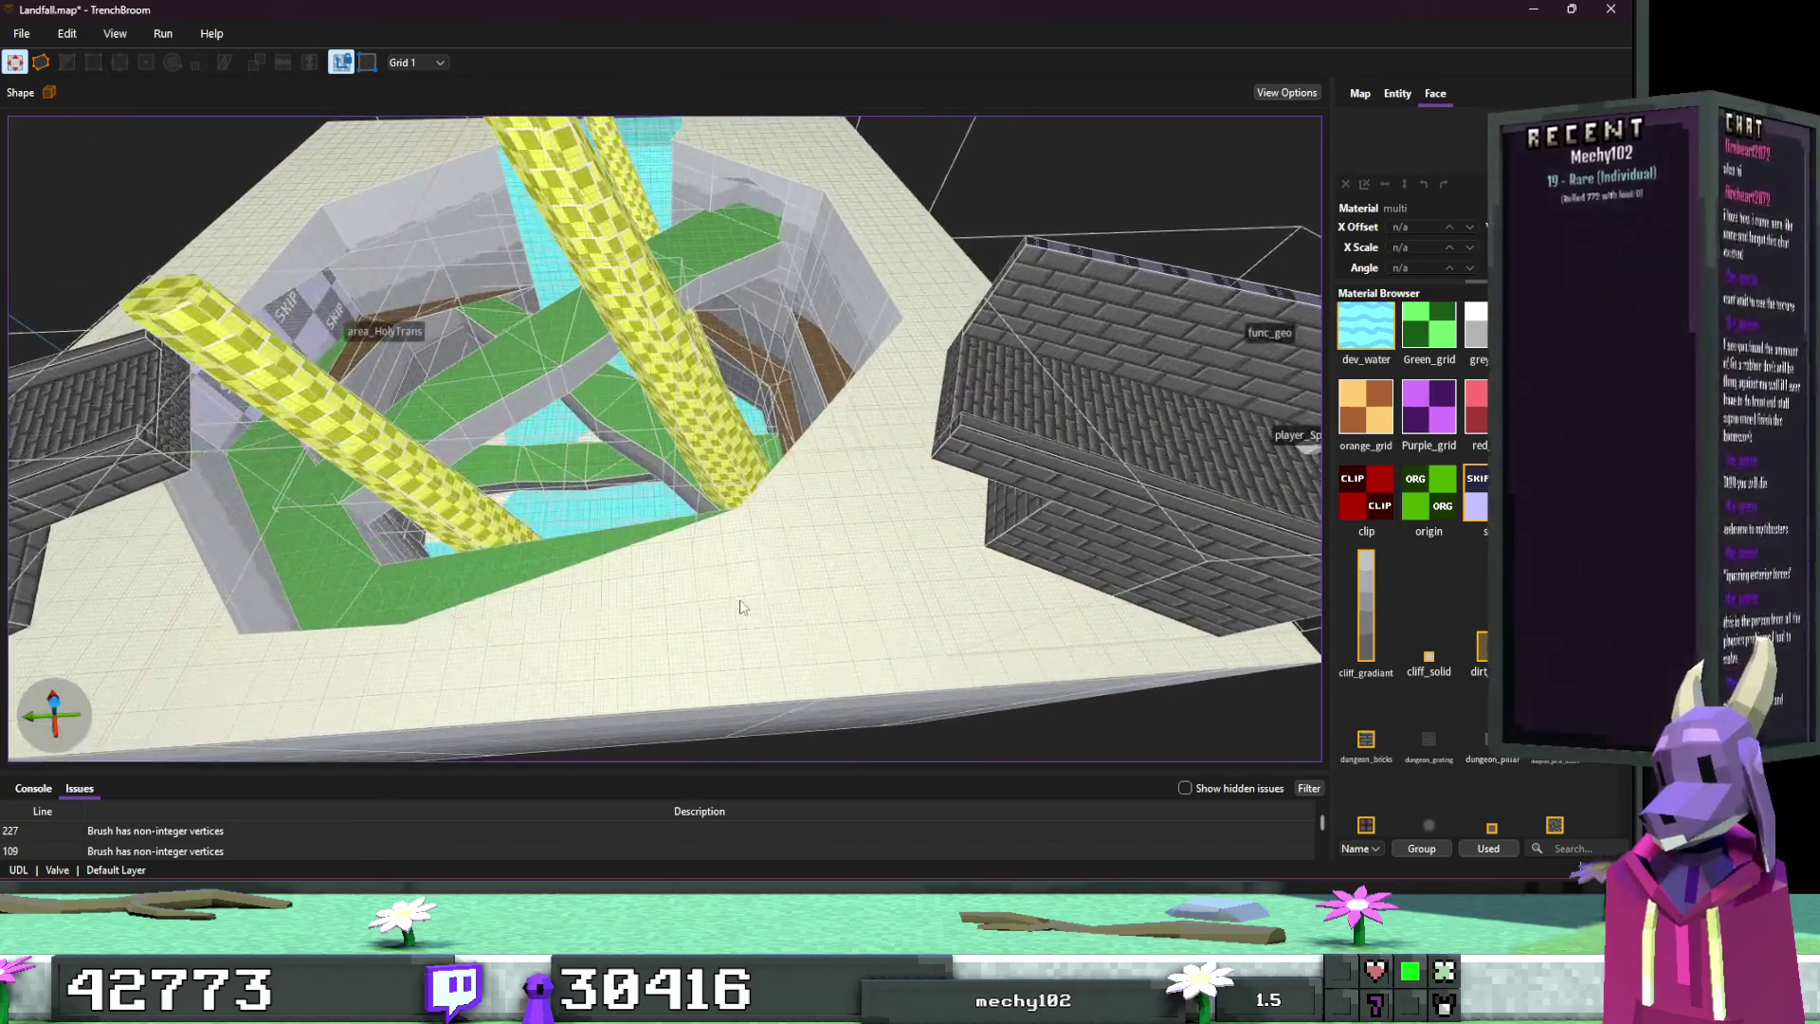
pyautogui.press('w')
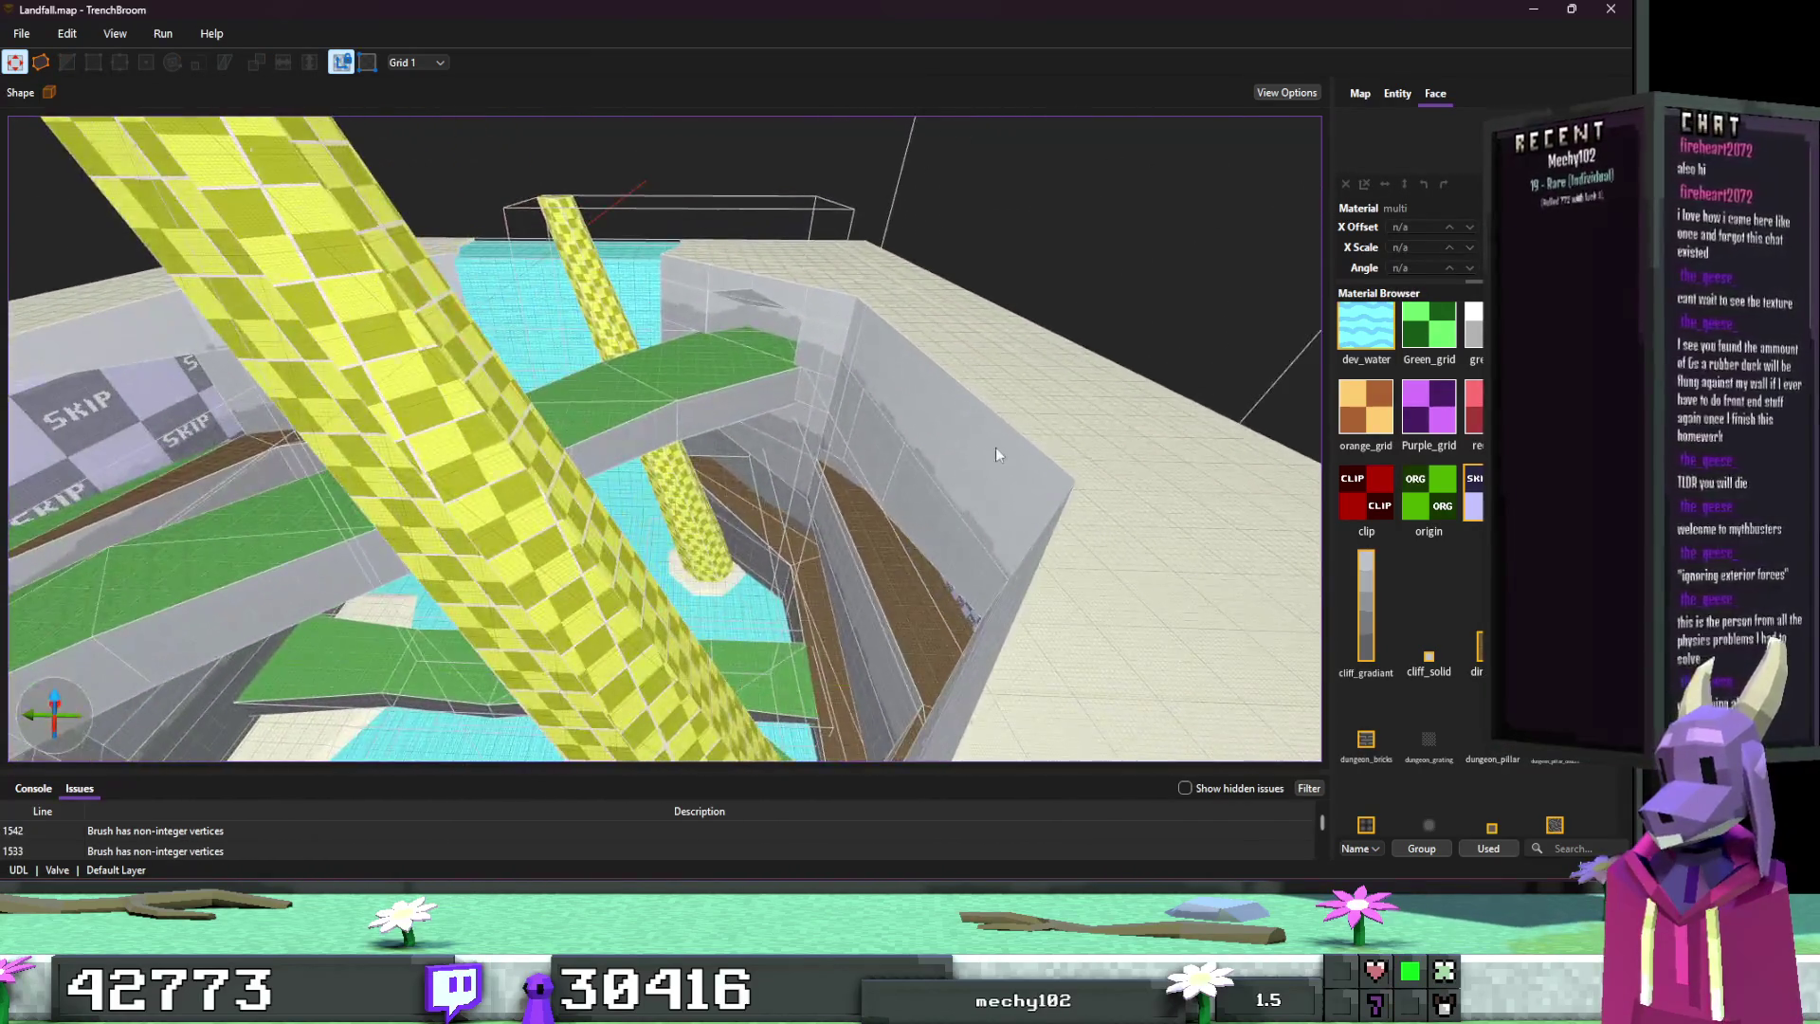
pyautogui.click(971, 455)
pyautogui.press('s')
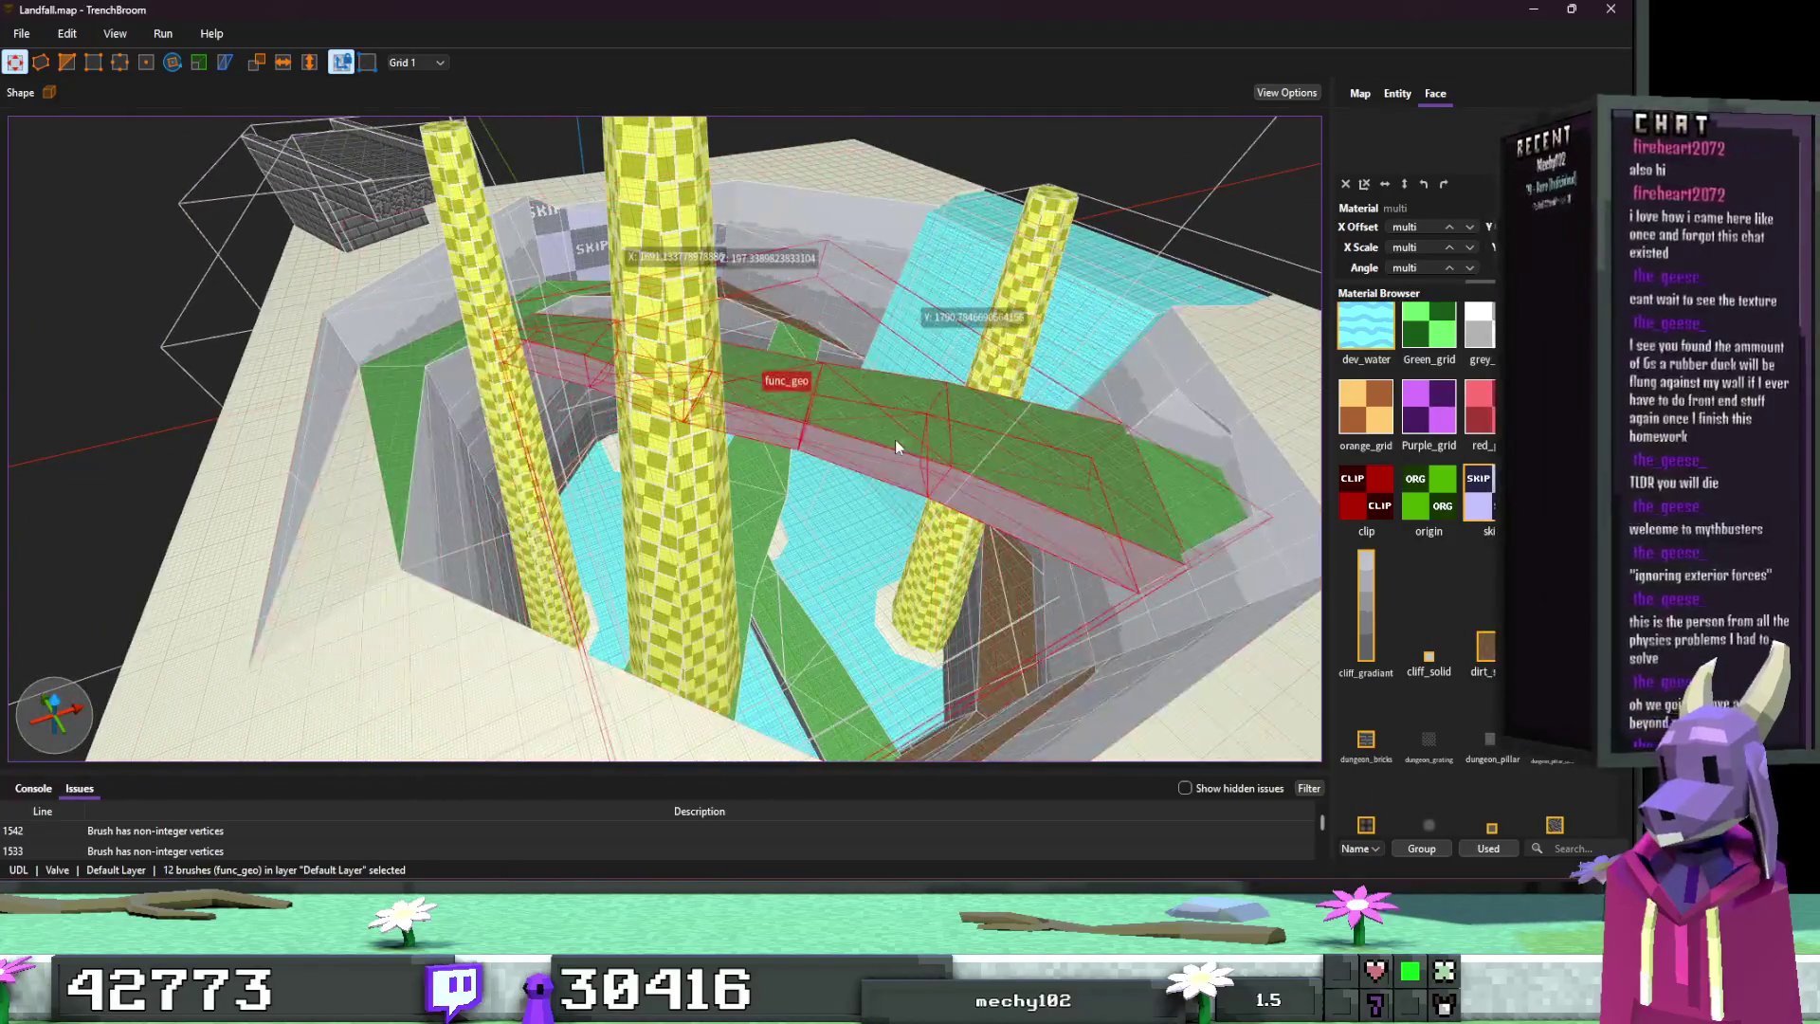
pyautogui.click(900, 443)
pyautogui.press('w')
pyautogui.click(1033, 451)
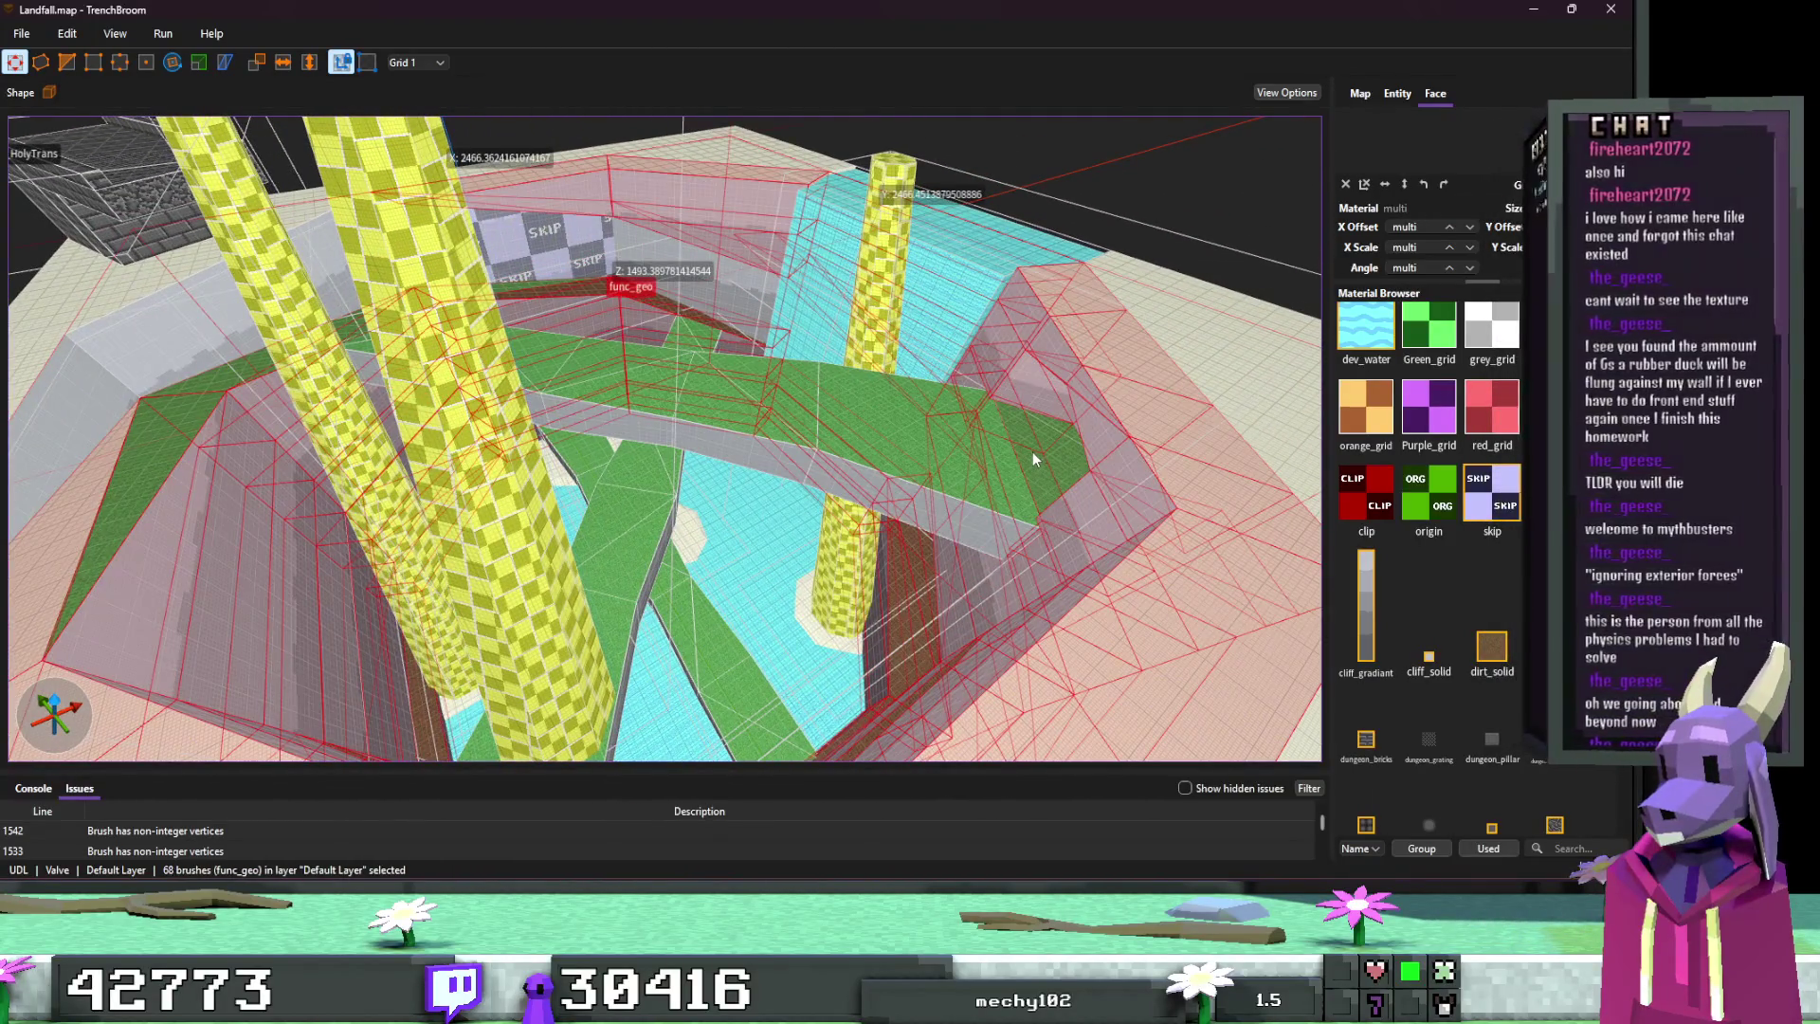
pyautogui.click(816, 615)
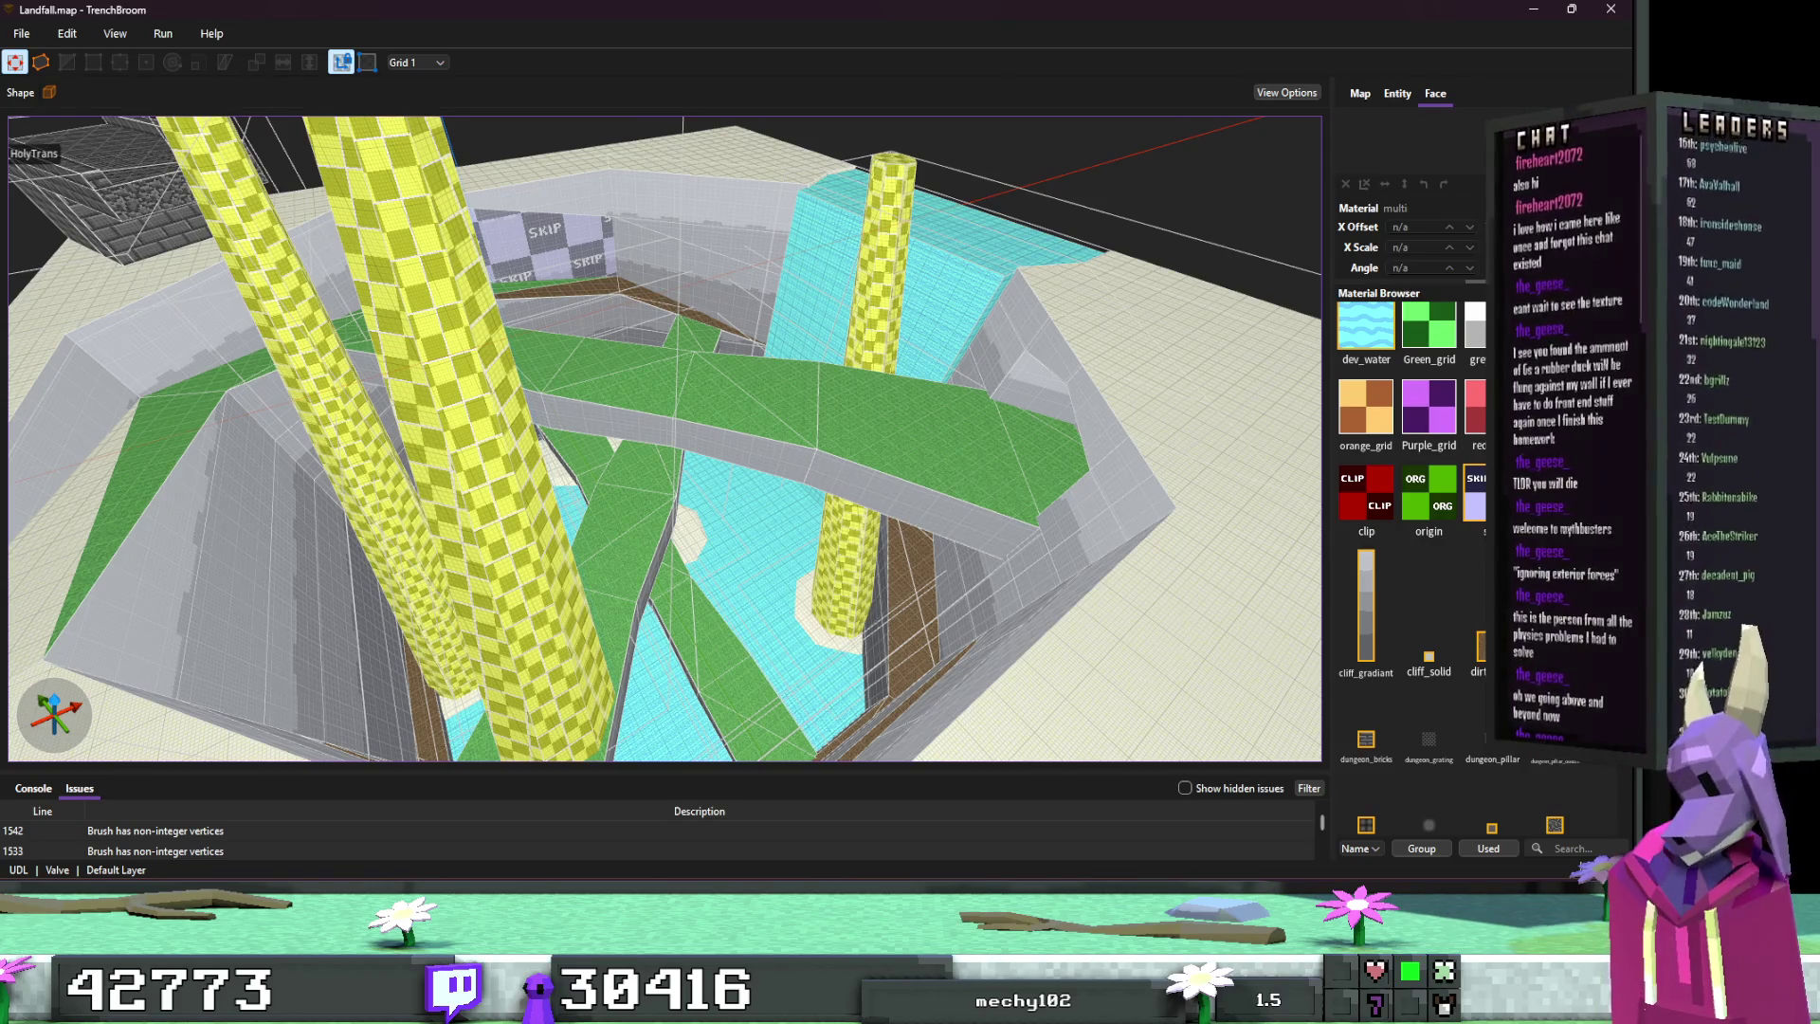
pyautogui.hotkey('alt', 'Tab')
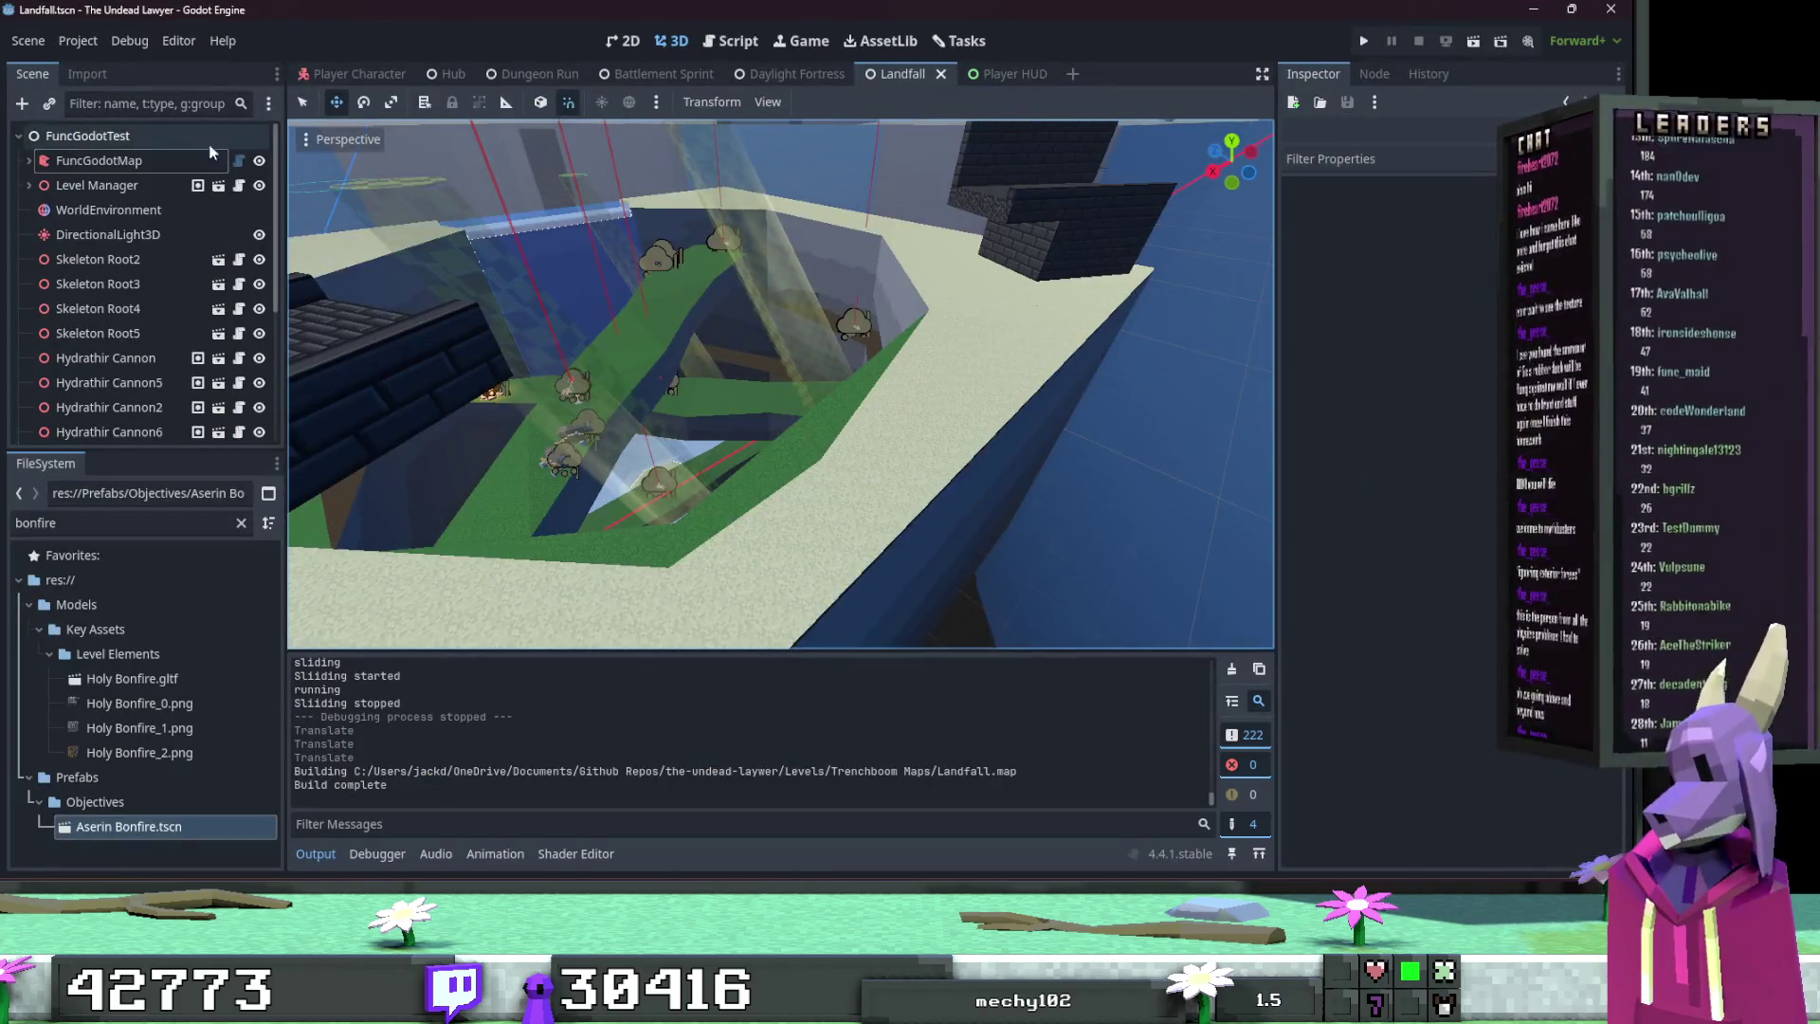
# Step: Rebuild Landfall, lift entity_0_mesh_instance on Y and undo it, then return to TrenchBroom
pyautogui.click(142, 160)
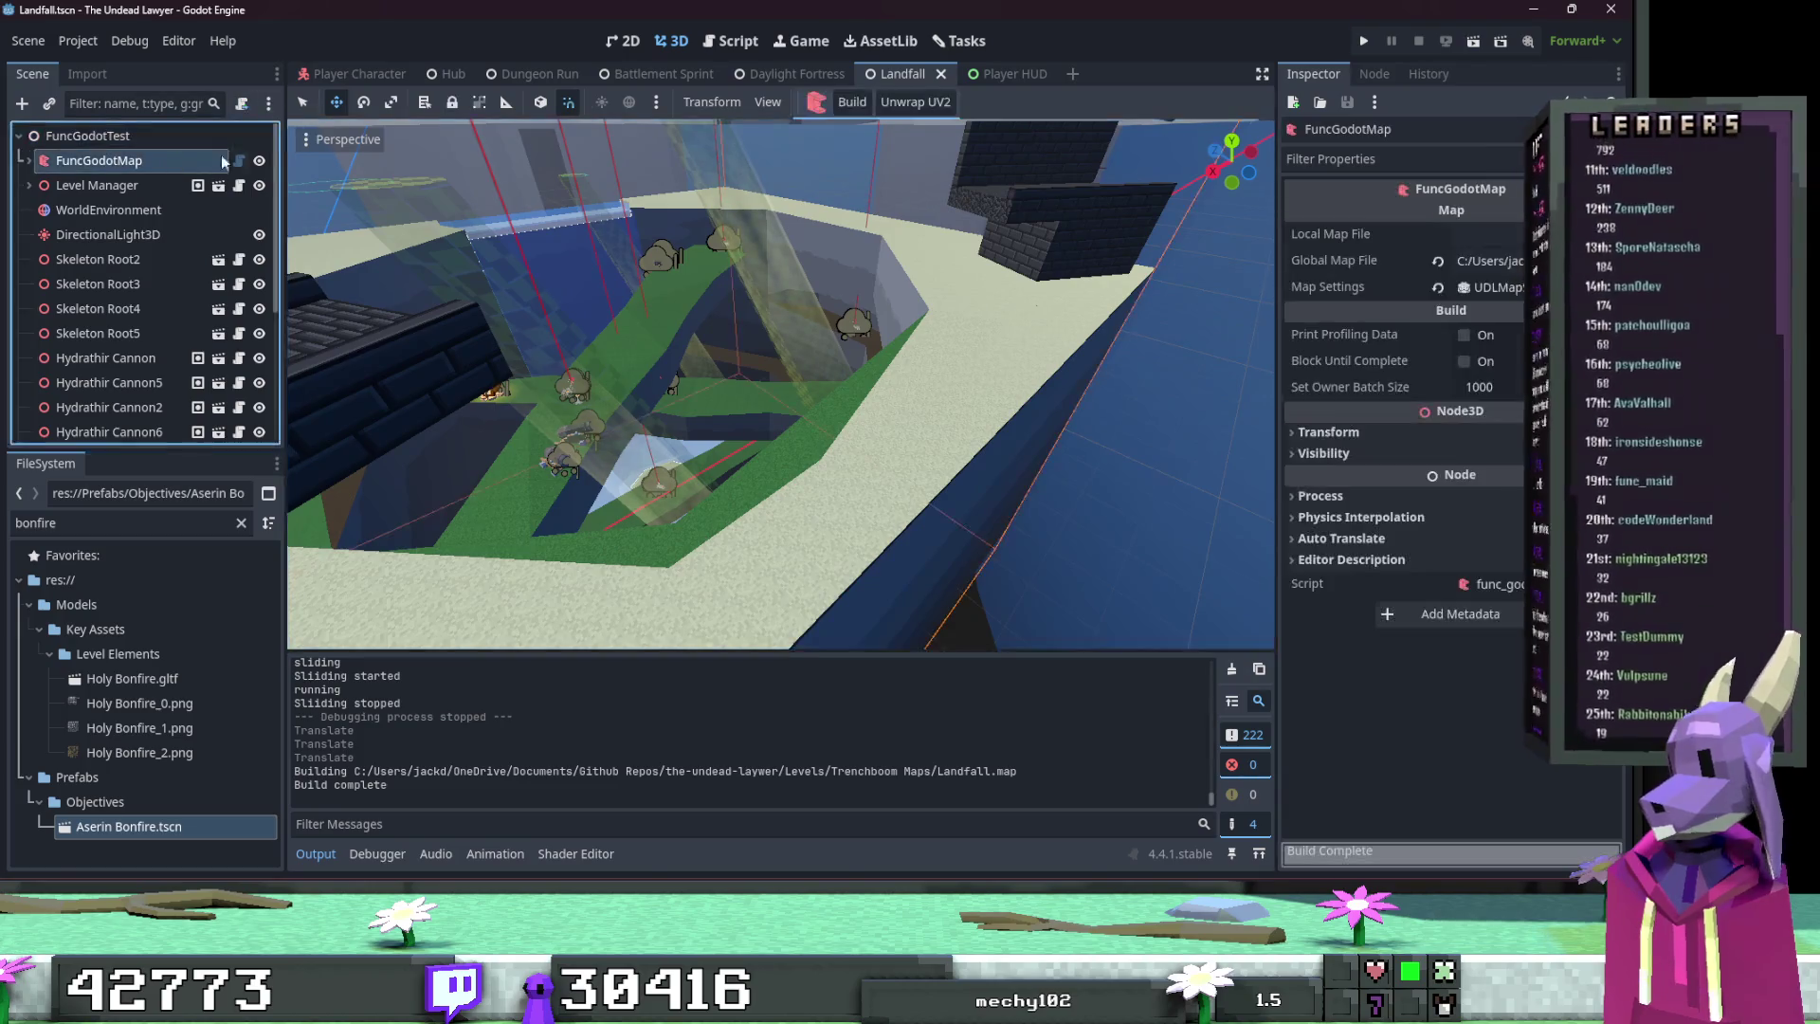
pyautogui.click(851, 102)
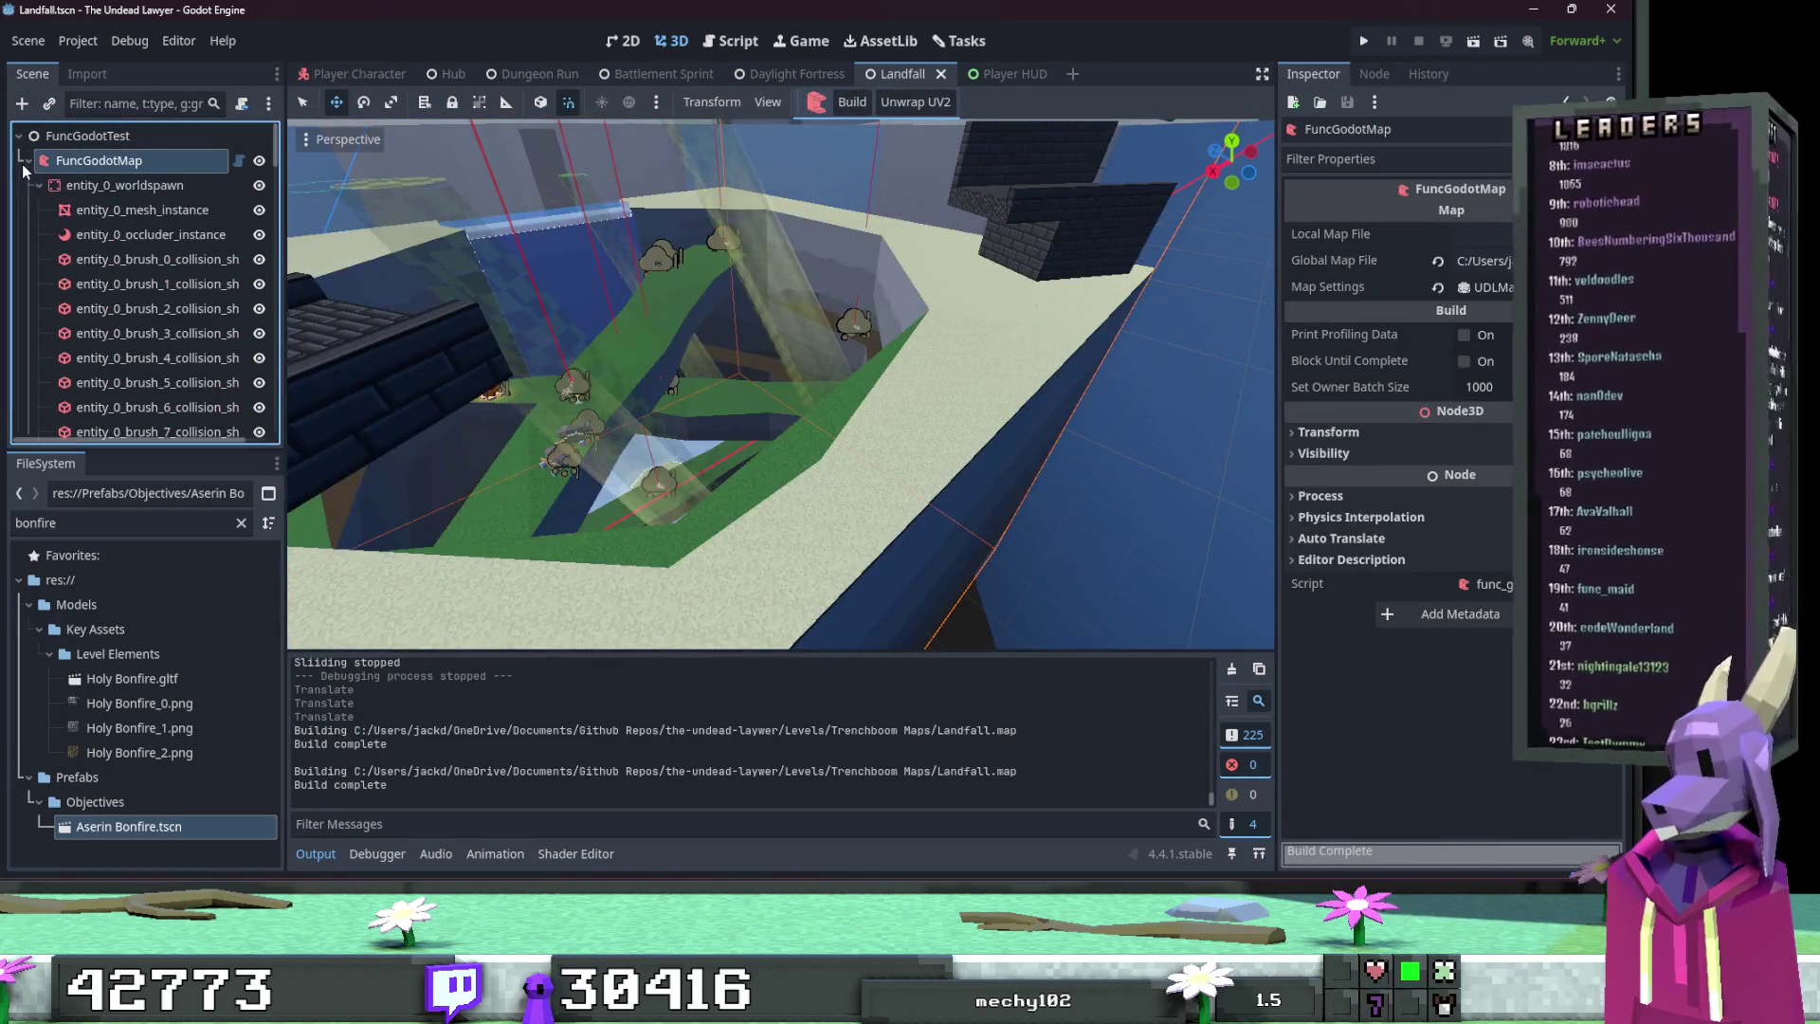
pyautogui.doubleClick(142, 210)
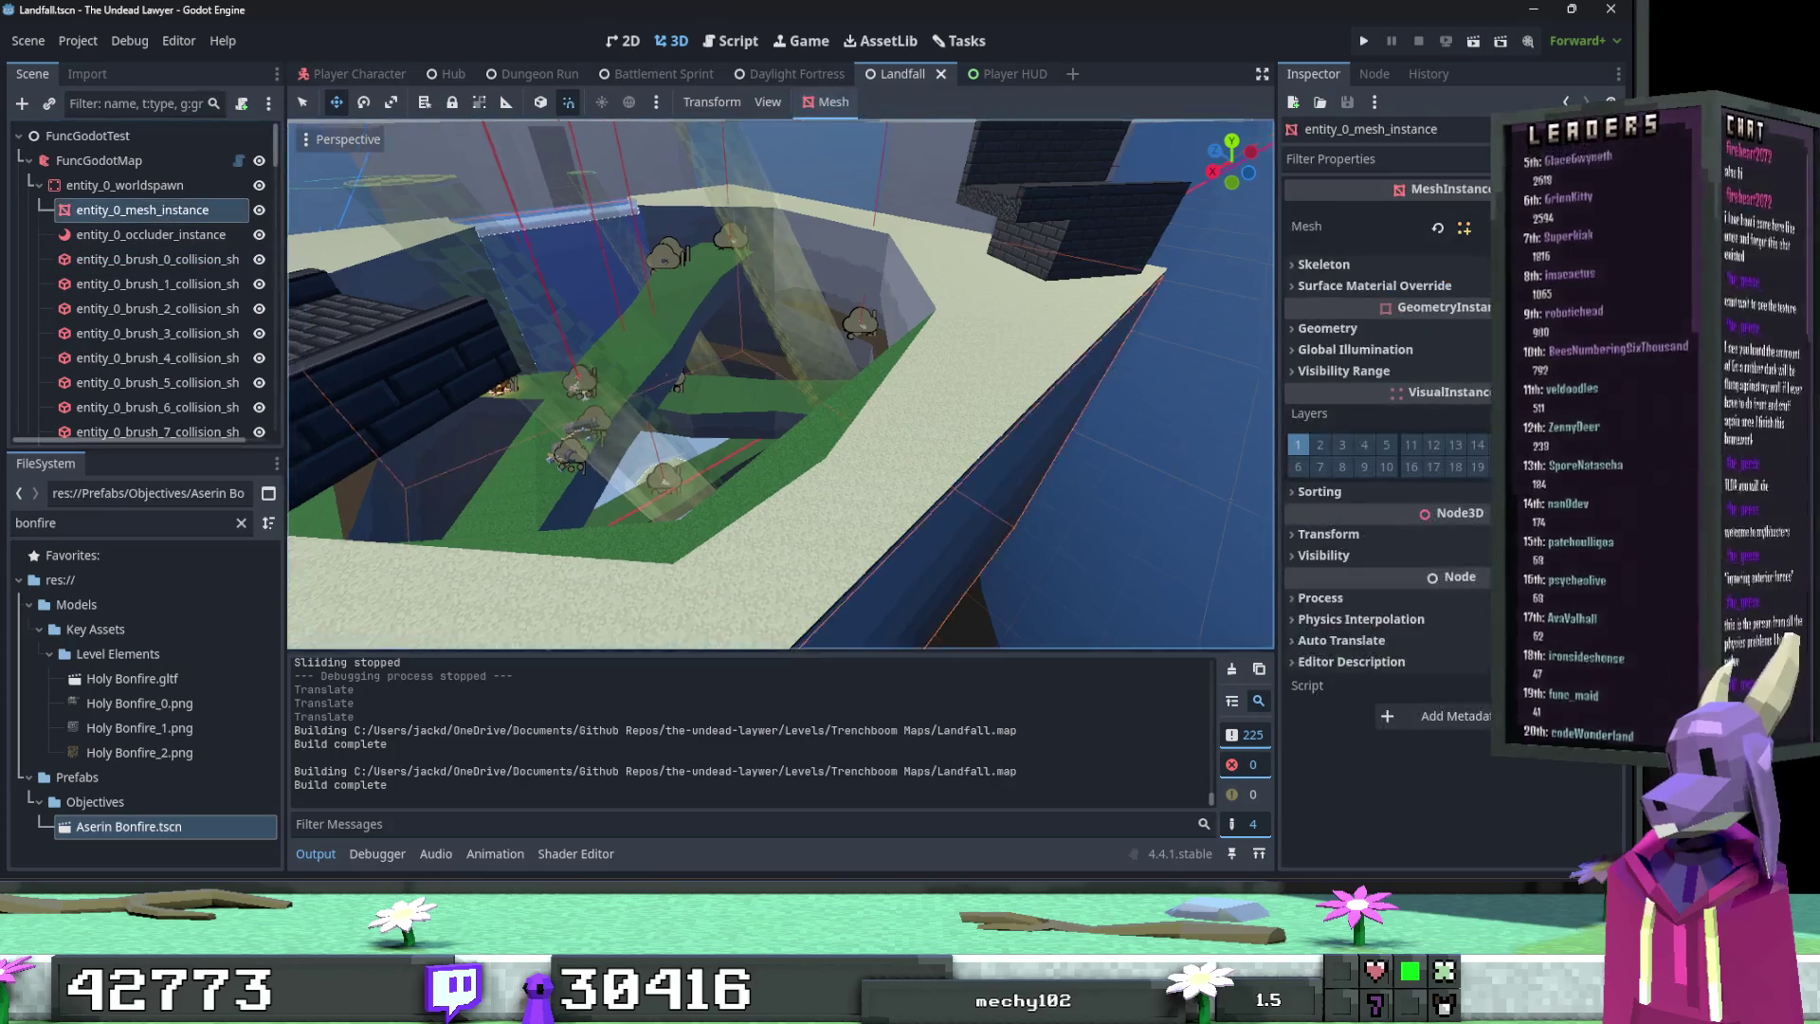
pyautogui.scroll(-5, 716, 357)
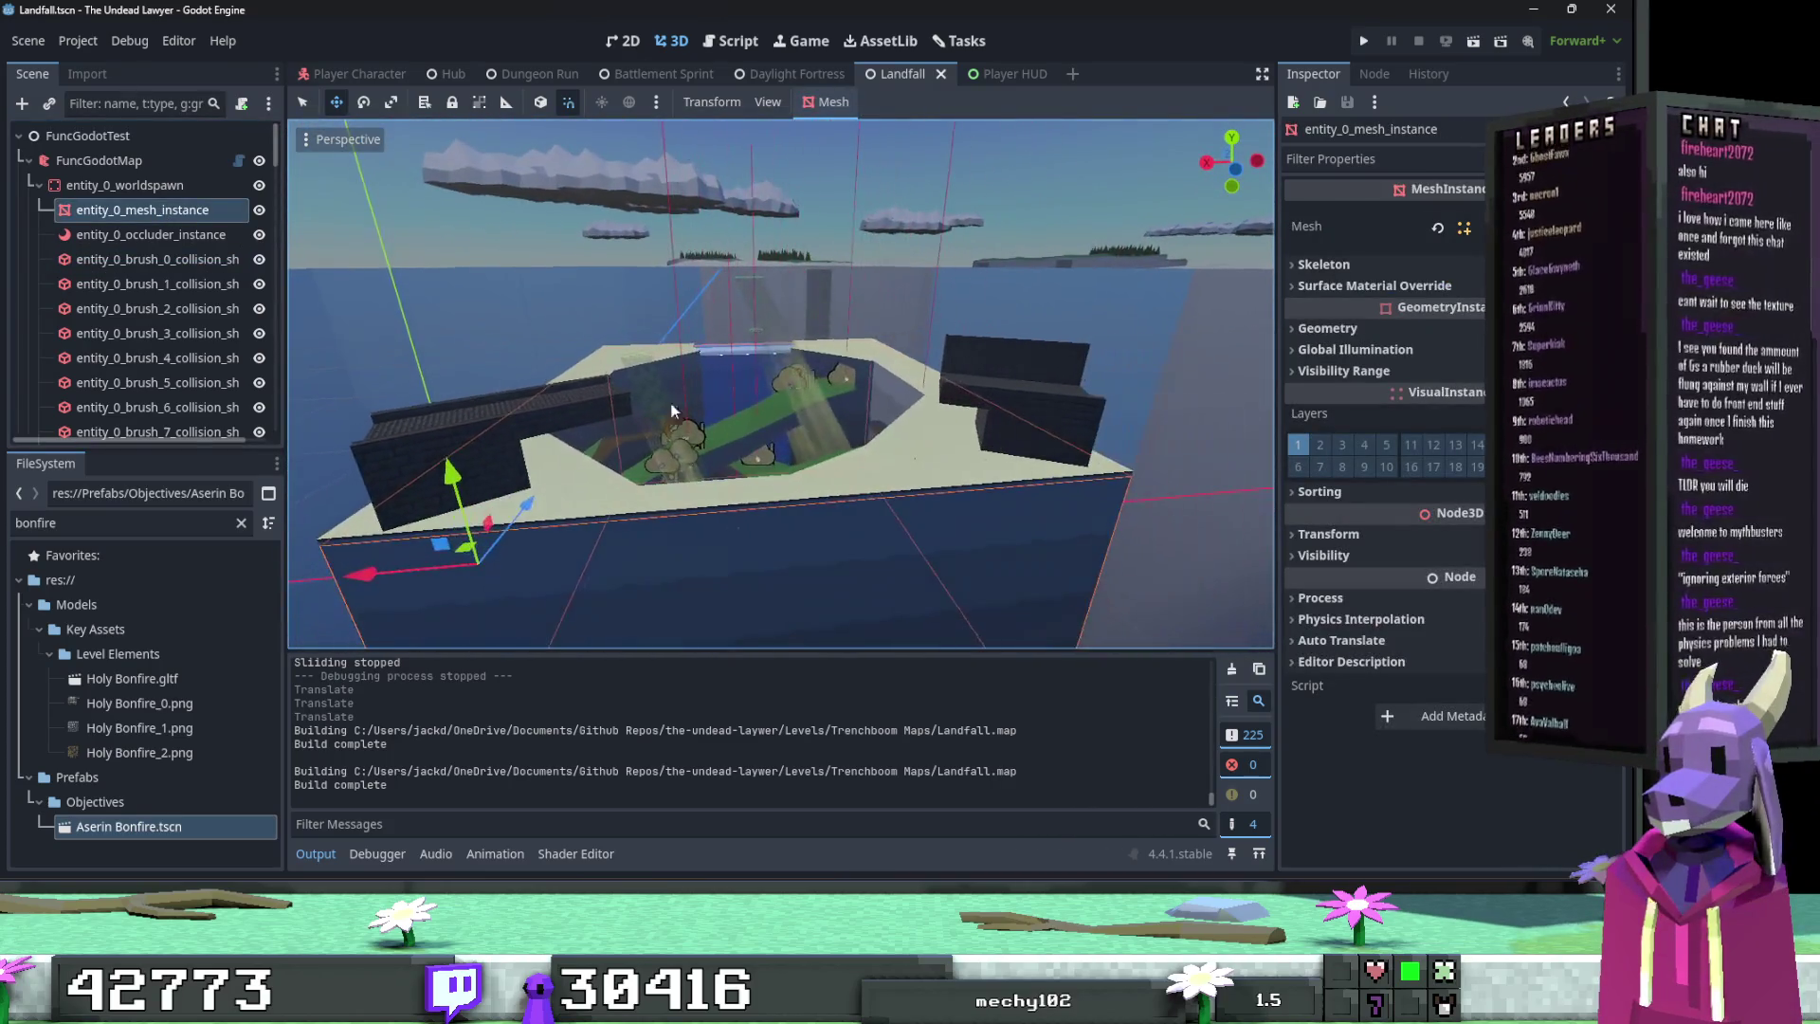
pyautogui.moveTo(458, 489); pyautogui.dragTo(401, 10)
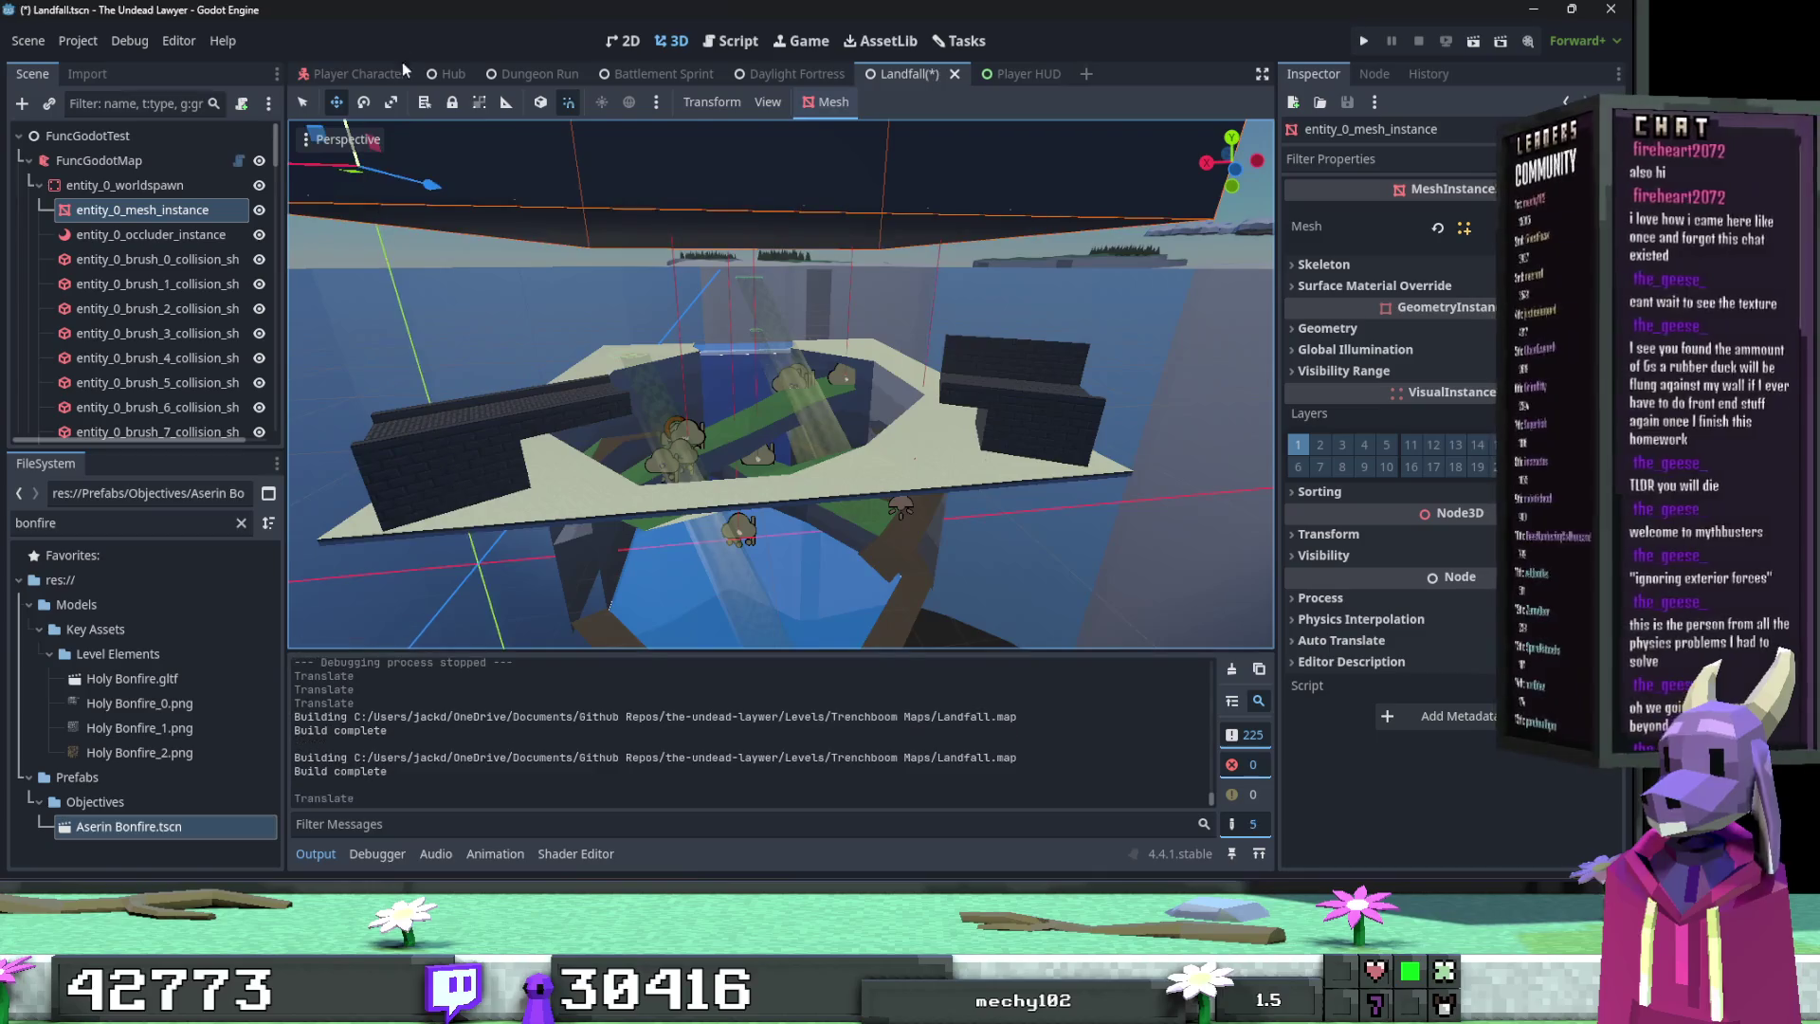
pyautogui.hotkey('ctrl', 'z')
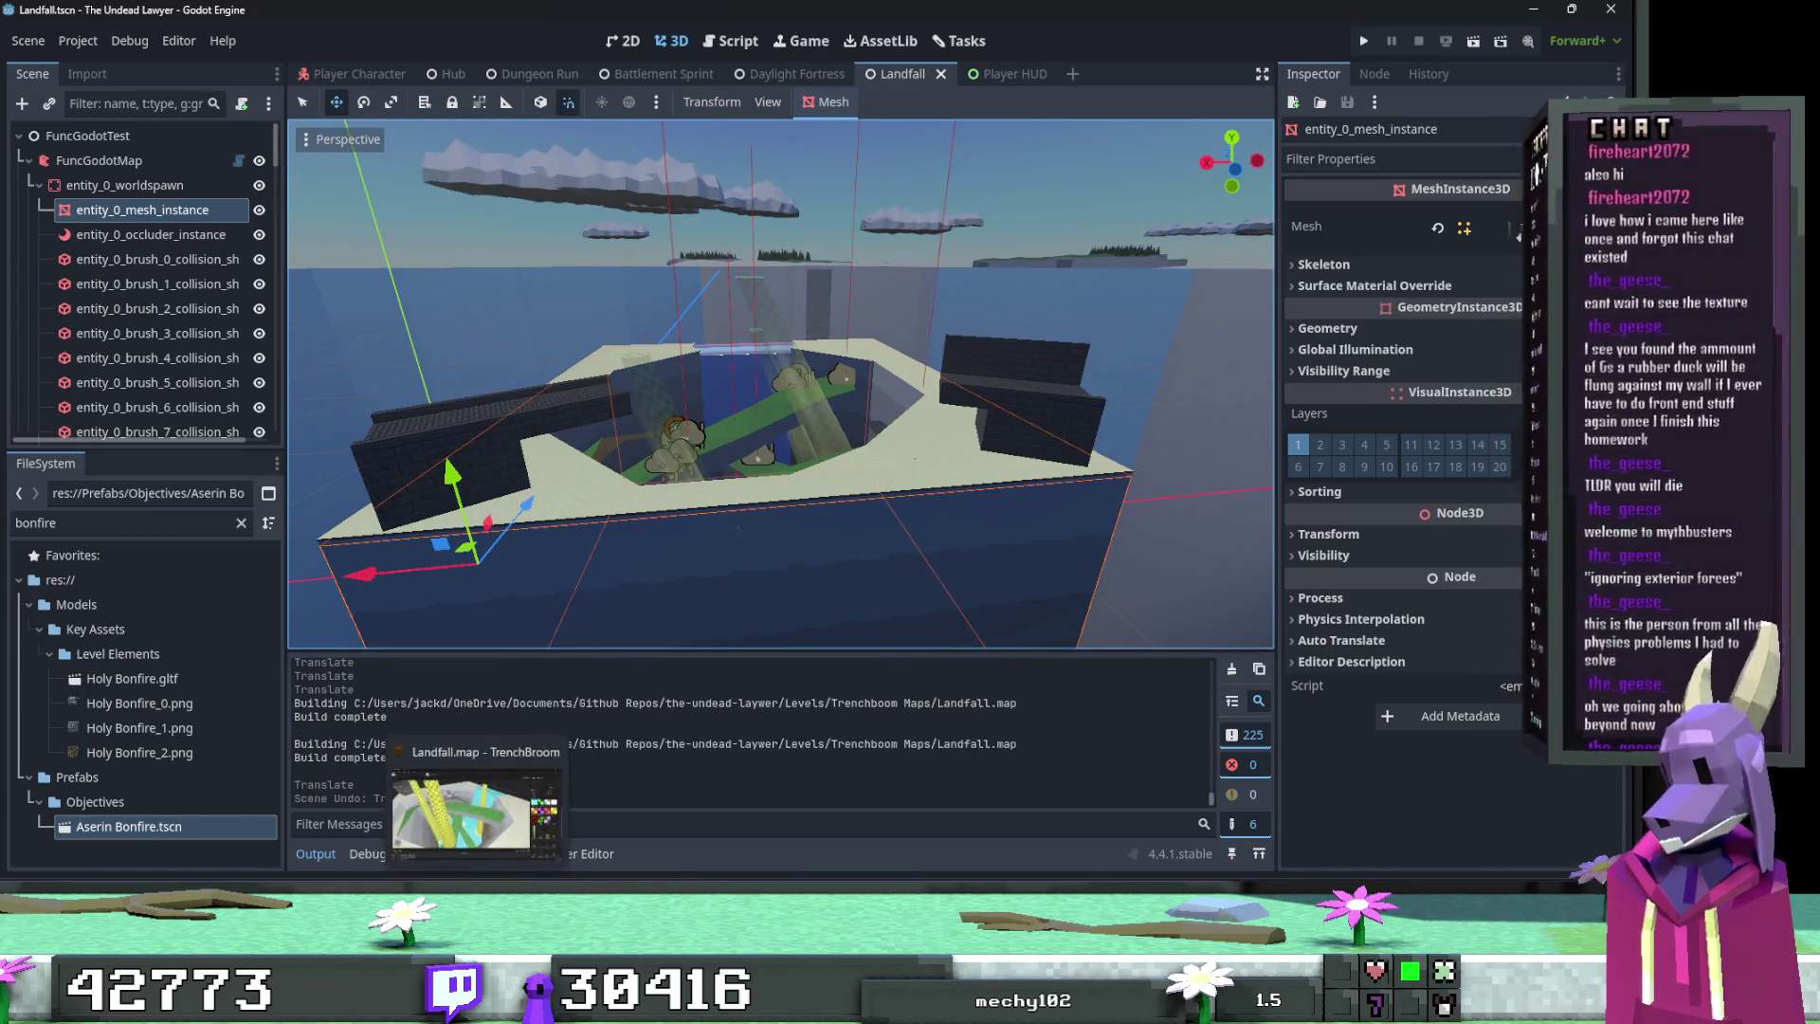
pyautogui.click(497, 839)
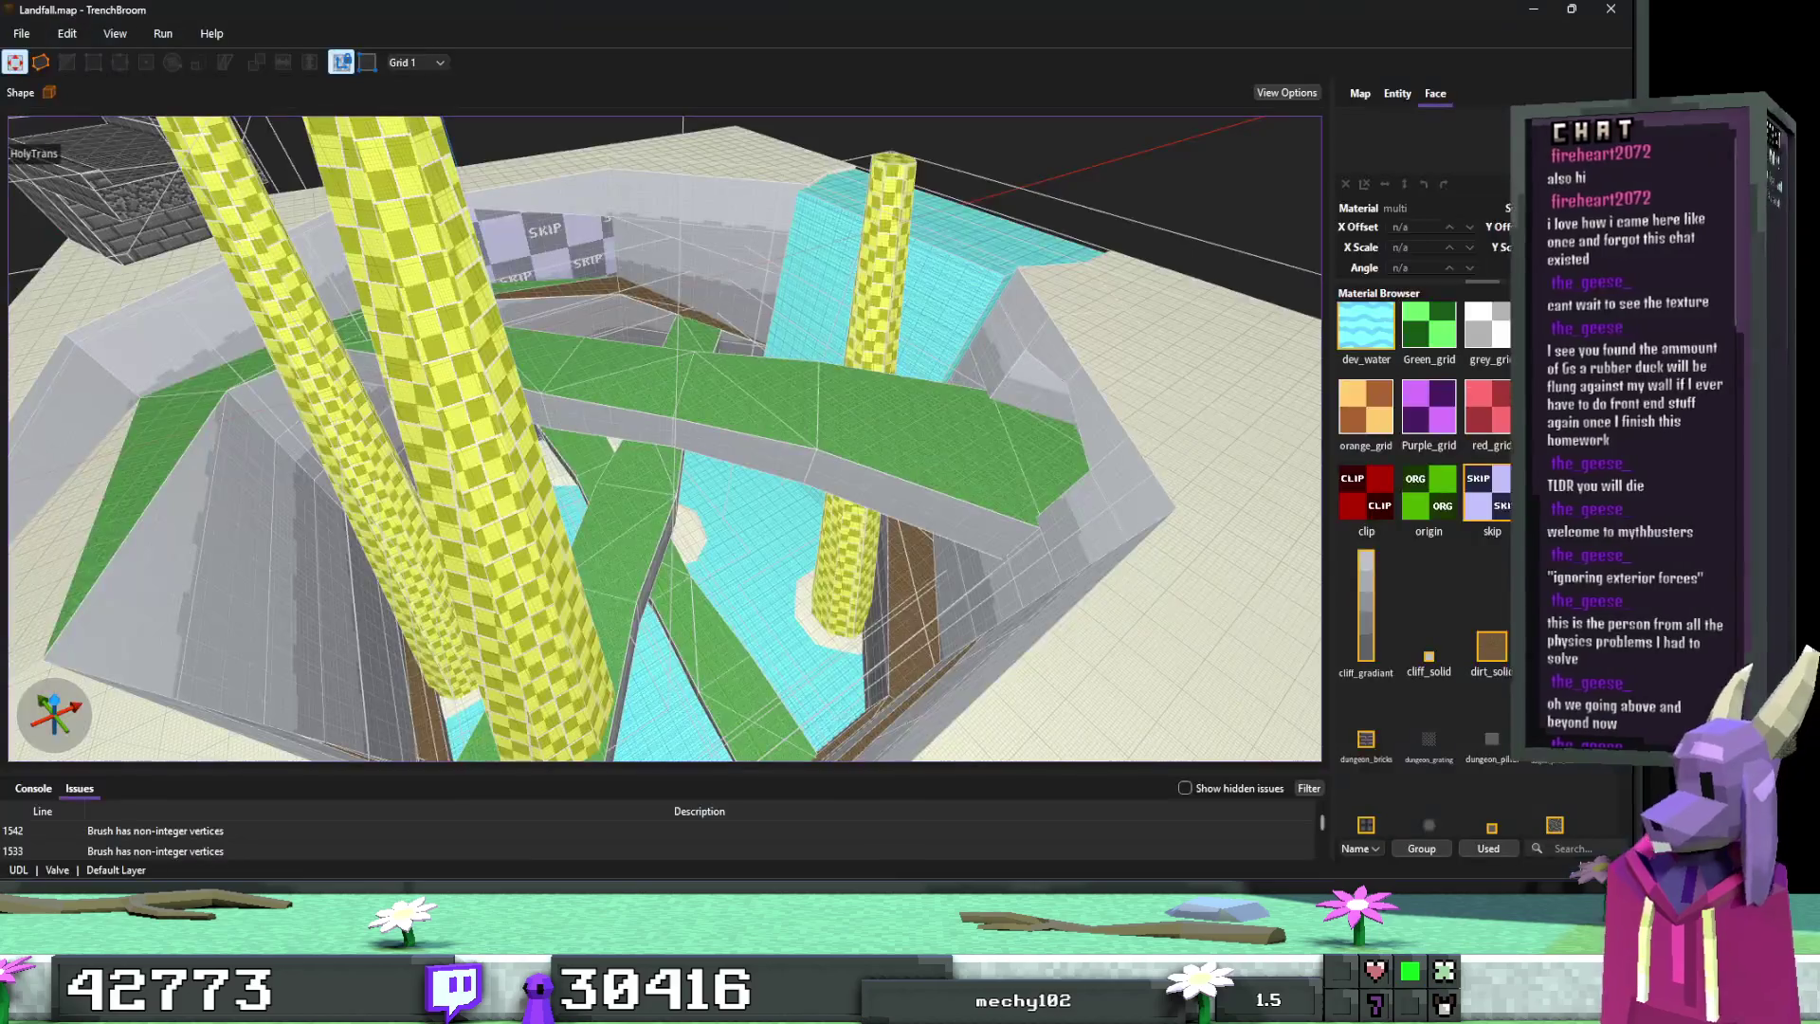
# Step: Select three brushes along the white outer wall and turn the view to face them
pyautogui.scroll(10, 1020, 549)
pyautogui.scroll(10, 1033, 536)
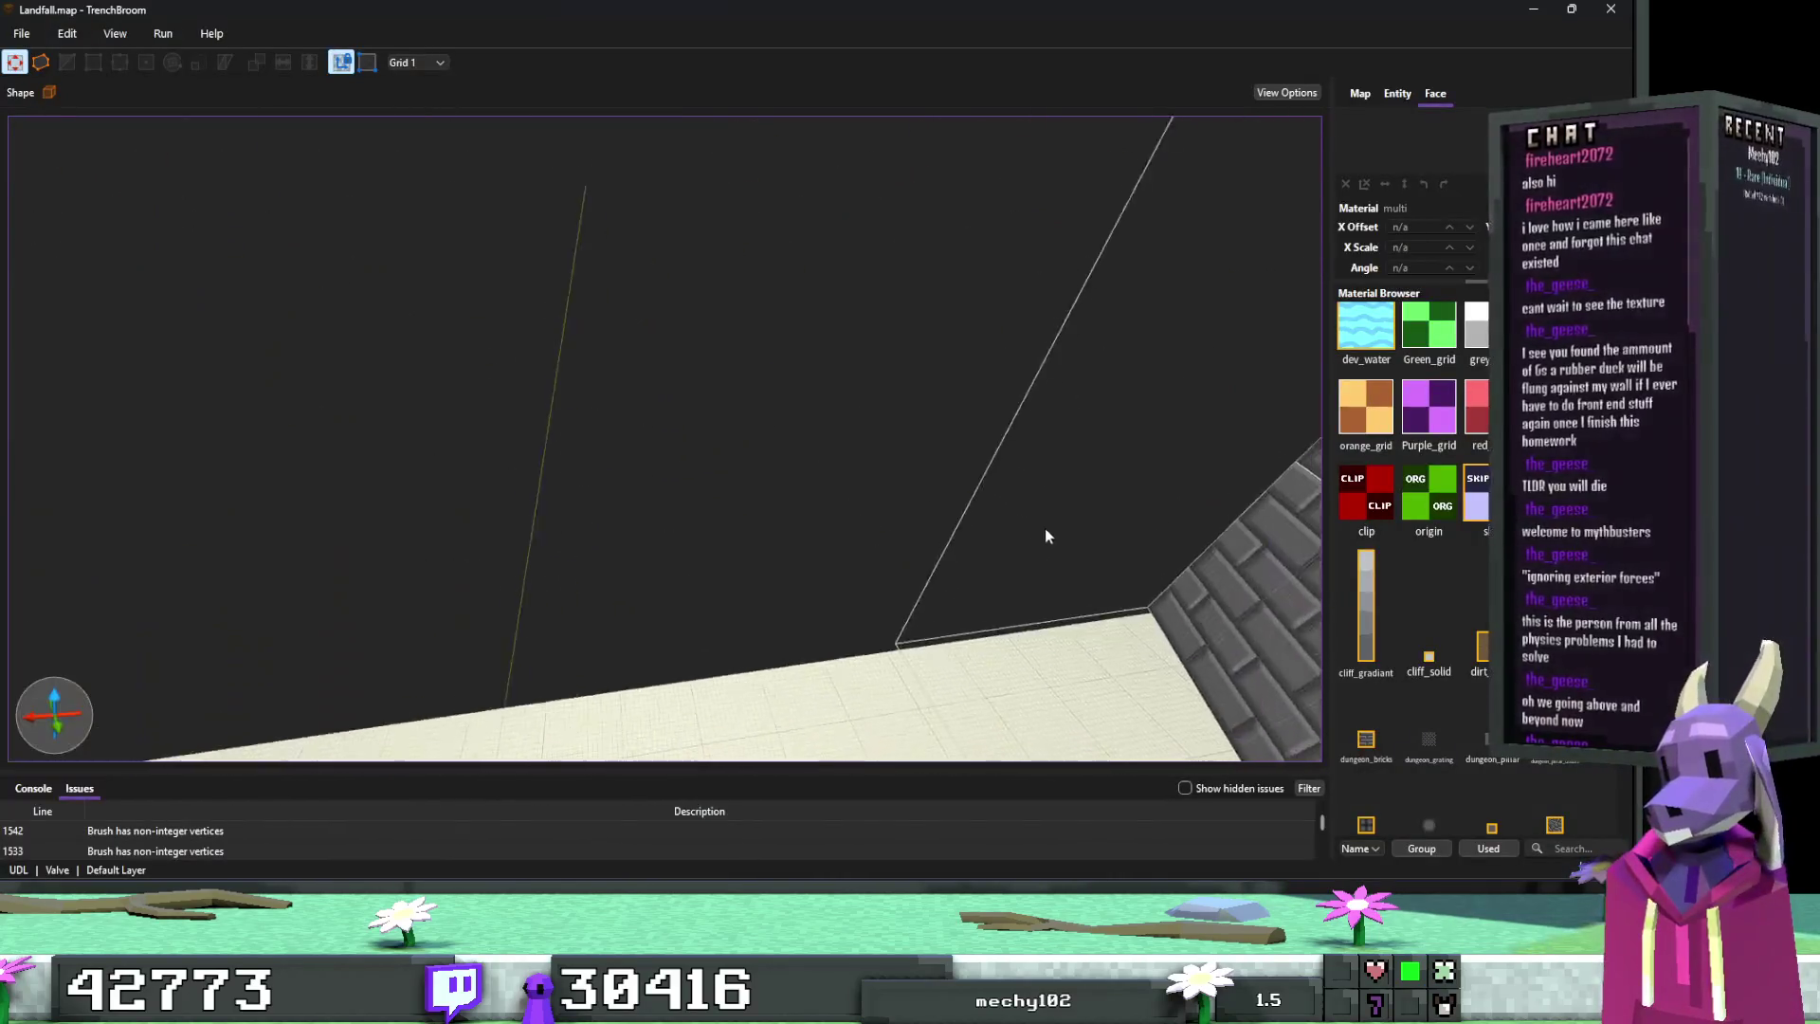
pyautogui.click(1166, 489)
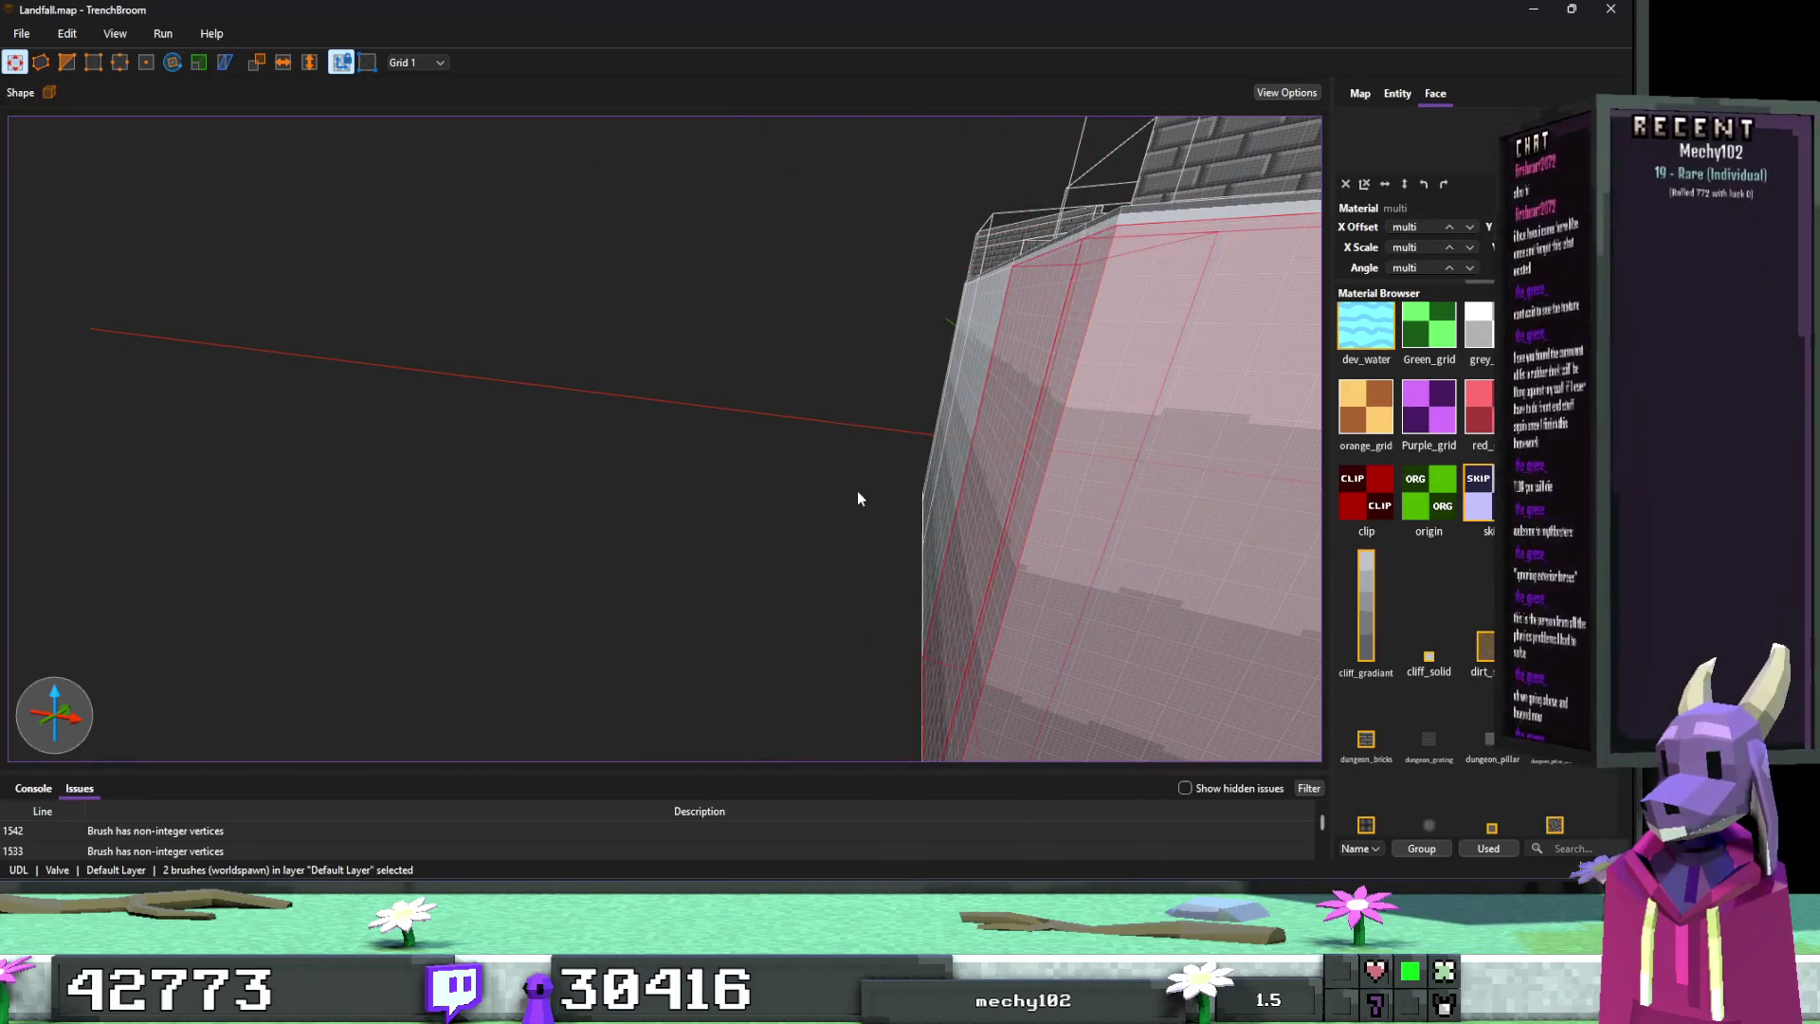
pyautogui.press('Escape')
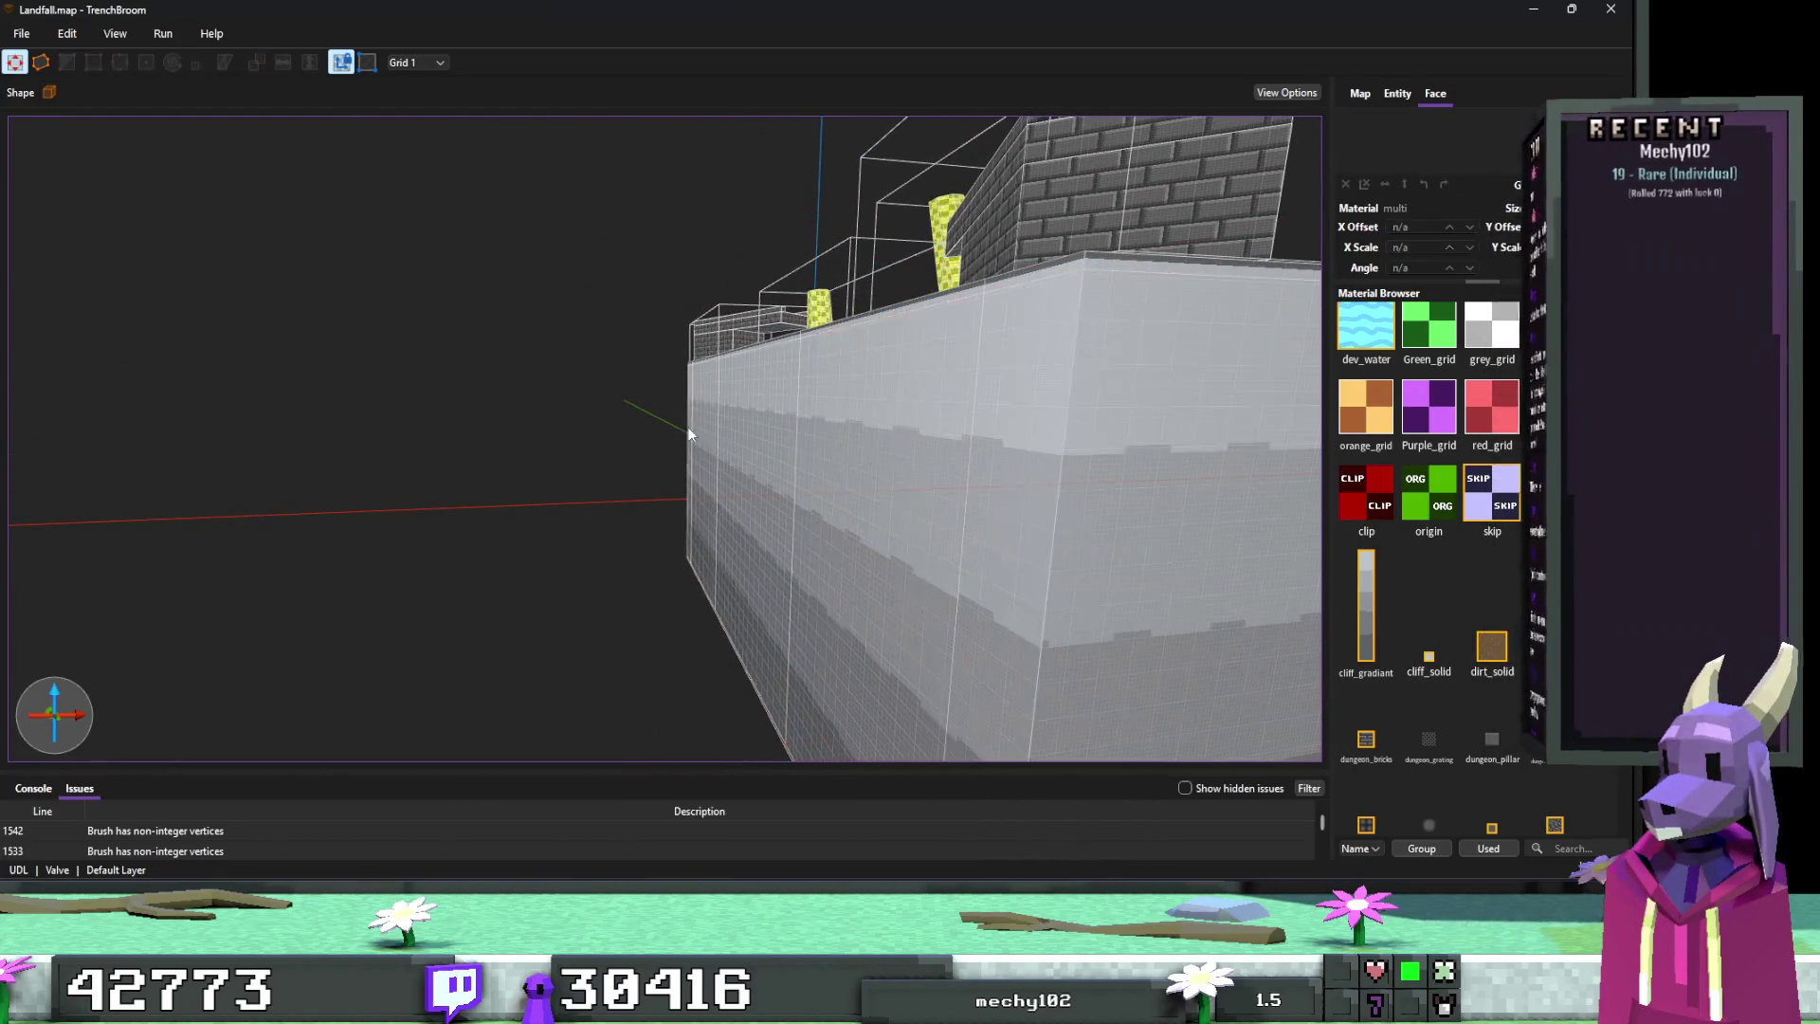
pyautogui.moveTo(776, 445)
pyautogui.mouseDown()
pyautogui.moveTo(1066, 482)
pyautogui.moveTo(703, 434)
pyautogui.mouseUp()
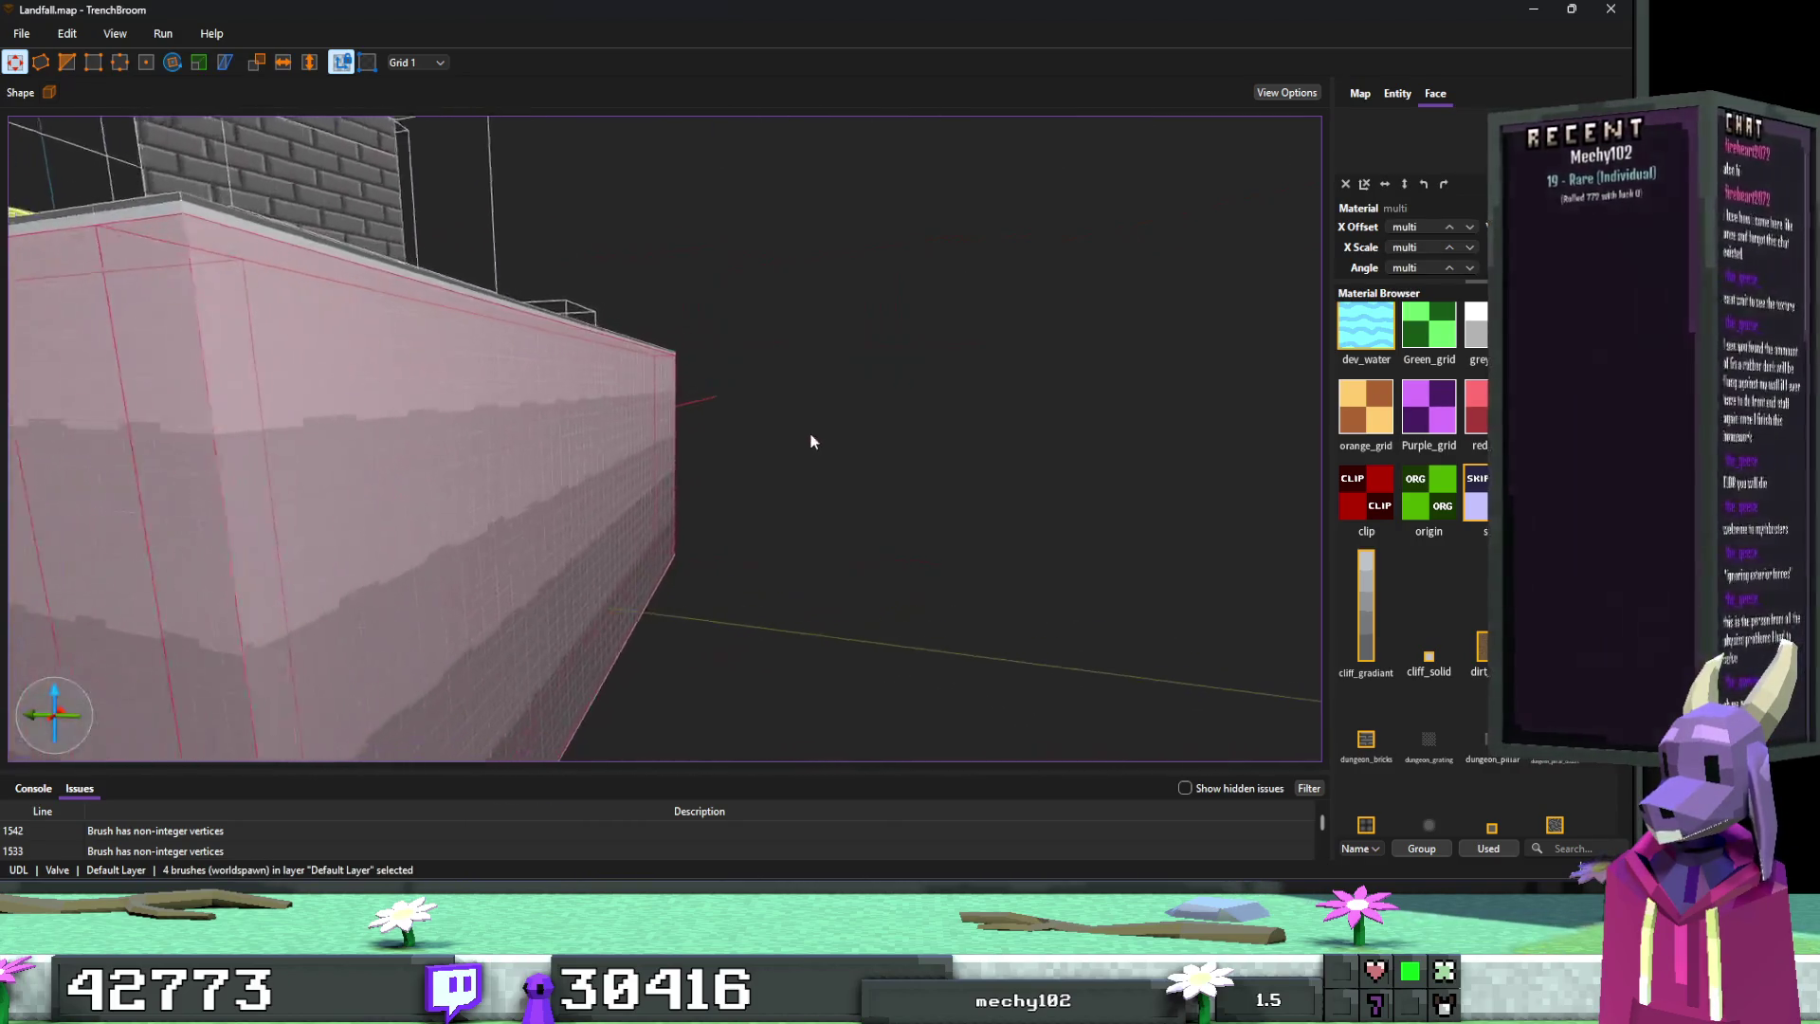
pyautogui.press('w')
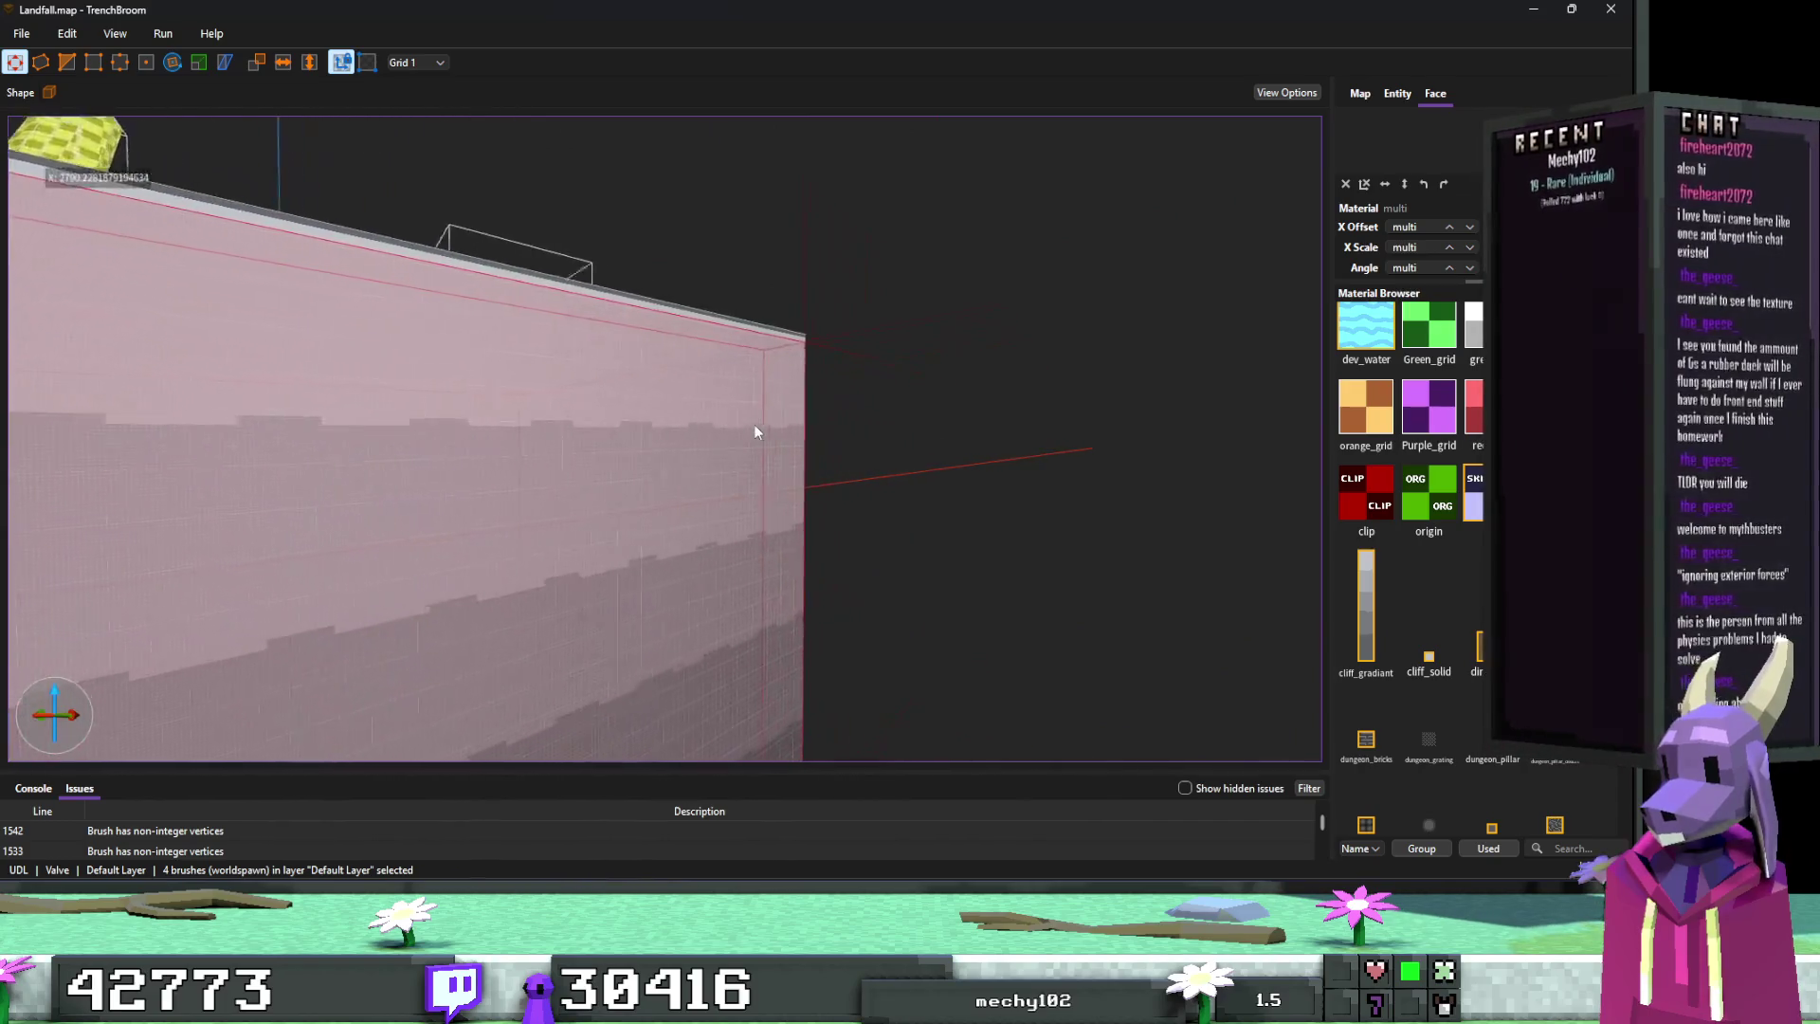
pyautogui.moveTo(753, 437); pyautogui.dragTo(605, 452)
# Step: Add the func_geo brush and grey side strips to the selection and make them one func_geo entity
pyautogui.keyDown('ctrl'); pyautogui.click(596, 438); pyautogui.keyUp('ctrl')
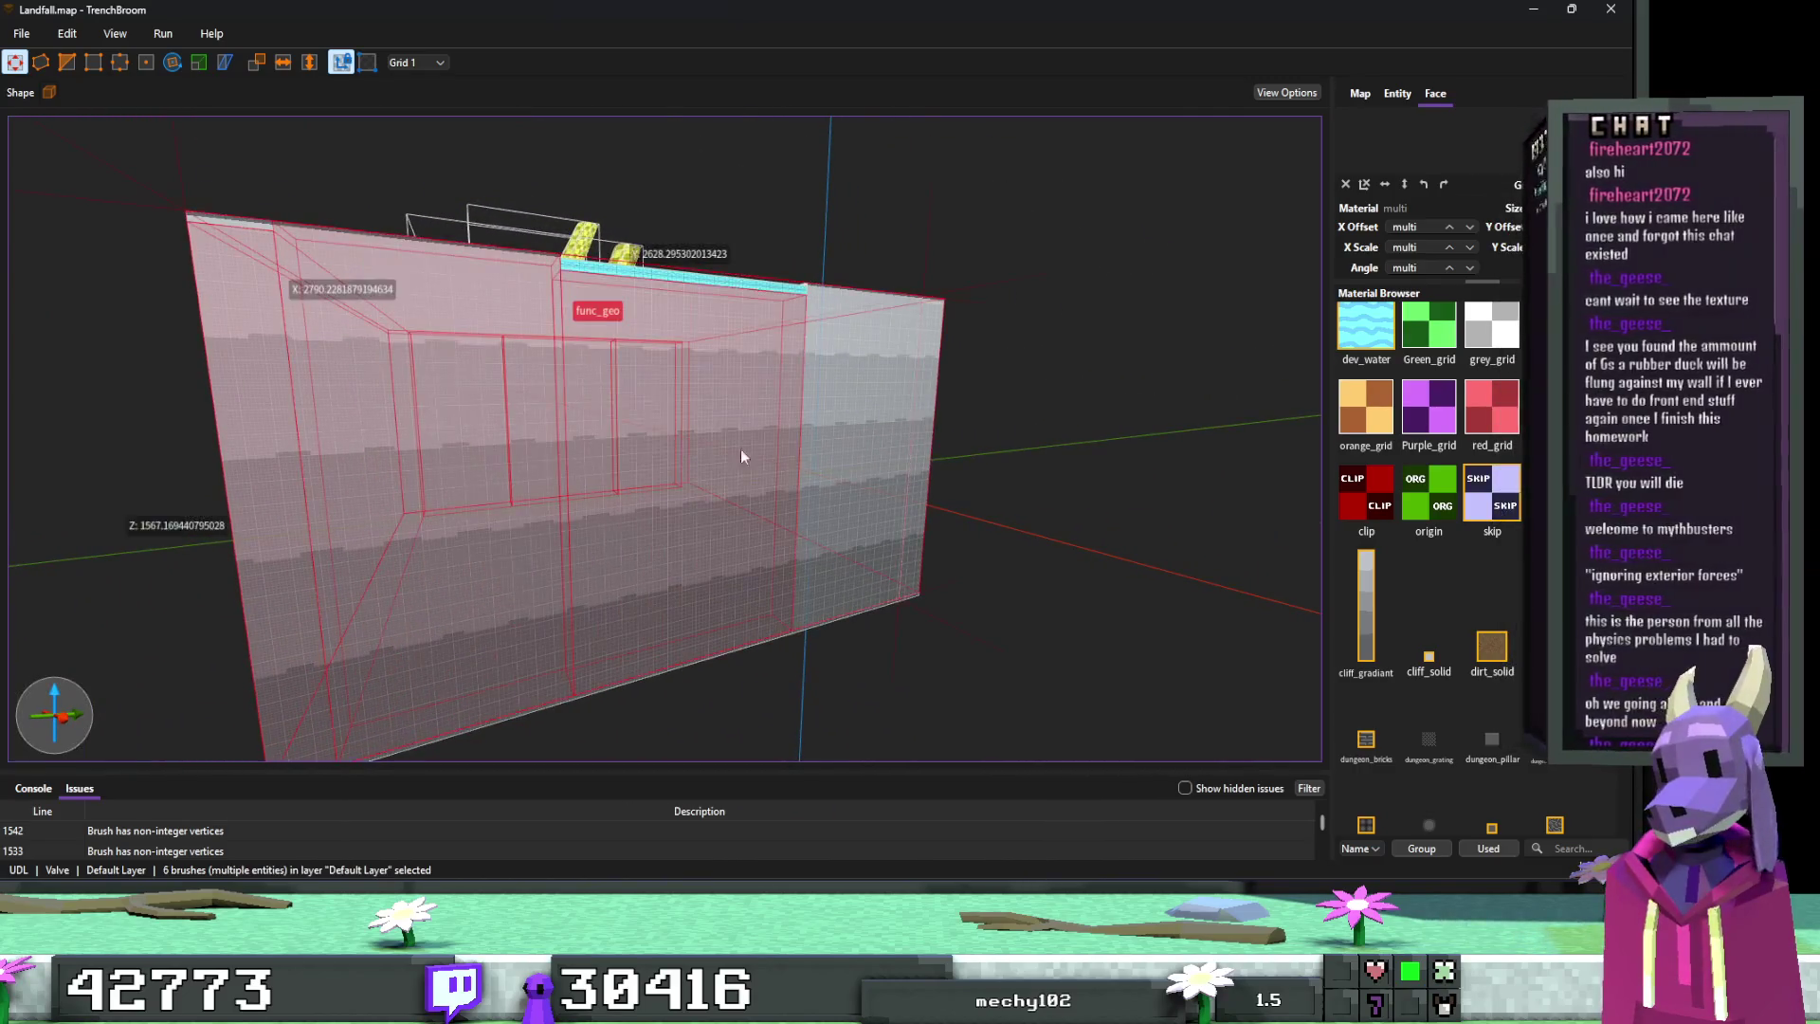
pyautogui.keyDown('ctrl'); pyautogui.click(922, 441); pyautogui.keyUp('ctrl')
pyautogui.press('d')
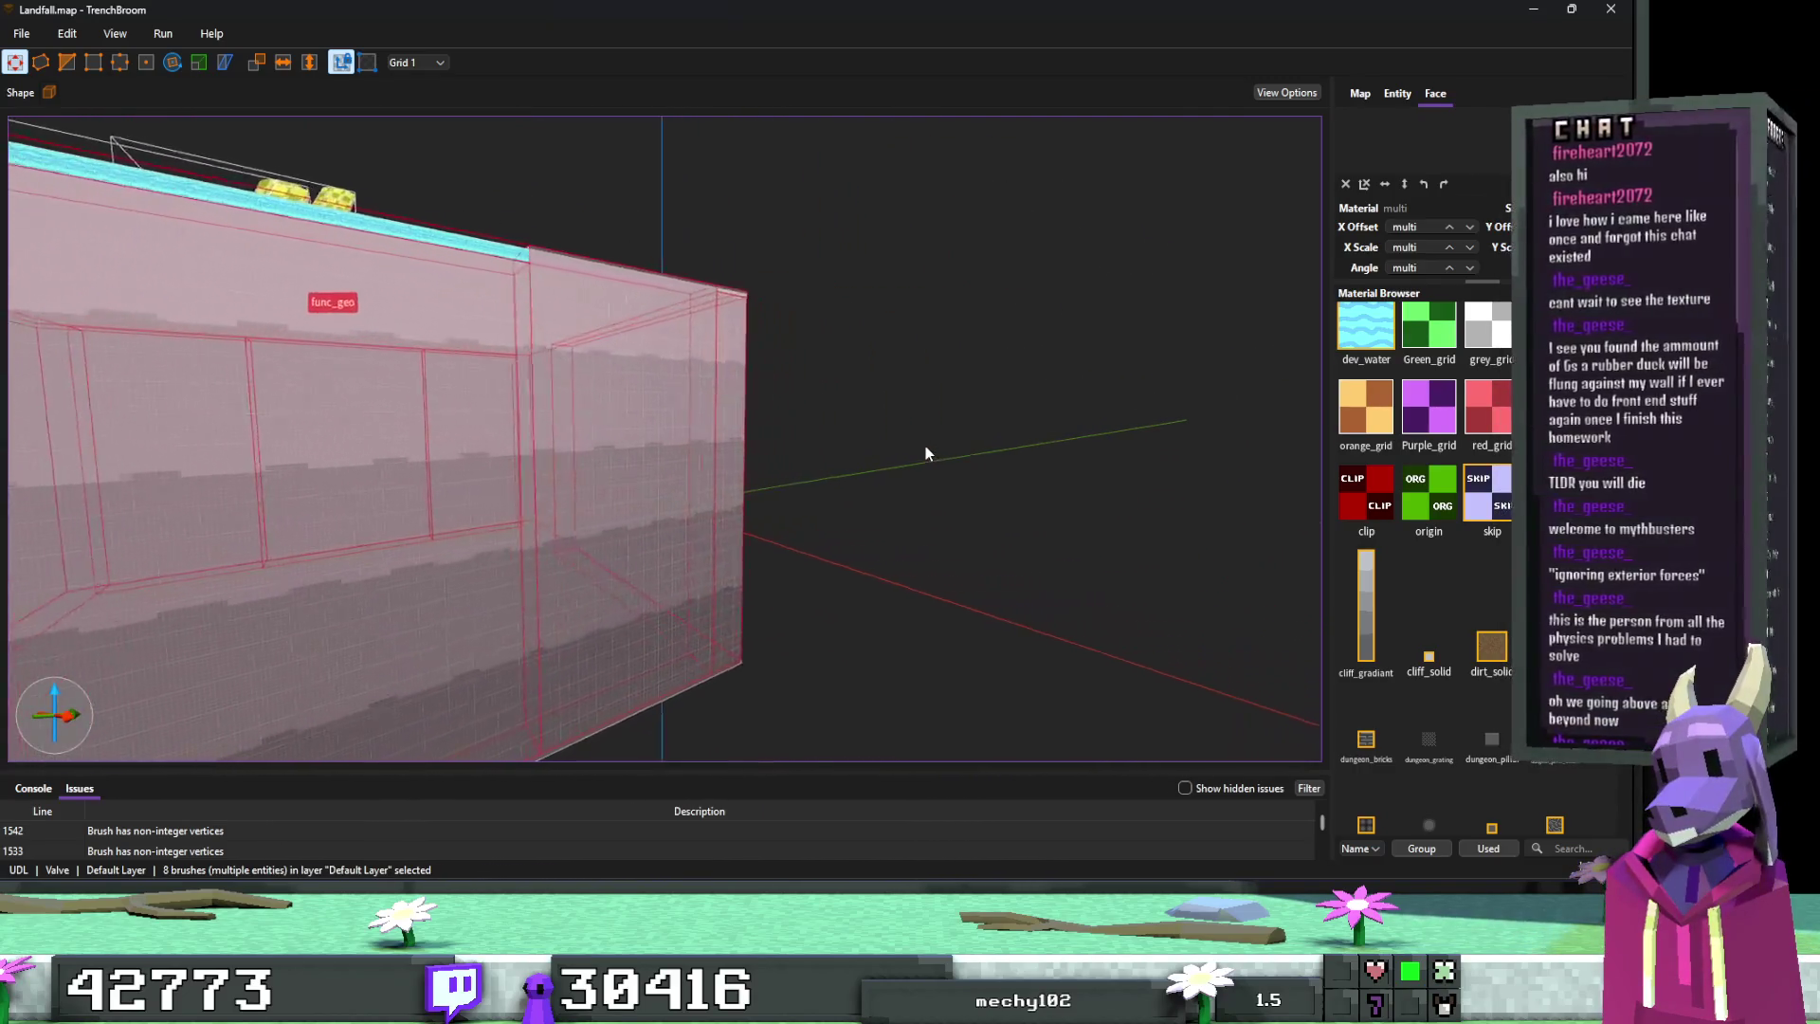
pyautogui.hotkey('ctrl', 'u')
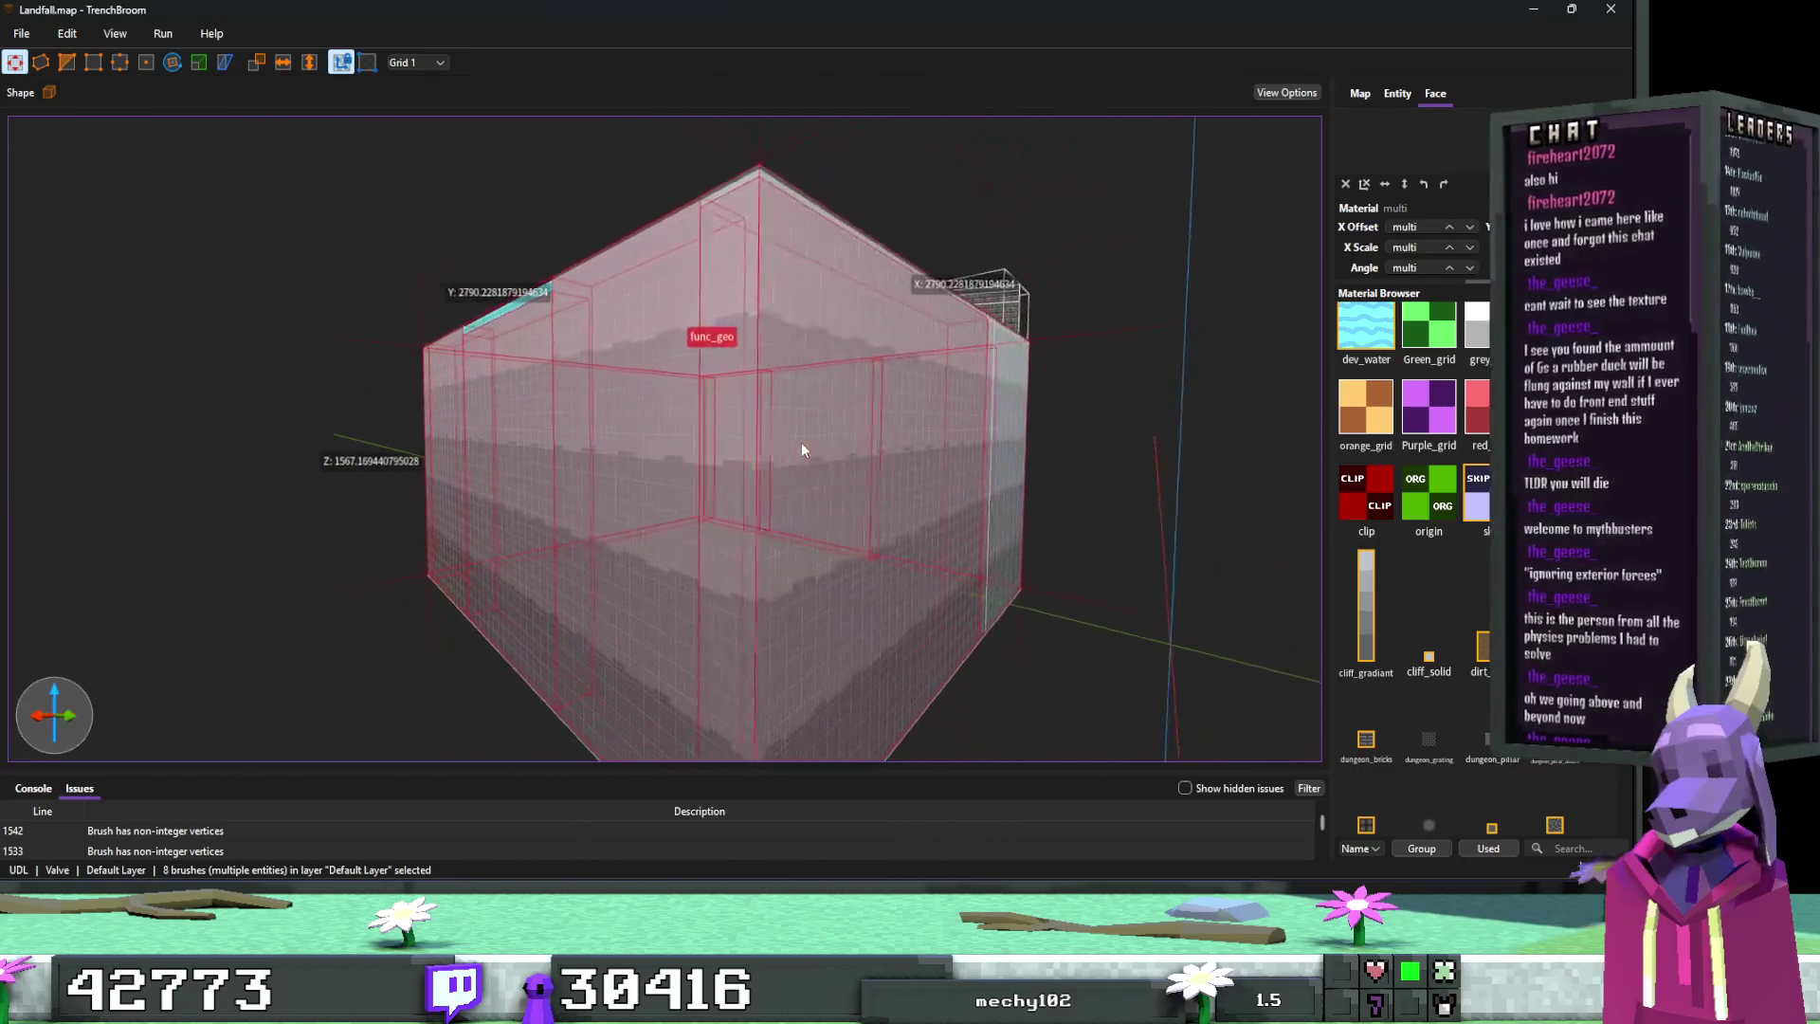
pyautogui.keyDown('ctrl'); pyautogui.click(986, 452); pyautogui.keyUp('ctrl')
pyautogui.scroll(5, 936, 463)
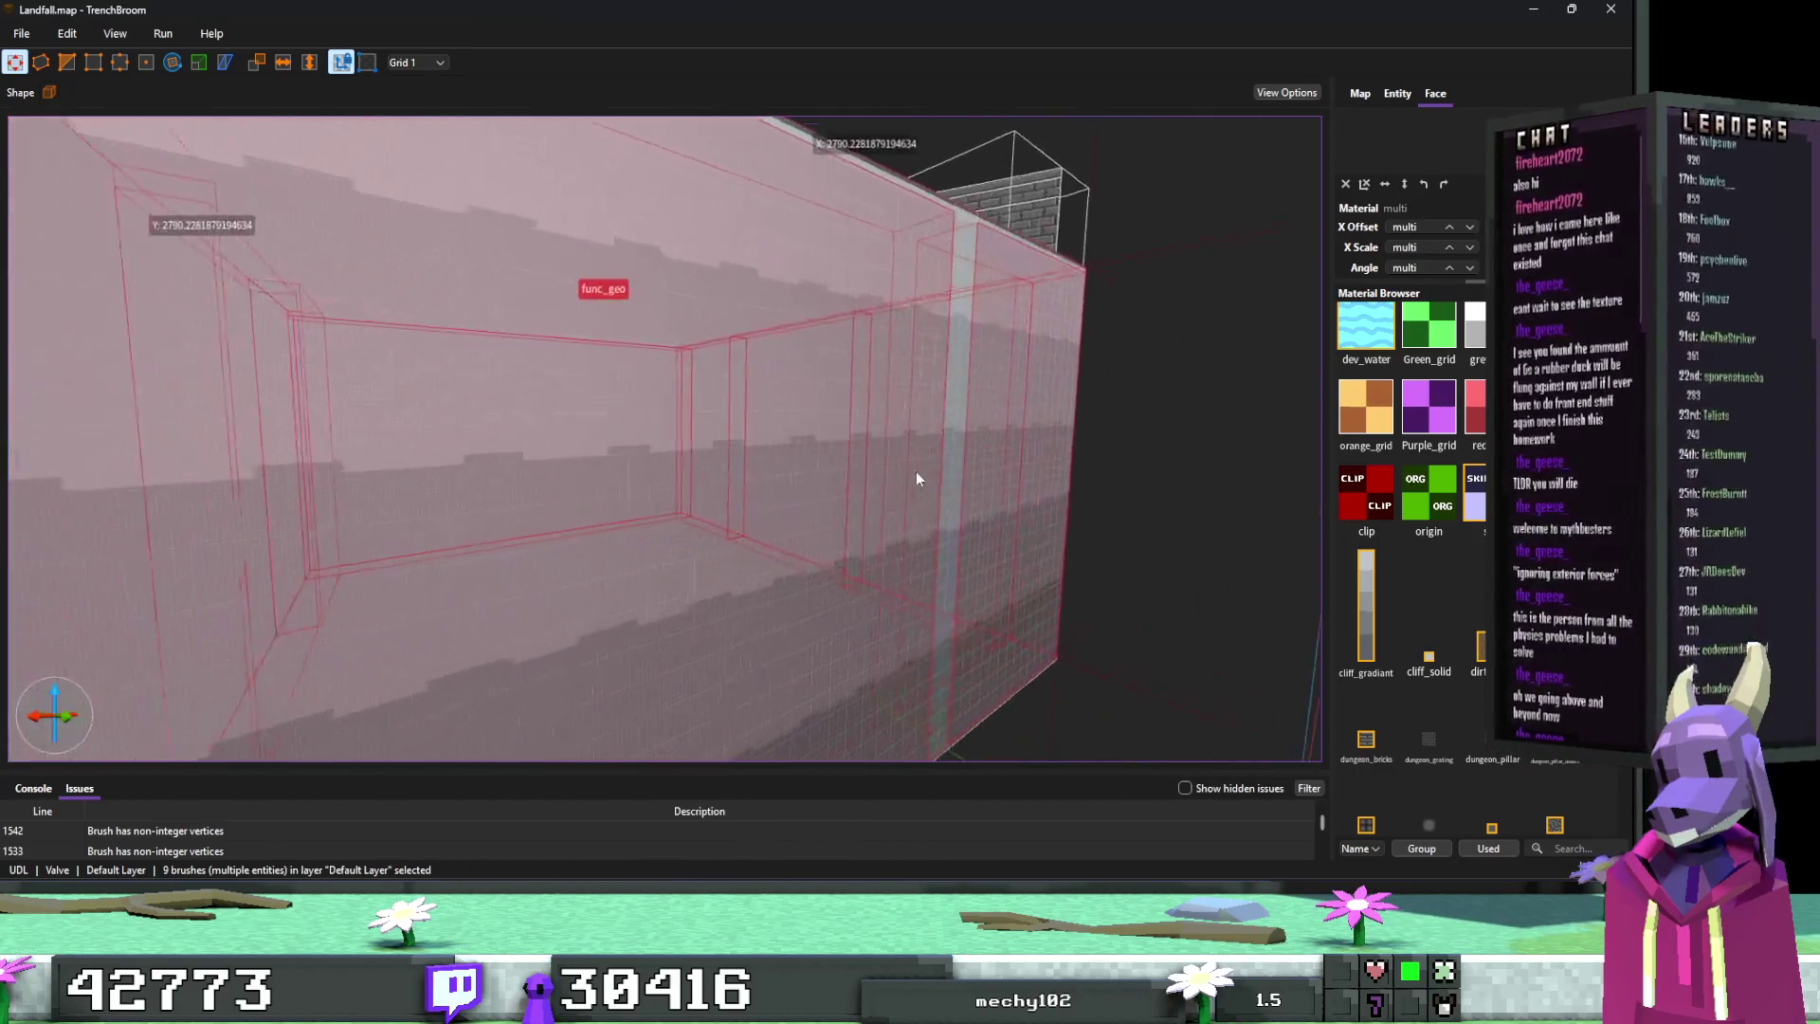
pyautogui.scroll(3, 912, 488)
pyautogui.scroll(-2, 891, 512)
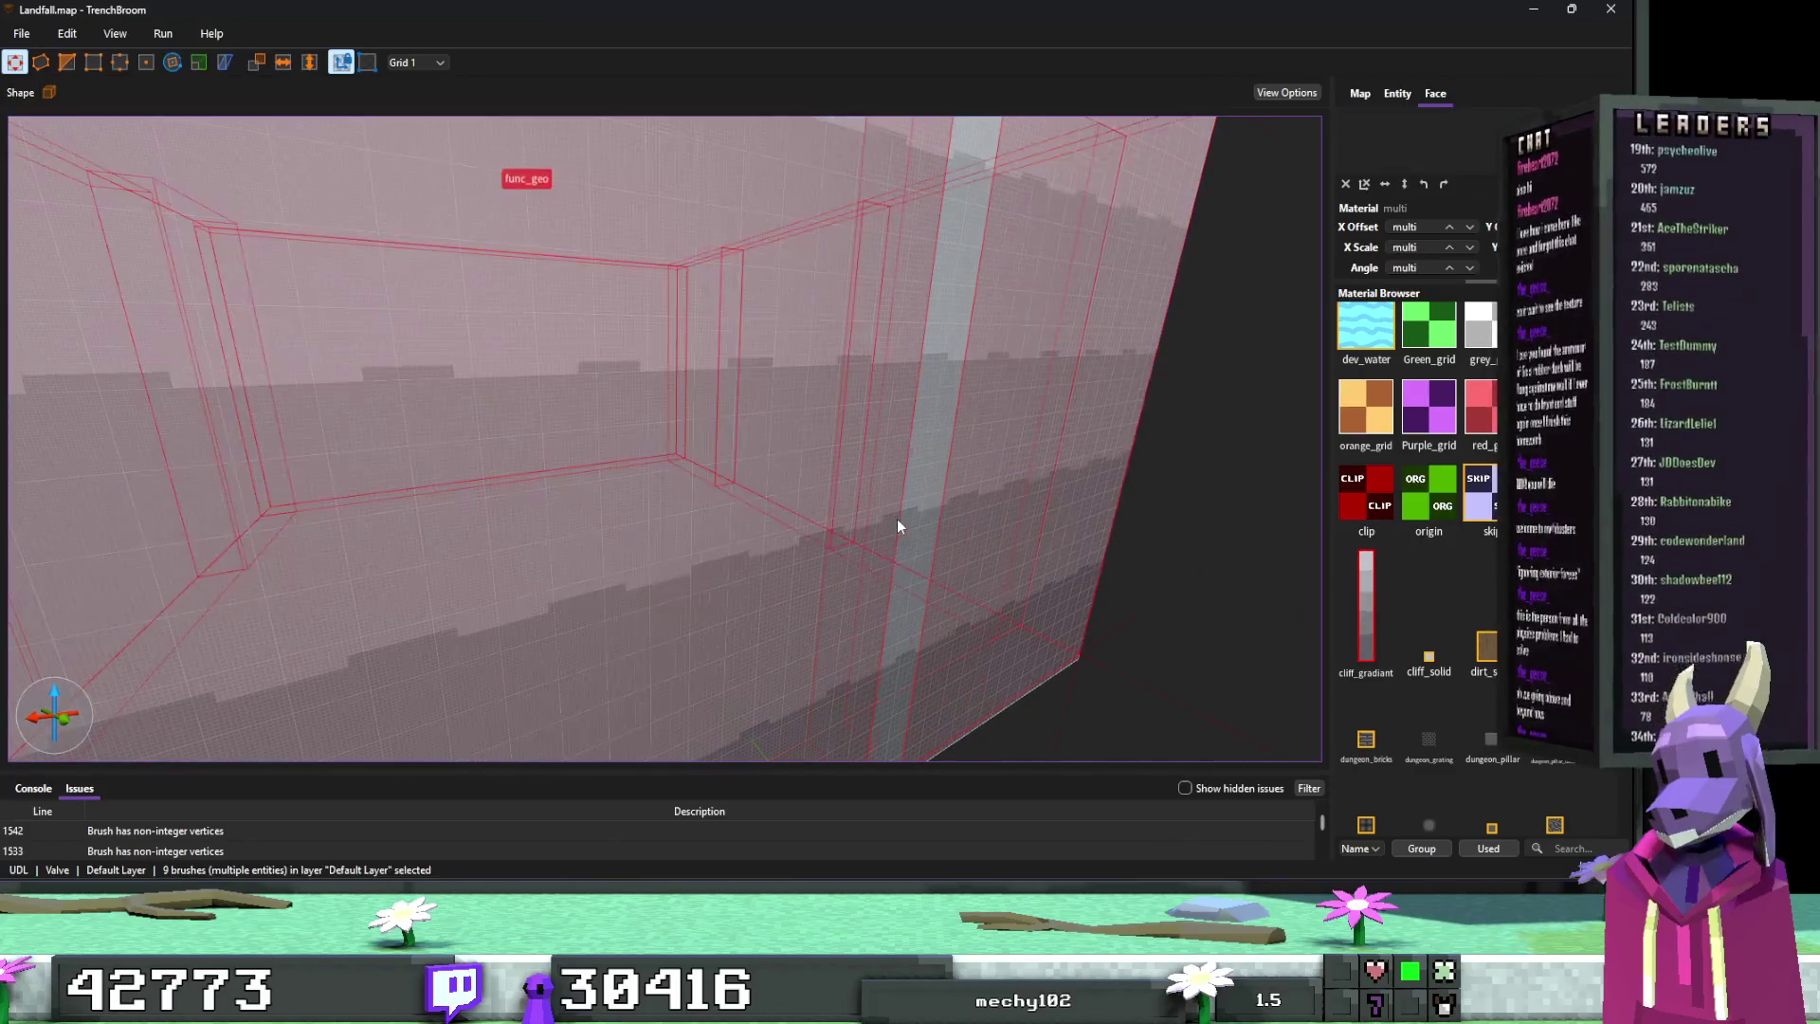
pyautogui.keyDown('ctrl'); pyautogui.click(916, 521); pyautogui.keyUp('ctrl')
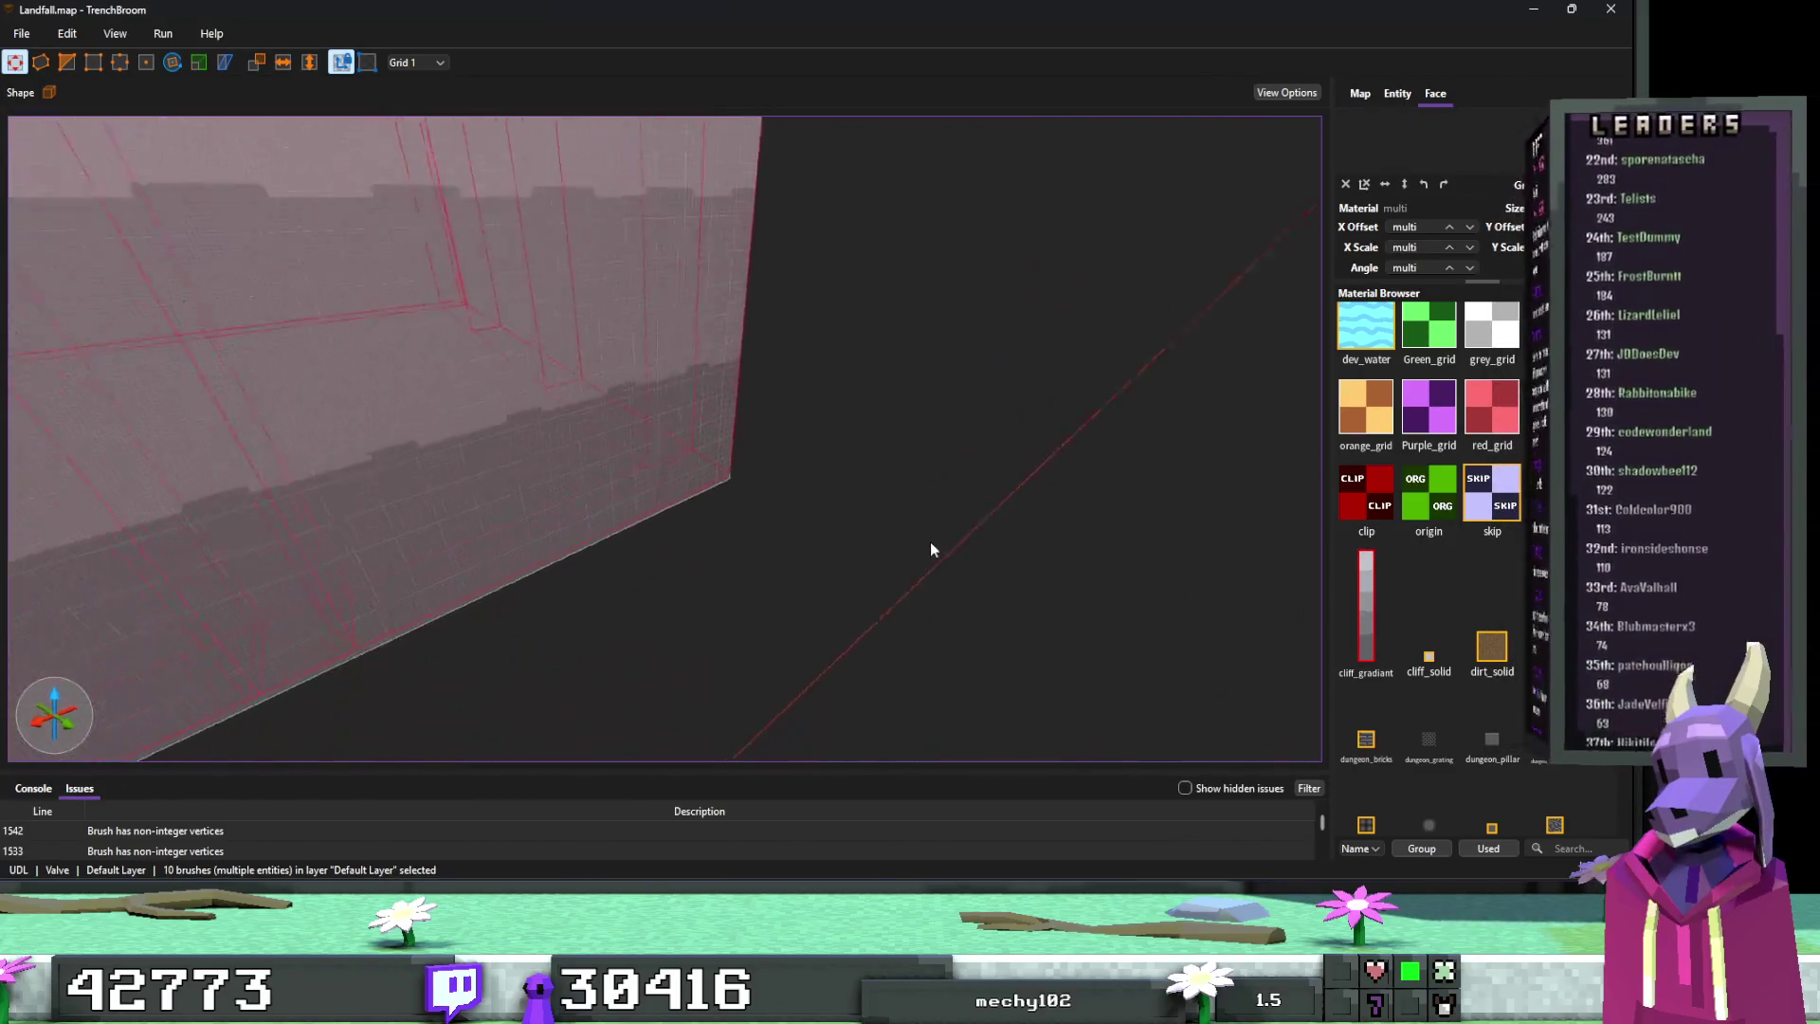
pyautogui.scroll(-4, 853, 512)
pyautogui.rightClick(716, 489)
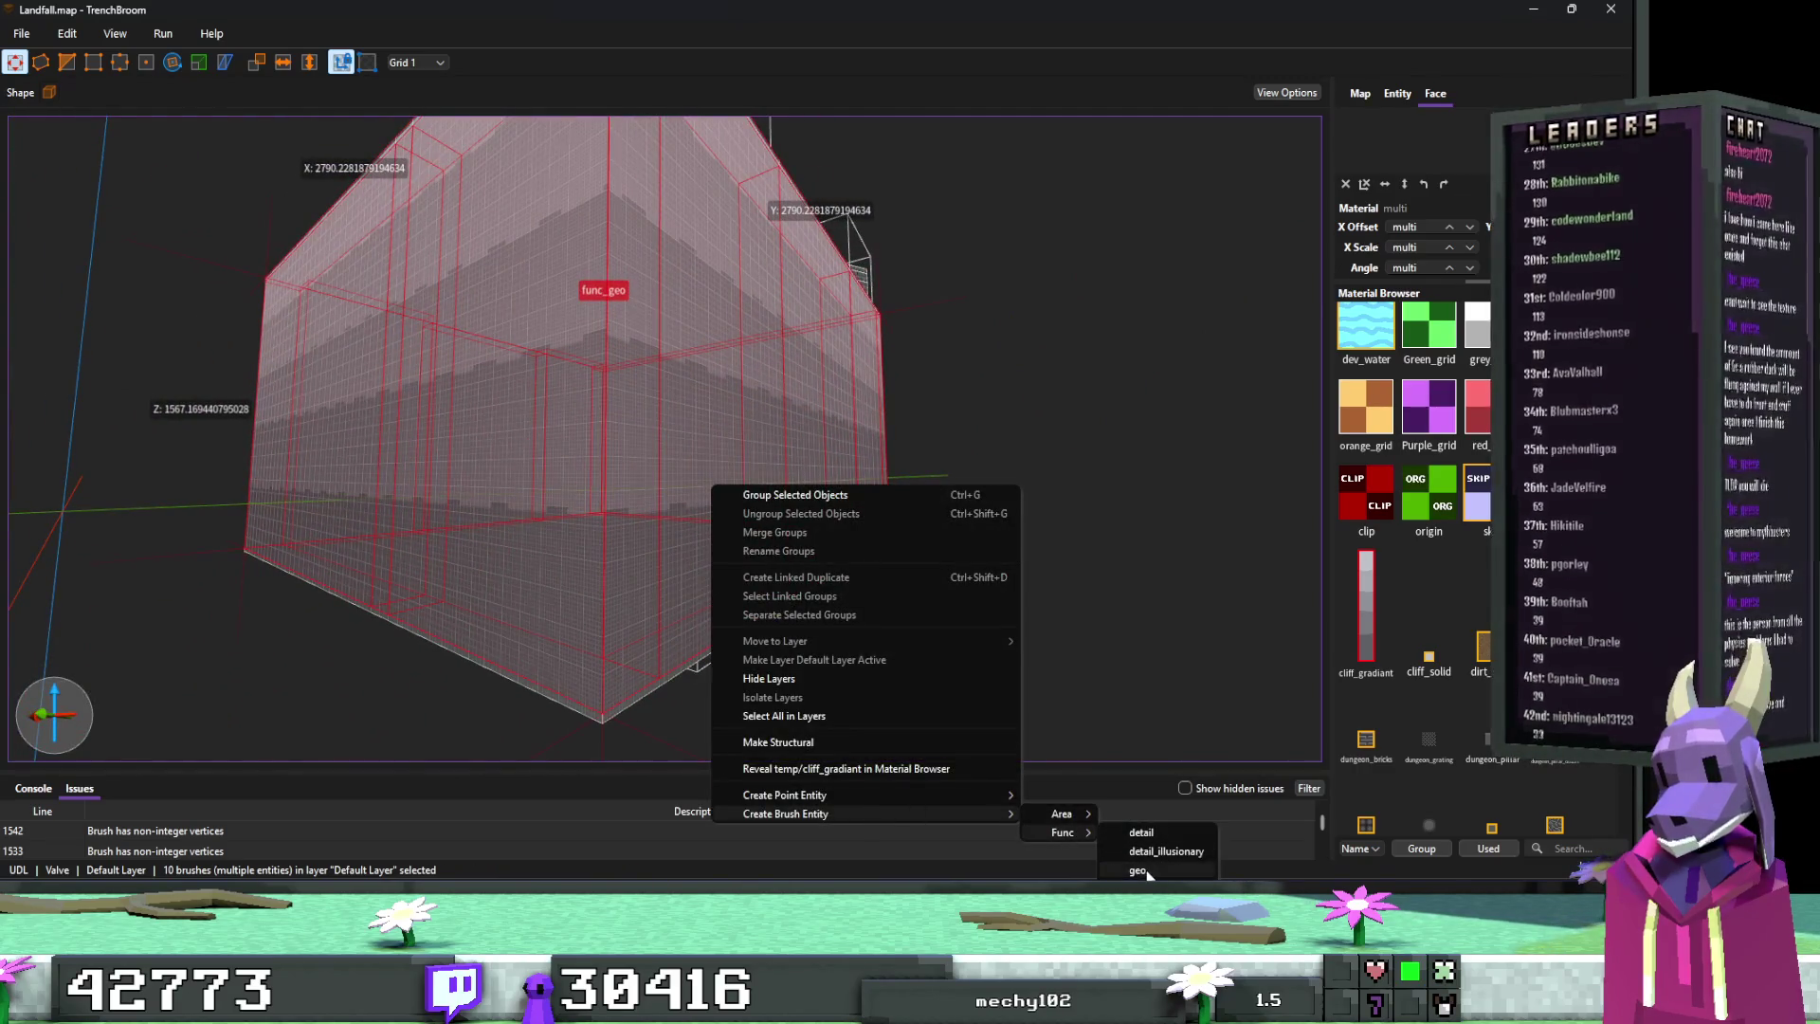
pyautogui.click(1146, 870)
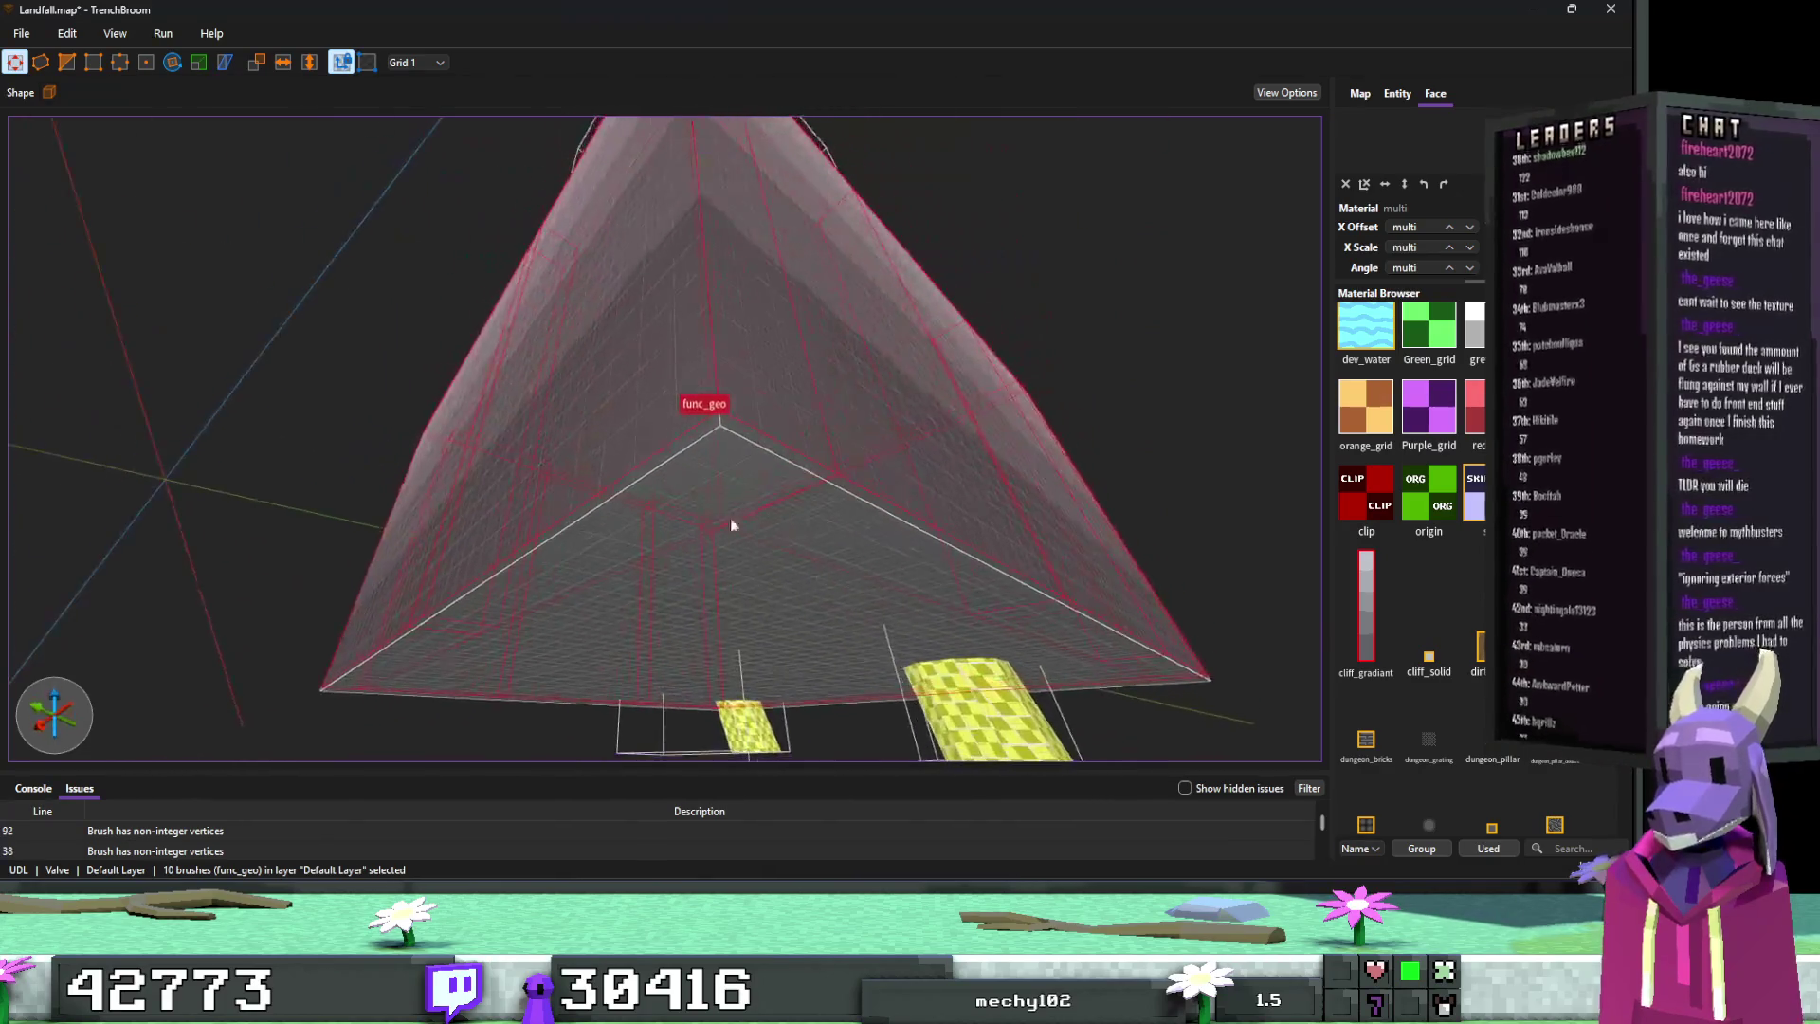
# Step: Convert the large temp/dungeon_solid brush to func_geo, then select FuncGodotMap back in Godot
pyautogui.click(730, 523)
pyautogui.rightClick(716, 509)
pyautogui.moveTo(898, 842)
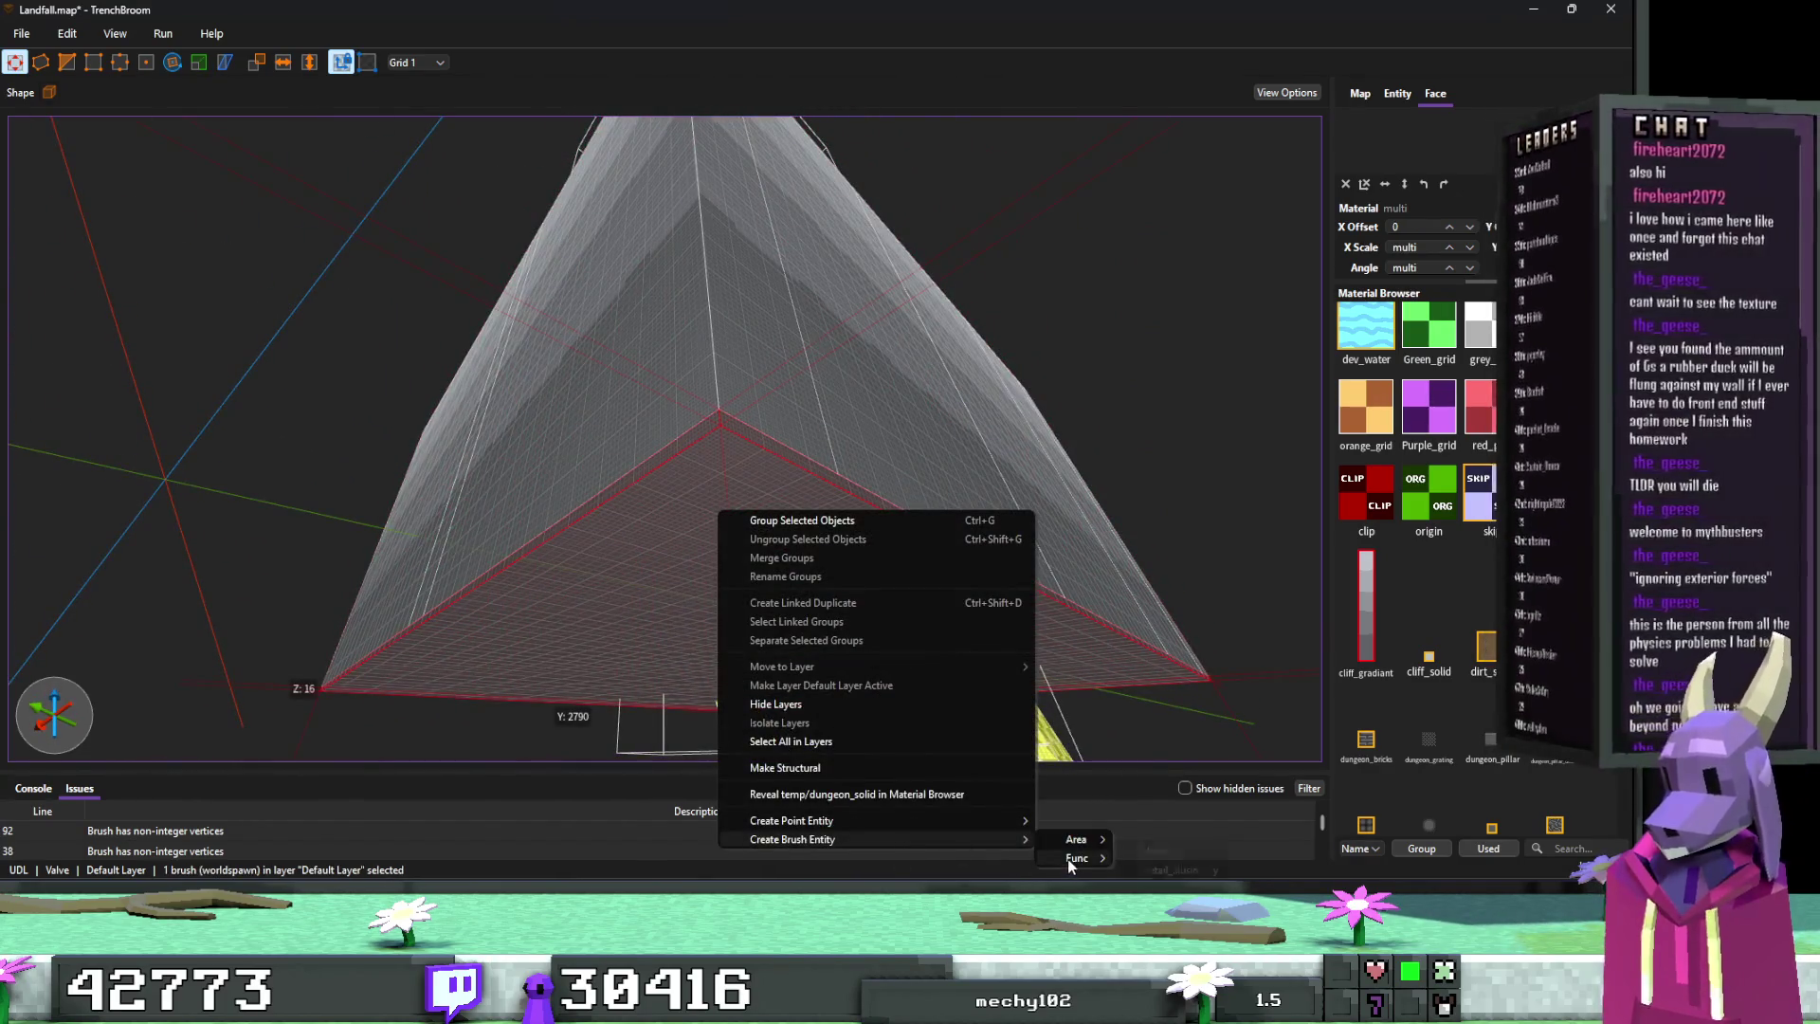
pyautogui.moveTo(1067, 859)
pyautogui.click(1147, 869)
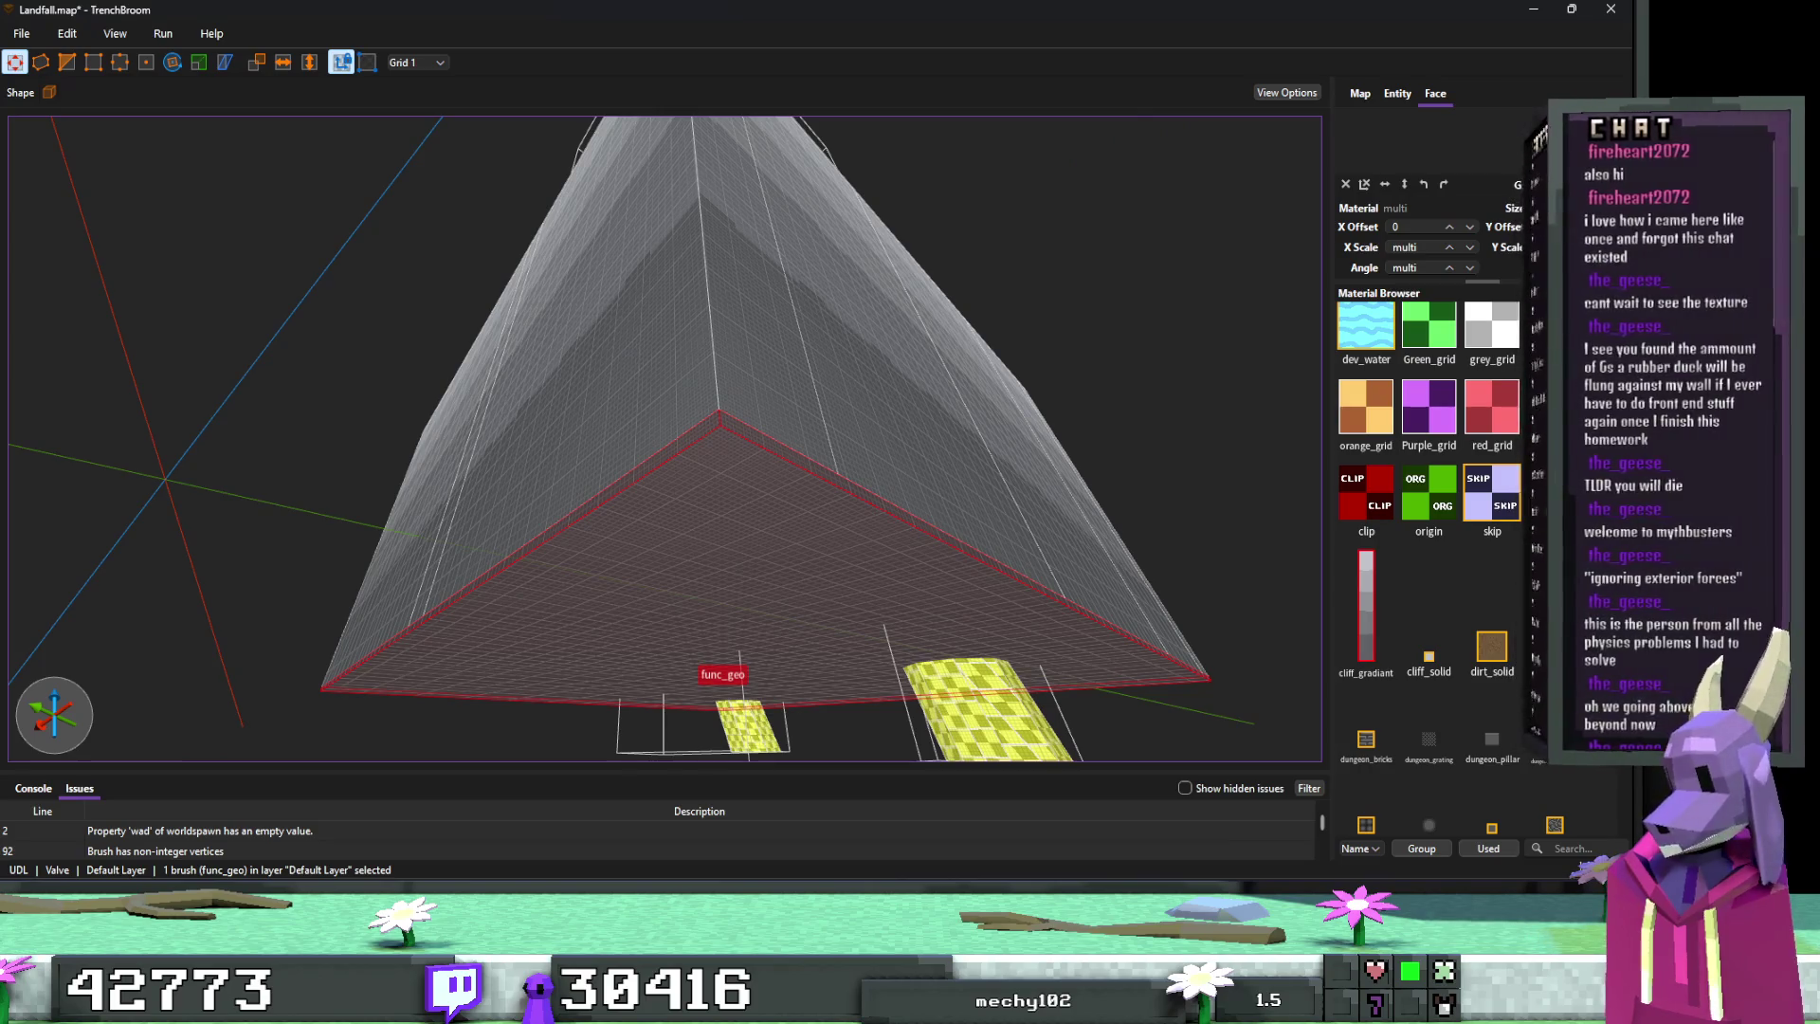
pyautogui.hotkey('alt', 'Tab')
pyautogui.click(173, 161)
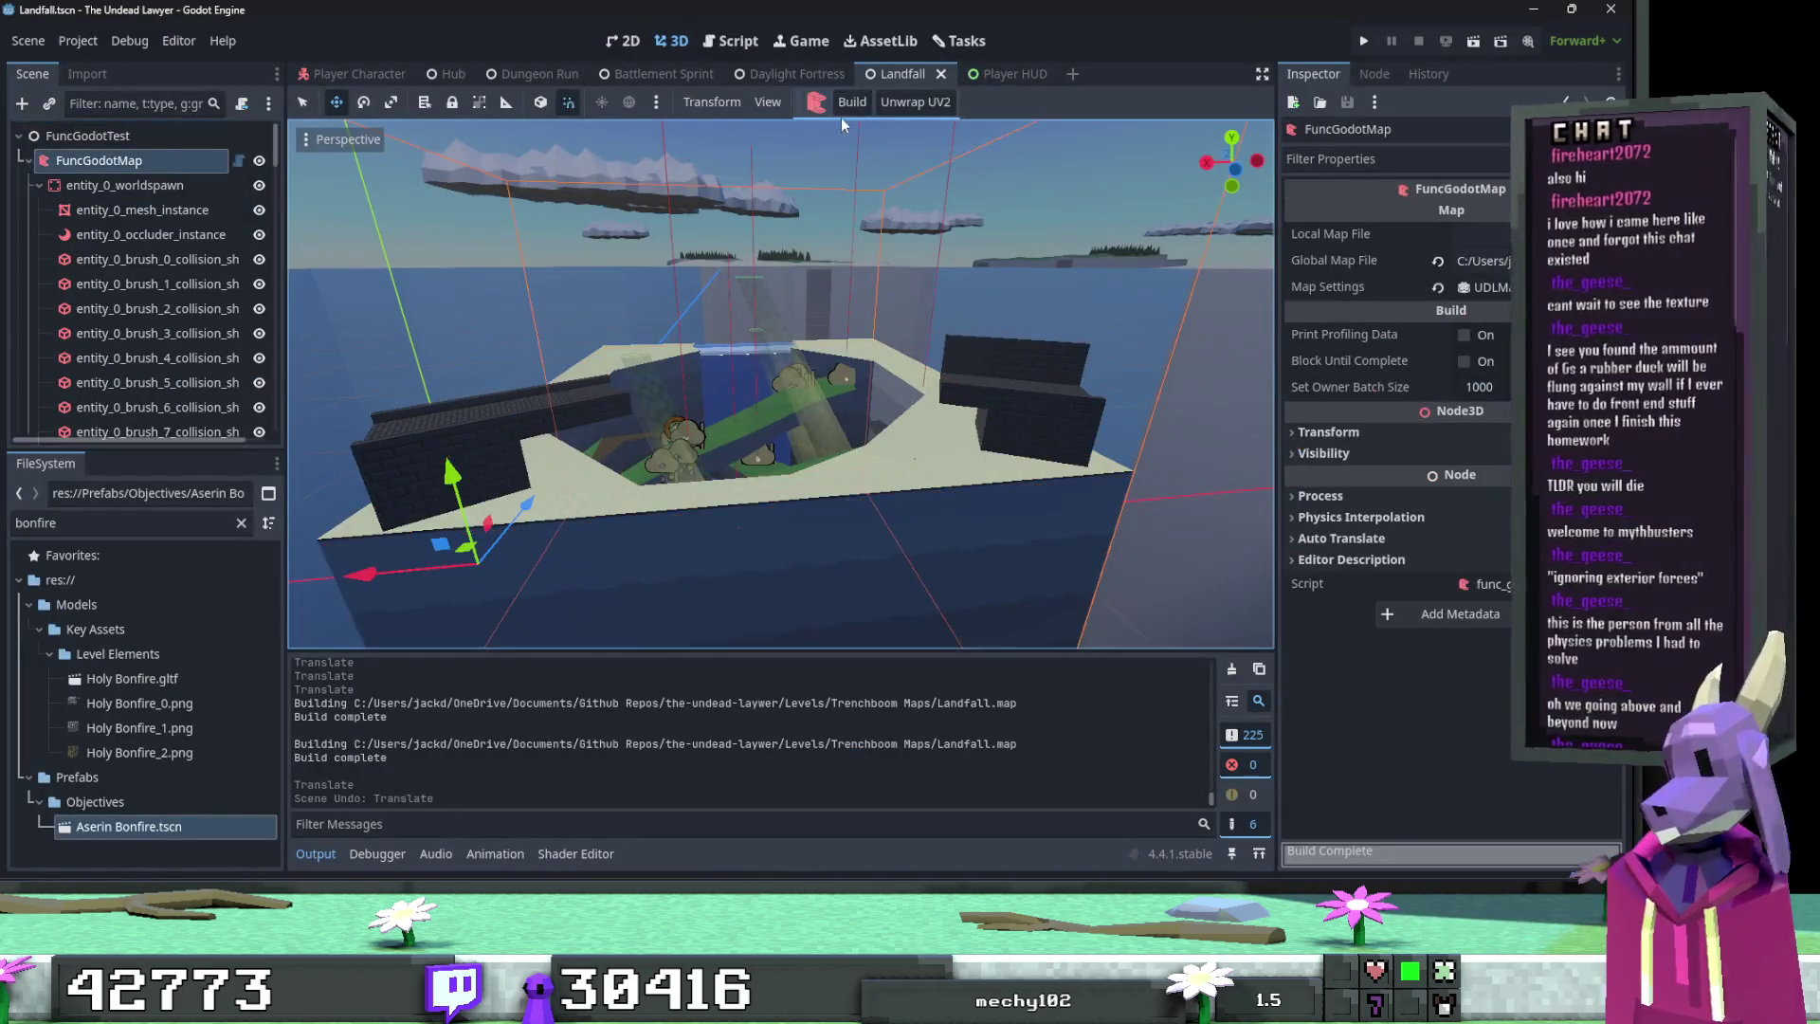
# Step: Build the level with the new func_geo walls, nudge entity_0_mesh_instance down, and return to TrenchBroom
pyautogui.click(846, 103)
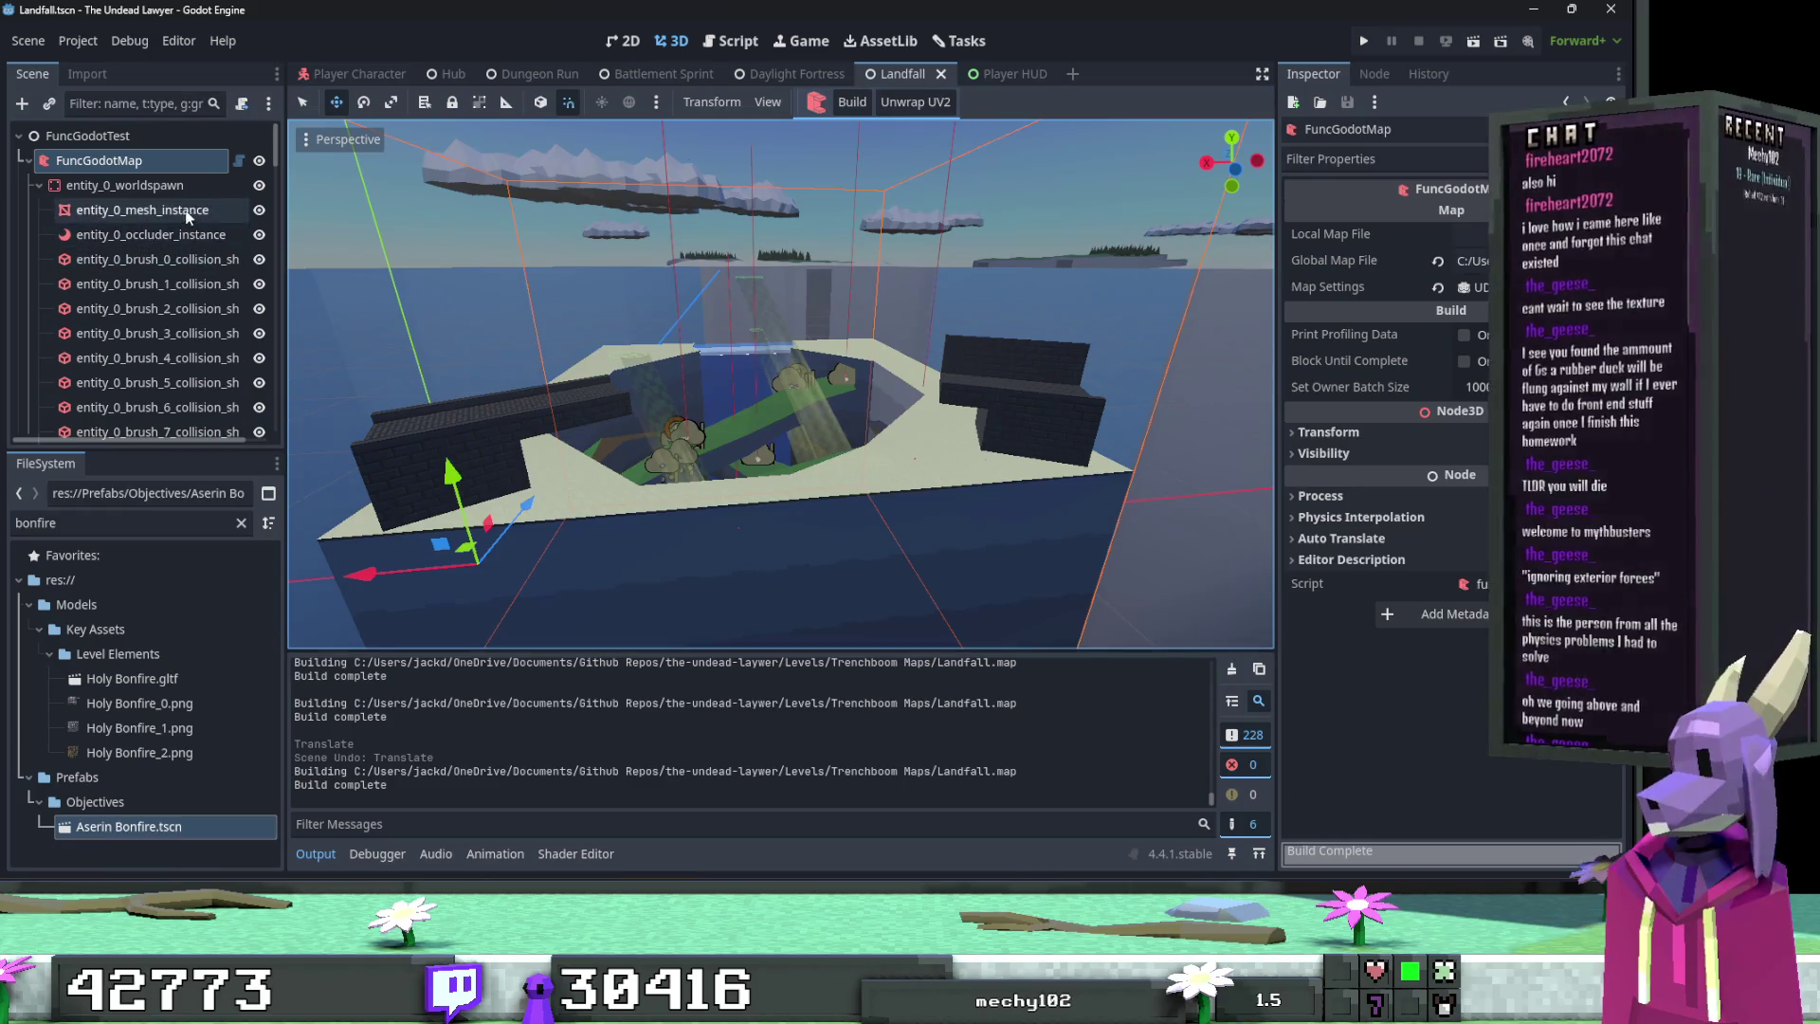
pyautogui.click(188, 212)
pyautogui.scroll(2, 715, 379)
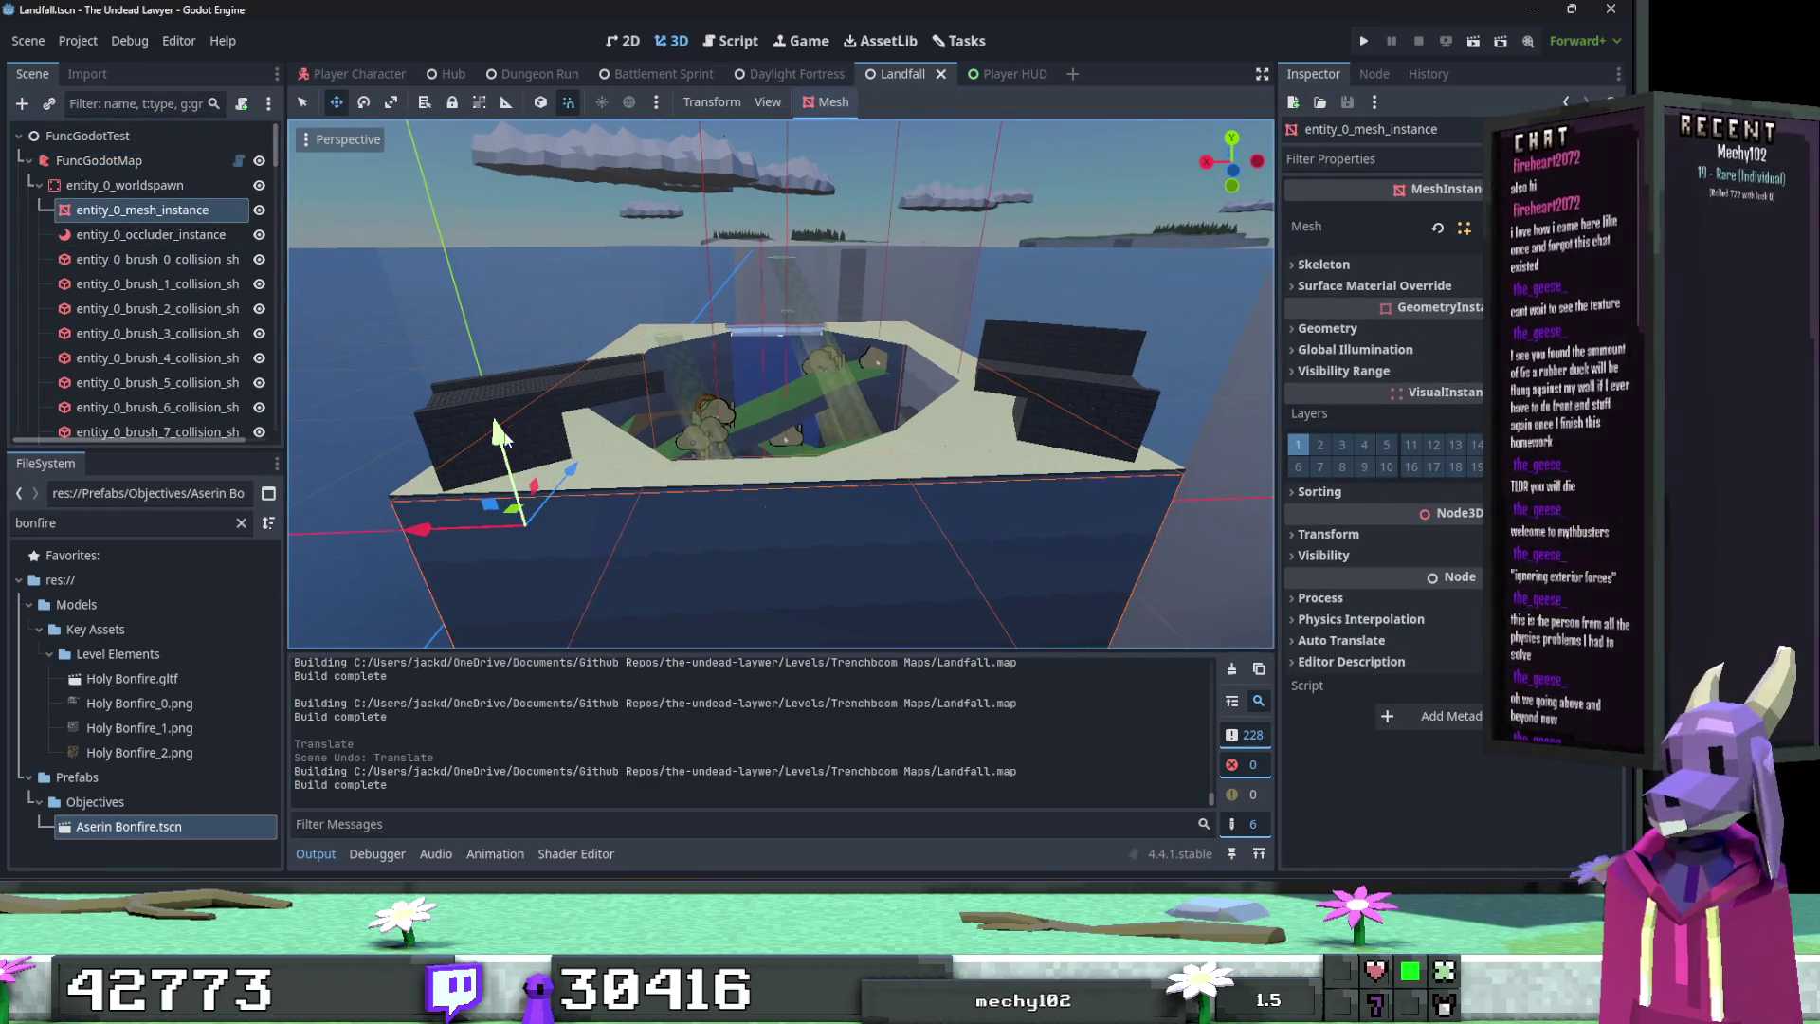
pyautogui.moveTo(499, 434)
pyautogui.mouseDown()
pyautogui.moveTo(460, 305)
pyautogui.moveTo(448, 571)
pyautogui.moveTo(463, 449)
pyautogui.moveTo(489, 527)
pyautogui.mouseUp()
pyautogui.hotkey('alt', 'Tab')
pyautogui.doubleClick(812, 379)
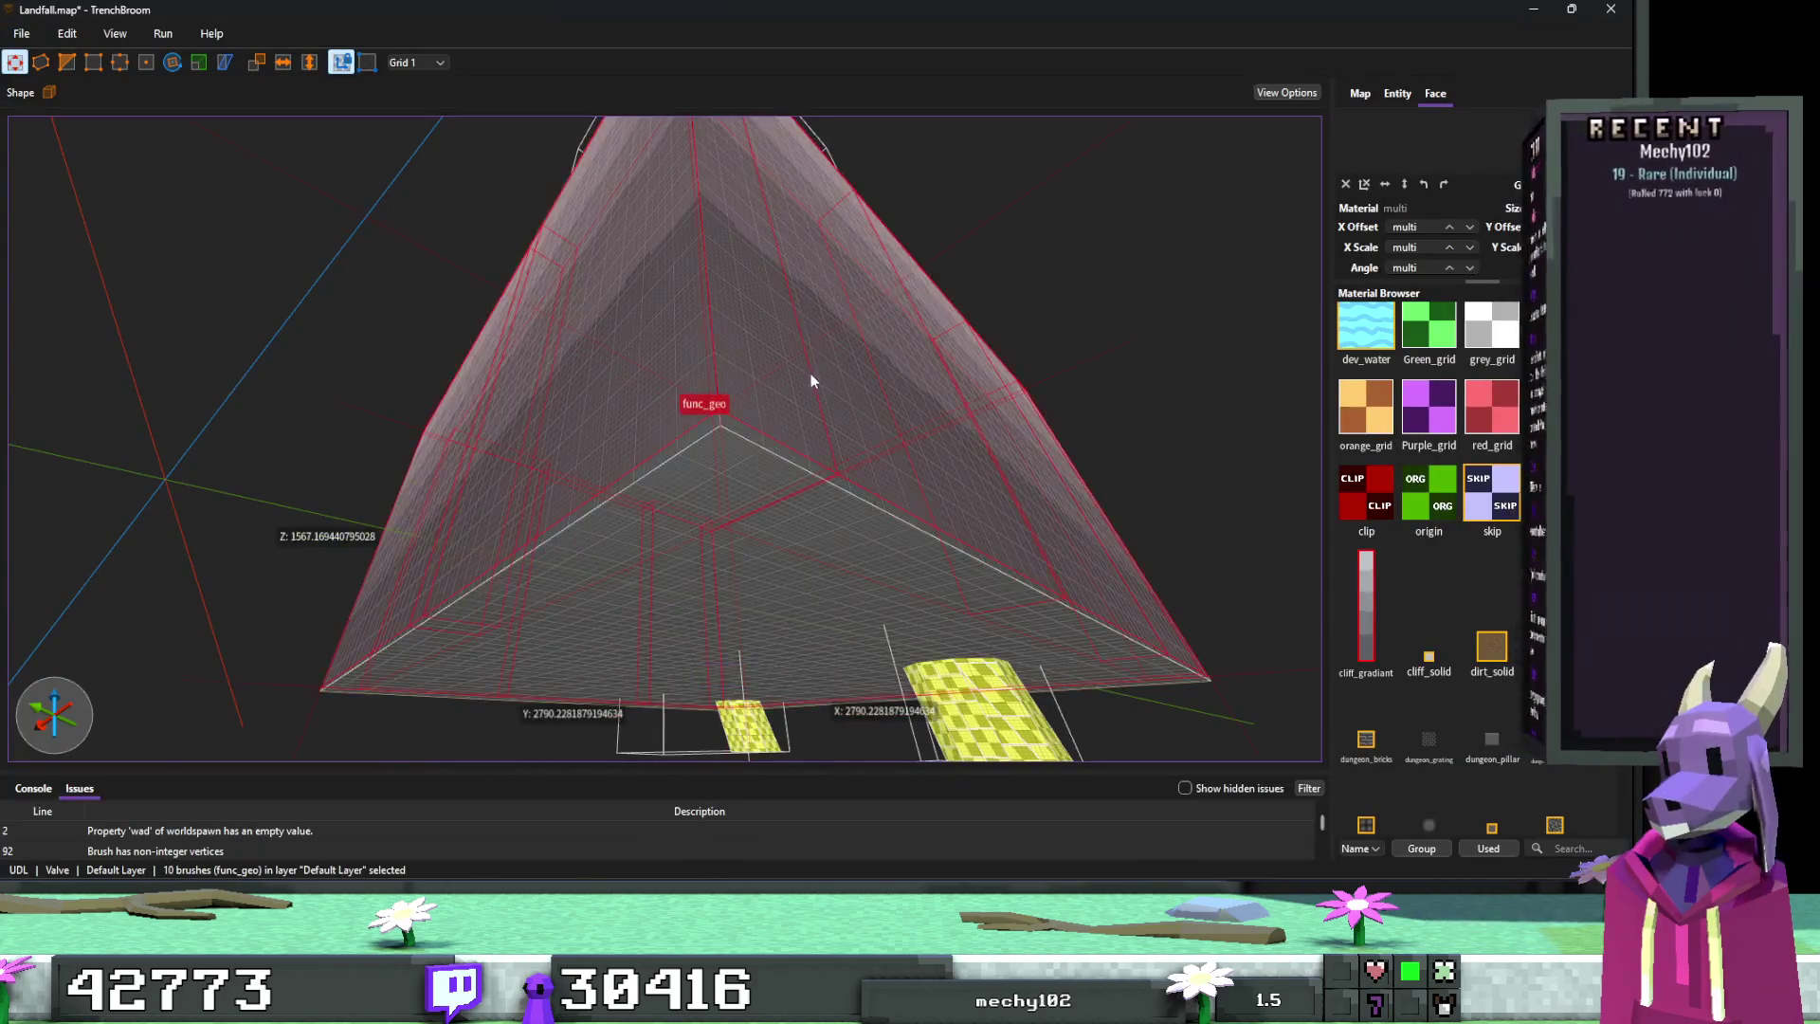
# Step: Zoom around the func_geo walls, then switch to Godot and select FuncGodotMap
pyautogui.scroll(5, 834, 408)
pyautogui.scroll(5, 815, 440)
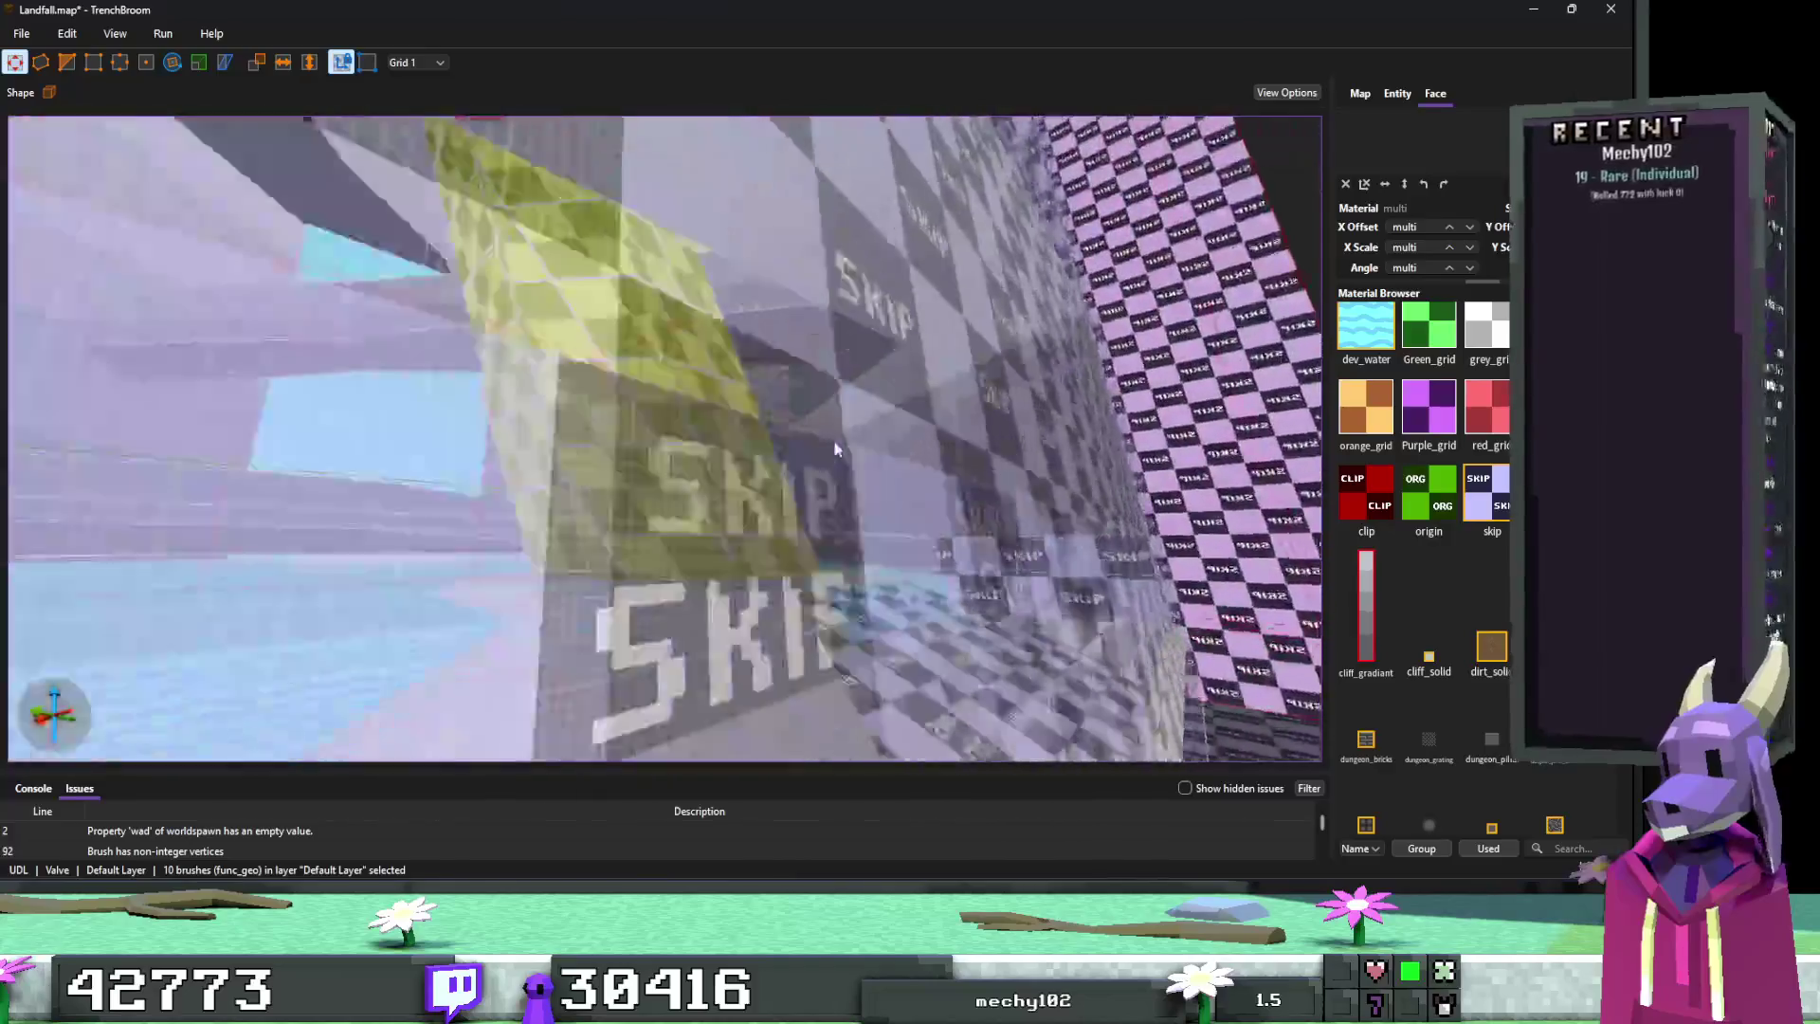
pyautogui.scroll(-5, 799, 463)
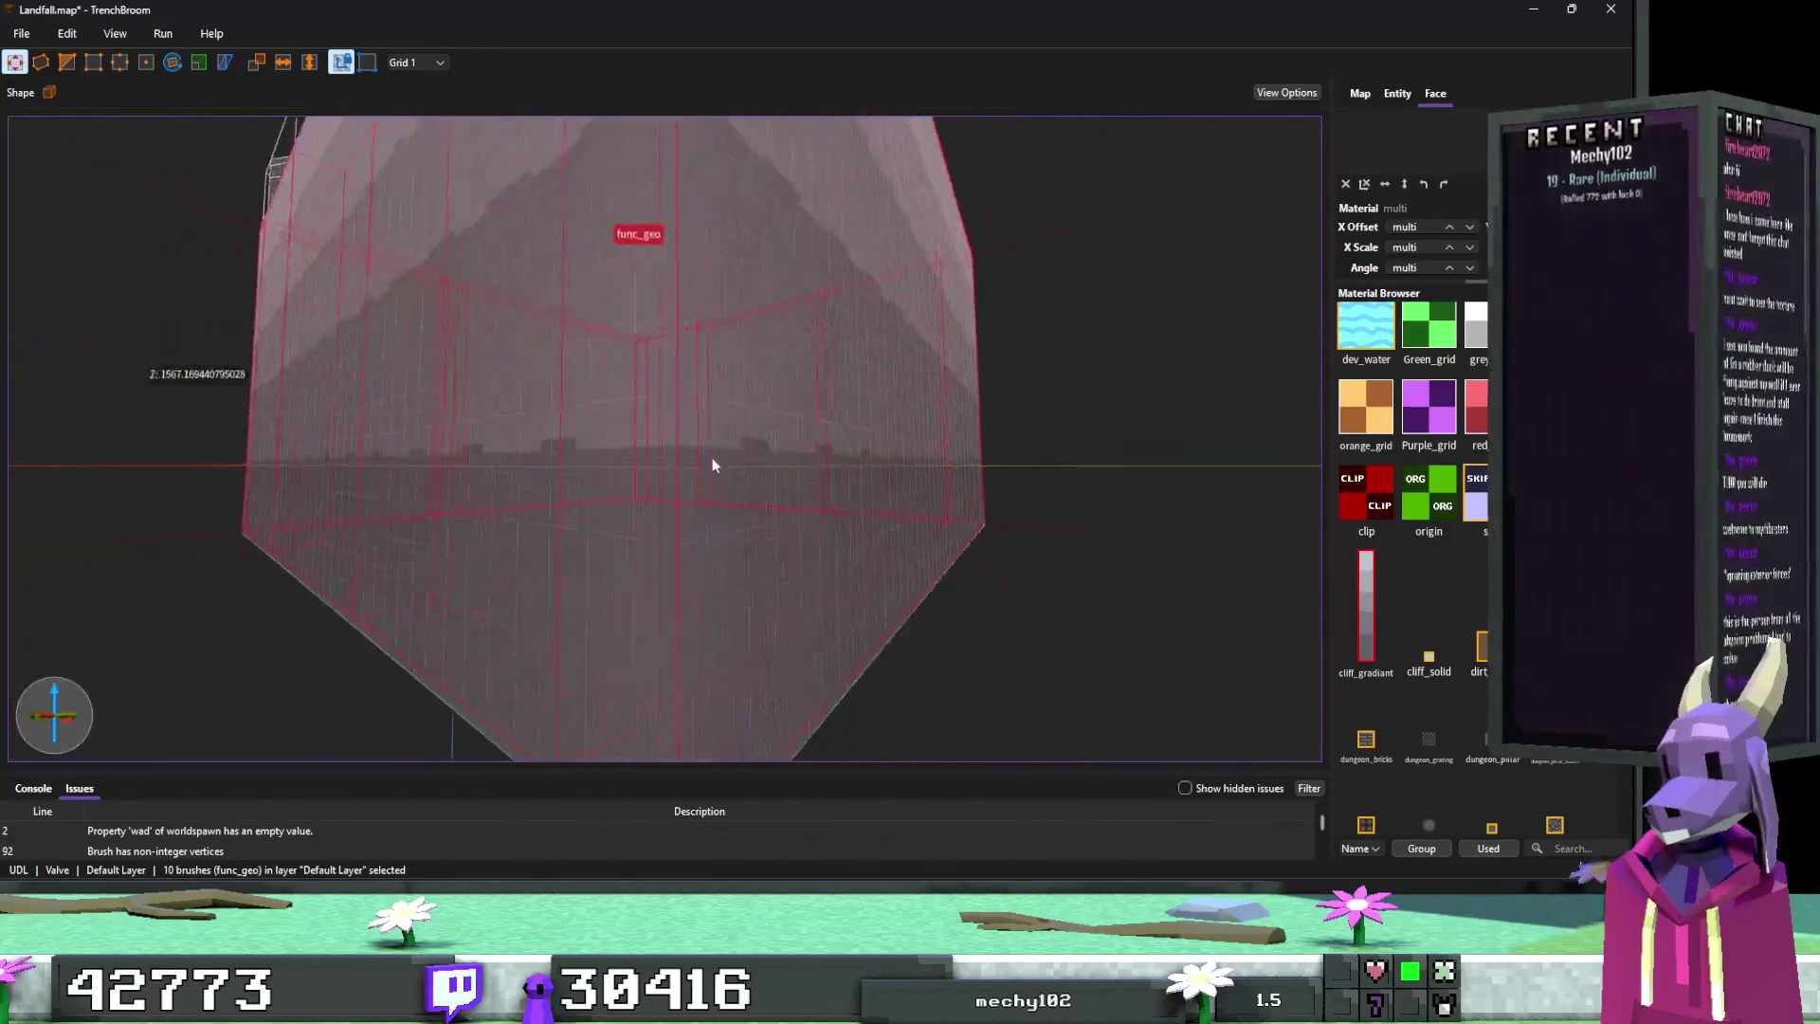
pyautogui.scroll(8, 683, 458)
pyautogui.scroll(10, 631, 465)
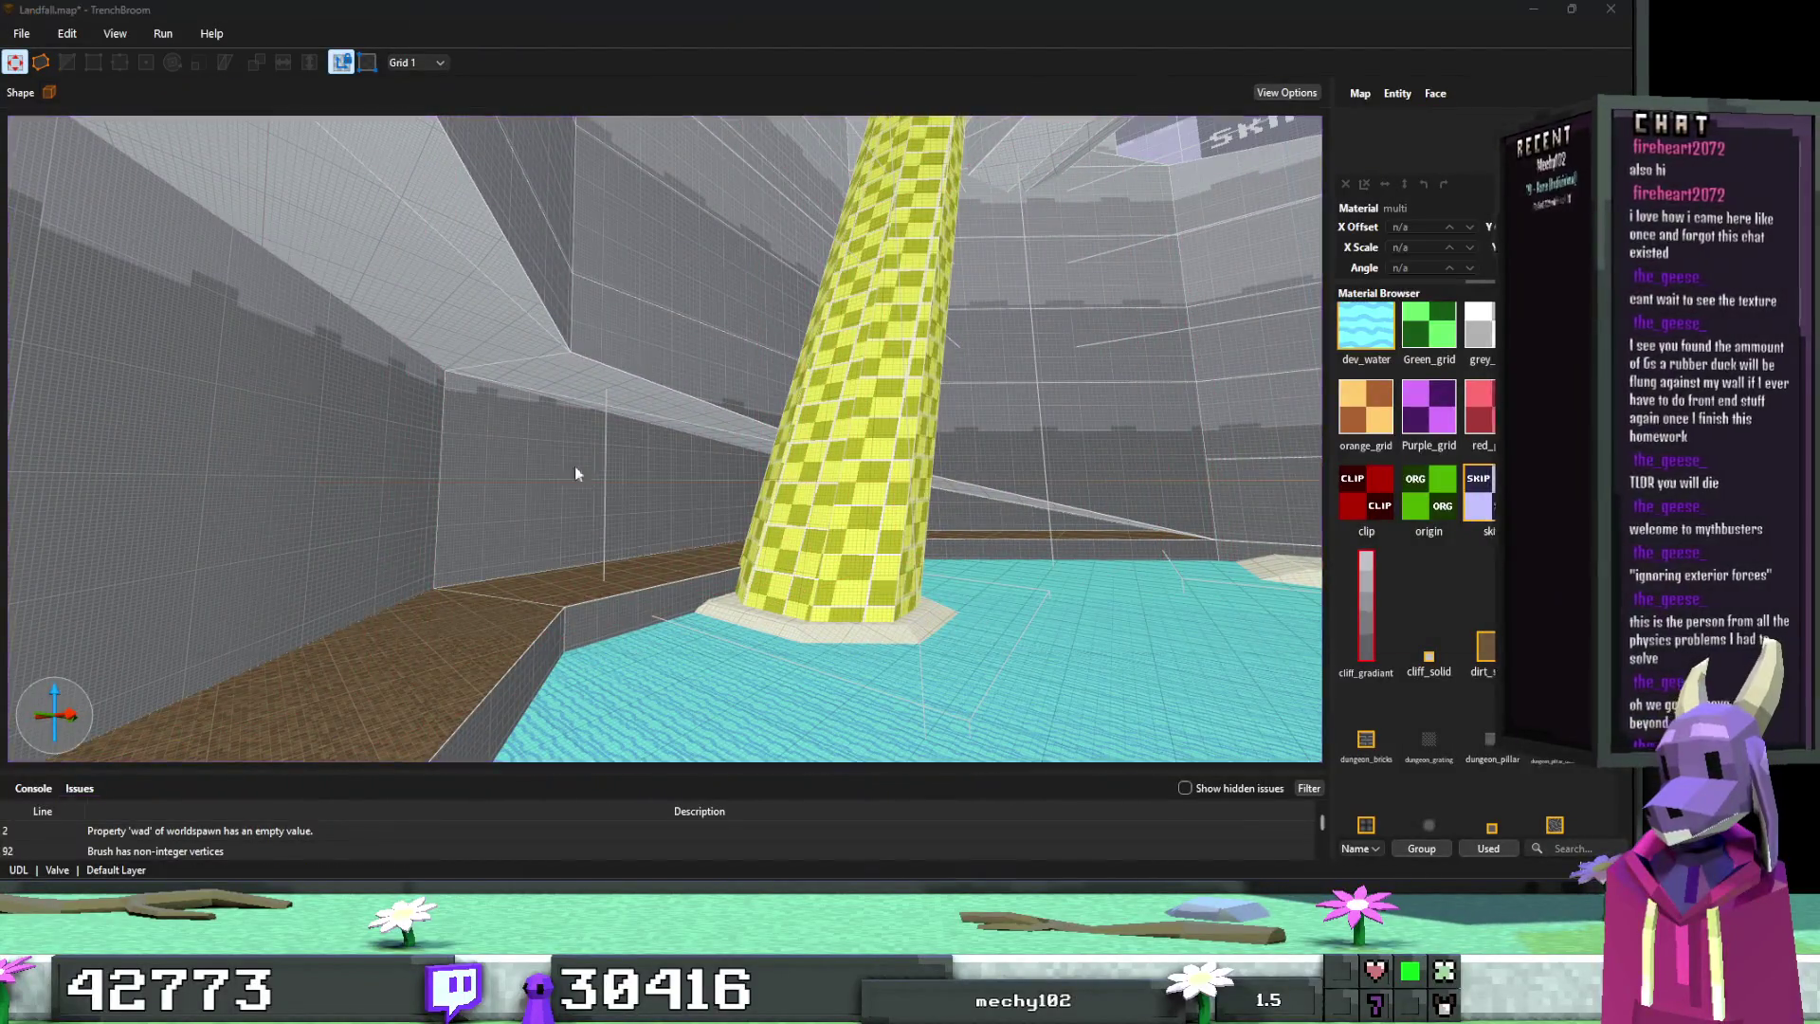
pyautogui.hotkey('alt', 'Tab')
pyautogui.click(237, 163)
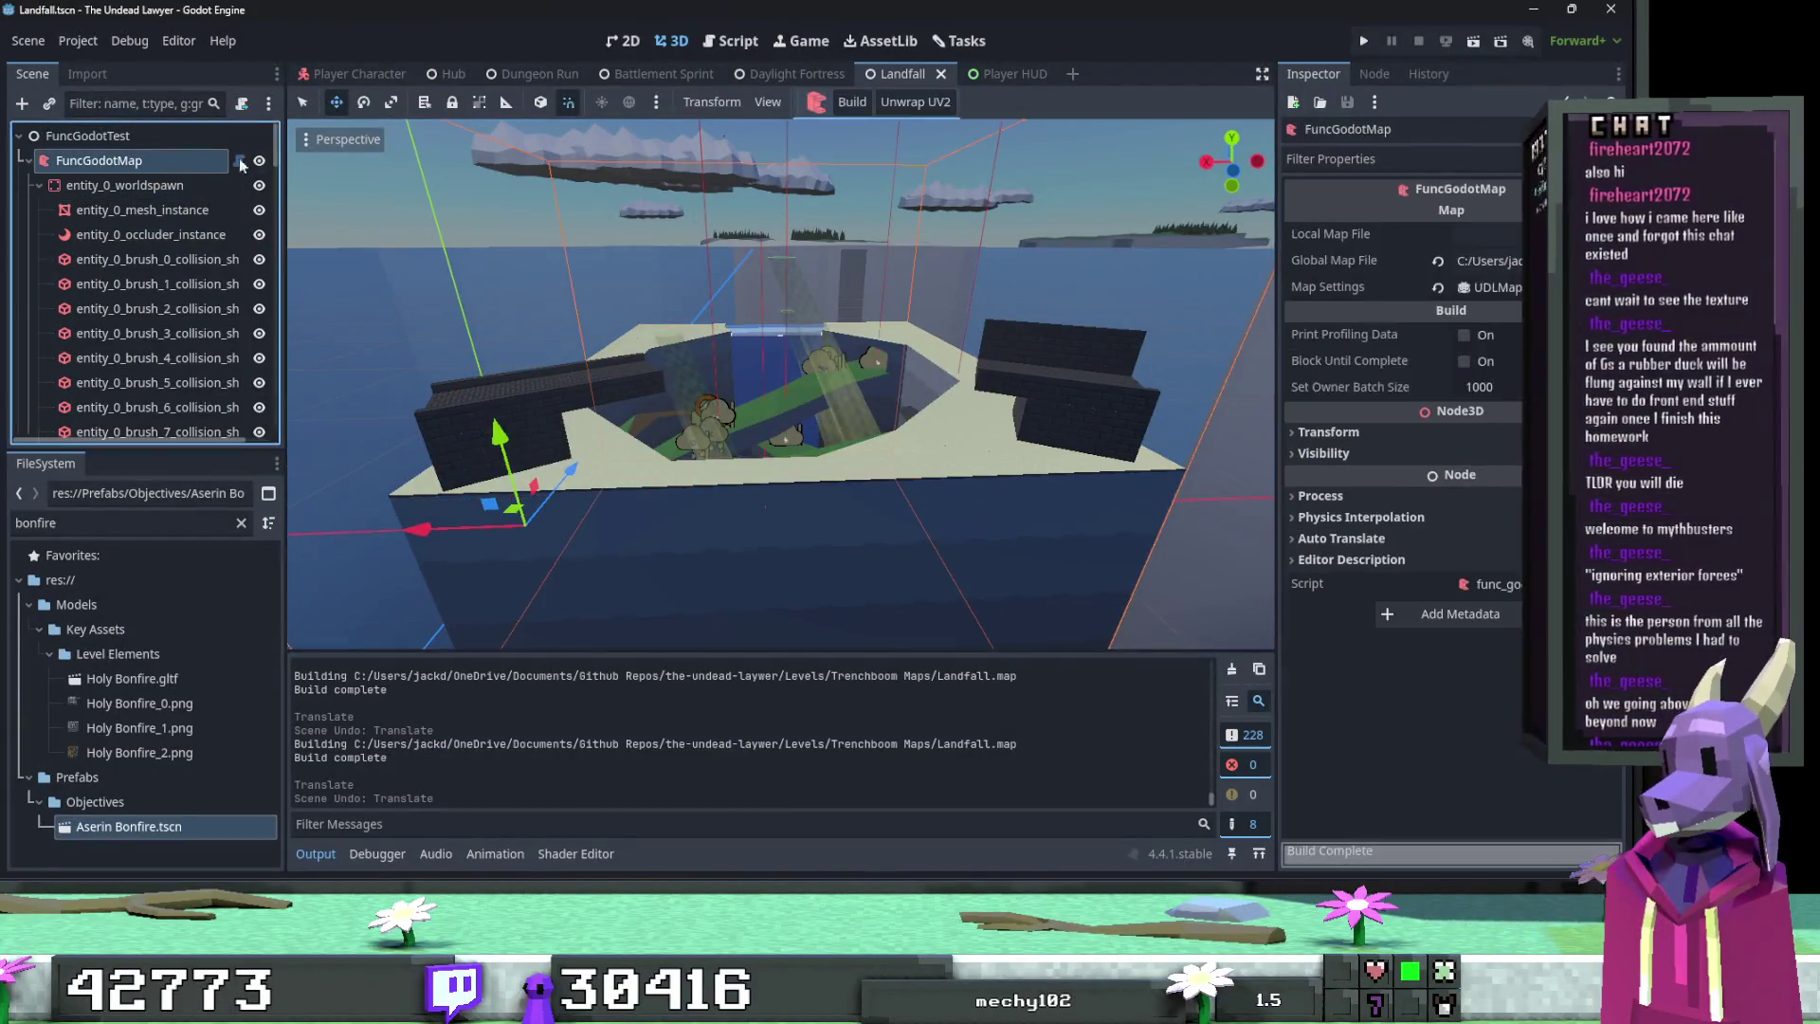
# Step: Rebuild the level, trial-move entity_0_mesh_instance and undo it, and fly into the level box
pyautogui.click(834, 108)
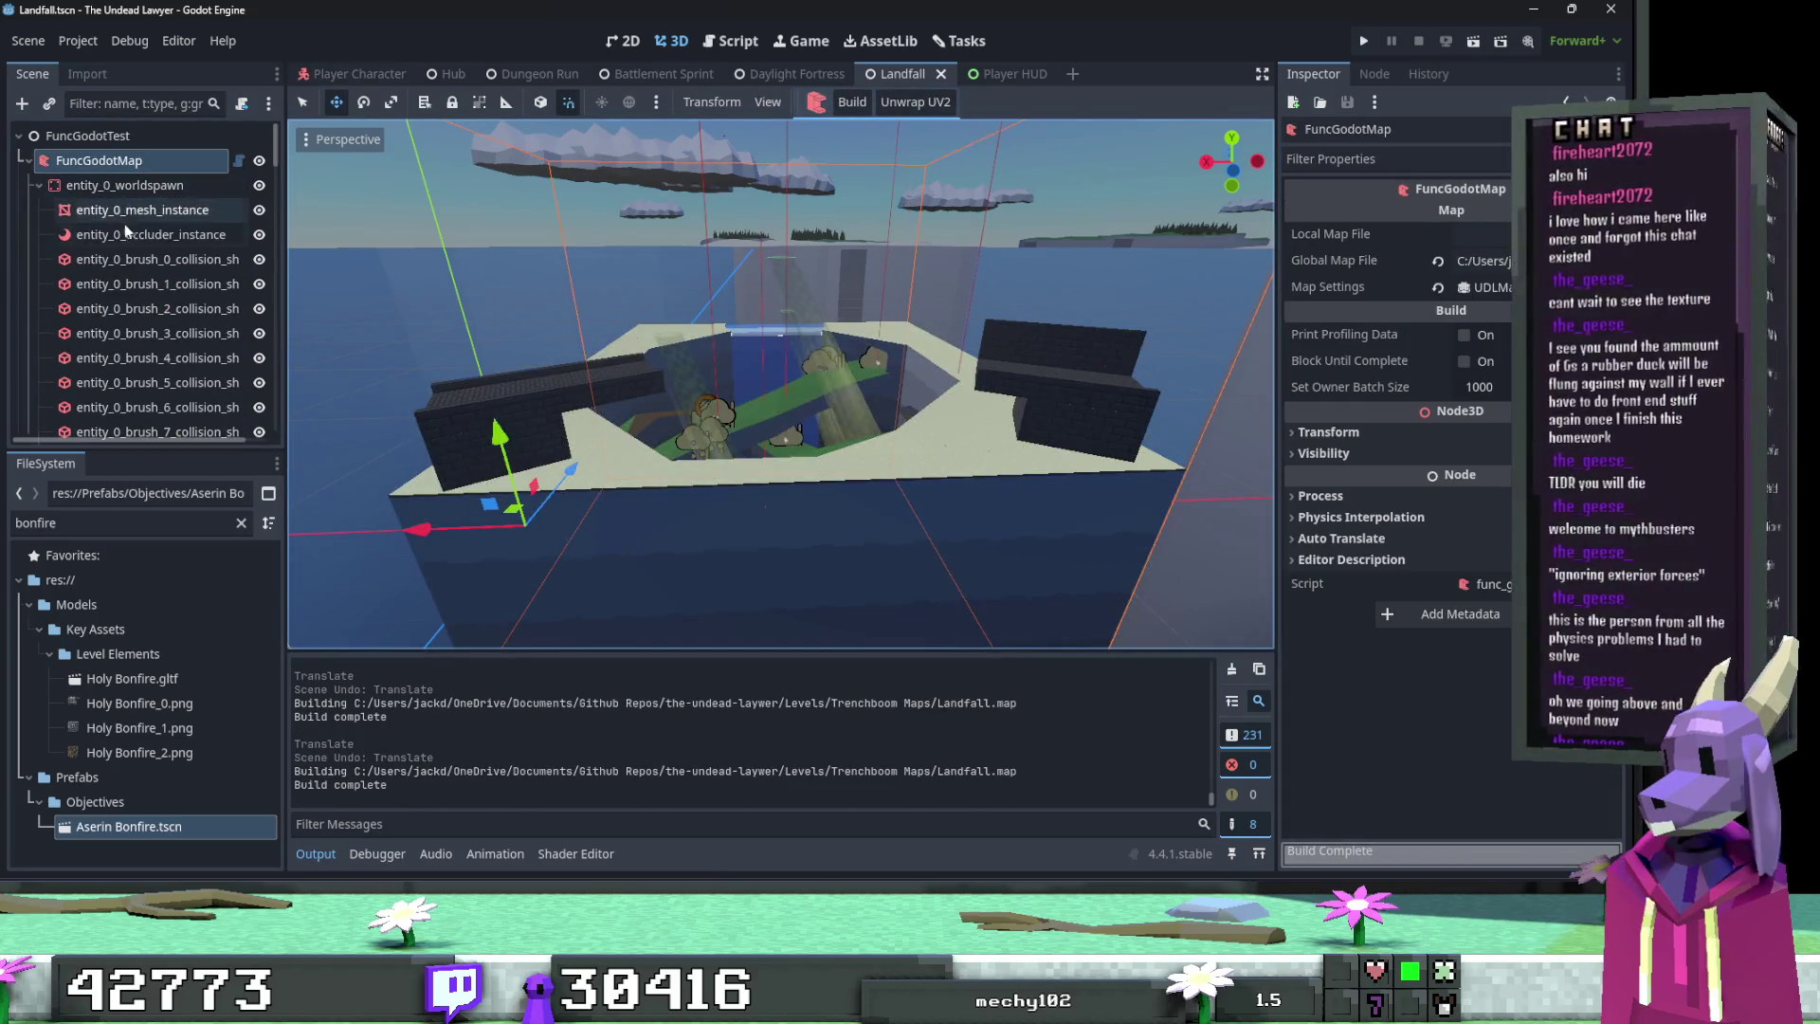
pyautogui.click(139, 213)
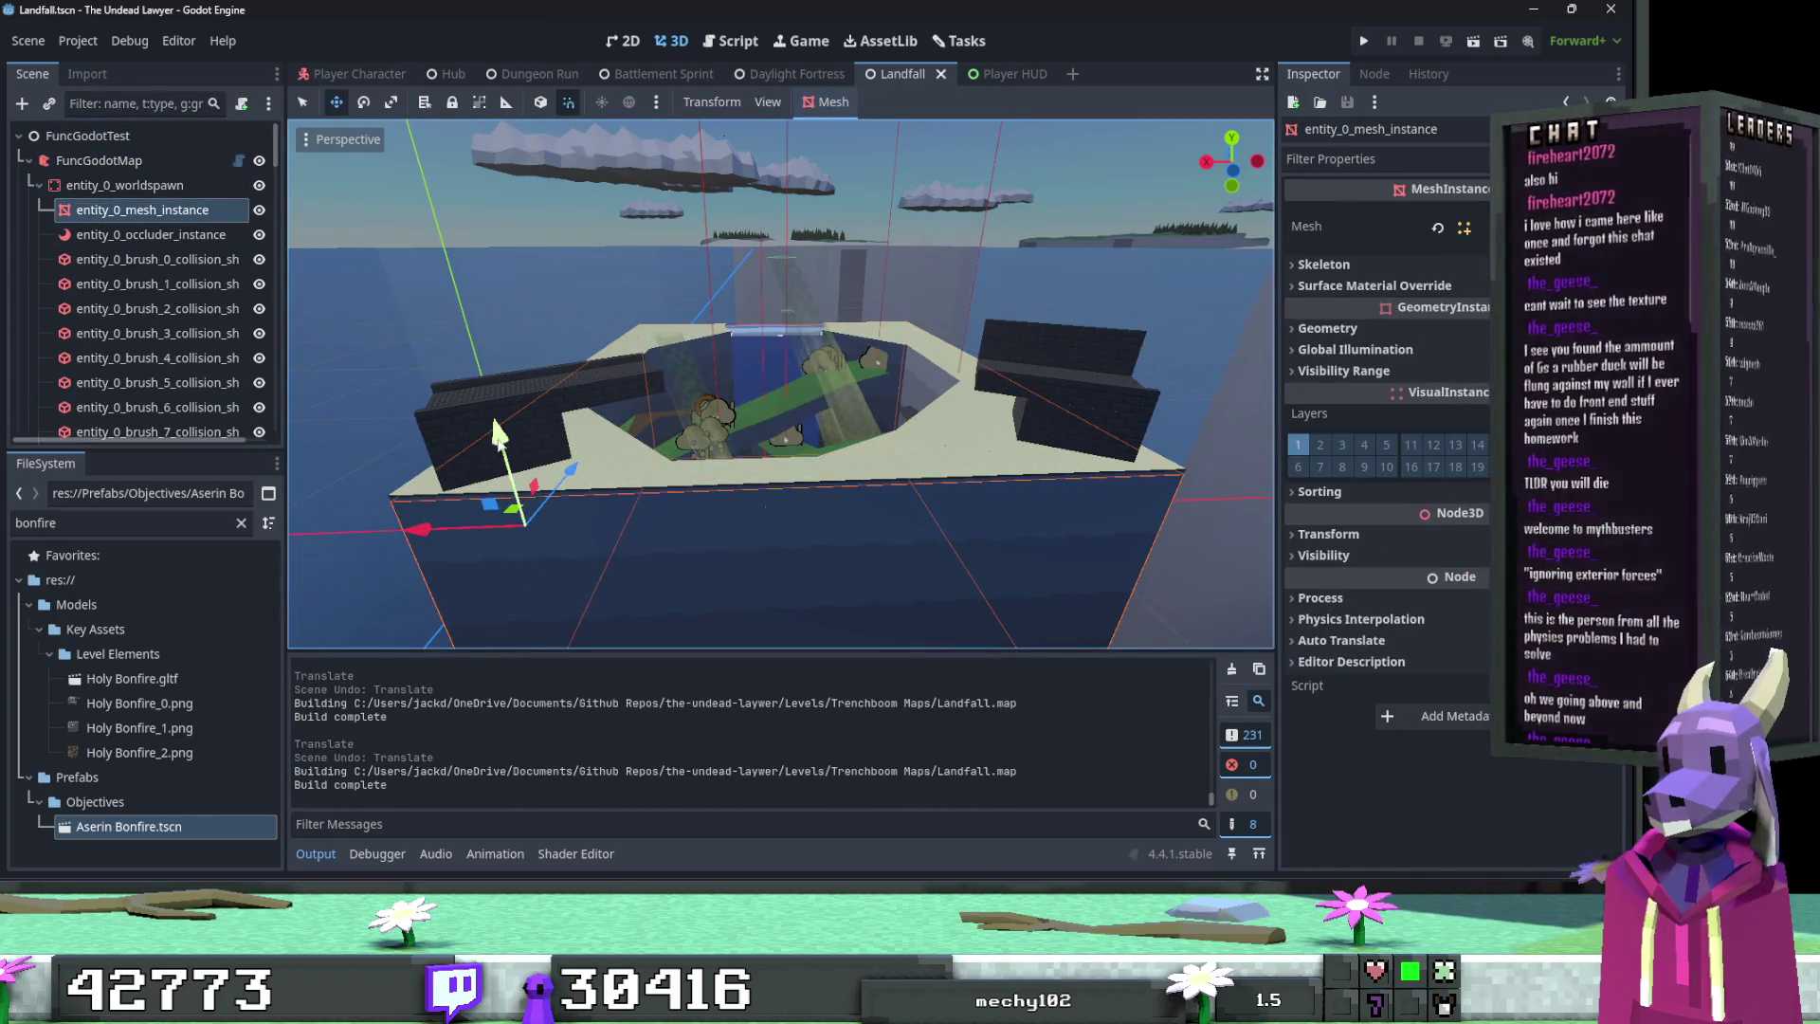
pyautogui.moveTo(500, 436); pyautogui.dragTo(489, 550)
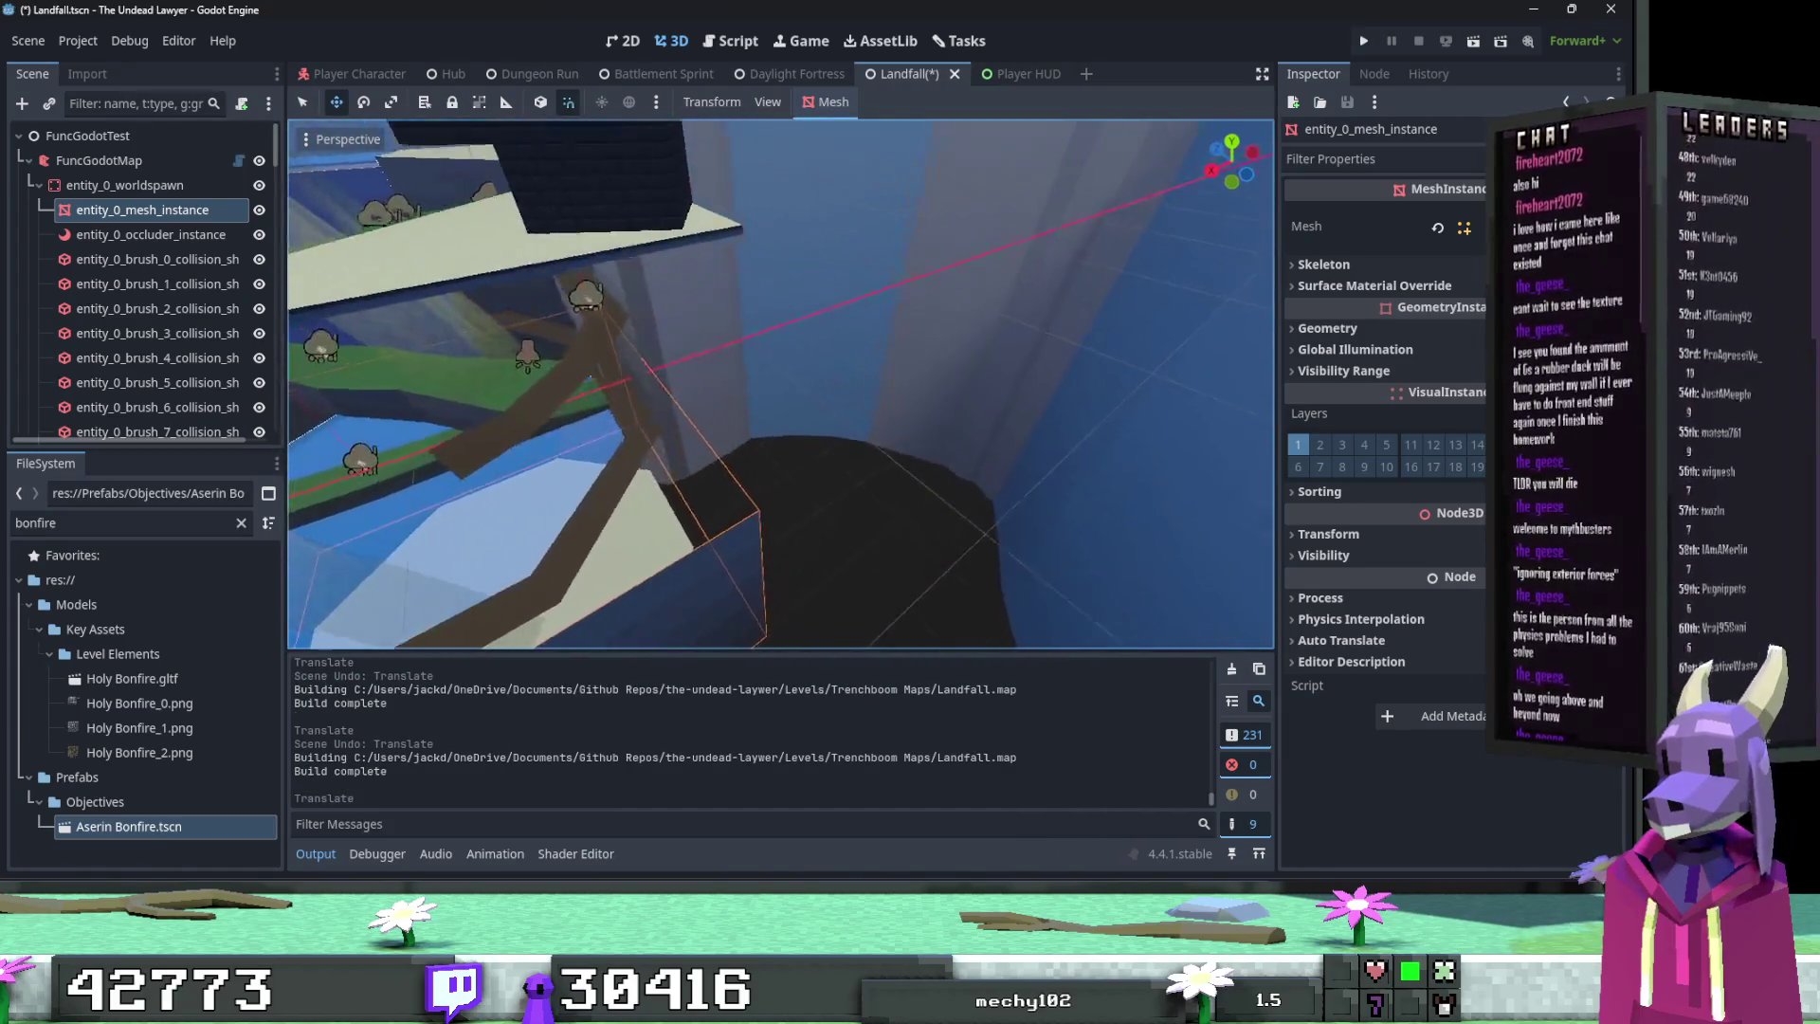
pyautogui.hotkey('ctrl', 'z')
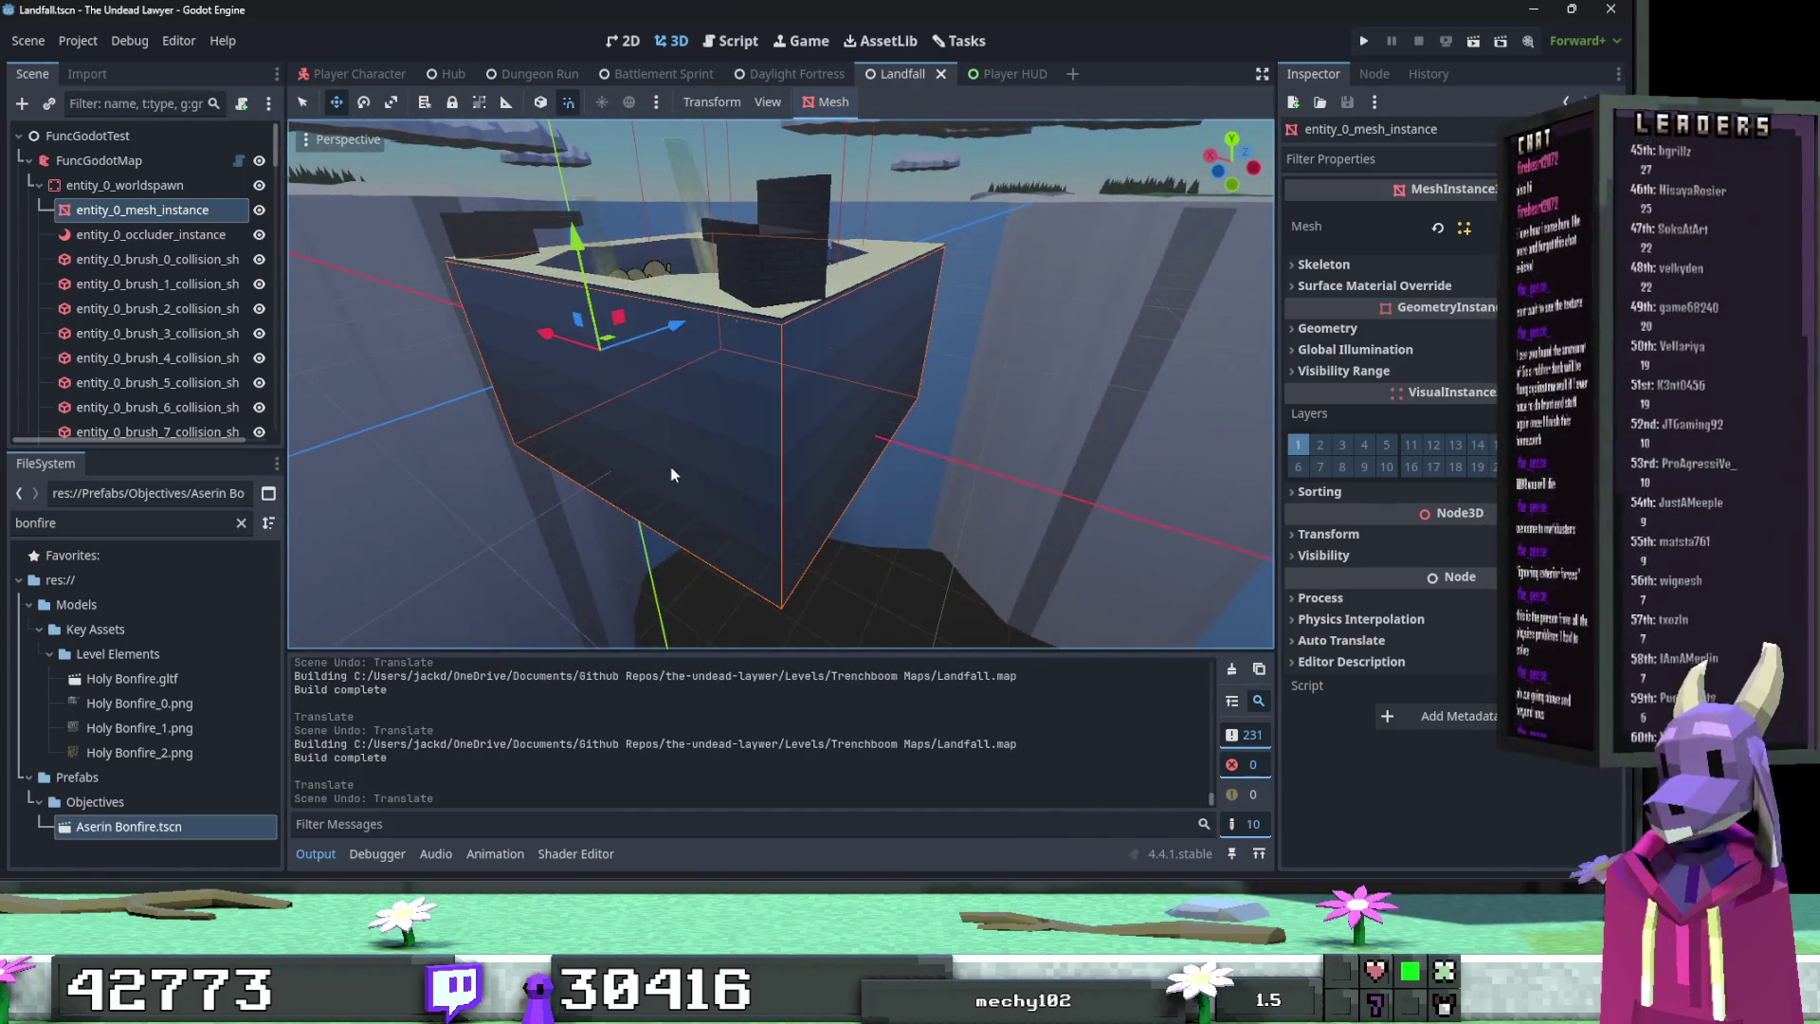
pyautogui.scroll(5, 671, 474)
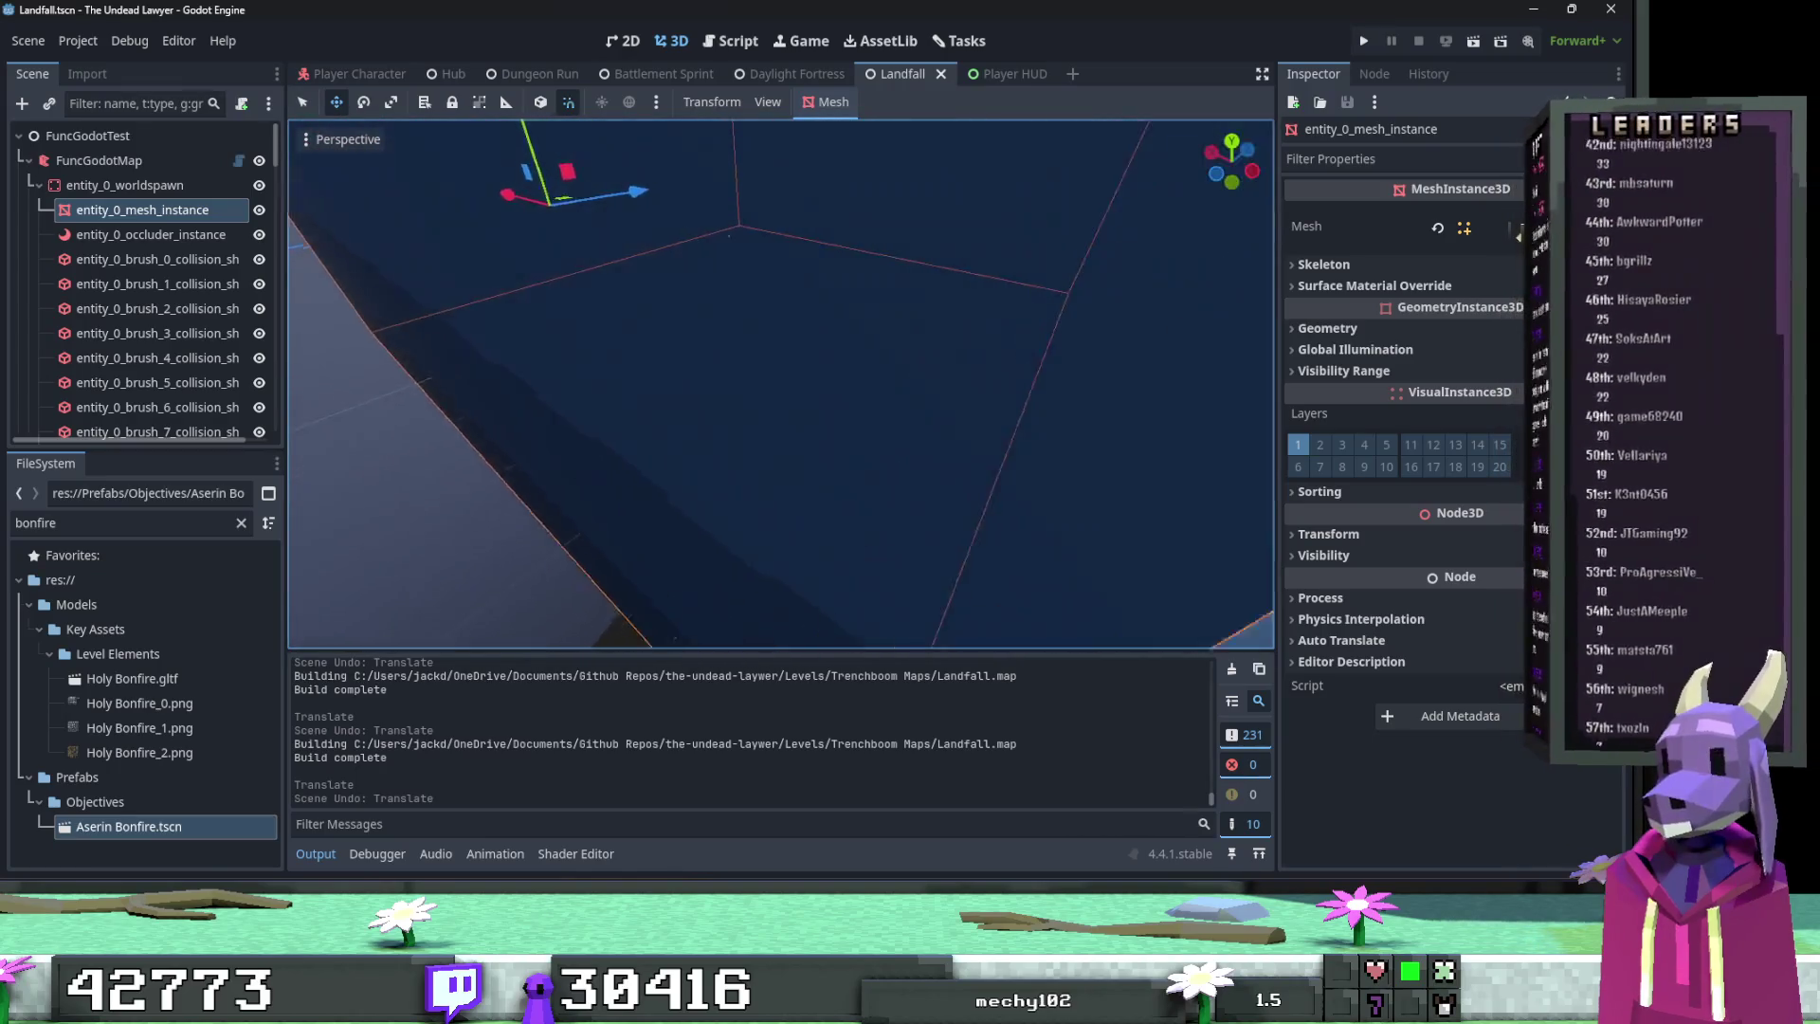
pyautogui.press('w')
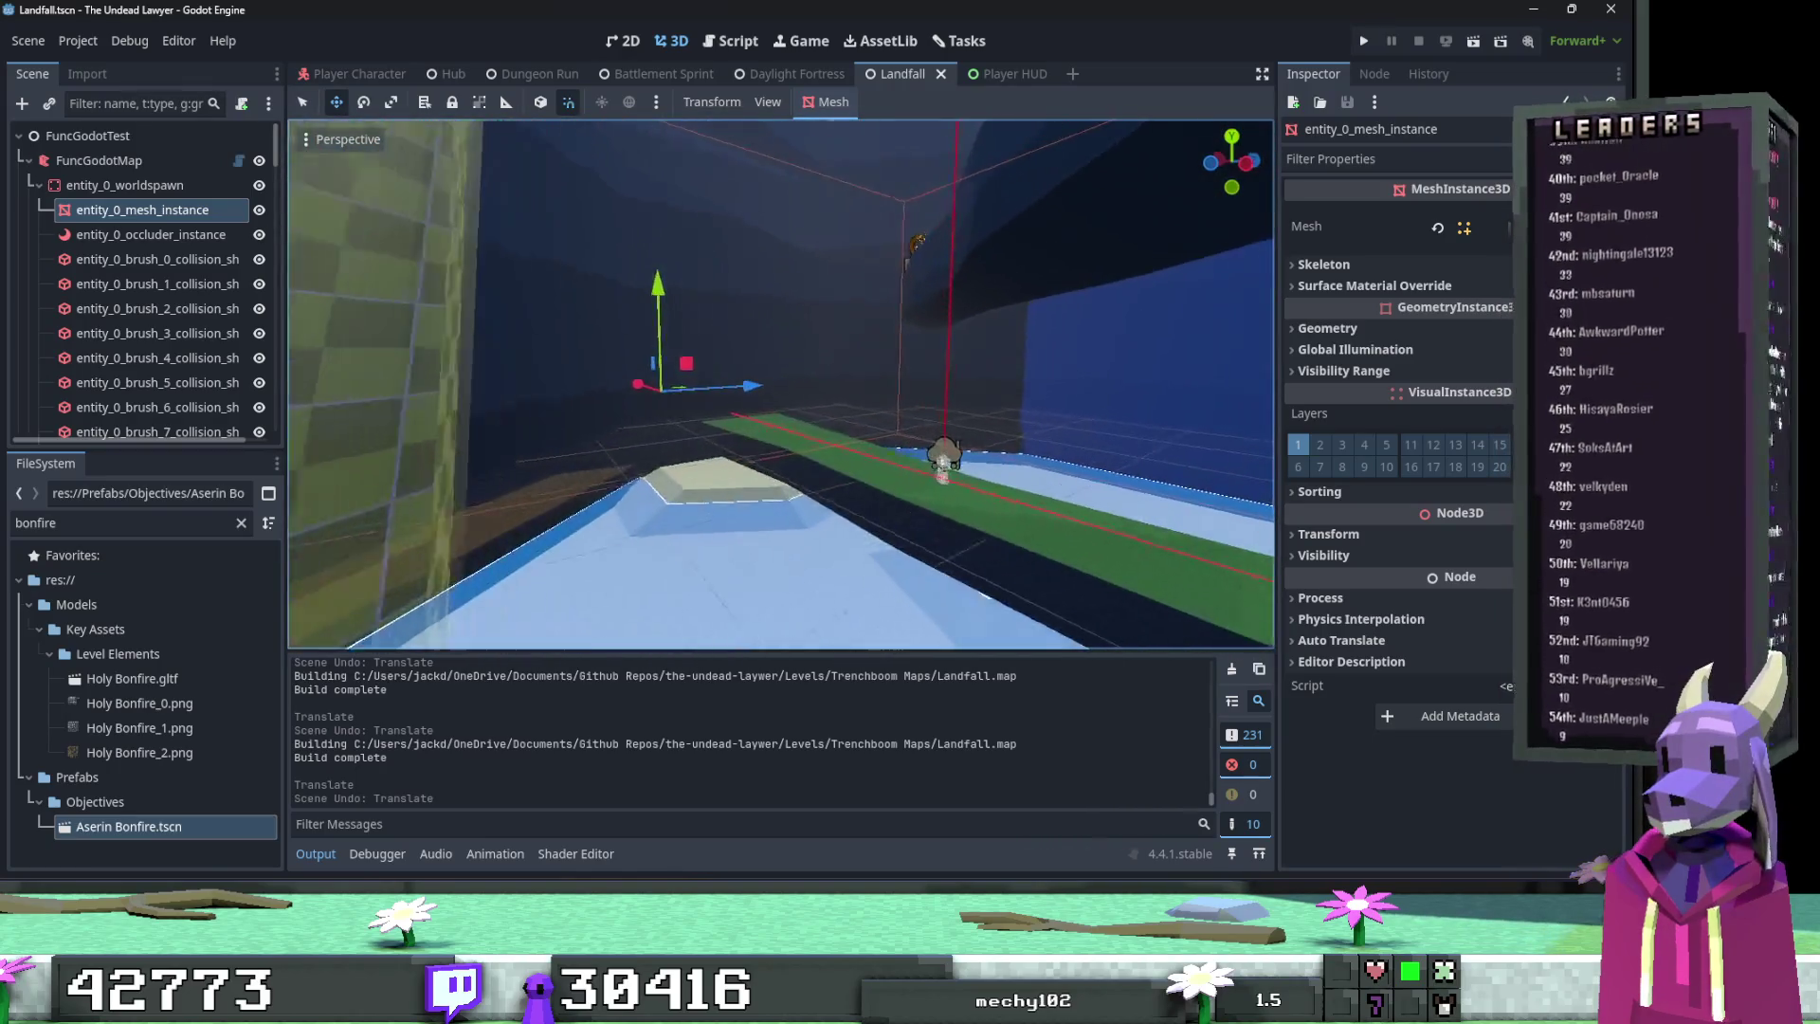
pyautogui.moveTo(647, 394); pyautogui.dragTo(646, 327)
pyautogui.hotkey('alt', 'Tab')
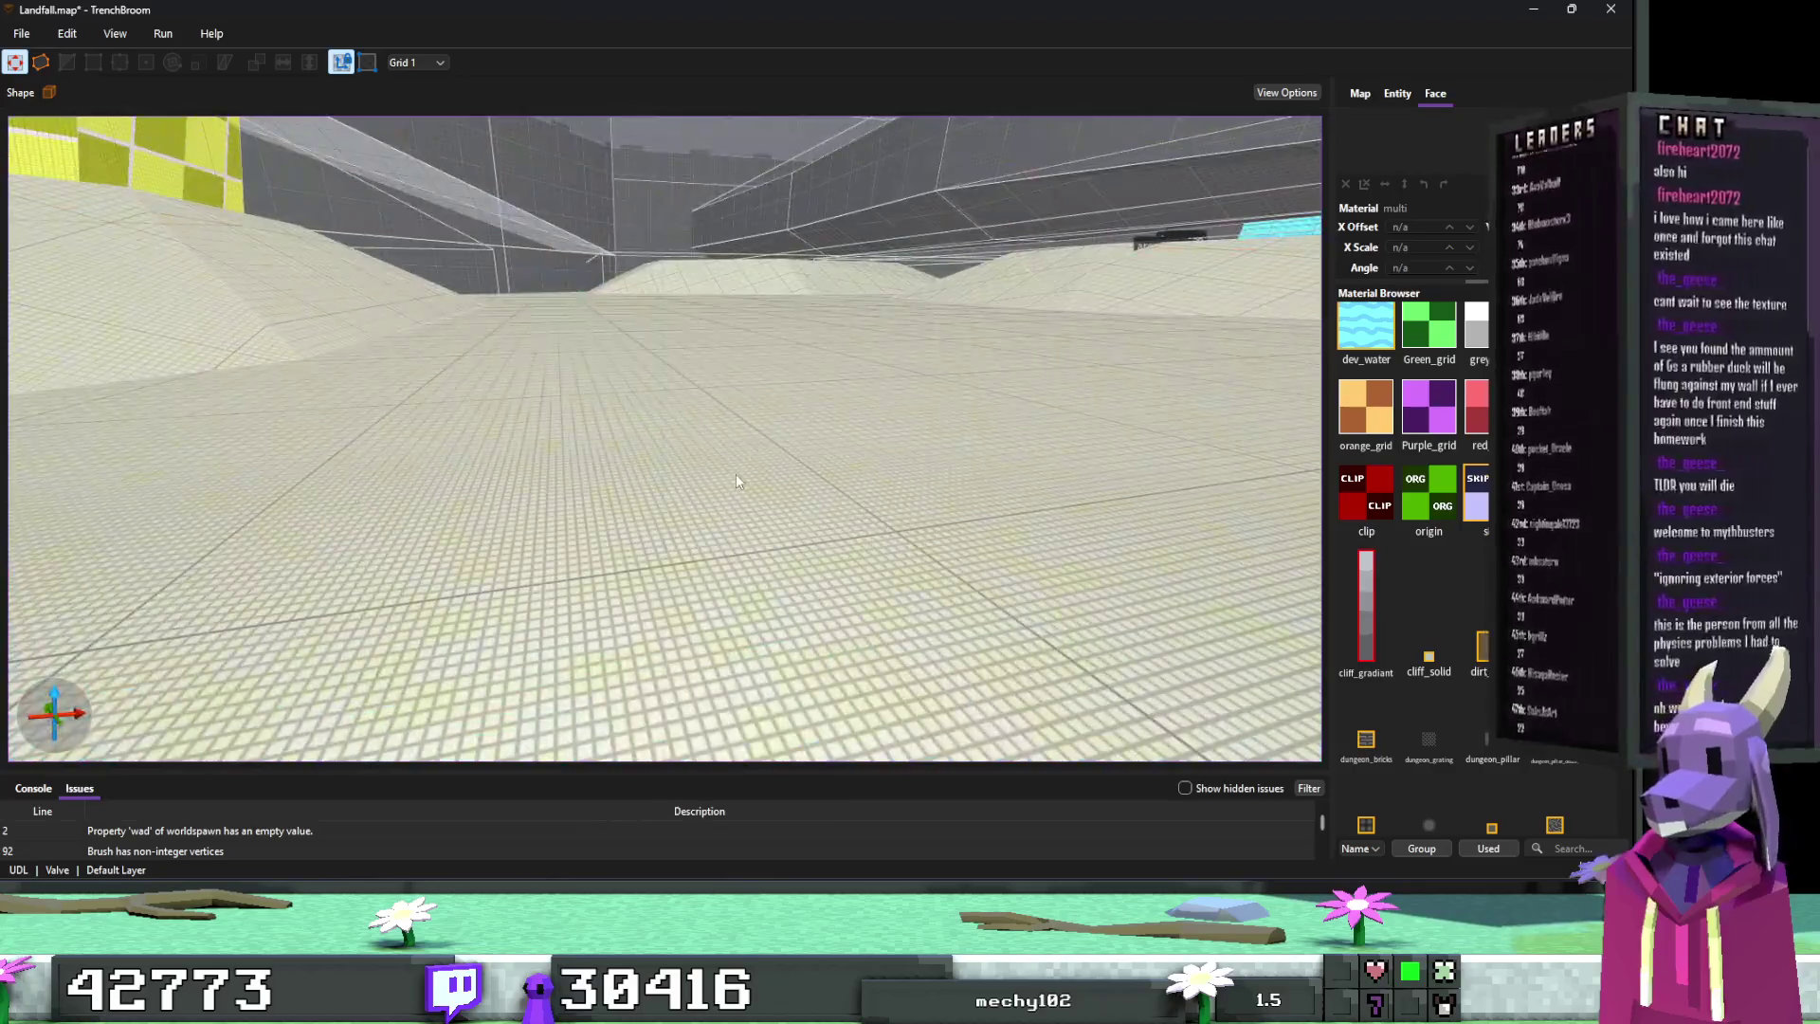
# Step: Turn the floor brush into a func_geo entity, cancelling an accidental move of the wall brushes
pyautogui.click(735, 476)
pyautogui.rightClick(736, 477)
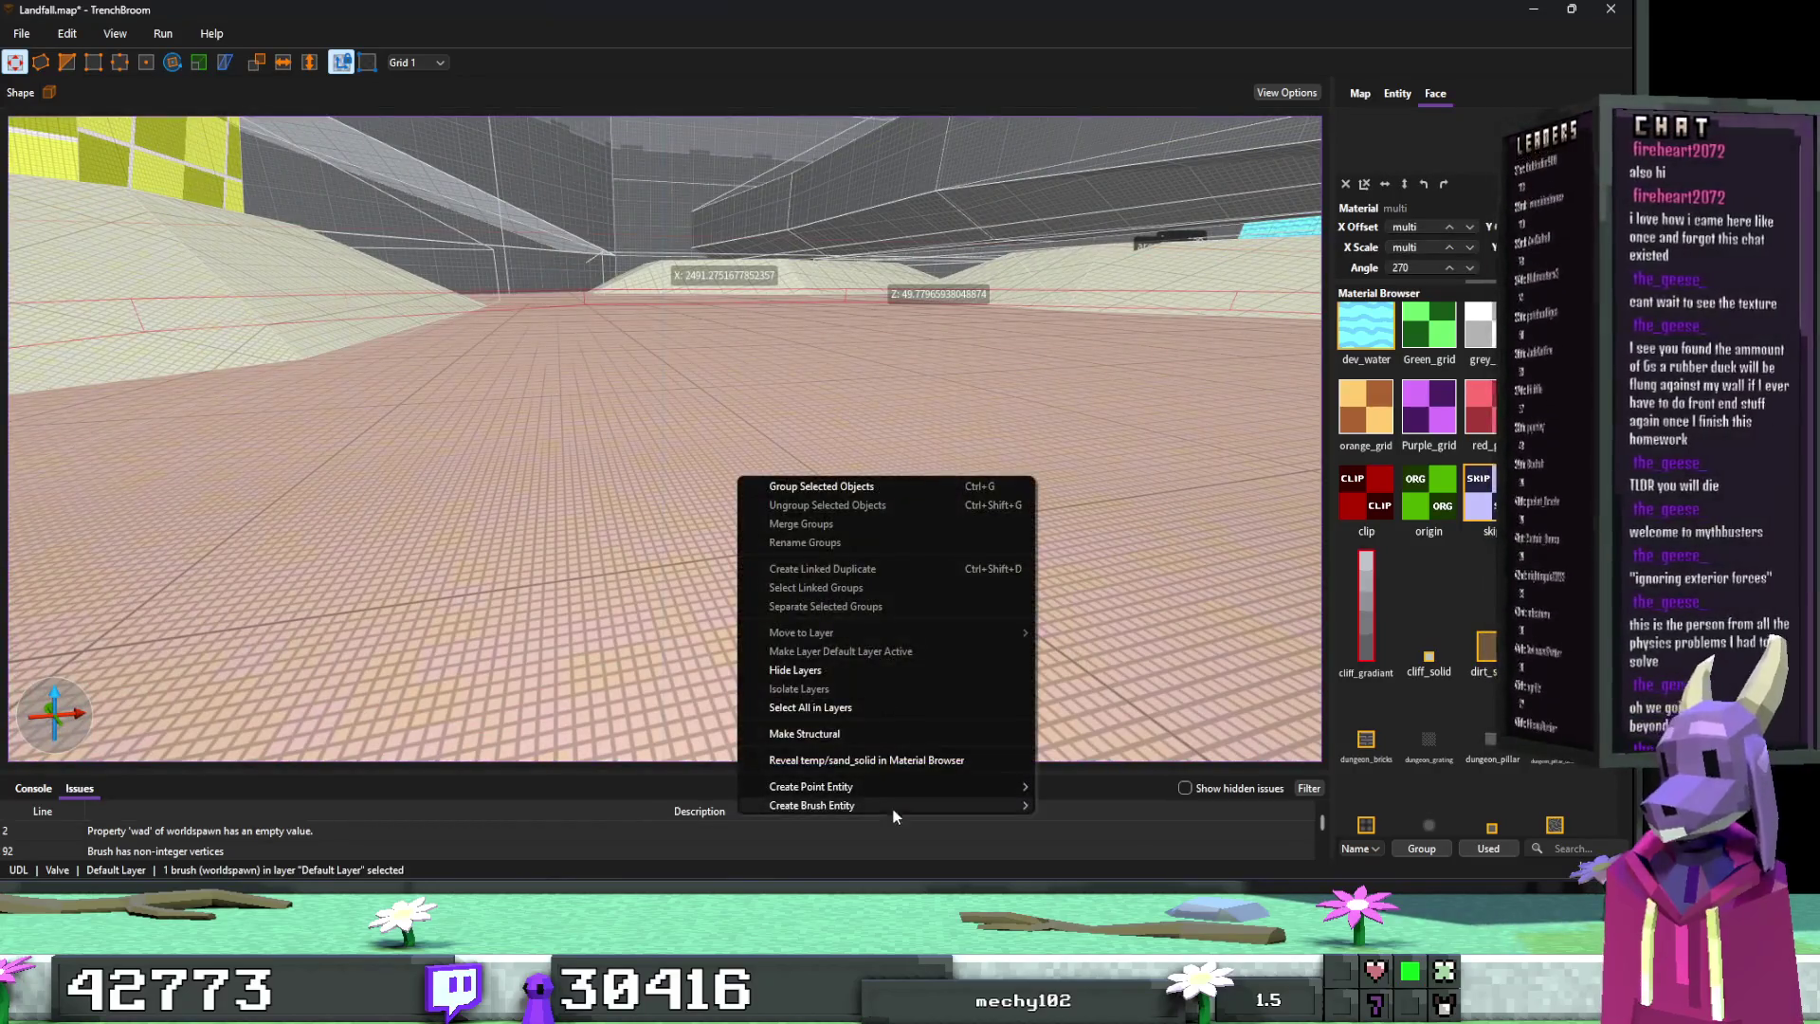
pyautogui.click(1161, 862)
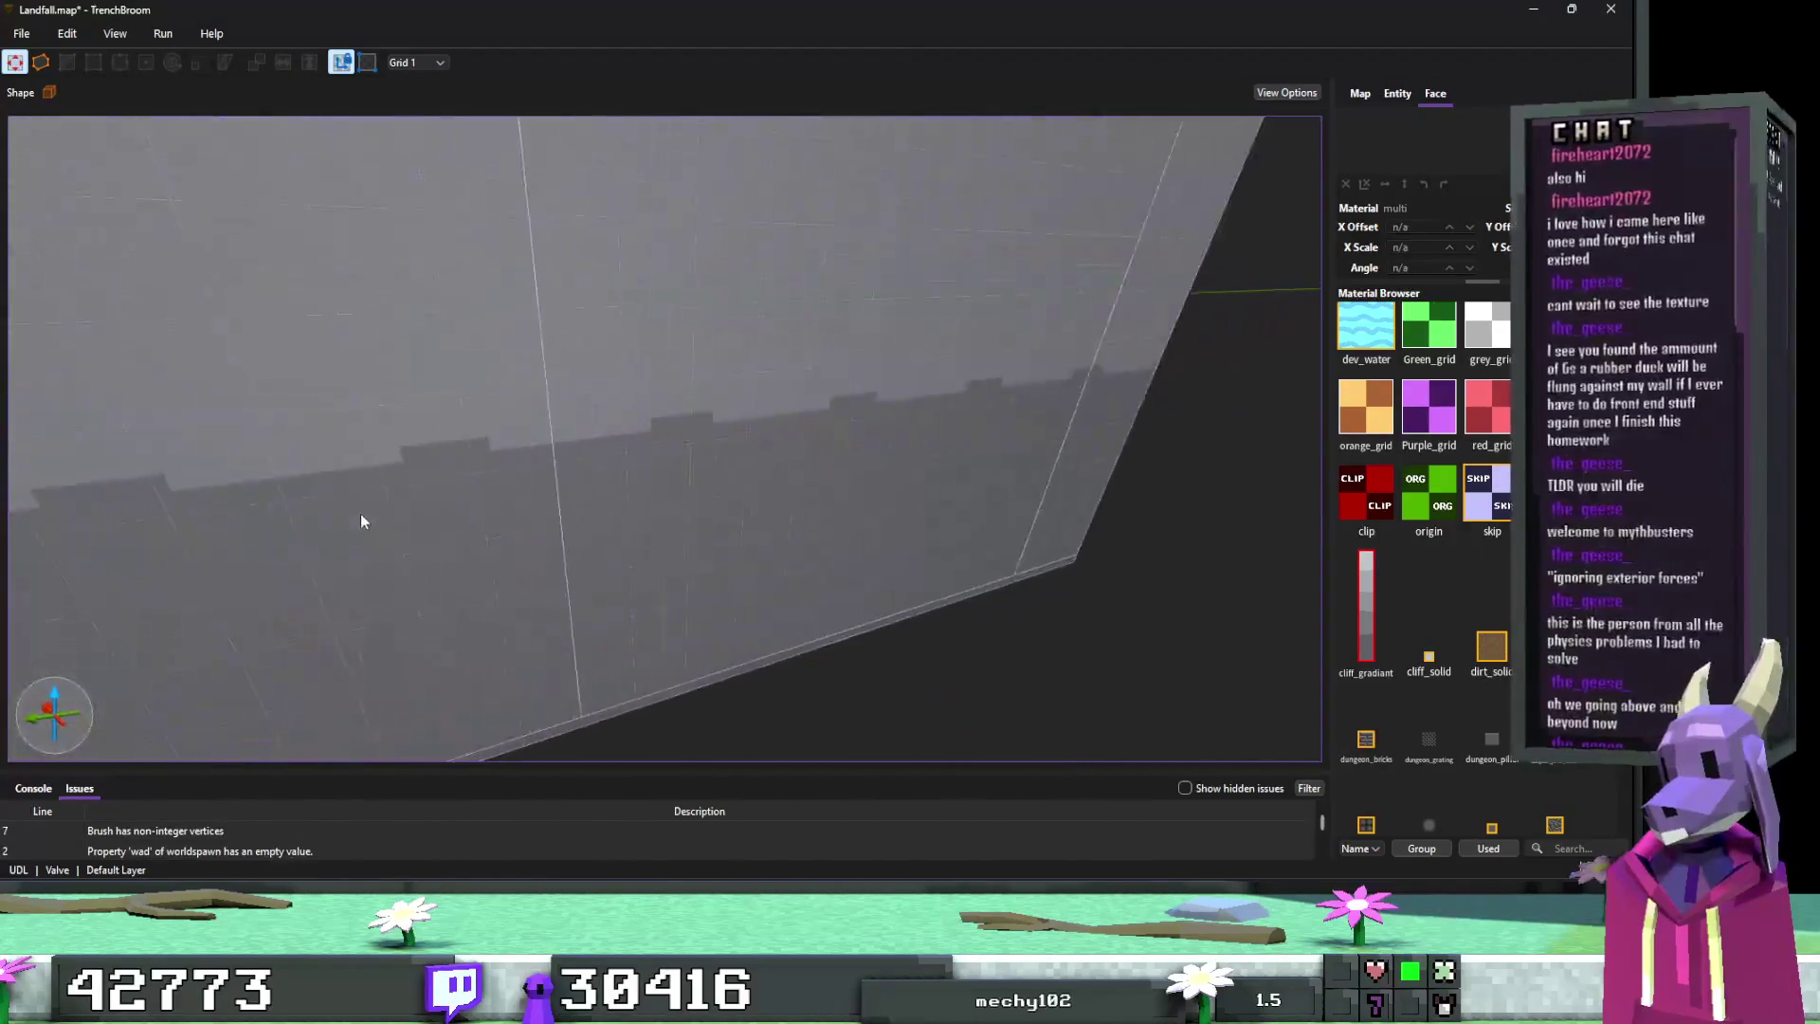
pyautogui.click(754, 450)
pyautogui.scroll(-6, 780, 472)
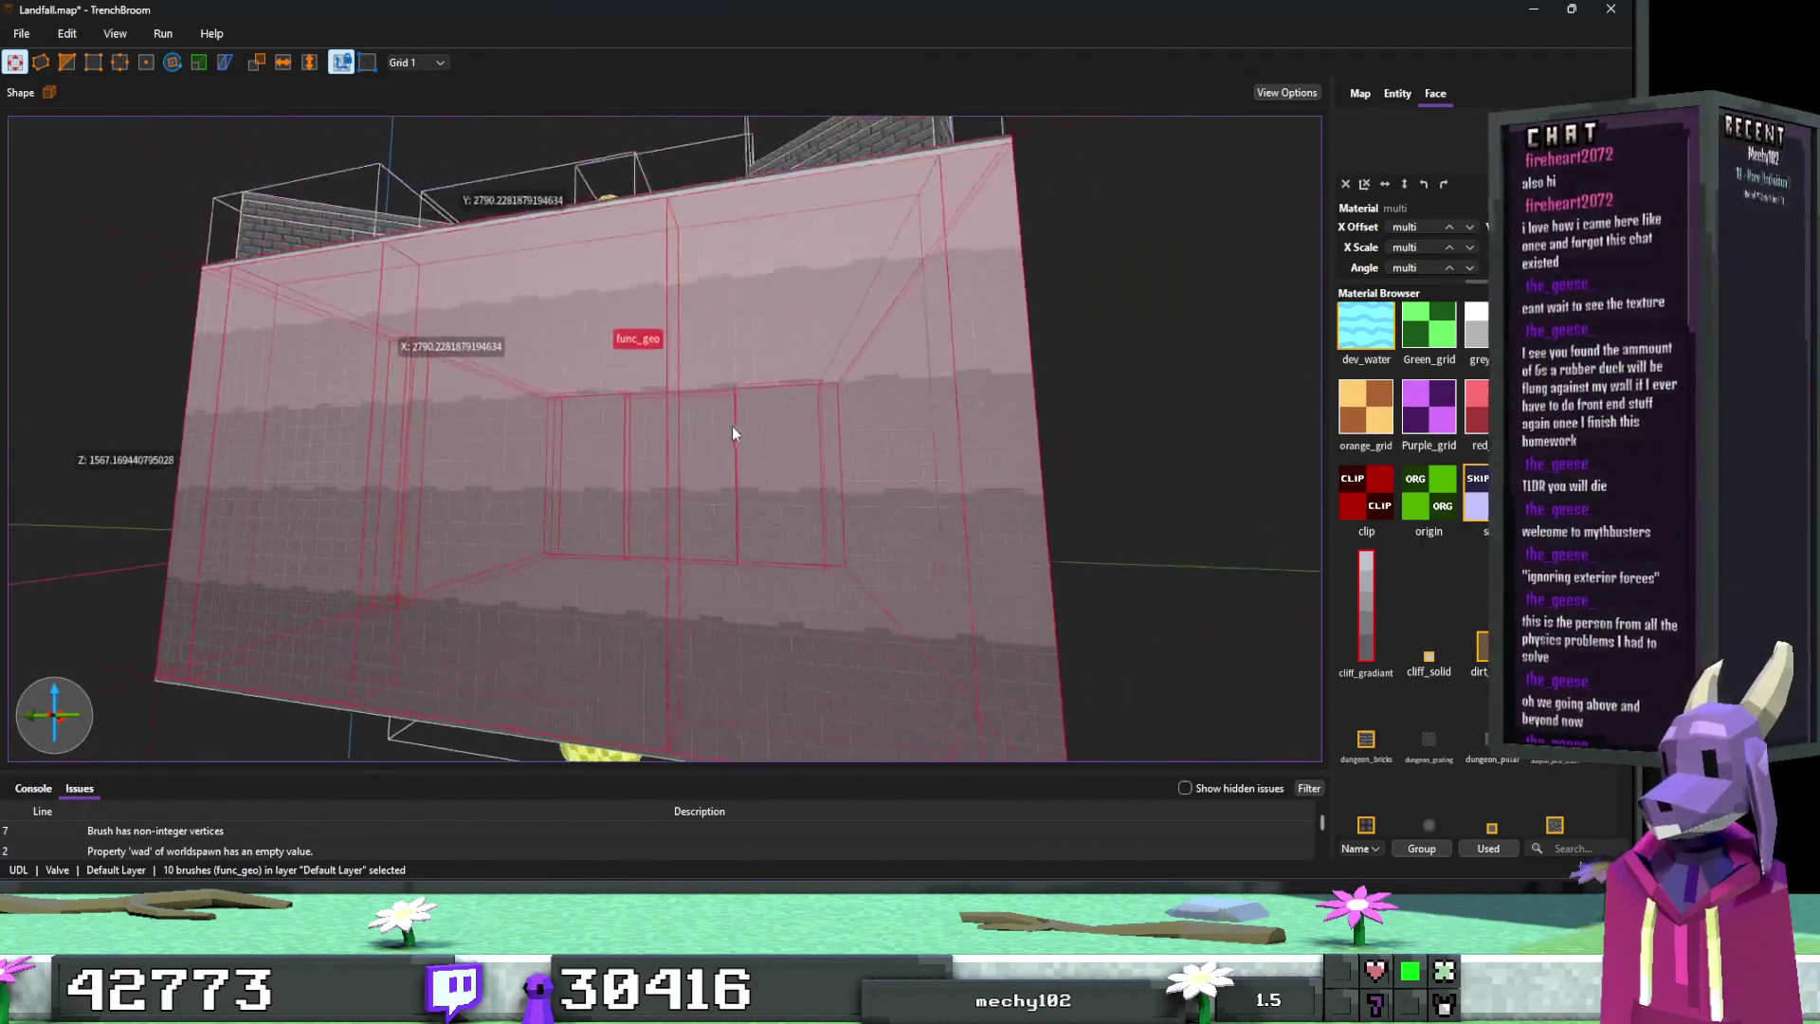
pyautogui.moveTo(643, 558)
pyautogui.mouseDown()
pyautogui.moveTo(630, 394)
pyautogui.moveTo(858, 378)
pyautogui.moveTo(528, 418)
pyautogui.moveTo(379, 483)
pyautogui.moveTo(788, 471)
pyautogui.moveTo(738, 471)
pyautogui.moveTo(715, 439)
pyautogui.moveTo(683, 447)
pyautogui.moveTo(674, 486)
pyautogui.mouseUp()
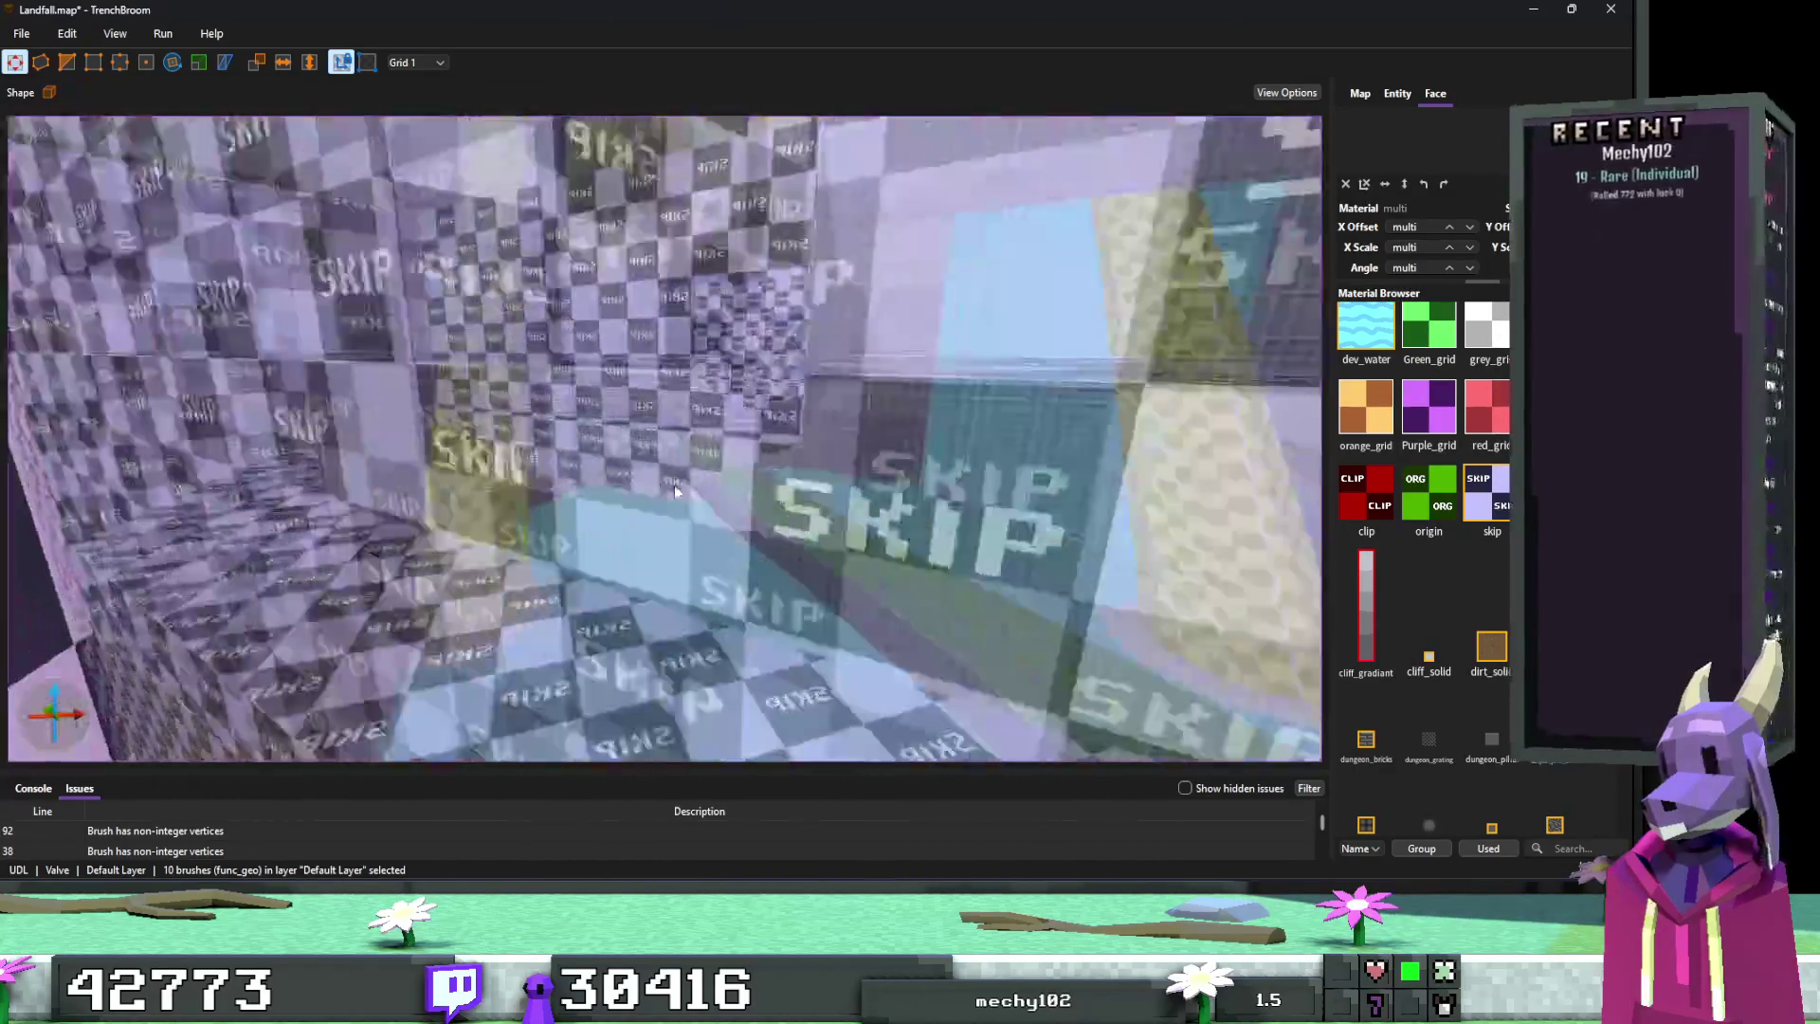
pyautogui.press('Escape')
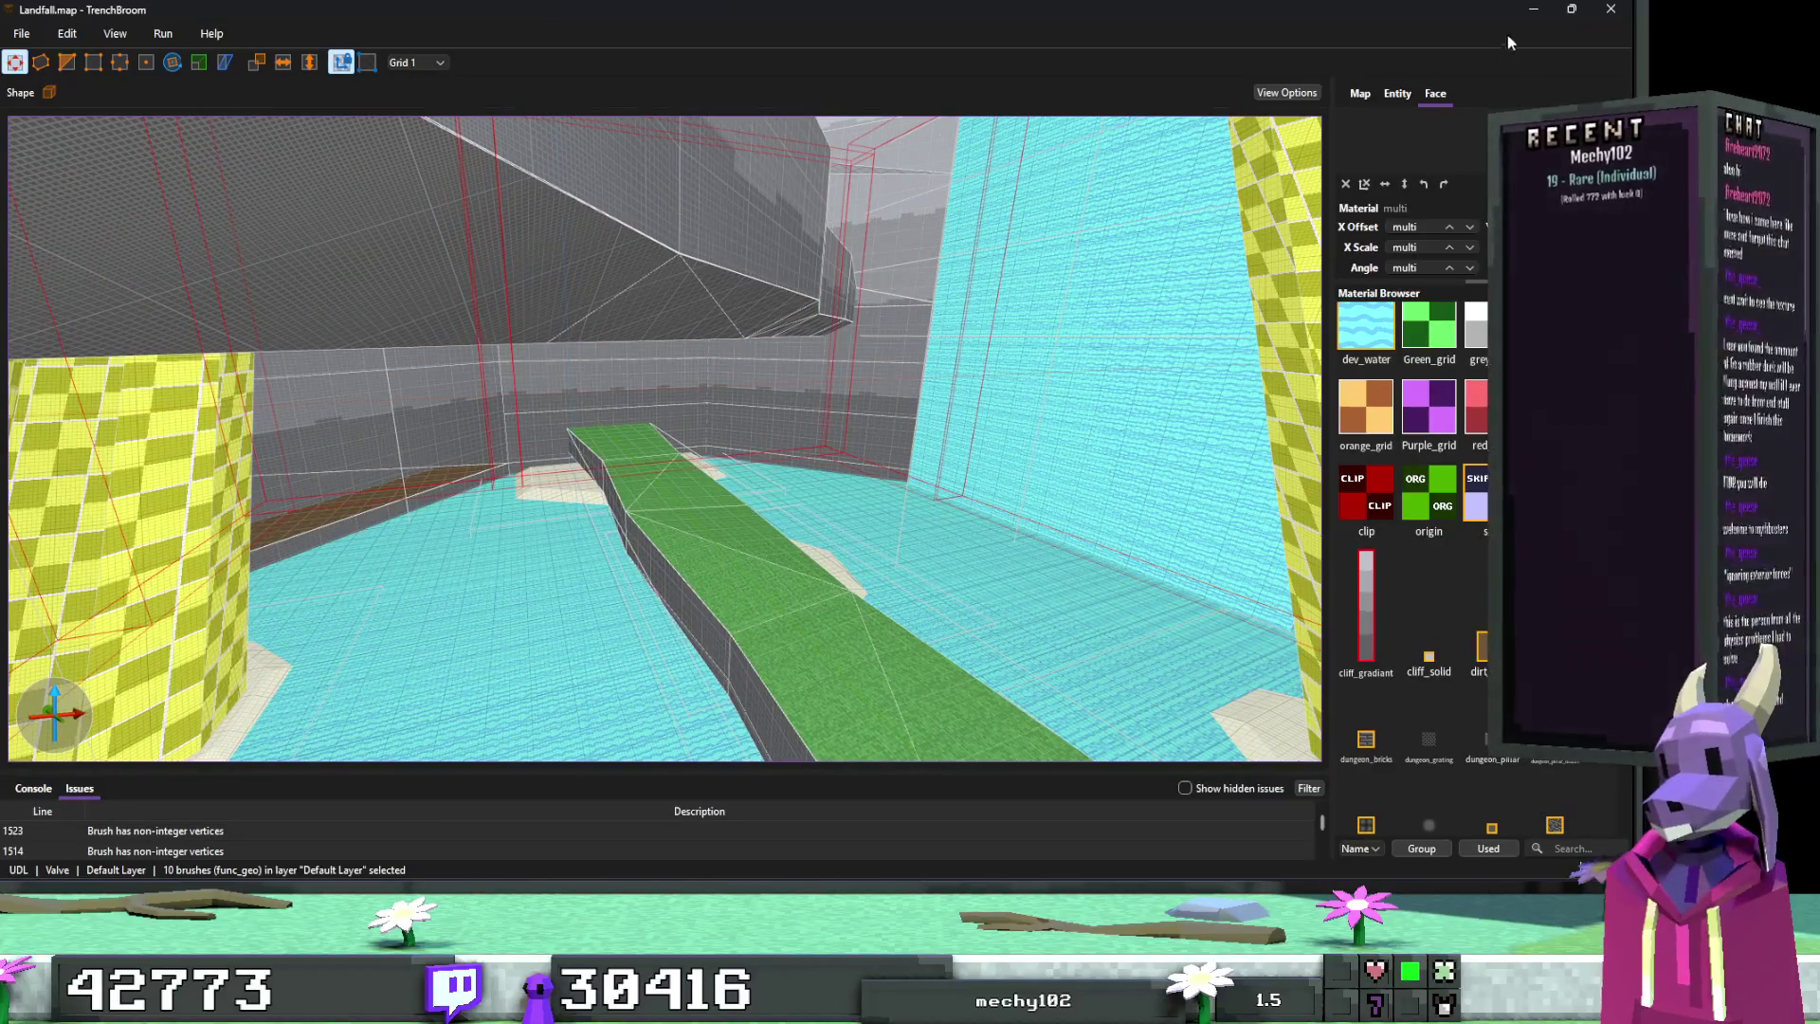
# Step: Minimize TrenchBroom, select FuncGodotMap in Godot, and Build the Landfall map
pyautogui.click(1533, 9)
pyautogui.click(99, 160)
pyautogui.click(858, 101)
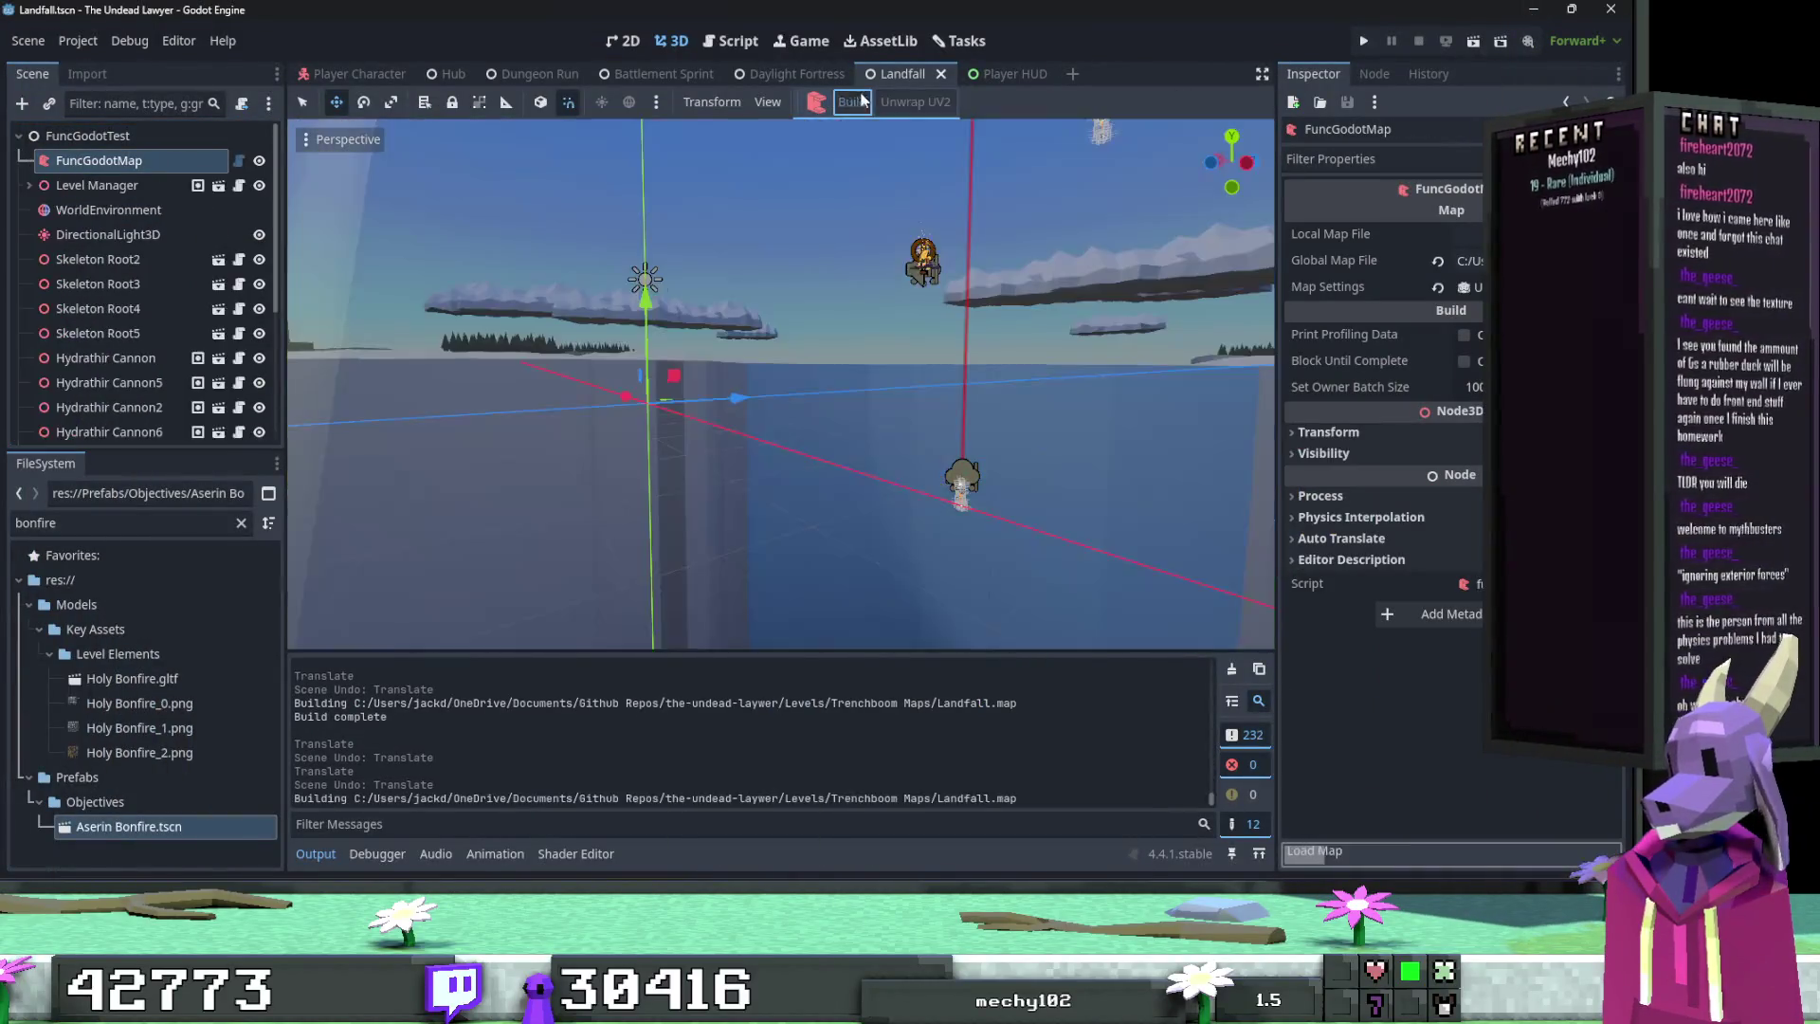
# Step: Check the rebuilt worldspawn, player spawn and func_geo entity nodes, then return to TrenchBroom
pyautogui.click(68, 193)
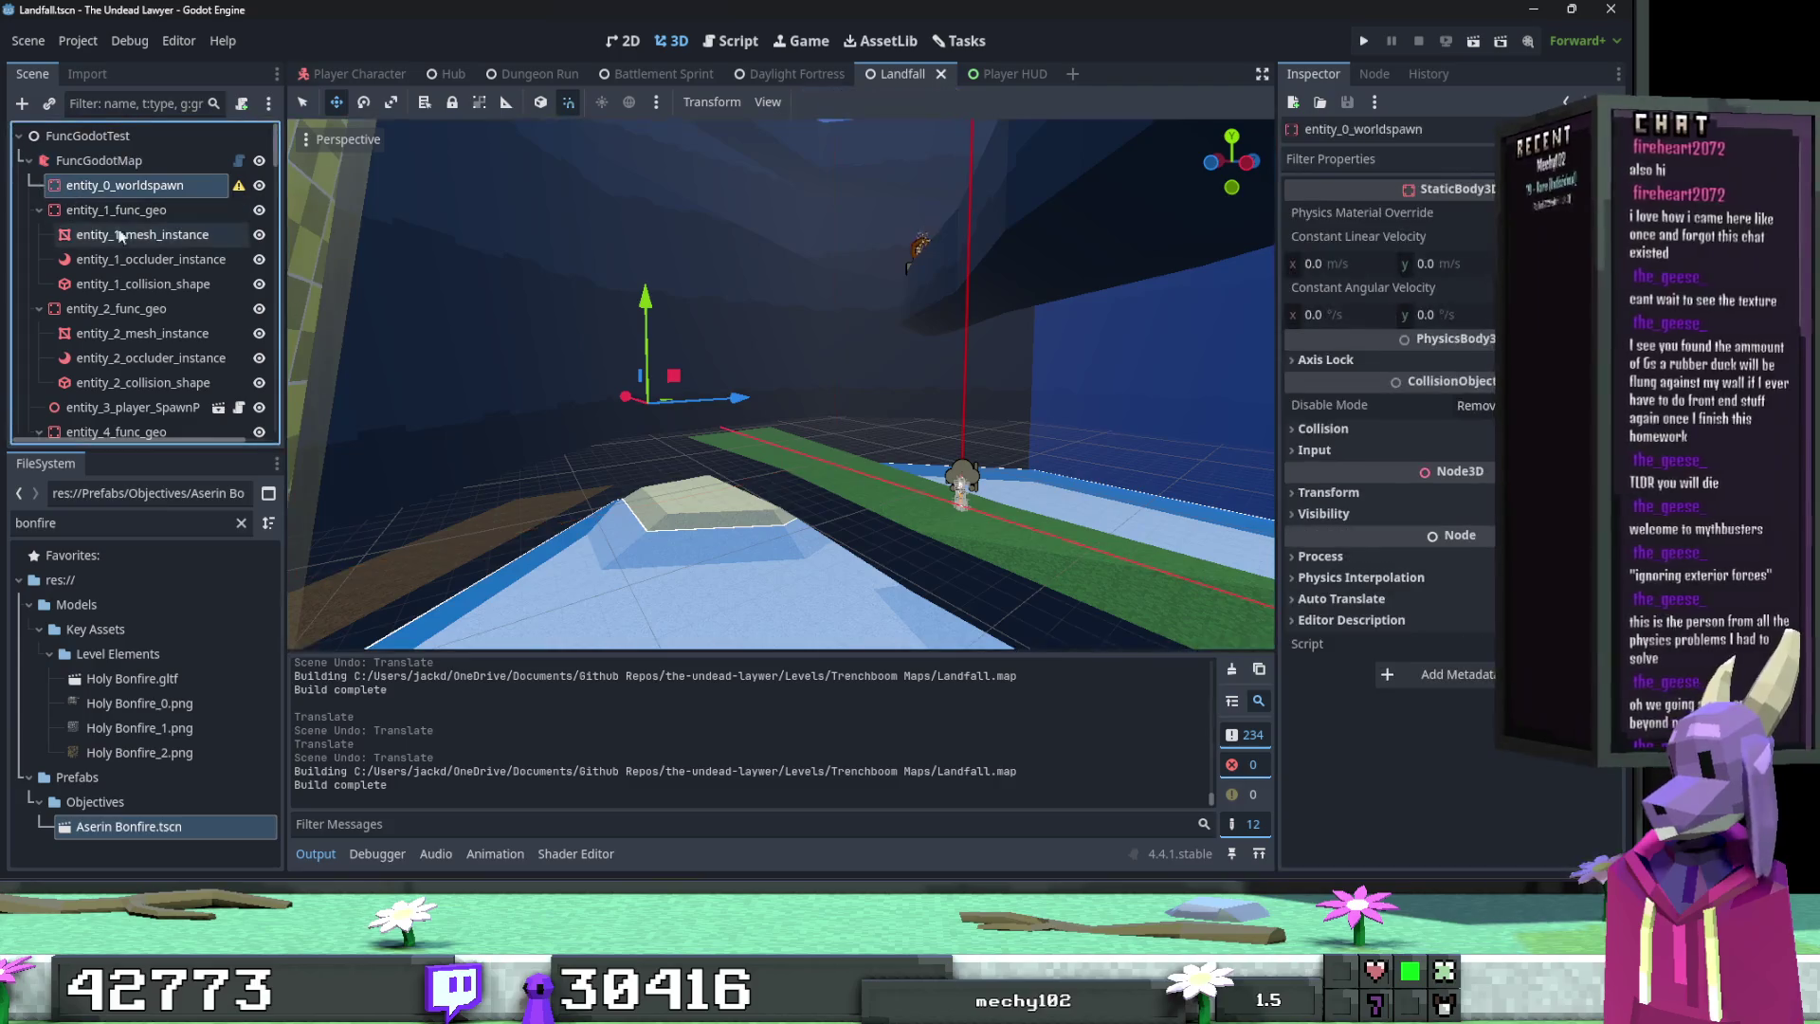
pyautogui.click(38, 262)
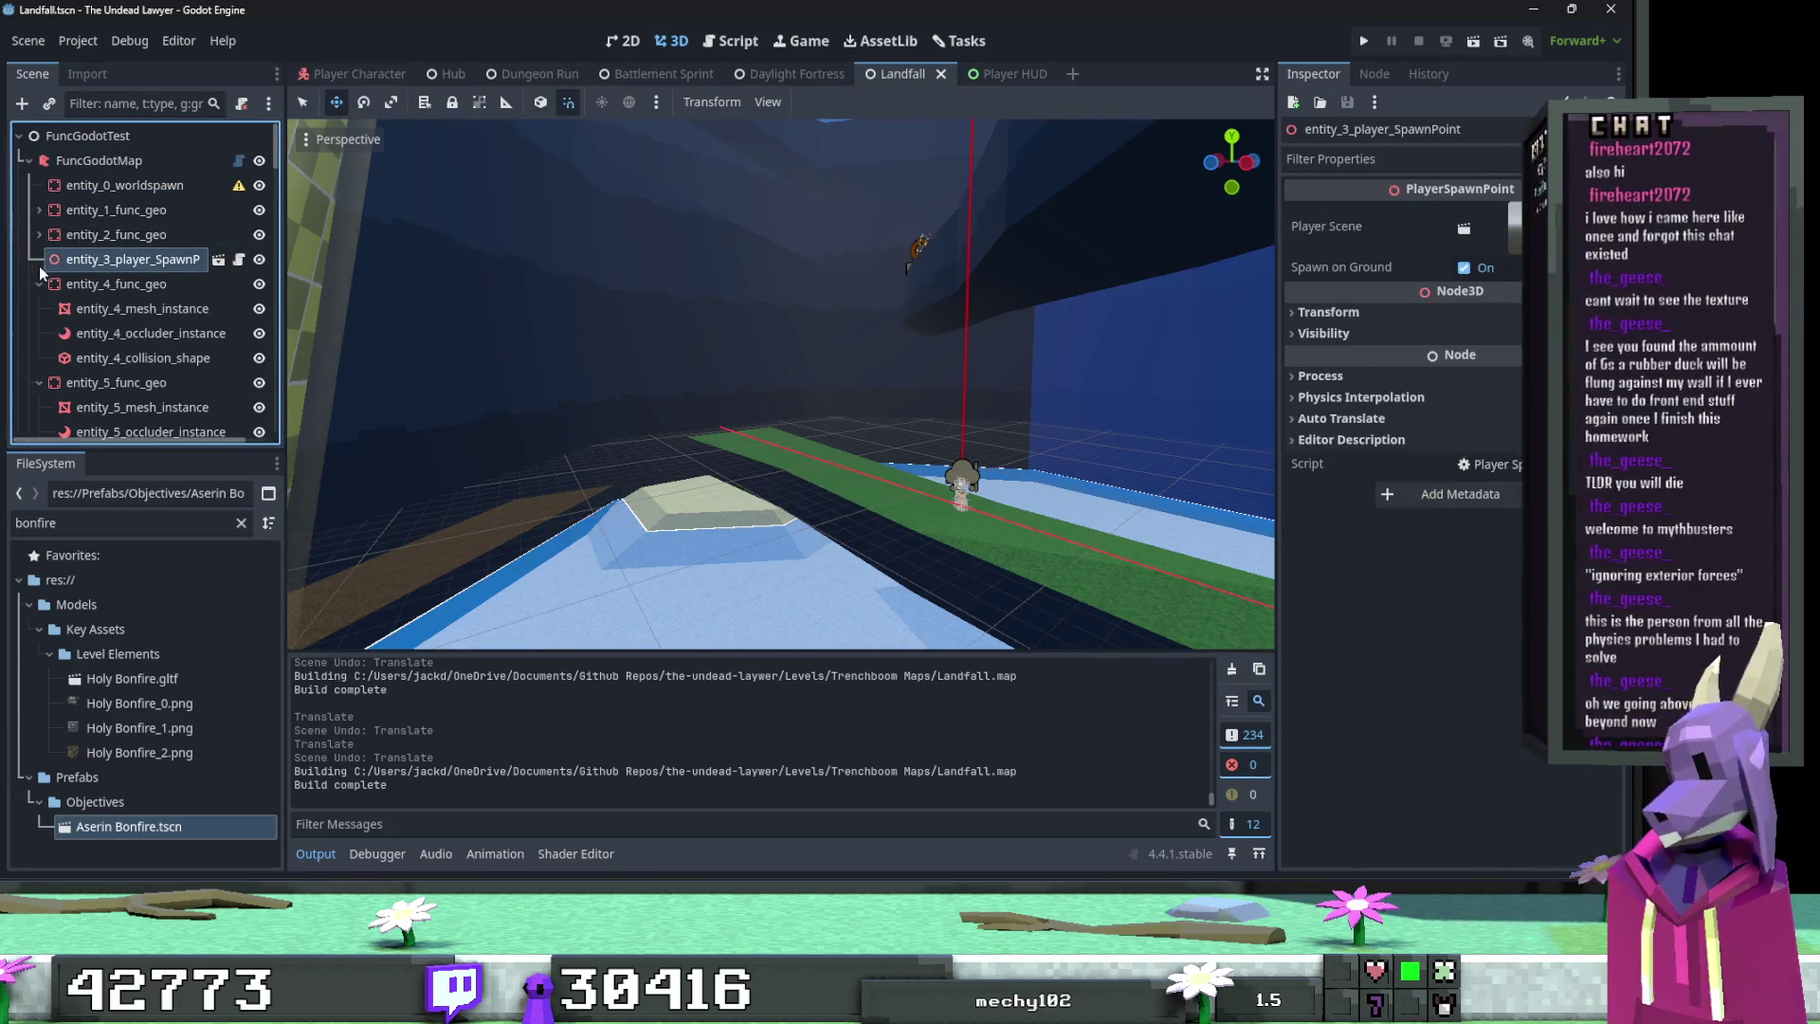
pyautogui.click(39, 284)
pyautogui.click(113, 333)
pyautogui.click(631, 386)
pyautogui.moveTo(631, 386)
pyautogui.mouseDown()
pyautogui.moveTo(759, 531)
pyautogui.moveTo(721, 455)
pyautogui.moveTo(625, 451)
pyautogui.moveTo(776, 378)
pyautogui.moveTo(635, 628)
pyautogui.moveTo(474, 605)
pyautogui.moveTo(625, 579)
pyautogui.mouseUp()
pyautogui.hotkey('alt', 'Tab')
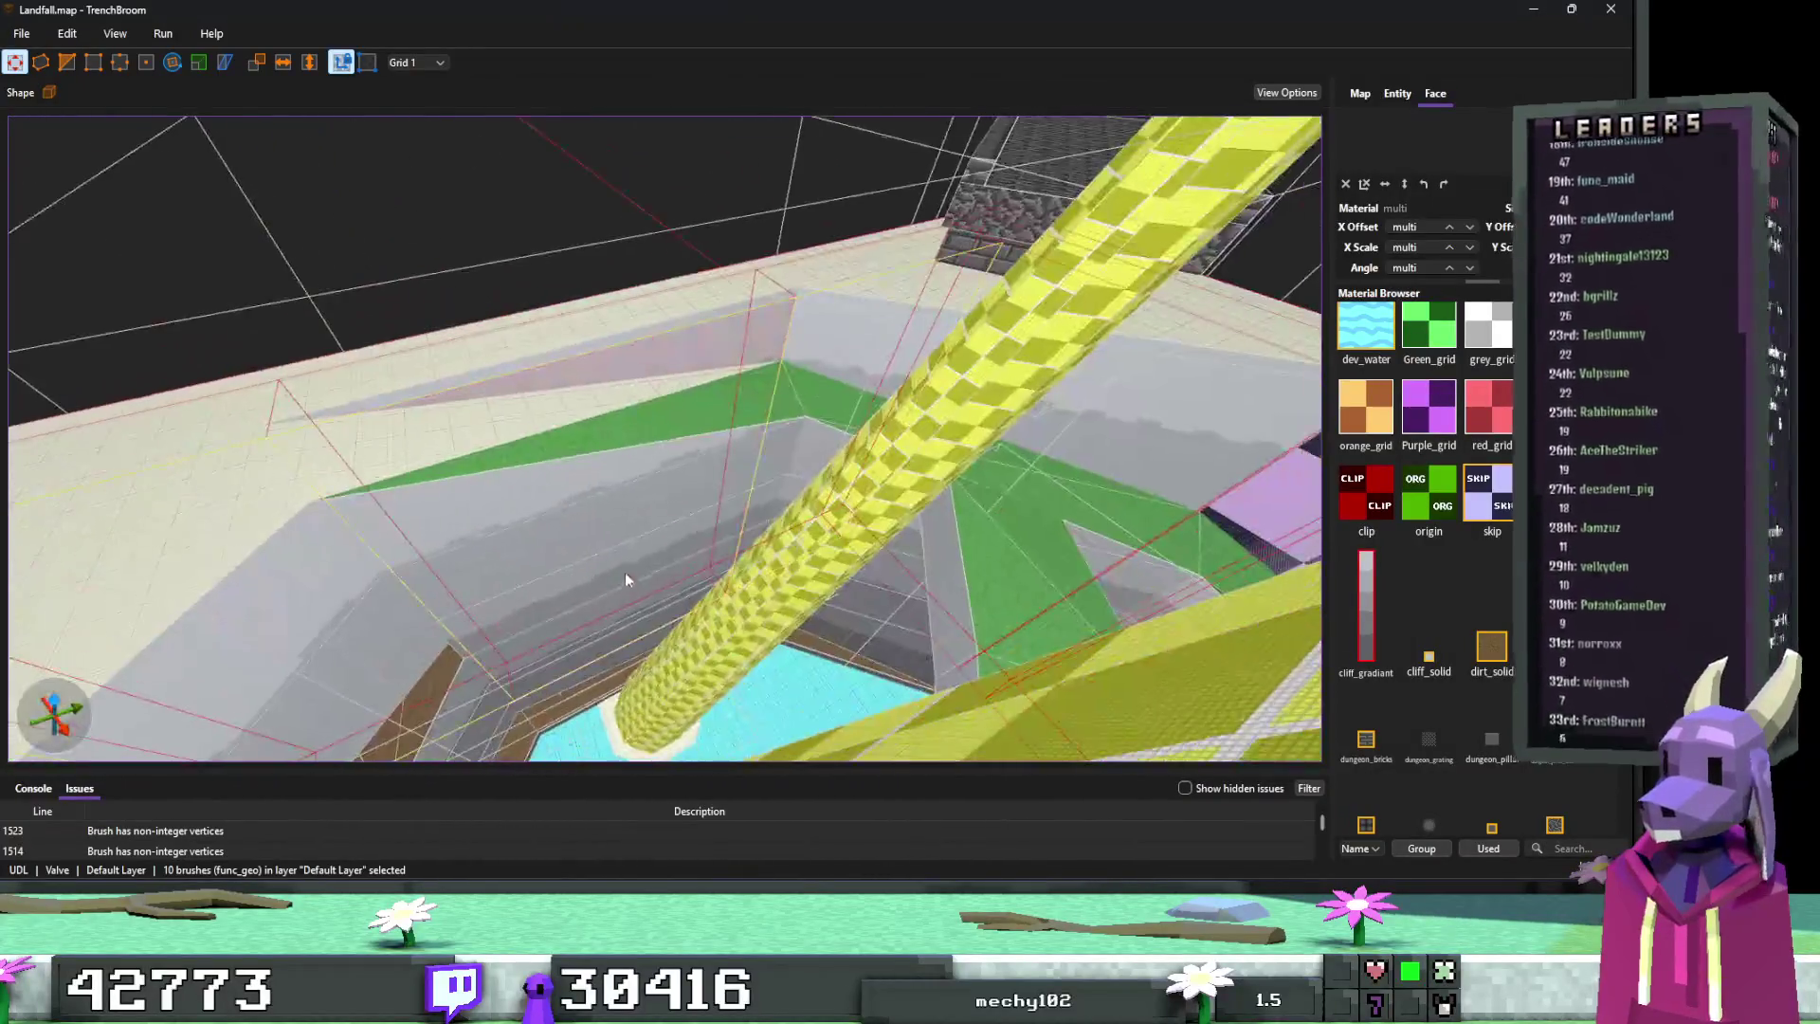
# Step: Give the first brown dirt strip face beside the pit the temp/grass_solid material and save
pyautogui.moveTo(529, 415); pyautogui.dragTo(607, 474)
pyautogui.scroll(-3, 1465, 543)
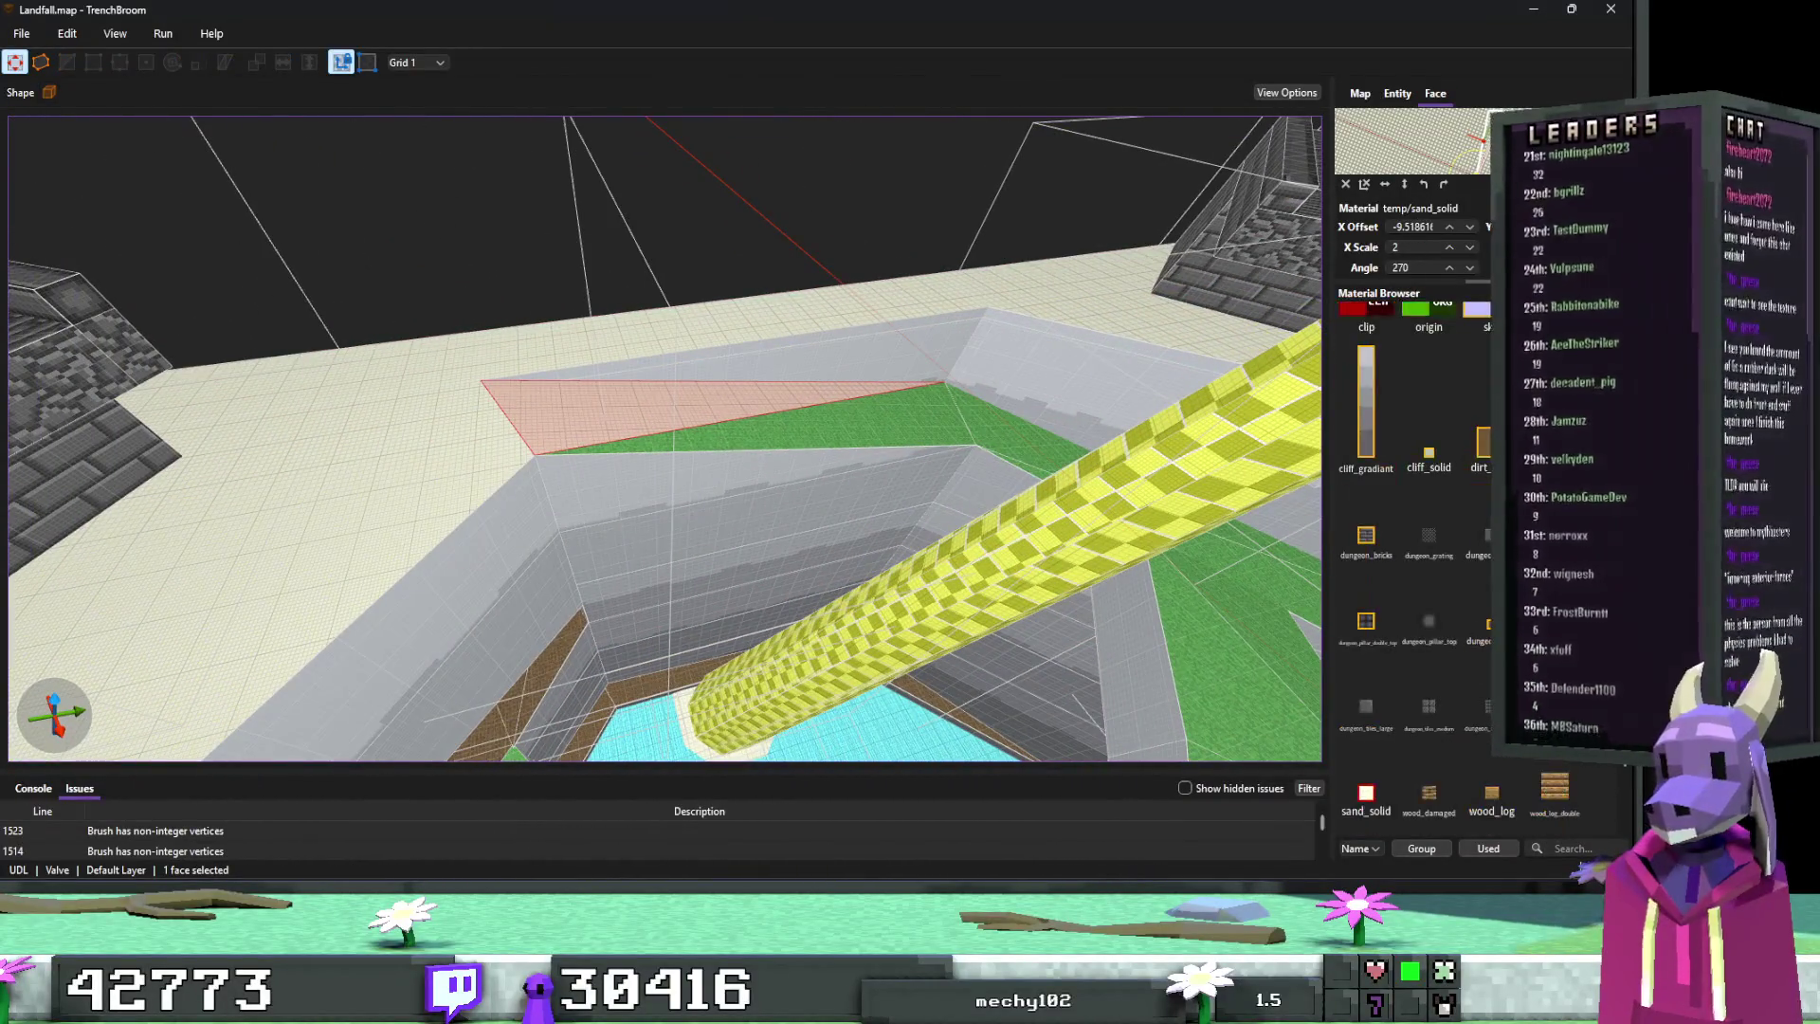
pyautogui.keyDown('shift'); pyautogui.click(702, 415); pyautogui.keyUp('shift')
pyautogui.moveTo(1055, 585)
pyautogui.mouseDown()
pyautogui.moveTo(1078, 580)
pyautogui.moveTo(1050, 514)
pyautogui.mouseUp()
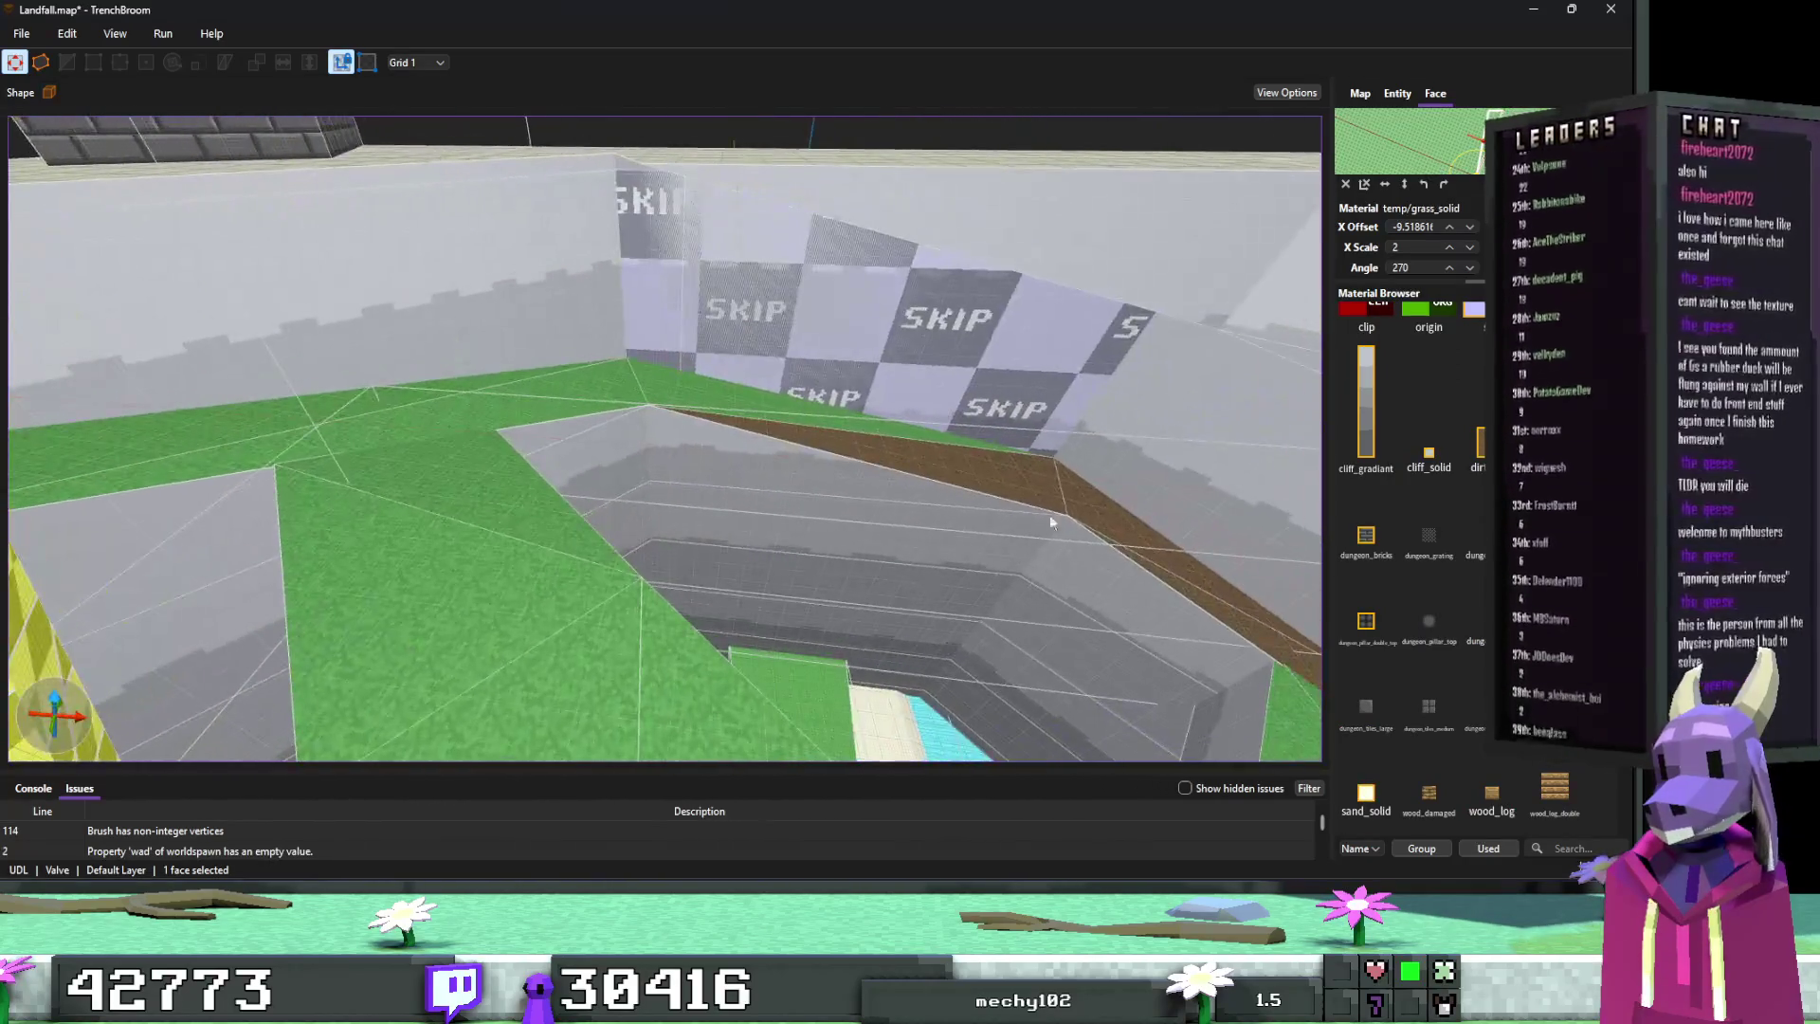
pyautogui.keyDown('shift'); pyautogui.click(819, 432); pyautogui.keyUp('shift')
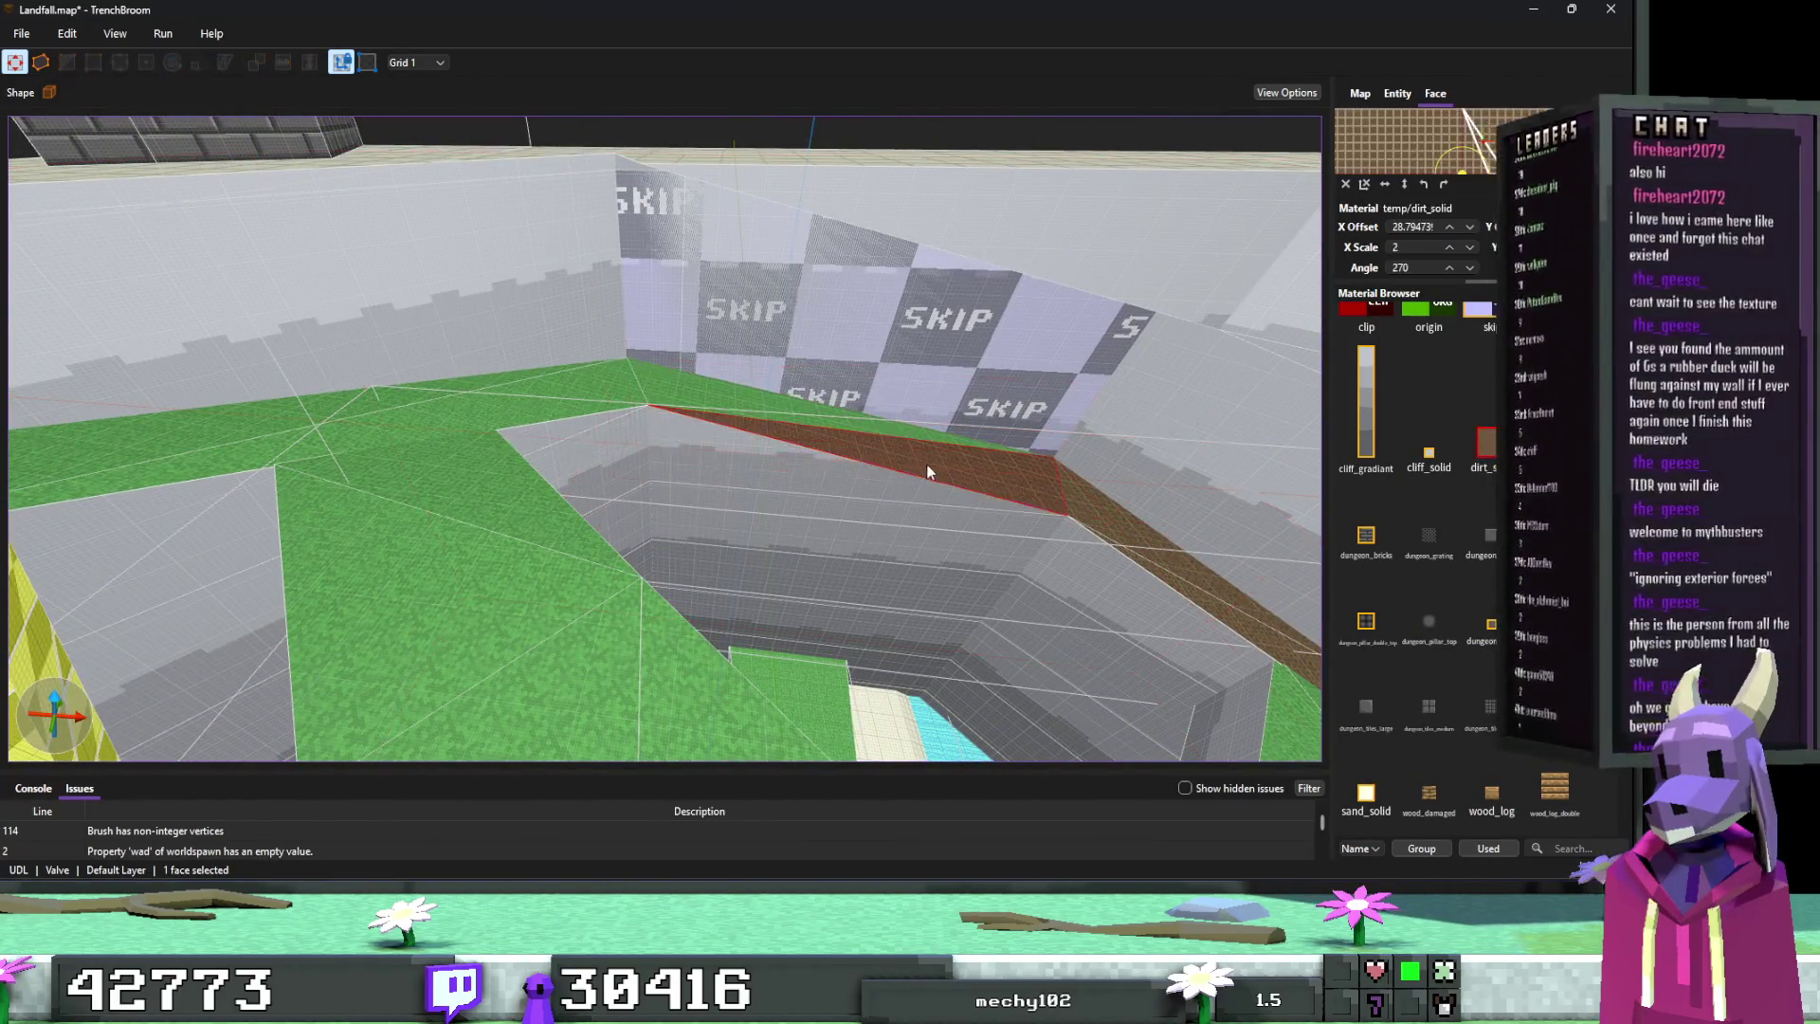
pyautogui.hotkey('ctrl', 's')
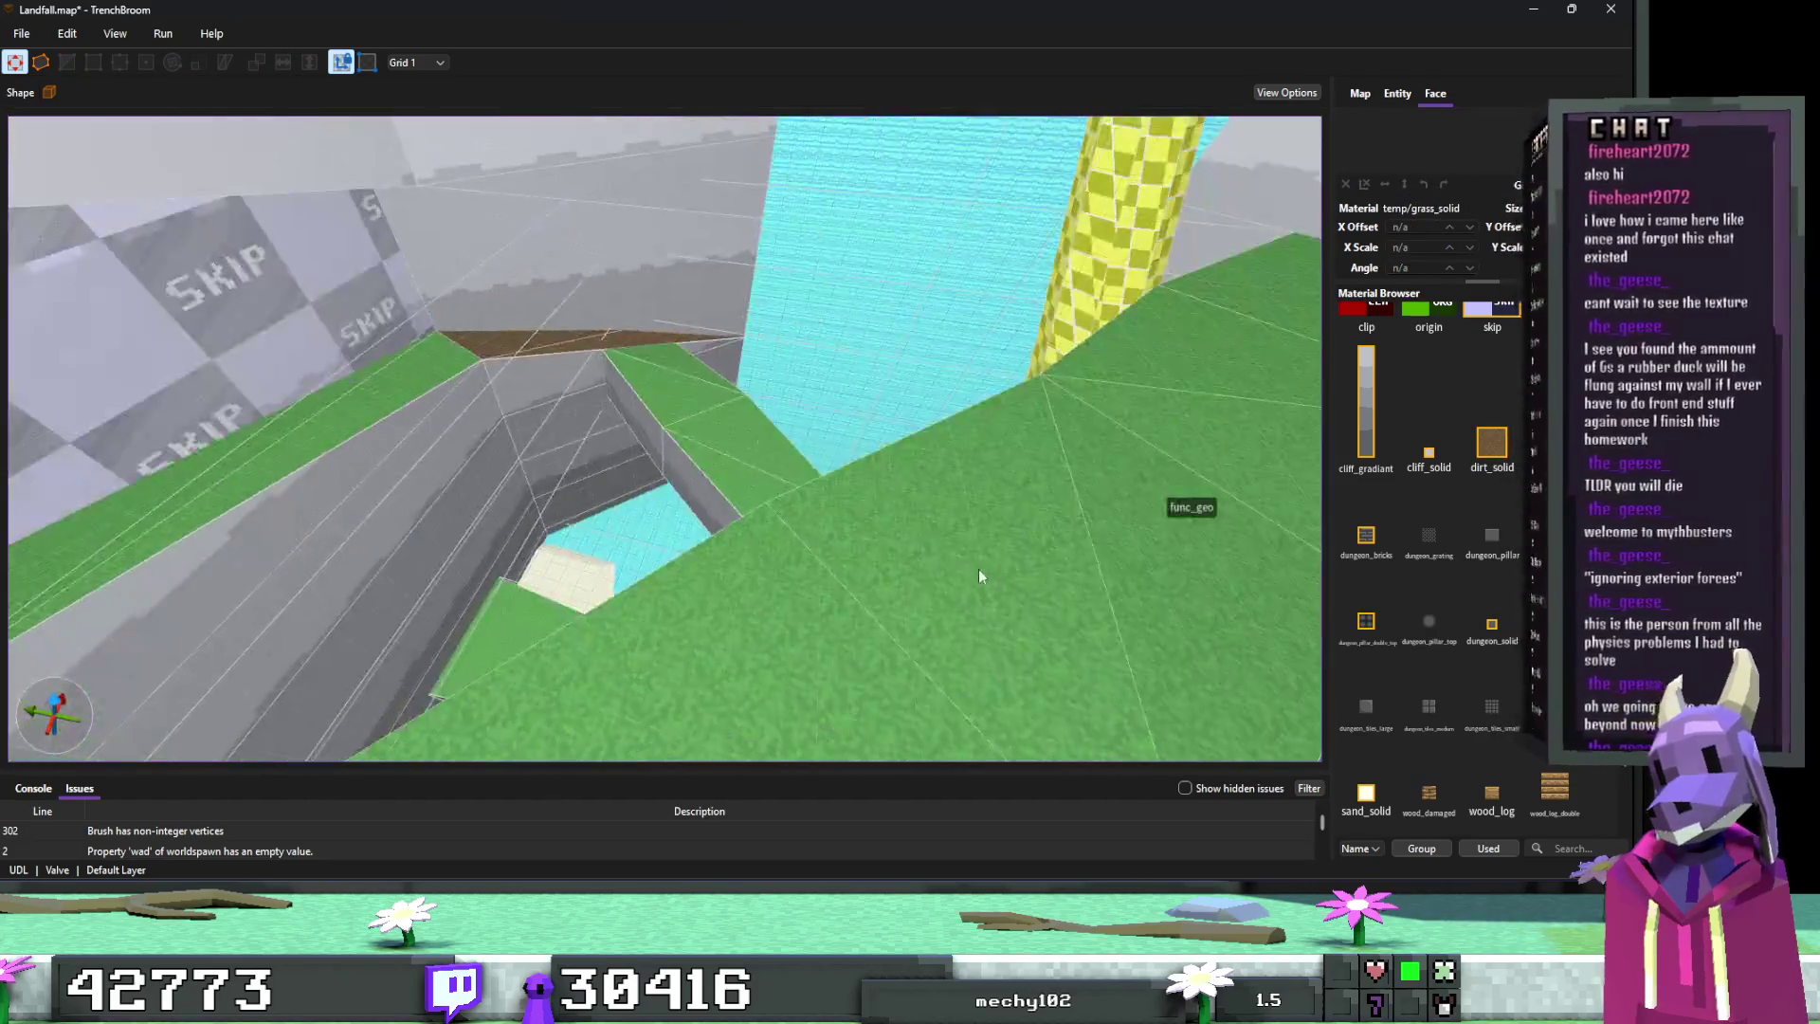
# Step: Retexture the other half of the dirt strip with grass and save Landfall.map
pyautogui.moveTo(977, 578)
pyautogui.mouseDown()
pyautogui.moveTo(806, 536)
pyautogui.moveTo(946, 542)
pyautogui.moveTo(958, 552)
pyautogui.moveTo(790, 550)
pyautogui.mouseUp()
pyautogui.keyDown('shift'); pyautogui.click(768, 511); pyautogui.keyUp('shift')
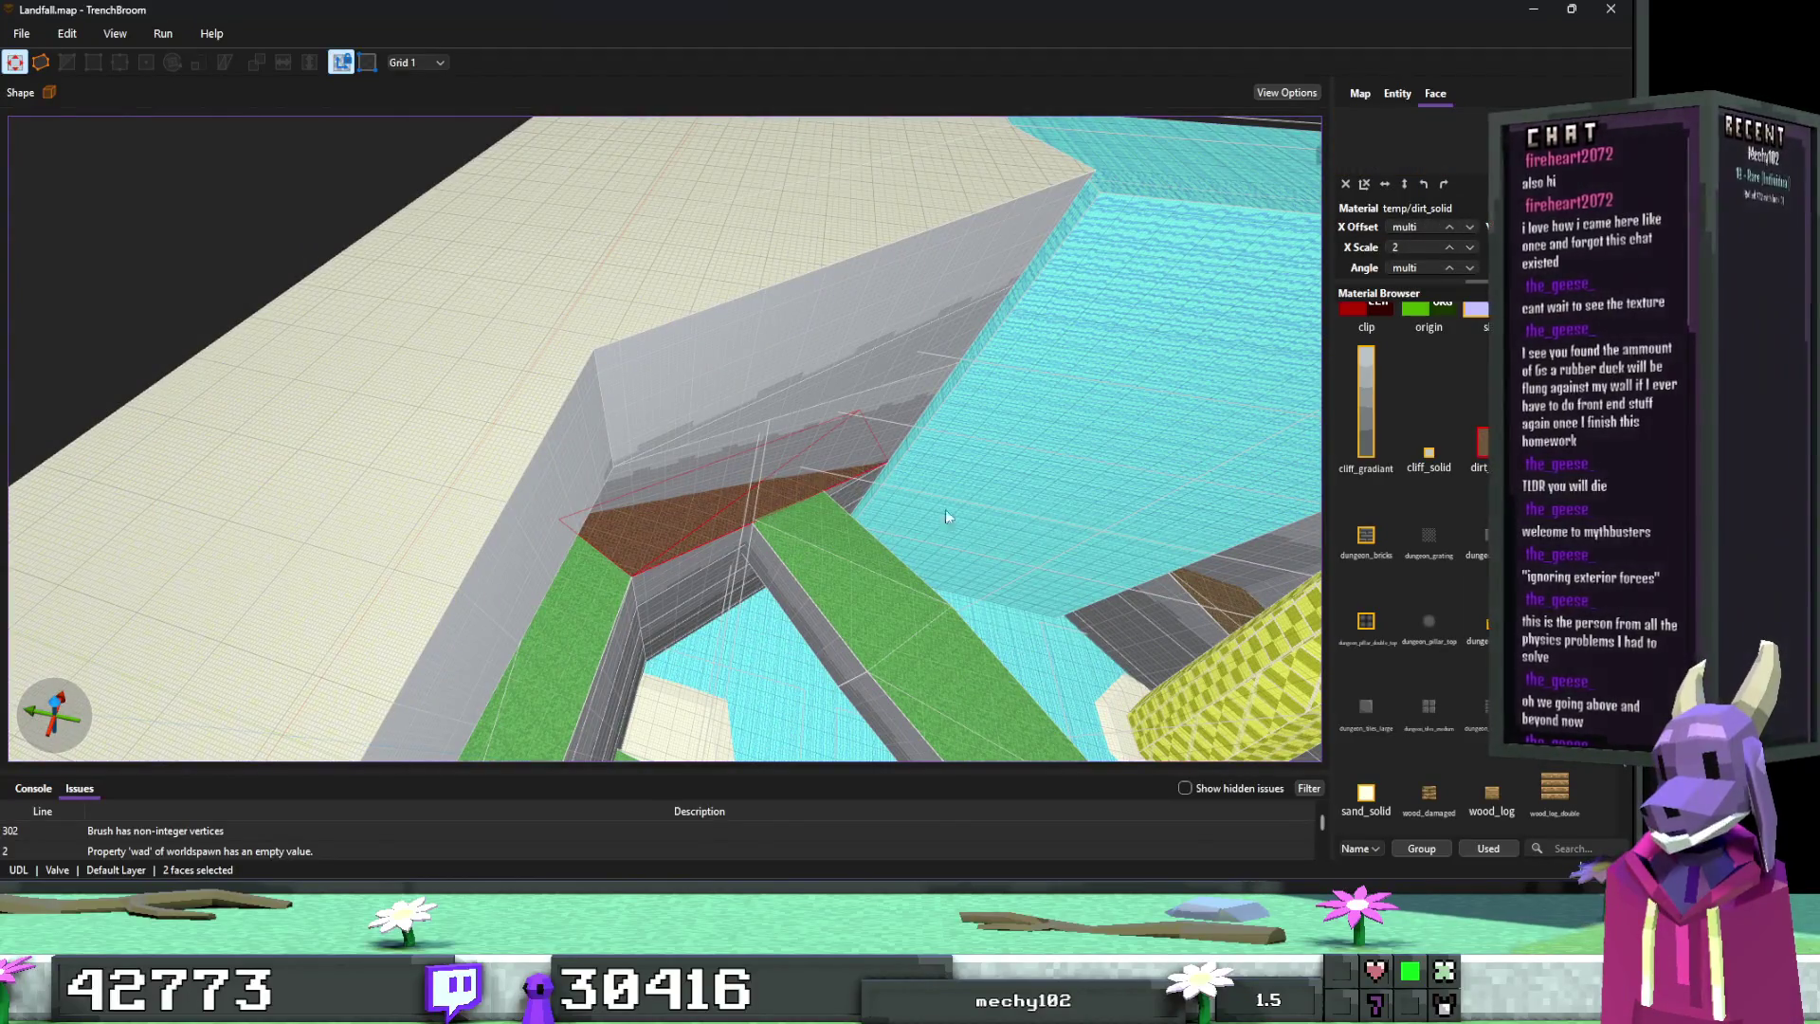
pyautogui.moveTo(1008, 538)
pyautogui.mouseDown()
pyautogui.moveTo(919, 541)
pyautogui.moveTo(935, 565)
pyautogui.moveTo(888, 520)
pyautogui.moveTo(907, 520)
pyautogui.mouseUp()
pyautogui.hotkey('ctrl', 's')
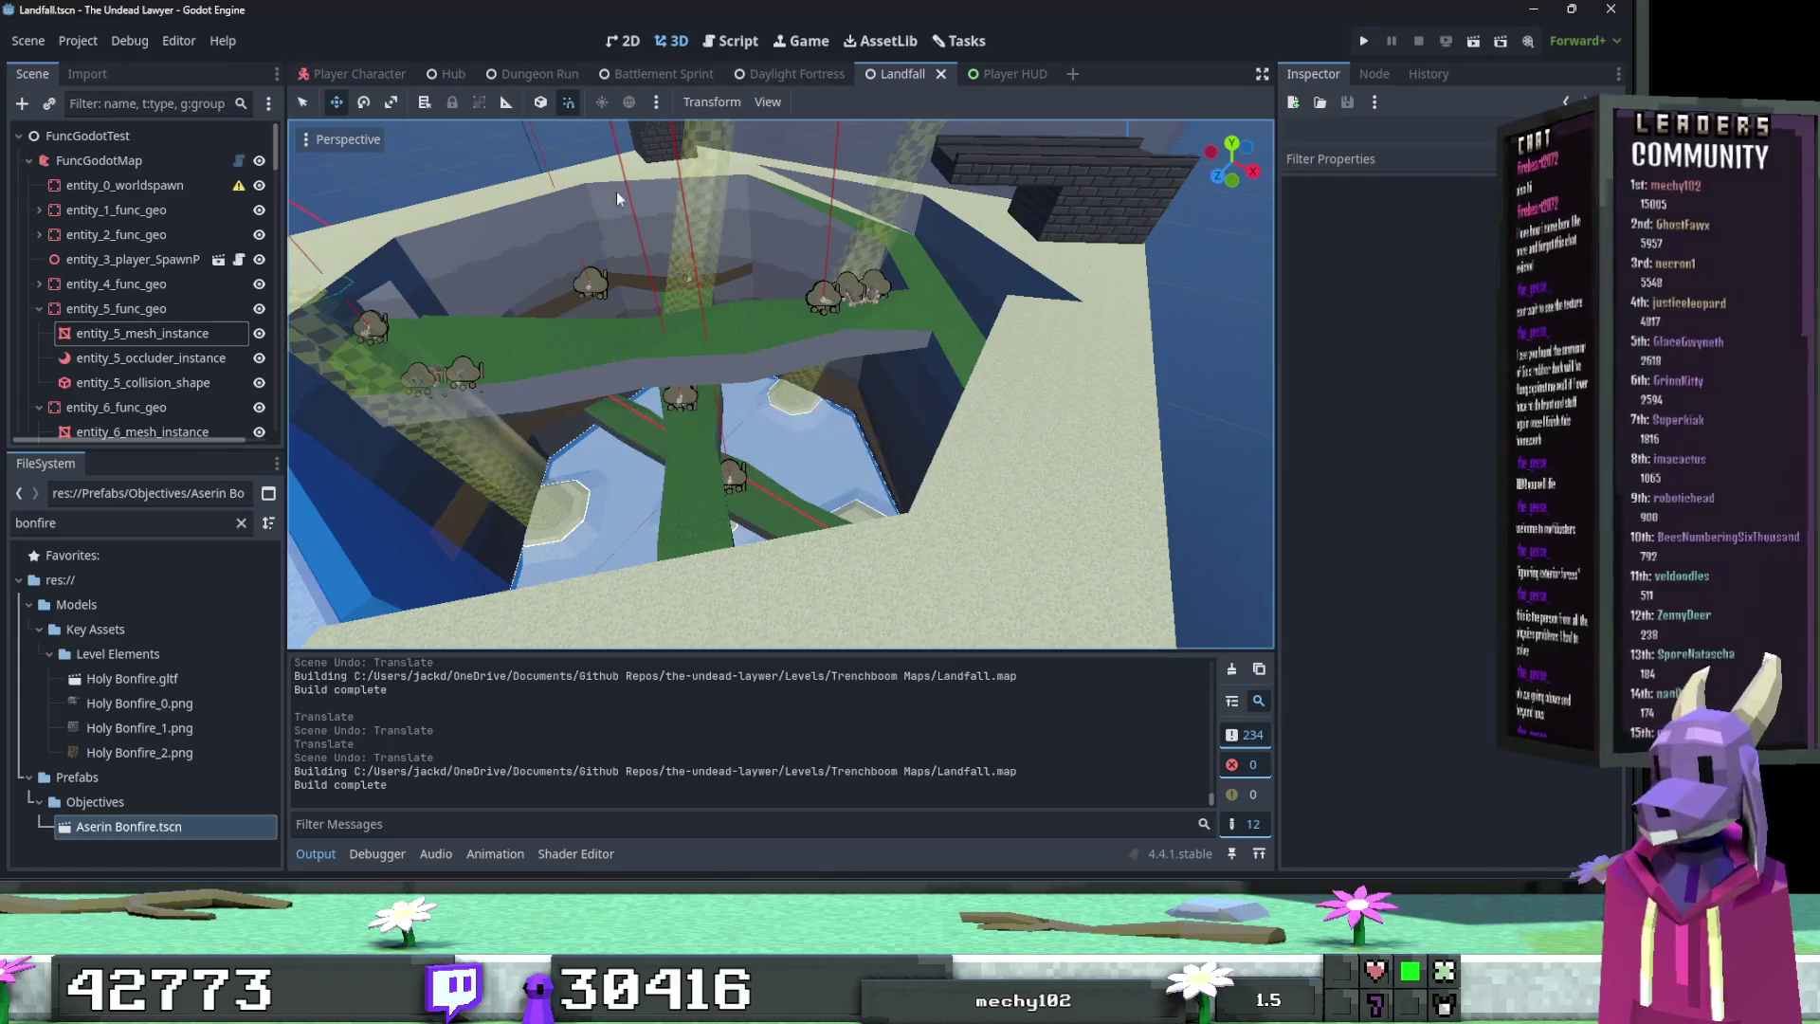
# Step: Rebuild the Landfall level from the saved map with FuncGodotMap's Build
pyautogui.click(99, 161)
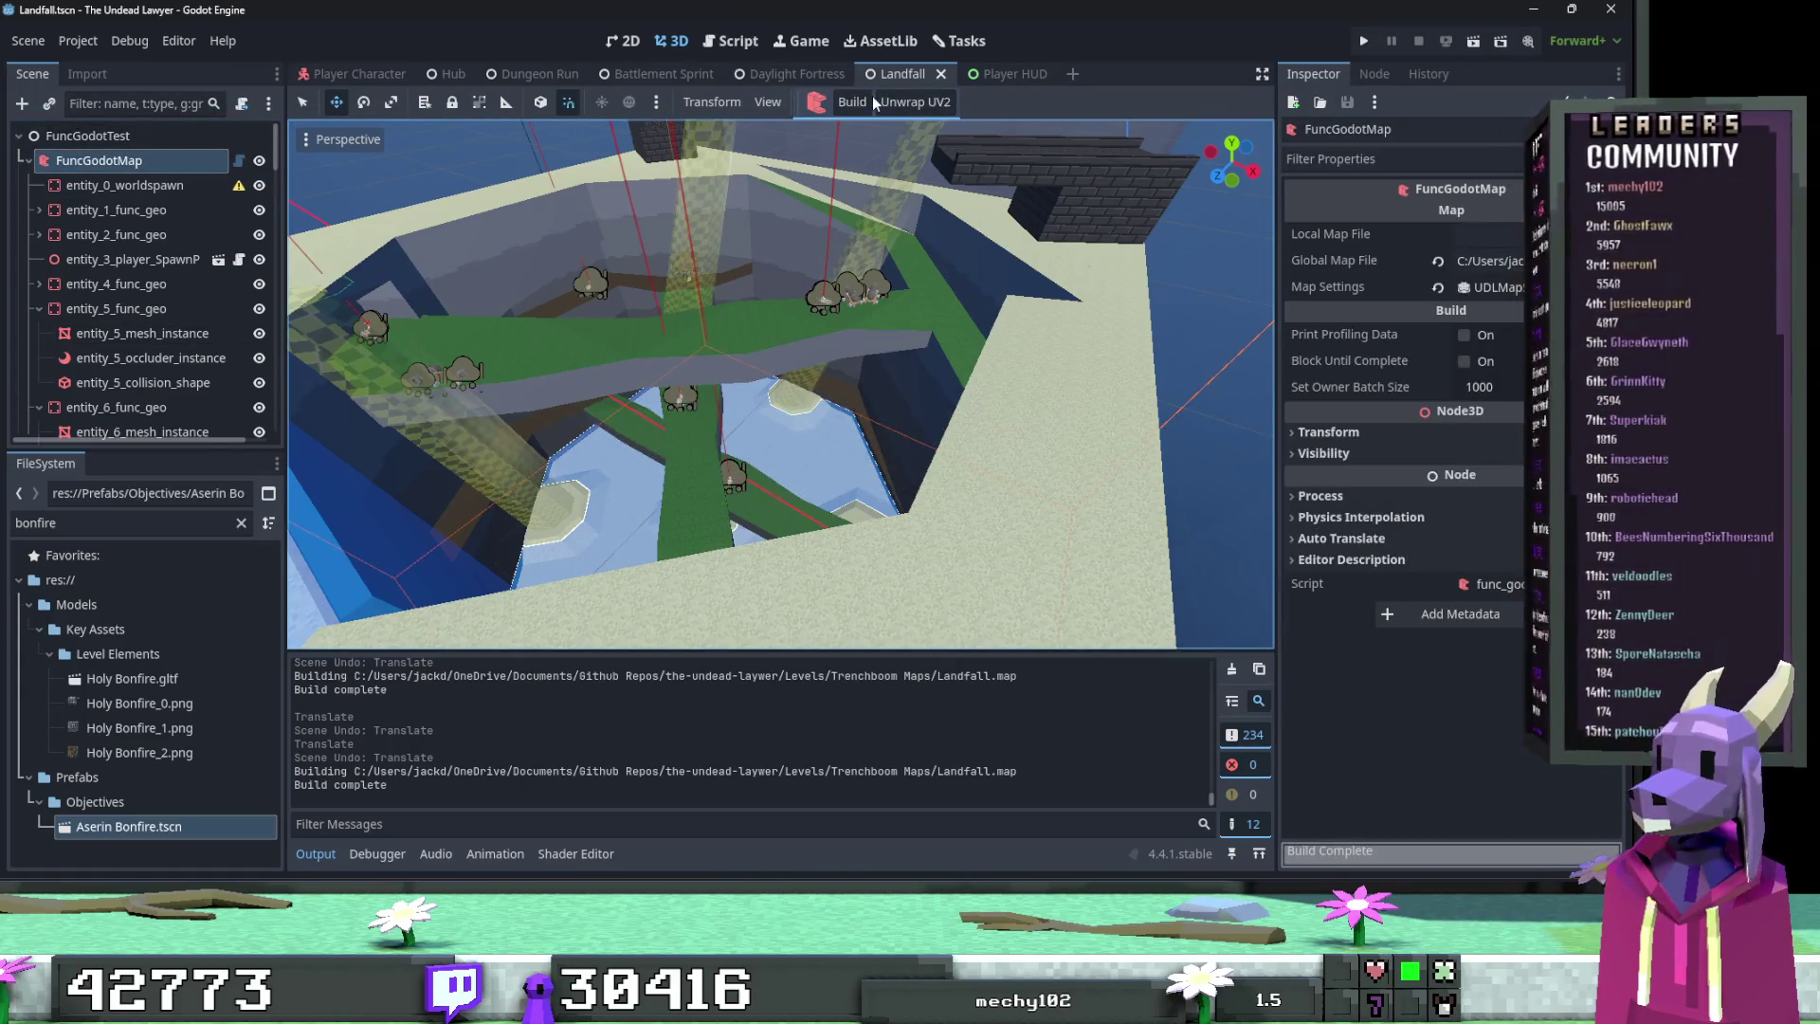
pyautogui.click(852, 102)
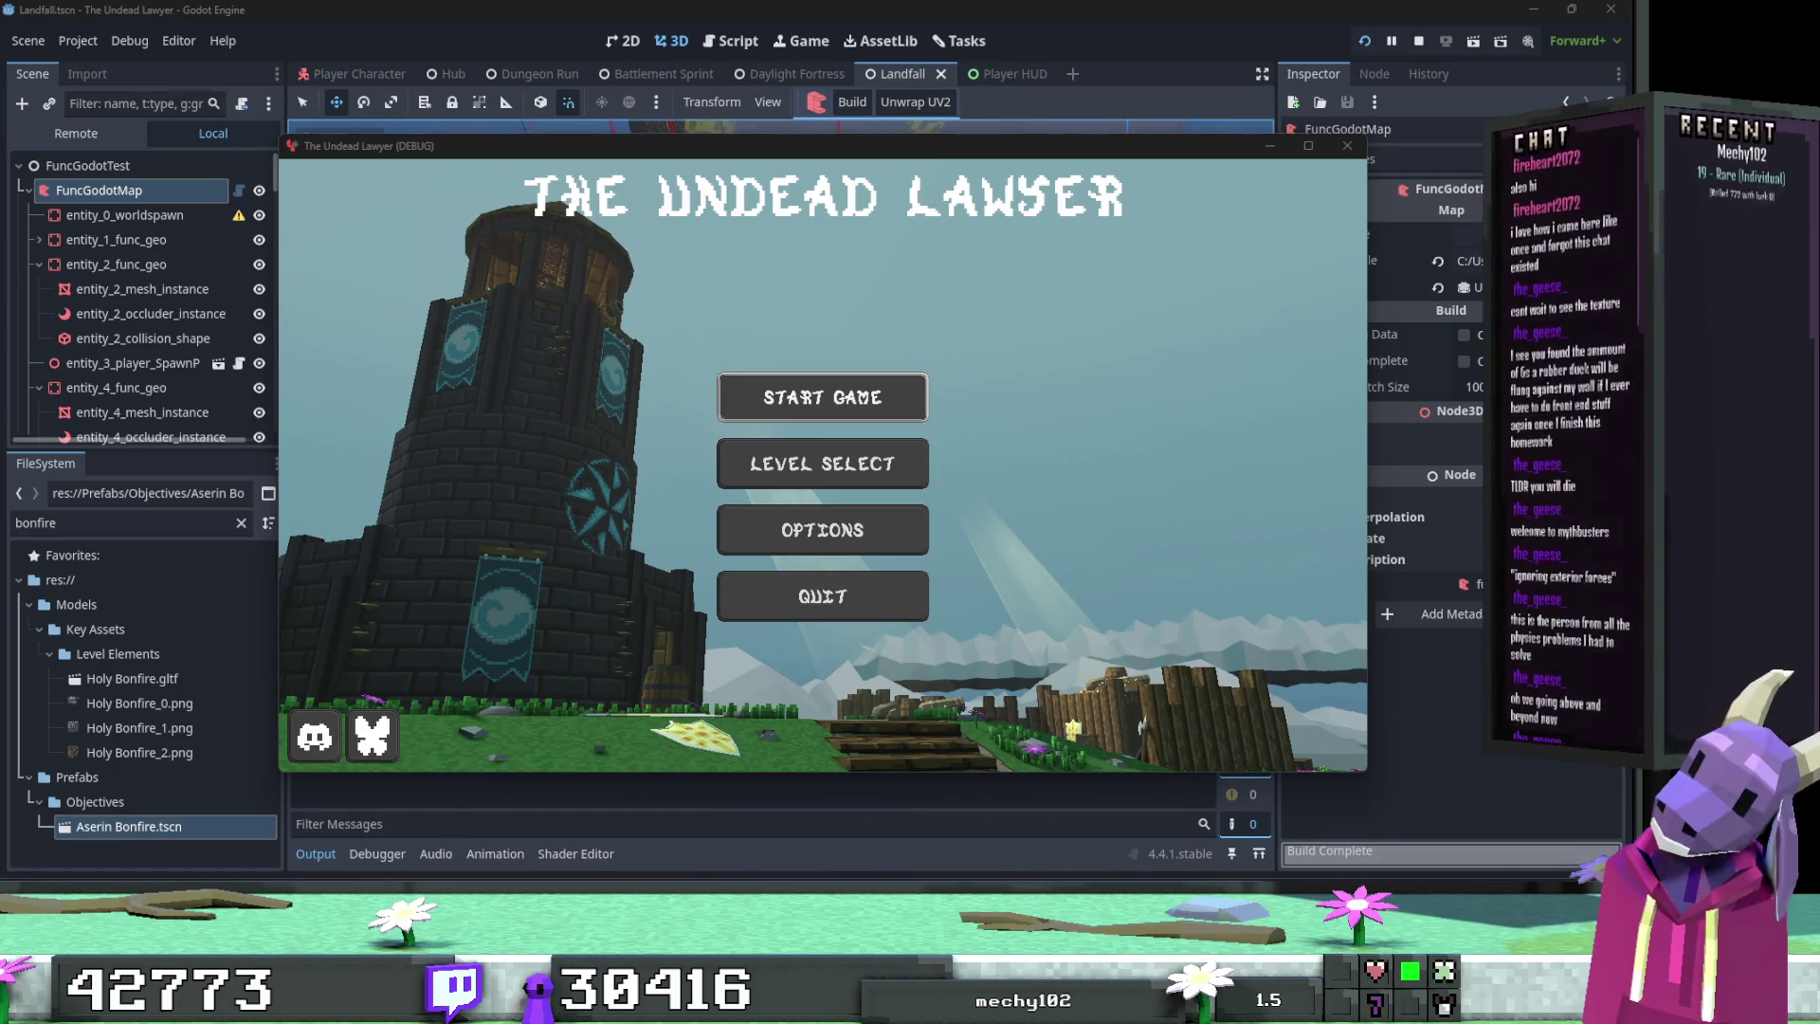
# Step: Maximise the game window and start the Act 1 LANDFALL mission from Level Select
pyautogui.click(1308, 155)
pyautogui.click(813, 426)
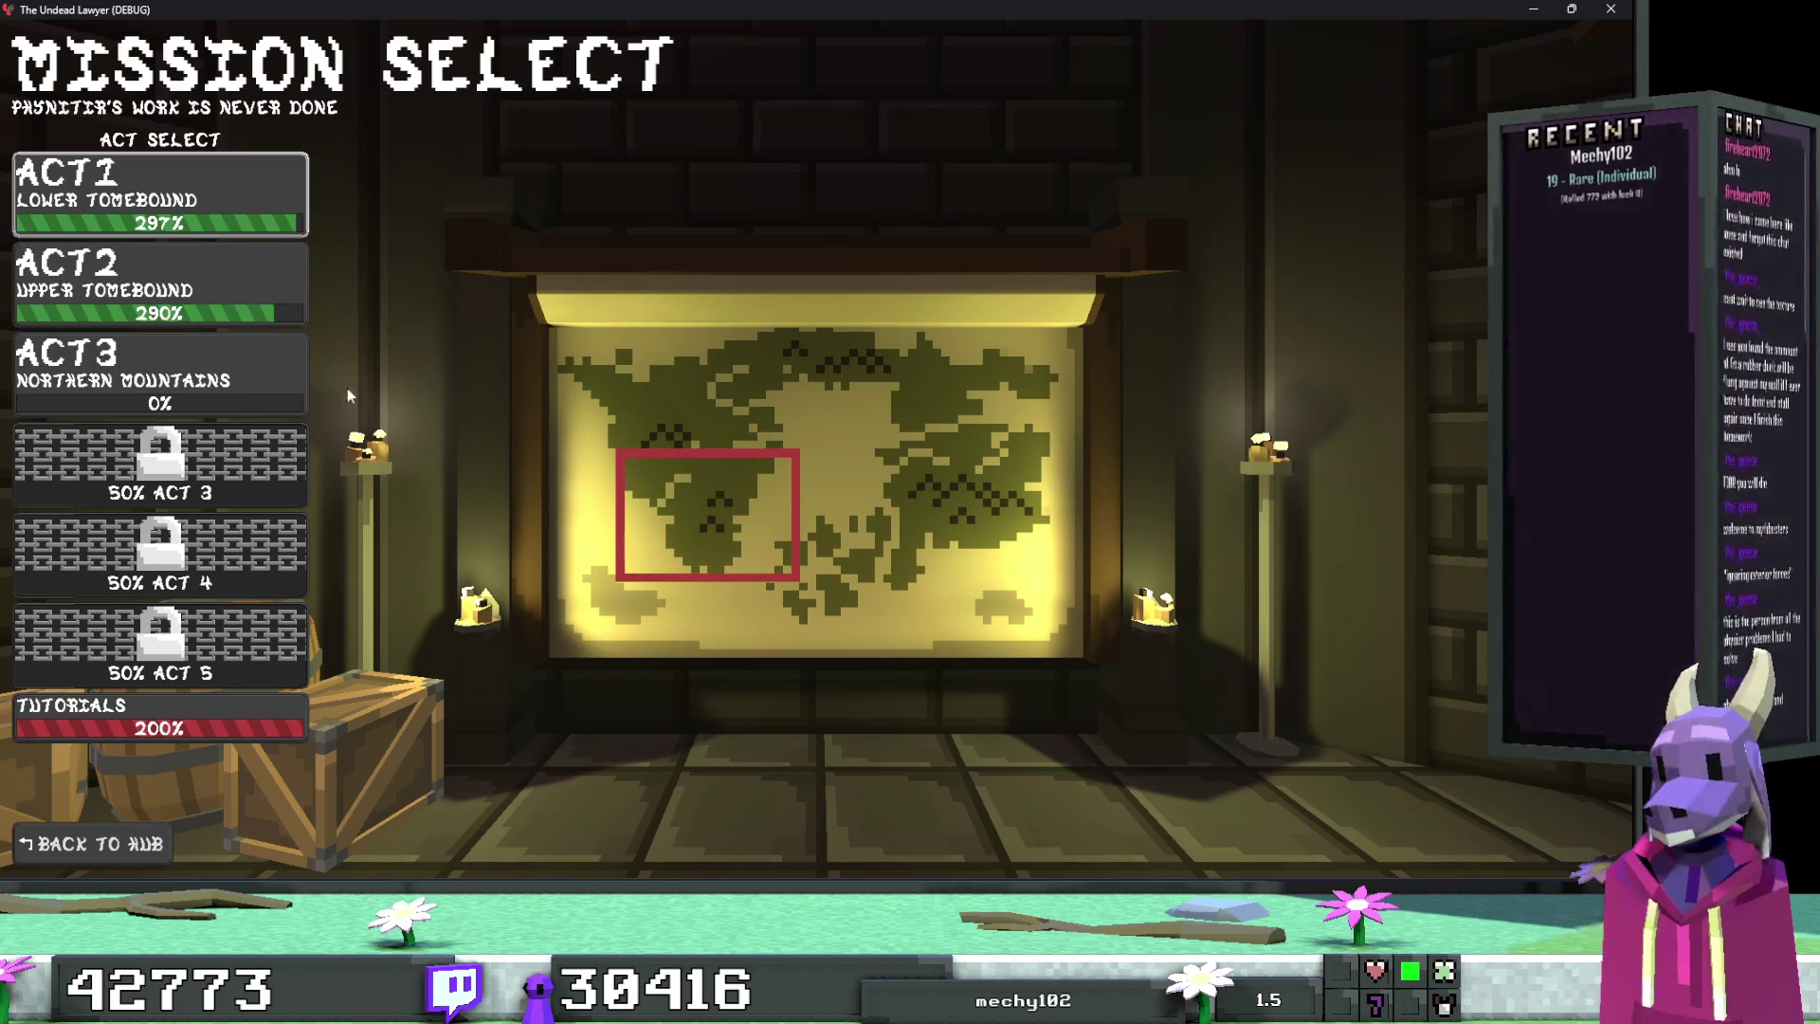
pyautogui.click(161, 194)
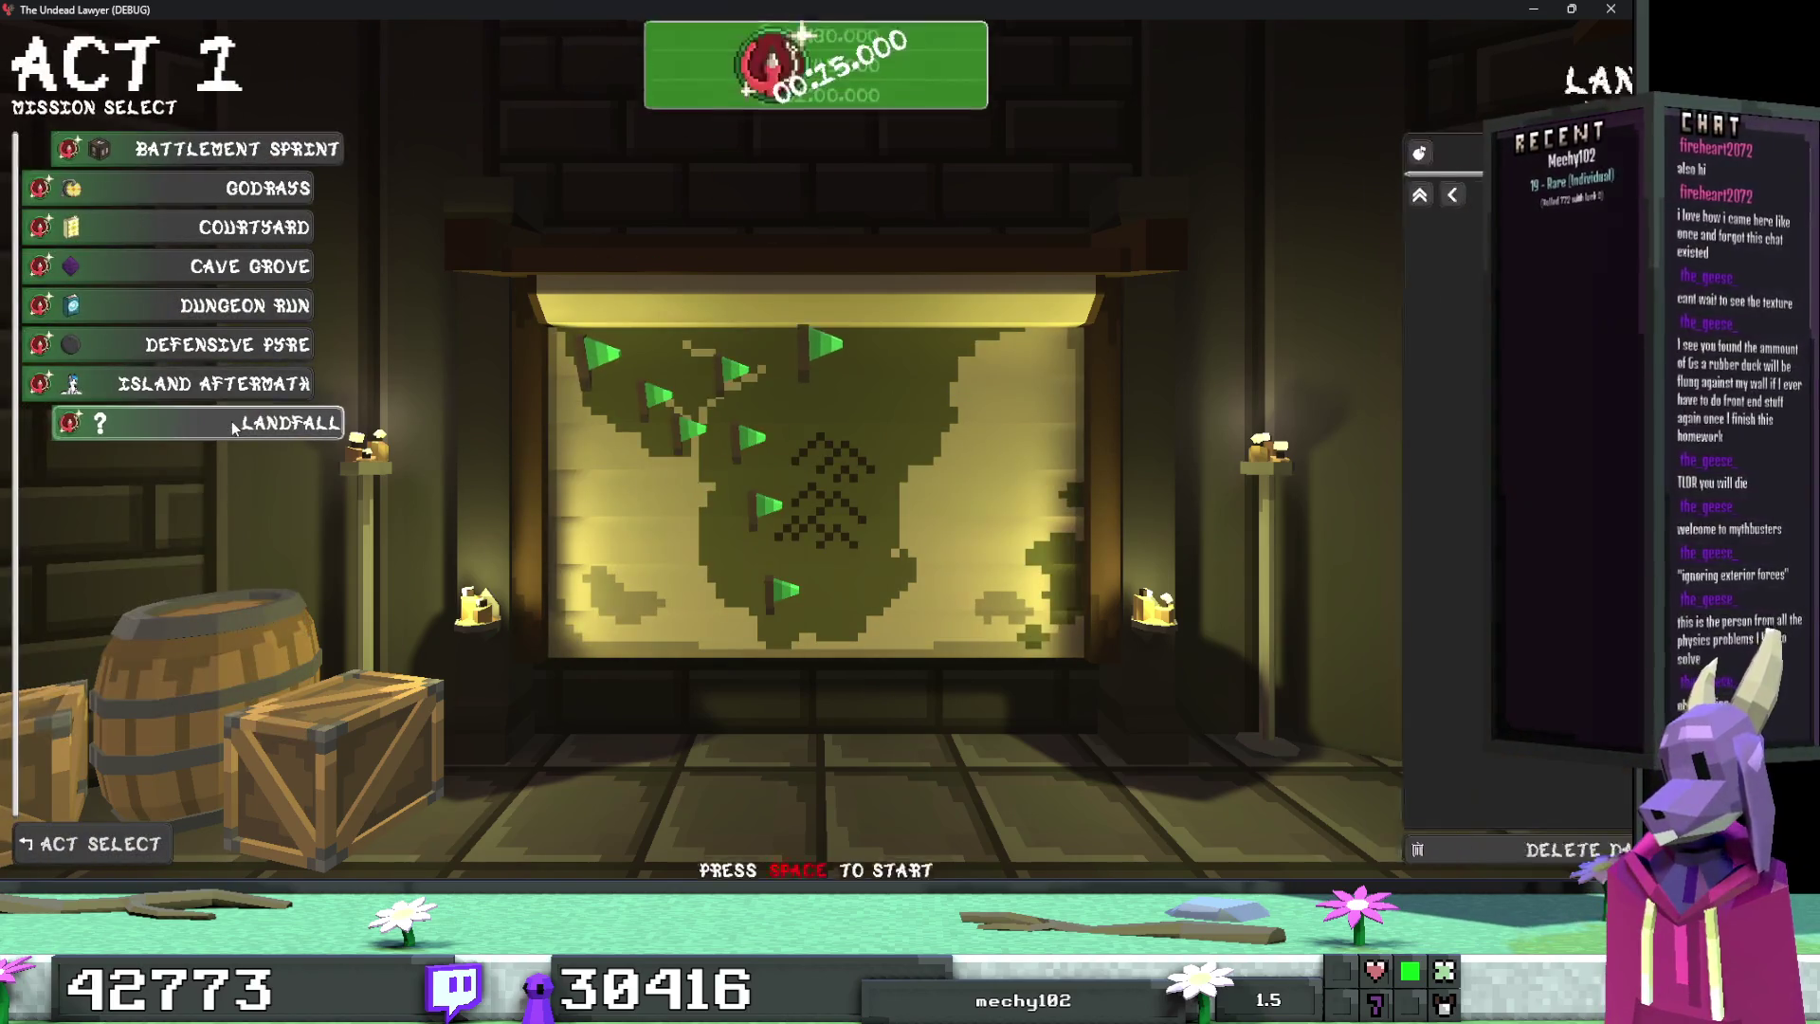
pyautogui.click(234, 427)
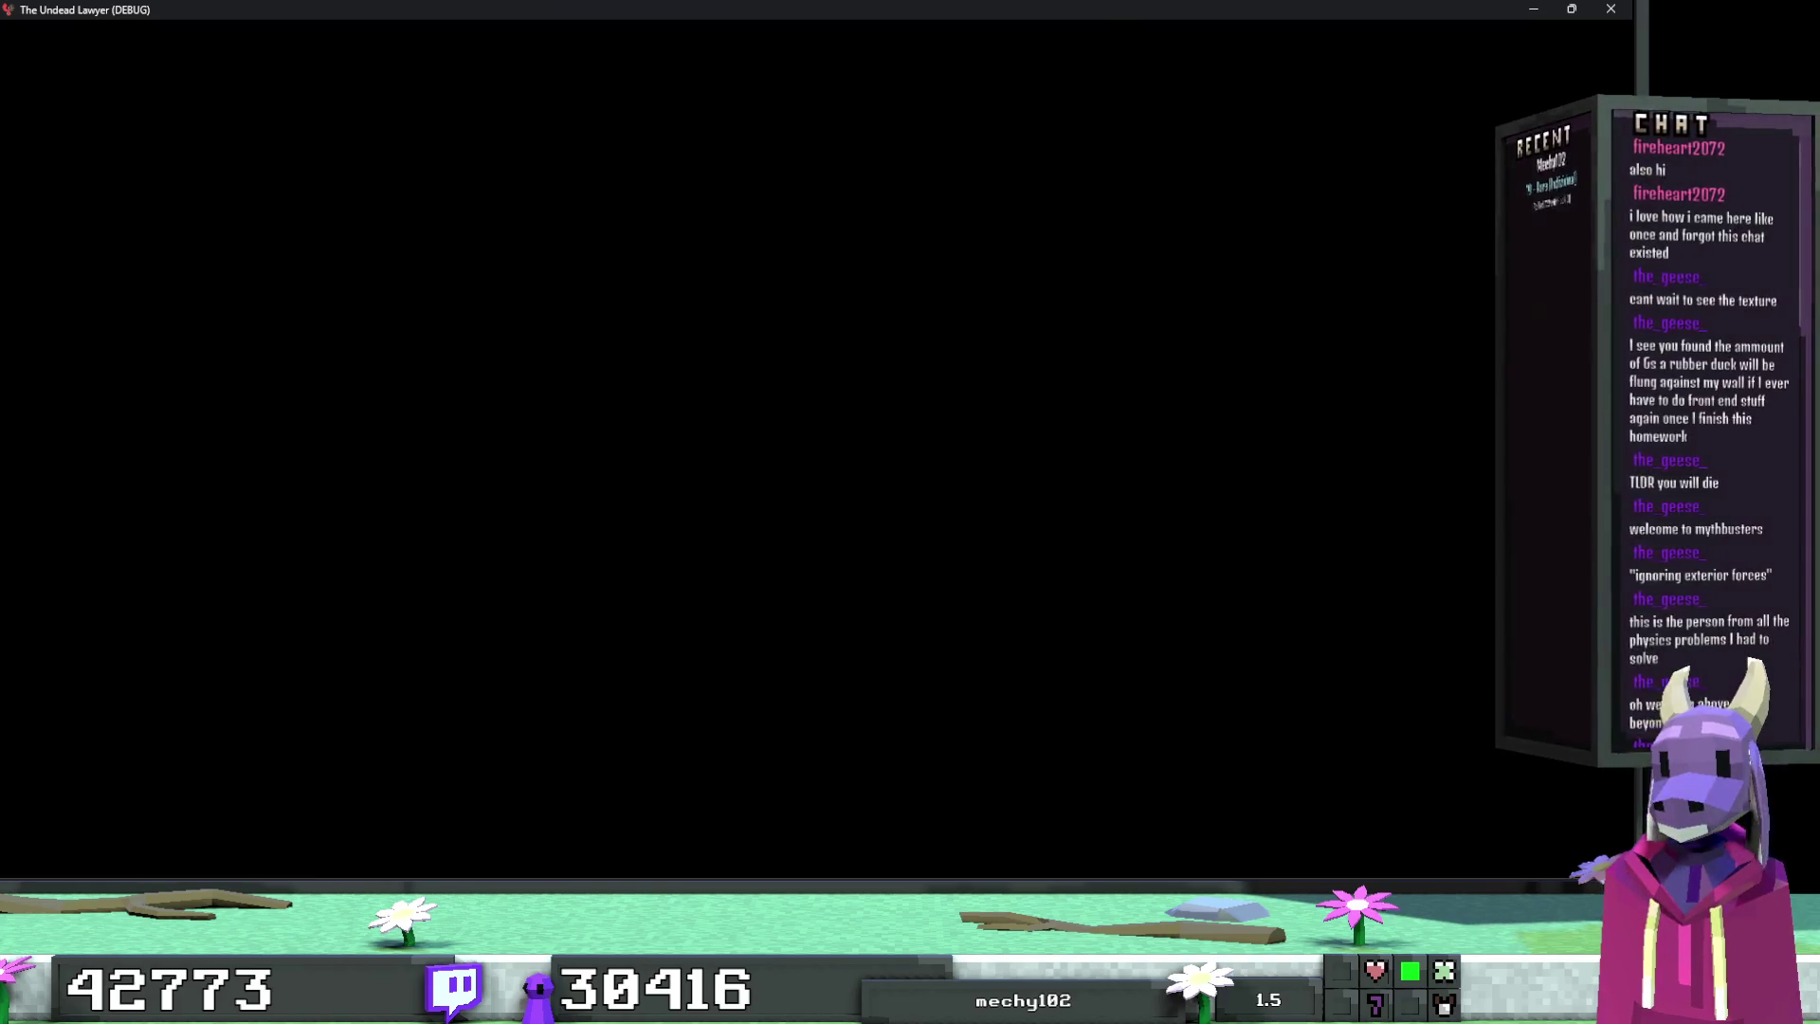
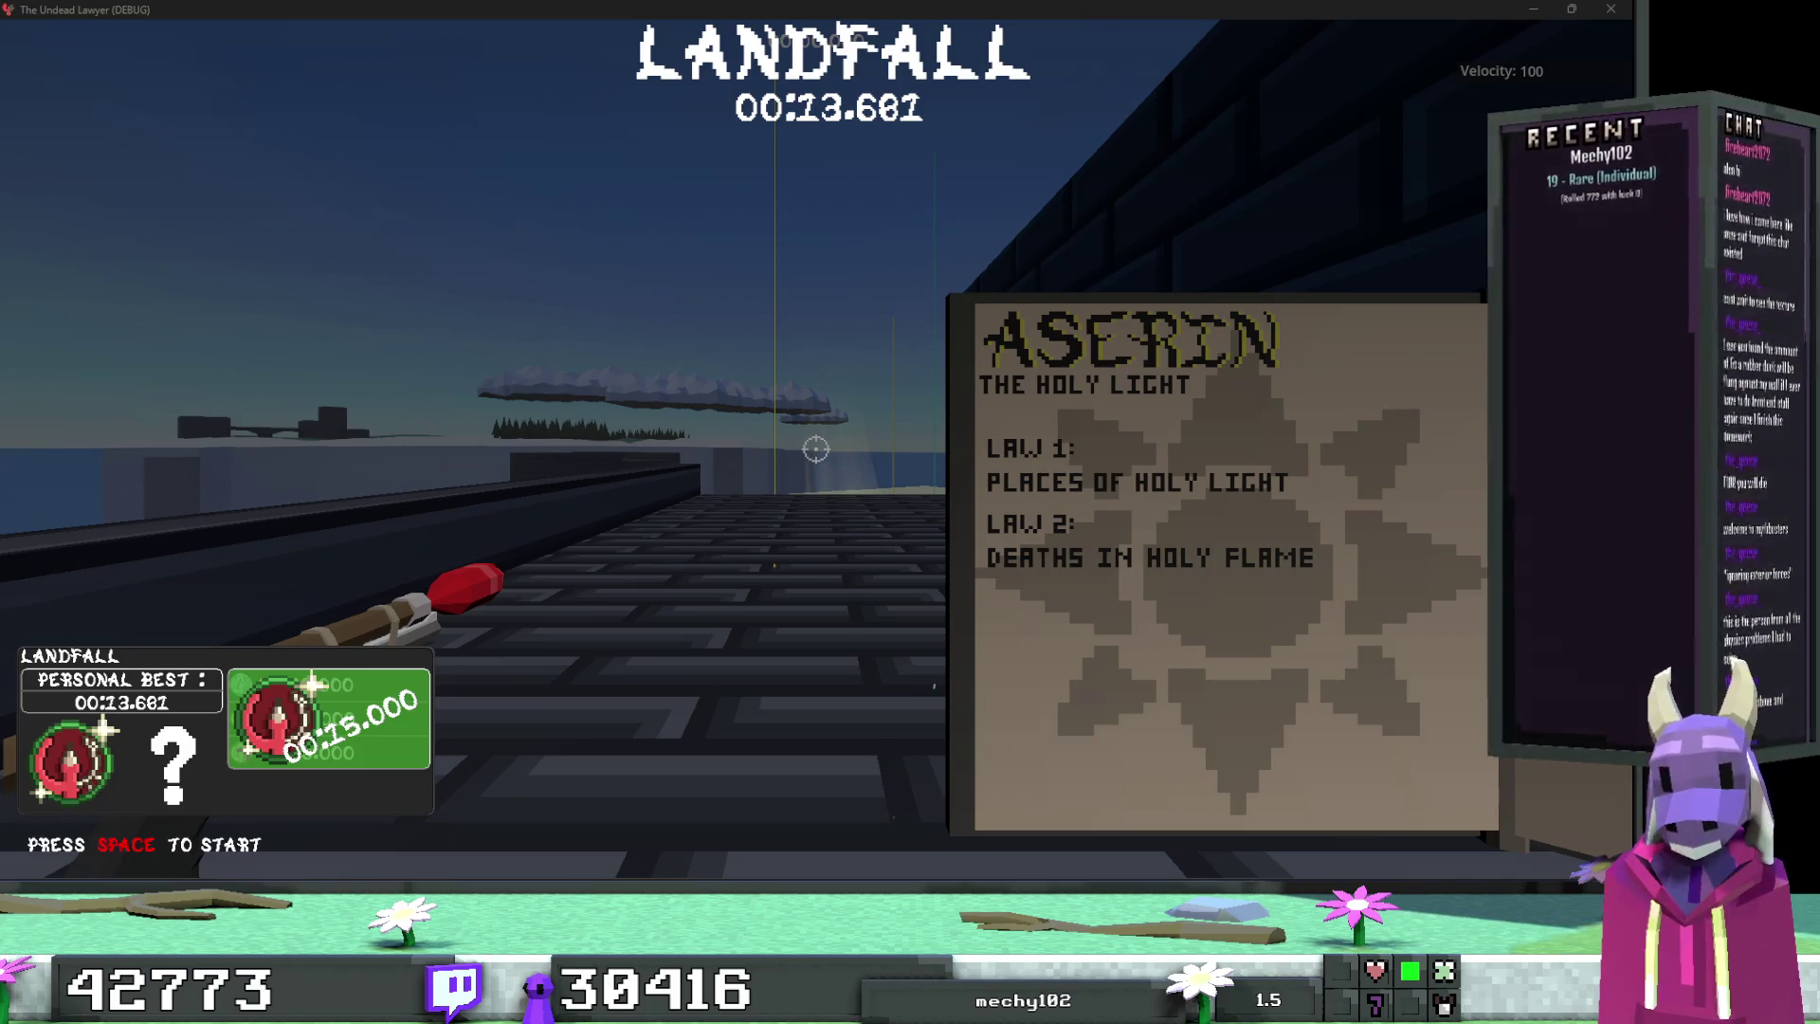
# Step: Start the timed Landfall run and shoot the skeleton target, finishing in 00:15.883
pyautogui.press('space')
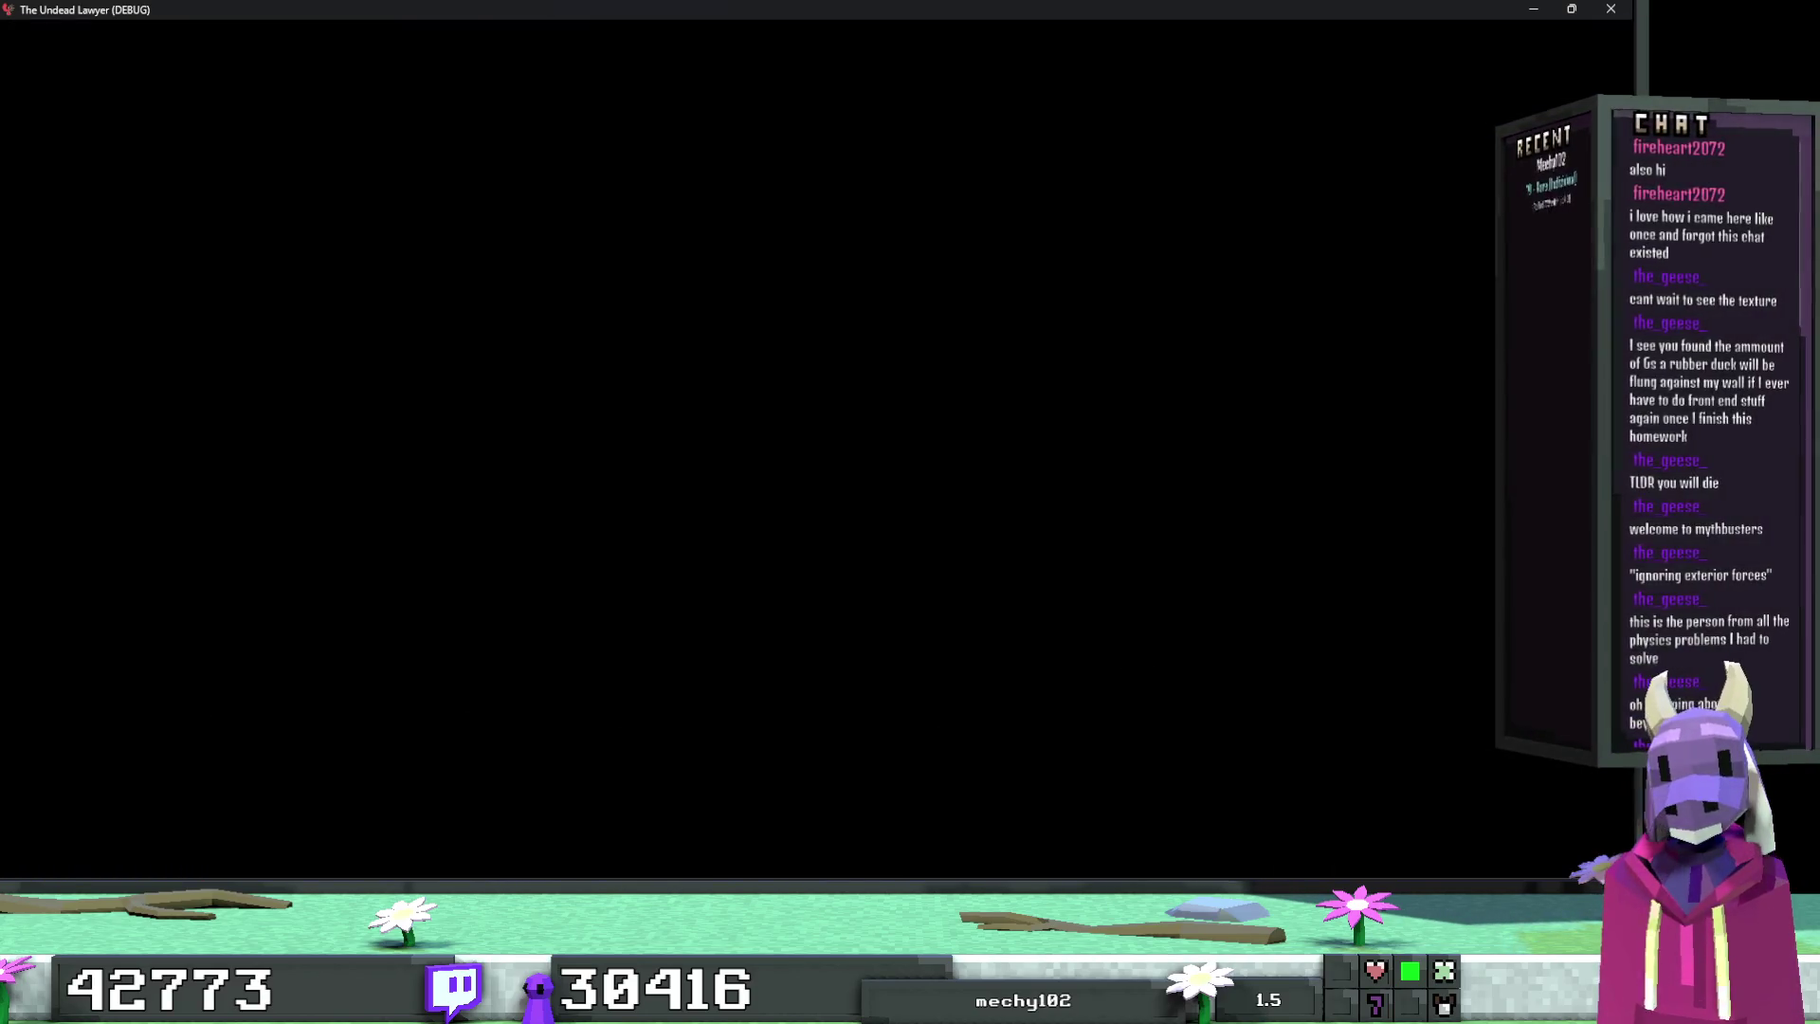
pyautogui.press('space')
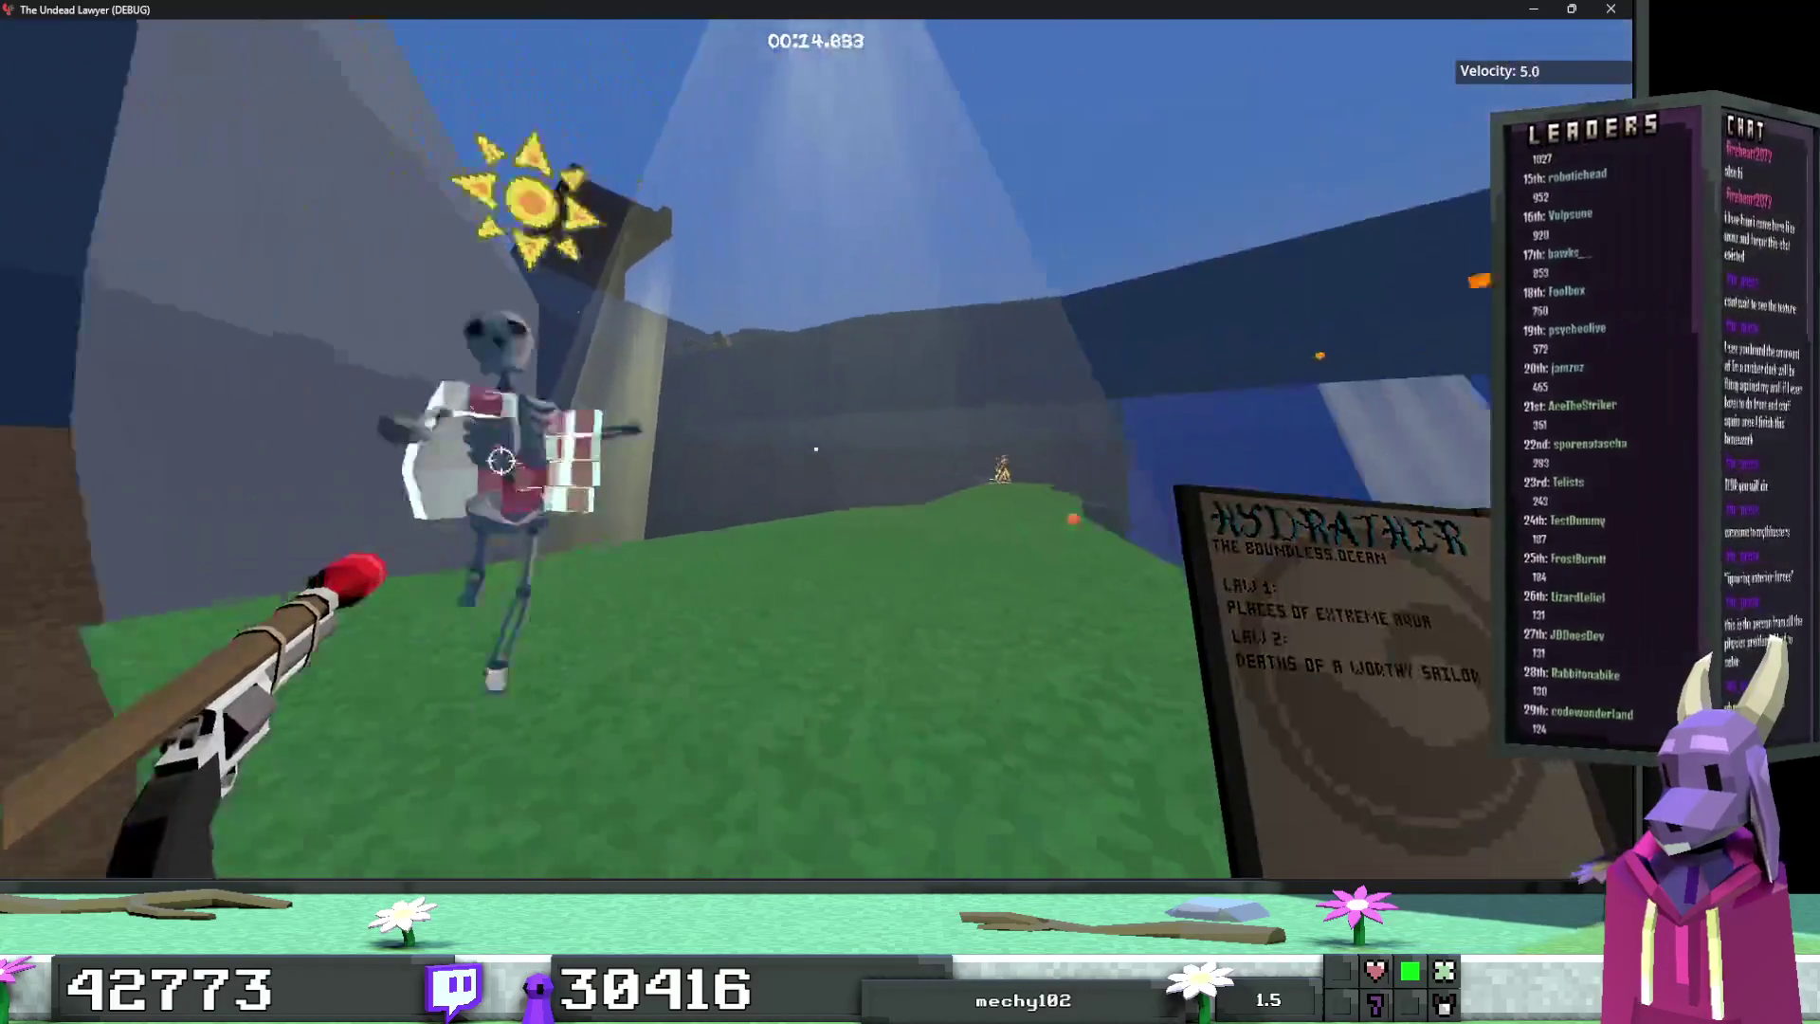
pyautogui.click(815, 448)
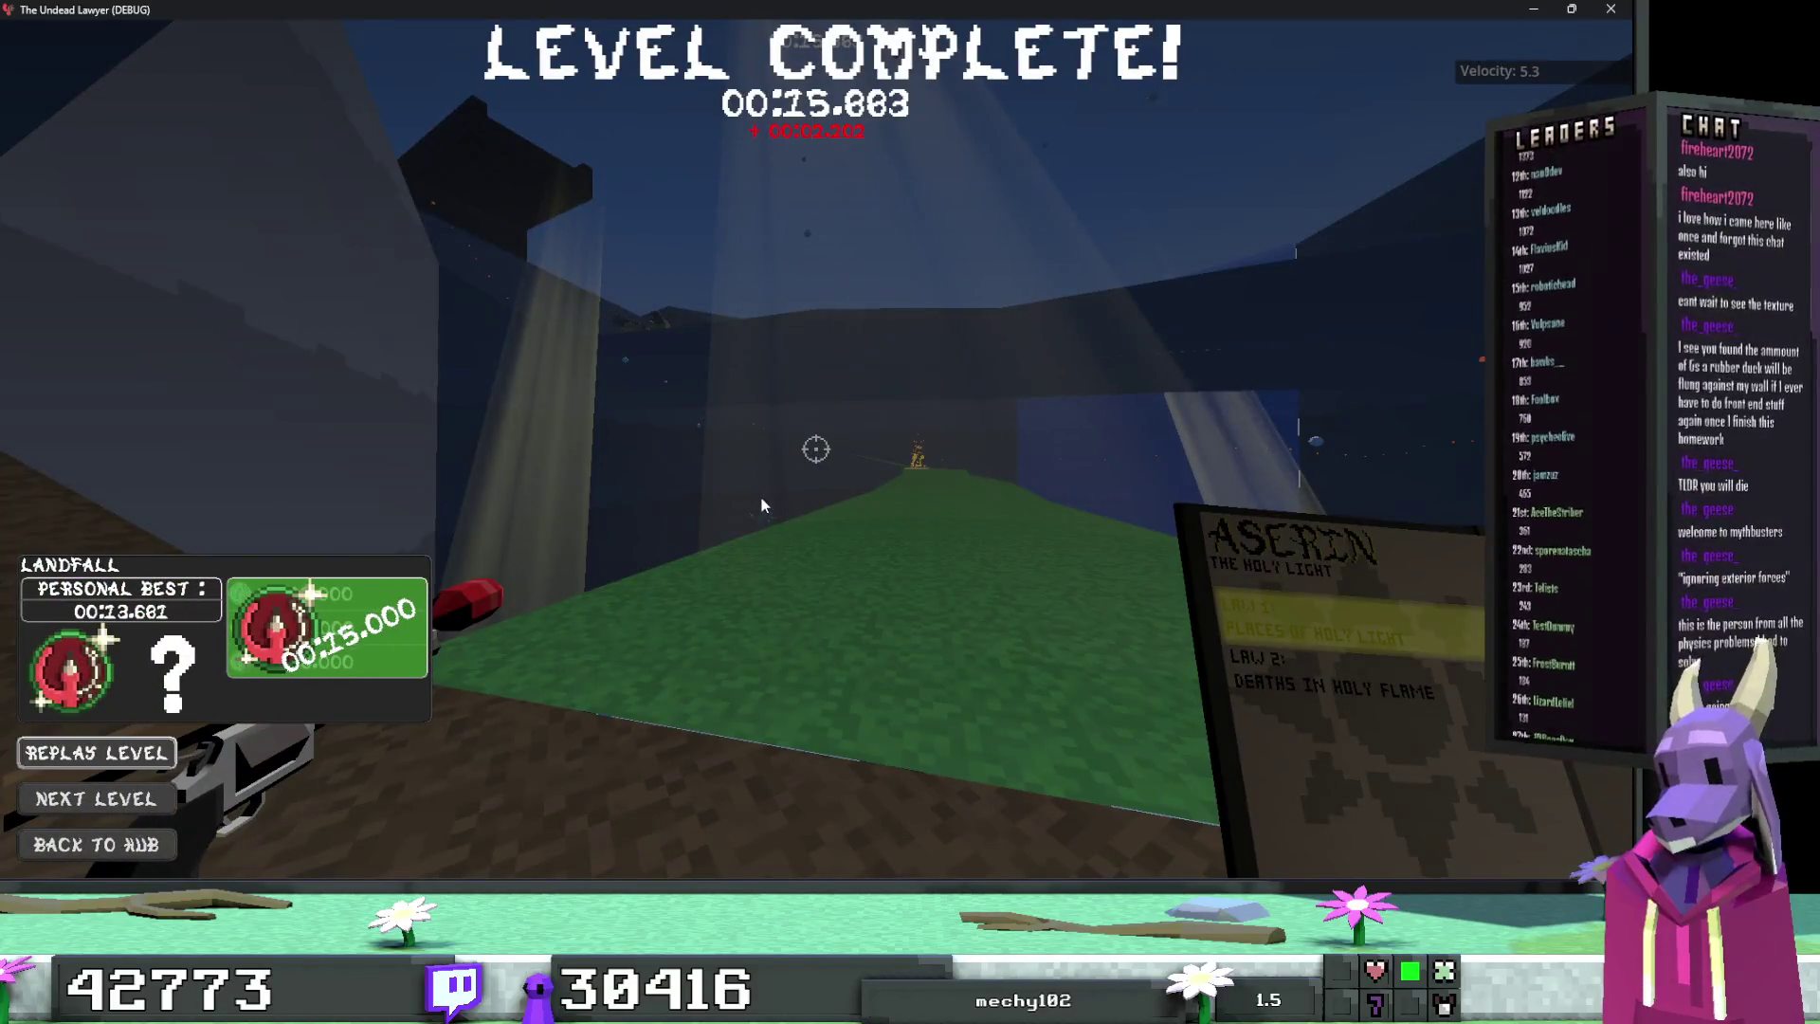
# Step: Replay Landfall through the dirt ravine to the green platform, then pause and quit to the editor
pyautogui.click(84, 756)
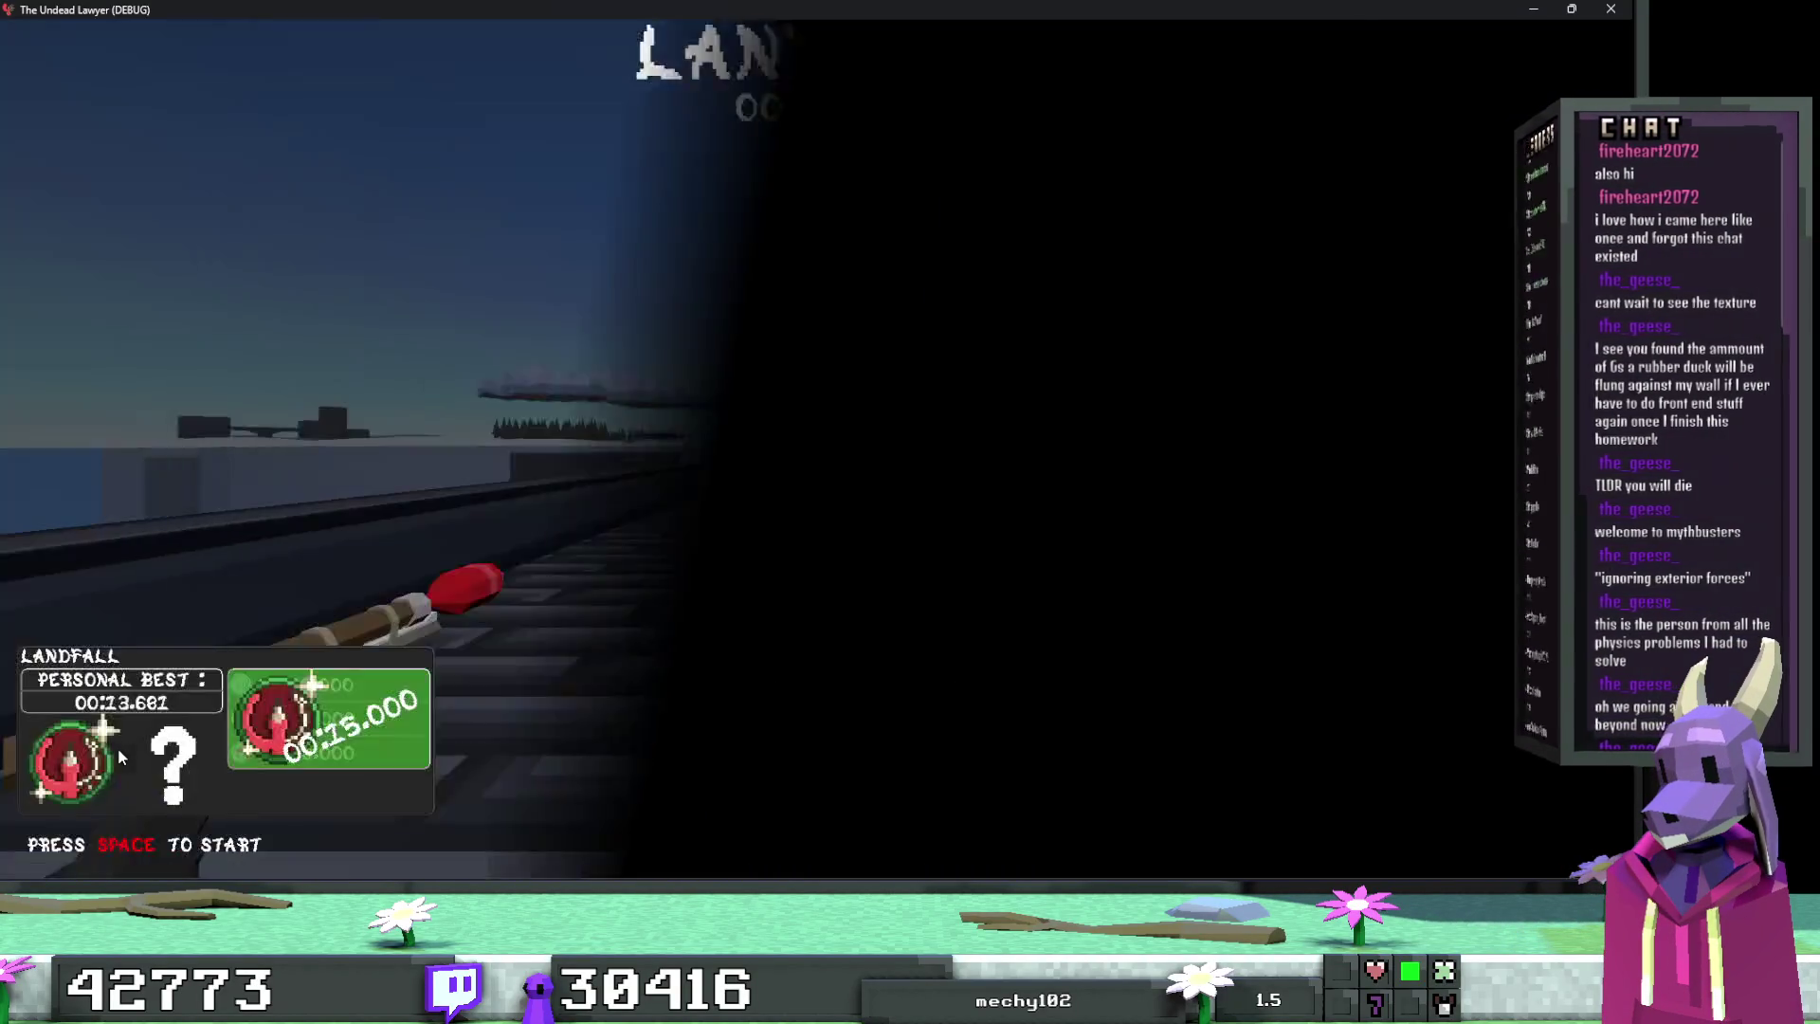
pyautogui.click(117, 747)
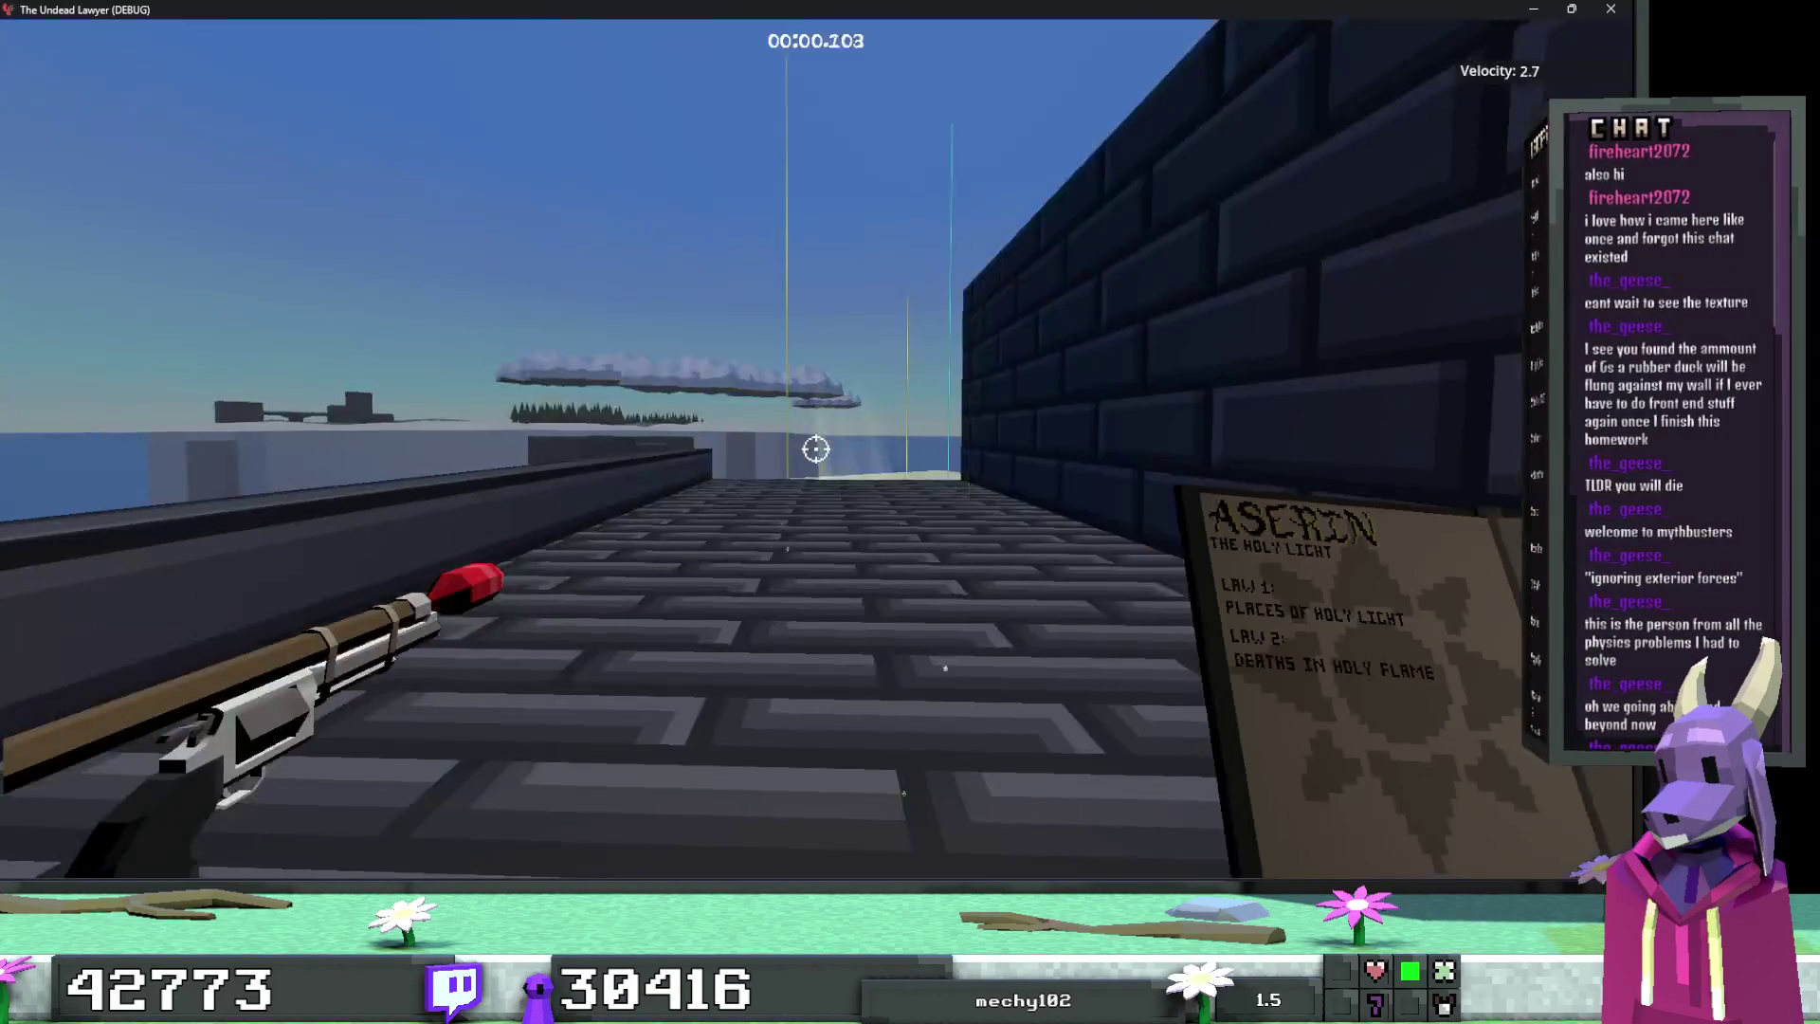
pyautogui.press('w')
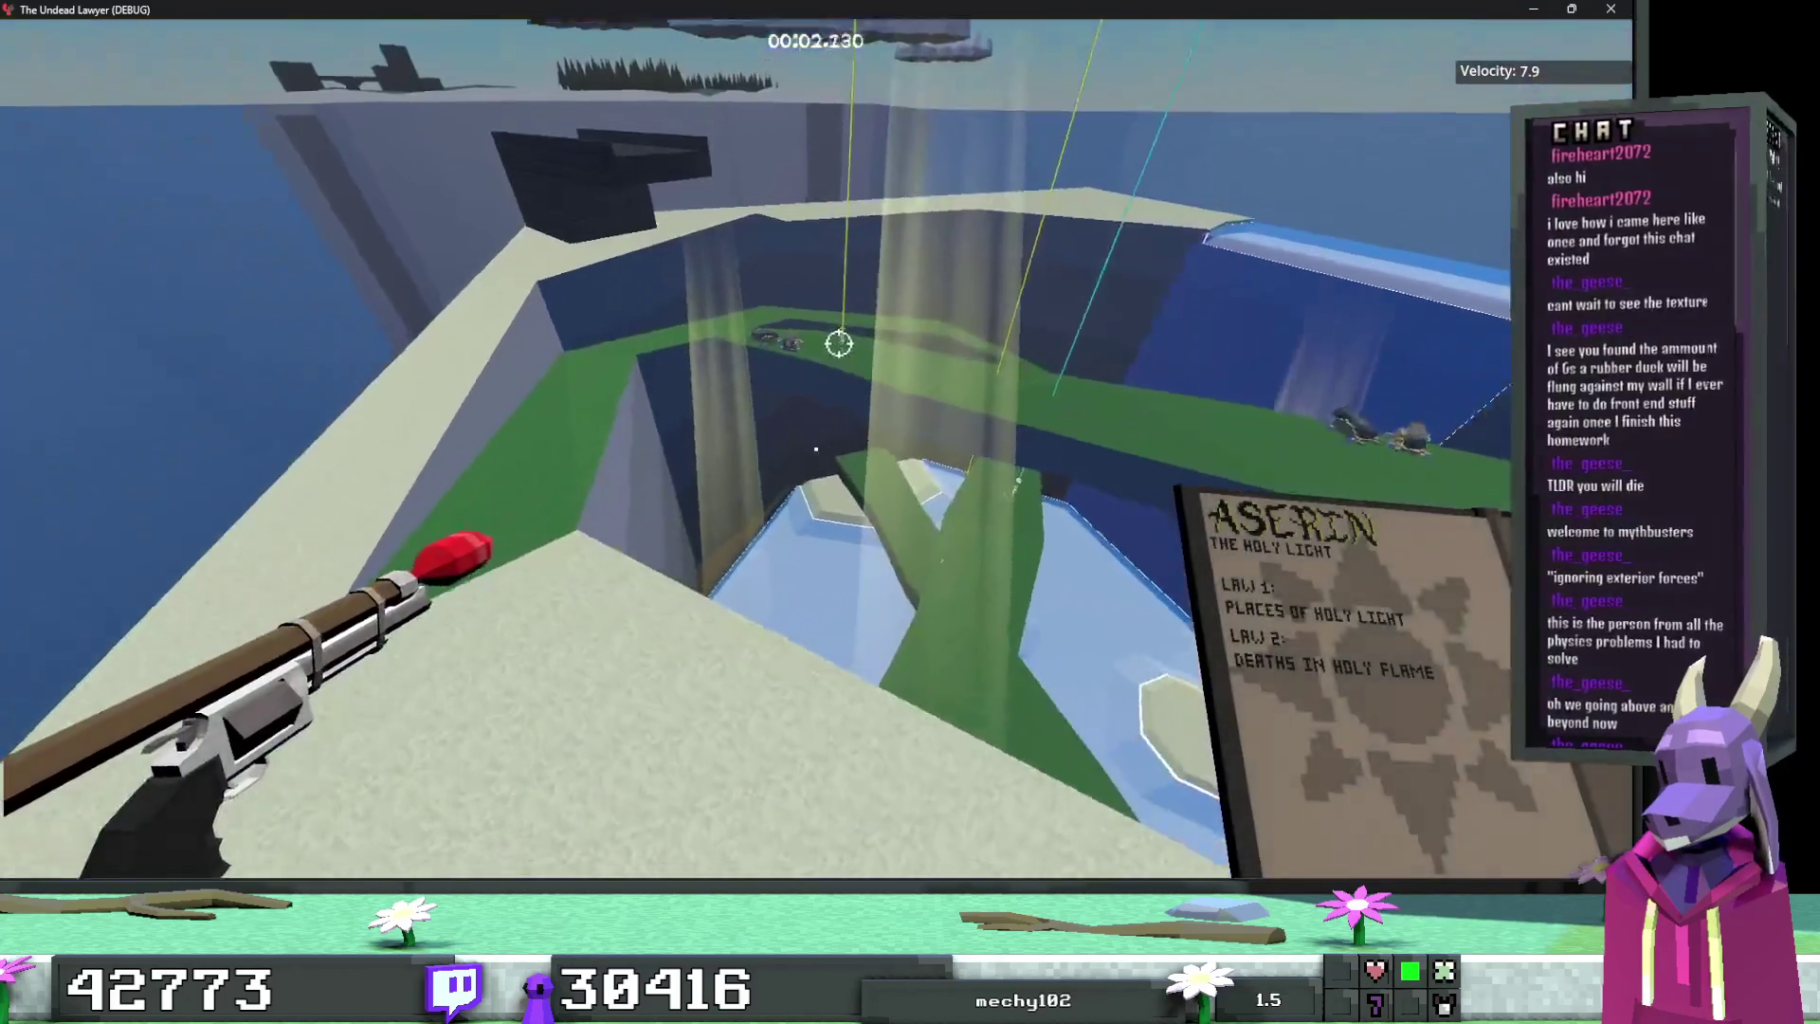
pyautogui.press('w')
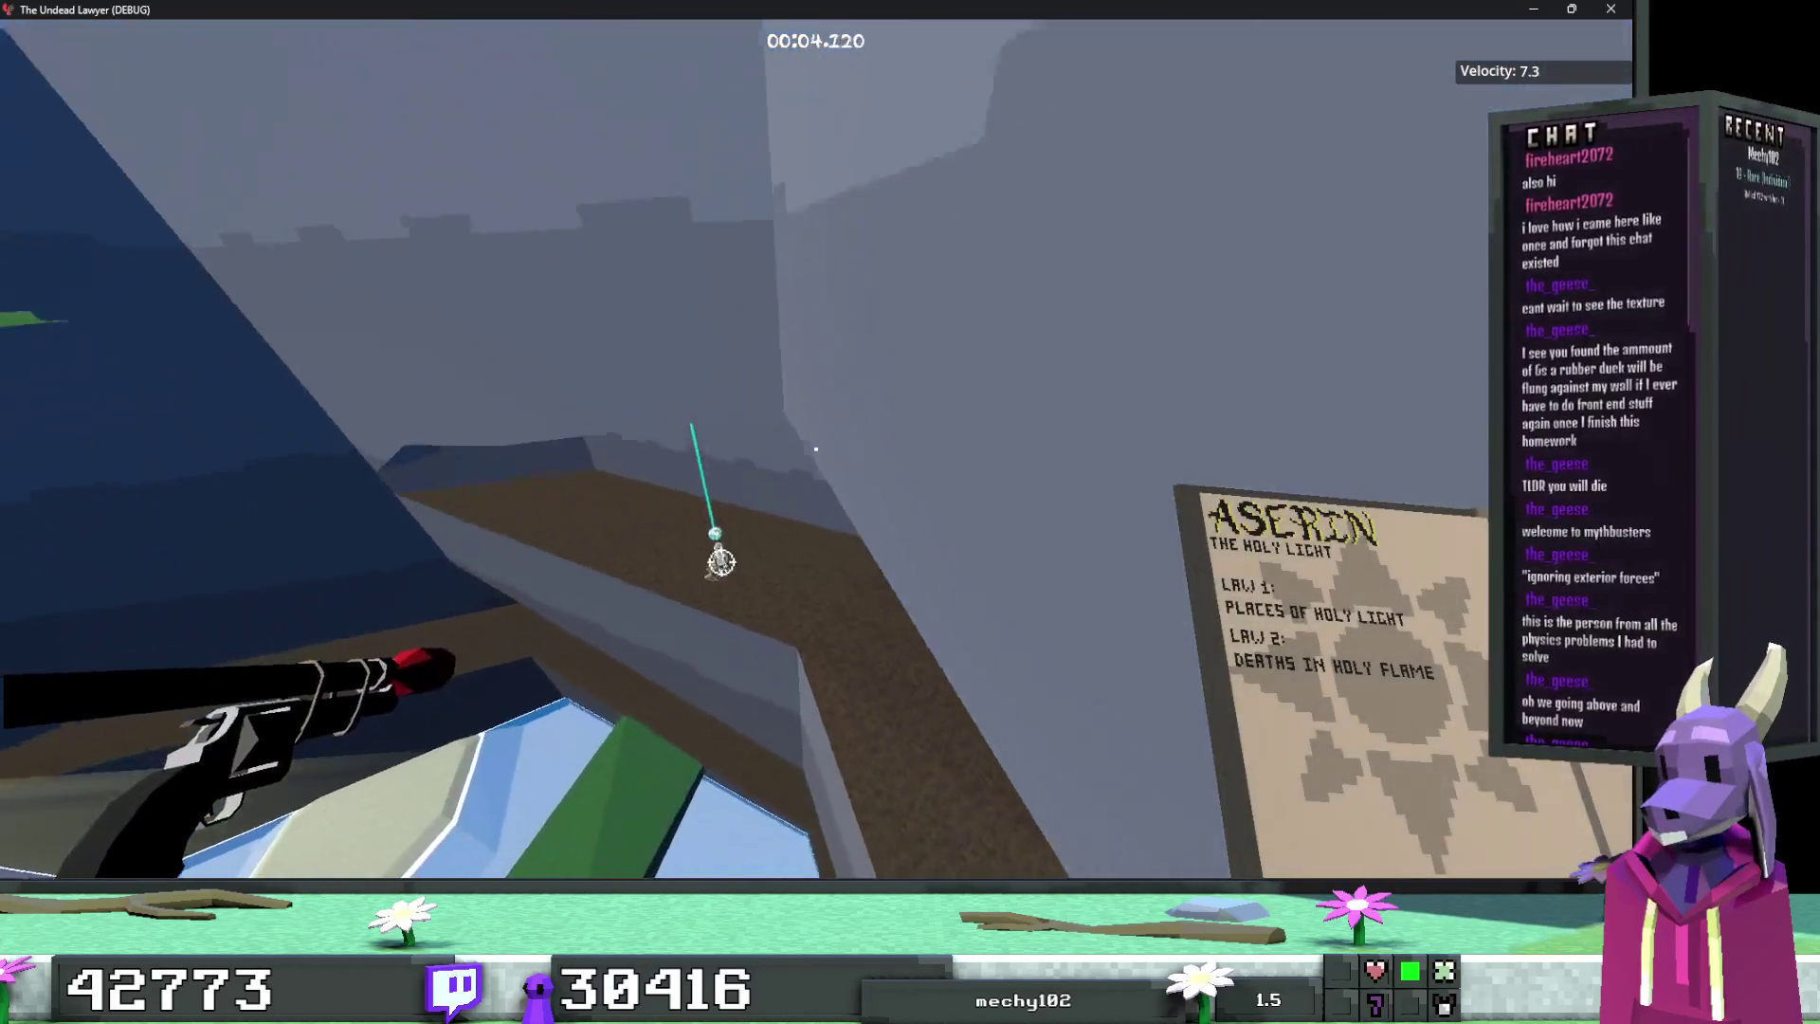
pyautogui.press('w')
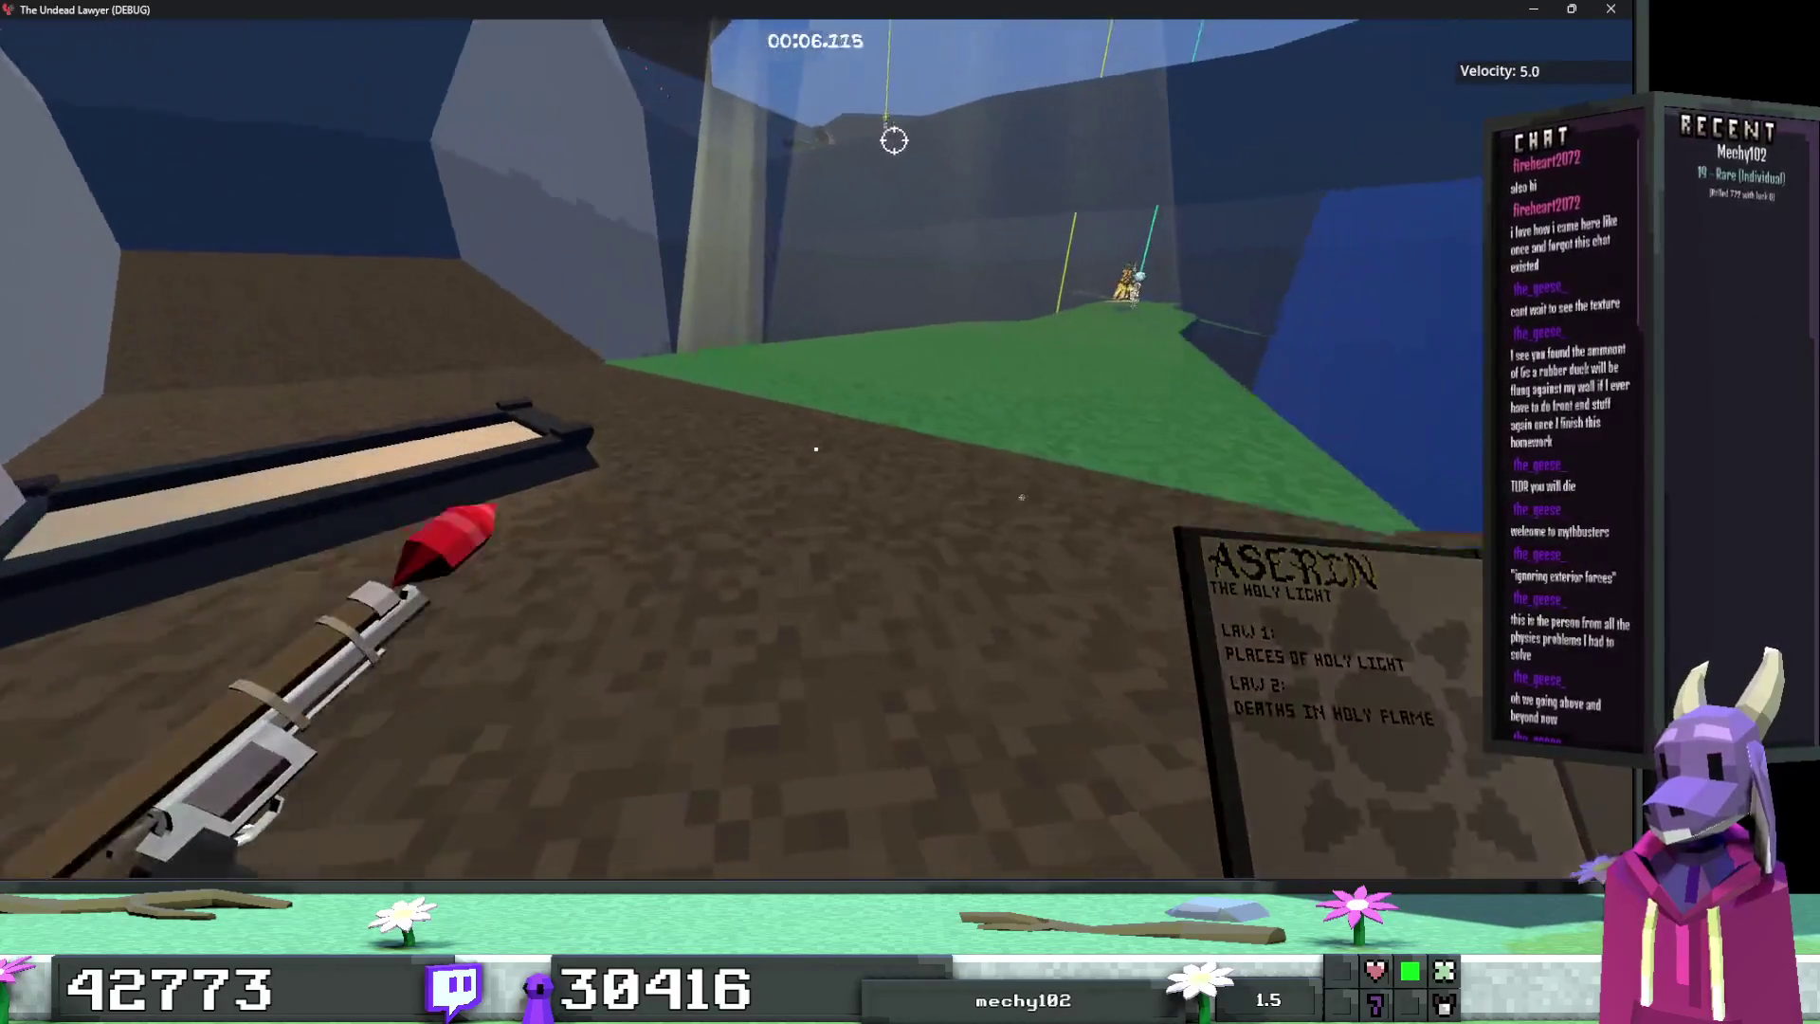
pyautogui.press('w')
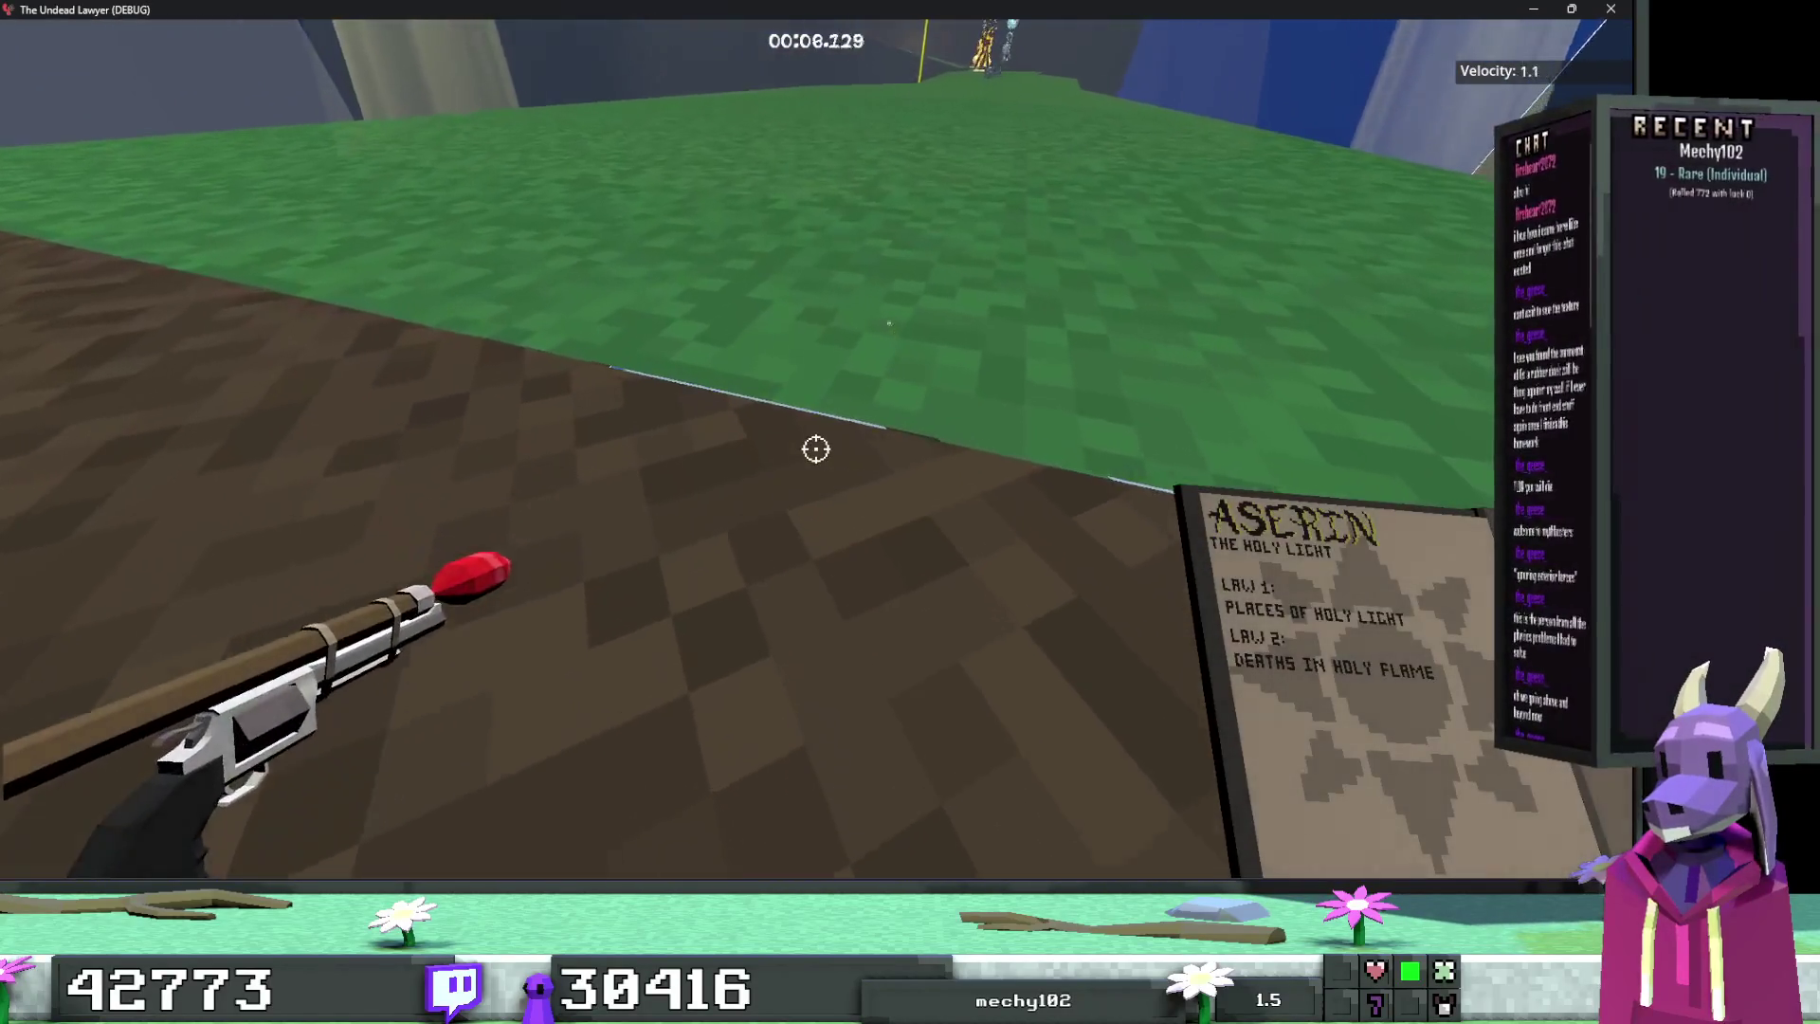
pyautogui.press('w')
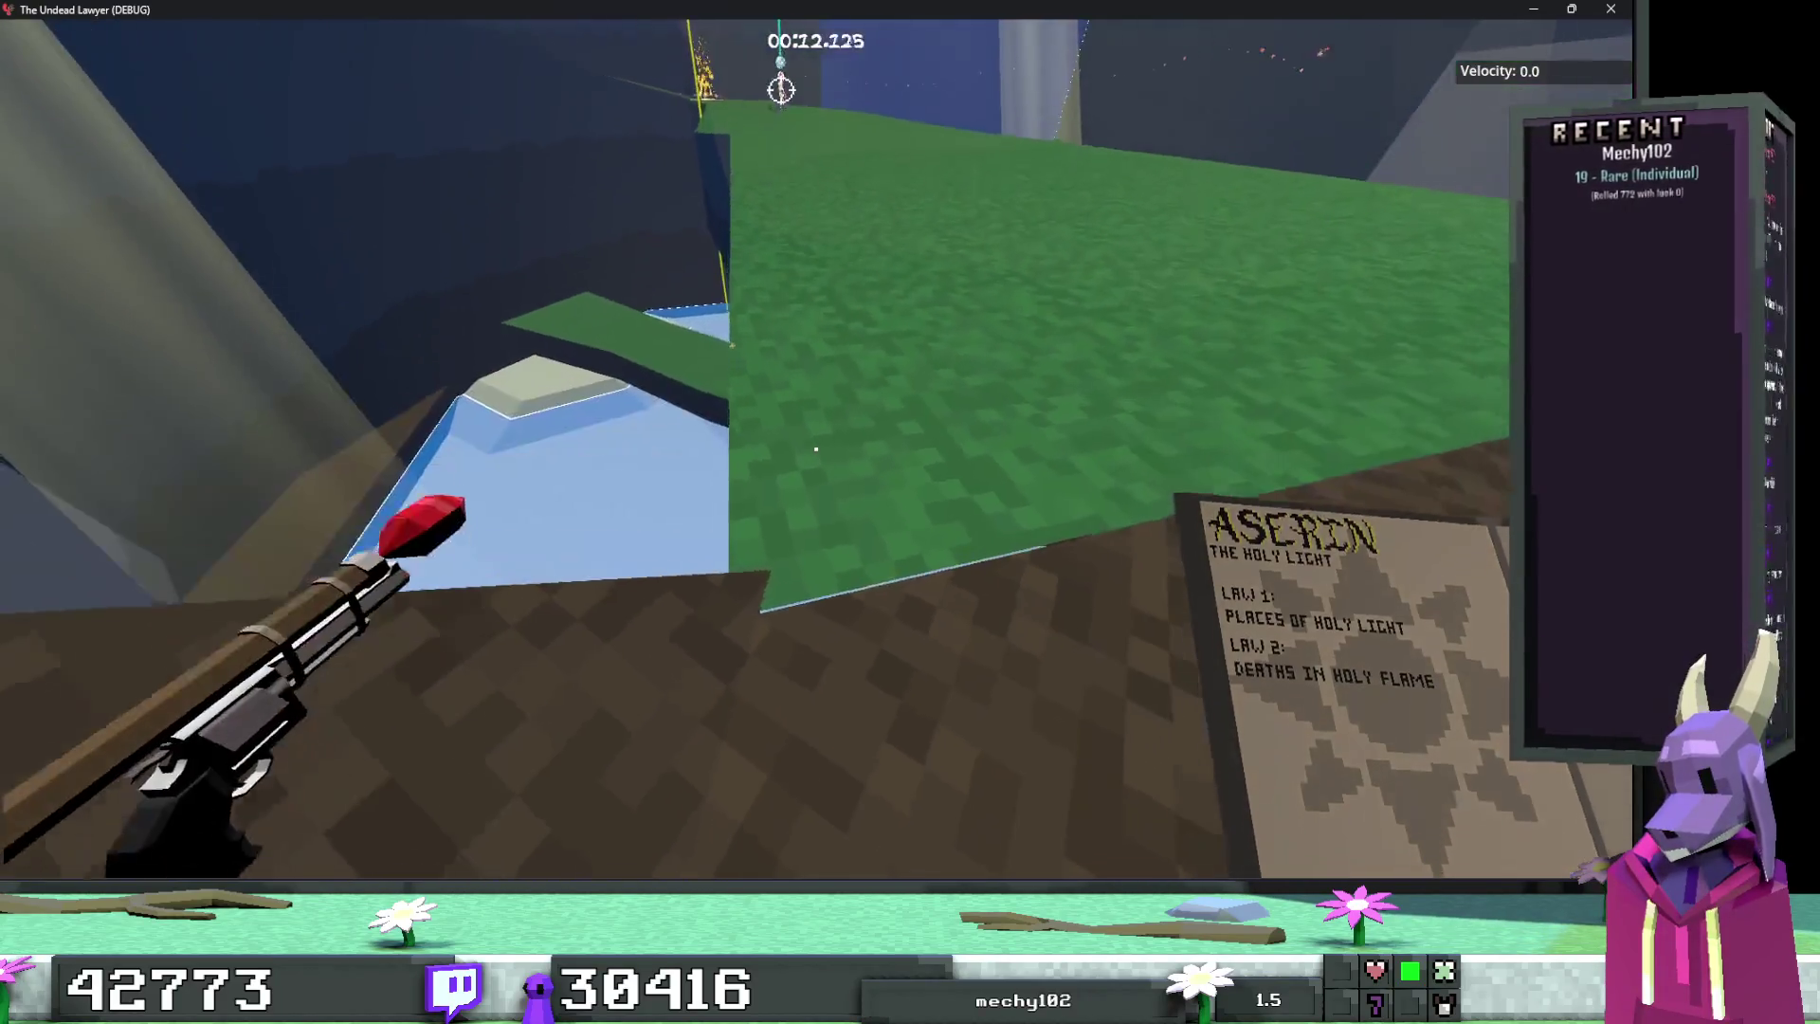
pyautogui.press('Escape')
pyautogui.click(774, 620)
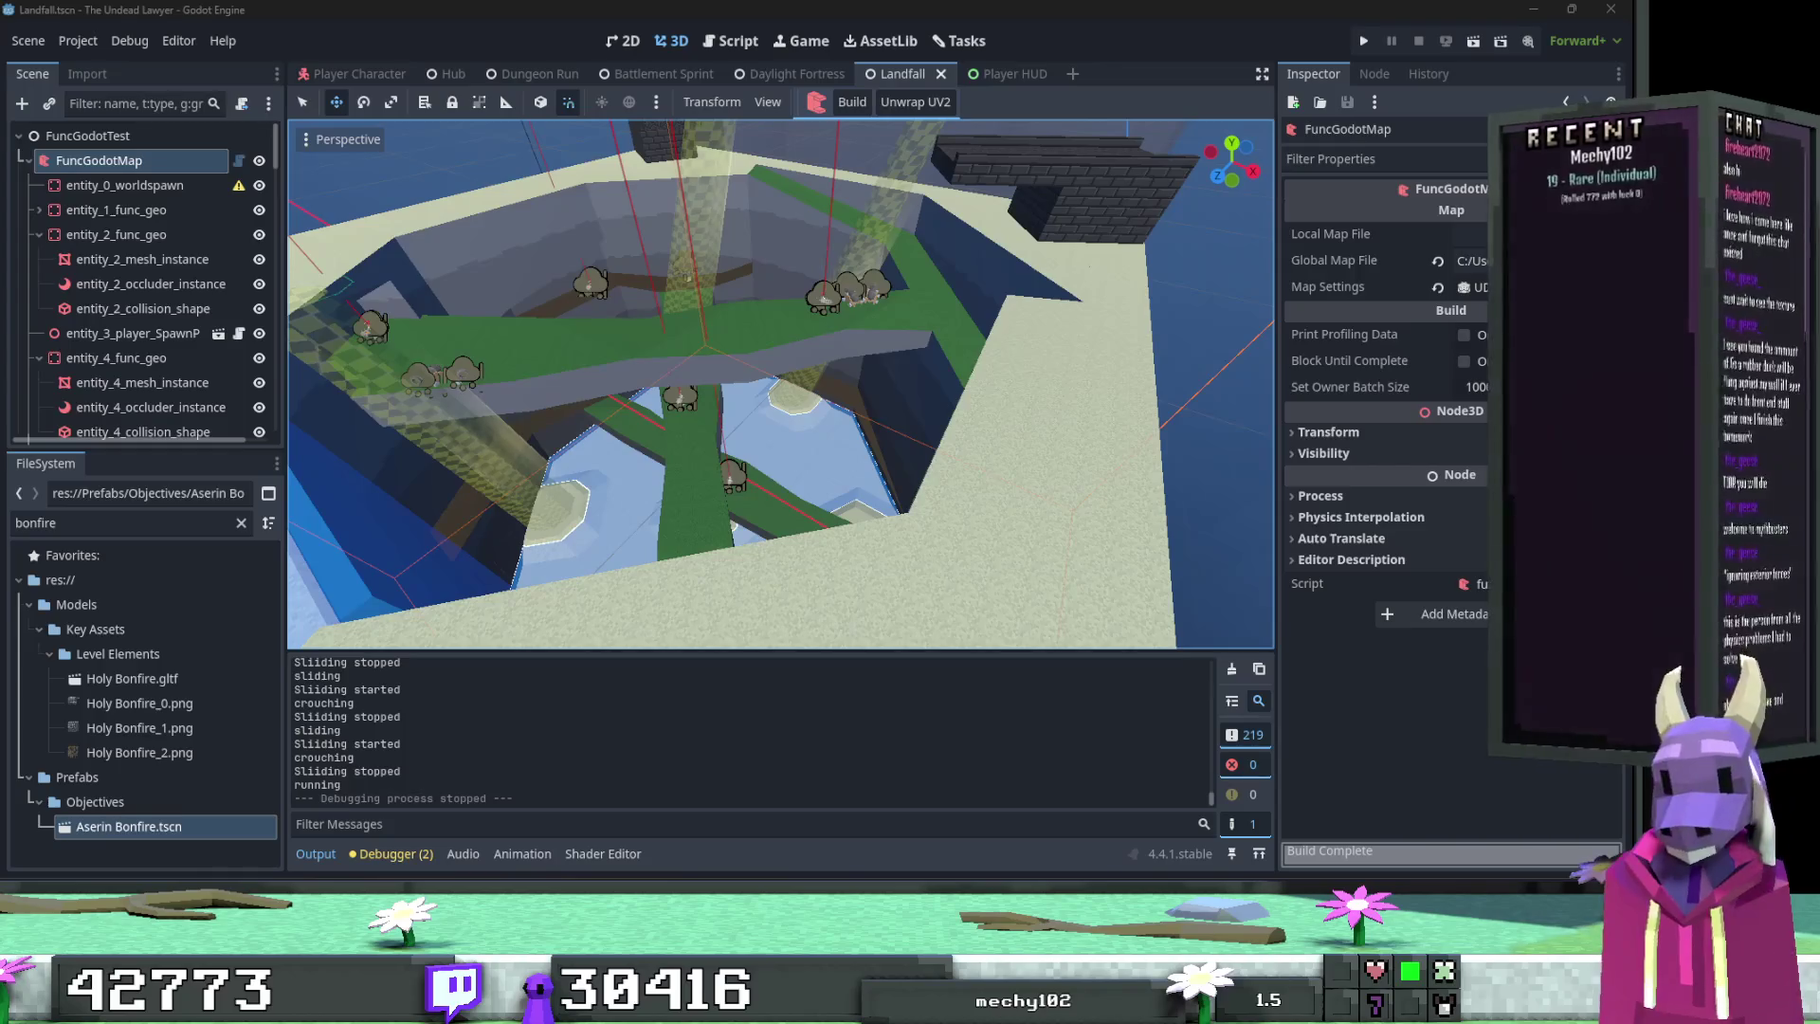
# Step: Fly into the pit, select entity_5_mesh_instance at the dirt-grass edge, then switch to TrenchBroom
pyautogui.press('w')
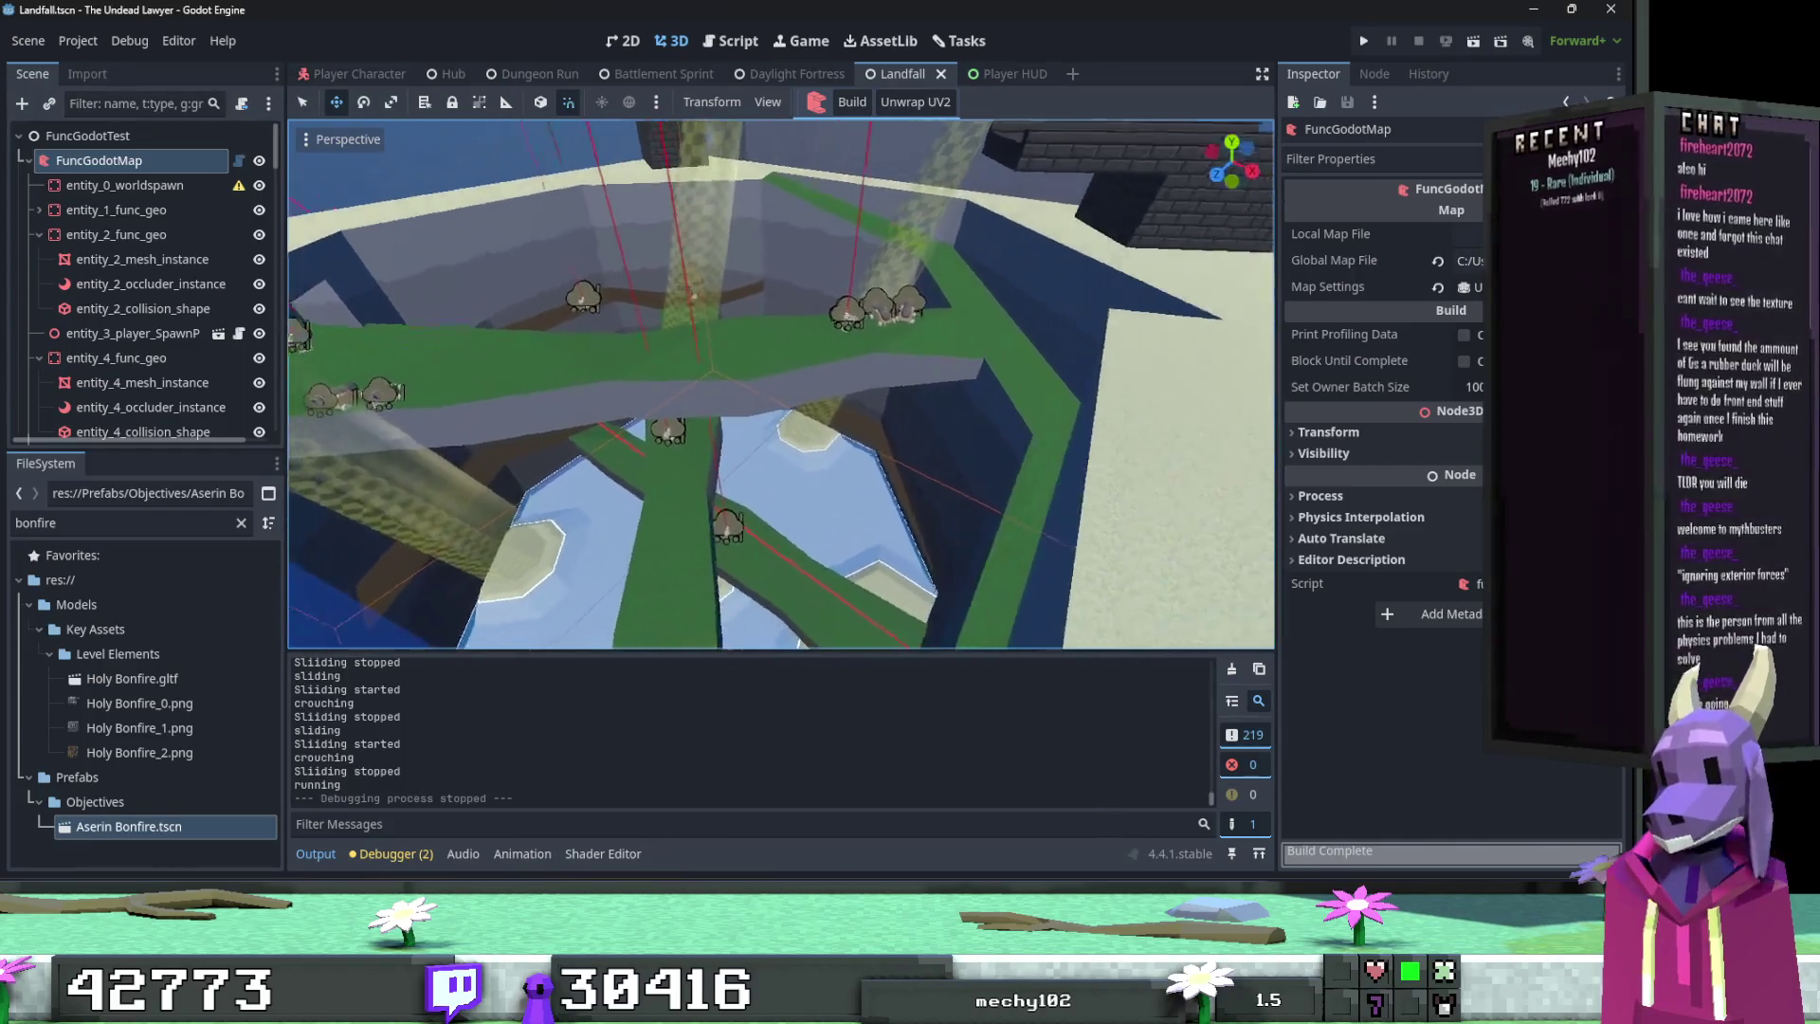
pyautogui.press('w')
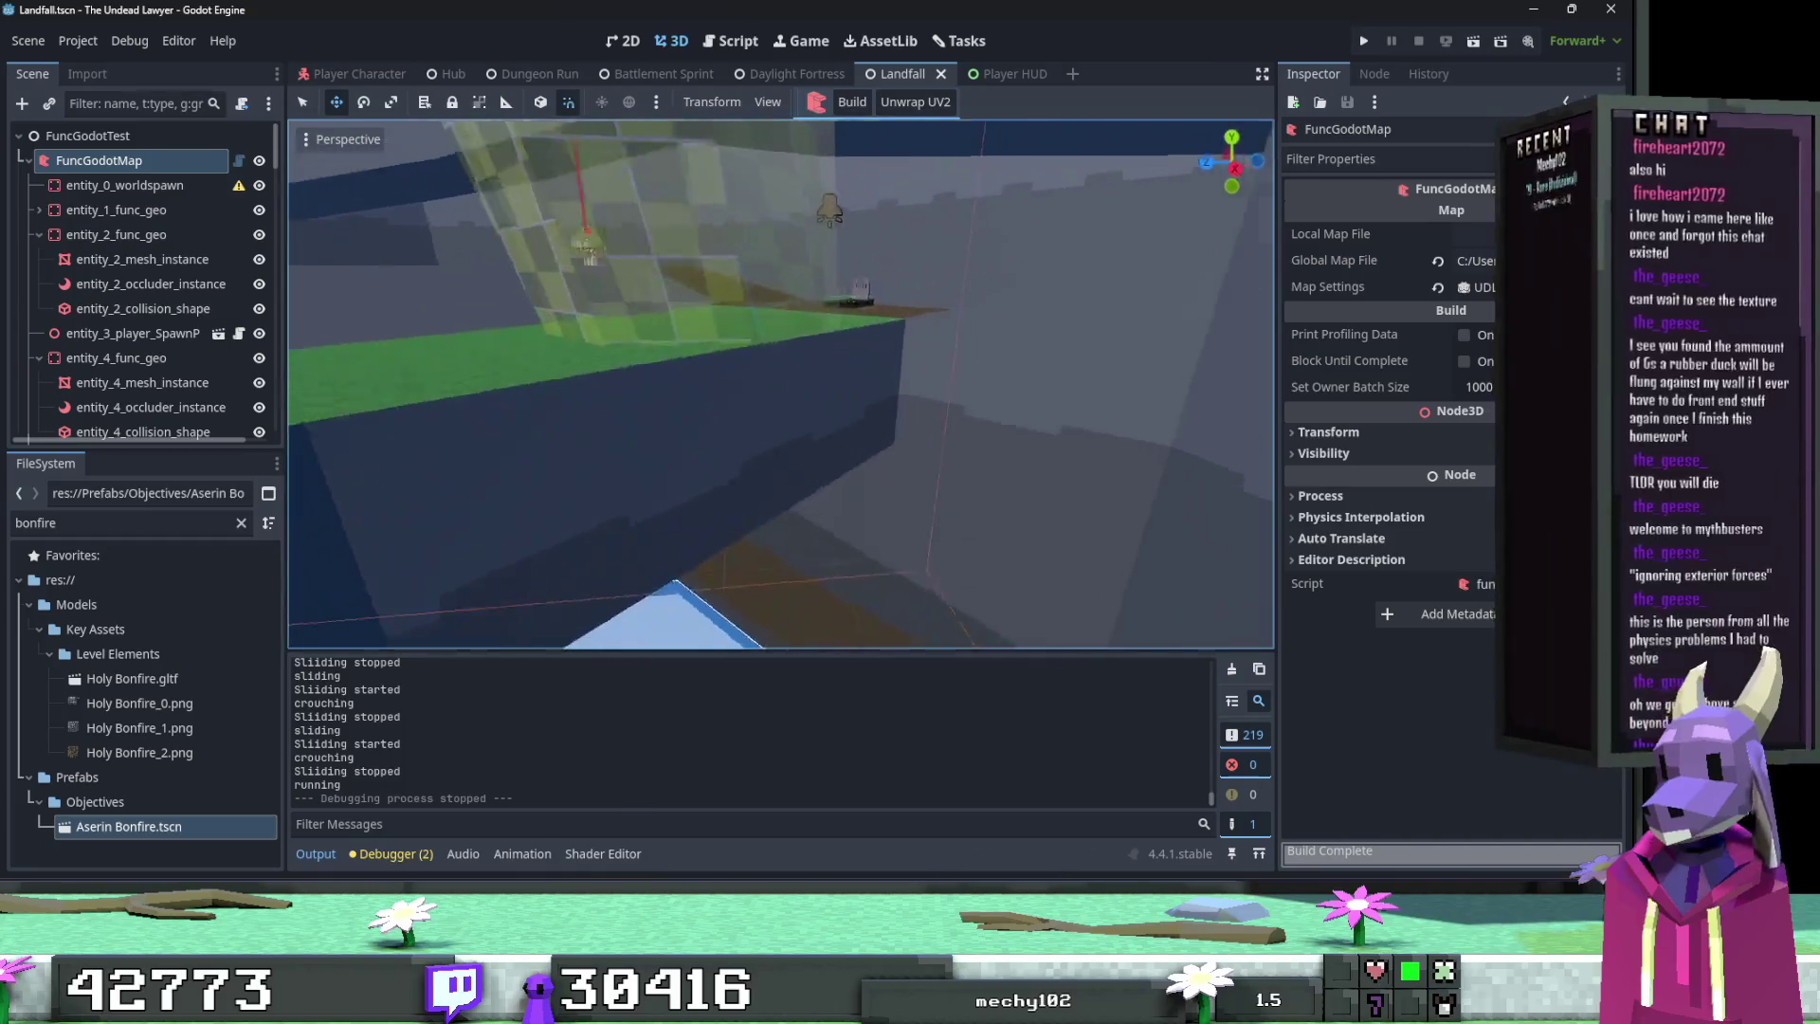
pyautogui.press('w')
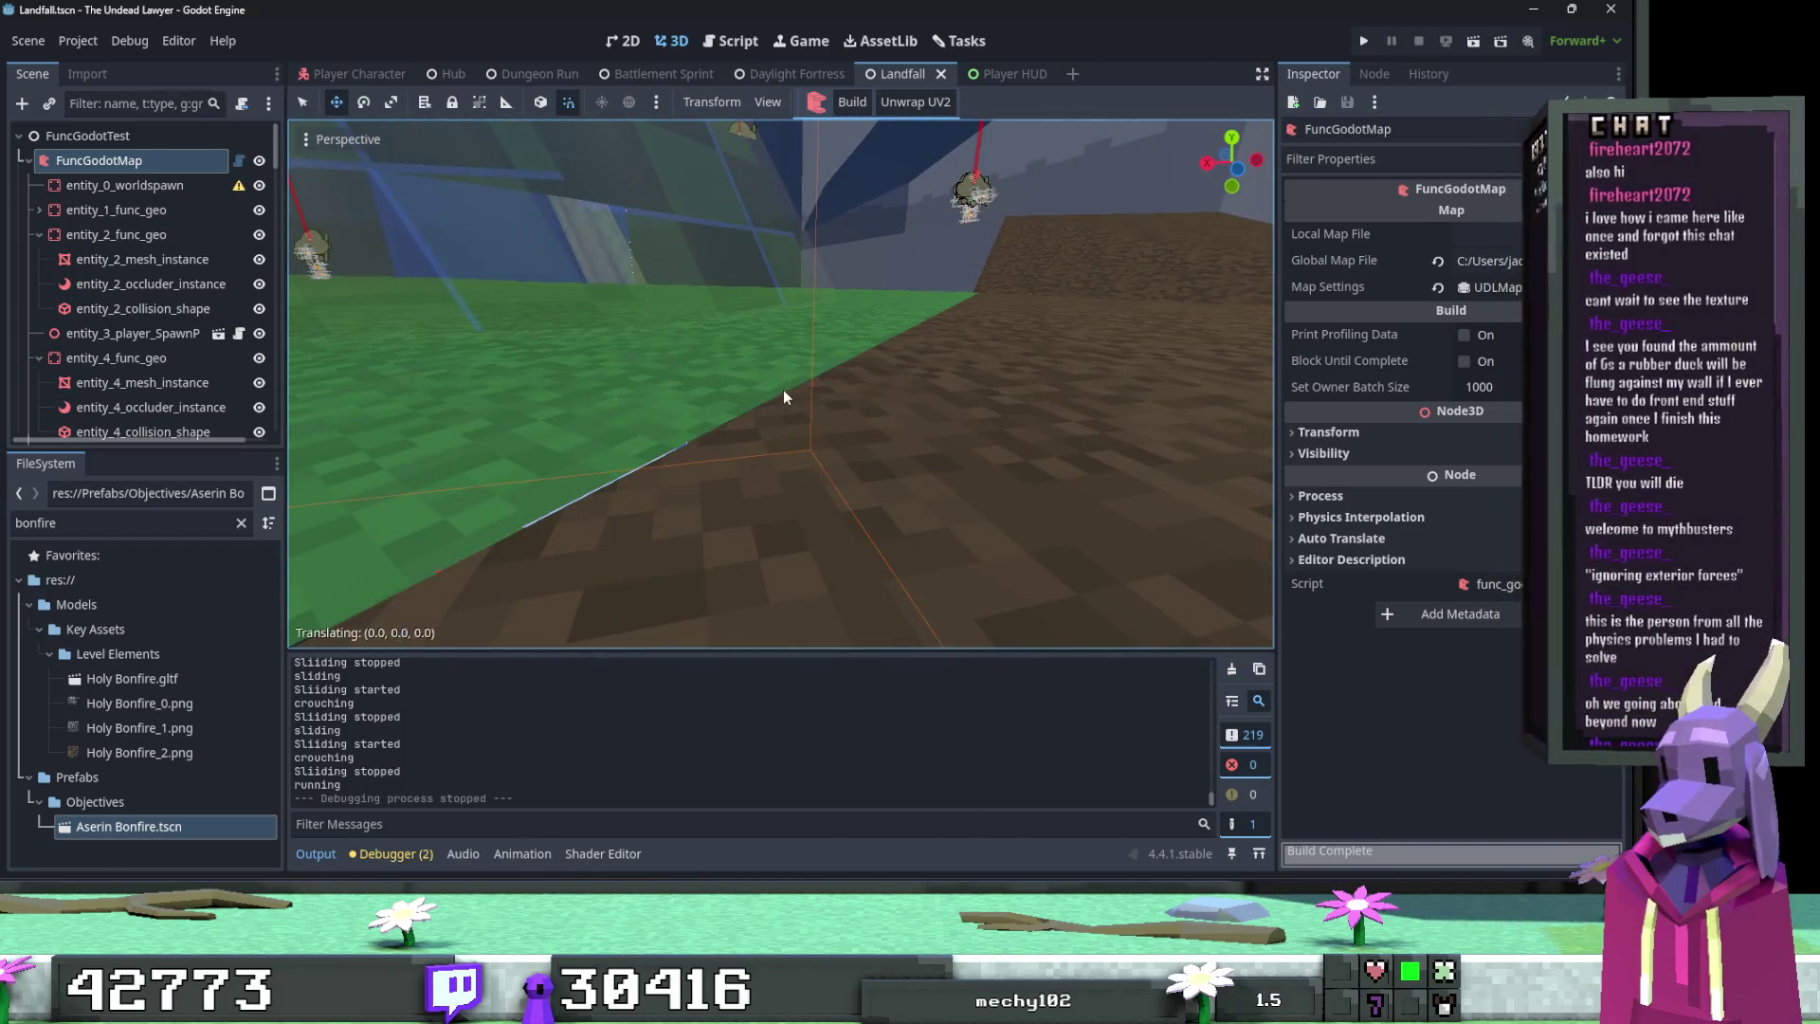
pyautogui.click(782, 390)
pyautogui.press('e')
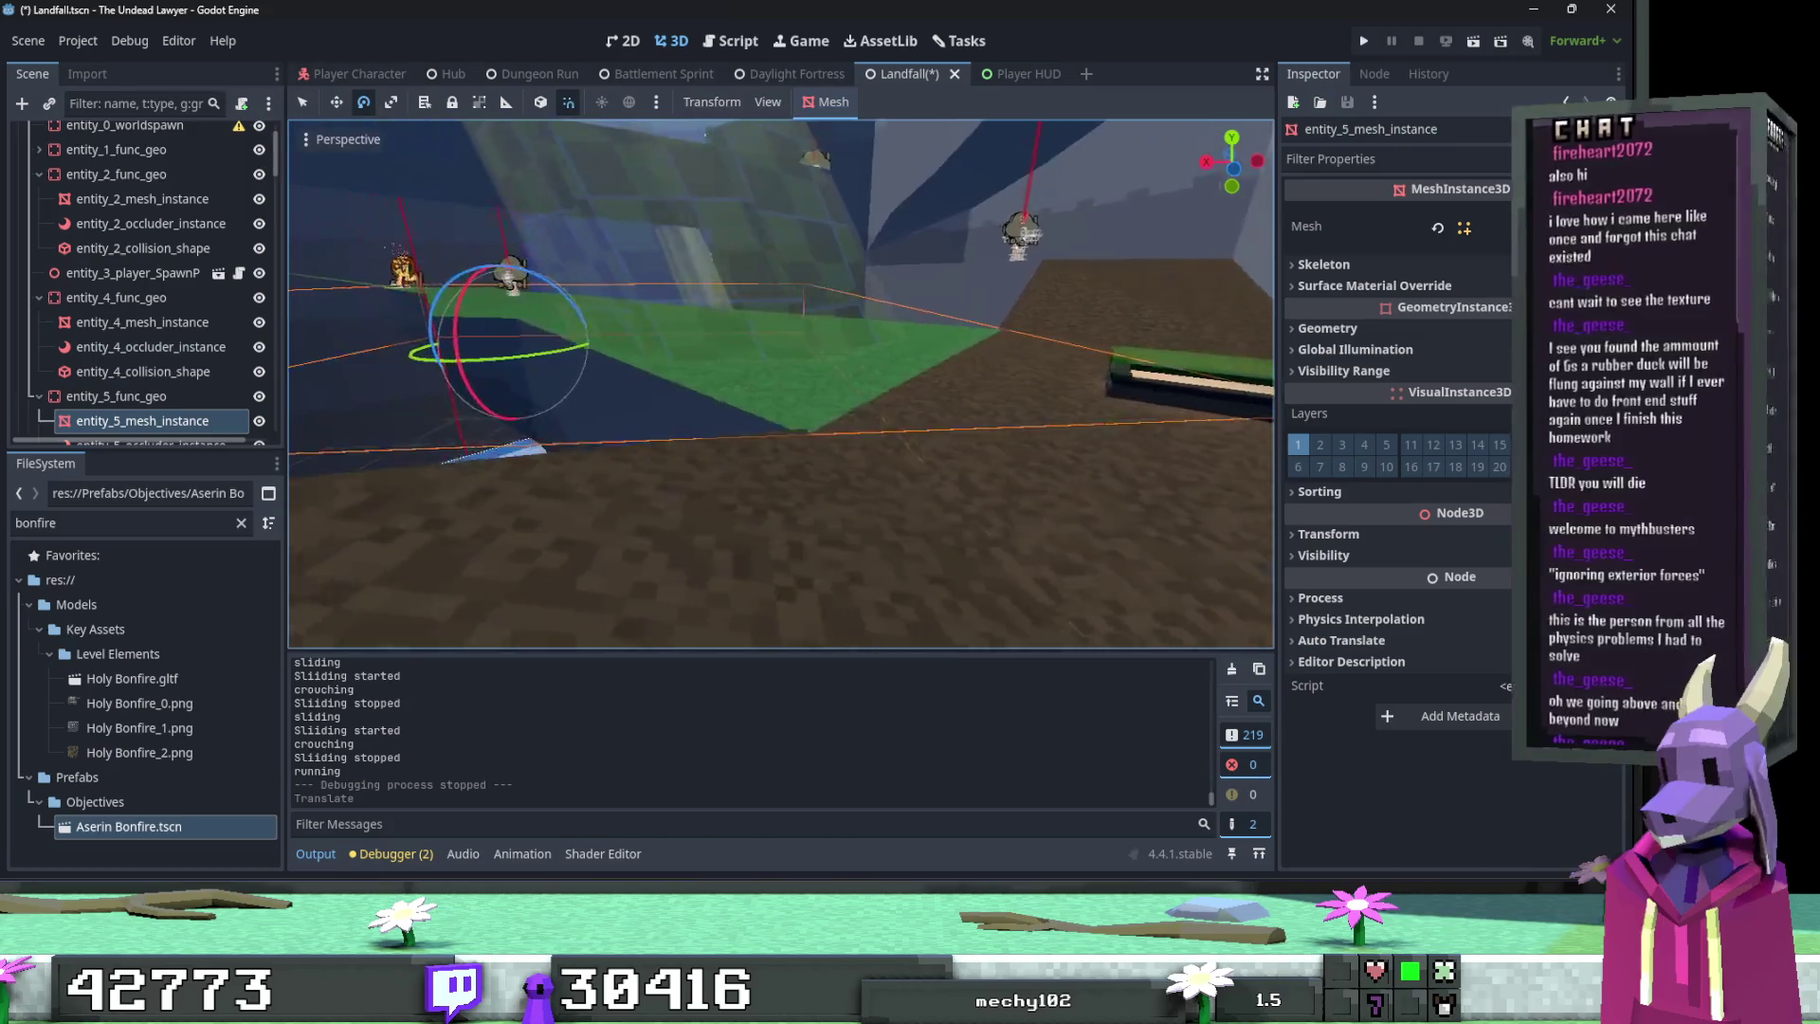
pyautogui.press('w')
pyautogui.hotkey('alt', 'Tab')
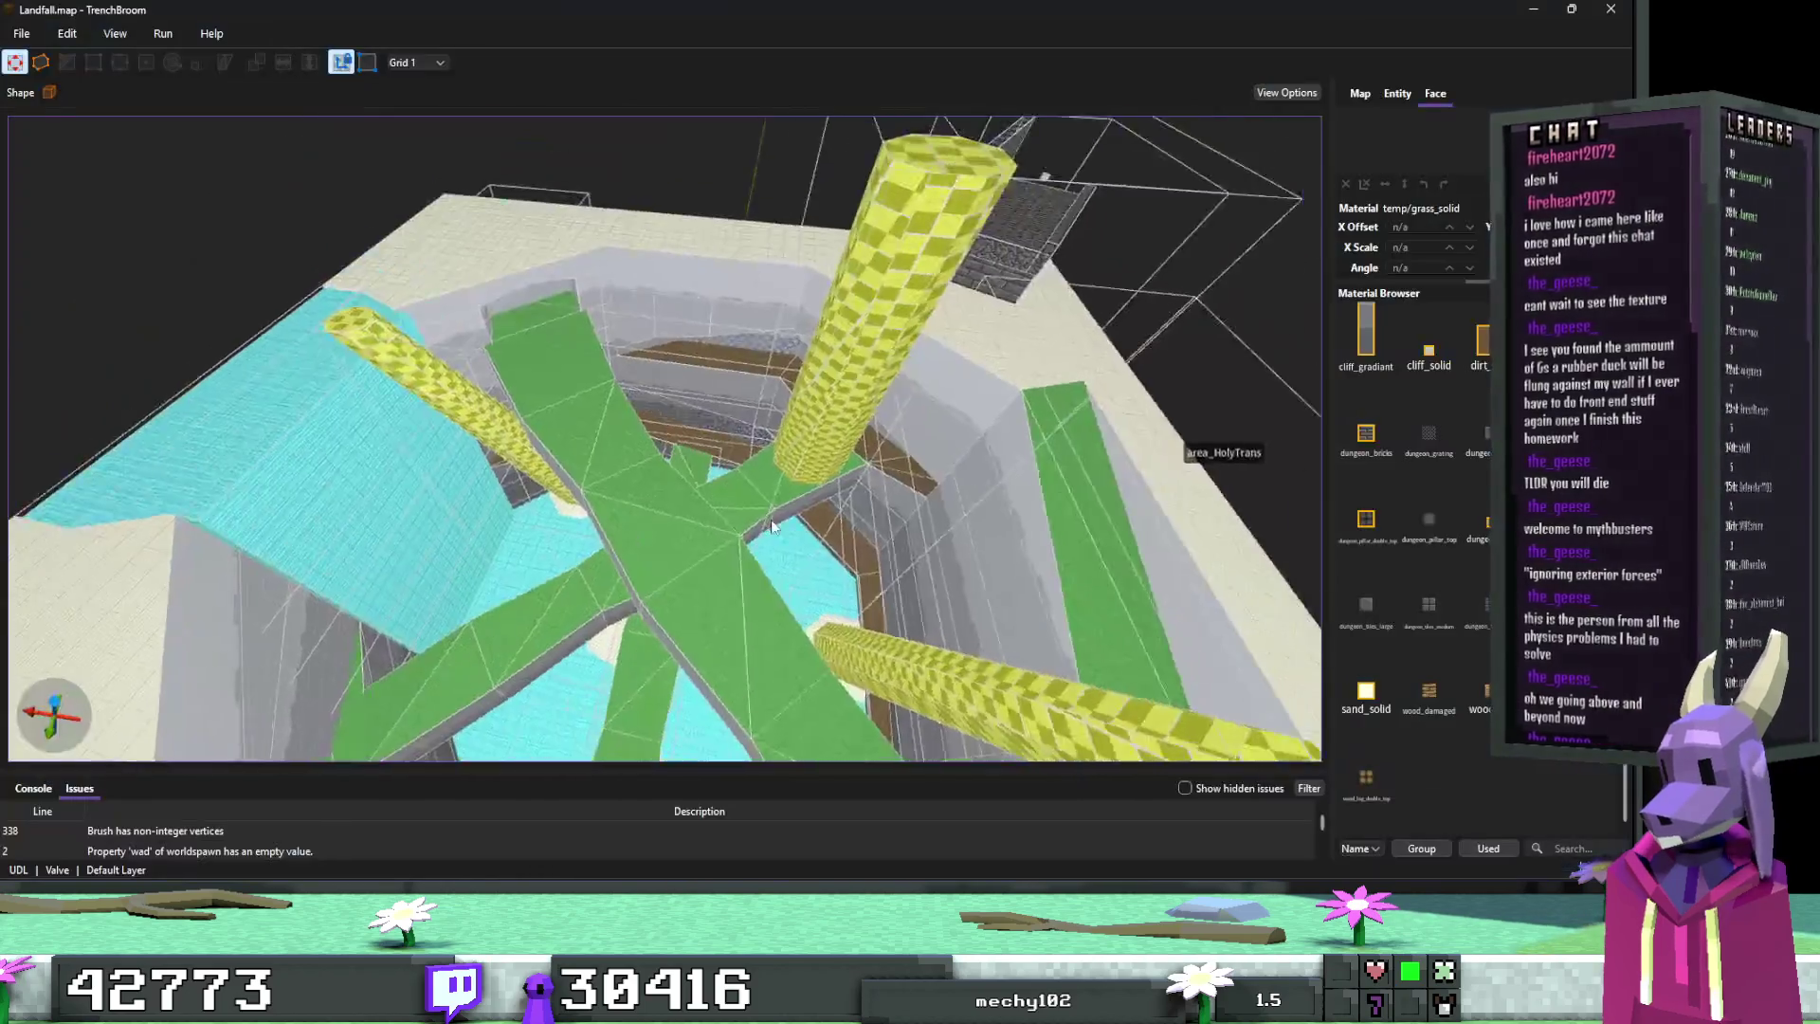
# Step: Lower the func_geo floor brush's edge by one unit and save the map
pyautogui.scroll(5, 675, 548)
pyautogui.scroll(10, 689, 545)
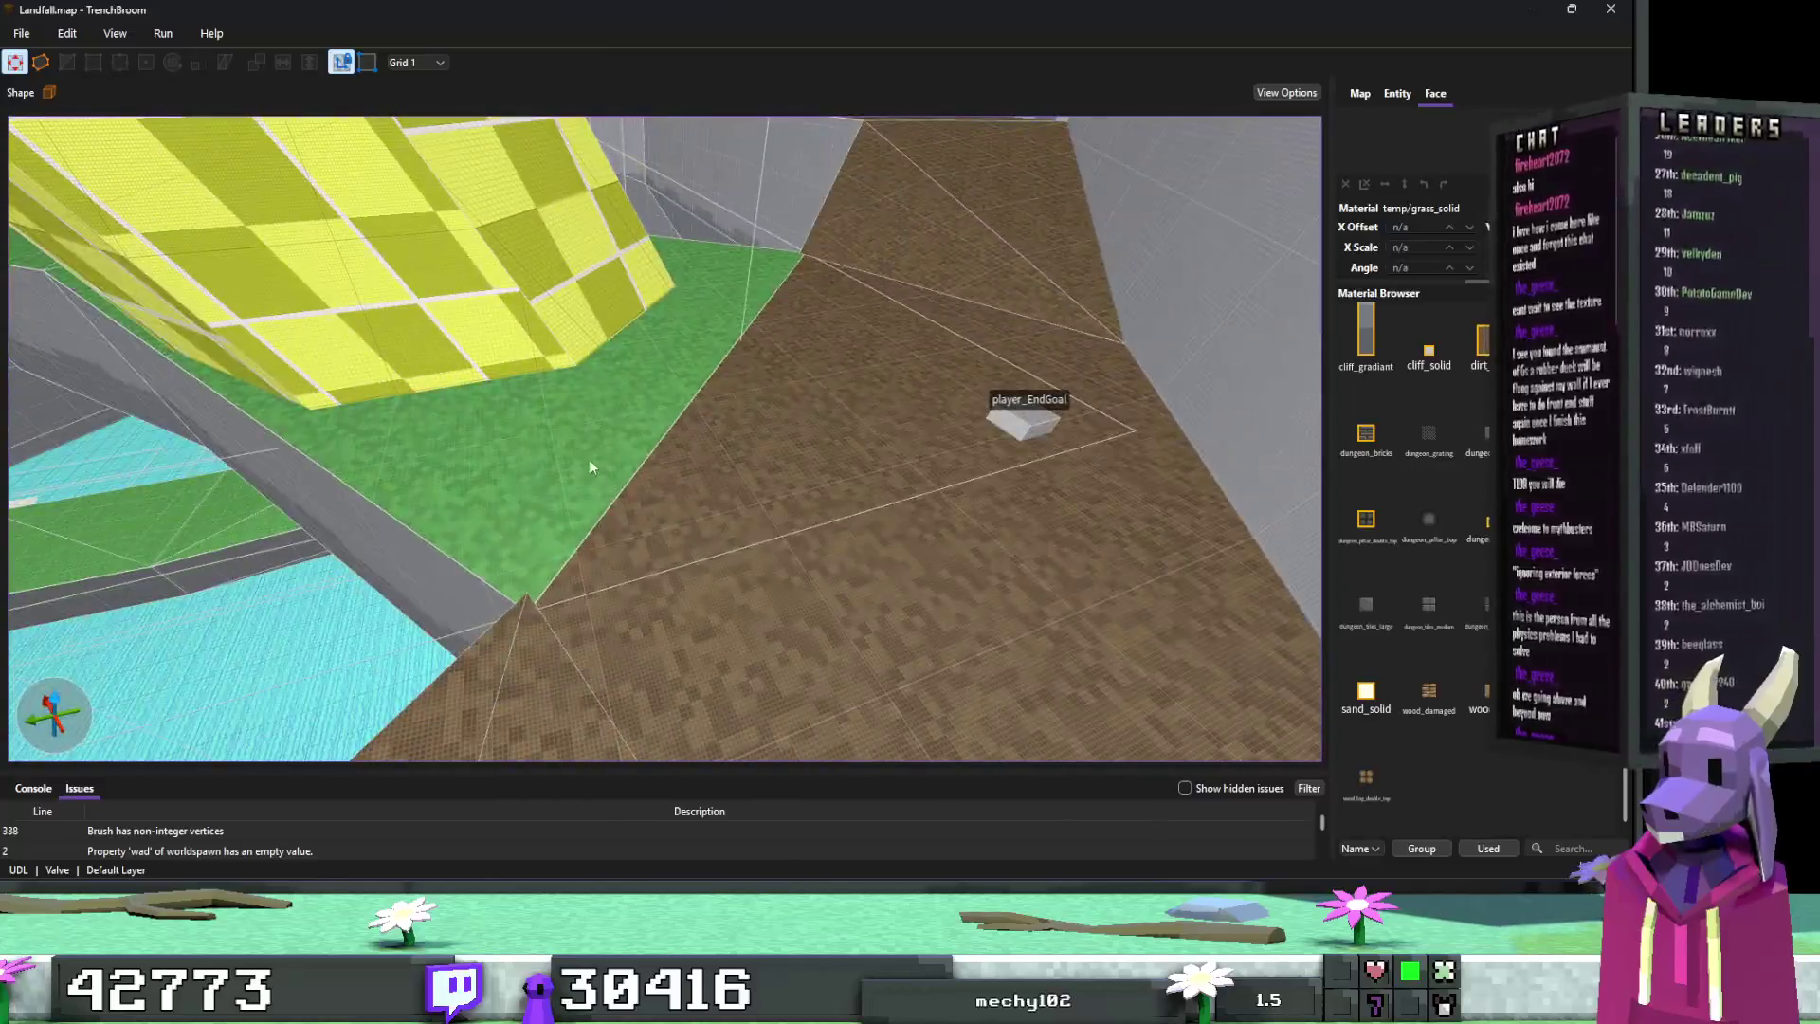
pyautogui.scroll(-5, 589, 467)
pyautogui.click(610, 448)
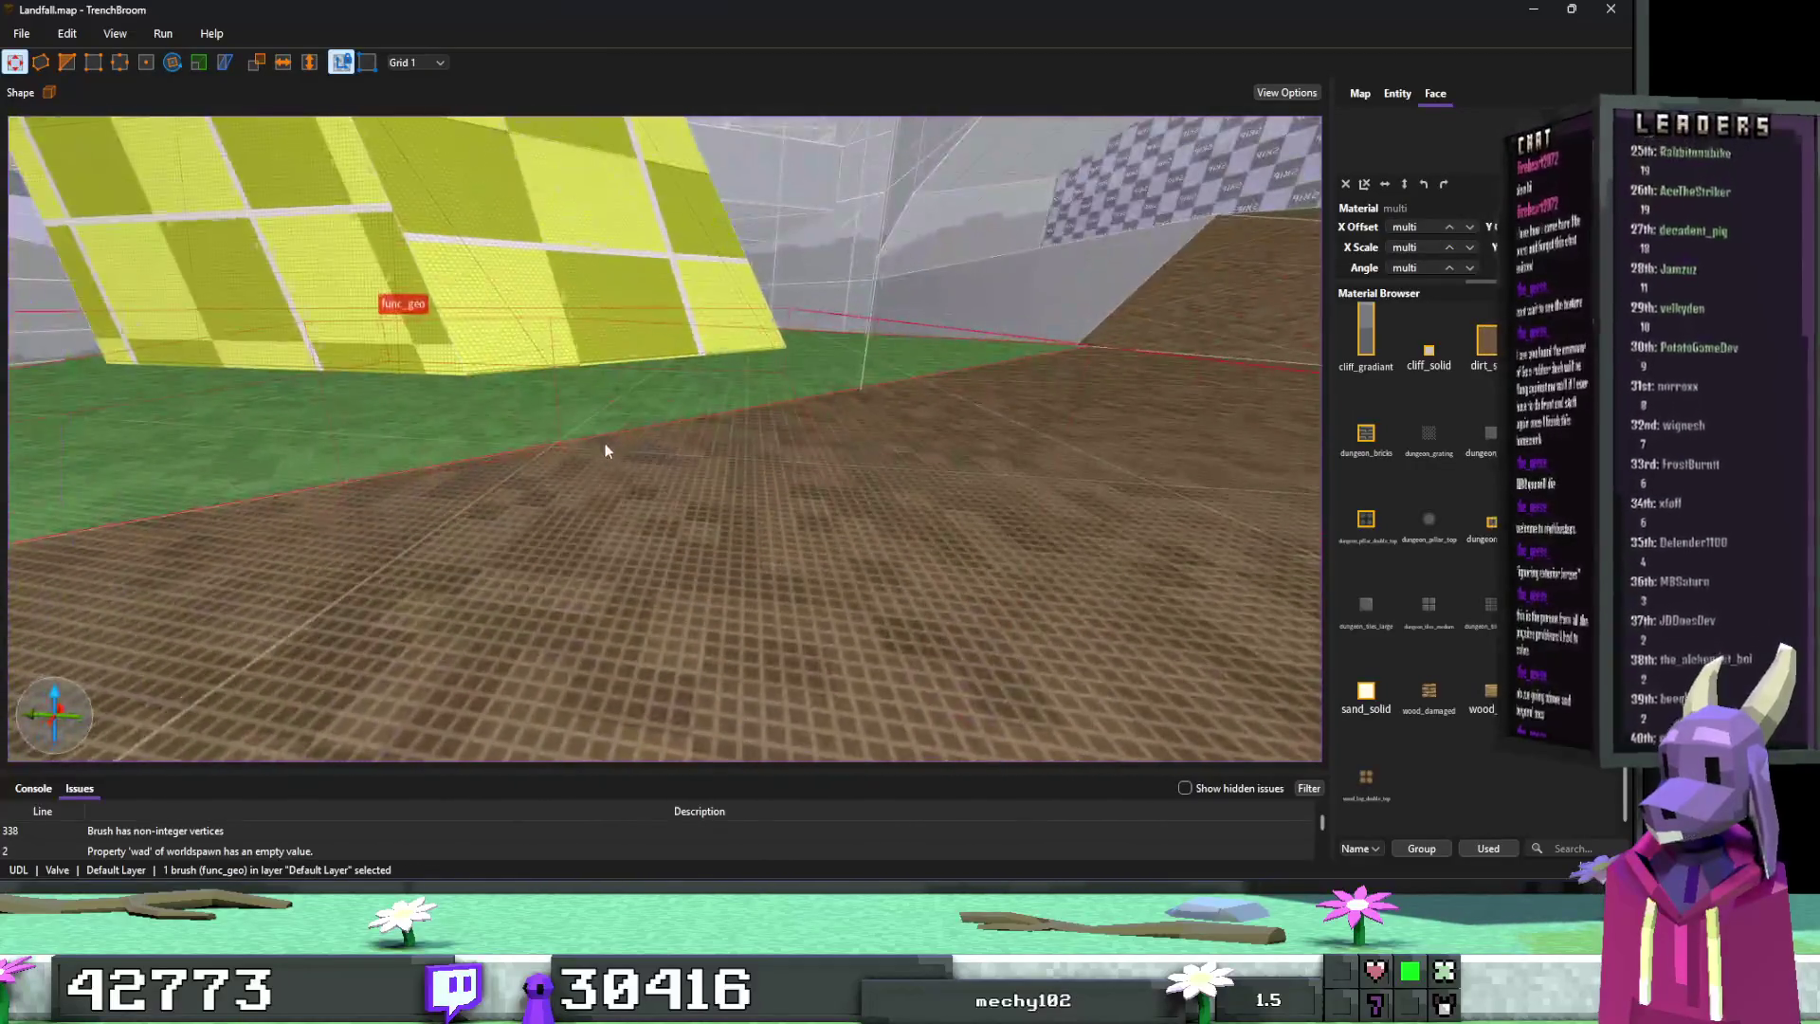
pyautogui.moveTo(846, 396)
pyautogui.mouseDown()
pyautogui.moveTo(906, 406)
pyautogui.moveTo(751, 408)
pyautogui.moveTo(692, 457)
pyautogui.moveTo(675, 495)
pyautogui.moveTo(749, 432)
pyautogui.moveTo(741, 573)
pyautogui.mouseUp()
pyautogui.scroll(3, 907, 406)
pyautogui.hotkey('ctrl', 's')
# Step: Undo the last floor brush change and clear the selection
pyautogui.press('b')
pyautogui.scroll(5, 741, 573)
pyautogui.press('Escape')
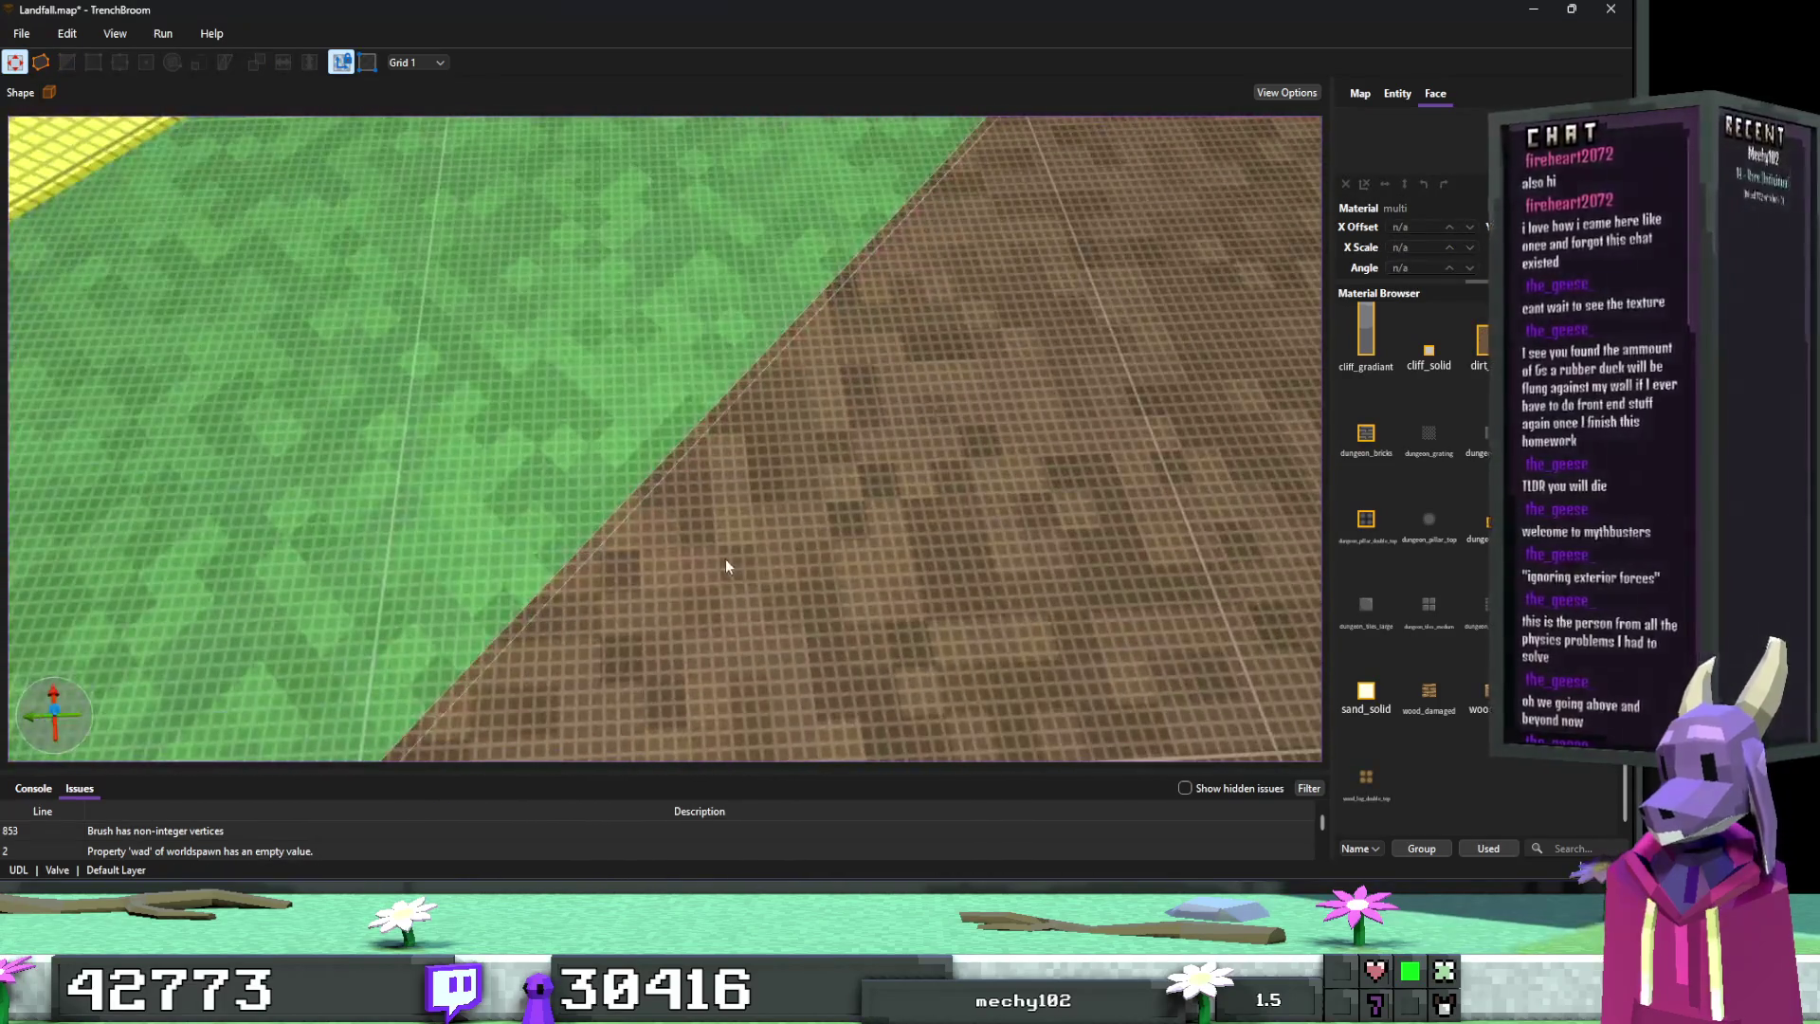
pyautogui.hotkey('ctrl', 'z')
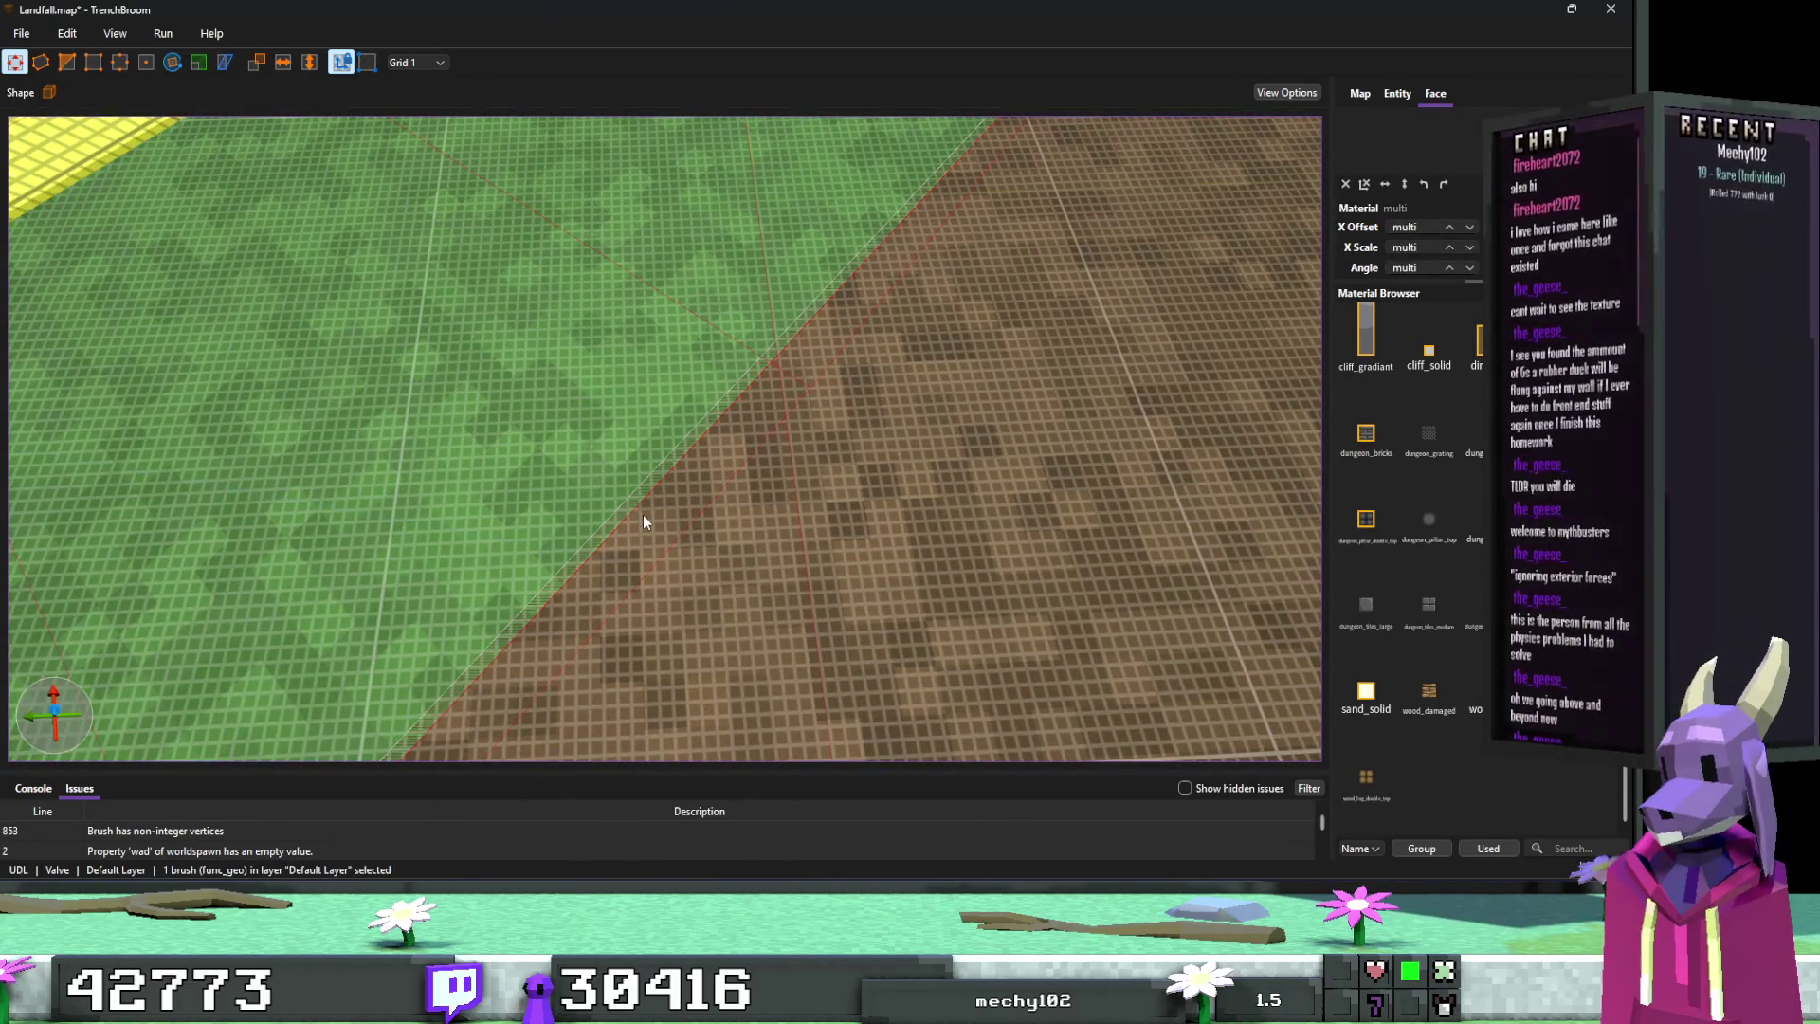
pyautogui.press('Escape')
pyautogui.scroll(5, 695, 543)
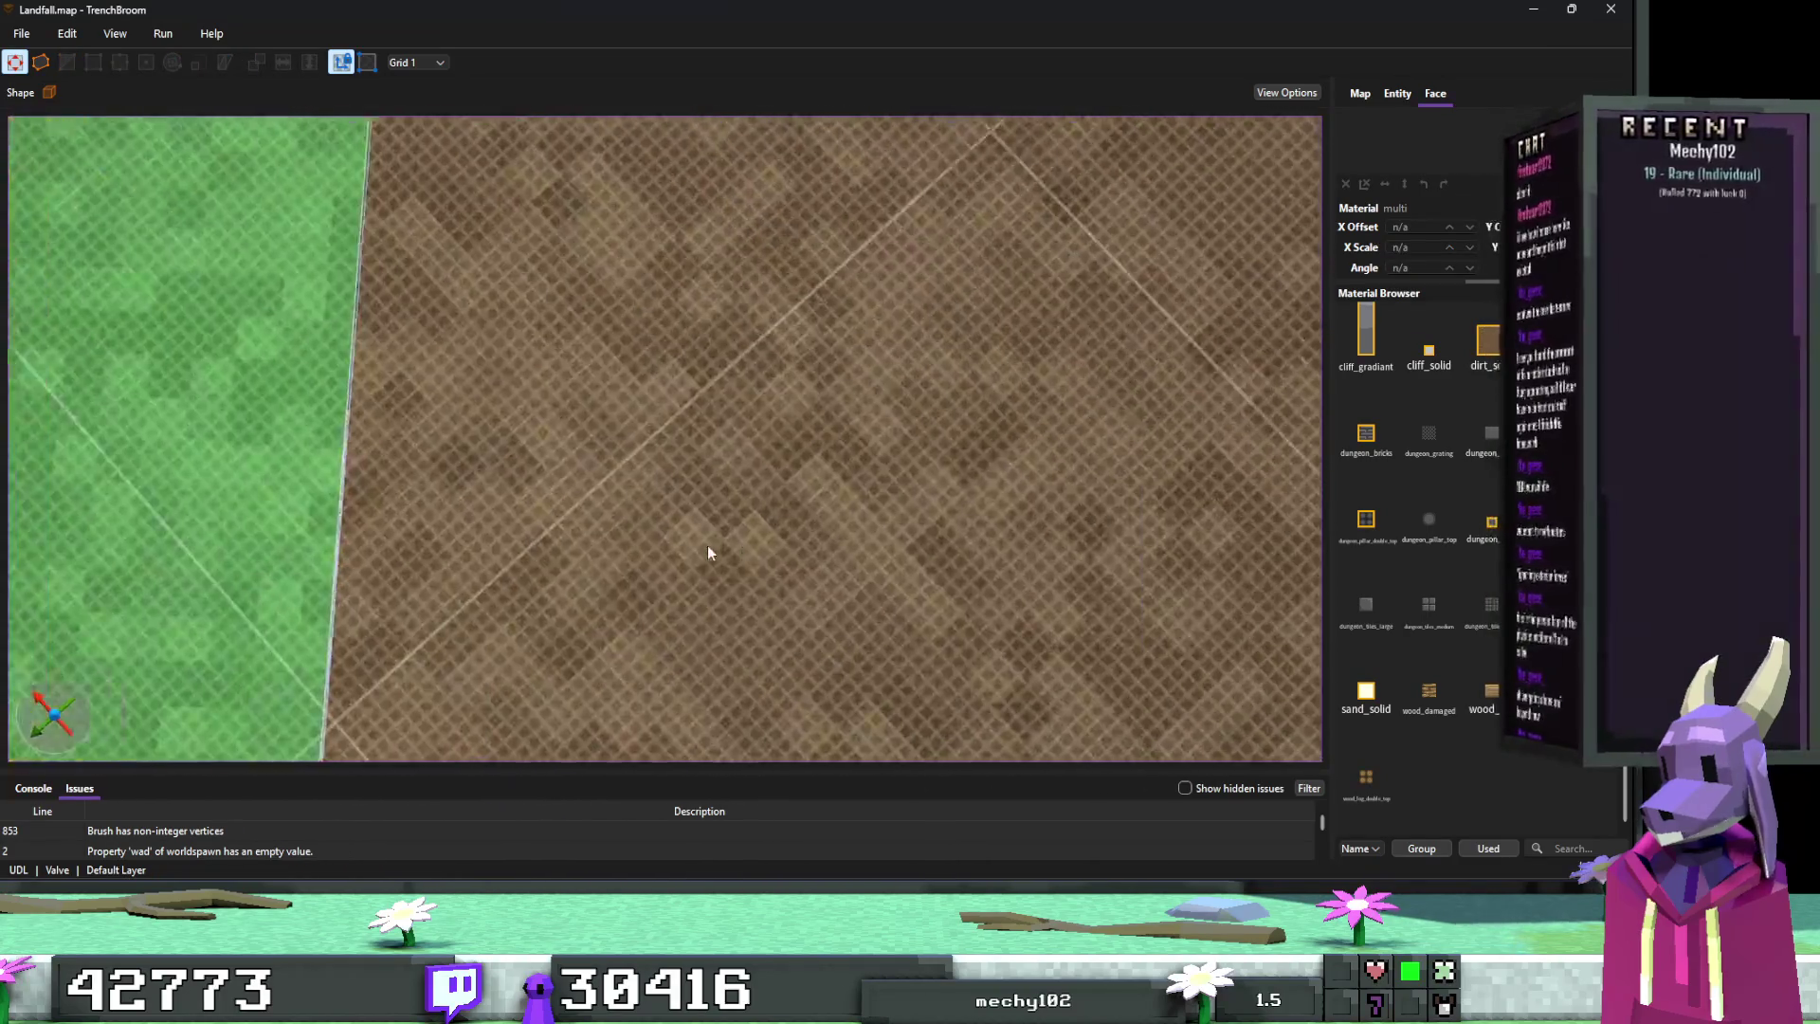
pyautogui.scroll(-5, 707, 553)
# Step: Reselect the dirt floor brush and inspect its seam with the grass brush
pyautogui.click(592, 417)
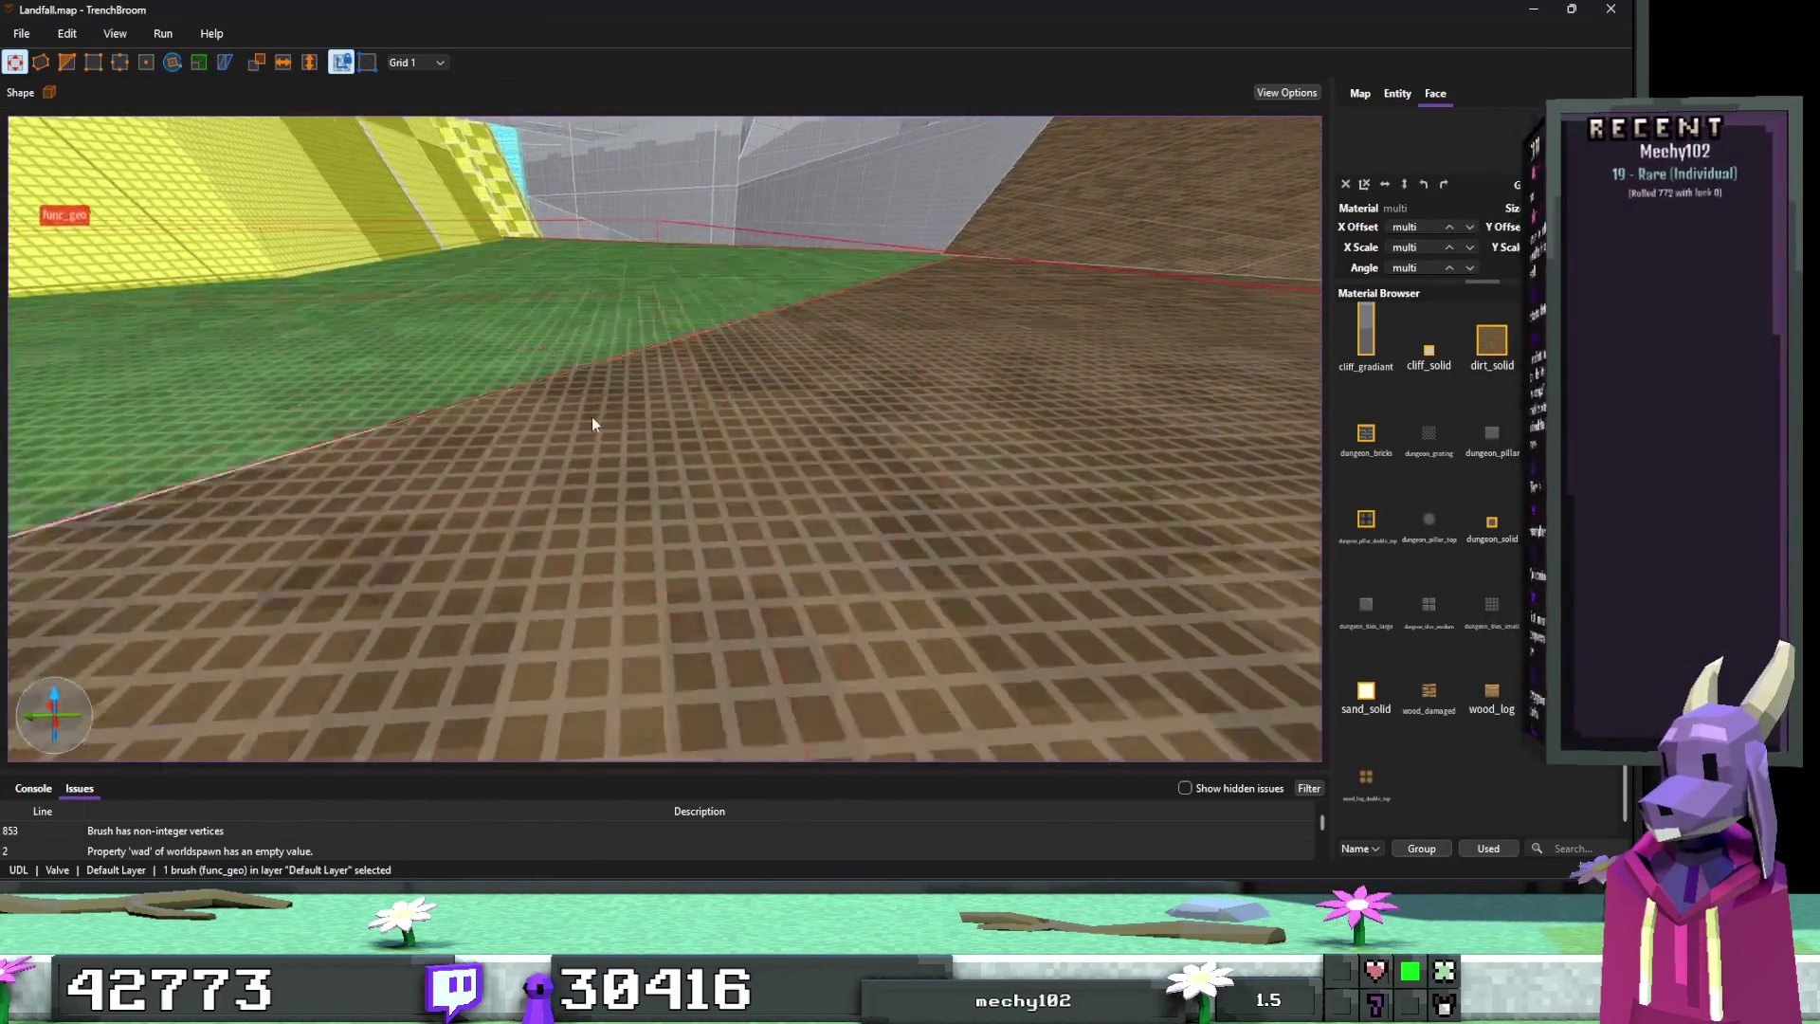
pyautogui.scroll(3, 645, 425)
pyautogui.scroll(-3, 644, 425)
pyautogui.scroll(5, 639, 428)
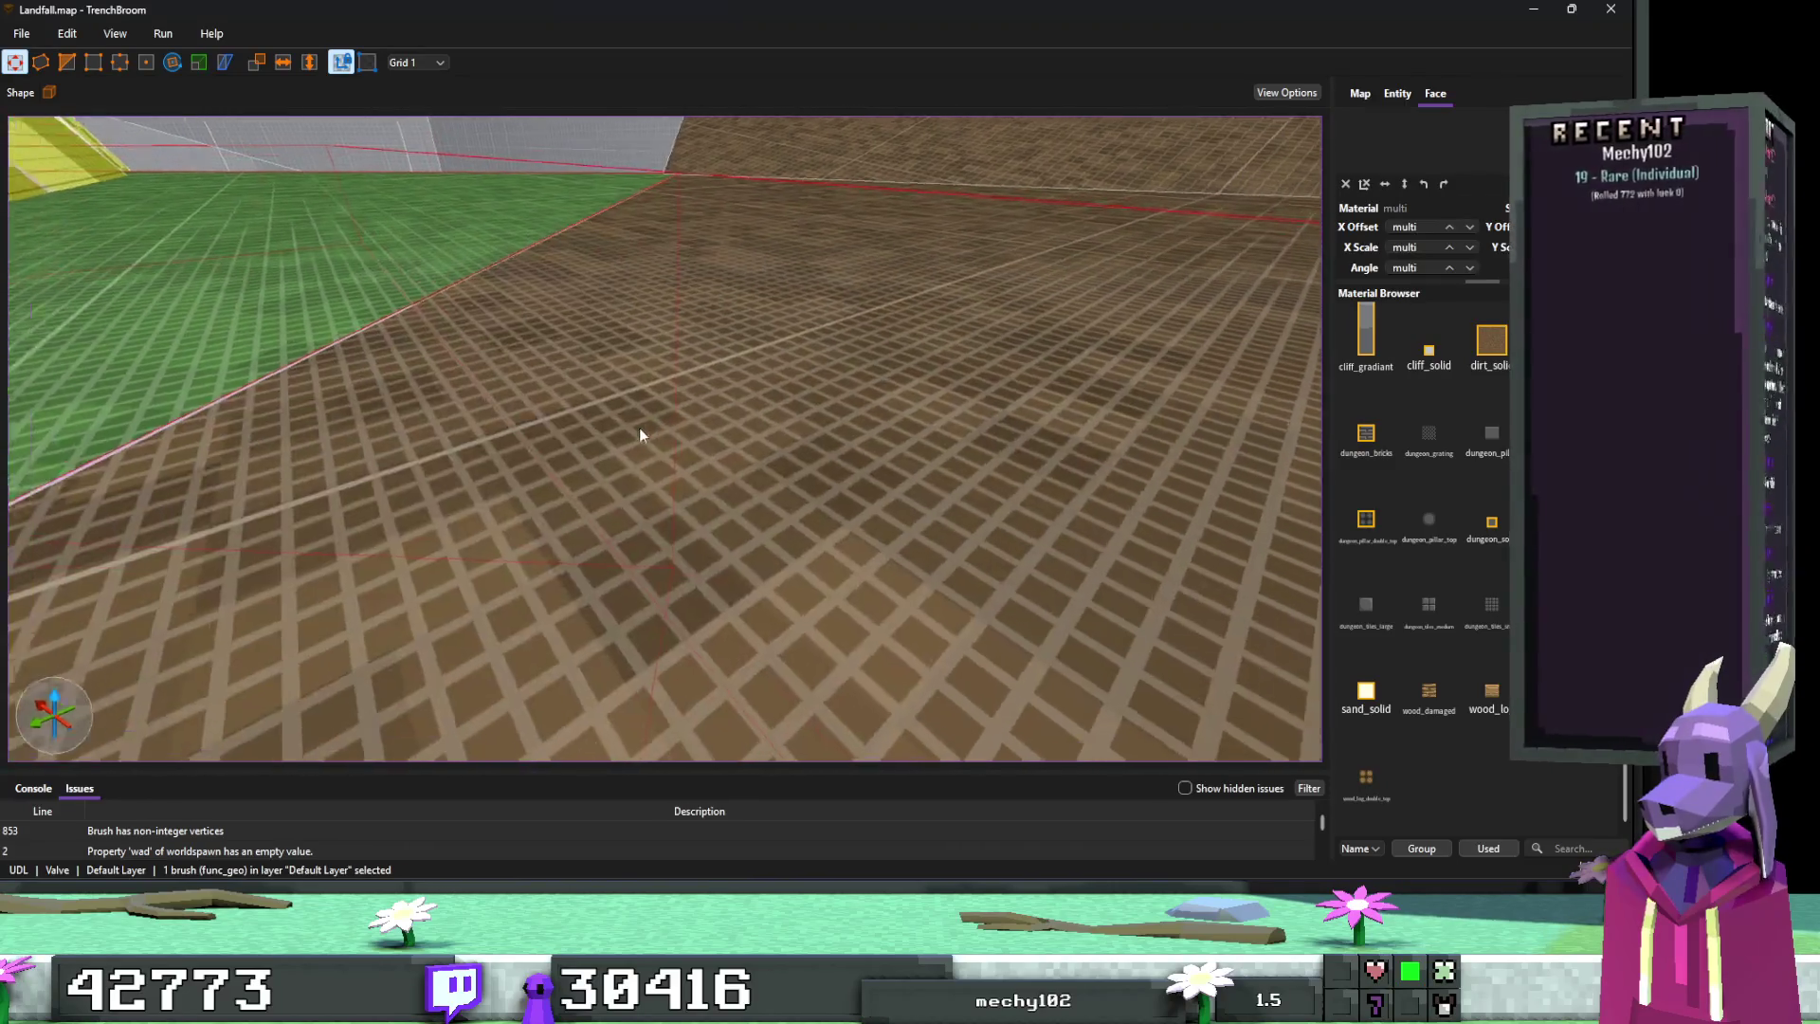
pyautogui.scroll(-5, 630, 412)
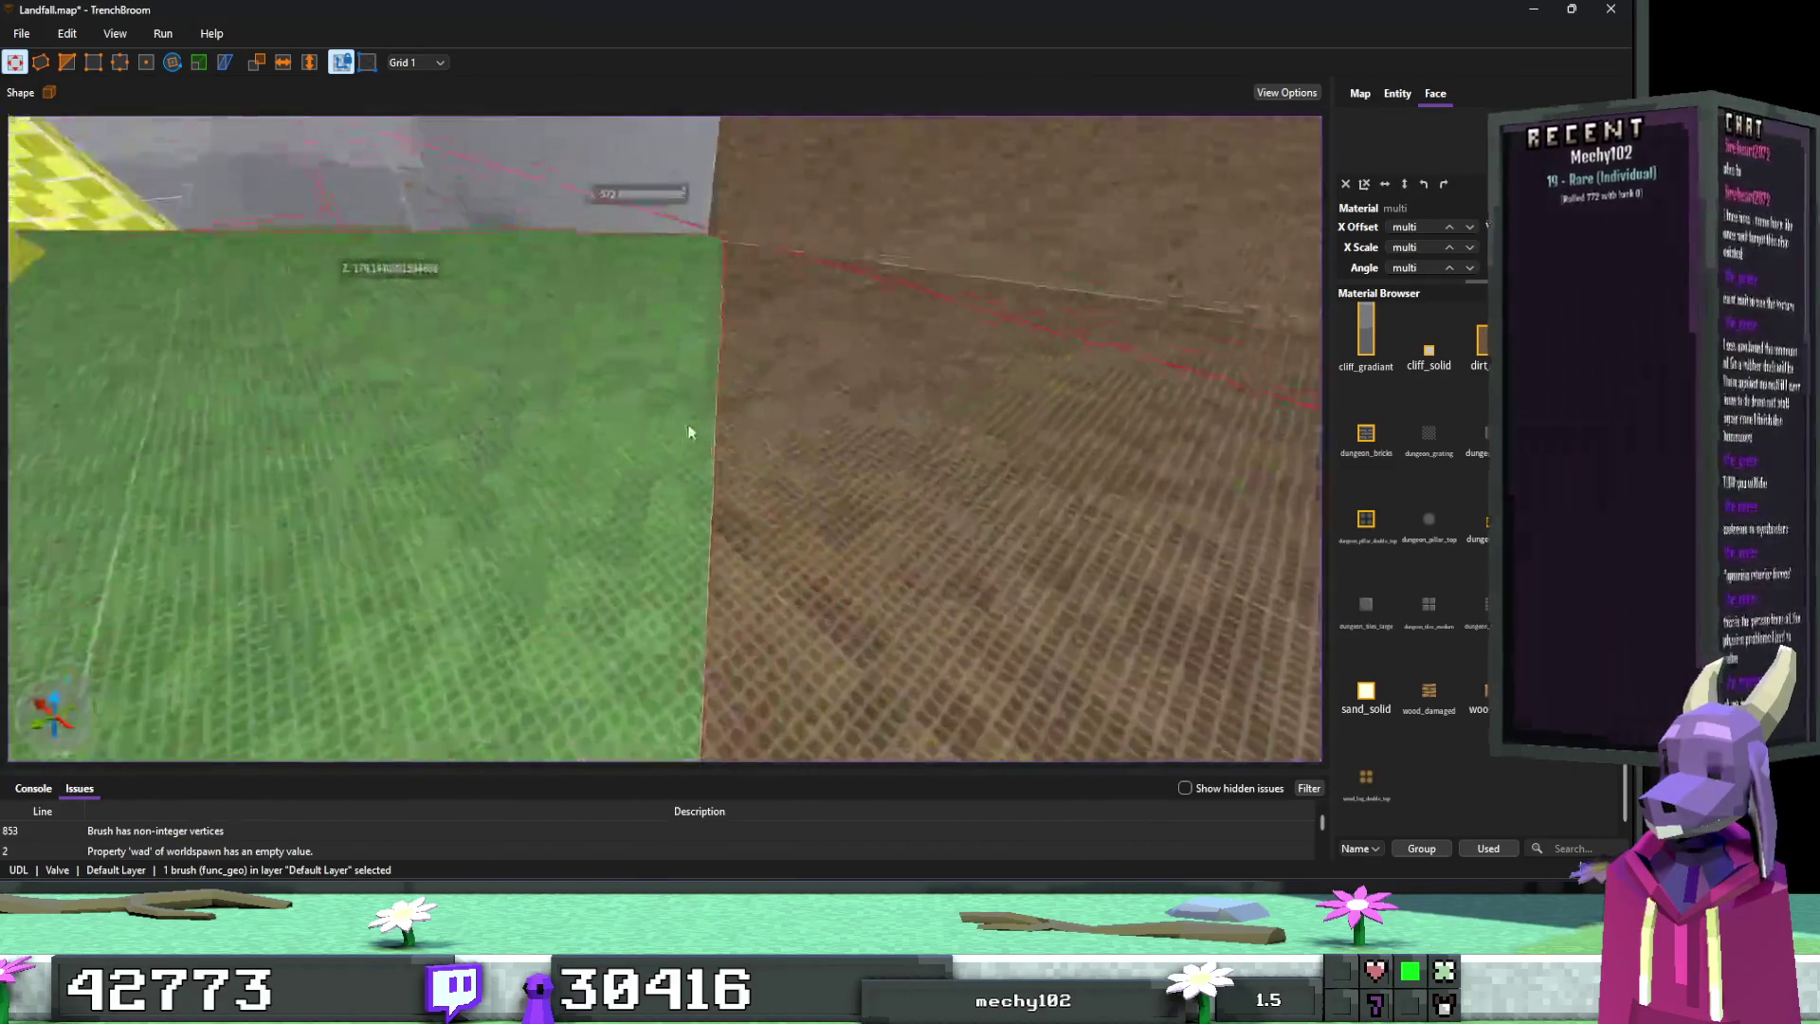
pyautogui.scroll(1, 692, 432)
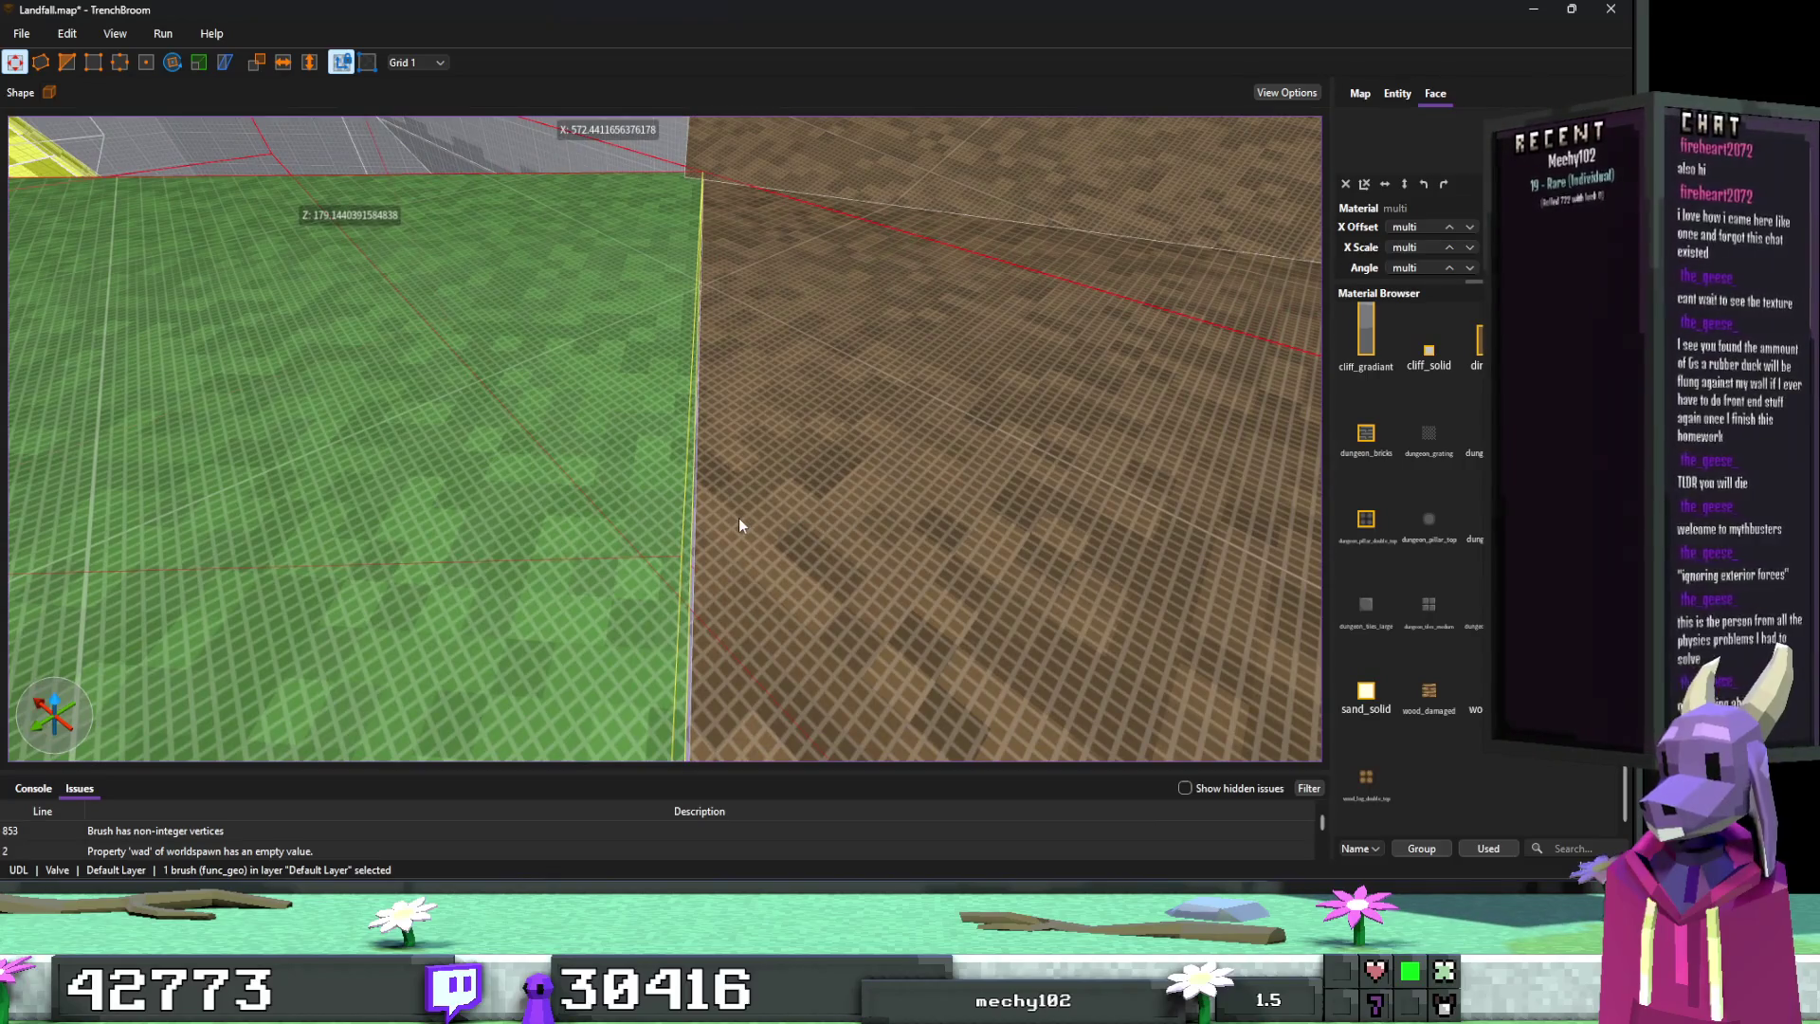
pyautogui.press('Escape')
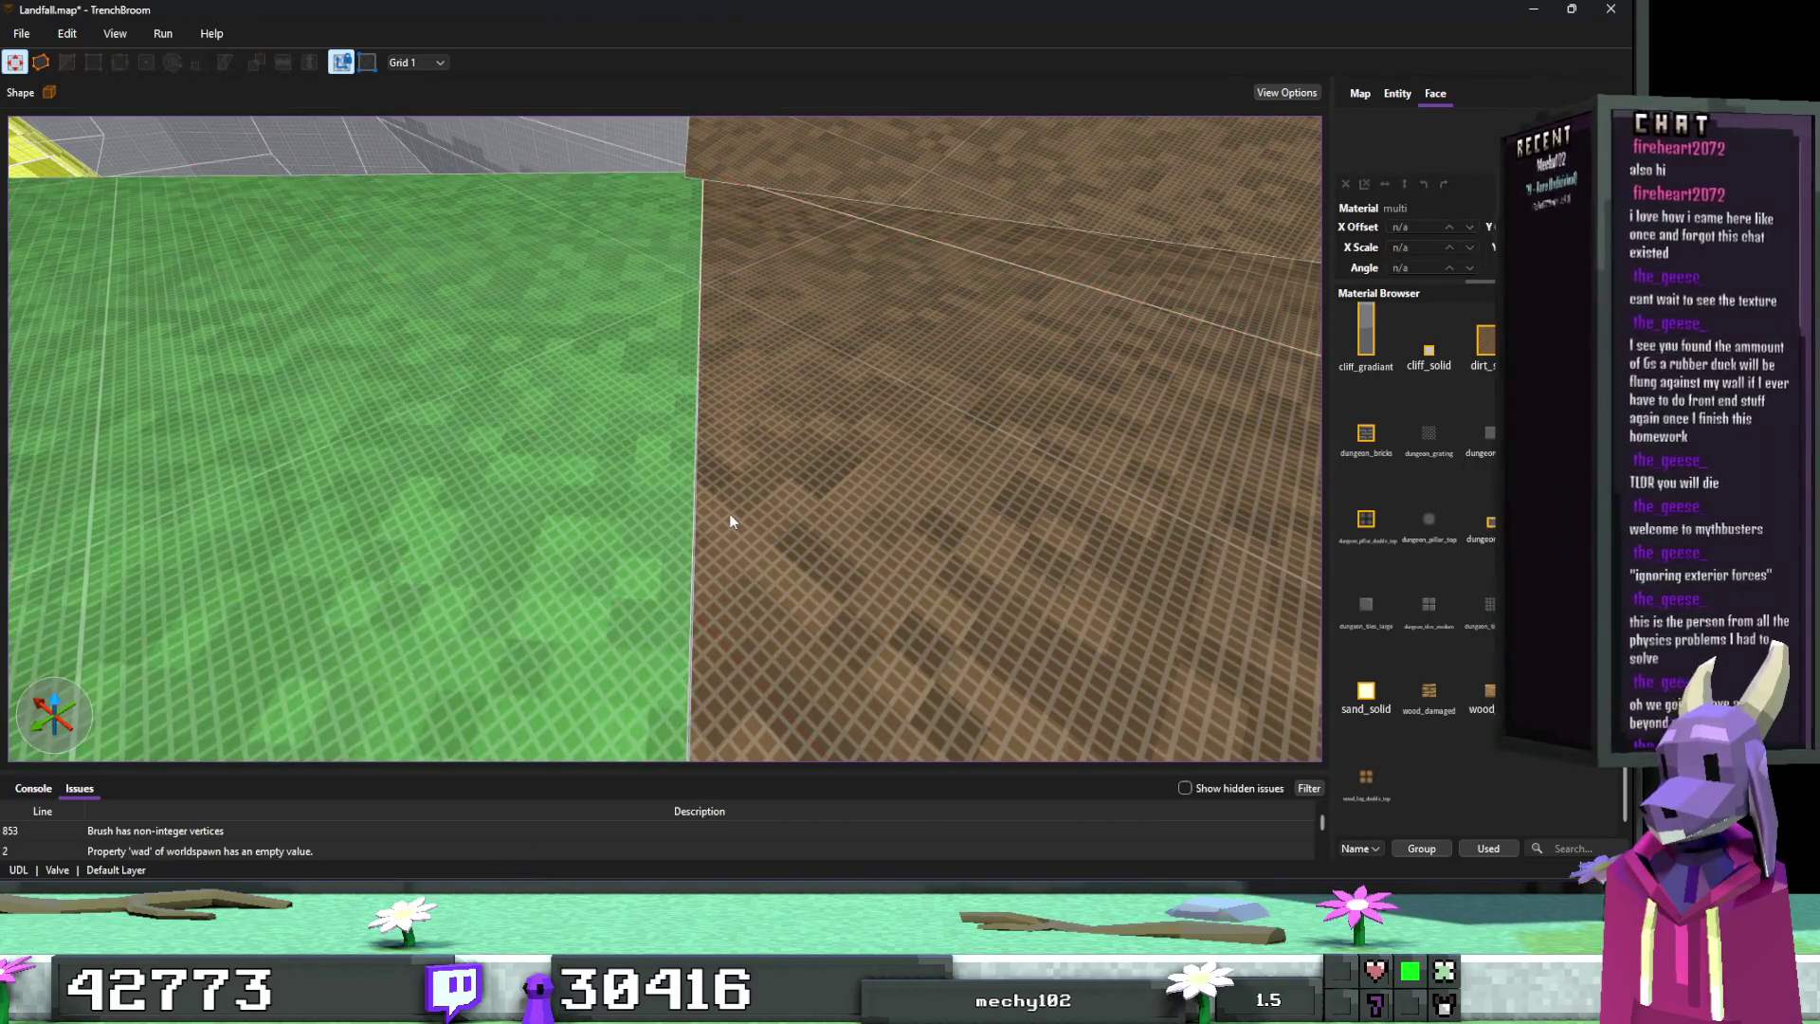
pyautogui.scroll(2, 730, 514)
pyautogui.click(572, 512)
pyautogui.scroll(-3, 579, 512)
pyautogui.rightClick(590, 502)
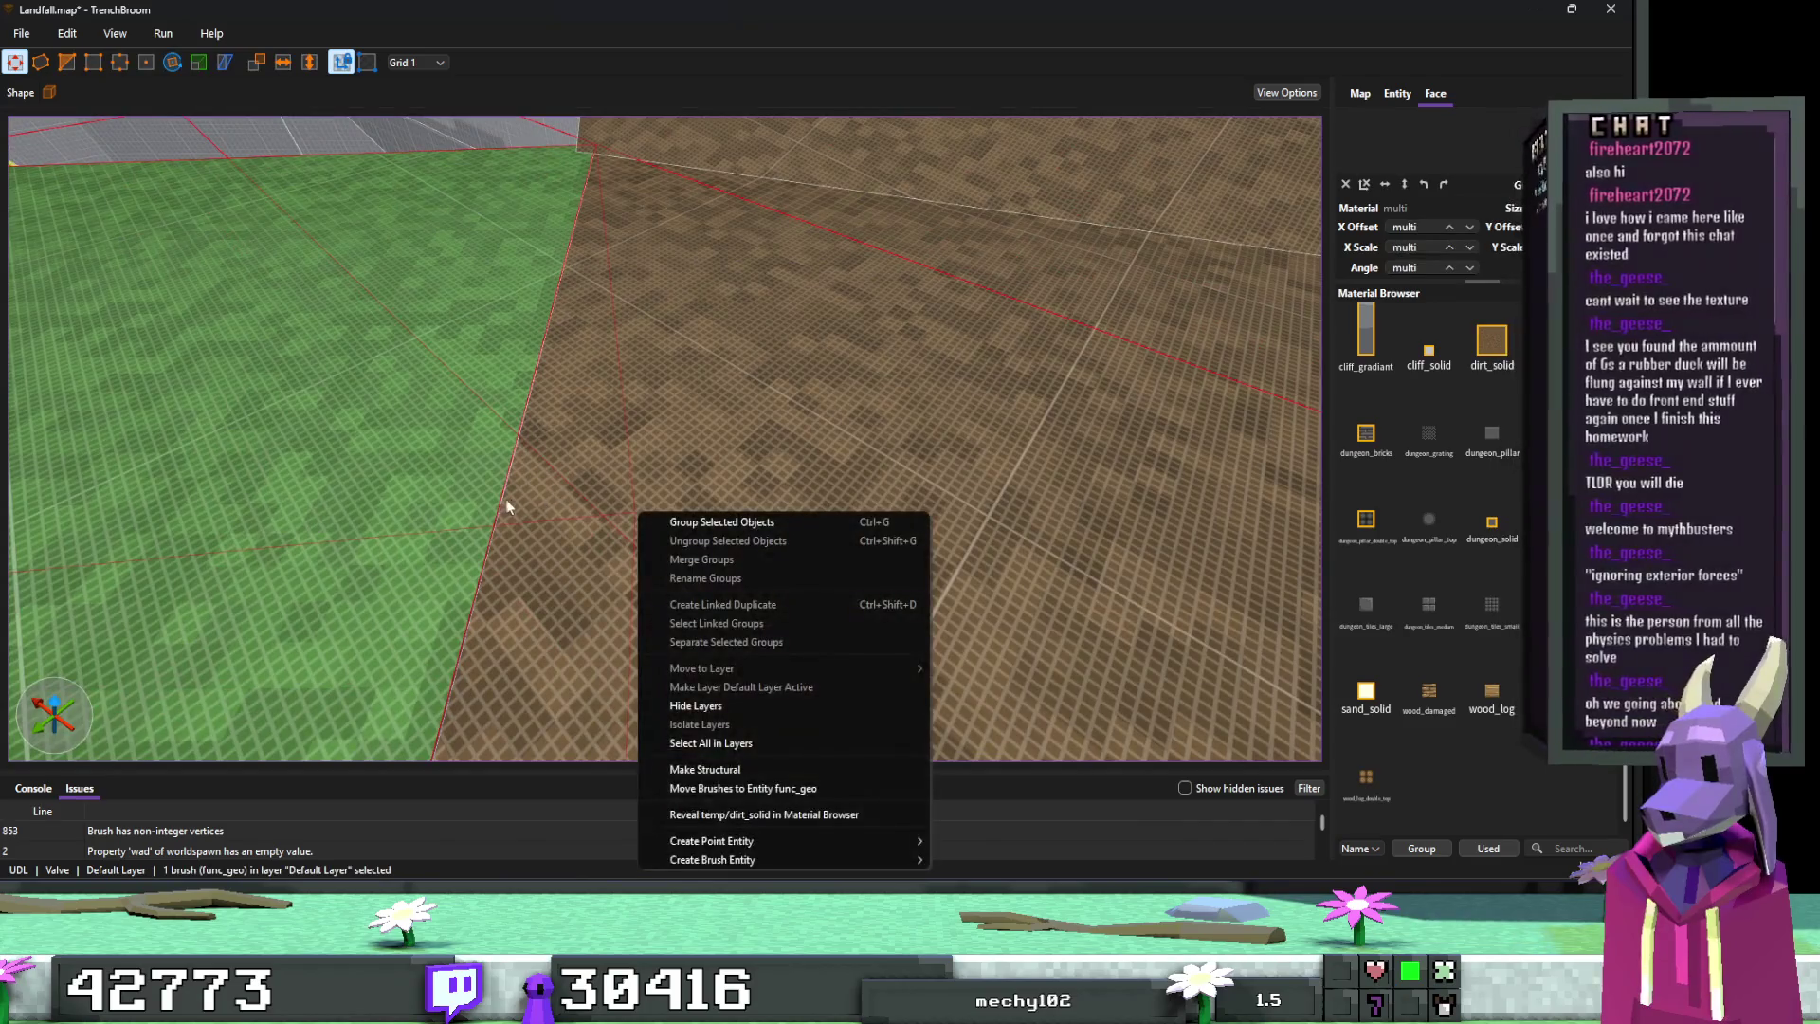
pyautogui.press('Escape')
pyautogui.press('Escape')
pyautogui.press('a')
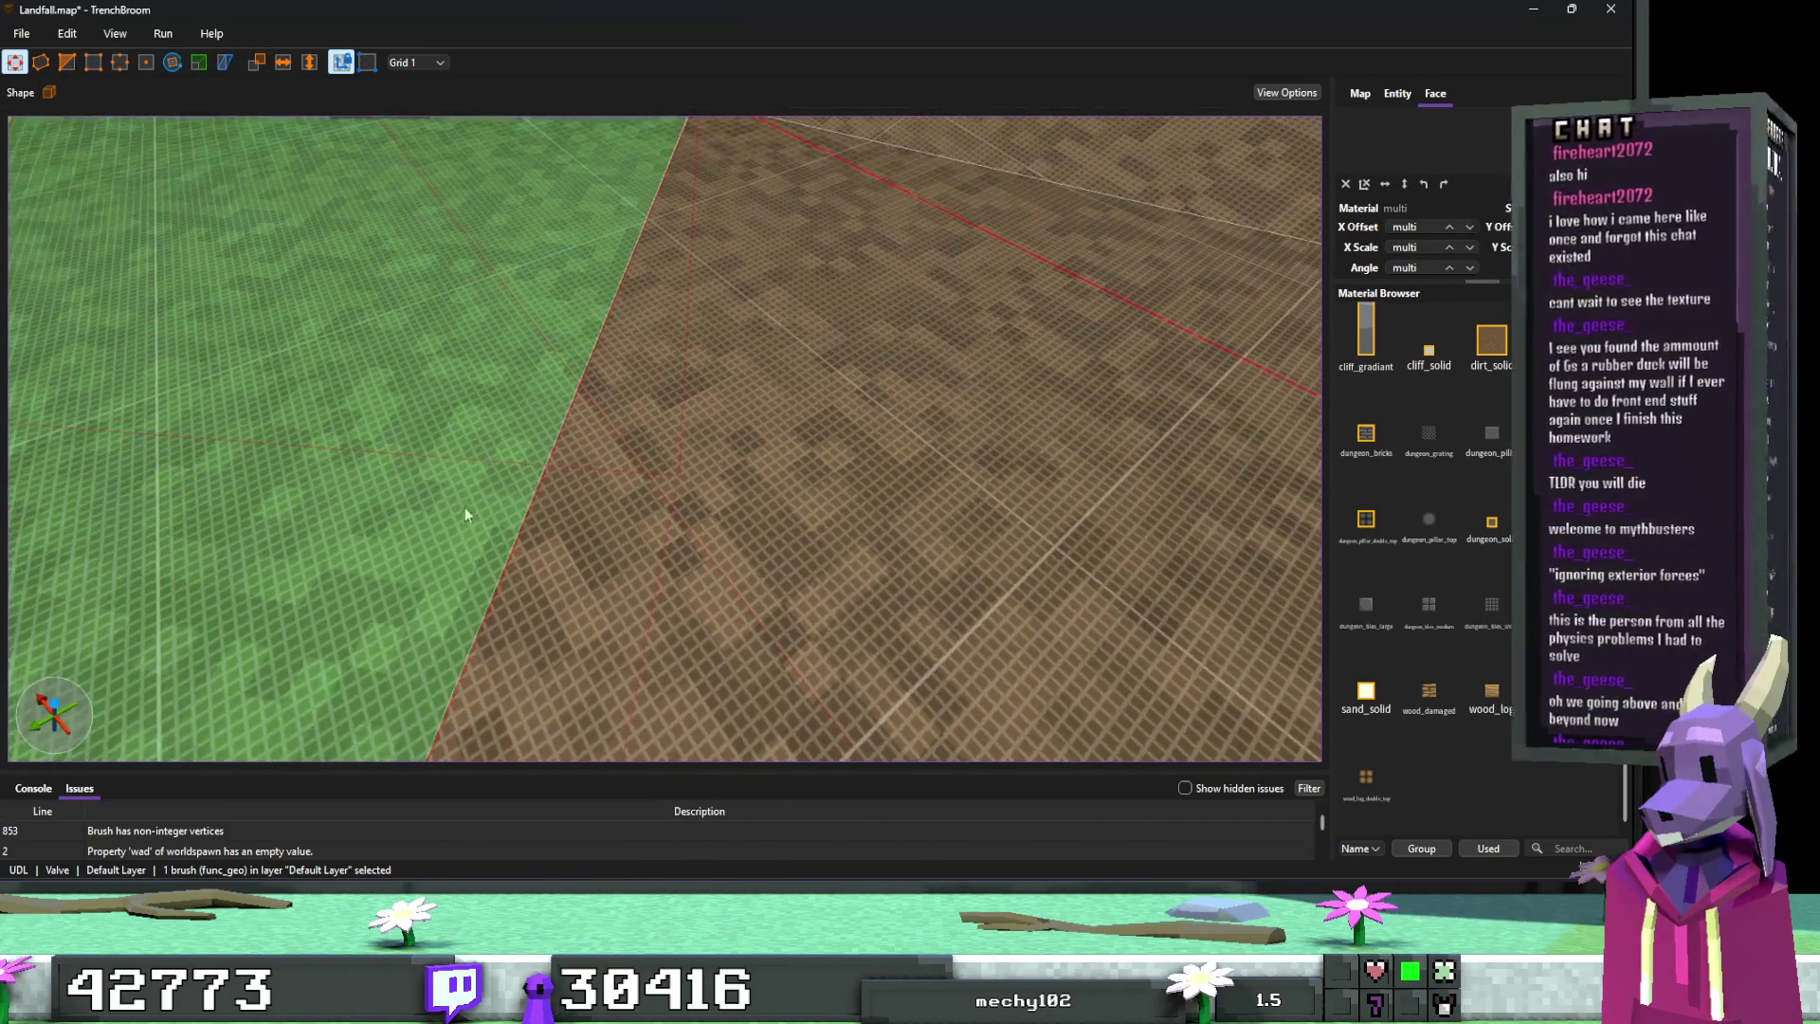
pyautogui.scroll(3, 459, 504)
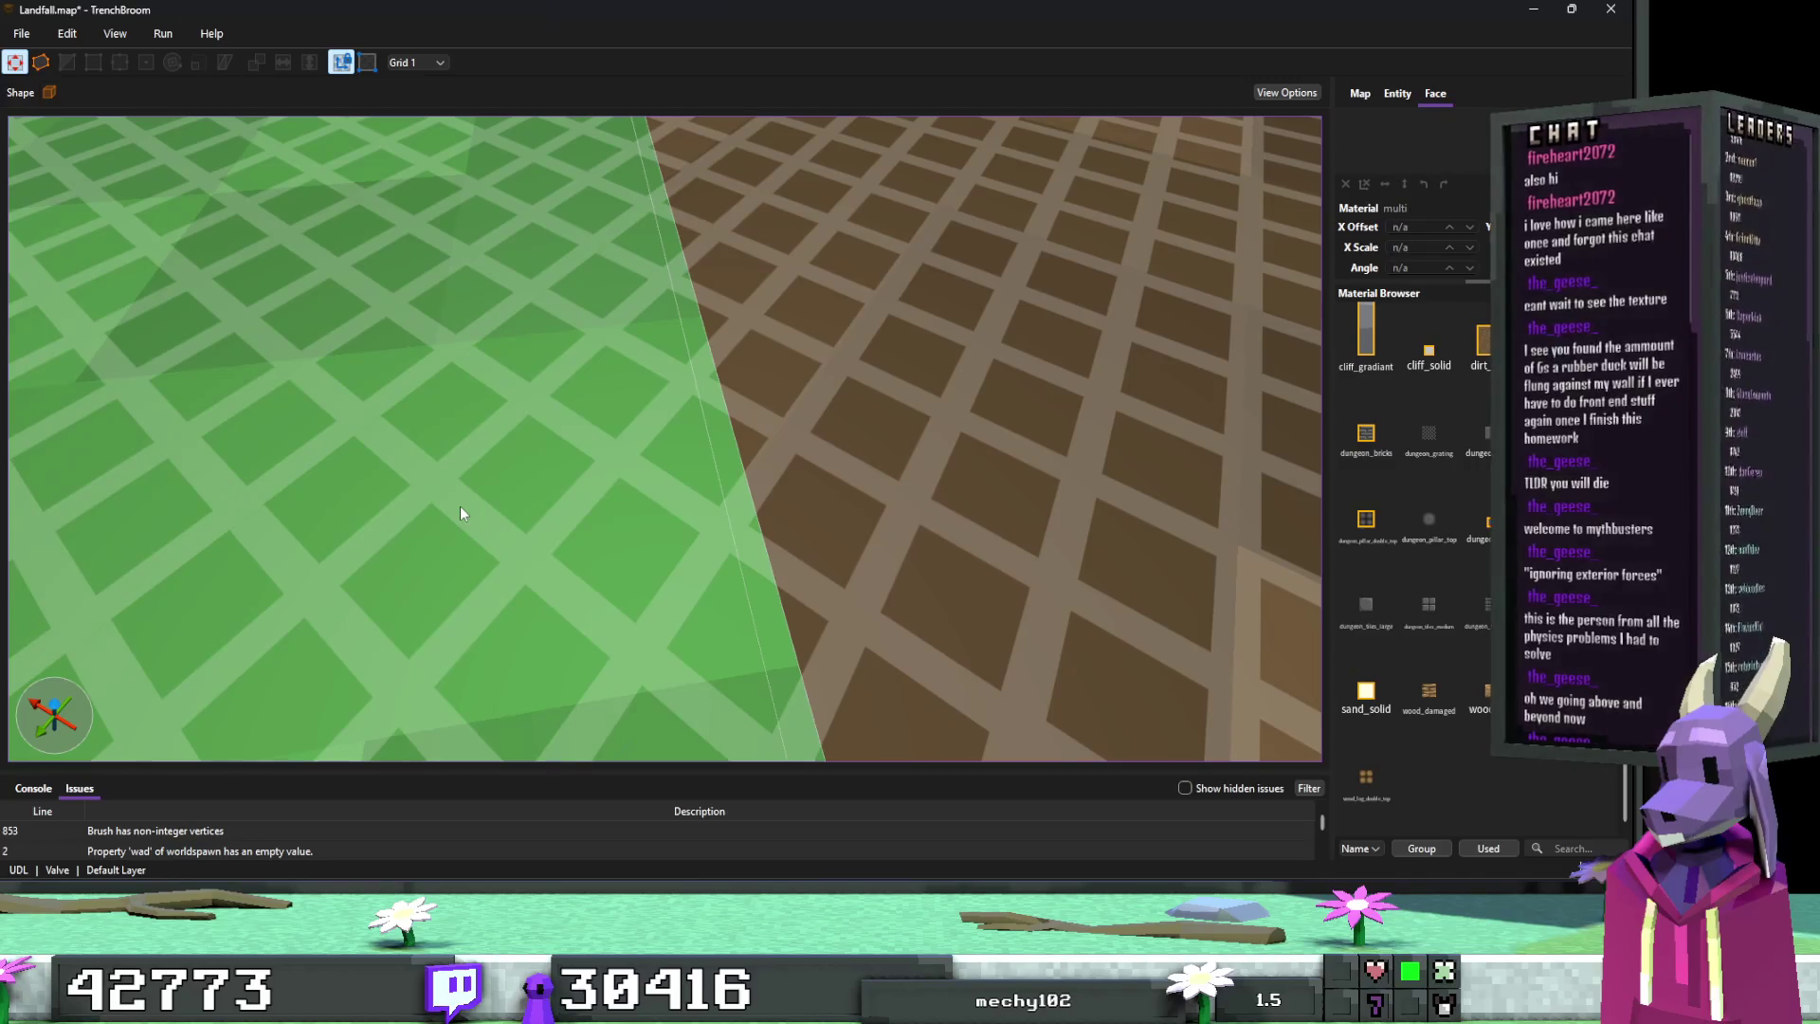
pyautogui.hotkey('ctrl', 's')
pyautogui.scroll(3, 599, 440)
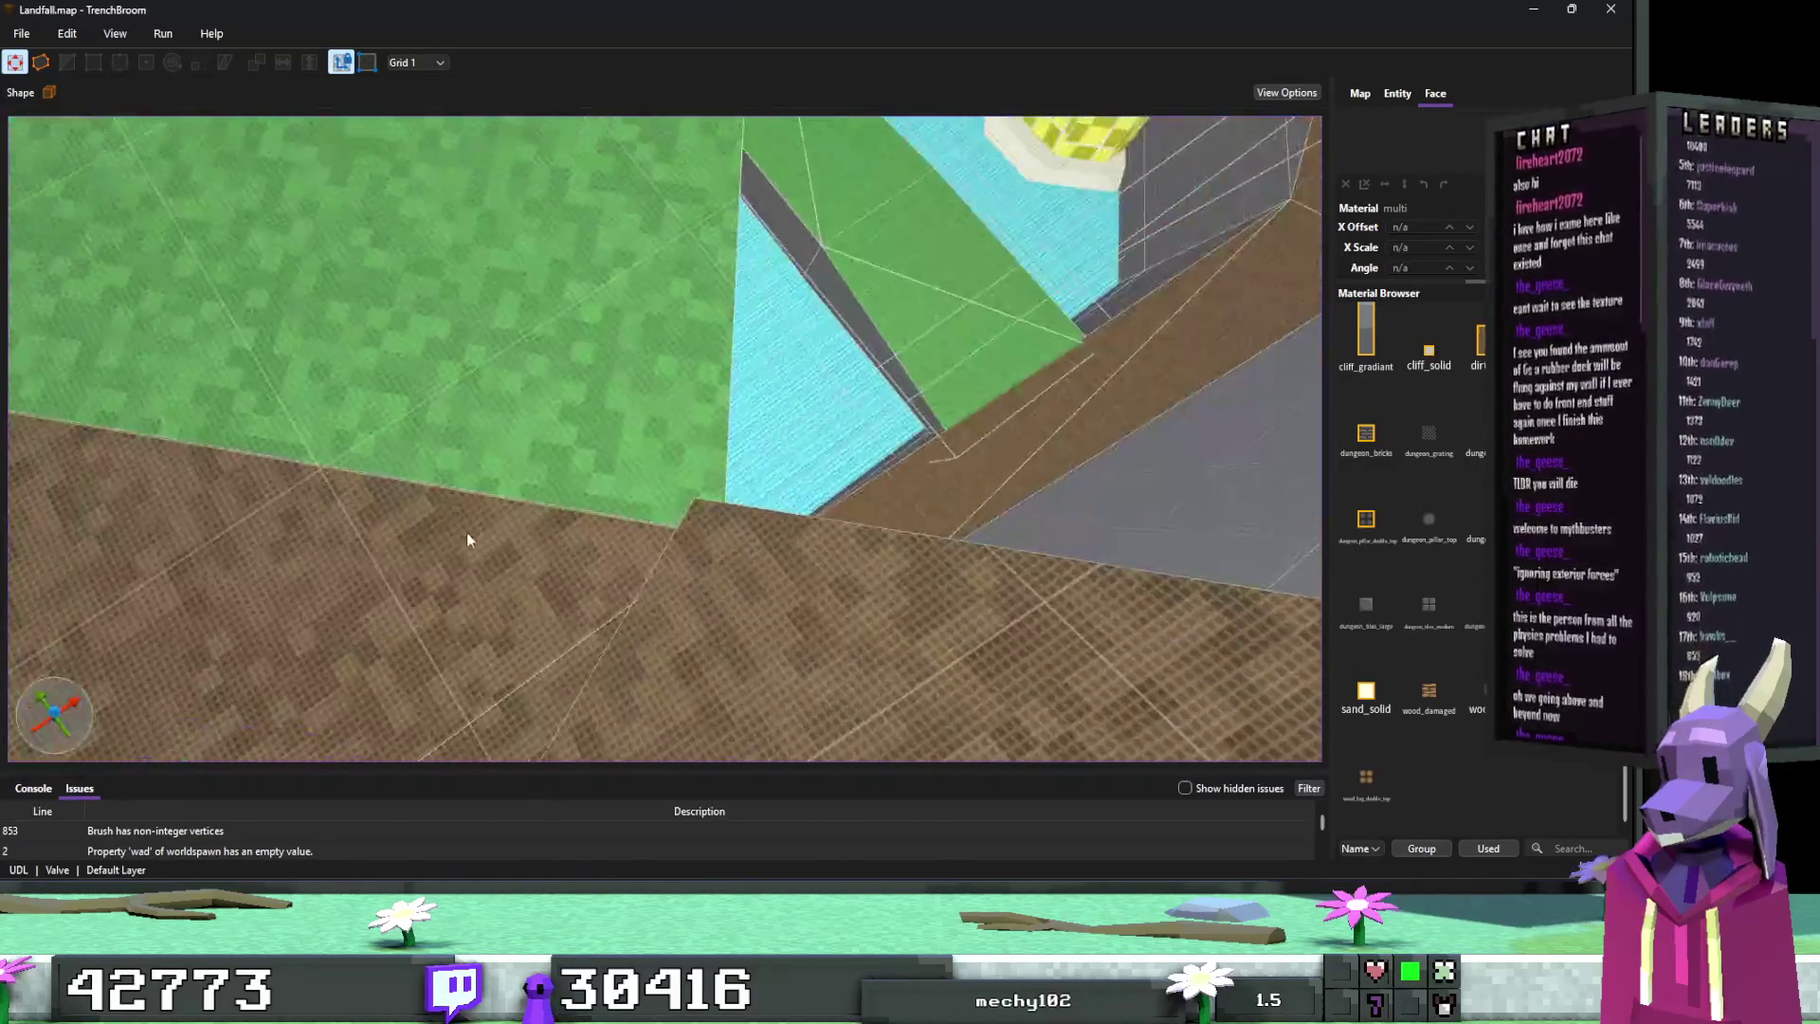
pyautogui.moveTo(466, 532)
pyautogui.mouseDown()
pyautogui.moveTo(521, 457)
pyautogui.moveTo(487, 364)
pyautogui.moveTo(488, 431)
pyautogui.moveTo(276, 474)
pyautogui.moveTo(430, 419)
pyautogui.moveTo(451, 457)
pyautogui.moveTo(310, 505)
pyautogui.moveTo(163, 418)
pyautogui.moveTo(273, 502)
pyautogui.mouseUp()
pyautogui.scroll(-3, 272, 503)
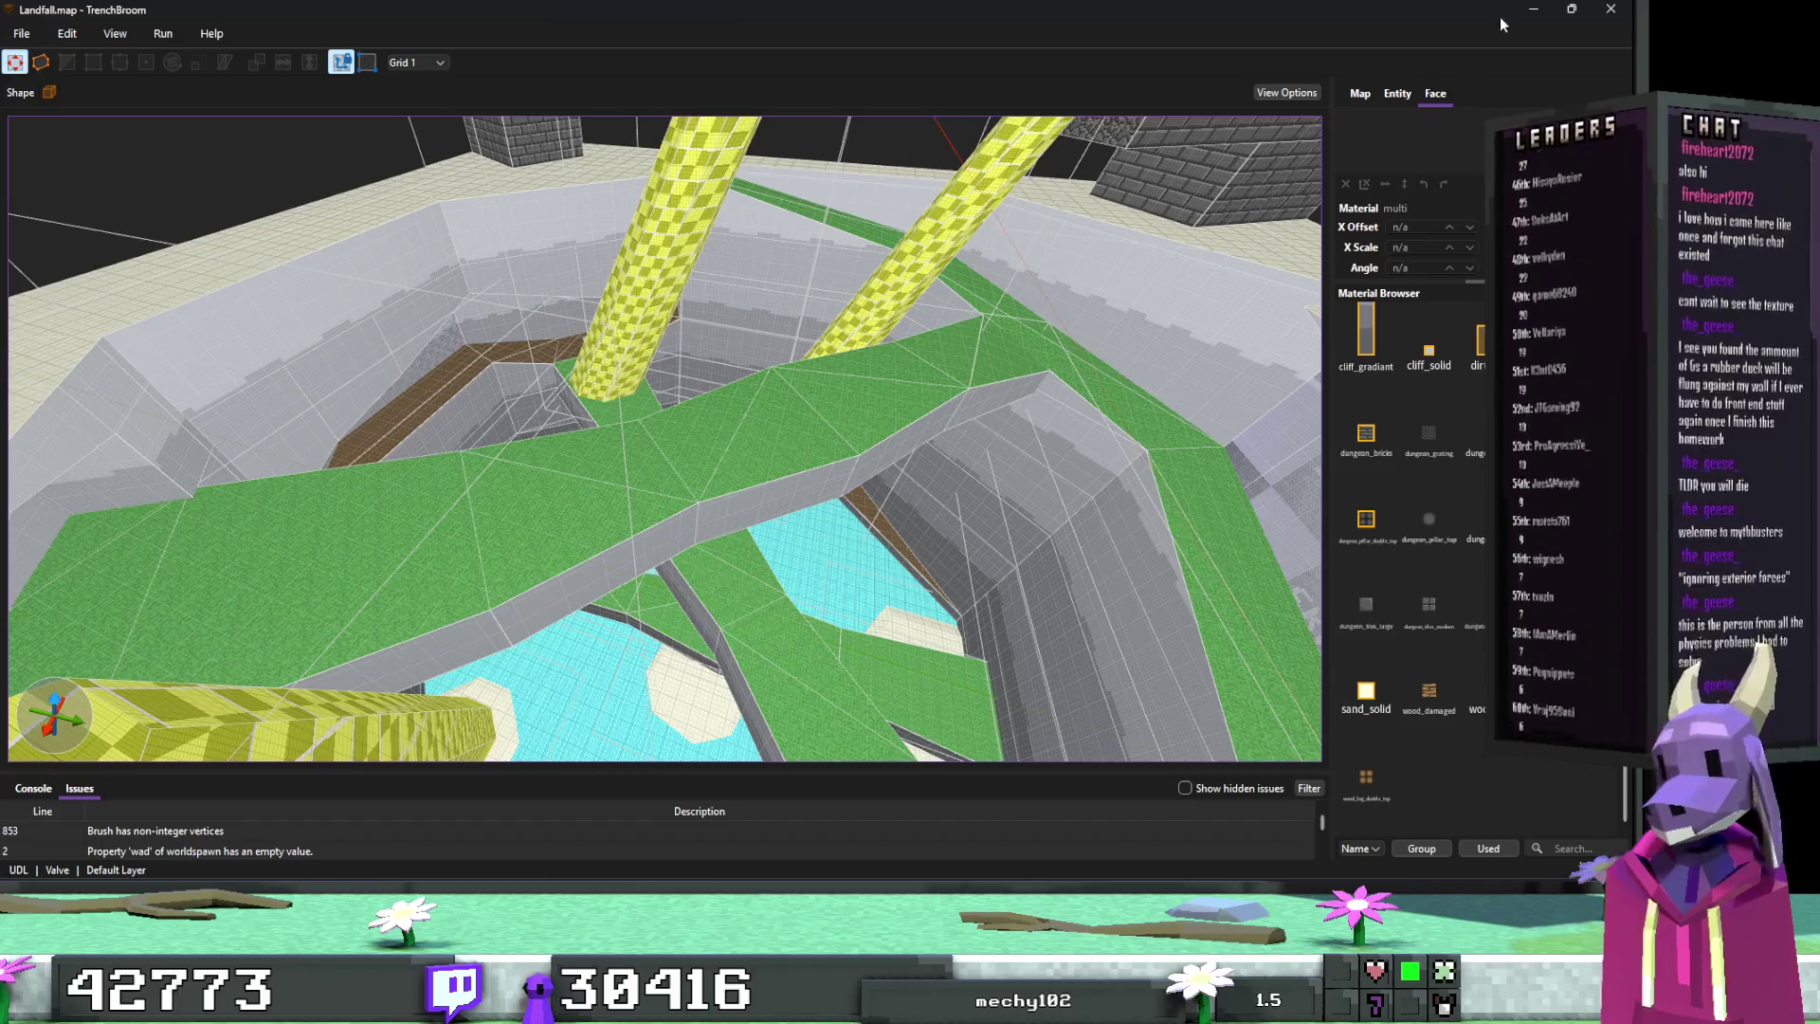
# Step: Rebuild FuncGodotMap from the updated Landfall.map and select WorldEnvironment to check its sky
pyautogui.click(1534, 8)
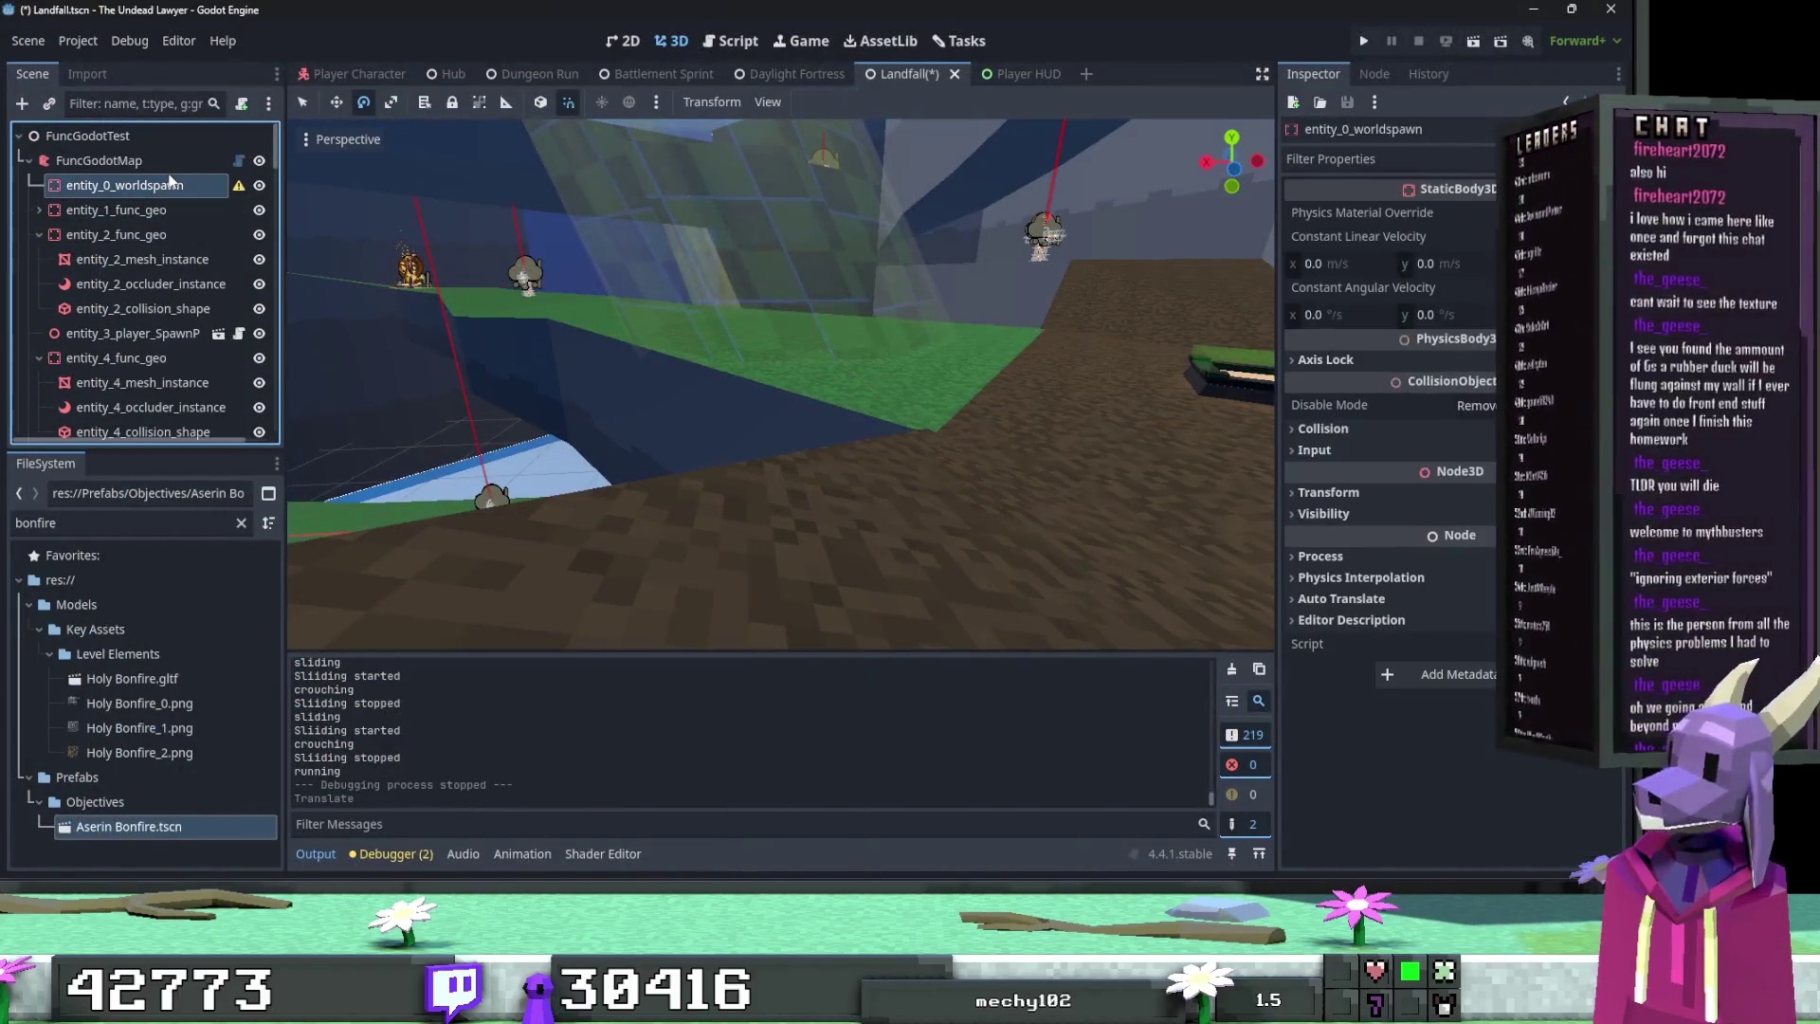
pyautogui.click(98, 160)
pyautogui.click(844, 102)
pyautogui.click(30, 162)
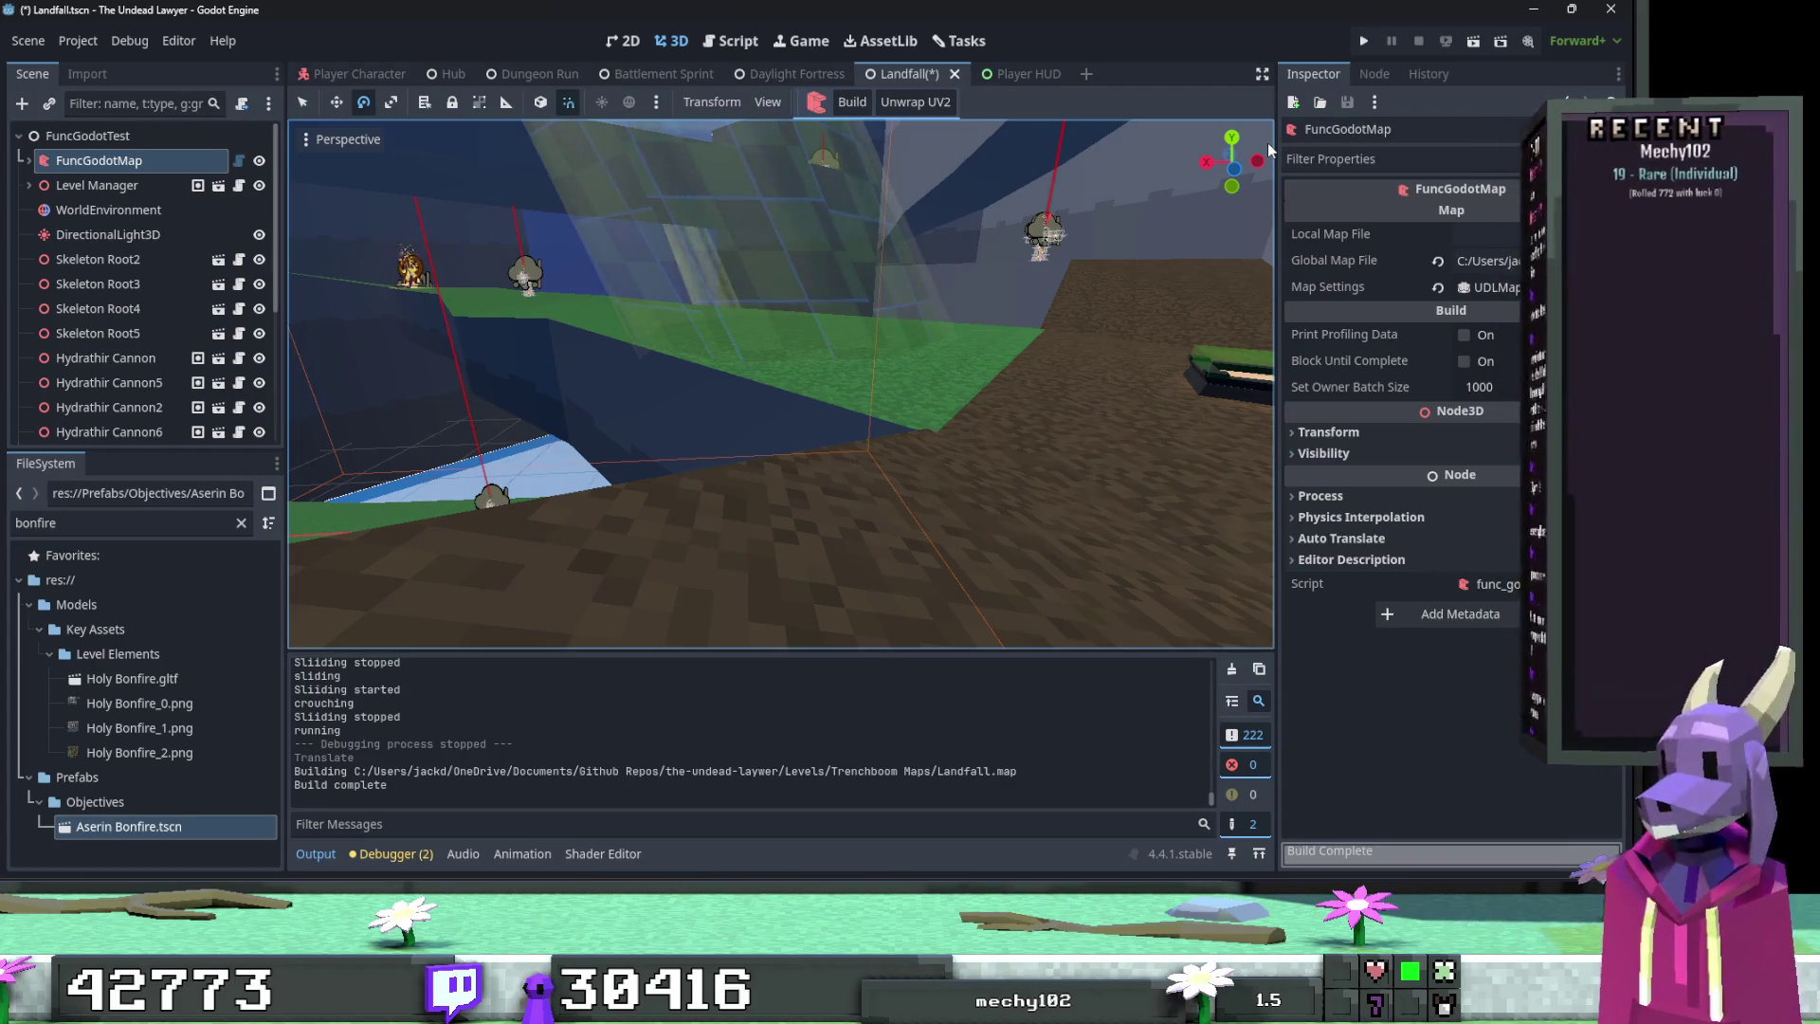
pyautogui.click(190, 210)
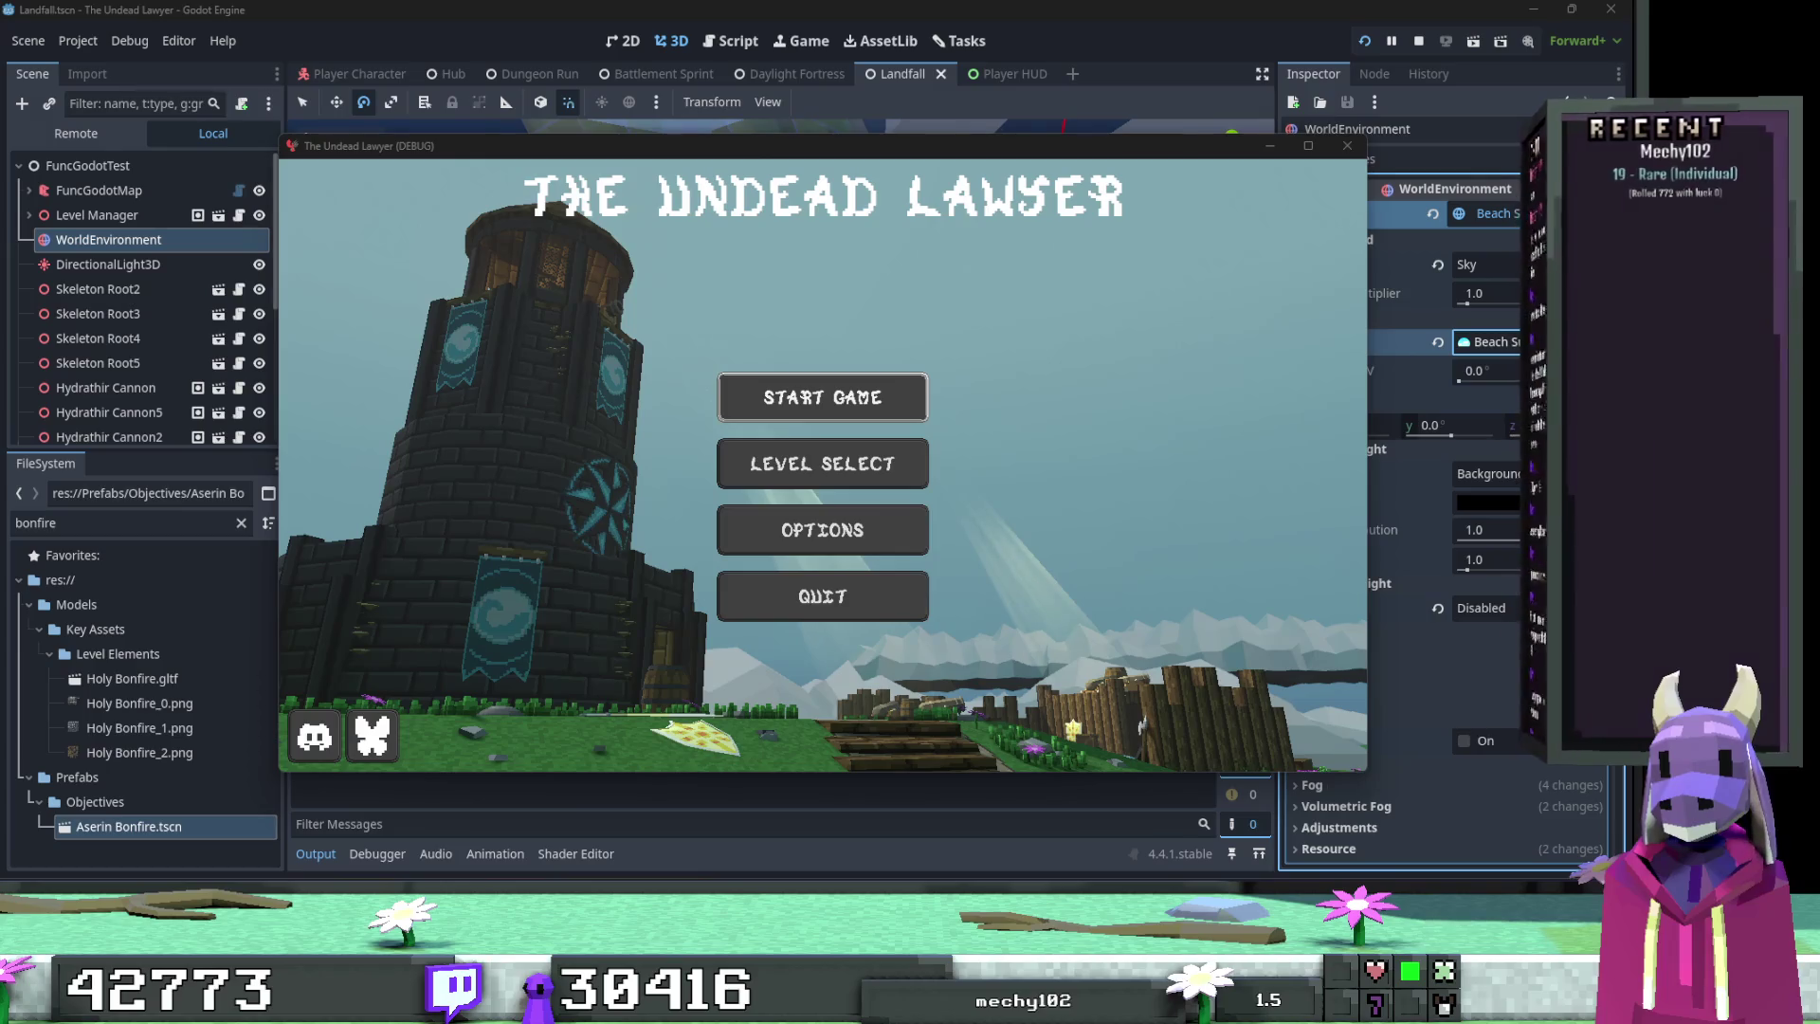
# Step: Choose Landfall from Level Select in a maximized game window and start the level
pyautogui.click(854, 464)
pyautogui.click(1308, 146)
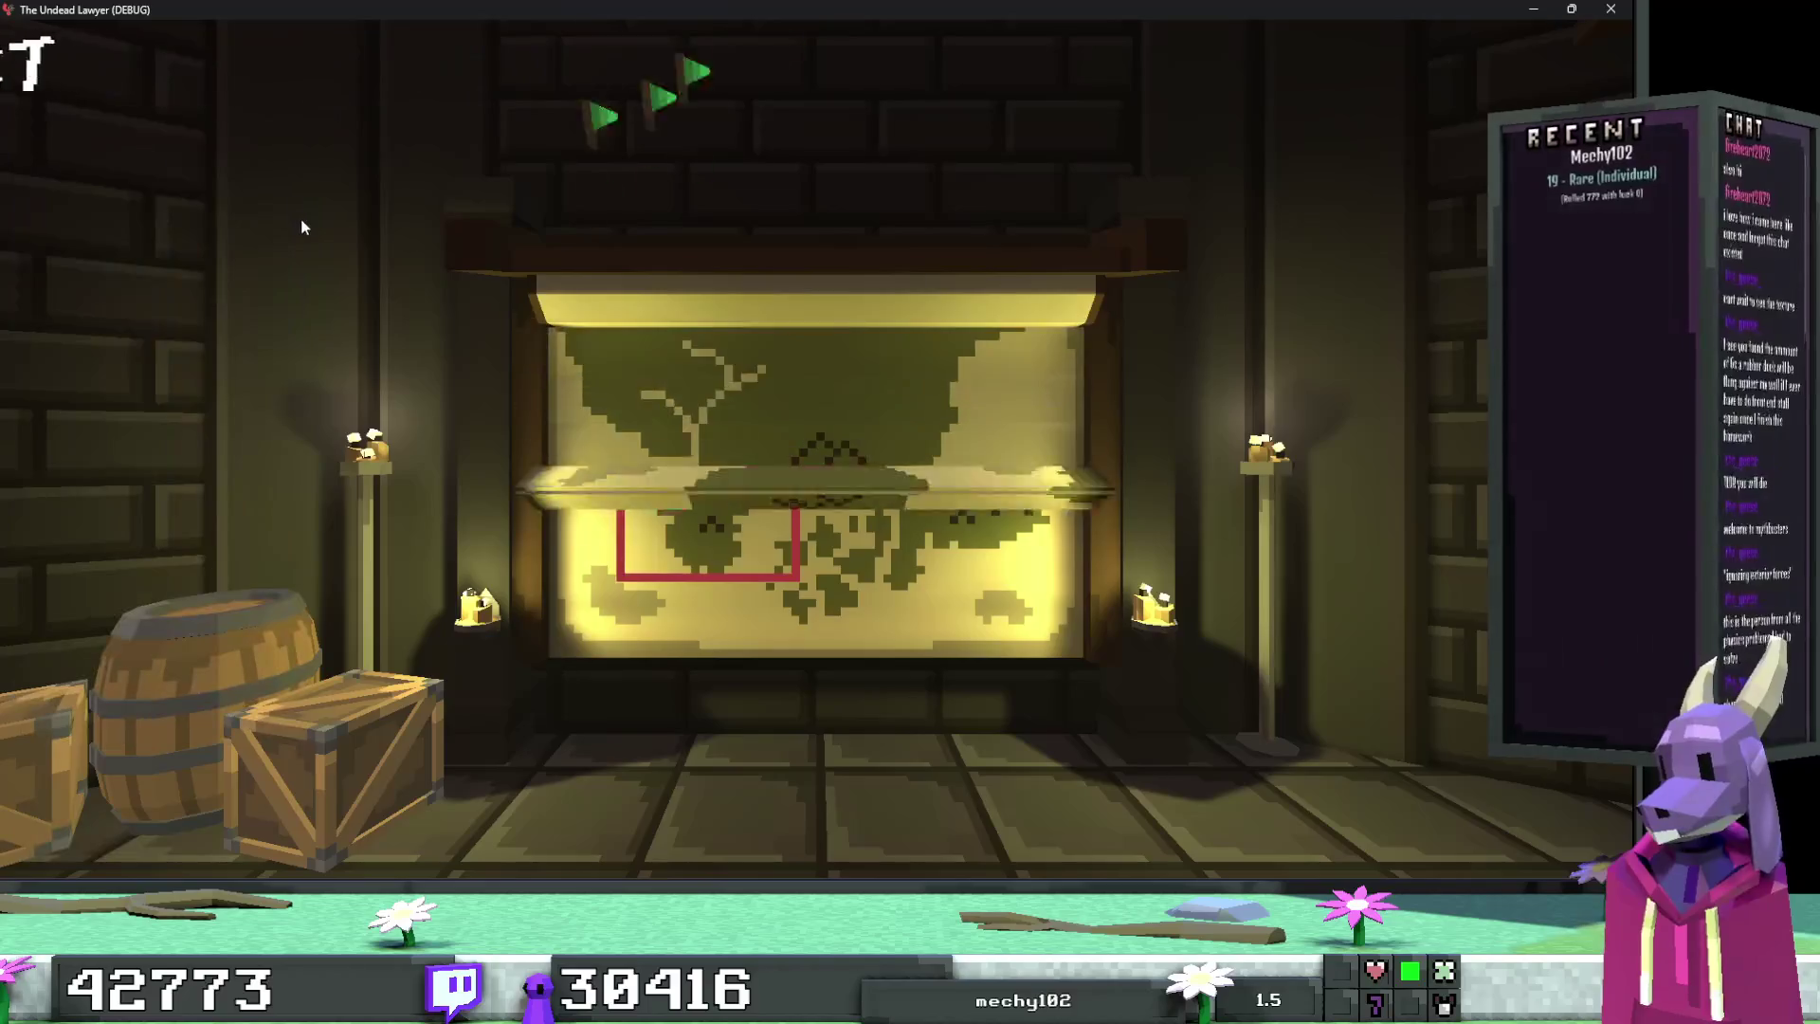
pyautogui.click(279, 429)
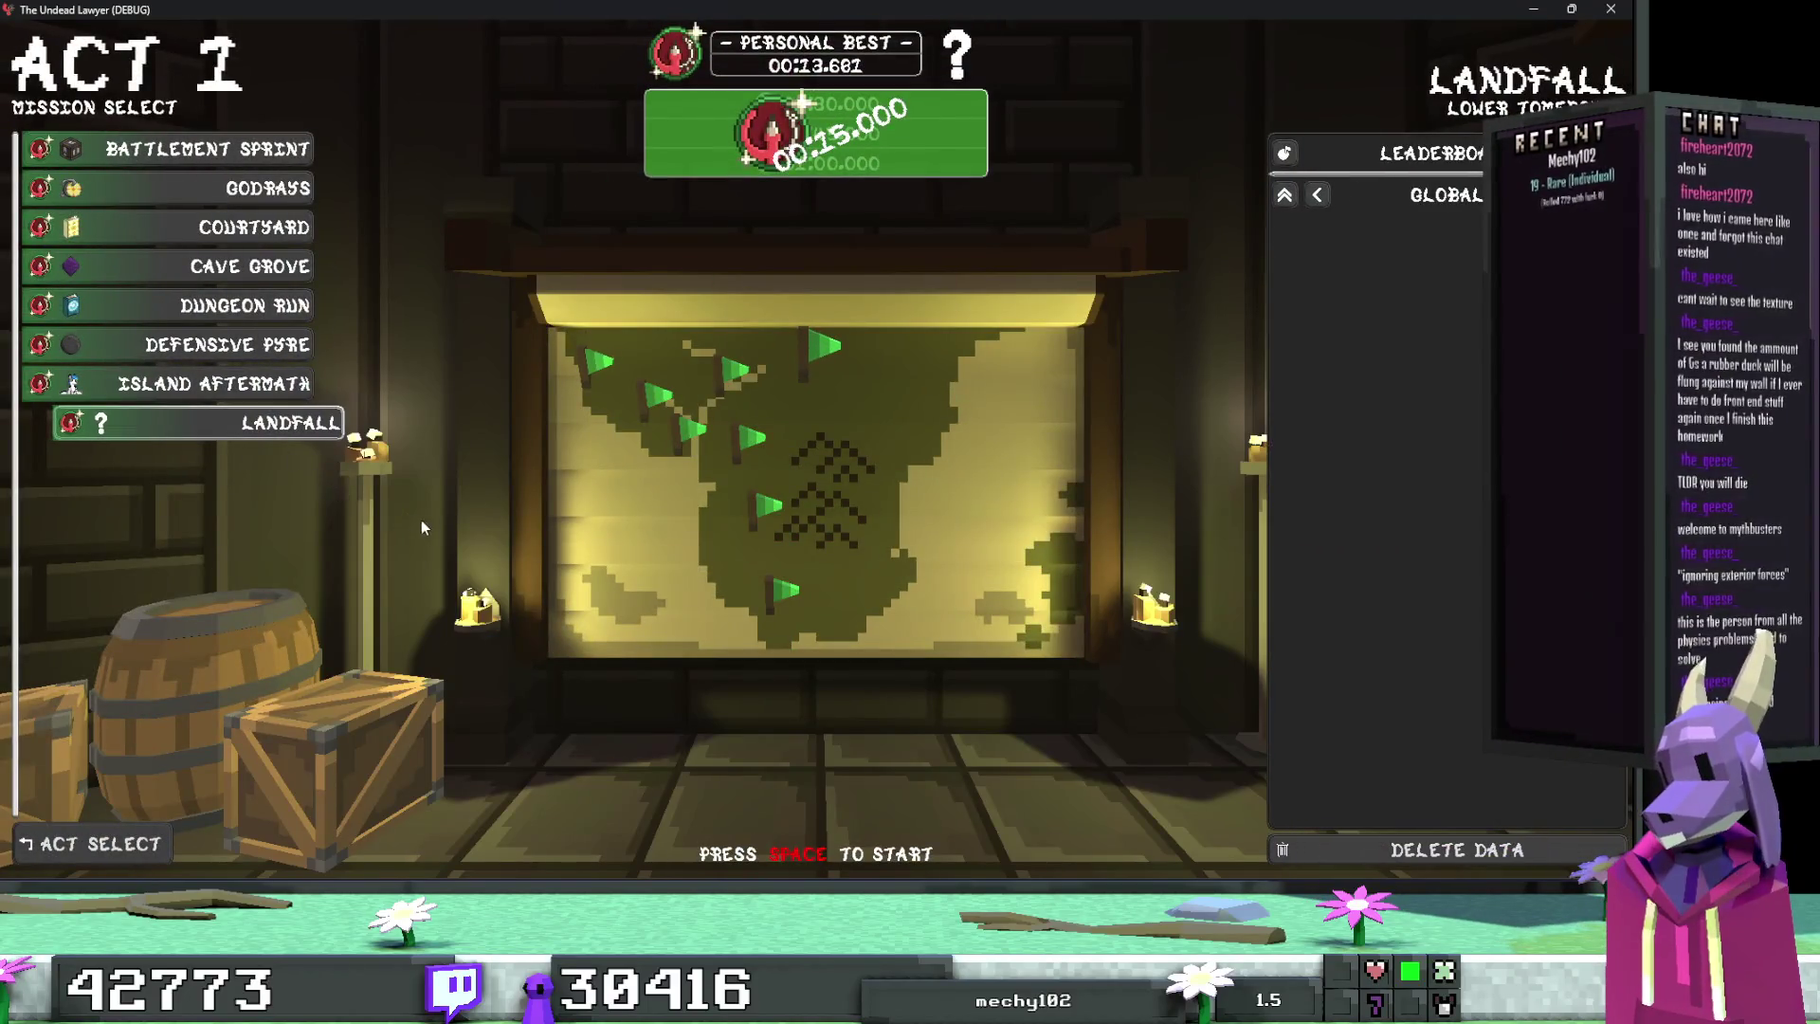
pyautogui.press('space')
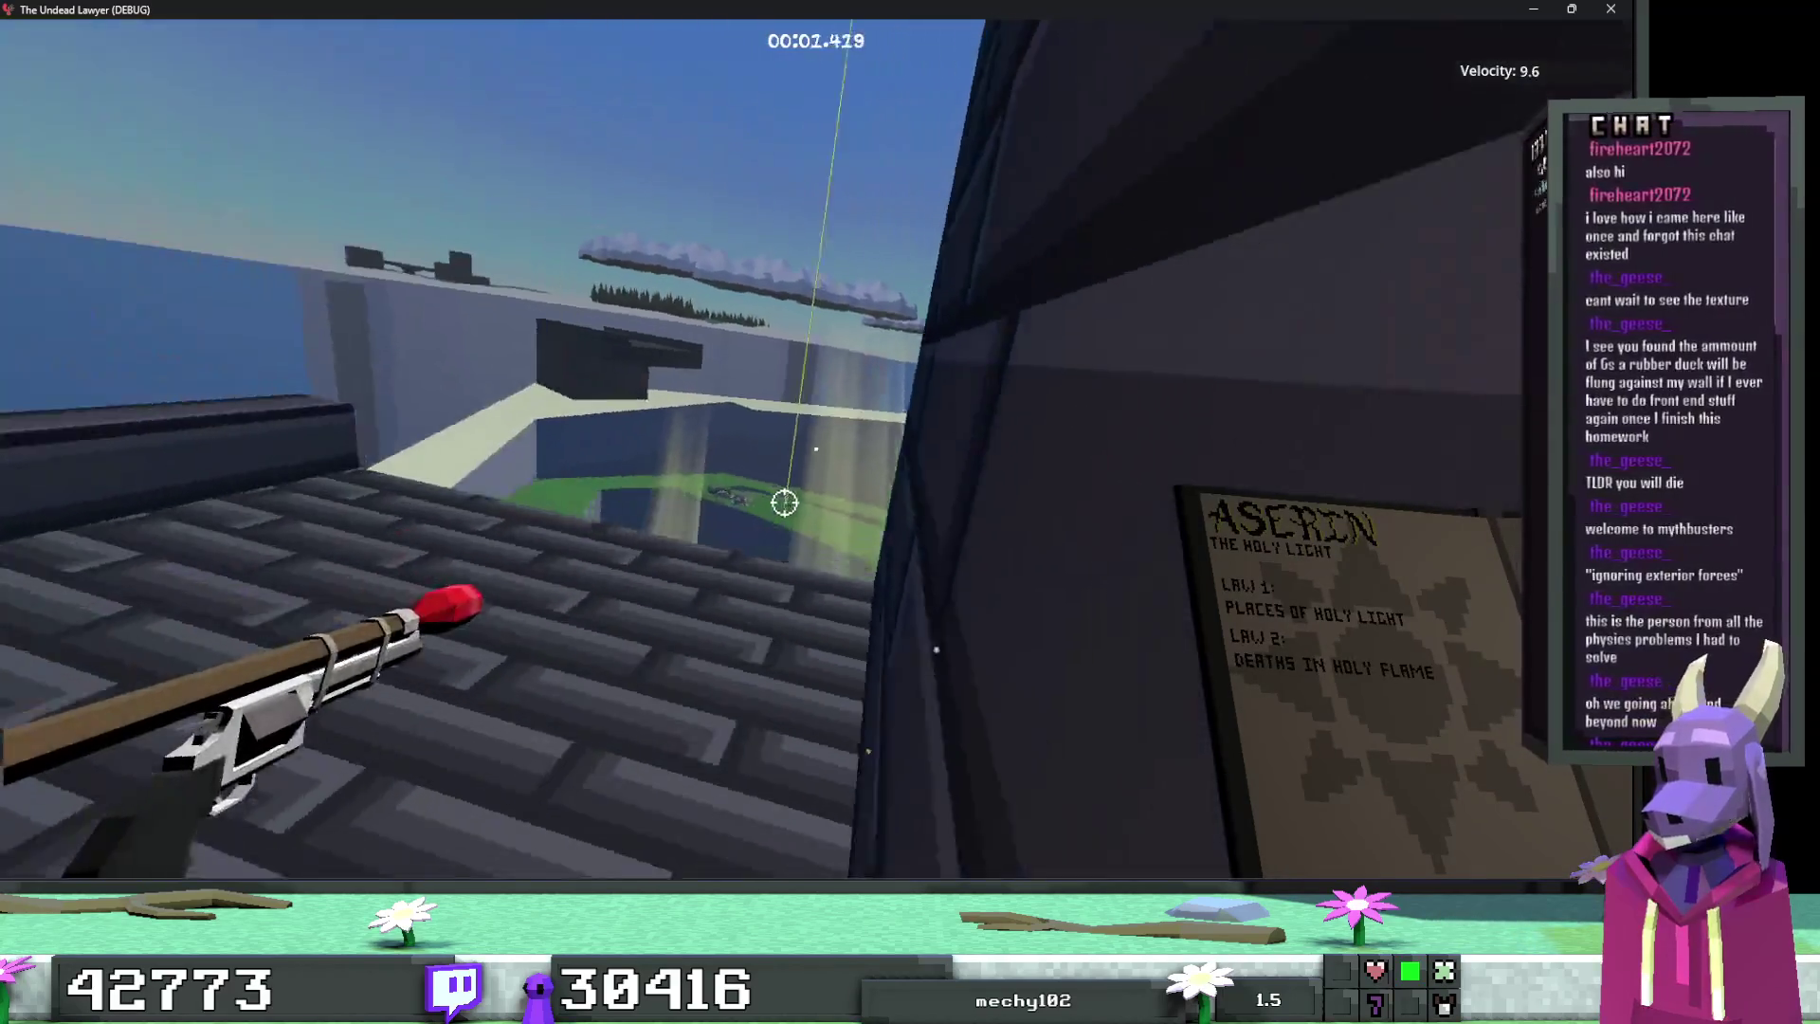
# Step: Climb into the green courtyard and run past the blue walls to the sandy floor
pyautogui.press('space')
pyautogui.press('w')
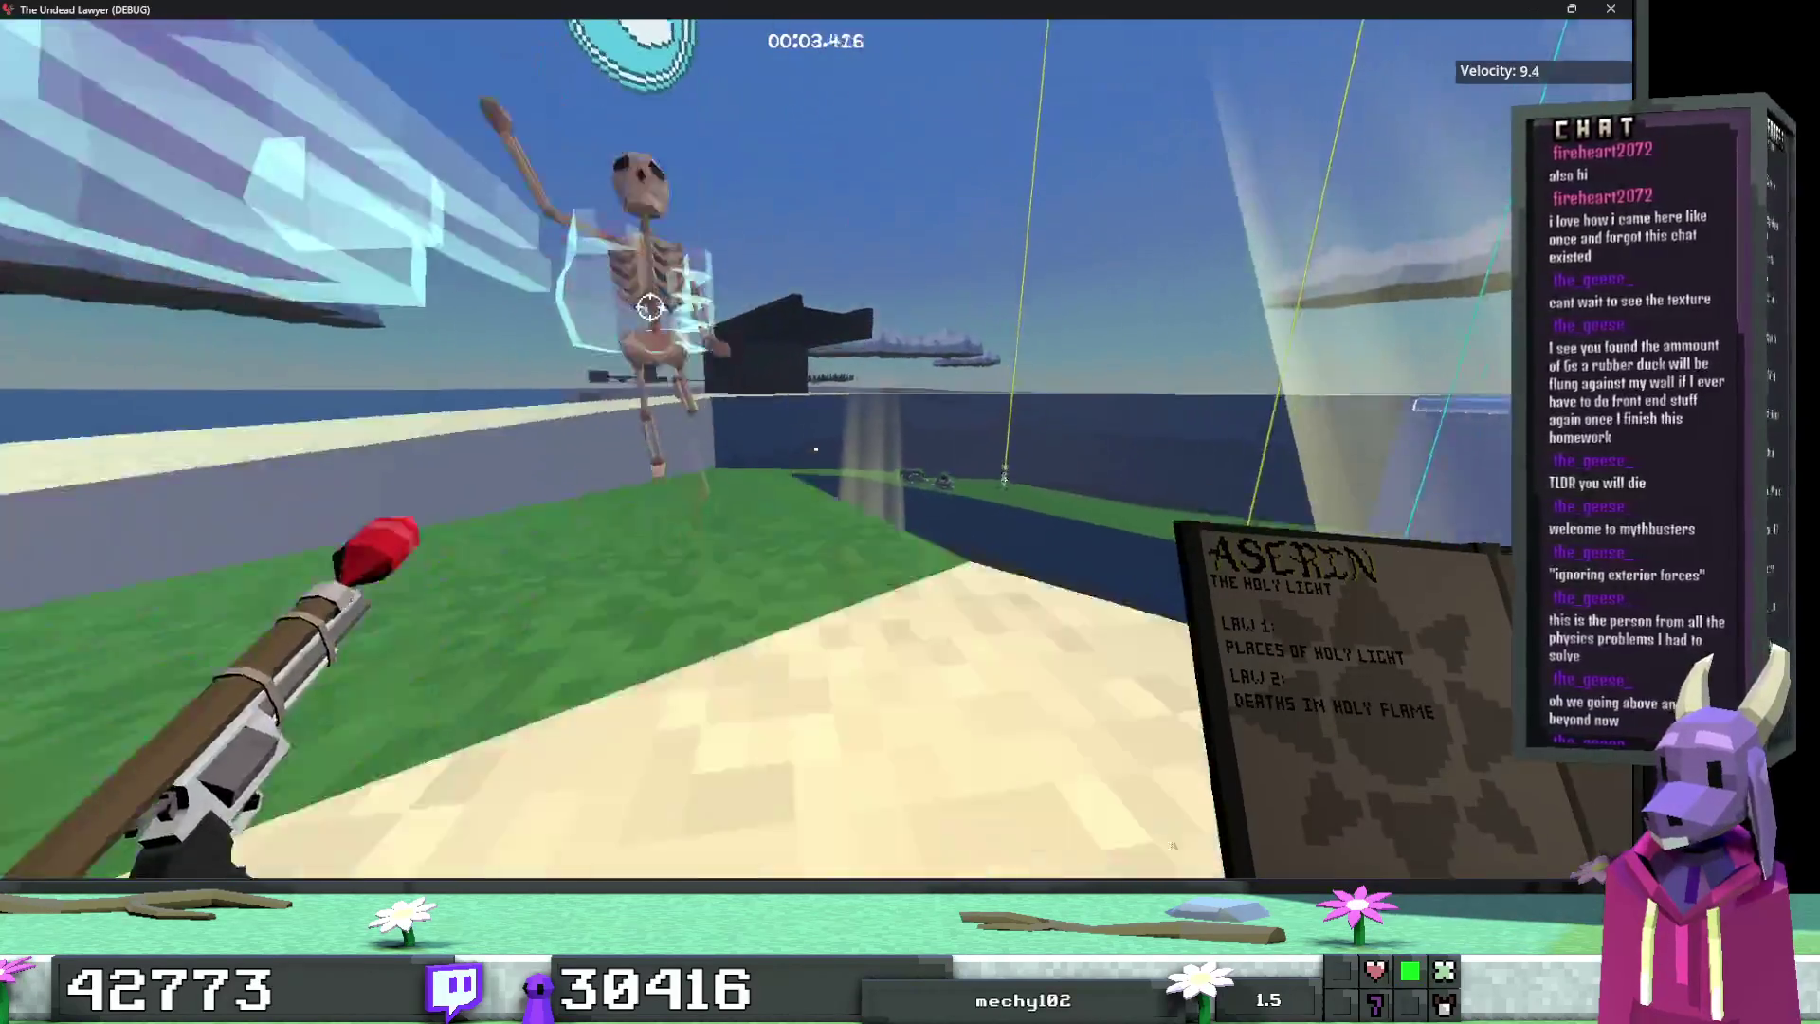
pyautogui.press('w')
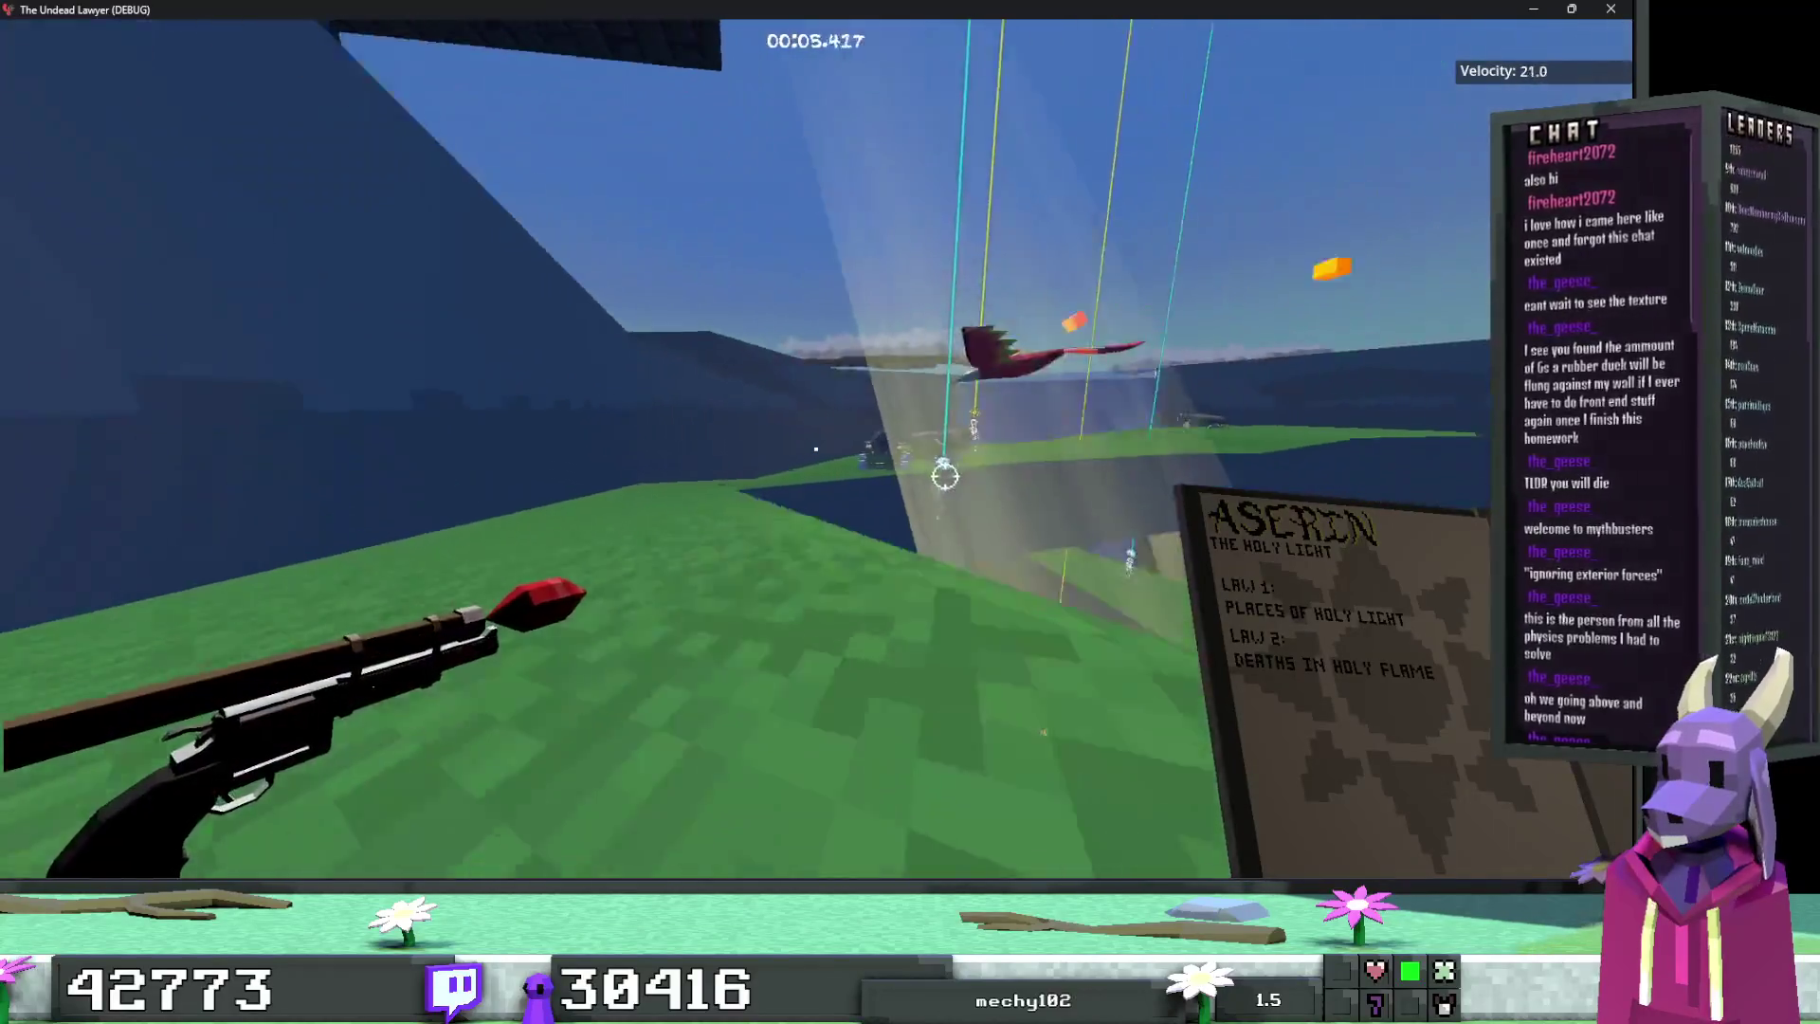
pyautogui.press('w')
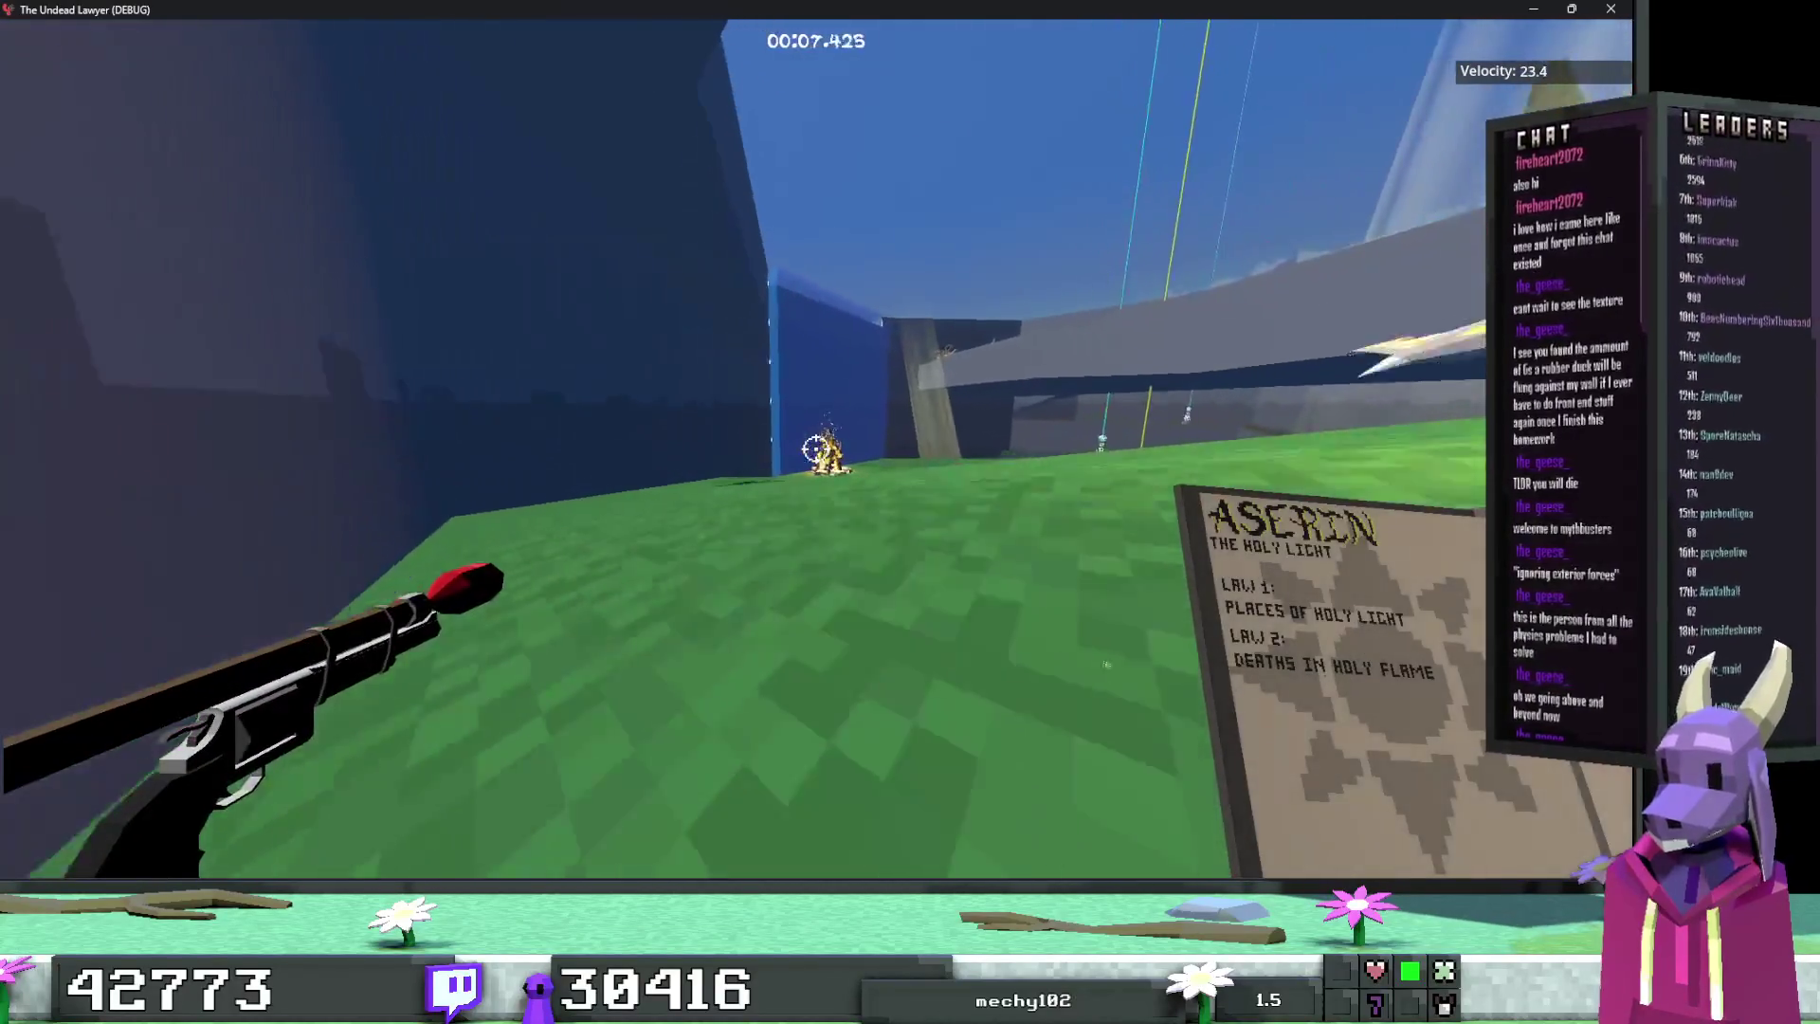
pyautogui.press('w')
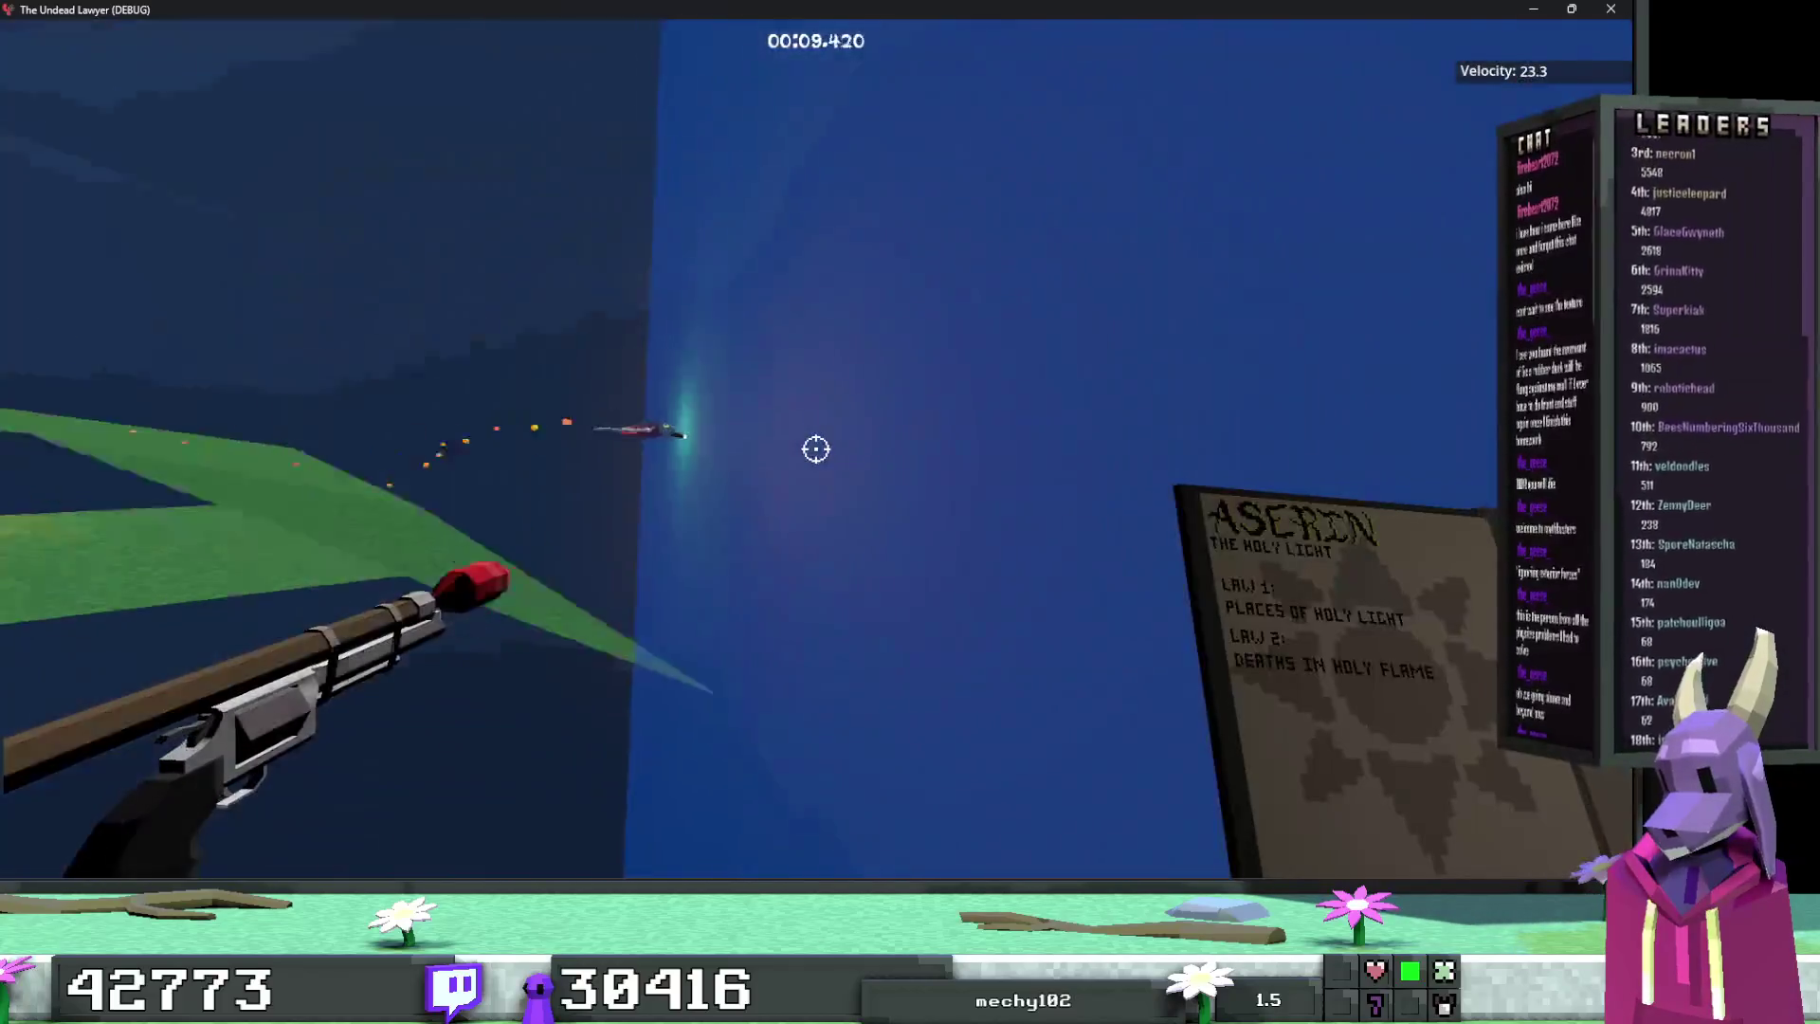
pyautogui.press('w')
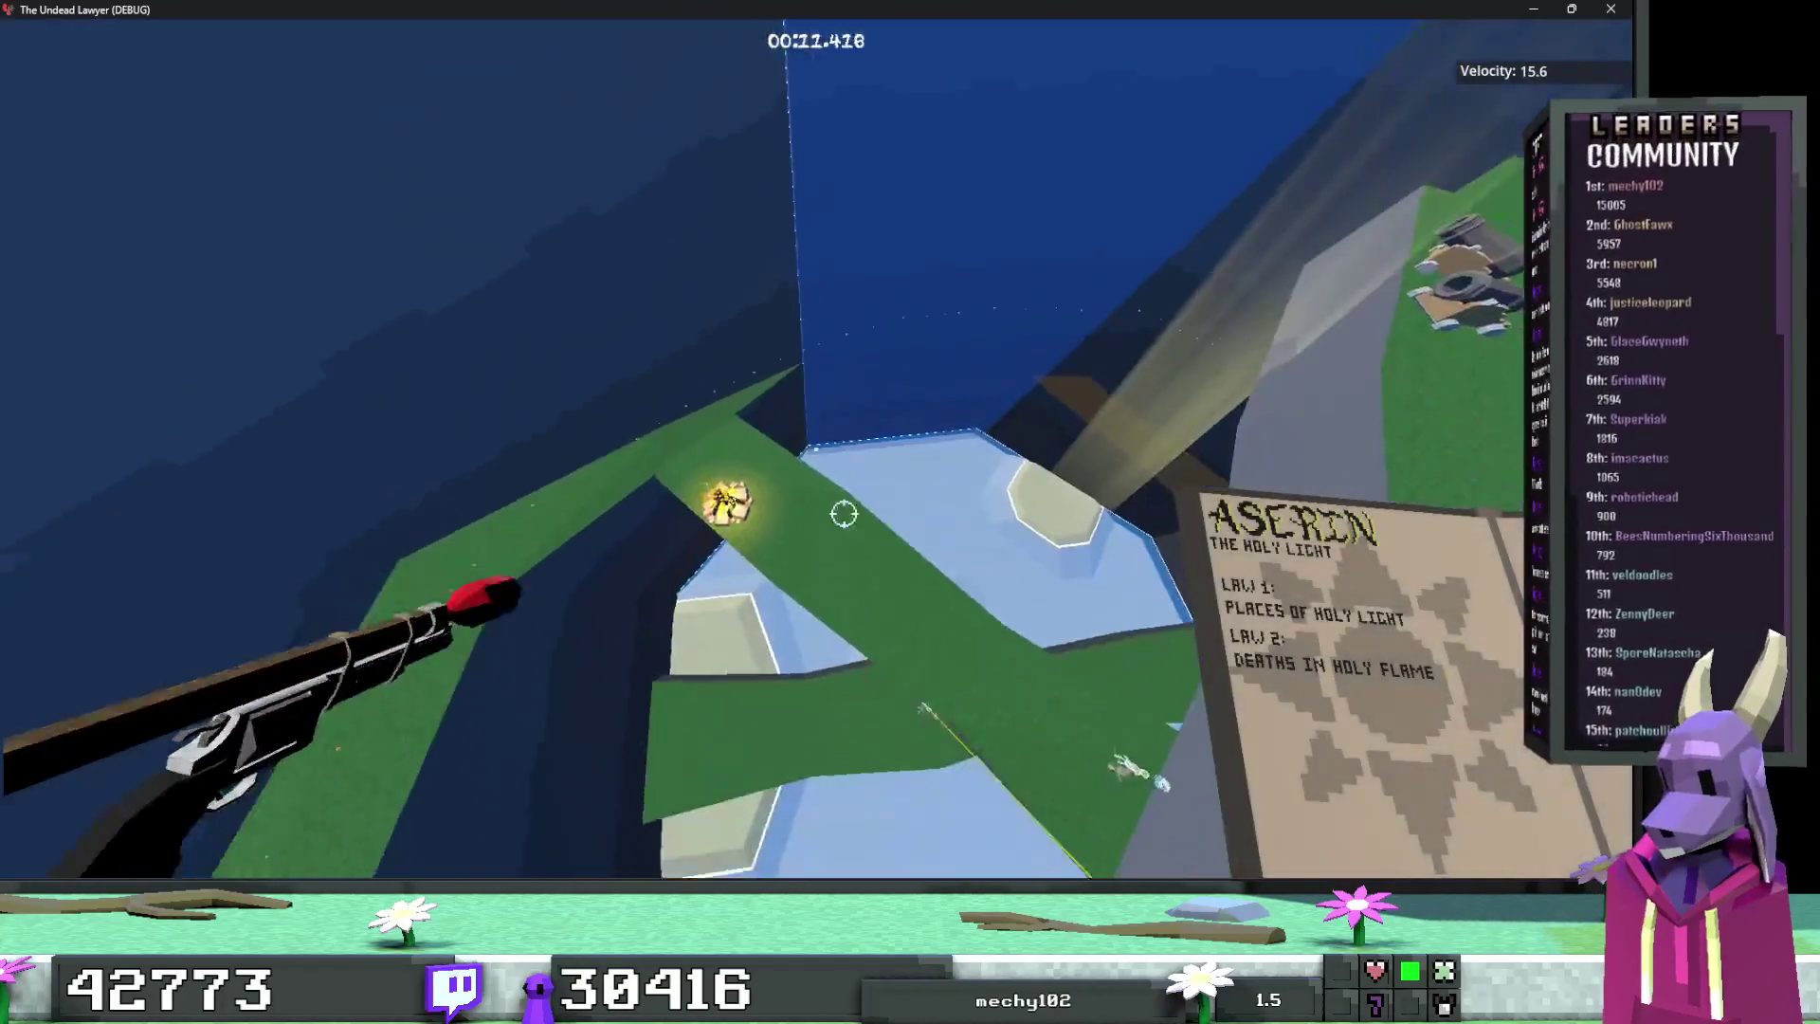
pyautogui.press('w')
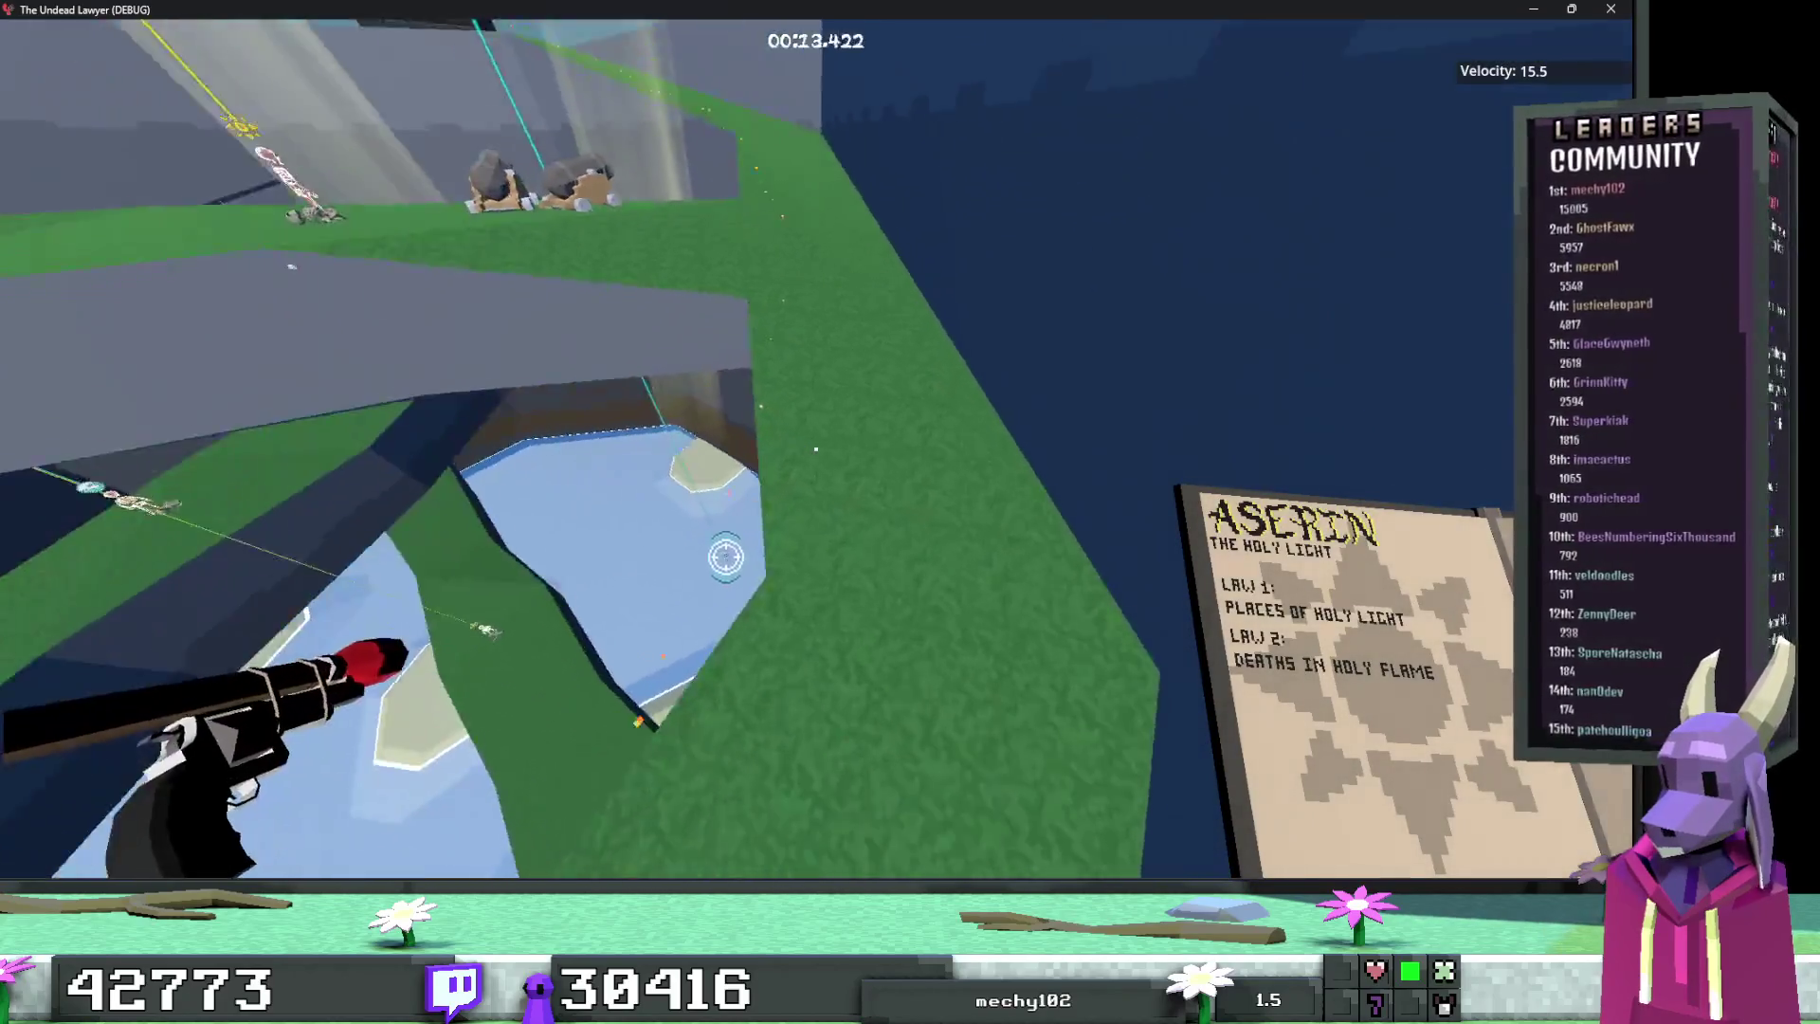
pyautogui.press('w')
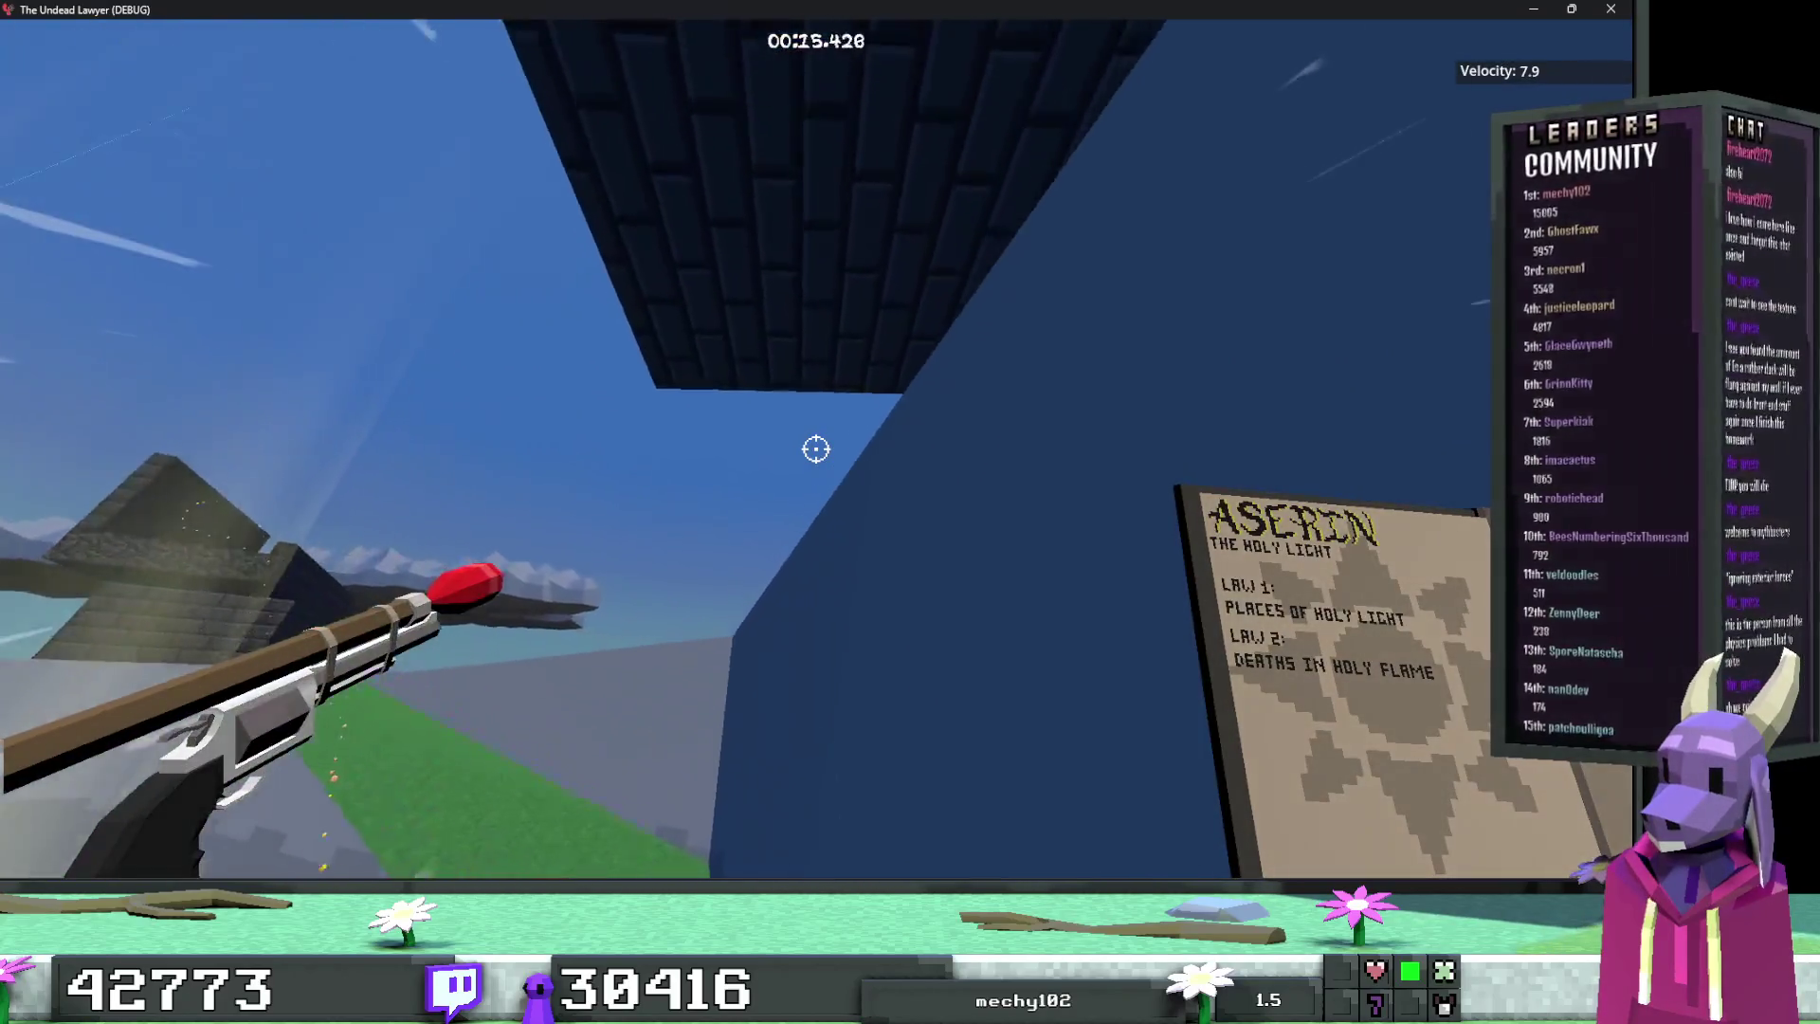
# Step: Cross the brick walkway, jump into the green valley, and pause at 00:46.260
pyautogui.press('w')
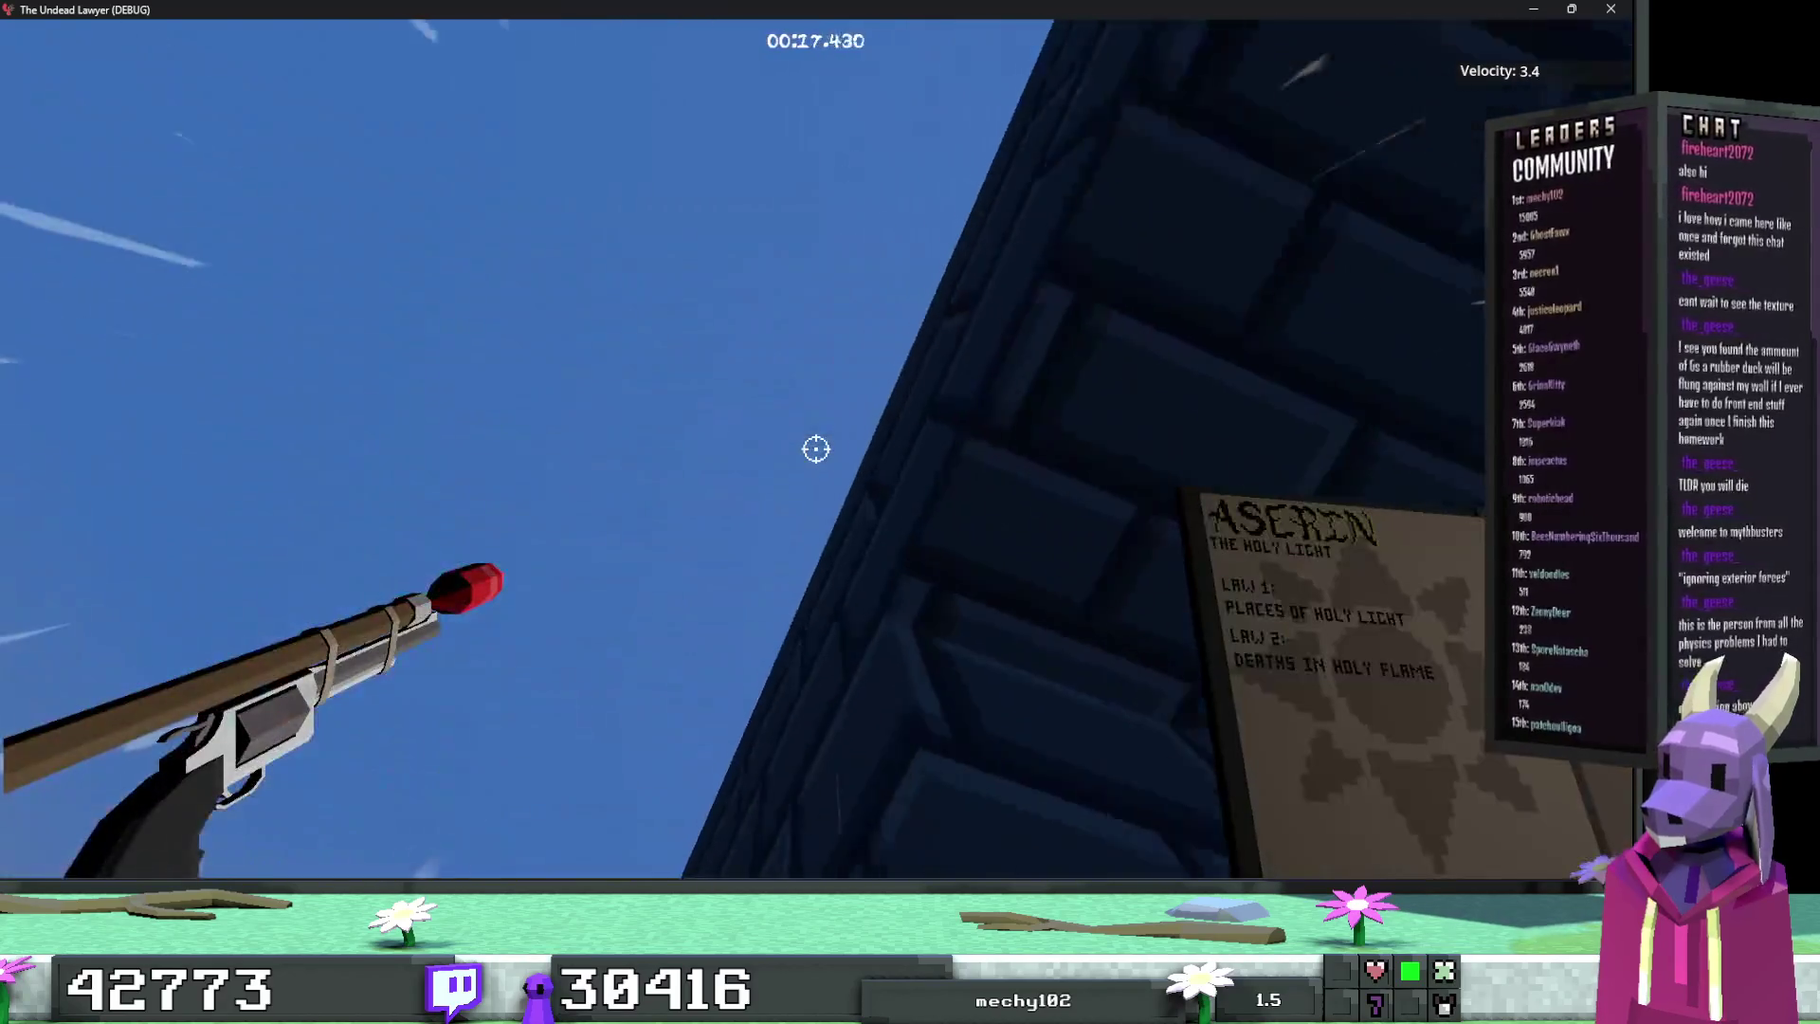
pyautogui.press('w')
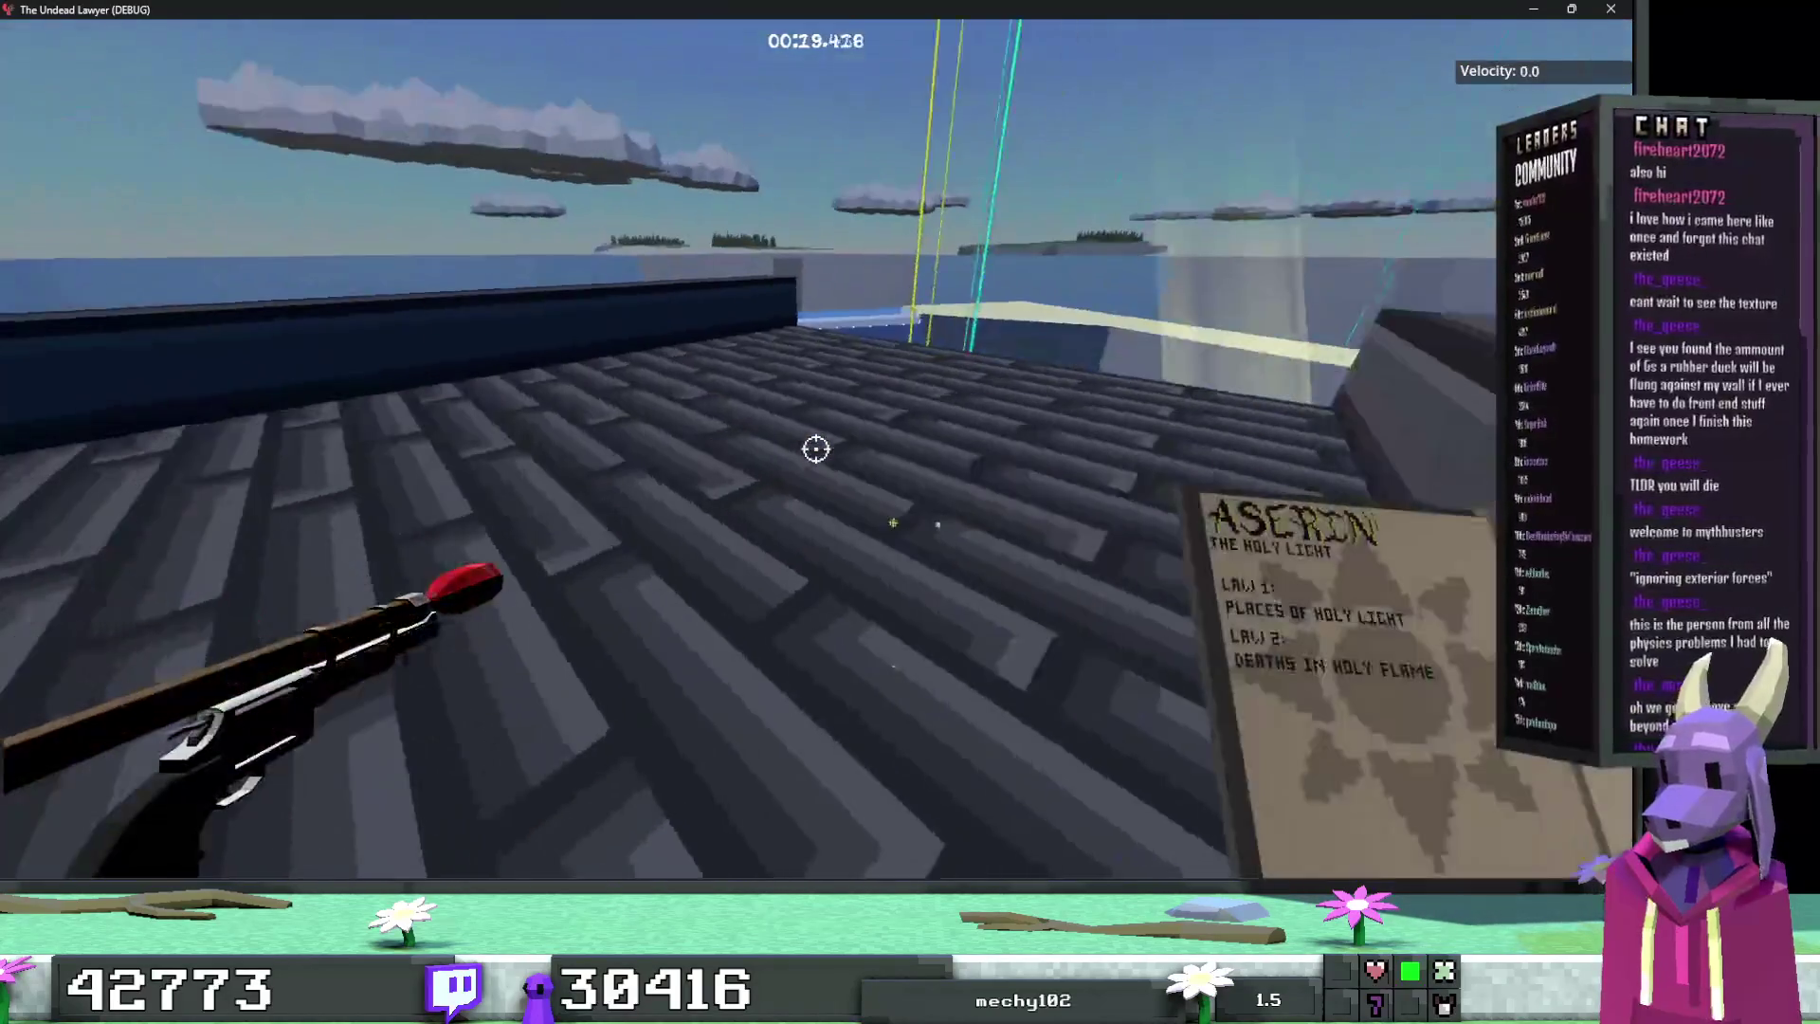
pyautogui.press('w')
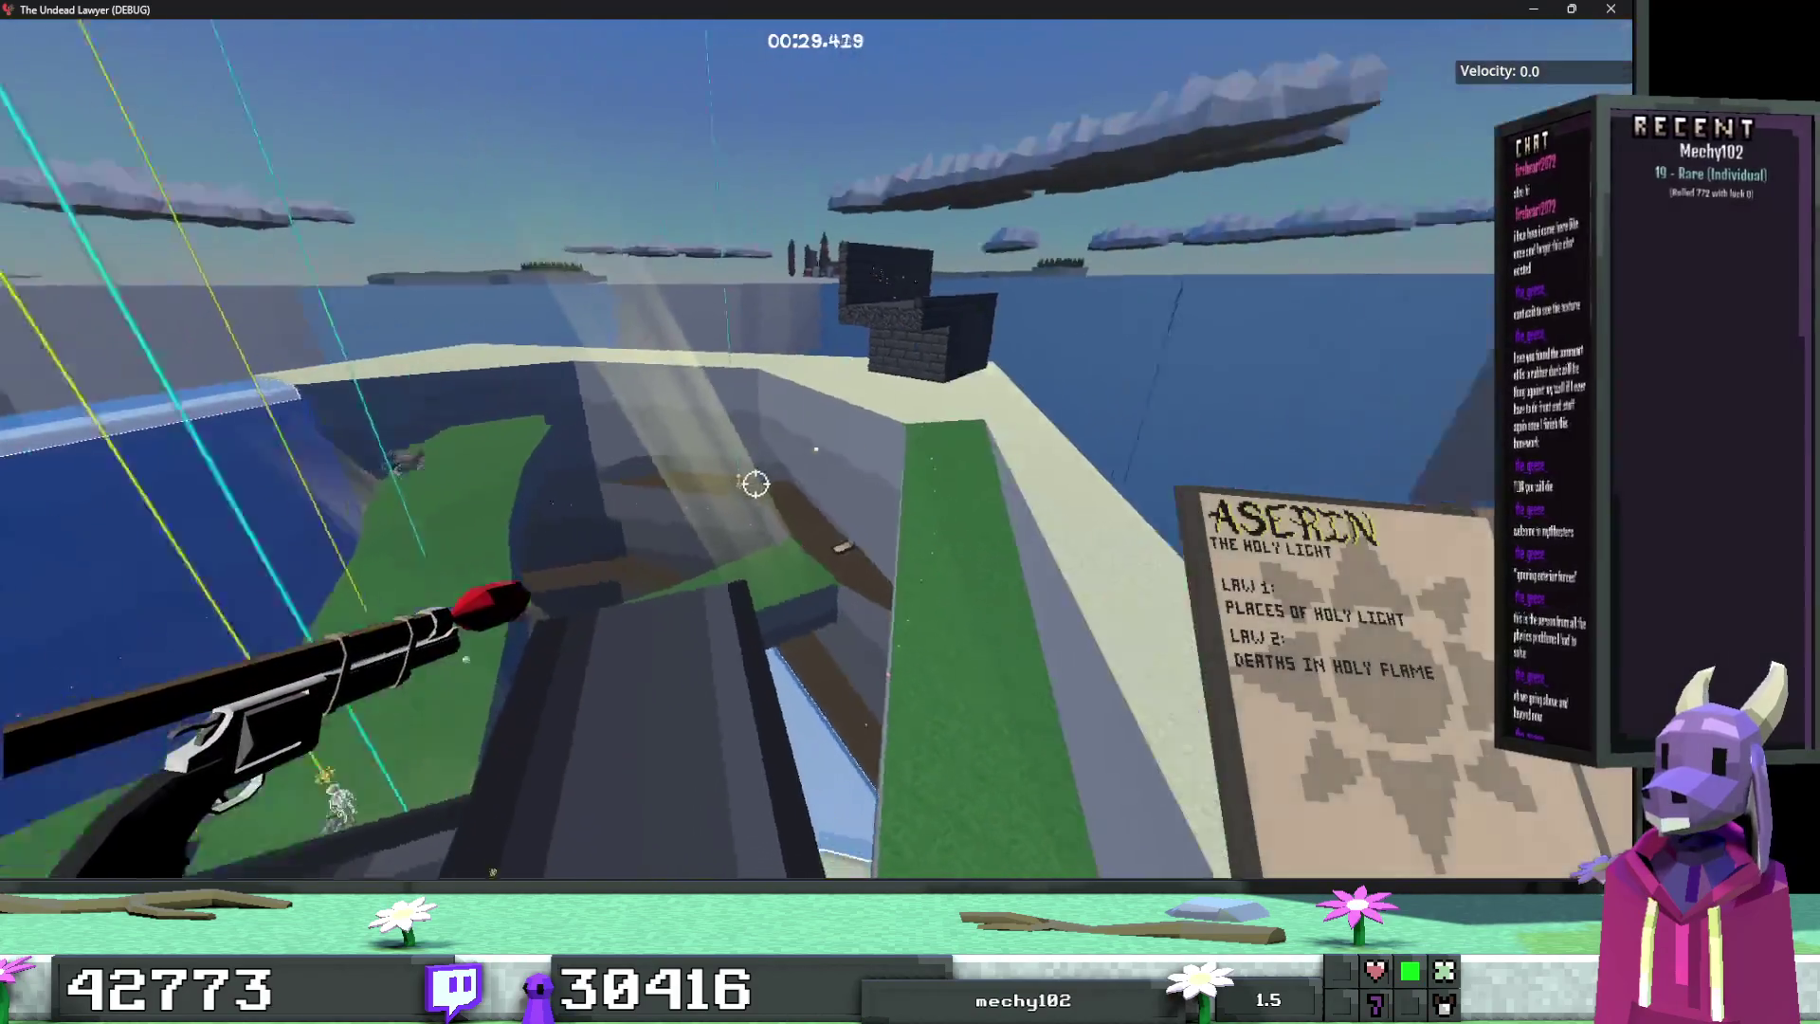
pyautogui.press('w')
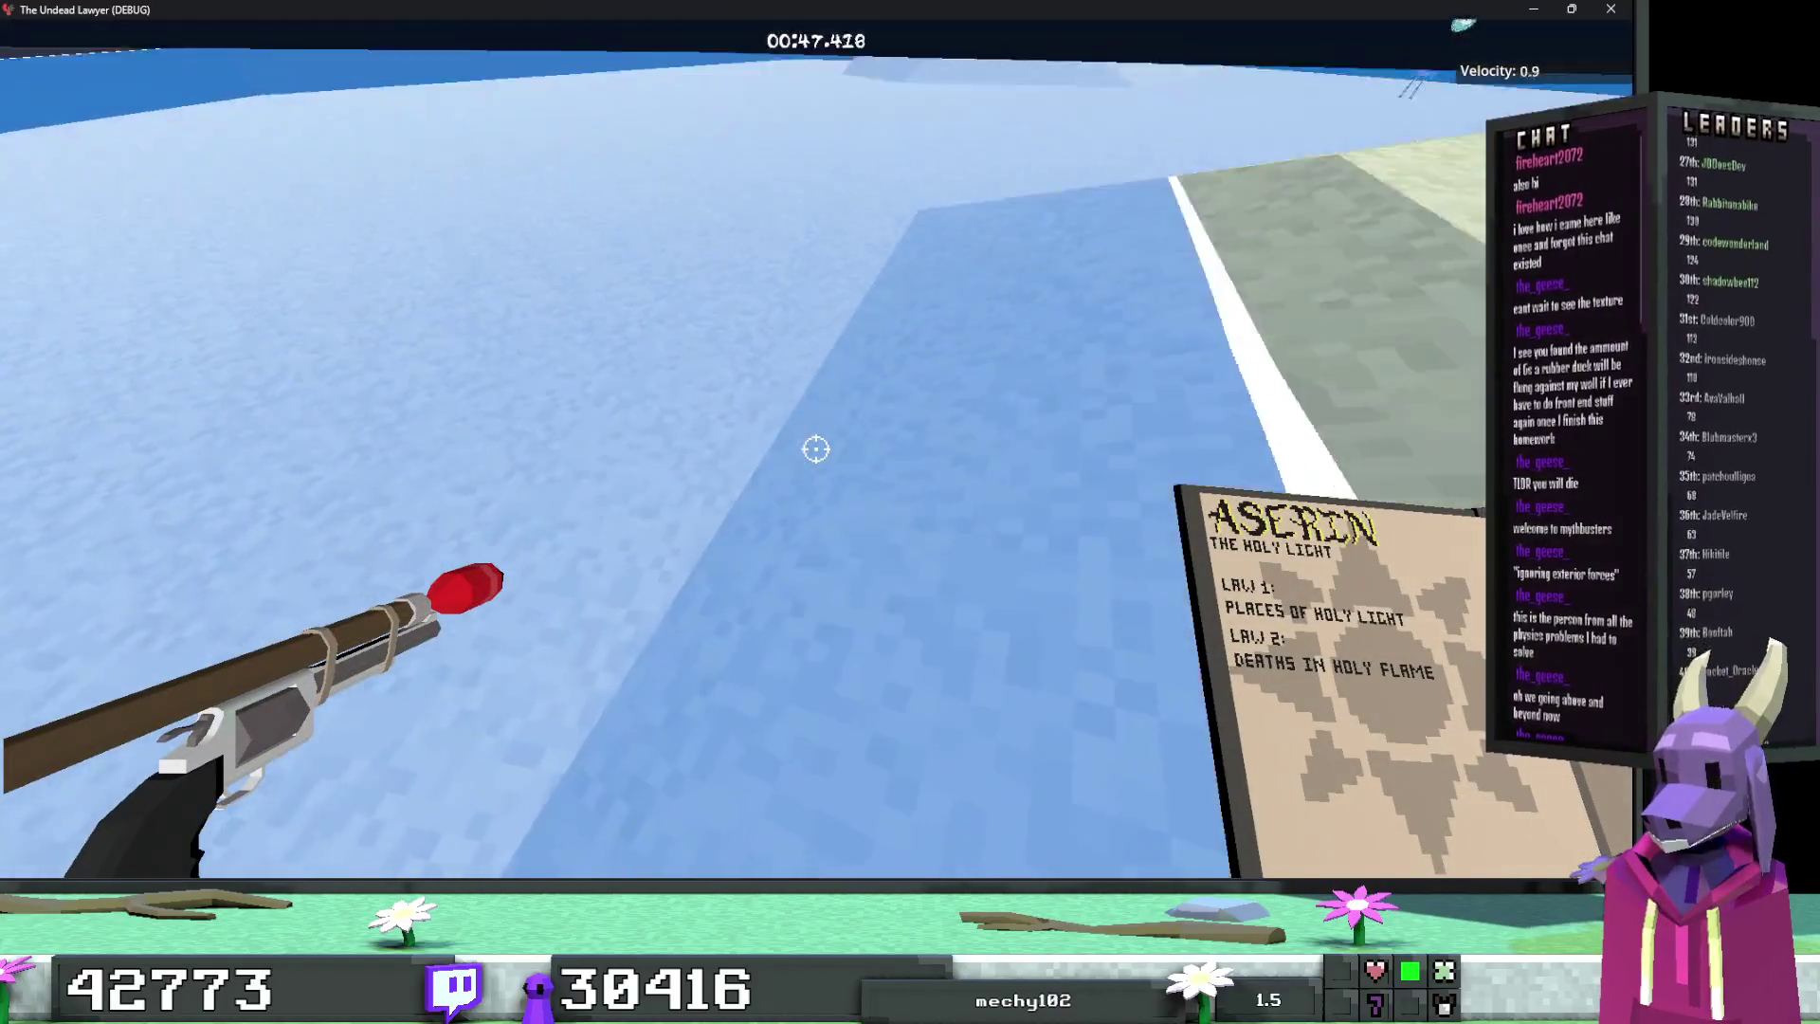
pyautogui.press('Escape')
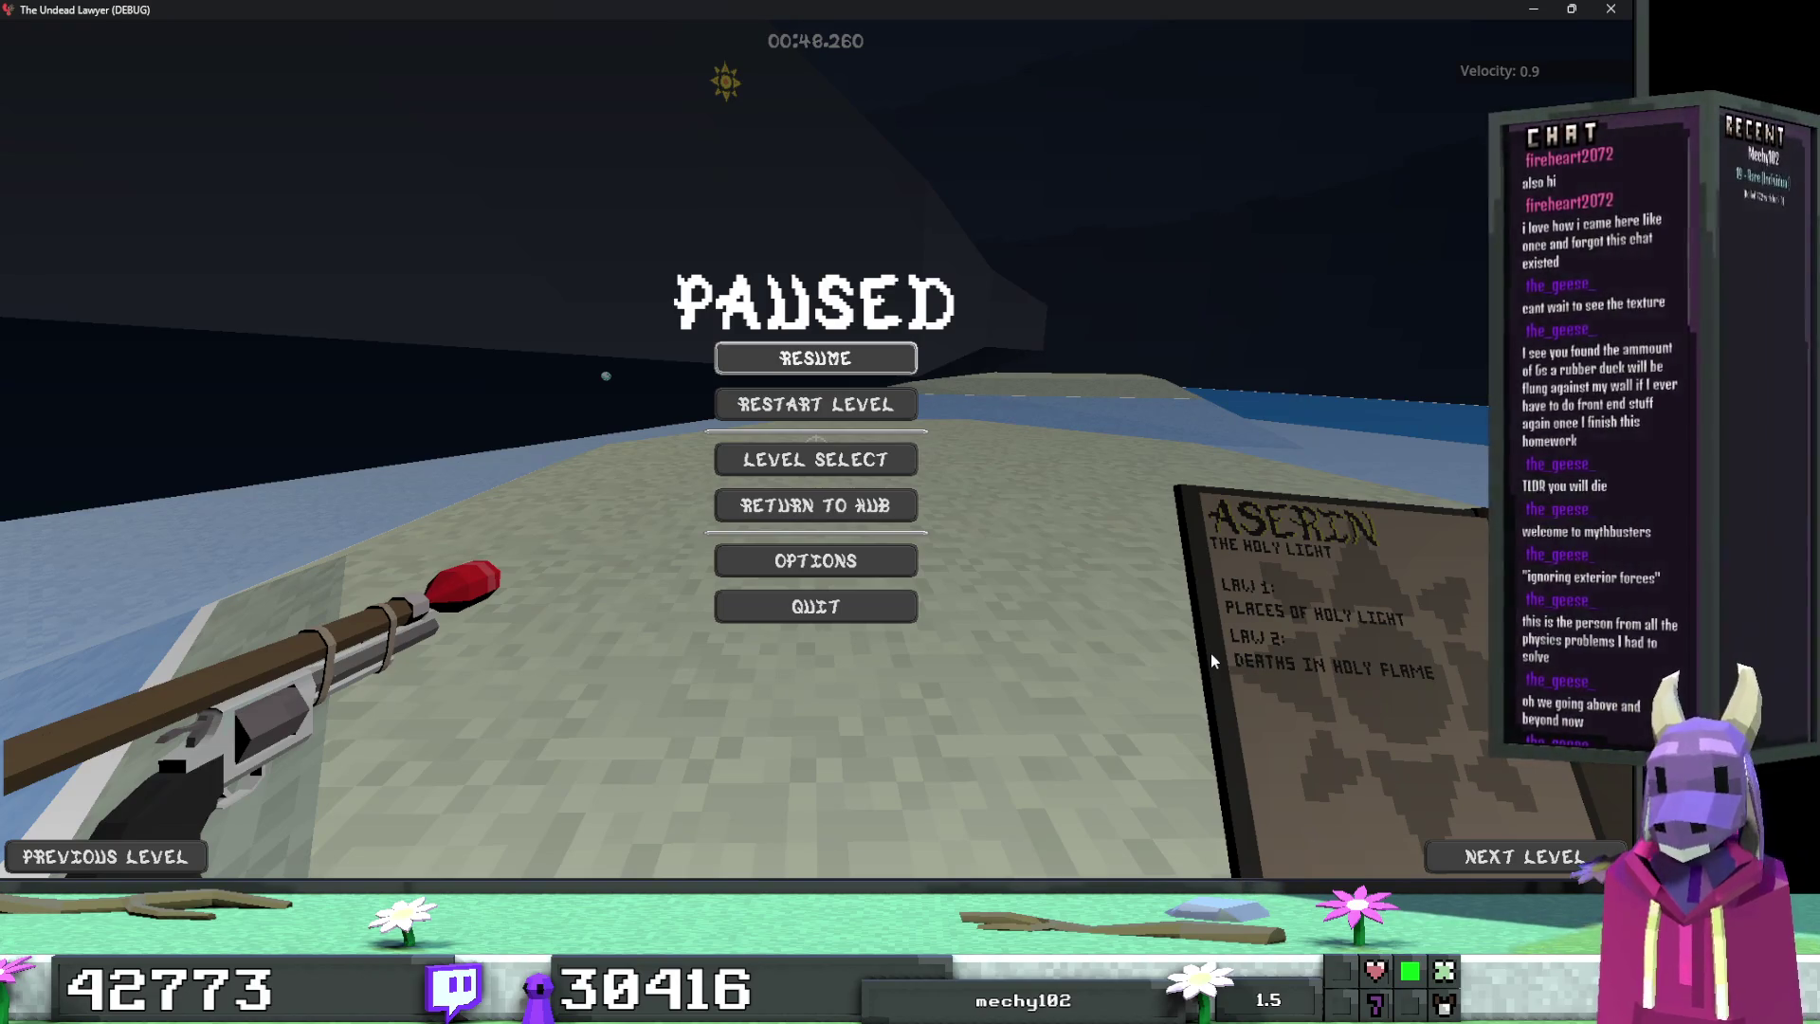
# Step: Resume Landfall, grapple up through the cave to the sandy floor at 01:23.429, then return to TrenchBroom
pyautogui.press('Escape')
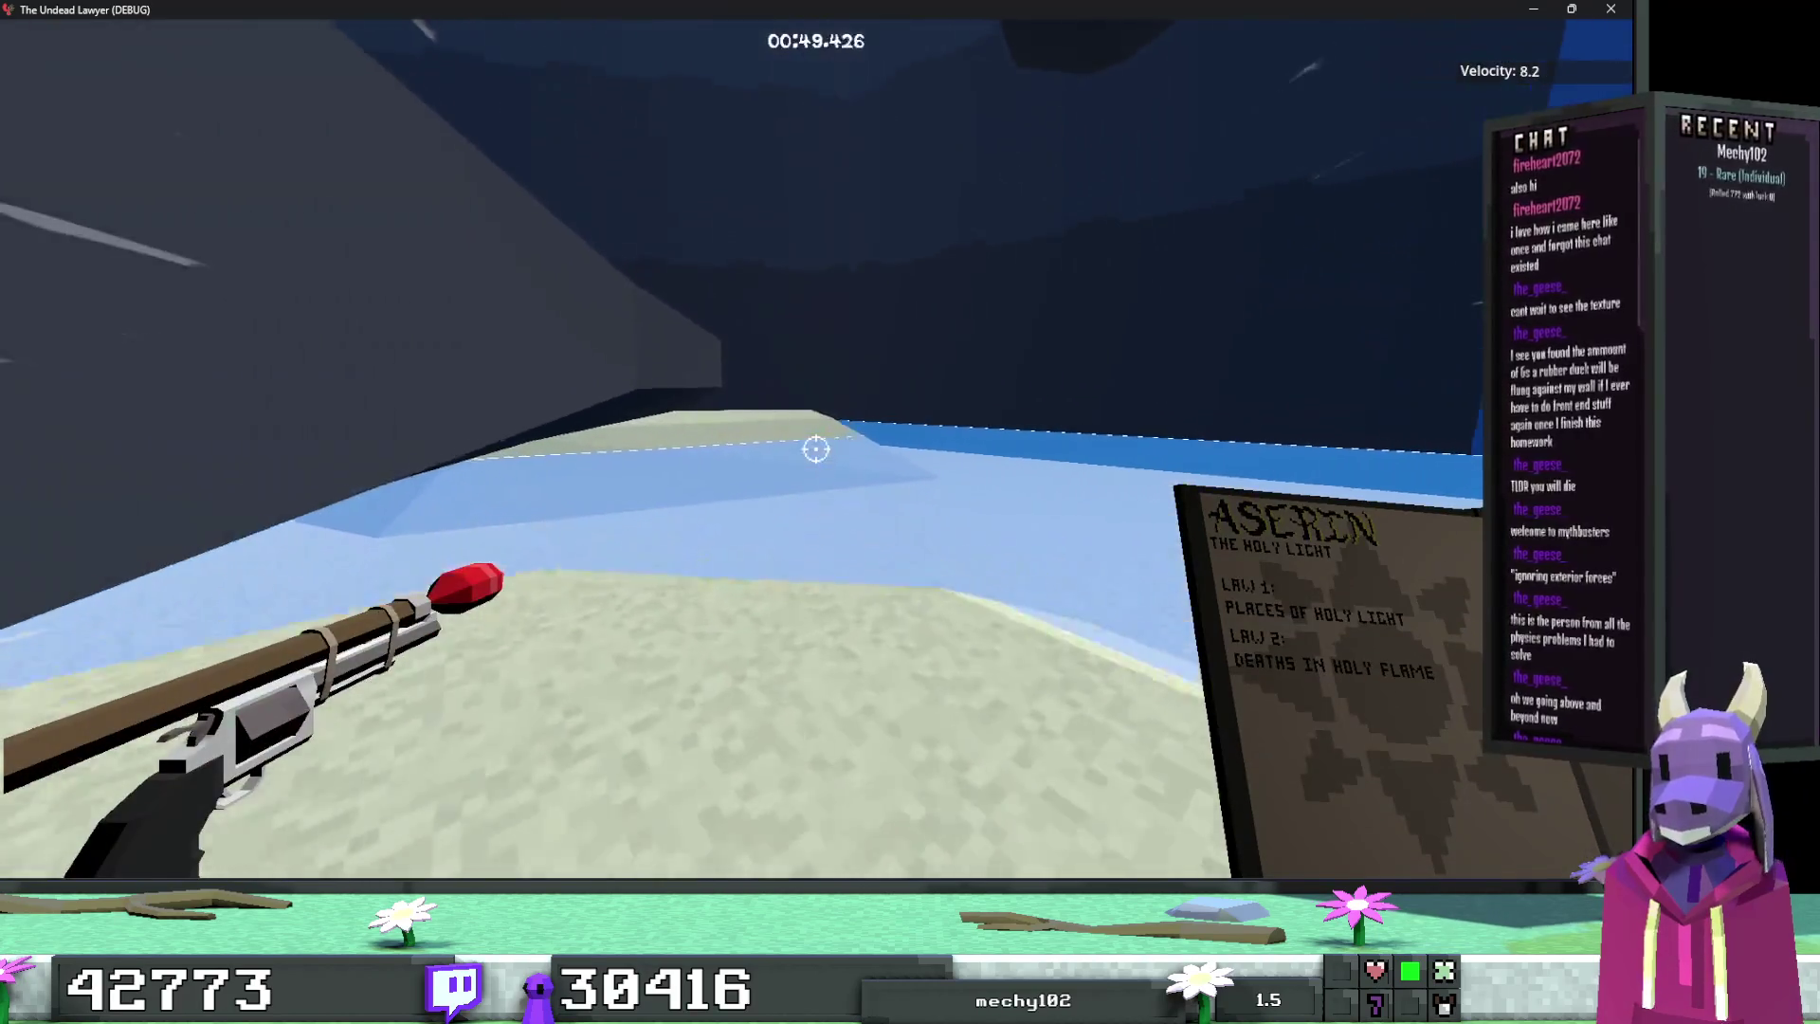
pyautogui.press('w')
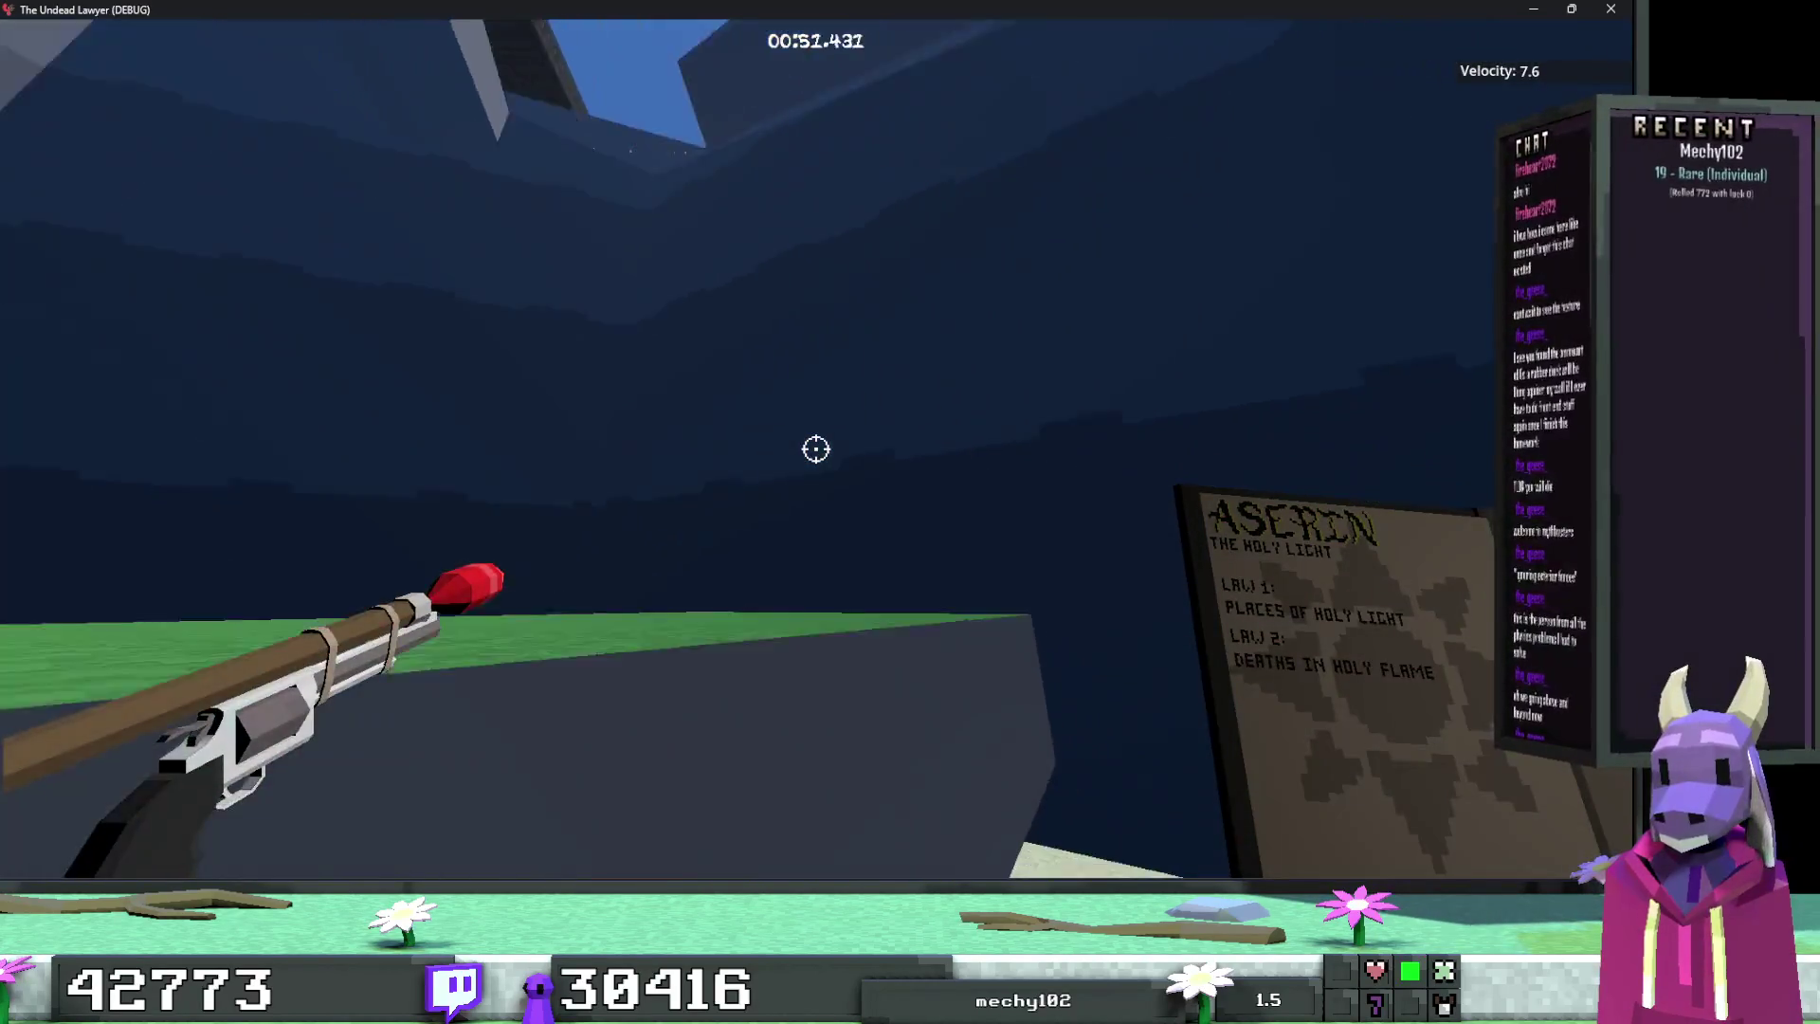
pyautogui.click(816, 450)
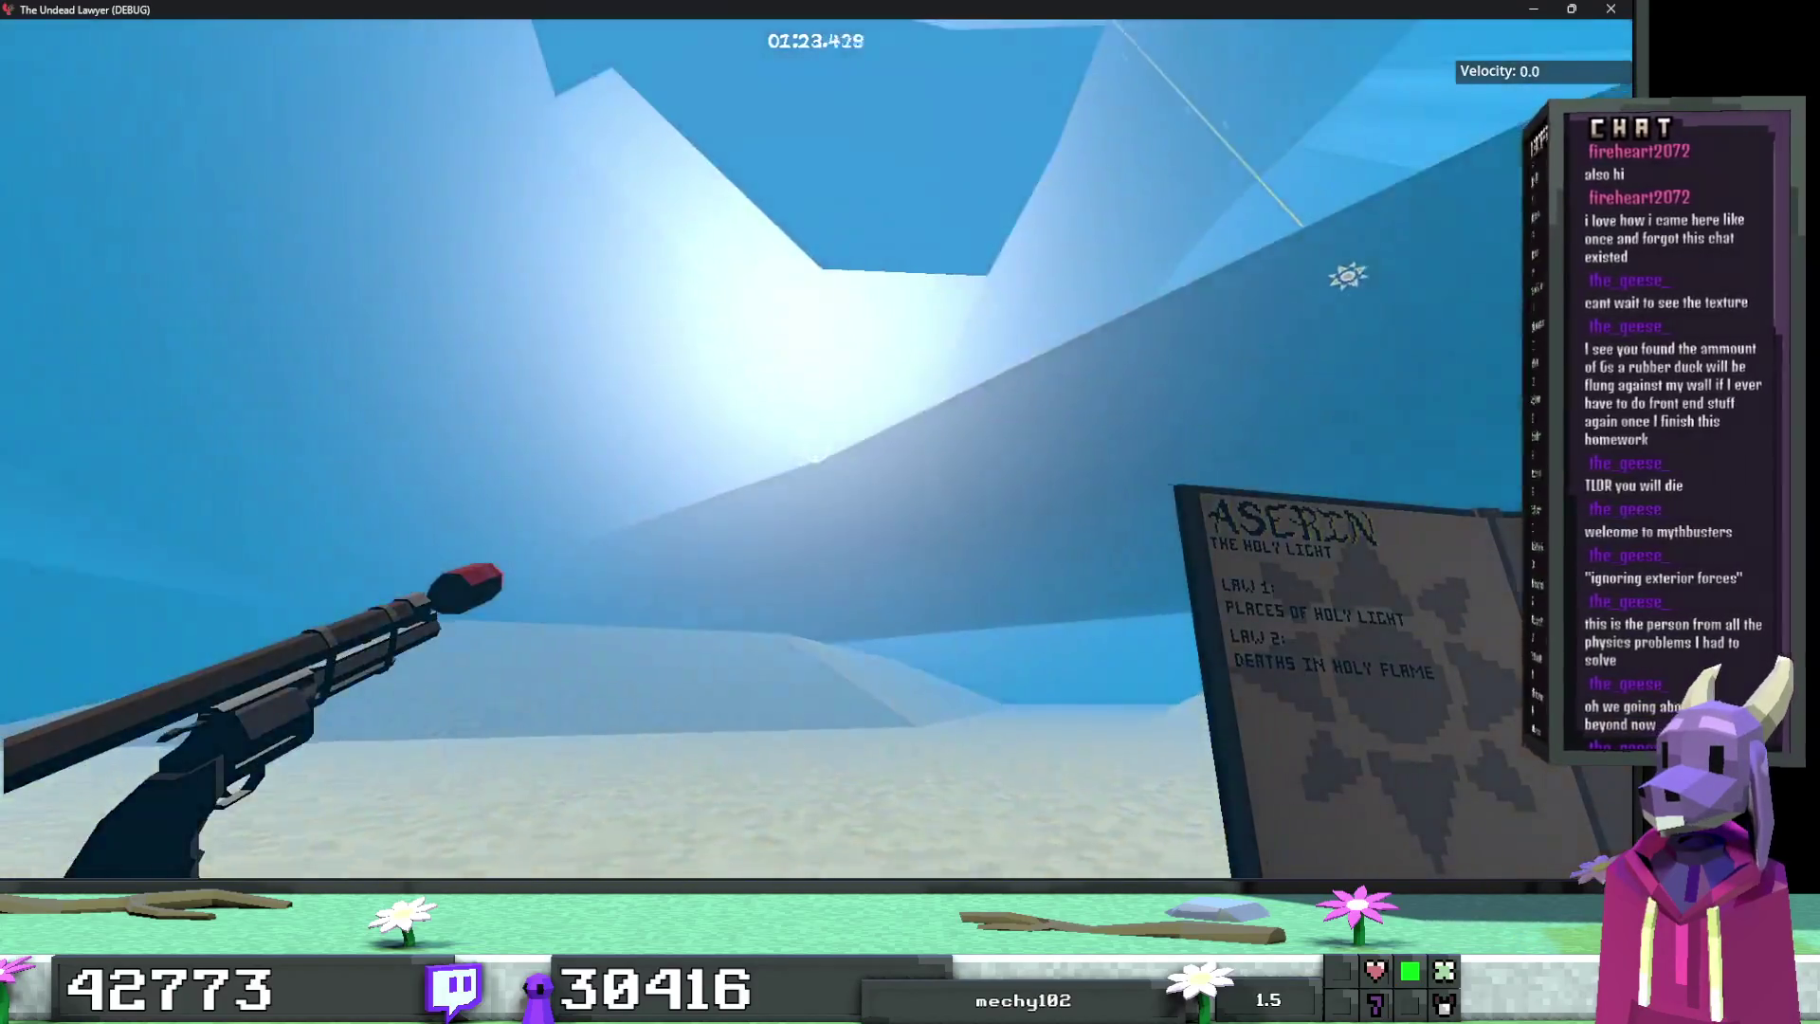
pyautogui.hotkey('alt', 'Tab')
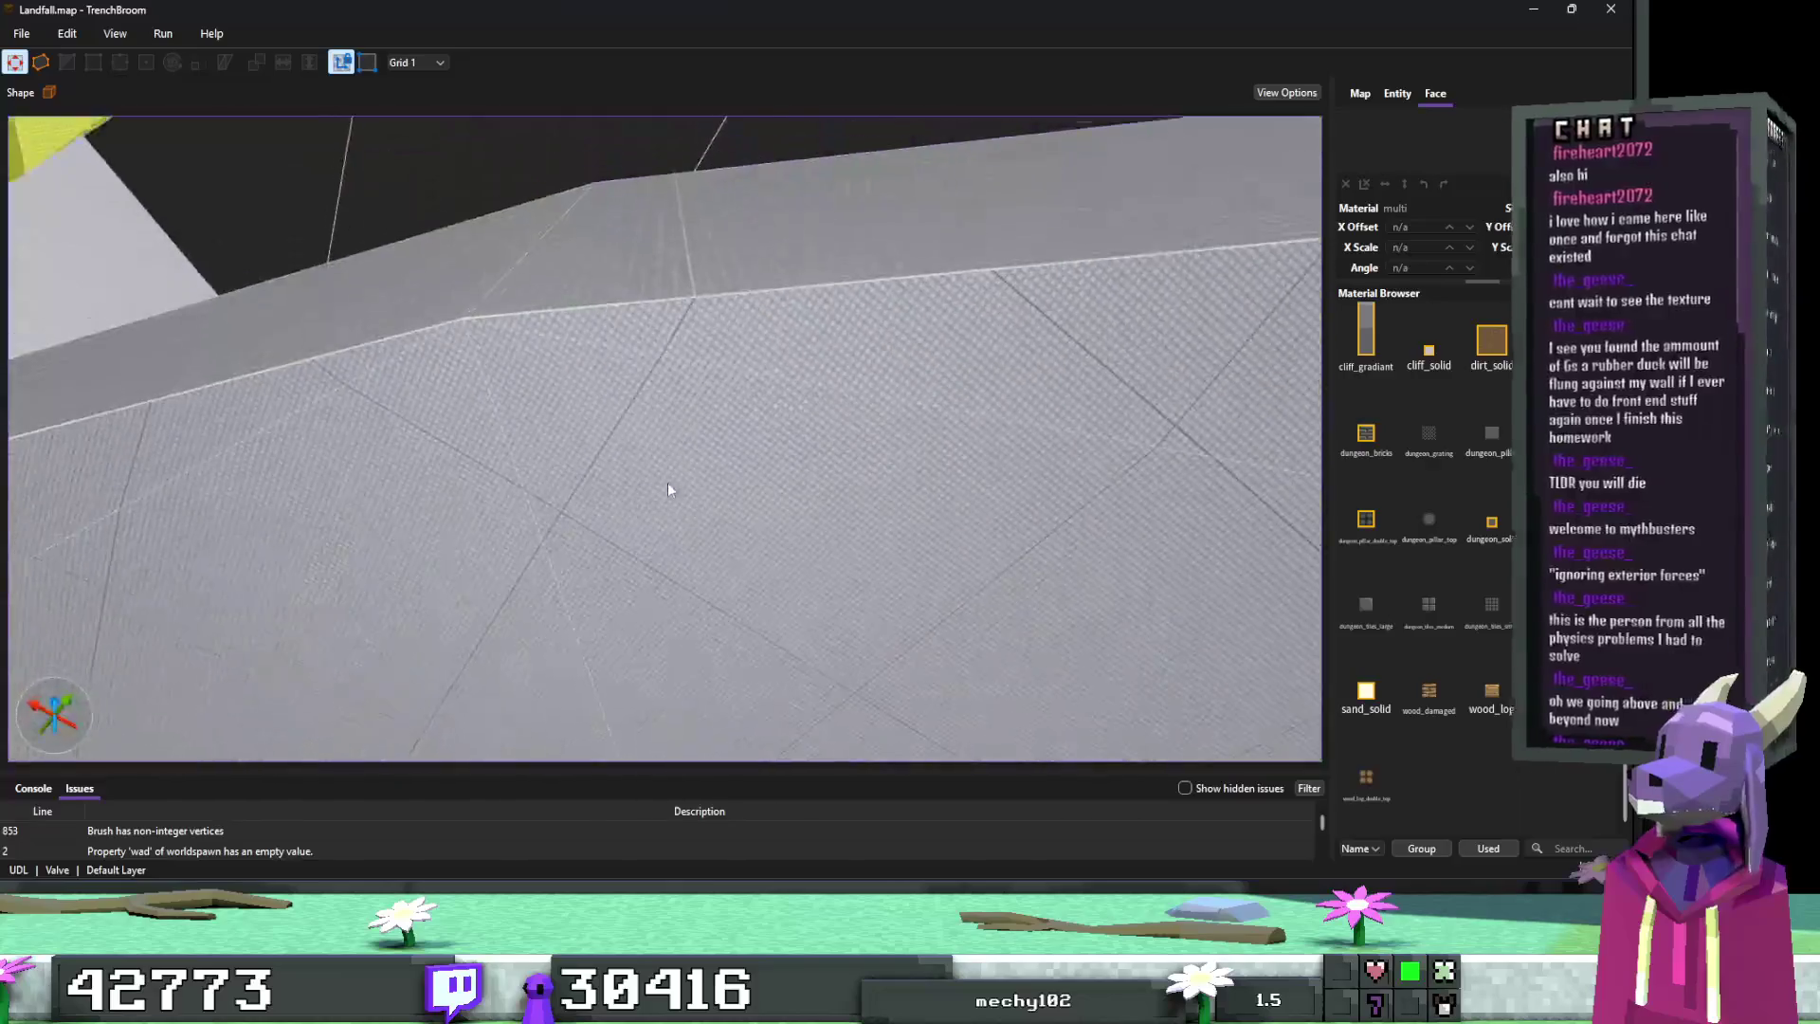
# Step: Zoom in on the cliffs and select the slanted cliff brush
pyautogui.scroll(10, 692, 365)
pyautogui.scroll(-10, 603, 408)
pyautogui.scroll(-10, 645, 456)
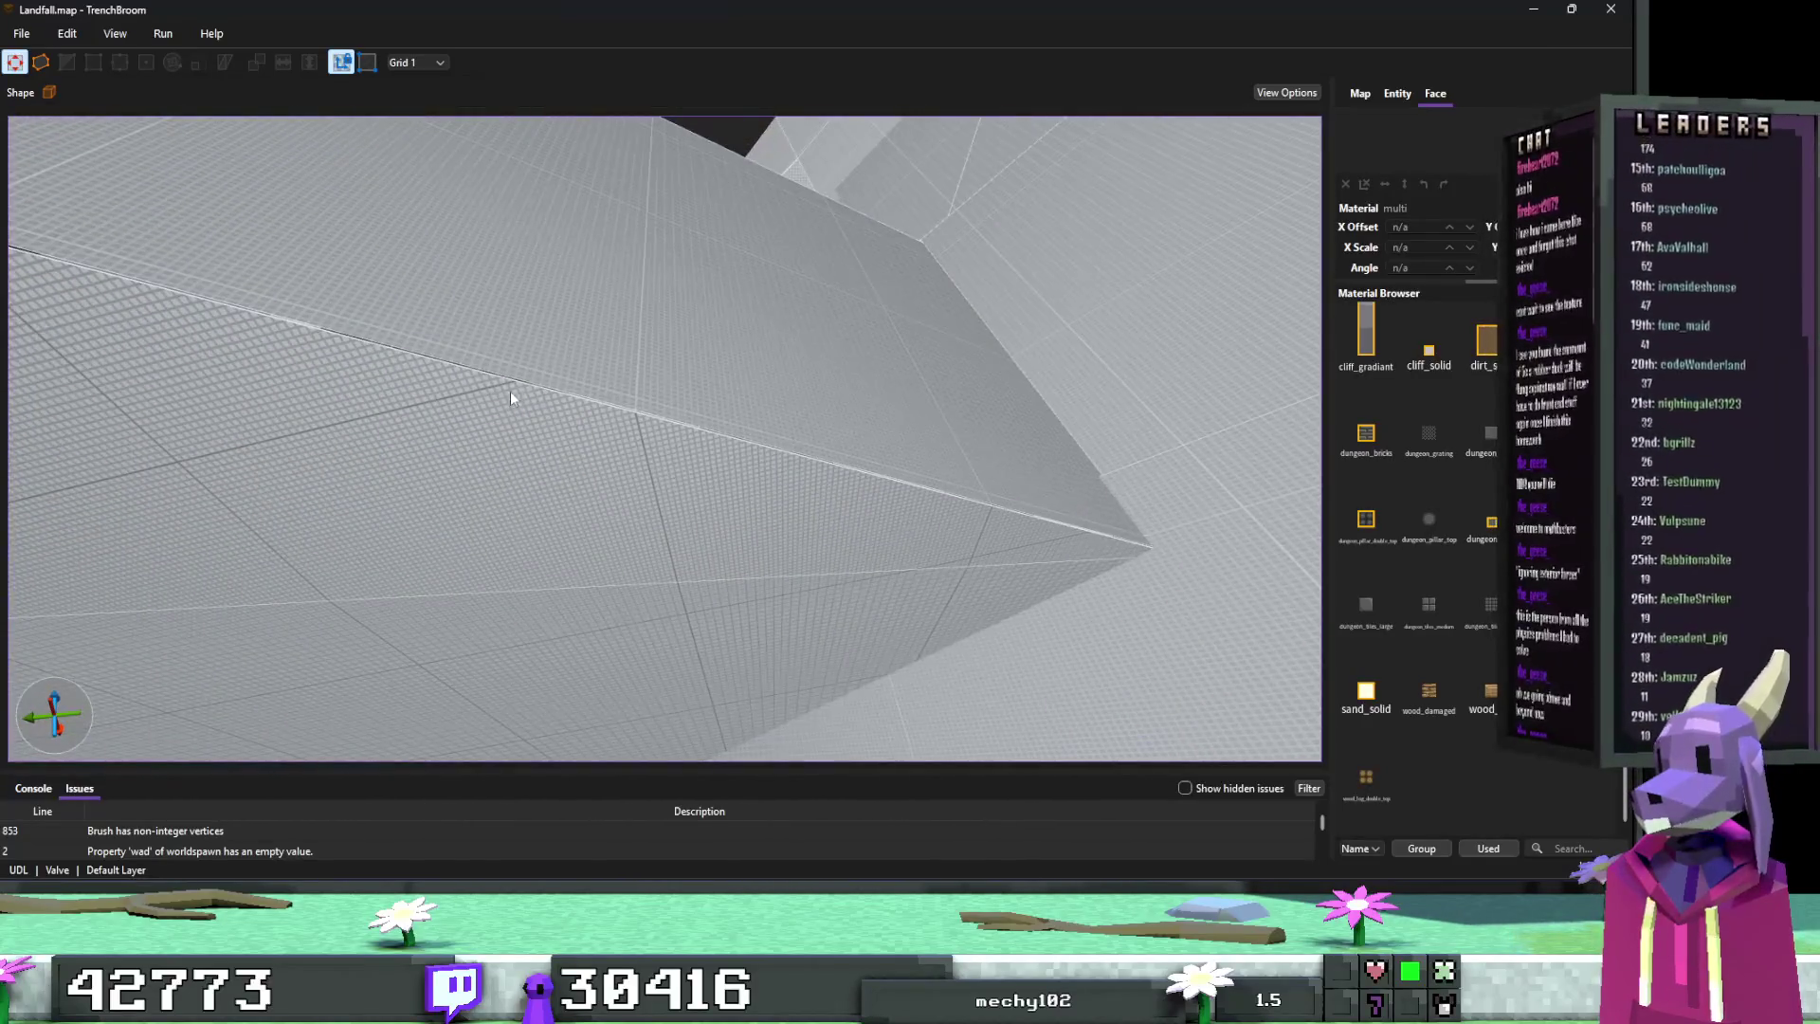
pyautogui.scroll(-10, 508, 390)
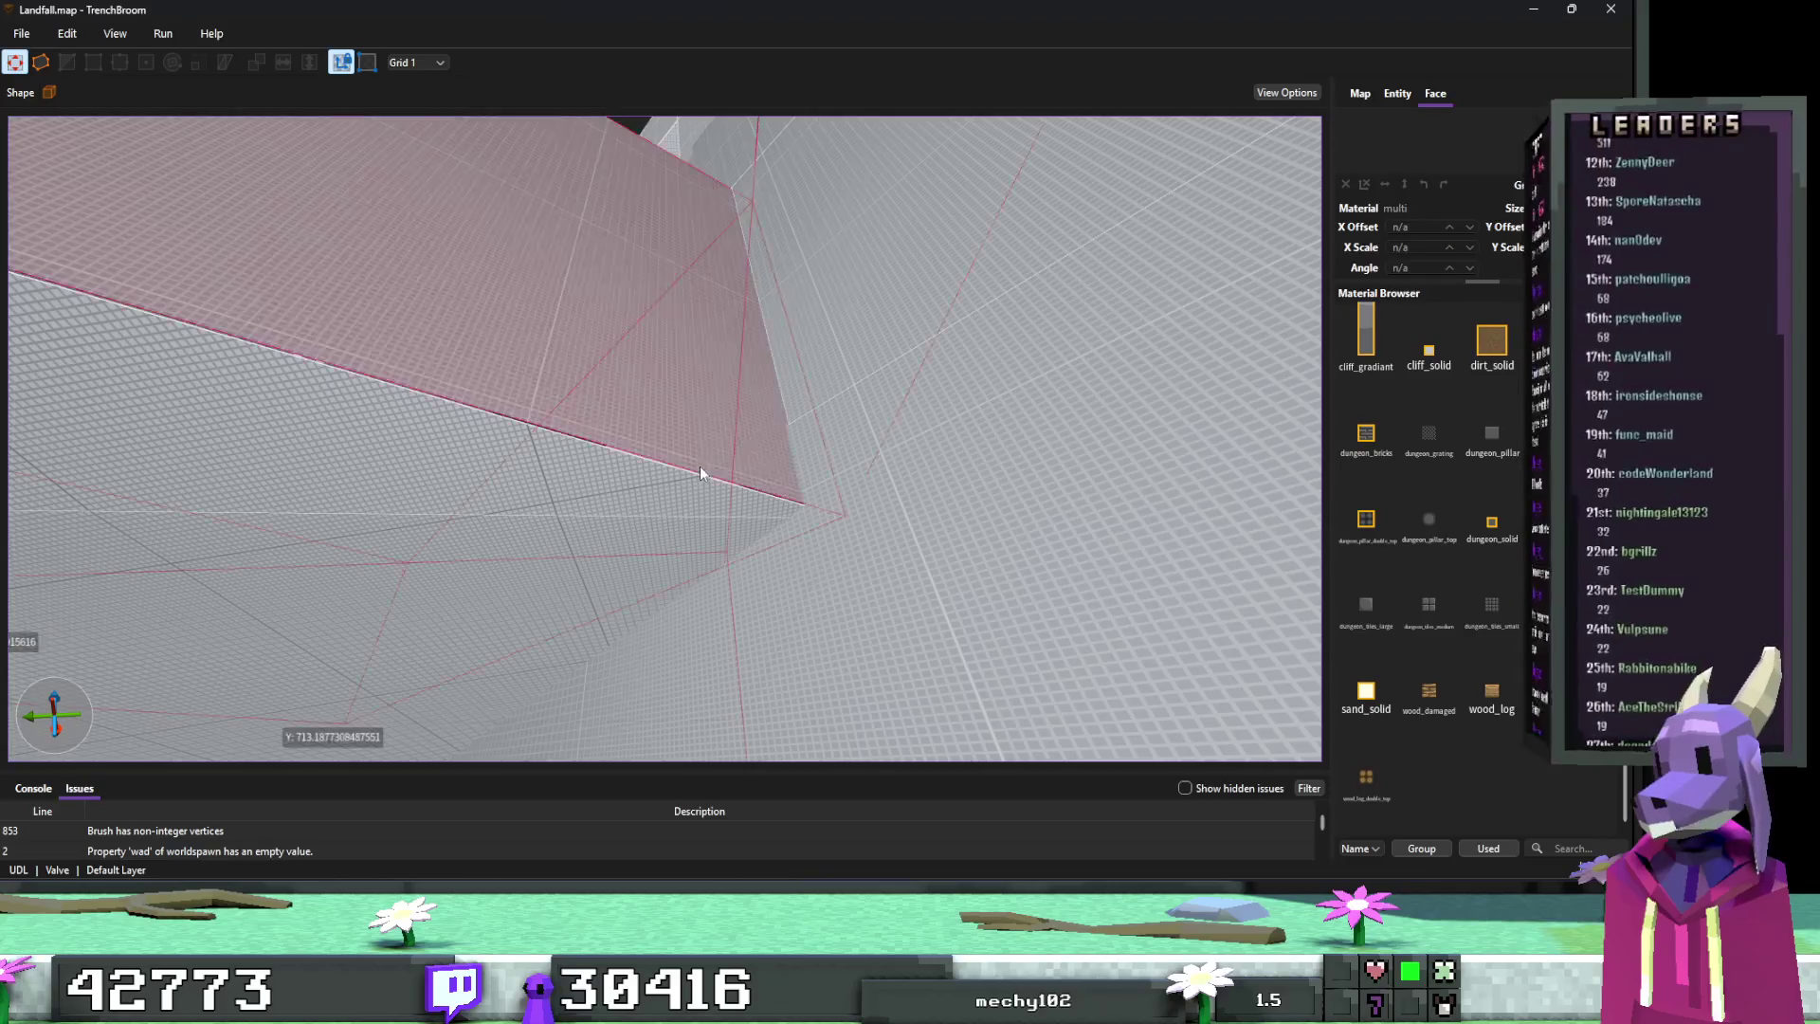
pyautogui.click(700, 465)
pyautogui.scroll(-10, 613, 481)
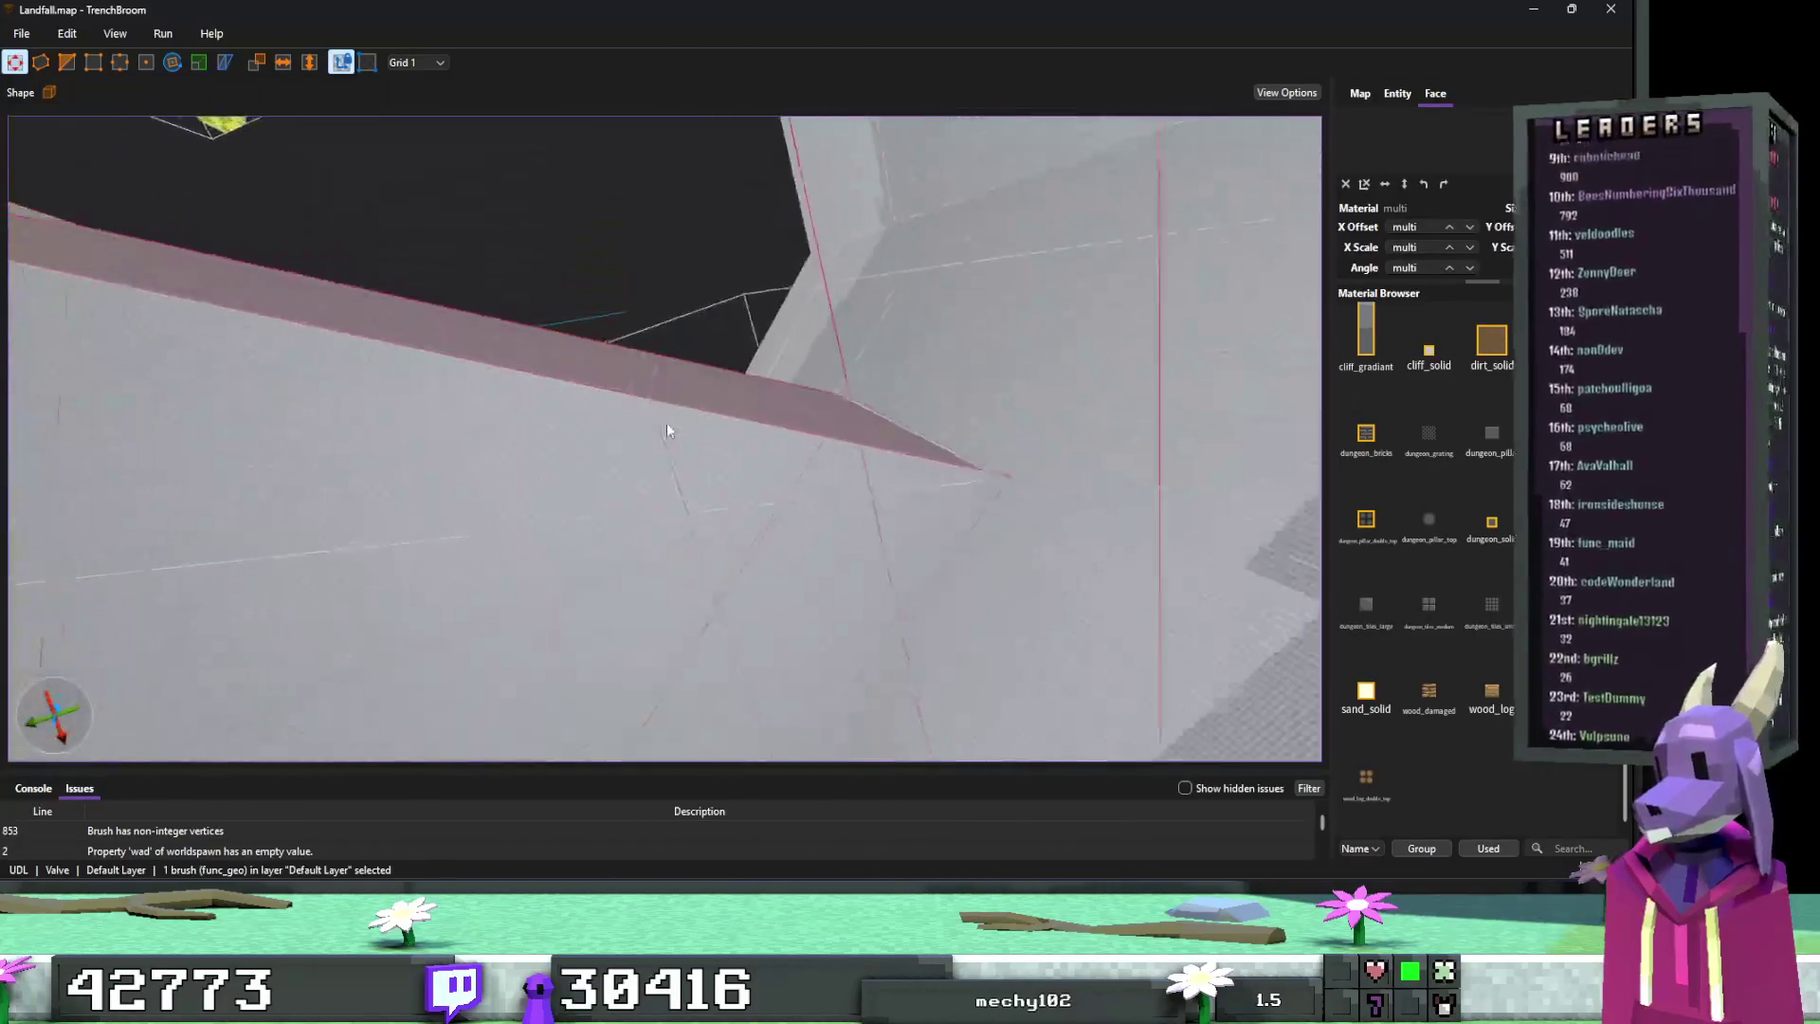
pyautogui.scroll(-3, 711, 427)
pyautogui.keyDown('shift'); pyautogui.click(754, 431); pyautogui.keyUp('shift')
pyautogui.press('Escape')
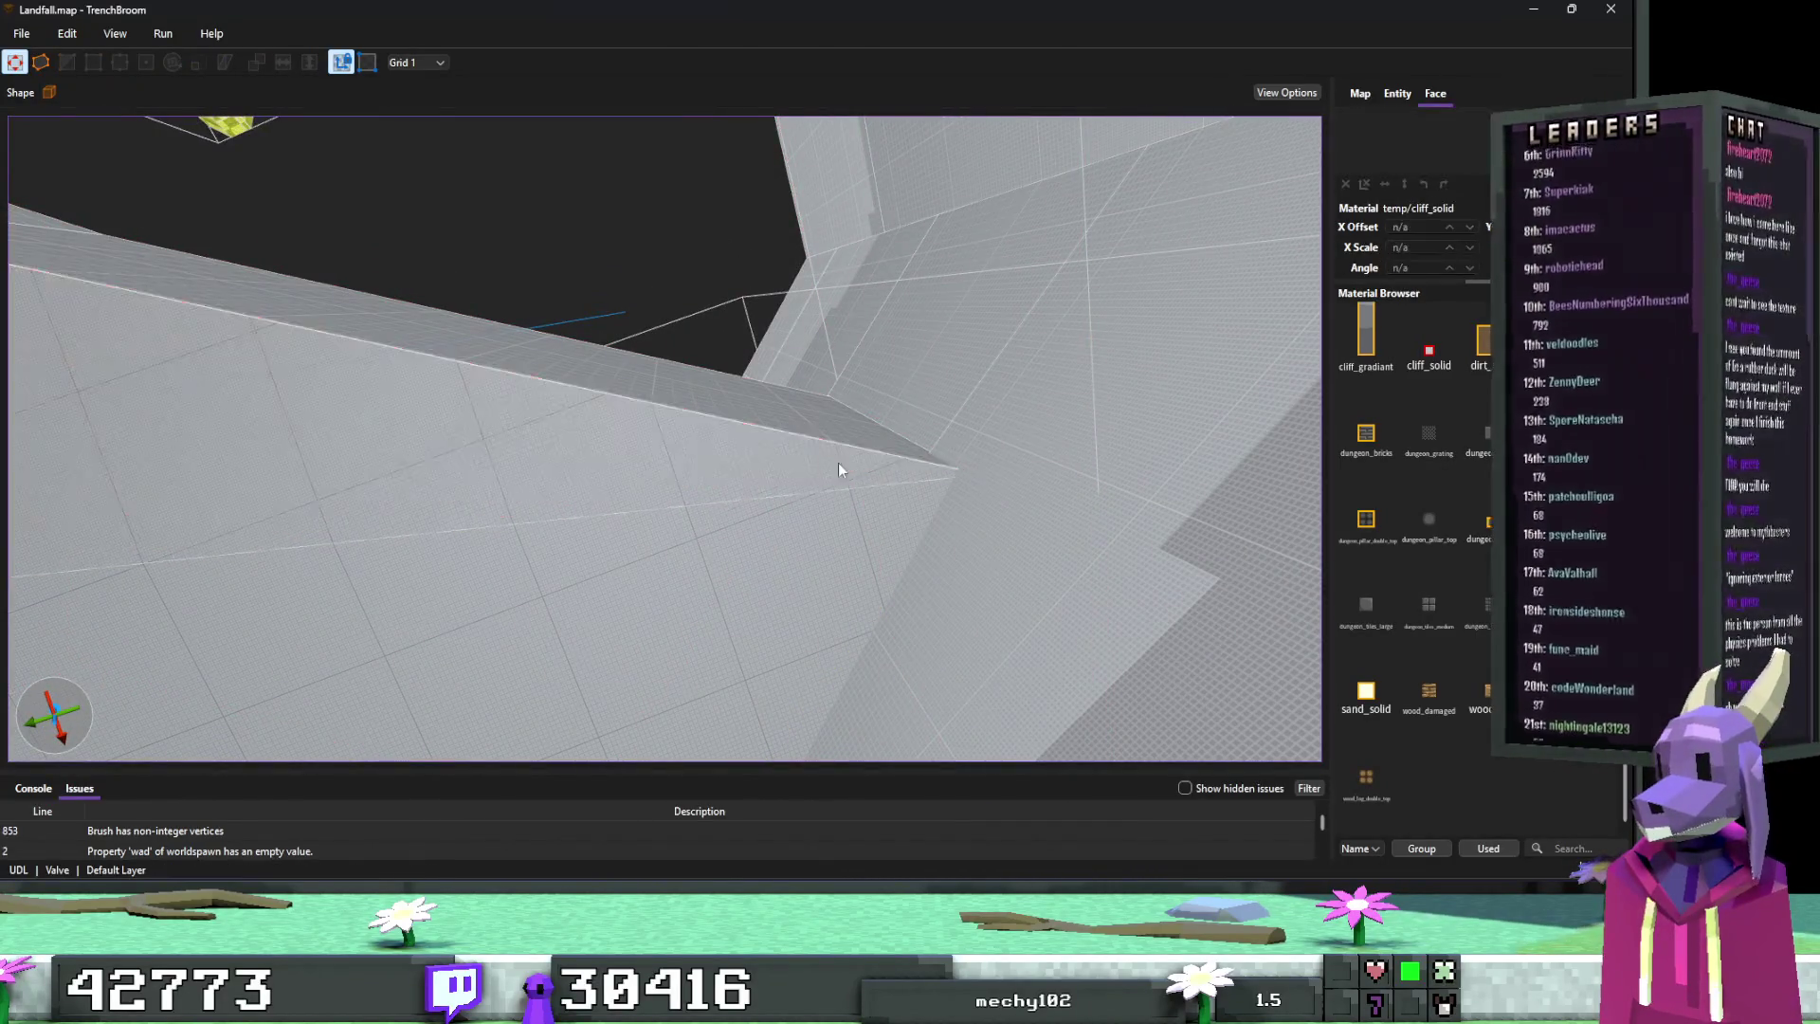
pyautogui.scroll(-5, 834, 465)
pyautogui.click(795, 440)
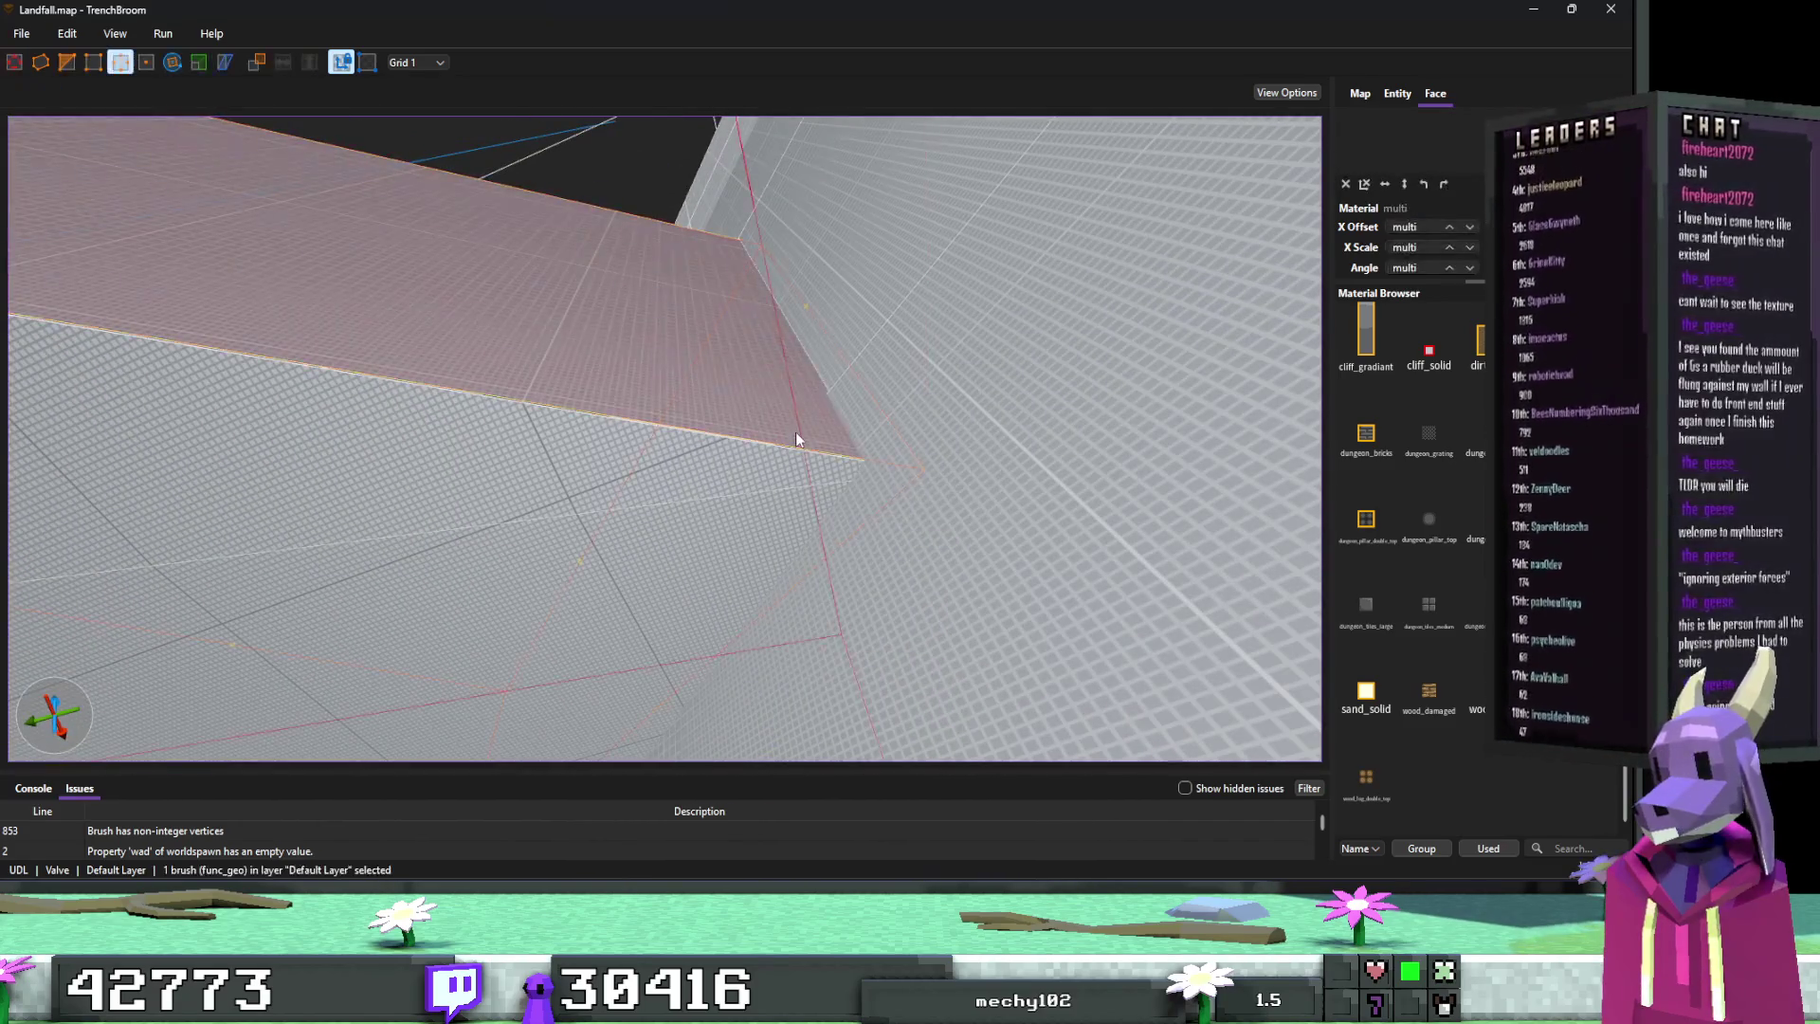
pyautogui.scroll(-5, 795, 445)
pyautogui.scroll(-6, 720, 470)
# Step: Lower one edge of the cliff brush by one grid unit with the Edge tool
pyautogui.press('b')
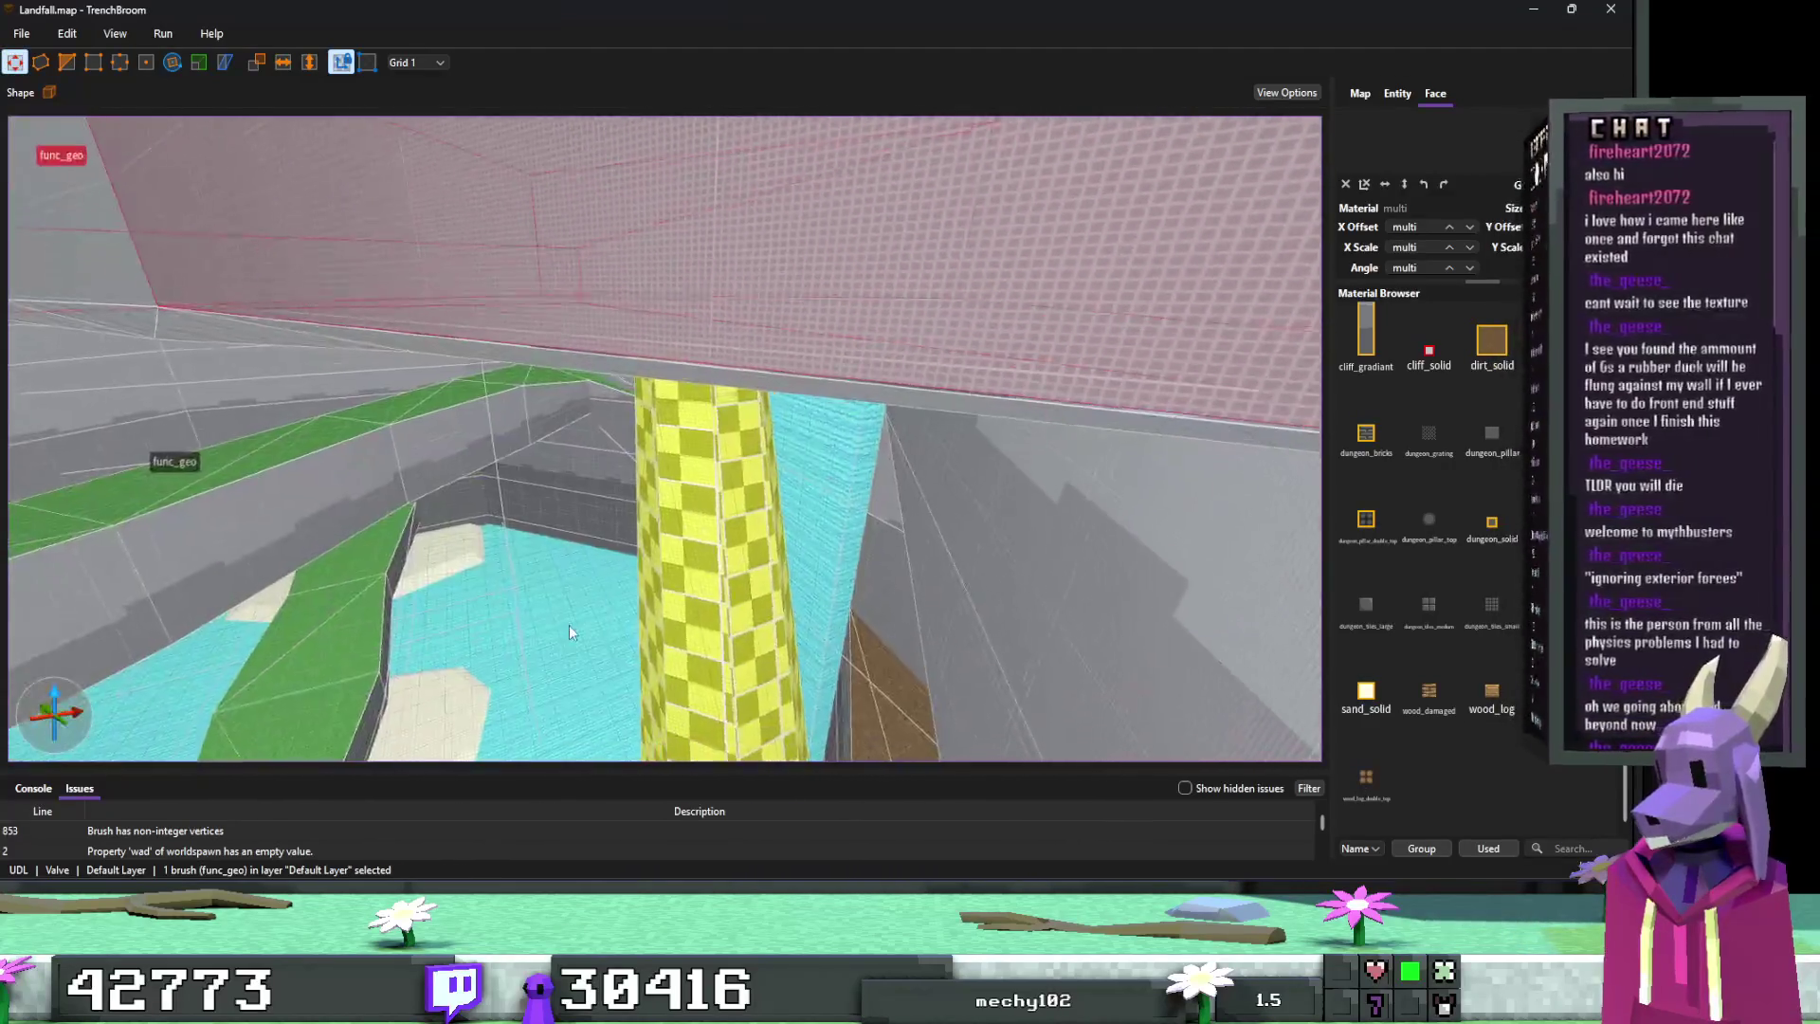
pyautogui.scroll(-5, 568, 623)
pyautogui.press('e')
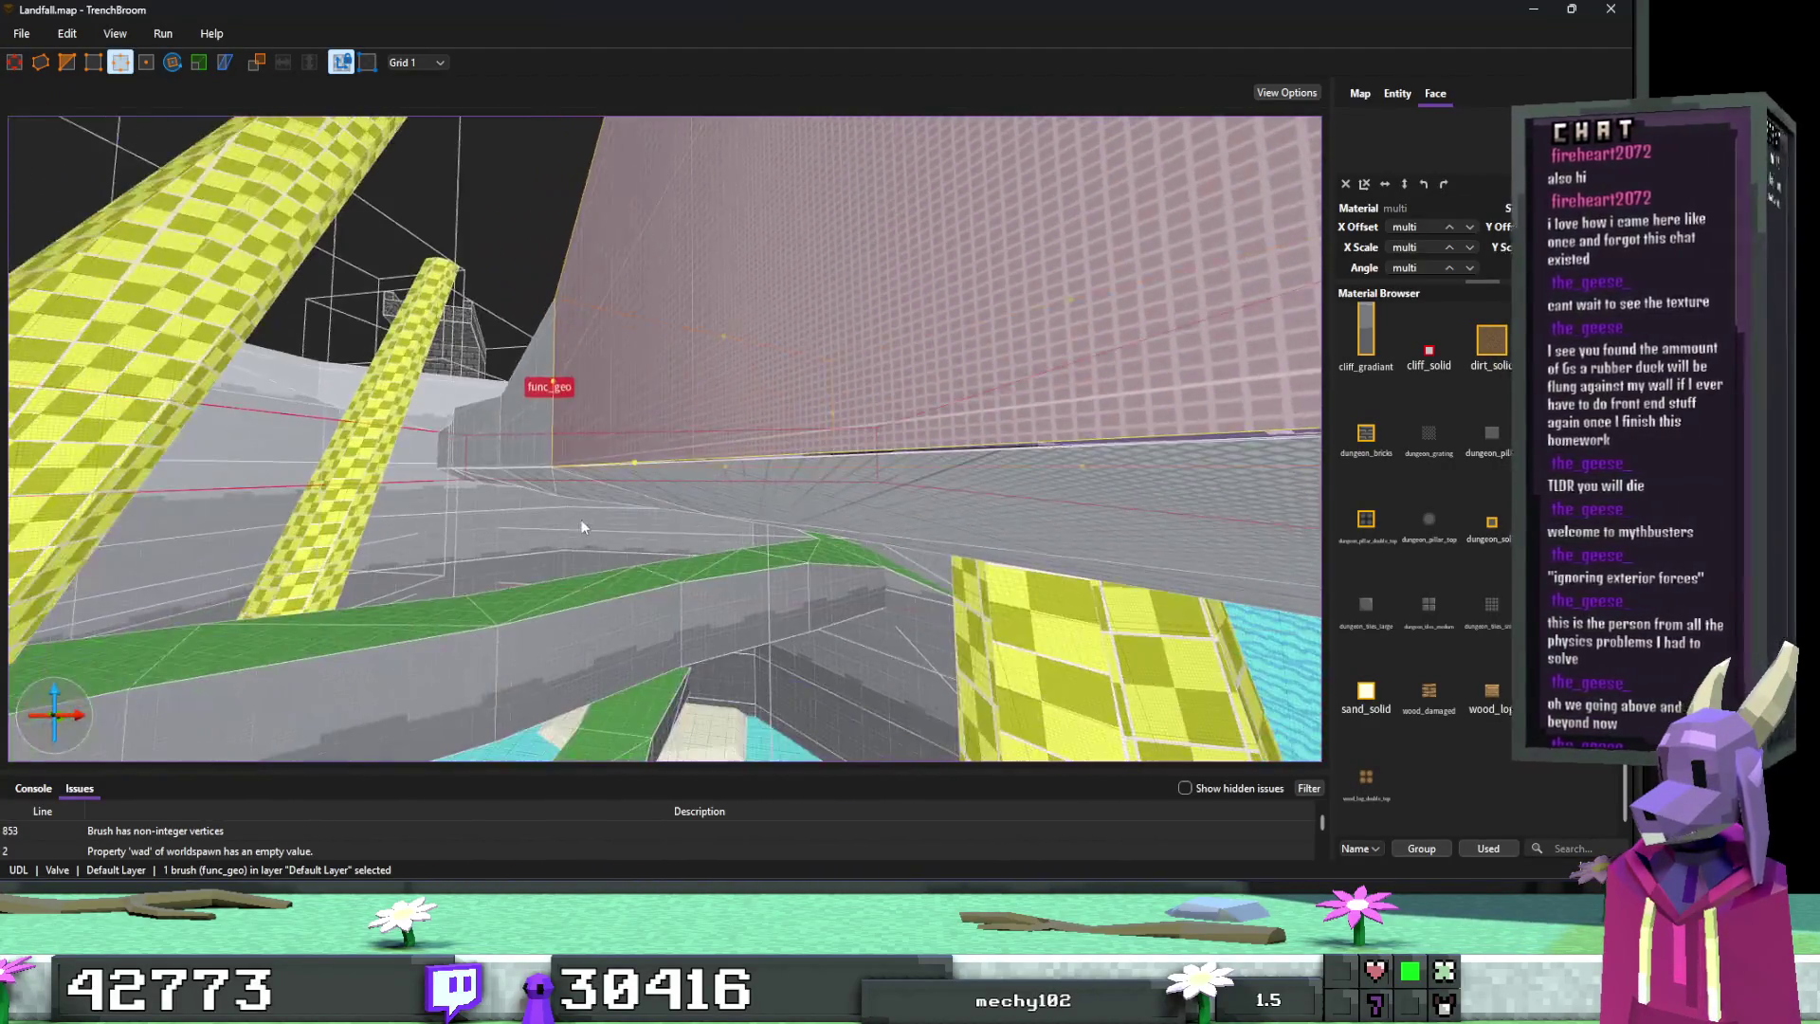
pyautogui.moveTo(634, 464); pyautogui.dragTo(632, 471)
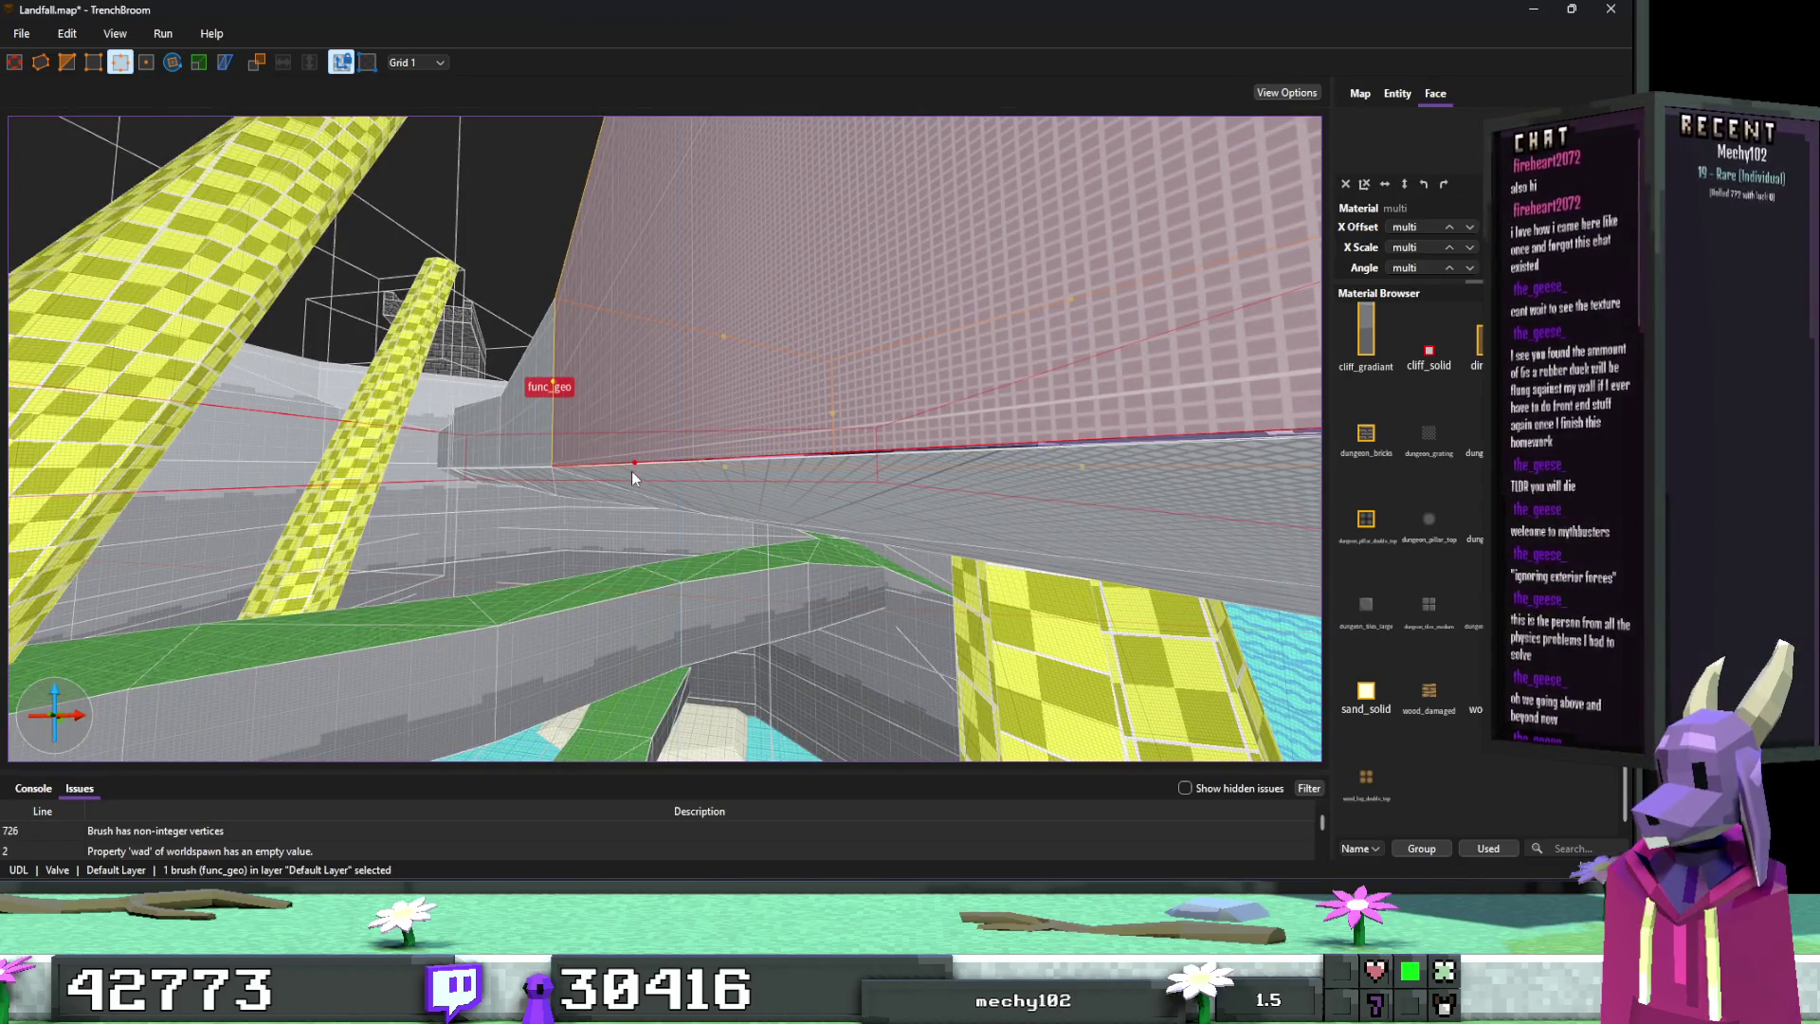
pyautogui.press('Escape')
# Step: Select a cliff_solid face and a skip-textured face under the walkway
pyautogui.scroll(8, 680, 493)
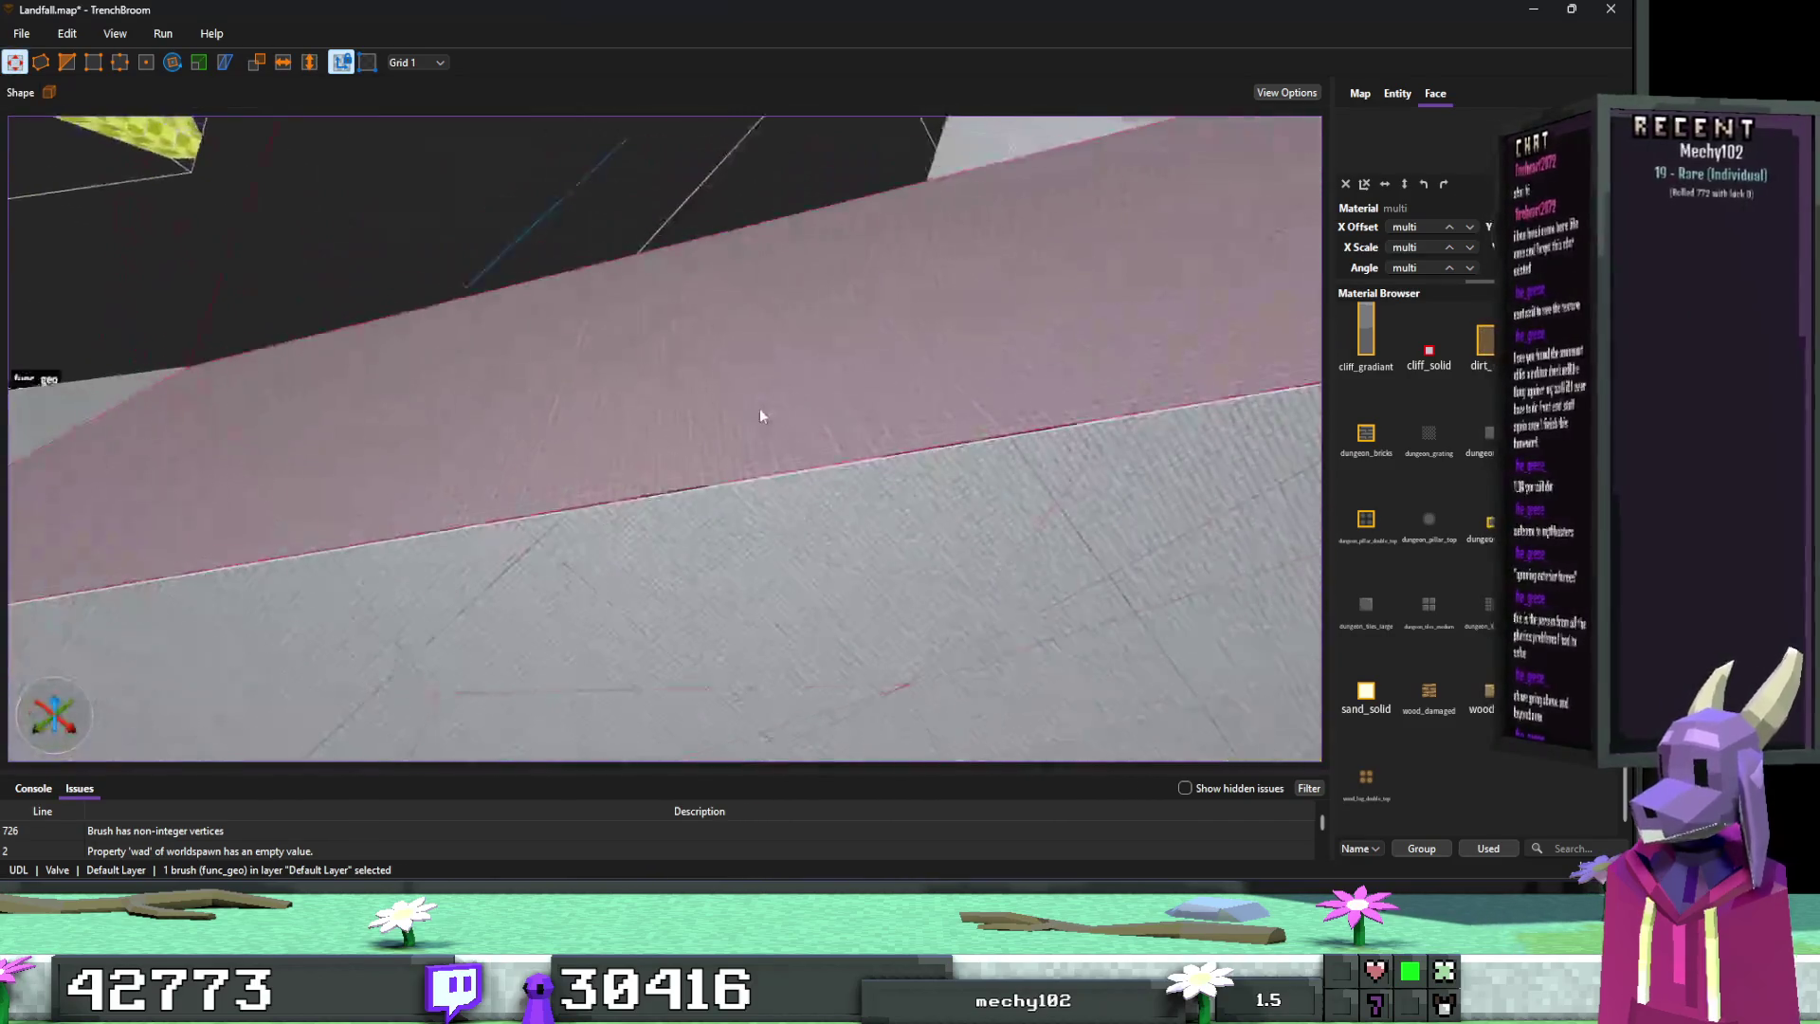
pyautogui.keyDown('shift'); pyautogui.click(721, 493); pyautogui.keyUp('shift')
pyautogui.scroll(-10, 663, 537)
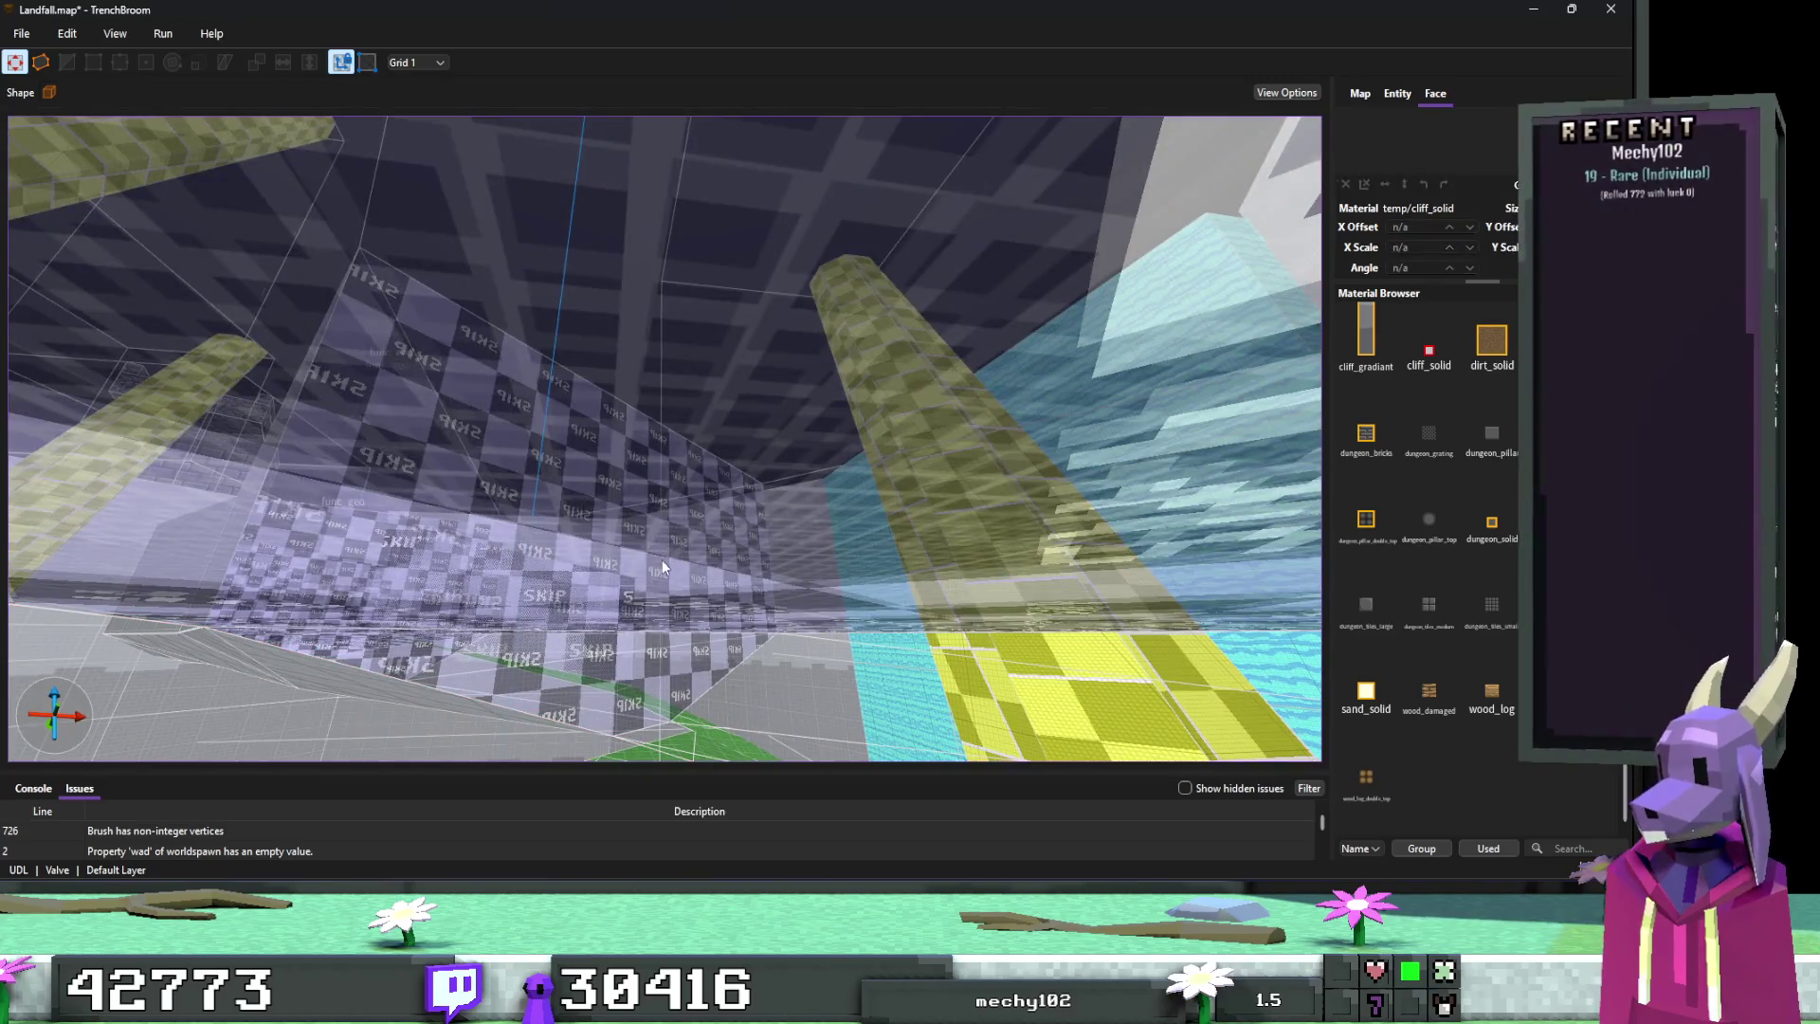
pyautogui.keyDown('shift'); pyautogui.click(662, 559); pyautogui.keyUp('shift')
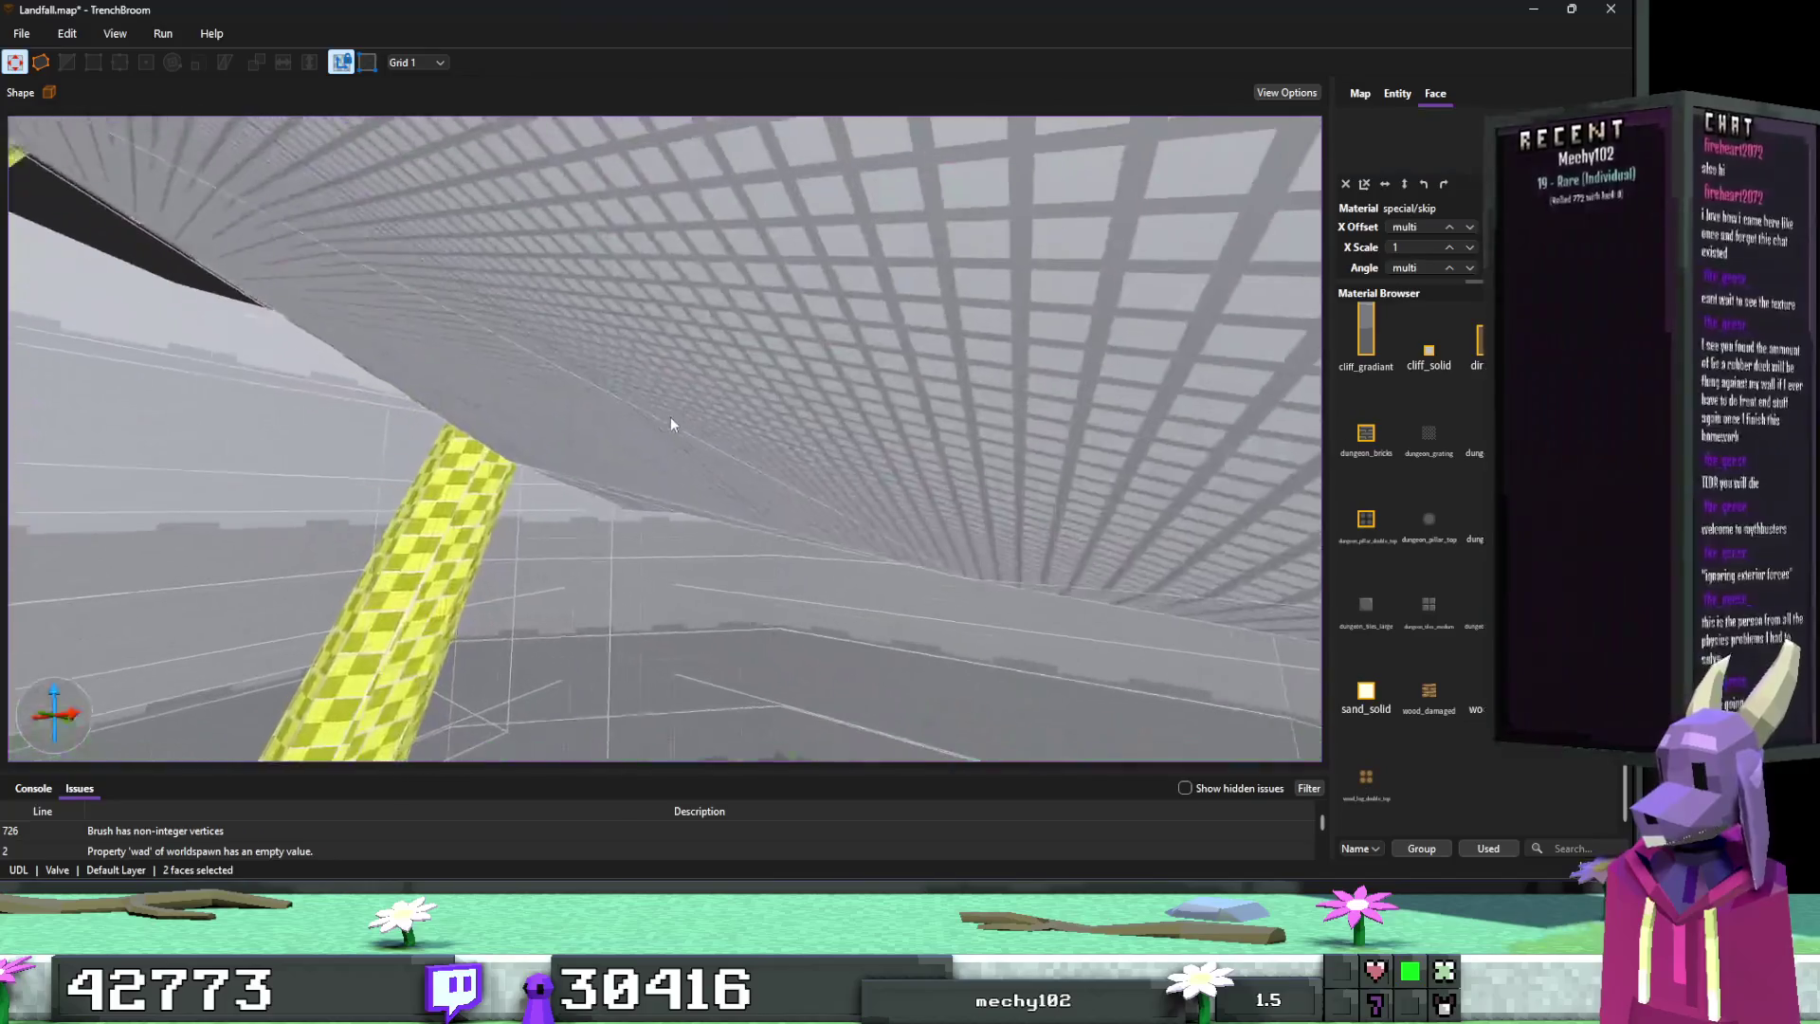
# Step: Add four more skip faces under the walkway, apply cliff_solid to all five, and save Landfall.map
pyautogui.keyDown('ctrl'); pyautogui.keyDown('shift'); pyautogui.click(660, 416); pyautogui.keyUp('shift'); pyautogui.keyUp('ctrl')
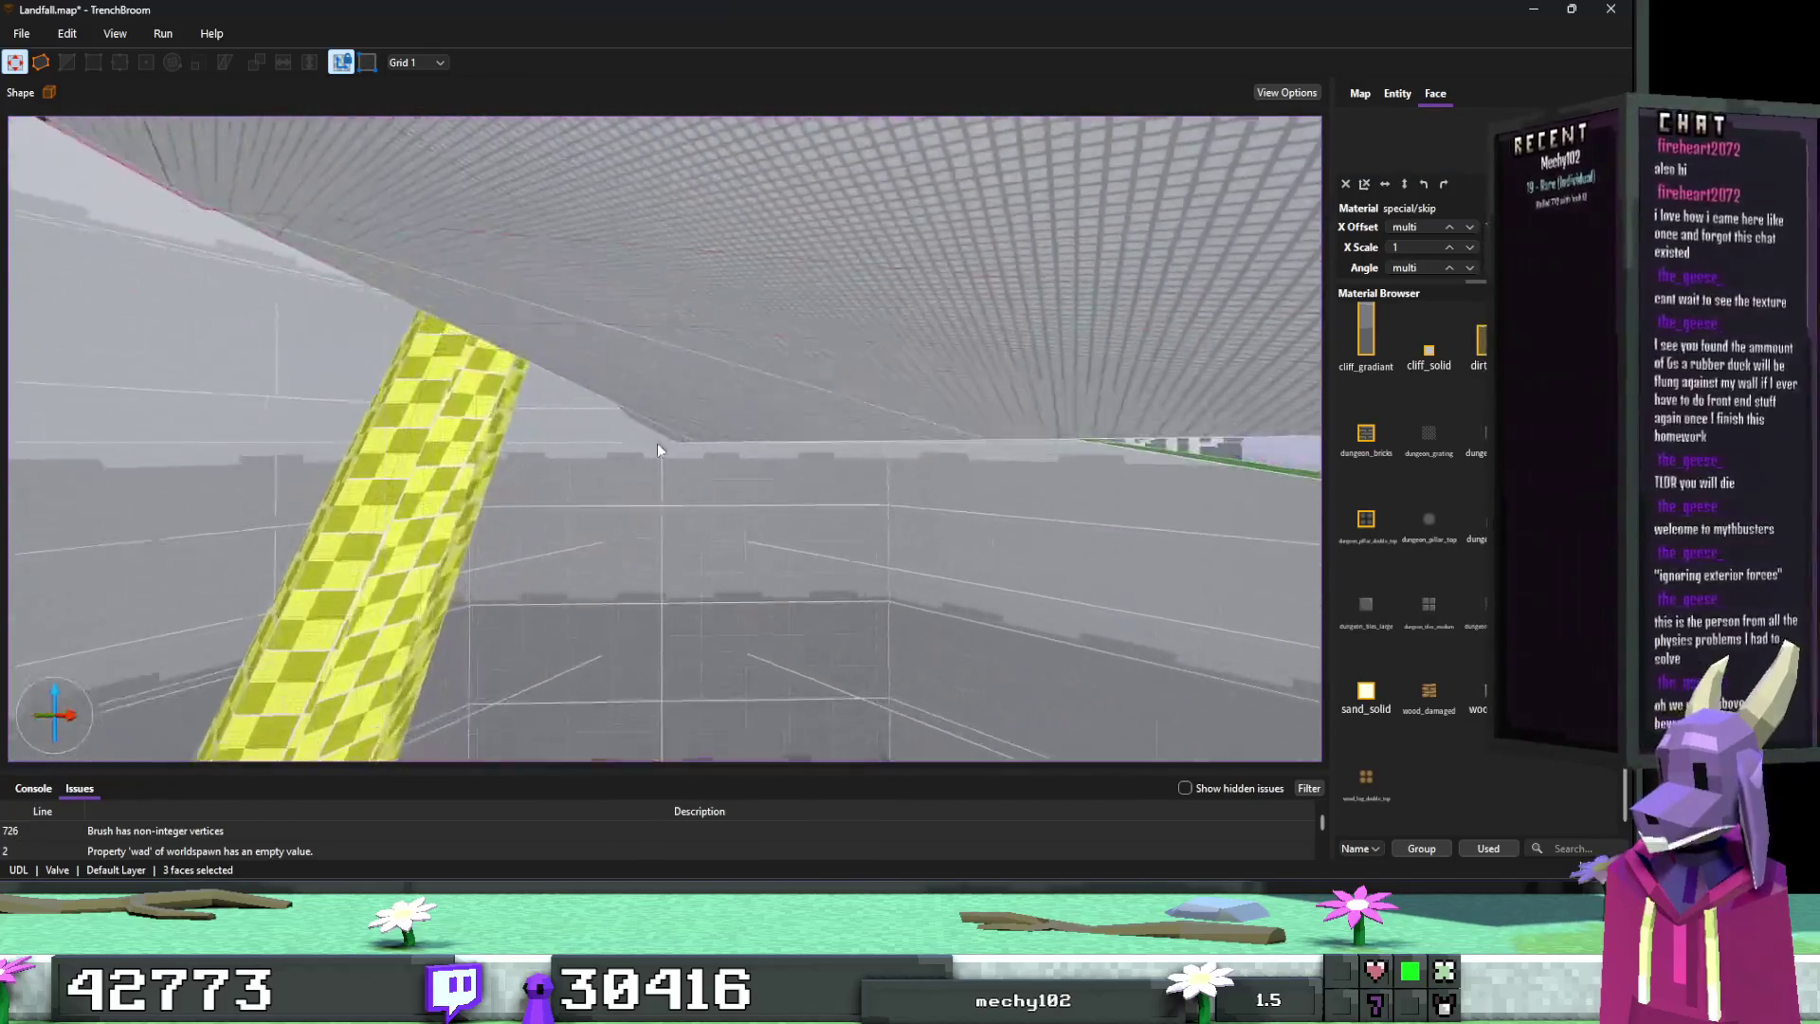
pyautogui.keyDown('ctrl'); pyautogui.keyDown('shift'); pyautogui.click(657, 436); pyautogui.keyUp('shift'); pyautogui.keyUp('ctrl')
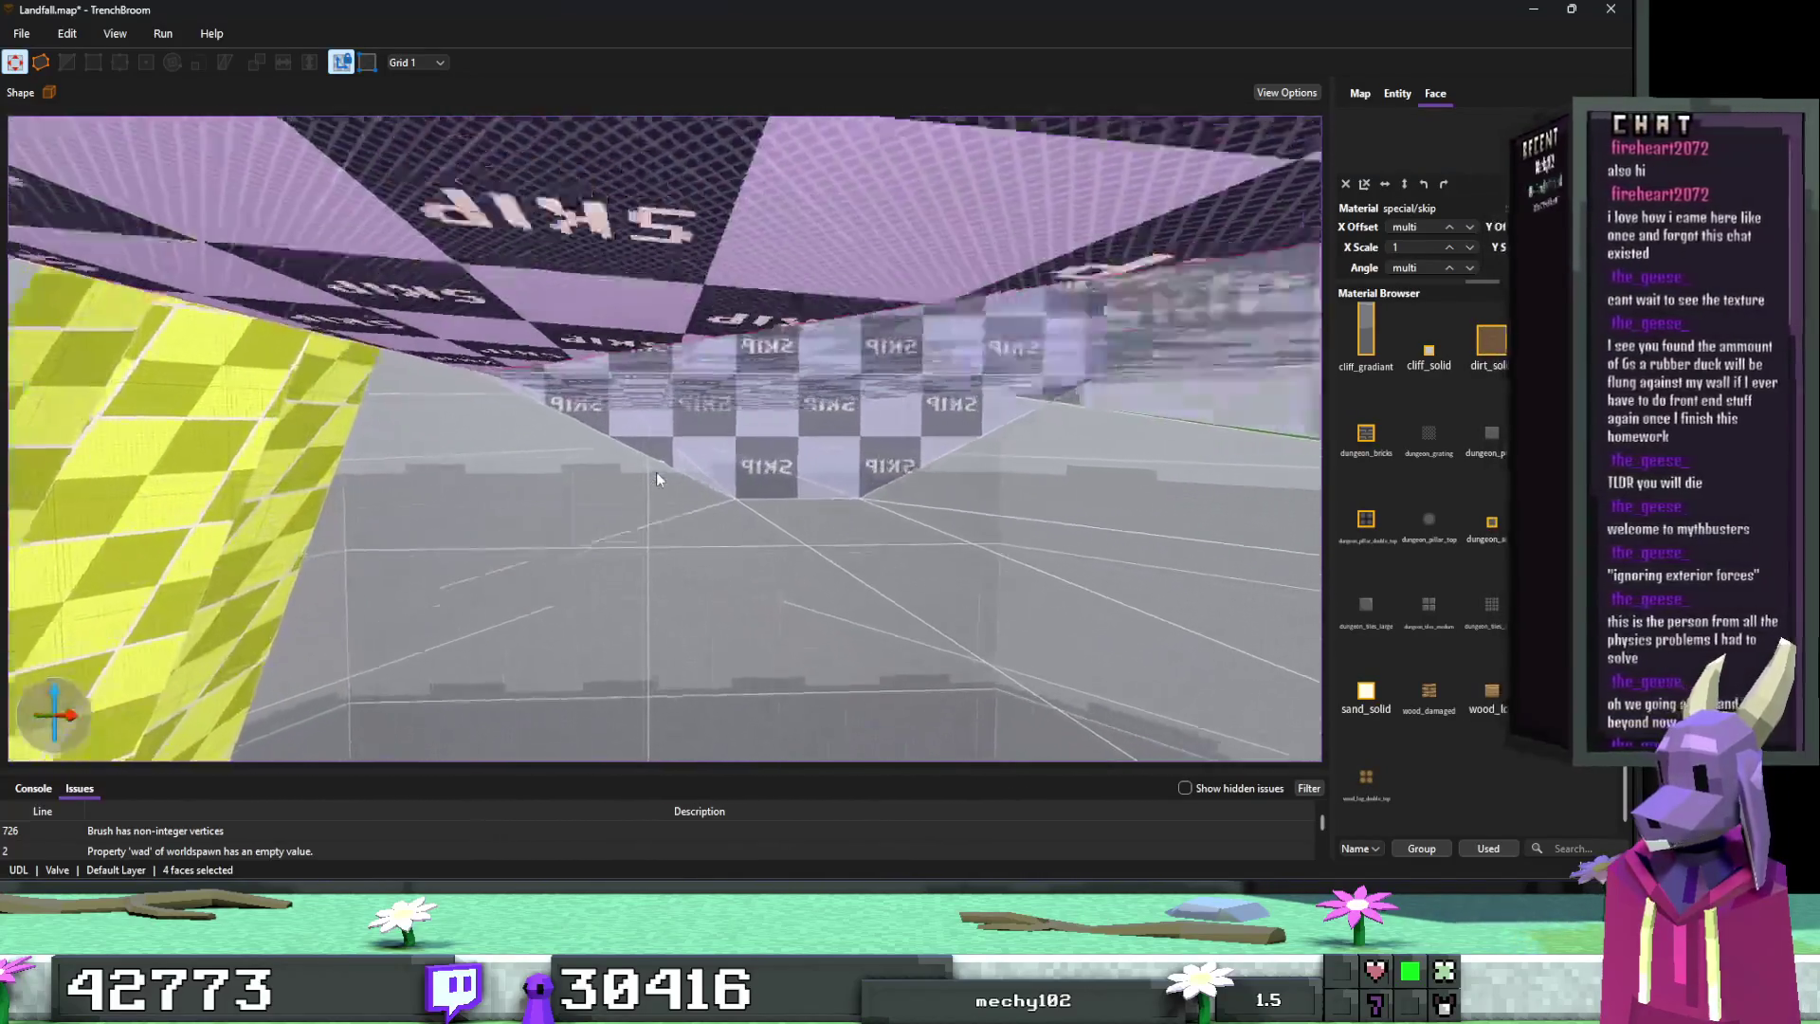
pyautogui.keyDown('ctrl'); pyautogui.keyDown('shift'); pyautogui.click(645, 465); pyautogui.keyUp('shift'); pyautogui.keyUp('ctrl')
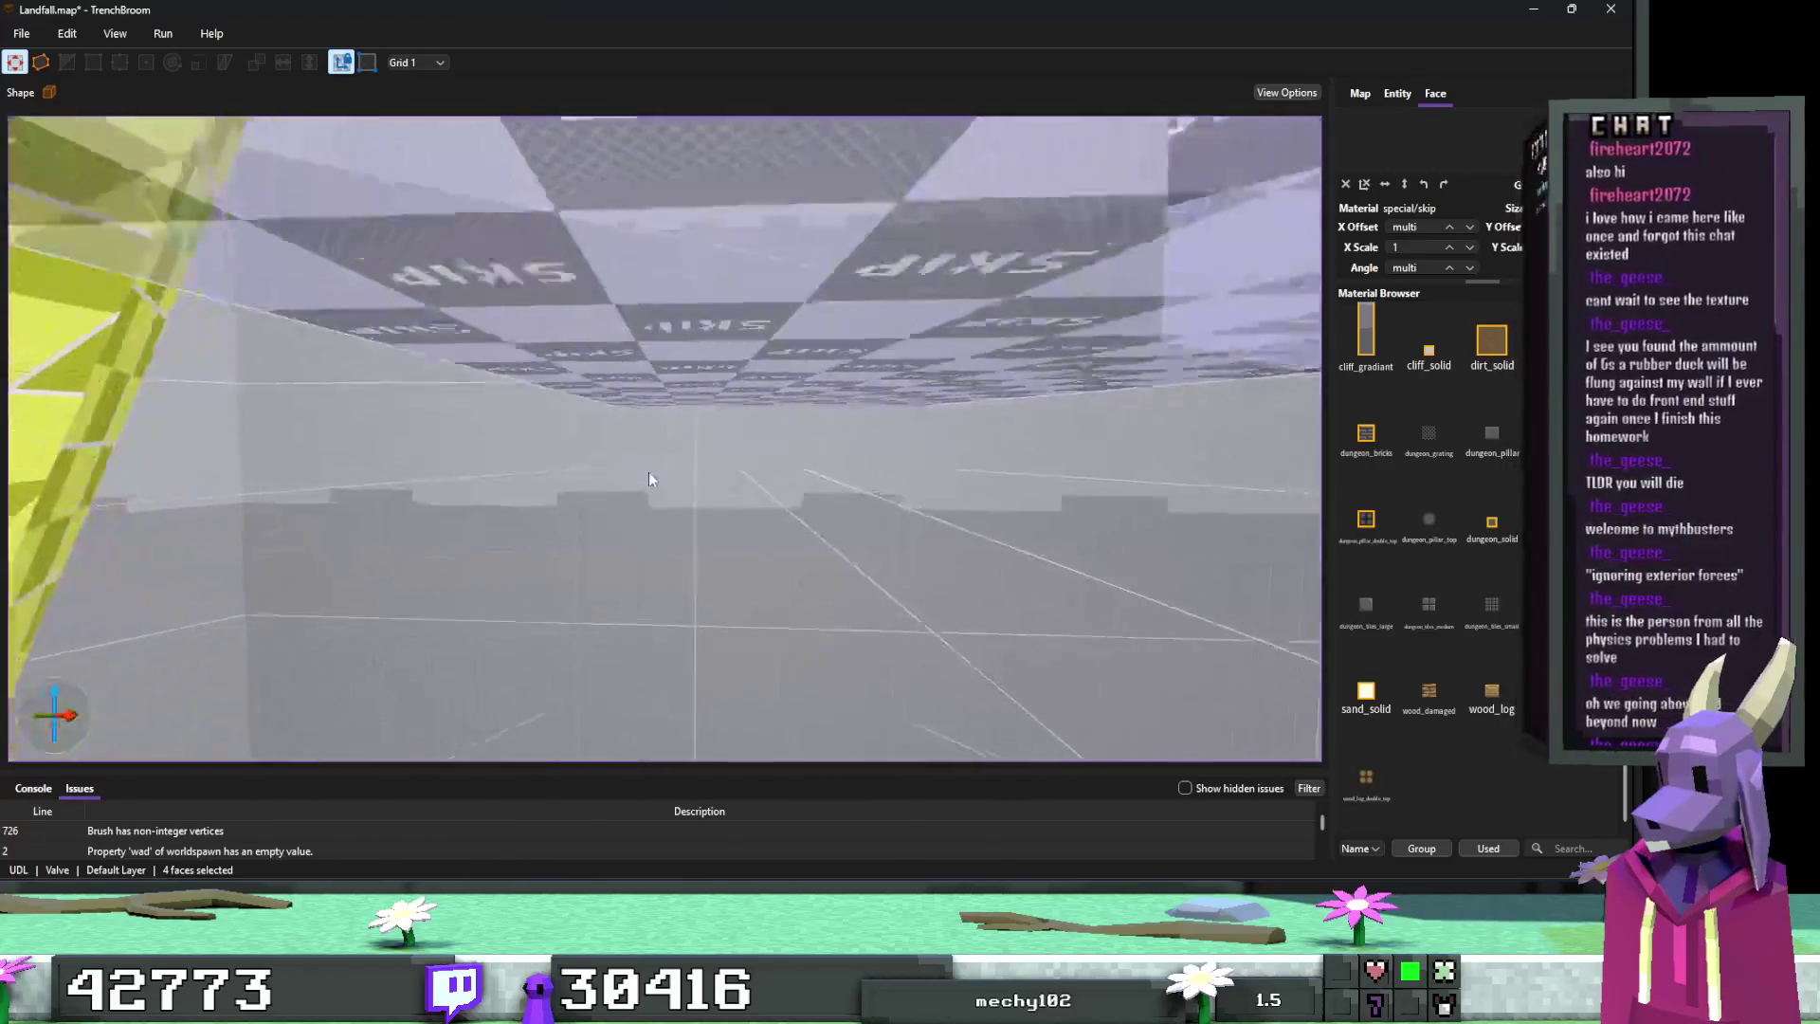
pyautogui.keyDown('ctrl'); pyautogui.keyDown('shift'); pyautogui.click(708, 421); pyautogui.keyUp('shift'); pyautogui.keyUp('ctrl')
pyautogui.scroll(-10, 707, 421)
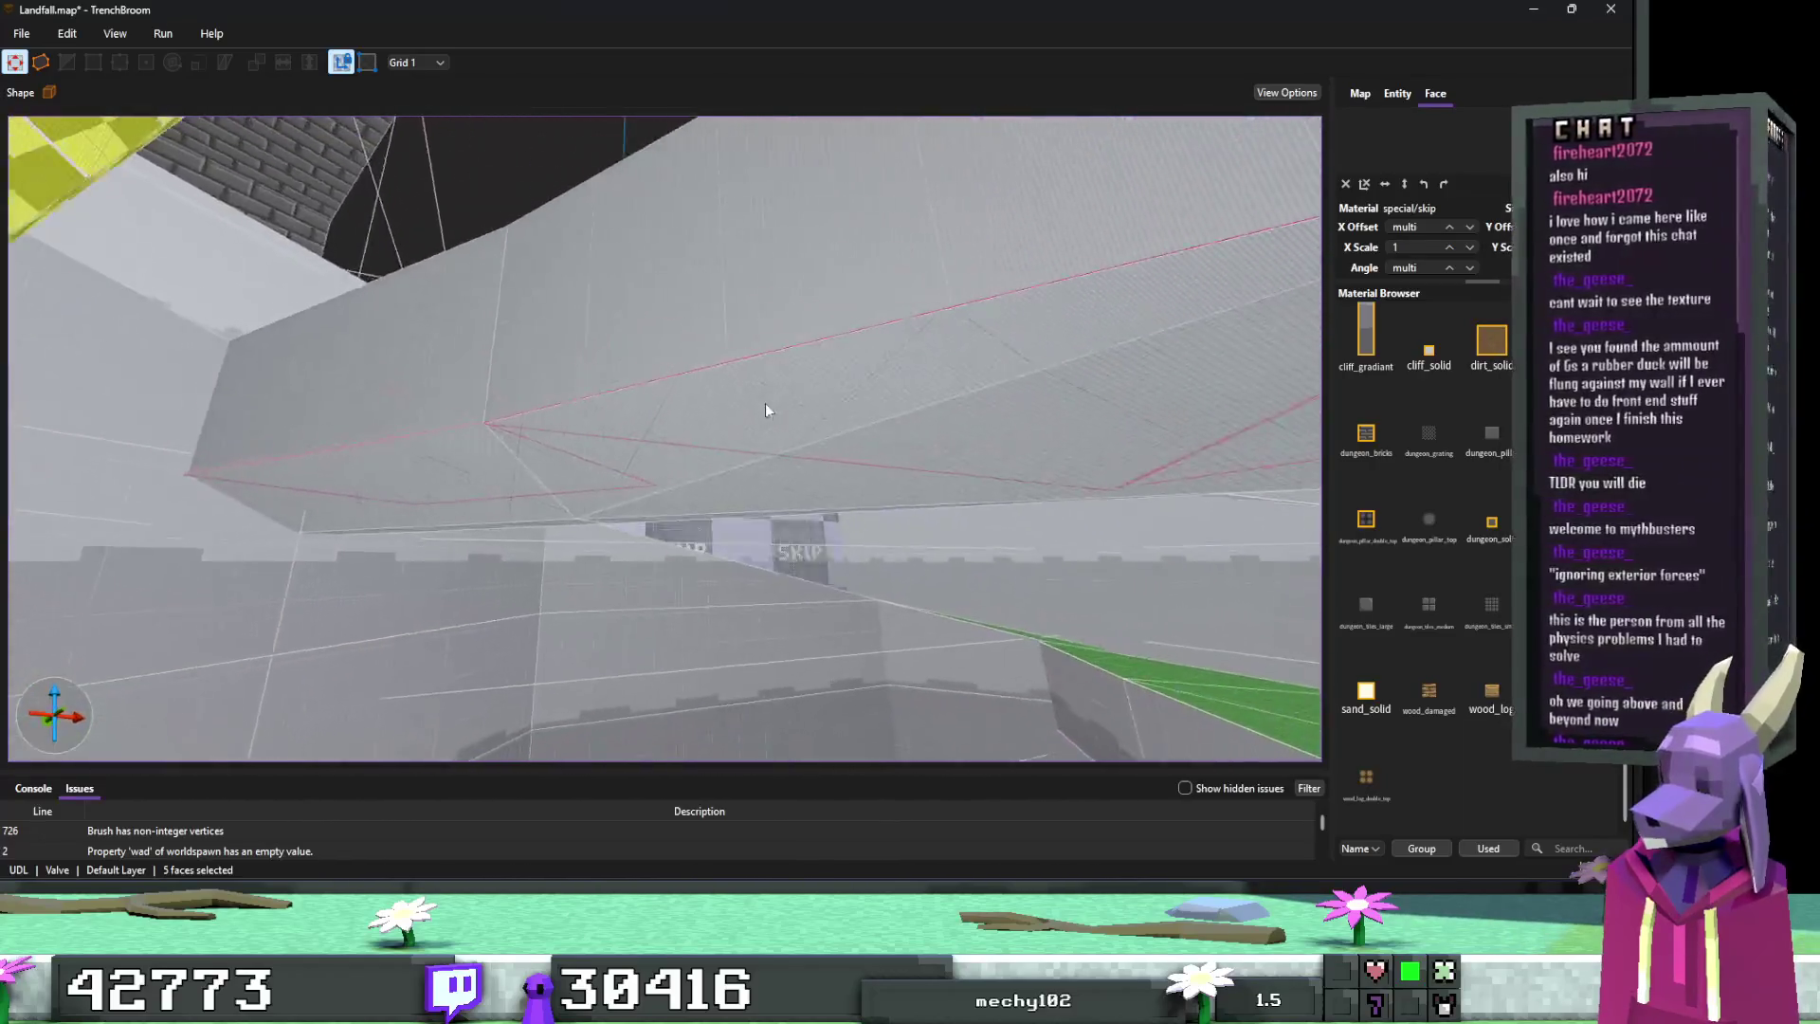
pyautogui.press('a')
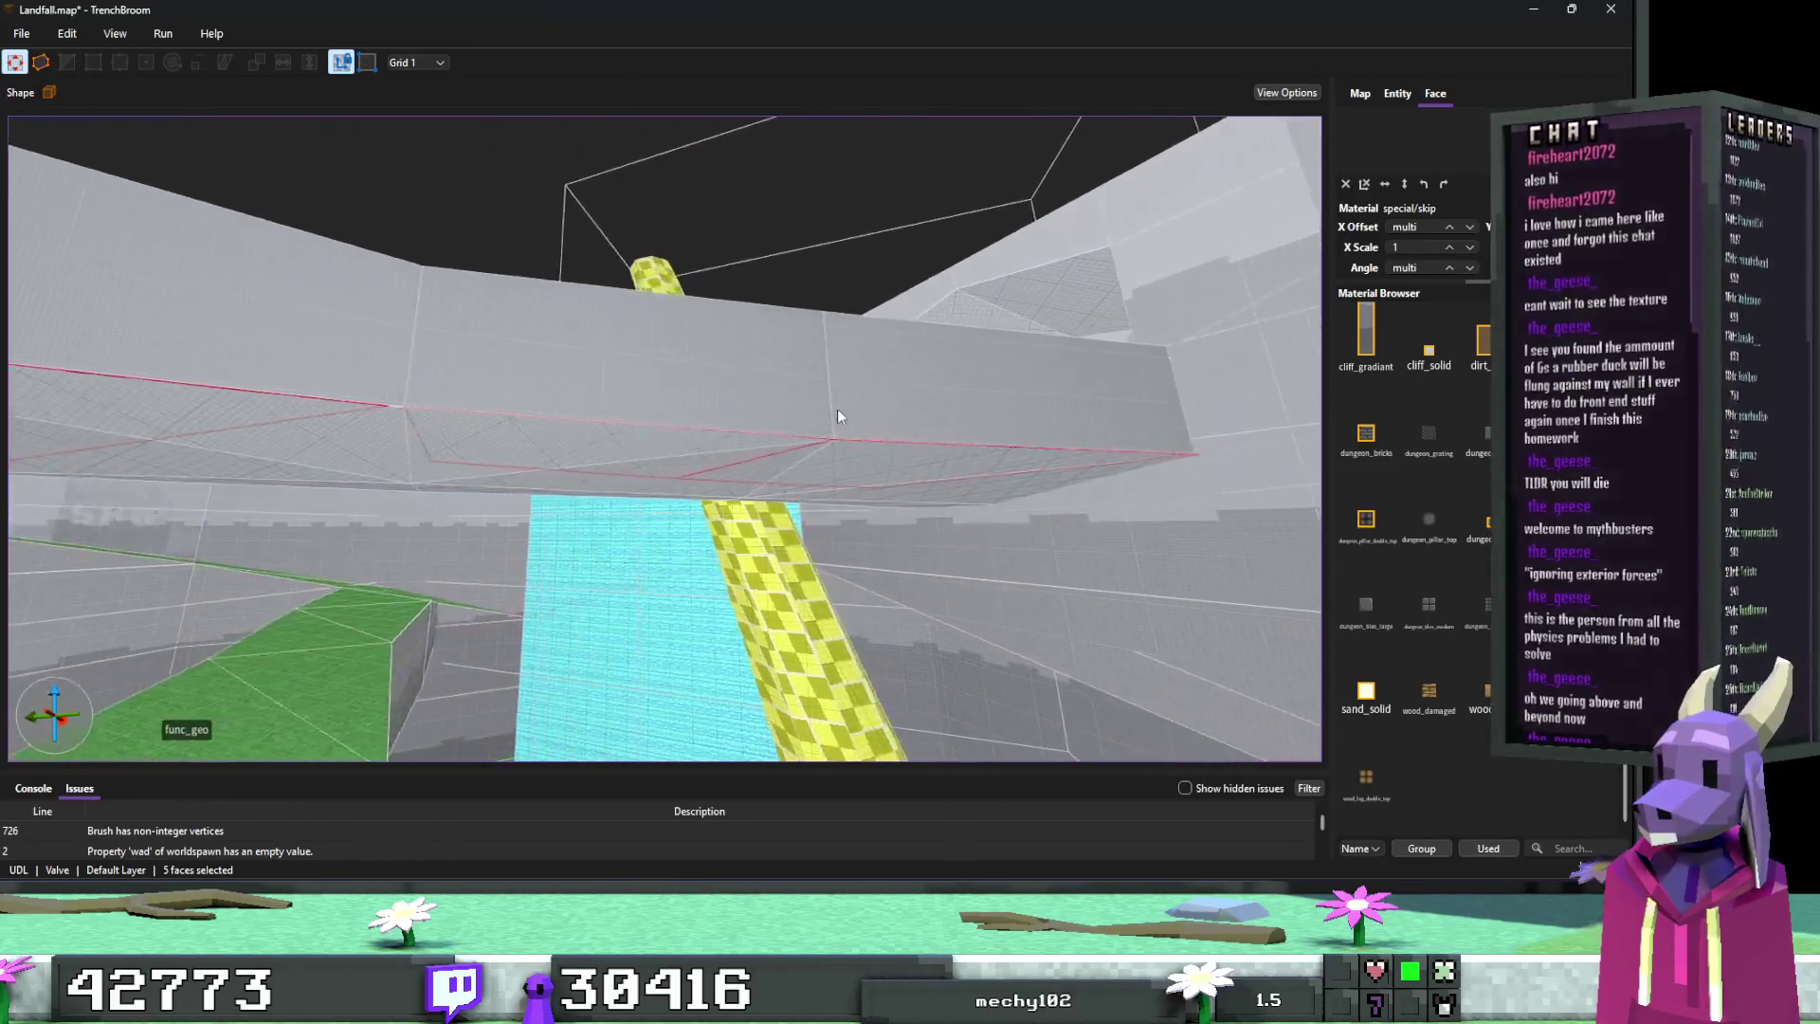
pyautogui.scroll(2, 1421, 675)
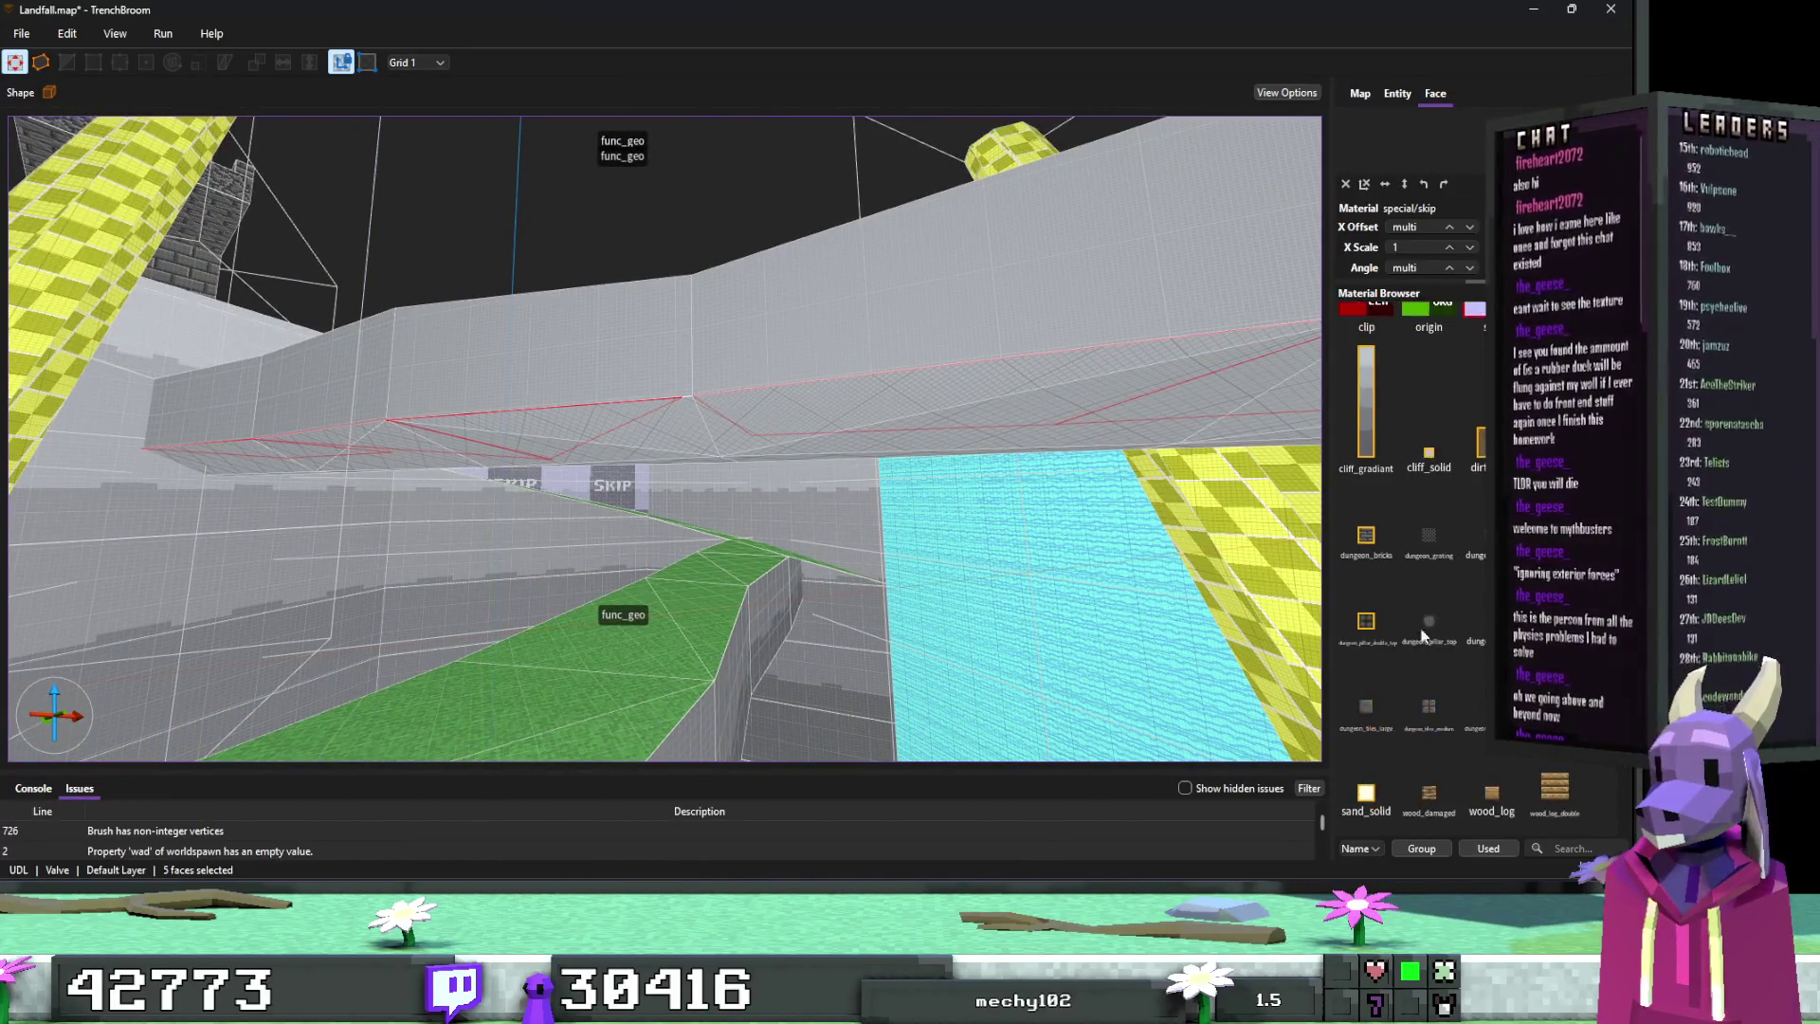
pyautogui.click(1440, 465)
pyautogui.press('Escape')
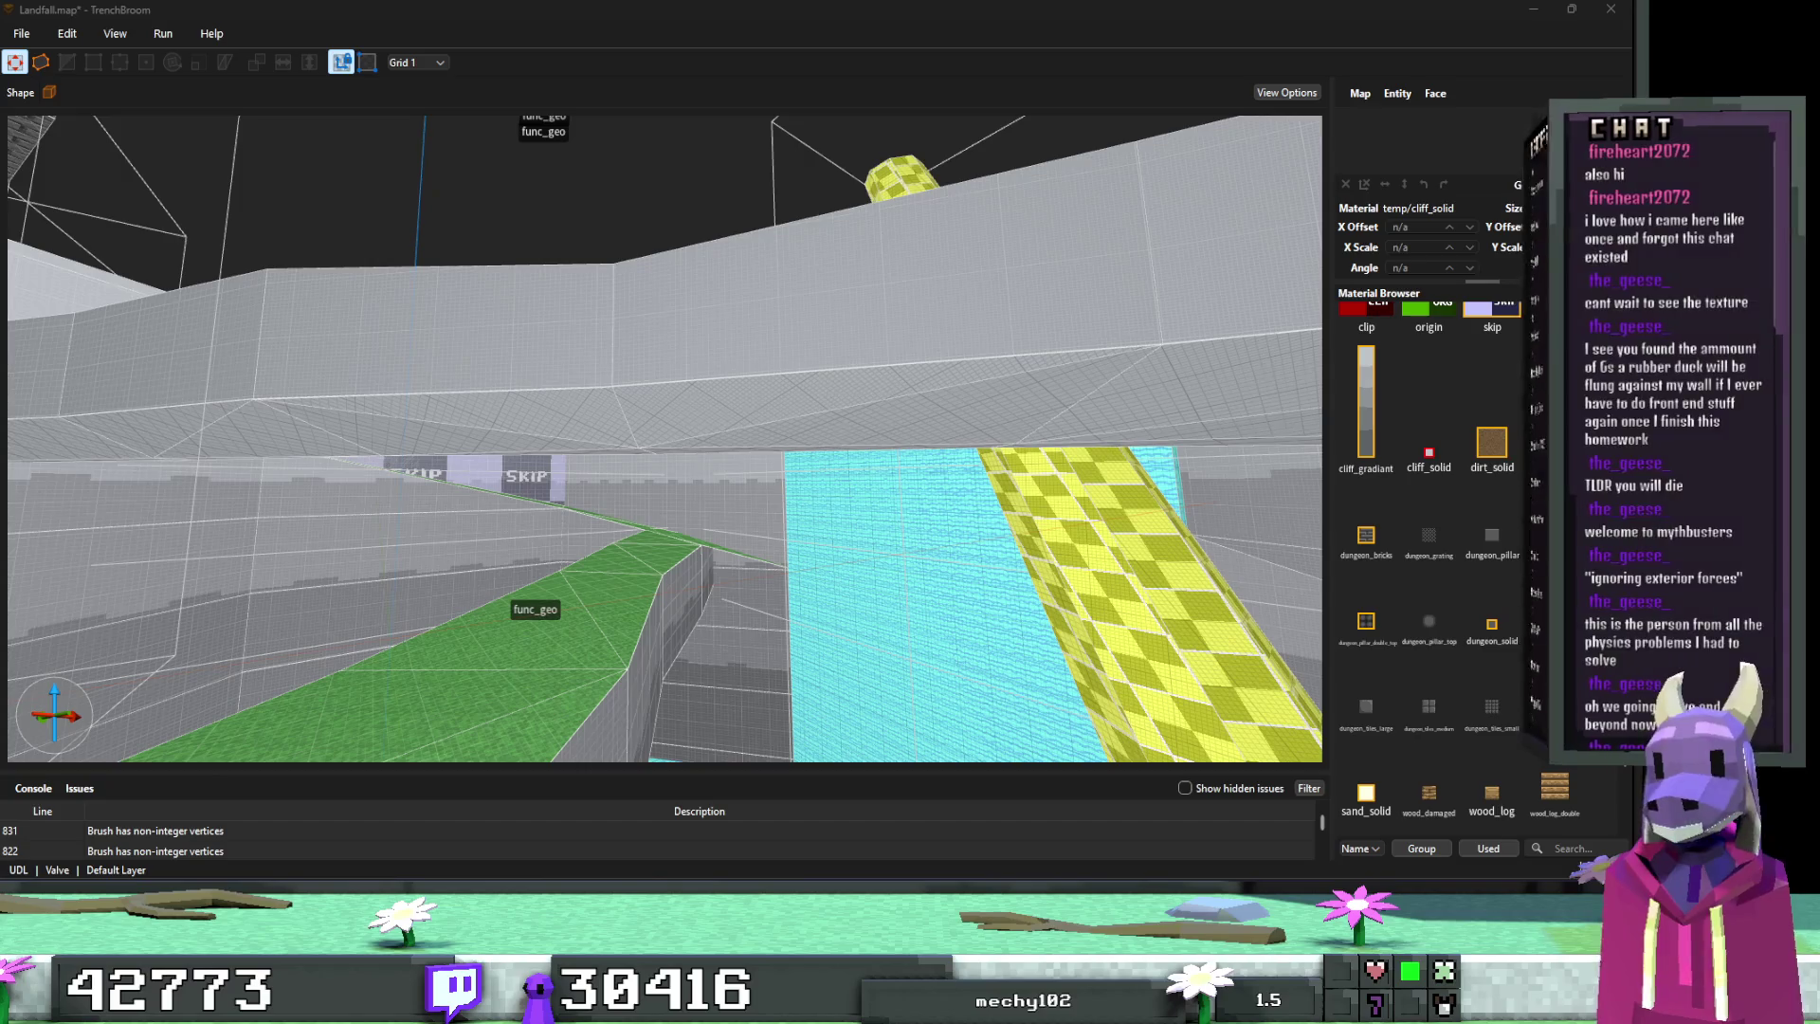
pyautogui.scroll(-3, 1110, 293)
pyautogui.hotkey('ctrl', 's')
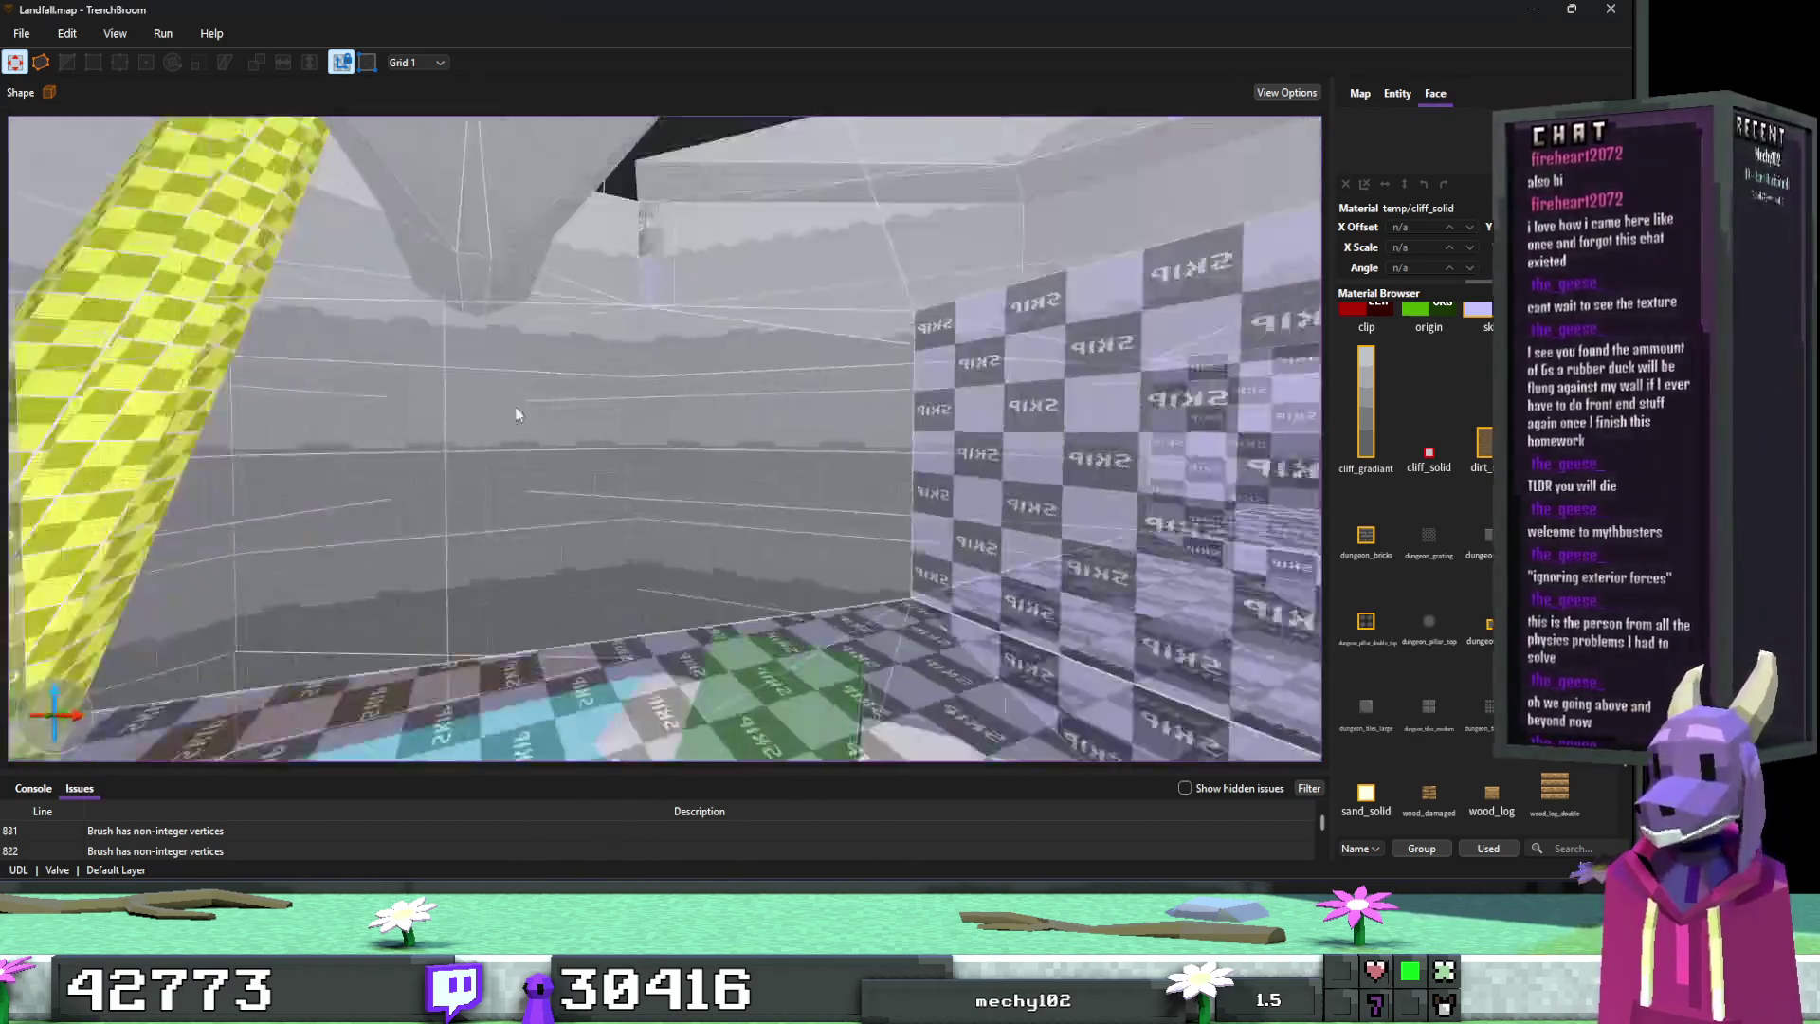
pyautogui.moveTo(517, 414)
pyautogui.mouseDown()
pyautogui.moveTo(576, 400)
pyautogui.moveTo(476, 536)
pyautogui.moveTo(395, 458)
pyautogui.moveTo(441, 373)
pyautogui.moveTo(497, 513)
pyautogui.moveTo(366, 457)
pyautogui.moveTo(365, 424)
pyautogui.moveTo(340, 458)
pyautogui.moveTo(395, 426)
pyautogui.moveTo(341, 386)
pyautogui.moveTo(64, 414)
pyautogui.moveTo(81, 414)
pyautogui.moveTo(73, 431)
pyautogui.moveTo(26, 447)
pyautogui.moveTo(90, 520)
pyautogui.moveTo(207, 459)
pyautogui.moveTo(327, 496)
pyautogui.mouseUp()
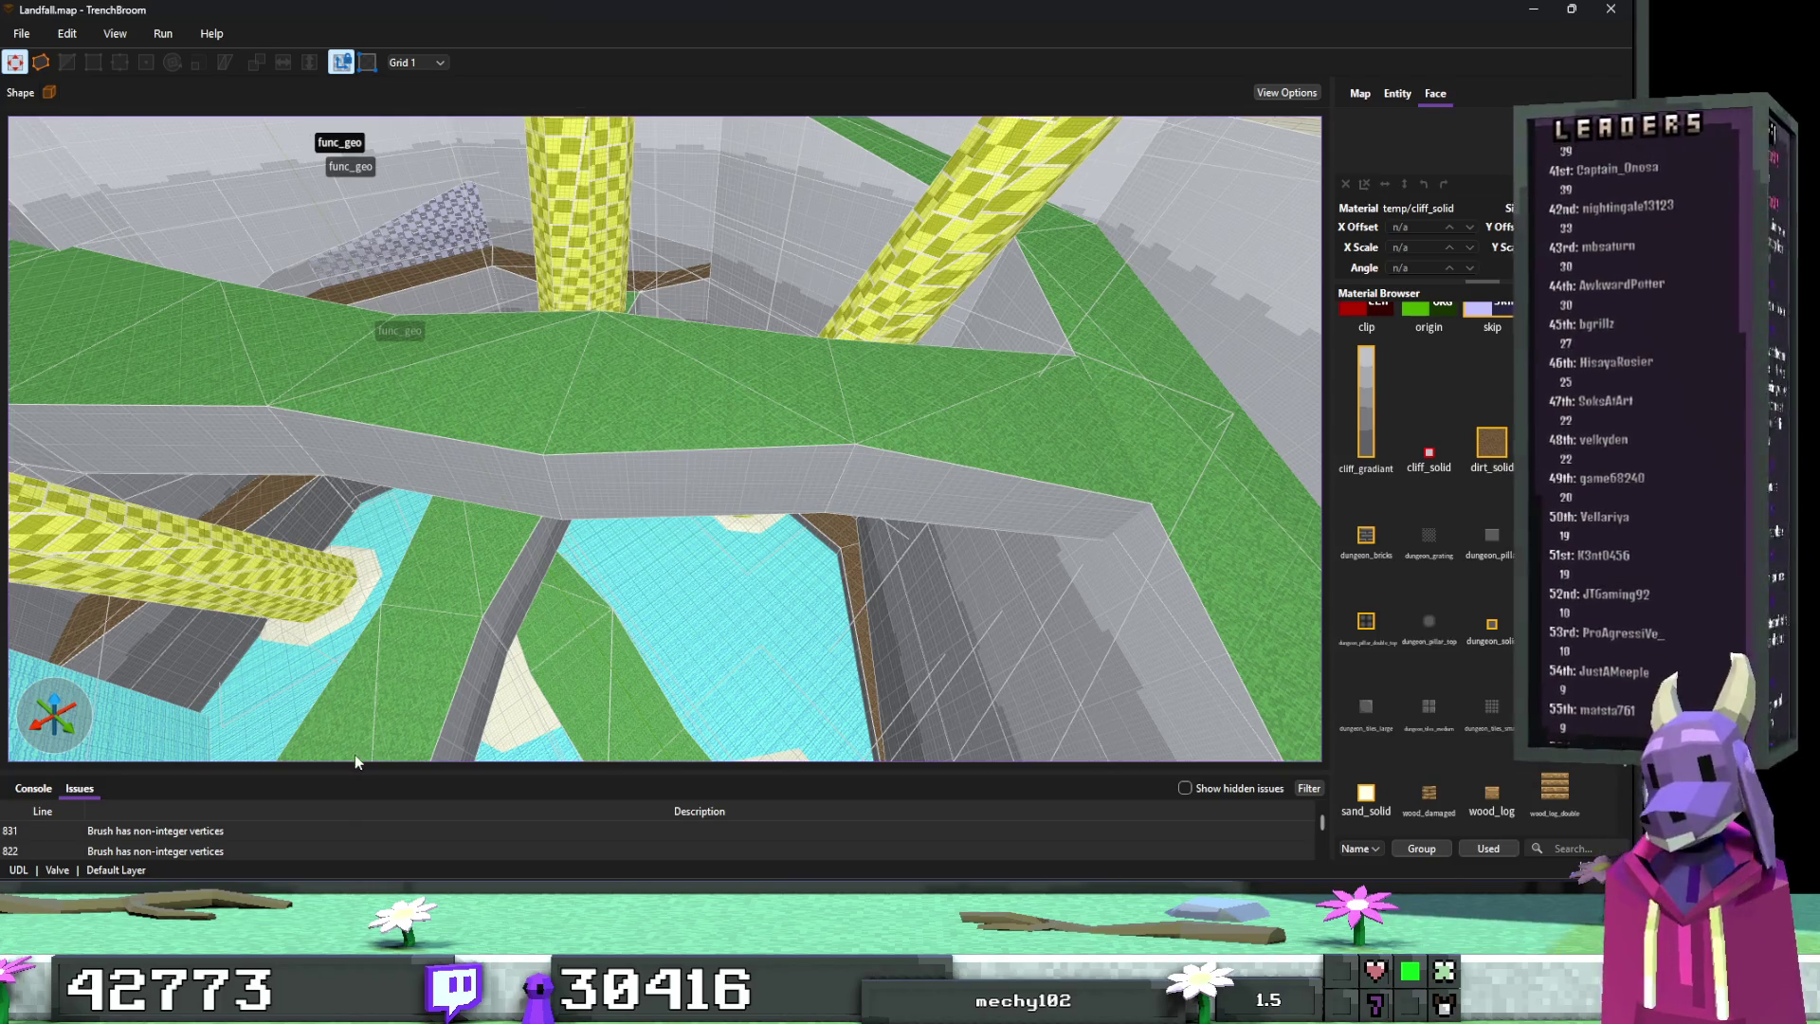
pyautogui.hotkey('alt', 'Tab')
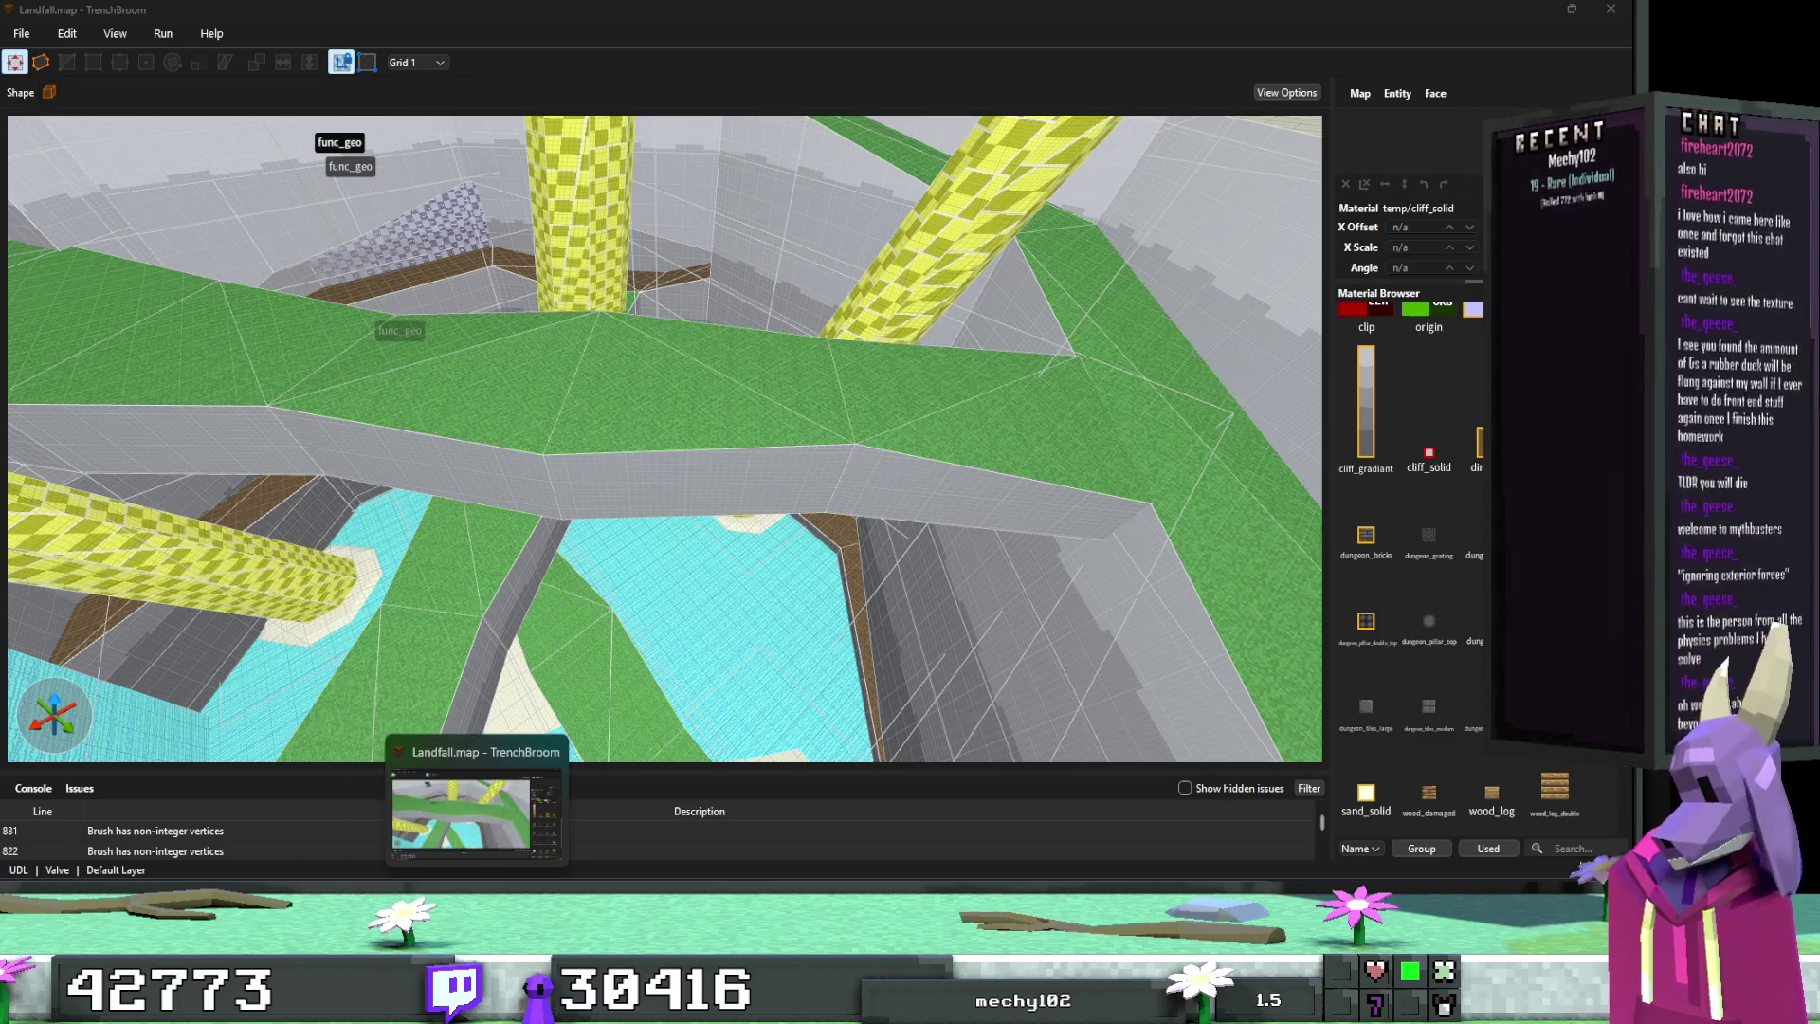
pyautogui.click(477, 1003)
# Step: Rebuild FuncGodotMap from the updated map and save the Landfall scene
pyautogui.click(123, 154)
pyautogui.click(857, 104)
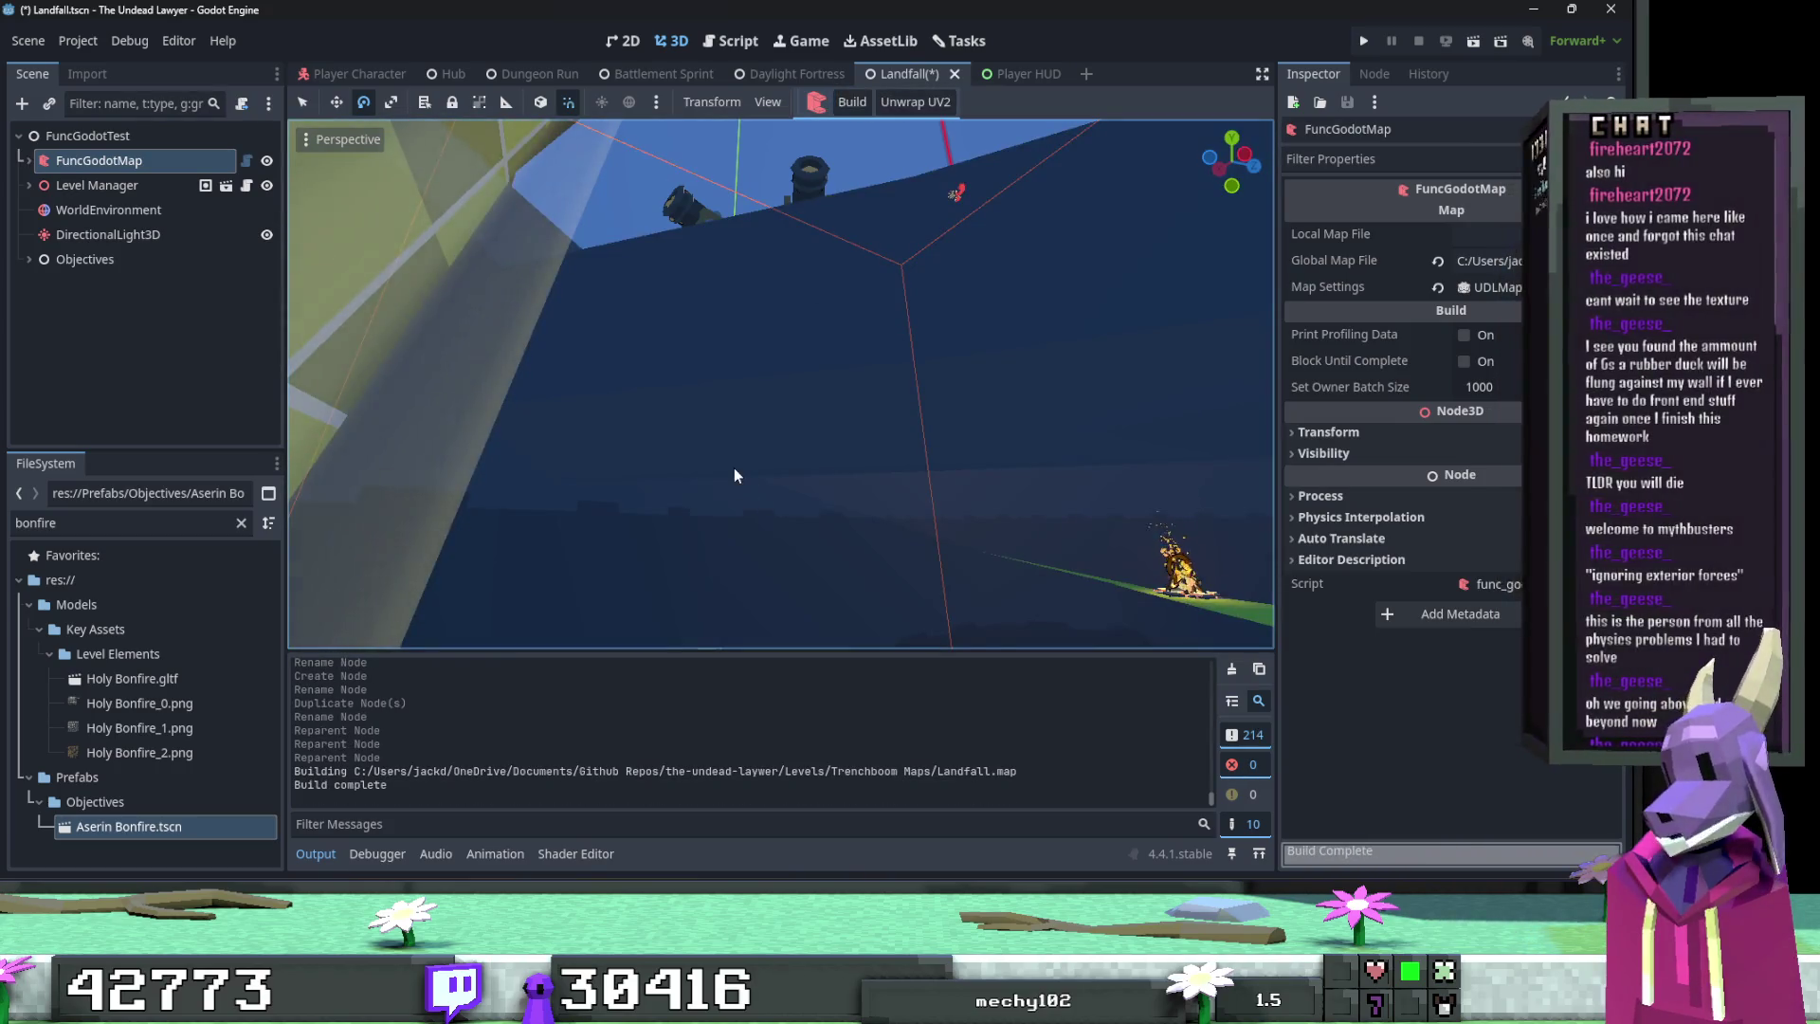
pyautogui.click(736, 474)
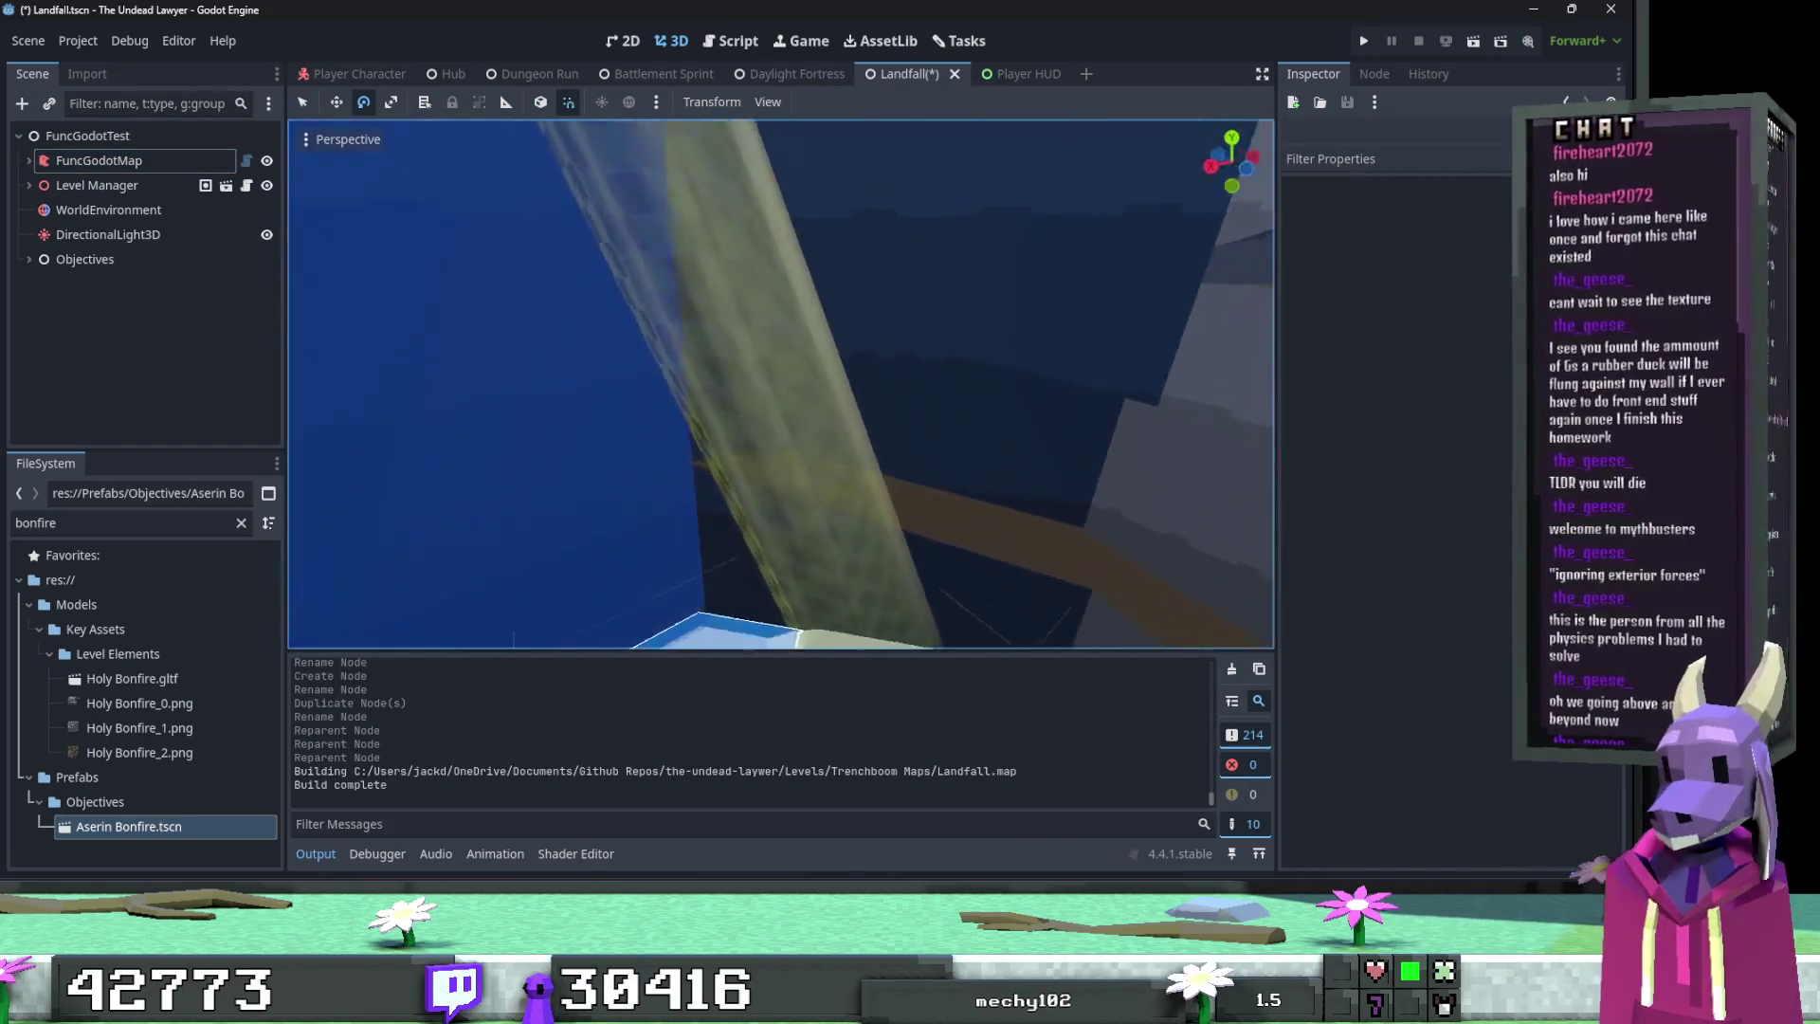
pyautogui.hotkey('ctrl', 's')
pyautogui.moveTo(769, 503)
pyautogui.mouseDown()
pyautogui.moveTo(691, 406)
pyautogui.moveTo(759, 379)
pyautogui.moveTo(687, 406)
pyautogui.mouseUp()
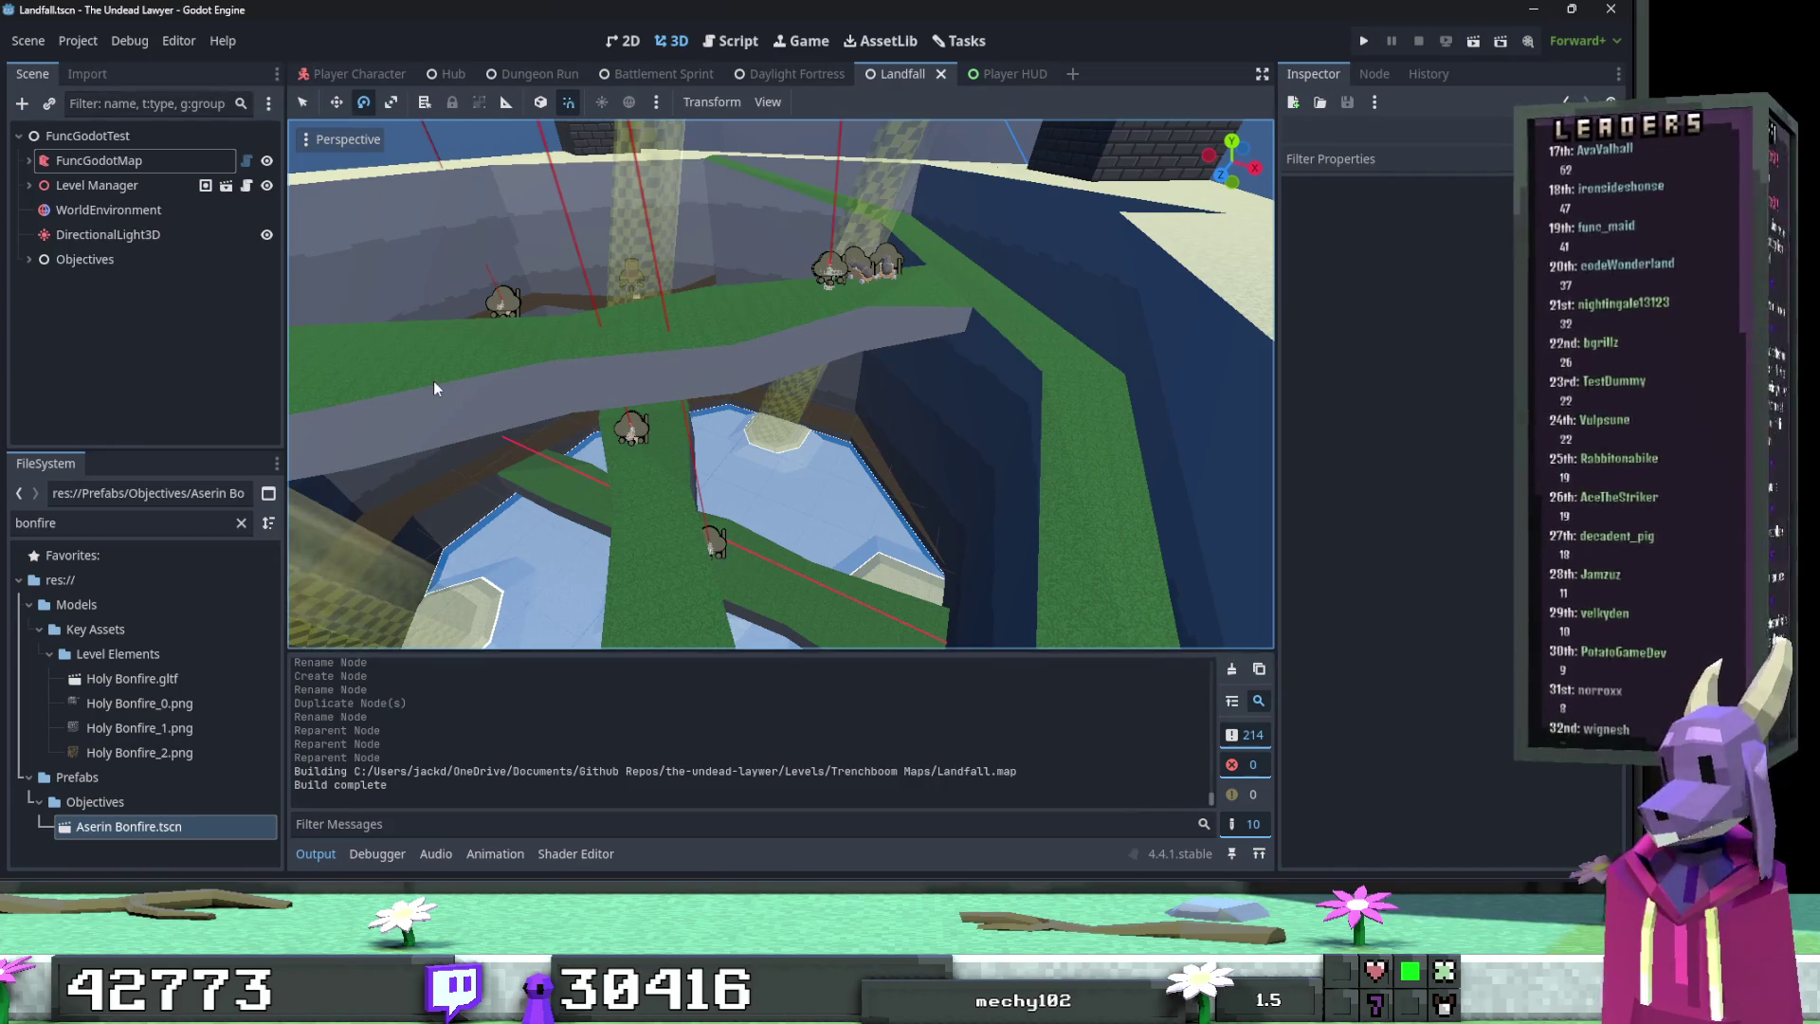
# Step: Focus the view on the first LightShaft3D under Objects and expand its outline and origin children
pyautogui.click(29, 259)
pyautogui.scroll(-5, 89, 361)
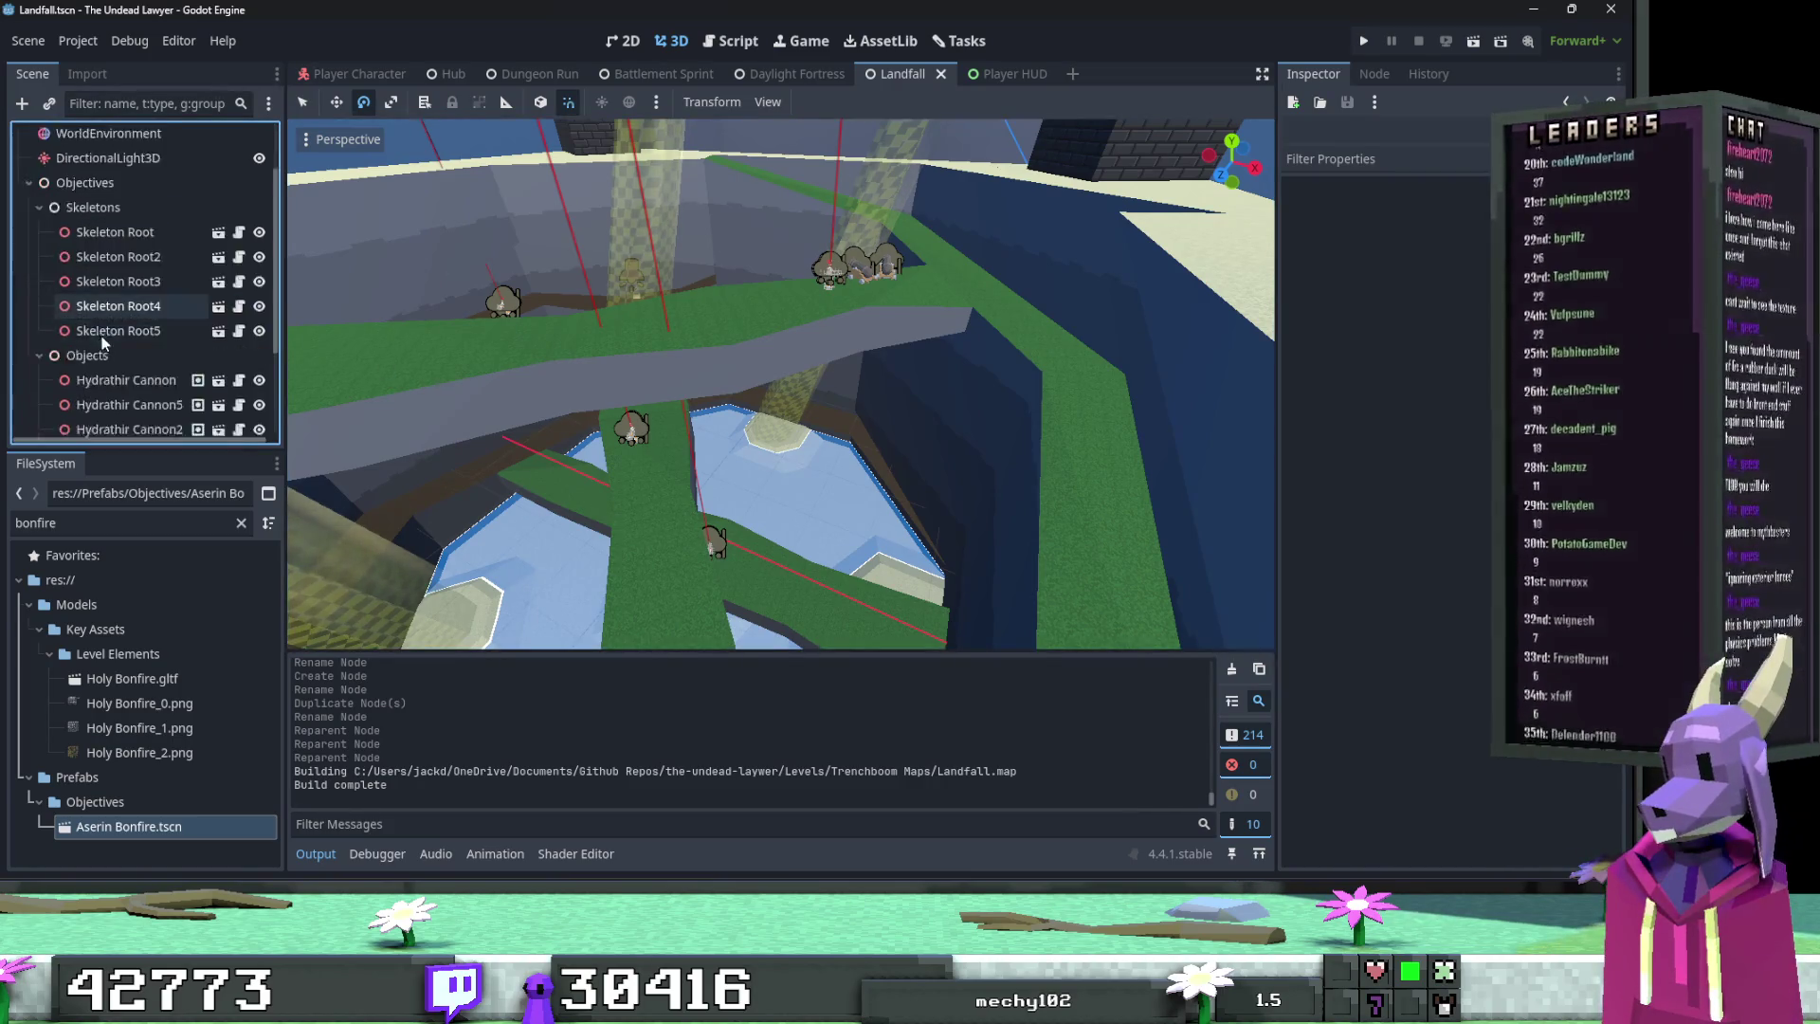
pyautogui.click(142, 346)
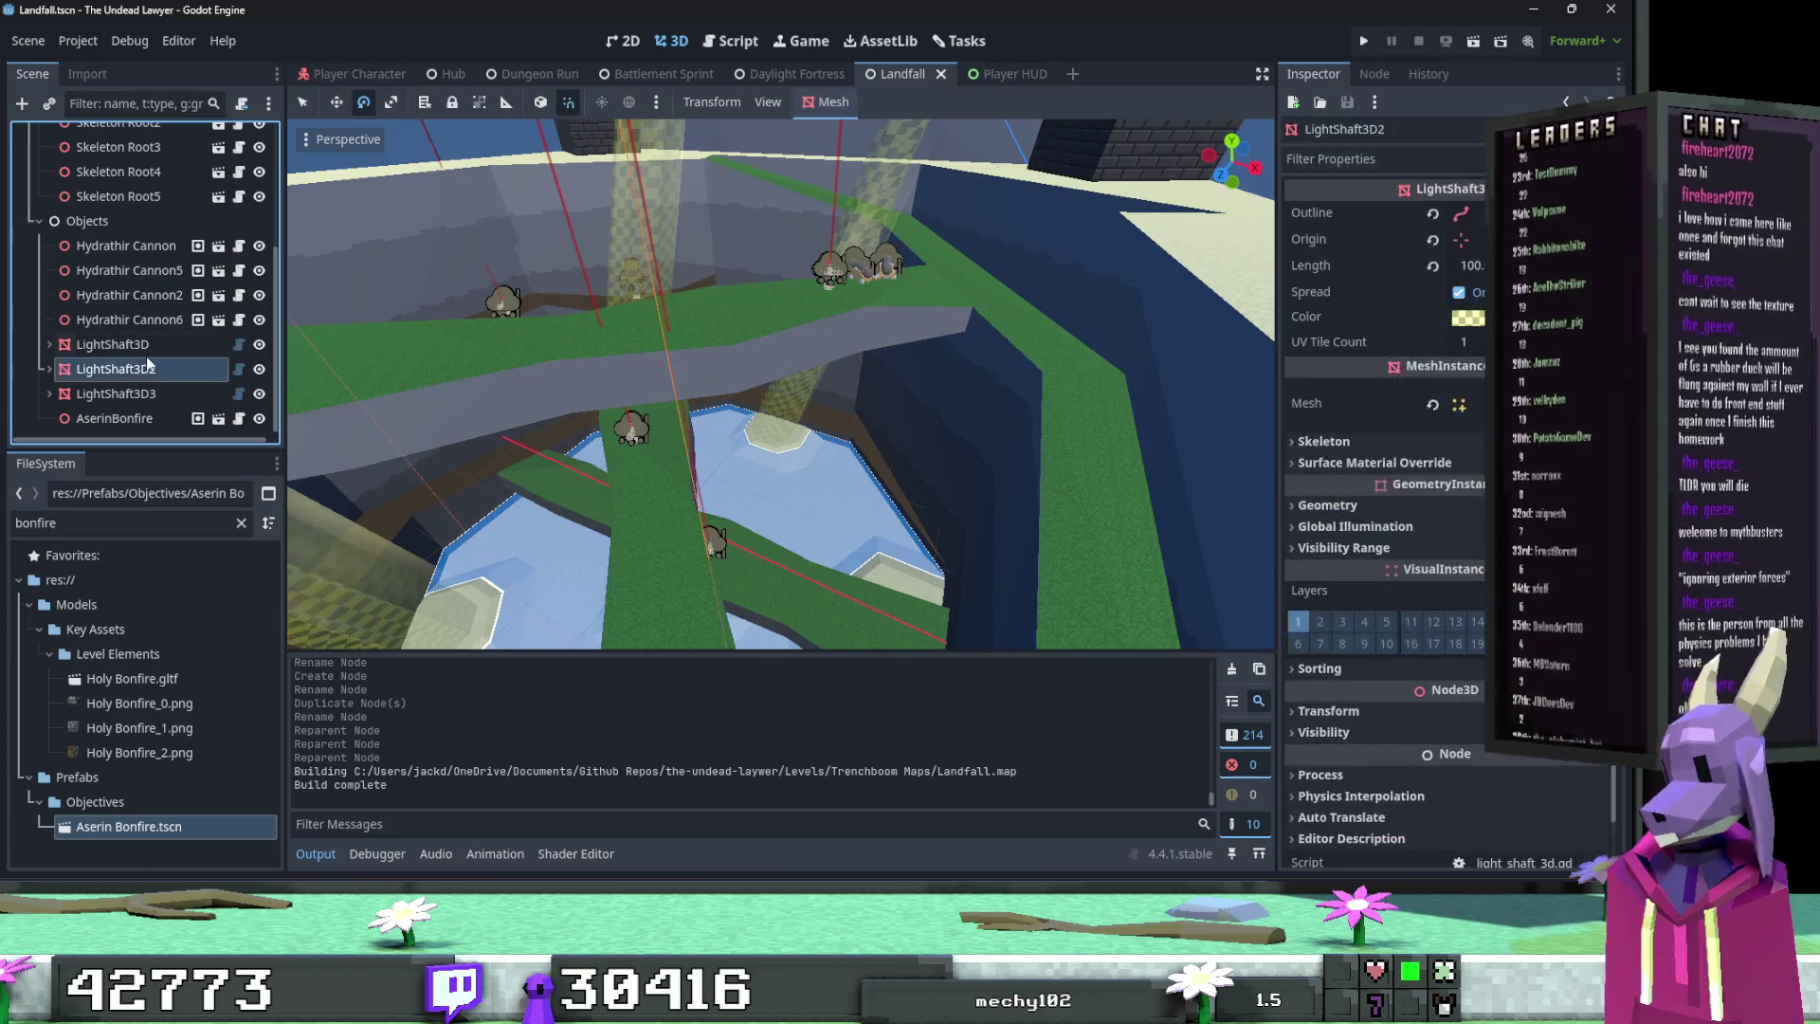
pyautogui.press('f')
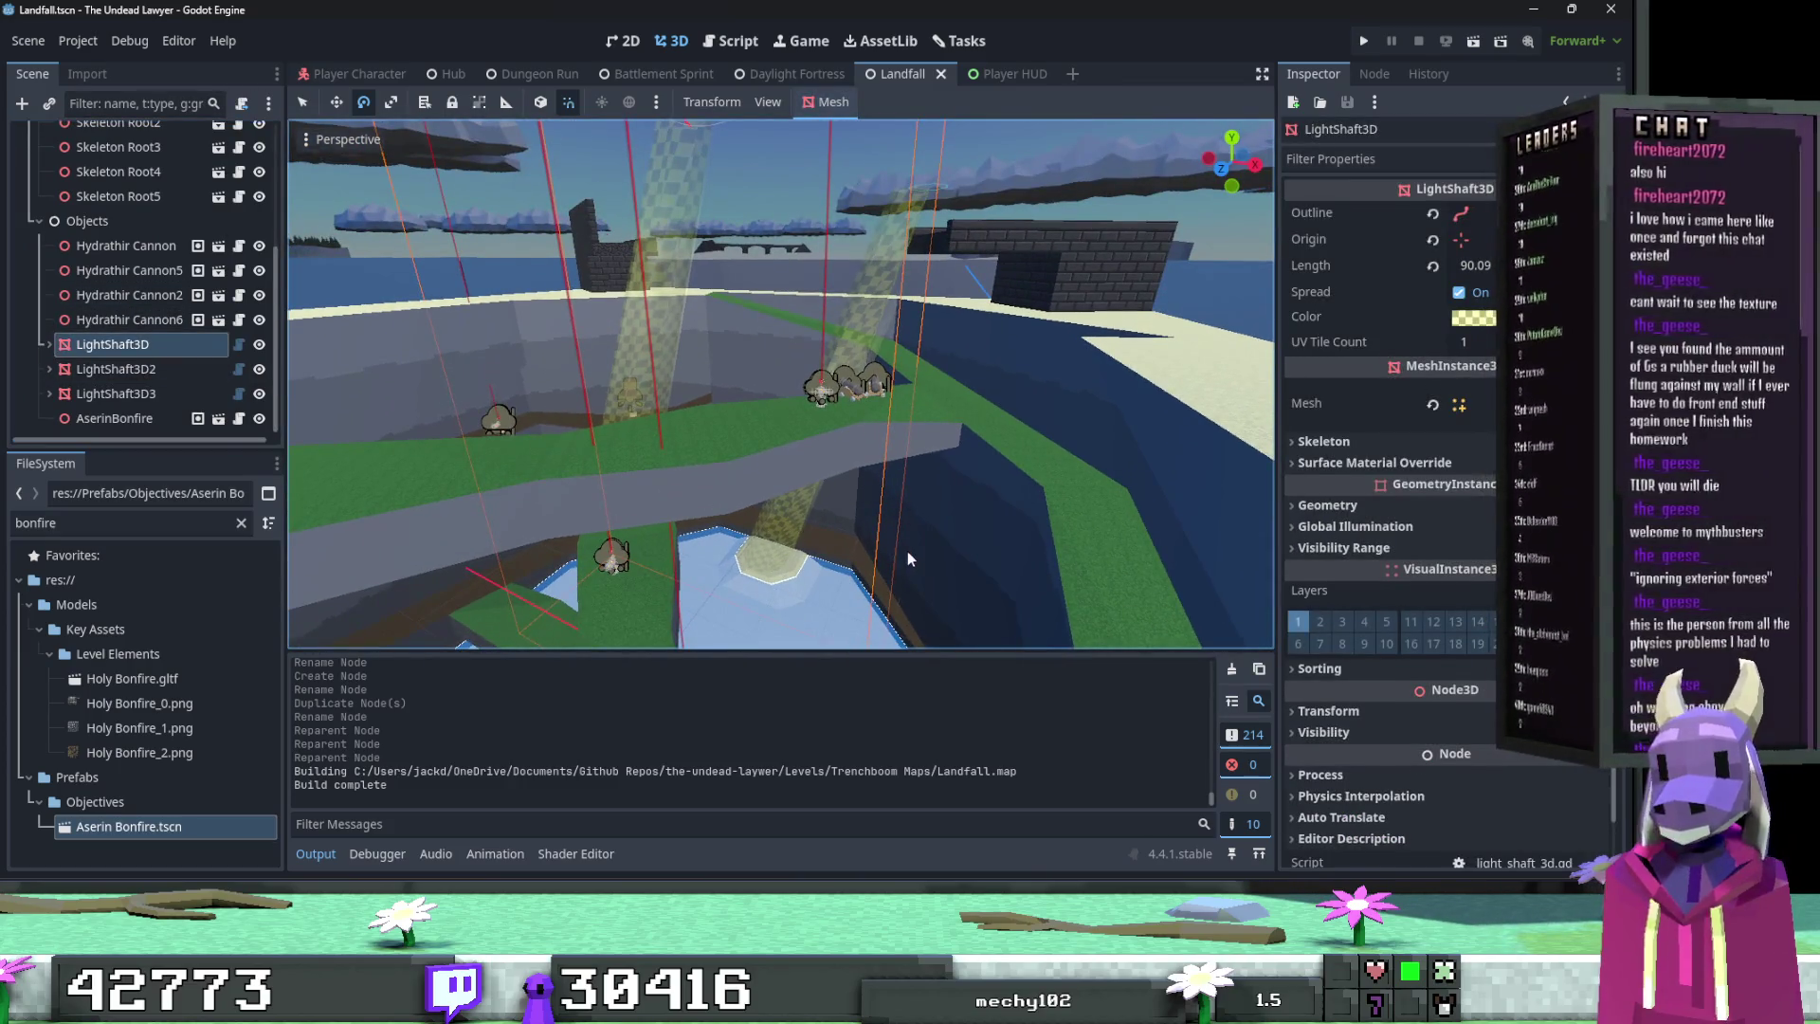
pyautogui.moveTo(923, 573)
pyautogui.mouseDown()
pyautogui.moveTo(910, 522)
pyautogui.moveTo(799, 565)
pyautogui.mouseUp()
pyautogui.click(49, 344)
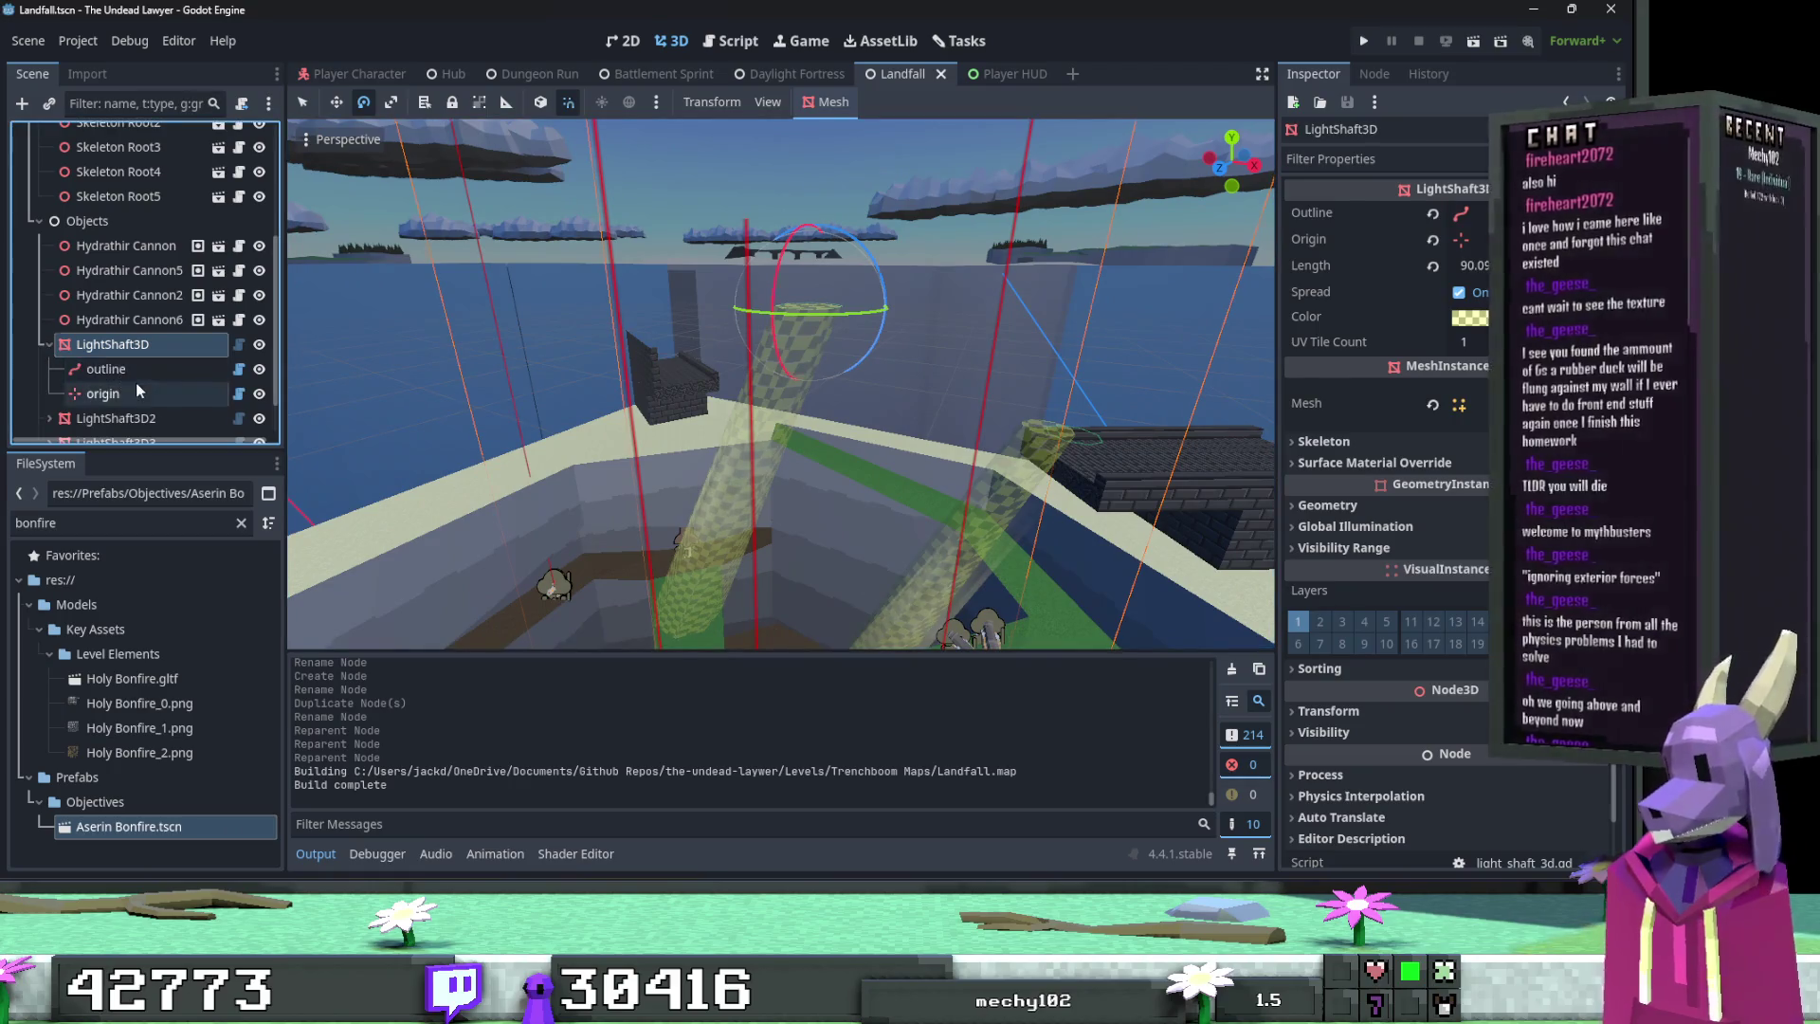
# Step: Dismiss the origin node's context menu and switch to the Daylight Fortress scene
pyautogui.rightClick(135, 384)
pyautogui.moveTo(242, 289)
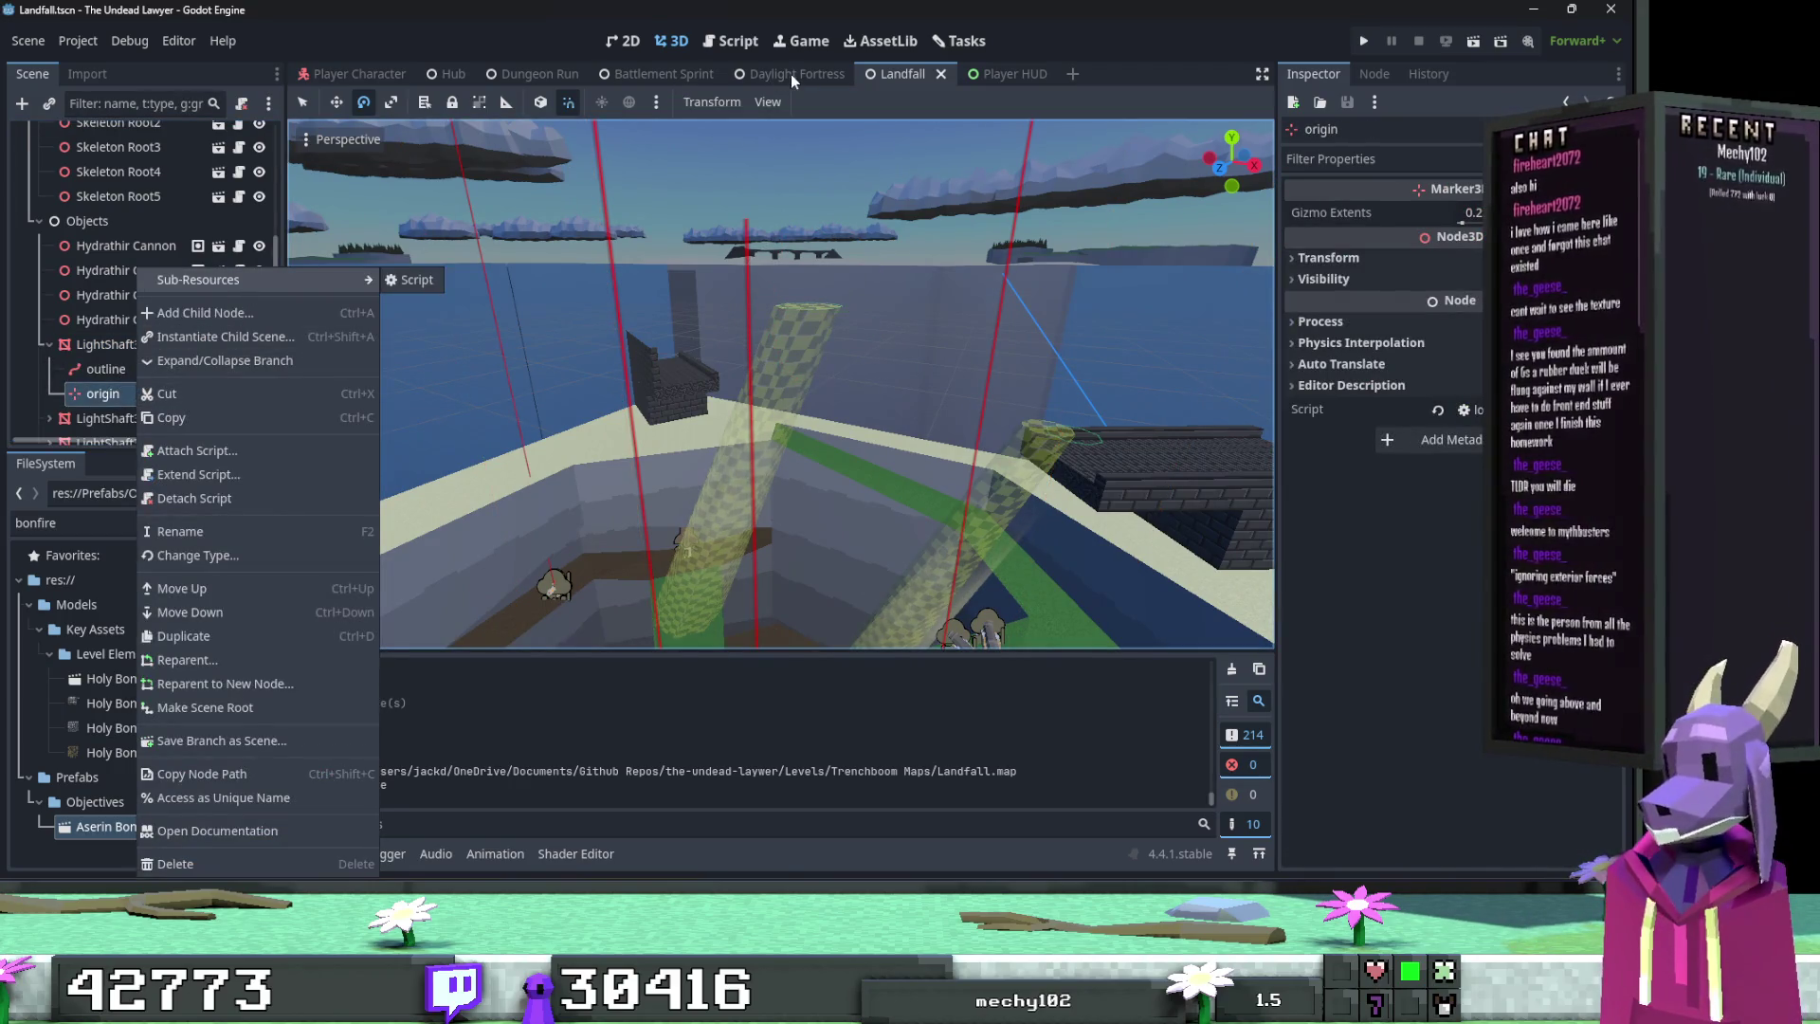
pyautogui.click(790, 74)
pyautogui.click(790, 74)
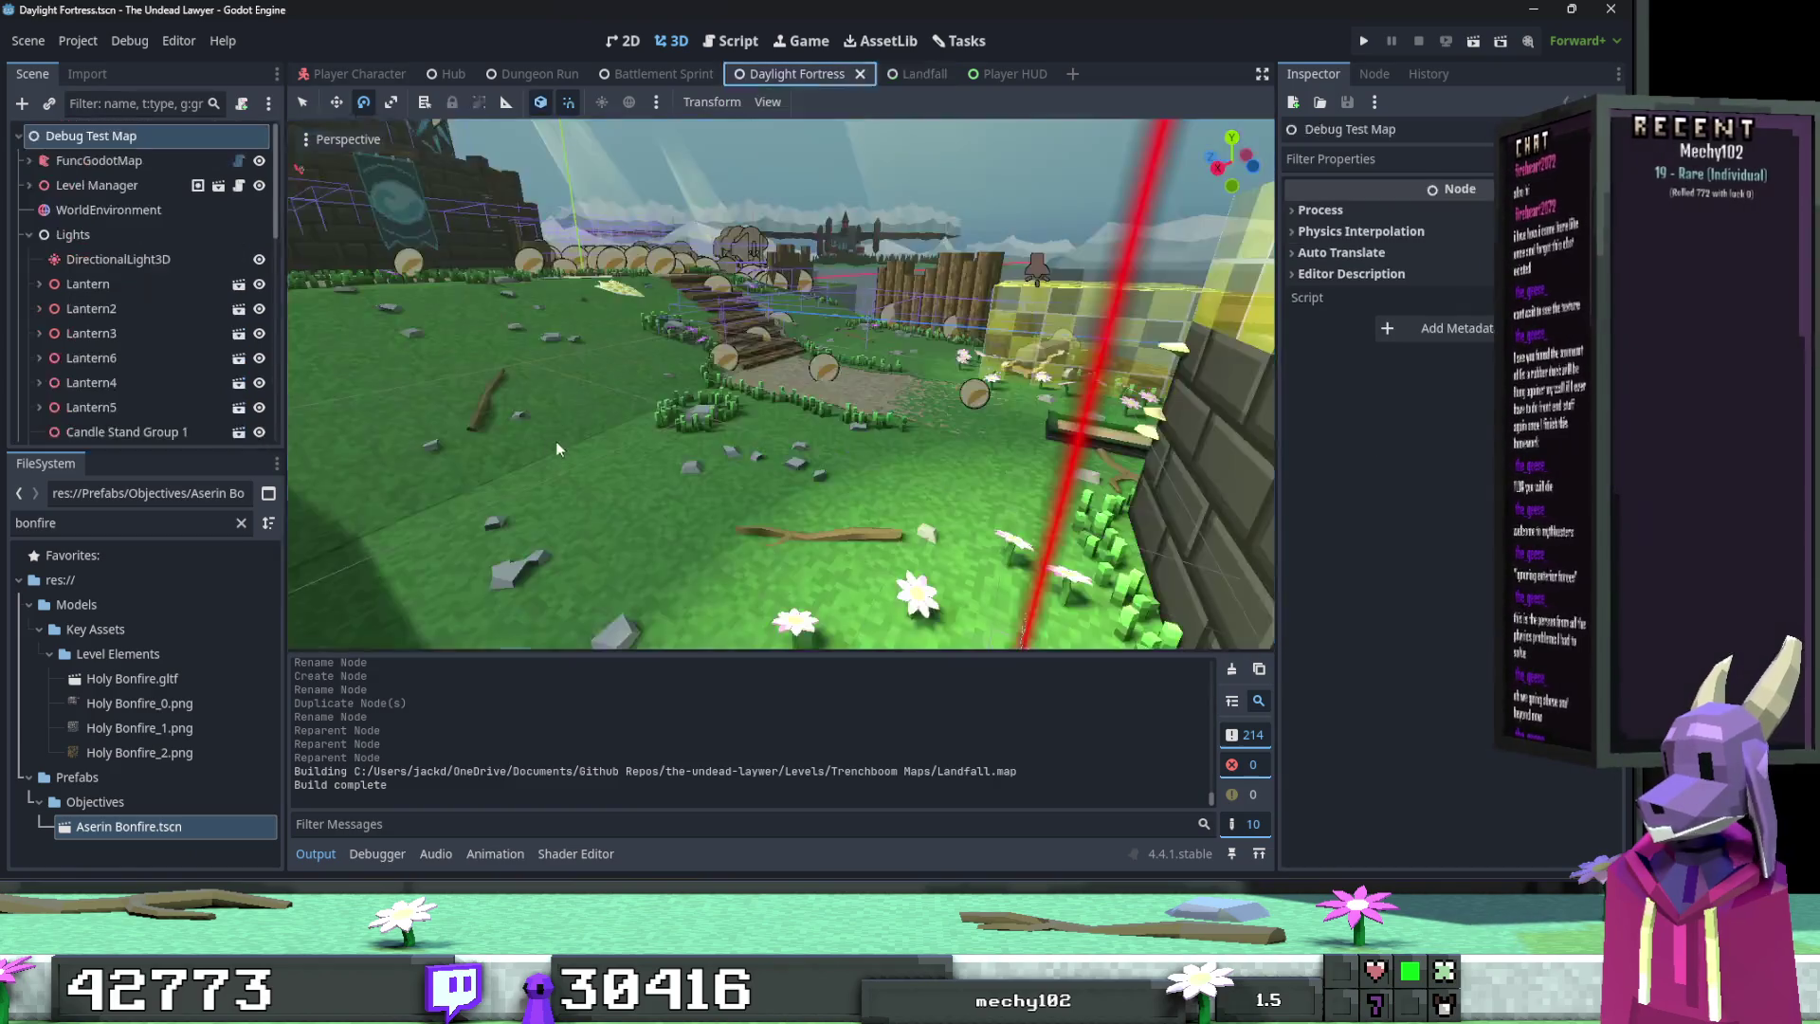
# Step: Inspect Daylight Fortress's light shafts and spotlights, ending on SpotLight3D4 by the bonfire
pyautogui.click(722, 361)
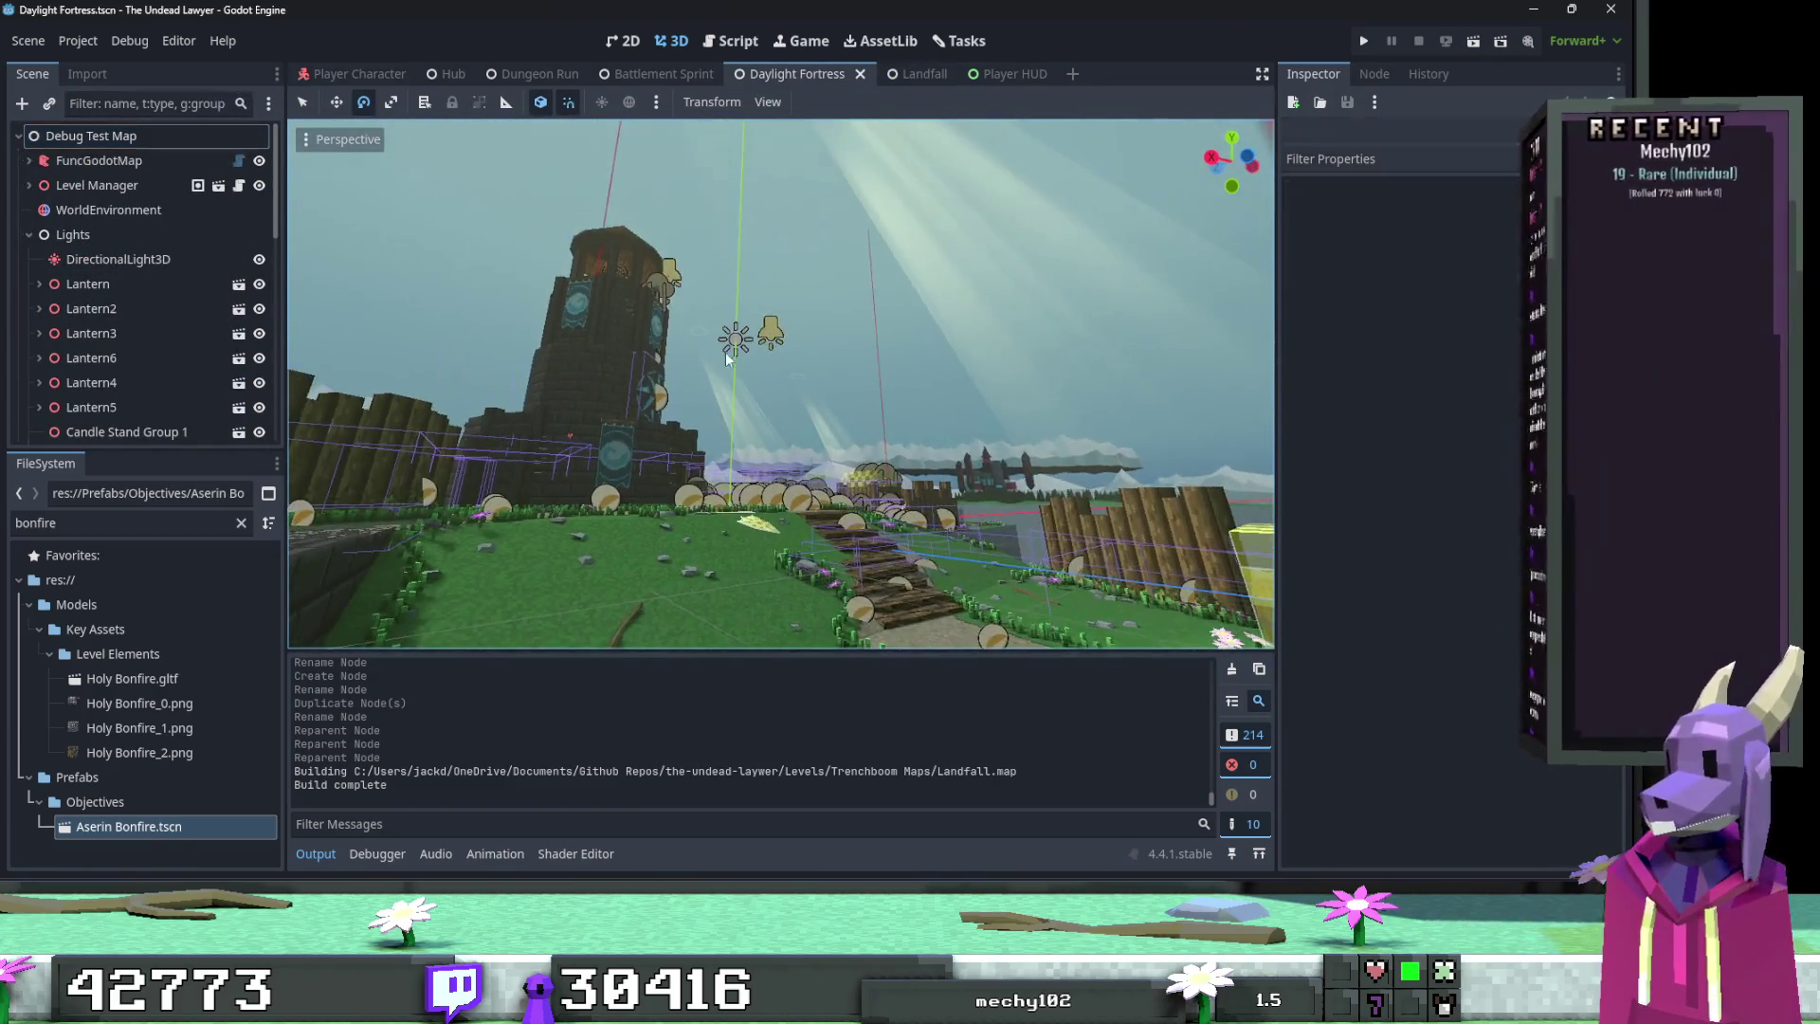
pyautogui.click(775, 343)
pyautogui.scroll(5, 776, 343)
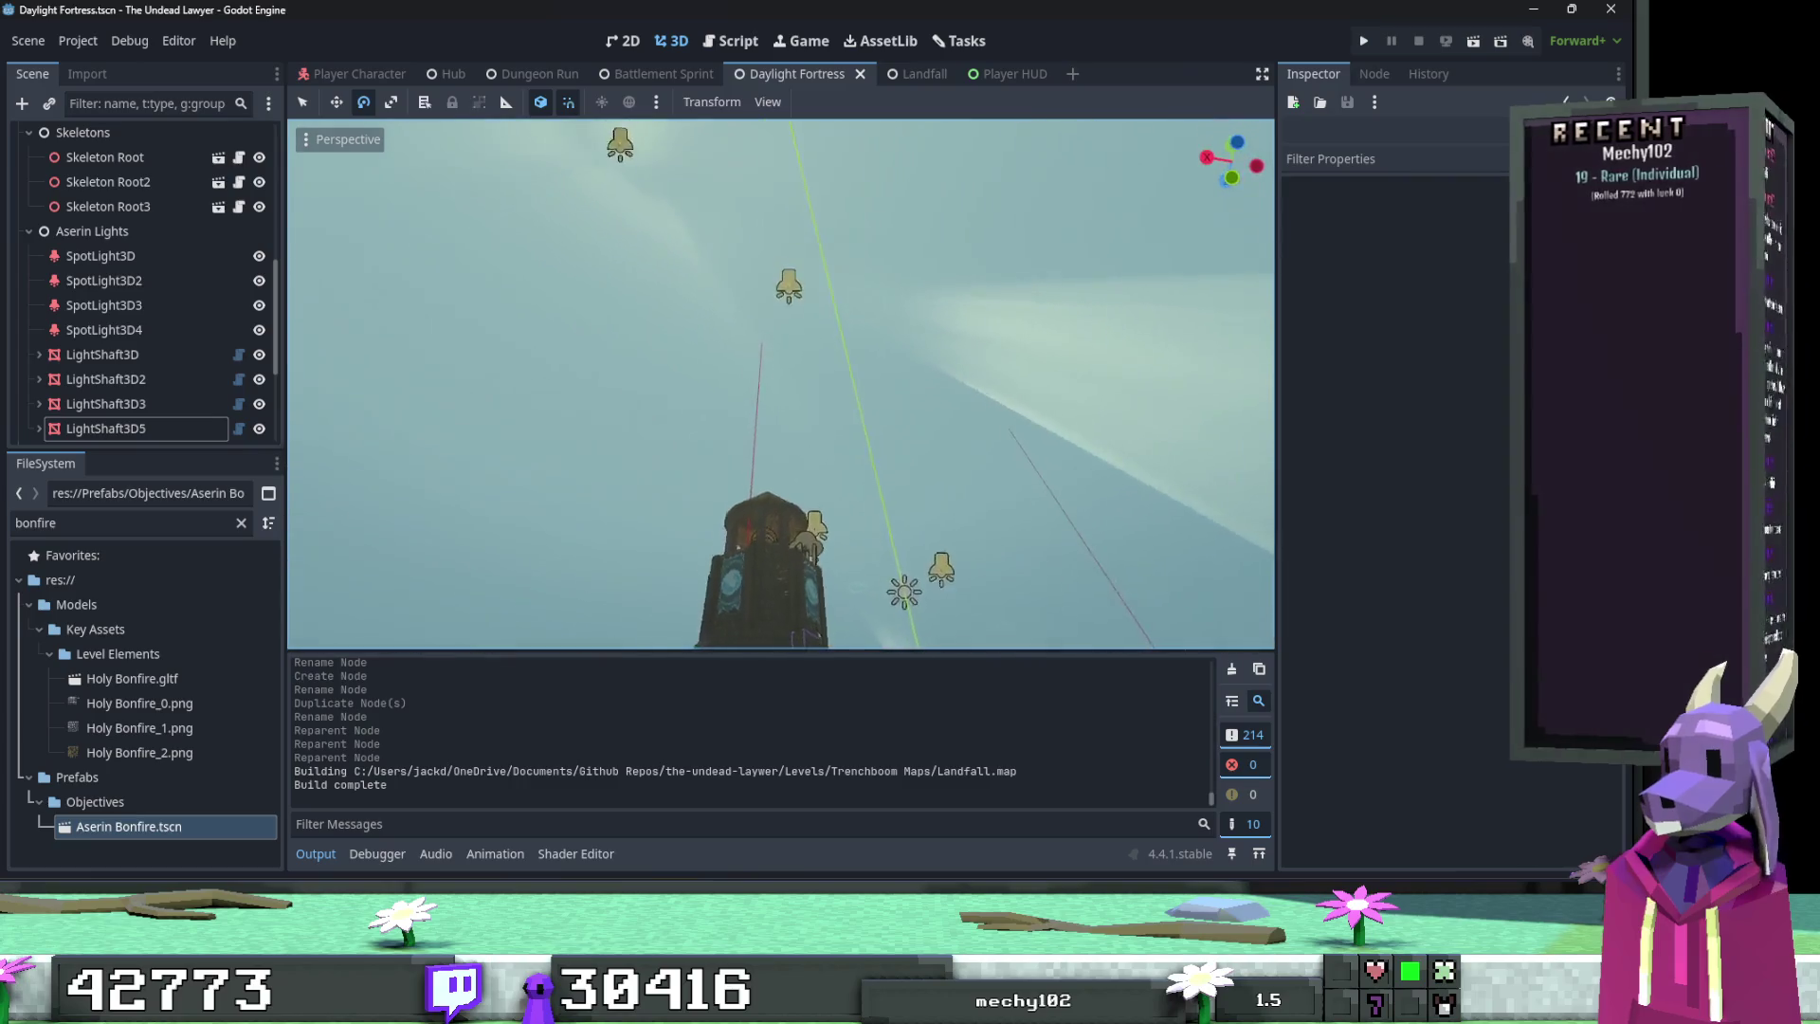
pyautogui.moveTo(776, 343); pyautogui.dragTo(770, 363)
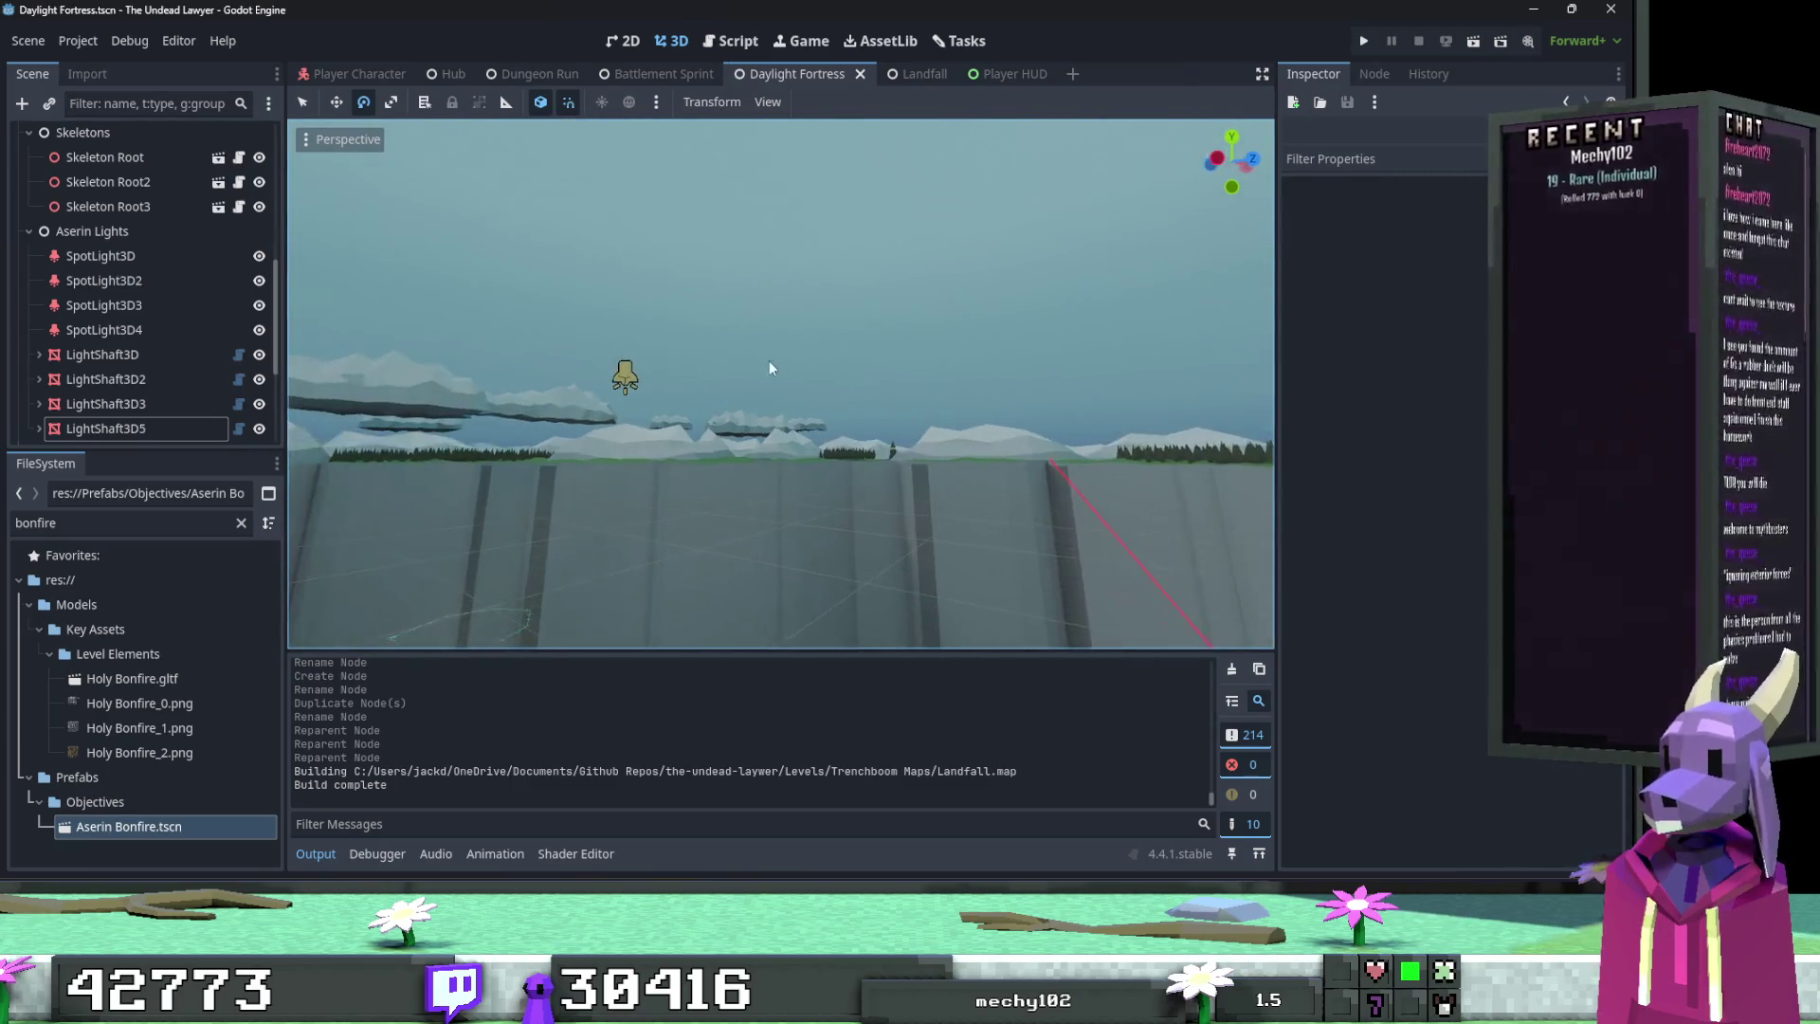
pyautogui.click(613, 379)
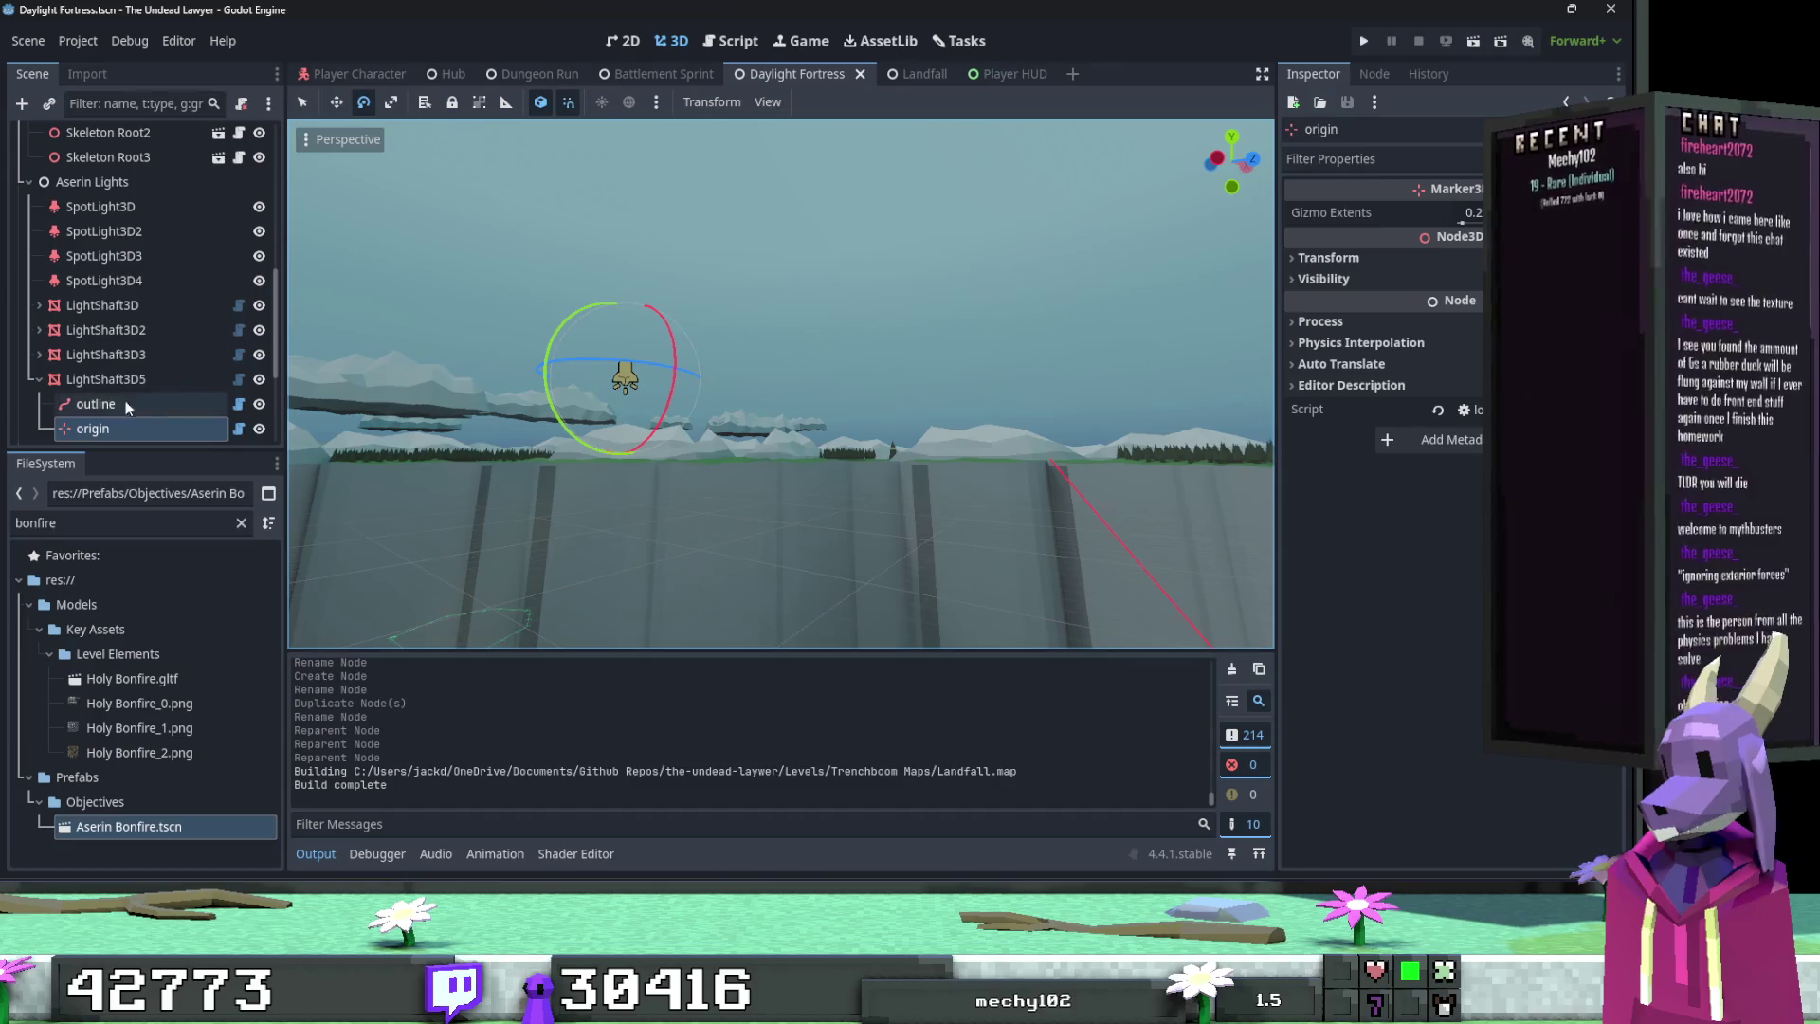
pyautogui.scroll(-2, 148, 404)
pyautogui.moveTo(624, 350); pyautogui.dragTo(624, 349)
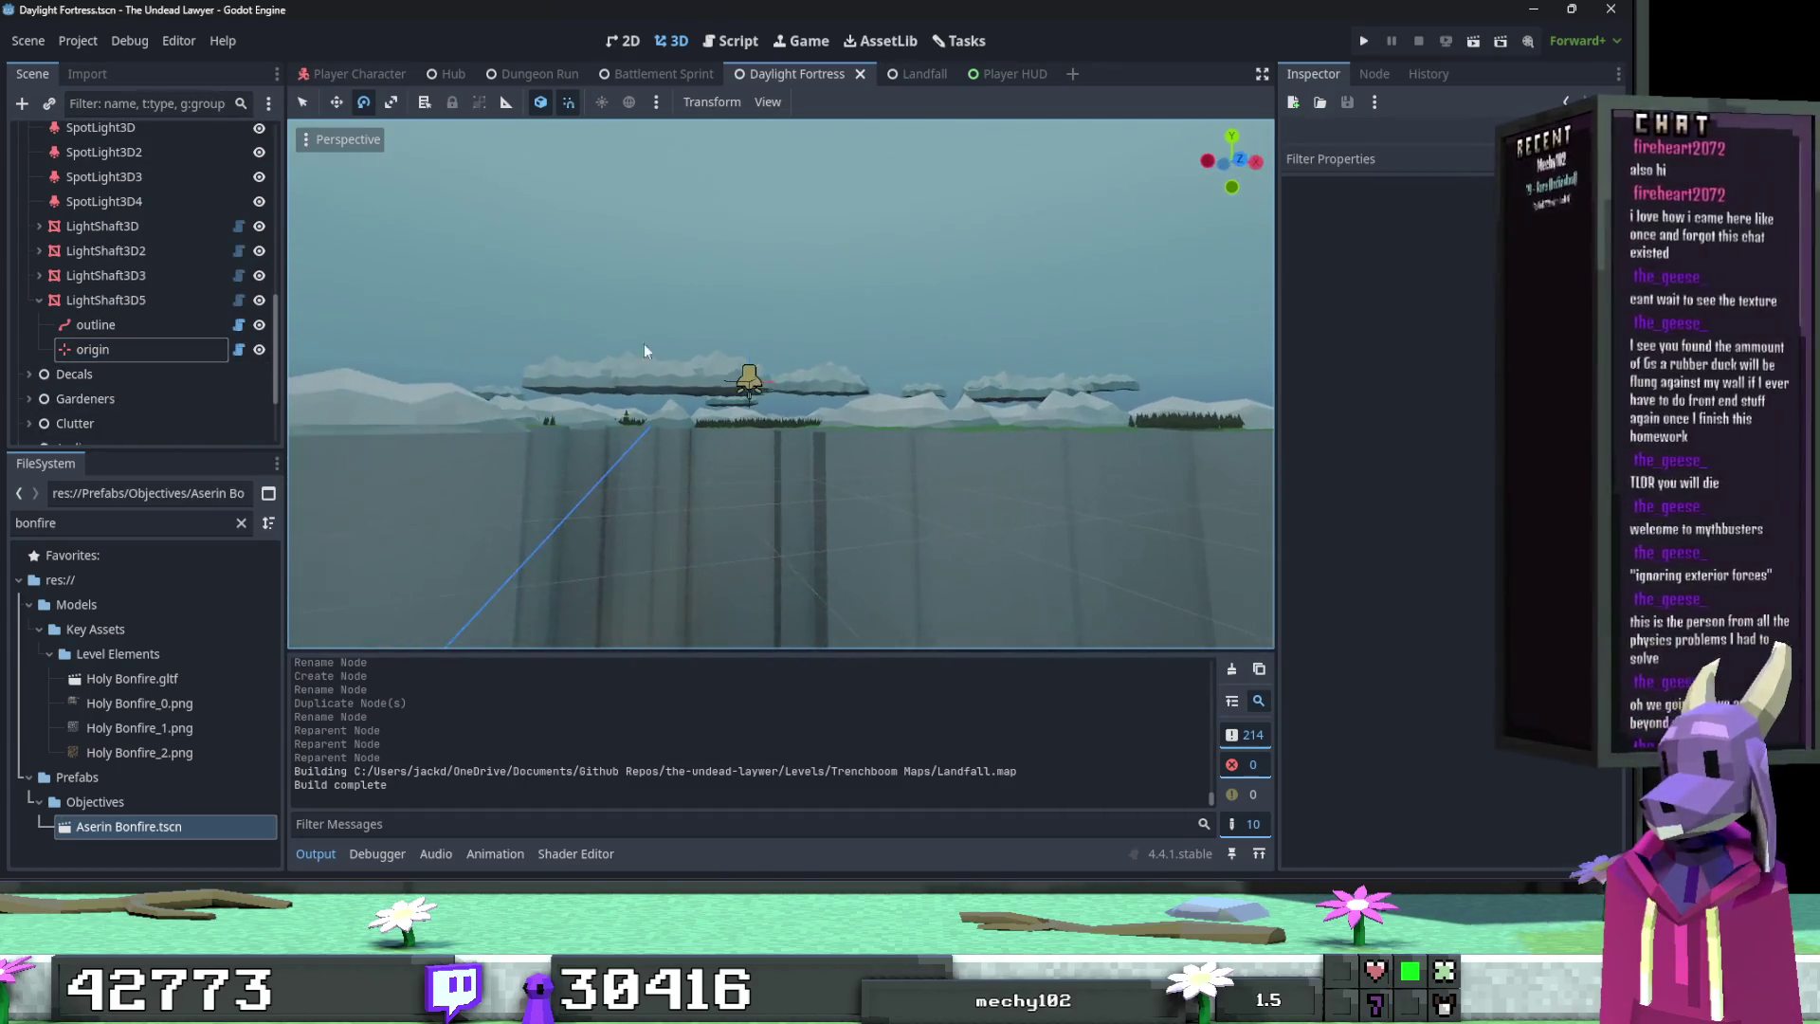
pyautogui.click(749, 376)
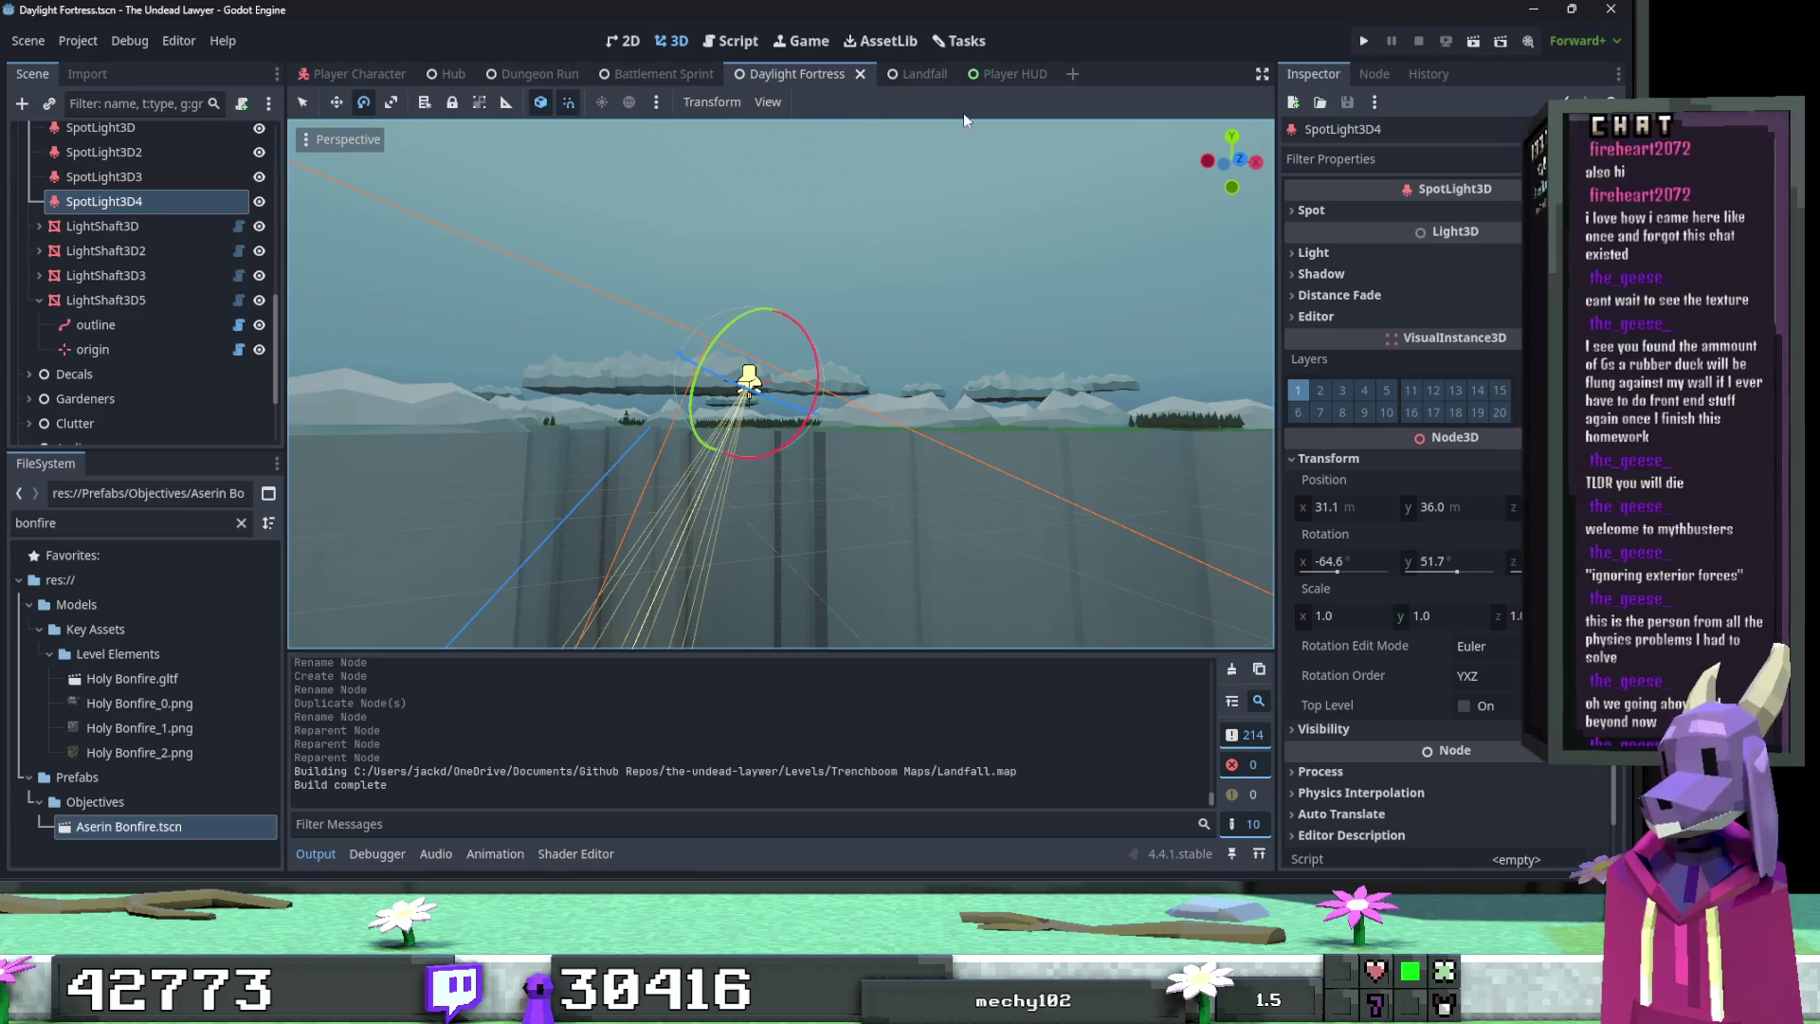
# Step: Return to the Landfall scene and select the light shaft's origin node
pyautogui.moveTo(725, 76)
pyautogui.moveTo(997, 70)
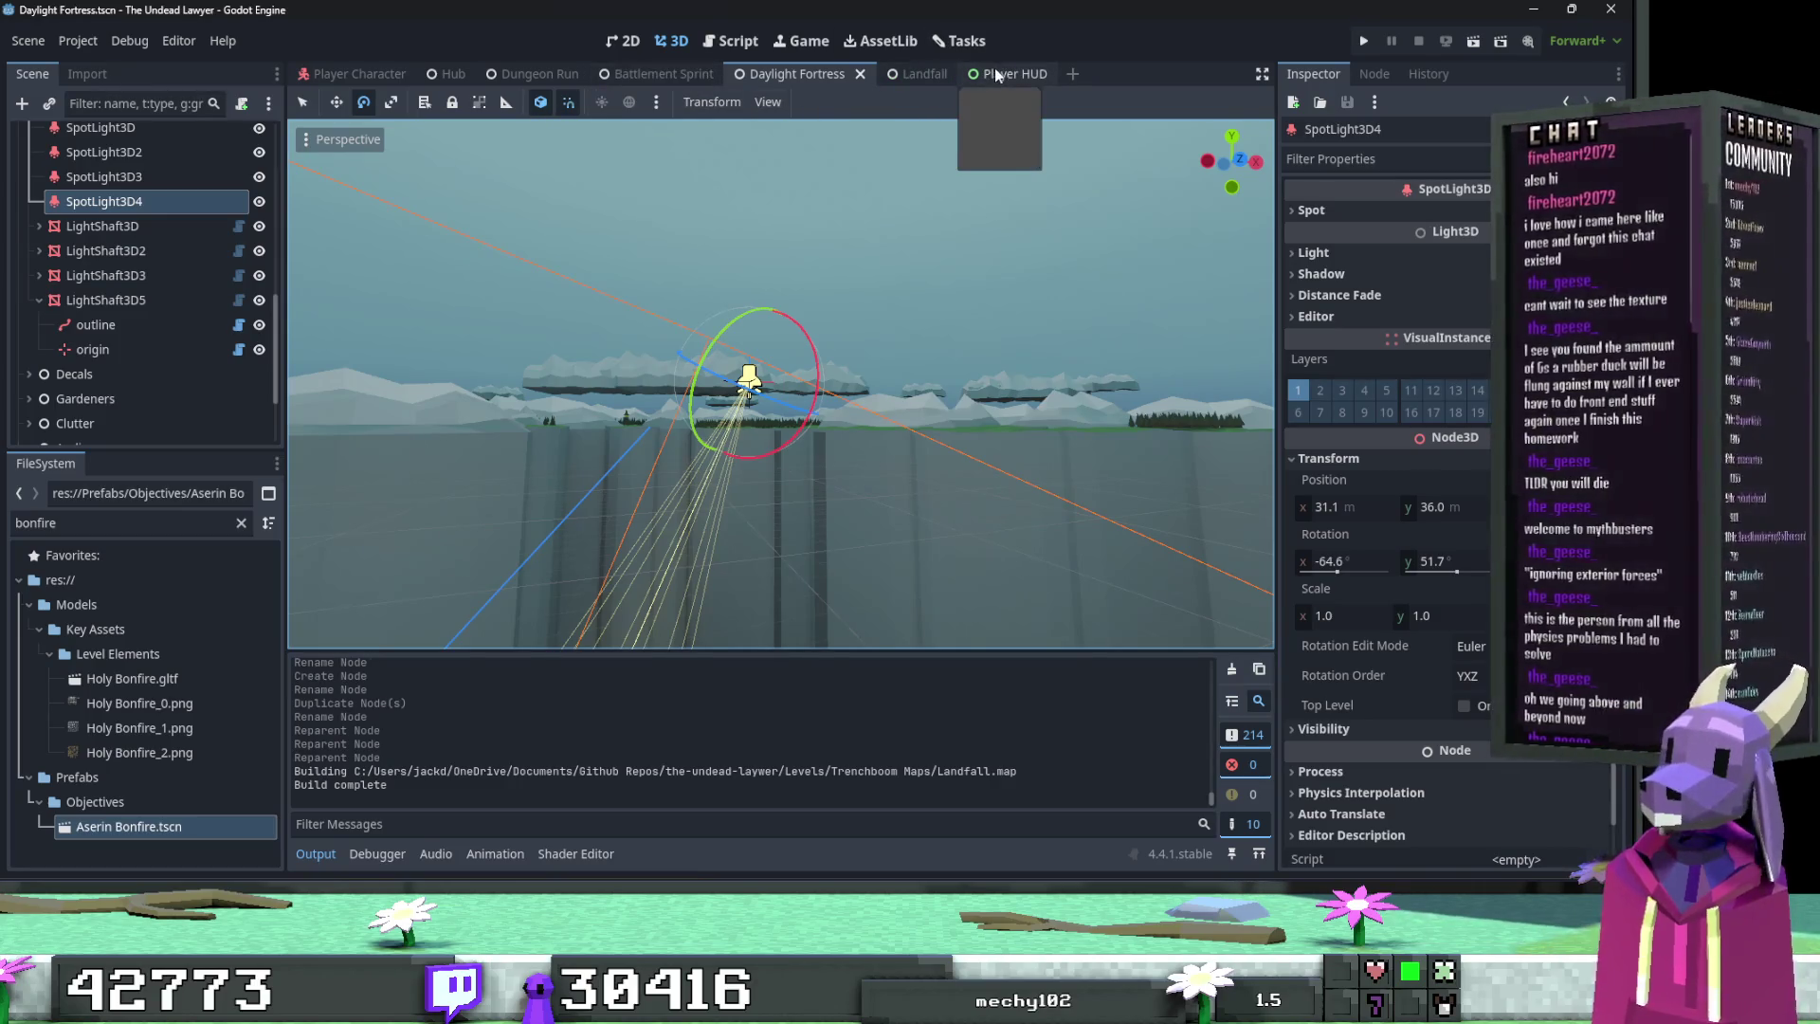
pyautogui.click(916, 70)
pyautogui.click(156, 401)
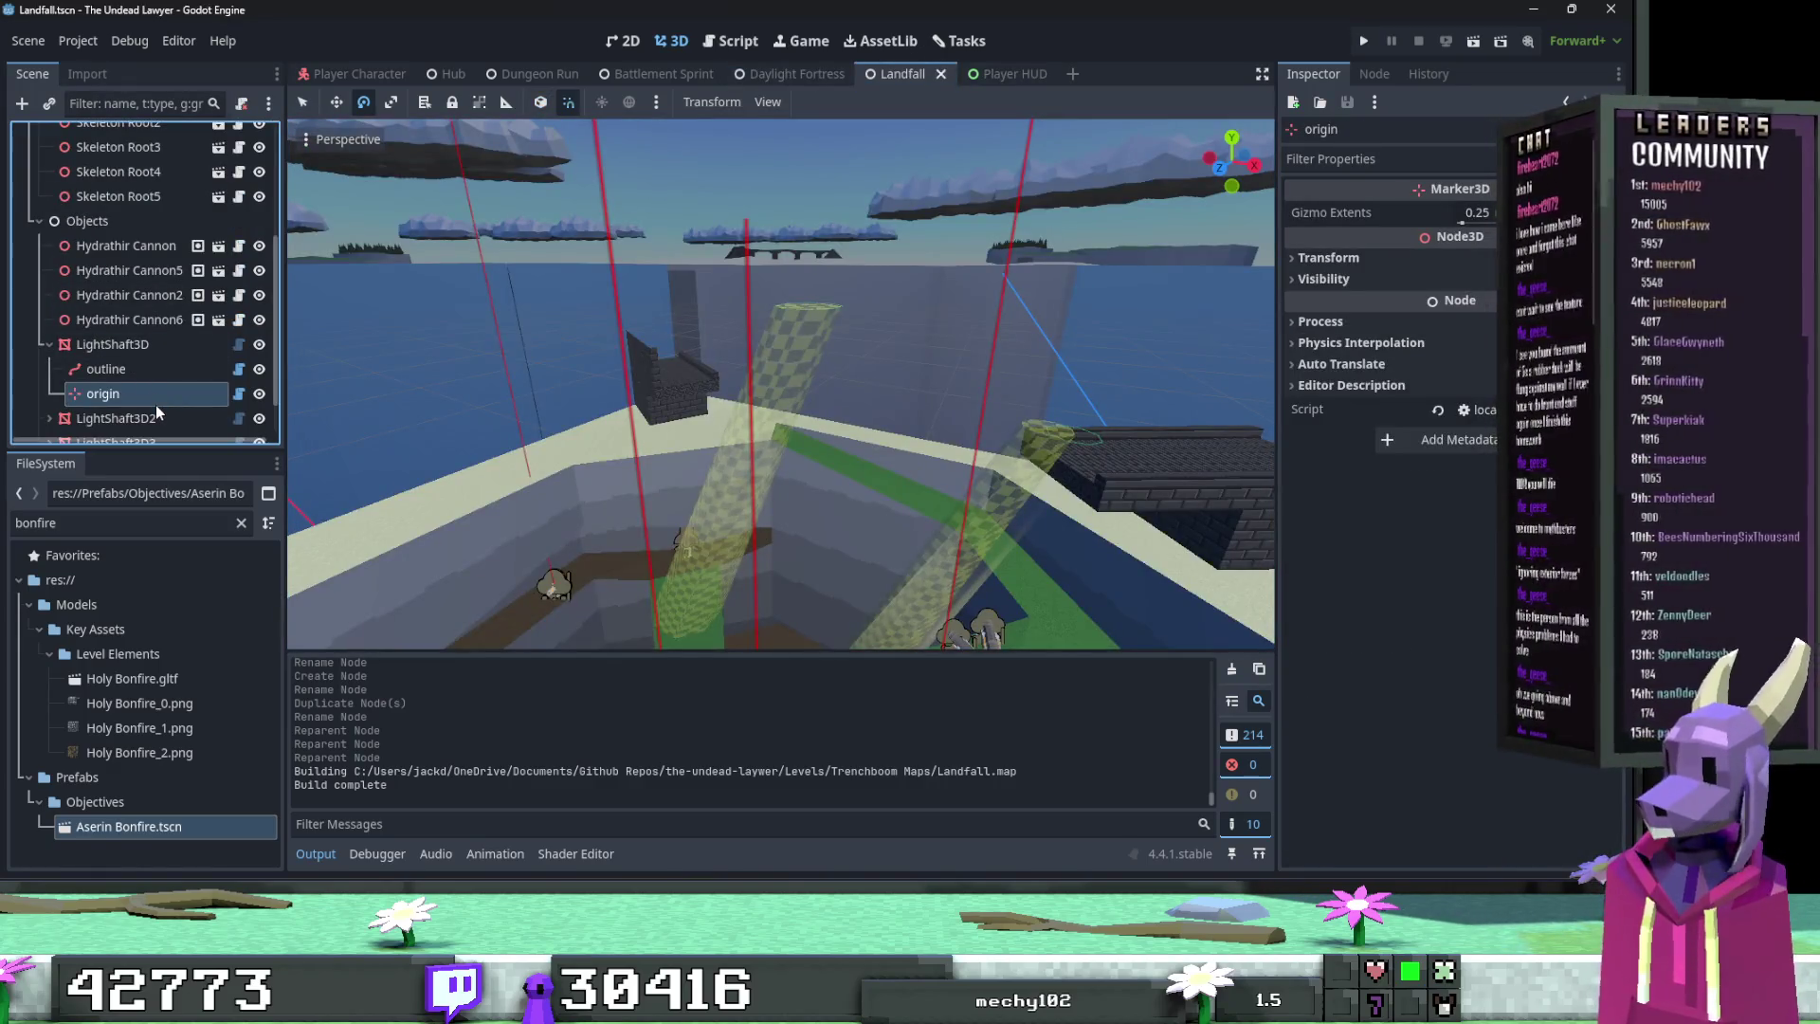
# Step: Paste the spotlight as SpotLight3D4 under the shaft's origin and set its X and Y position to 0
pyautogui.hotkey('ctrl', 'v')
pyautogui.click(1328, 253)
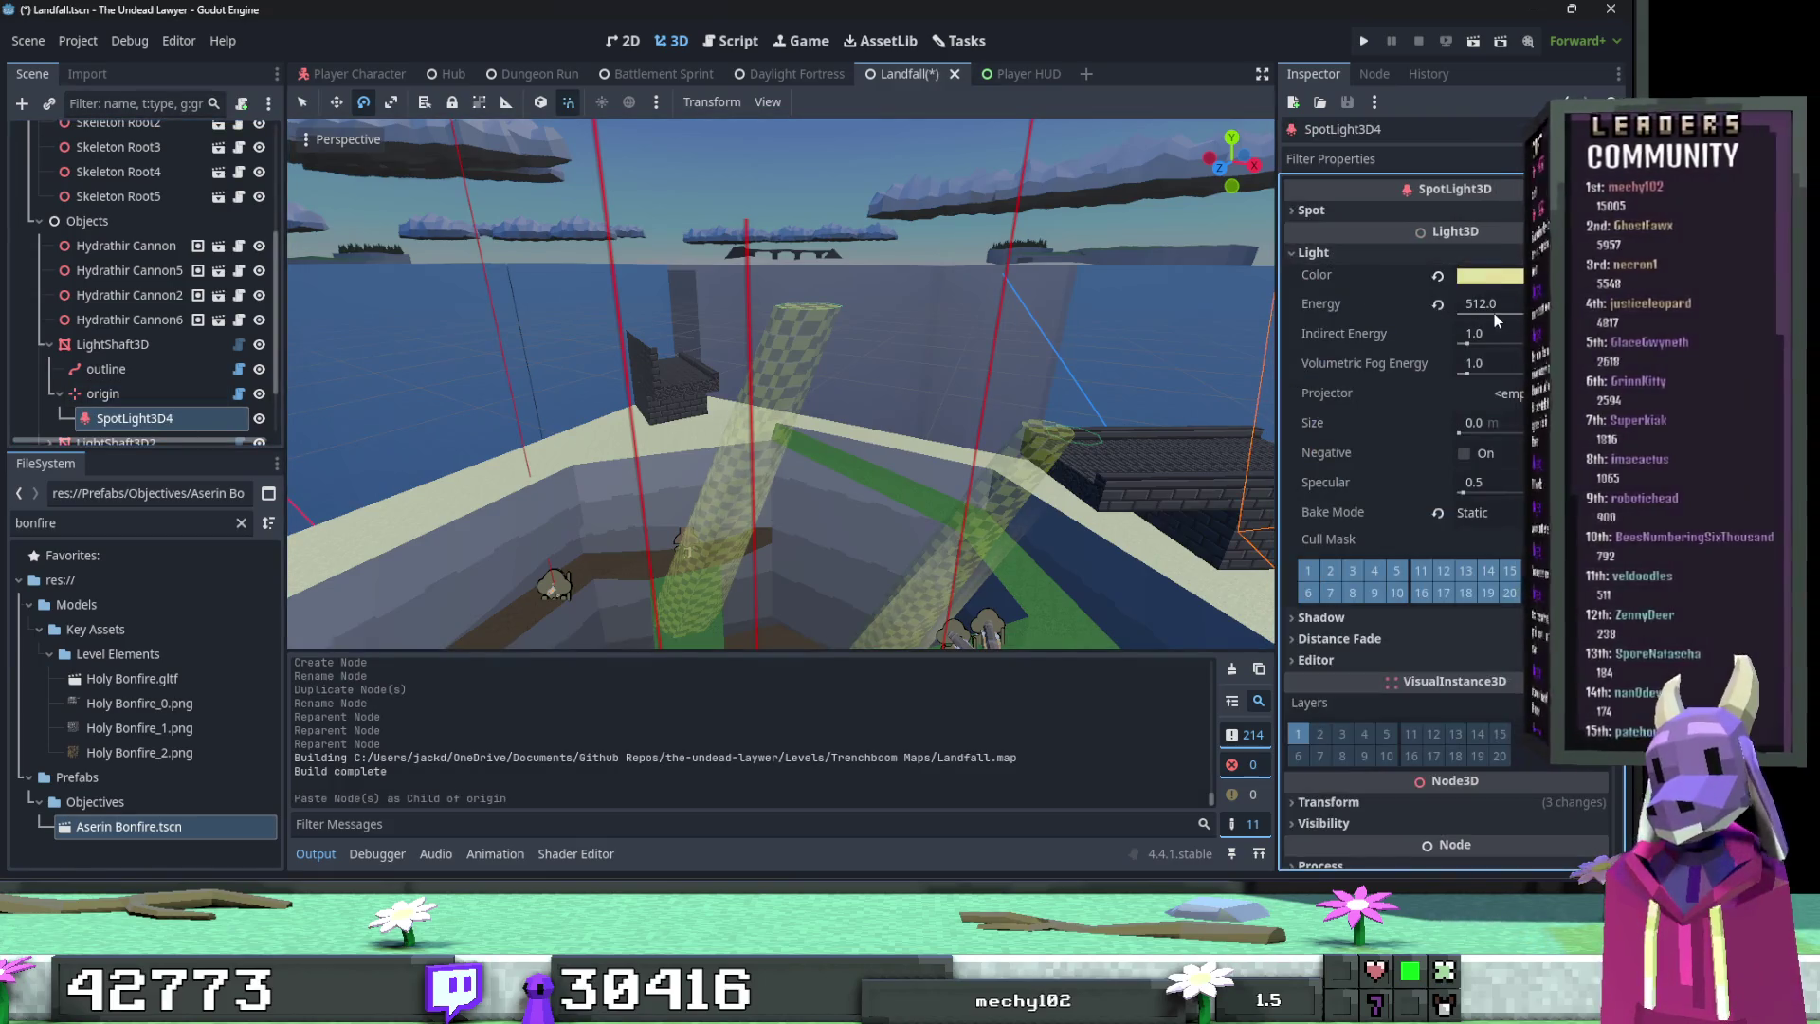
pyautogui.click(1375, 253)
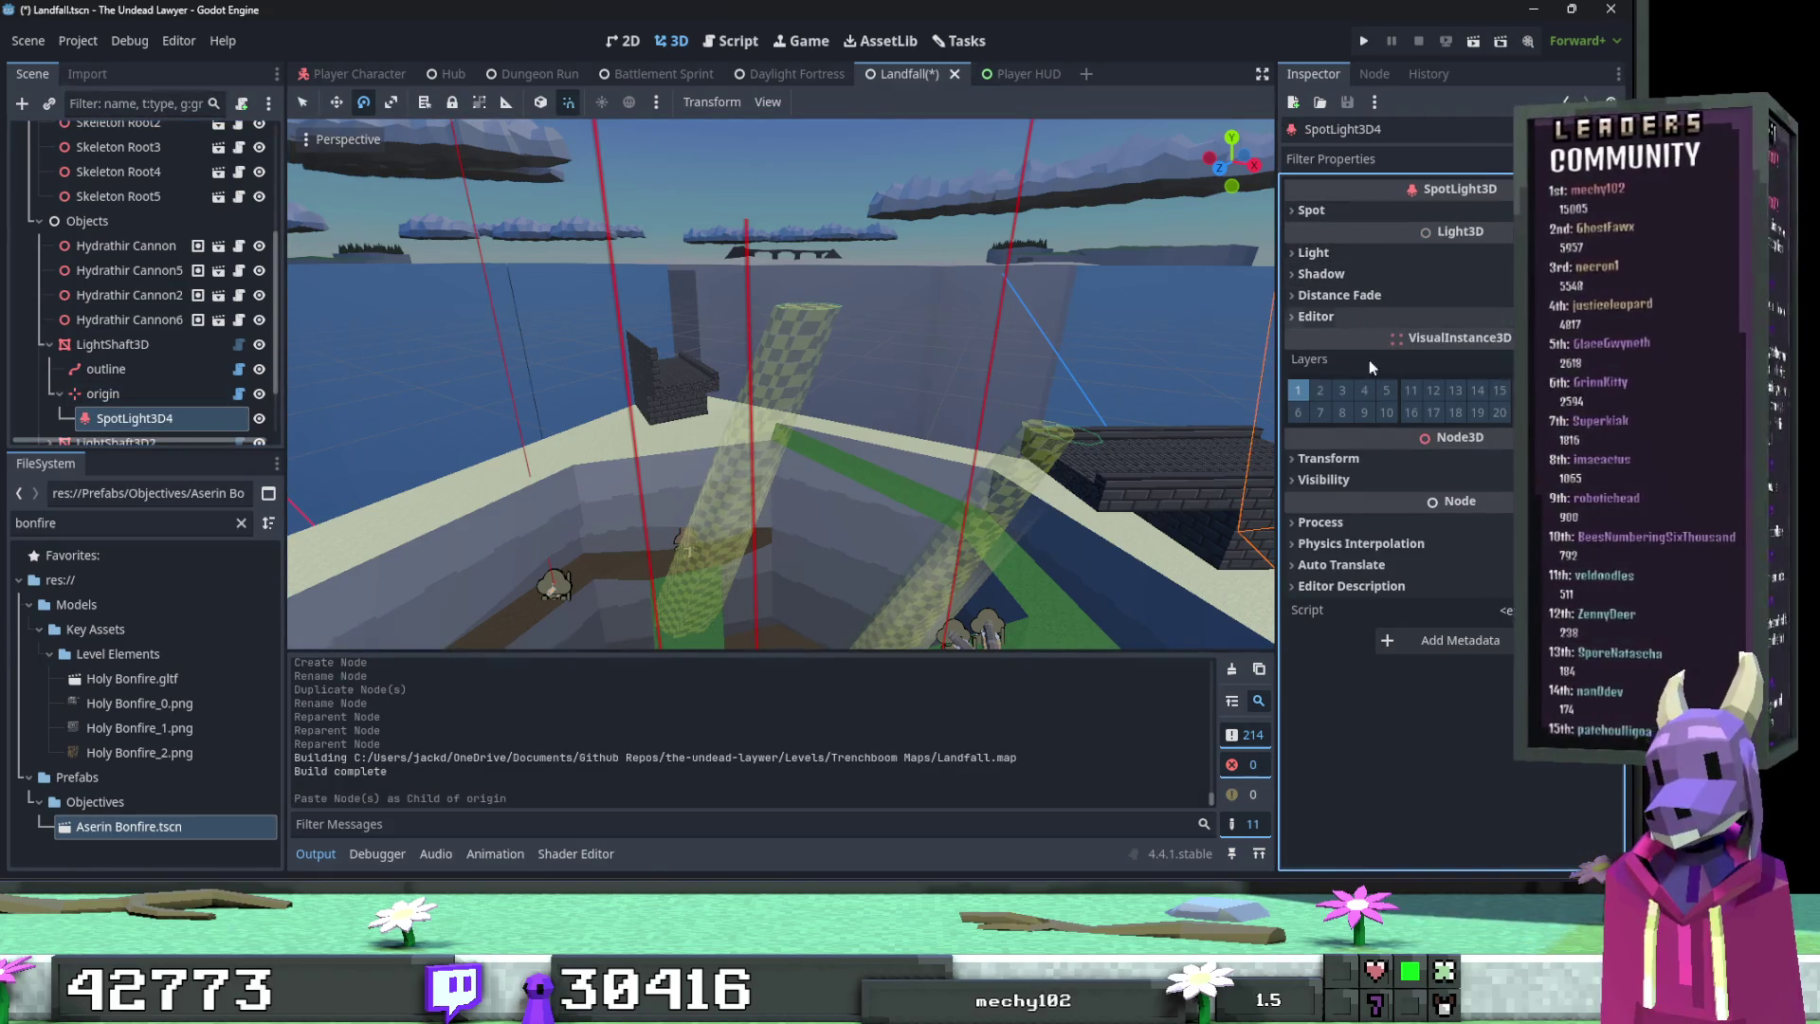
pyautogui.click(1329, 458)
pyautogui.click(1358, 505)
pyautogui.write('0')
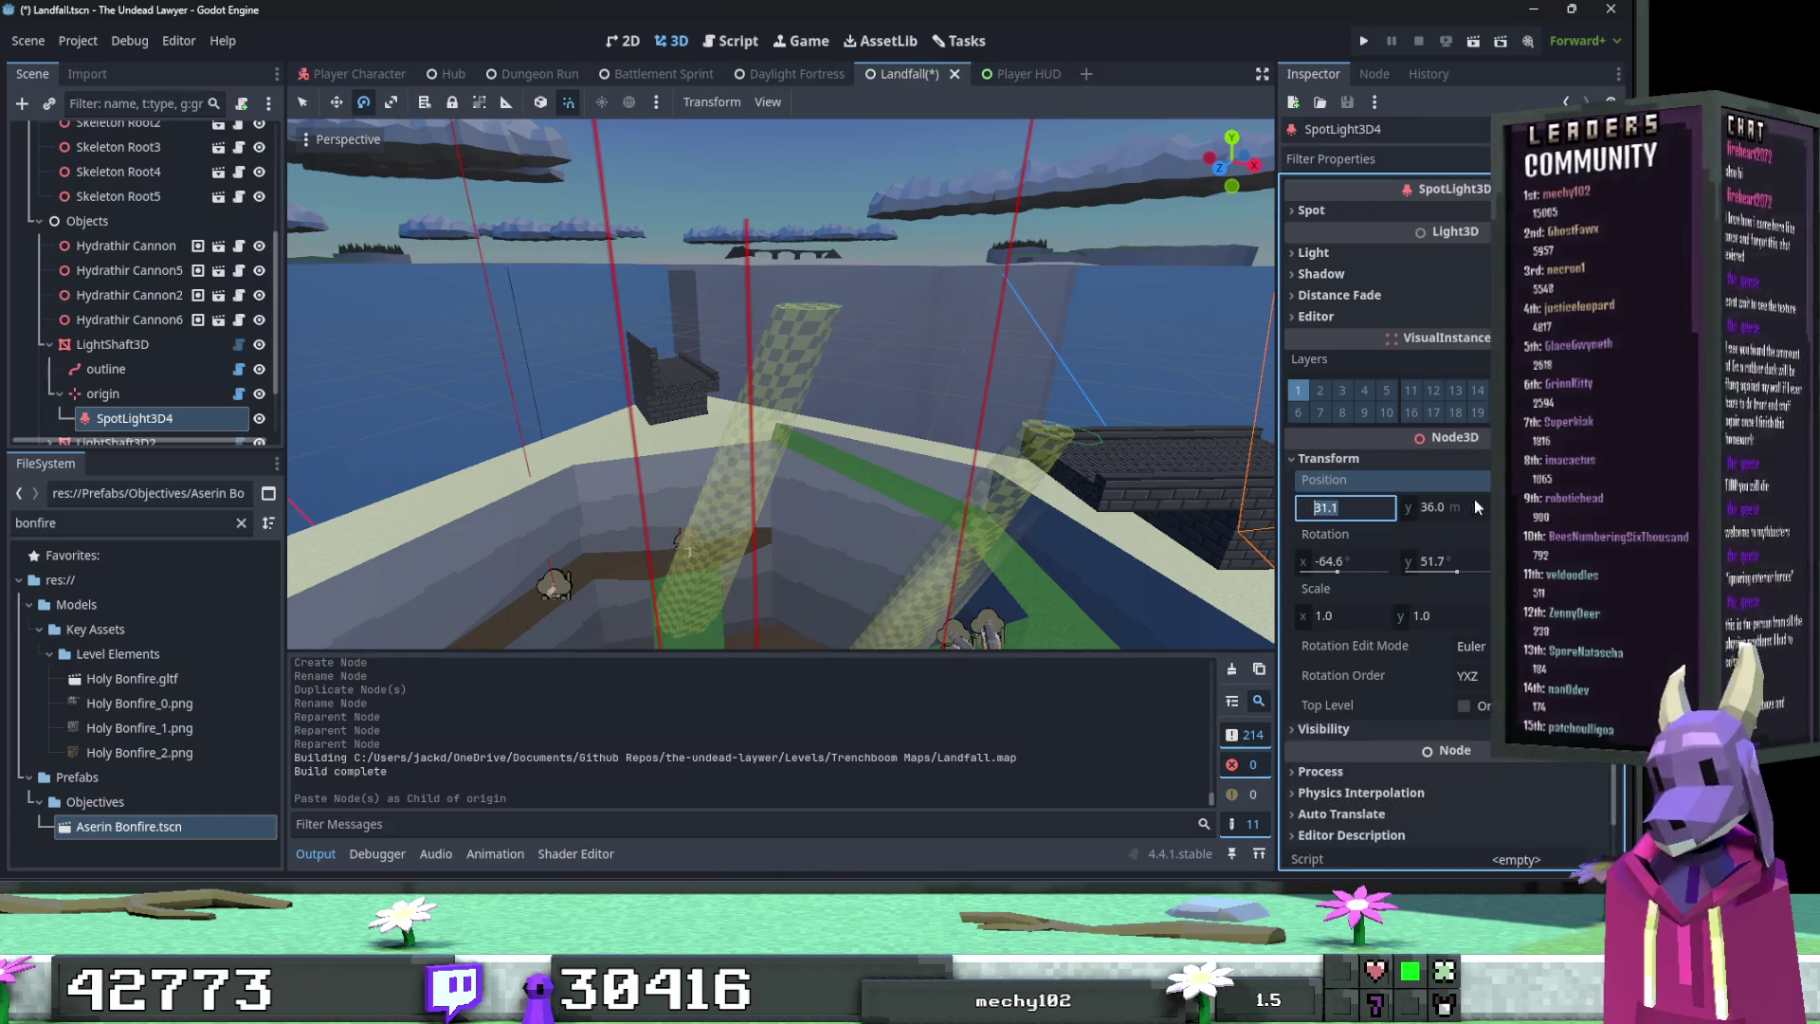
pyautogui.press('Tab')
pyautogui.write('0')
pyautogui.press('Return')
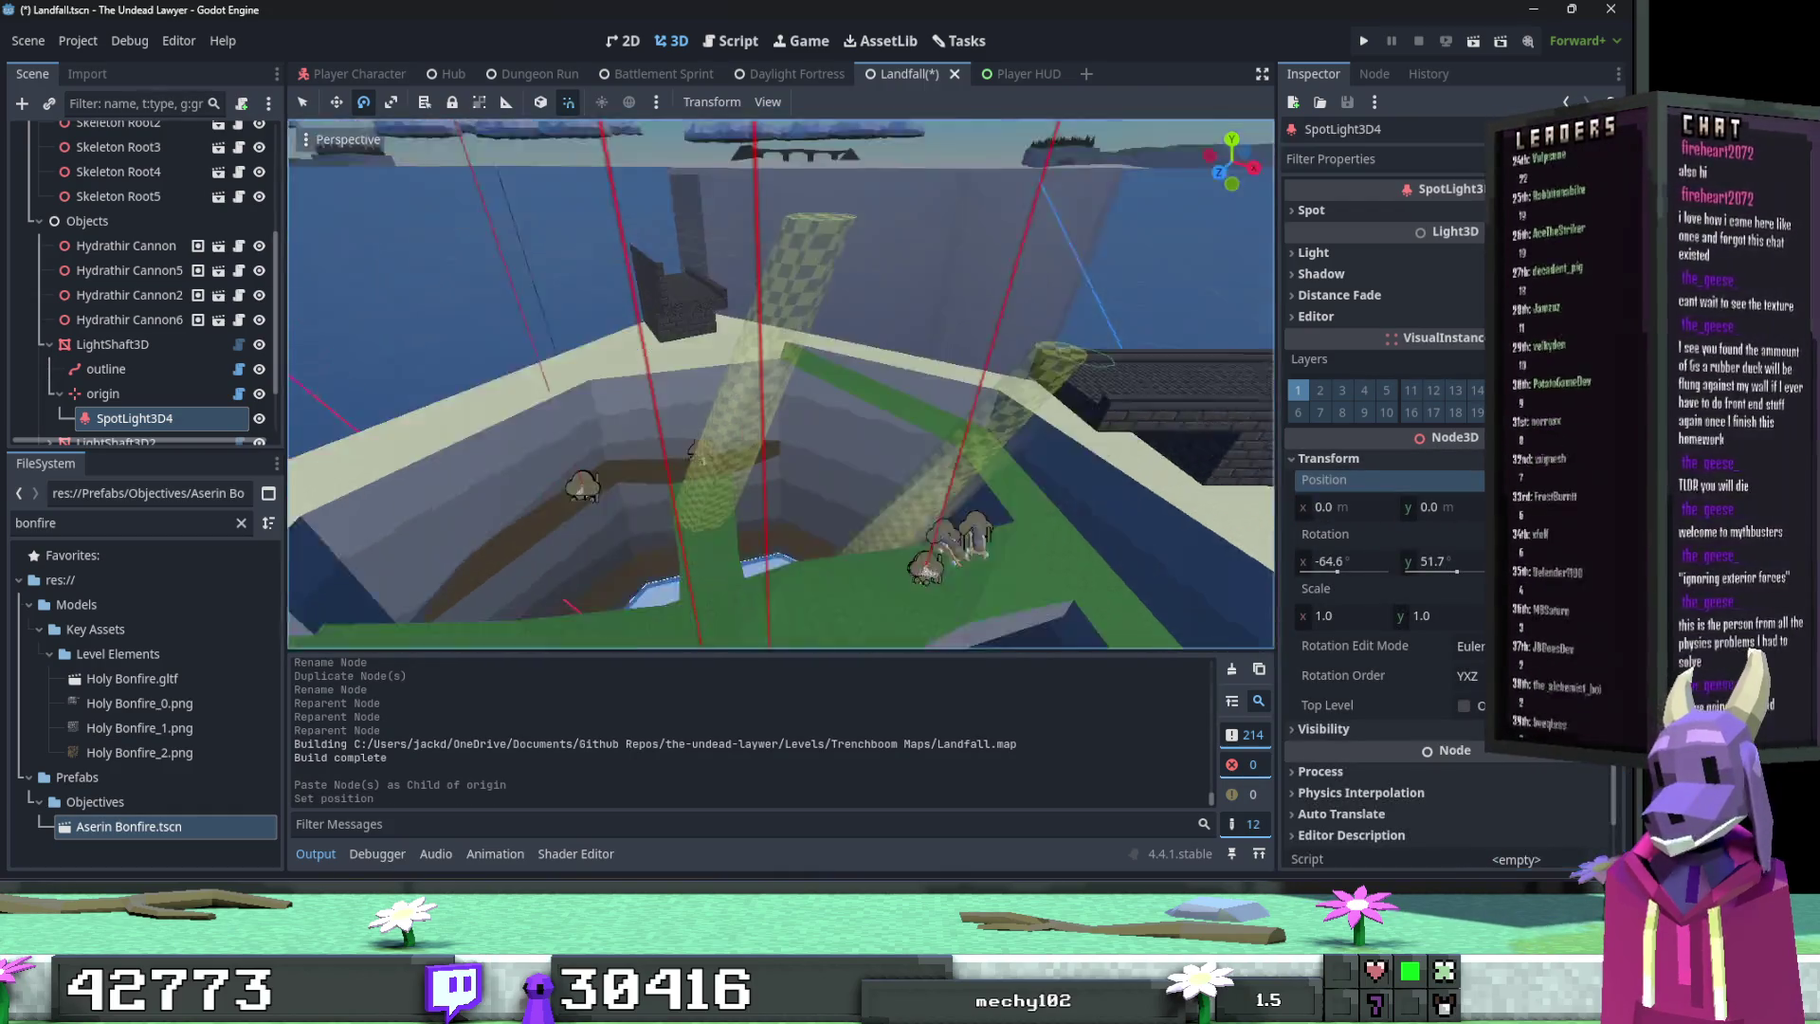
pyautogui.moveTo(781, 384)
pyautogui.mouseDown()
pyautogui.moveTo(781, 361)
pyautogui.moveTo(749, 351)
pyautogui.moveTo(740, 370)
pyautogui.moveTo(787, 369)
pyautogui.moveTo(834, 299)
pyautogui.moveTo(1210, 475)
pyautogui.mouseUp()
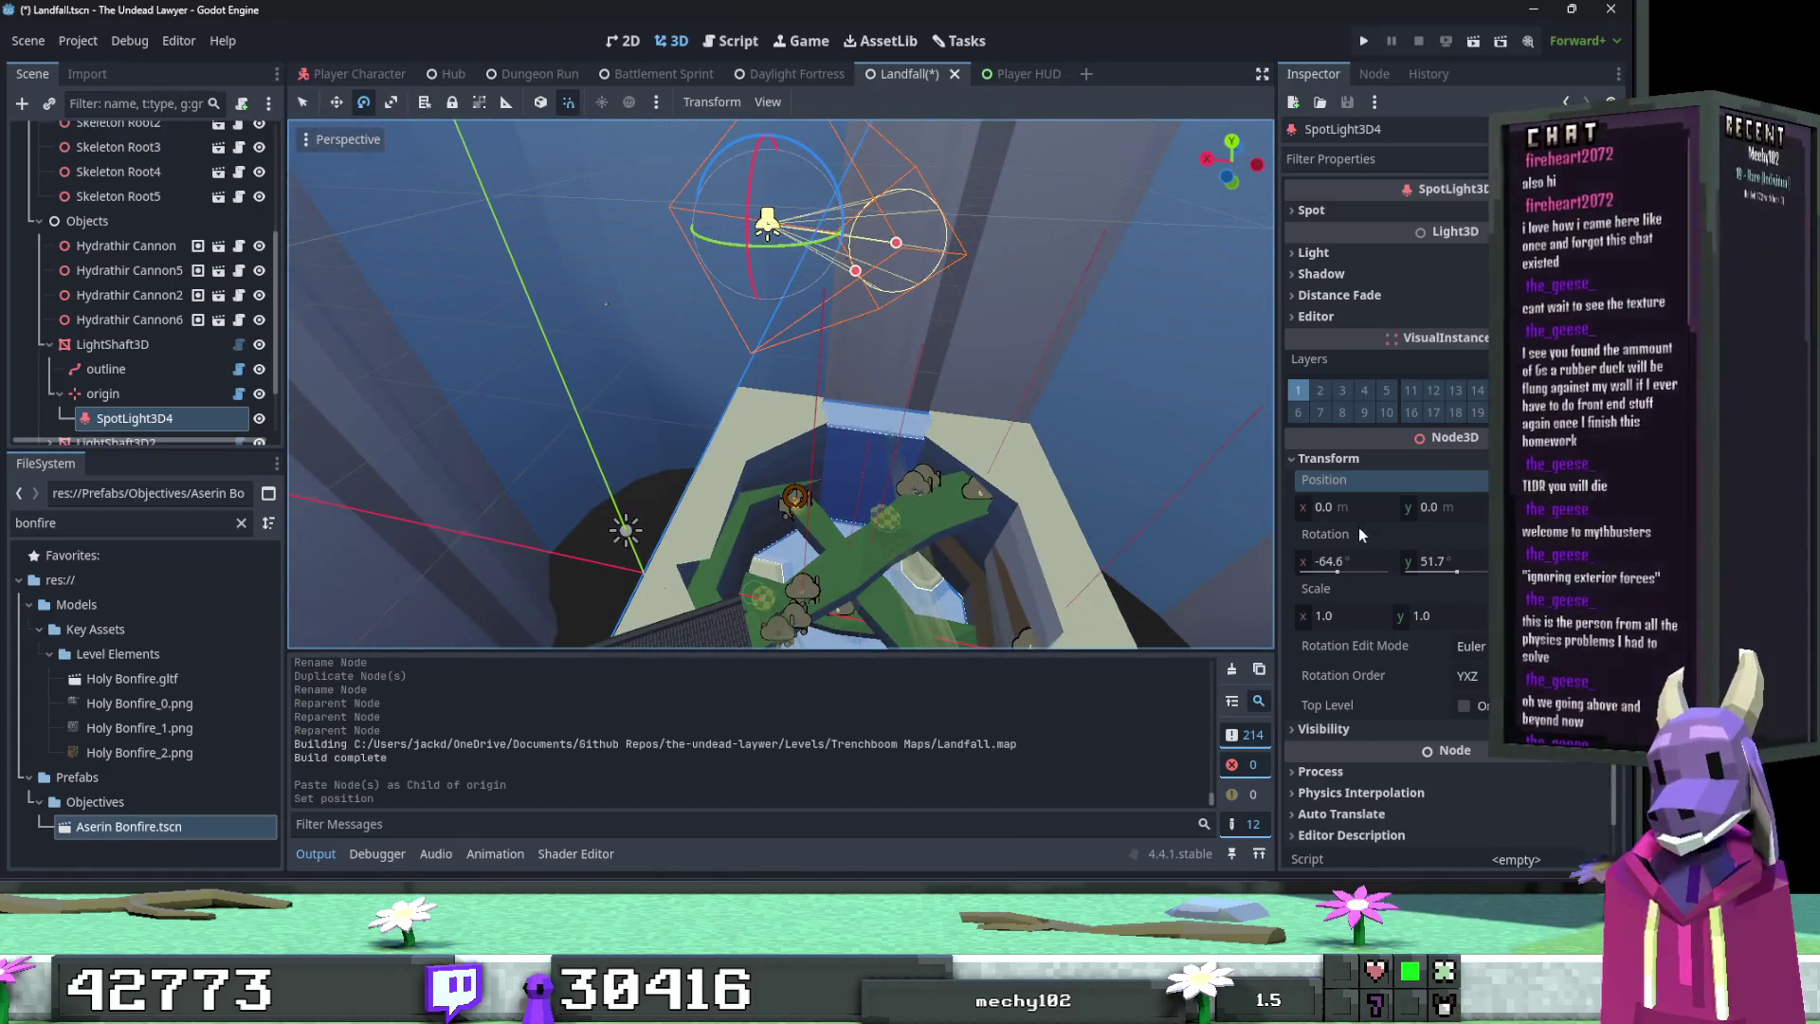
# Step: Reset the spotlight's rotation so it points straight down, undoing a trial reach change
pyautogui.click(1475, 533)
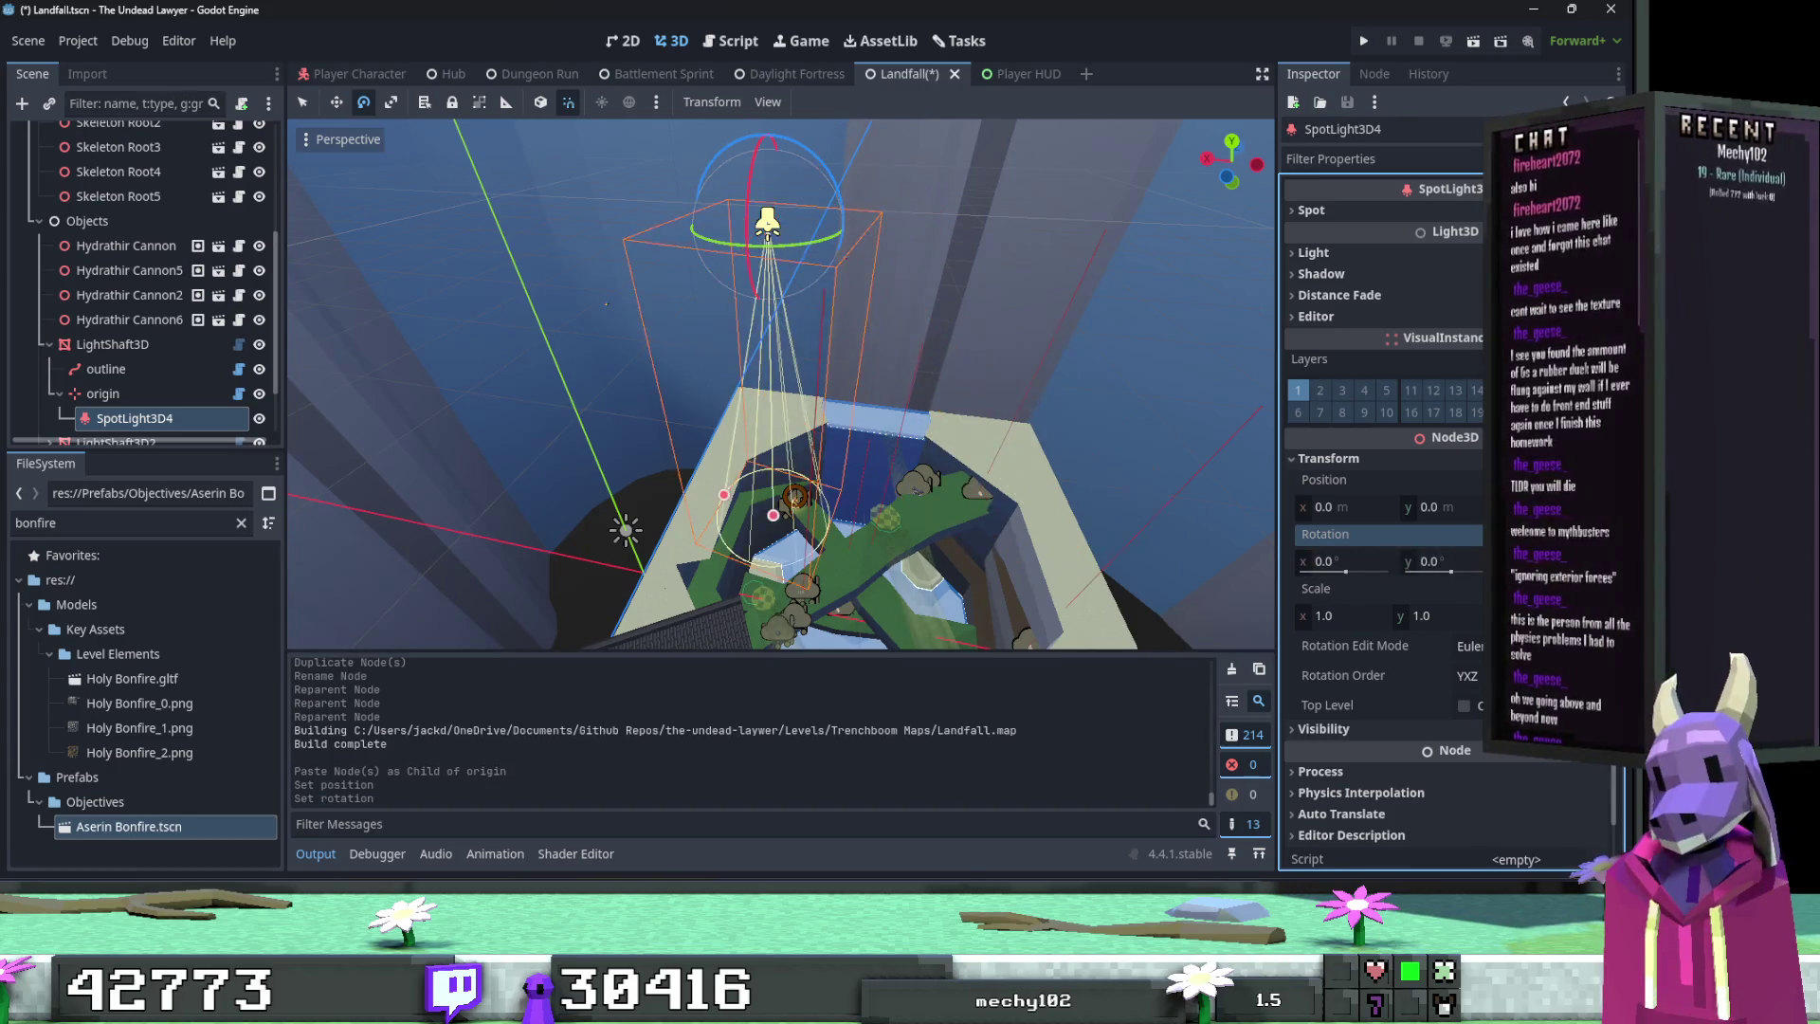
pyautogui.moveTo(1092, 498); pyautogui.dragTo(1004, 473)
pyautogui.moveTo(868, 396)
pyautogui.mouseDown()
pyautogui.moveTo(777, 427)
pyautogui.moveTo(993, 581)
pyautogui.moveTo(905, 400)
pyautogui.mouseUp()
pyautogui.hotkey('ctrl', 'z')
# Step: Turn the spotlight about 30° around vertical and tilt it toward the shaft from top view
pyautogui.moveTo(942, 271)
pyautogui.mouseDown()
pyautogui.moveTo(948, 258)
pyautogui.moveTo(900, 426)
pyautogui.moveTo(1036, 209)
pyautogui.mouseUp()
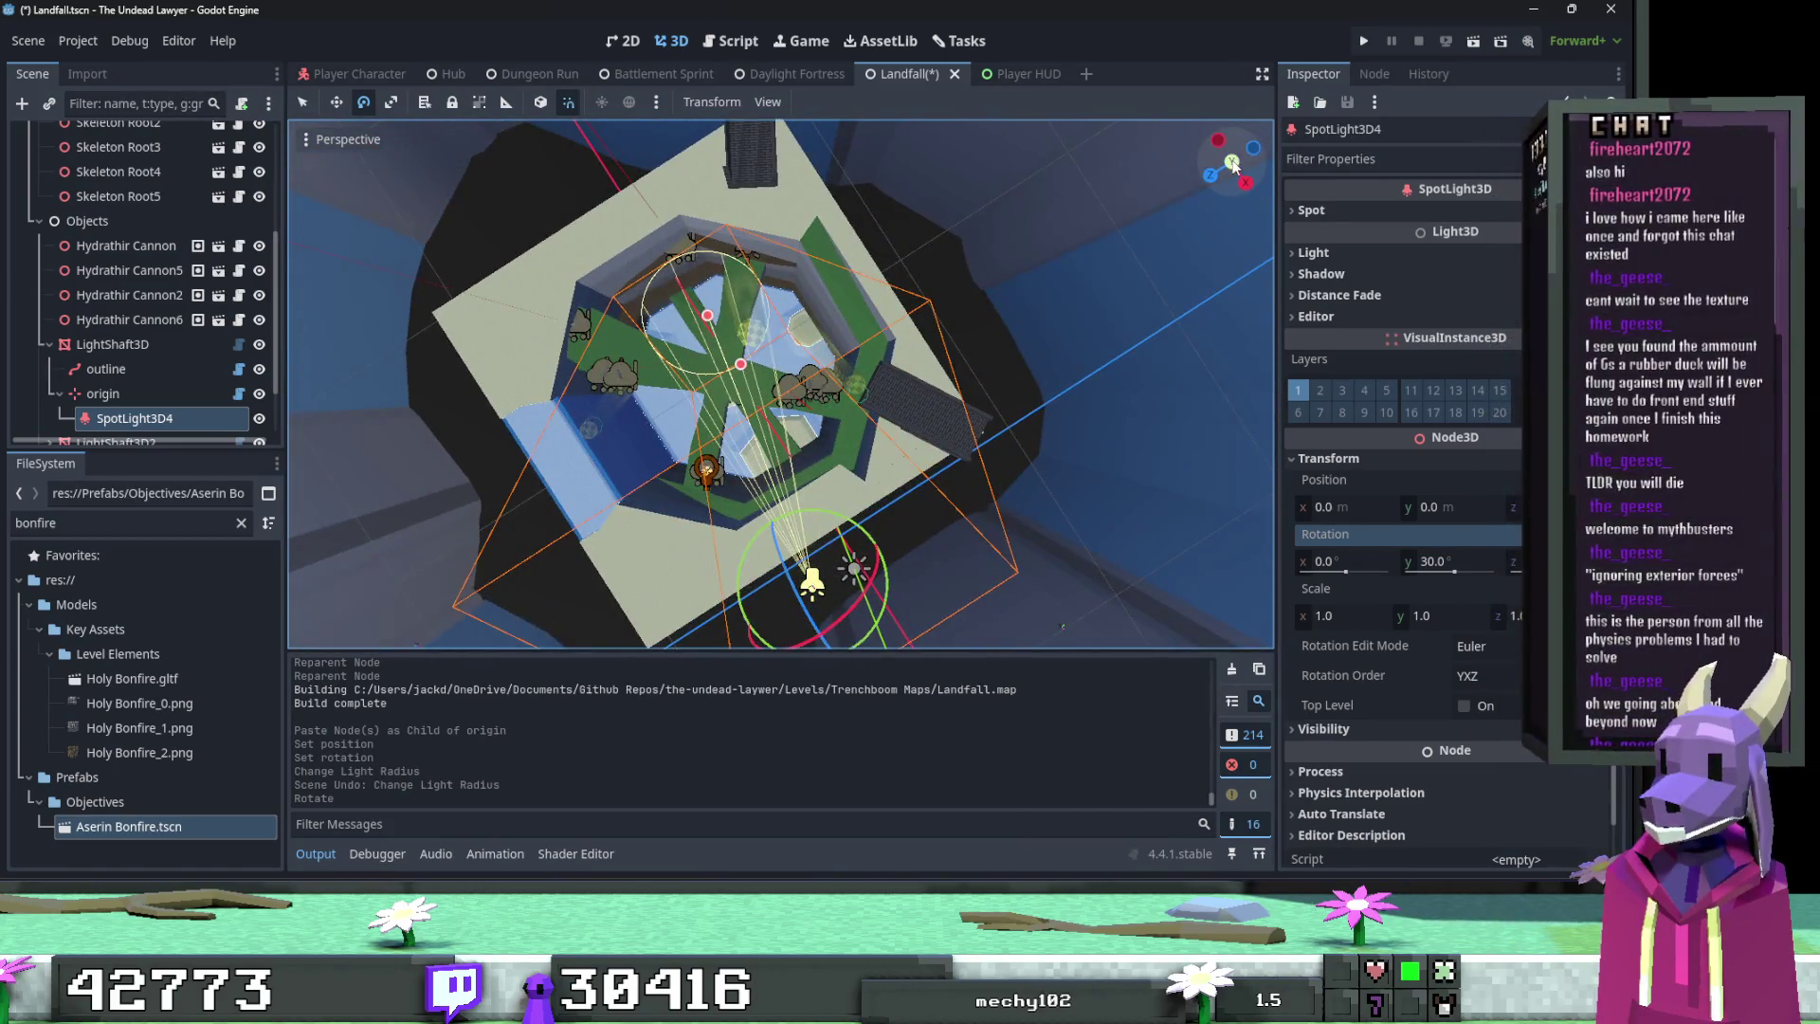
pyautogui.click(1233, 164)
pyautogui.scroll(3, 870, 370)
pyautogui.scroll(2, 852, 459)
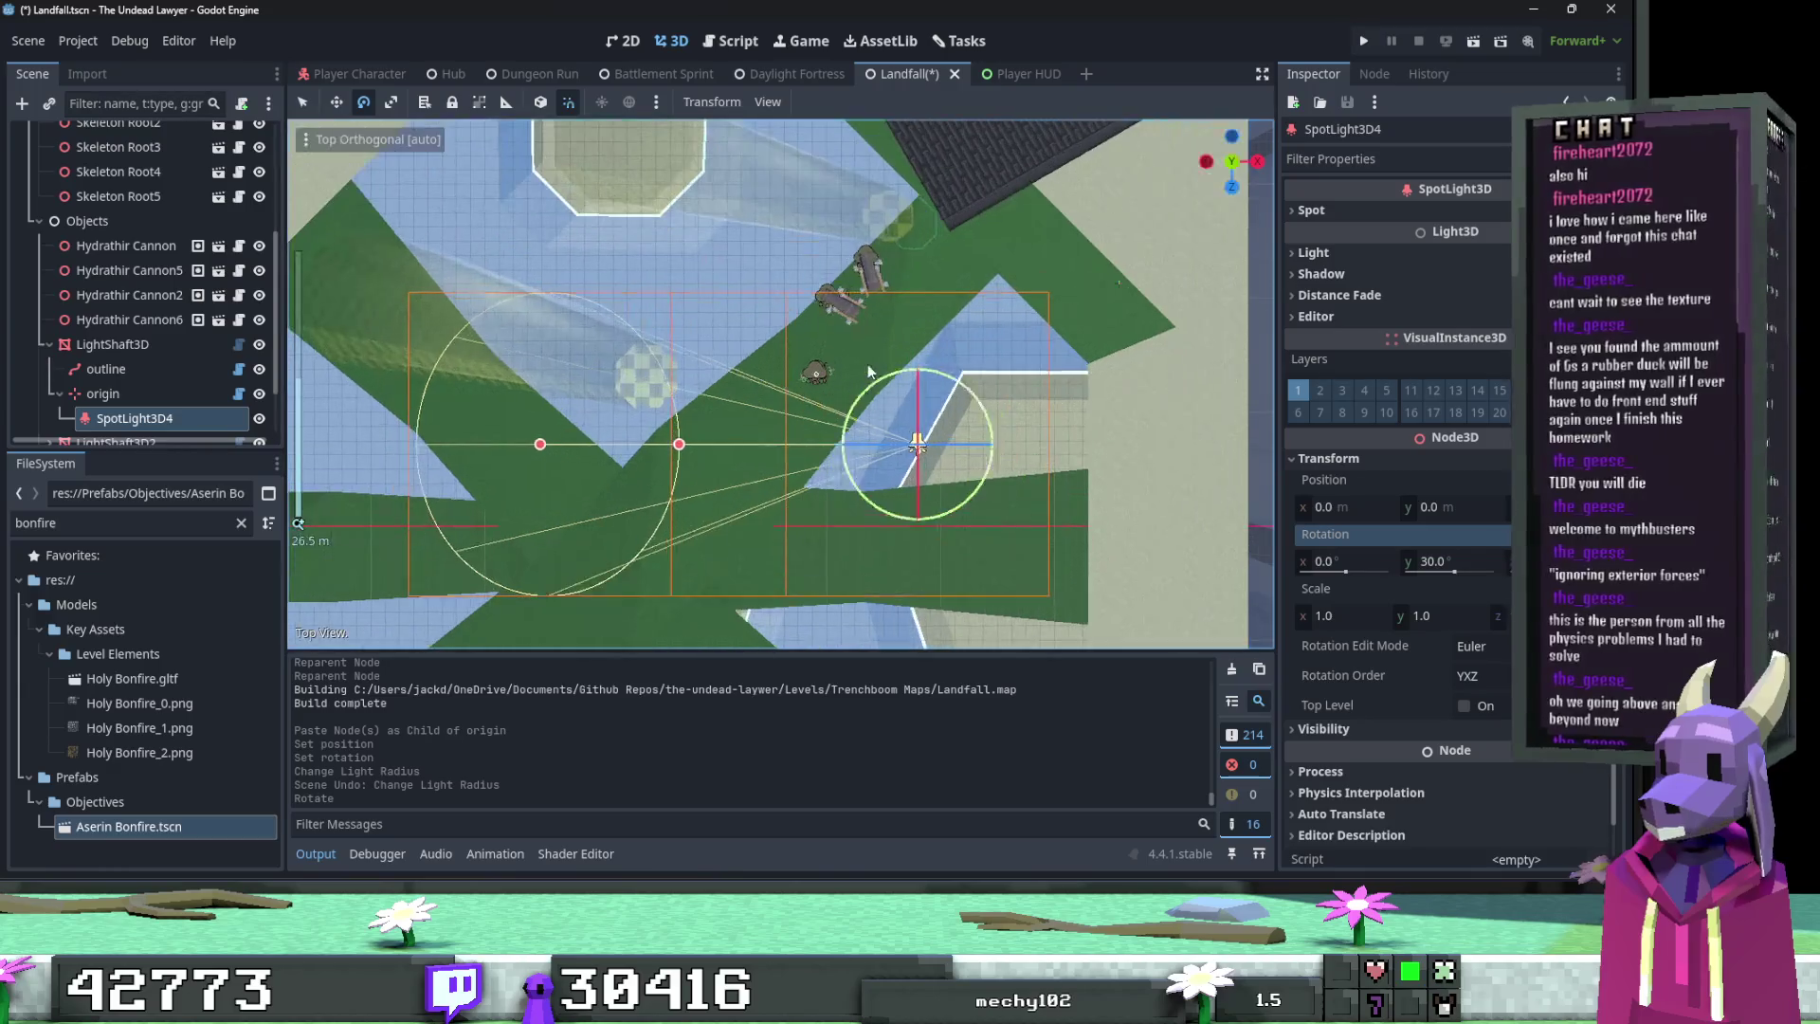
pyautogui.moveTo(847, 424)
pyautogui.mouseDown()
pyautogui.moveTo(861, 406)
pyautogui.moveTo(823, 372)
pyautogui.moveTo(902, 256)
pyautogui.moveTo(894, 309)
pyautogui.moveTo(1272, 291)
pyautogui.mouseUp()
pyautogui.press('w')
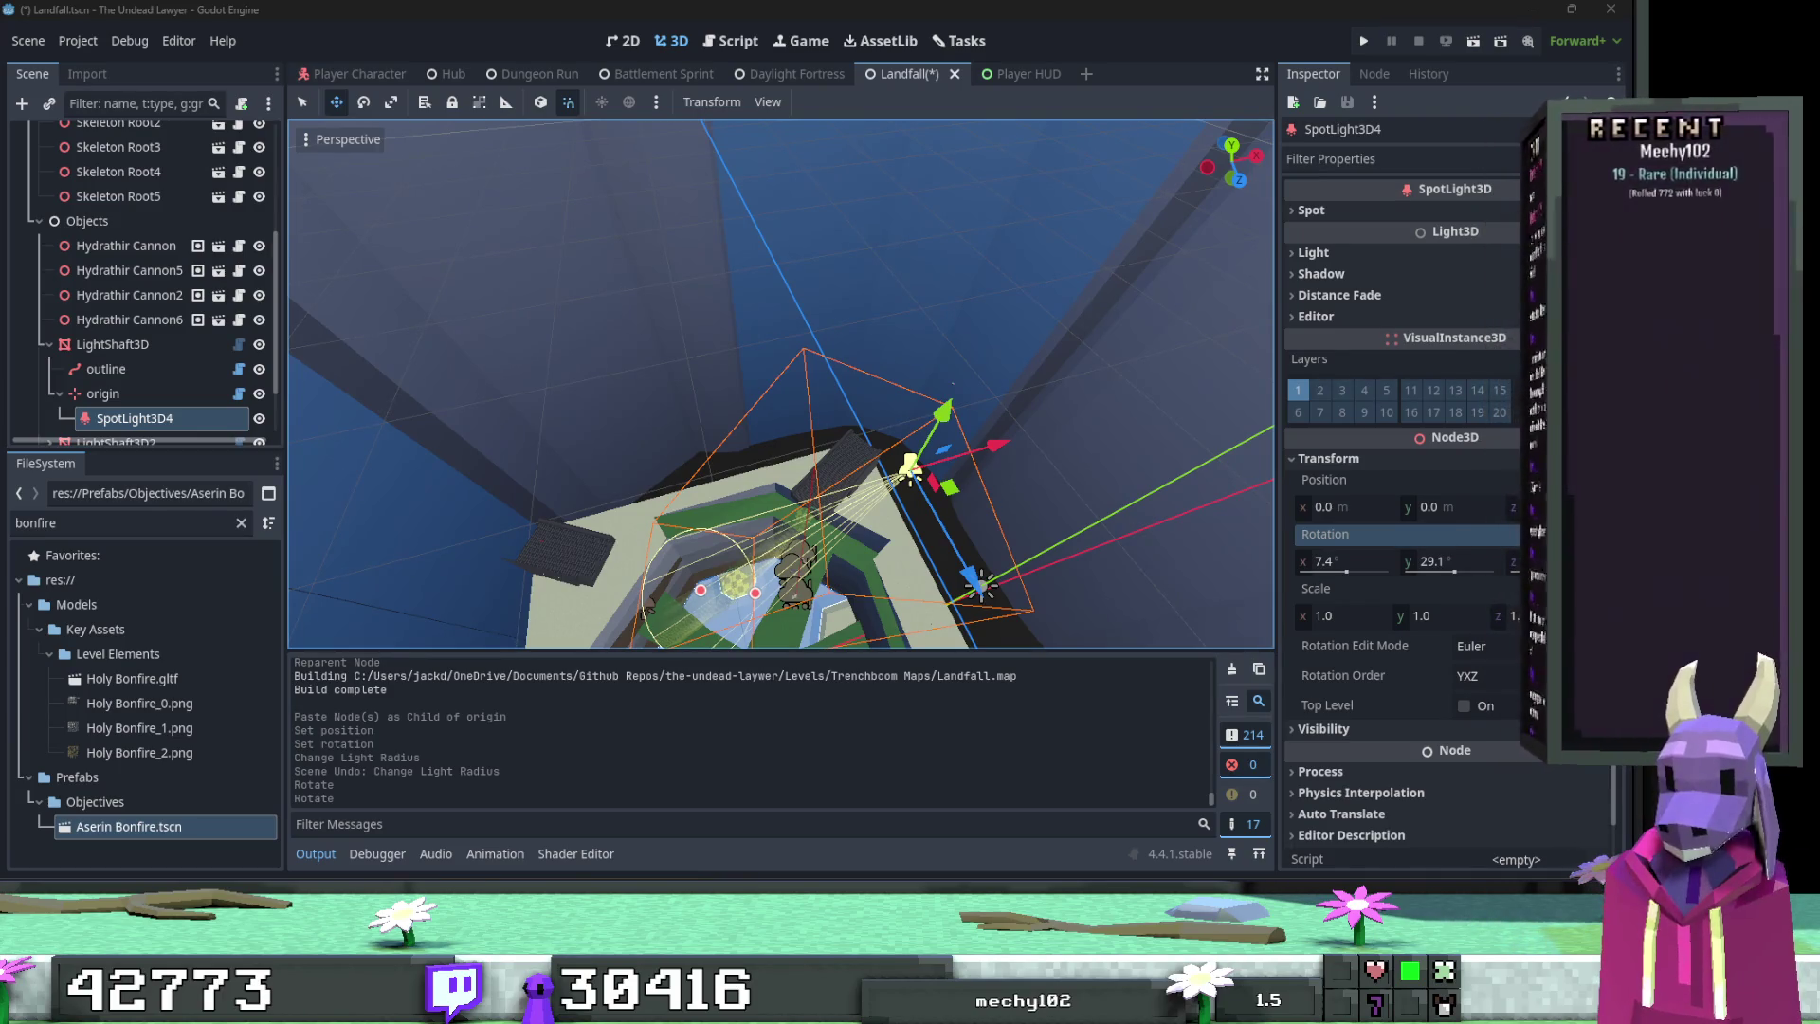
# Step: Turn the spotlight to 24.1° Y and extend its reach to about 94.75
pyautogui.moveTo(1186, 499); pyautogui.dragTo(1166, 560)
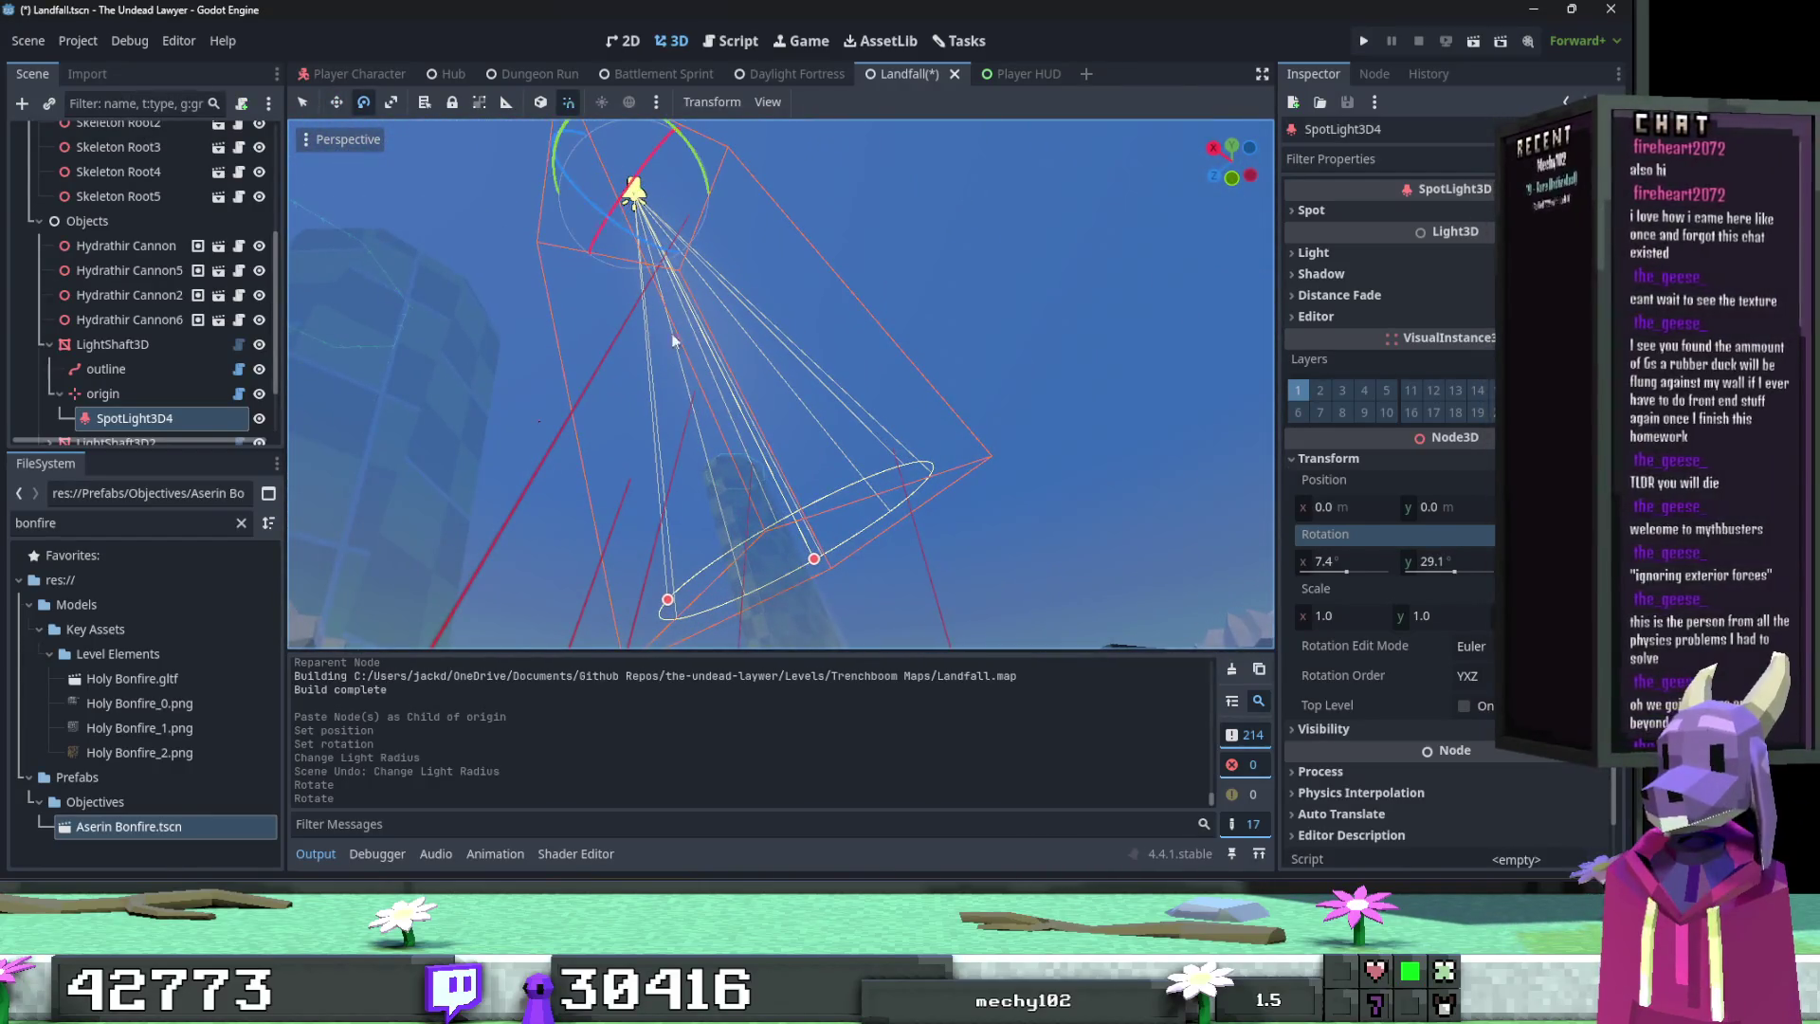
pyautogui.moveTo(651, 252); pyautogui.dragTo(641, 261)
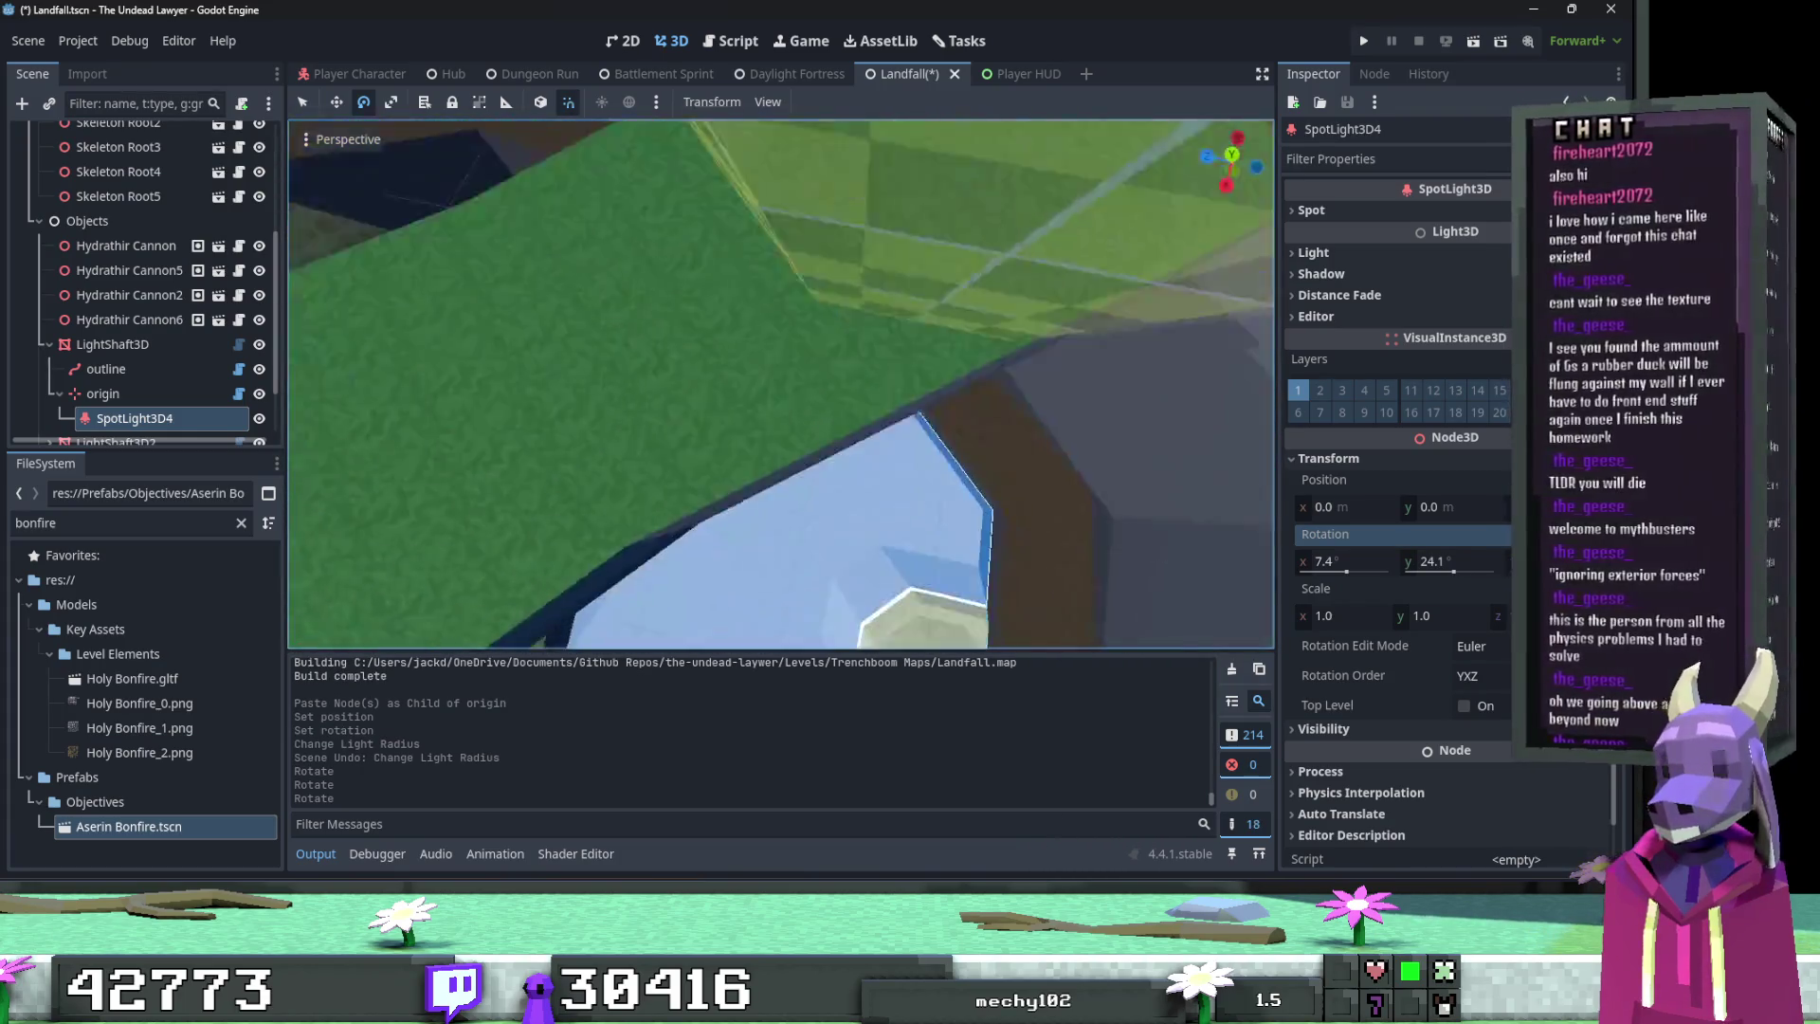
pyautogui.moveTo(770, 375); pyautogui.dragTo(780, 405)
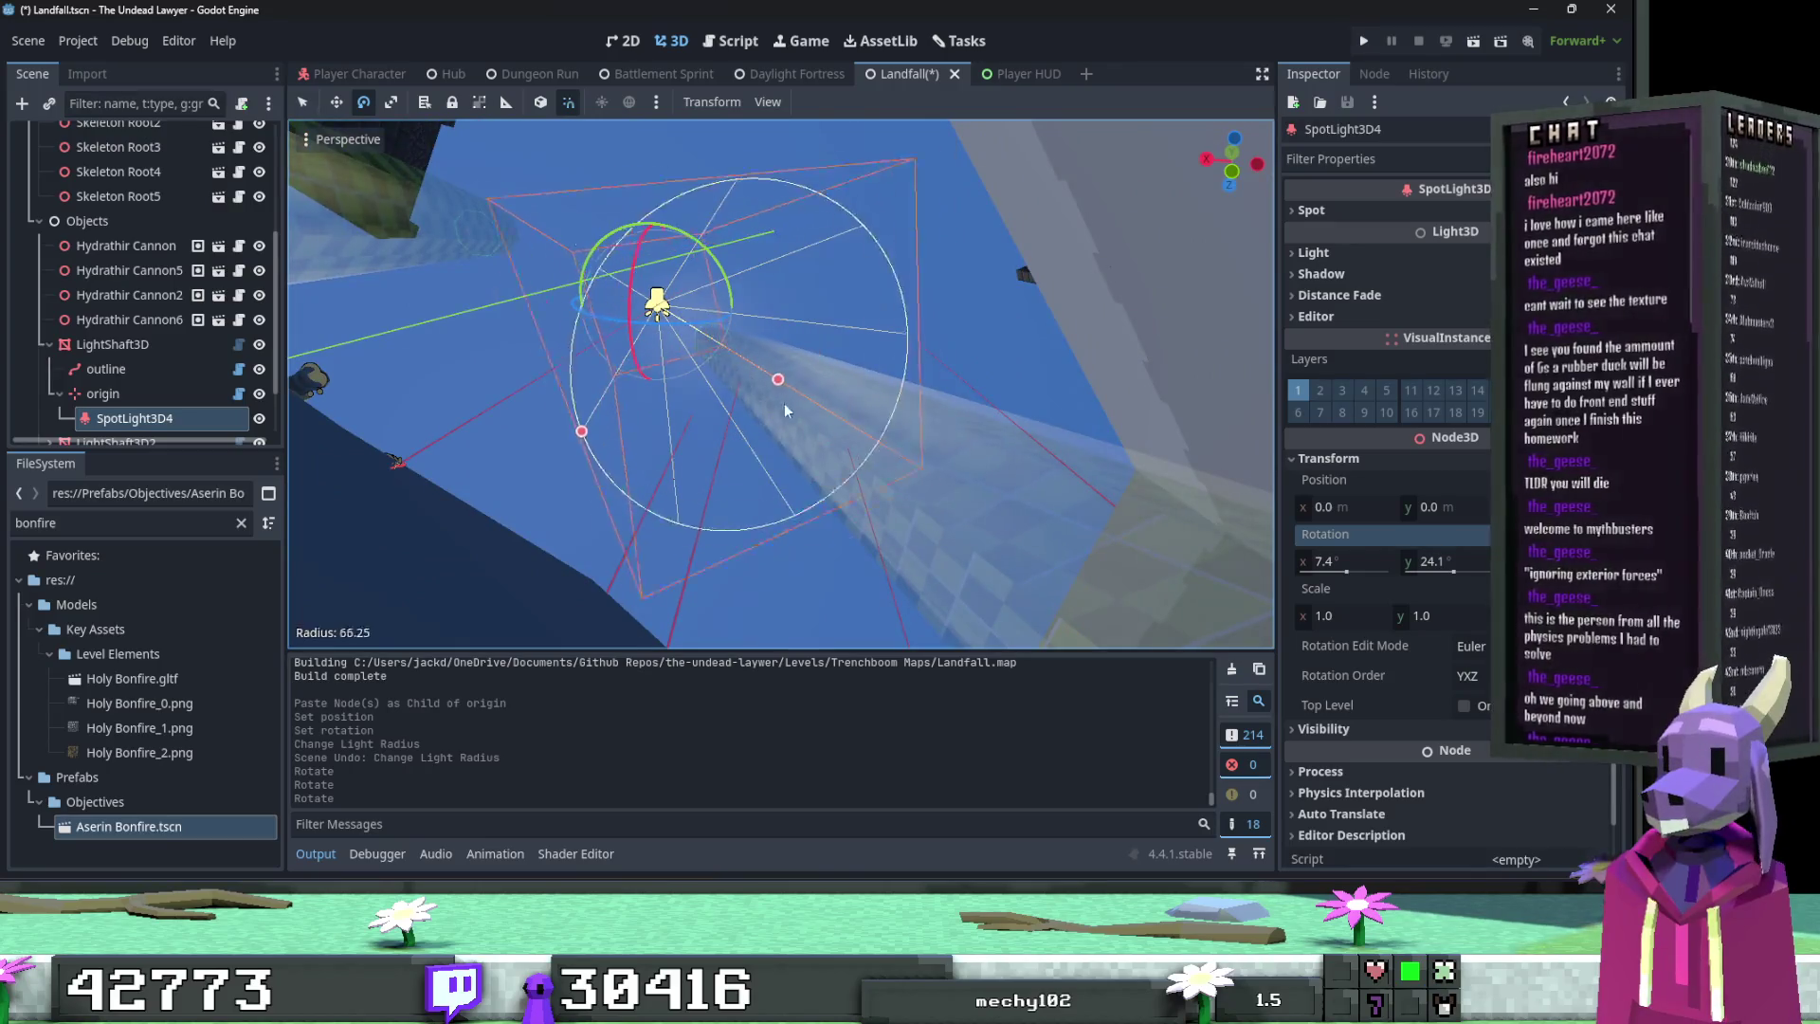
pyautogui.moveTo(1007, 614); pyautogui.dragTo(1009, 611)
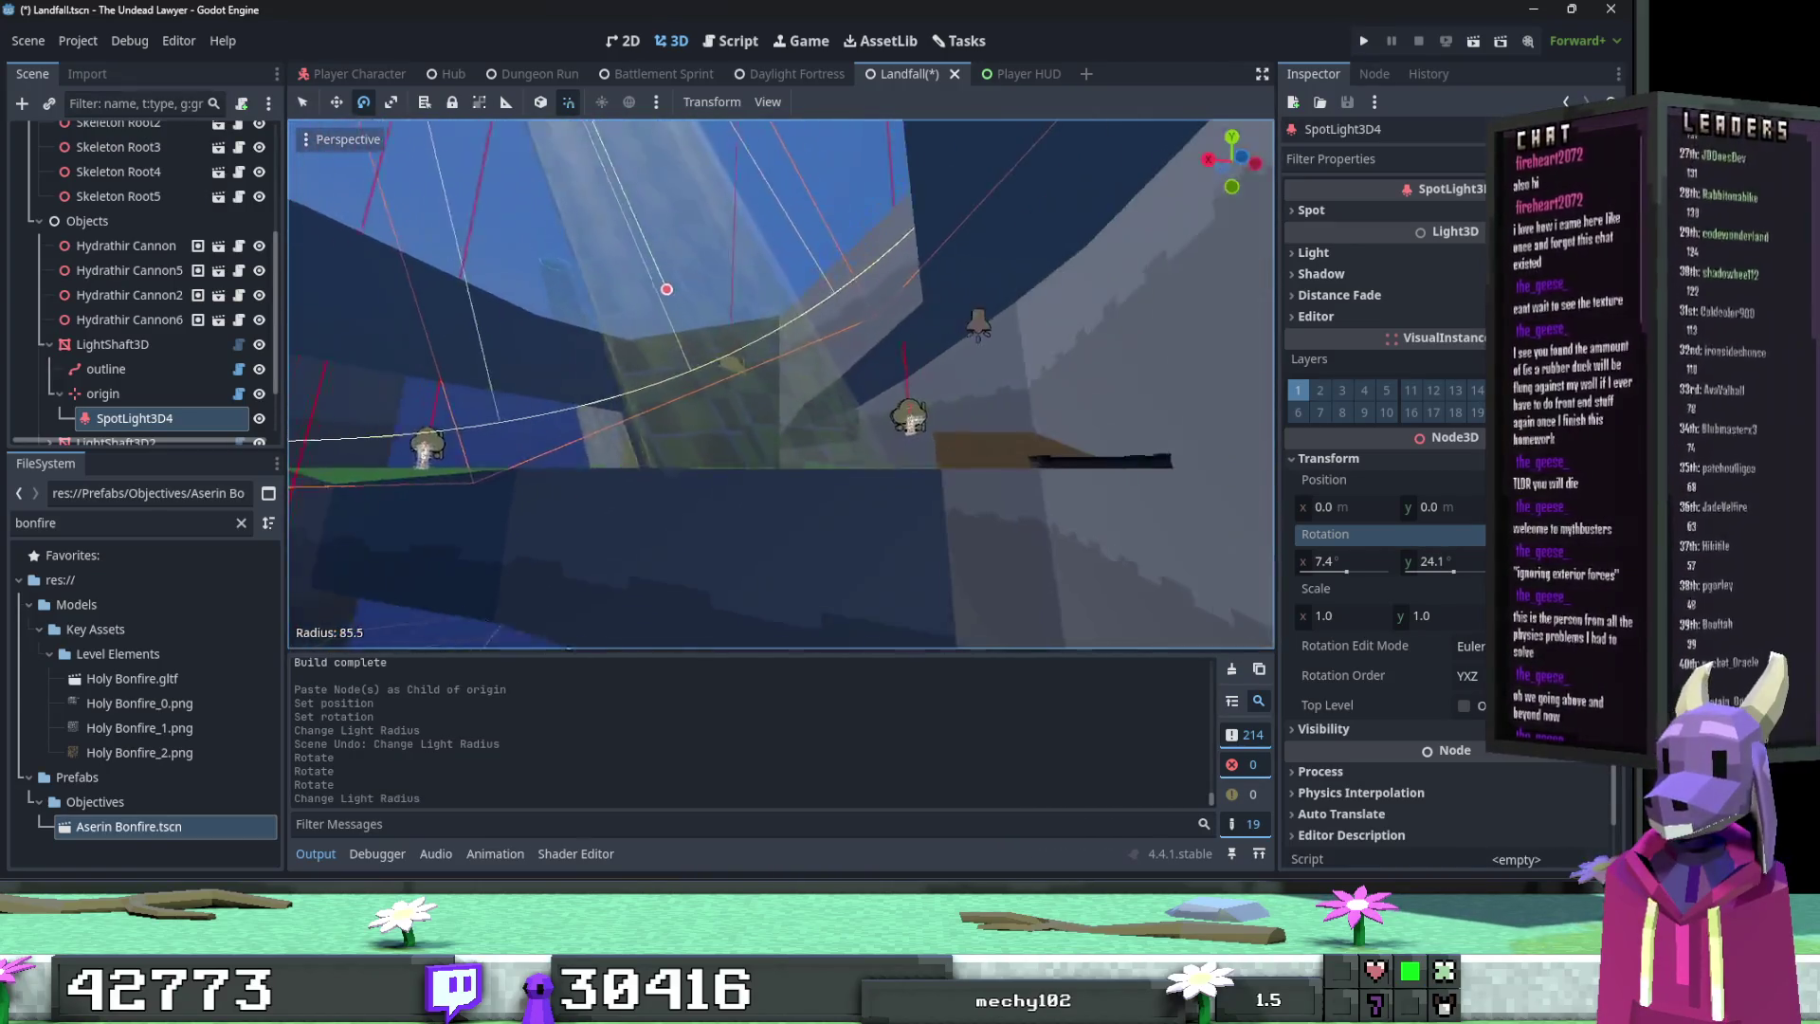
pyautogui.moveTo(779, 502); pyautogui.dragTo(785, 503)
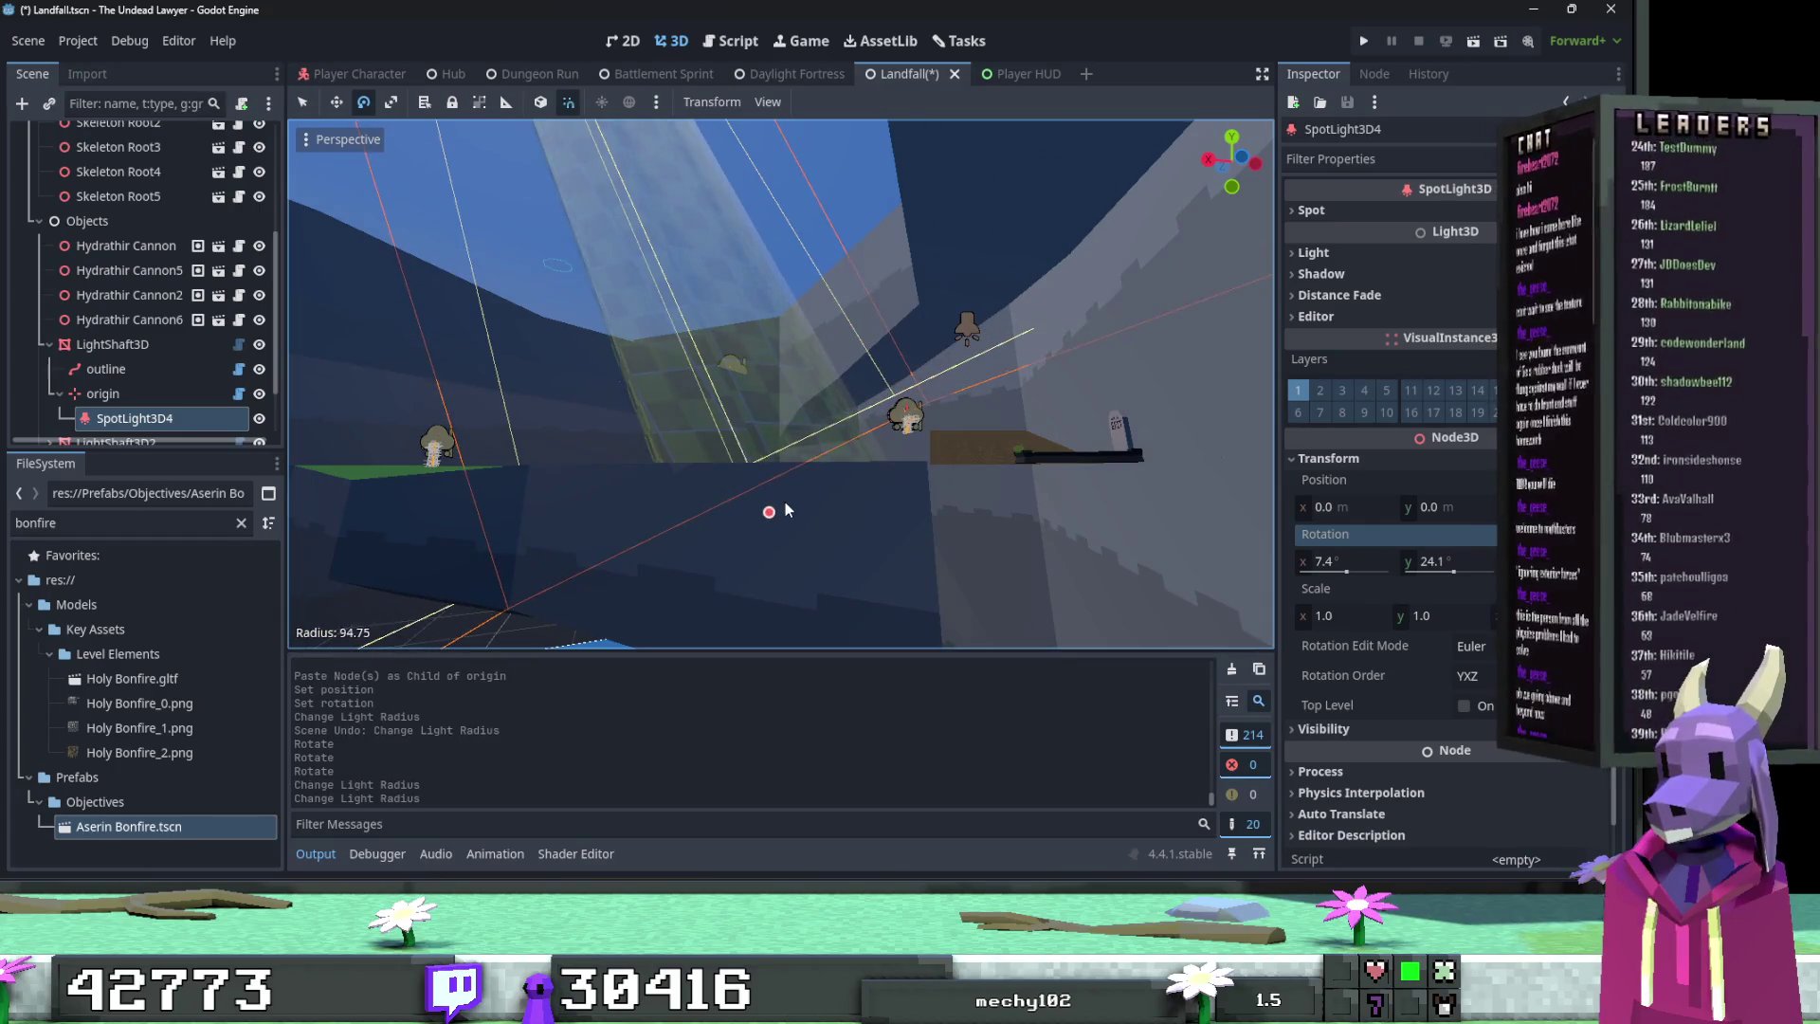
# Step: Narrow the spotlight's cone angle
pyautogui.moveTo(987, 377); pyautogui.dragTo(986, 378)
pyautogui.moveTo(874, 353)
pyautogui.mouseDown()
pyautogui.moveTo(753, 355)
pyautogui.moveTo(776, 351)
pyautogui.mouseUp()
pyautogui.press('w')
# Step: Switch to rotating in local space and lengthen the spotlight's reach to 100
pyautogui.moveTo(616, 187)
pyautogui.mouseDown()
pyautogui.moveTo(625, 231)
pyautogui.moveTo(671, 238)
pyautogui.moveTo(747, 520)
pyautogui.mouseUp()
pyautogui.press('e')
pyautogui.press('t')
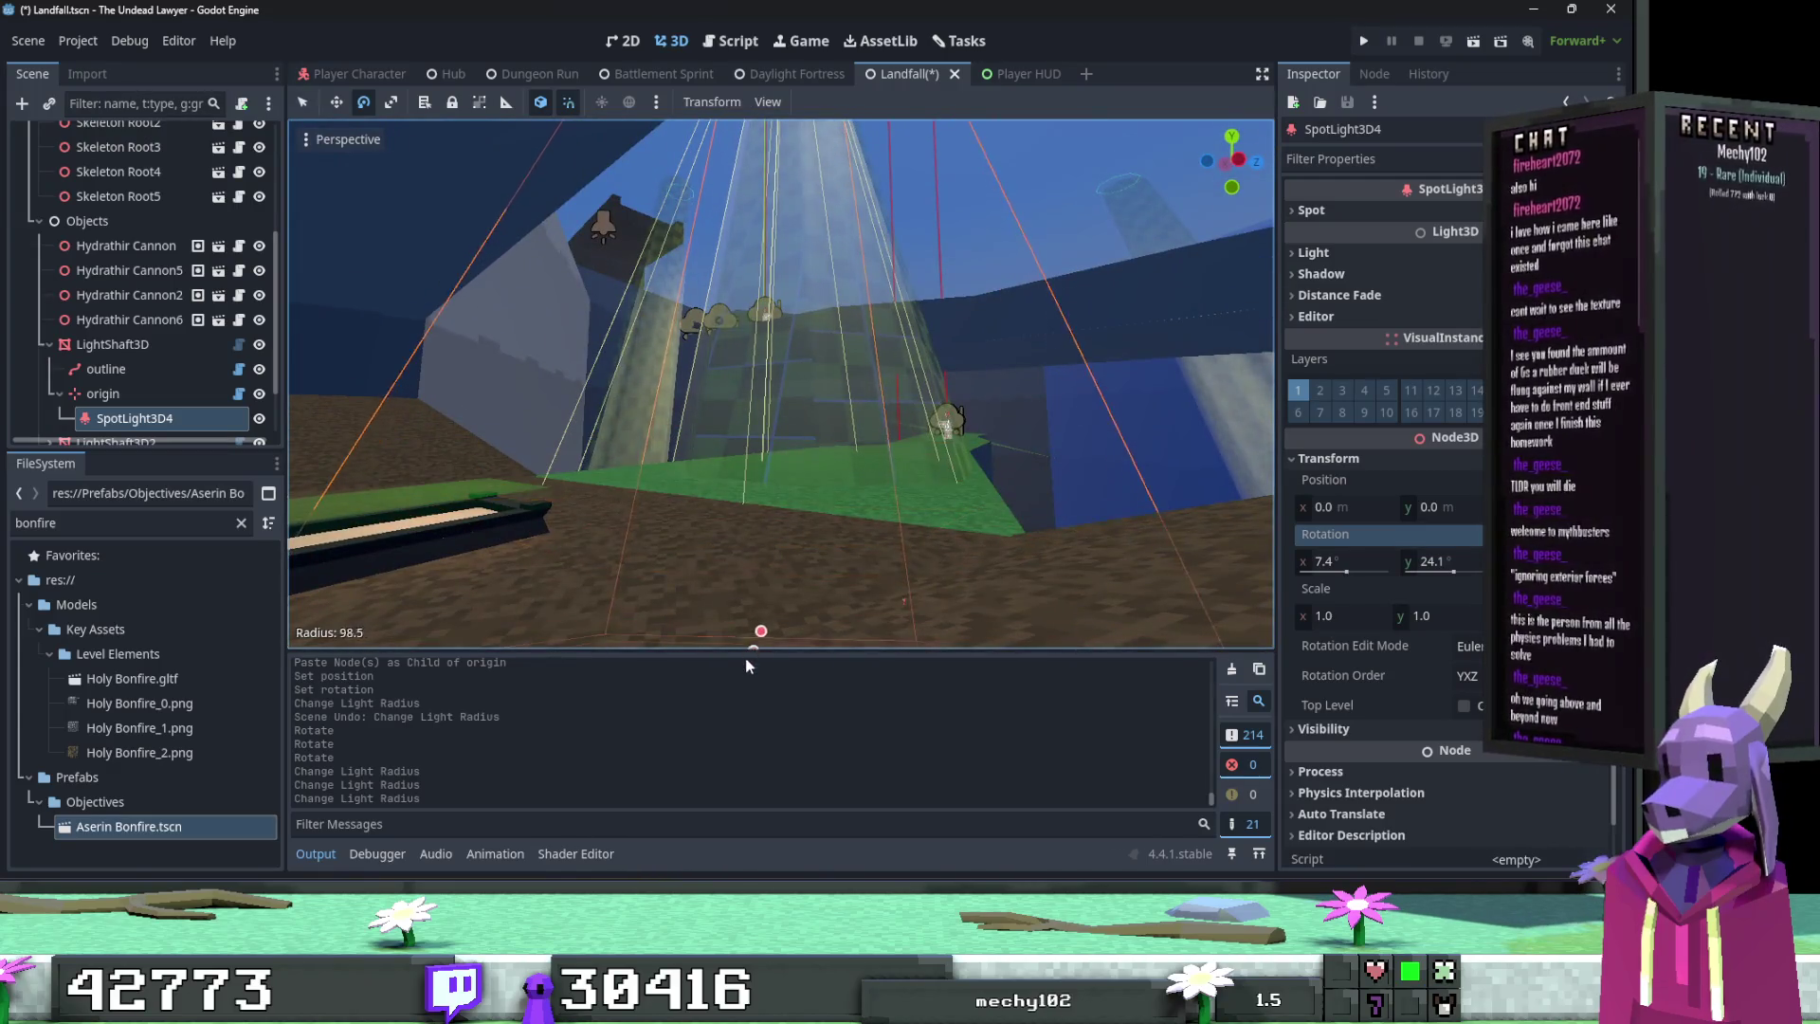
pyautogui.moveTo(742, 714)
pyautogui.mouseDown()
pyautogui.moveTo(799, 488)
pyautogui.moveTo(791, 423)
pyautogui.mouseUp()
# Step: Tilt the spotlight further down the shaft and resize its cone, undoing a final trial turn
pyautogui.press('w')
pyautogui.press('e')
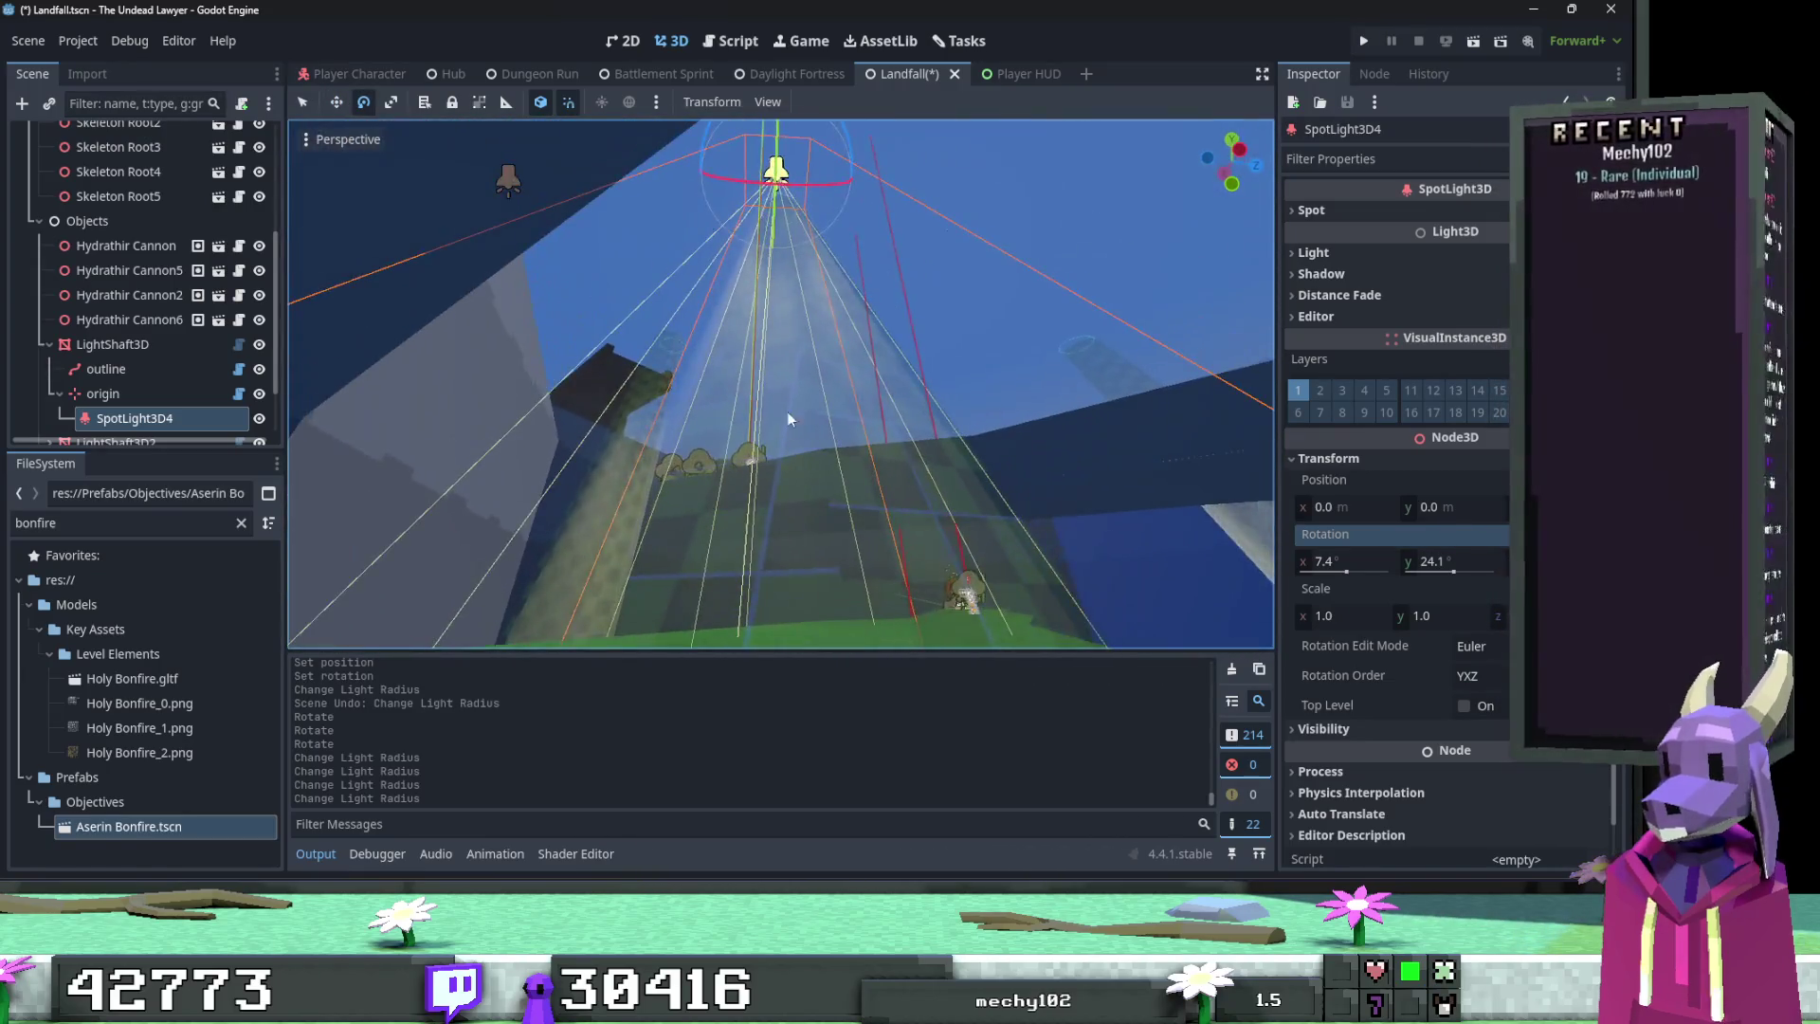
pyautogui.moveTo(794, 196)
pyautogui.mouseDown()
pyautogui.moveTo(793, 275)
pyautogui.moveTo(853, 280)
pyautogui.mouseUp()
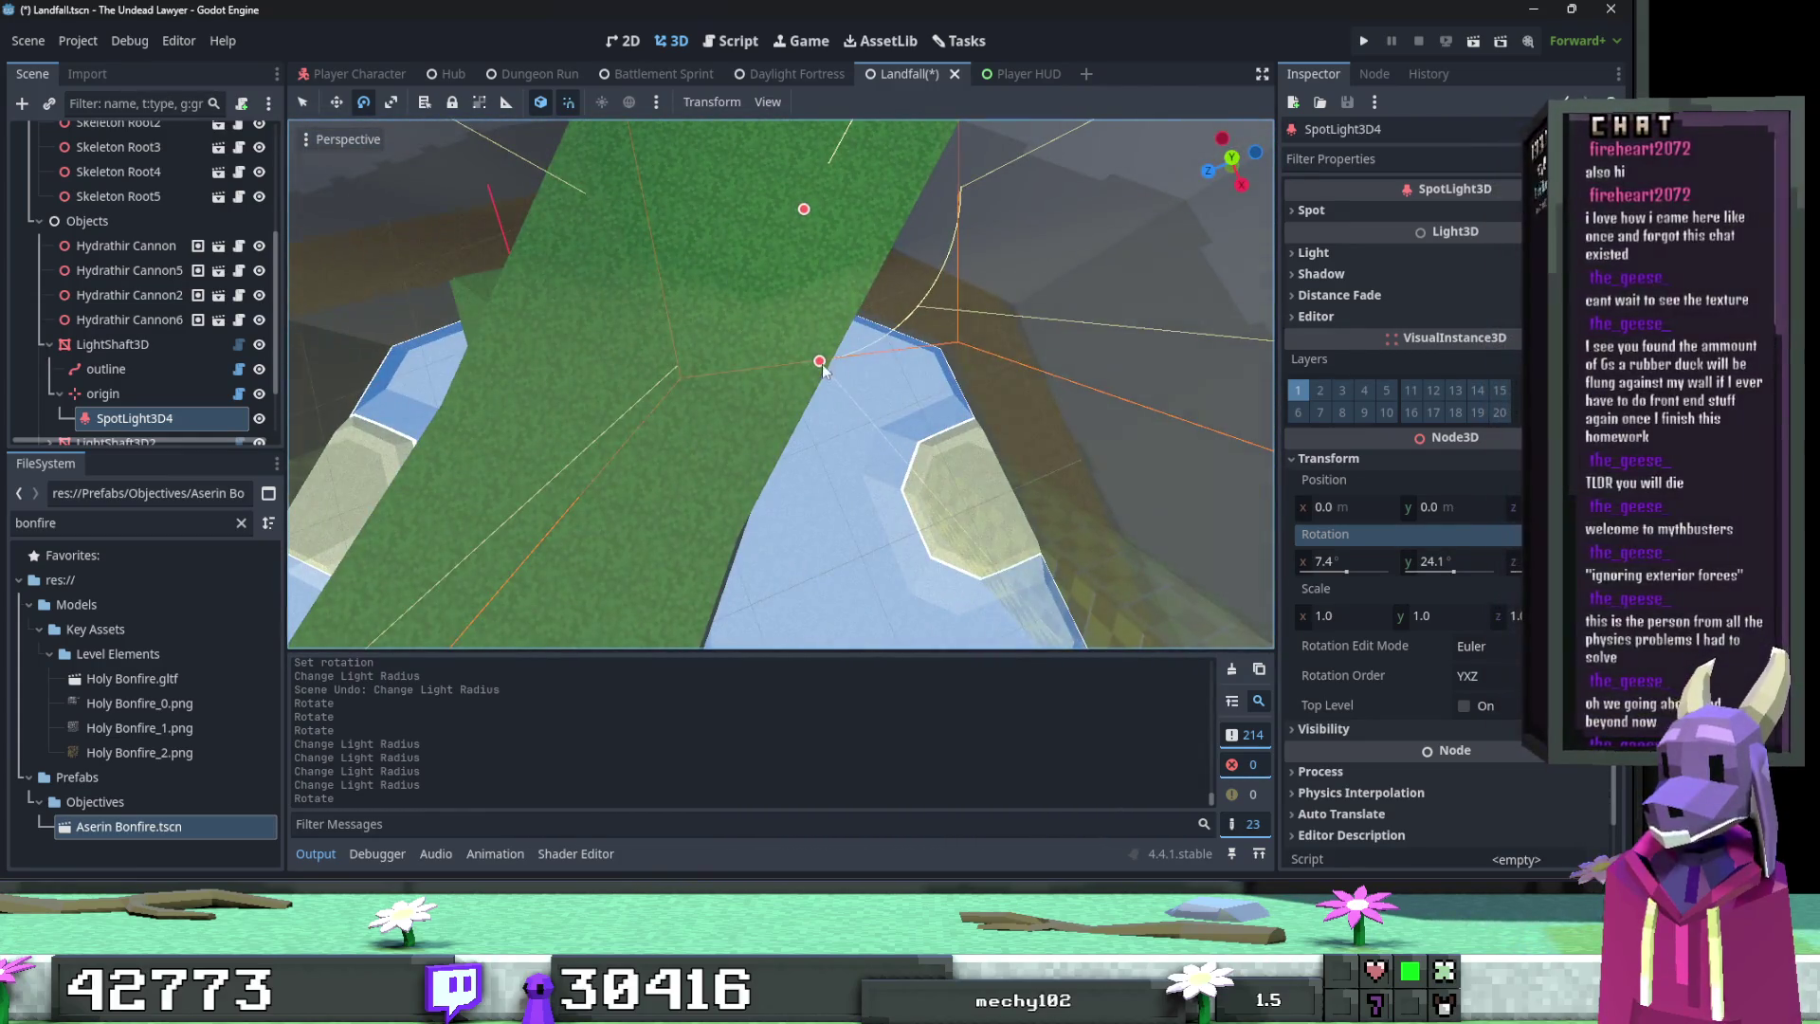
pyautogui.moveTo(804, 337)
pyautogui.mouseDown()
pyautogui.moveTo(792, 316)
pyautogui.moveTo(849, 384)
pyautogui.moveTo(924, 328)
pyautogui.moveTo(1081, 429)
pyautogui.mouseUp()
pyautogui.moveTo(768, 166); pyautogui.dragTo(813, 278)
pyautogui.hotkey('ctrl', 'z')
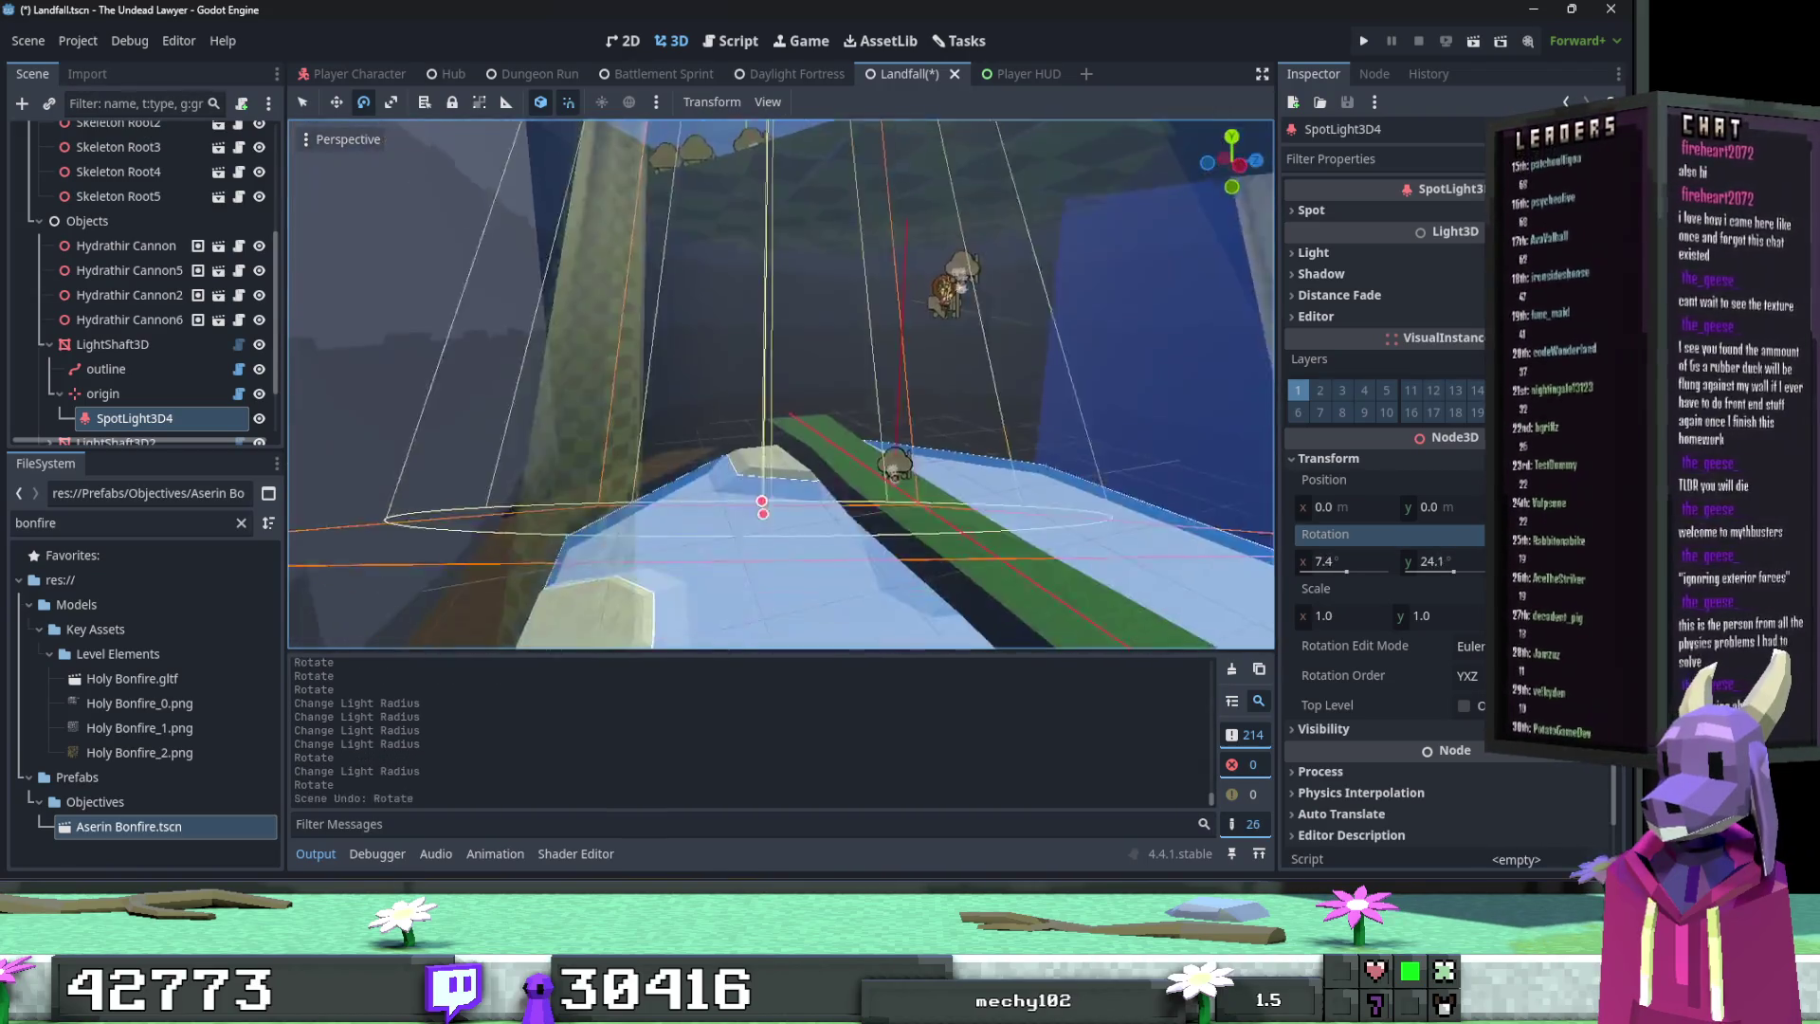
# Step: Set the spotlight's Y rotation to 24.5° after trying 26°
pyautogui.click(1451, 557)
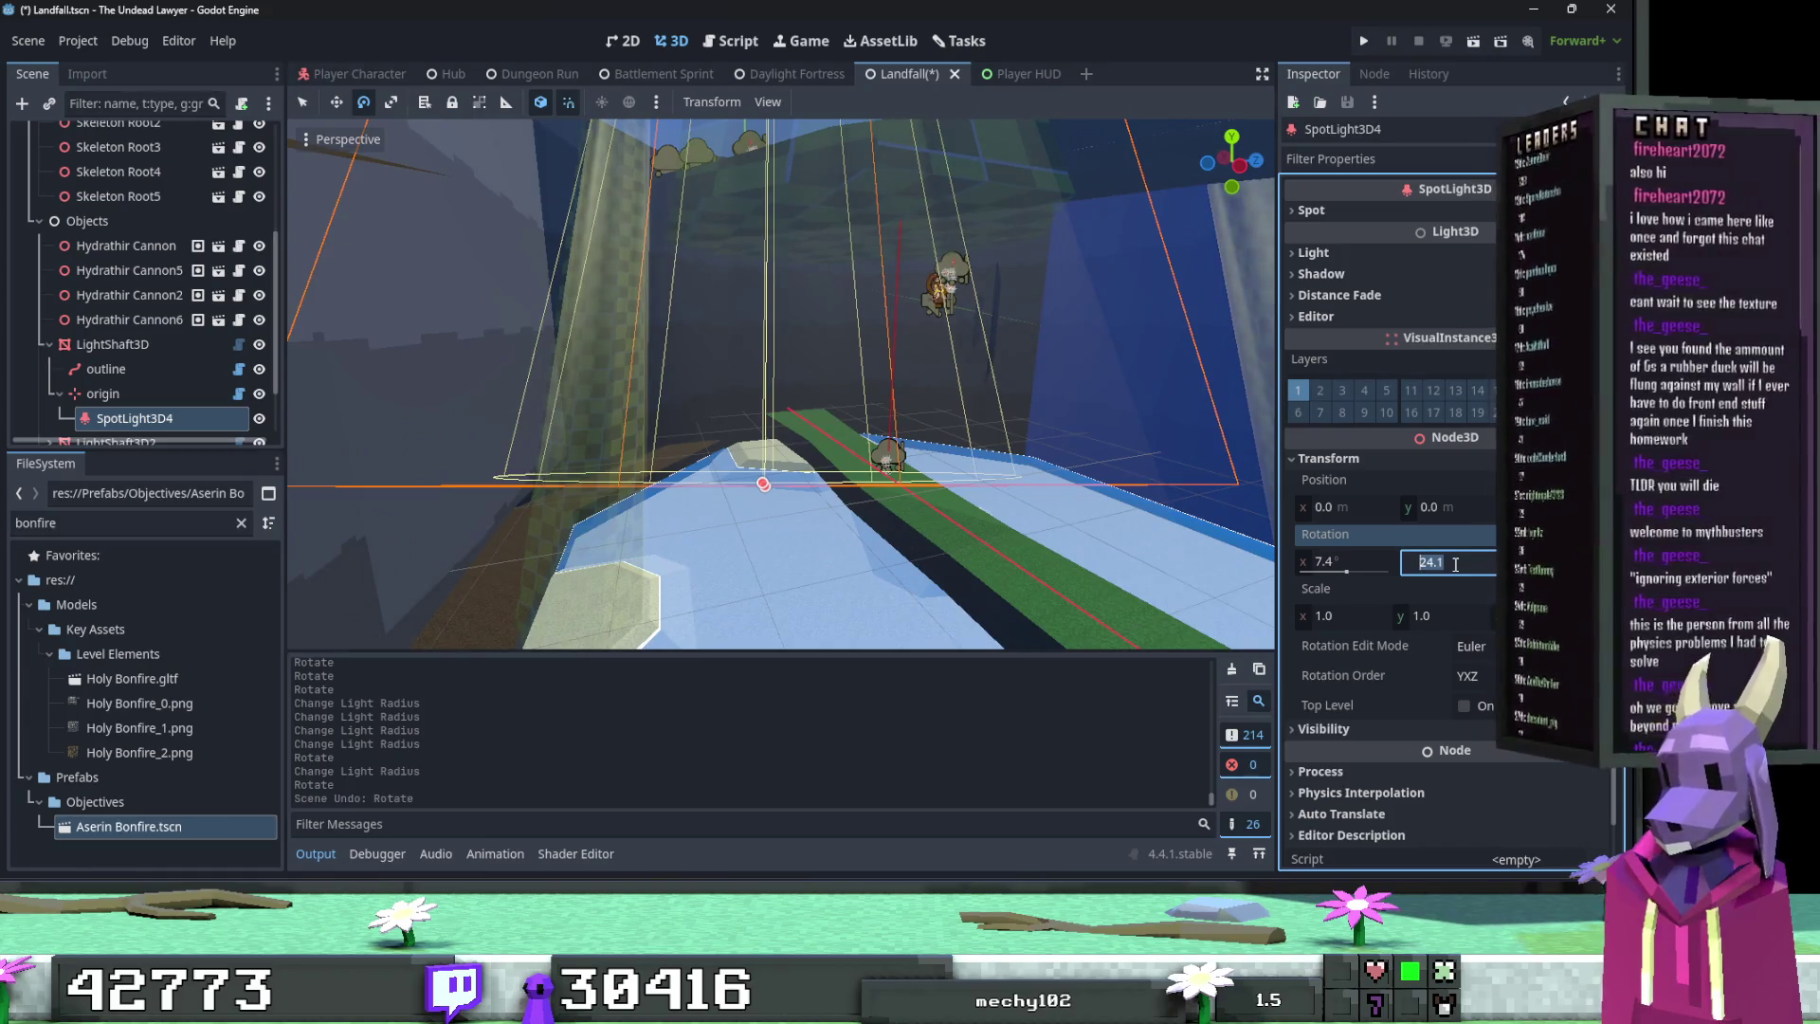
pyautogui.write('26')
pyautogui.press('Return')
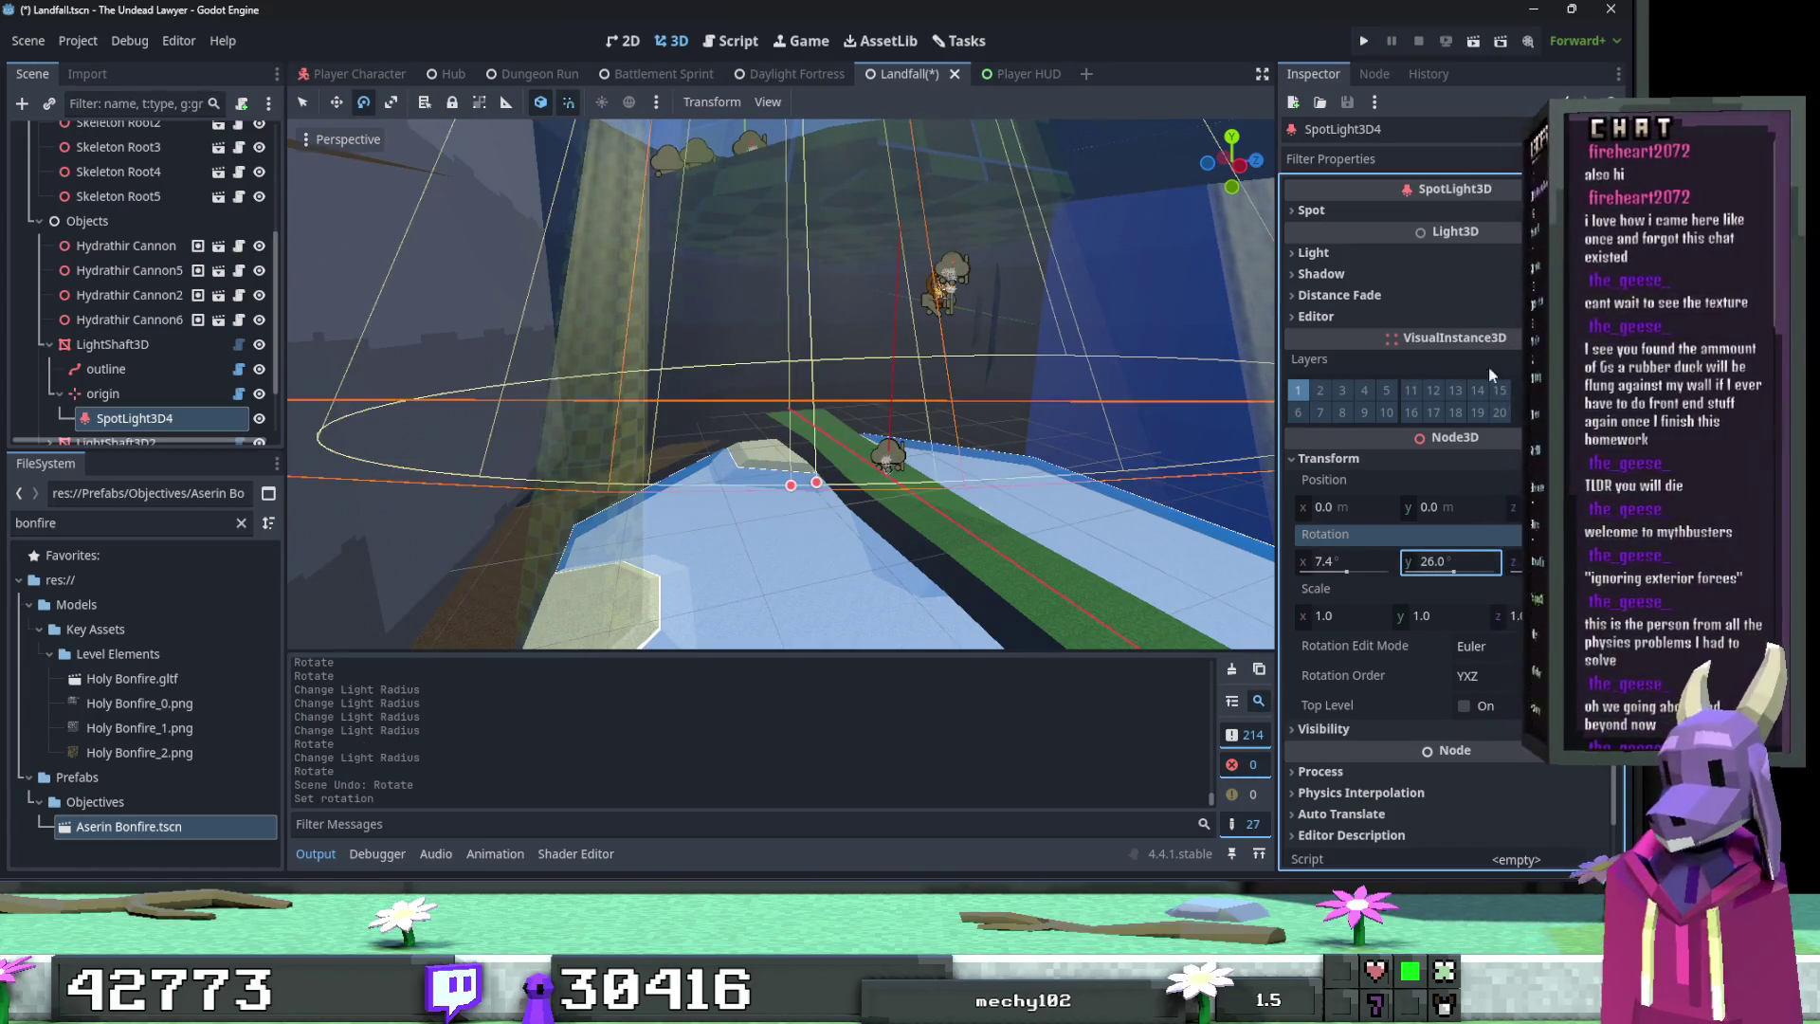
pyautogui.press('w')
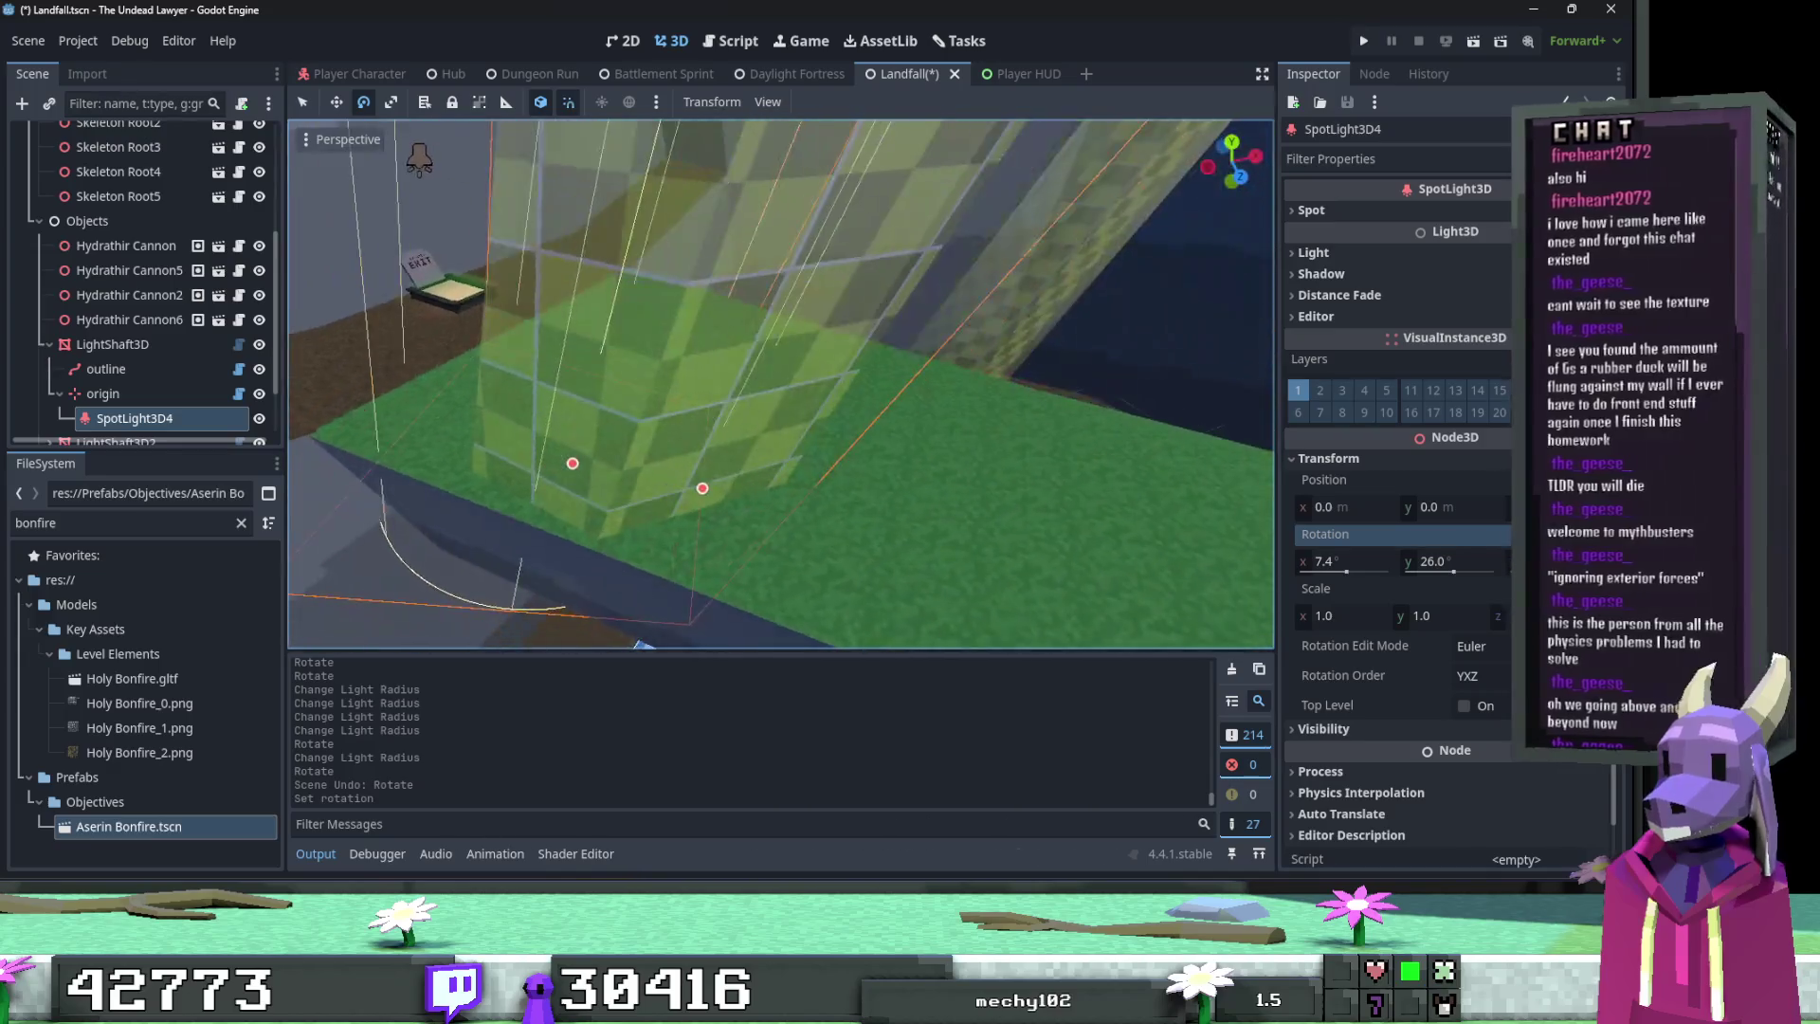
pyautogui.hotkey('ctrl', 'z')
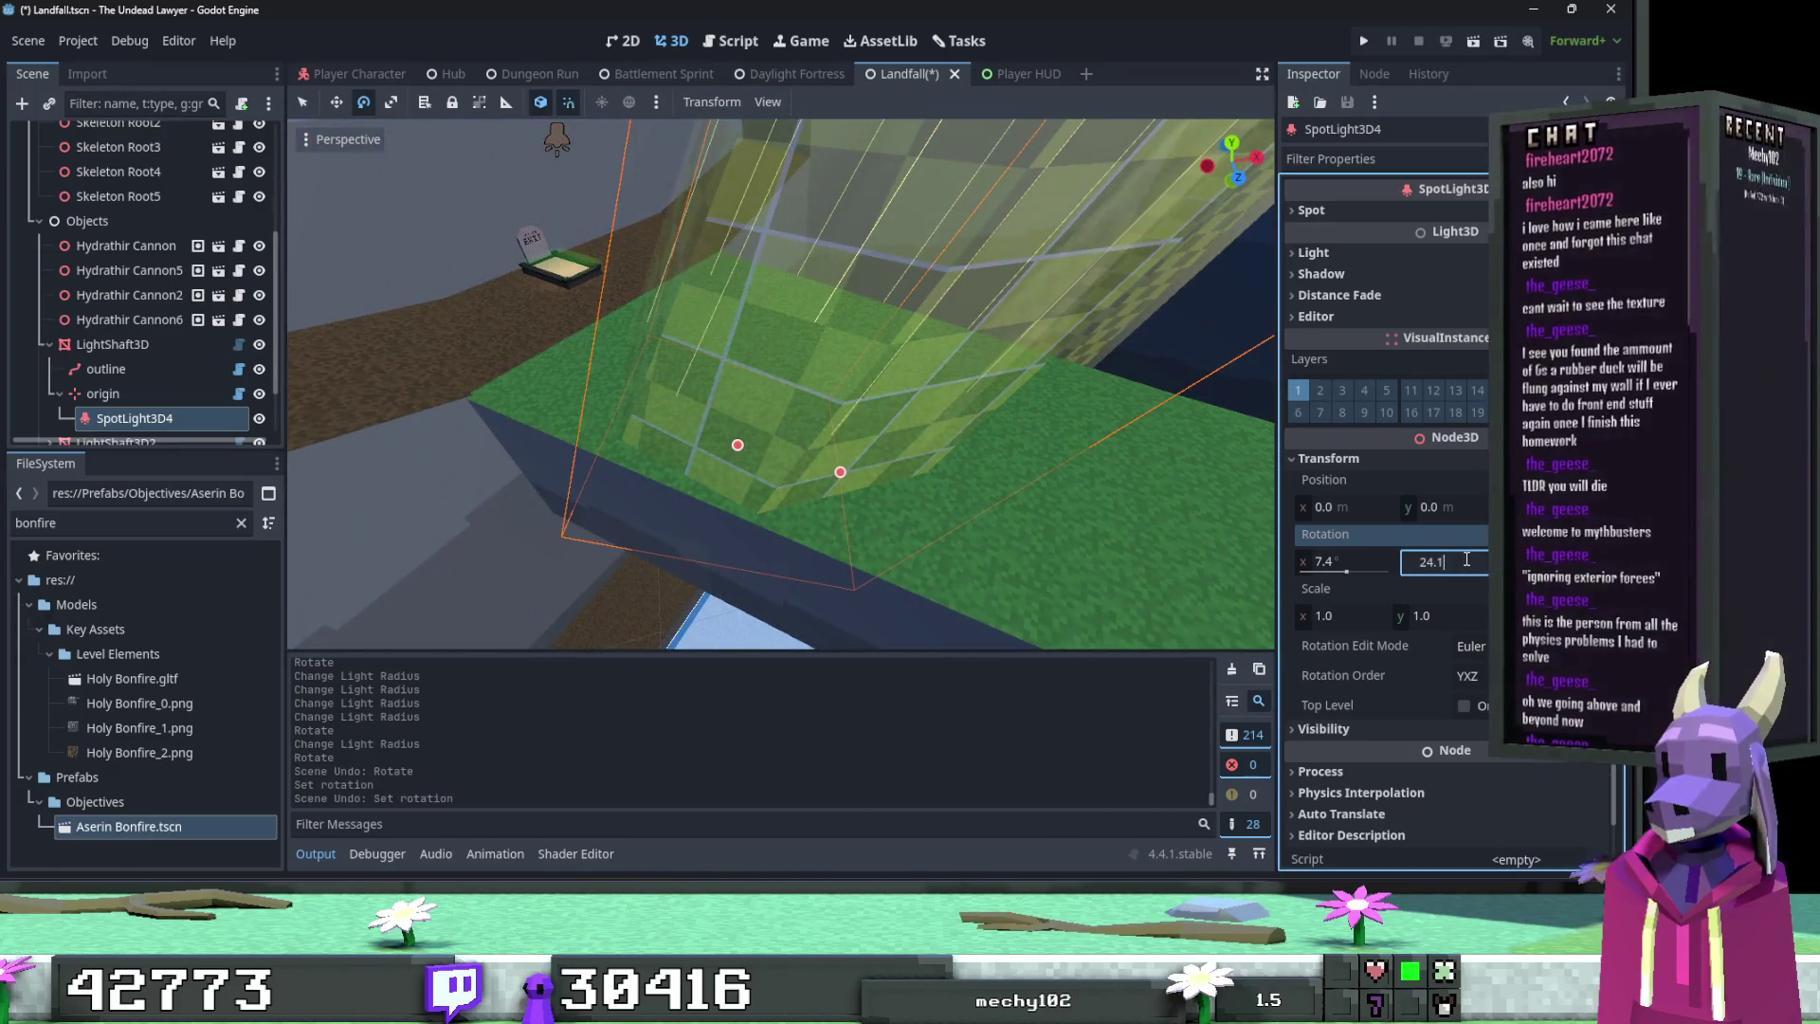
pyautogui.press('Return')
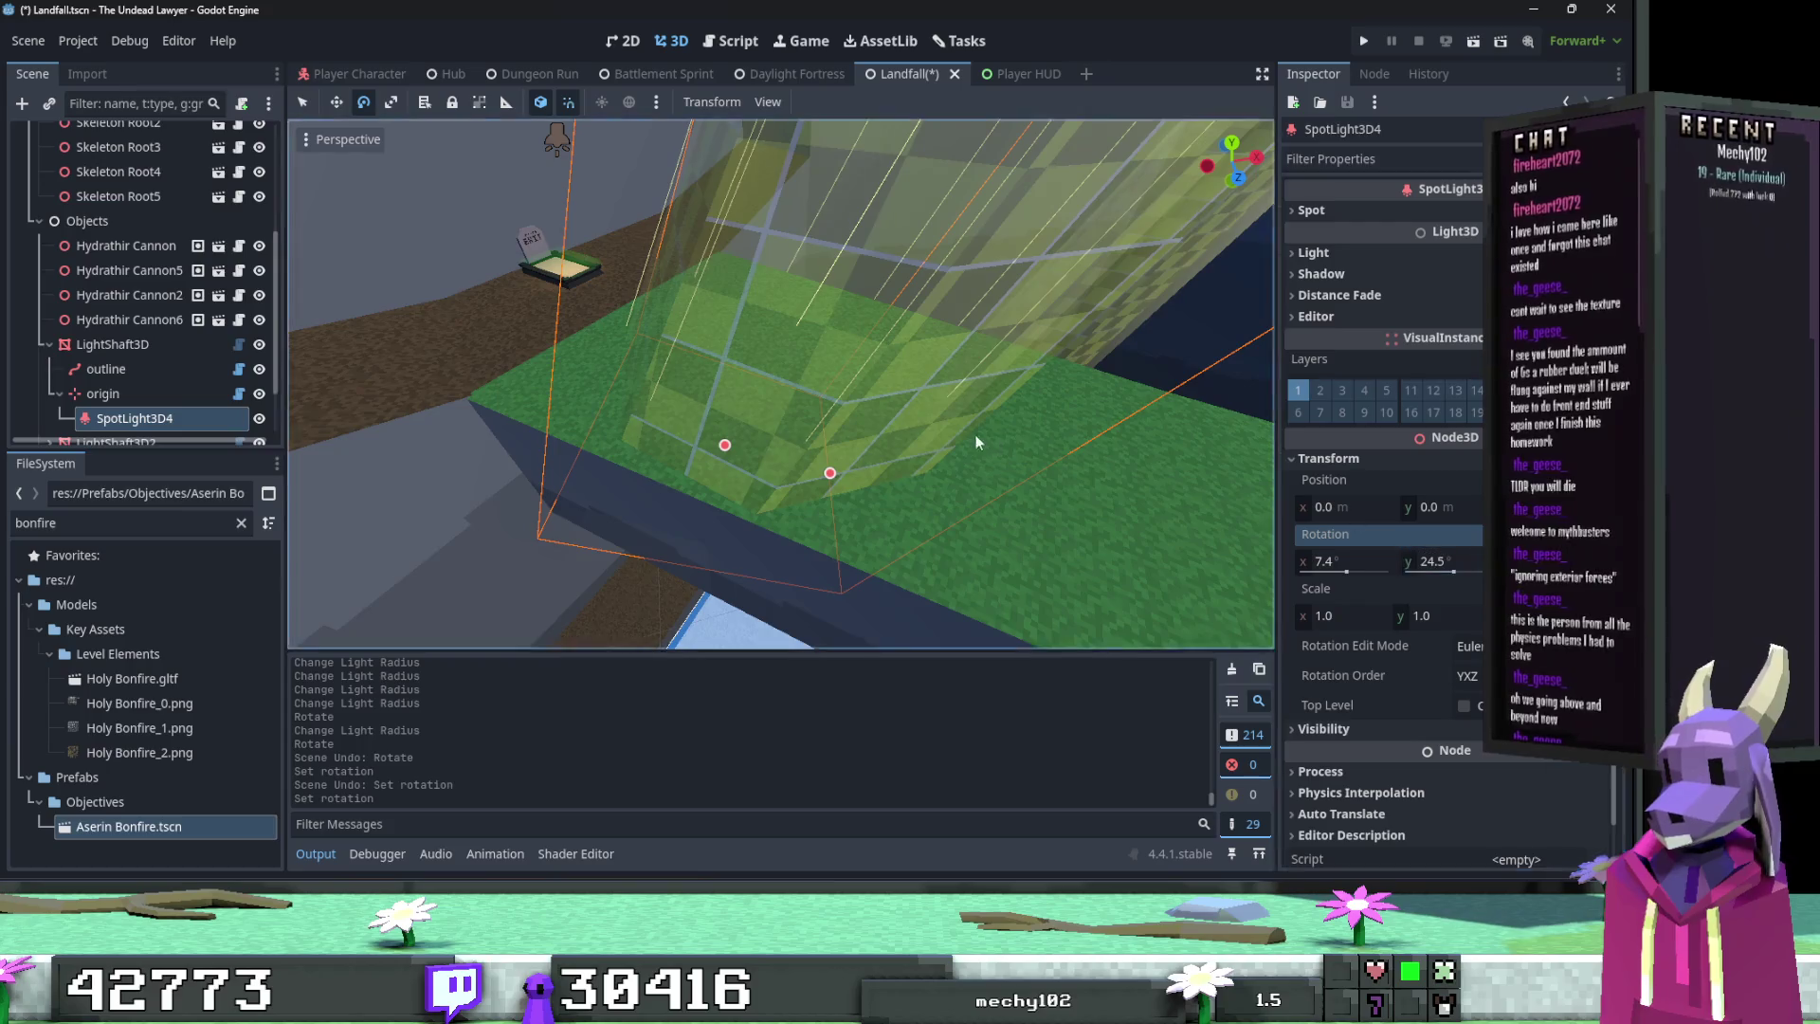
pyautogui.press('w')
# Step: Set the spotlight's X rotation to 6° after trying 8°
pyautogui.click(1369, 560)
pyautogui.write('8')
pyautogui.press('Return')
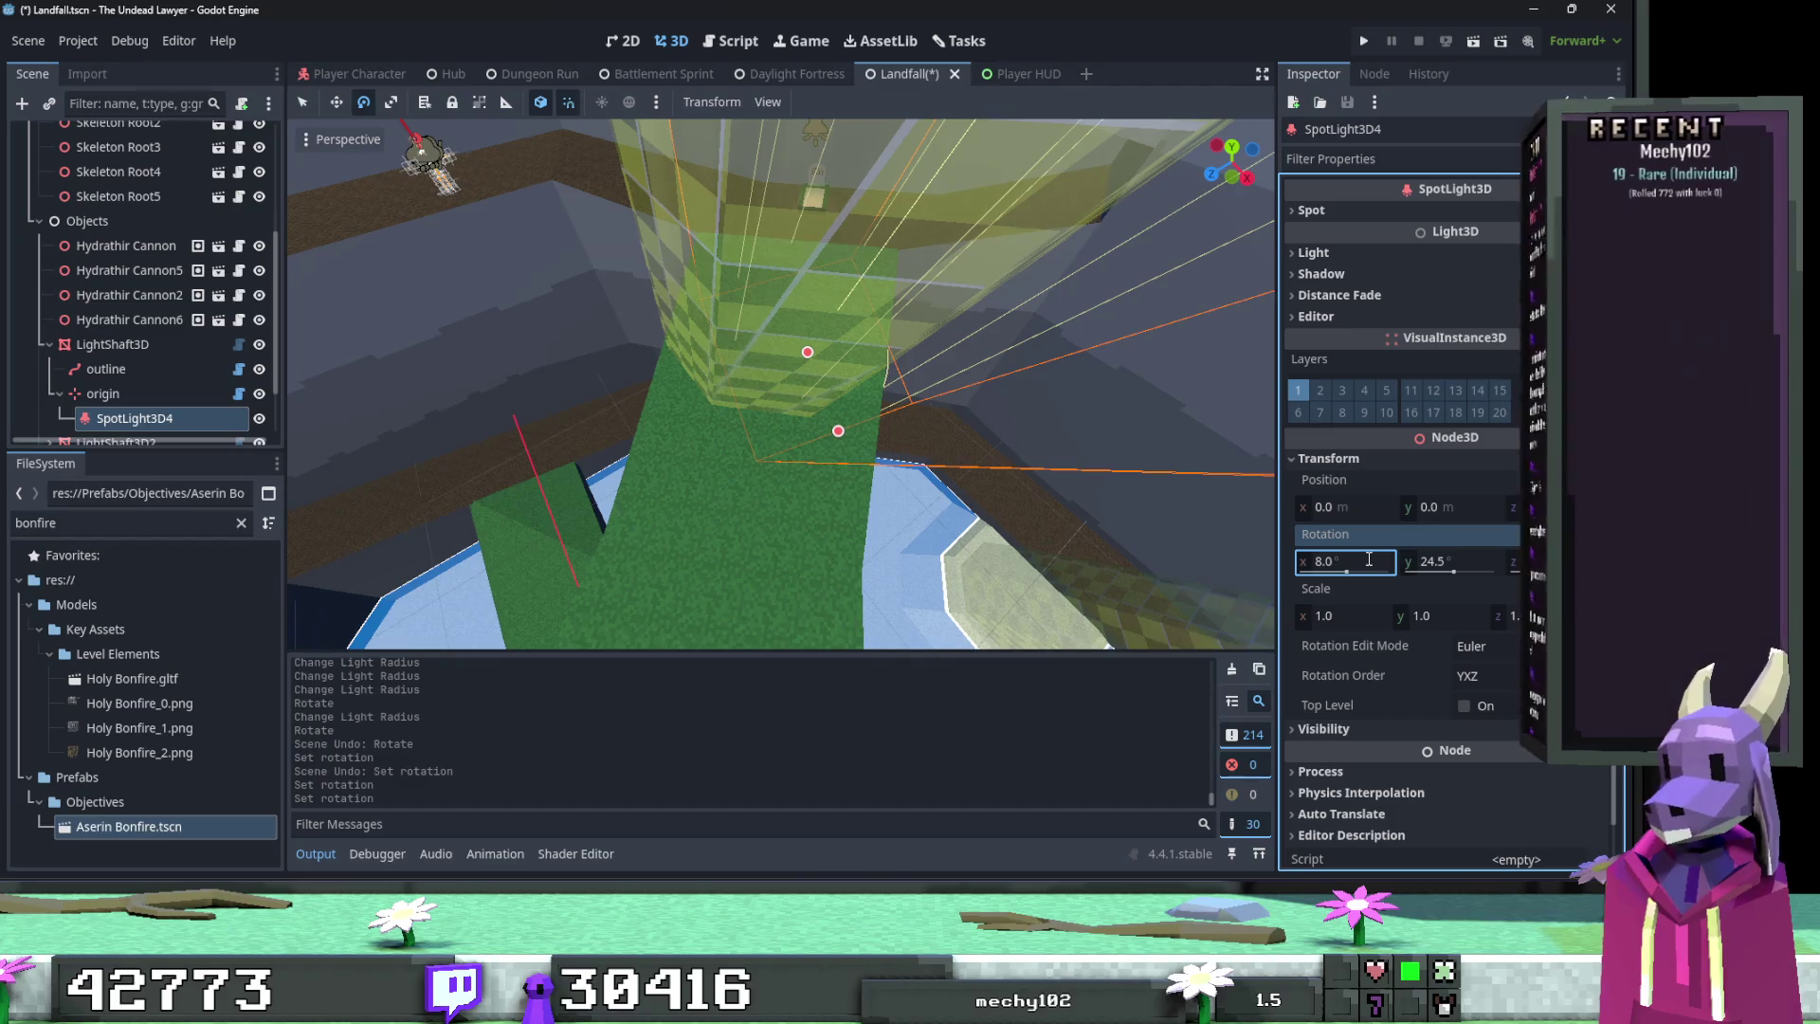
pyautogui.write('6')
pyautogui.press('Return')
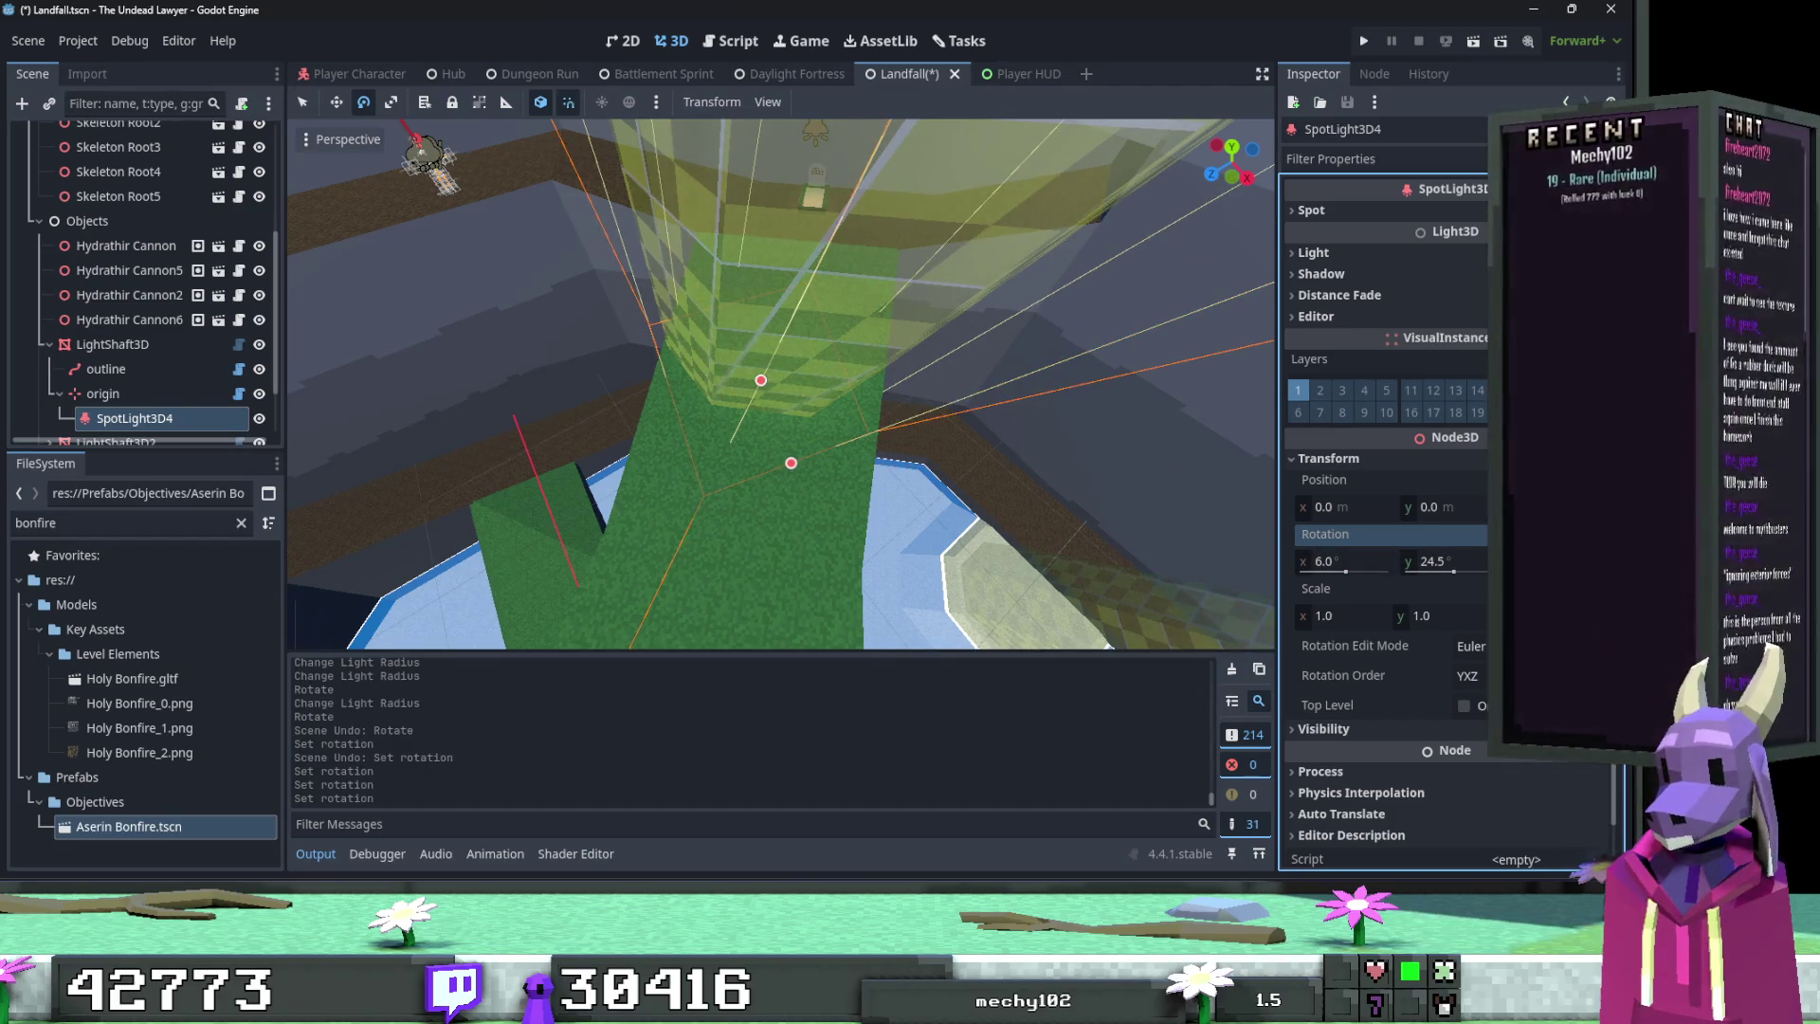
pyautogui.press('Return')
pyautogui.hotkey('ctrl', 'z')
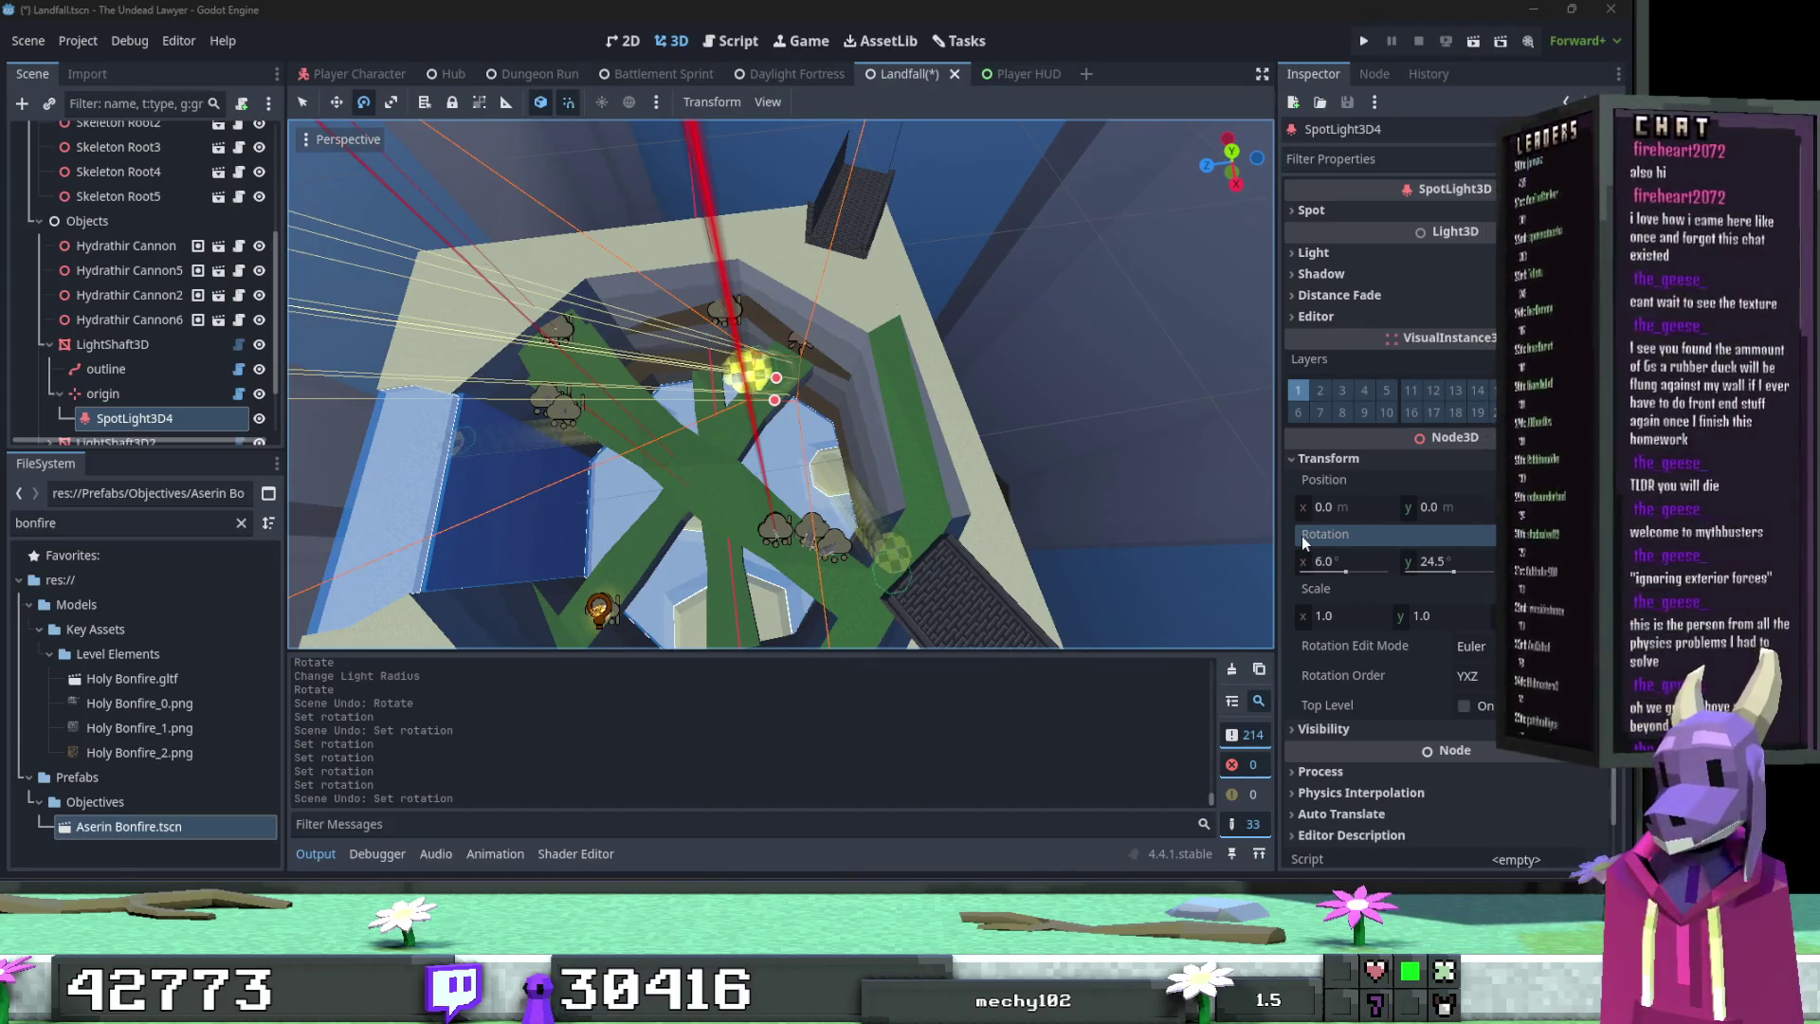
# Step: Raise the spotlight's Range to 140 in the Spot section
pyautogui.moveTo(1303, 539)
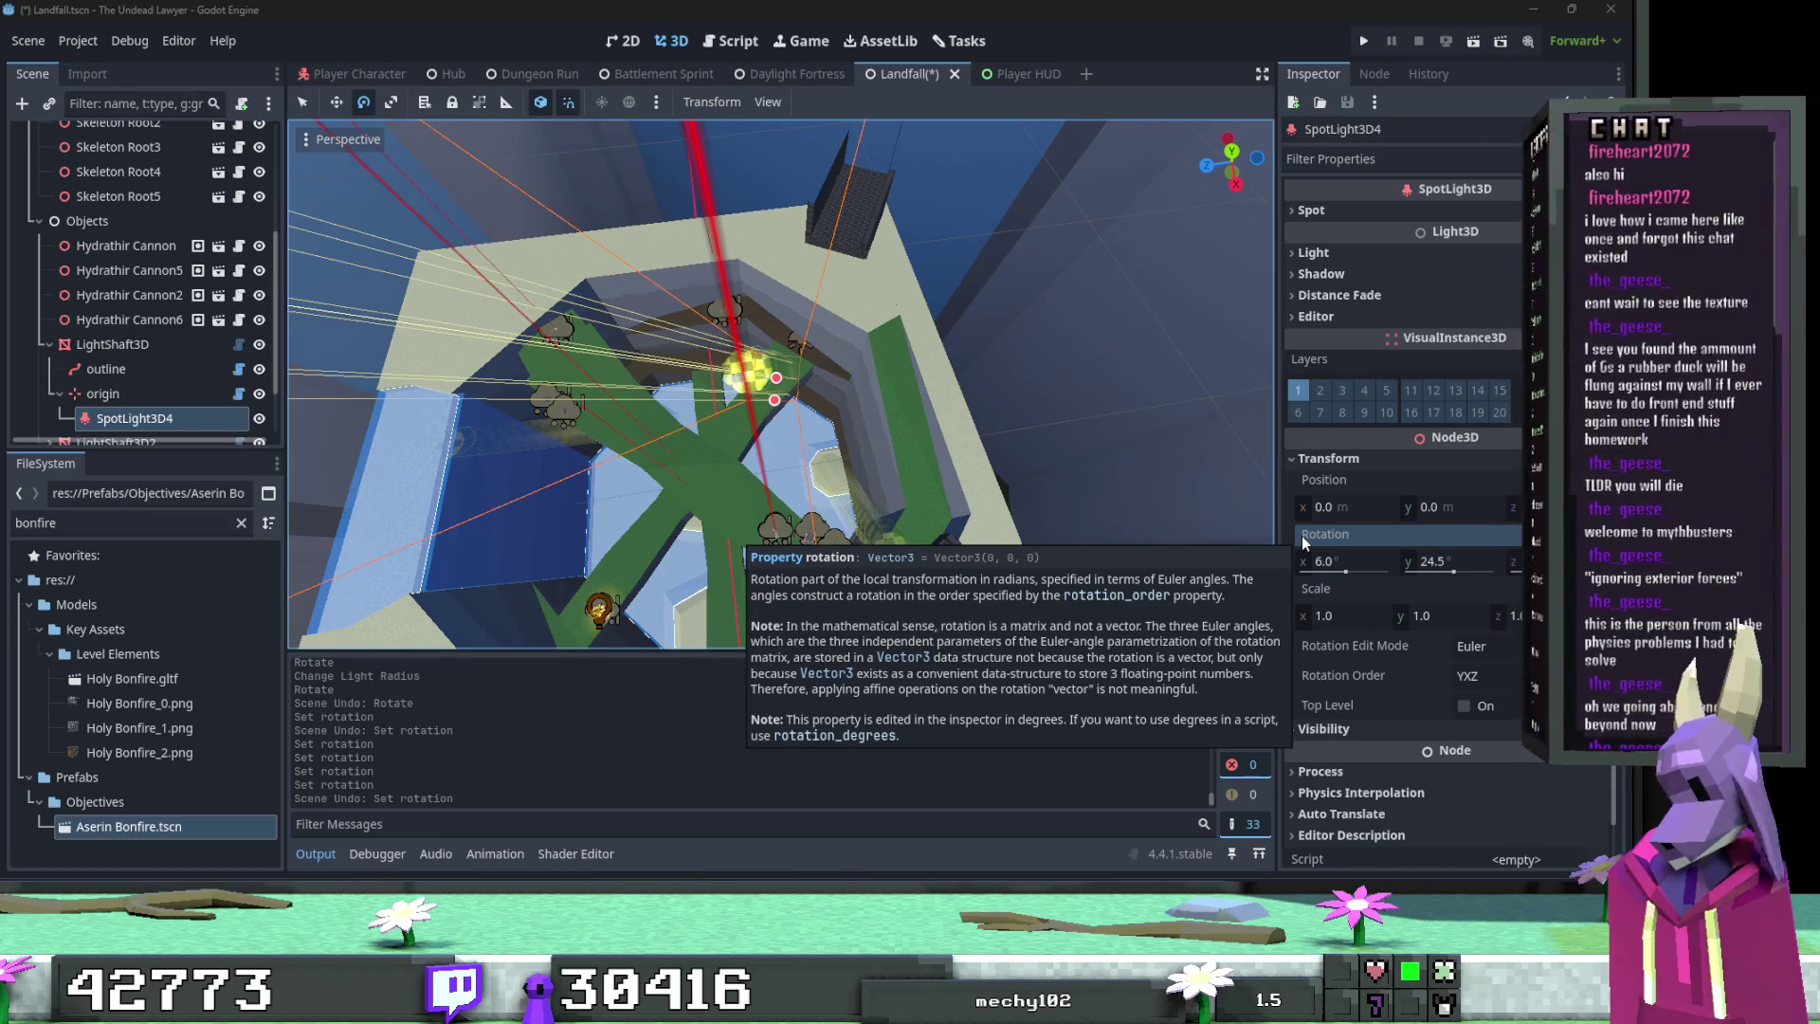
pyautogui.moveTo(948, 474)
pyautogui.mouseDown()
pyautogui.moveTo(835, 436)
pyautogui.moveTo(768, 493)
pyautogui.moveTo(720, 427)
pyautogui.moveTo(788, 456)
pyautogui.mouseUp()
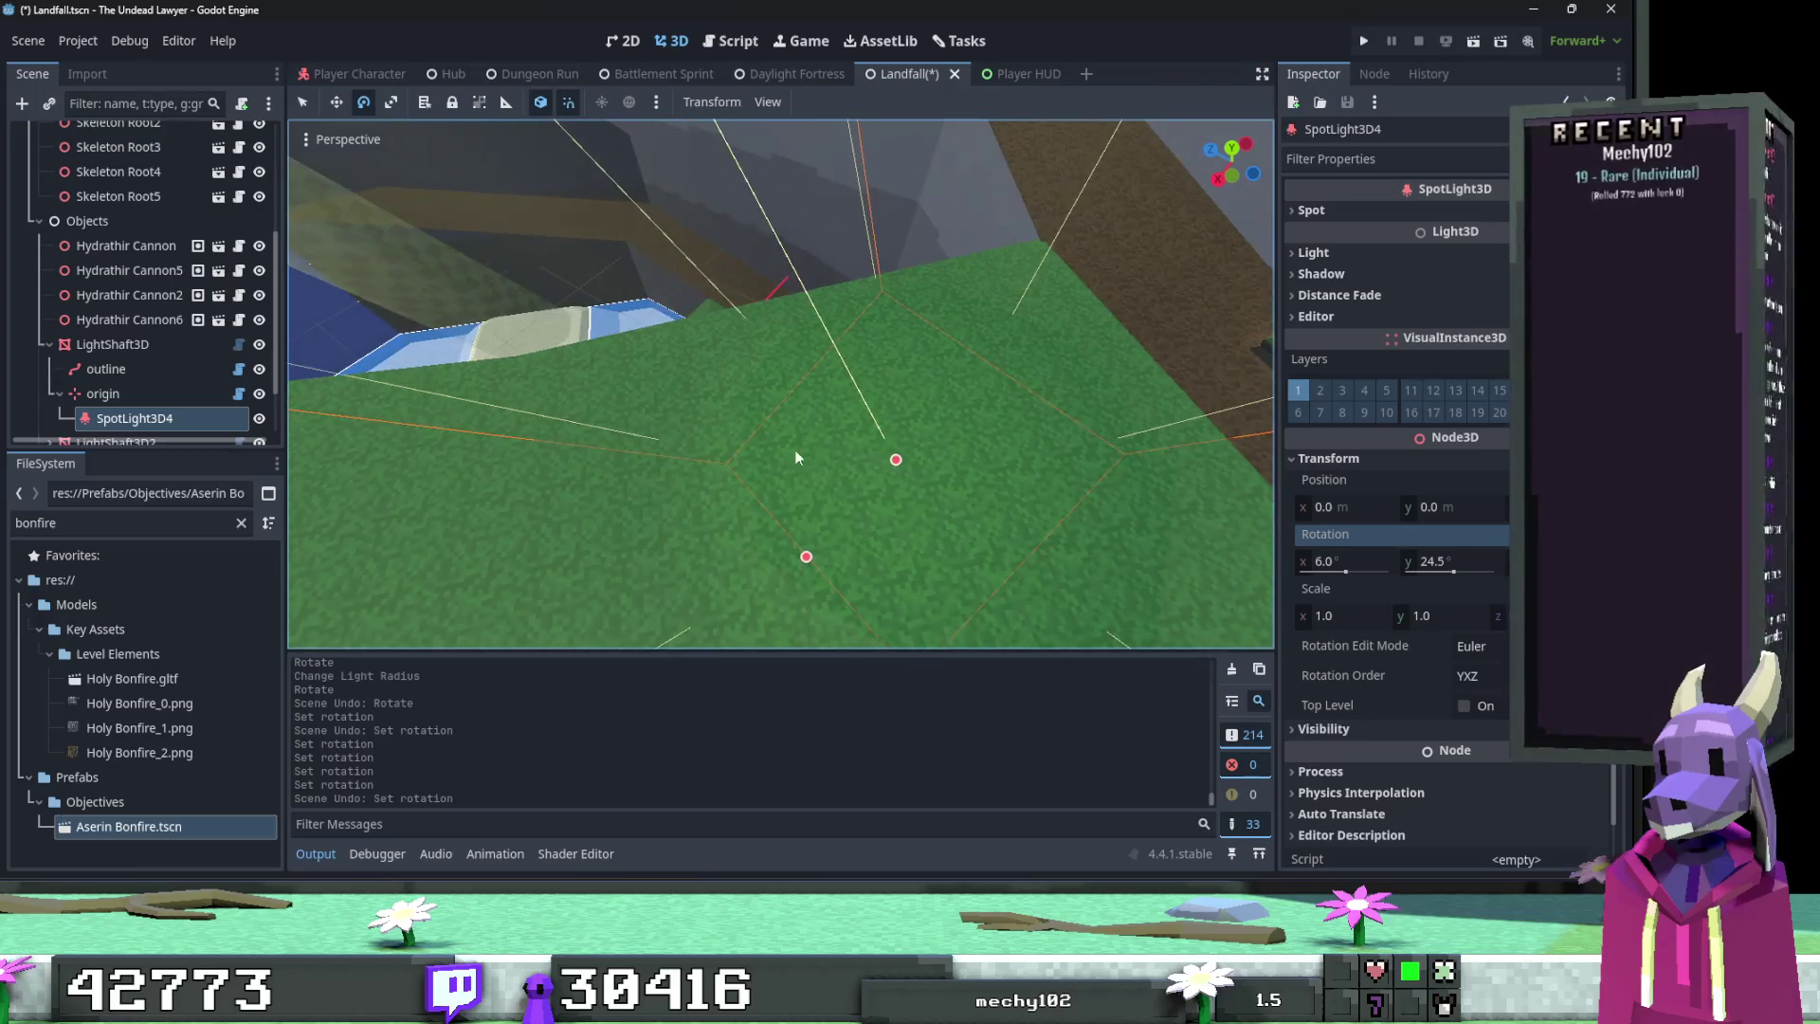
pyautogui.click(1399, 212)
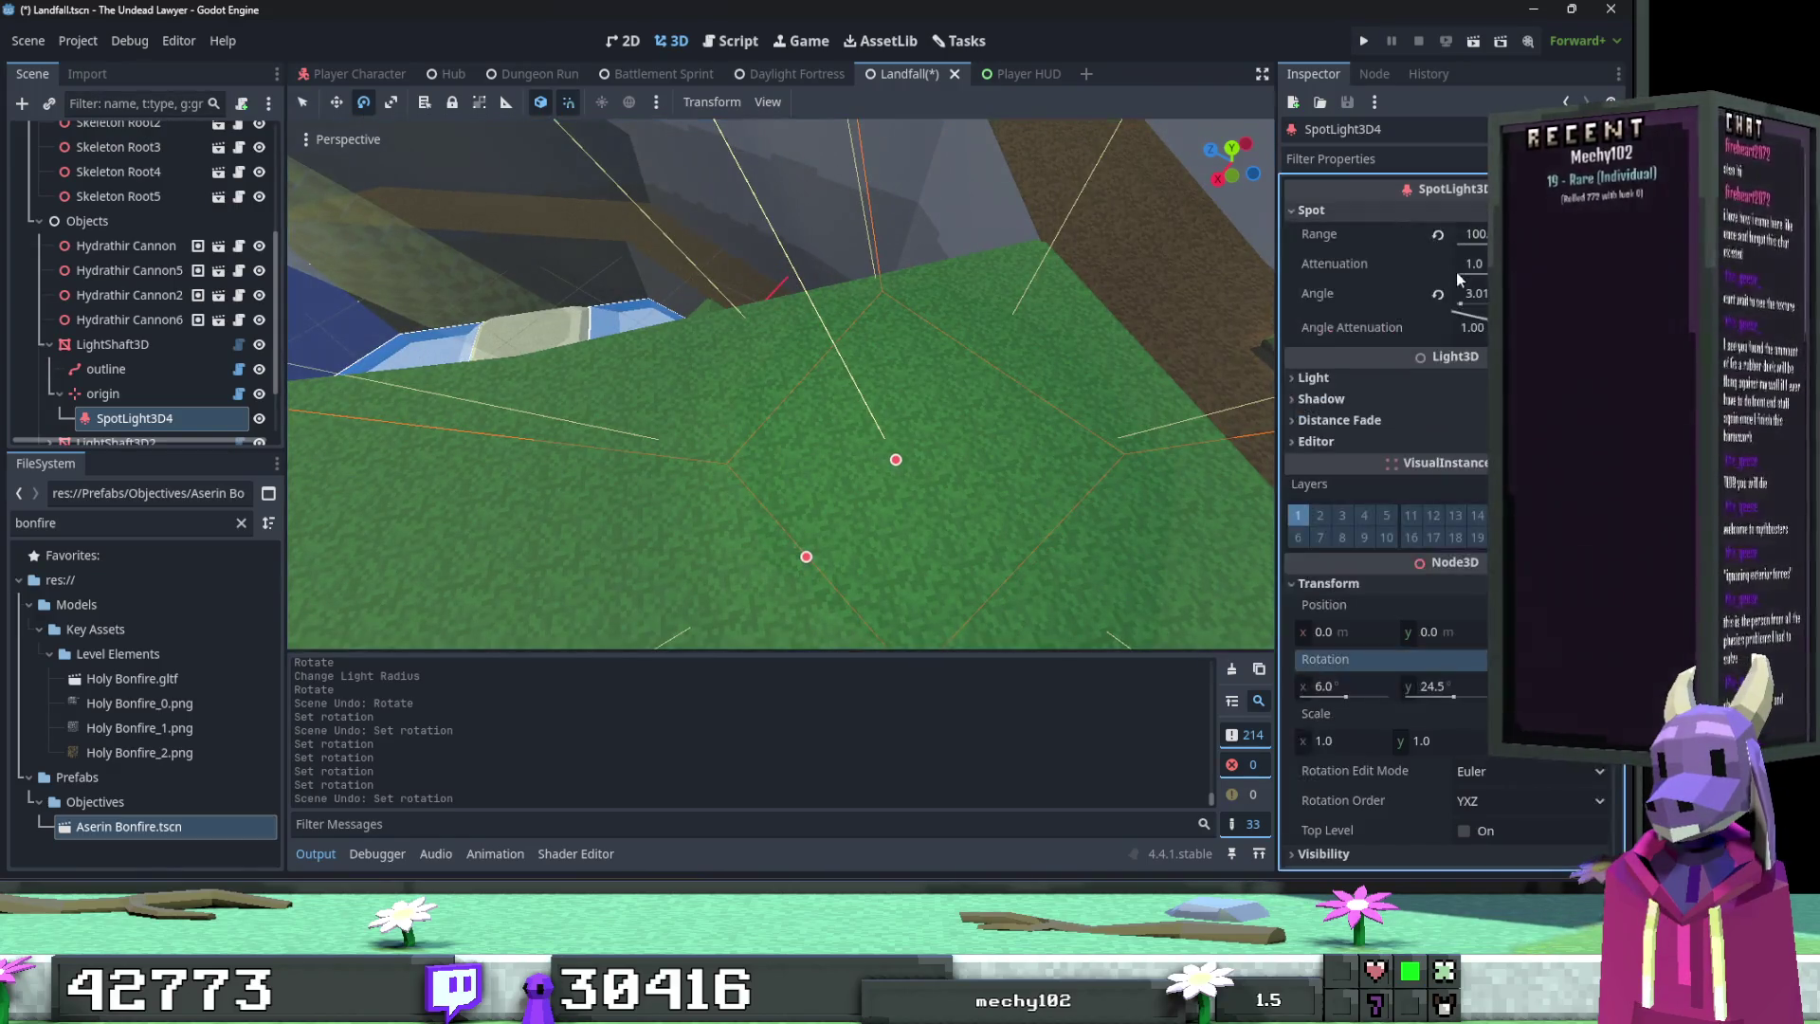
pyautogui.moveTo(1470, 235)
pyautogui.mouseDown()
pyautogui.moveTo(1536, 234)
pyautogui.moveTo(1493, 235)
pyautogui.moveTo(1517, 234)
pyautogui.mouseUp()
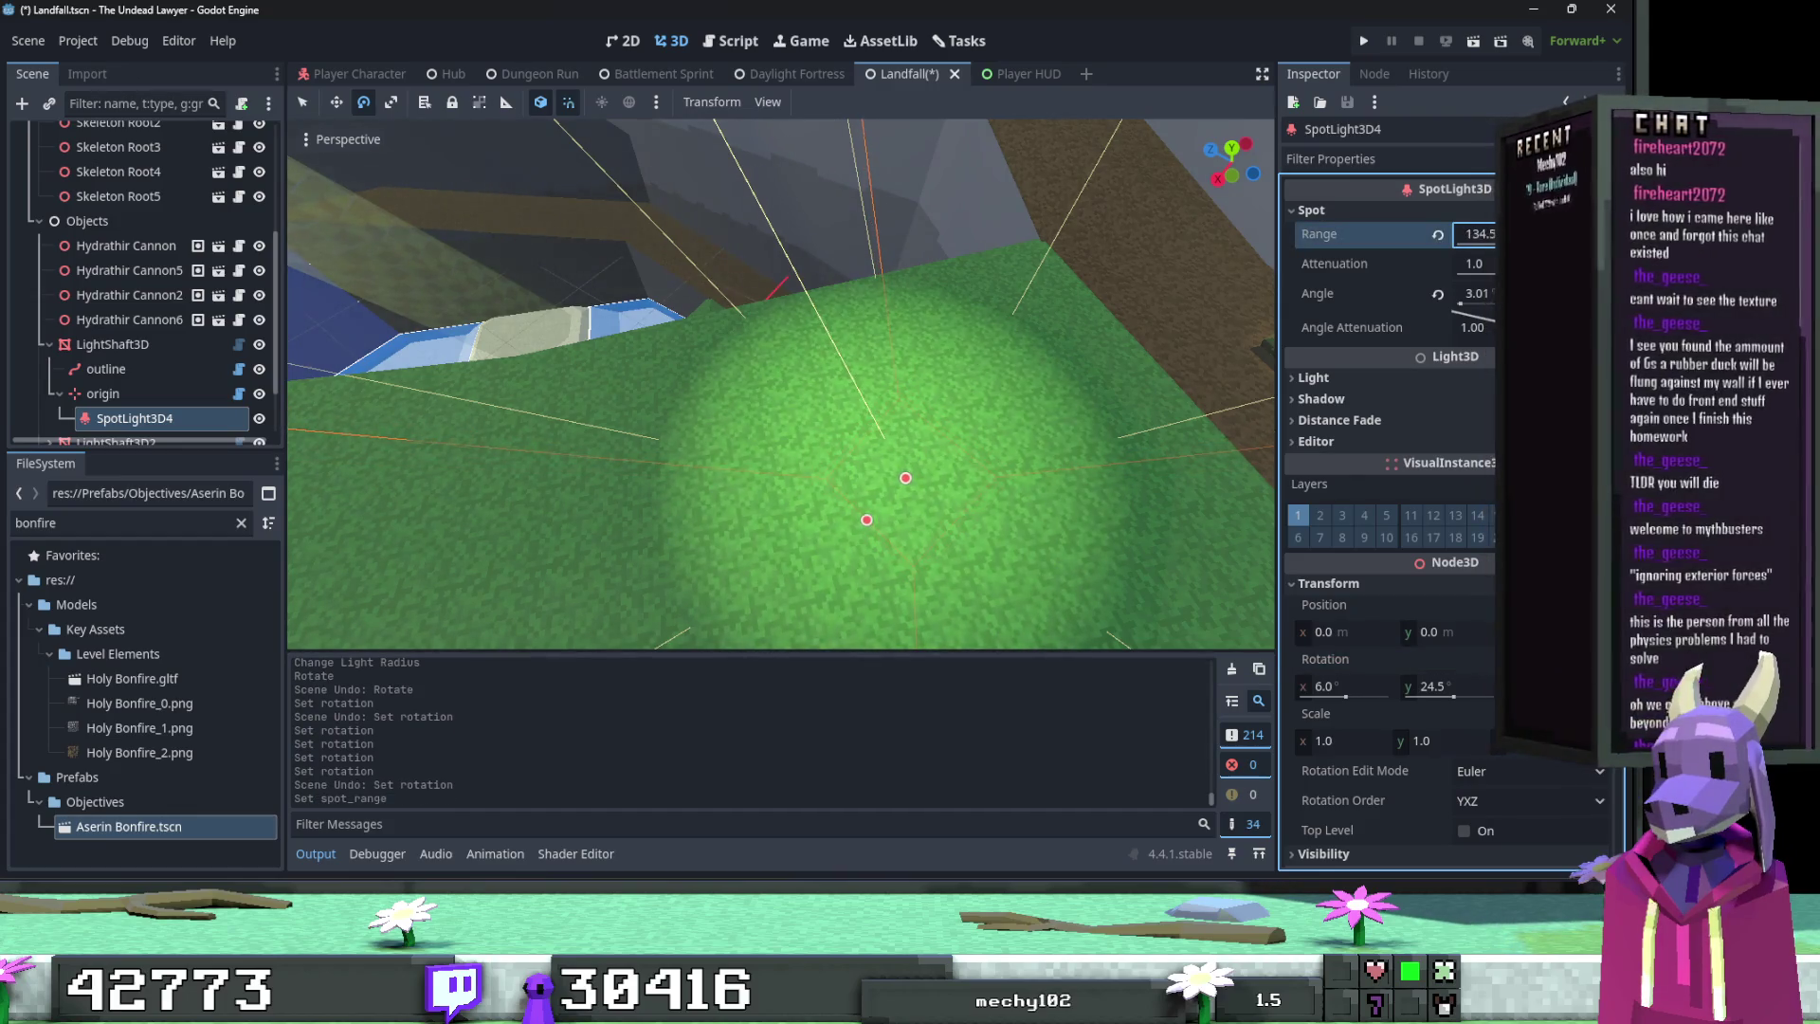
pyautogui.write('140')
pyautogui.press('Return')
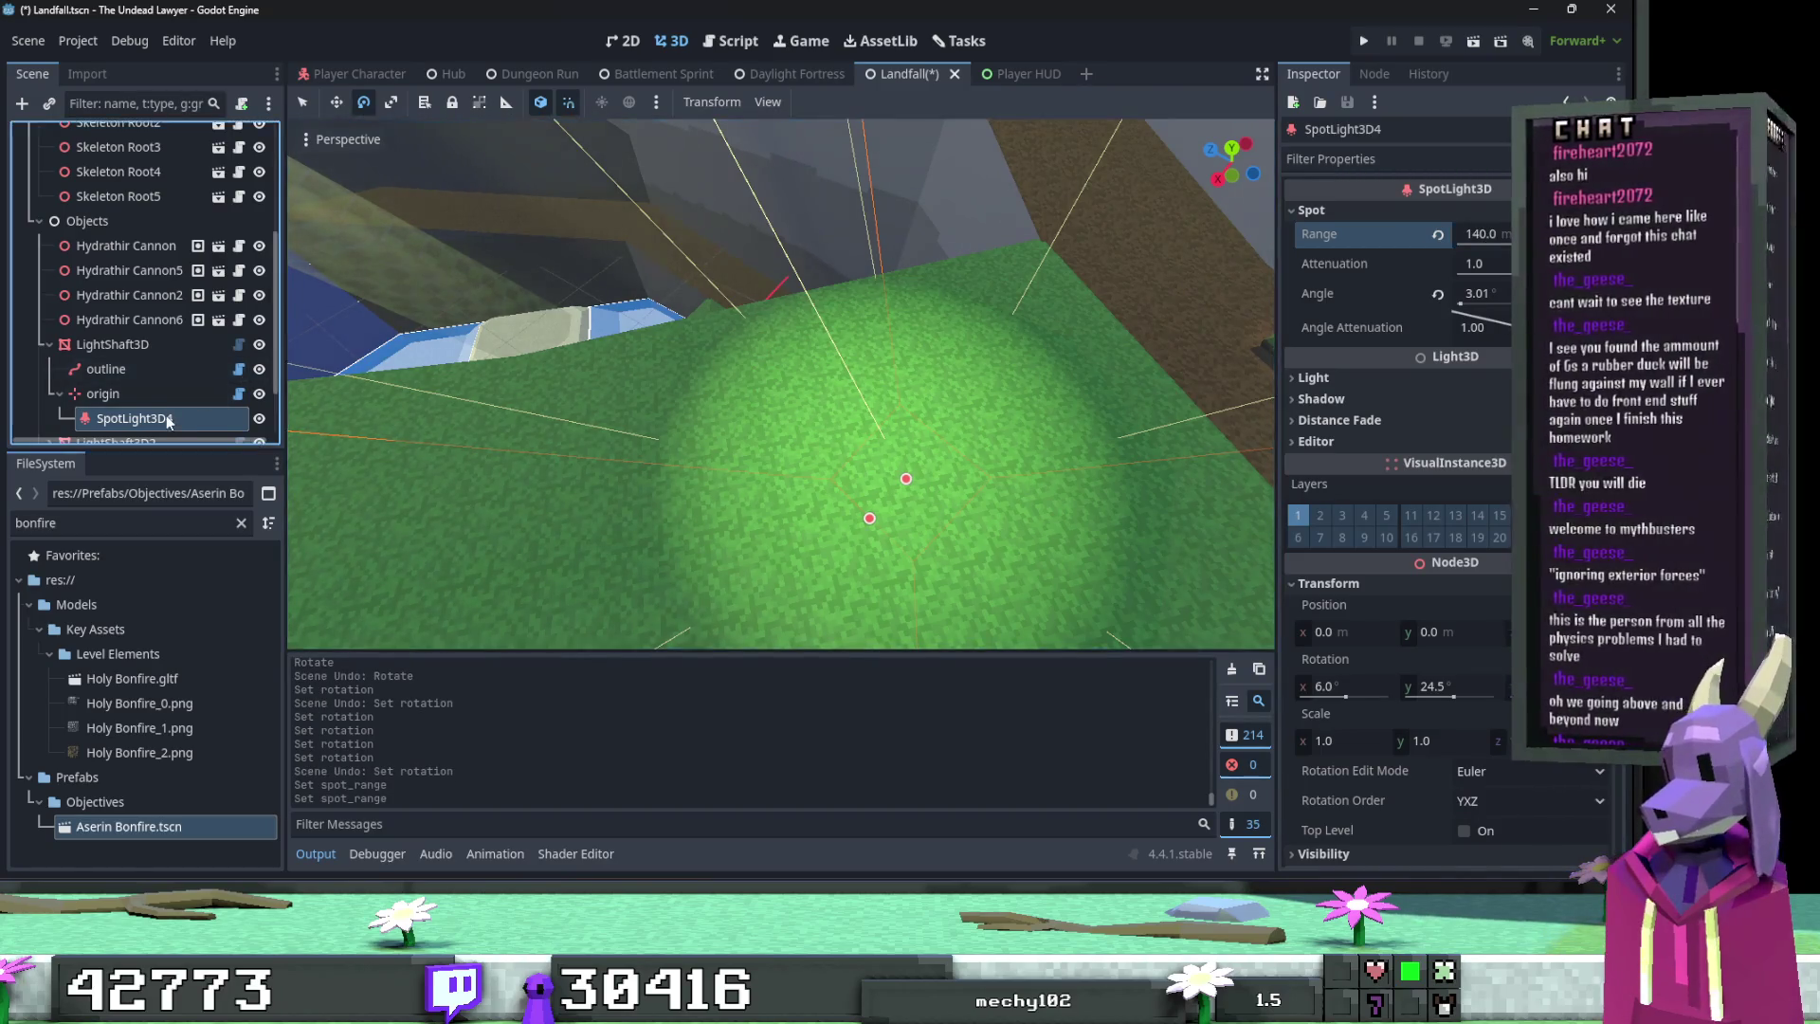
pyautogui.scroll(-3, 169, 410)
pyautogui.click(50, 369)
pyautogui.scroll(-1, 133, 374)
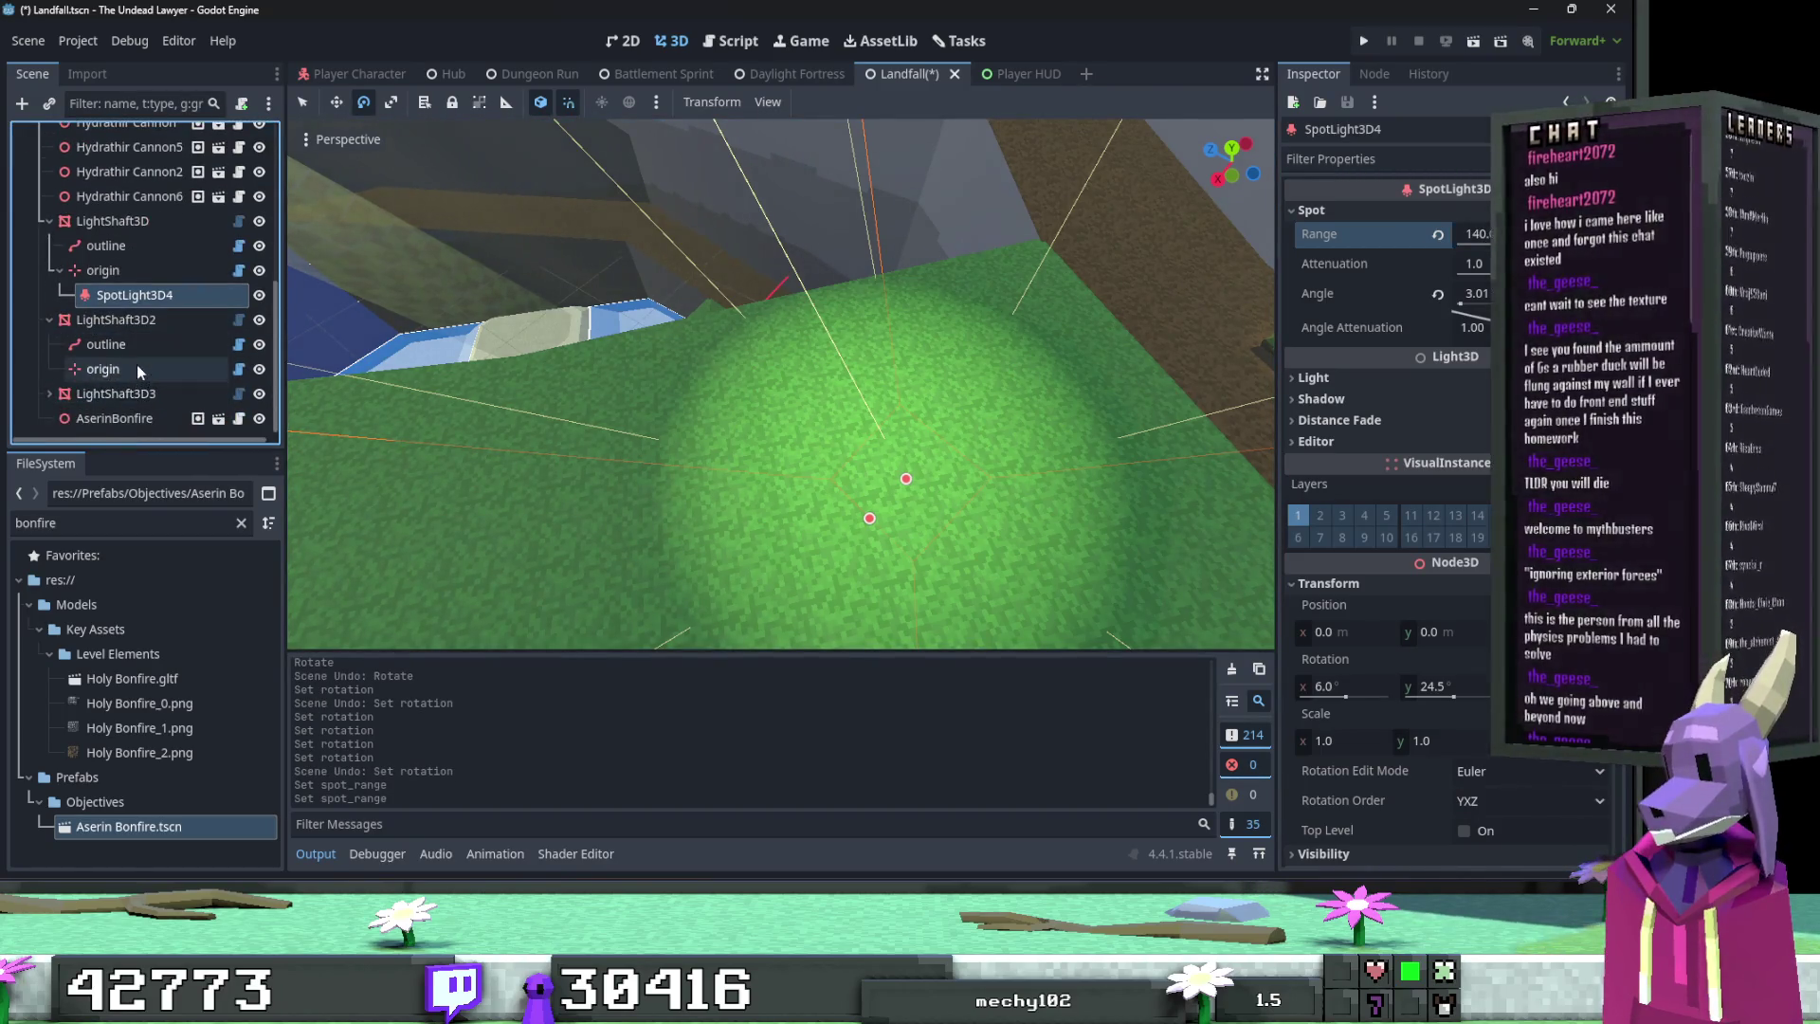
# Step: Paste the spotlight under LightShaft3D2's origin and zero its X and Y position
pyautogui.click(136, 364)
pyautogui.hotkey('ctrl', 'v')
pyautogui.click(1329, 459)
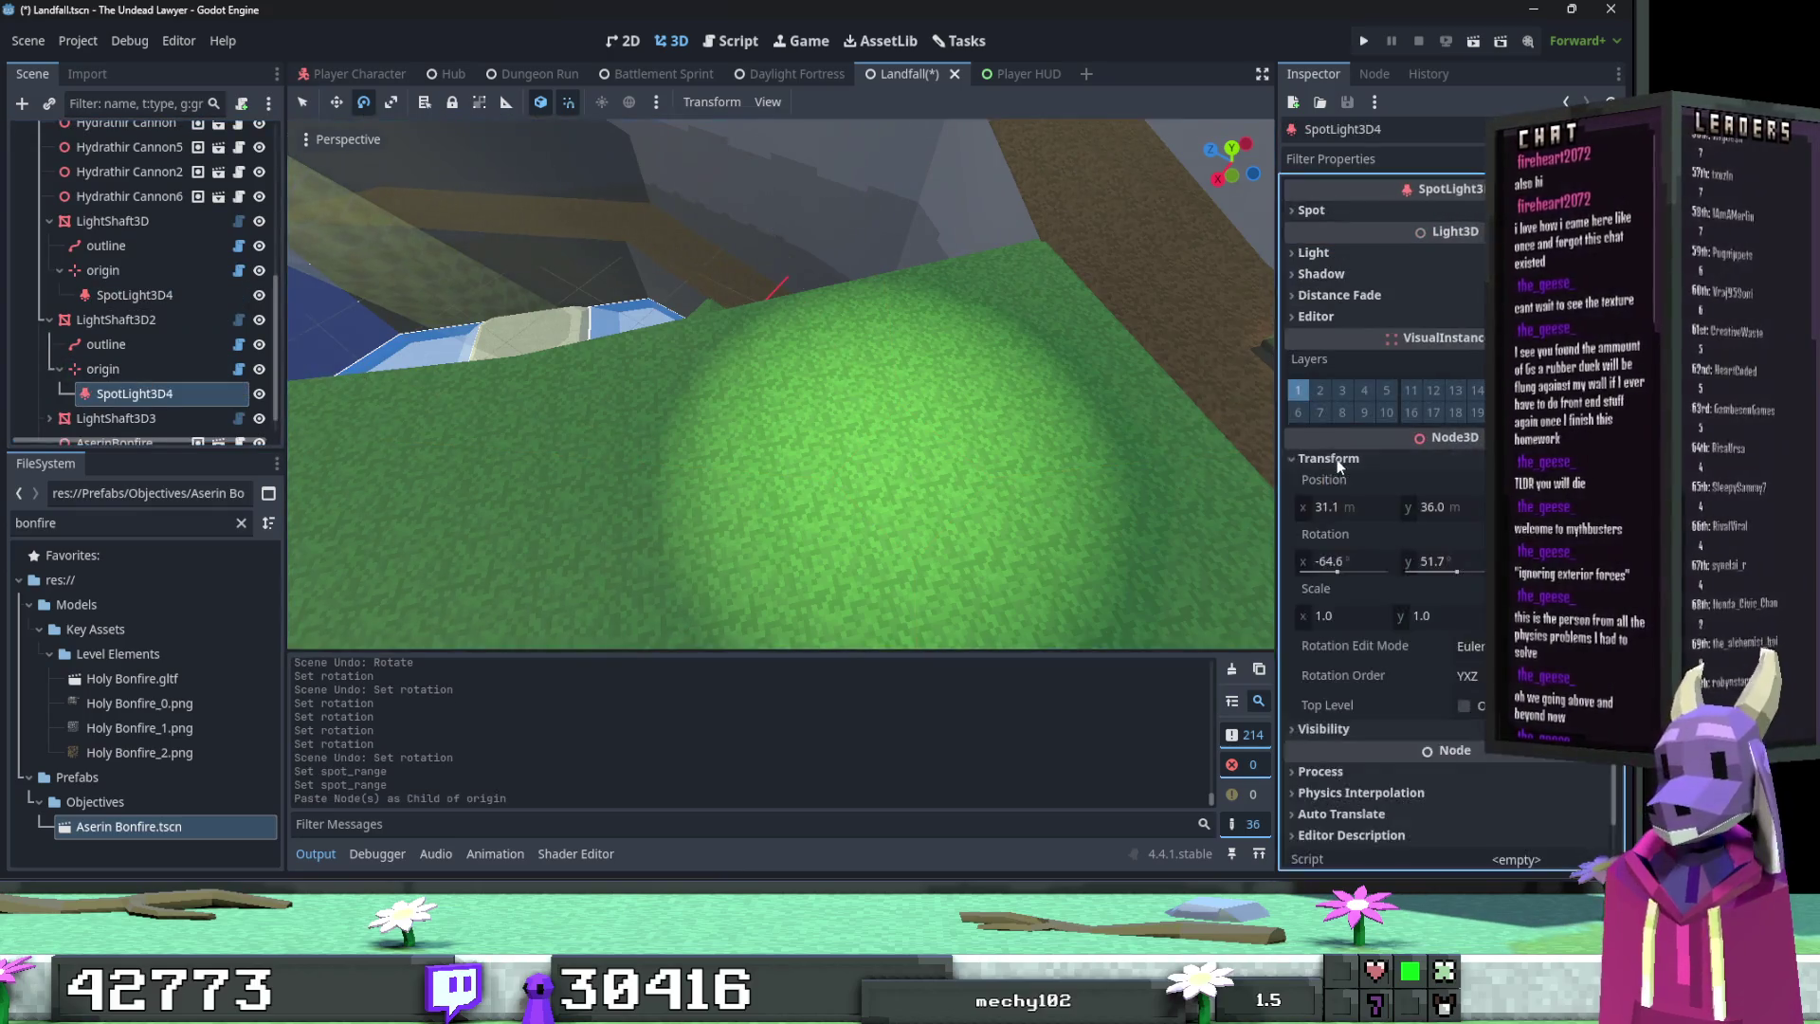
pyautogui.click(1360, 507)
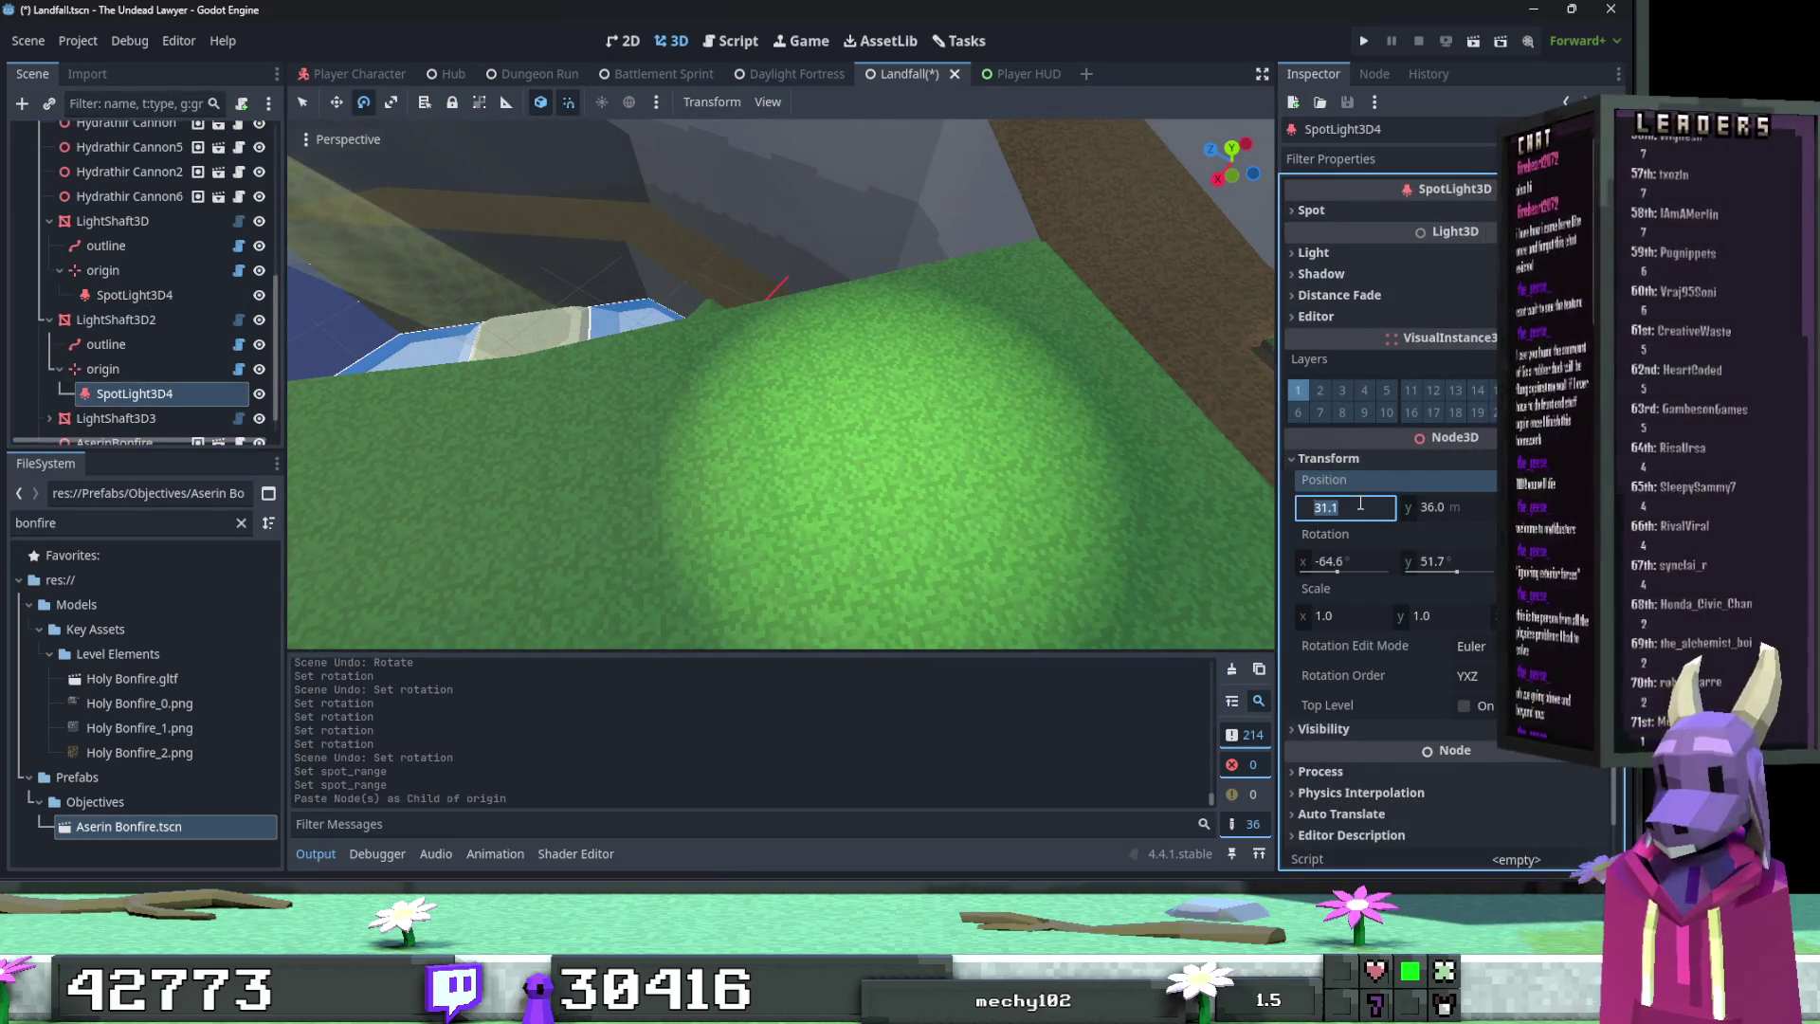
pyautogui.write('0')
pyautogui.click(1474, 509)
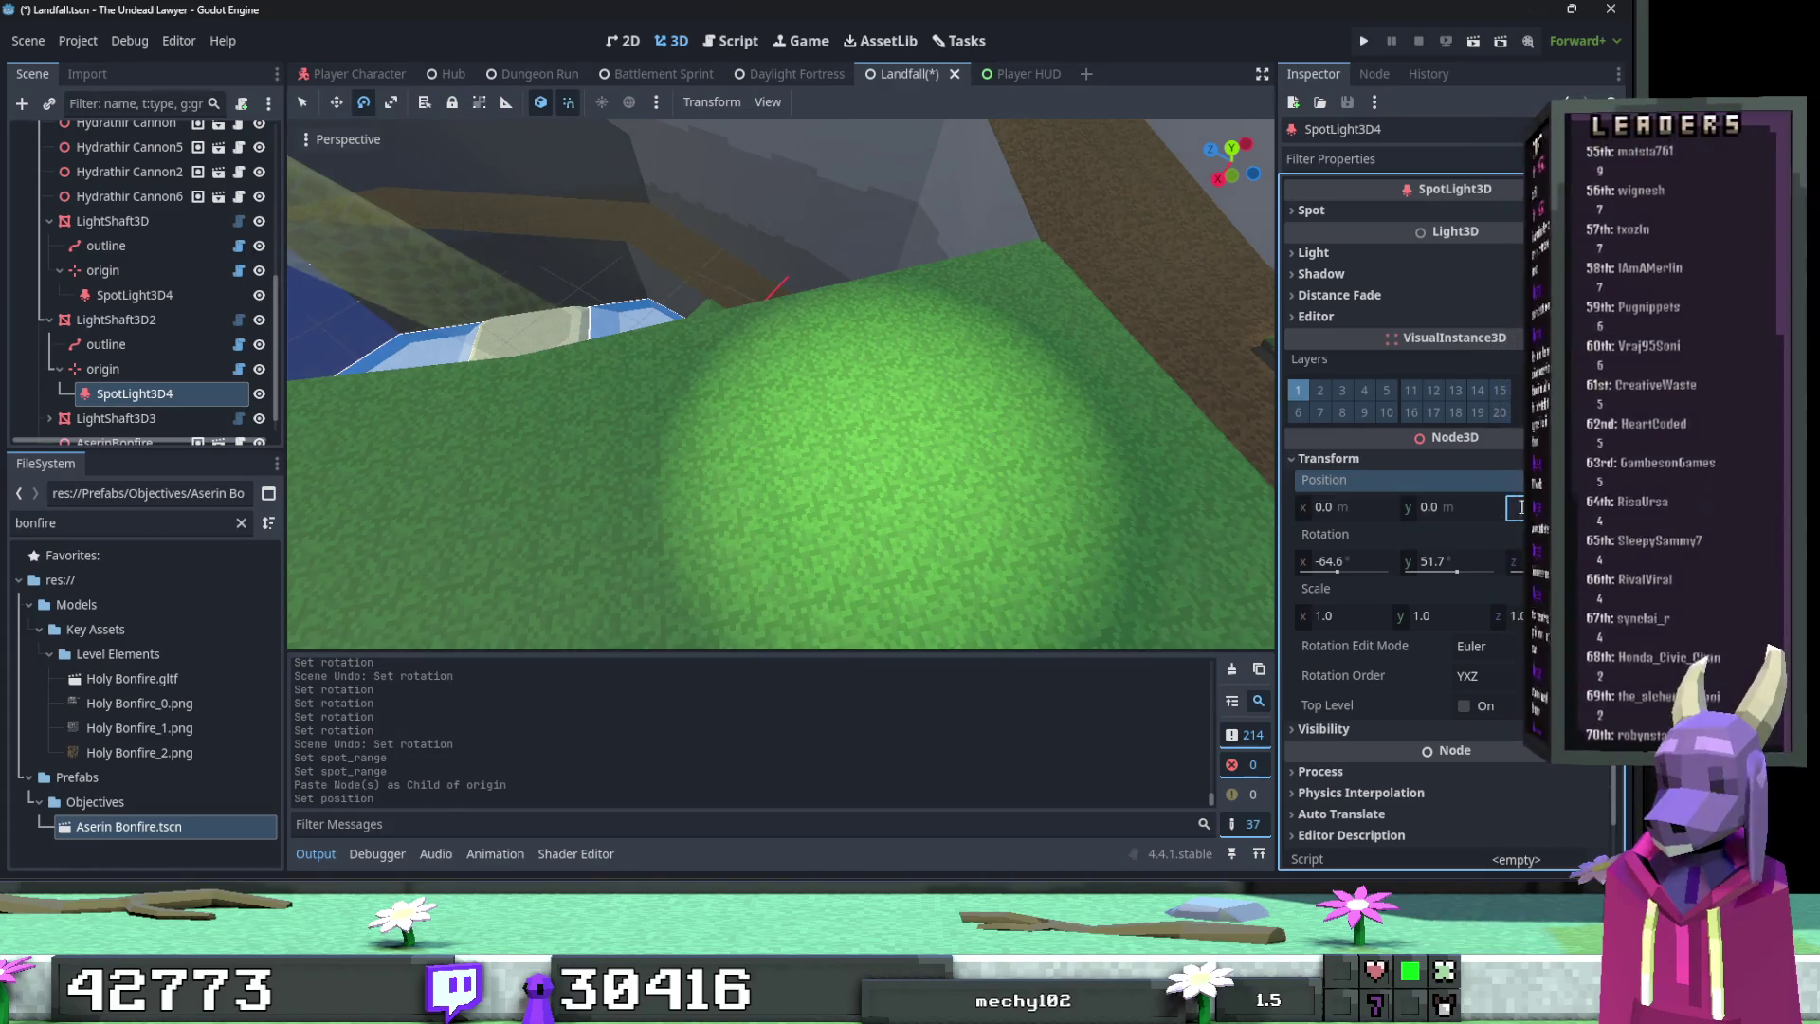
pyautogui.press('f')
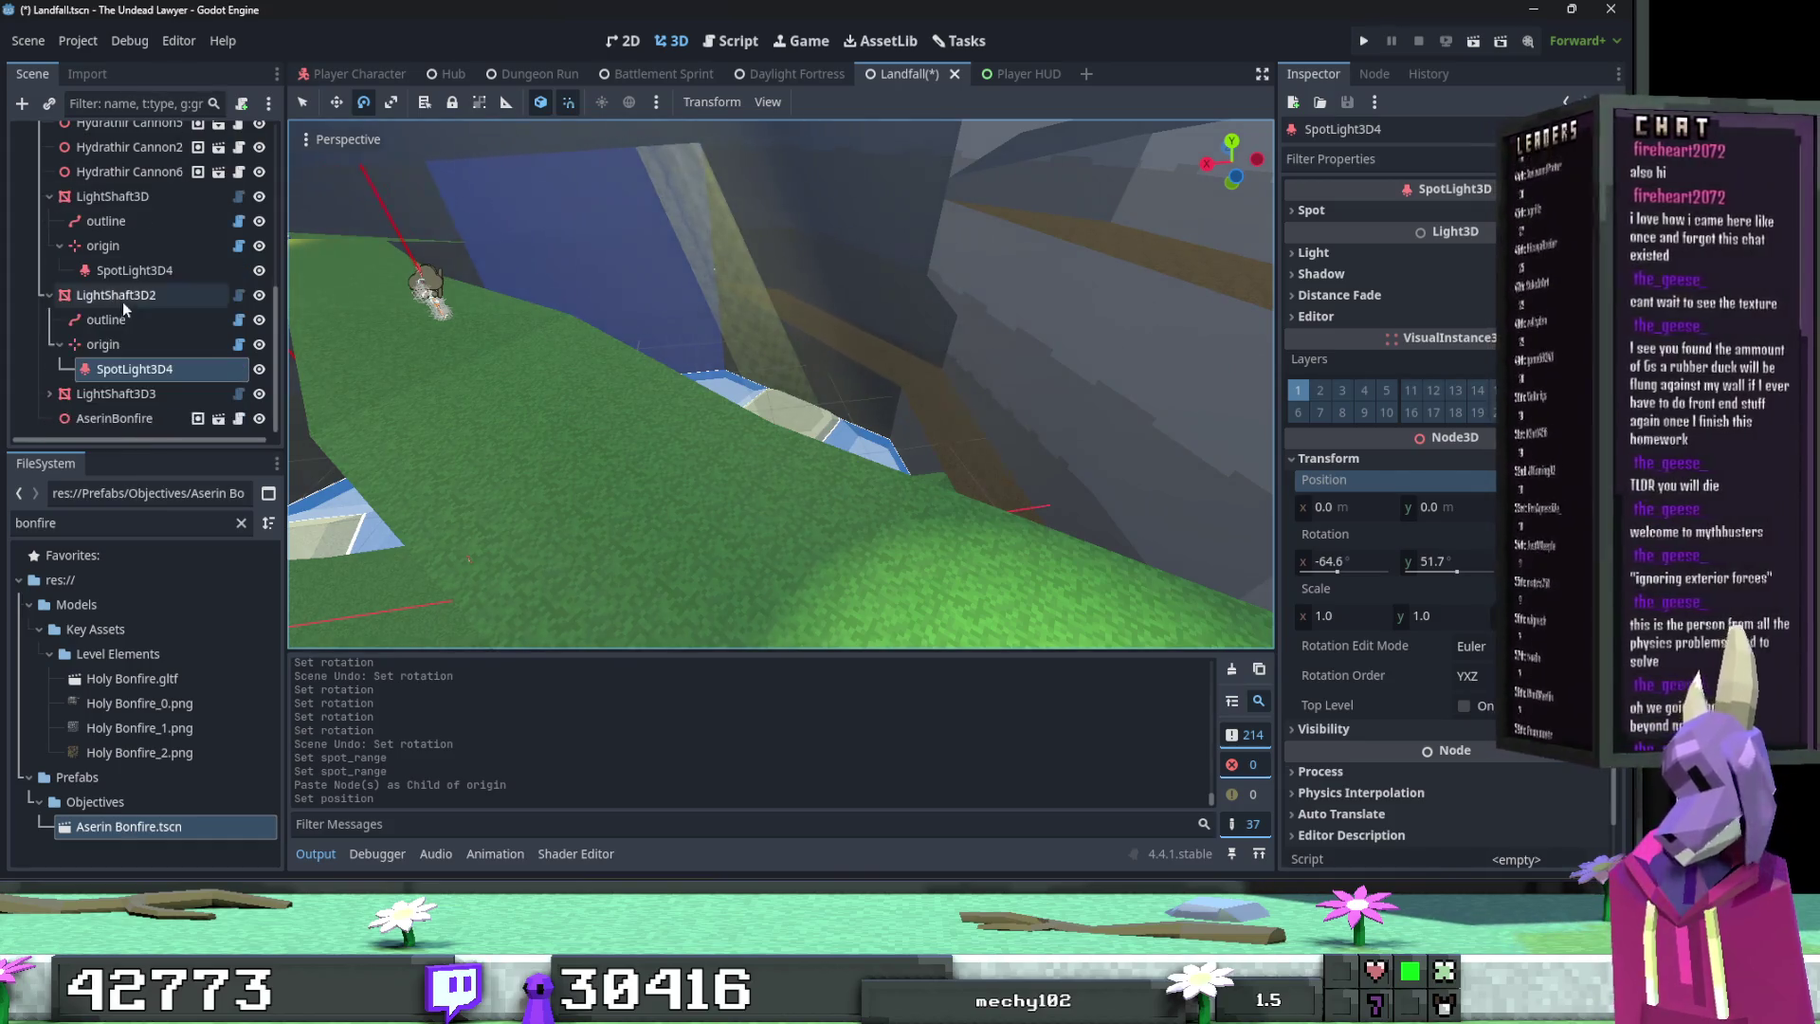
# Step: Try pasting a spotlight under LightShaft3D3's origin with X 0, then undo it
pyautogui.moveTo(116, 395); pyautogui.dragTo(119, 405)
pyautogui.hotkey('ctrl', 'v')
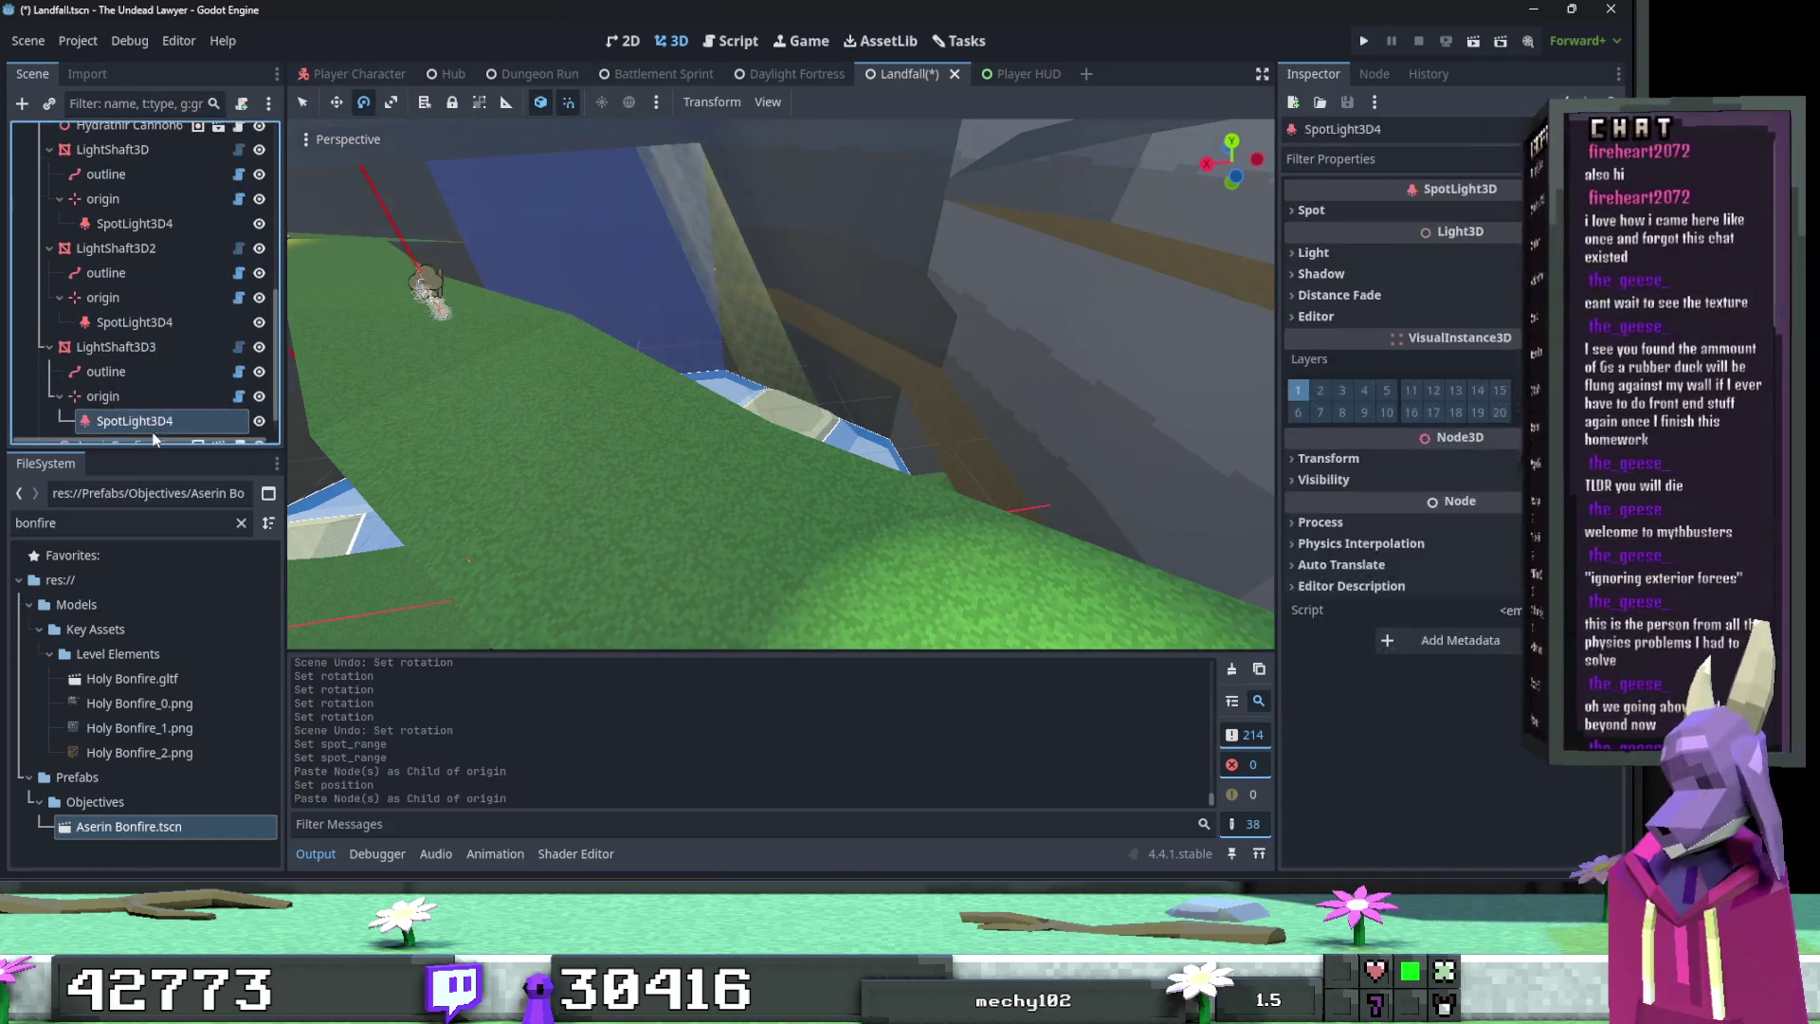
pyautogui.click(1329, 458)
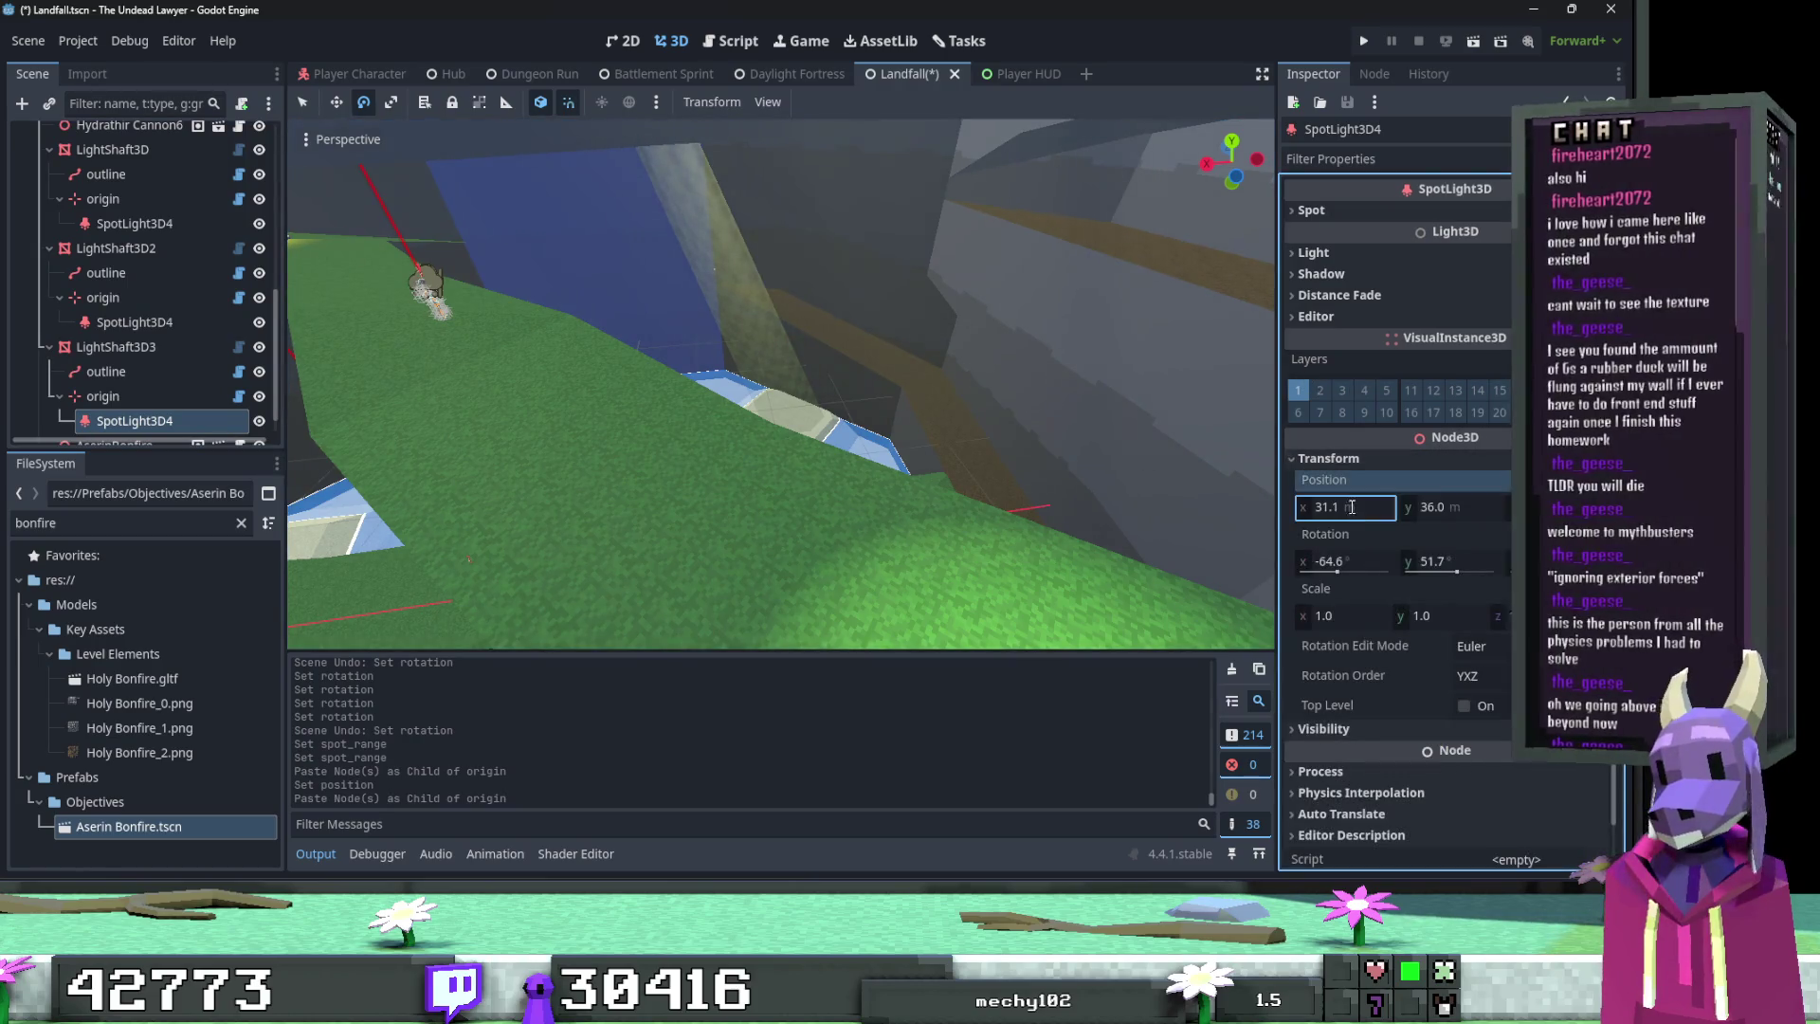
pyautogui.write('0')
pyautogui.press('Tab')
pyautogui.moveTo(781, 384); pyautogui.dragTo(1043, 493)
pyautogui.hotkey('ctrl', 'z')
pyautogui.hotkey('ctrl', 'z')
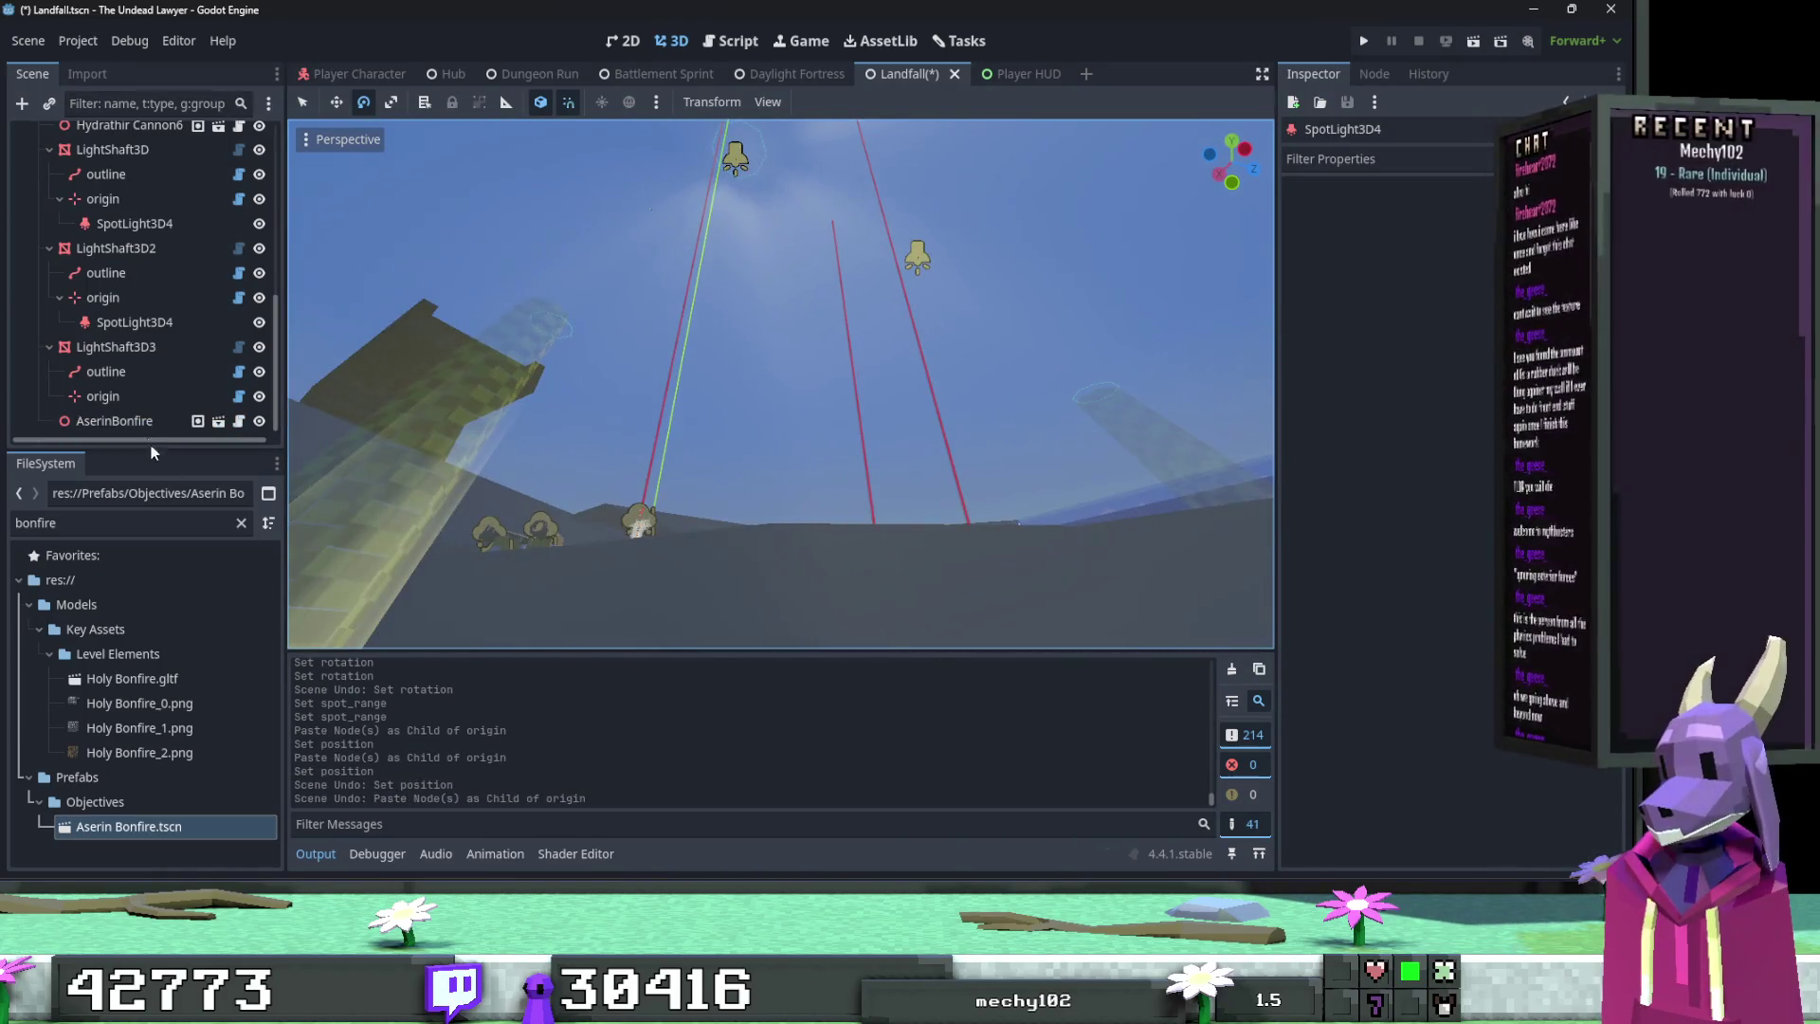
# Step: Paste the spotlight under LightShaft3D3's origin and frame it, then select LightShaft3D2's spotlight
pyautogui.click(129, 398)
pyautogui.hotkey('ctrl', 'v')
pyautogui.press('f')
pyautogui.moveTo(1152, 470); pyautogui.dragTo(623, 456)
pyautogui.click(105, 297)
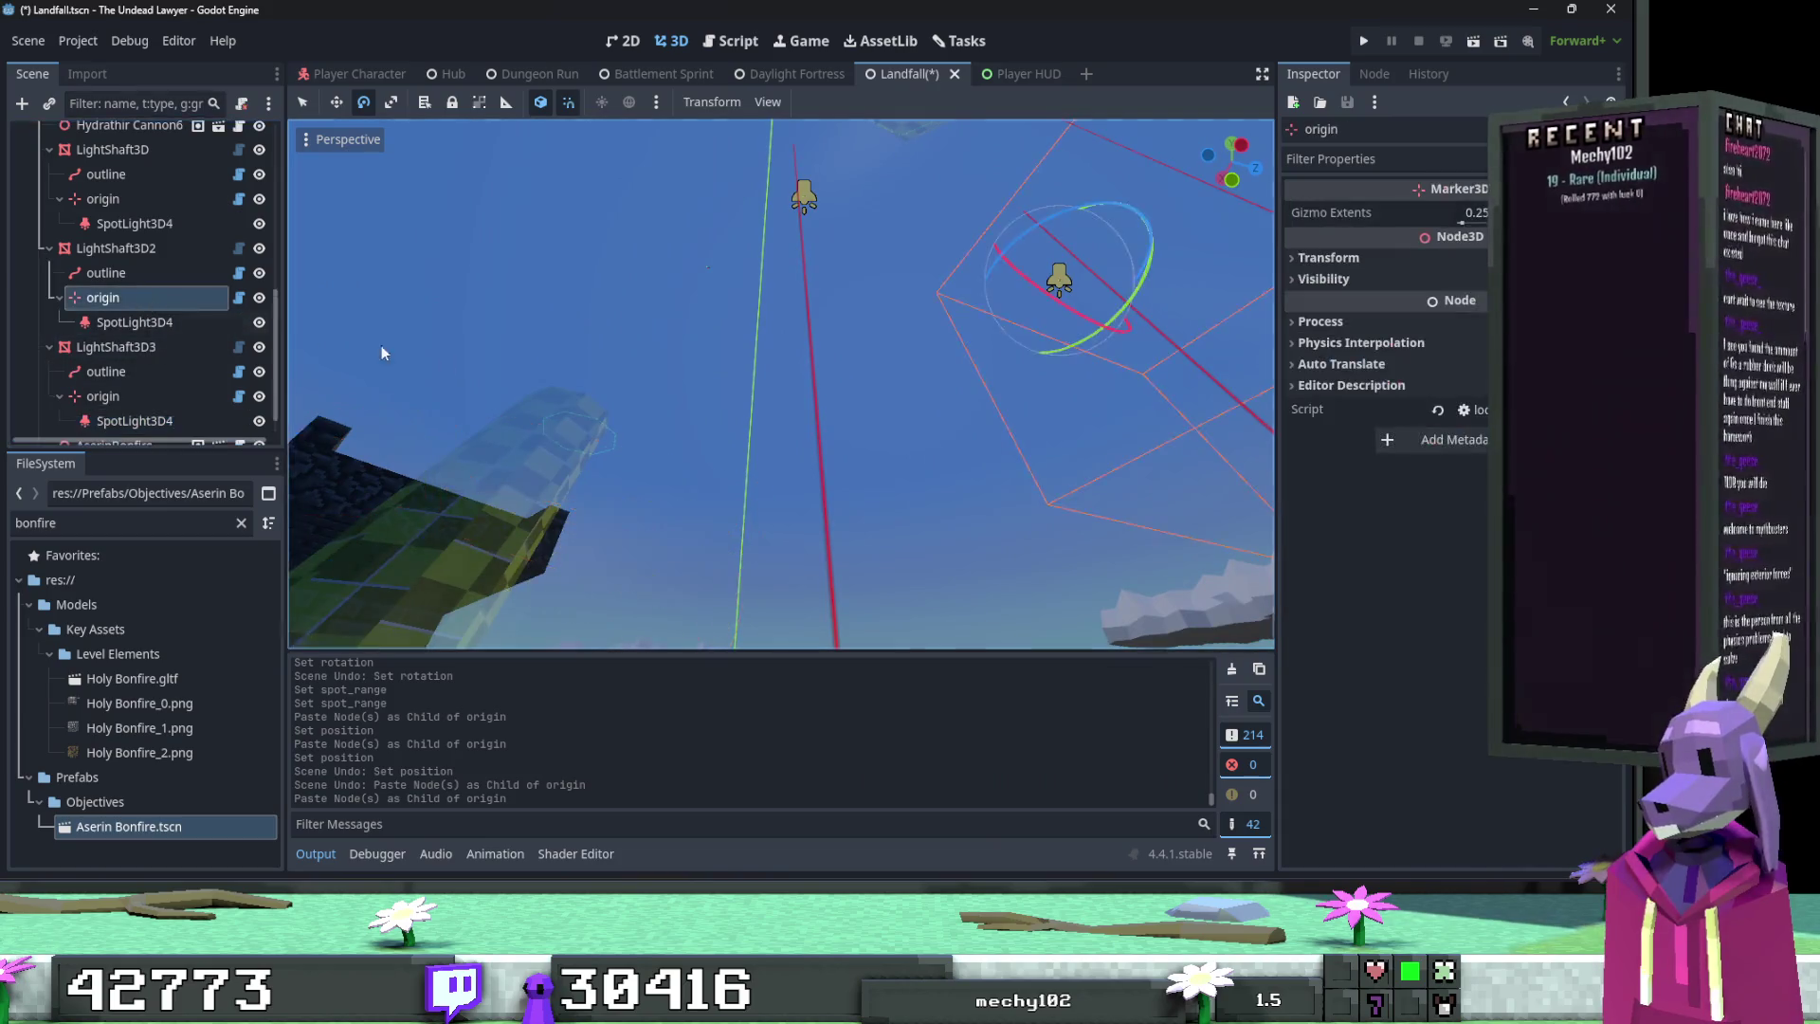
pyautogui.press('f')
pyautogui.click(172, 321)
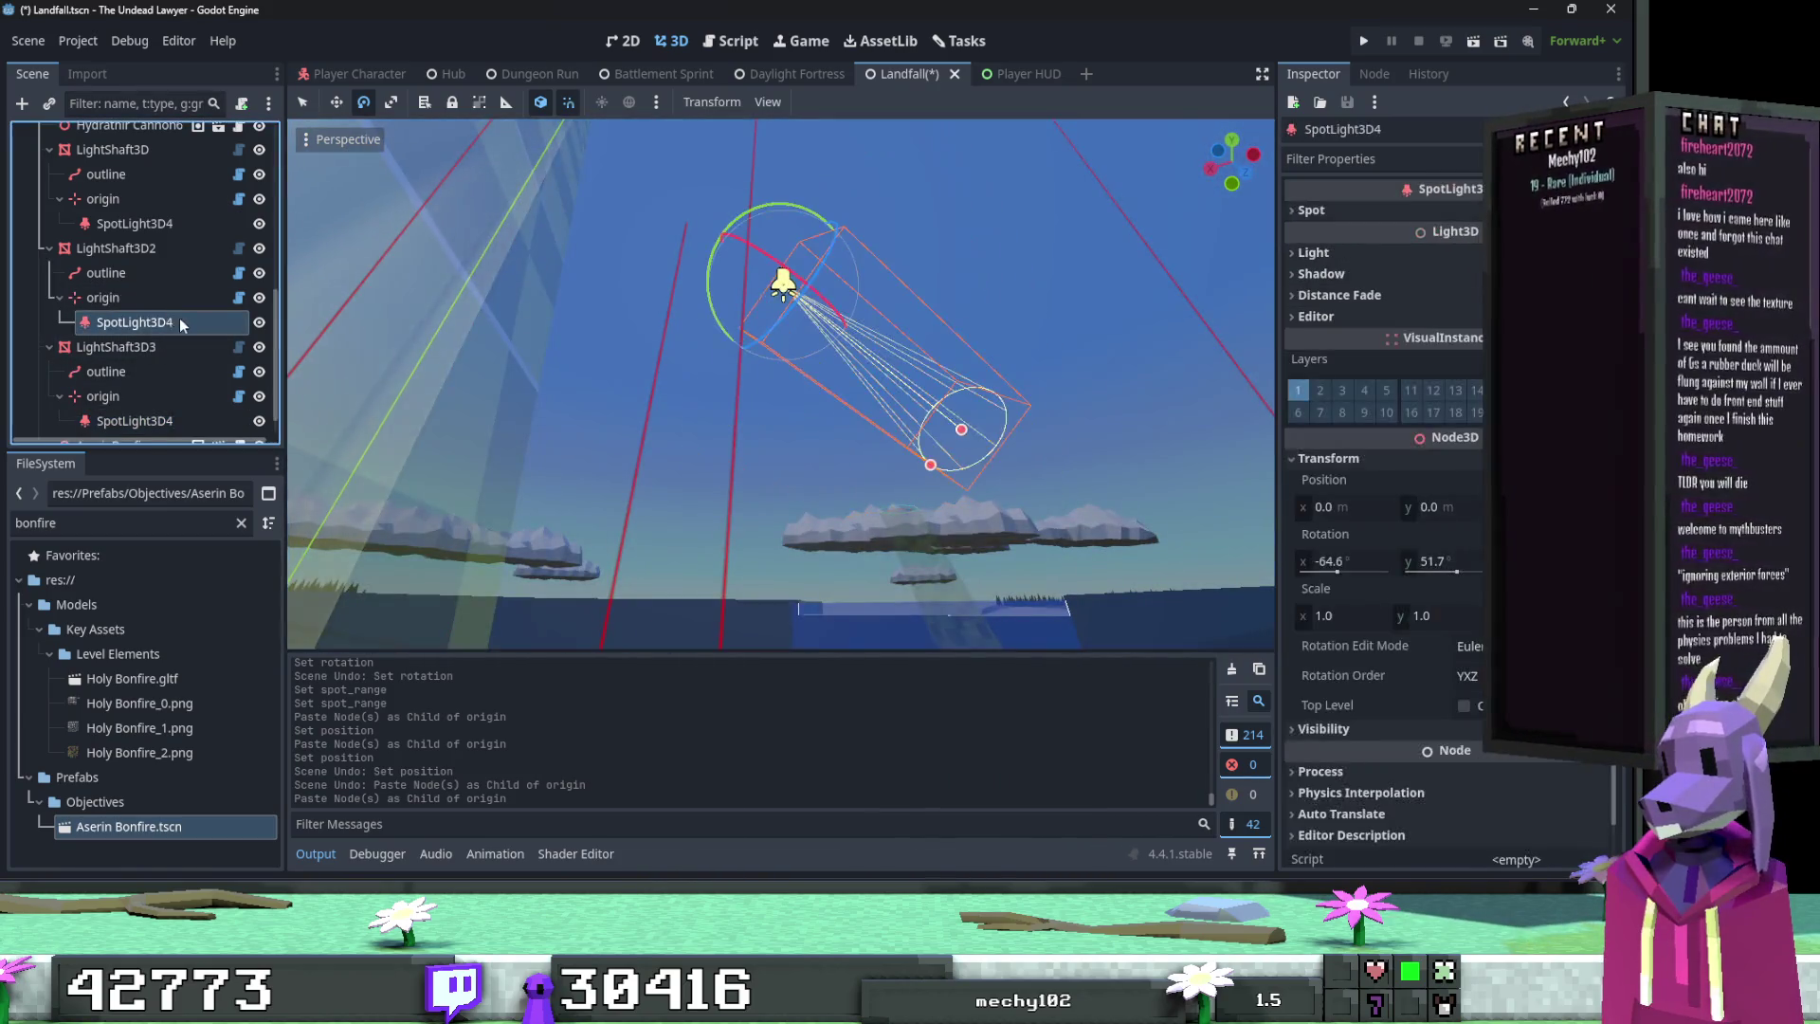
# Step: Copy the original spotlight's rotation and paste it onto LightShaft3D2's spotlight
pyautogui.moveTo(569, 360); pyautogui.dragTo(515, 354)
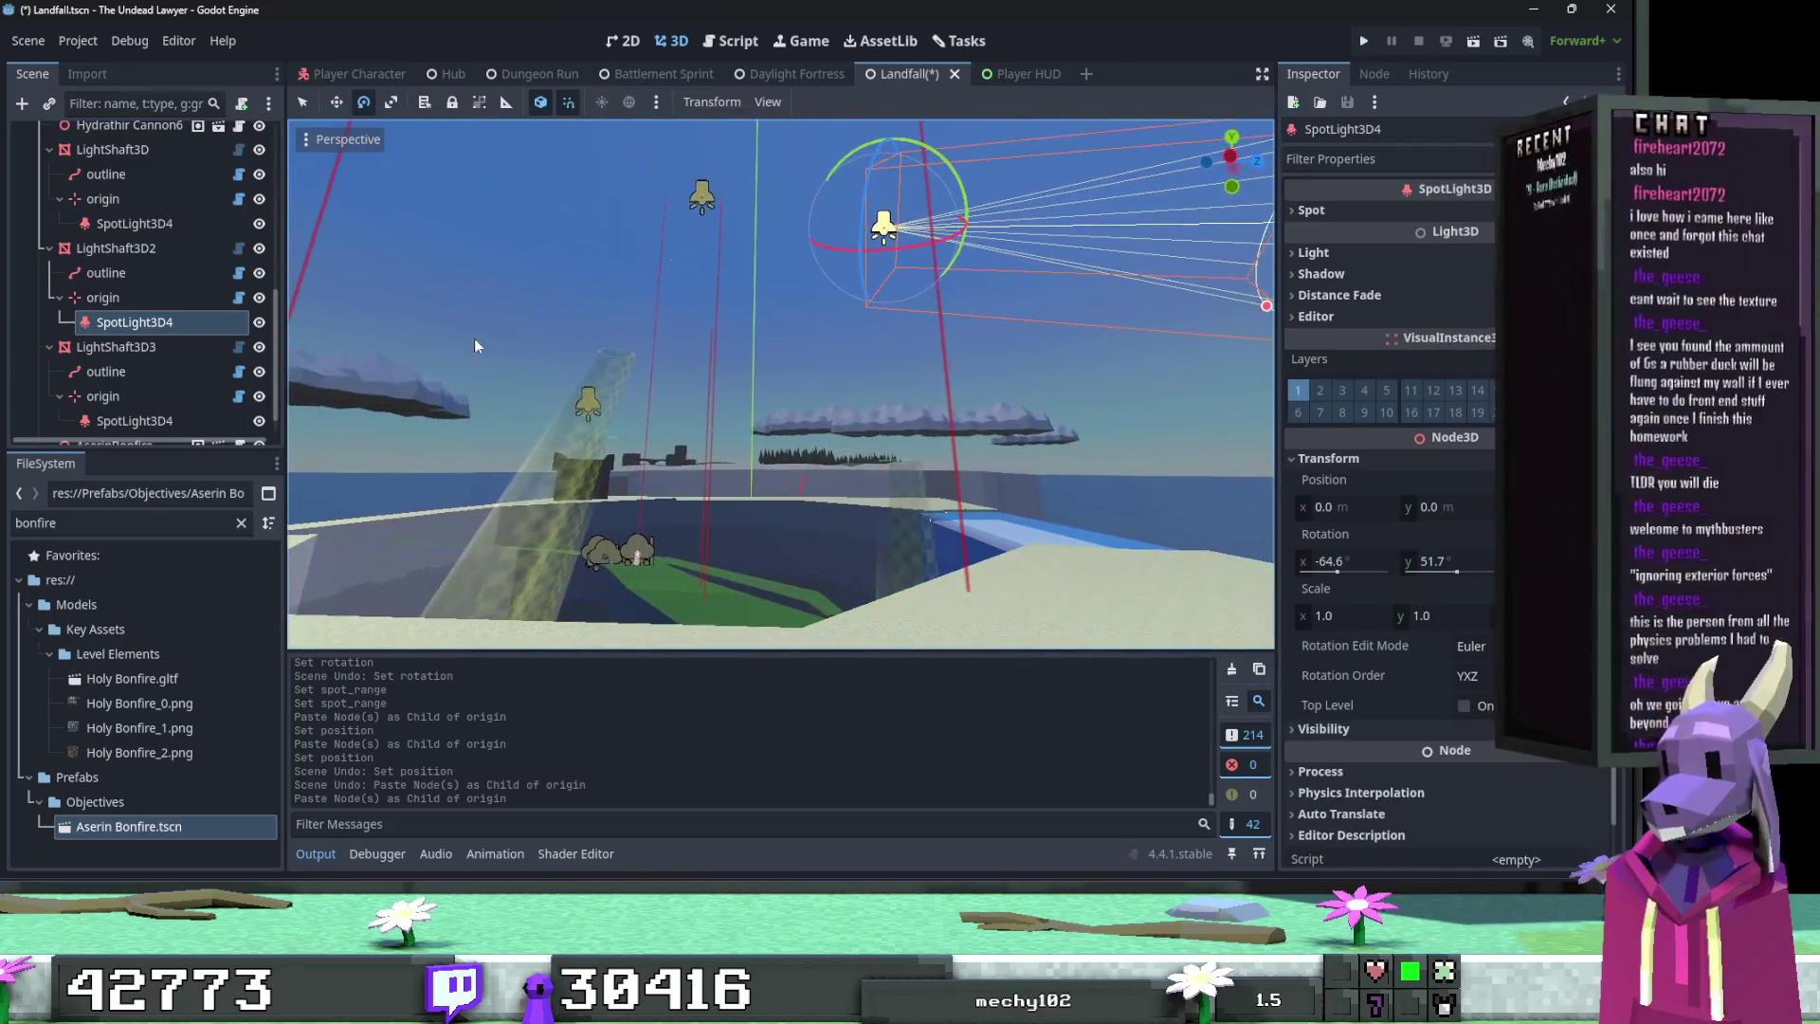
pyautogui.scroll(1, 209, 313)
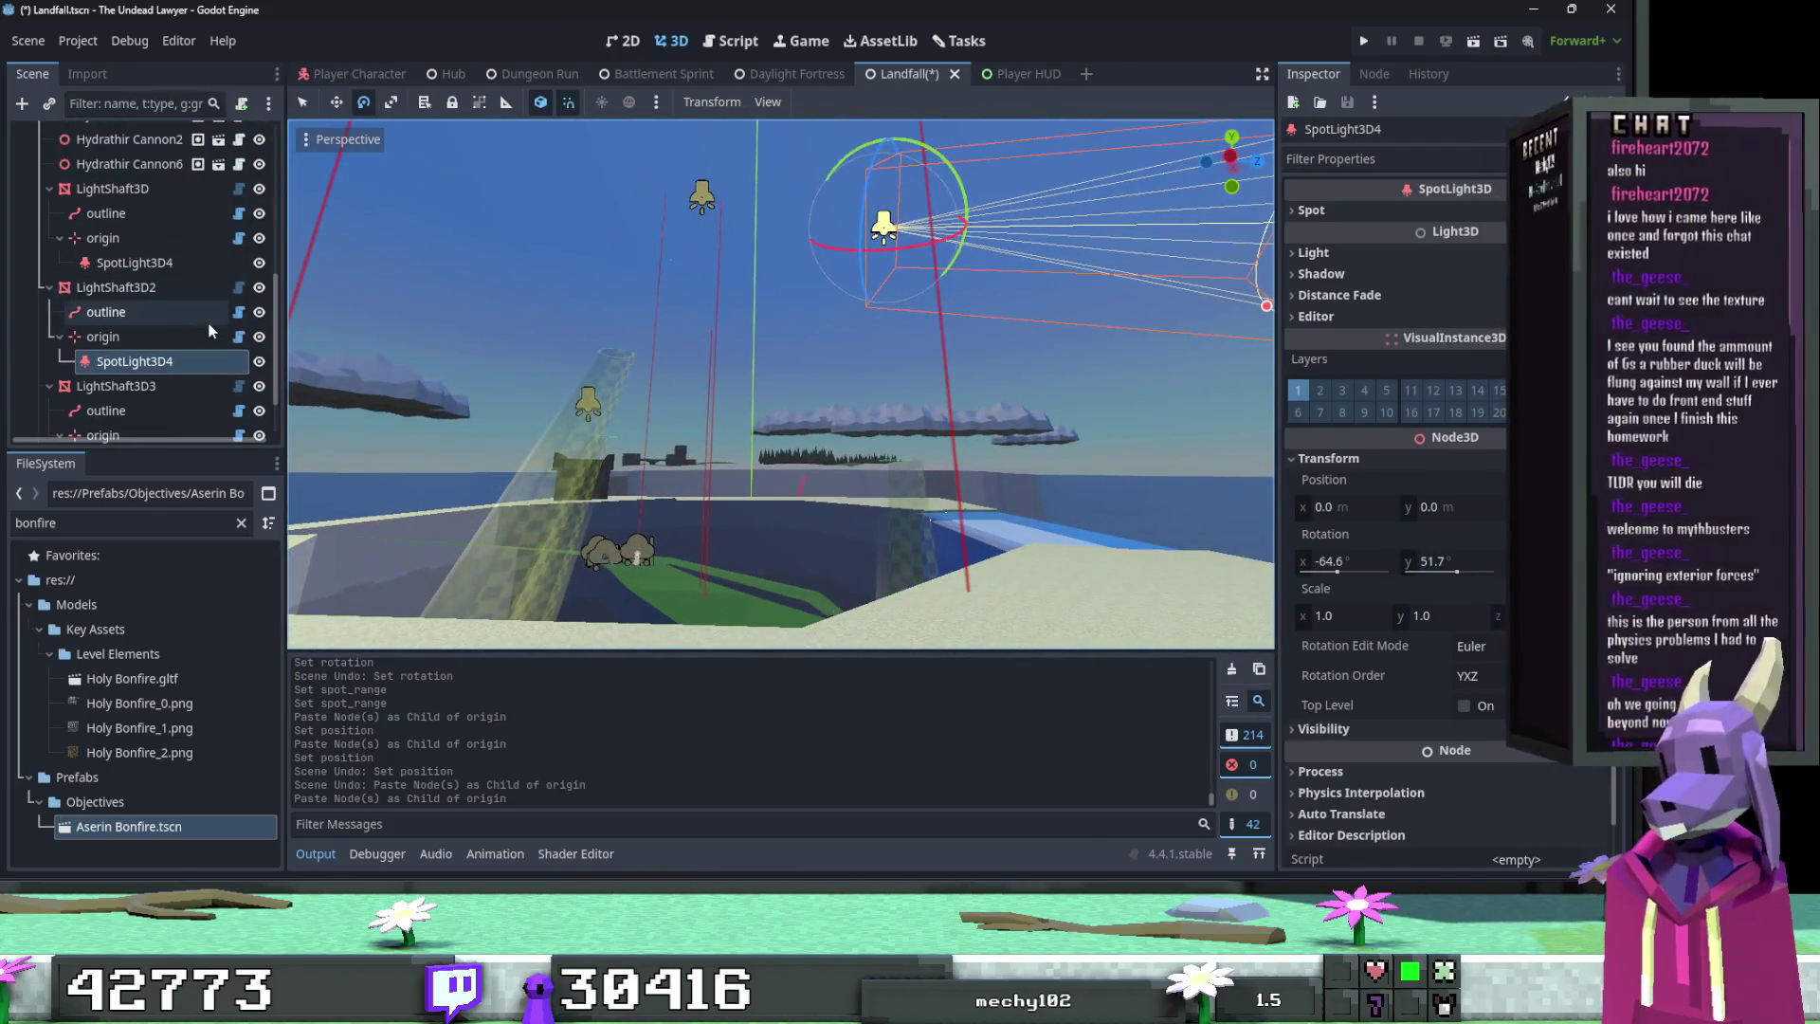
pyautogui.click(171, 261)
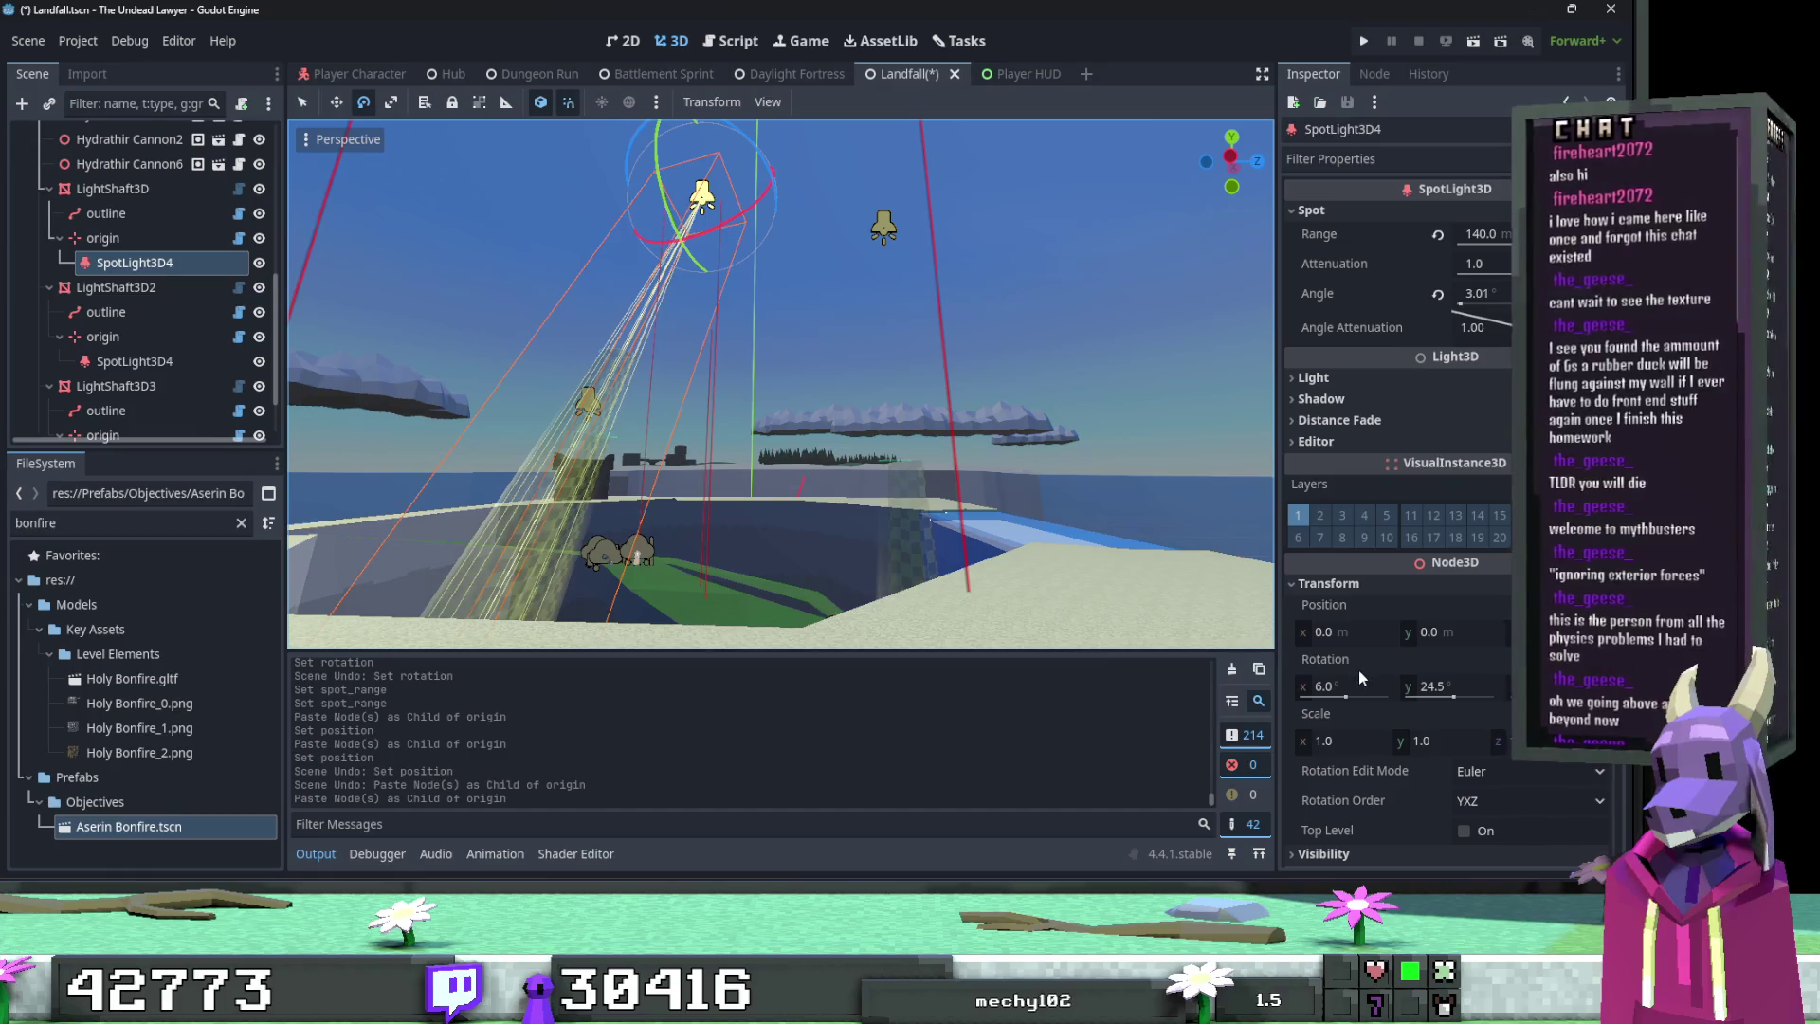
pyautogui.rightClick(1358, 669)
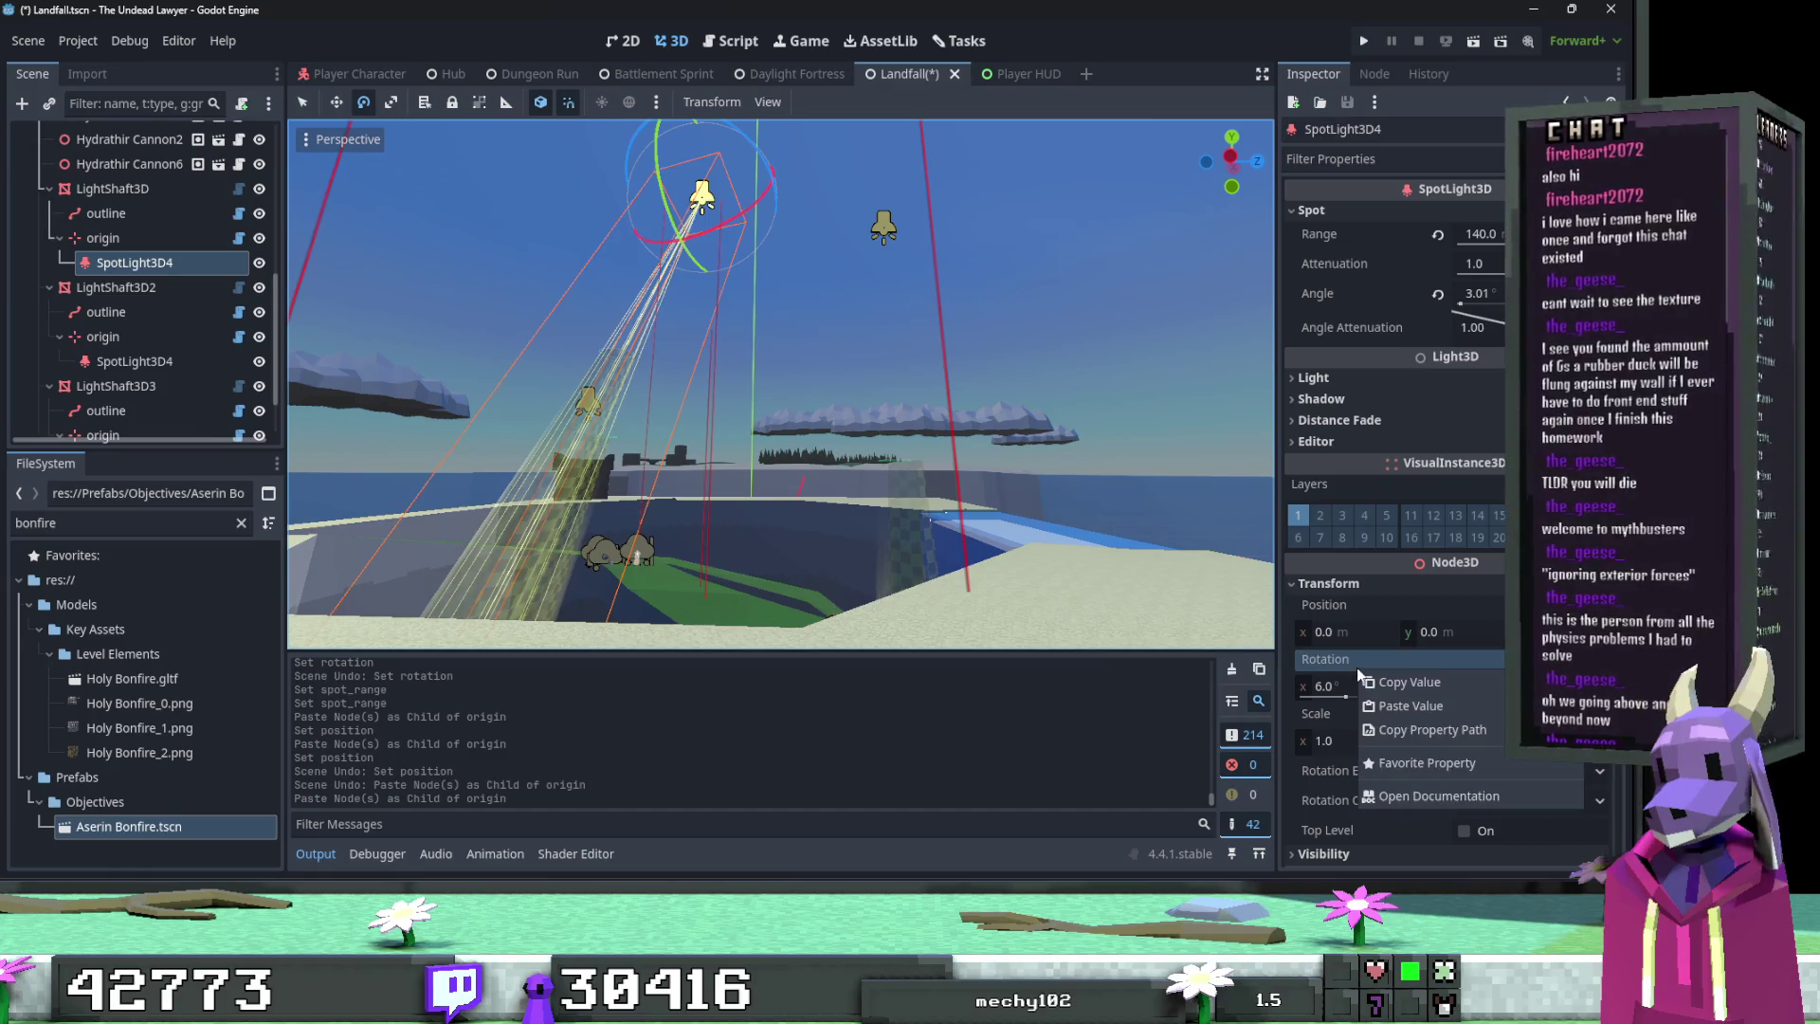
pyautogui.click(1435, 686)
pyautogui.click(134, 361)
pyautogui.rightClick(1361, 542)
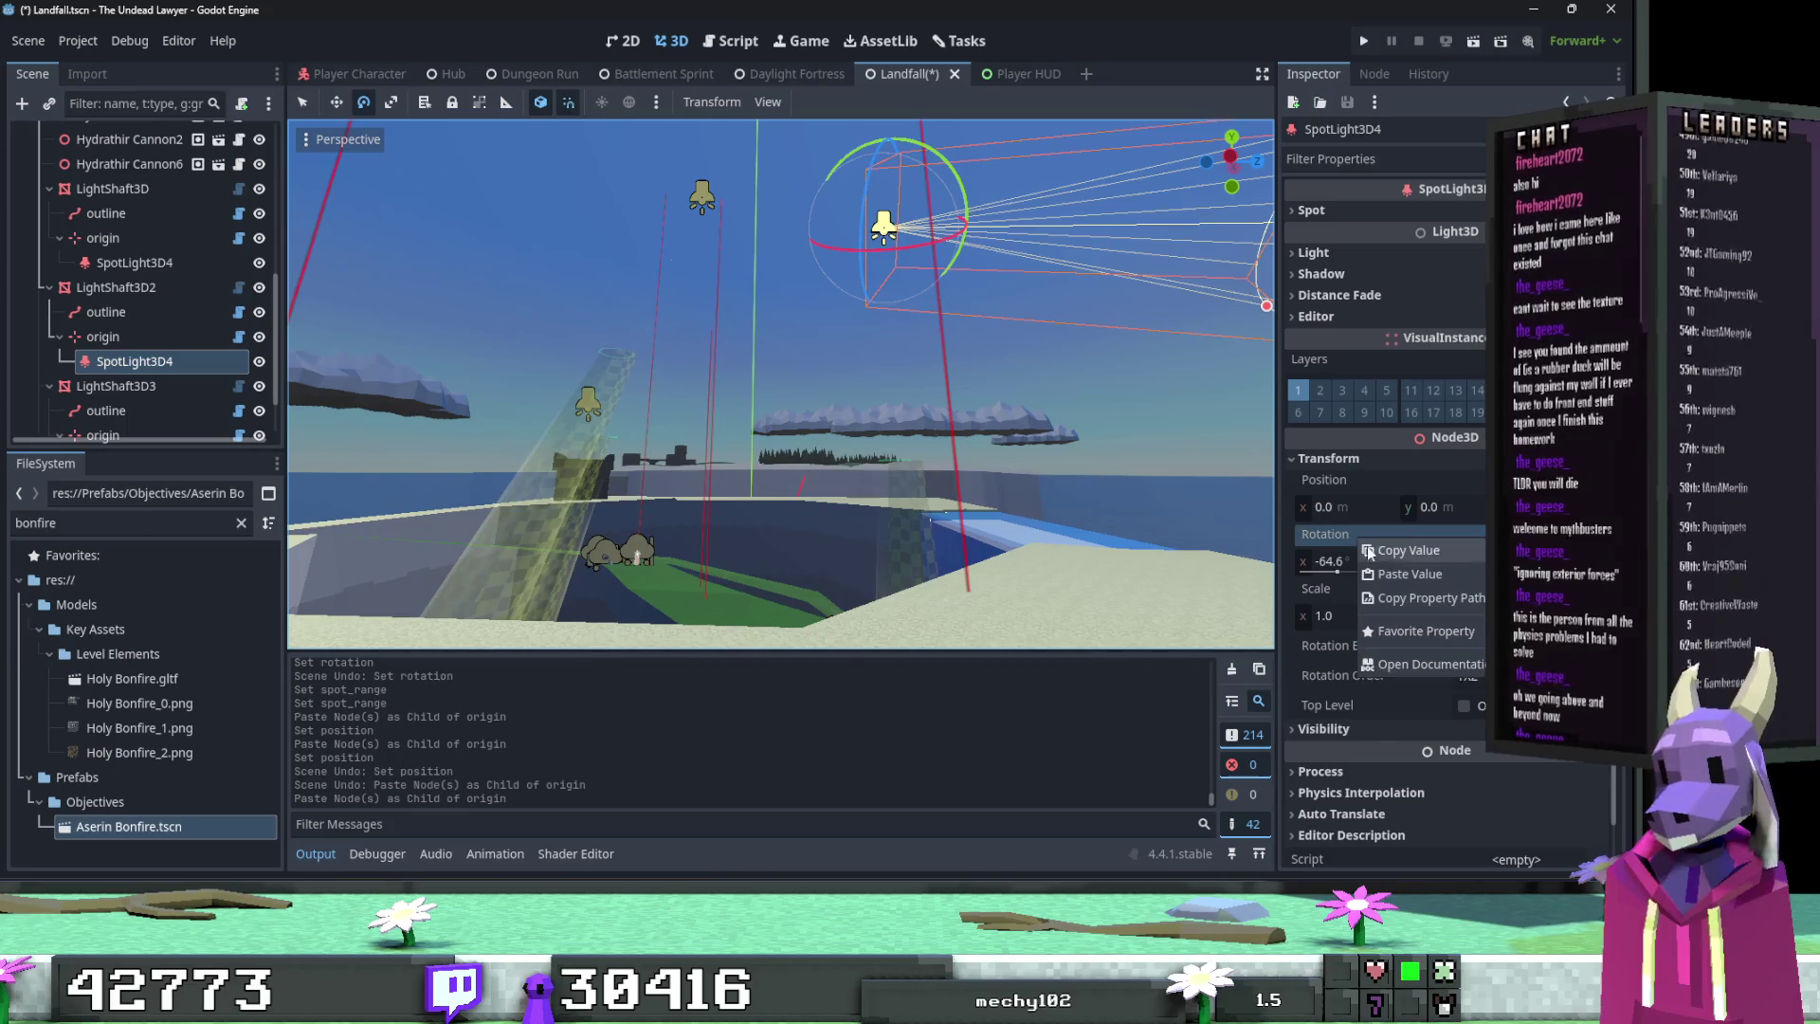
pyautogui.click(1412, 574)
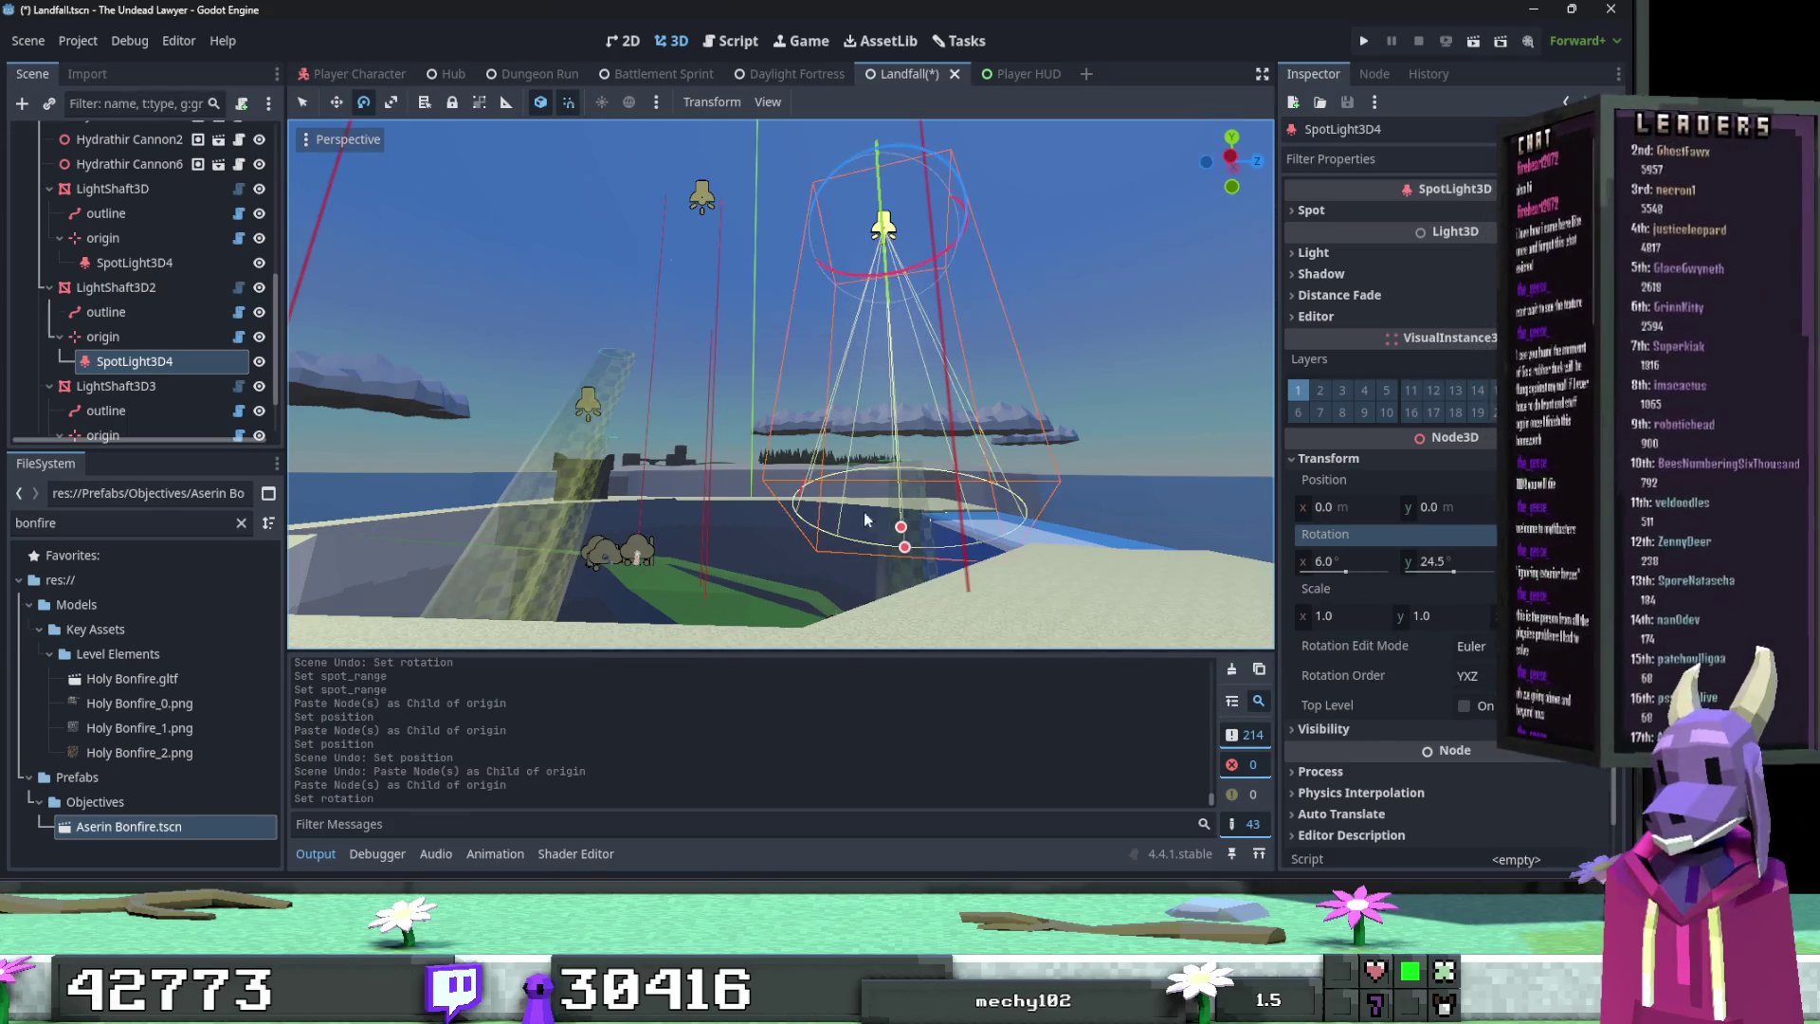
# Step: Delete LightShaft3D3's spotlight, paste a fresh one under its origin, and paste the copied rotation
pyautogui.scroll(-2, 170, 406)
pyautogui.click(168, 397)
pyautogui.press('Delete')
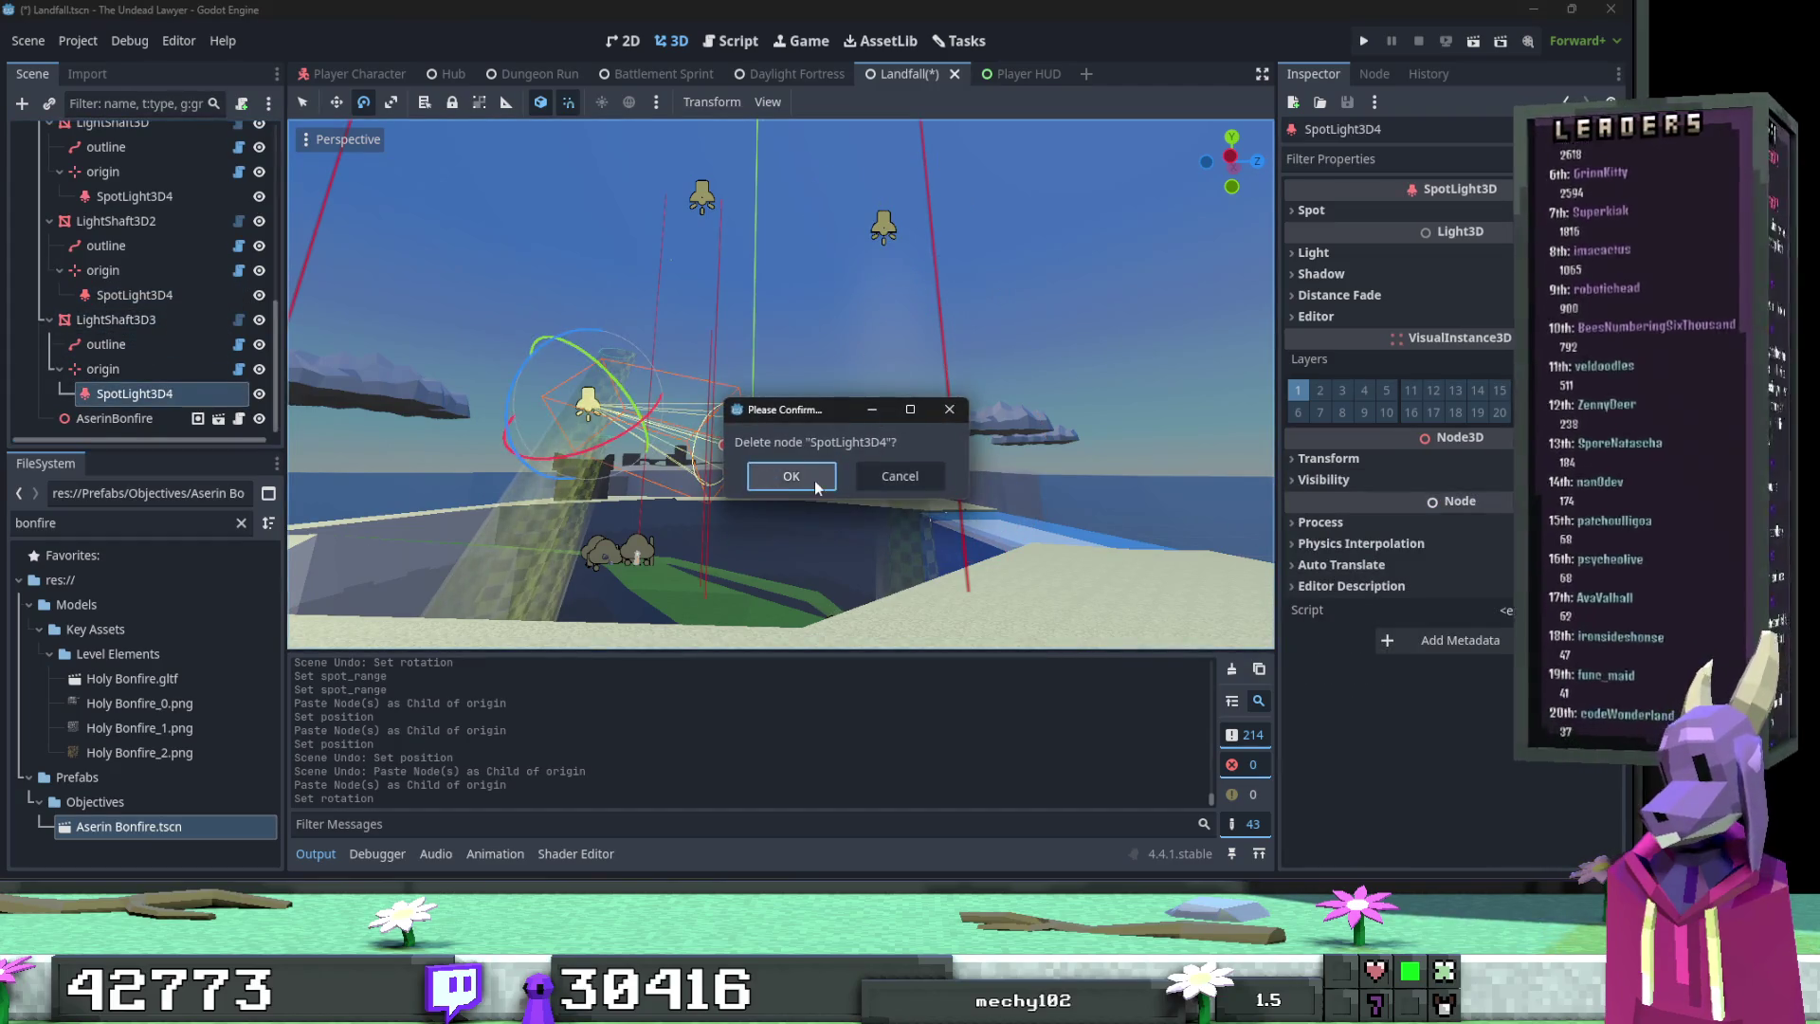
pyautogui.click(806, 480)
pyautogui.click(150, 398)
pyautogui.hotkey('ctrl', 'v')
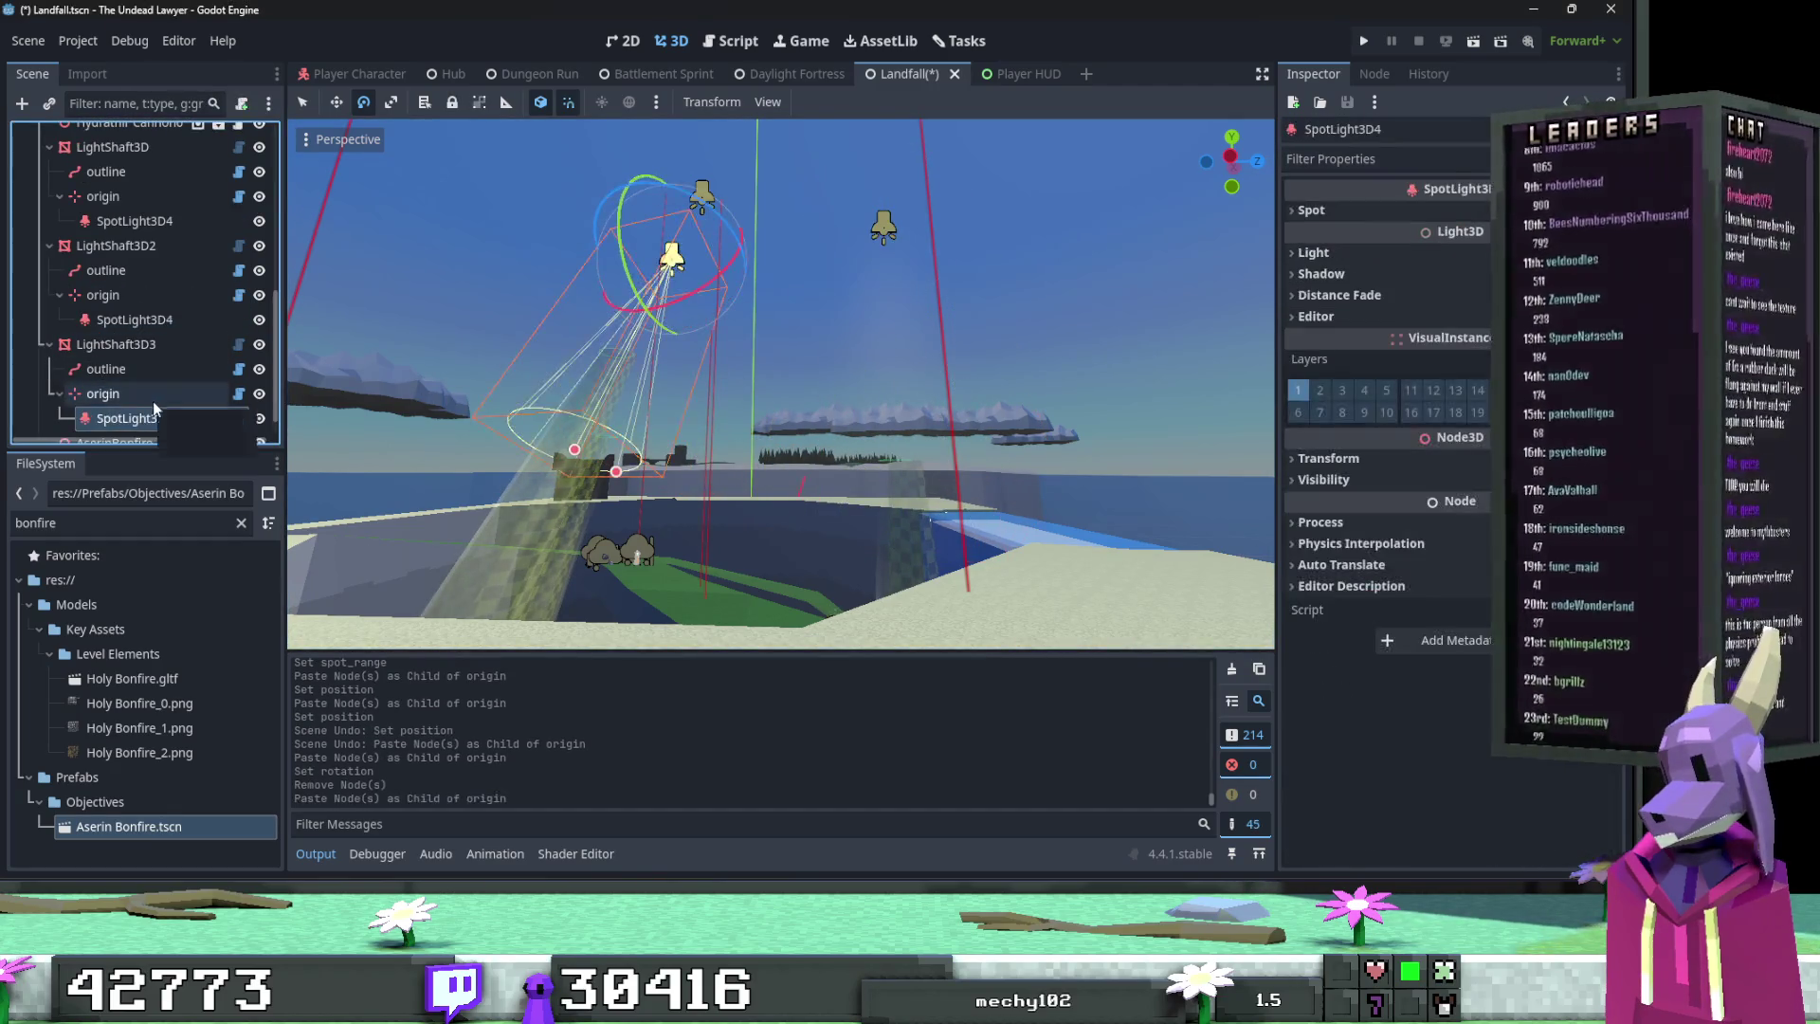
pyautogui.press('w')
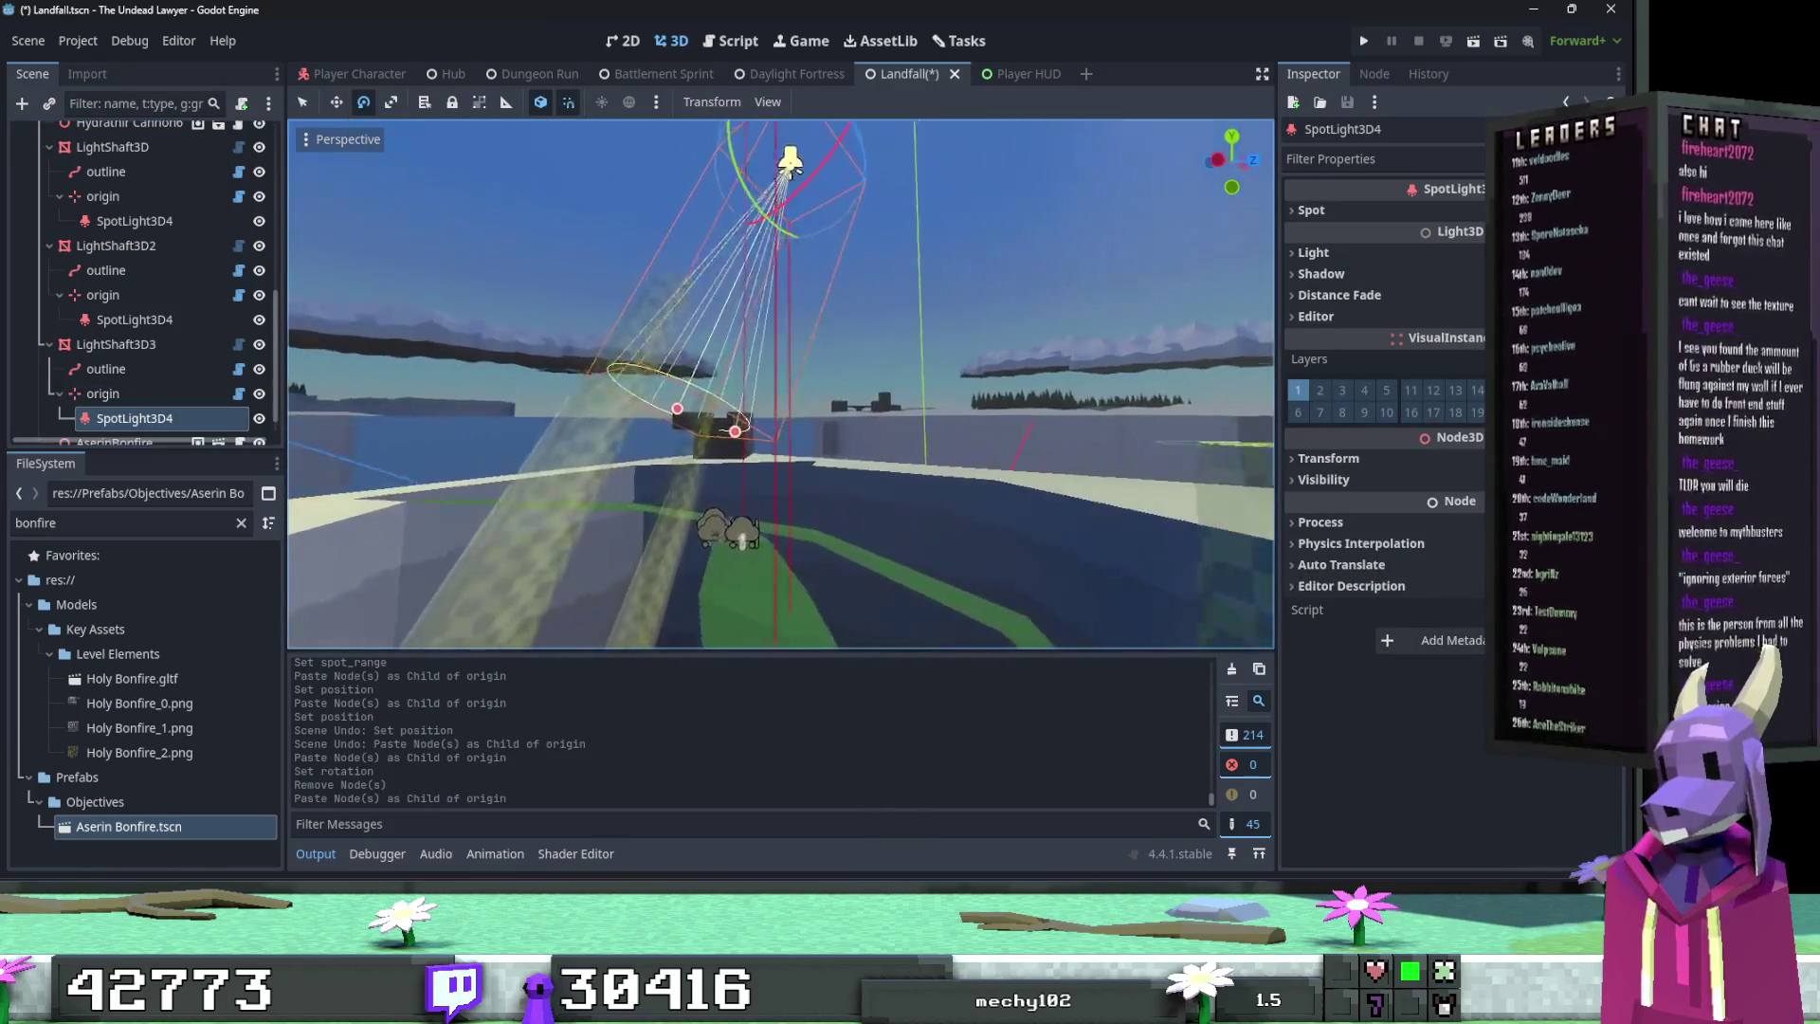
pyautogui.click(1367, 458)
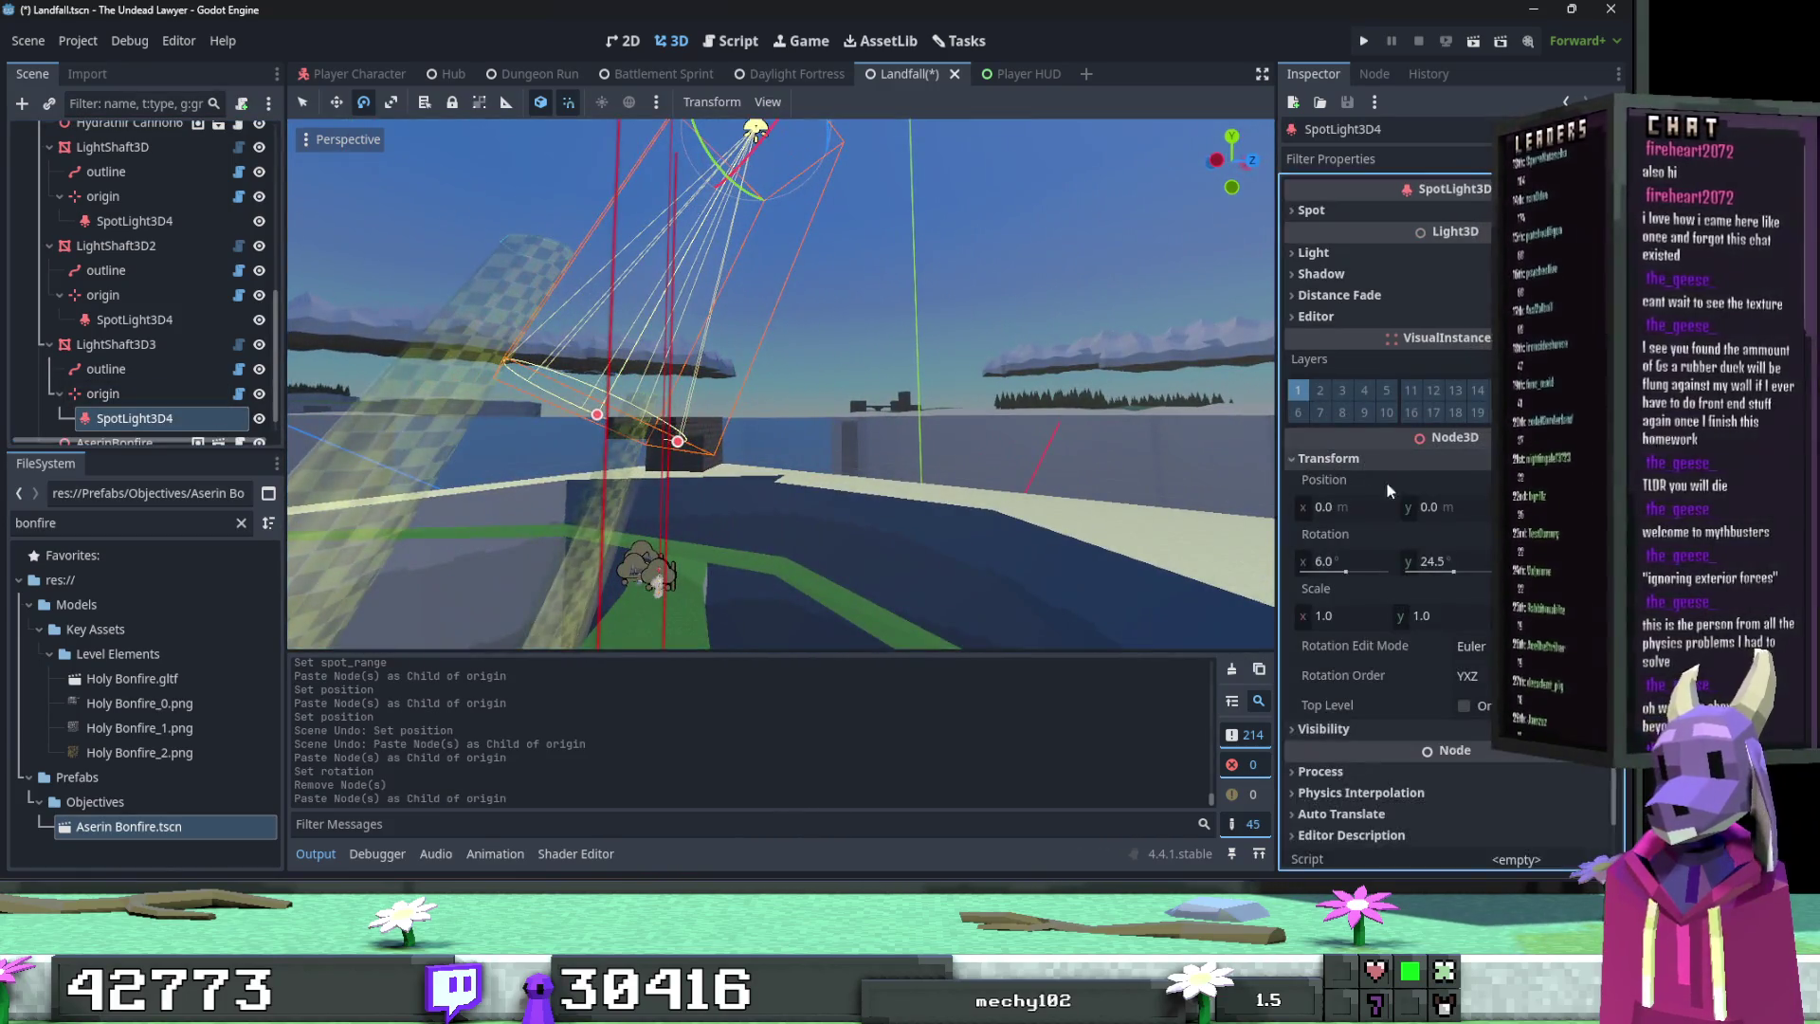
pyautogui.rightClick(1377, 534)
pyautogui.click(1419, 568)
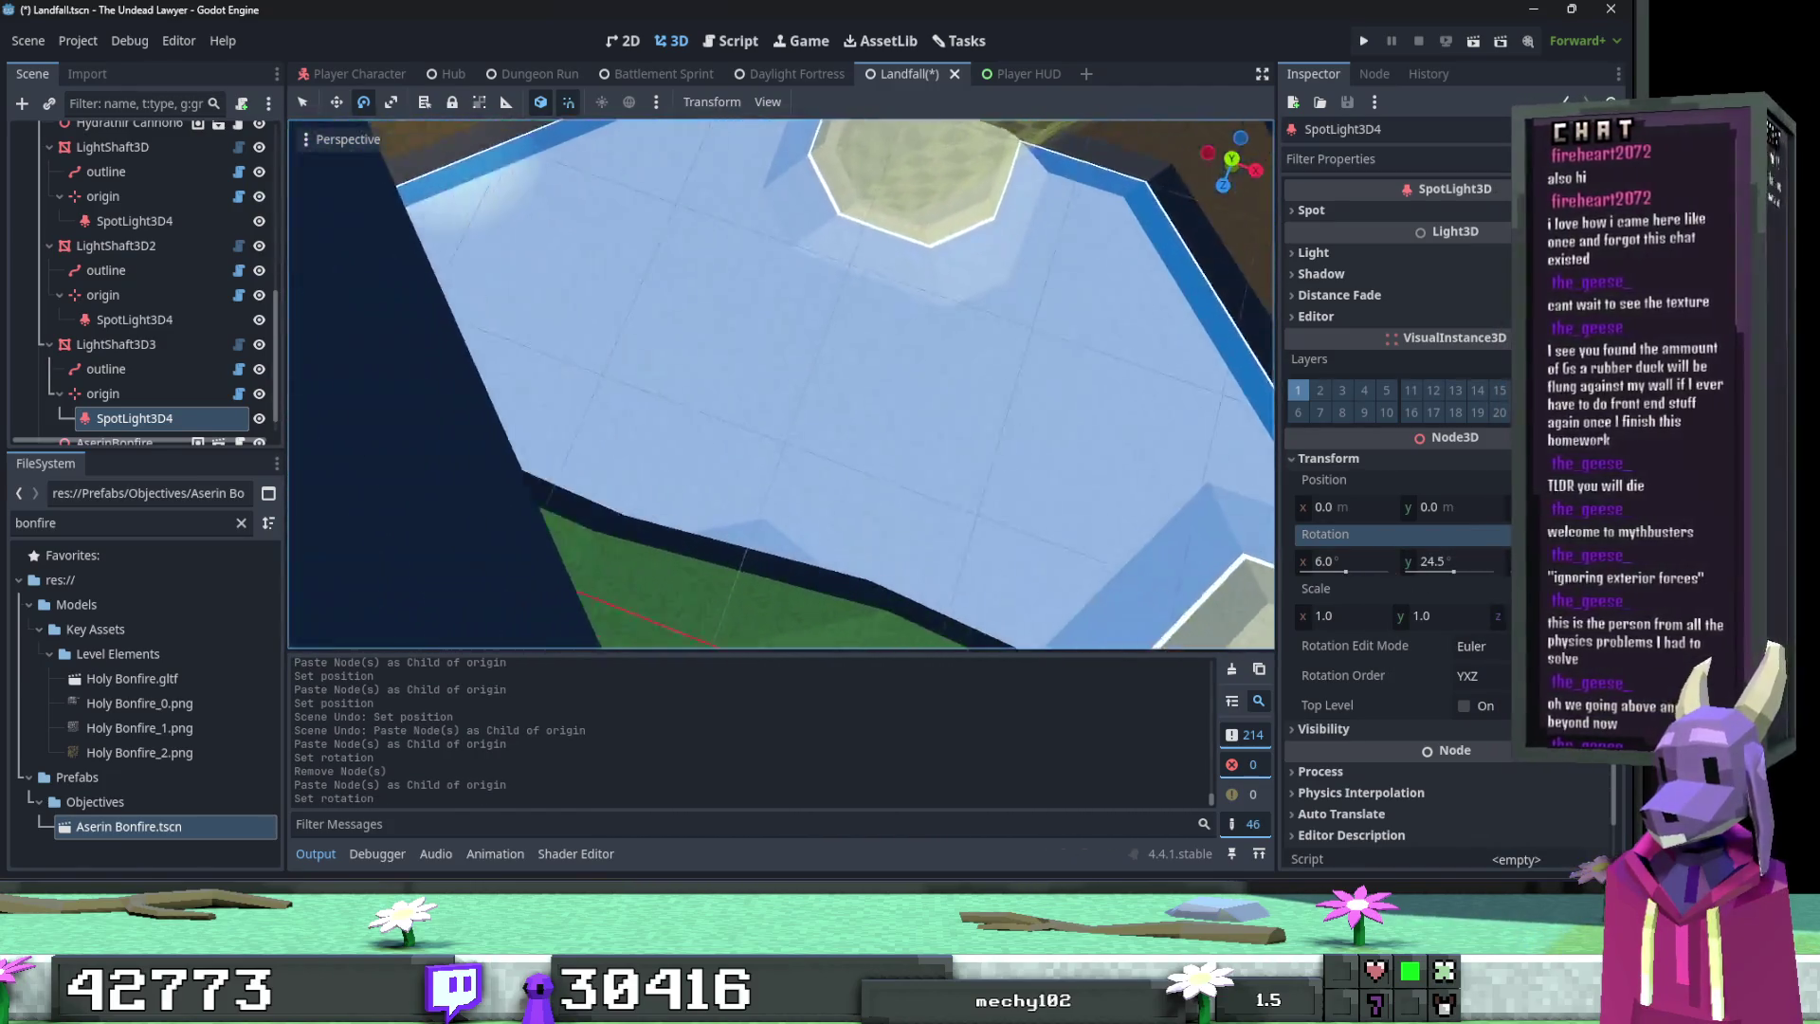
# Step: Try re-tilting LightShaft3D3's spotlight, undoing back to 6.0°, 24.5° rotation
pyautogui.moveTo(807, 258)
pyautogui.mouseDown()
pyautogui.moveTo(821, 286)
pyautogui.moveTo(735, 347)
pyautogui.moveTo(667, 610)
pyautogui.mouseUp()
pyautogui.hotkey('ctrl', 'z')
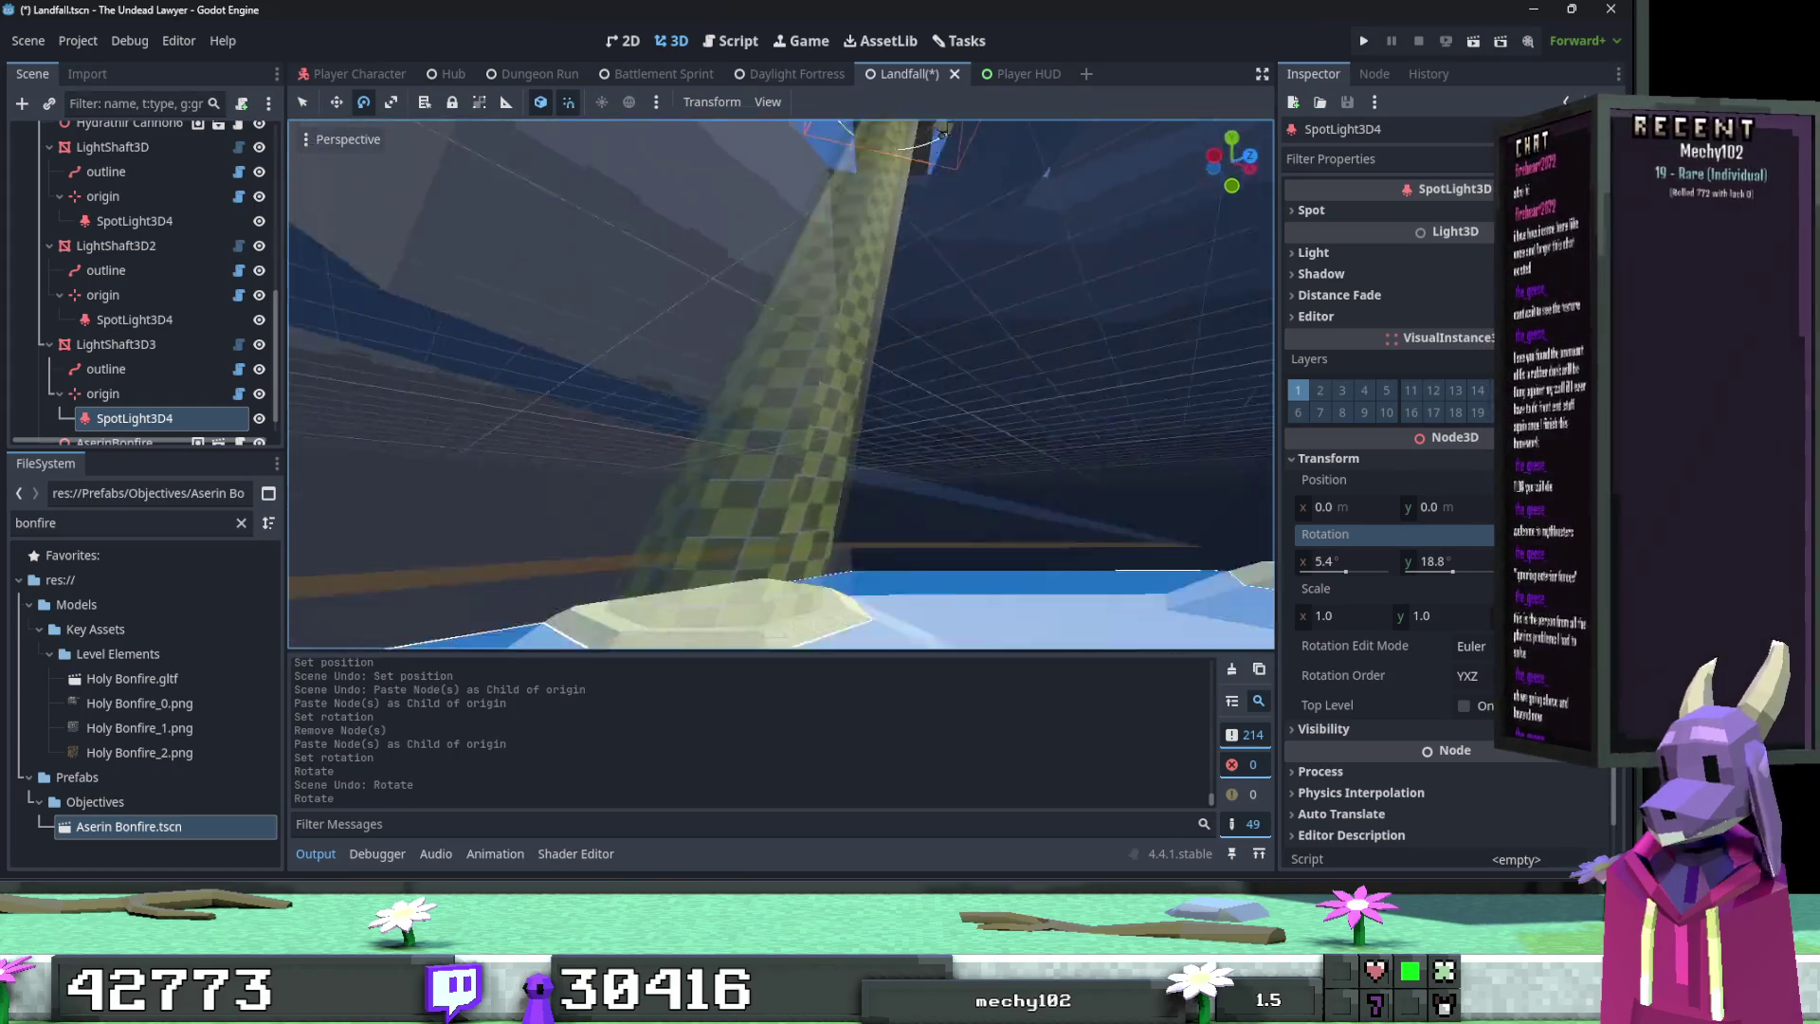
pyautogui.hotkey('ctrl', 'z')
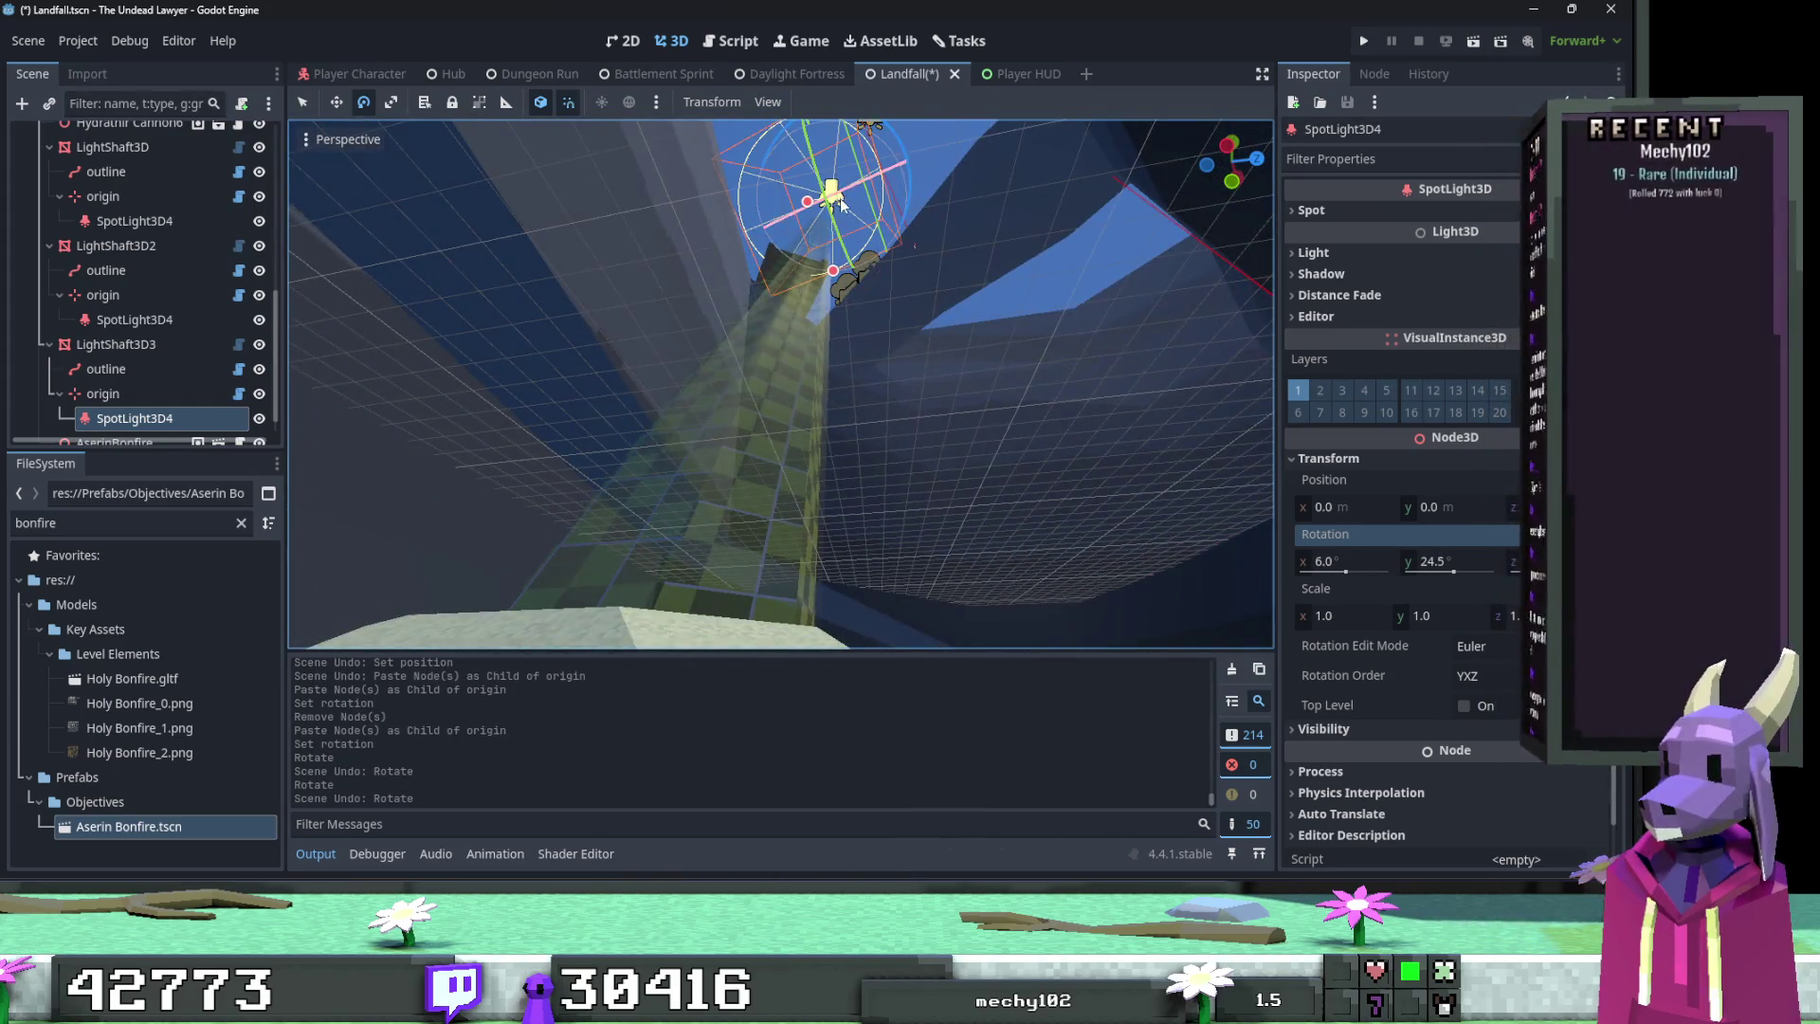
pyautogui.moveTo(709, 614); pyautogui.dragTo(703, 742)
pyautogui.hotkey('ctrl', 'z')
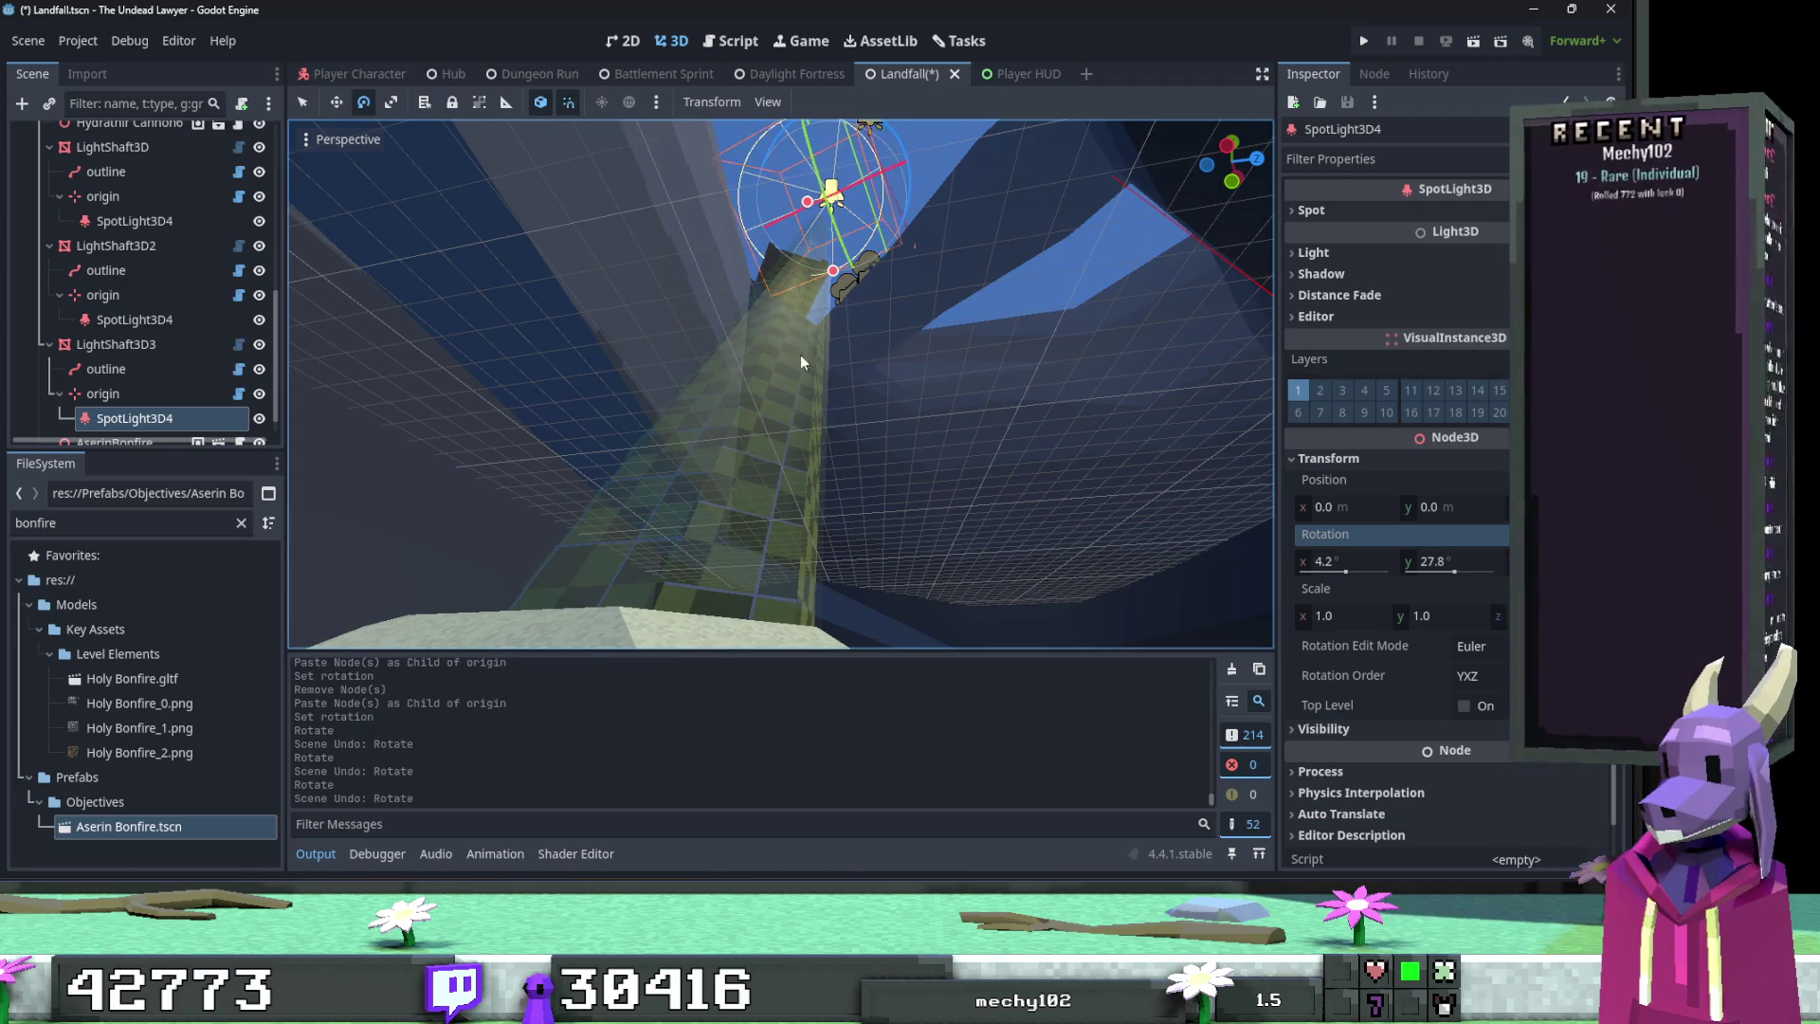
# Step: Widen the spotlight's radius to 115, nudge its aim, then narrow the radius to 108.75
pyautogui.moveTo(799, 207)
pyautogui.mouseDown()
pyautogui.moveTo(565, 236)
pyautogui.moveTo(455, 393)
pyautogui.moveTo(540, 487)
pyautogui.moveTo(548, 363)
pyautogui.mouseUp()
pyautogui.moveTo(578, 295)
pyautogui.mouseDown()
pyautogui.moveTo(1061, 163)
pyautogui.moveTo(645, 322)
pyautogui.moveTo(742, 489)
pyautogui.moveTo(763, 489)
pyautogui.moveTo(698, 371)
pyautogui.moveTo(663, 398)
pyautogui.moveTo(636, 341)
pyautogui.moveTo(574, 449)
pyautogui.moveTo(559, 379)
pyautogui.moveTo(578, 350)
pyautogui.moveTo(592, 398)
pyautogui.mouseUp()
pyautogui.moveTo(816, 218); pyautogui.dragTo(831, 231)
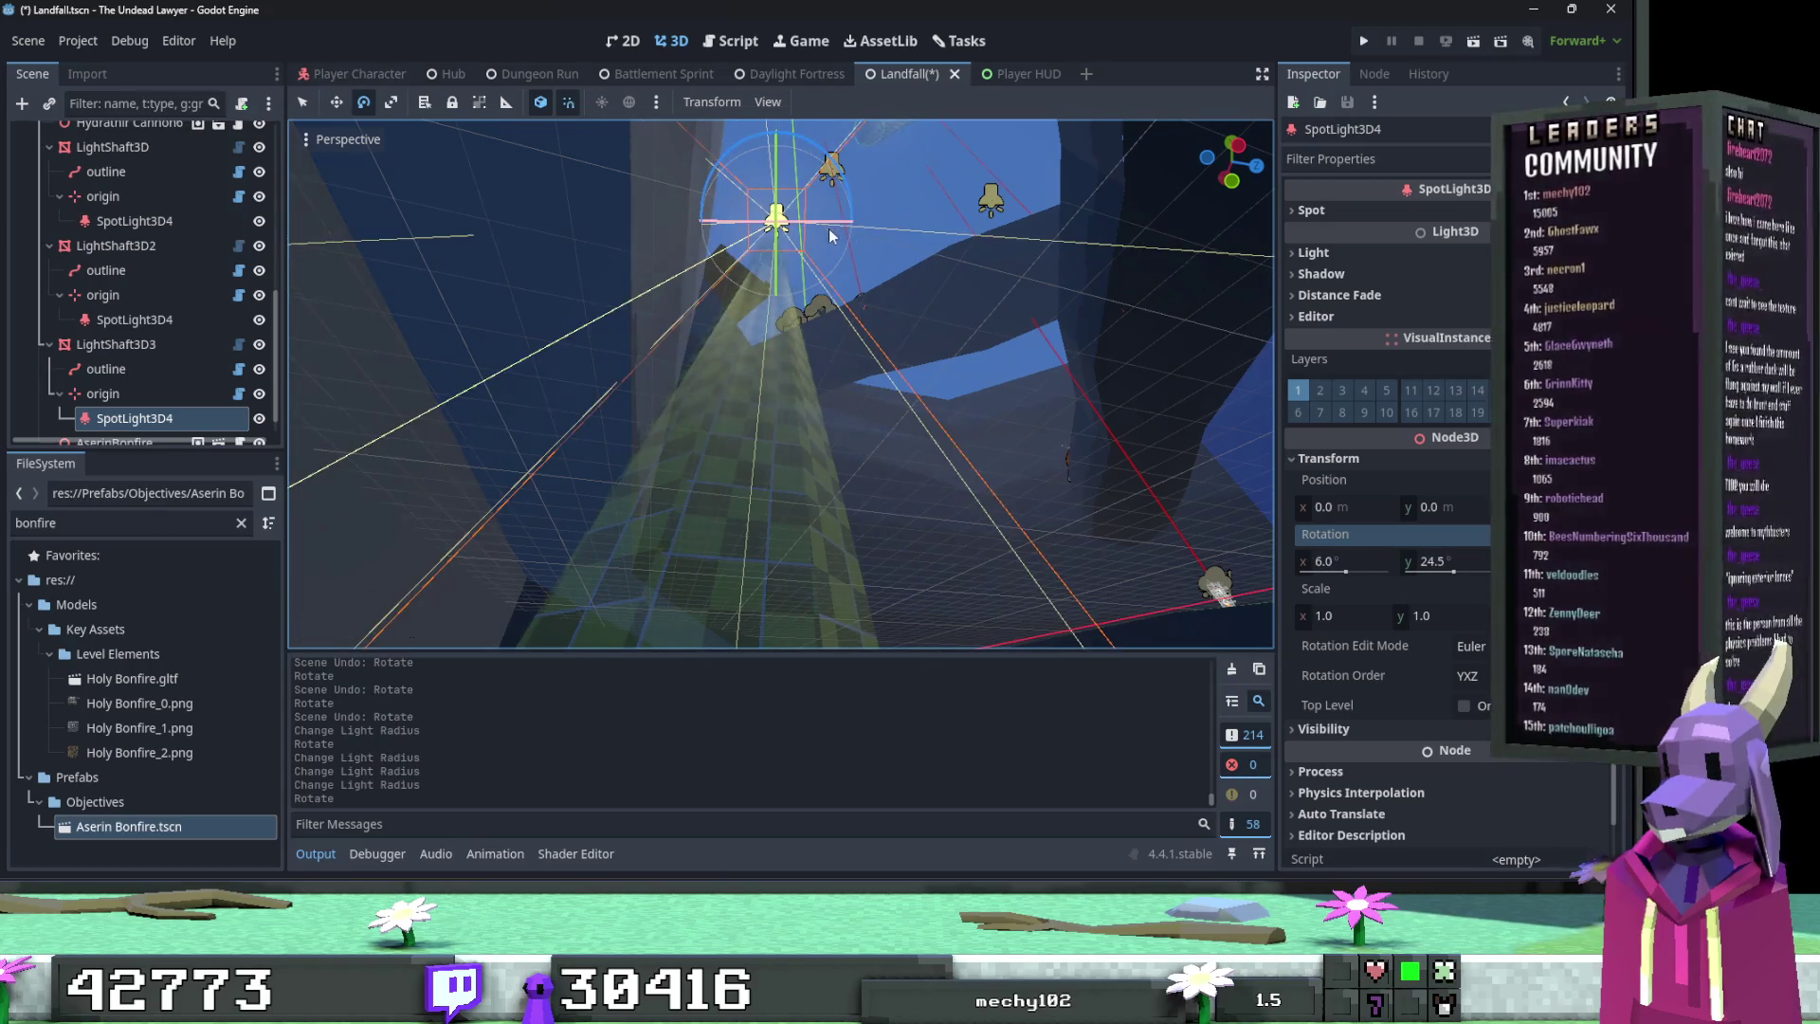
pyautogui.moveTo(825, 238); pyautogui.dragTo(770, 239)
pyautogui.press('f')
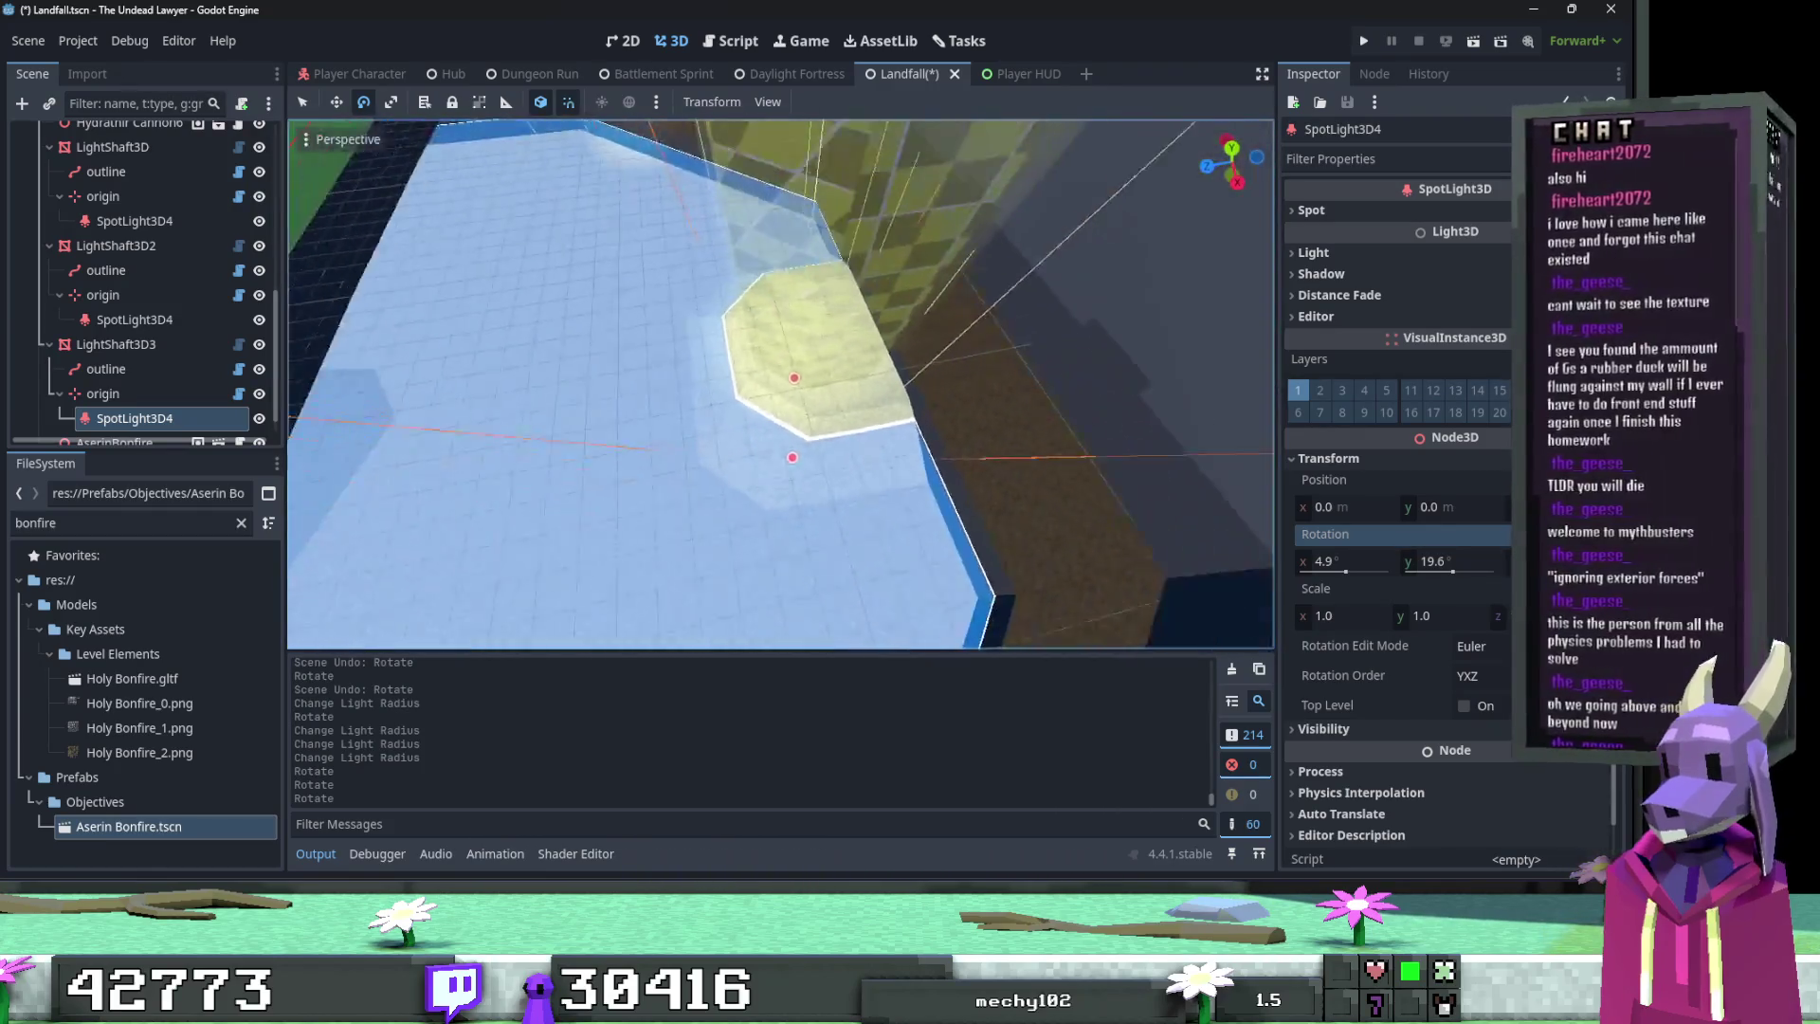
pyautogui.scroll(3, 748, 417)
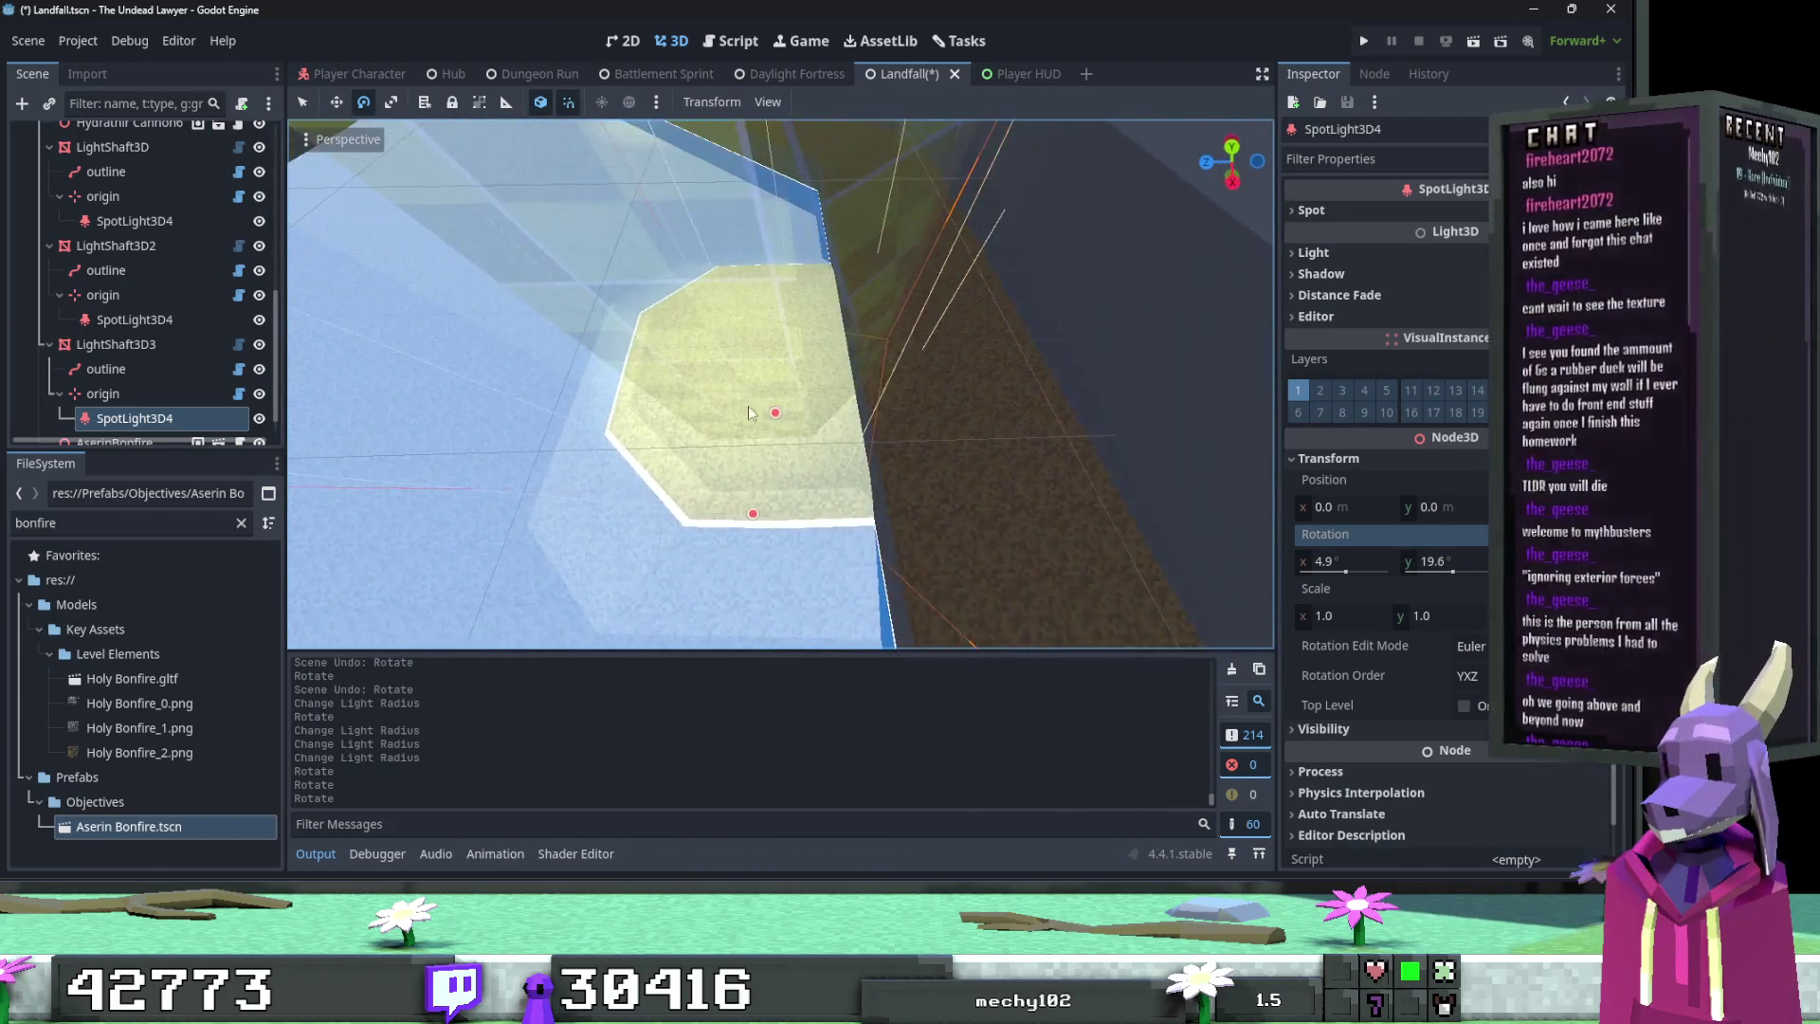
pyautogui.moveTo(775, 414); pyautogui.dragTo(787, 403)
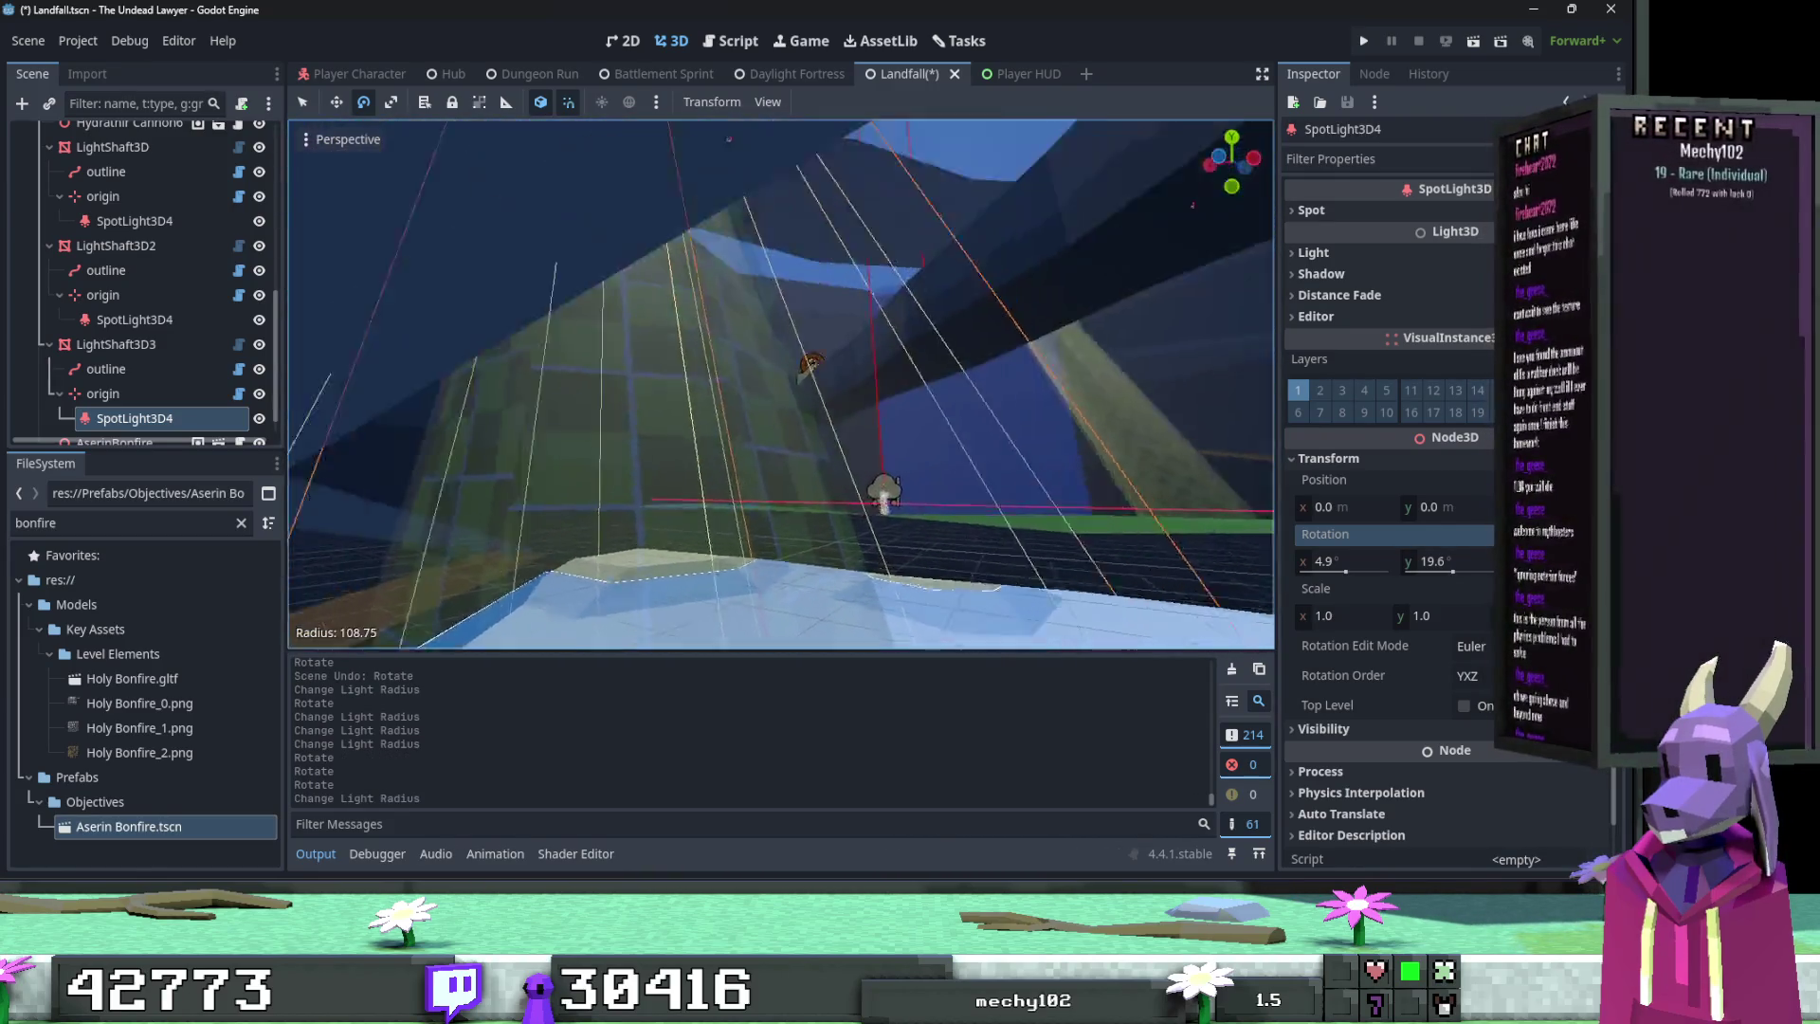
# Step: Aim the spotlight onto the bonfire, narrow its aperture and lengthen its reach
pyautogui.moveTo(758, 240); pyautogui.dragTo(762, 237)
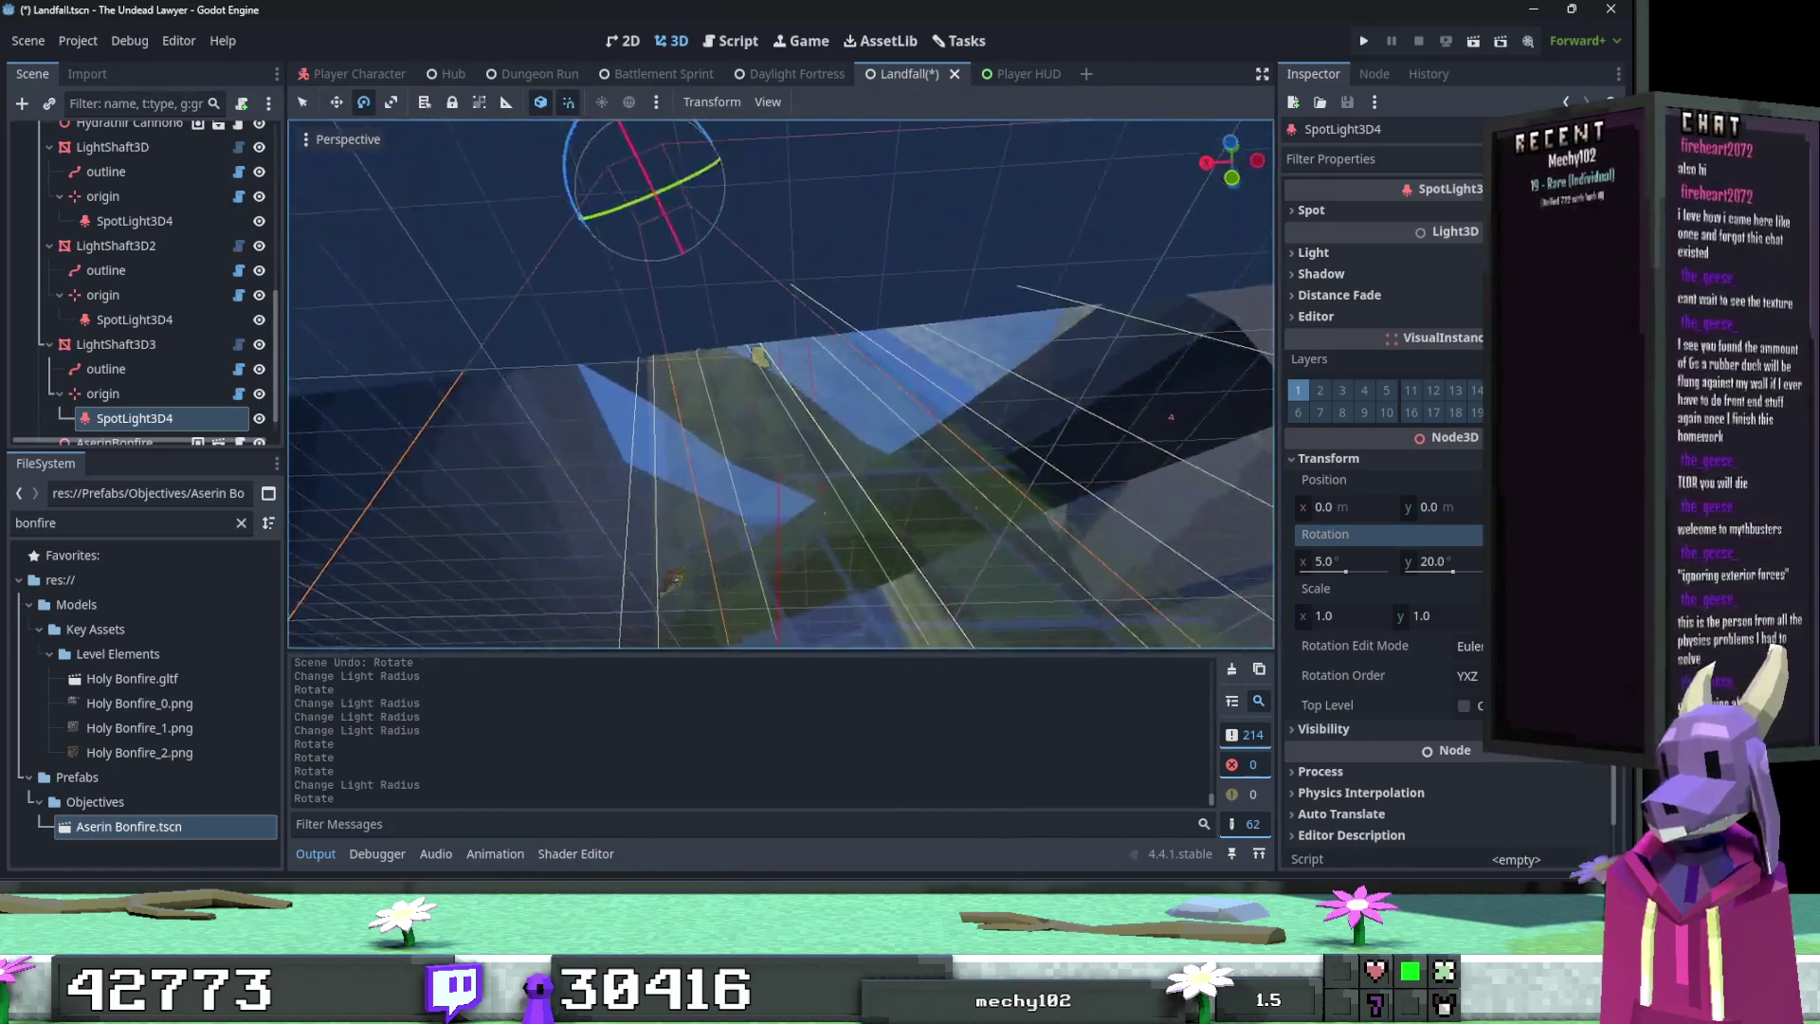
pyautogui.moveTo(695, 186); pyautogui.dragTo(694, 180)
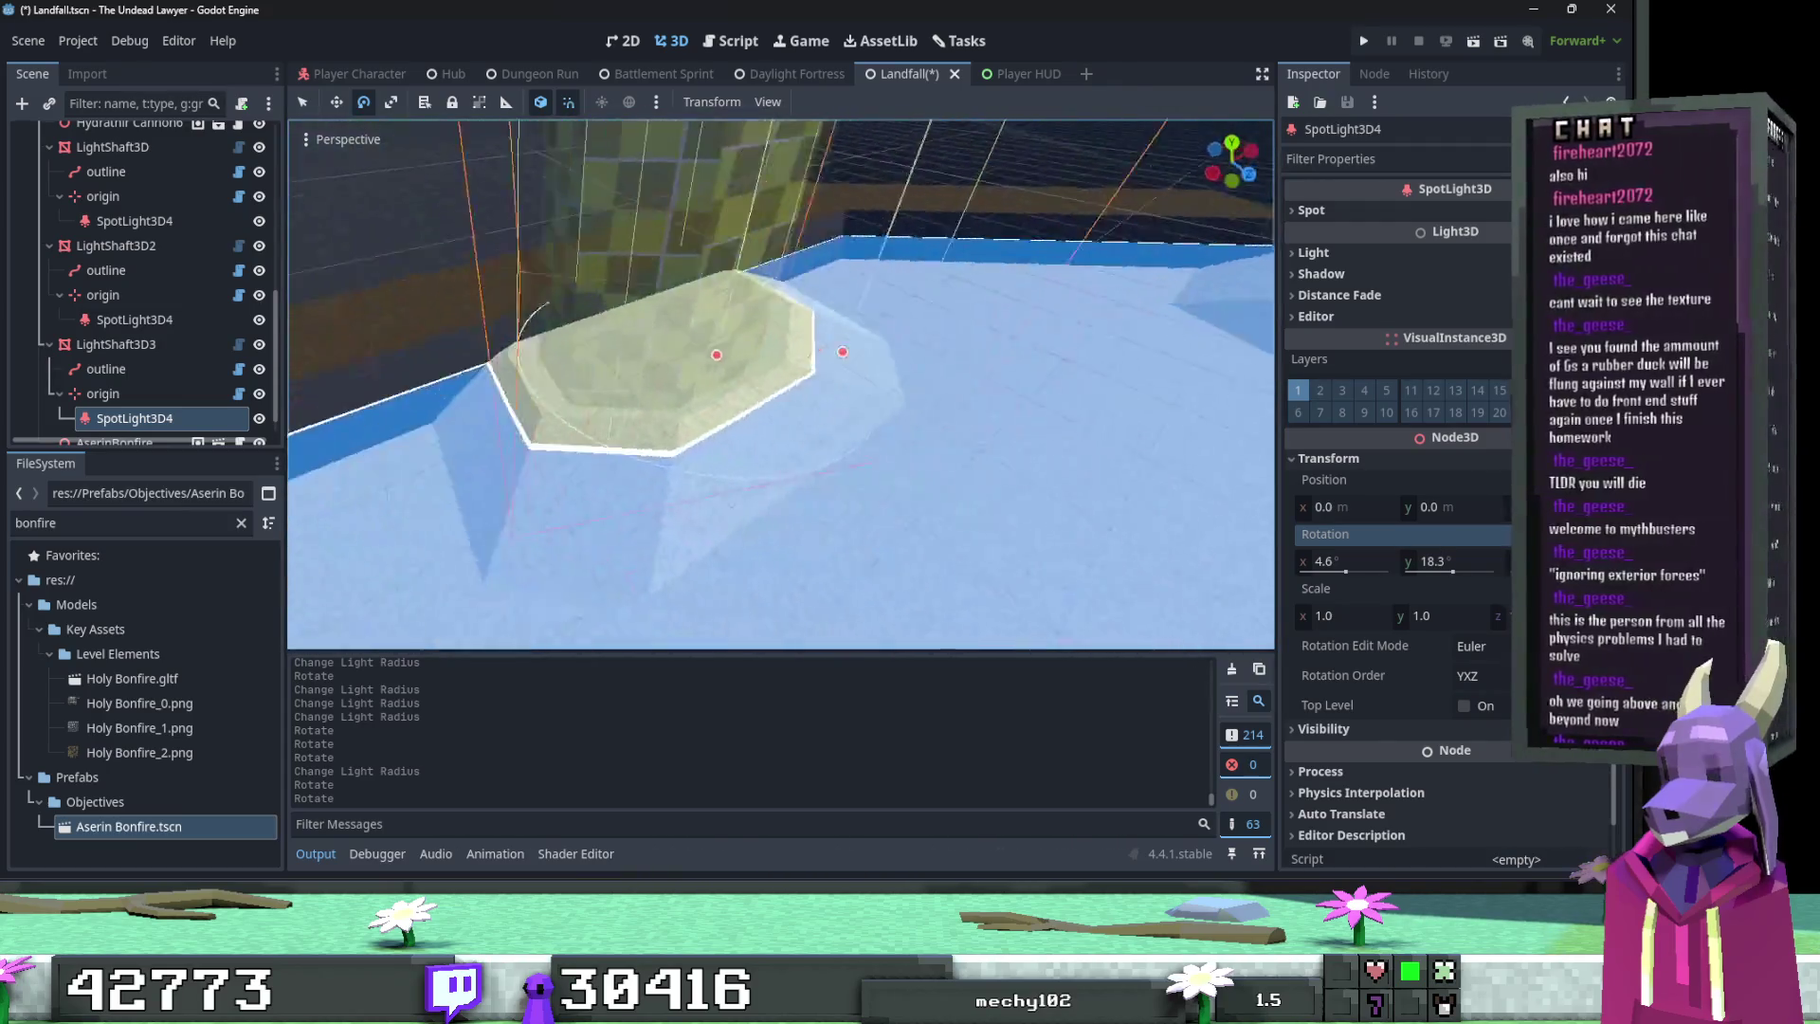
pyautogui.moveTo(902, 402); pyautogui.dragTo(861, 367)
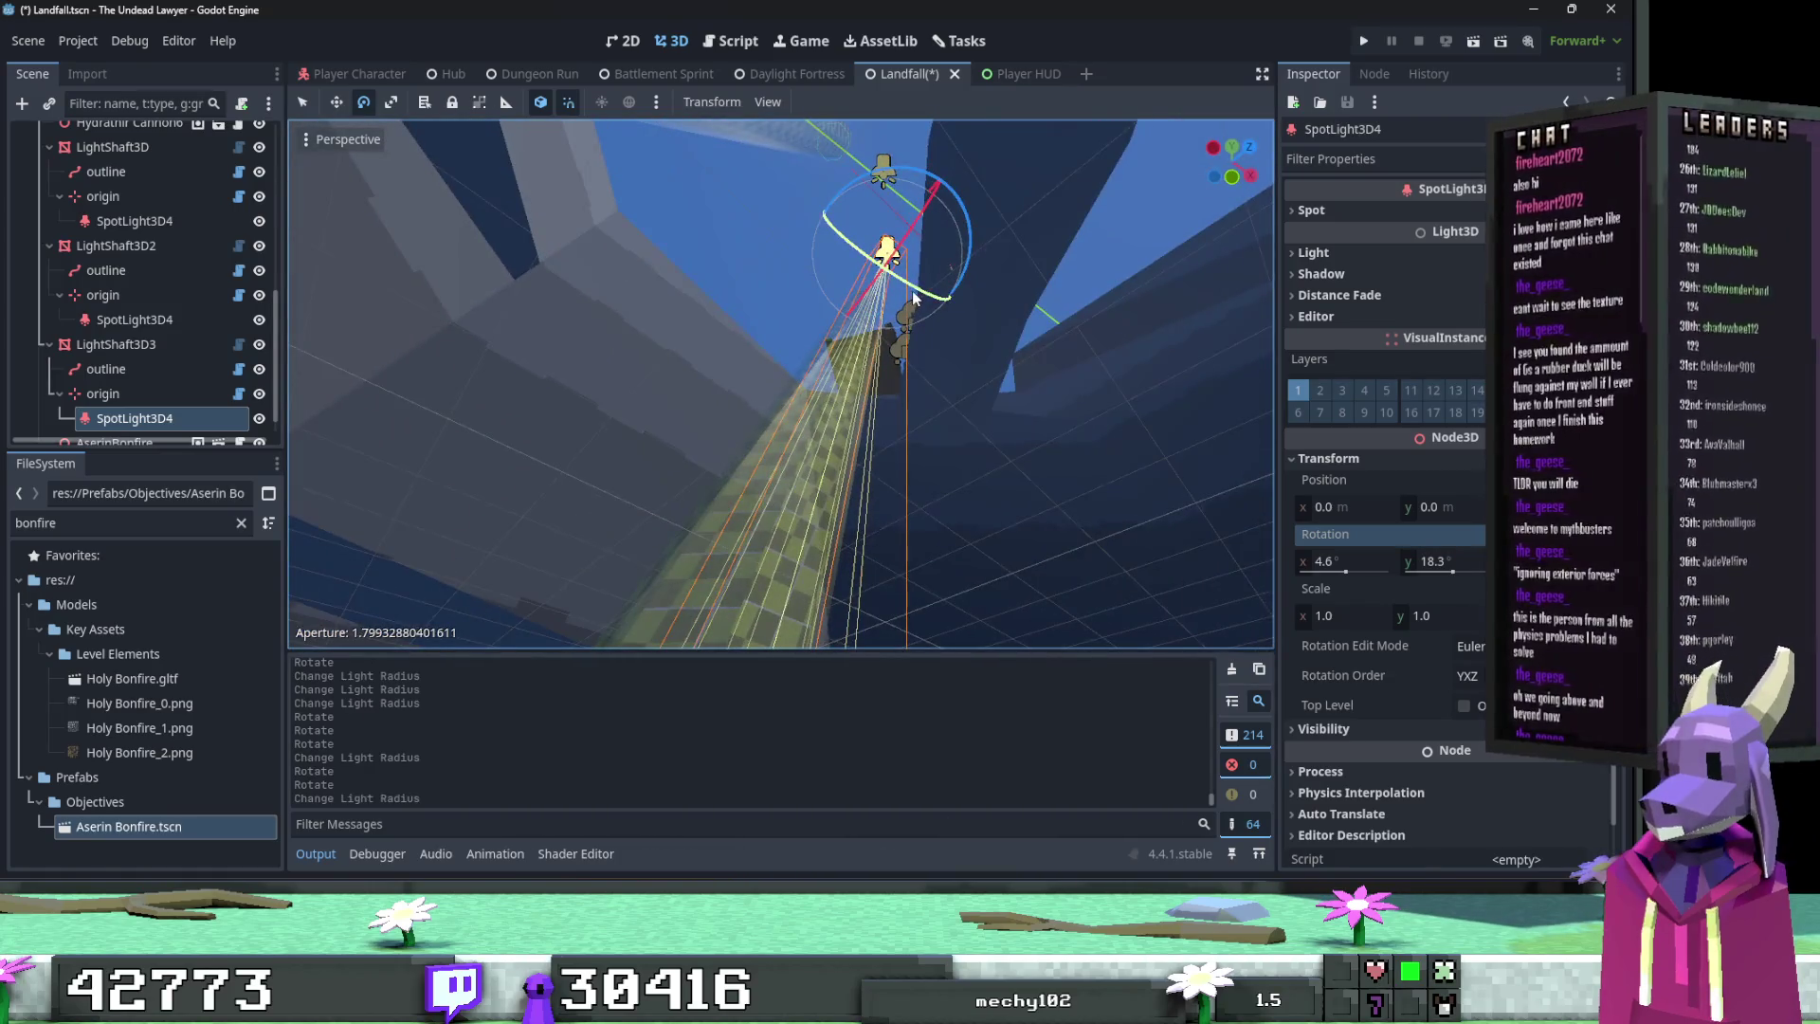
pyautogui.moveTo(914, 297); pyautogui.dragTo(920, 301)
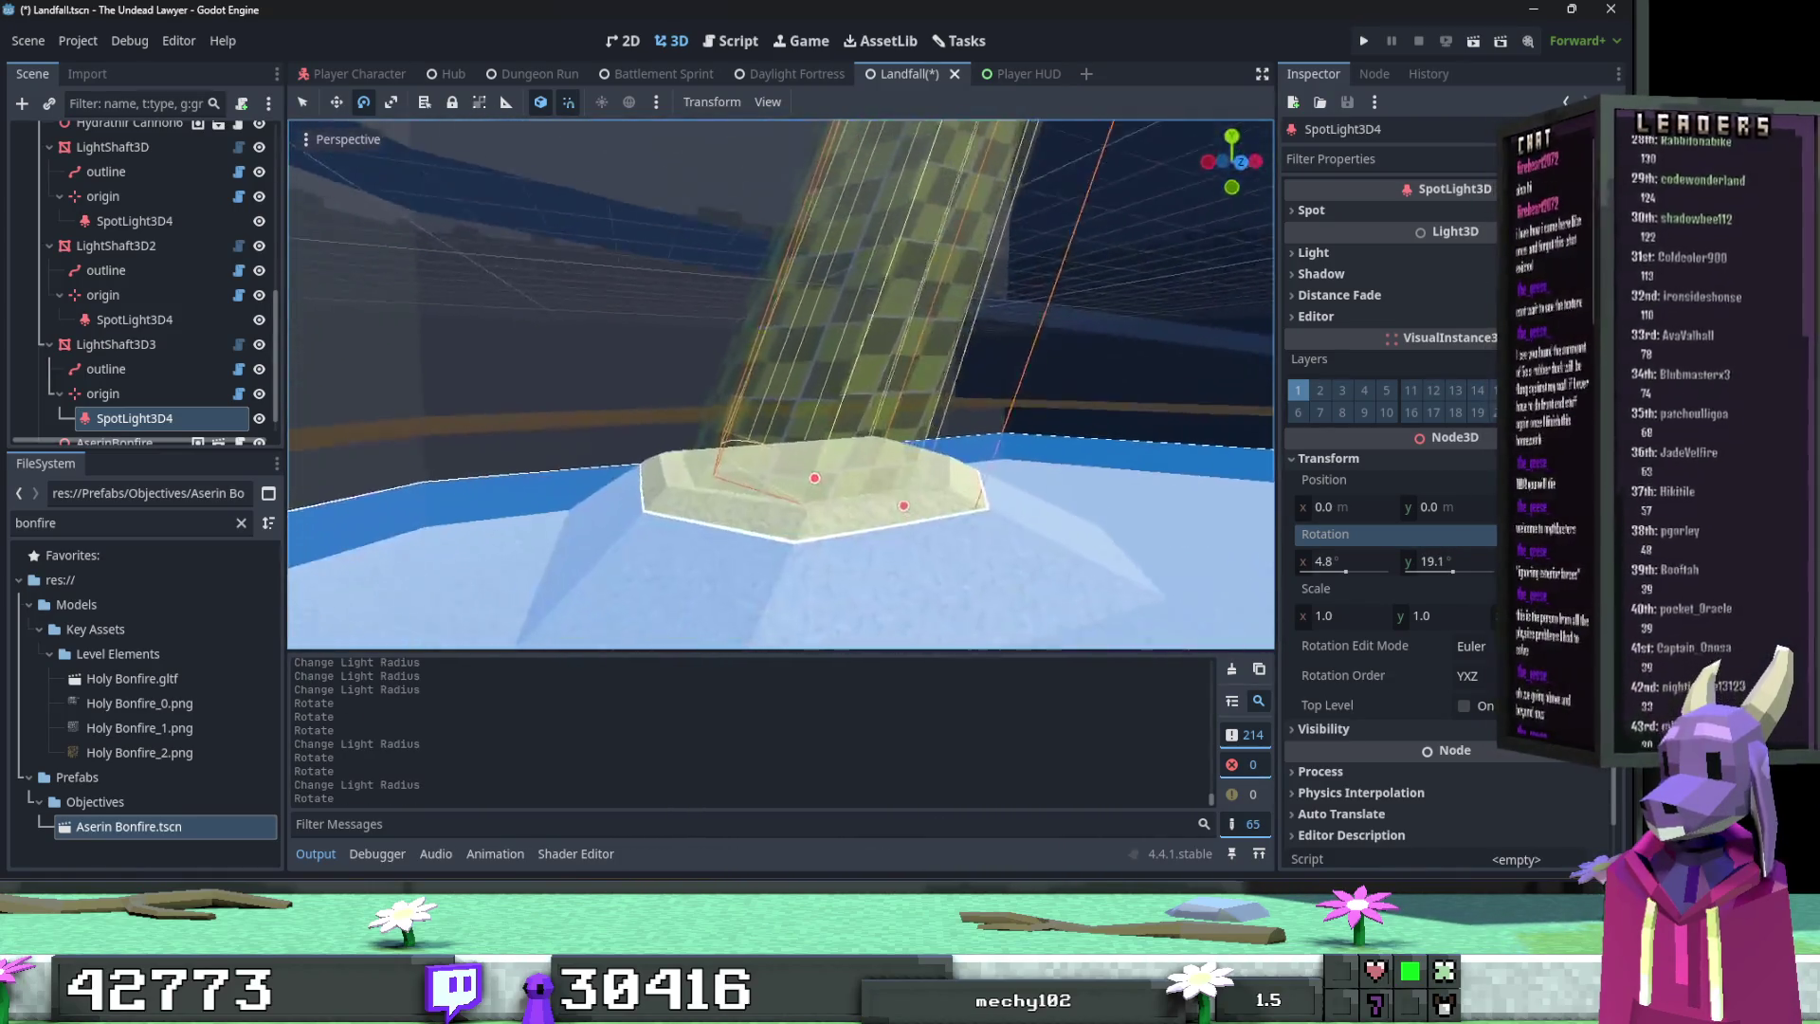
pyautogui.scroll(2, 798, 402)
pyautogui.scroll(2, 764, 471)
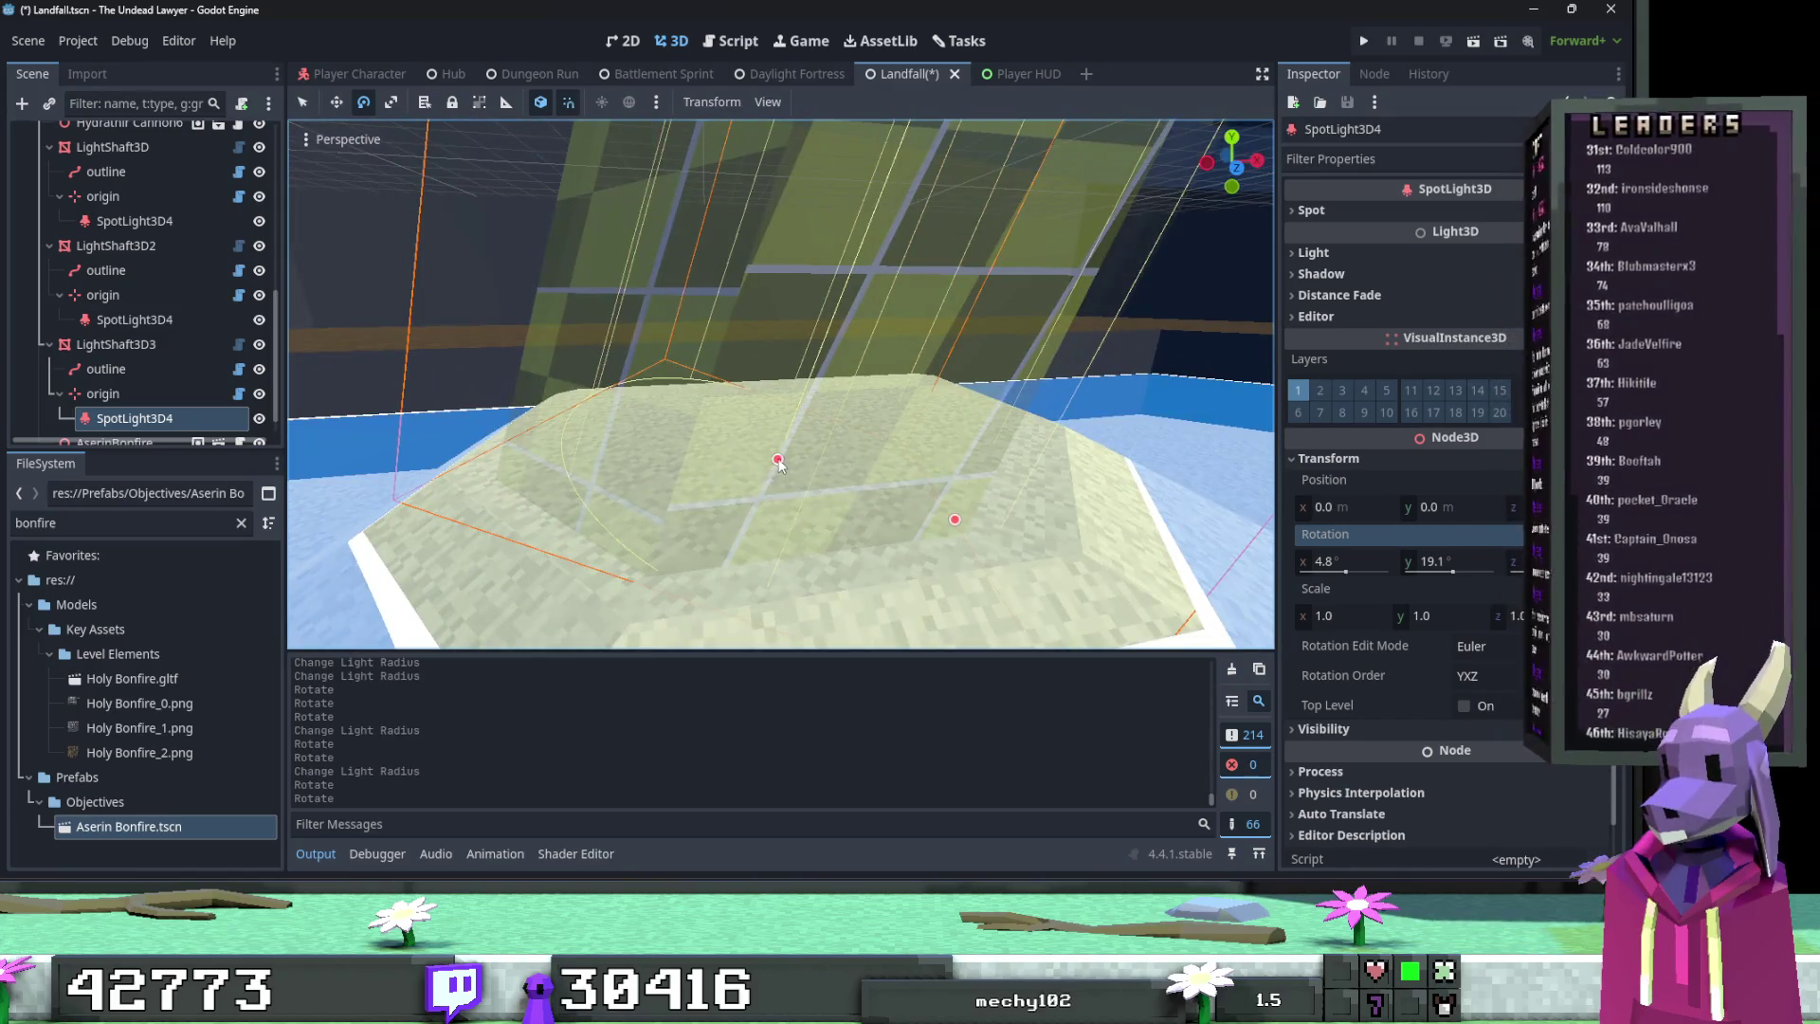
pyautogui.moveTo(623, 606); pyautogui.dragTo(715, 574)
pyautogui.scroll(3, 781, 384)
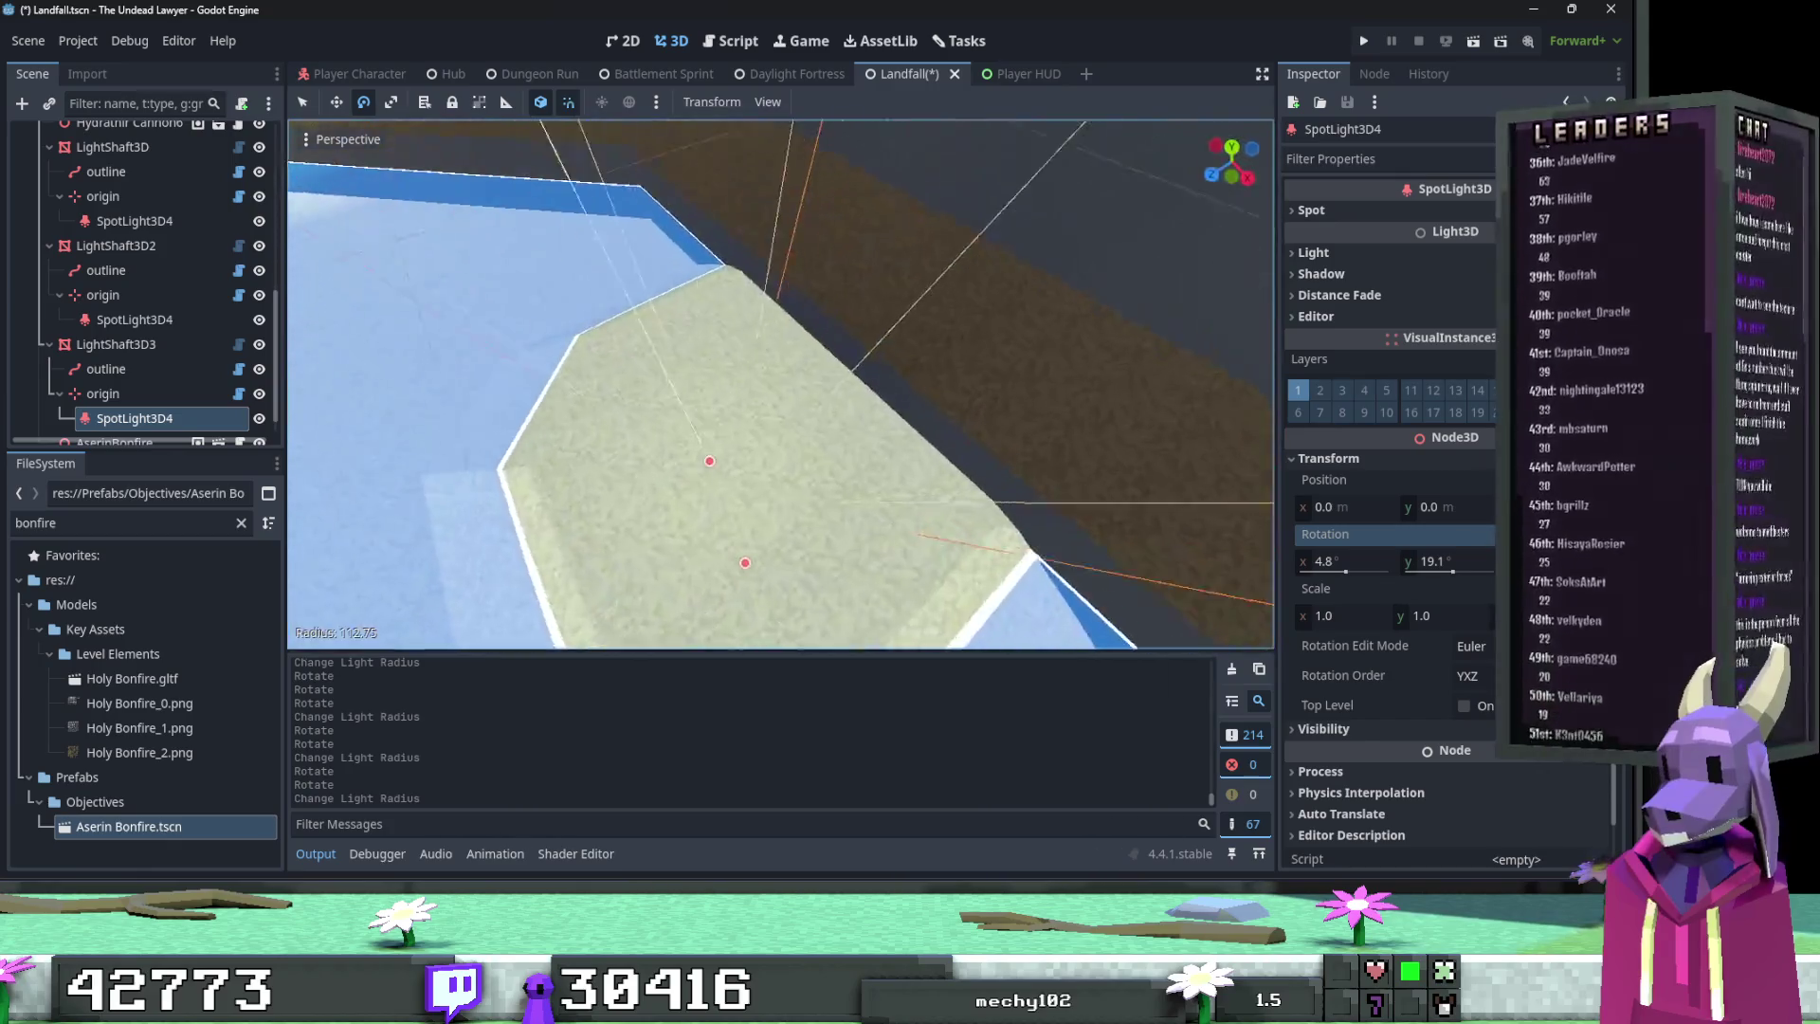
pyautogui.scroll(3, 767, 430)
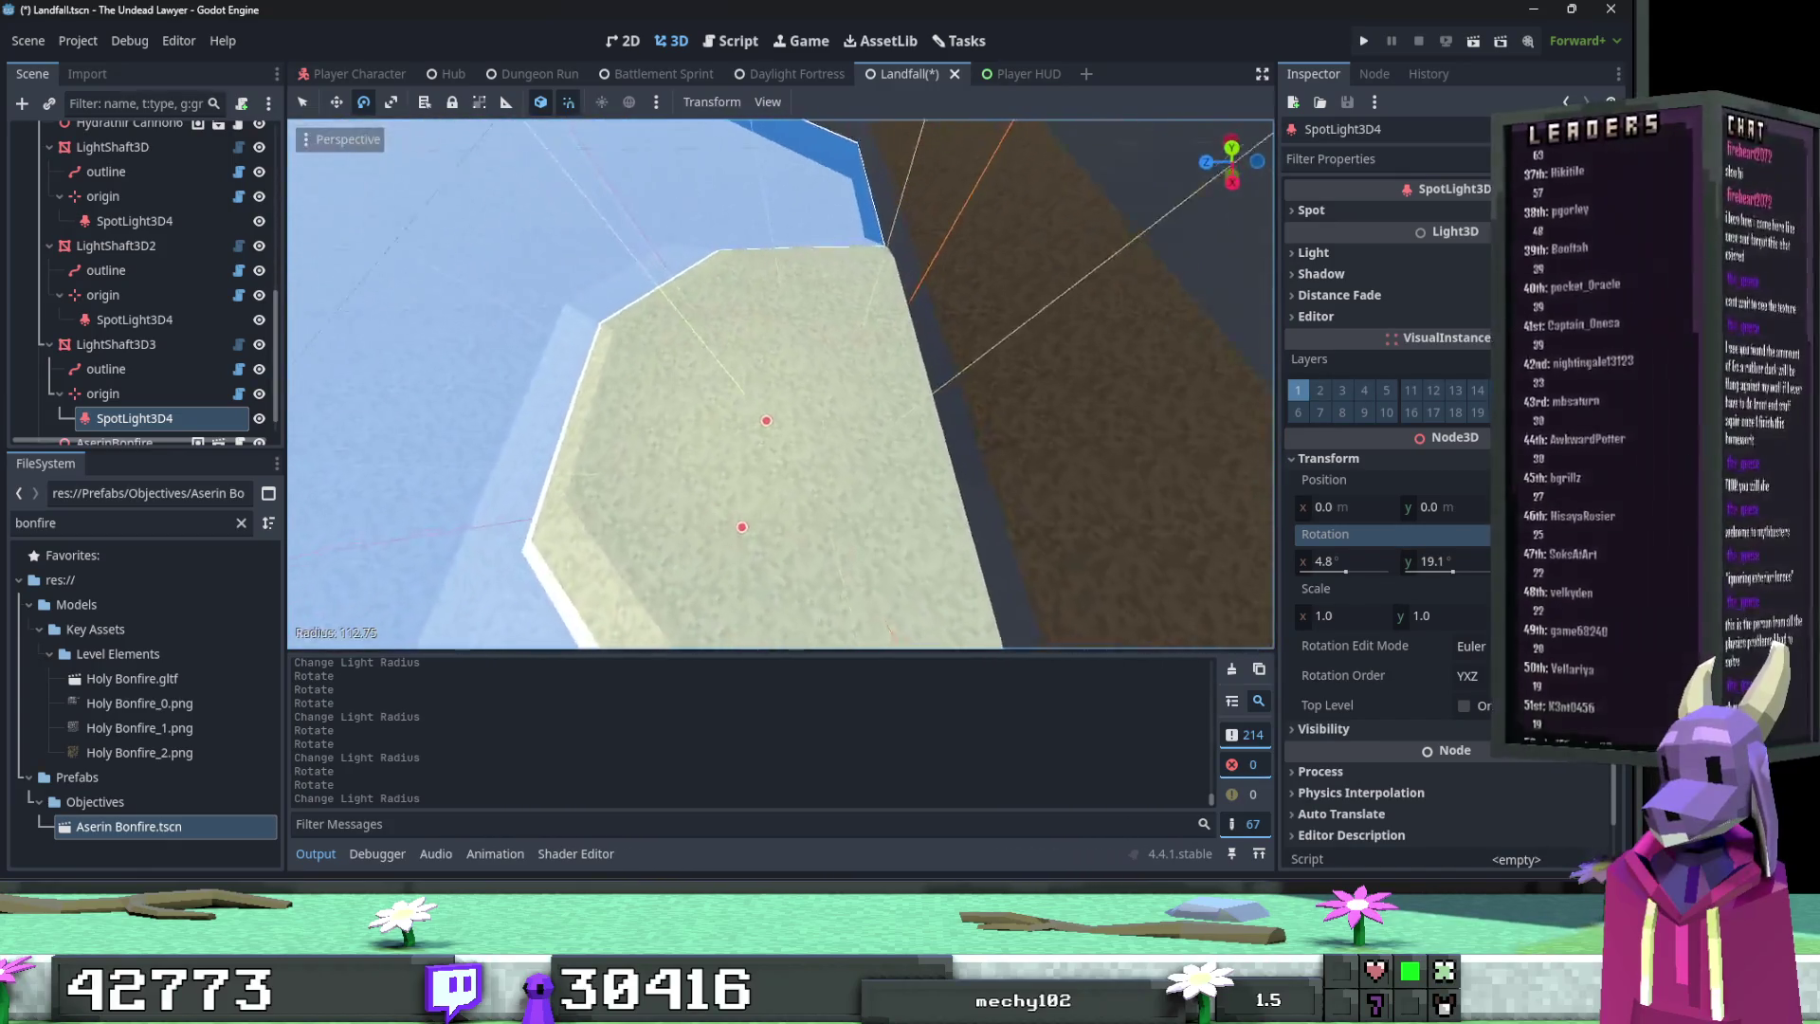
pyautogui.click(817, 451)
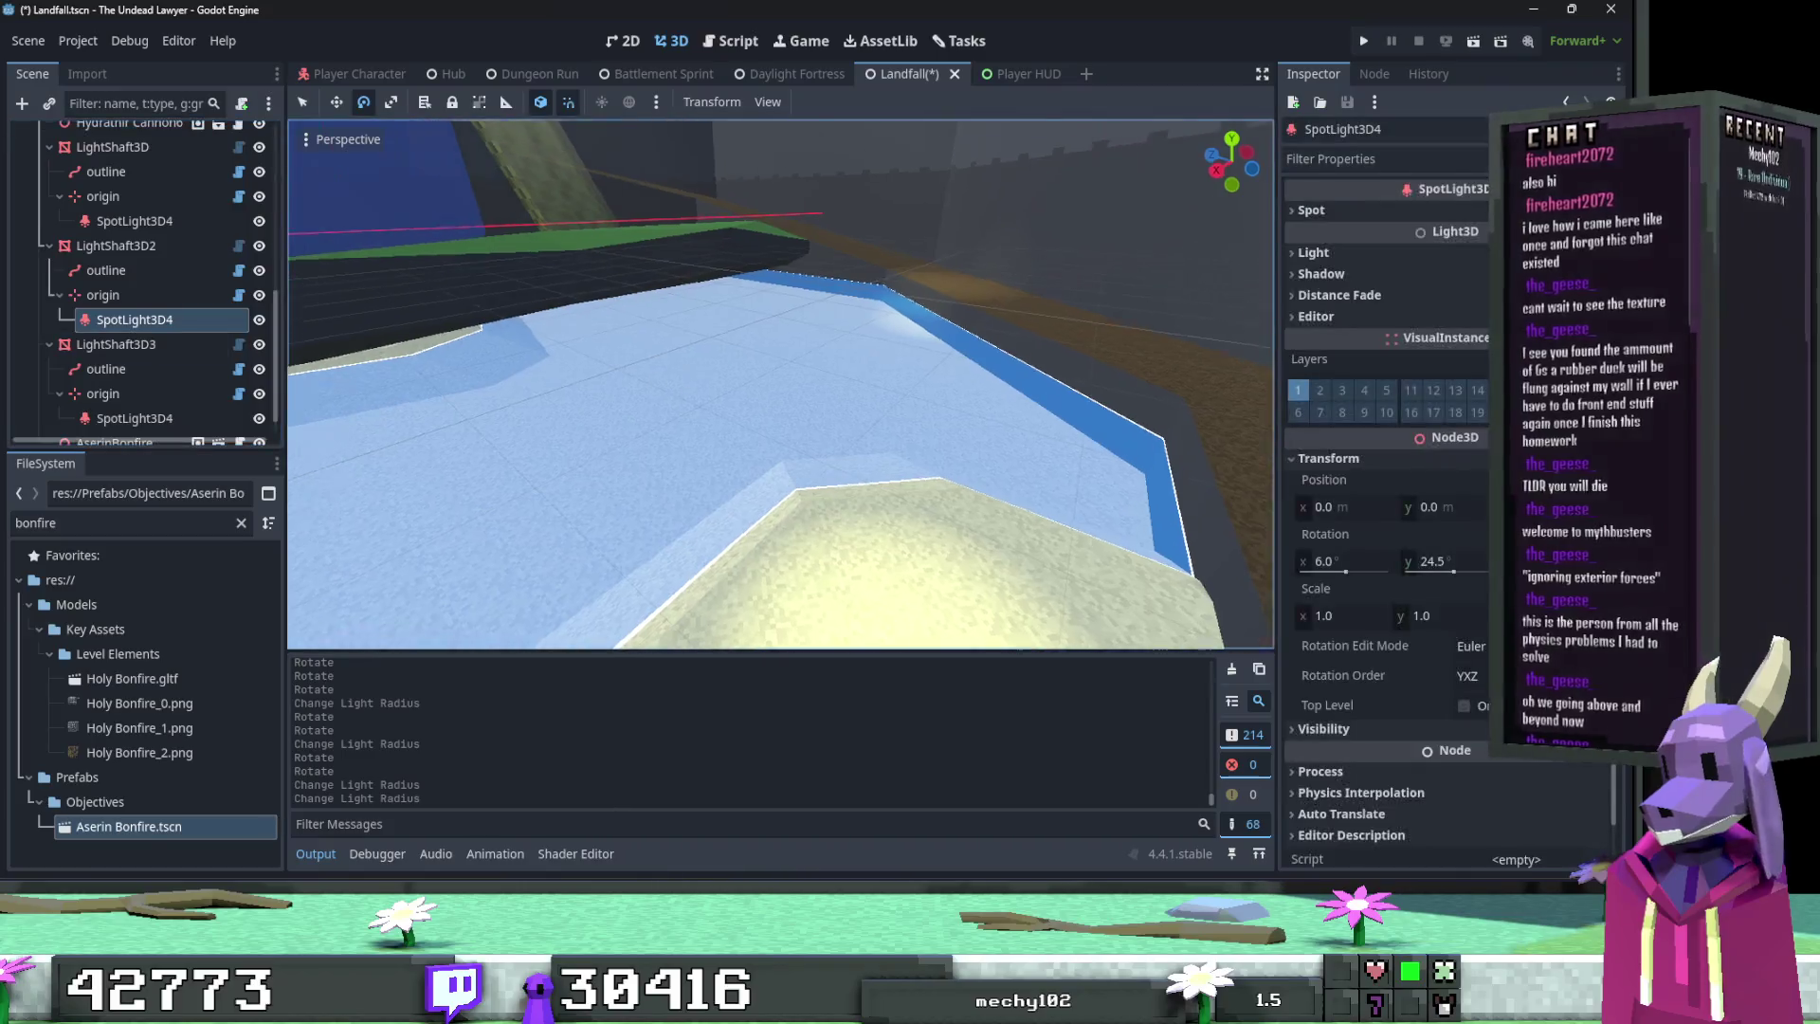
# Step: Delete LightShaft3D2's old SpotLight3D4
pyautogui.moveTo(1062, 300)
pyautogui.mouseDown()
pyautogui.moveTo(813, 431)
pyautogui.moveTo(631, 265)
pyautogui.mouseUp()
pyautogui.moveTo(732, 198); pyautogui.dragTo(845, 543)
pyautogui.hotkey('ctrl', 'z')
pyautogui.press('Delete')
pyautogui.click(766, 493)
# Step: Copy LightShaft3D3's tuned SpotLight3D4 and paste it under LightShaft3D2/origin
pyautogui.click(156, 394)
pyautogui.hotkey('ctrl', 'c')
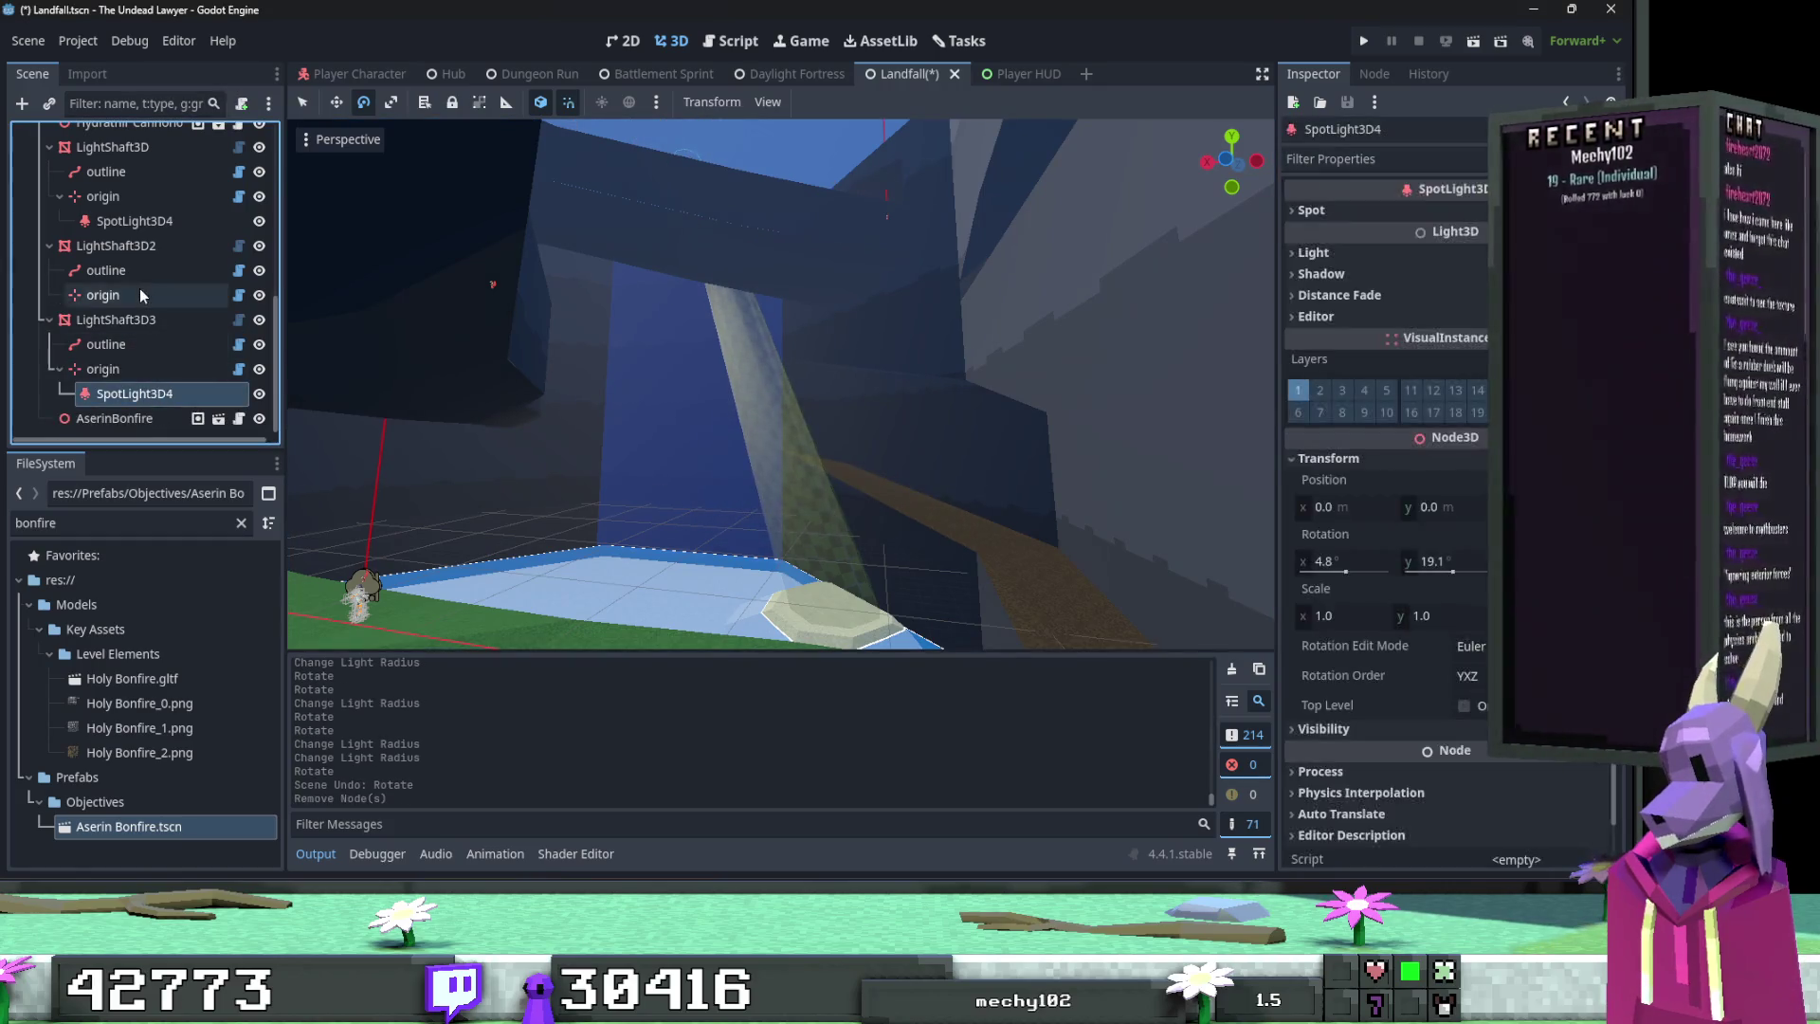
pyautogui.click(139, 292)
pyautogui.hotkey('ctrl', 'v')
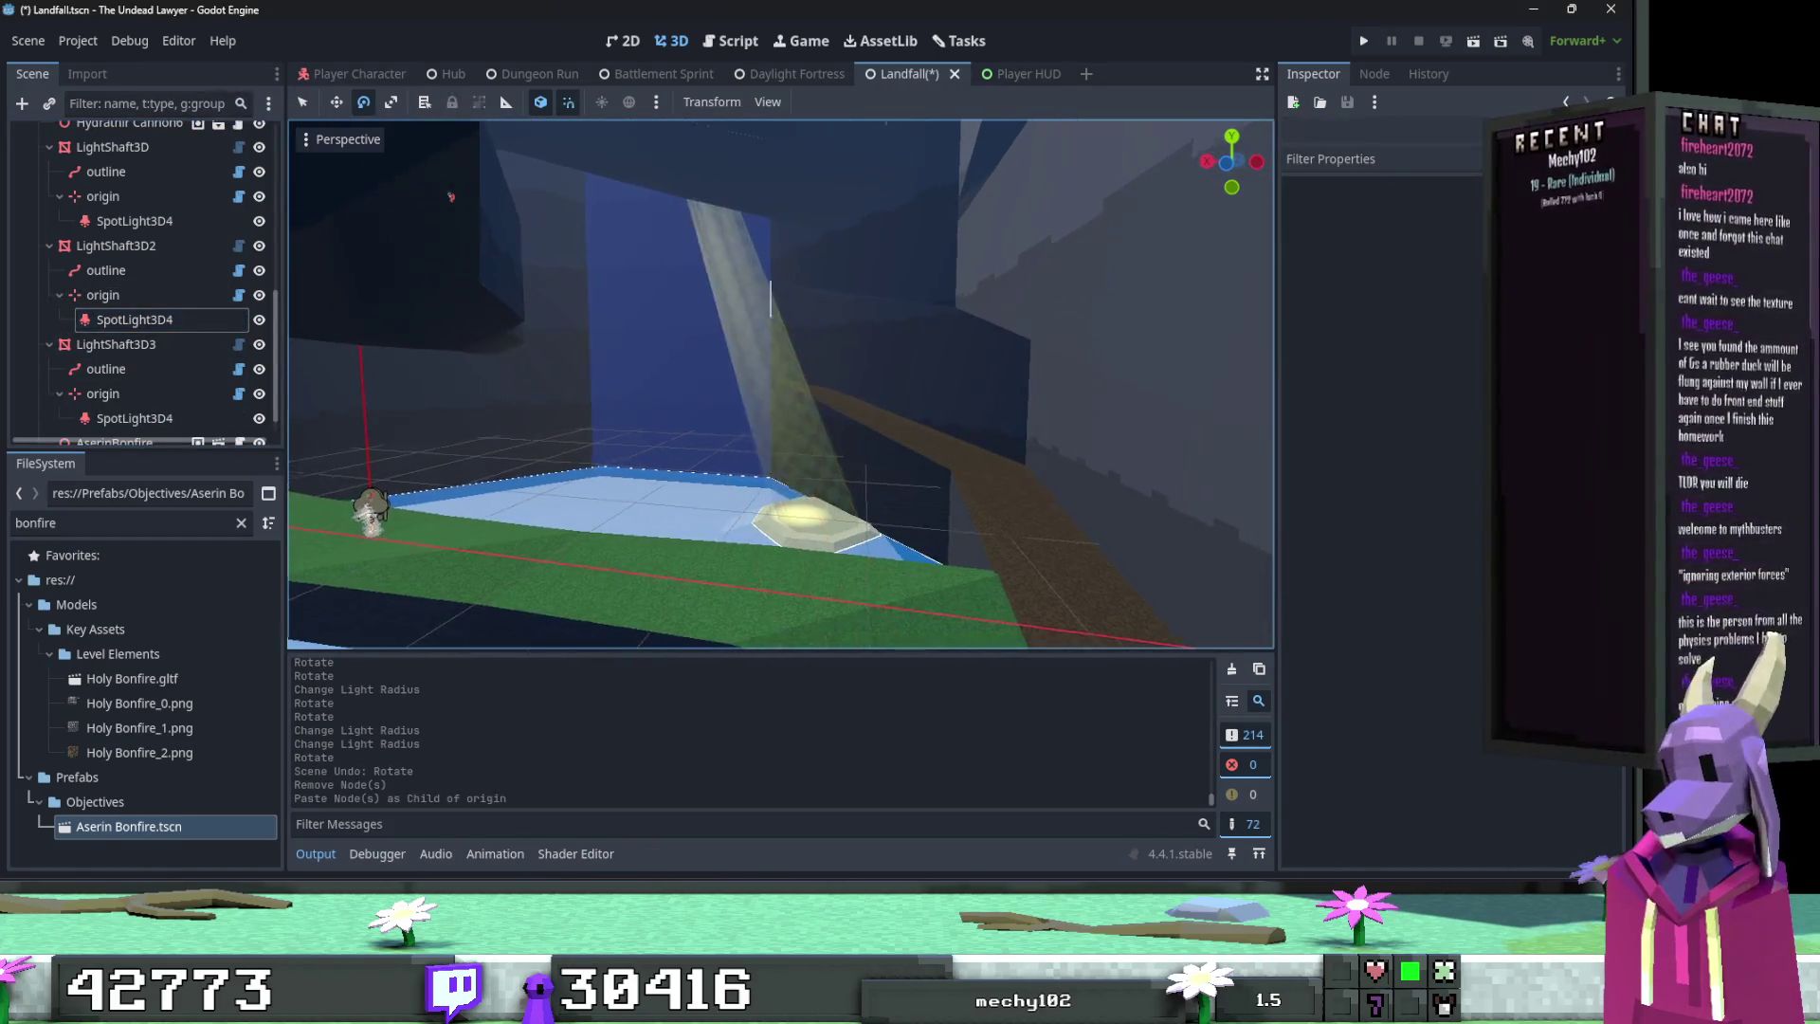
pyautogui.scroll(5, 781, 384)
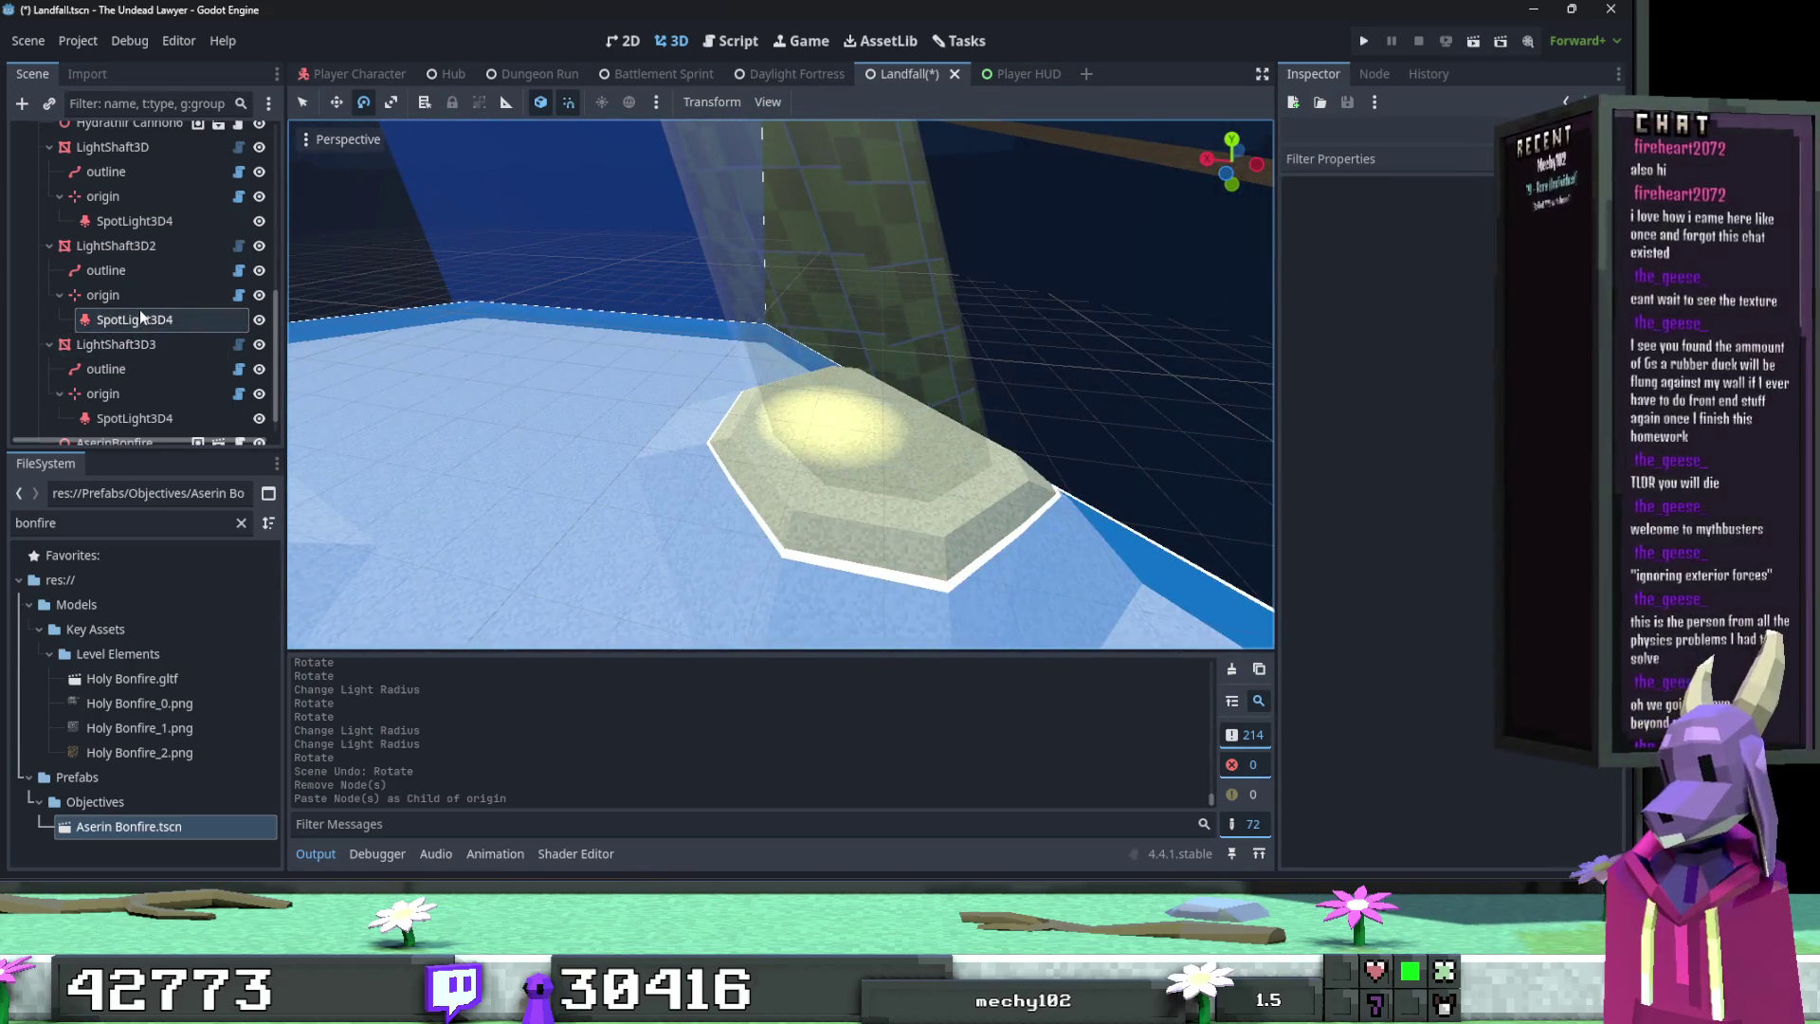
pyautogui.click(138, 319)
# Step: Rotate the pasted spotlight to aim at the bonfire and save the scene
pyautogui.scroll(4, 780, 384)
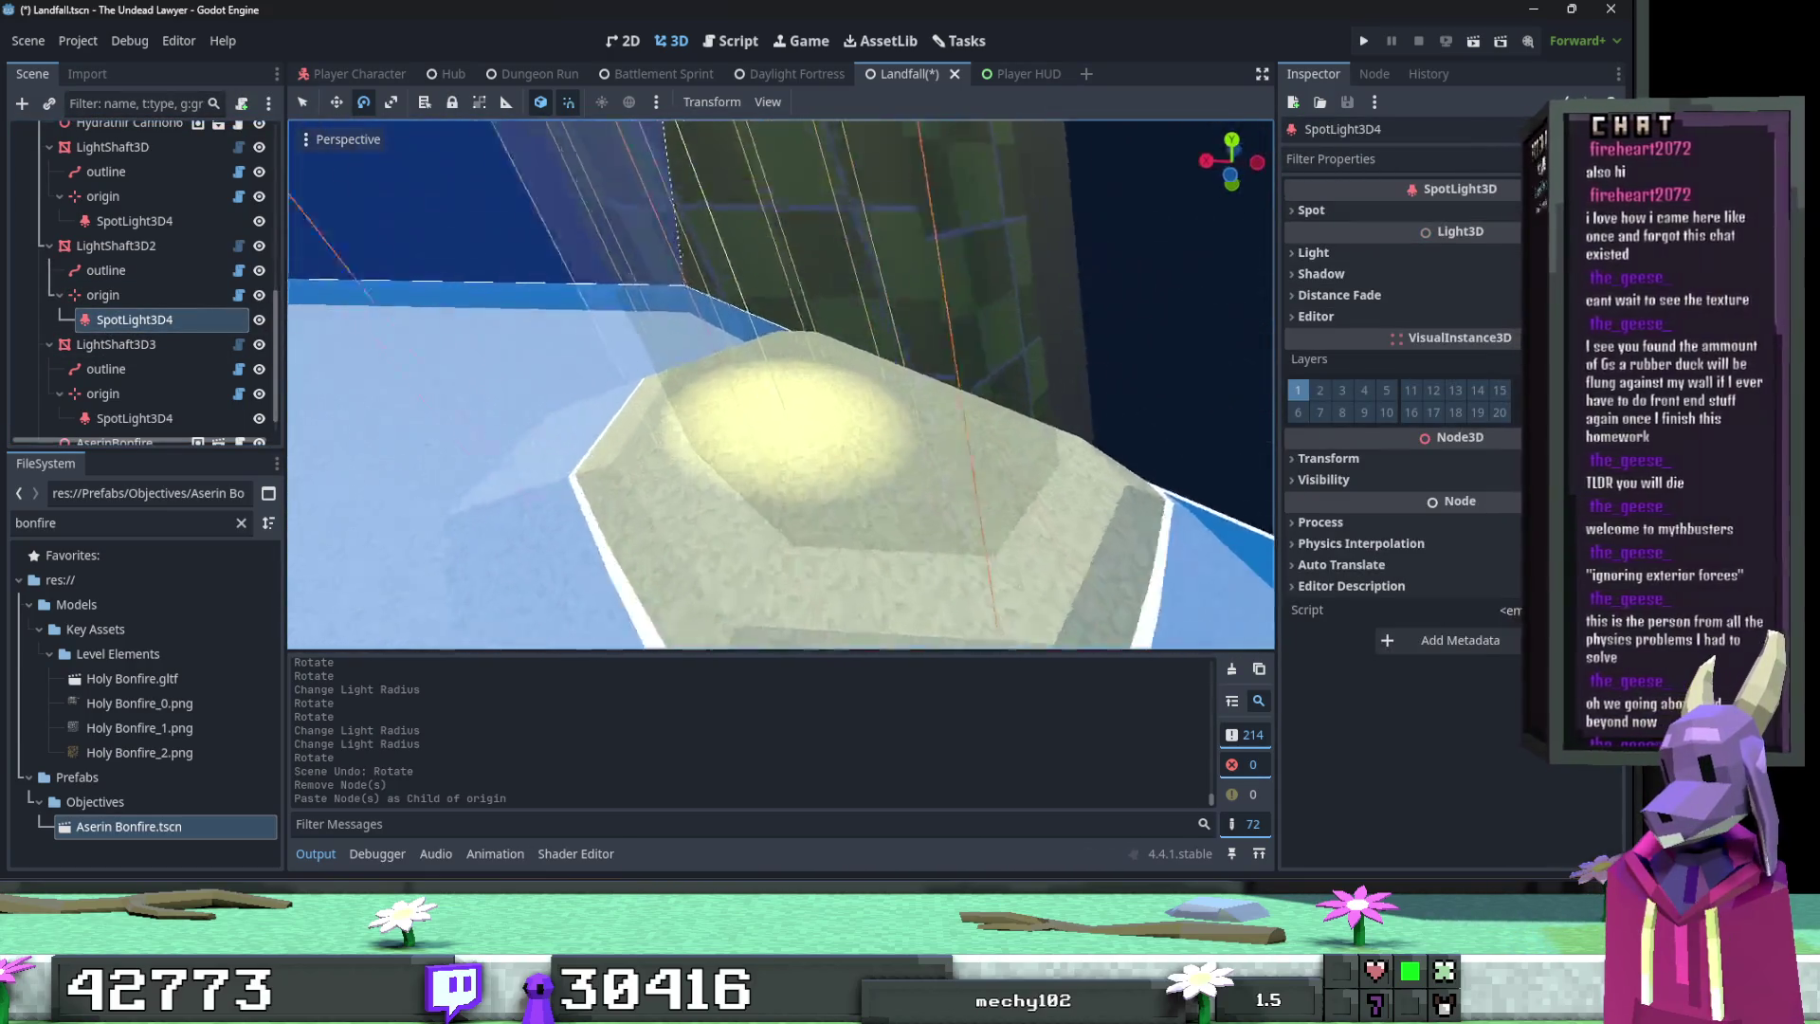
pyautogui.scroll(-2, 726, 269)
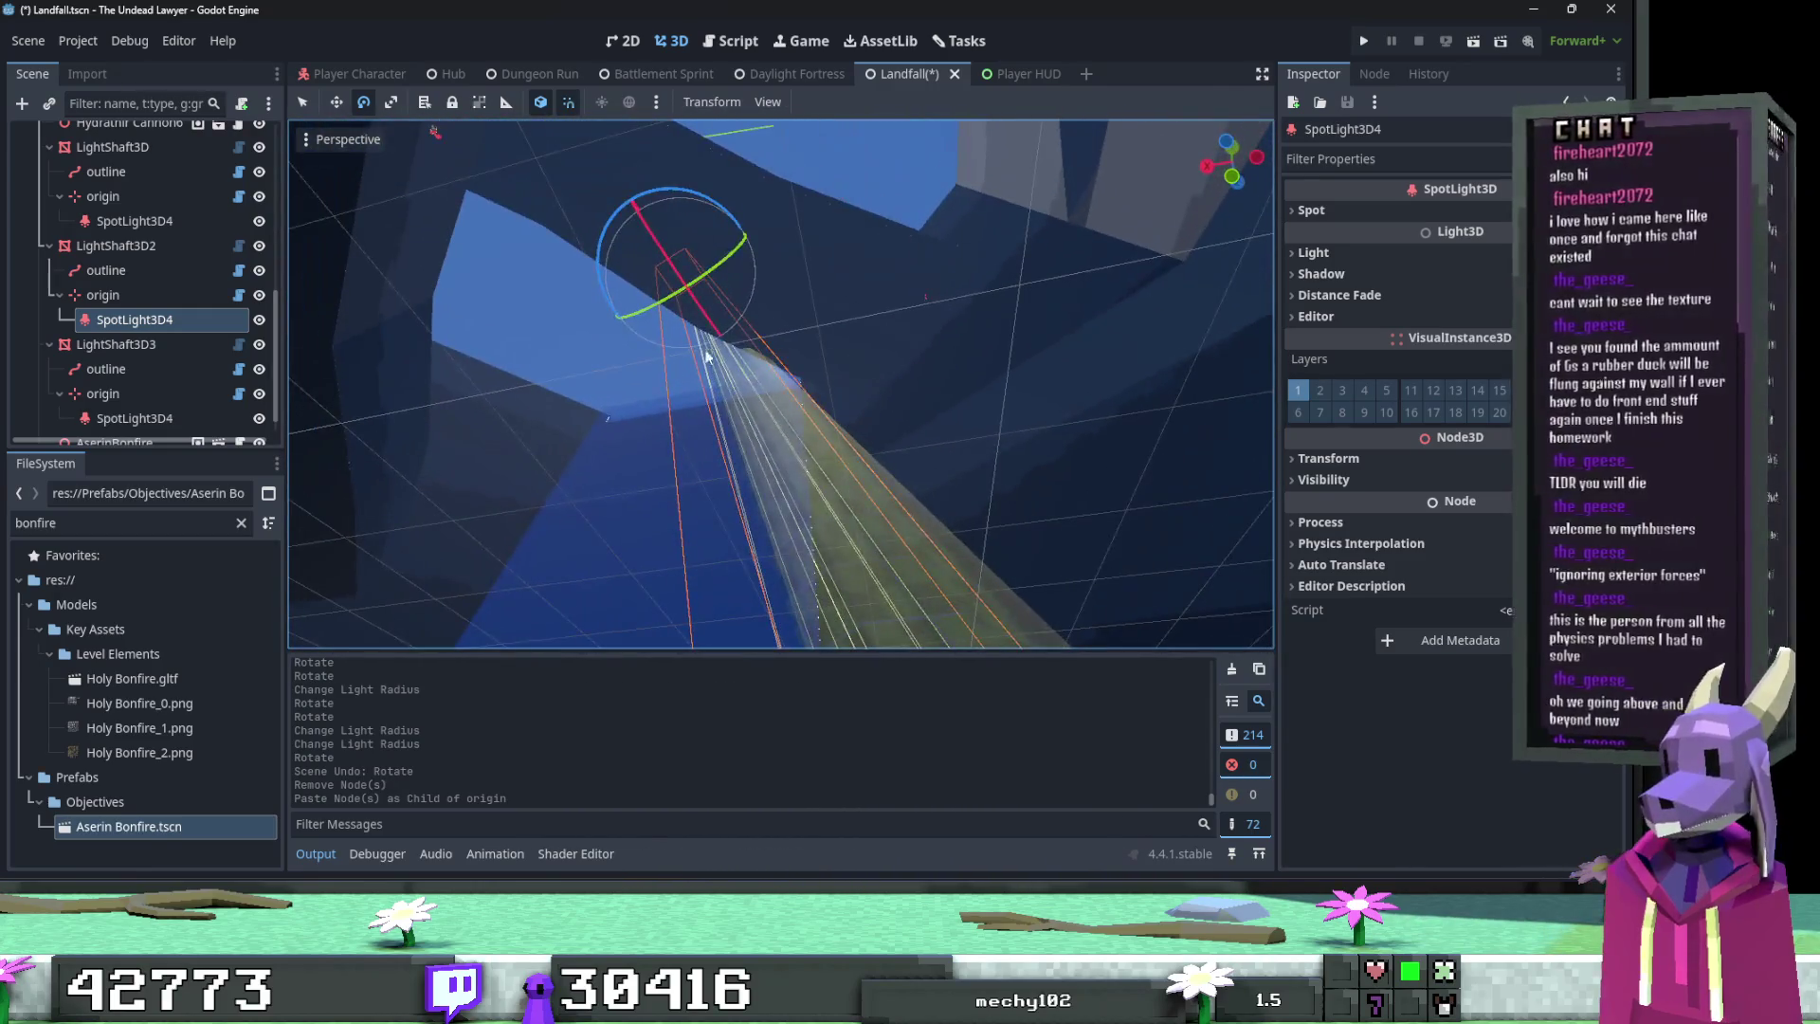
pyautogui.moveTo(726, 269)
pyautogui.mouseDown()
pyautogui.moveTo(789, 252)
pyautogui.moveTo(811, 305)
pyautogui.mouseUp()
pyautogui.rightClick(814, 313)
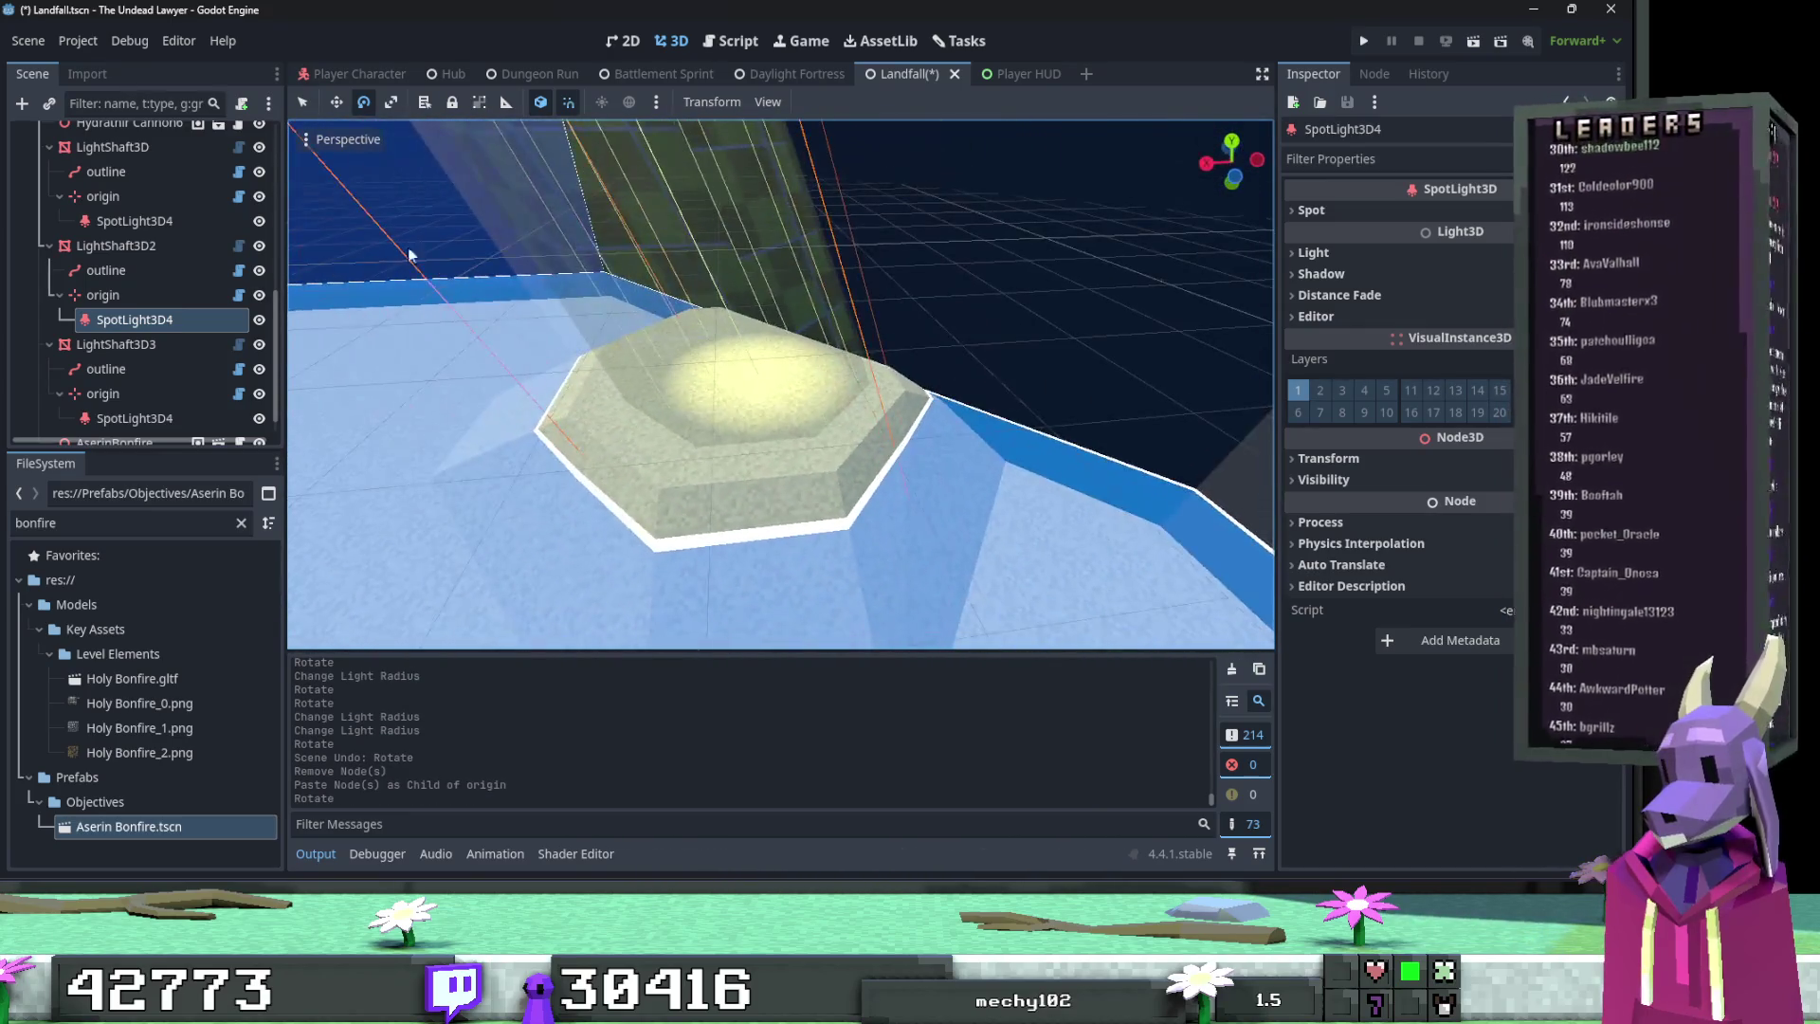
pyautogui.rightClick(781, 384)
pyautogui.rightClick(805, 522)
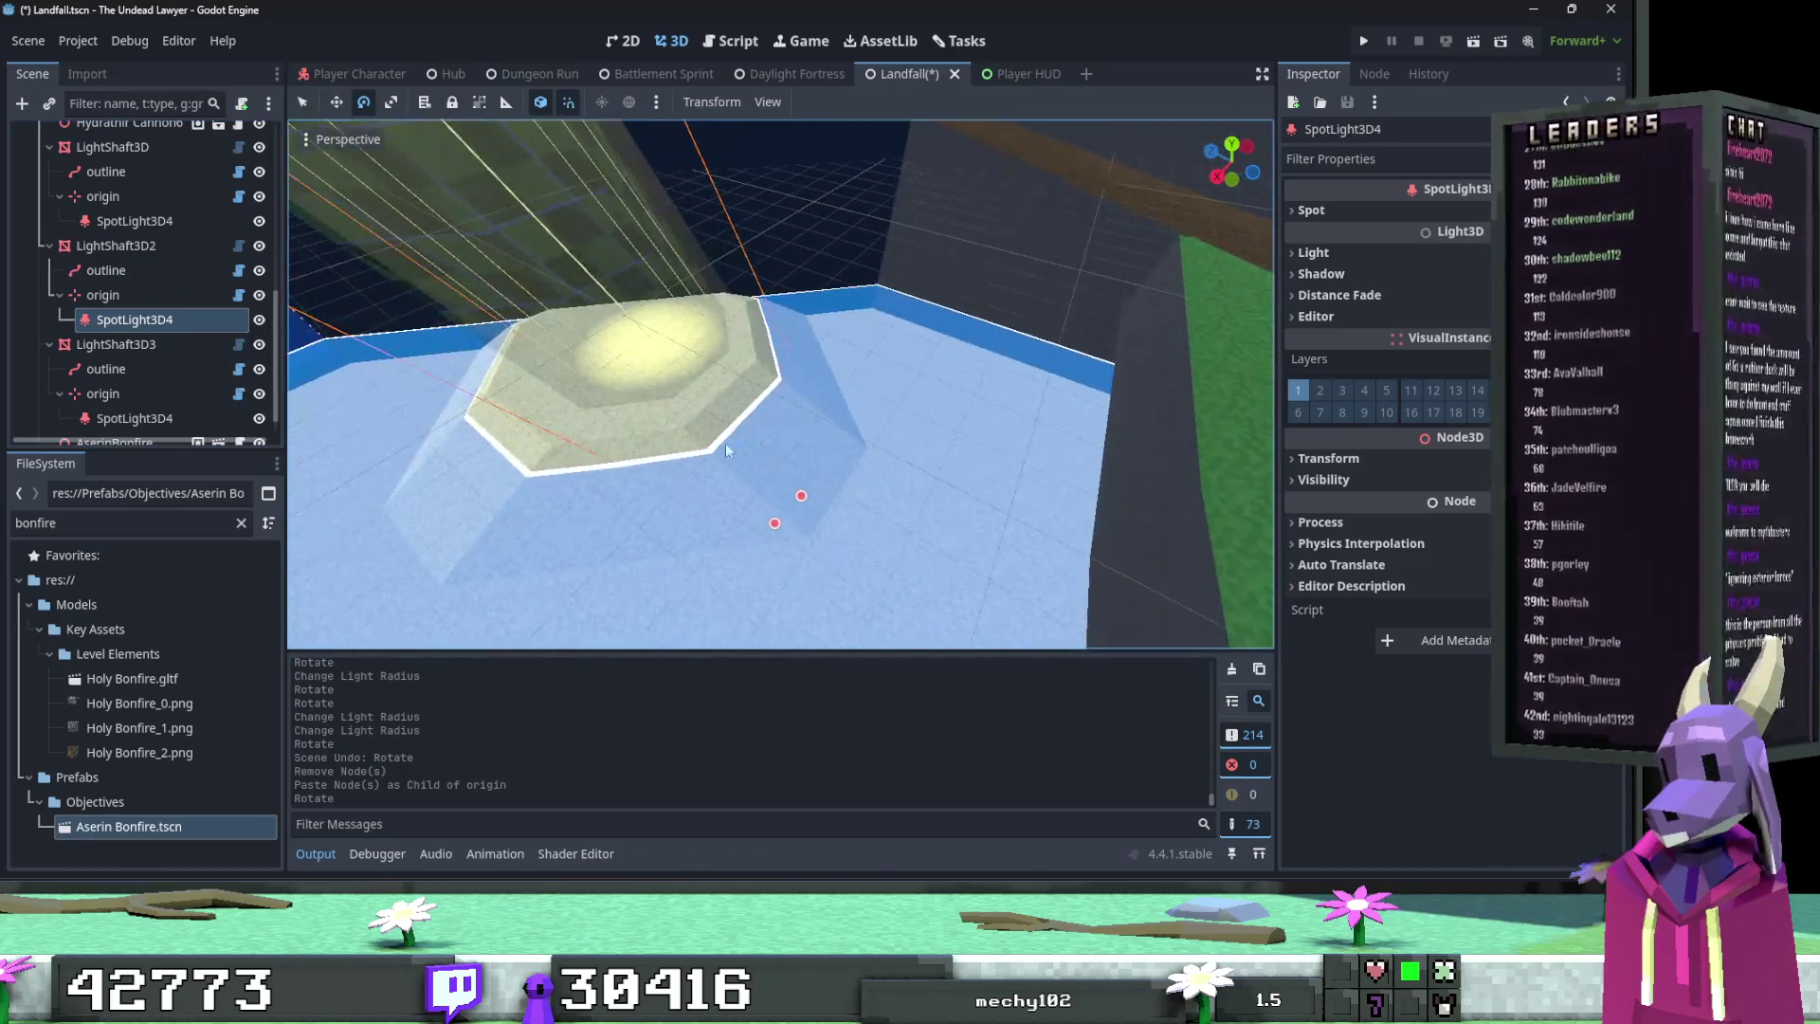
pyautogui.moveTo(826, 502)
pyautogui.mouseDown()
pyautogui.moveTo(977, 480)
pyautogui.moveTo(867, 486)
pyautogui.moveTo(800, 543)
pyautogui.mouseUp()
pyautogui.hotkey('ctrl', 'z')
pyautogui.press('w')
pyautogui.hotkey('ctrl', 's')
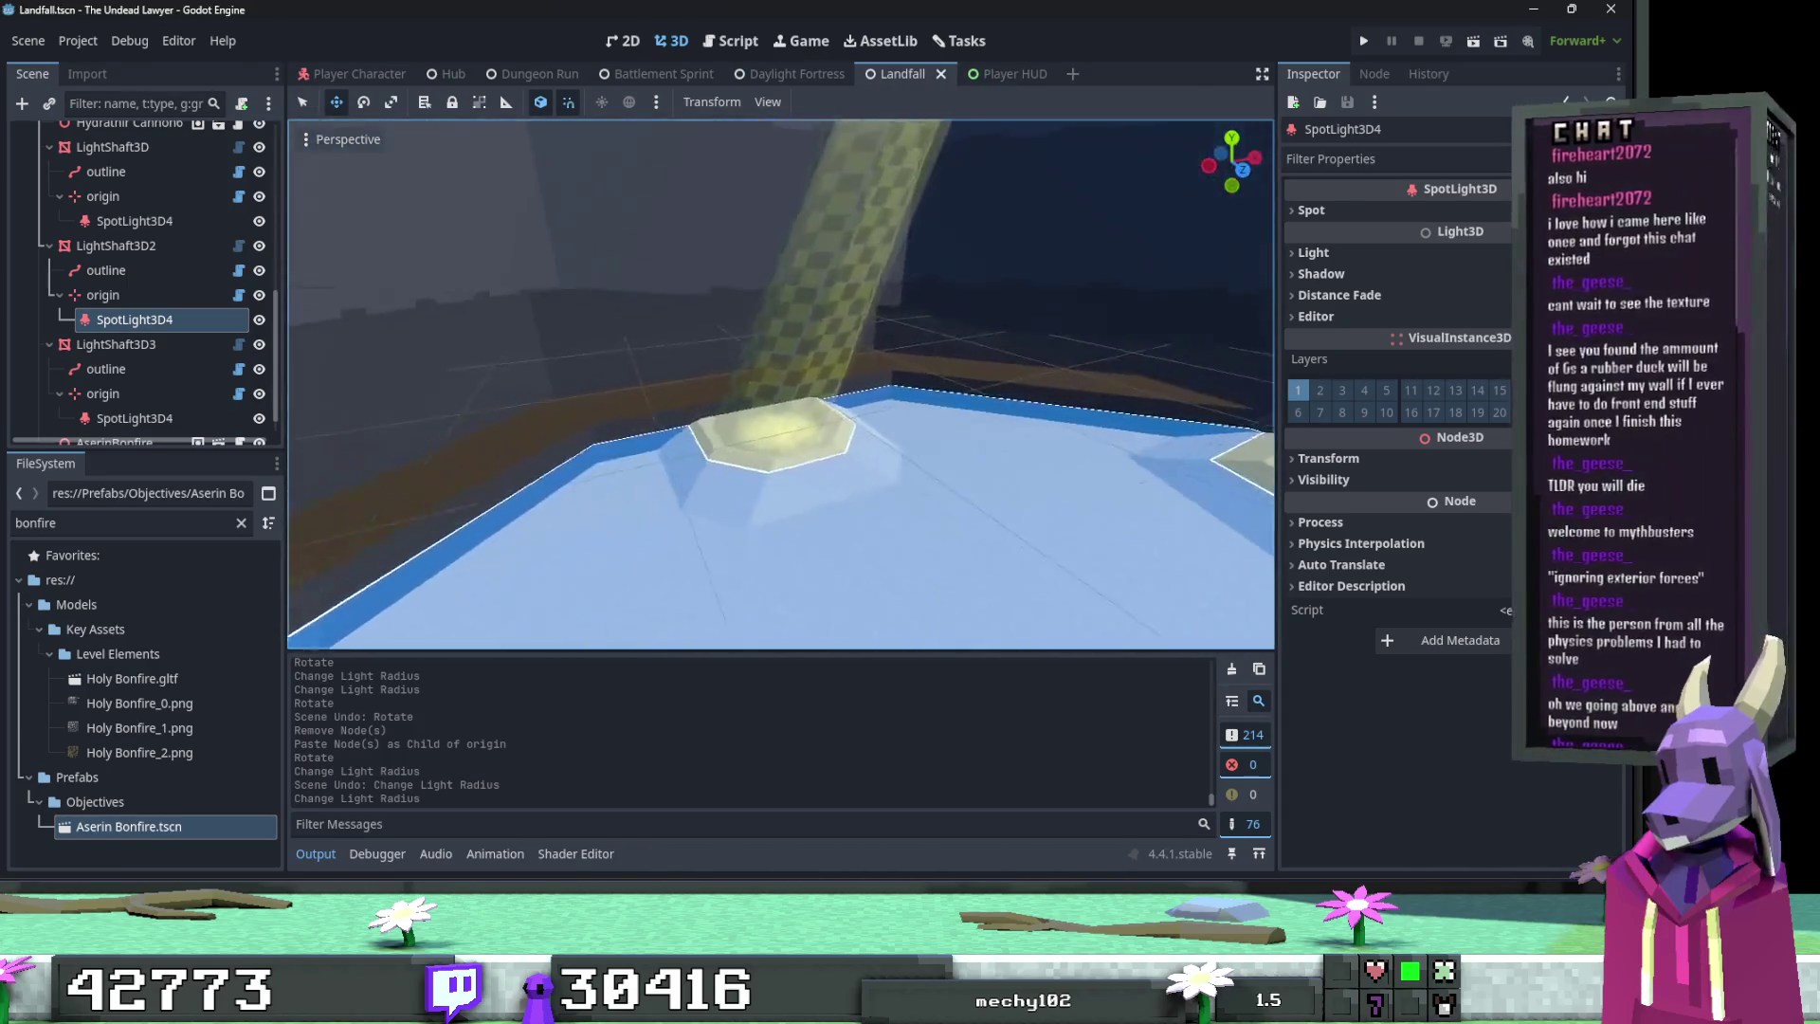
# Step: Reshape LightShaft3D3's spotlight cone over the arena floor and save the scene
pyautogui.click(134, 418)
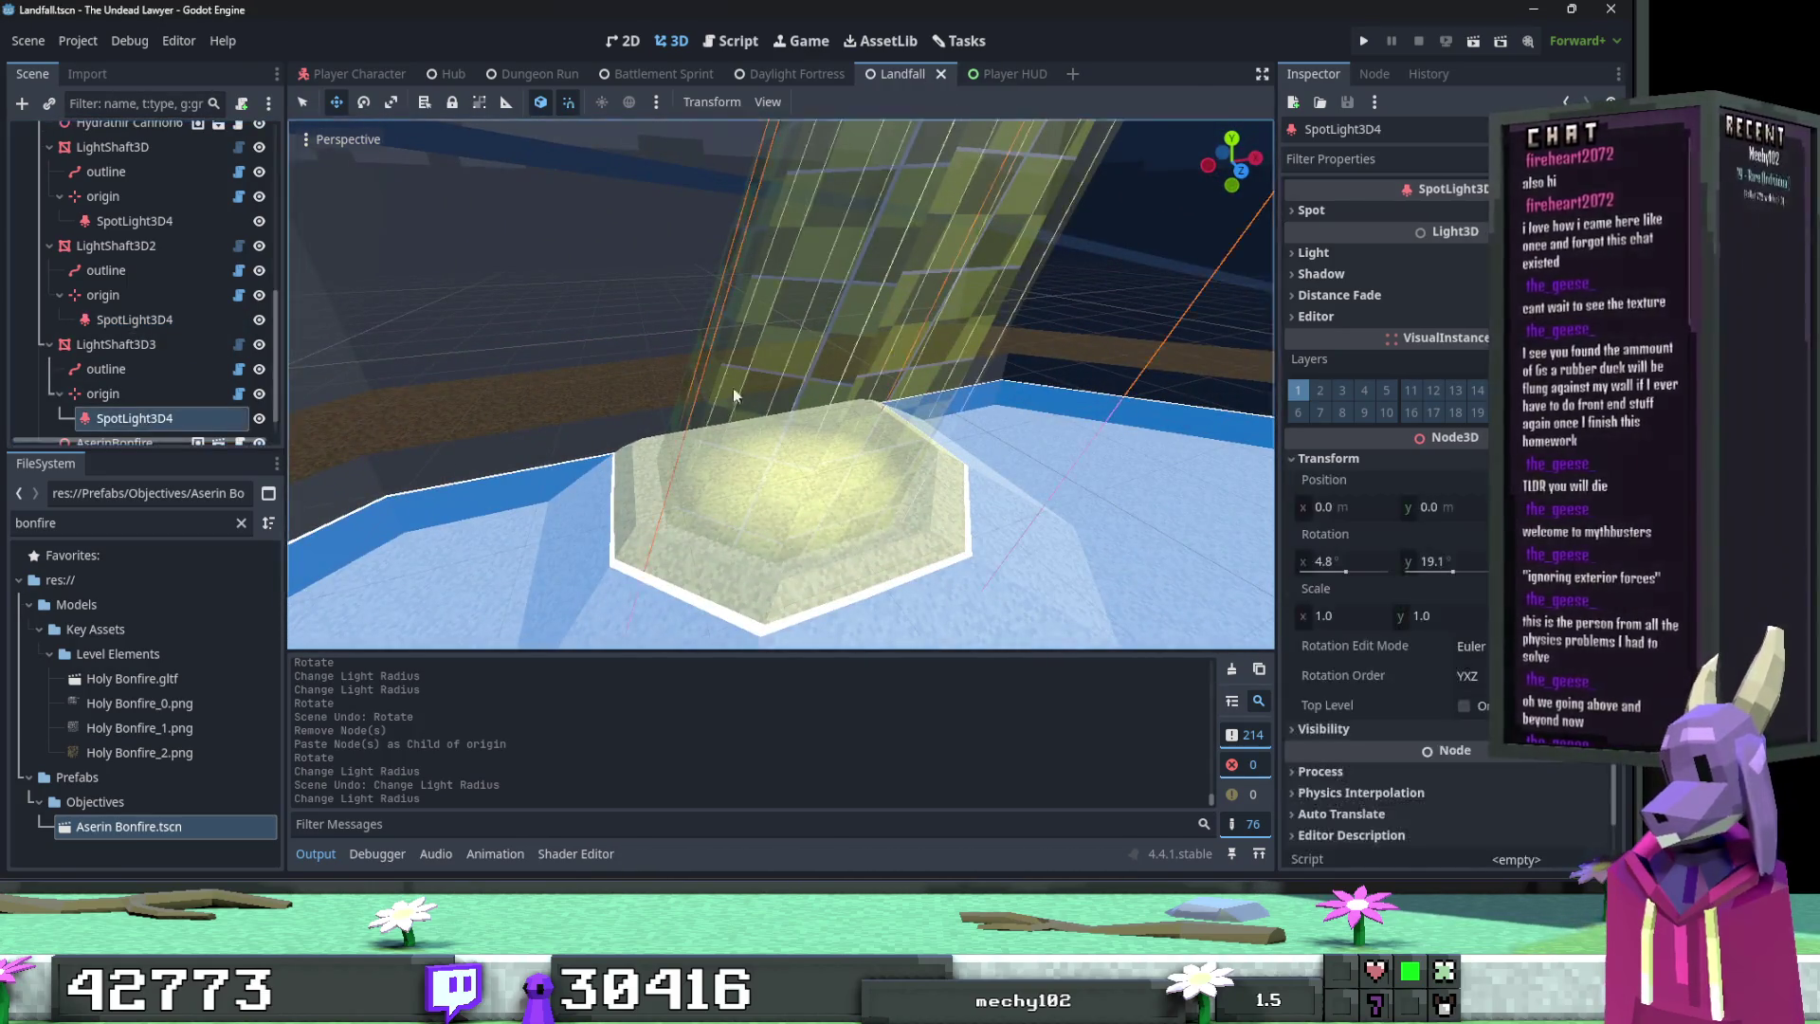
pyautogui.press('f')
pyautogui.moveTo(764, 464); pyautogui.dragTo(764, 466)
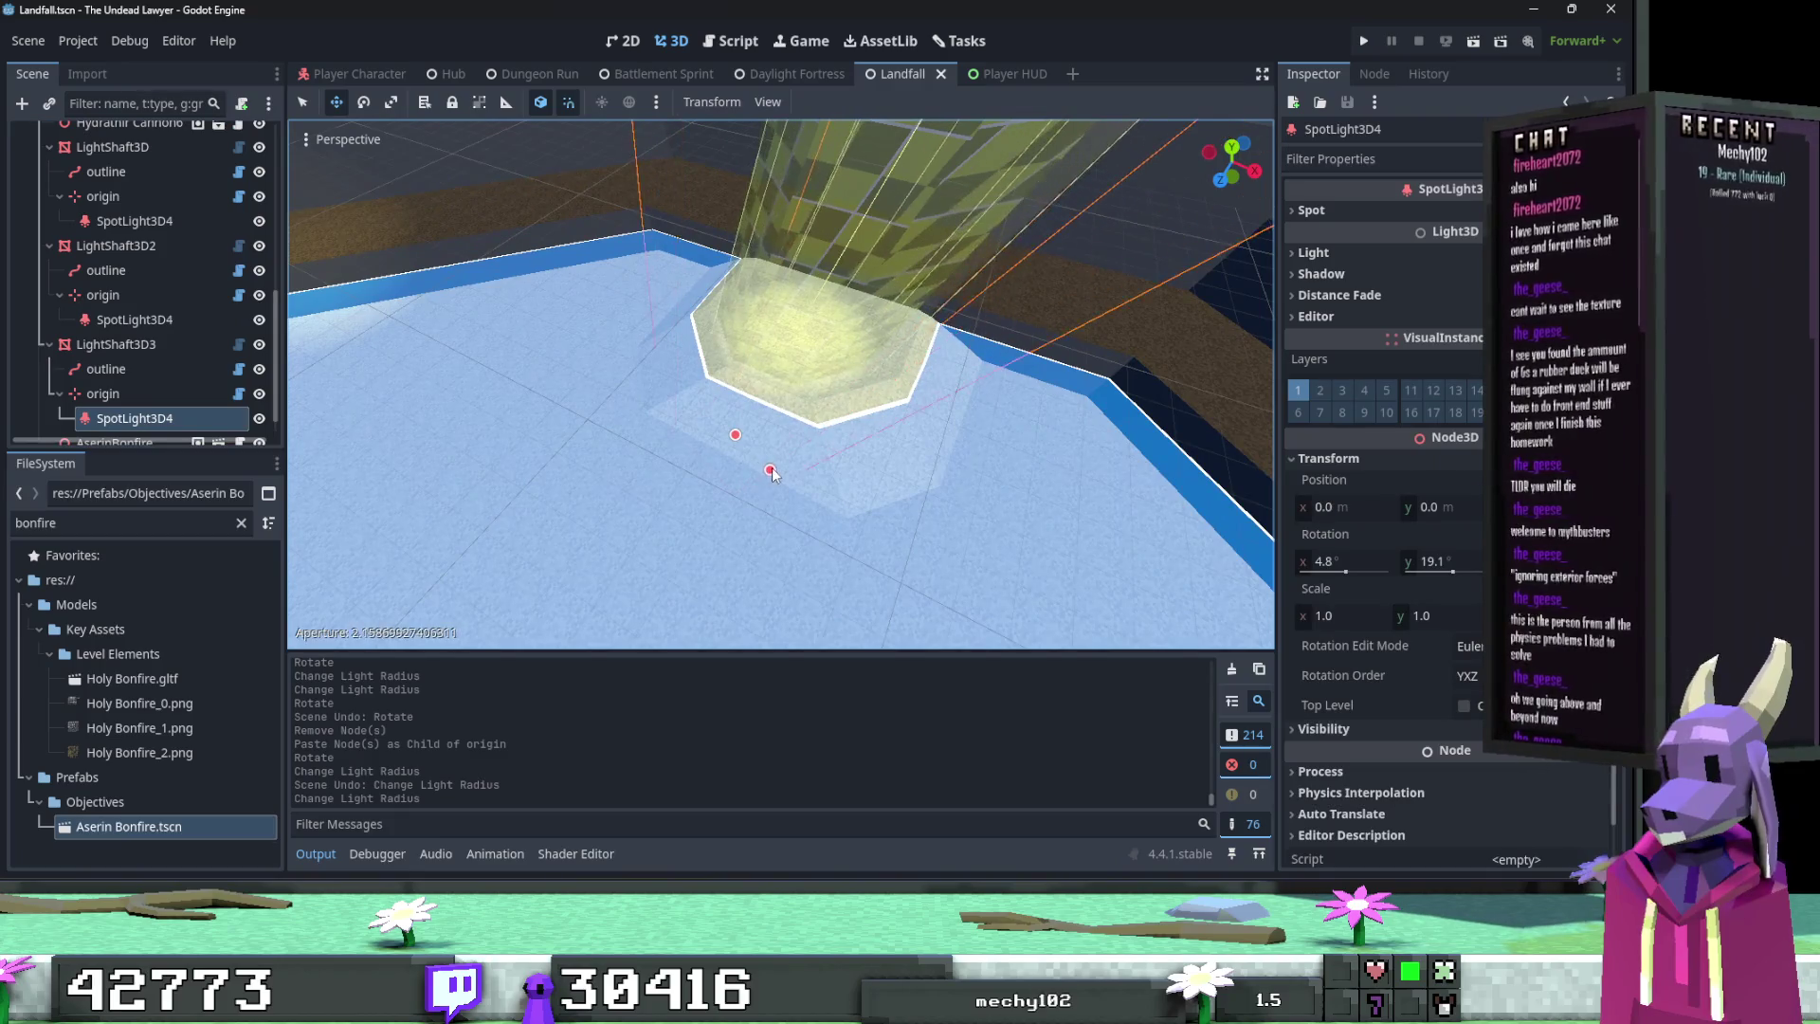
pyautogui.hotkey('ctrl', 's')
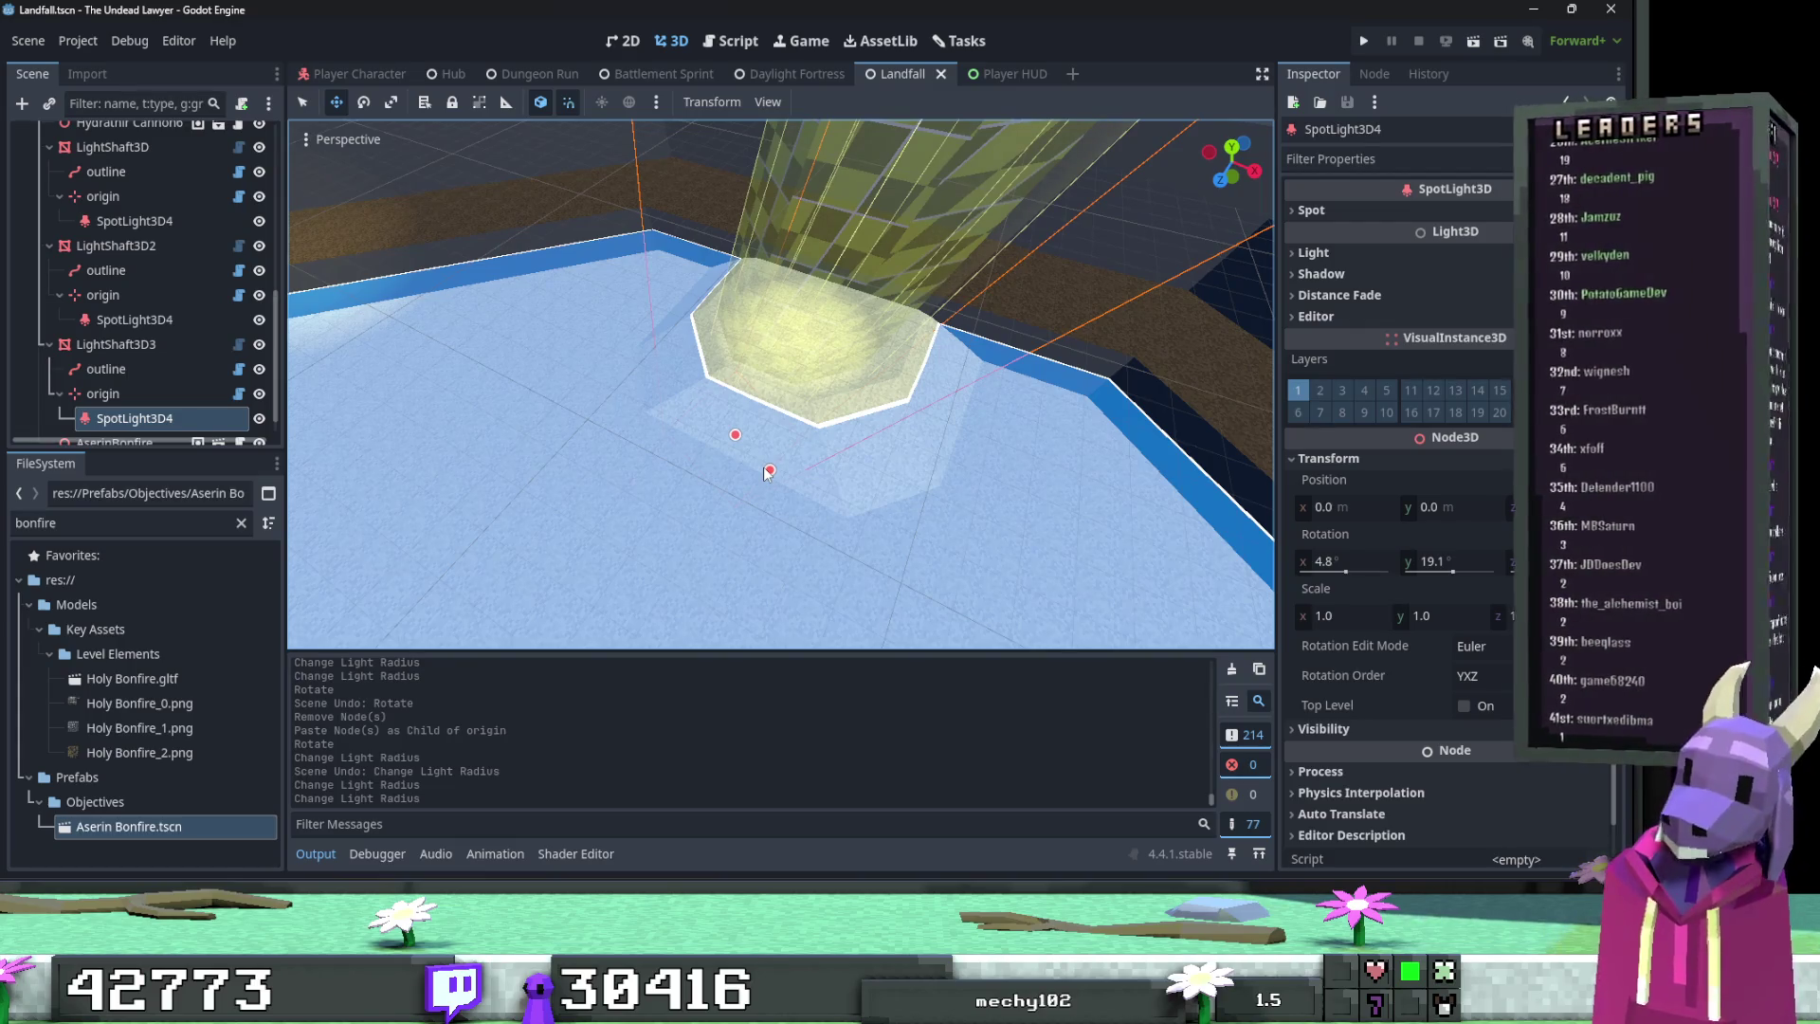
pyautogui.moveTo(768, 472); pyautogui.dragTo(768, 472)
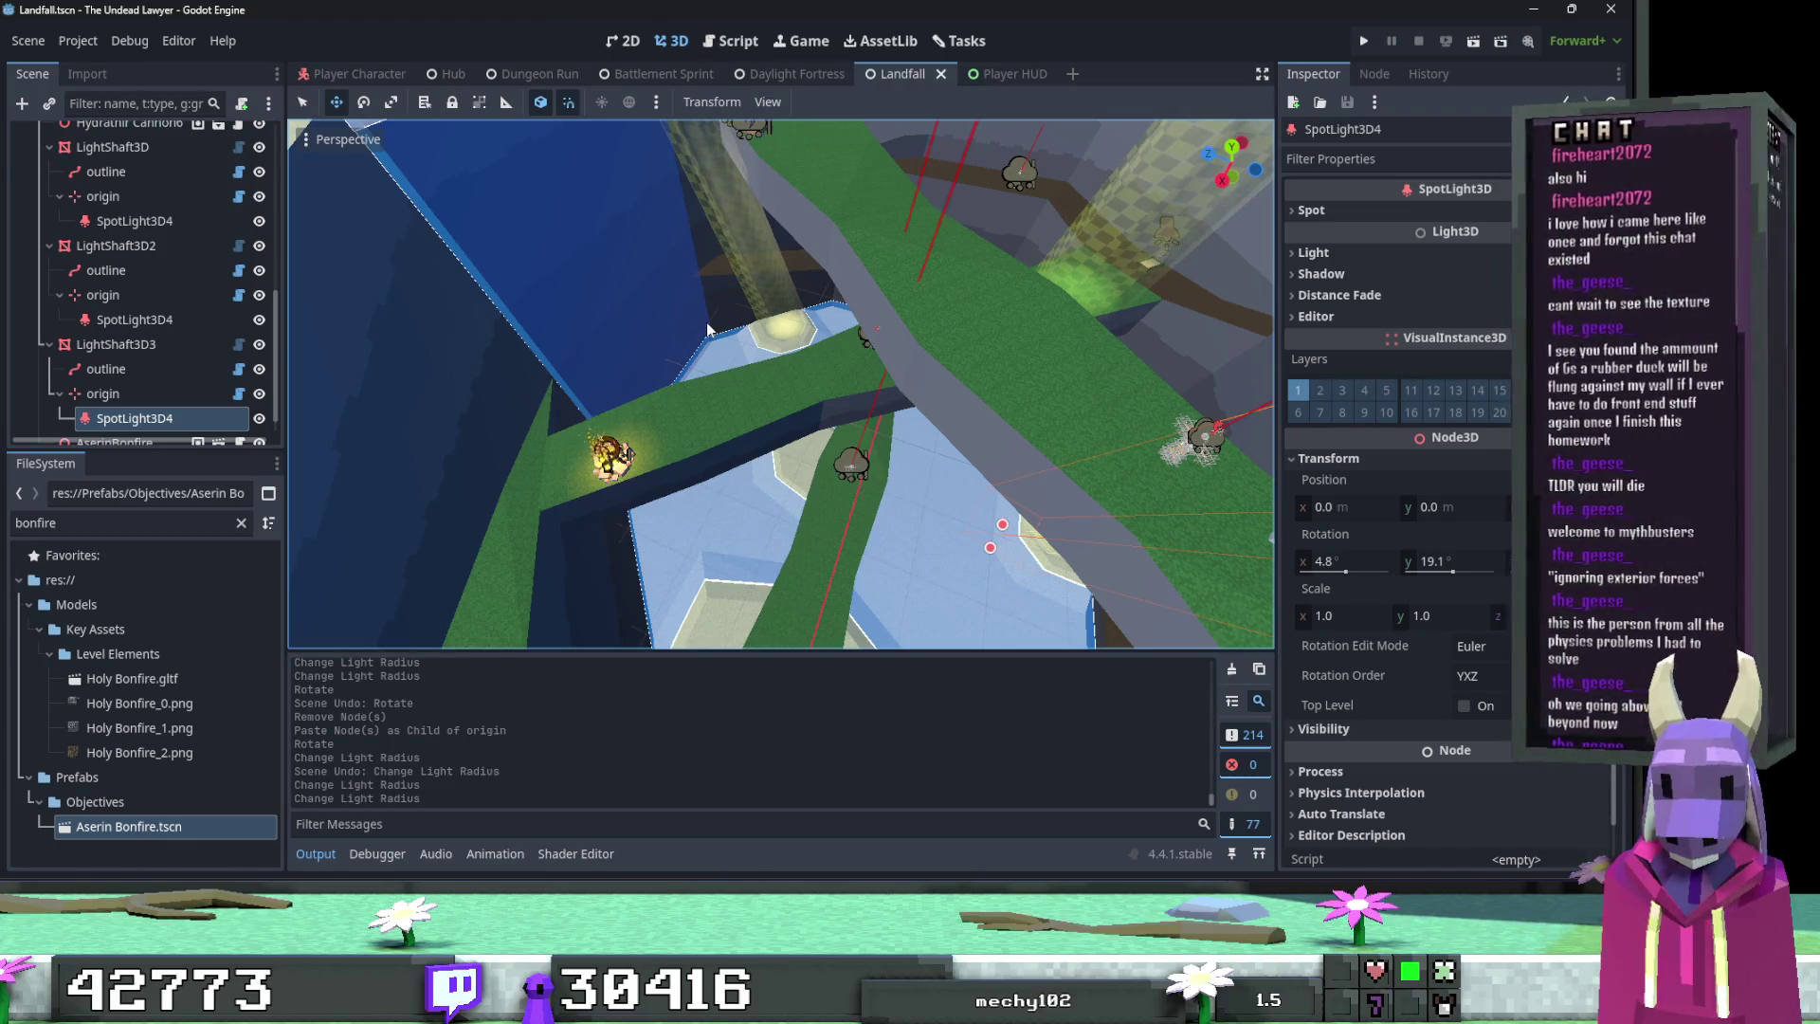
pyautogui.hotkey('ctrl', 's')
pyautogui.moveTo(667, 359); pyautogui.dragTo(749, 356)
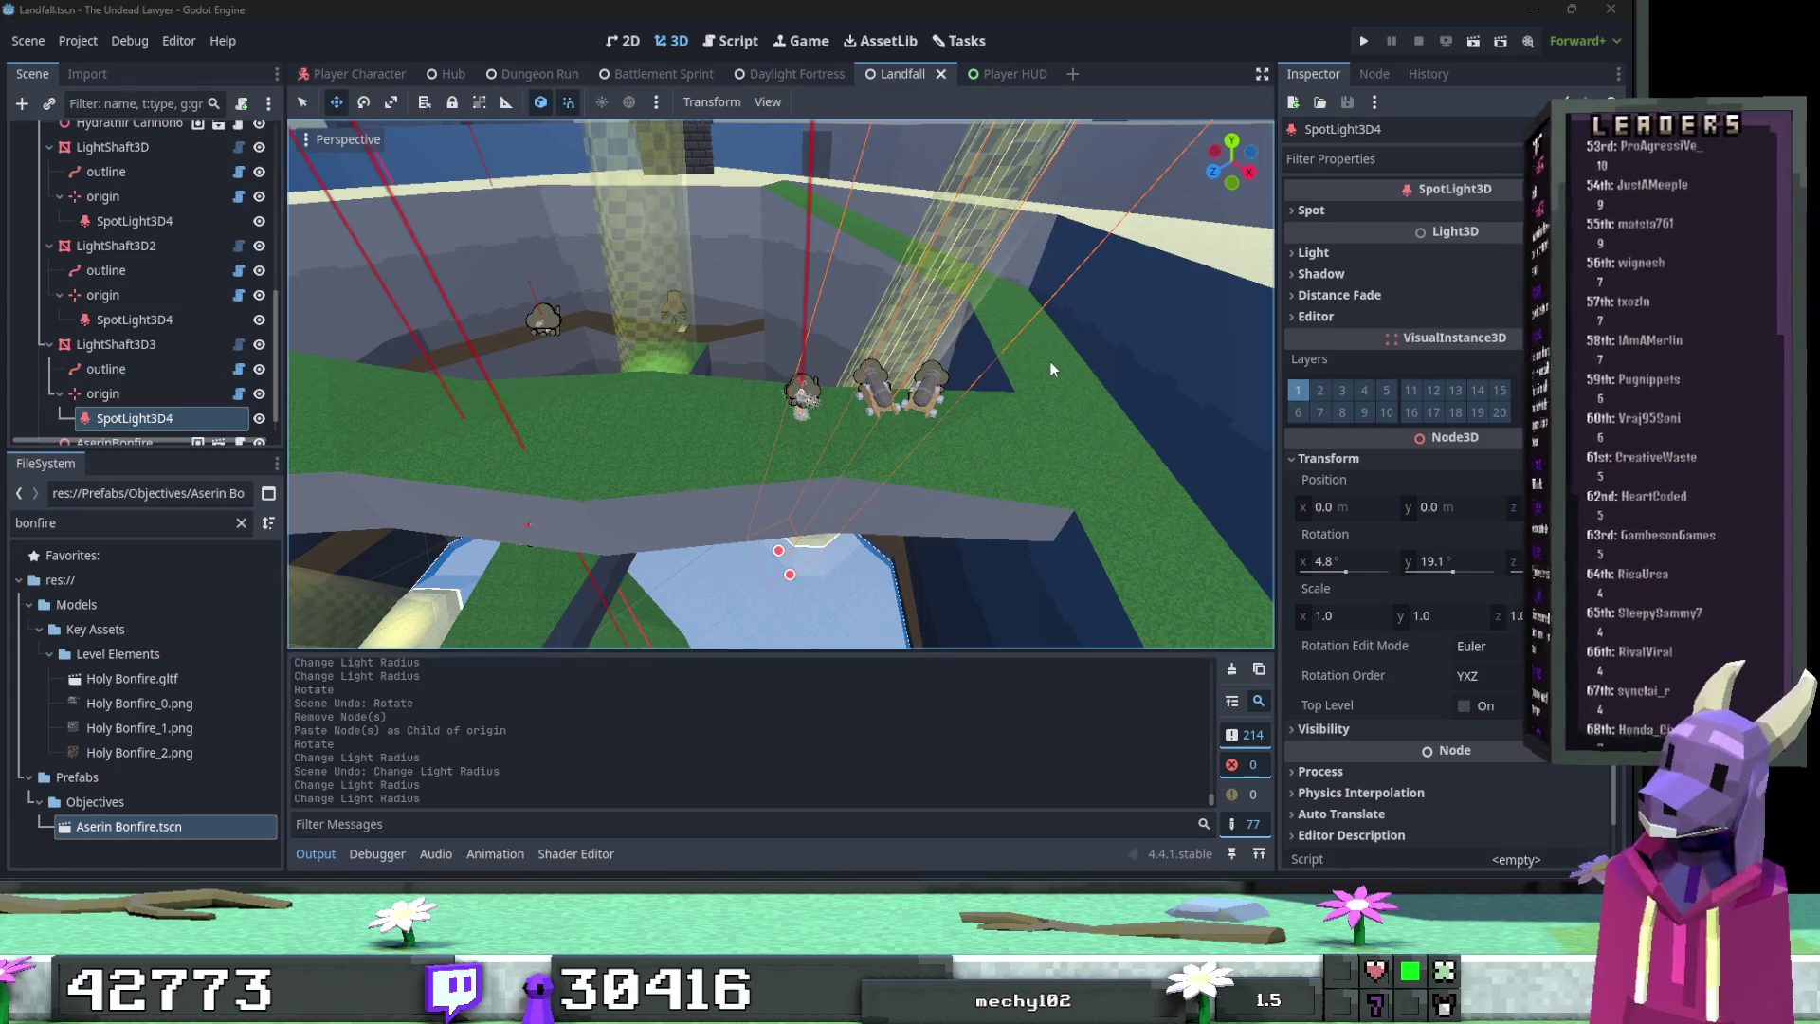
pyautogui.moveTo(1051, 361)
pyautogui.mouseDown()
pyautogui.moveTo(948, 341)
pyautogui.moveTo(929, 360)
pyautogui.moveTo(1042, 356)
pyautogui.moveTo(1023, 461)
pyautogui.mouseUp()
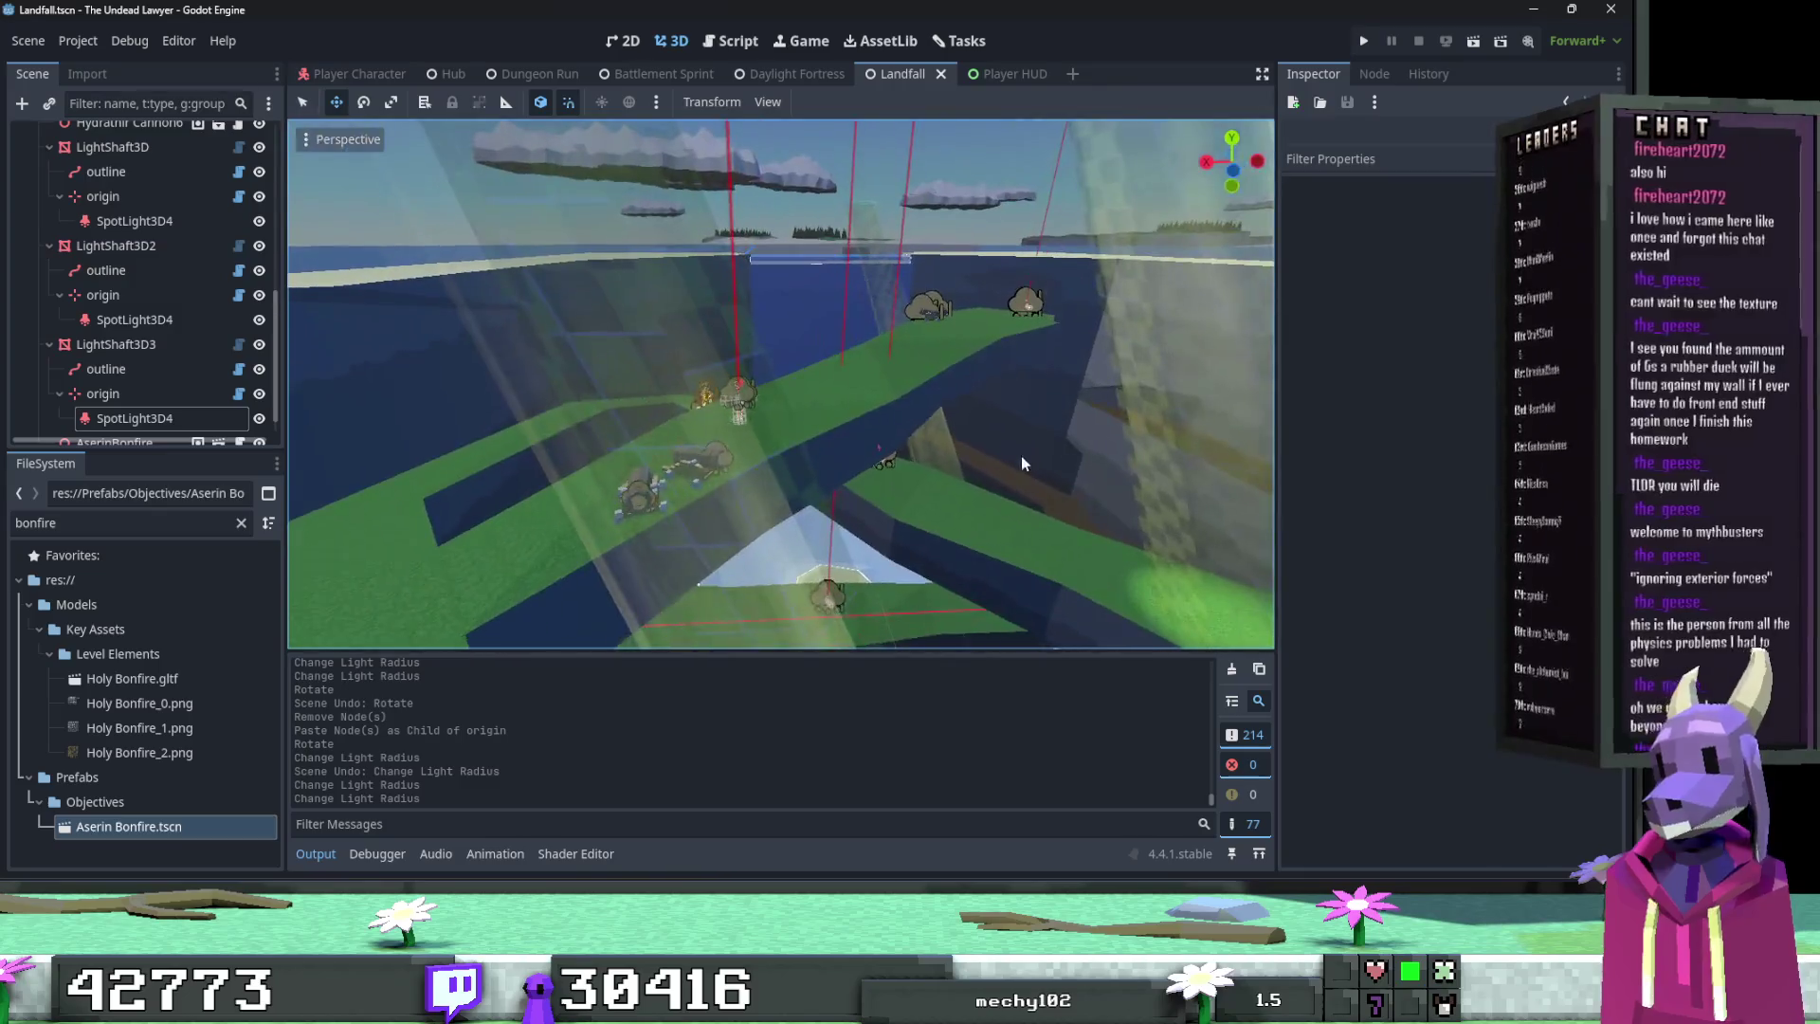
pyautogui.scroll(10, 19, 297)
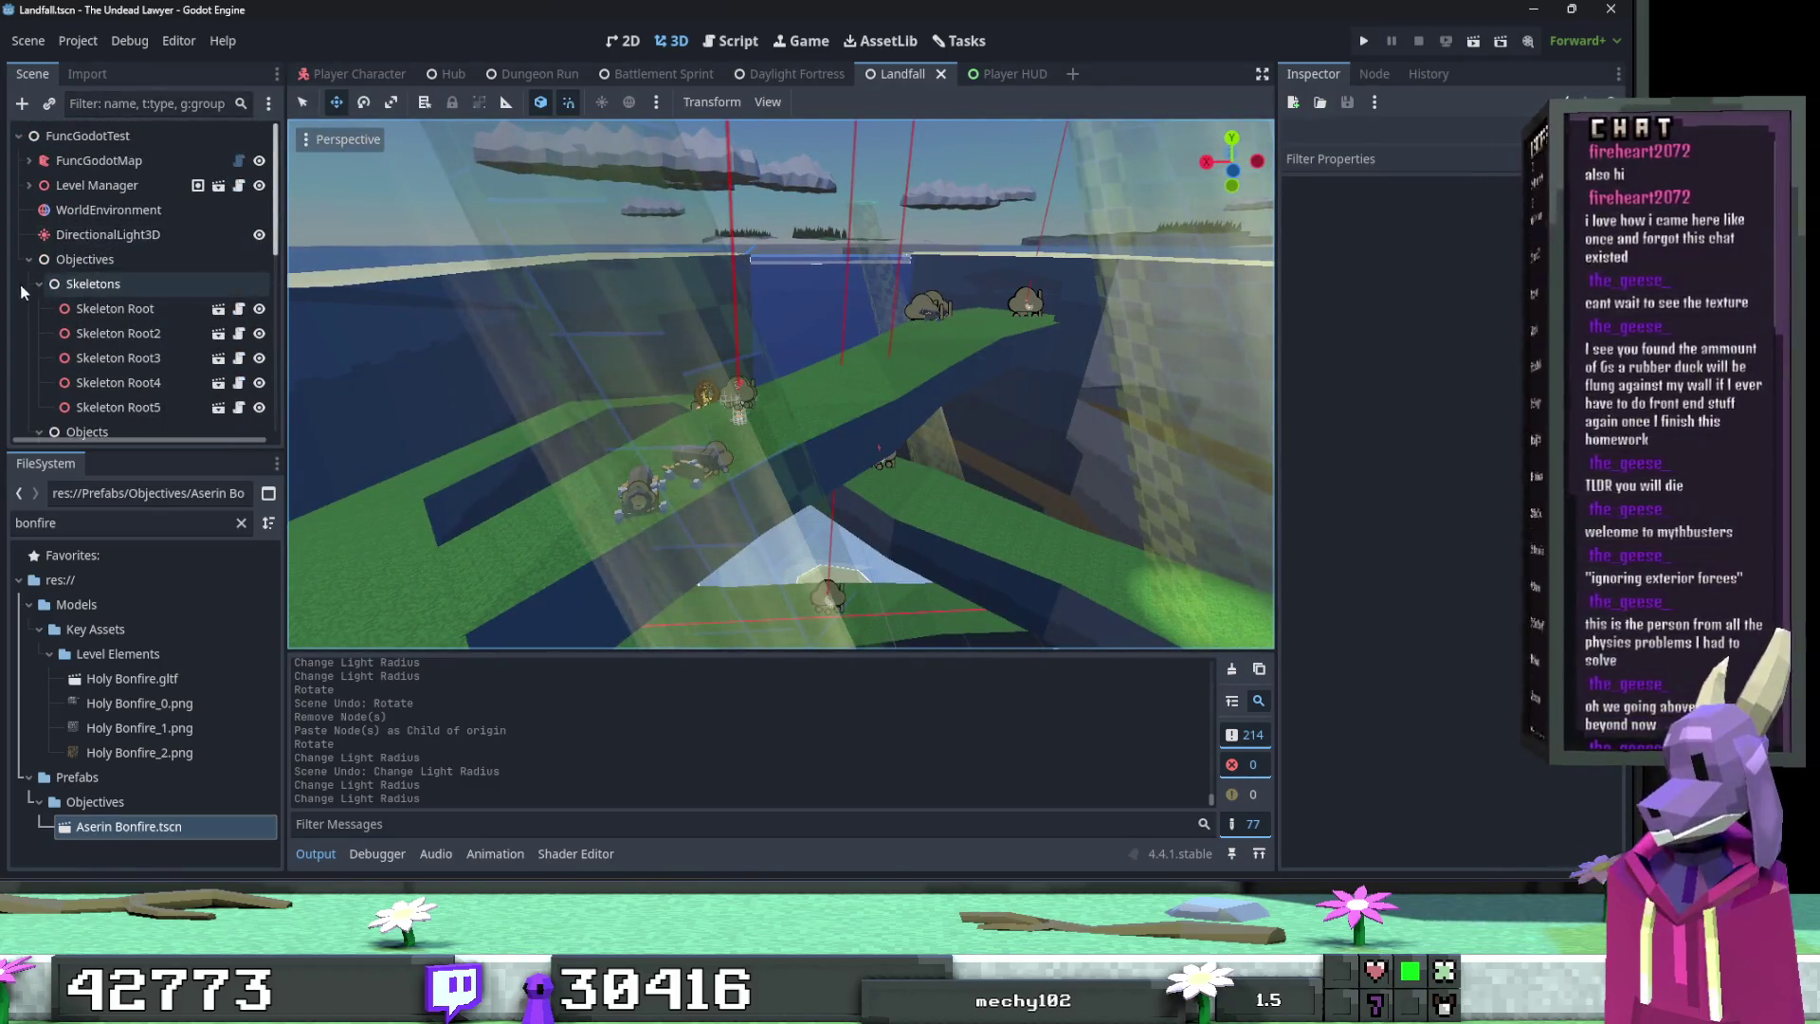
# Step: Add a plain Node named 'Gardeners' under the FuncGodotTest root and save the scene
pyautogui.click(28, 259)
pyautogui.click(103, 137)
pyautogui.rightClick(103, 140)
pyautogui.click(144, 149)
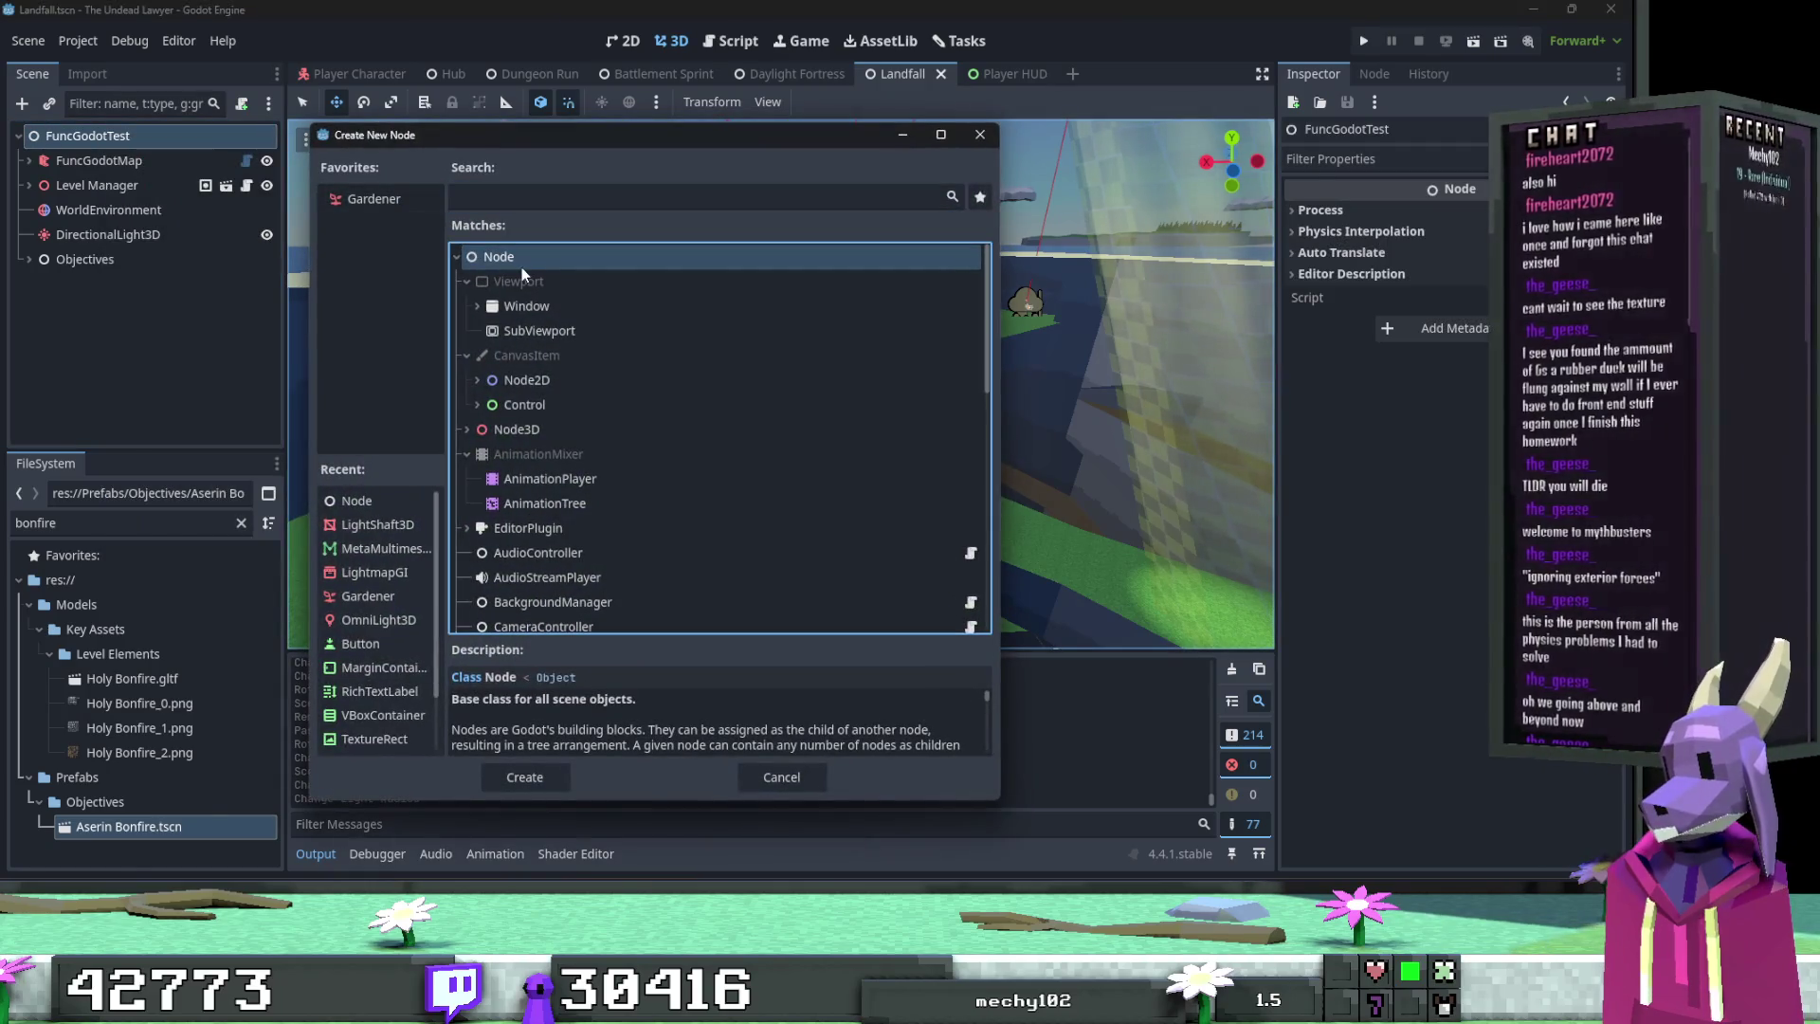
pyautogui.doubleClick(512, 256)
pyautogui.press('F2')
pyautogui.write('Gardeners')
pyautogui.press('Return')
pyautogui.hotkey('ctrl', 's')
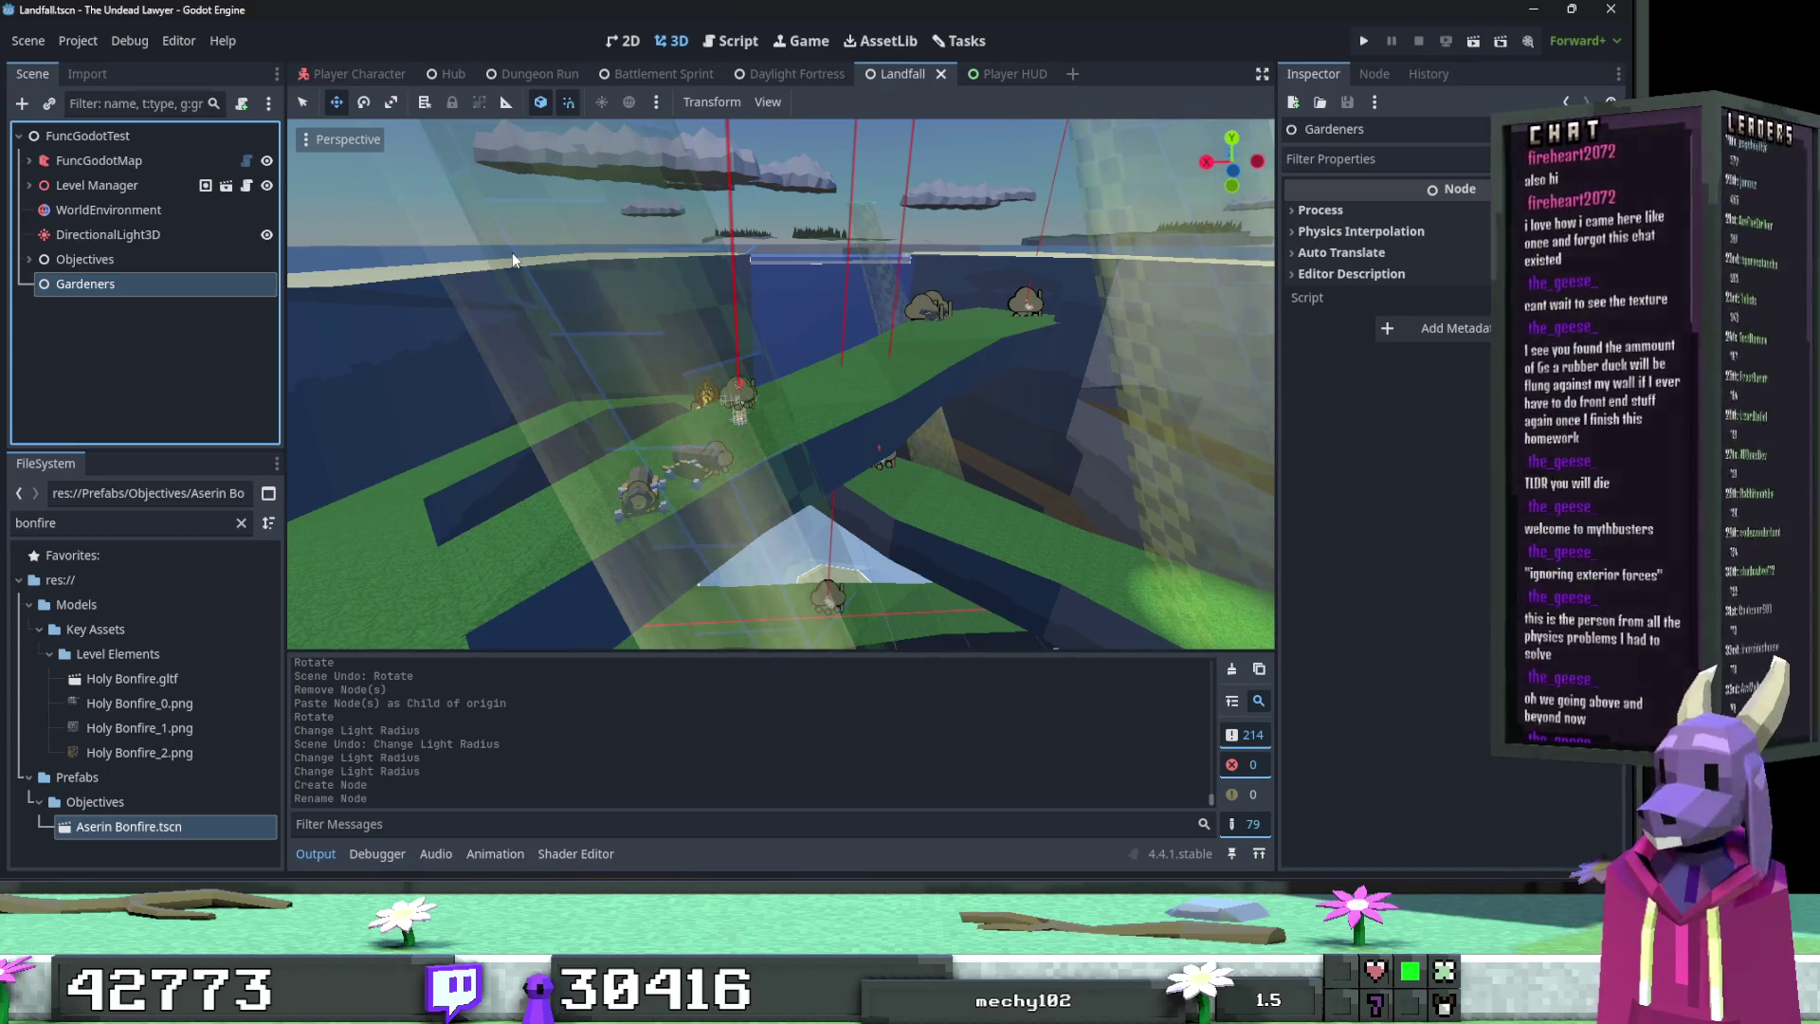
pyautogui.moveTo(512, 252); pyautogui.dragTo(425, 174)
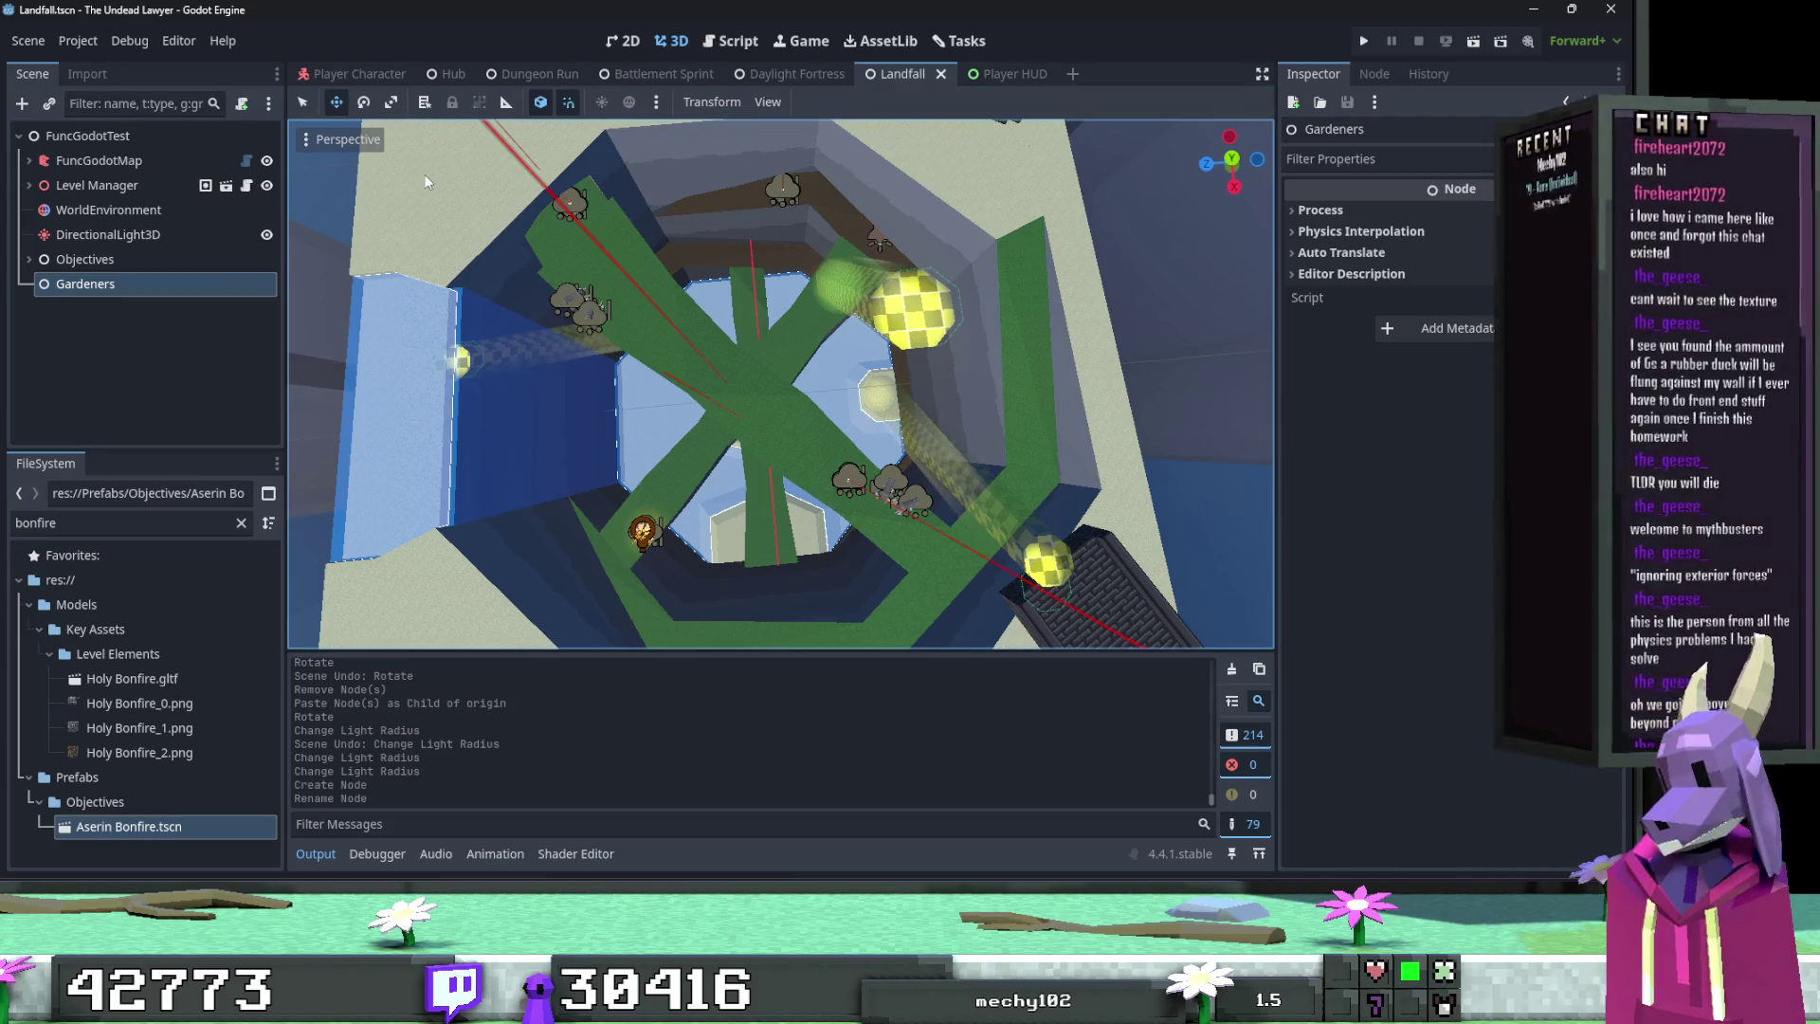
pyautogui.rightClick(169, 284)
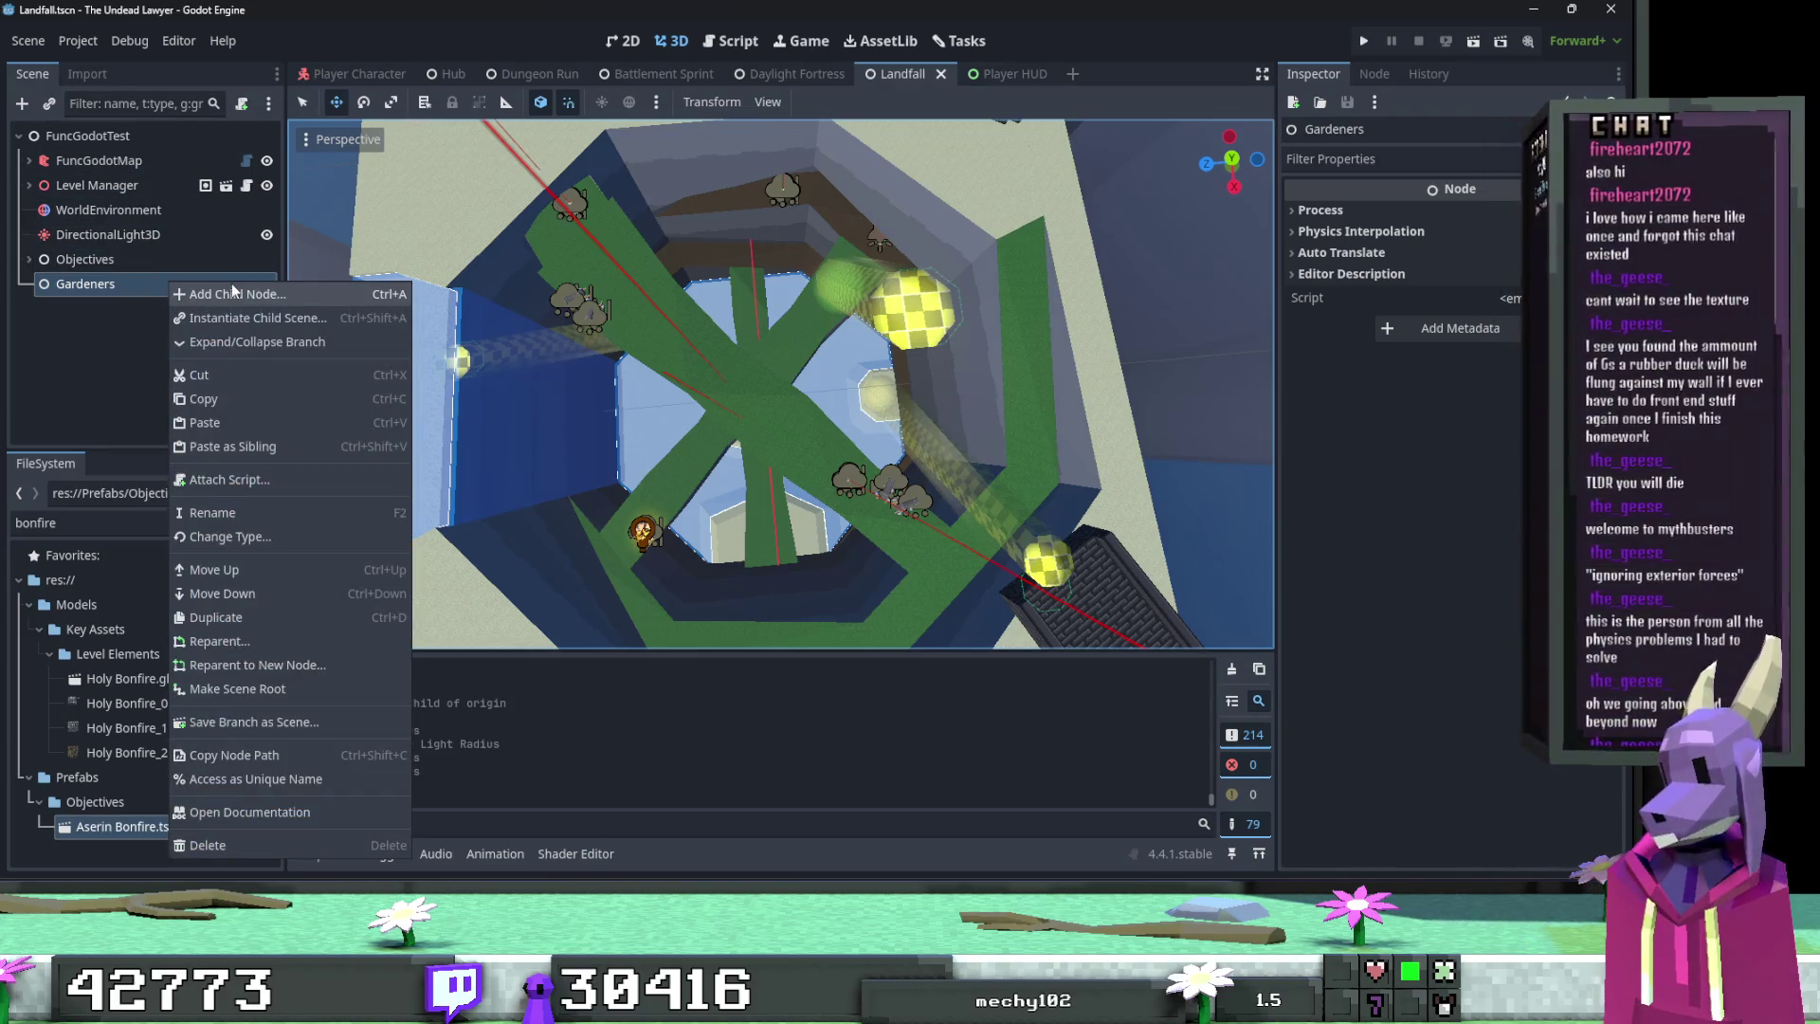
# Step: Add a Gardener node under Gardeners and save the scene
pyautogui.click(237, 292)
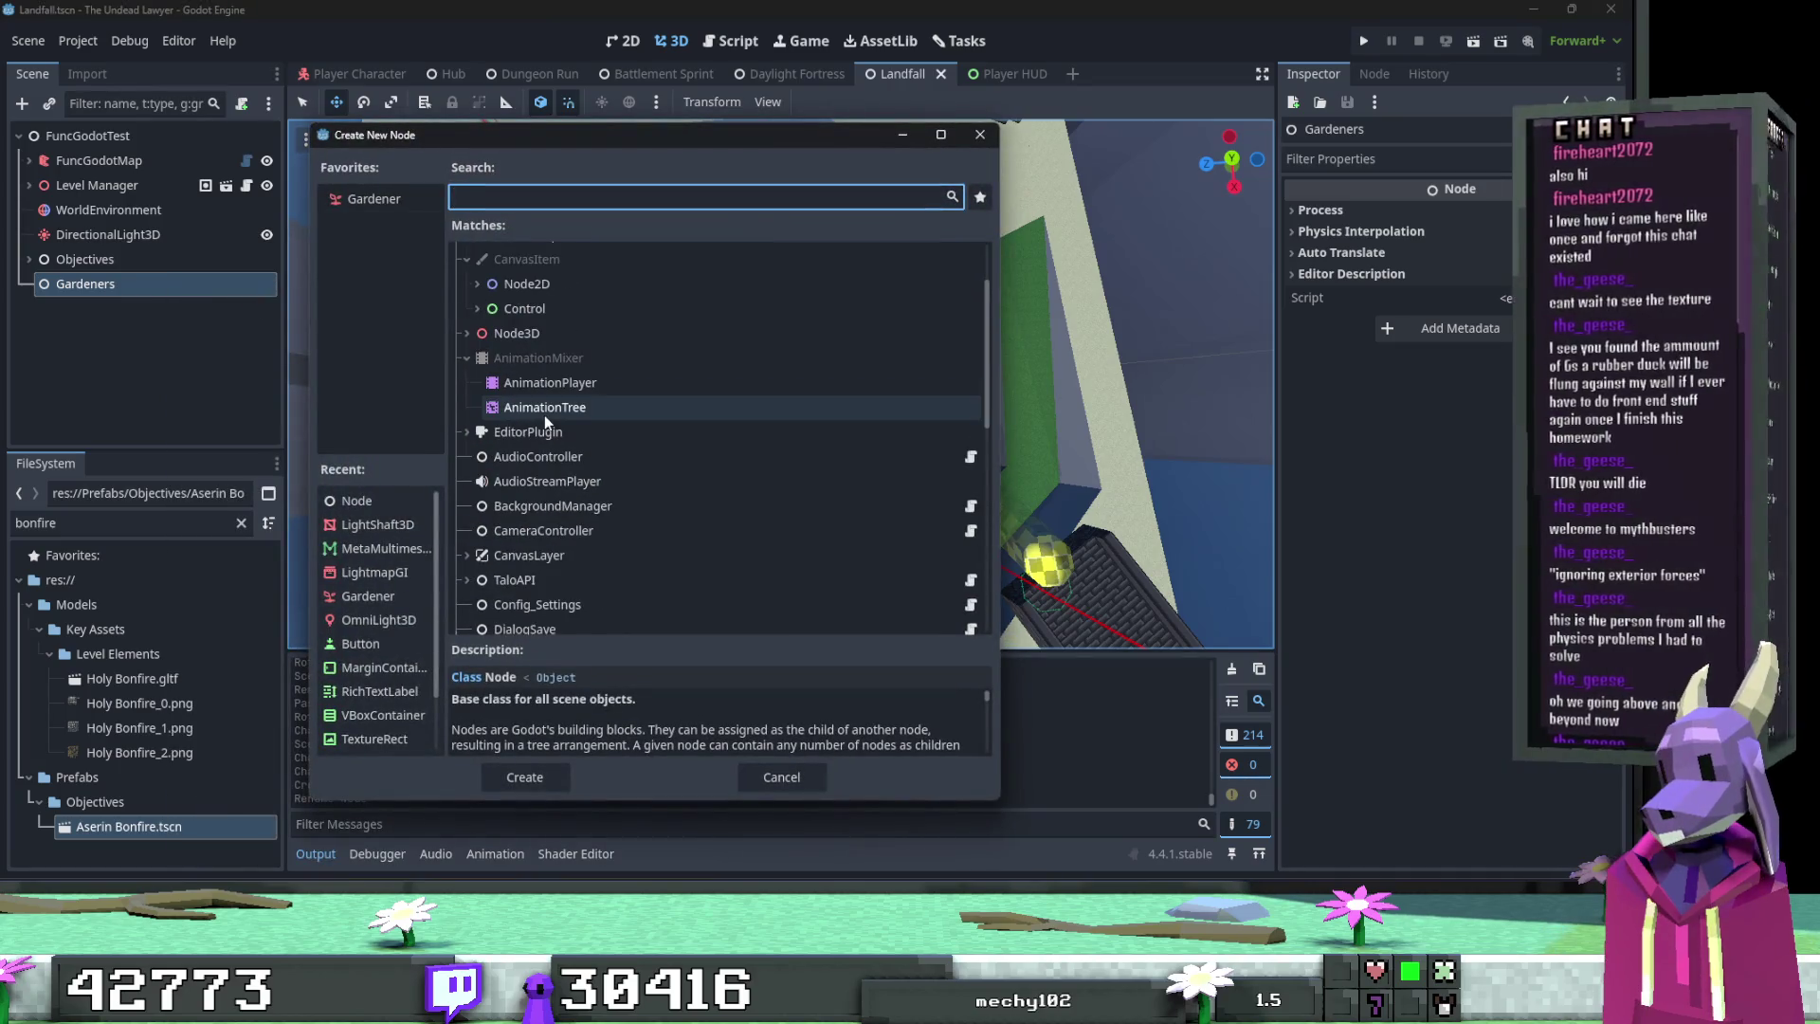
pyautogui.doubleClick(374, 199)
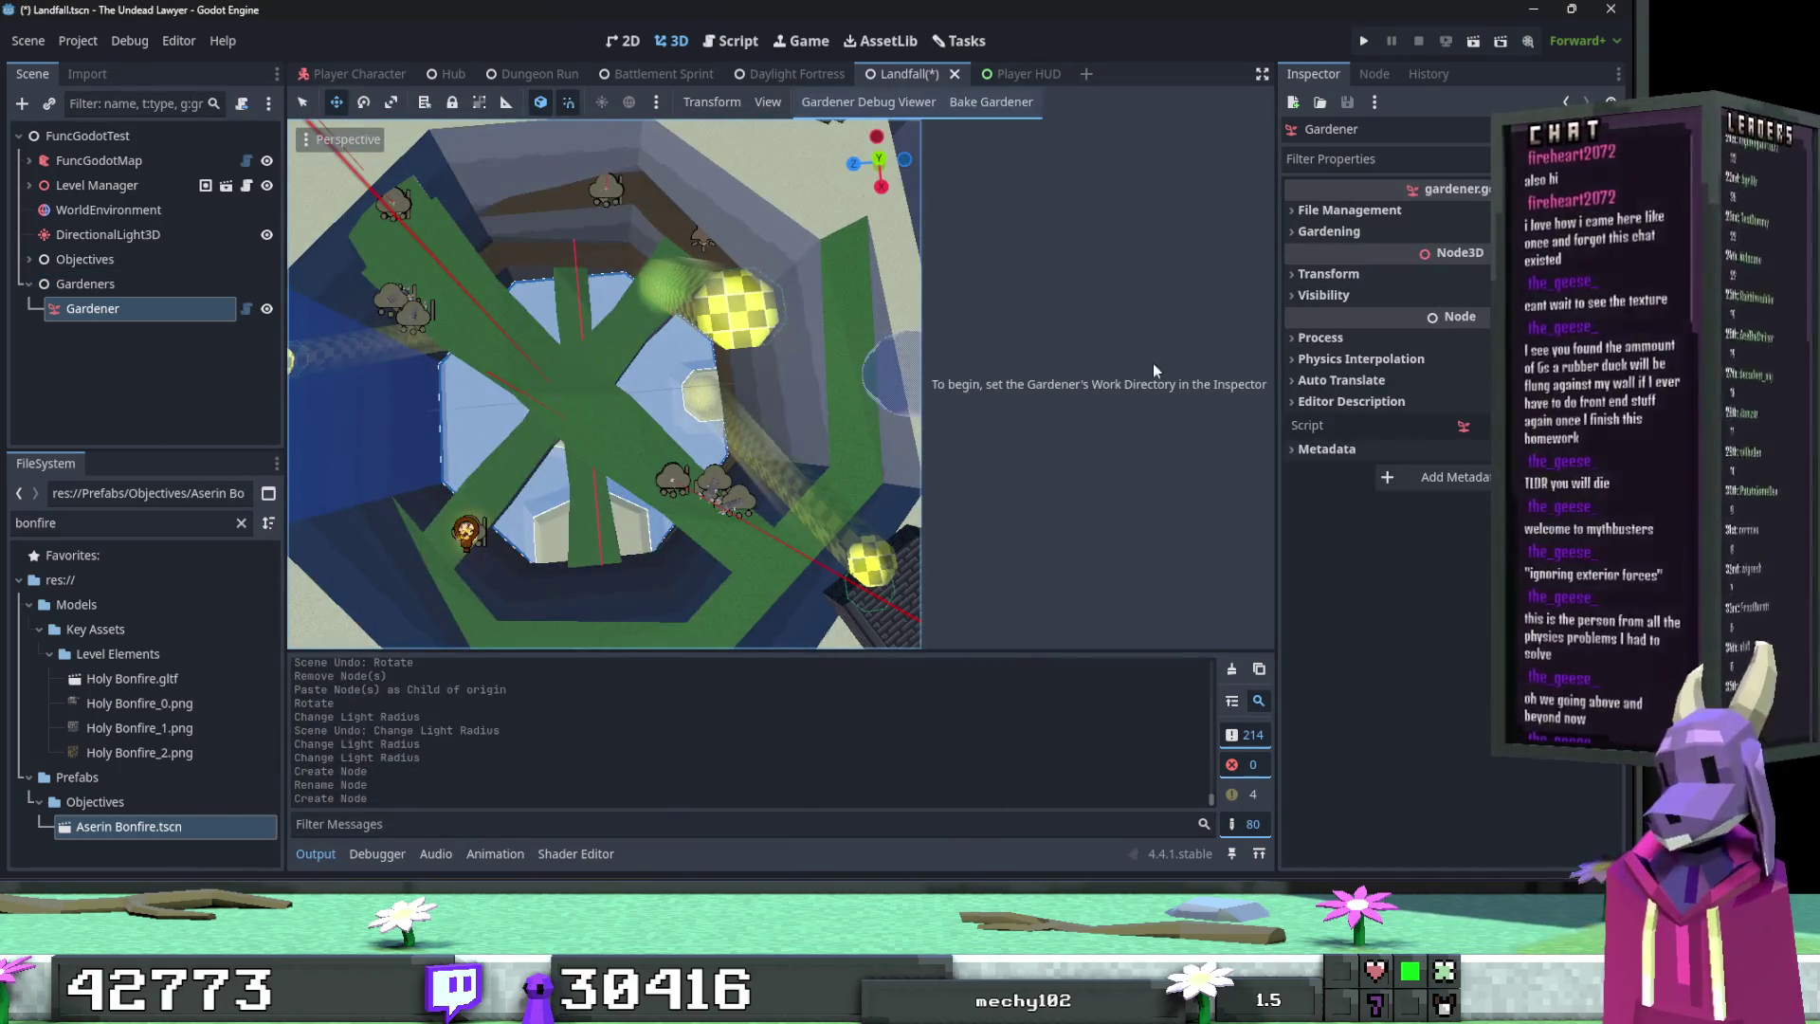
pyautogui.hotkey('ctrl', 's')
# Step: Set the Gardener's Garden Work Directory to Levels/Garden Brushes/Cave
pyautogui.click(1361, 212)
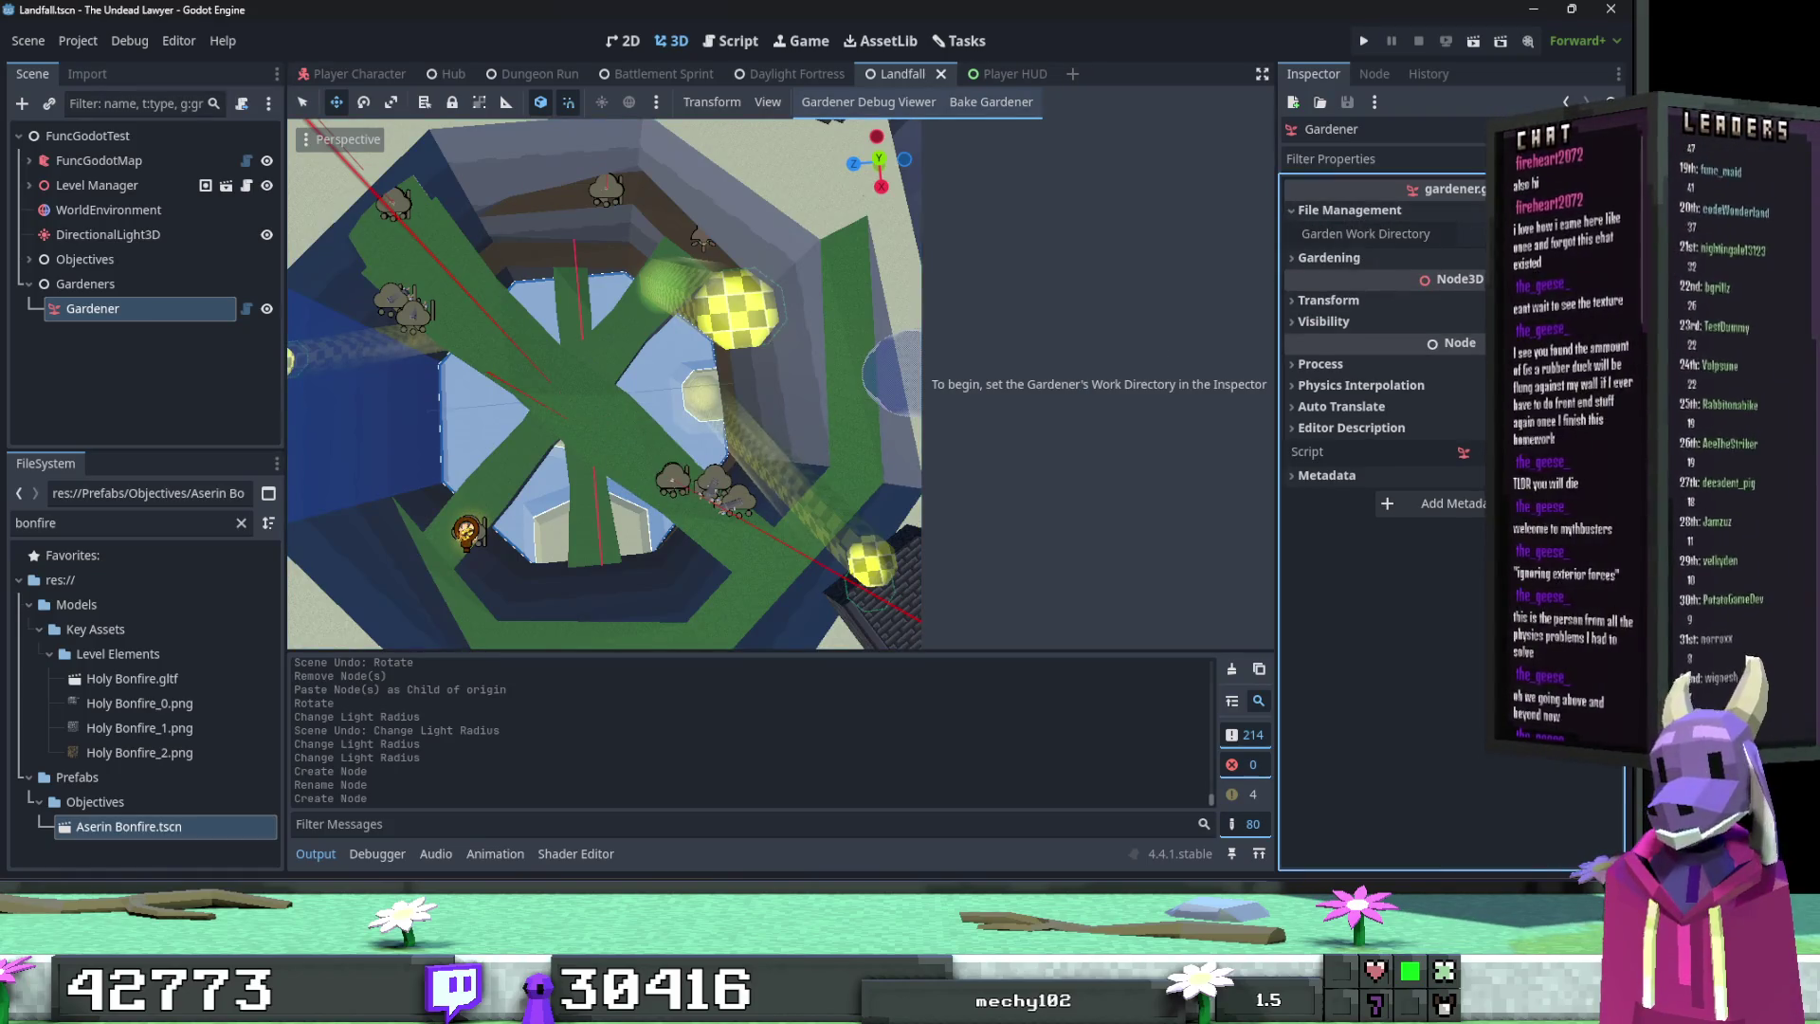
pyautogui.click(1472, 235)
pyautogui.doubleClick(730, 282)
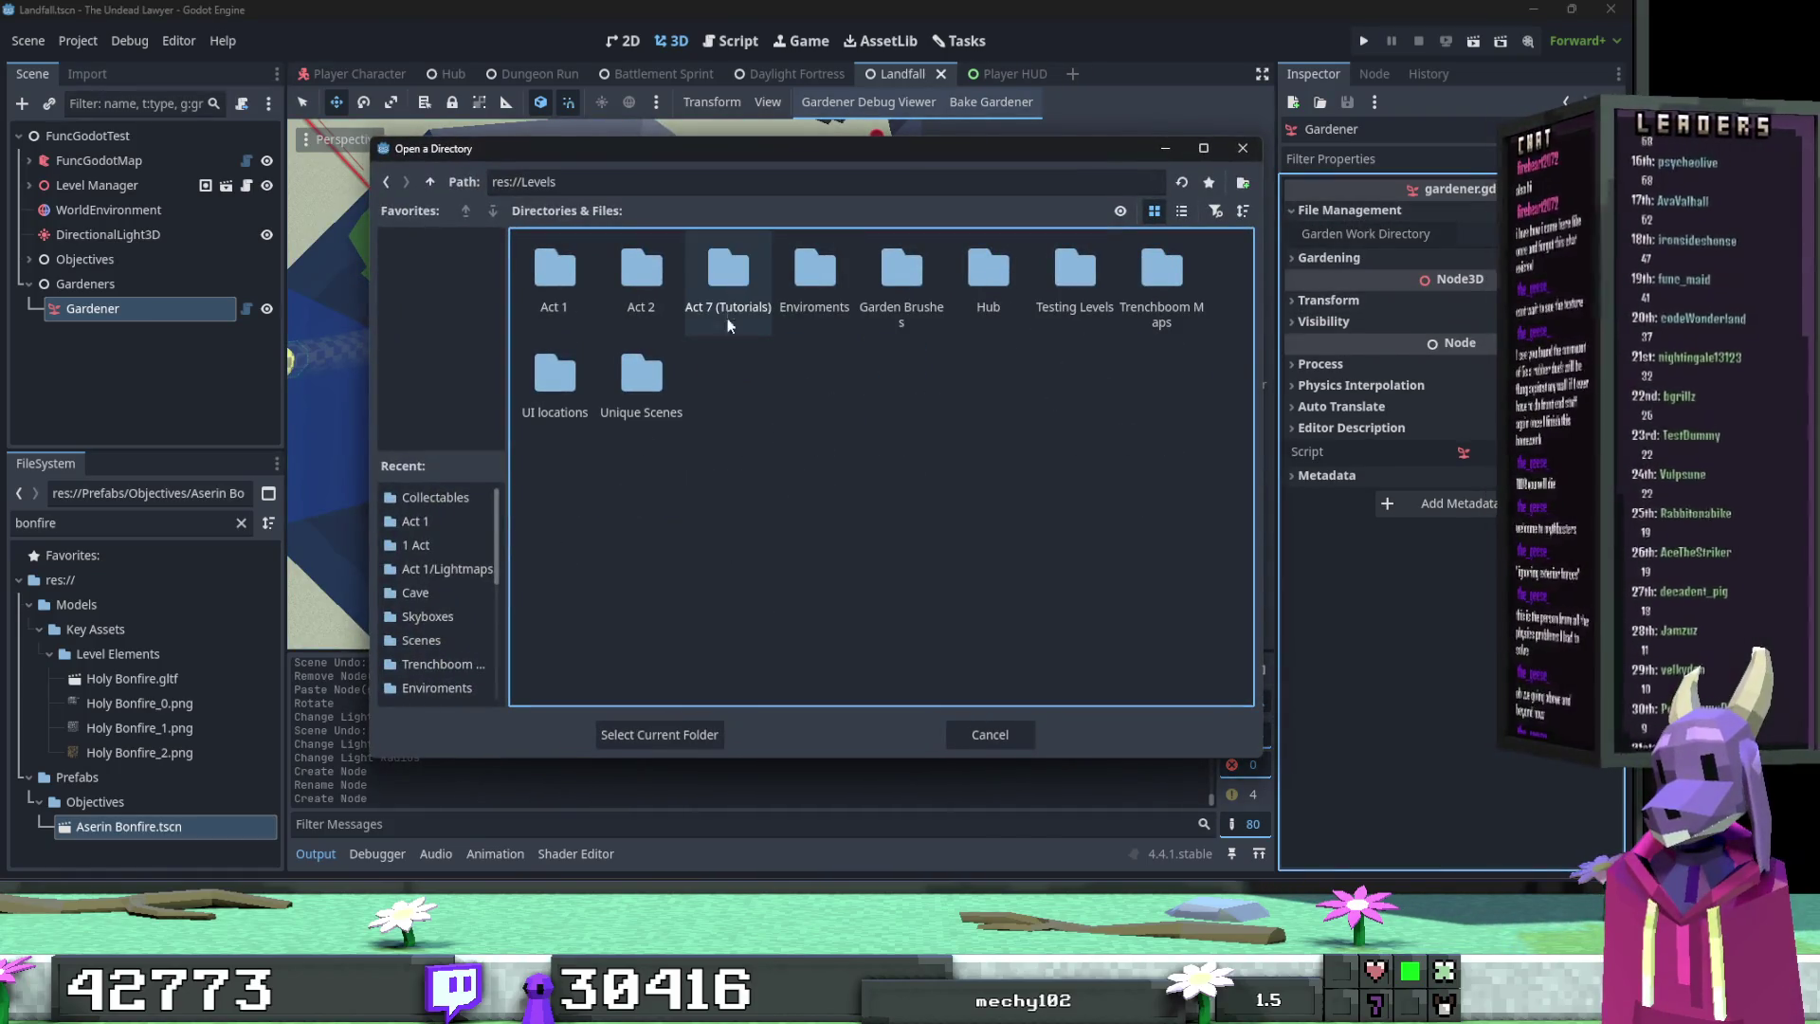
pyautogui.click(889, 283)
pyautogui.doubleClick(889, 282)
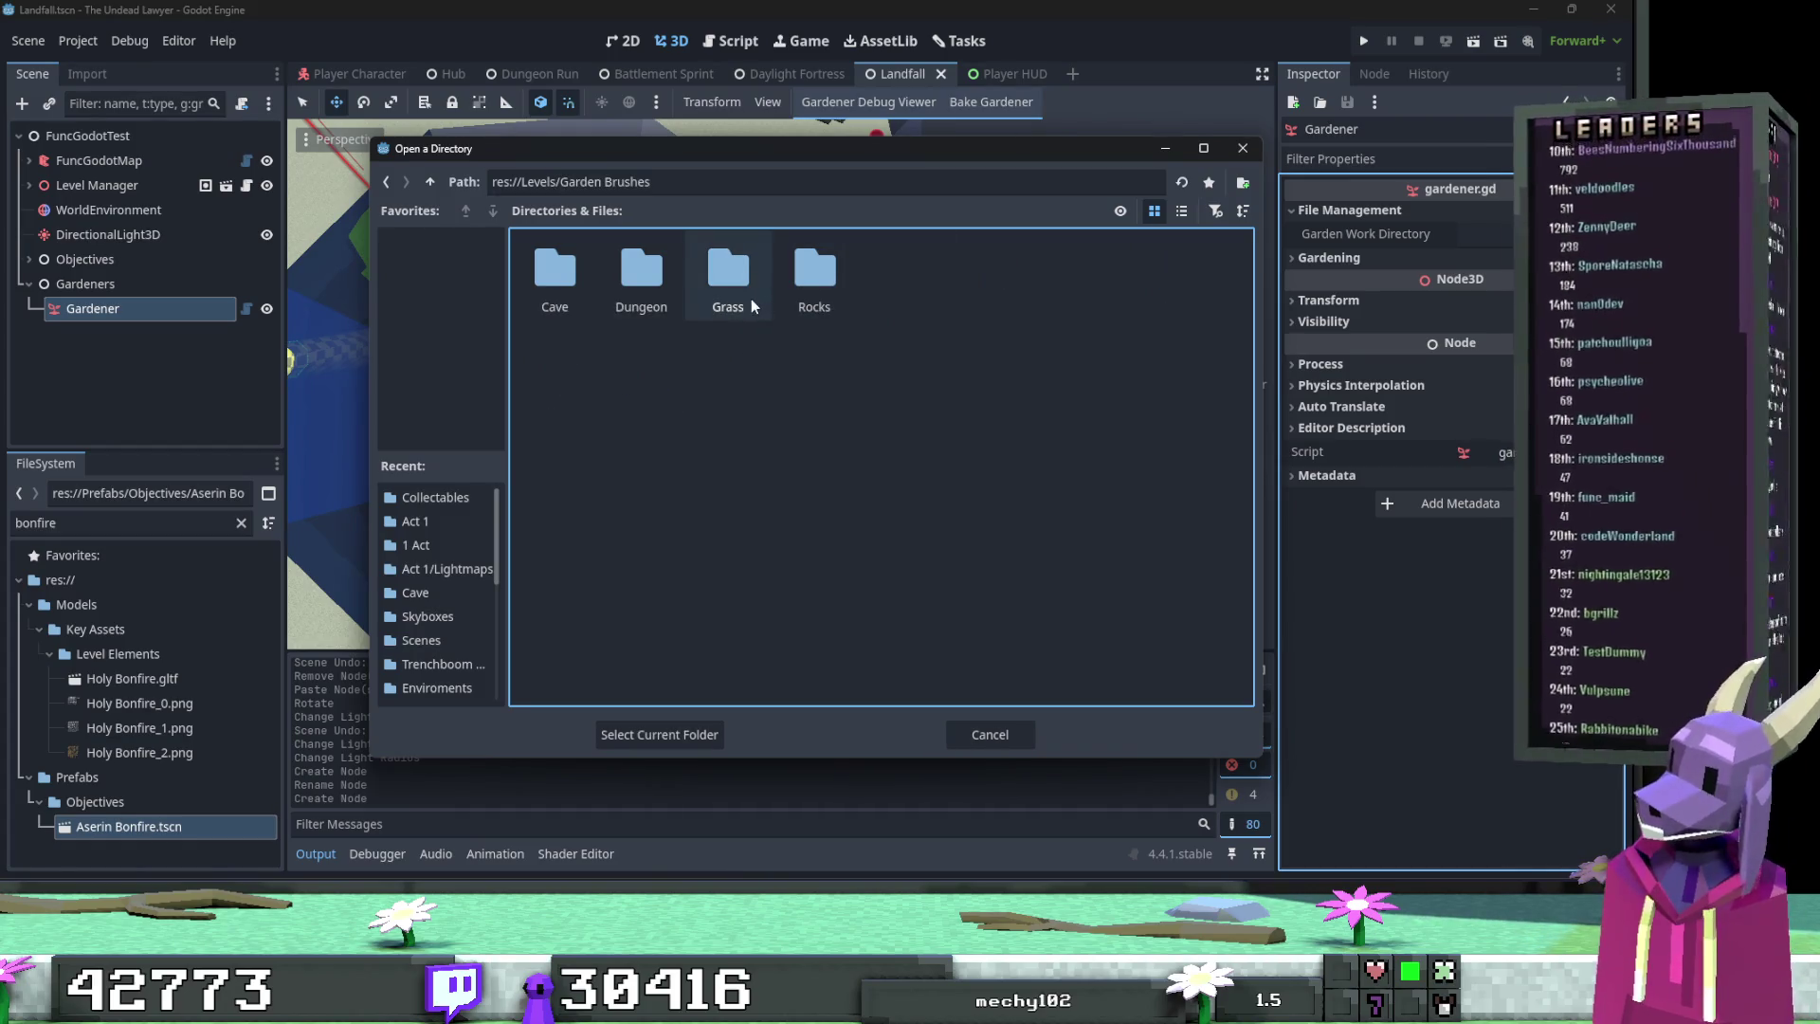
pyautogui.doubleClick(573, 272)
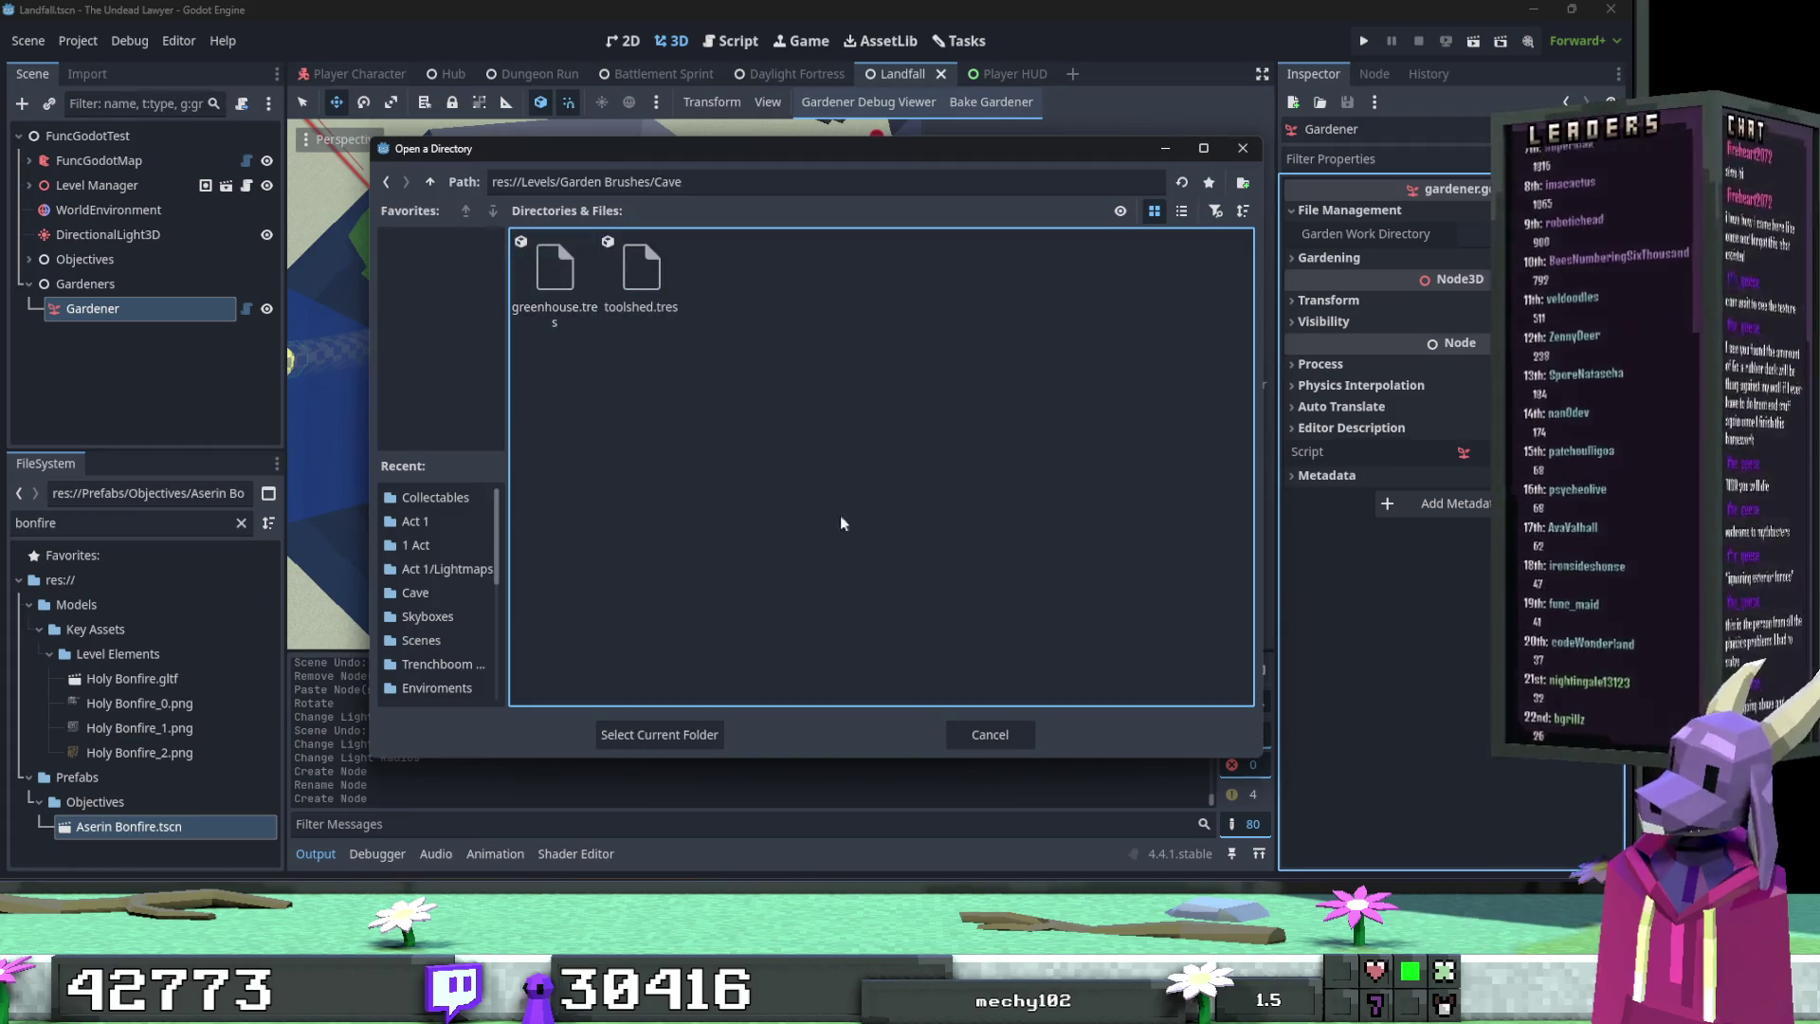
pyautogui.click(682, 733)
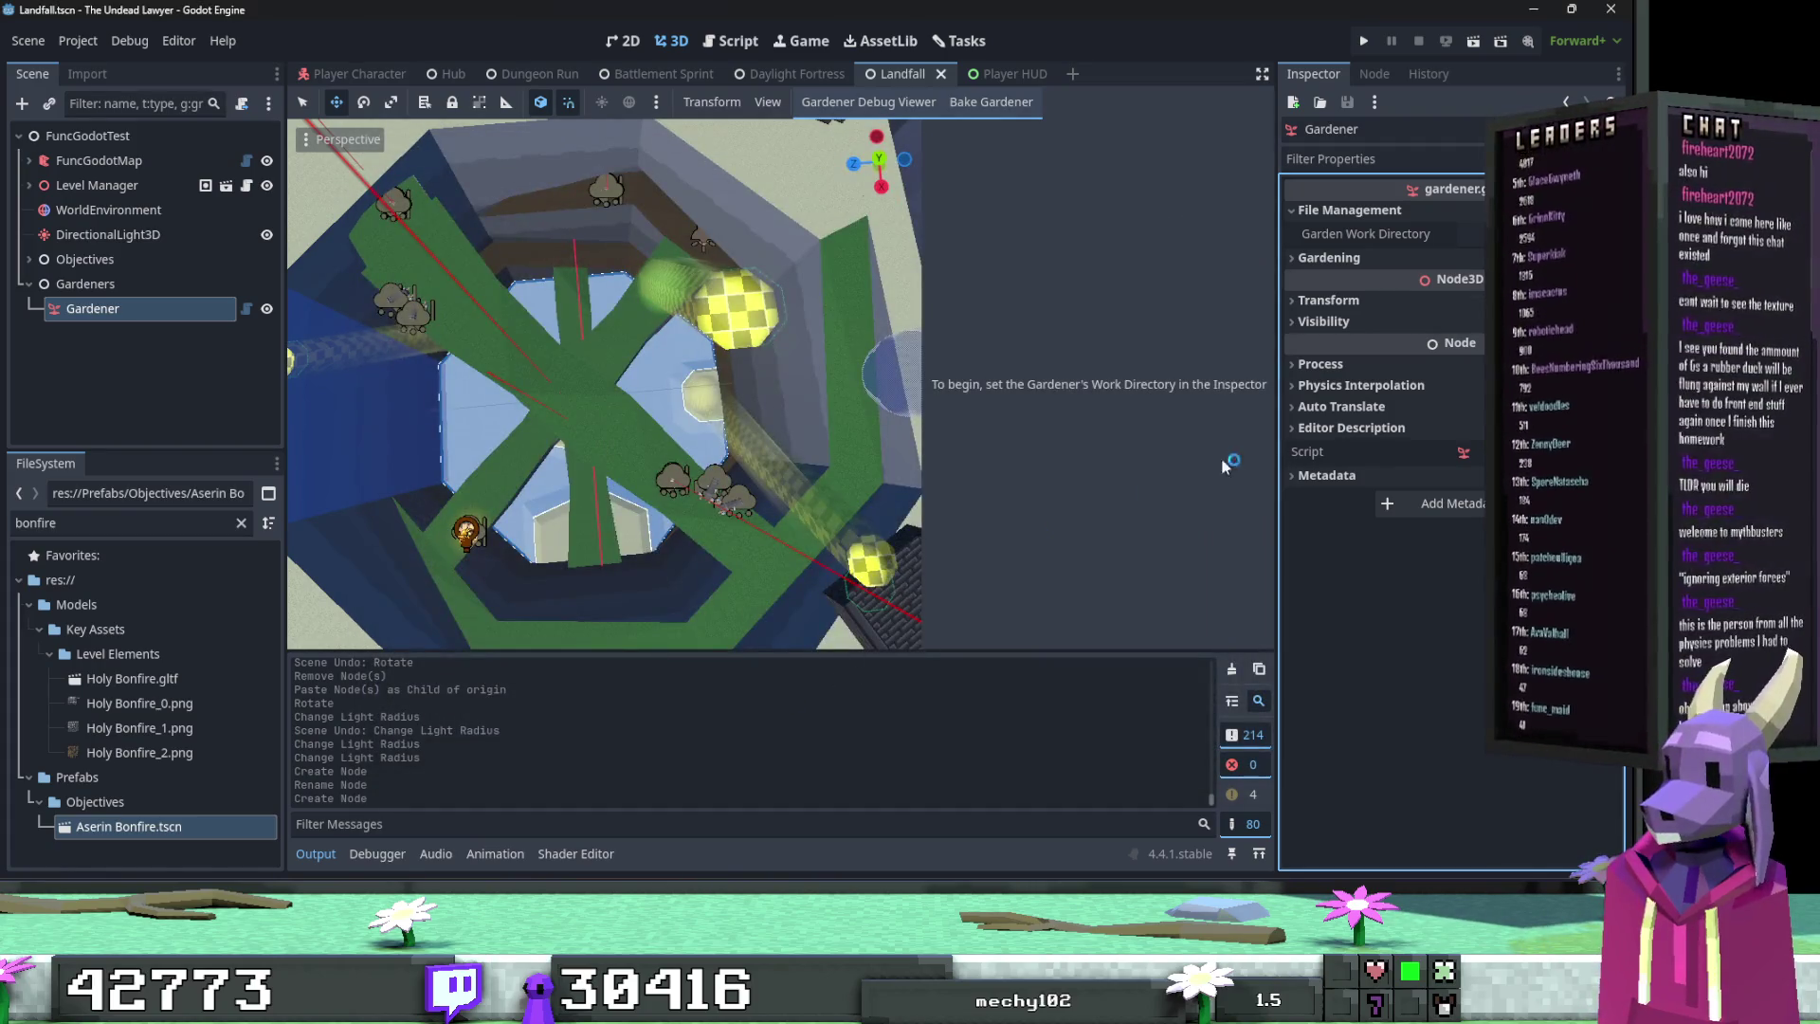
pyautogui.hotkey('alt', 'Tab')
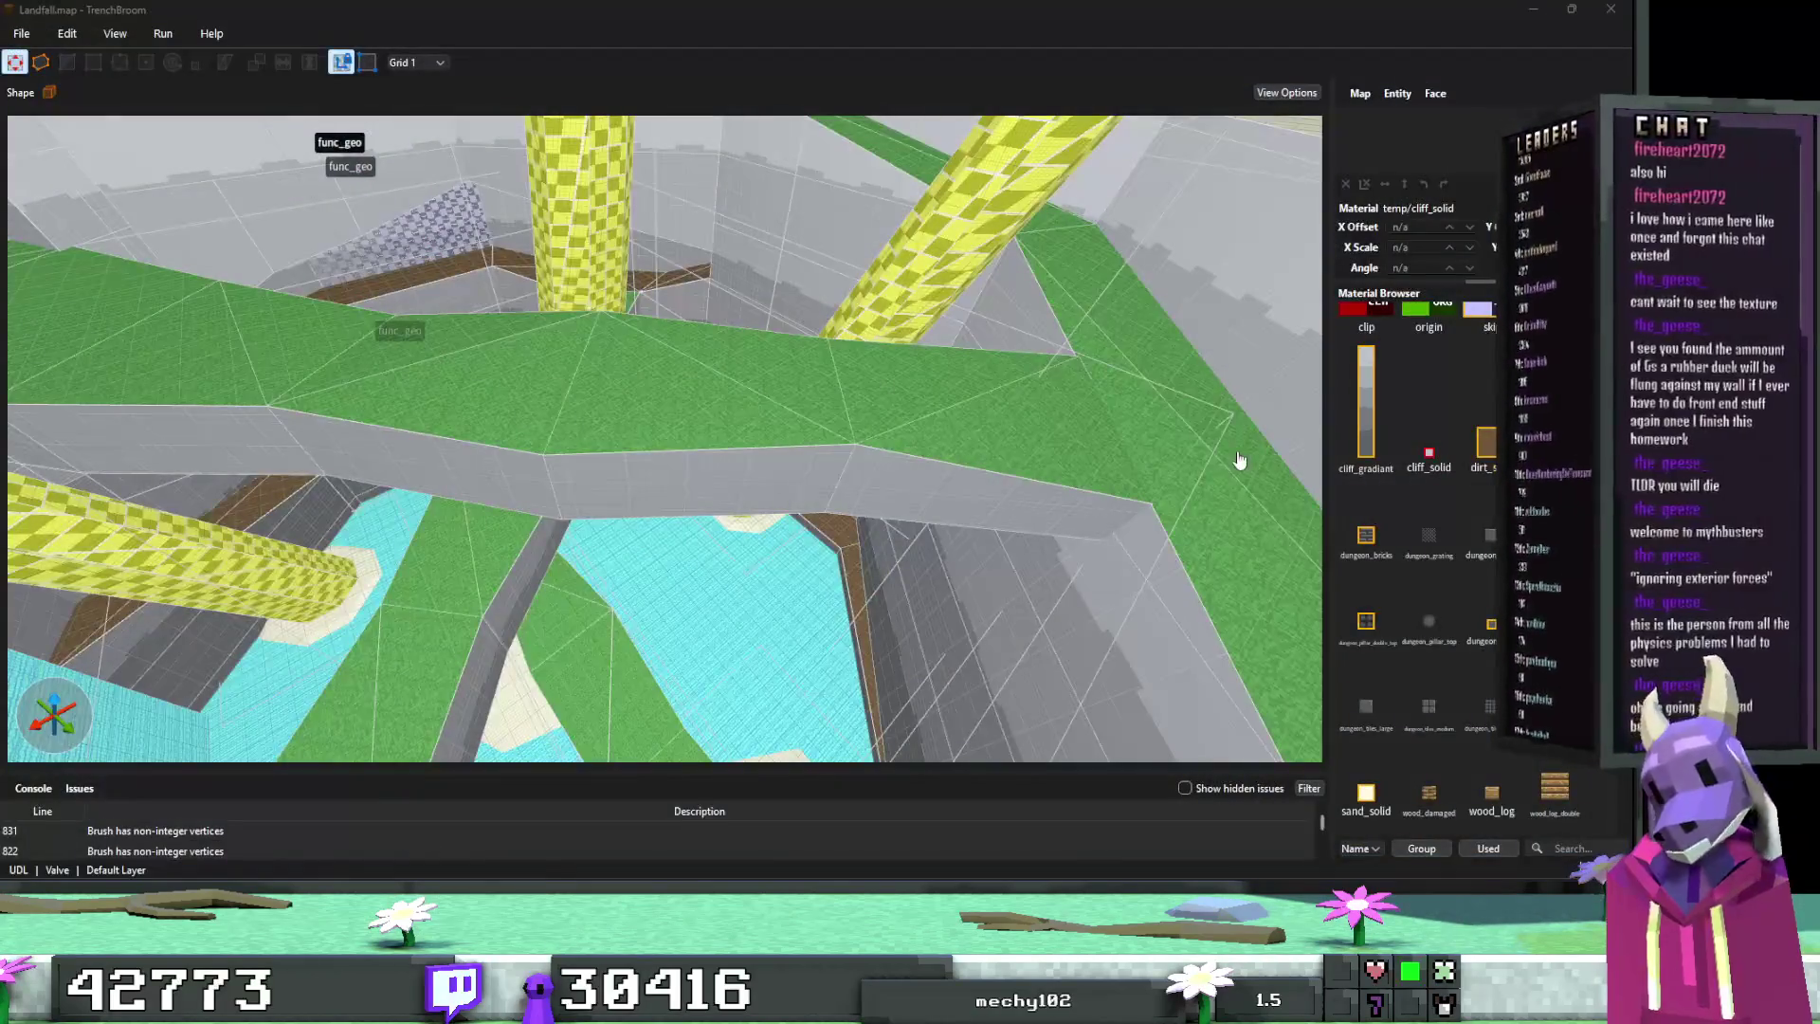
# Step: Minimize TrenchBroom and GIMP to the desktop and select the Godot launcher
pyautogui.click(1526, 8)
pyautogui.click(1526, 9)
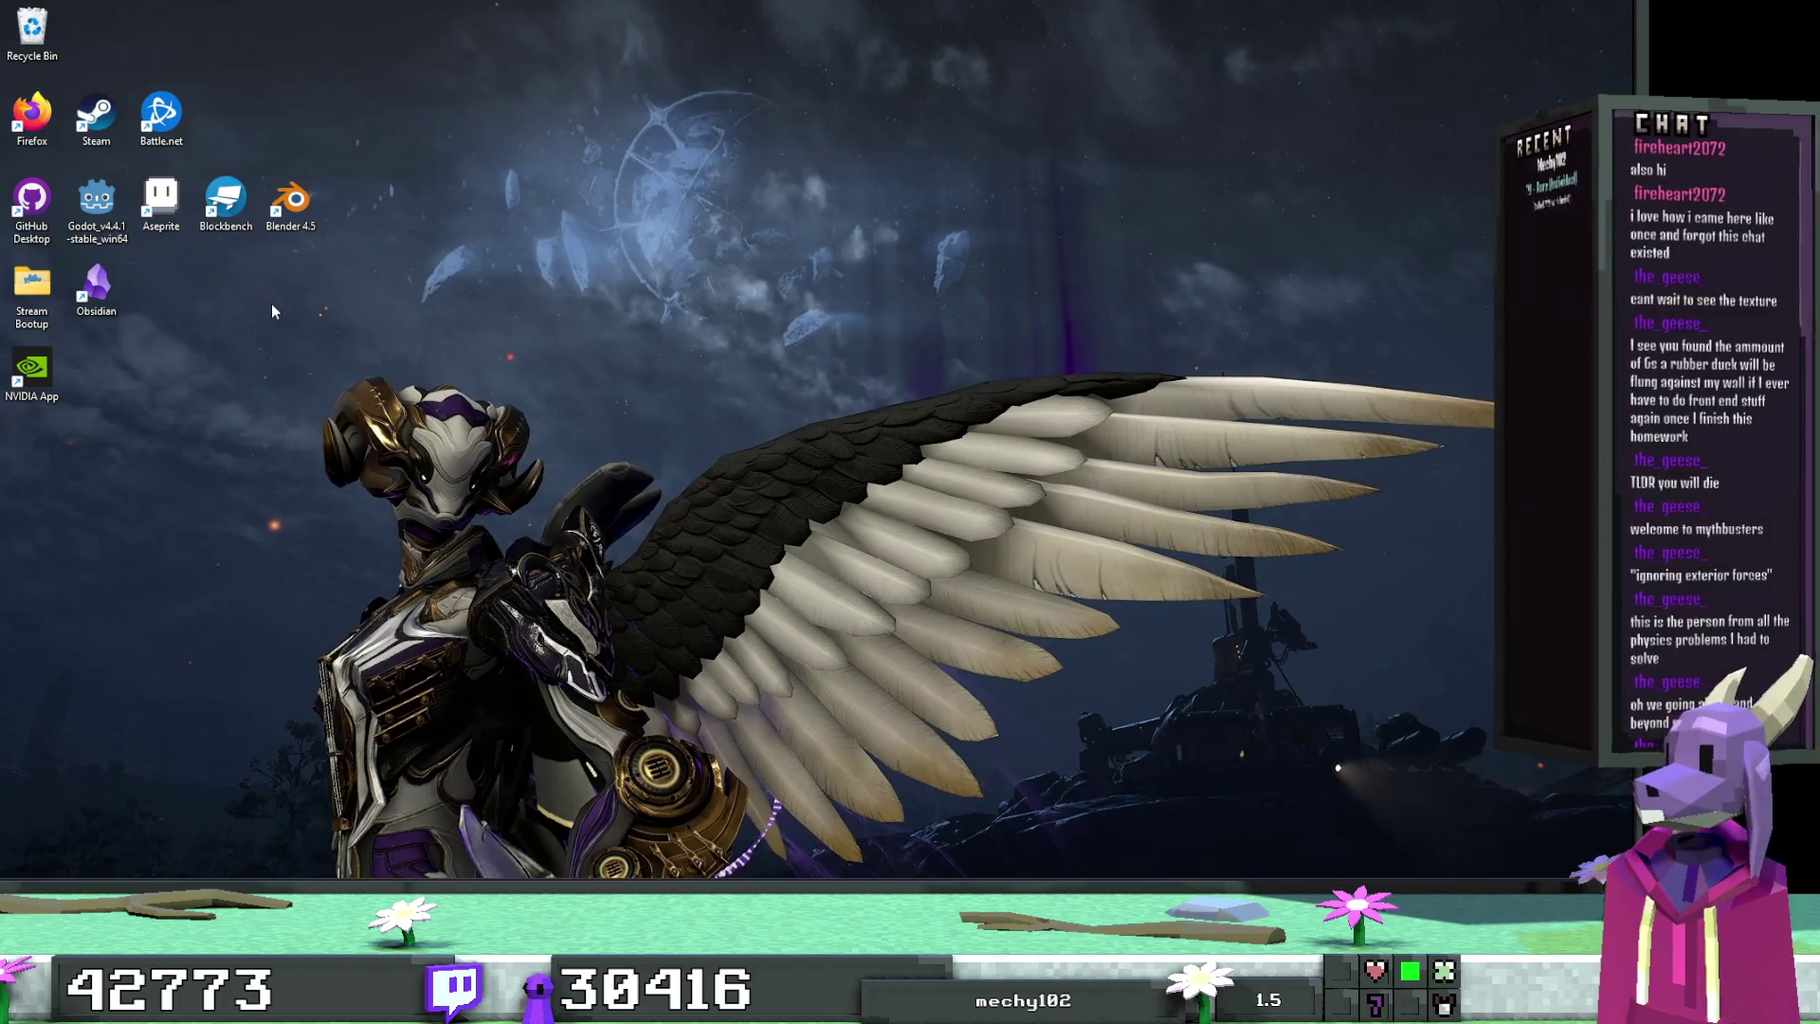
pyautogui.click(90, 213)
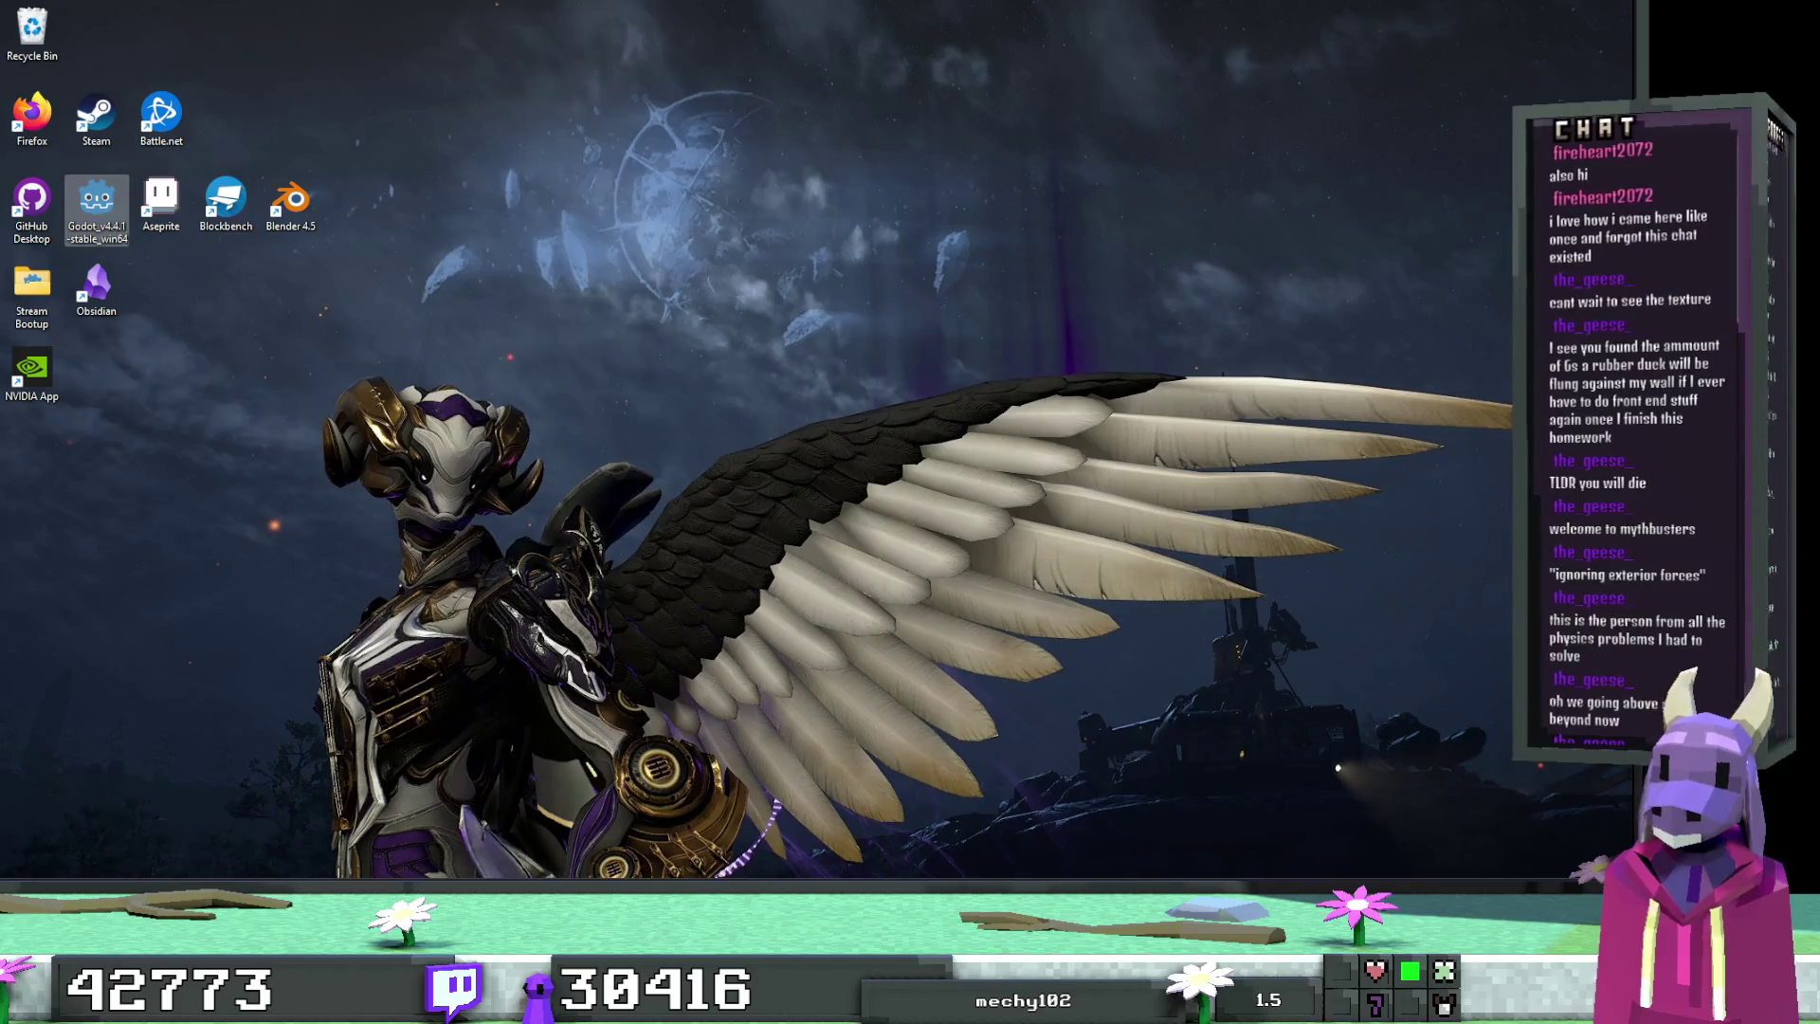
# Step: Launch Godot and open The Undead Lawyer project from the Project Manager
pyautogui.press('Return')
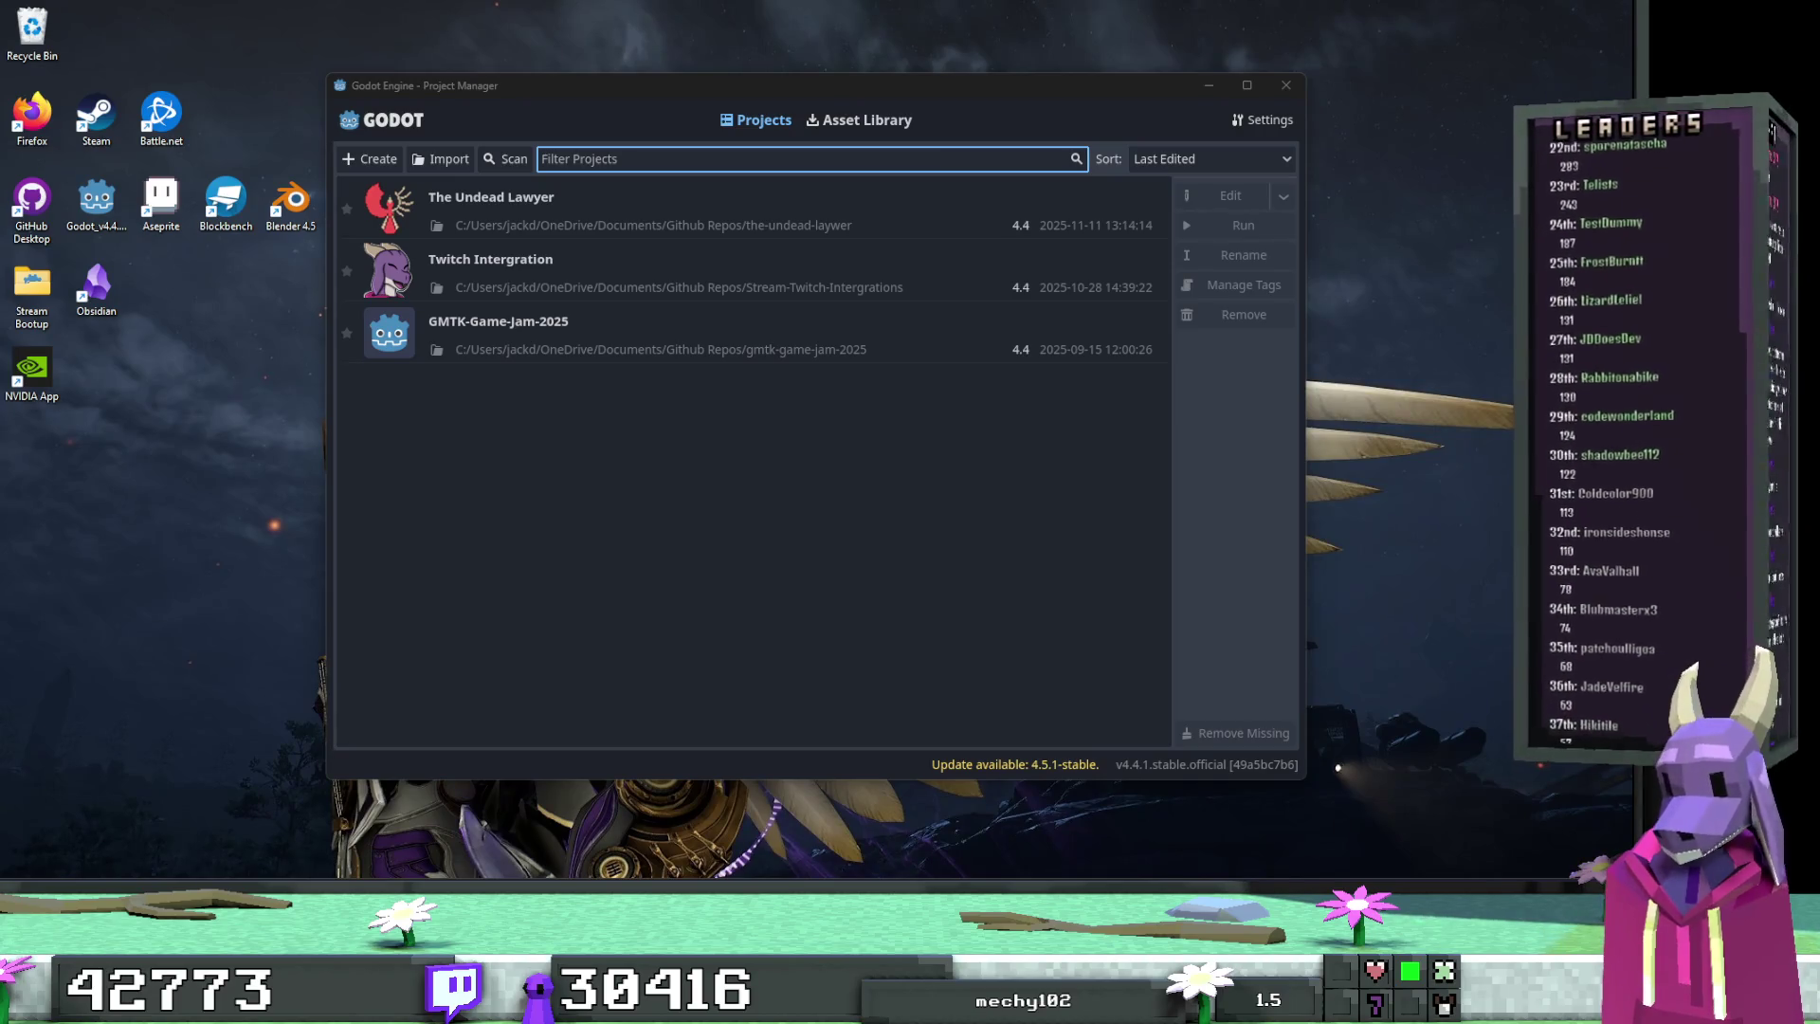
pyautogui.doubleClick(610, 199)
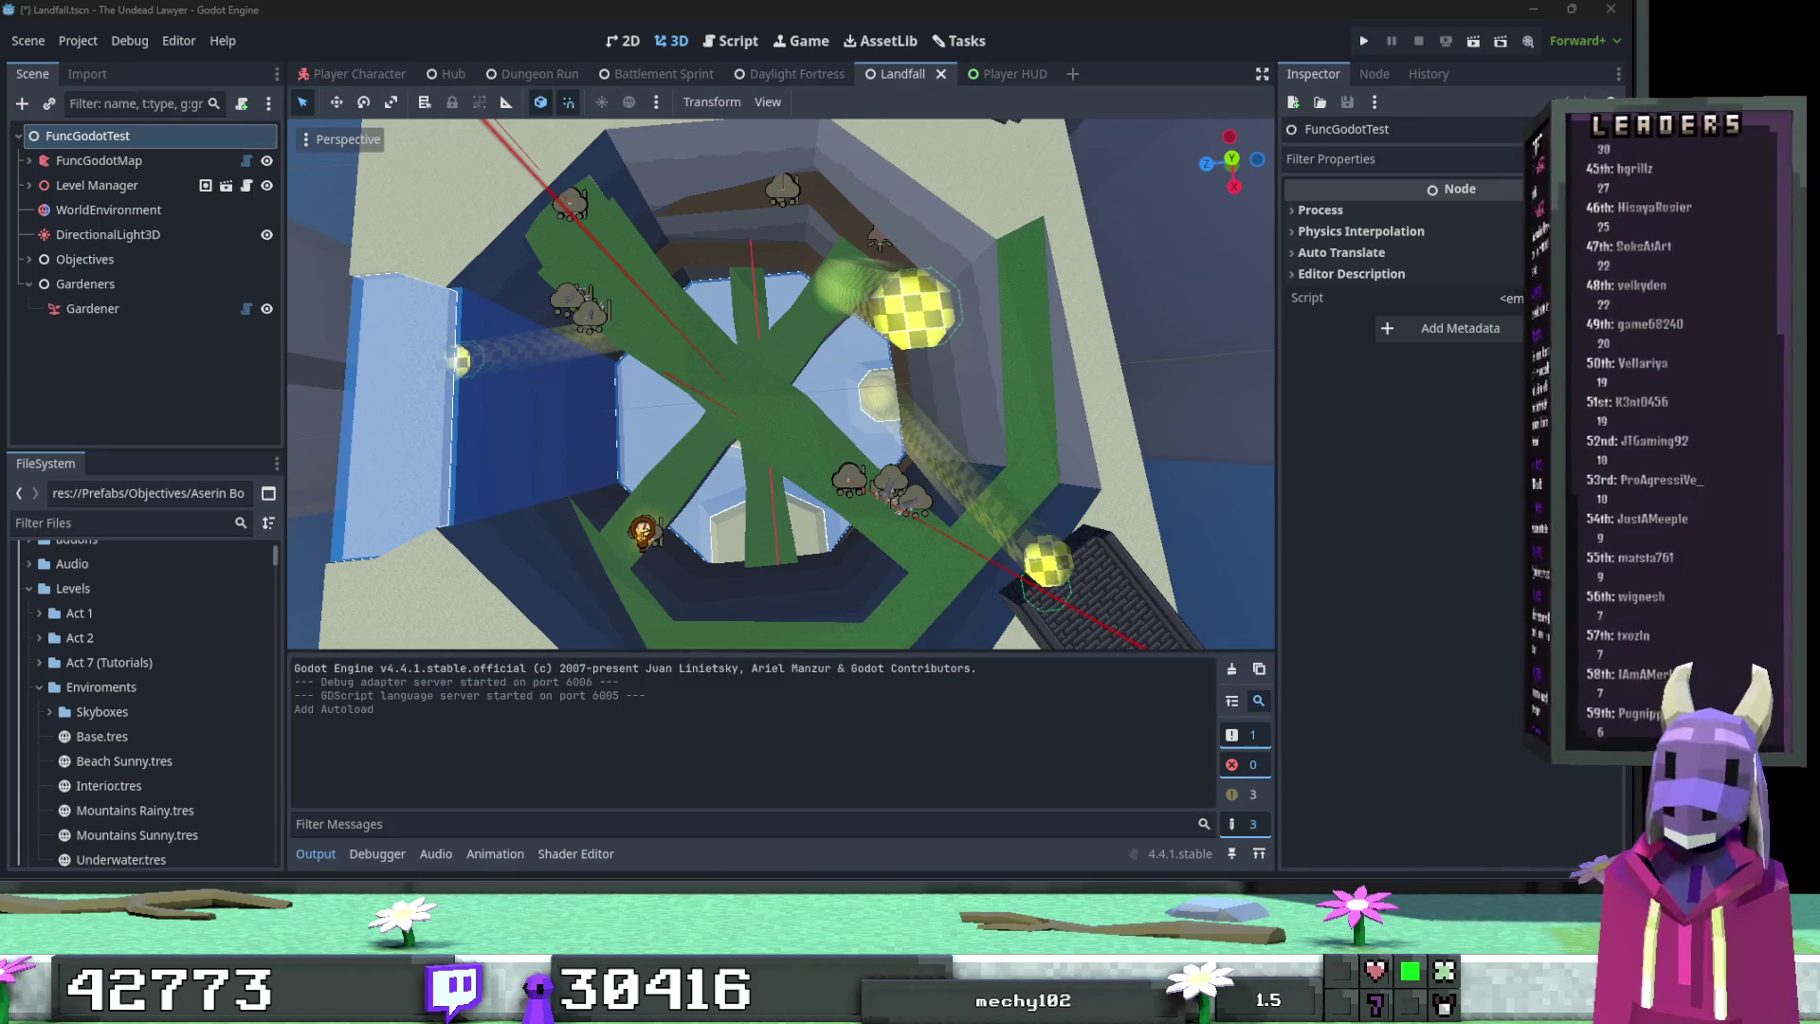
# Step: Set the Gardener's Garden Work Directory to Levels/Garden Brushes
pyautogui.click(93, 308)
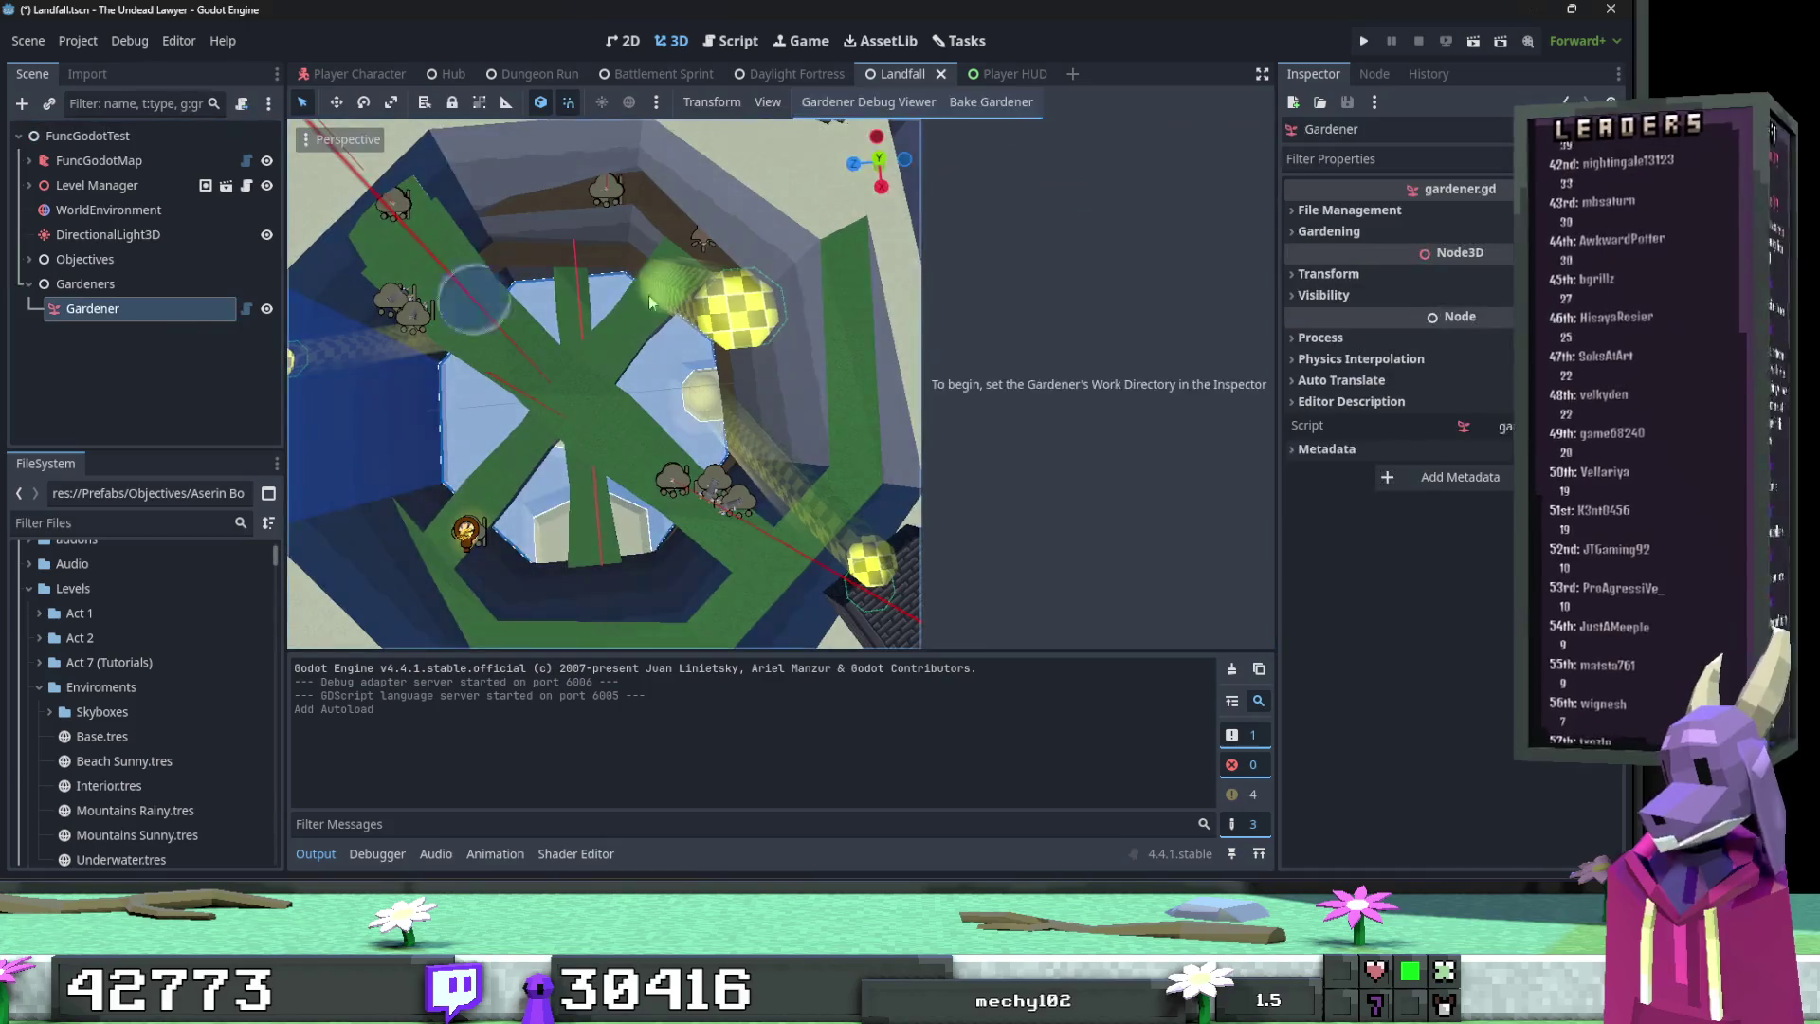
pyautogui.click(1349, 210)
pyautogui.click(1469, 233)
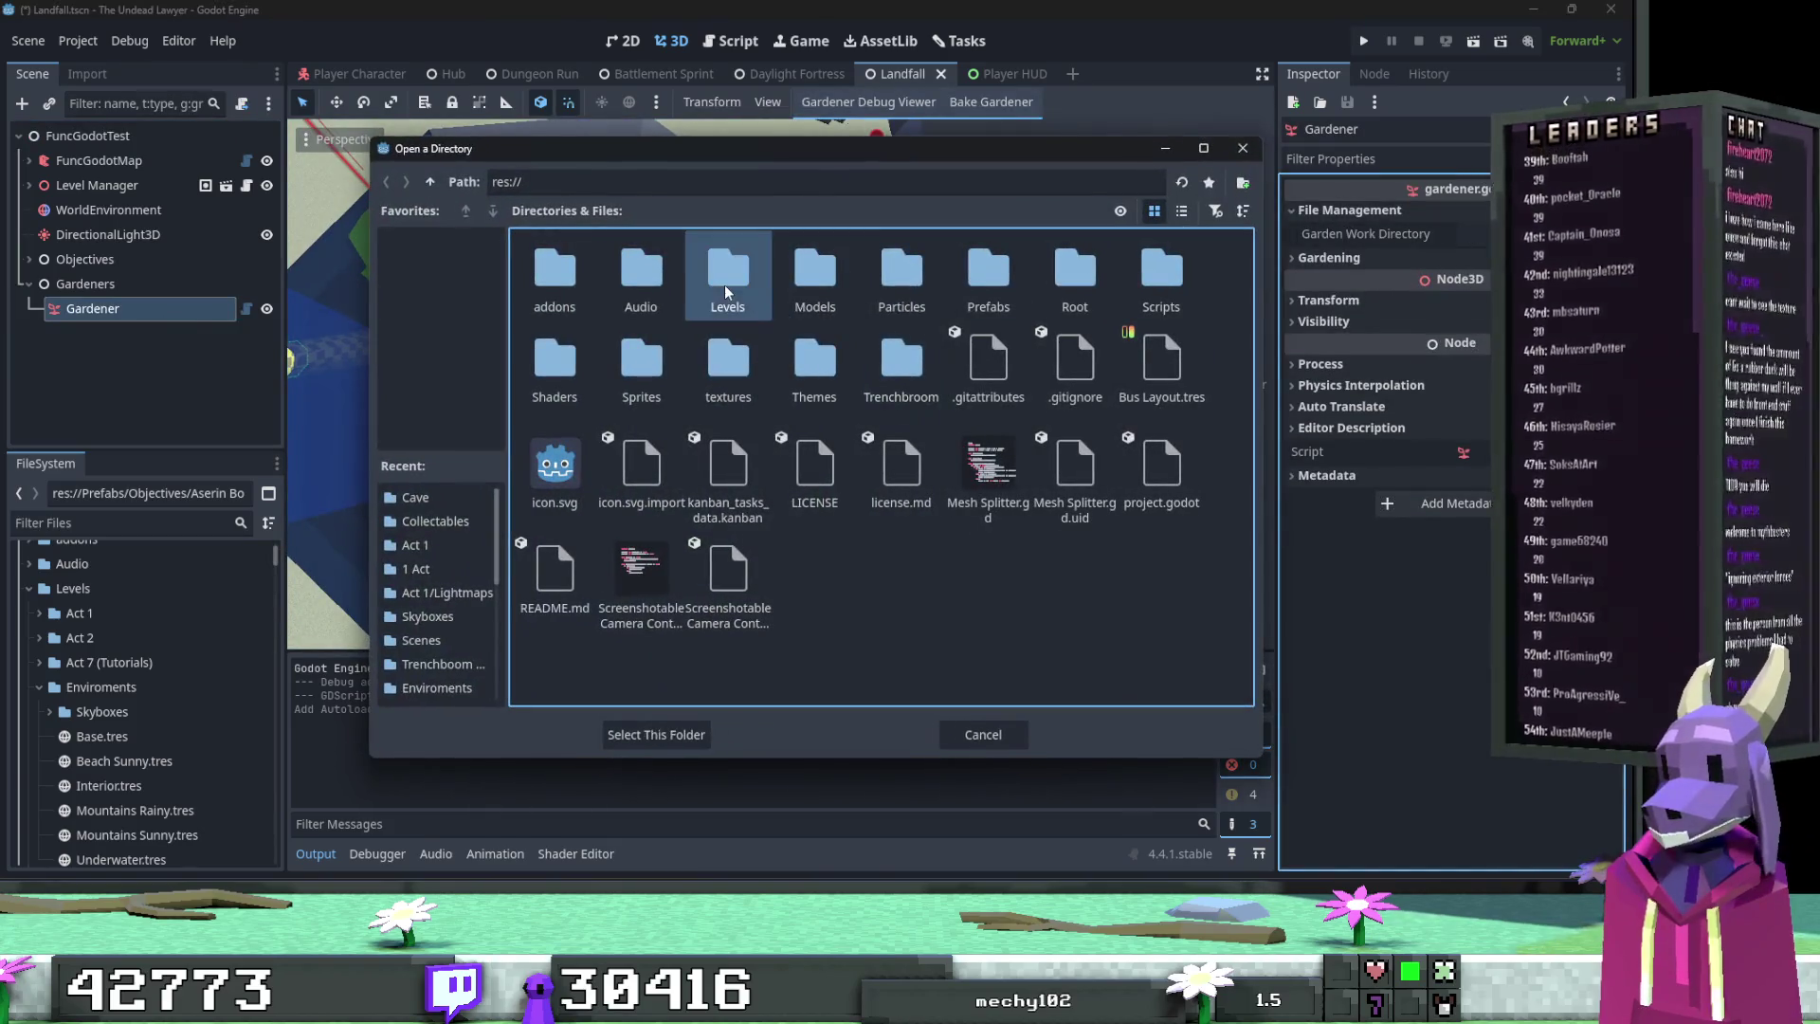
pyautogui.click(834, 279)
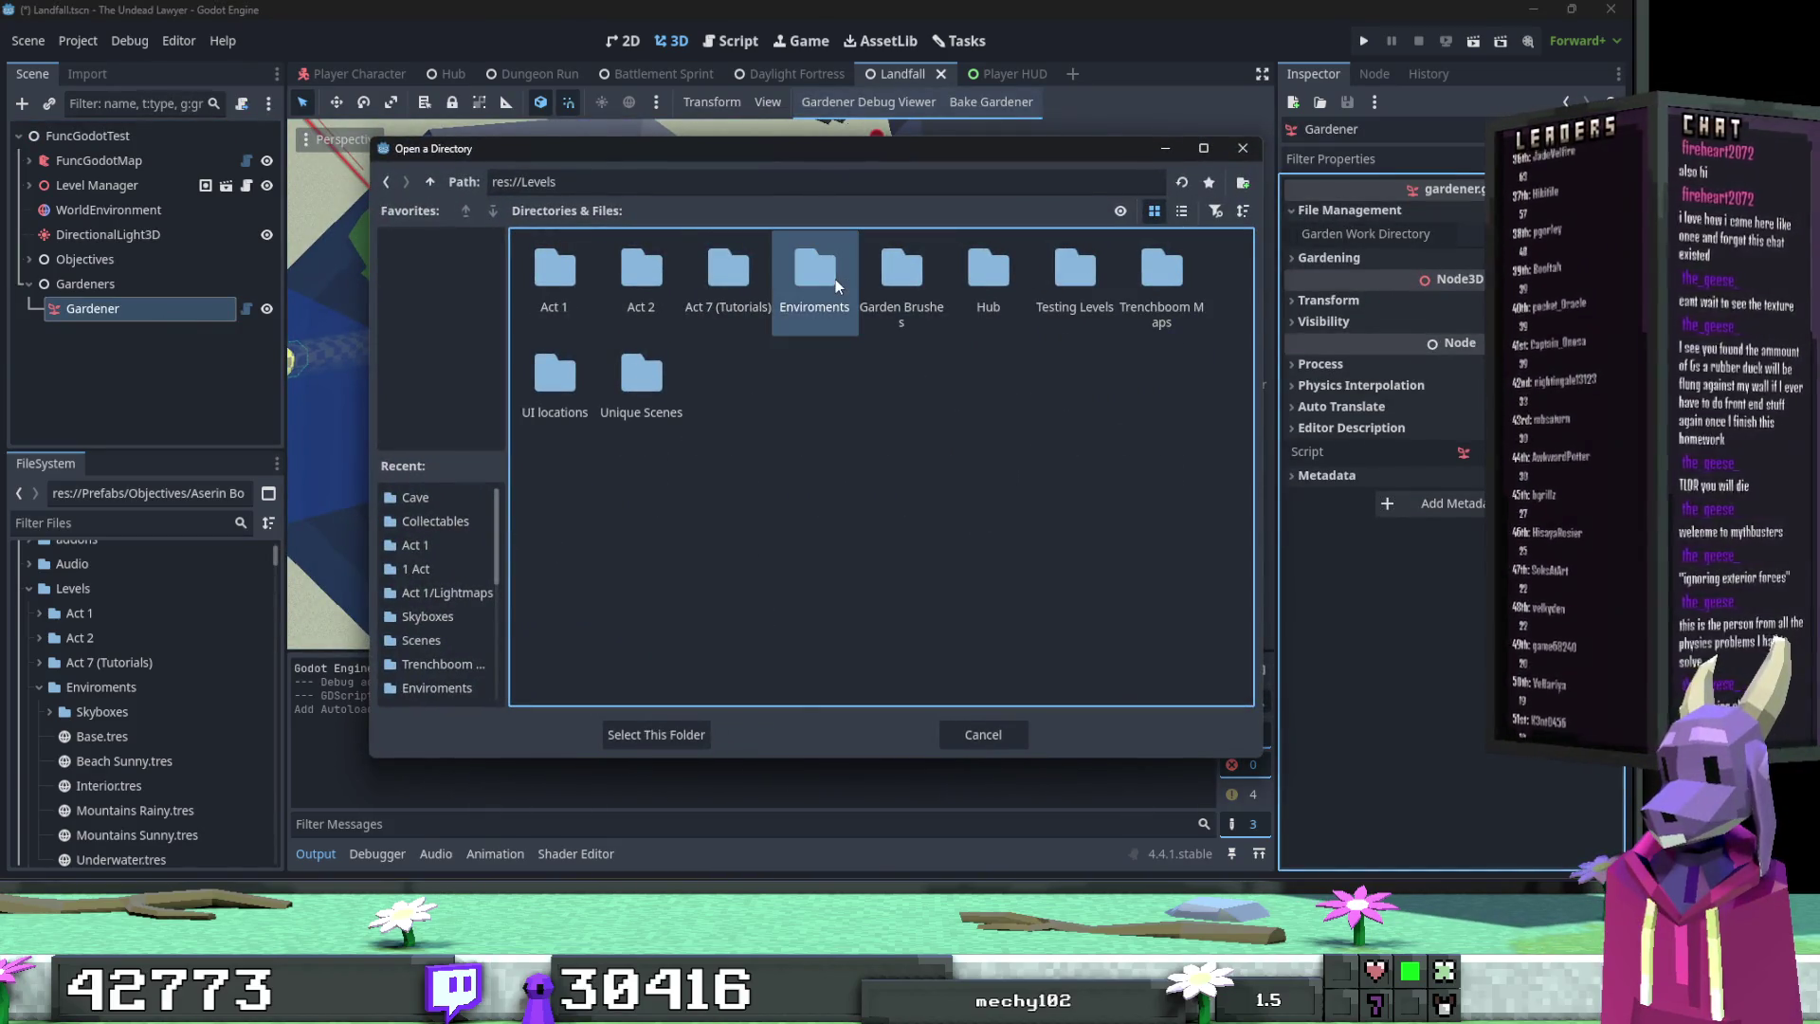
pyautogui.doubleClick(873, 276)
pyautogui.click(656, 731)
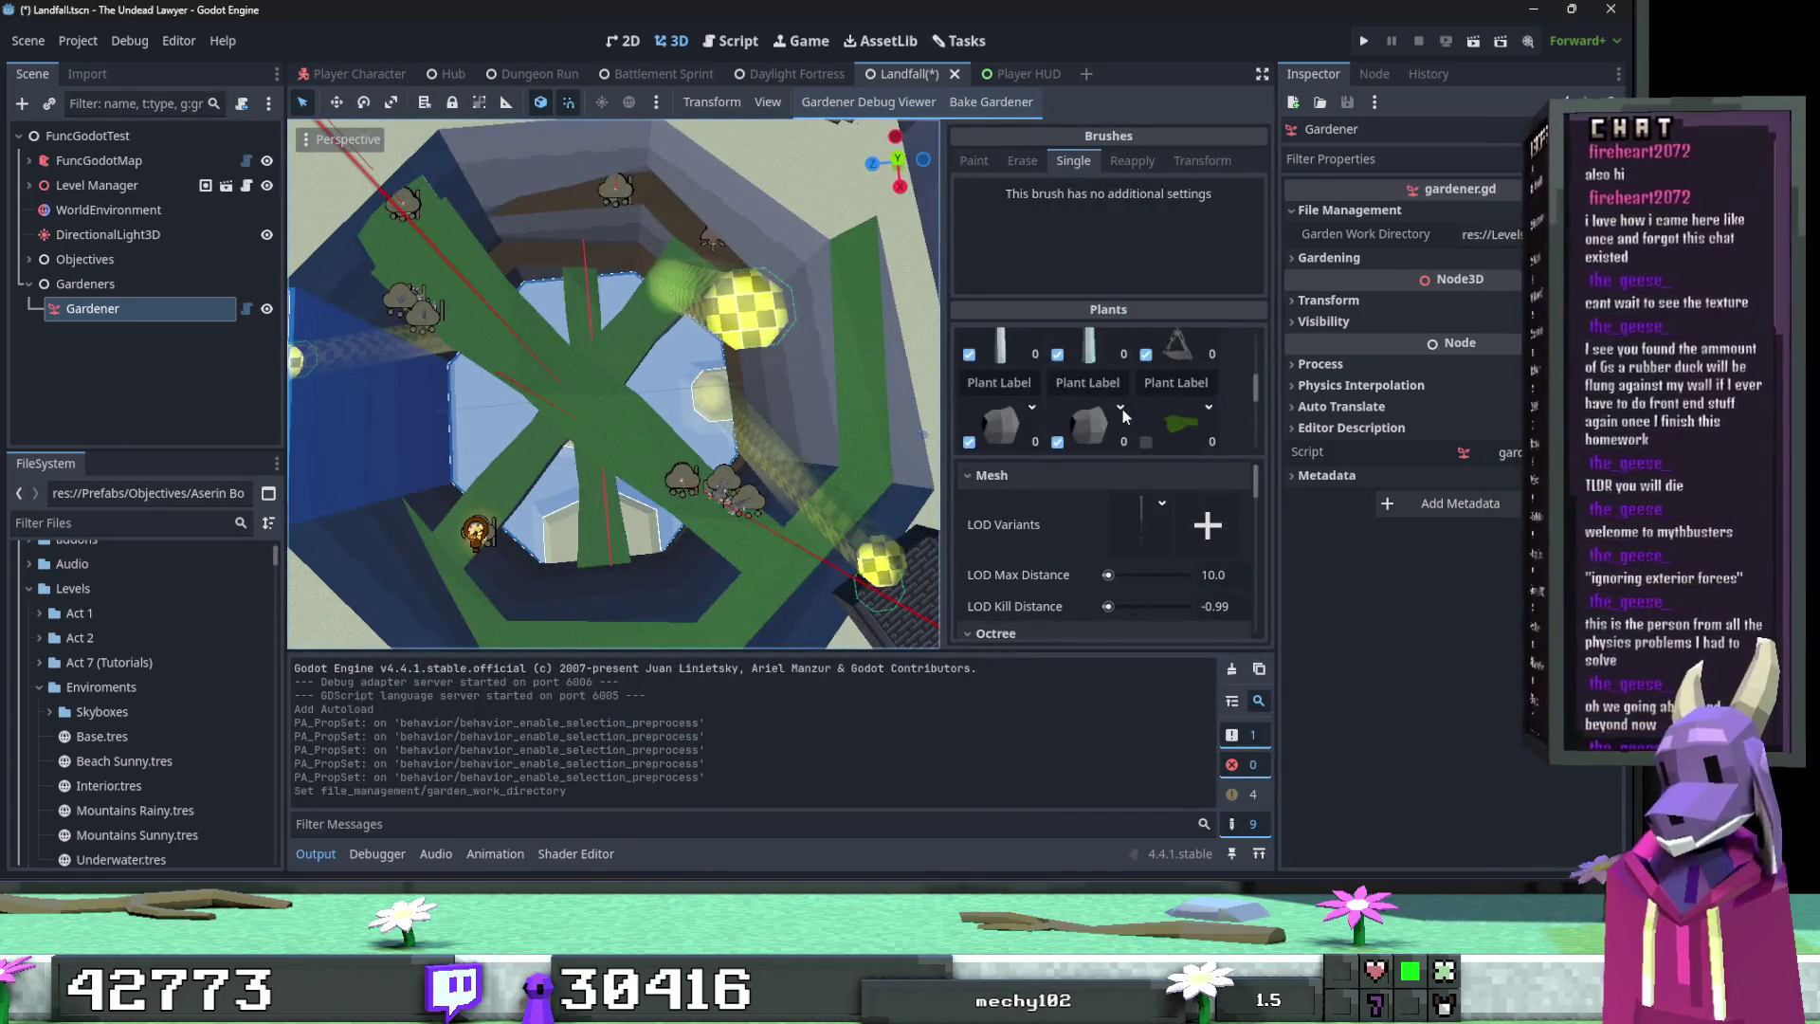
# Step: Enable both green leafy plants in the Plants list, leaving the red mushroom off
pyautogui.scroll(-1, 1124, 412)
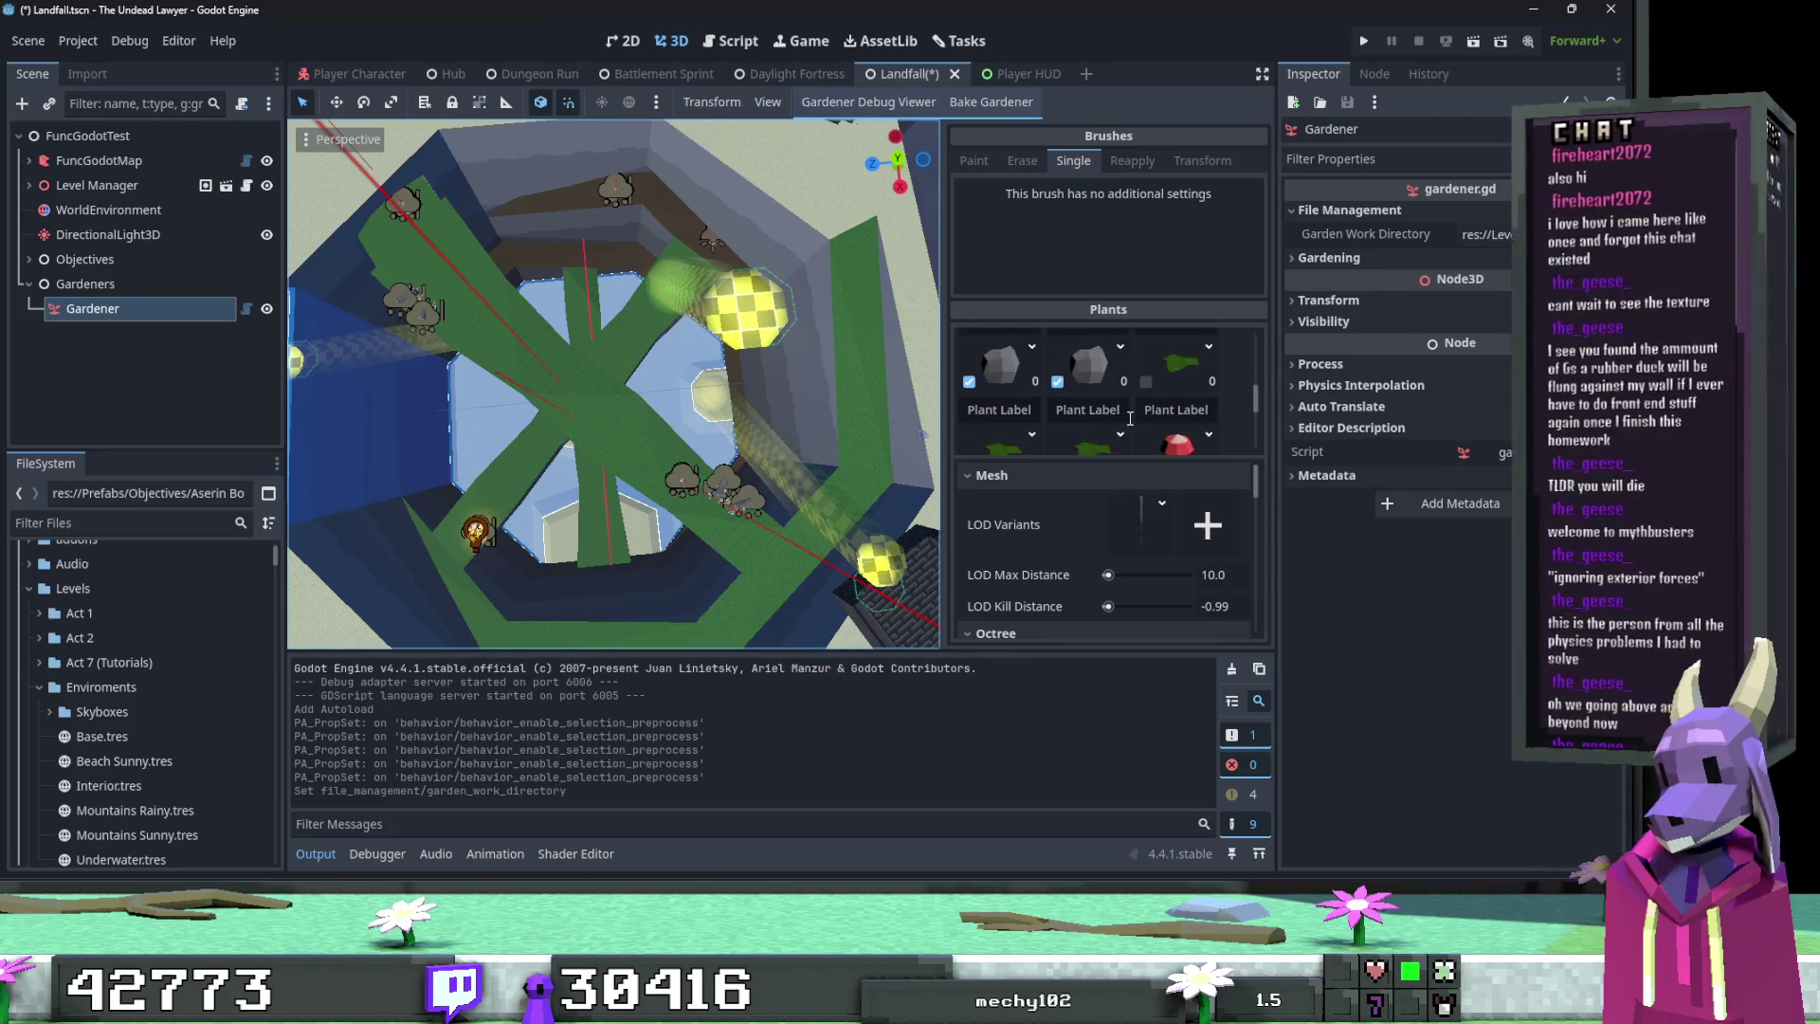
pyautogui.click(1129, 415)
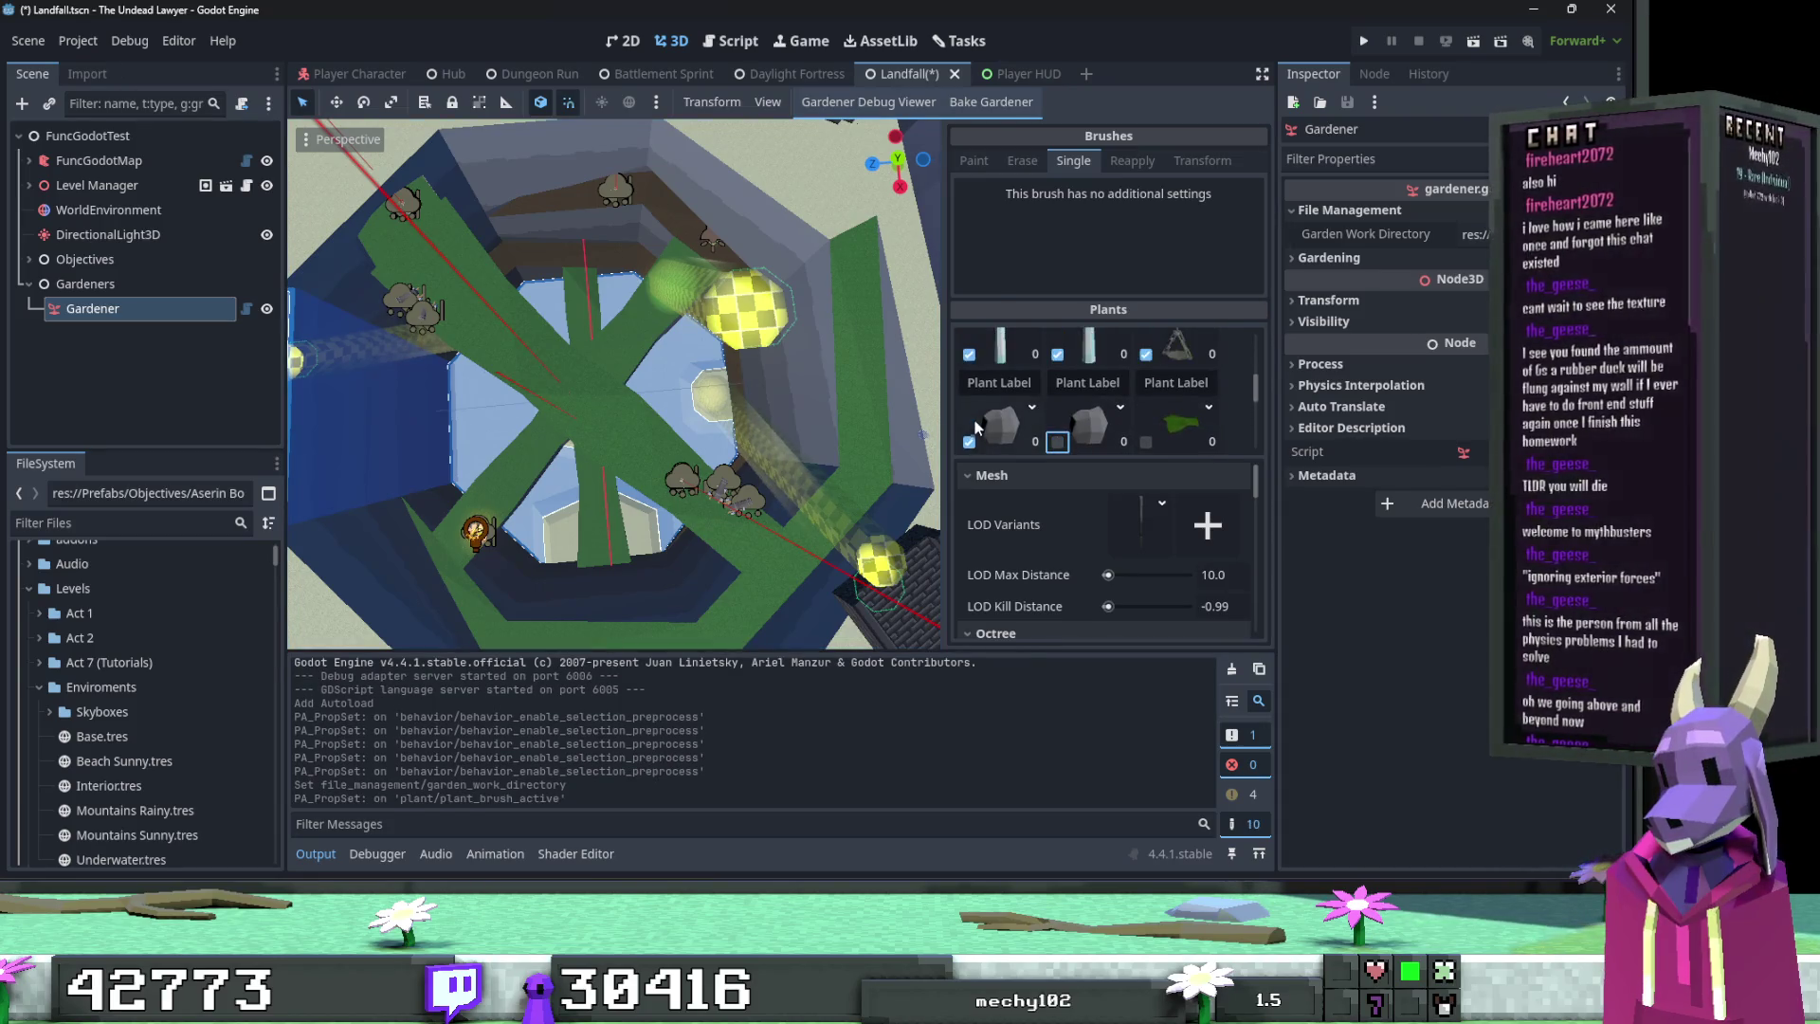
pyautogui.click(971, 425)
pyautogui.click(1147, 356)
pyautogui.scroll(-1, 1147, 398)
pyautogui.click(1146, 409)
pyautogui.click(971, 417)
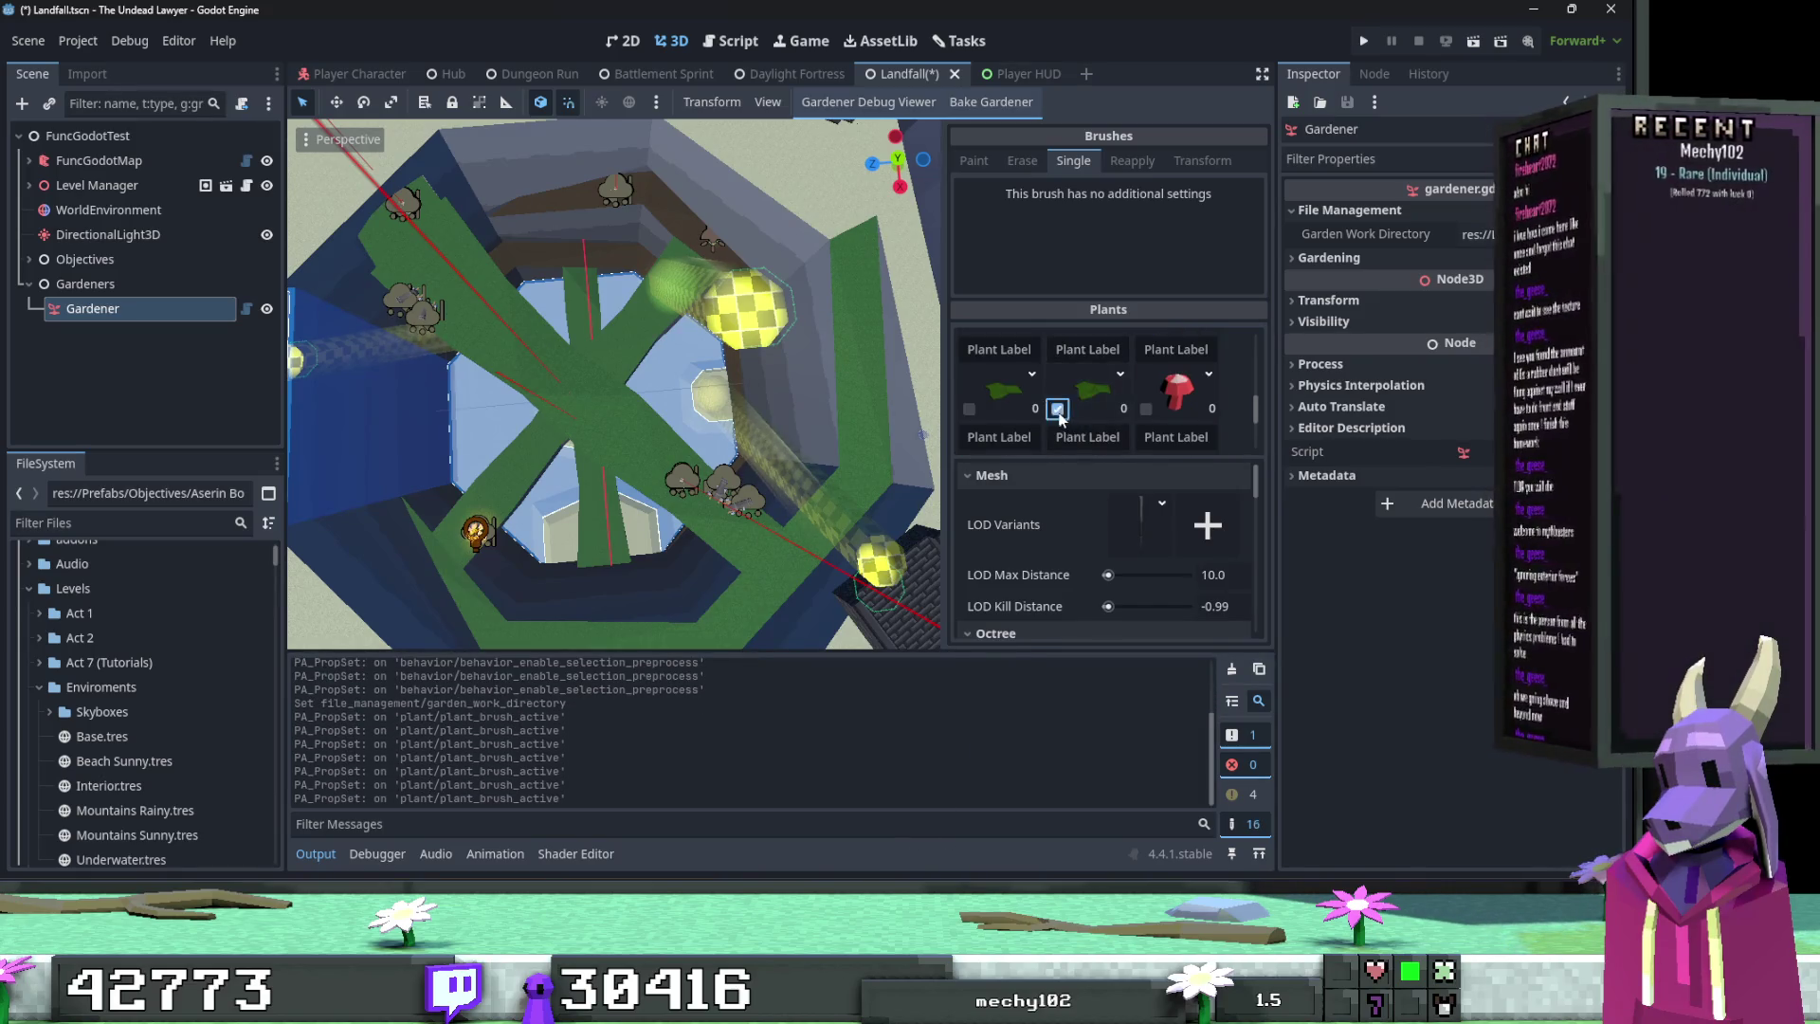
pyautogui.click(970, 412)
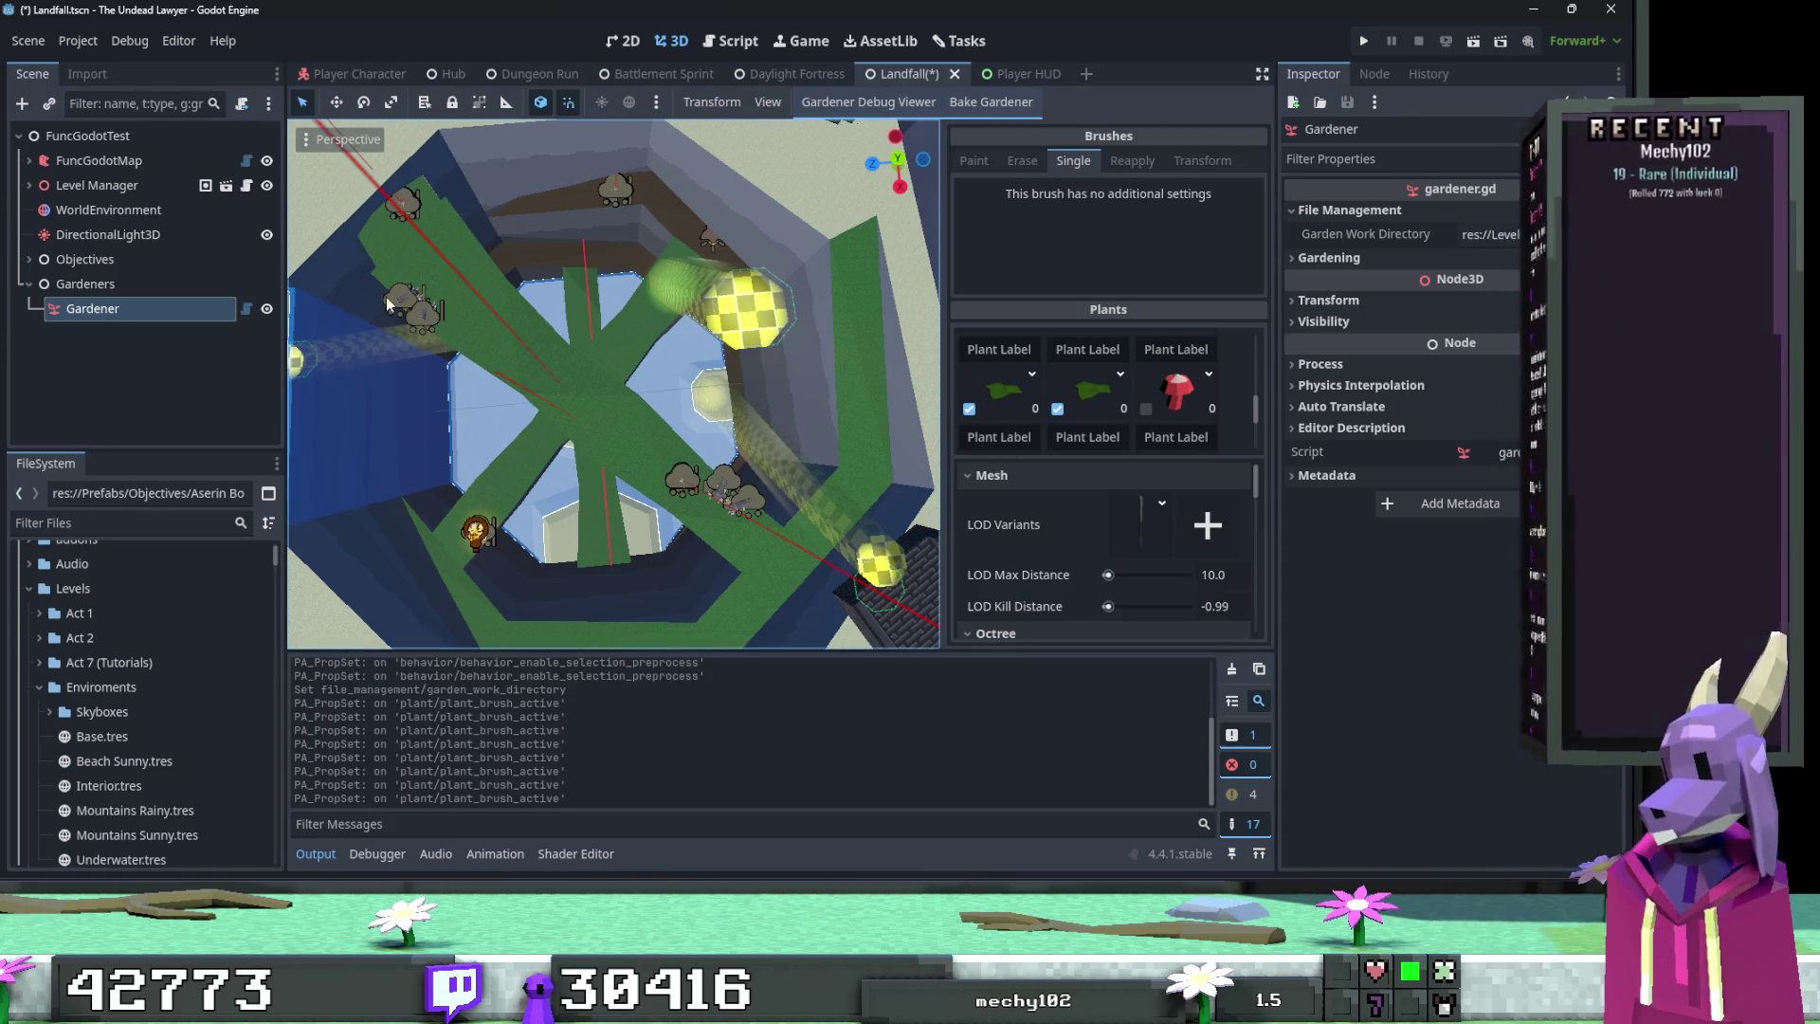
# Step: Switch the Gardener brush to Paint and test strokes on the cliff wall, undoing them
pyautogui.scroll(2, 388, 303)
pyautogui.scroll(3, 388, 304)
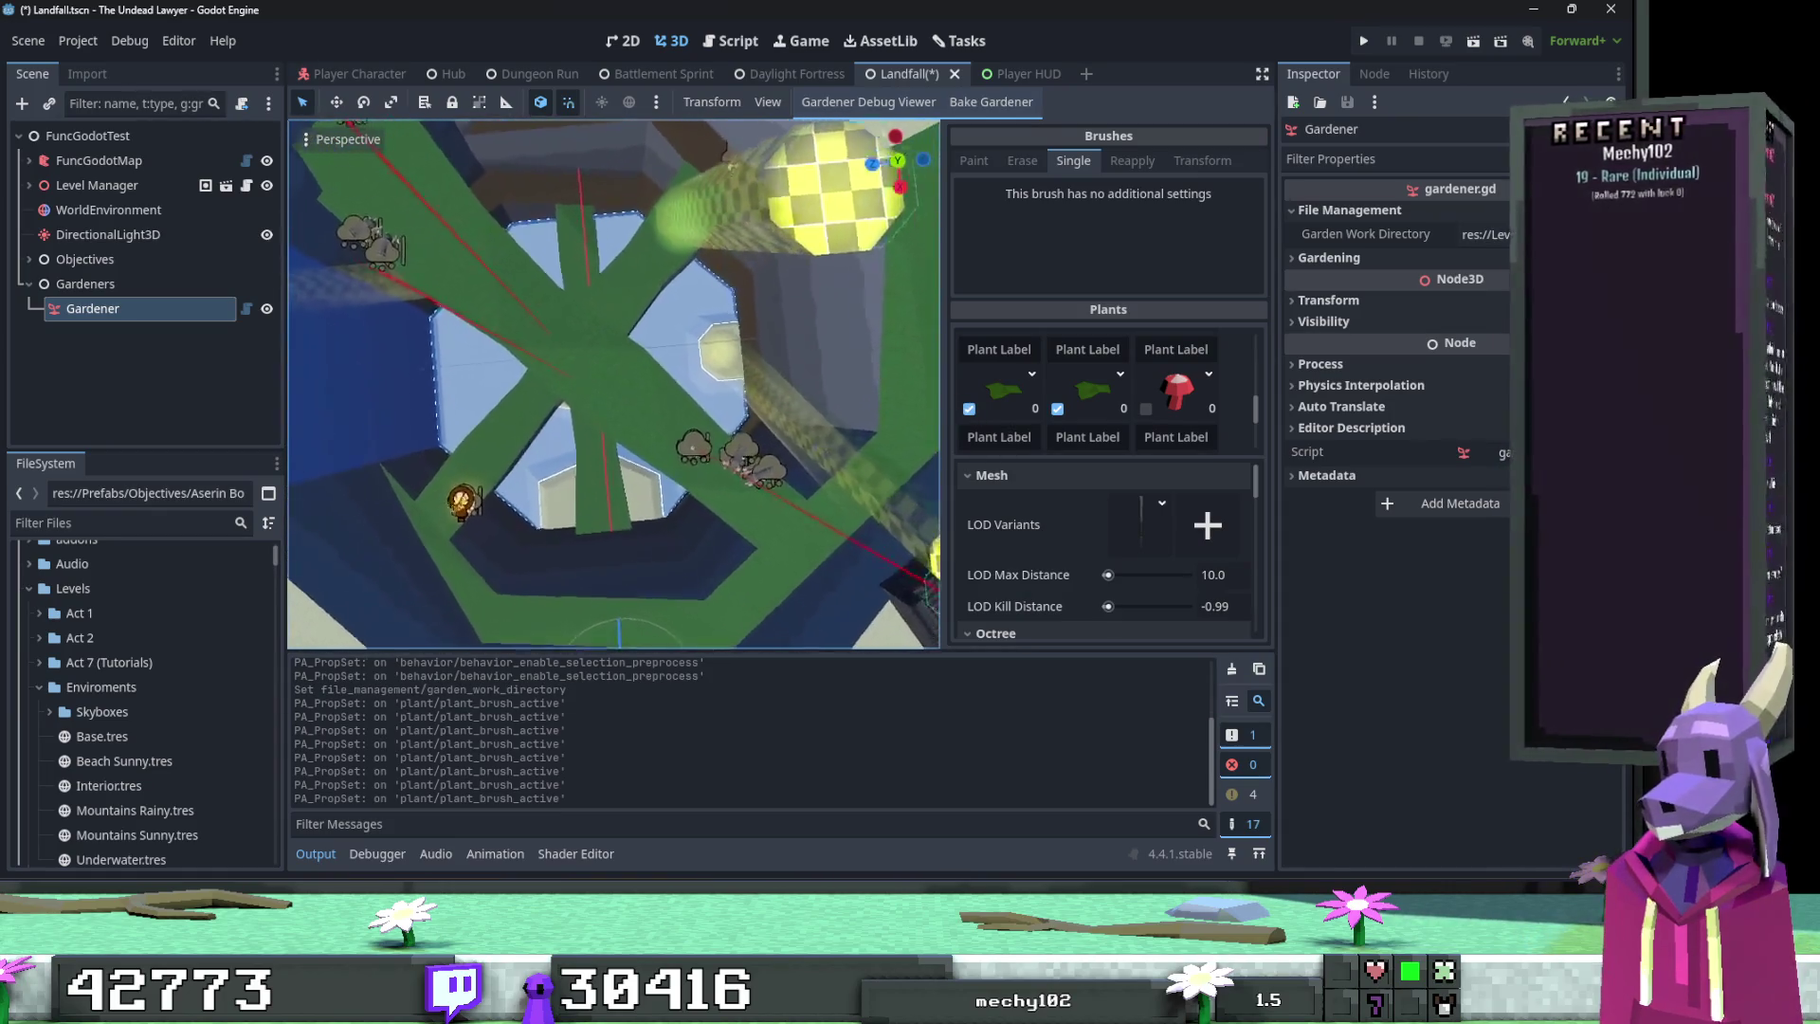
pyautogui.scroll(5, 613, 384)
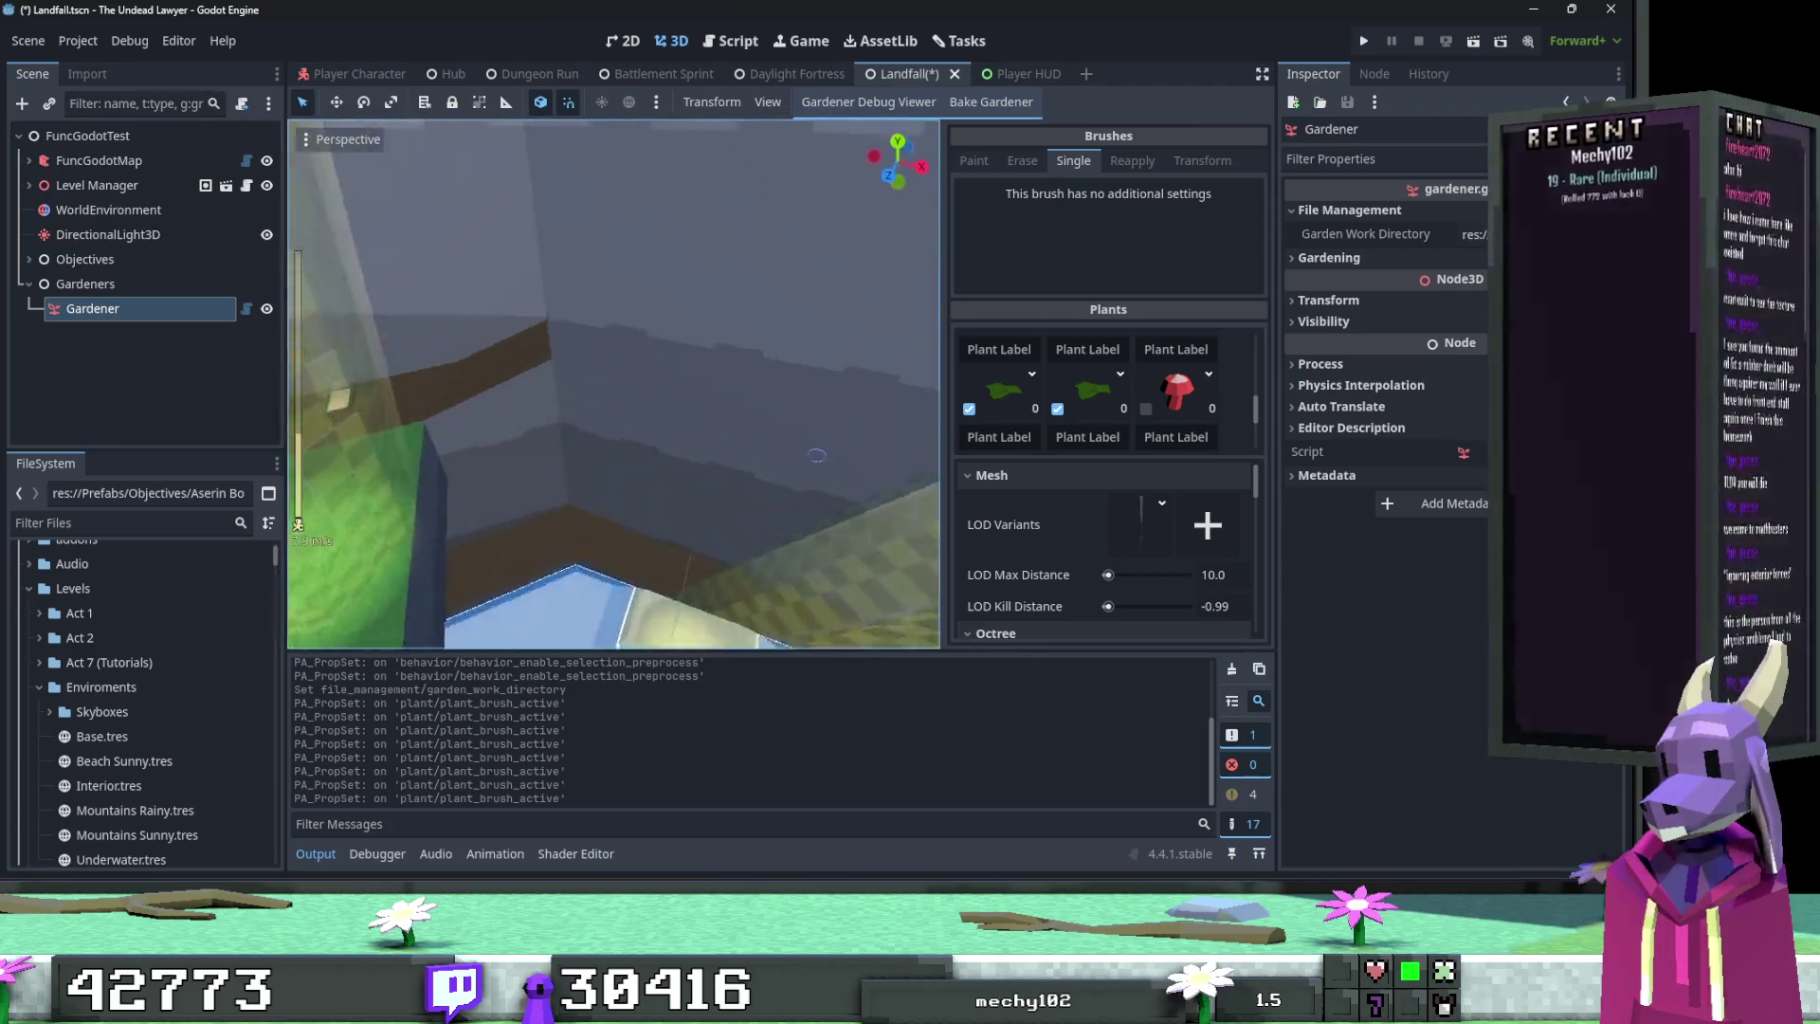
pyautogui.moveTo(493, 356)
pyautogui.mouseDown()
pyautogui.moveTo(614, 395)
pyautogui.moveTo(604, 427)
pyautogui.mouseUp()
pyautogui.hotkey('ctrl', 'z')
pyautogui.click(974, 160)
pyautogui.click(692, 378)
pyautogui.hotkey('ctrl', 'z')
pyautogui.moveTo(611, 425); pyautogui.dragTo(819, 449)
pyautogui.scroll(5, 801, 456)
pyautogui.moveTo(469, 303)
pyautogui.mouseDown()
pyautogui.moveTo(664, 358)
pyautogui.moveTo(481, 322)
pyautogui.moveTo(711, 373)
pyautogui.moveTo(844, 446)
pyautogui.moveTo(866, 418)
pyautogui.moveTo(668, 379)
pyautogui.mouseUp()
pyautogui.hotkey('ctrl', 'z')
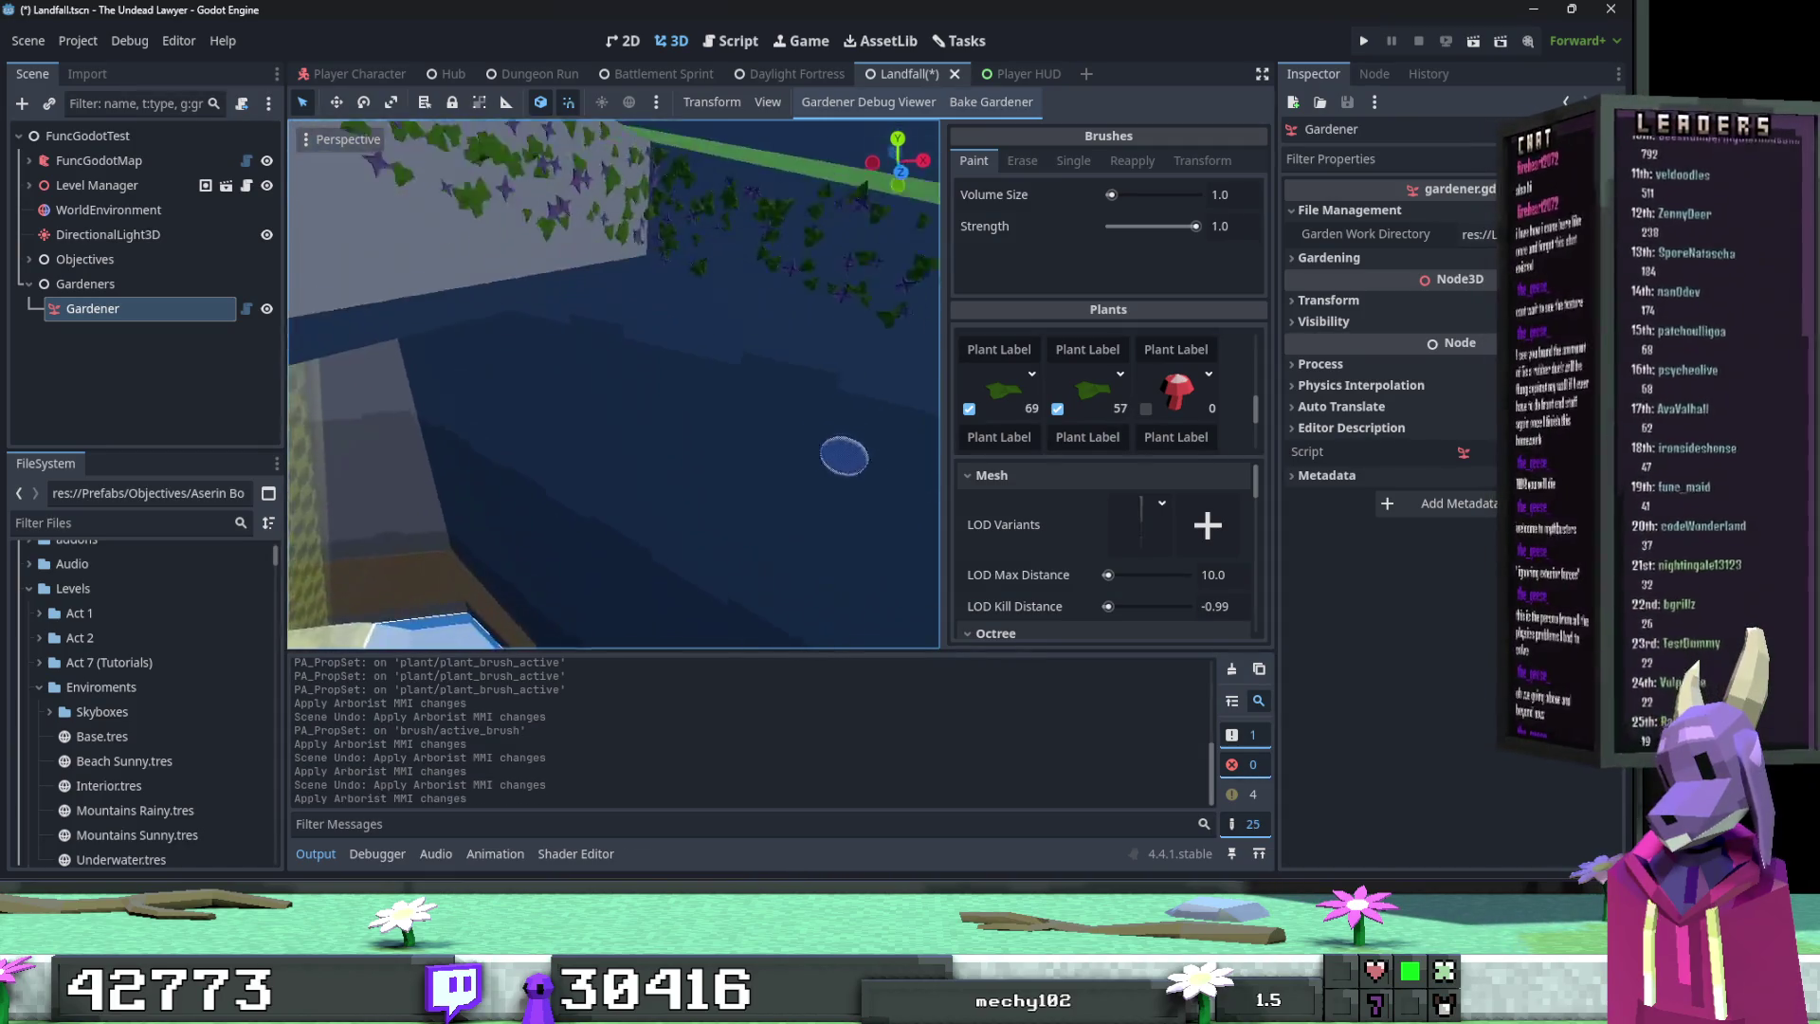
# Step: Paint strips of green and purple vine plants across the pit's cliff walls
pyautogui.moveTo(650, 395); pyautogui.dragTo(655, 493)
pyautogui.moveTo(725, 311)
pyautogui.mouseDown()
pyautogui.moveTo(718, 411)
pyautogui.moveTo(856, 303)
pyautogui.mouseUp()
pyautogui.scroll(5, 856, 304)
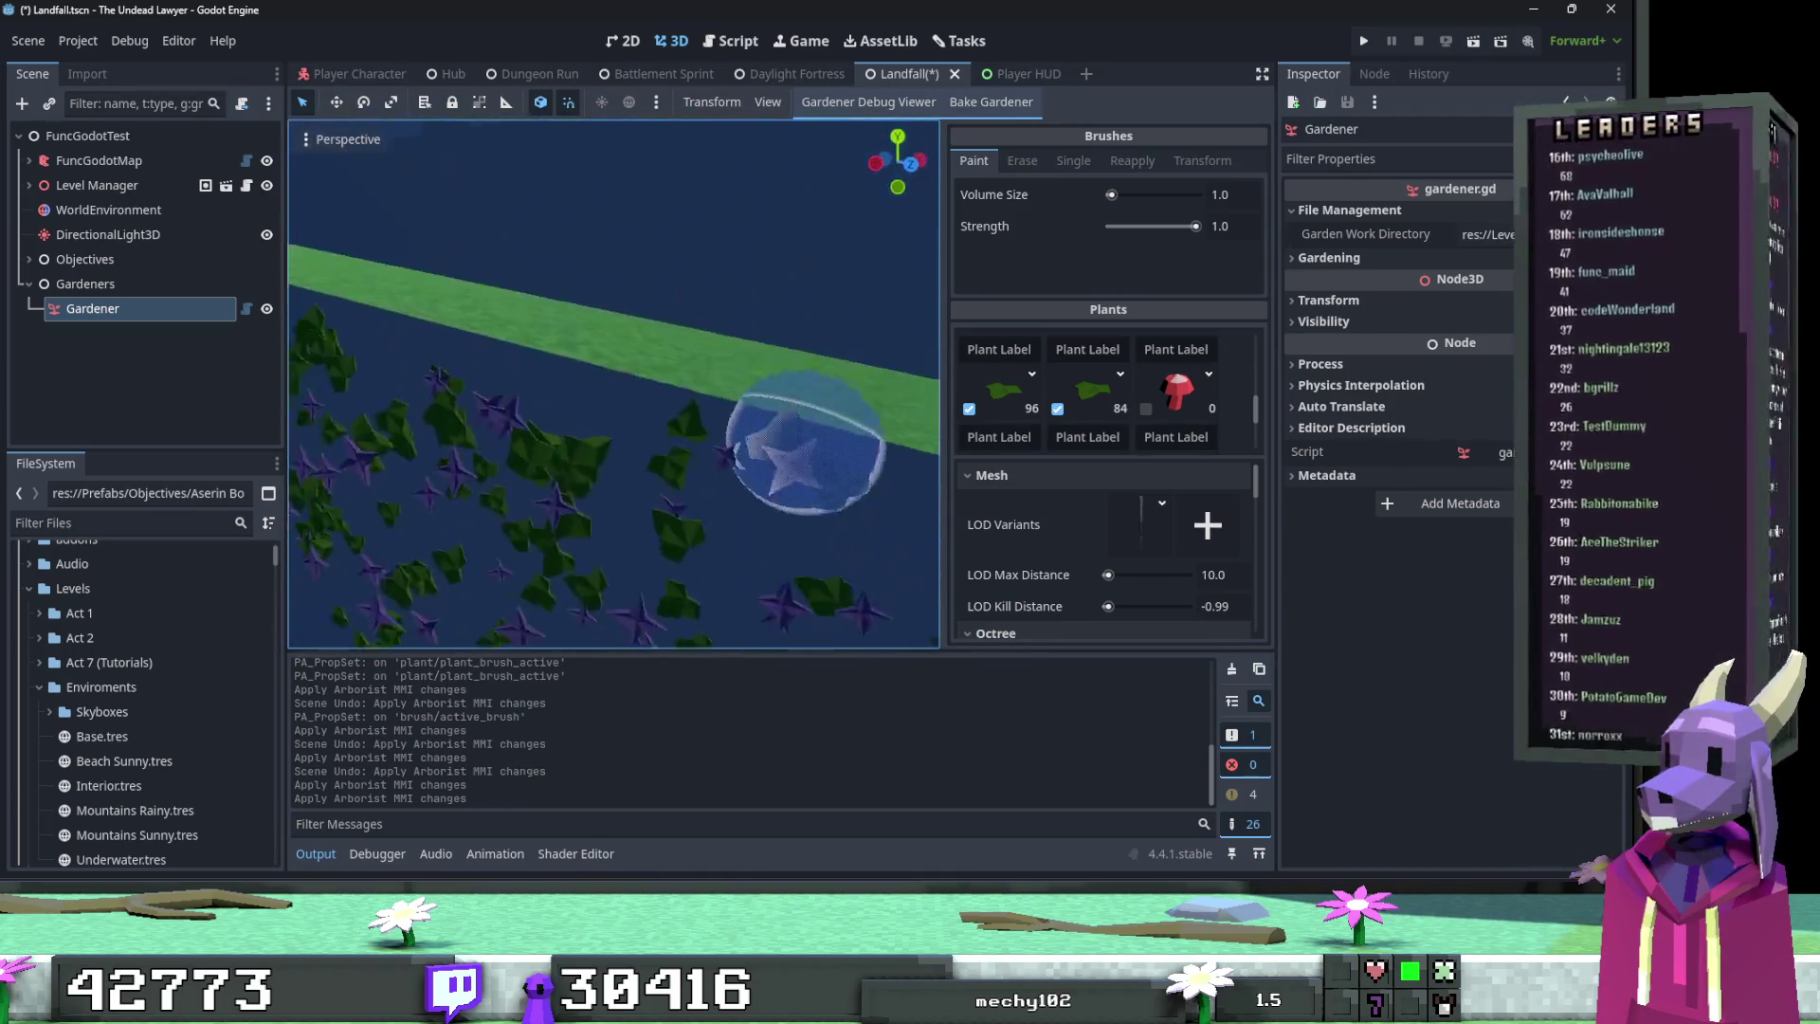
pyautogui.scroll(-3, 846, 379)
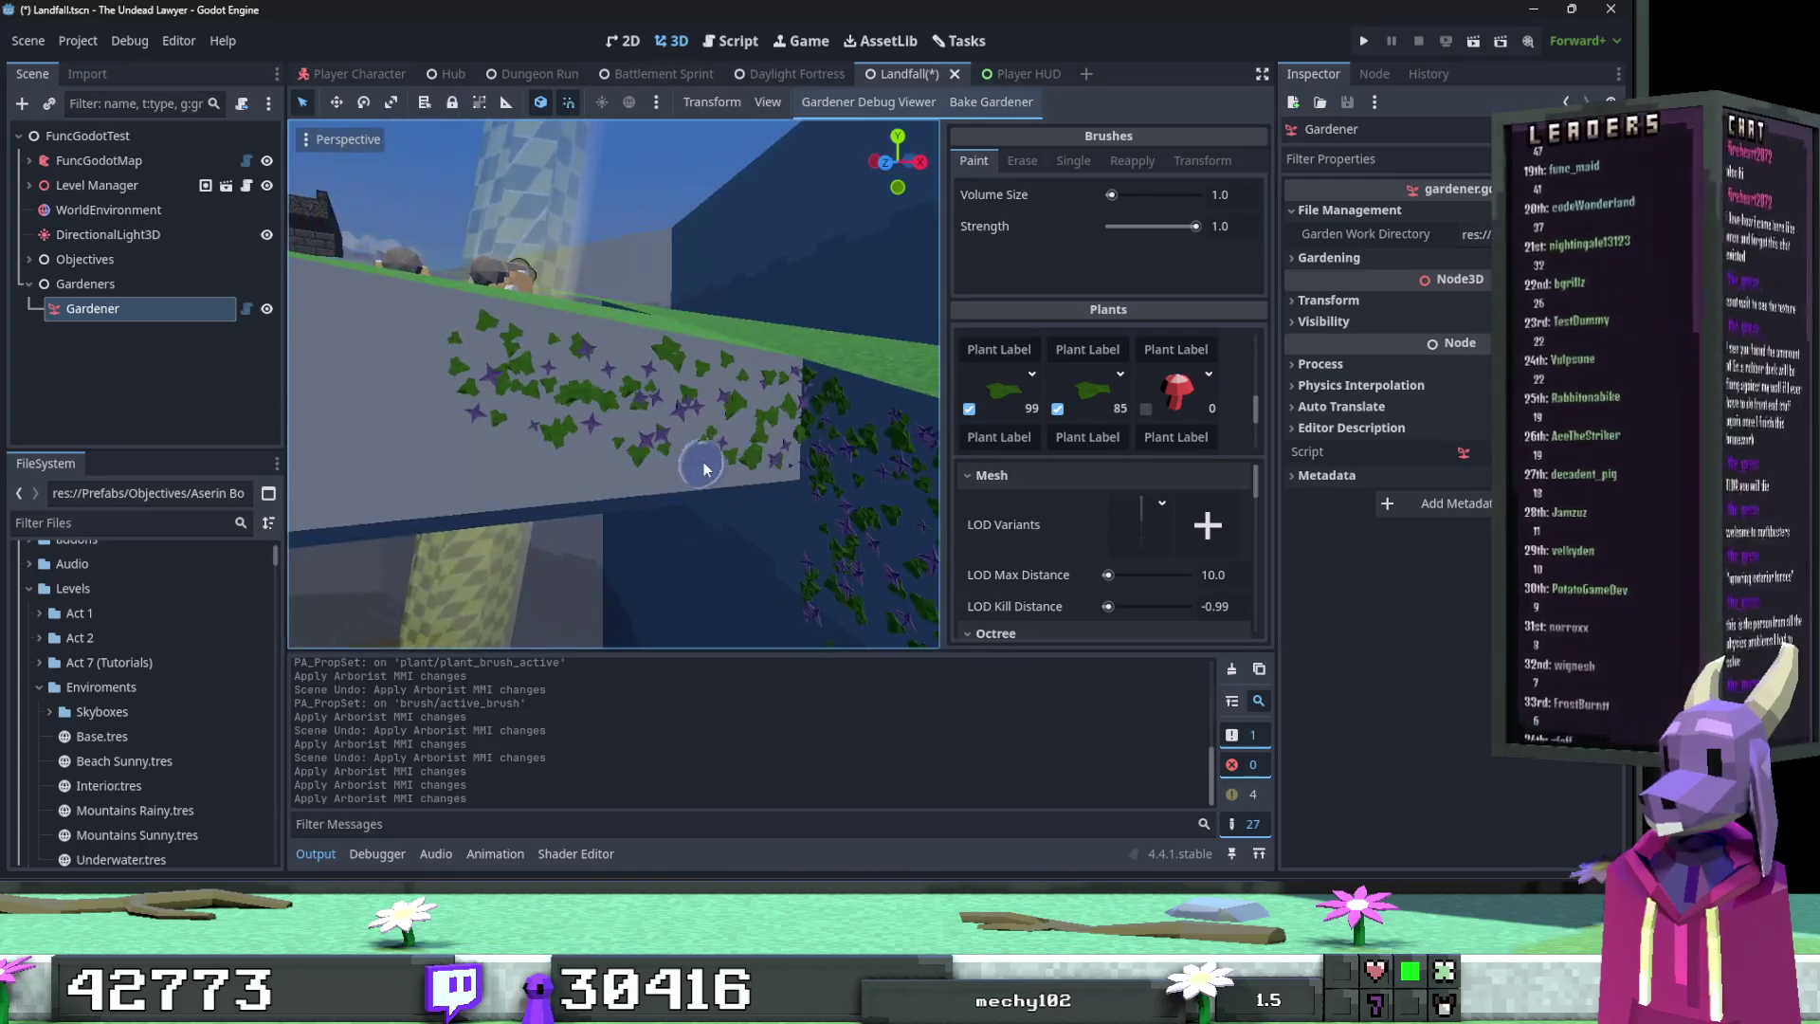
pyautogui.moveTo(698, 459)
pyautogui.mouseDown()
pyautogui.moveTo(754, 462)
pyautogui.moveTo(536, 482)
pyautogui.mouseUp()
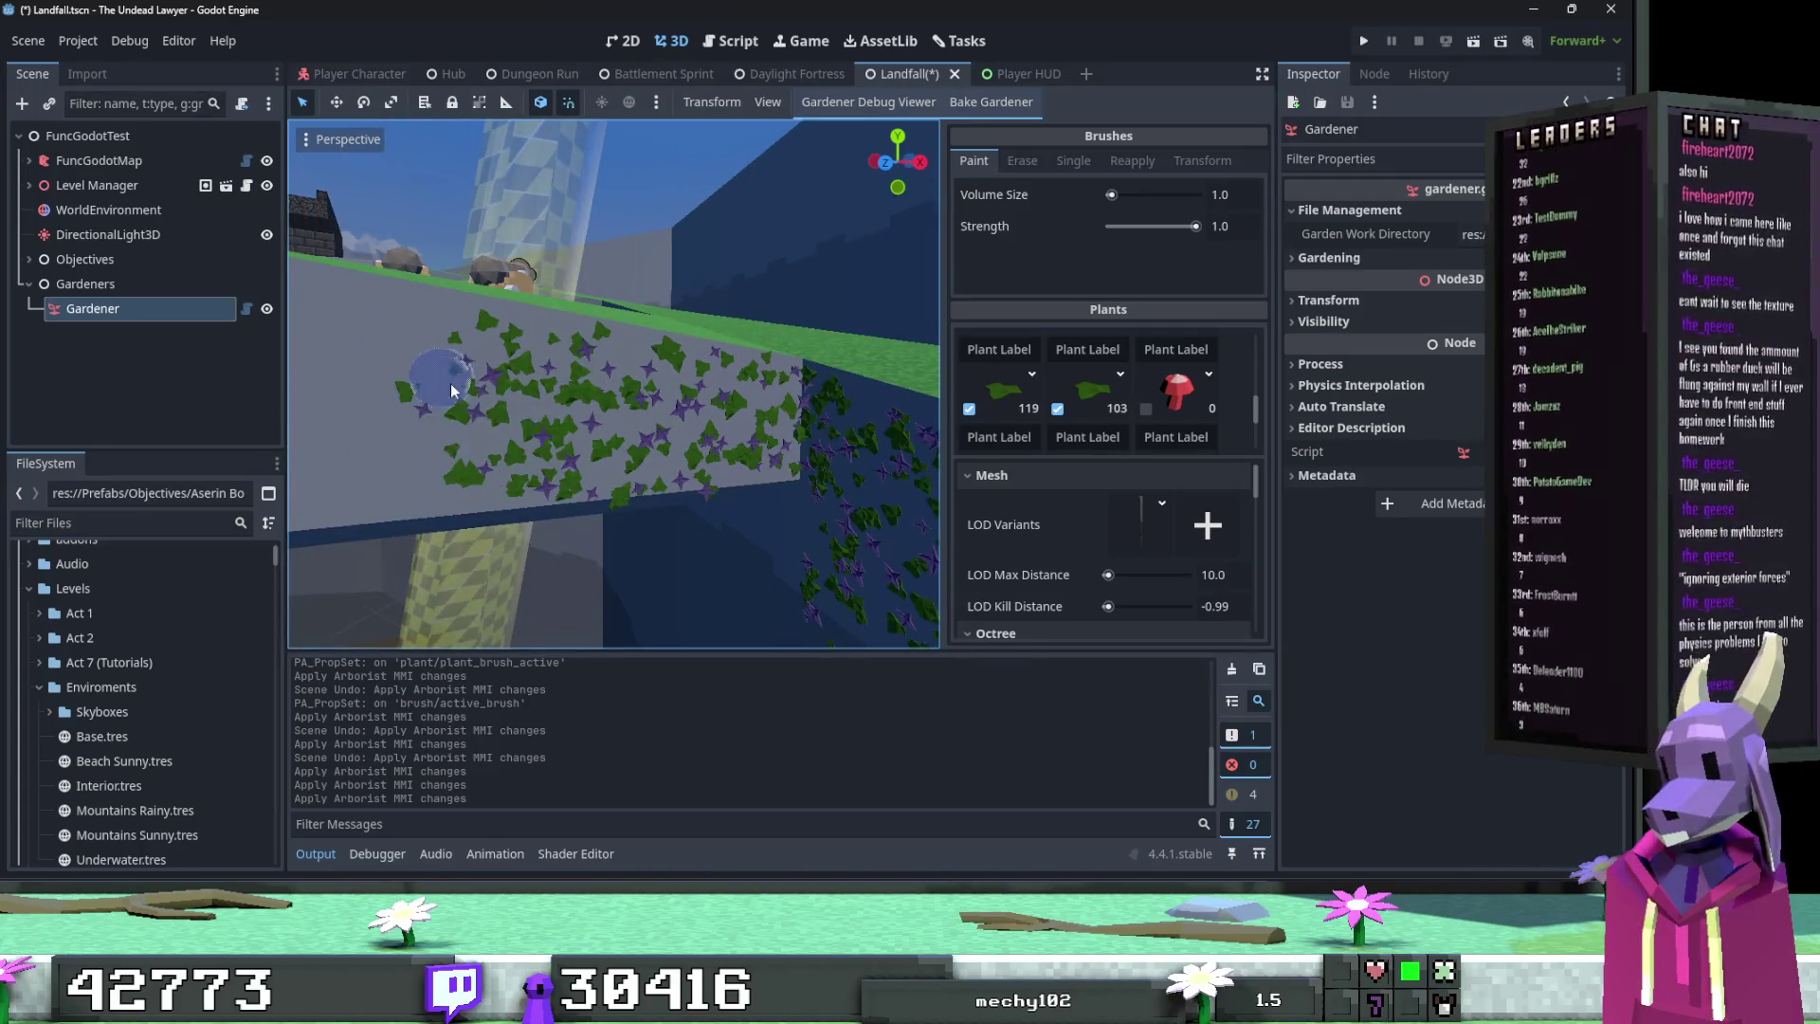
pyautogui.moveTo(474, 384)
pyautogui.mouseDown()
pyautogui.moveTo(459, 373)
pyautogui.moveTo(745, 432)
pyautogui.moveTo(663, 457)
pyautogui.moveTo(668, 498)
pyautogui.moveTo(623, 491)
pyautogui.moveTo(528, 366)
pyautogui.moveTo(588, 351)
pyautogui.moveTo(812, 447)
pyautogui.moveTo(617, 453)
pyautogui.mouseUp()
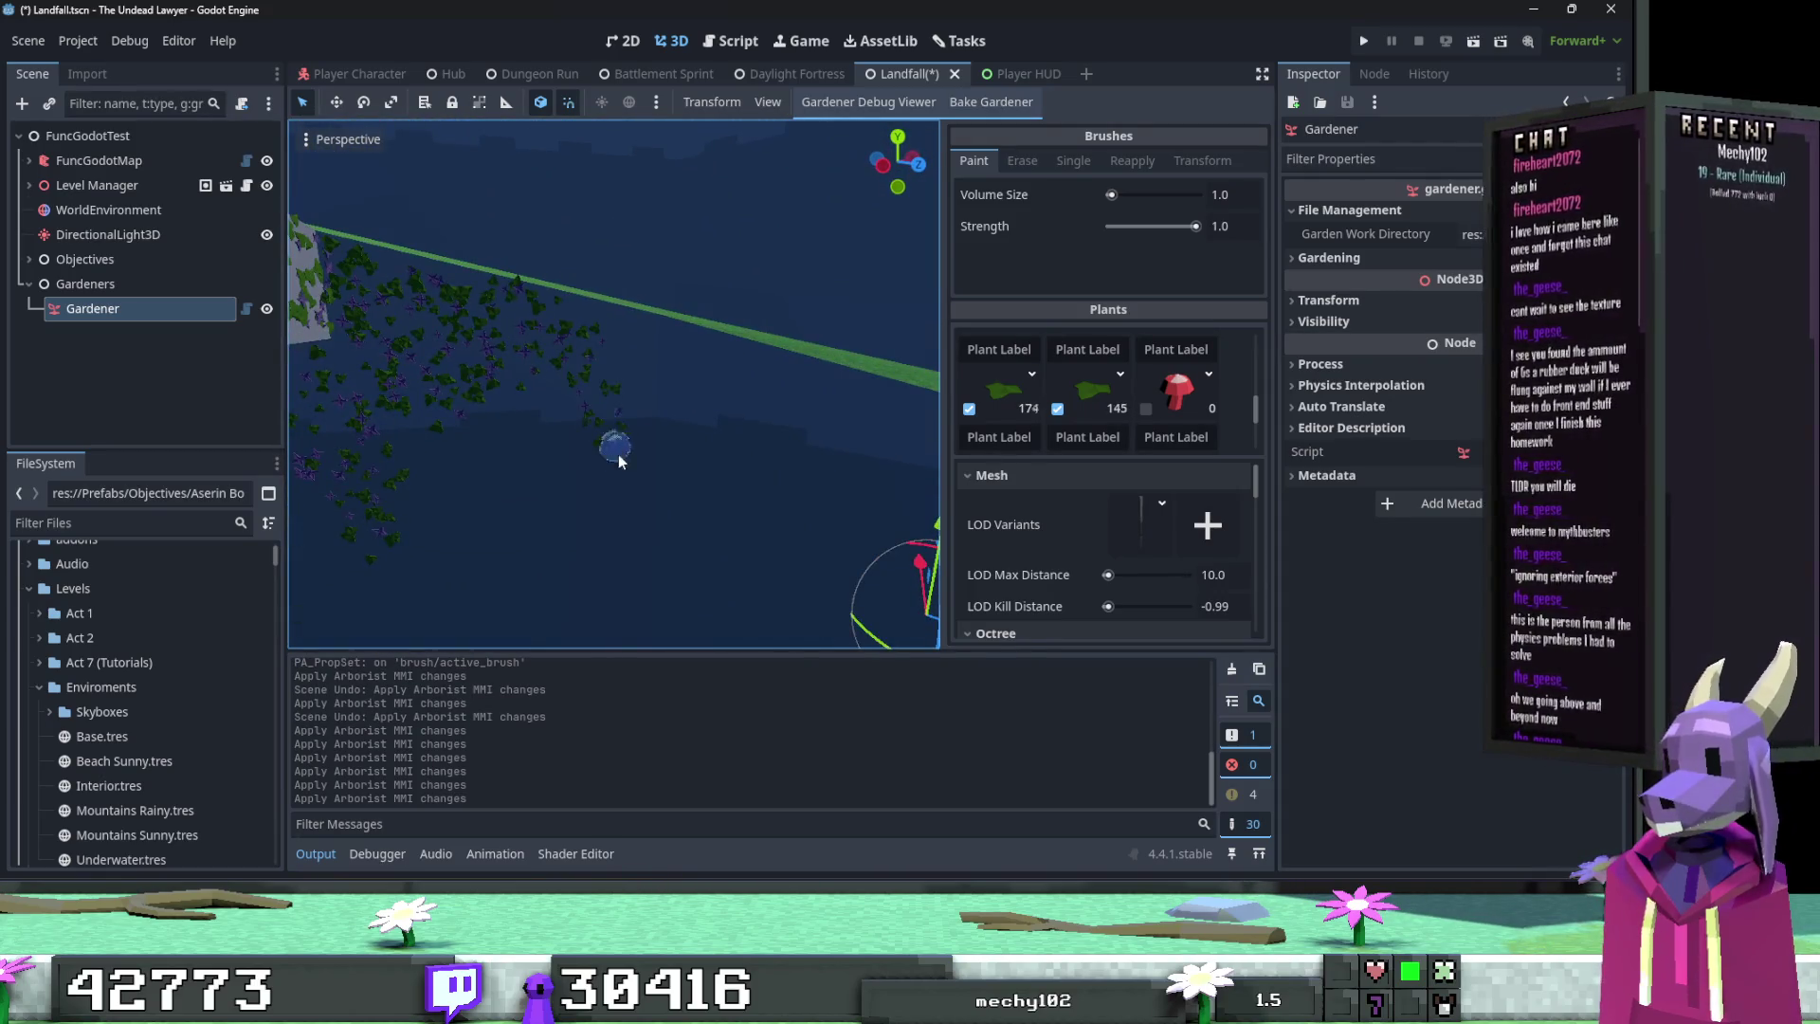
pyautogui.moveTo(640, 334); pyautogui.dragTo(653, 387)
pyautogui.moveTo(536, 323)
pyautogui.mouseDown()
pyautogui.moveTo(663, 390)
pyautogui.moveTo(622, 540)
pyautogui.moveTo(832, 447)
pyautogui.moveTo(661, 494)
pyautogui.mouseUp()
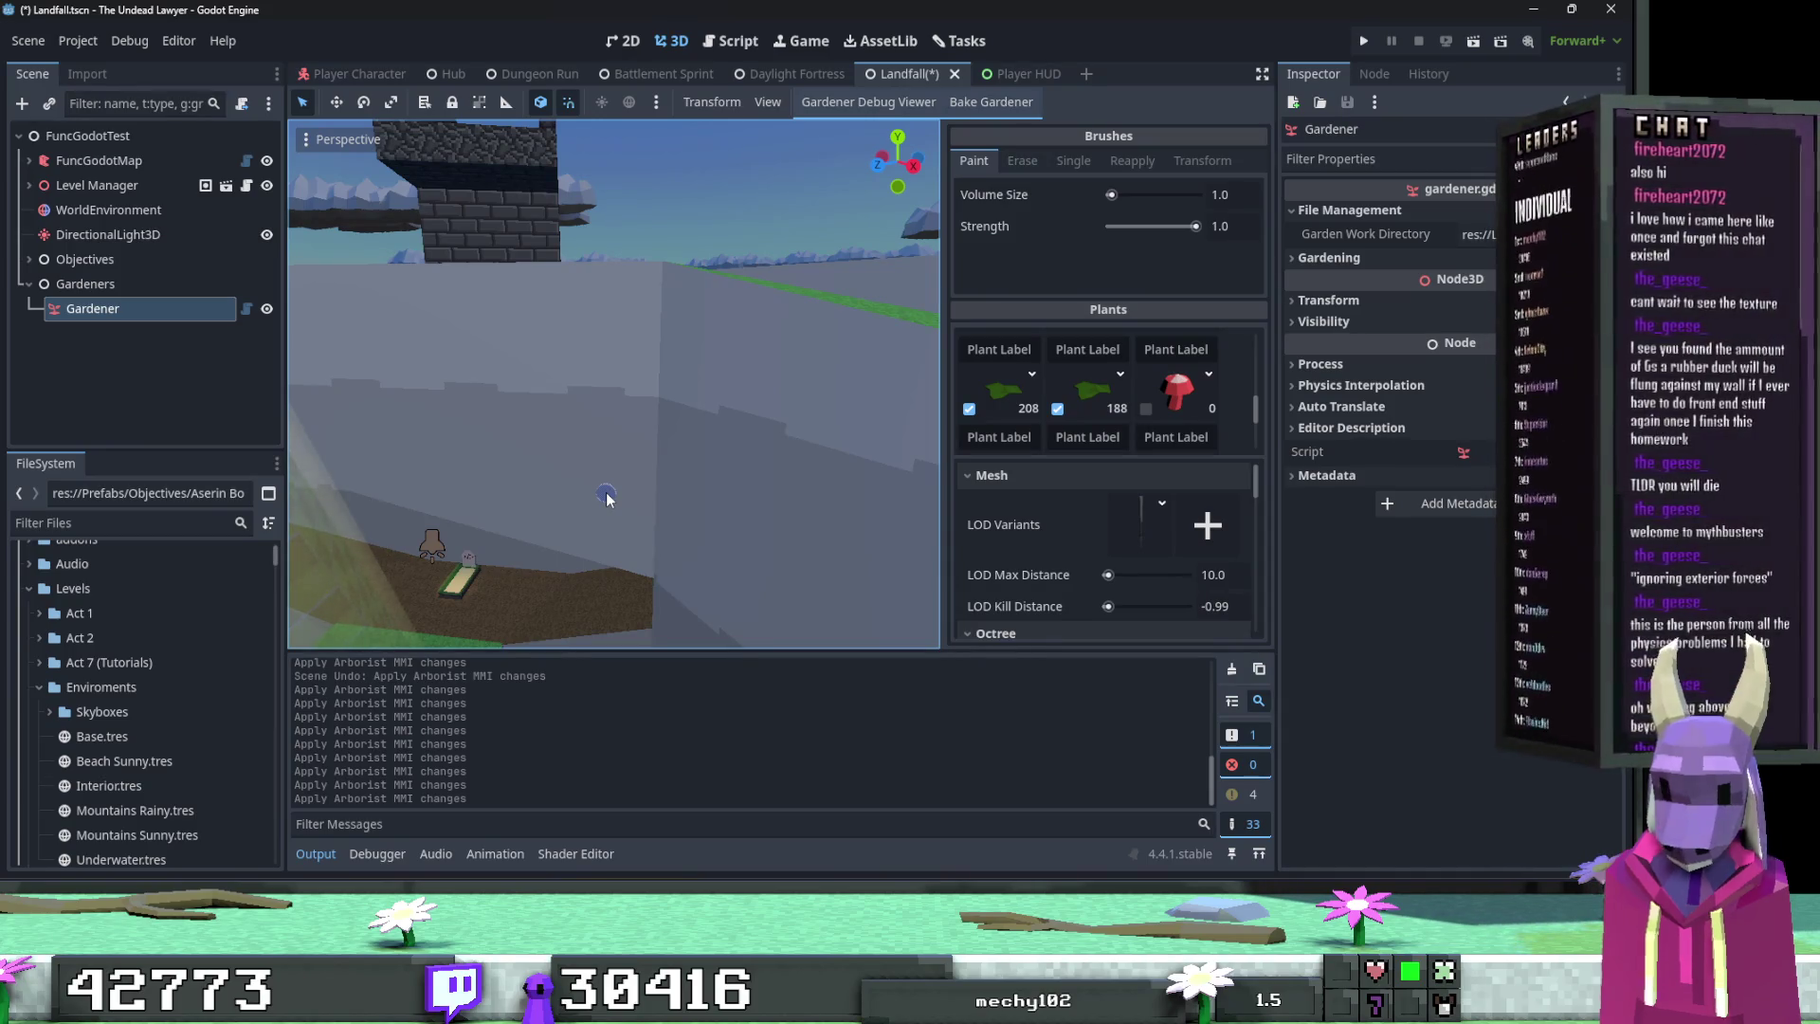
# Step: Paint vertical trails and clusters of vines on the wall below the tower
pyautogui.moveTo(607, 497); pyautogui.dragTo(613, 360)
pyautogui.click(861, 373)
pyautogui.hotkey('ctrl', 'z')
pyautogui.moveTo(701, 385)
pyautogui.mouseDown()
pyautogui.moveTo(663, 464)
pyautogui.moveTo(703, 616)
pyautogui.moveTo(749, 408)
pyautogui.moveTo(656, 456)
pyautogui.mouseUp()
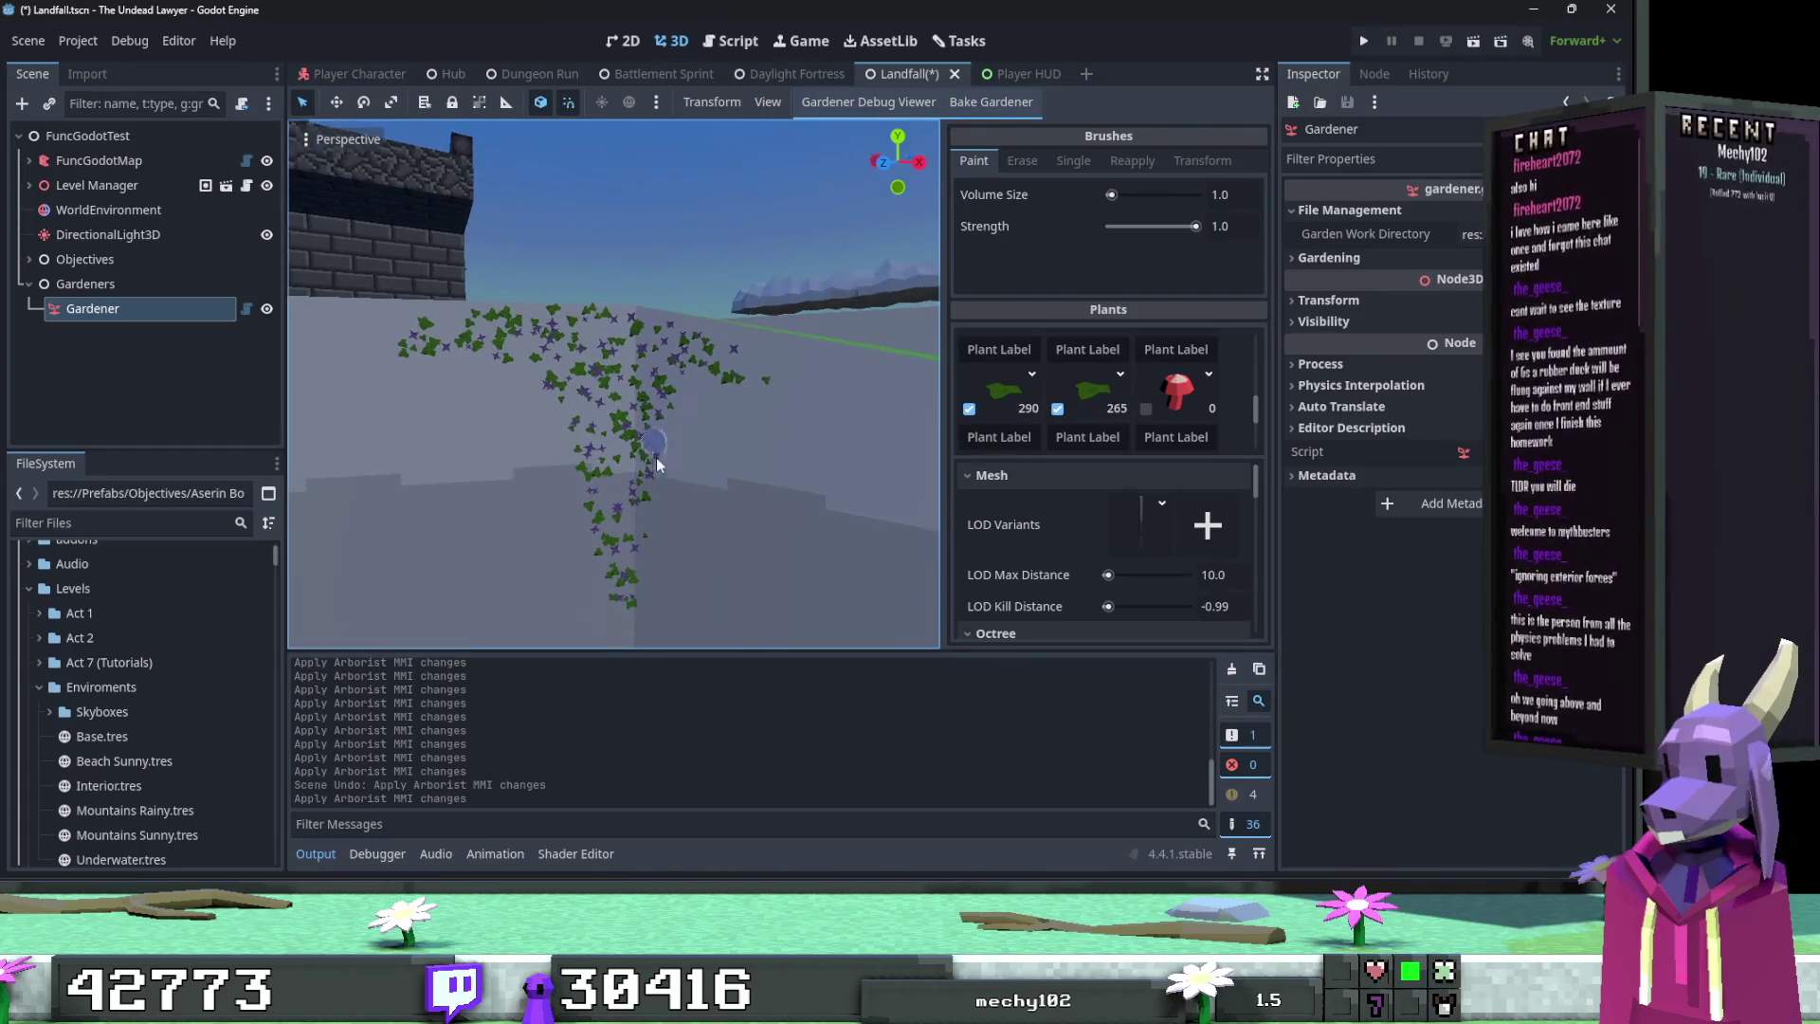
pyautogui.click(796, 373)
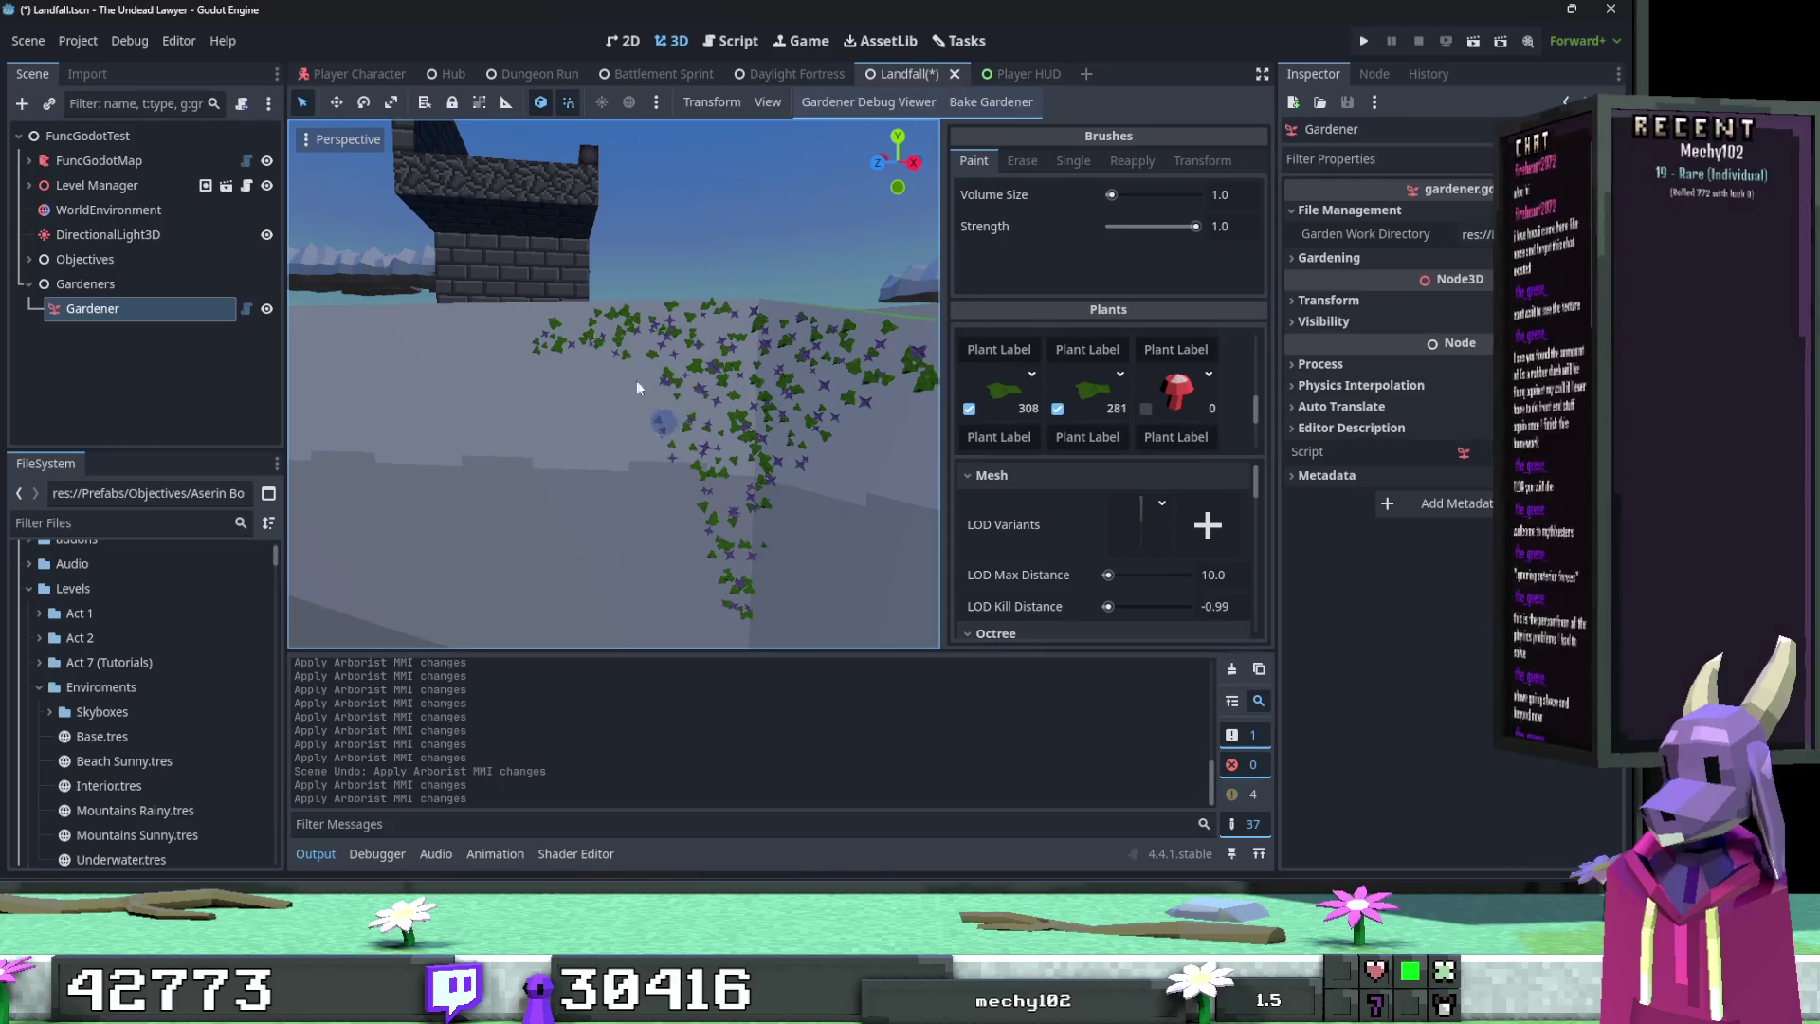
pyautogui.click(702, 402)
pyautogui.moveTo(702, 402)
pyautogui.mouseDown()
pyautogui.moveTo(818, 451)
pyautogui.moveTo(702, 421)
pyautogui.mouseUp()
# Step: Spread more vines leftward and across the upper middle of the wall
pyautogui.moveTo(799, 377); pyautogui.dragTo(628, 415)
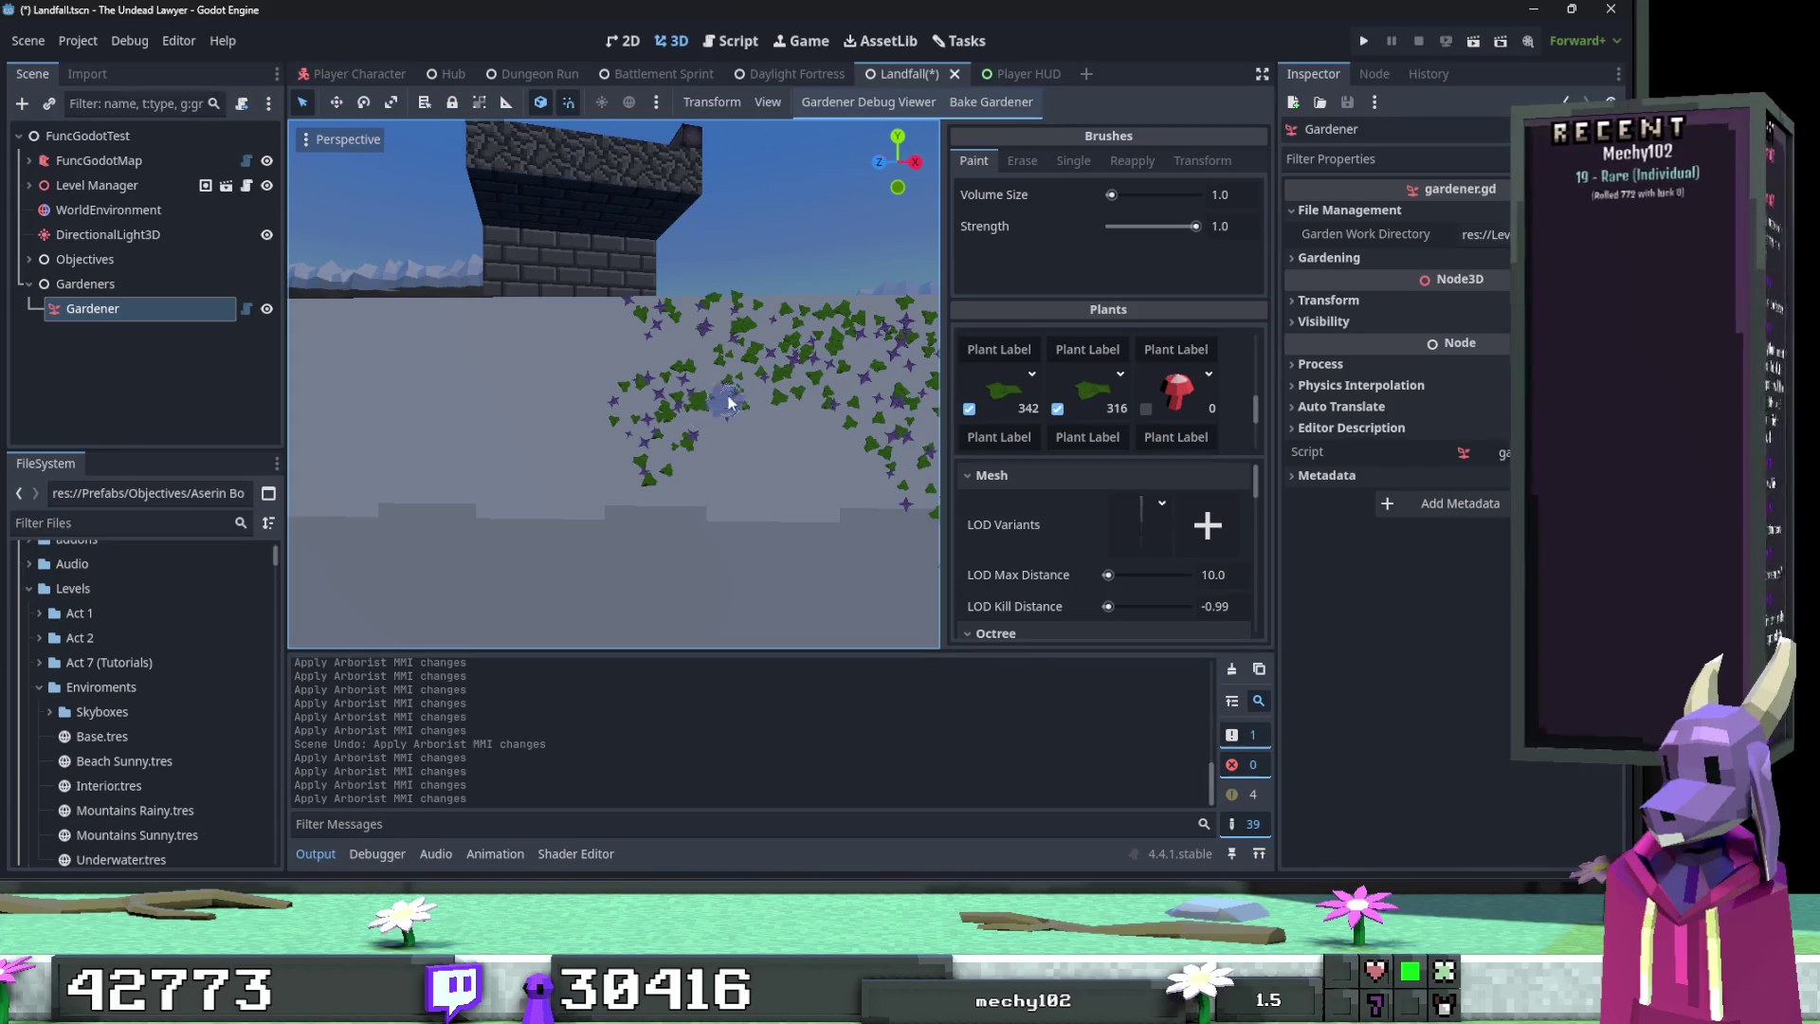
pyautogui.moveTo(785, 400)
pyautogui.mouseDown()
pyautogui.moveTo(625, 389)
pyautogui.moveTo(546, 337)
pyautogui.moveTo(634, 439)
pyautogui.moveTo(650, 532)
pyautogui.moveTo(806, 445)
pyautogui.moveTo(520, 491)
pyautogui.mouseUp()
pyautogui.moveTo(692, 420); pyautogui.dragTo(633, 353)
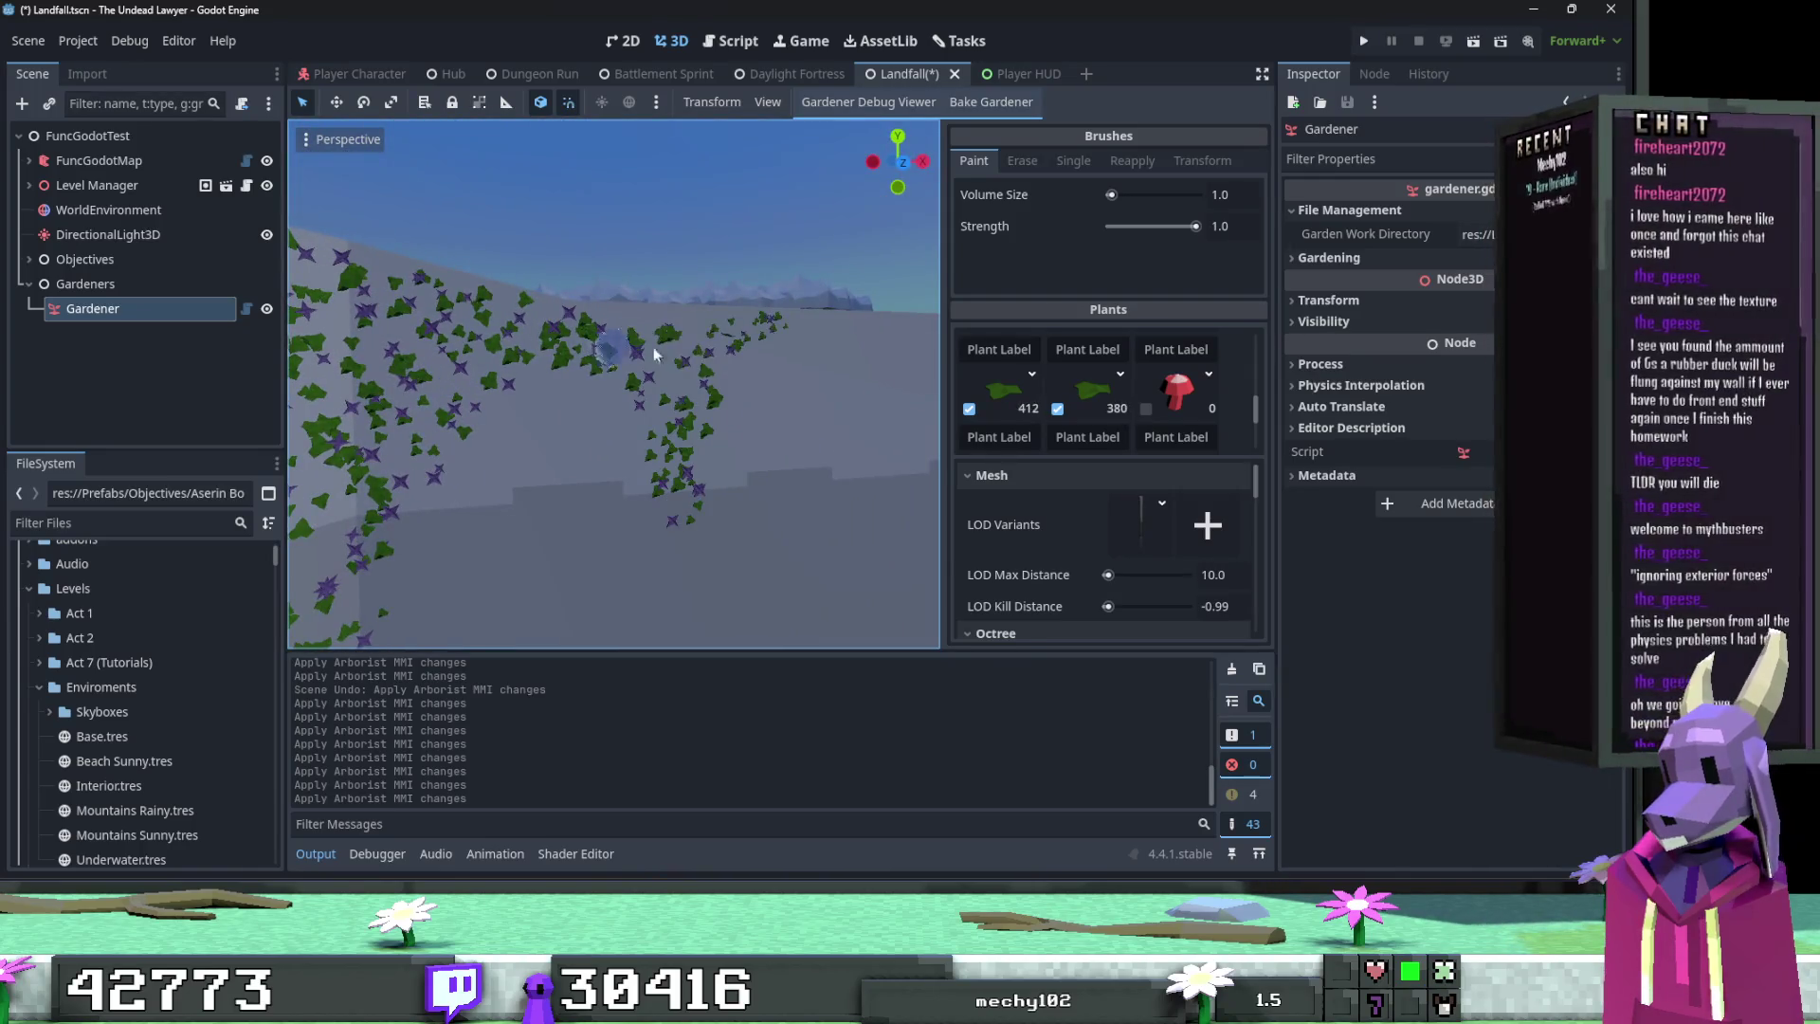
pyautogui.moveTo(825, 332); pyautogui.dragTo(640, 332)
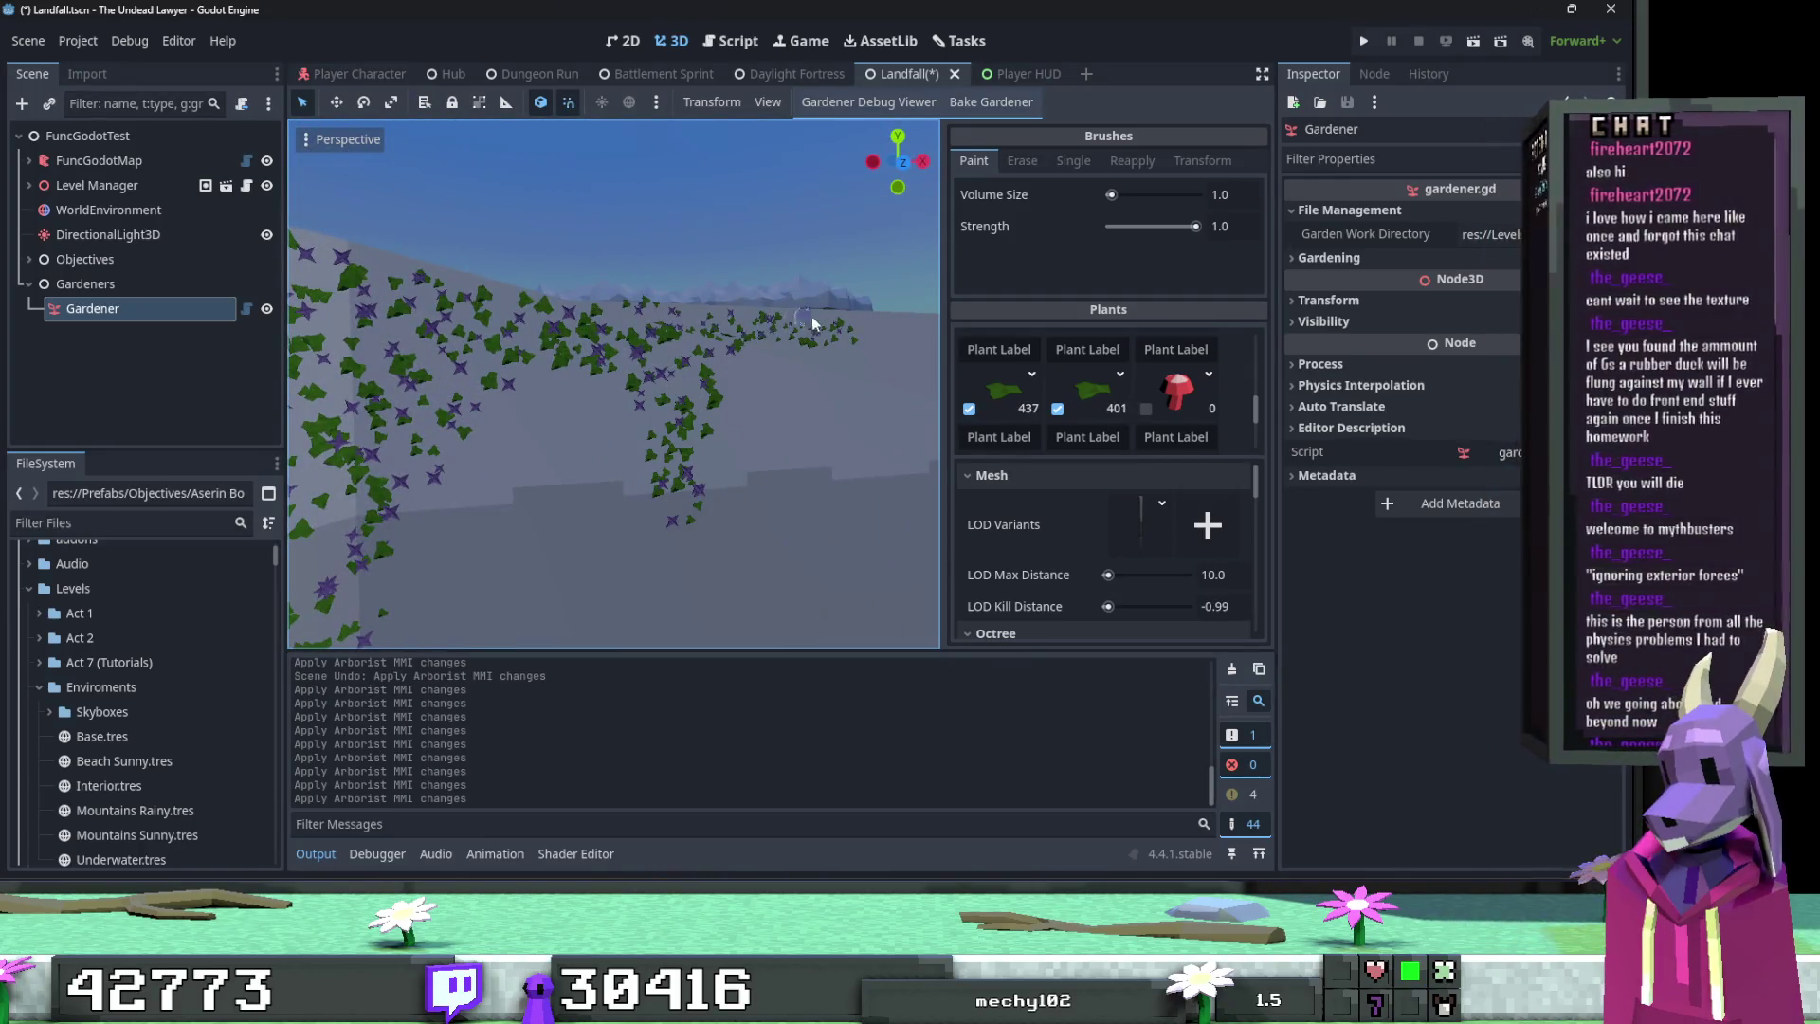
pyautogui.moveTo(680, 408); pyautogui.dragTo(697, 487)
pyautogui.scroll(-3, 697, 615)
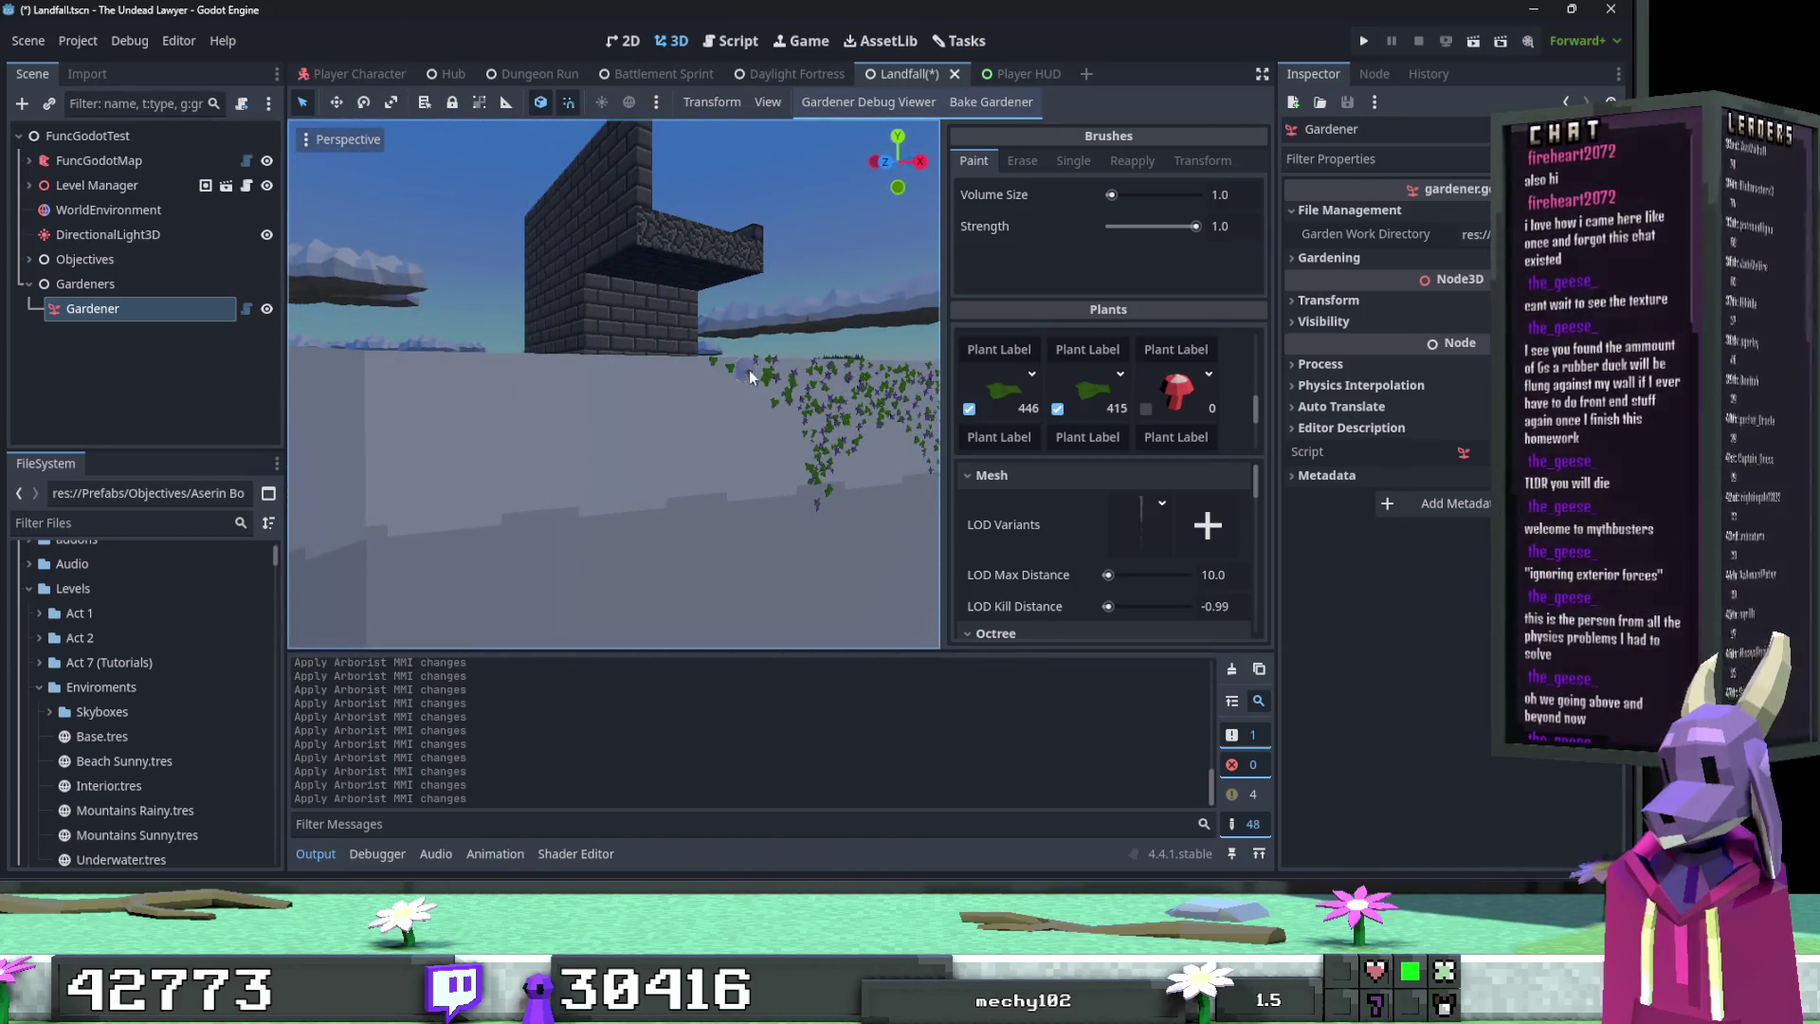
pyautogui.rightClick(702, 384)
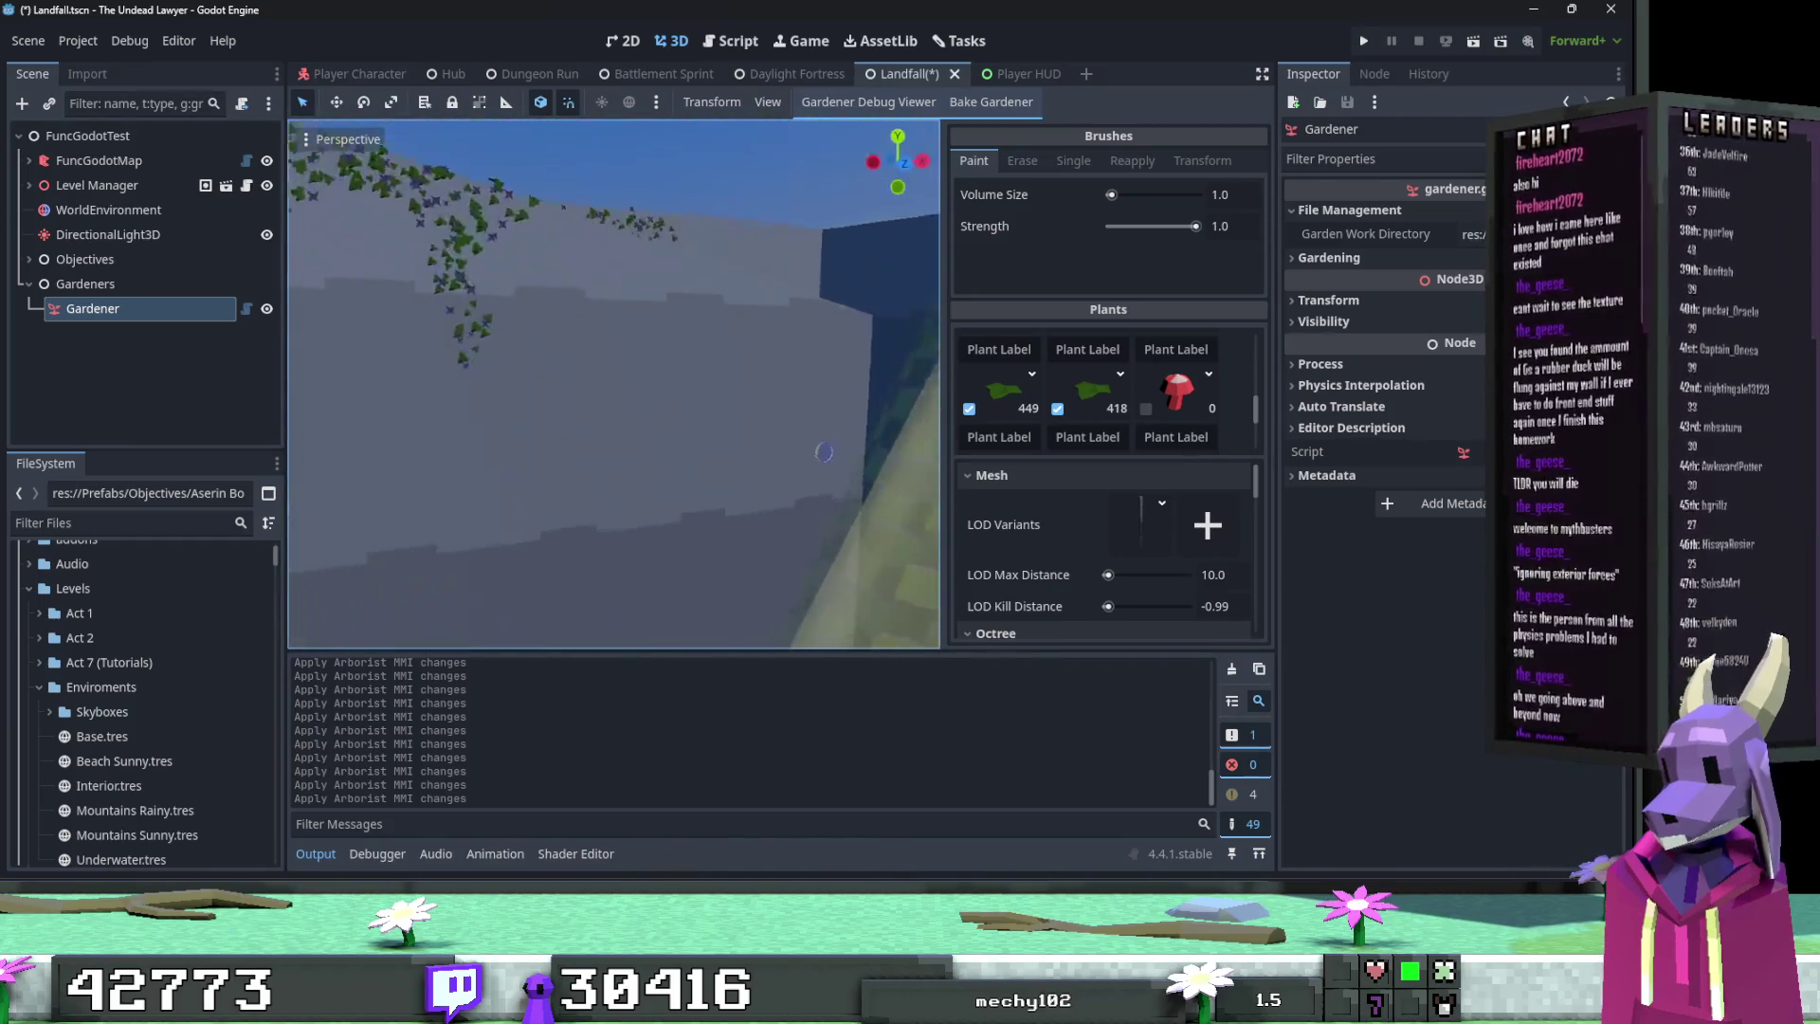
pyautogui.scroll(-3, 739, 381)
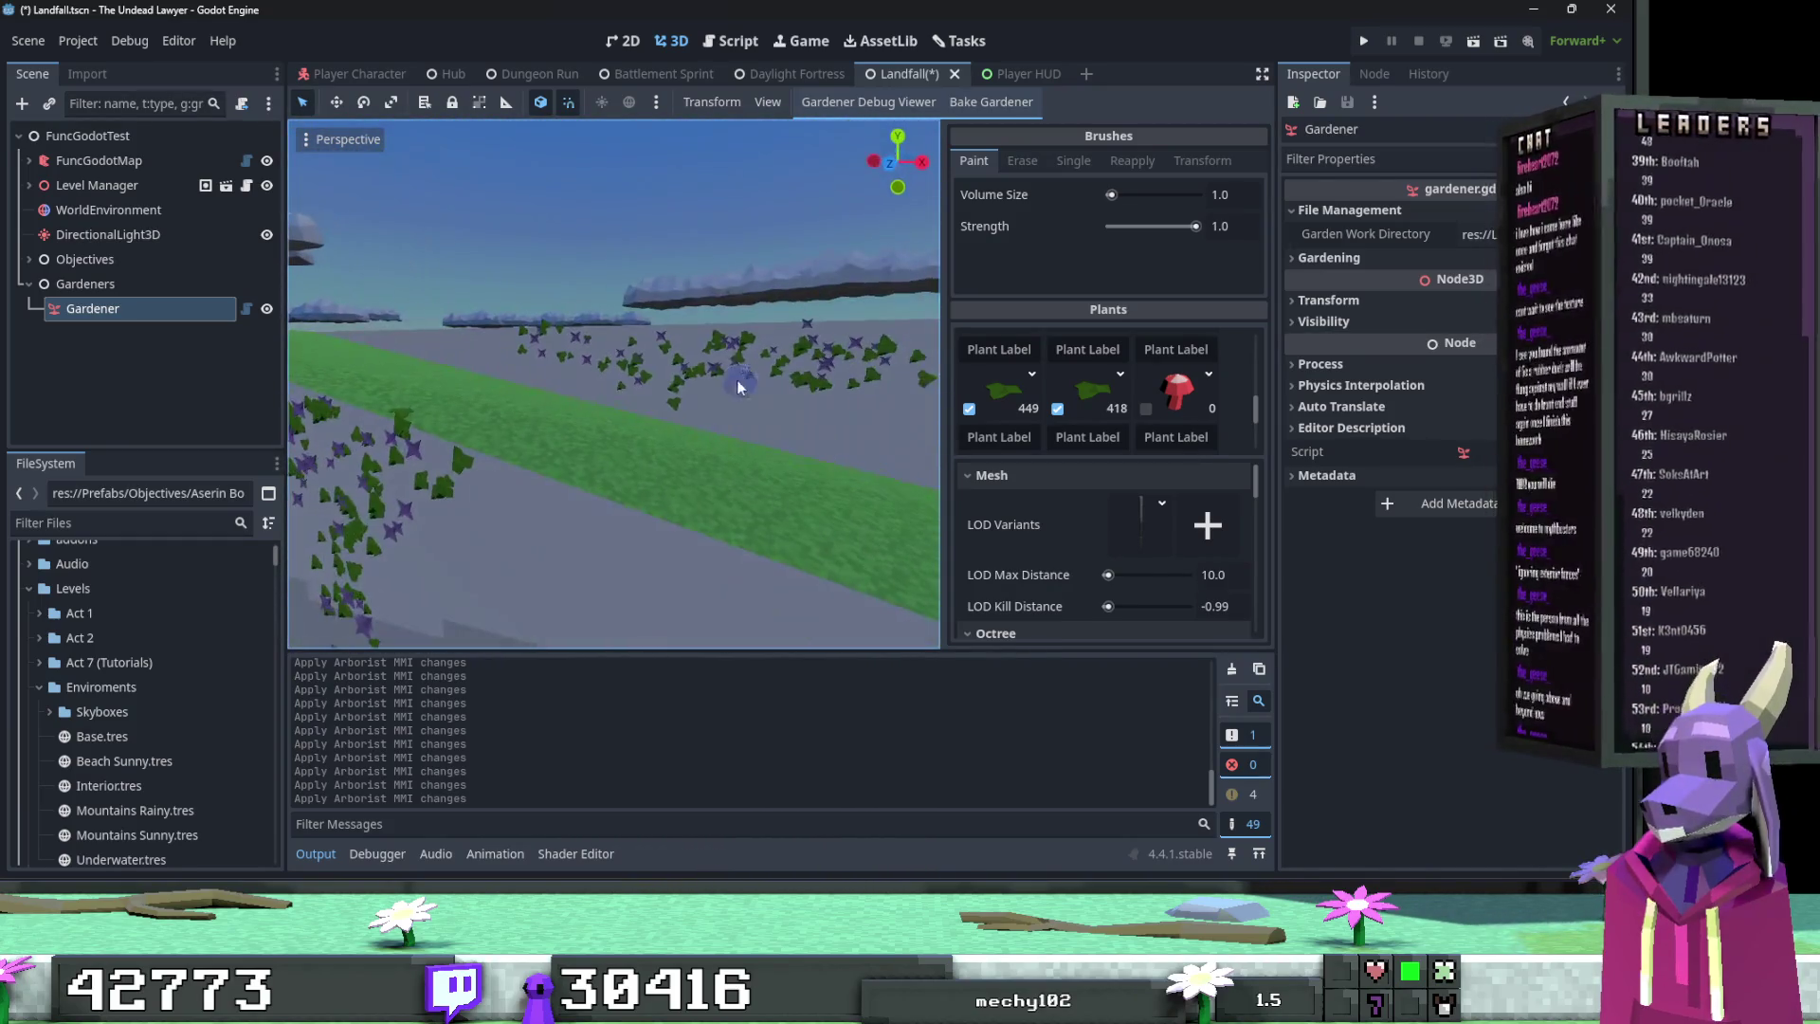
# Step: Erase part of the vines on the green strip, then return the brush to Paint
pyautogui.click(1022, 160)
pyautogui.moveTo(934, 374)
pyautogui.mouseDown()
pyautogui.moveTo(618, 309)
pyautogui.moveTo(531, 332)
pyautogui.mouseUp()
pyautogui.click(974, 160)
pyautogui.rightClick(812, 446)
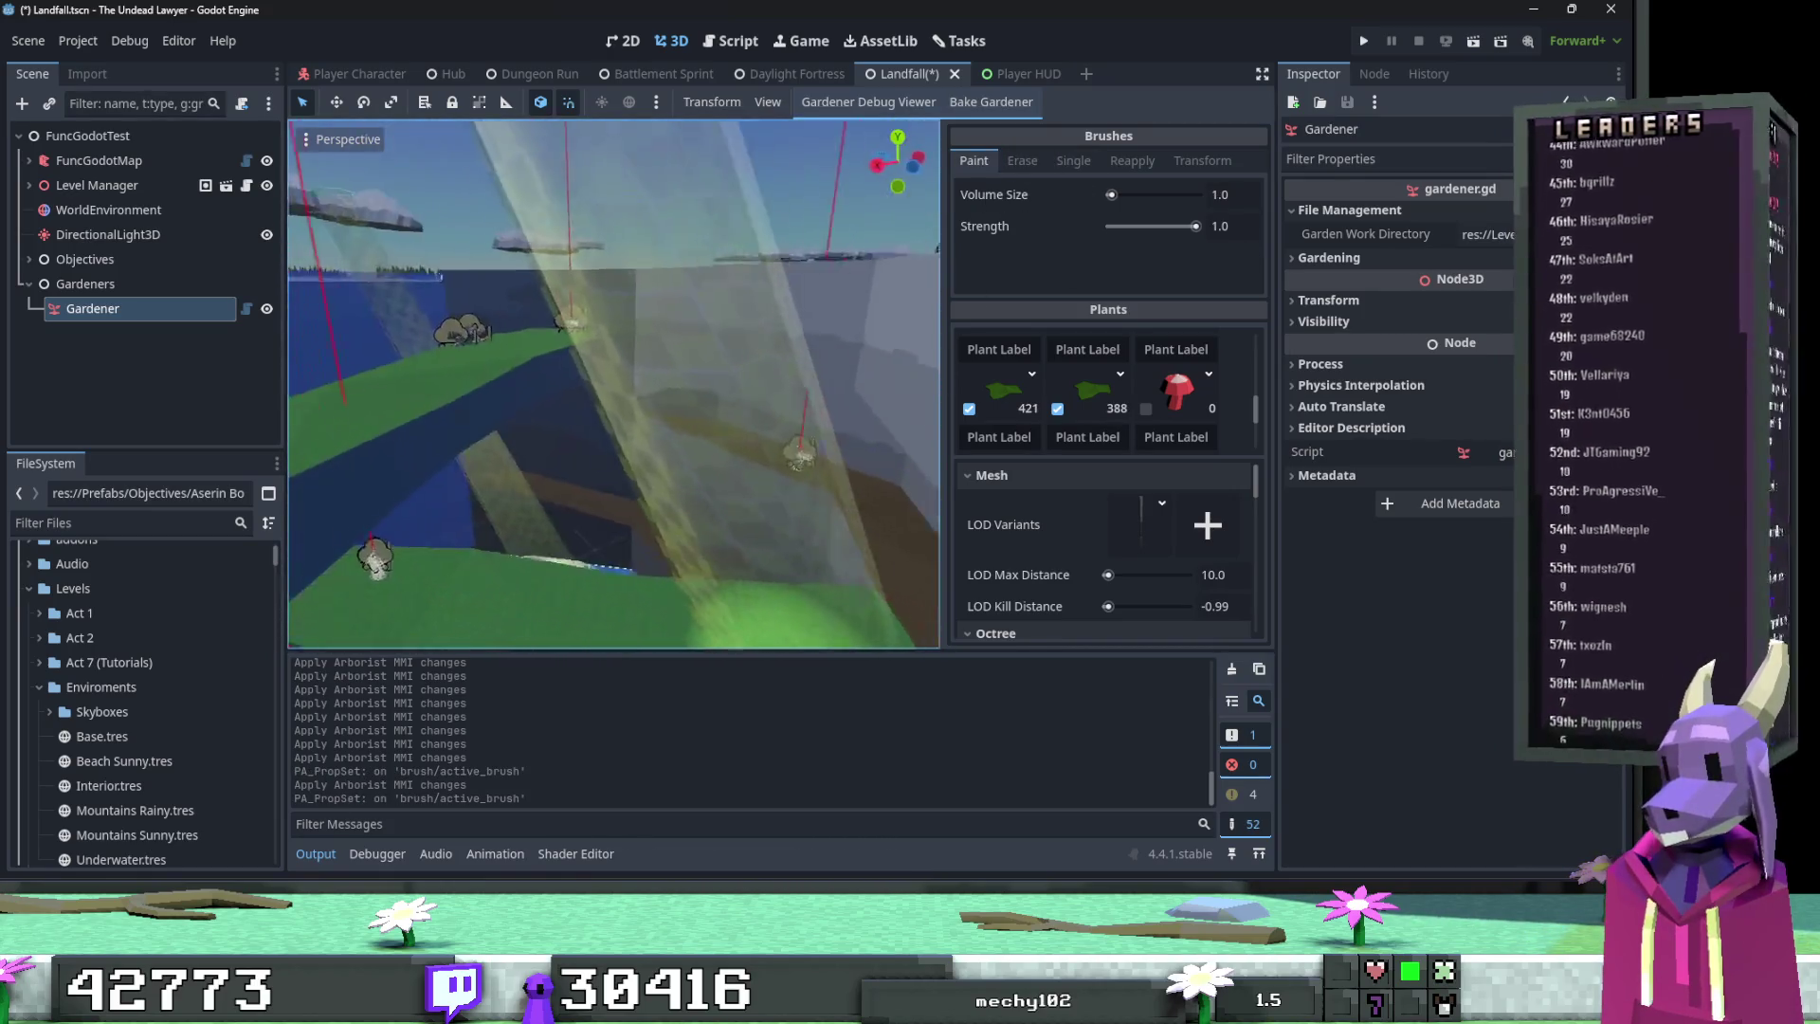
# Step: Paint vines down the wall by the gardener and the cliff below the skylight
pyautogui.press('s')
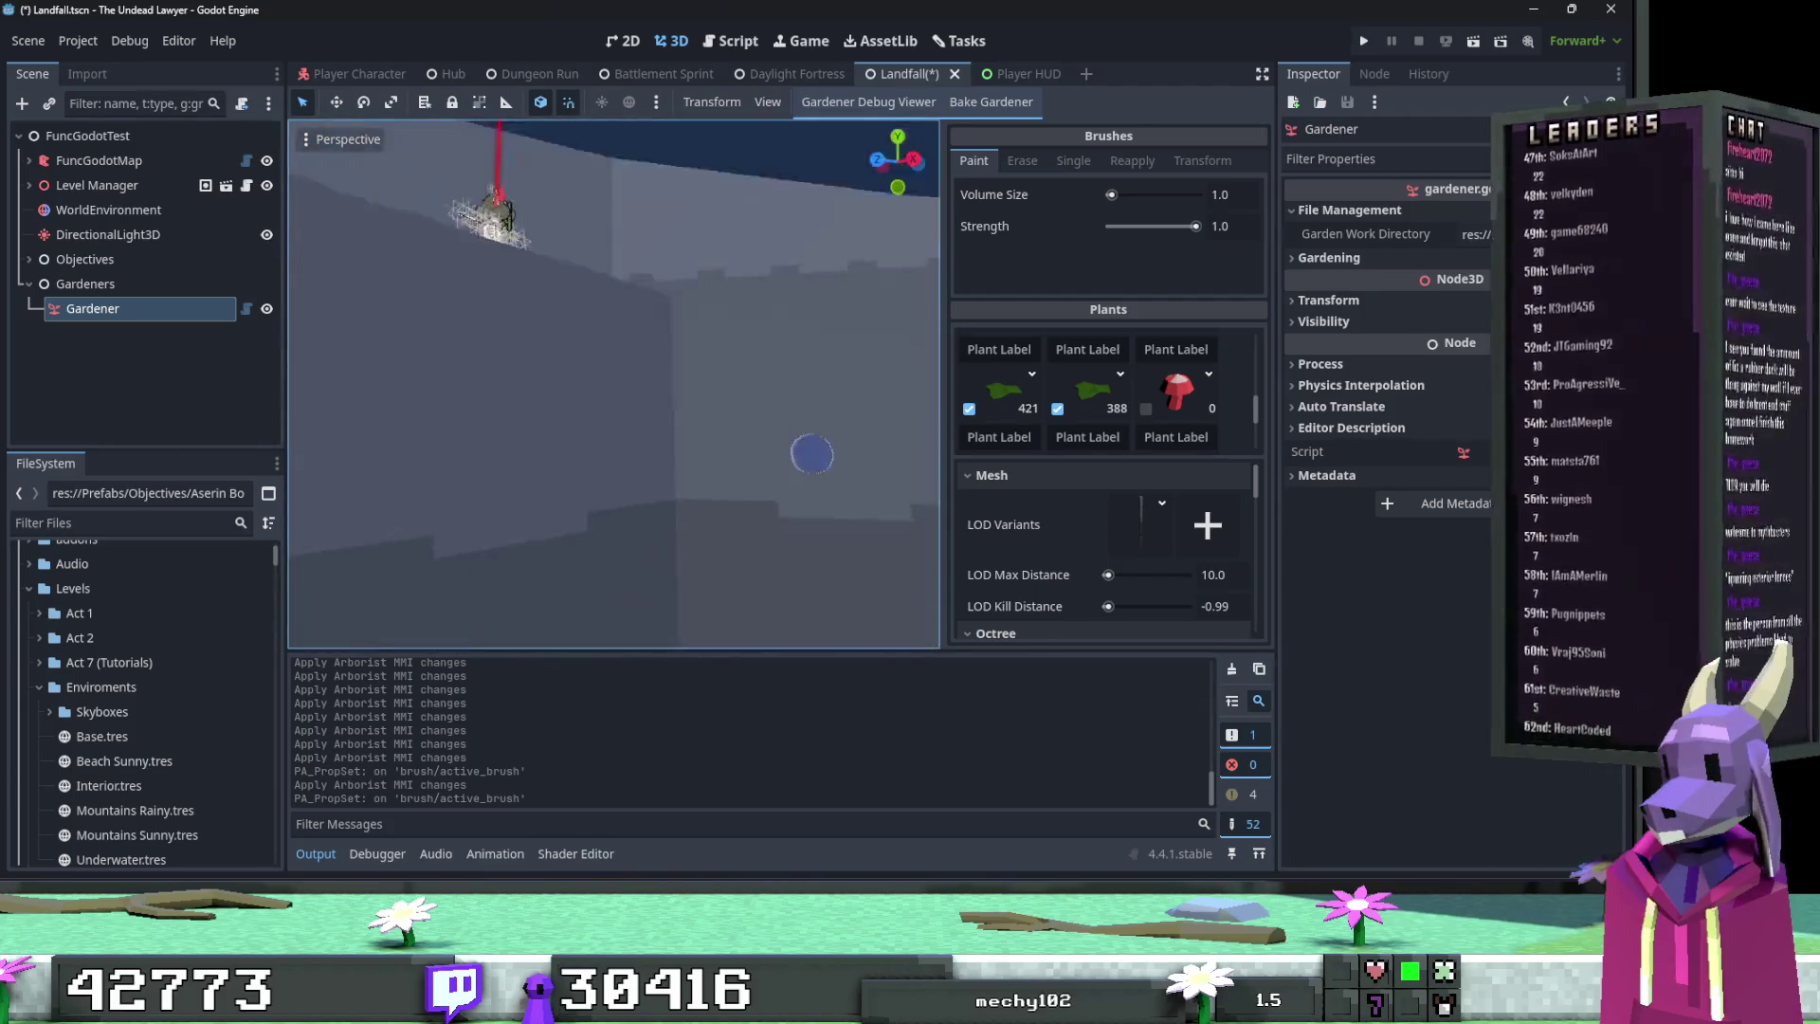
pyautogui.moveTo(701, 397)
pyautogui.mouseDown()
pyautogui.moveTo(460, 365)
pyautogui.moveTo(588, 439)
pyautogui.mouseUp()
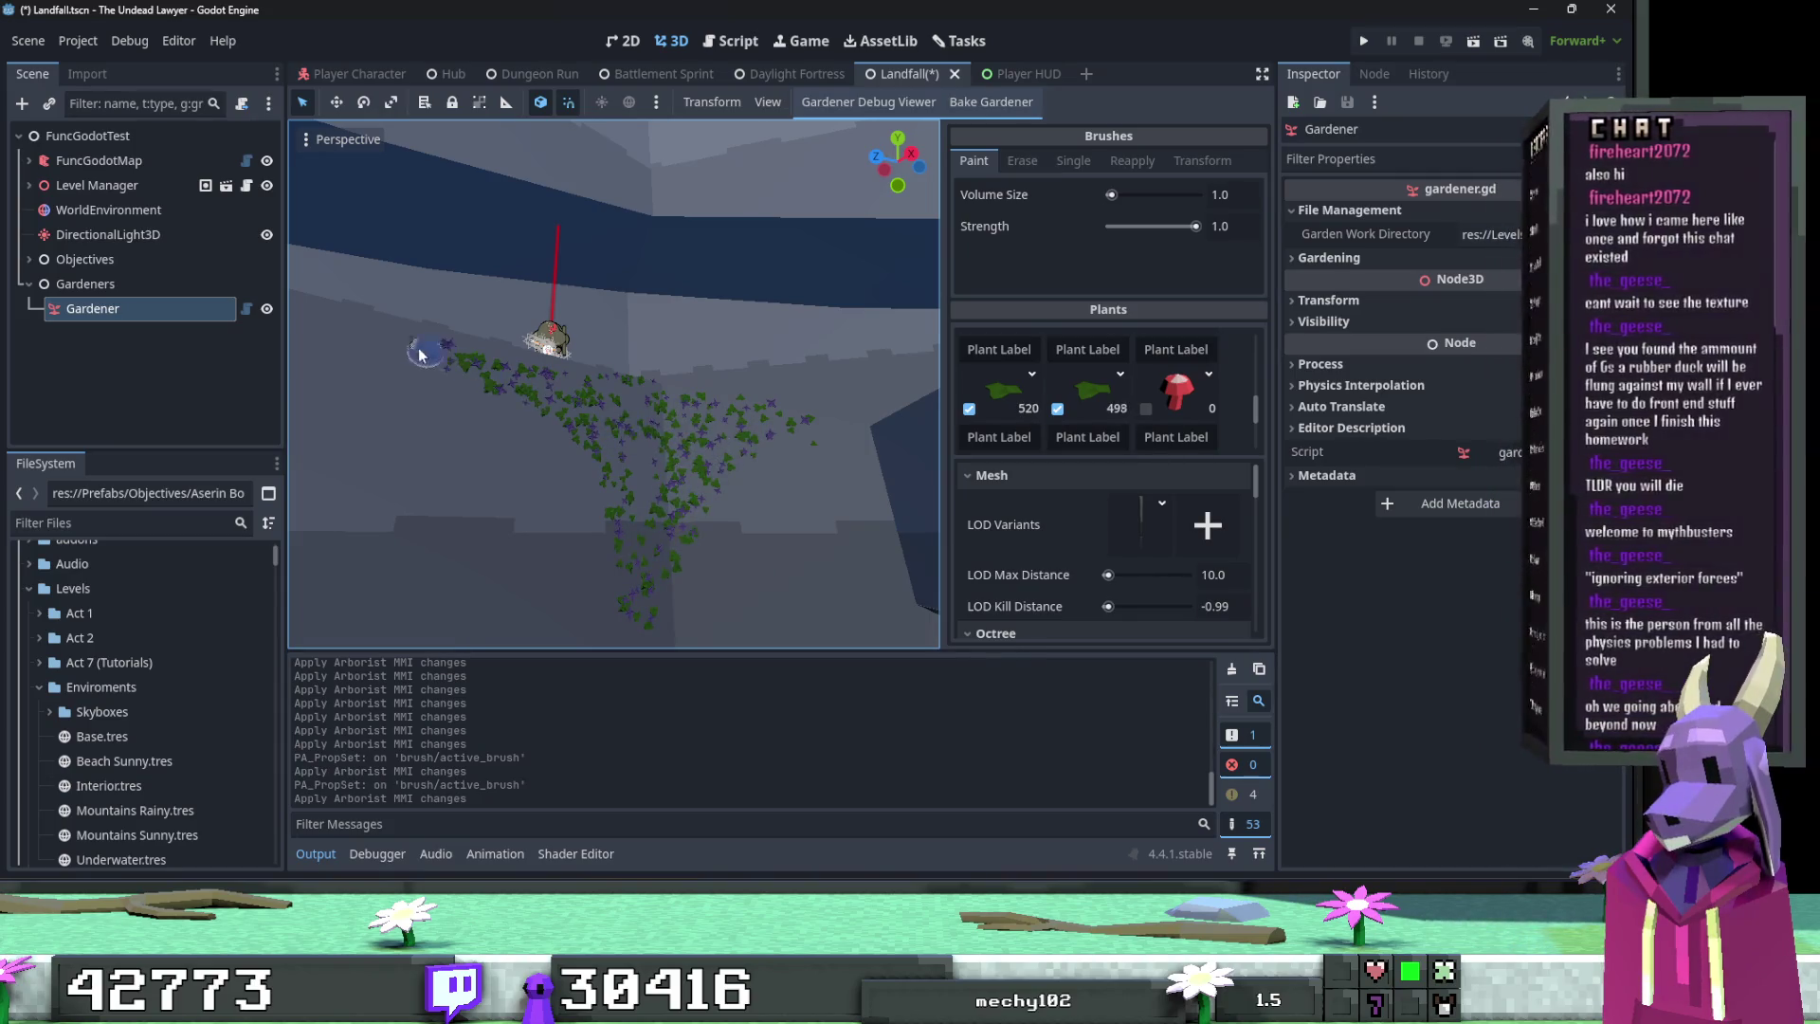
pyautogui.moveTo(520, 386); pyautogui.dragTo(631, 536)
pyautogui.moveTo(832, 435)
pyautogui.mouseDown()
pyautogui.moveTo(773, 459)
pyautogui.moveTo(634, 423)
pyautogui.moveTo(558, 432)
pyautogui.moveTo(542, 569)
pyautogui.moveTo(459, 438)
pyautogui.moveTo(504, 600)
pyautogui.moveTo(630, 441)
pyautogui.moveTo(827, 418)
pyautogui.mouseUp()
pyautogui.press('w')
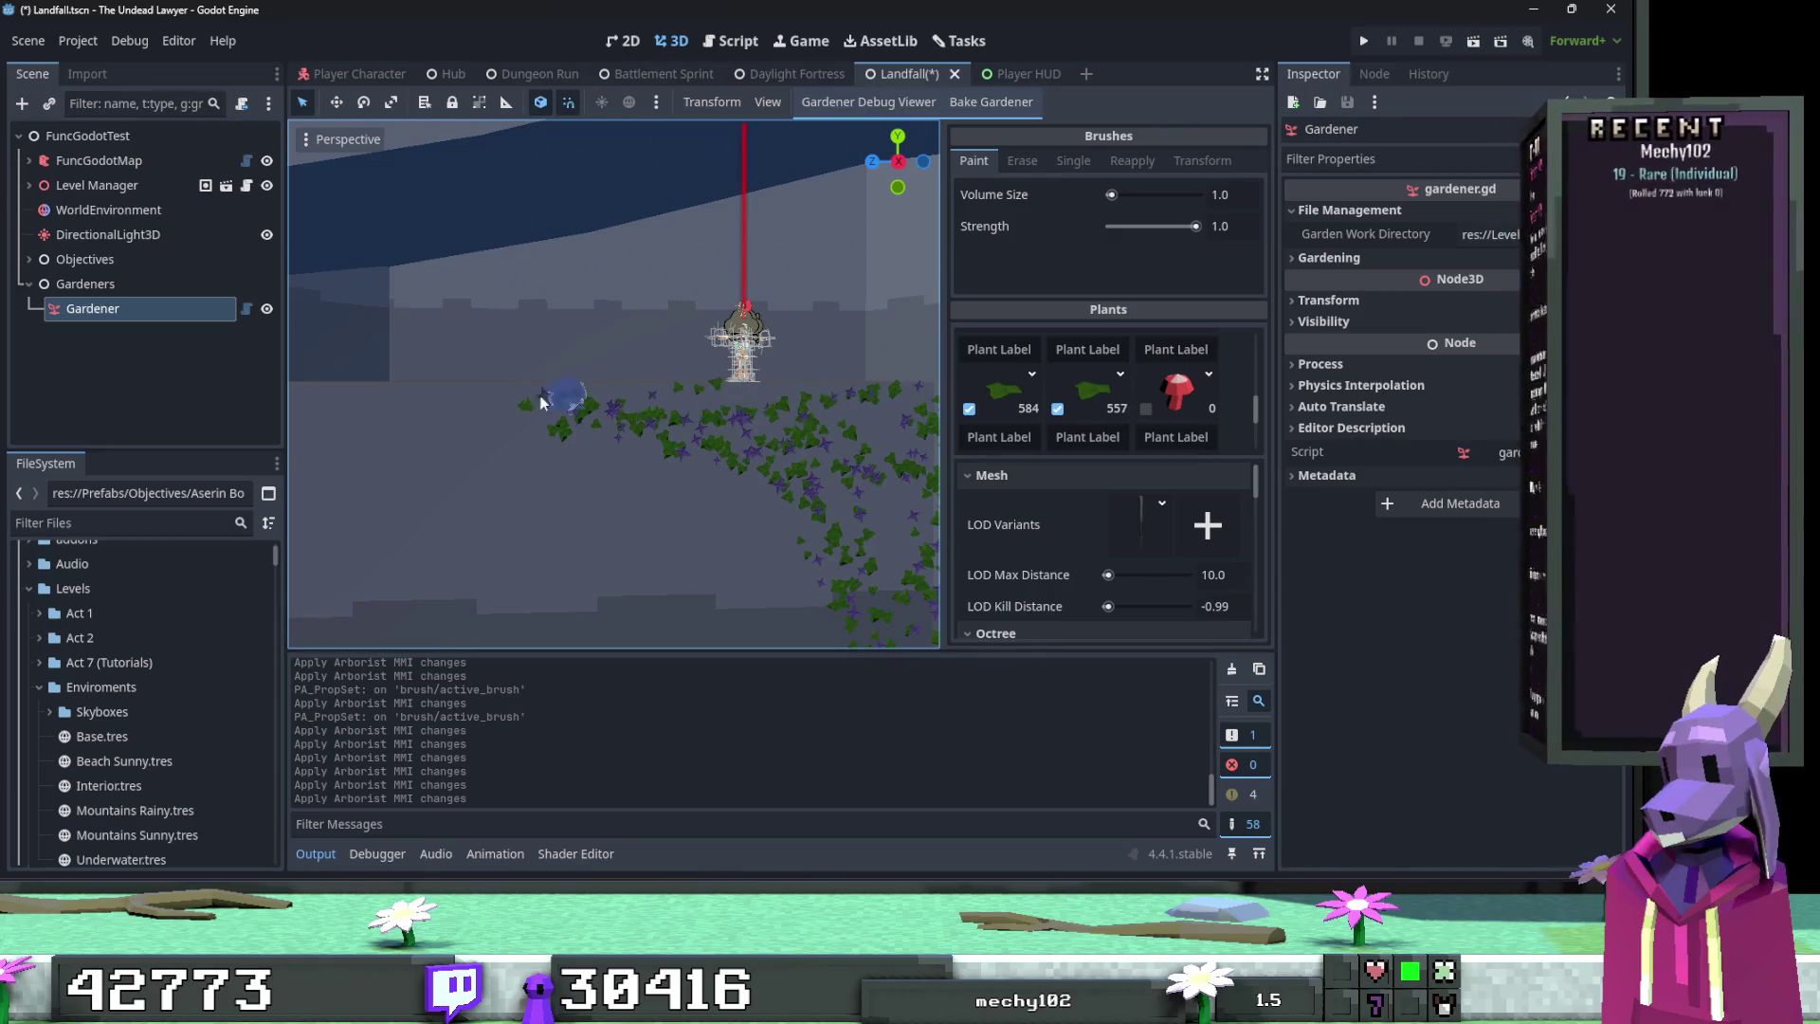
pyautogui.moveTo(664, 427)
pyautogui.mouseDown()
pyautogui.moveTo(834, 454)
pyautogui.moveTo(816, 439)
pyautogui.moveTo(838, 458)
pyautogui.moveTo(495, 336)
pyautogui.mouseUp()
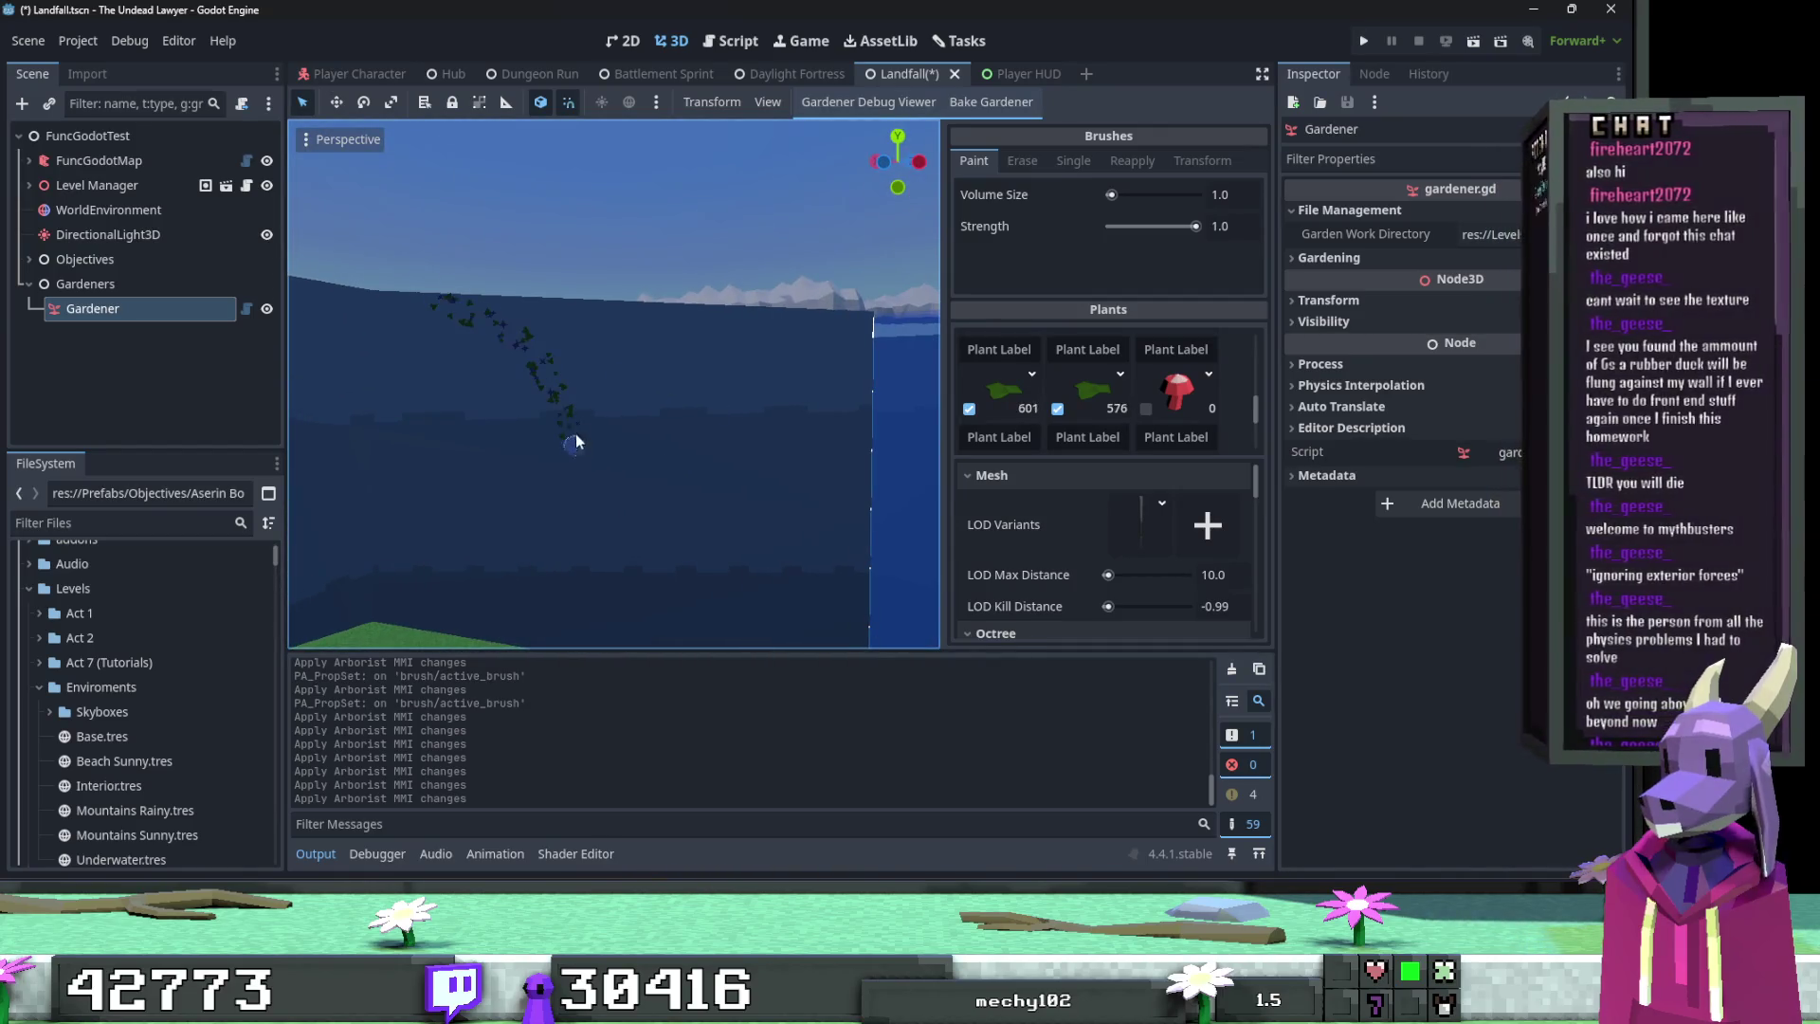
pyautogui.moveTo(670, 313); pyautogui.dragTo(665, 316)
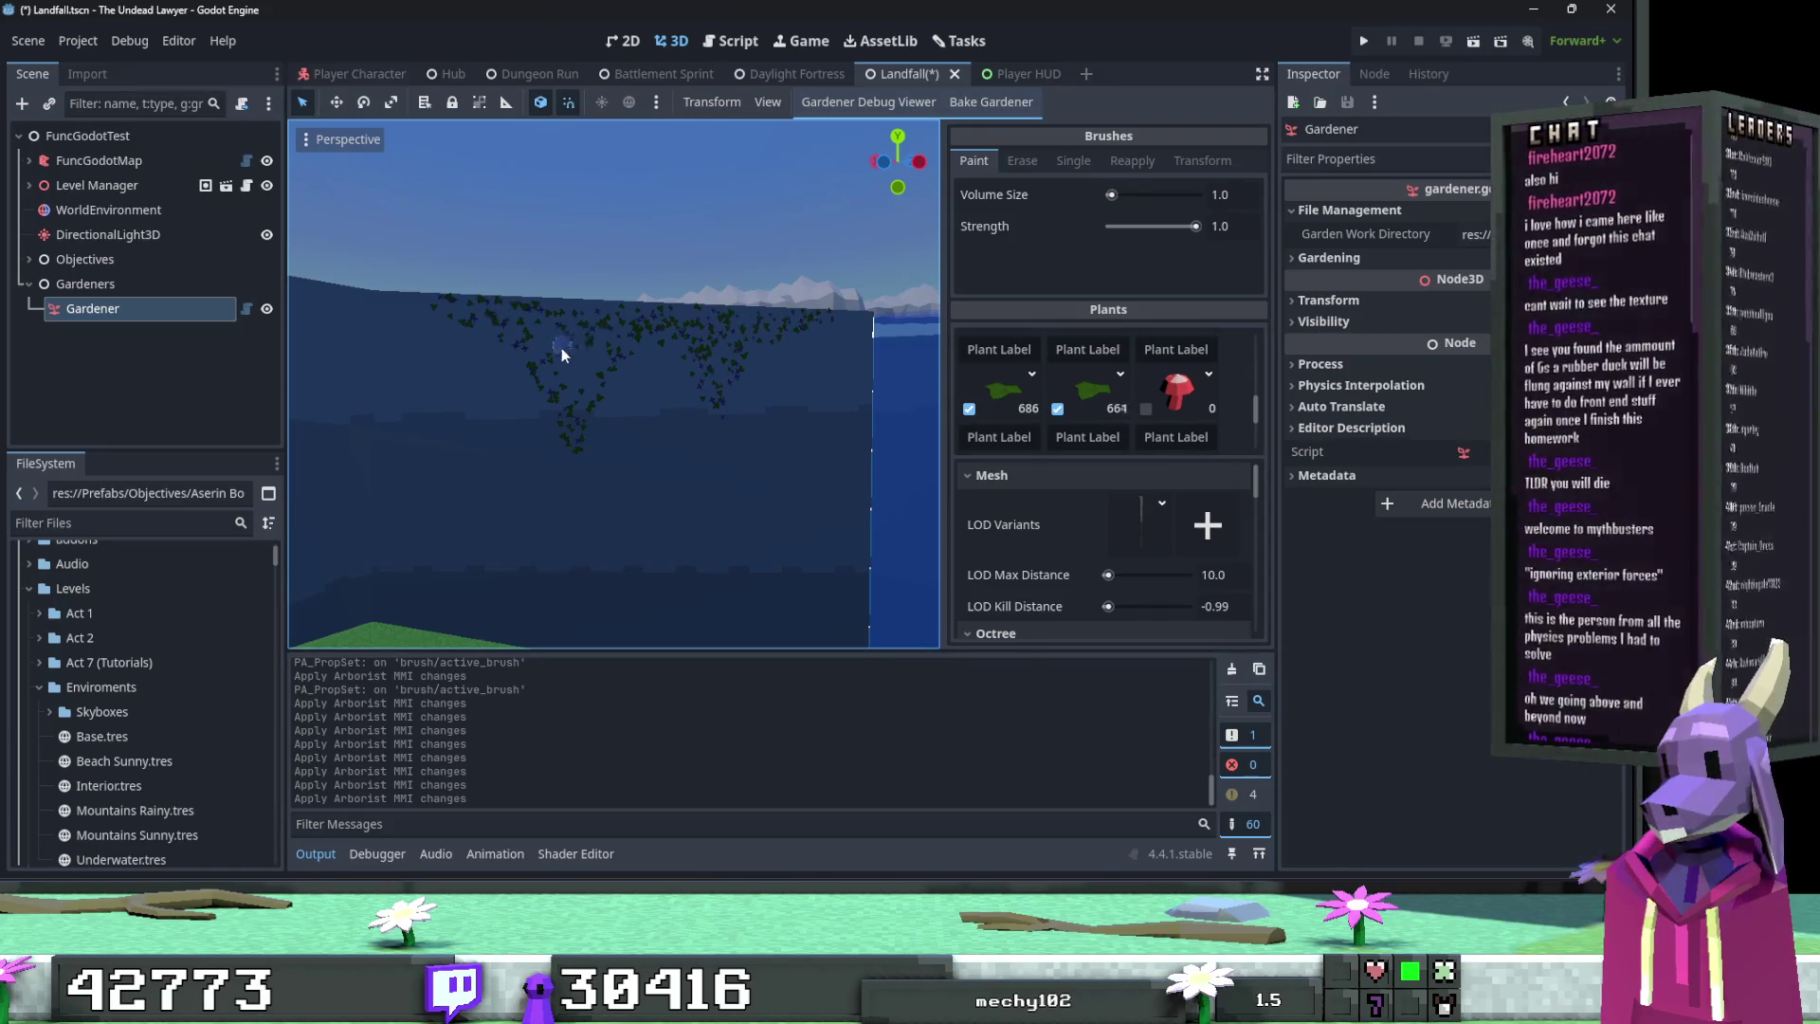
pyautogui.moveTo(588, 368)
pyautogui.mouseDown()
pyautogui.moveTo(571, 457)
pyautogui.moveTo(672, 451)
pyautogui.mouseUp()
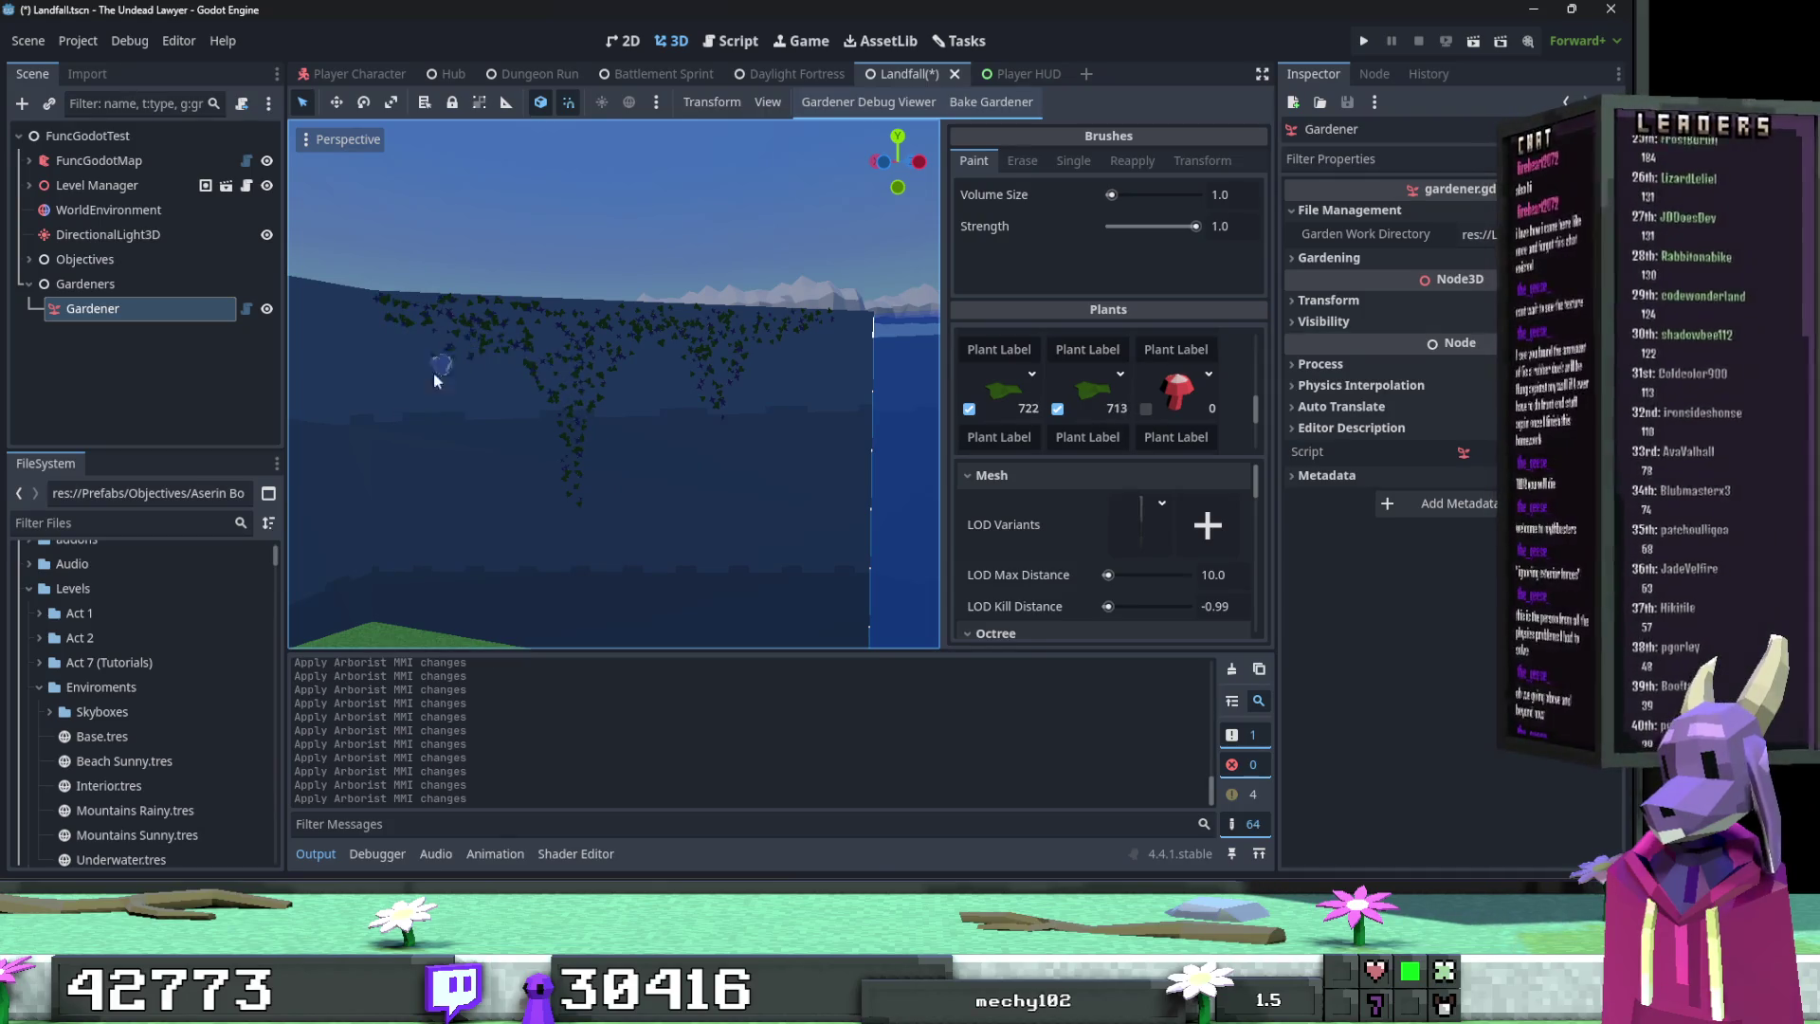
# Step: Paint more vines across the cliff face and near the plateau edge
pyautogui.scroll(5, 514, 409)
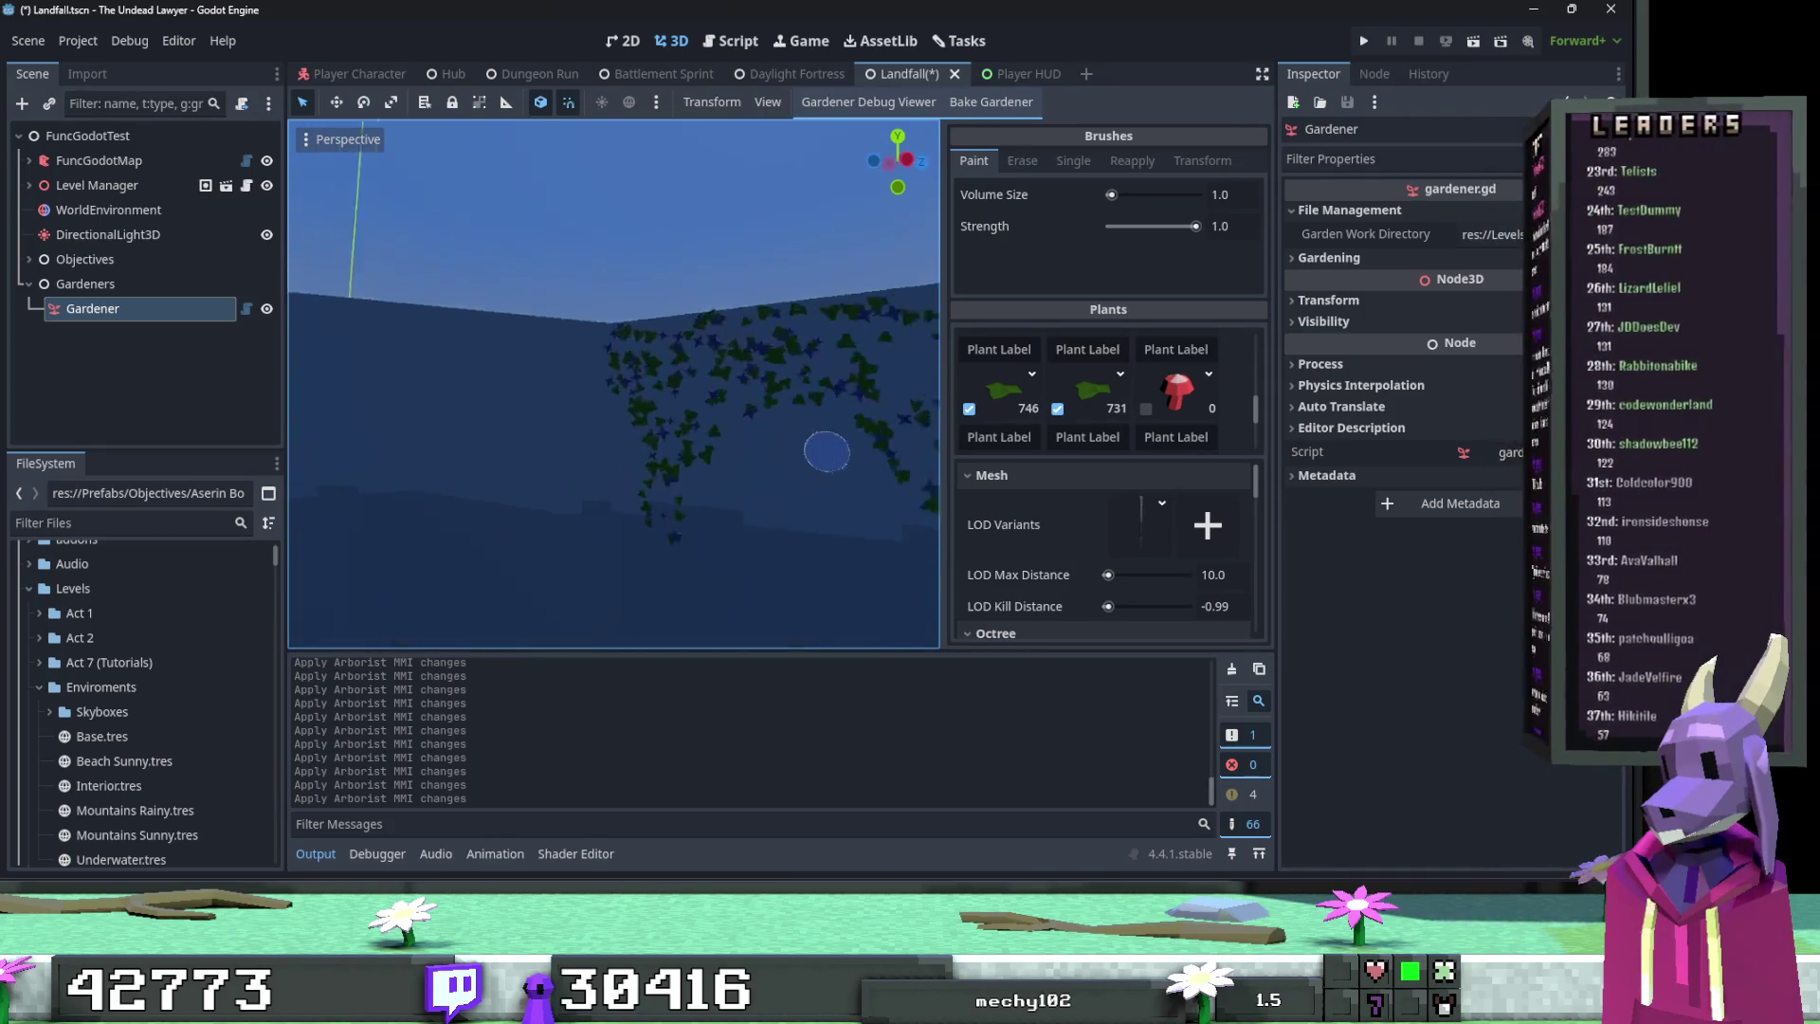
pyautogui.moveTo(724, 479)
pyautogui.mouseDown()
pyautogui.moveTo(712, 357)
pyautogui.moveTo(697, 374)
pyautogui.moveTo(589, 333)
pyautogui.moveTo(812, 439)
pyautogui.mouseUp()
pyautogui.hotkey('ctrl', 'z')
pyautogui.scroll(-5, 805, 439)
pyautogui.scroll(-3, 747, 443)
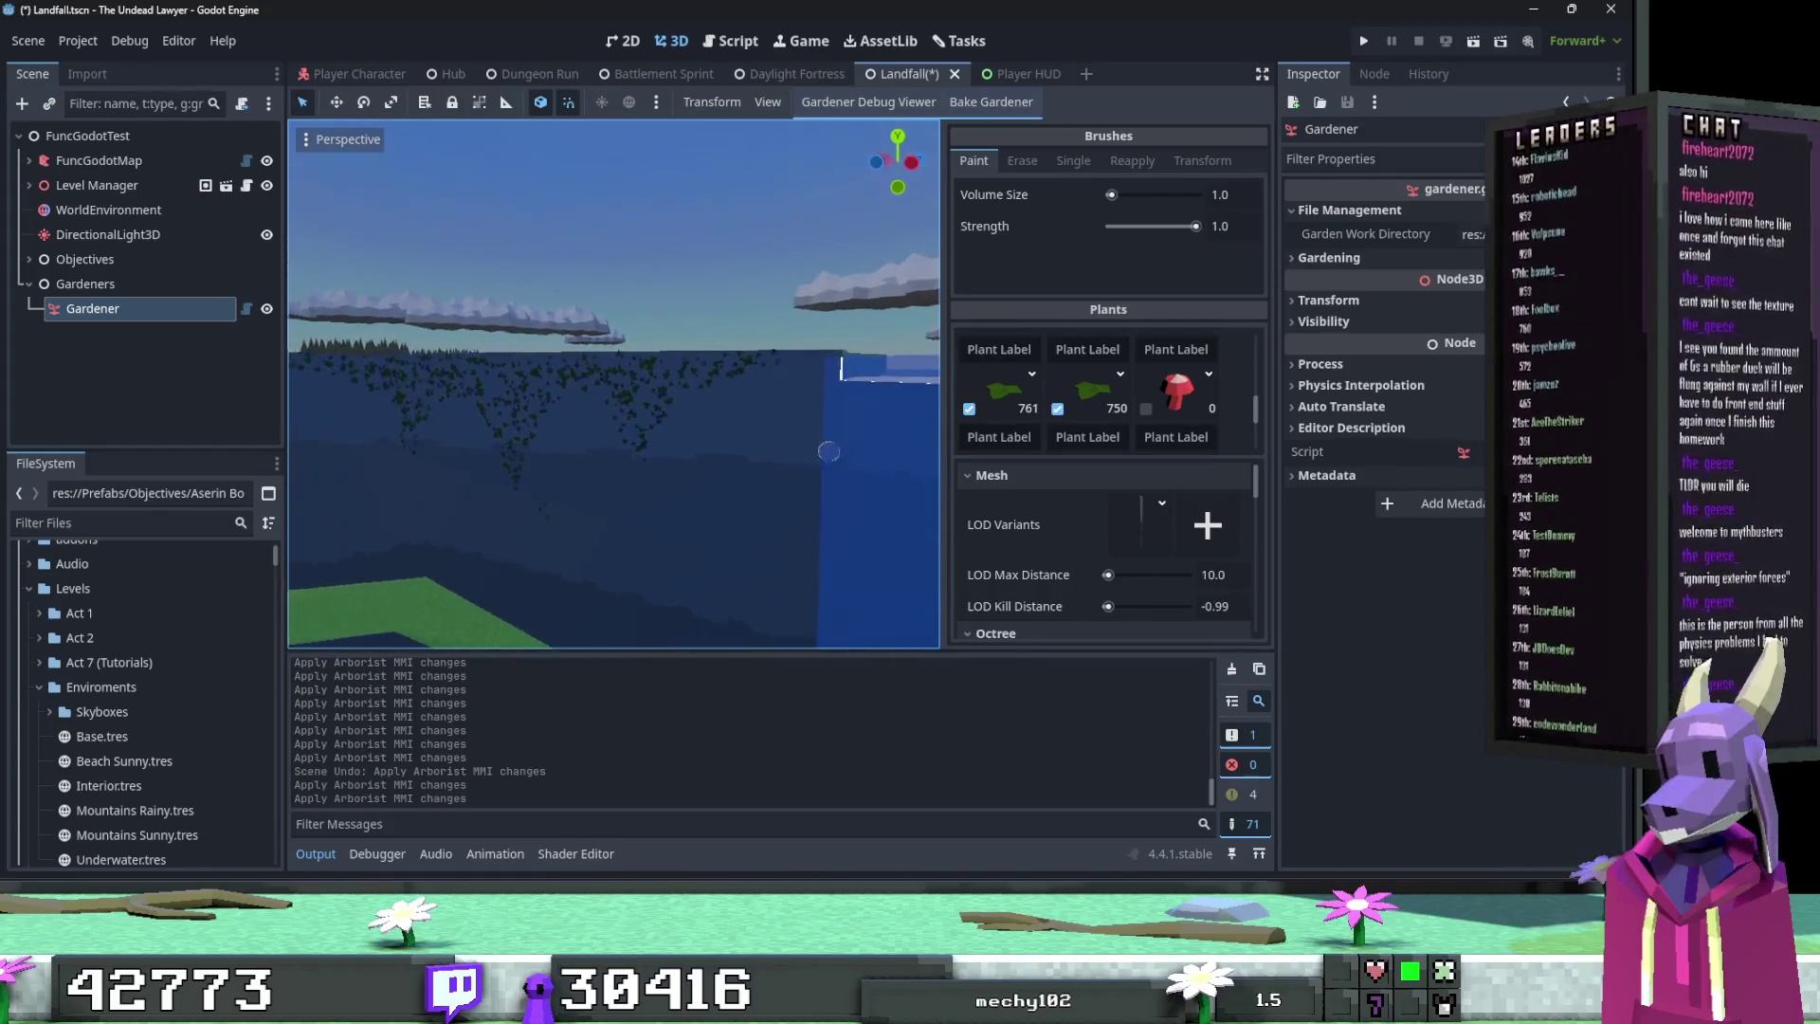
pyautogui.moveTo(678, 453)
pyautogui.mouseDown()
pyautogui.moveTo(638, 431)
pyautogui.moveTo(784, 403)
pyautogui.mouseUp()
pyautogui.moveTo(446, 441)
pyautogui.mouseDown()
pyautogui.moveTo(648, 429)
pyautogui.moveTo(638, 480)
pyautogui.moveTo(671, 473)
pyautogui.mouseUp()
# Step: Dab vines along the dark blue wall corner, bringing counts to 904 and 910
pyautogui.moveTo(810, 445); pyautogui.dragTo(557, 385)
pyautogui.hotkey('ctrl', 'z')
pyautogui.moveTo(681, 314); pyautogui.dragTo(756, 336)
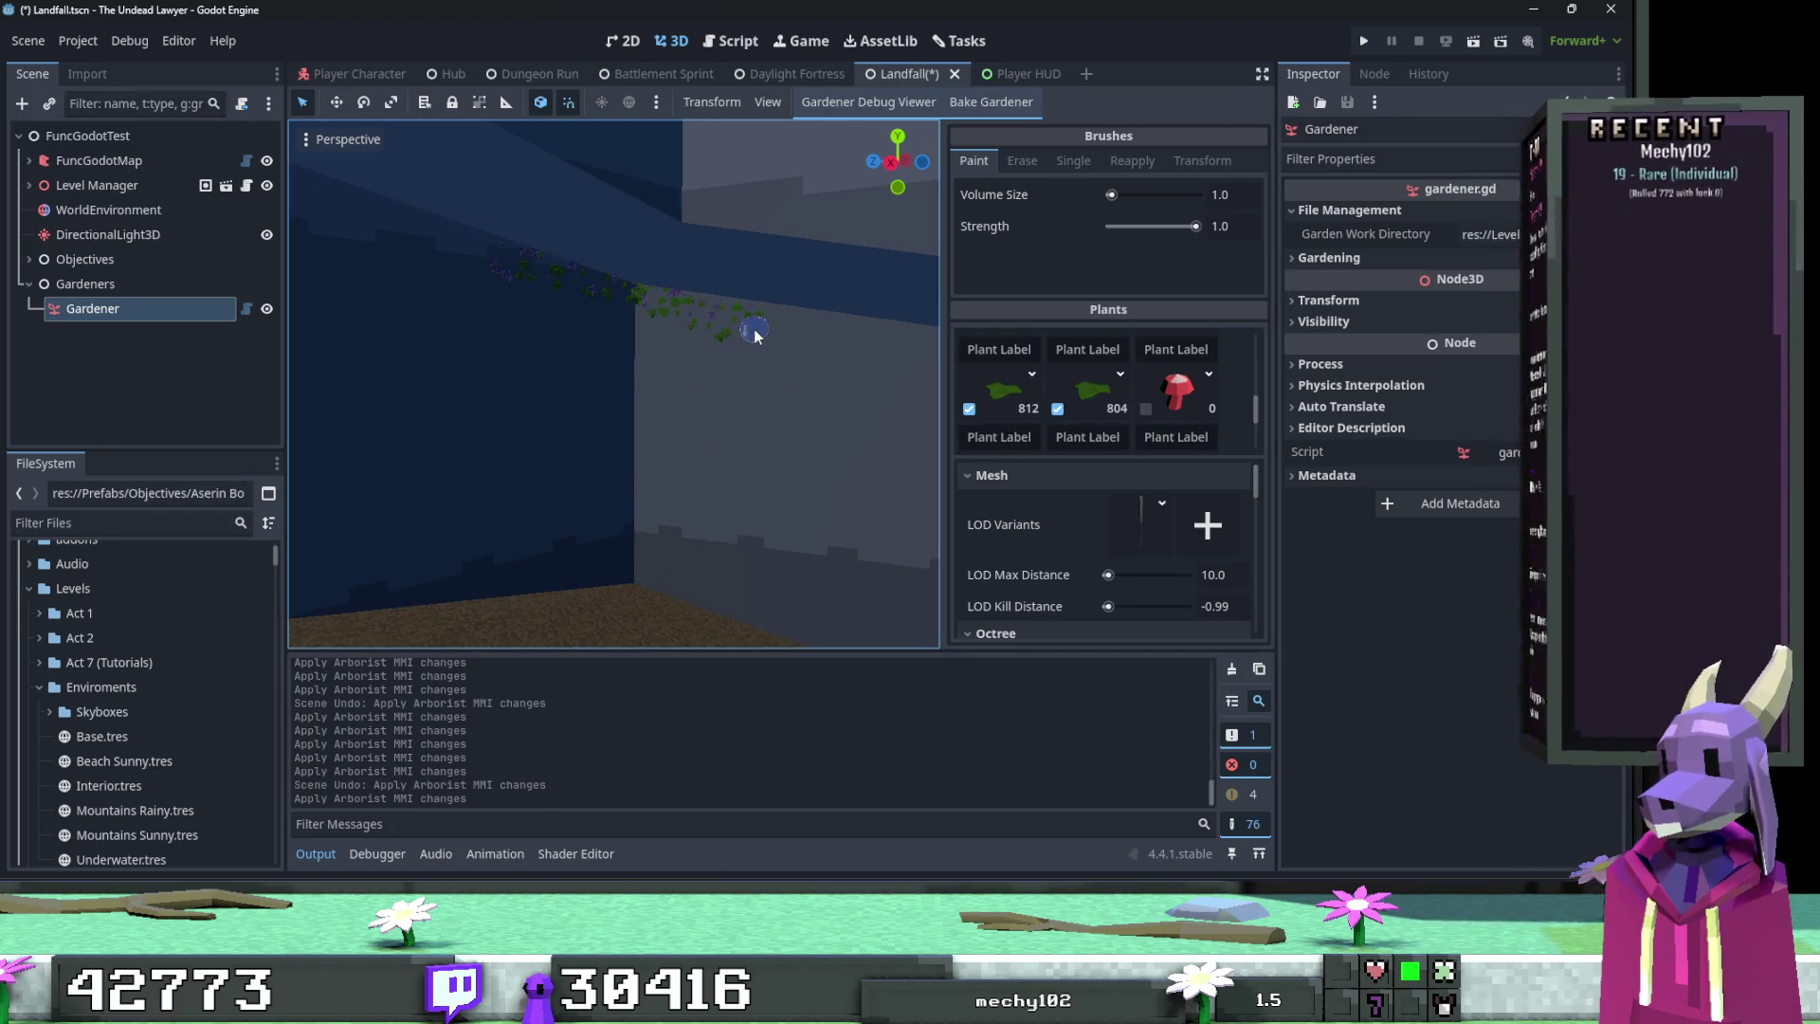
pyautogui.click(625, 350)
pyautogui.click(800, 342)
pyautogui.click(650, 402)
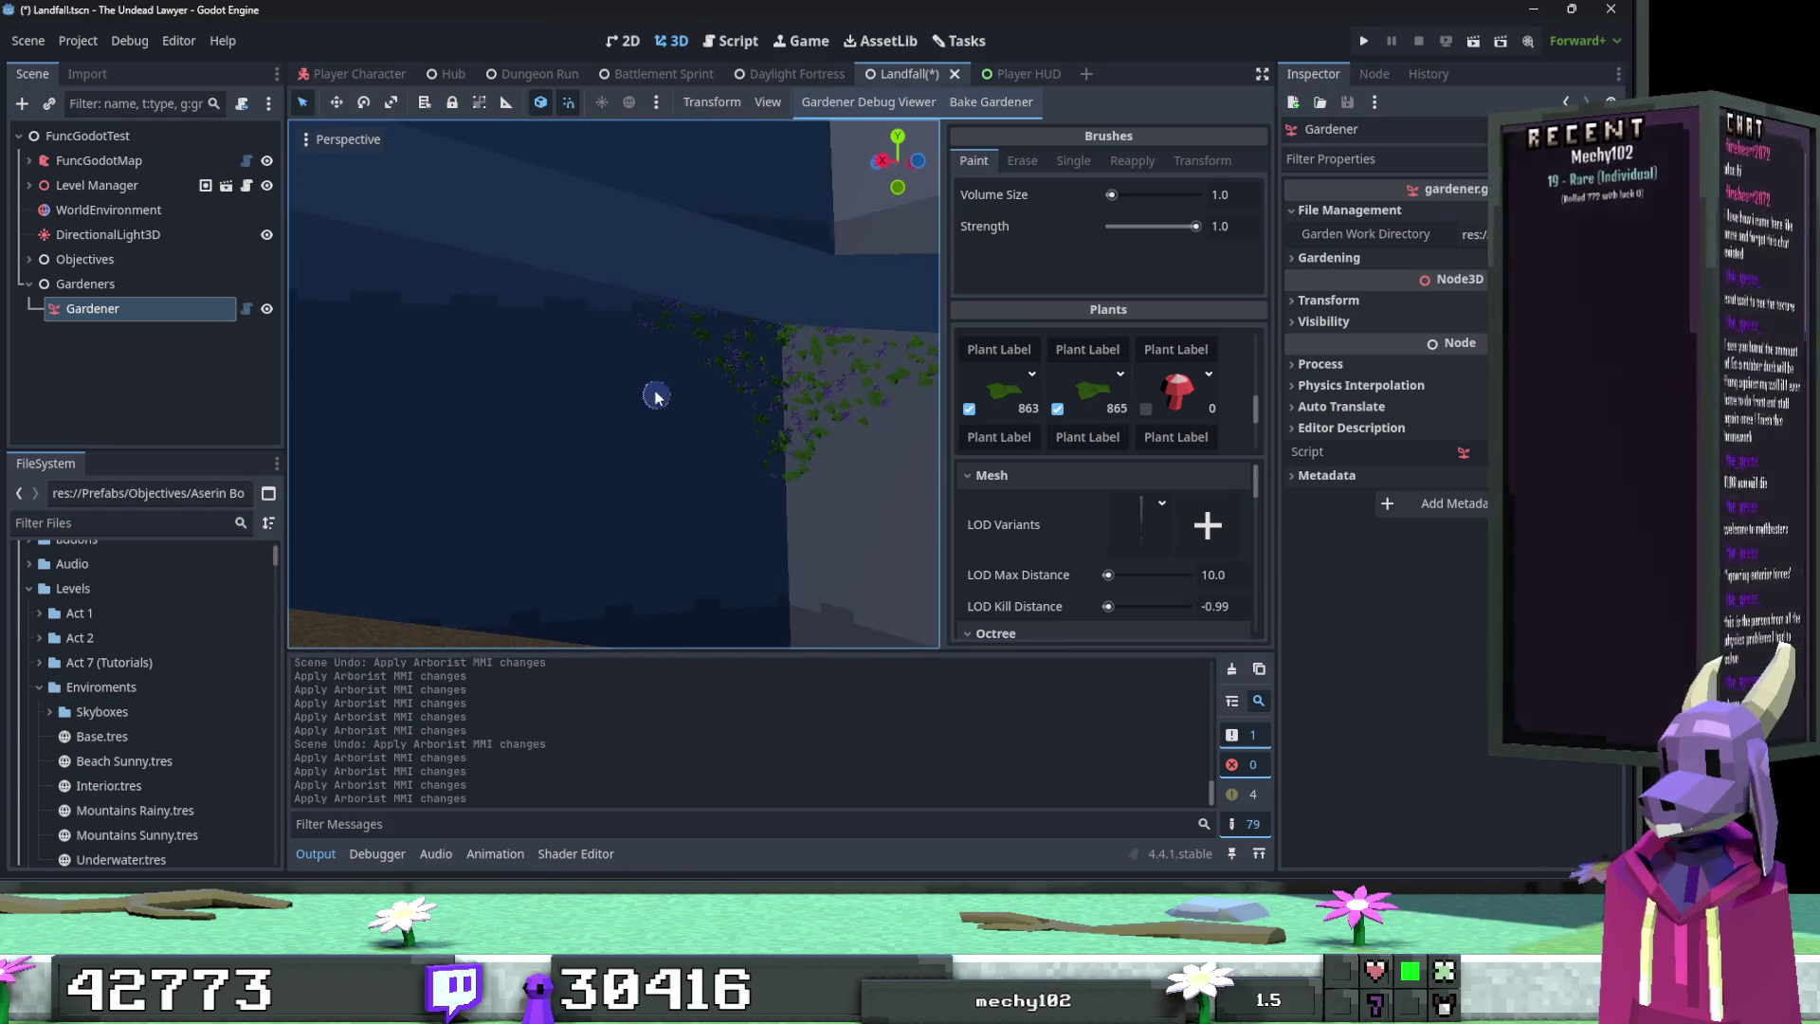
pyautogui.click(675, 334)
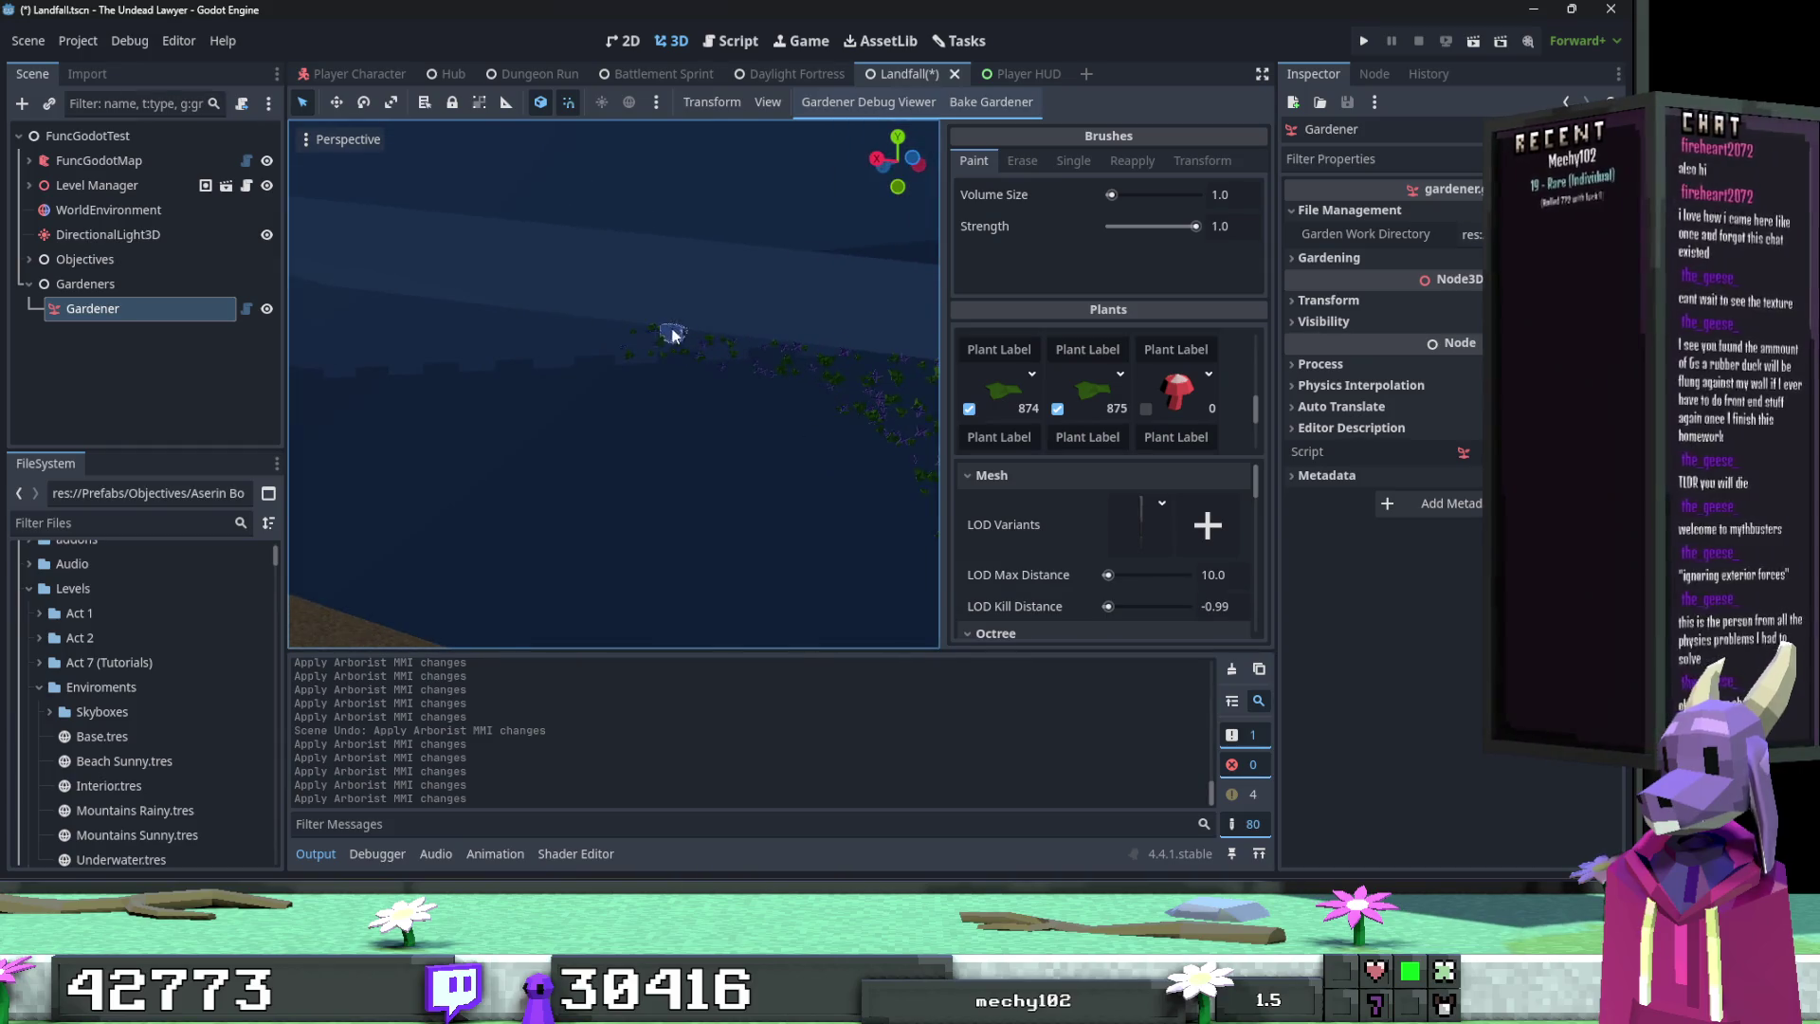
pyautogui.click(623, 339)
pyautogui.hotkey('ctrl', 'z')
pyautogui.click(641, 362)
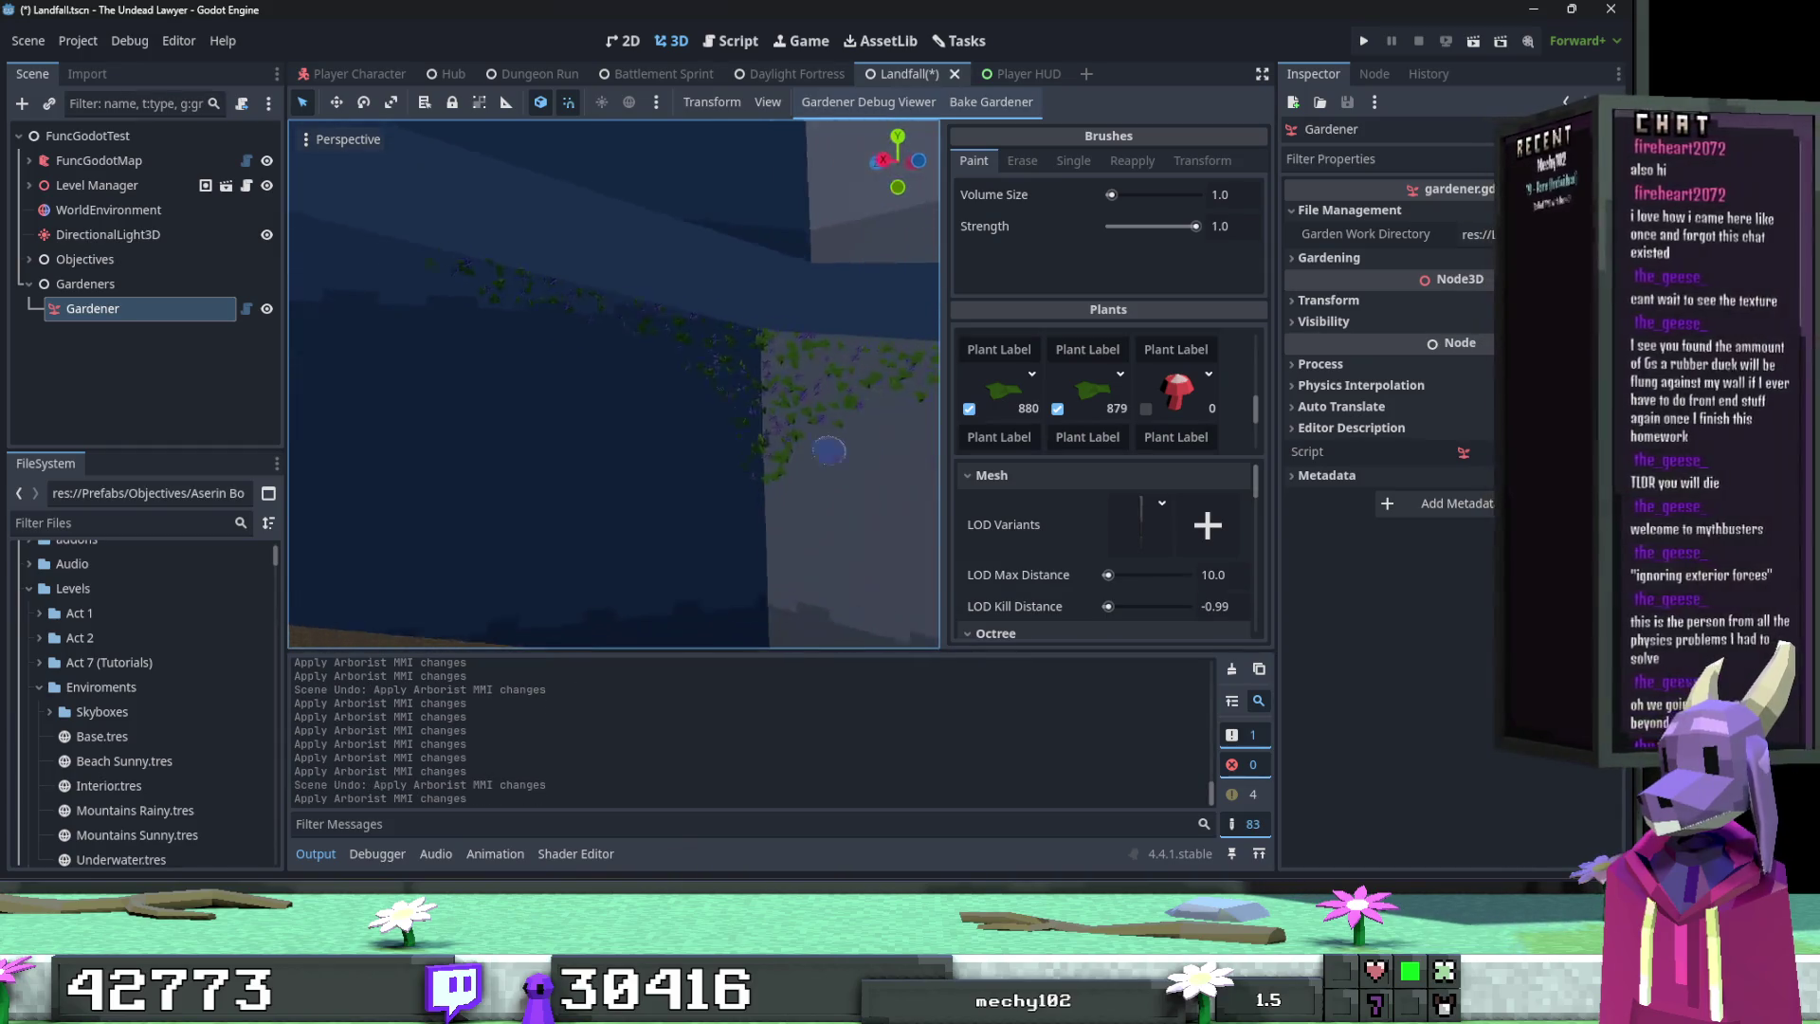
pyautogui.click(561, 310)
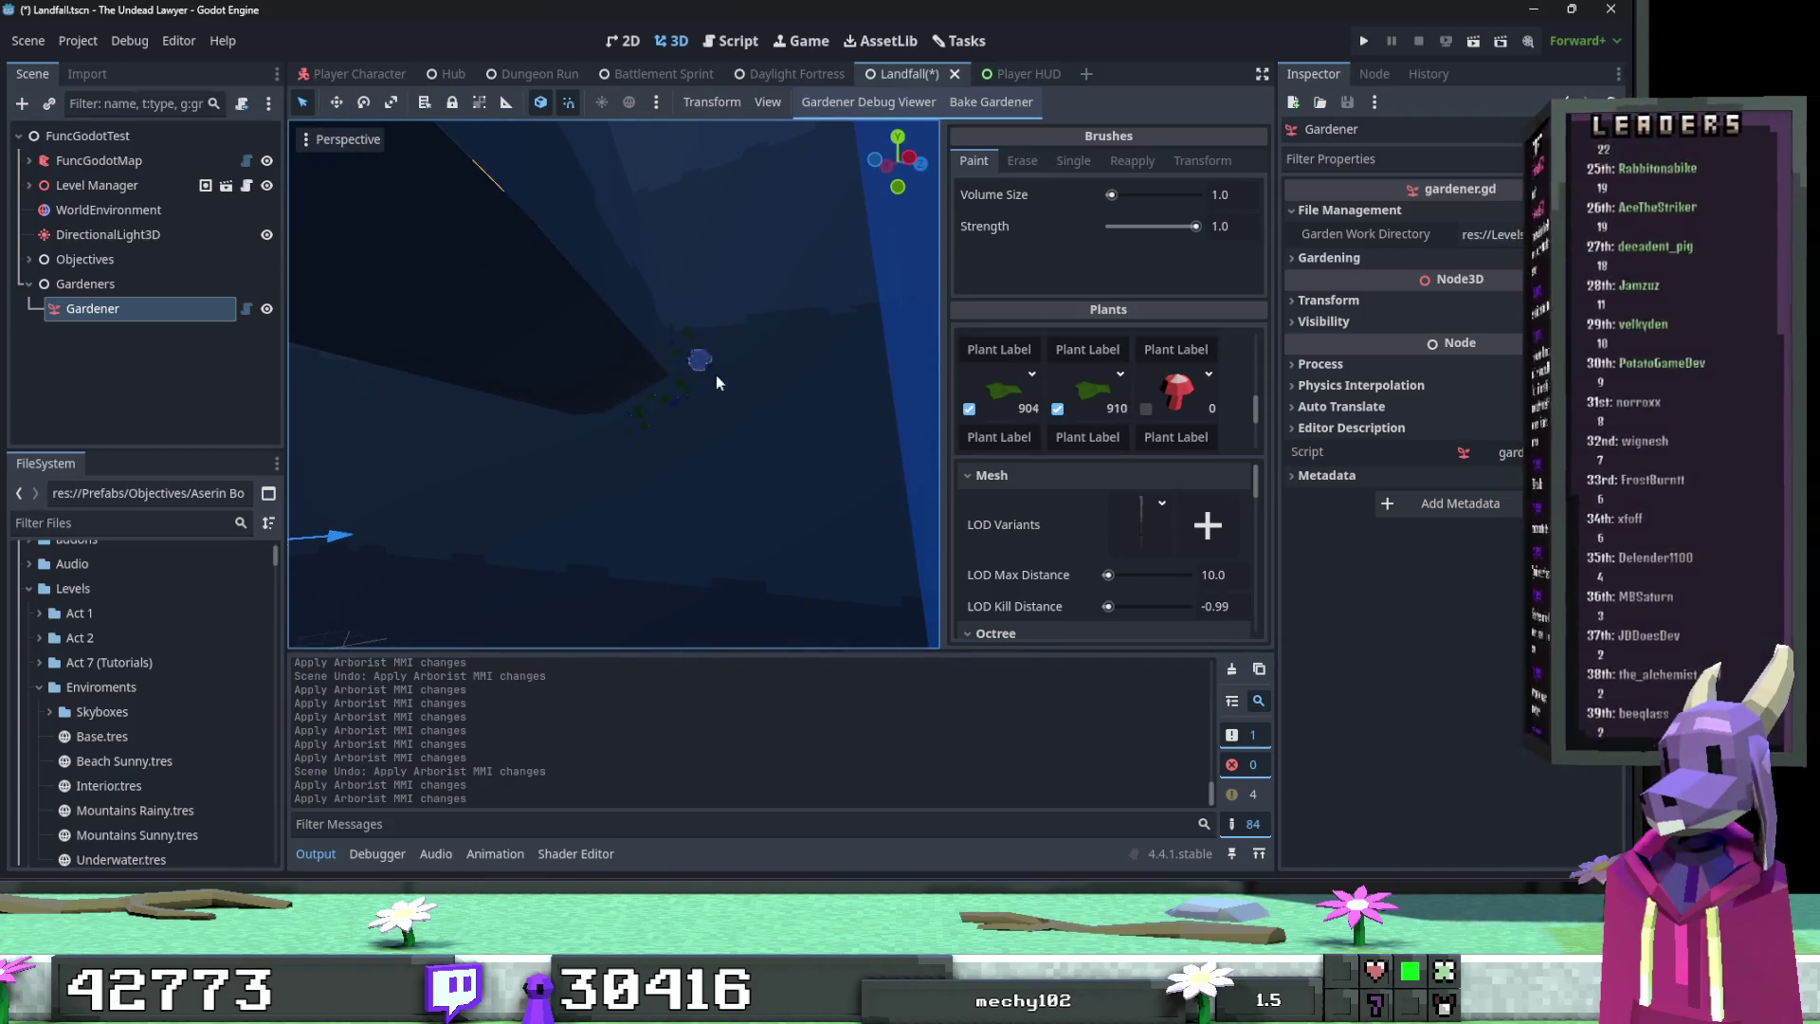
# Step: Trim the vine cluster's lower right with the eraser, then paint vines to fill out its edges
pyautogui.moveTo(675, 509); pyautogui.dragTo(679, 528)
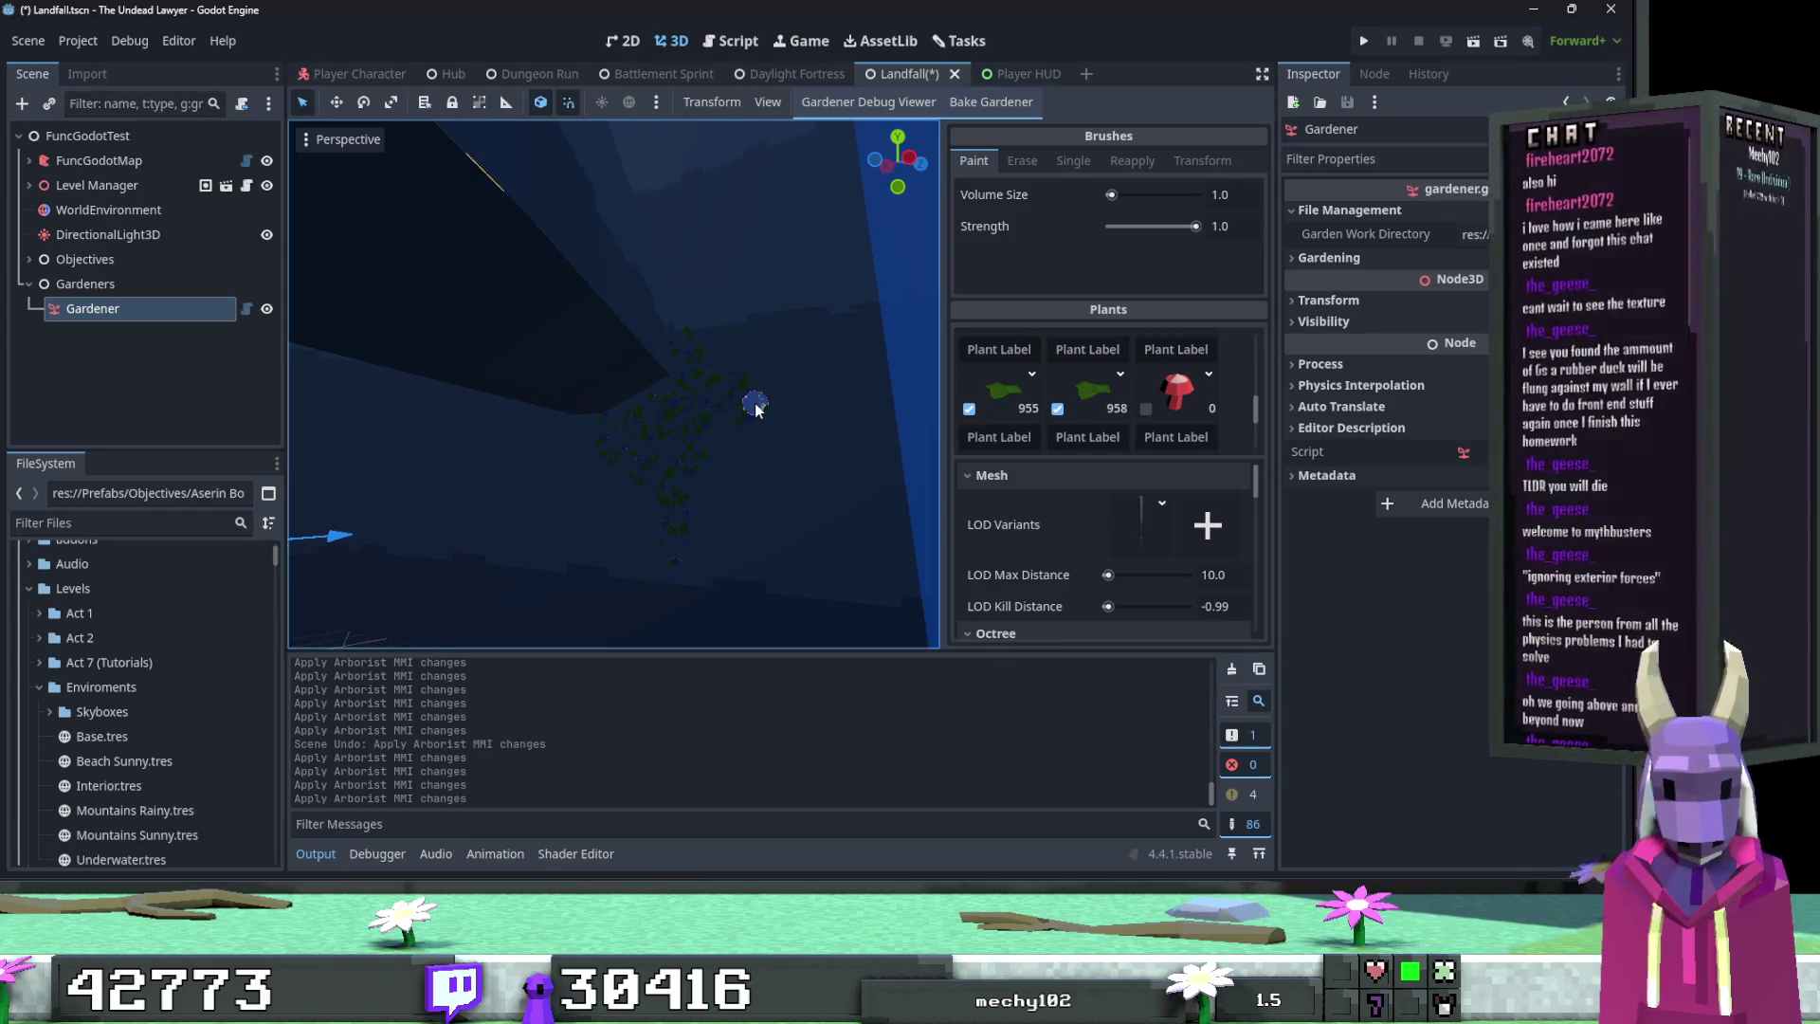
pyautogui.moveTo(753, 403)
pyautogui.mouseDown()
pyautogui.moveTo(817, 448)
pyautogui.moveTo(962, 246)
pyautogui.moveTo(861, 343)
pyautogui.moveTo(792, 529)
pyautogui.moveTo(837, 357)
pyautogui.moveTo(934, 285)
pyautogui.mouseUp()
pyautogui.click(1022, 161)
pyautogui.click(974, 160)
pyautogui.click(602, 534)
pyautogui.moveTo(711, 293)
pyautogui.mouseDown()
pyautogui.moveTo(581, 480)
pyautogui.moveTo(529, 370)
pyautogui.moveTo(557, 398)
pyautogui.moveTo(752, 243)
pyautogui.moveTo(711, 248)
pyautogui.mouseUp()
pyautogui.moveTo(658, 373)
pyautogui.mouseDown()
pyautogui.moveTo(609, 357)
pyautogui.moveTo(702, 434)
pyautogui.moveTo(618, 358)
pyautogui.moveTo(494, 322)
pyautogui.moveTo(549, 410)
pyautogui.moveTo(425, 334)
pyautogui.mouseUp()
# Step: Paint vines along the top of the wall by the EXIT sign
pyautogui.press('w')
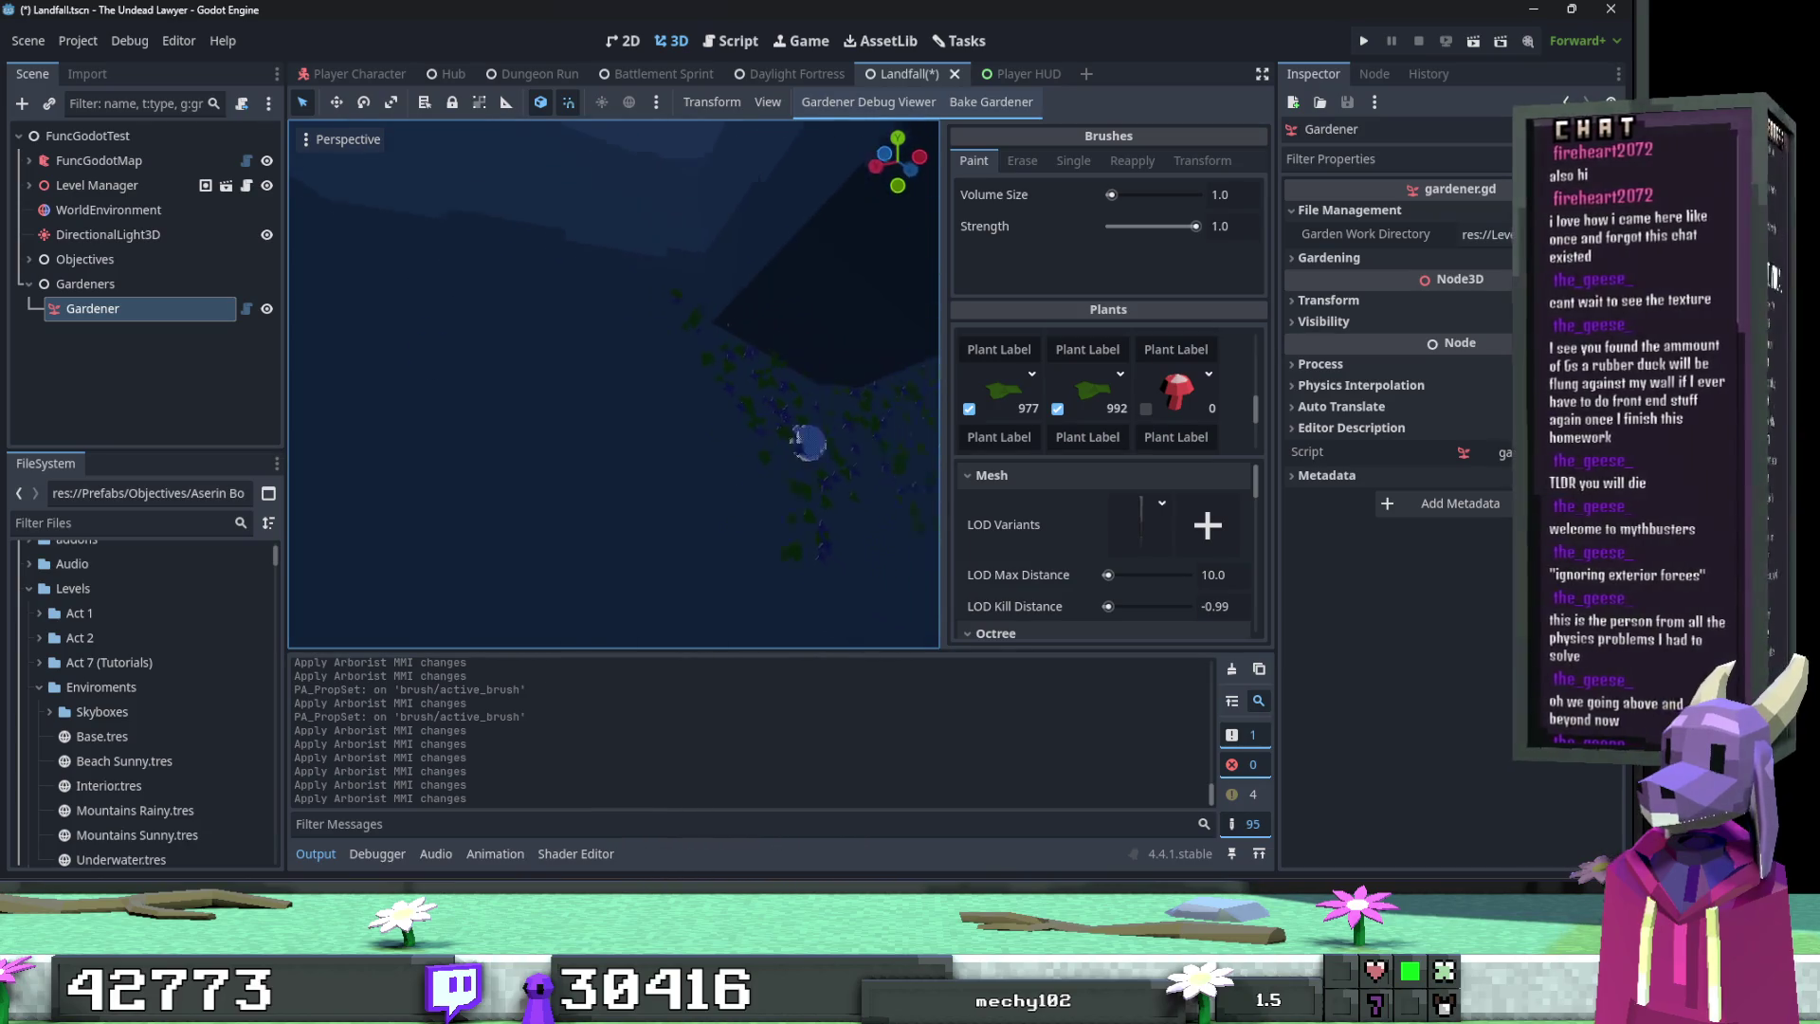
pyautogui.press('w')
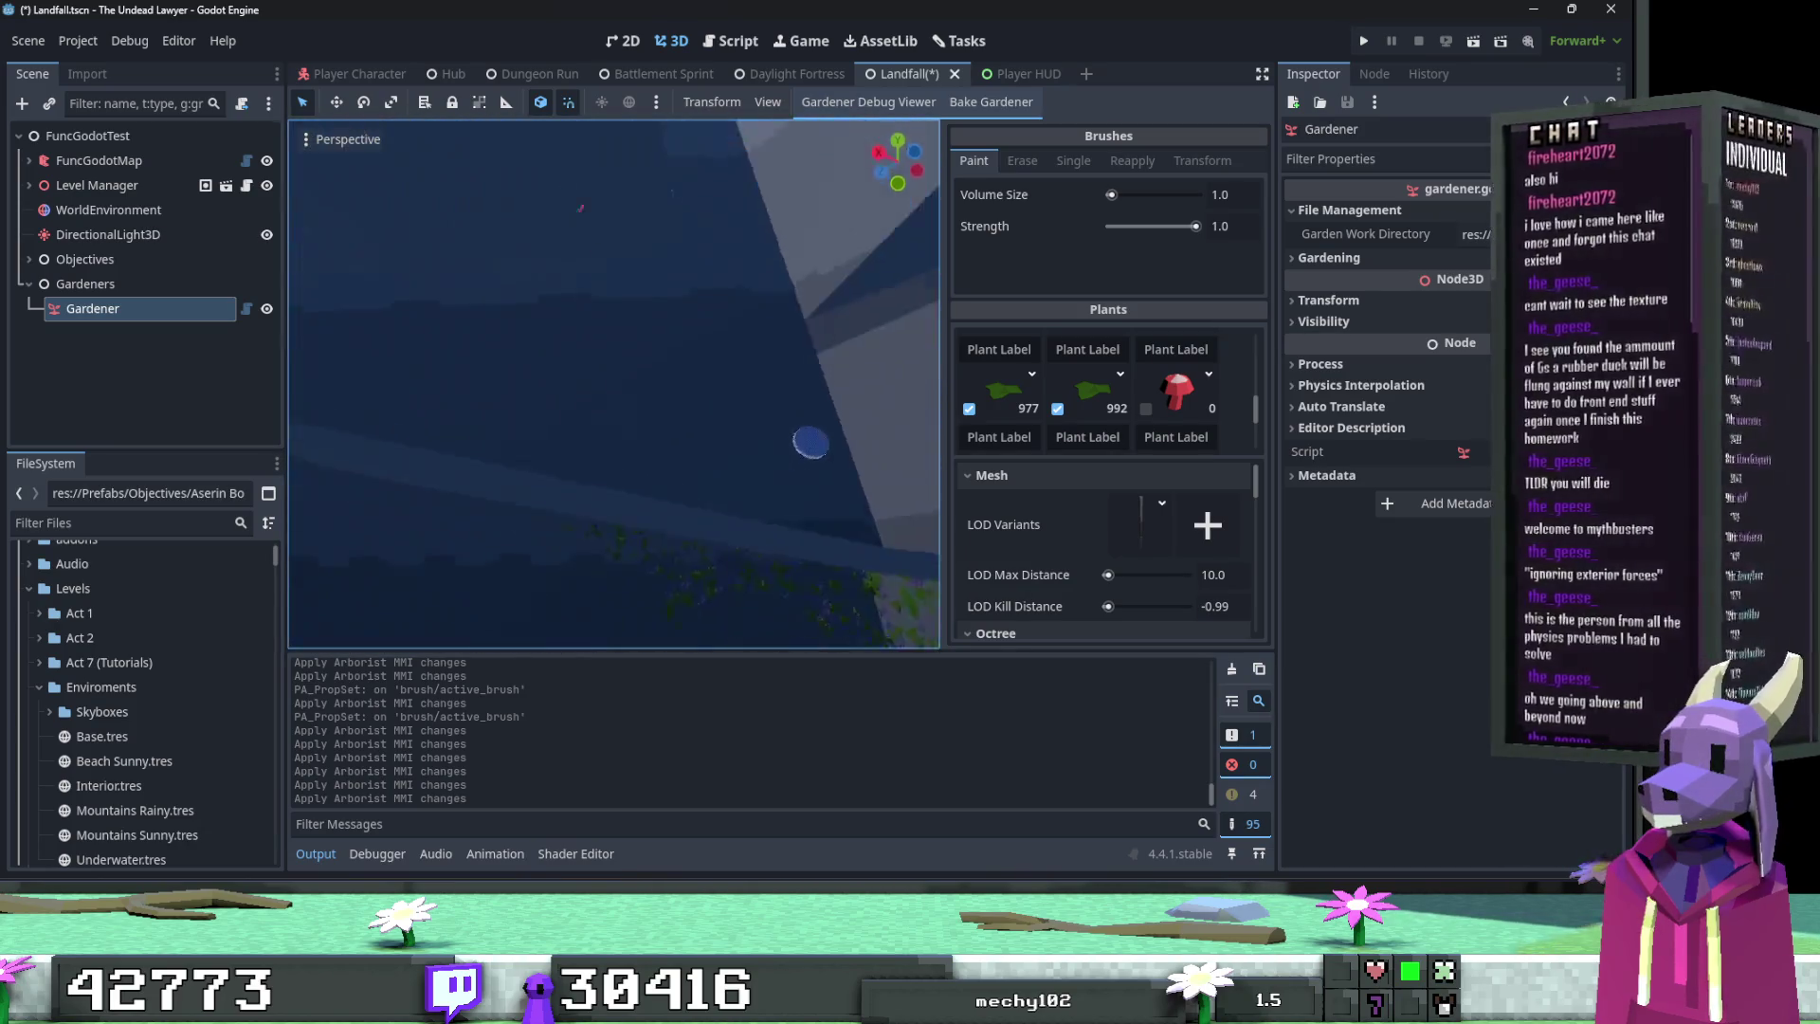
pyautogui.press('w')
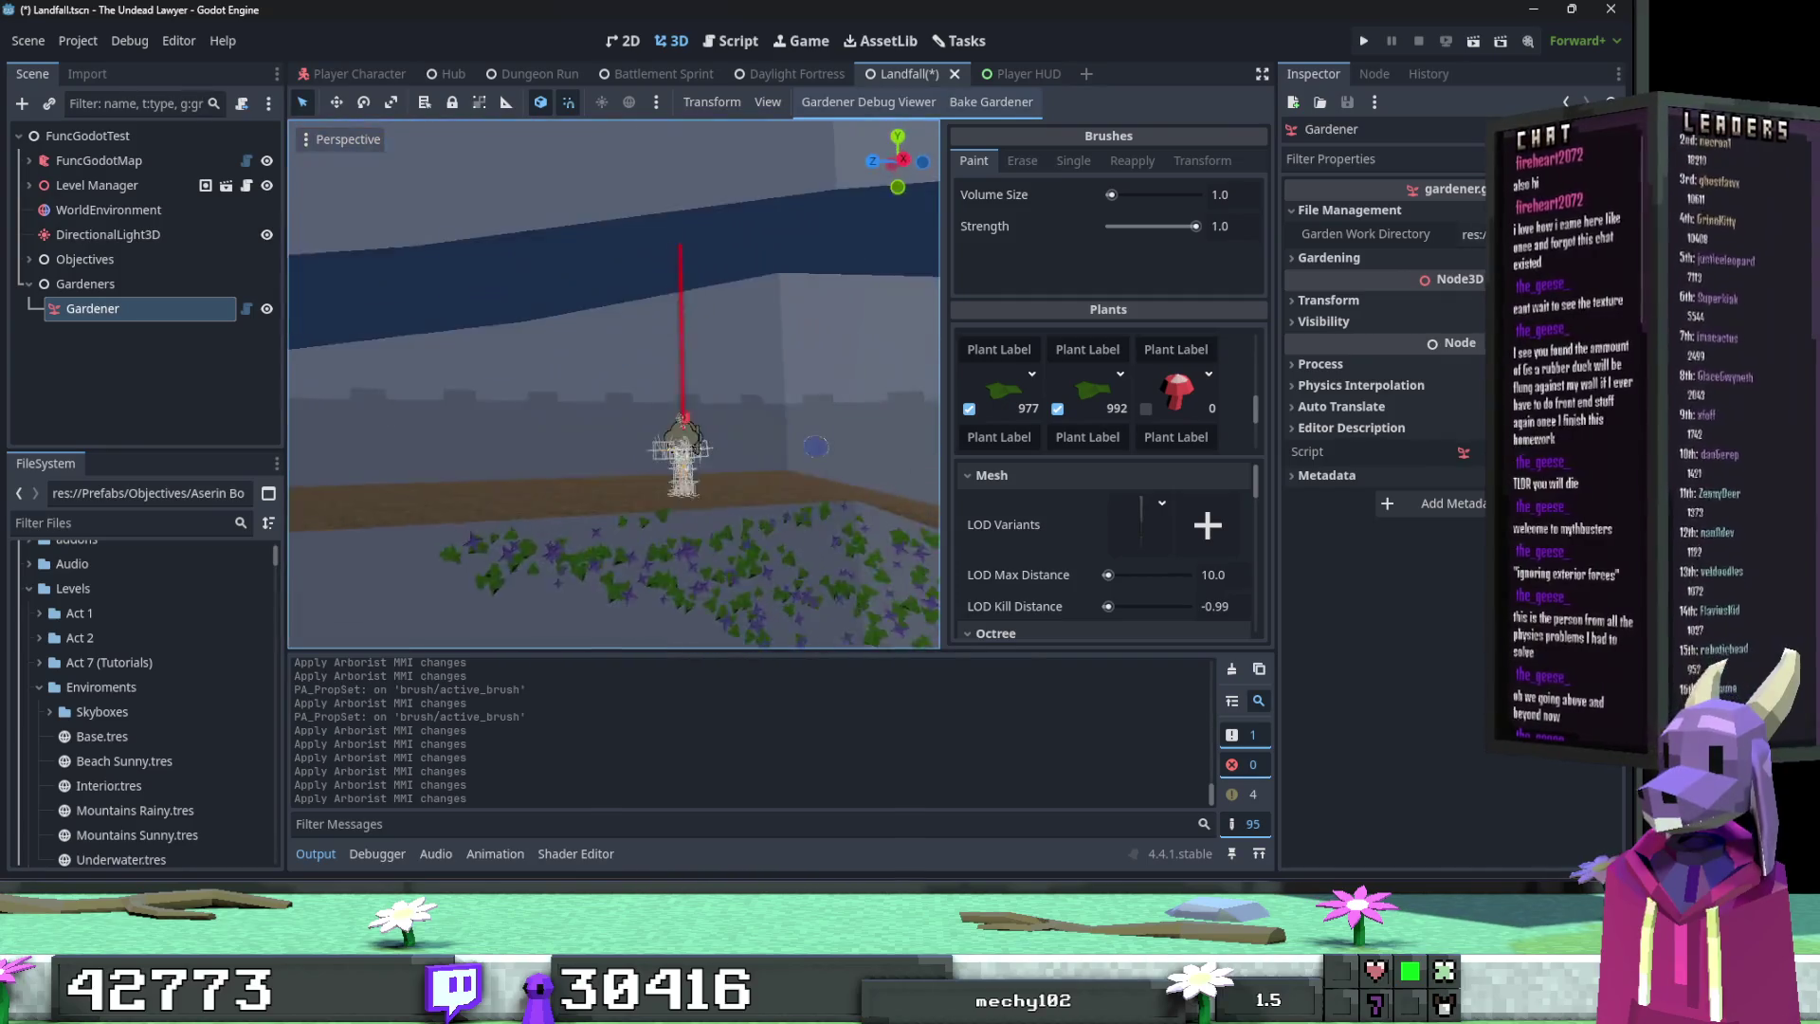
pyautogui.press('s')
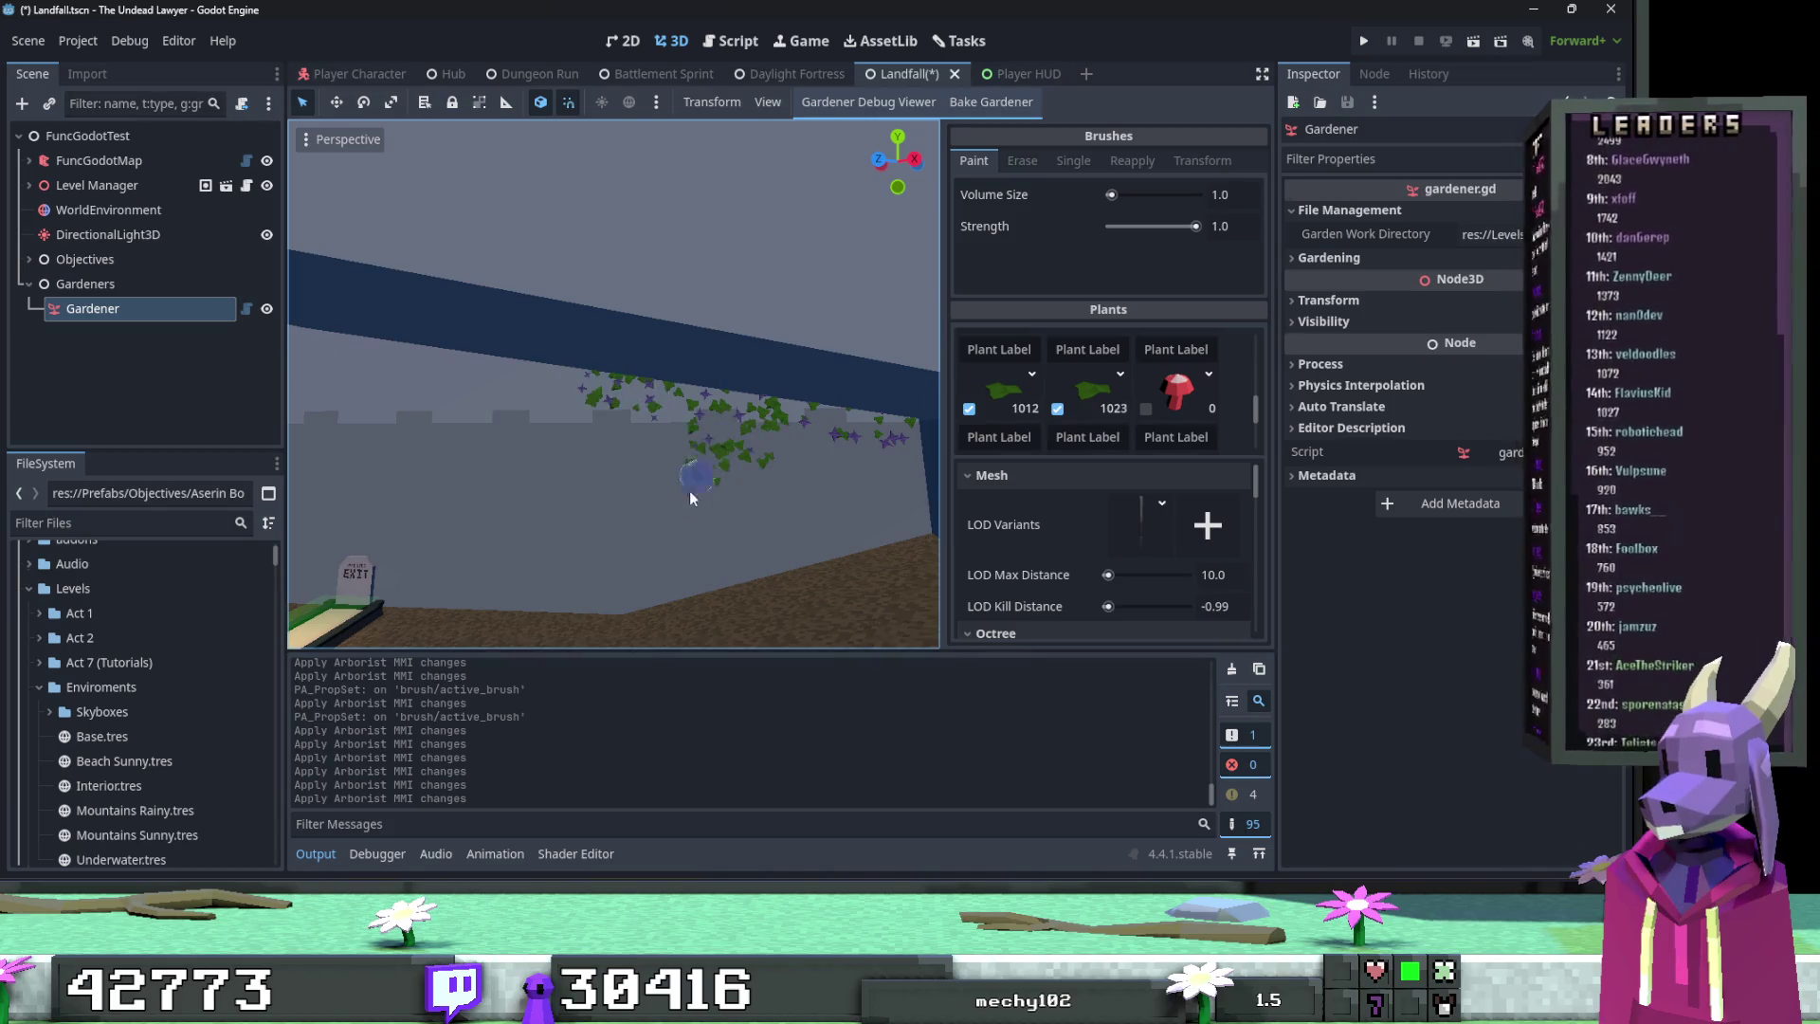
pyautogui.moveTo(561, 384)
pyautogui.mouseDown()
pyautogui.moveTo(662, 473)
pyautogui.moveTo(704, 569)
pyautogui.moveTo(822, 428)
pyautogui.mouseUp()
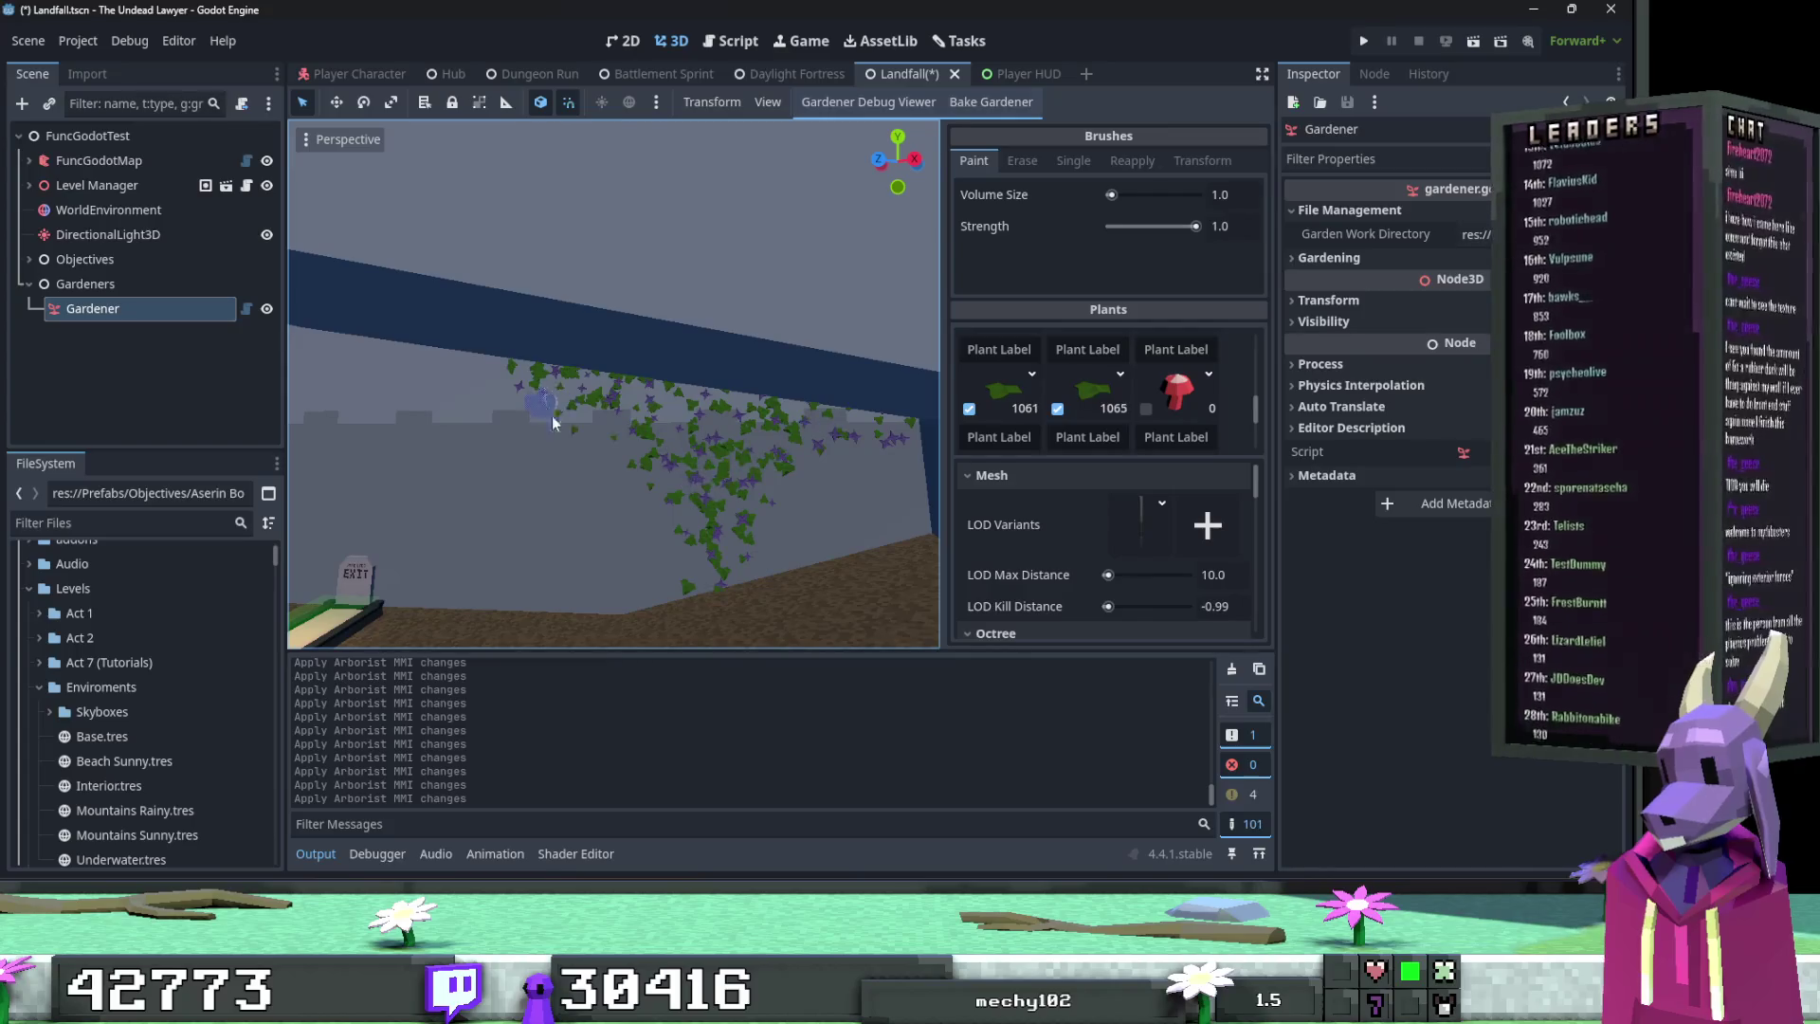
pyautogui.press('s')
pyautogui.moveTo(647, 372); pyautogui.dragTo(632, 382)
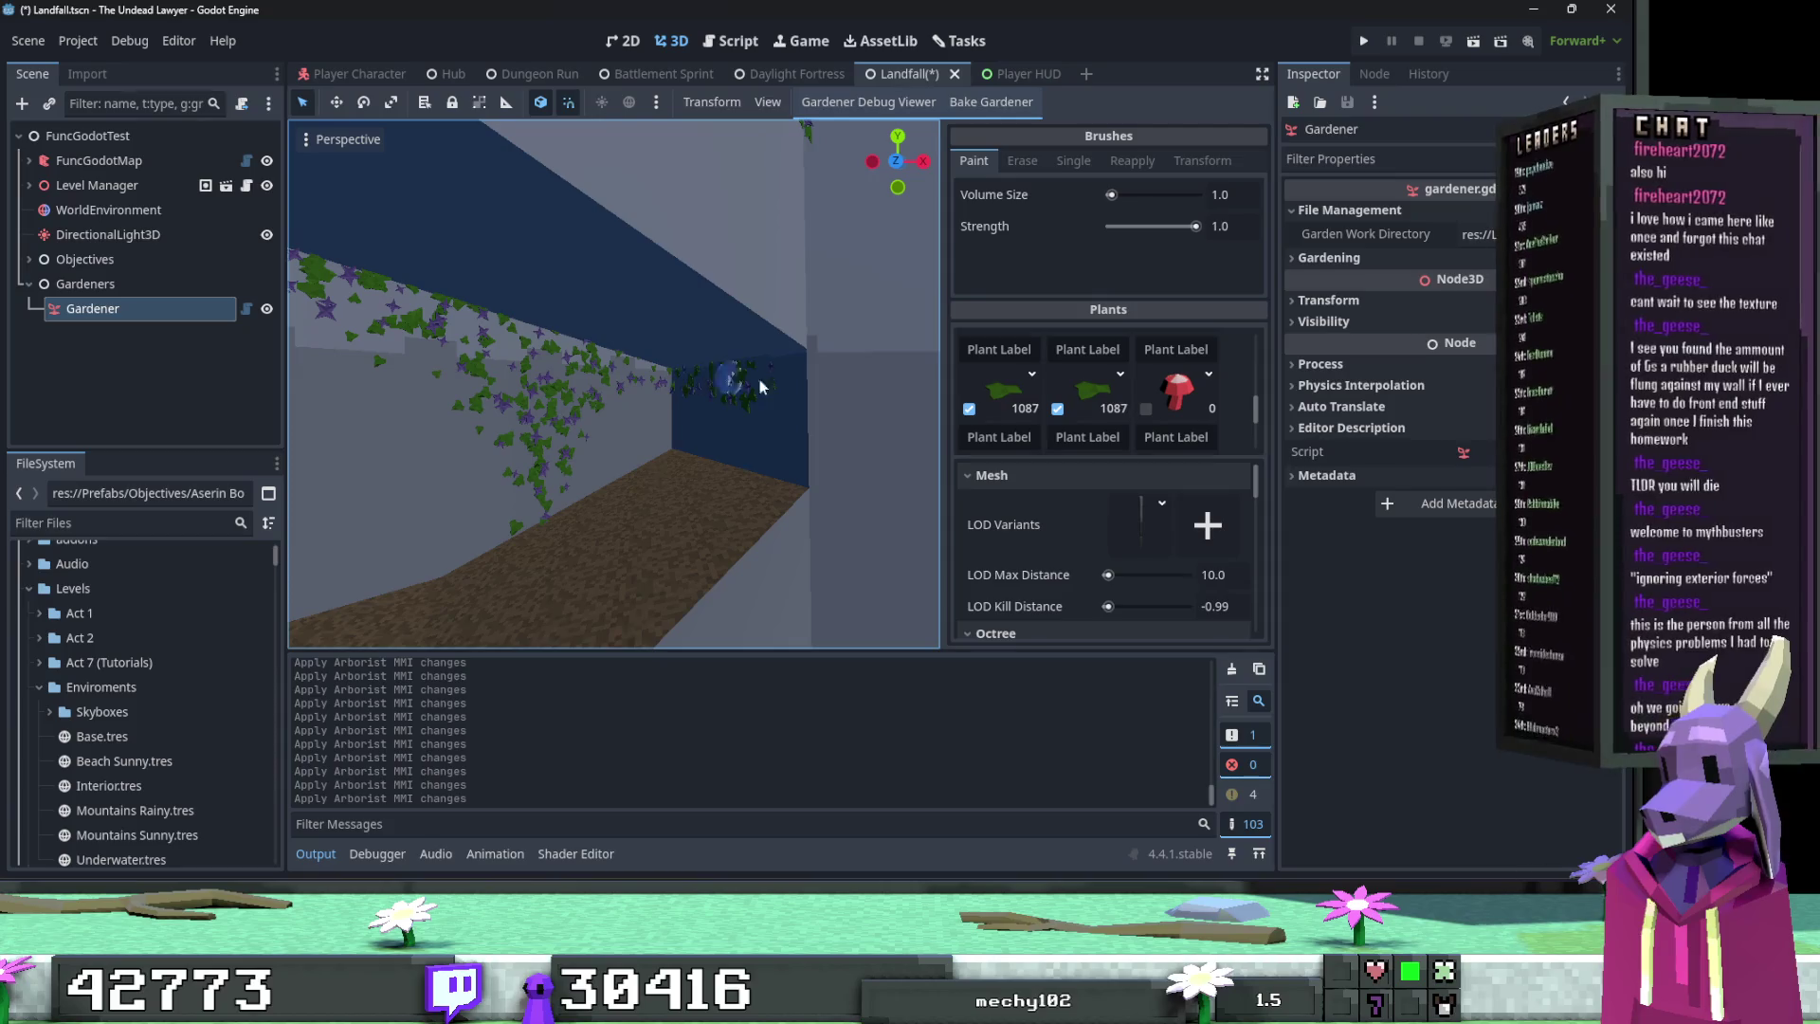
pyautogui.moveTo(784, 429)
pyautogui.mouseDown()
pyautogui.moveTo(758, 380)
pyautogui.moveTo(787, 450)
pyautogui.moveTo(715, 448)
pyautogui.moveTo(829, 441)
pyautogui.moveTo(779, 427)
pyautogui.moveTo(823, 446)
pyautogui.mouseUp()
pyautogui.click(1022, 160)
# Step: Swap the brush's plants from the two vine types to the red mushroom, in Paint mode
pyautogui.scroll(2, 1128, 402)
pyautogui.click(1057, 439)
pyautogui.click(969, 439)
pyautogui.click(1147, 351)
pyautogui.scroll(-1, 1142, 402)
pyautogui.click(1154, 417)
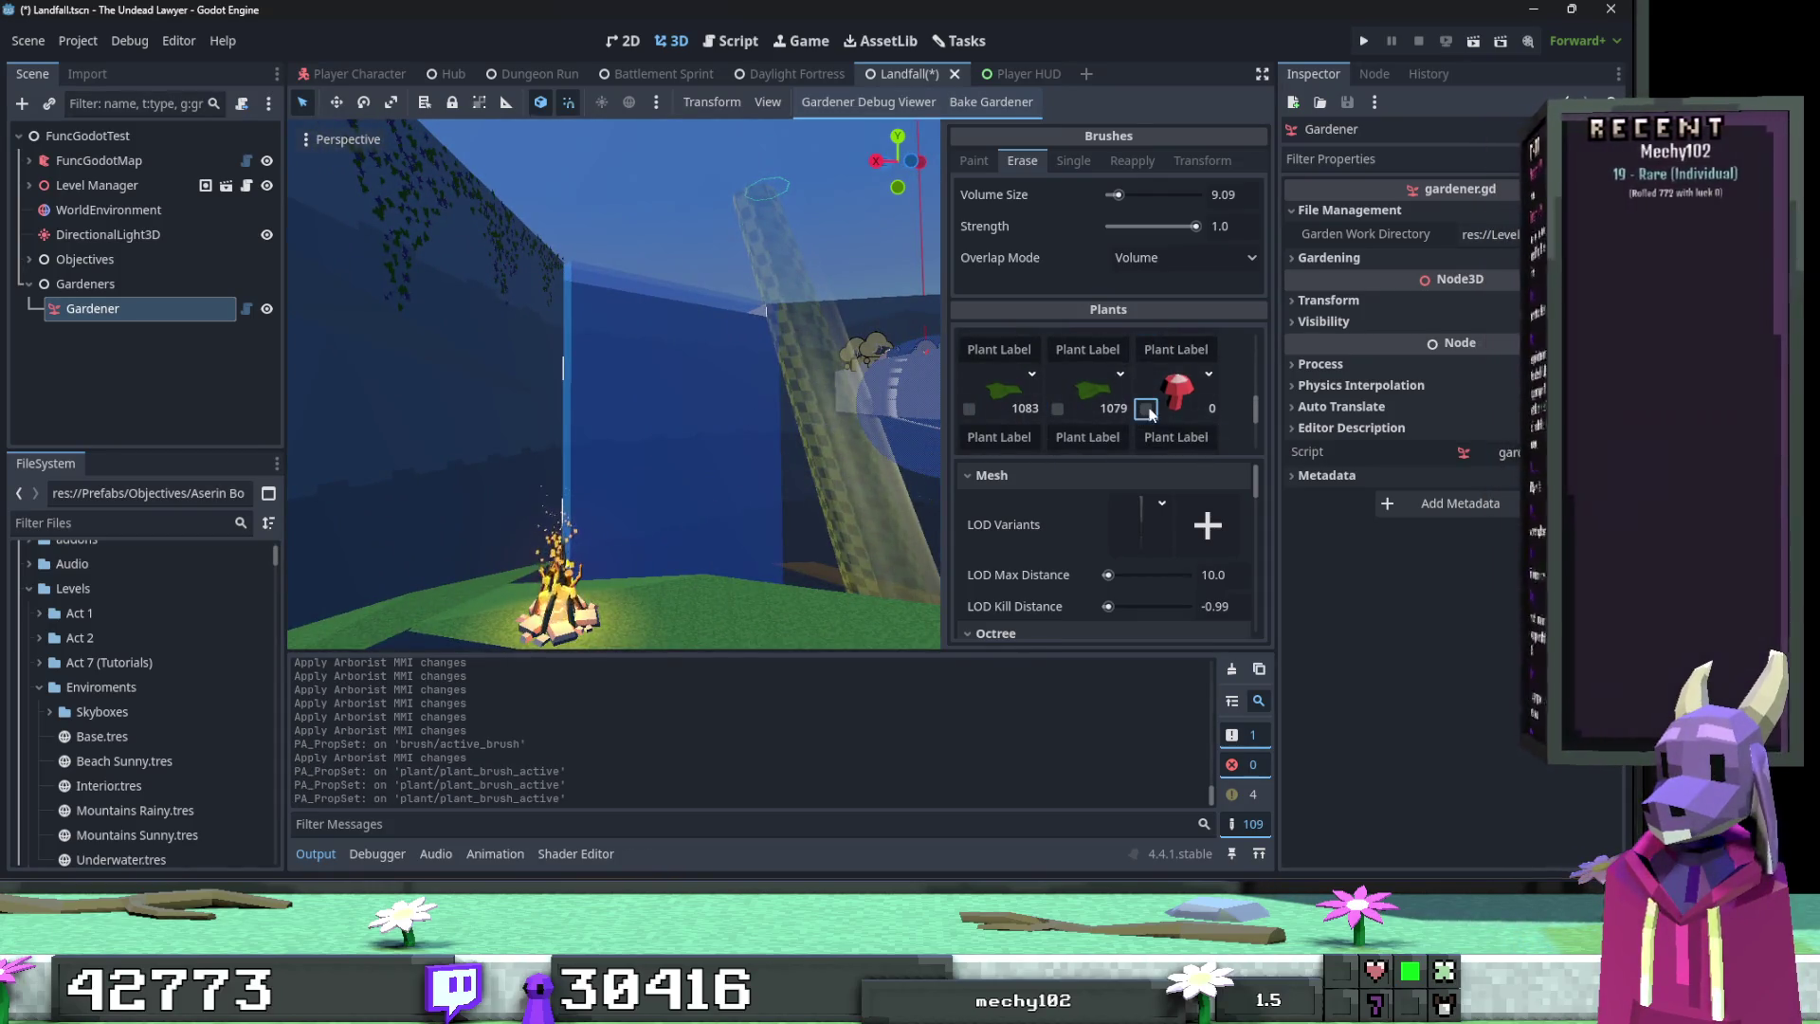
pyautogui.scroll(-2, 1137, 417)
pyautogui.click(969, 420)
pyautogui.moveTo(588, 398); pyautogui.dragTo(639, 379)
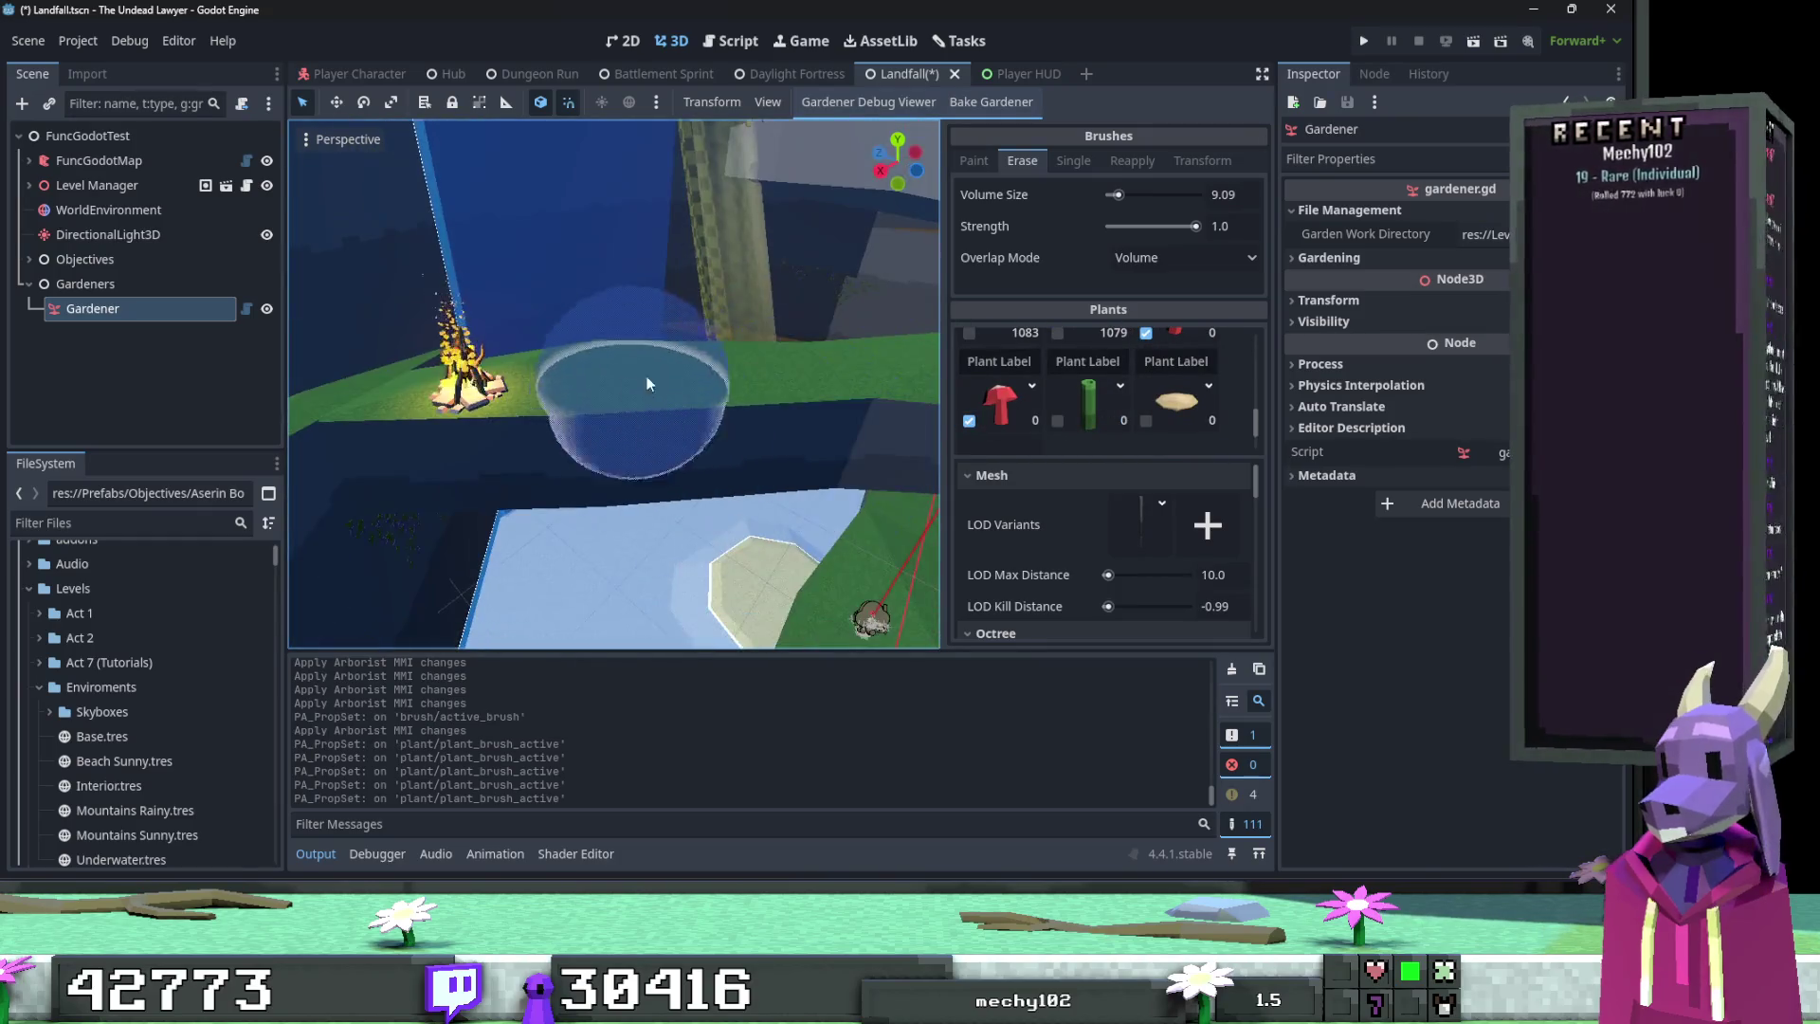
pyautogui.click(973, 160)
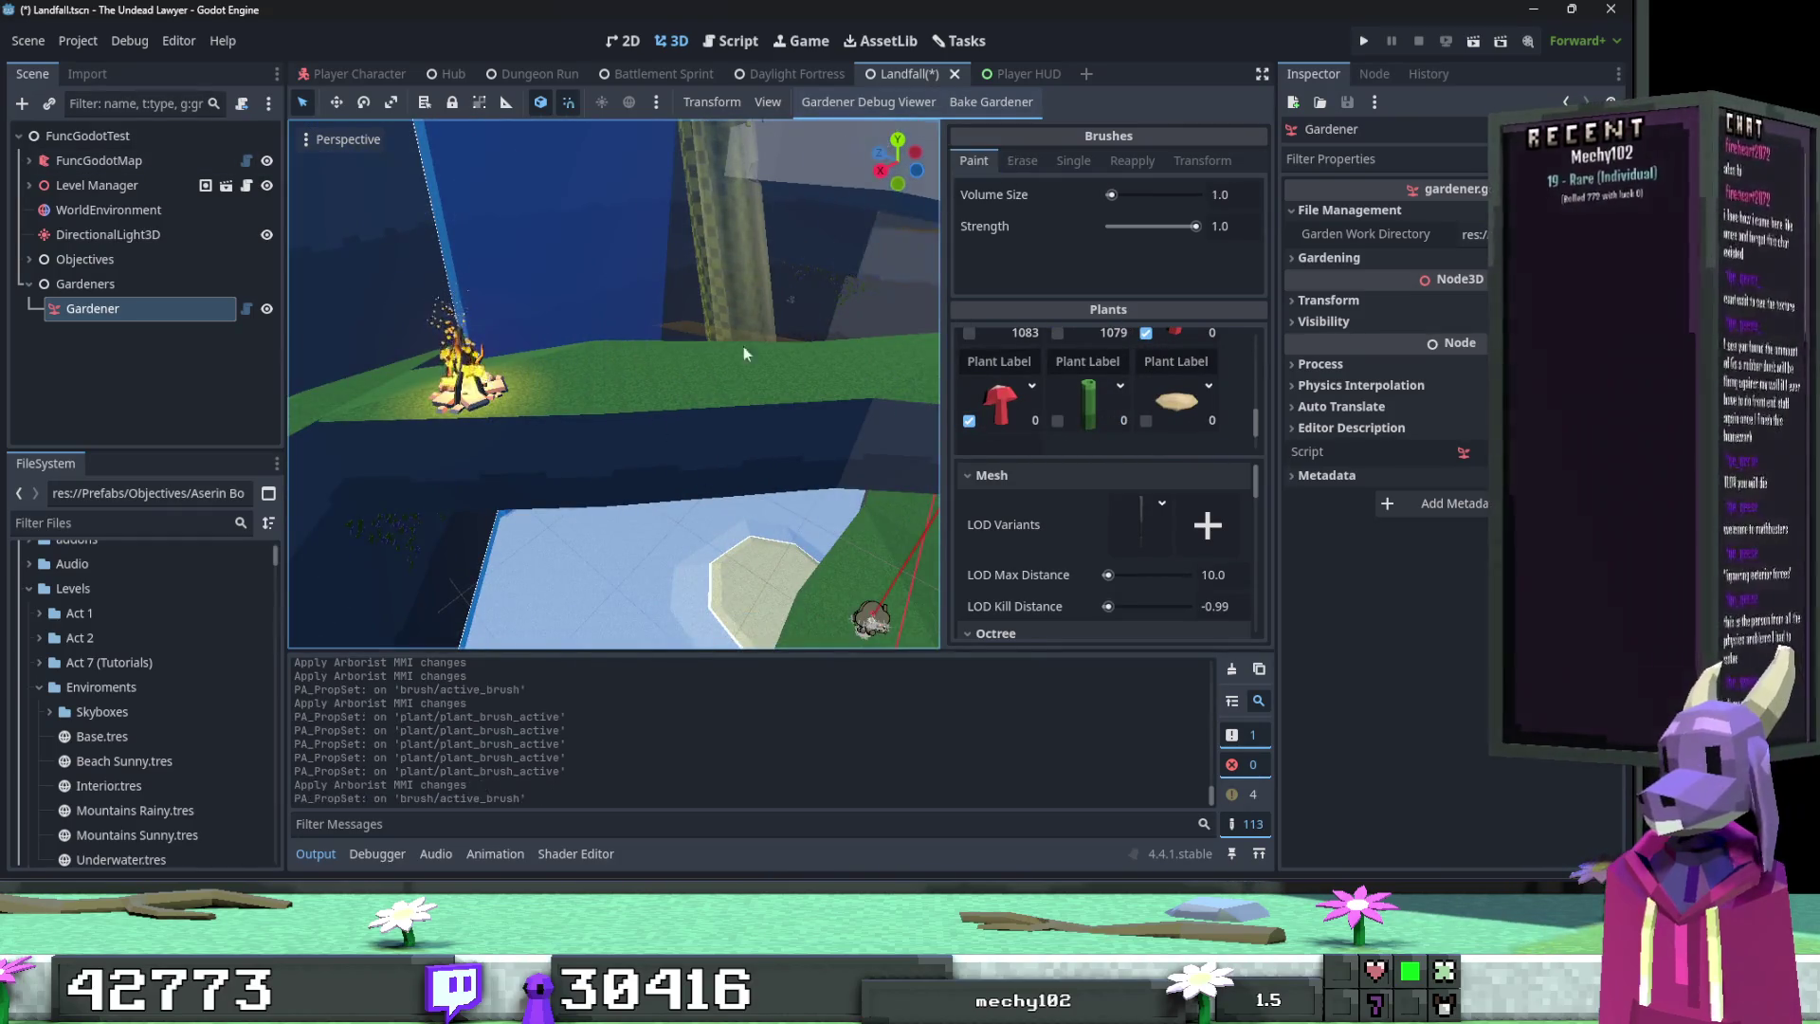
# Step: Place red mushrooms on the grass beside the skeleton, undoing stray ones
pyautogui.moveTo(692, 379); pyautogui.dragTo(630, 417)
pyautogui.hotkey('ctrl', 'z')
pyautogui.click(630, 488)
pyautogui.click(659, 493)
pyautogui.hotkey('ctrl', 'z')
pyautogui.hotkey('ctrl', 'z')
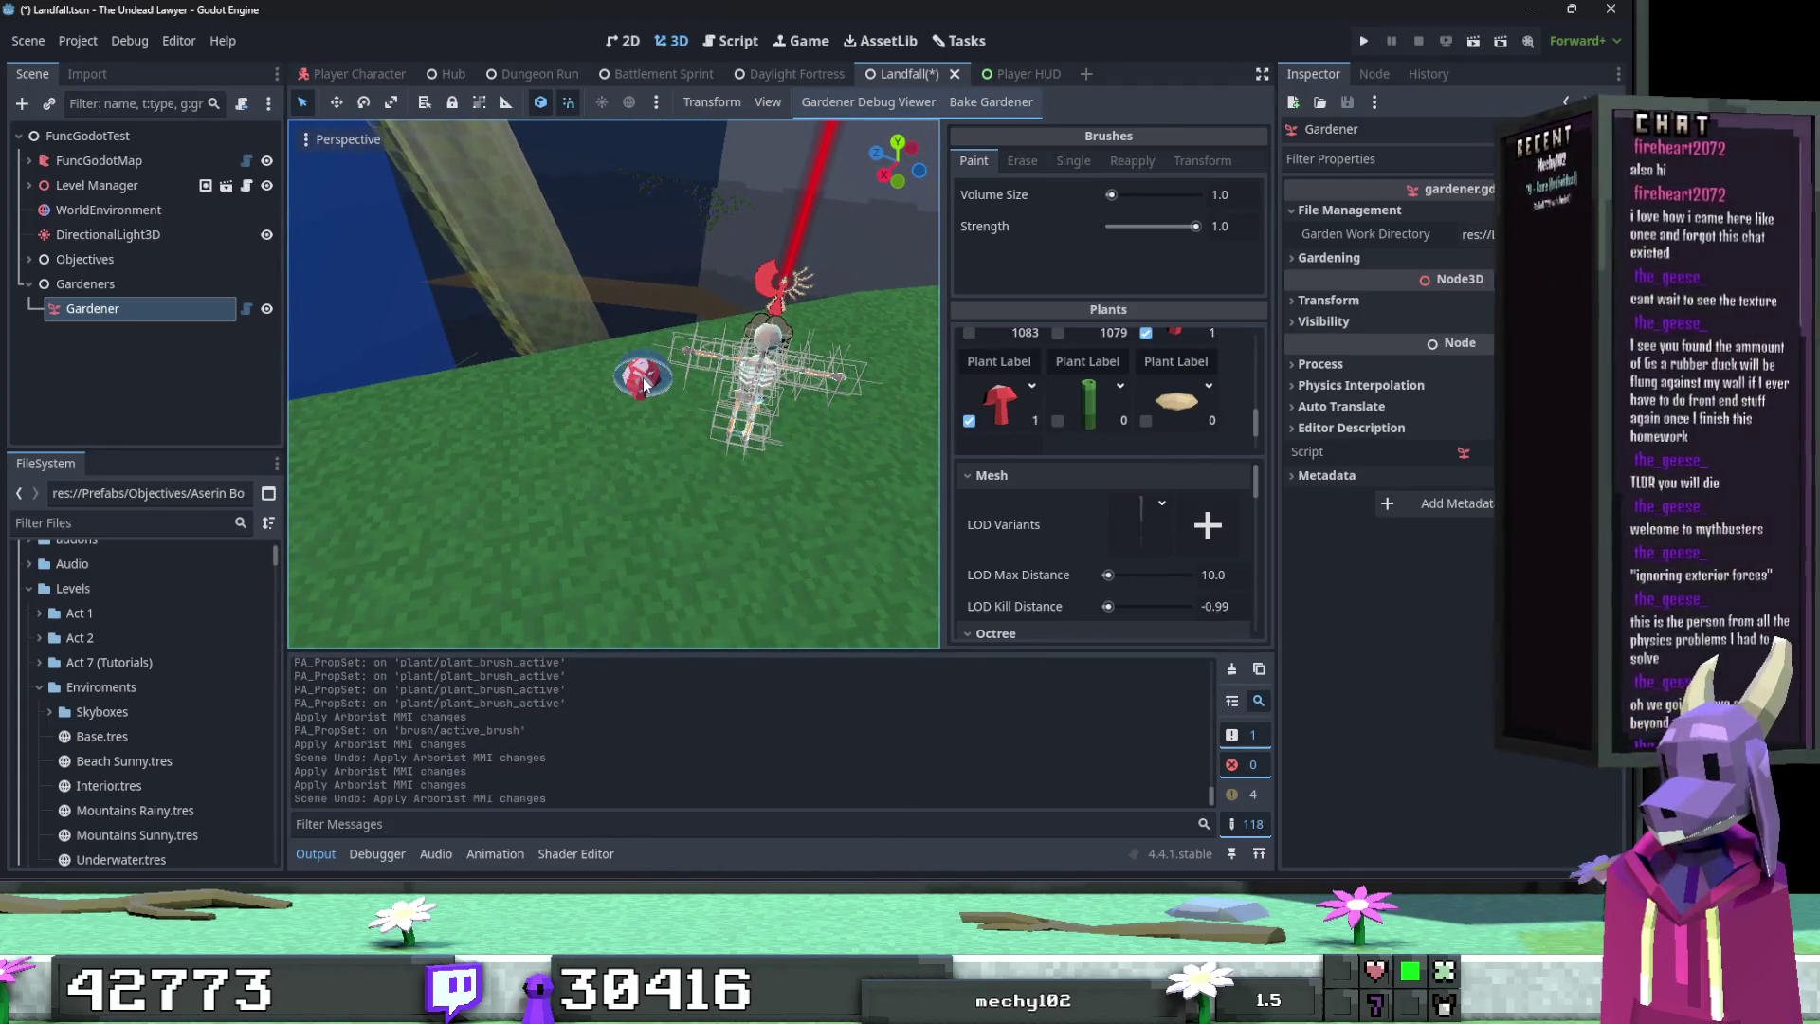
pyautogui.click(631, 422)
pyautogui.hotkey('ctrl', 'z')
pyautogui.click(624, 440)
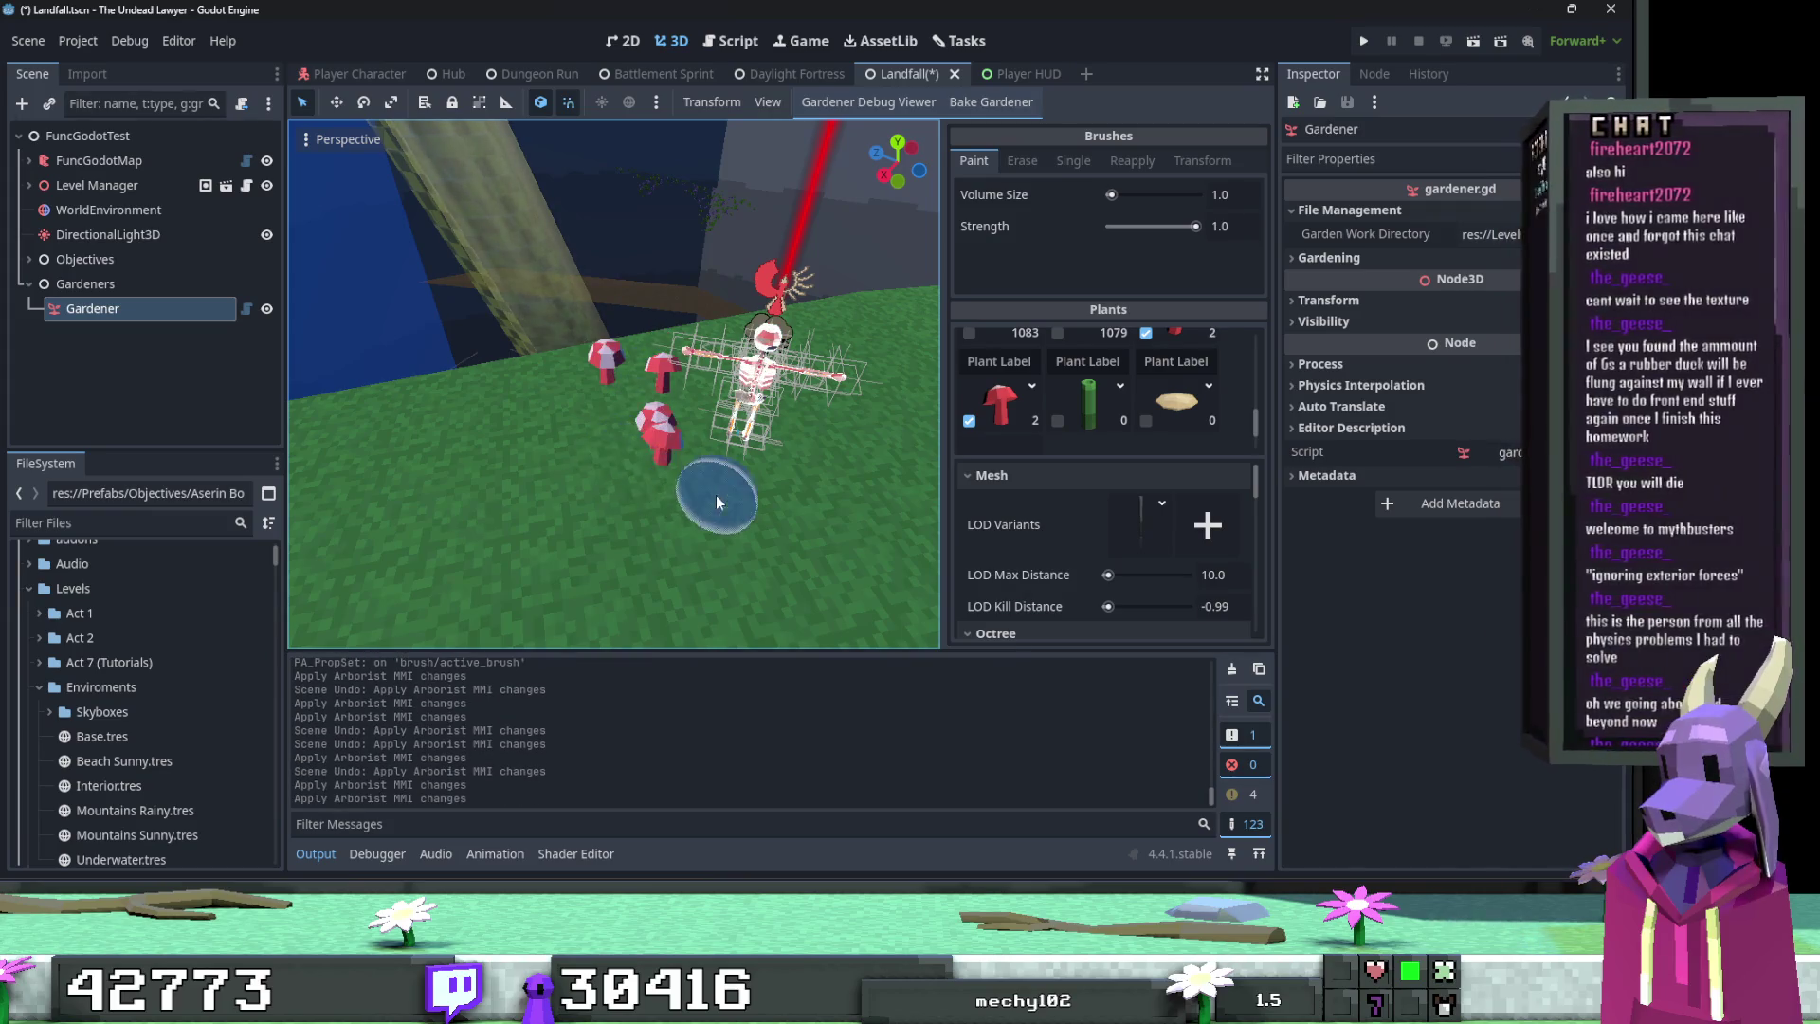
pyautogui.scroll(-2, 715, 495)
pyautogui.hotkey('ctrl', 'z')
pyautogui.click(630, 402)
pyautogui.hotkey('ctrl', 'z')
pyautogui.click(635, 436)
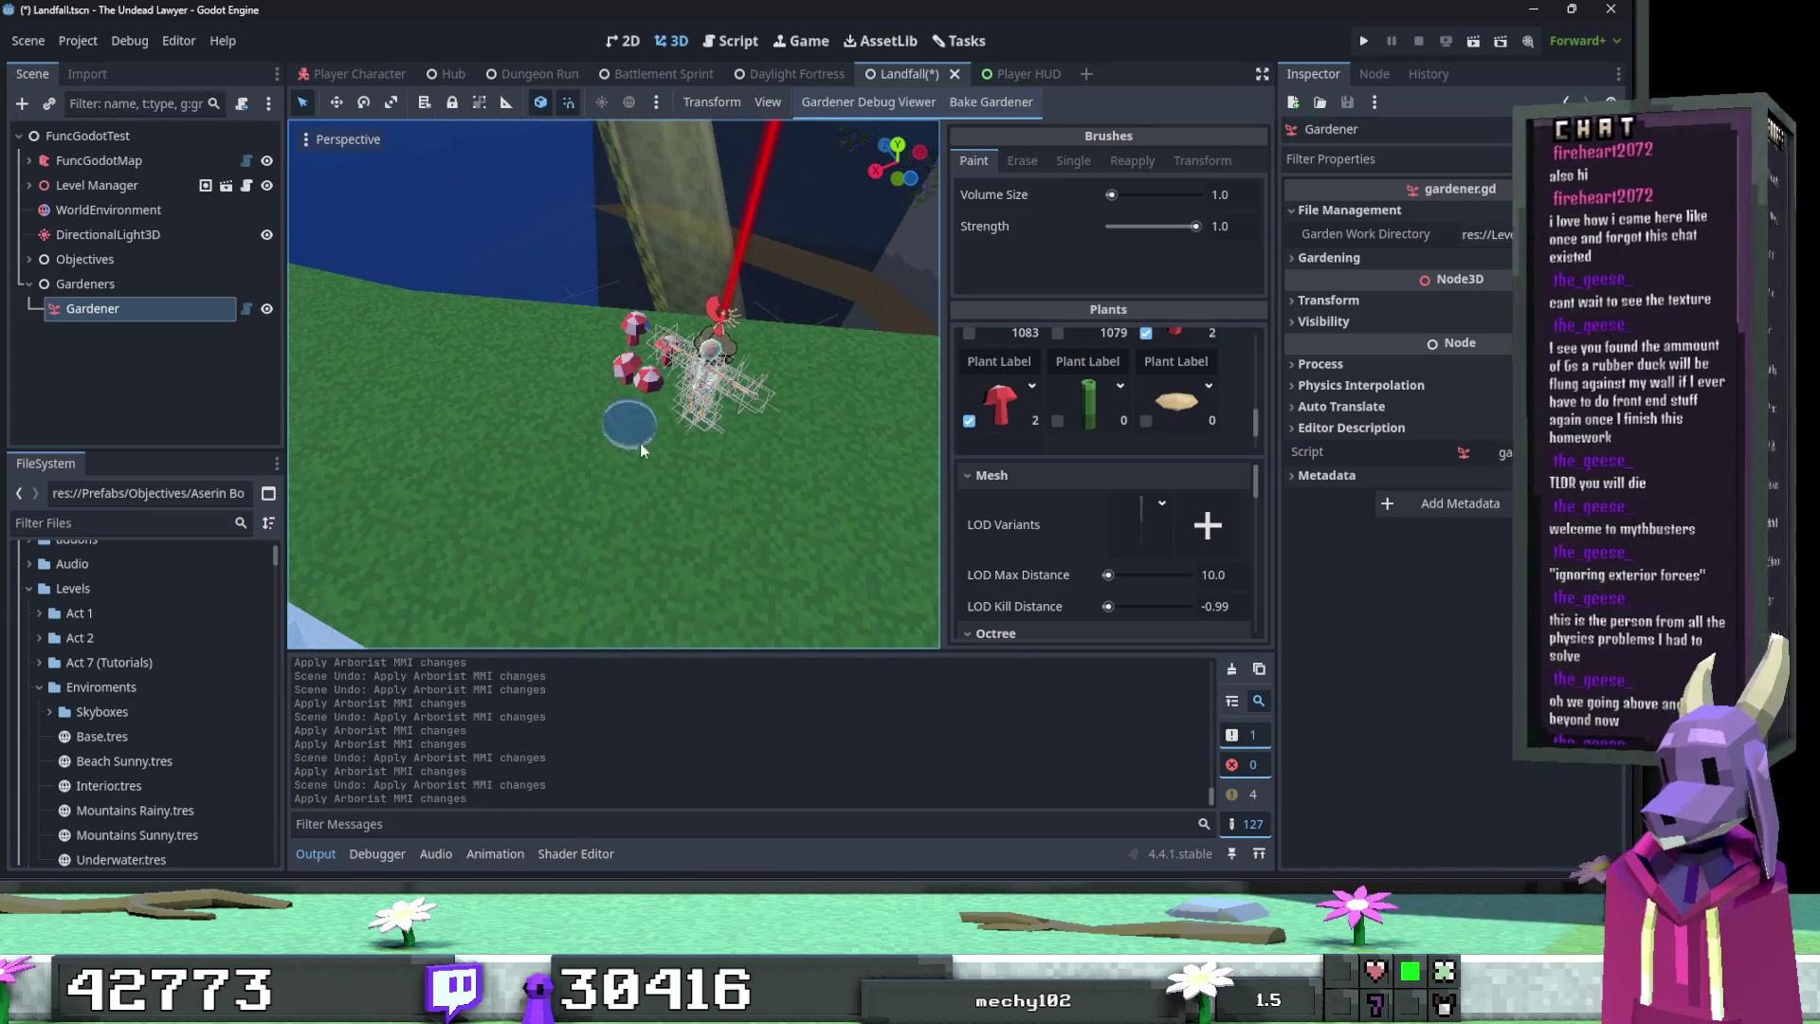
pyautogui.hotkey('ctrl', 'z')
pyautogui.hotkey('ctrl', 'z')
# Step: Set the brush Volume Size to 2.0 and paint mushrooms across the ground near the gardener
pyautogui.click(1223, 193)
pyautogui.press('Return')
pyautogui.moveTo(615, 402)
pyautogui.mouseDown()
pyautogui.moveTo(732, 489)
pyautogui.moveTo(832, 405)
pyautogui.moveTo(792, 383)
pyautogui.moveTo(760, 465)
pyautogui.moveTo(758, 411)
pyautogui.moveTo(738, 449)
pyautogui.moveTo(630, 439)
pyautogui.moveTo(731, 439)
pyautogui.mouseUp()
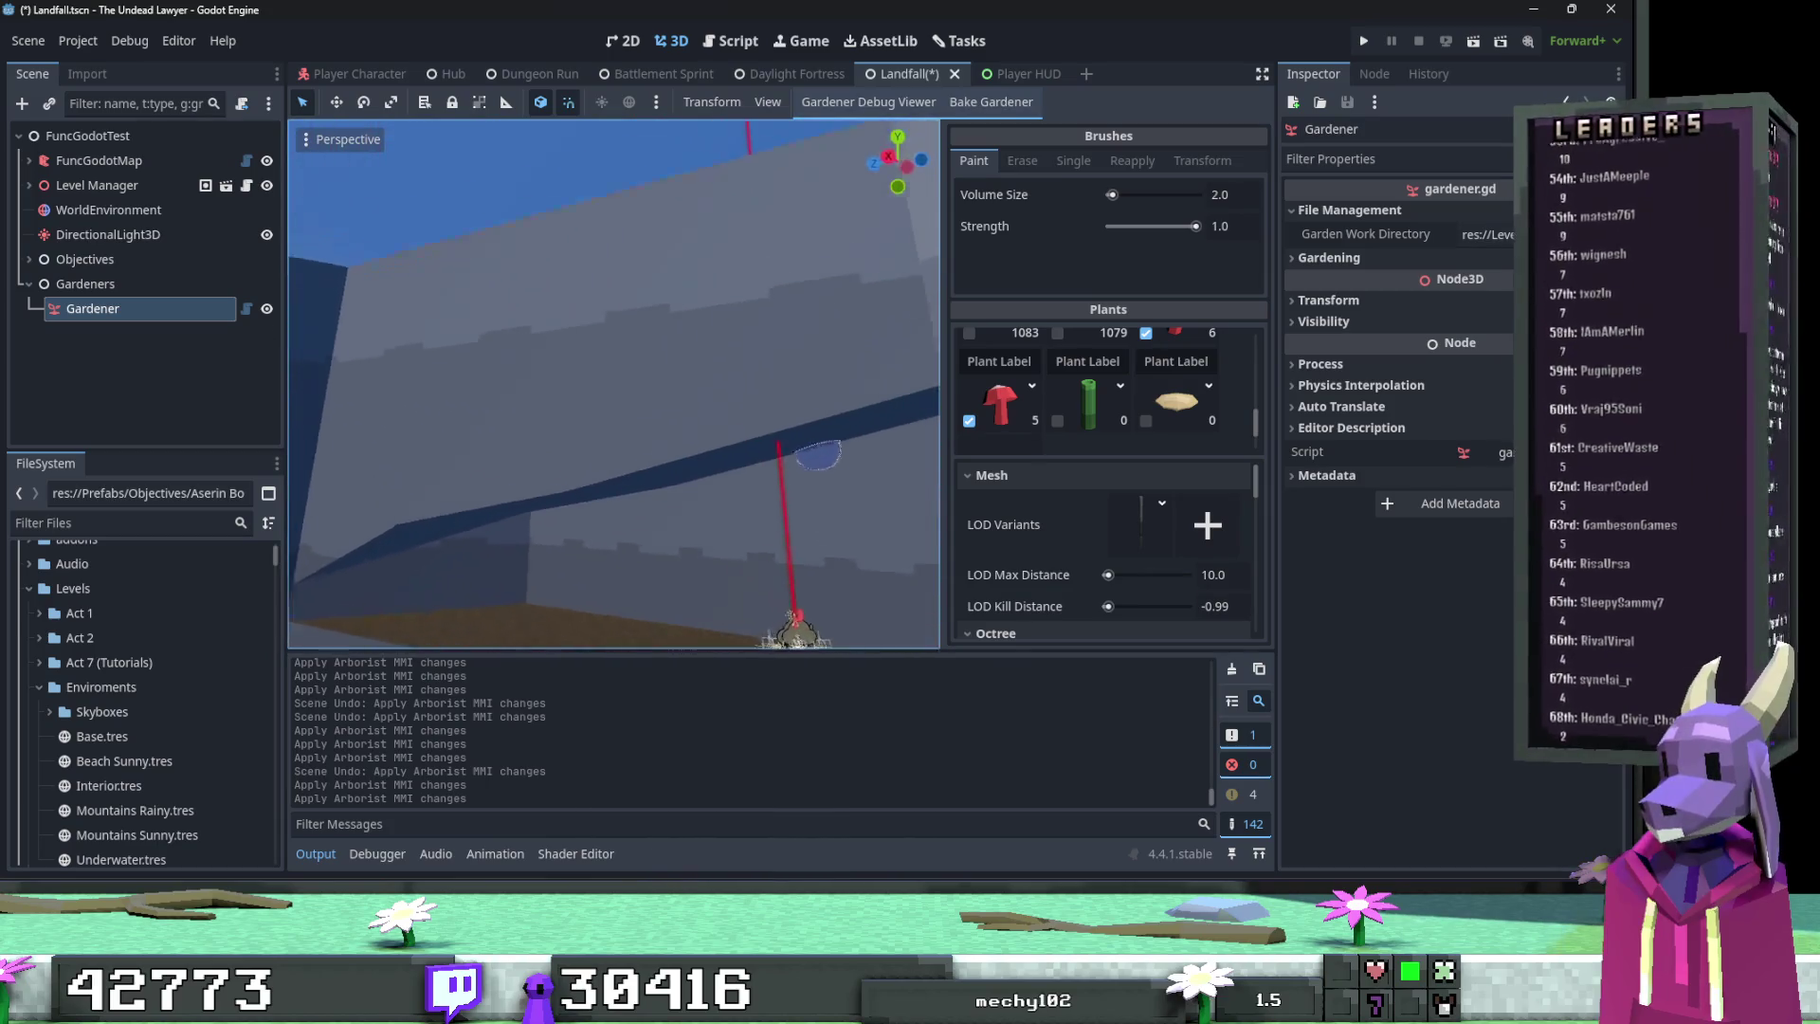
pyautogui.click(618, 364)
pyautogui.moveTo(618, 364)
pyautogui.mouseDown()
pyautogui.moveTo(569, 417)
pyautogui.moveTo(662, 425)
pyautogui.moveTo(620, 434)
pyautogui.mouseUp()
pyautogui.hotkey('ctrl', 'z')
pyautogui.hotkey('ctrl', 'z')
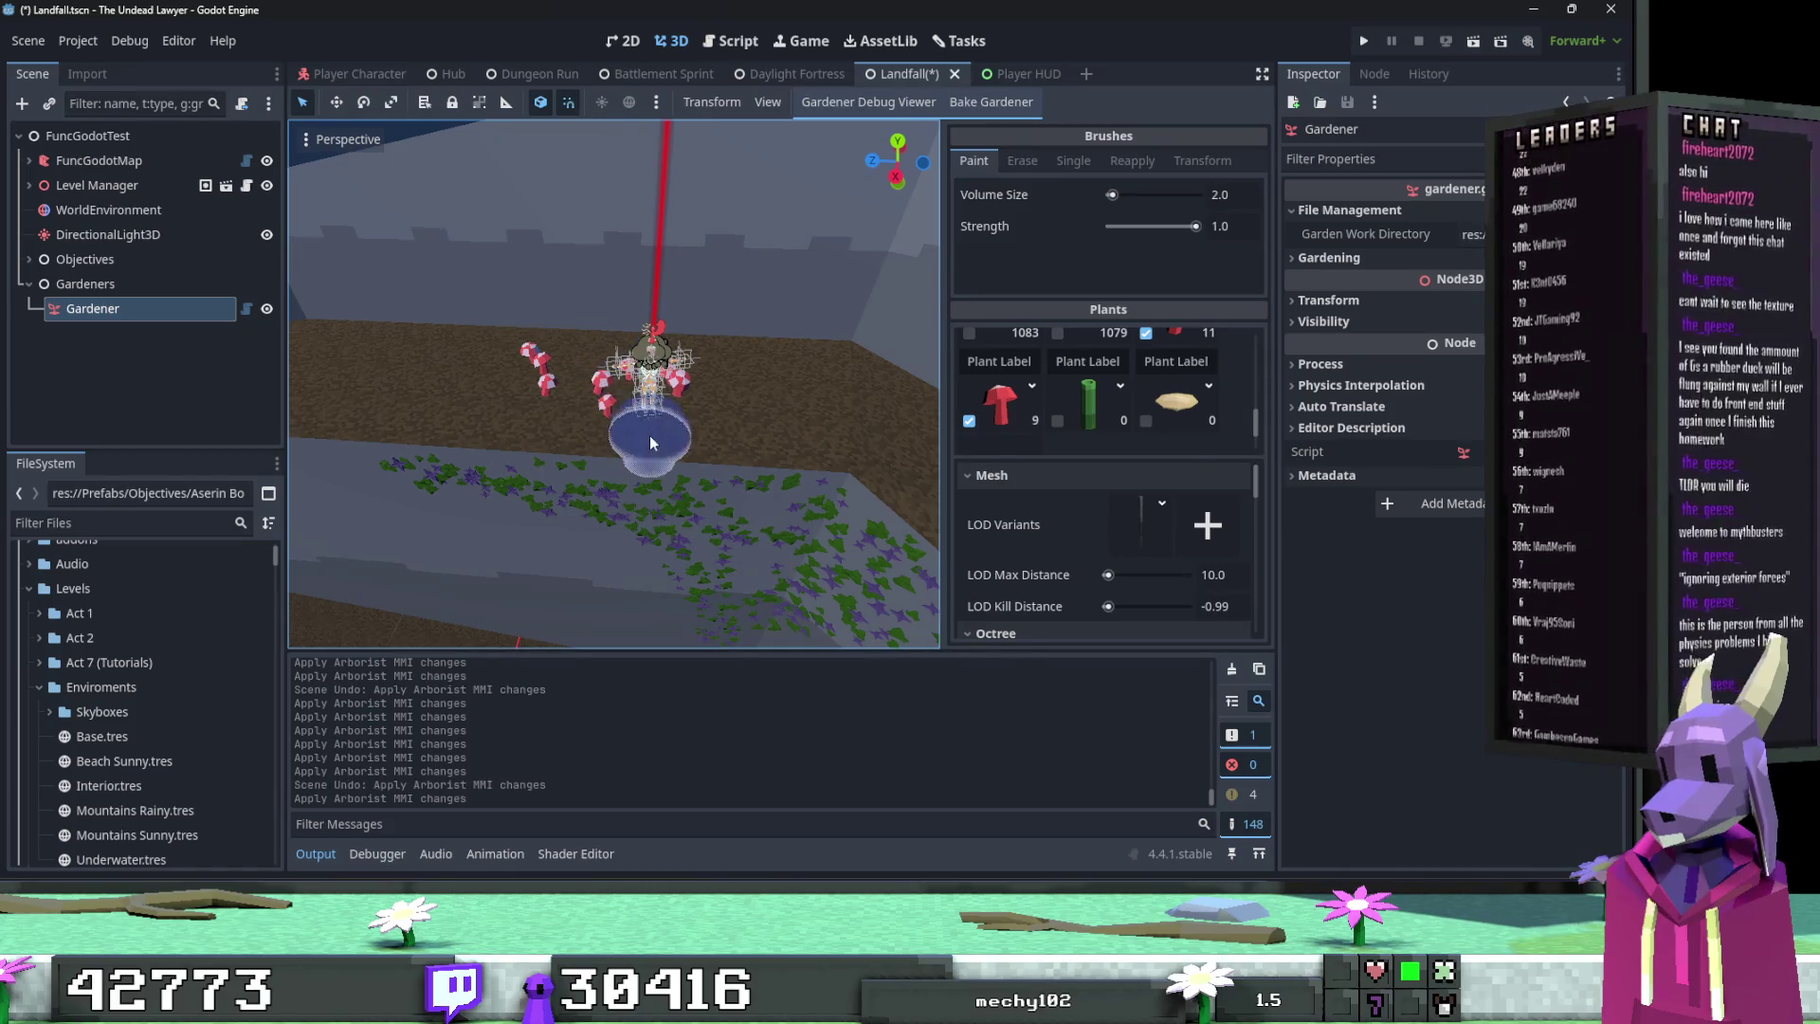
pyautogui.hotkey('ctrl', 'z')
pyautogui.click(559, 444)
pyautogui.hotkey('ctrl', 'z')
pyautogui.click(560, 443)
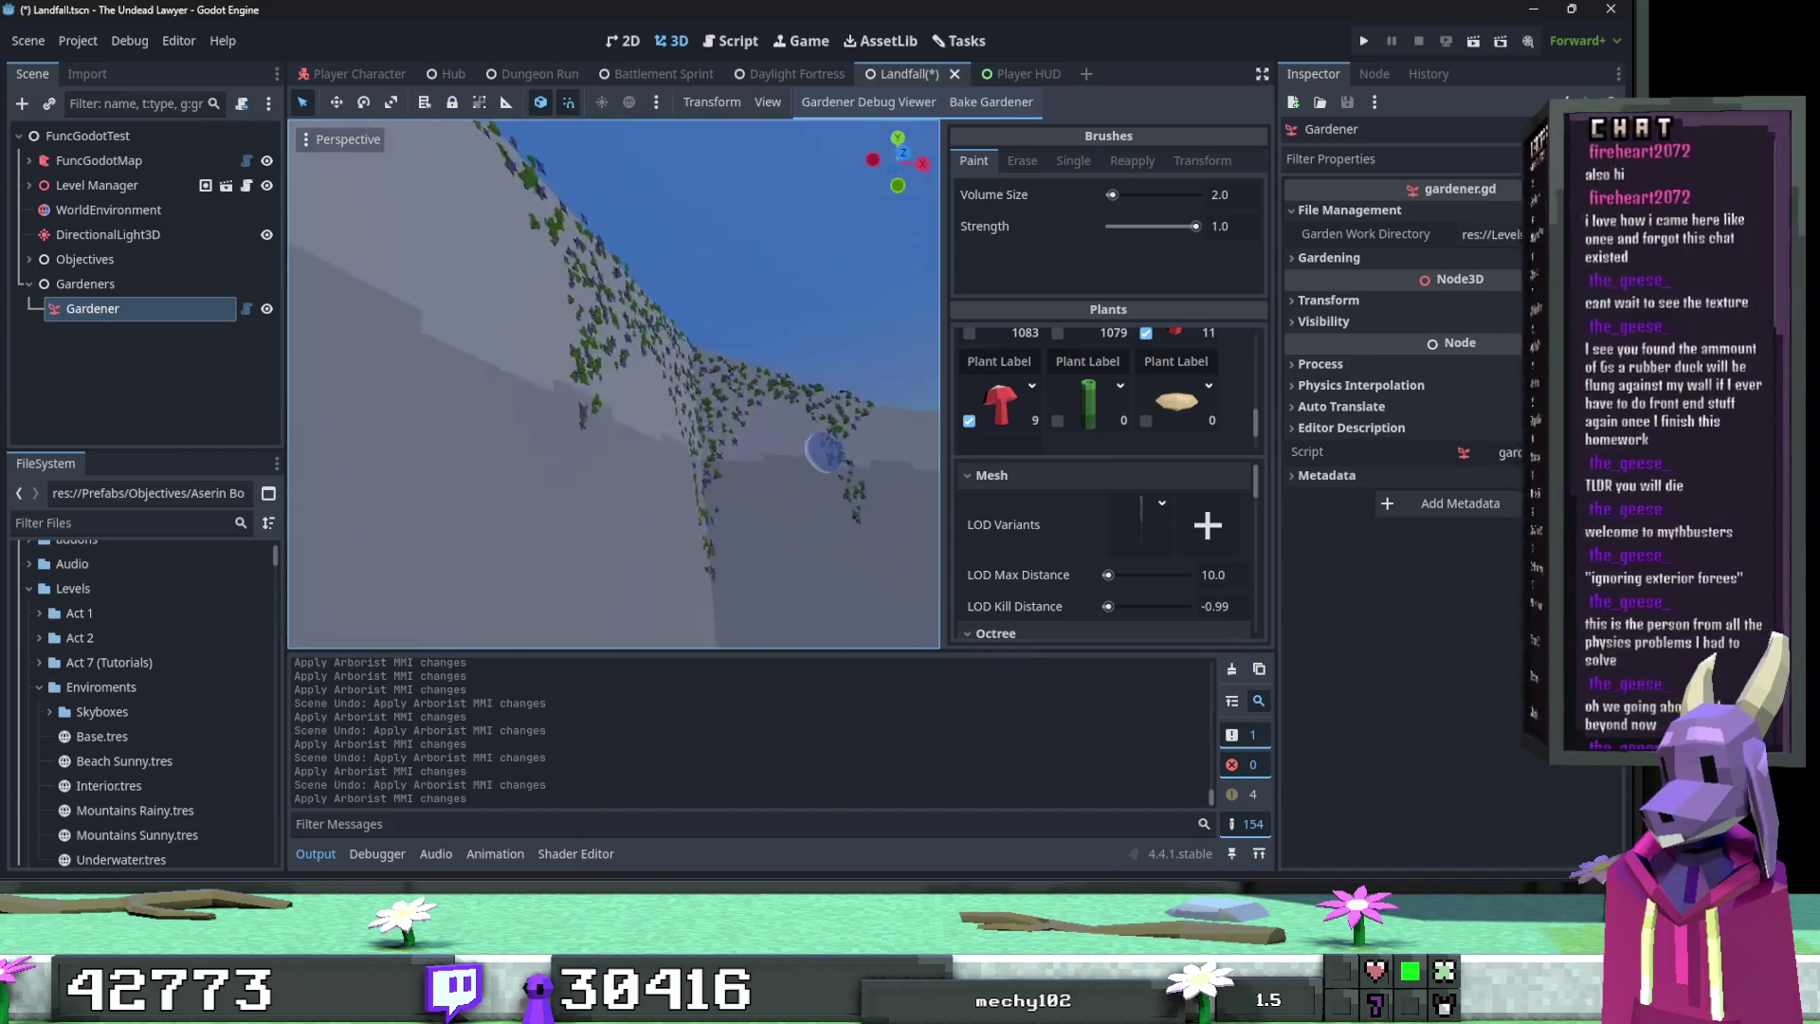
# Step: Paint more red mushrooms on the grass around the skeleton
pyautogui.press('f')
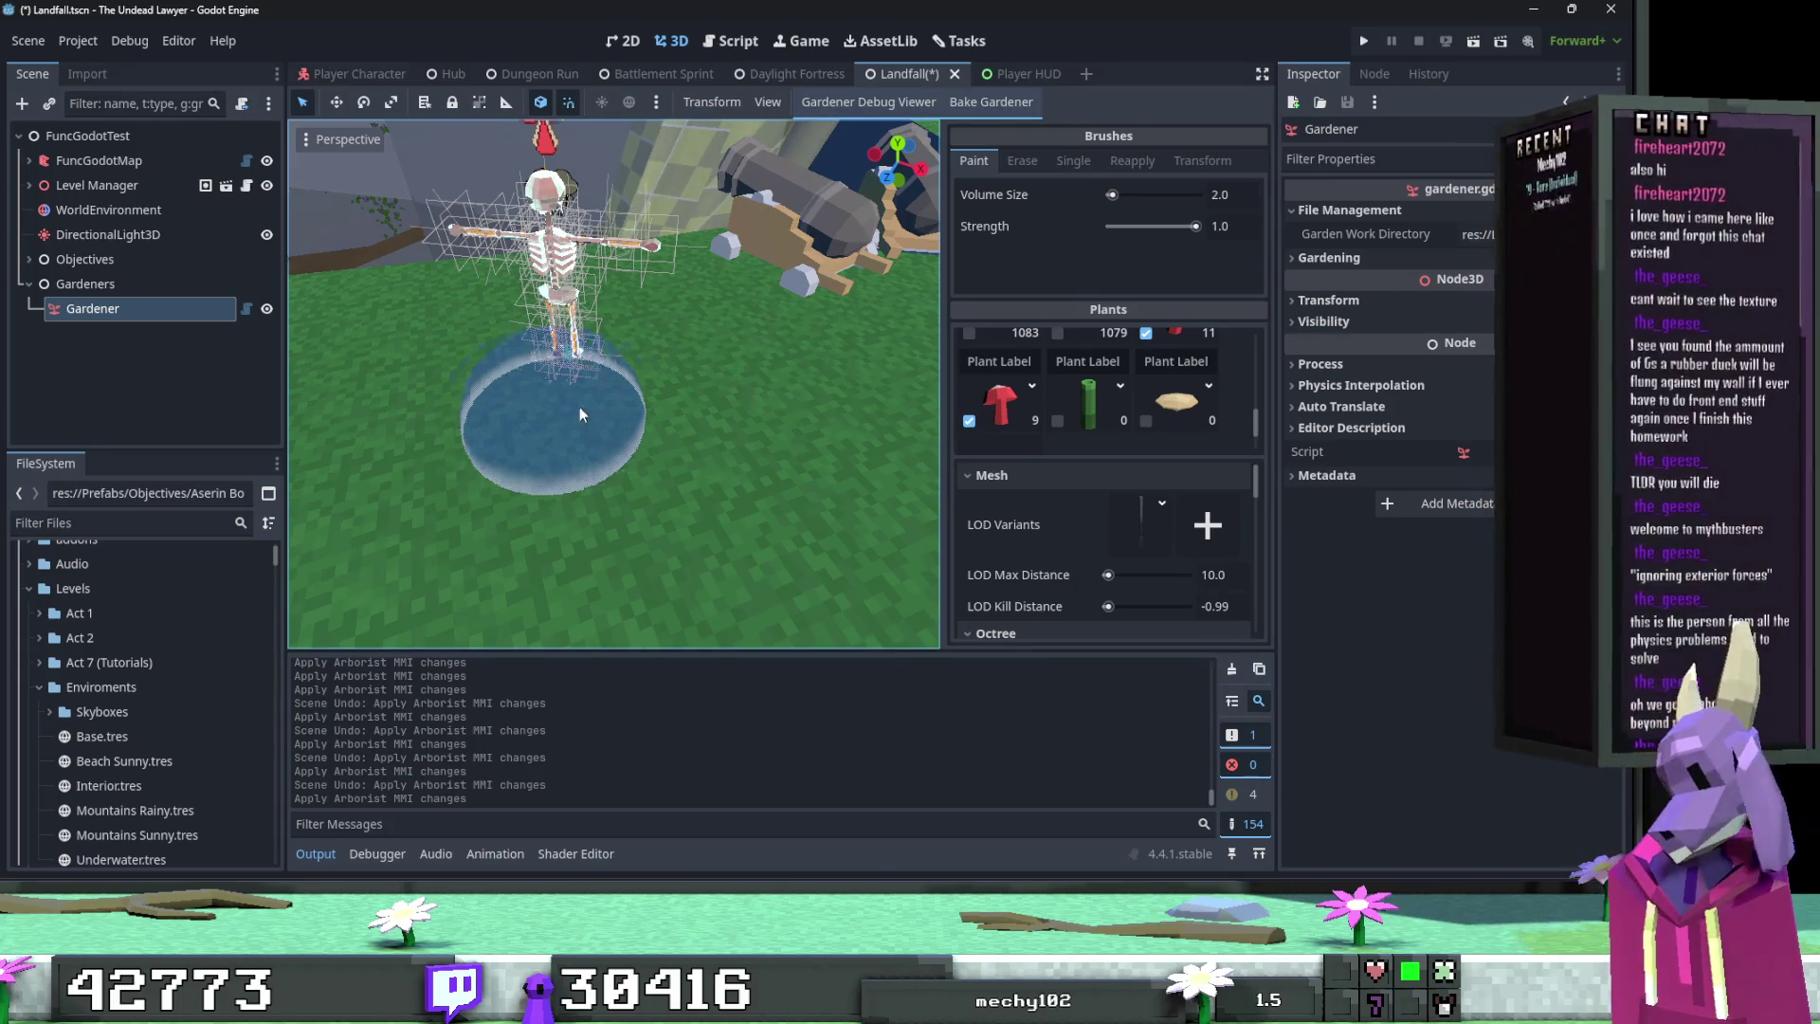
pyautogui.moveTo(493, 365); pyautogui.dragTo(458, 323)
pyautogui.moveTo(645, 412)
pyautogui.mouseDown()
pyautogui.moveTo(550, 427)
pyautogui.moveTo(465, 315)
pyautogui.moveTo(709, 430)
pyautogui.moveTo(641, 324)
pyautogui.moveTo(573, 445)
pyautogui.moveTo(531, 420)
pyautogui.mouseUp()
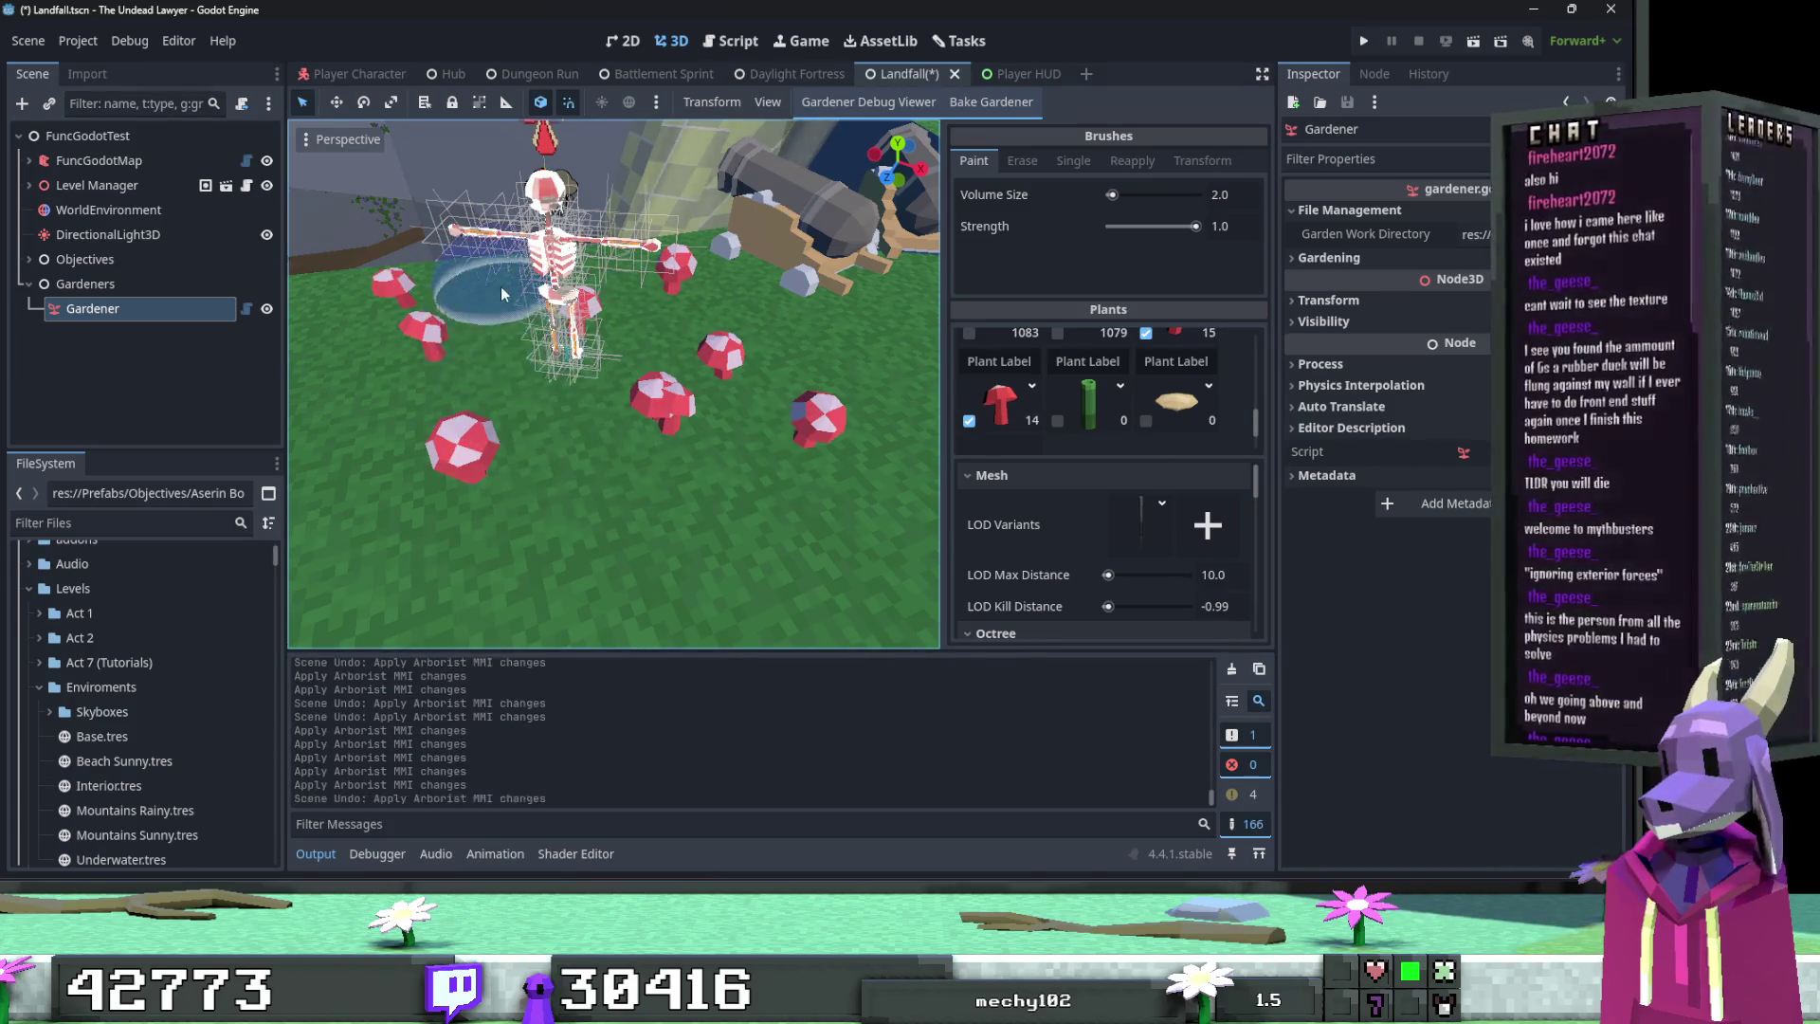
pyautogui.rightClick(593, 476)
pyautogui.press('s')
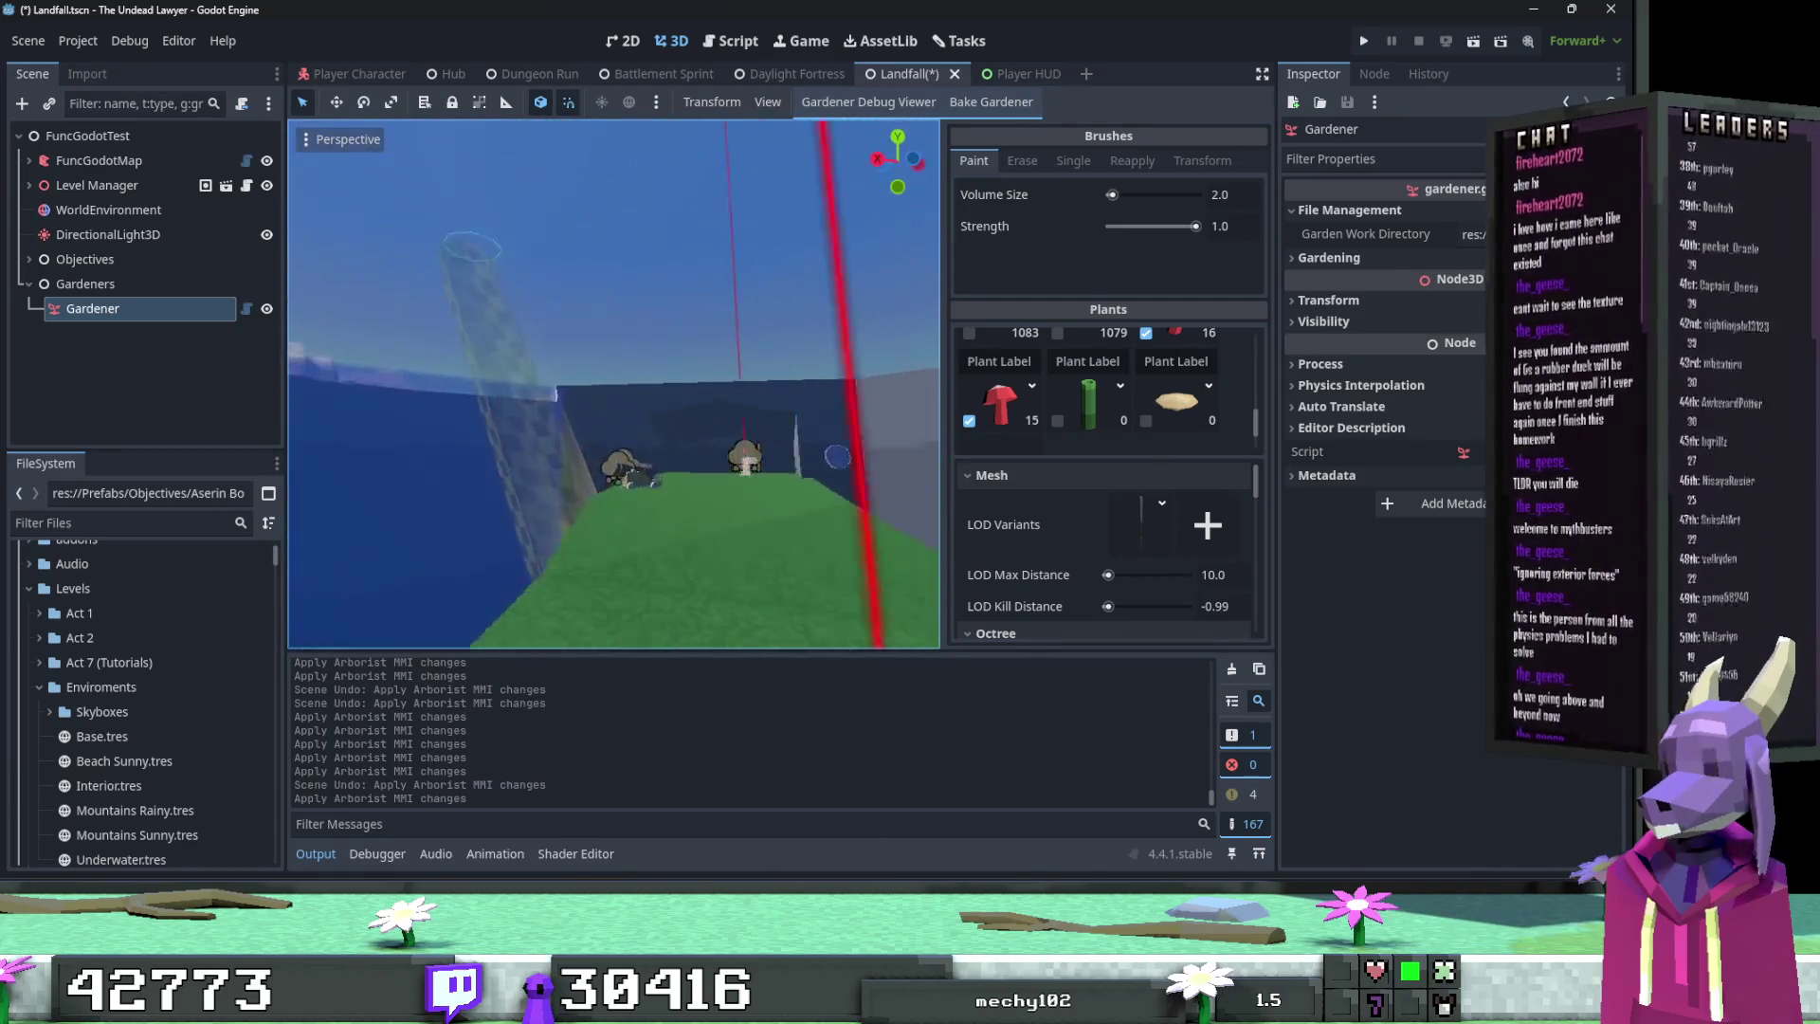
# Step: Scatter five more red mushrooms on the grass around the gardener
pyautogui.click(664, 441)
pyautogui.click(741, 442)
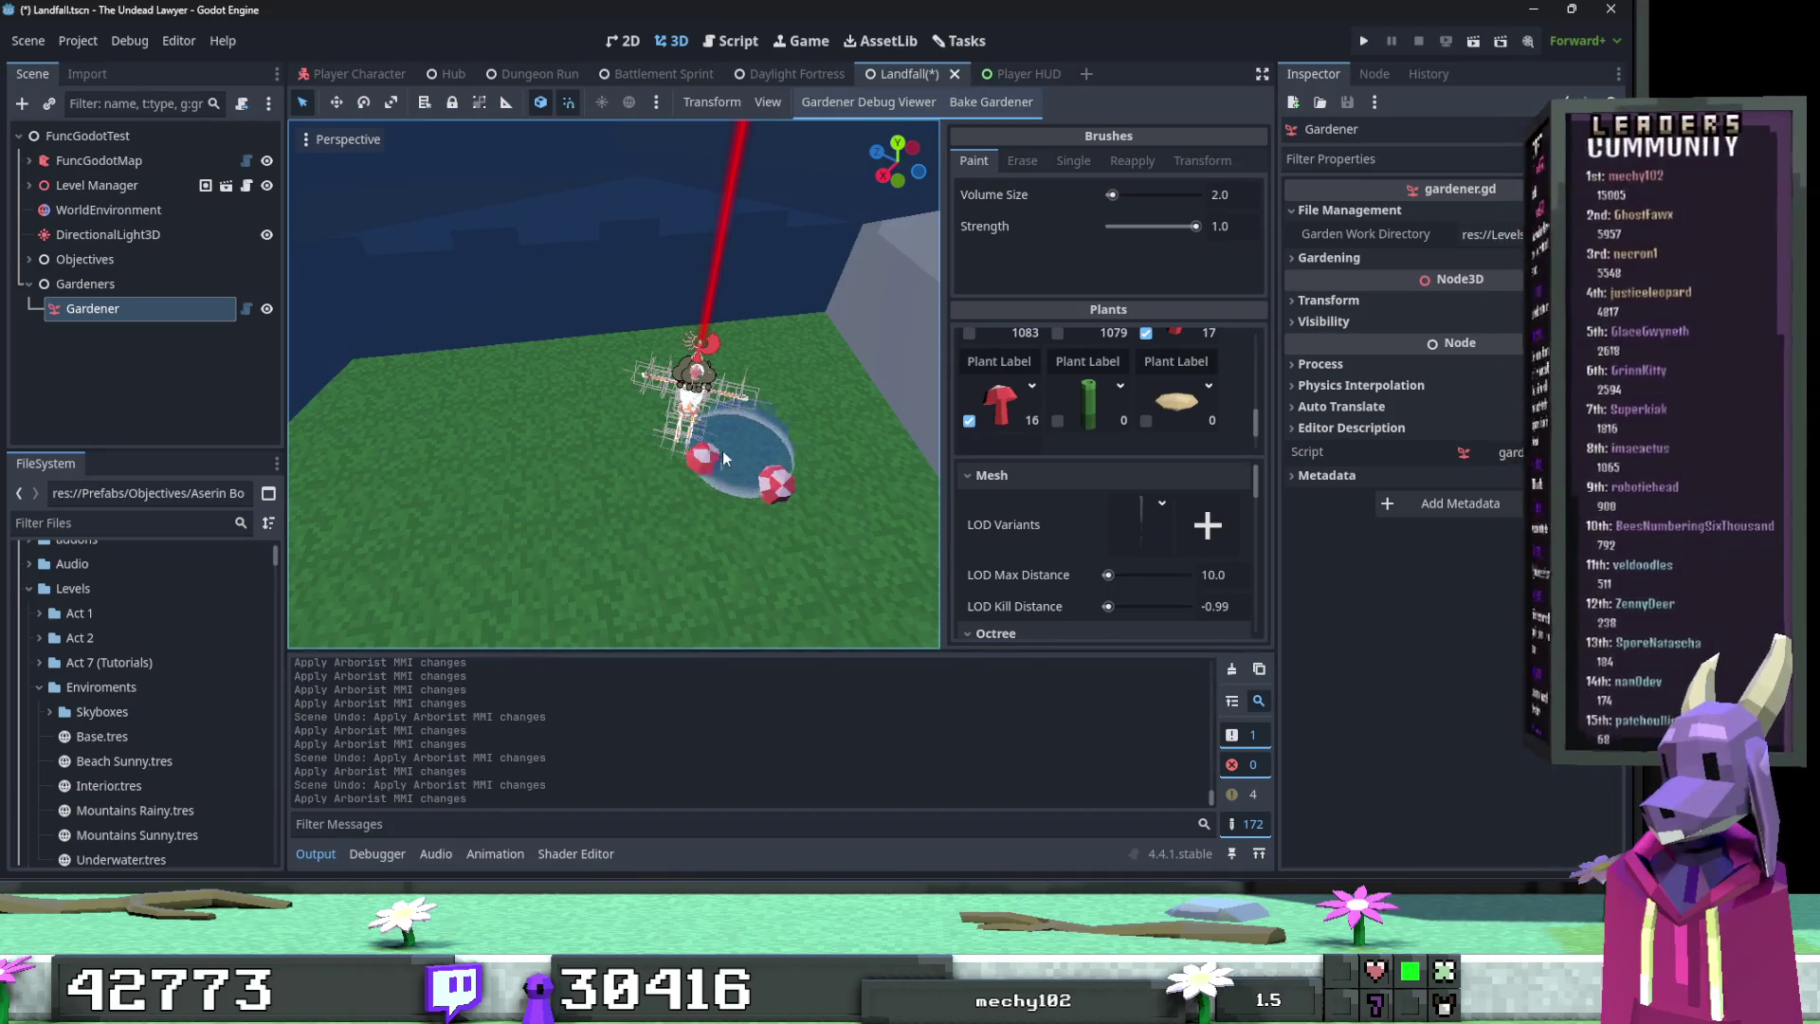
pyautogui.click(612, 461)
pyautogui.click(778, 427)
pyautogui.click(590, 434)
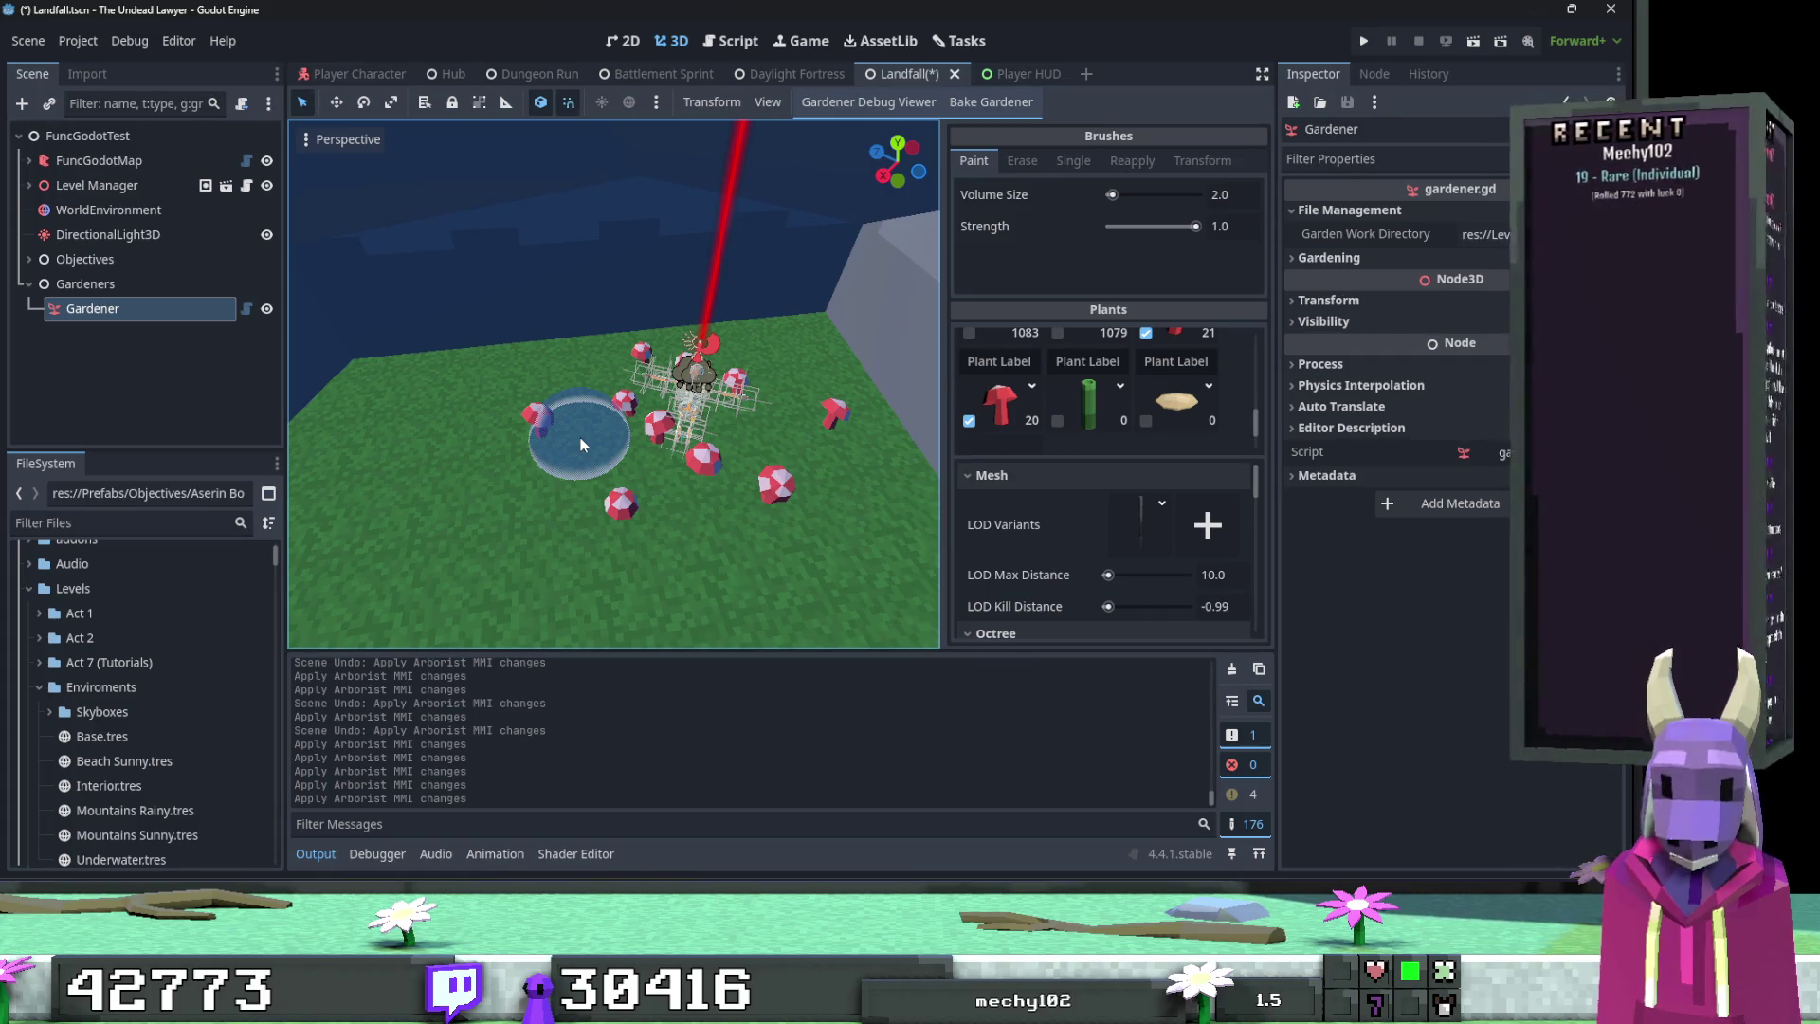
# Step: Add a cluster of red mushrooms on the long green ledge beside the water, undoing strays
pyautogui.moveTo(548, 392)
pyautogui.mouseDown()
pyautogui.moveTo(397, 326)
pyautogui.moveTo(583, 361)
pyautogui.moveTo(600, 326)
pyautogui.moveTo(577, 292)
pyautogui.mouseUp()
pyautogui.hotkey('ctrl', 'z')
pyautogui.hotkey('ctrl', 'z')
pyautogui.hotkey('ctrl', 'z')
pyautogui.click(544, 377)
pyautogui.moveTo(605, 356); pyautogui.dragTo(601, 366)
pyautogui.hotkey('ctrl', 'z')
pyautogui.click(601, 366)
pyautogui.hotkey('ctrl', 'z')
pyautogui.click(601, 357)
pyautogui.click(569, 313)
pyautogui.click(533, 350)
pyautogui.click(533, 350)
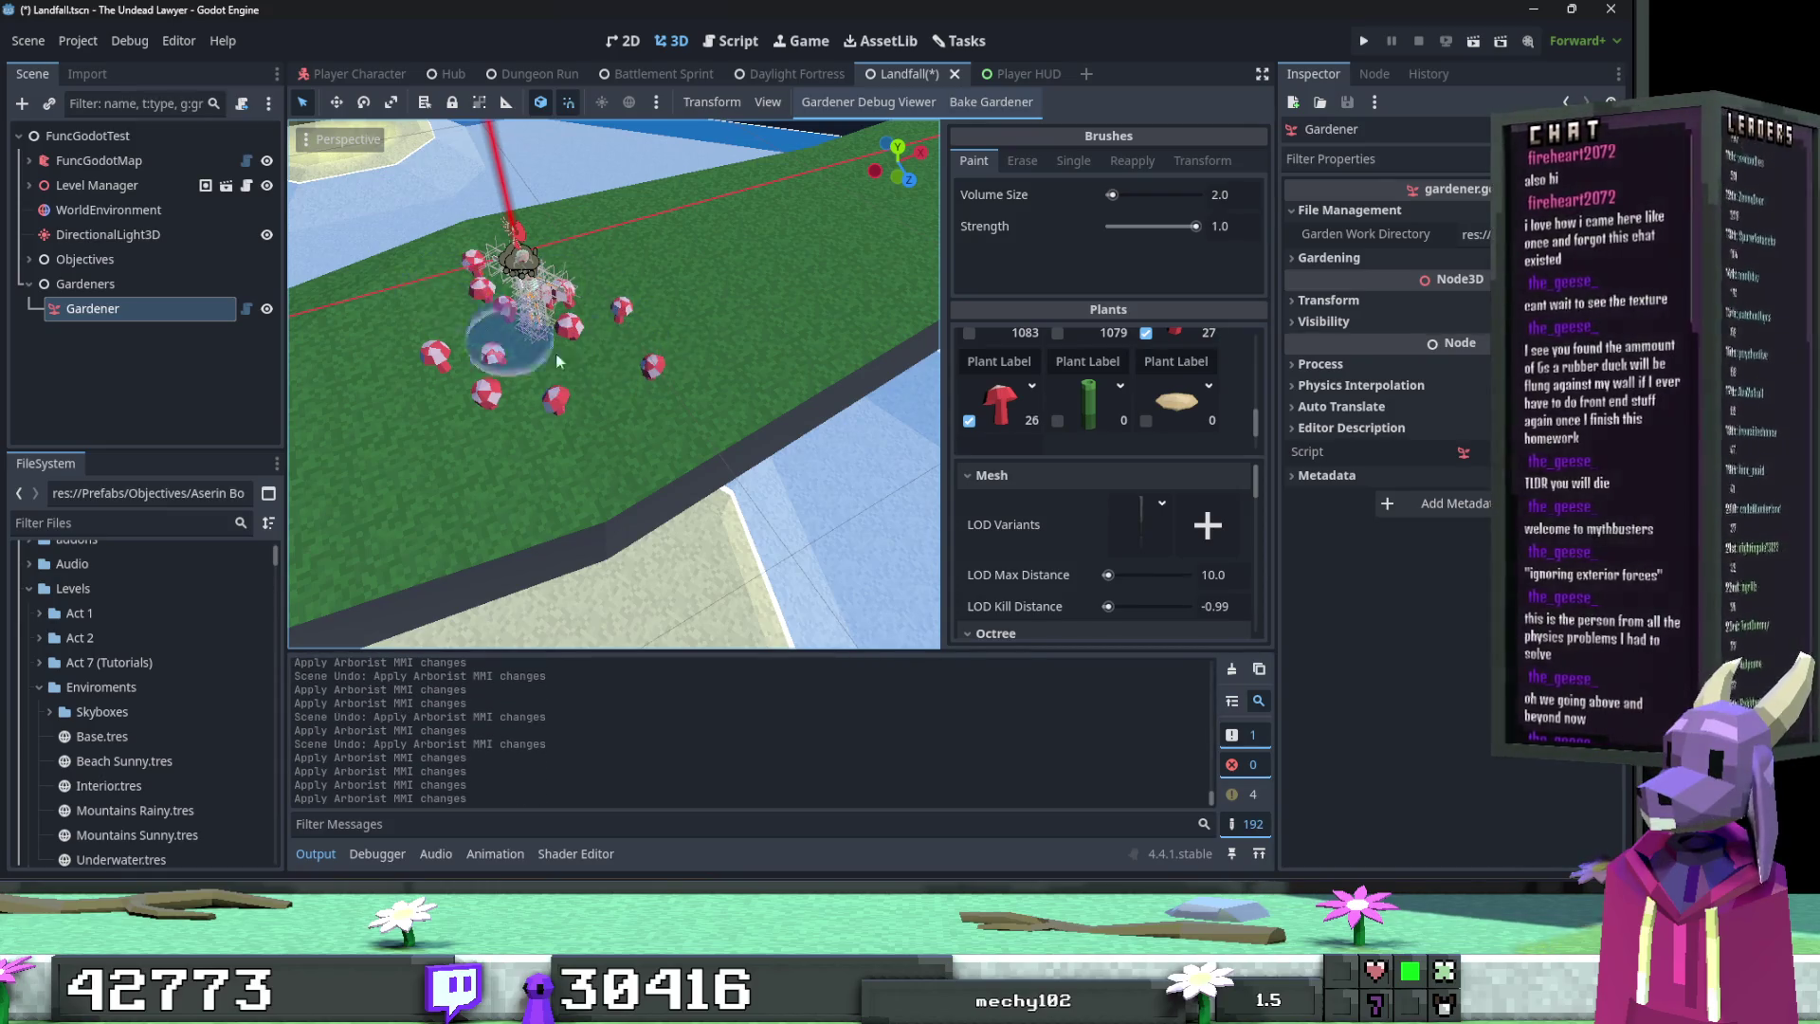
pyautogui.press('f')
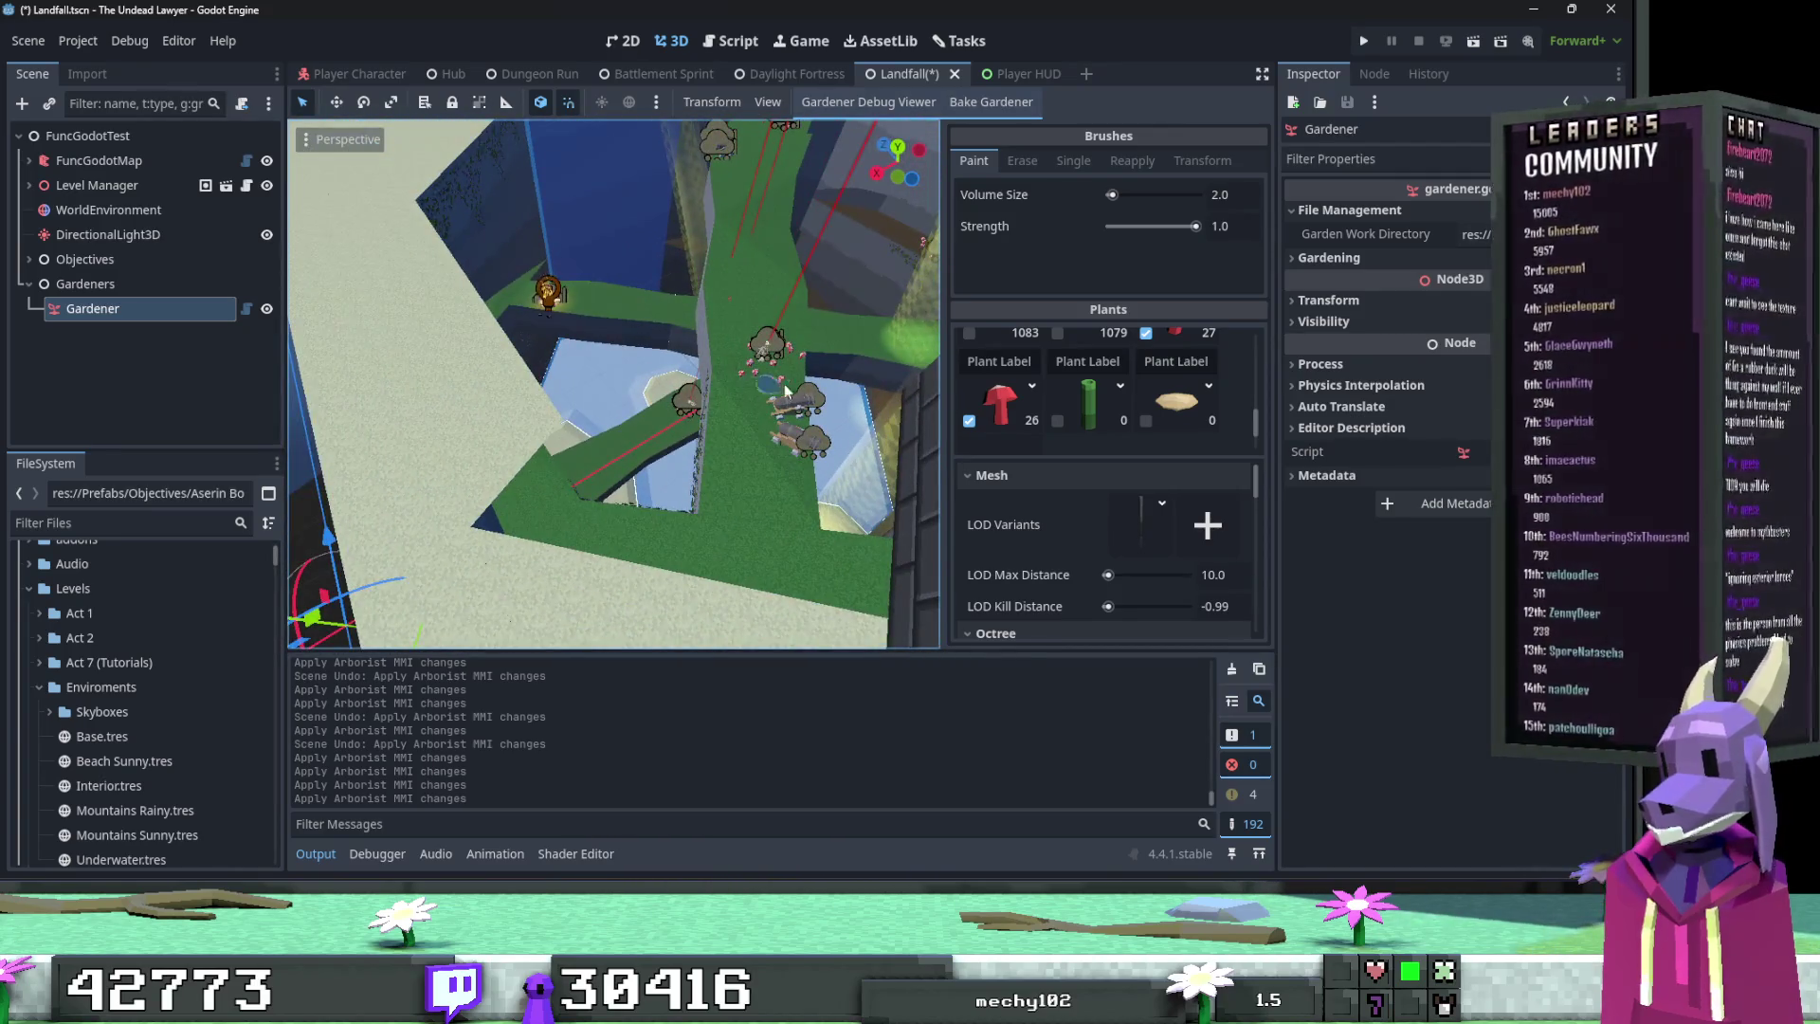
# Step: Untick the red mushroom and enable the green plant and shelf fungus in the brush
pyautogui.click(969, 420)
pyautogui.click(1146, 348)
pyautogui.scroll(-1, 1152, 418)
pyautogui.click(1147, 391)
pyautogui.click(1057, 390)
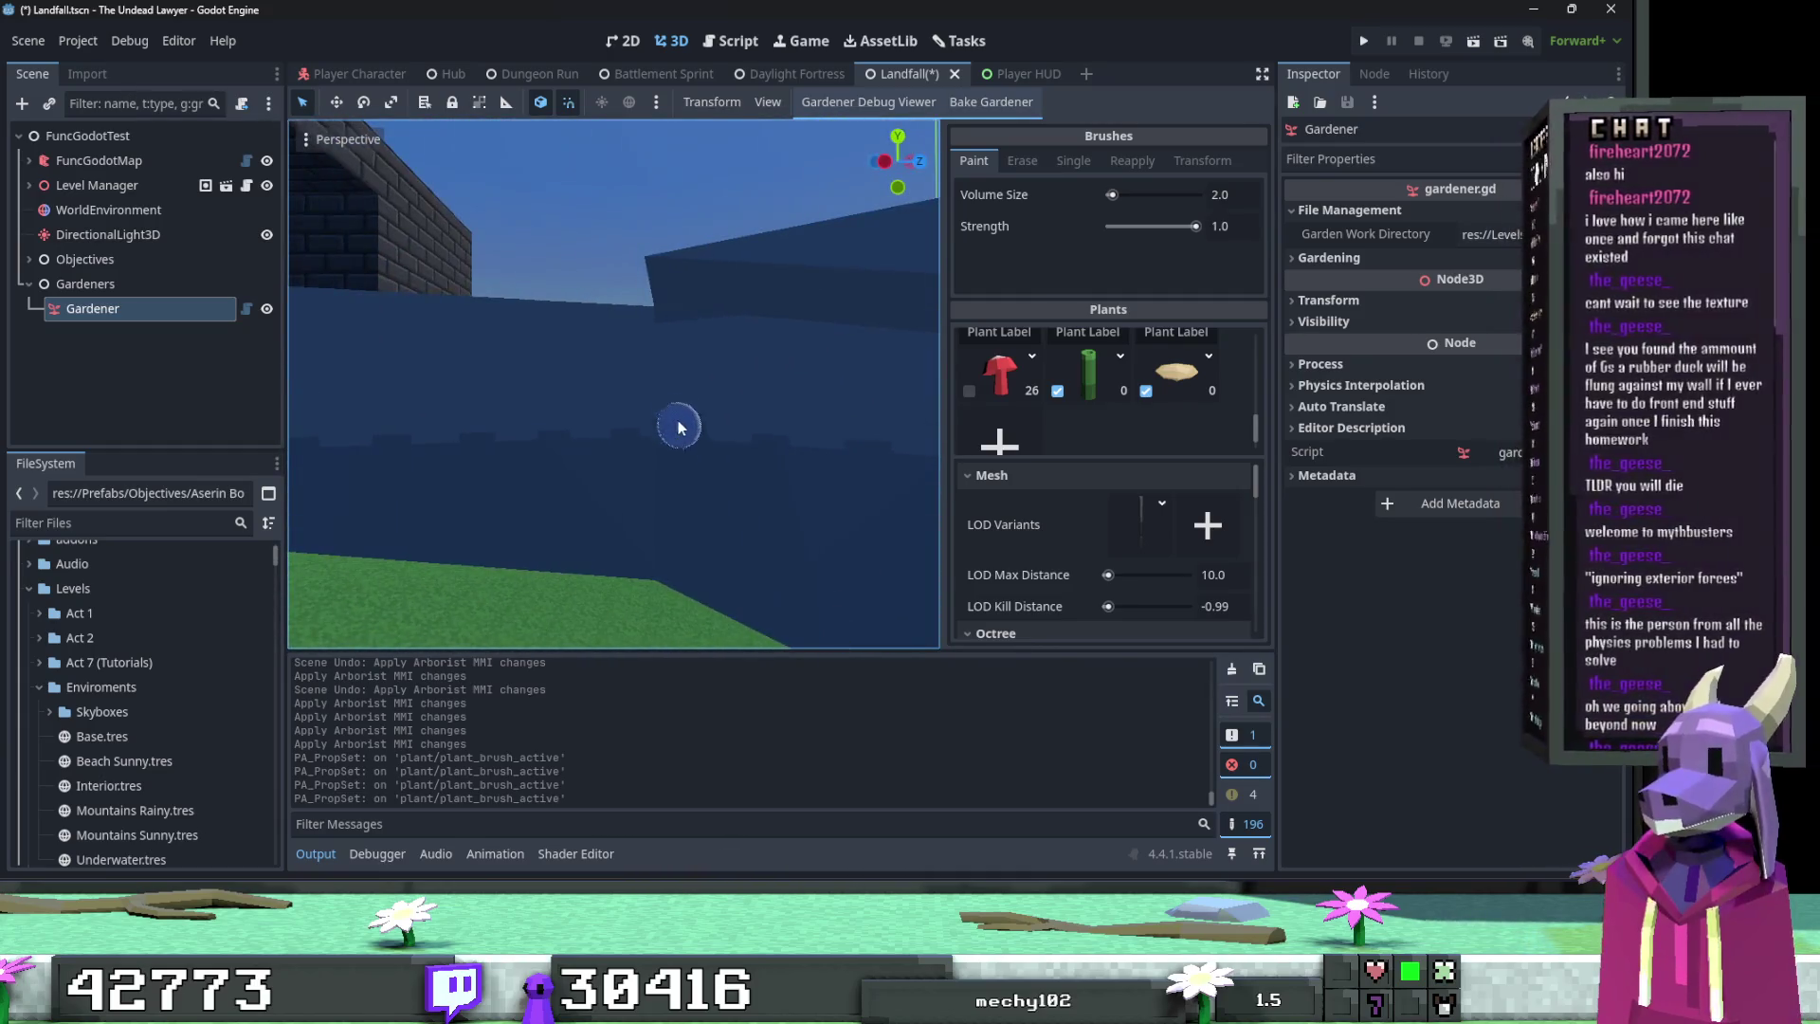
# Step: Paint vertical rows of shelf fungi and green plants down the blue wall
pyautogui.moveTo(651, 408); pyautogui.dragTo(649, 517)
pyautogui.moveTo(654, 379); pyautogui.dragTo(663, 395)
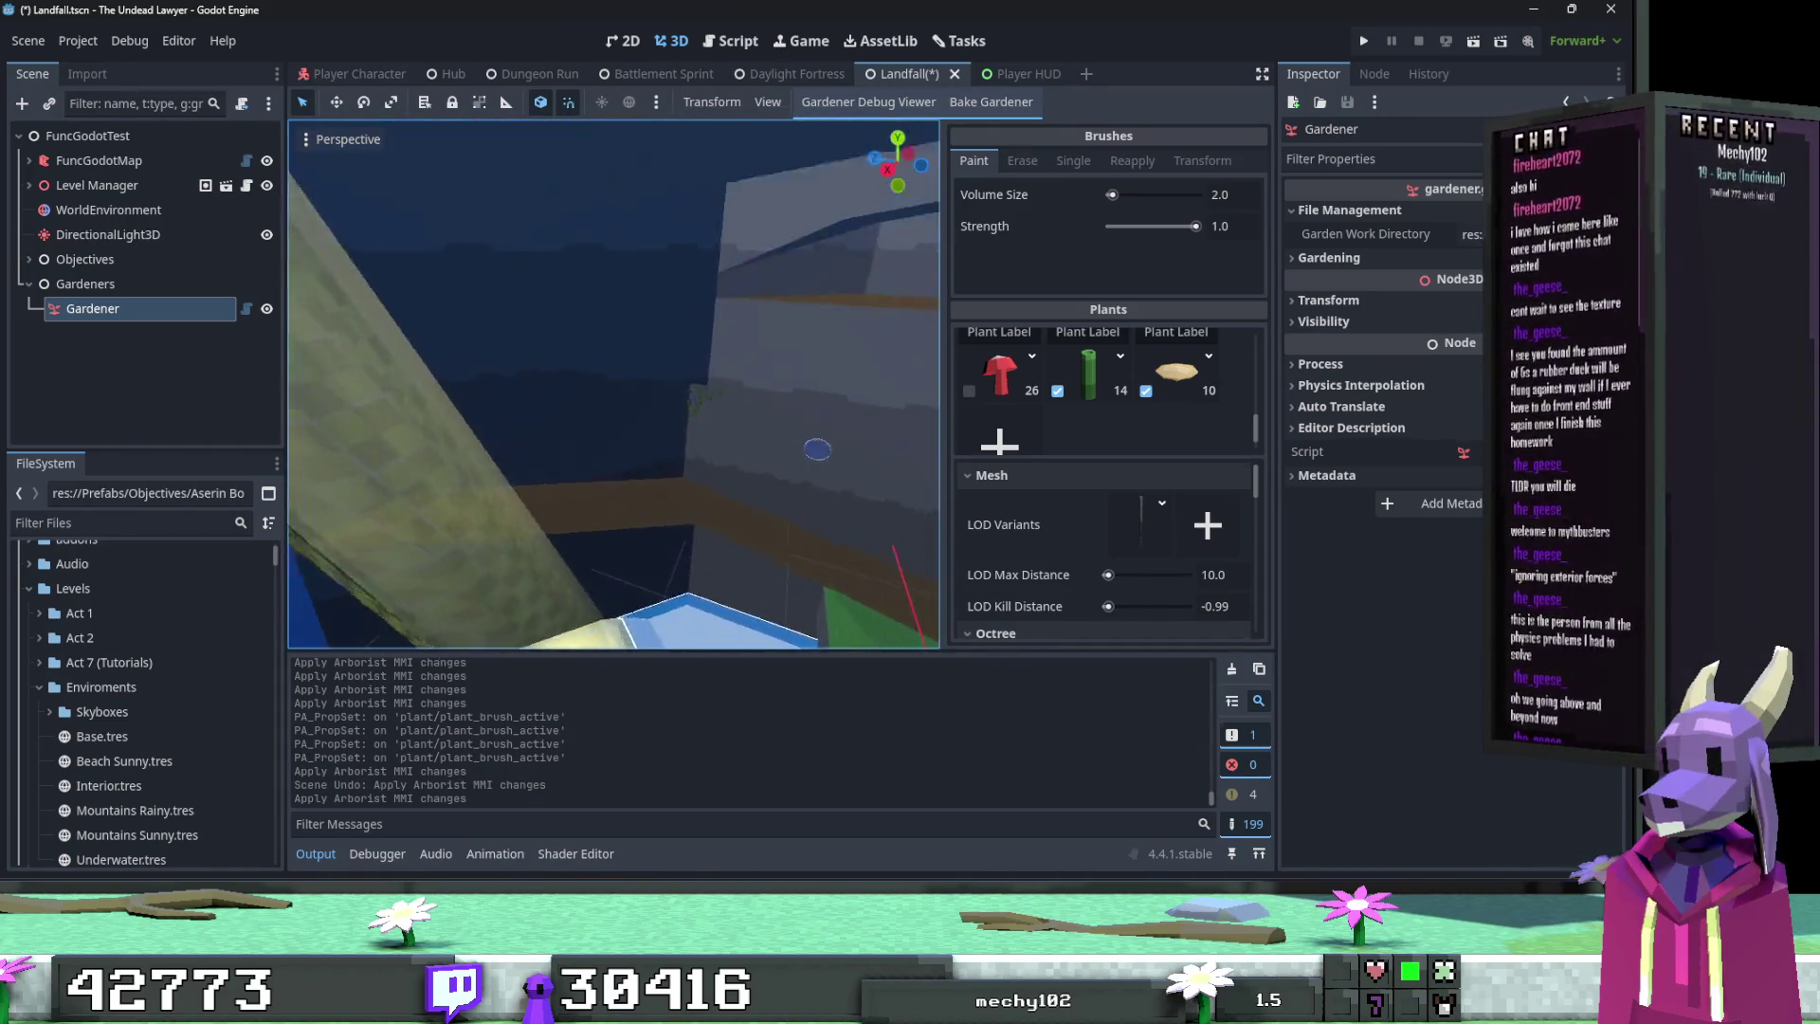
pyautogui.click(590, 266)
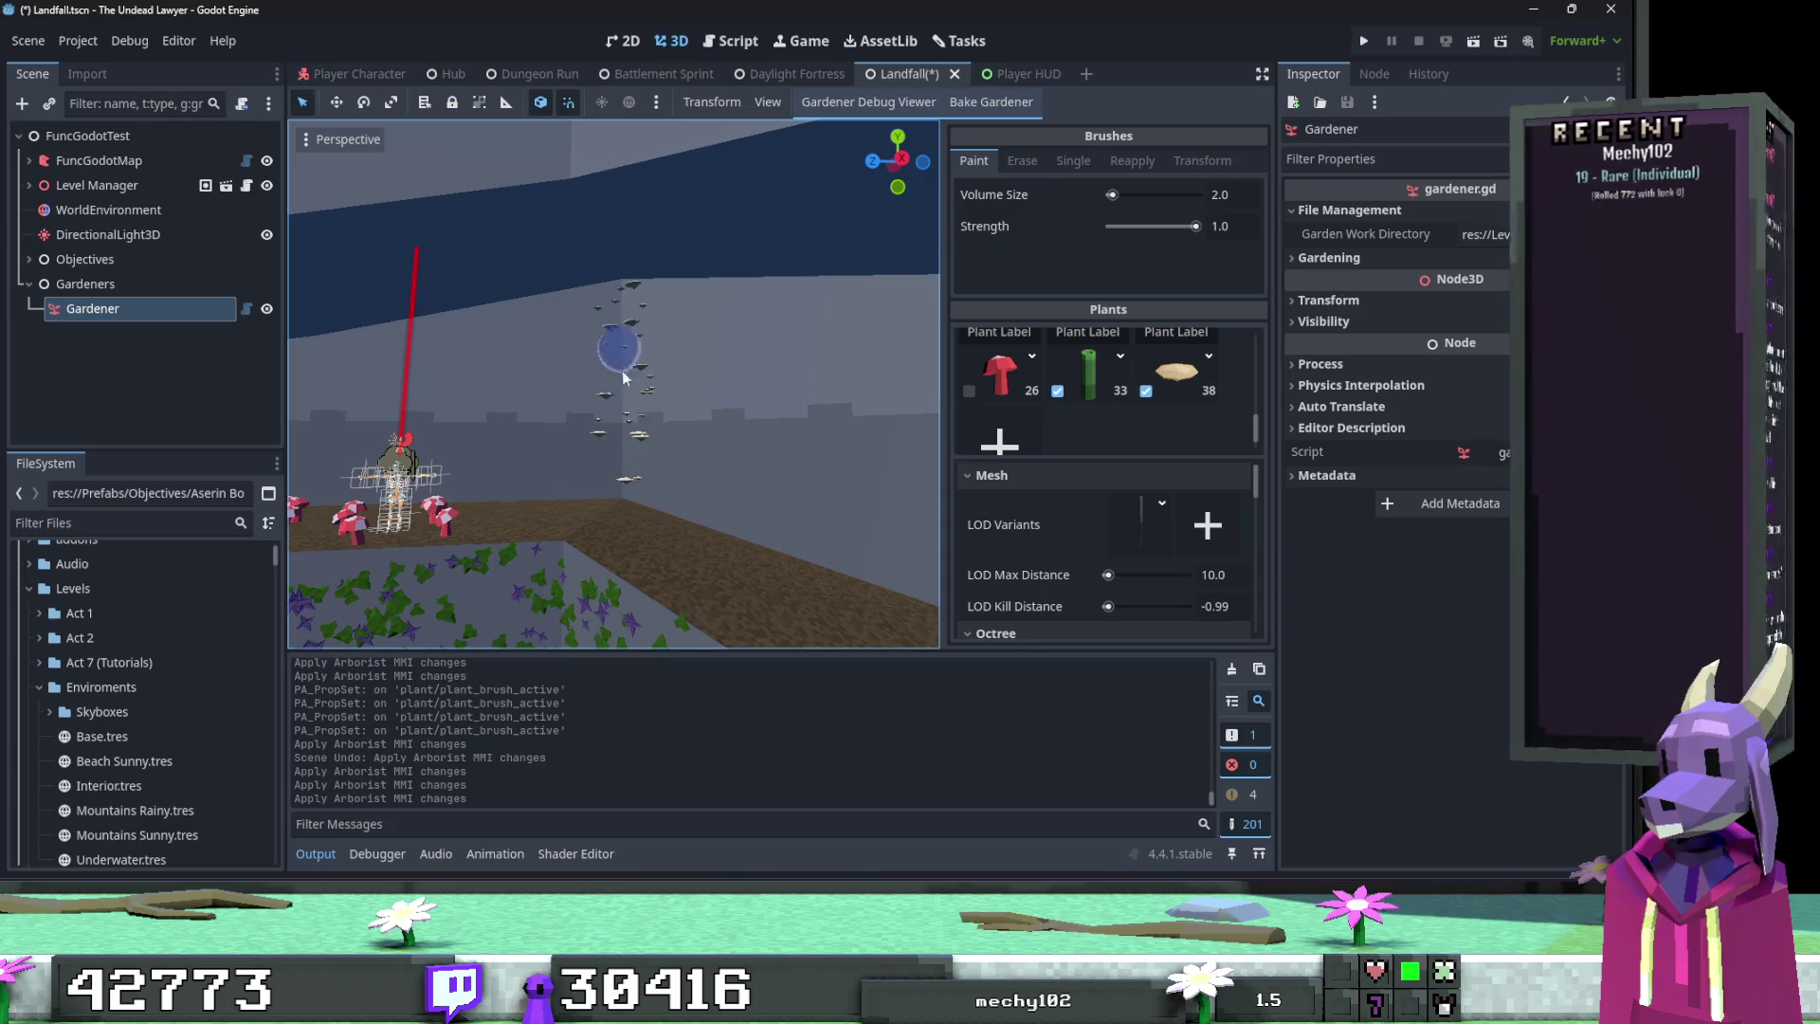
pyautogui.click(623, 368)
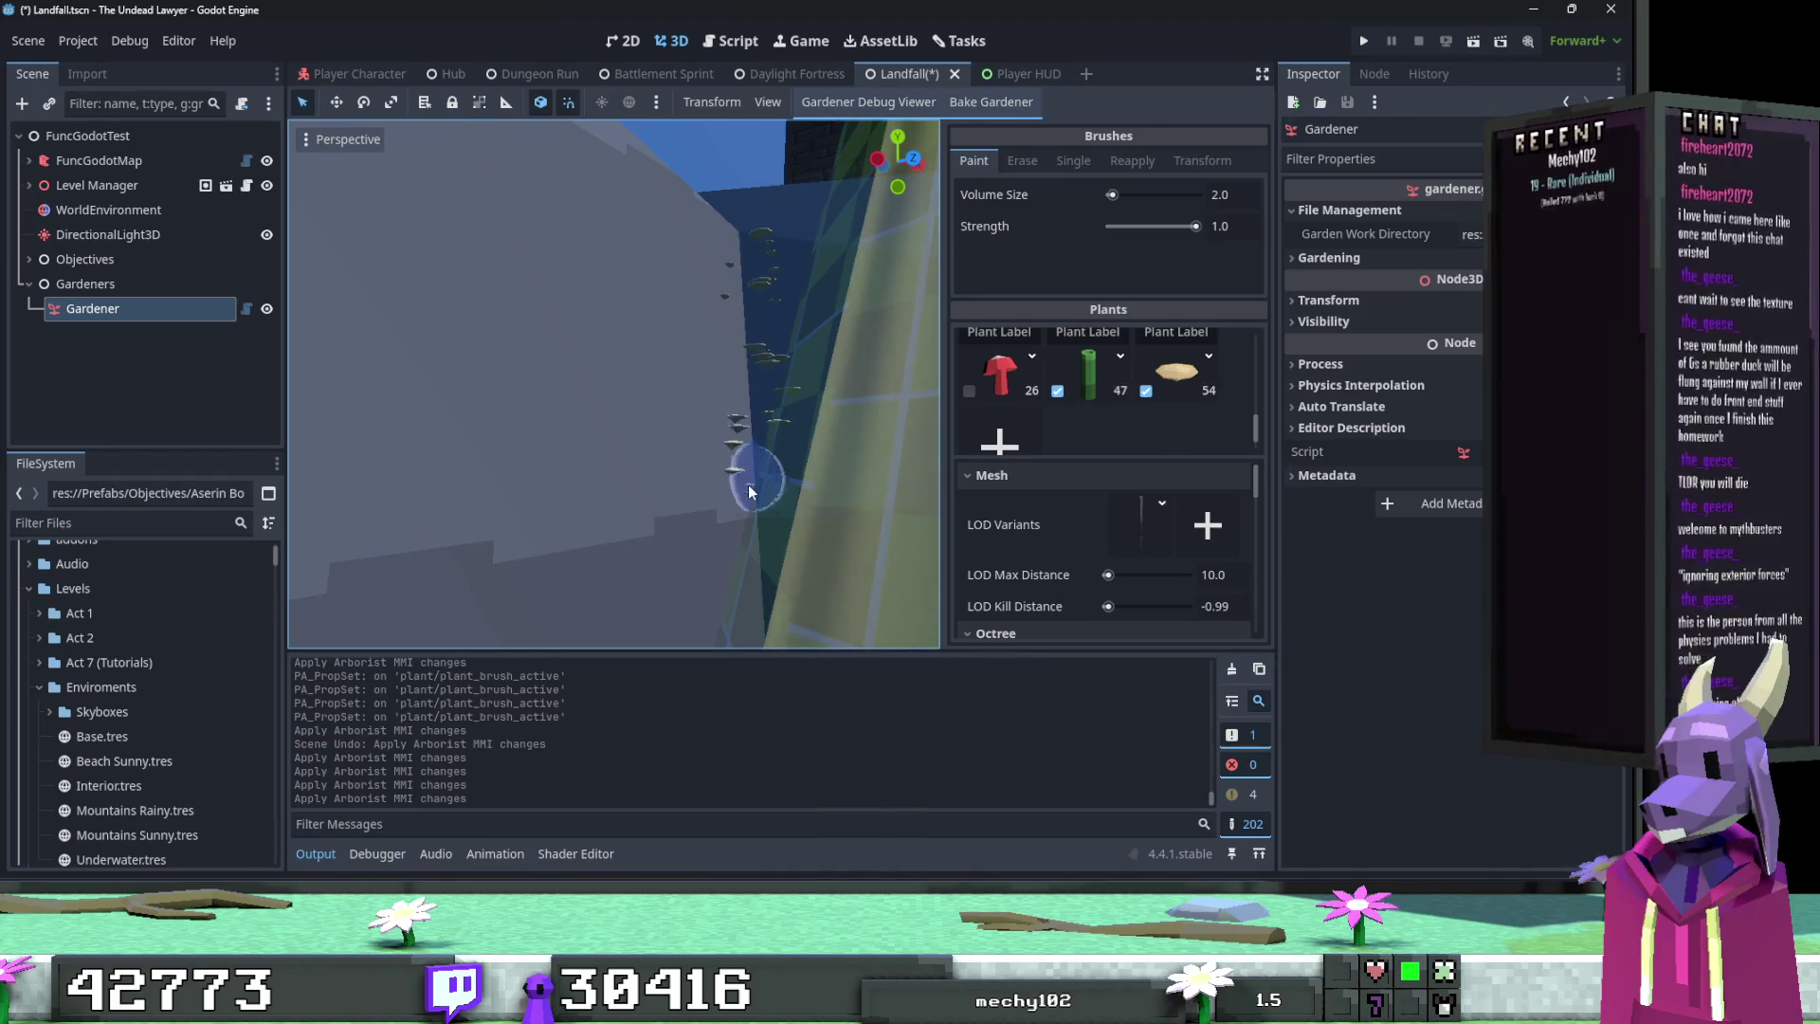
pyautogui.hotkey('ctrl', 'x')
pyautogui.hotkey('ctrl', 'z')
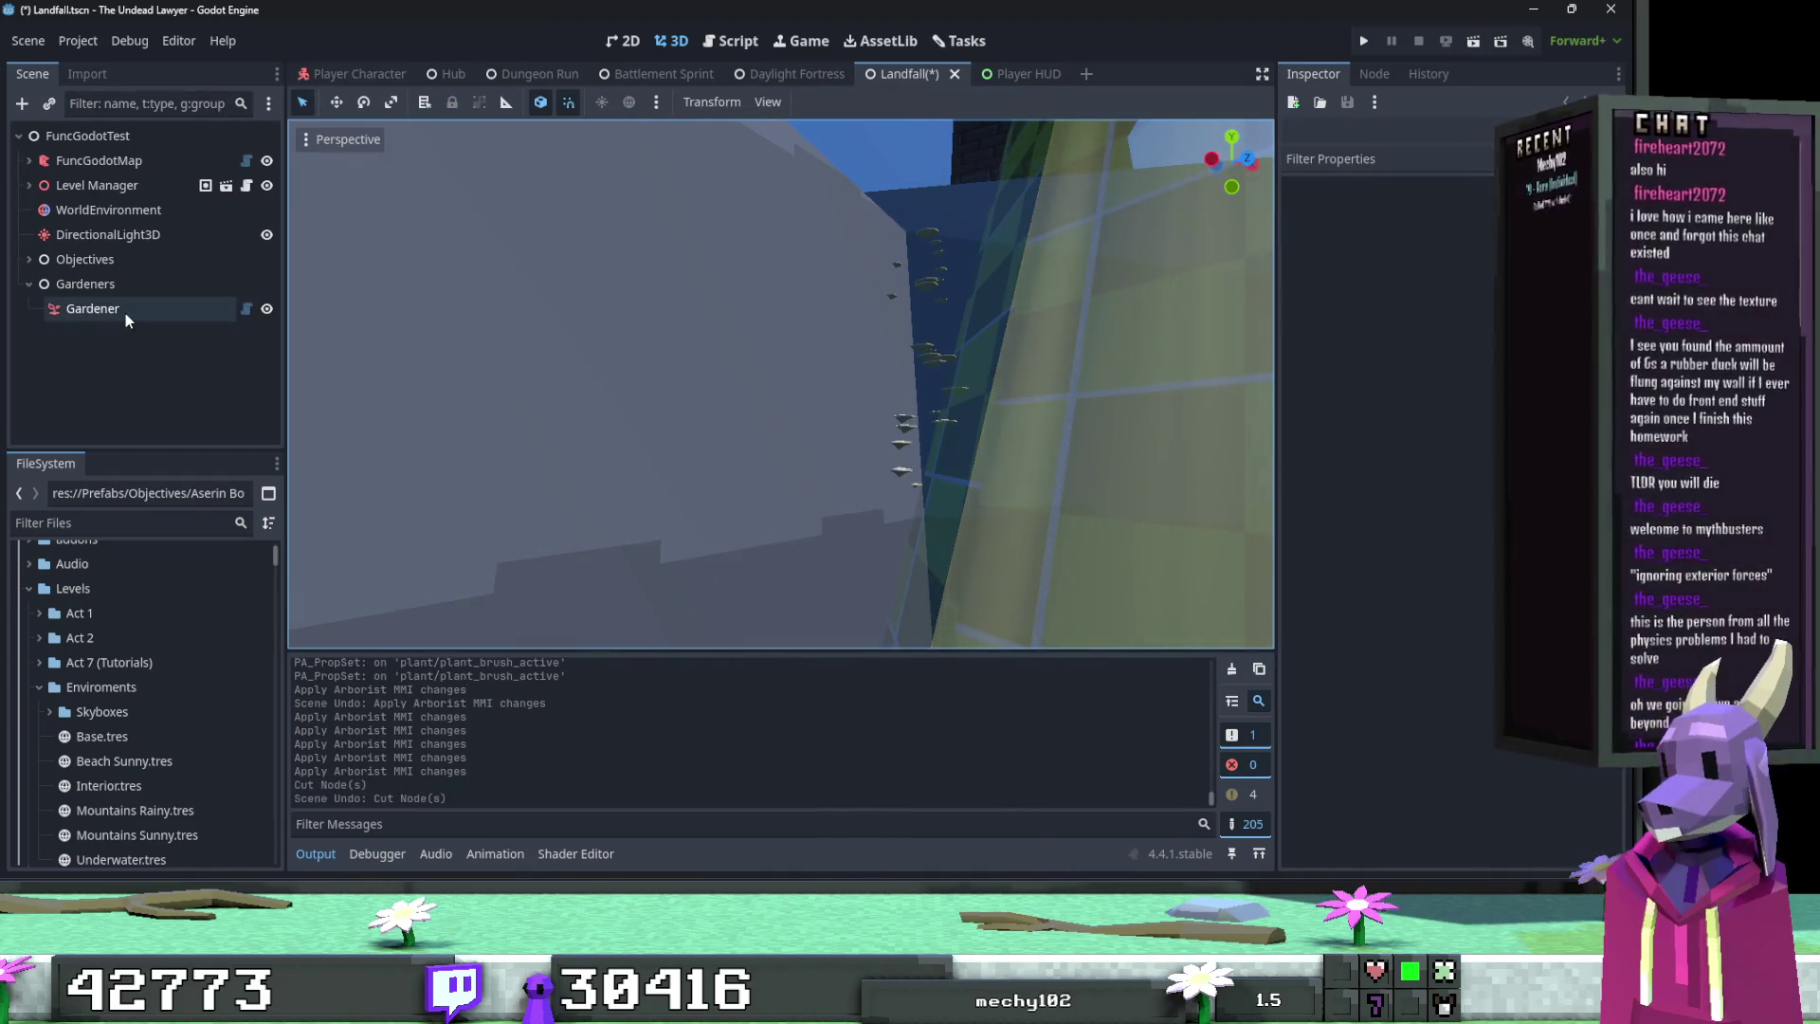
# Step: Reselect the Gardener, revert the last plant setting, and erase the old wall plants
pyautogui.click(125, 313)
pyautogui.hotkey('ctrl', 'z')
pyautogui.hotkey('ctrl', 'z')
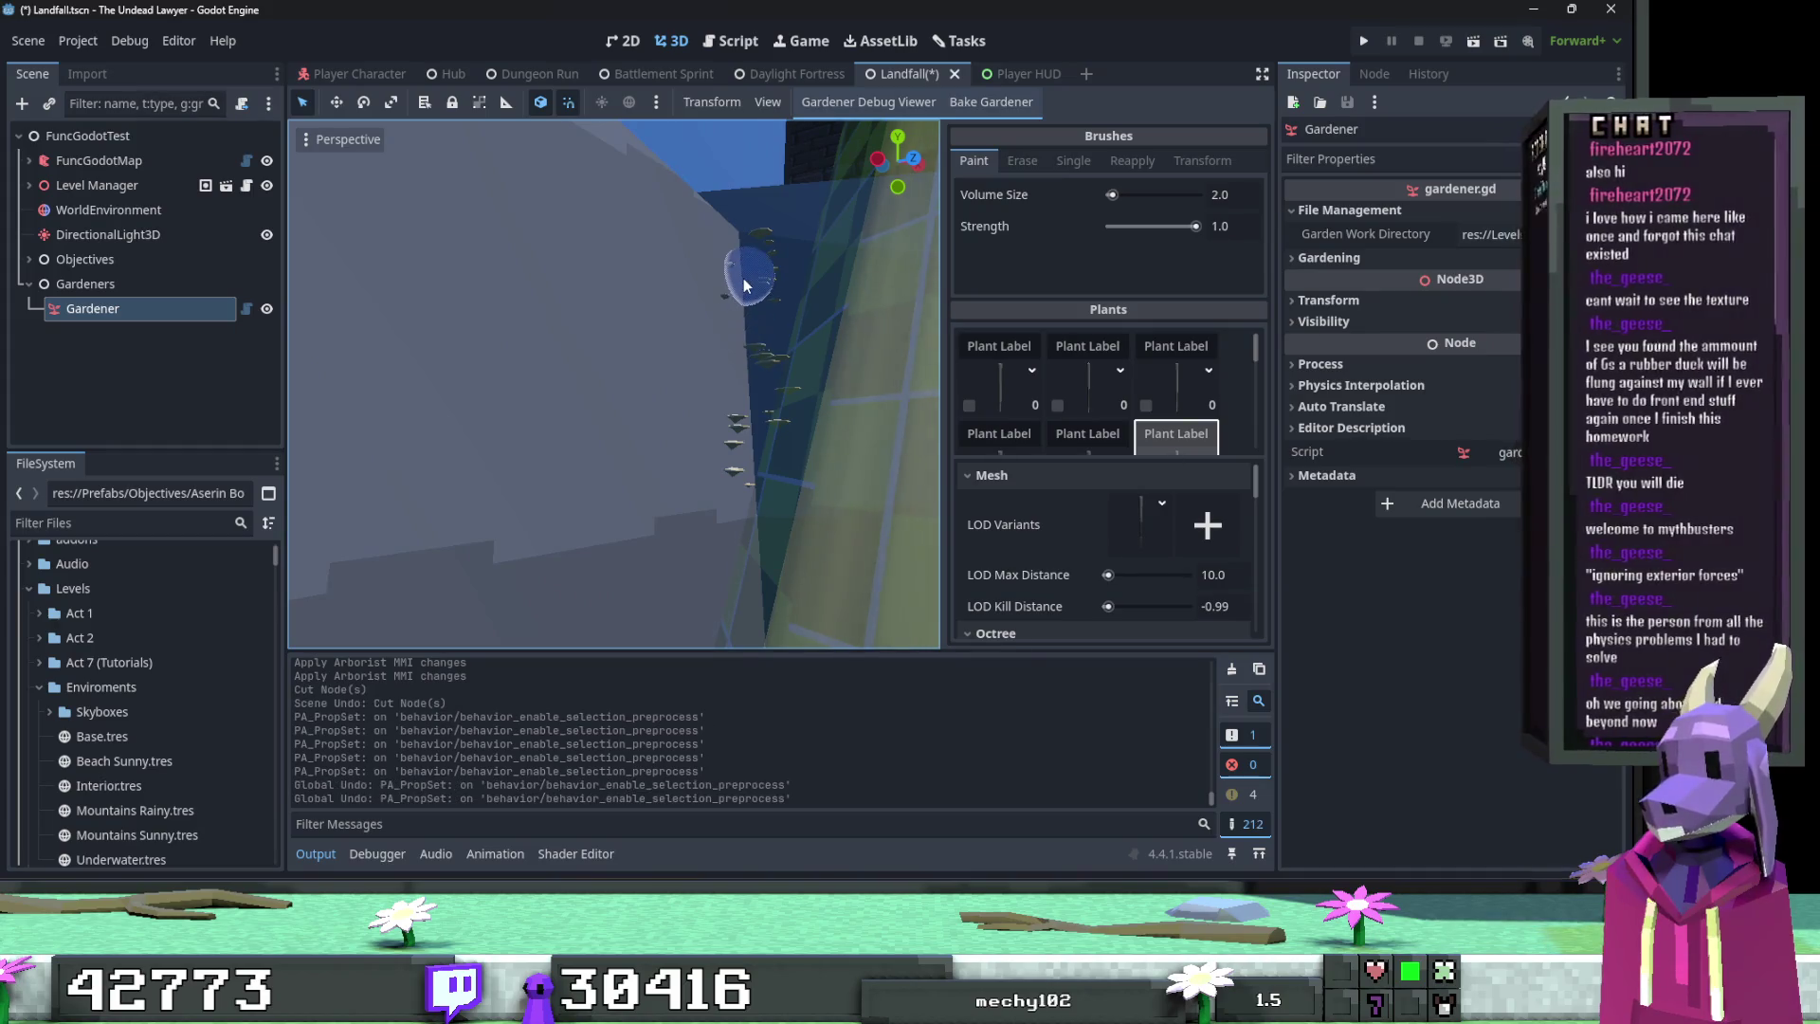
pyautogui.moveTo(789, 271)
pyautogui.mouseDown()
pyautogui.moveTo(755, 476)
pyautogui.moveTo(789, 393)
pyautogui.moveTo(752, 406)
pyautogui.moveTo(755, 301)
pyautogui.mouseUp()
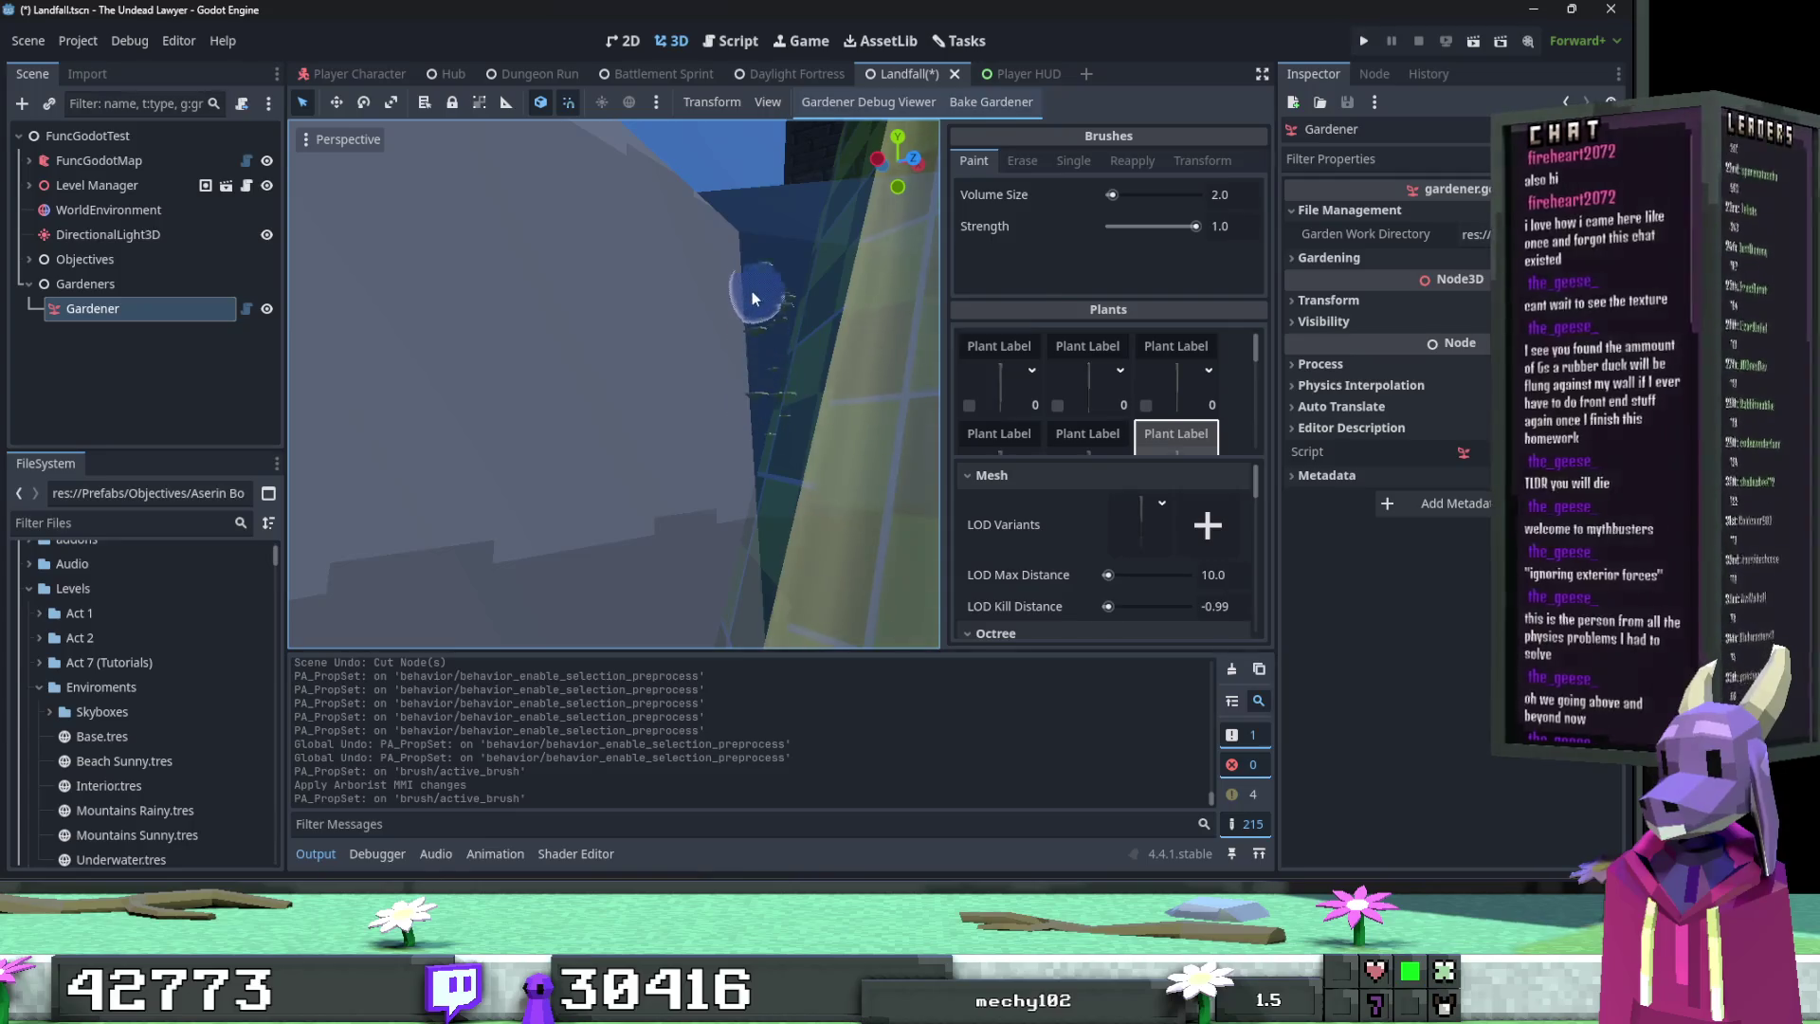
pyautogui.moveTo(743, 459); pyautogui.dragTo(743, 459)
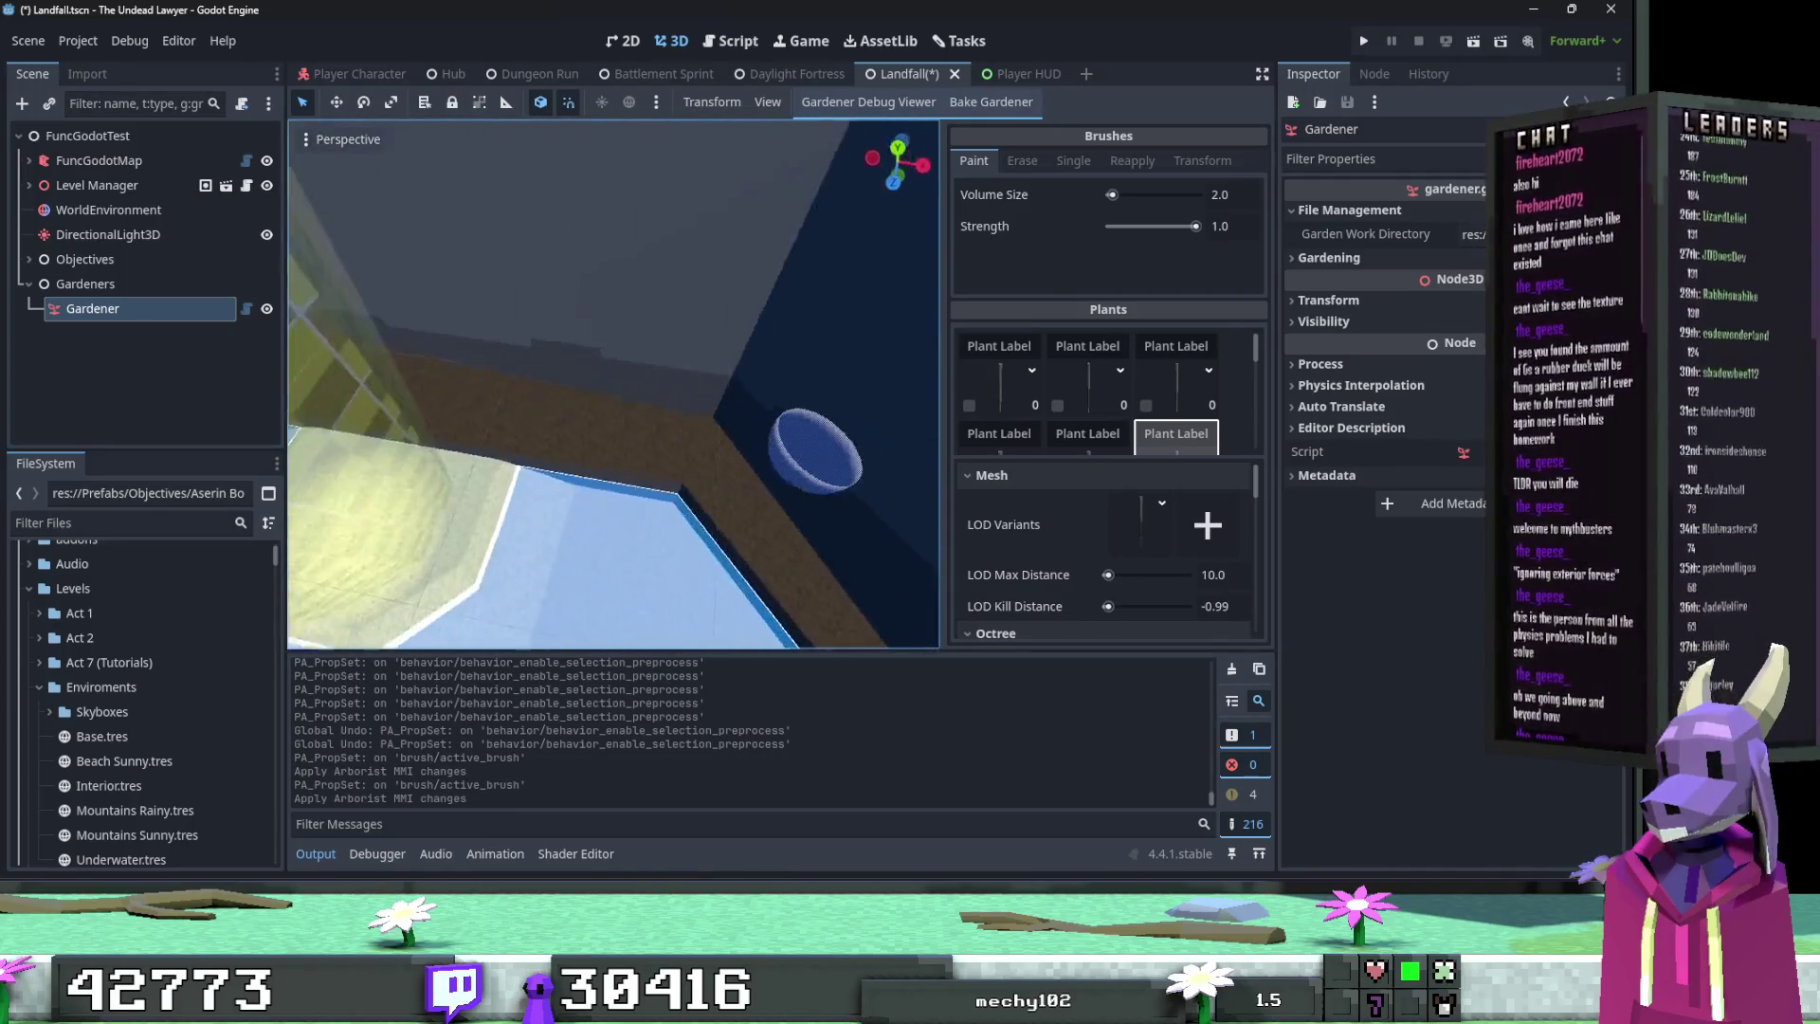
# Step: Paint an upward trail of shelf fungi on the grey wall above the dirt ledge
pyautogui.moveTo(684, 440); pyautogui.dragTo(667, 349)
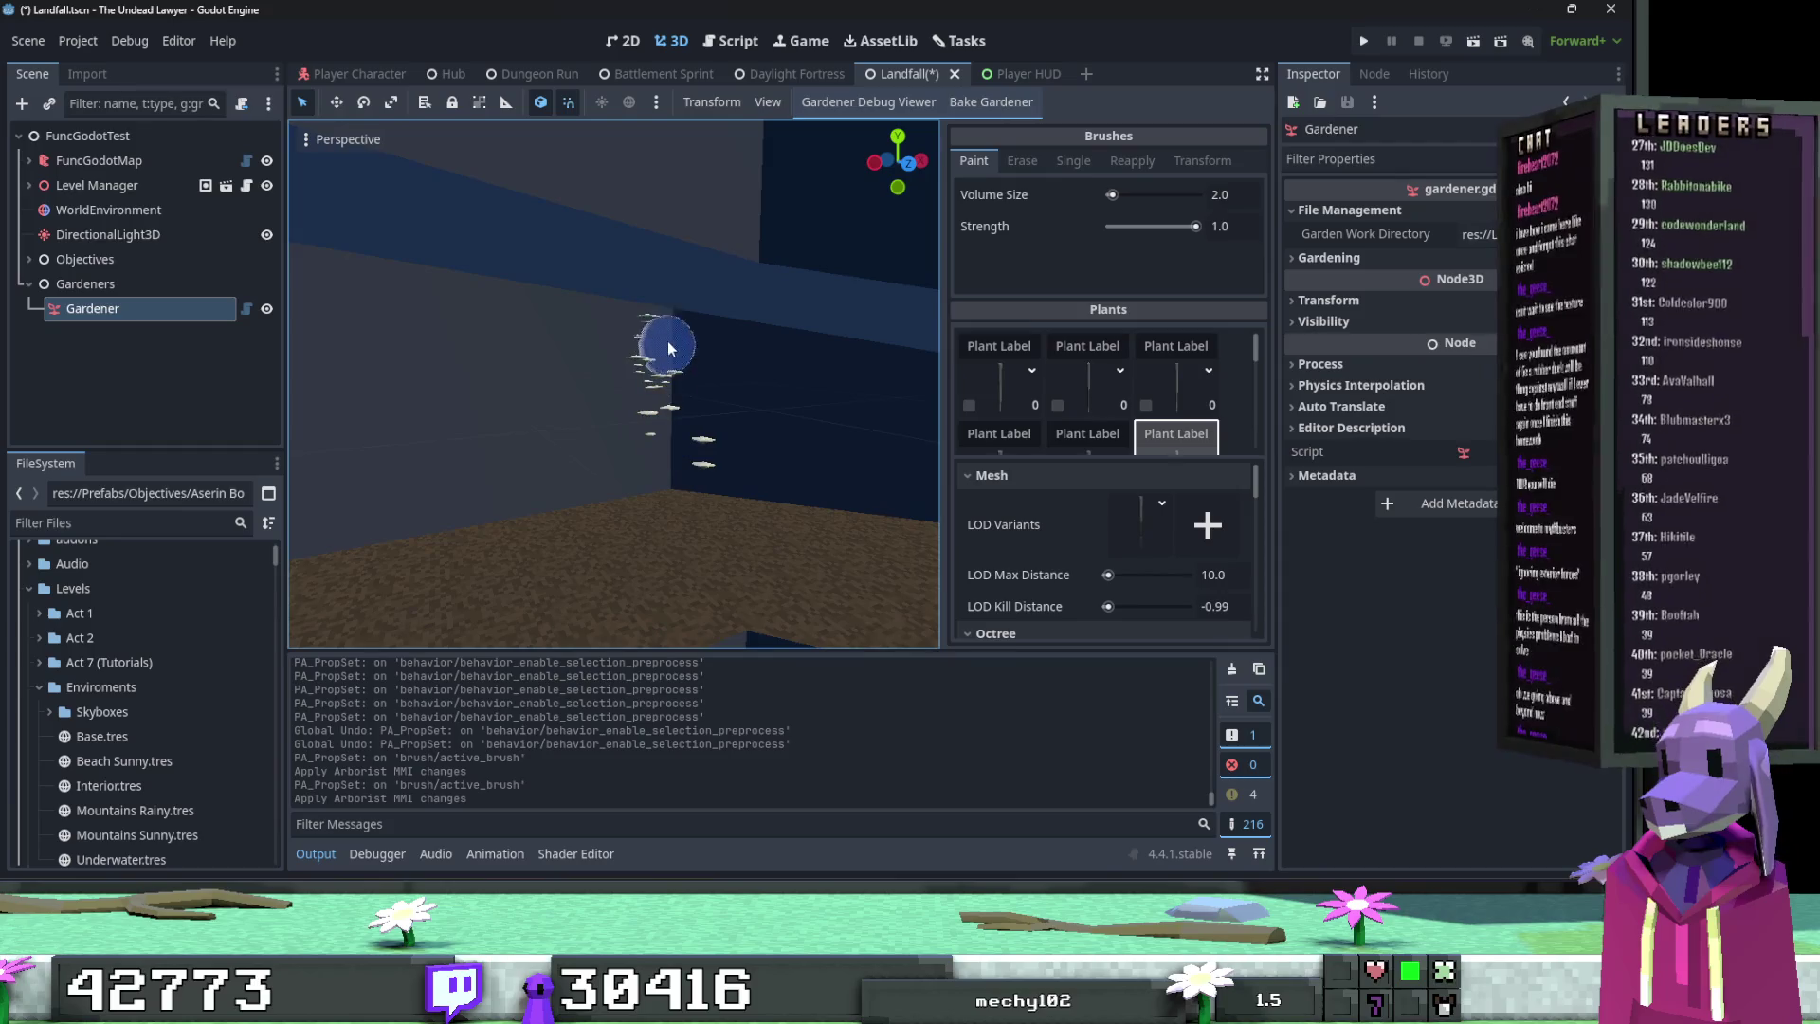
pyautogui.hotkey('ctrl', 'z')
pyautogui.hotkey('ctrl', 'z')
pyautogui.moveTo(686, 464); pyautogui.dragTo(683, 347)
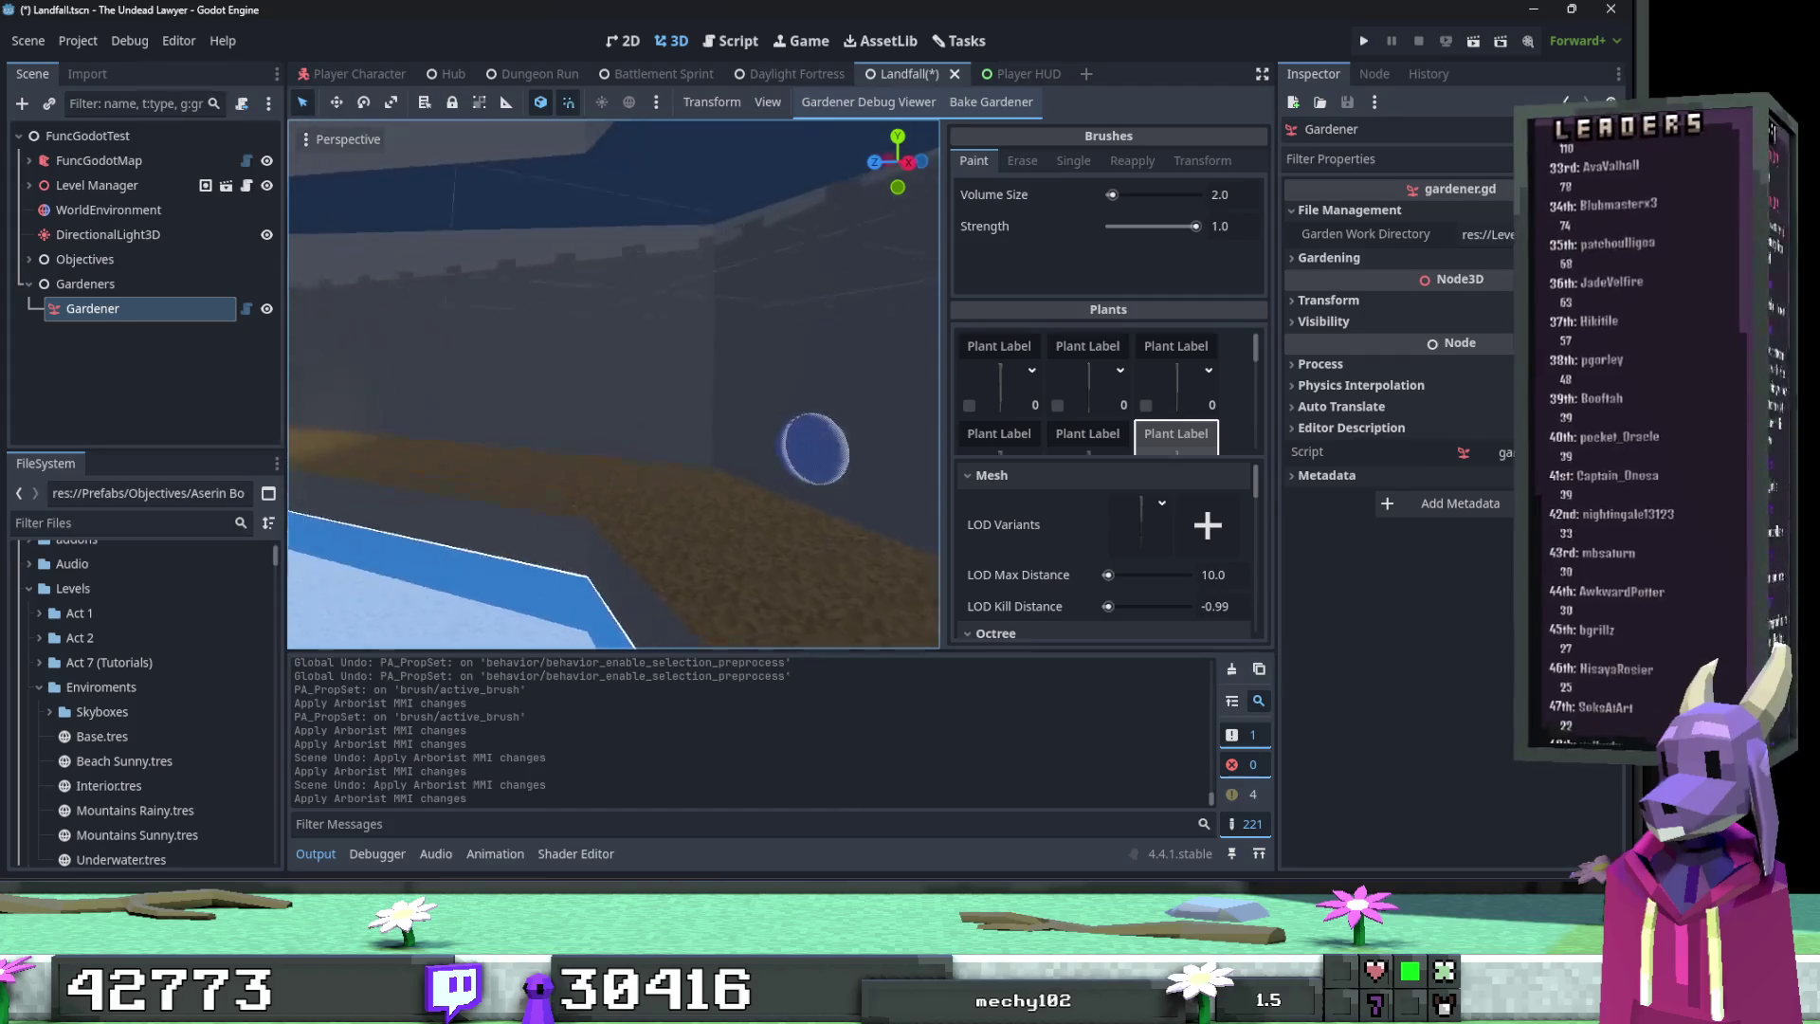
pyautogui.moveTo(713, 474); pyautogui.dragTo(728, 275)
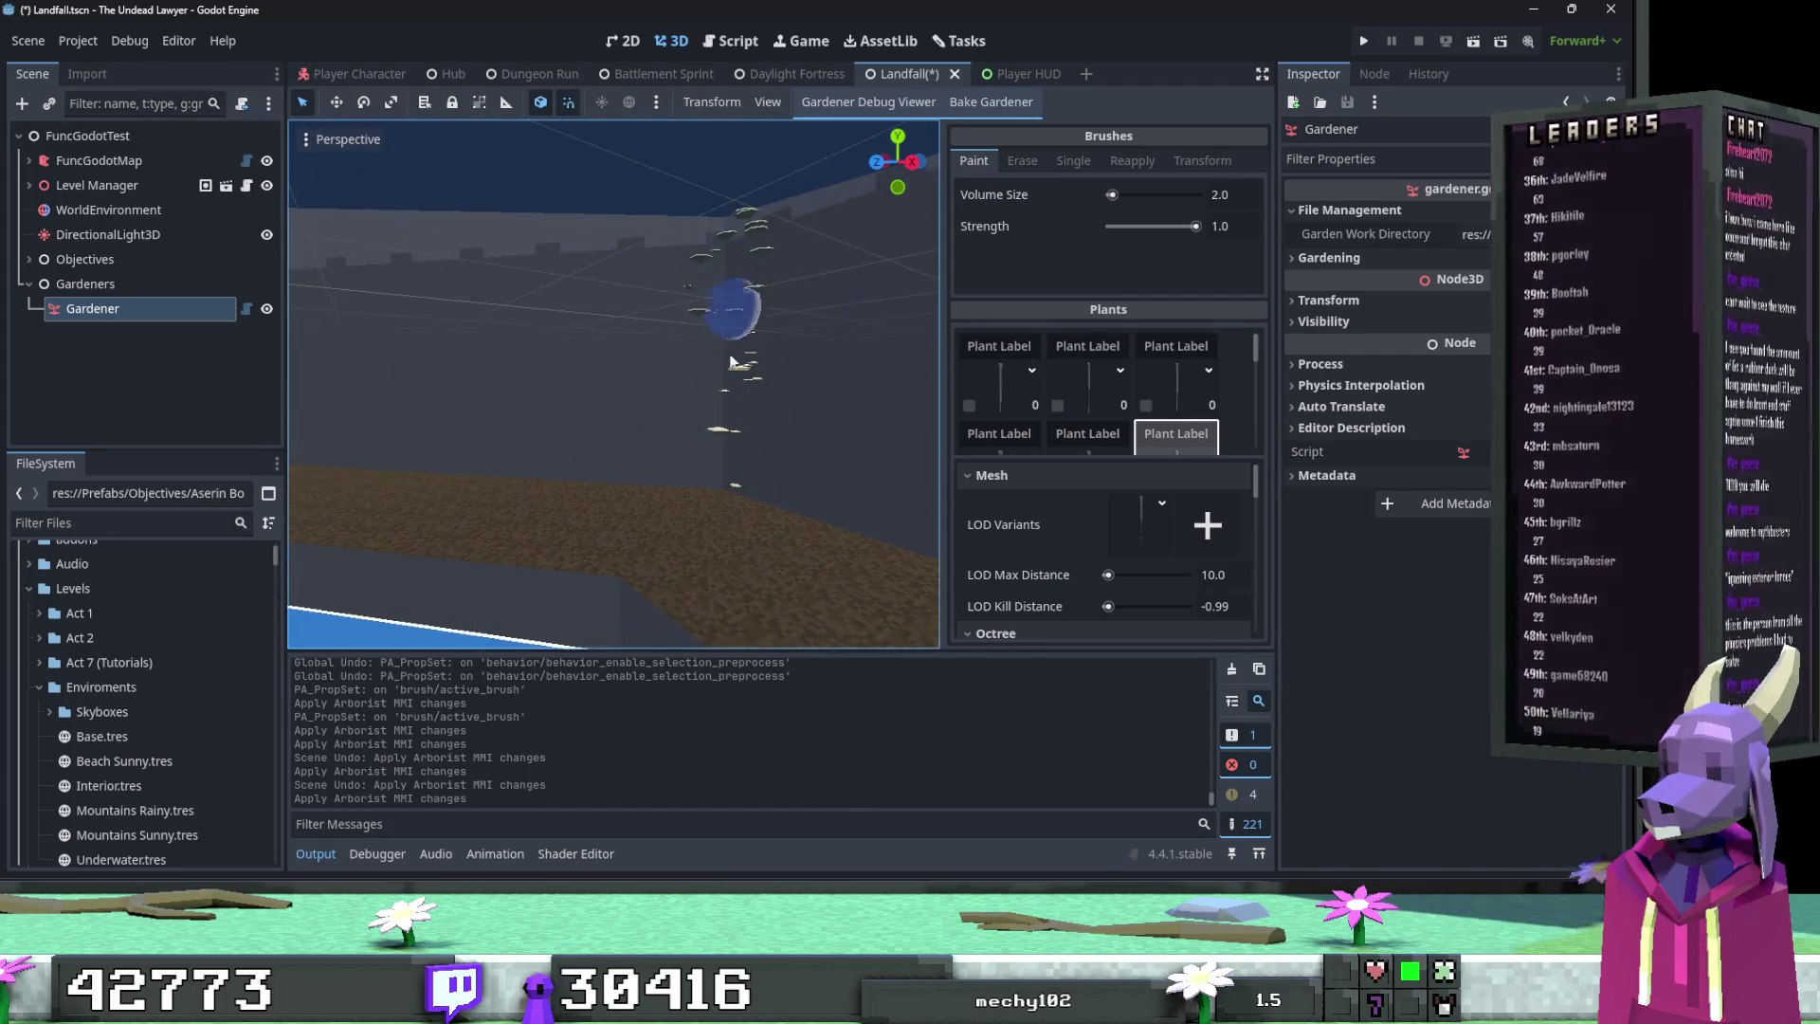
pyautogui.moveTo(732, 337); pyautogui.dragTo(714, 456)
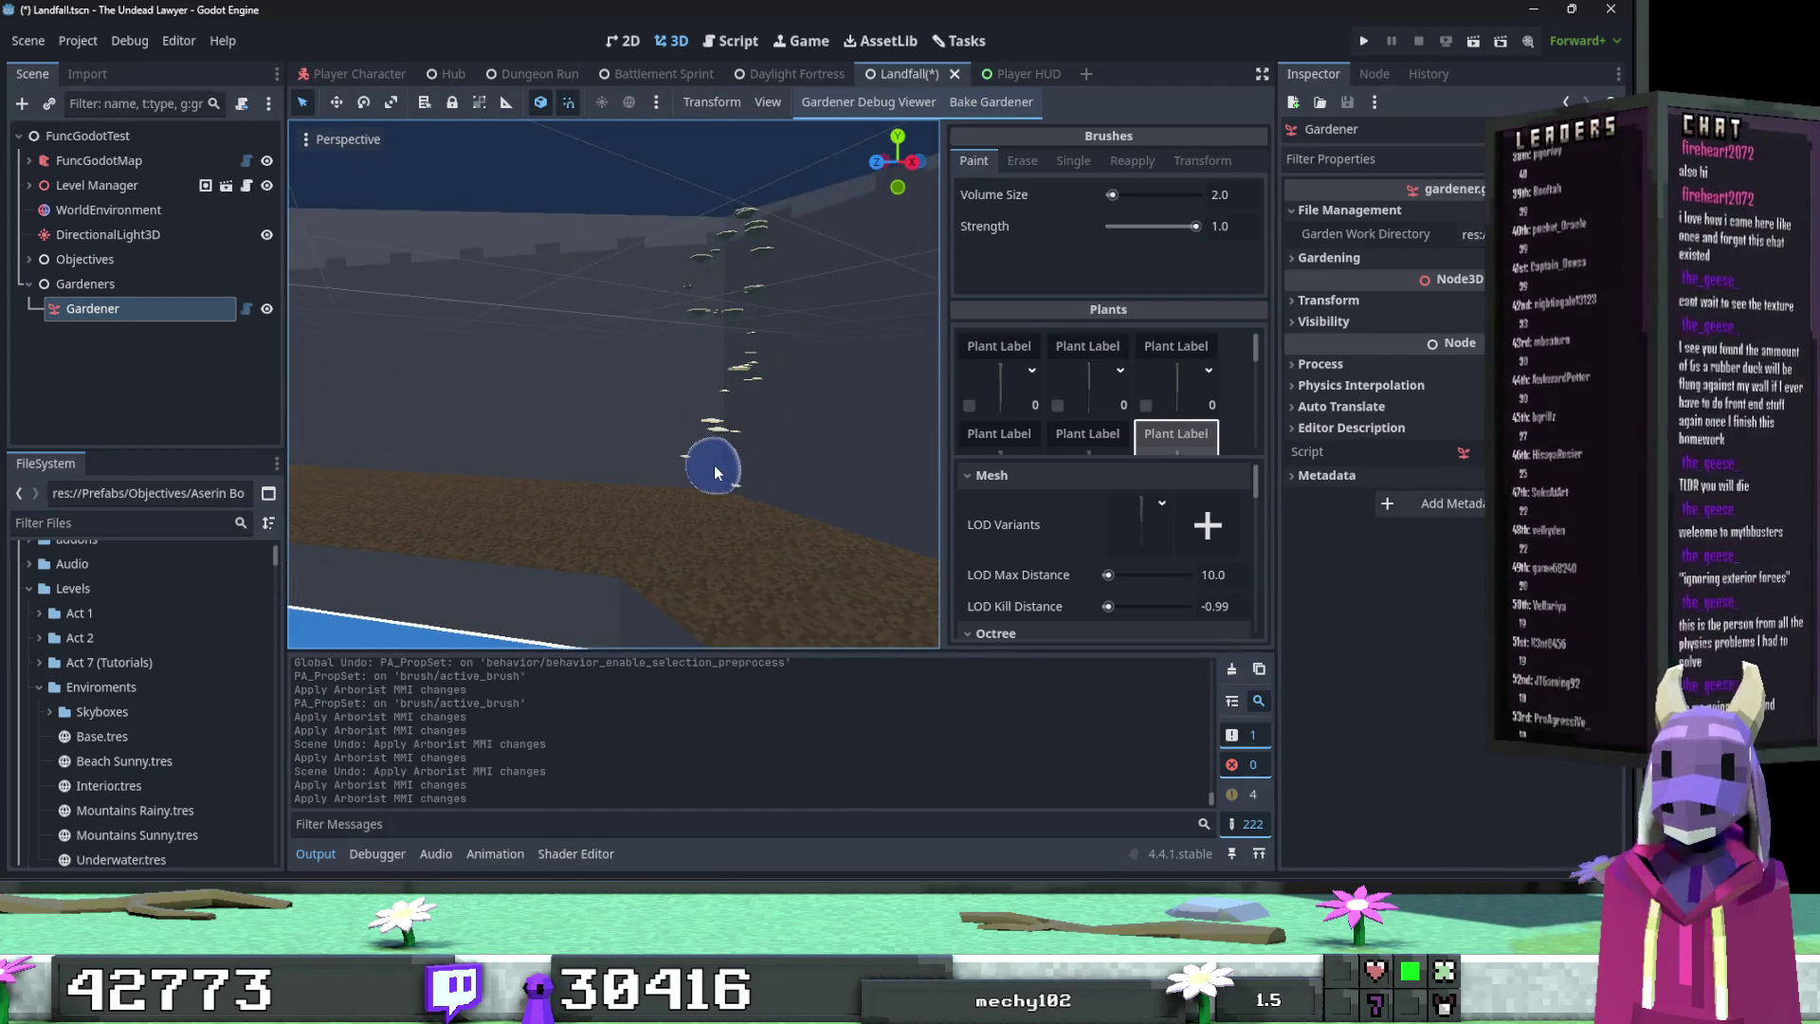
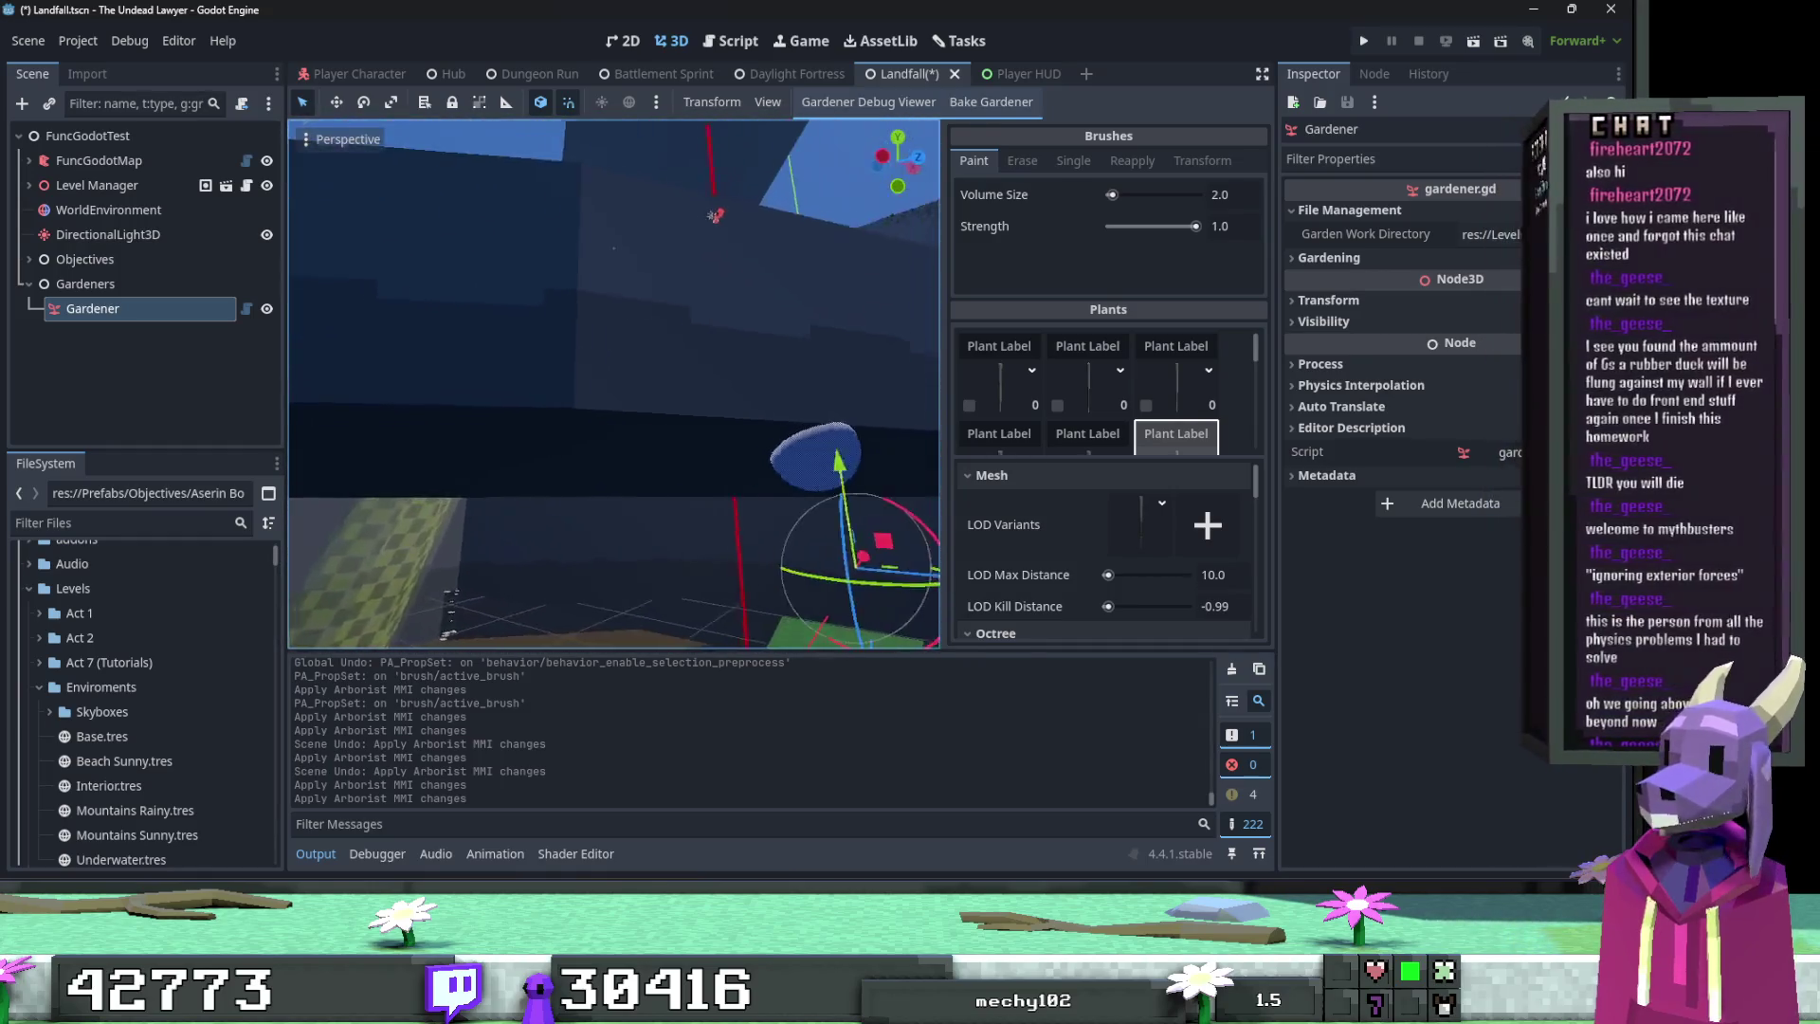
# Step: Paint a plant stroke down the wall, undo it, then paint another stroke and a dab of plants
pyautogui.moveTo(637, 373); pyautogui.dragTo(624, 491)
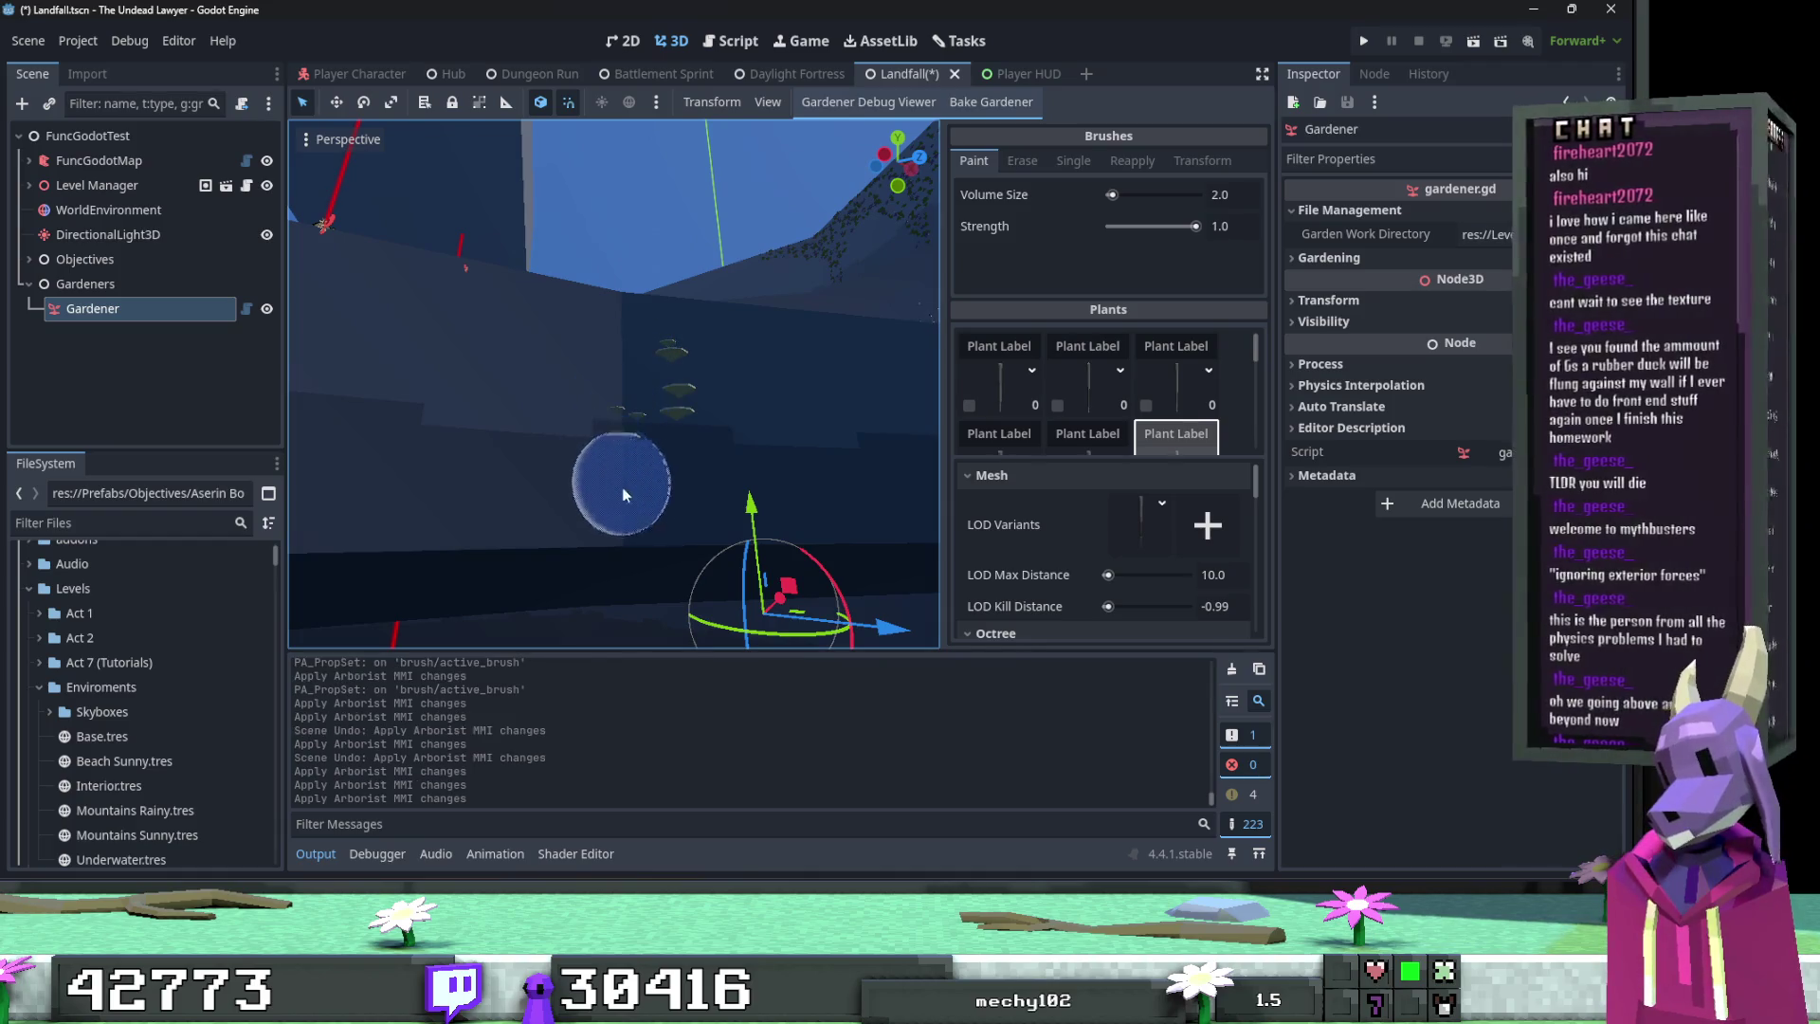
pyautogui.hotkey('ctrl', 'z')
pyautogui.scroll(-1, 1250, 193)
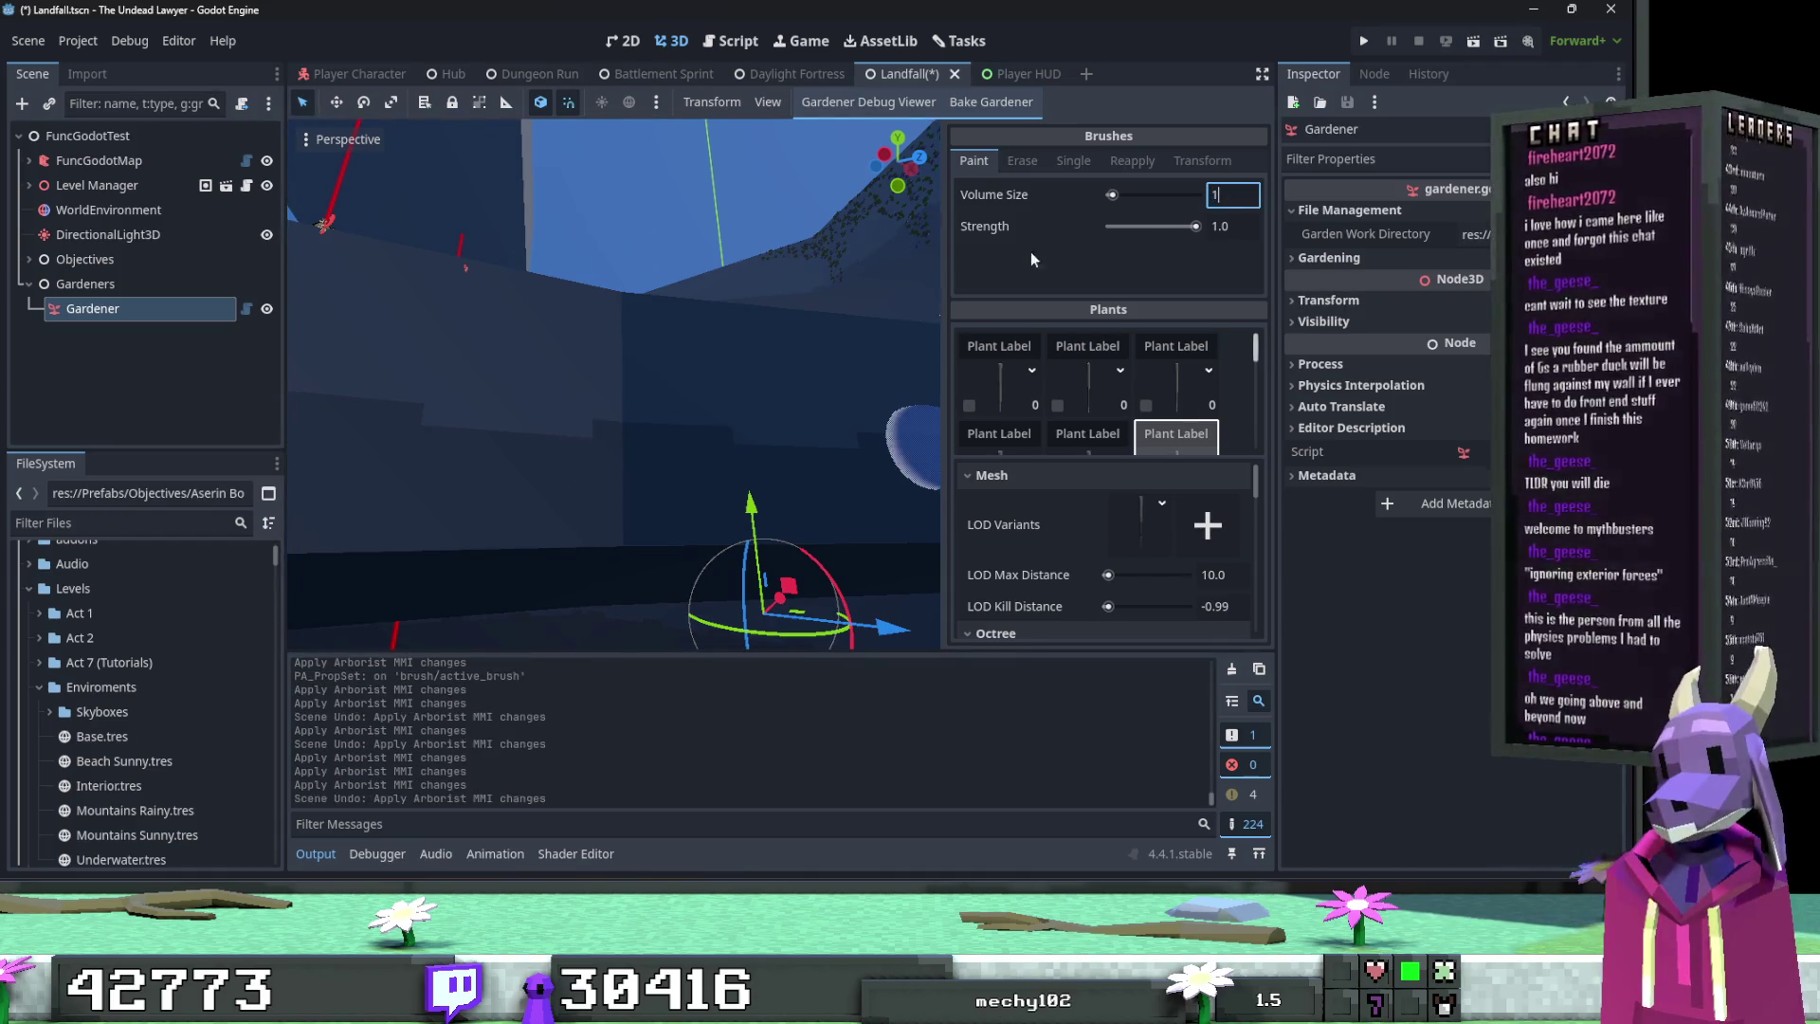
pyautogui.moveTo(622, 345); pyautogui.dragTo(641, 394)
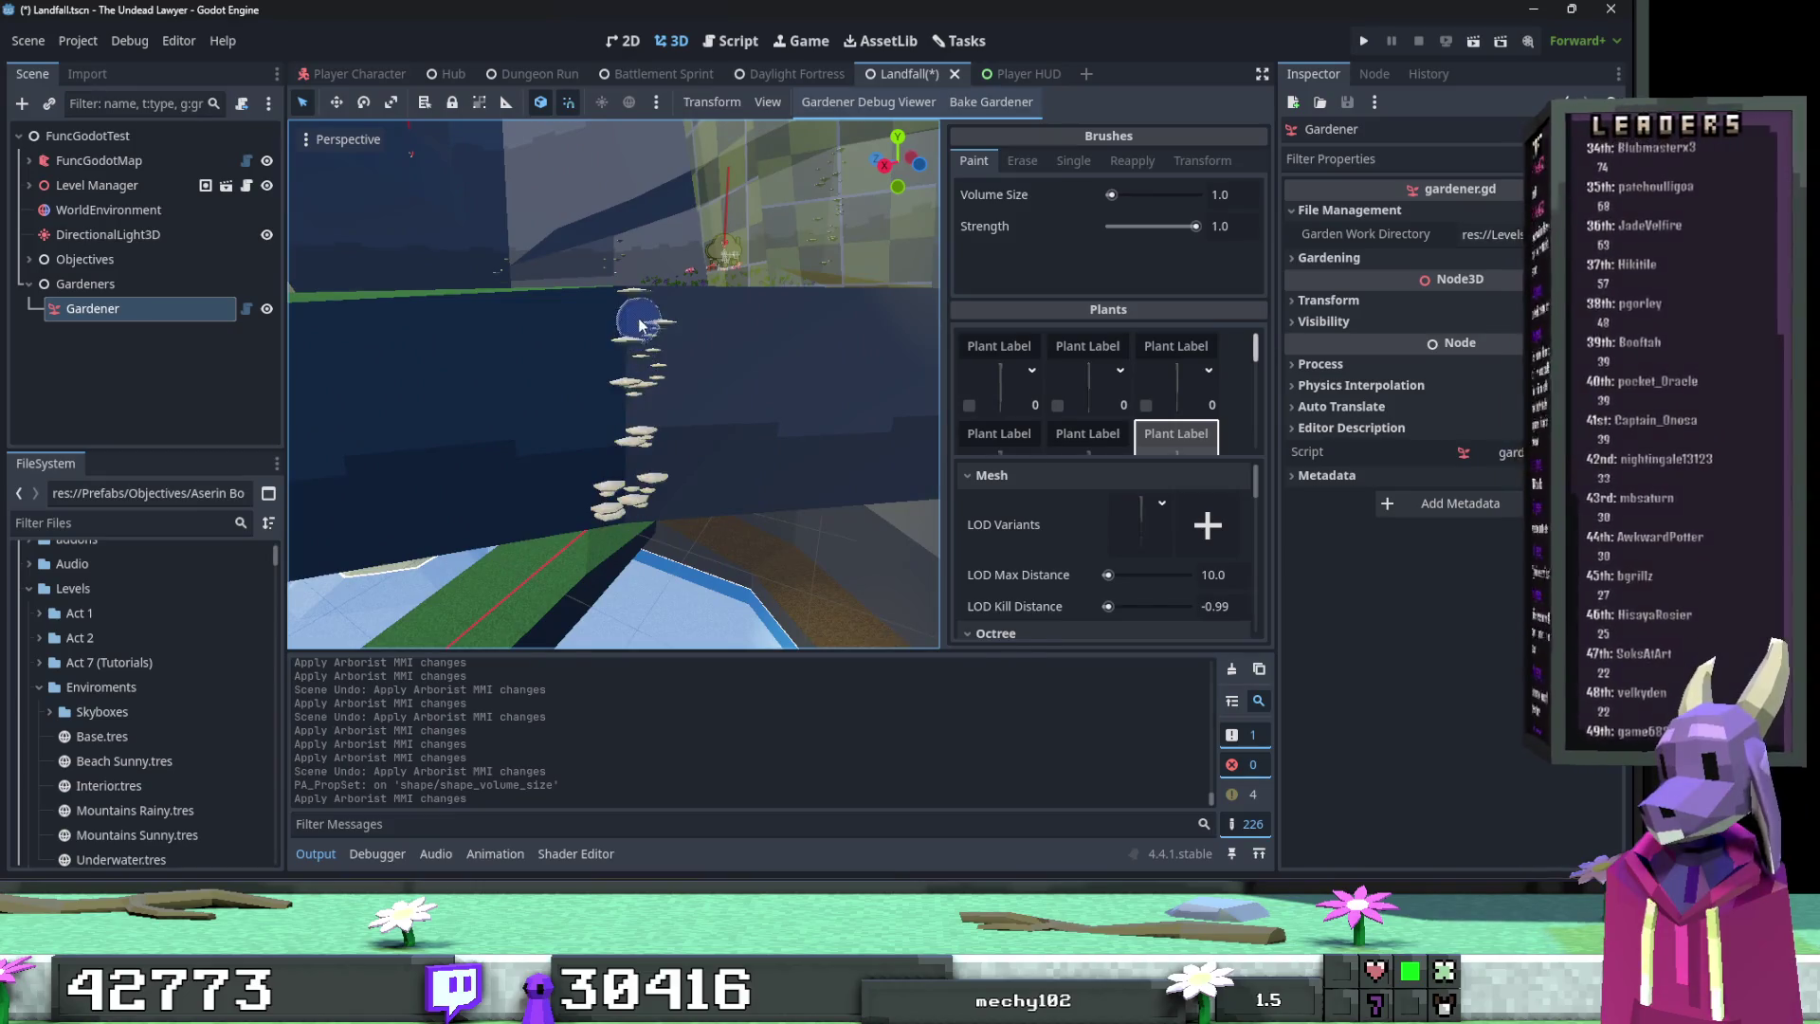
pyautogui.click(640, 327)
# Step: Fly the view to the dark floor and paint plant tufts near the pale ledge
pyautogui.moveTo(640, 327); pyautogui.dragTo(705, 465)
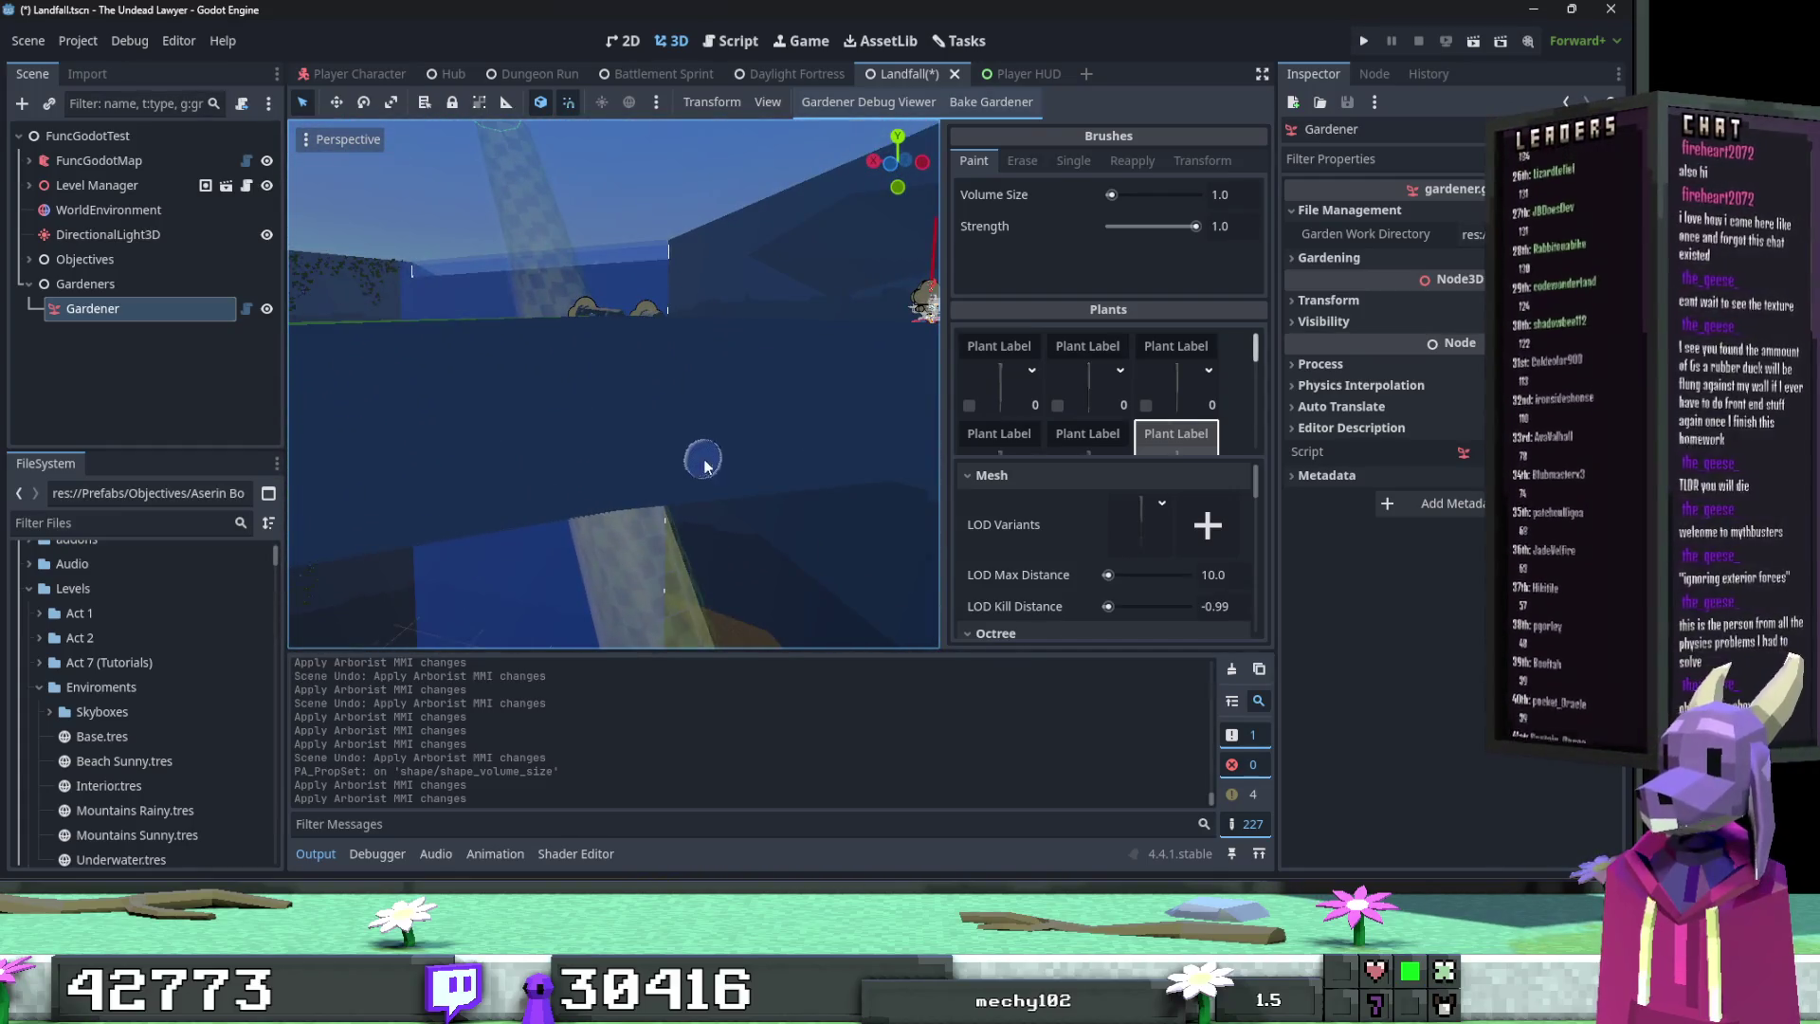
pyautogui.moveTo(699, 329)
pyautogui.mouseDown()
pyautogui.moveTo(581, 499)
pyautogui.moveTo(723, 502)
pyautogui.moveTo(808, 439)
pyautogui.moveTo(639, 357)
pyautogui.mouseUp()
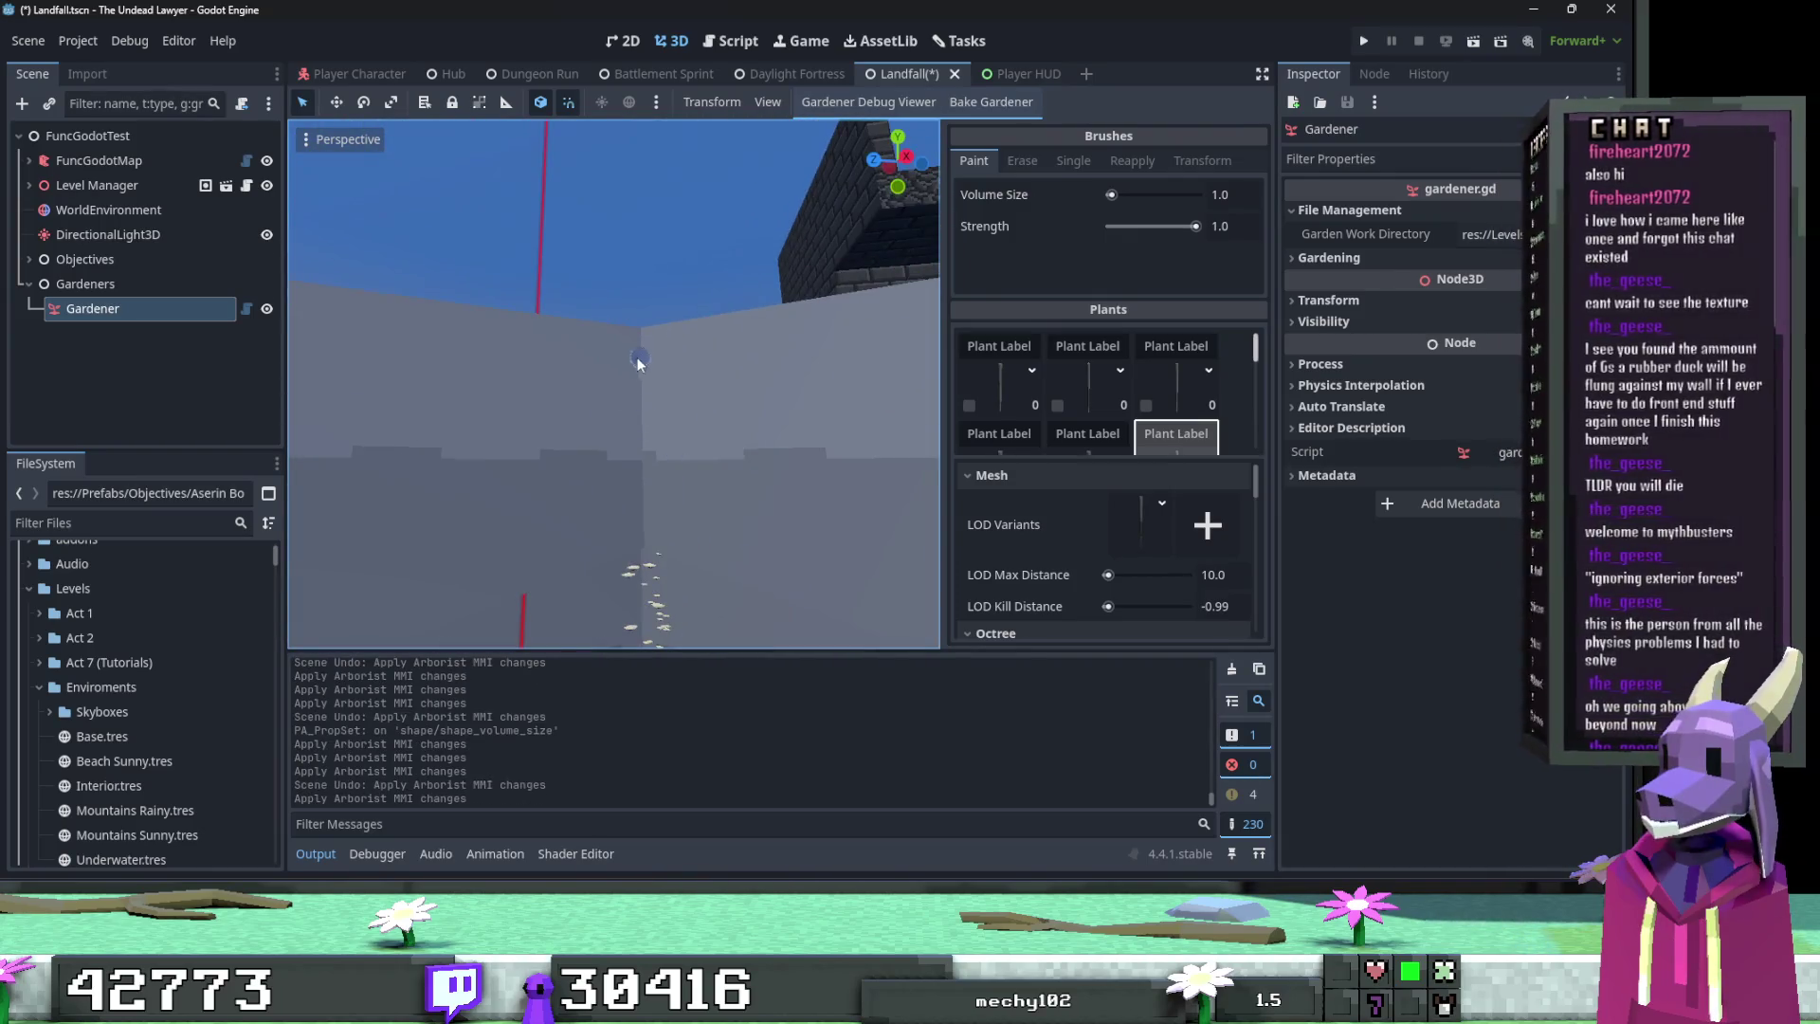
pyautogui.moveTo(648, 459)
pyautogui.mouseDown()
pyautogui.moveTo(811, 446)
pyautogui.moveTo(694, 507)
pyautogui.mouseUp()
pyautogui.moveTo(746, 430); pyautogui.dragTo(669, 452)
pyautogui.moveTo(803, 480)
pyautogui.mouseDown()
pyautogui.moveTo(835, 494)
pyautogui.moveTo(821, 448)
pyautogui.moveTo(731, 500)
pyautogui.mouseUp()
pyautogui.click(818, 454)
pyautogui.click(718, 448)
pyautogui.moveTo(715, 423)
pyautogui.mouseDown()
pyautogui.moveTo(683, 496)
pyautogui.moveTo(752, 304)
pyautogui.moveTo(929, 389)
pyautogui.mouseUp()
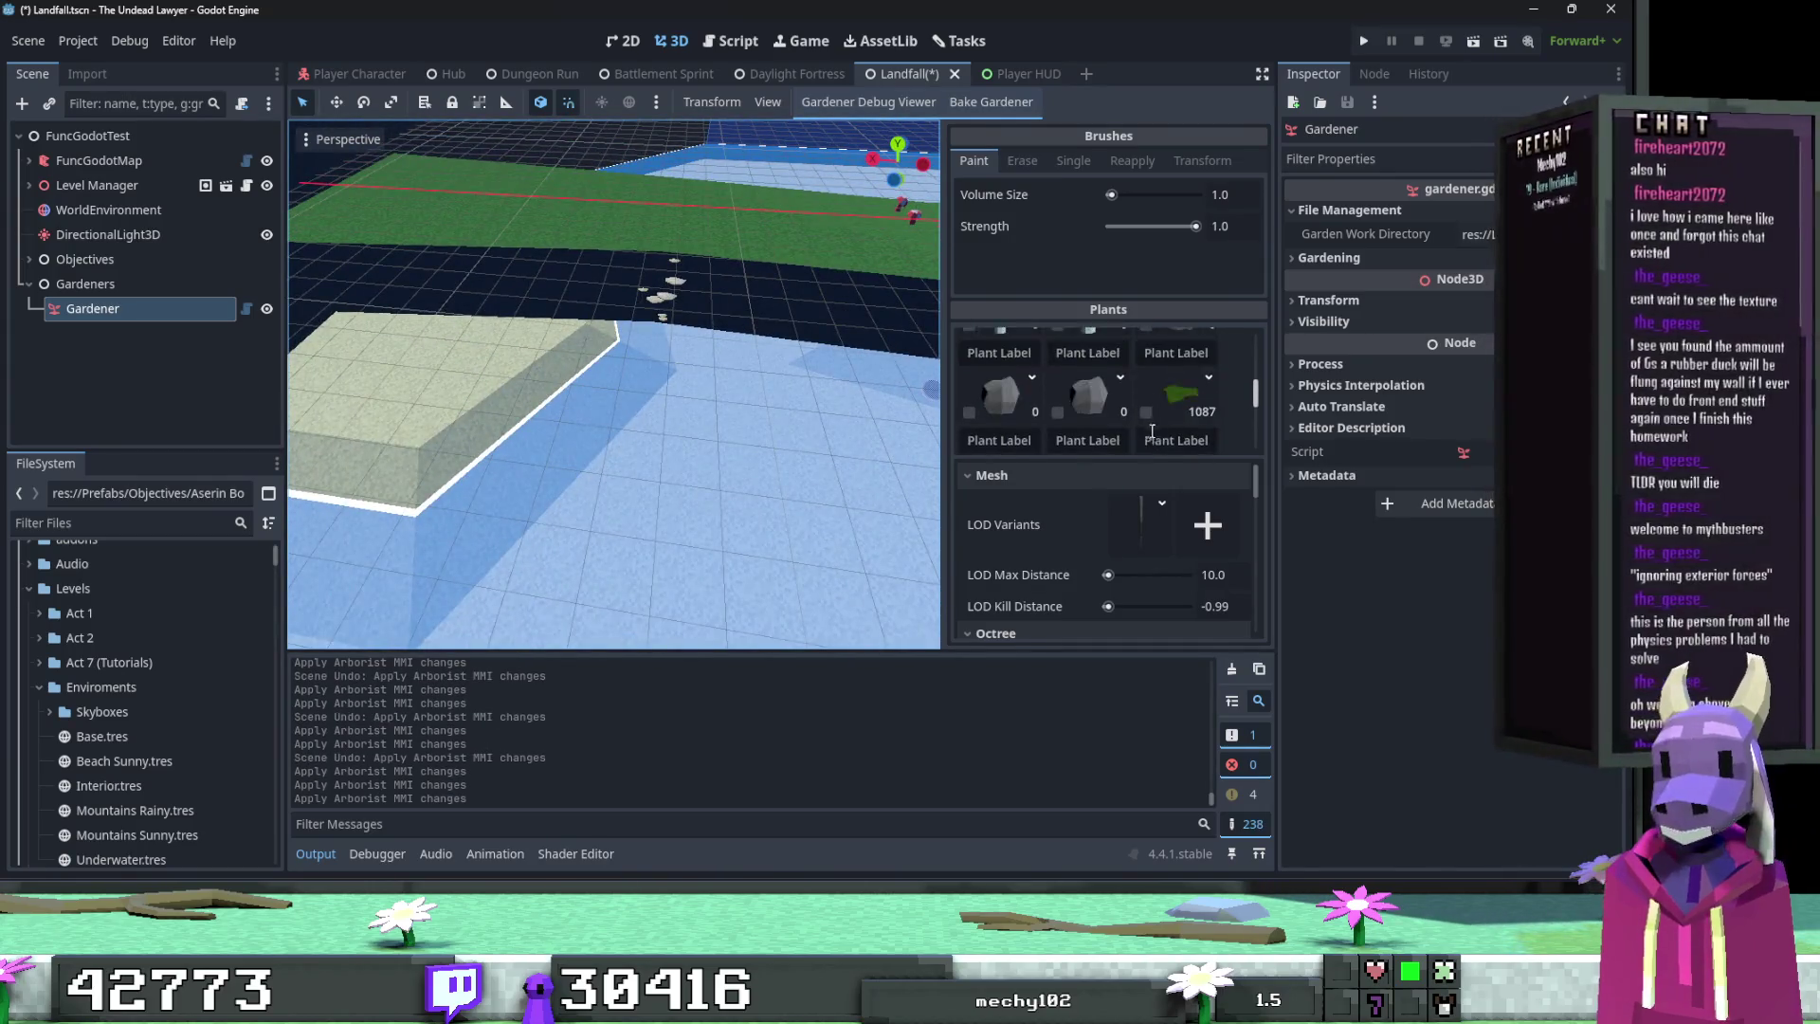
# Step: Toggle which plants get painted, disabling the 131-instance plant, and save the scene
pyautogui.click(1147, 391)
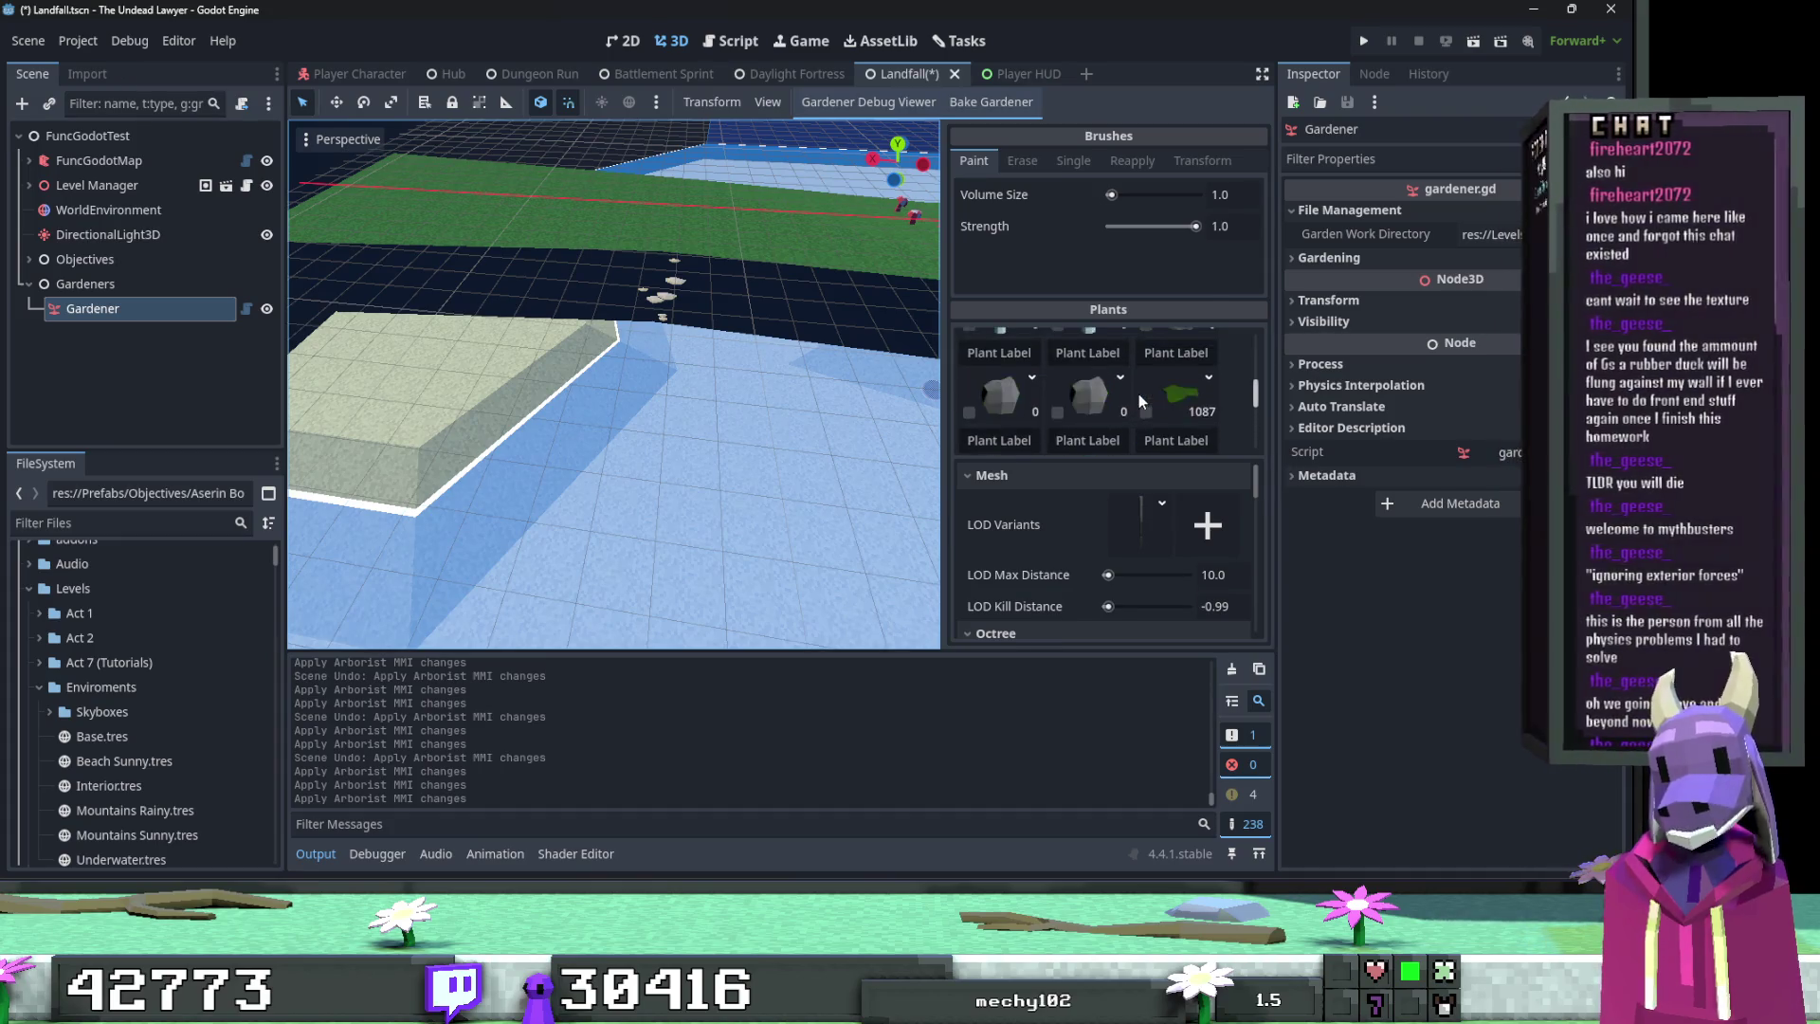
pyautogui.scroll(-3, 1141, 390)
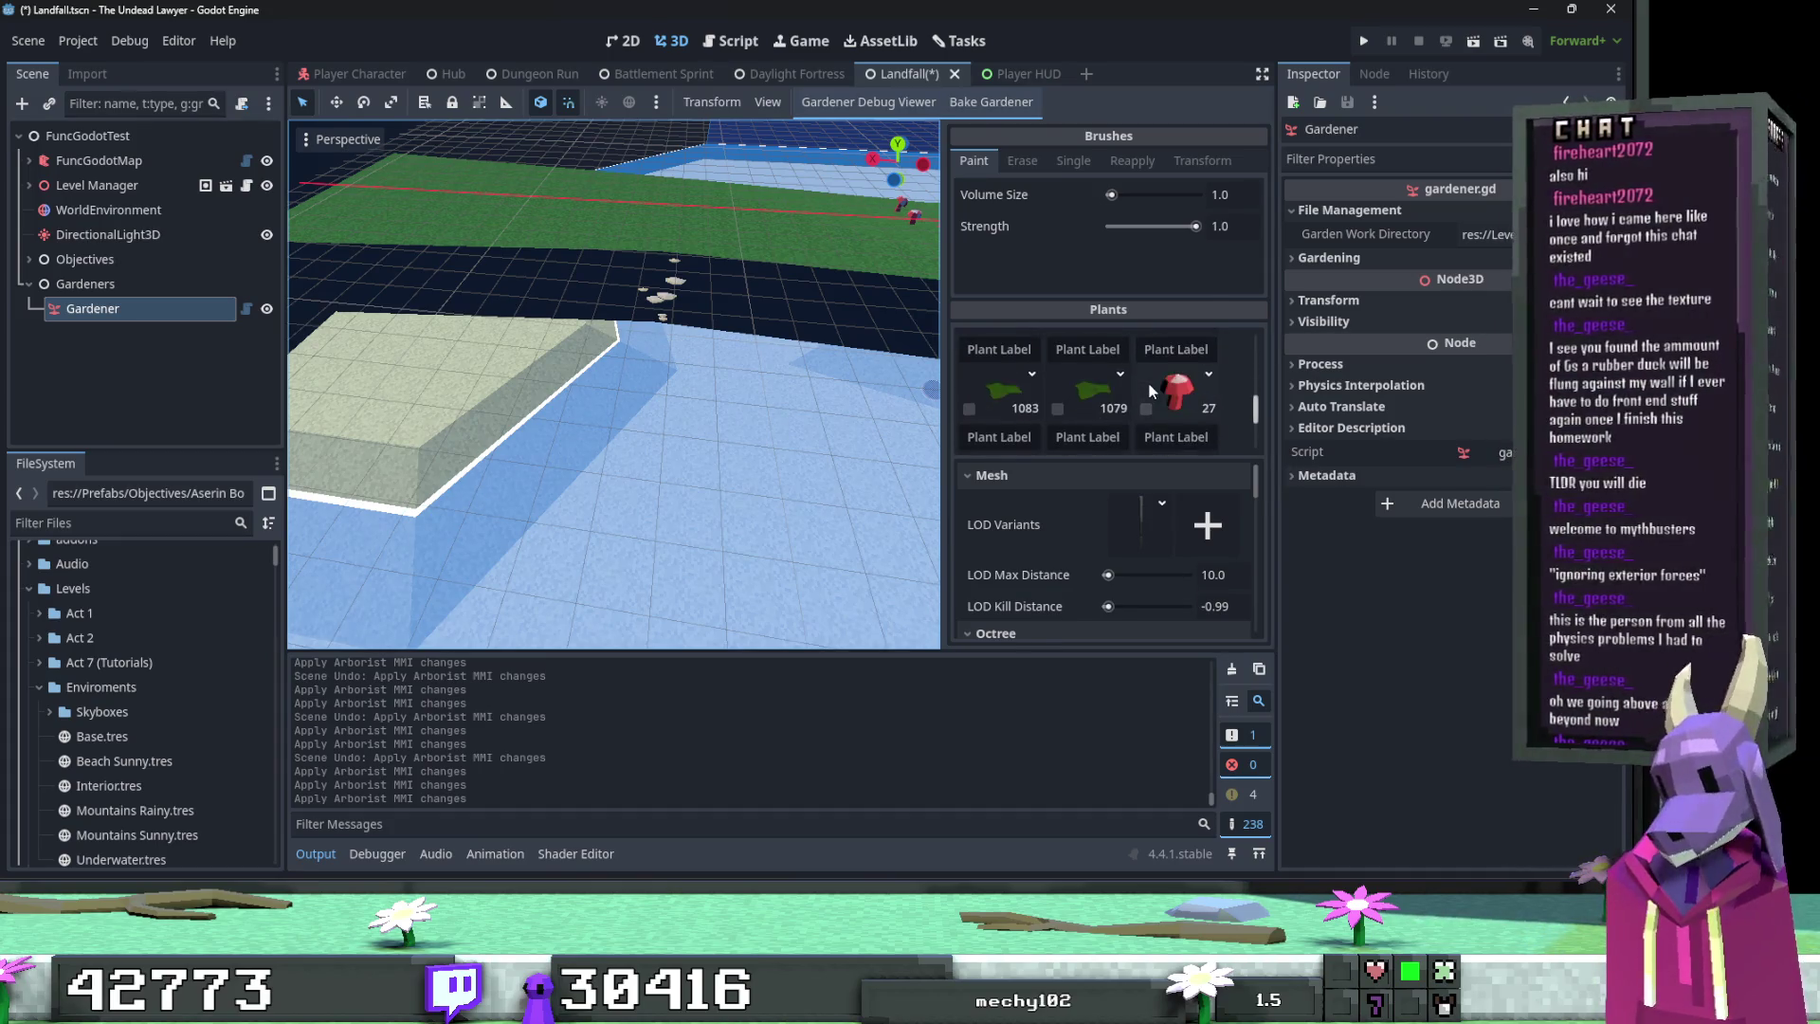
pyautogui.click(1145, 349)
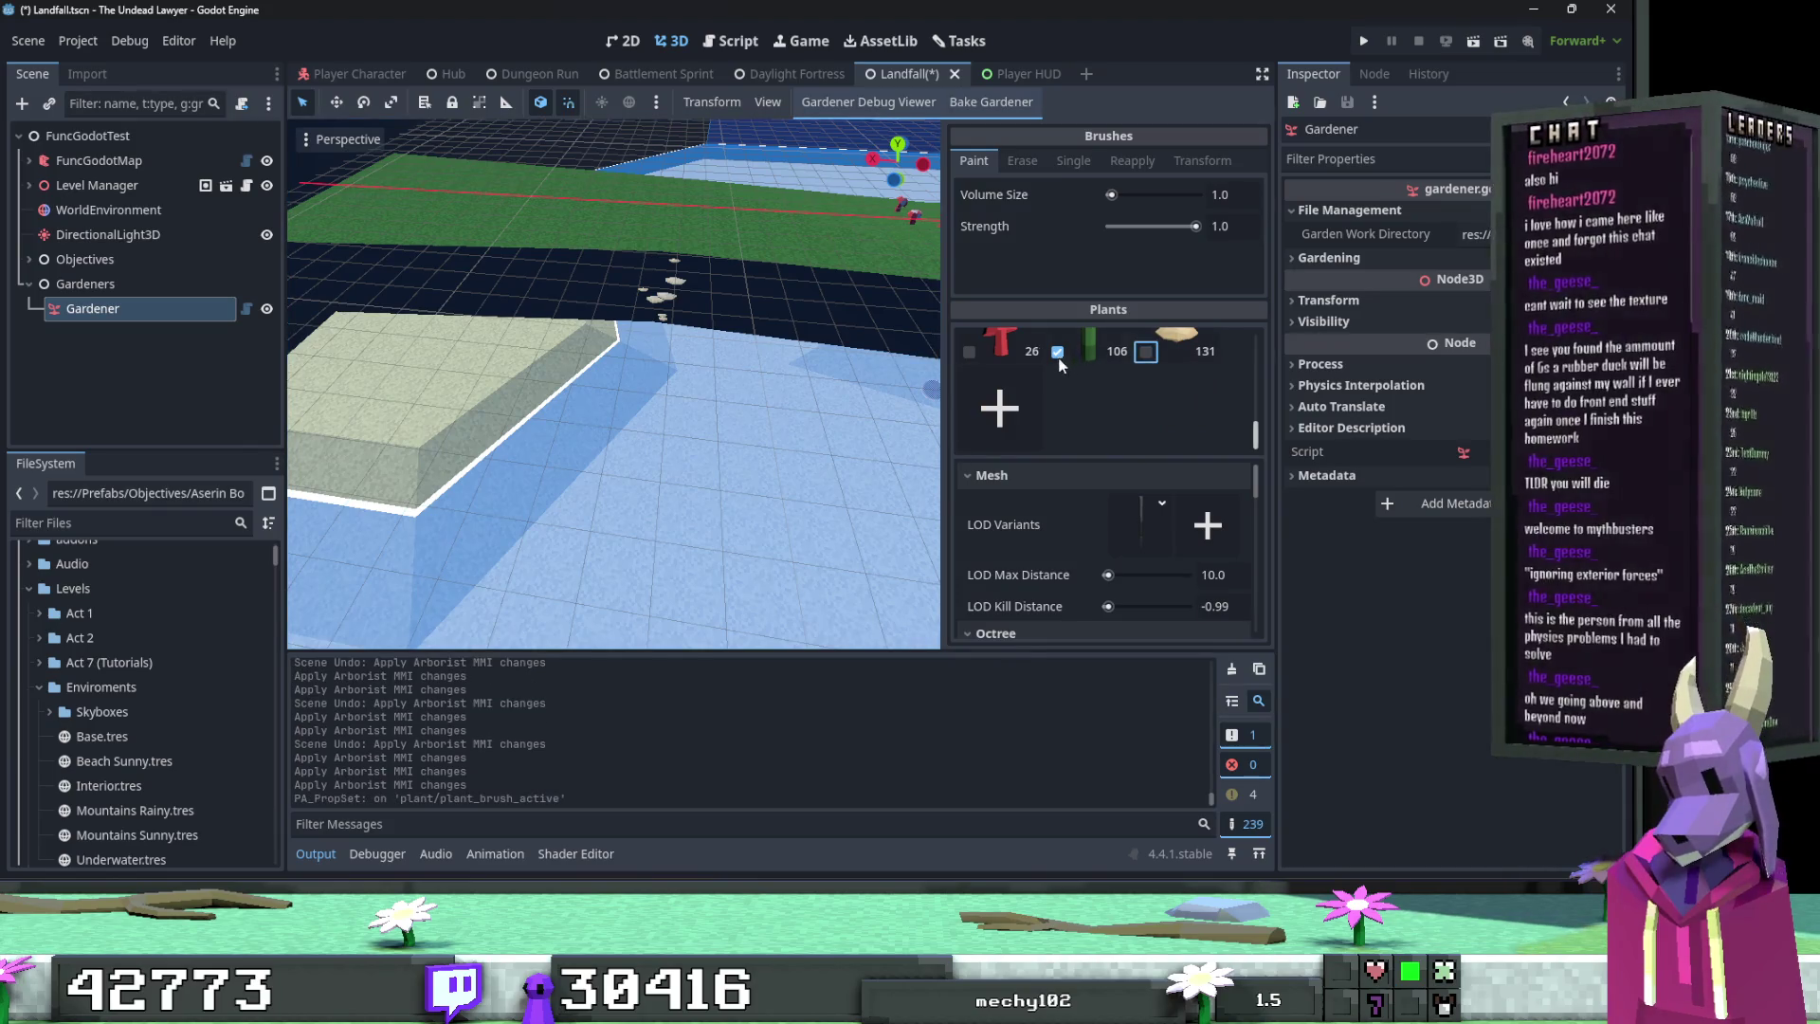
pyautogui.click(1057, 350)
pyautogui.click(788, 407)
pyautogui.hotkey('ctrl', 's')
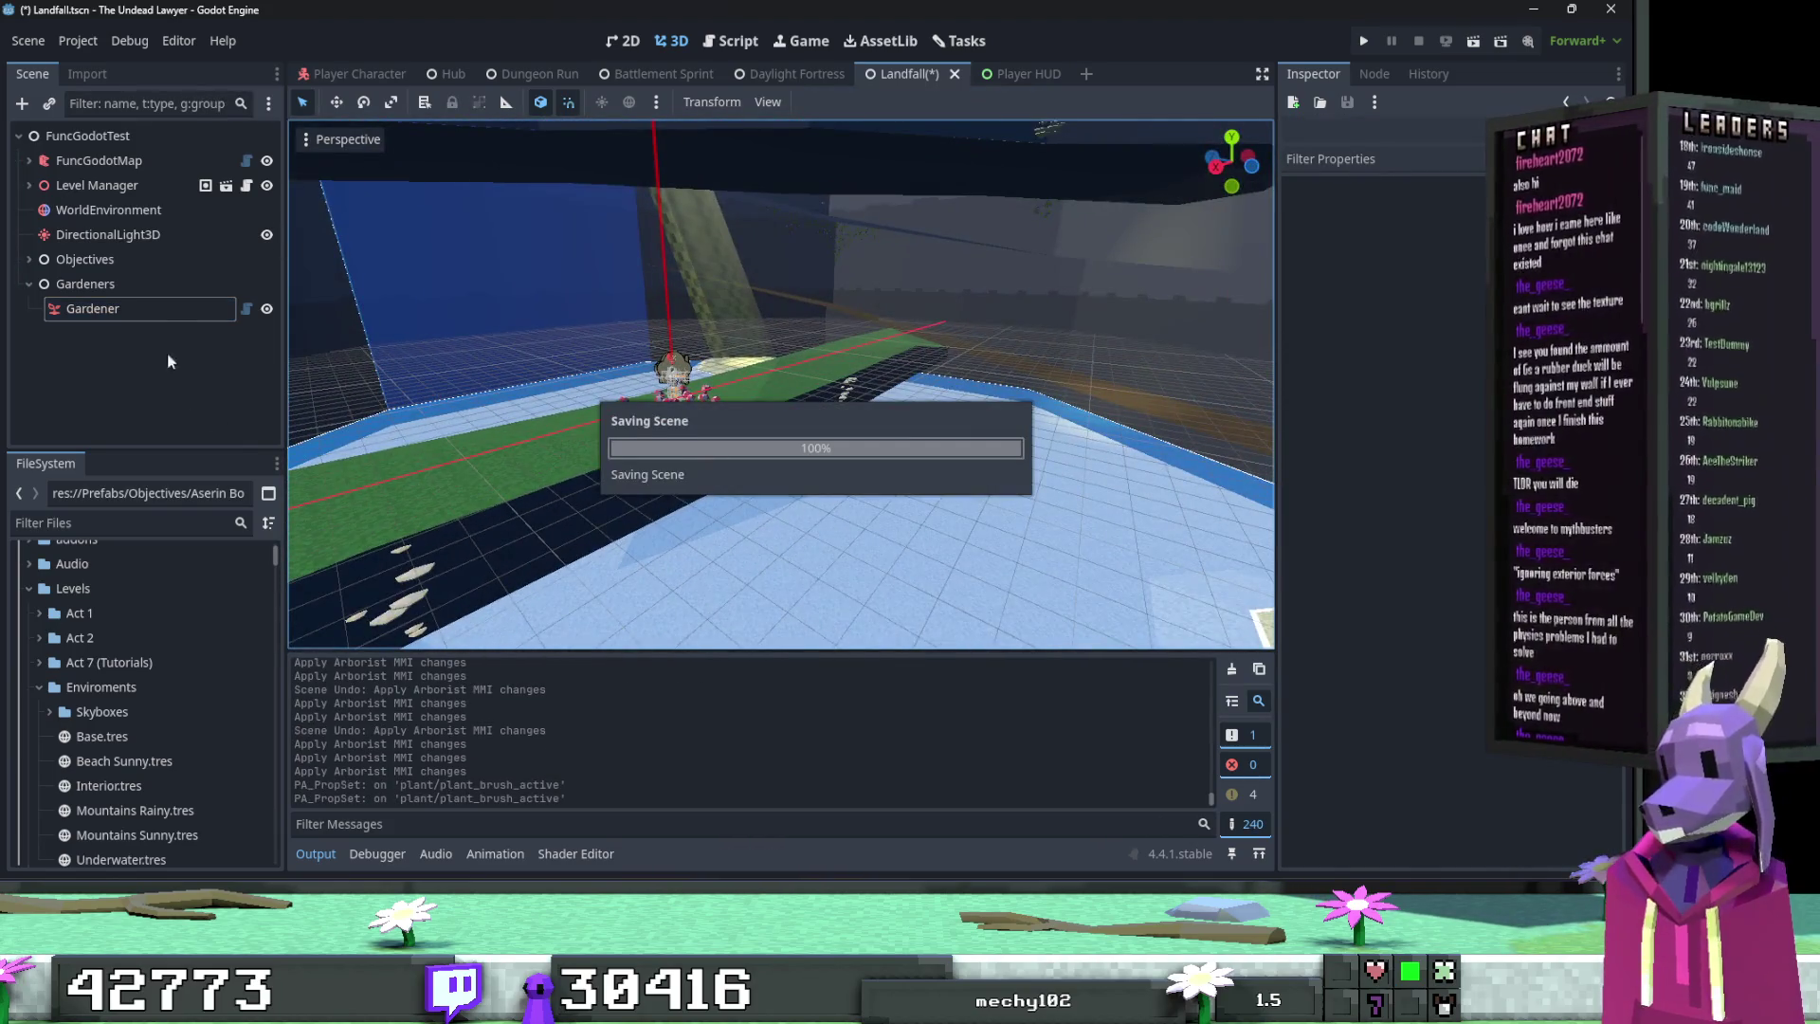
# Step: Rename the Gardener node to 'Cave Gardener' and save the scene
pyautogui.click(154, 318)
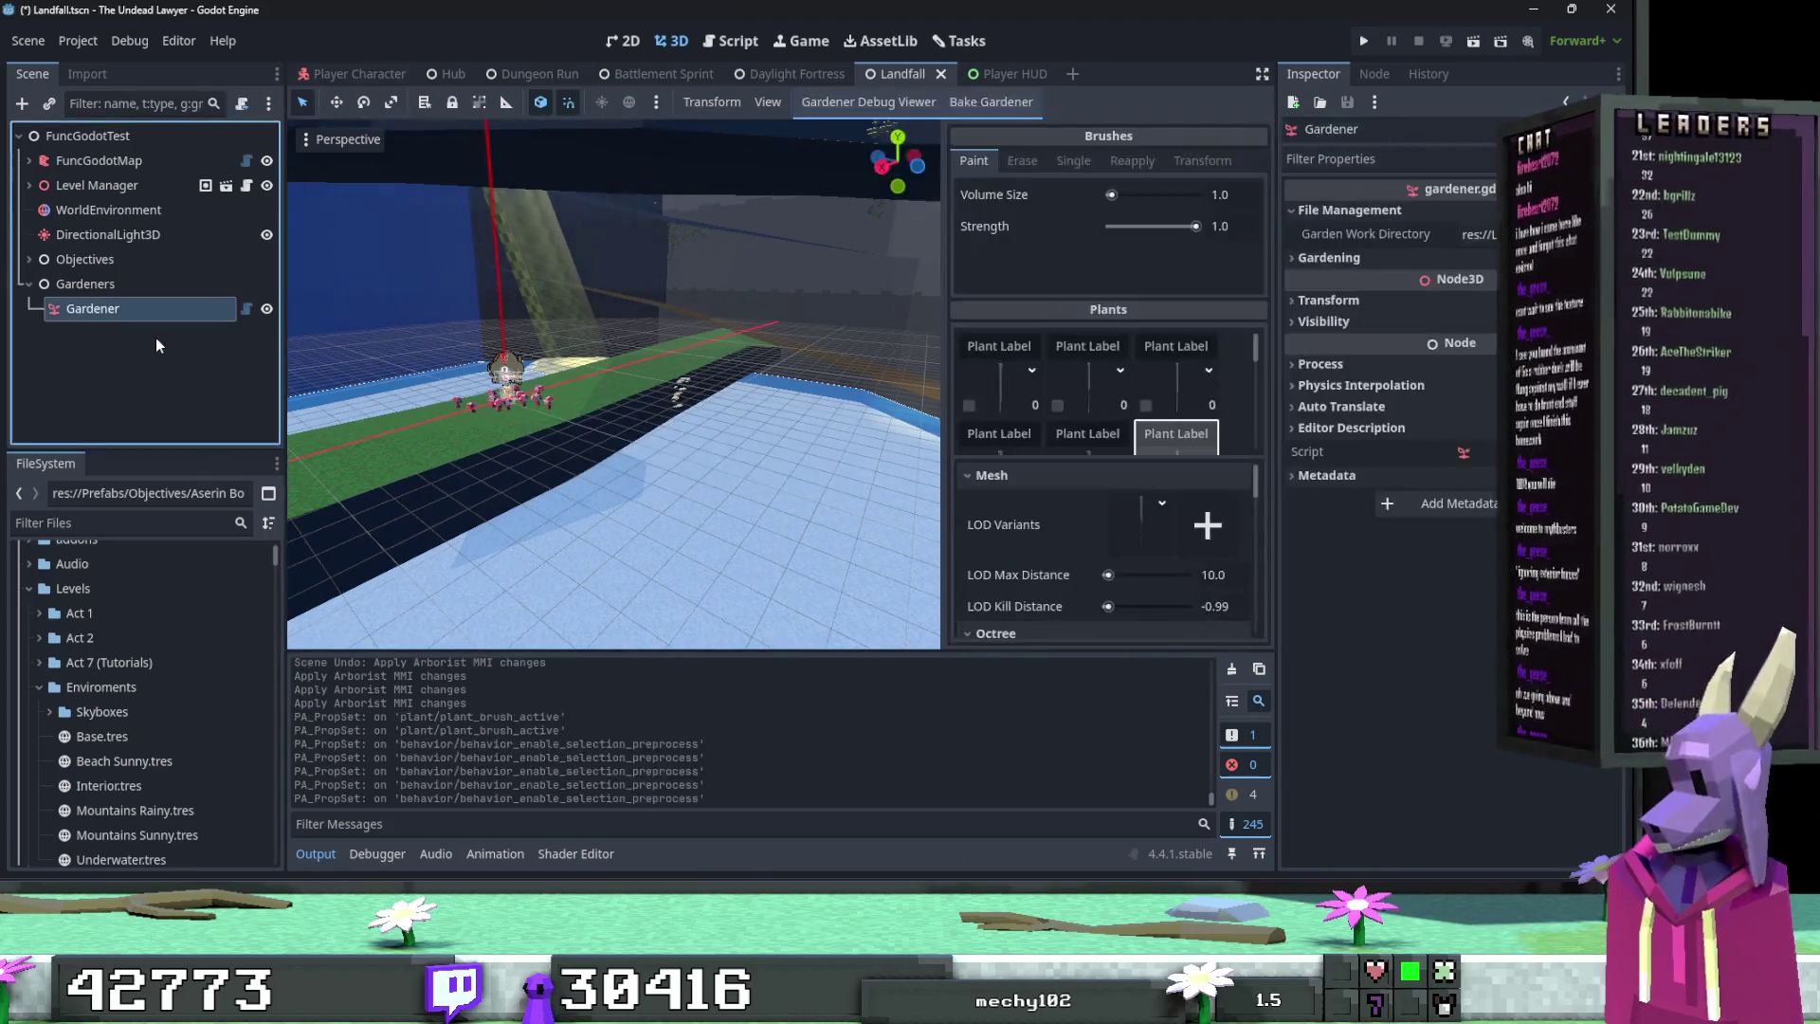
pyautogui.press('F2')
pyautogui.press('Home')
pyautogui.write('Cave')
pyautogui.press('Return')
pyautogui.hotkey('ctrl', 's')
# Step: Add a new Gardener child node under the Gardeners node
pyautogui.rightClick(128, 283)
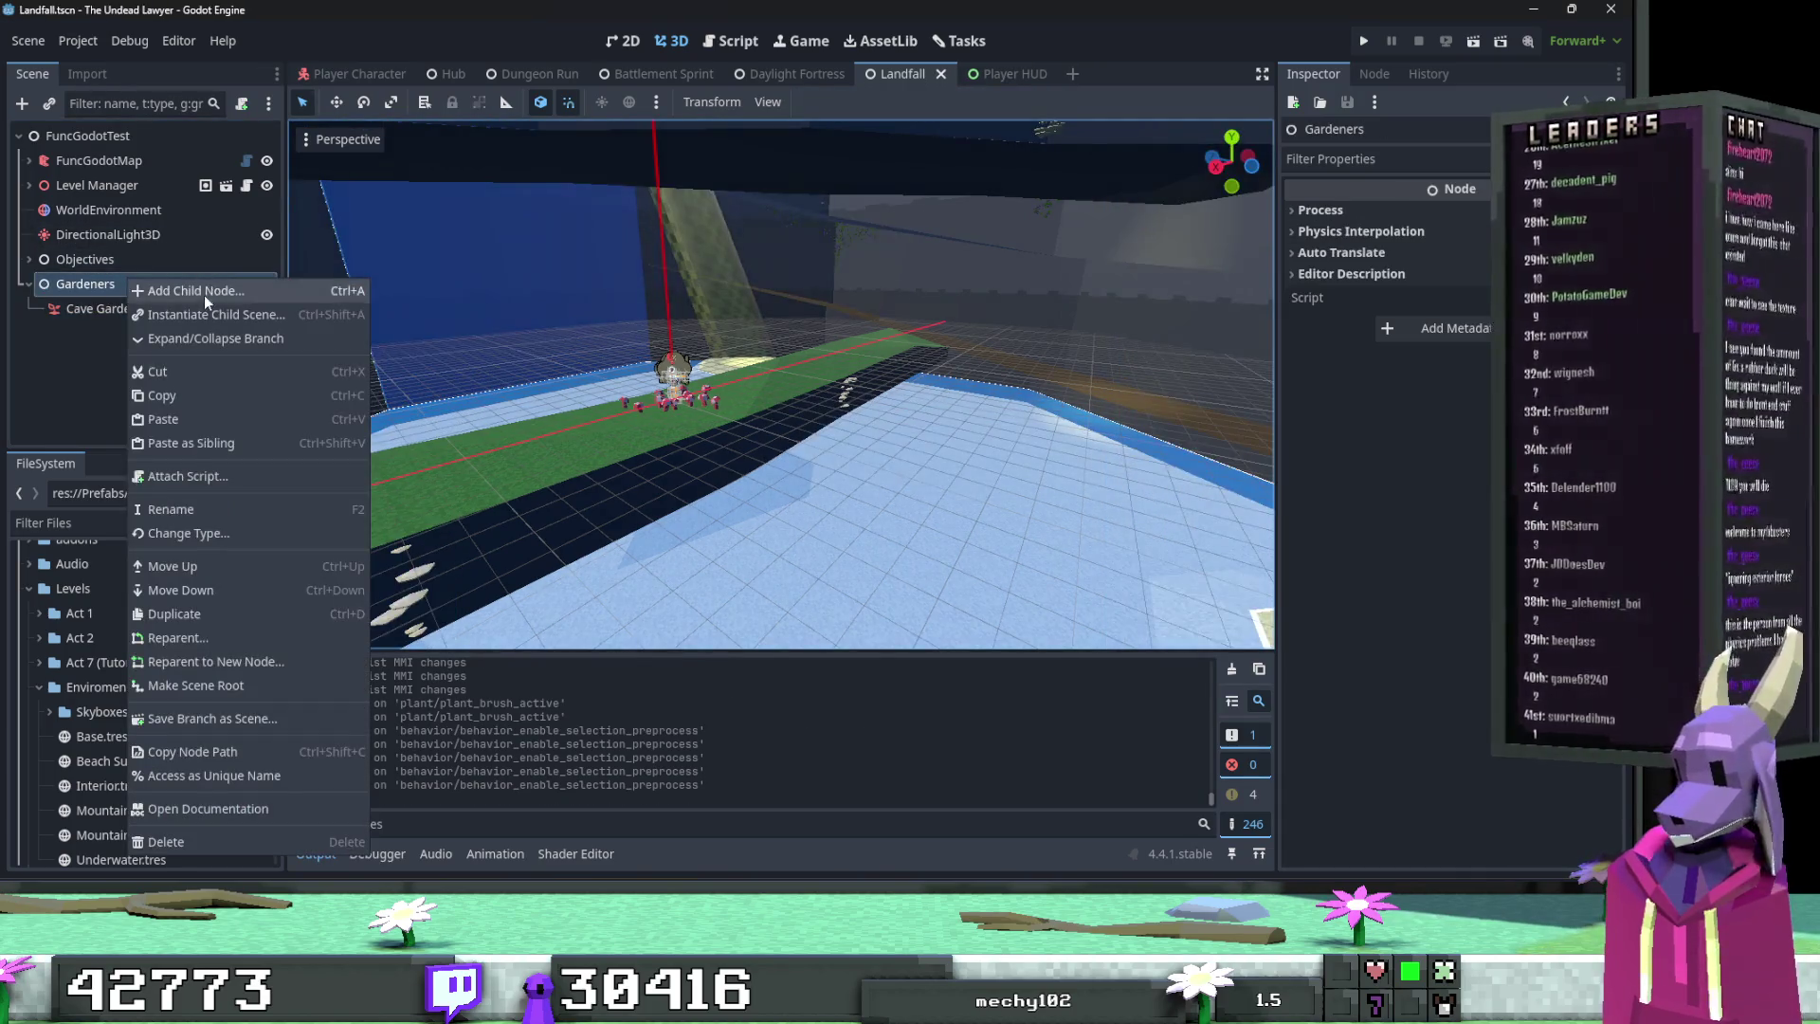
pyautogui.click(203, 294)
pyautogui.click(370, 201)
pyautogui.doubleClick(368, 208)
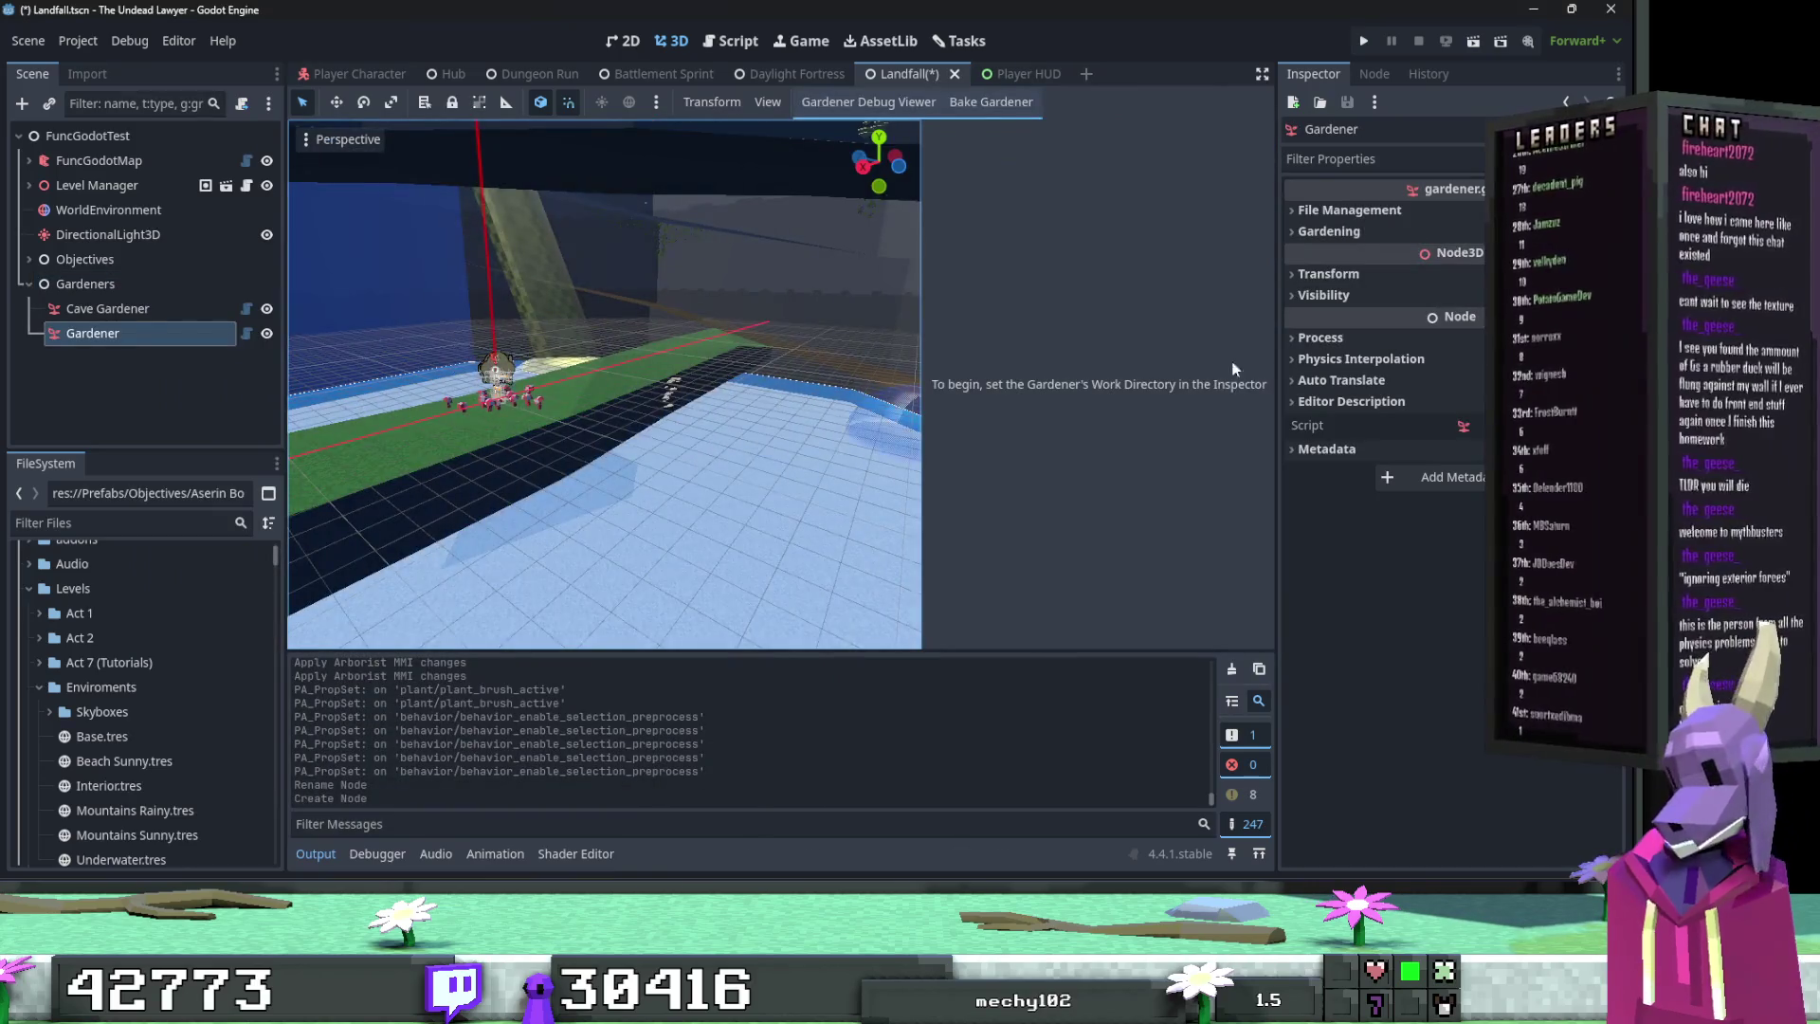
# Step: Set the new Gardener's Garden Work Directory to res://Levels/Garden Brushes/Grass
pyautogui.click(1366, 210)
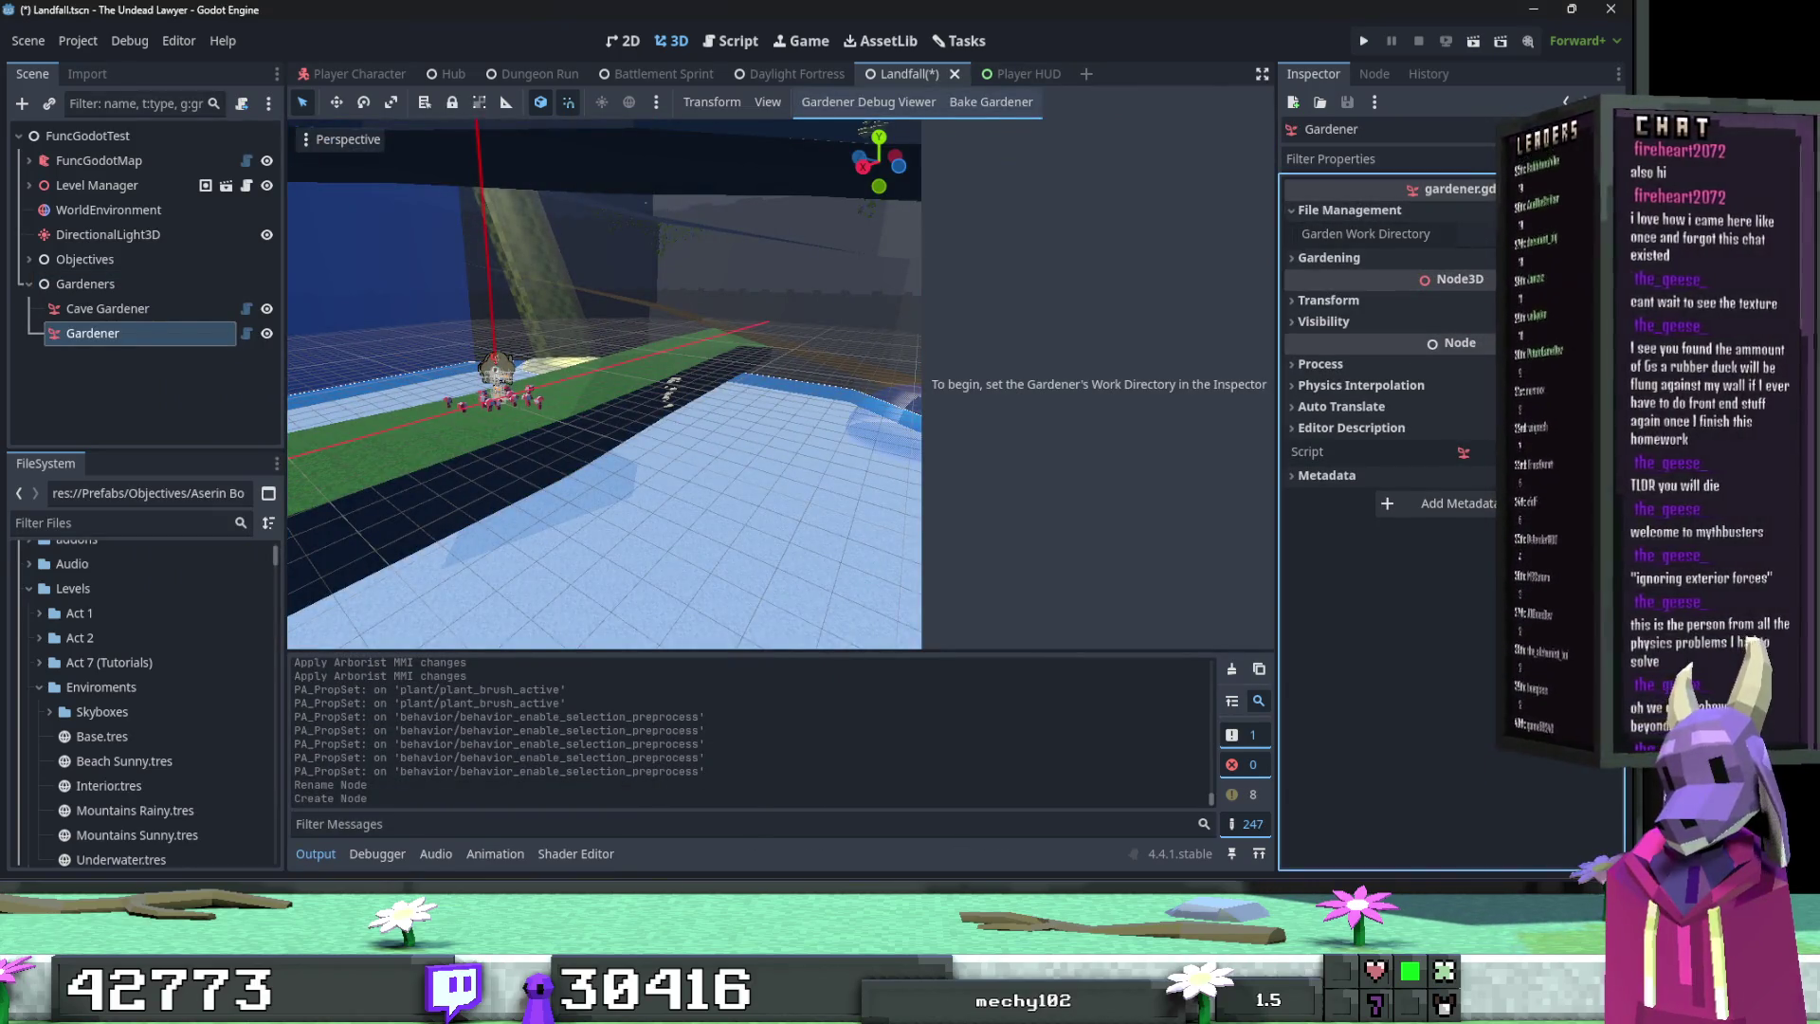
pyautogui.click(1460, 234)
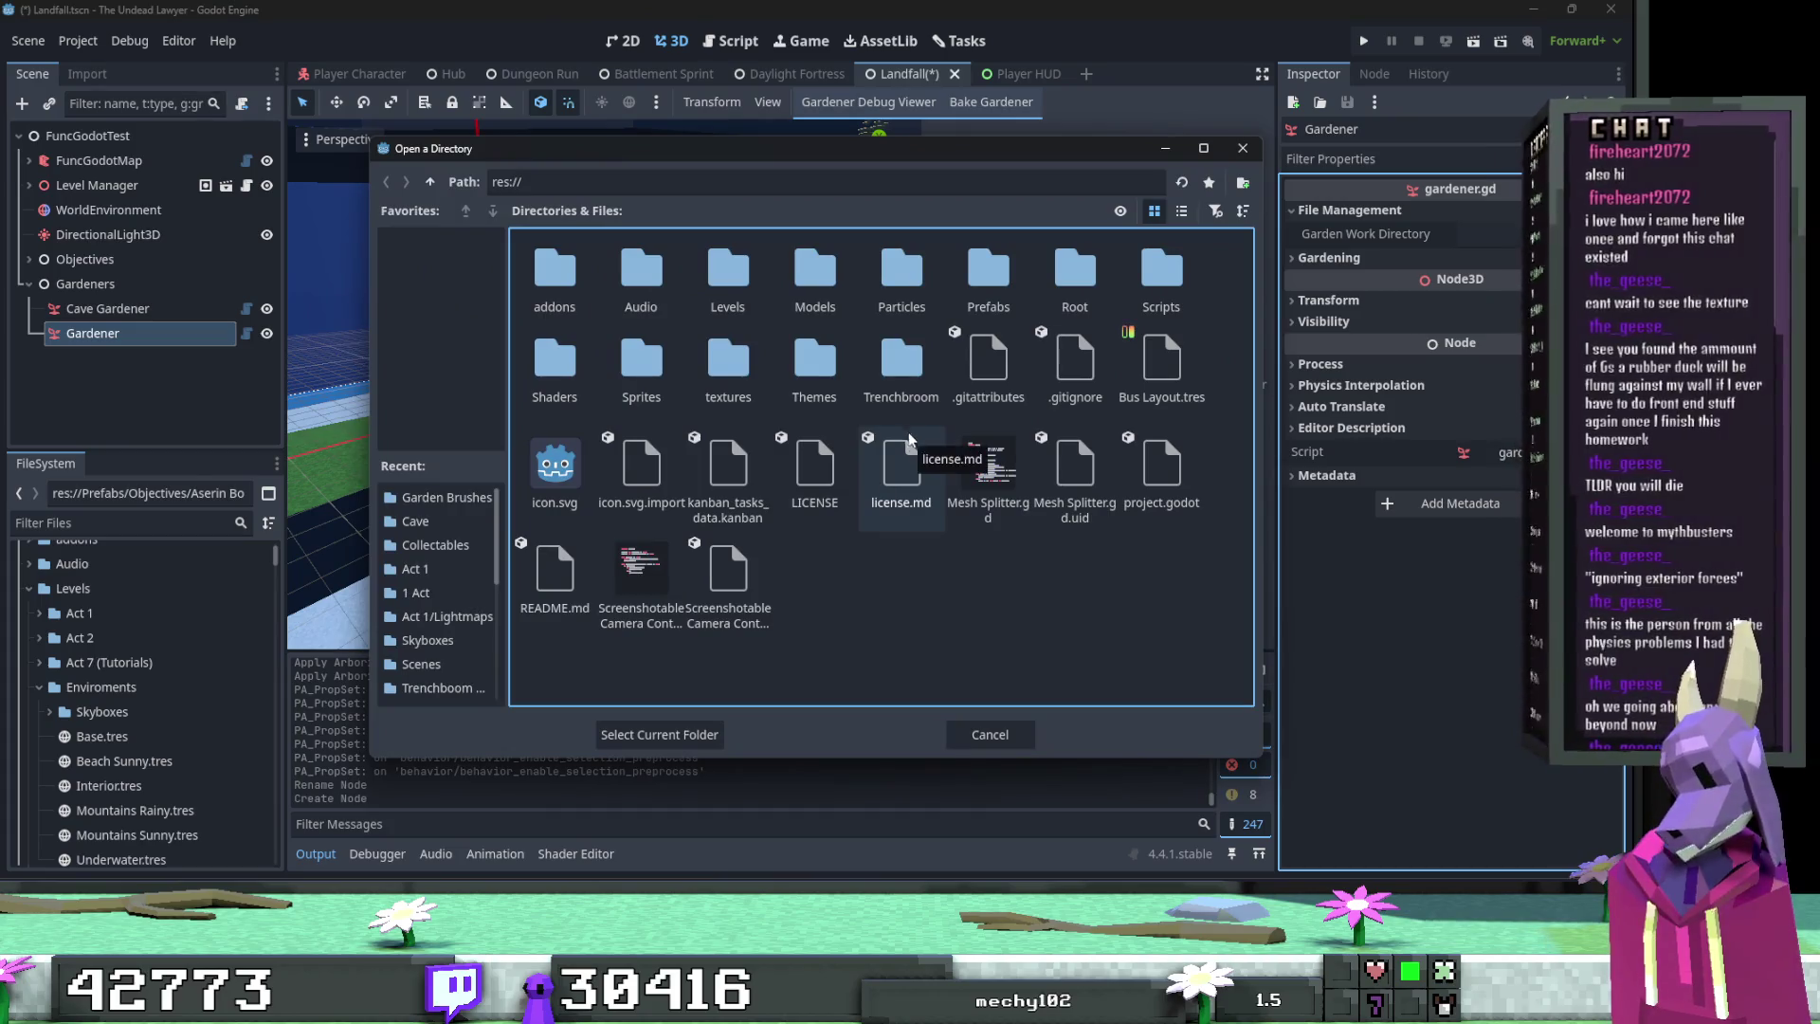
pyautogui.doubleClick(726, 276)
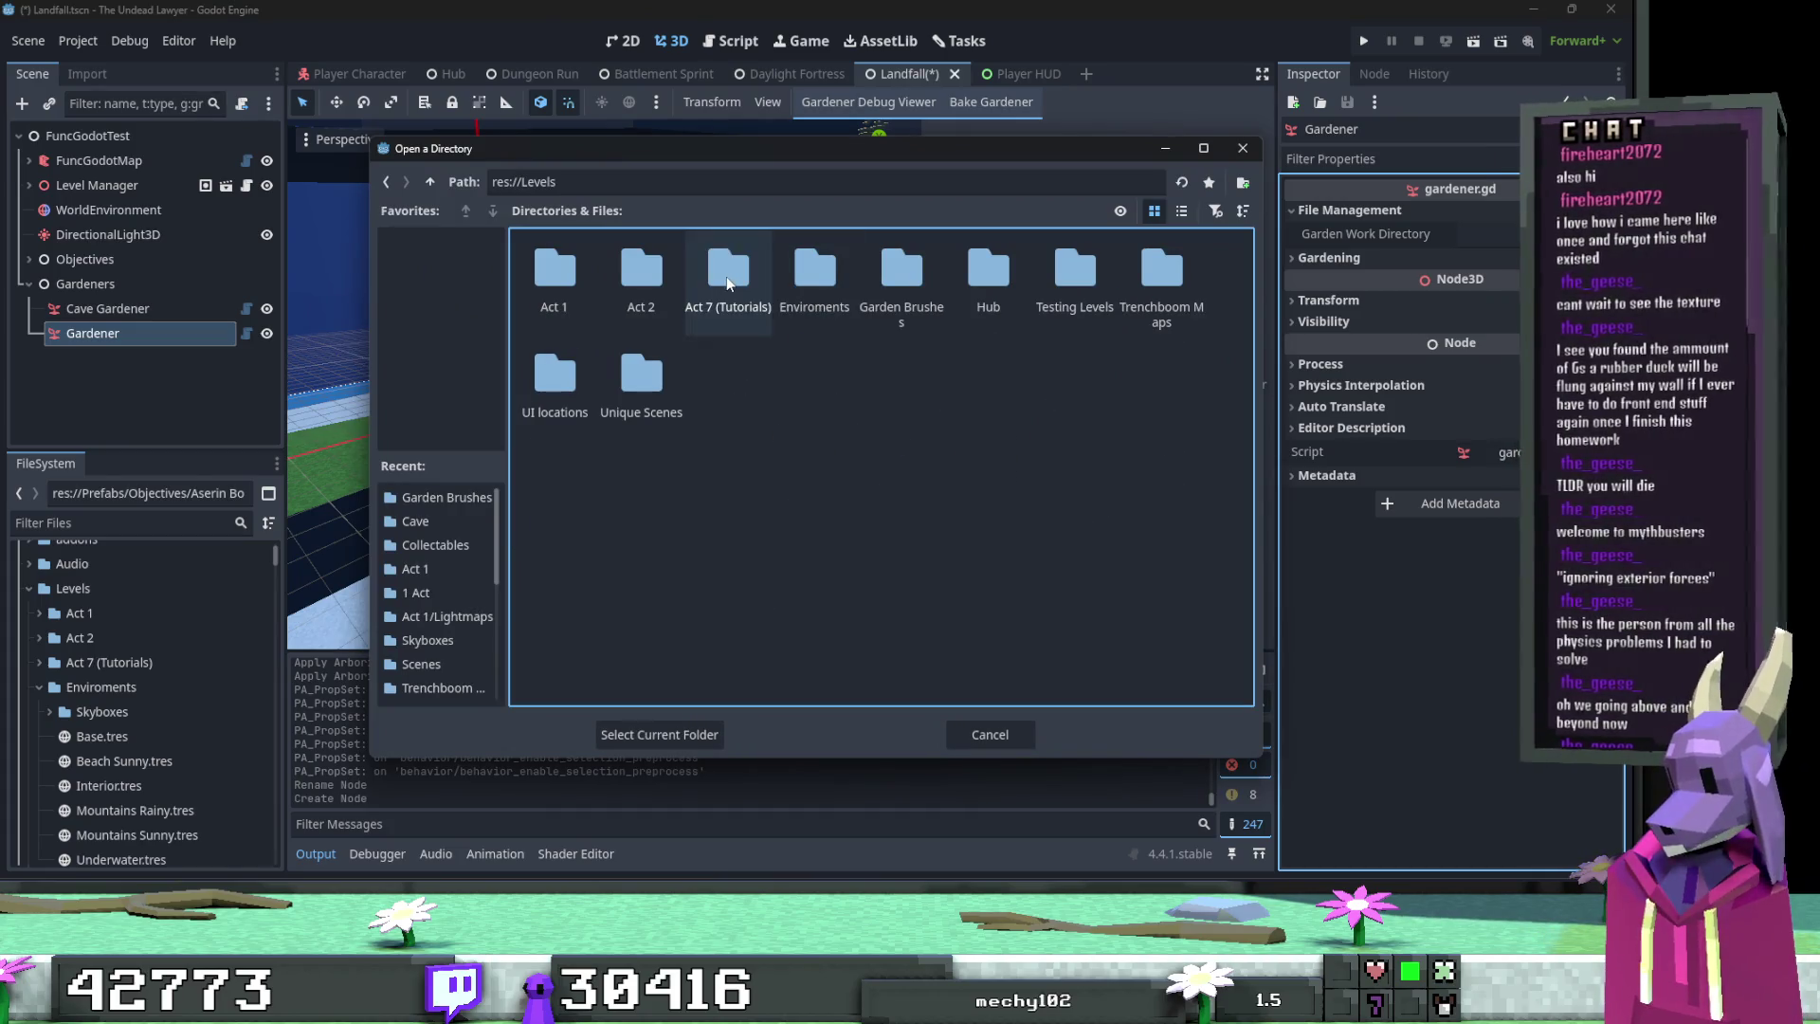
pyautogui.doubleClick(815, 275)
pyautogui.click(429, 181)
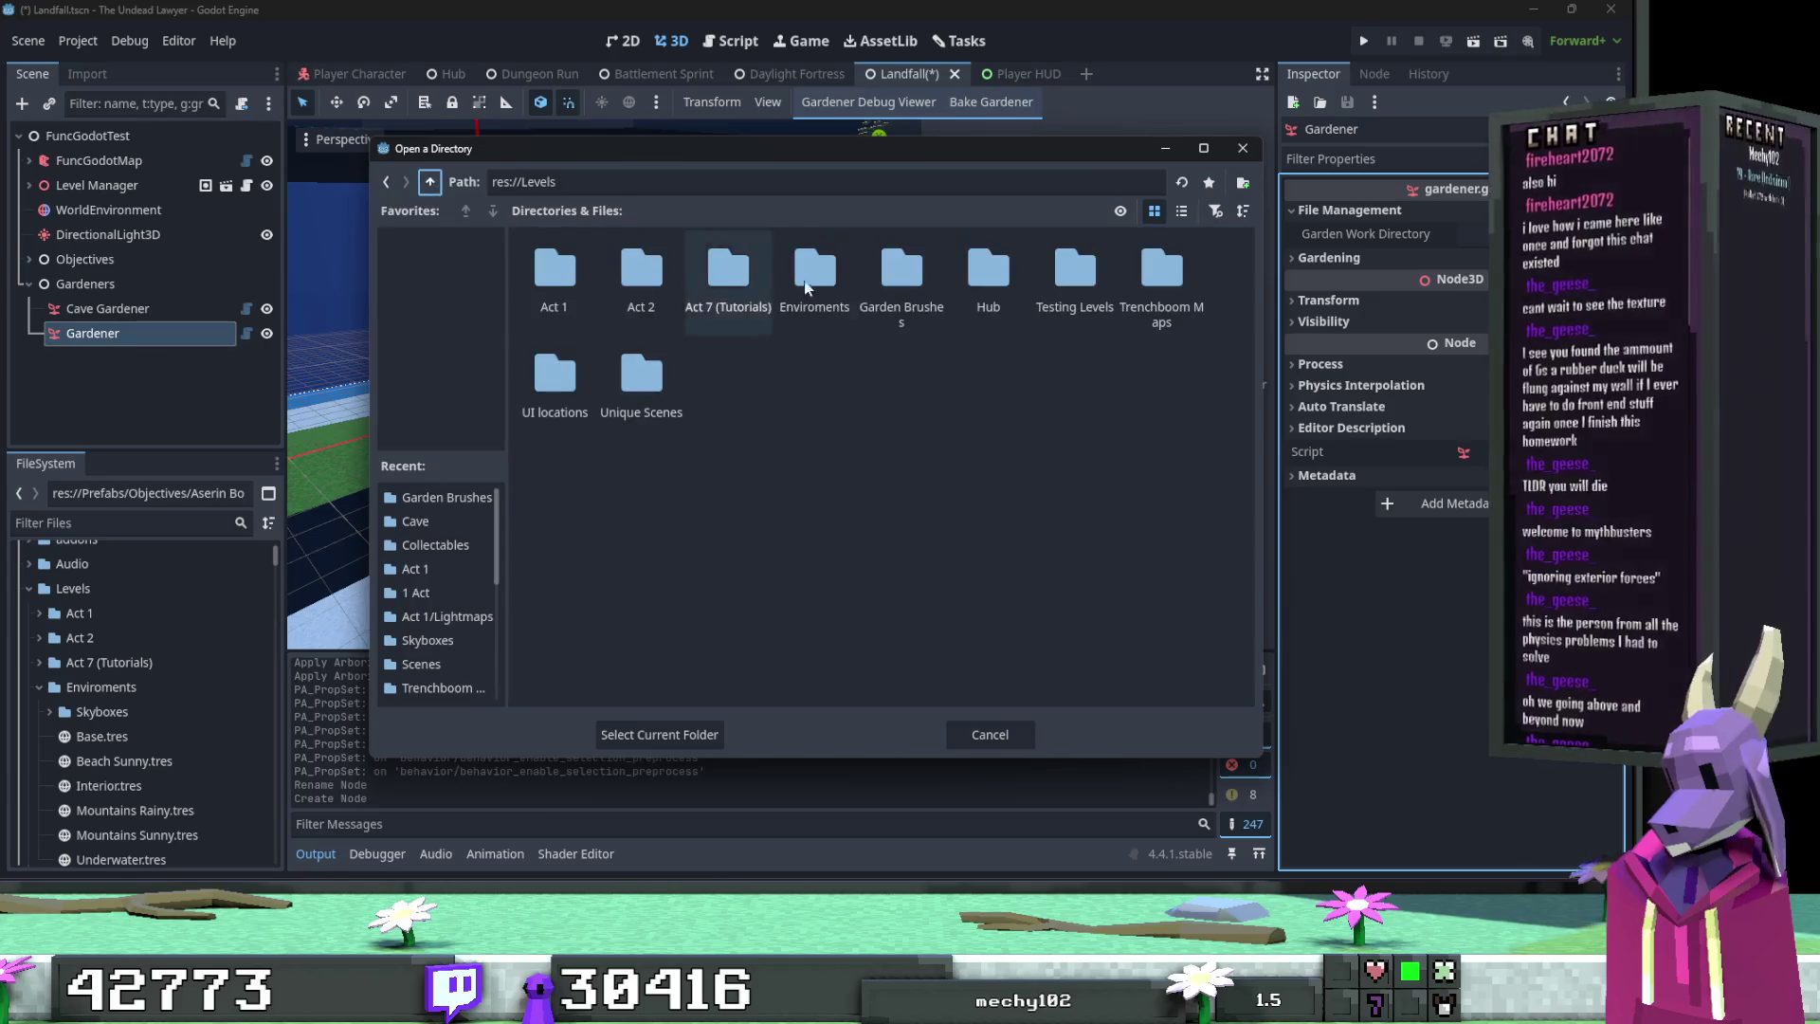
pyautogui.doubleClick(886, 283)
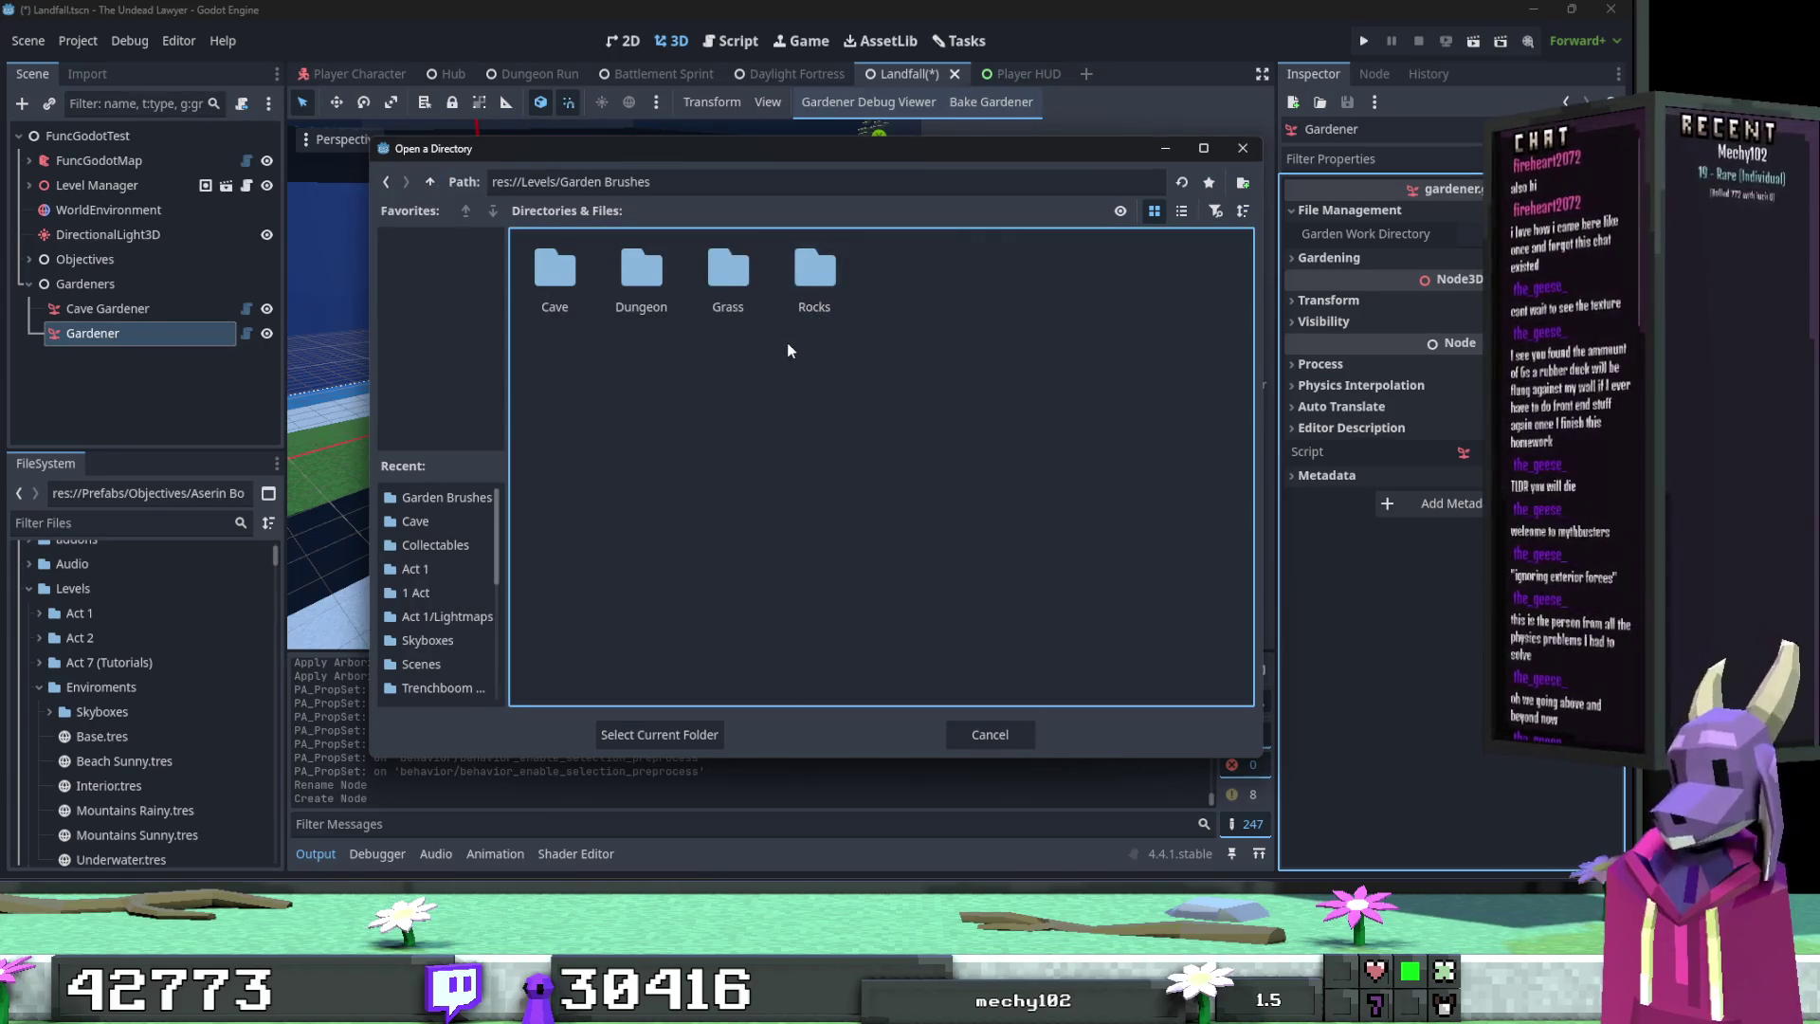
pyautogui.doubleClick(707, 290)
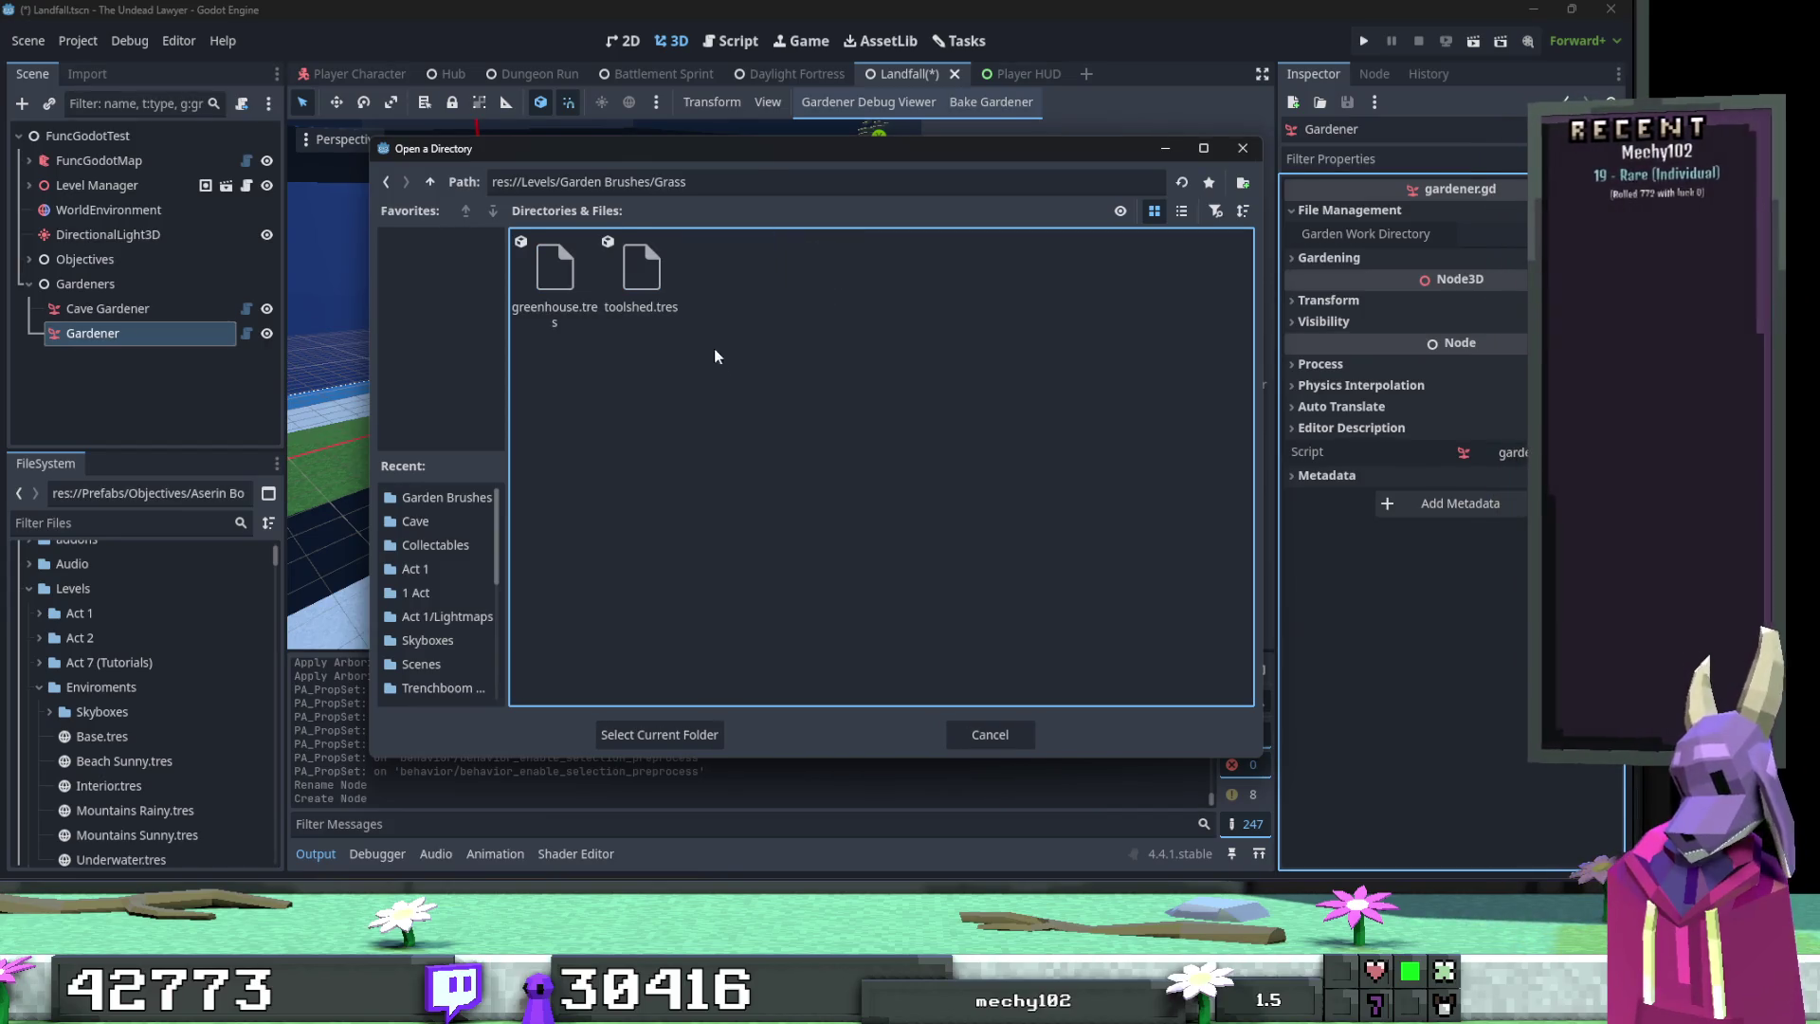
pyautogui.click(431, 181)
pyautogui.click(723, 275)
pyautogui.click(660, 735)
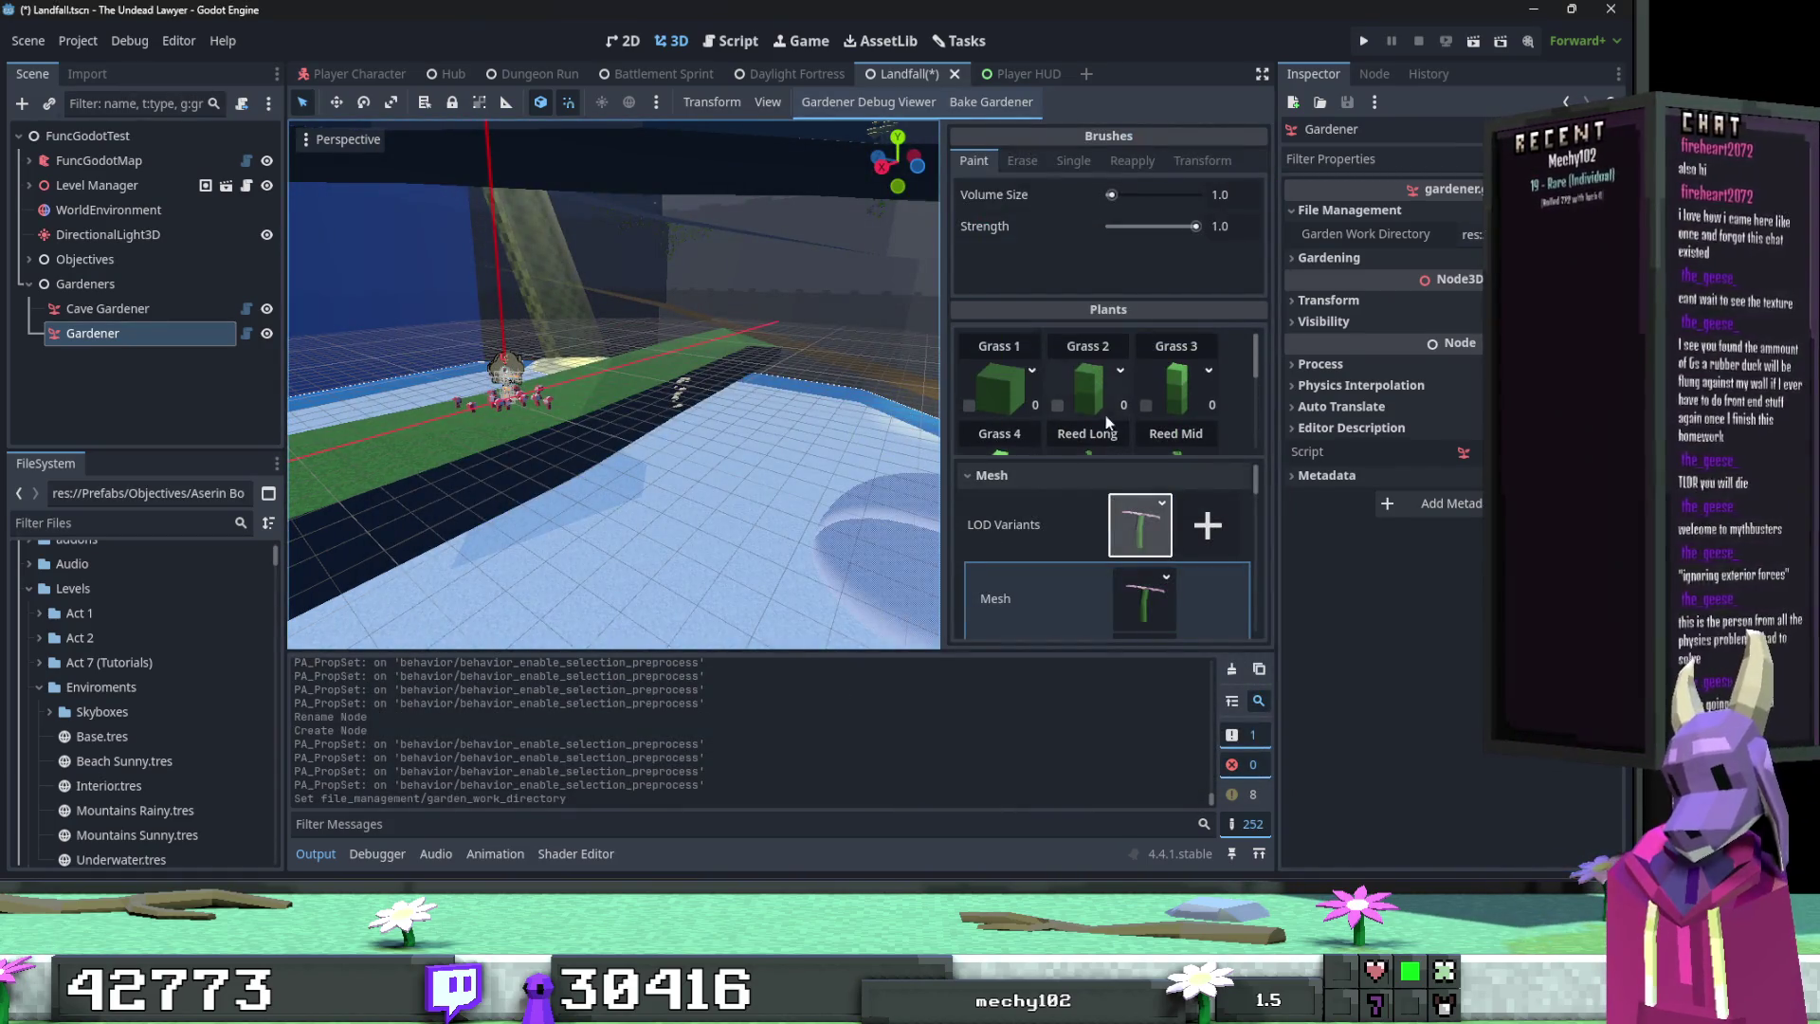
# Step: Enable Grass 4 for painting and set the brush Volume Size to 0.5
pyautogui.click(1146, 405)
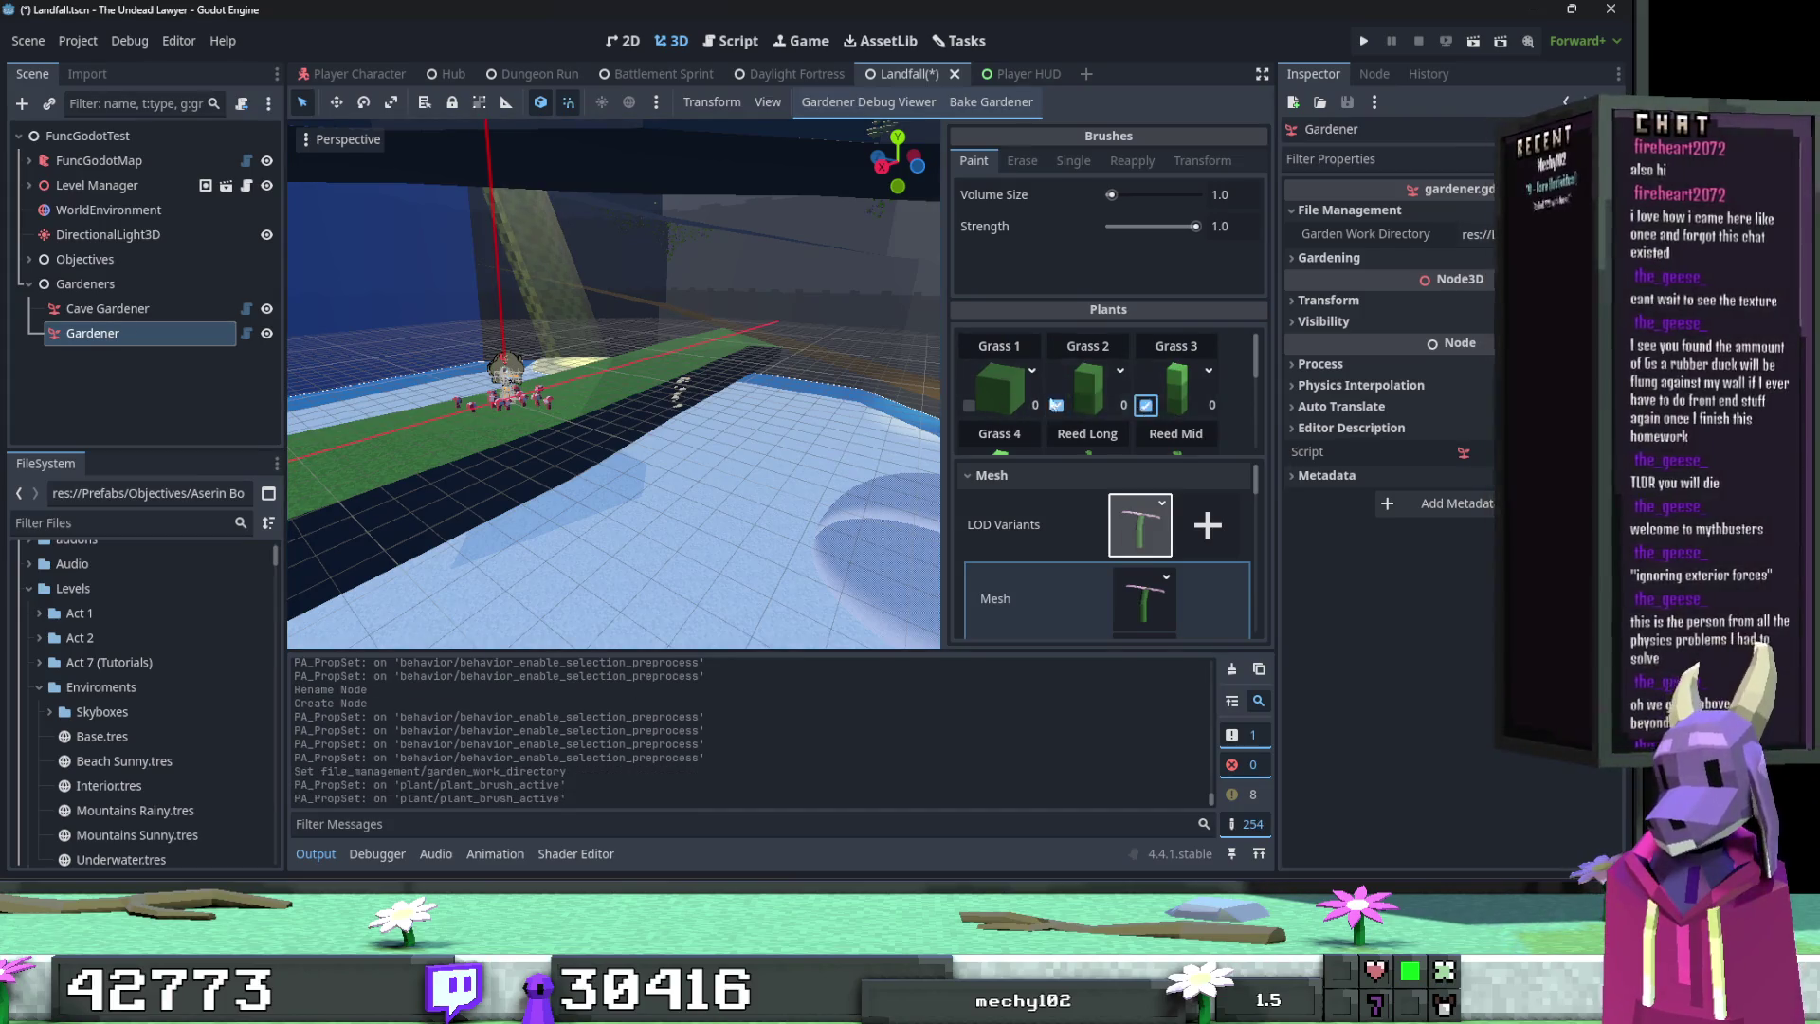
pyautogui.scroll(-2, 997, 409)
pyautogui.click(969, 401)
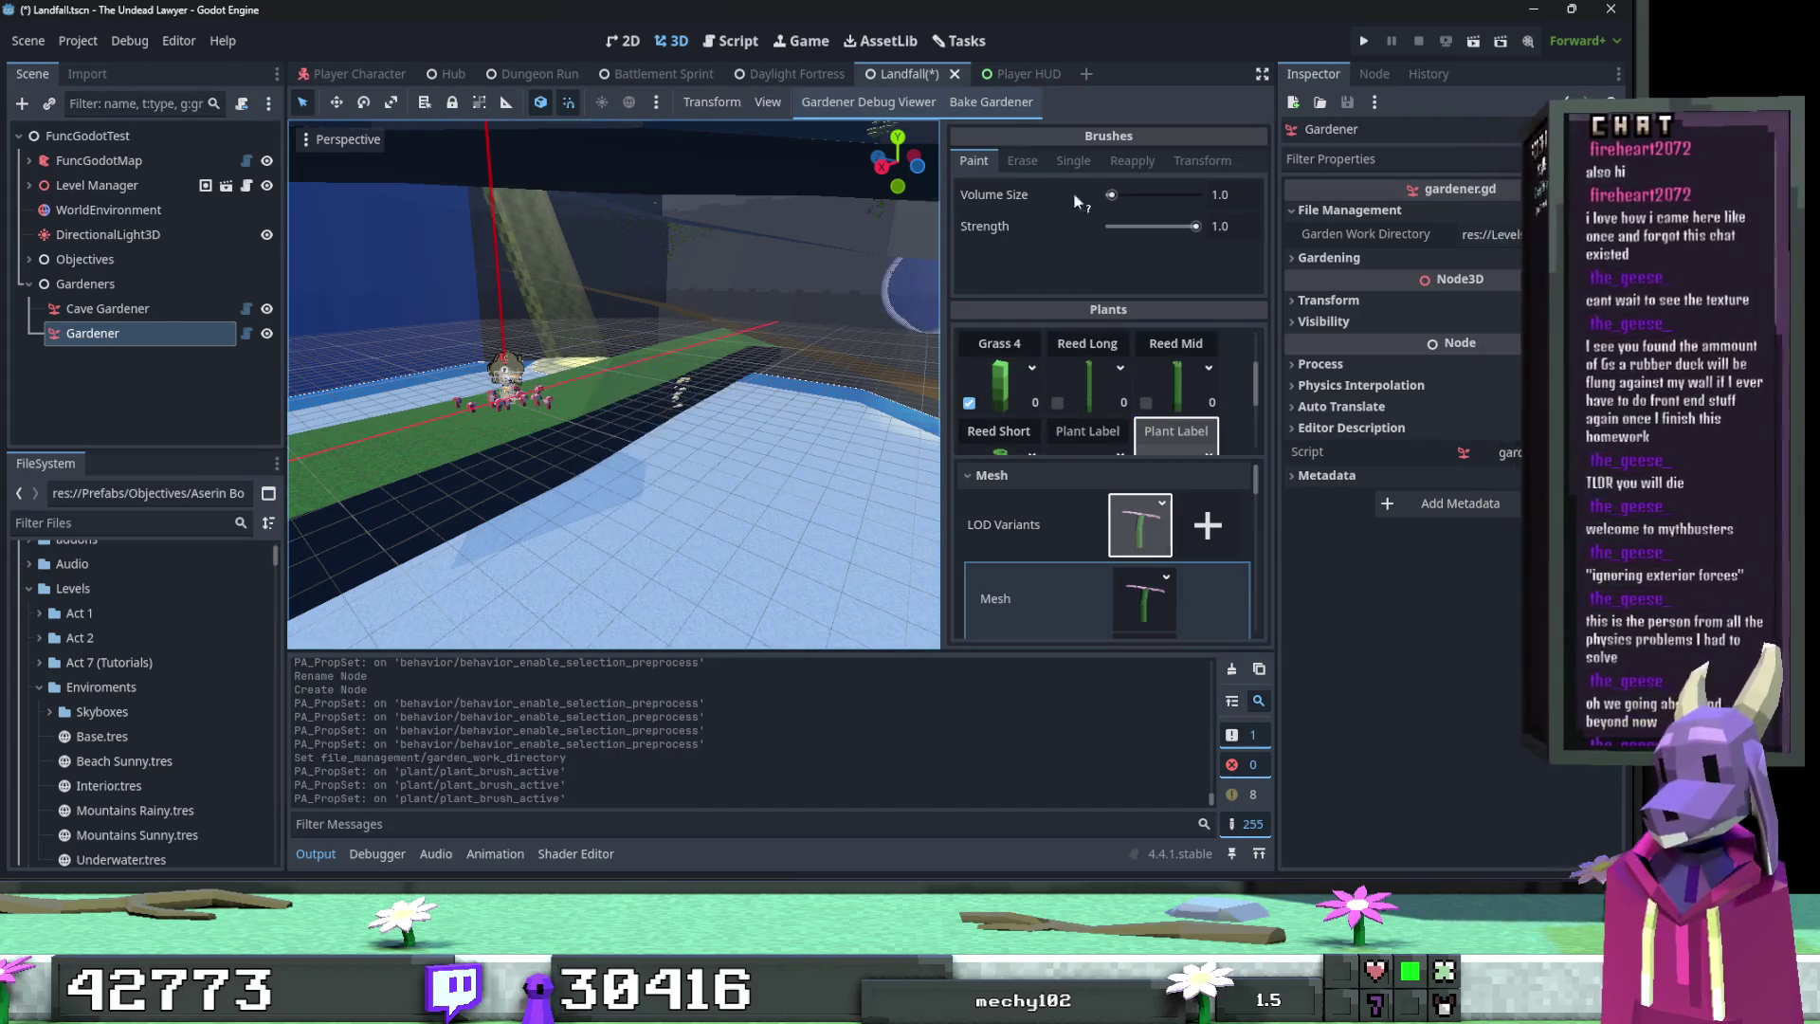
pyautogui.click(1251, 194)
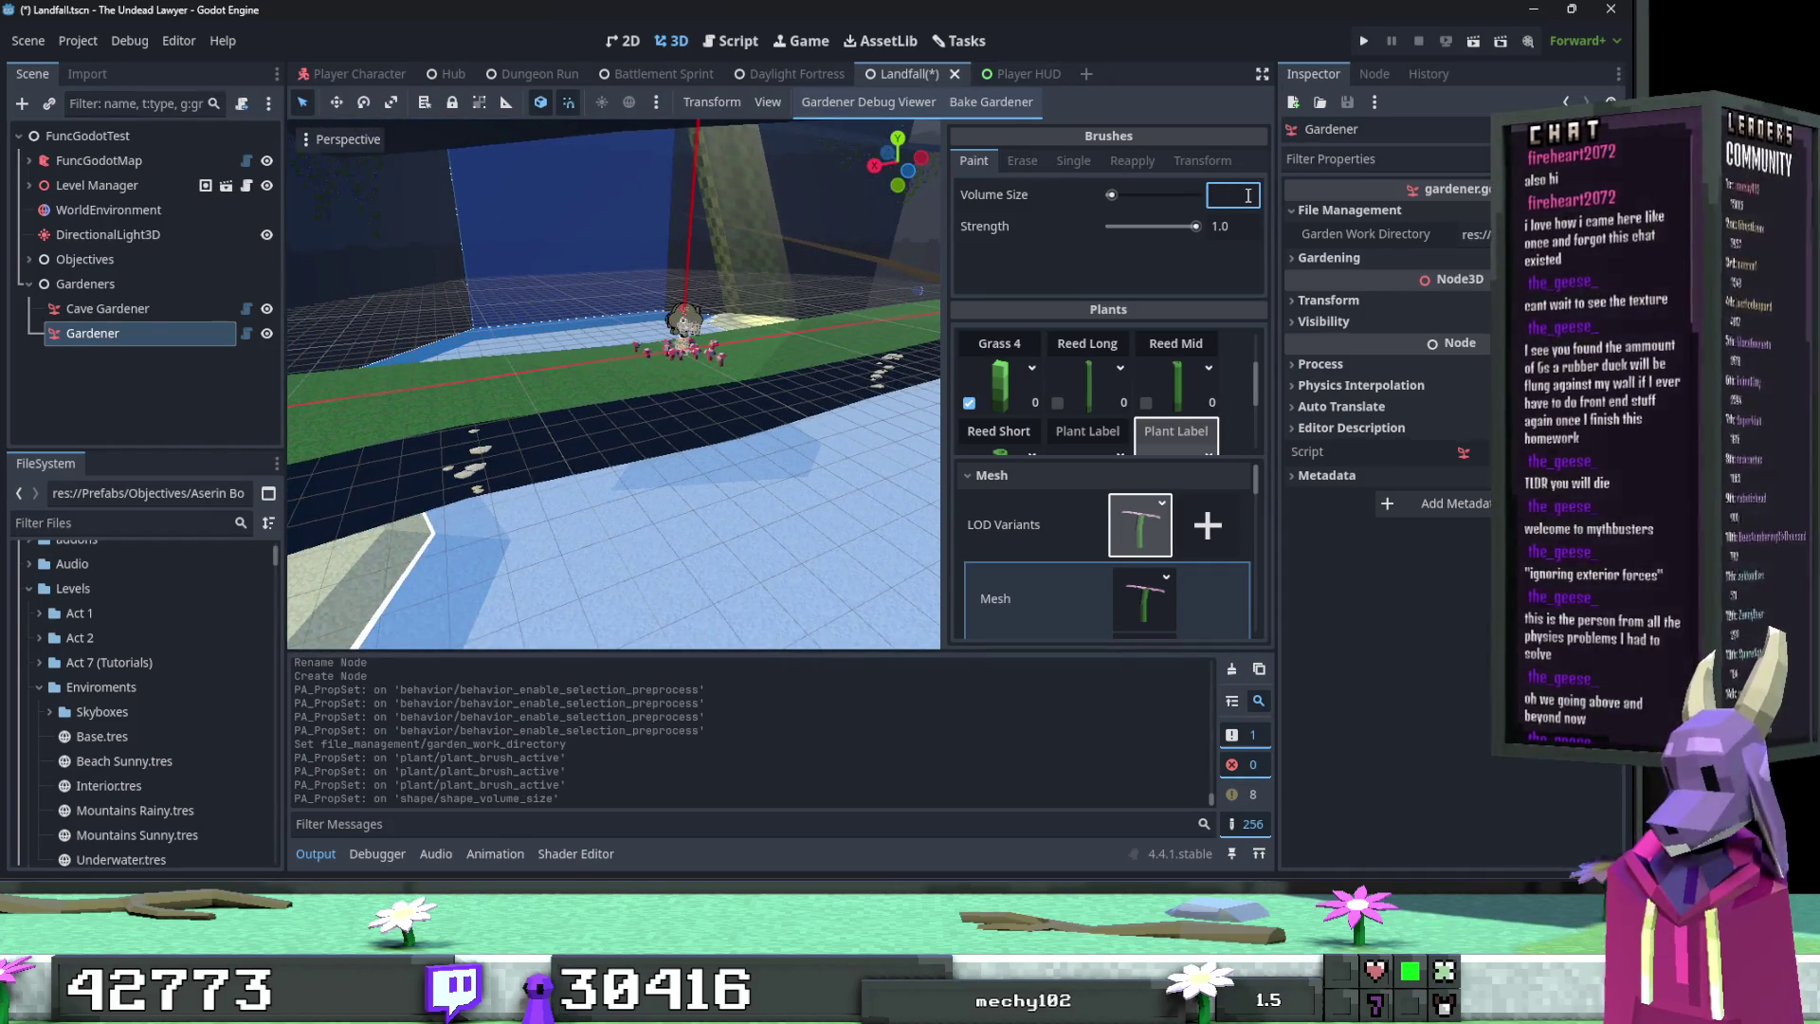
pyautogui.write('0.5')
pyautogui.press('Return')
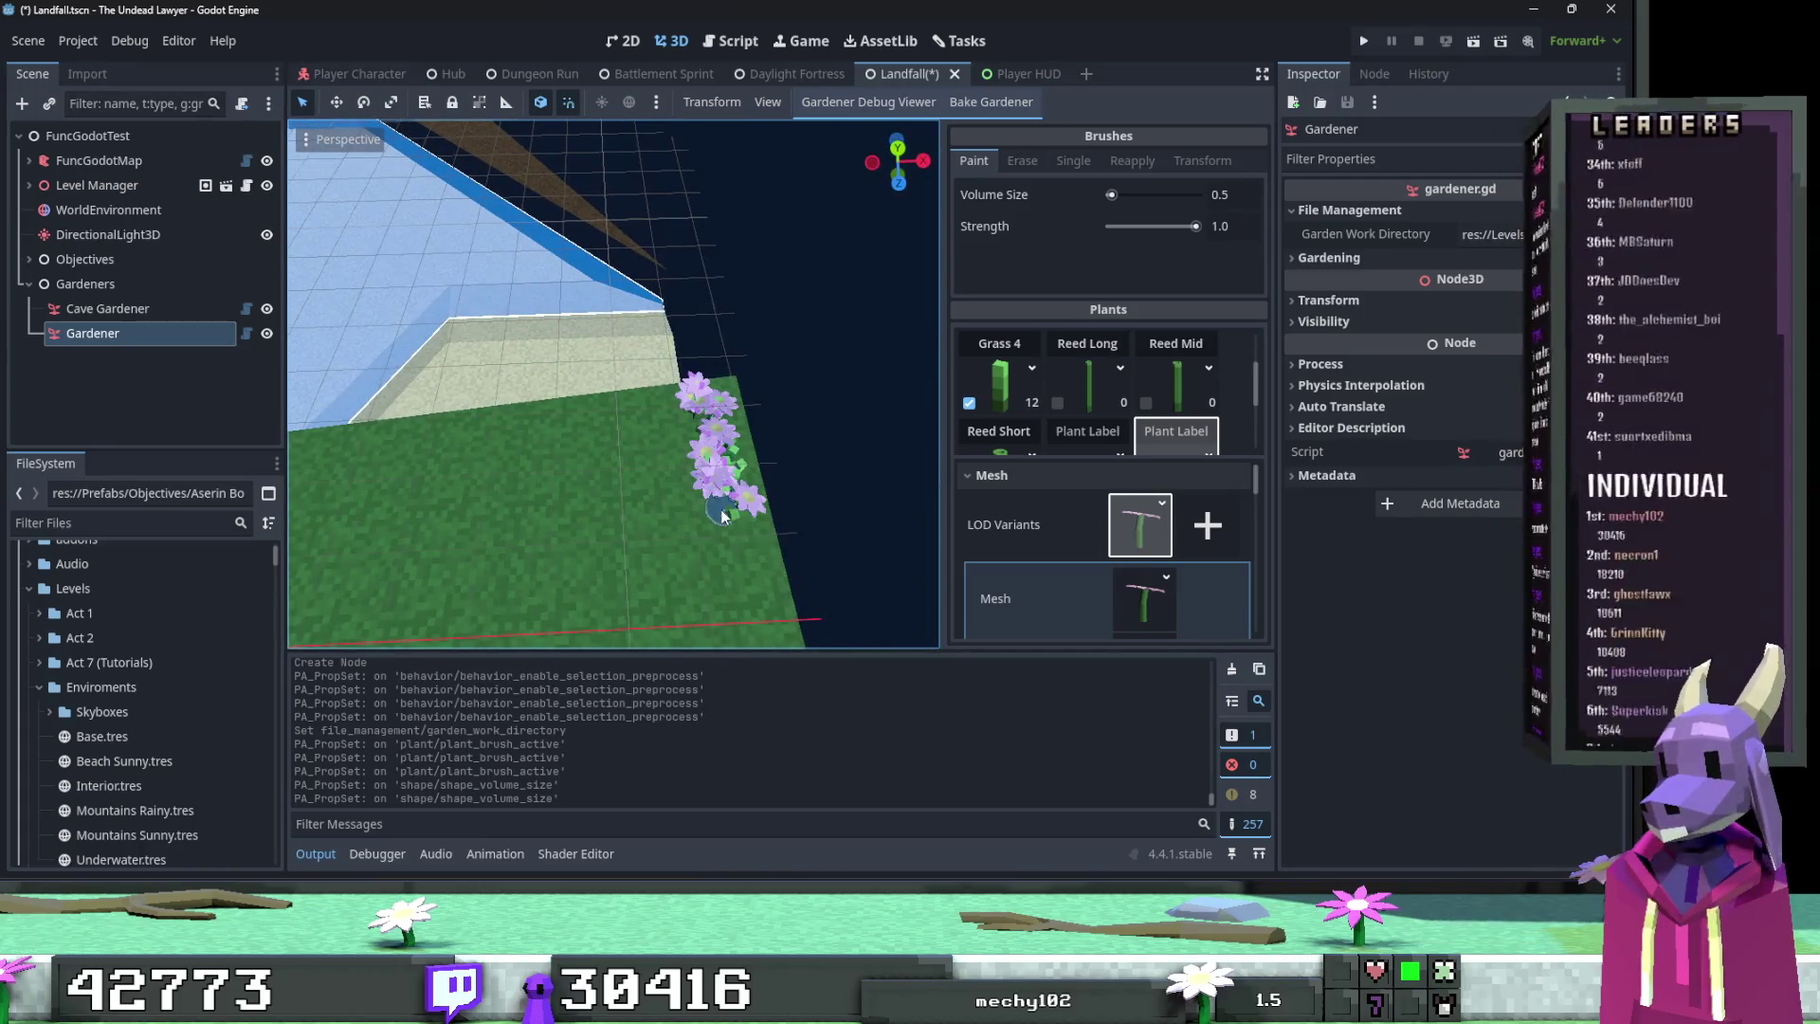
# Step: Undo the purple flowers, toggle Plant Label, undo a test grass stroke, and set Volume Size 0.75
pyautogui.hotkey('ctrl', 'z')
pyautogui.scroll(-1, 1090, 398)
pyautogui.click(1147, 430)
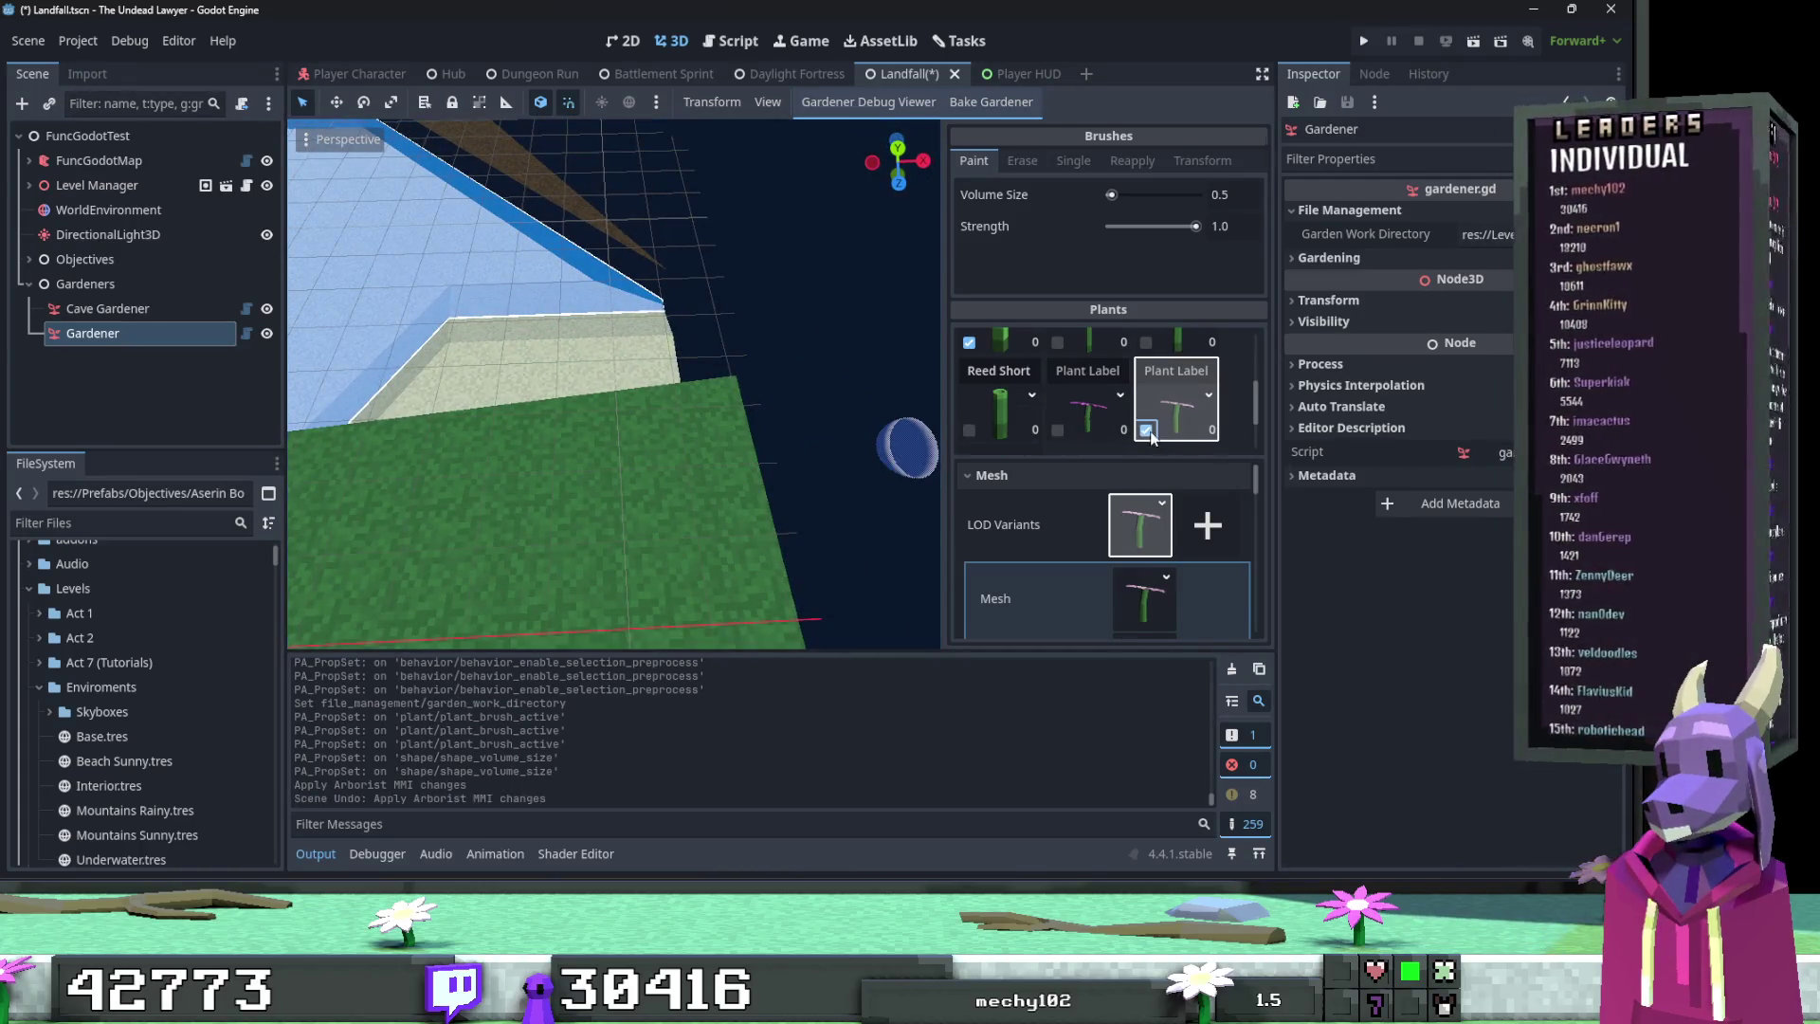
pyautogui.scroll(1, 1151, 436)
pyautogui.moveTo(616, 441)
pyautogui.mouseDown()
pyautogui.moveTo(686, 417)
pyautogui.moveTo(732, 435)
pyautogui.mouseUp()
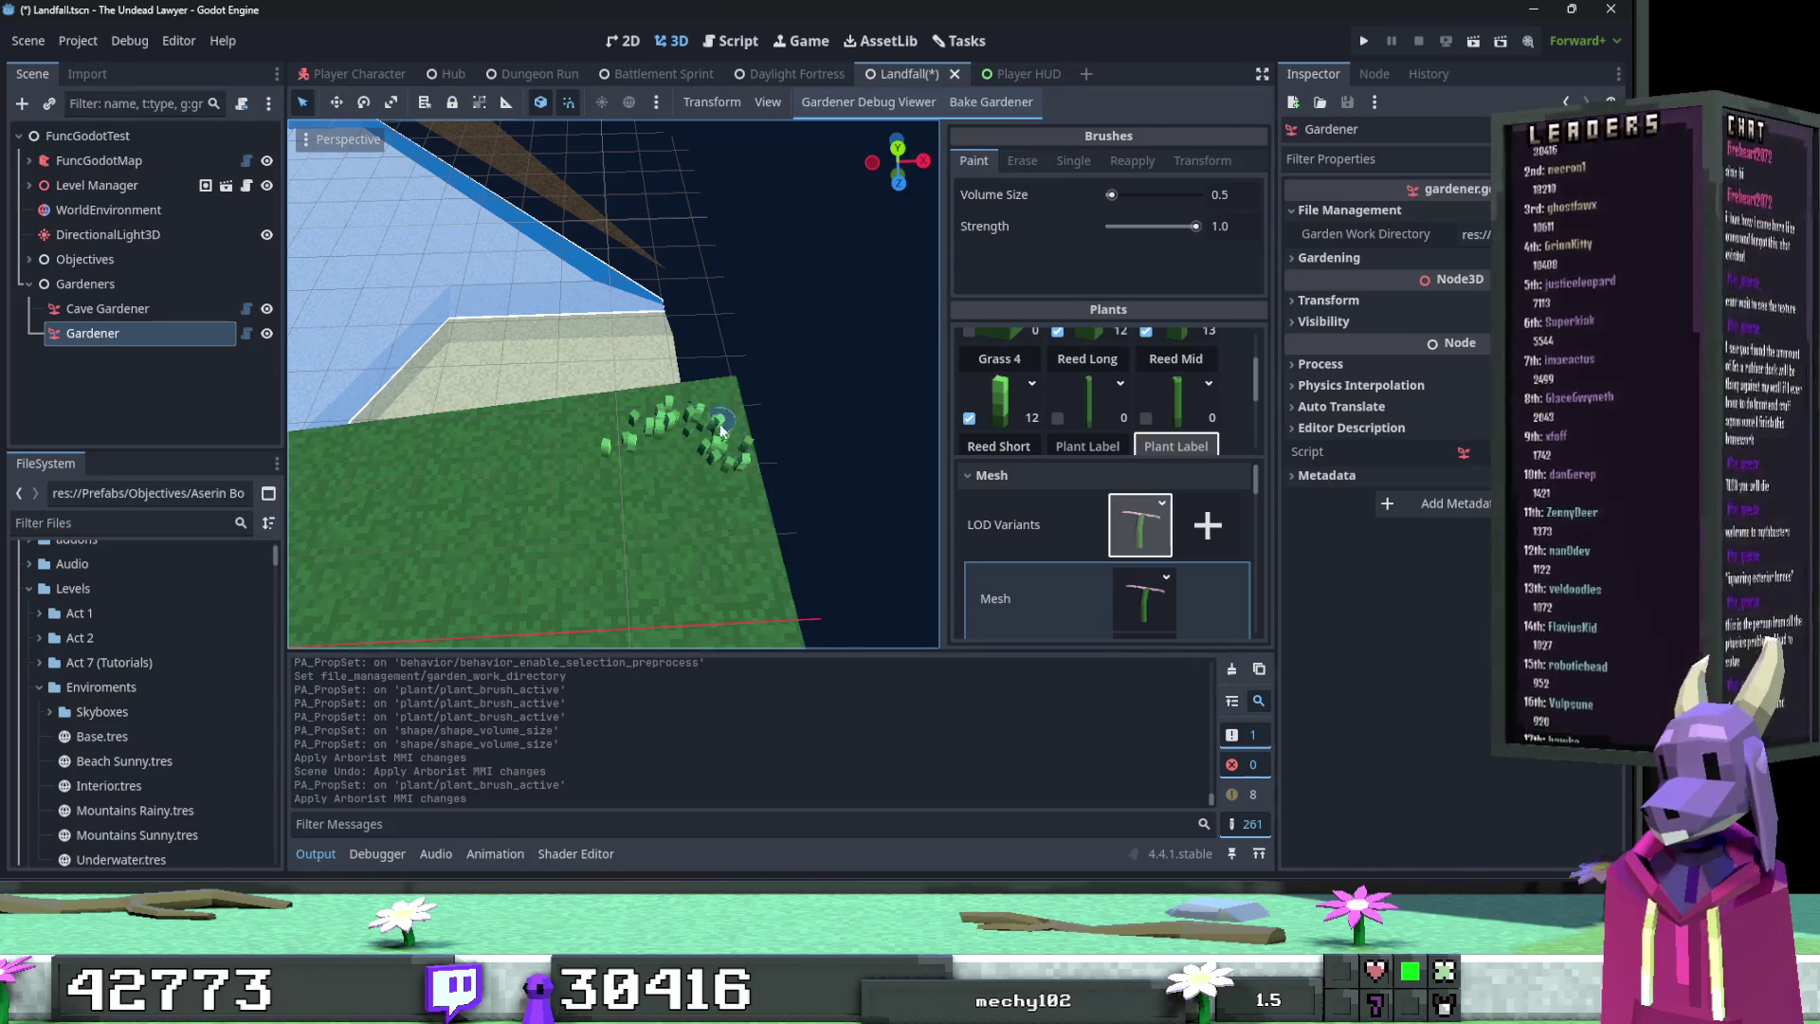
pyautogui.hotkey('ctrl', 'z')
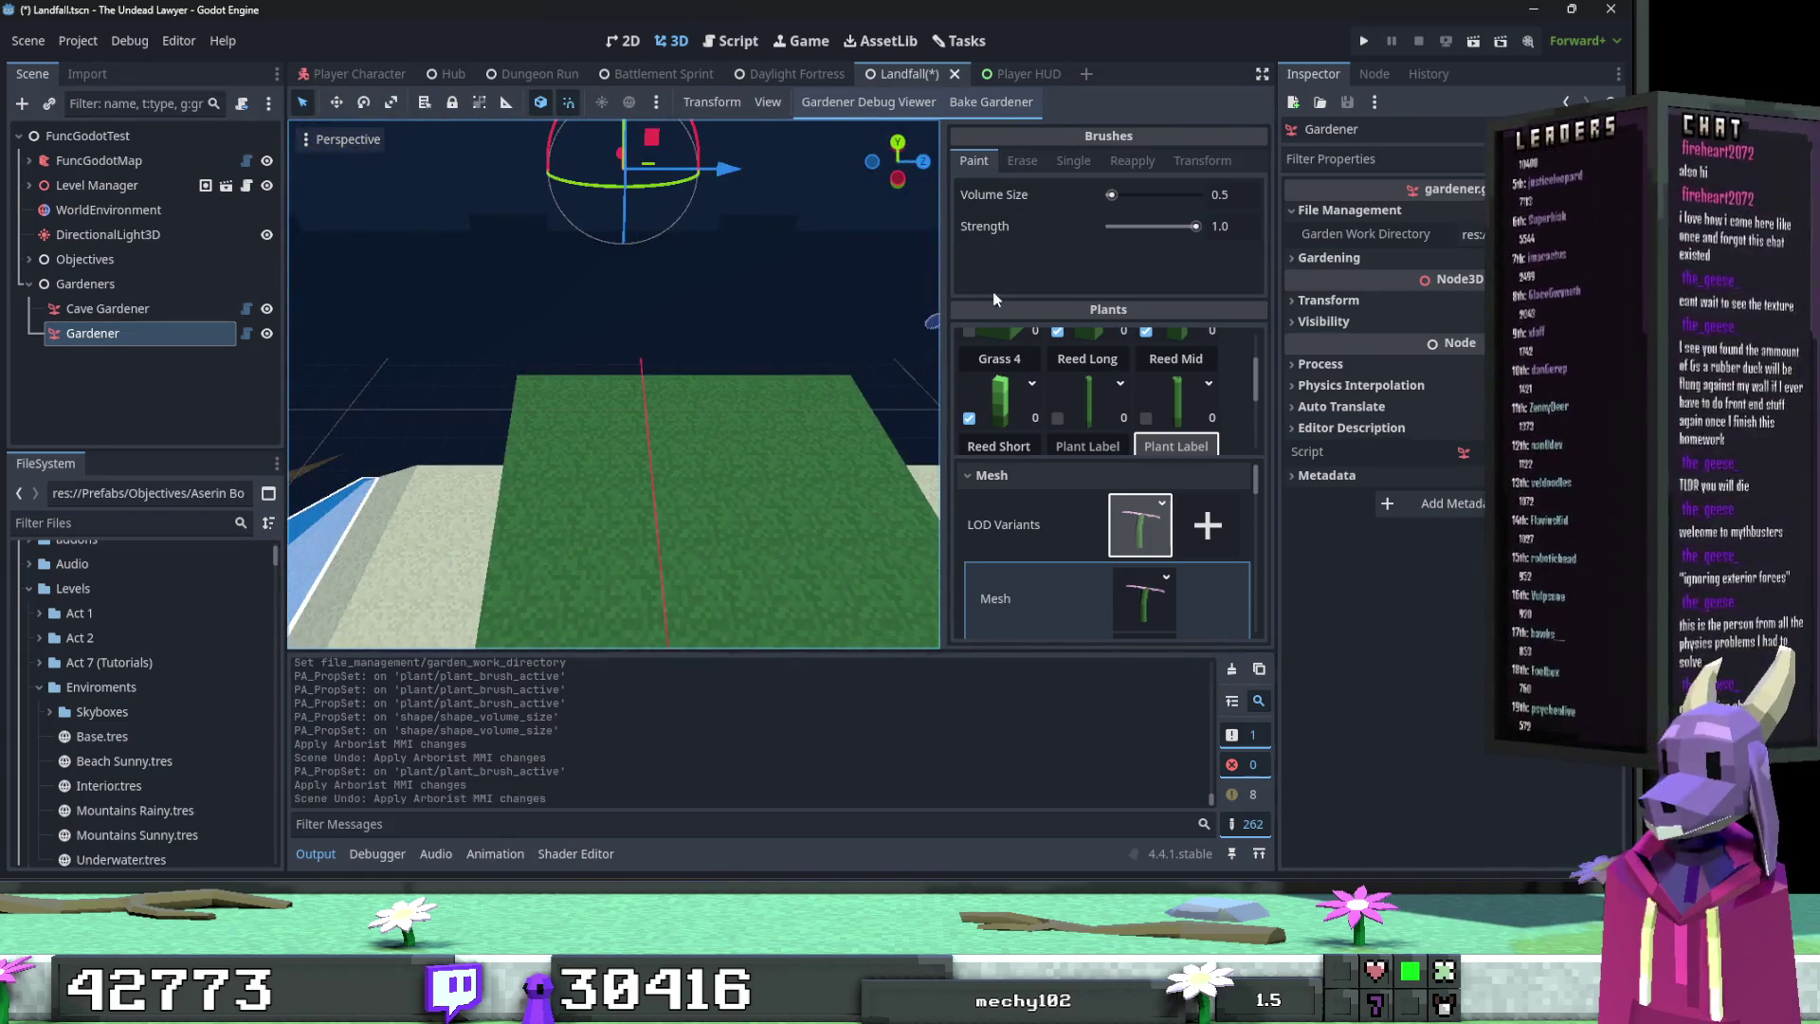
pyautogui.click(1219, 194)
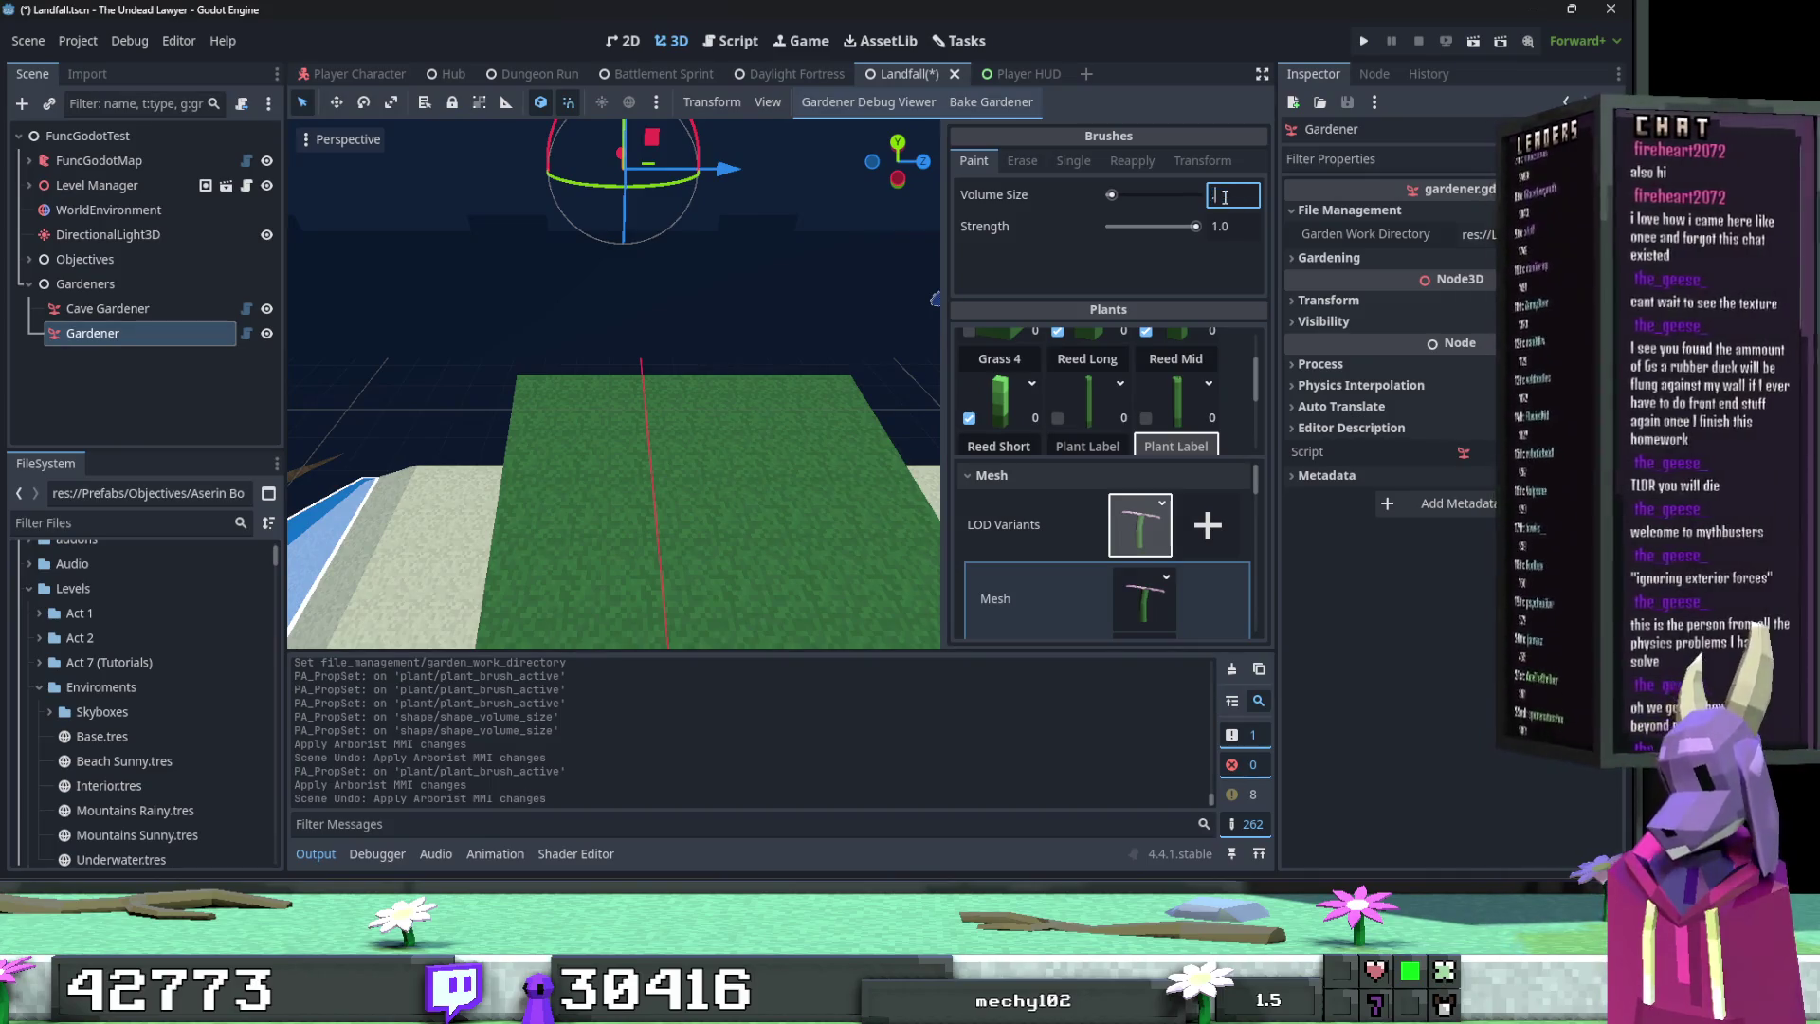
pyautogui.write('7')
pyautogui.press('Return')
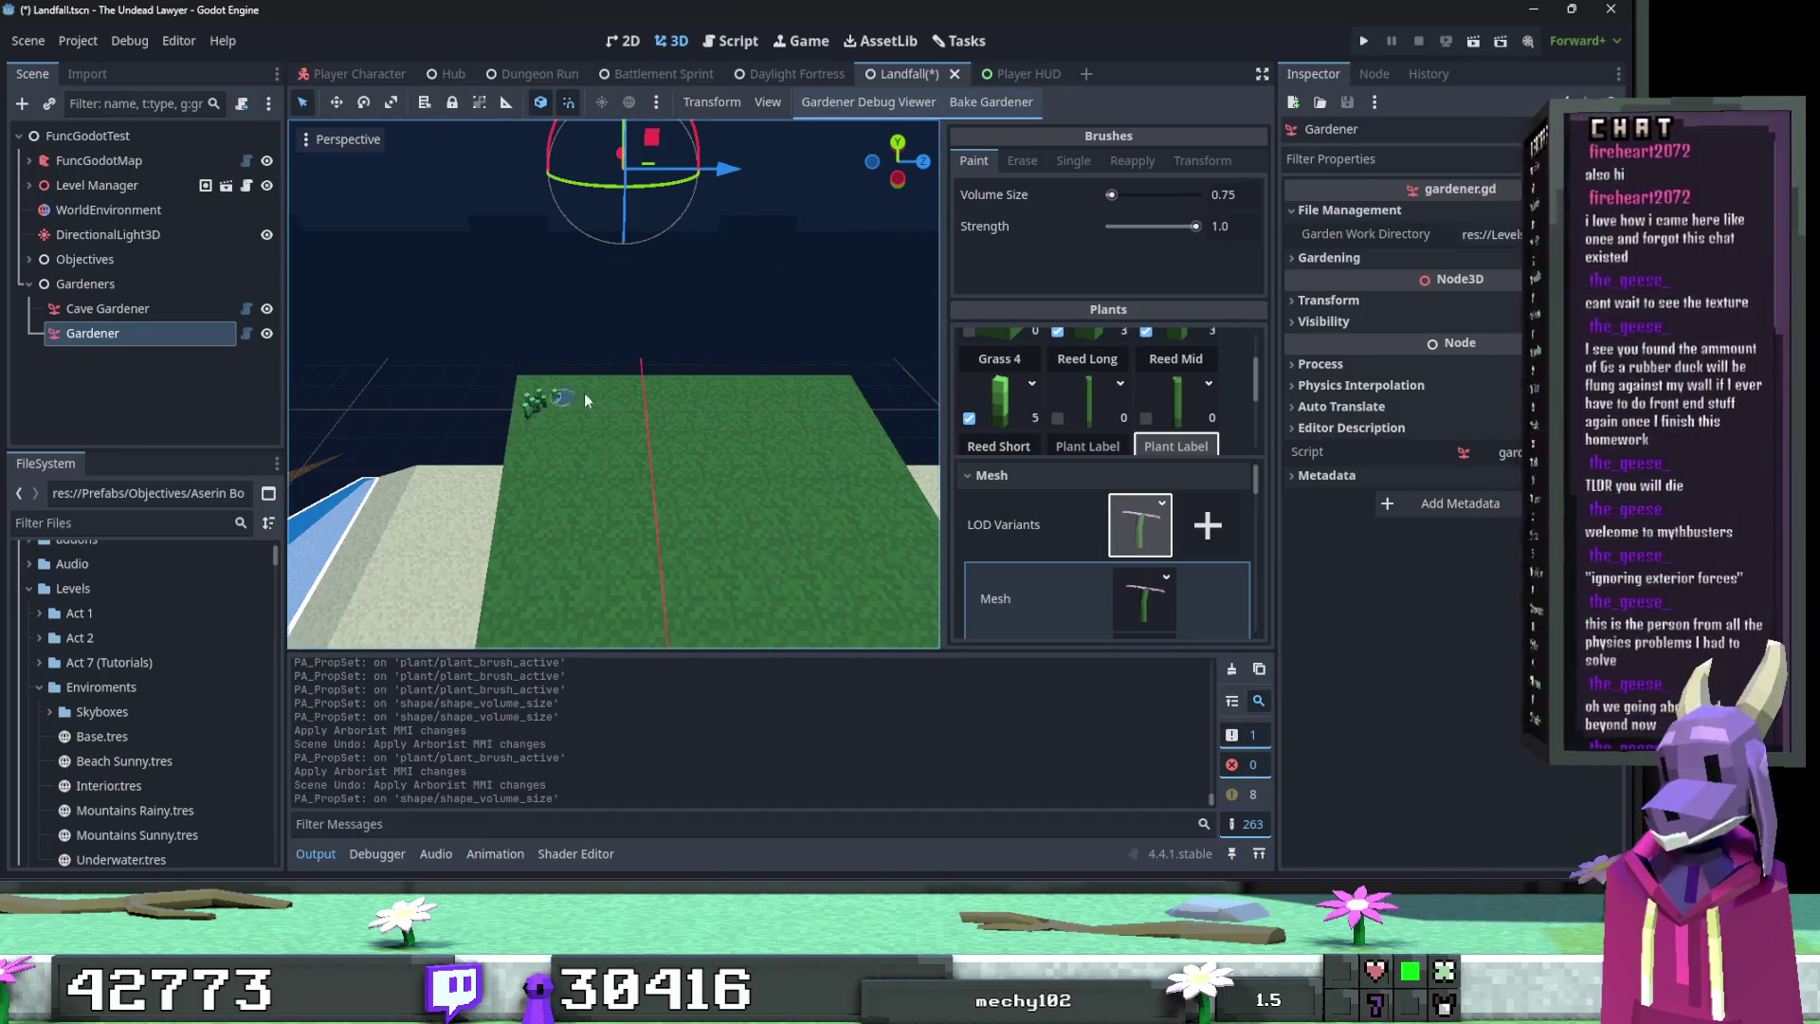
# Step: Paint Grass 4 tufts along the green field edge, undoing a stray stroke near the top
pyautogui.click(869, 430)
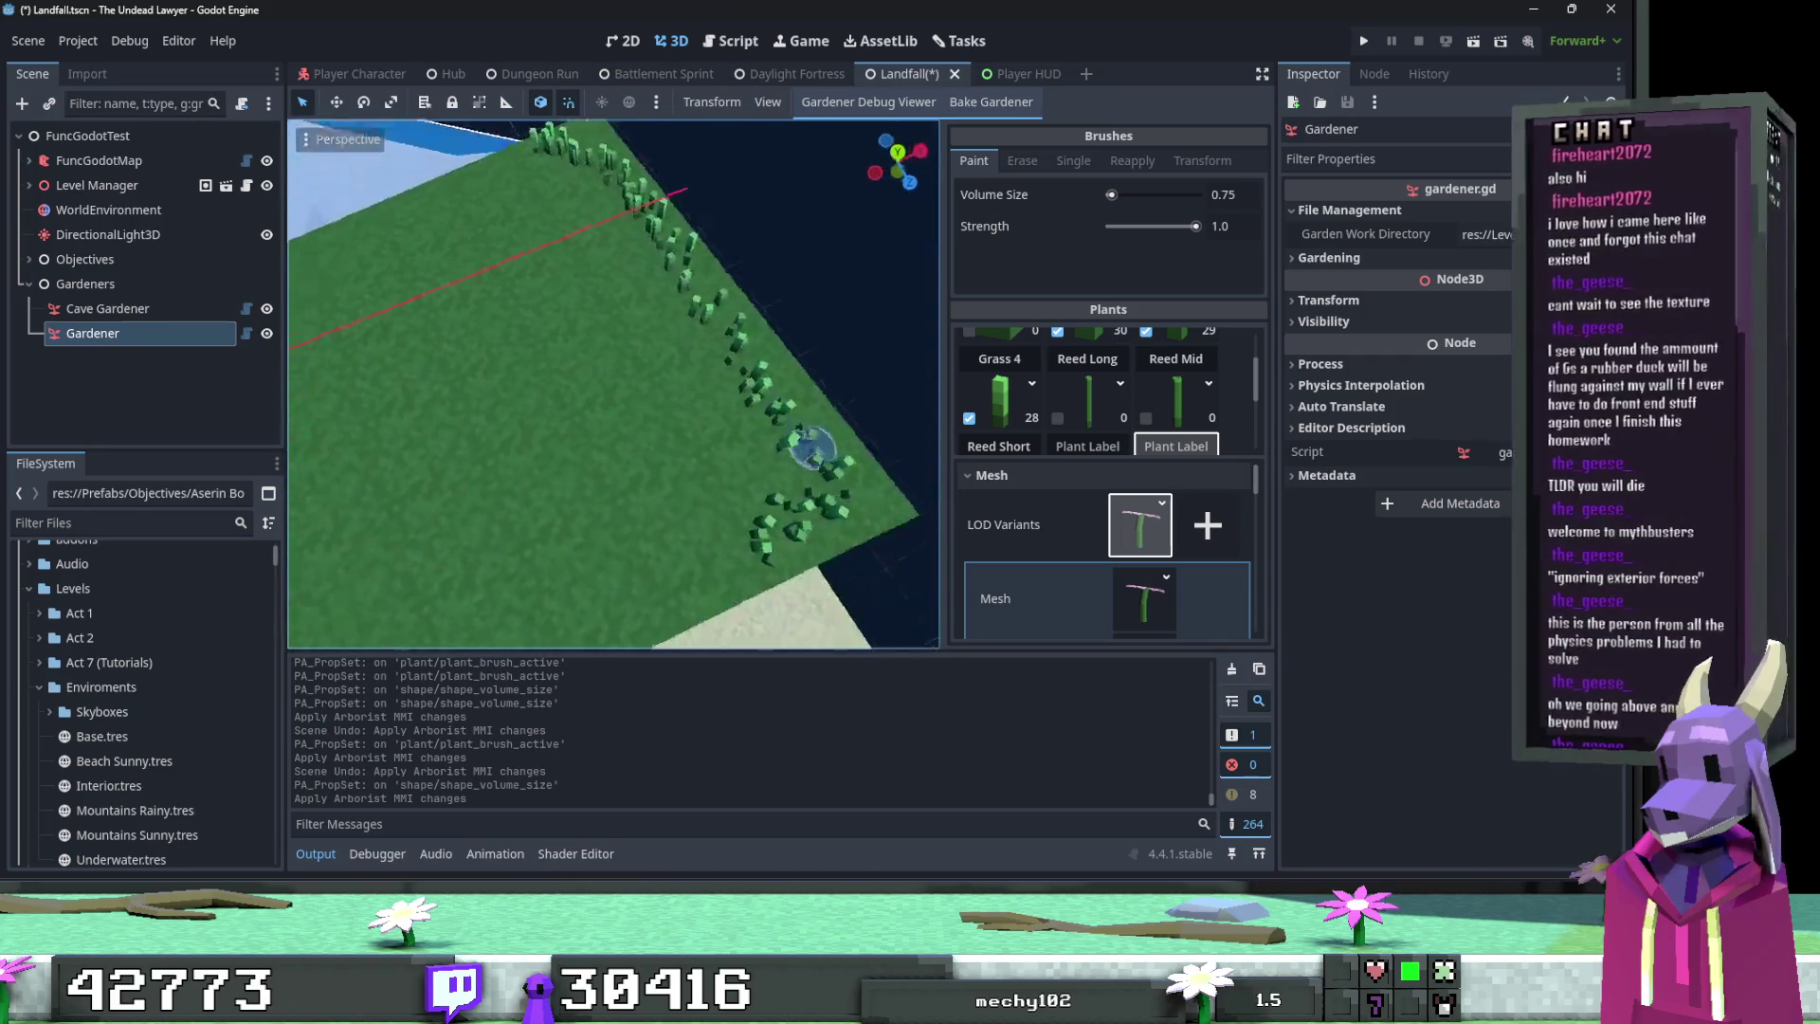
pyautogui.click(837, 502)
pyautogui.moveTo(763, 347); pyautogui.dragTo(598, 186)
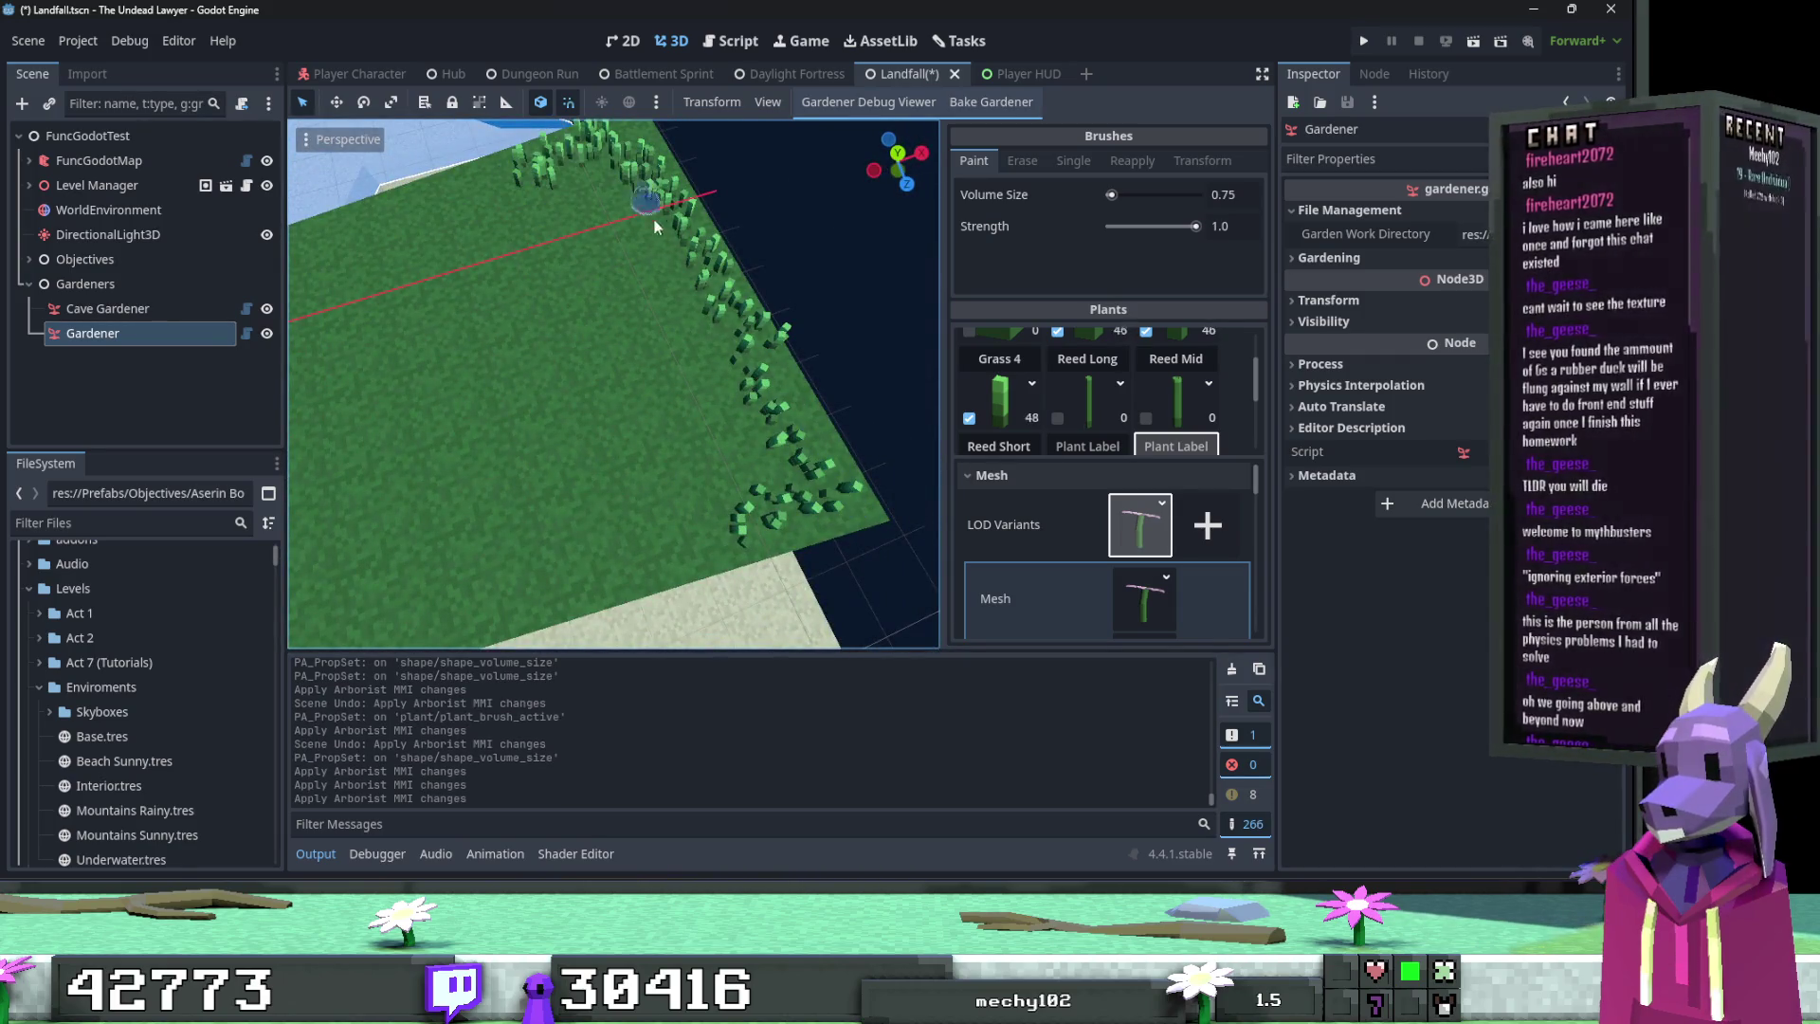
pyautogui.hotkey('ctrl', 'z')
pyautogui.moveTo(631, 224)
pyautogui.mouseDown()
pyautogui.moveTo(812, 465)
pyautogui.moveTo(743, 427)
pyautogui.moveTo(637, 232)
pyautogui.mouseUp()
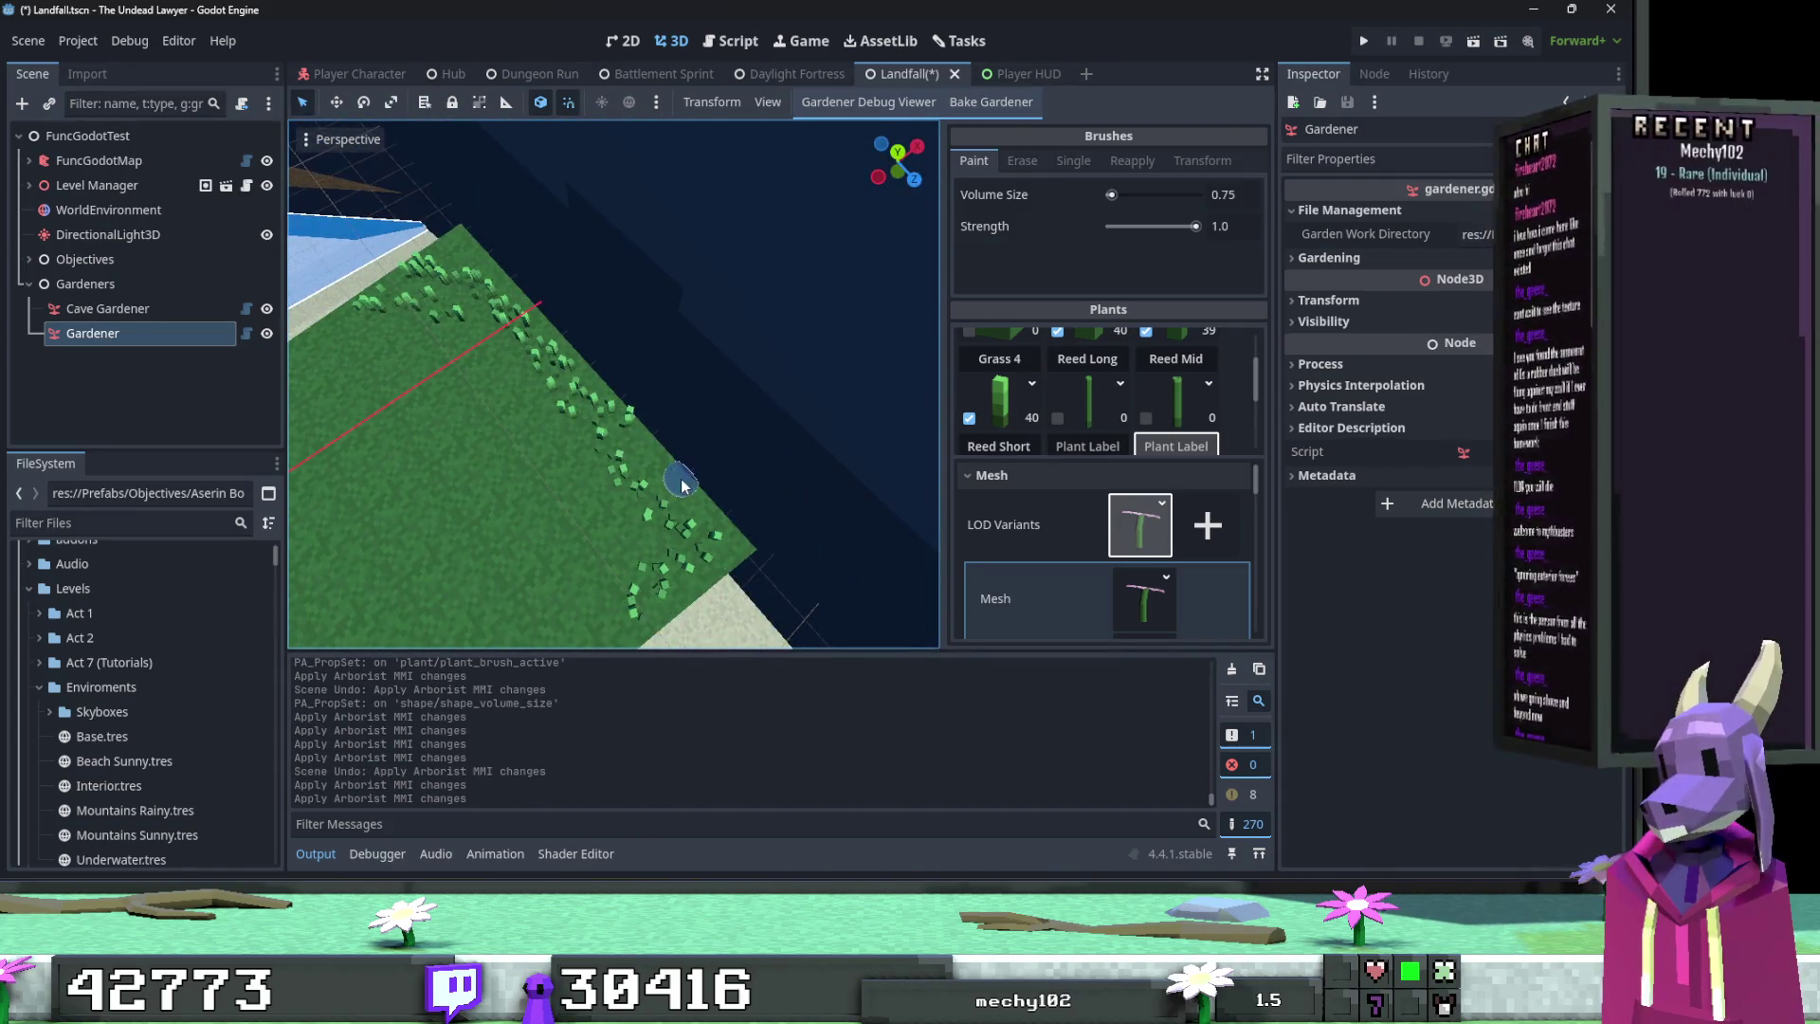
pyautogui.click(681, 485)
pyautogui.moveTo(807, 444)
pyautogui.mouseDown()
pyautogui.moveTo(792, 406)
pyautogui.moveTo(812, 439)
pyautogui.moveTo(692, 541)
pyautogui.moveTo(554, 459)
pyautogui.moveTo(792, 442)
pyautogui.moveTo(617, 384)
pyautogui.moveTo(588, 398)
pyautogui.moveTo(613, 384)
pyautogui.mouseUp()
pyautogui.moveTo(616, 484); pyautogui.dragTo(755, 517)
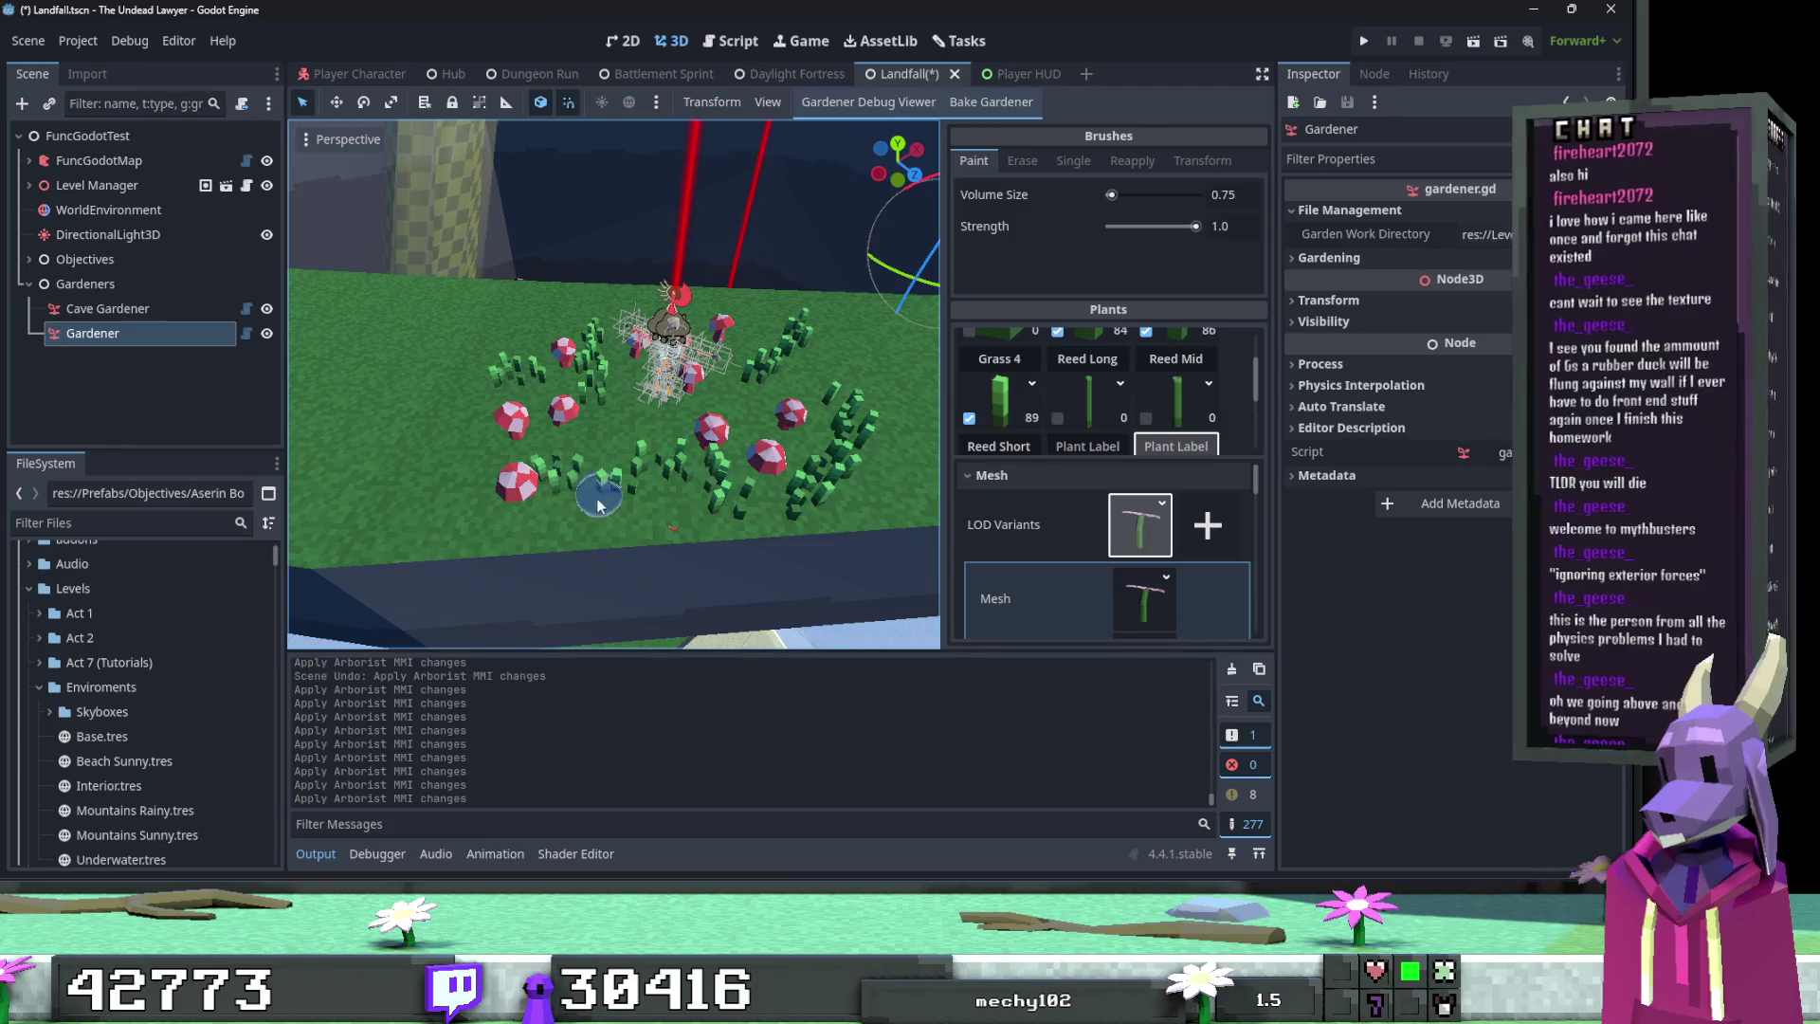
# Step: Paint grass around the mushrooms and add more clusters across the green terrain
pyautogui.click(479, 452)
pyautogui.moveTo(480, 452); pyautogui.dragTo(670, 389)
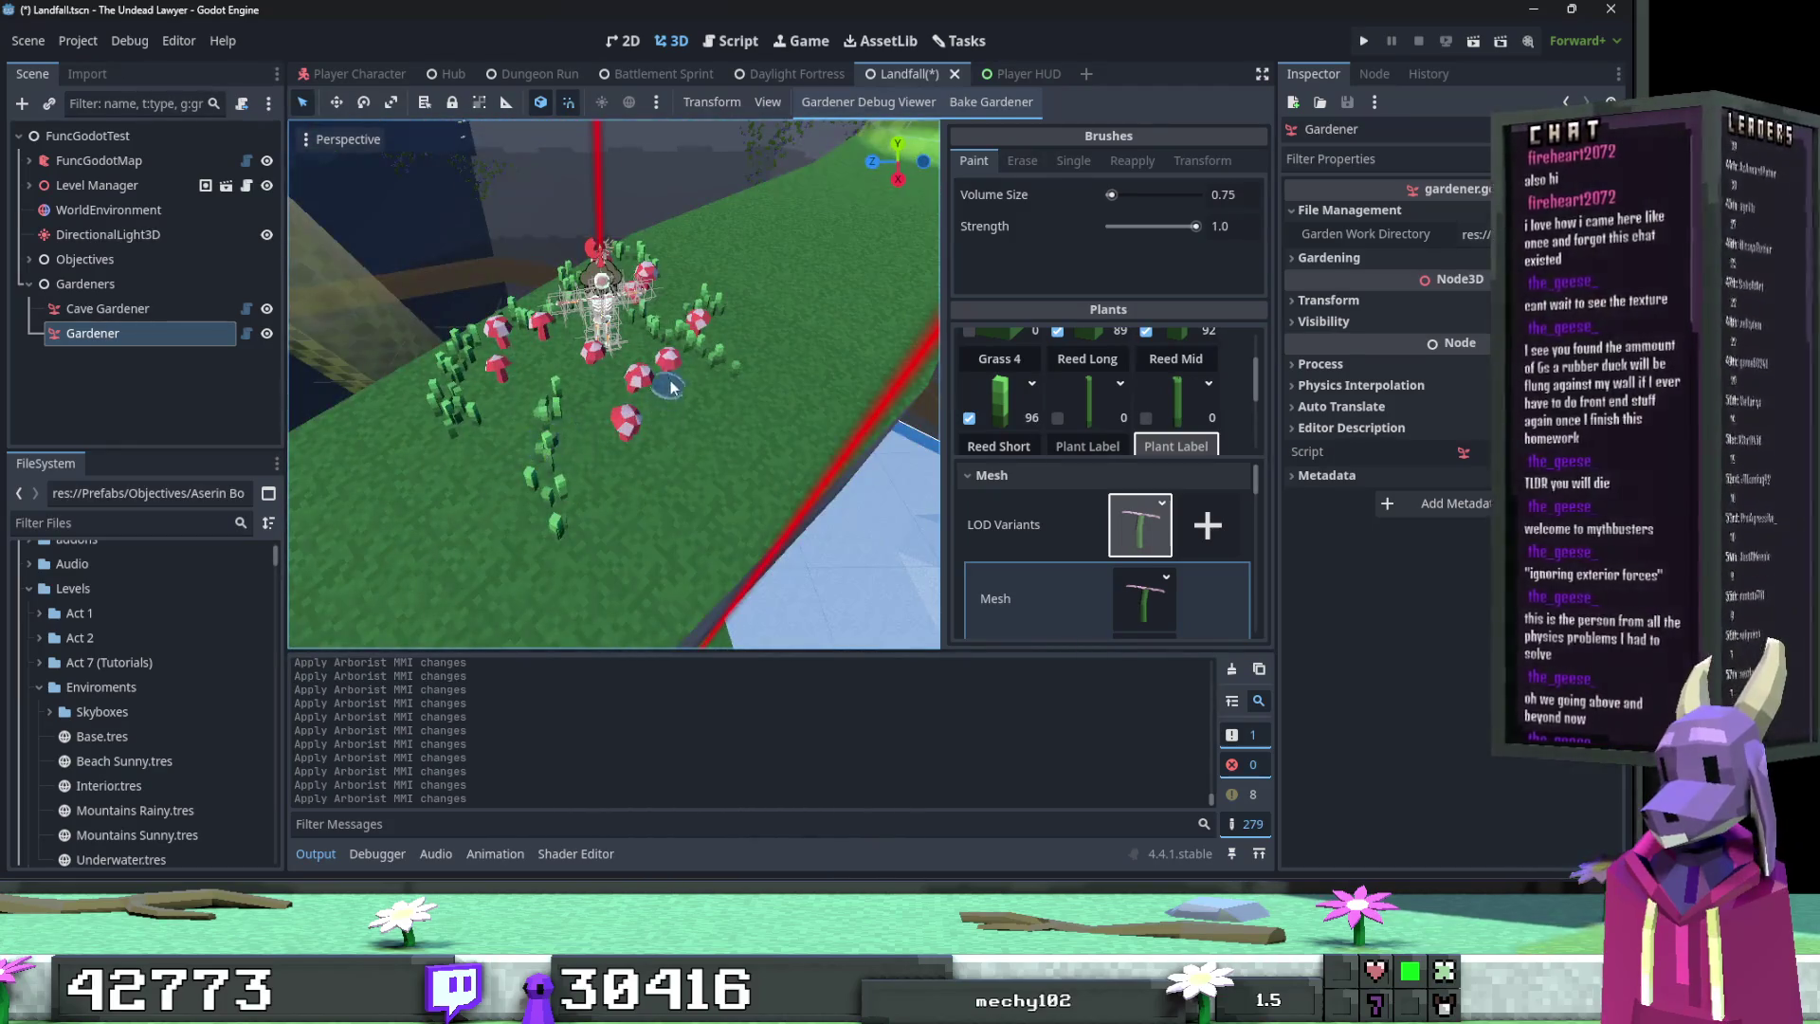
pyautogui.click(503, 420)
pyautogui.moveTo(502, 420); pyautogui.dragTo(823, 449)
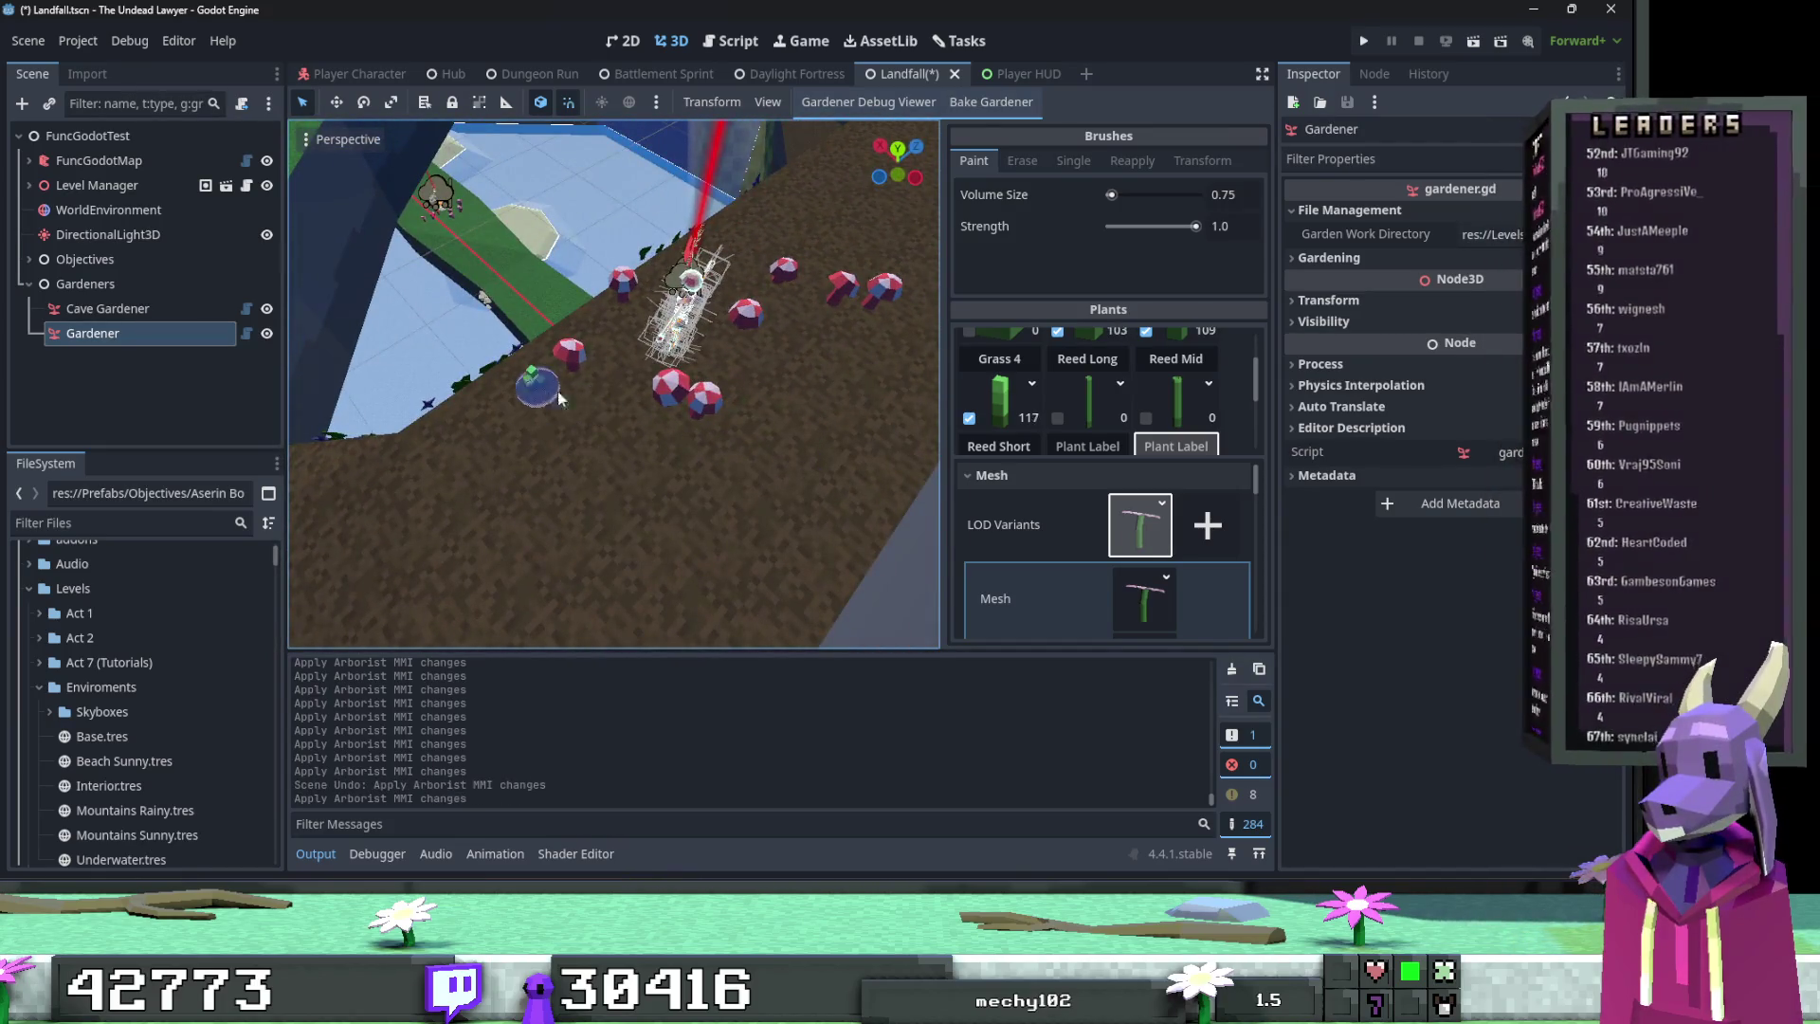
pyautogui.click(606, 337)
pyautogui.moveTo(628, 412)
pyautogui.mouseDown()
pyautogui.moveTo(799, 333)
pyautogui.moveTo(758, 223)
pyautogui.mouseUp()
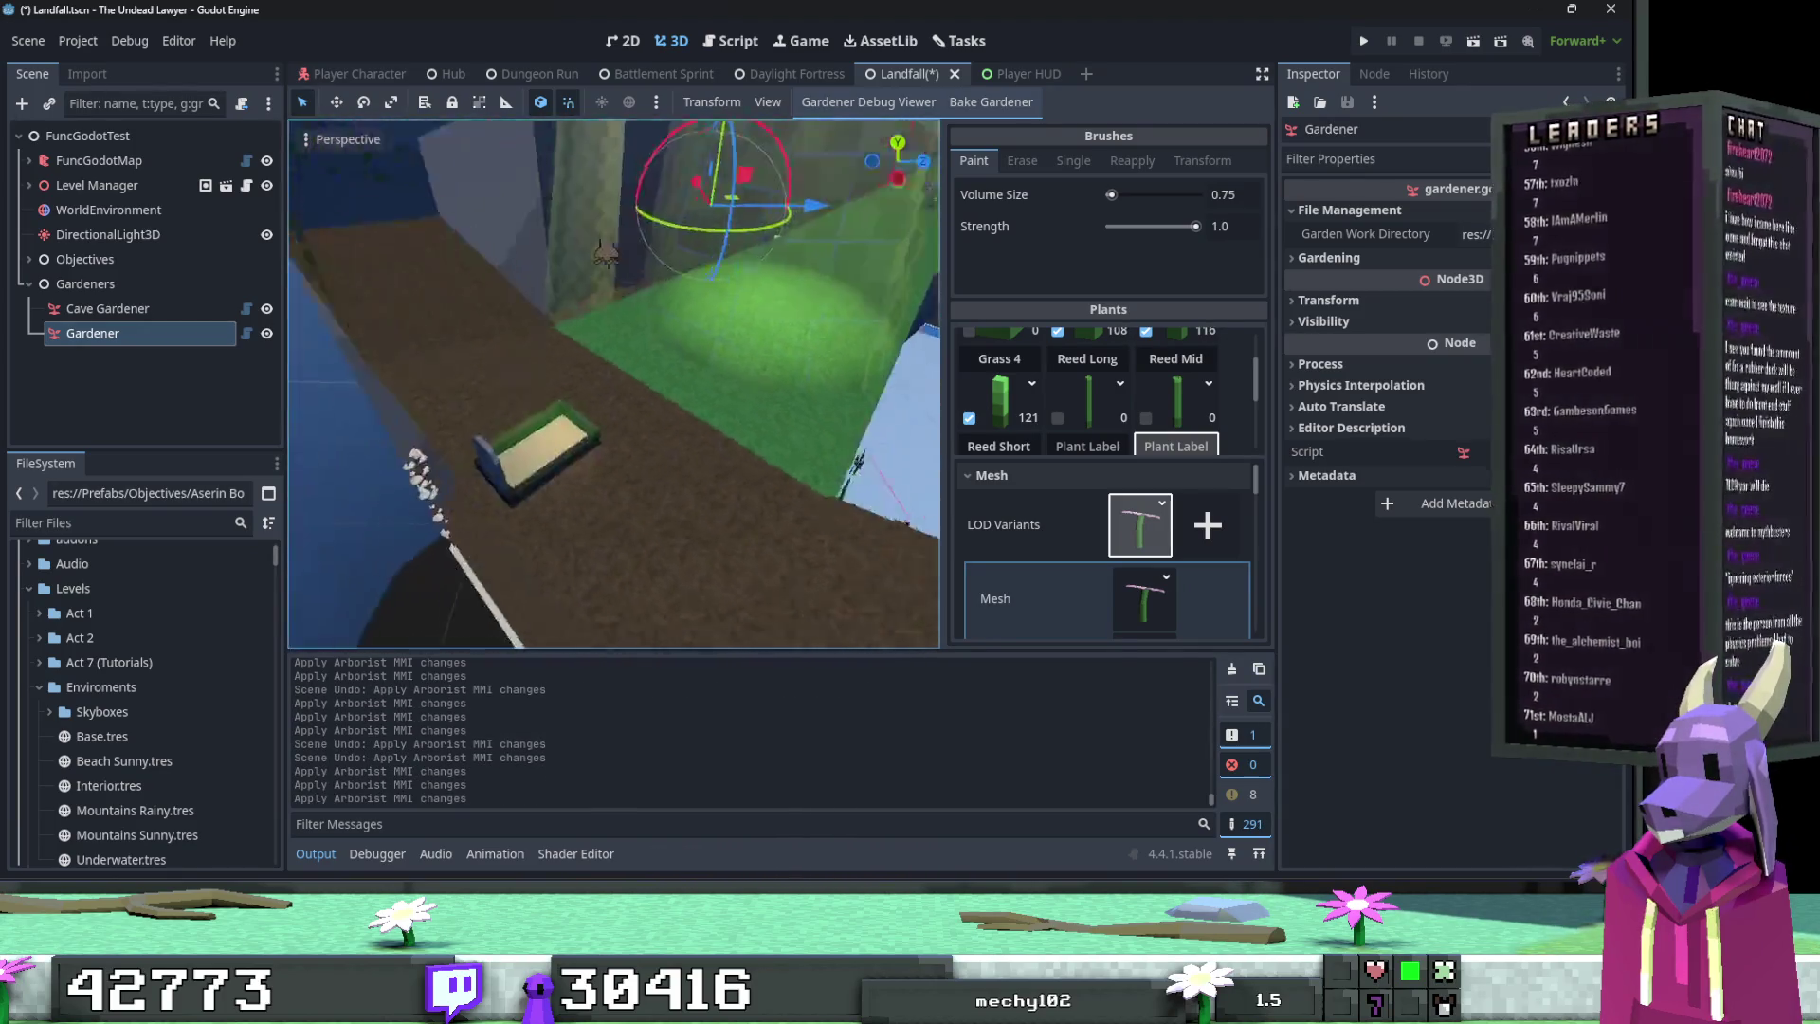
pyautogui.click(637, 339)
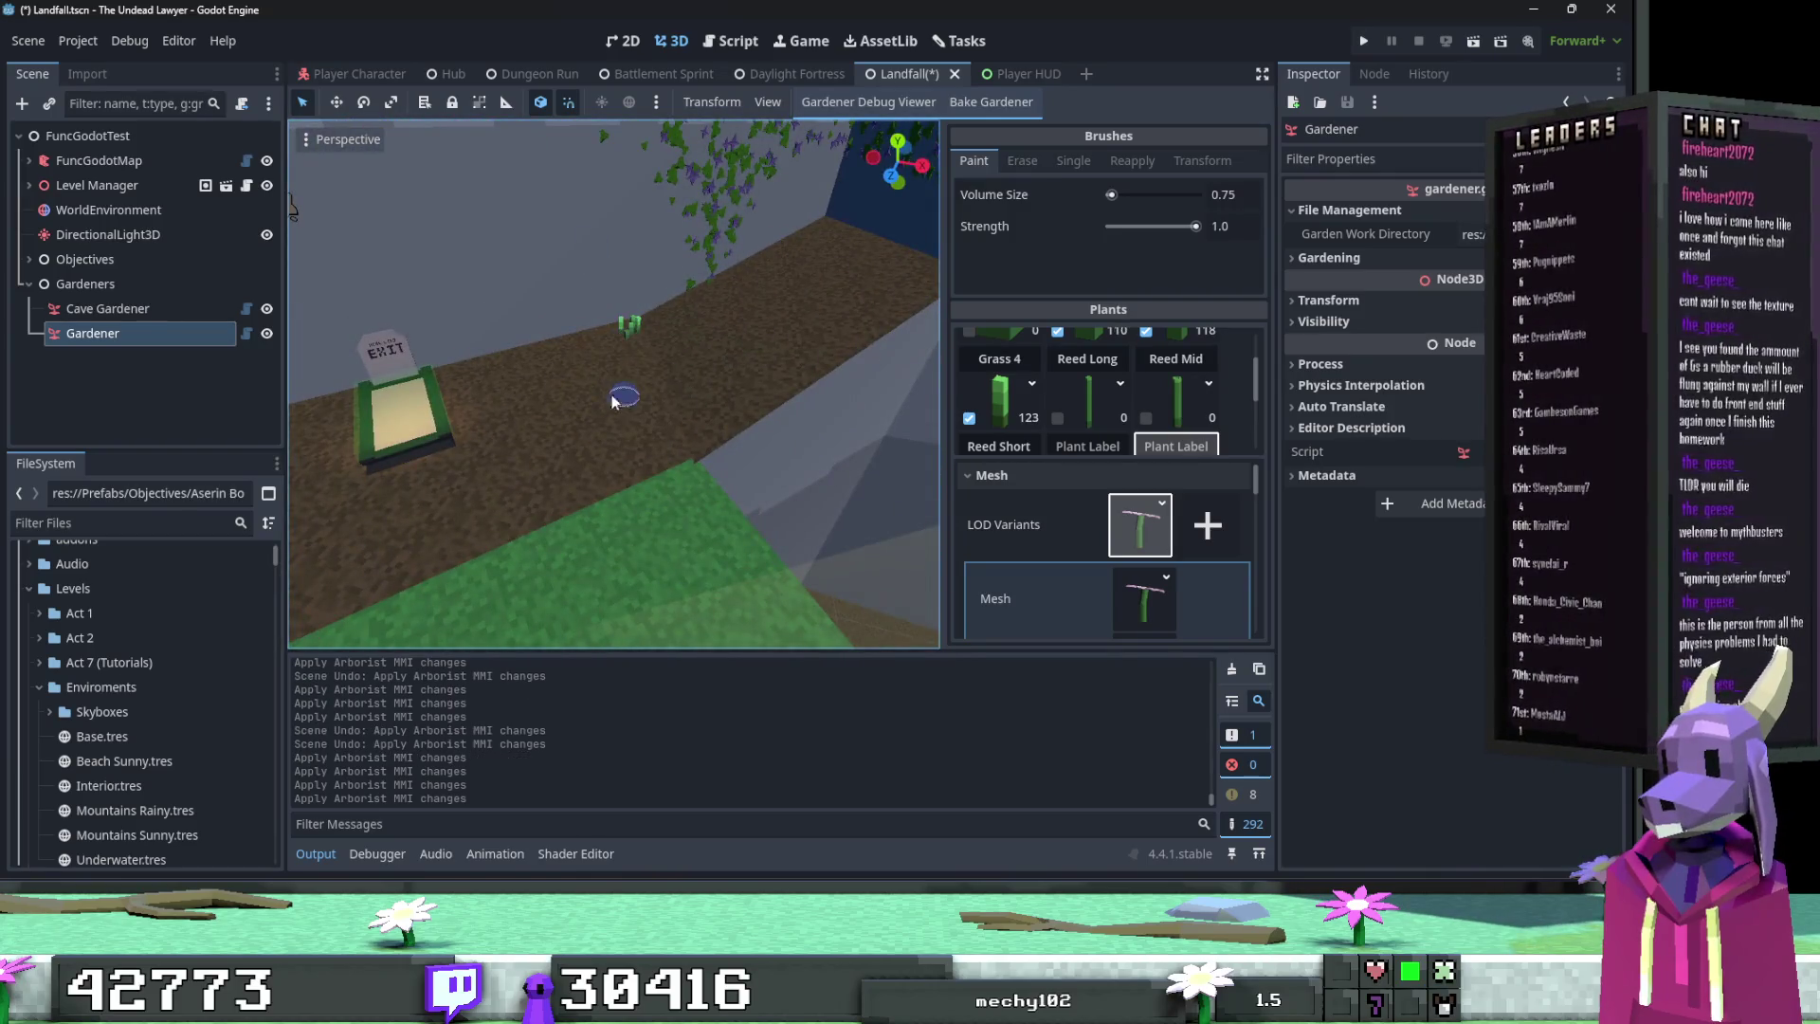
pyautogui.click(777, 349)
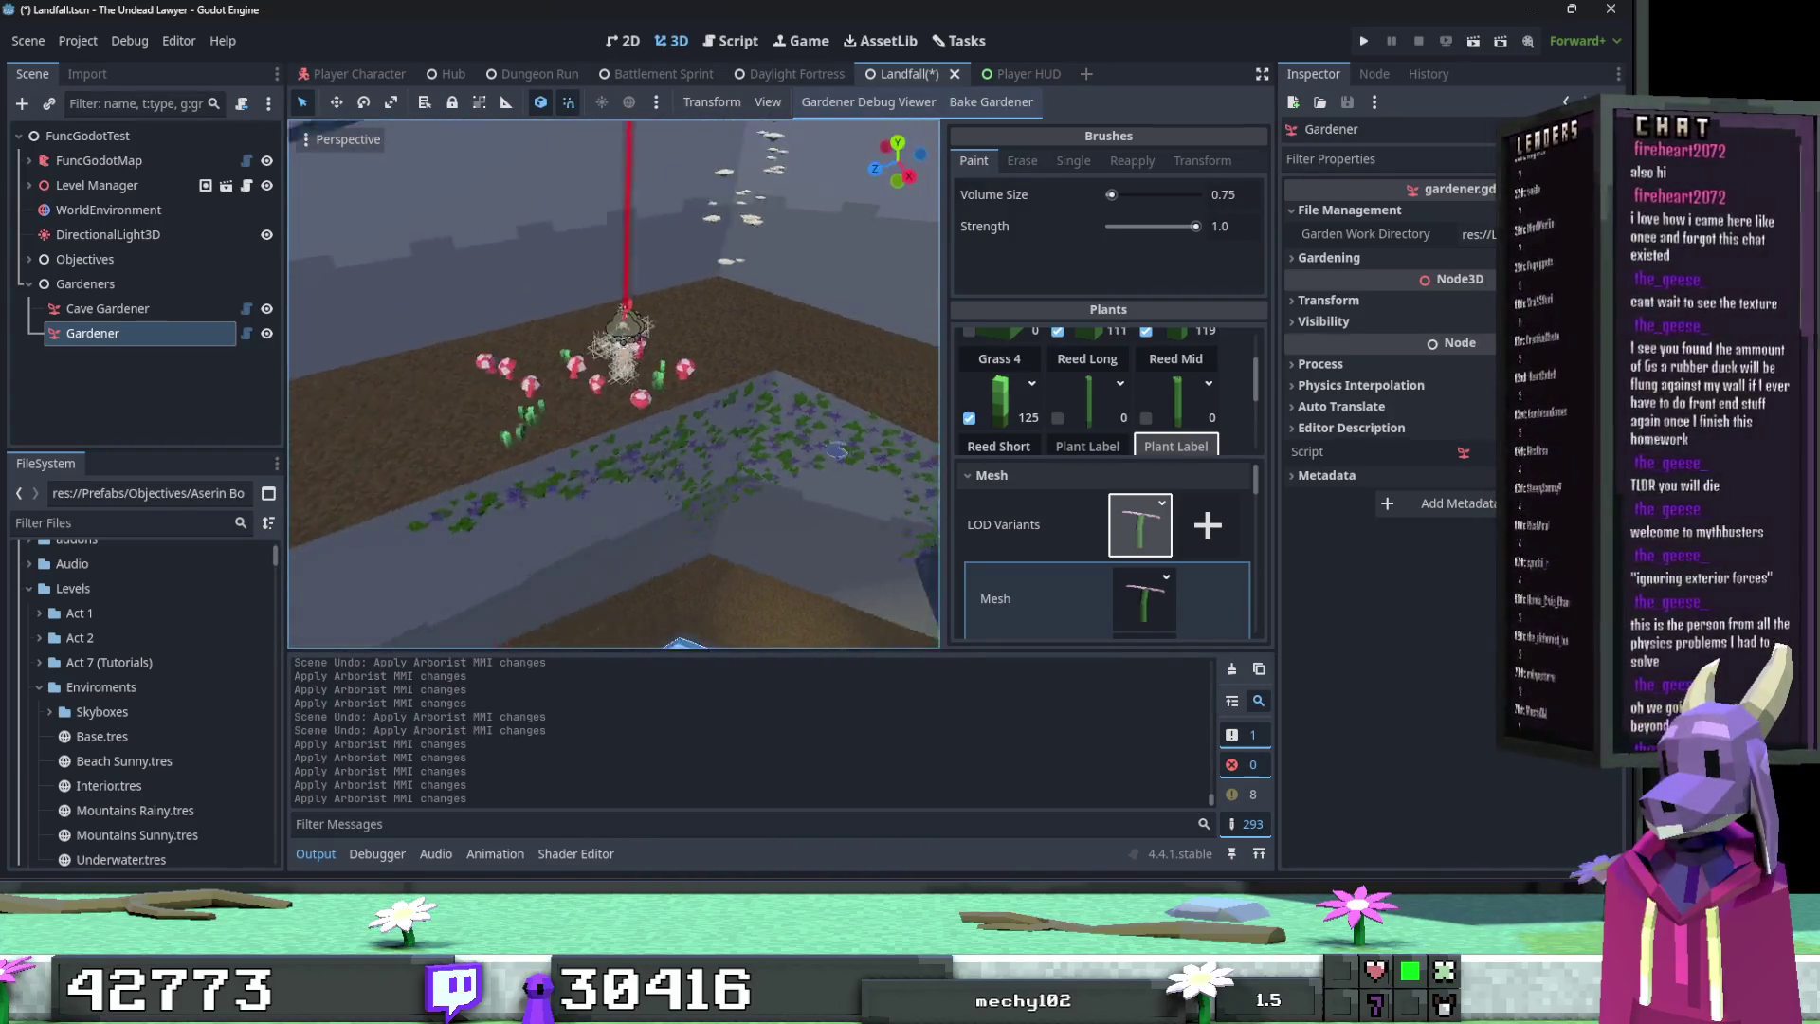
pyautogui.moveTo(698, 370); pyautogui.dragTo(643, 406)
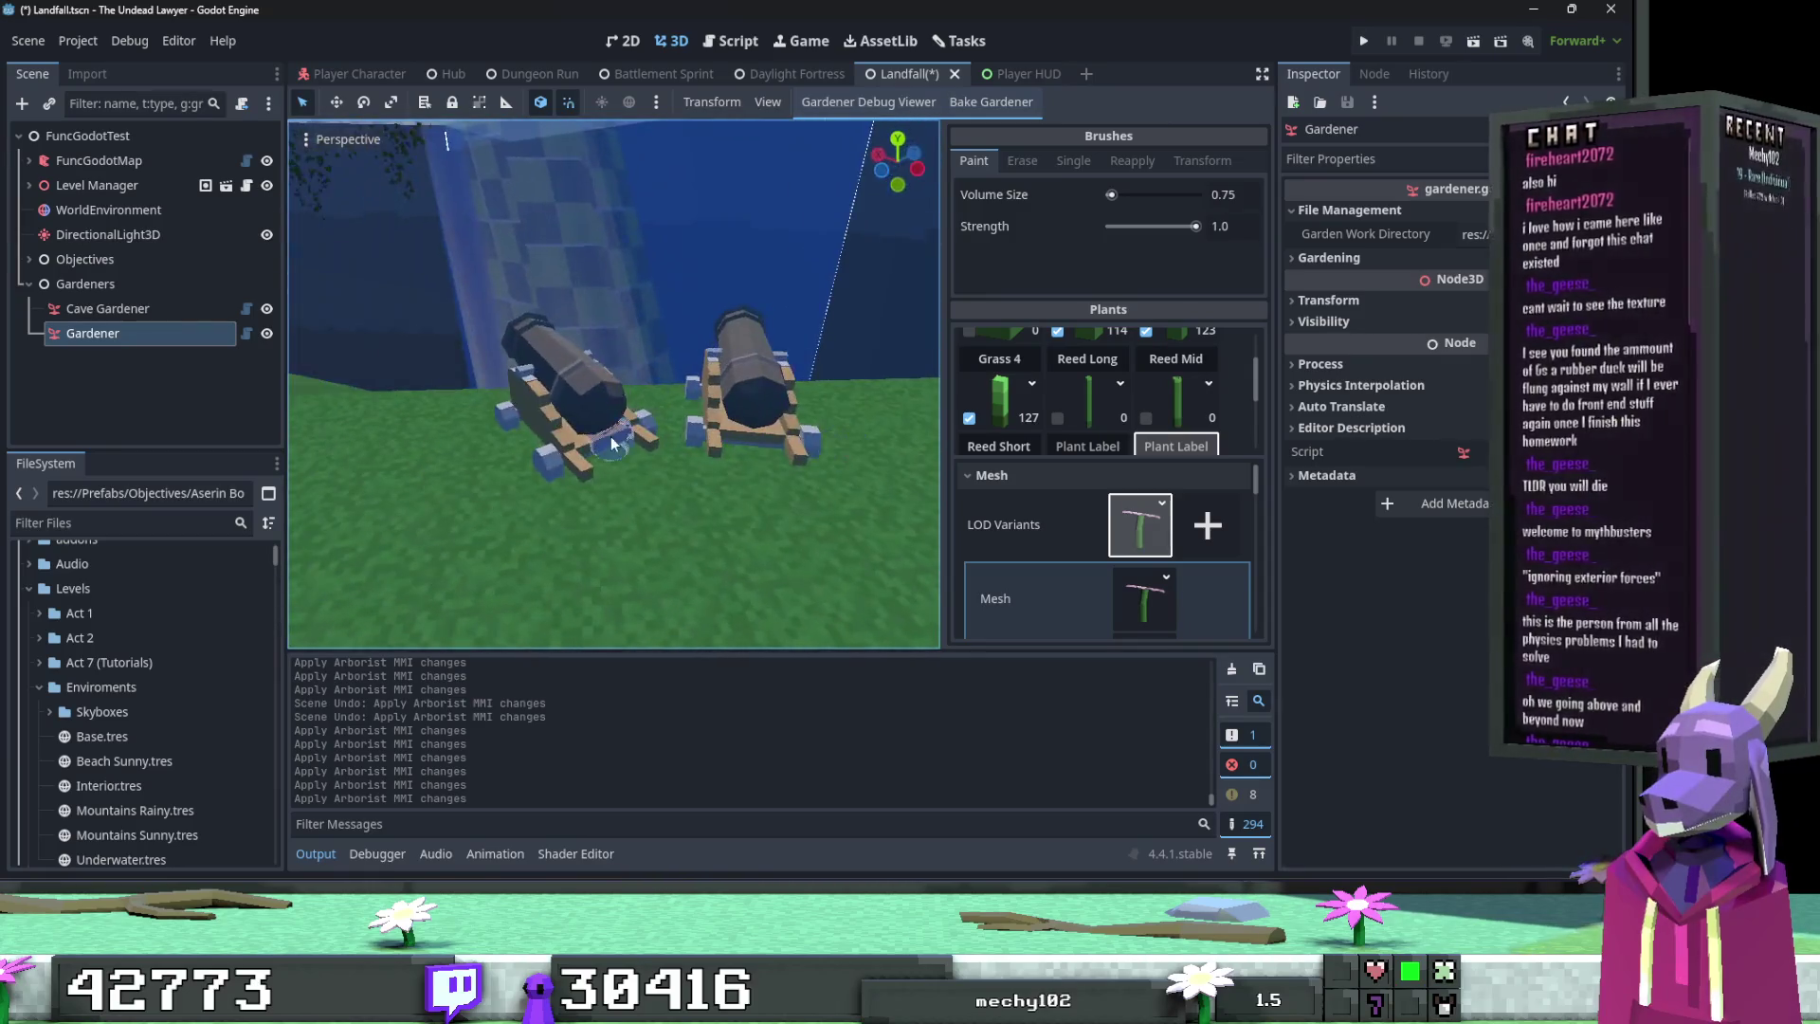
# Step: Paint Grass 4 tufts in front of the cannons and along the ridge, undoing a stray row
pyautogui.moveTo(623, 490); pyautogui.dragTo(816, 484)
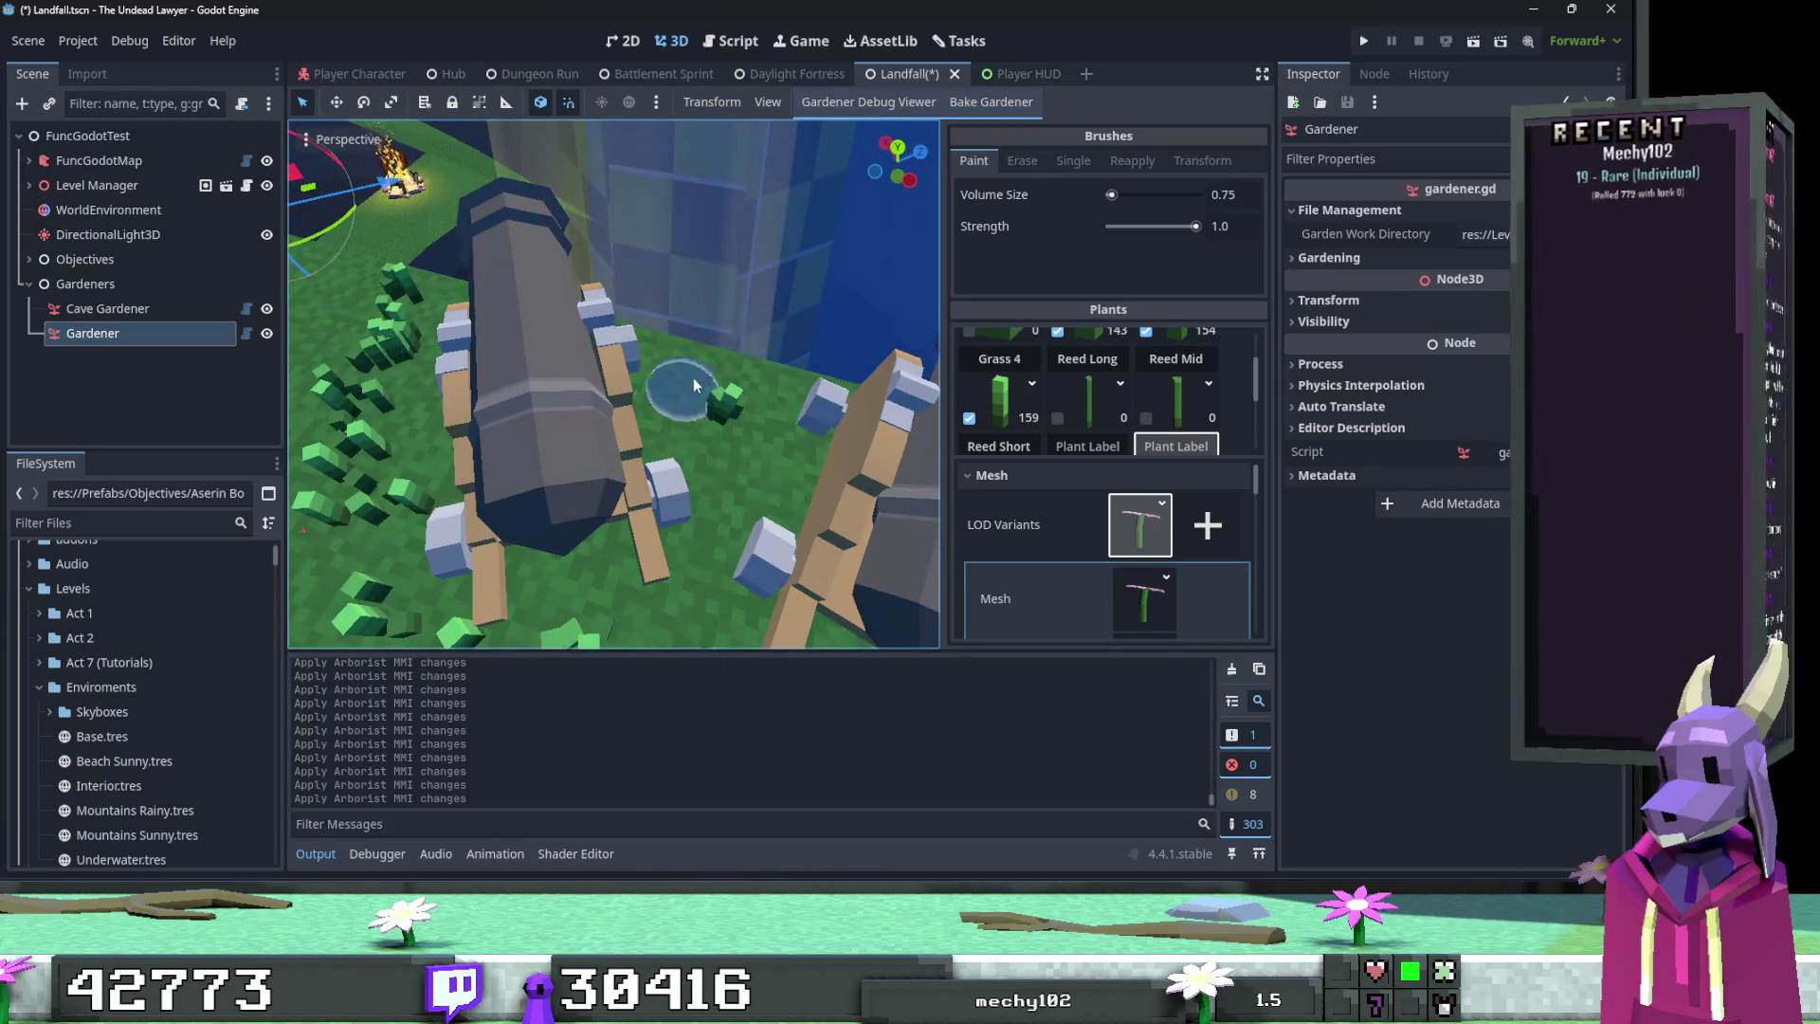
pyautogui.click(709, 372)
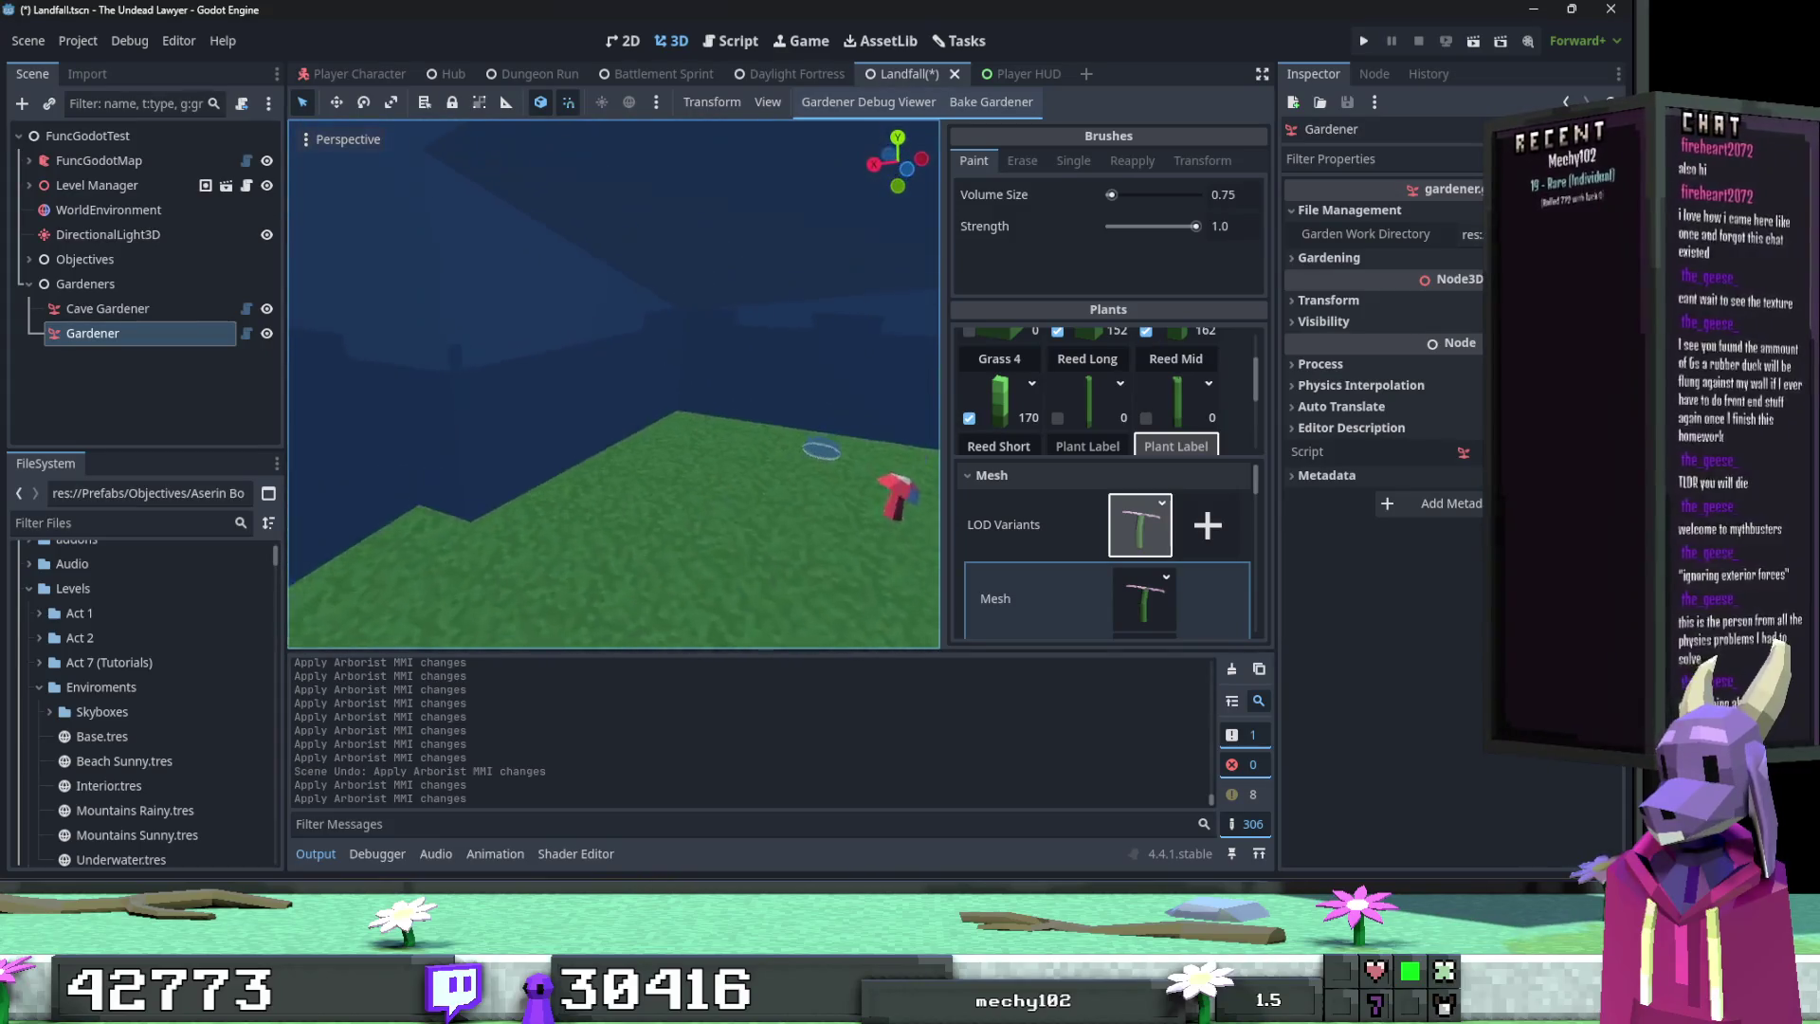
pyautogui.press('f')
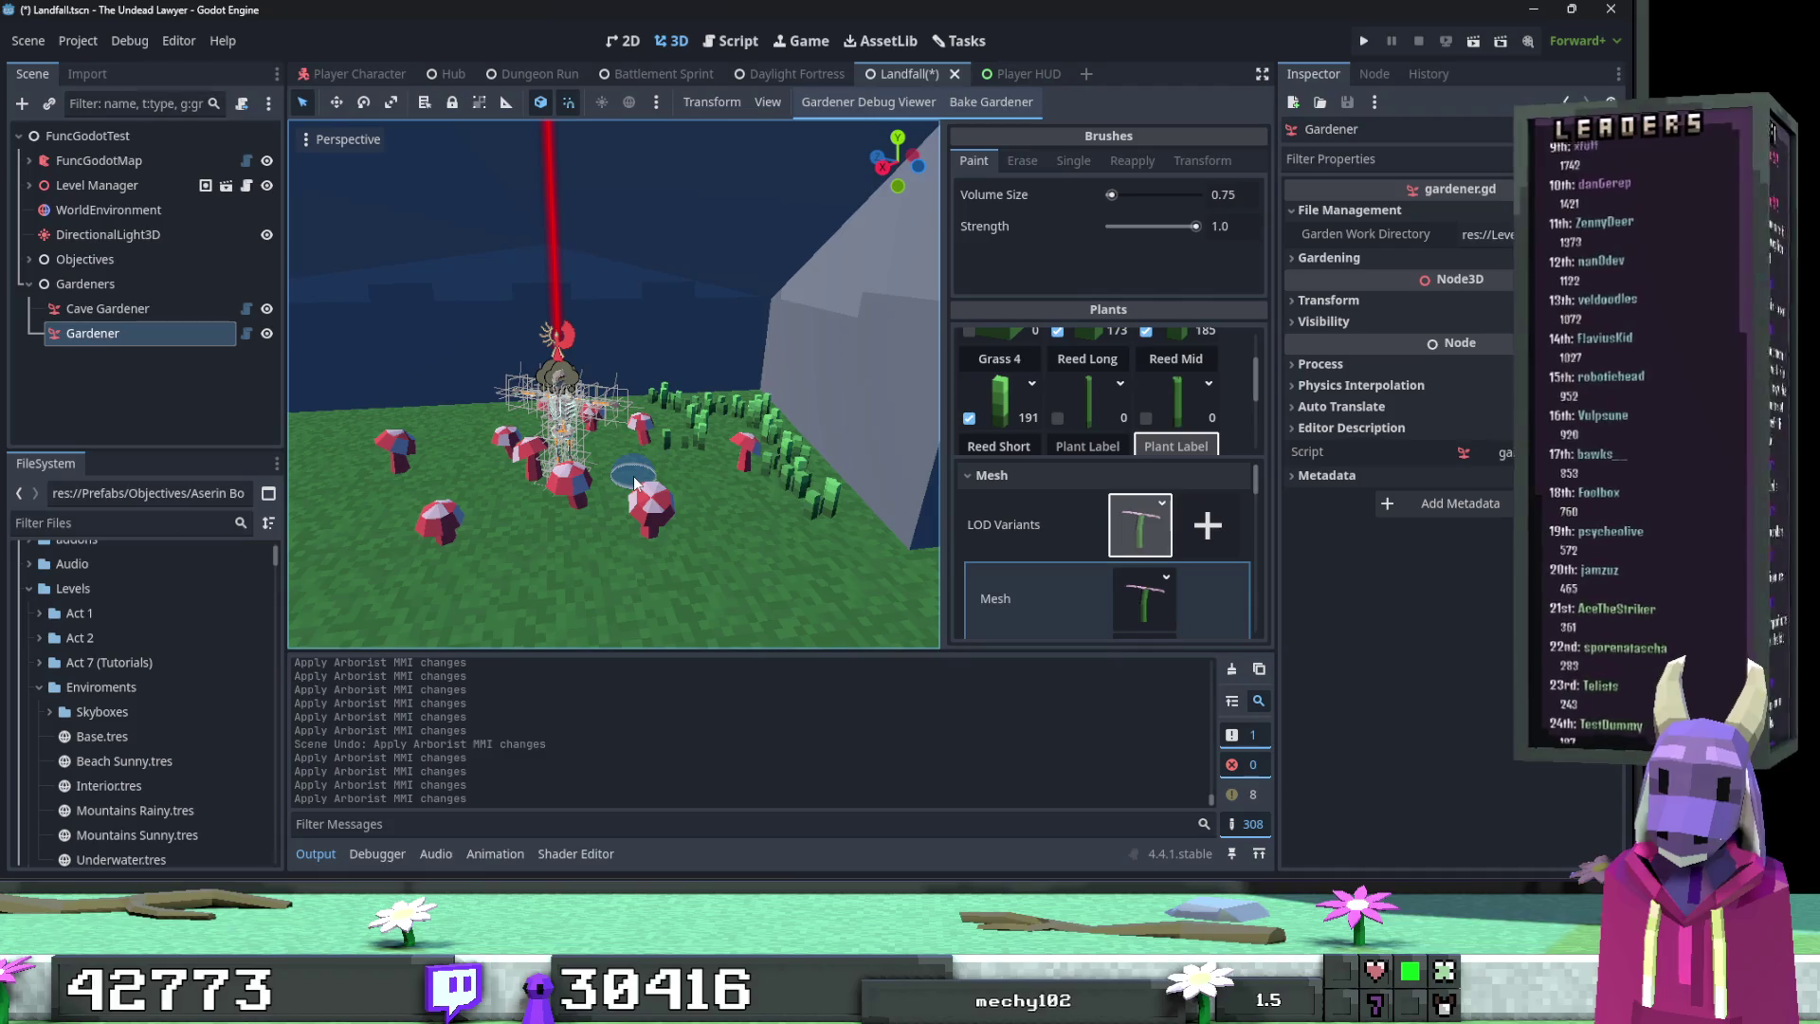
pyautogui.scroll(5, 634, 484)
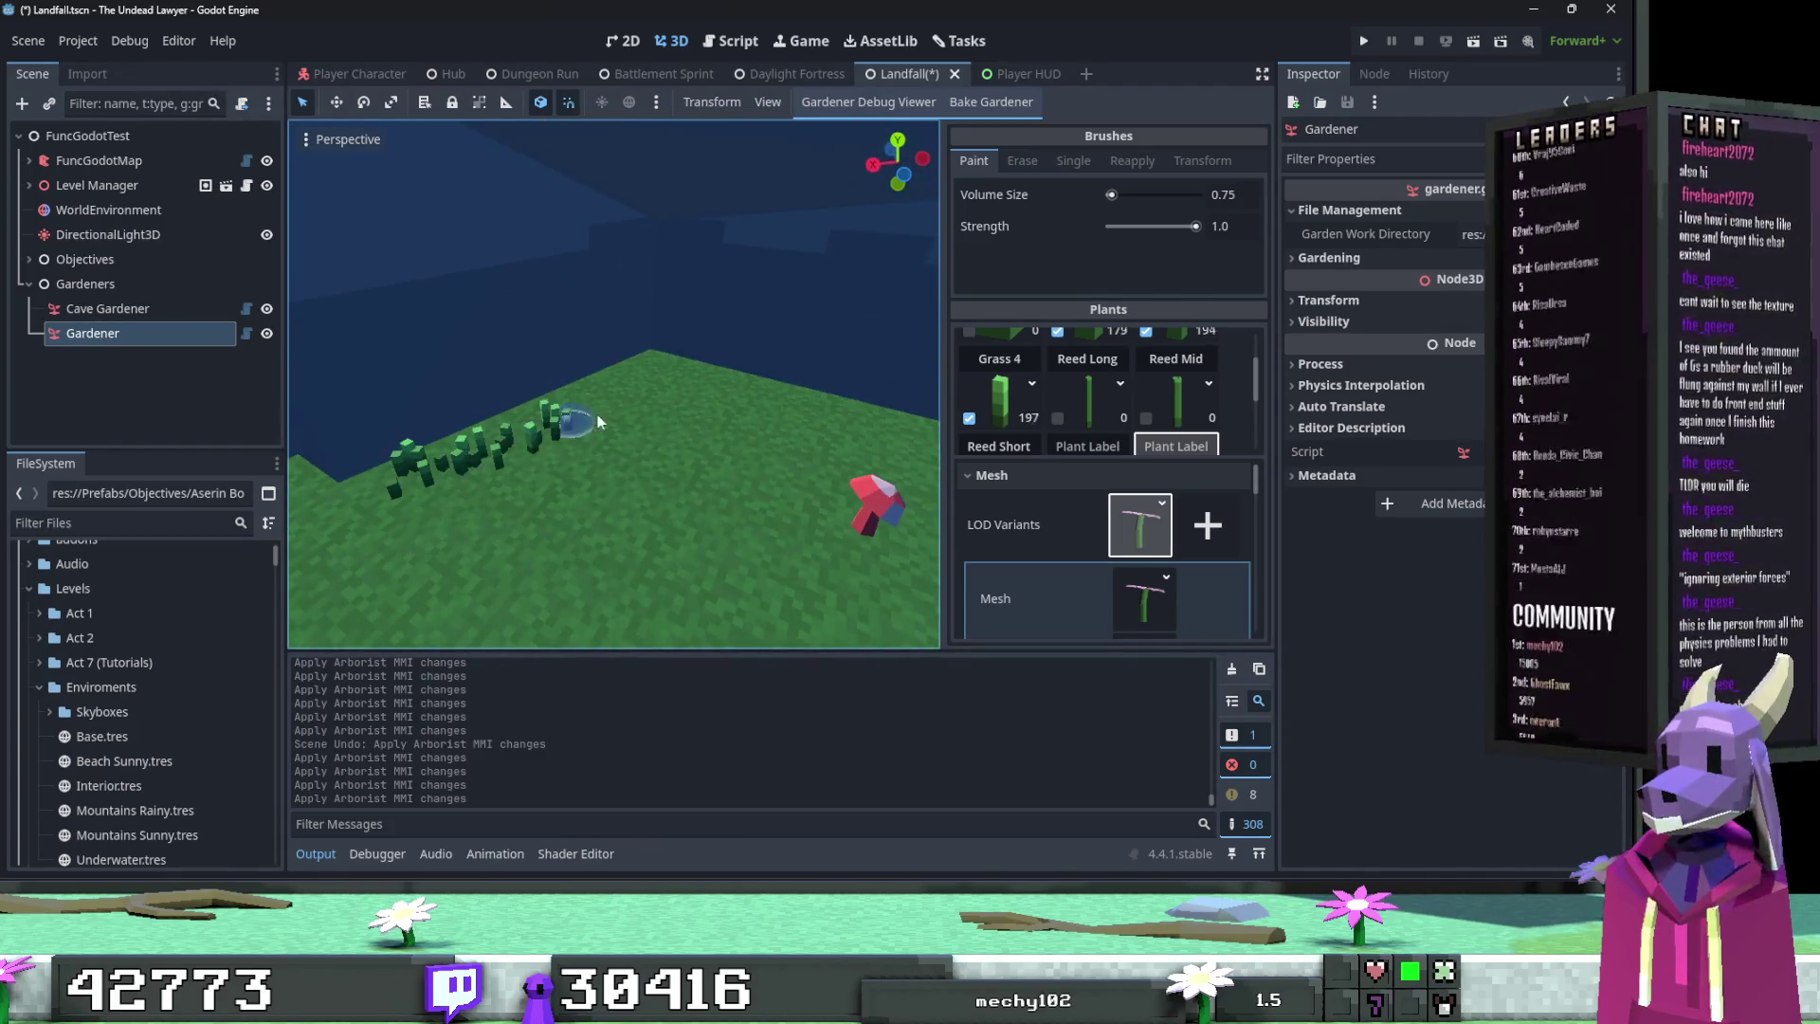
pyautogui.hotkey('ctrl', 'z')
pyautogui.moveTo(495, 453); pyautogui.dragTo(719, 391)
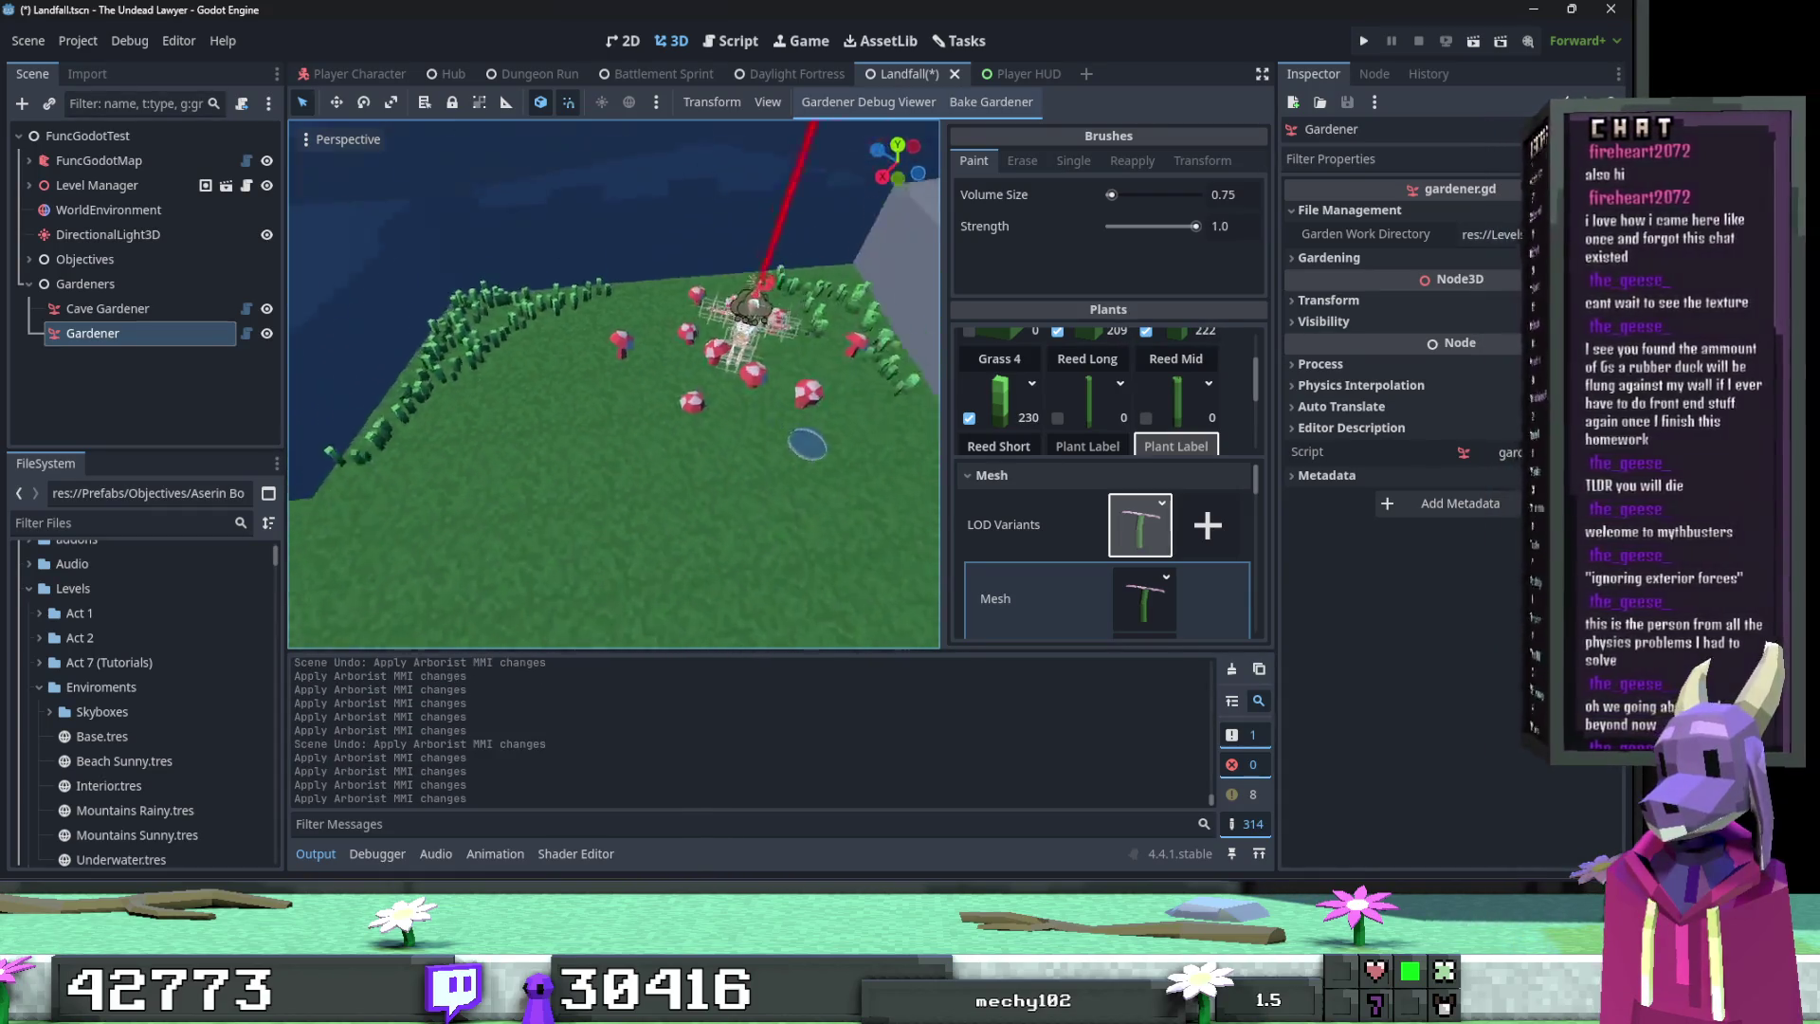